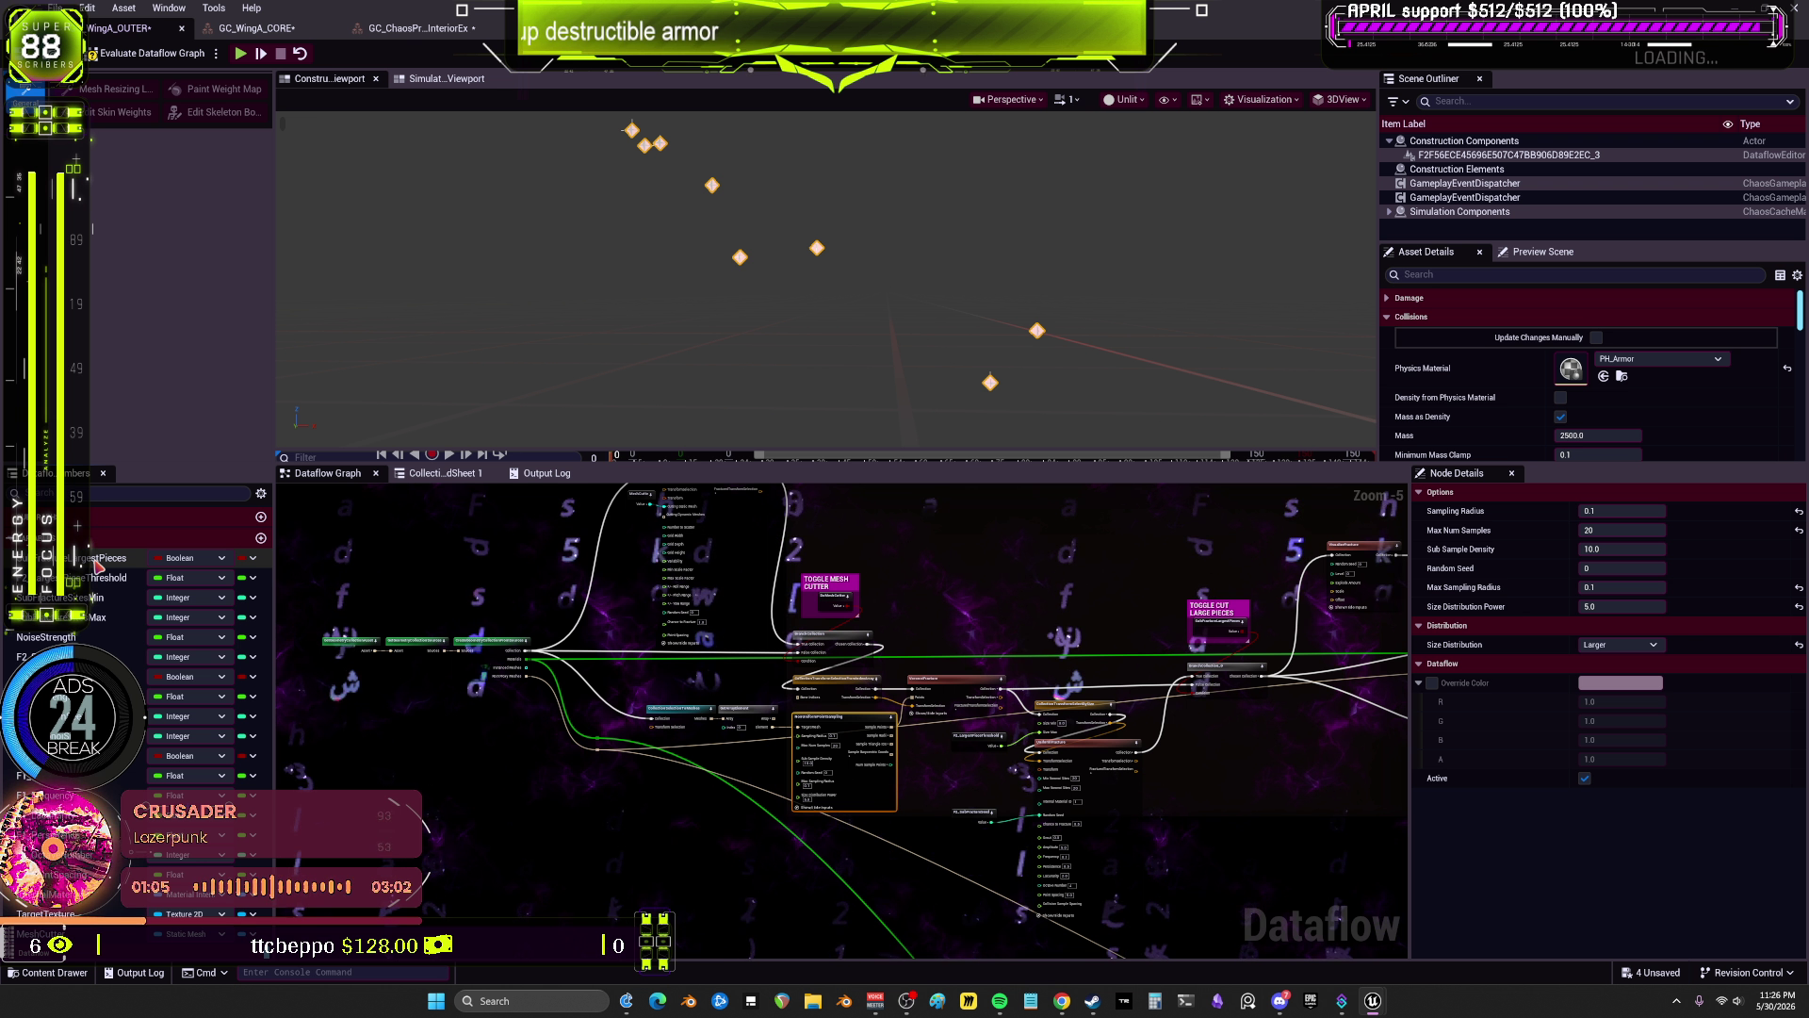
Step: Delete the SubFractureSizesMin/Max, NoiseStrength, Threshold and F2_SubFractureSeed variables
key(Delete)
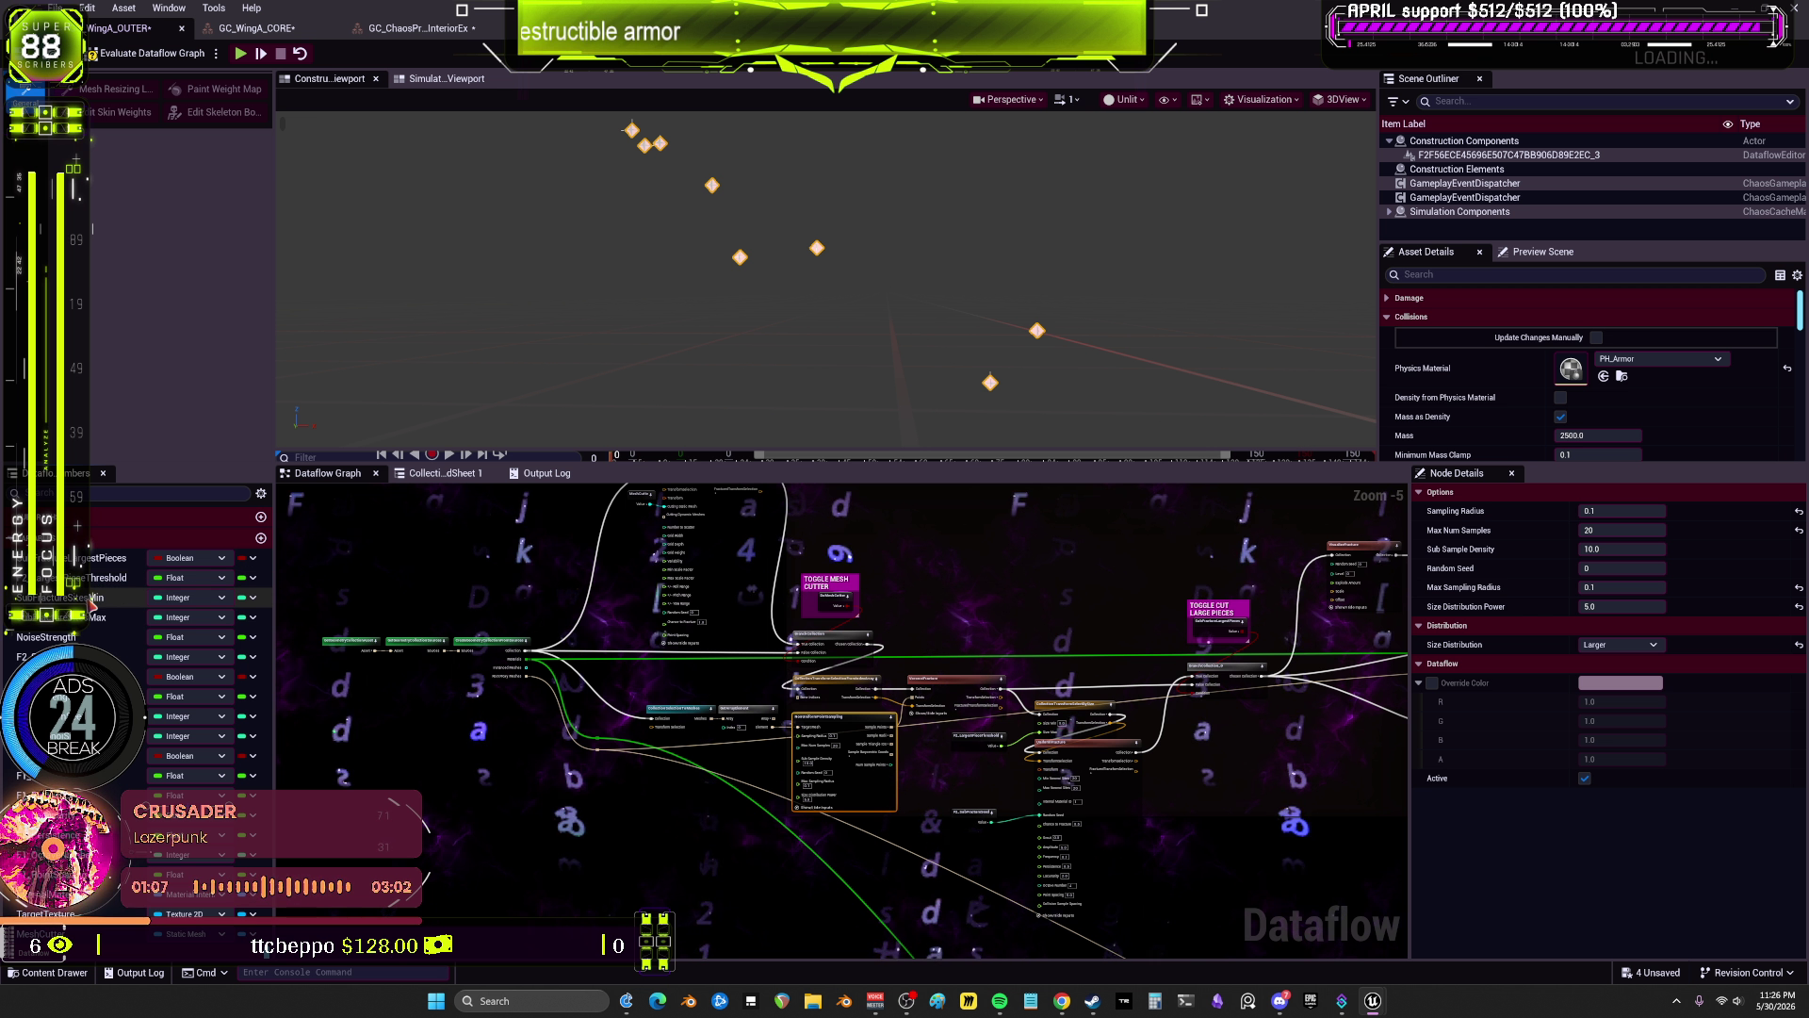
click(91, 601)
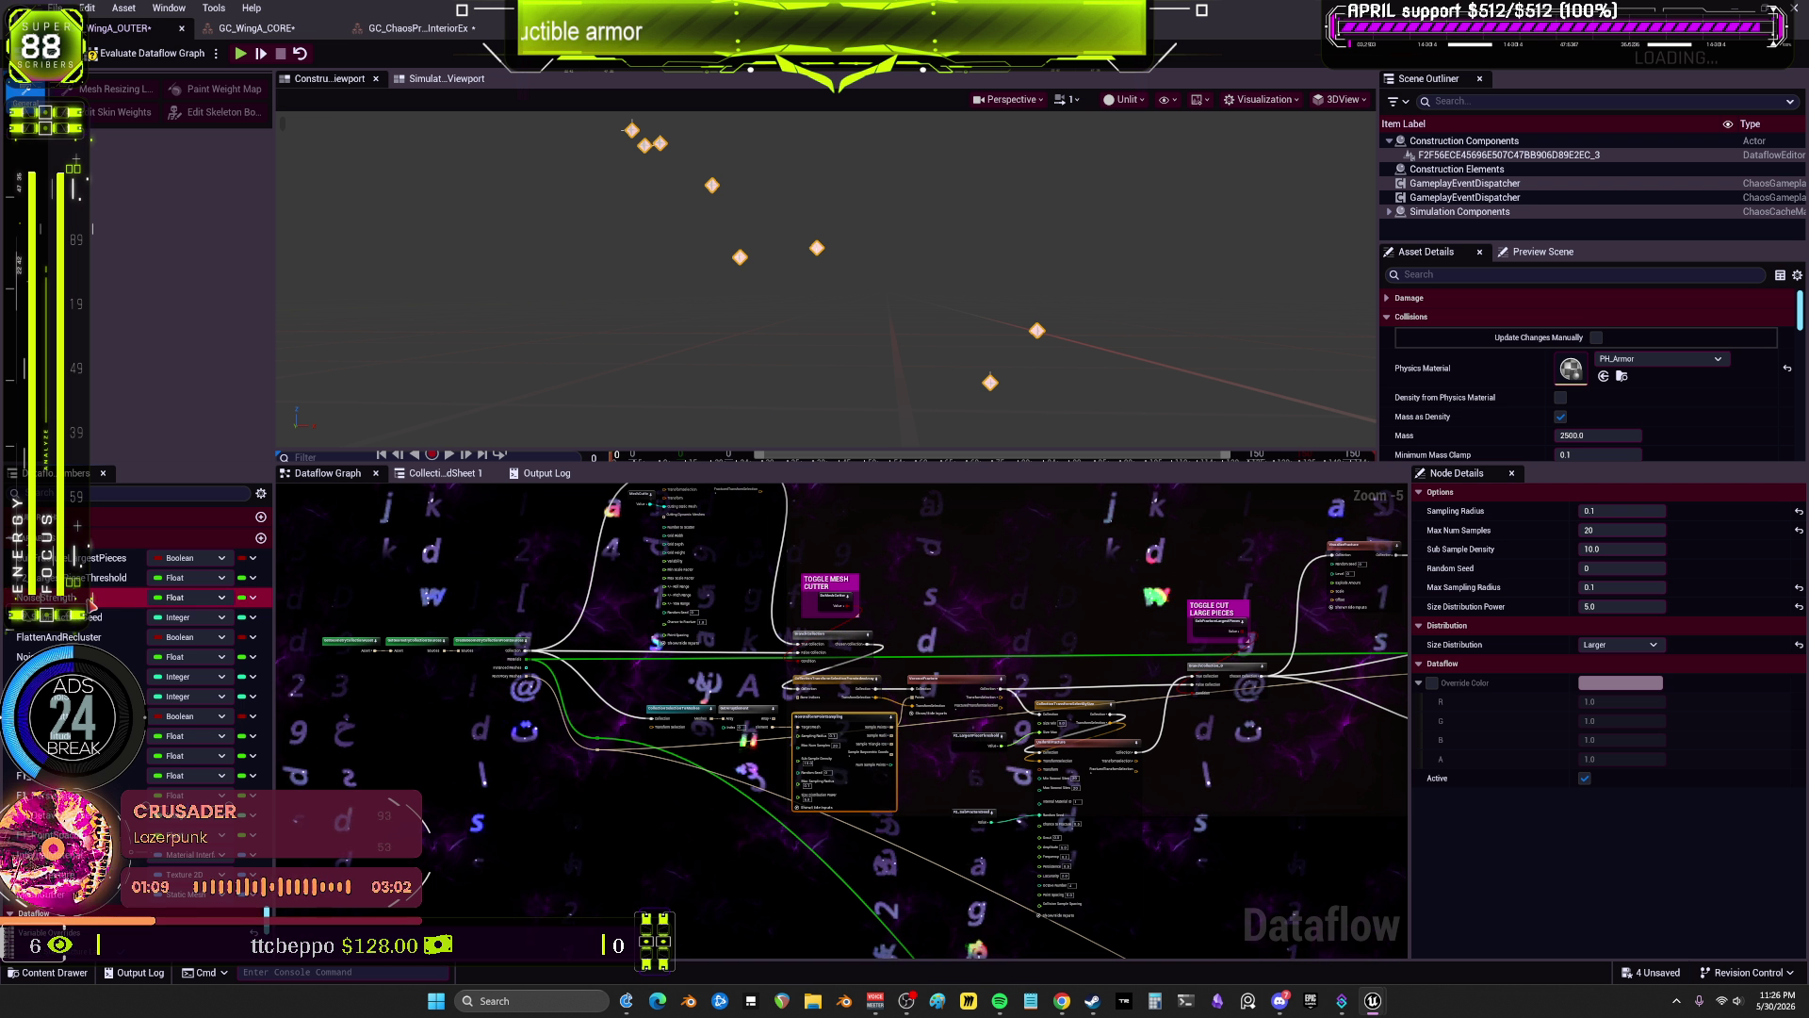
key(Delete)
click(91, 598)
key(Delete)
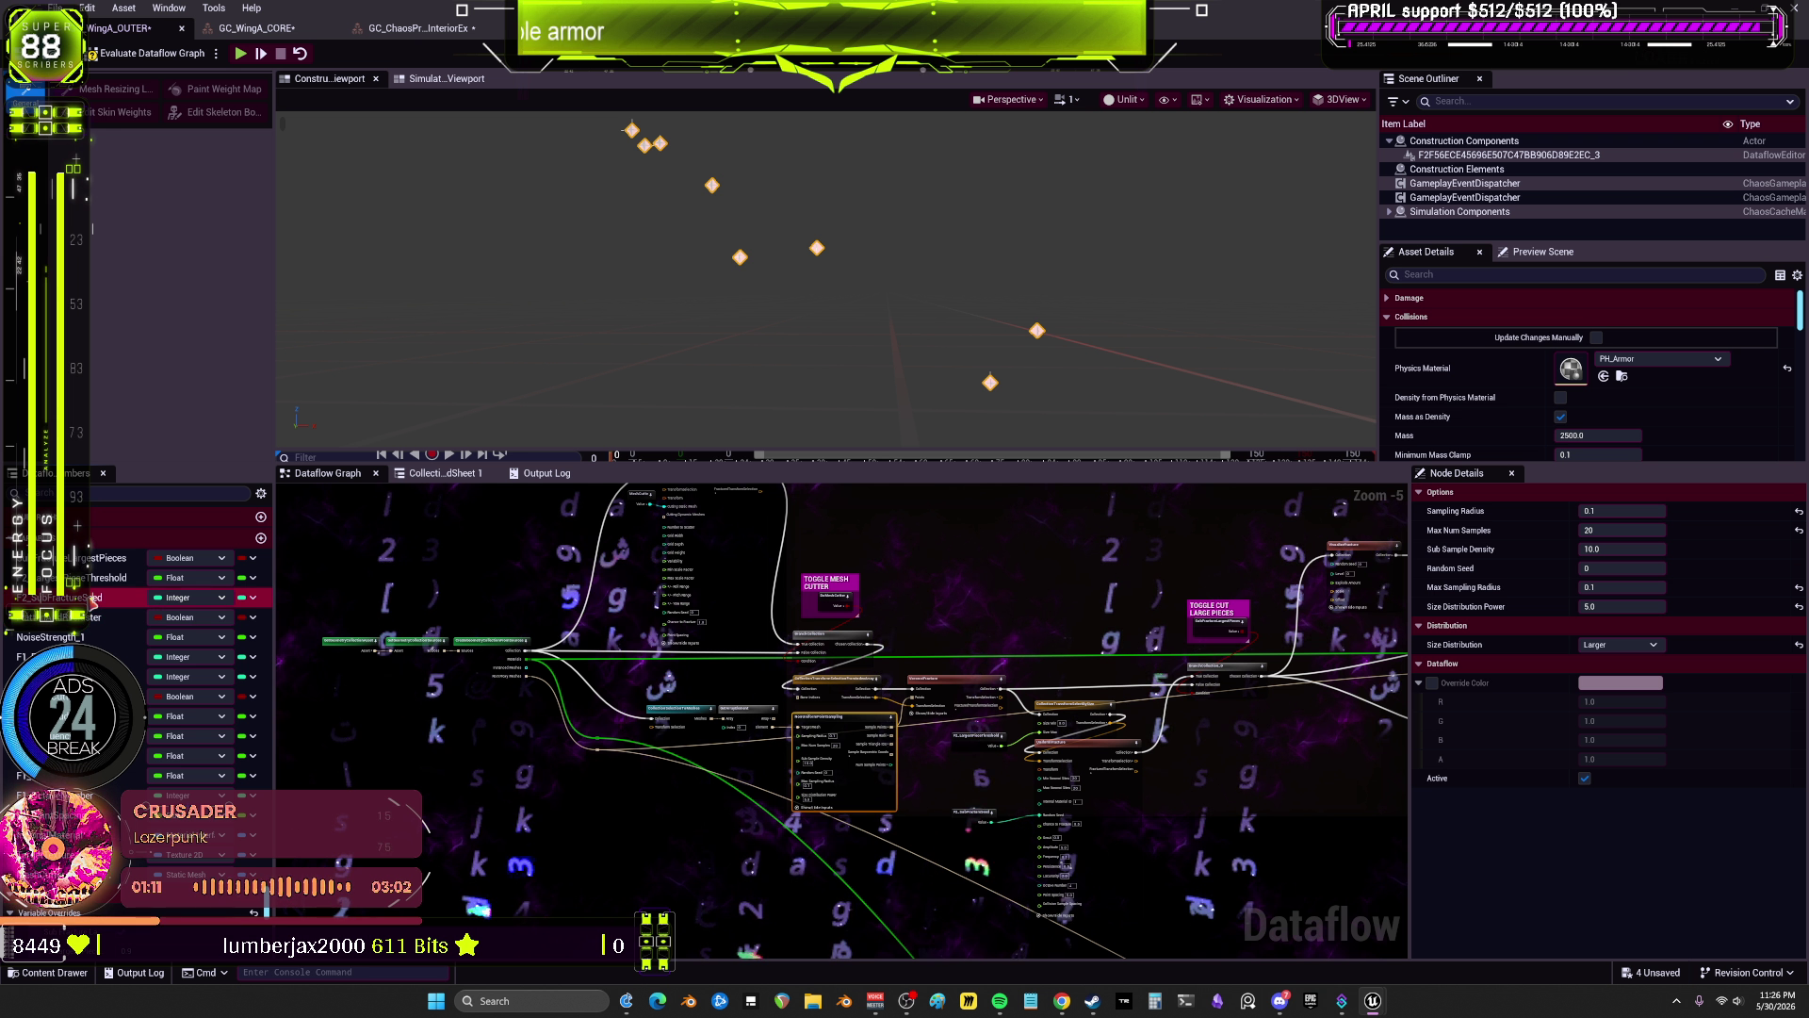
click(91, 578)
key(Delete)
scroll(1005, 844, up, 4)
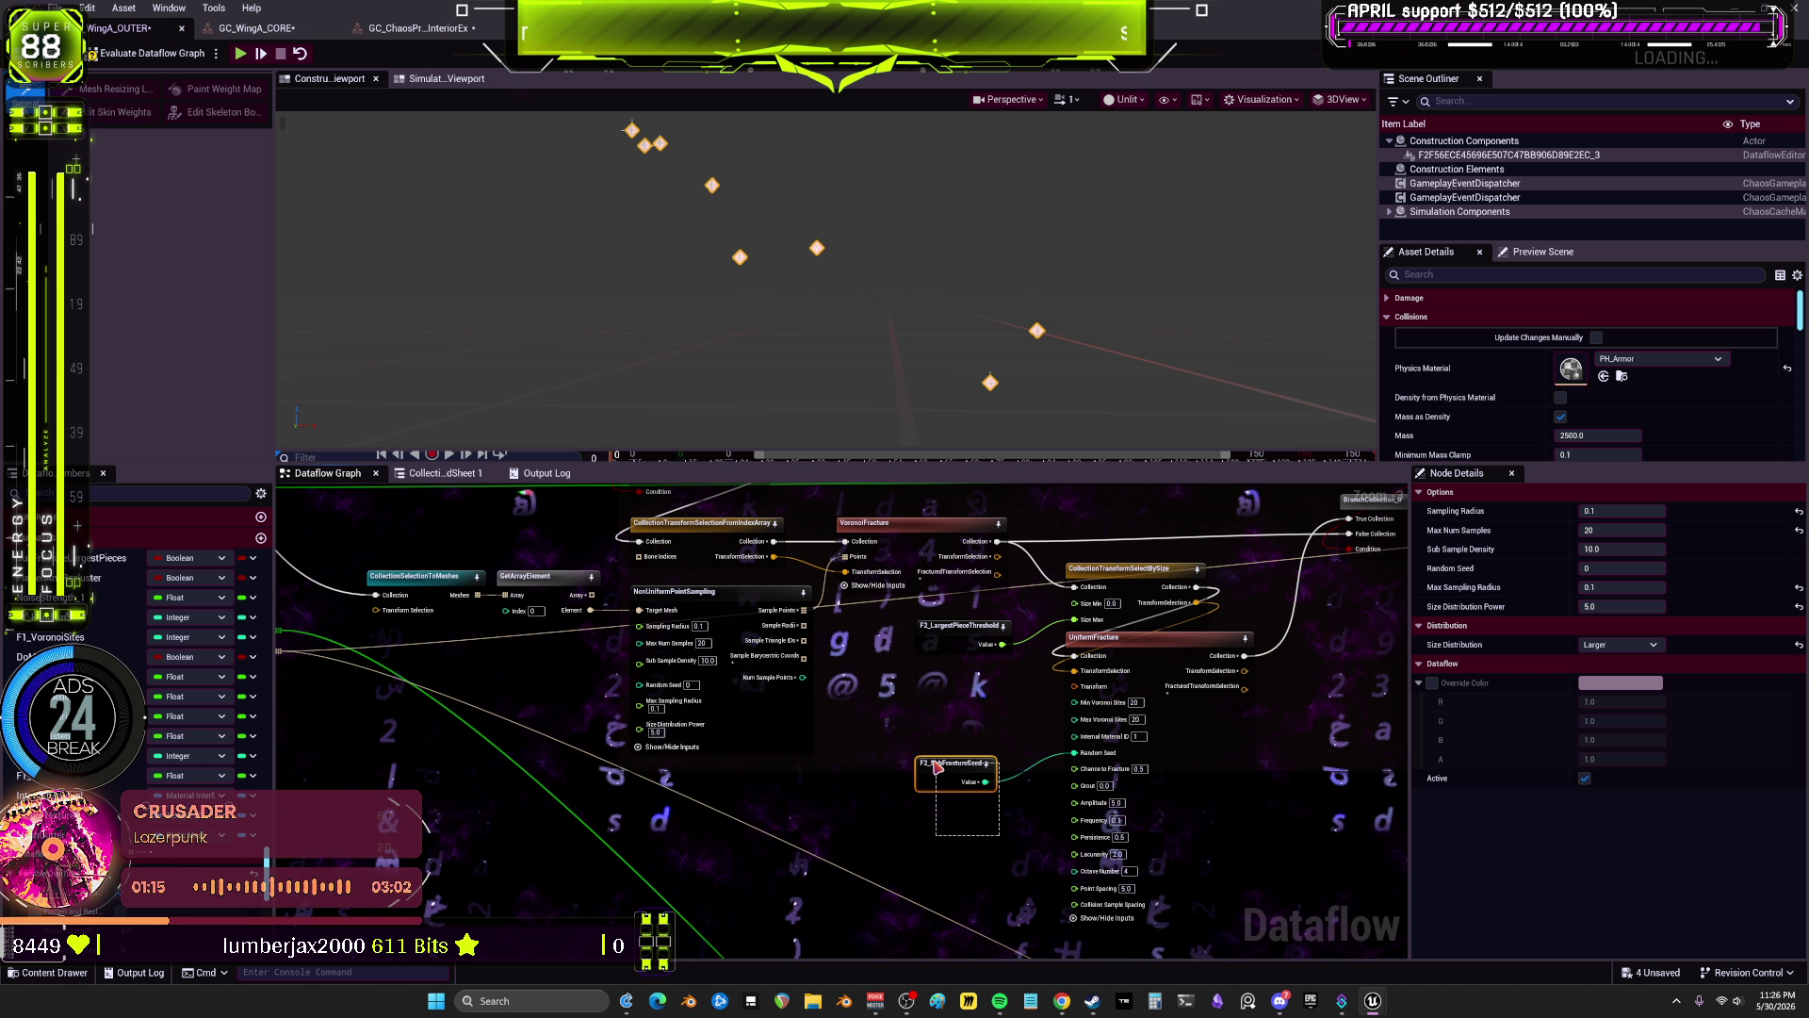
drag(938, 768, 998, 835)
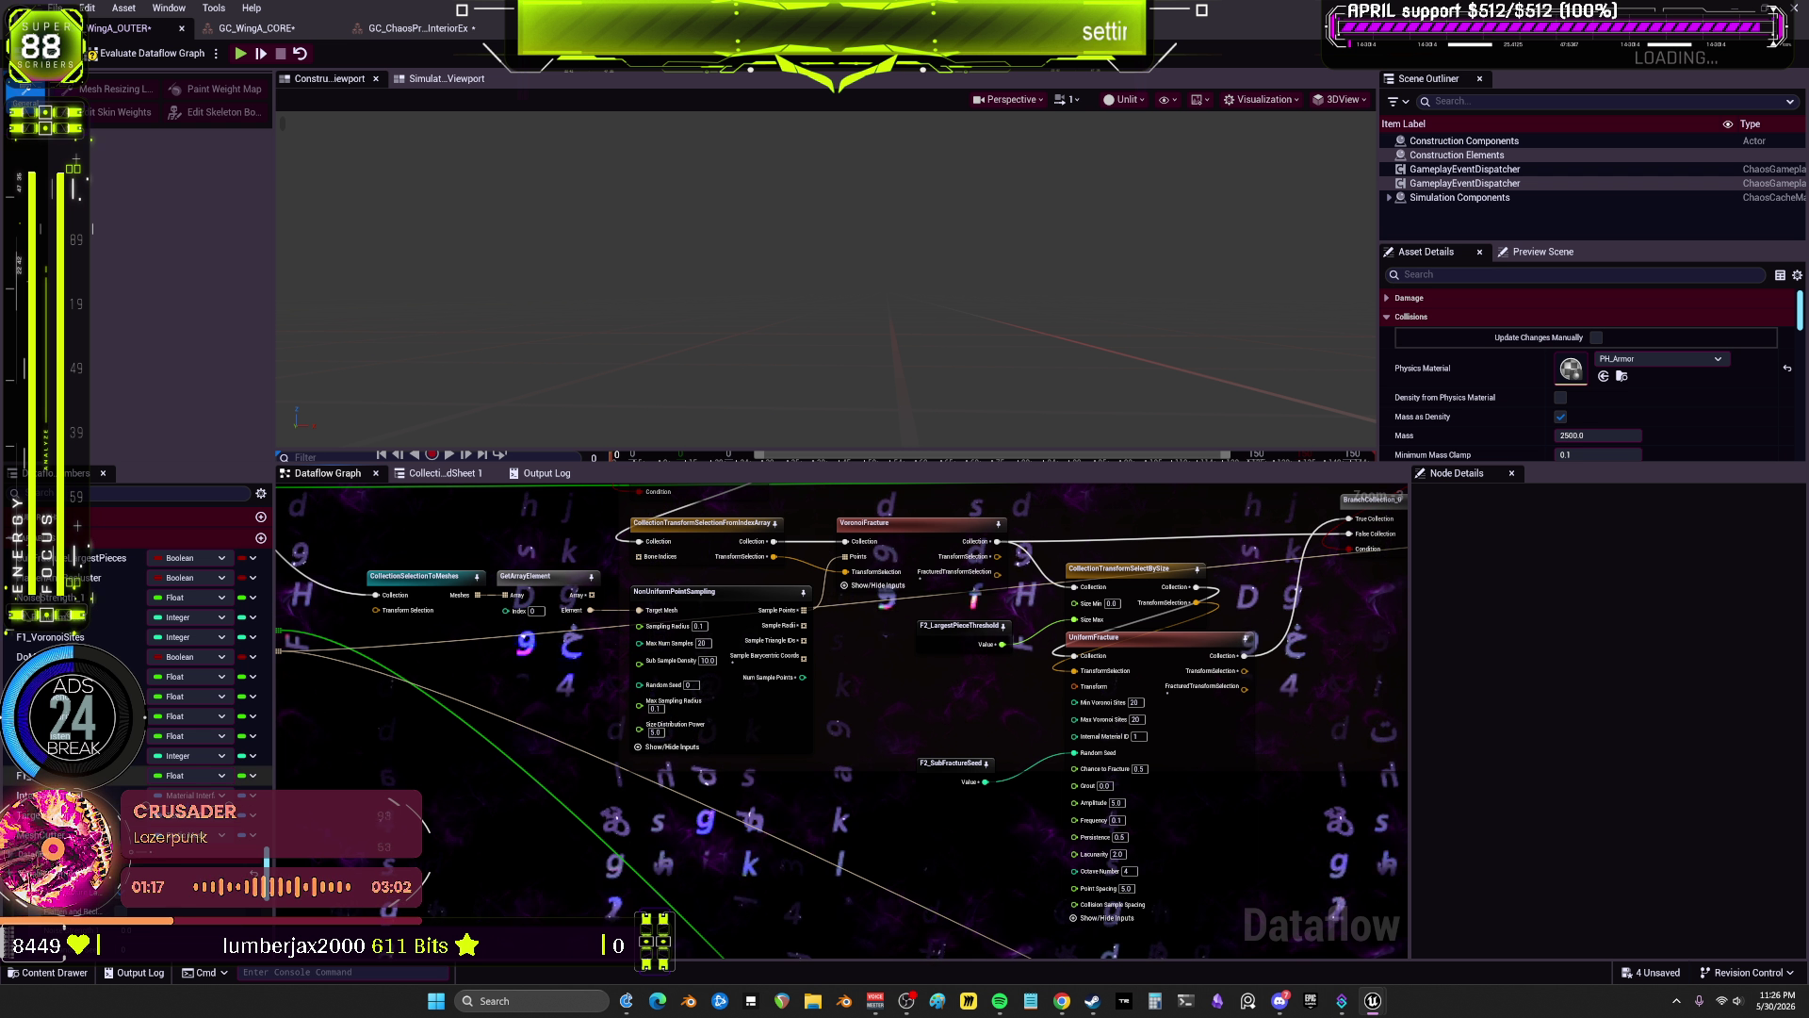
Step: Delete the remaining unused float and integer variables, including F1_VoronoiSites
click(92, 736)
key(Delete)
click(92, 736)
key(Delete)
click(91, 736)
key(Delete)
click(92, 716)
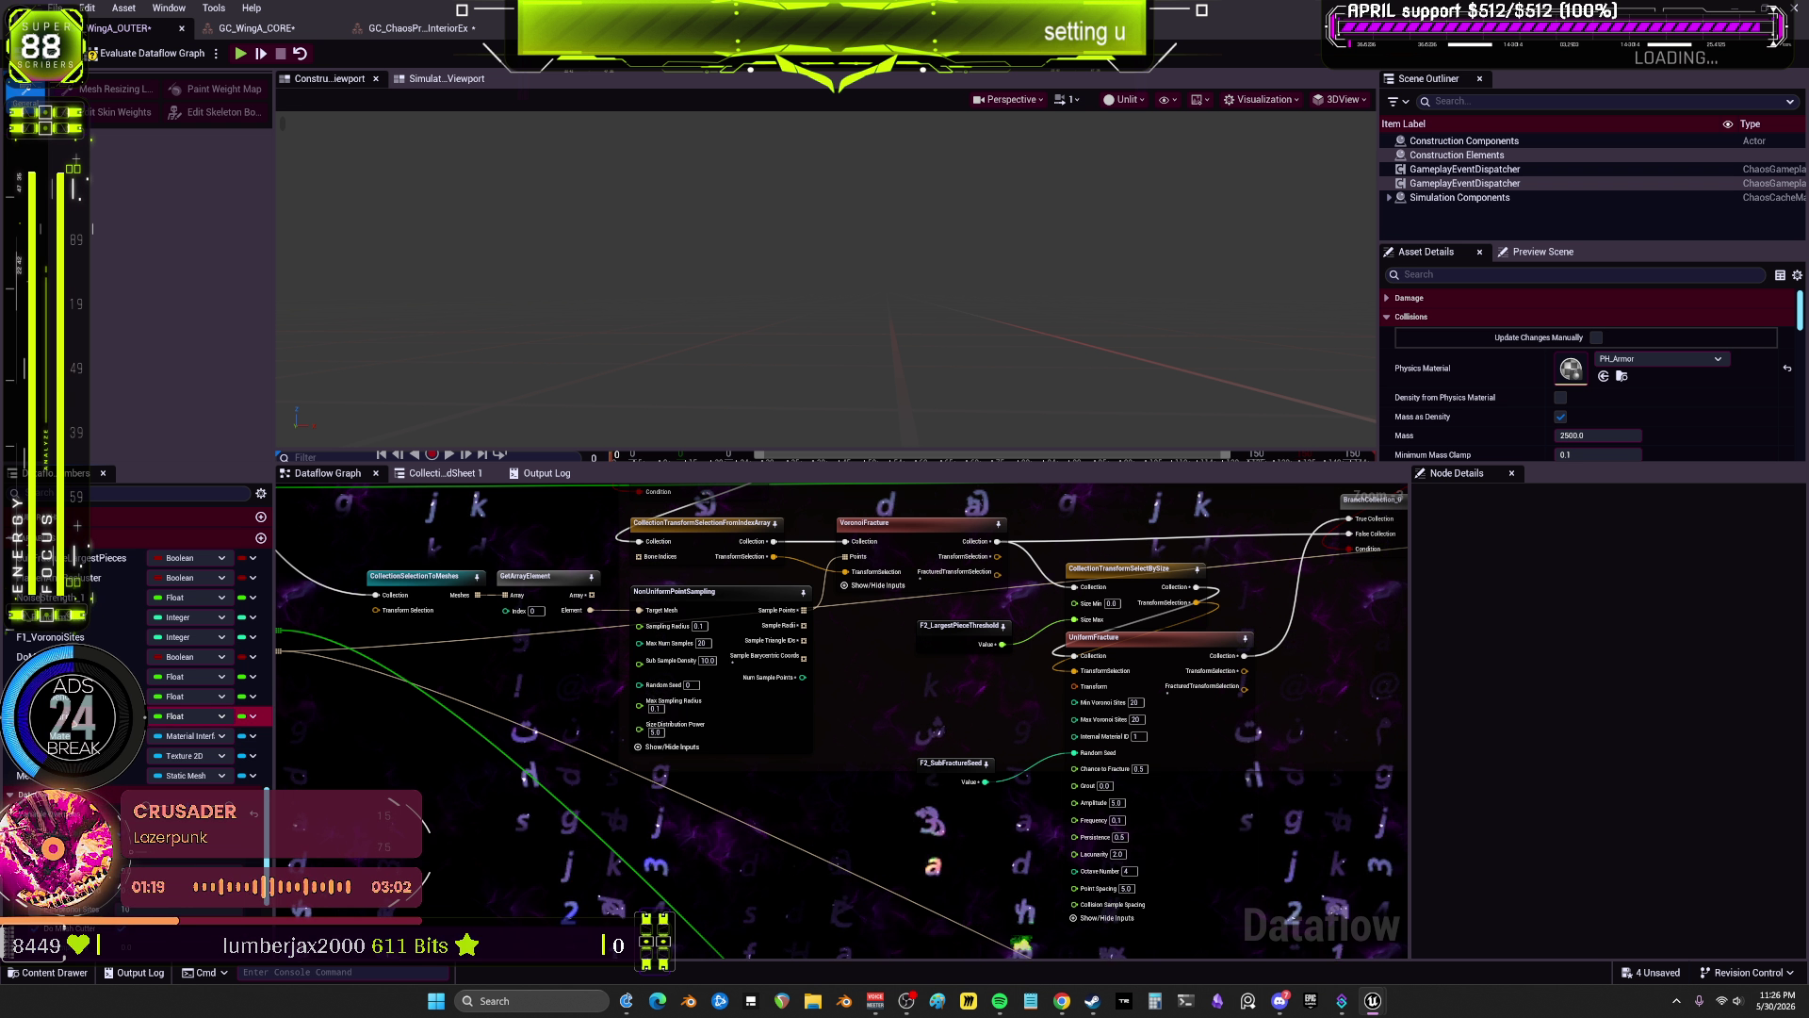
key(Delete)
click(91, 696)
key(Delete)
click(92, 676)
key(Delete)
click(72, 639)
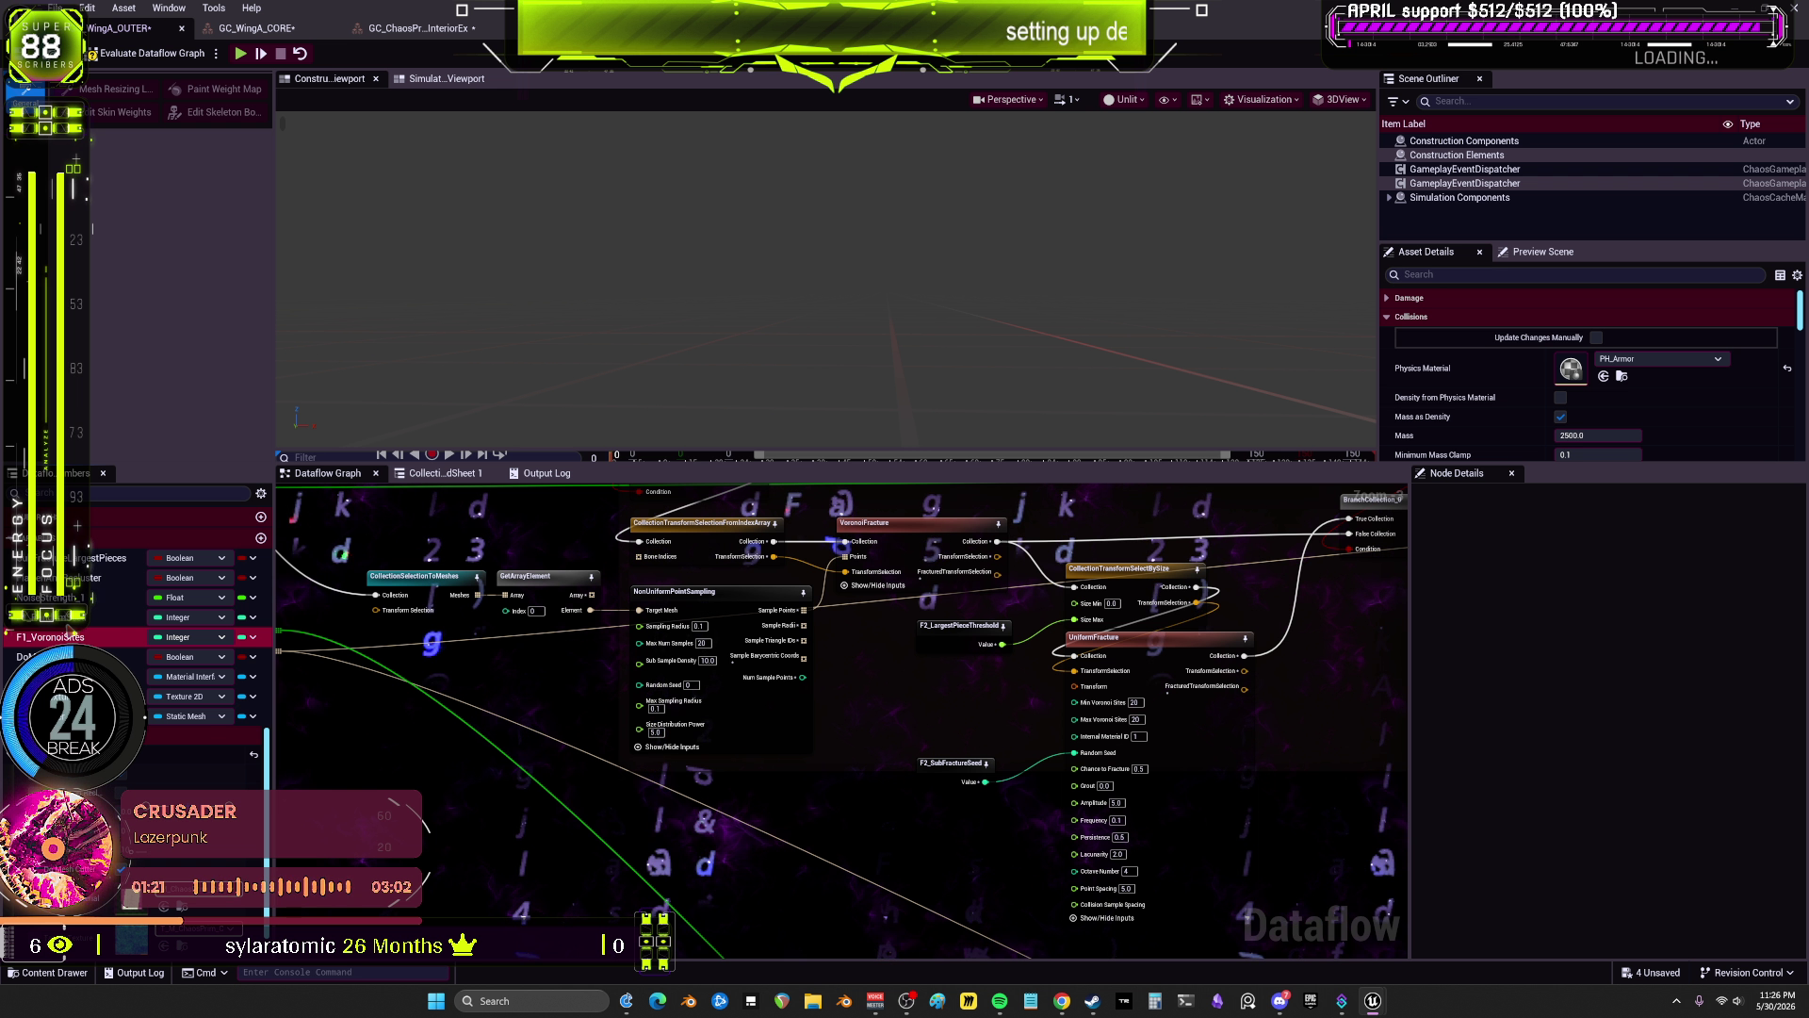
key(Delete)
click(72, 617)
key(Delete)
Step: Delete the F2_LargestPieceThreshold and F2_SubFractureSeed graph nodes and the last unused float variable
drag(935, 837, 968, 634)
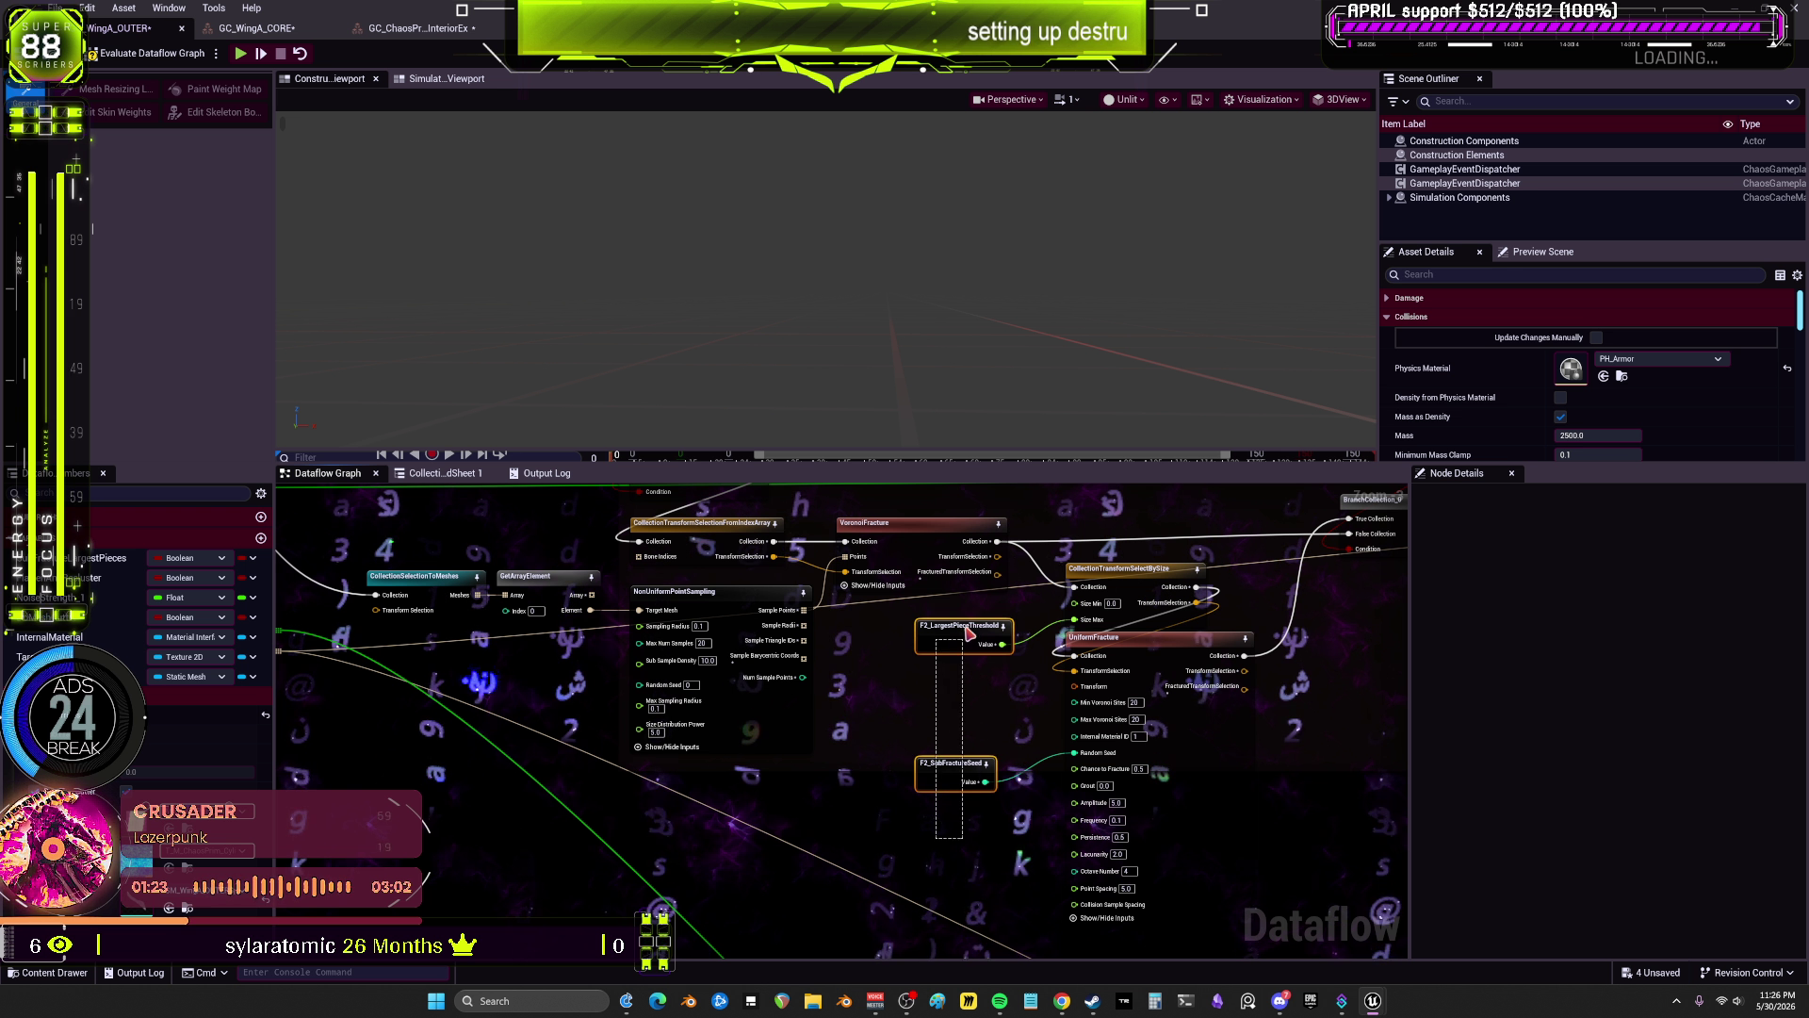
key(Delete)
click(92, 599)
key(Delete)
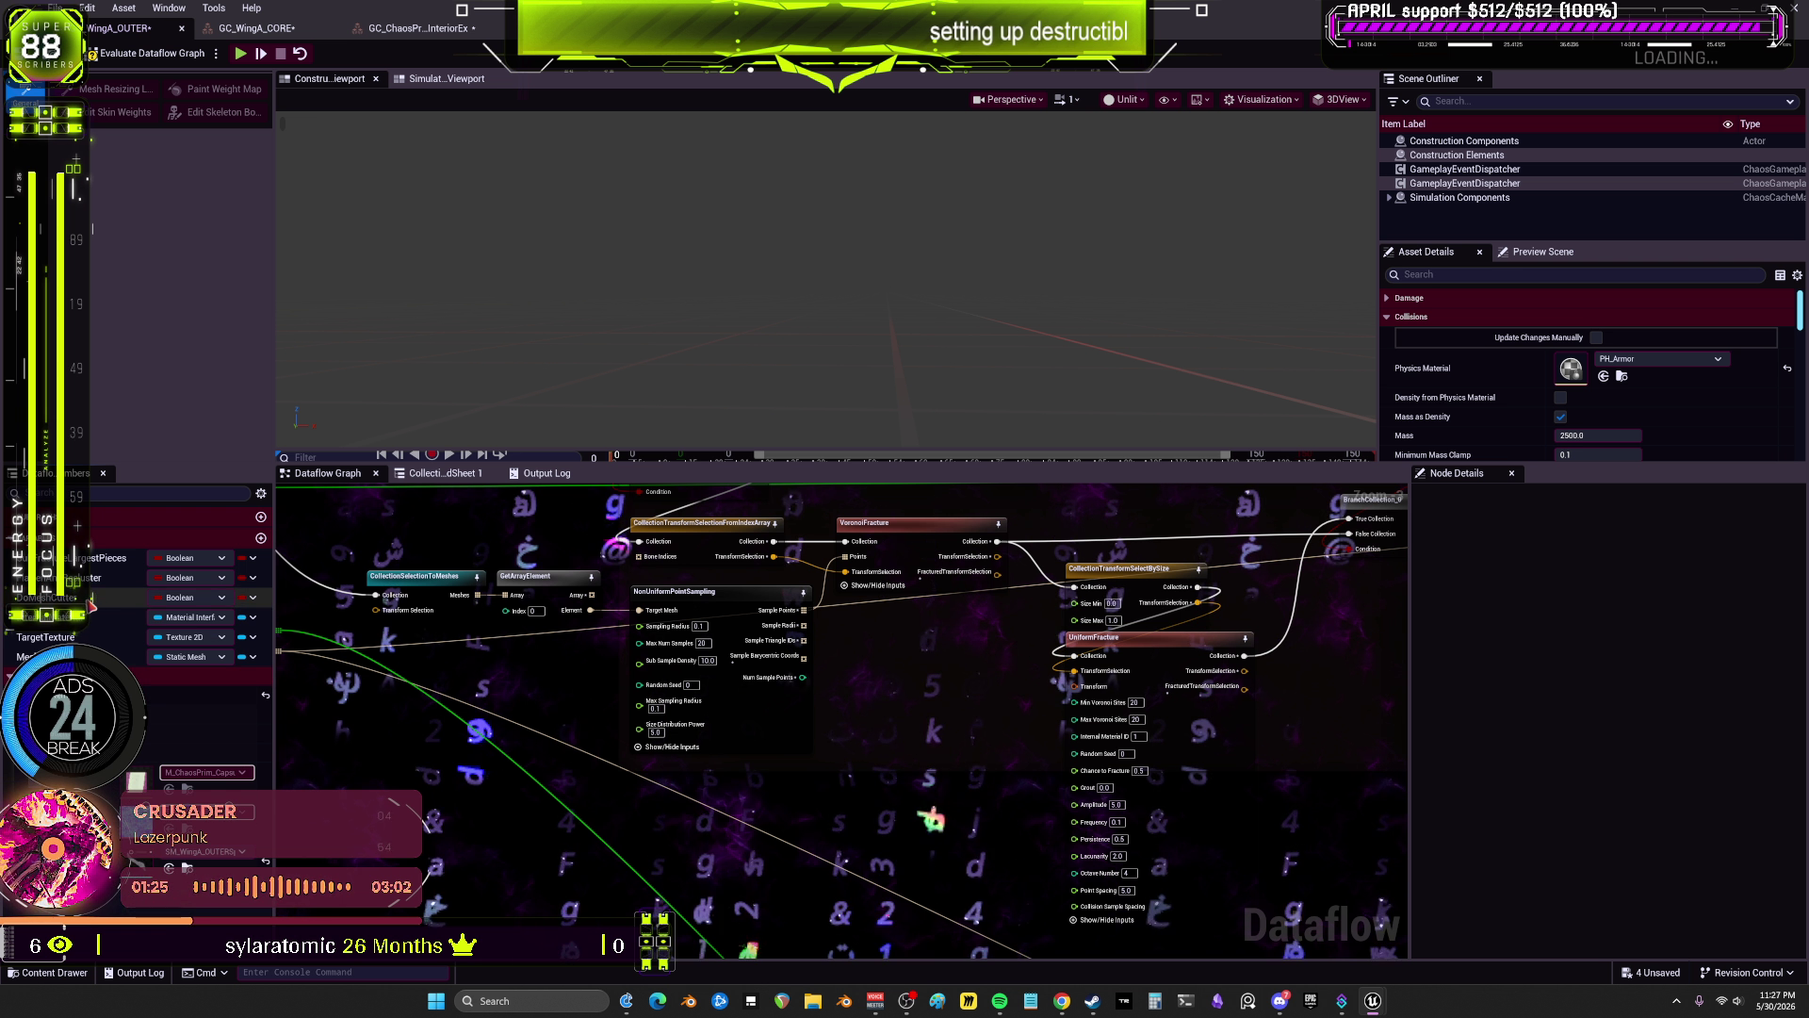
Step: Inspect the large-pieces toggle and the other boolean toggle variables
click(89, 559)
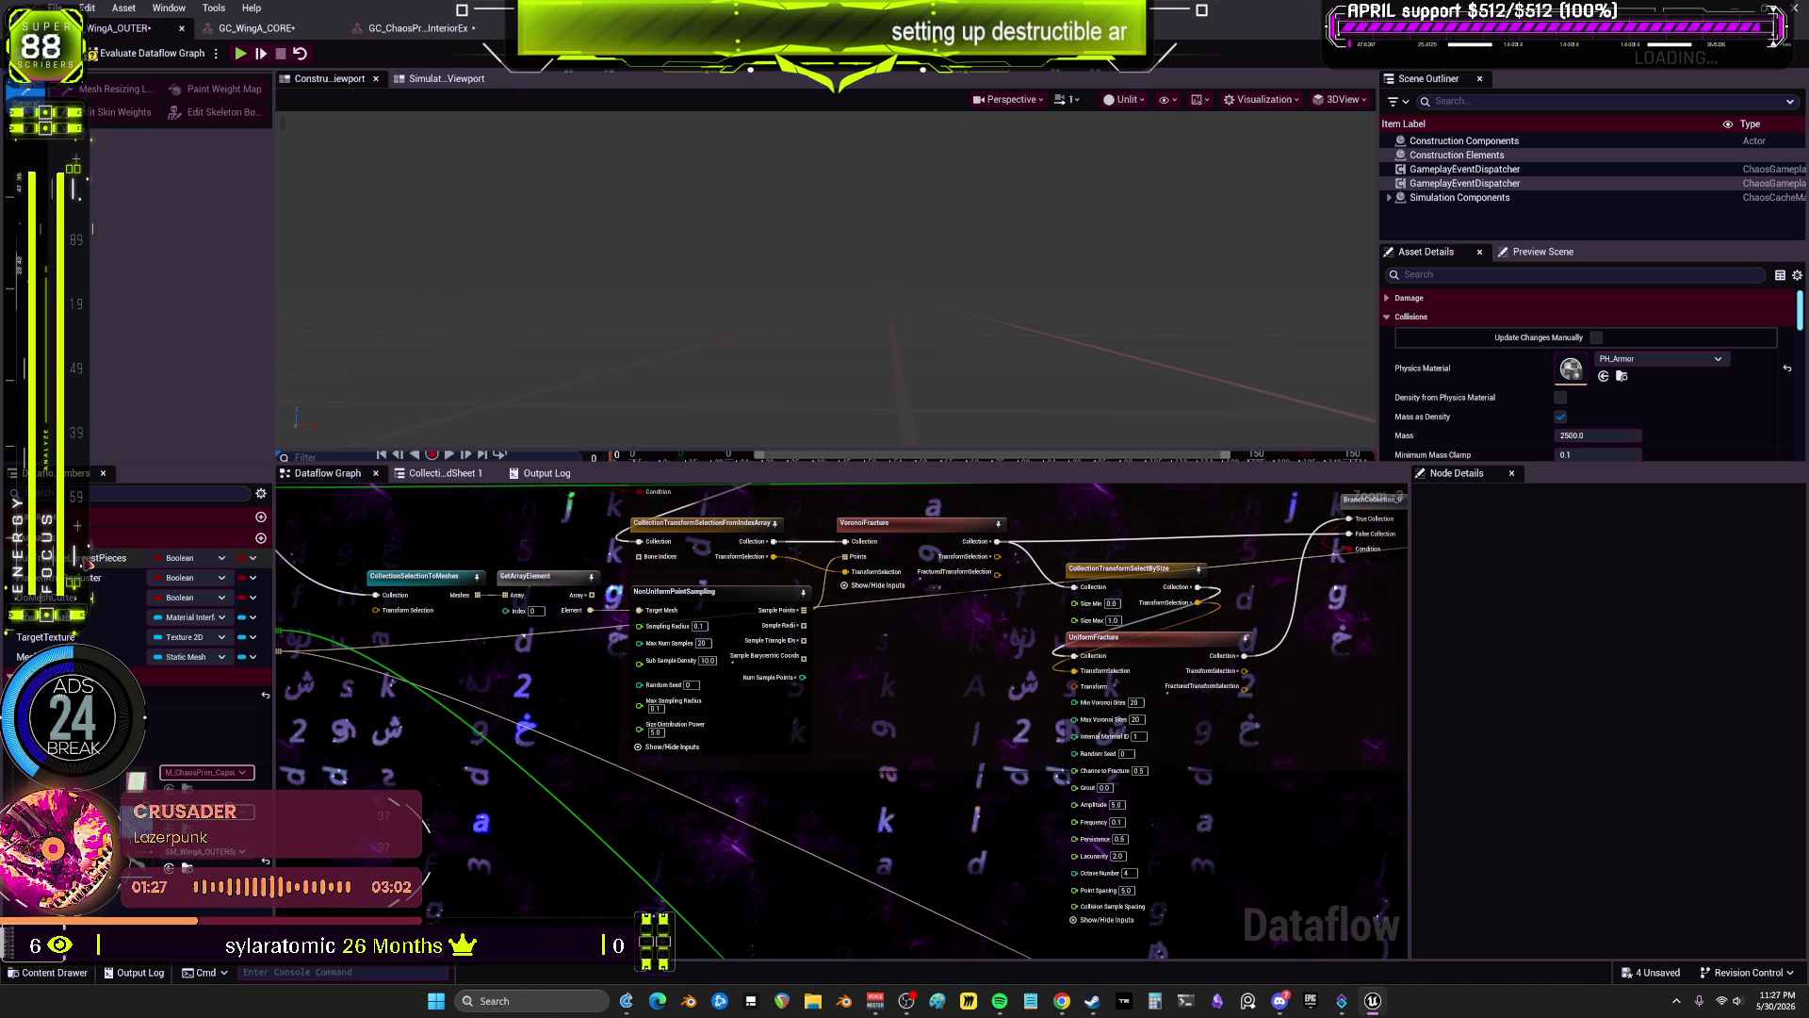
scroll(796, 731, down, 4)
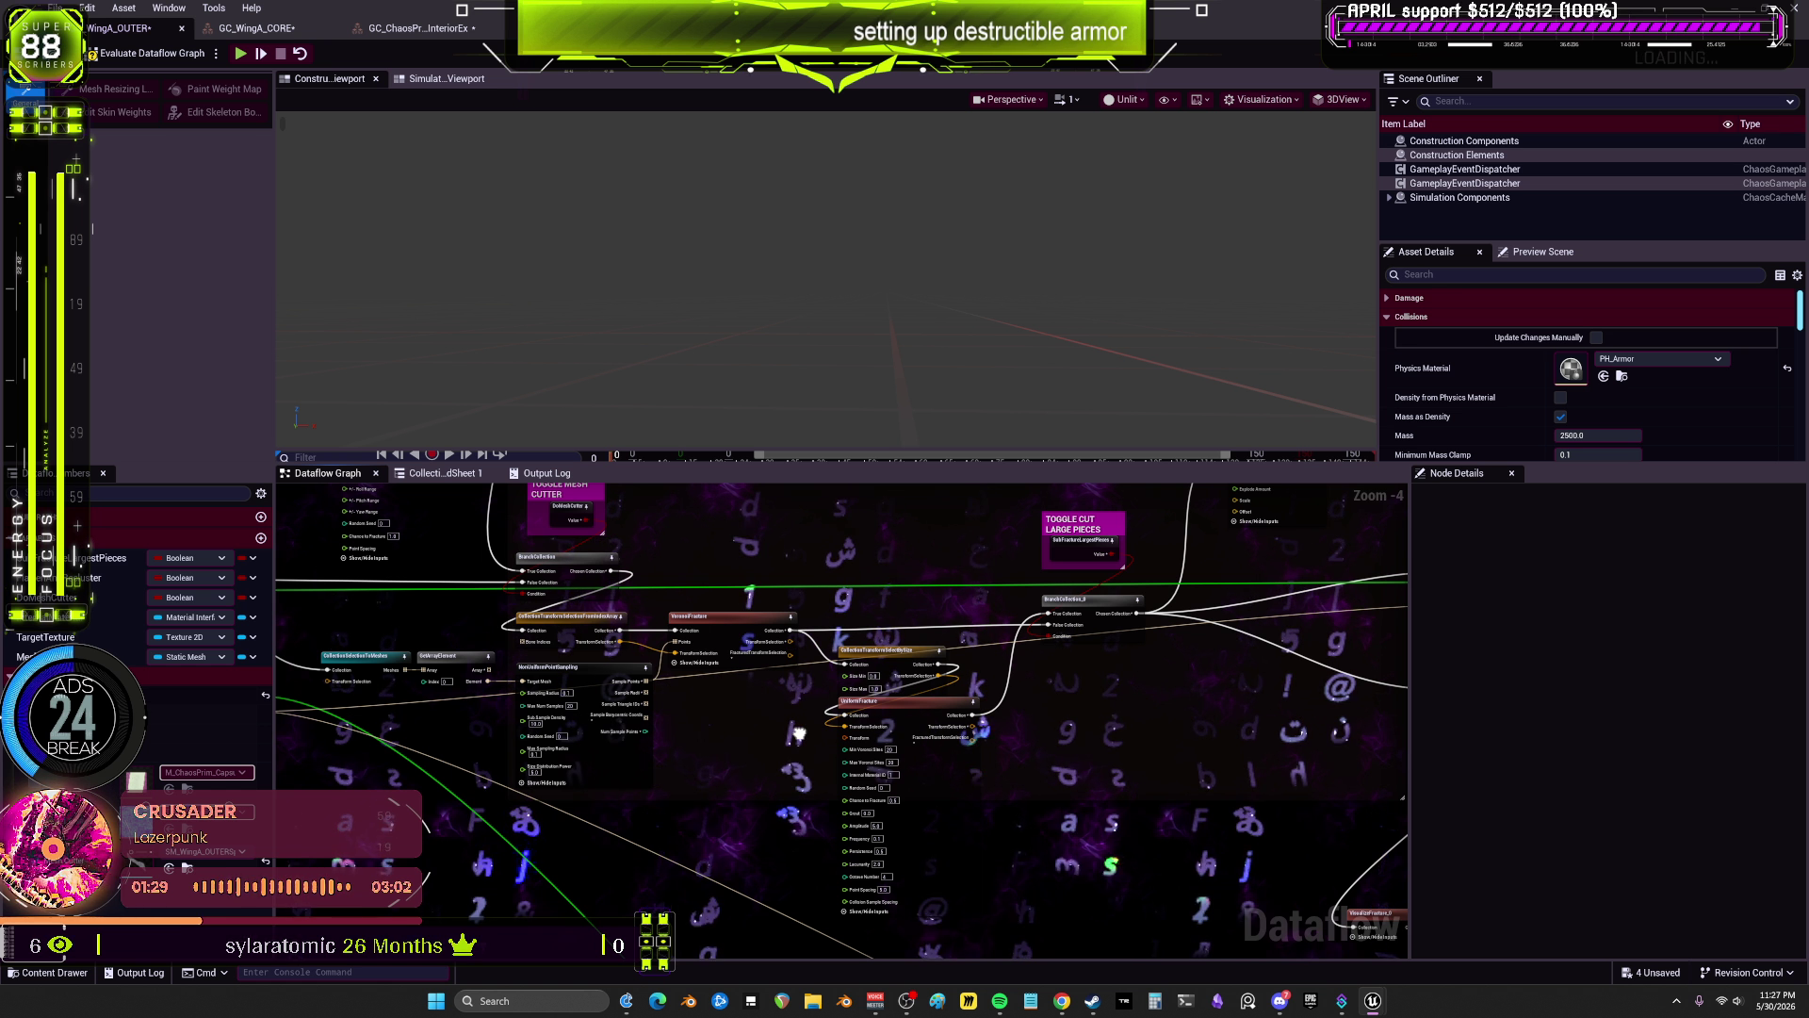
drag(923, 619, 928, 639)
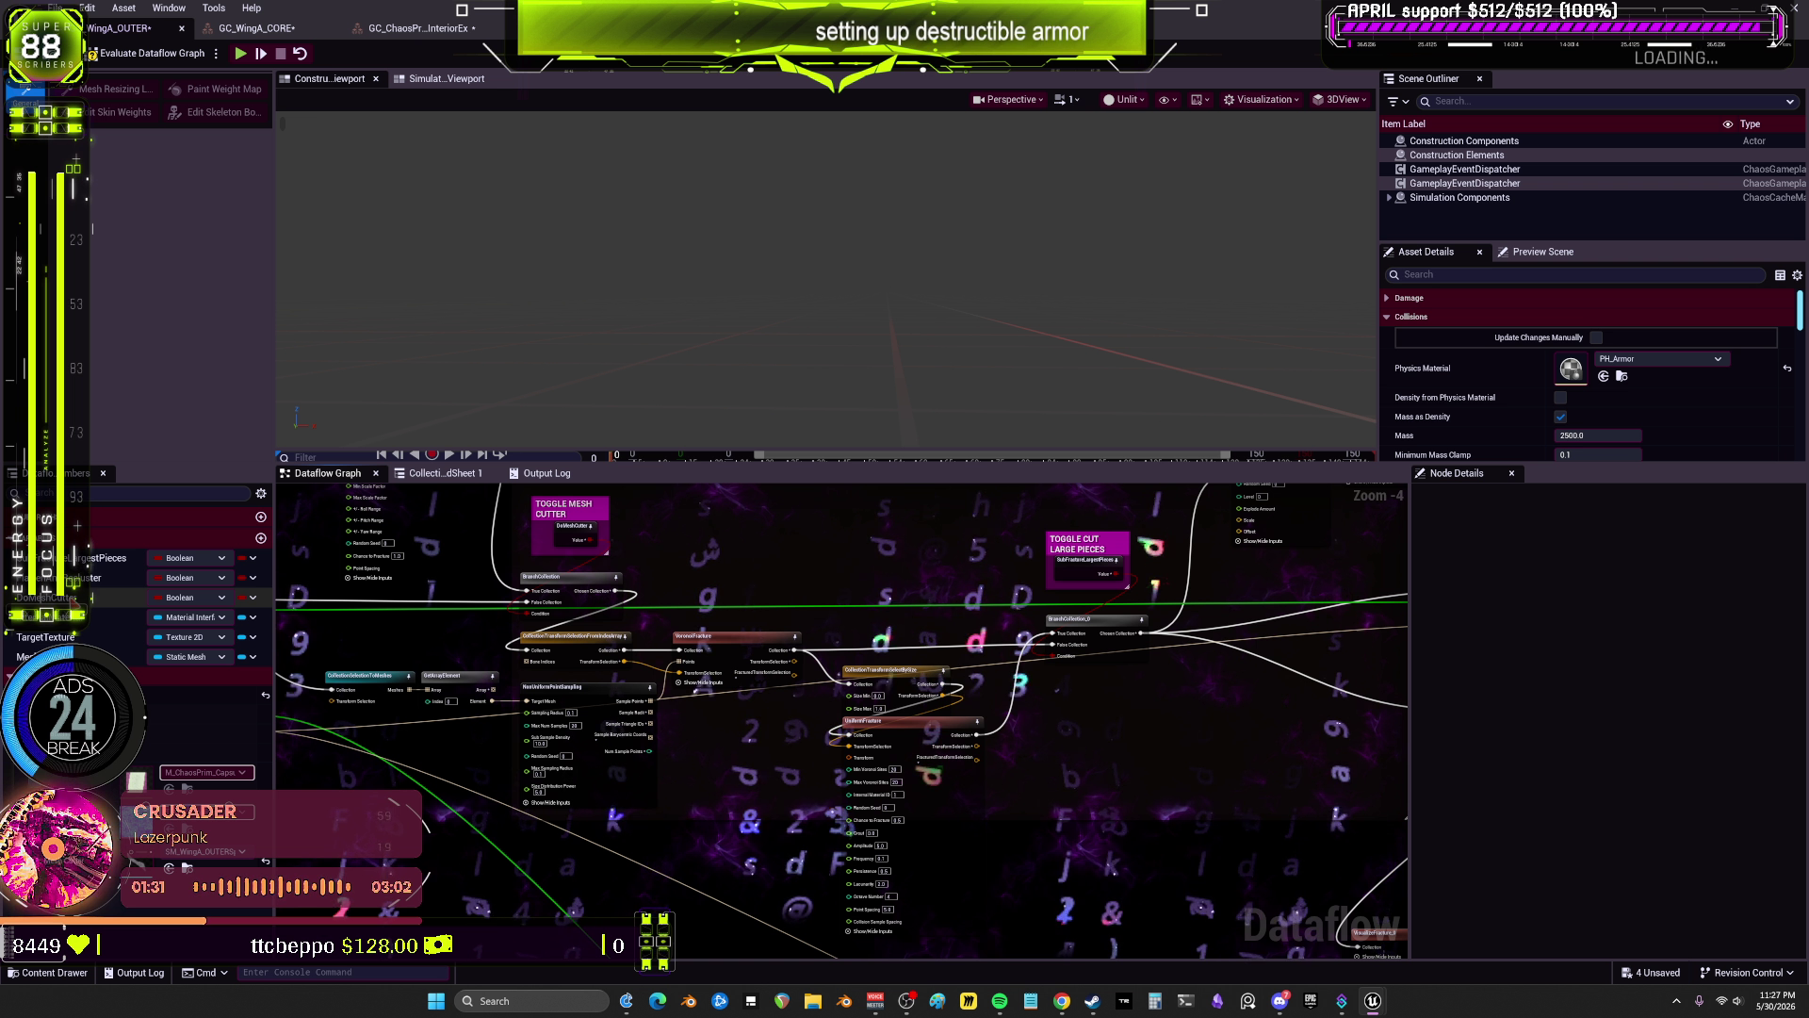
key(Down)
scroll(502, 767, up, 2)
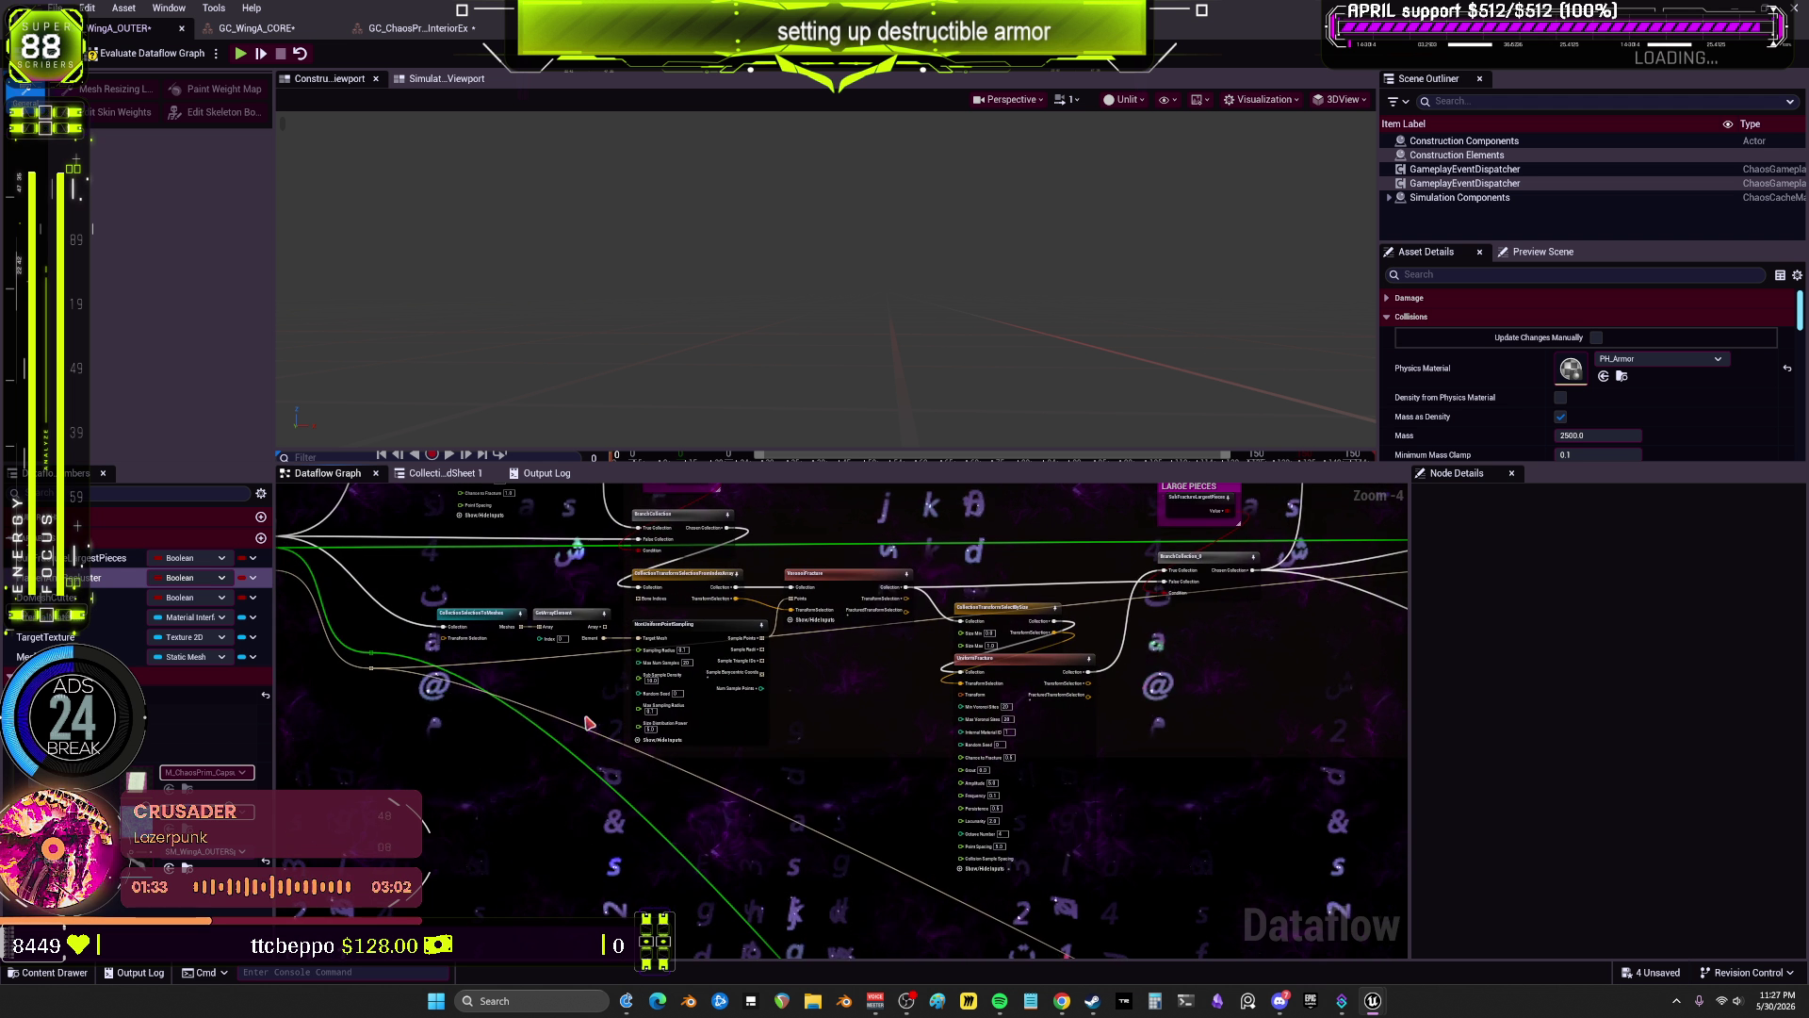
Step: Promote NonUniformPointSampling's Sampling Radius to a variable and place it below GetArrayElement
scroll(694, 719, up, 1)
scroll(693, 719, up, 1)
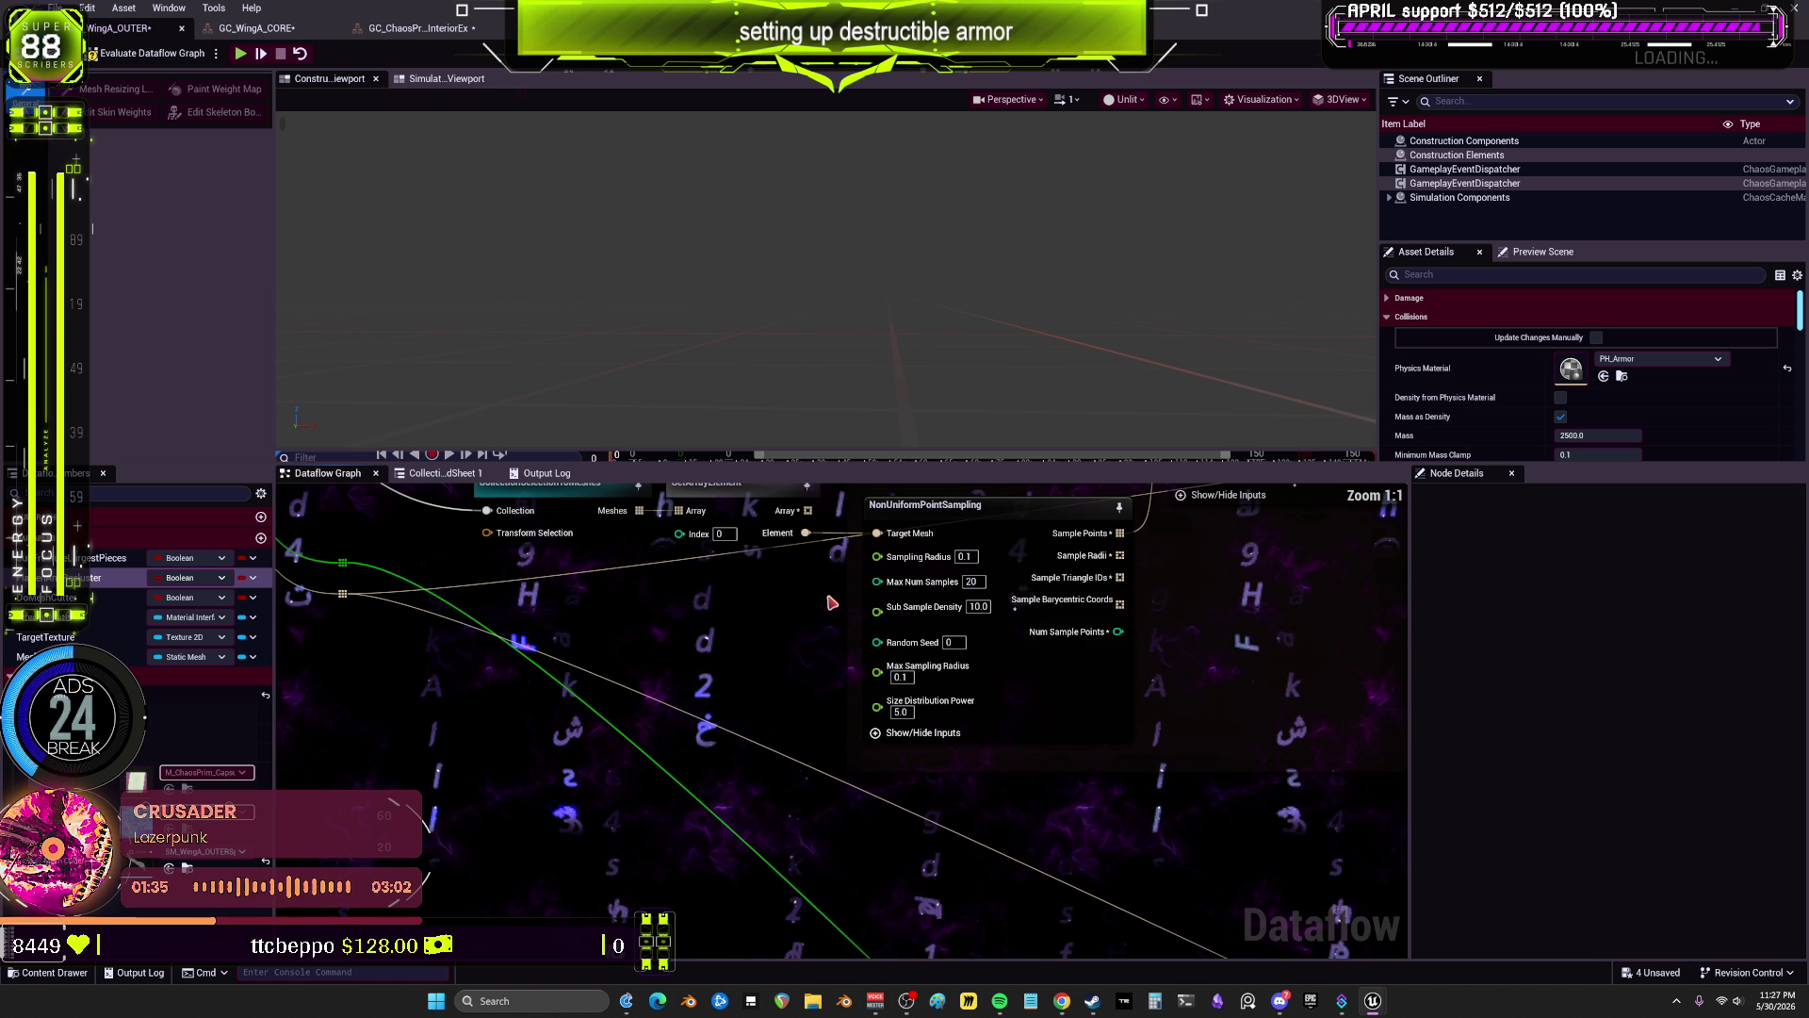
click(916, 591)
right_click(877, 556)
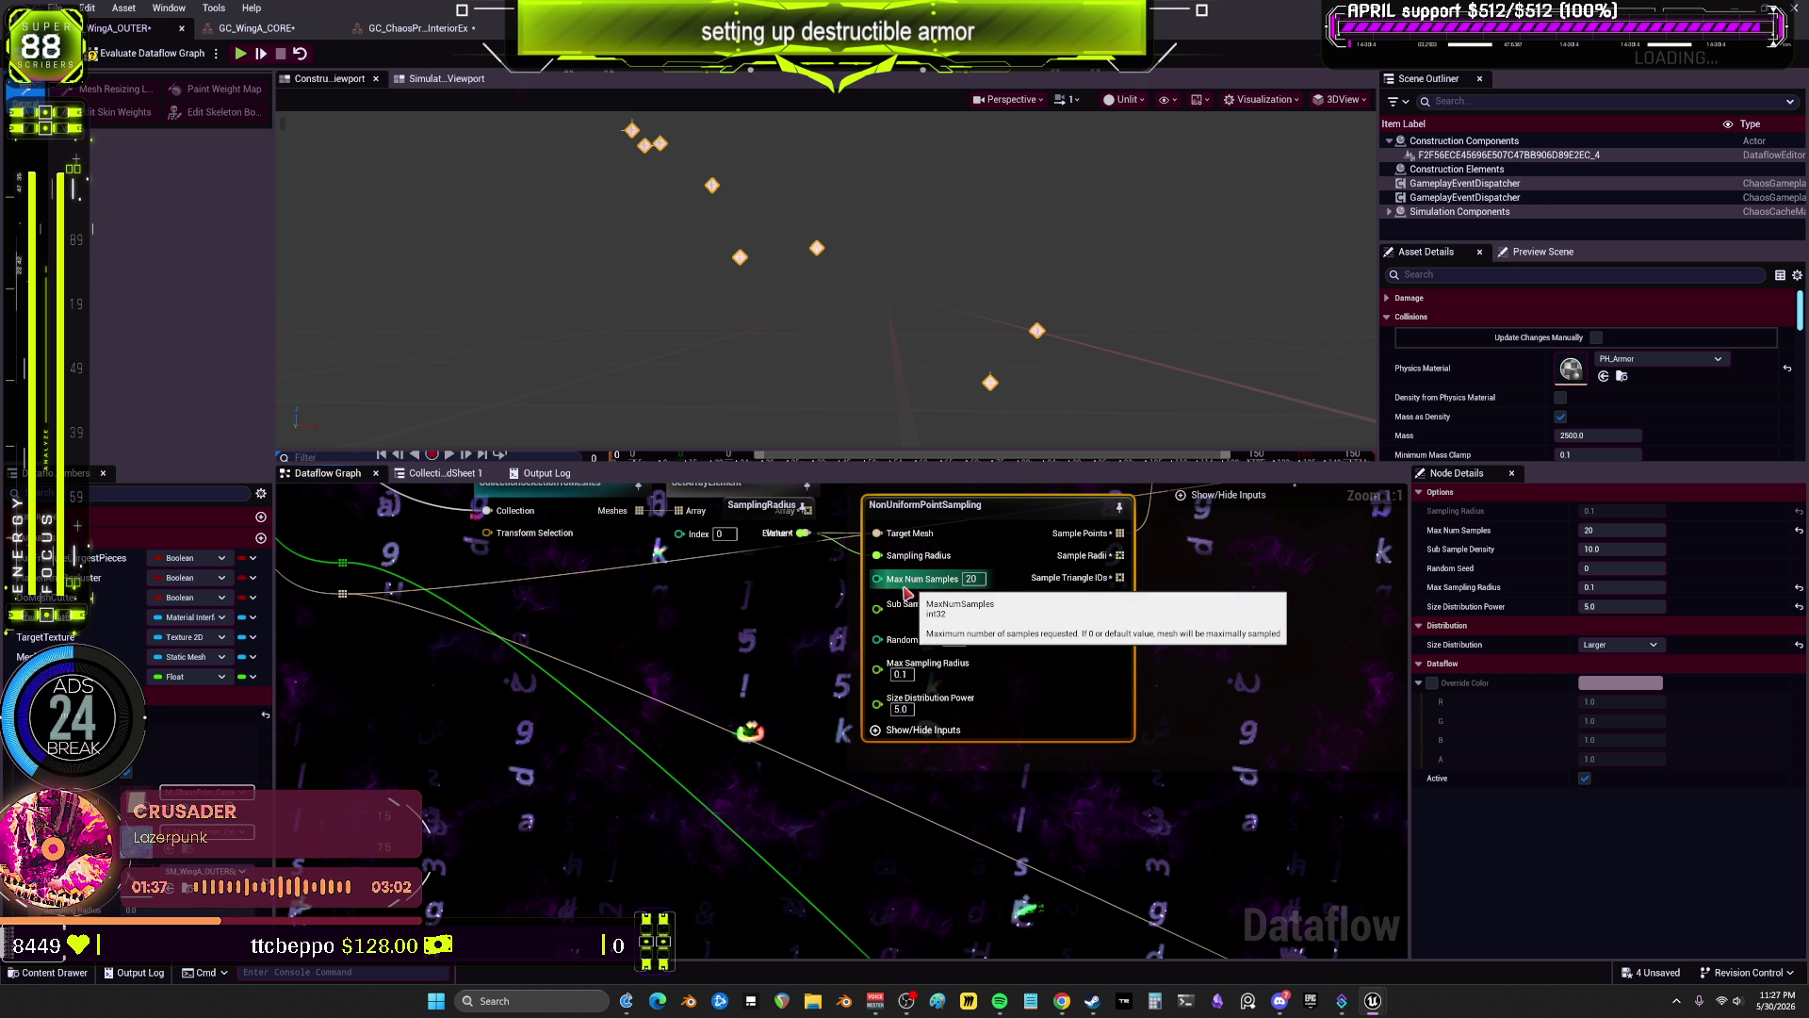
click(1046, 612)
drag(805, 580, 809, 611)
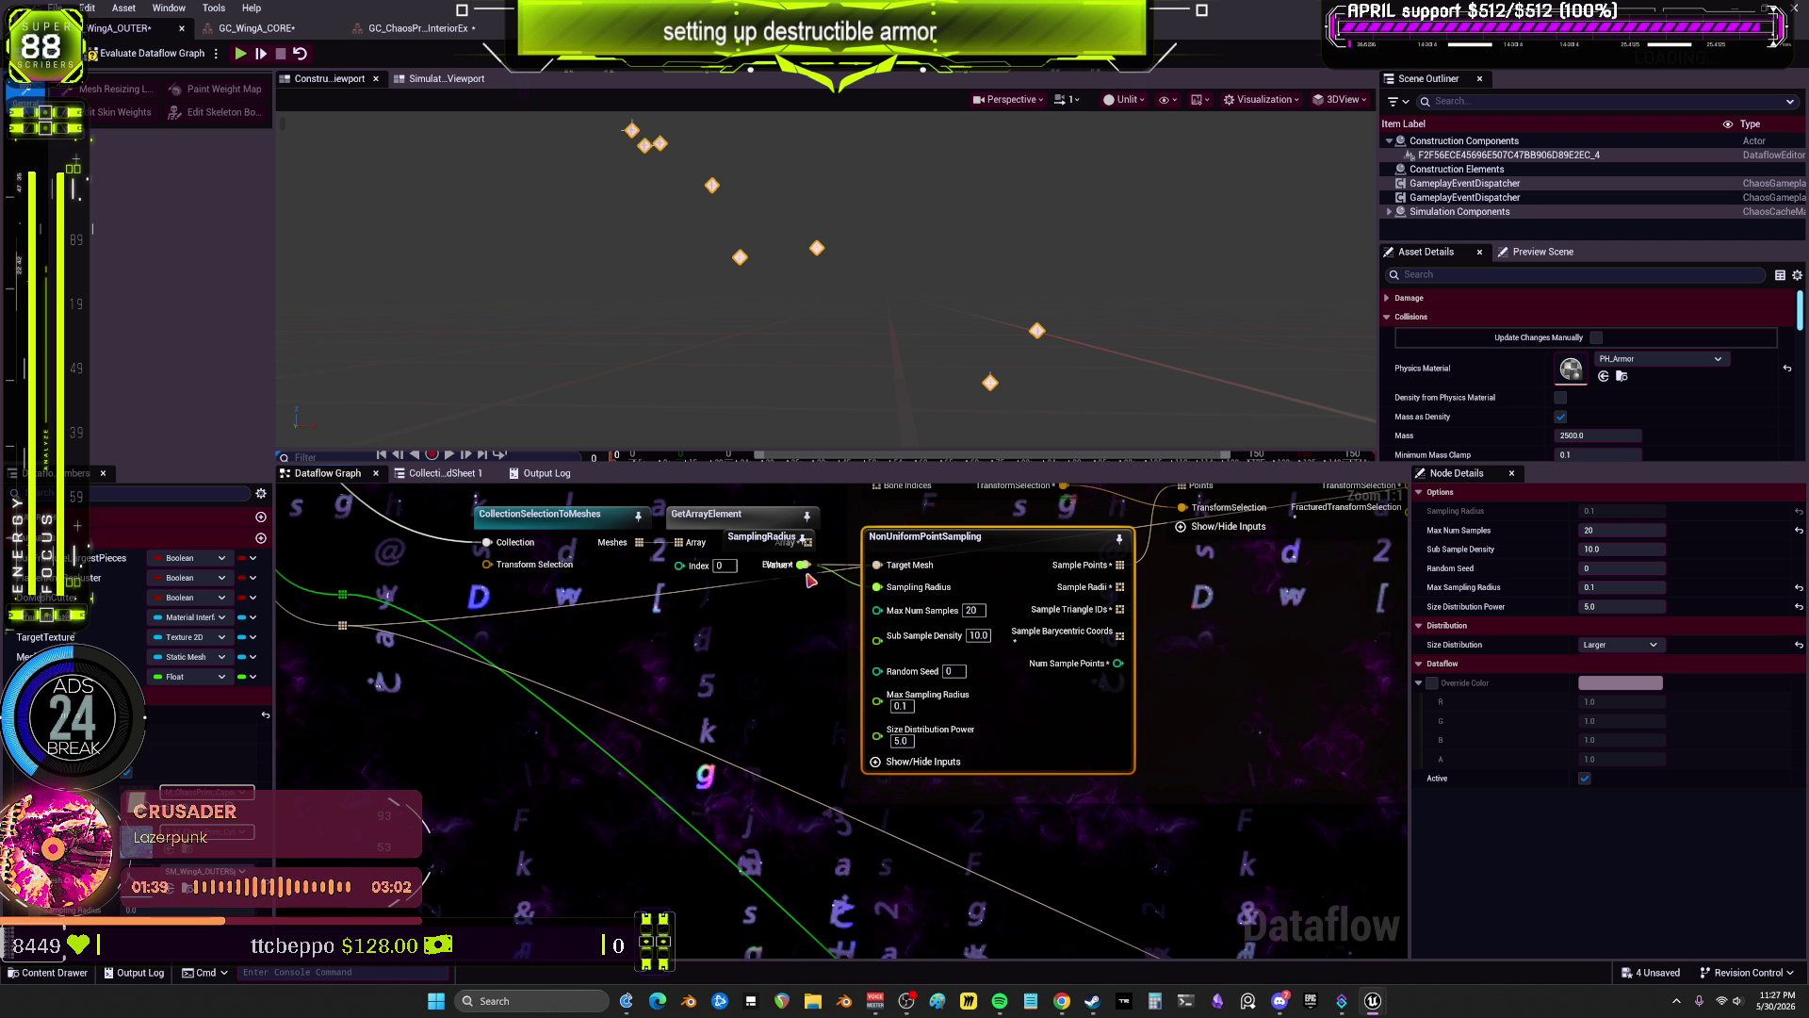
mouse_move(787, 541)
mouse_down()
mouse_move(781, 602)
mouse_move(740, 580)
mouse_move(752, 606)
mouse_move(714, 644)
mouse_move(731, 643)
mouse_up()
Step: Promote Max Num Samples, Sub Sample Density and Random Seed to variables, stacking them below
right_click(877, 609)
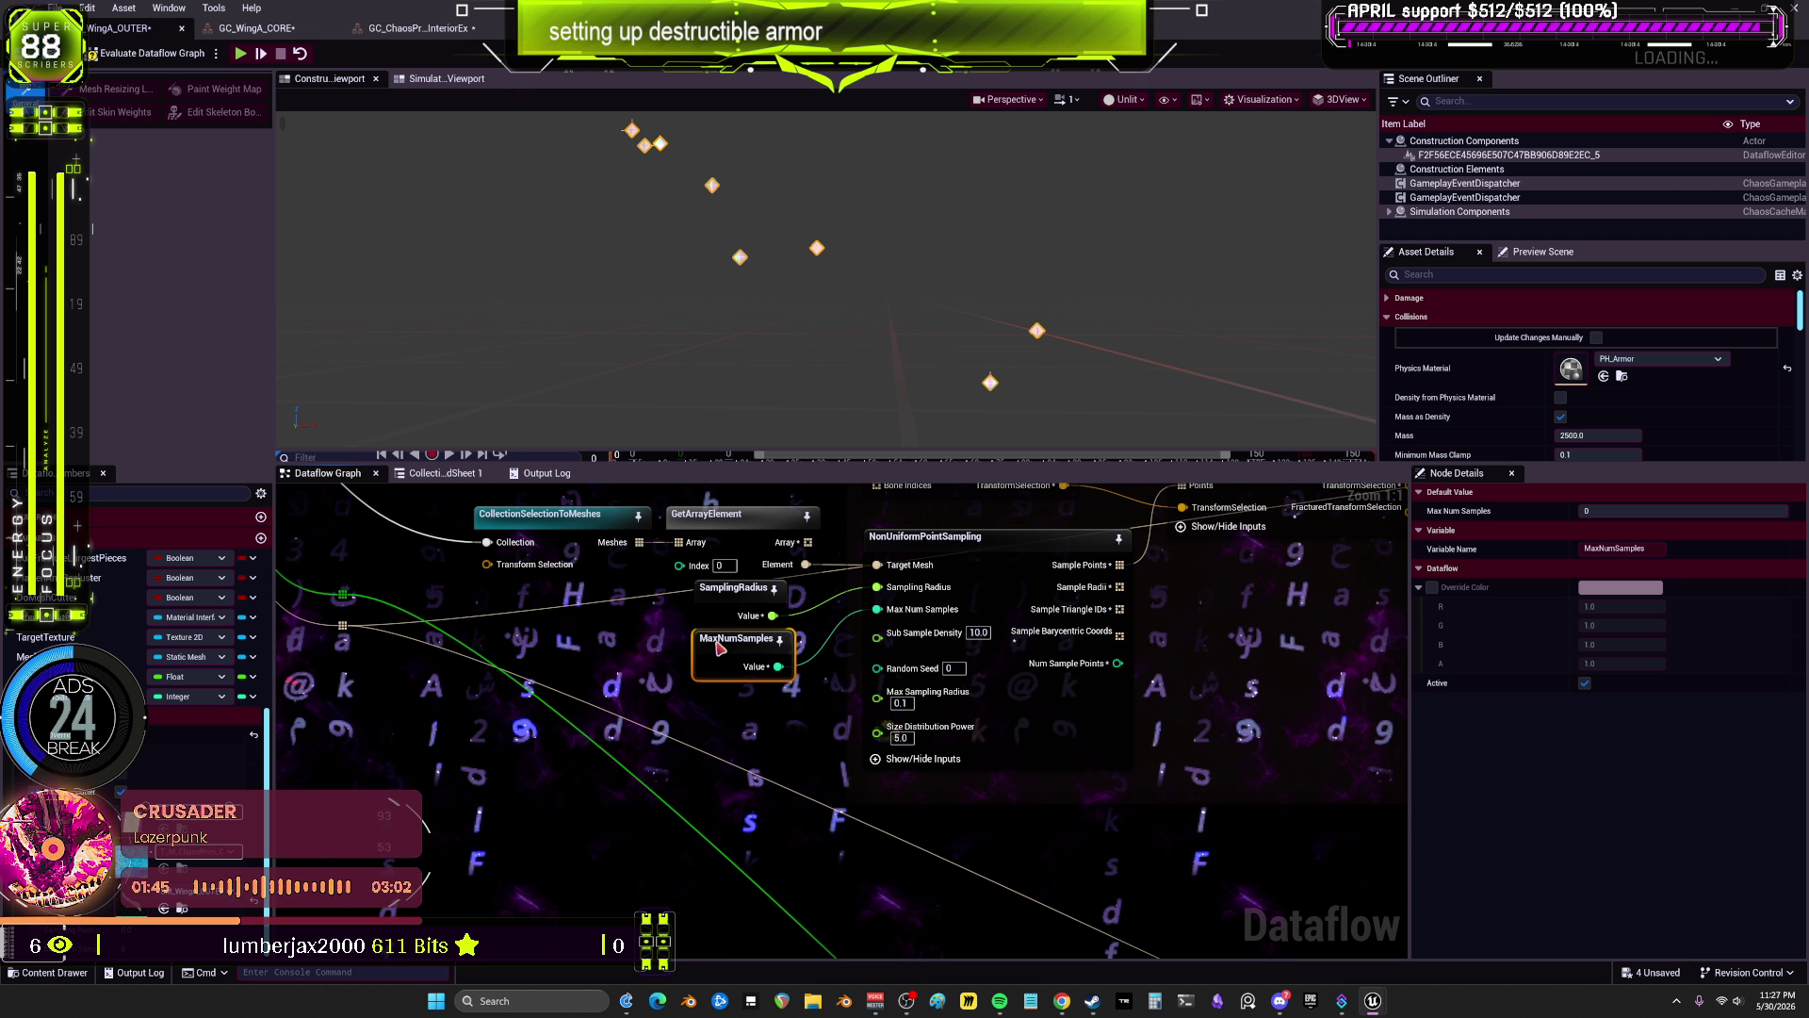
click(910, 665)
right_click(877, 633)
click(918, 659)
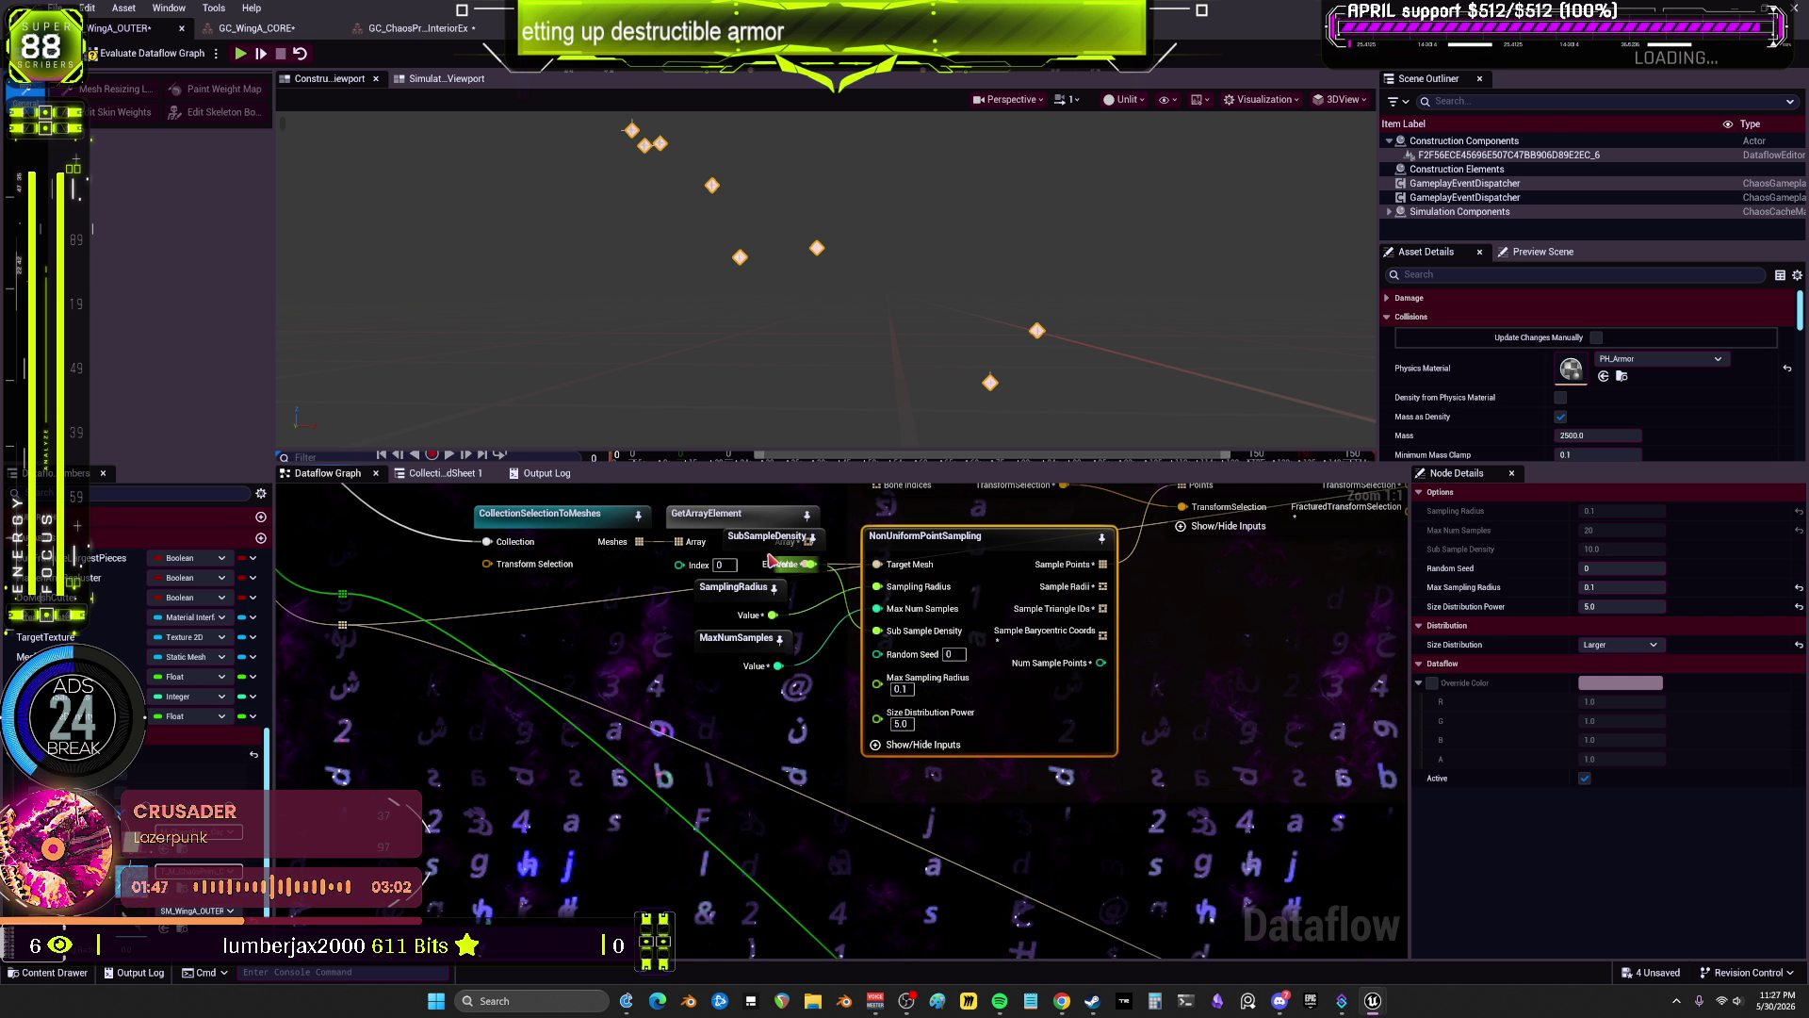
mouse_move(726, 684)
mouse_down()
mouse_move(724, 706)
mouse_move(746, 705)
mouse_up()
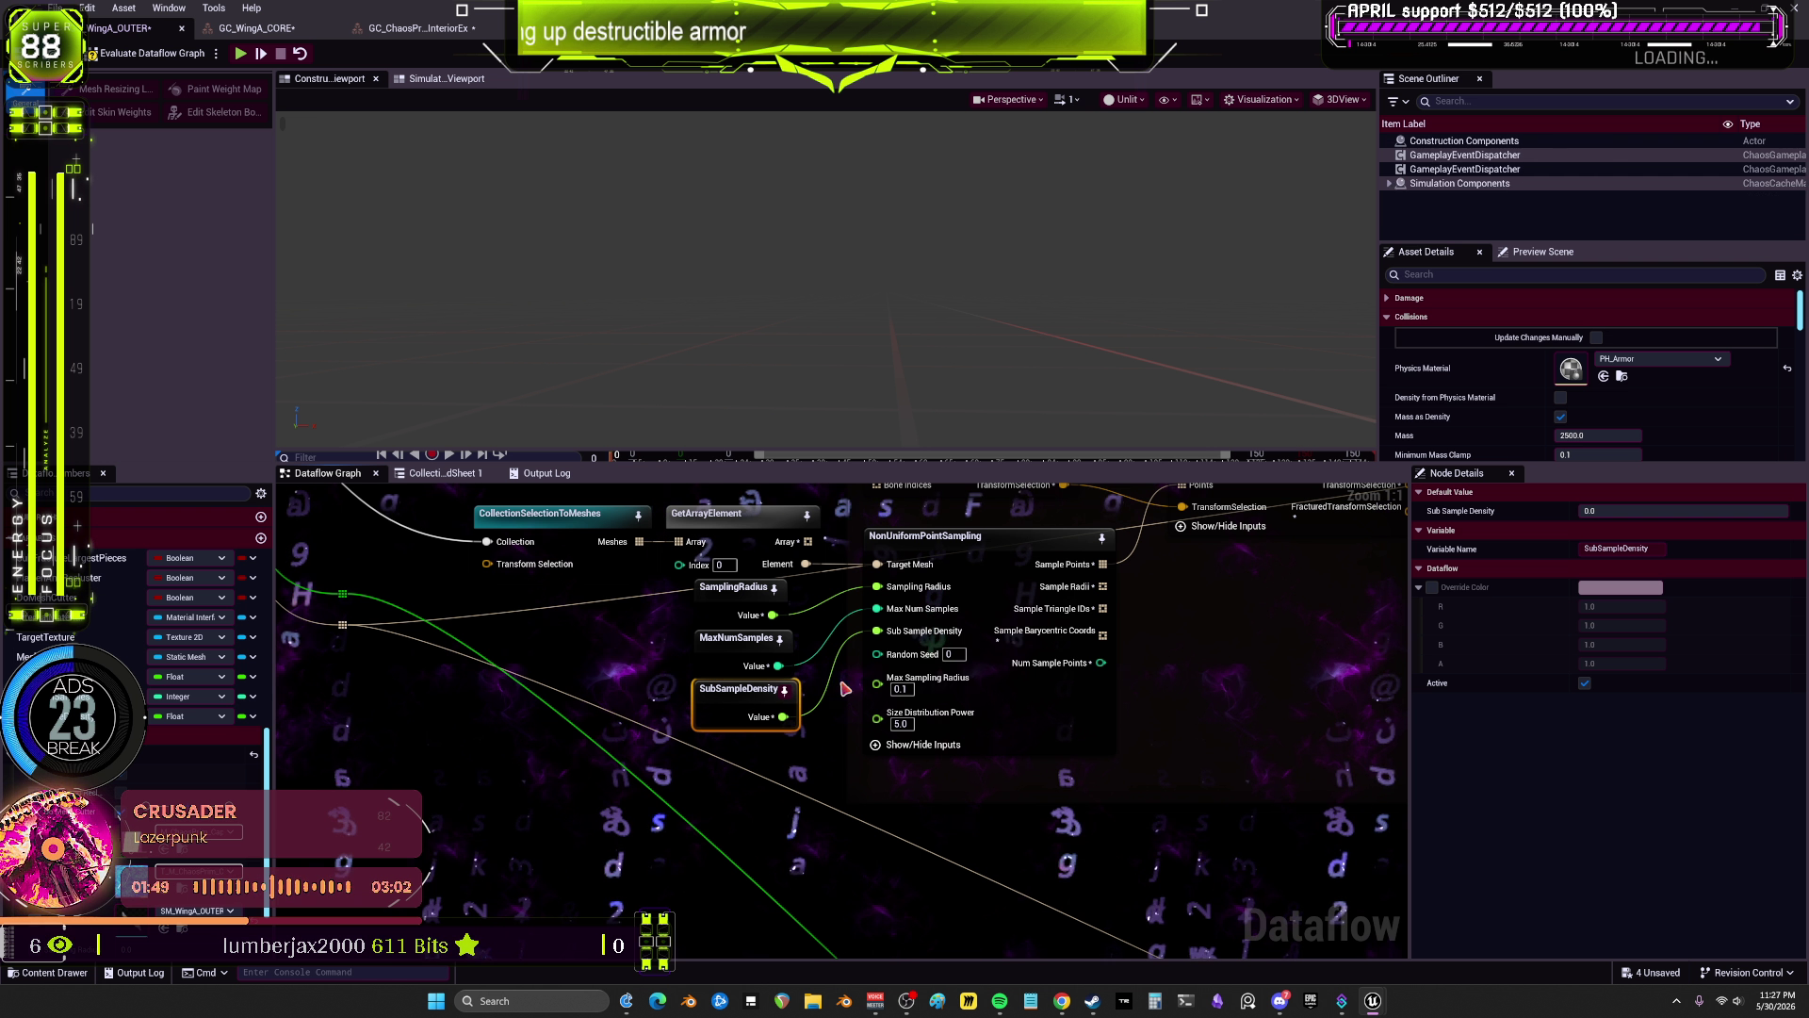
right_click(878, 654)
click(928, 685)
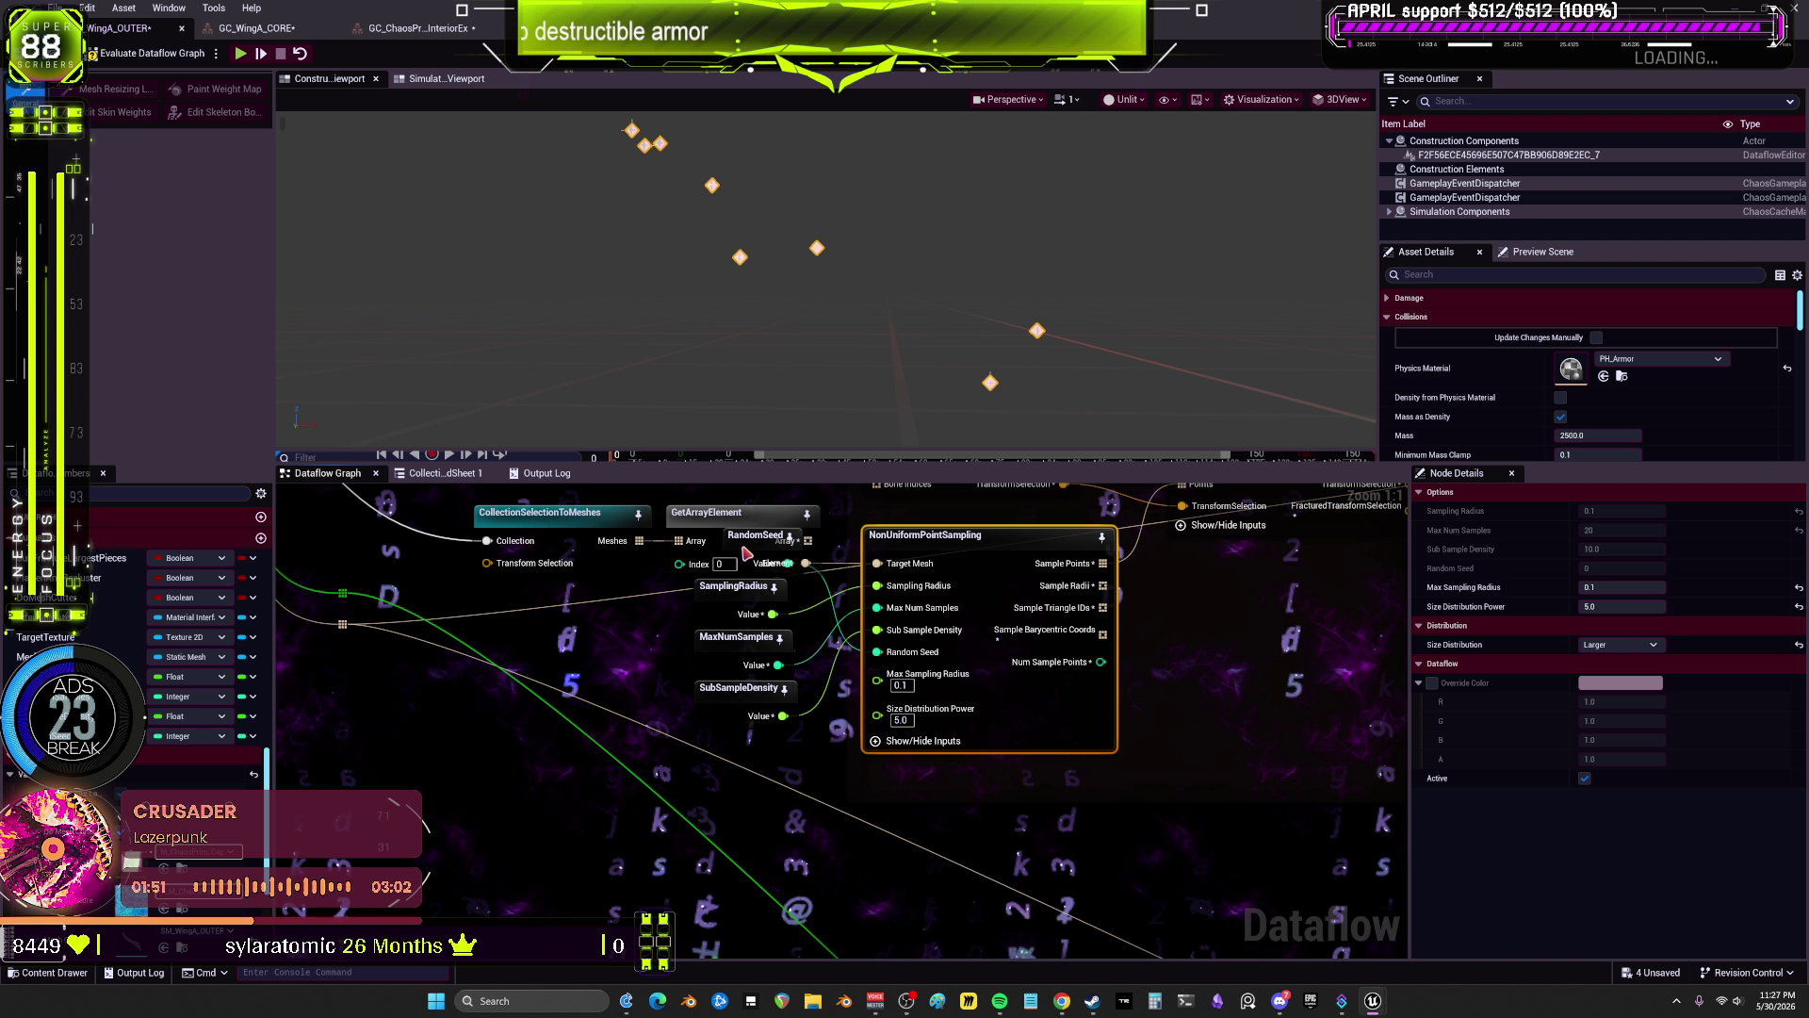
drag(748, 553, 737, 757)
drag(770, 551, 629, 573)
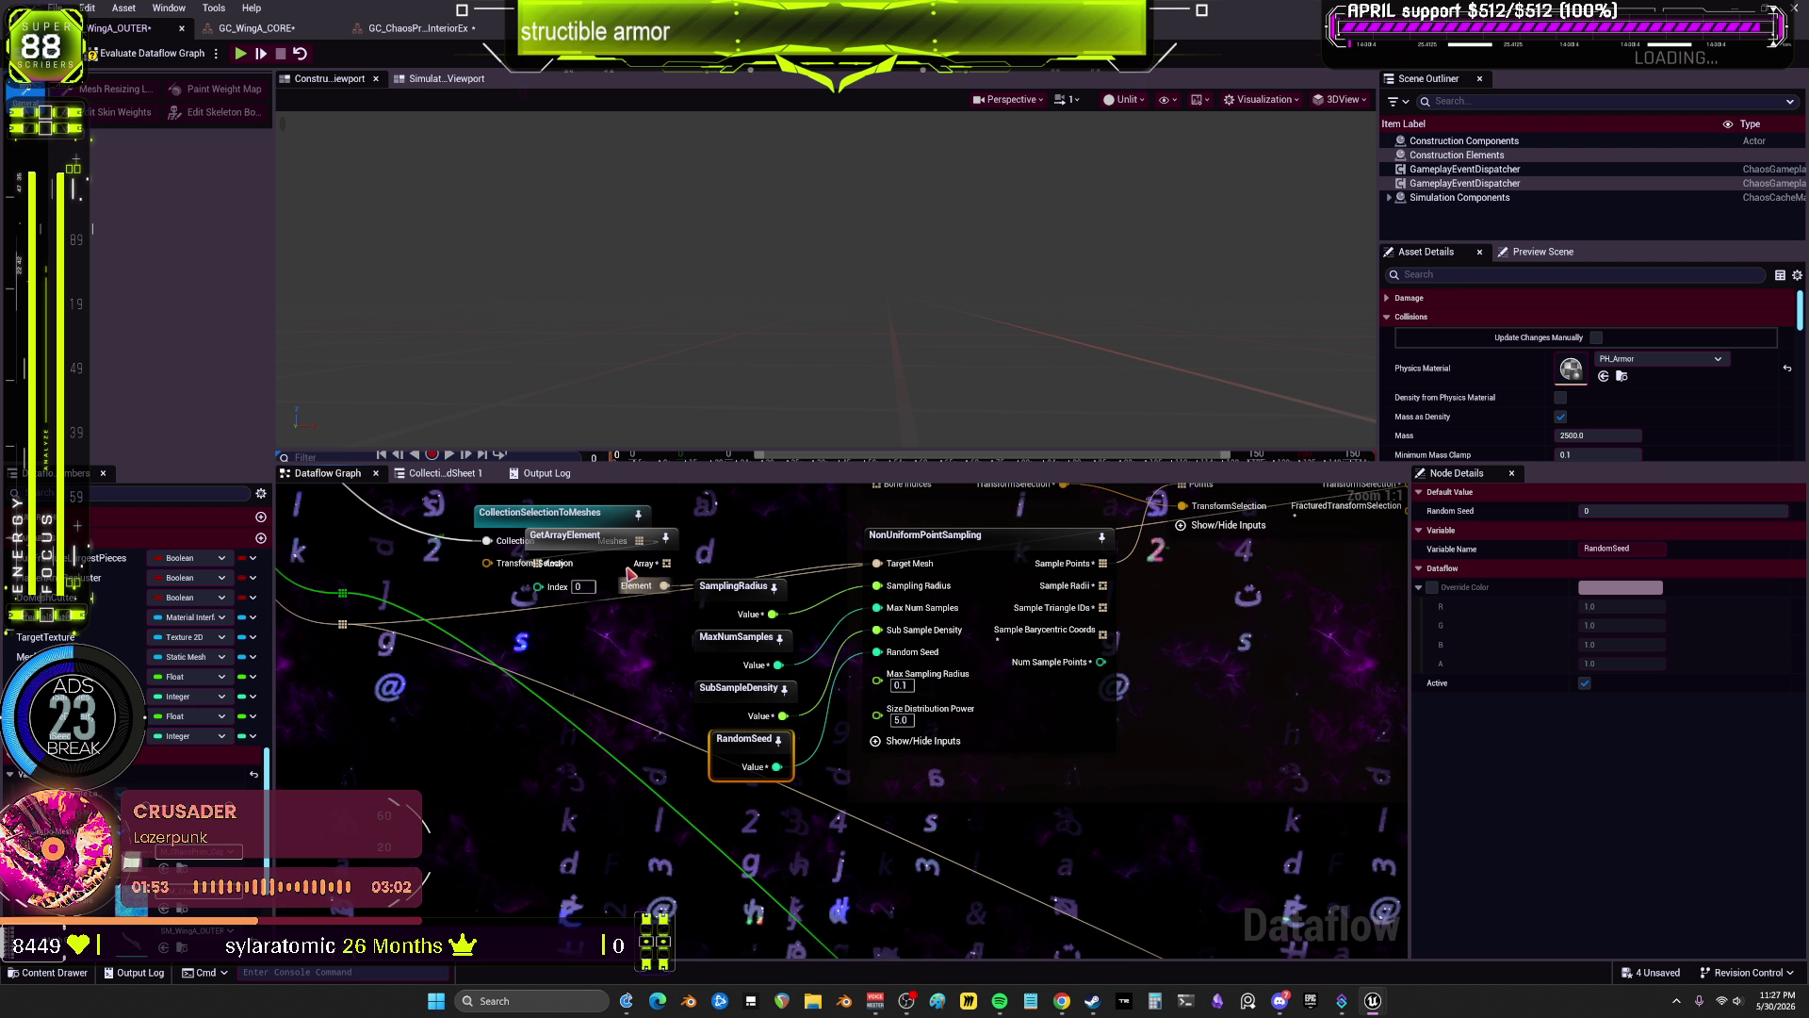
Step: Promote Max Sampling Radius and Size Distribution Power to variables at the bottom of the column
right_click(891, 682)
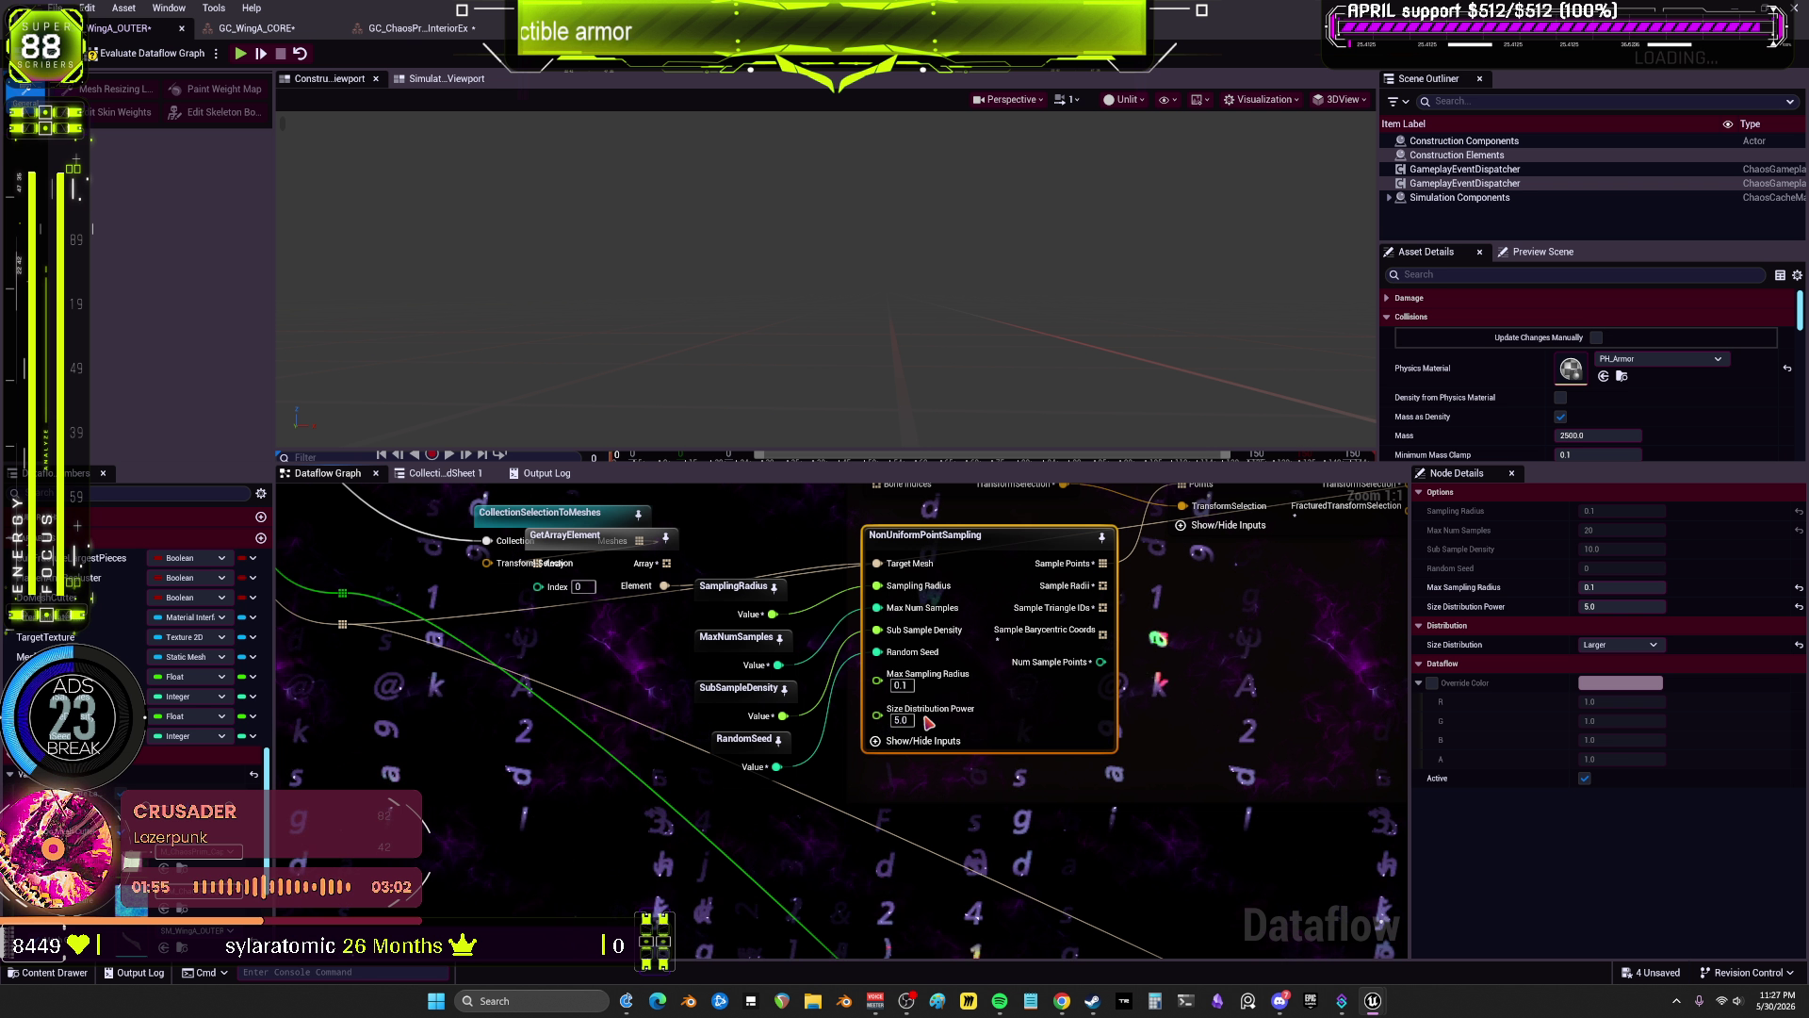
right_click(885, 709)
click(928, 745)
right_click(886, 676)
click(928, 714)
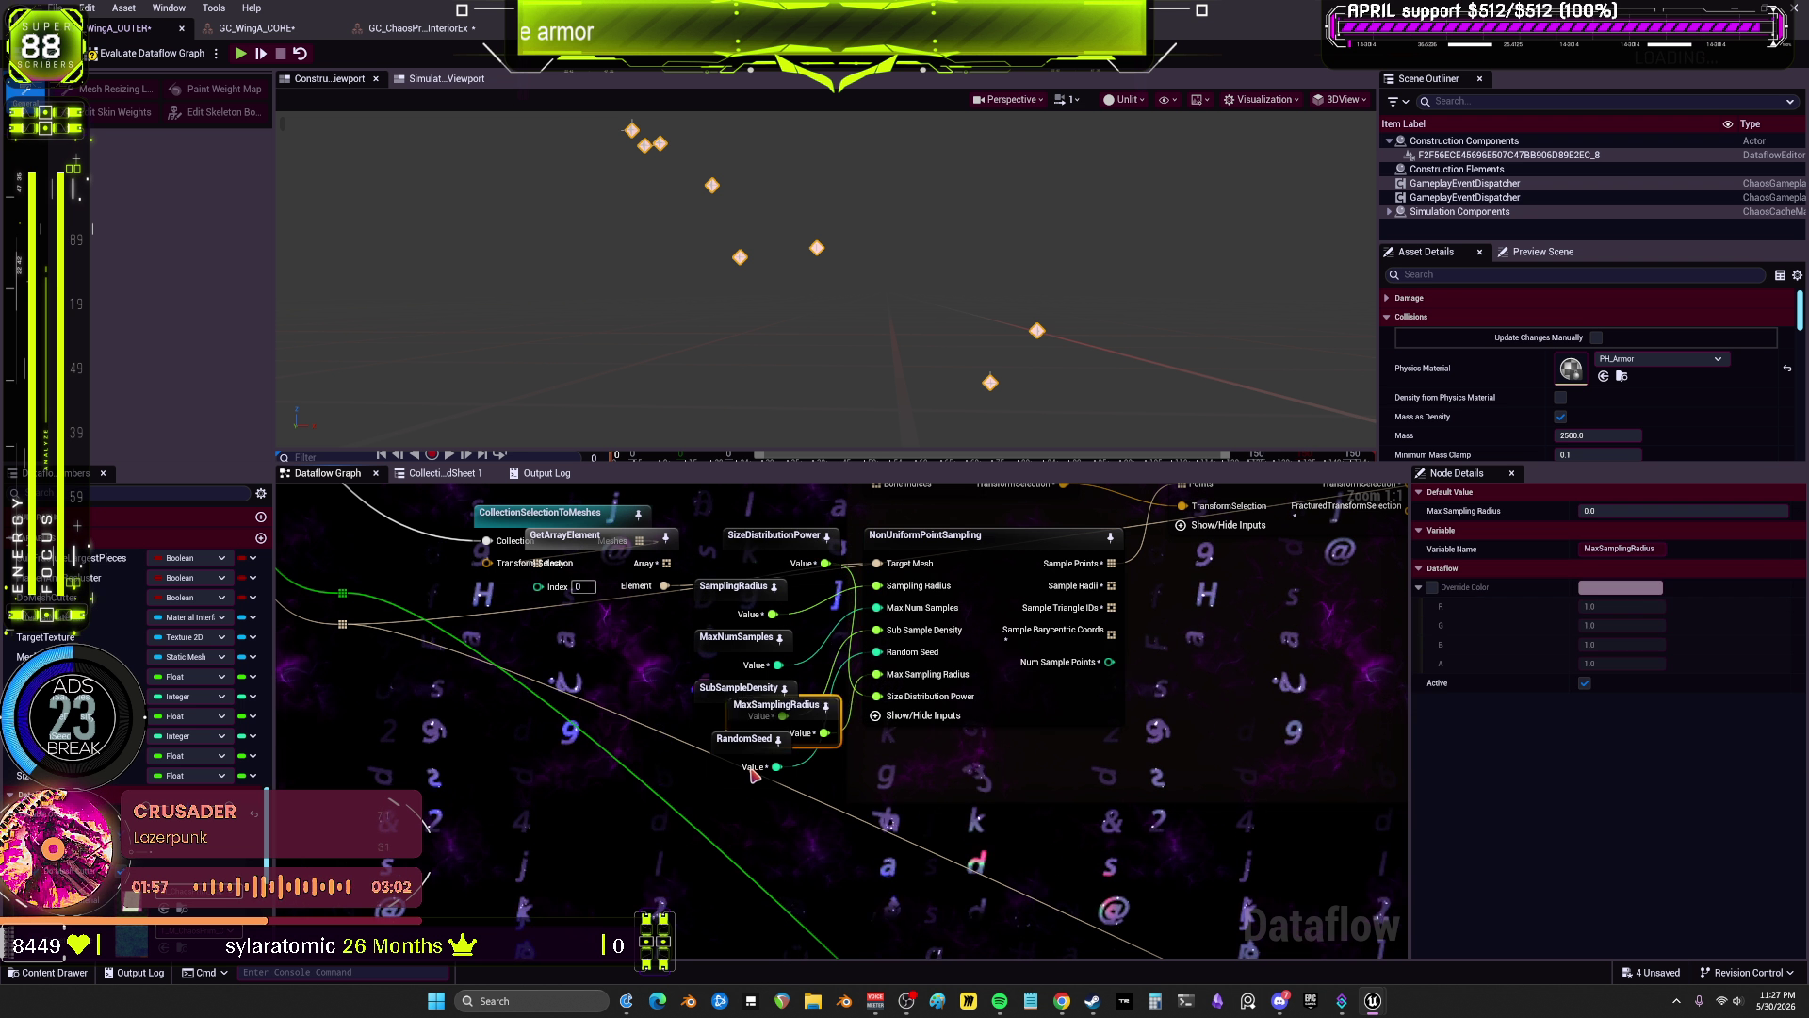
drag(774, 704, 735, 790)
drag(754, 570, 727, 875)
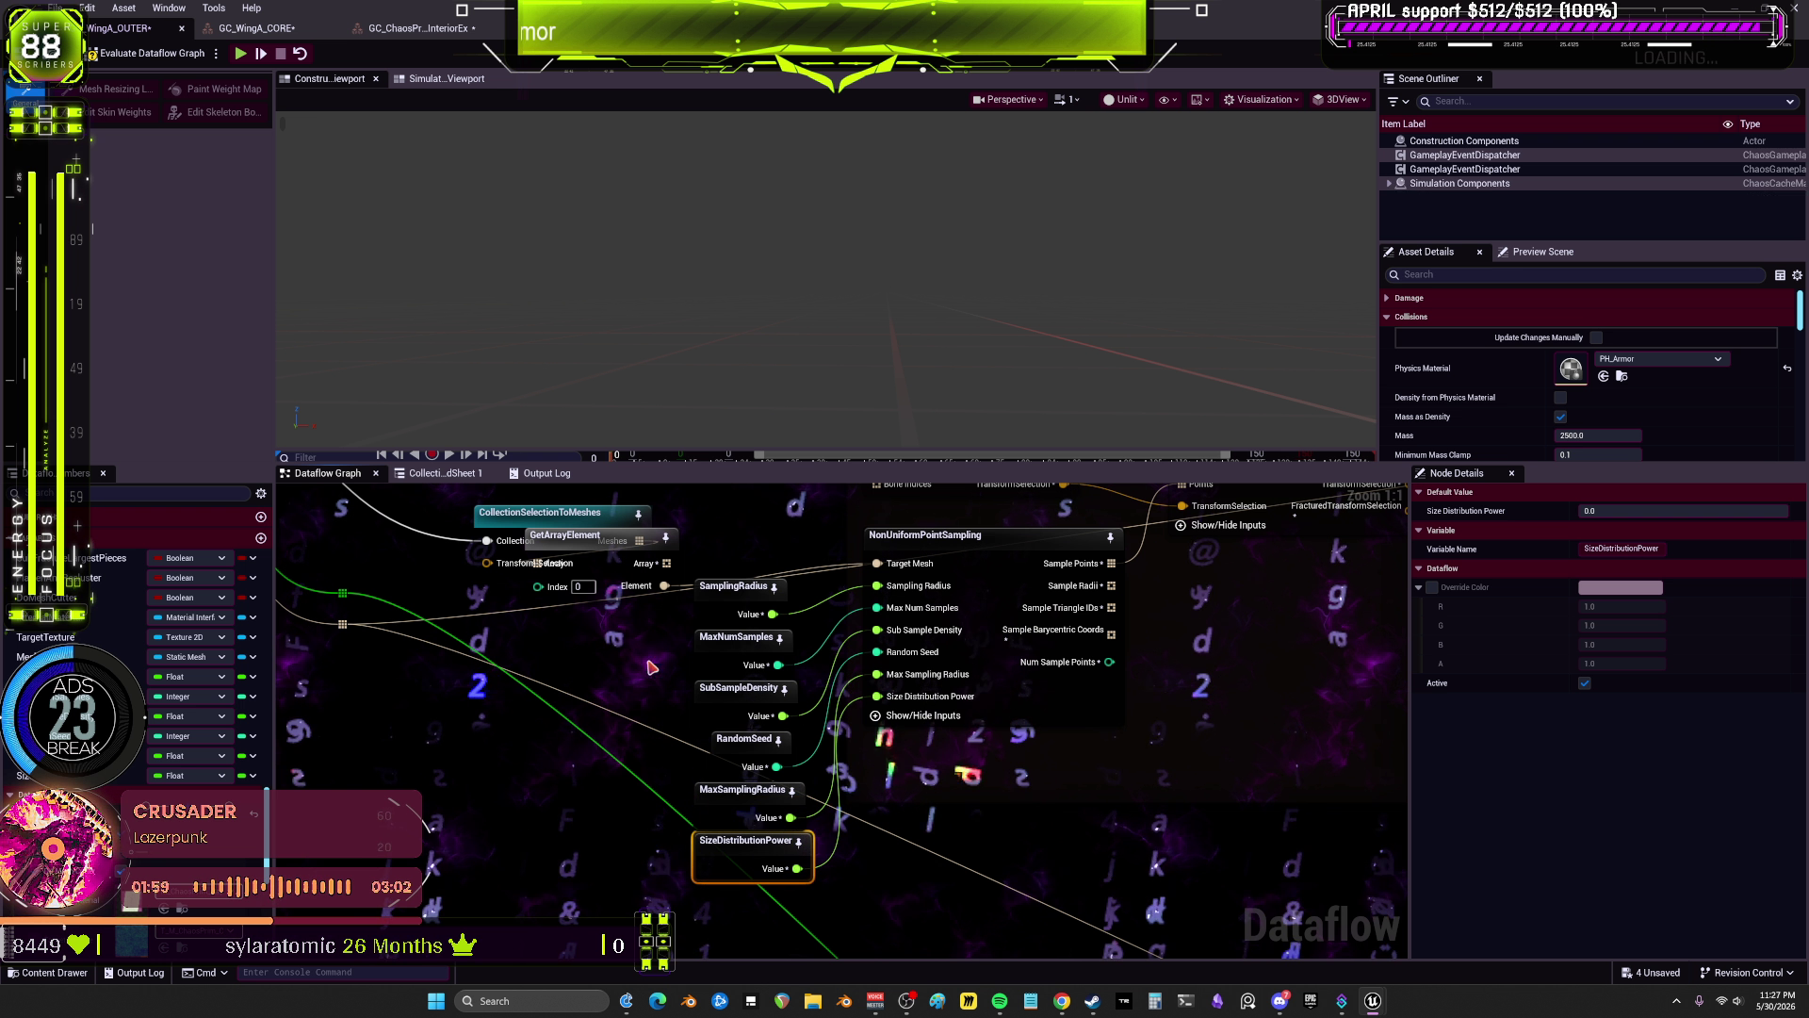
Step: Move the GetArrayElement node to the right and select it
drag(599, 549, 752, 532)
drag(566, 512, 481, 518)
click(773, 534)
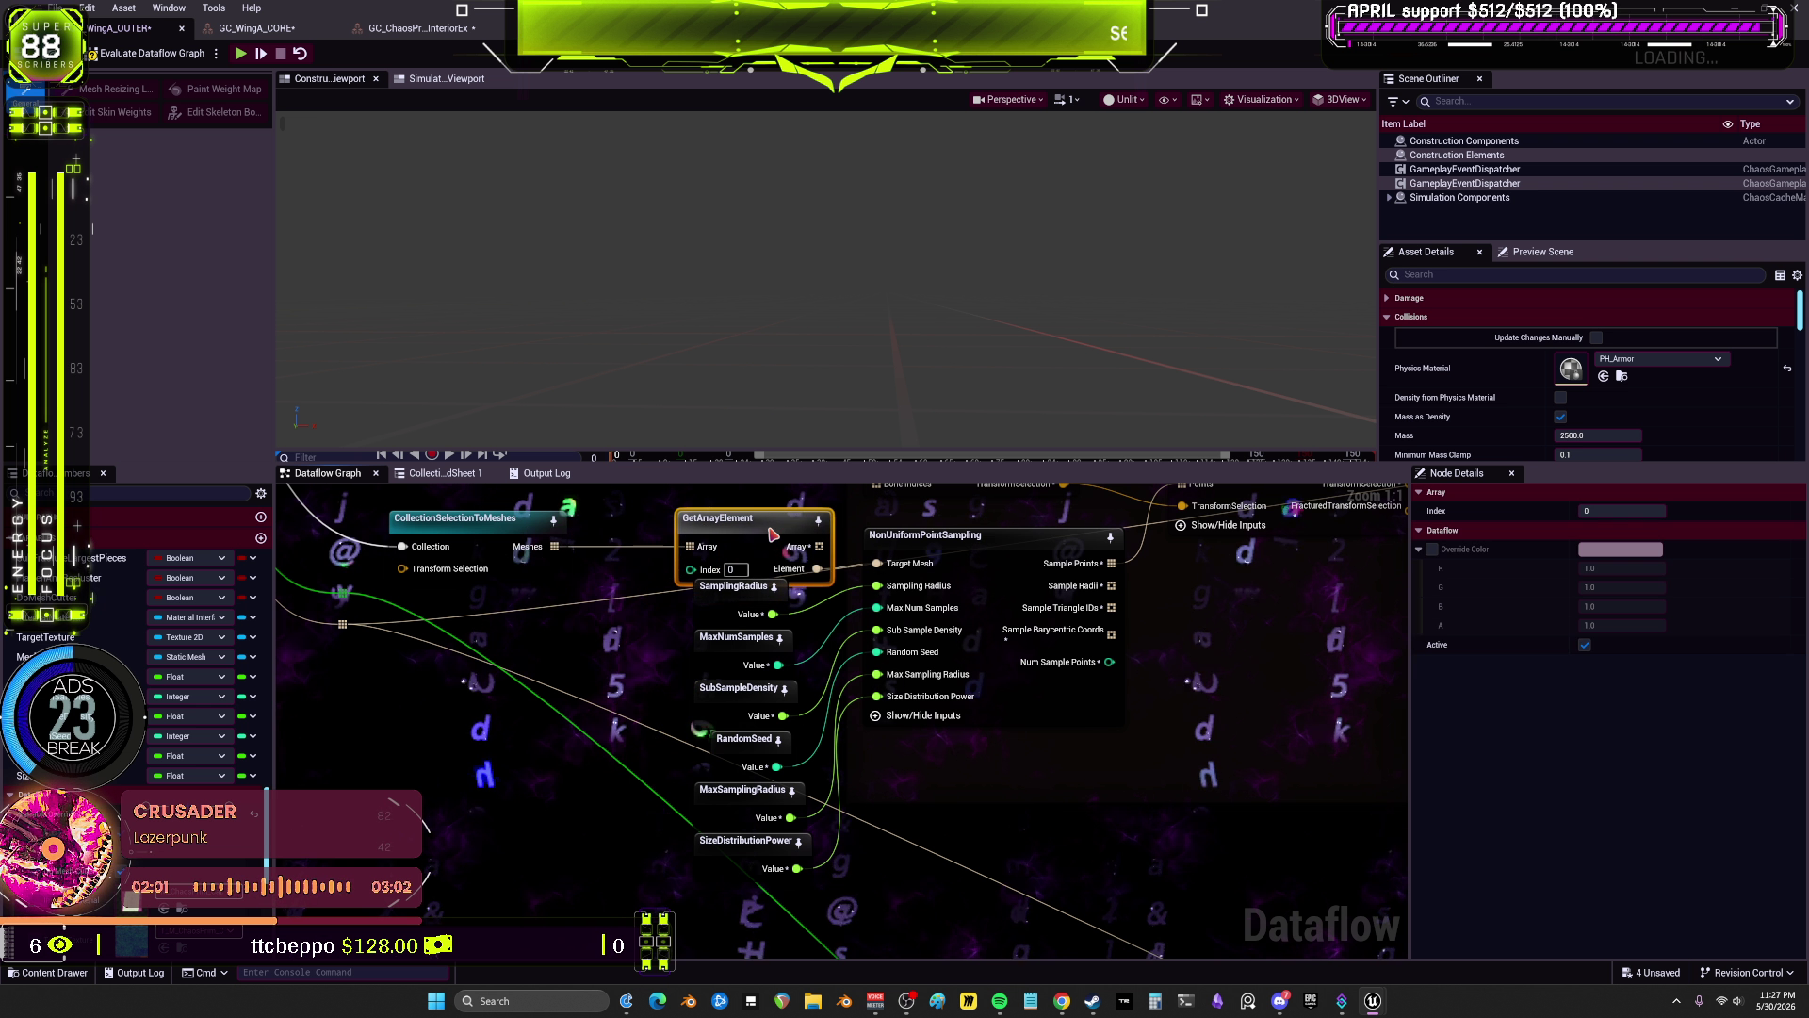
Step: Reposition the six variable nodes, GetArrayElement and CollectionSelectionToMeshes into a tidier layout
scroll(1017, 881, down, 2)
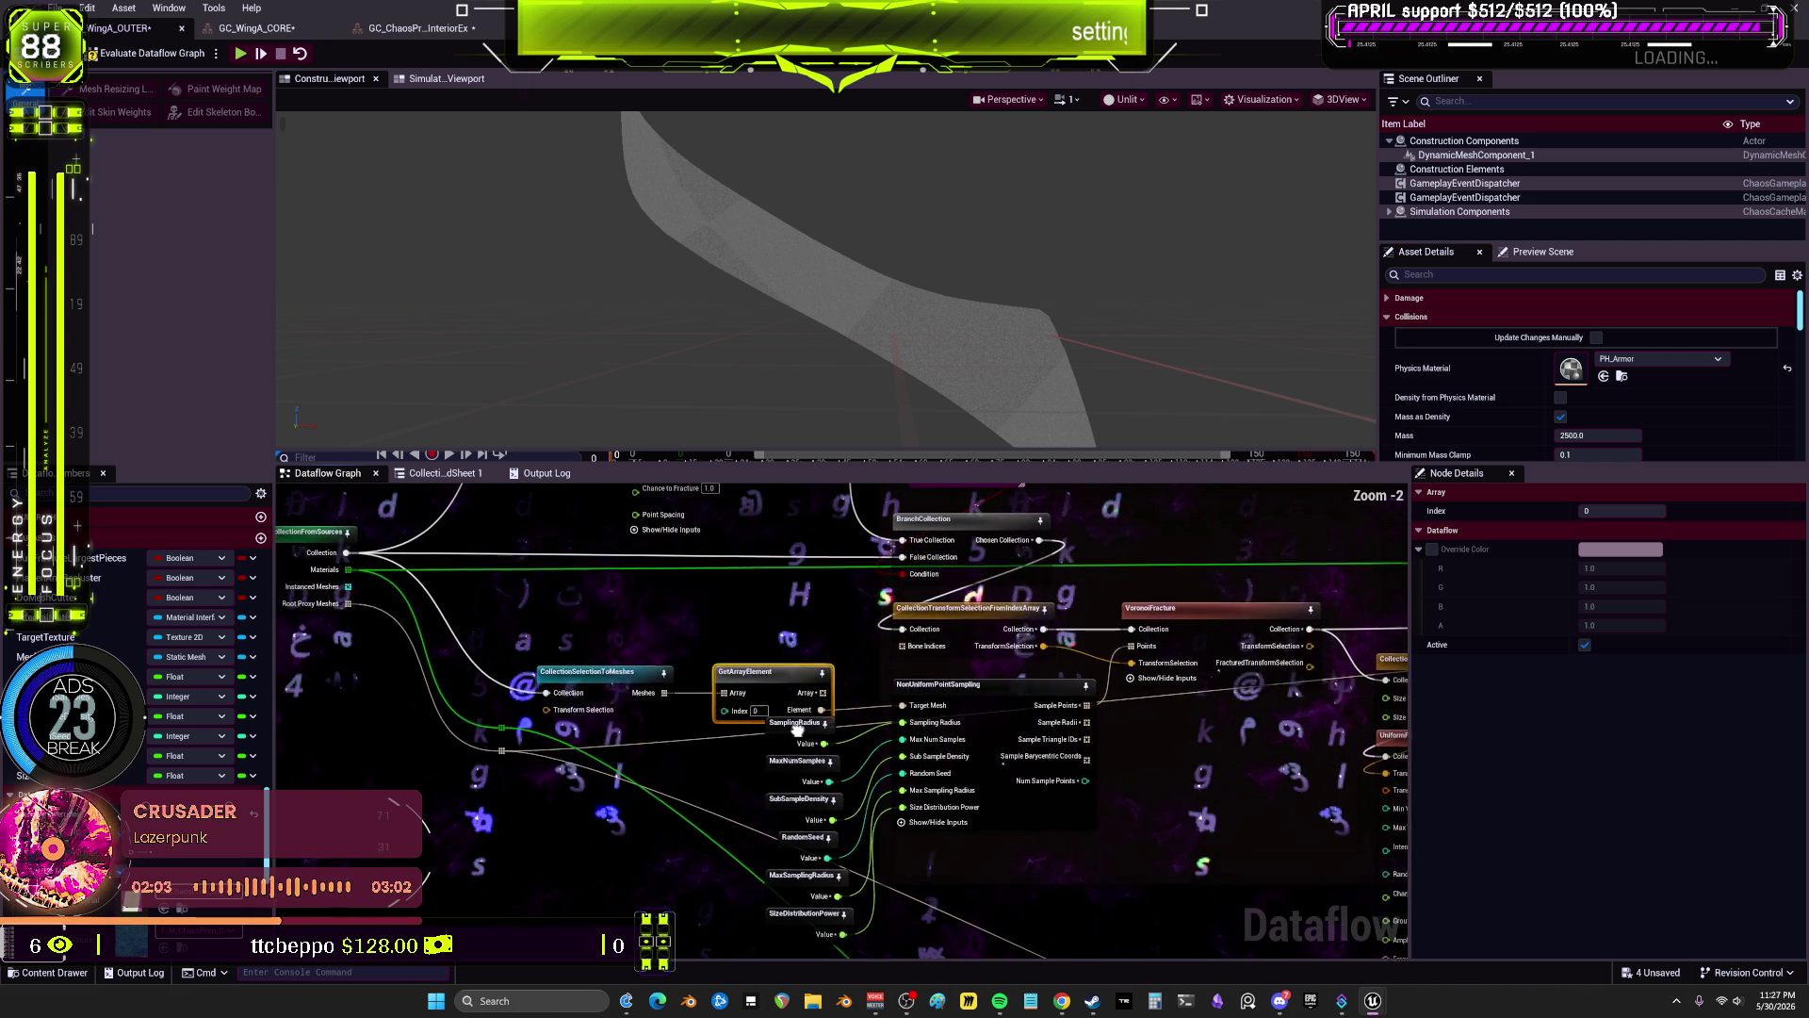
drag(886, 876, 763, 636)
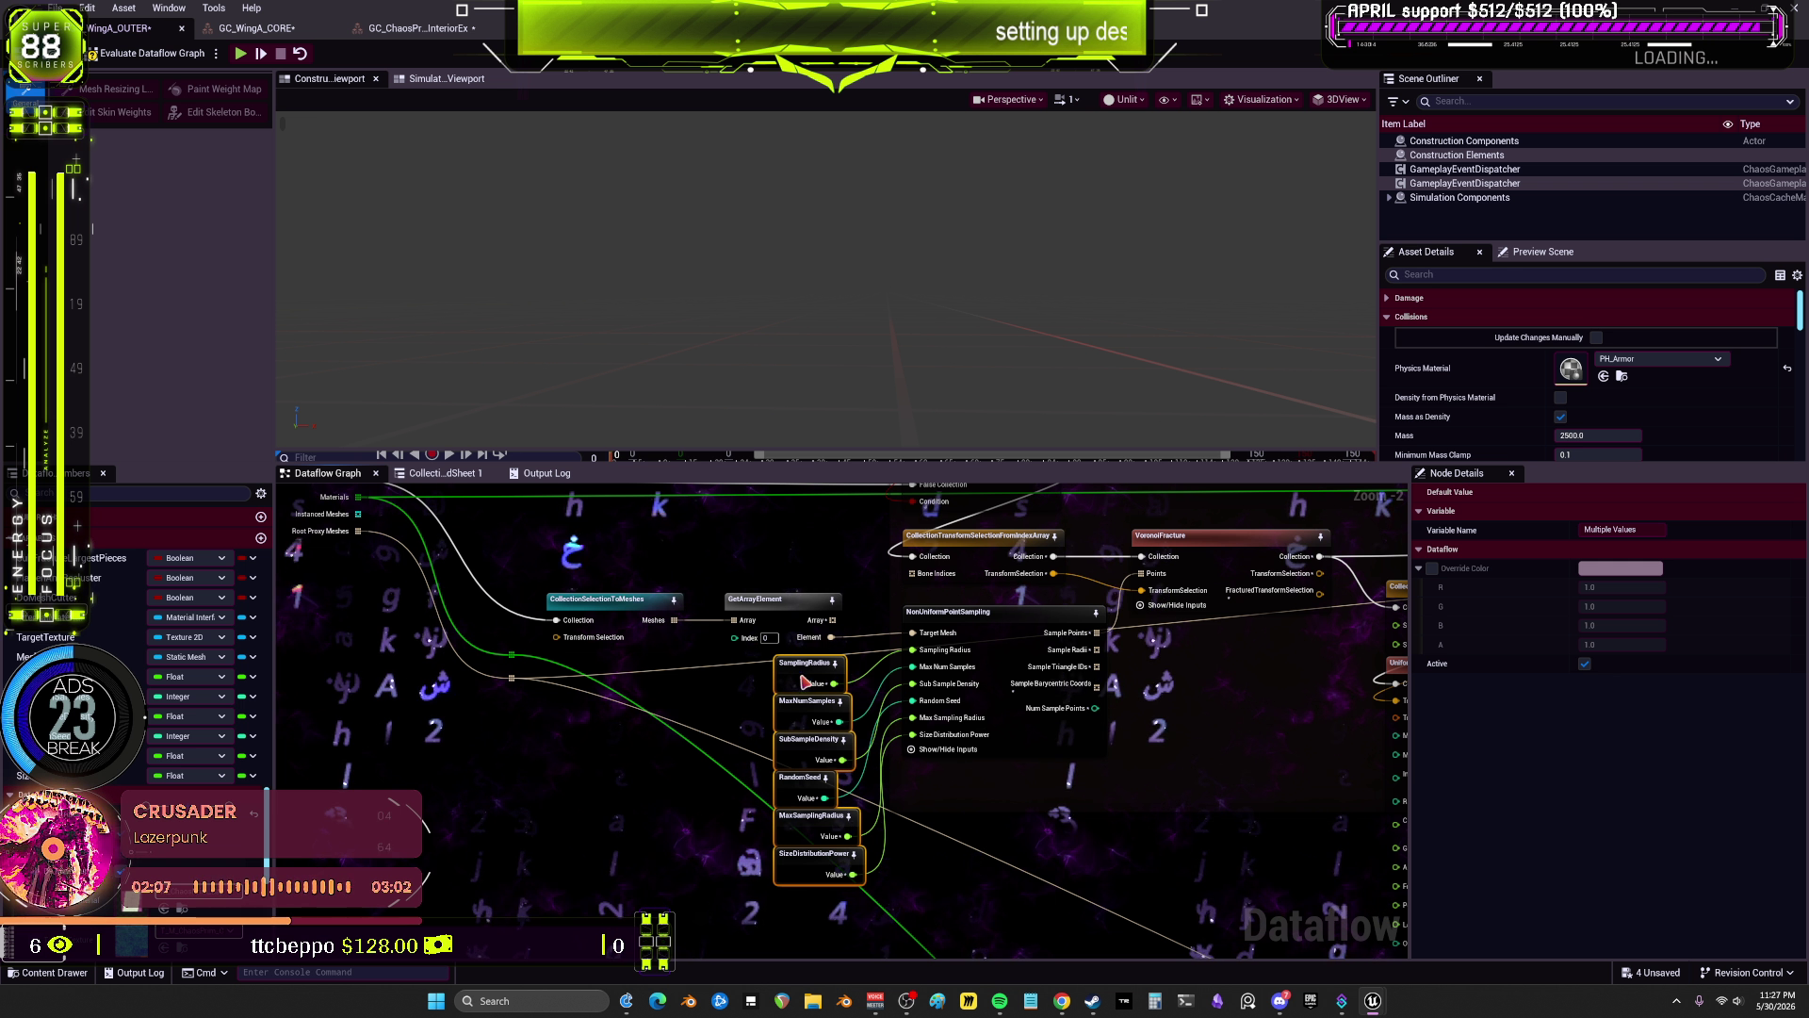
drag(821, 688, 847, 625)
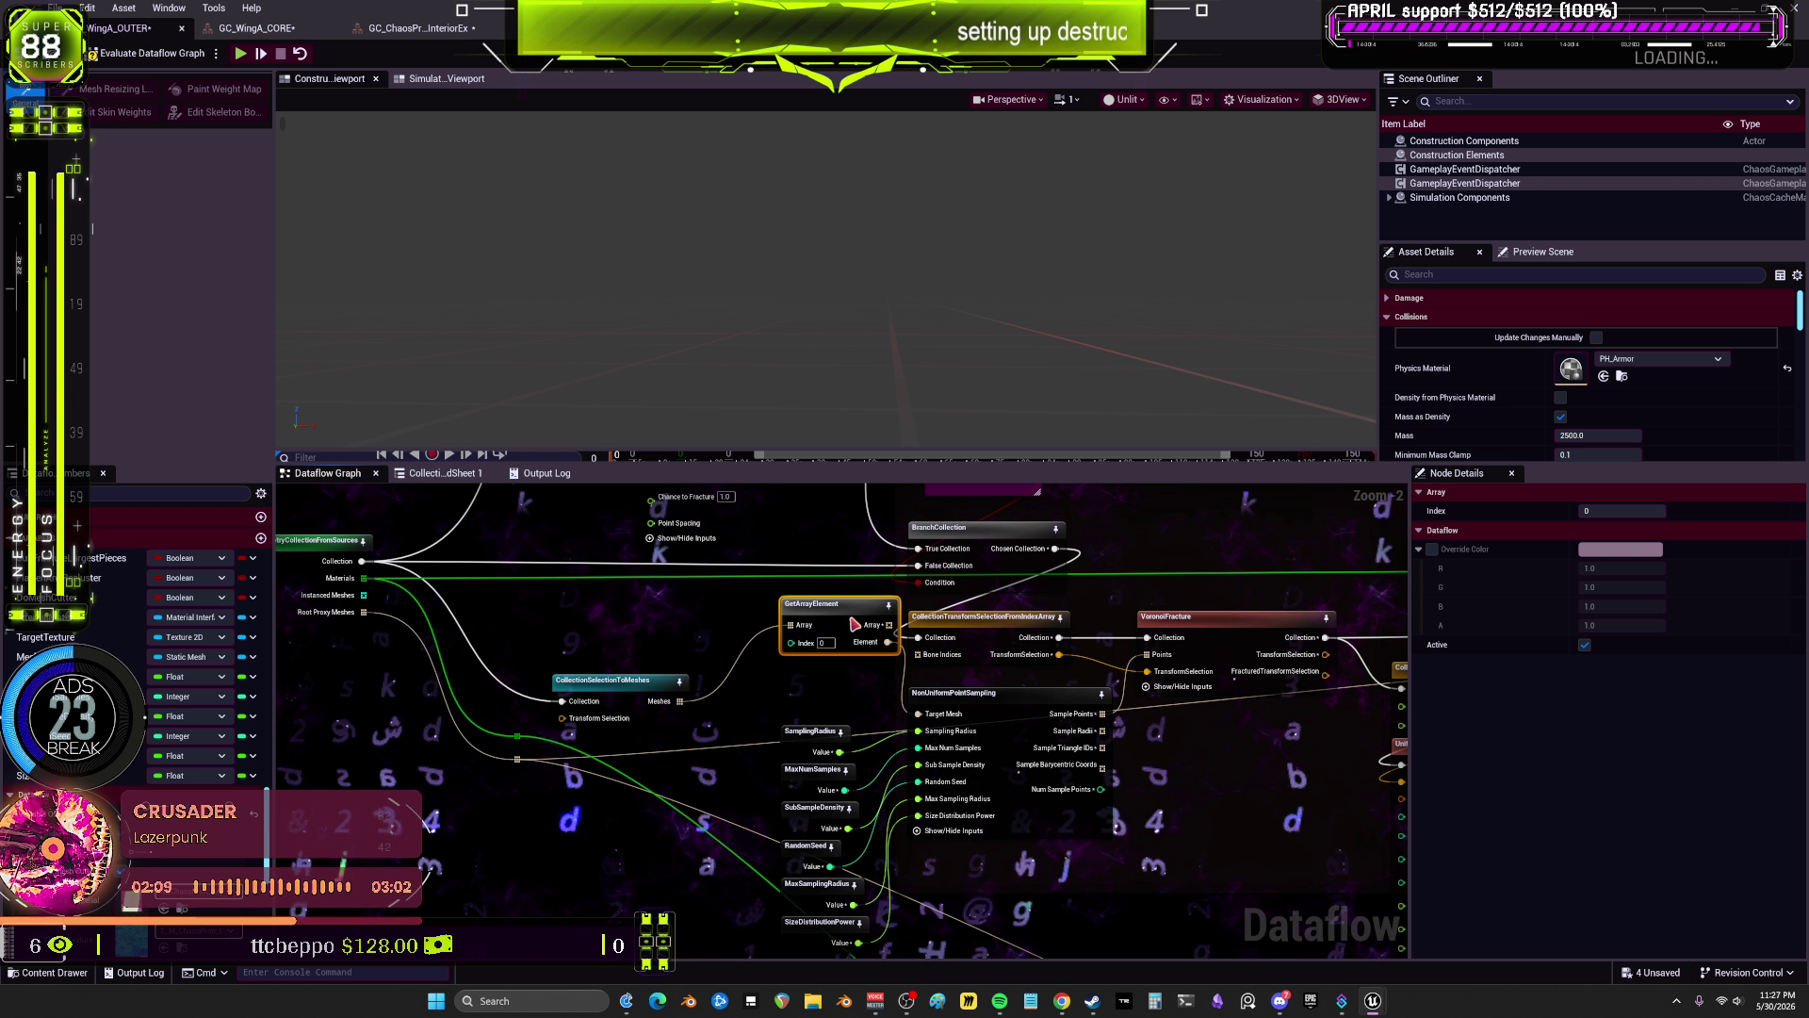
drag(603, 679, 668, 616)
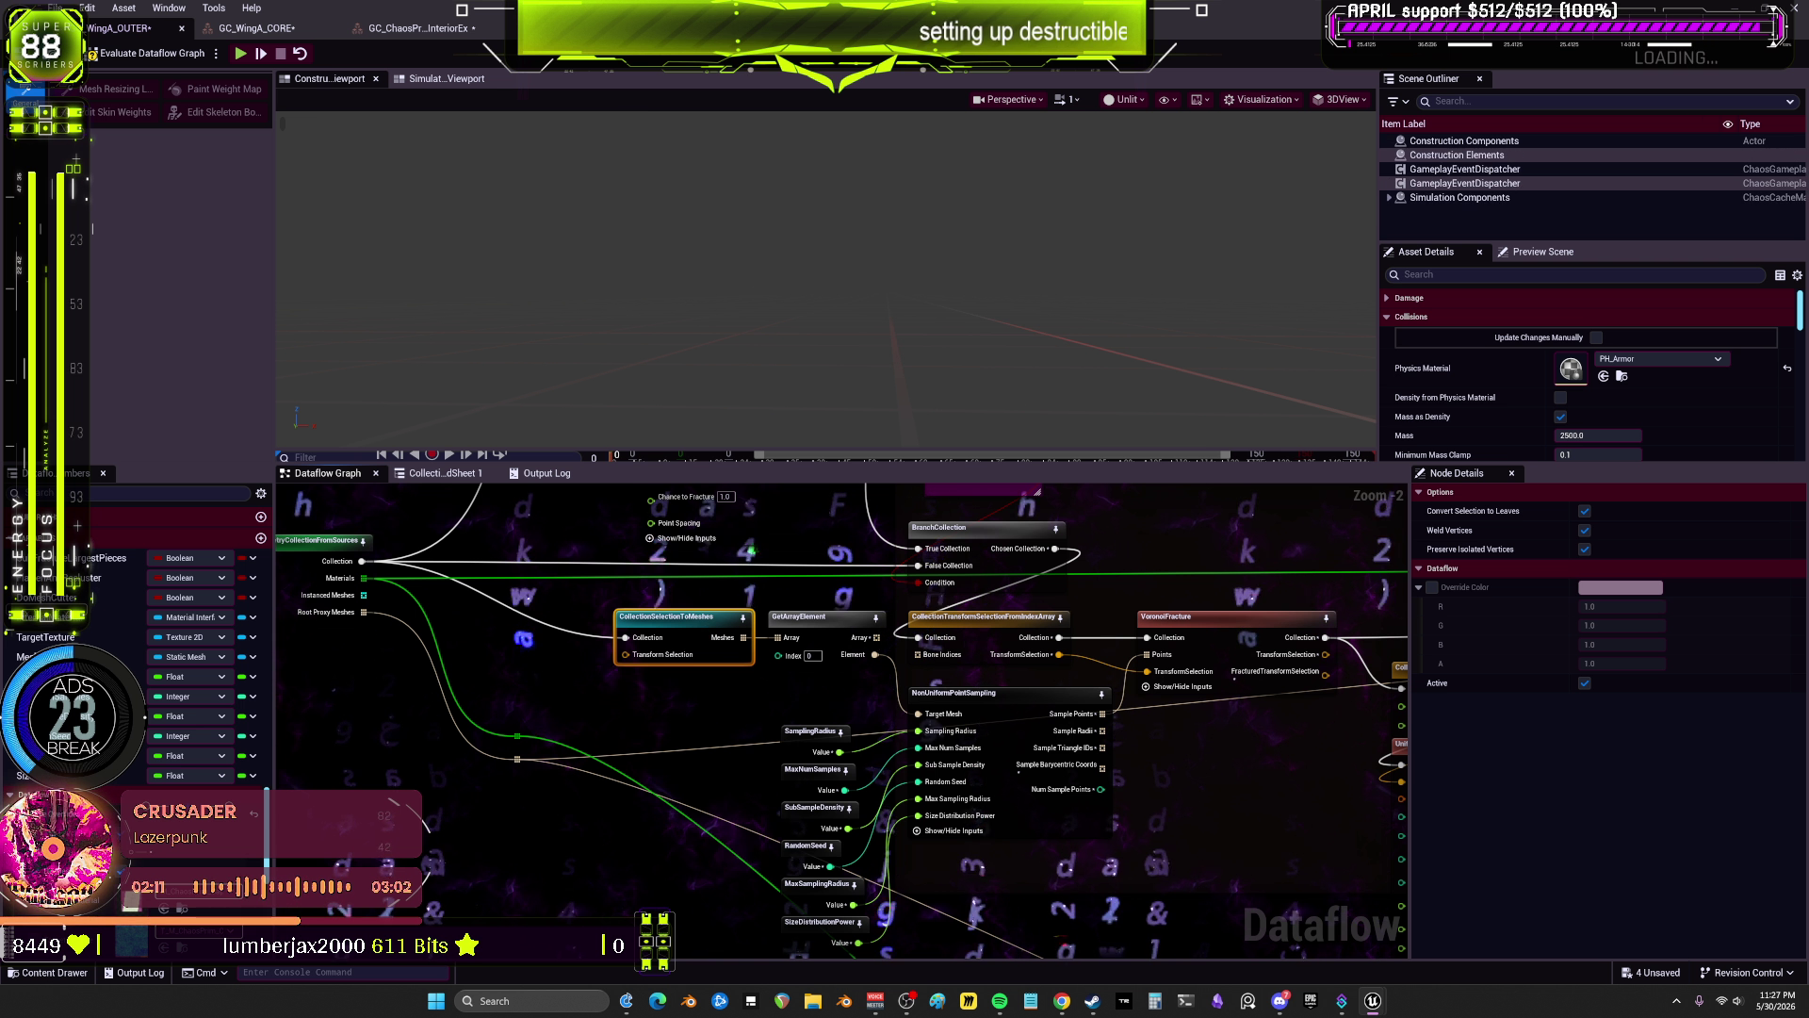
drag(777, 810, 900, 837)
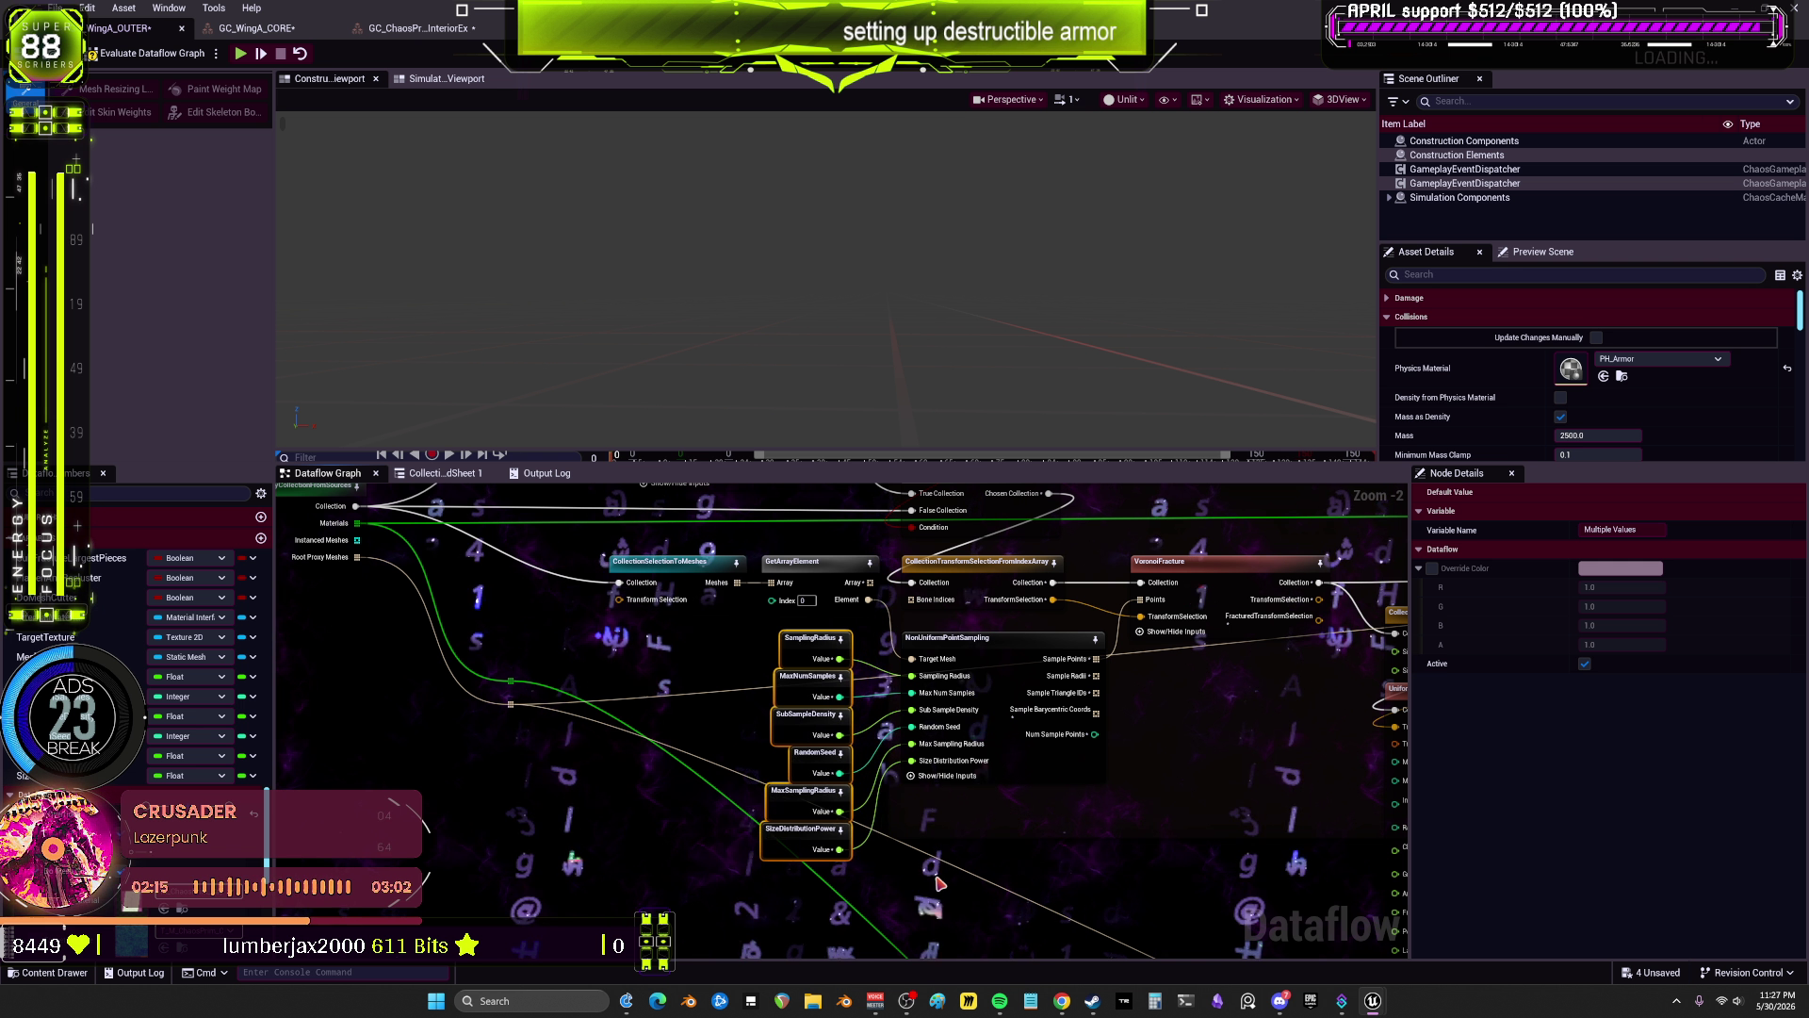
drag(829, 829, 792, 816)
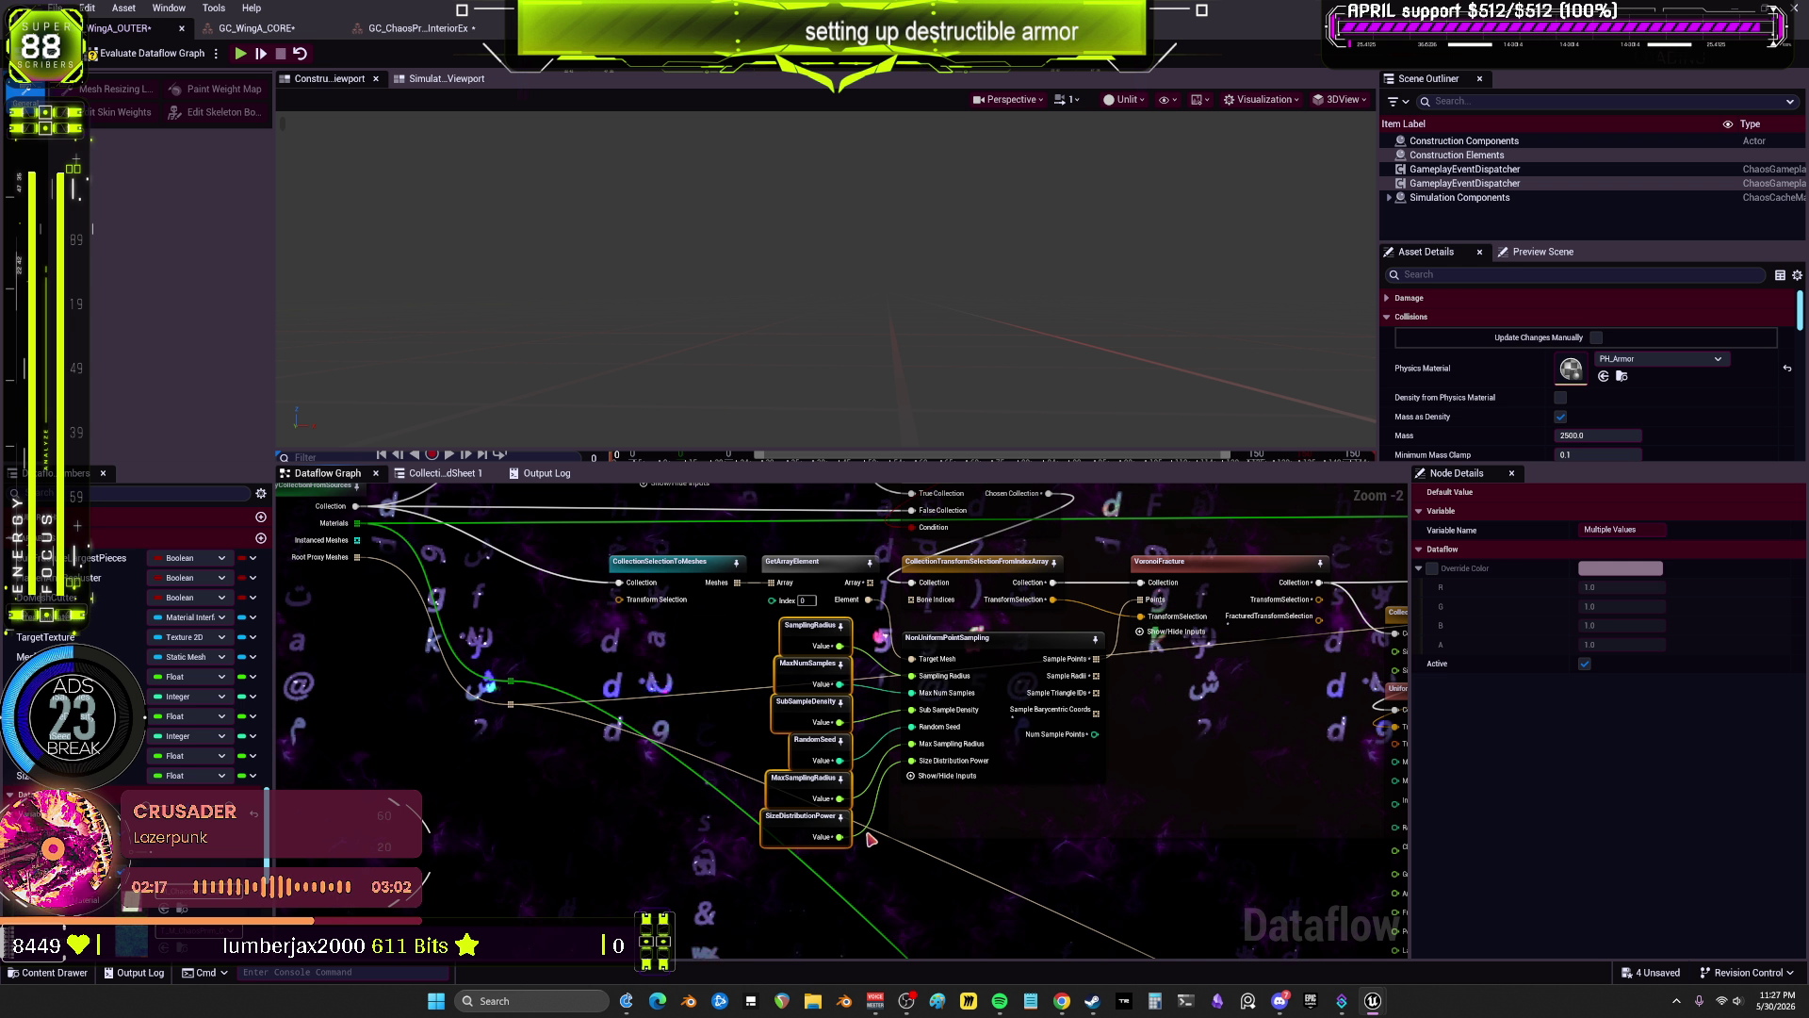
Step: Center-align the six selected sampling variable nodes using Alignment > Align Center
scroll(868, 837, up, 2)
right_click(800, 690)
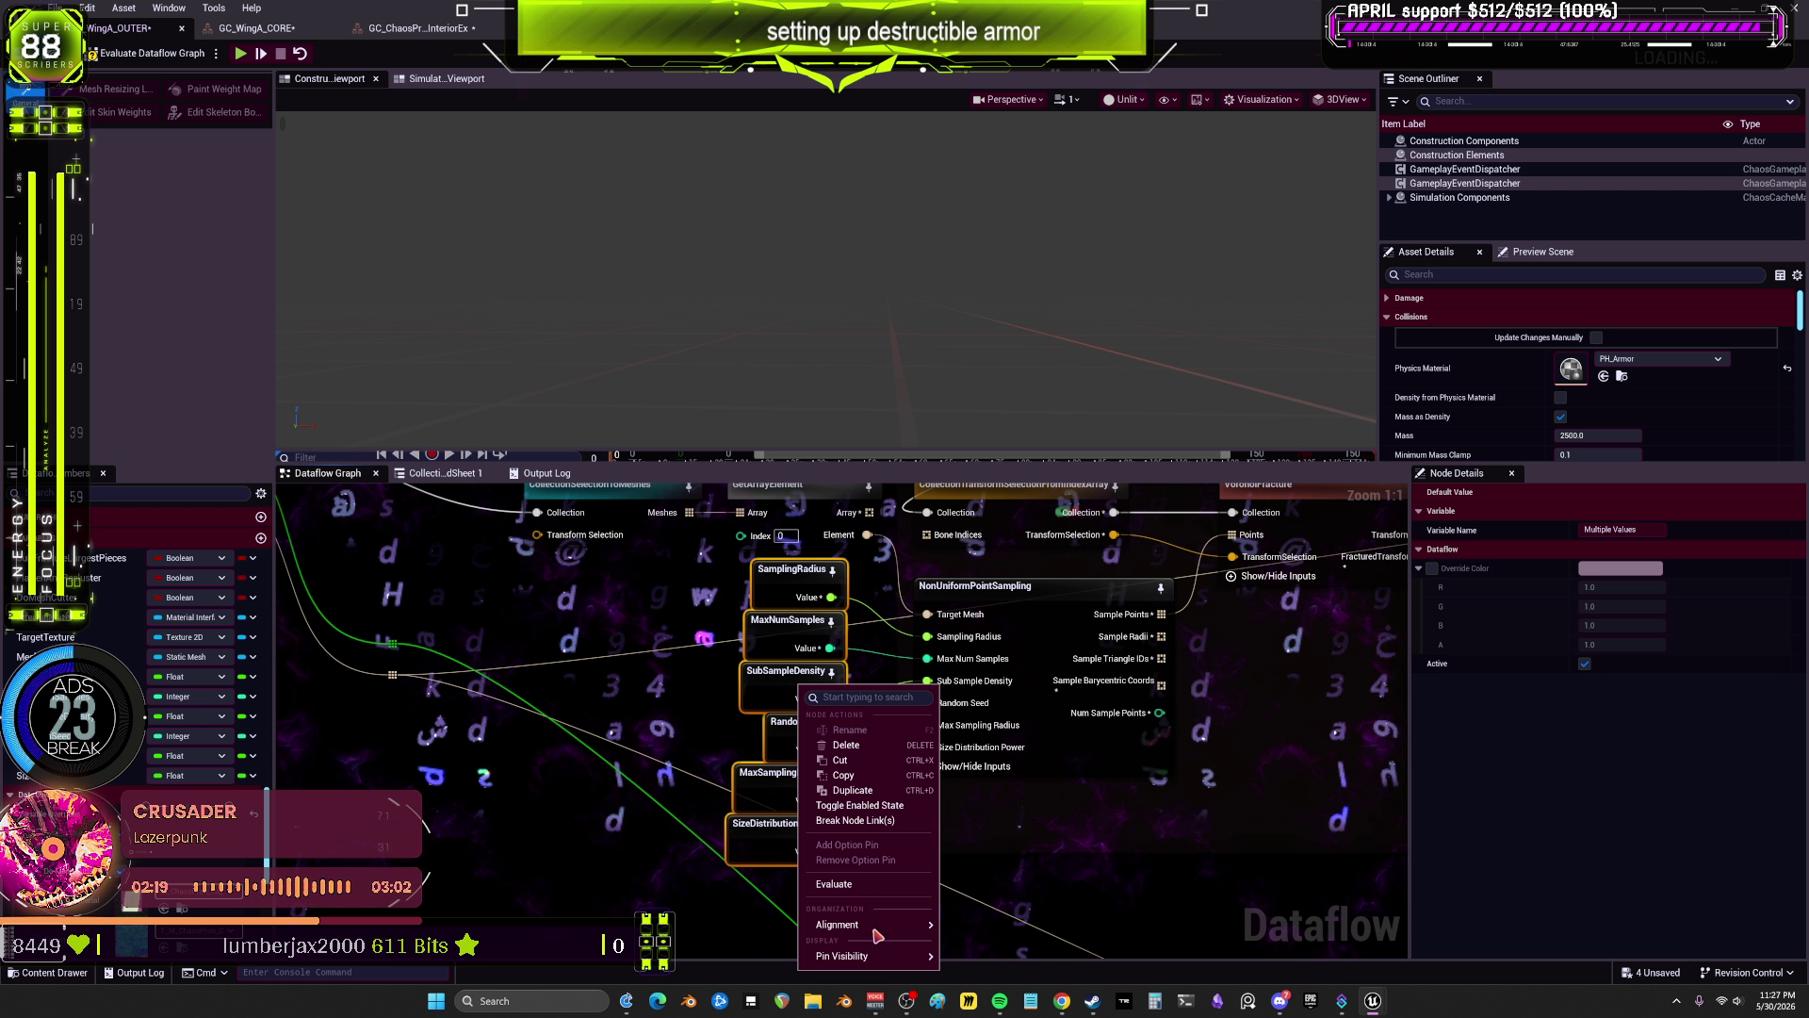
mouse_move(878, 925)
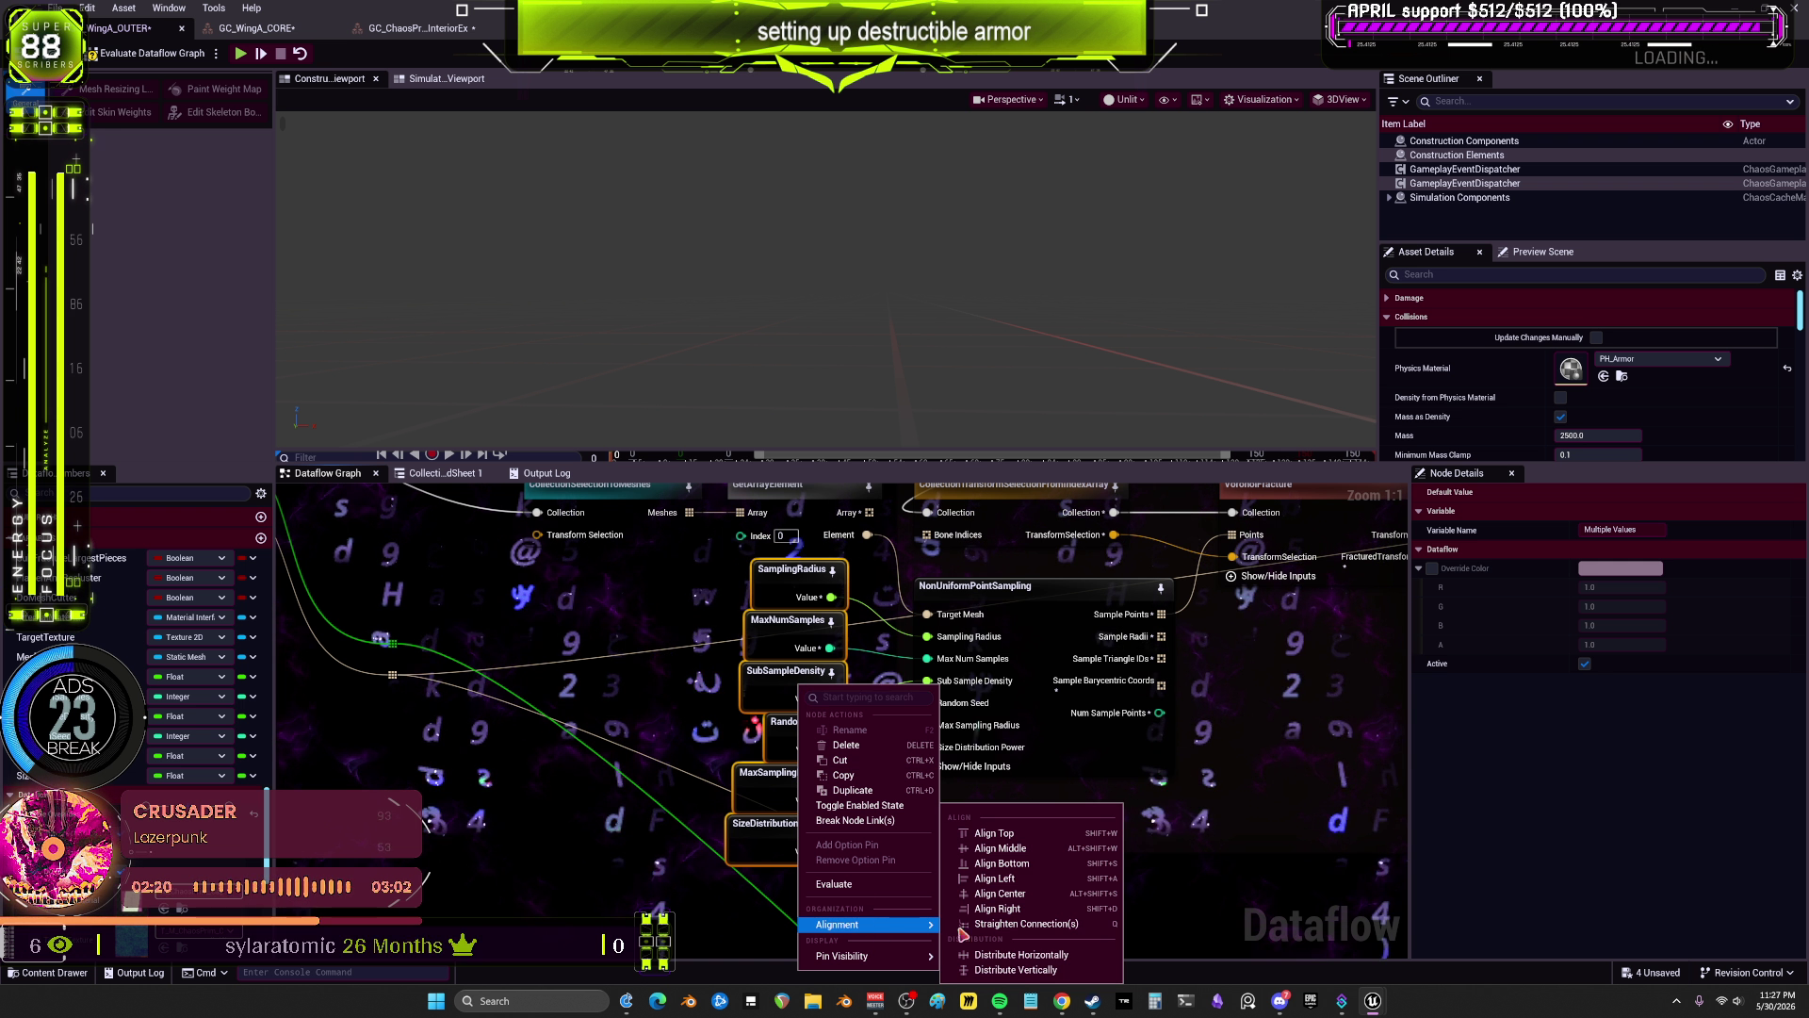
click(1058, 898)
click(327, 736)
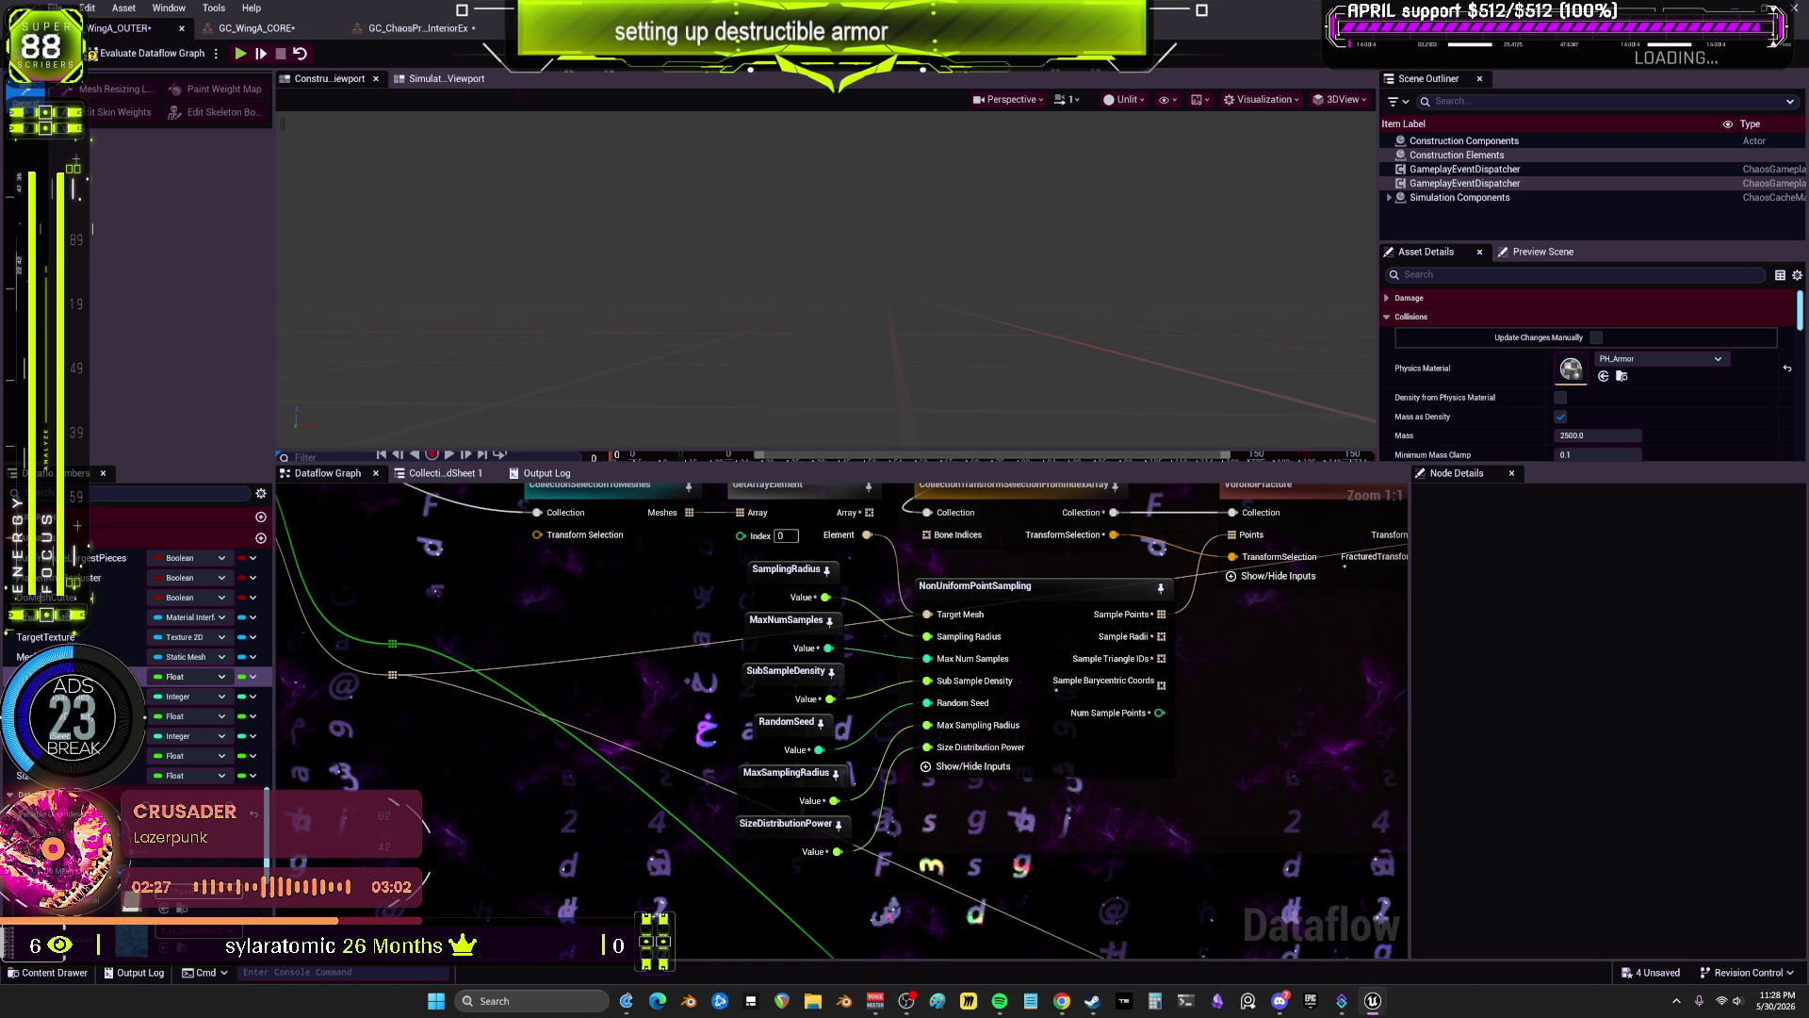
text(F1_)
Step: Rename the variables to F1_SamplingRadius, F1_MaxNumSamples and F1_SubSampleDensity
key(Return)
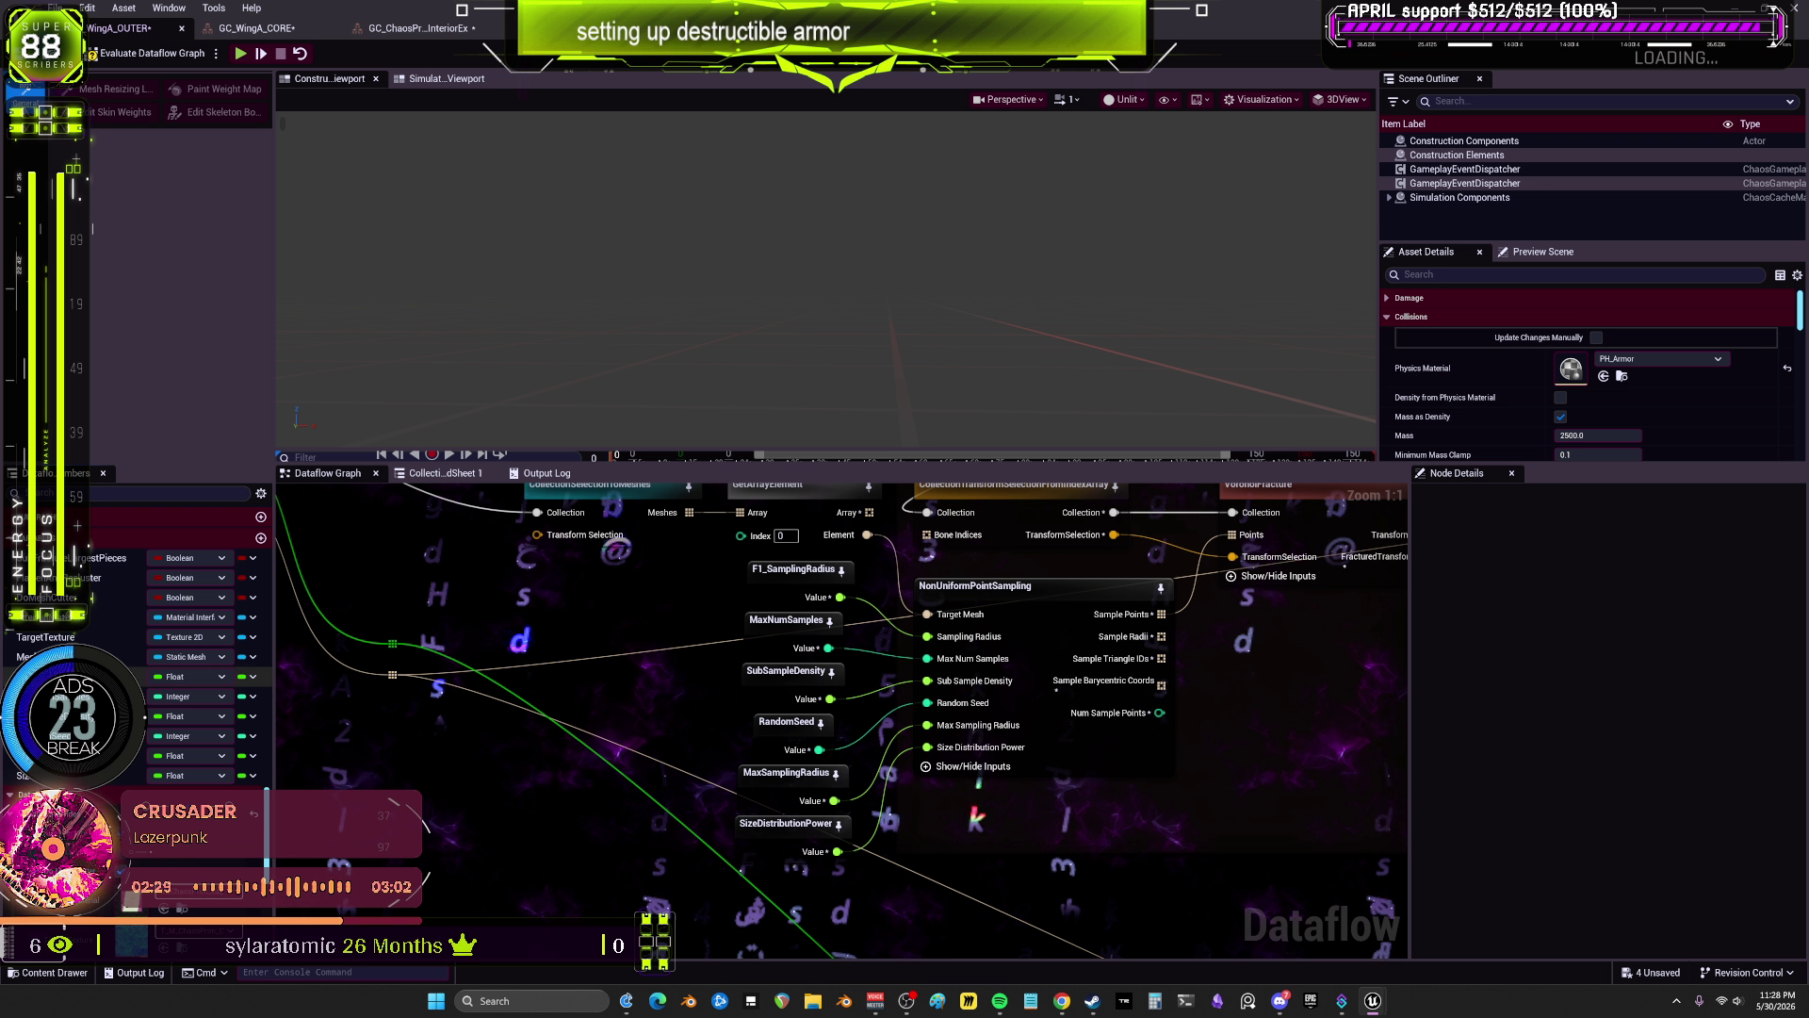
click(188, 695)
text(F1_MaxNumSamples)
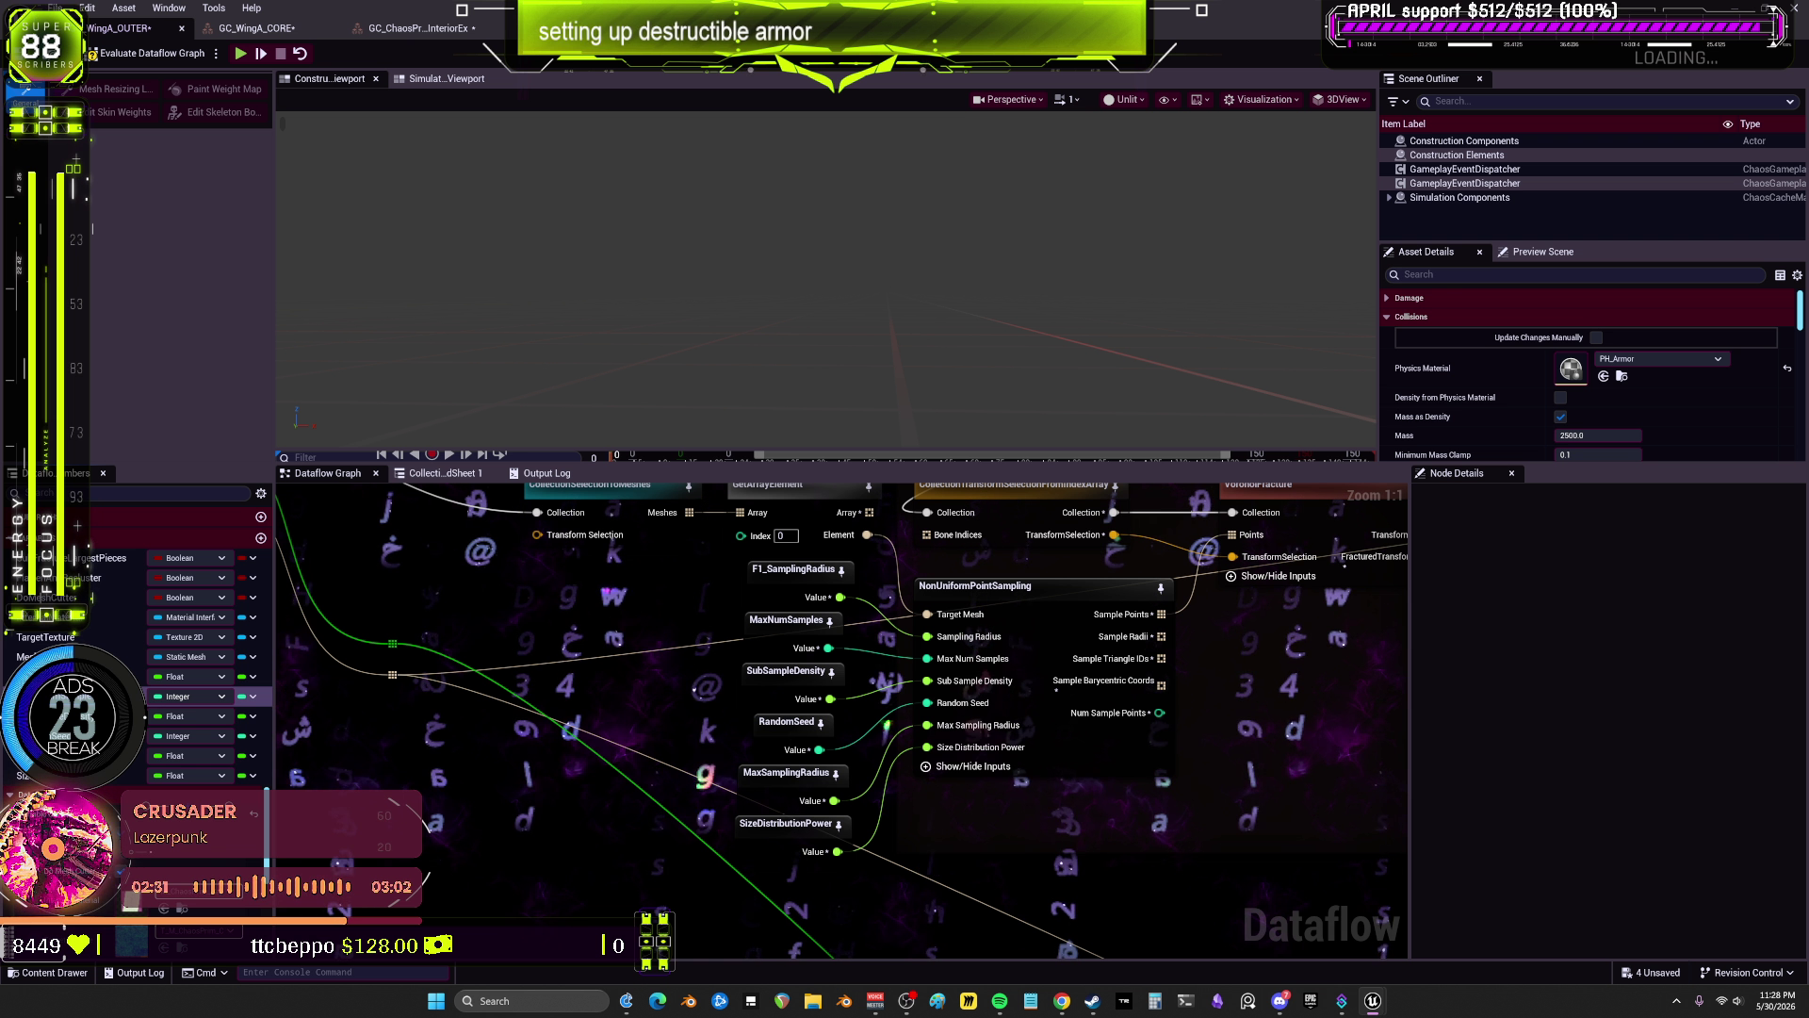
key(Return)
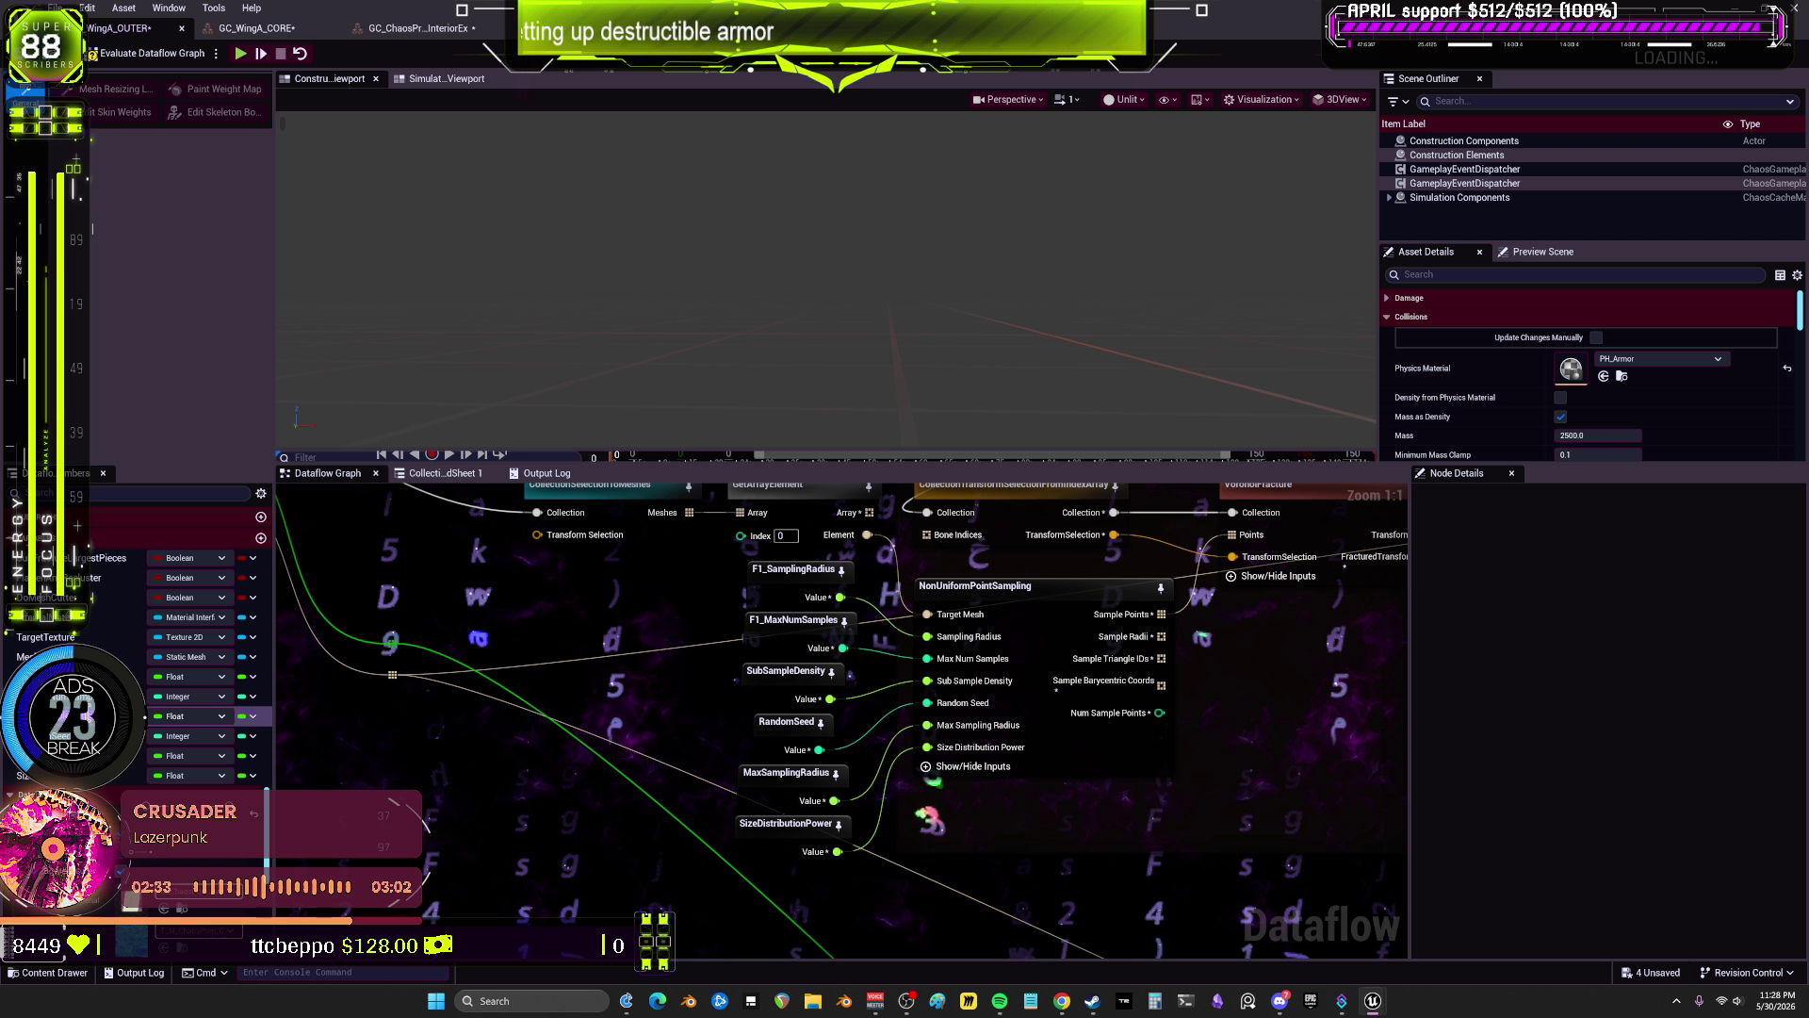
key(Return)
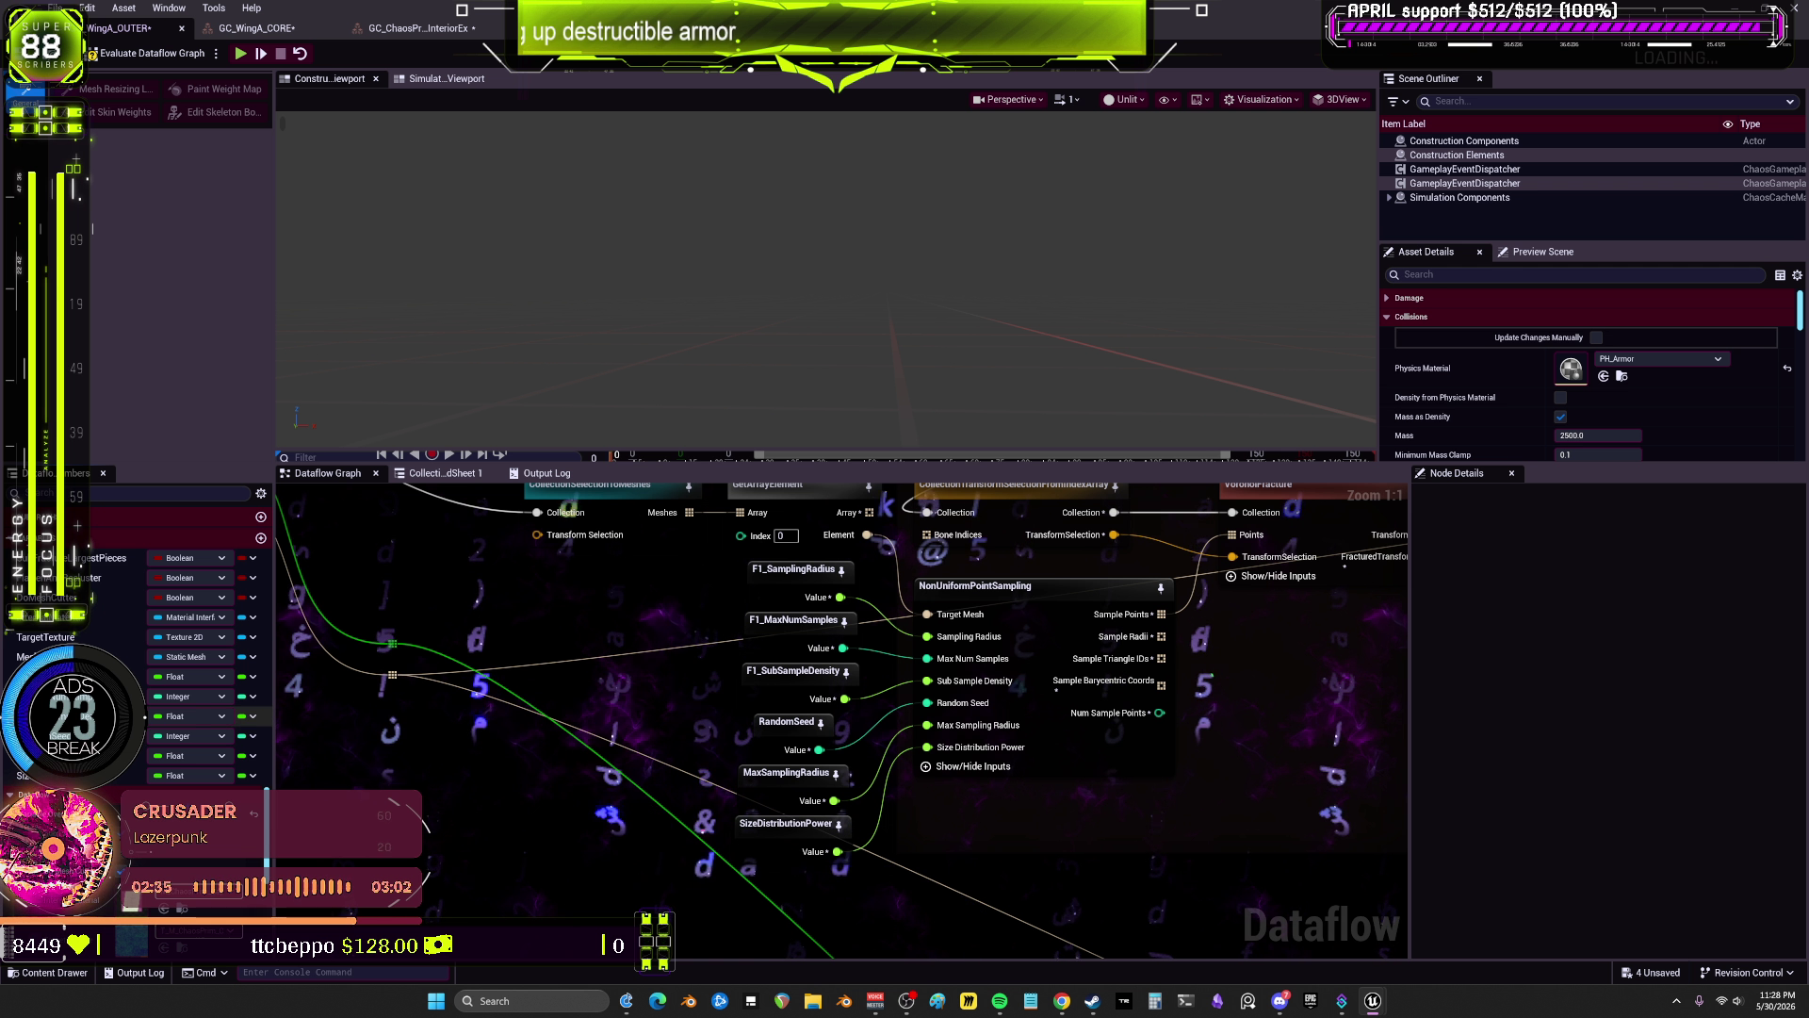
Step: Rename the variables to F1_RandomSeed, F1_MaxSamplingRadius and F1_SizeDistributionPower
double_click(95, 736)
text(F1_RandomSeed)
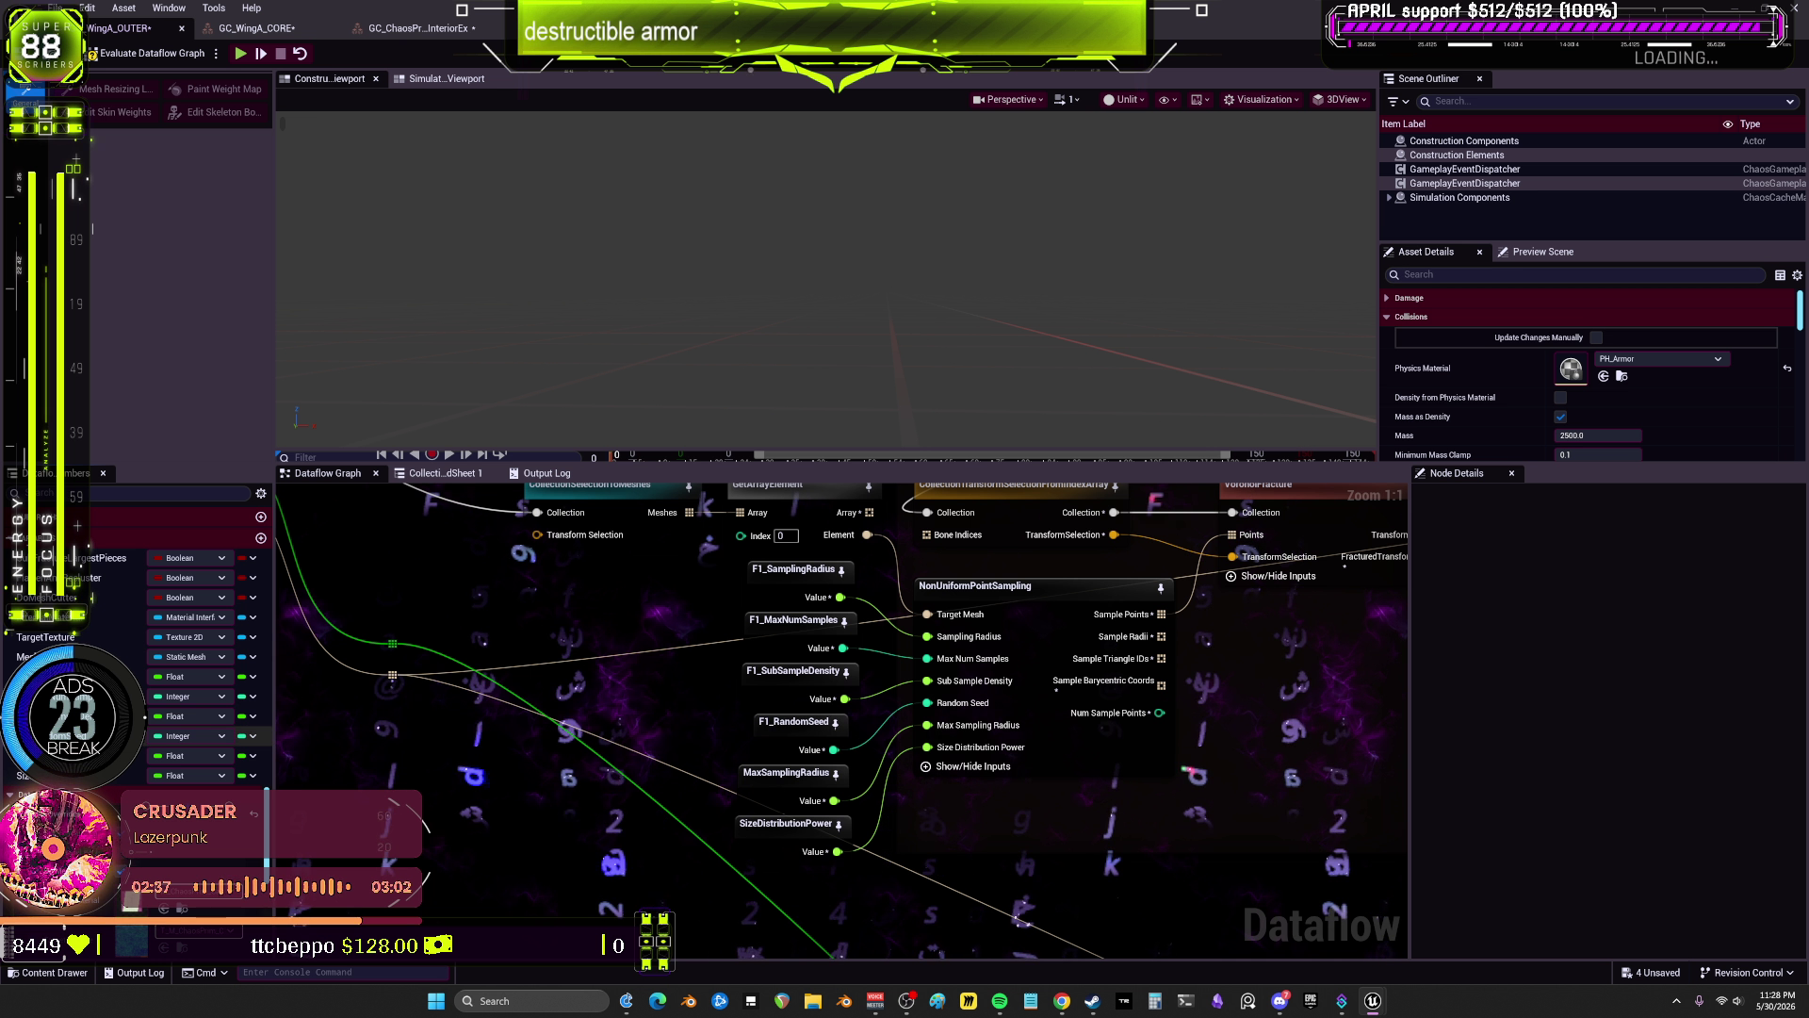
key(Return)
double_click(94, 756)
text(F1_MaxSamplingRadius)
key(Return)
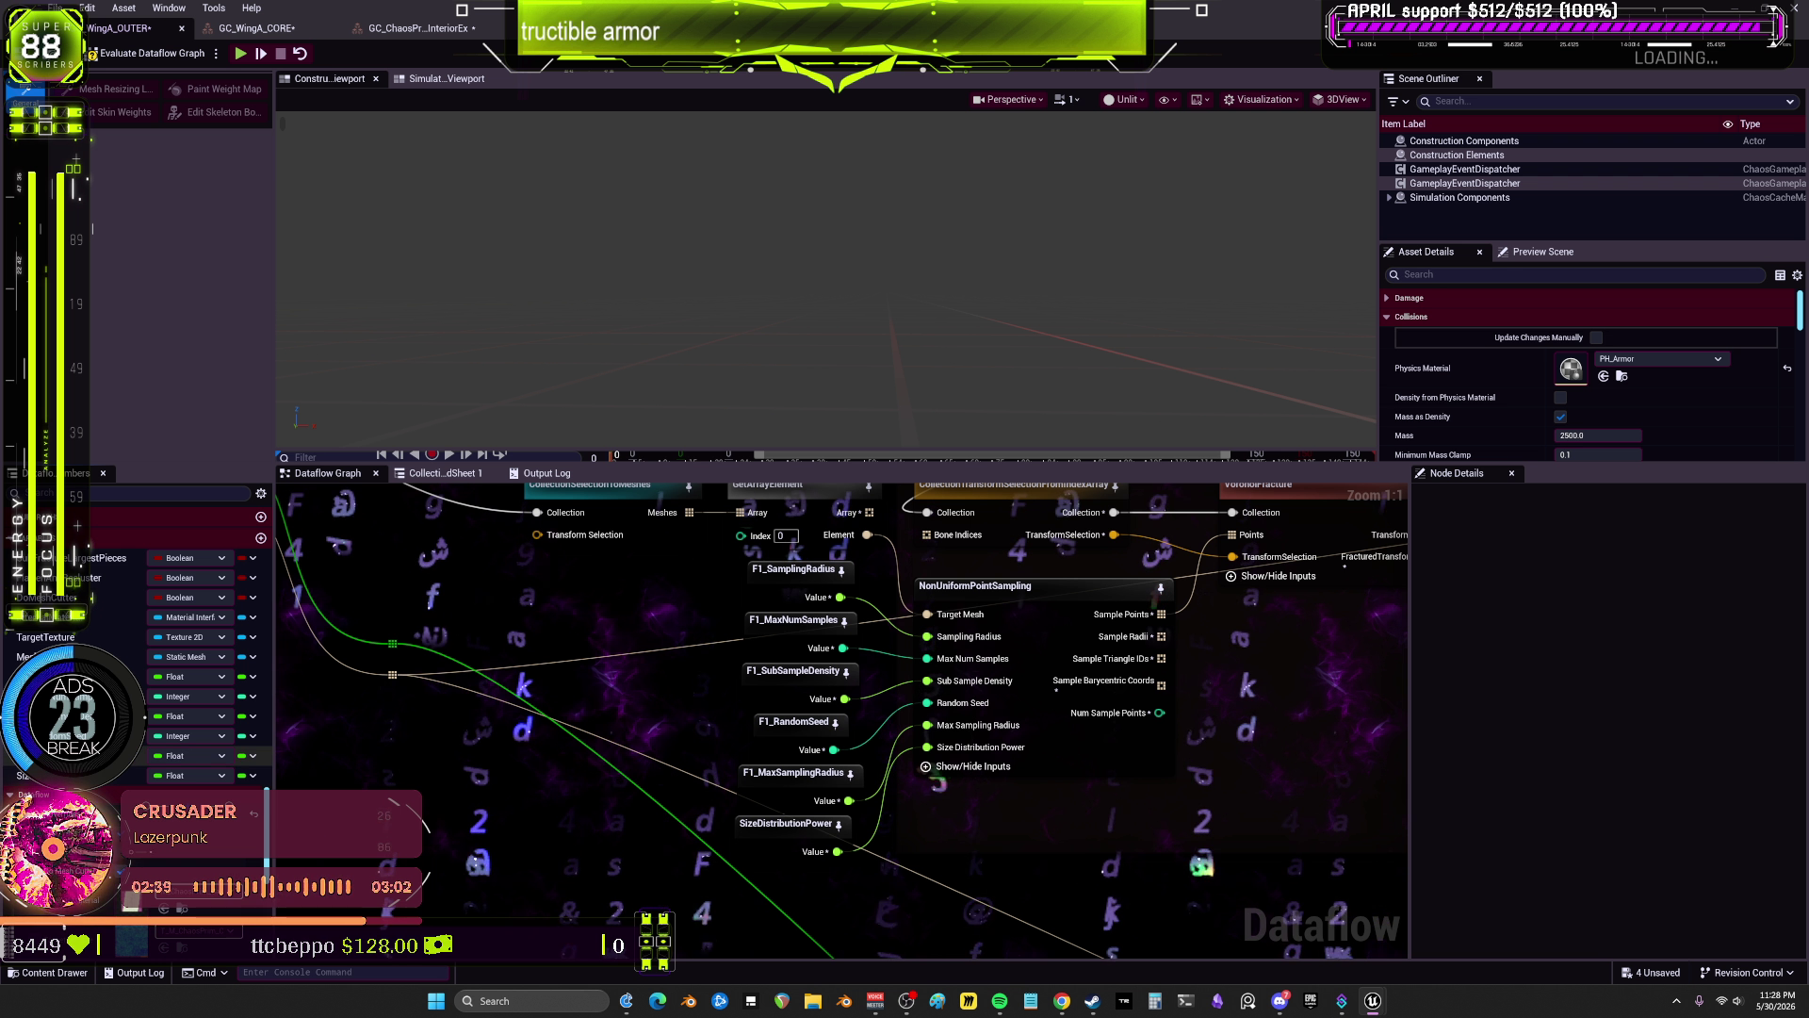
double_click(95, 776)
text(F1_SizeDistributionPower)
key(Return)
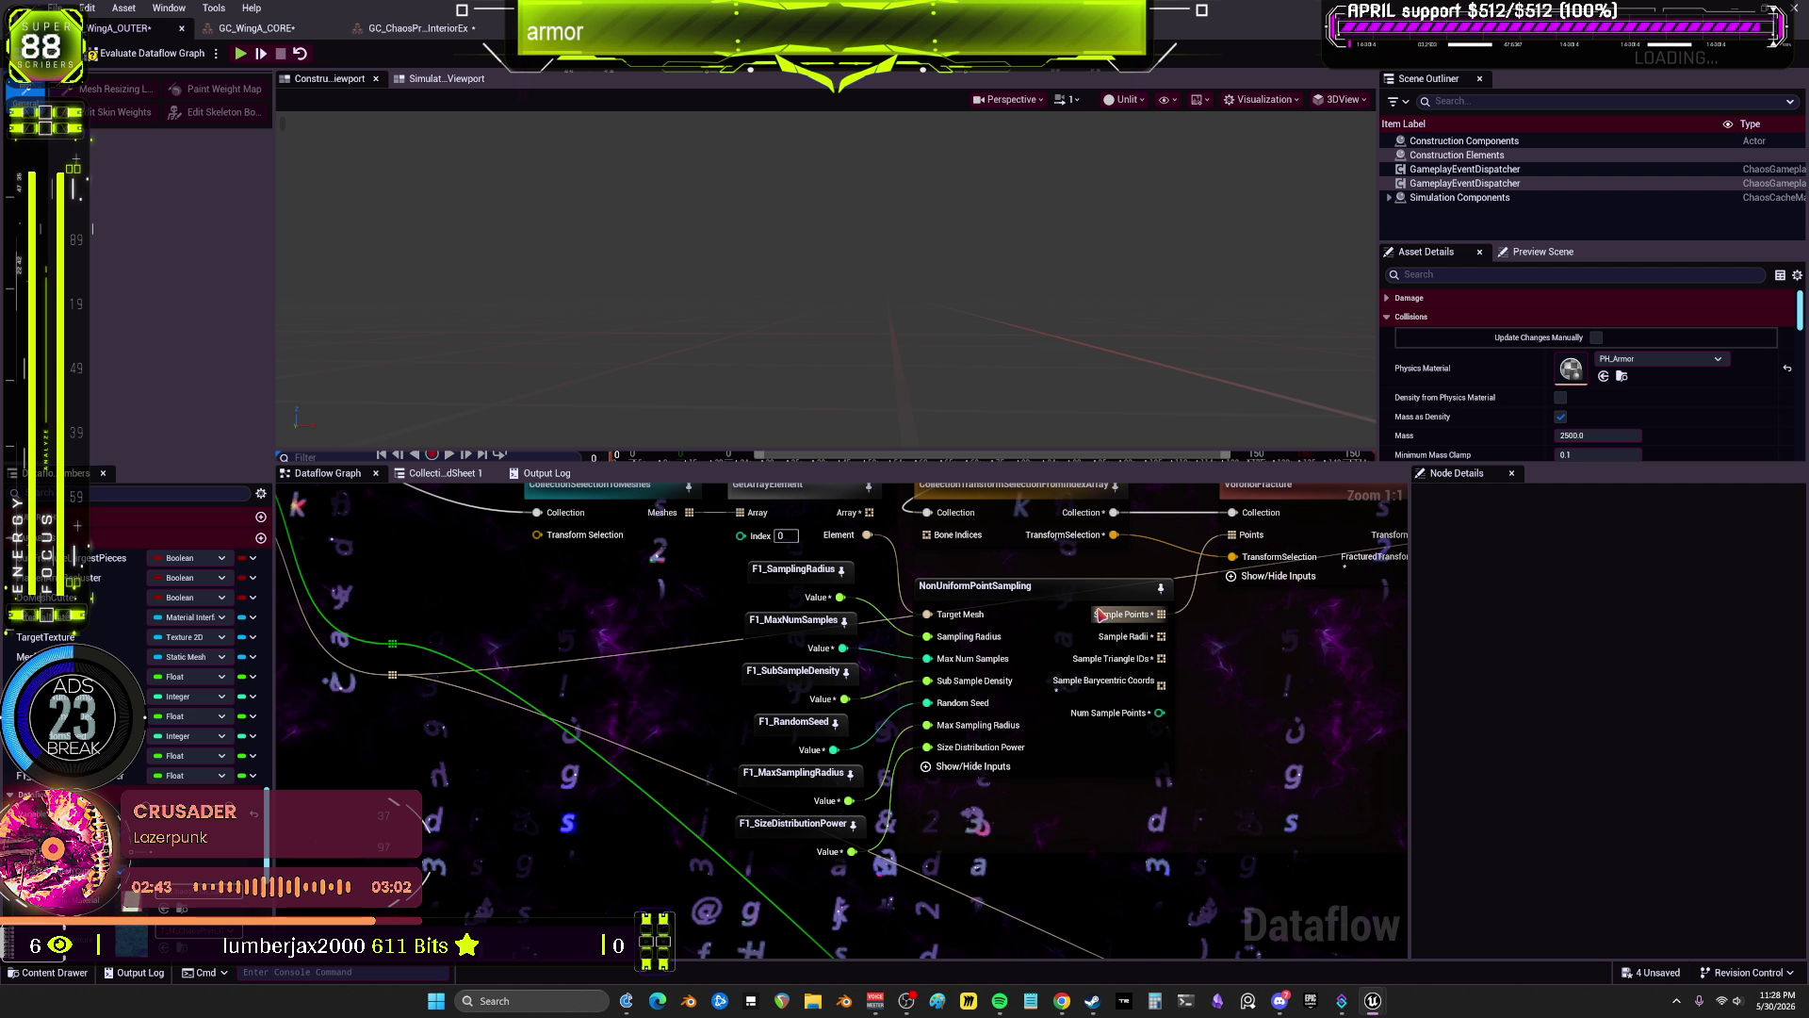
scroll(1231, 650, down, 1)
Step: Promote the Size Max input near UniformFracture to a variable
drag(1231, 650, 1149, 666)
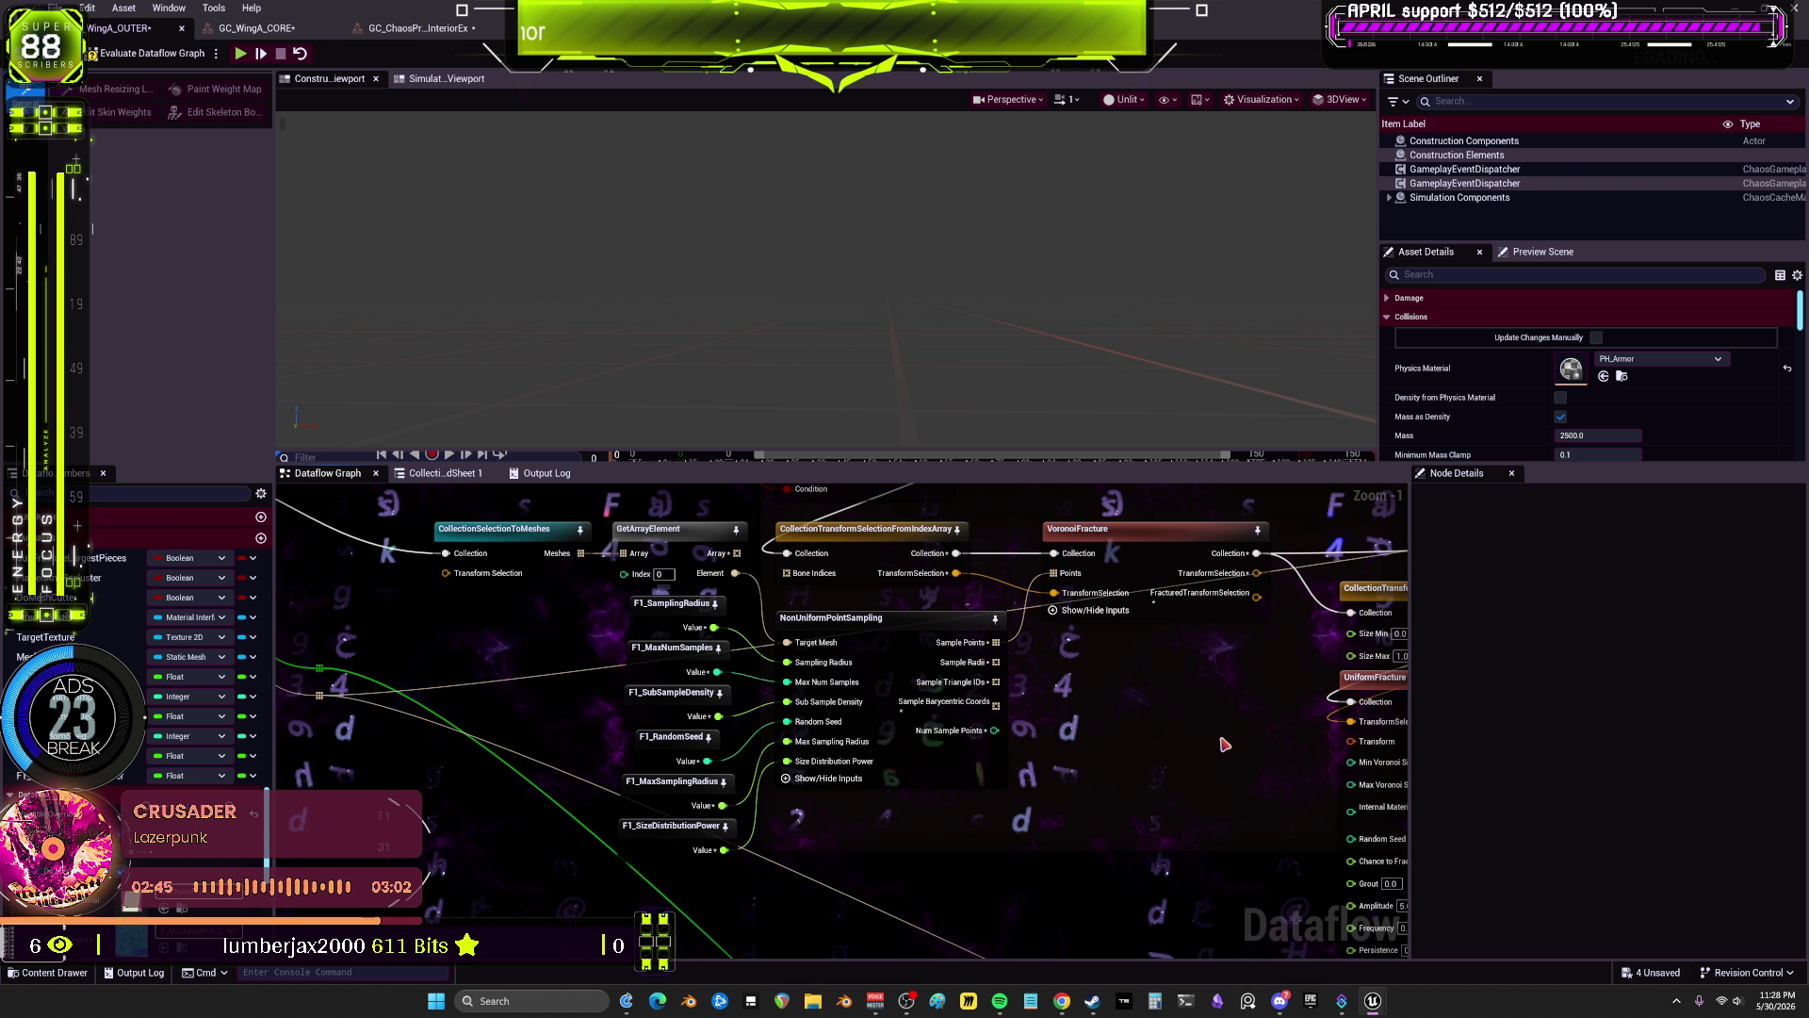
drag(1225, 744, 947, 731)
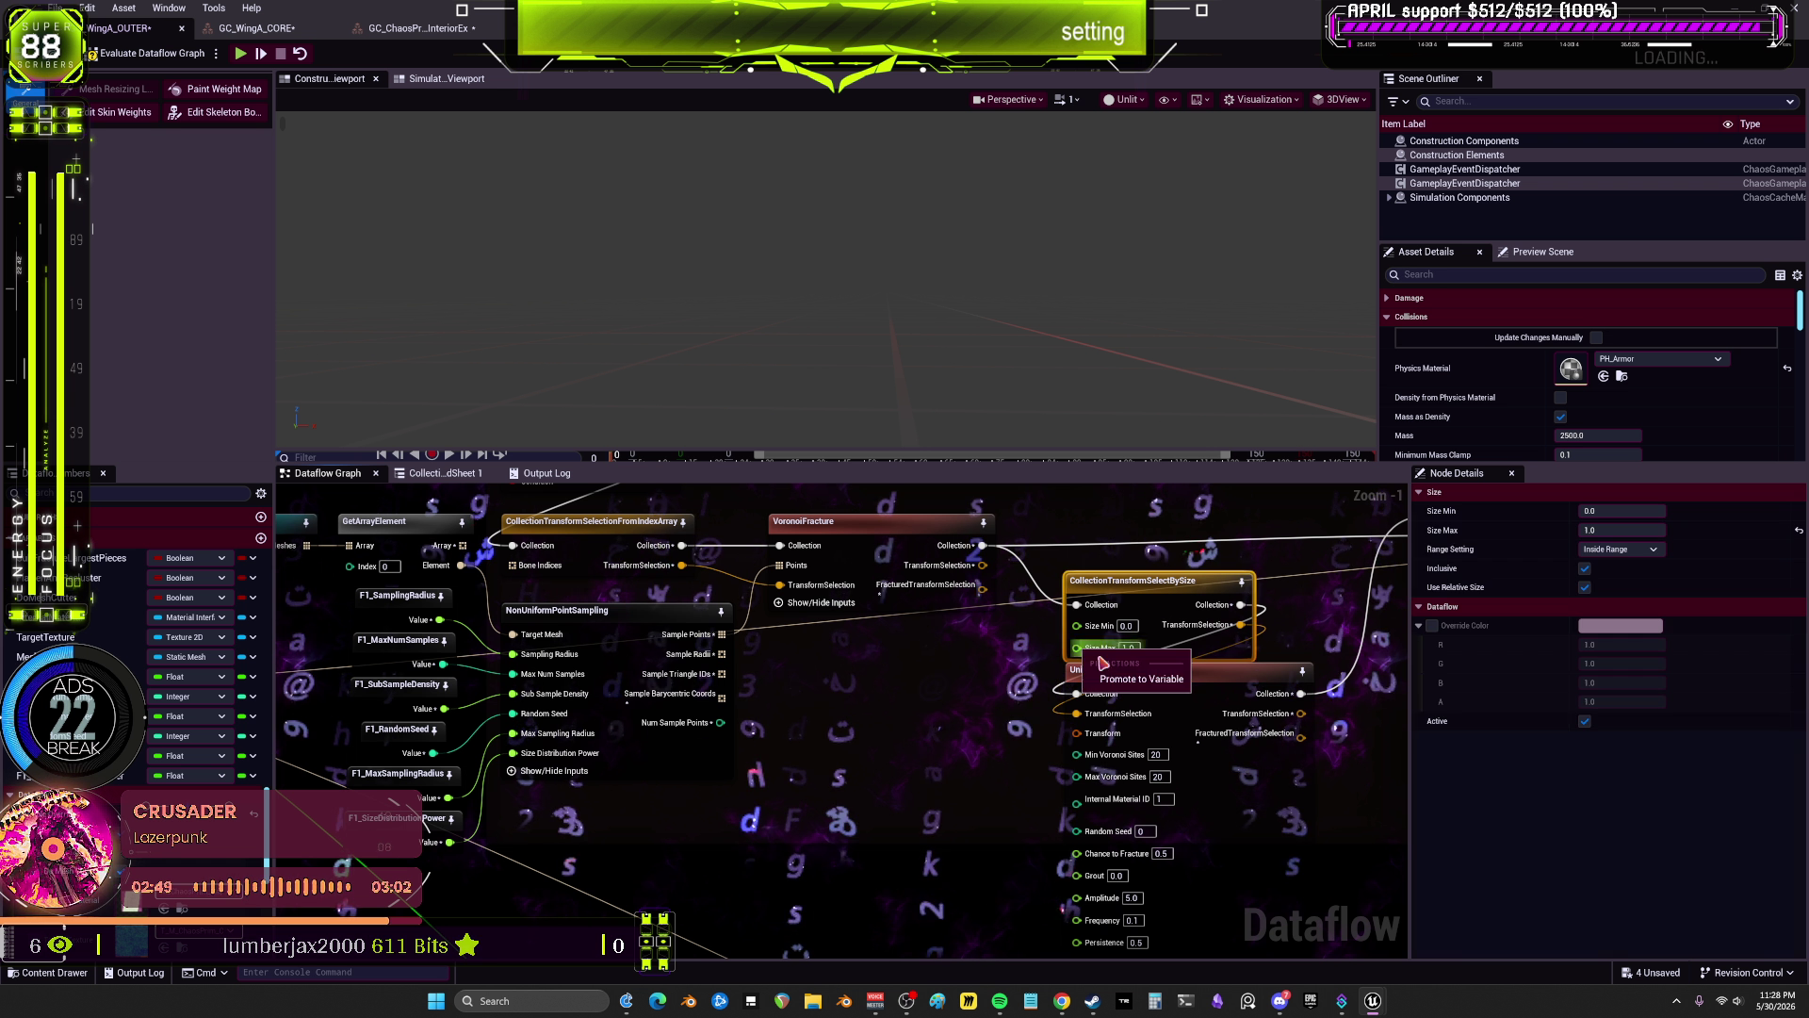
right_click(1076, 648)
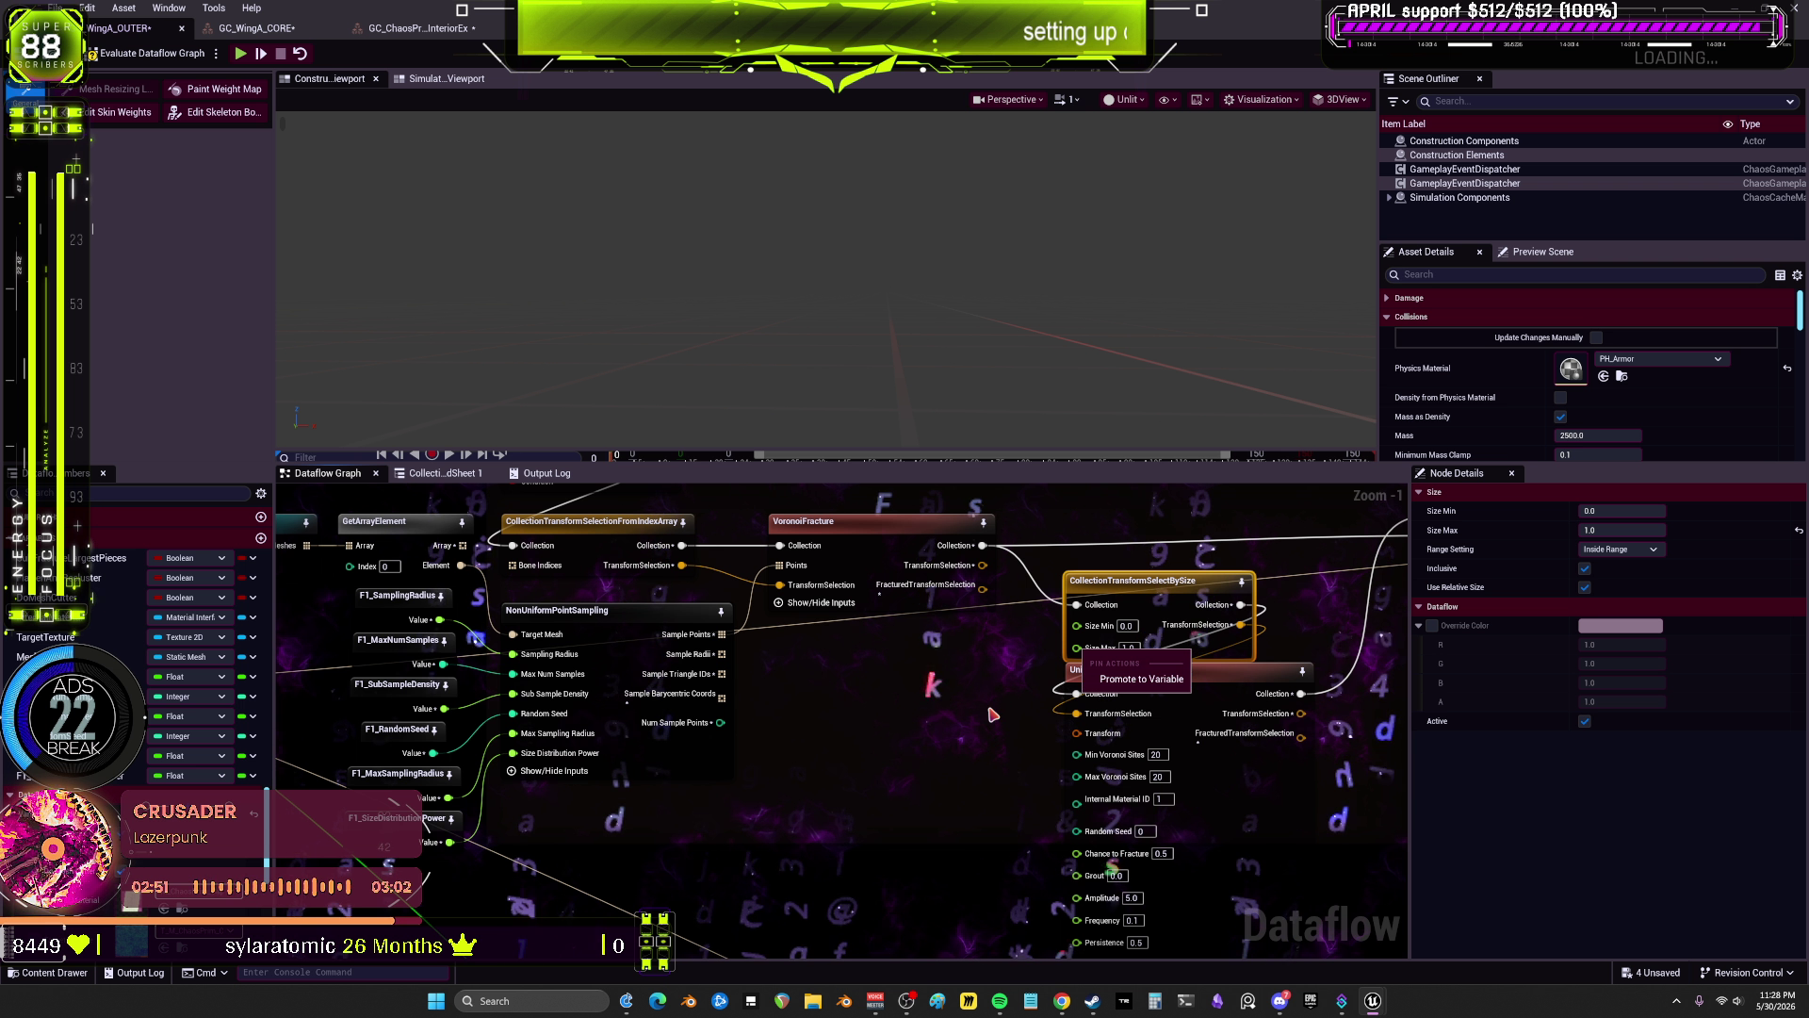
click(1128, 675)
Step: Select the SubFractureLargestPieces variable node in the Toggle Cut Large Pieces section
drag(1027, 697, 814, 851)
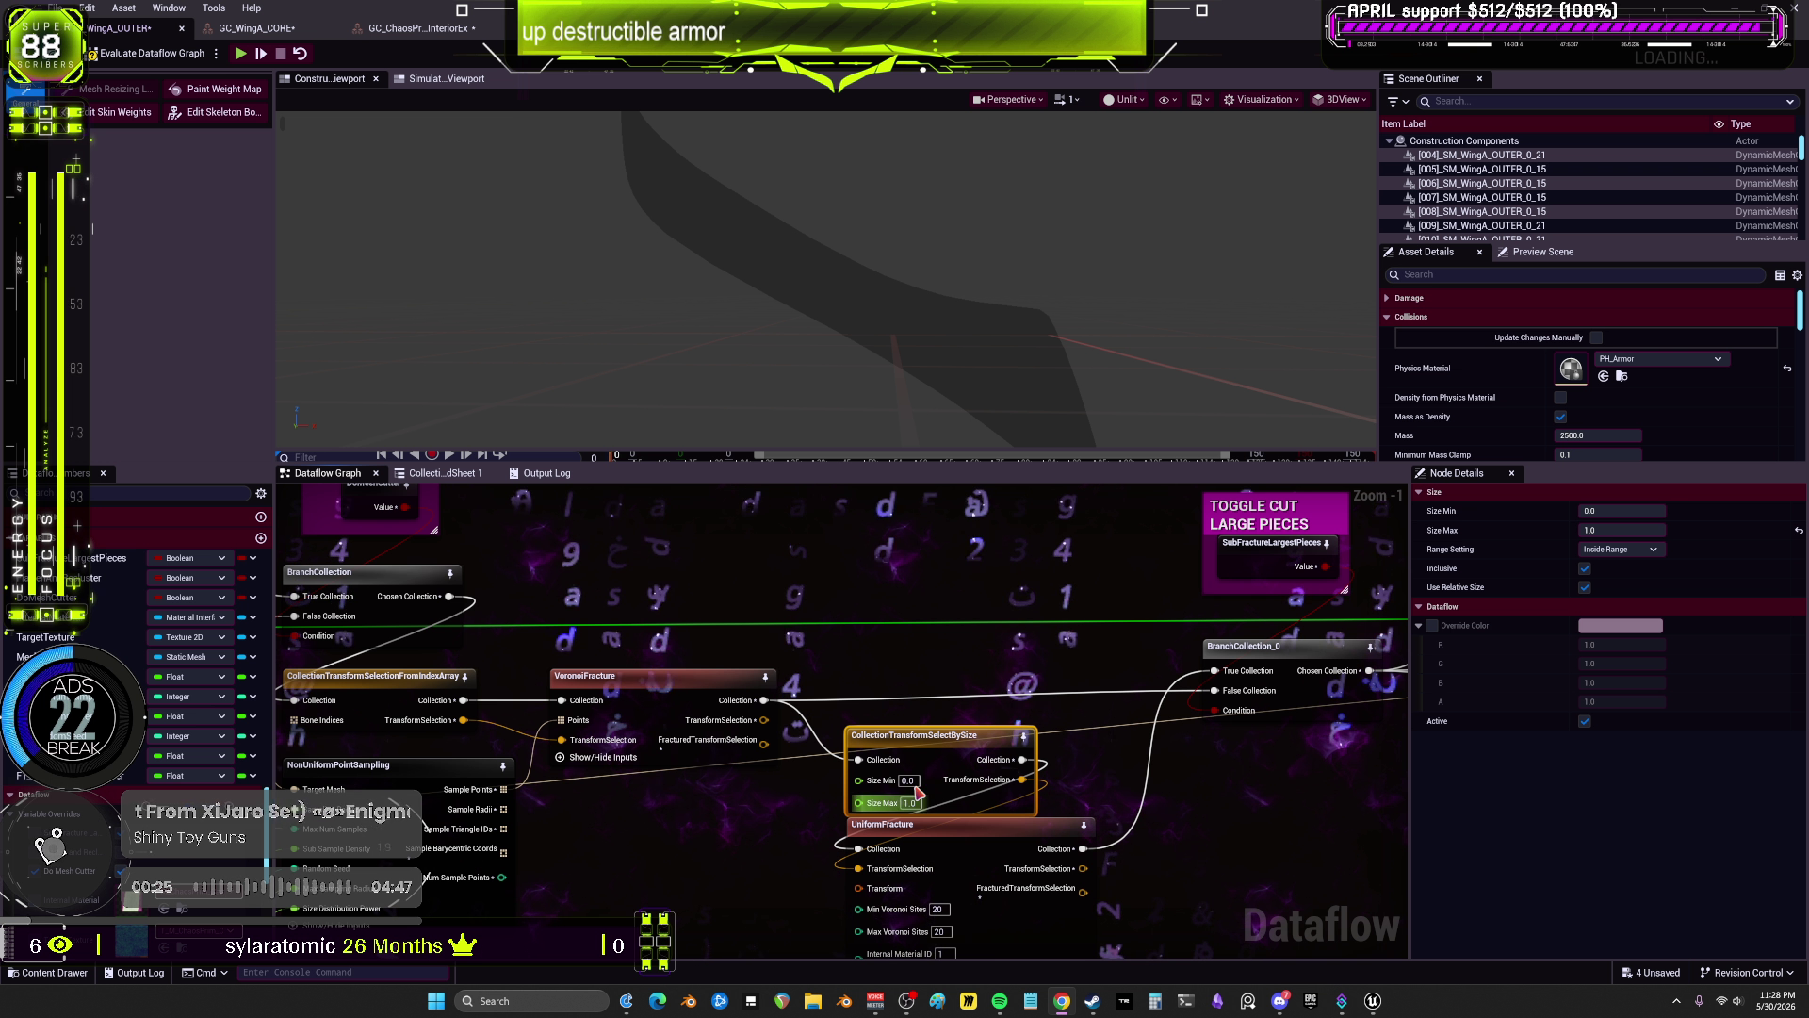
mouse_move(862, 812)
mouse_down()
mouse_move(893, 701)
mouse_move(869, 834)
mouse_up()
click(1235, 595)
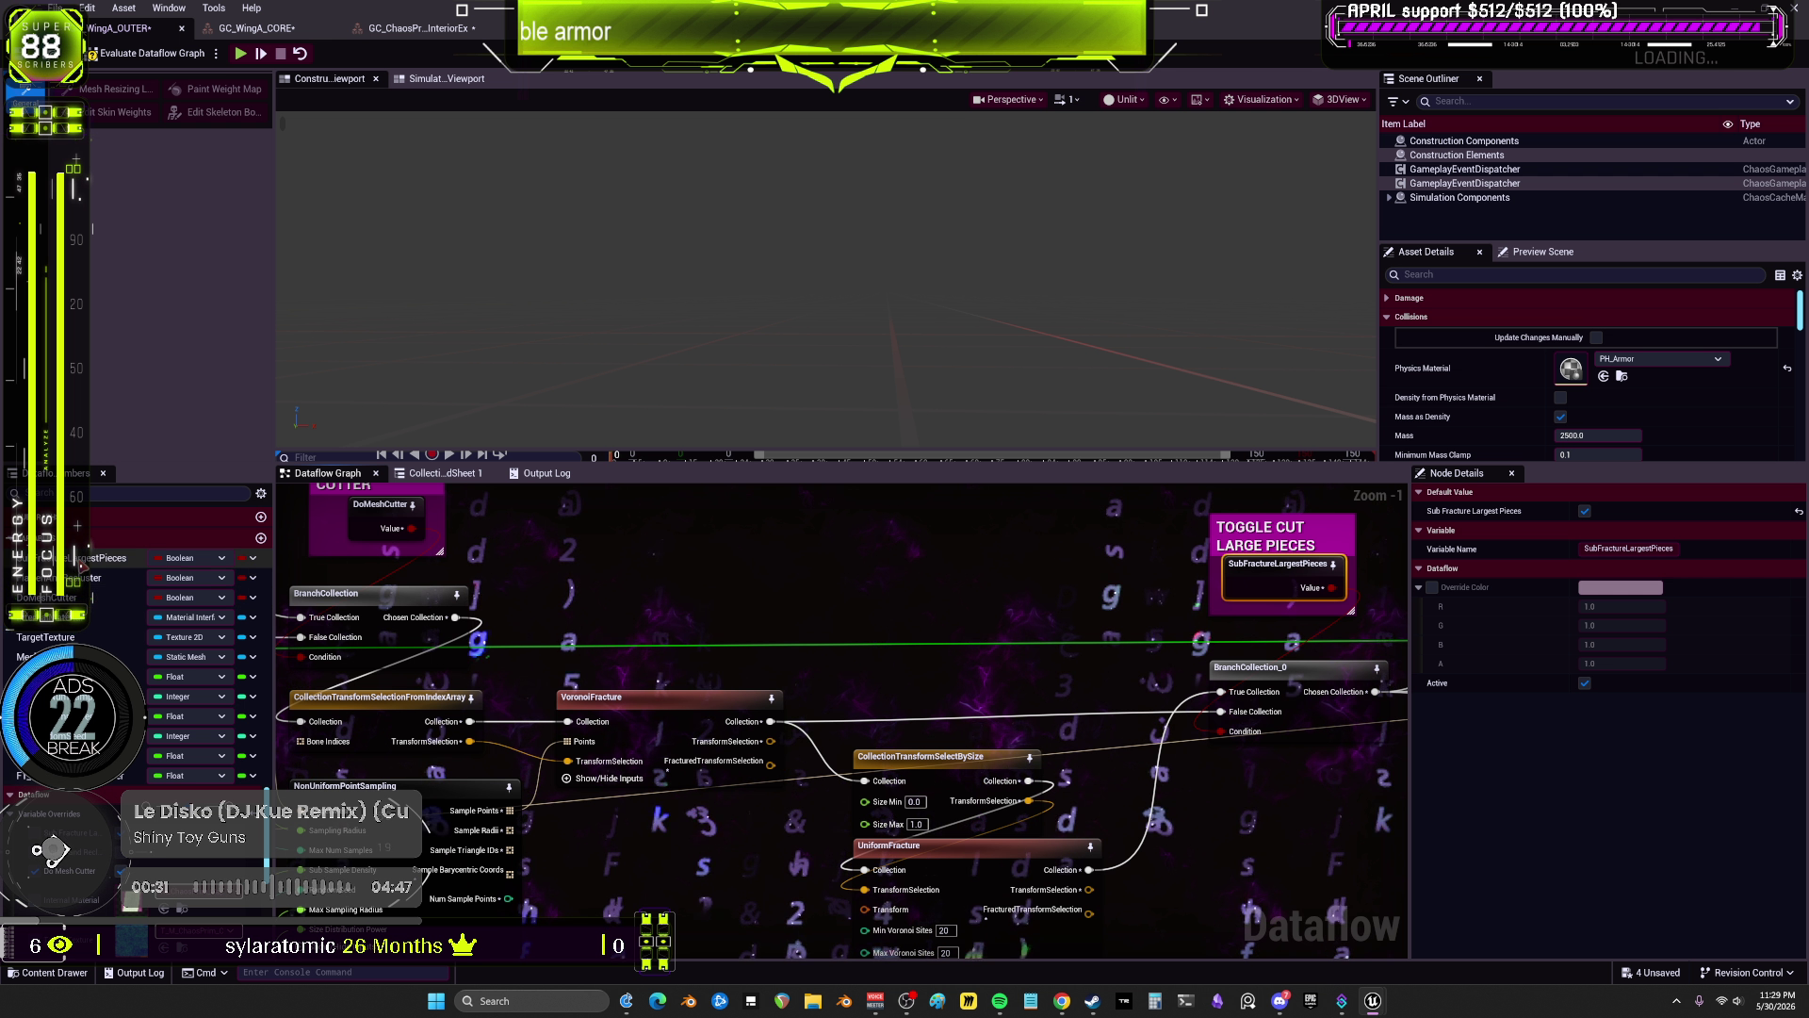
Step: Promote BranchCollection_0's Condition input to a bCondition variable node and start renaming it
drag(660, 851, 608, 757)
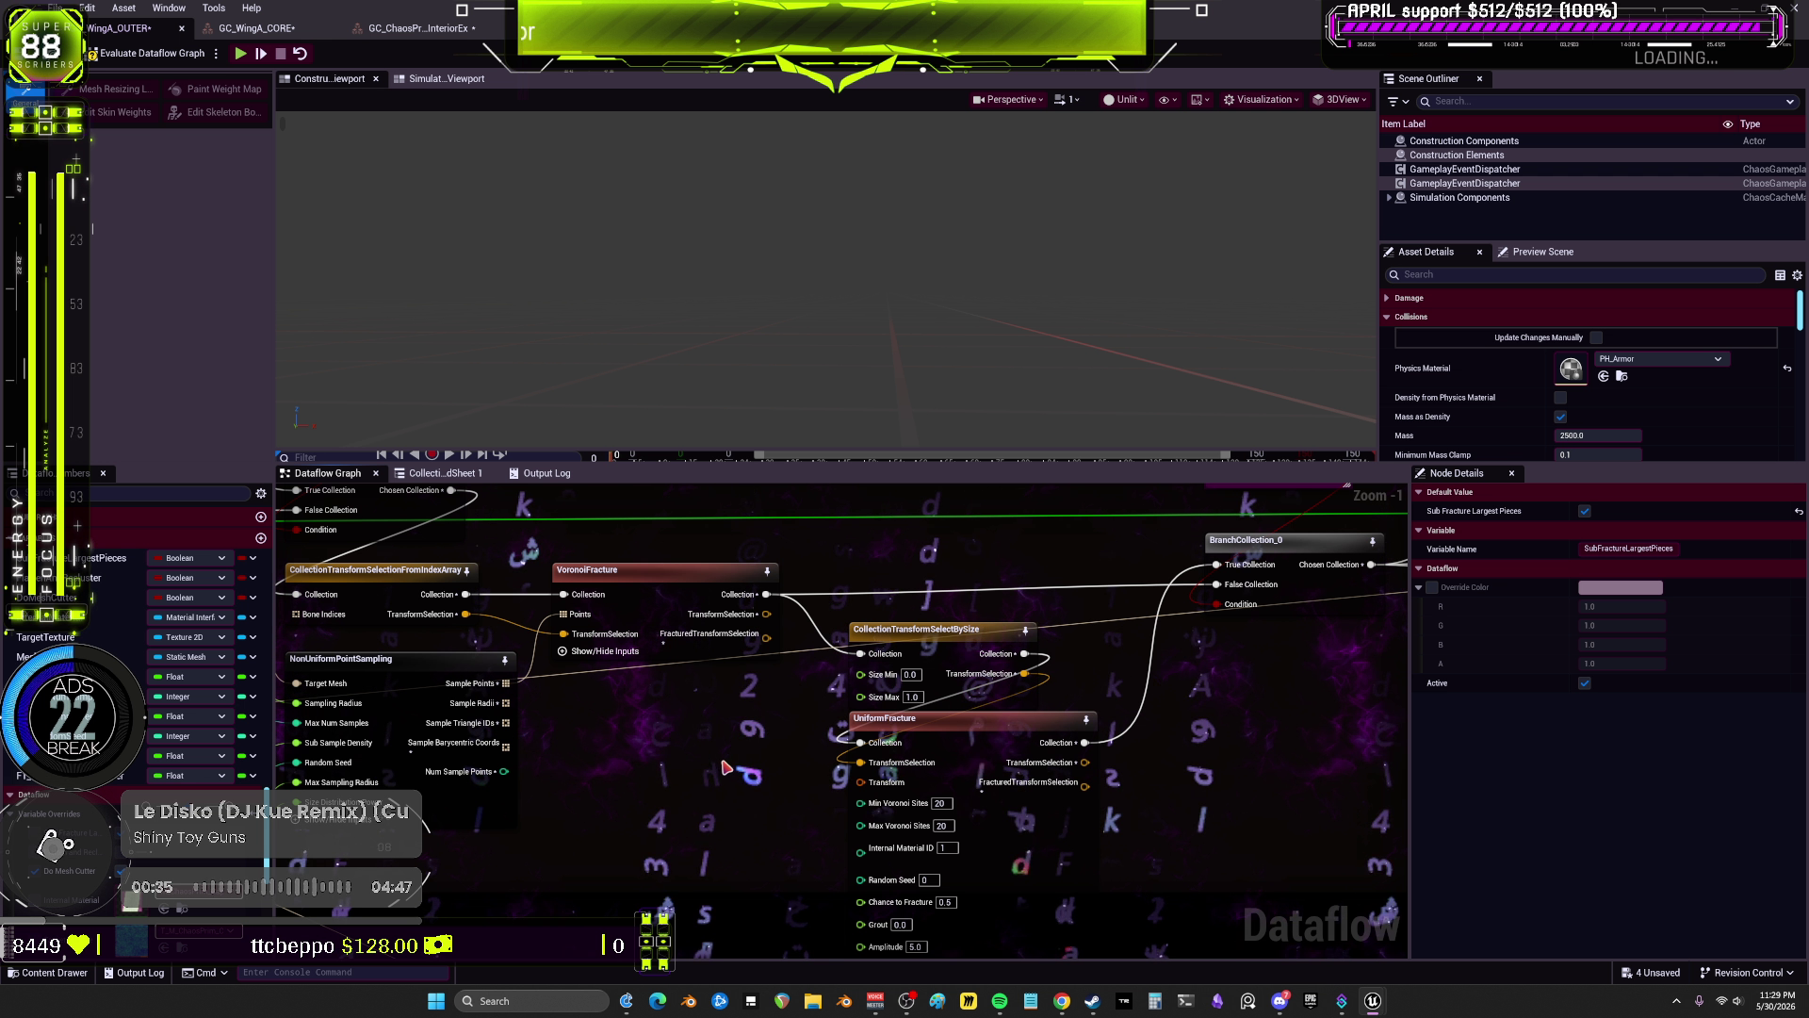
drag(858, 804, 983, 770)
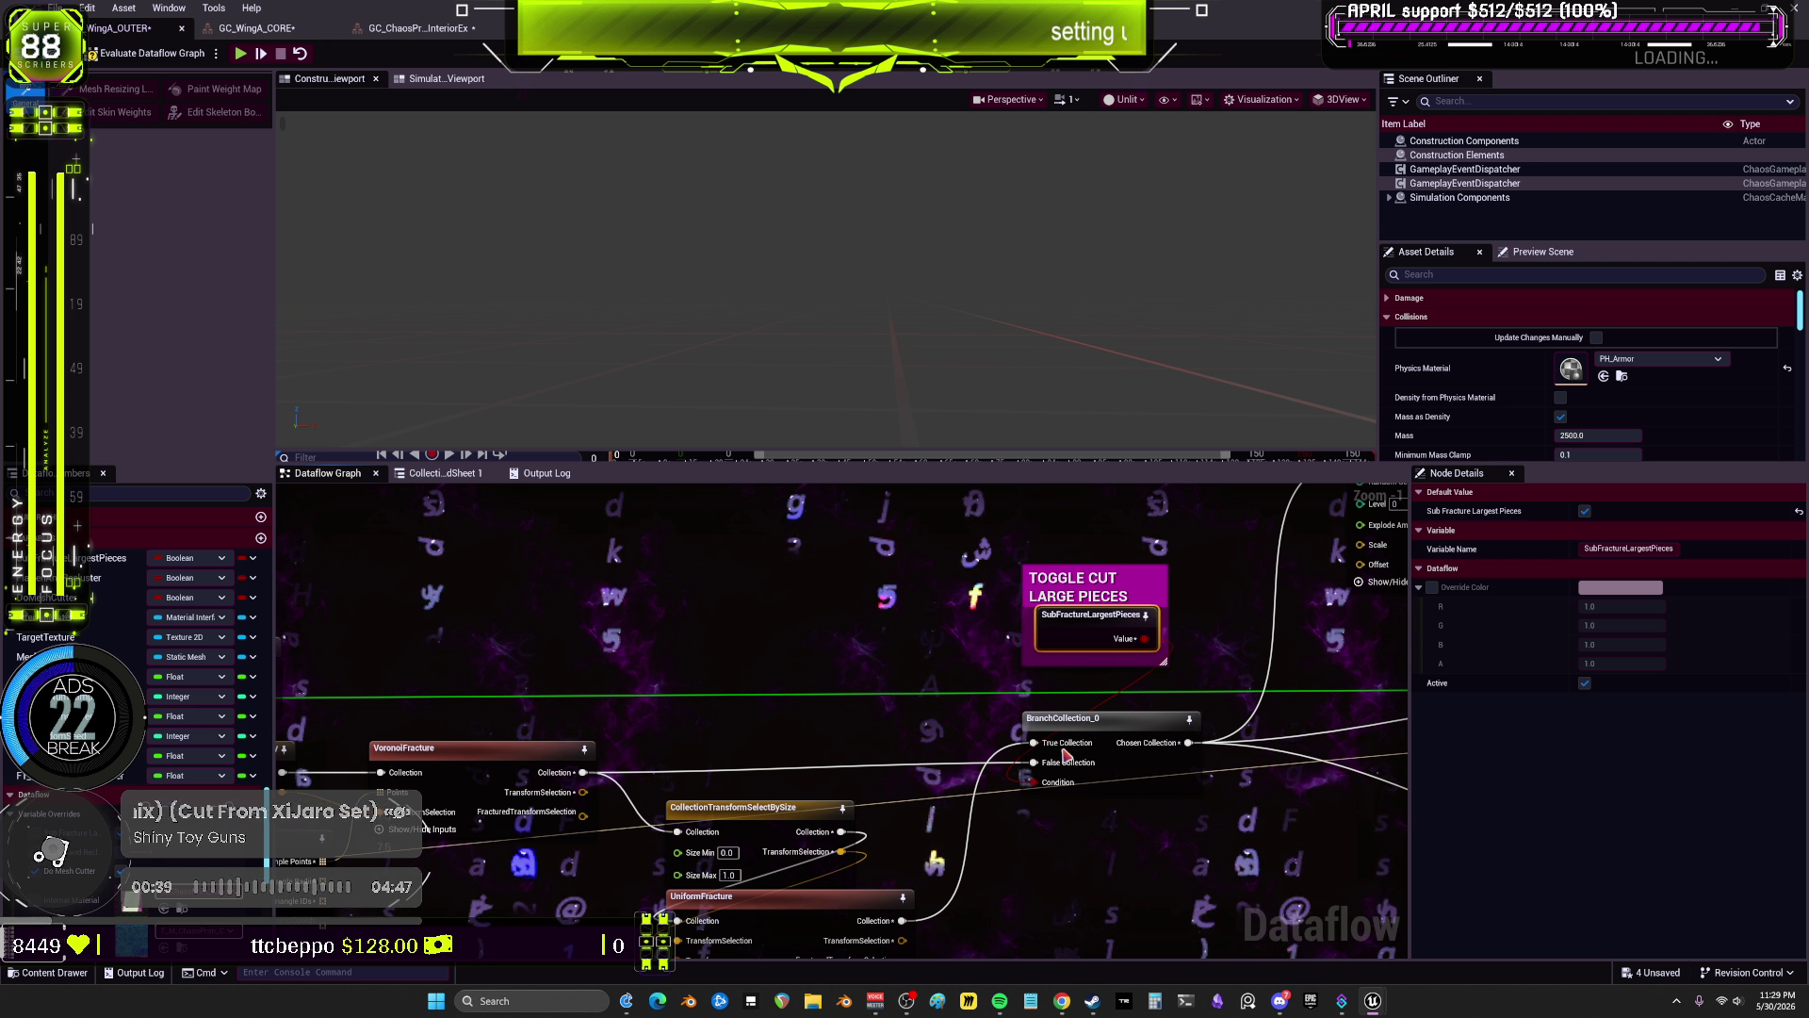
right_click(1033, 782)
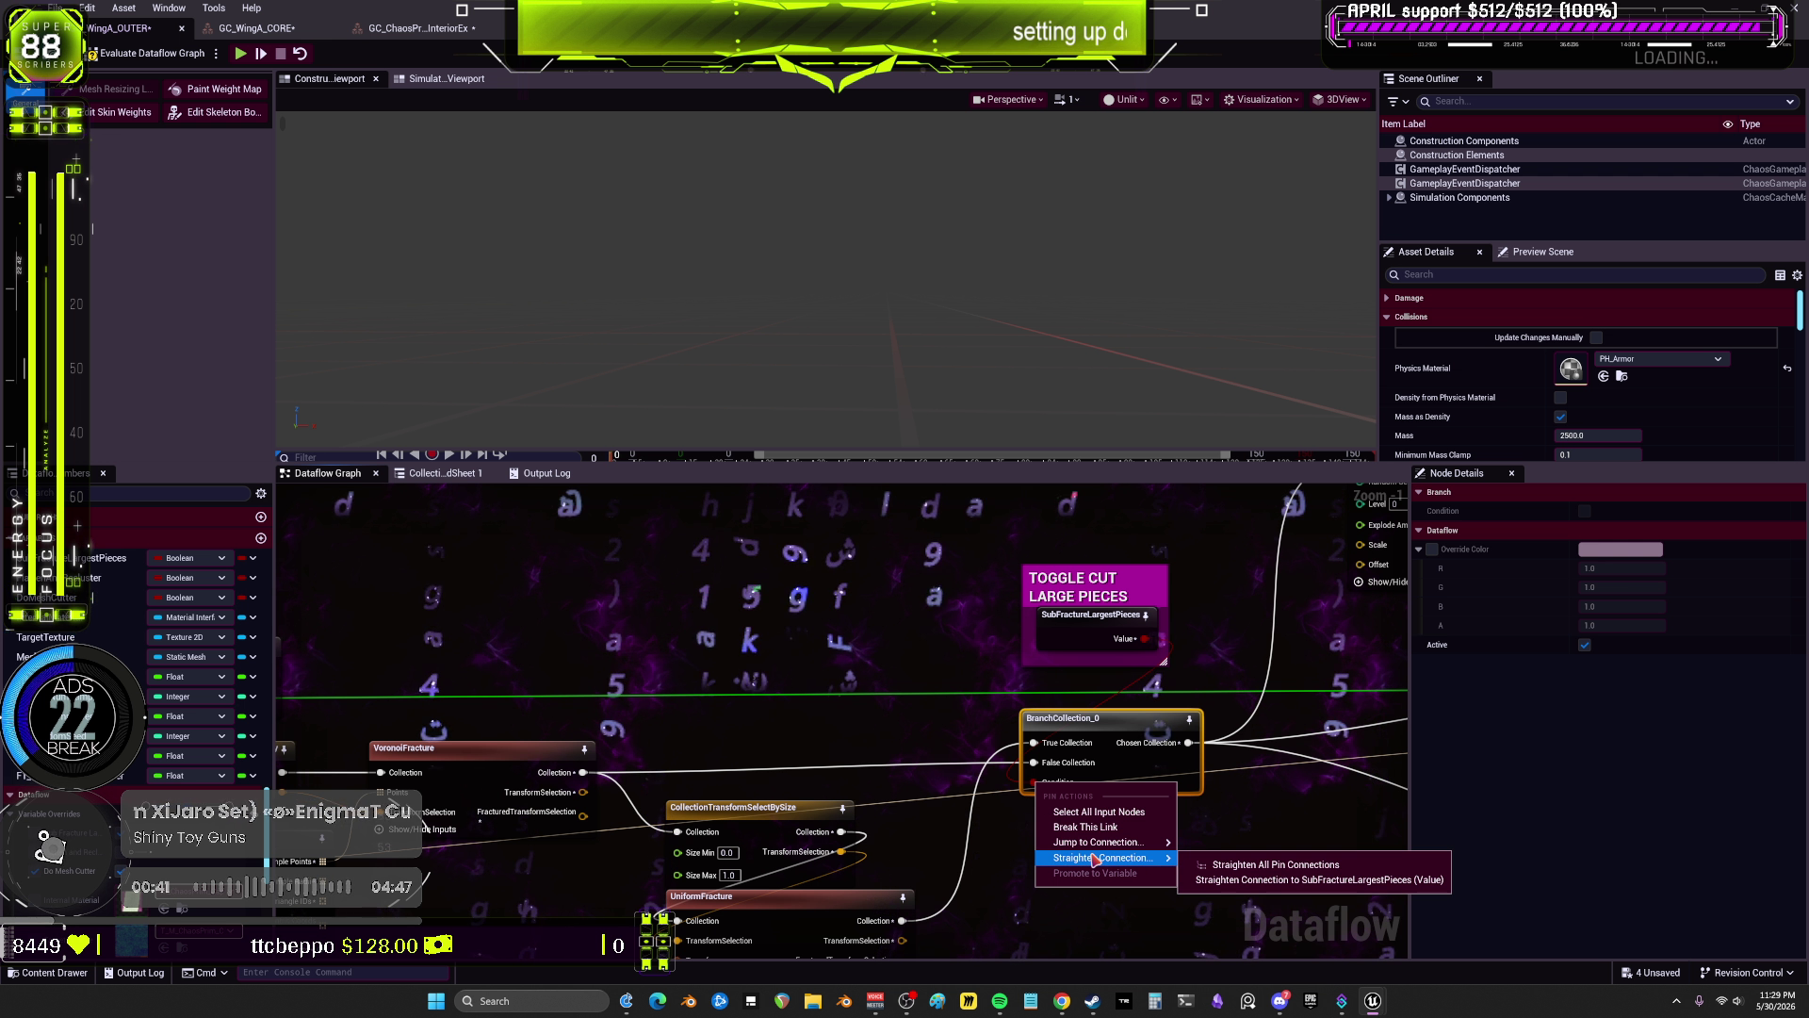
click(1033, 792)
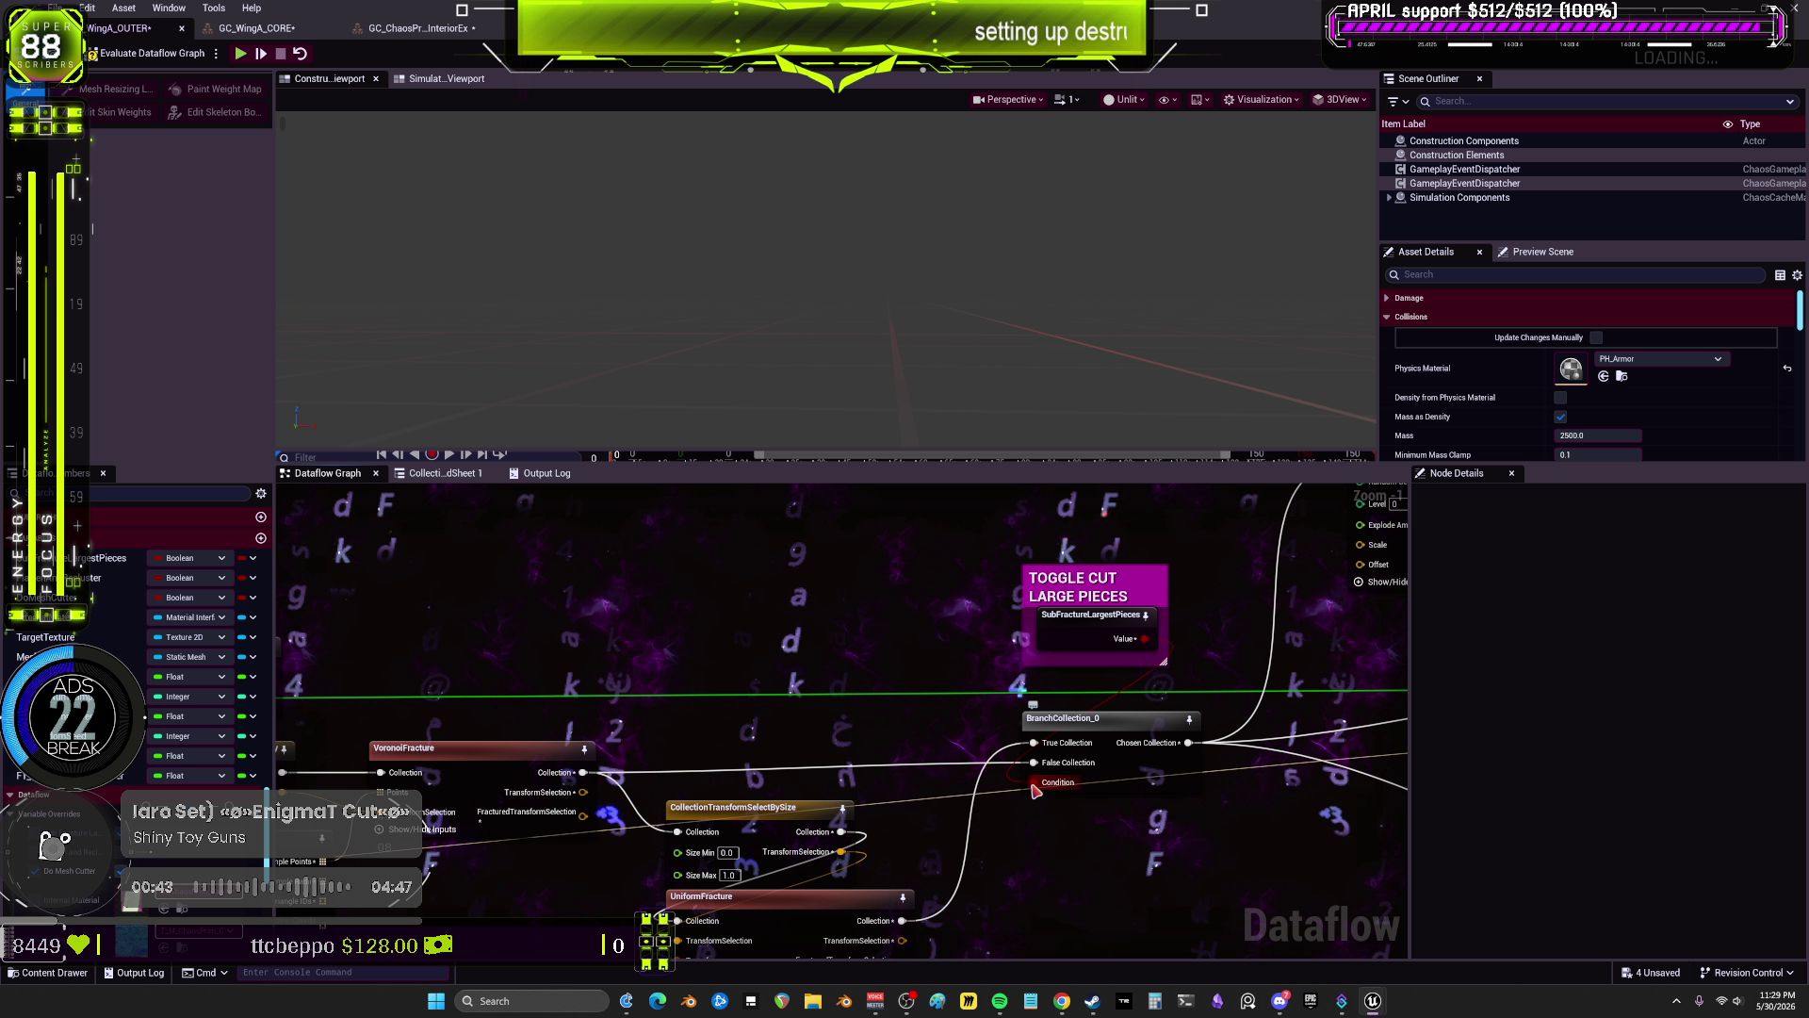
right_click(1035, 786)
click(1080, 812)
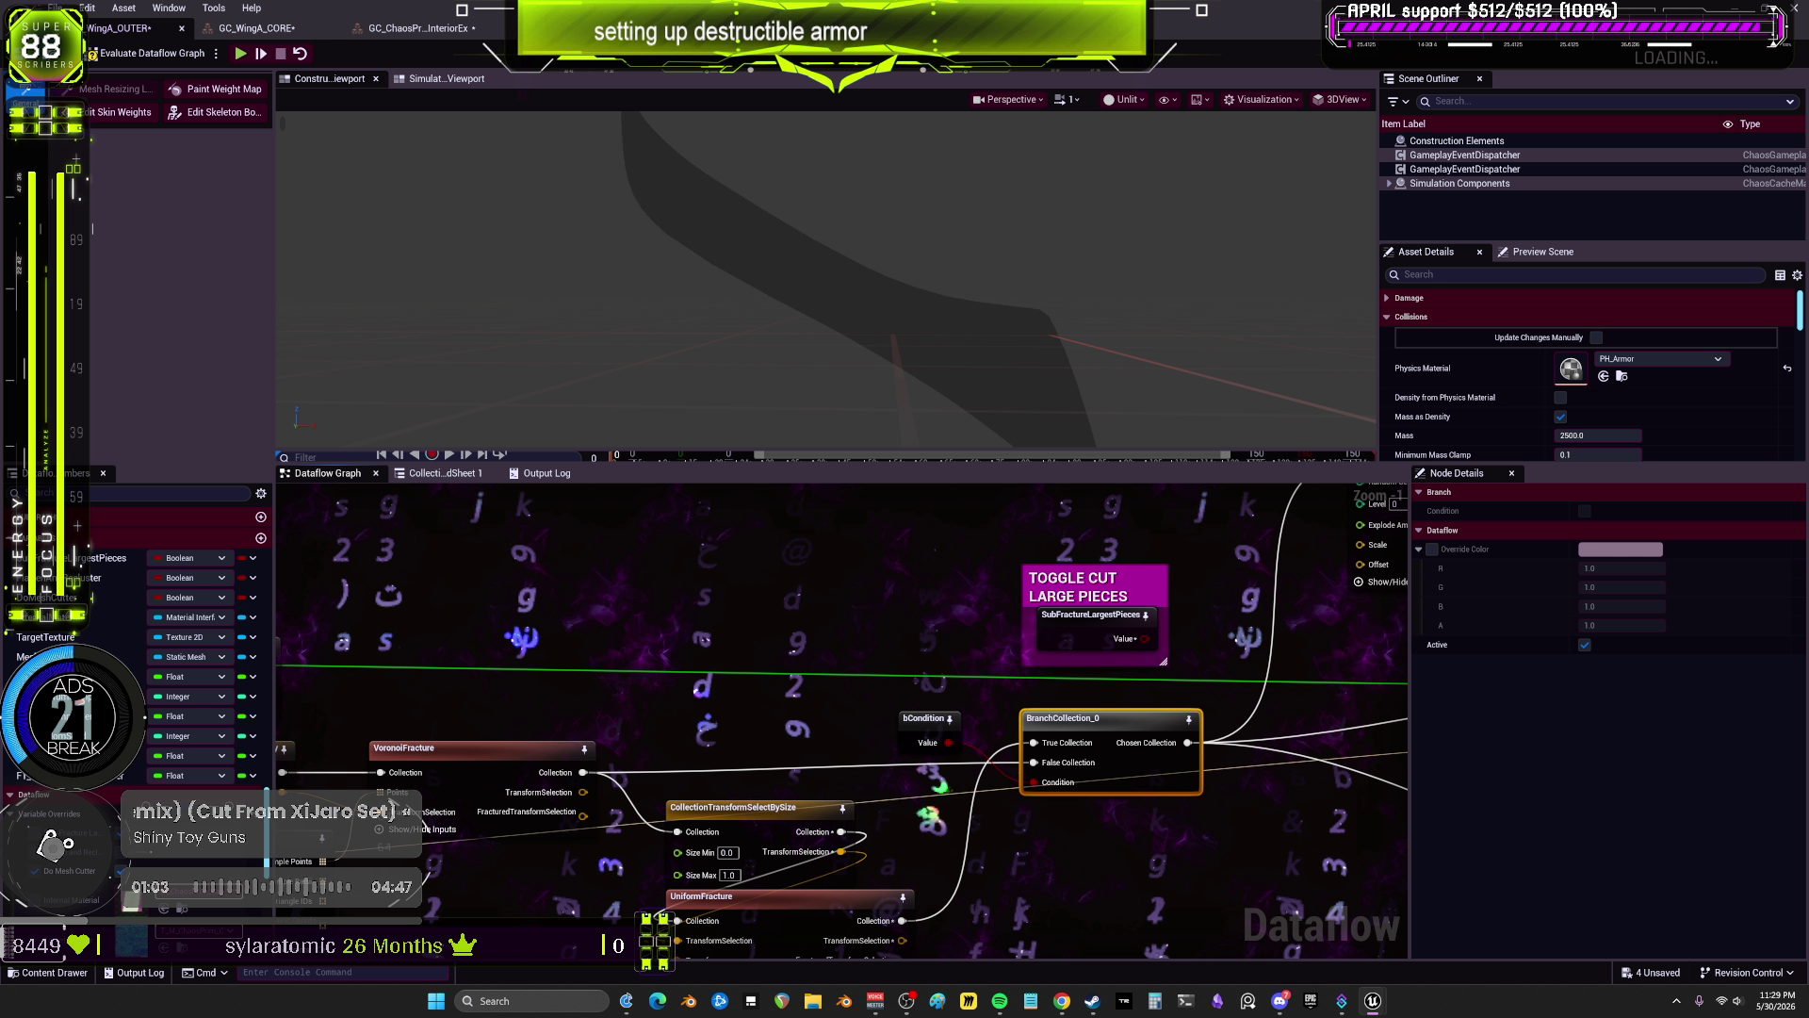
key(F2)
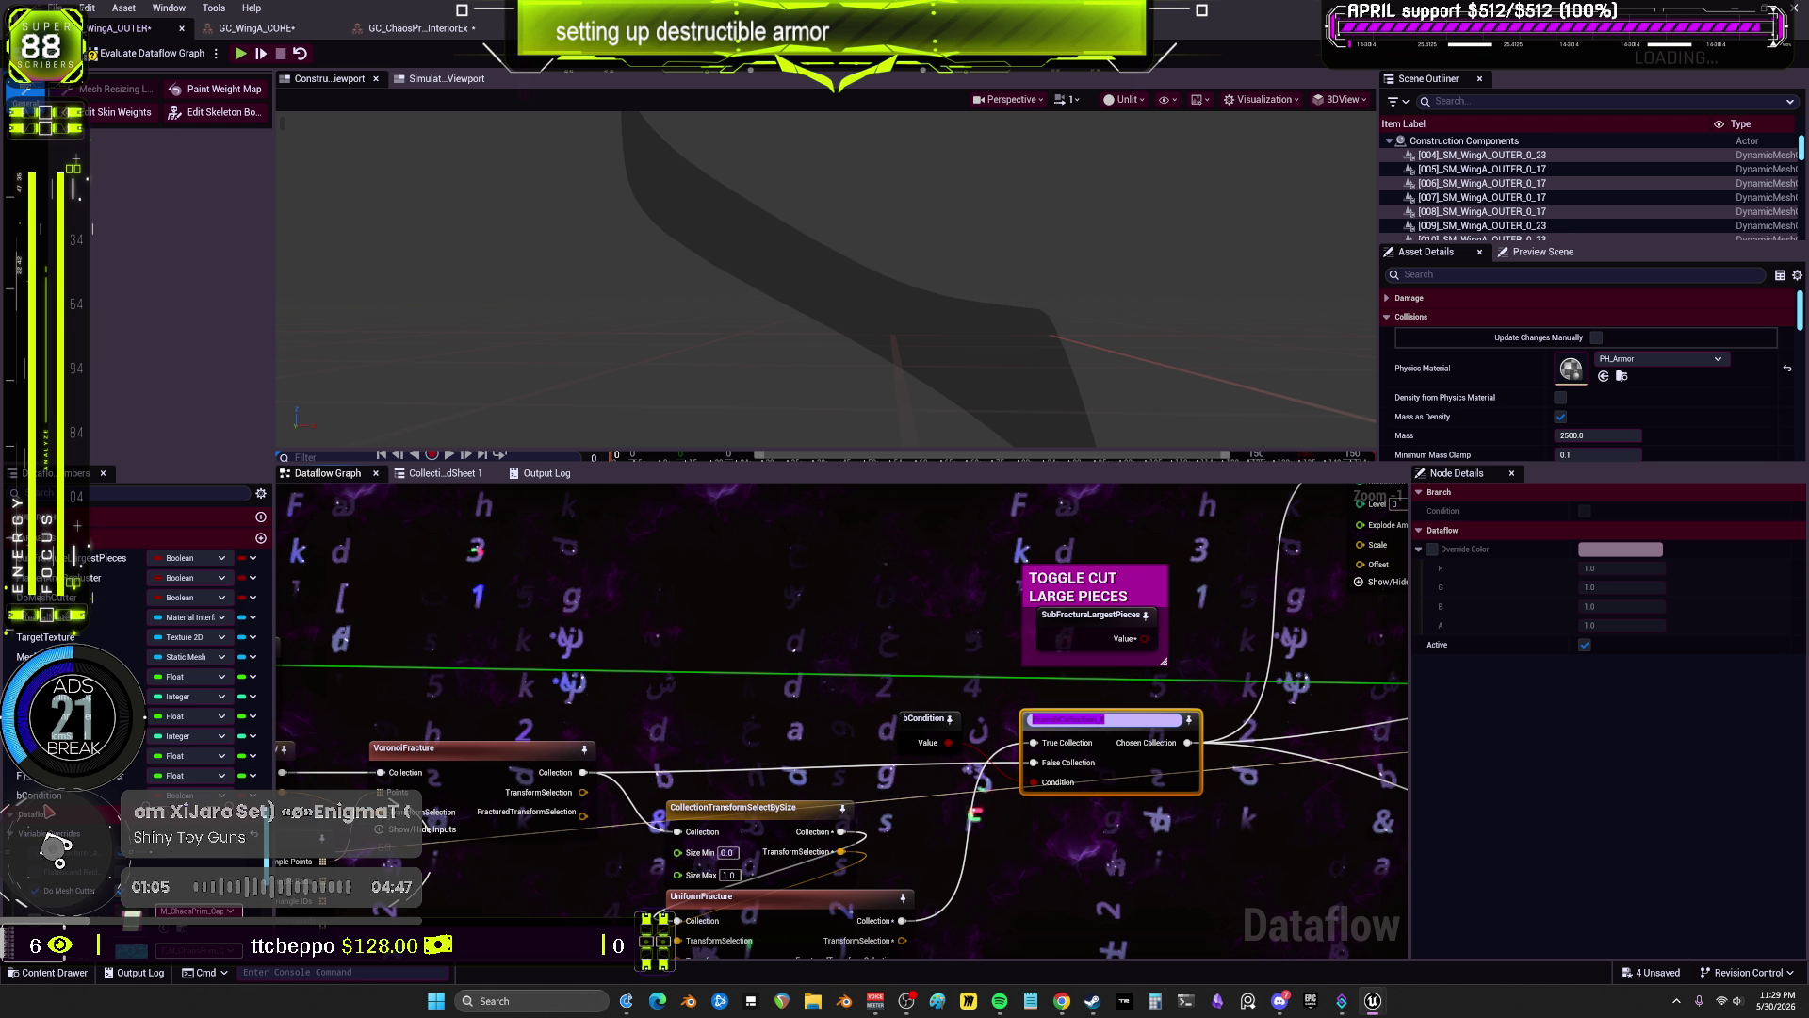
key(Escape)
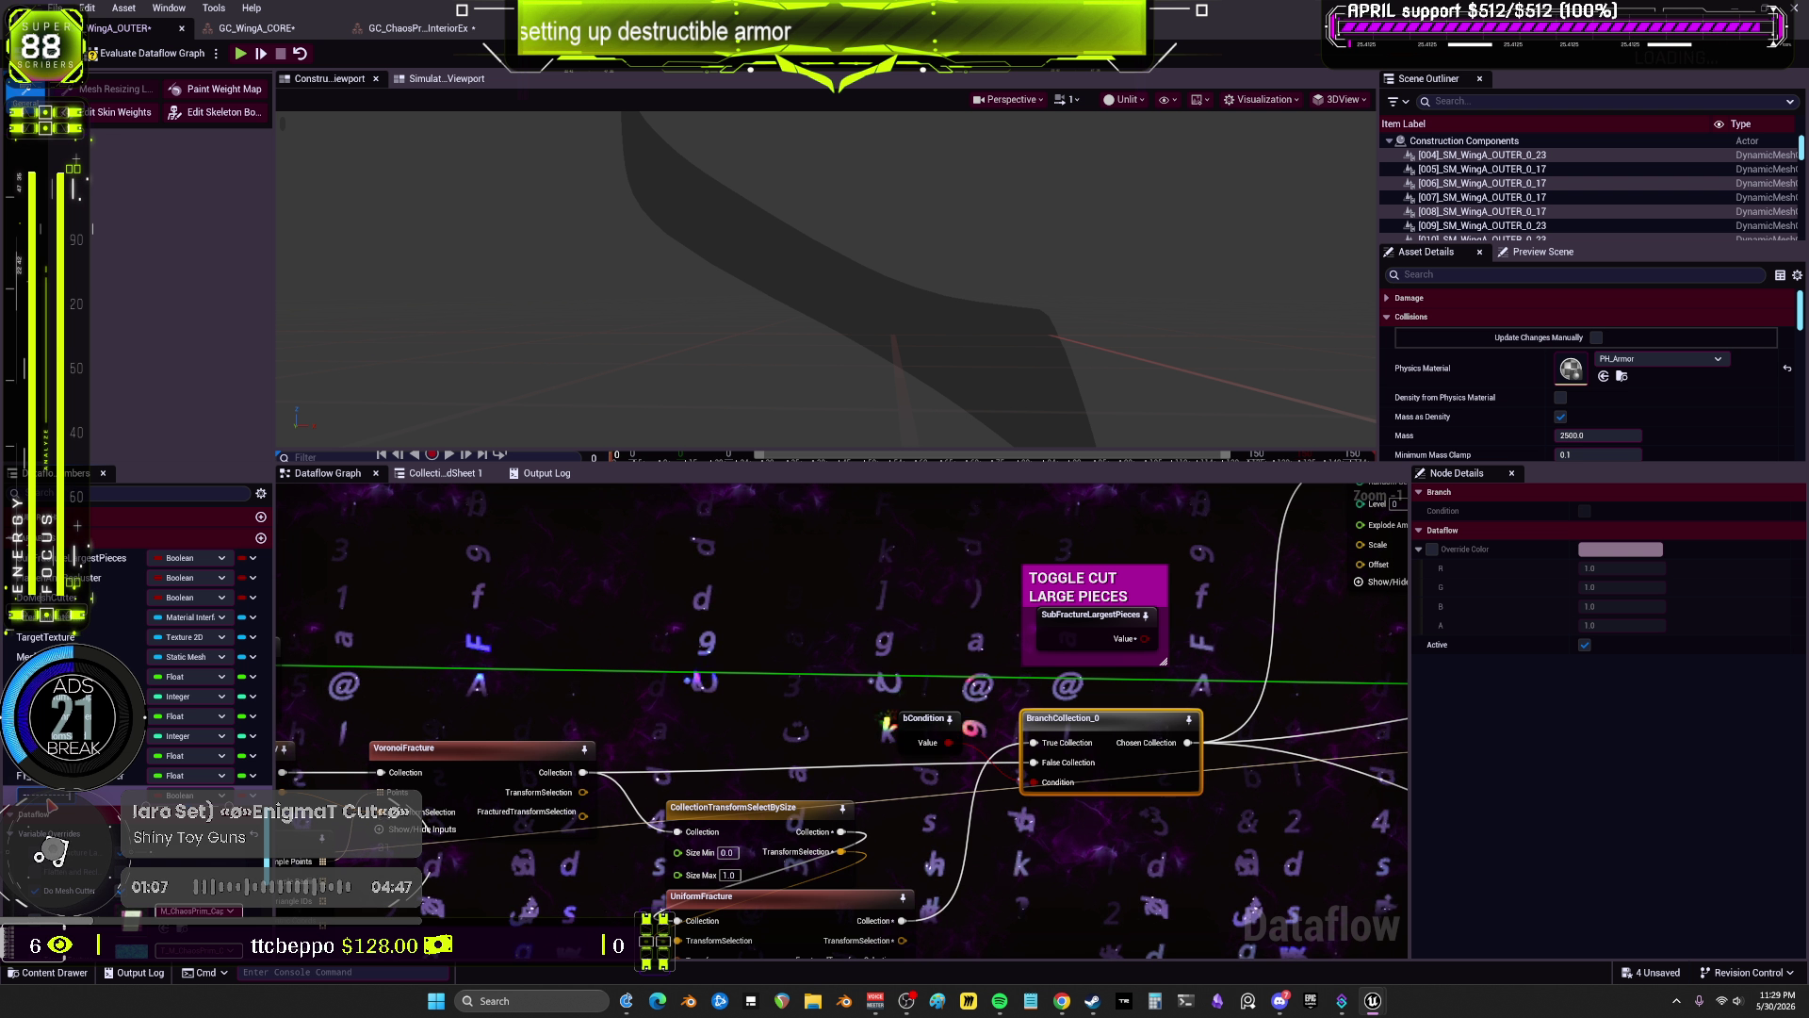
key(F2)
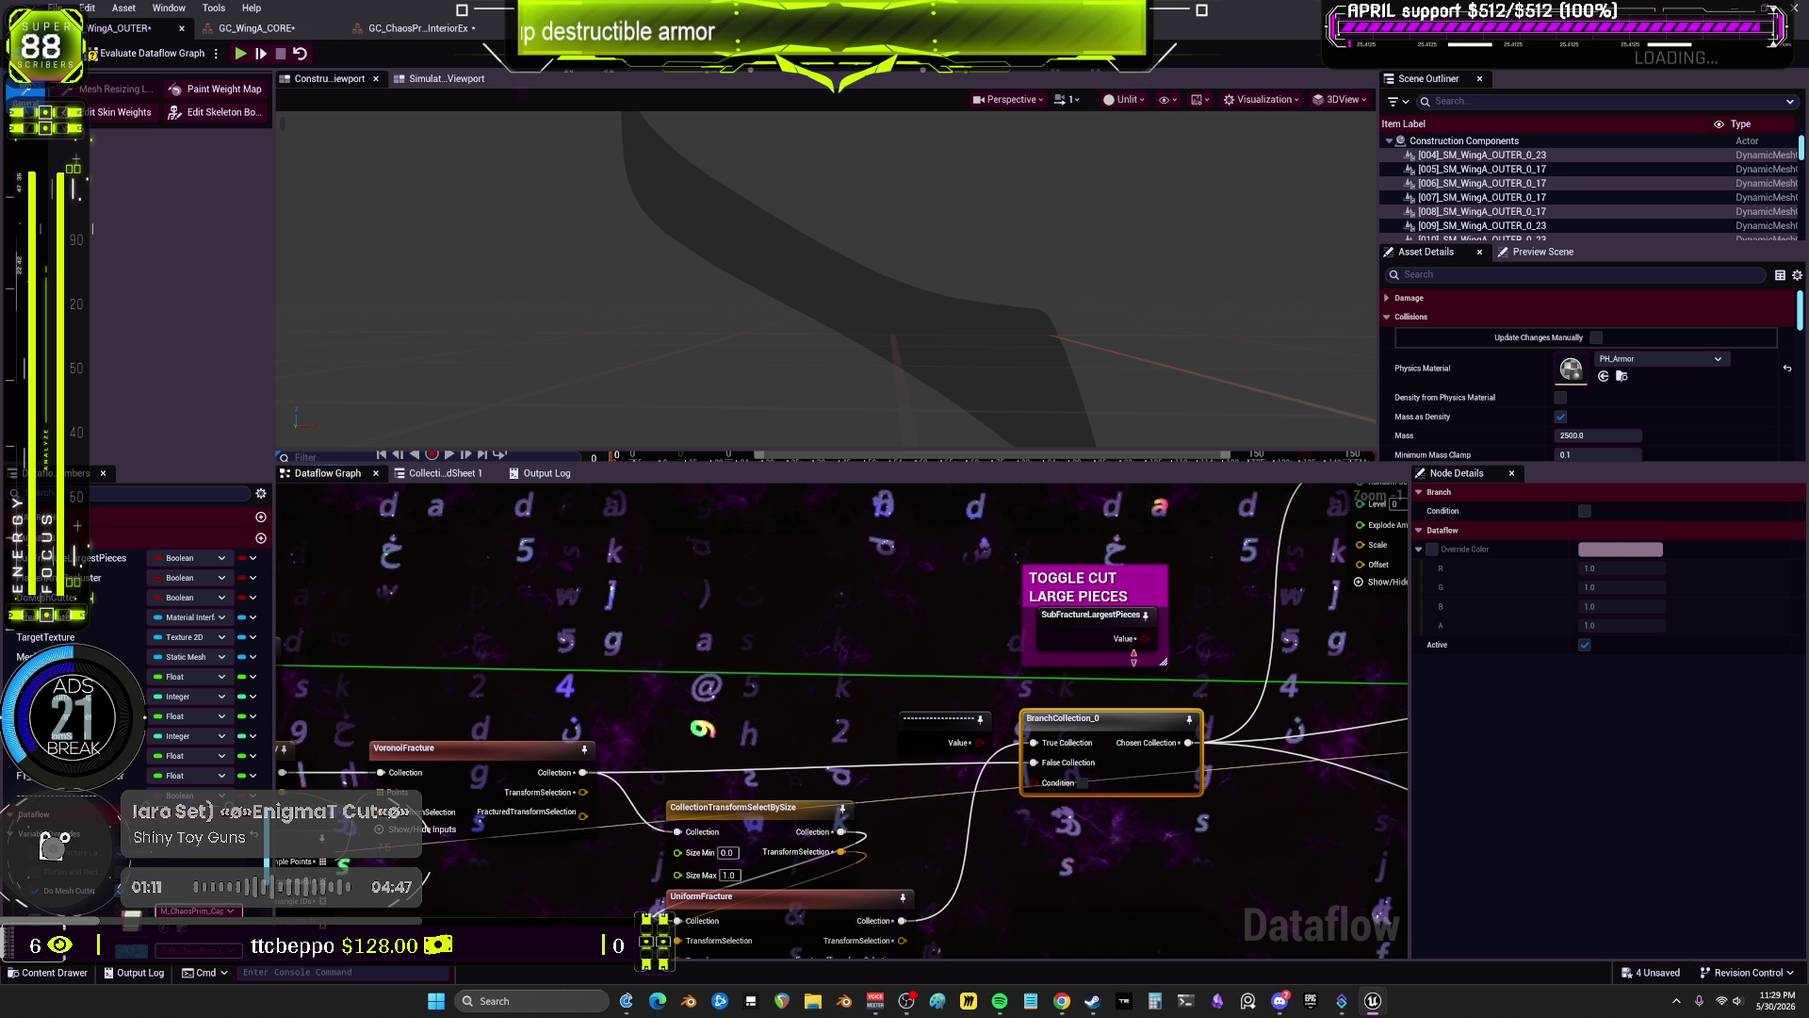
Step: Promote CollectionTransformSelectBySize's Size Max input to a SizeMax variable node
click(942, 735)
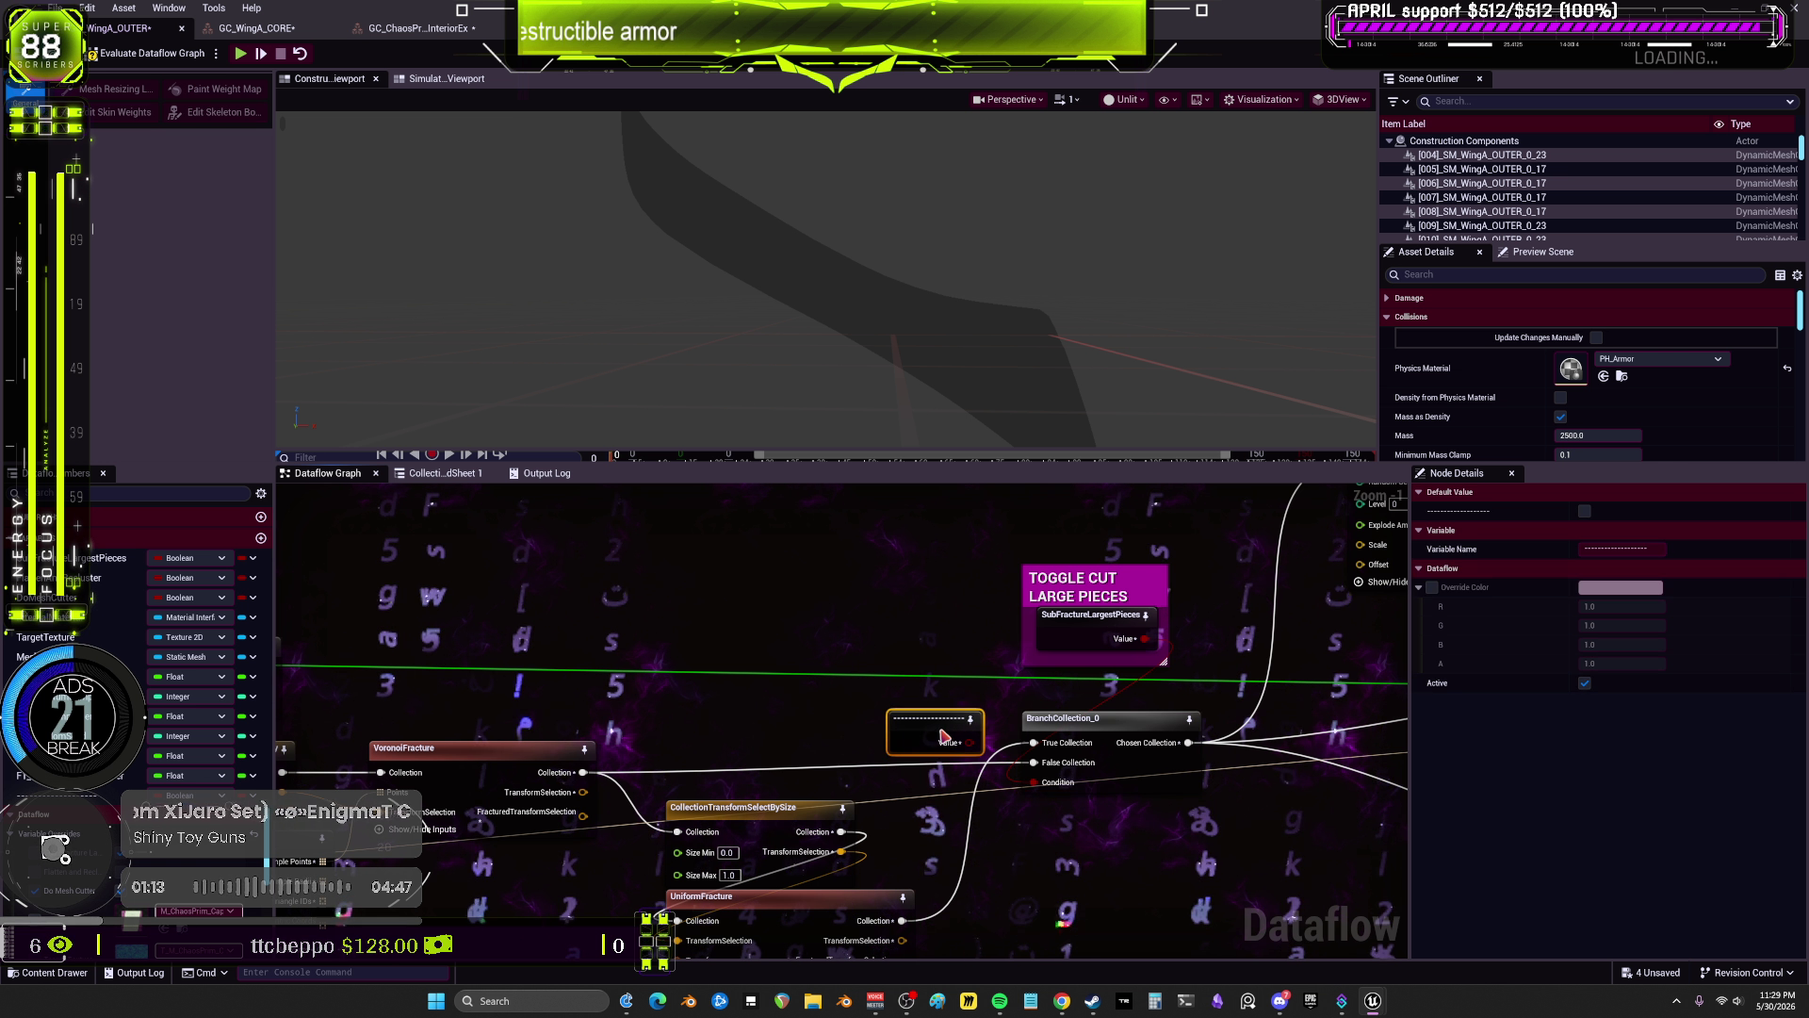
drag(717, 839, 760, 588)
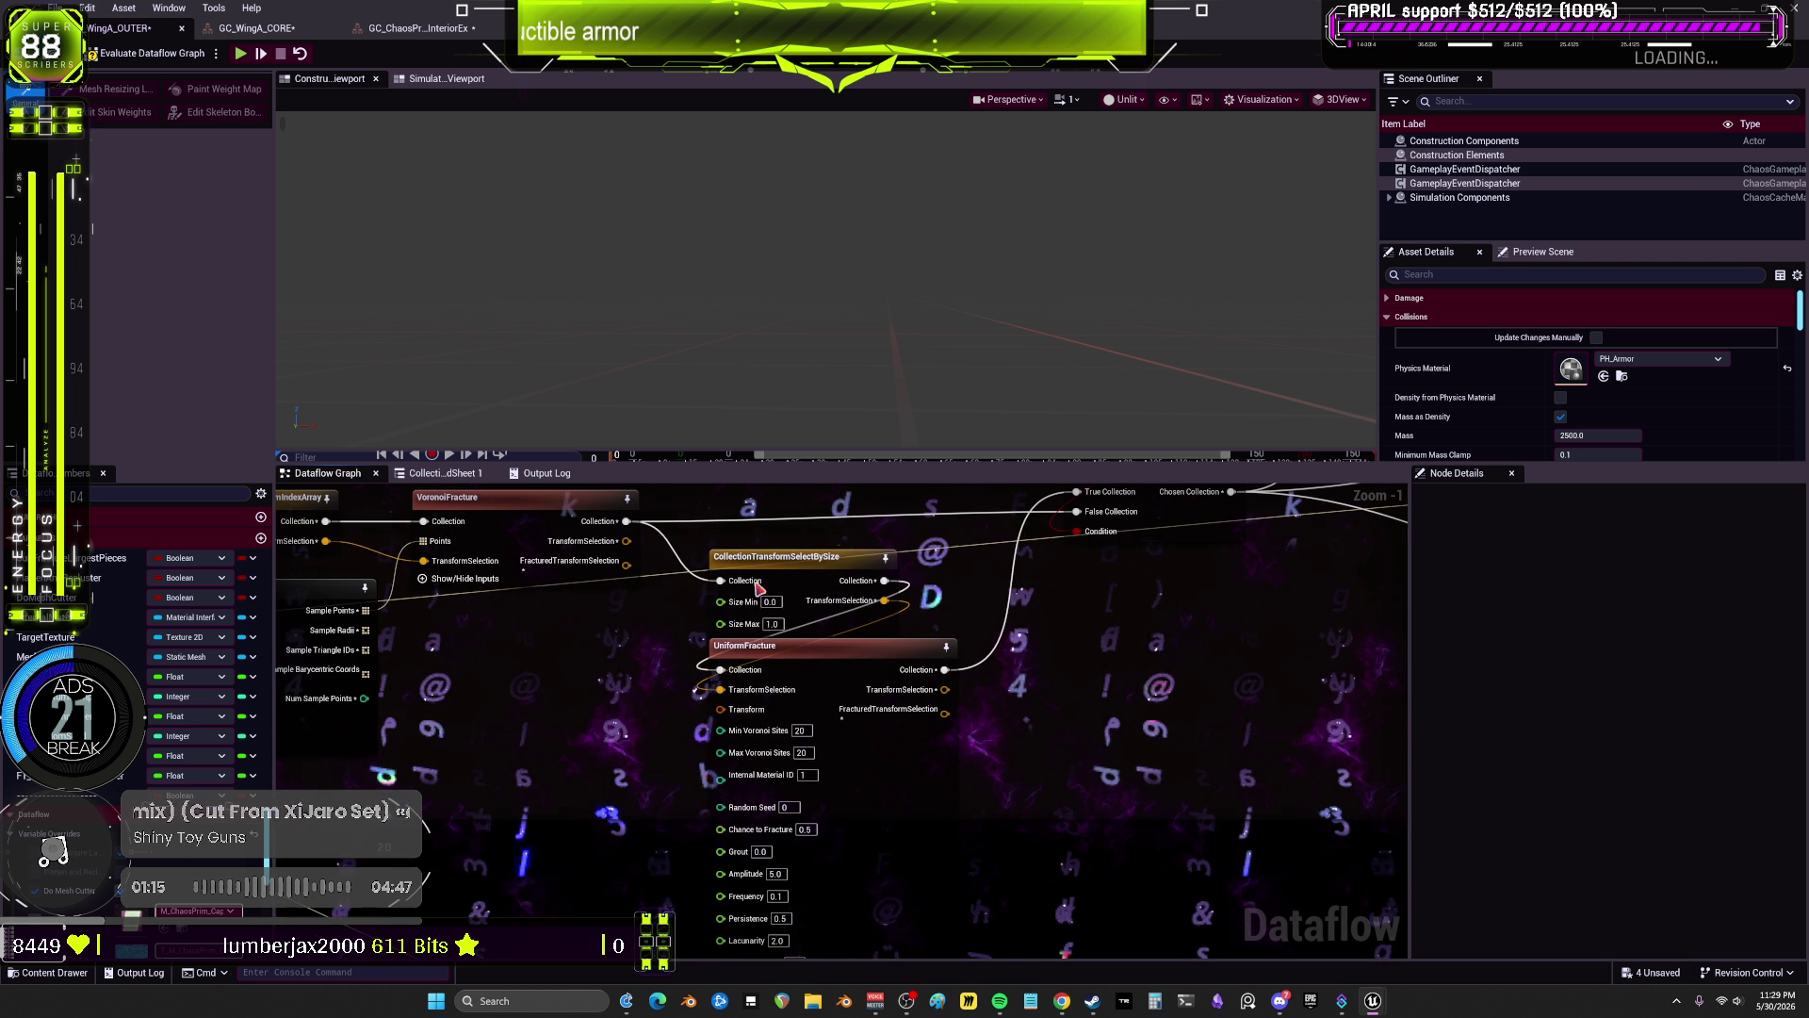
right_click(722, 623)
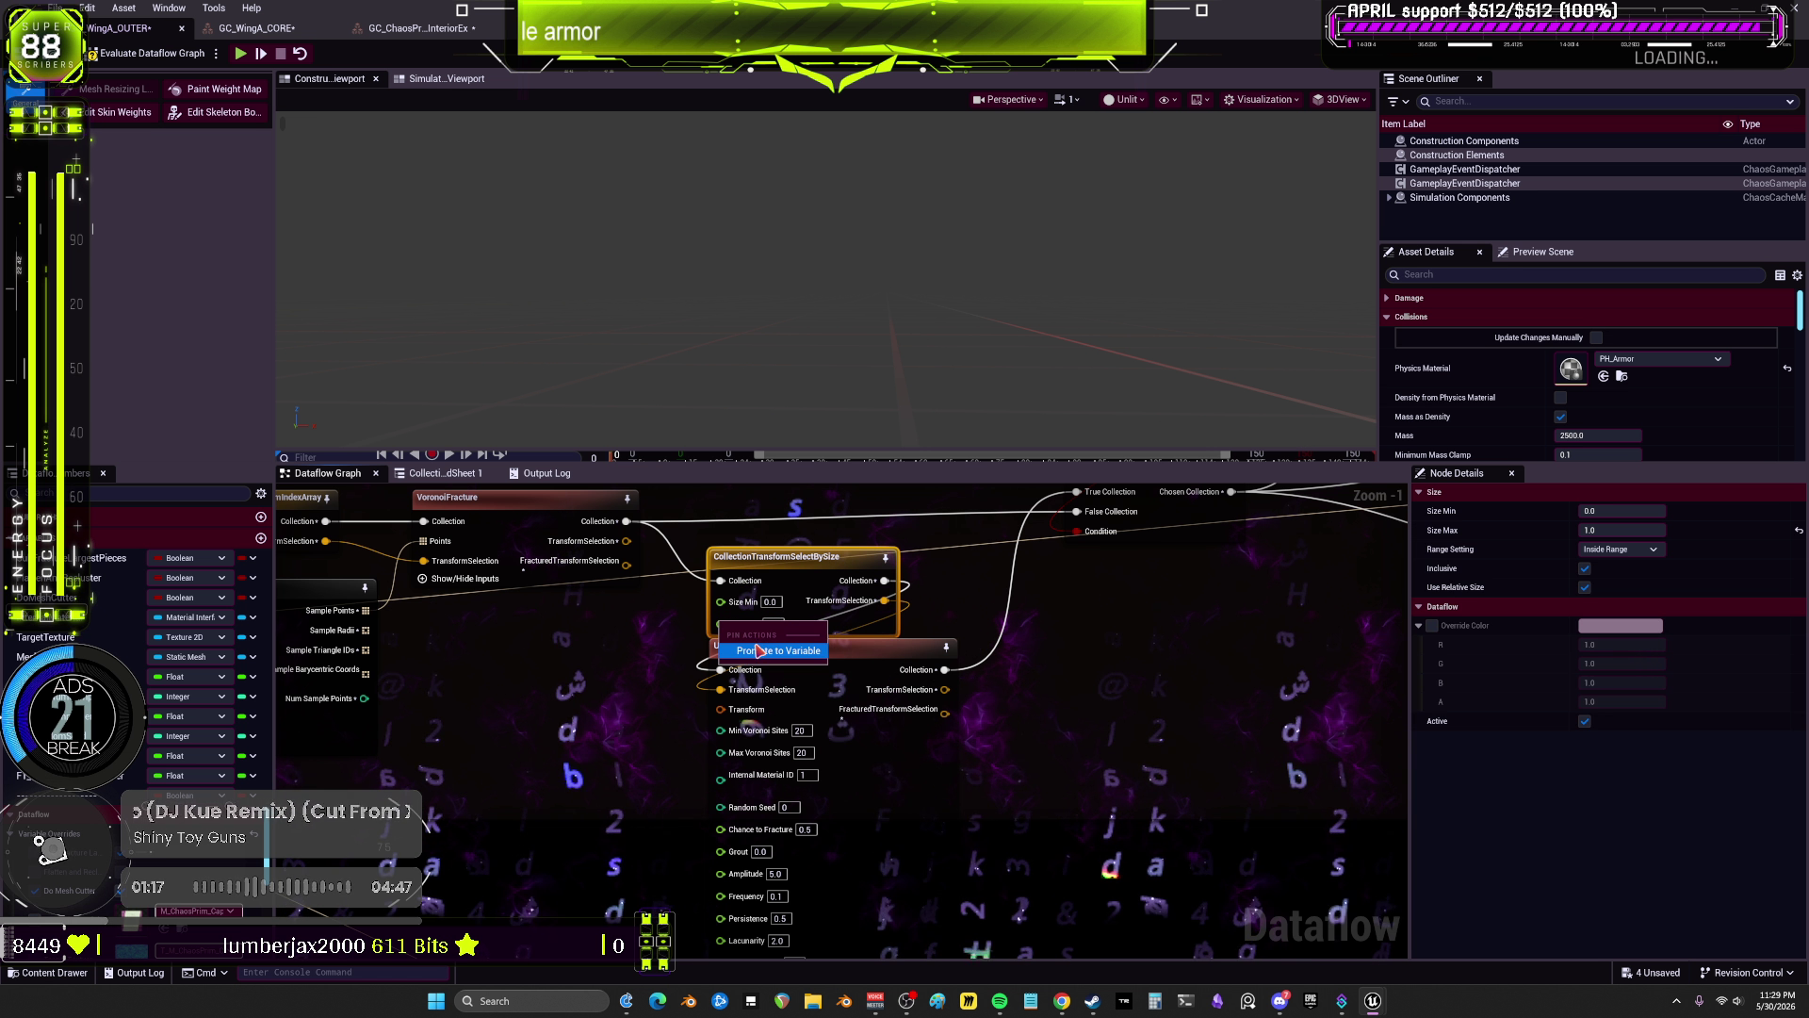
click(758, 650)
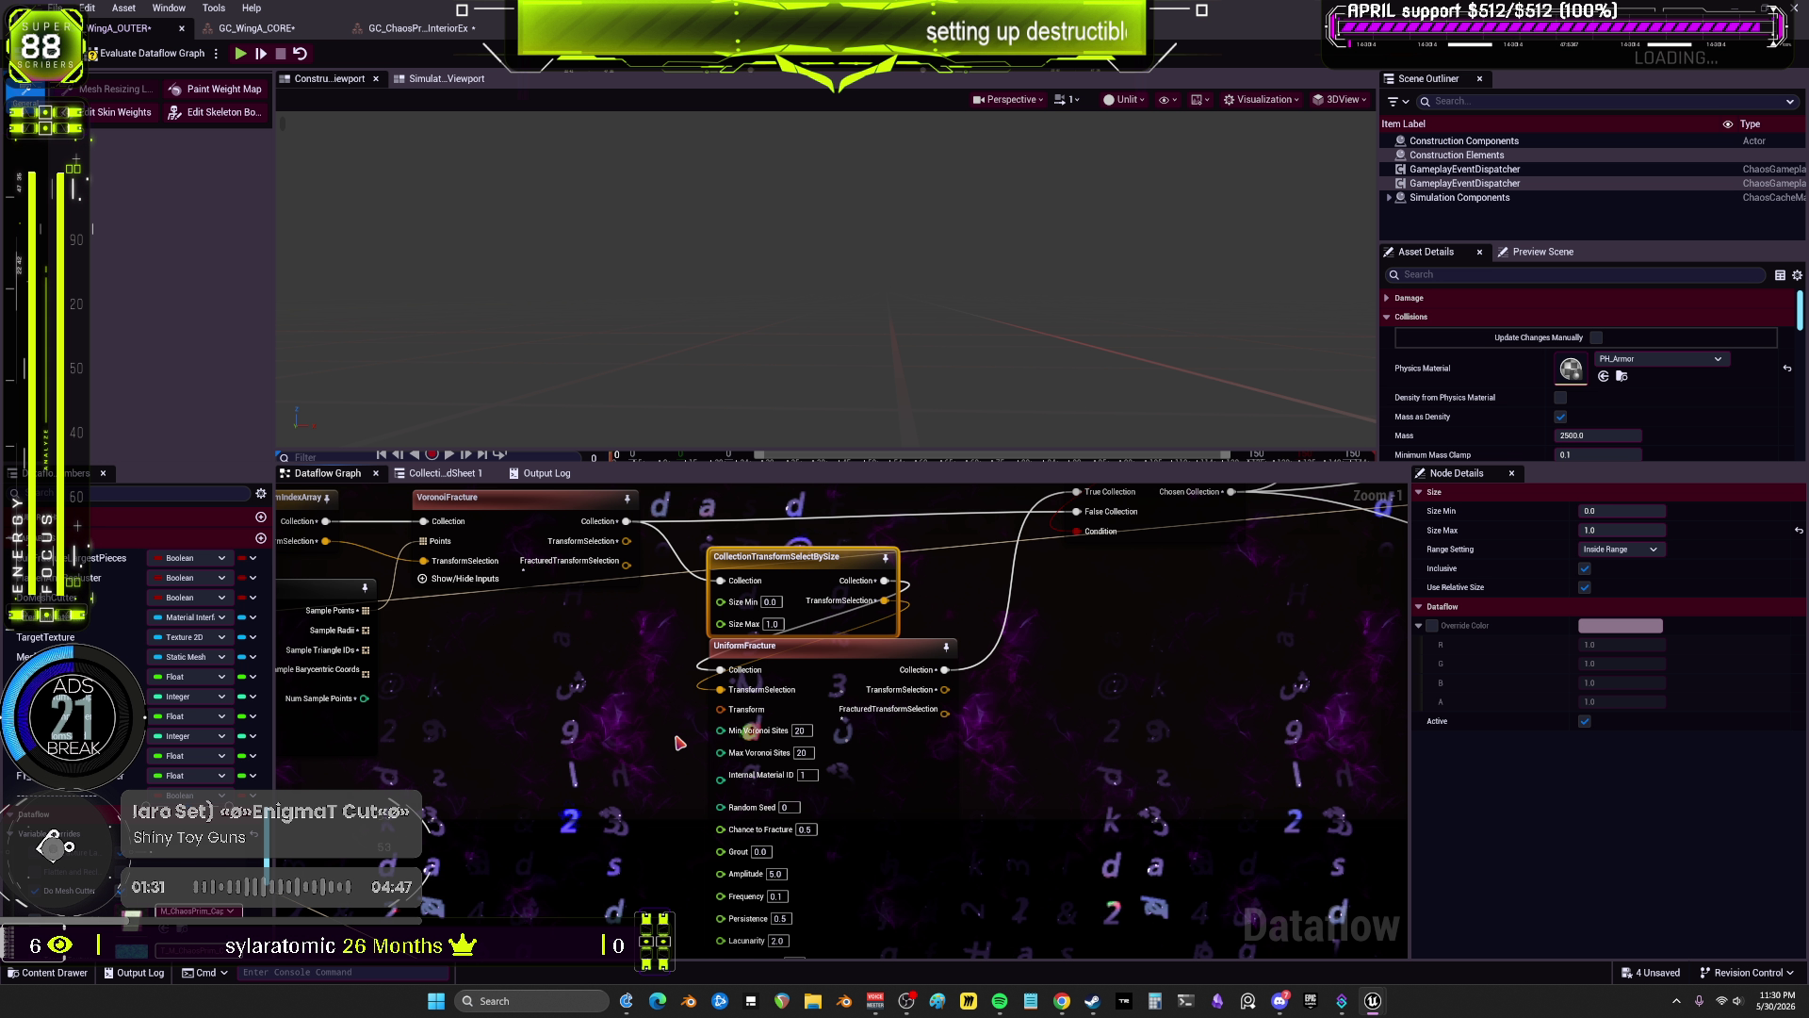
key(ctrl+z)
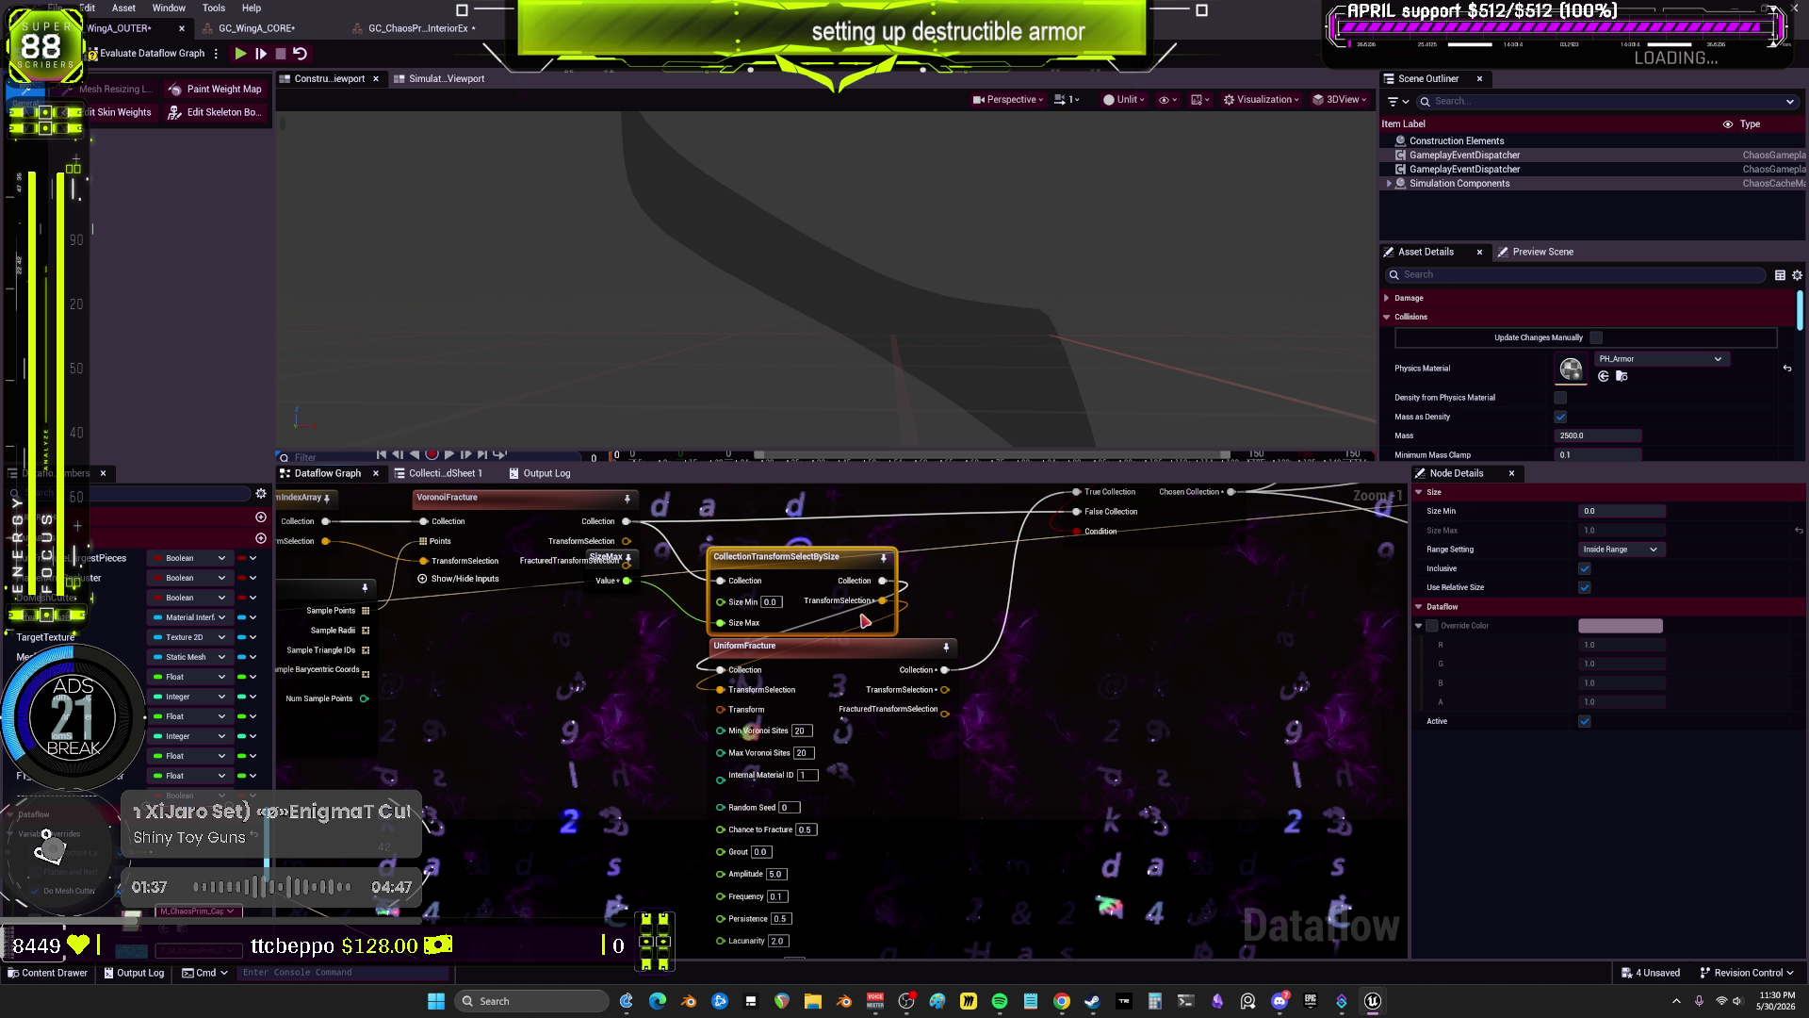
Step: Move the SizeMax node out of the way and select it
right_click(573, 681)
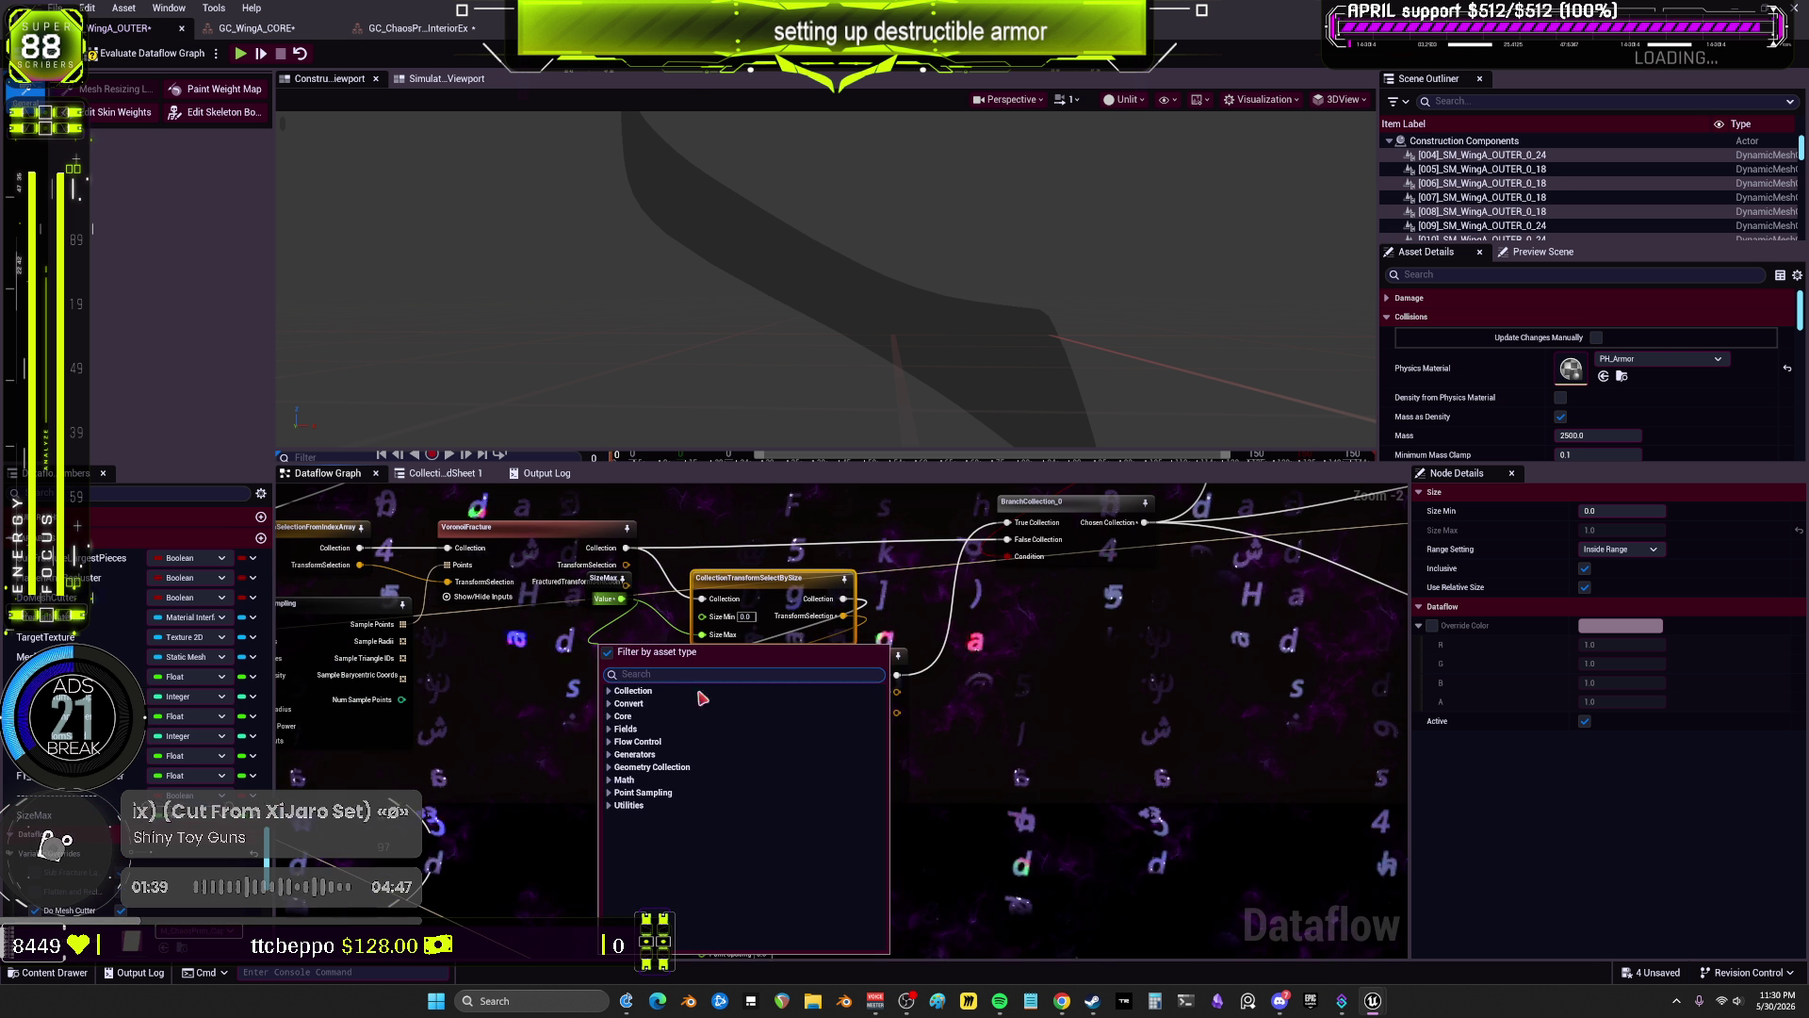
key(Escape)
scroll(613, 572, up, 1)
drag(613, 572, 600, 690)
alt+click(616, 518)
scroll(582, 601, down, 2)
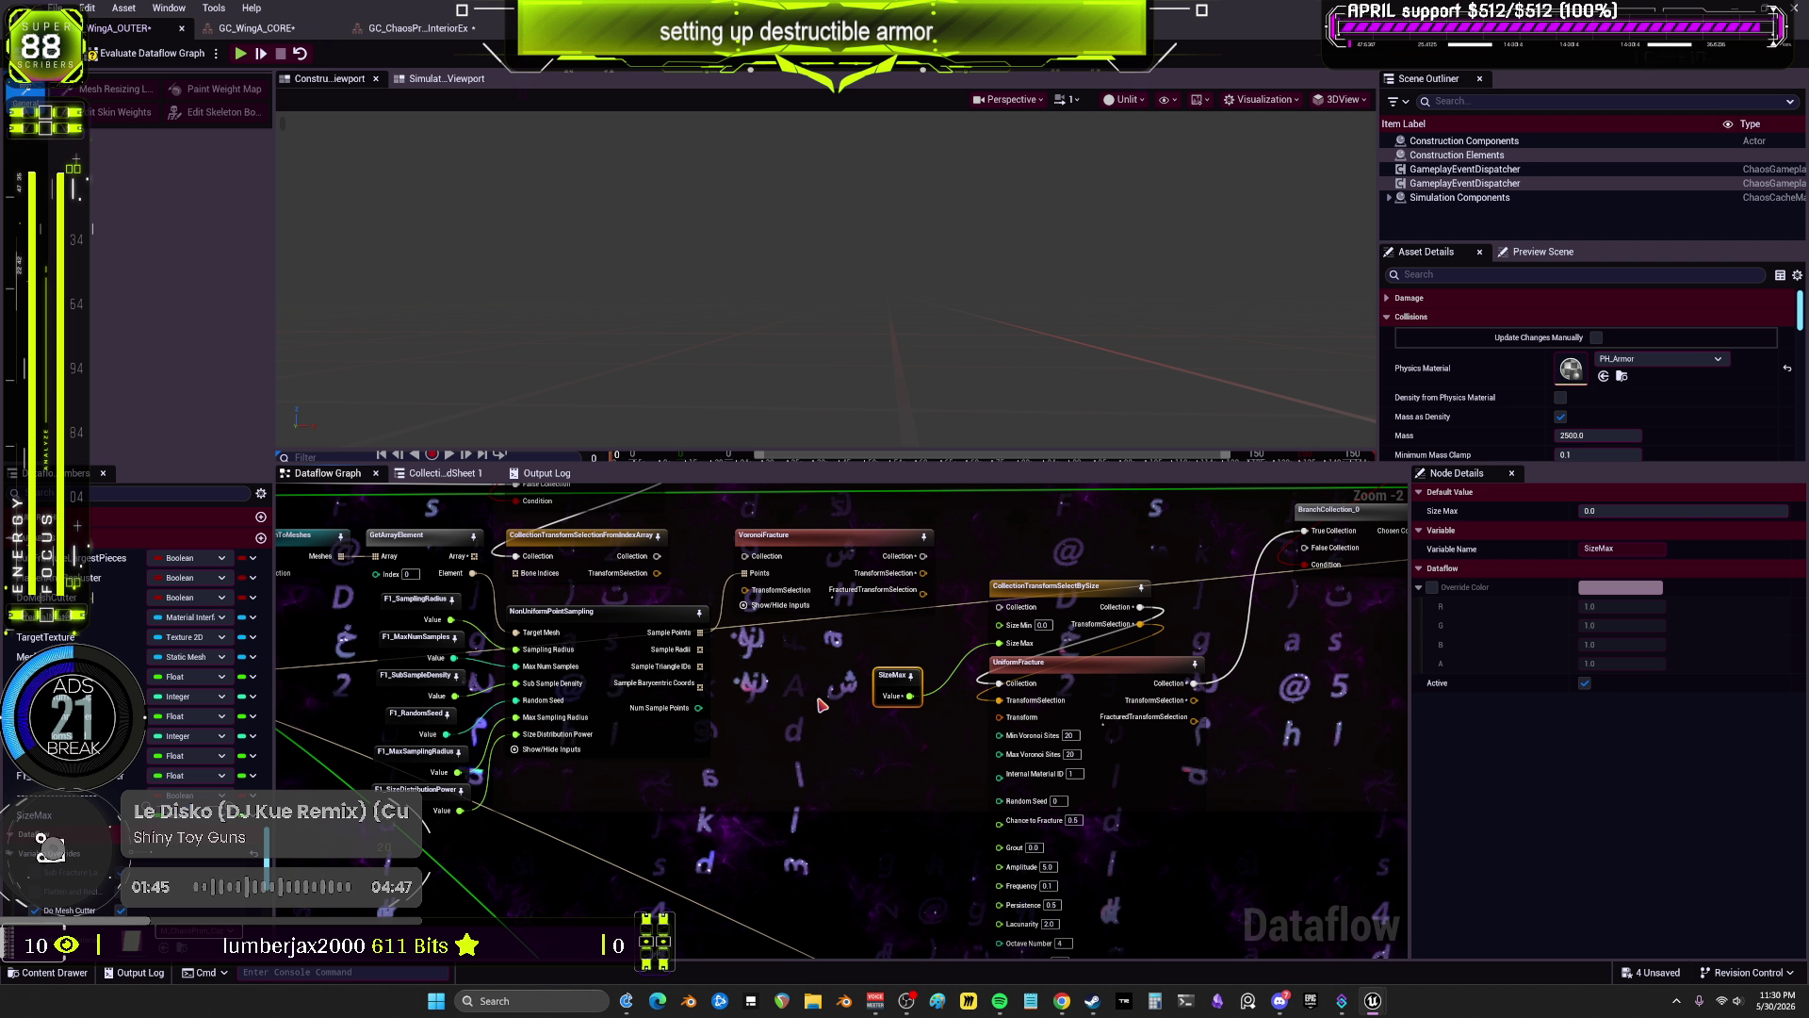
scroll(1239, 741, up, 2)
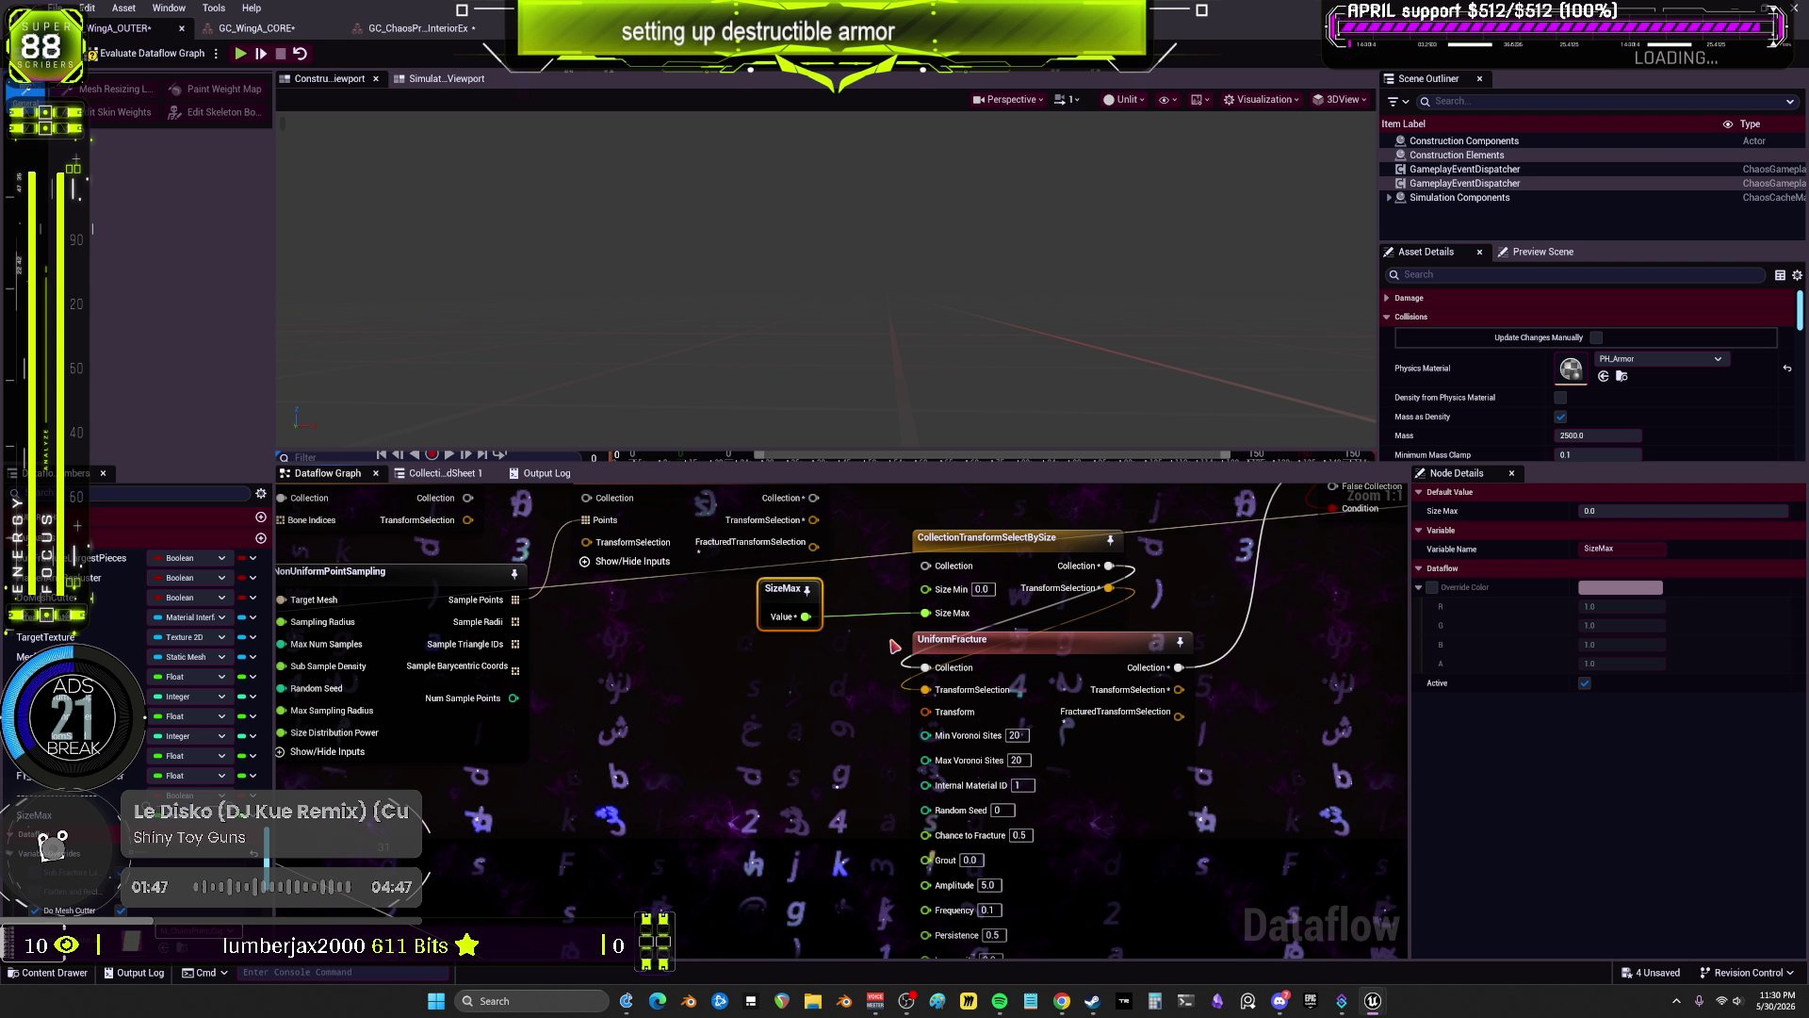
drag(786, 601, 733, 454)
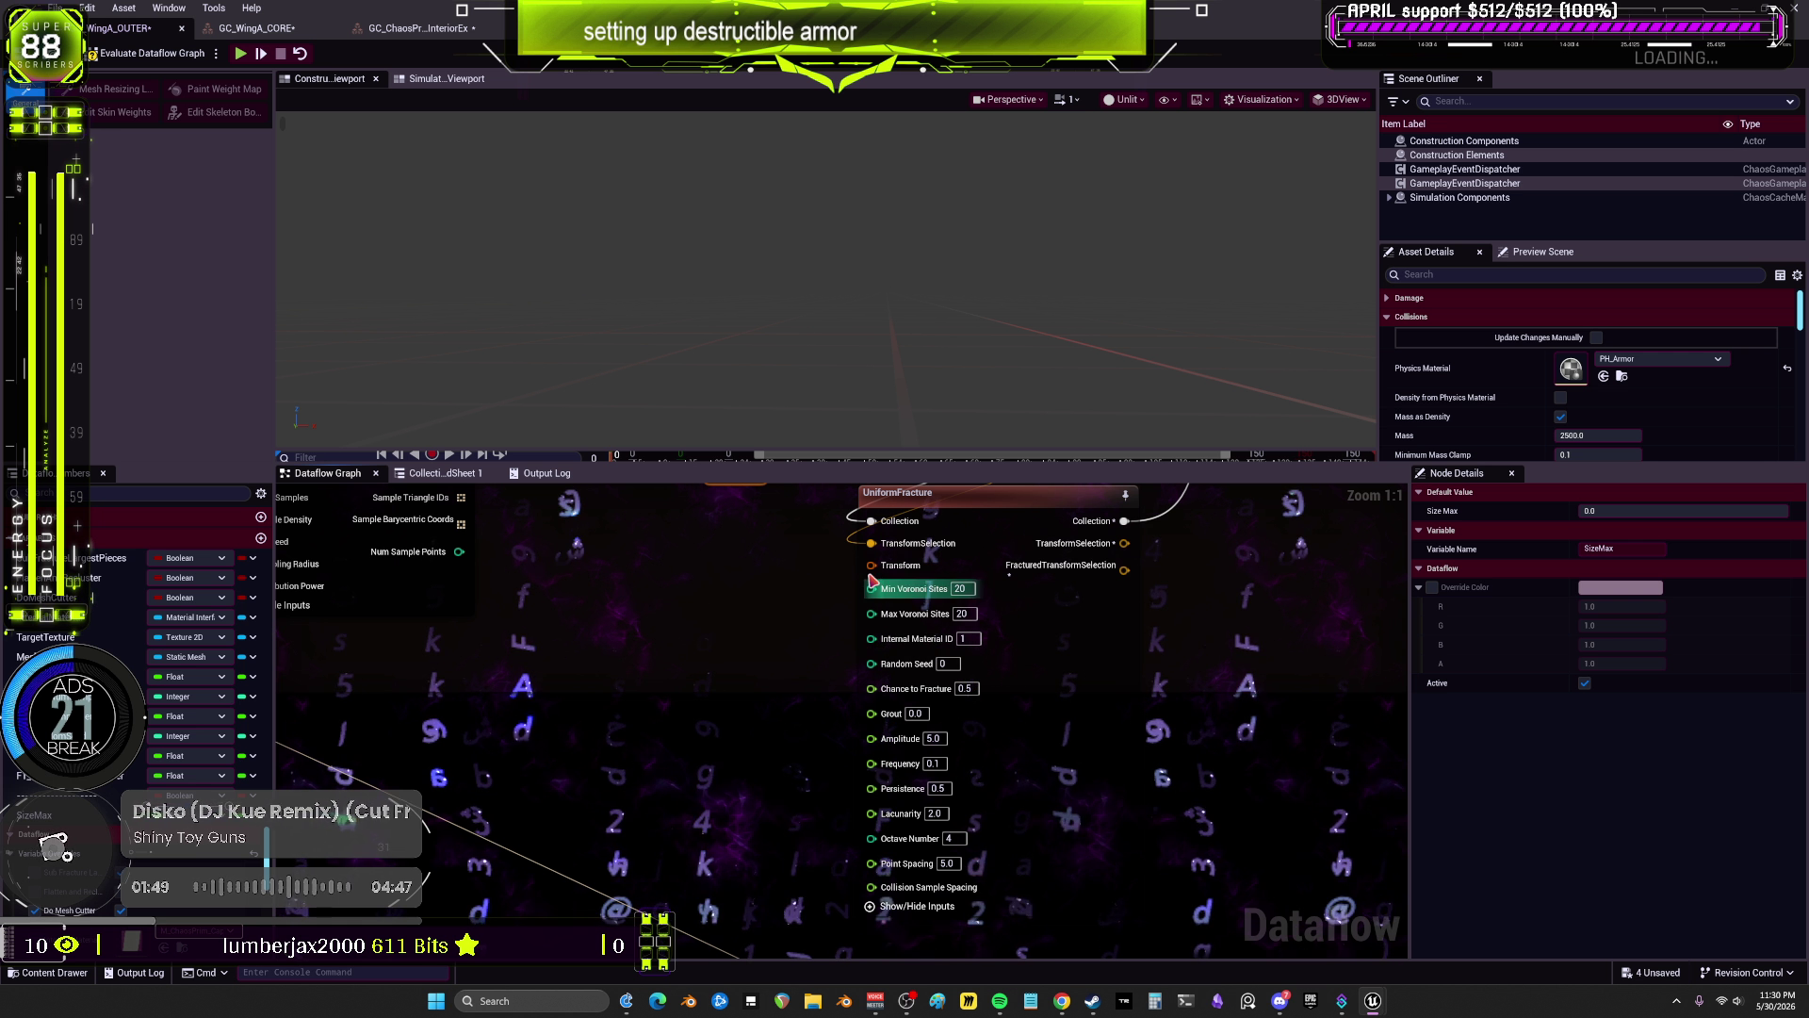
Step: Create a MinVoronoiSites variable and promote Random Seed and Chance to Fracture to variables
drag(873, 596, 787, 586)
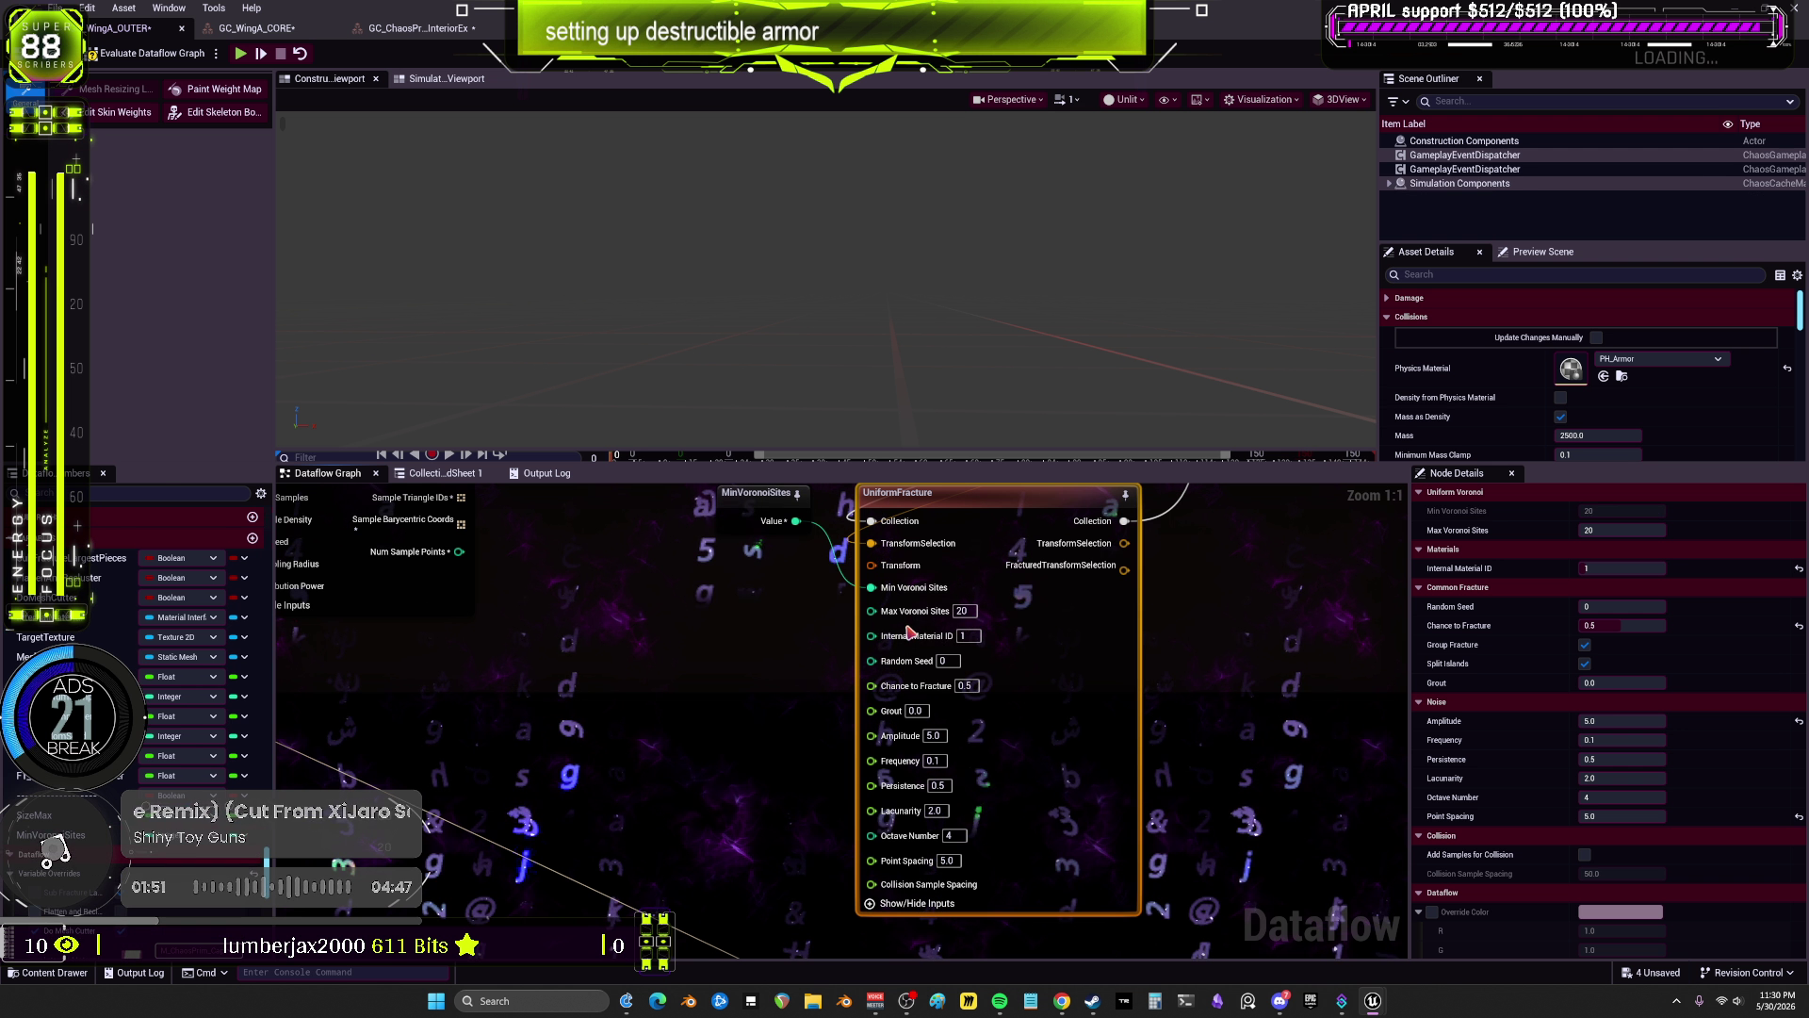
right_click(875, 661)
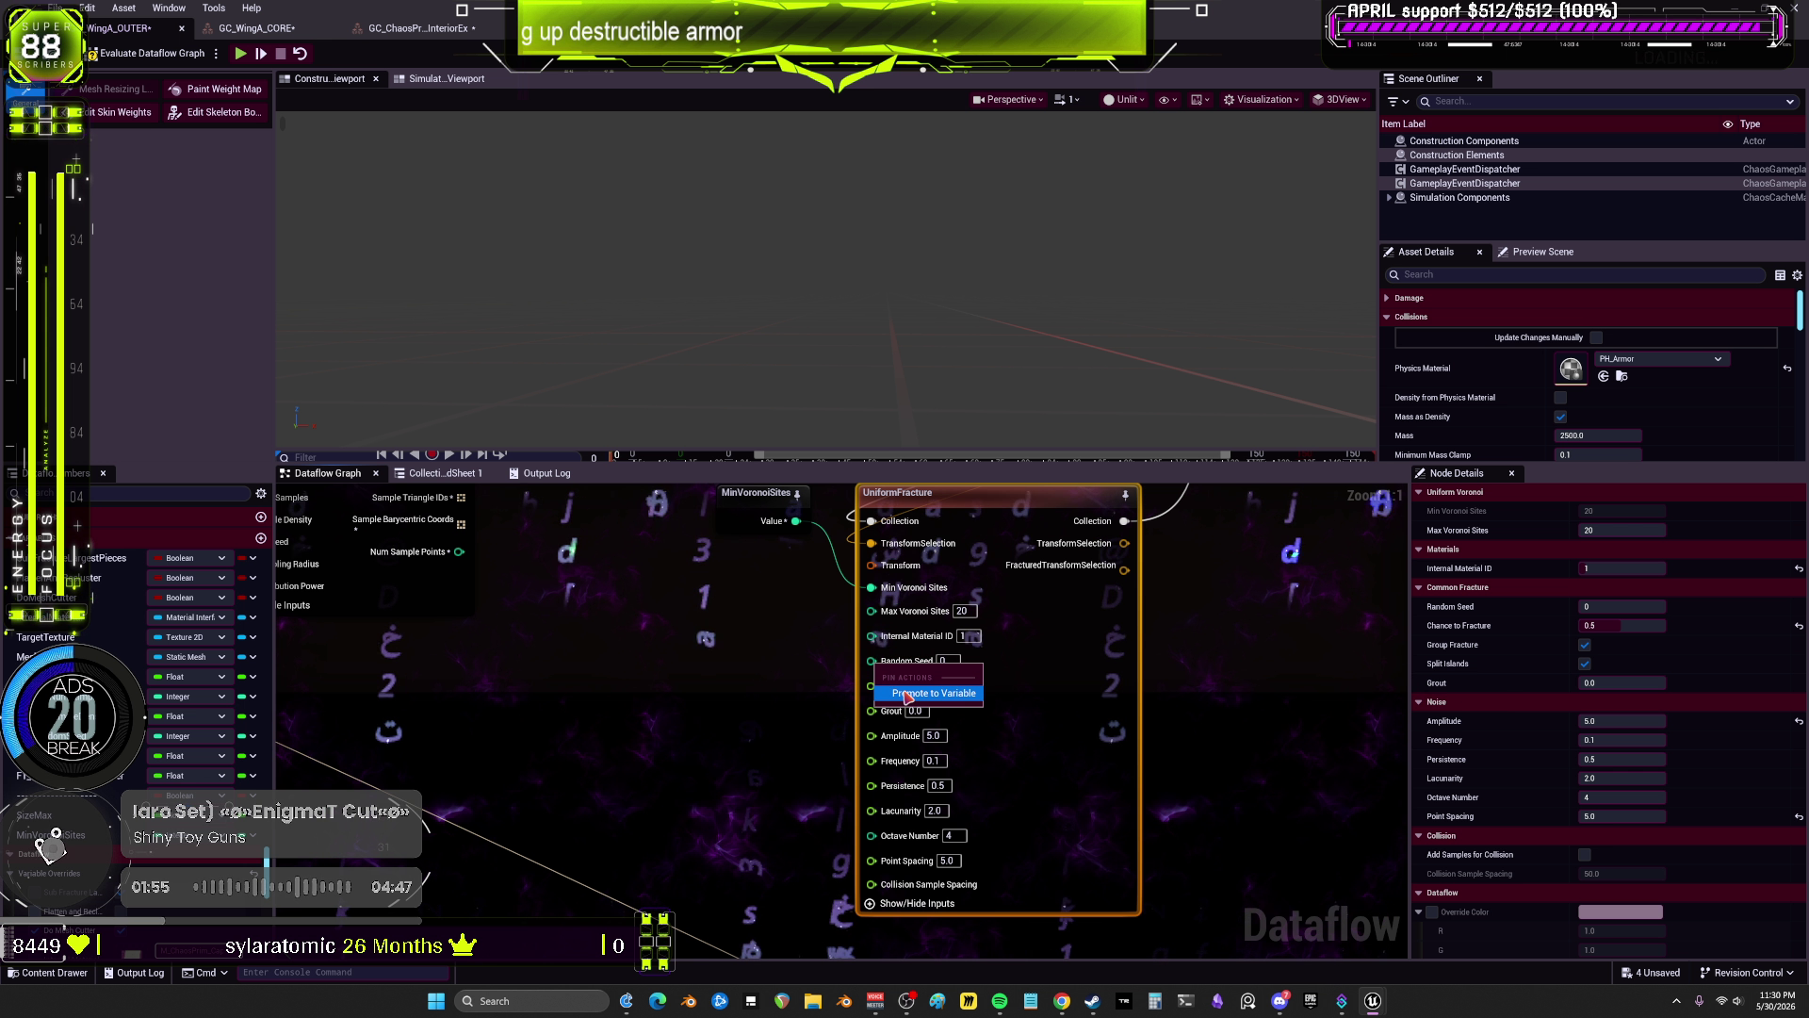
click(877, 694)
right_click(872, 682)
click(871, 713)
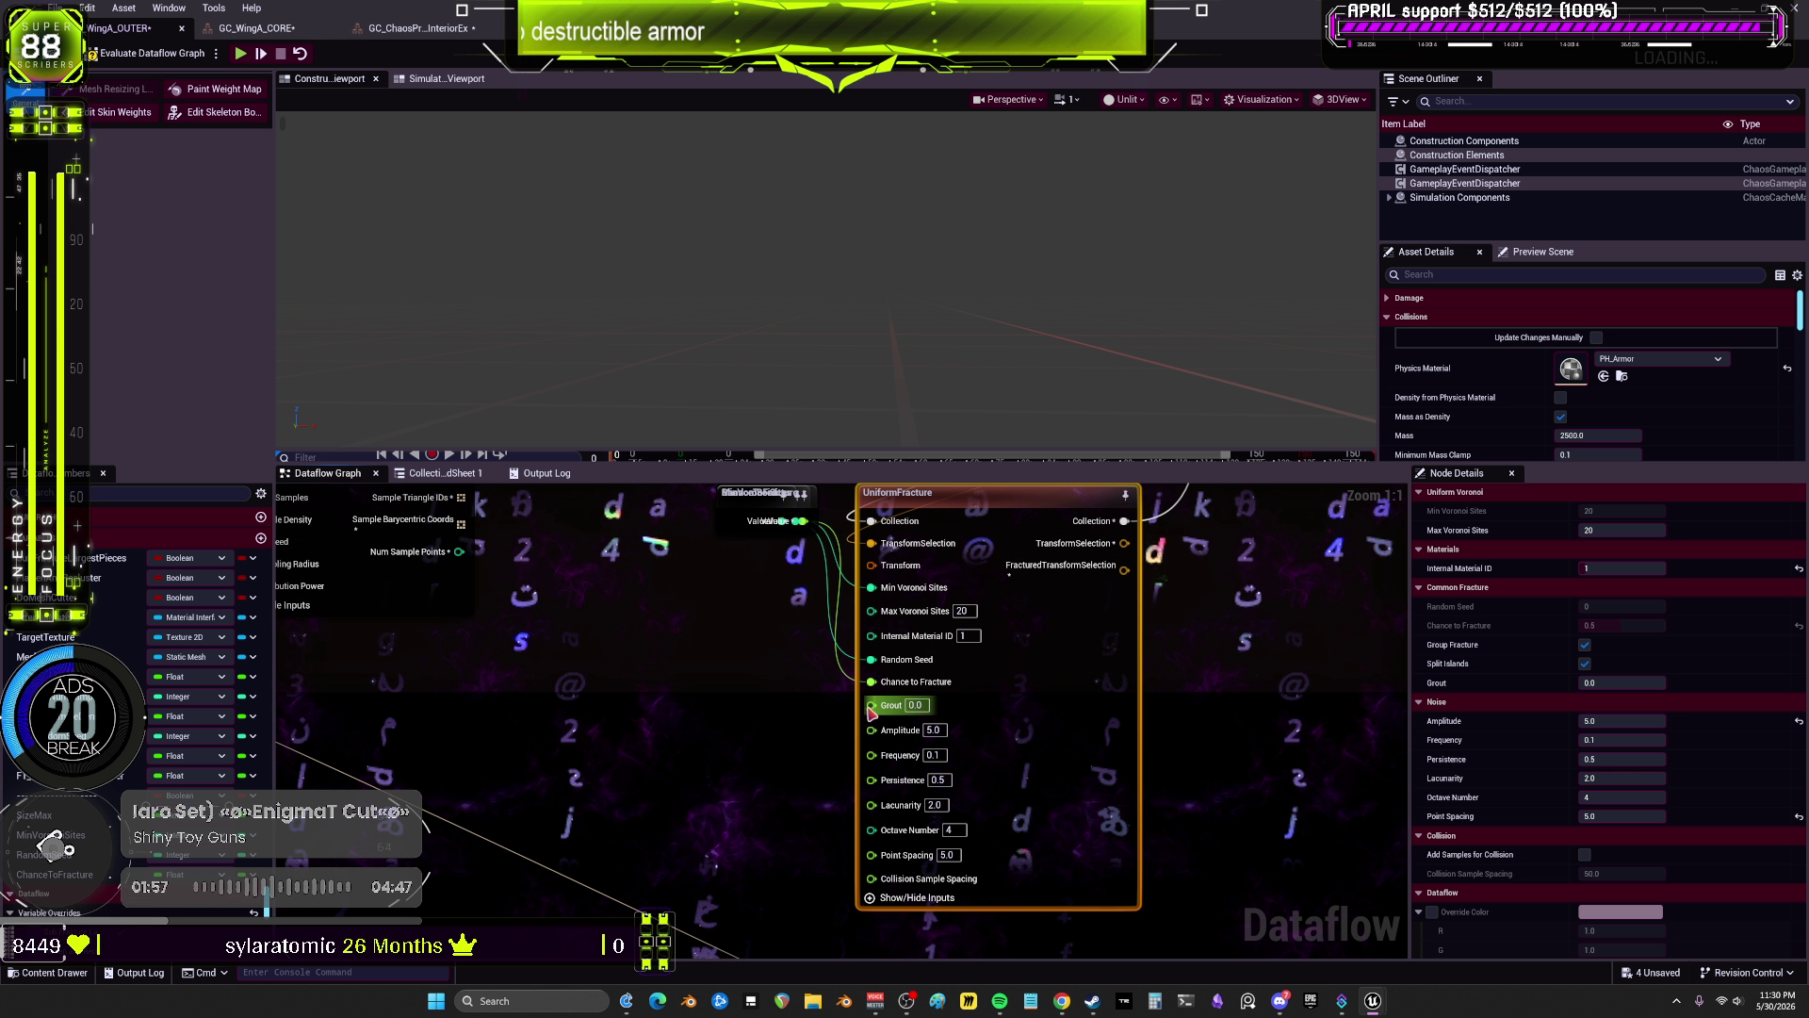
Step: Promote Amplitude, Frequency, Octave Number and Point Spacing to variables, then select the stacked nodes
right_click(874, 732)
click(879, 760)
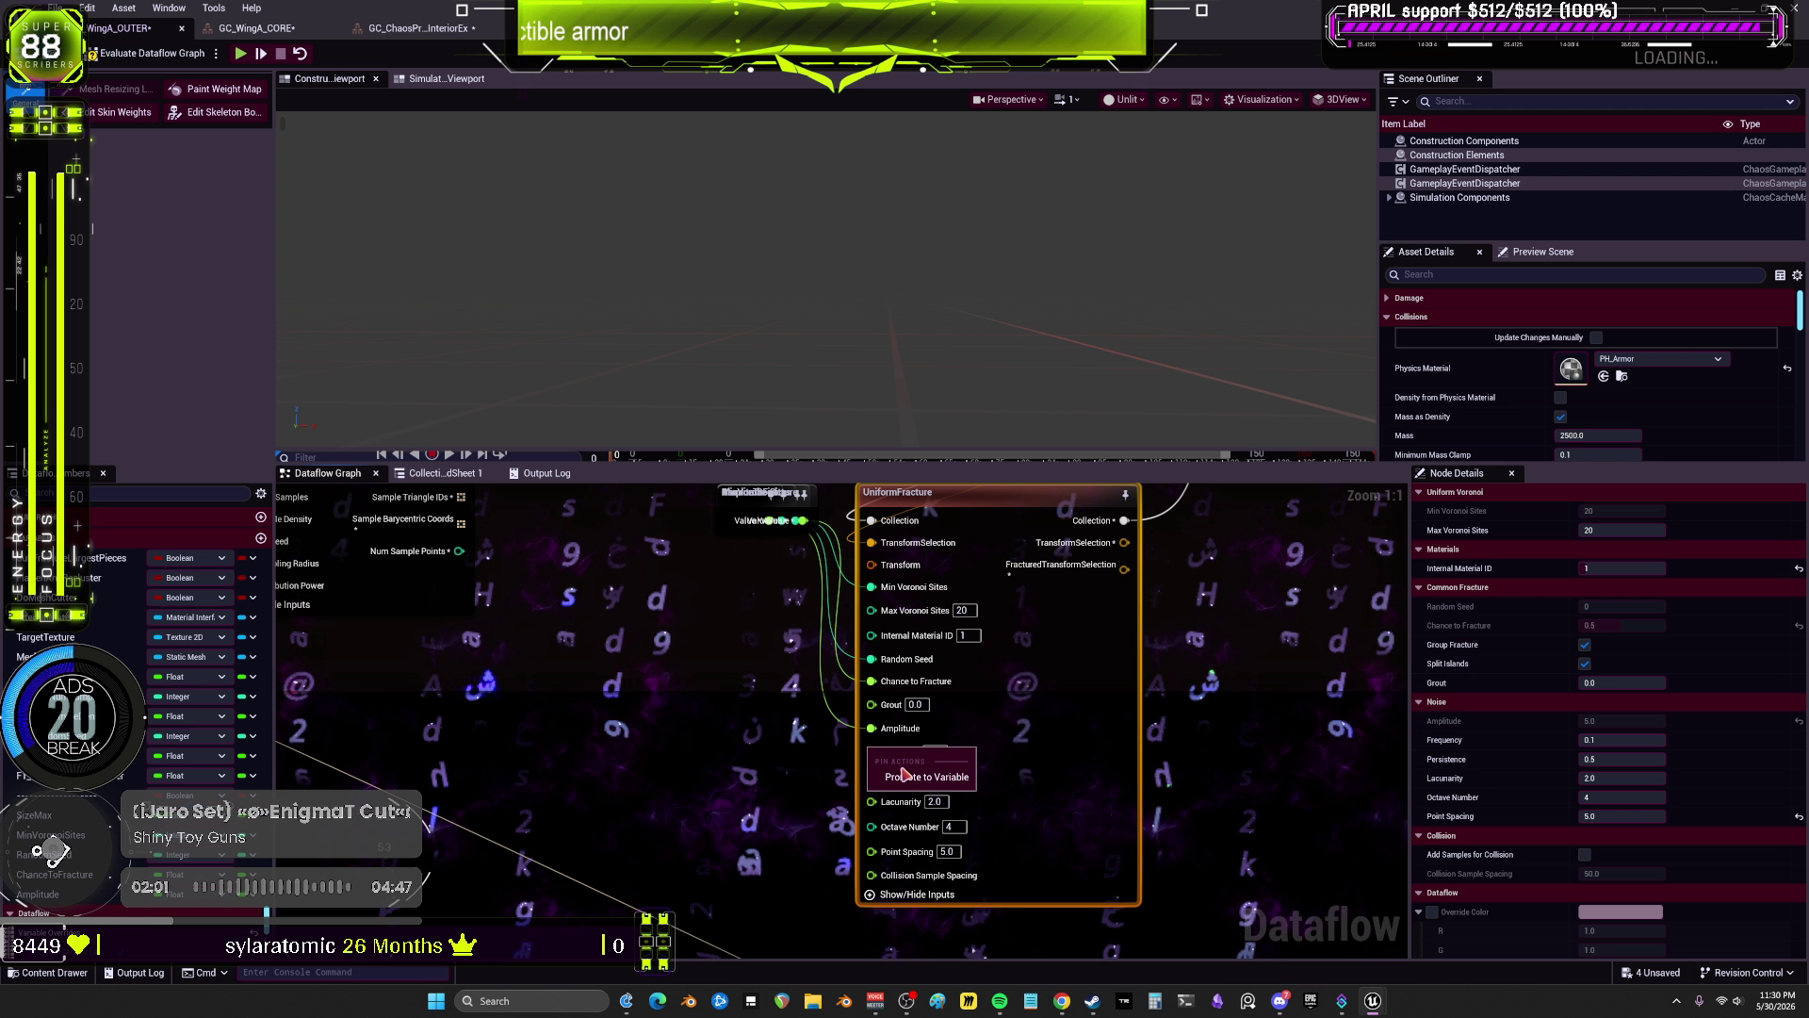
click(903, 774)
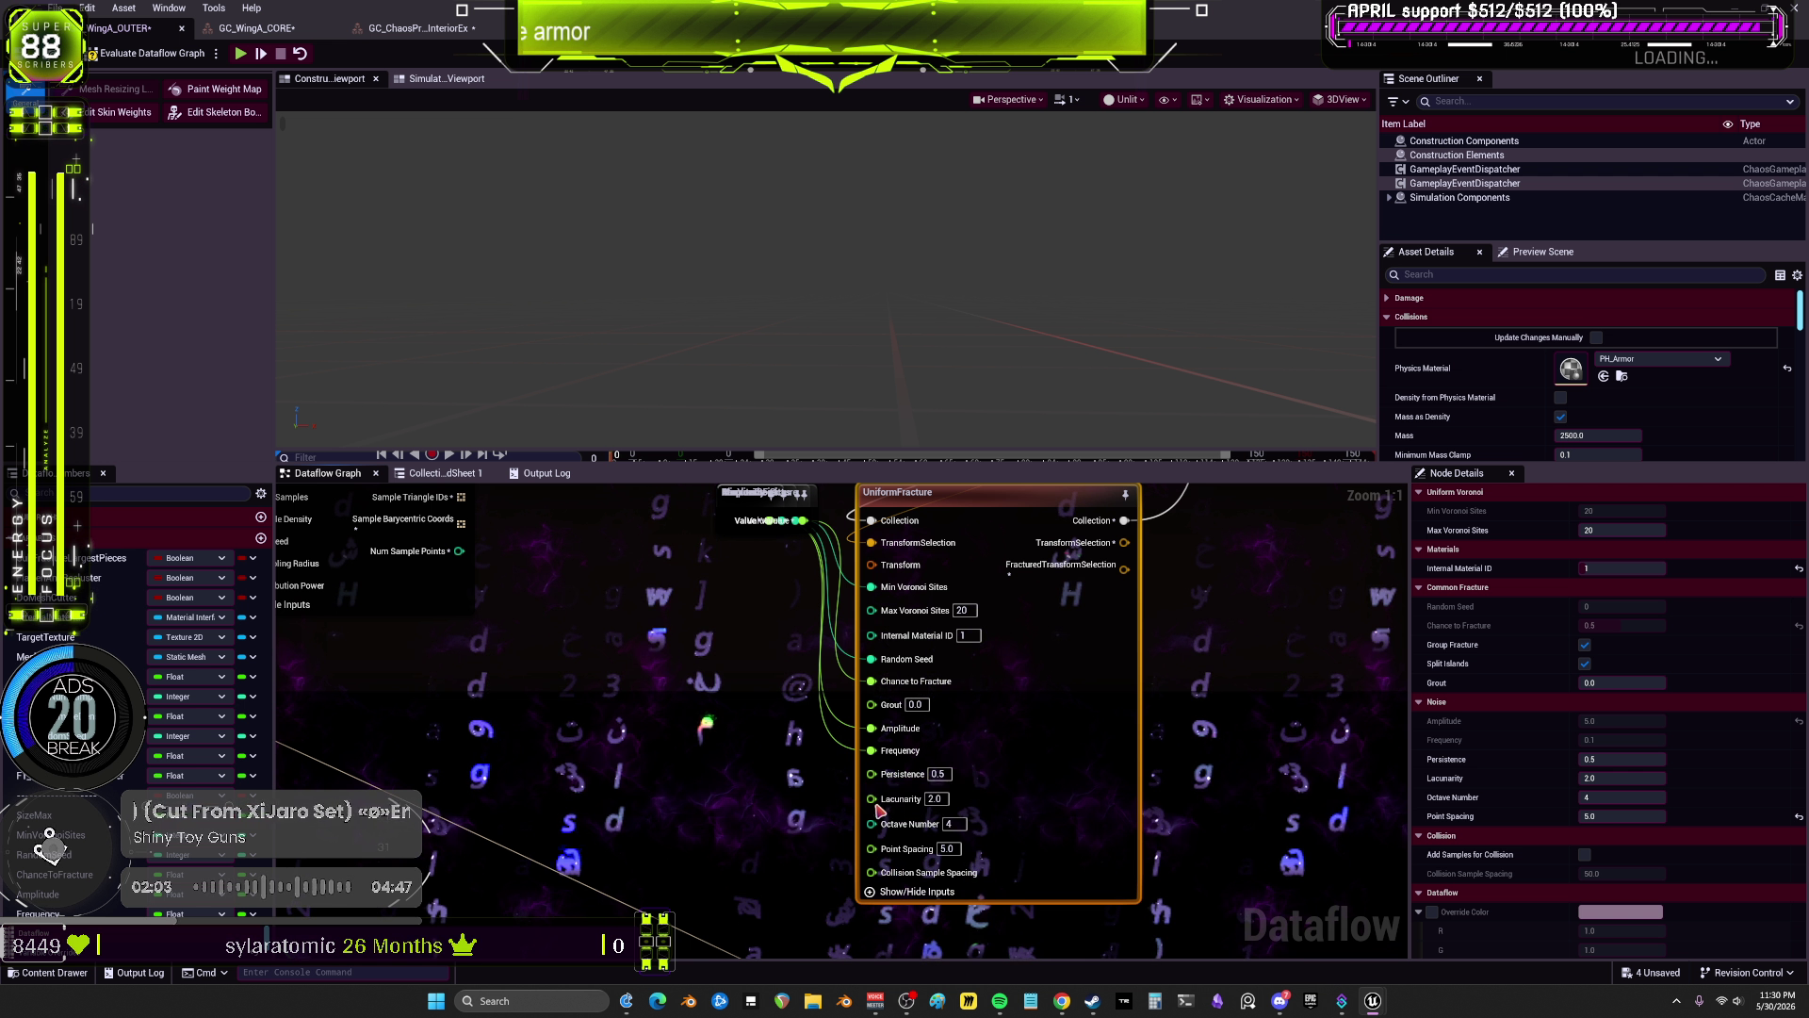
right_click(880, 807)
right_click(877, 822)
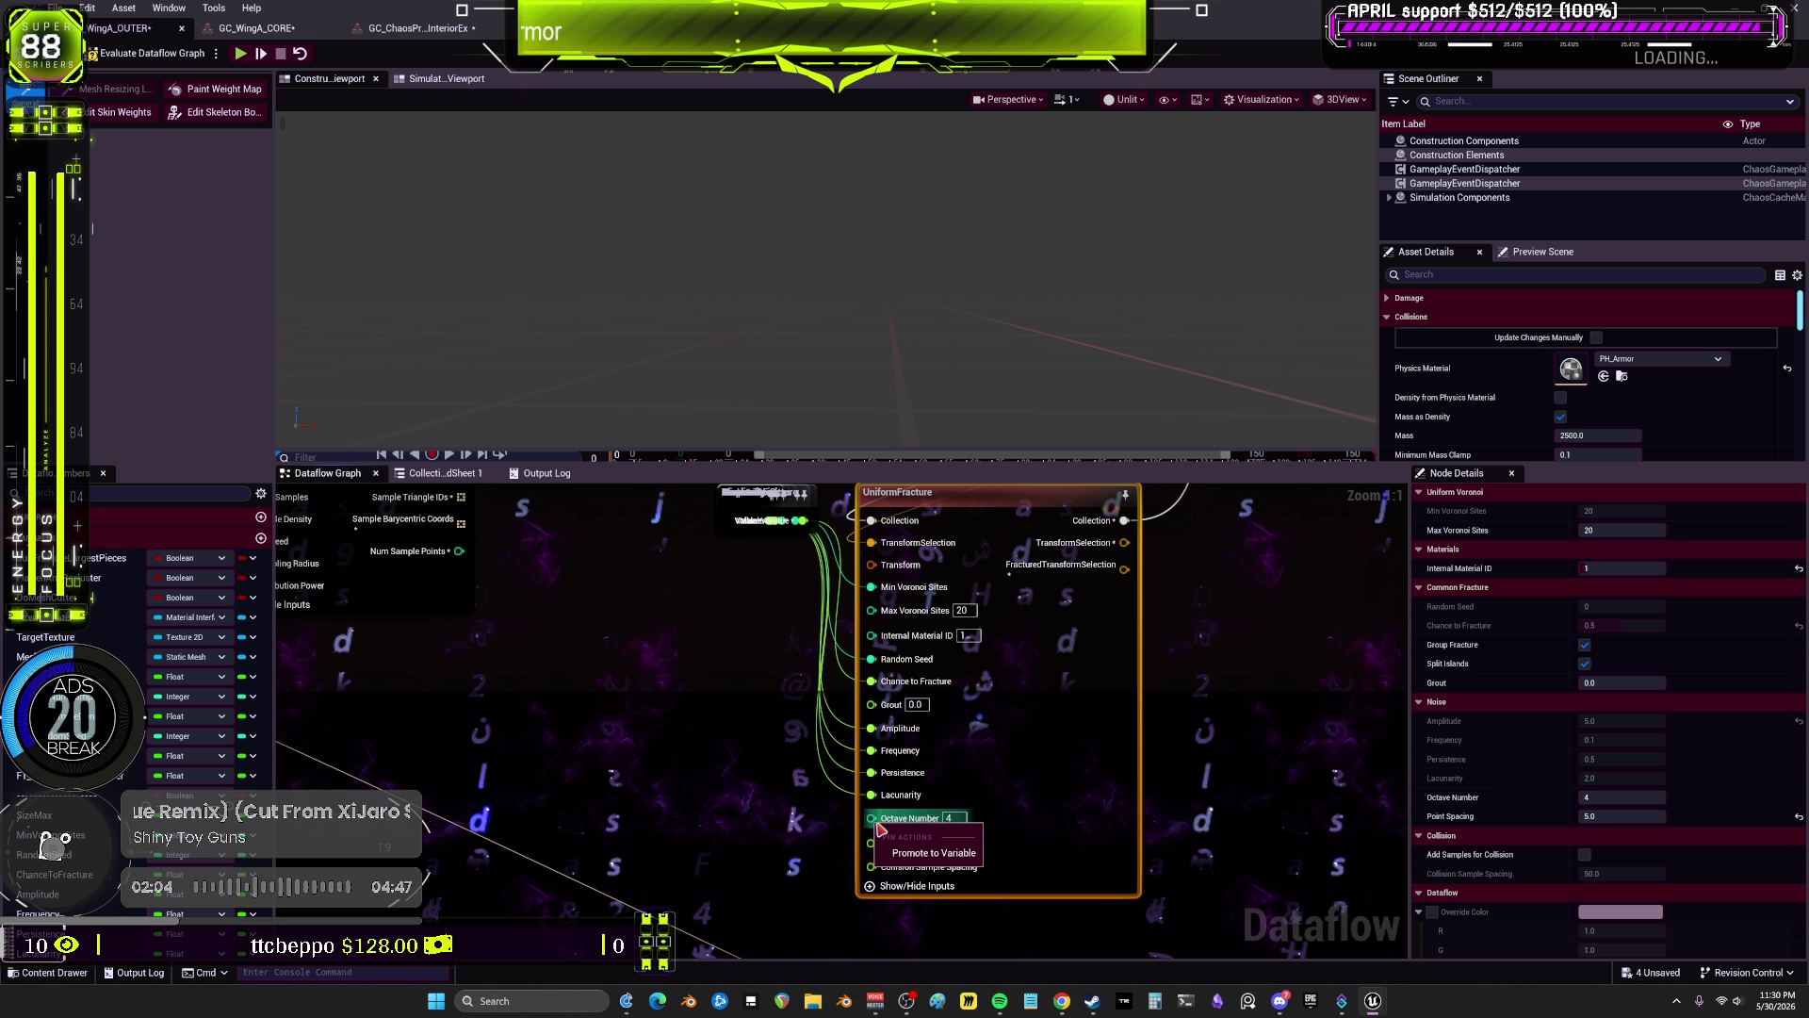
click(933, 851)
right_click(877, 842)
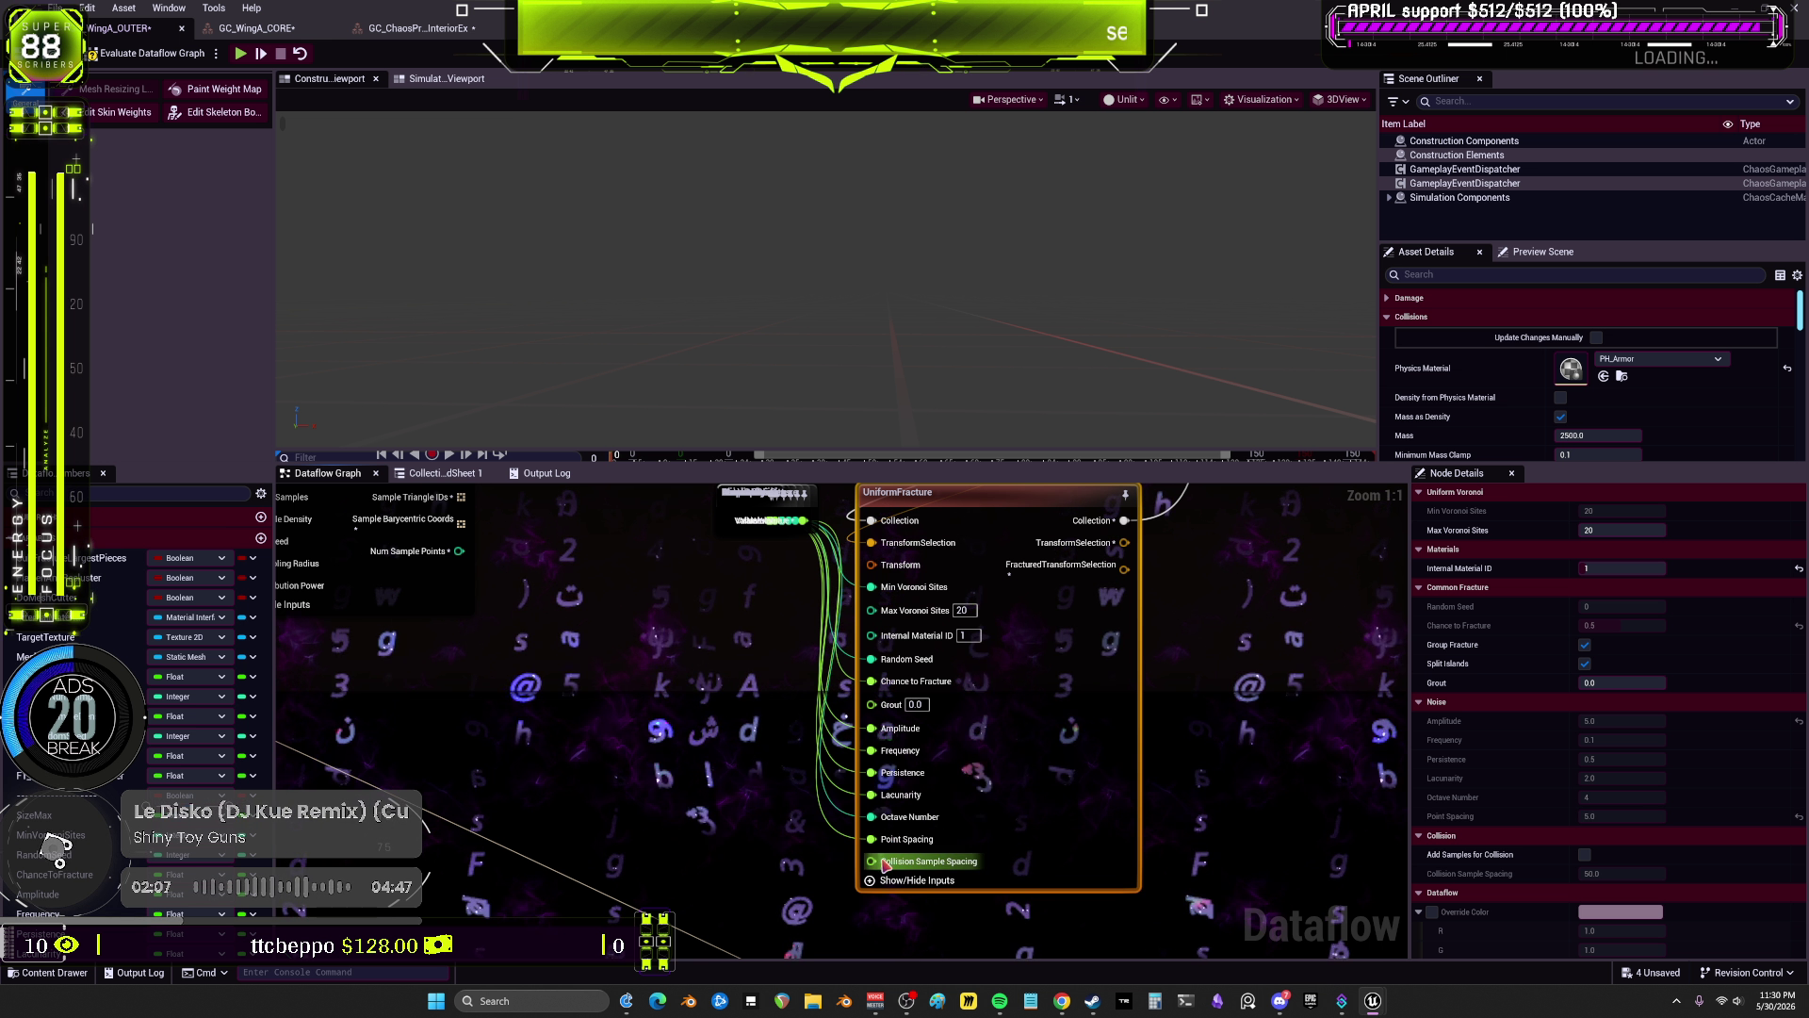
scroll(780, 696, down, 1)
drag(768, 664, 751, 548)
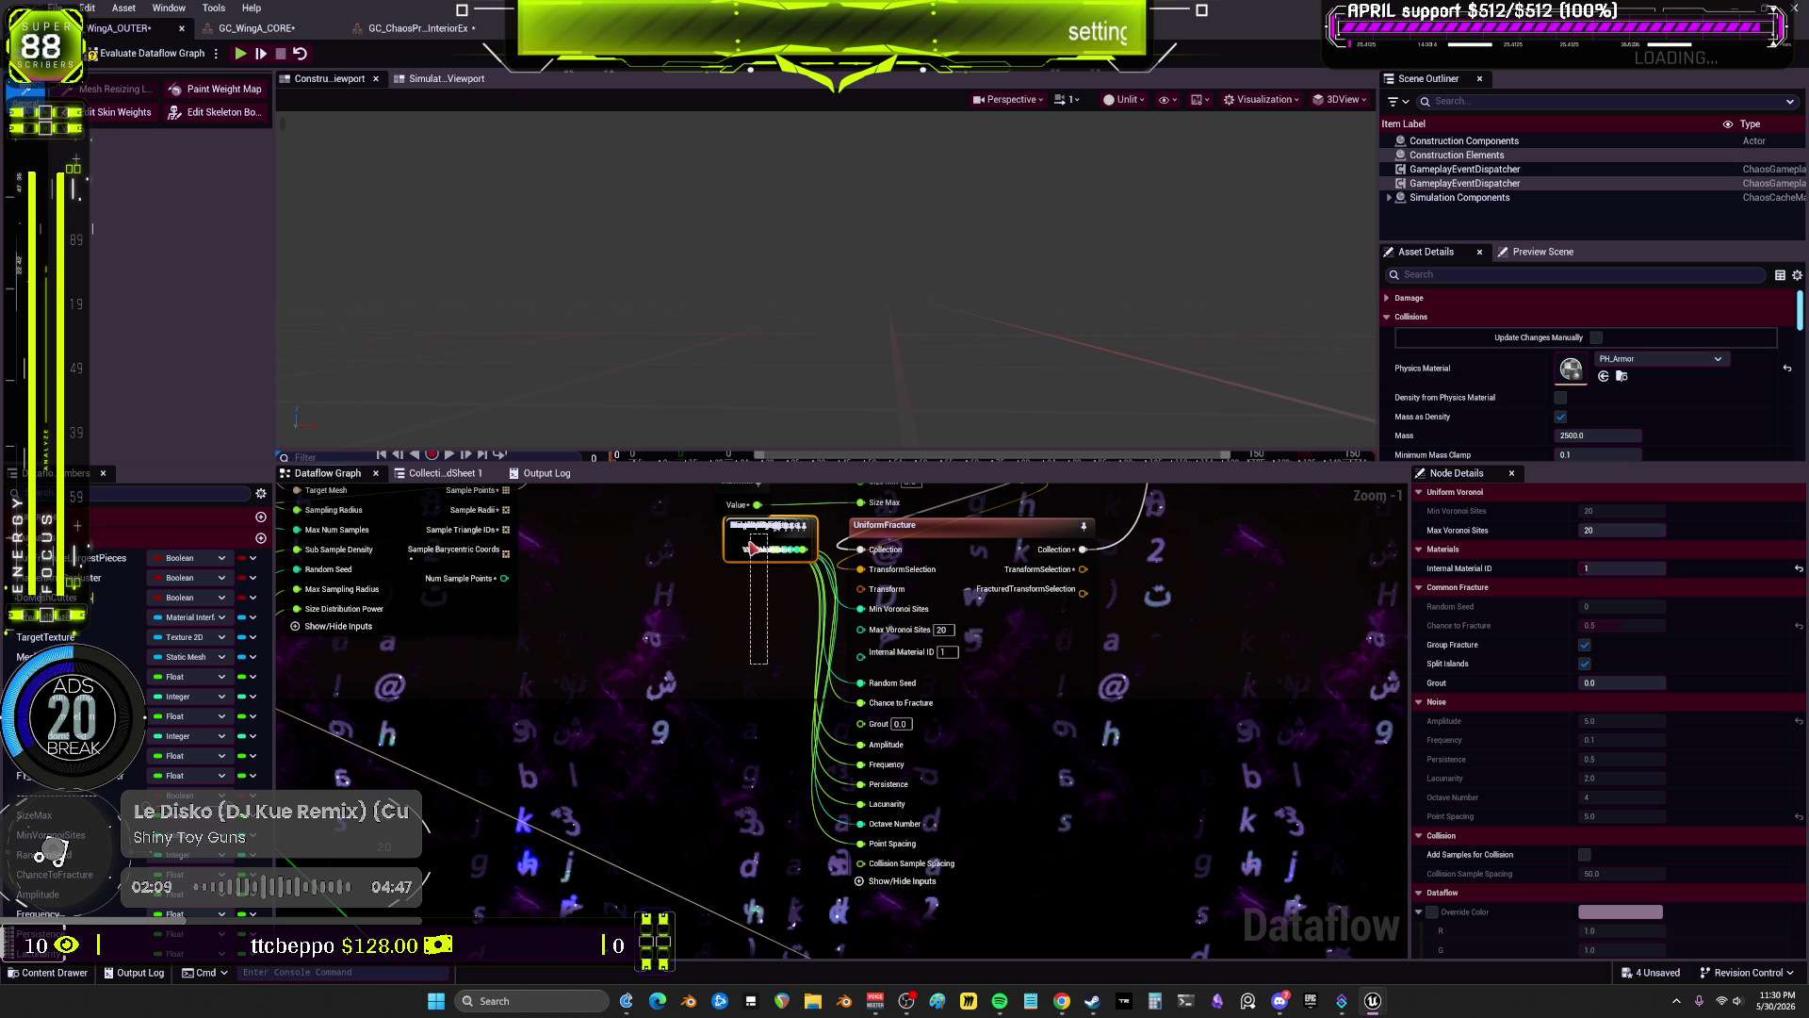
Step: Pull OctaveNumber out of the cluster, then distribute the variable nodes vertically and left-align them
drag(617, 688, 748, 675)
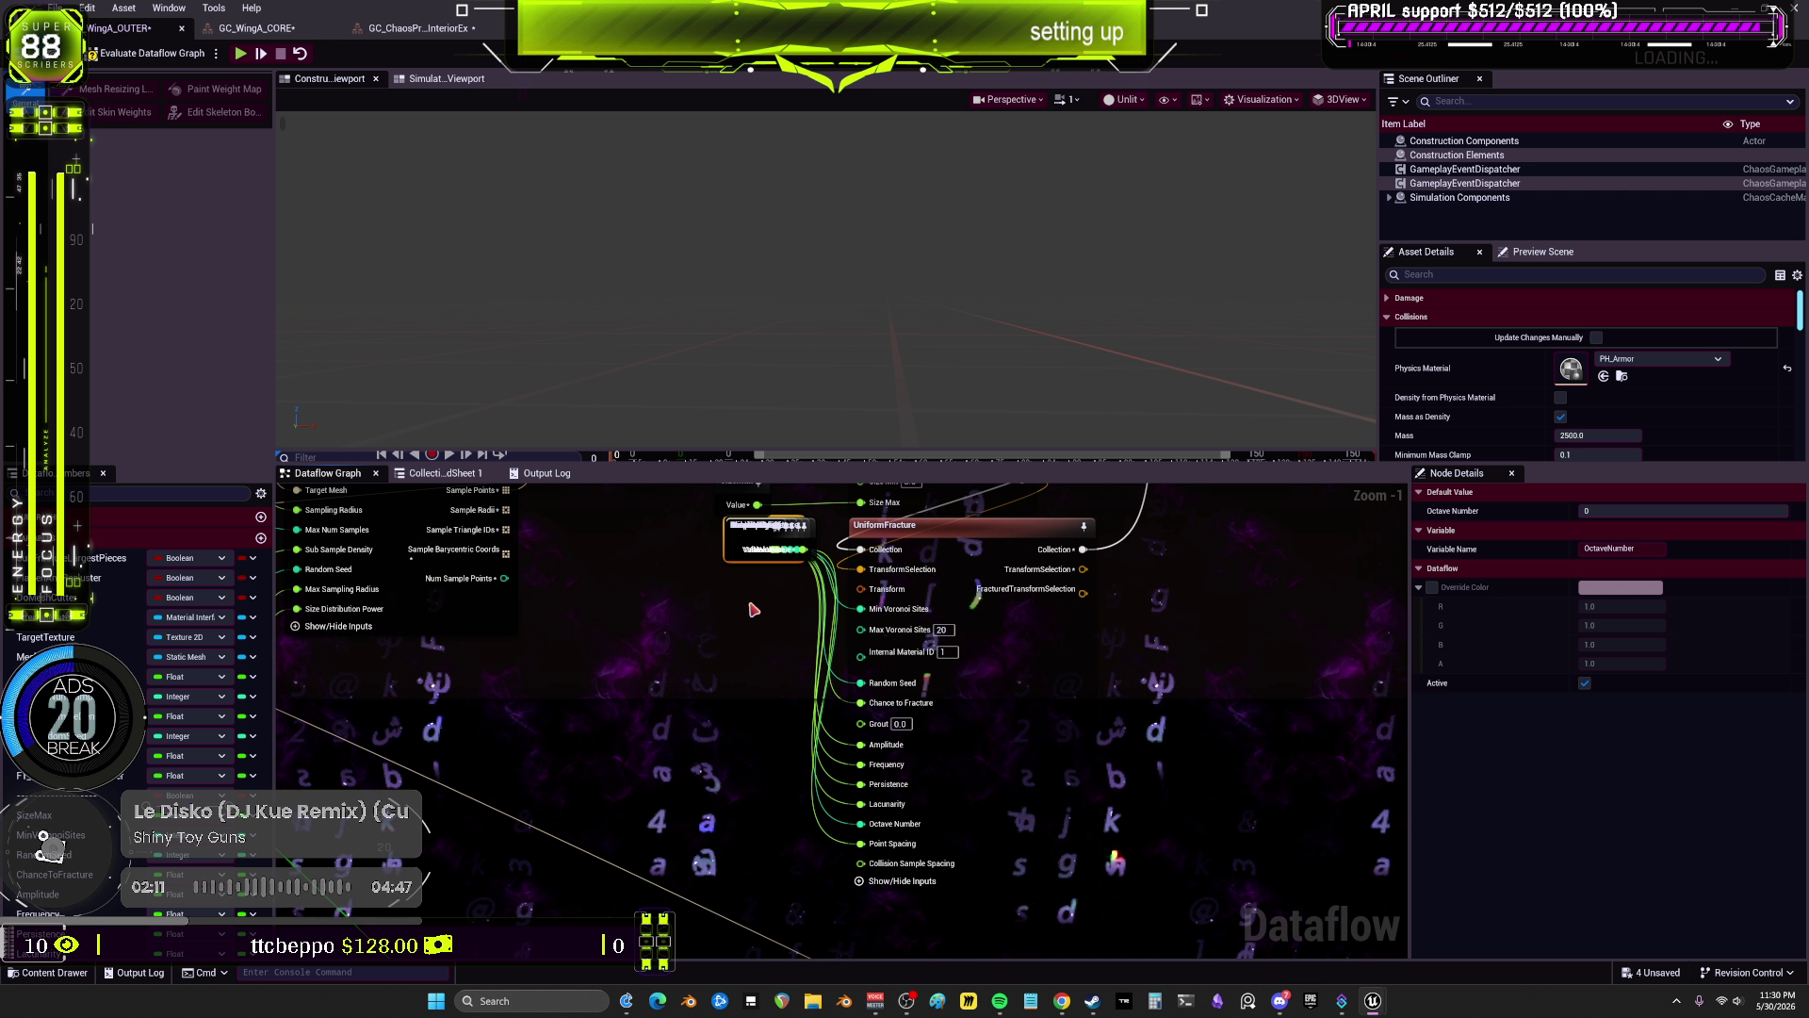
drag(743, 573, 756, 842)
ctrl+click(744, 545)
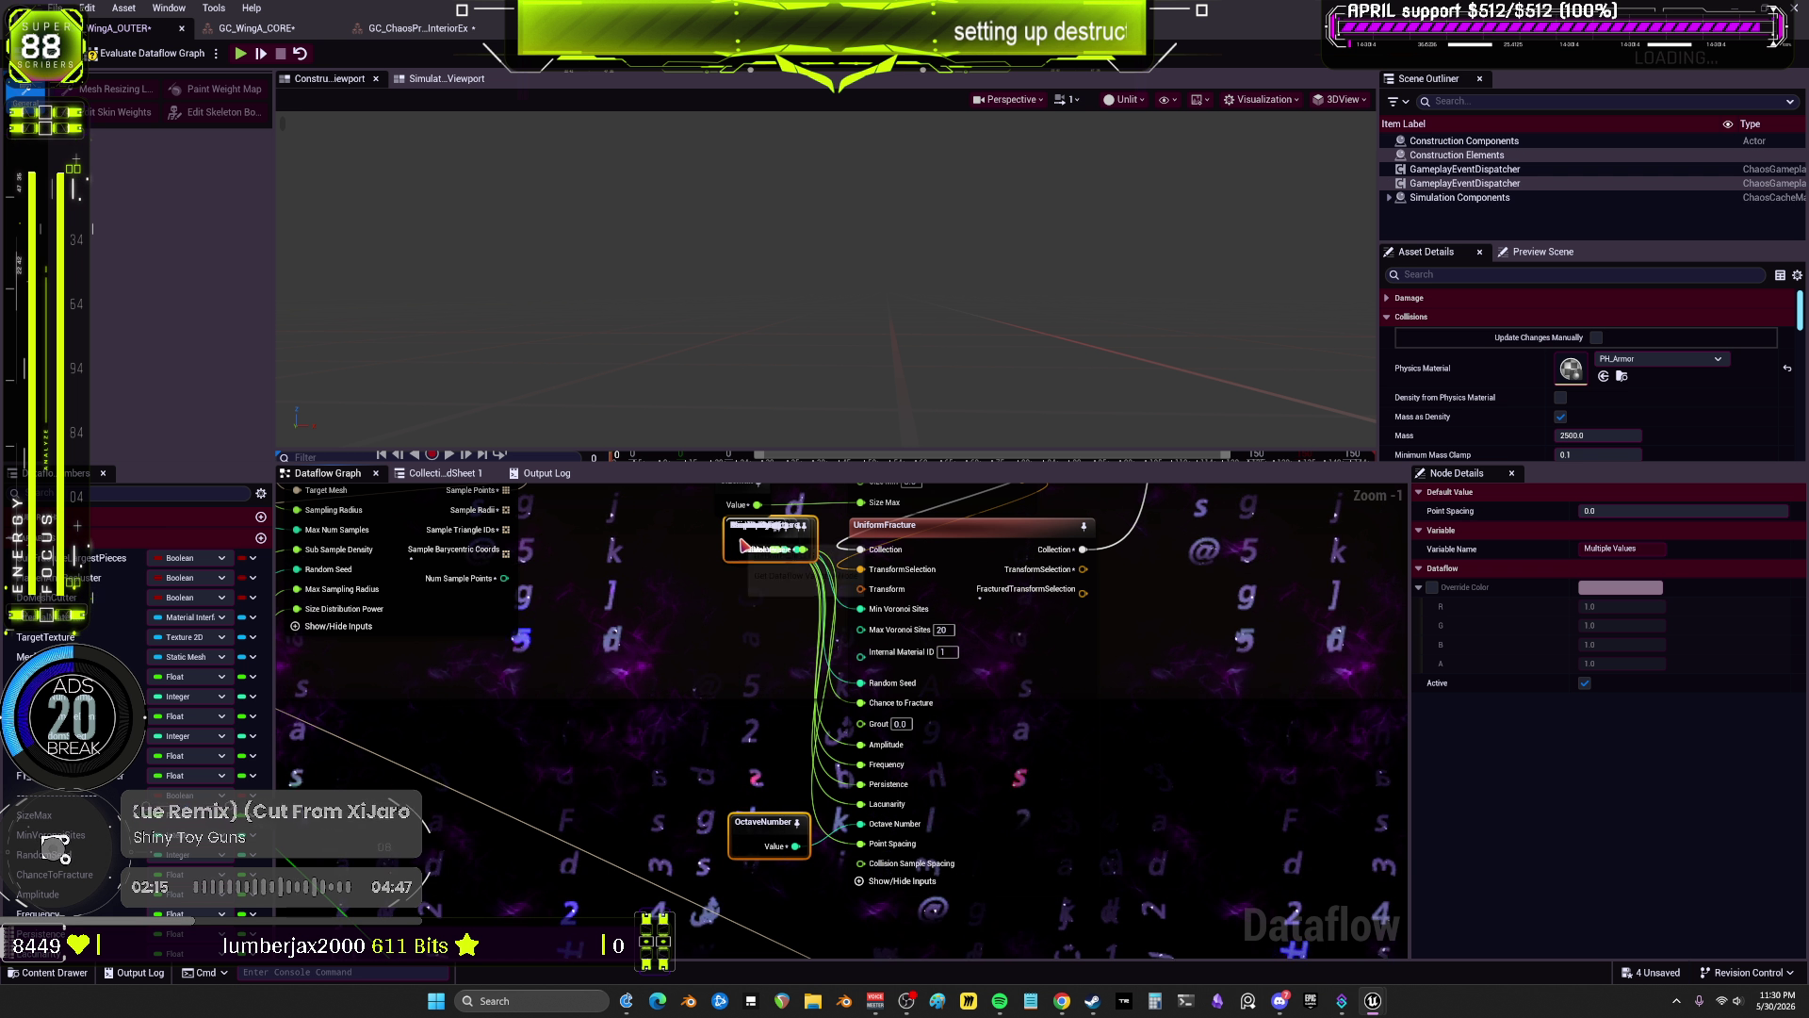
right_click(744, 544)
mouse_move(876, 787)
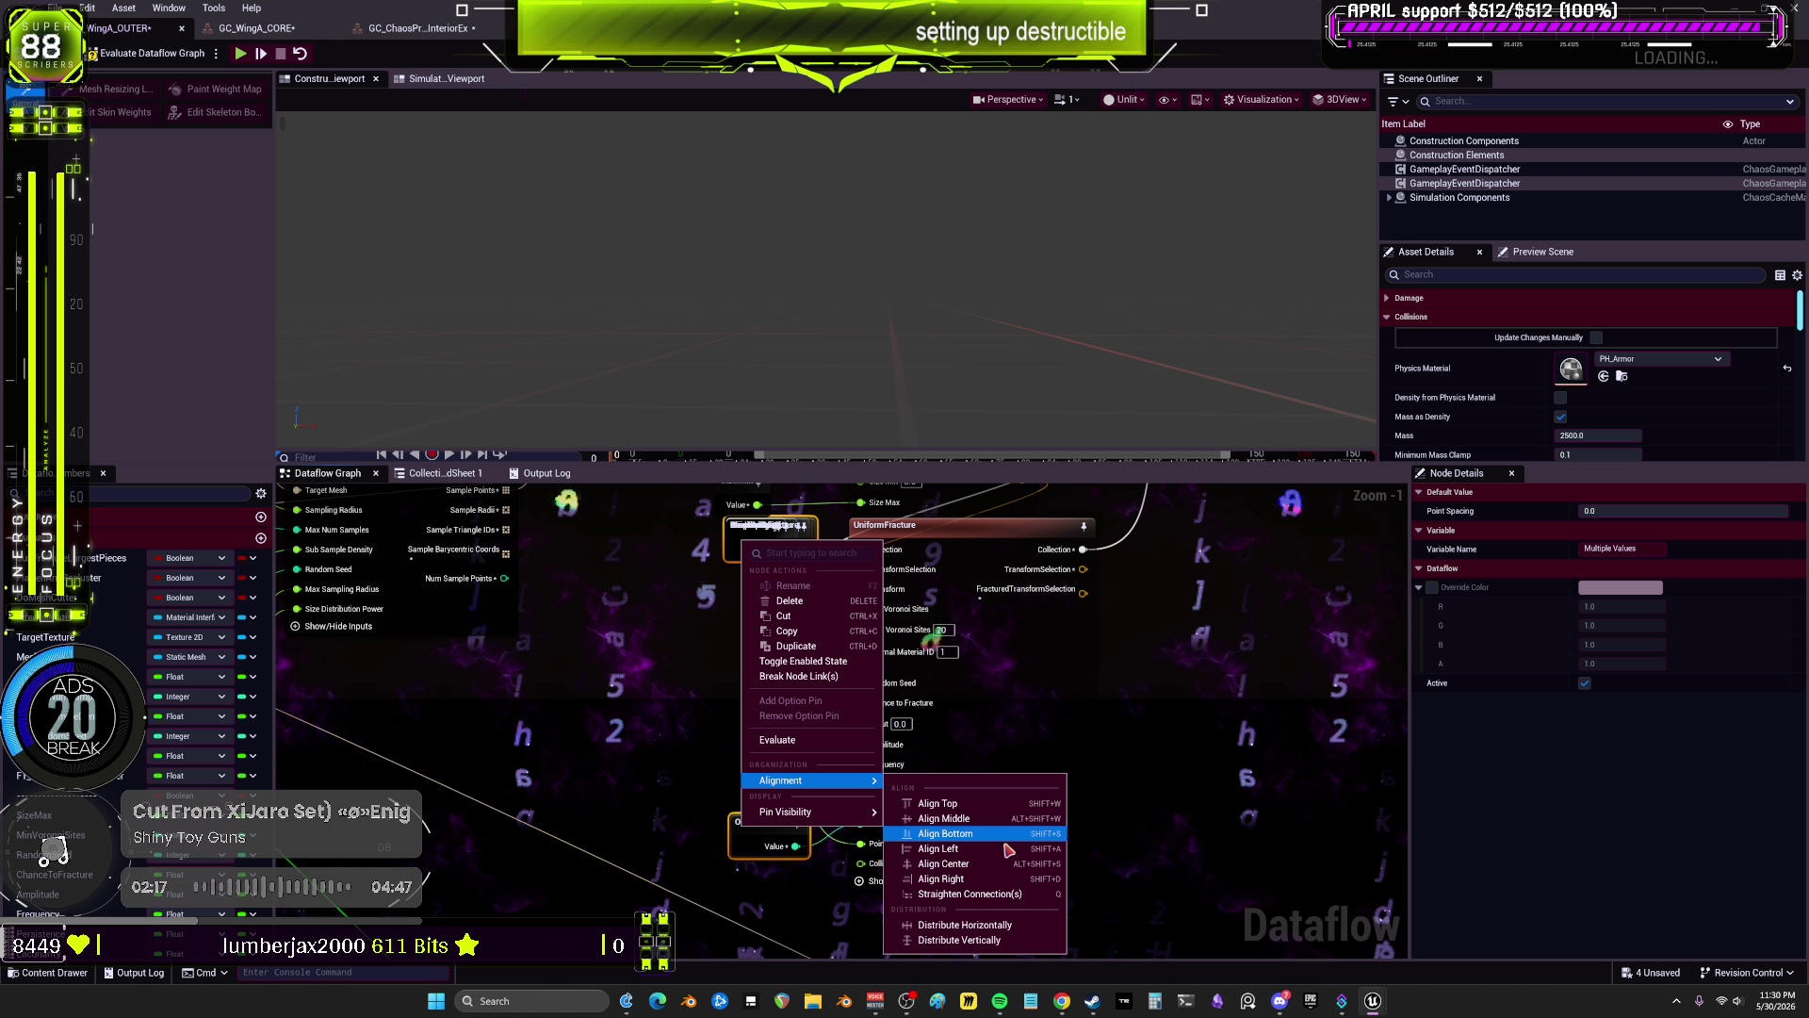
click(999, 924)
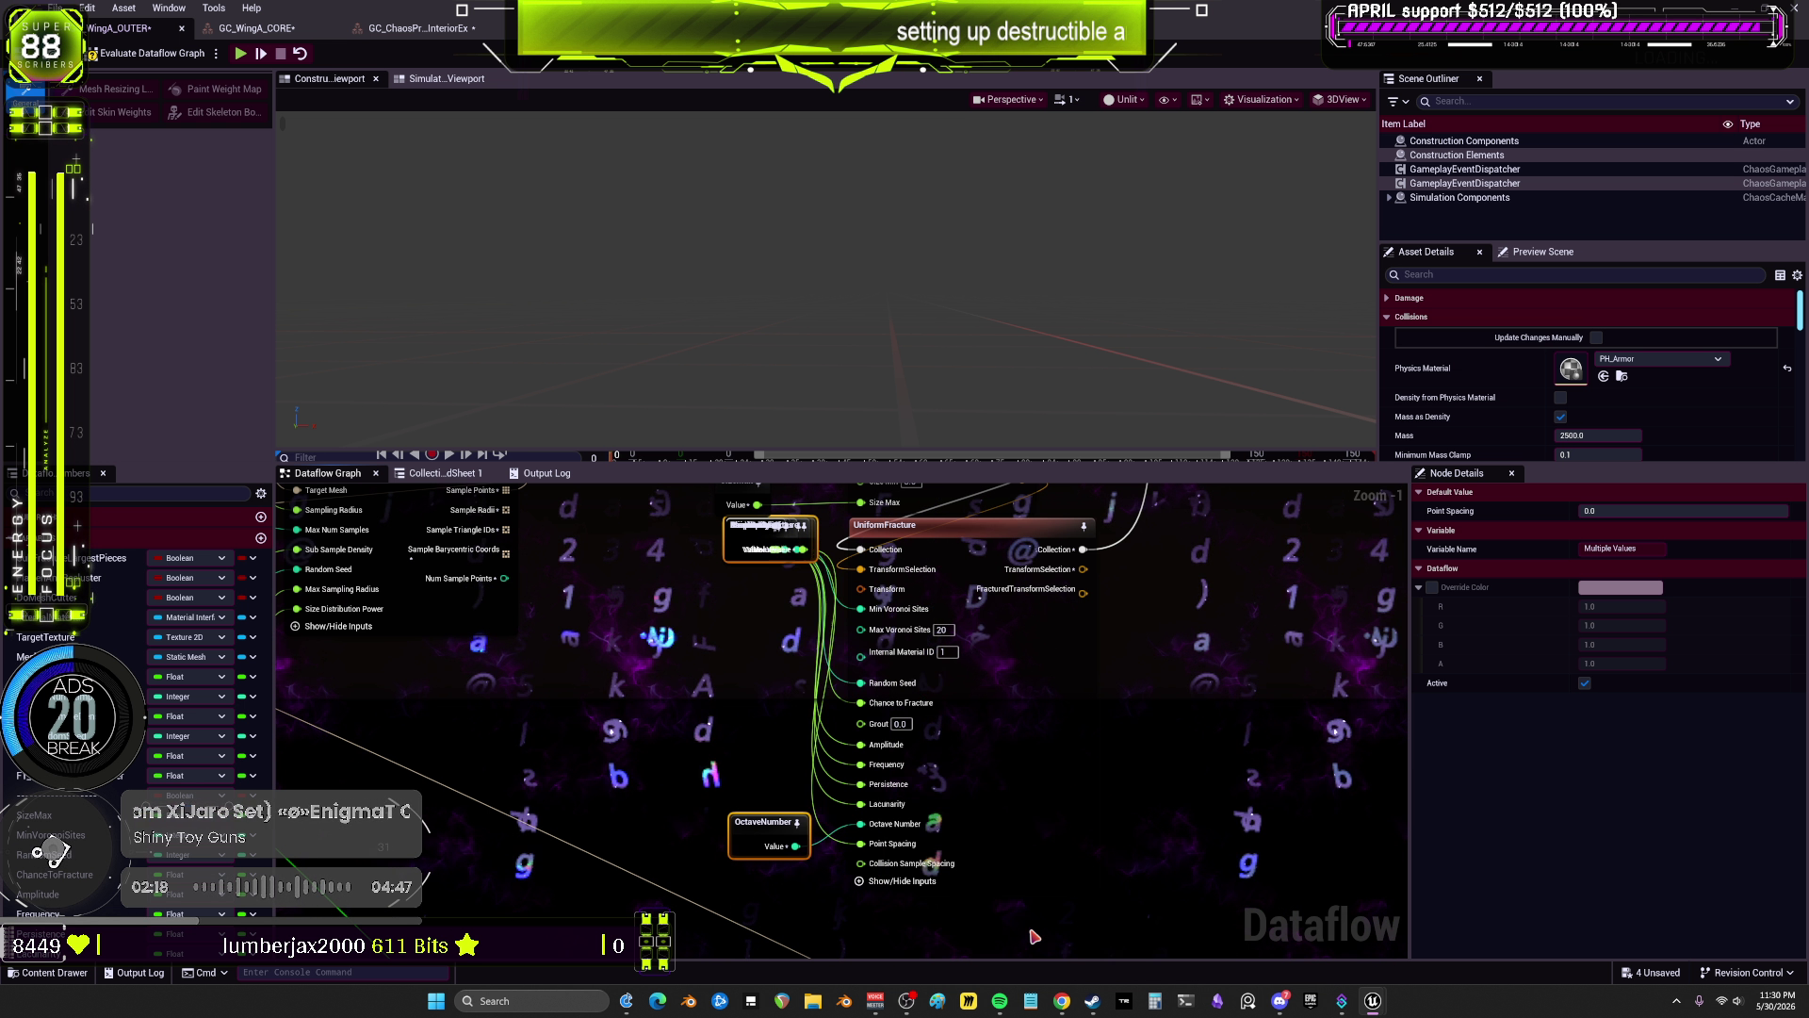
right_click(760, 542)
mouse_move(847, 777)
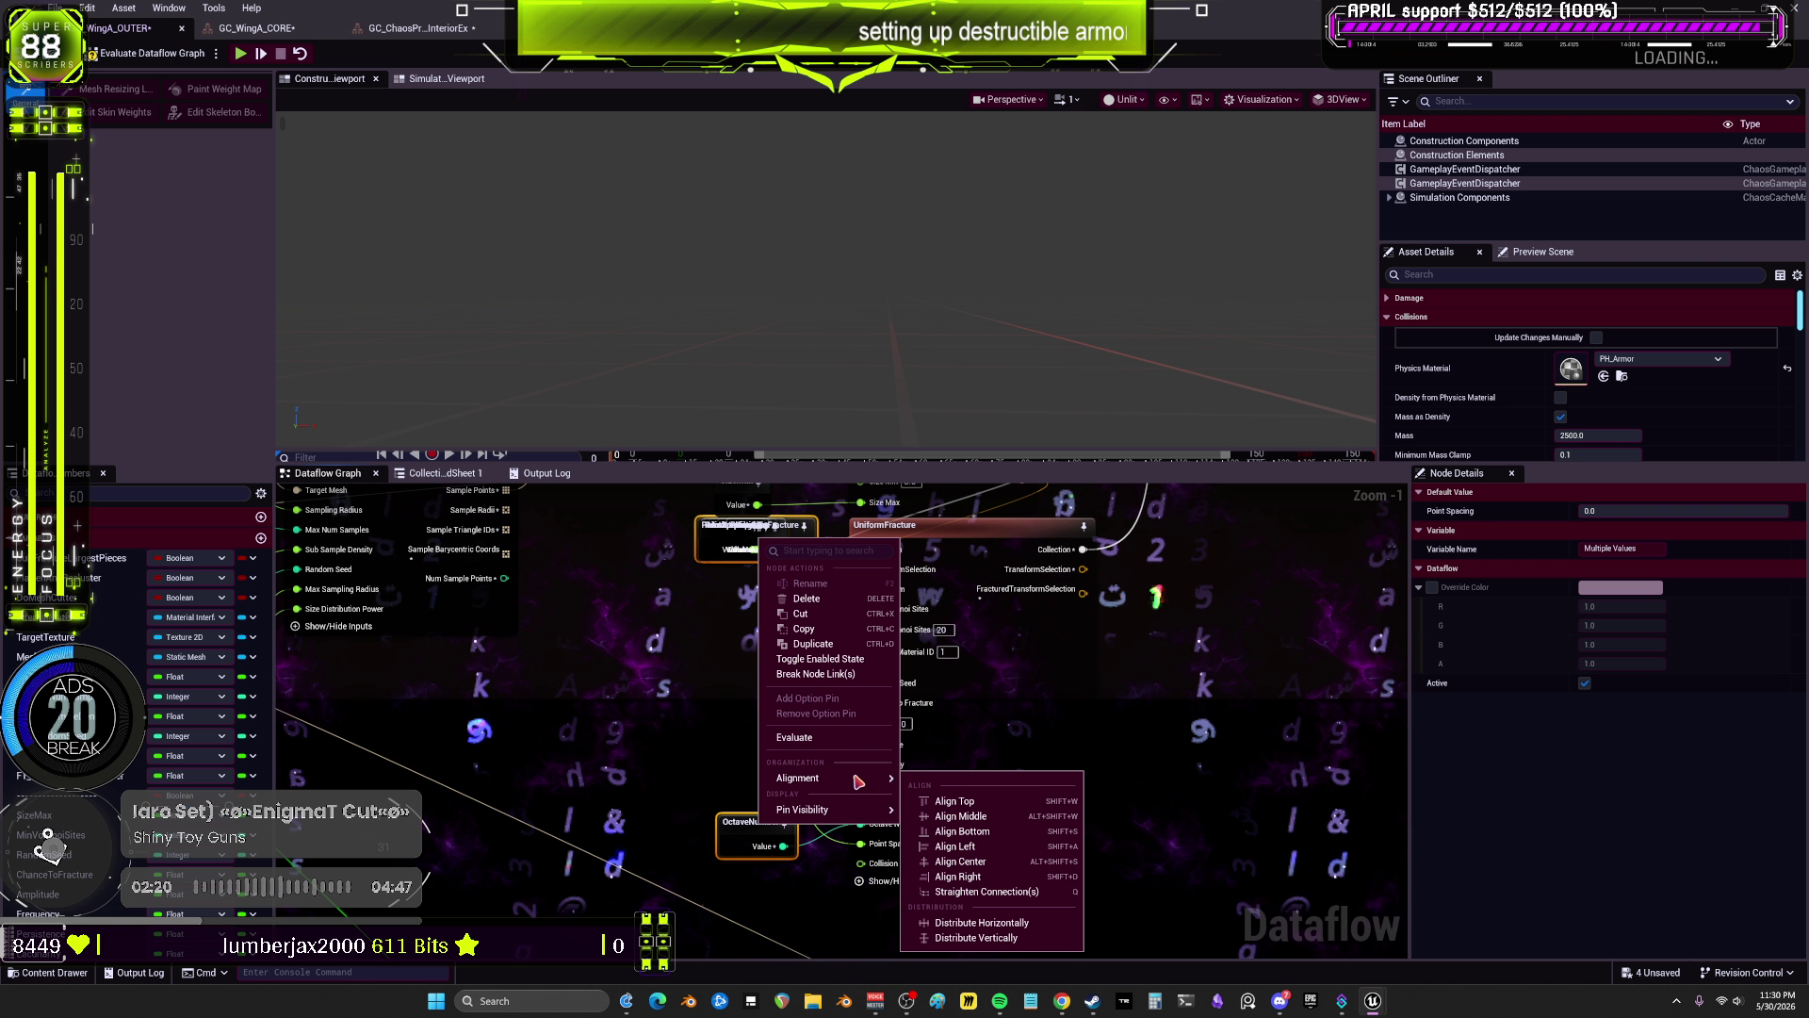
click(992, 939)
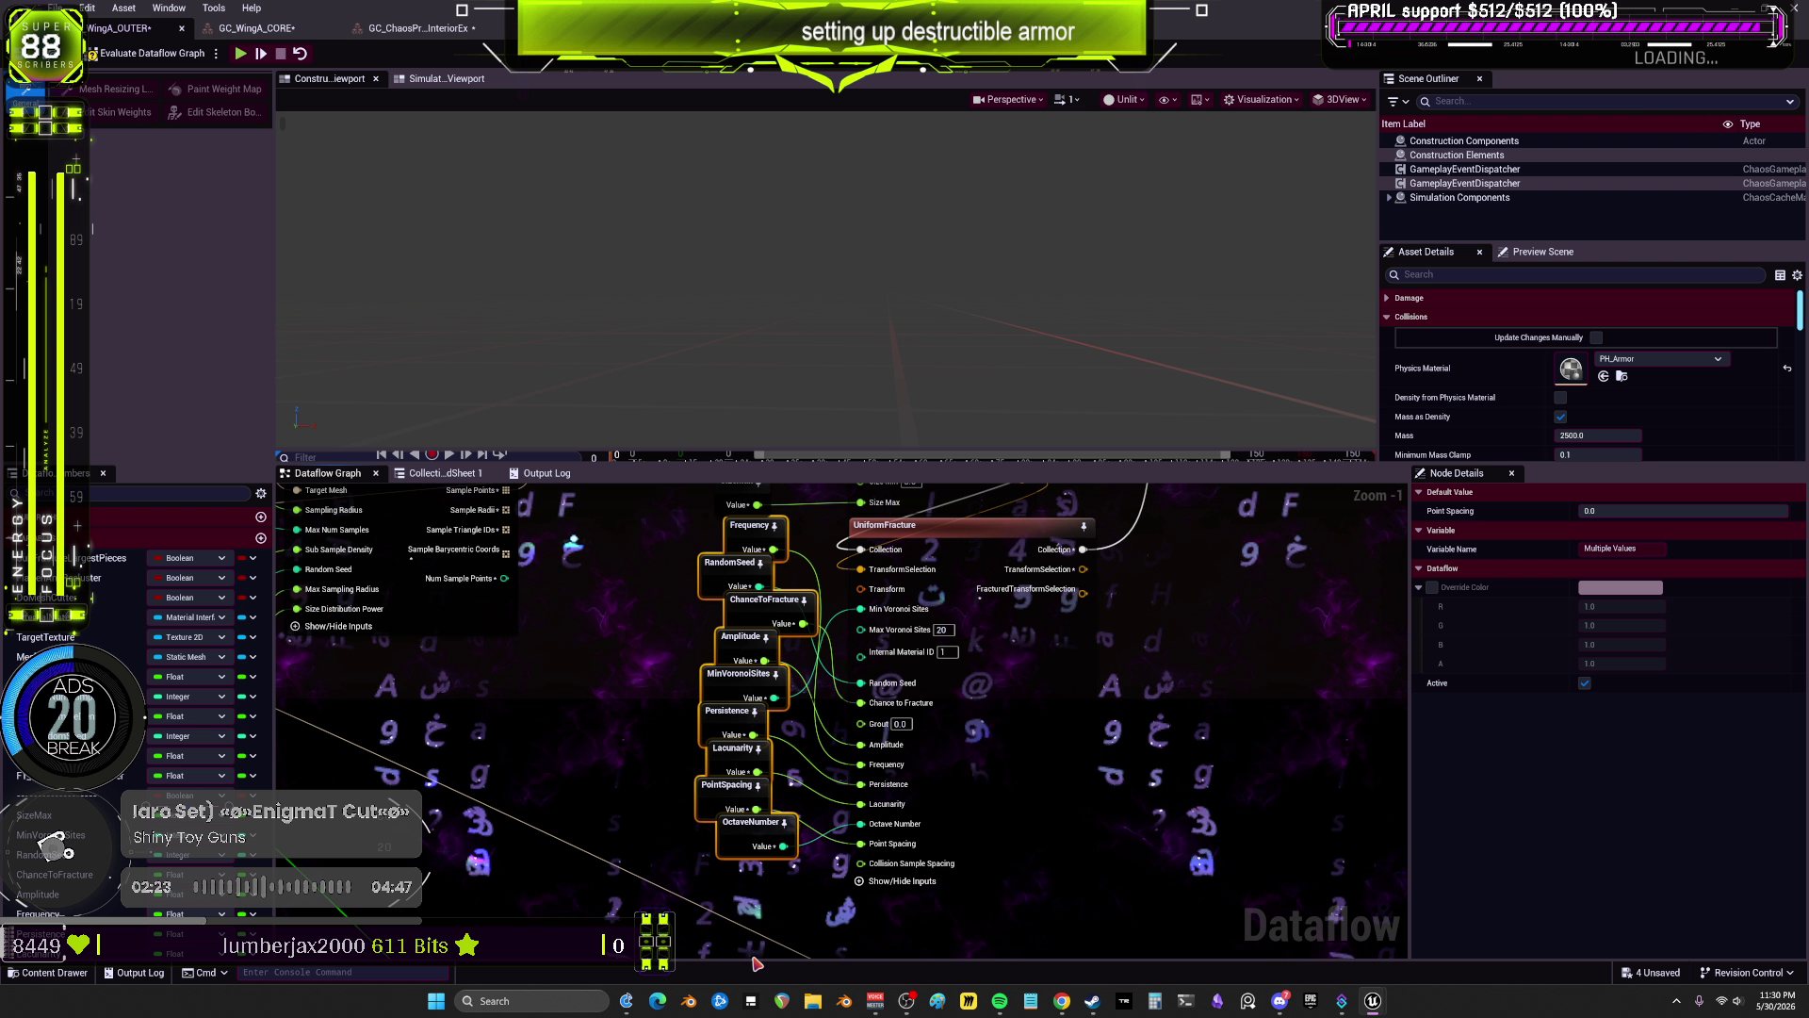
key(shift+a)
click(761, 878)
Step: Reorder PointSpacing, Lacunarity, Persistence, Frequency, MinVoronoiSites and RandomSeed to match the UniformFracture pins
drag(727, 785, 728, 859)
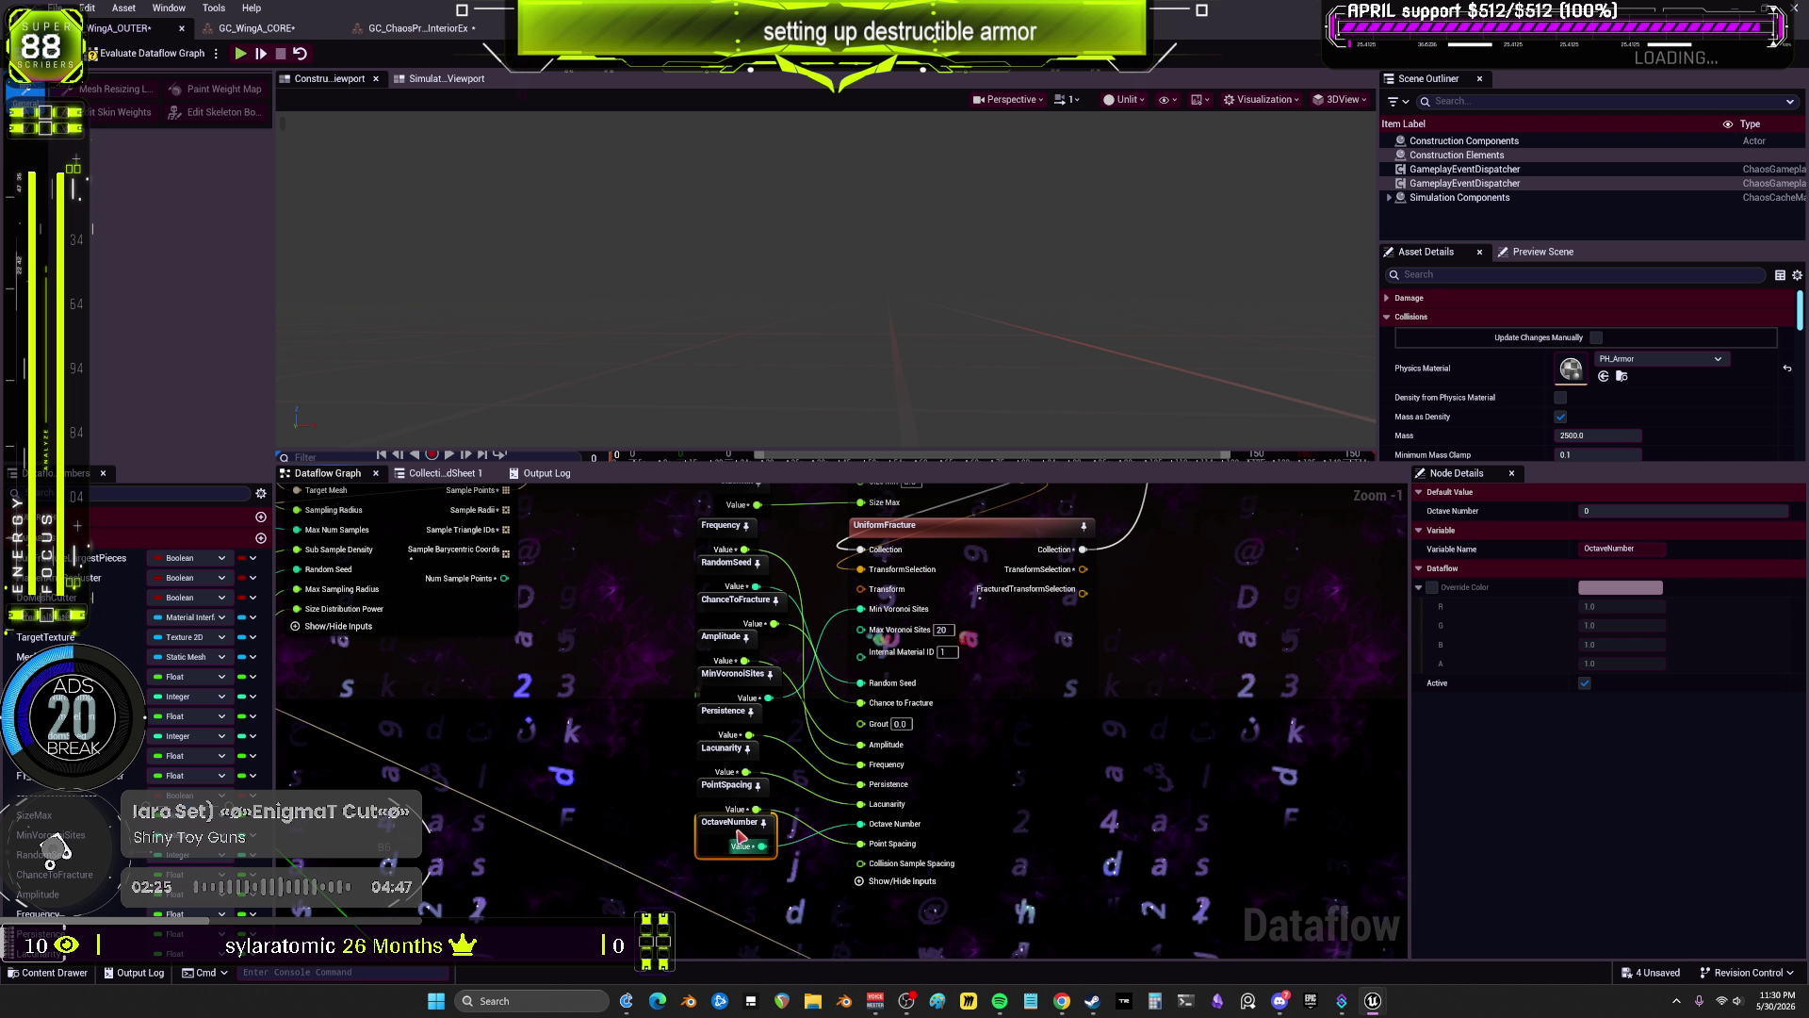
drag(721, 747, 721, 777)
drag(722, 711, 723, 740)
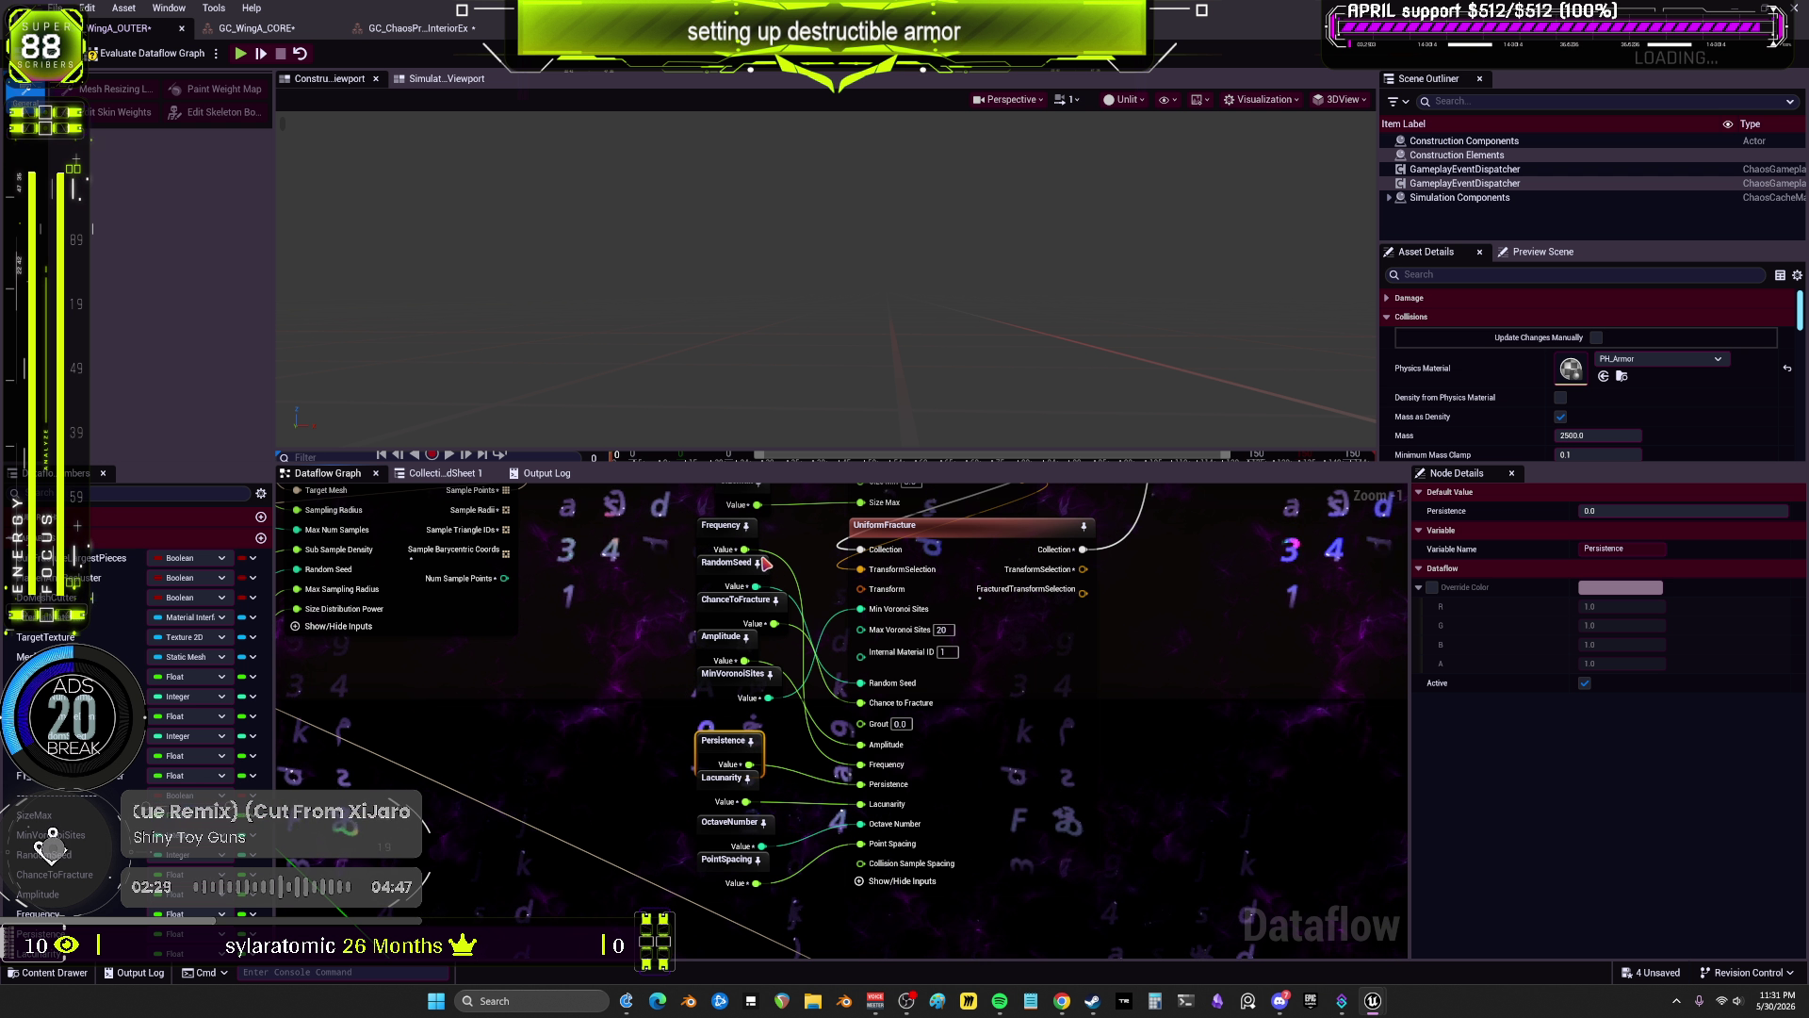
drag(721, 525, 721, 688)
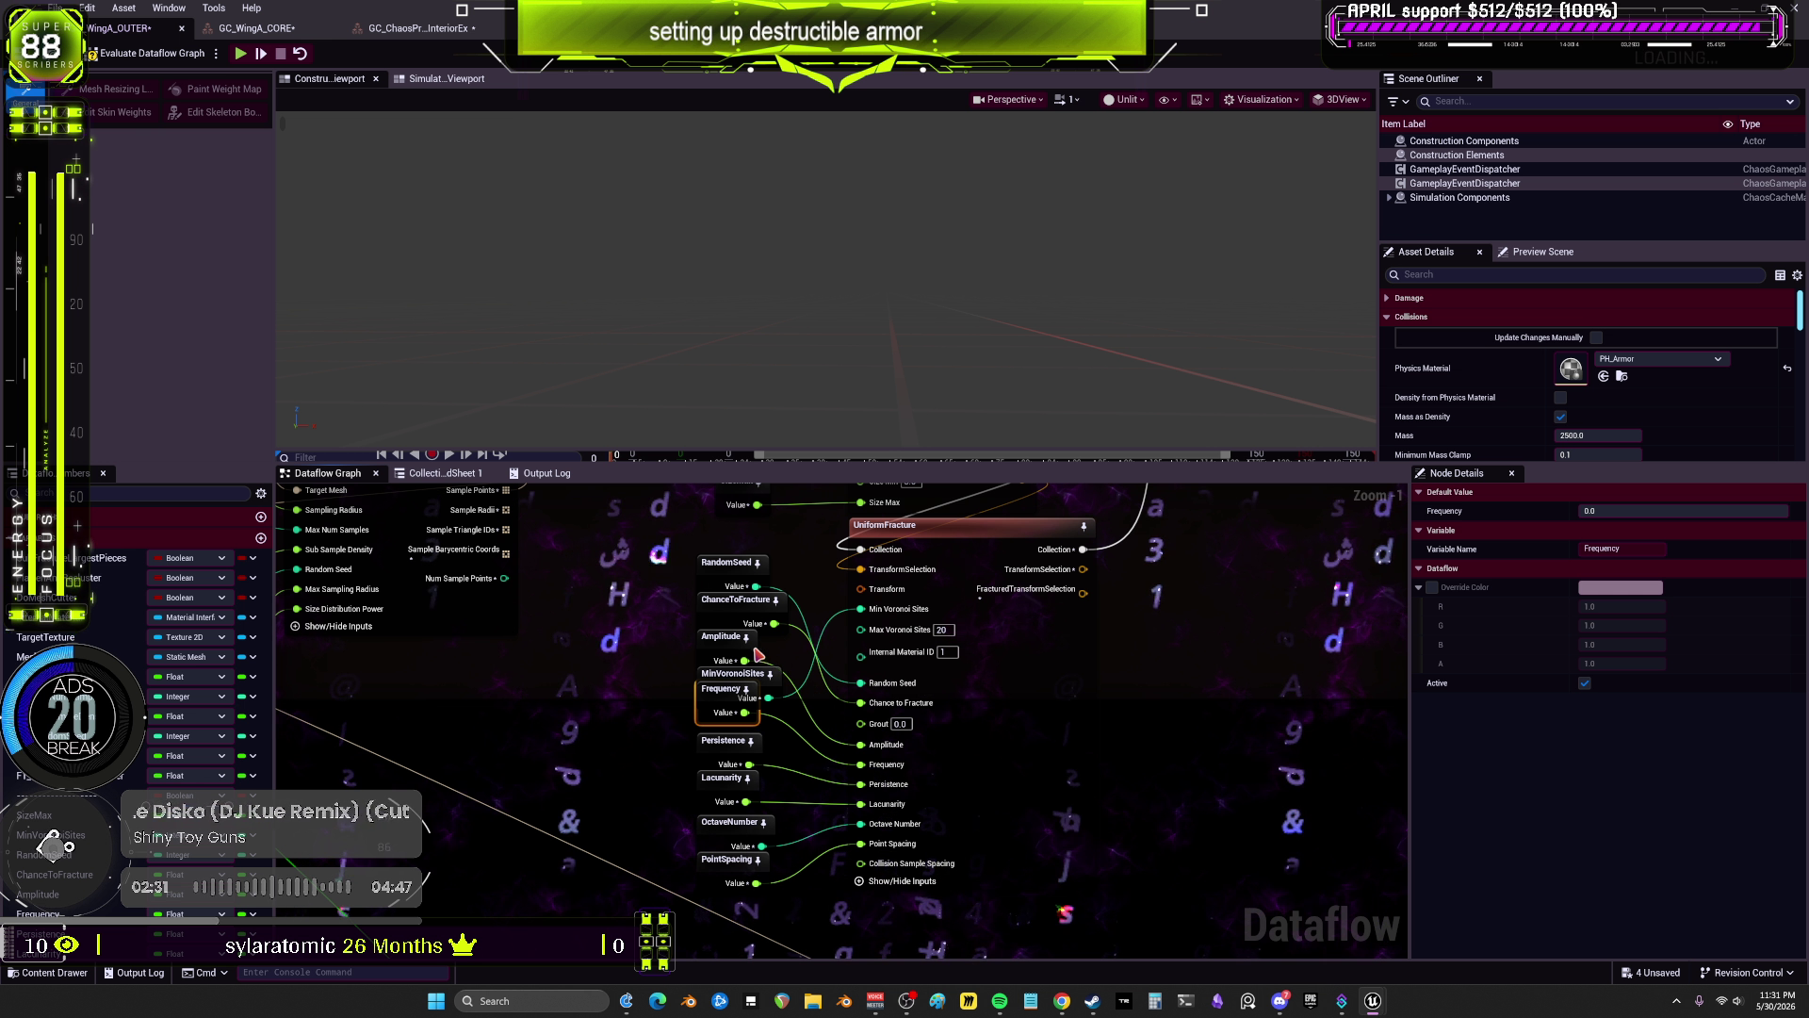
mouse_move(733, 672)
mouse_down()
mouse_move(689, 673)
mouse_move(658, 599)
mouse_move(721, 666)
mouse_move(768, 655)
mouse_up()
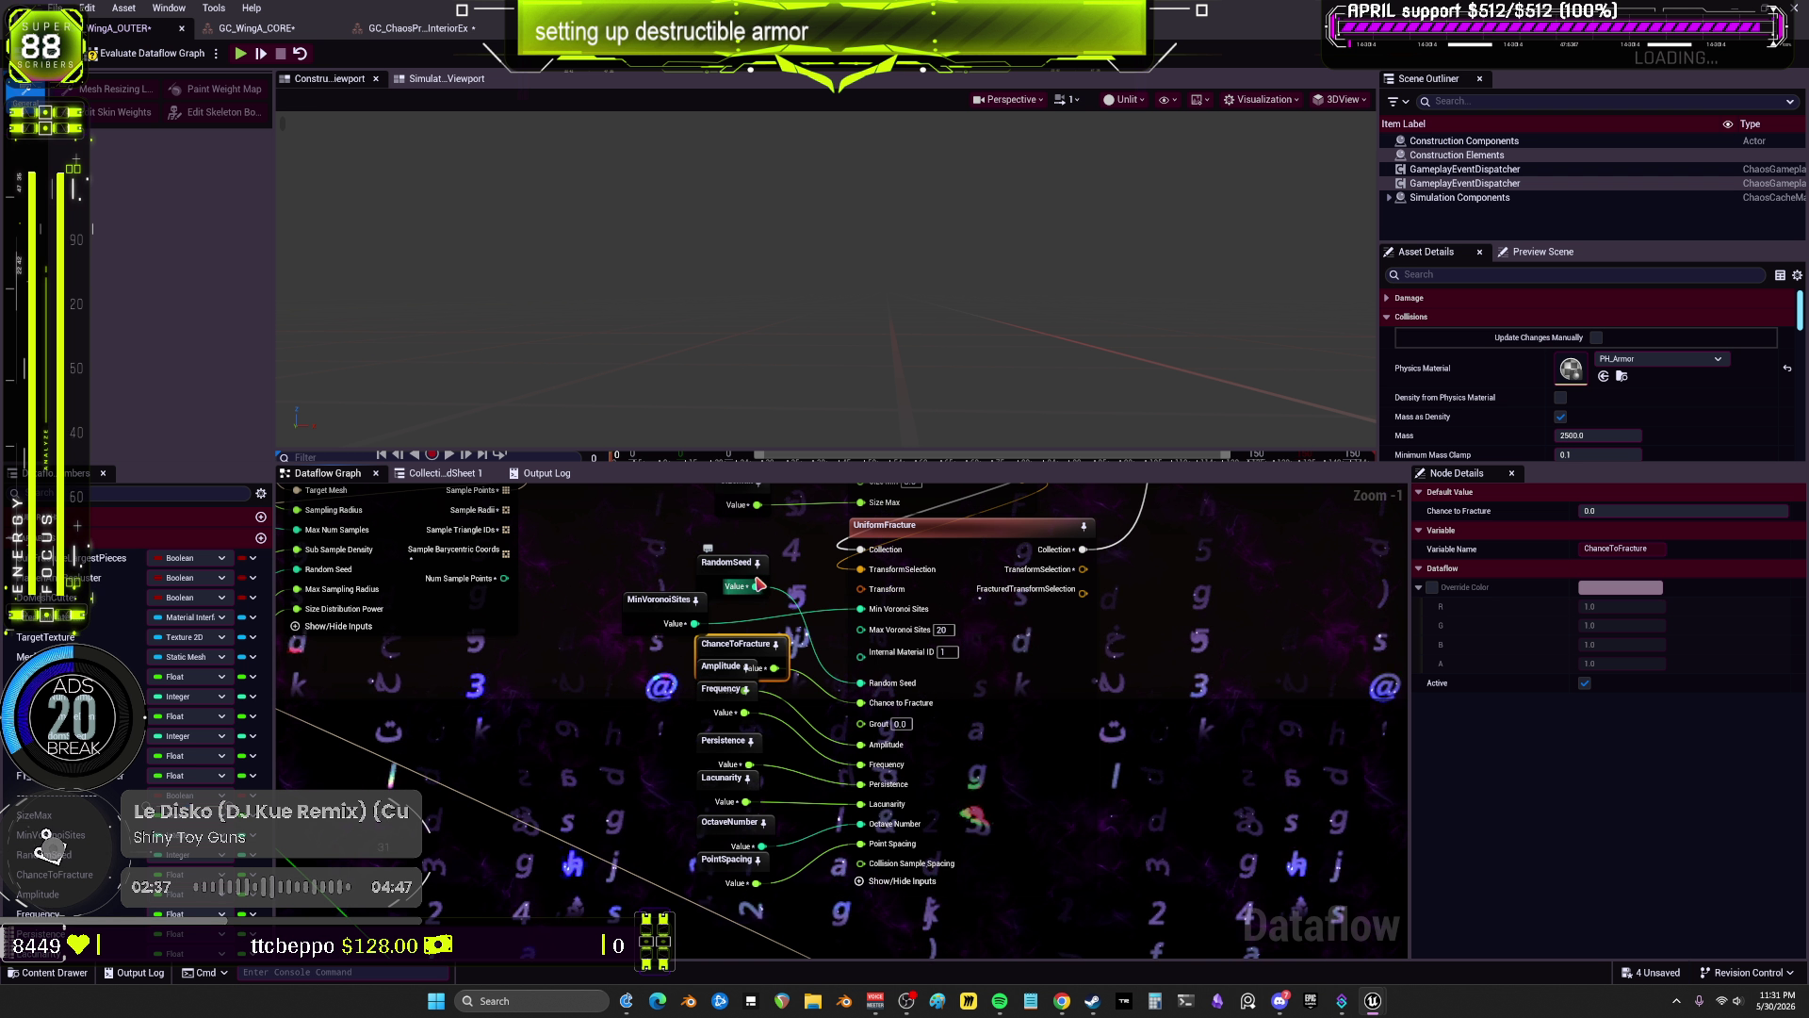
mouse_move(758, 585)
mouse_down()
mouse_move(759, 622)
mouse_move(740, 588)
mouse_move(806, 895)
mouse_up()
key(shift+a)
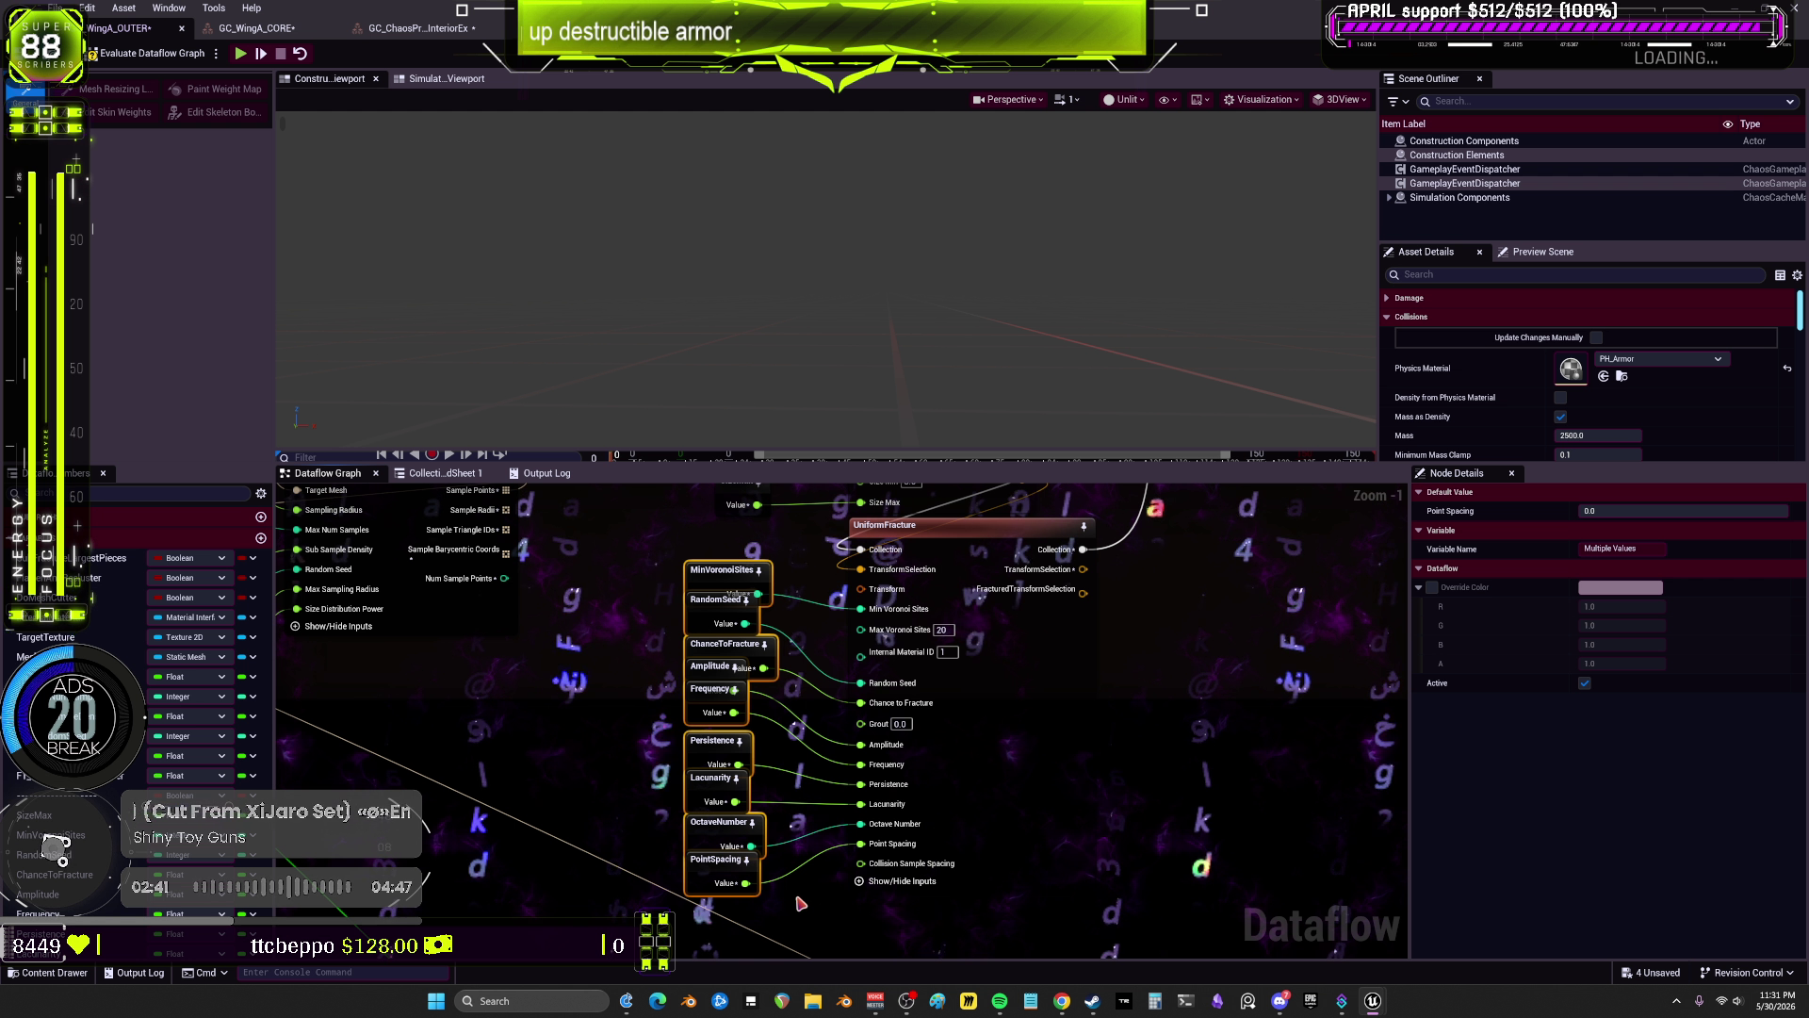
mouse_move(744, 861)
mouse_down()
mouse_move(744, 903)
mouse_move(745, 810)
mouse_move(680, 556)
mouse_up()
Step: Space the column evenly and wire MinVoronoiSites into Max Voronoi Sites
right_click(713, 577)
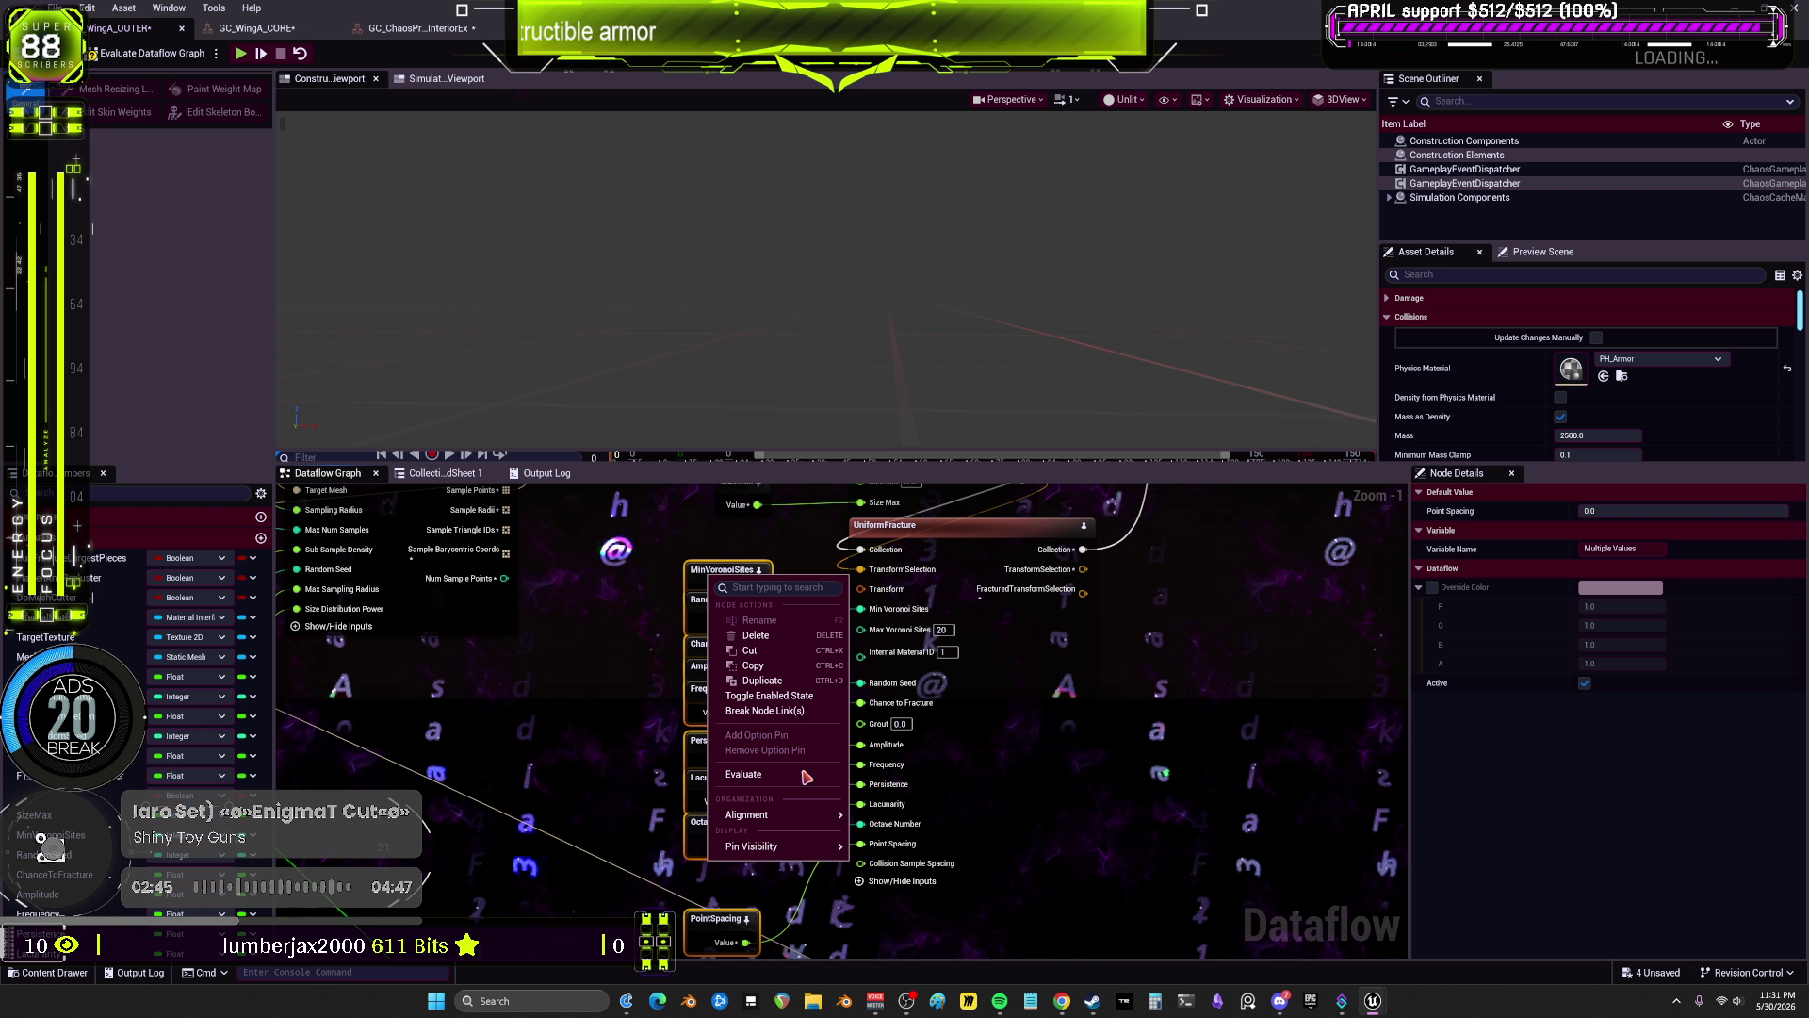
mouse_move(833, 816)
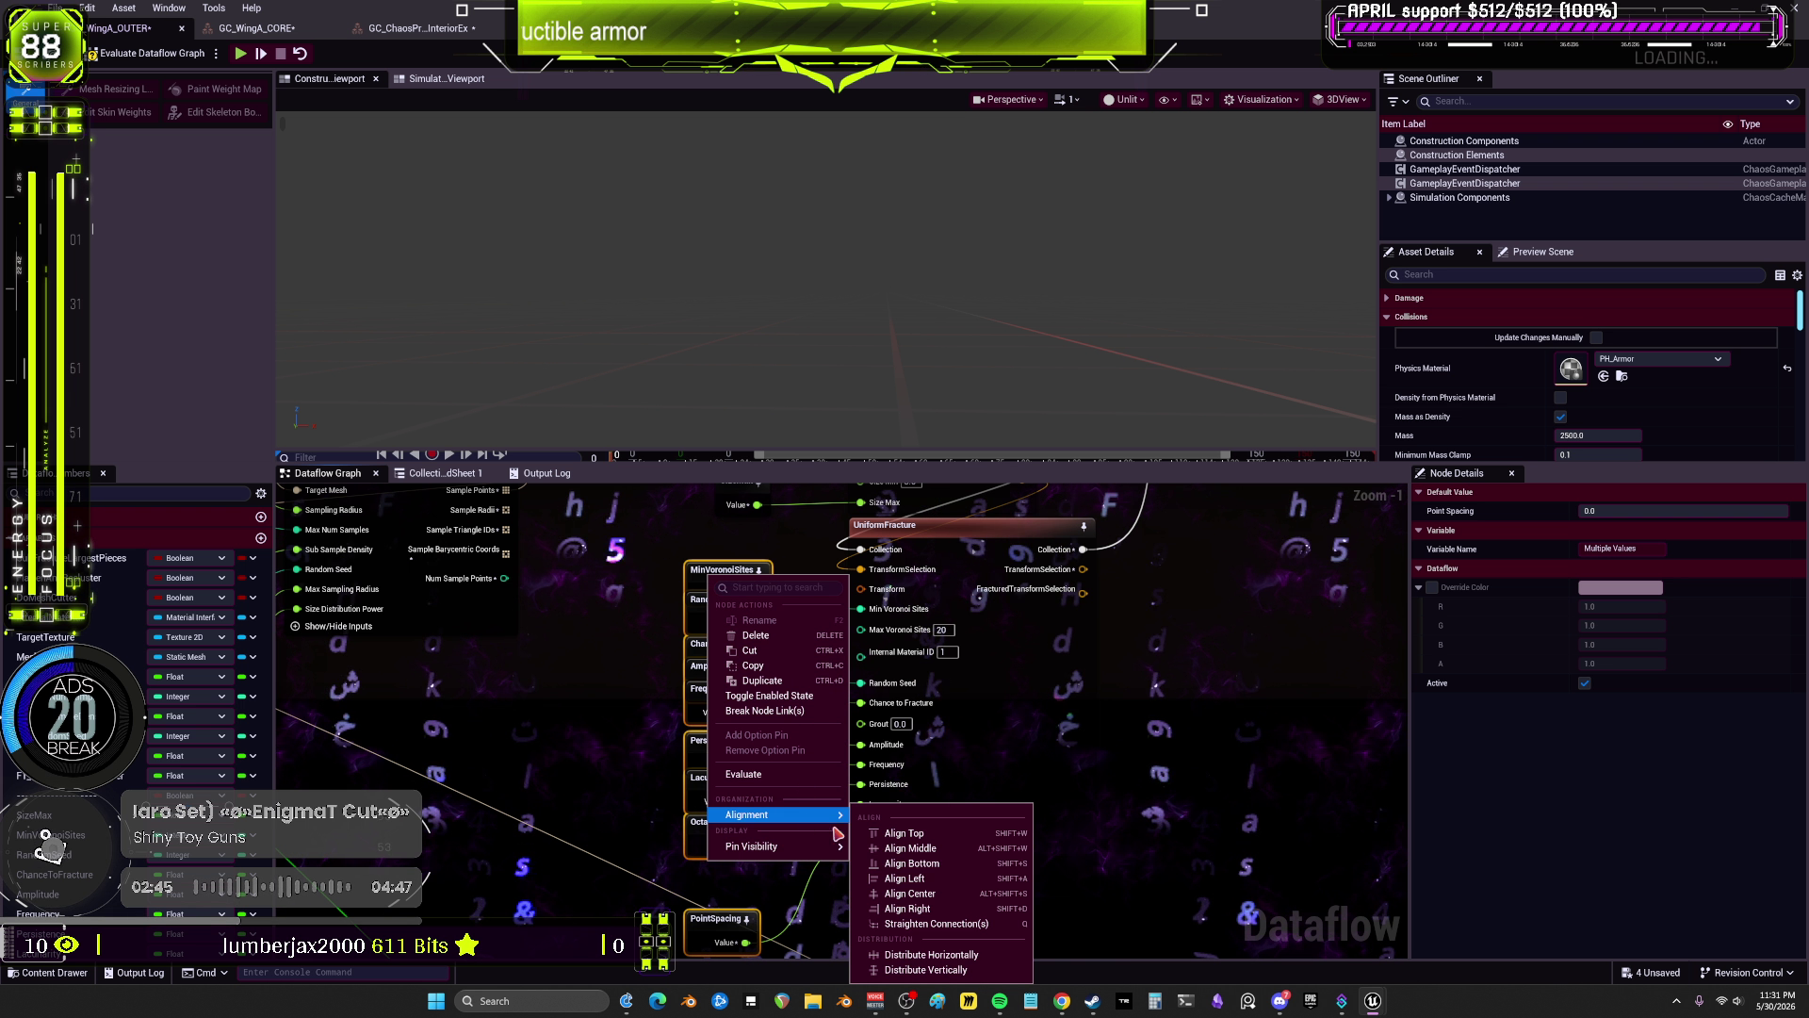
click(993, 970)
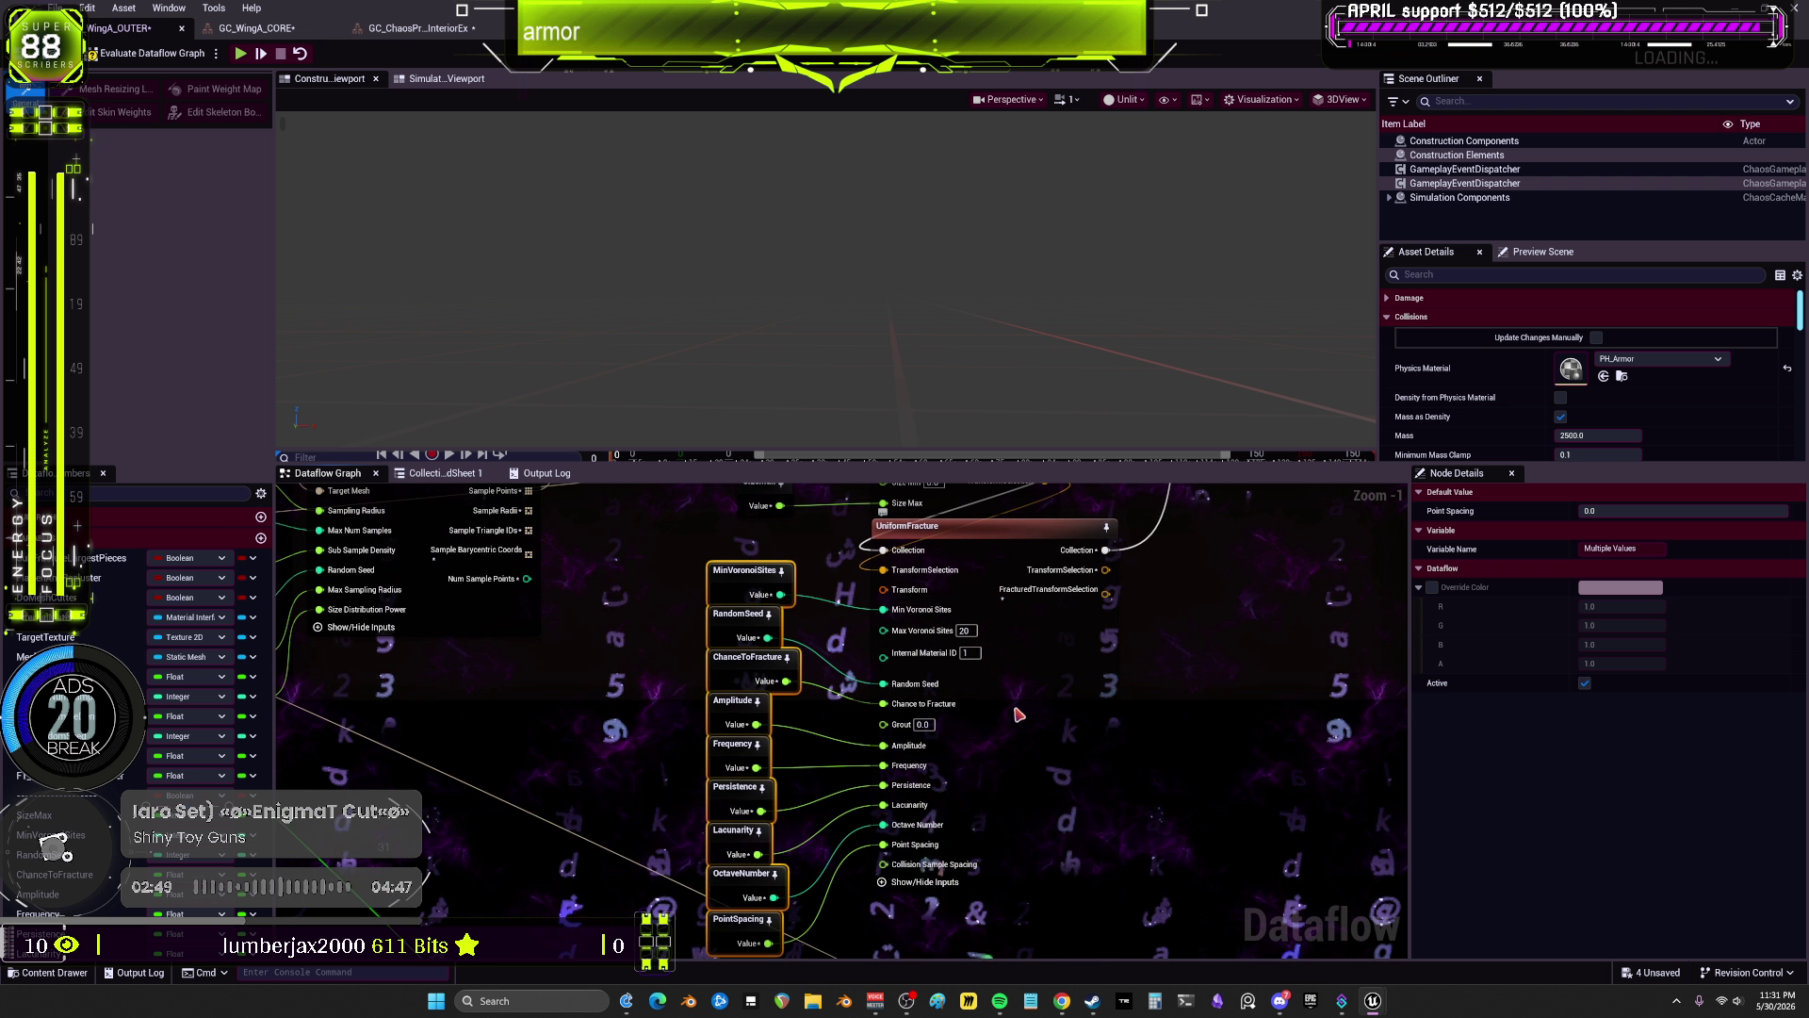
drag(781, 595, 912, 644)
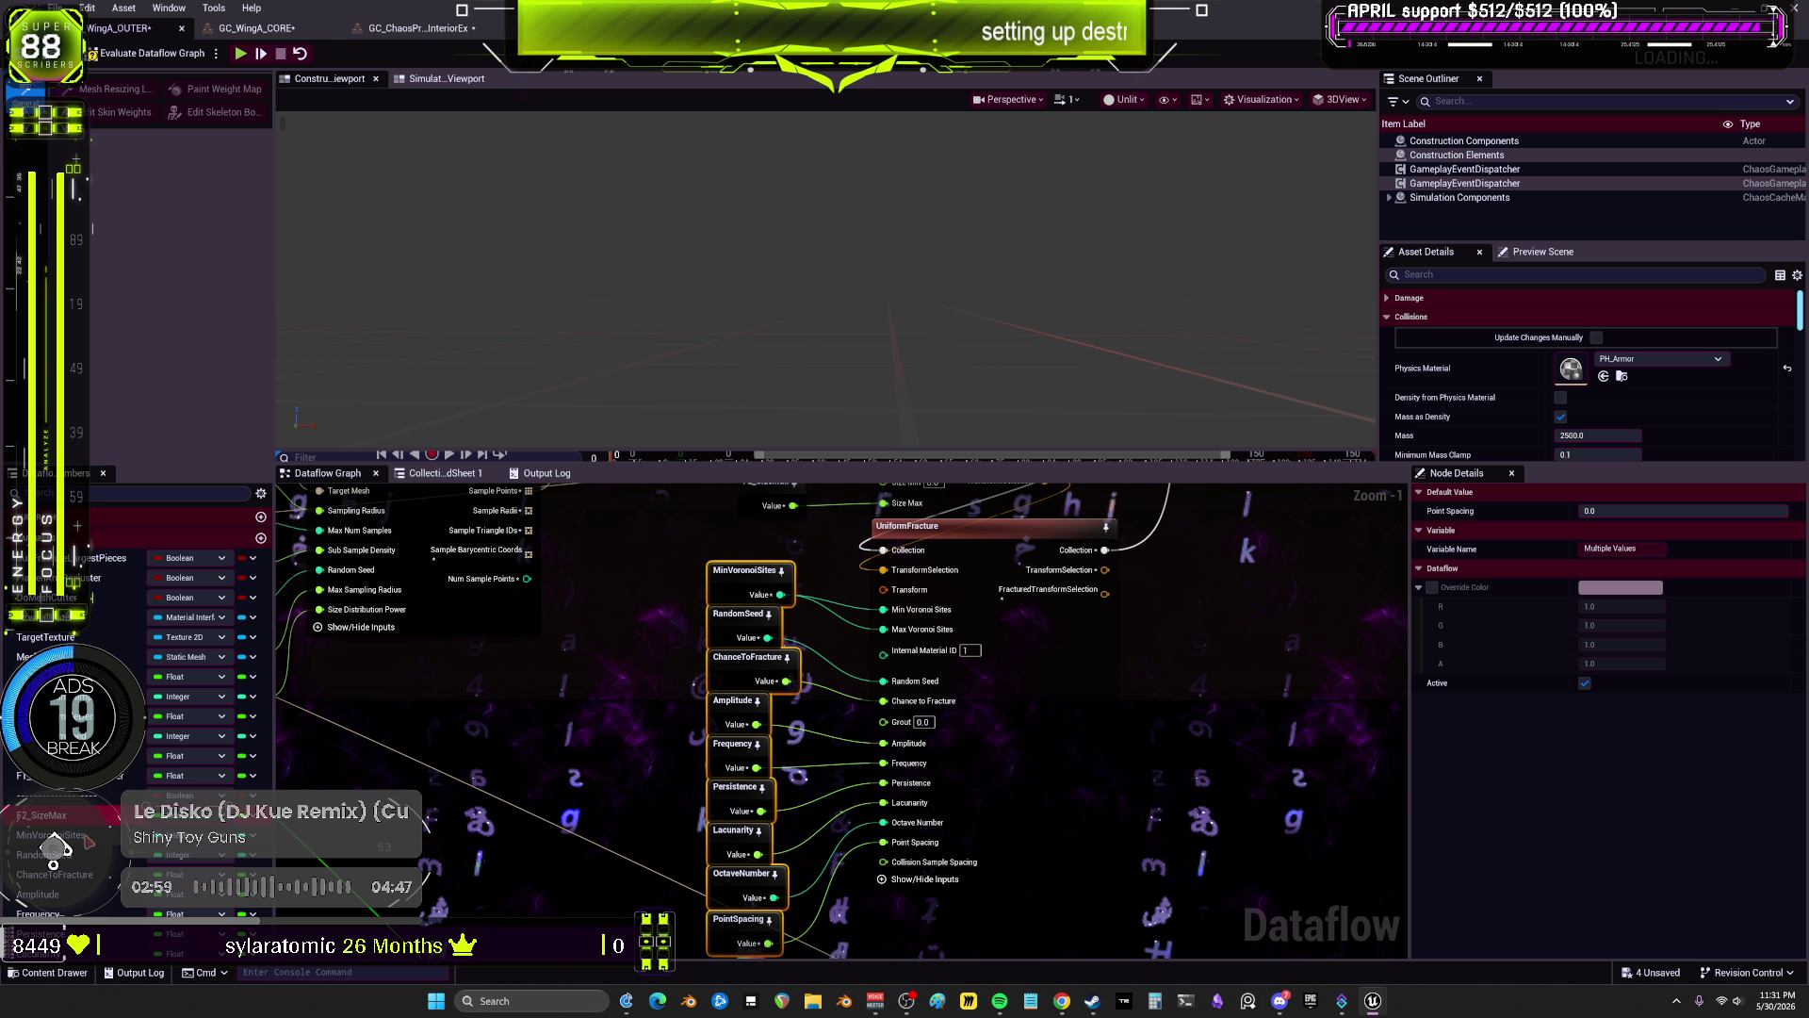
Step: Prefix MinVoronoiSites, RandomSeed and Amplitude with F2_
text(F2_)
key(Return)
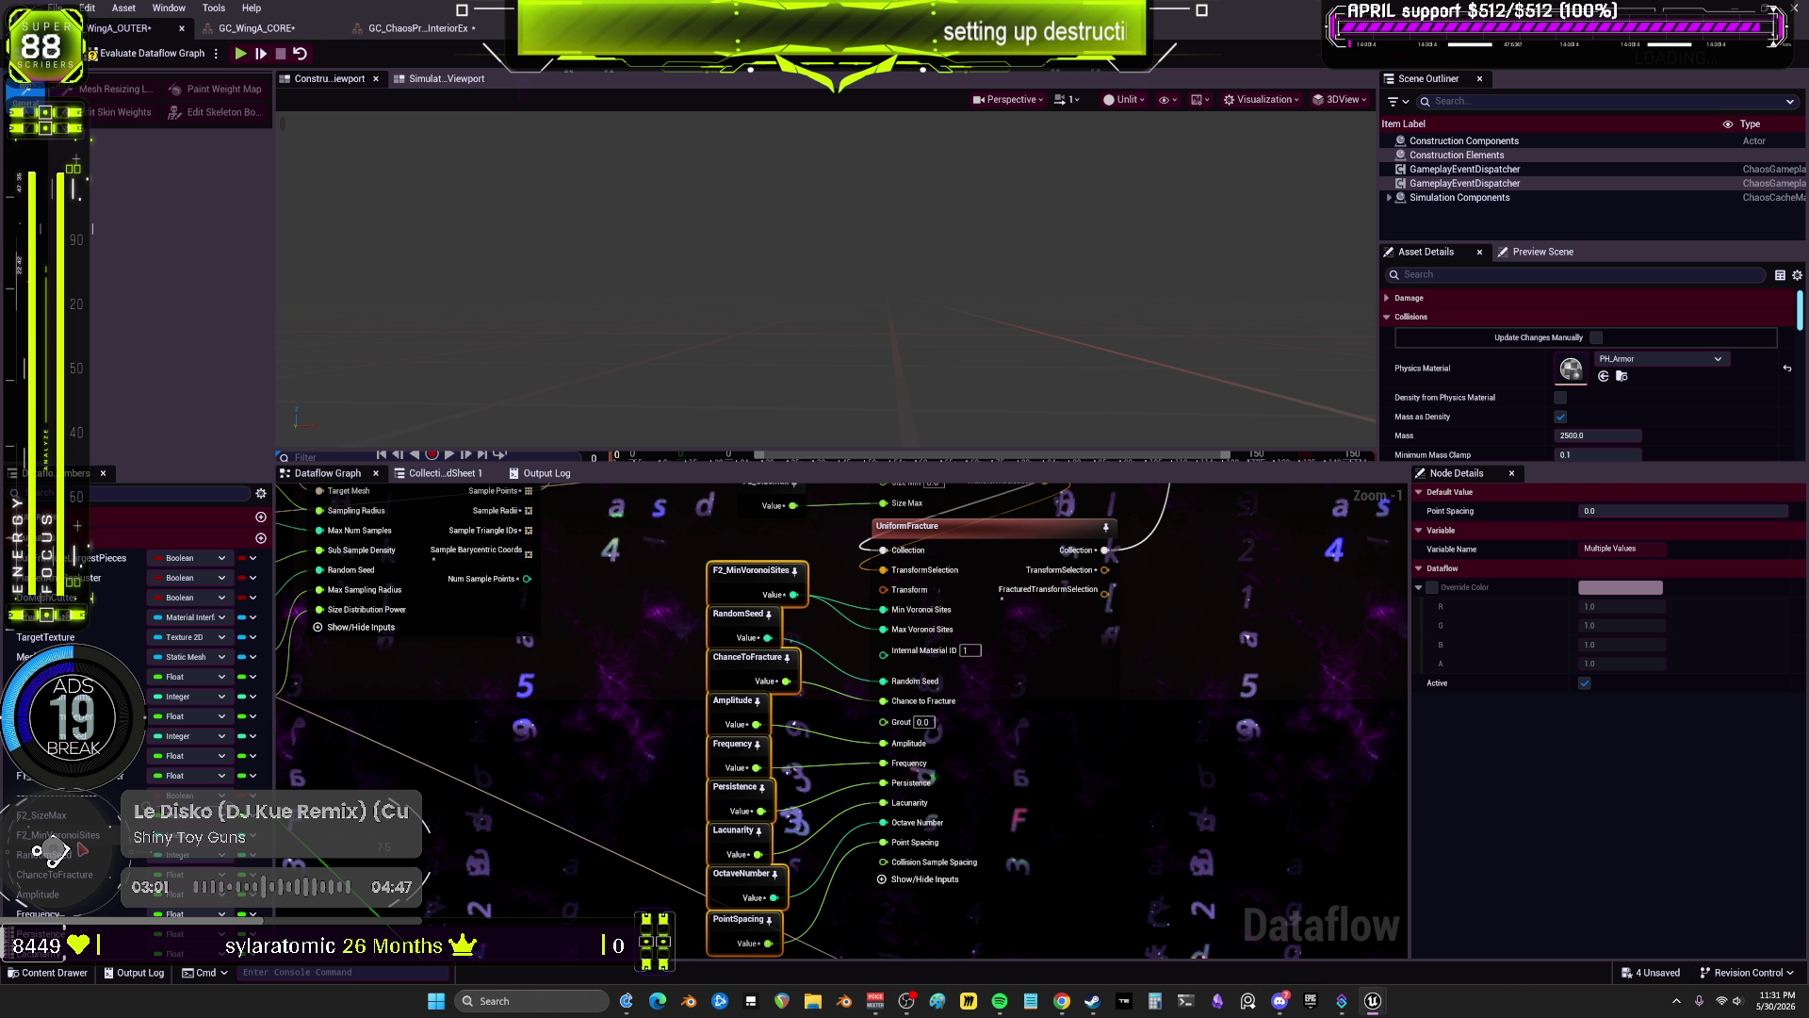
key(F2)
key(Home)
text(F2_)
key(Return)
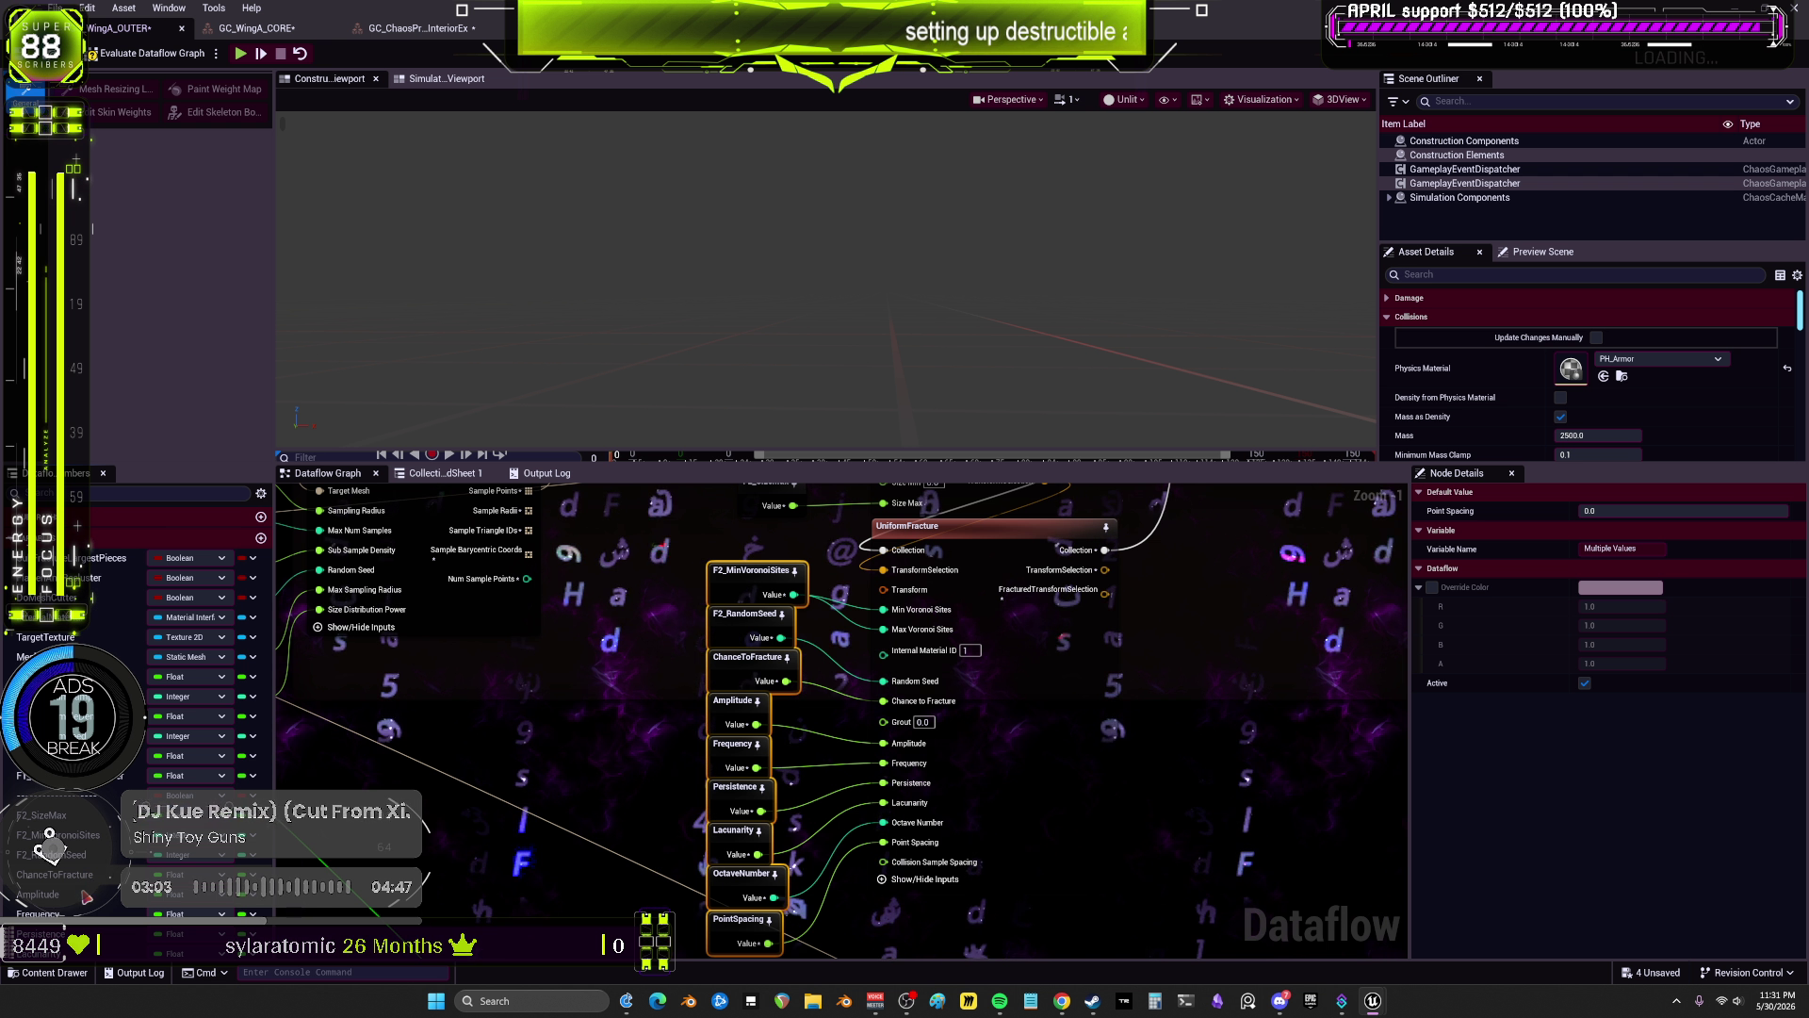
key(F2)
key(Home)
text(F2_)
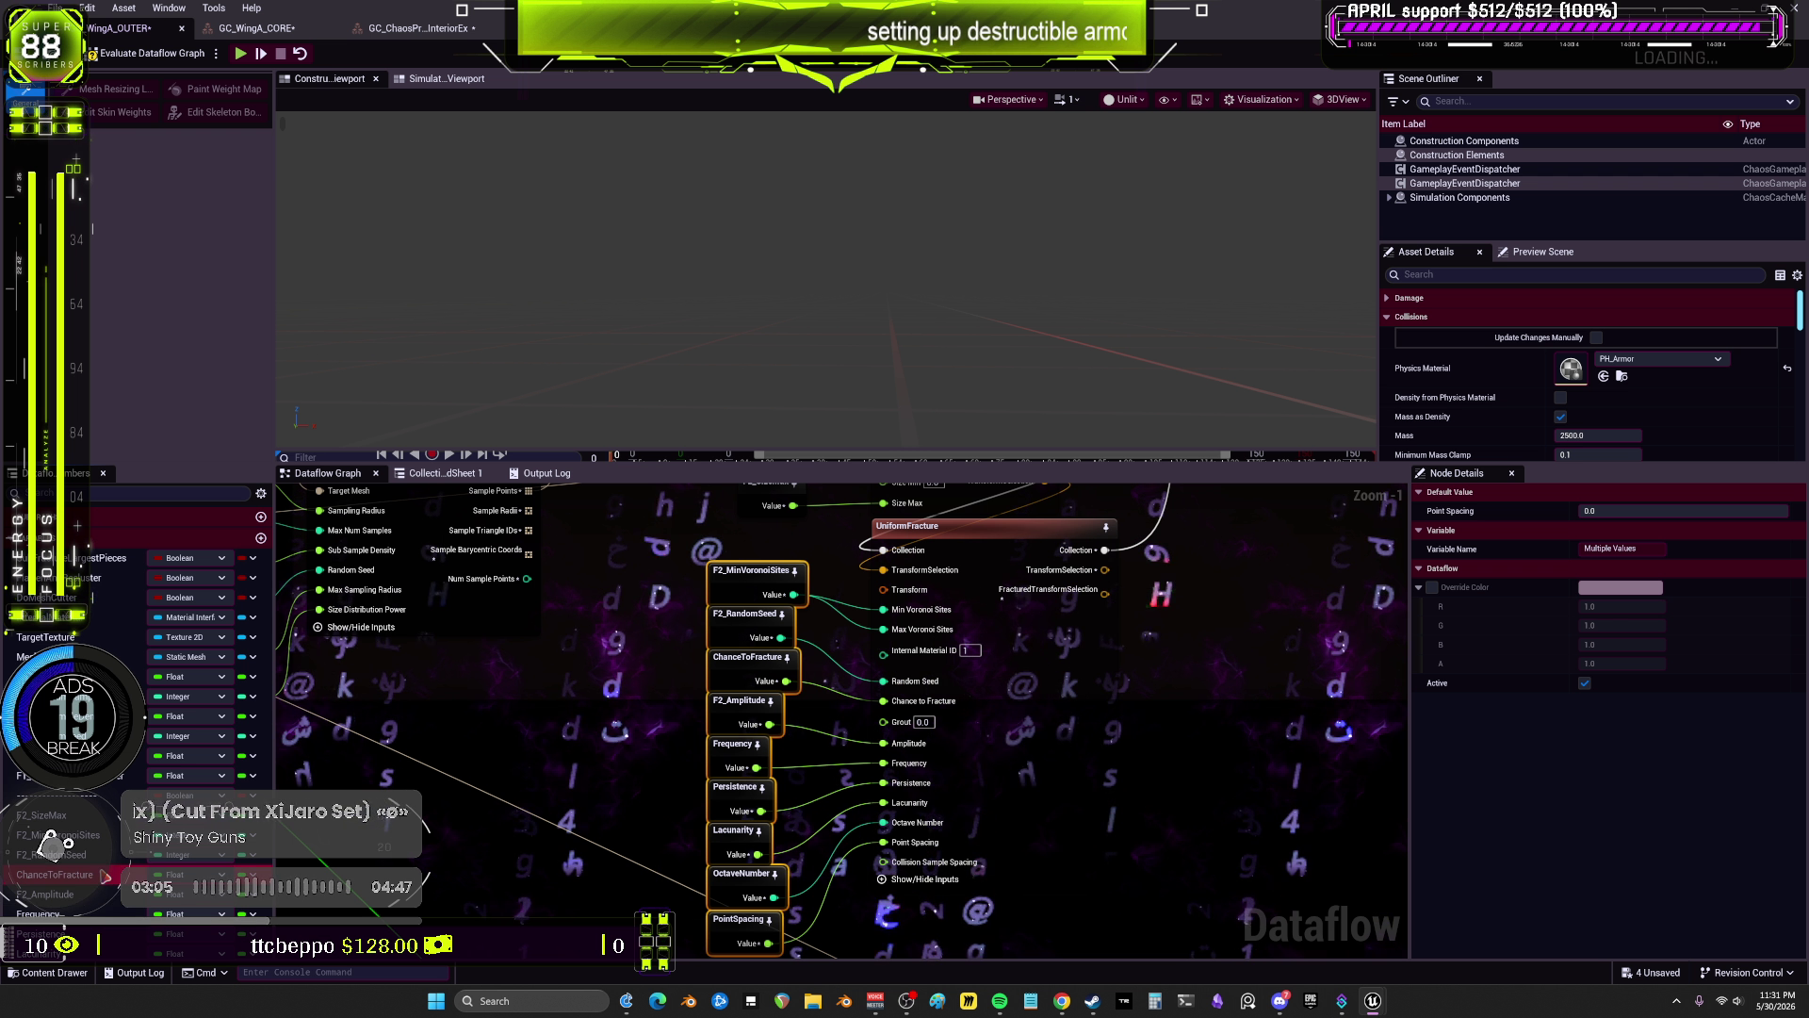
key(Return)
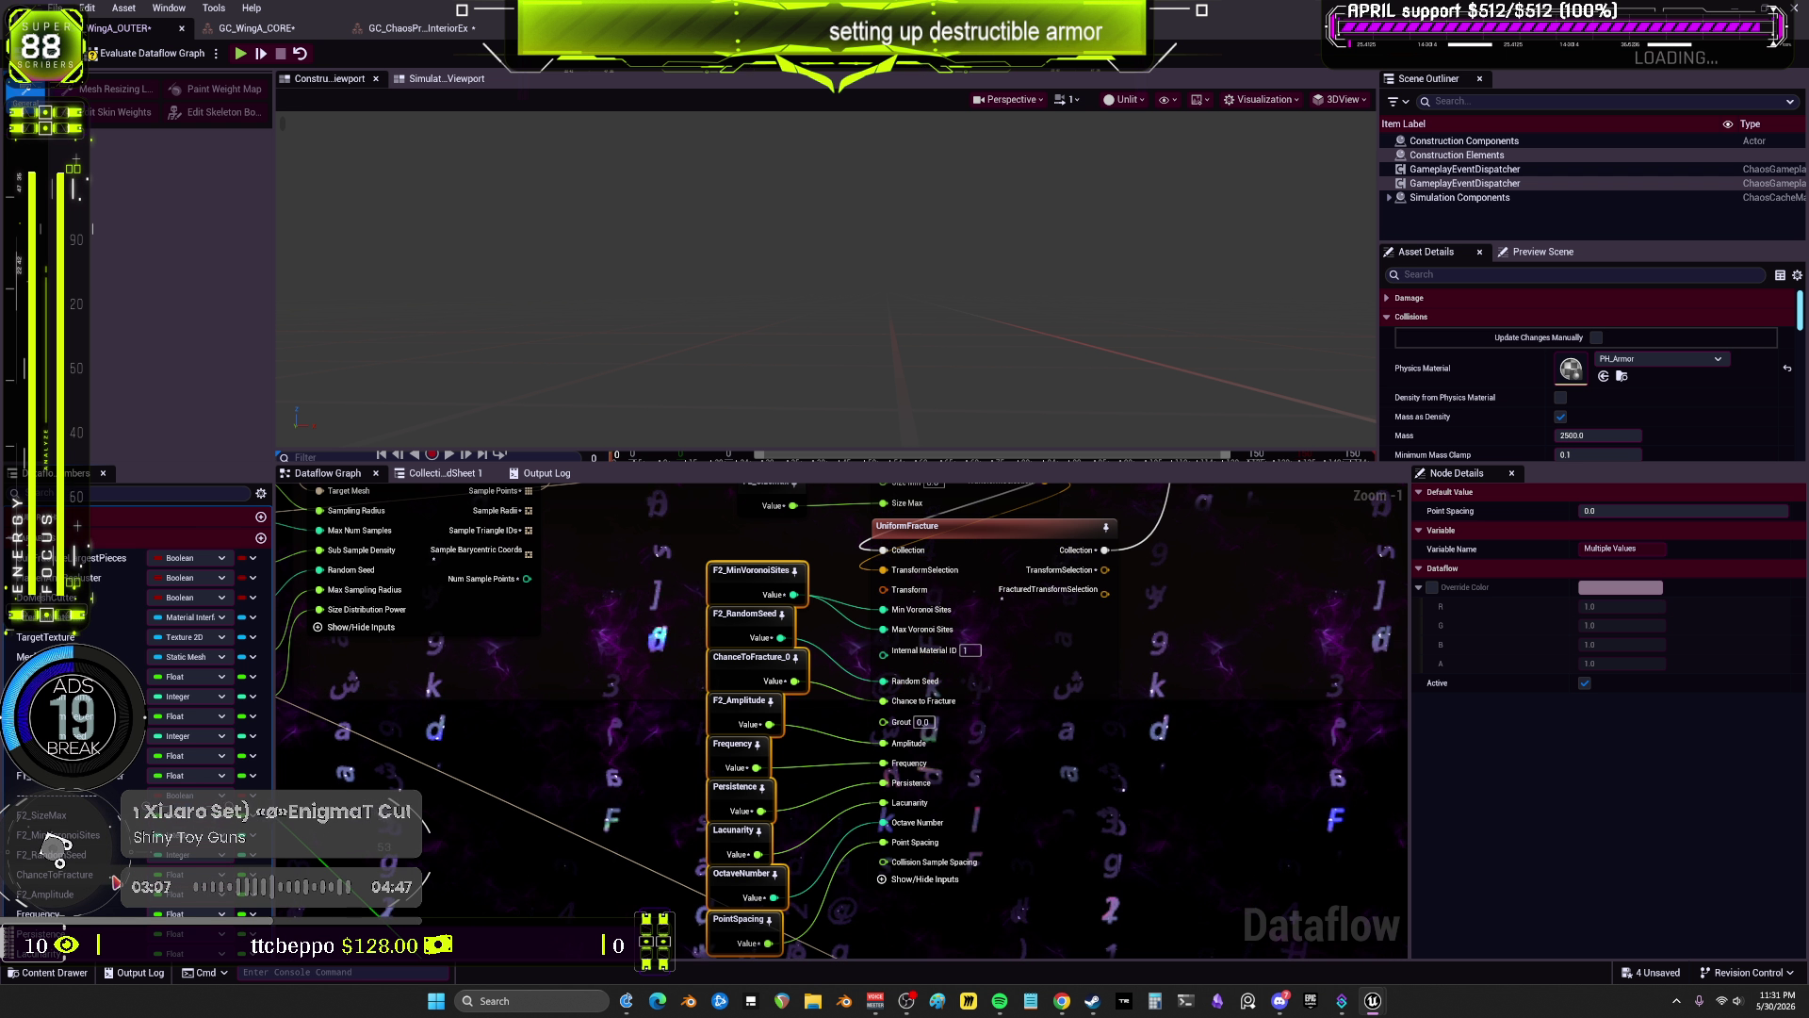
Step: Prefix ChanceToFracture, Frequency and Lacunarity with F2_
key(Home)
text(F2_)
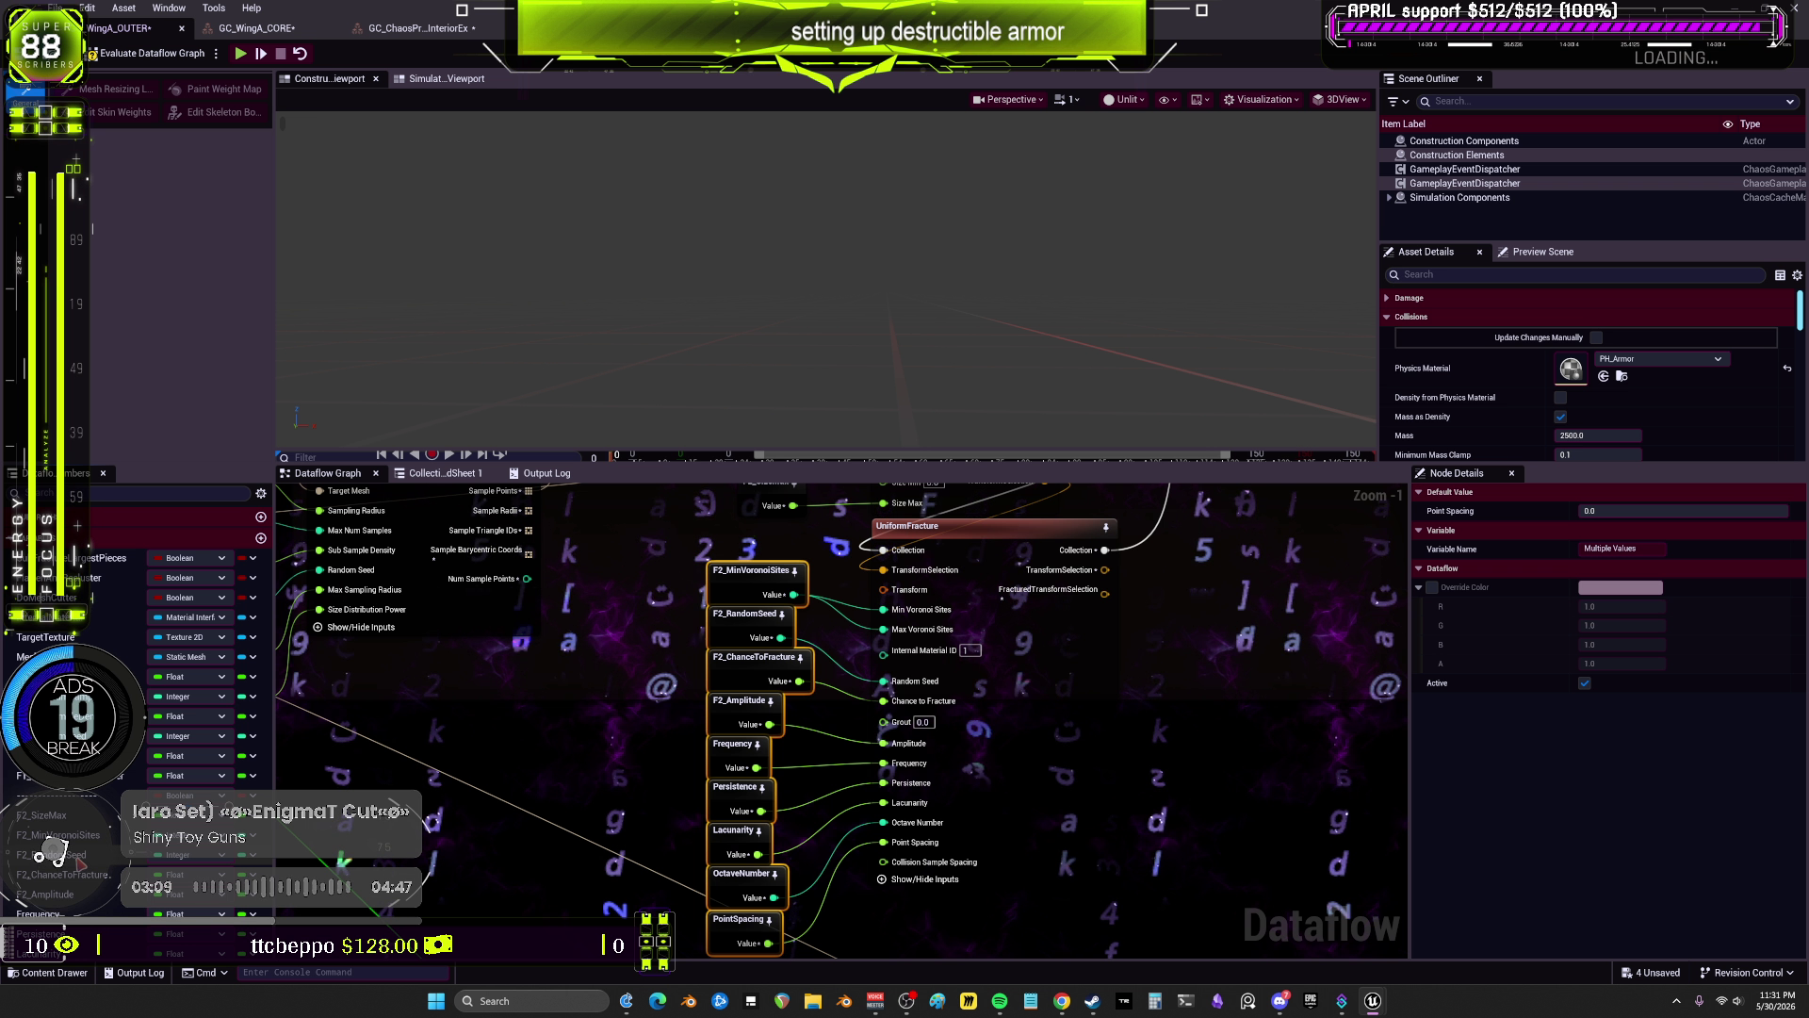
key(Home)
text(F2_)
key(Return)
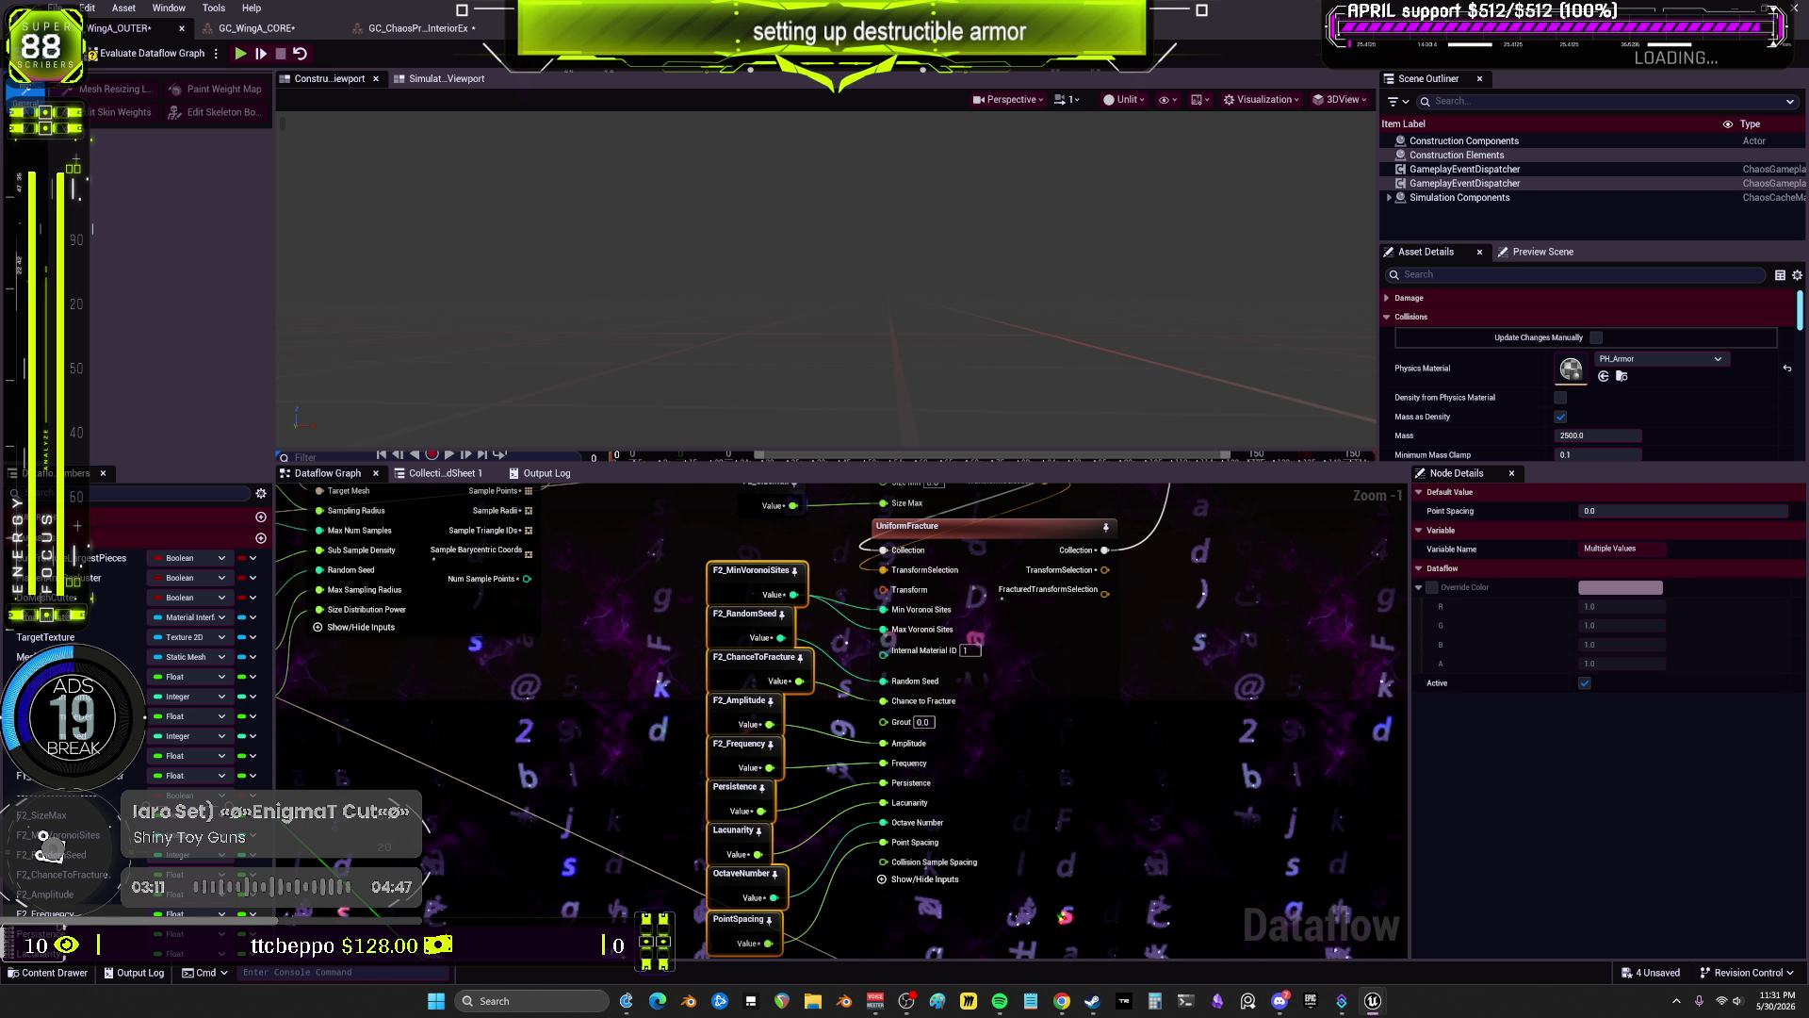
key(Home)
text(F2_)
key(Return)
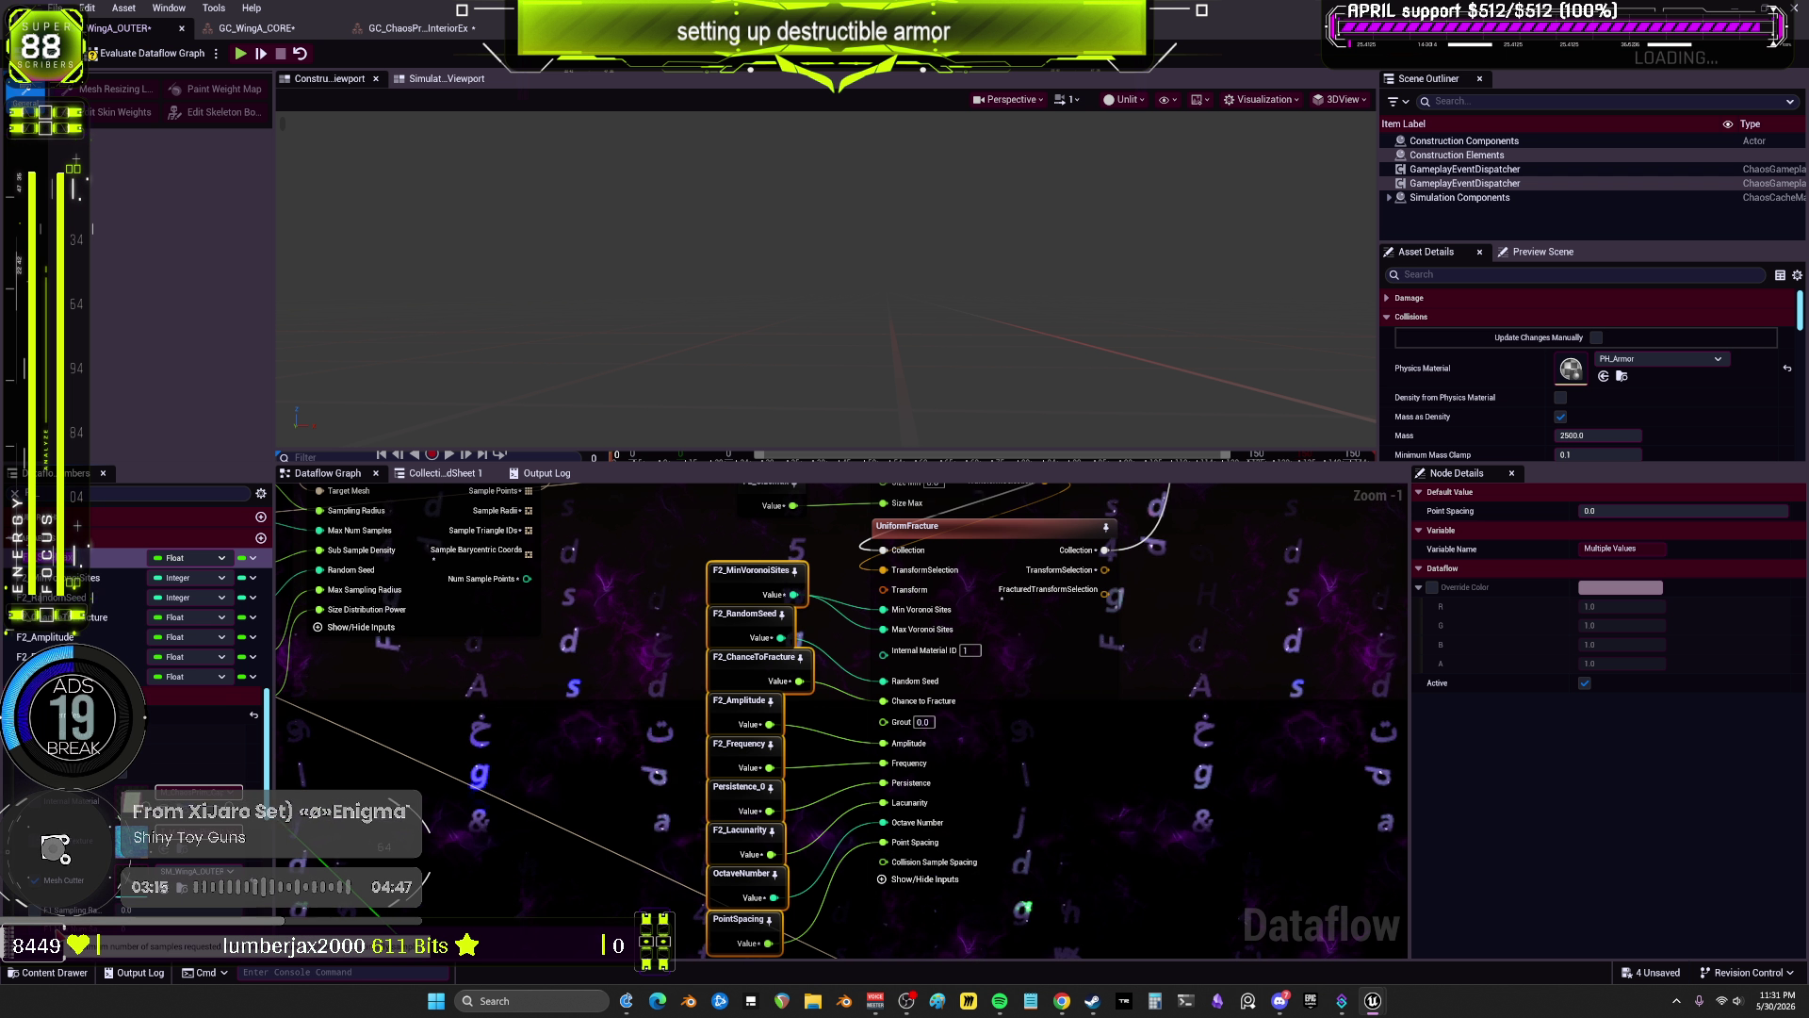
Step: Undo the stray rename and name the Persistence variable F2_Persistence
right_click(89, 657)
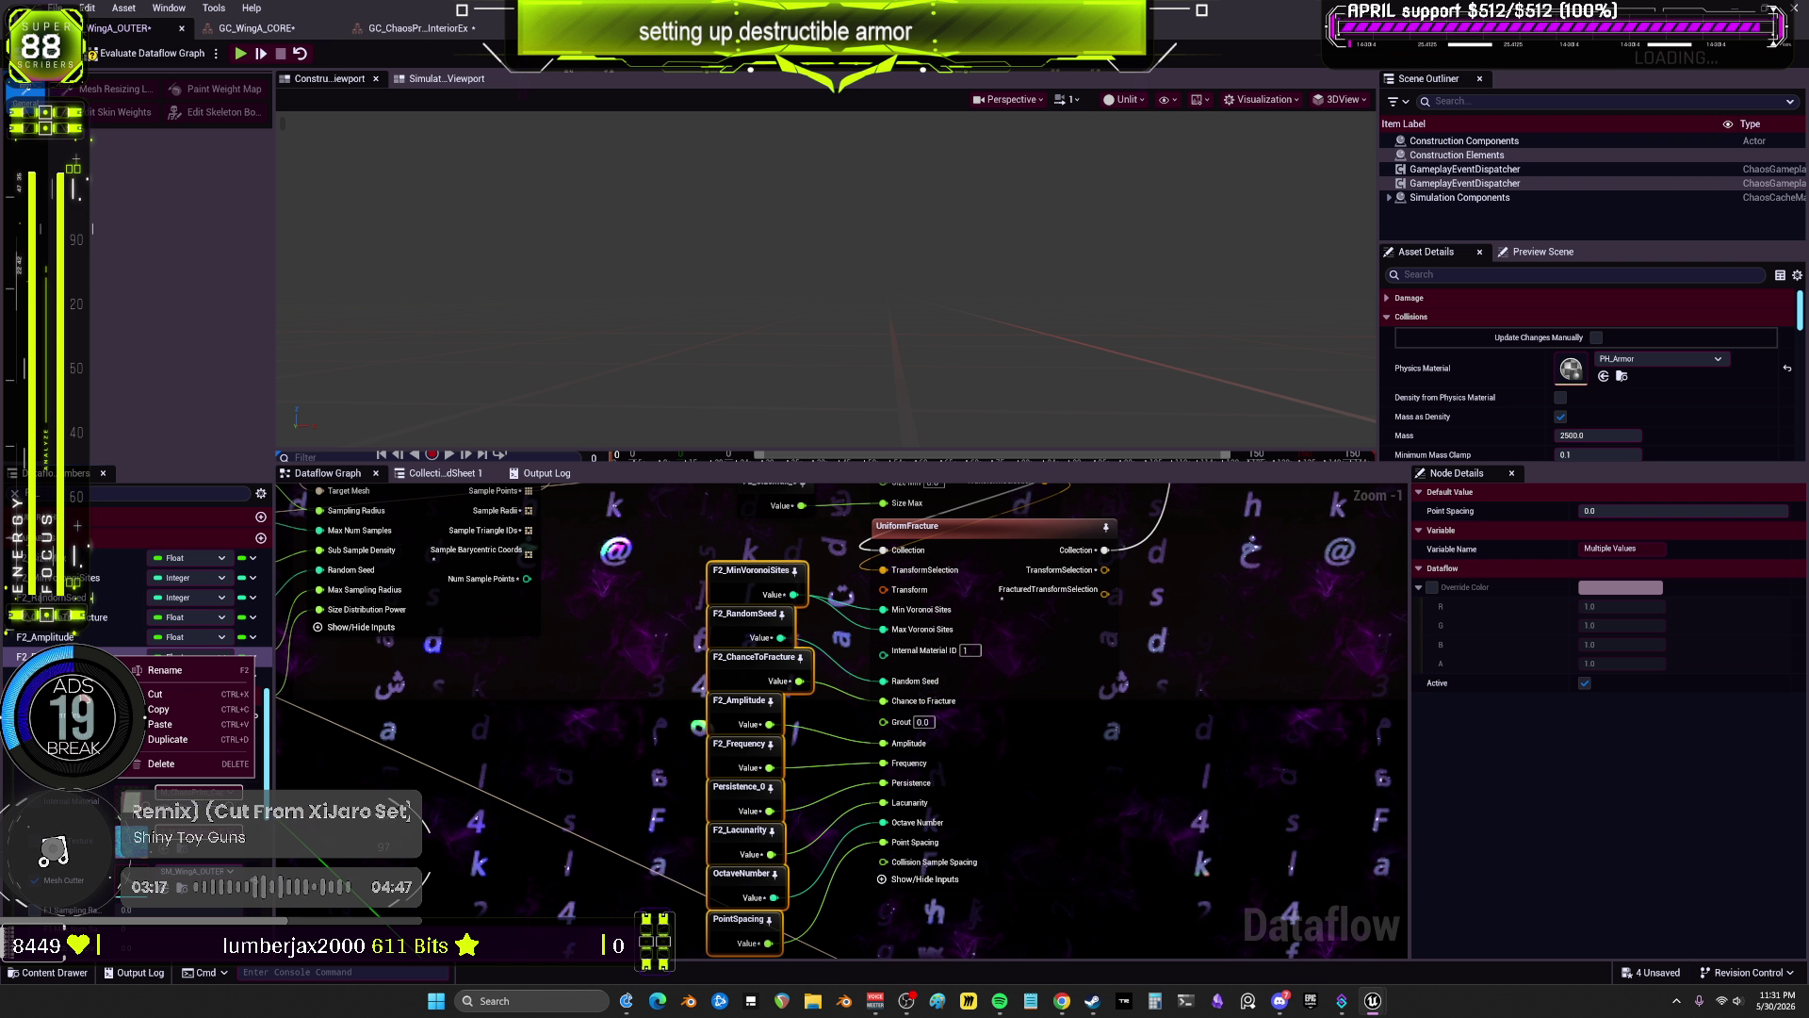
click(411, 720)
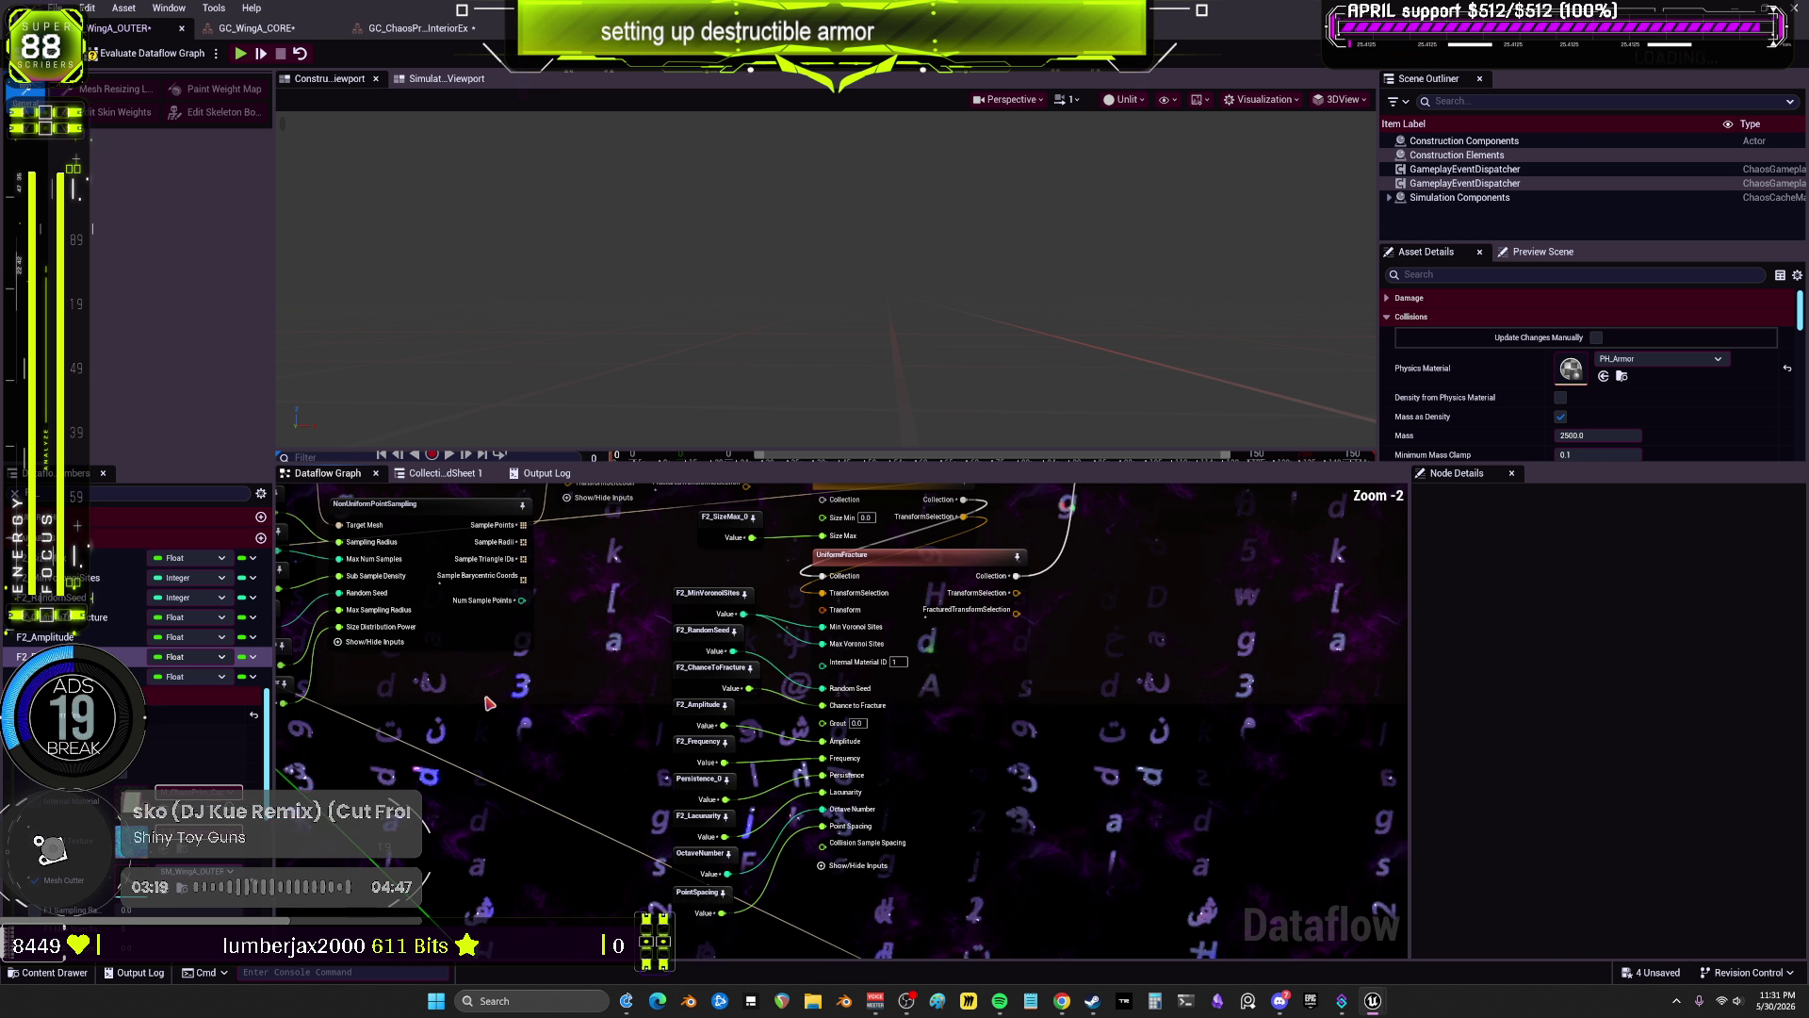
scroll(452, 726, down, 1)
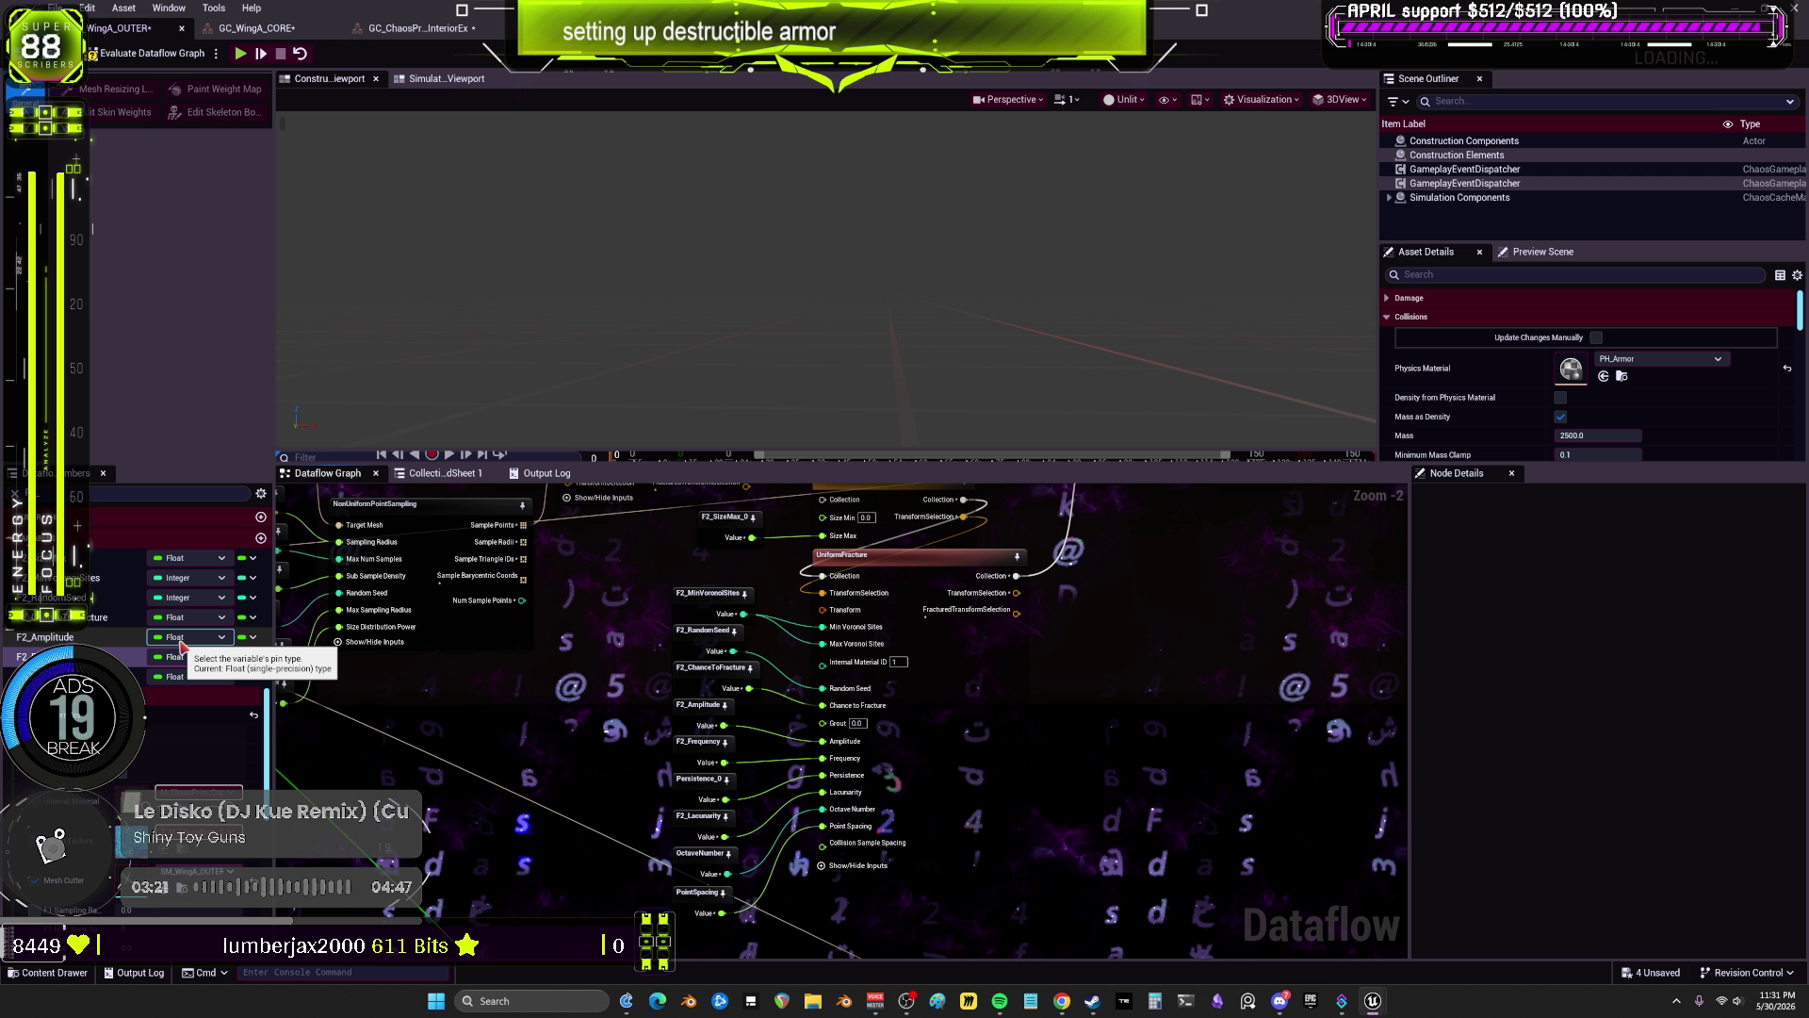
key(ctrl+z)
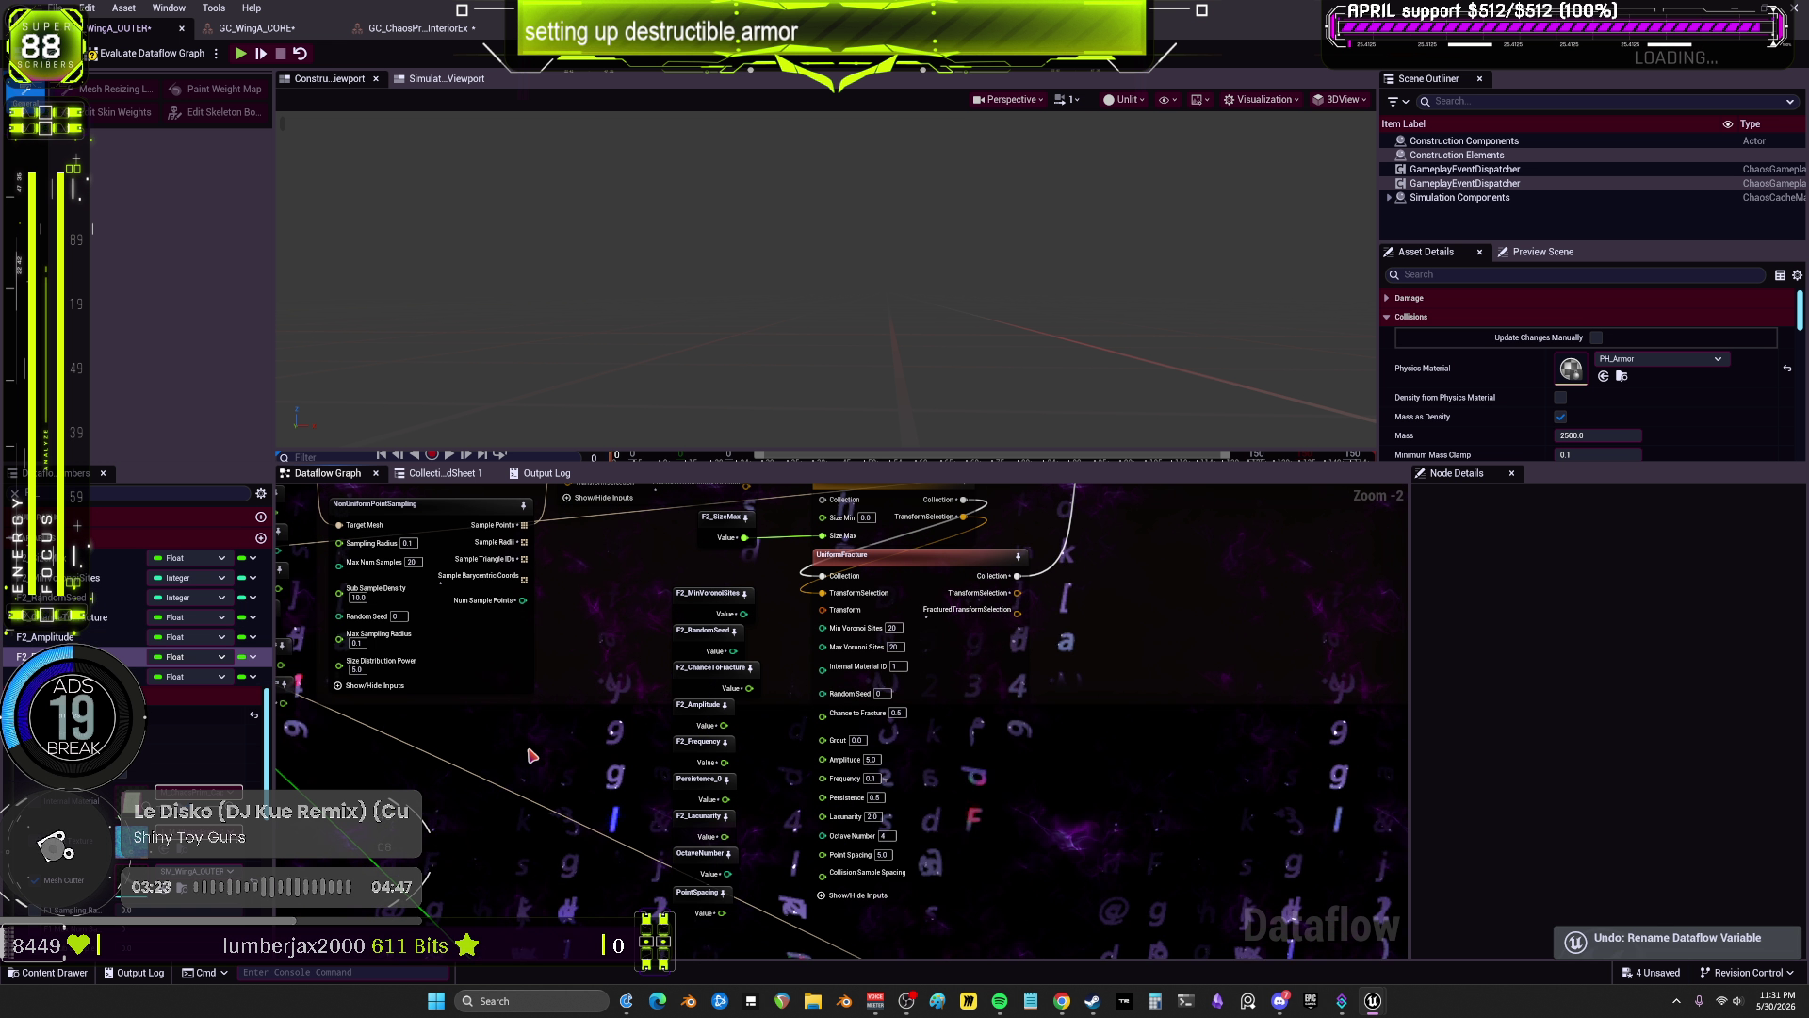
click(697, 892)
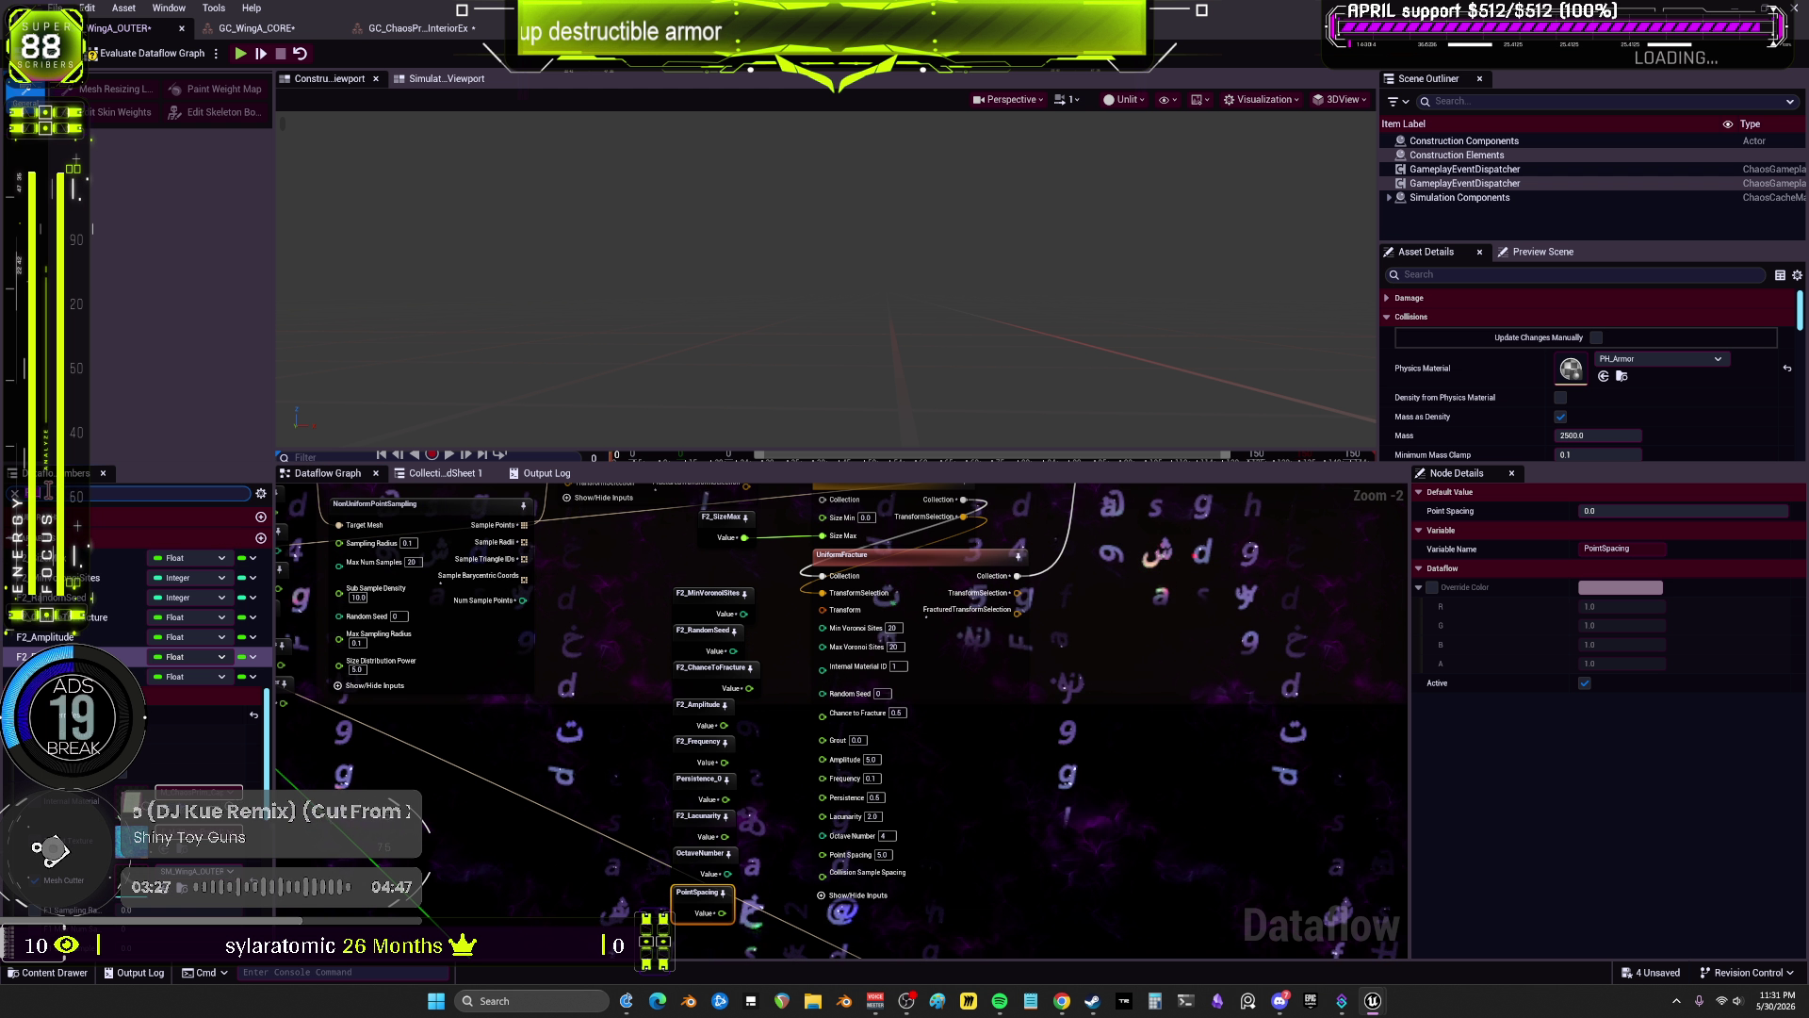
scroll(189, 603, down, 3)
scroll(188, 603, up, 3)
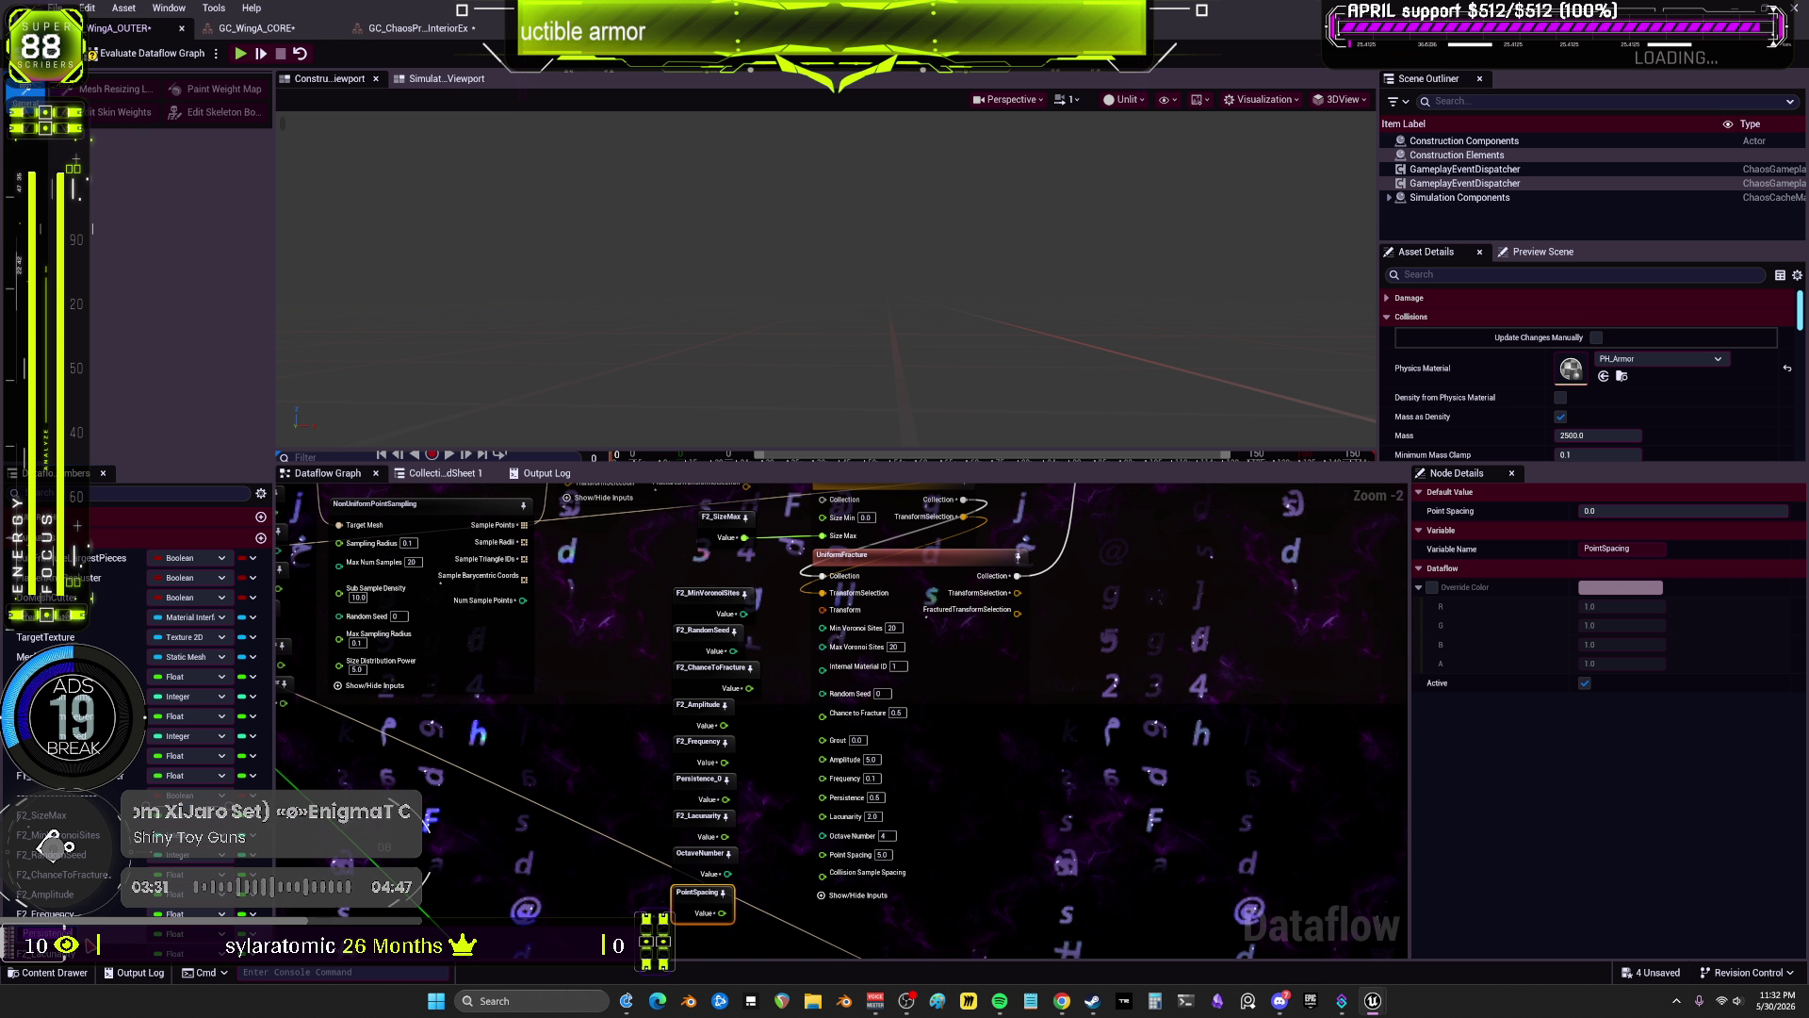
text(F2_Persistence)
key(Return)
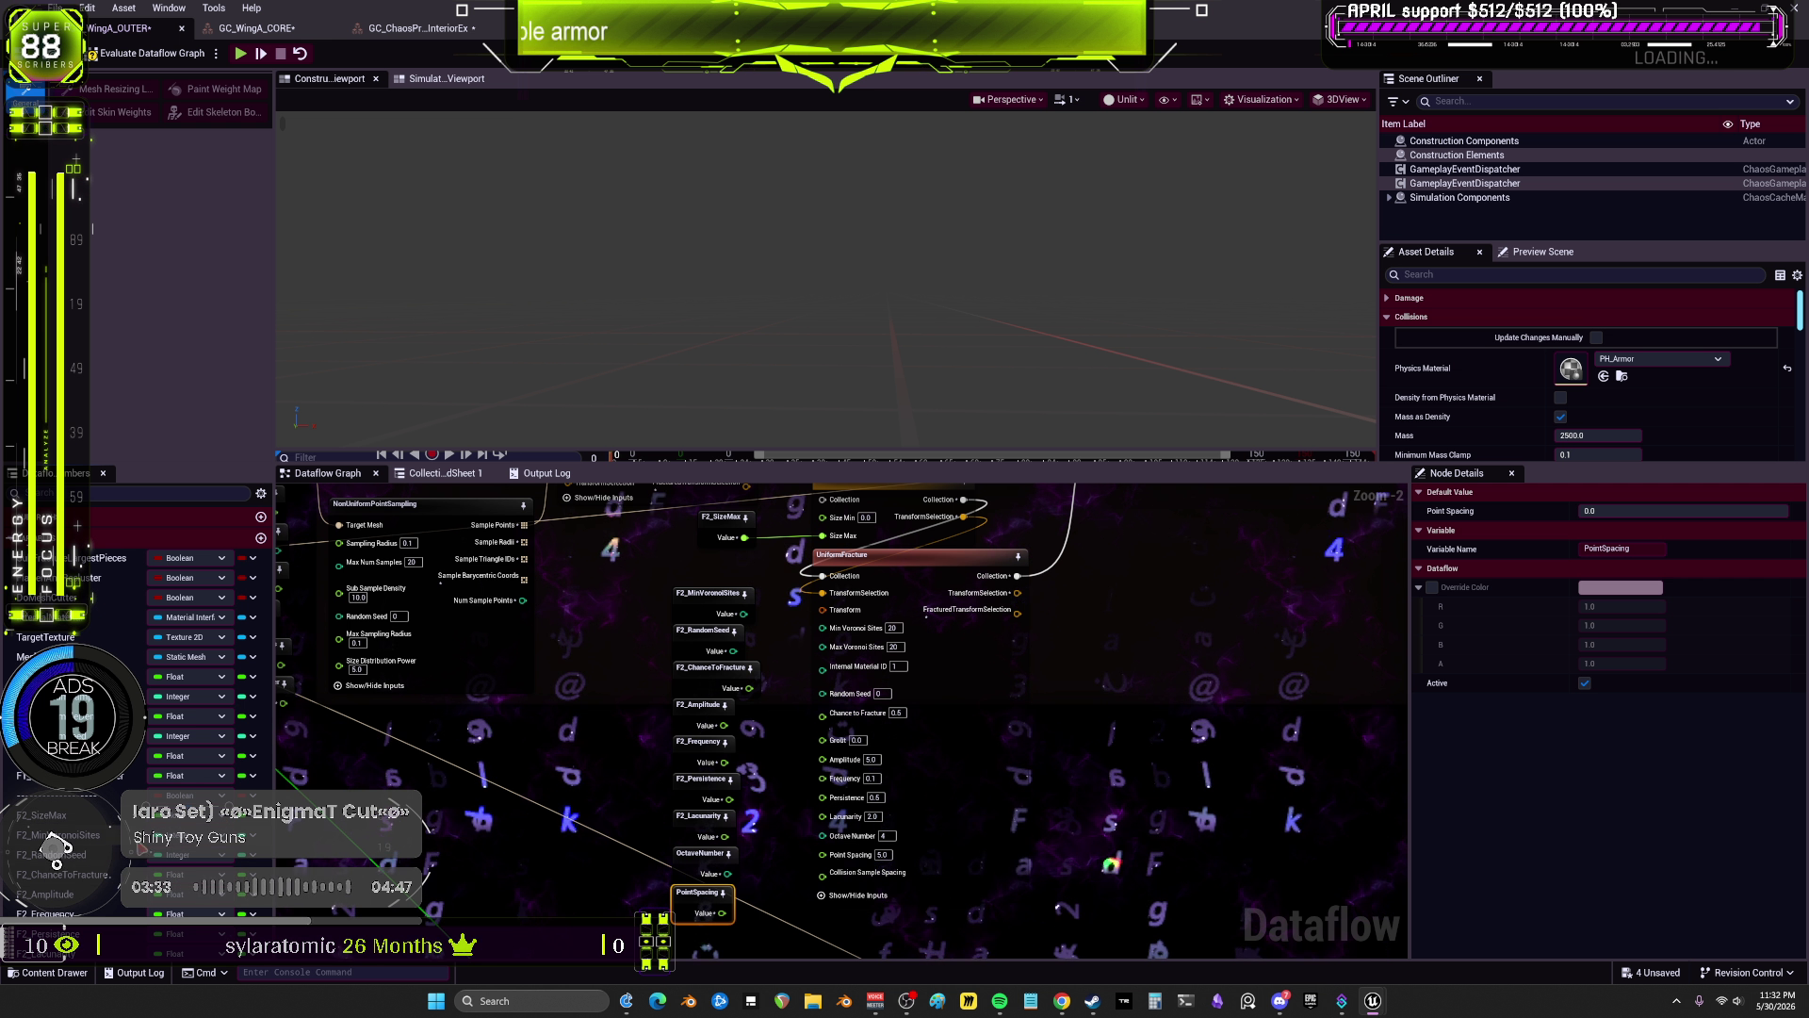
click(802, 623)
scroll(803, 623, up, 2)
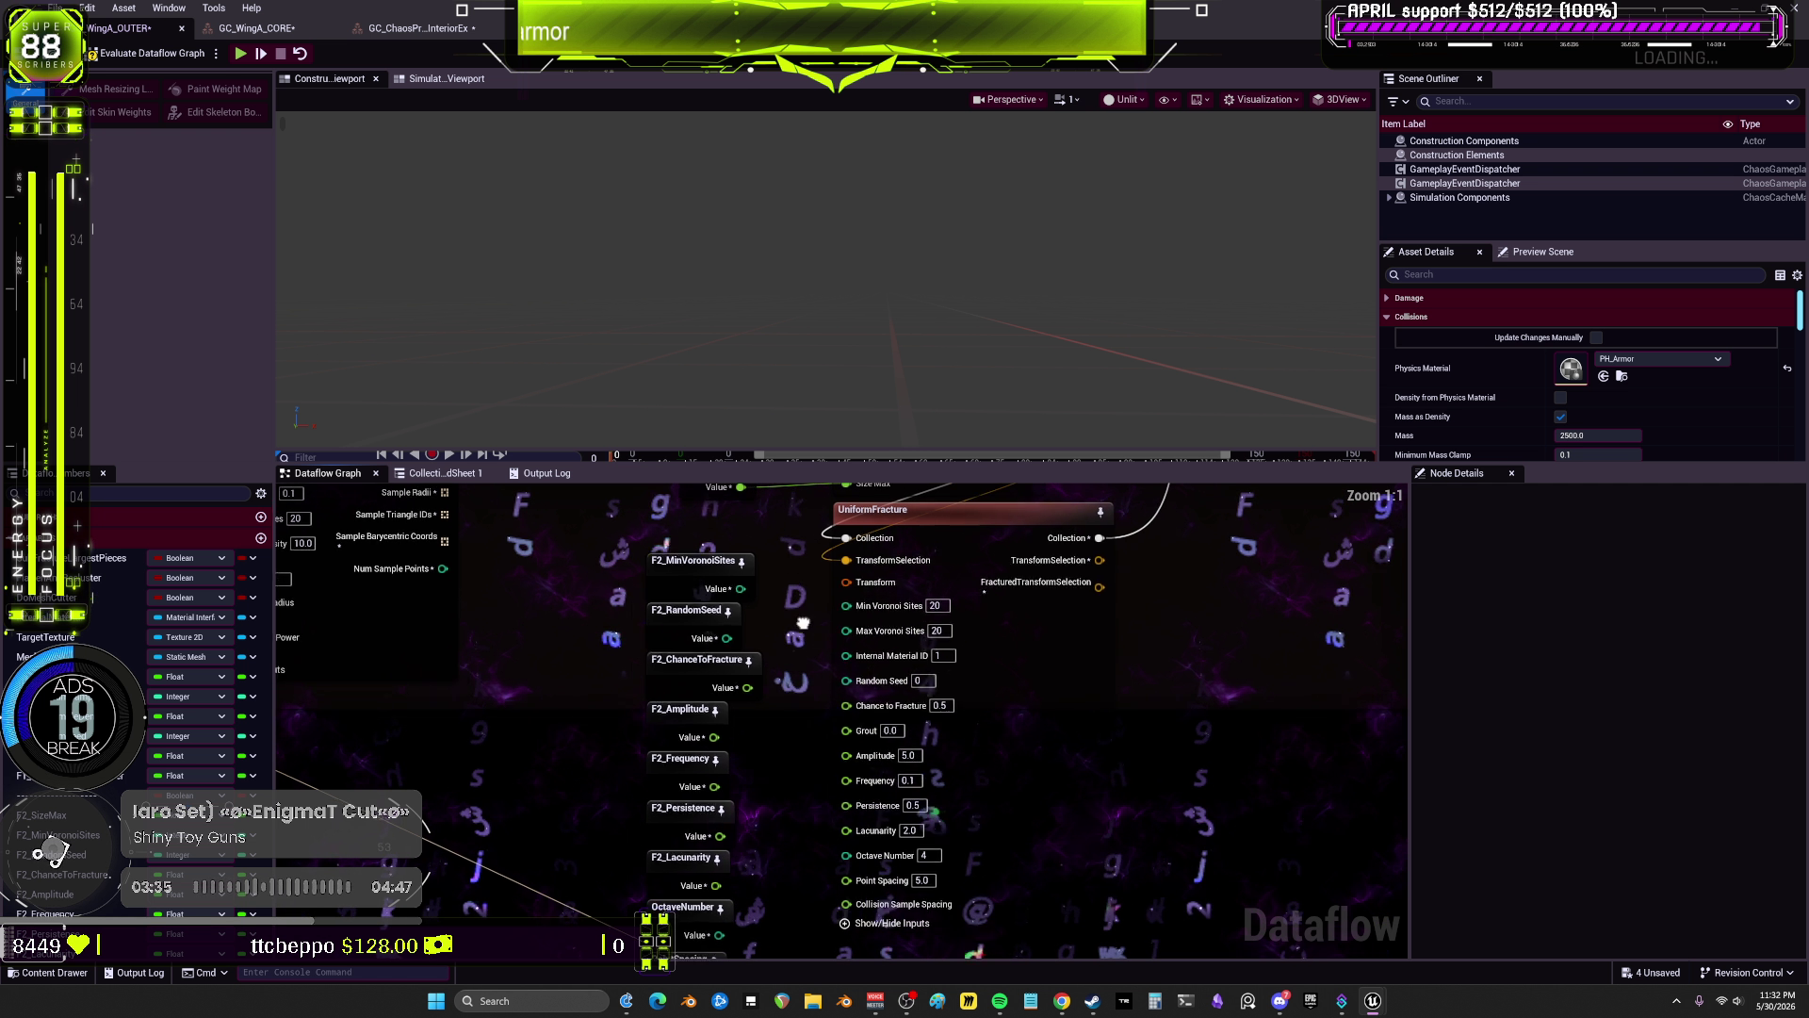
Step: Wire the F2_ Value pins into Min/Max Voronoi Sites, Random Seed, Amplitude, Frequency and Persistence
mouse_move(809, 596)
mouse_down()
mouse_move(702, 581)
mouse_move(809, 619)
mouse_up()
mouse_move(689, 630)
mouse_down()
mouse_move(808, 664)
mouse_move(782, 688)
mouse_move(808, 735)
mouse_up()
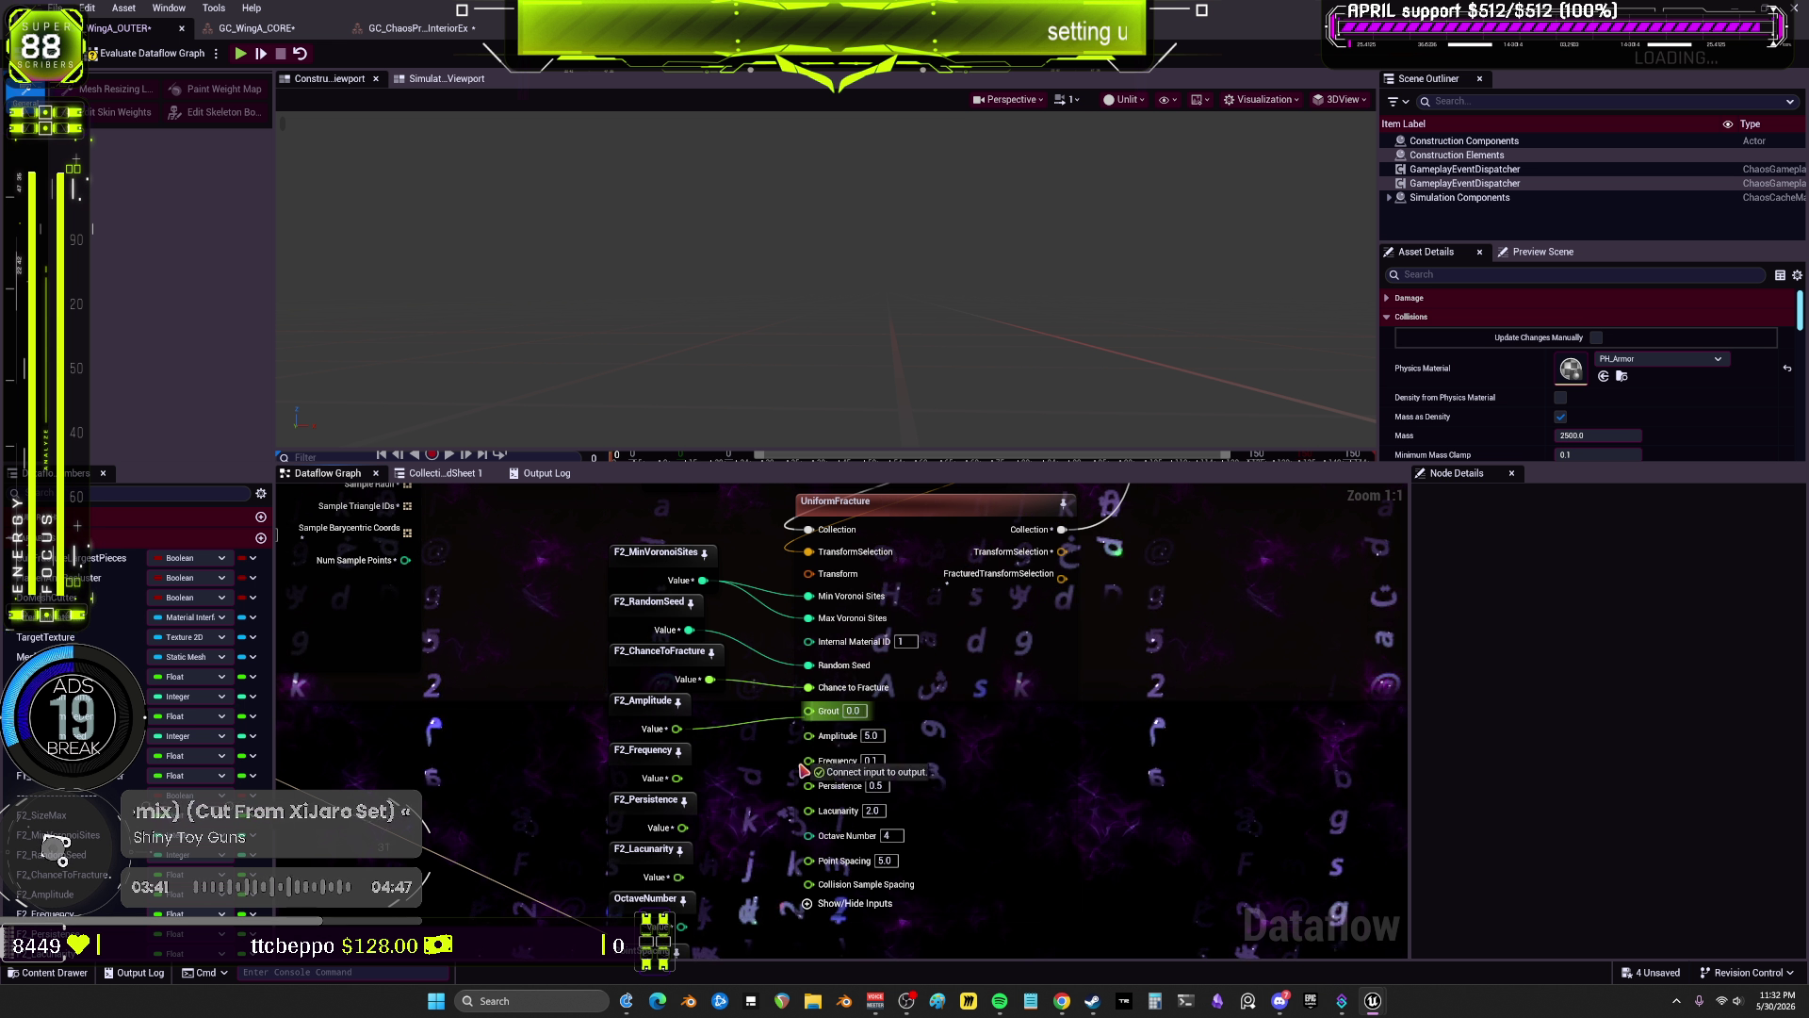
drag(676, 778, 809, 758)
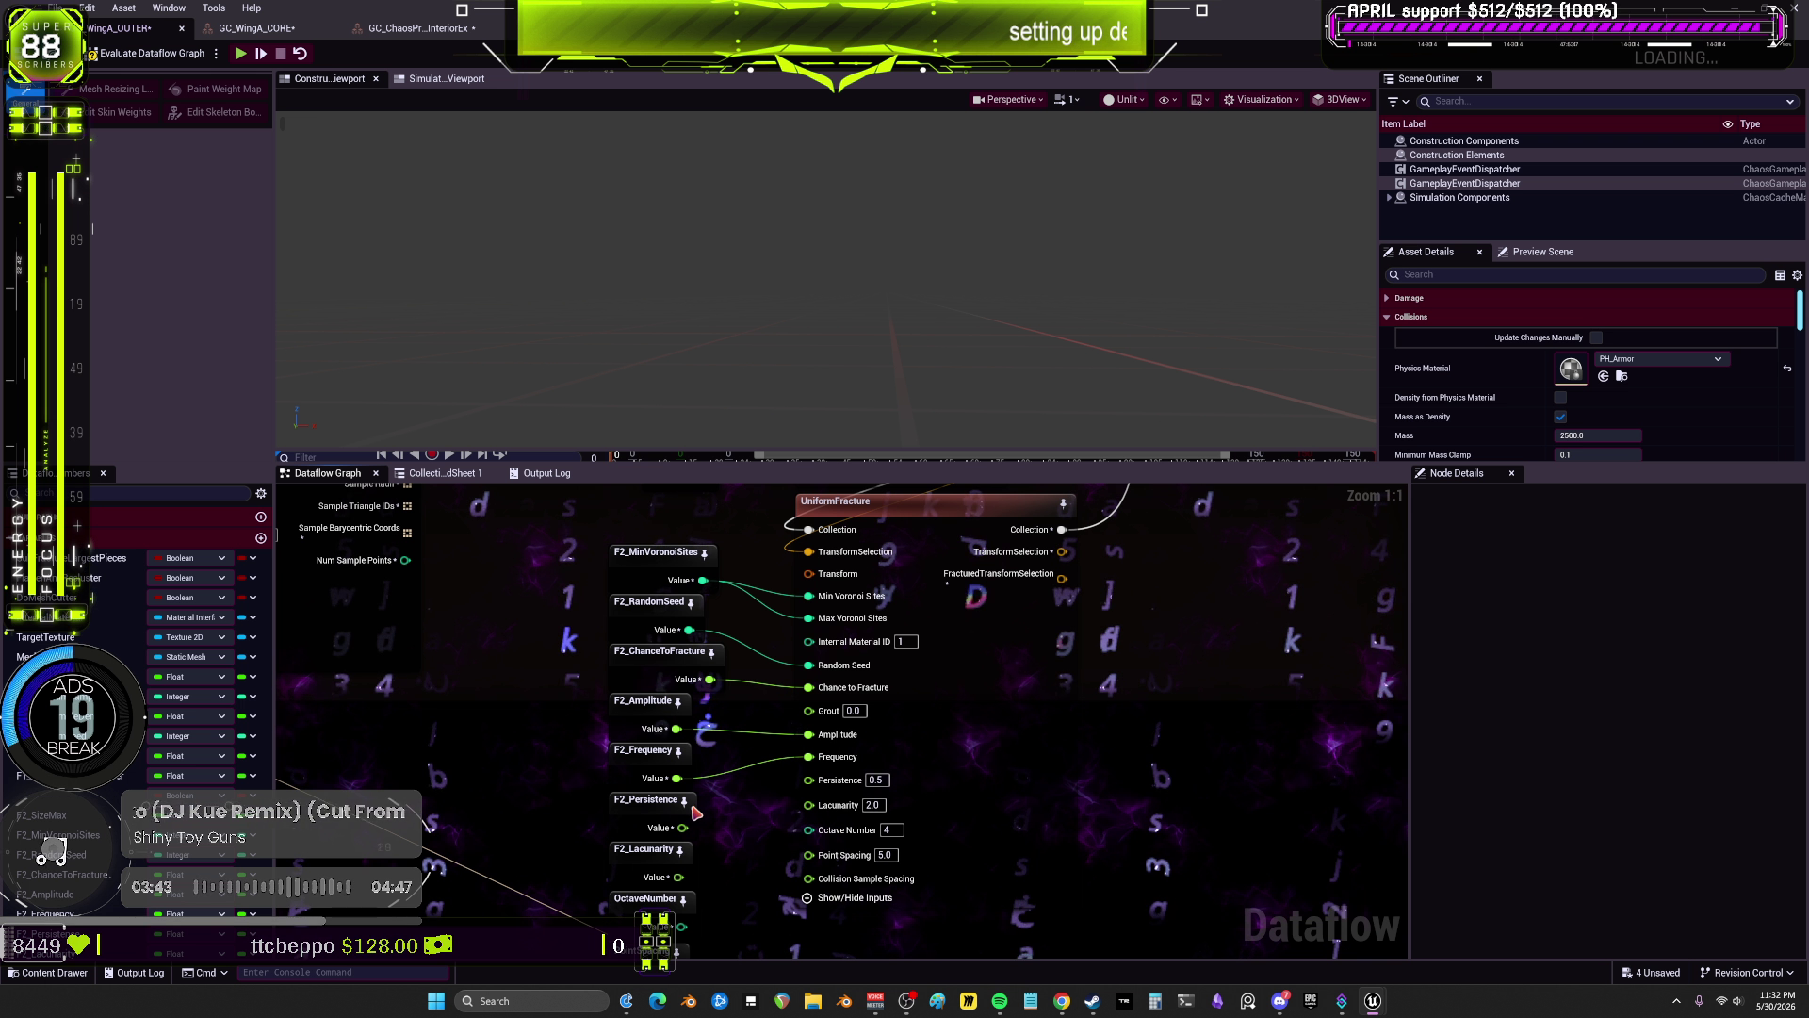
drag(683, 827, 809, 778)
drag(683, 877, 682, 868)
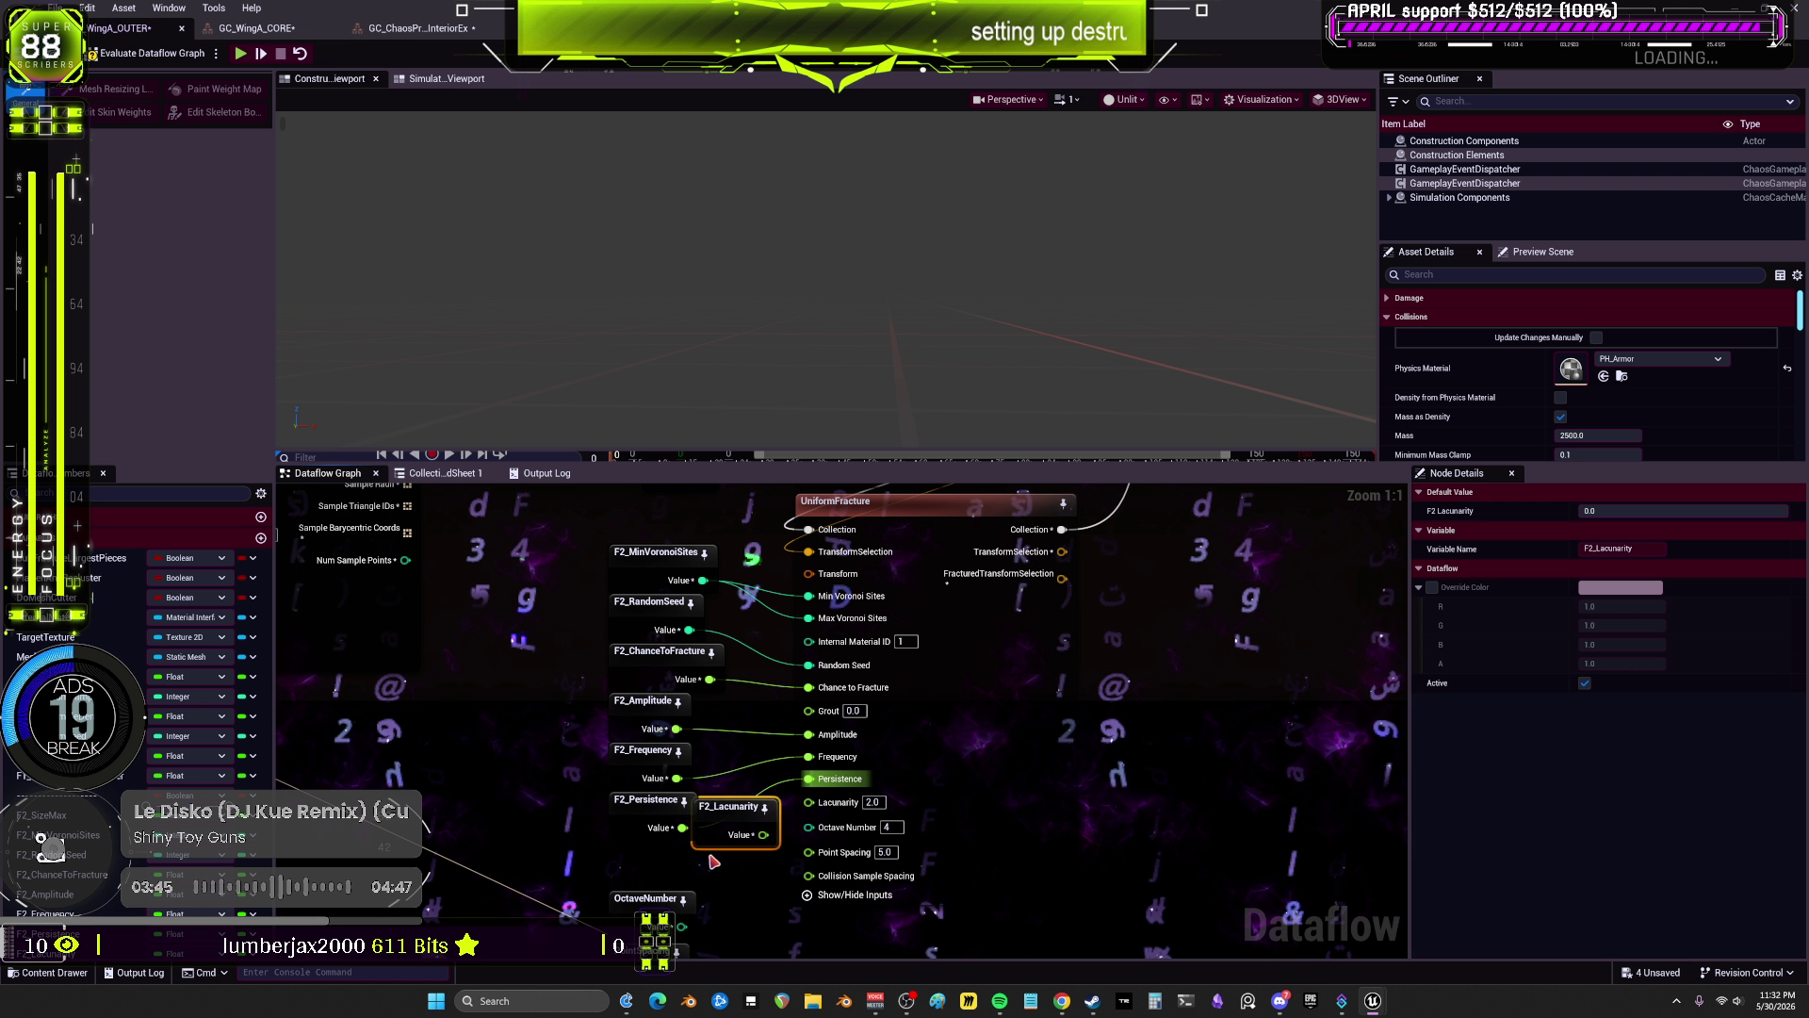
scroll(775, 858, down, 3)
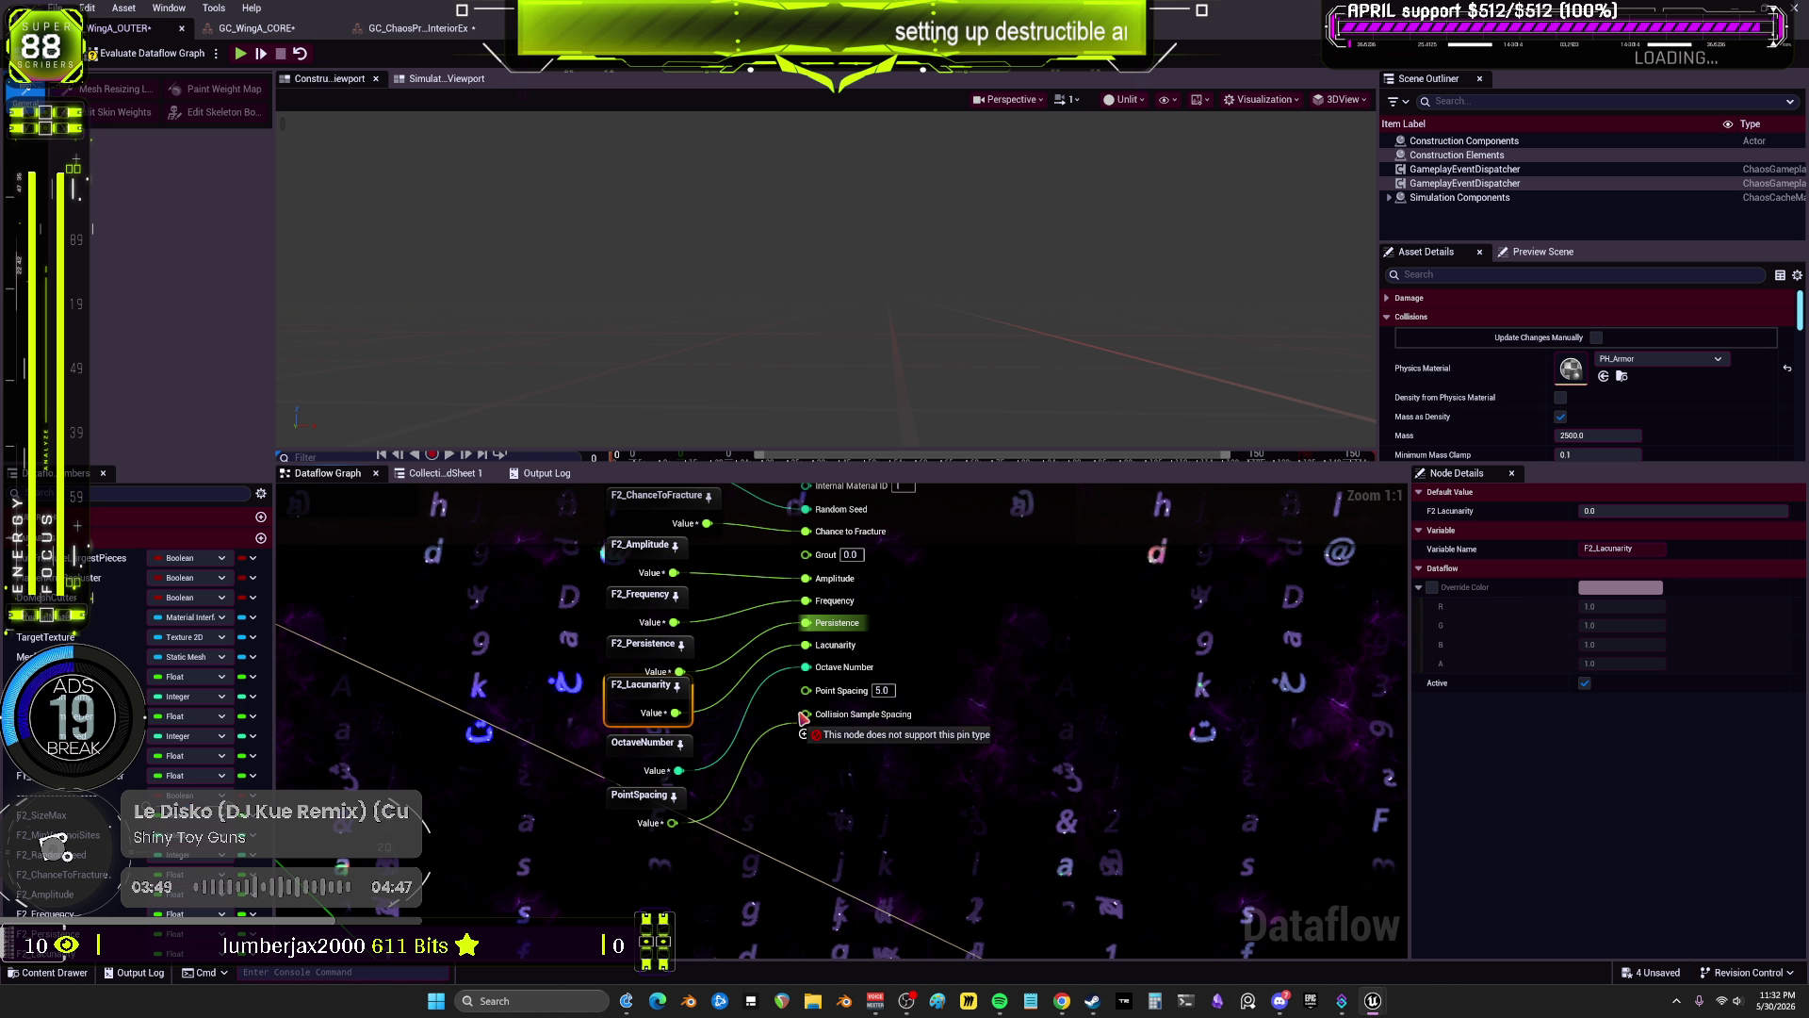
scroll(958, 724, down, 4)
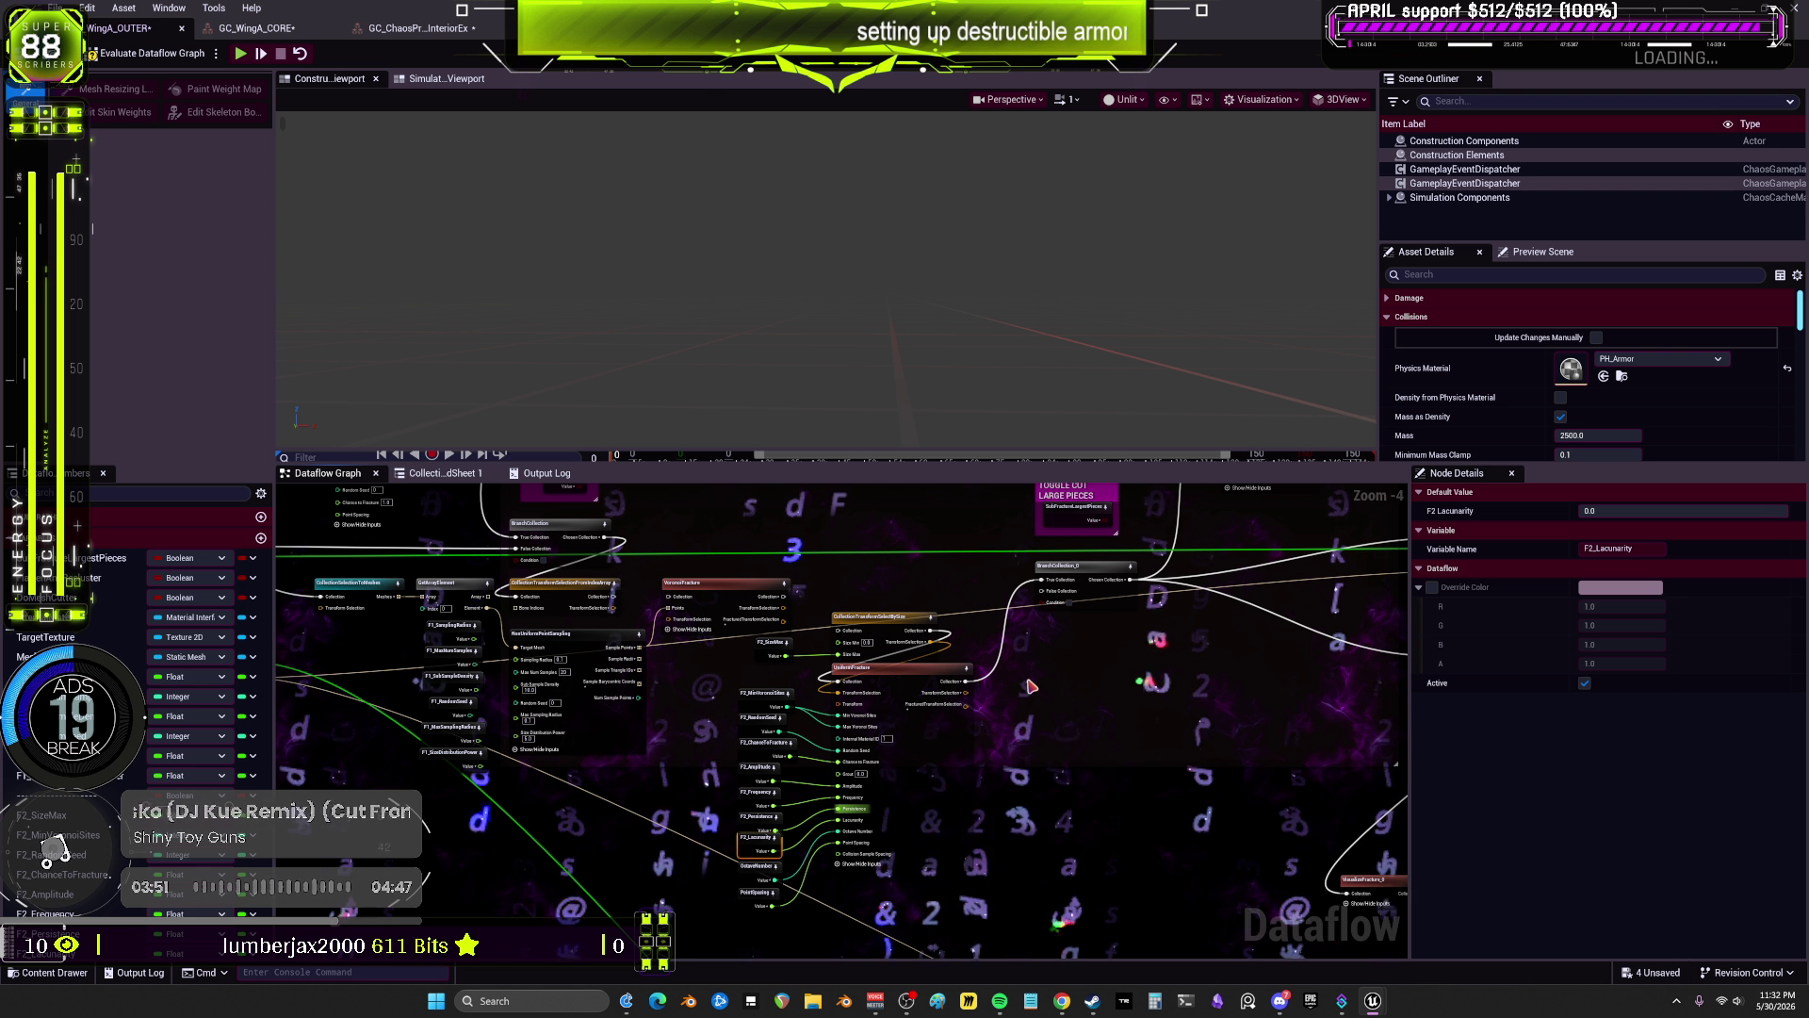
Step: Connect SubFractureLargestPieces to BranchCollection_0's Condition pin
scroll(952, 725, up, 3)
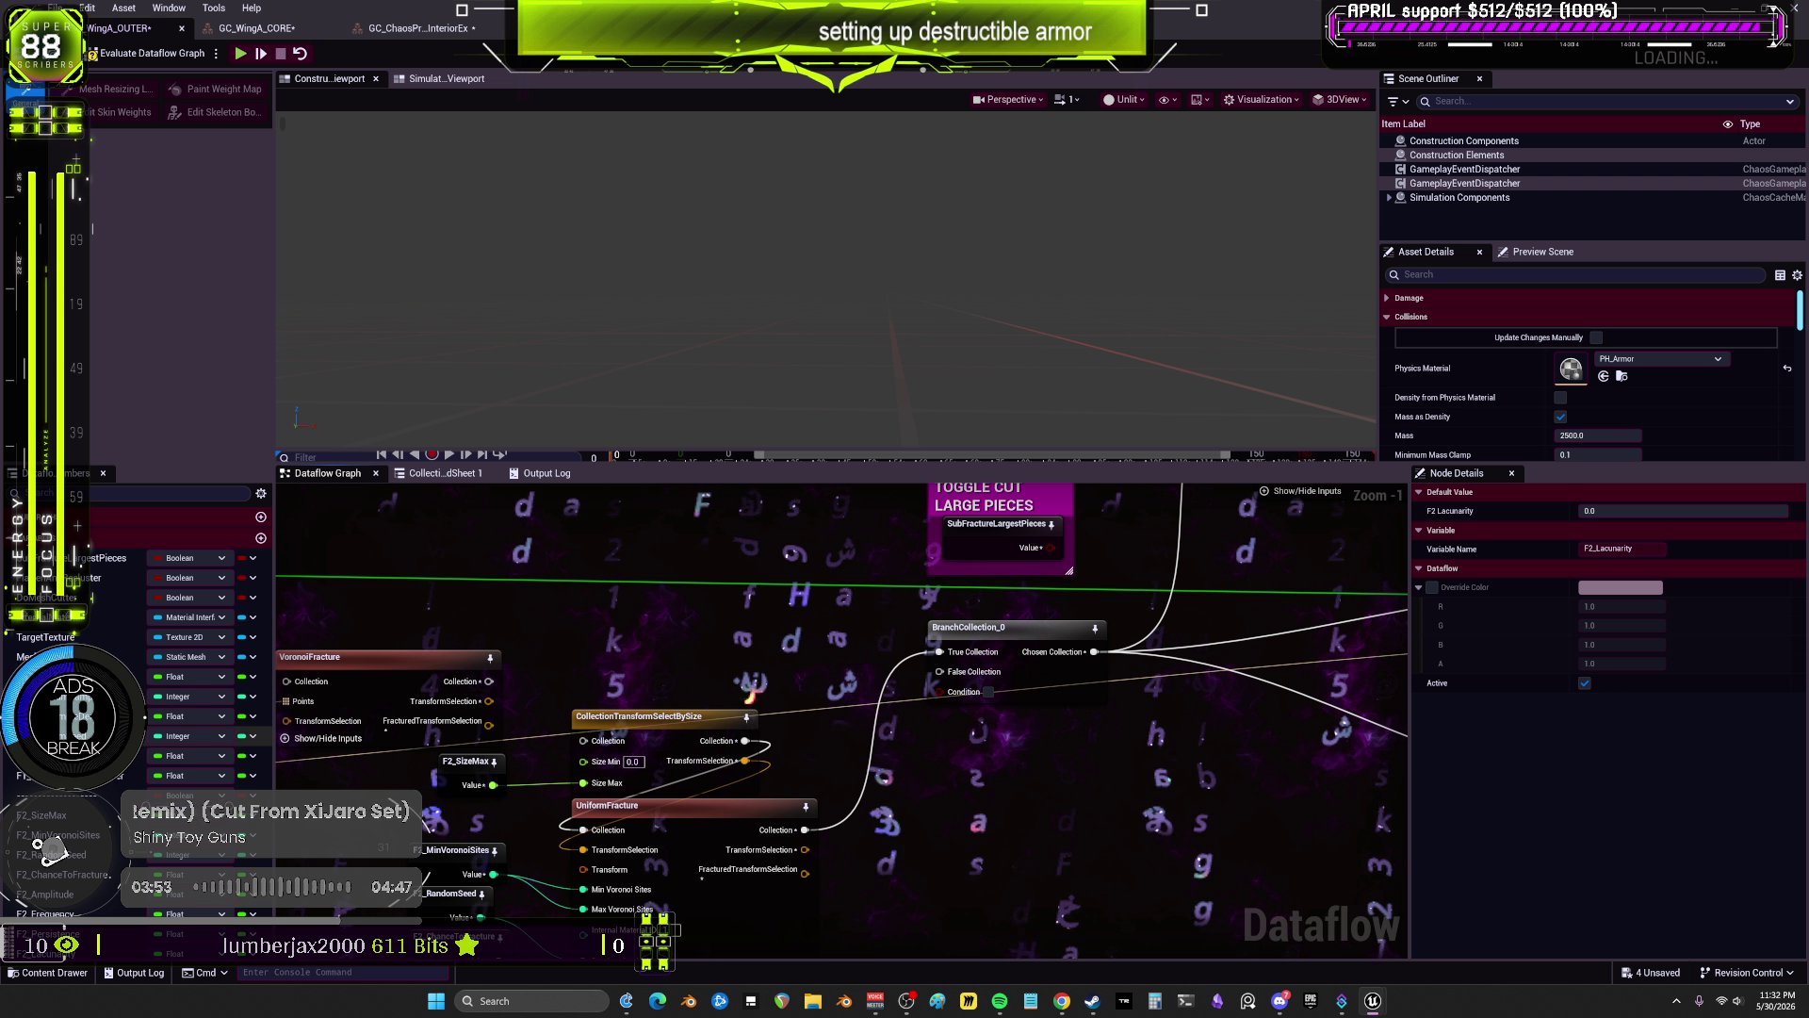
drag(99, 558, 805, 622)
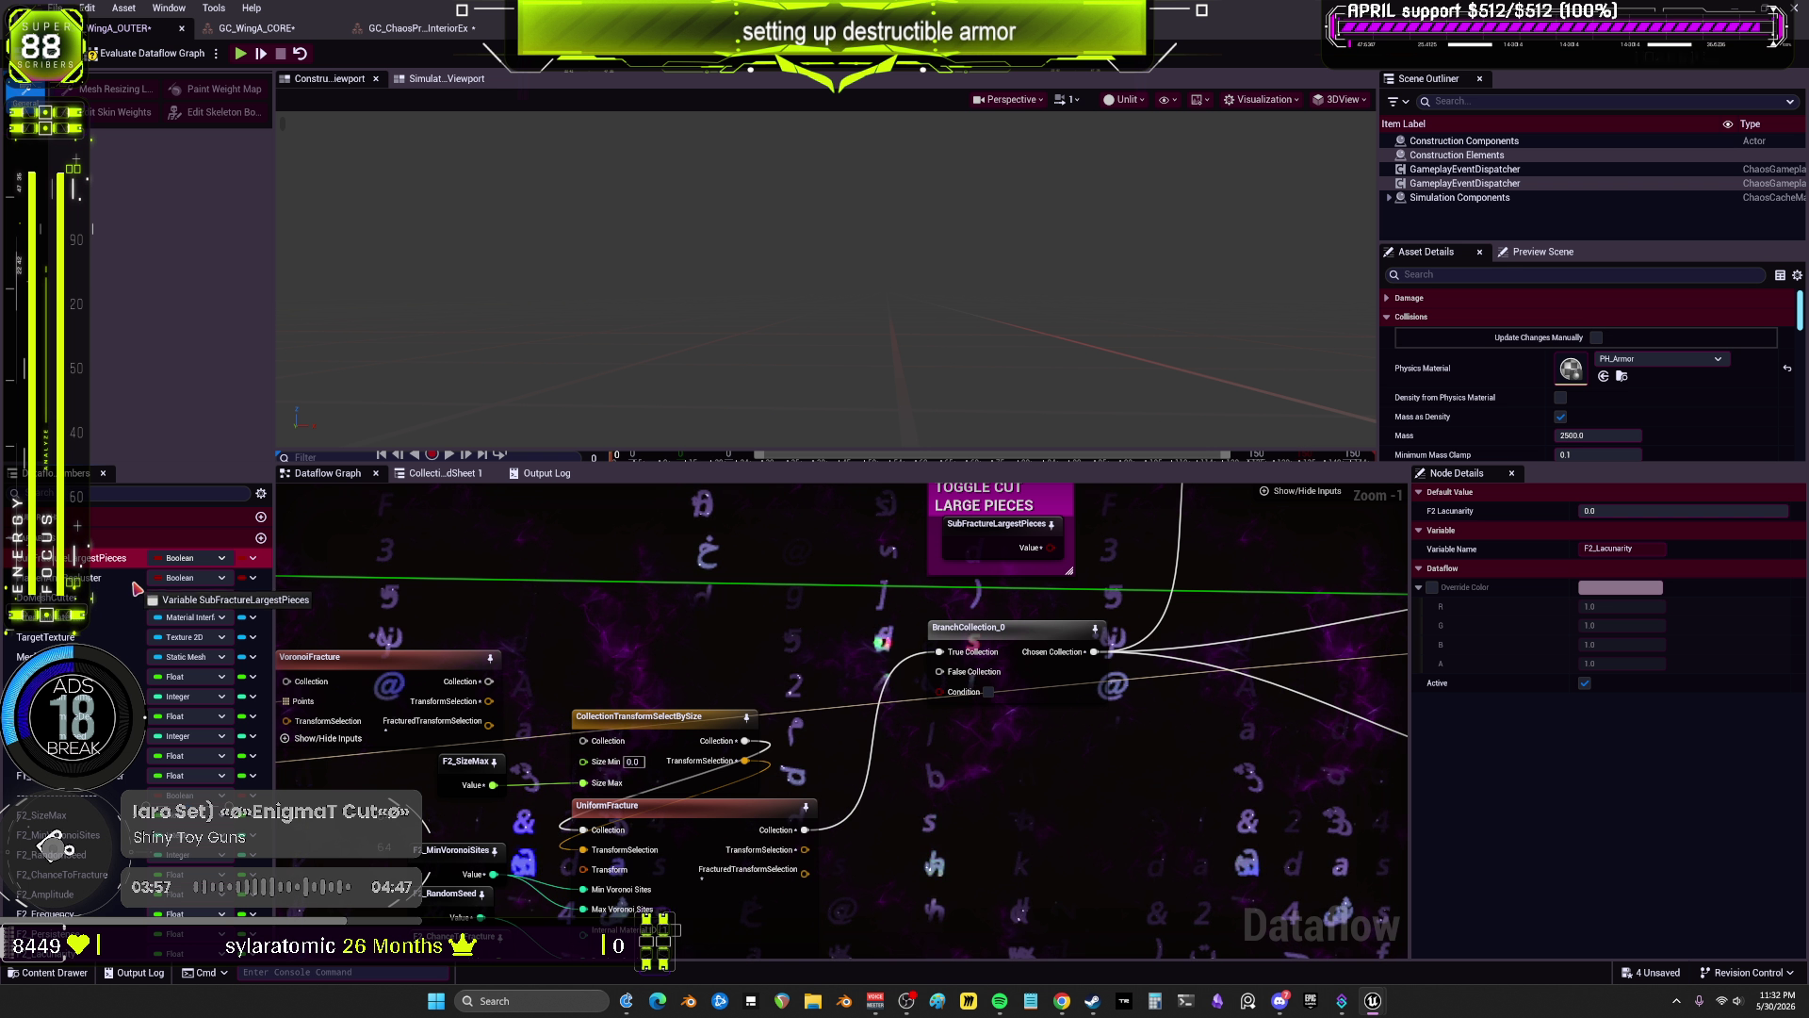
drag(137, 589, 91, 569)
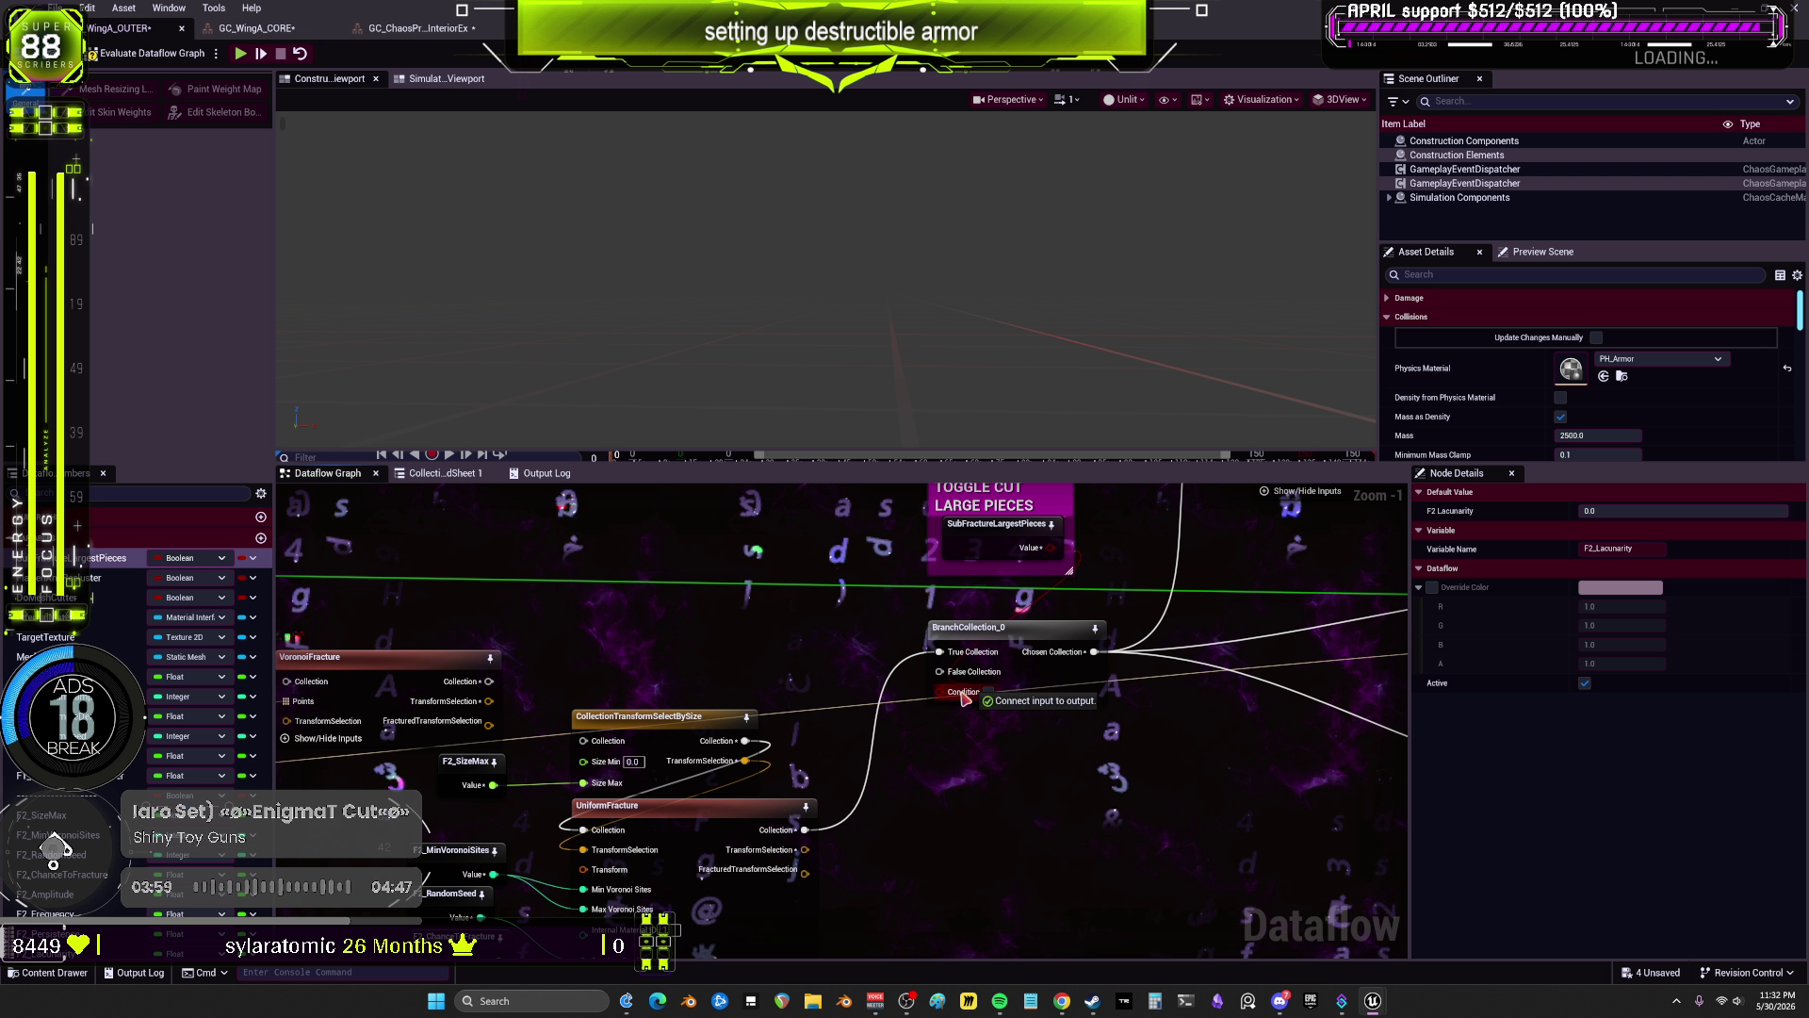
drag(957, 698, 956, 697)
Step: Wire VoronoiFracture's Collection output into CollectionTransformSelectBySize's Collection input
scroll(537, 610, down, 2)
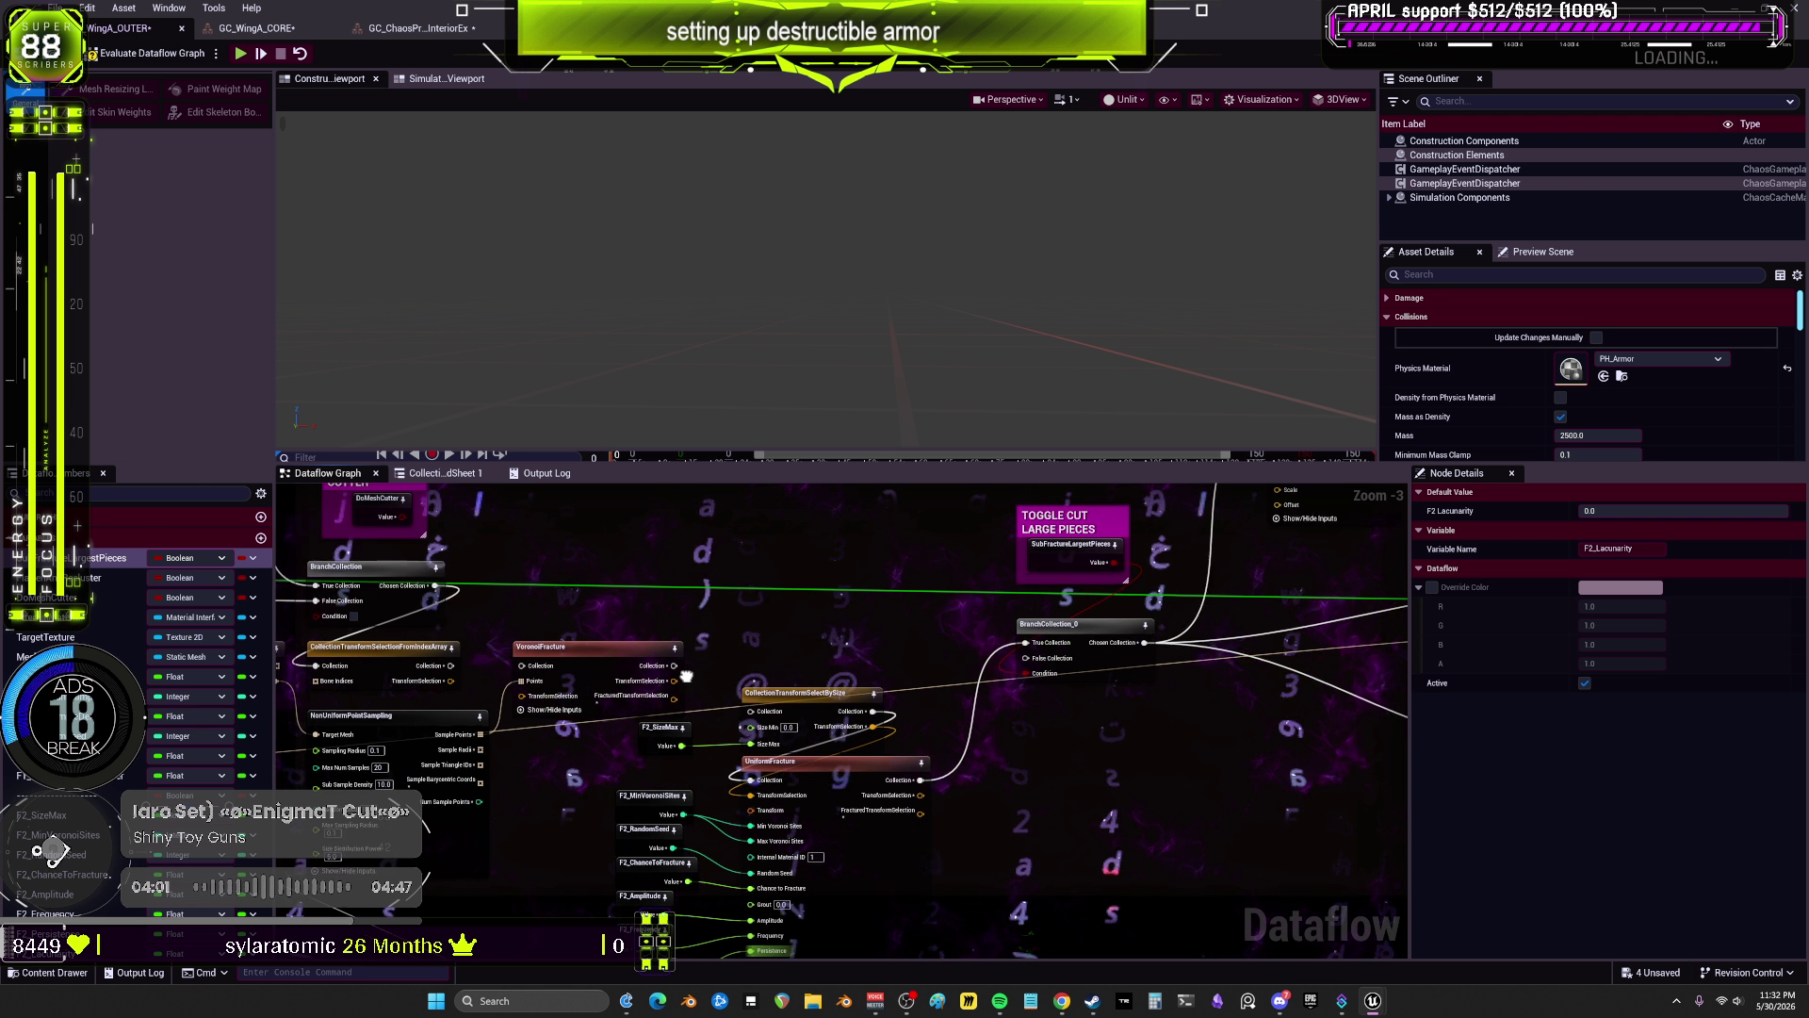
mouse_move(531, 670)
mouse_down()
mouse_move(1065, 650)
mouse_move(1060, 680)
mouse_move(1074, 676)
mouse_up()
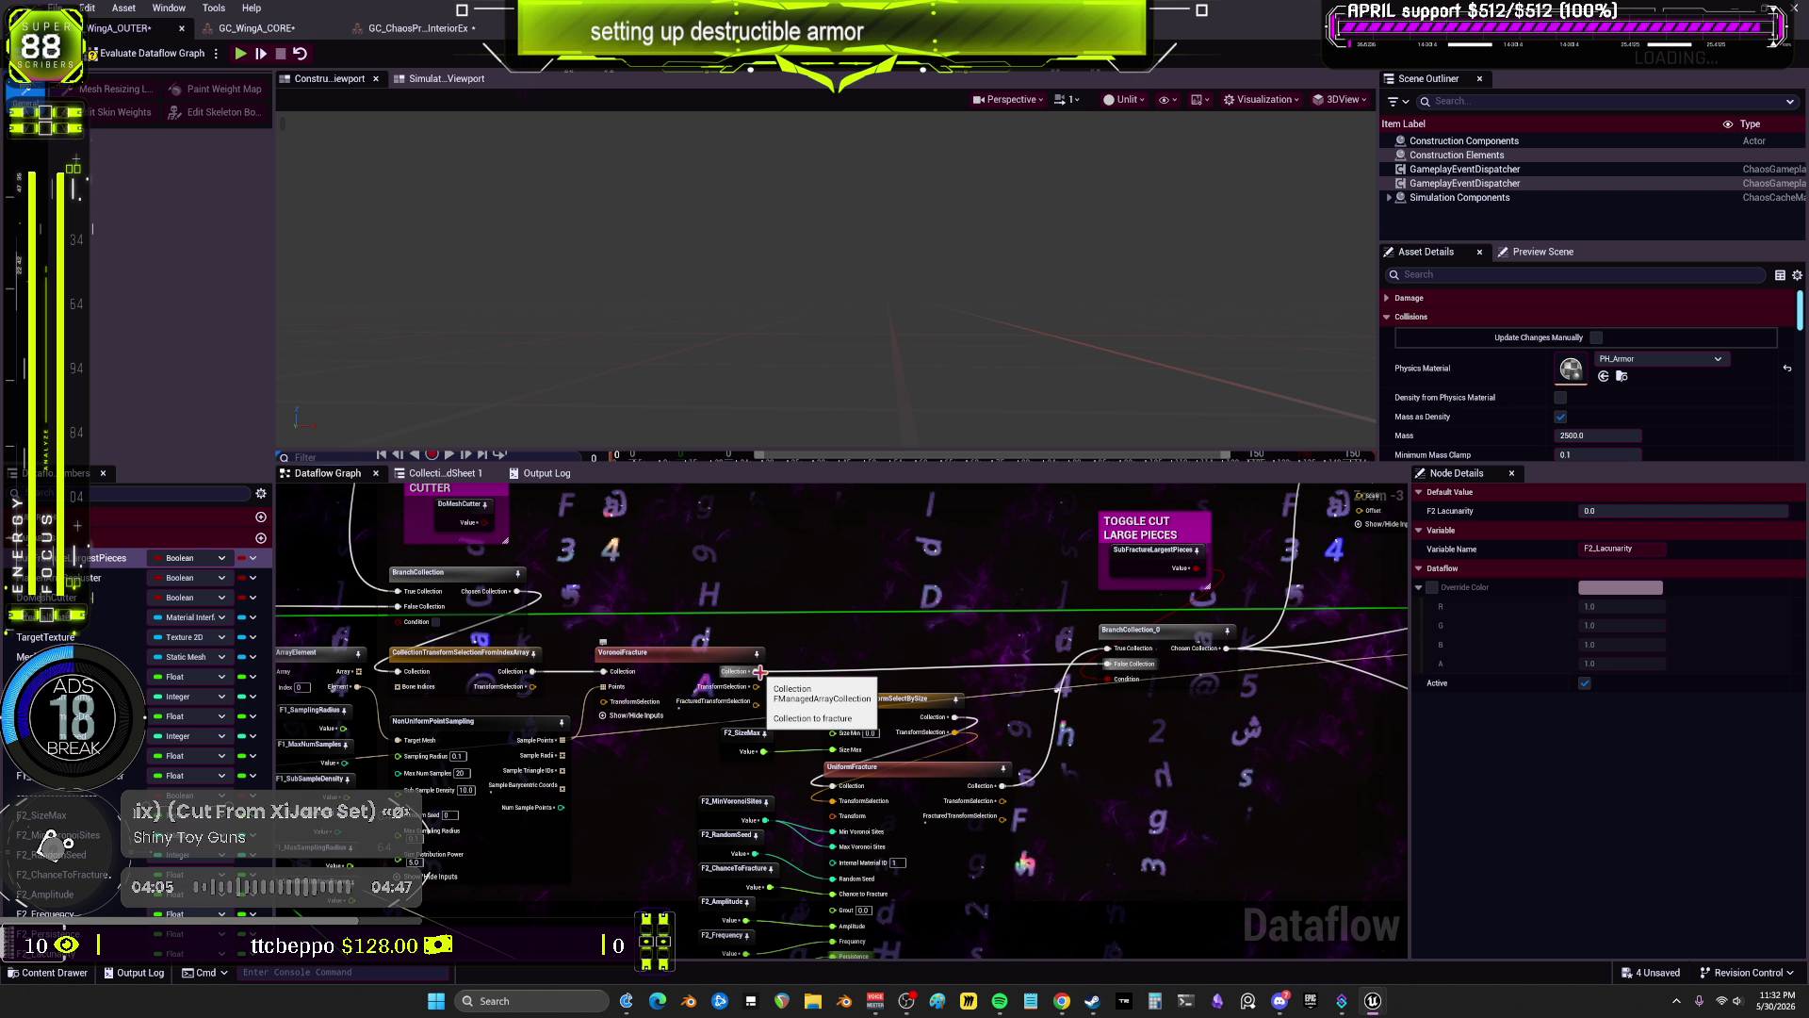
drag(754, 671, 848, 718)
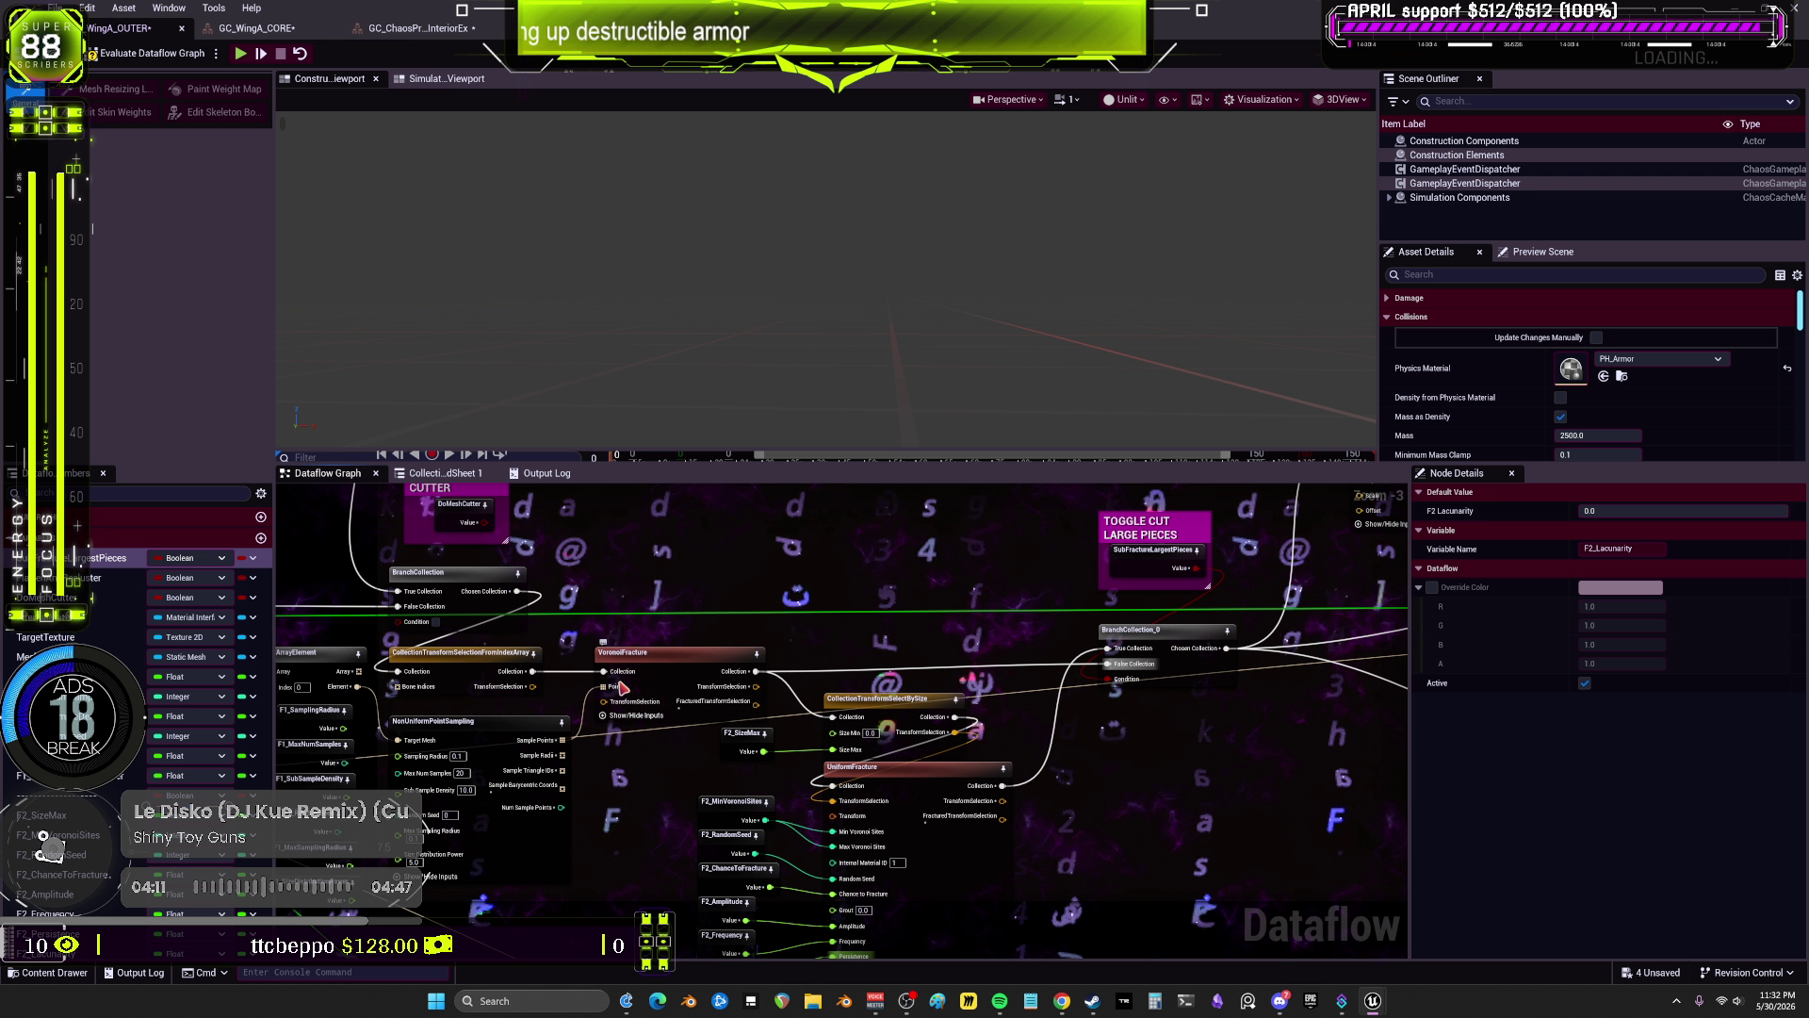
scroll(723, 670, up, 2)
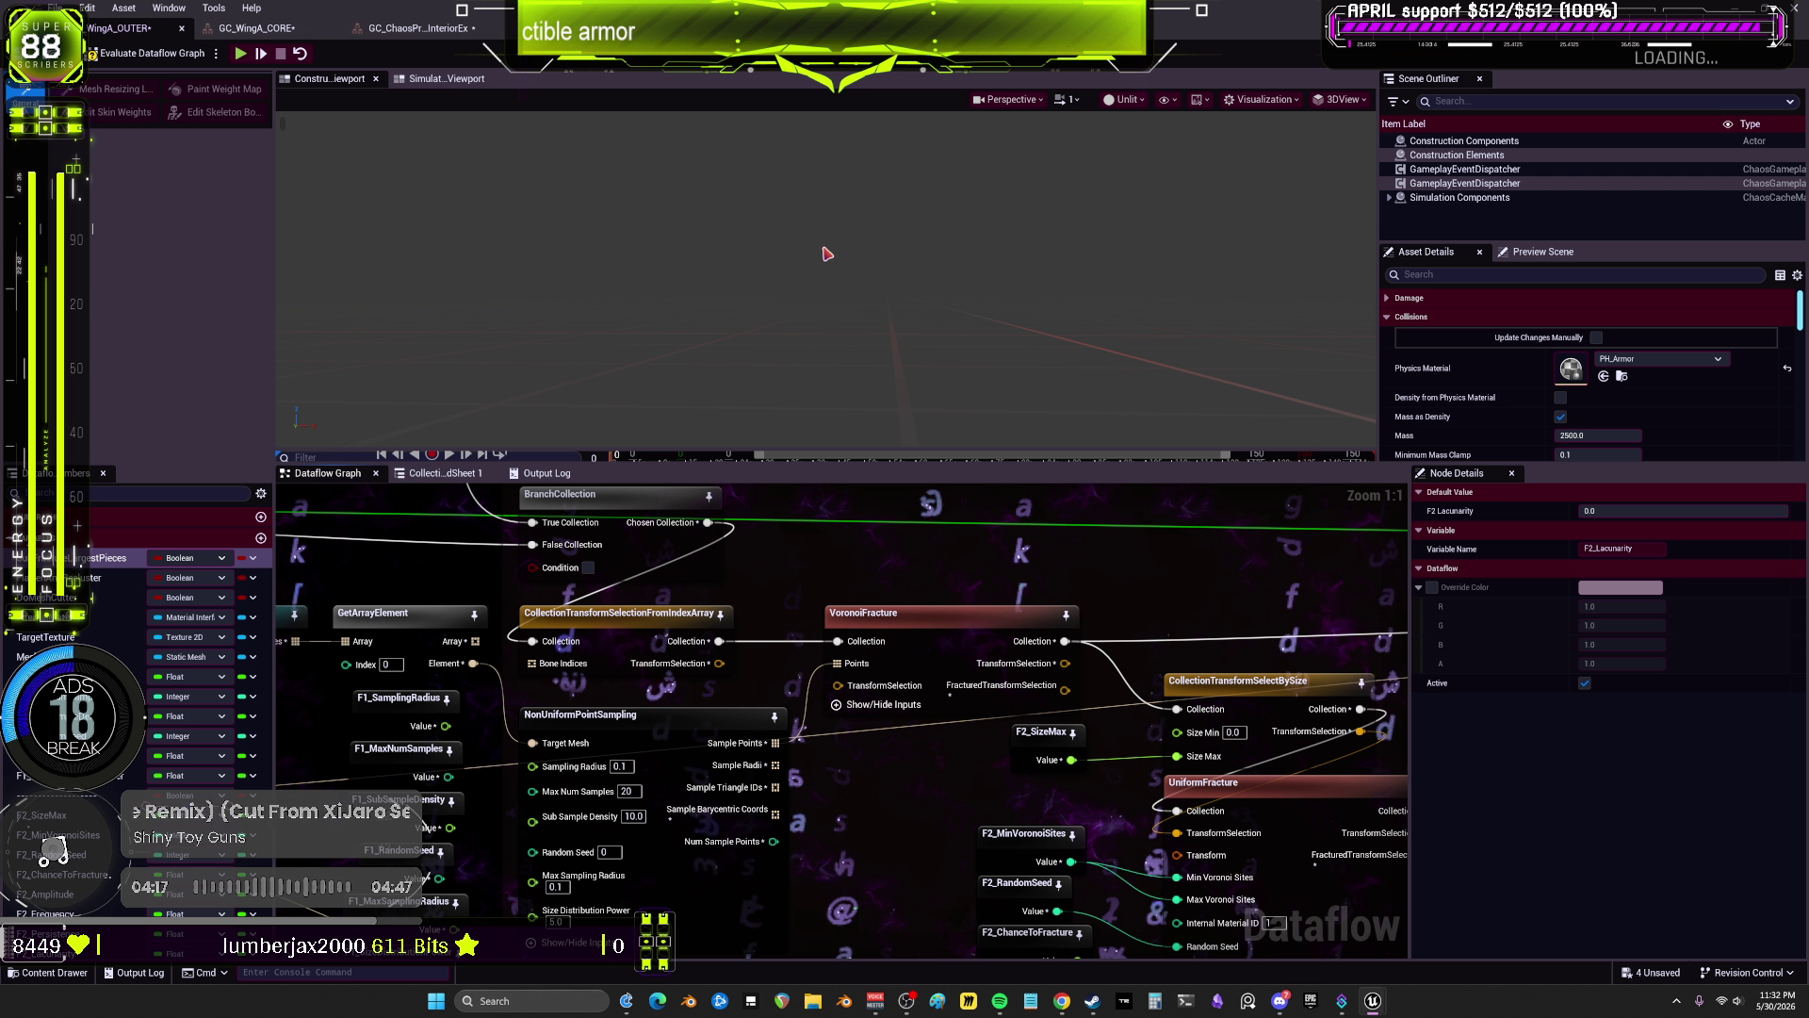
click(432, 31)
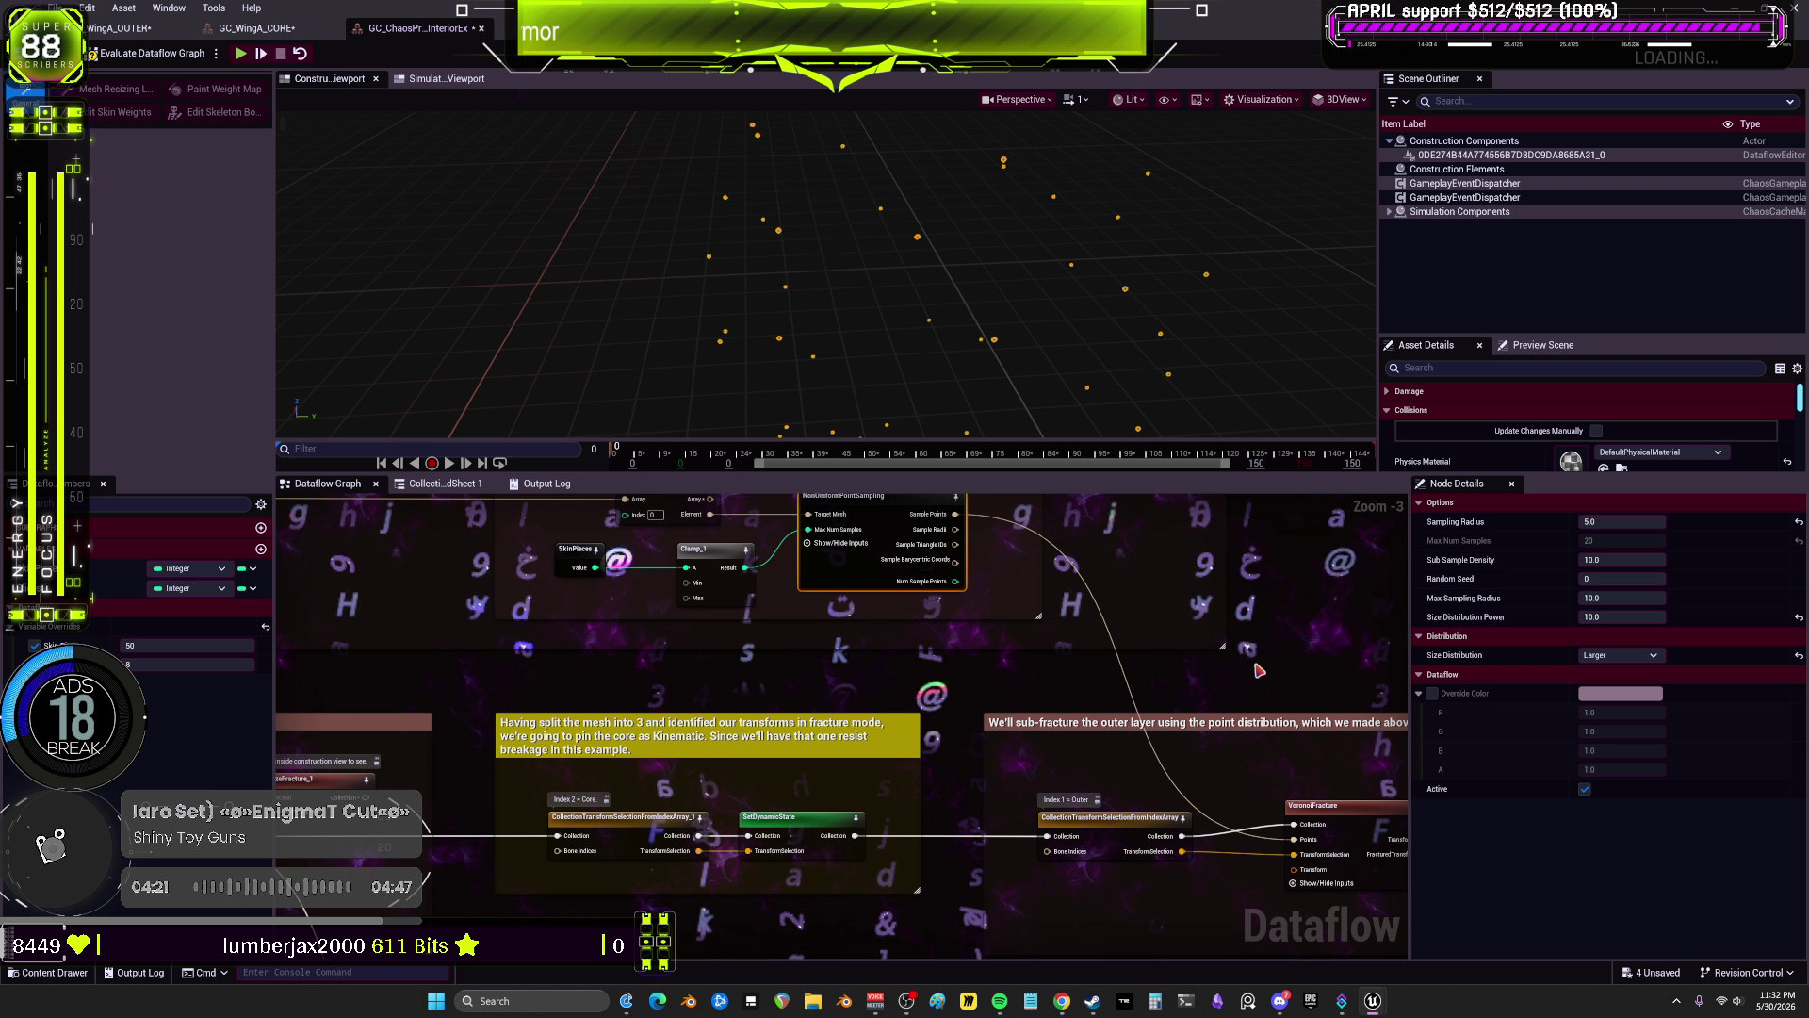
drag(1258, 669, 1019, 631)
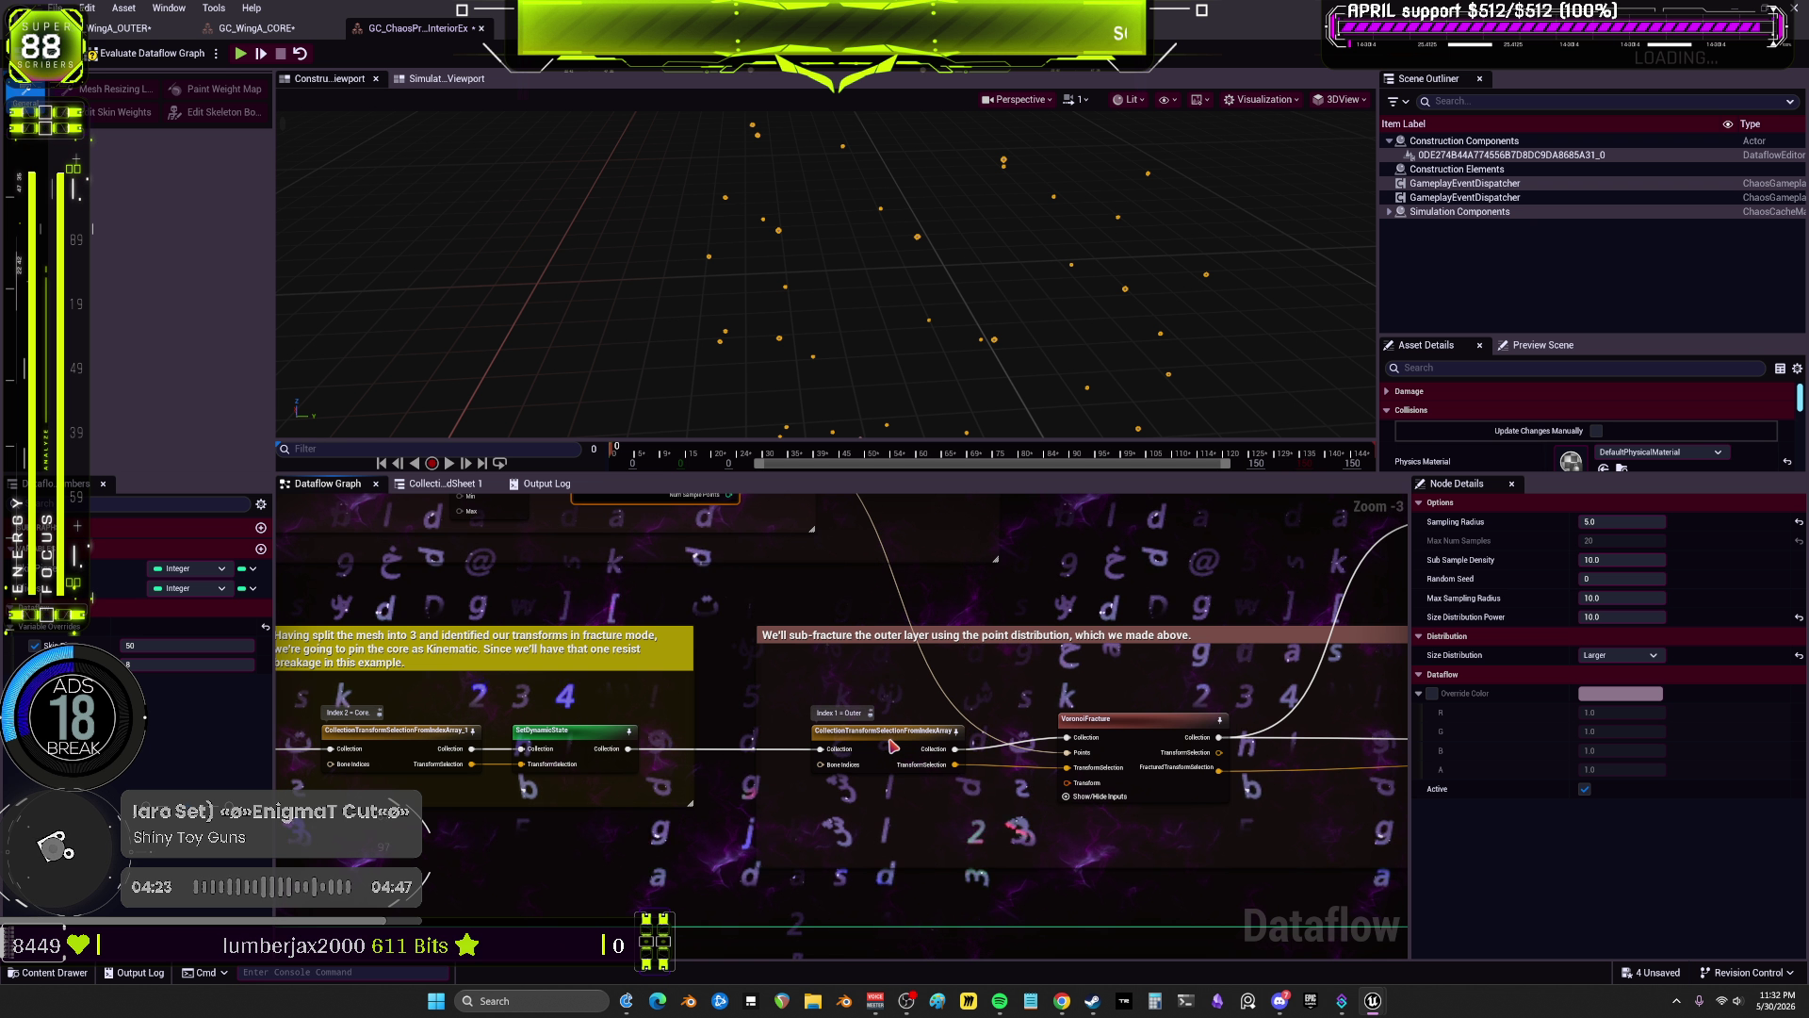
click(253, 28)
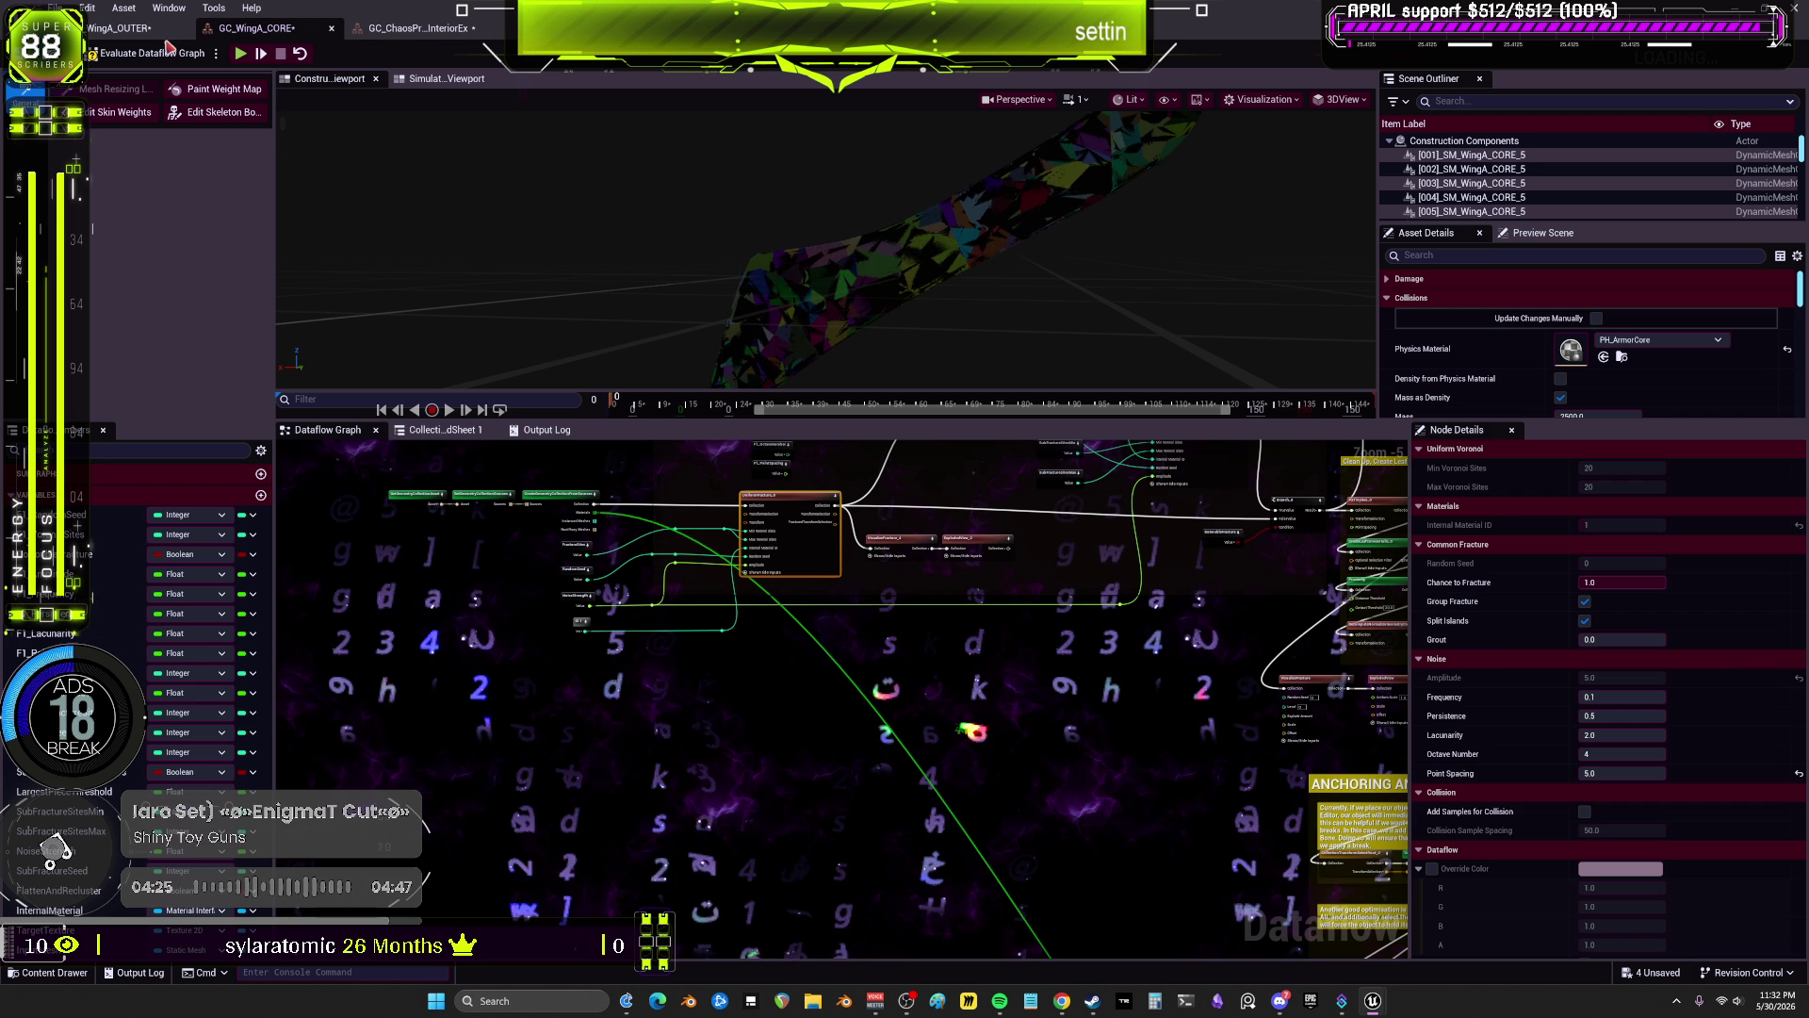
scroll(816, 586, up, 2)
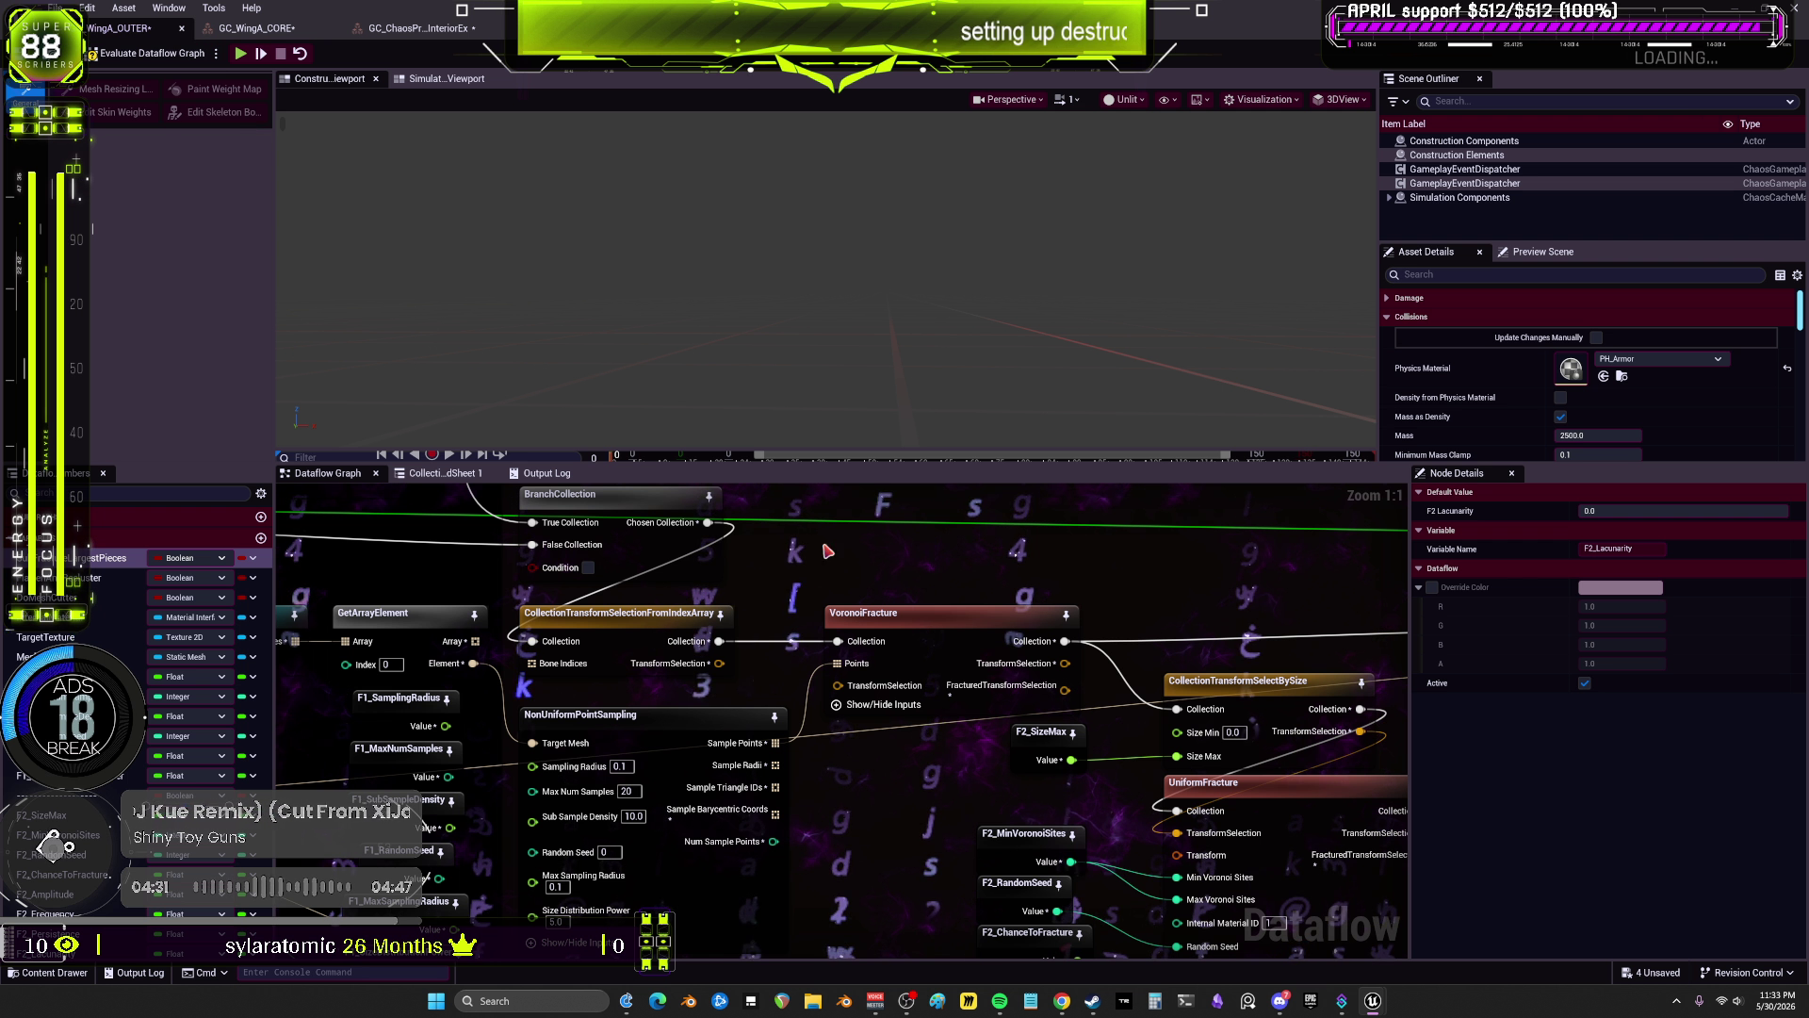
scroll(1044, 640, down, 2)
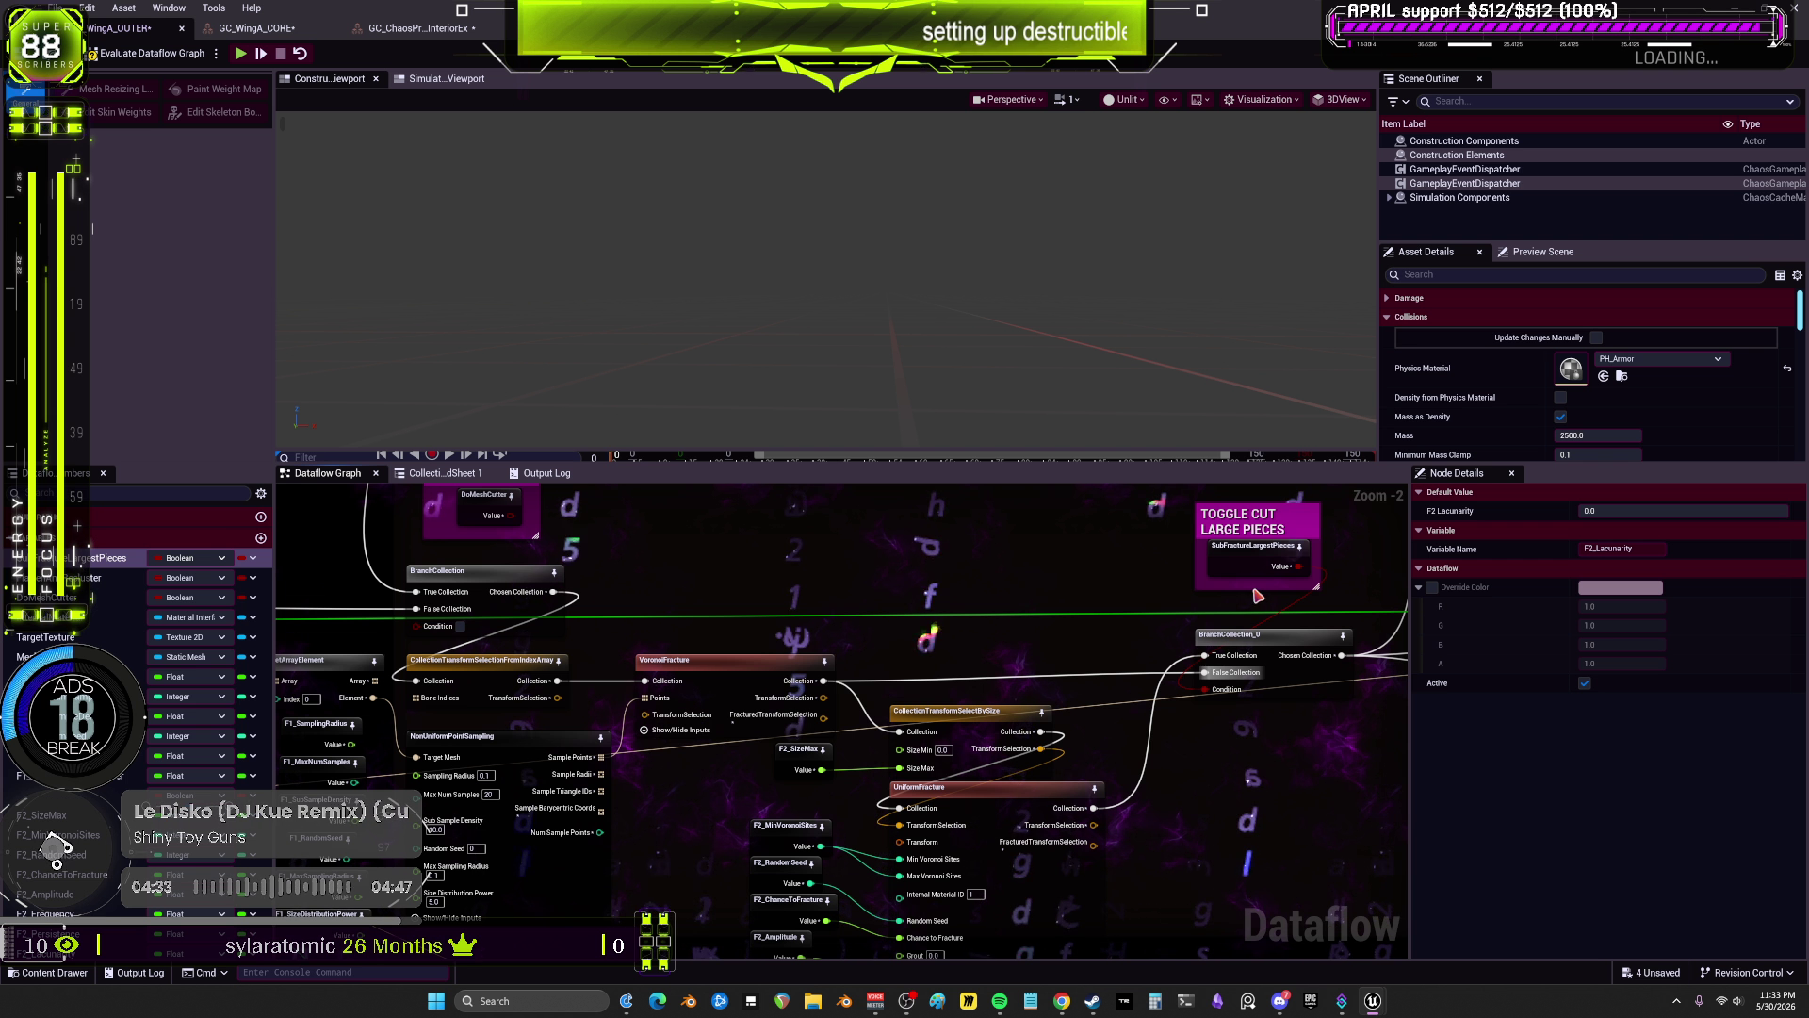
Step: Preview the VisualizeFracture node and orbit around the wing's coloured fracture pieces
drag(1074, 668, 1079, 592)
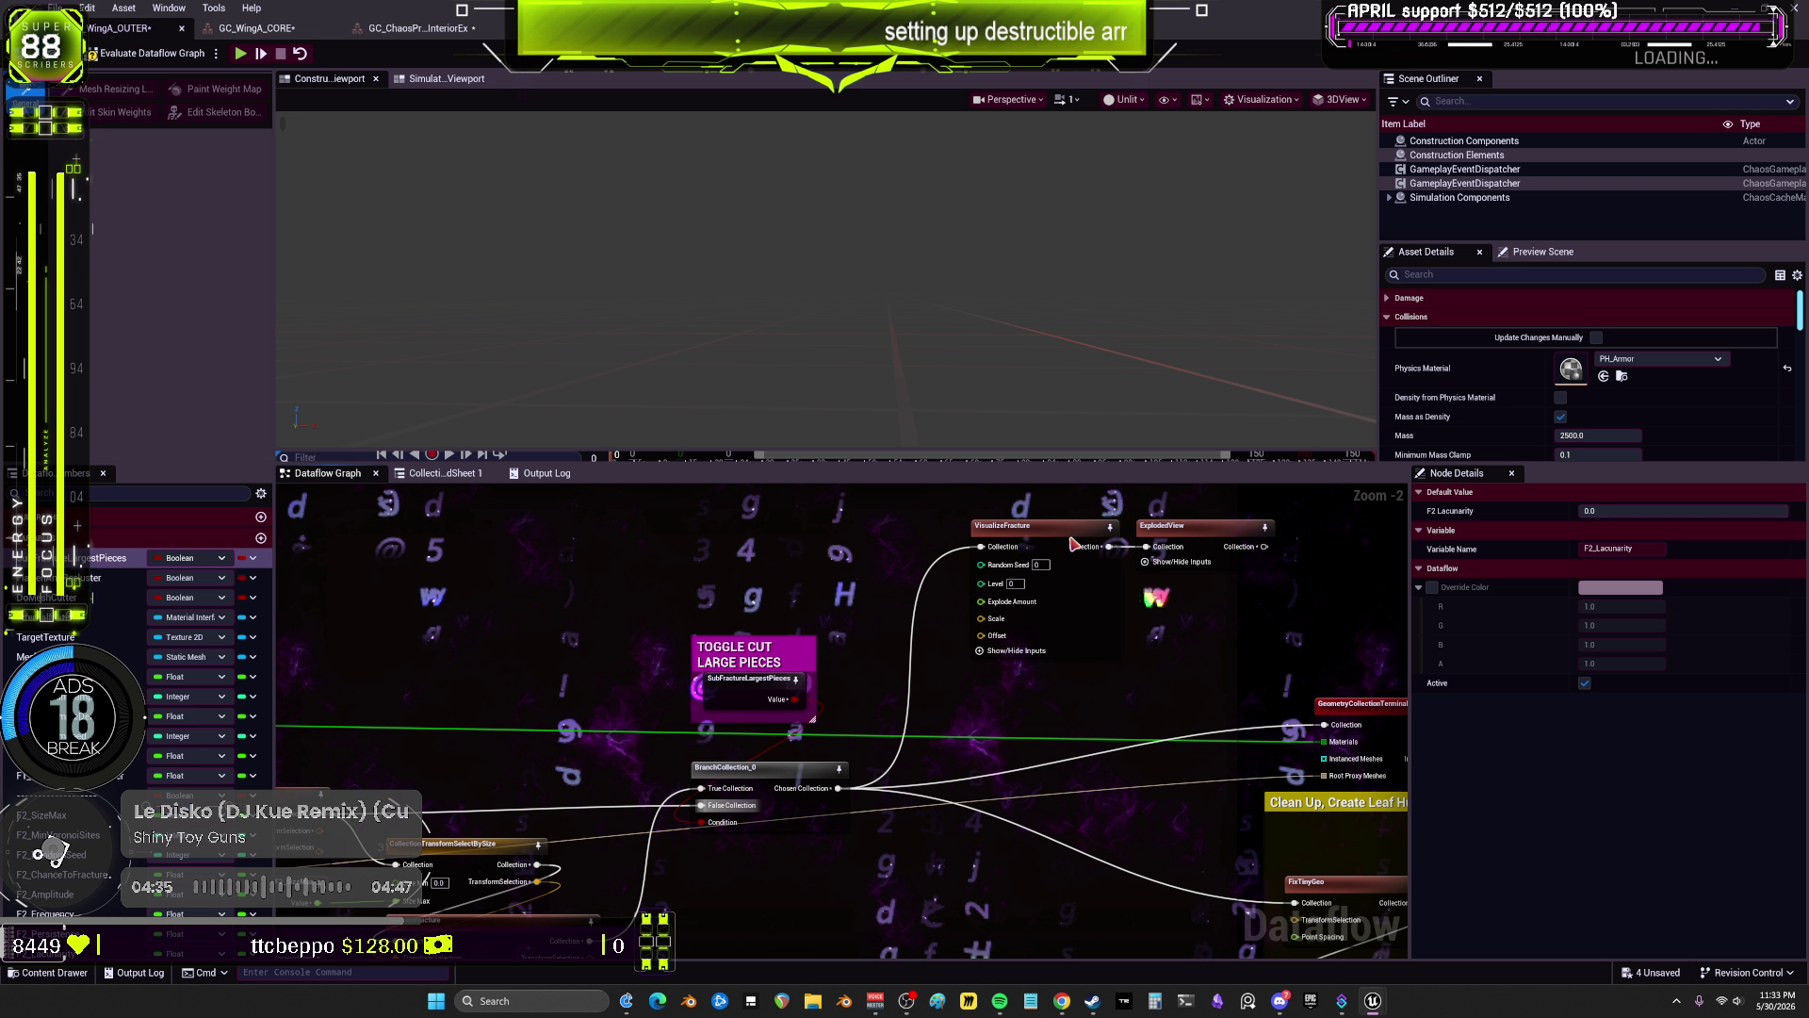
click(1072, 544)
mouse_move(827, 364)
mouse_down()
mouse_move(791, 372)
mouse_move(848, 358)
mouse_move(772, 377)
mouse_up()
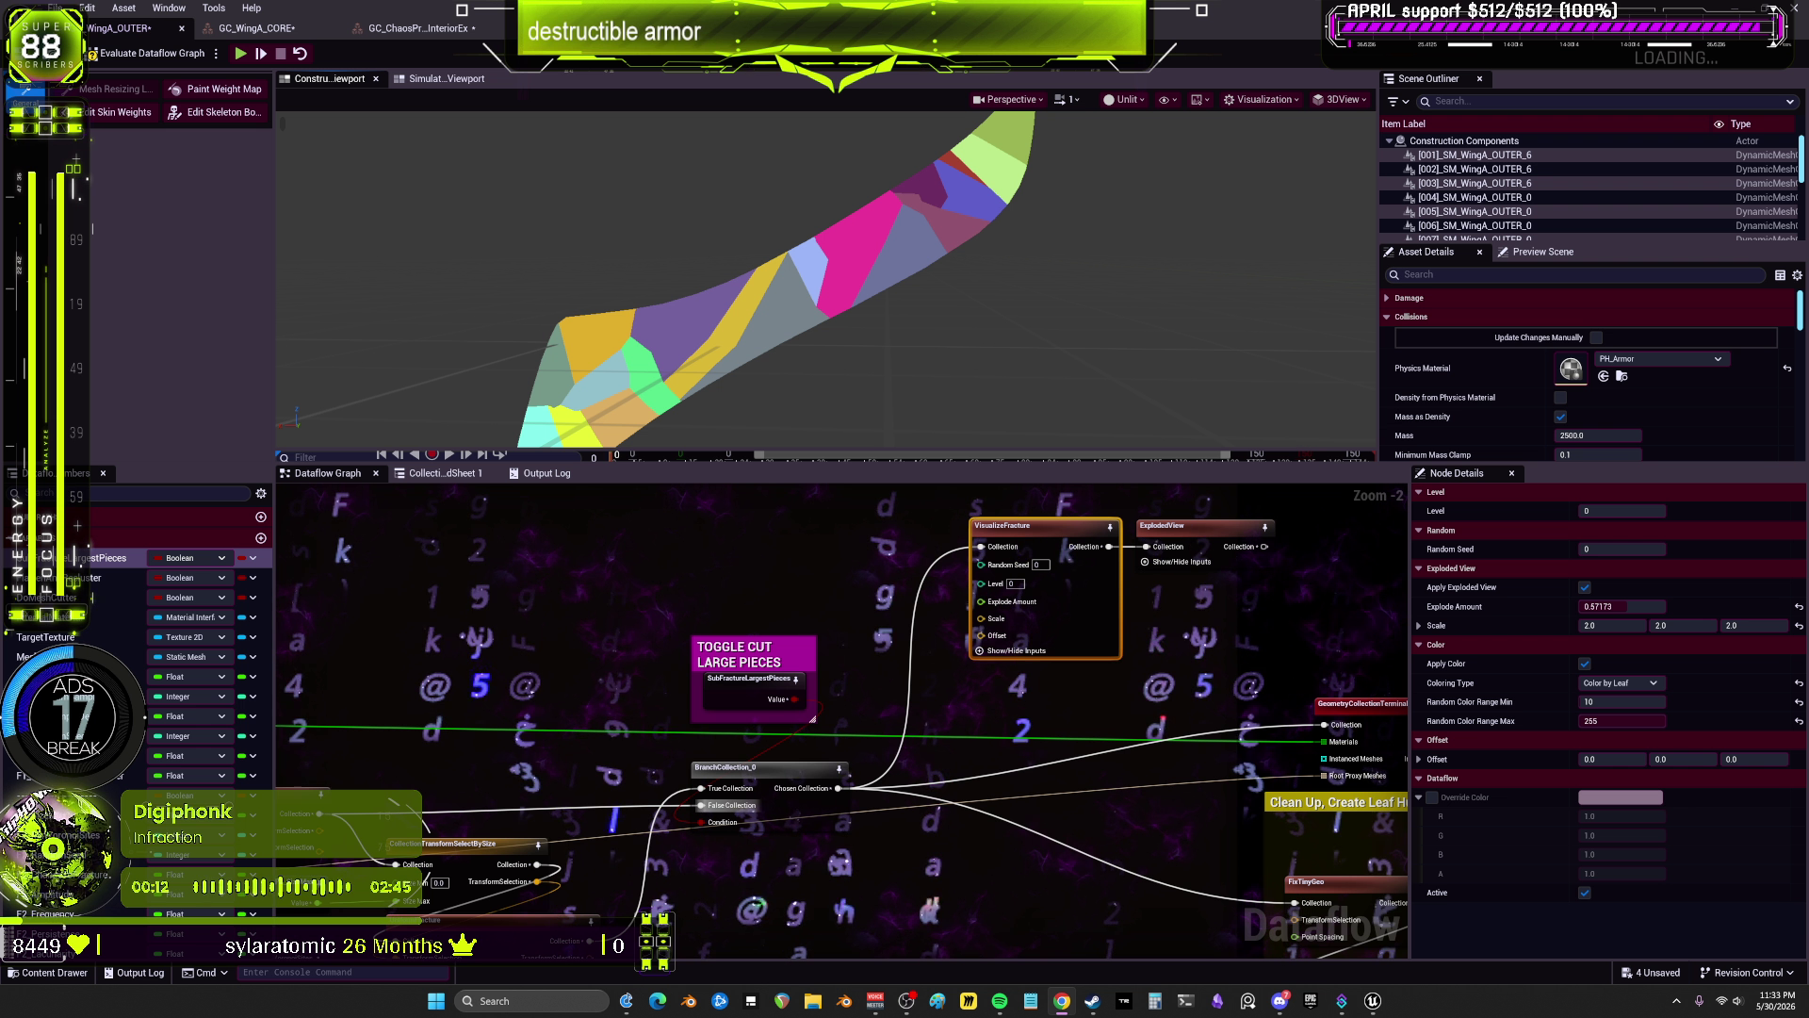
Step: Check the SubFractureLargestPieces toggle and pan to the point-sampling and mesh-cutter nodes
drag(742, 641, 961, 565)
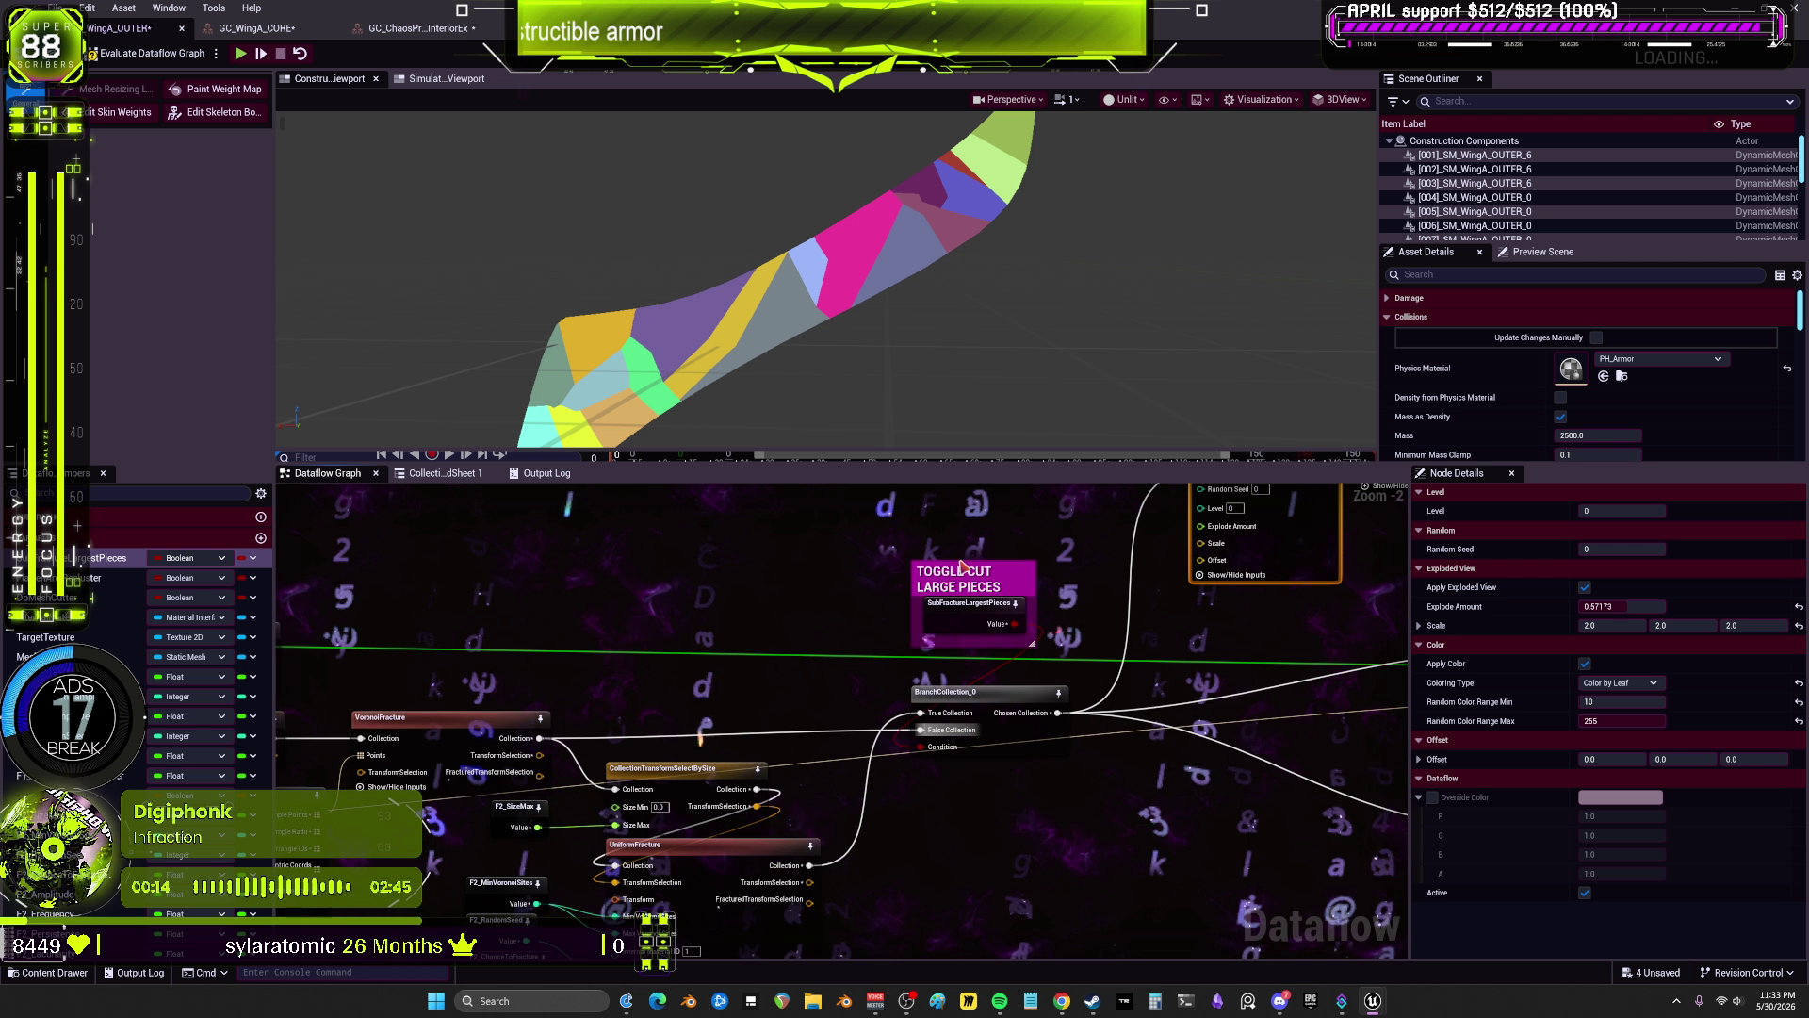
click(939, 645)
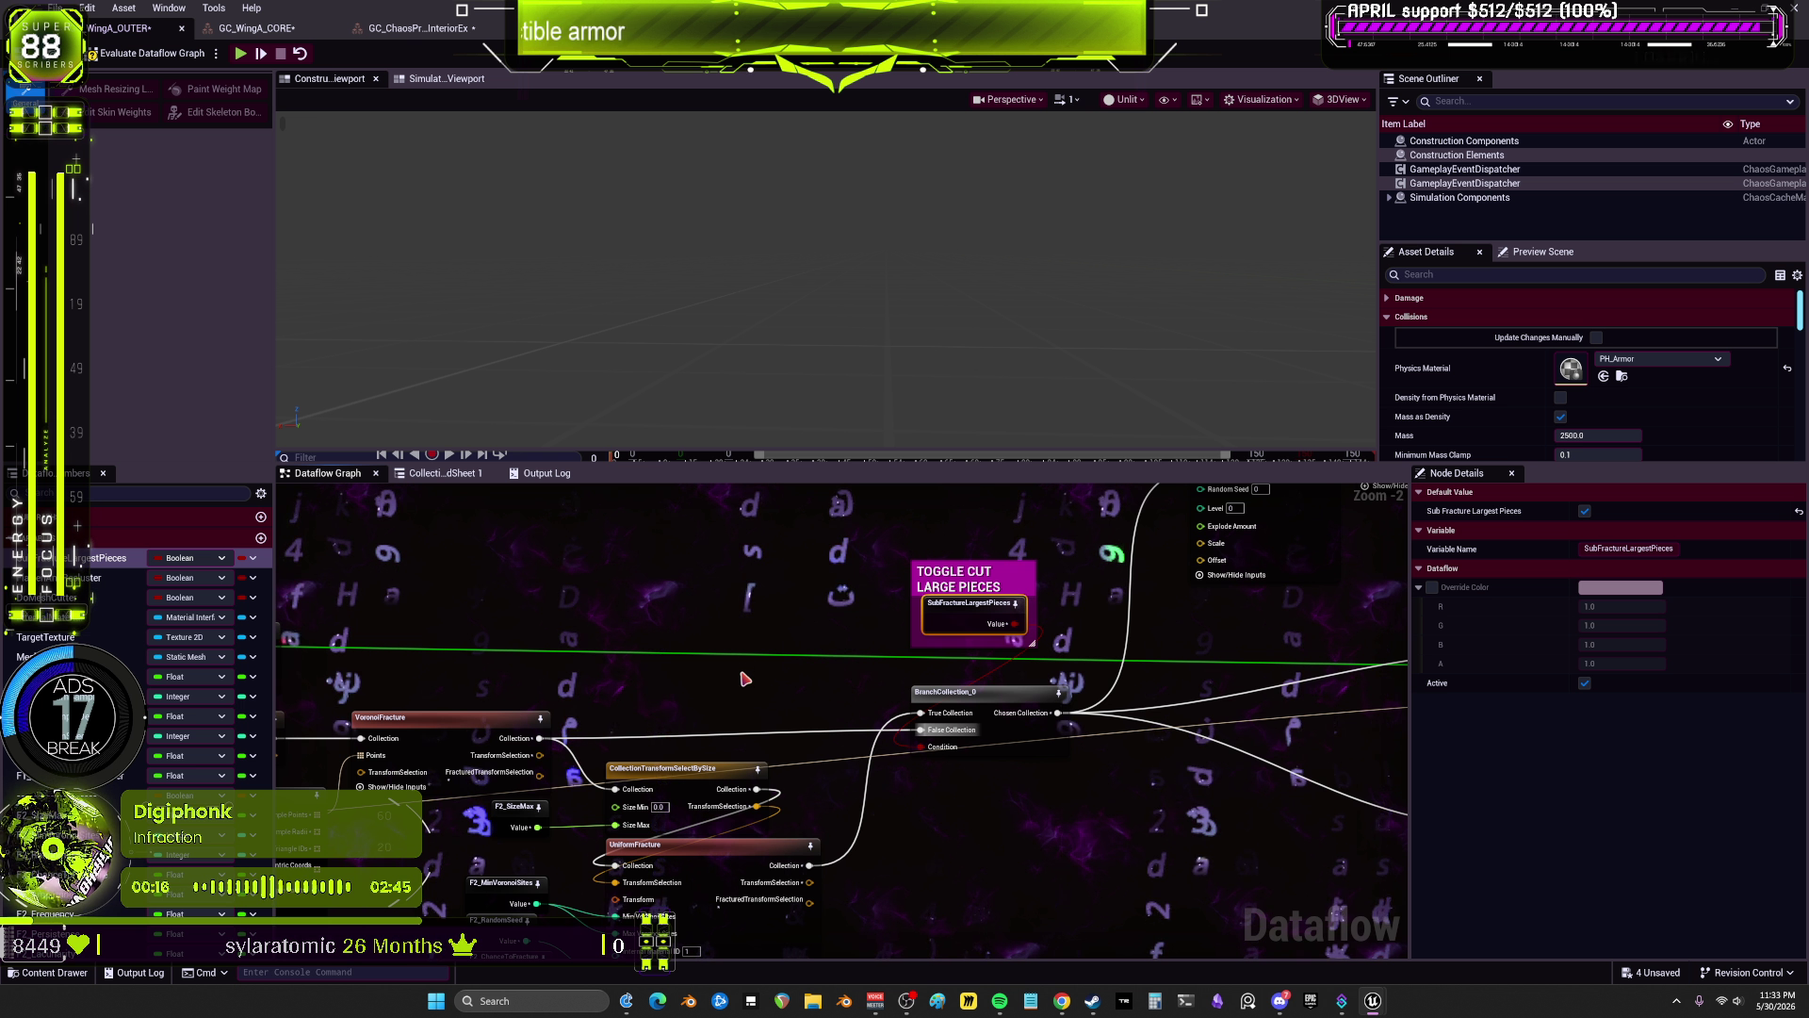
mouse_move(744, 679)
mouse_down()
mouse_move(828, 613)
mouse_move(1040, 663)
mouse_up()
drag(863, 761, 816, 722)
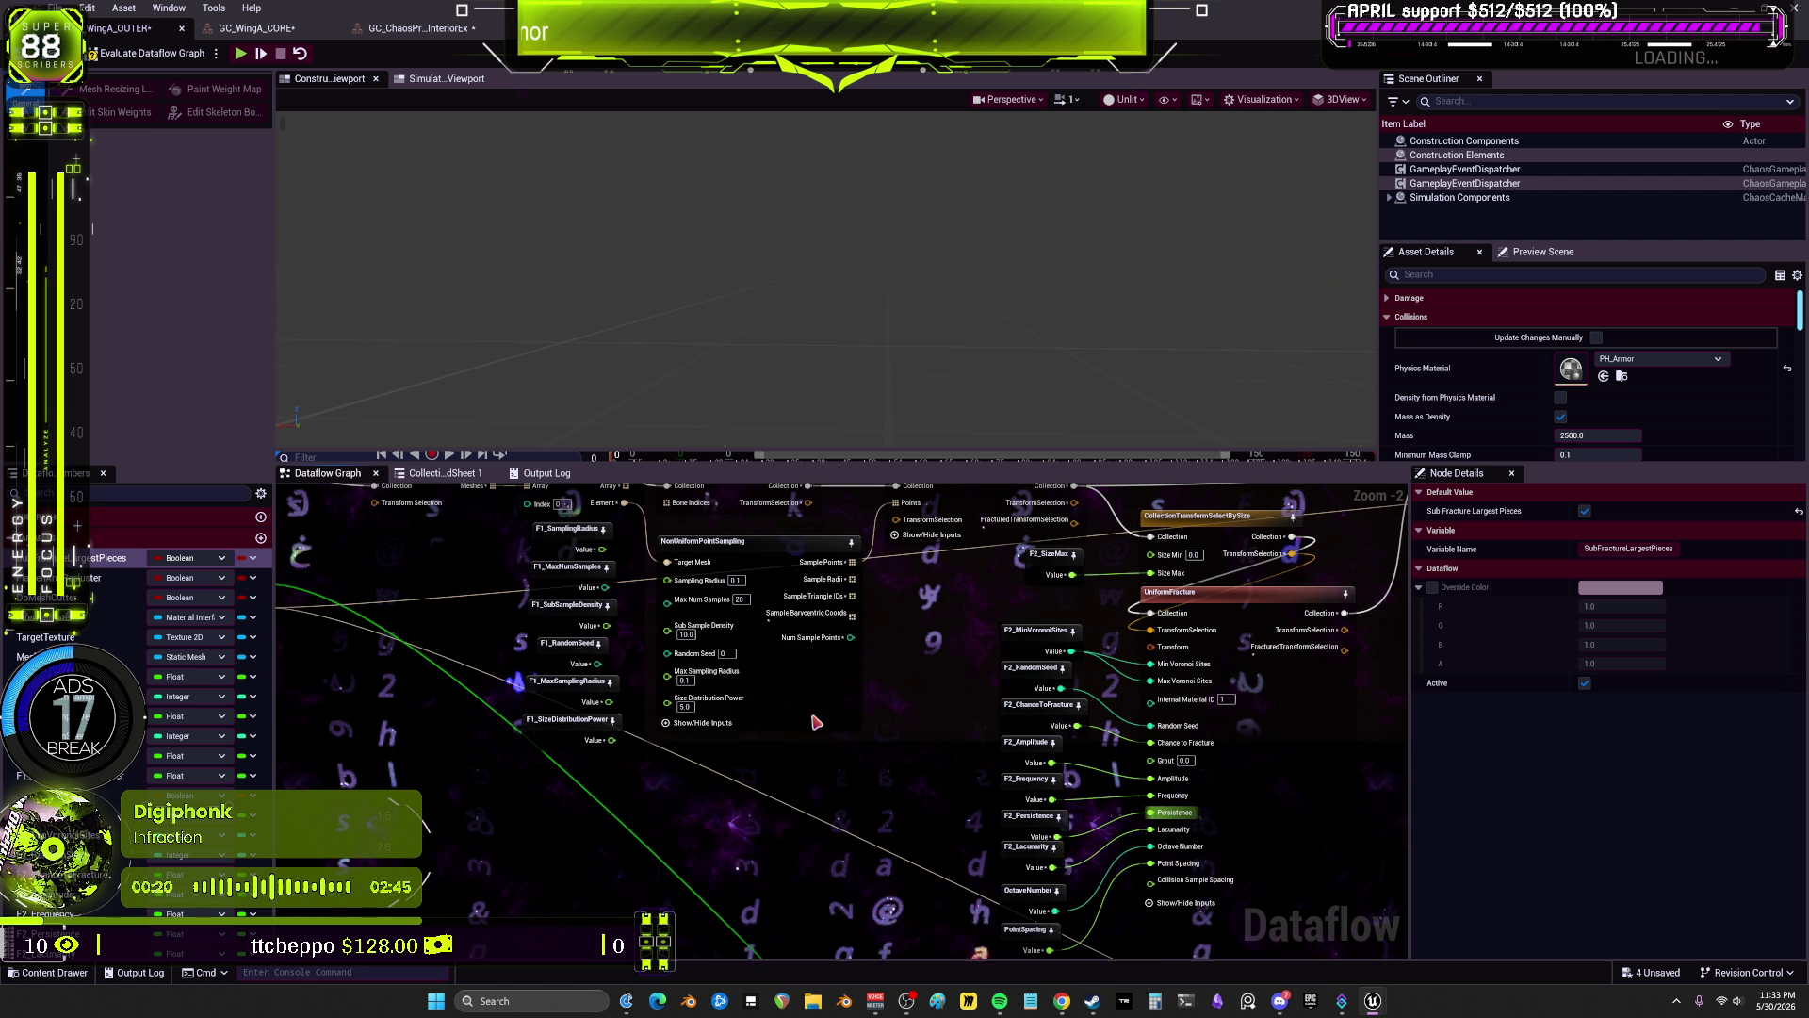
scroll(631, 616, up, 2)
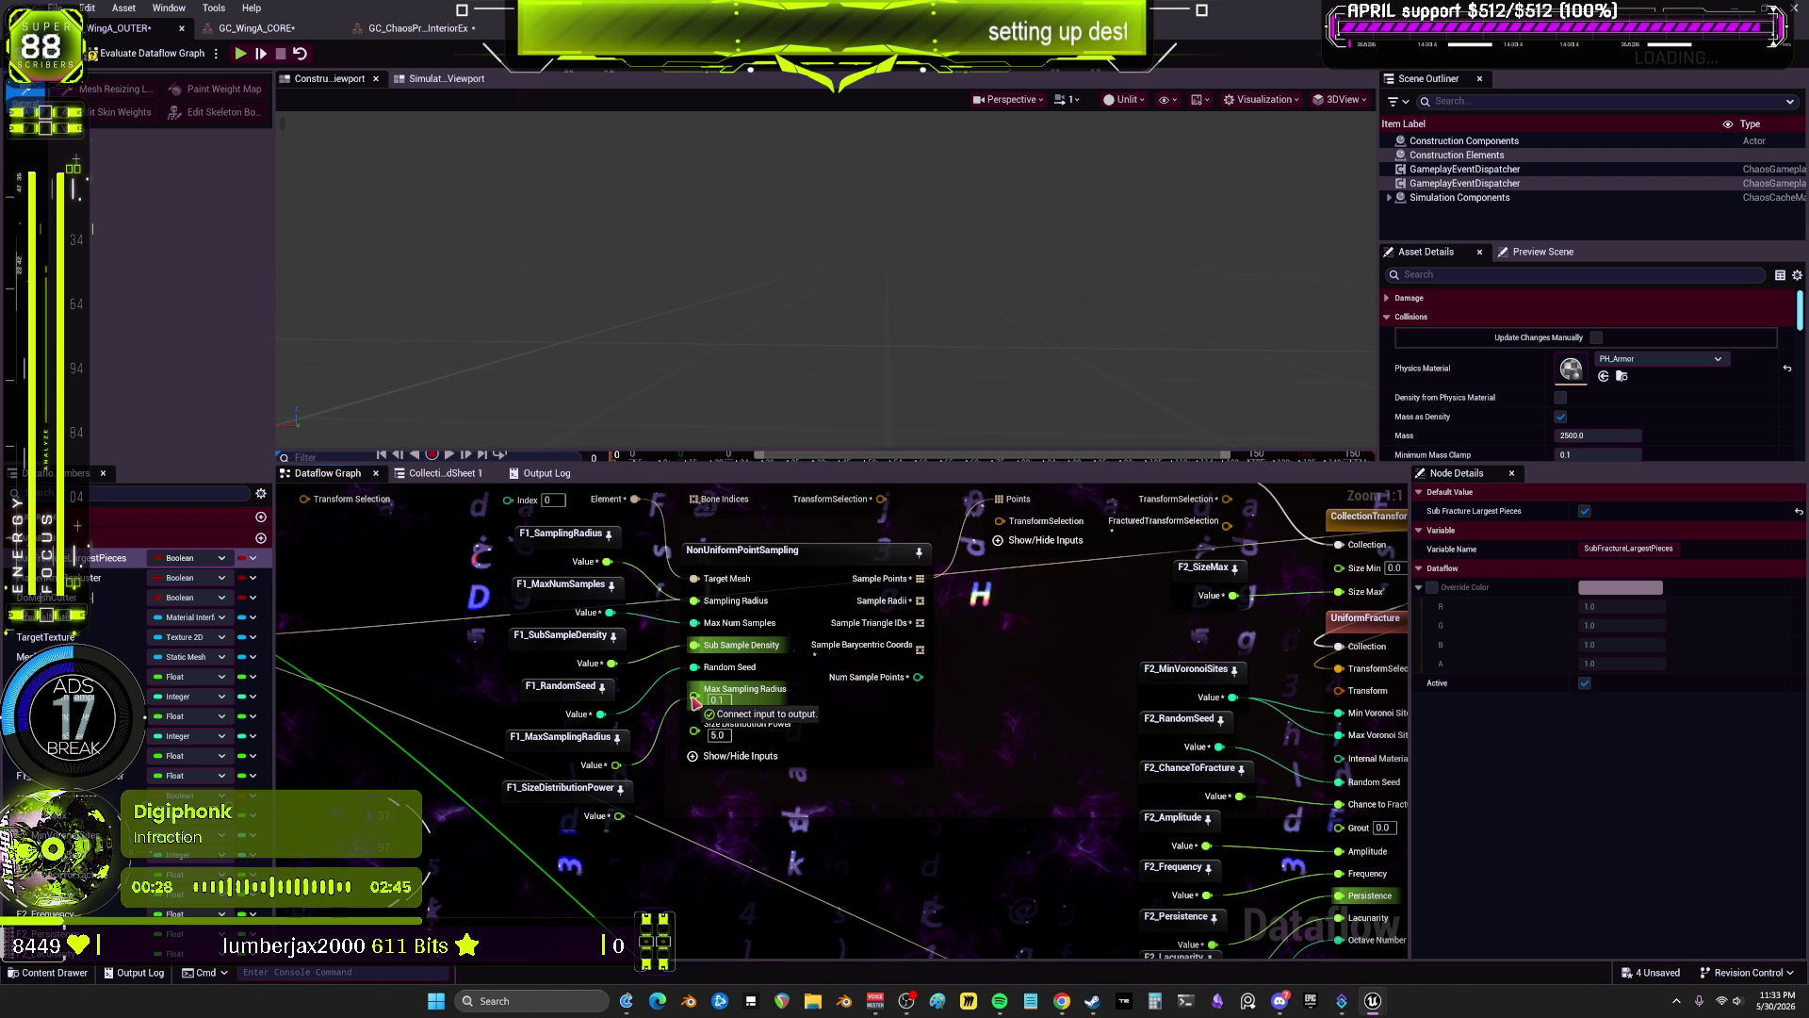
scroll(980, 717, down, 4)
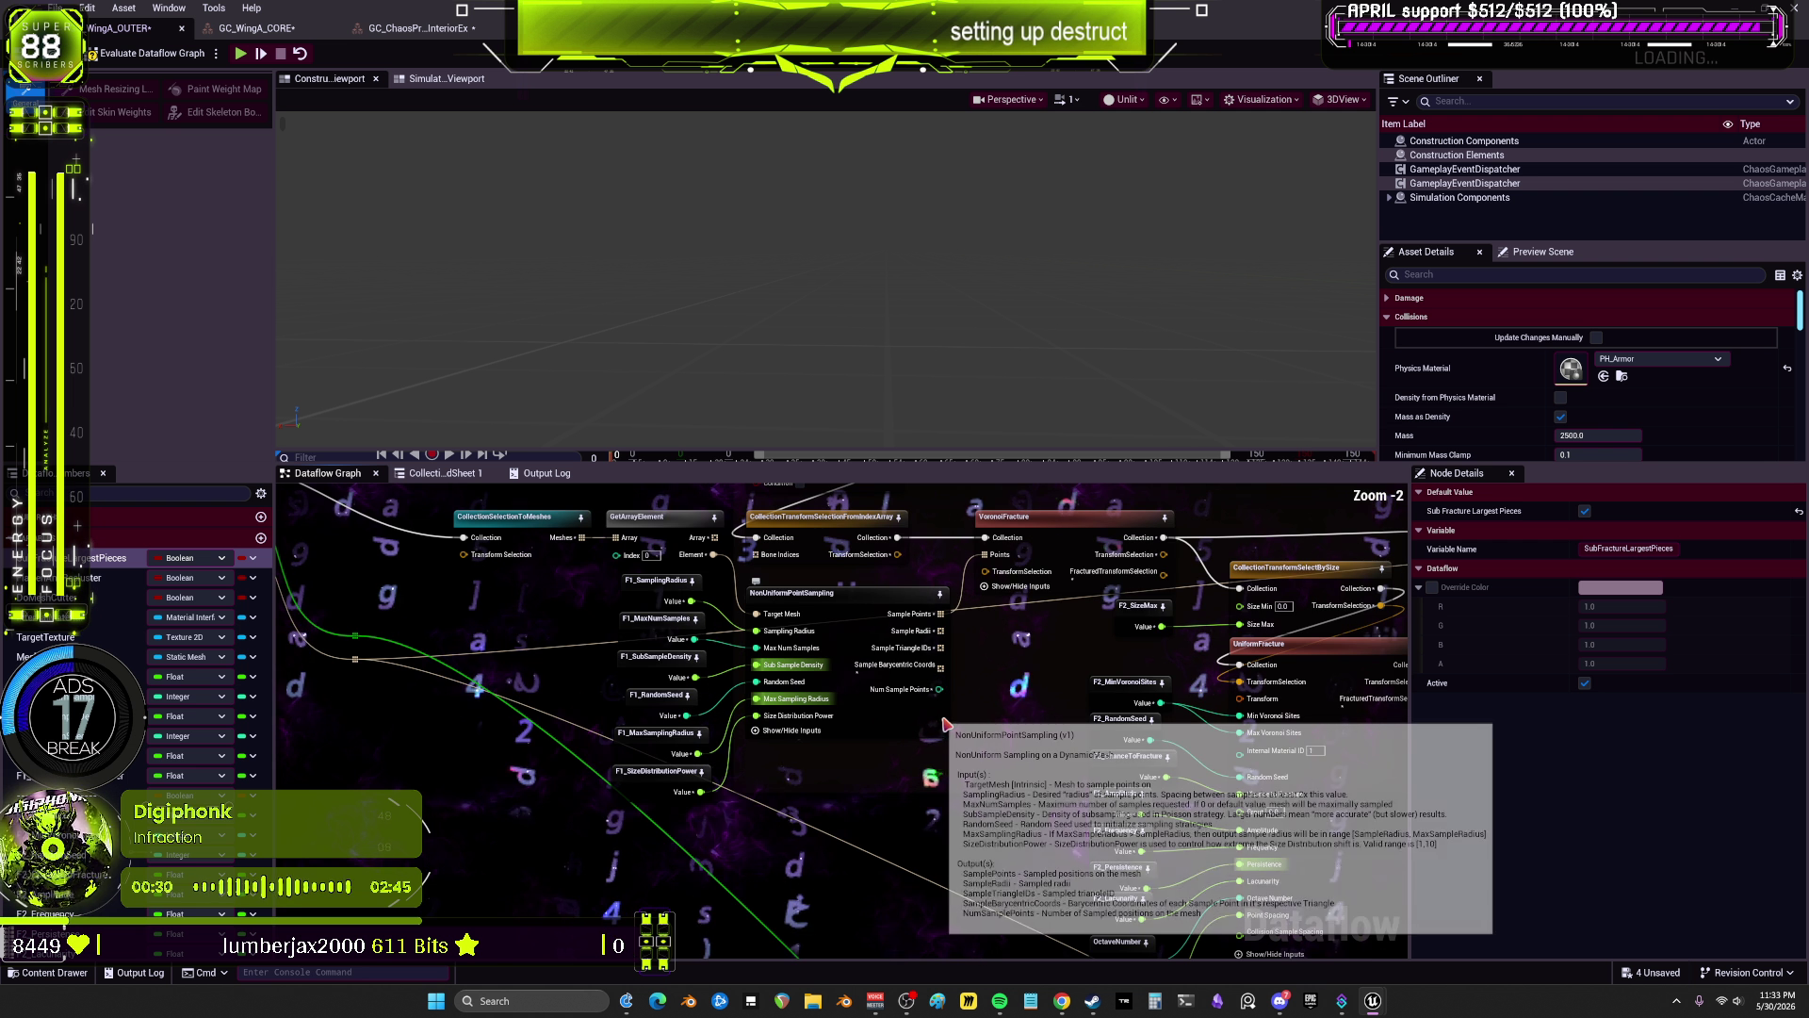
mouse_move(1026, 643)
mouse_down()
mouse_move(1037, 744)
mouse_move(1098, 714)
mouse_move(1060, 740)
mouse_up()
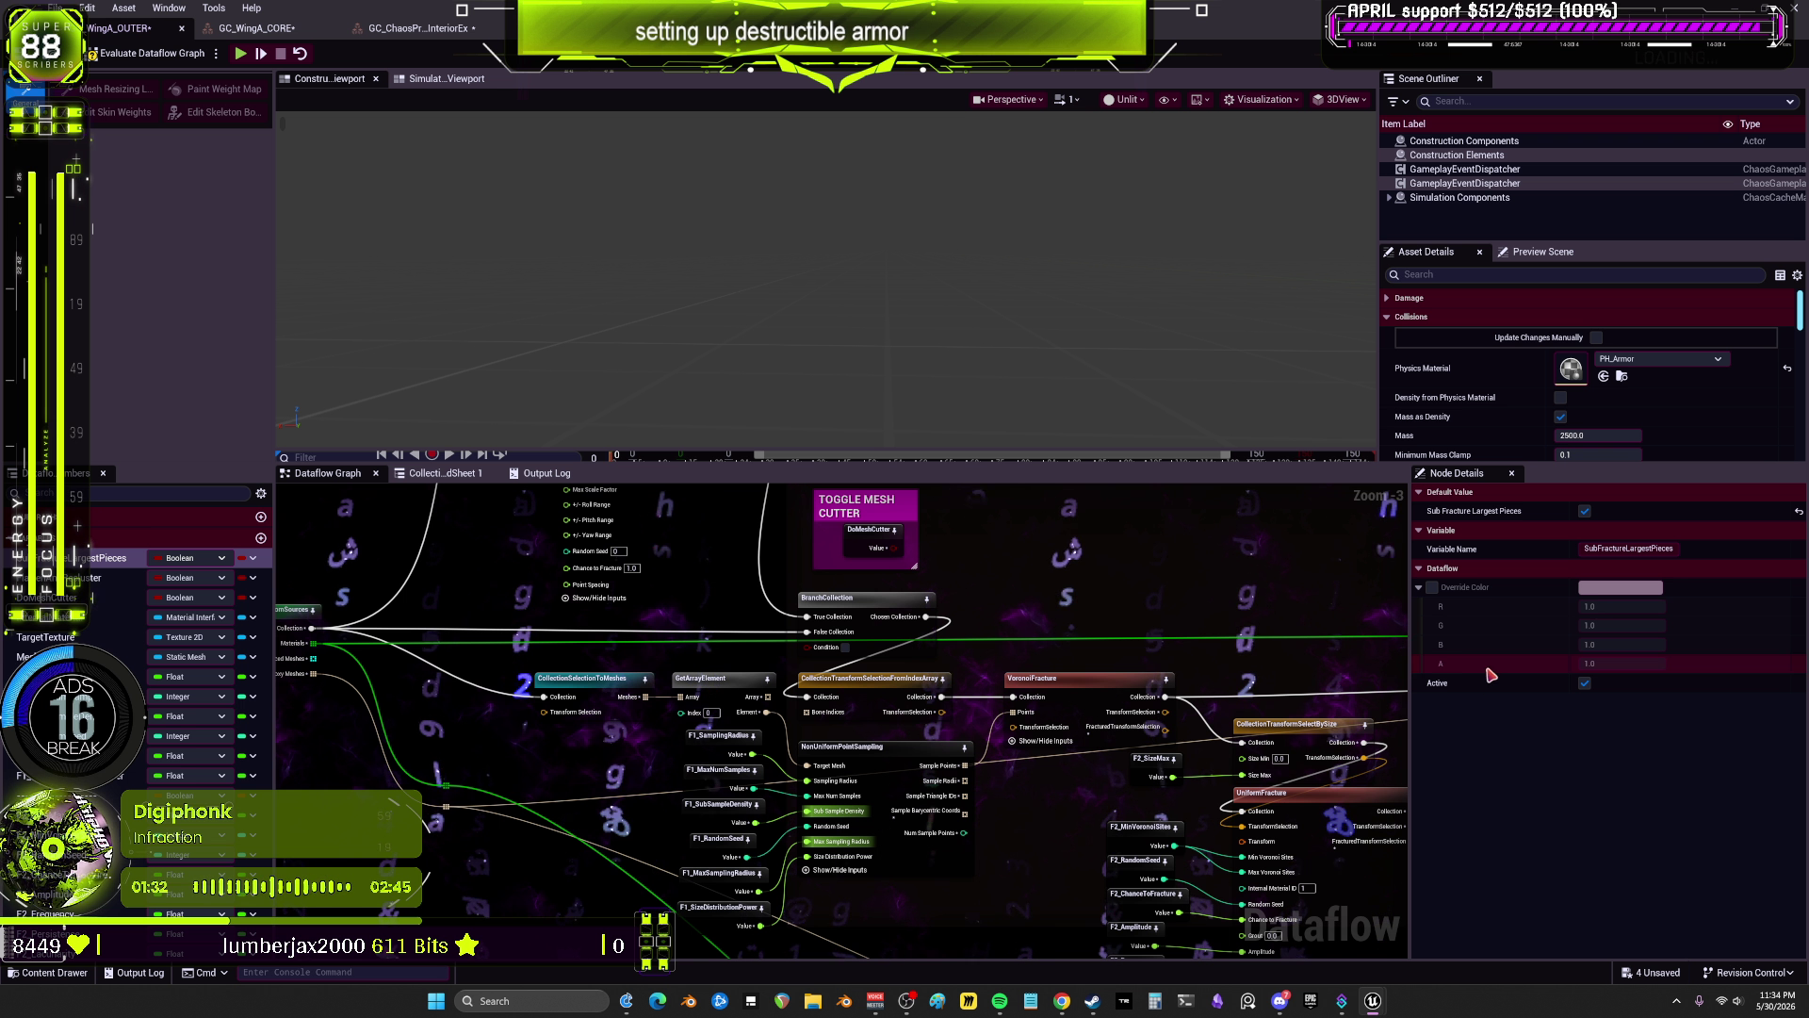
Step: Set F2_SizeMax's default to 0.9 and enlarge the graph panel by raising the splitter
click(1133, 767)
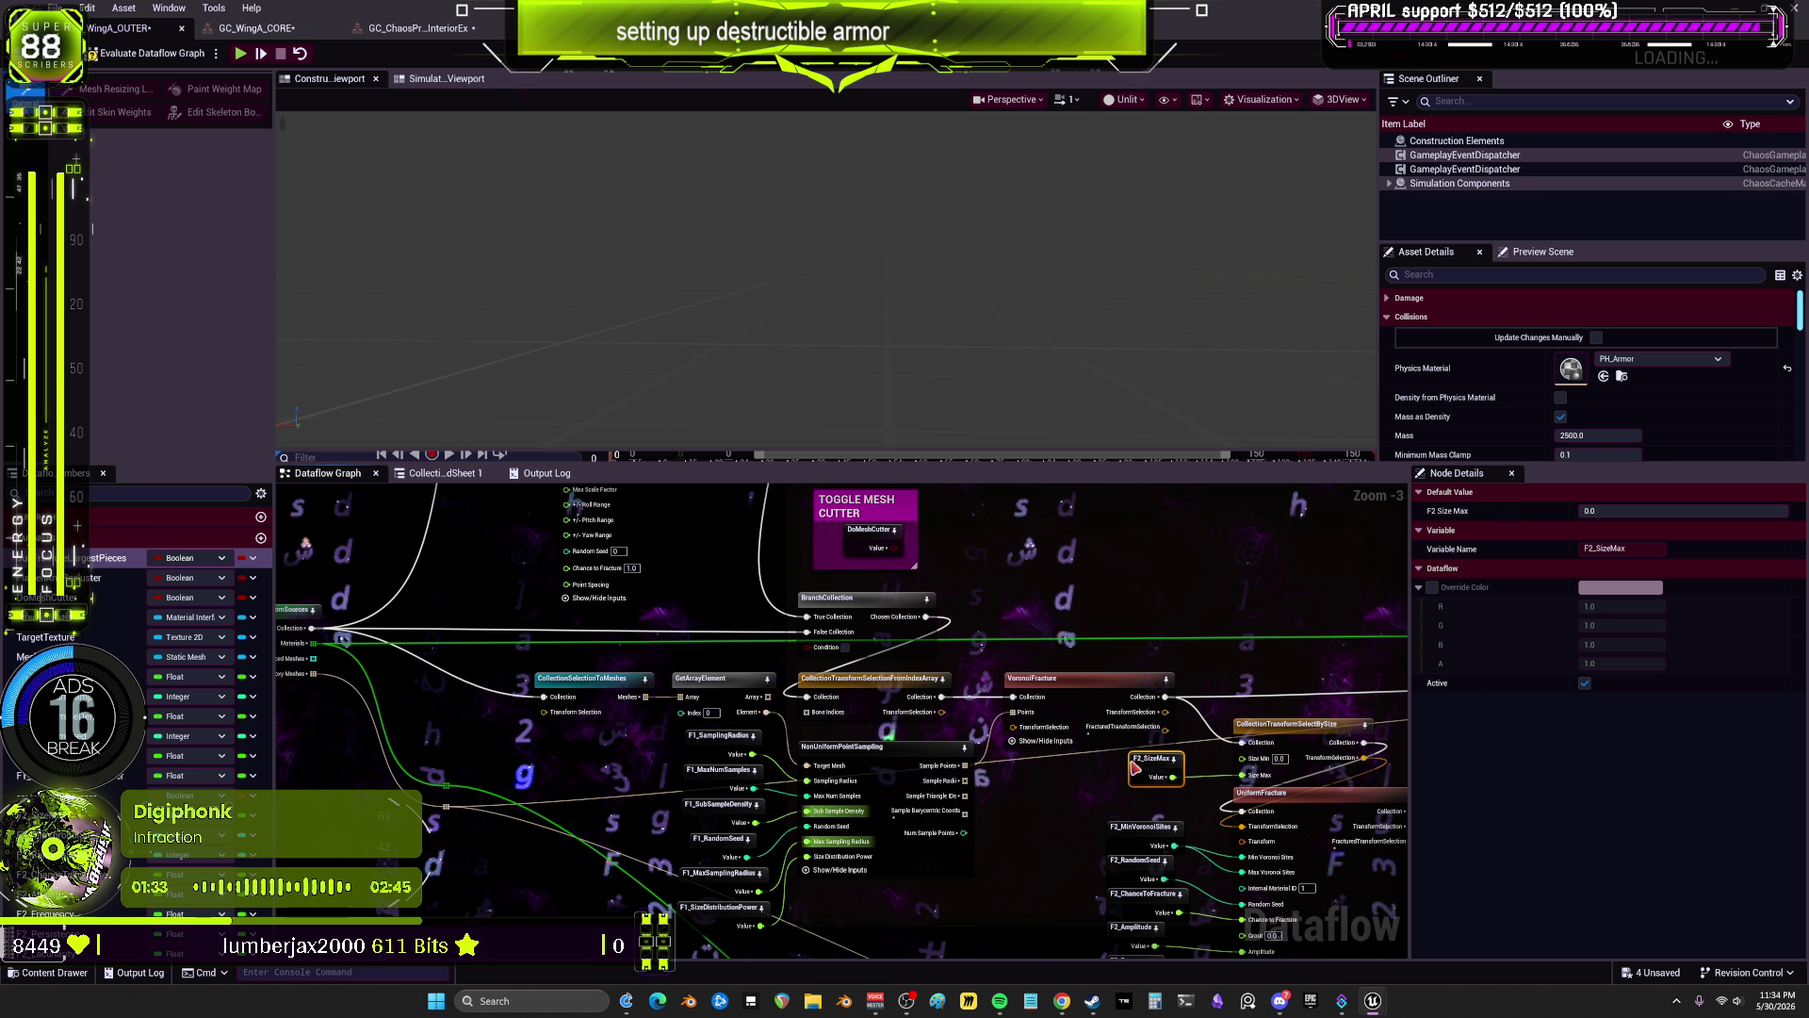
click(1621, 514)
key(BackSpace)
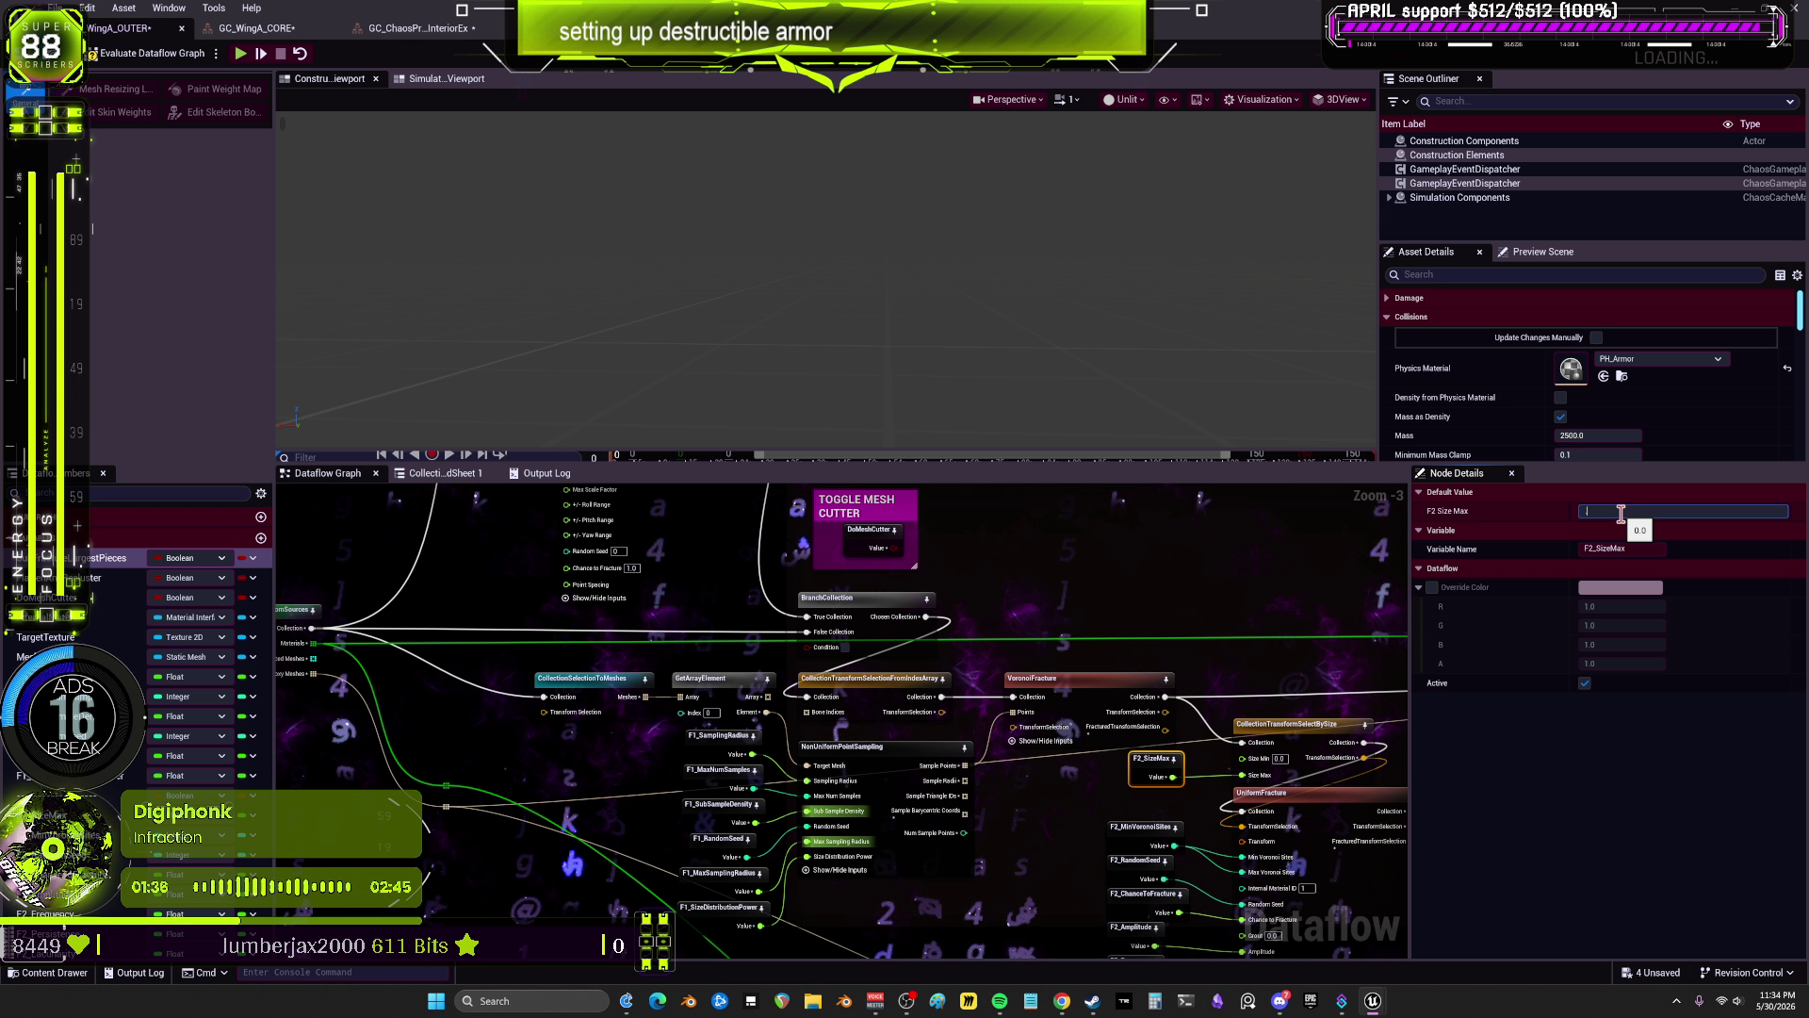
text(5)
key(Return)
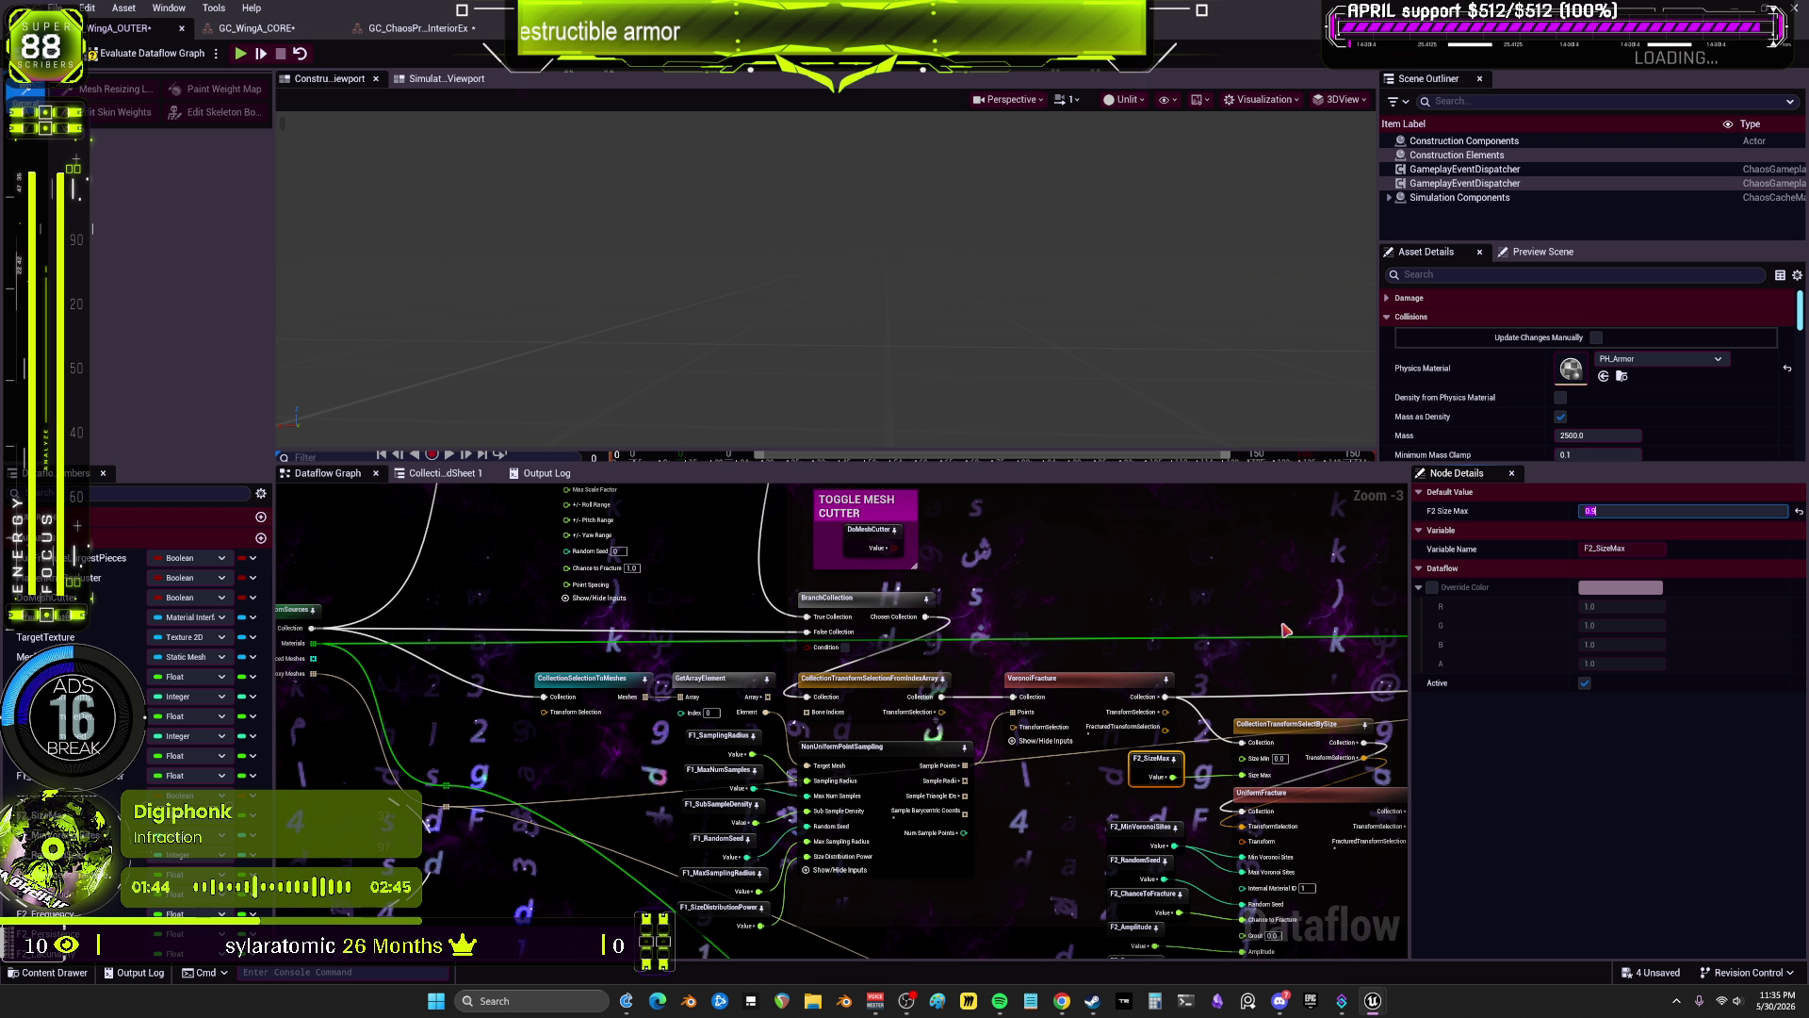
drag(1286, 629, 1175, 533)
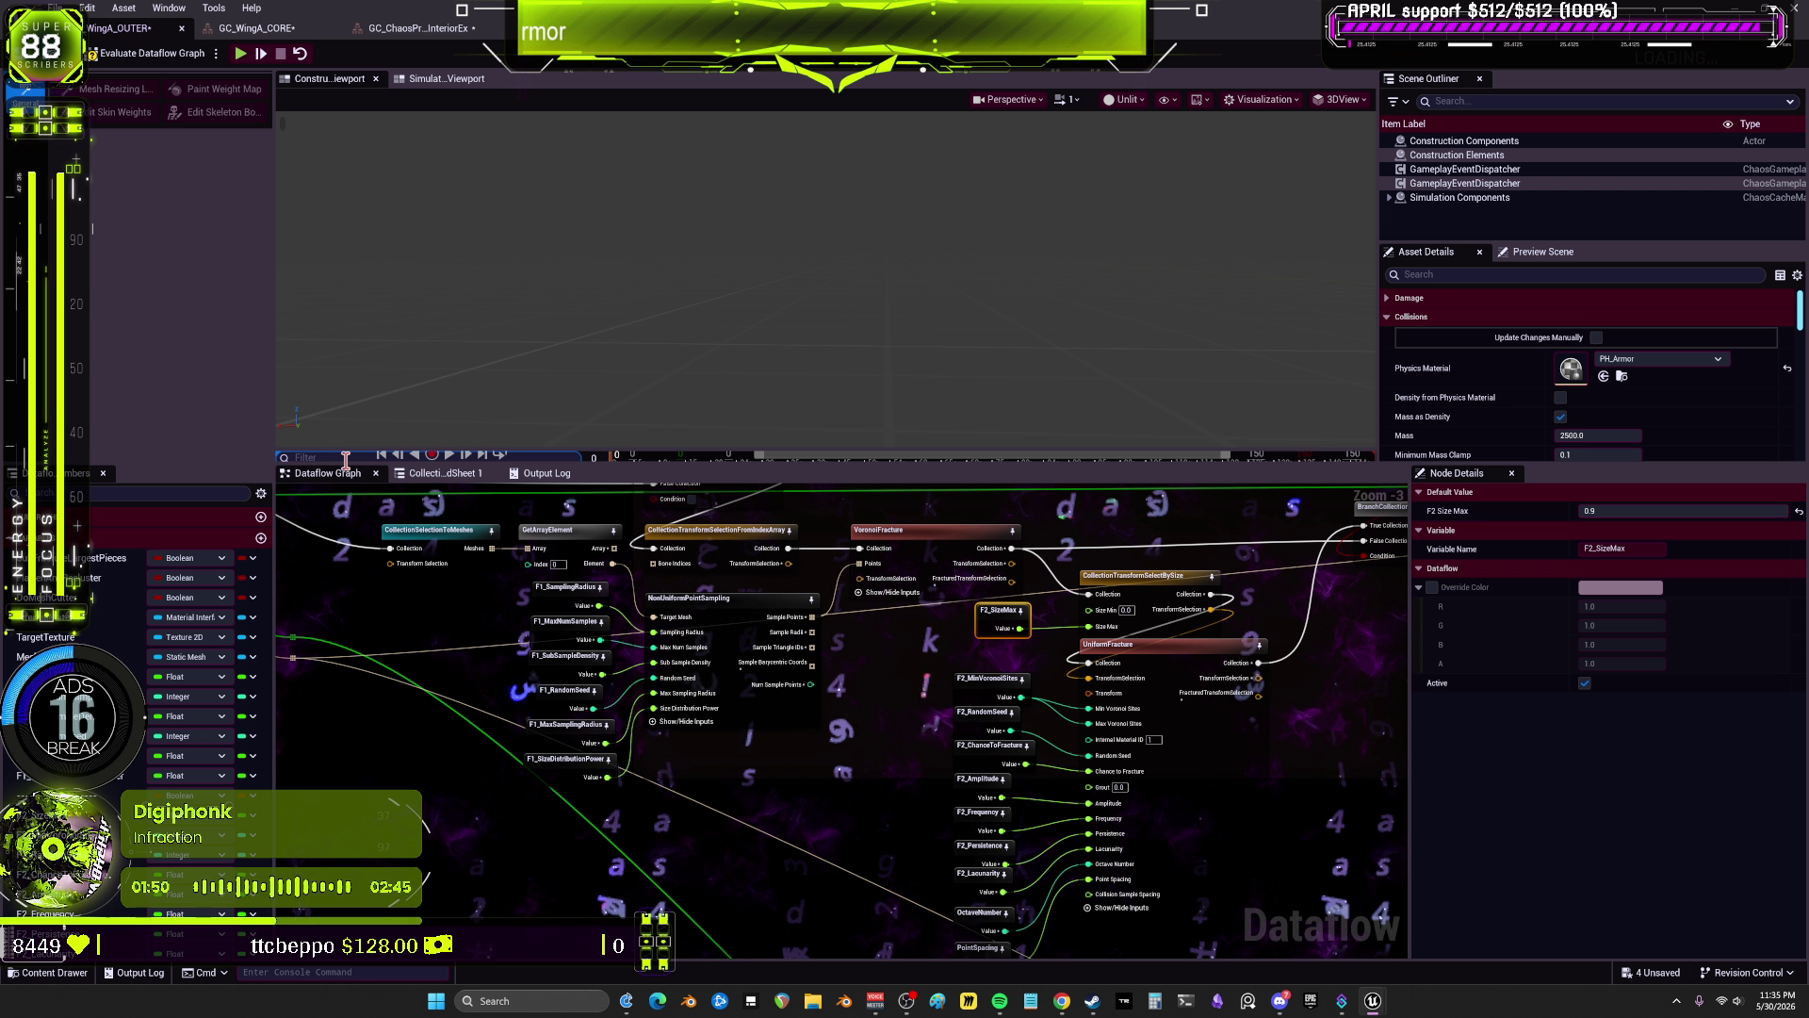
drag(848, 464, 848, 188)
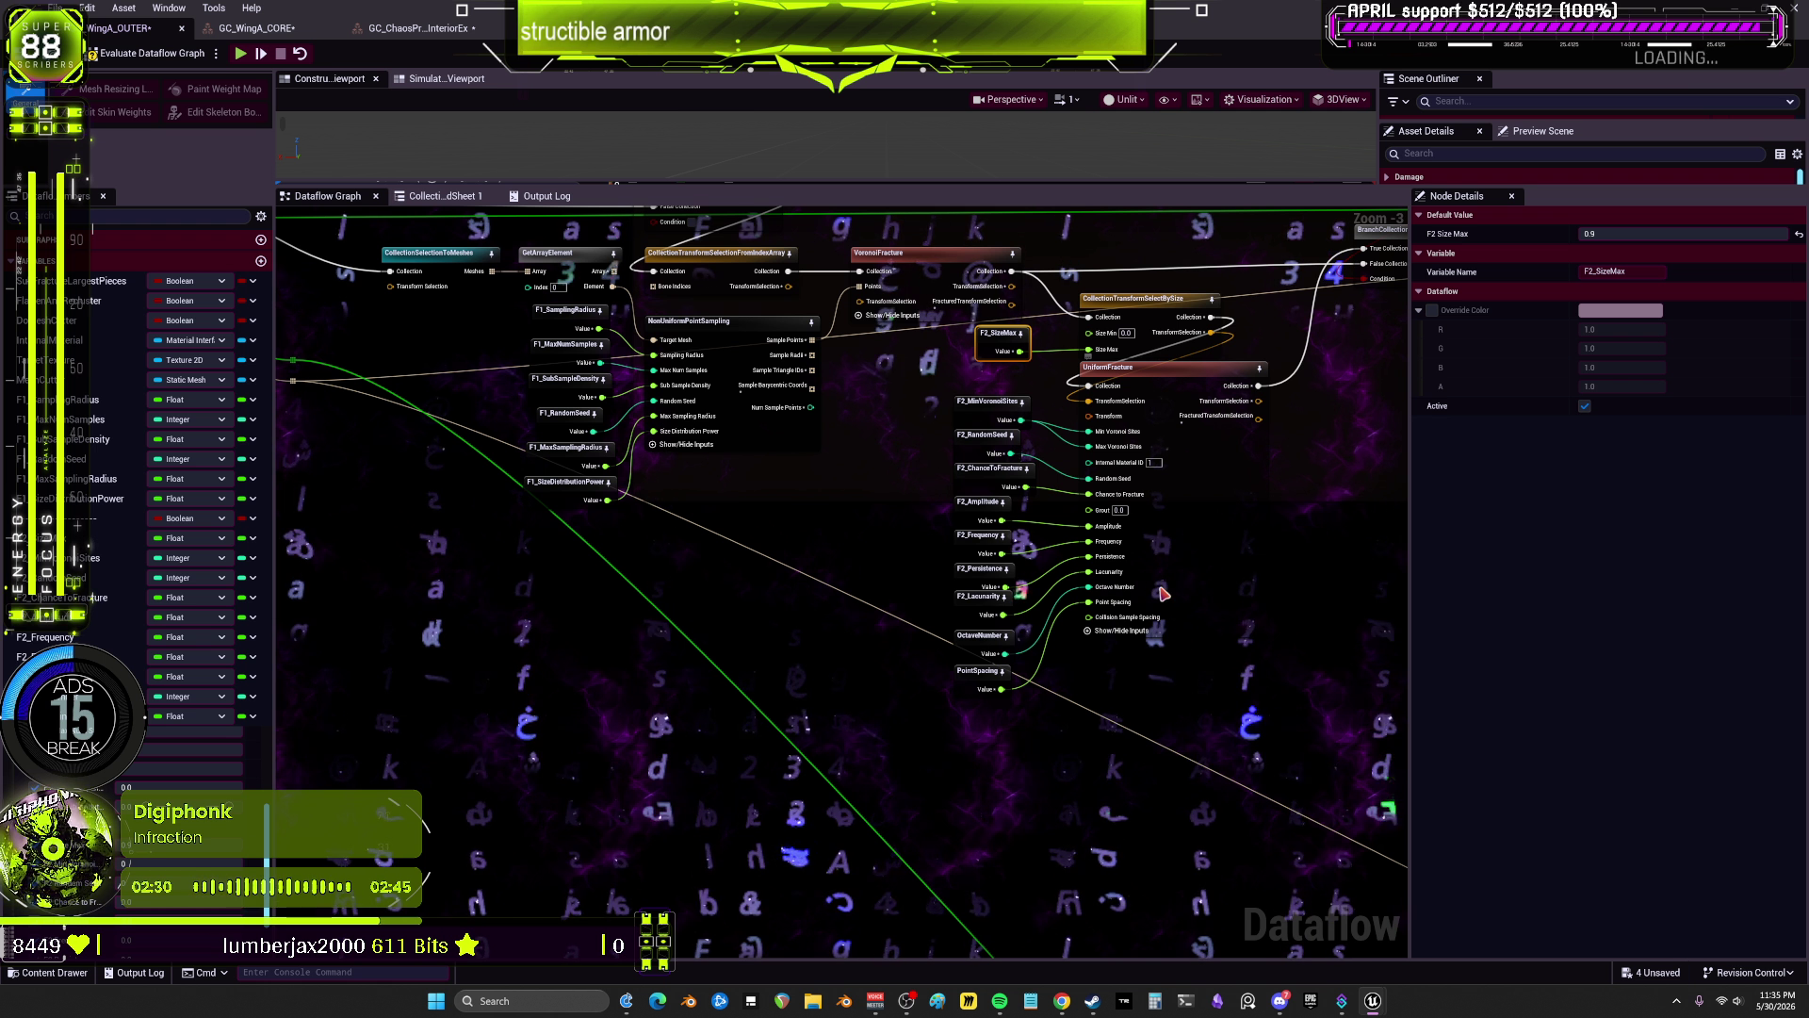
Step: Promote UniformFracture's Internal Material ID pin to an InternalMaterialID variable node
mouse_move(1158, 516)
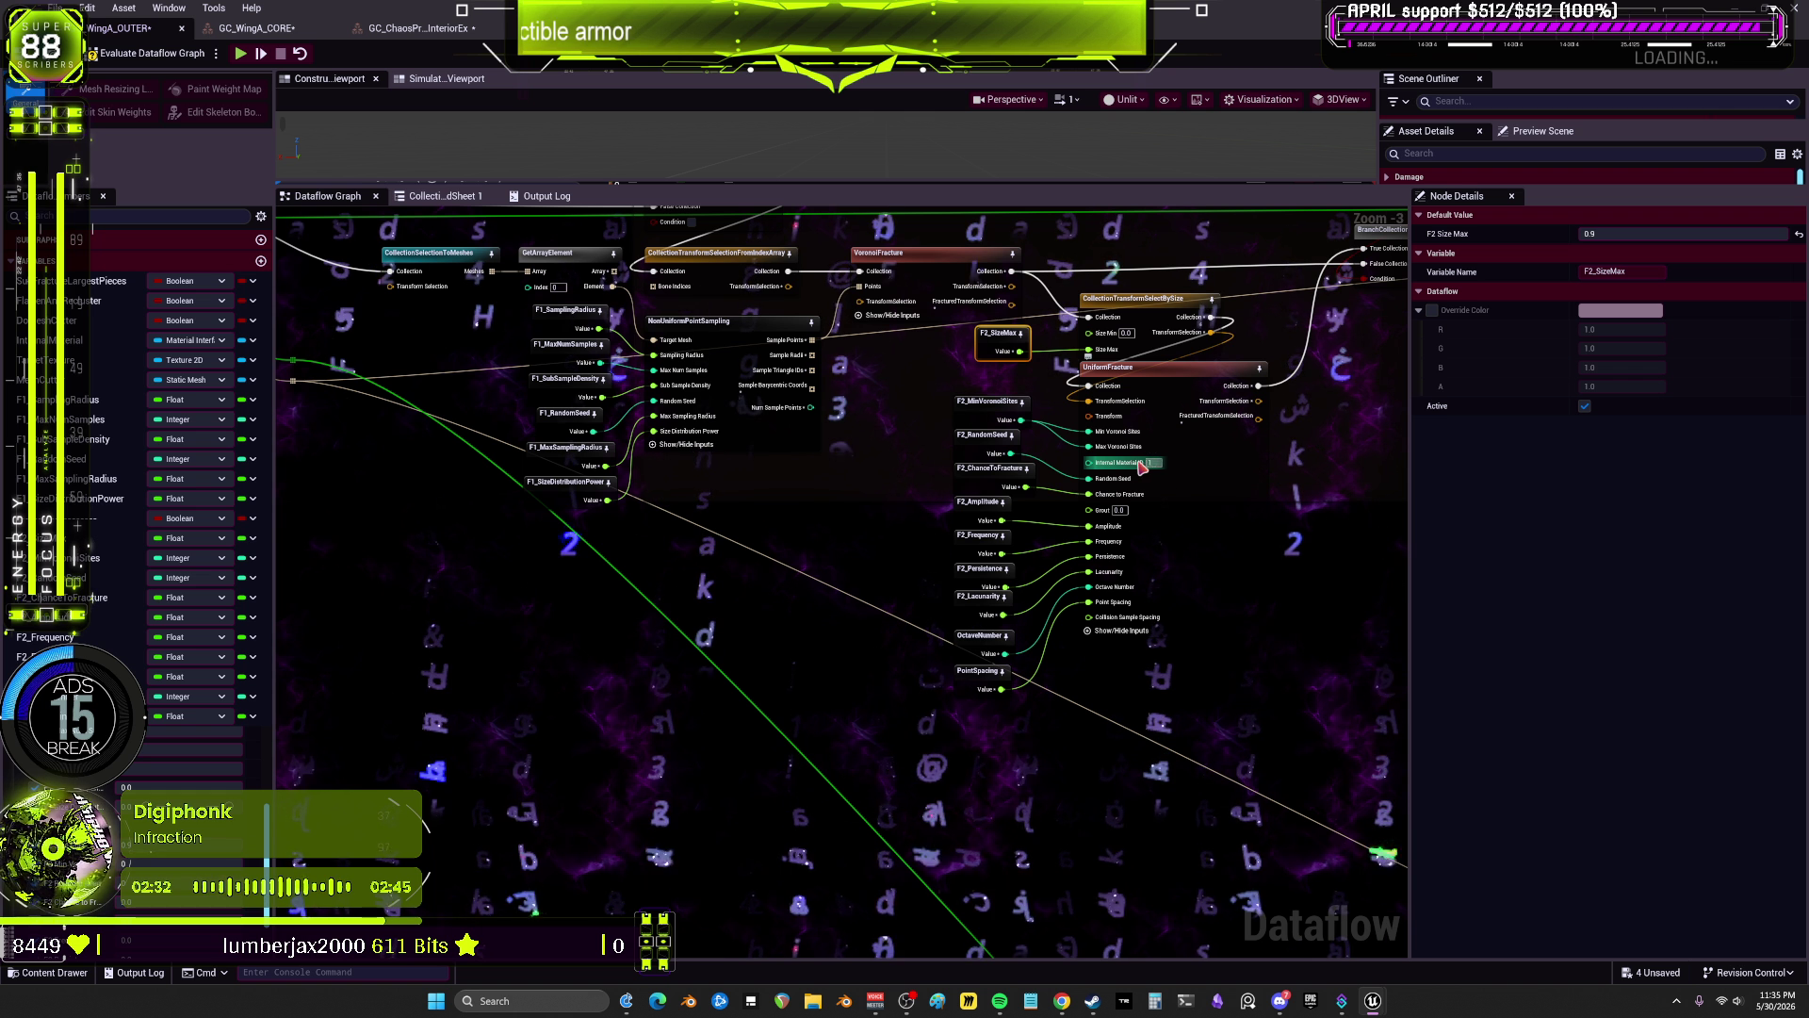
mouse_move(1134, 465)
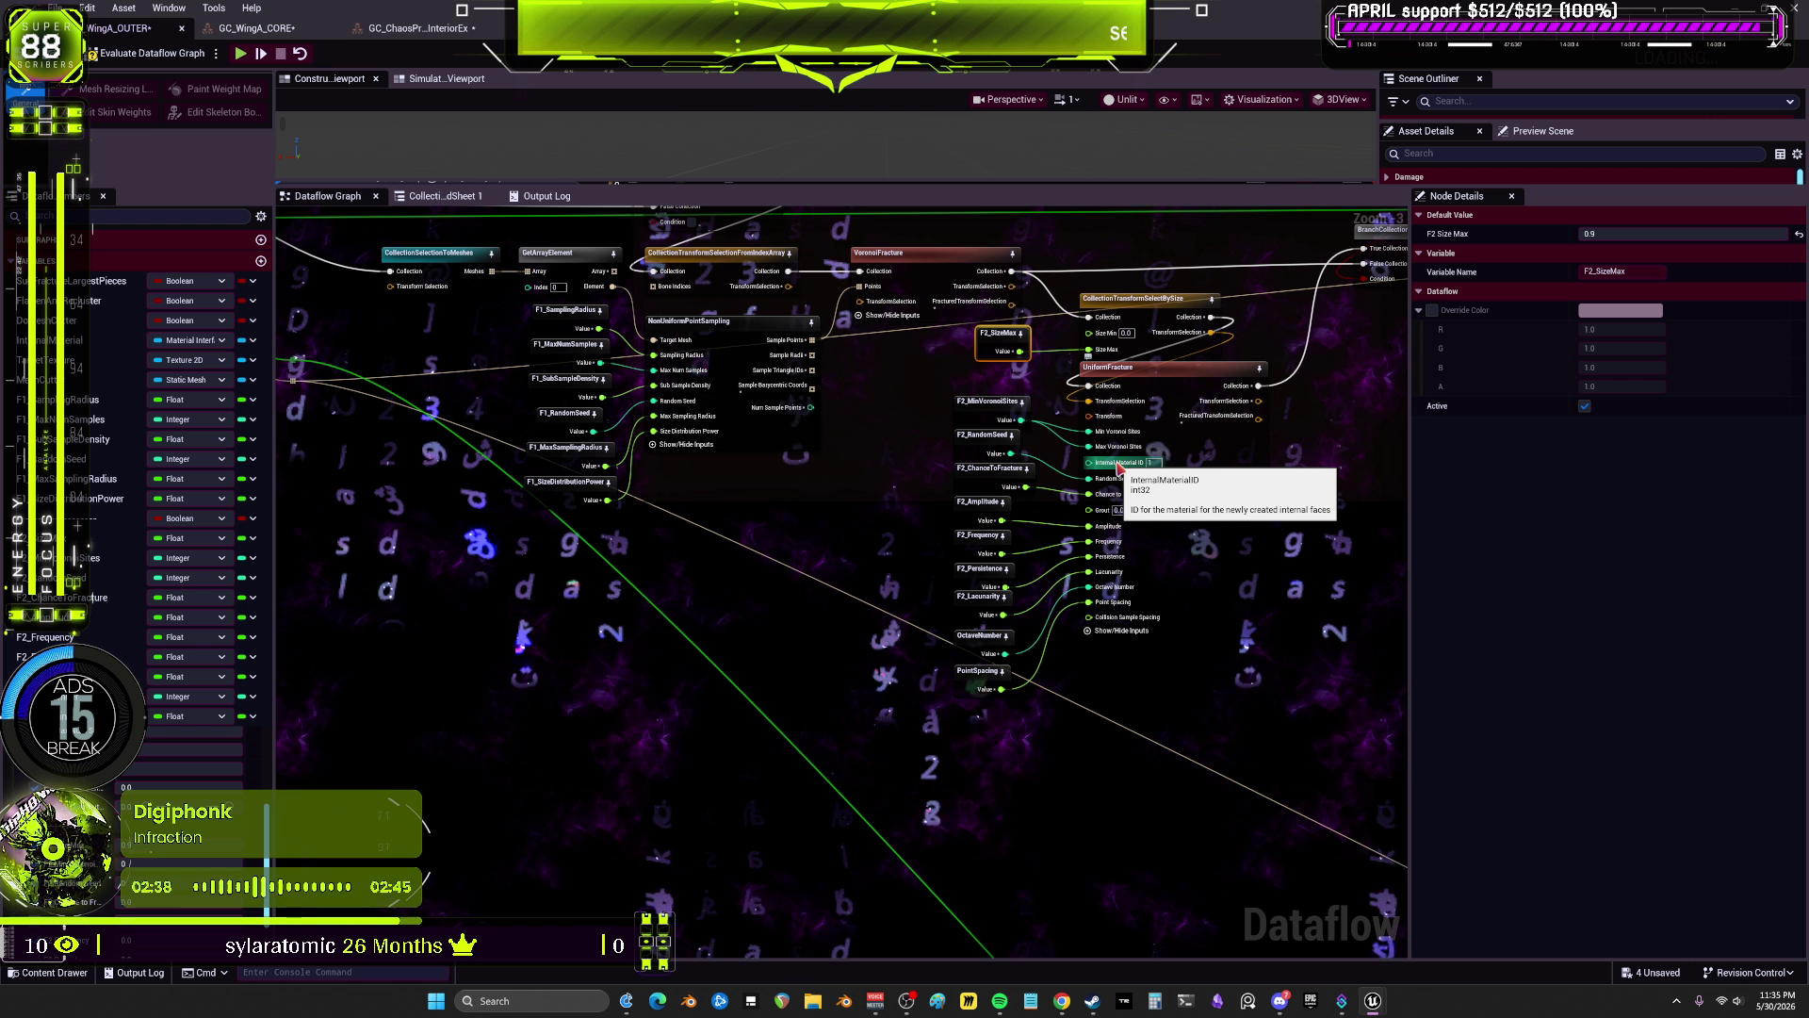
drag(852, 462, 833, 590)
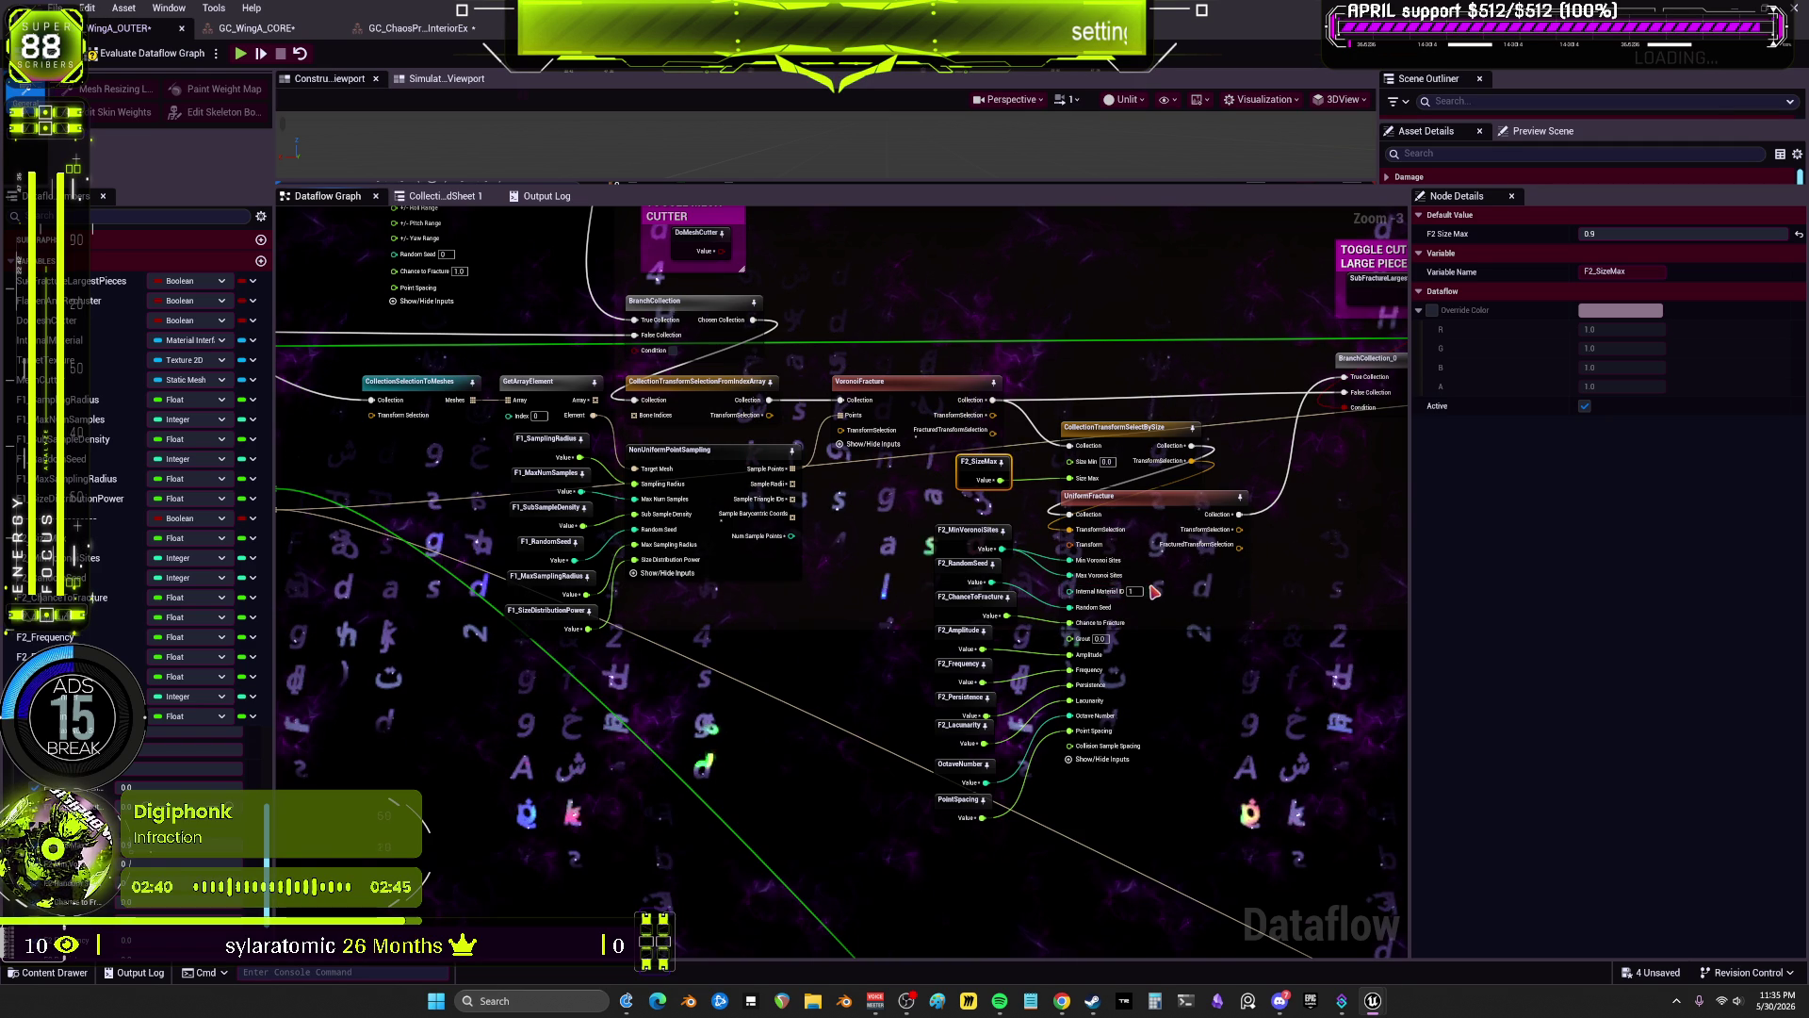
right_click(1071, 593)
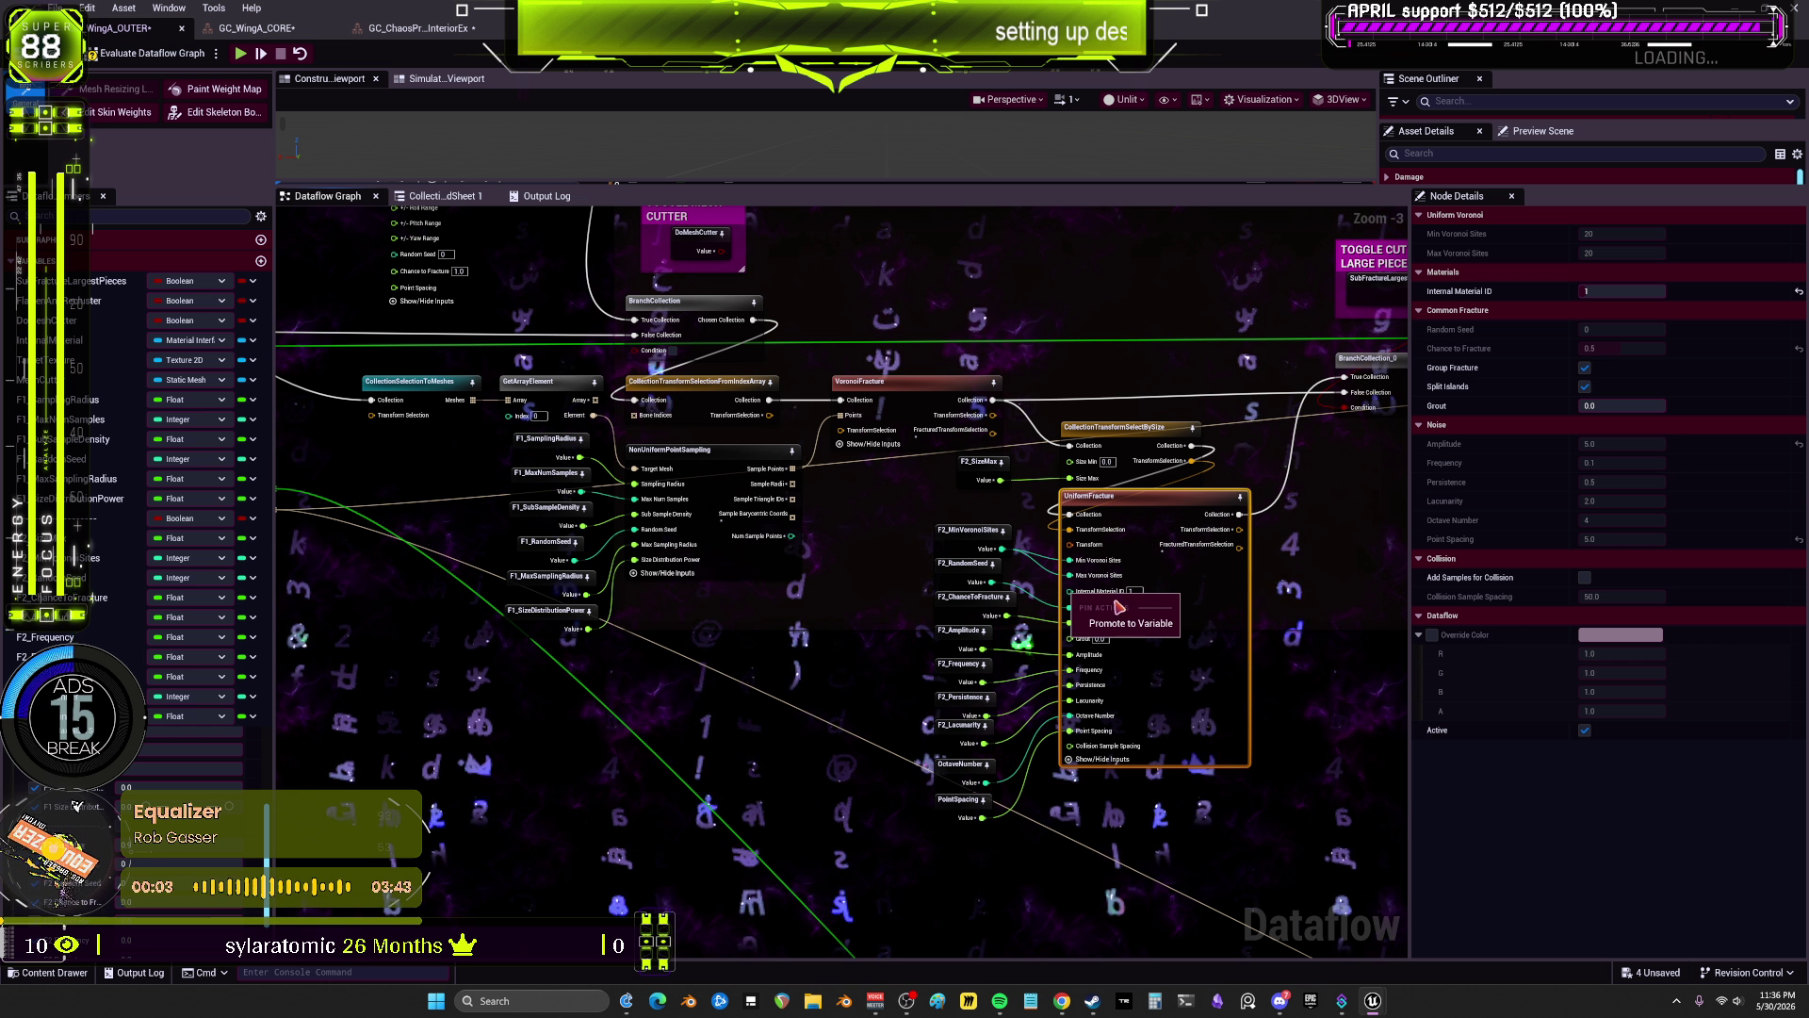
click(1140, 624)
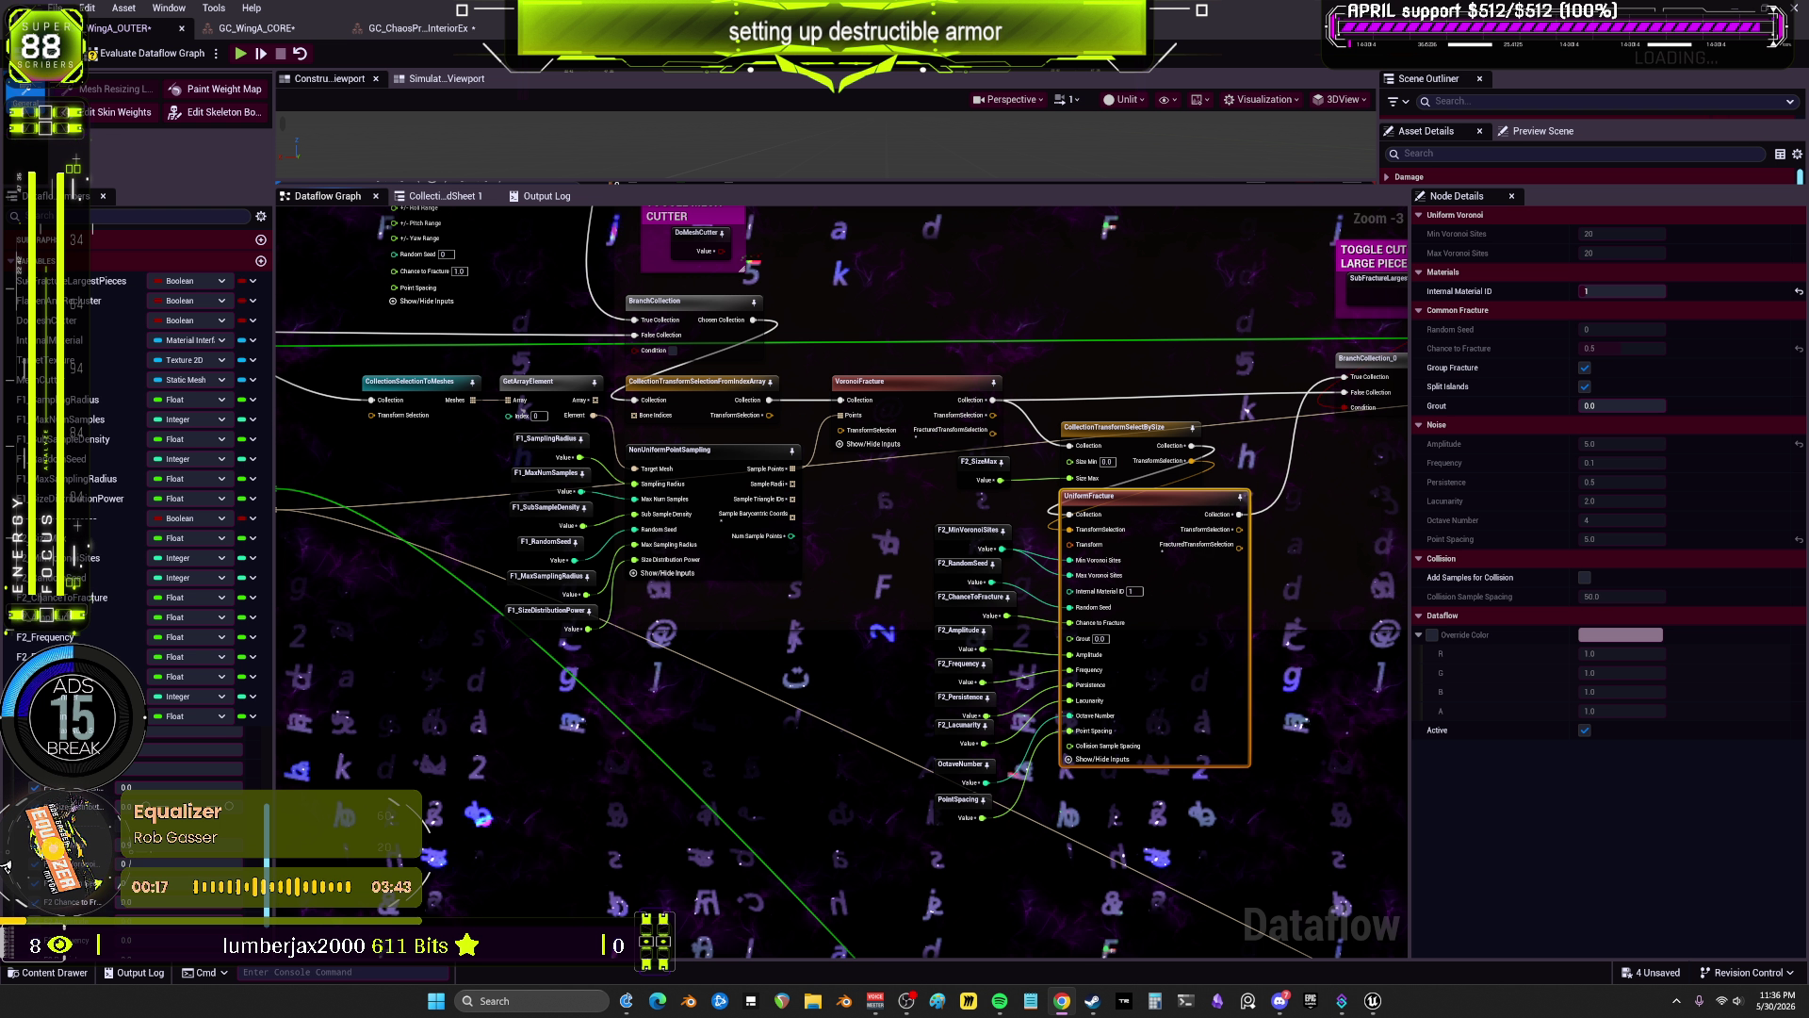
drag(61, 340, 999, 496)
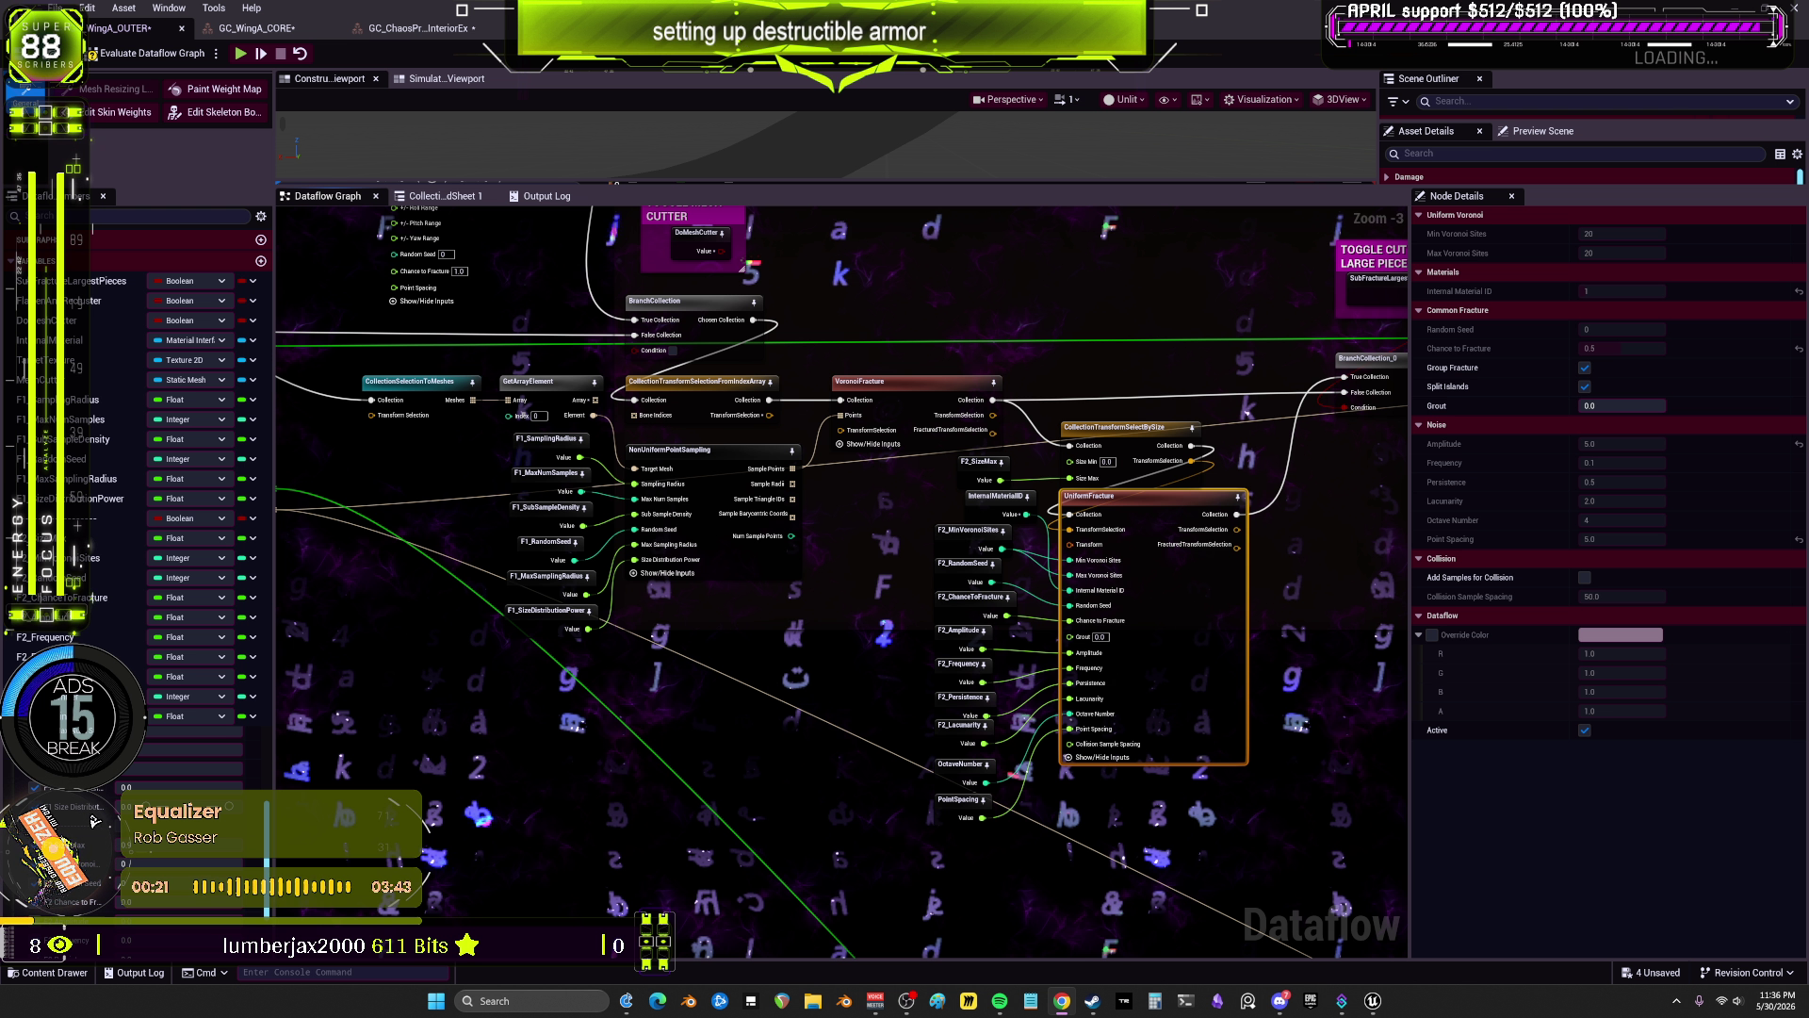
scroll(995, 527, up, 1)
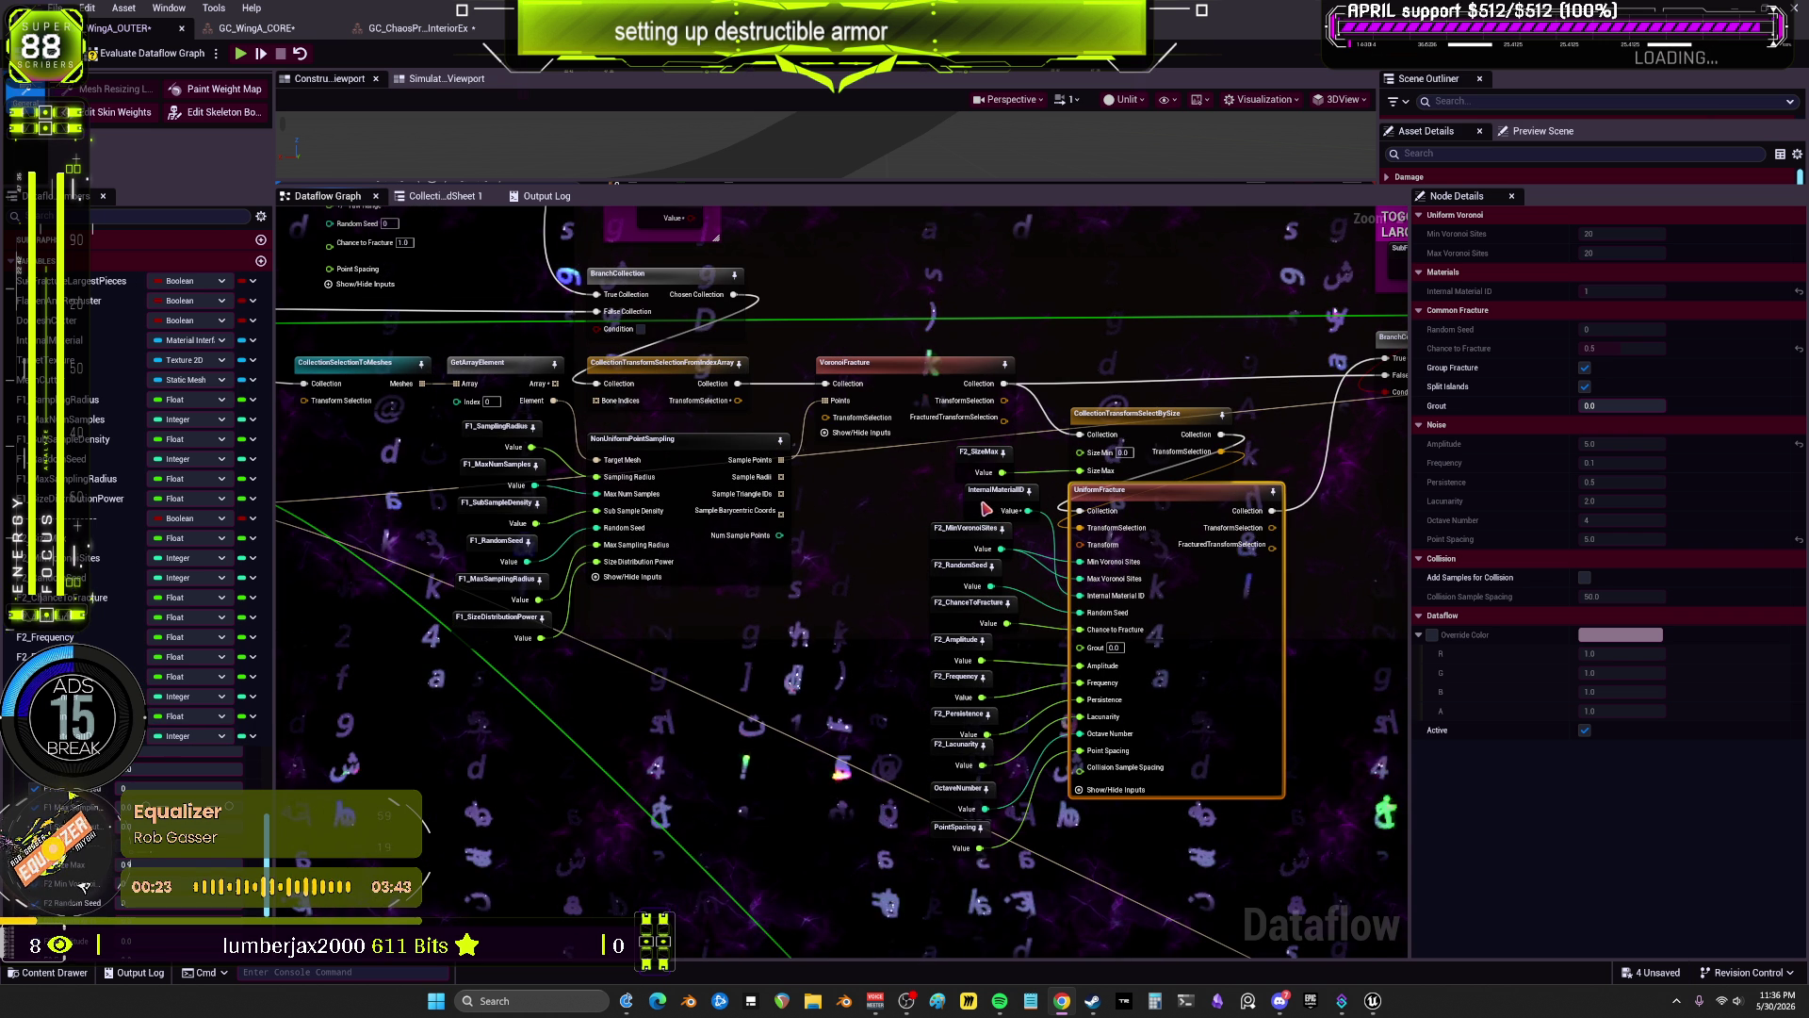
mouse_move(999, 496)
mouse_down()
mouse_move(899, 599)
mouse_move(859, 566)
mouse_move(848, 579)
mouse_up()
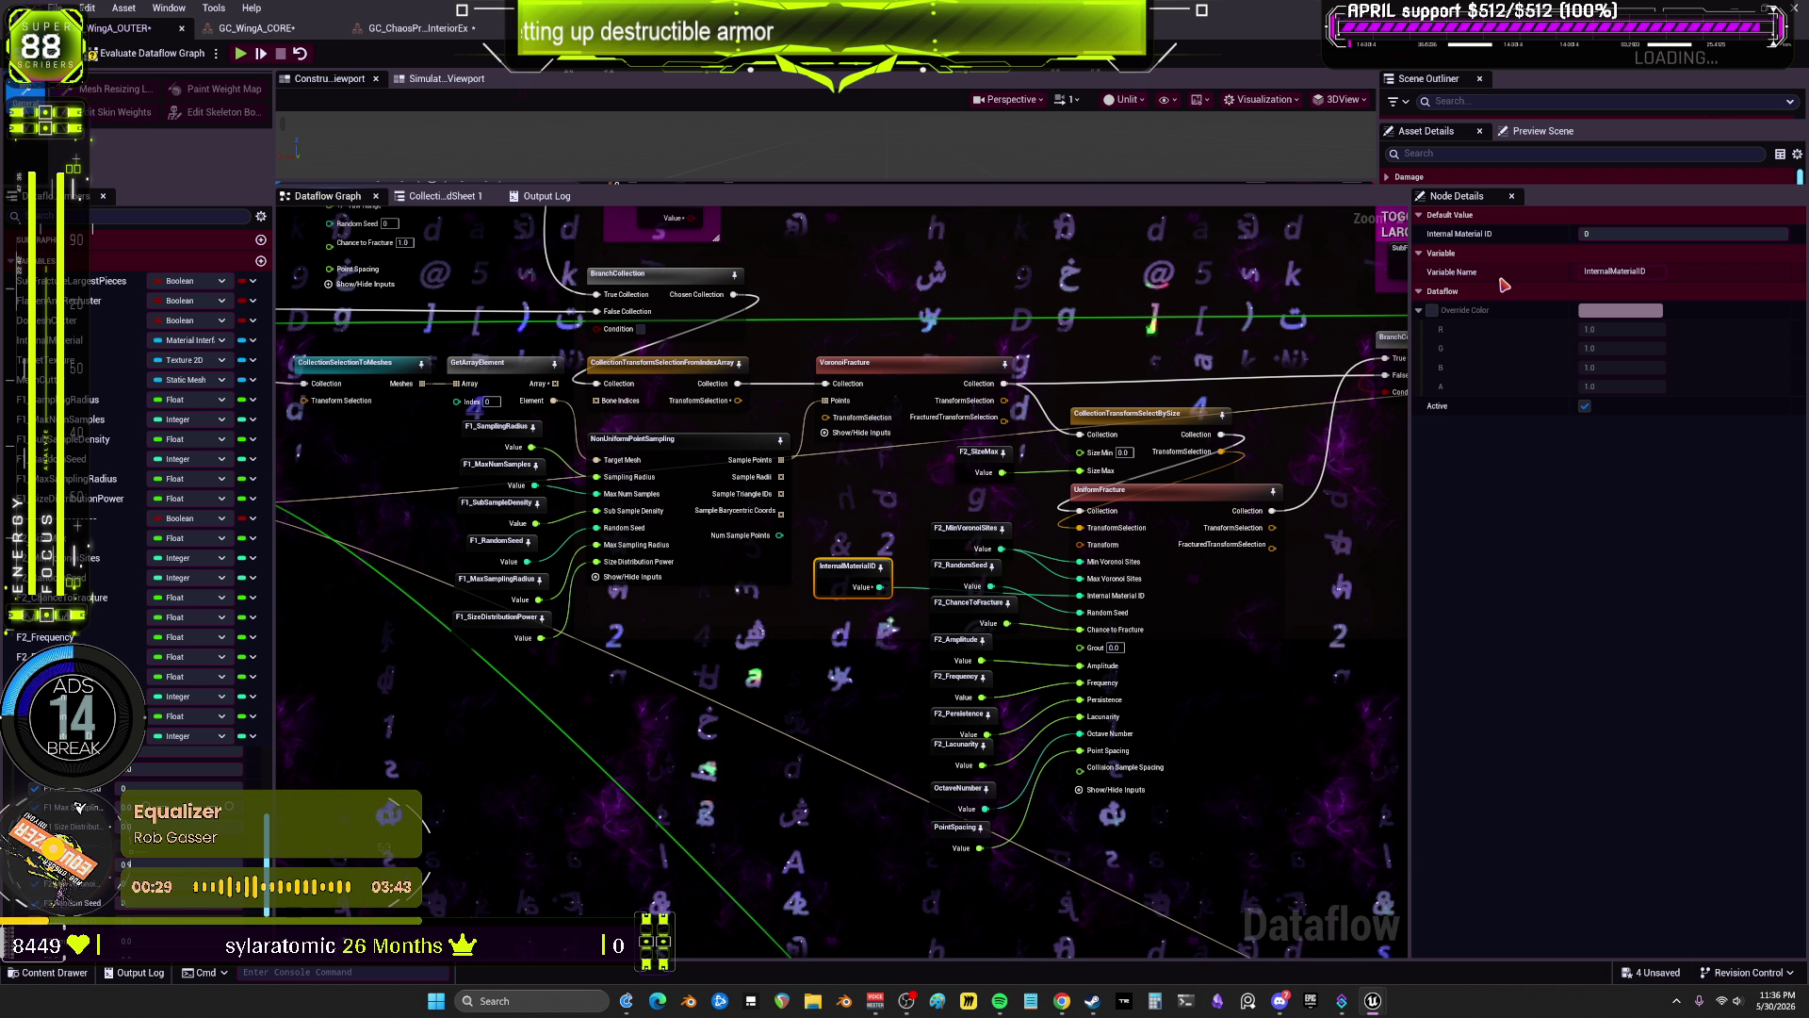
Step: Set the InternalMaterialID default value to 1
click(1644, 231)
text(1)
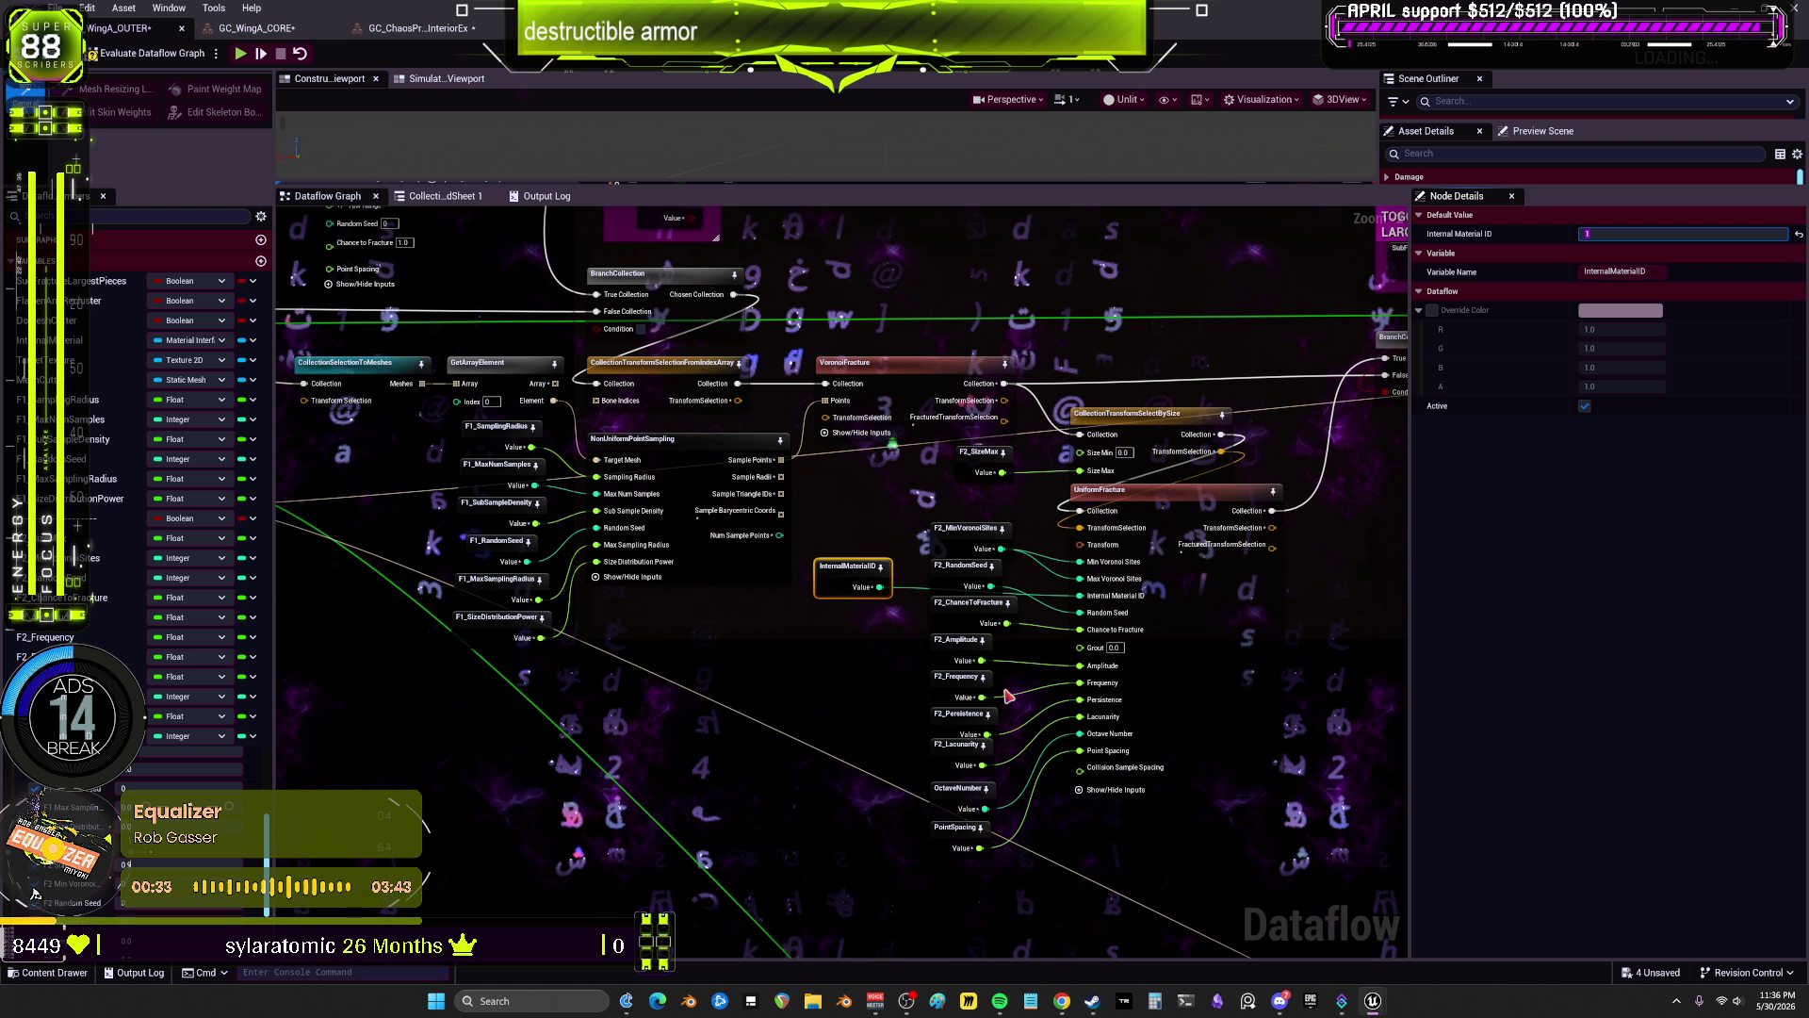
click(857, 613)
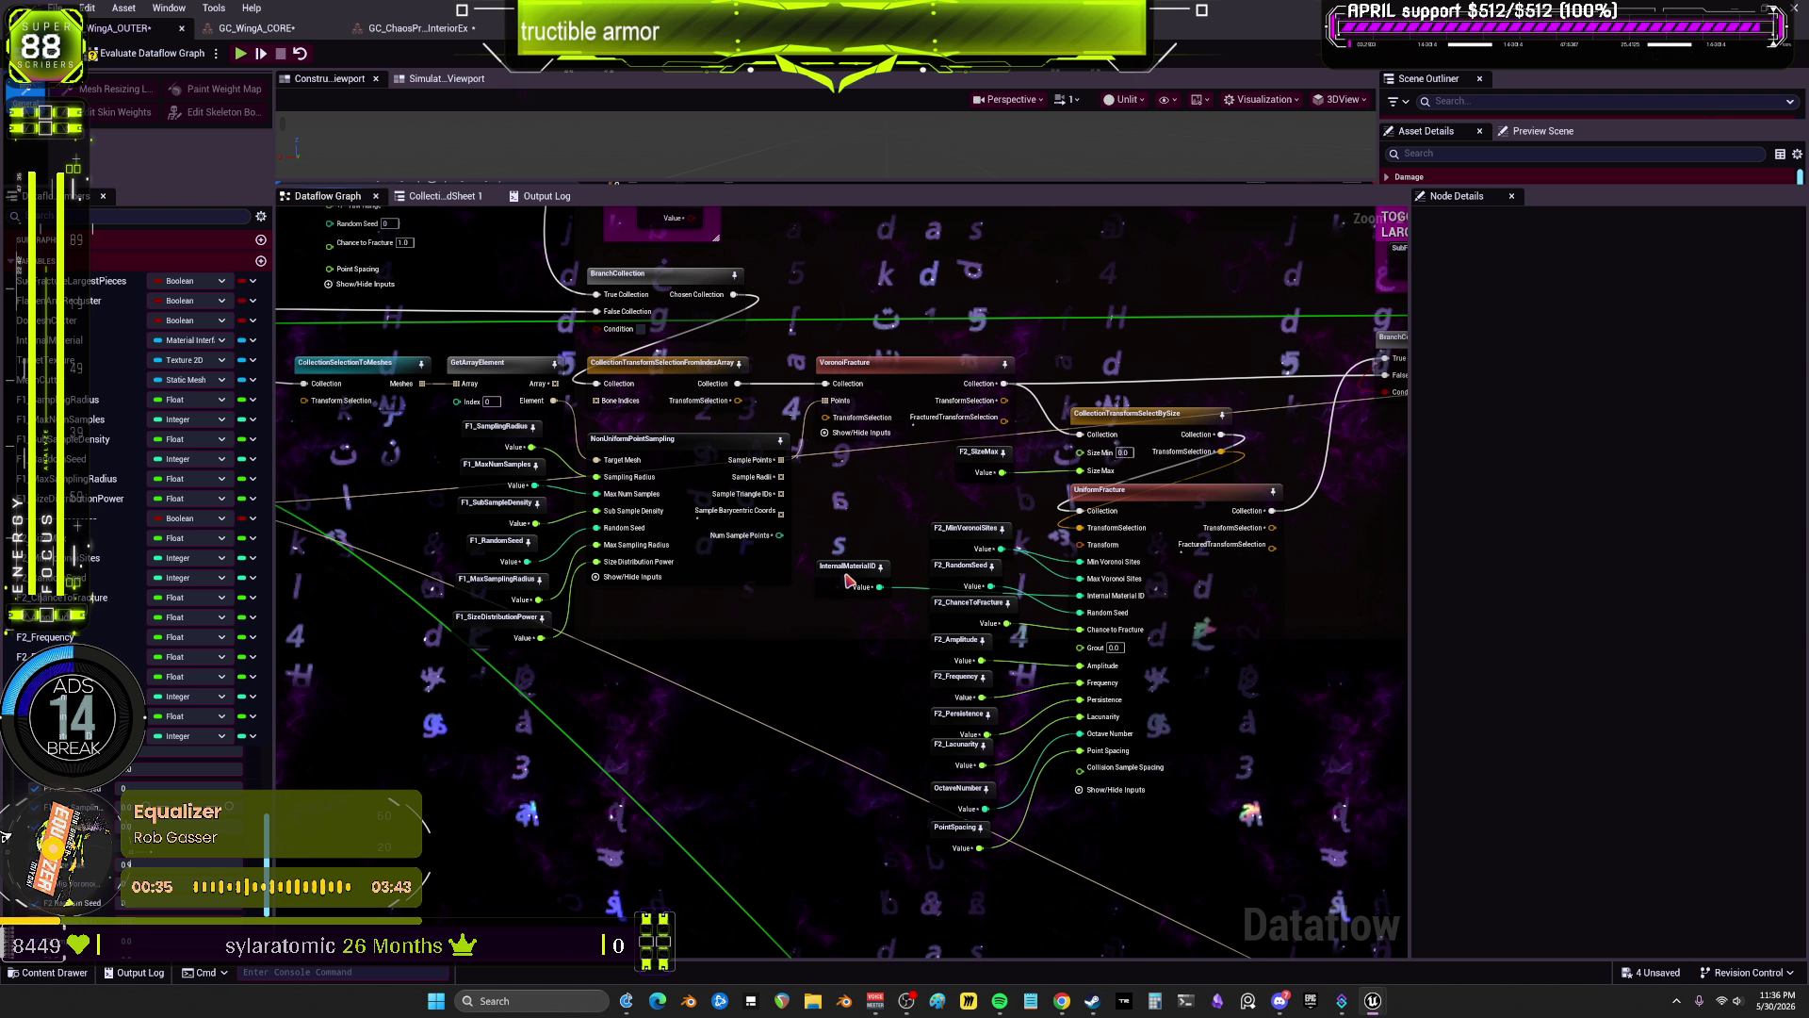
Step: Set F2_Amplitude to 5.0, F2_Frequency to 0.1 and F2_Persistence to 0.5
scroll(42, 799, down, 1)
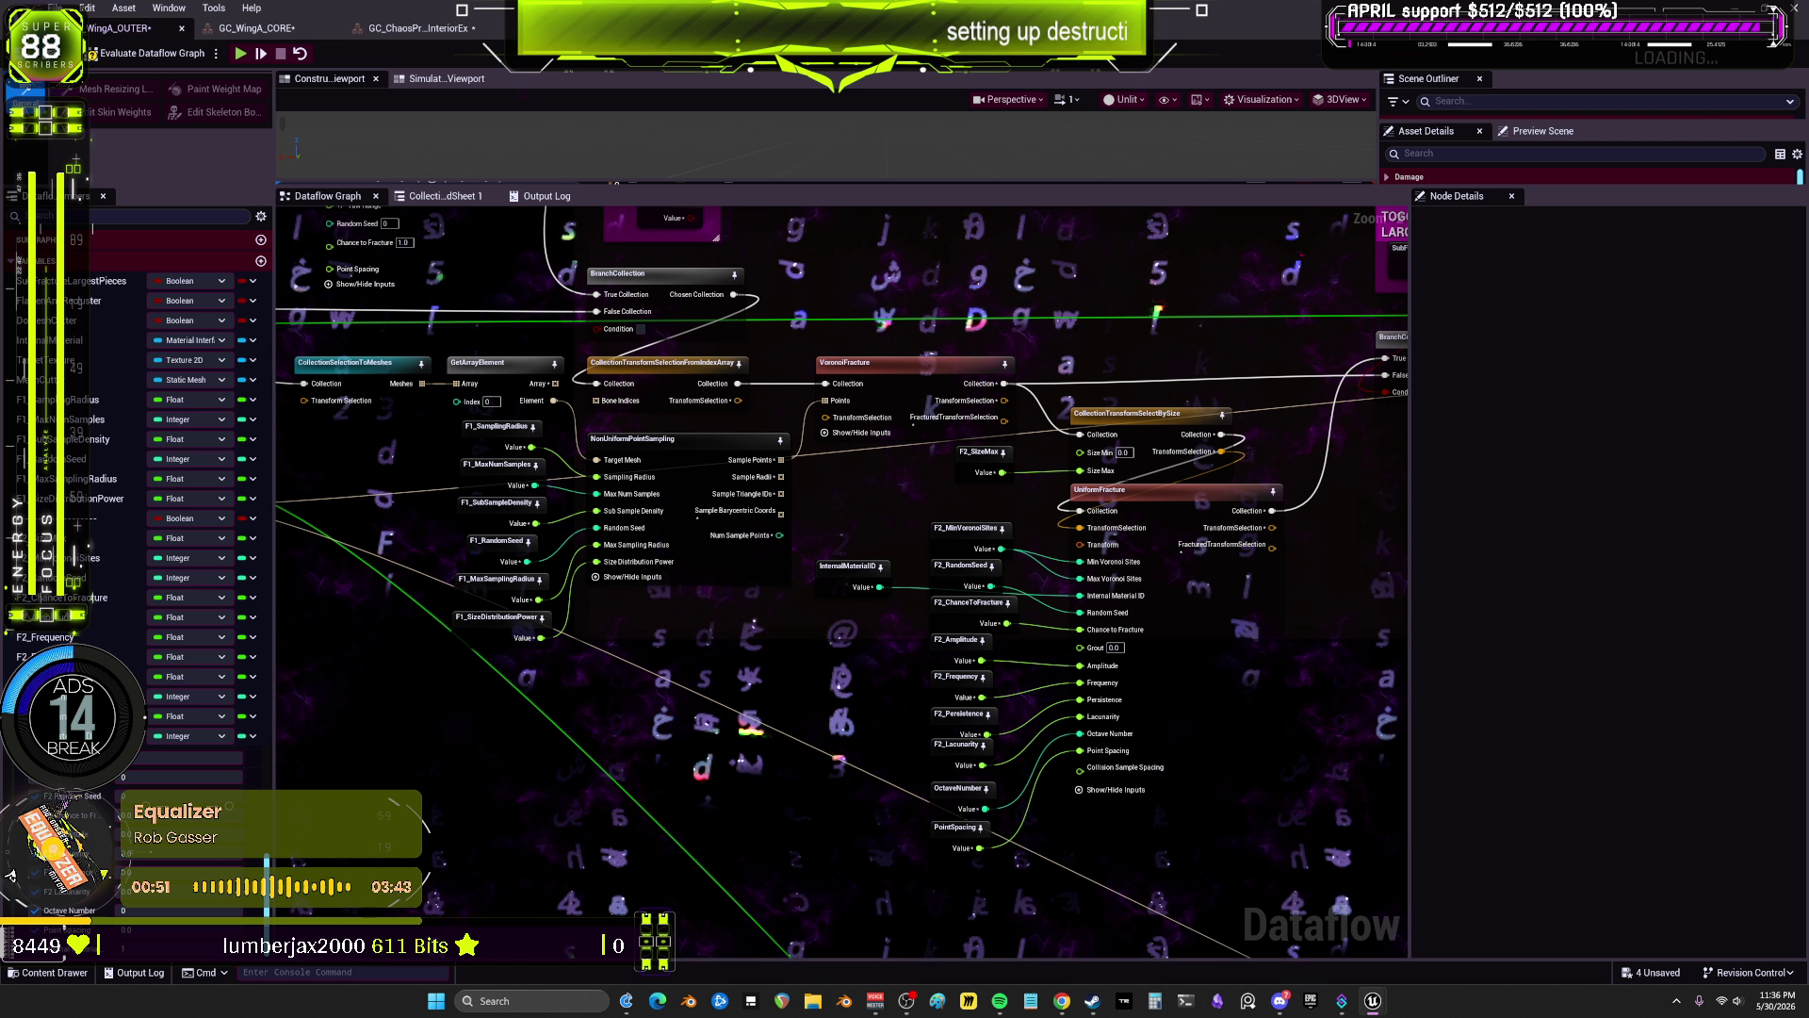
click(951, 654)
click(1626, 234)
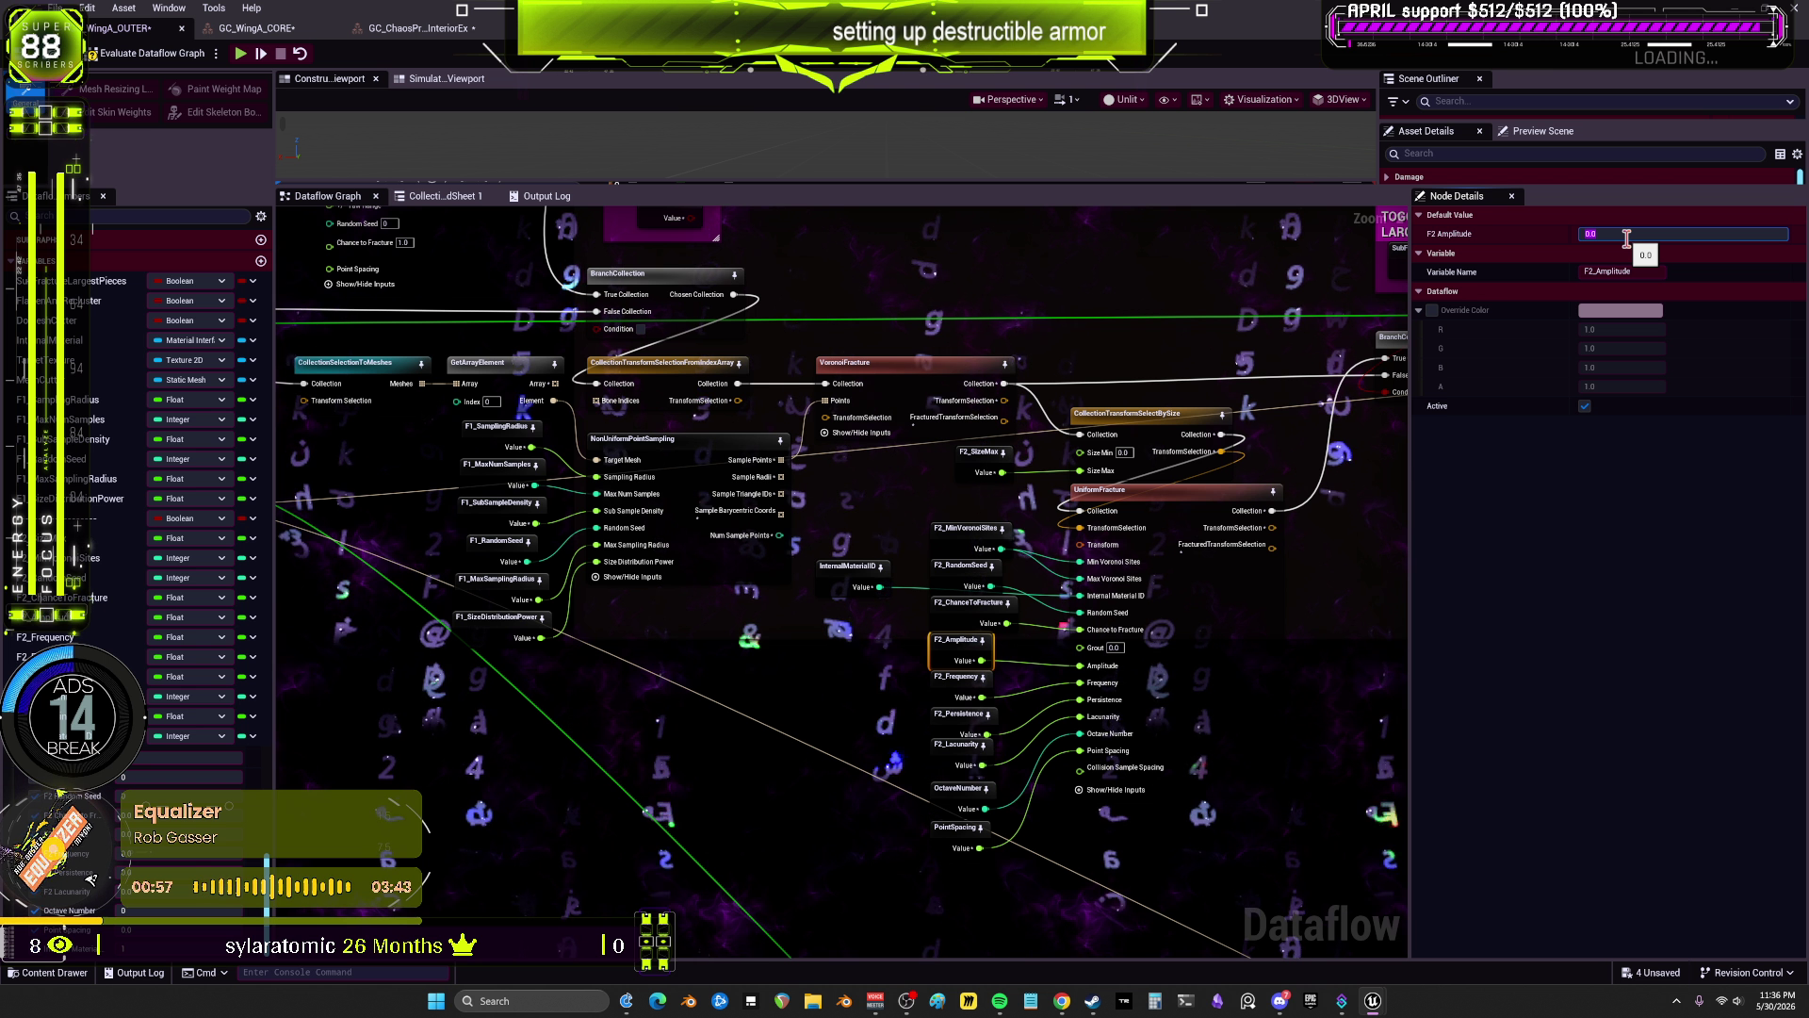
text(5)
key(Return)
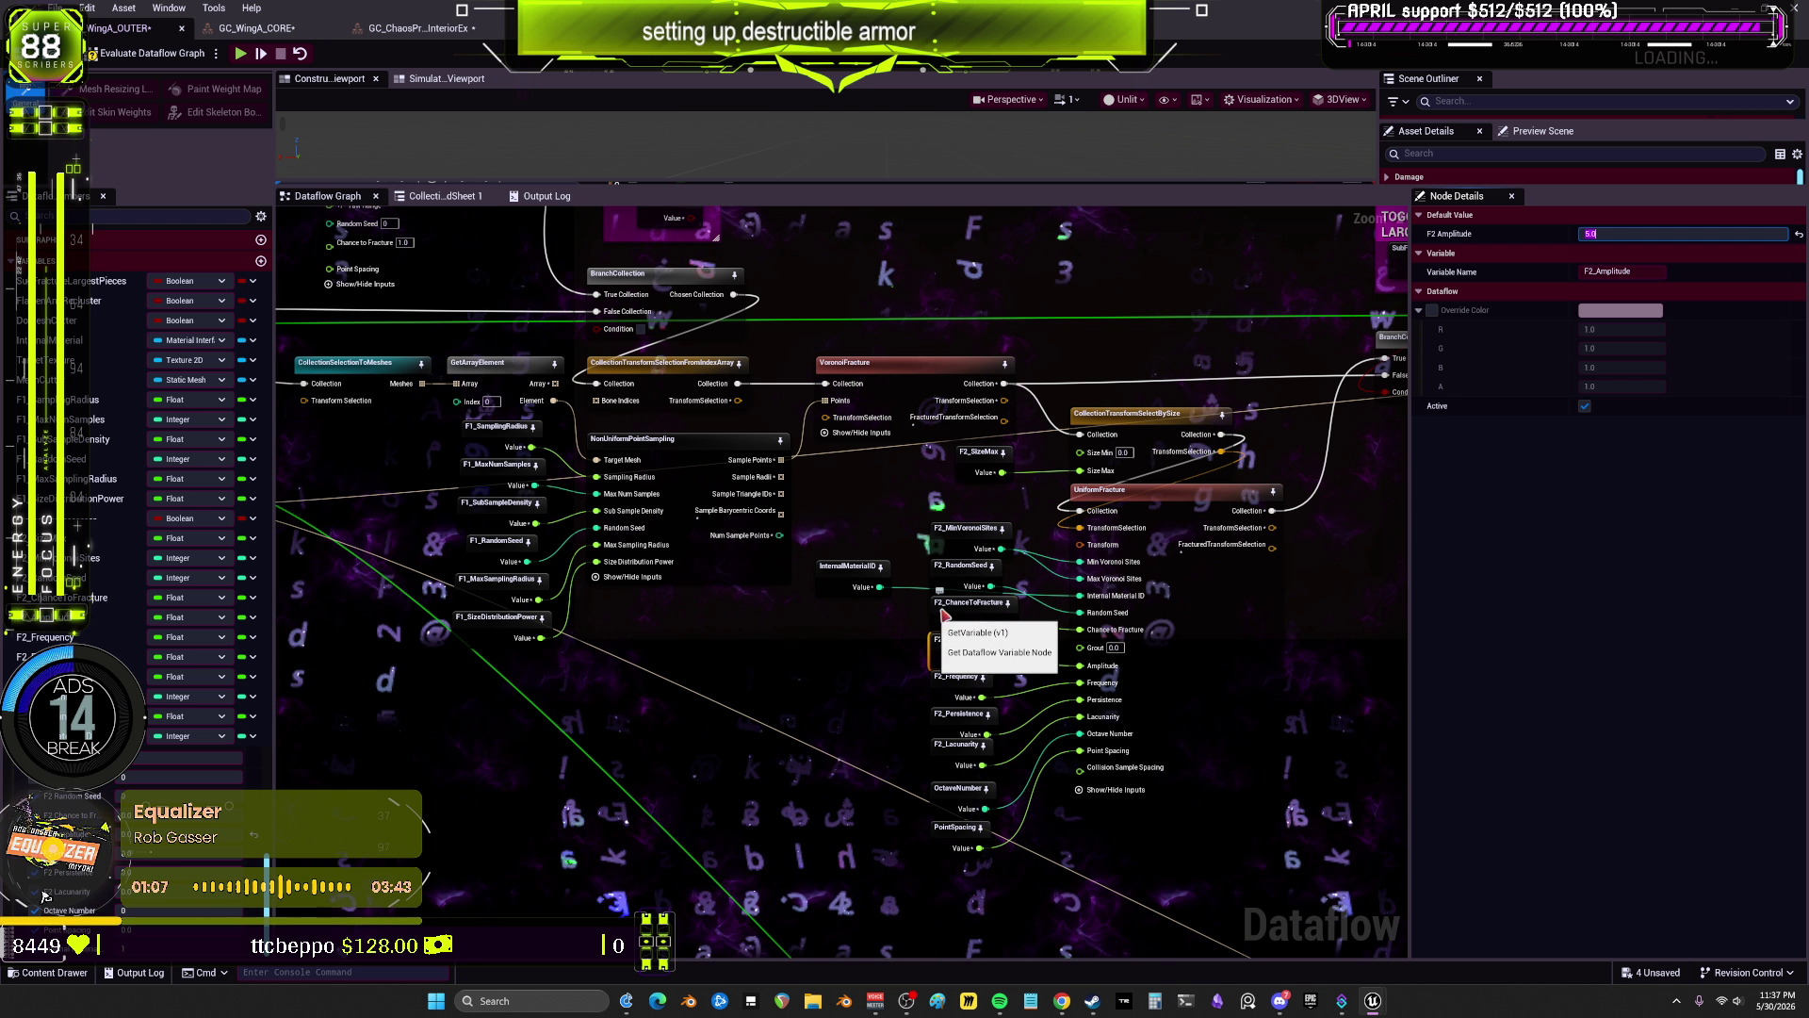
click(958, 680)
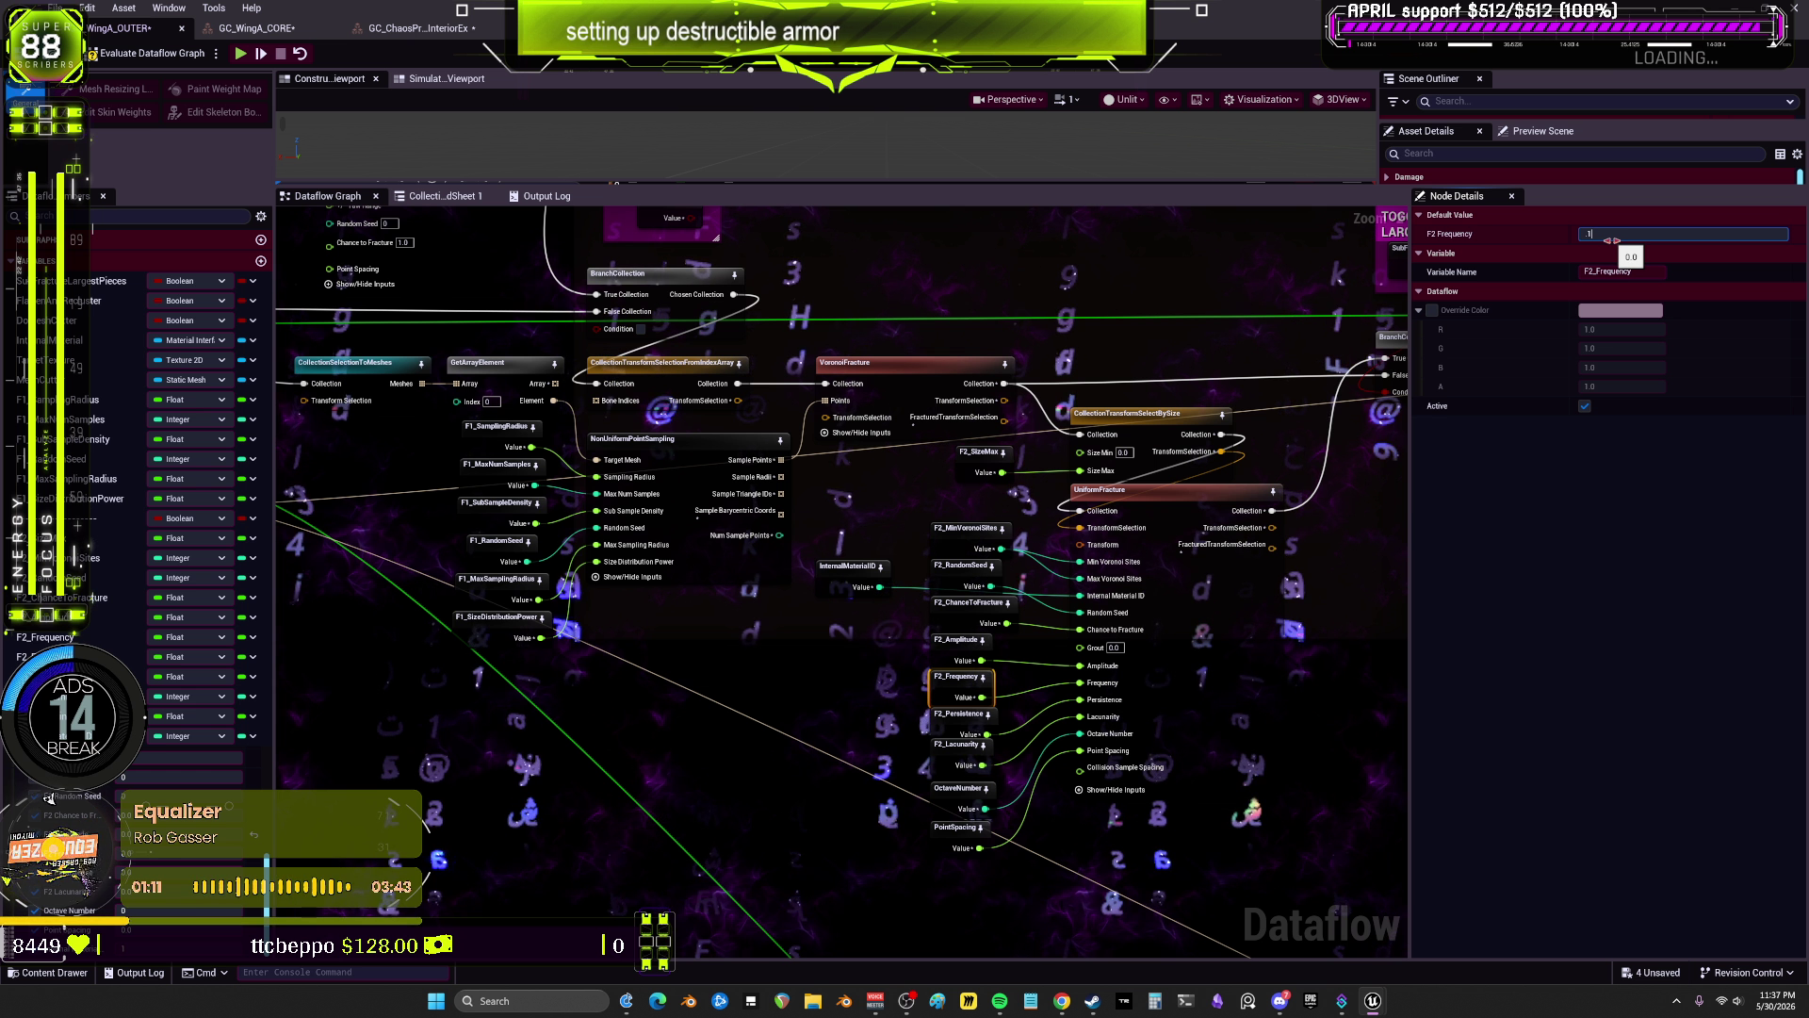
text(0.1)
key(Return)
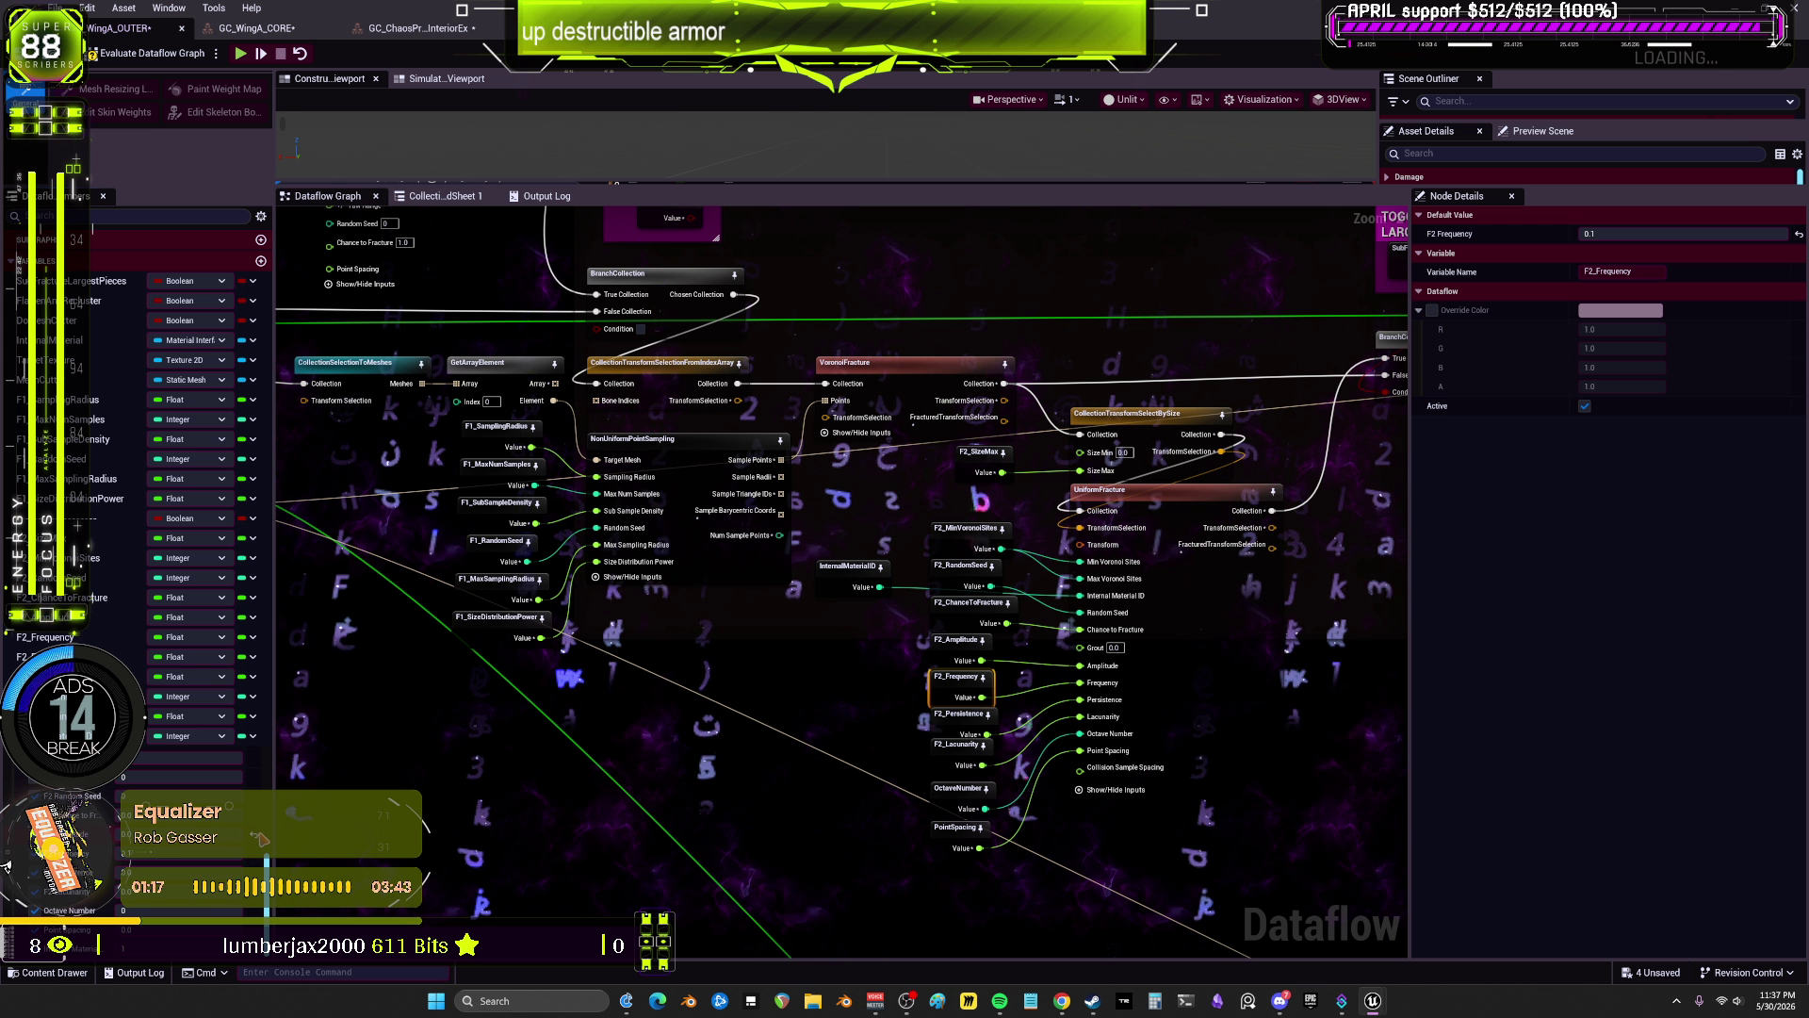
click(943, 720)
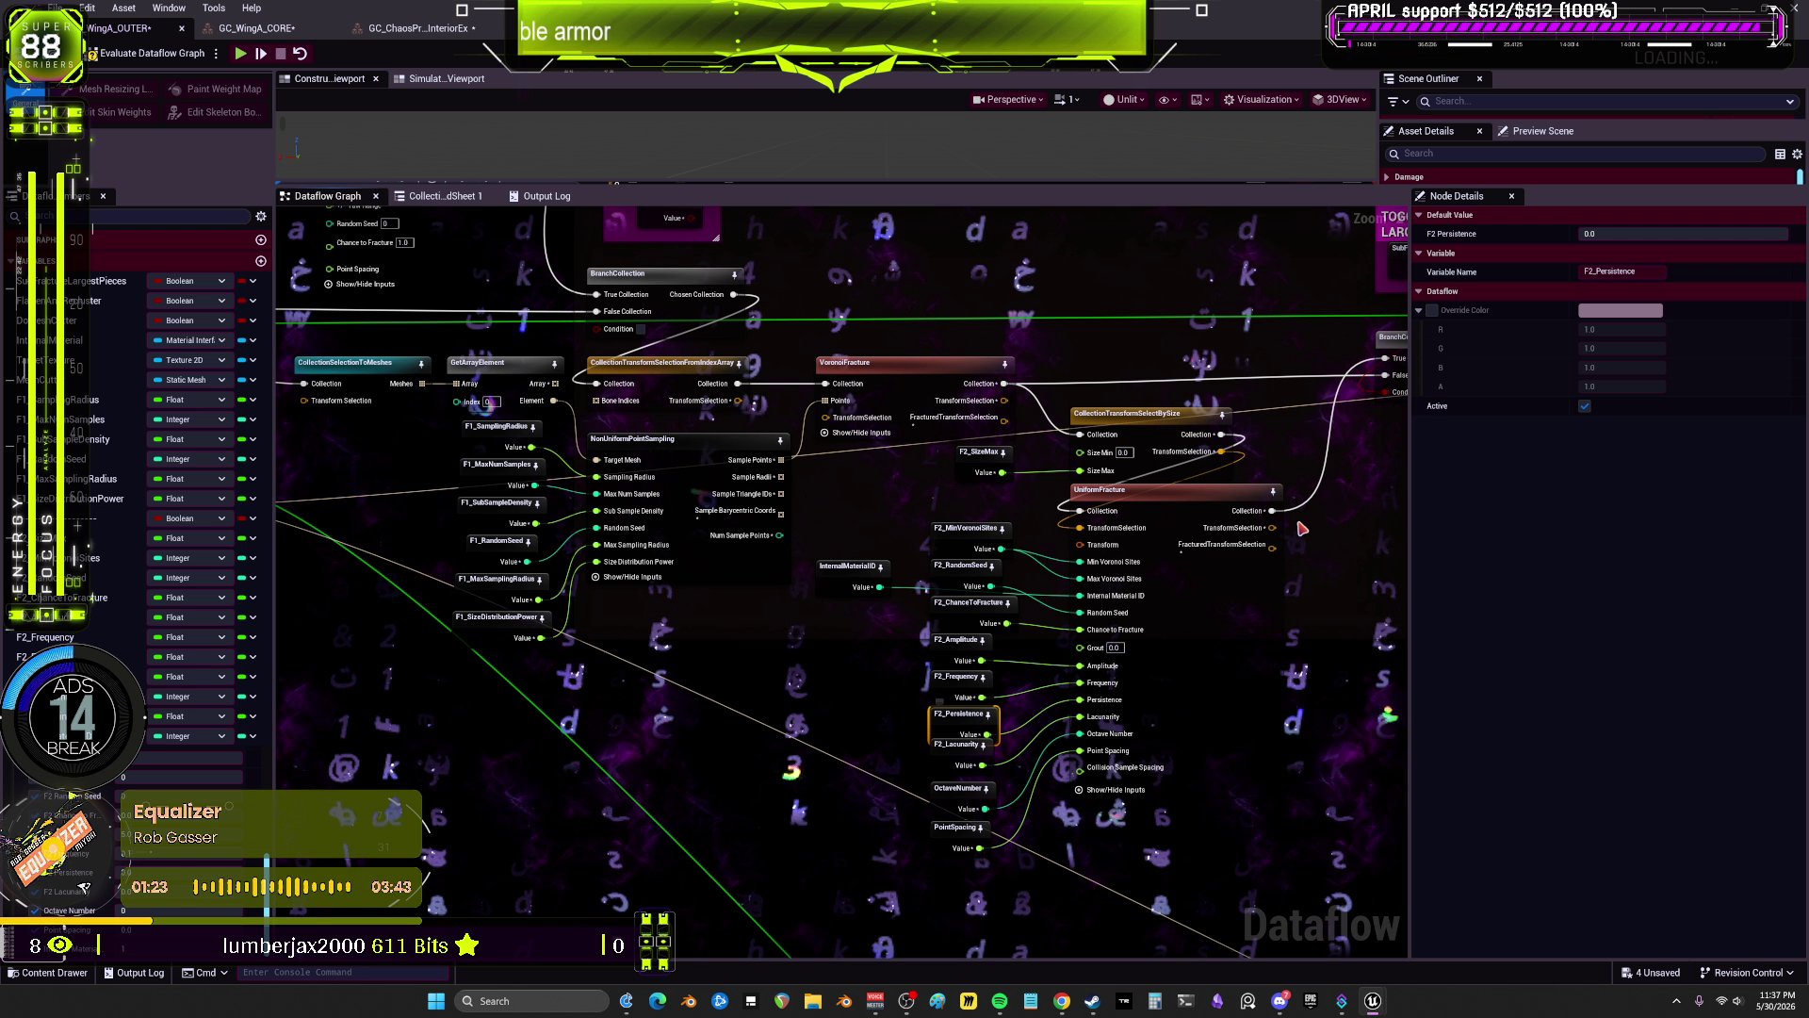
click(1602, 233)
text(0.5)
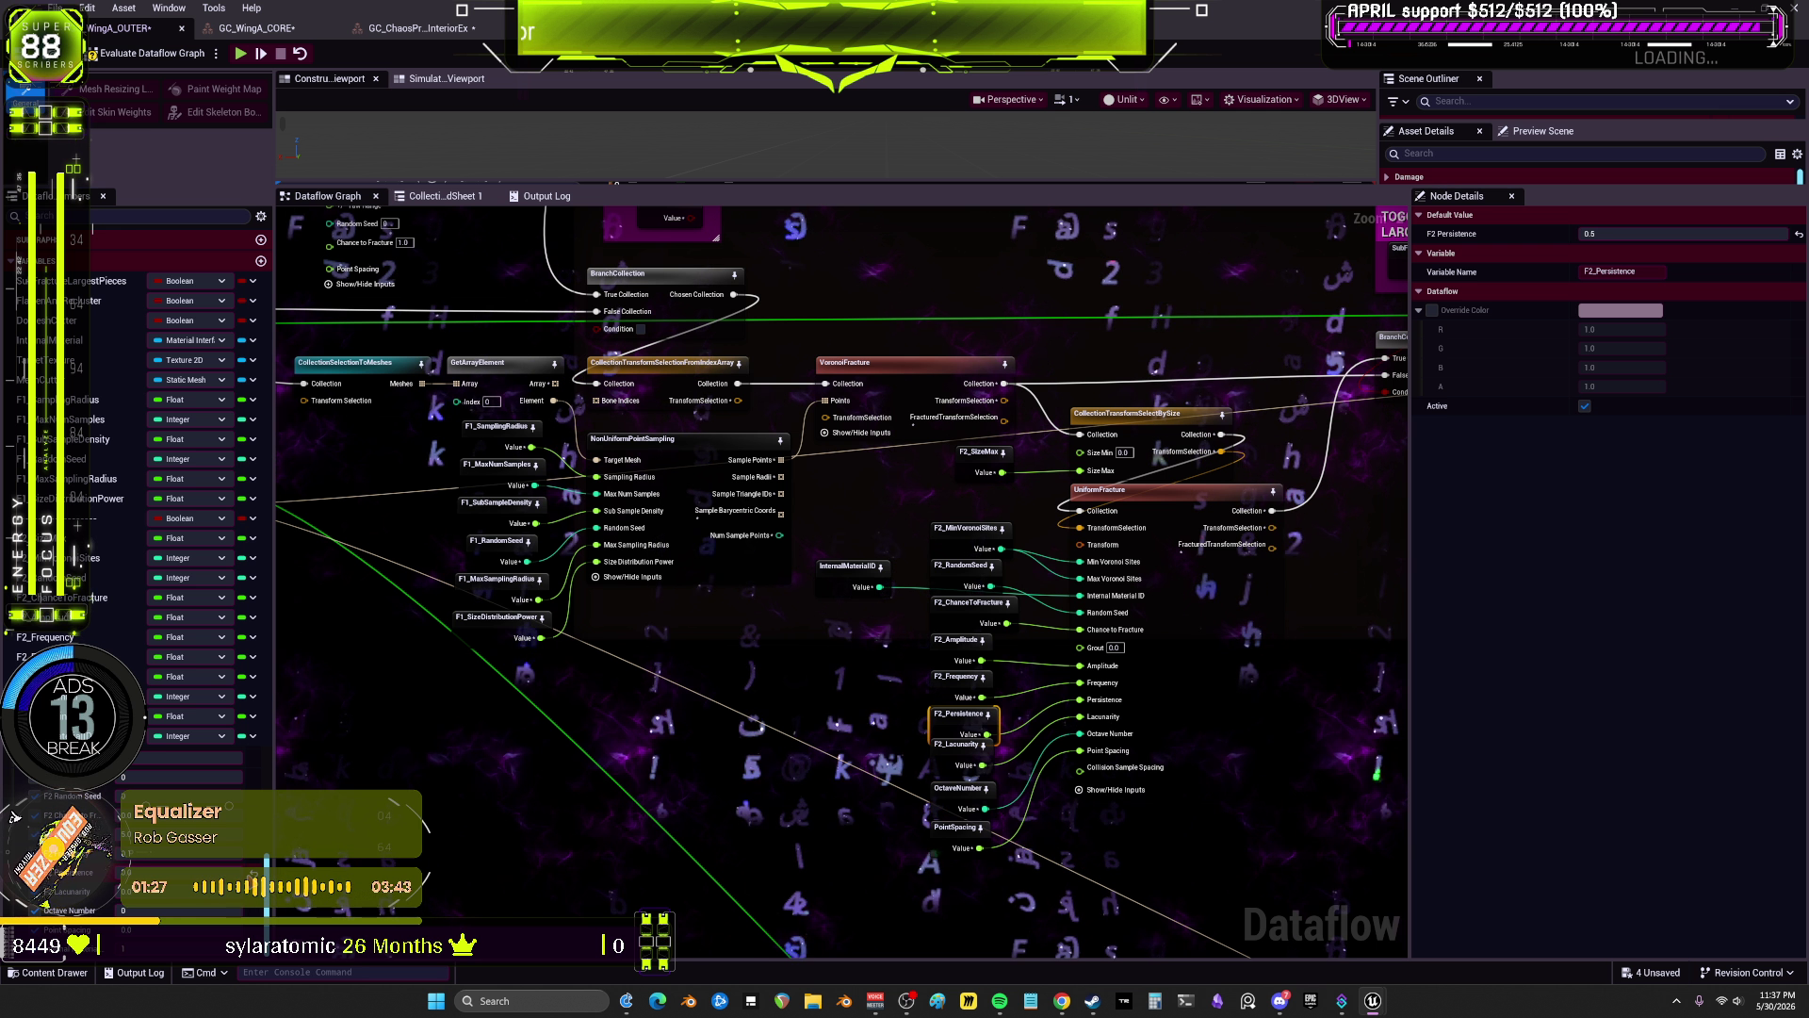
Step: Set F2_Lacunarity to 2.0, Octave Number to 4 and Point Spacing to 5.0
click(945, 756)
click(1635, 233)
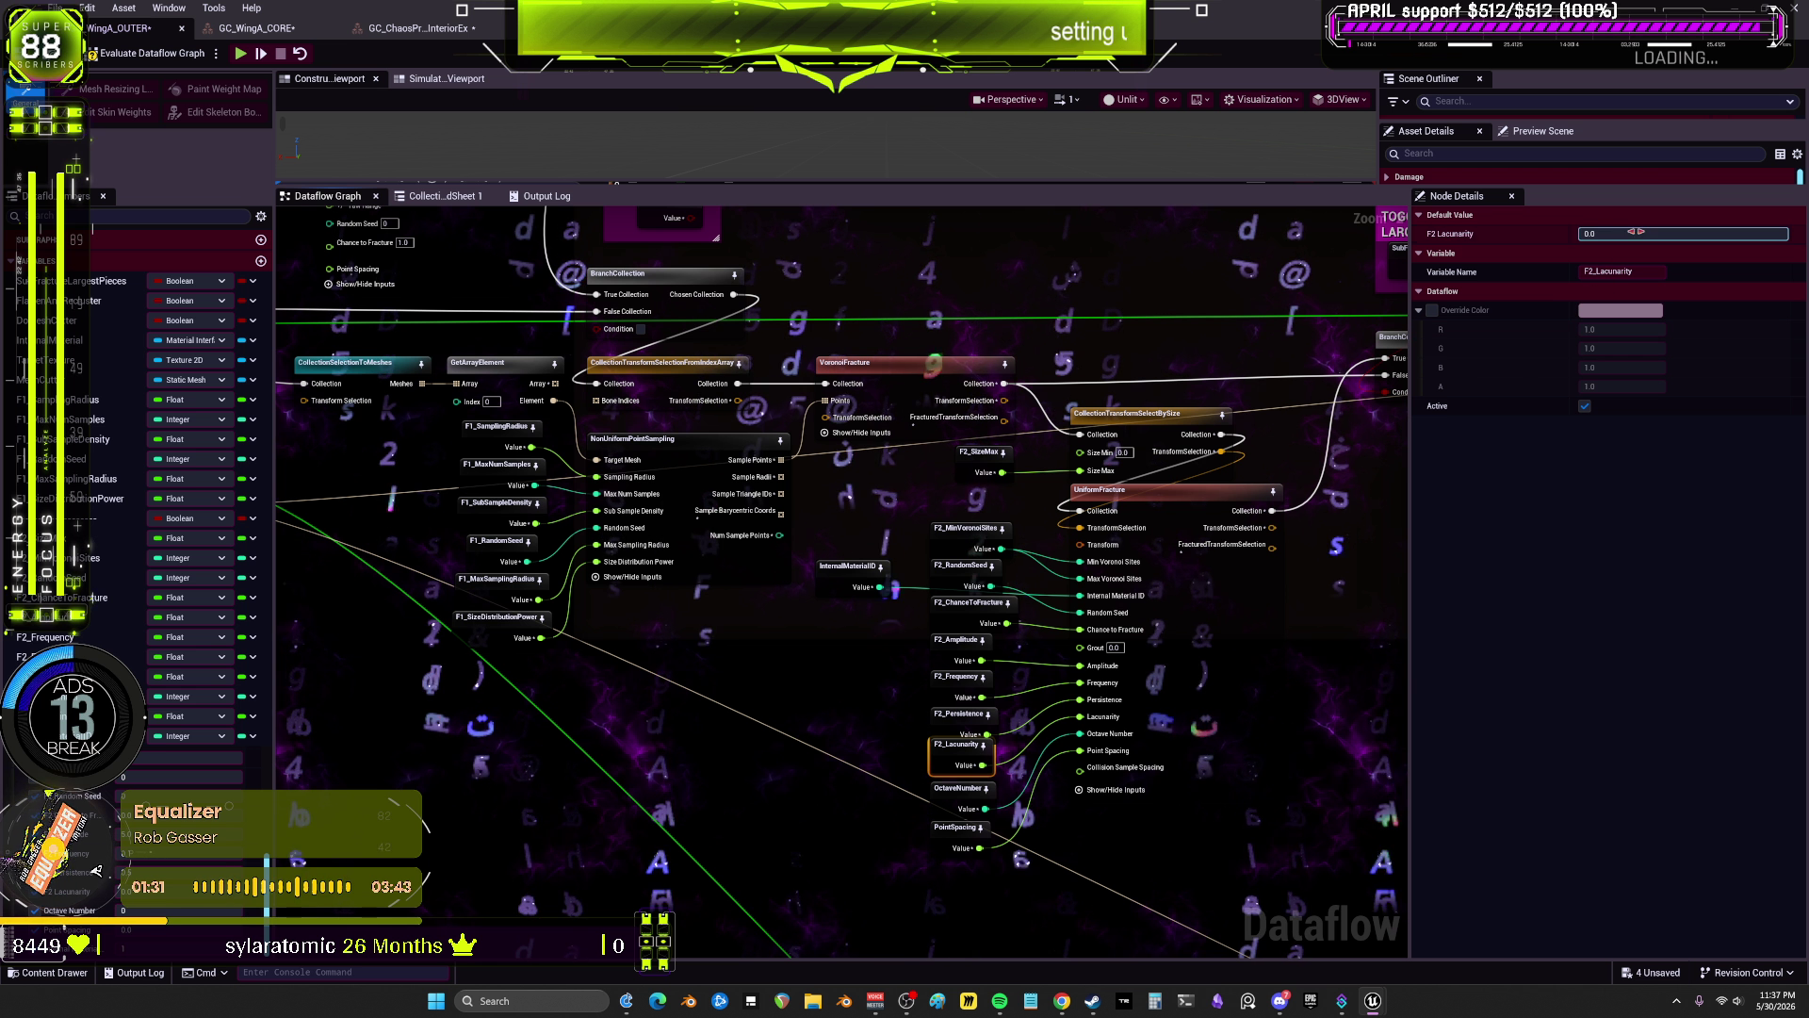
text(2)
key(Return)
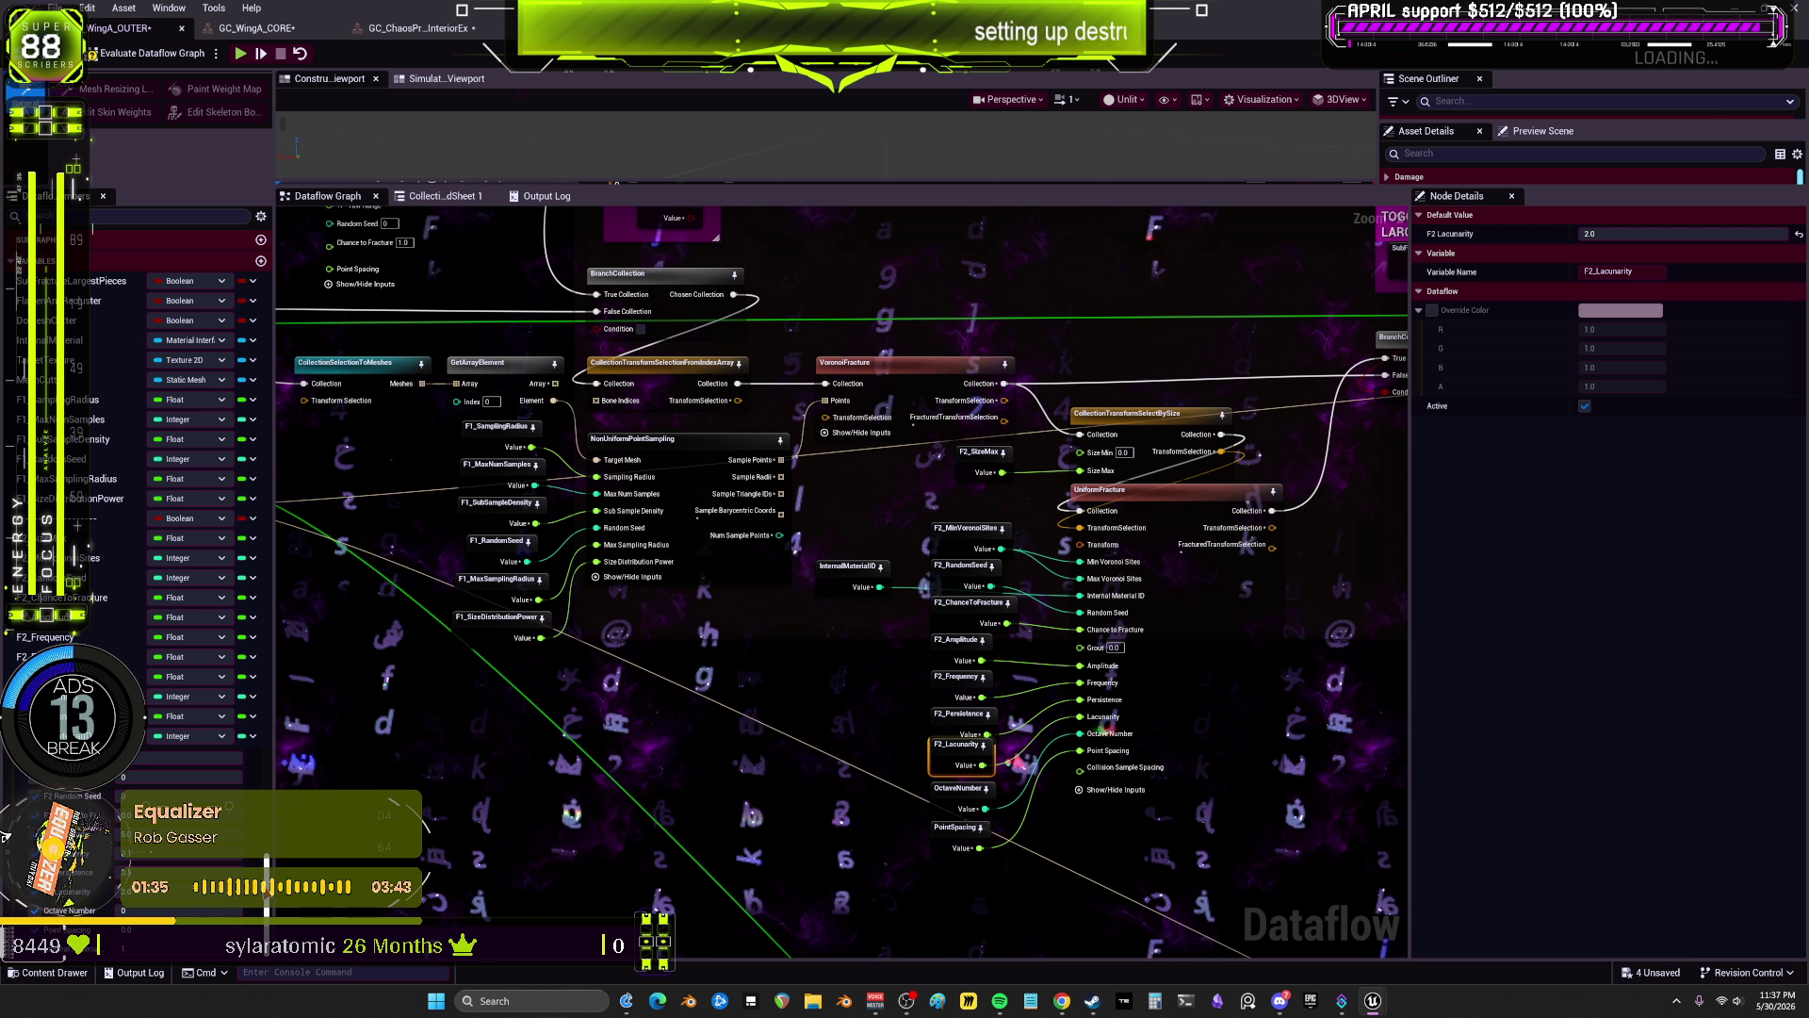
click(958, 788)
click(1613, 234)
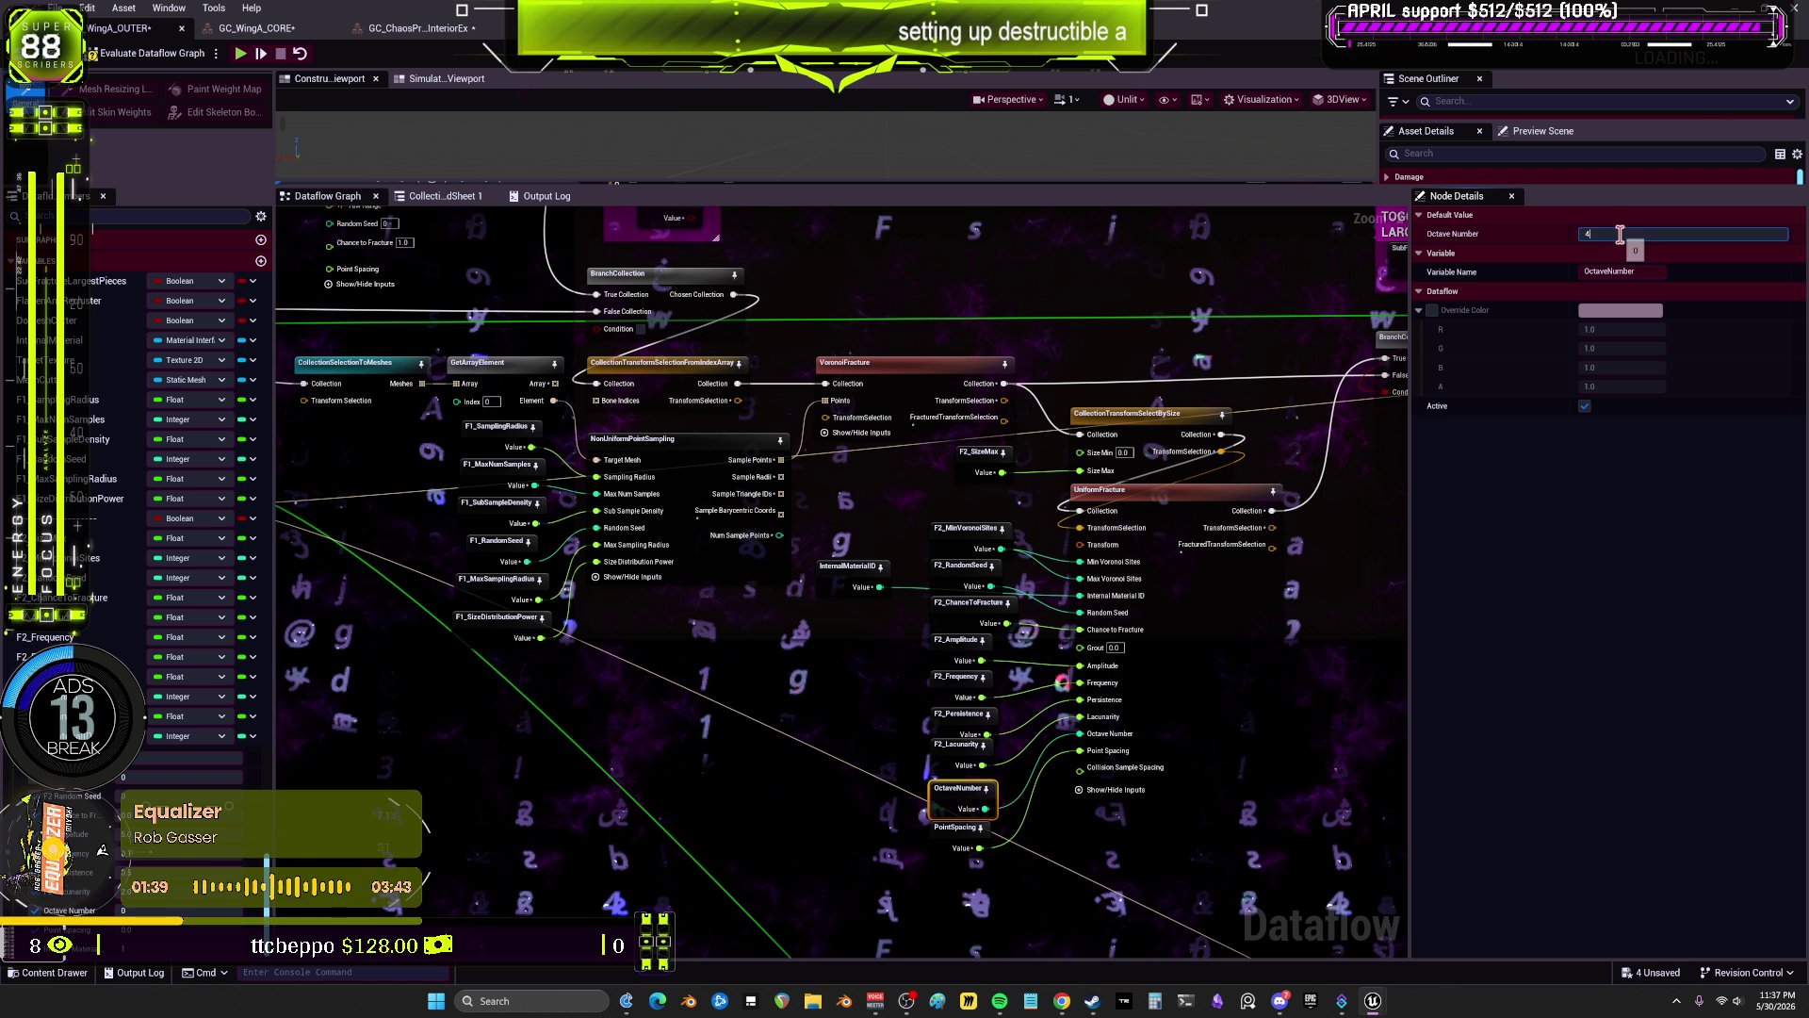
text(4)
key(Return)
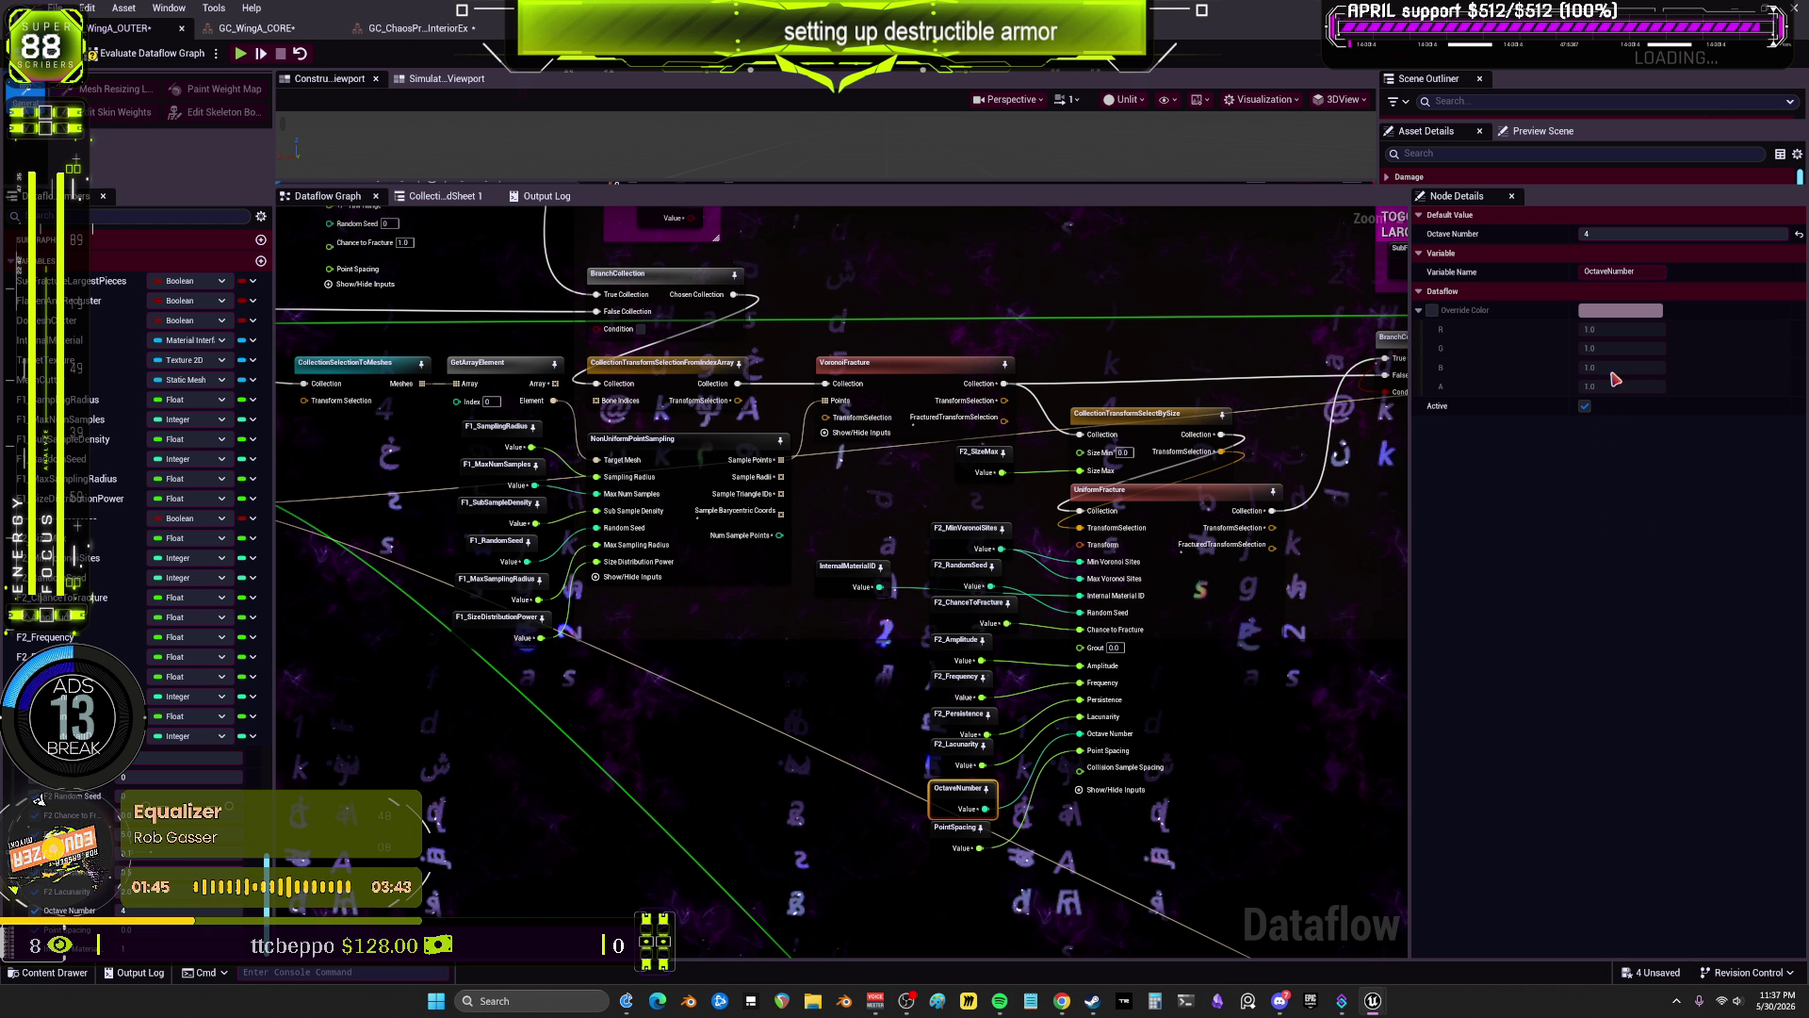
click(956, 827)
click(1507, 252)
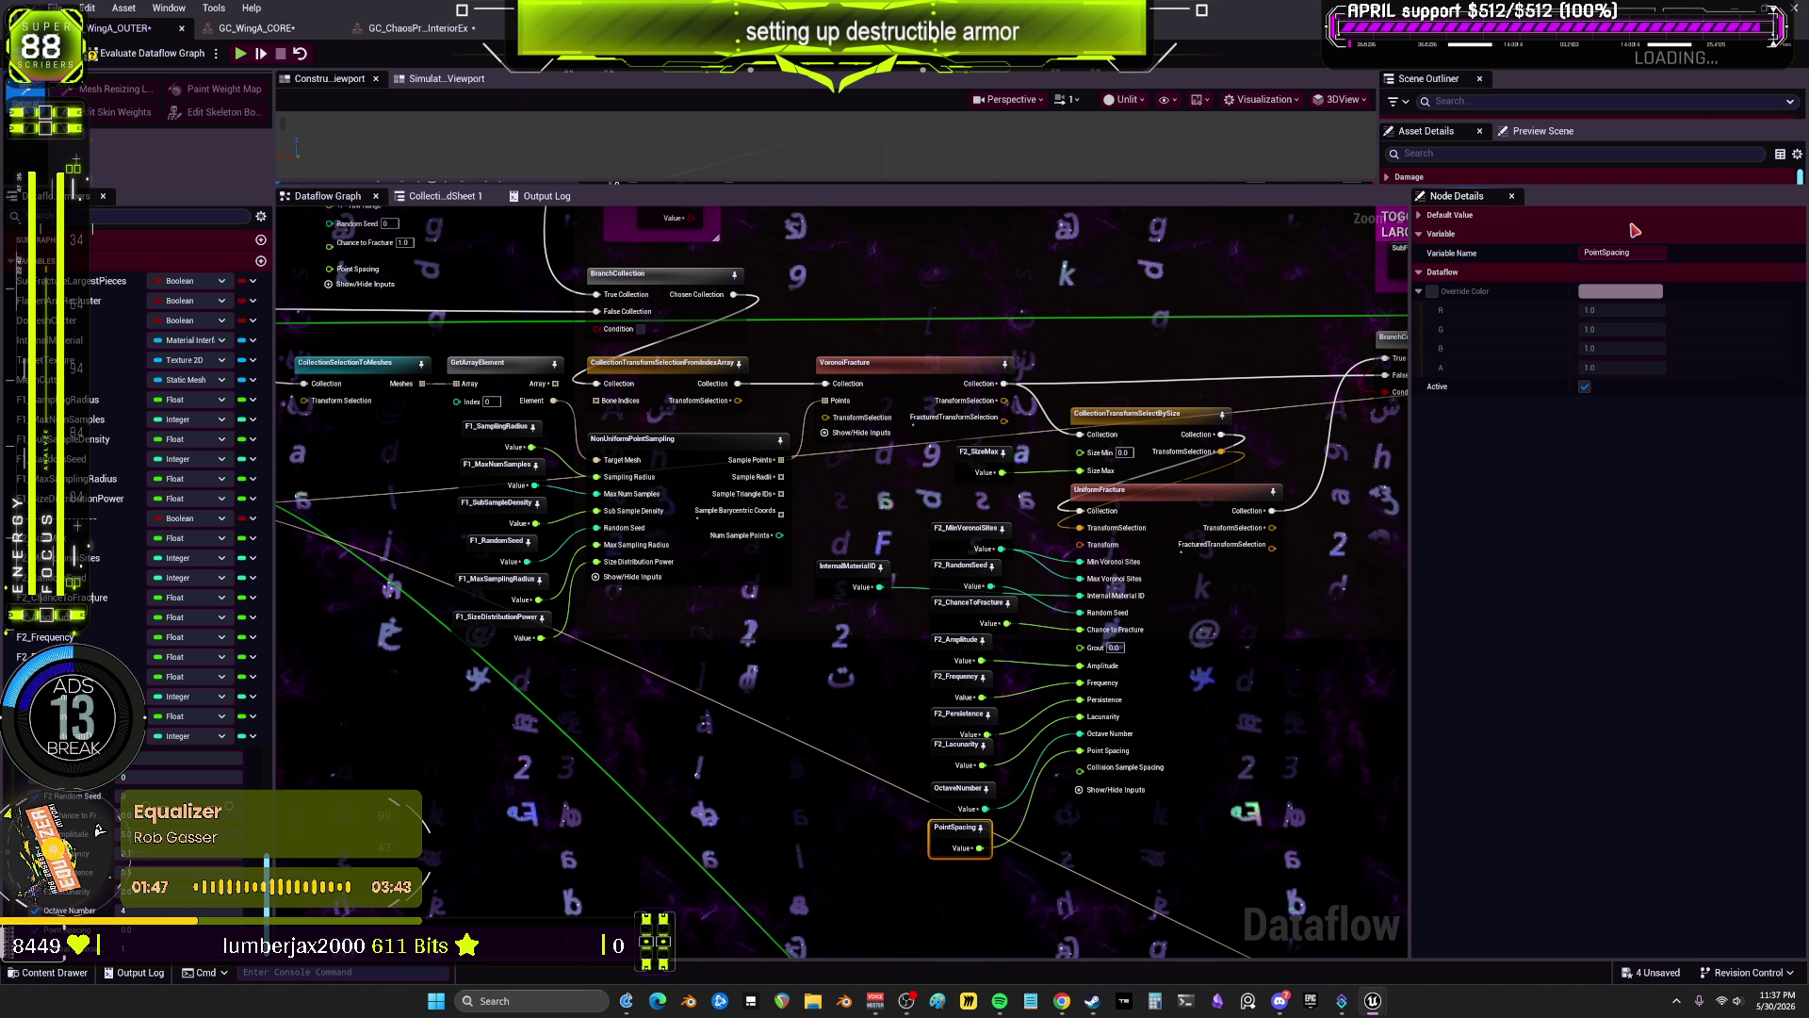
click(1628, 234)
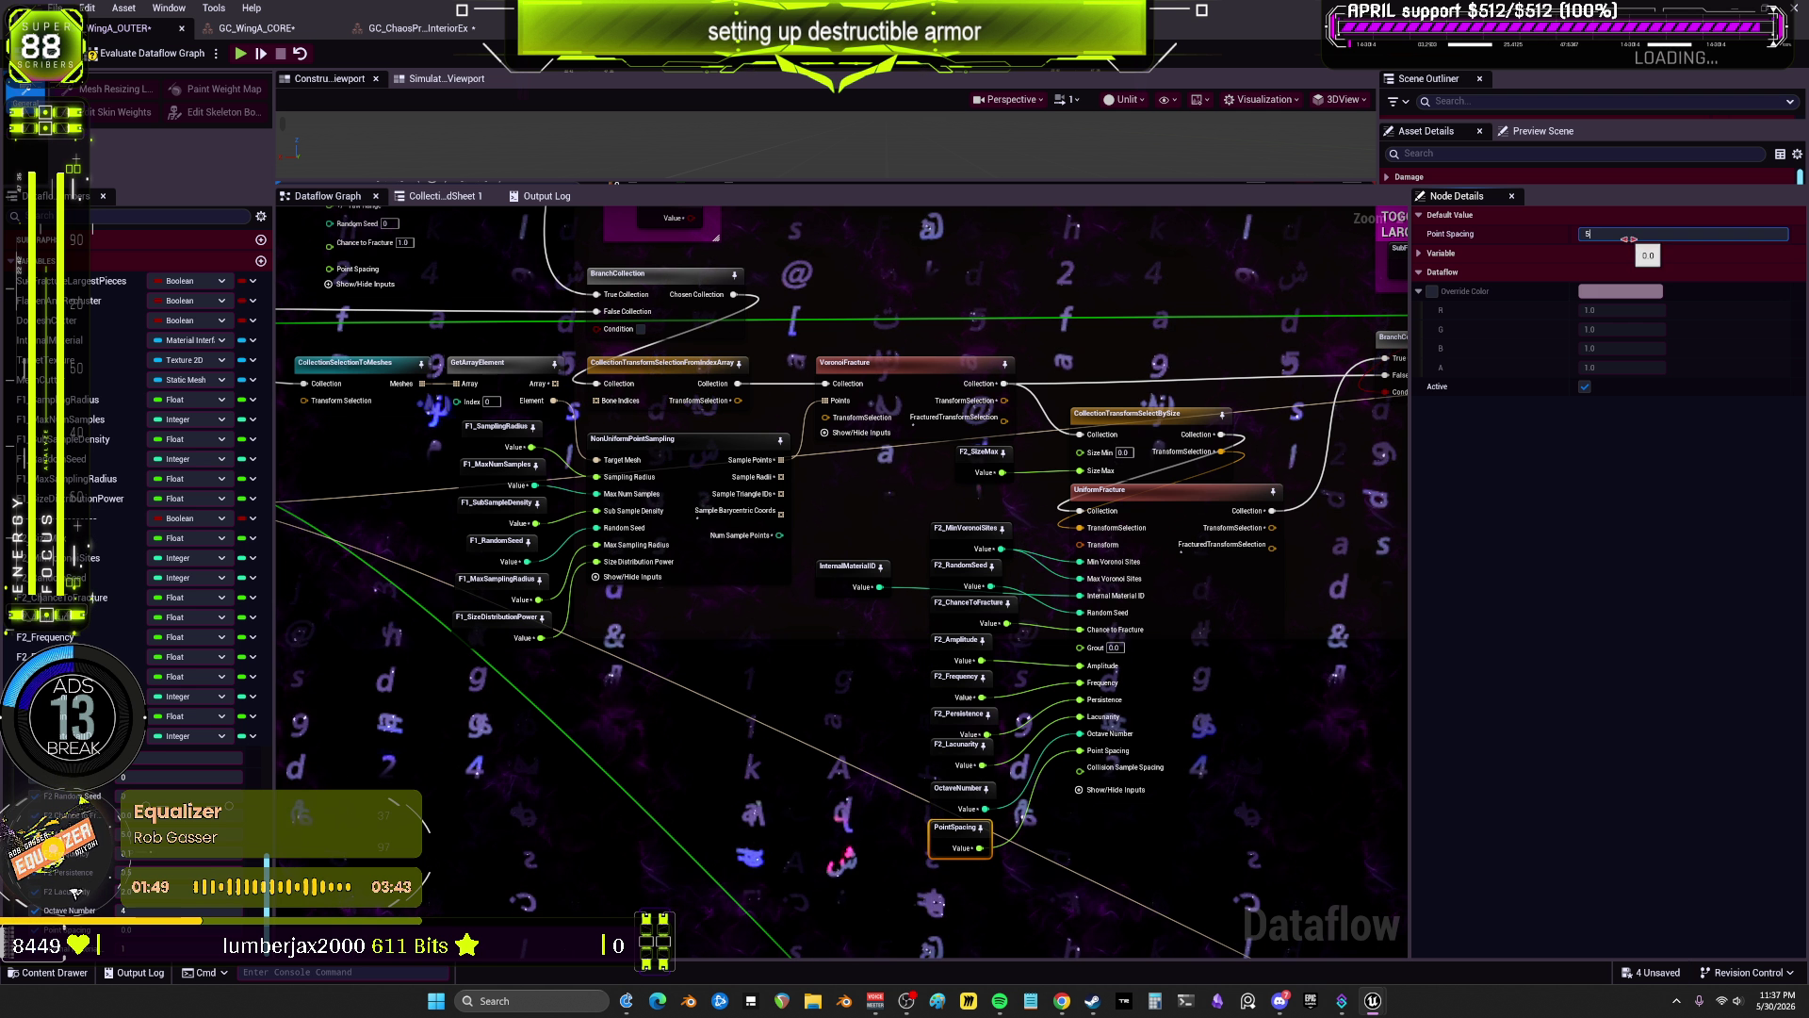
text(5)
key(Return)
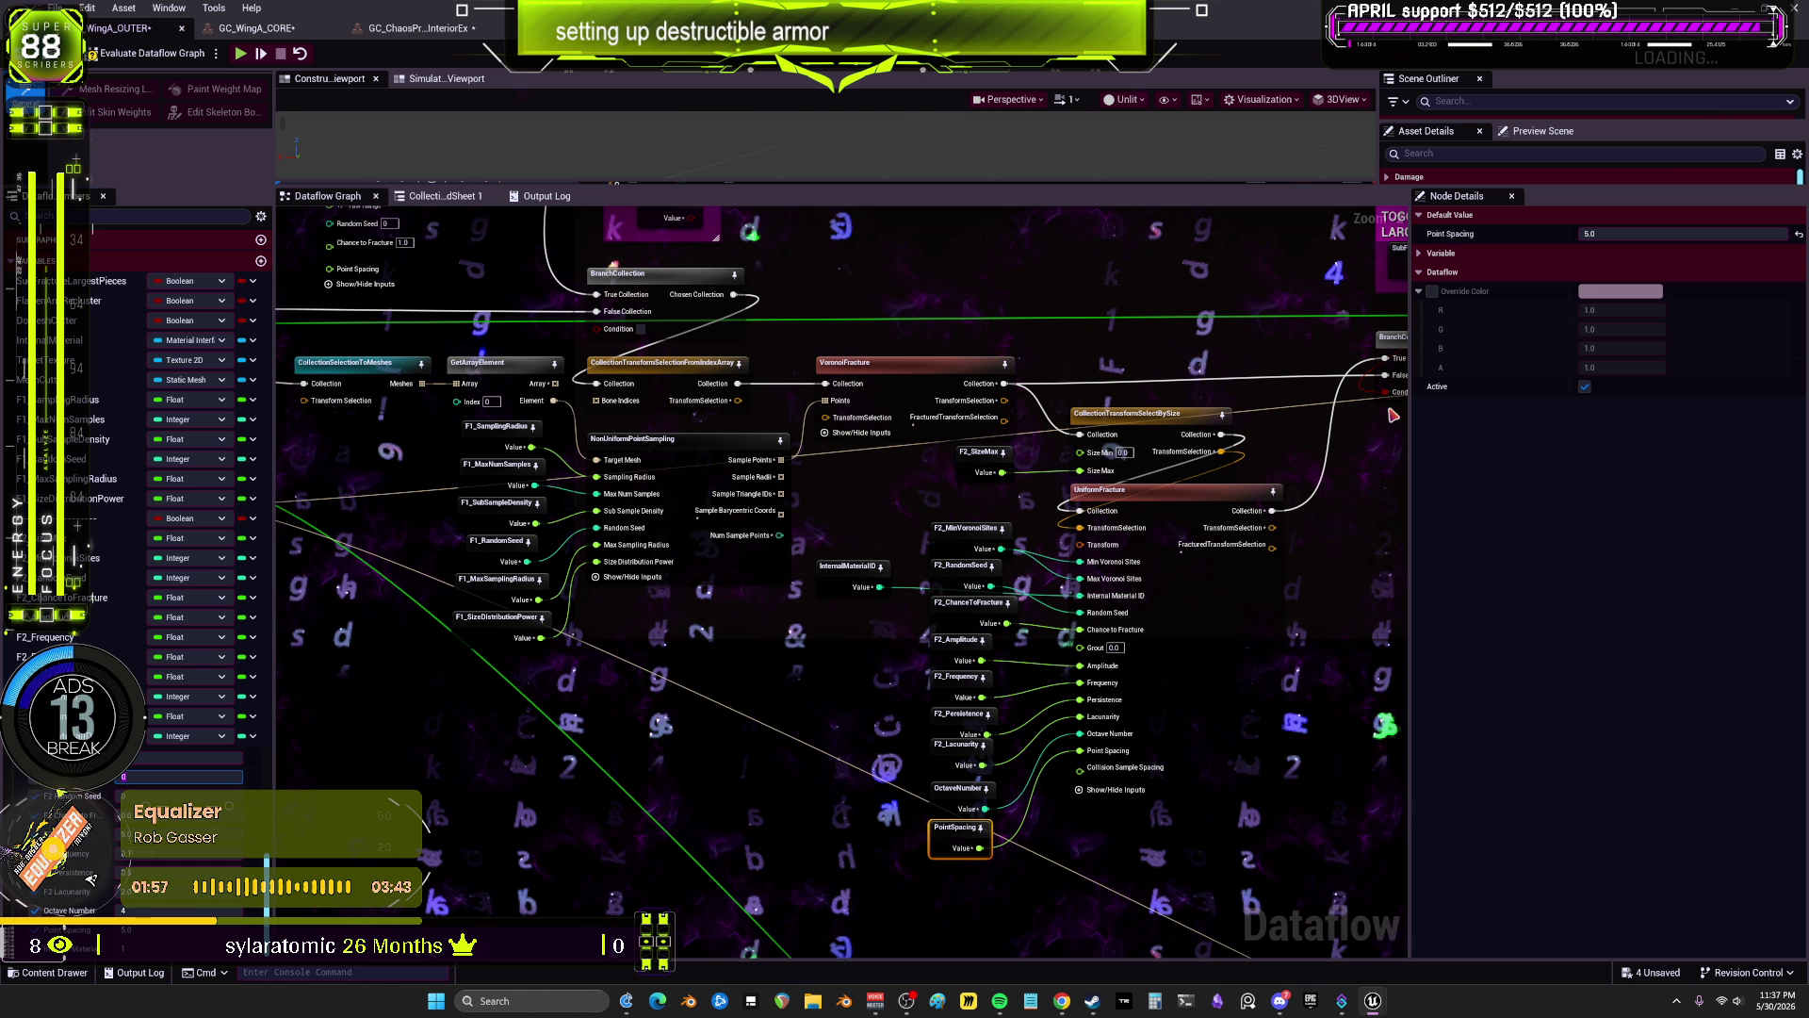
scroll(984, 560, up, 2)
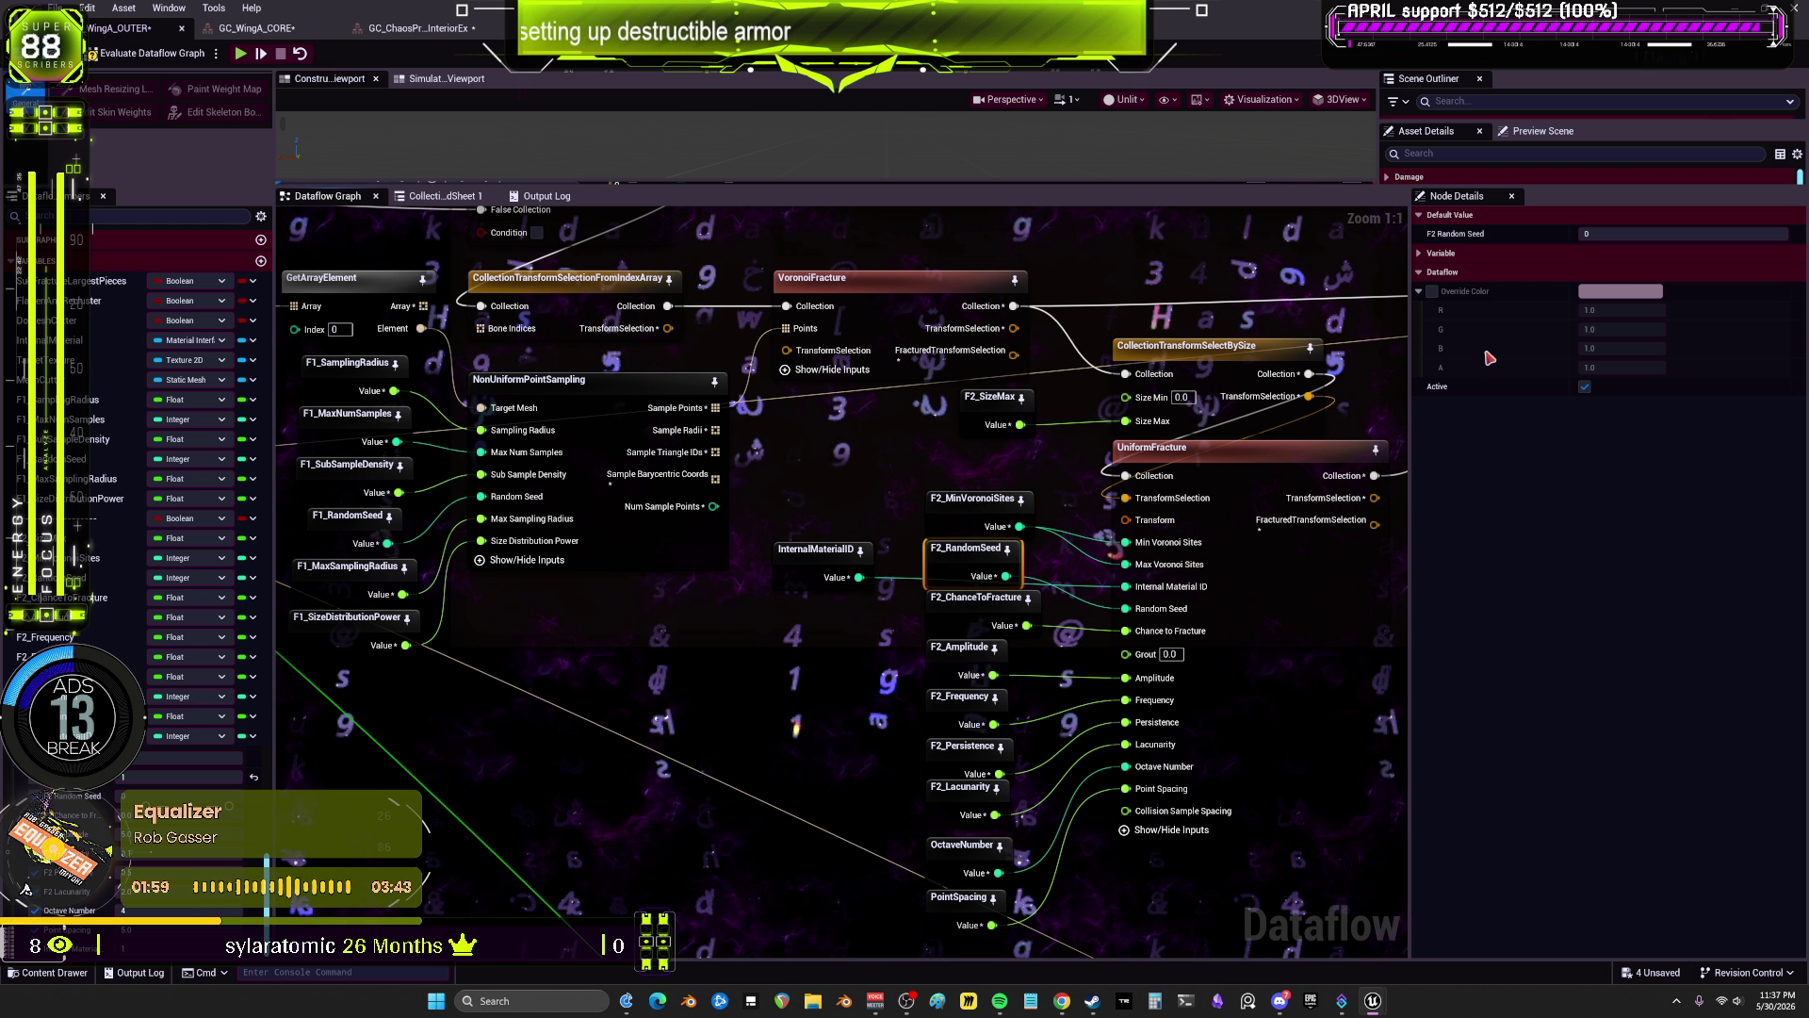
Step: Set the F2_RandomSeed default value to 6
click(1629, 217)
click(1585, 253)
click(1569, 235)
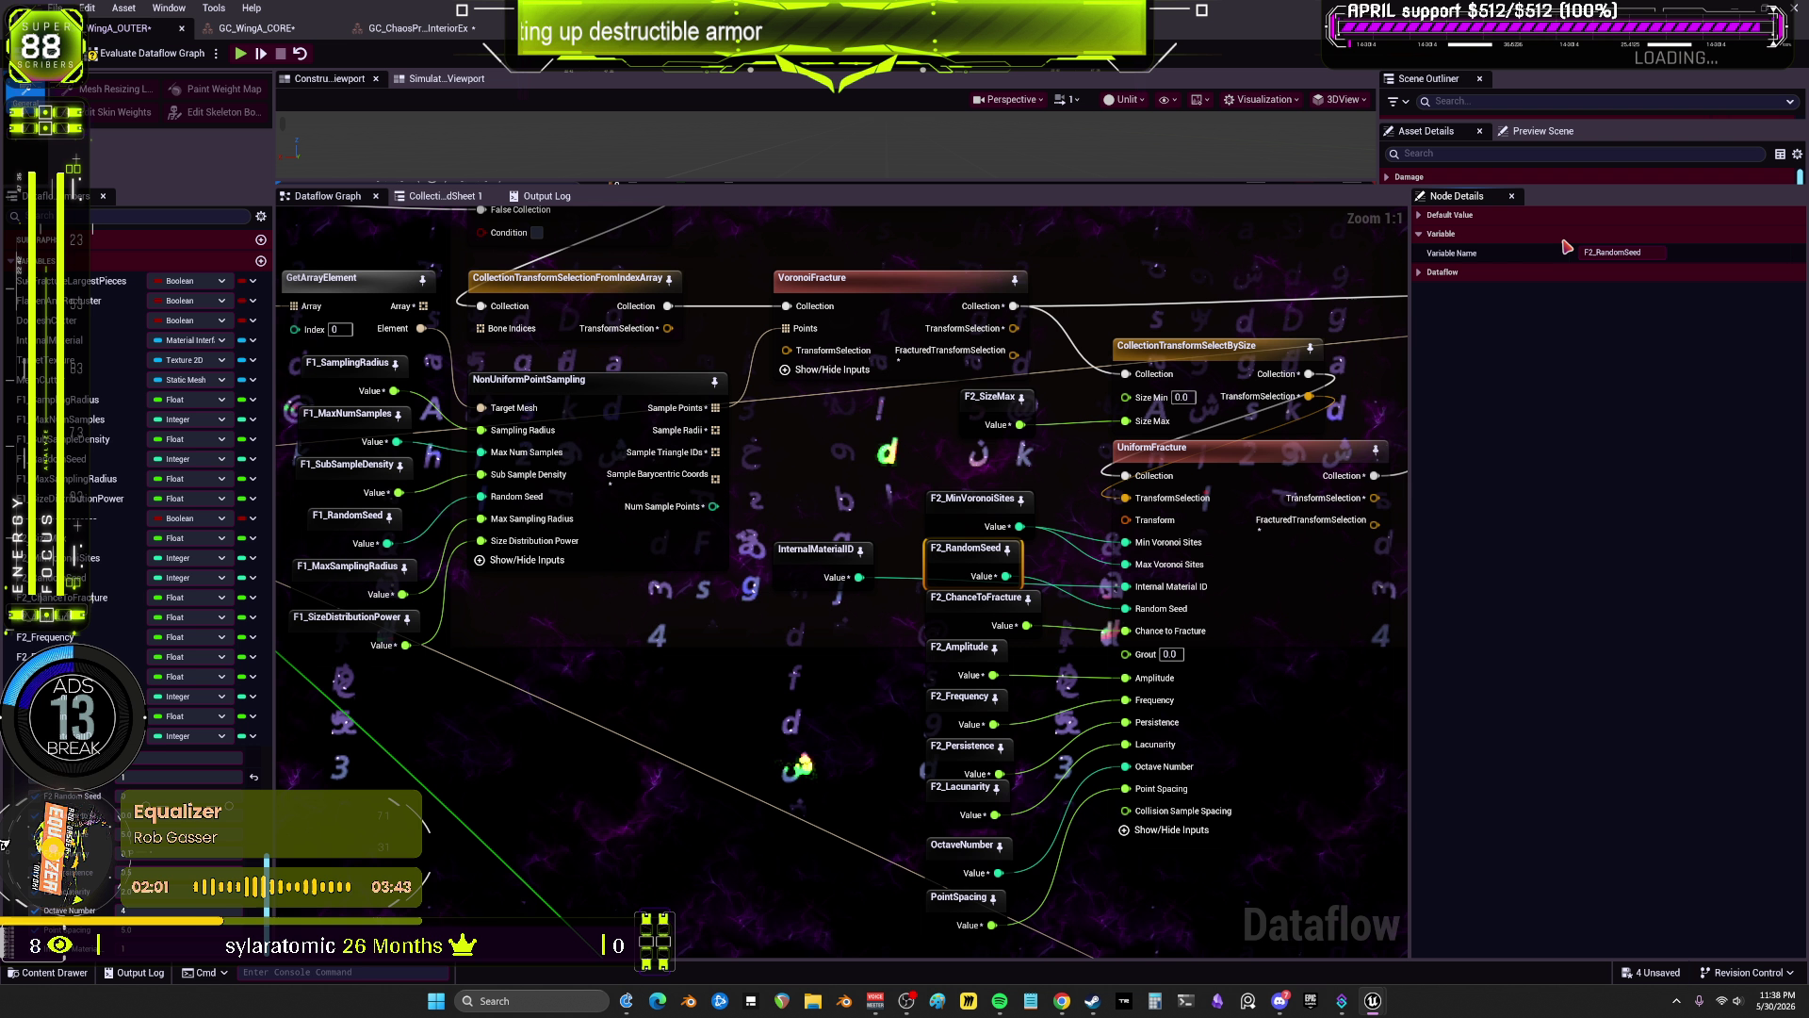
click(1629, 214)
click(1681, 233)
text(69)
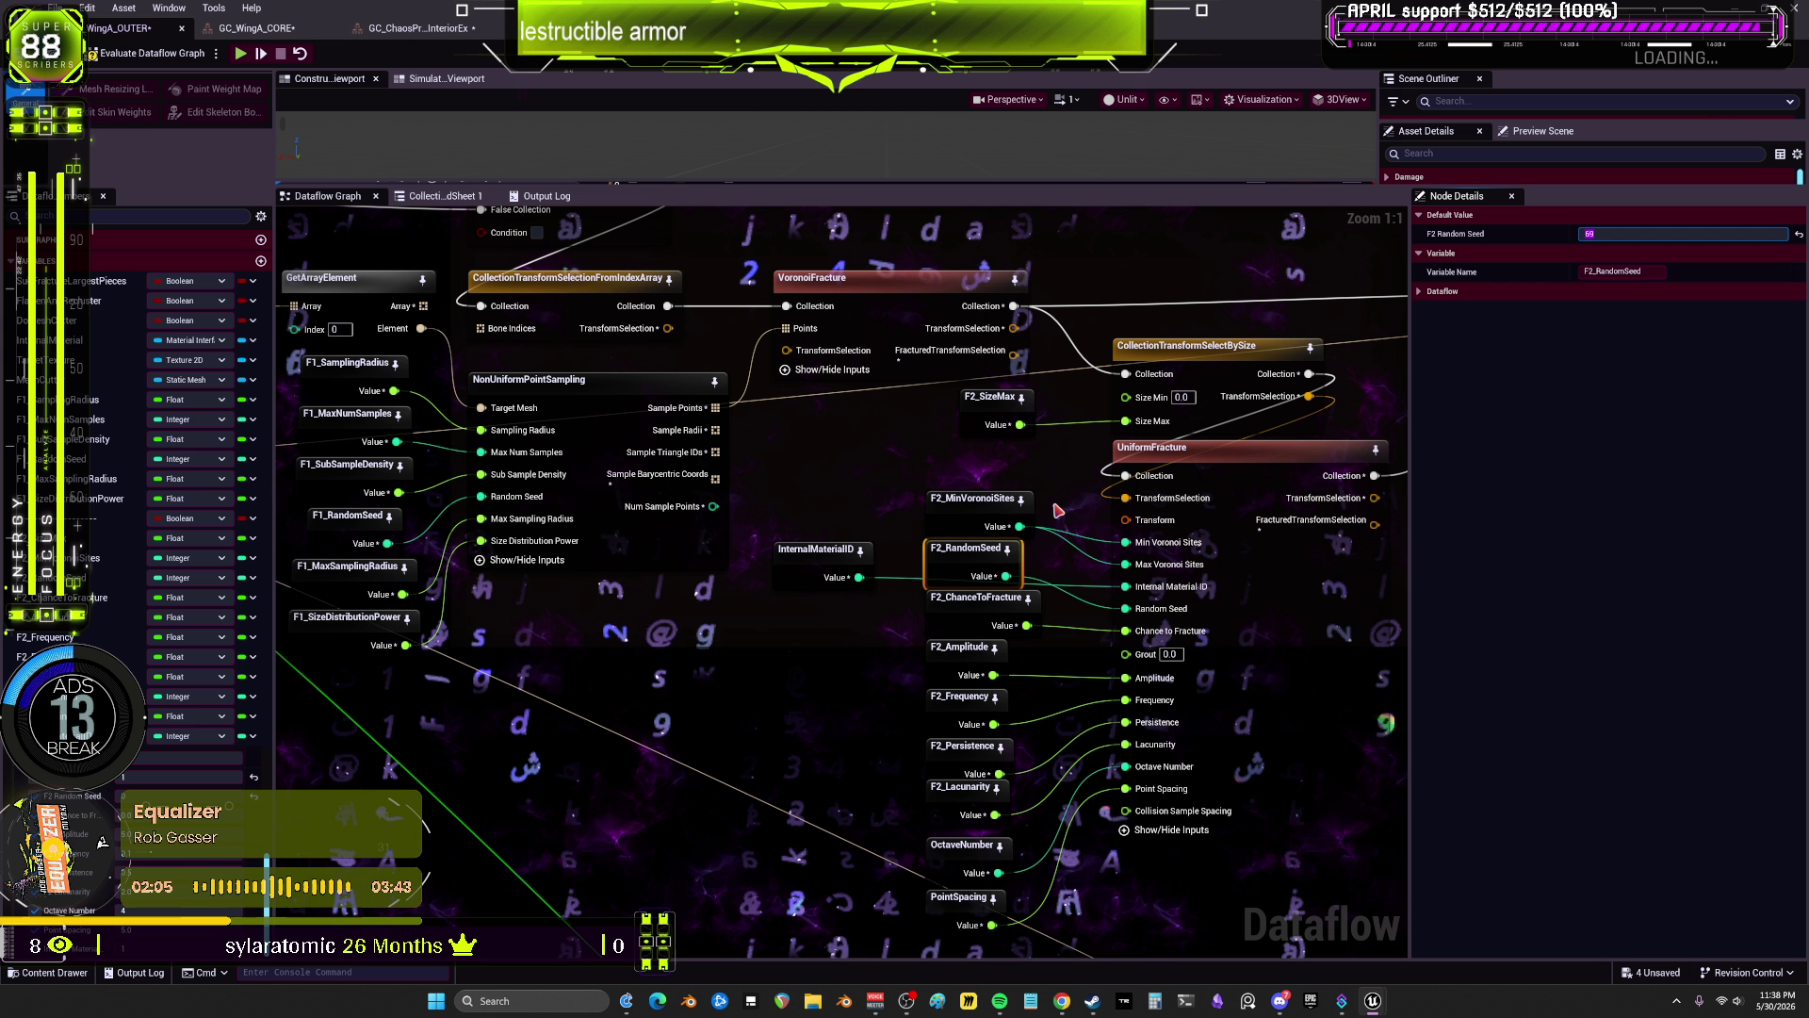
Step: Give the F2_MinVoronoiSites node a default value of 10
click(974, 498)
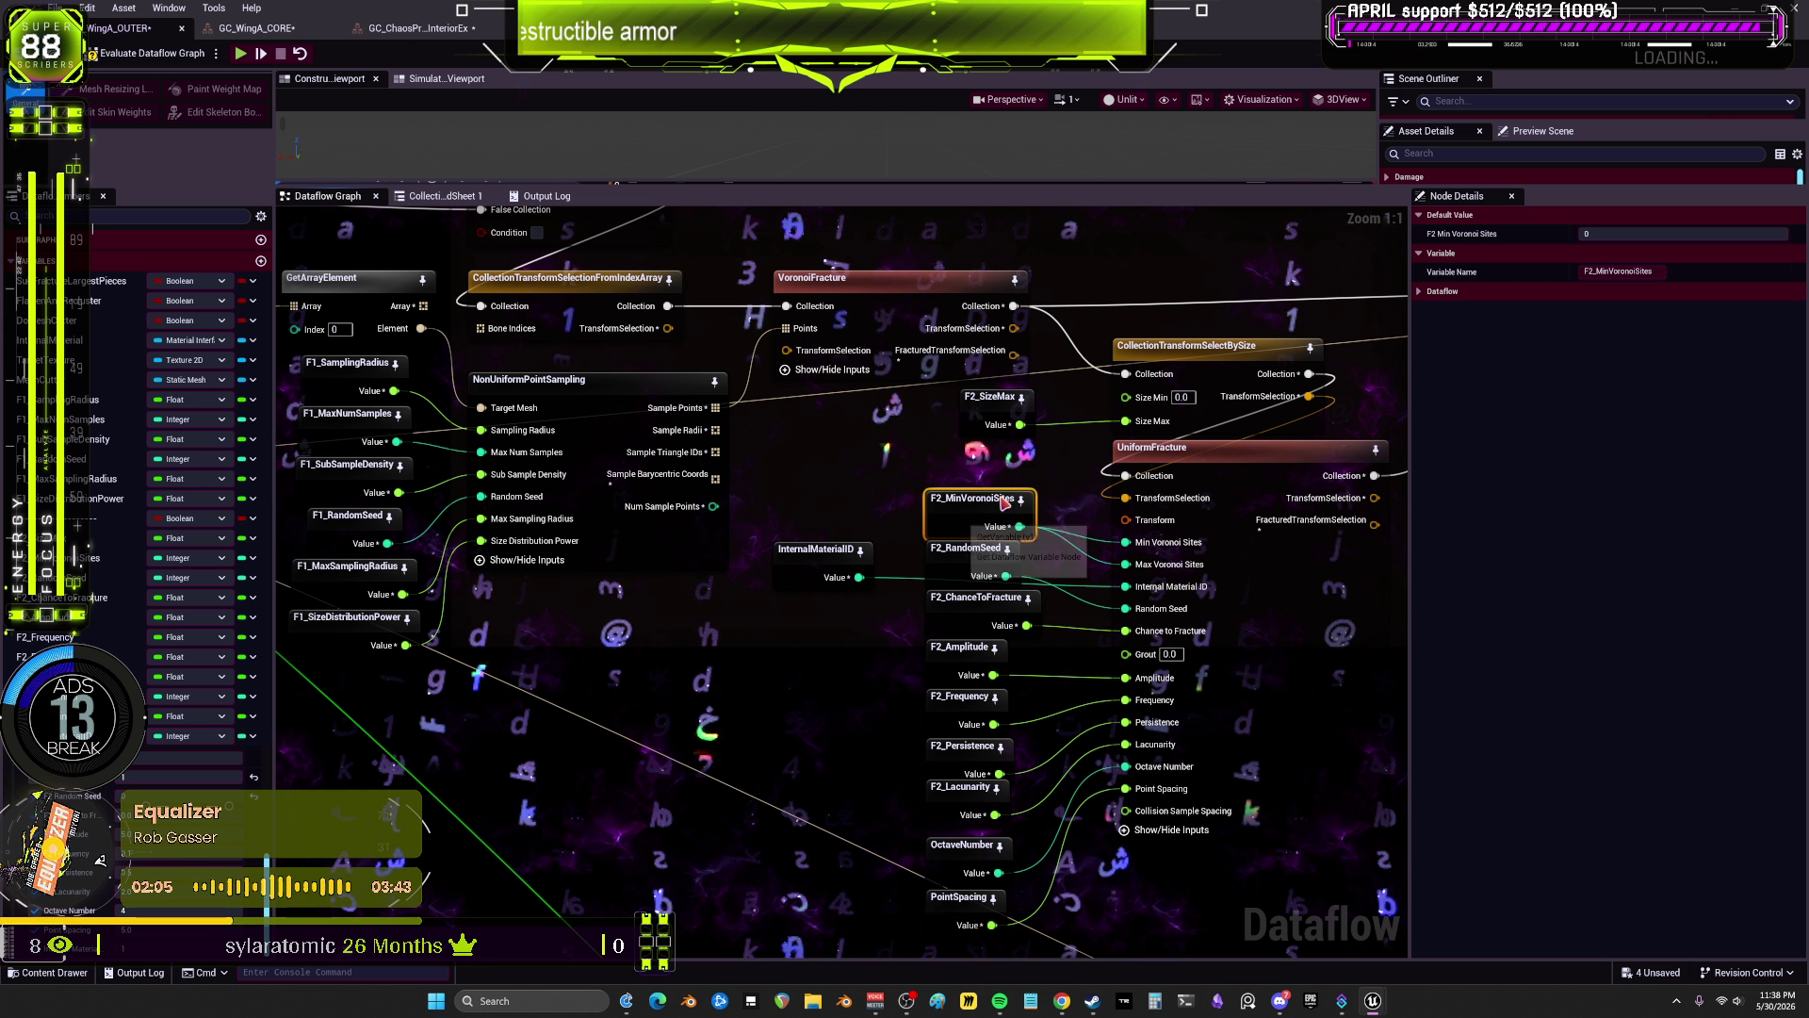
click(1603, 233)
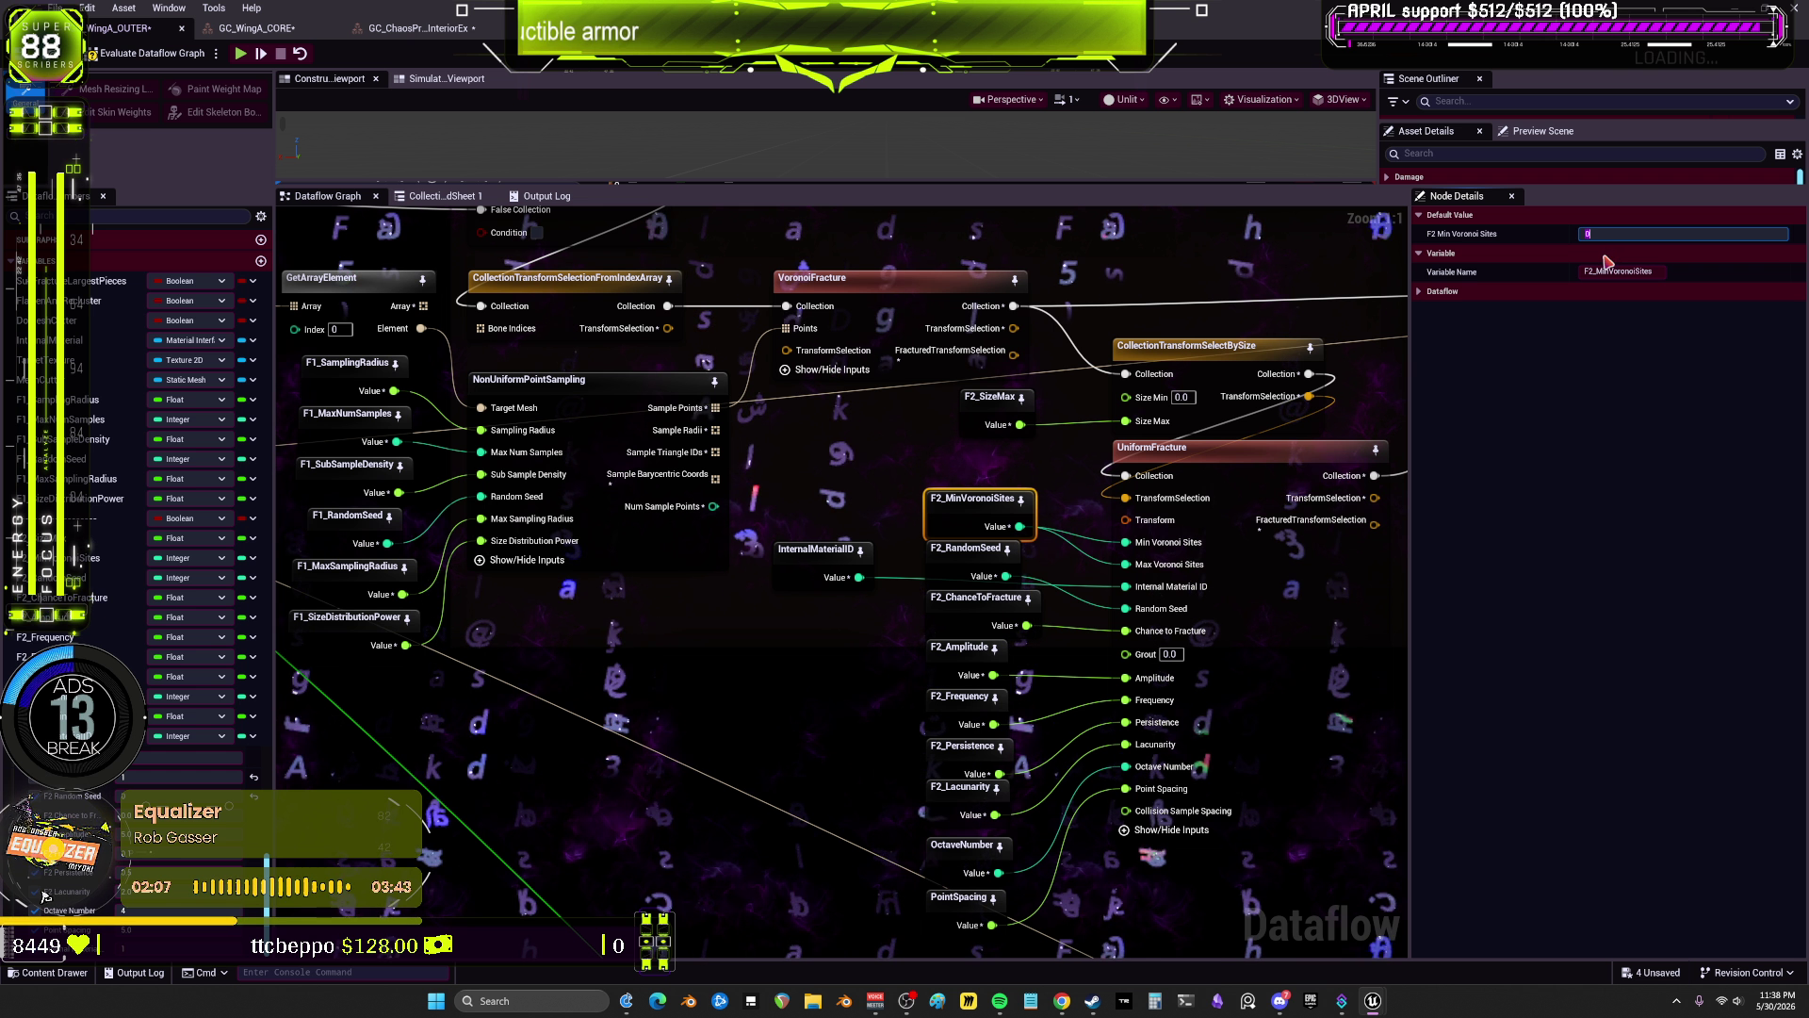
text(10)
key(Return)
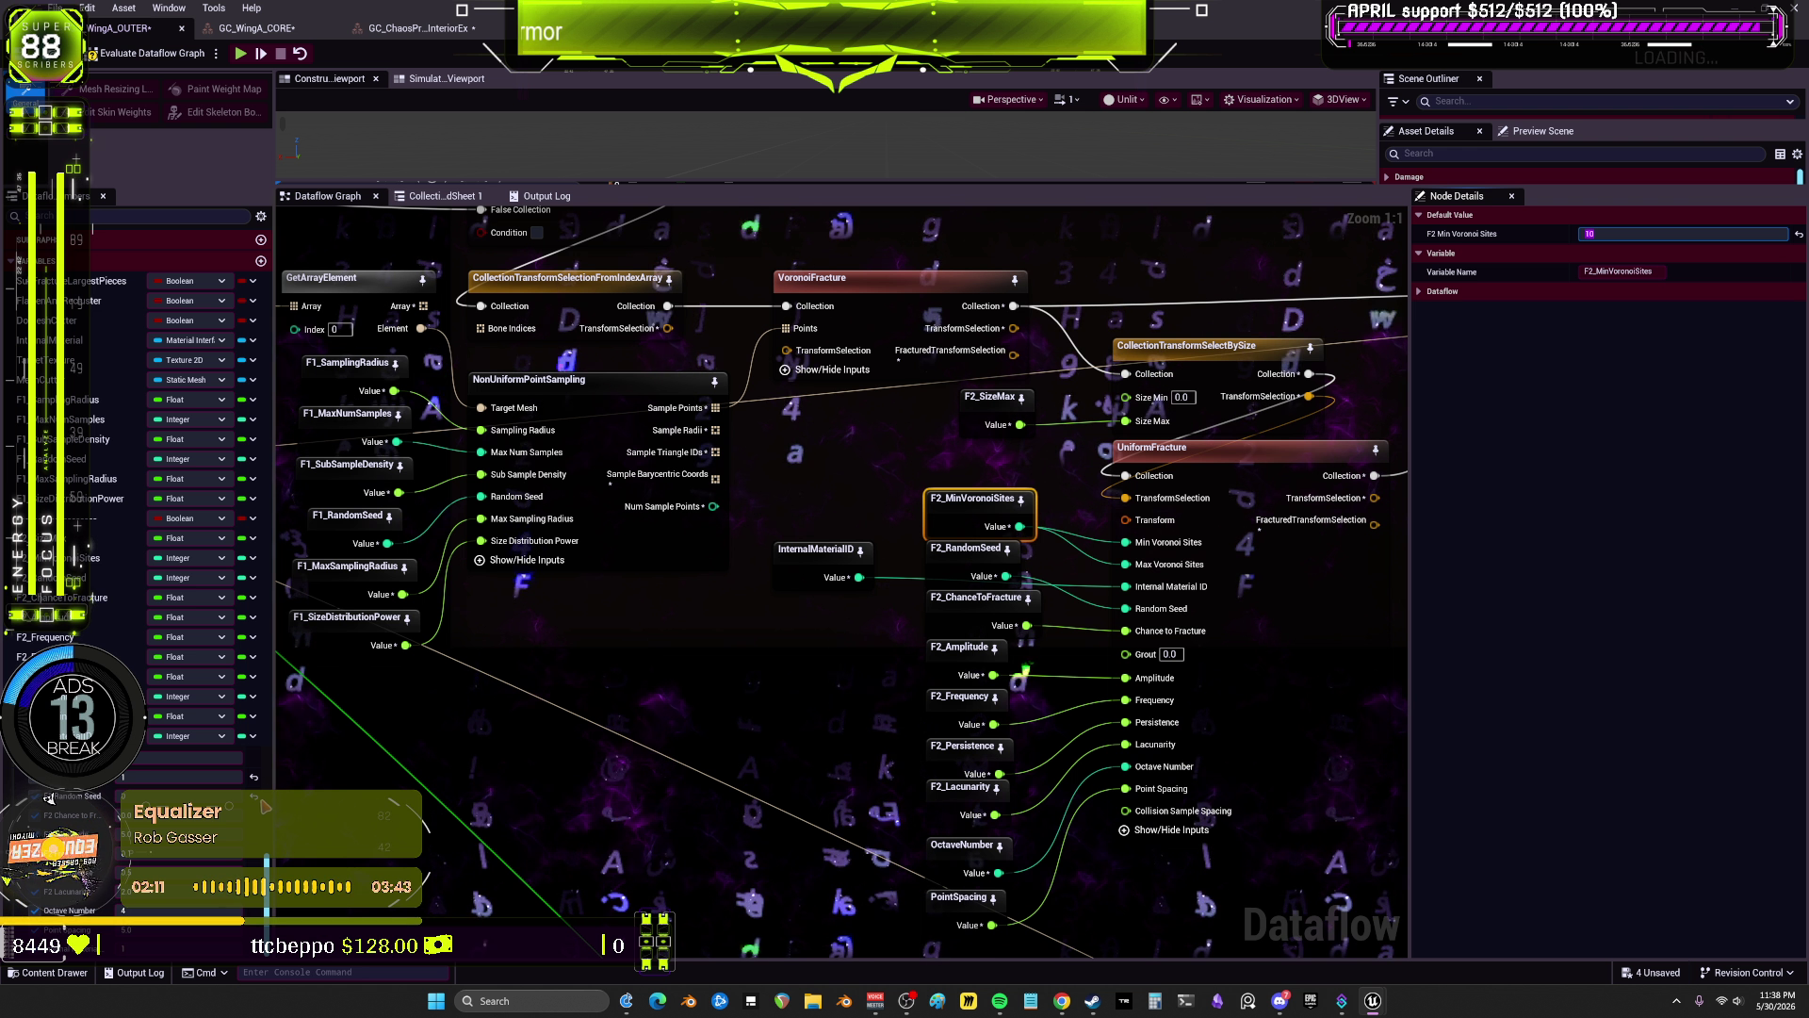
scroll(713, 704, down, 4)
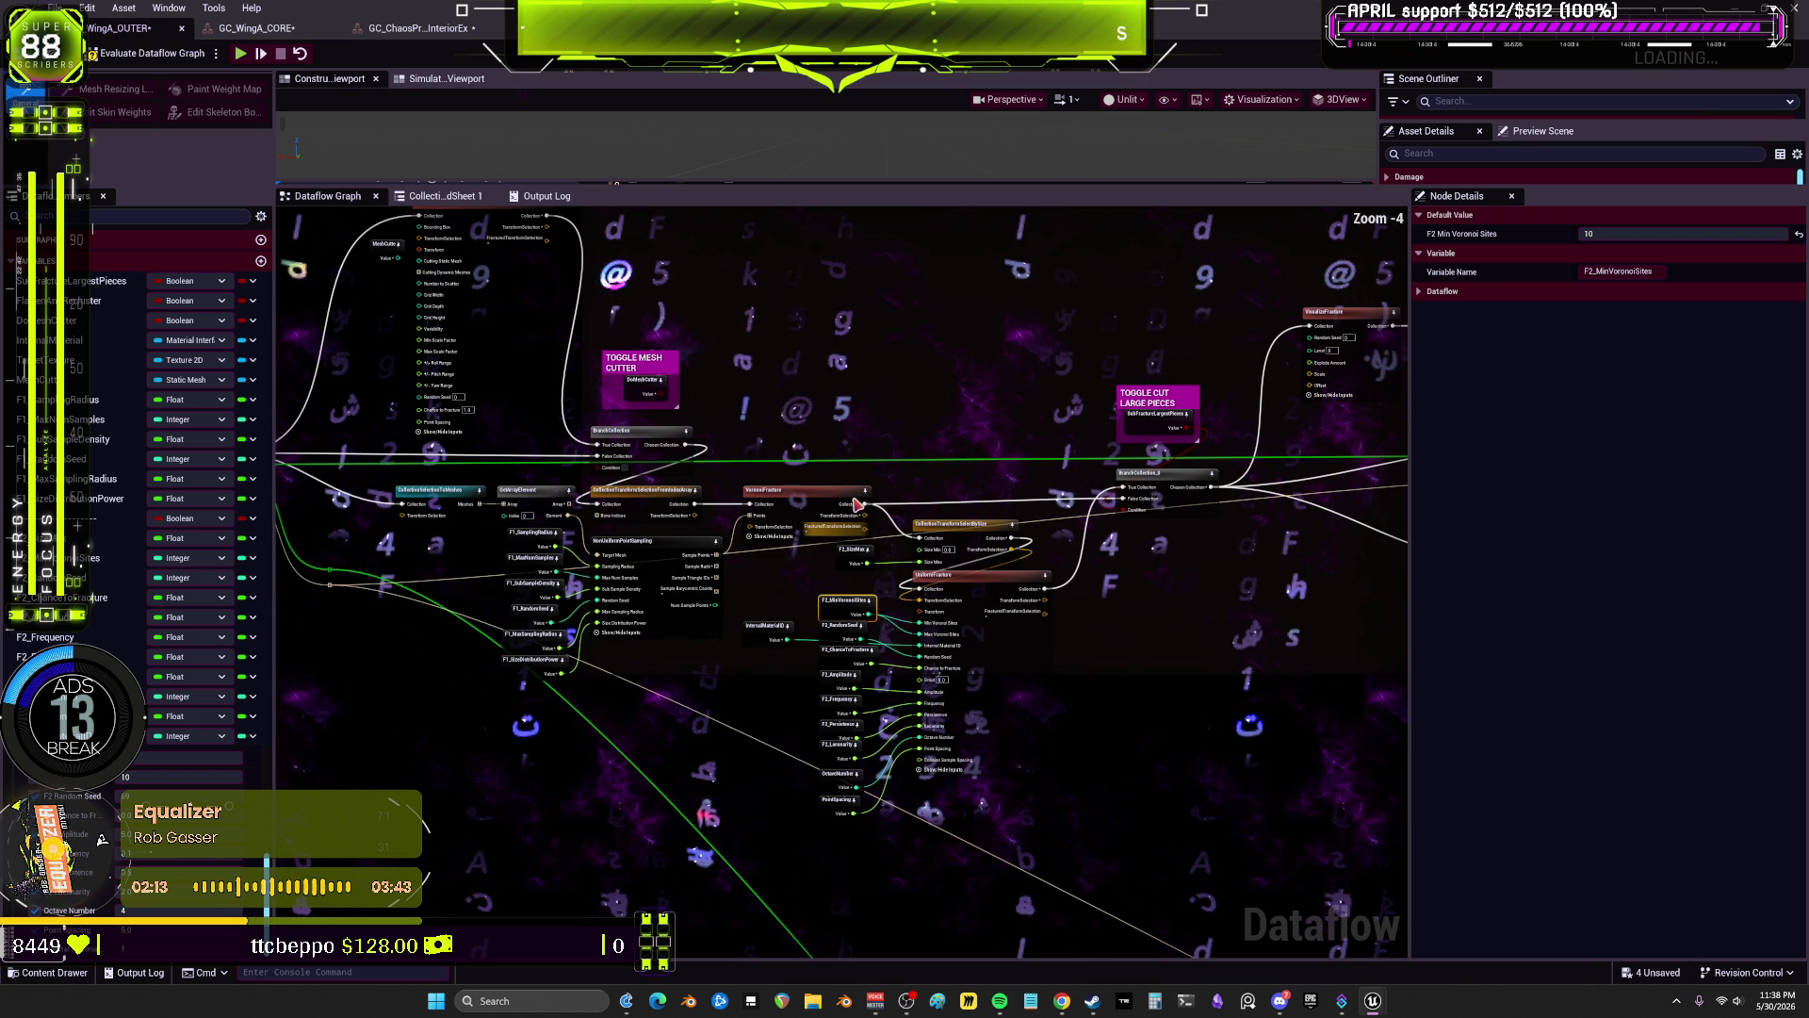
scroll(625, 575, up, 1)
scroll(625, 575, up, 1)
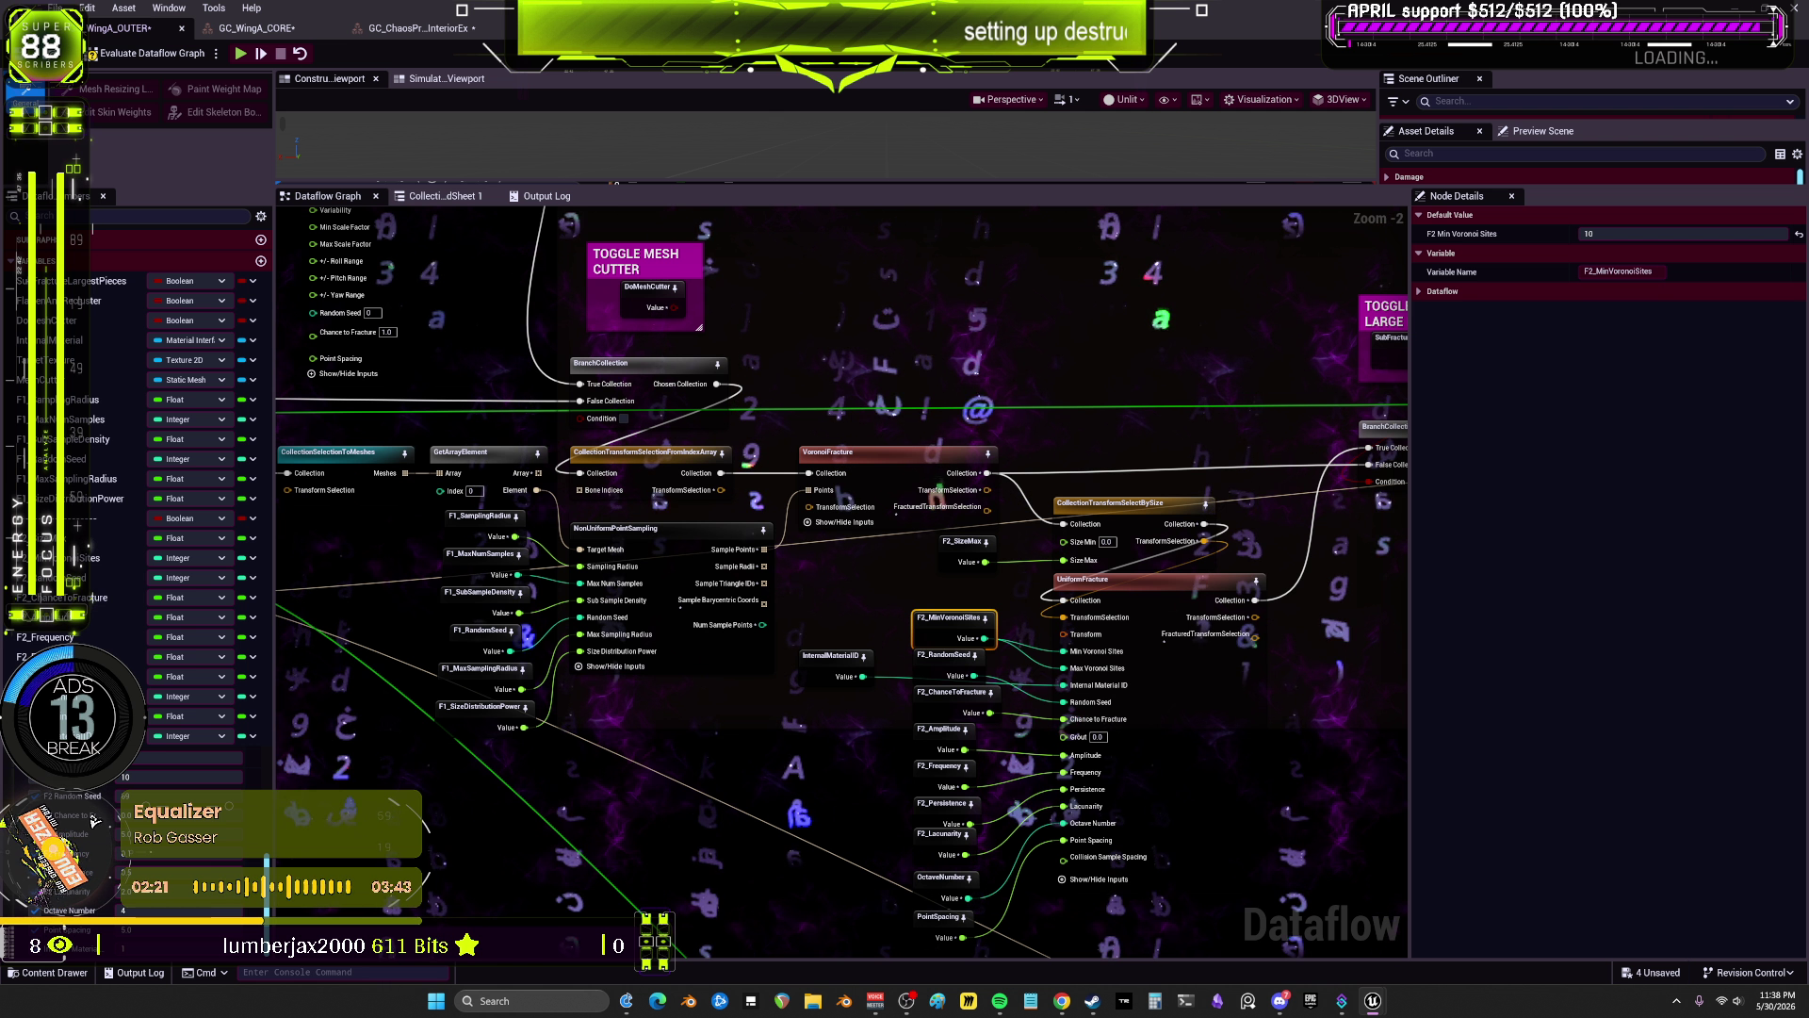
Step: Detach the GC_ChaosPr InteriorEx fracture asset into its own window and close it
click(448, 34)
mouse_move(423, 34)
mouse_down()
mouse_move(569, 226)
mouse_move(826, 226)
mouse_up()
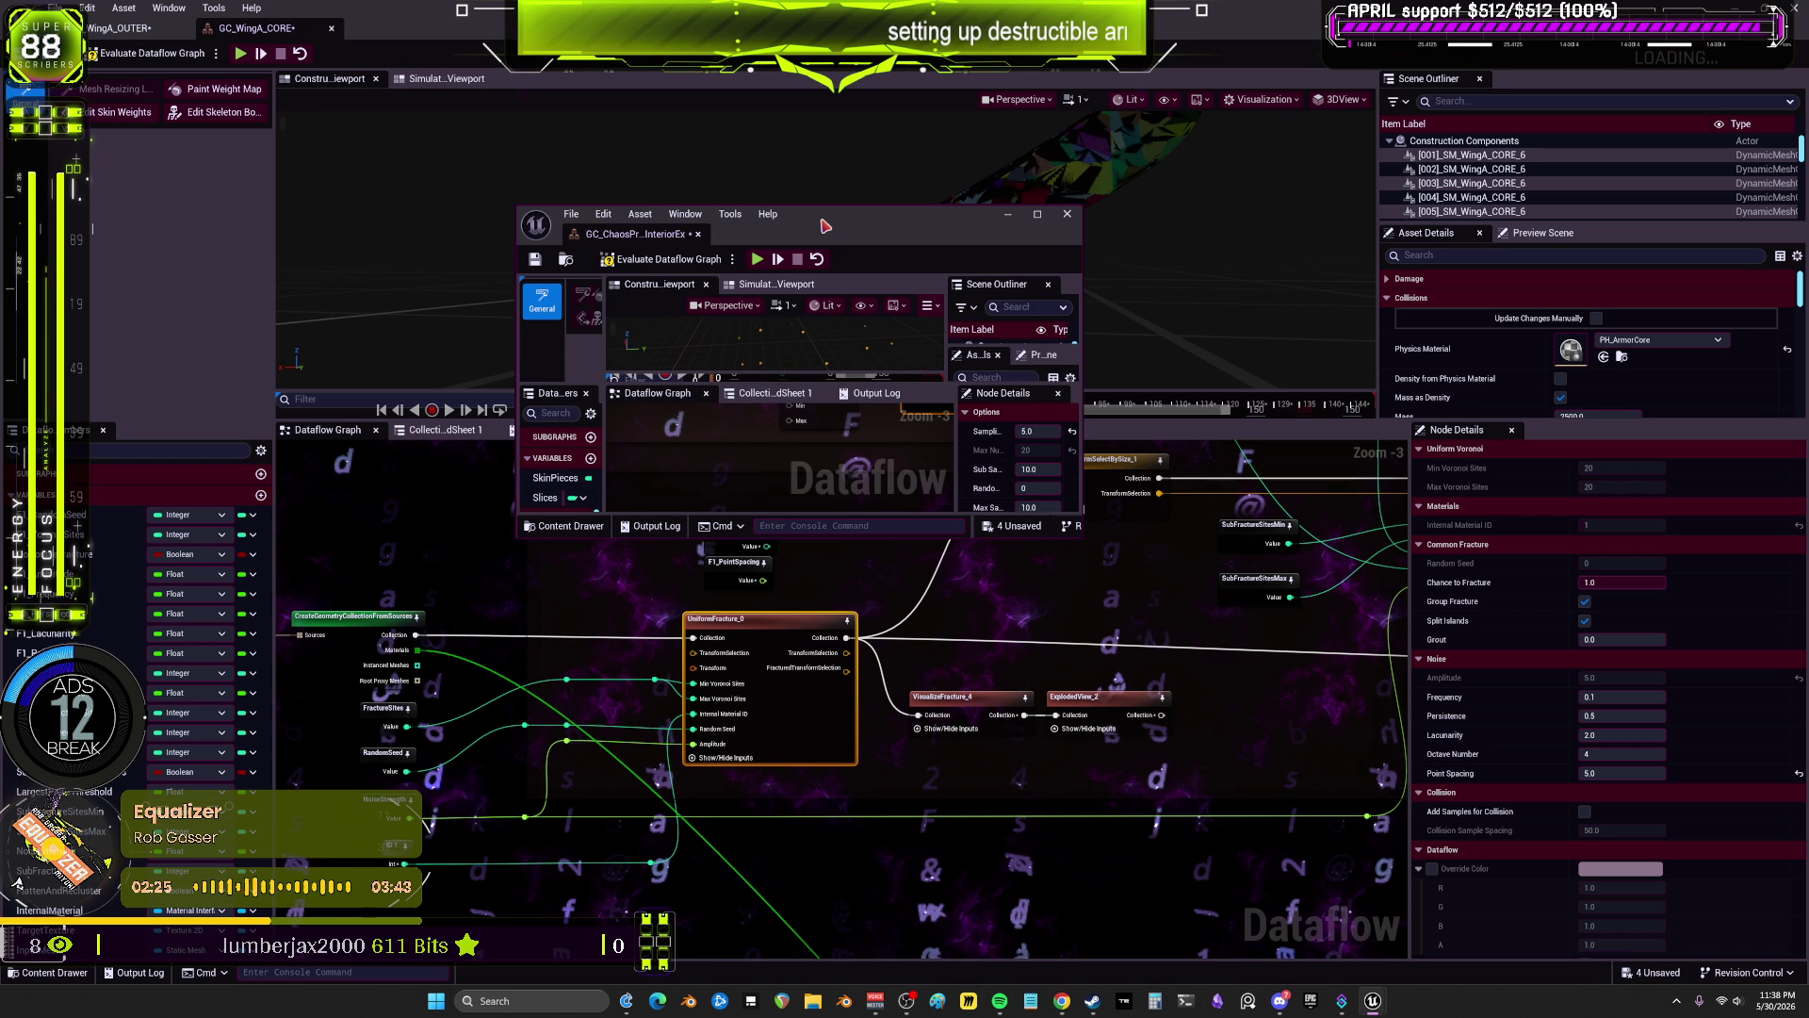
click(7, 833)
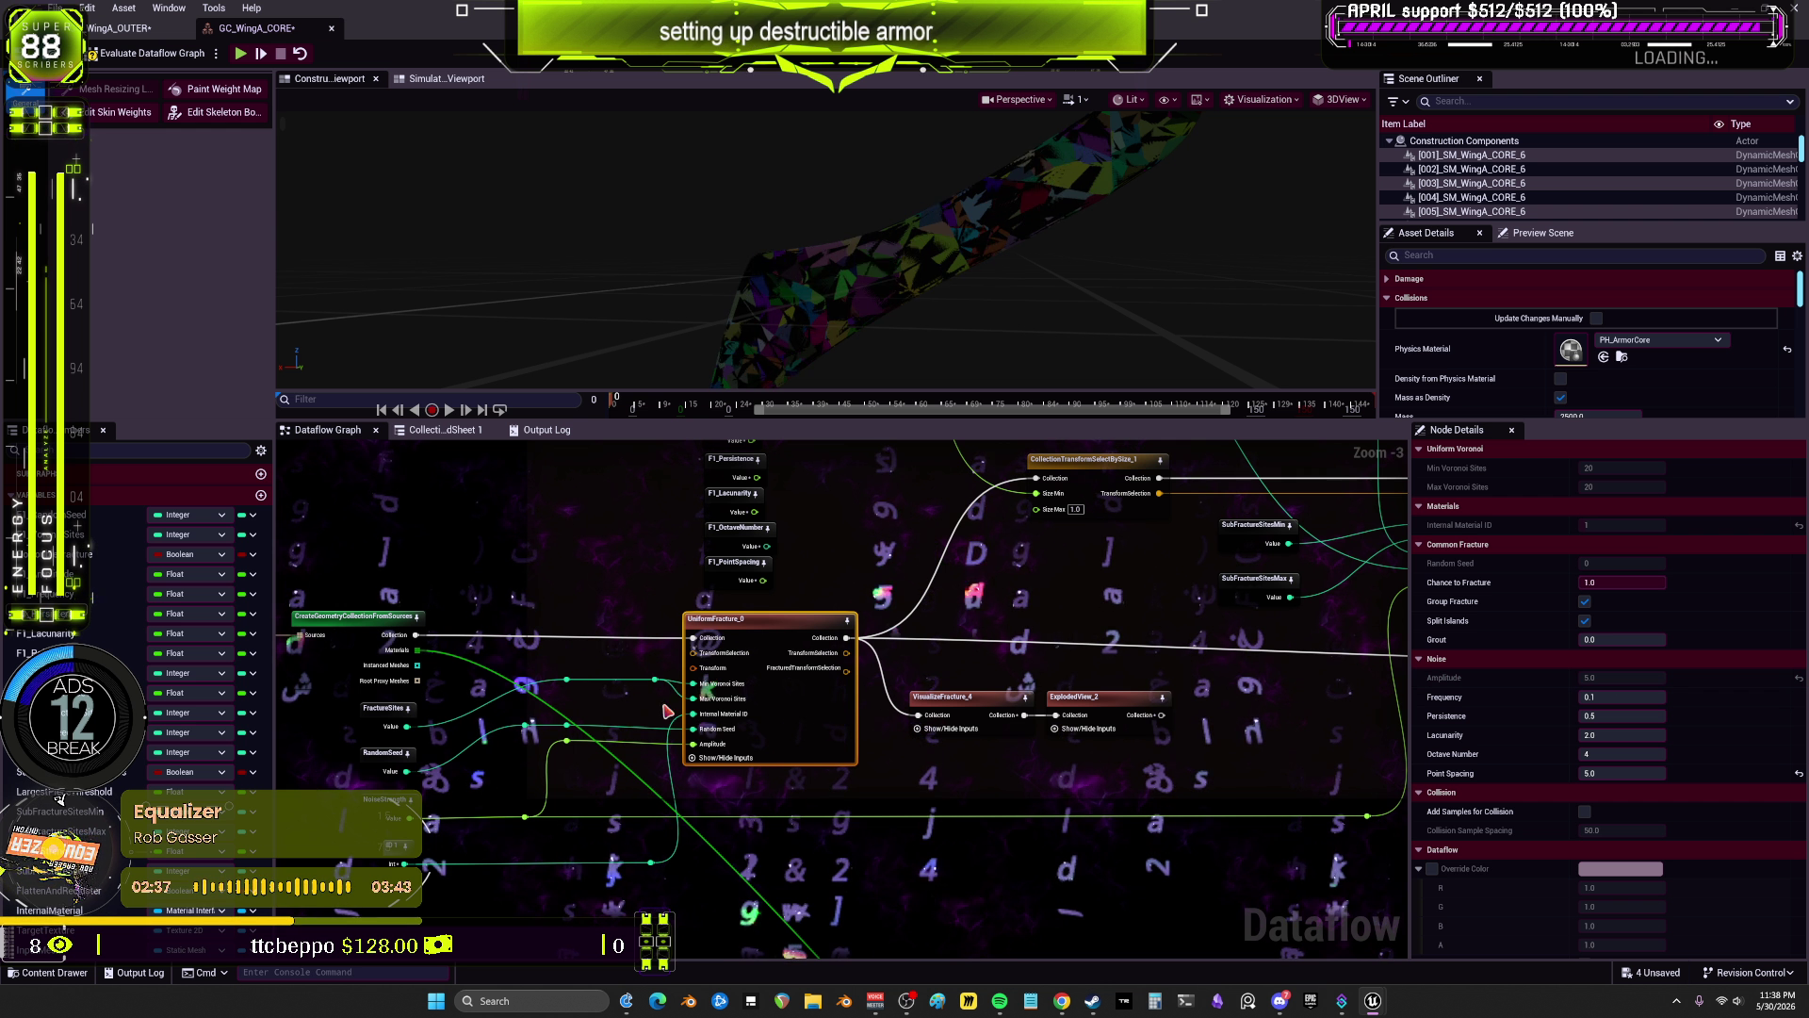
Step: Return to the WingA_OUTER Dataflow graph and zoom in on its nodes
drag(592, 691, 695, 679)
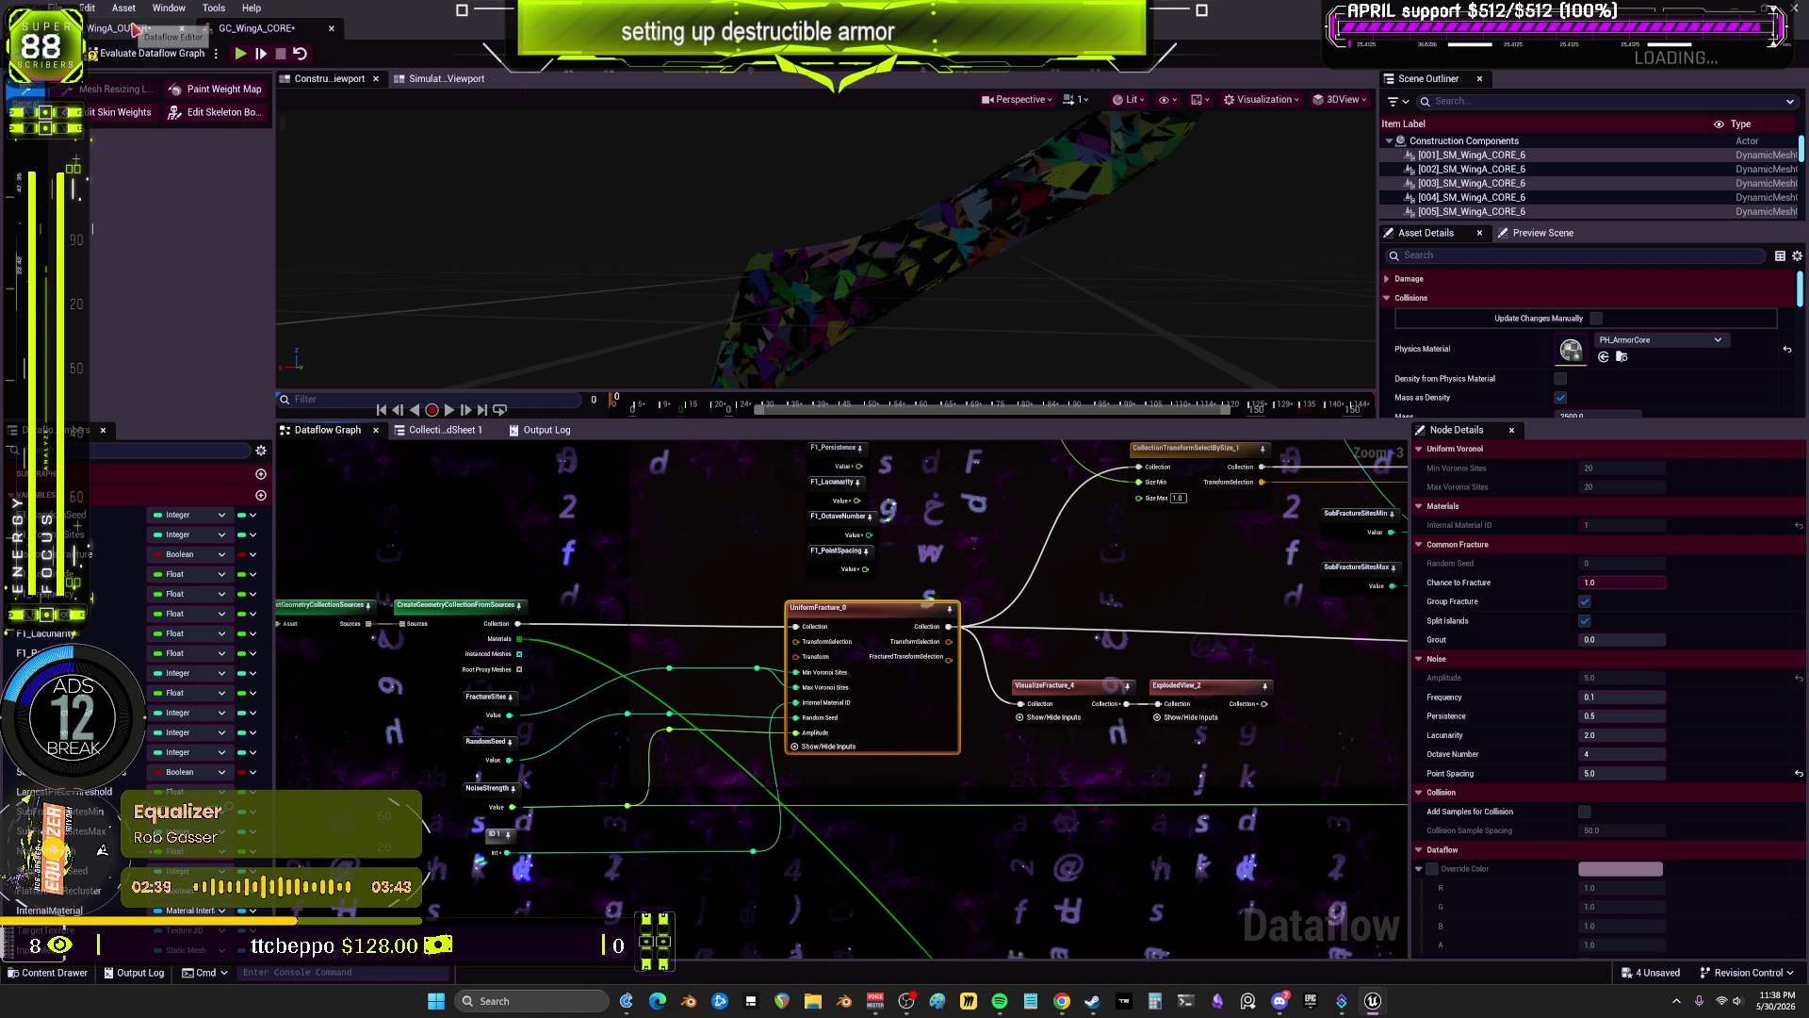
click(136, 29)
scroll(731, 559, up, 2)
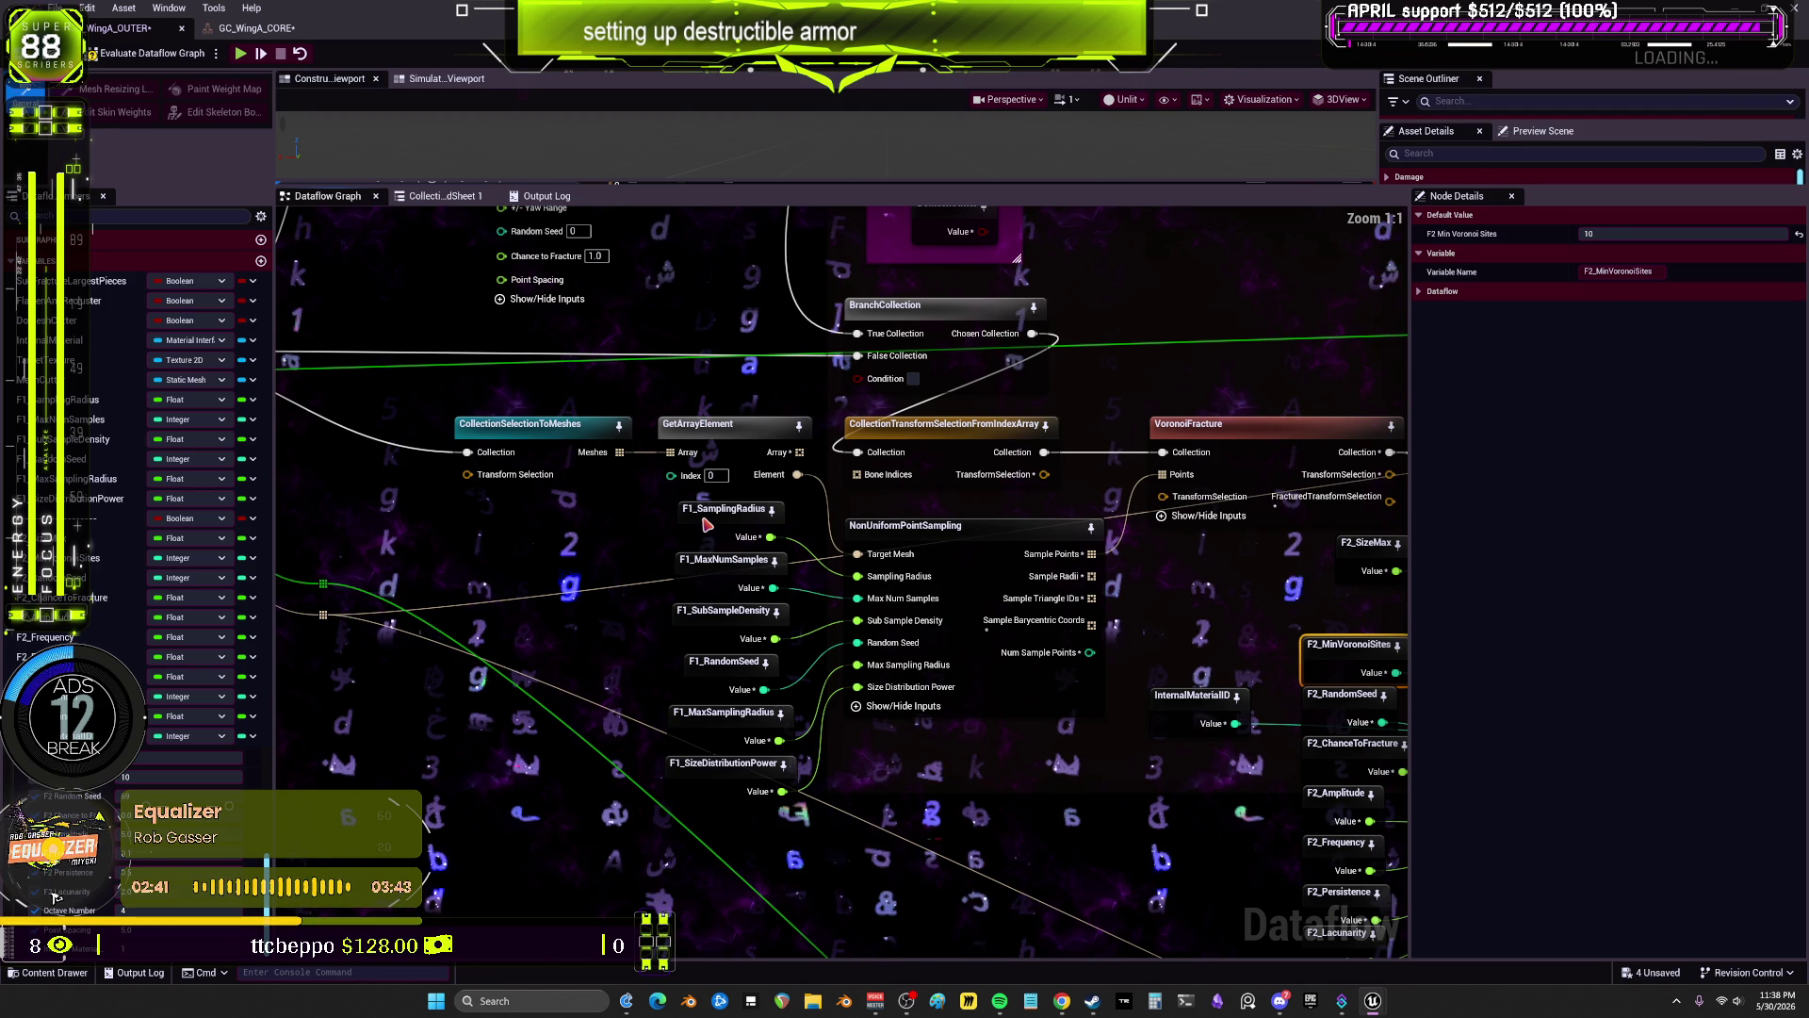
Step: Set the F1_SamplingRadius default value to 5.0
click(707, 524)
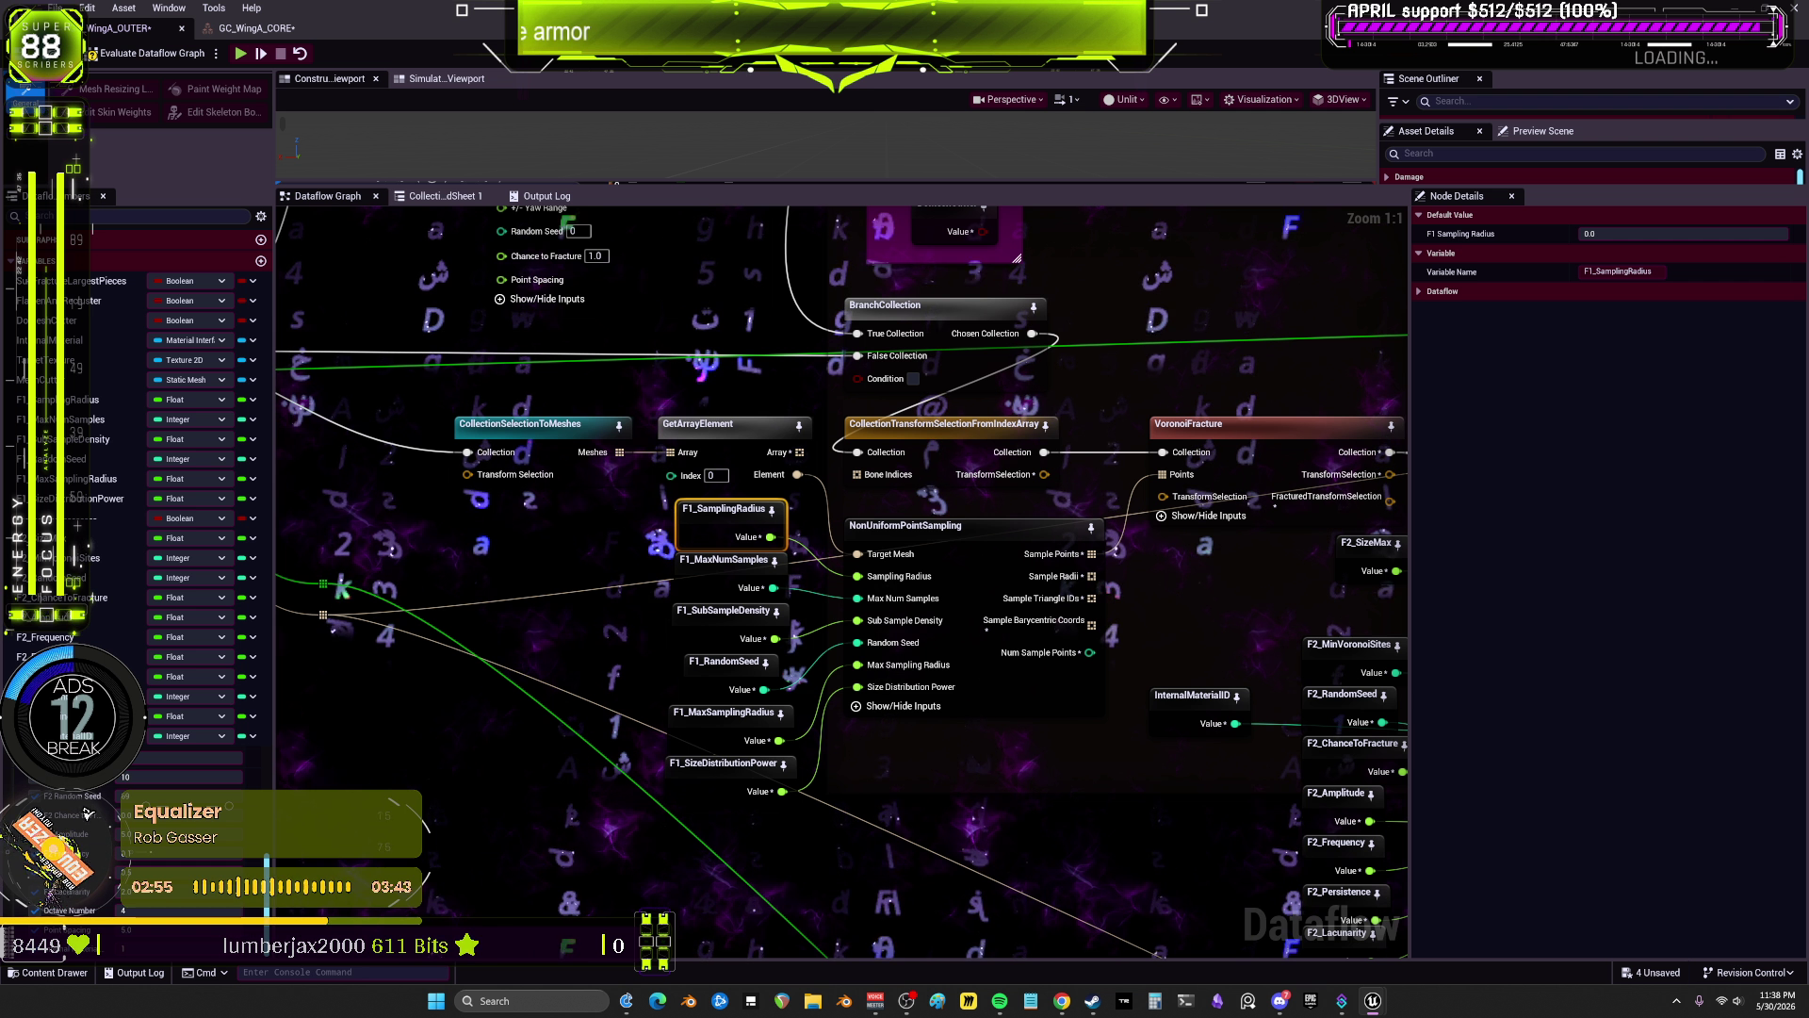
click(958, 545)
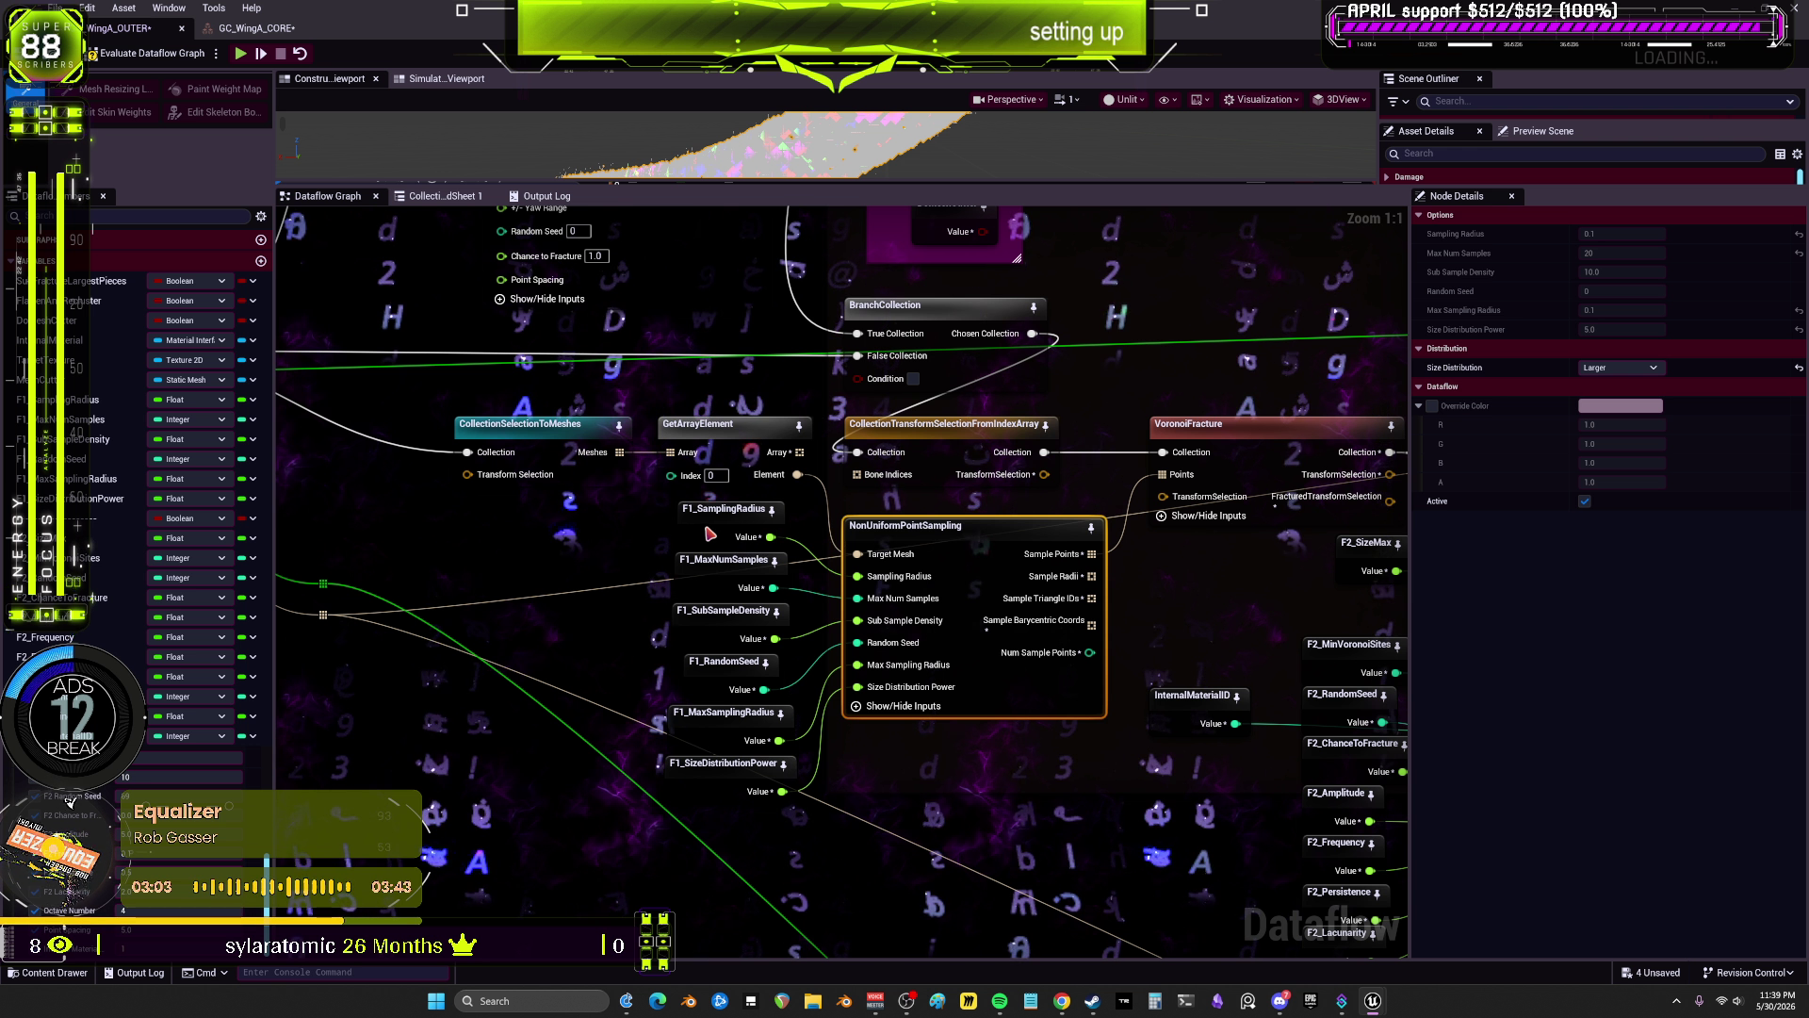
click(732, 510)
click(1658, 234)
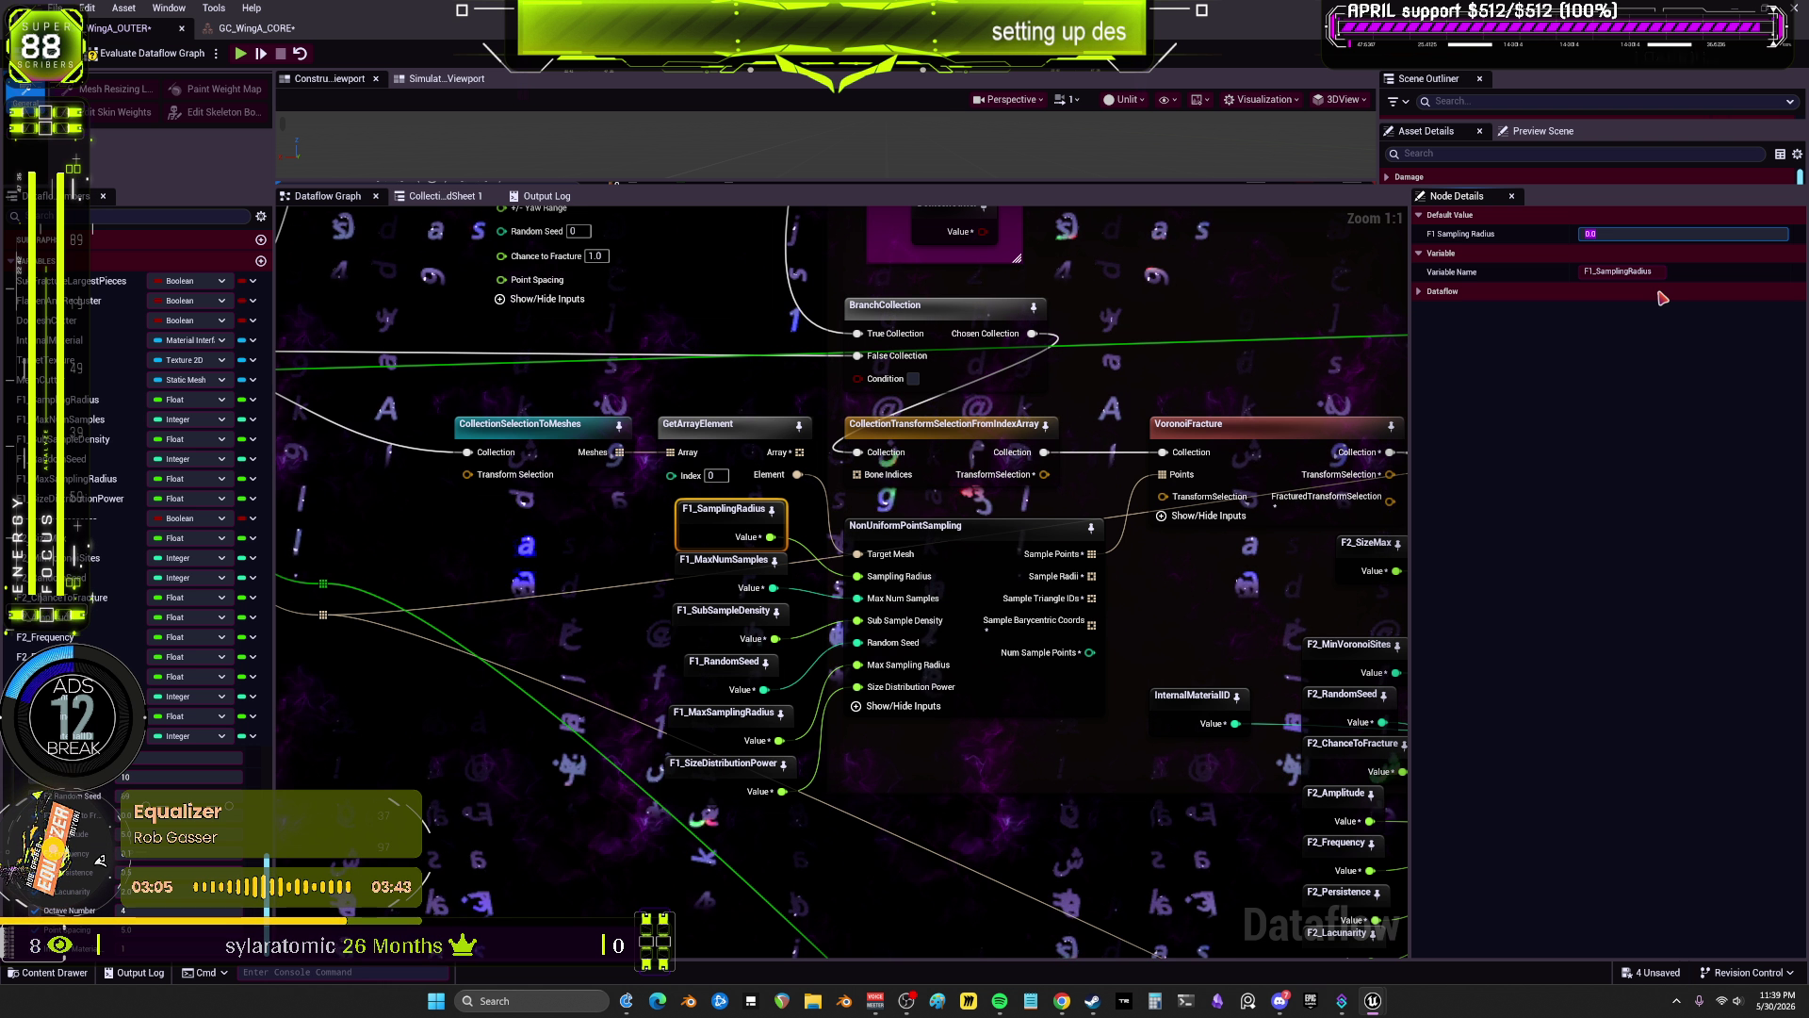
text(5)
key(Return)
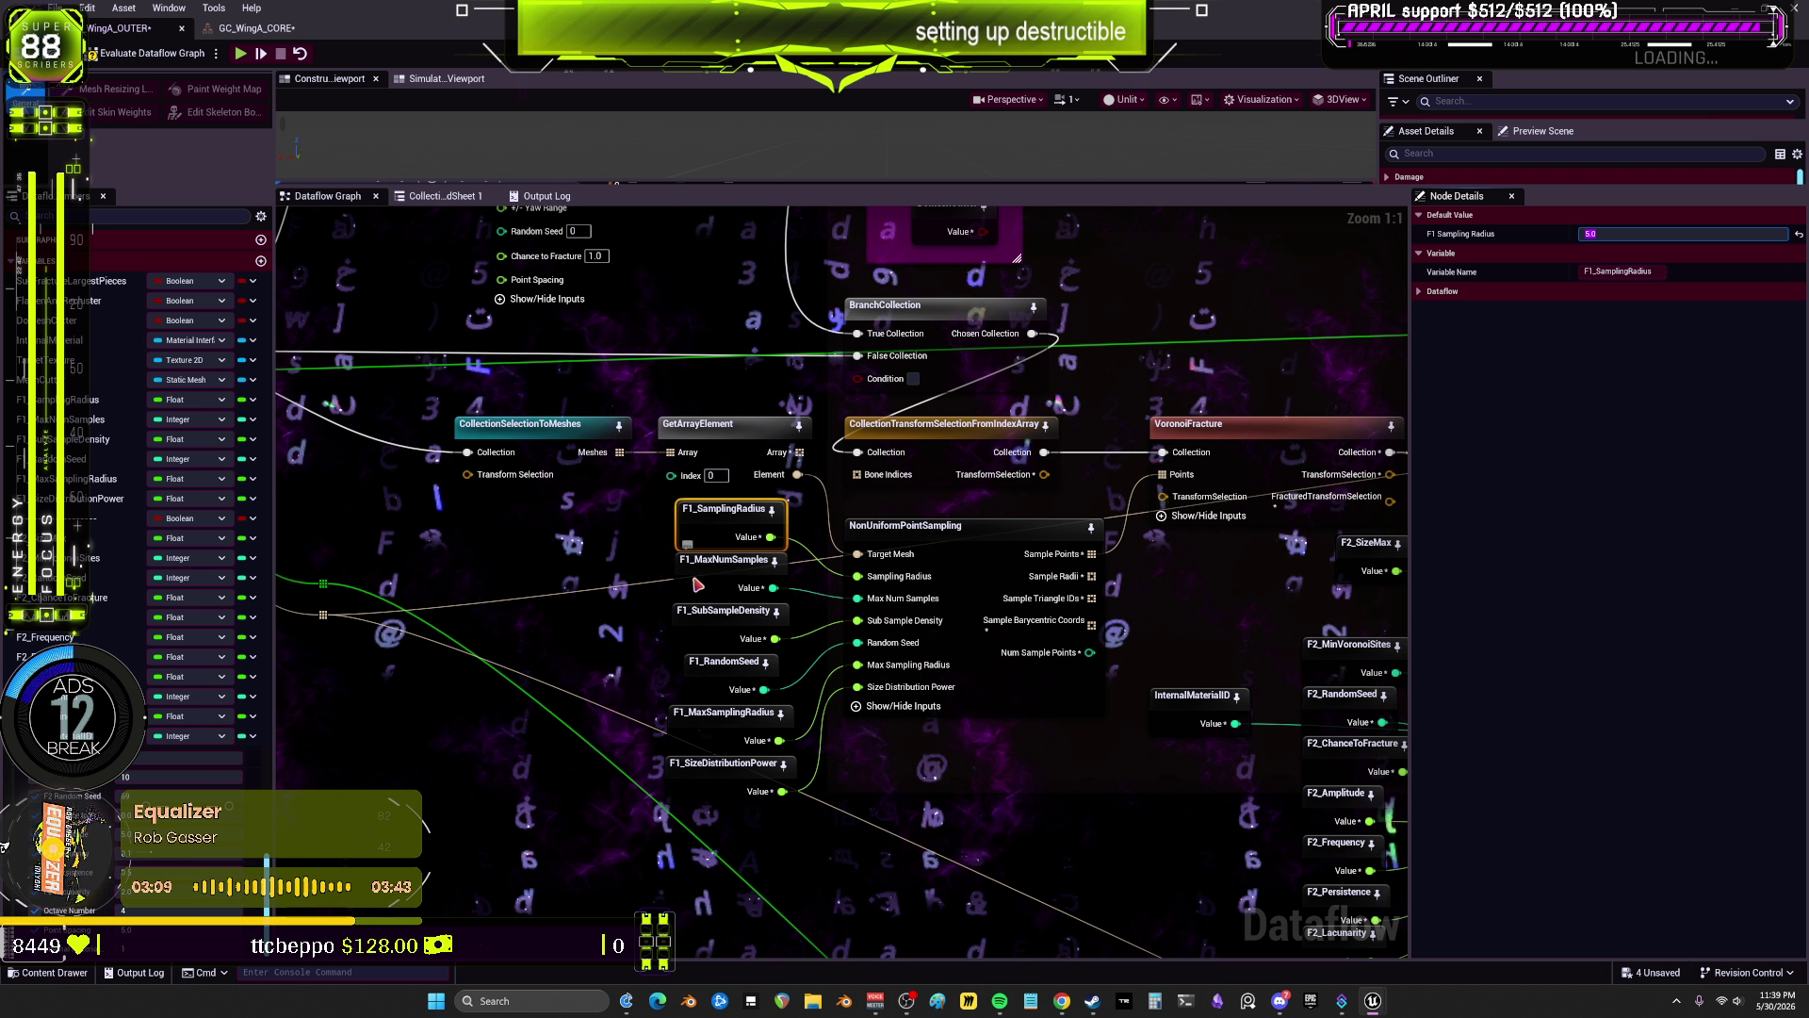
Step: Set F1_MaxNumSamples to 21, F1_SubSampleDensity to 1 and F1_RandomSeed to 67
click(744, 573)
click(1642, 234)
text(20)
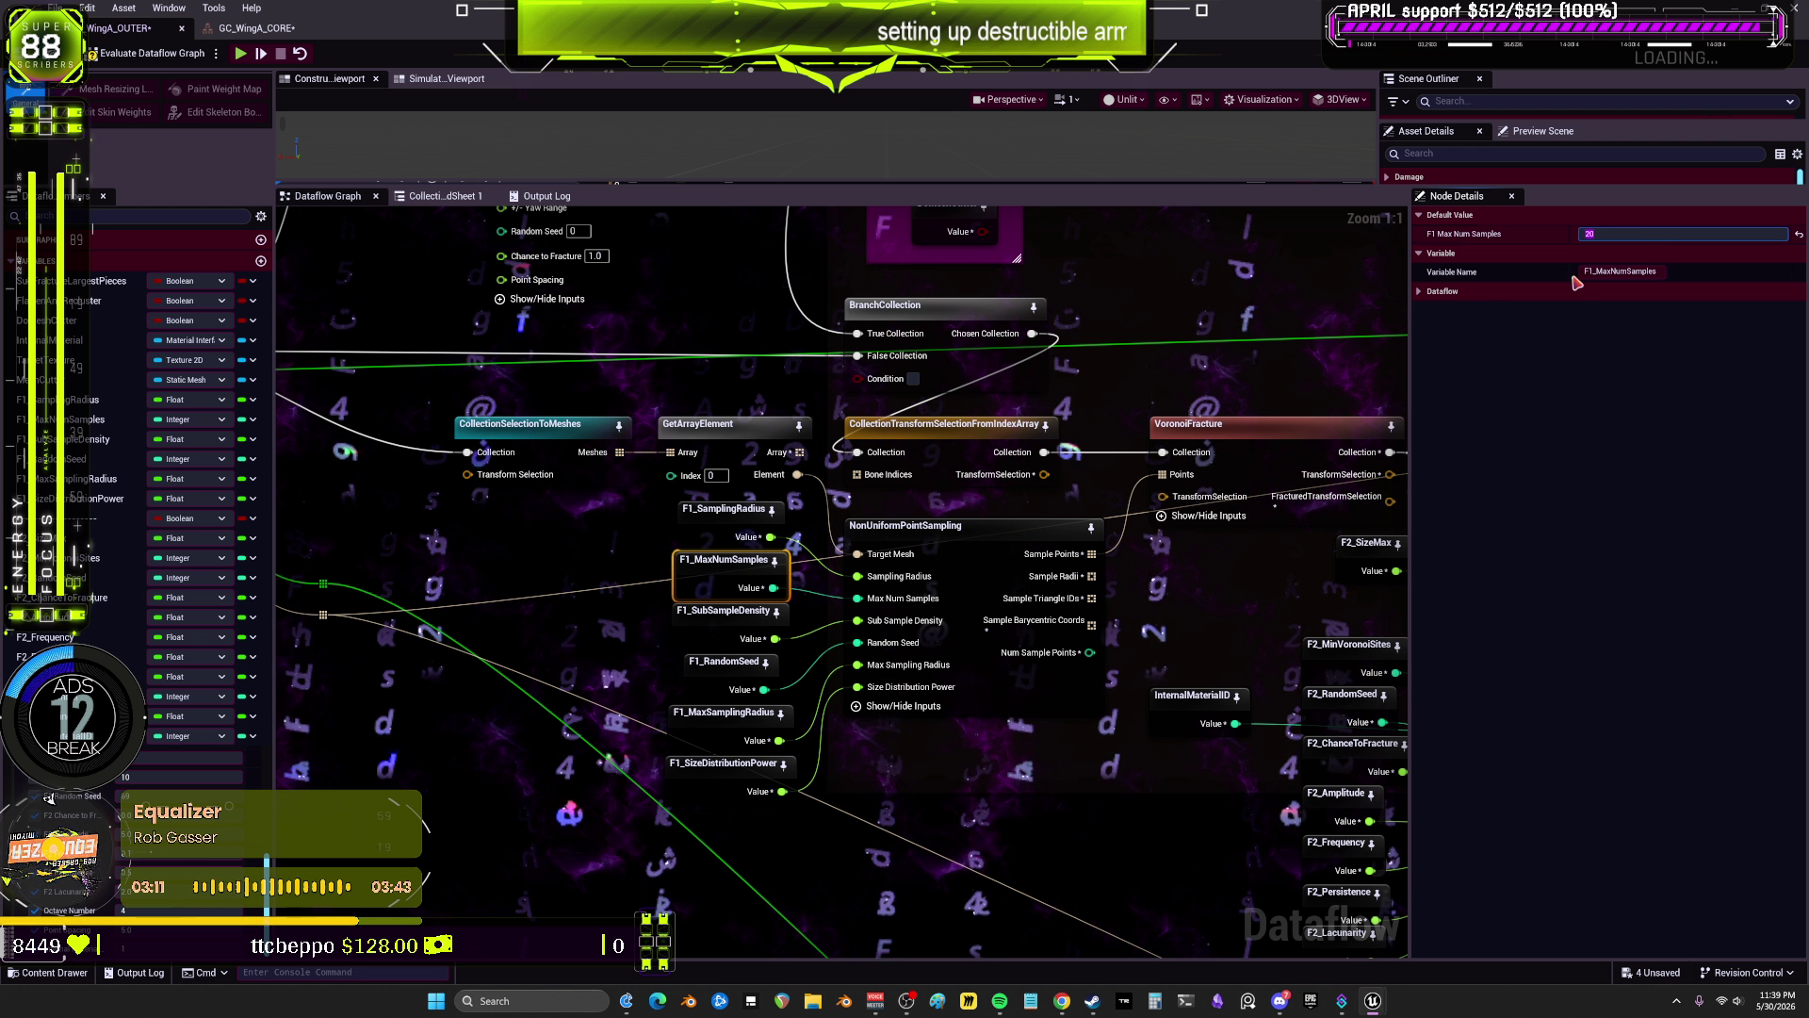
text(1)
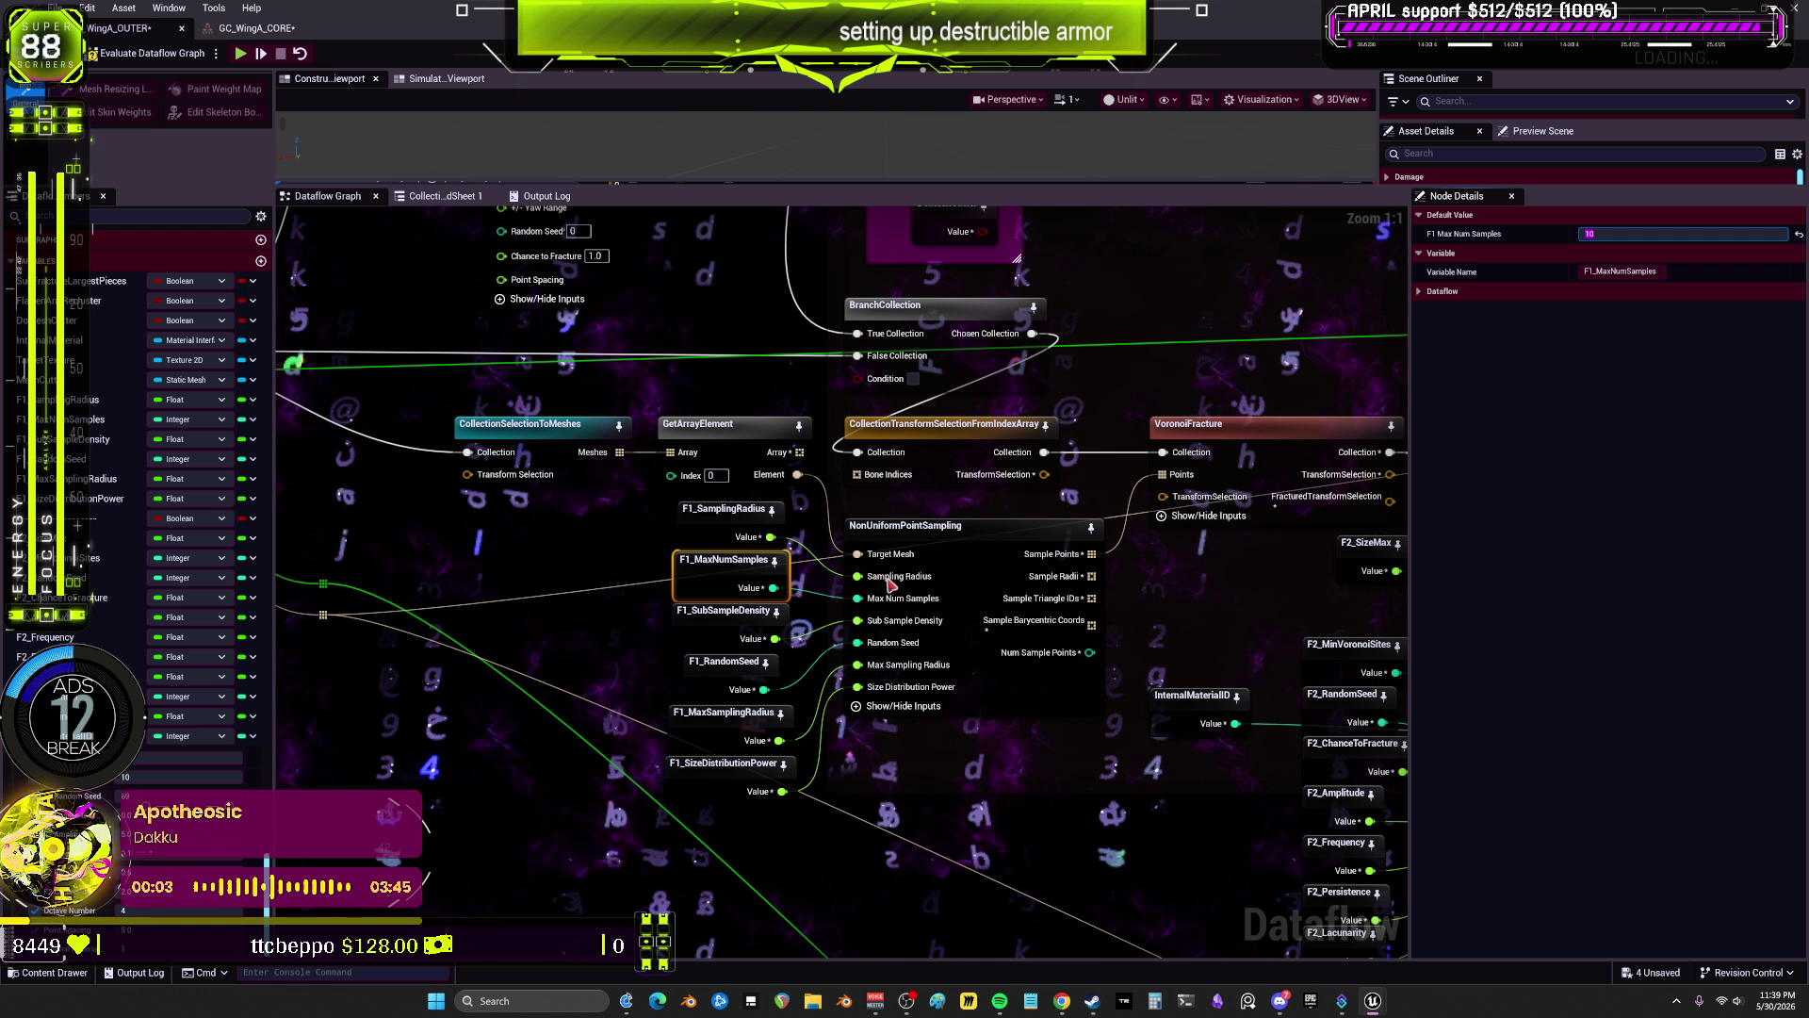
click(728, 622)
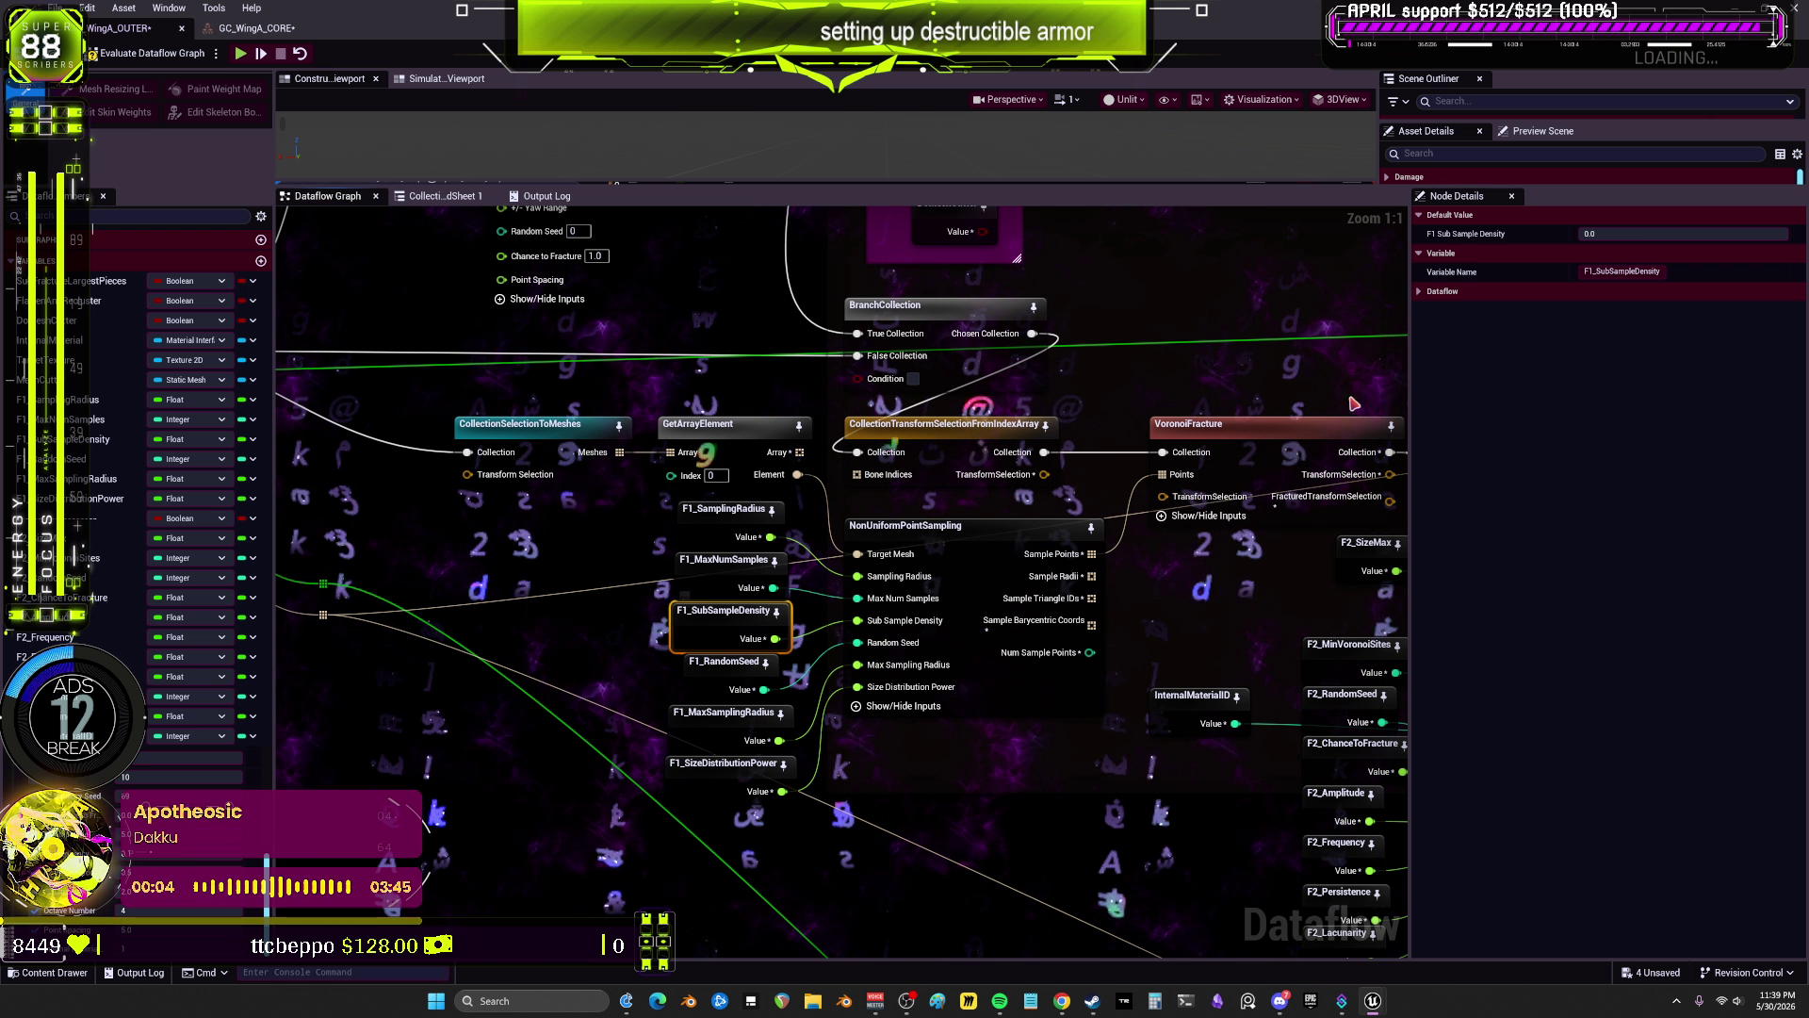
click(1650, 233)
text(1)
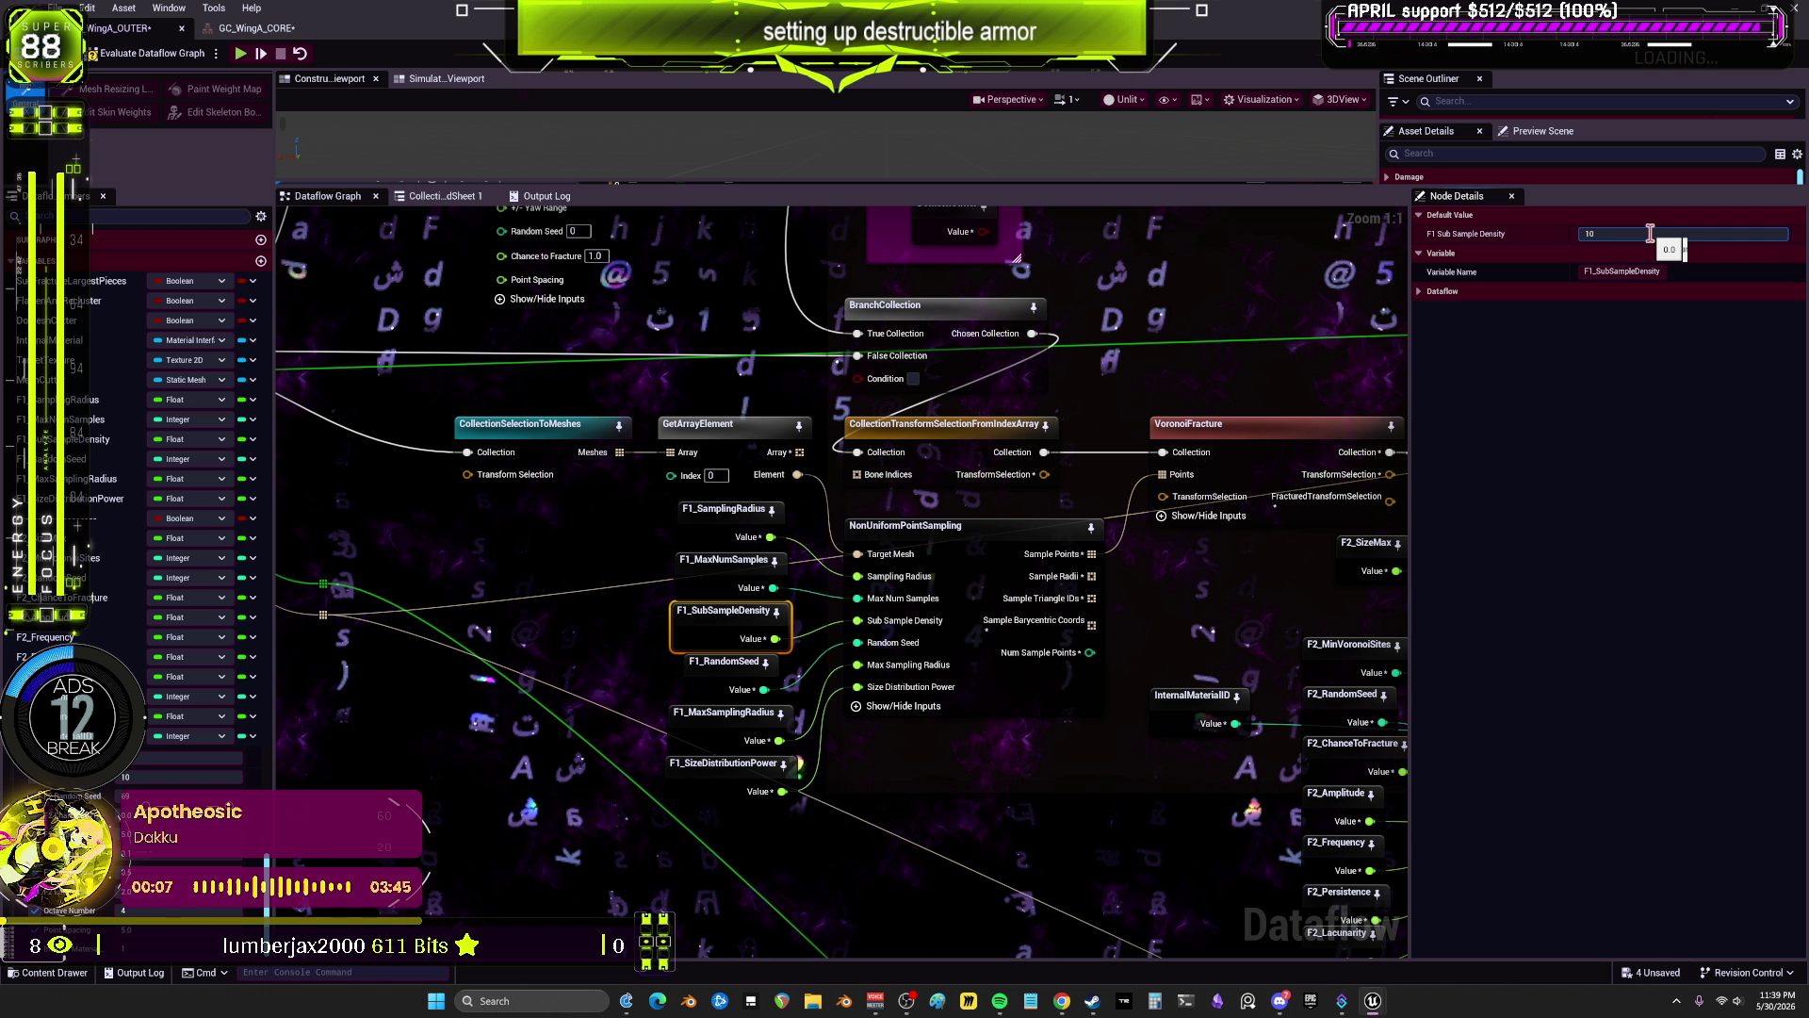
click(725, 661)
click(1640, 234)
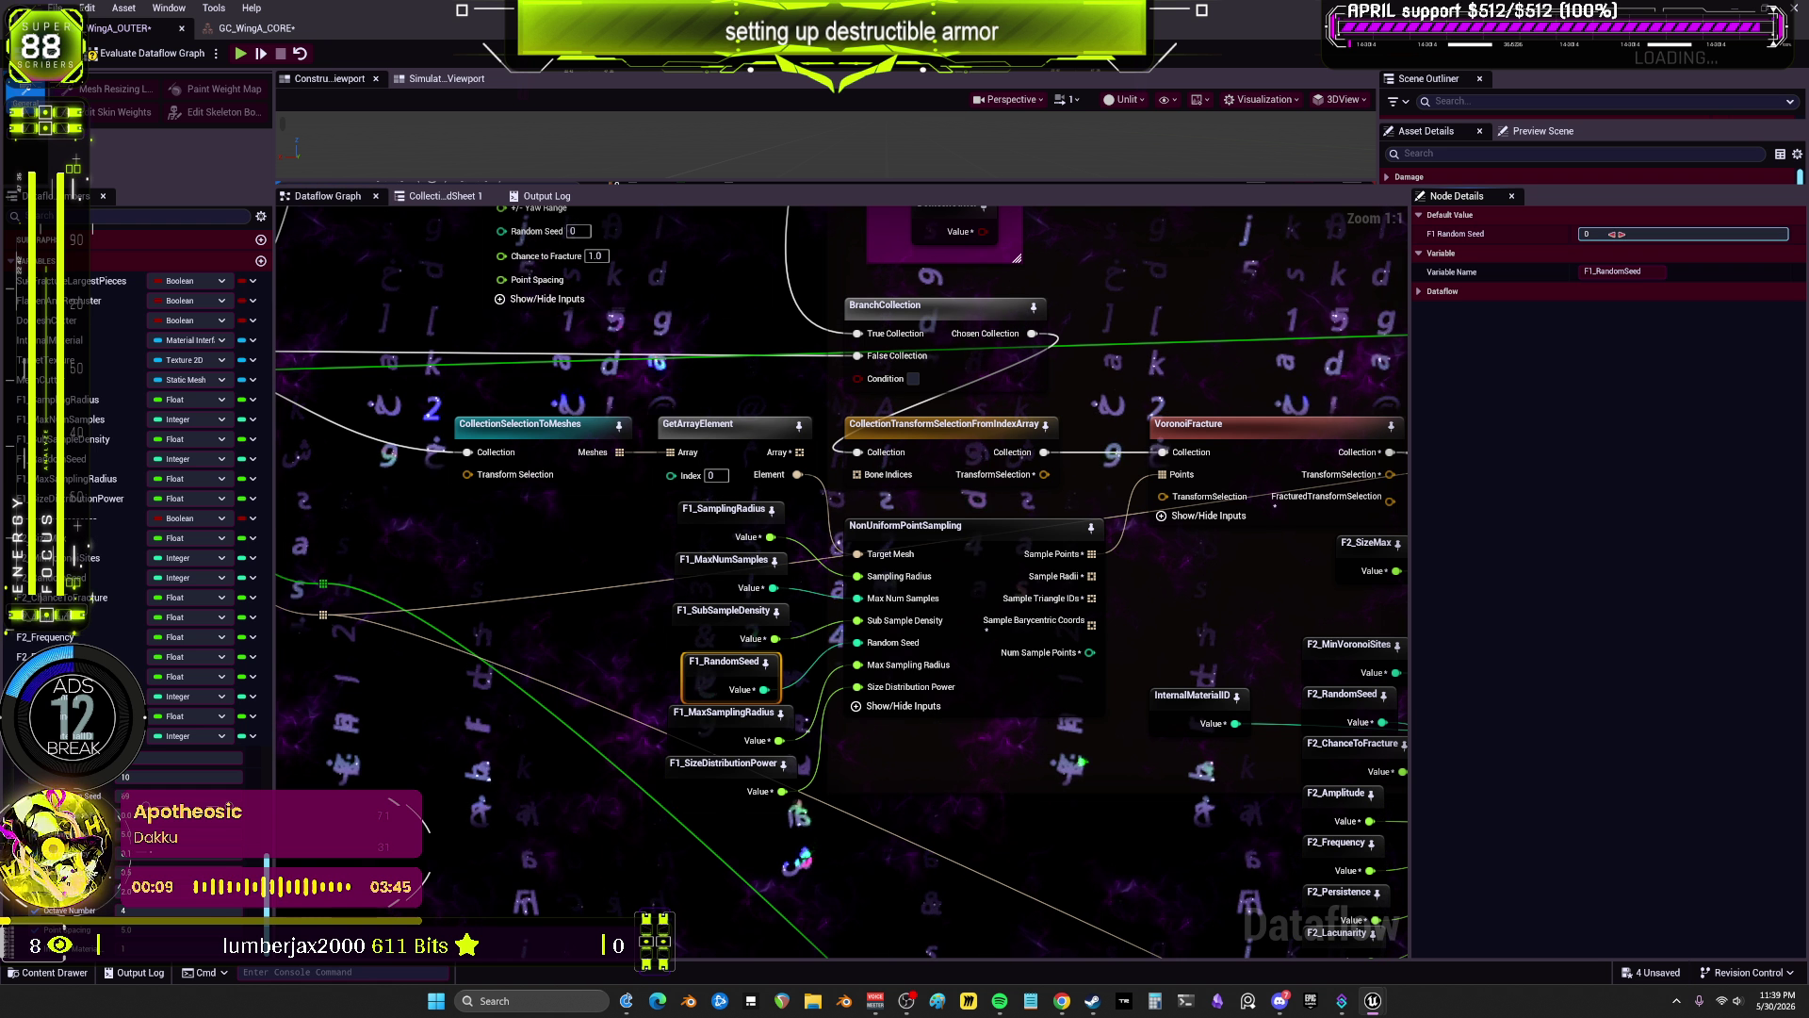
text(67)
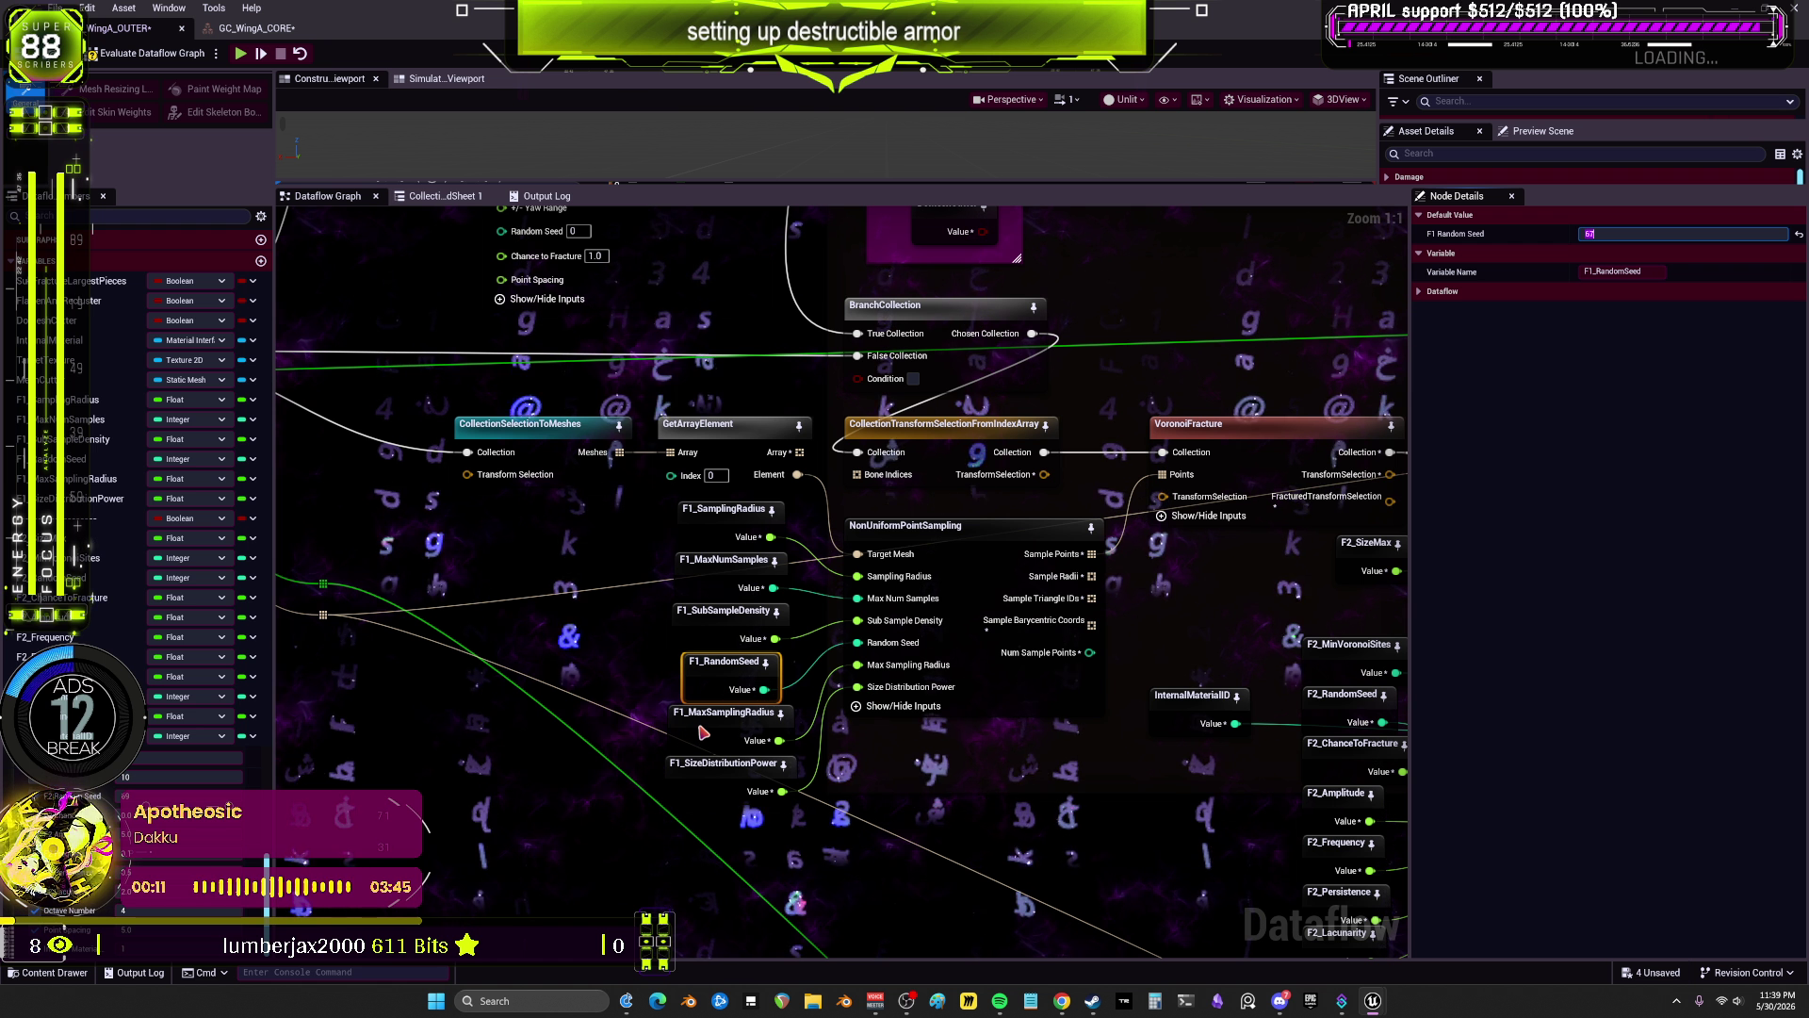
Step: Set the F1_SizeDistributionPower default value to 10.0
click(699, 732)
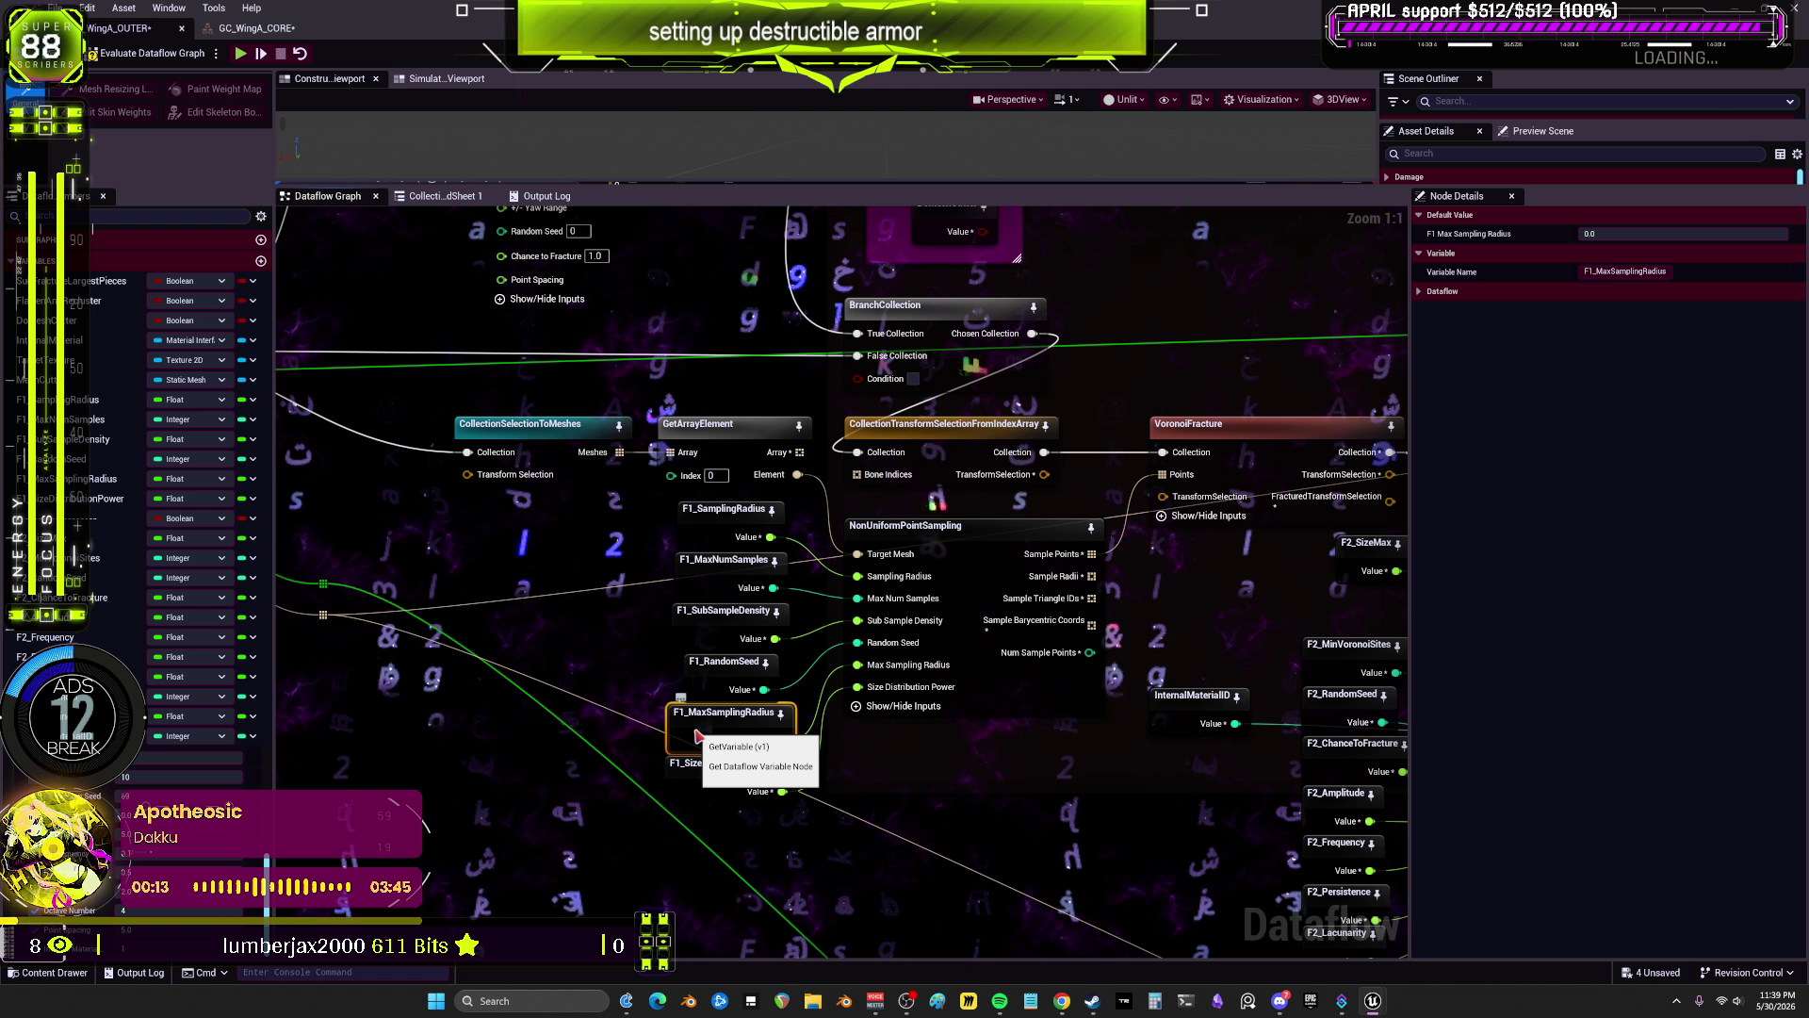
click(1685, 251)
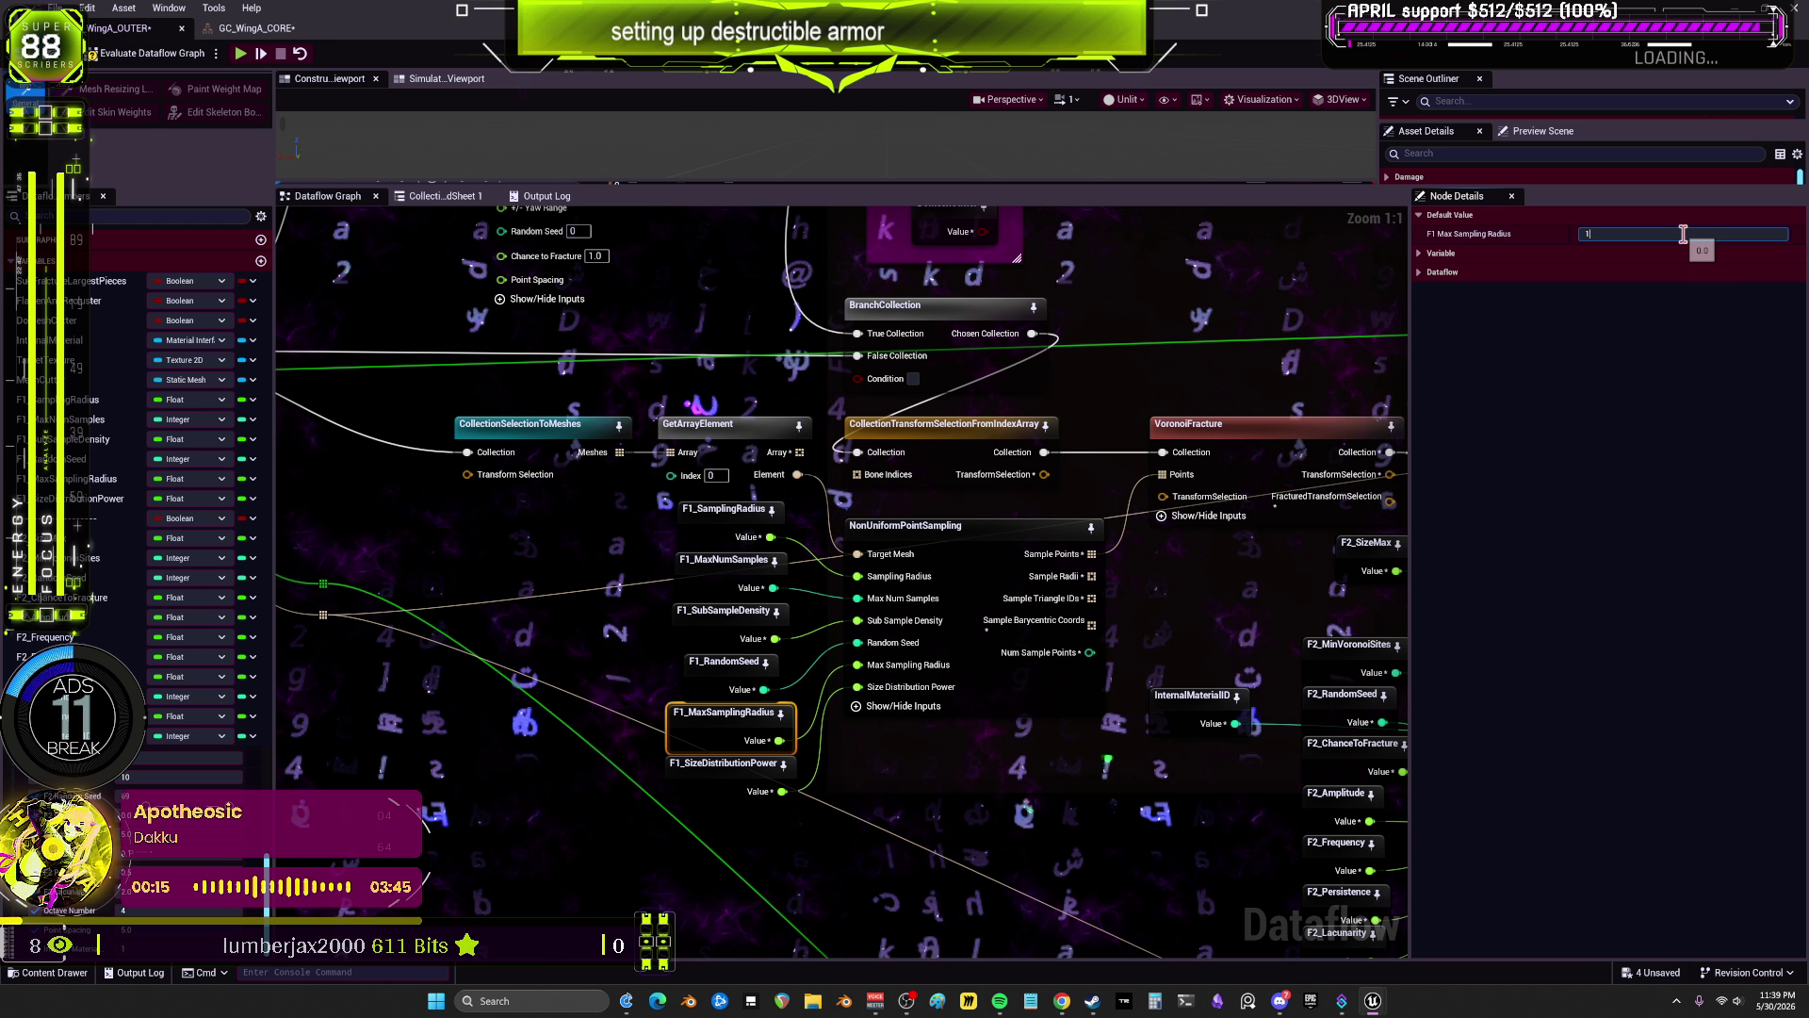
click(719, 781)
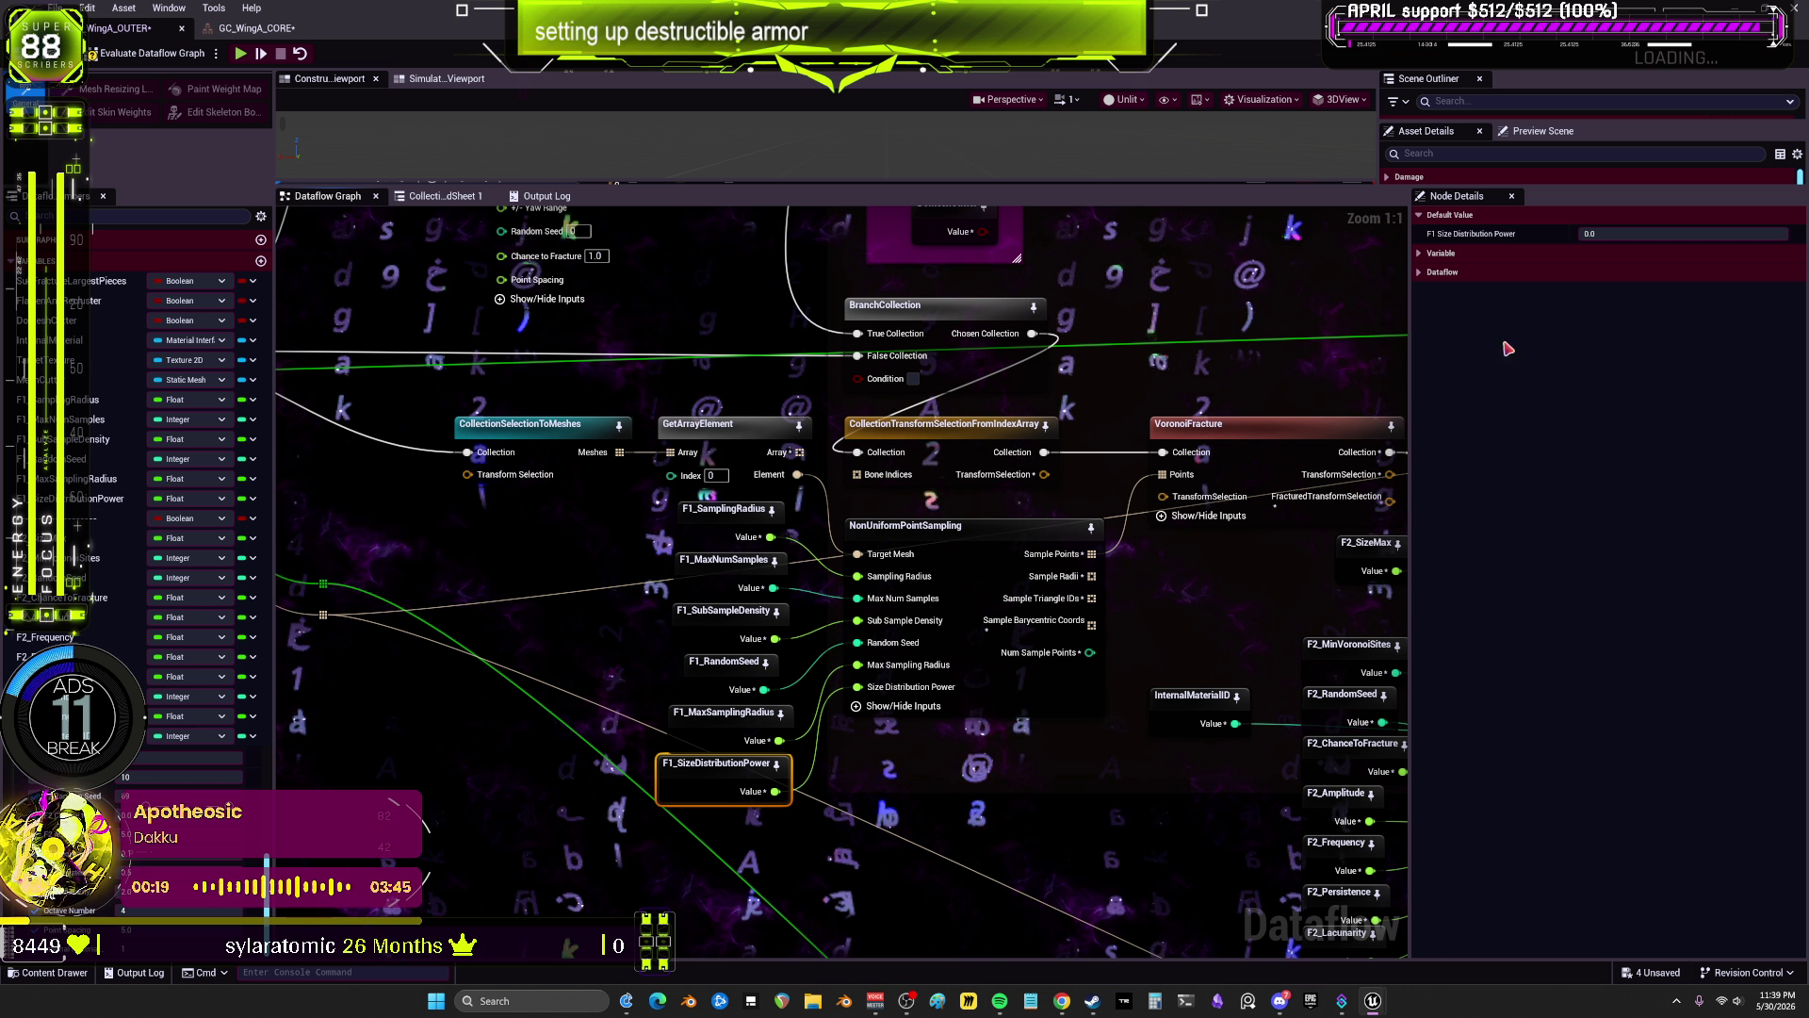
click(1630, 234)
text(10)
key(Return)
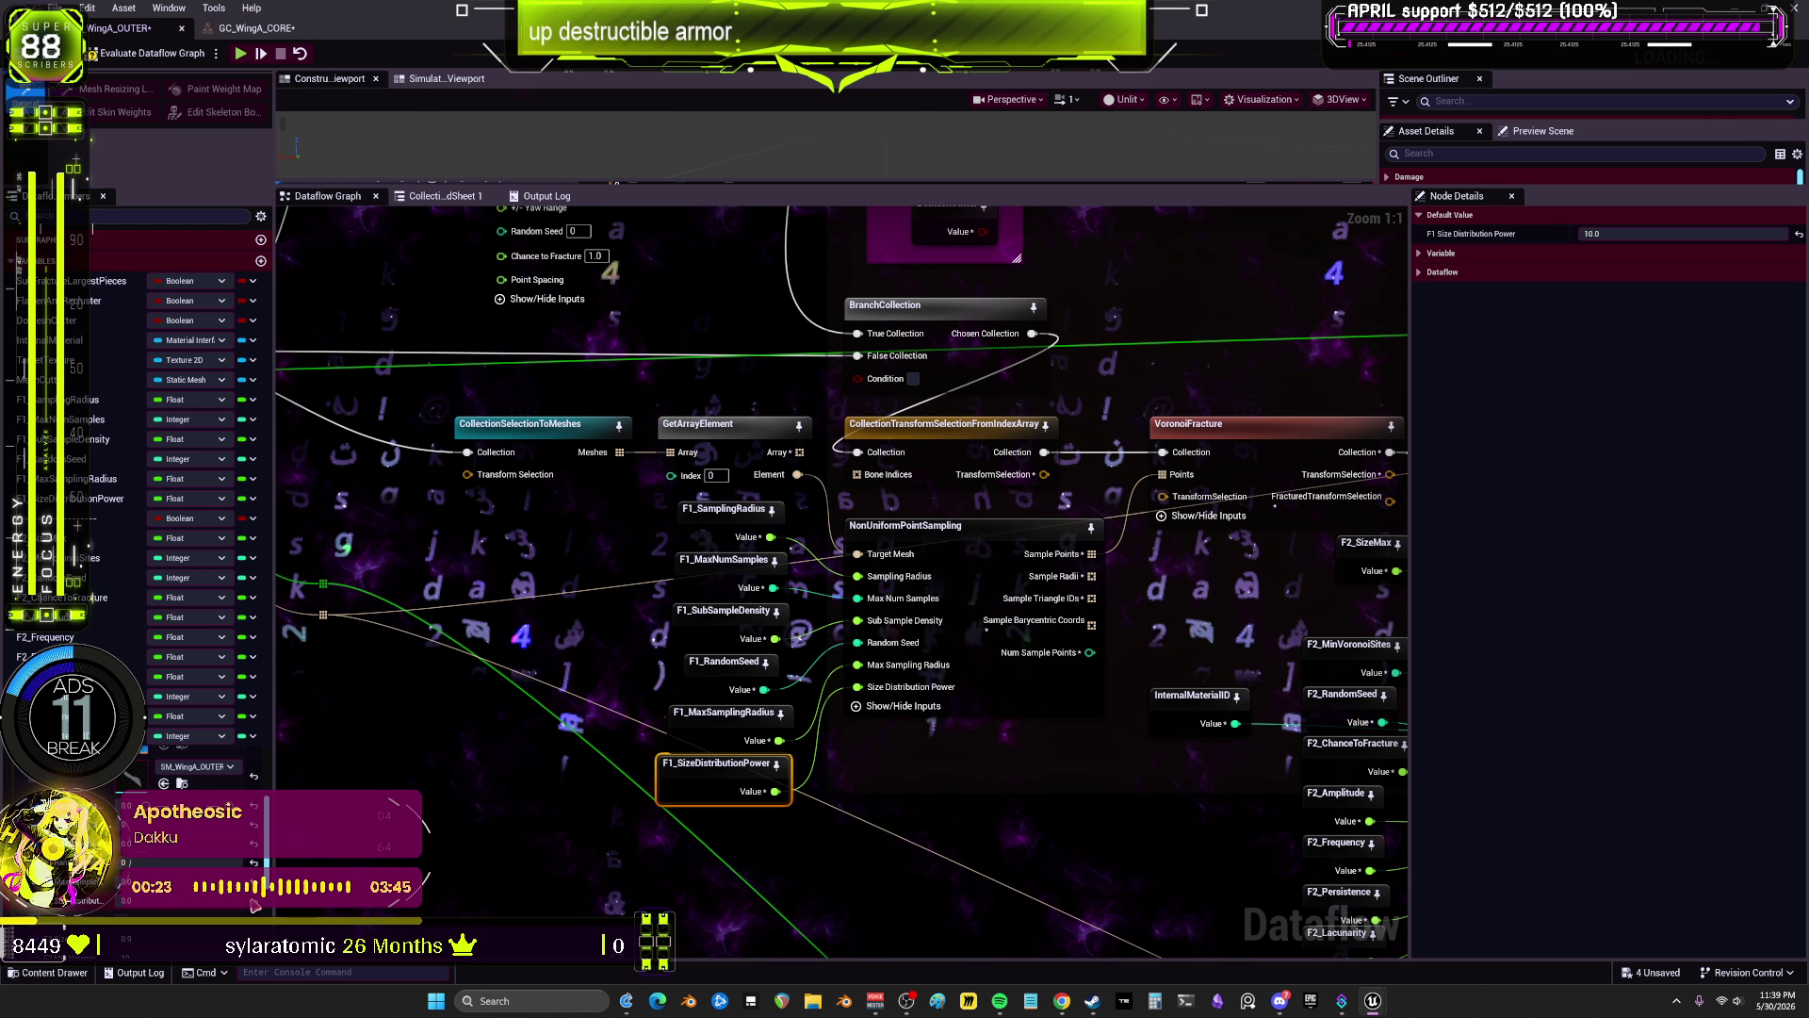
scroll(256, 829, up, 2)
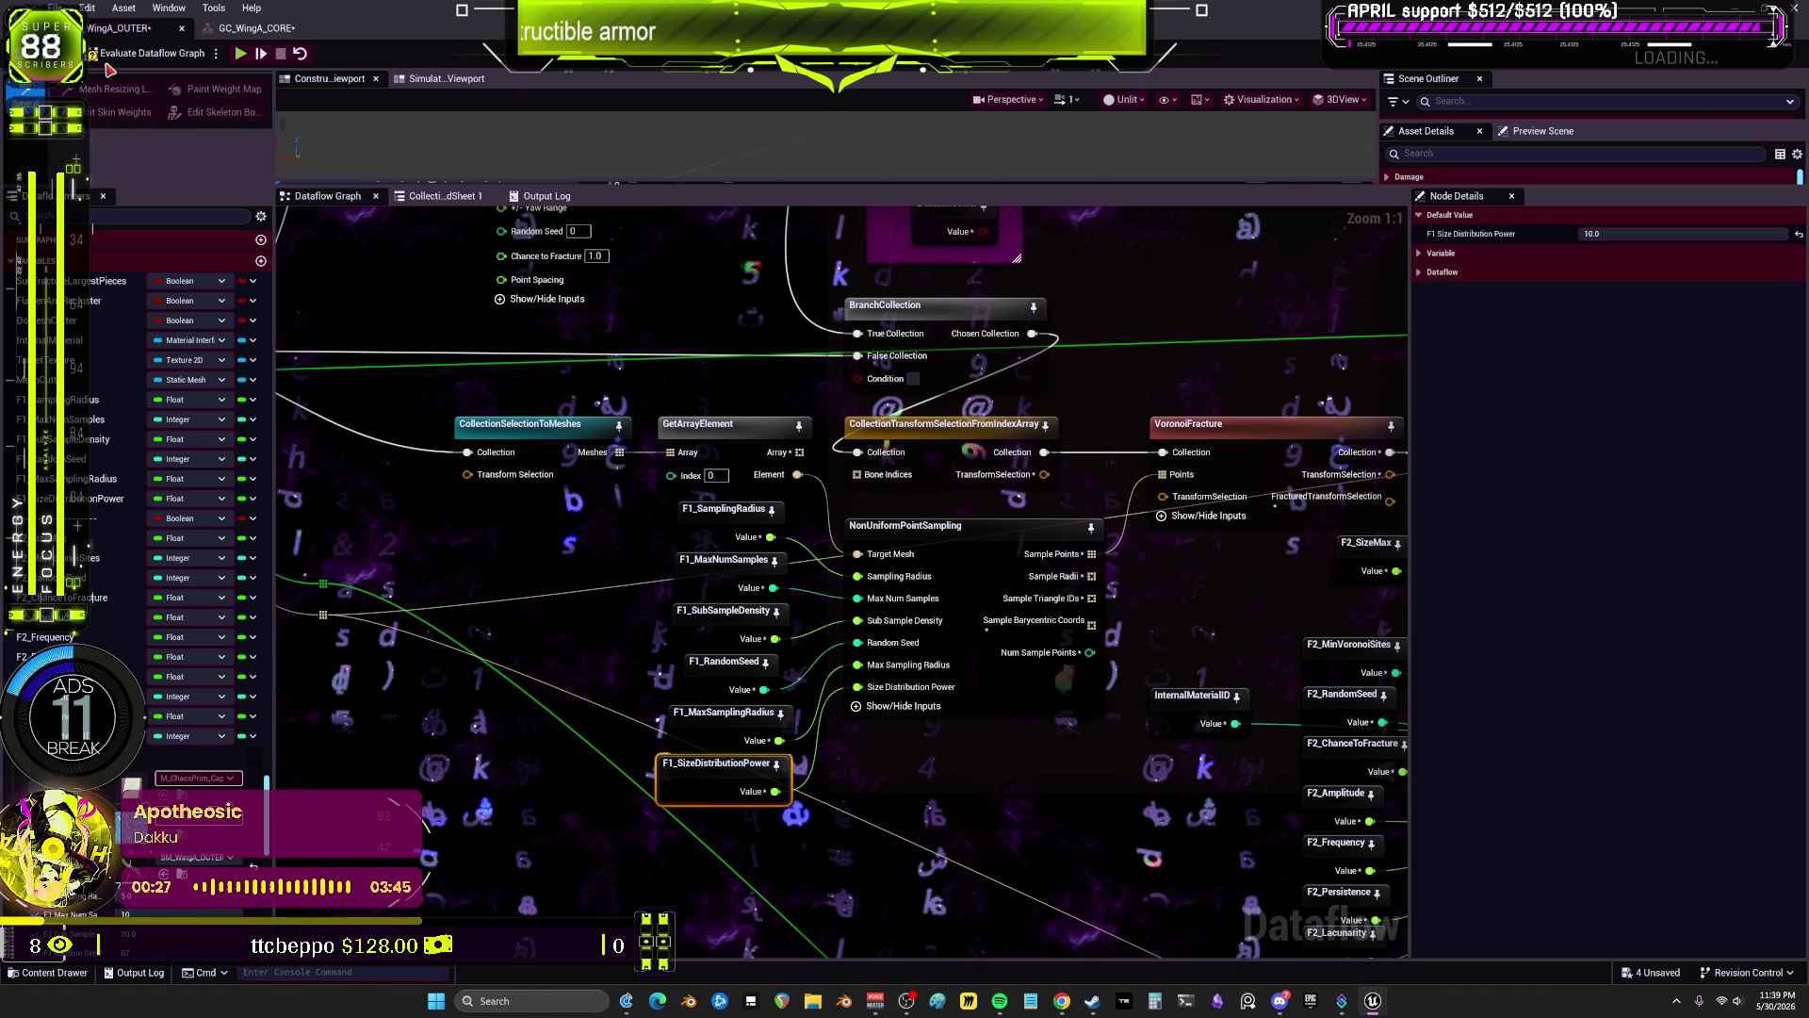
Step: Save all modified wing fracture assets with Ctrl+S, then zoom around the graph to review it
scroll(1036, 371, down, 5)
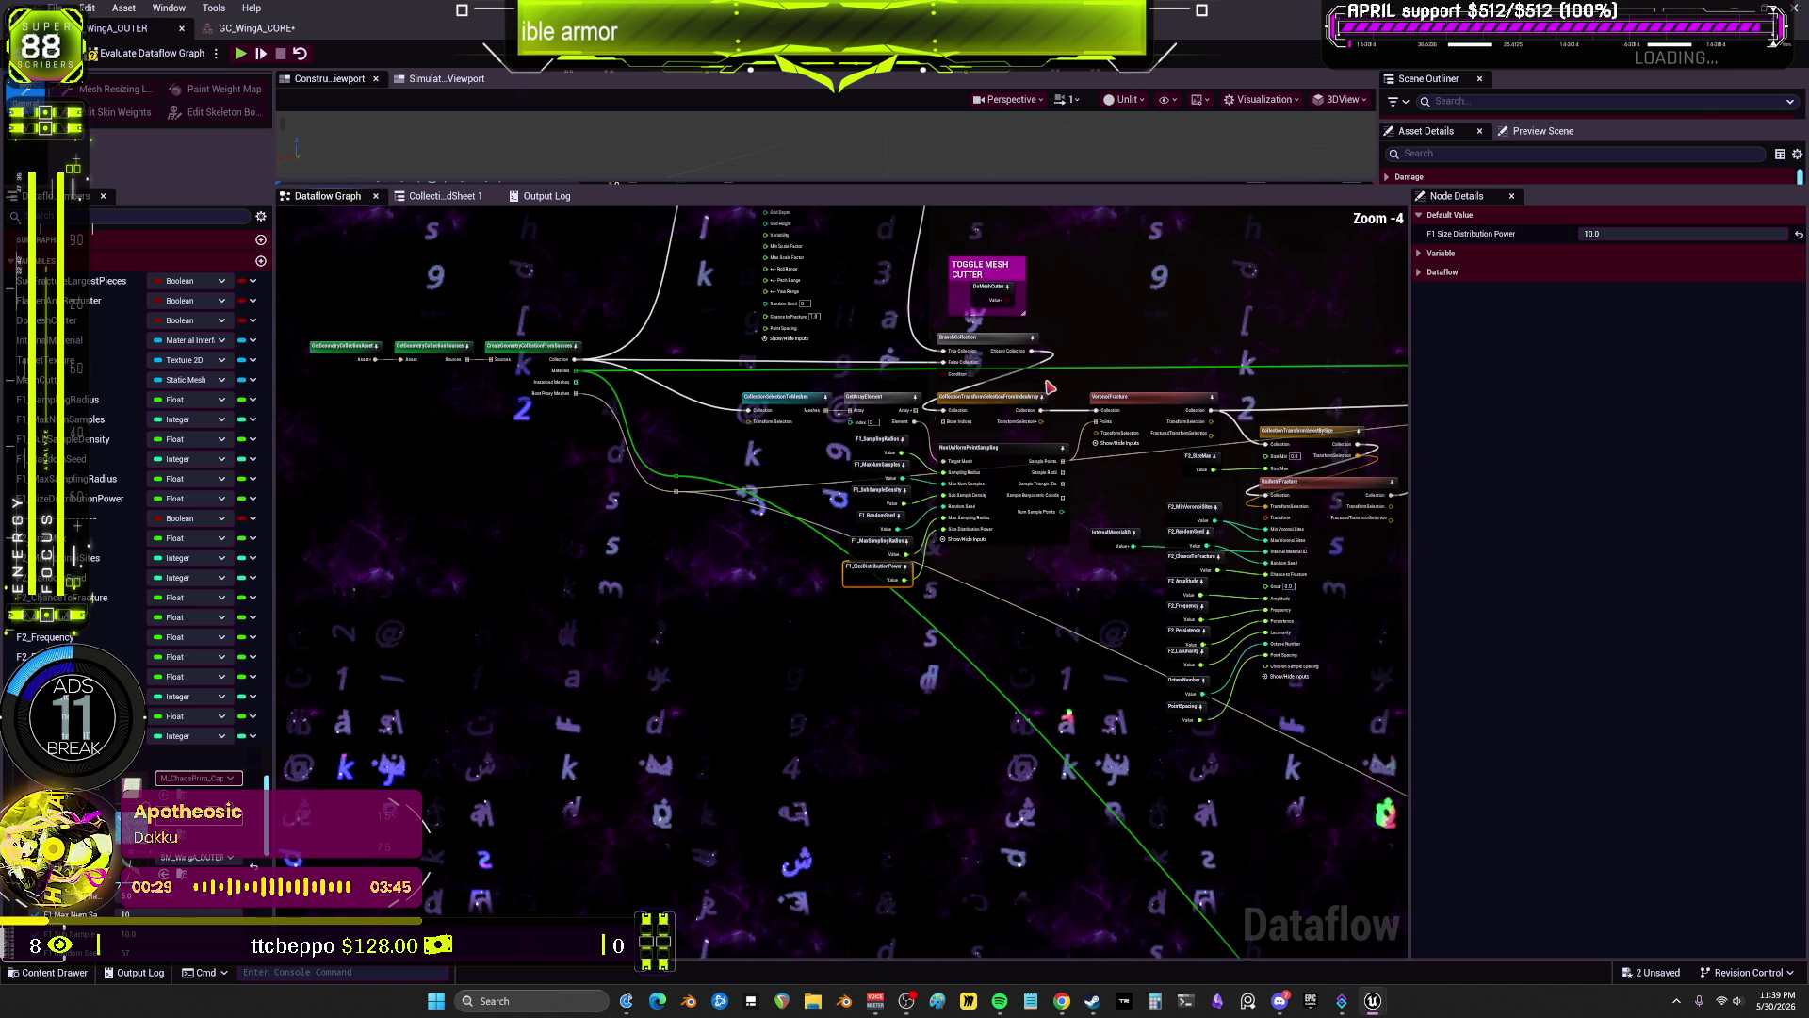
key(ctrl+s)
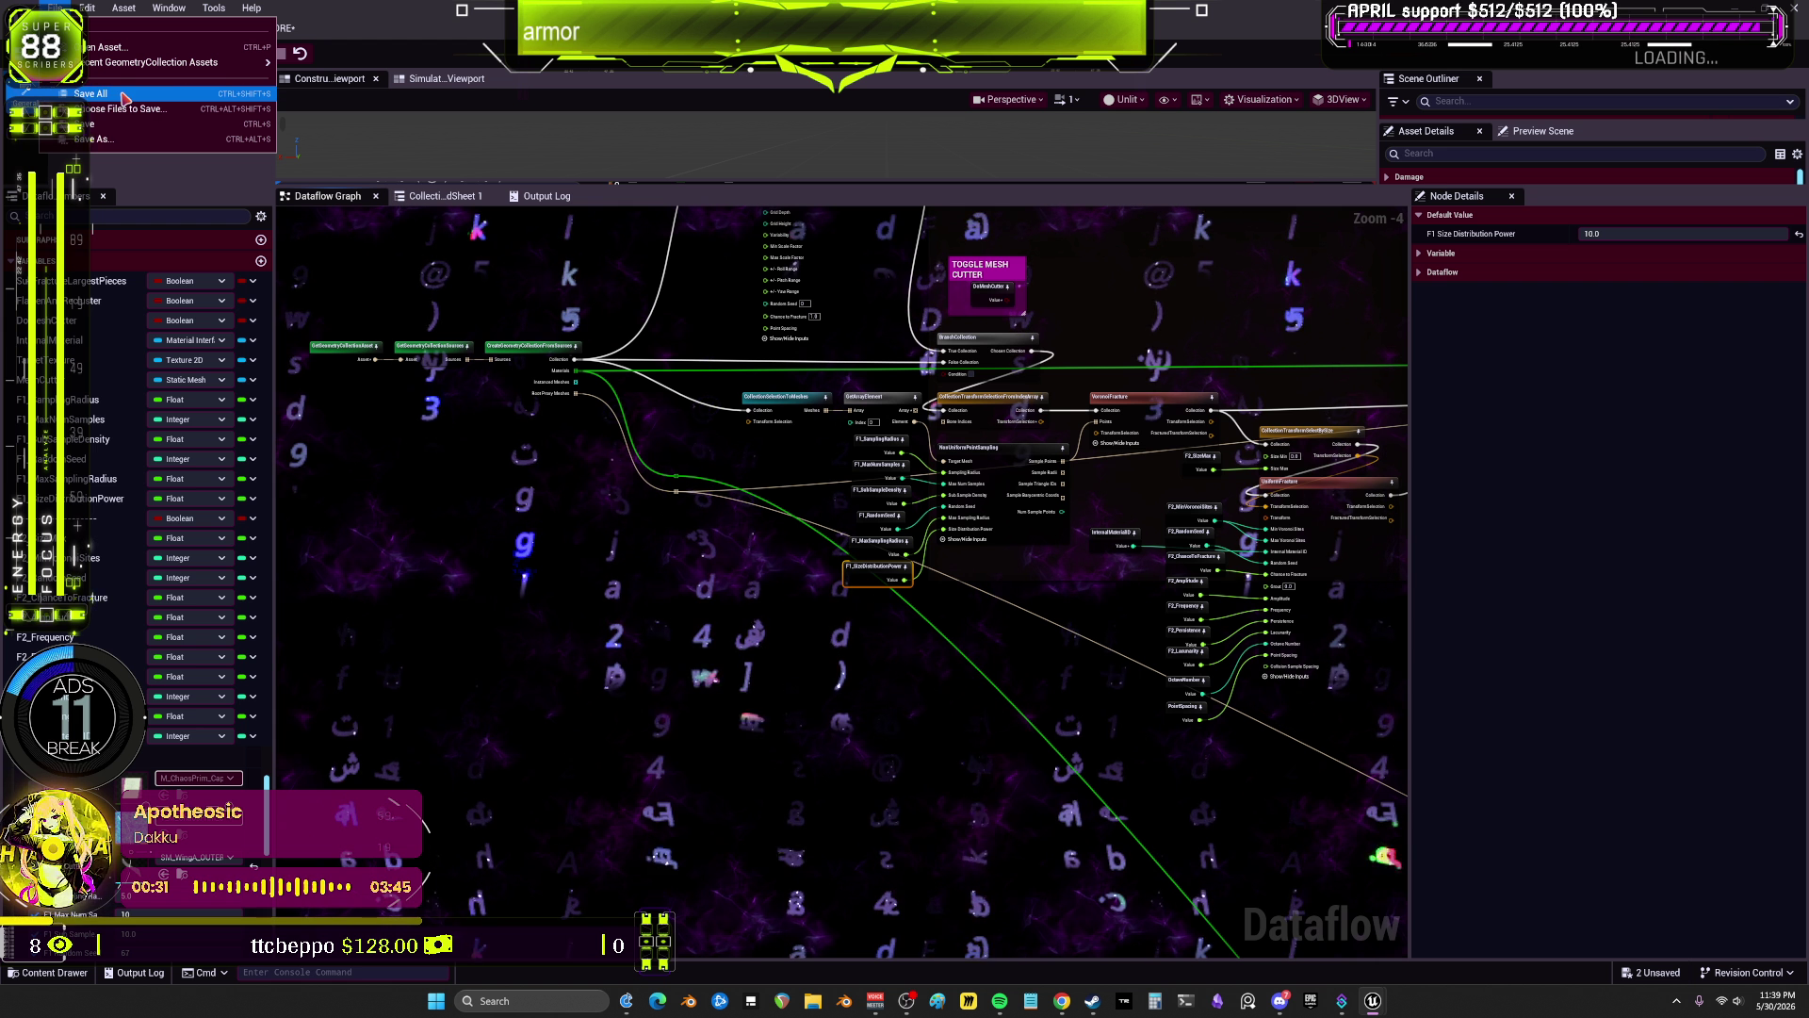
scroll(1142, 323, down, 1)
scroll(914, 386, up, 4)
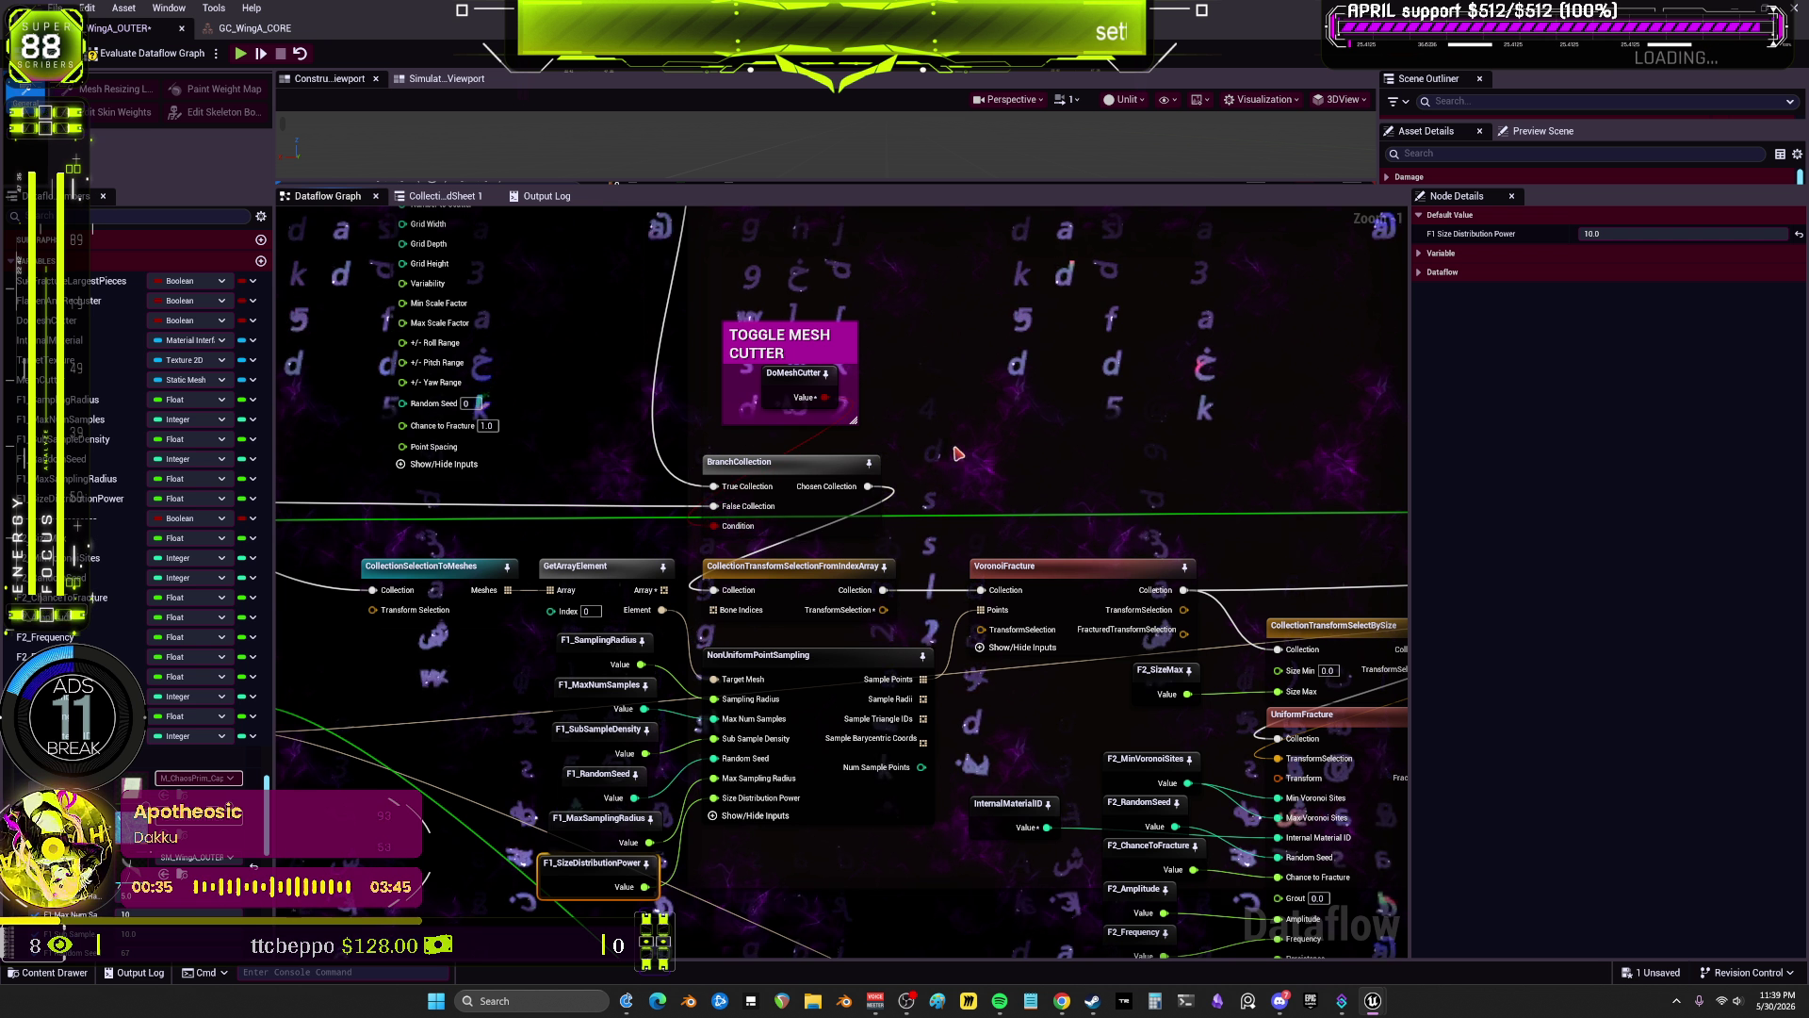
scroll(989, 460, down, 2)
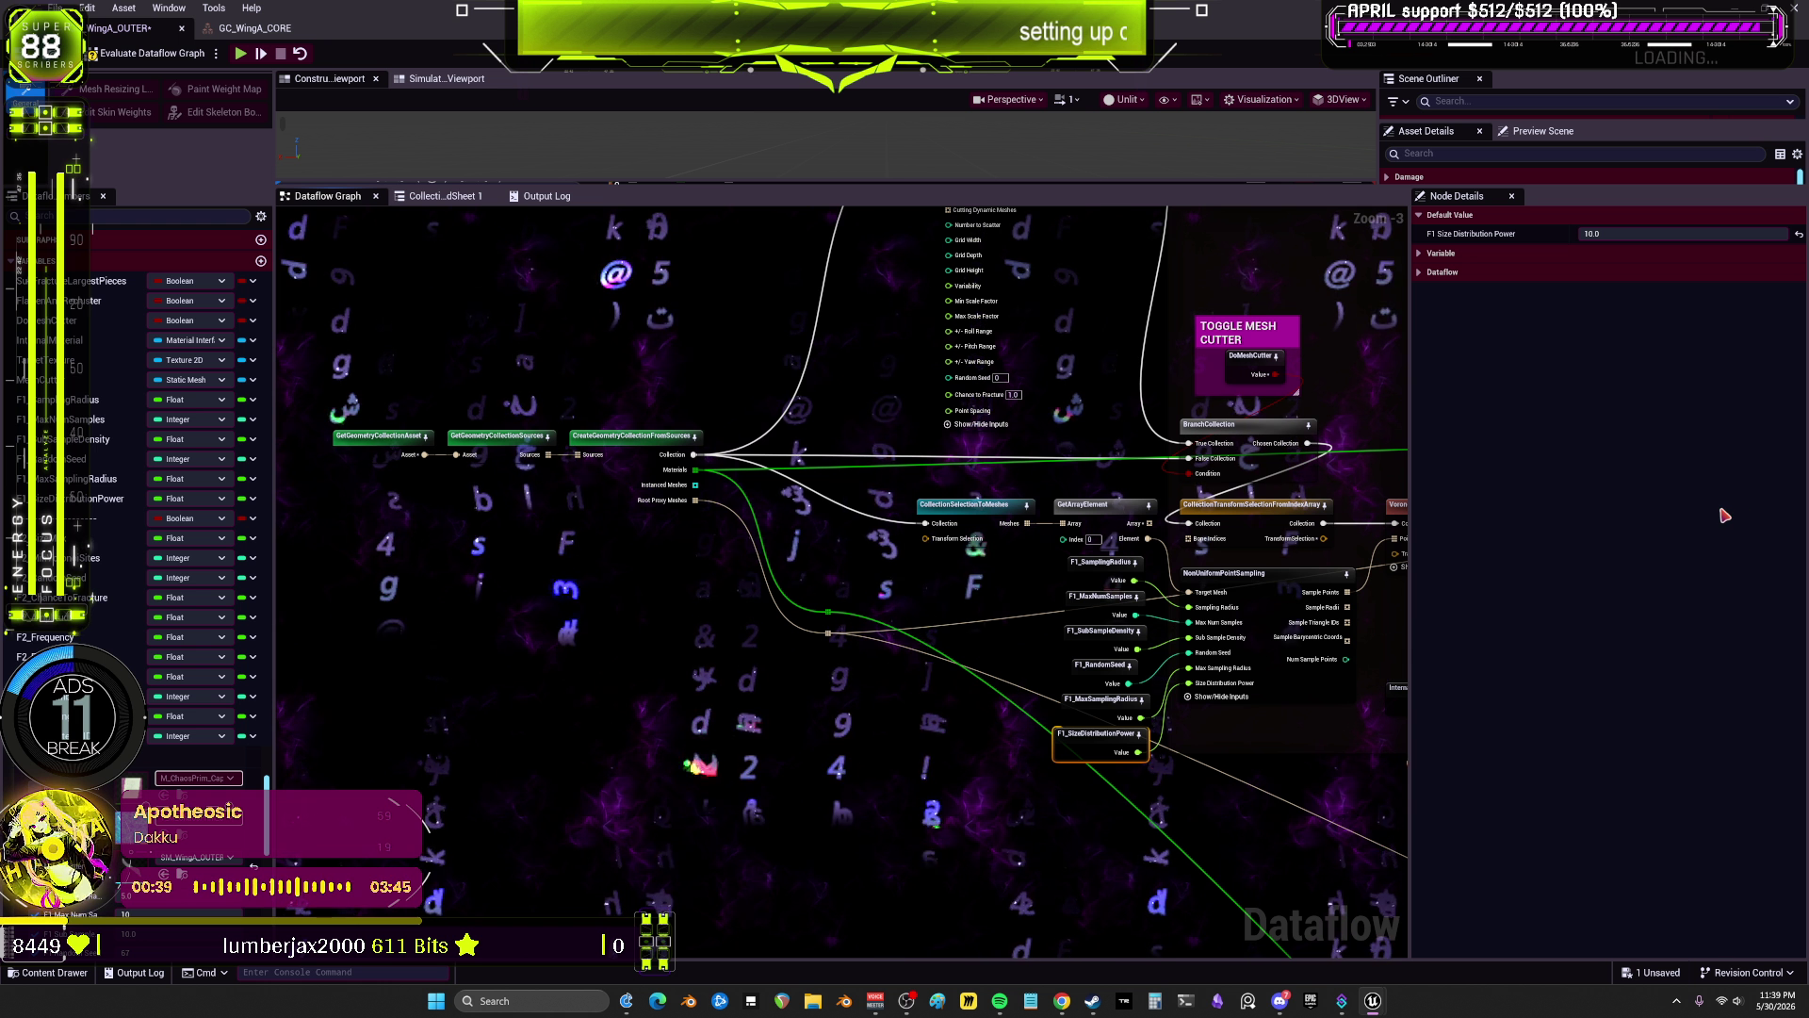
scroll(1264, 471, down, 1)
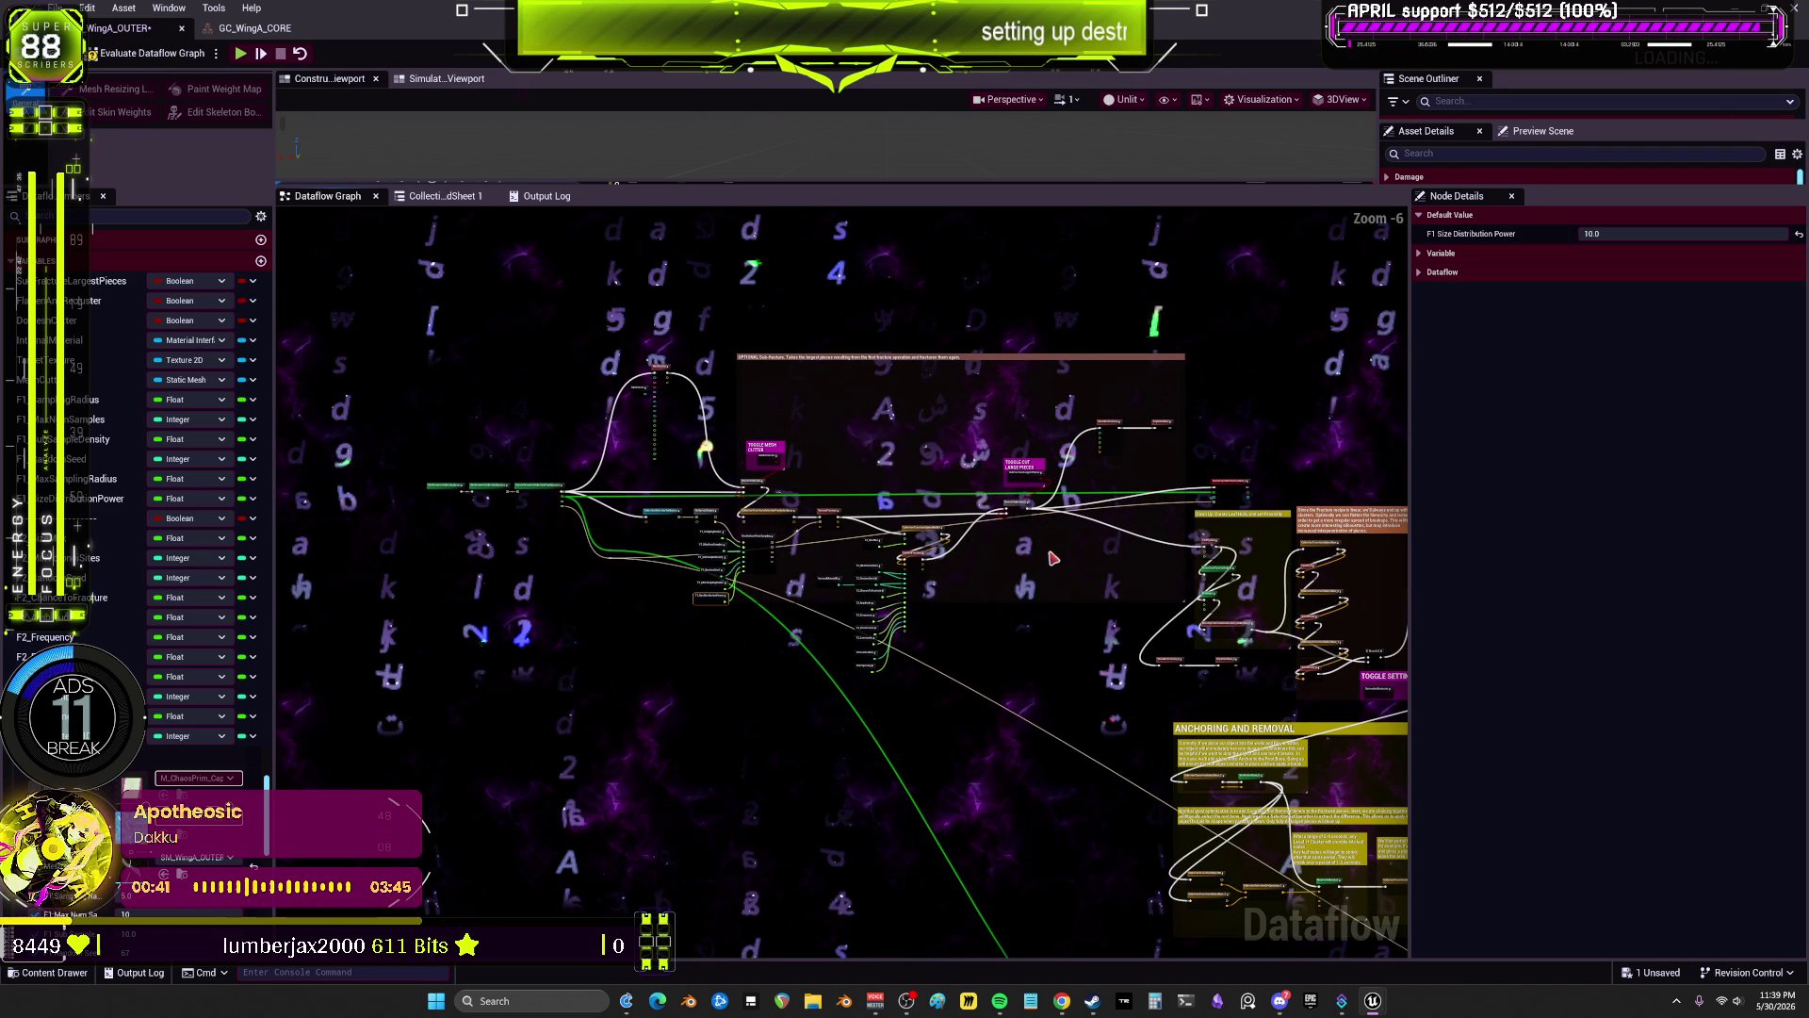
scroll(1116, 439, up, 2)
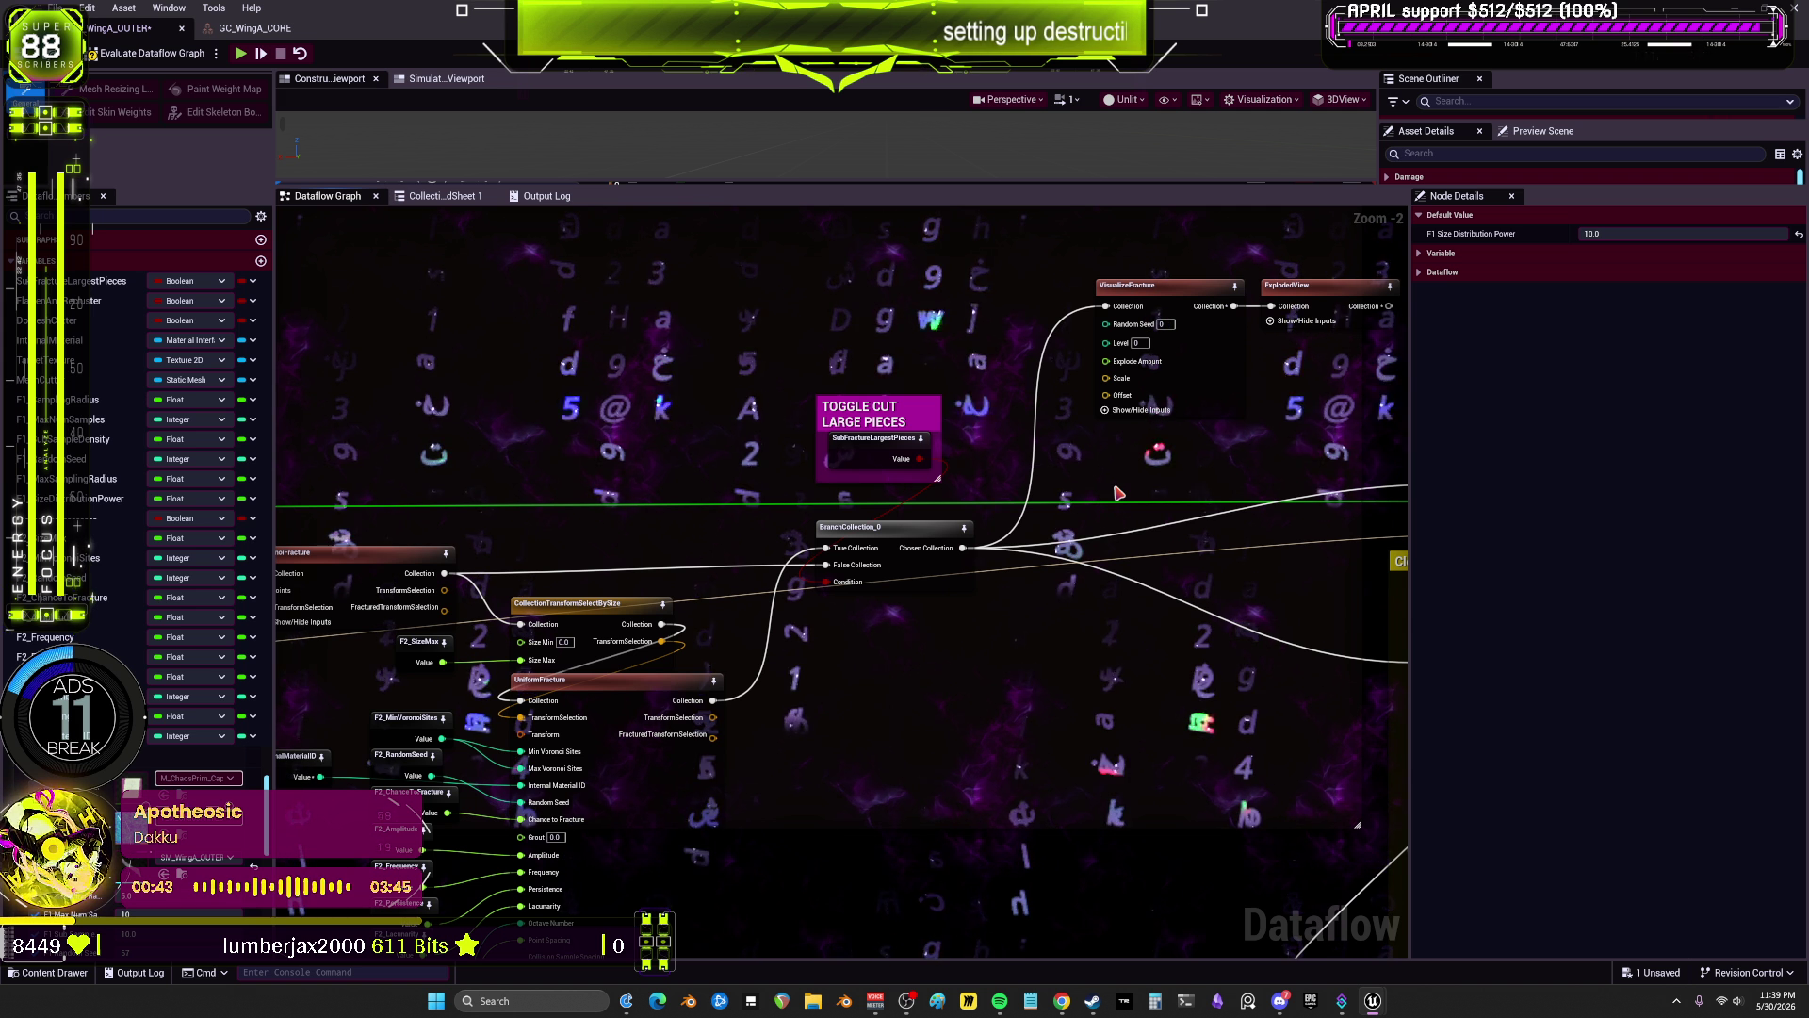
Step: Enlarge the wing preview and select SubFractureLargestPieces, which shows the toggle enabled
drag(1289, 346, 1104, 379)
click(1018, 338)
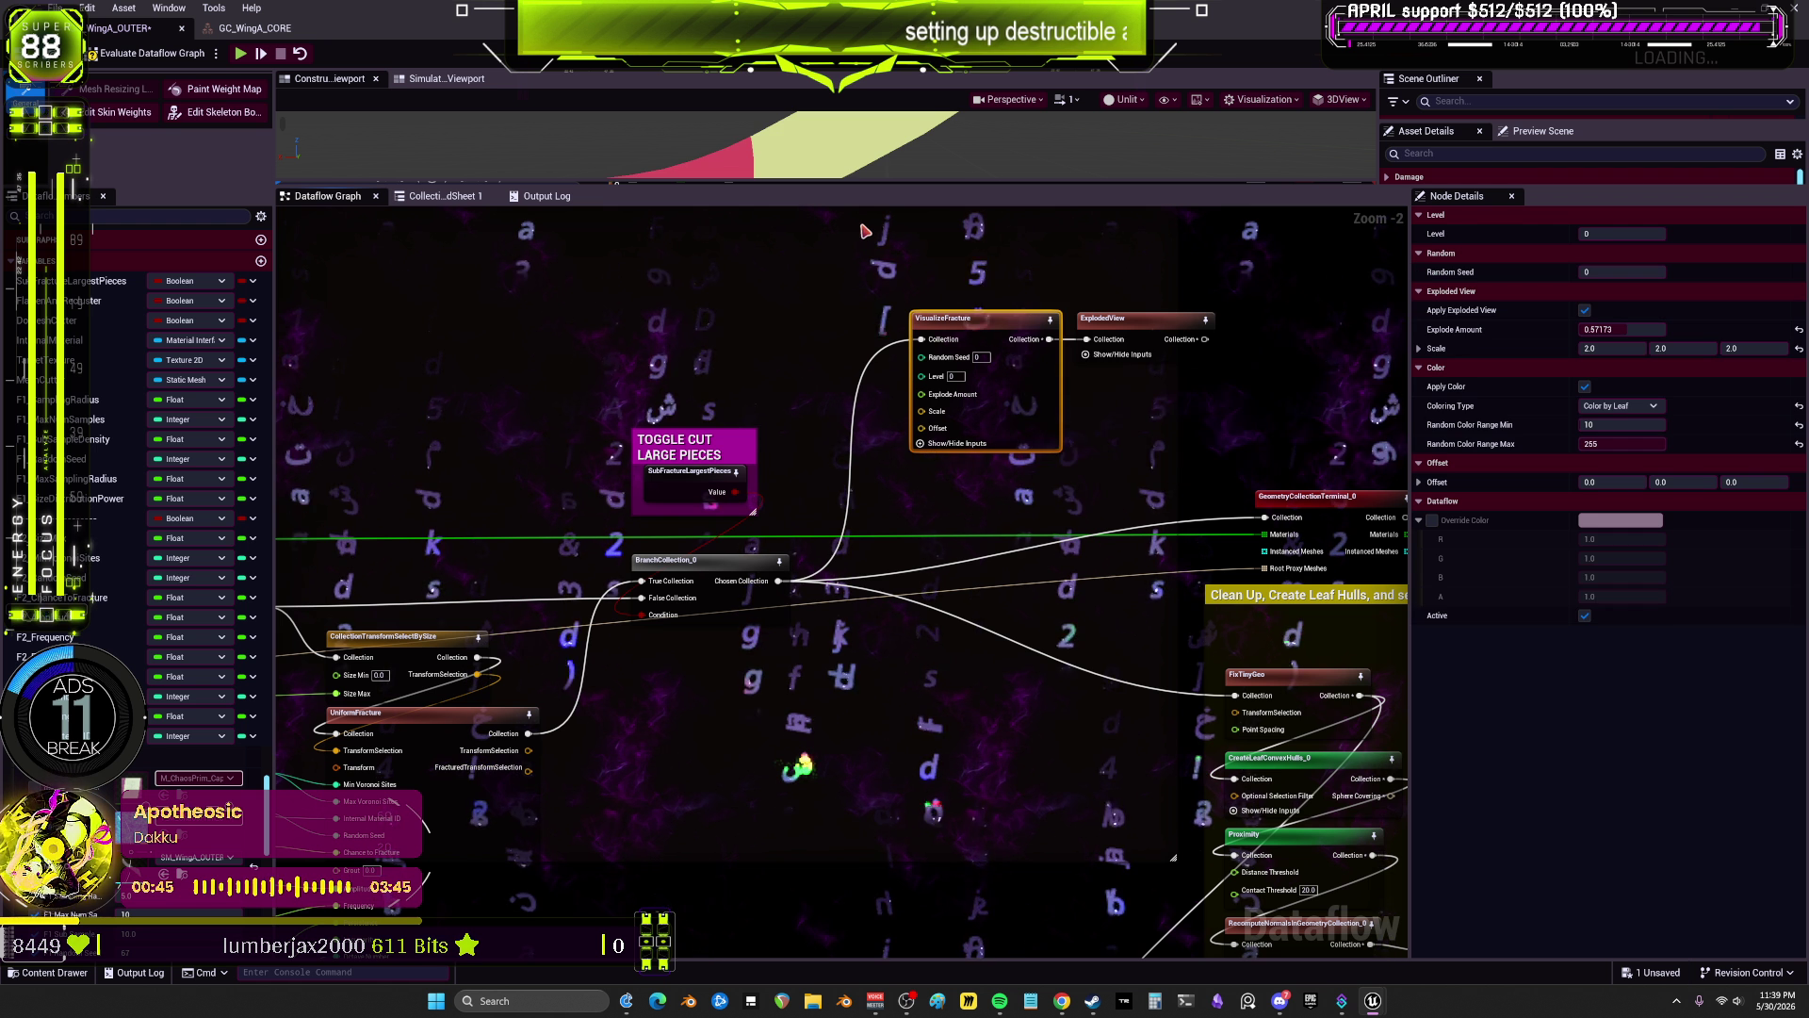
drag(896, 188, 896, 588)
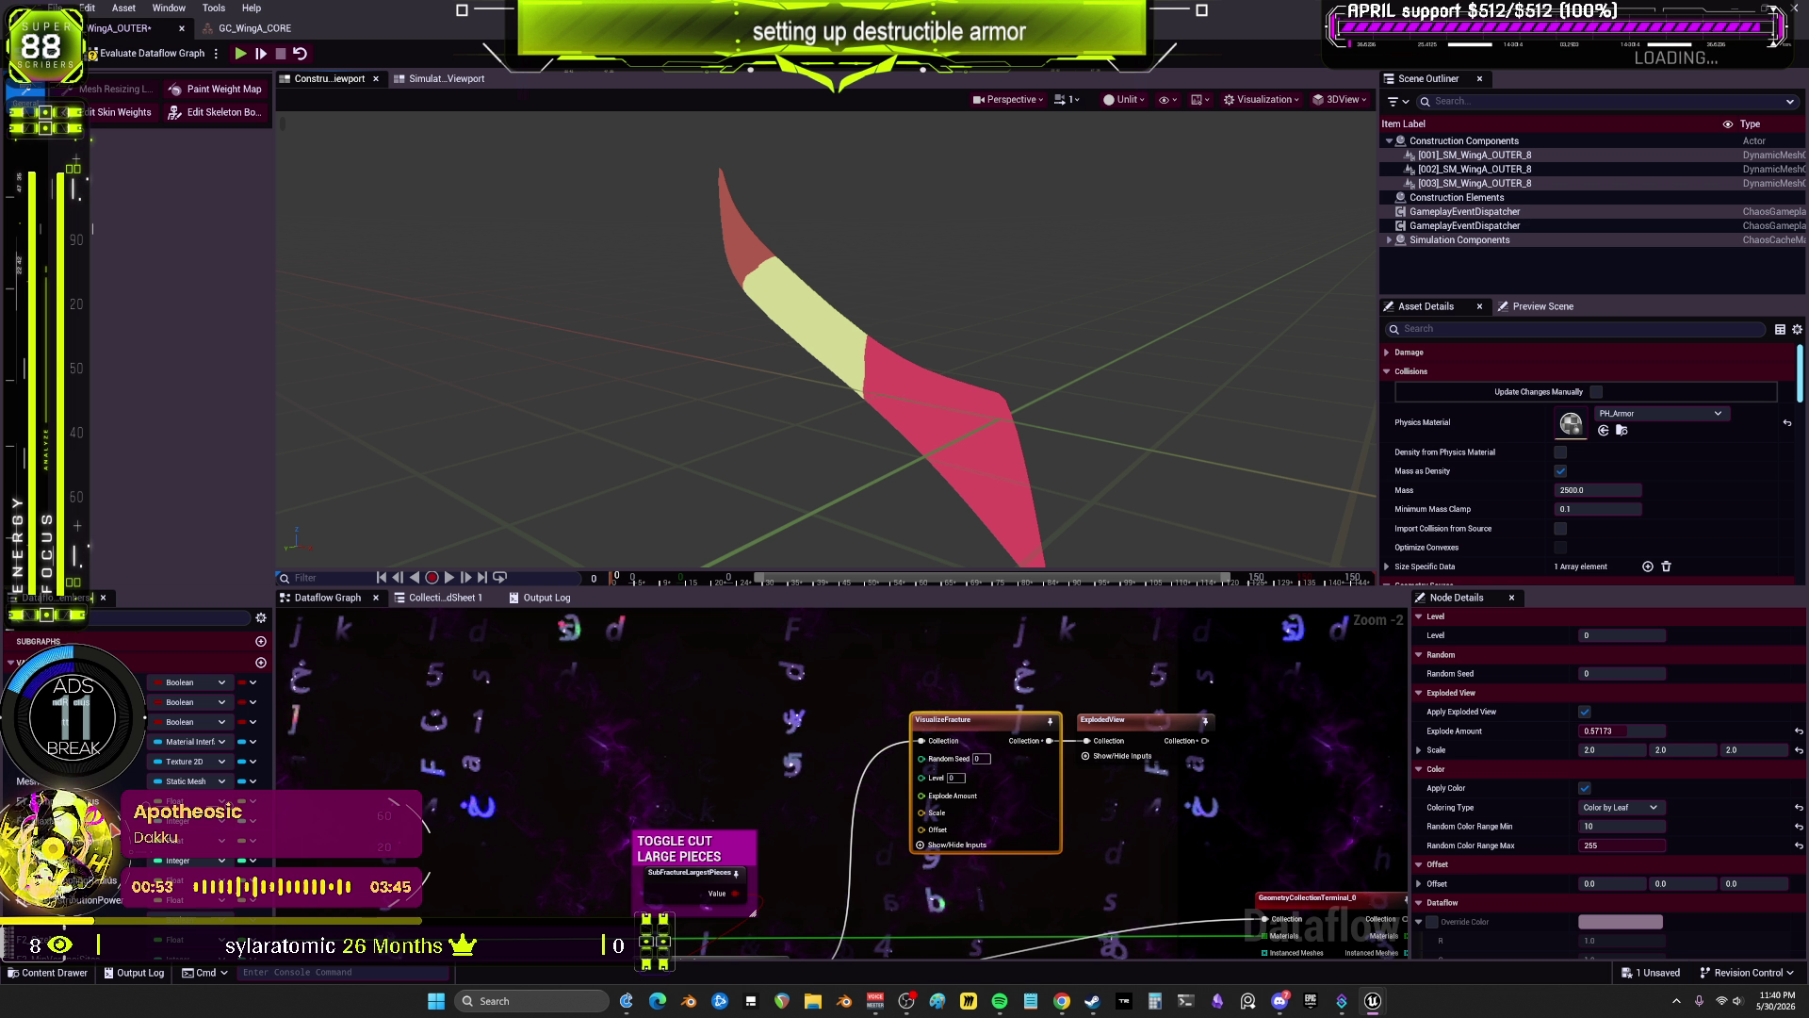
scroll(531, 808, down, 2)
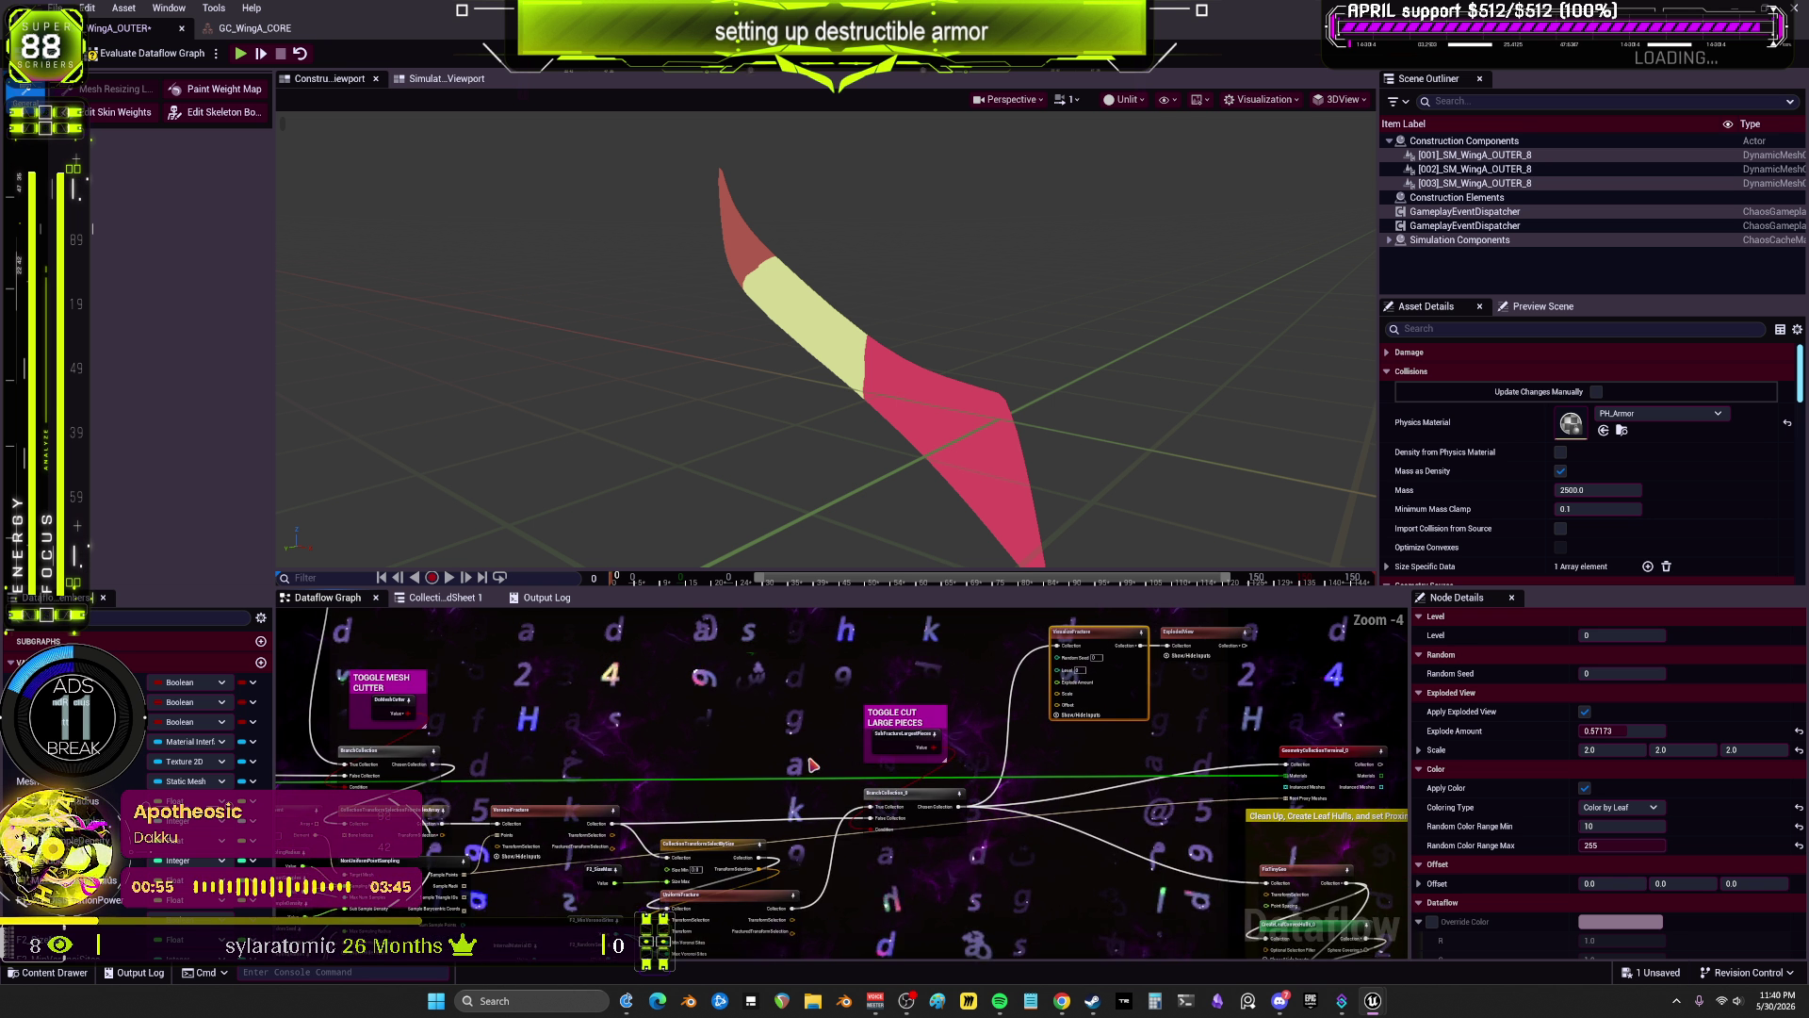
scroll(771, 776, up, 2)
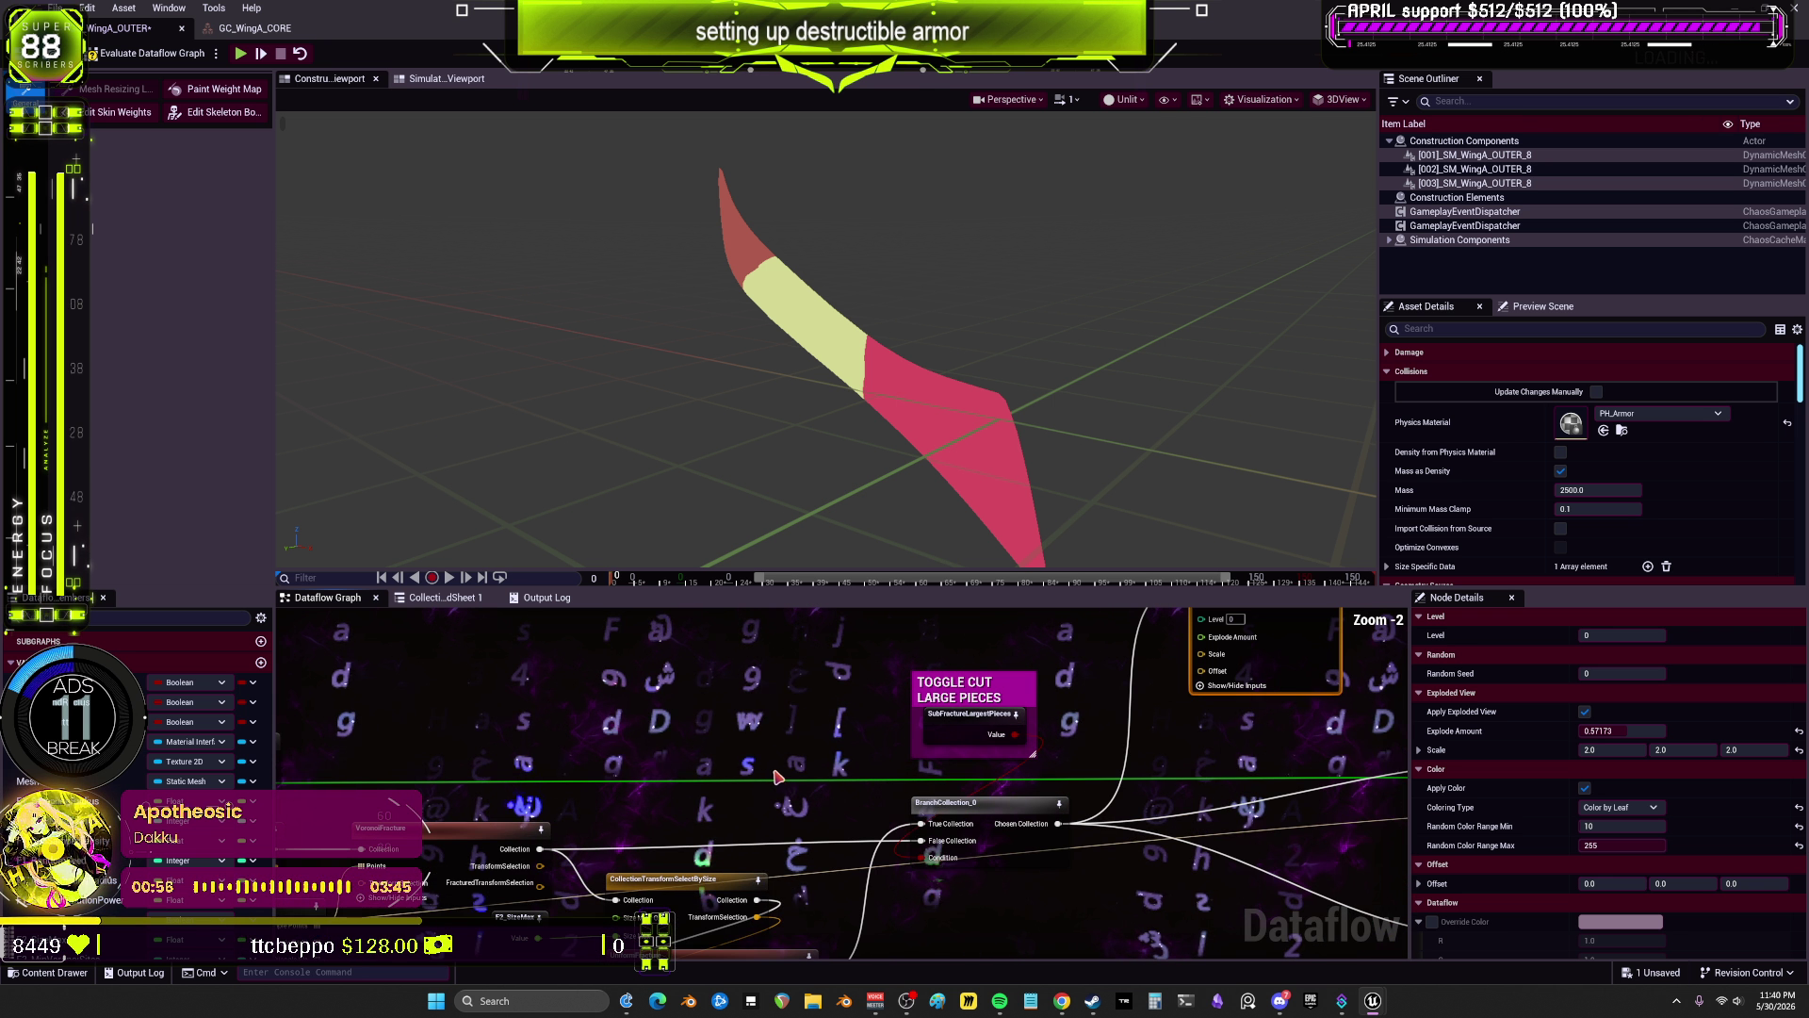
click(981, 733)
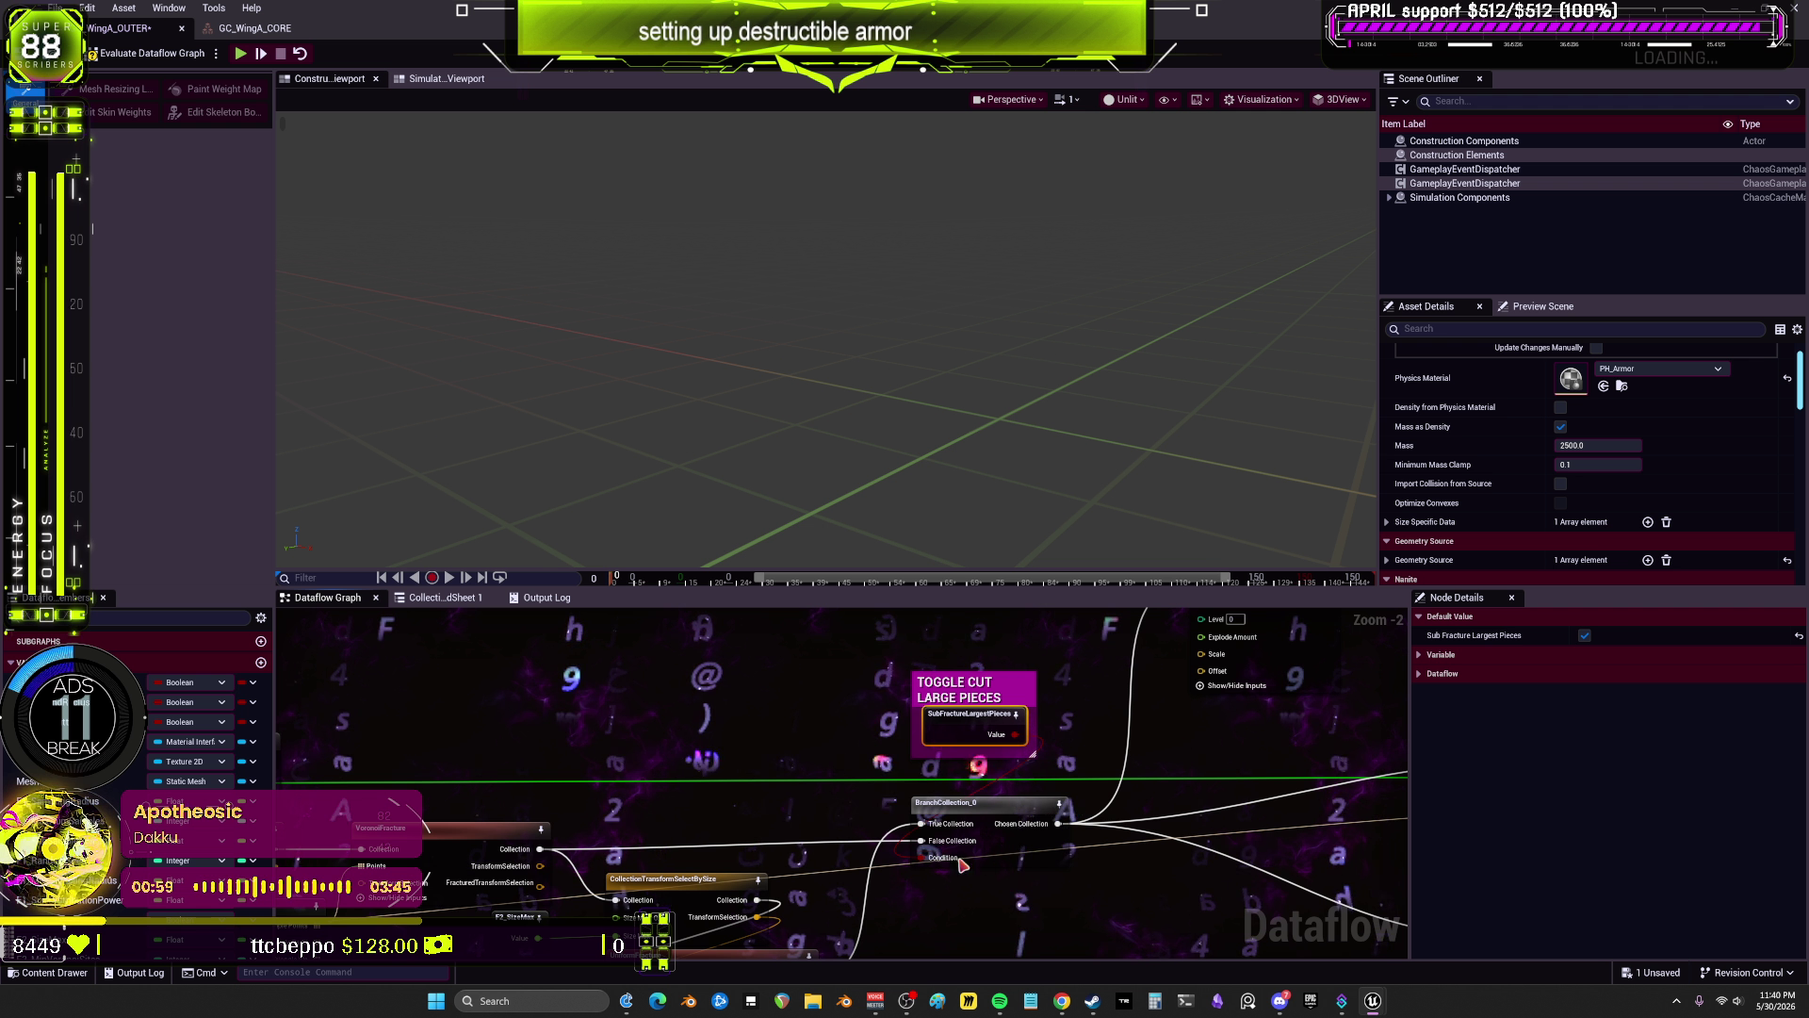
Step: Pan to the fracture chain and preview the fractured wing through VisualizeFracture
drag(961, 864, 1111, 766)
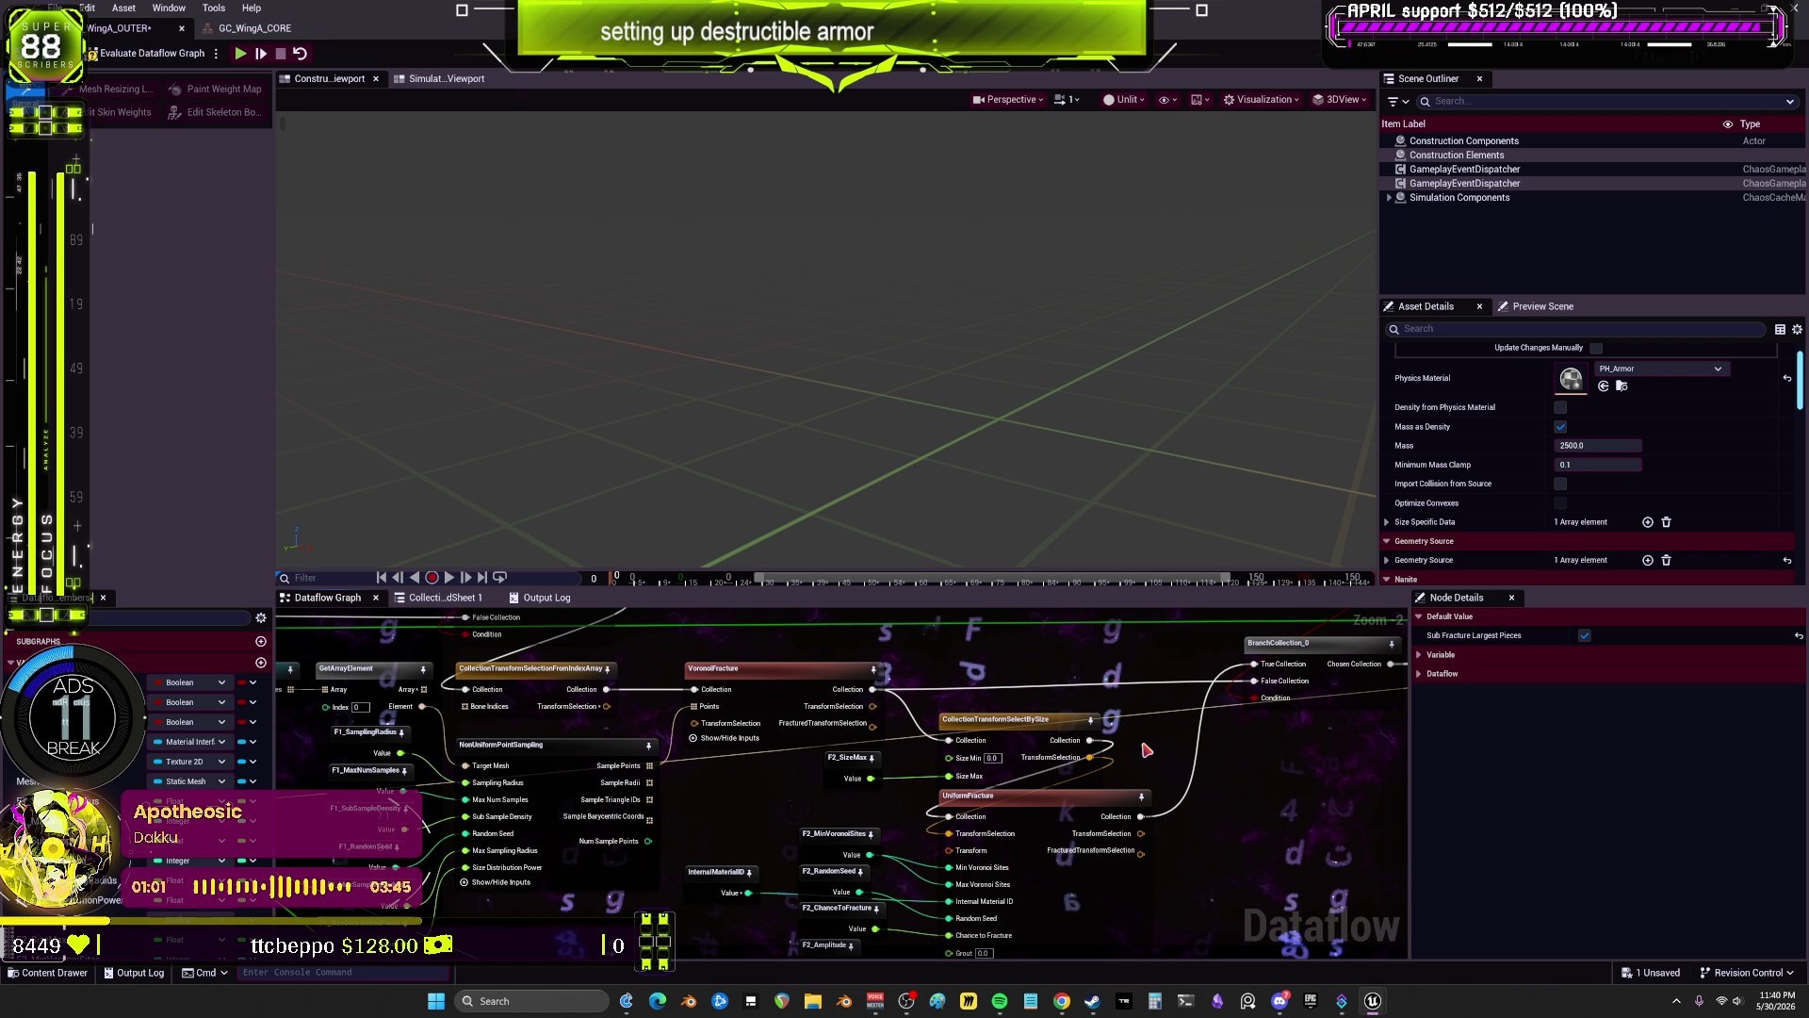
drag(889, 689, 961, 733)
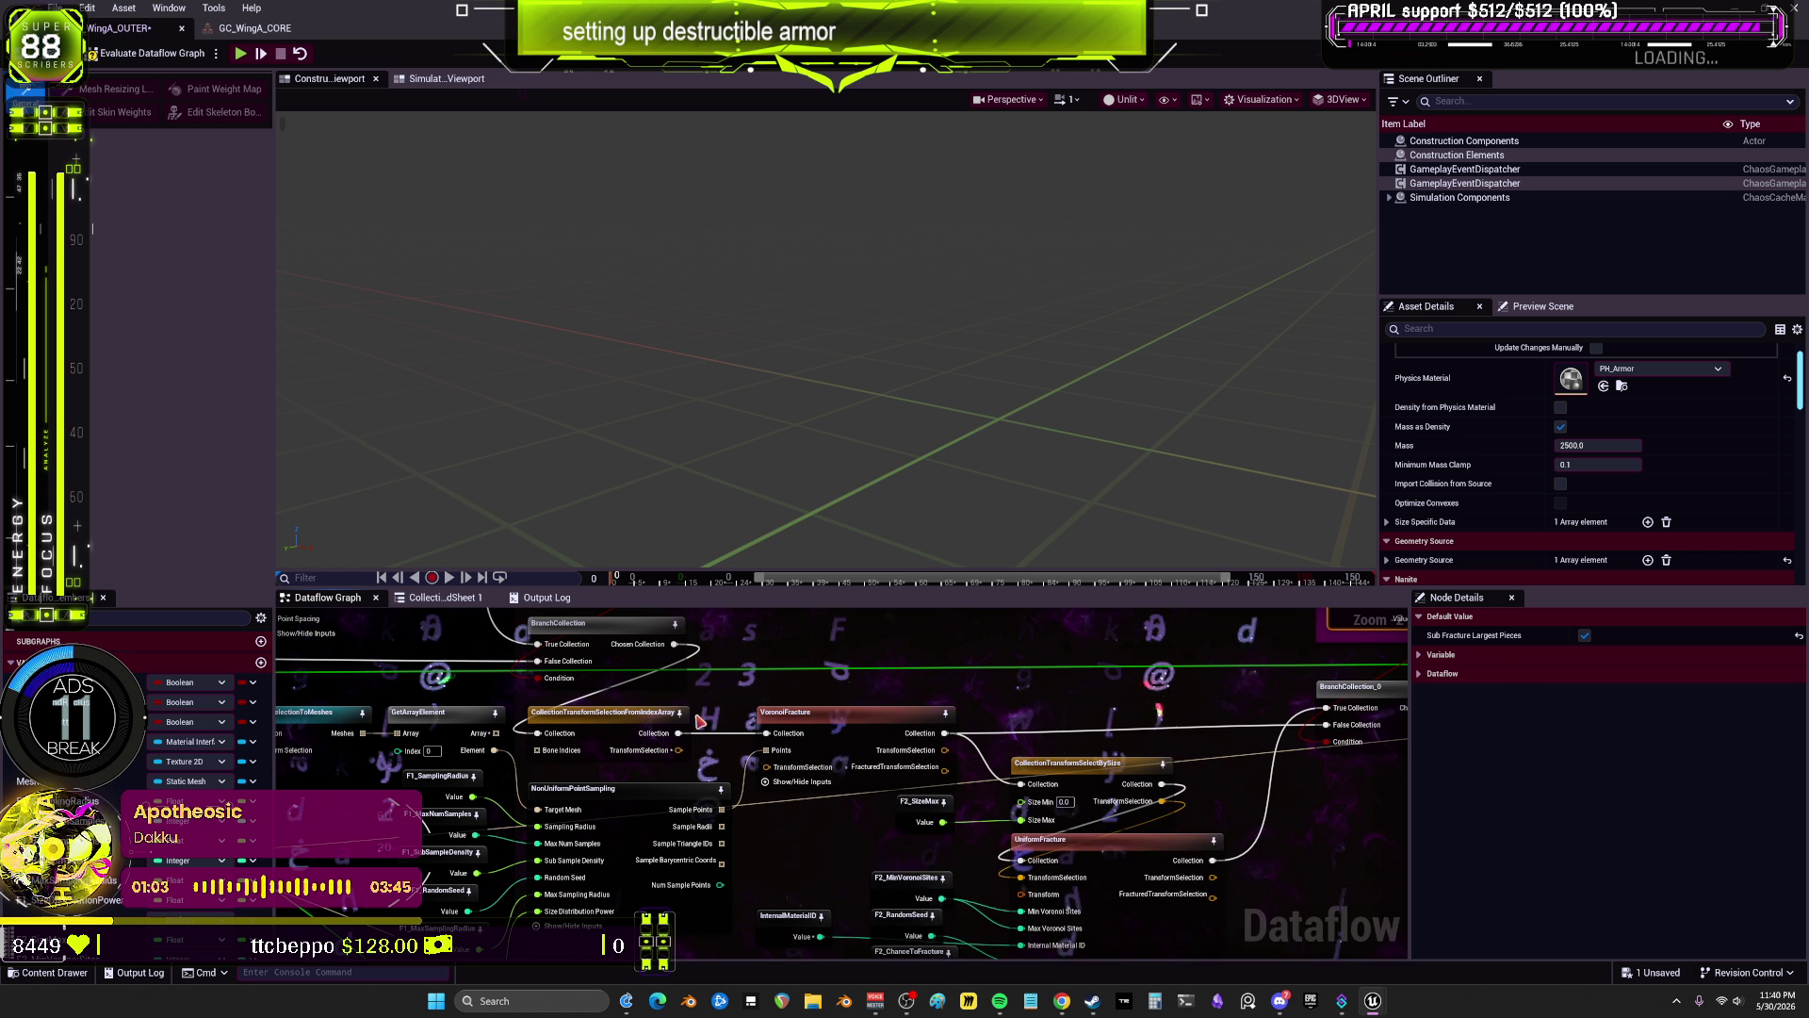
drag(812, 711, 885, 712)
drag(619, 804, 679, 736)
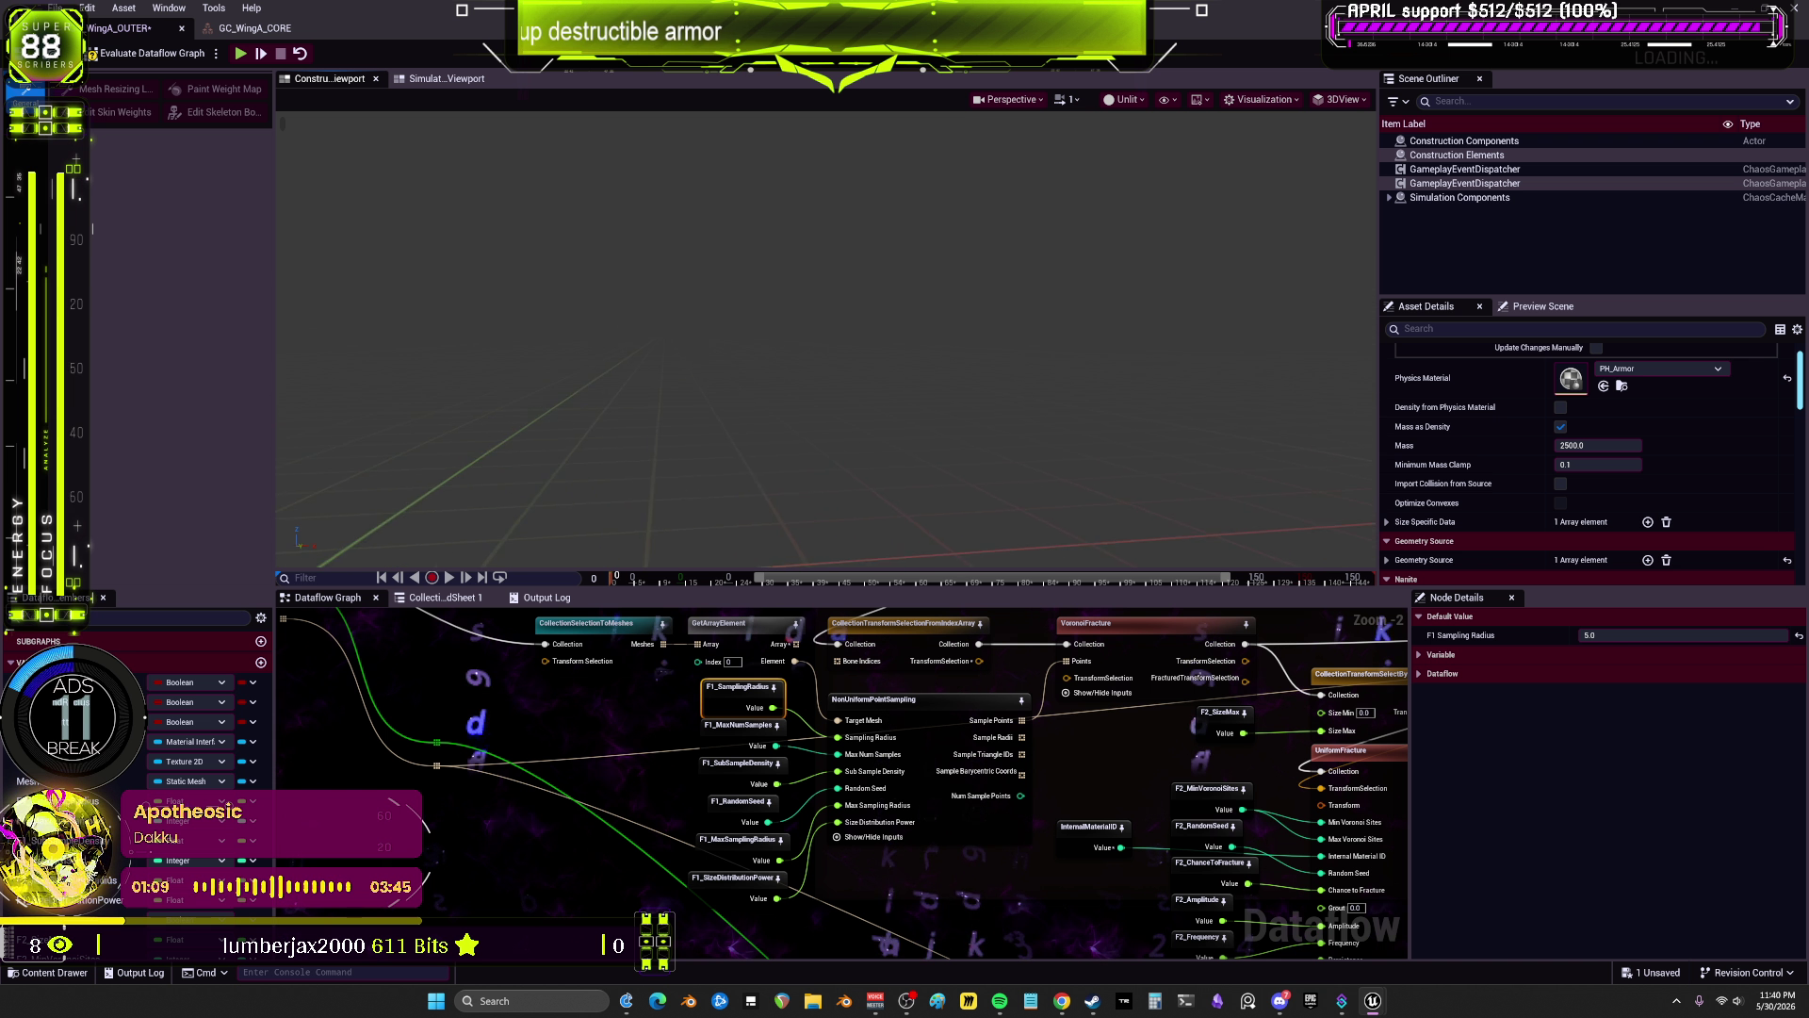
scroll(916, 802, down, 2)
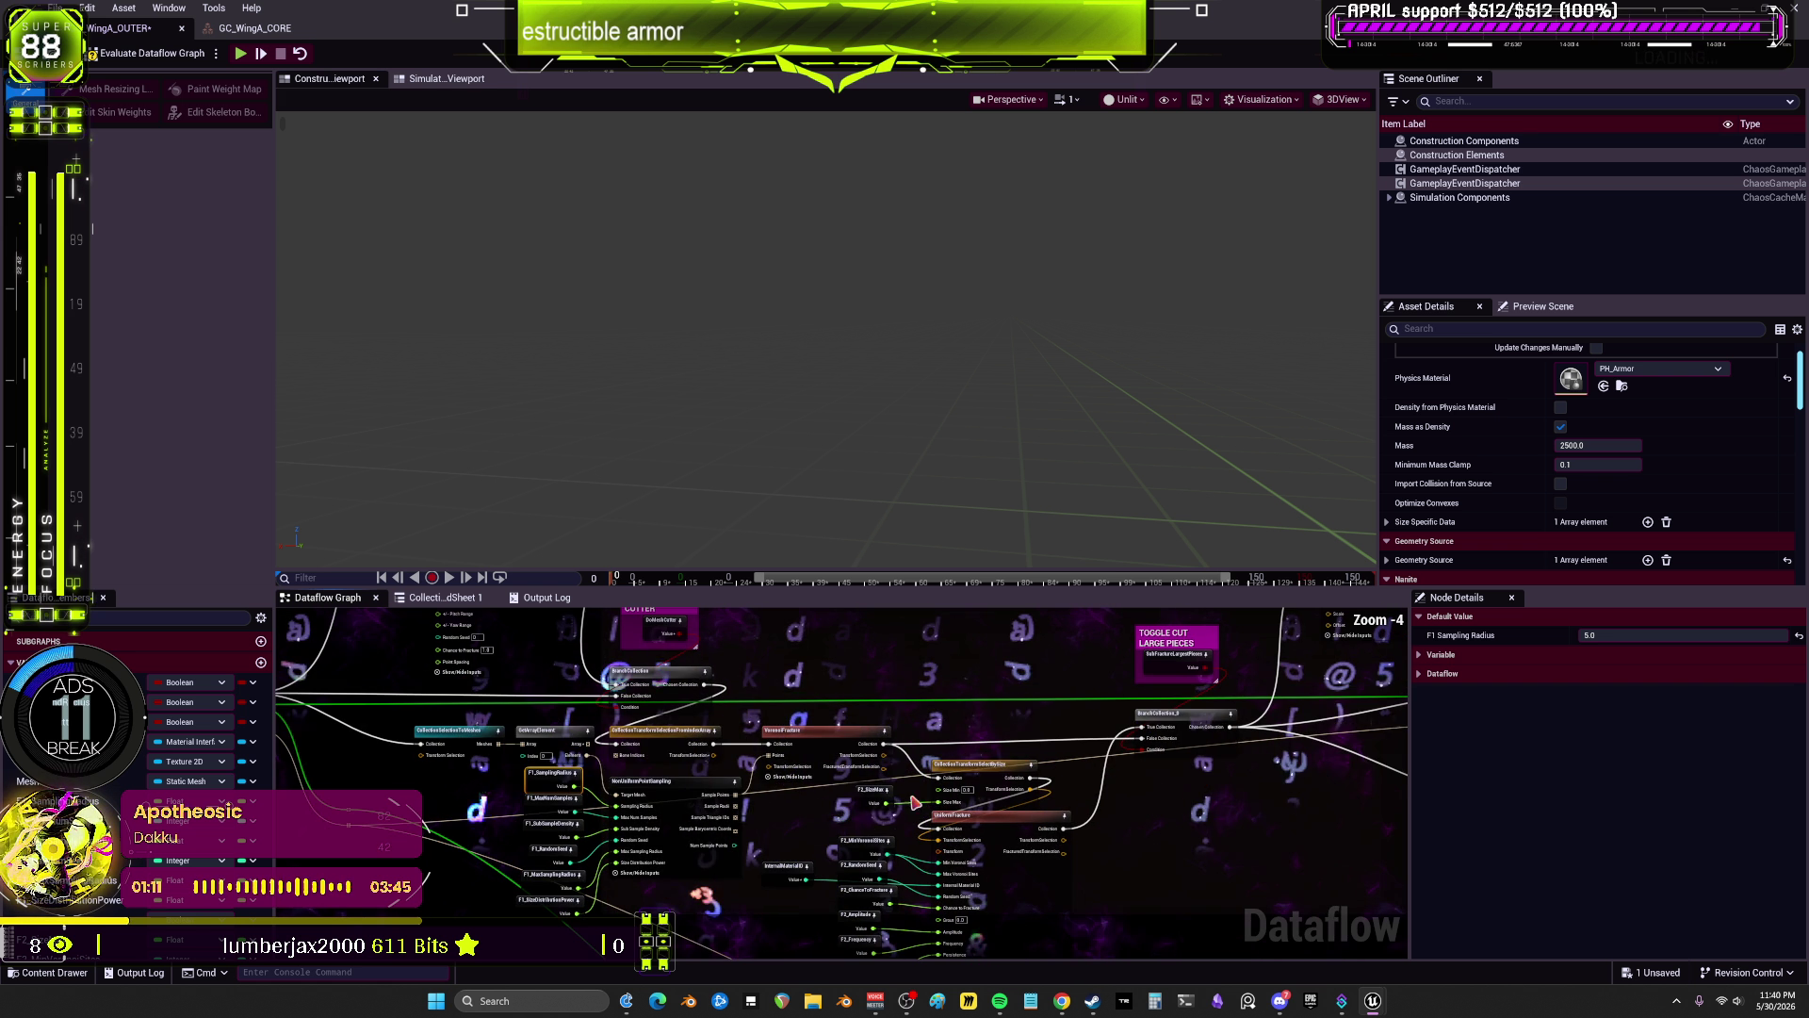
drag(1169, 716, 958, 813)
click(879, 731)
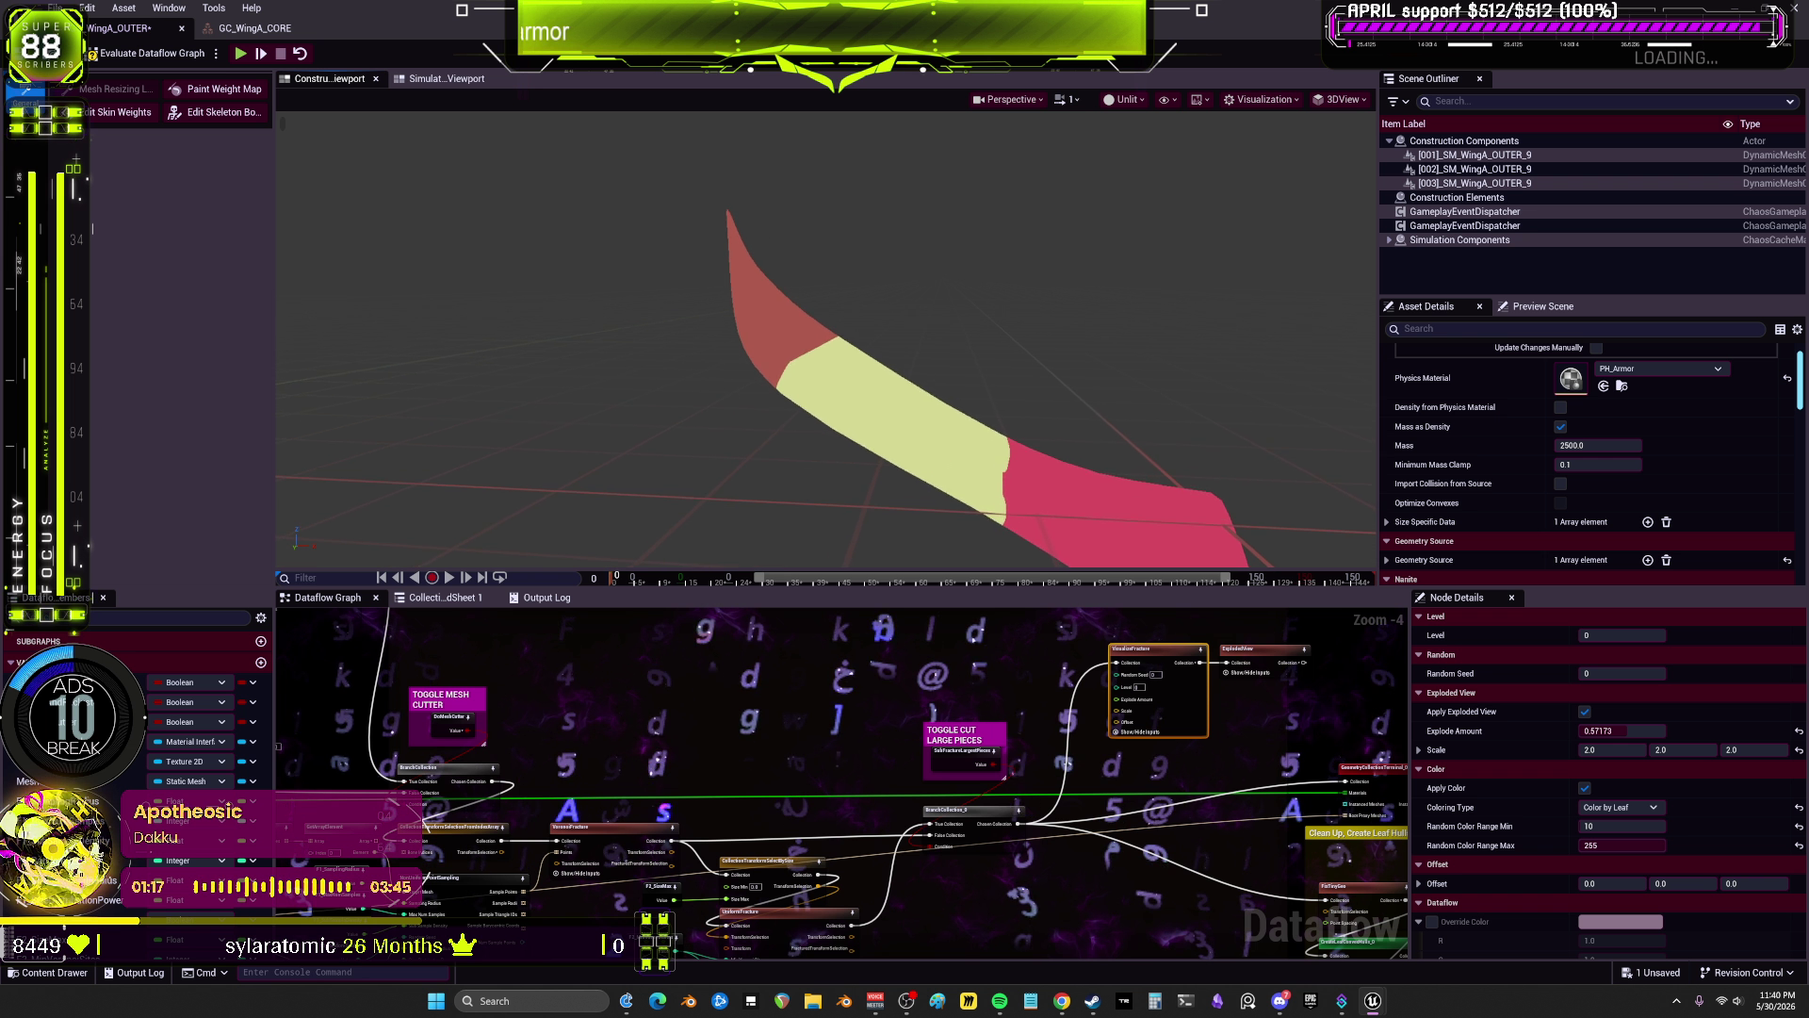
Step: Change F1_SamplingRadius to 1.0, then preview the exploded pieces and the sample points
scroll(794, 752, up, 5)
click(741, 752)
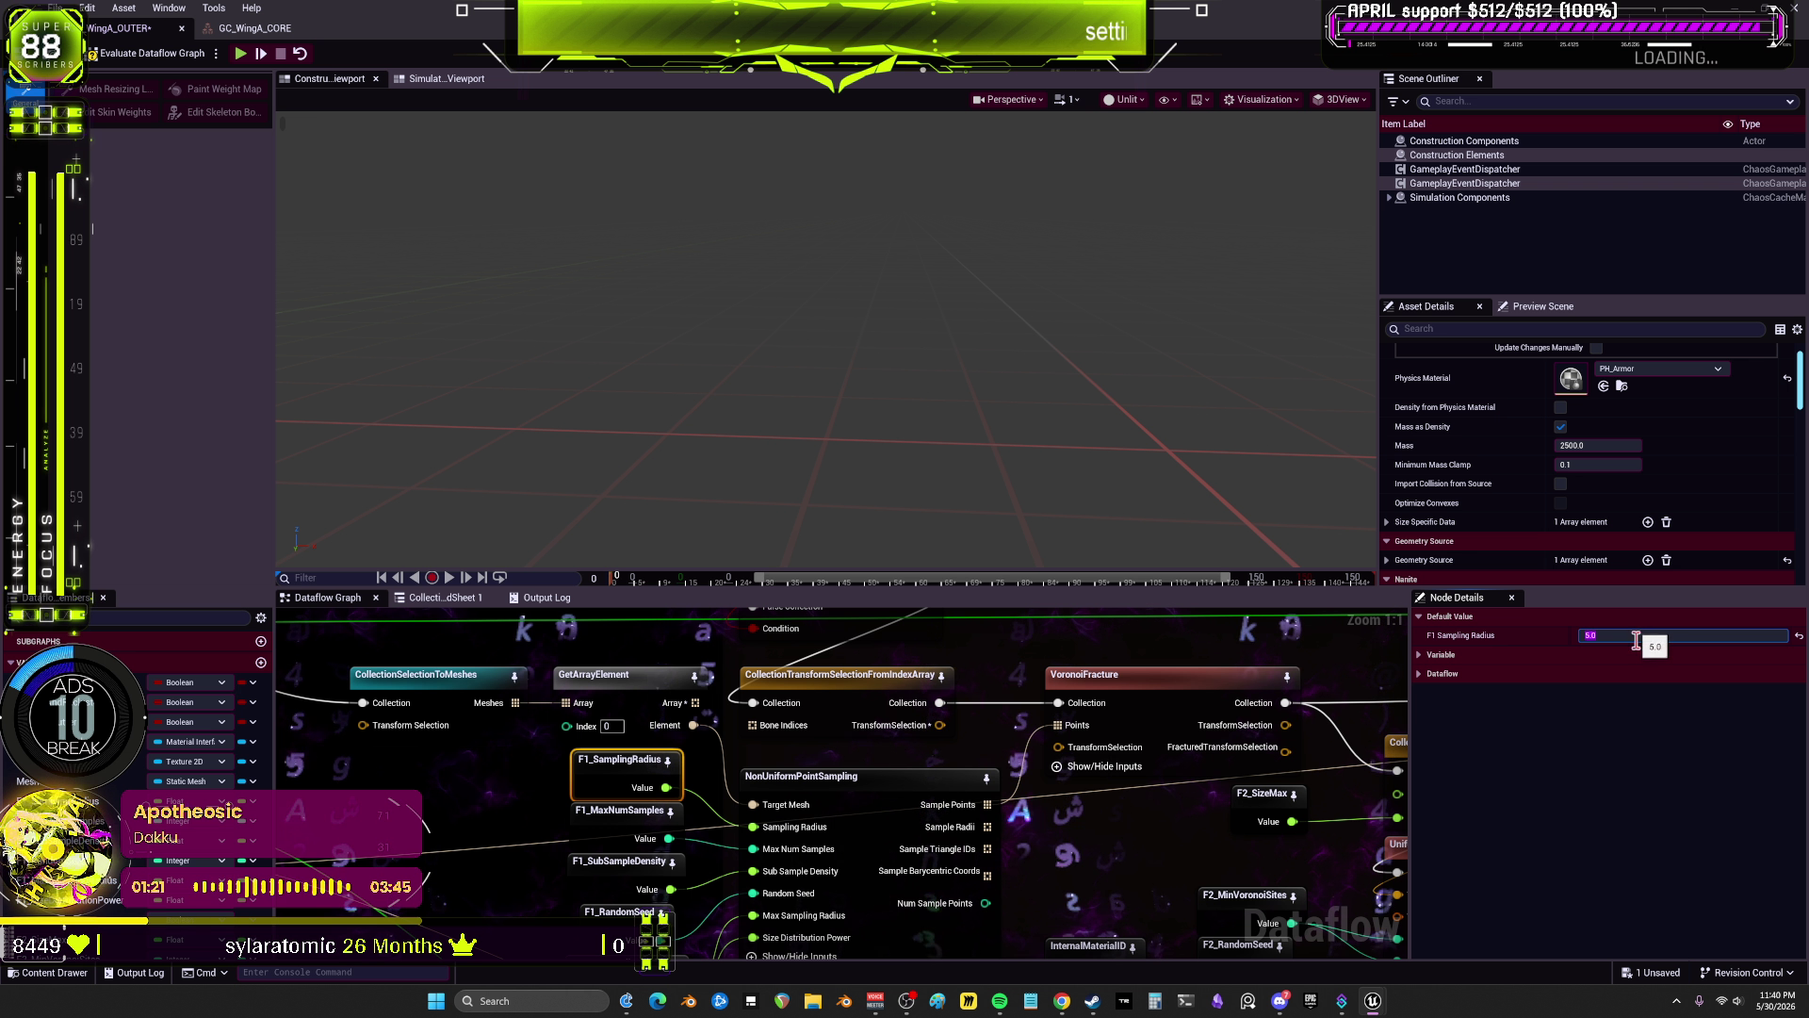
text(1)
key(Return)
scroll(1204, 743, down, 5)
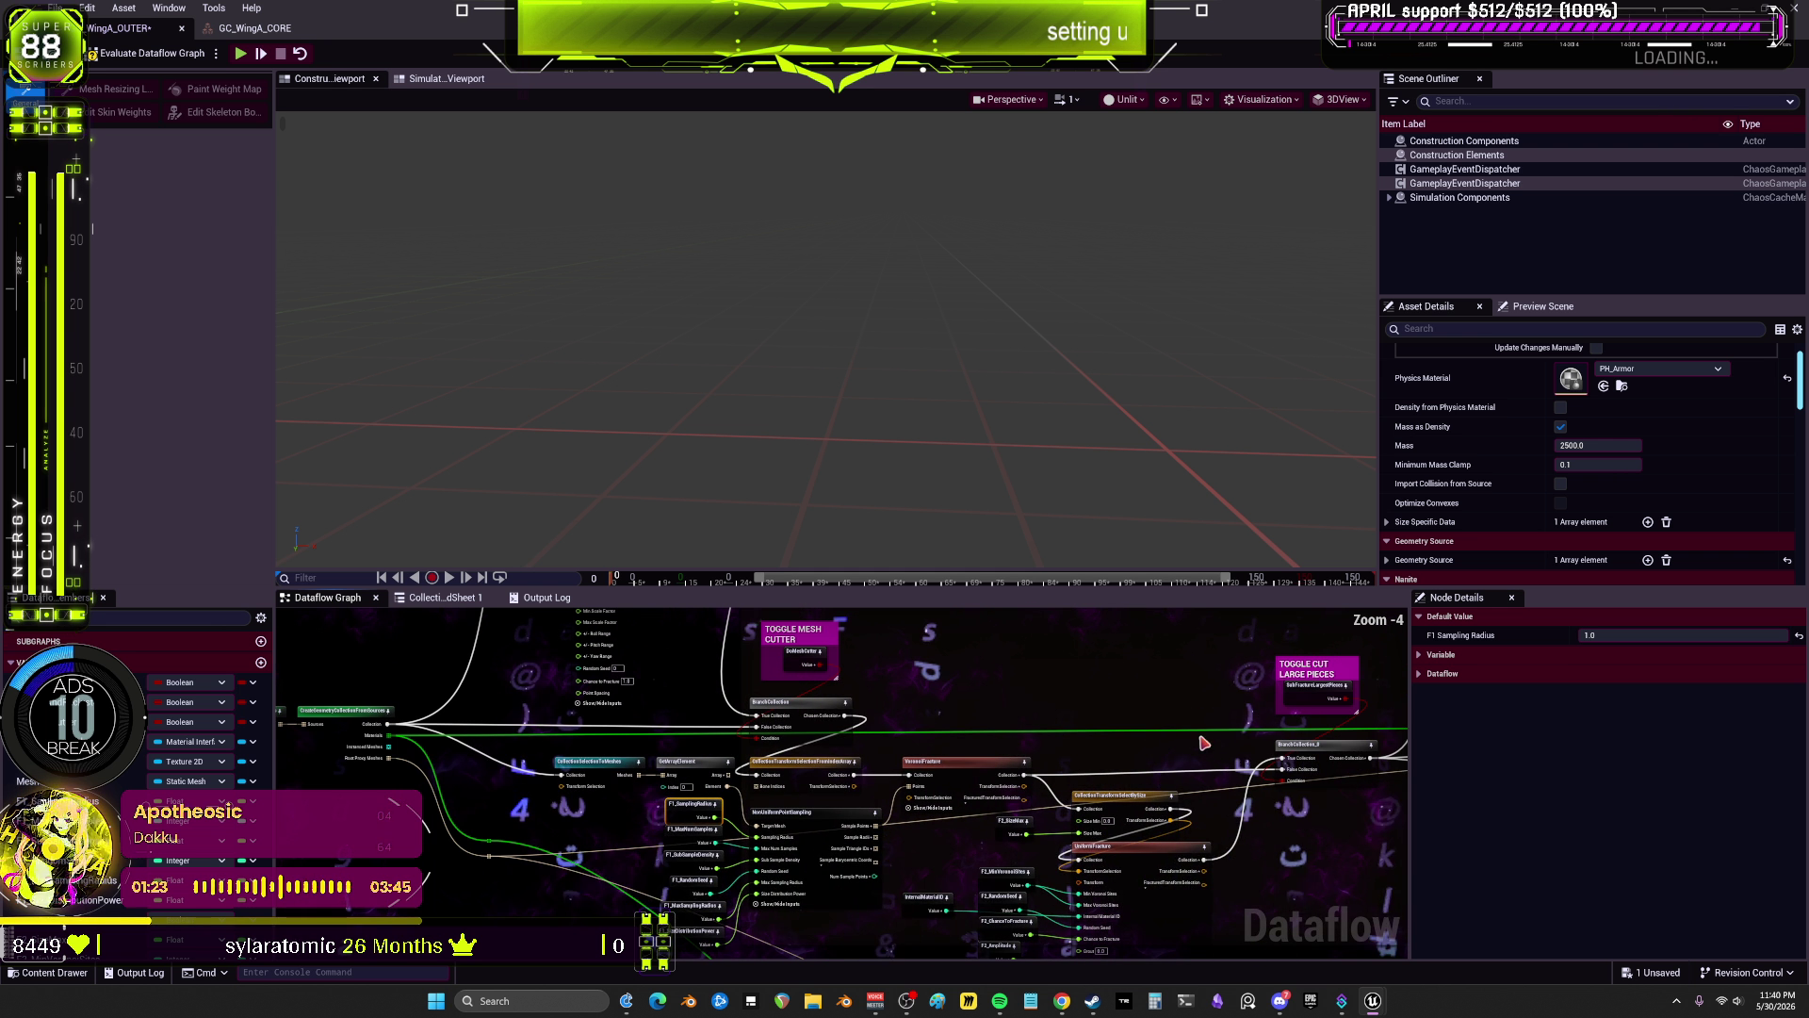
scroll(1319, 706, down, 1)
click(1277, 642)
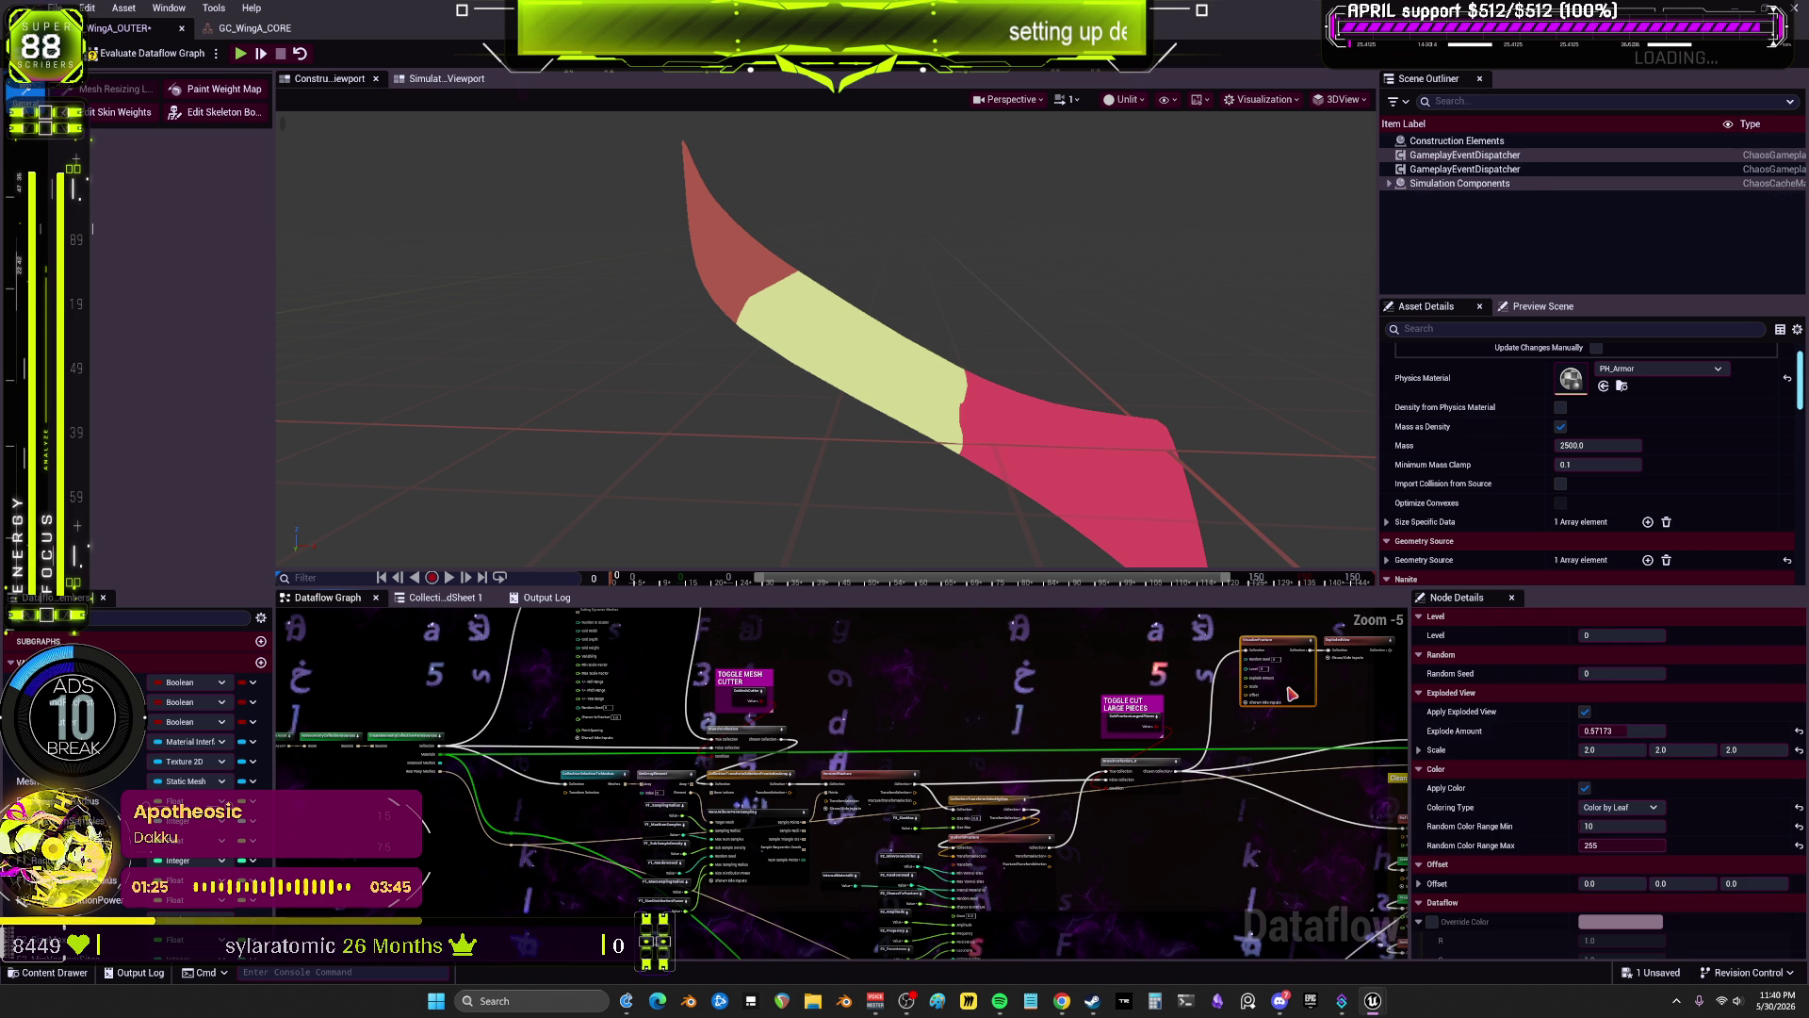
scroll(773, 833, up, 2)
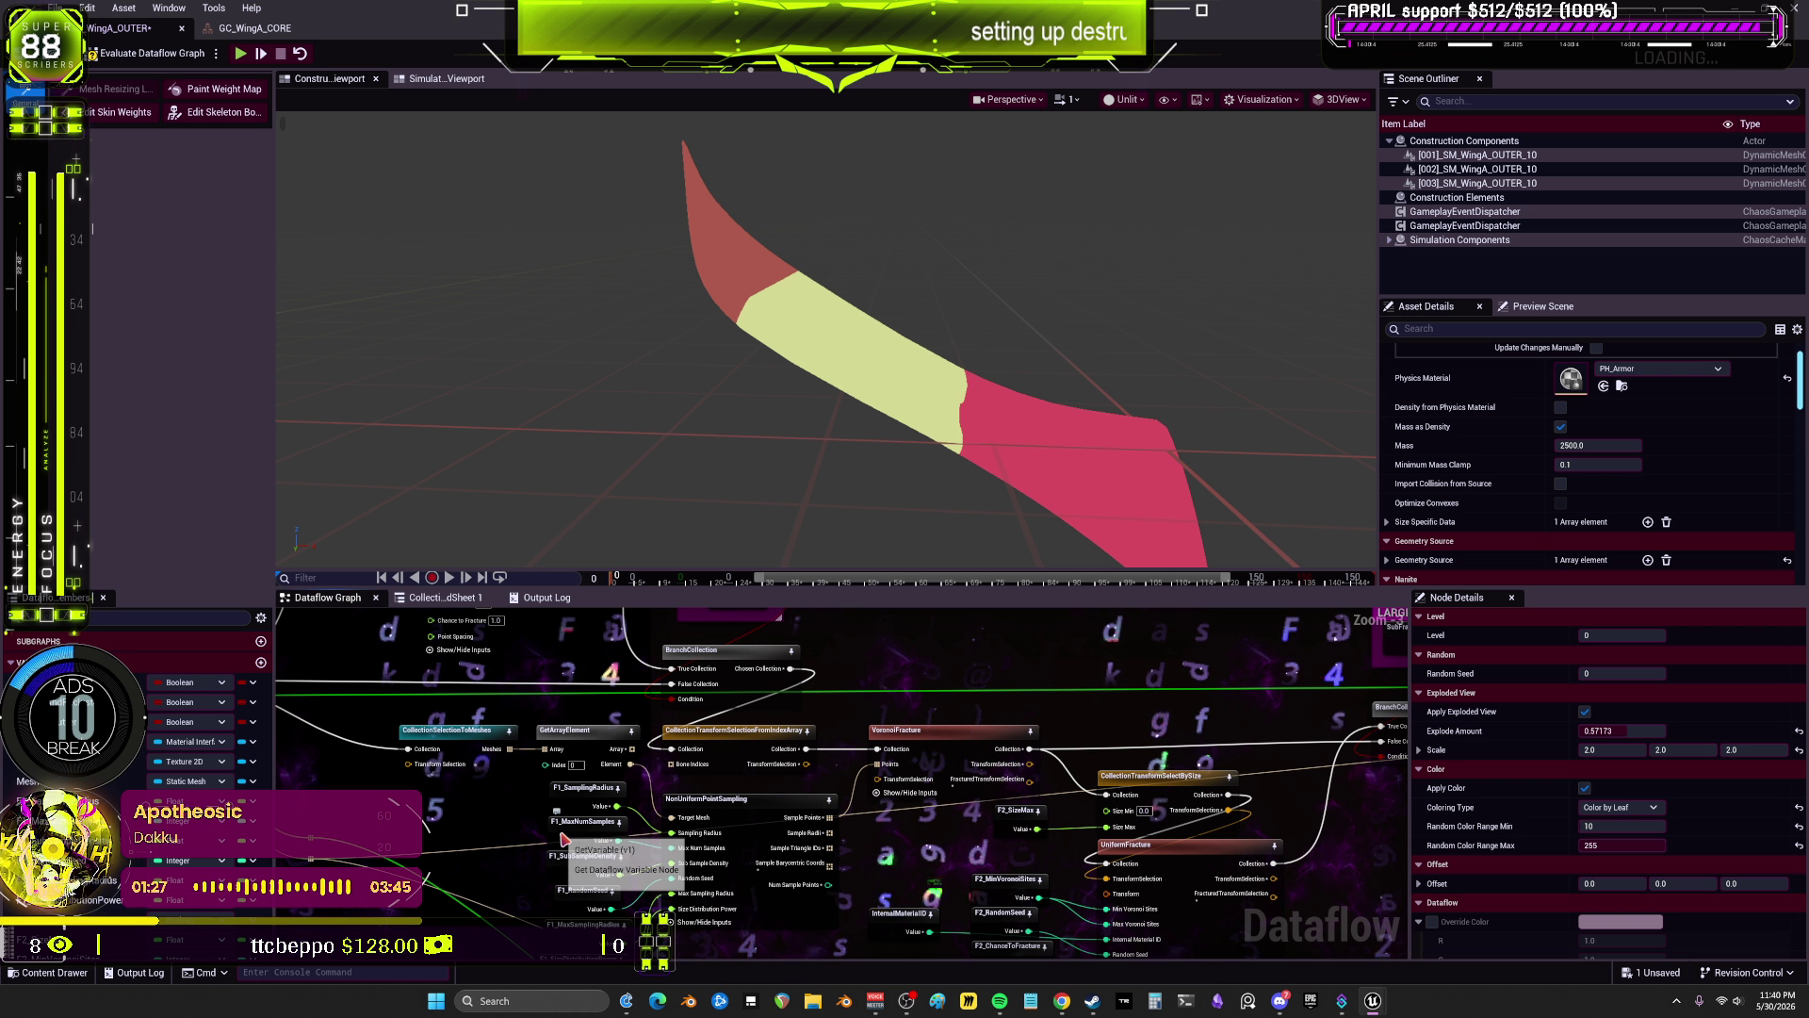
click(564, 839)
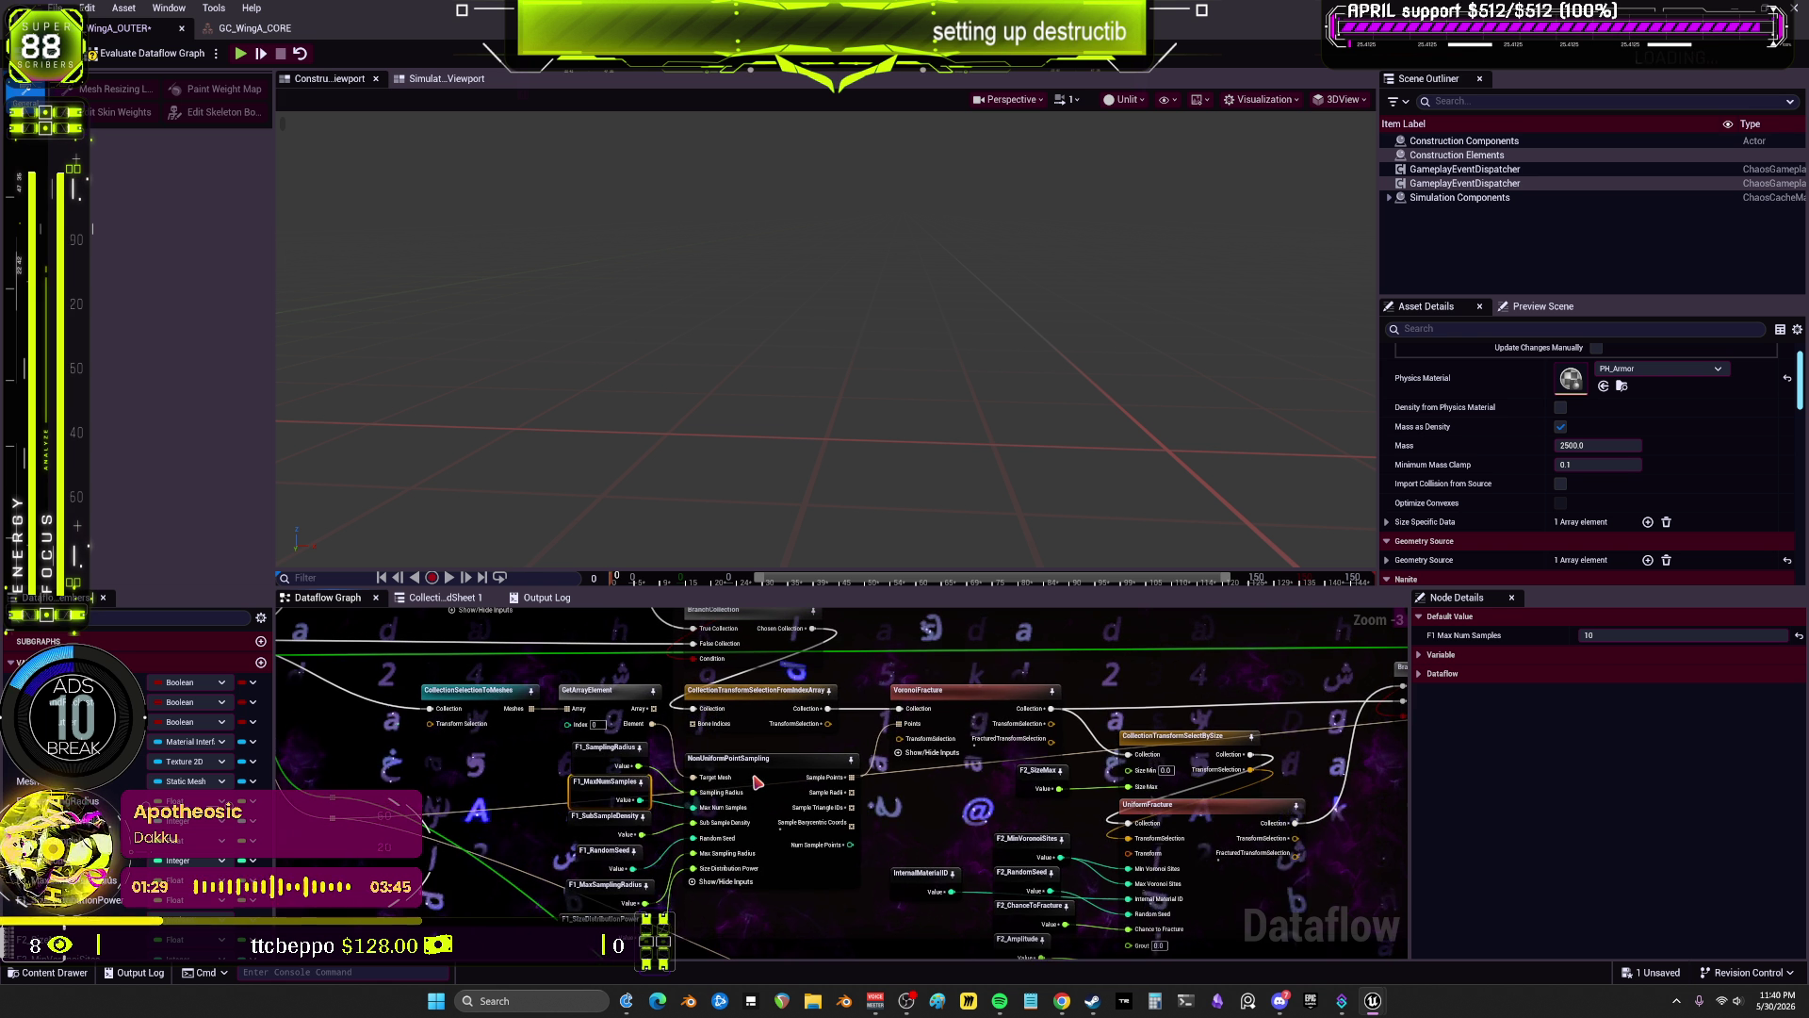
click(716, 782)
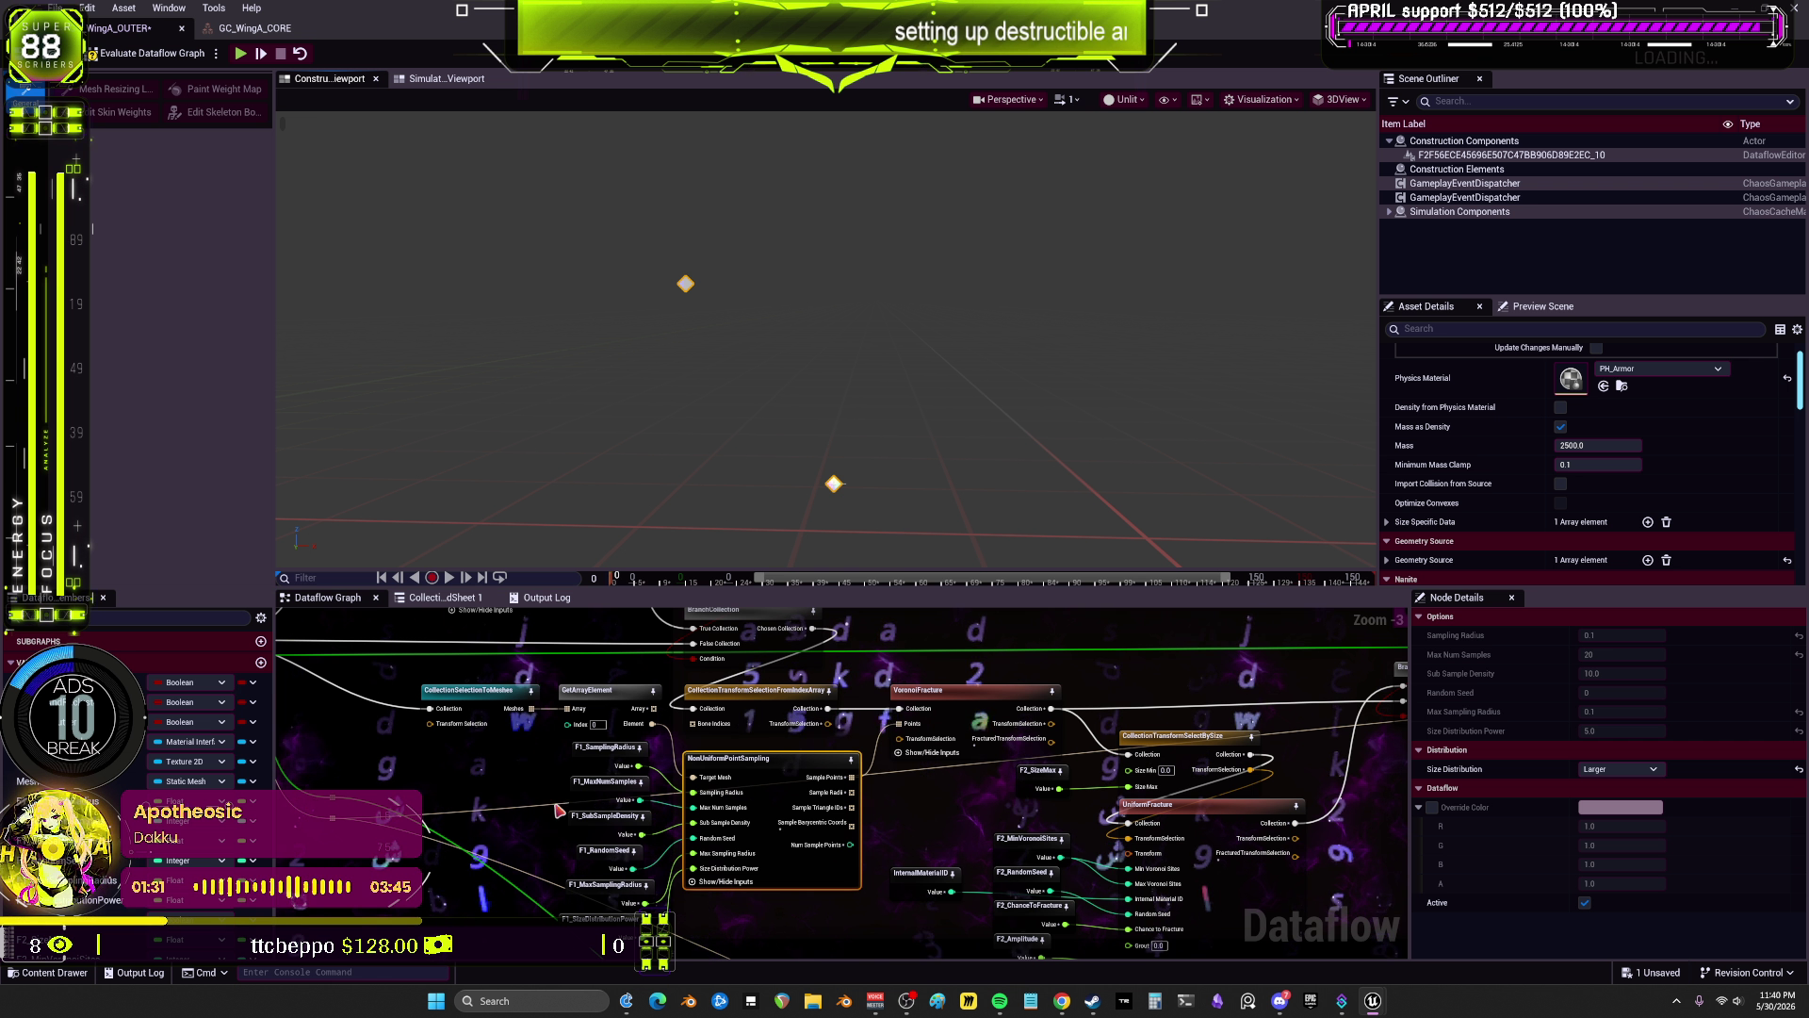
Step: Check F1_SubSampleDensity, then set F1_MaxSamplingRadius to 1.0
drag(537, 832, 570, 822)
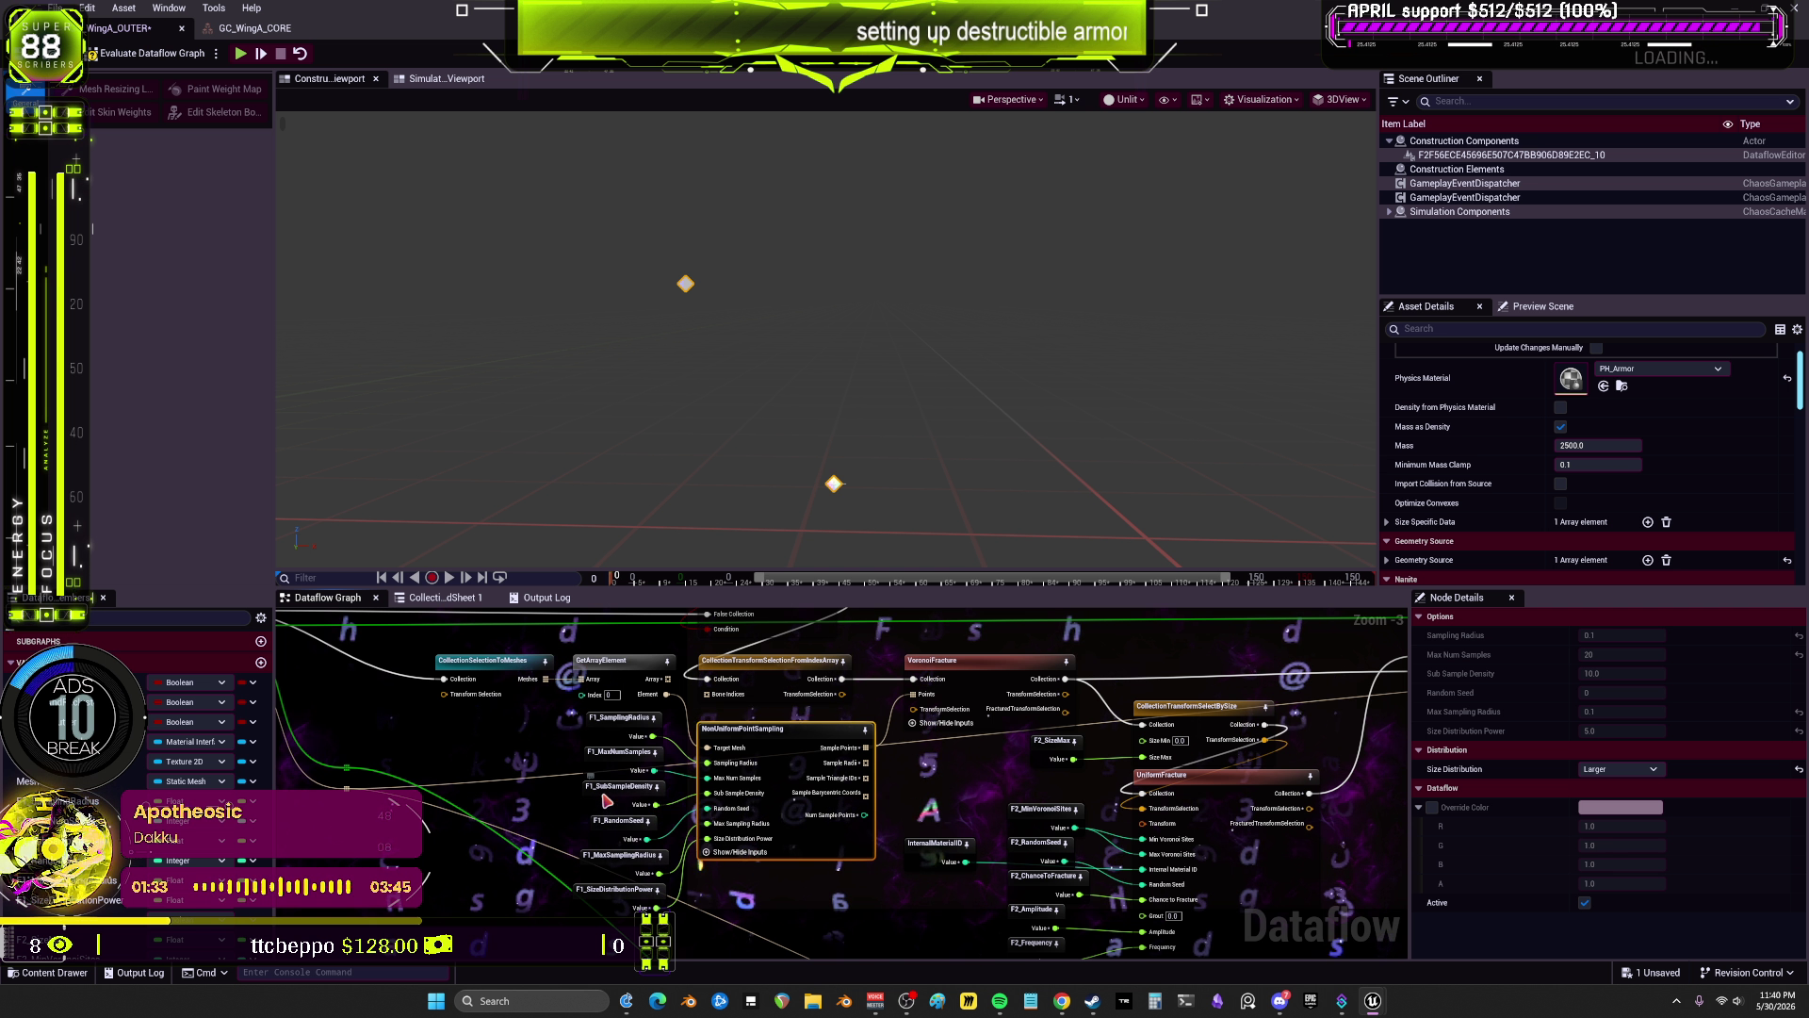
click(608, 799)
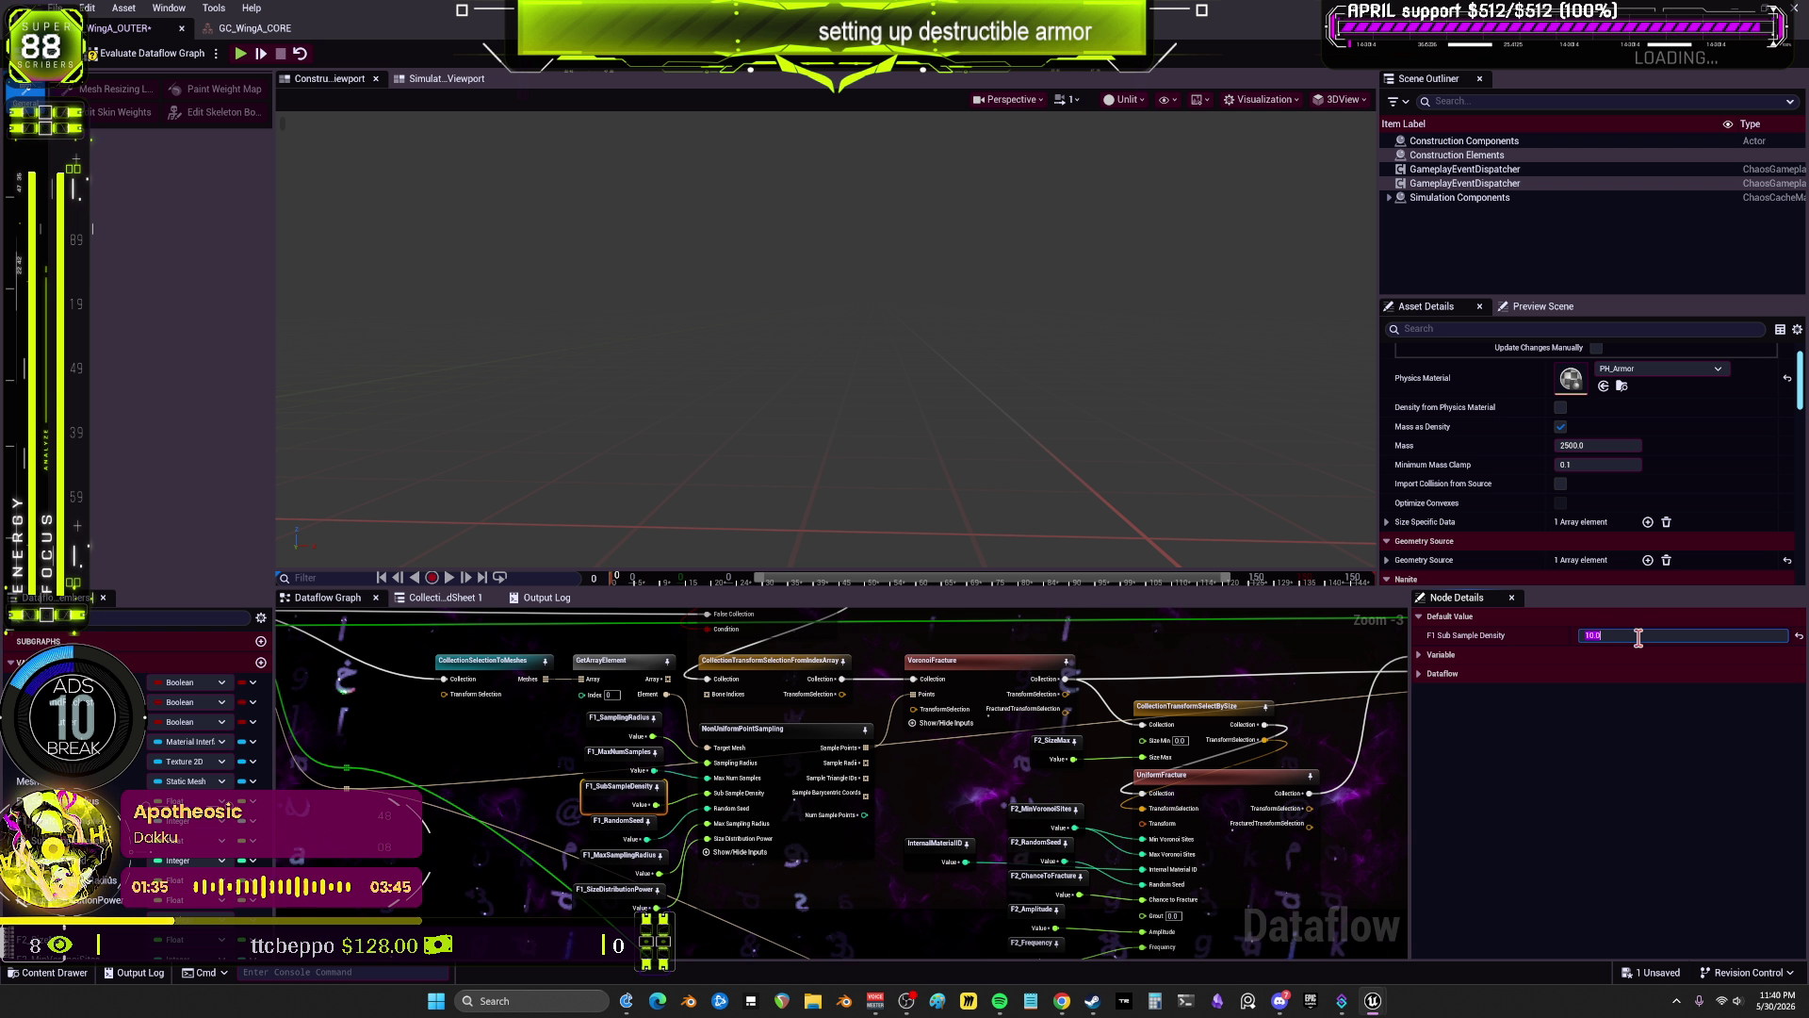
click(858, 766)
scroll(859, 766, down, 3)
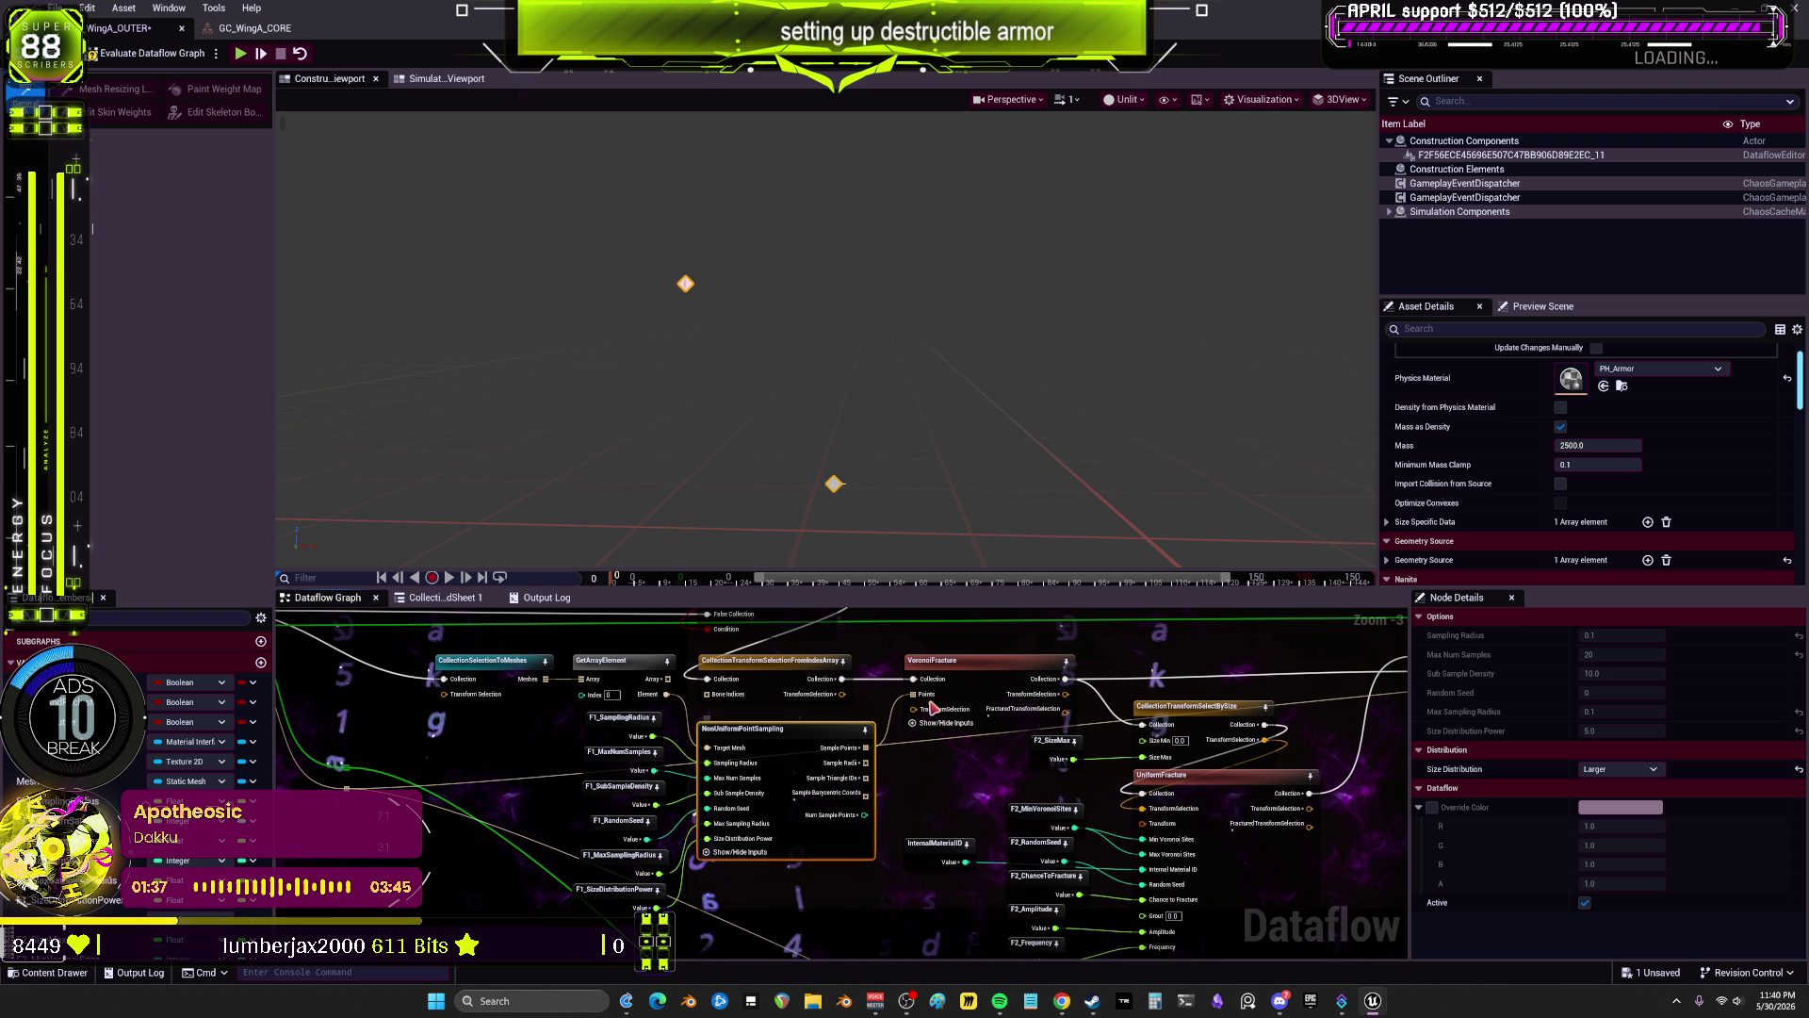
scroll(843, 709, up, 4)
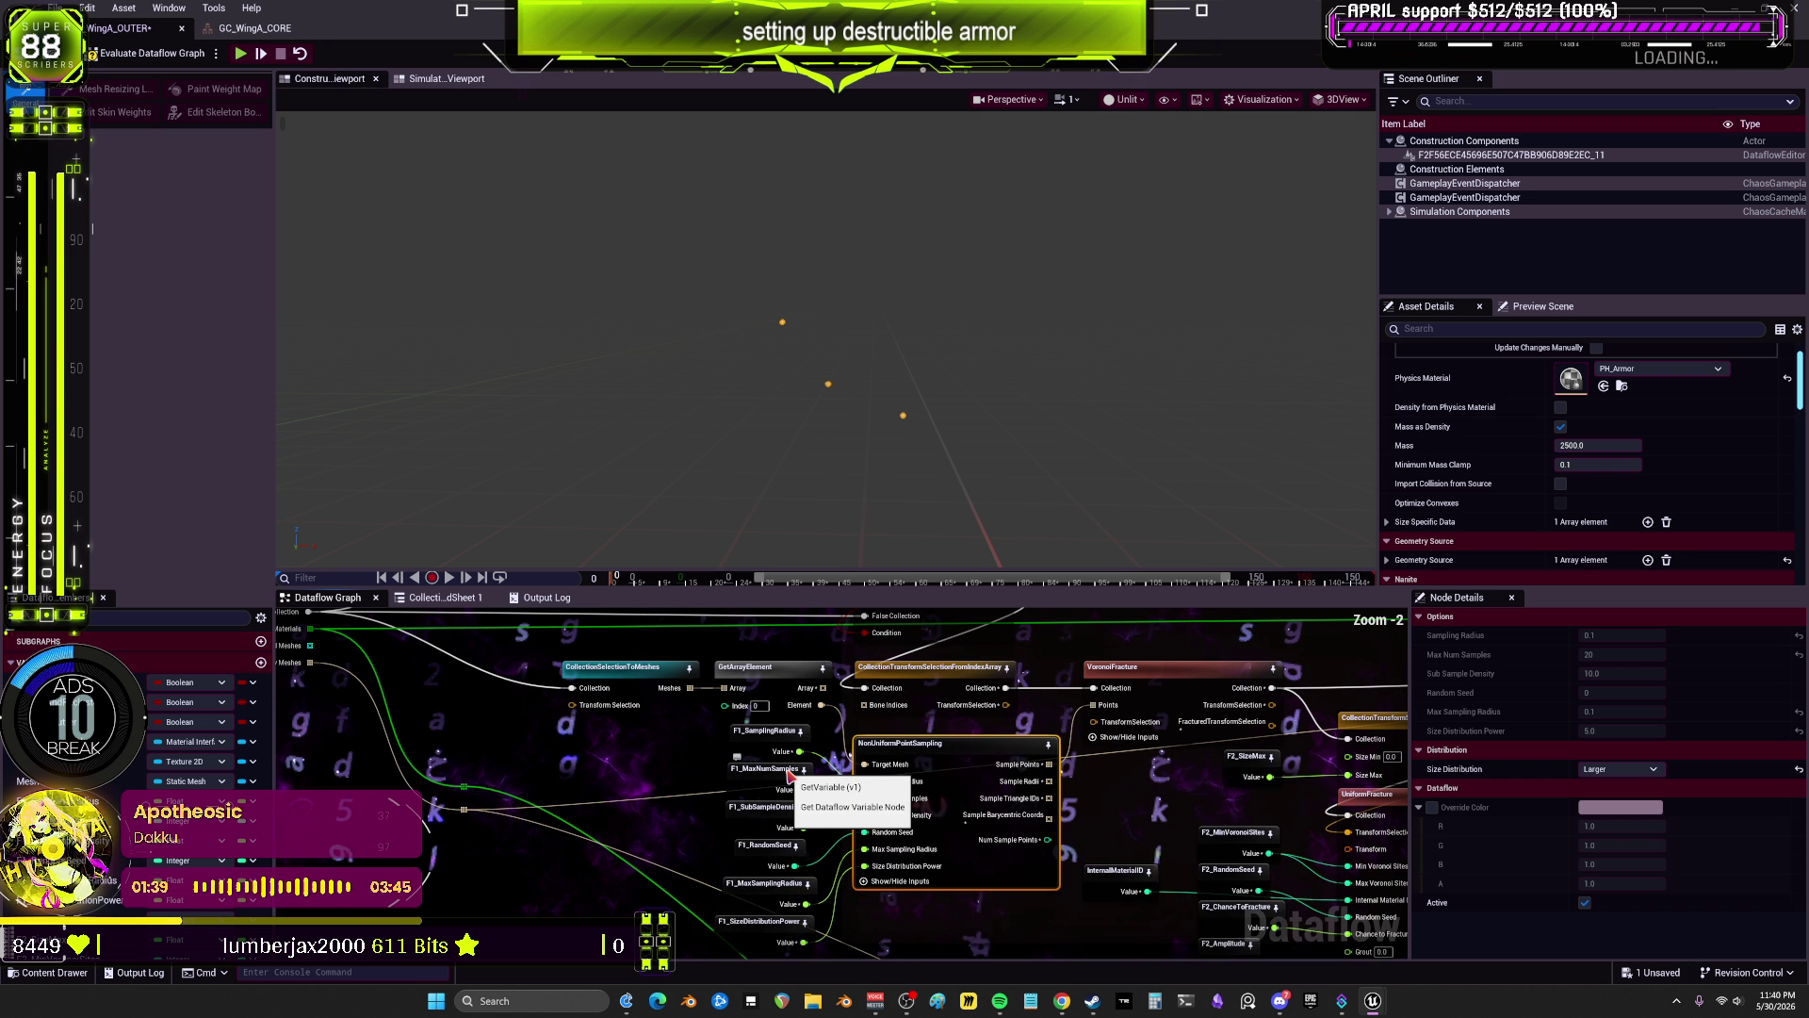
click(746, 906)
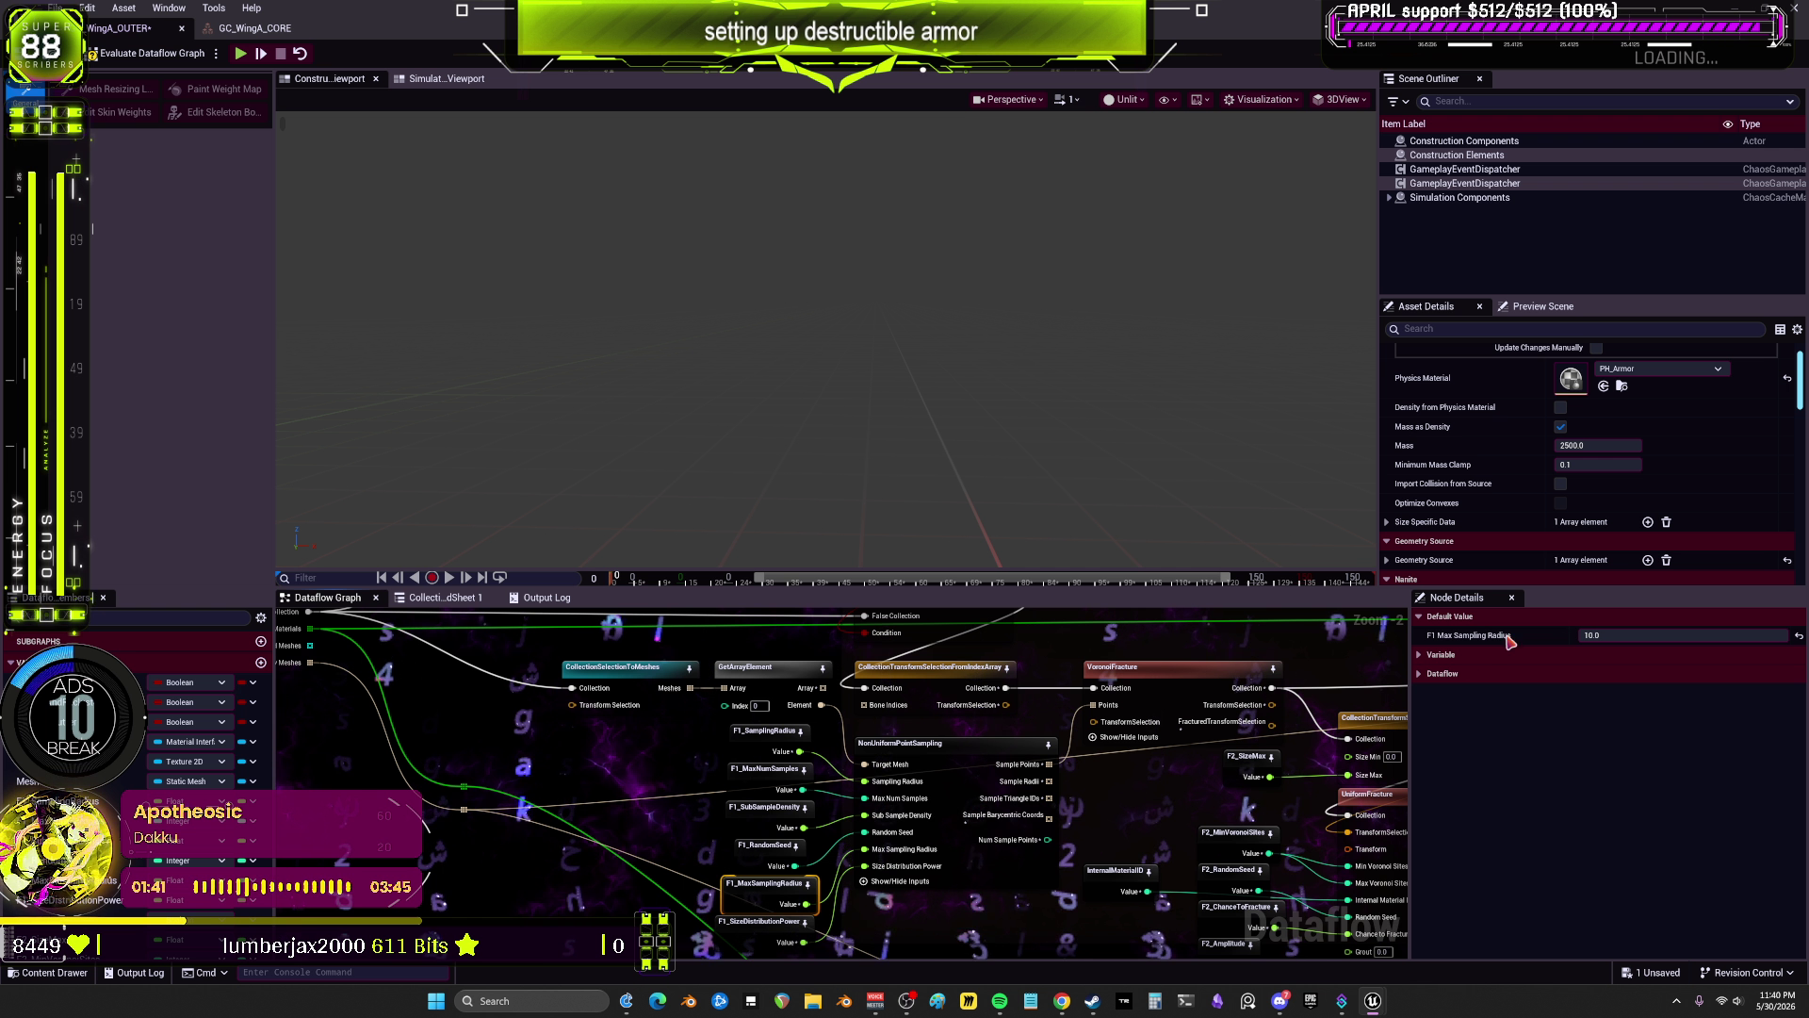
click(1624, 622)
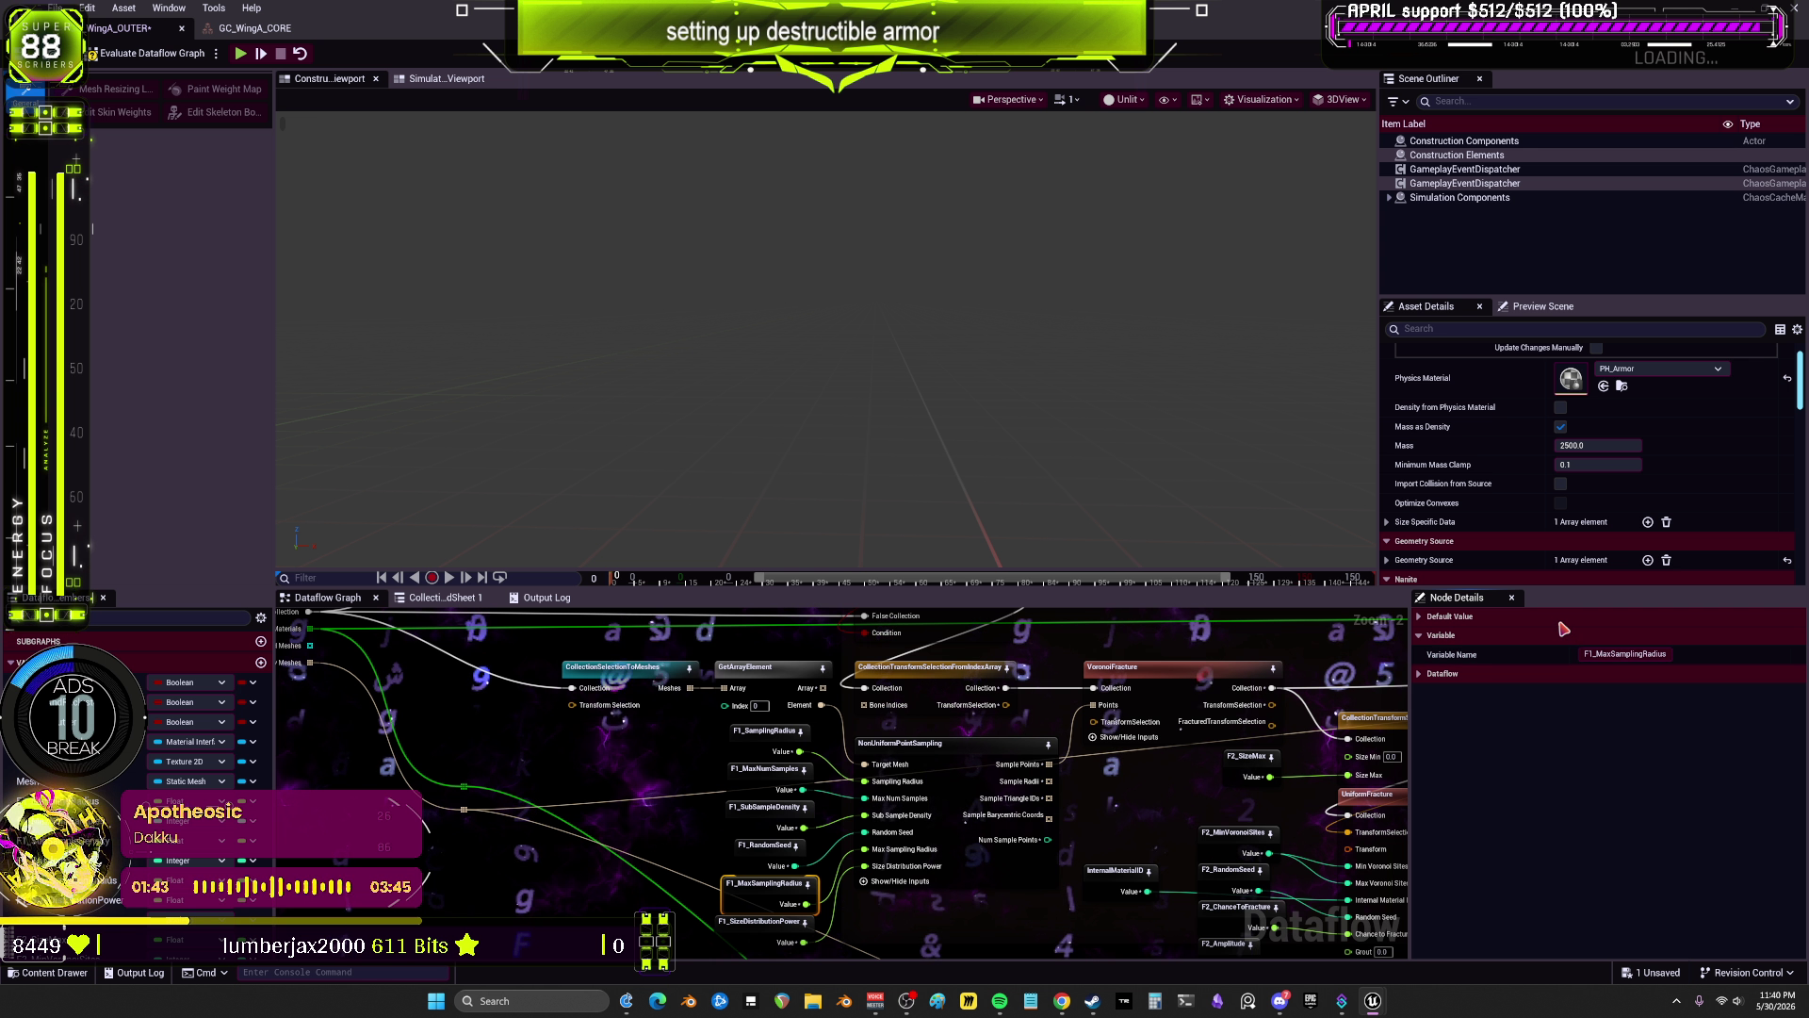
click(1621, 618)
key(Return)
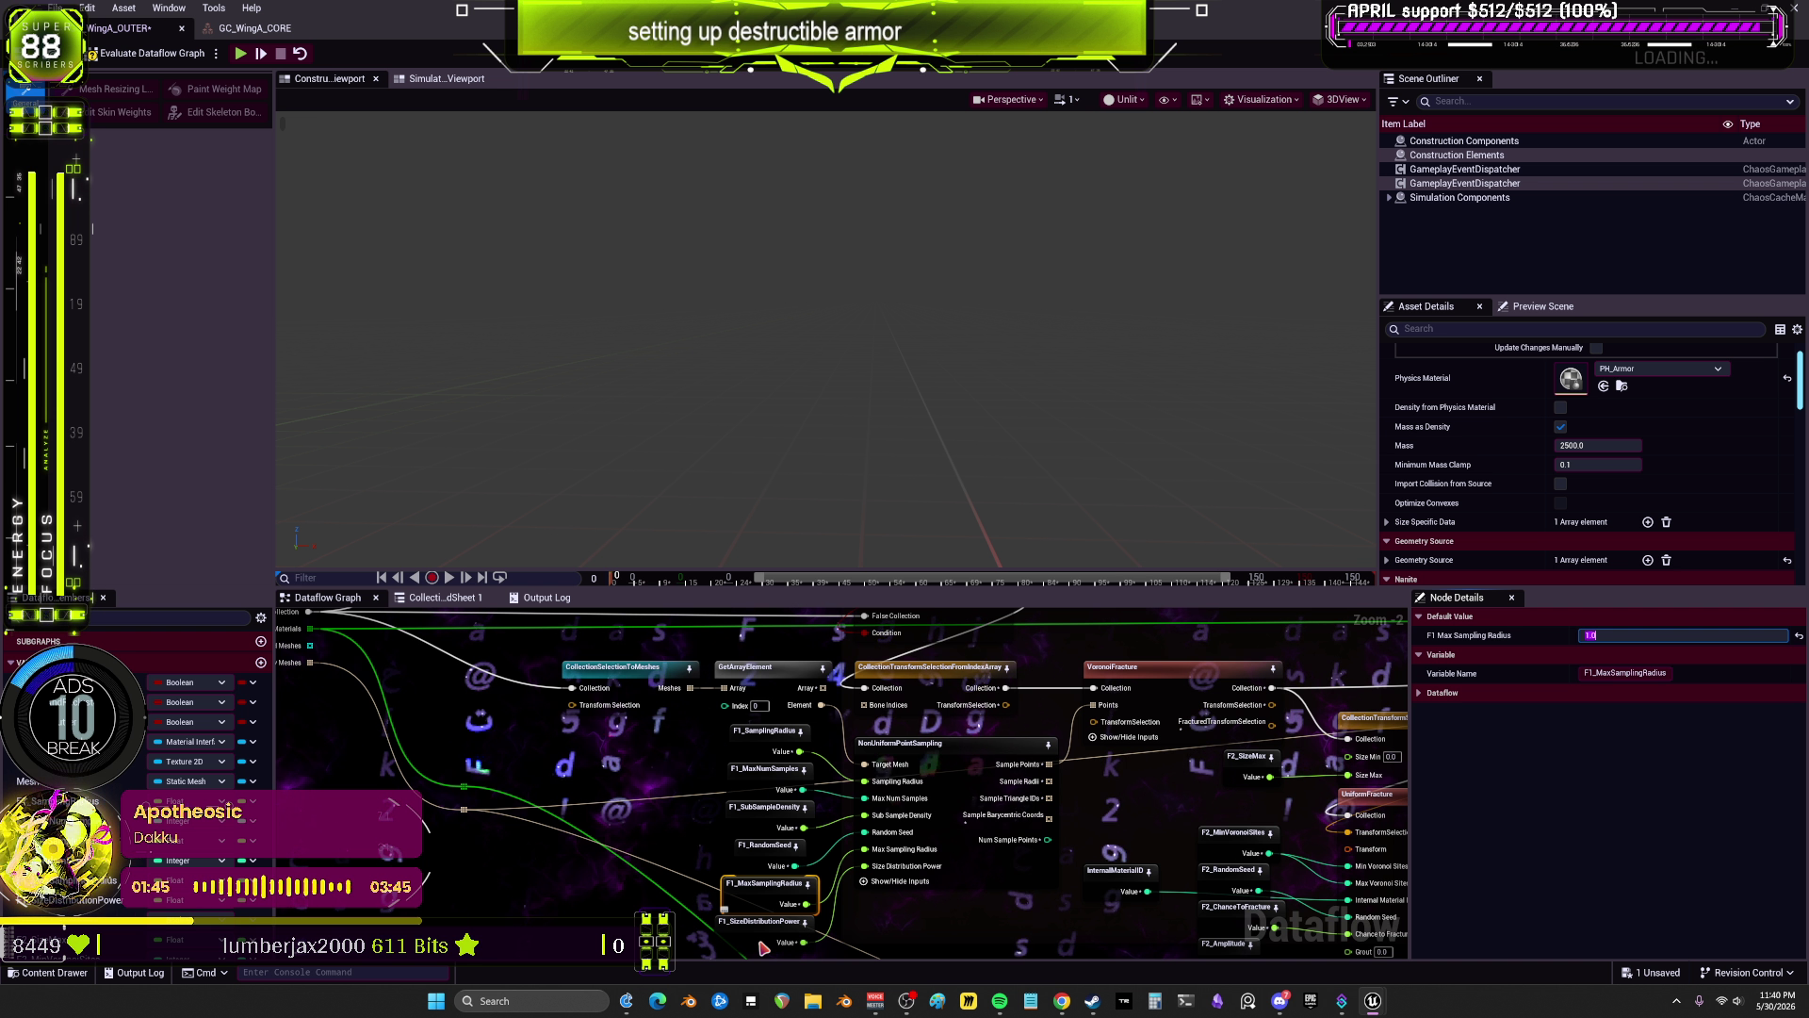
Step: Re-edit F1_SamplingRadius and preview the resulting three sample points
click(763, 945)
scroll(856, 767, down, 3)
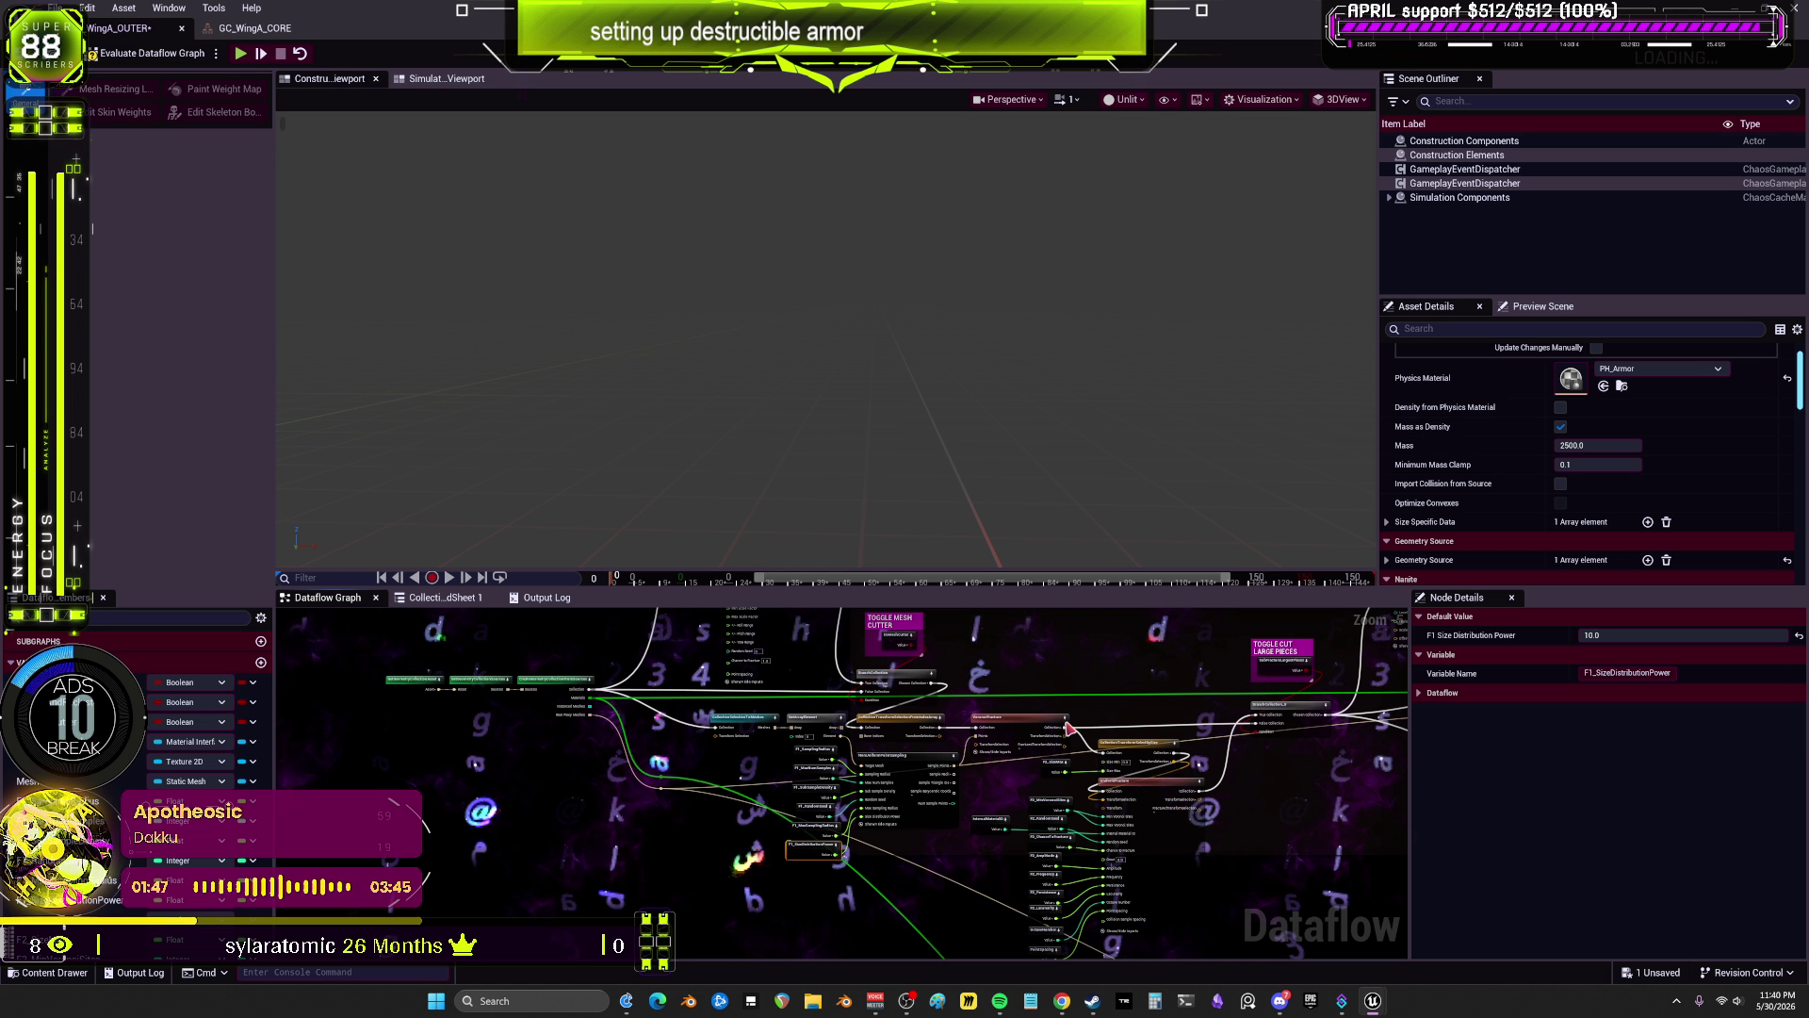
click(903, 760)
scroll(807, 780, up, 2)
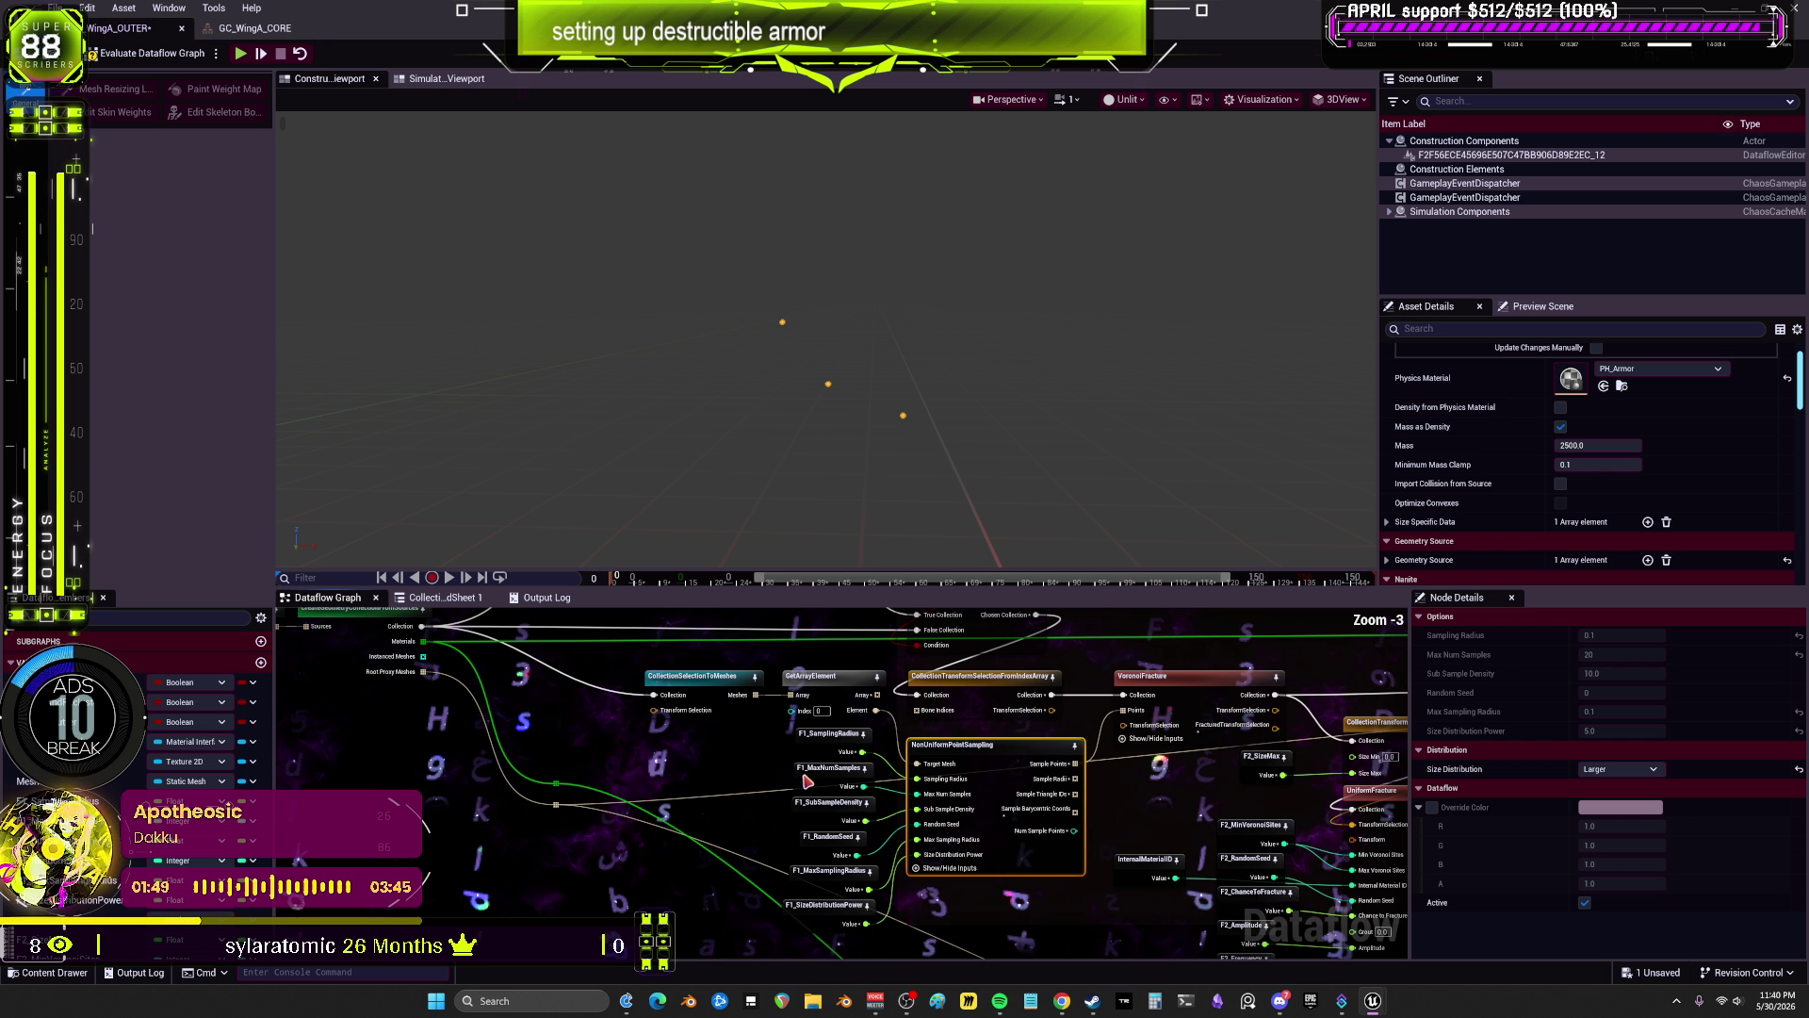
click(835, 752)
click(1623, 635)
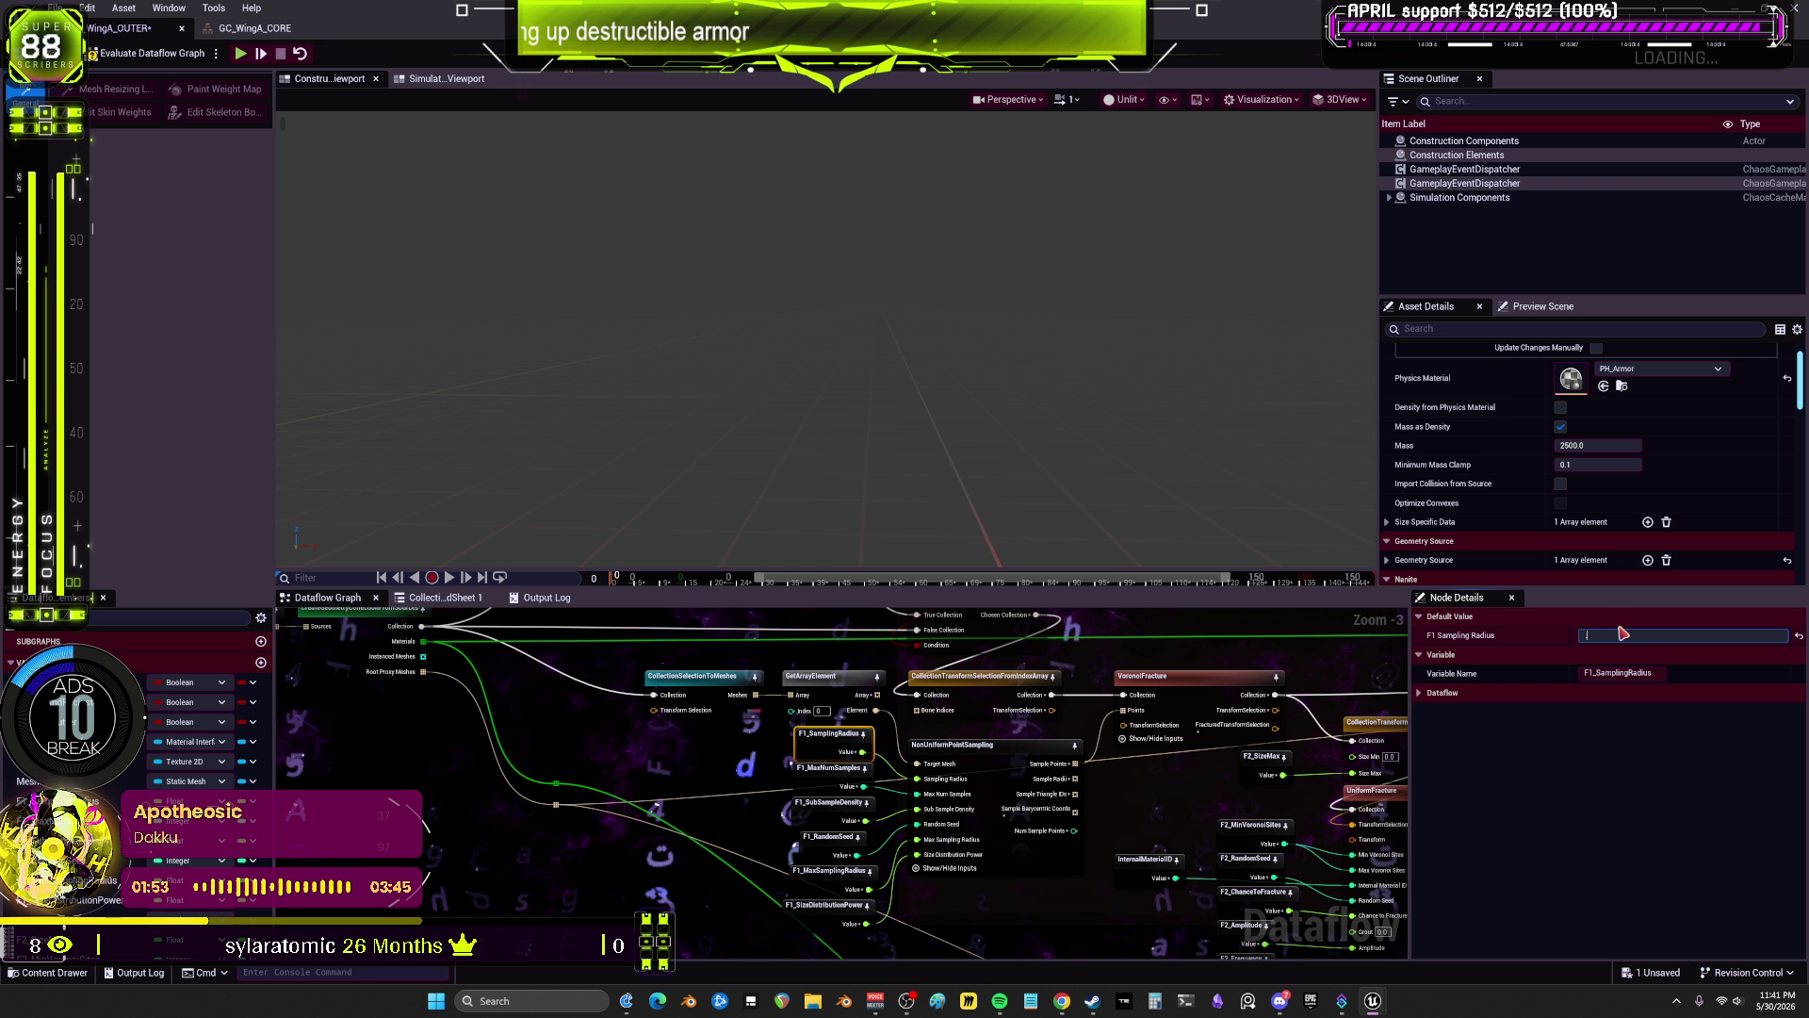
click(1009, 766)
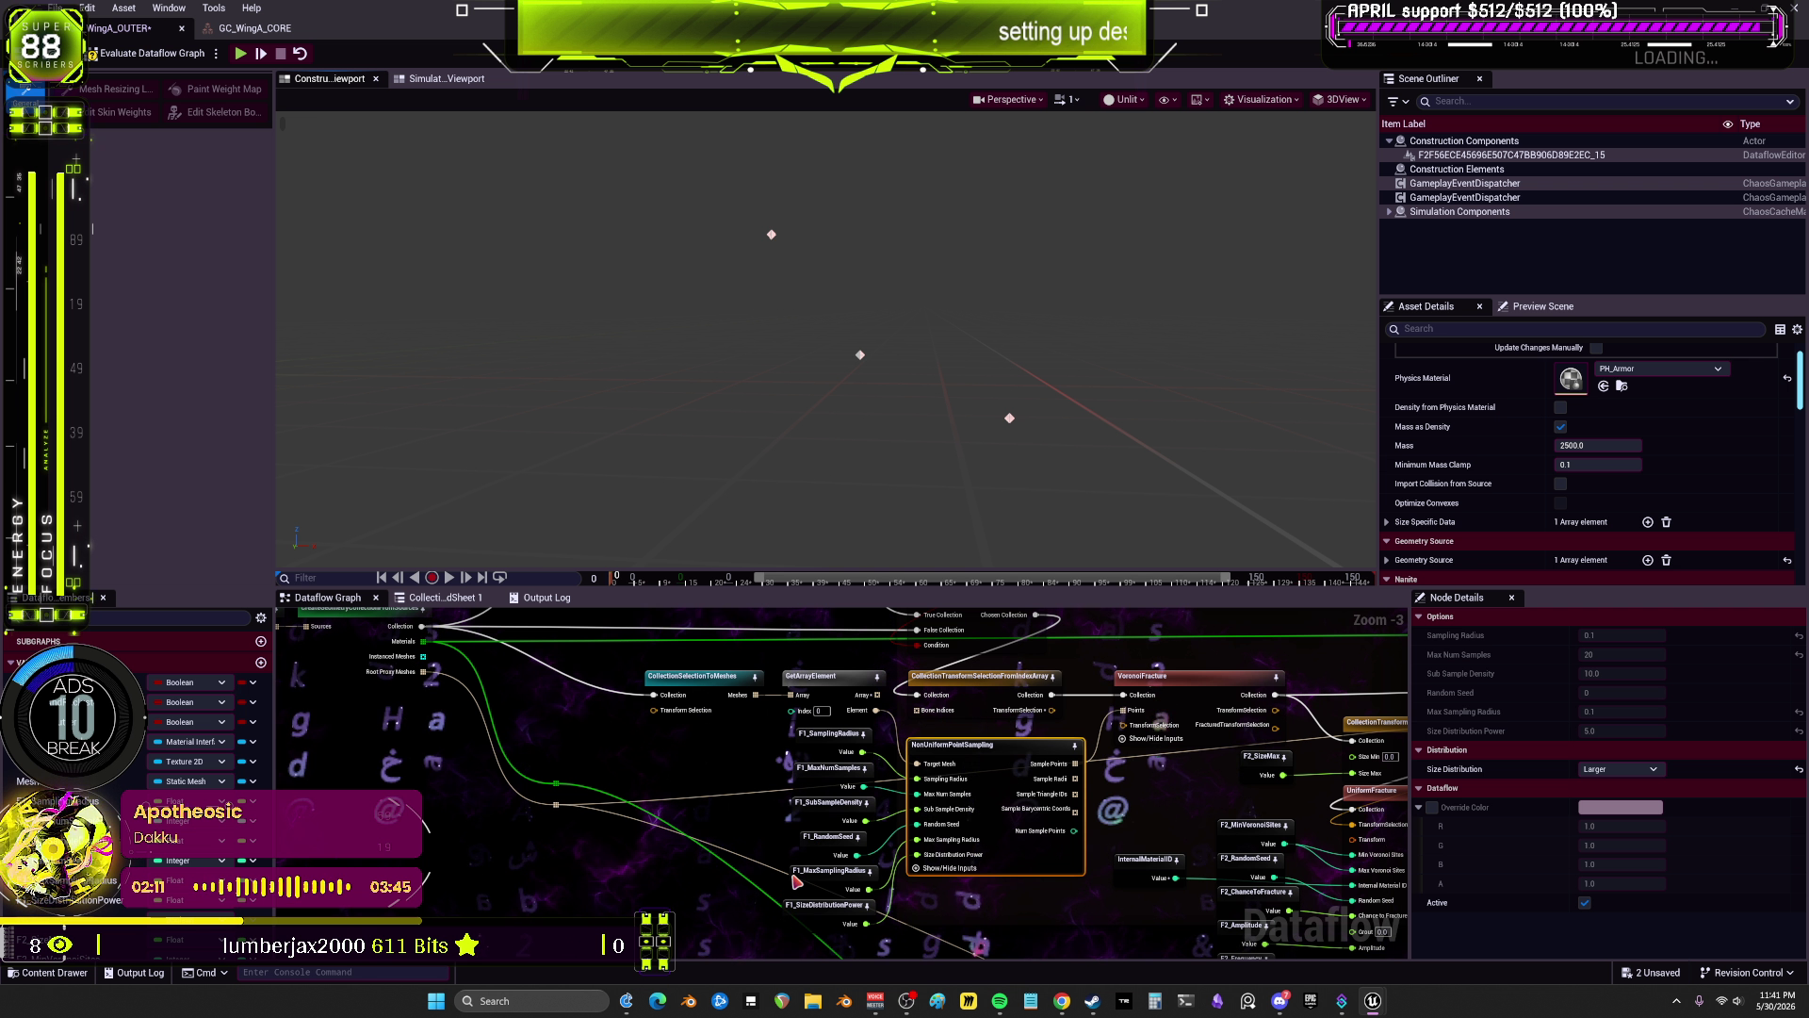
Step: Set F1_SubSampleDensity to 5.0
click(829, 802)
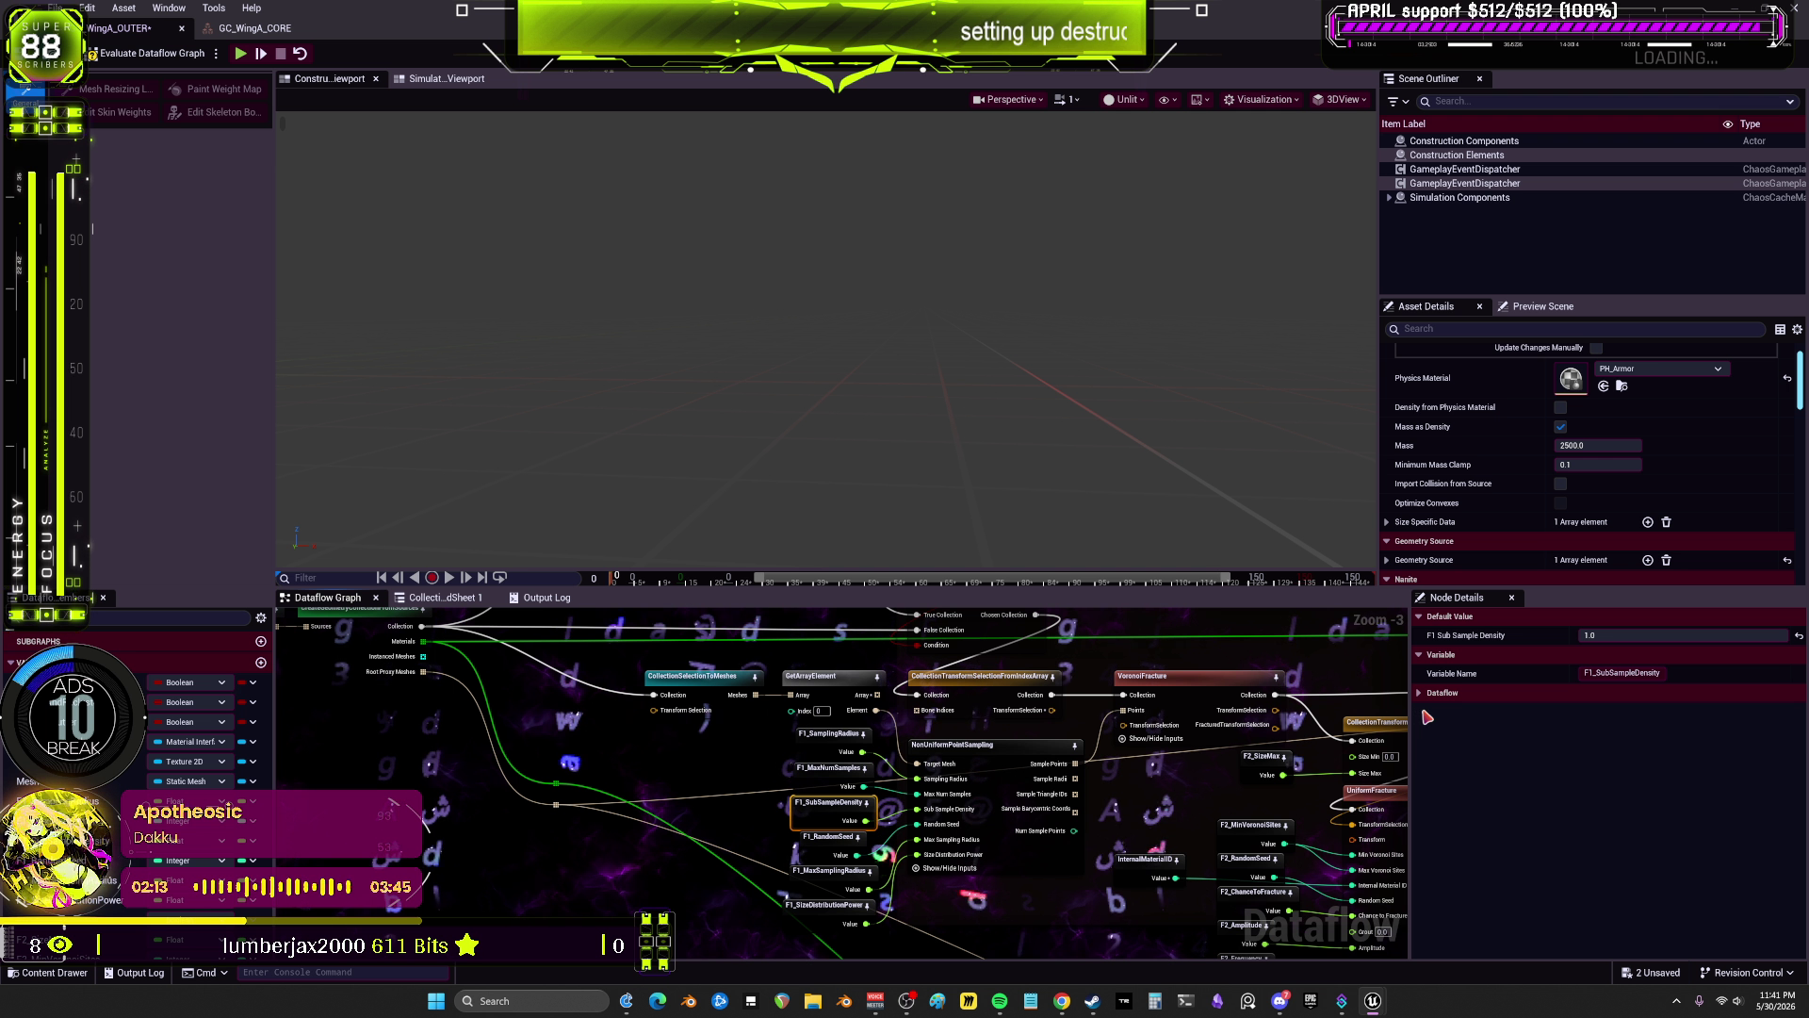
click(1668, 641)
text(5)
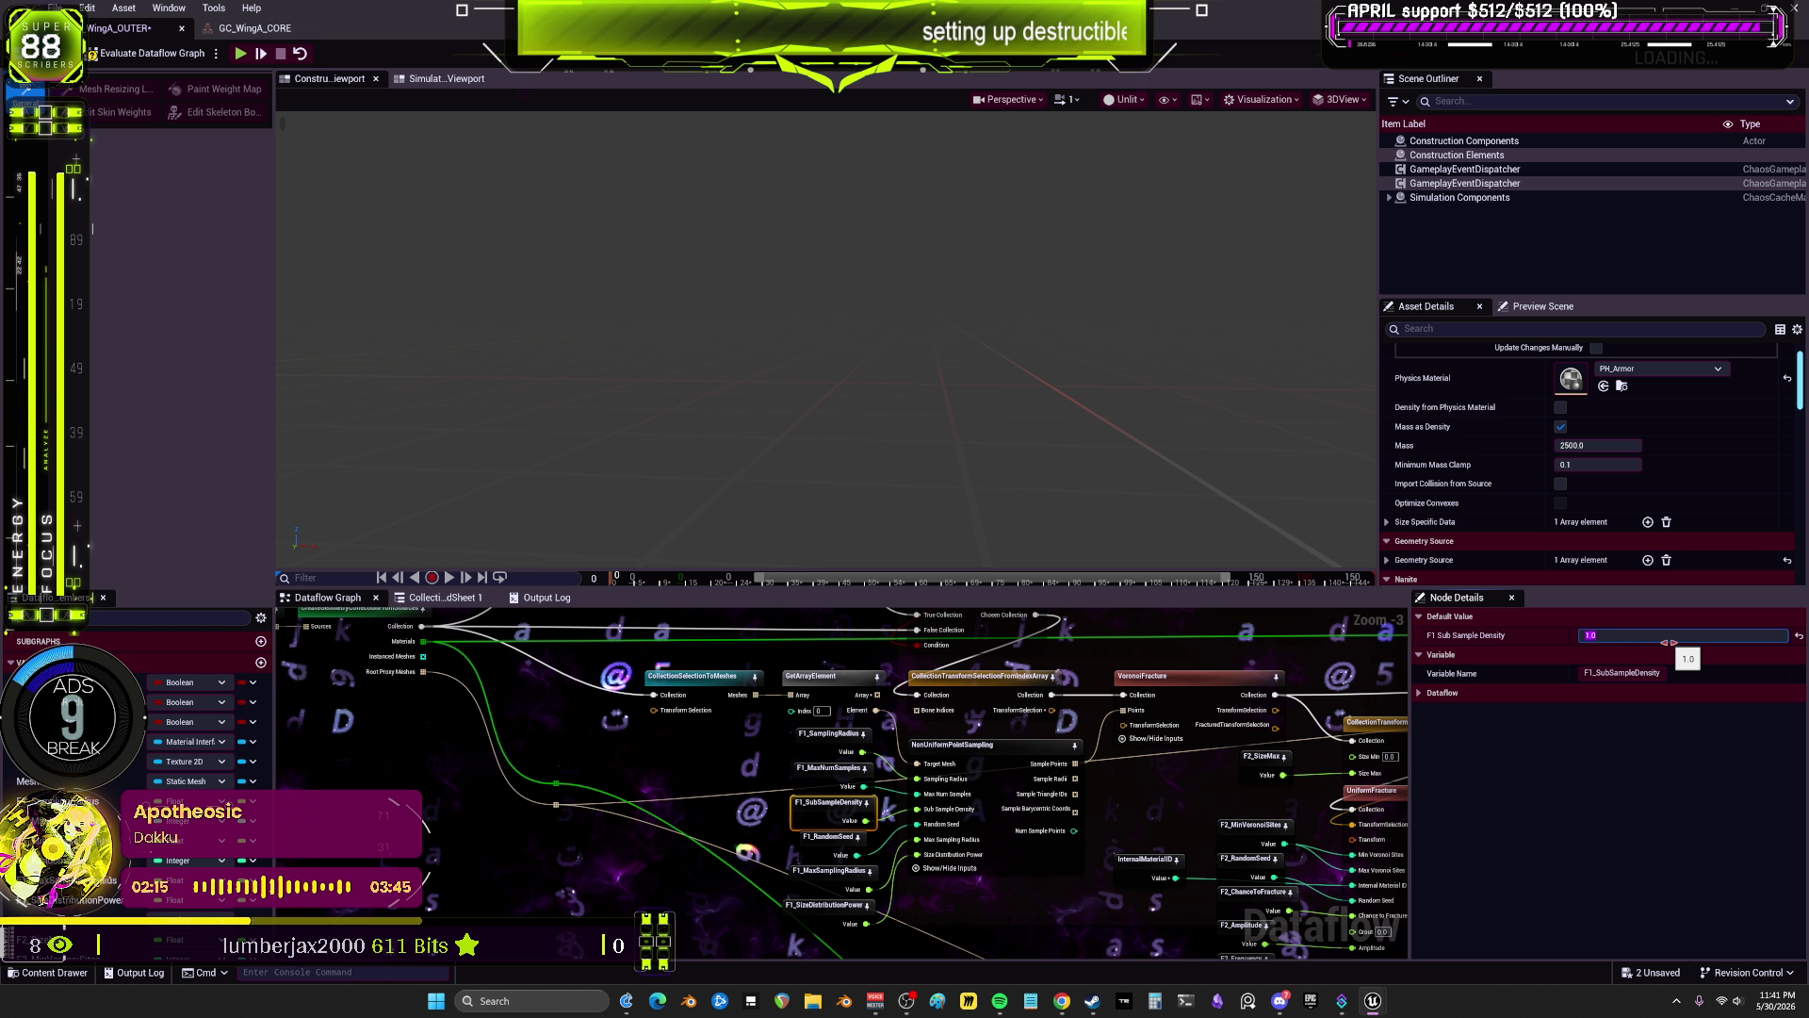
key(Return)
click(1017, 762)
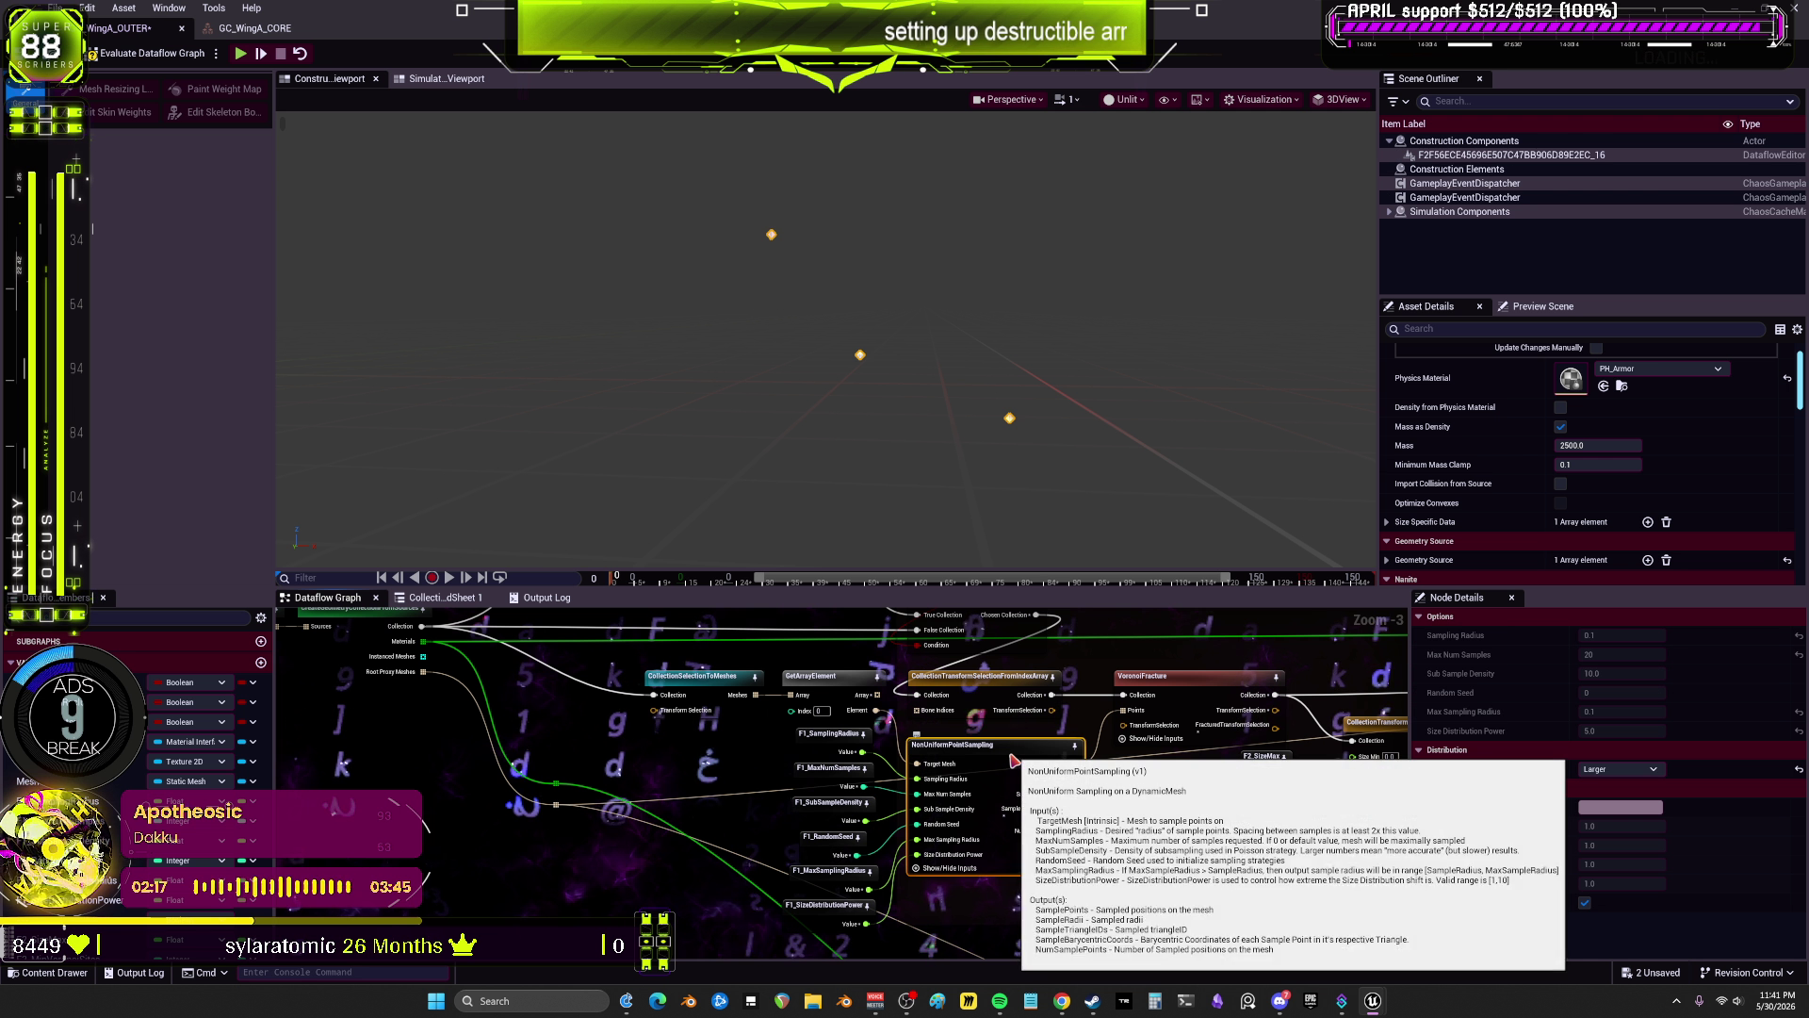
Step: Change F1_SamplingRadius to 10.0 and re-evaluate the graph to preview the sample points
click(829, 767)
click(829, 733)
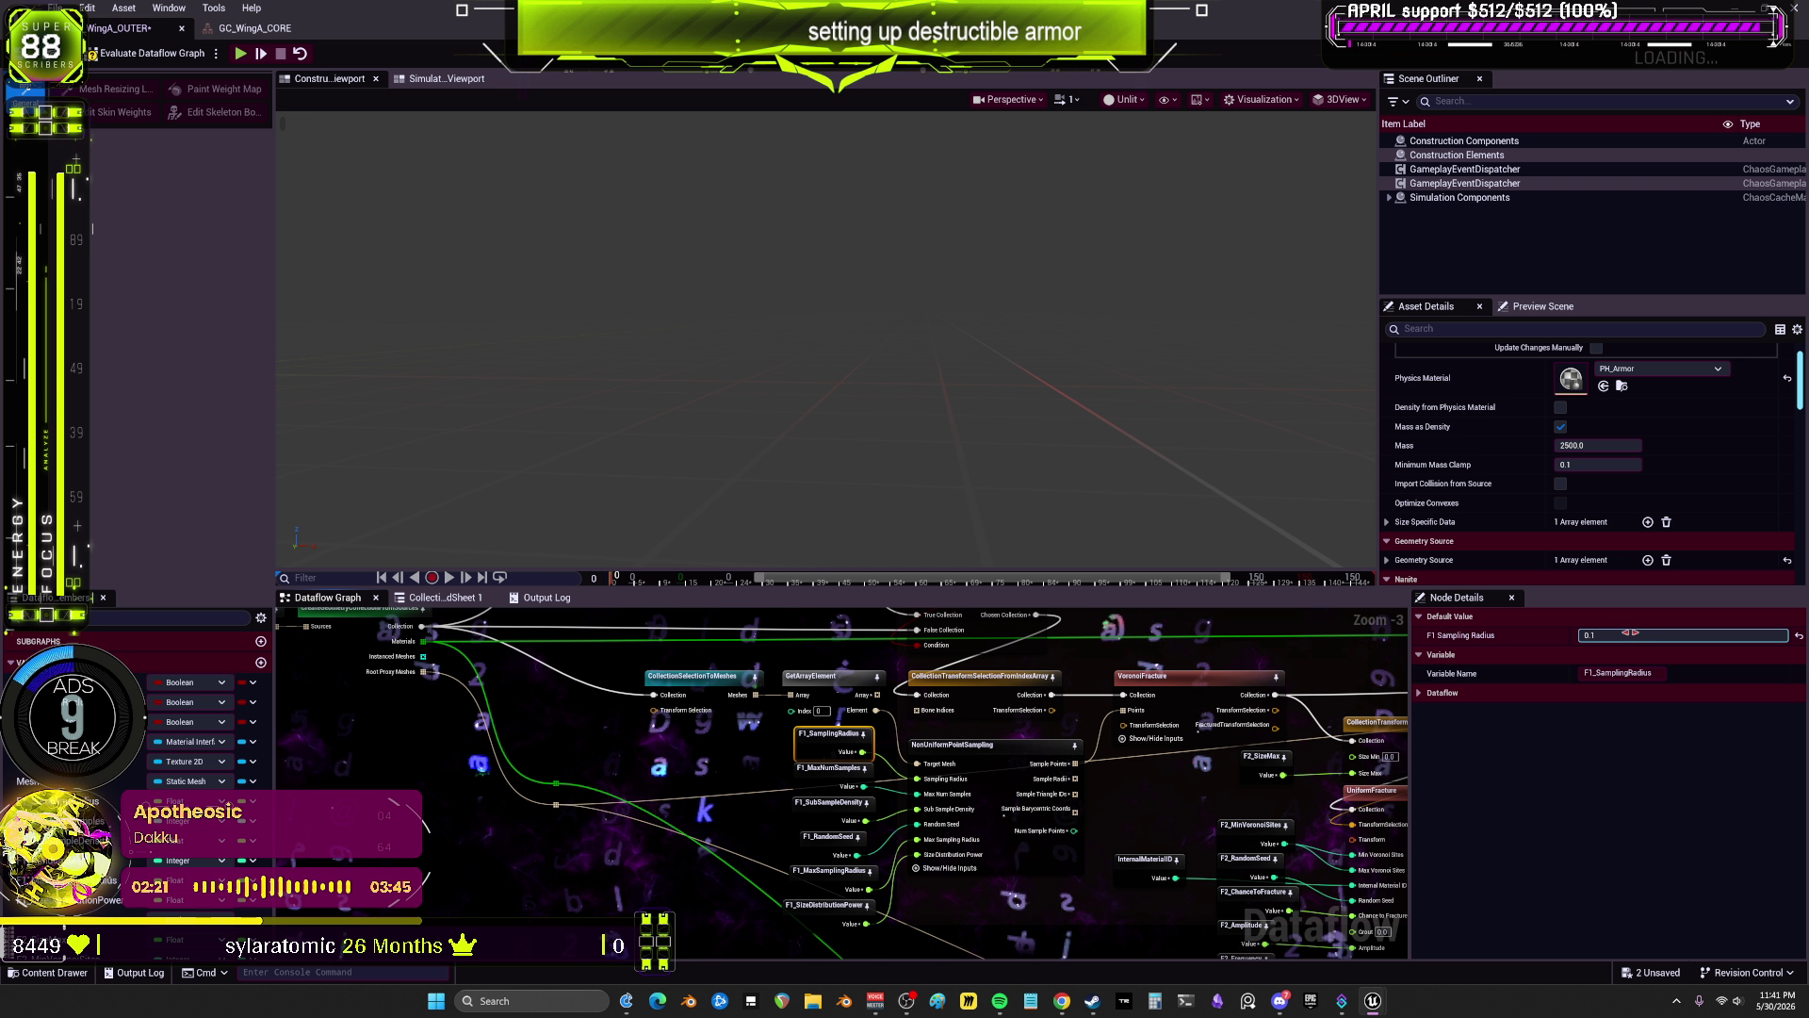
click(1630, 635)
text(10)
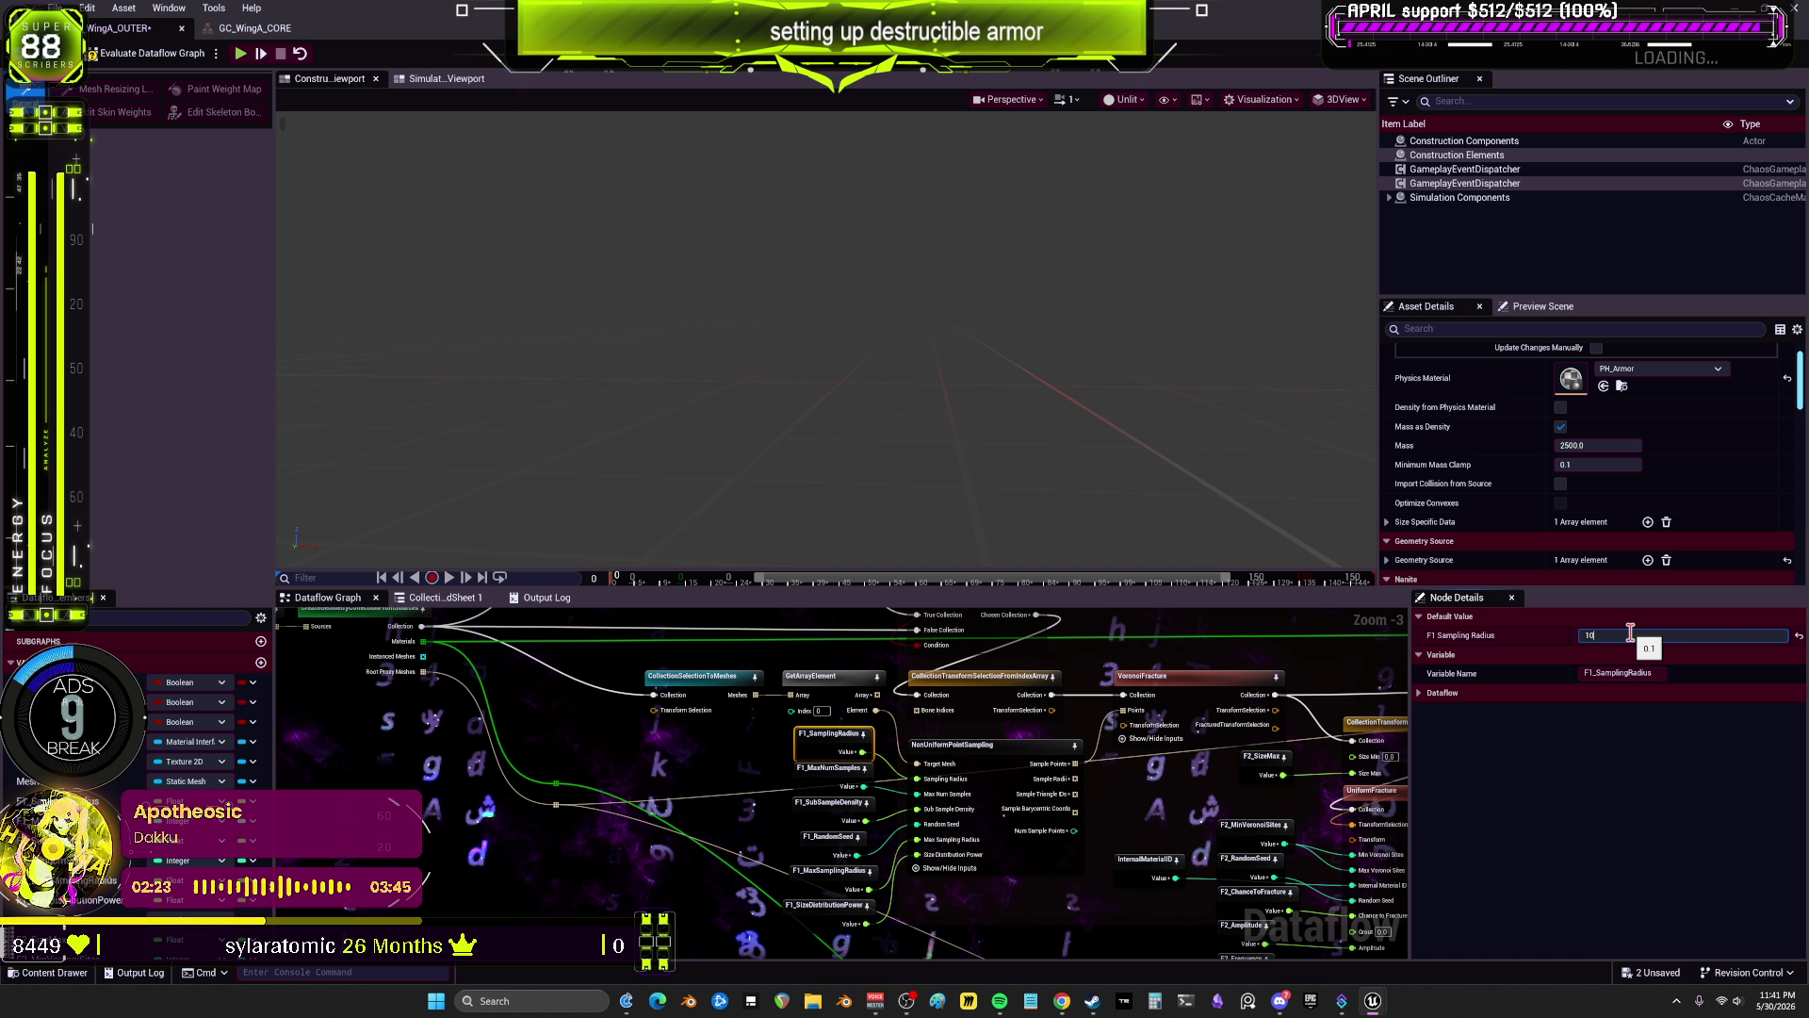
click(1036, 812)
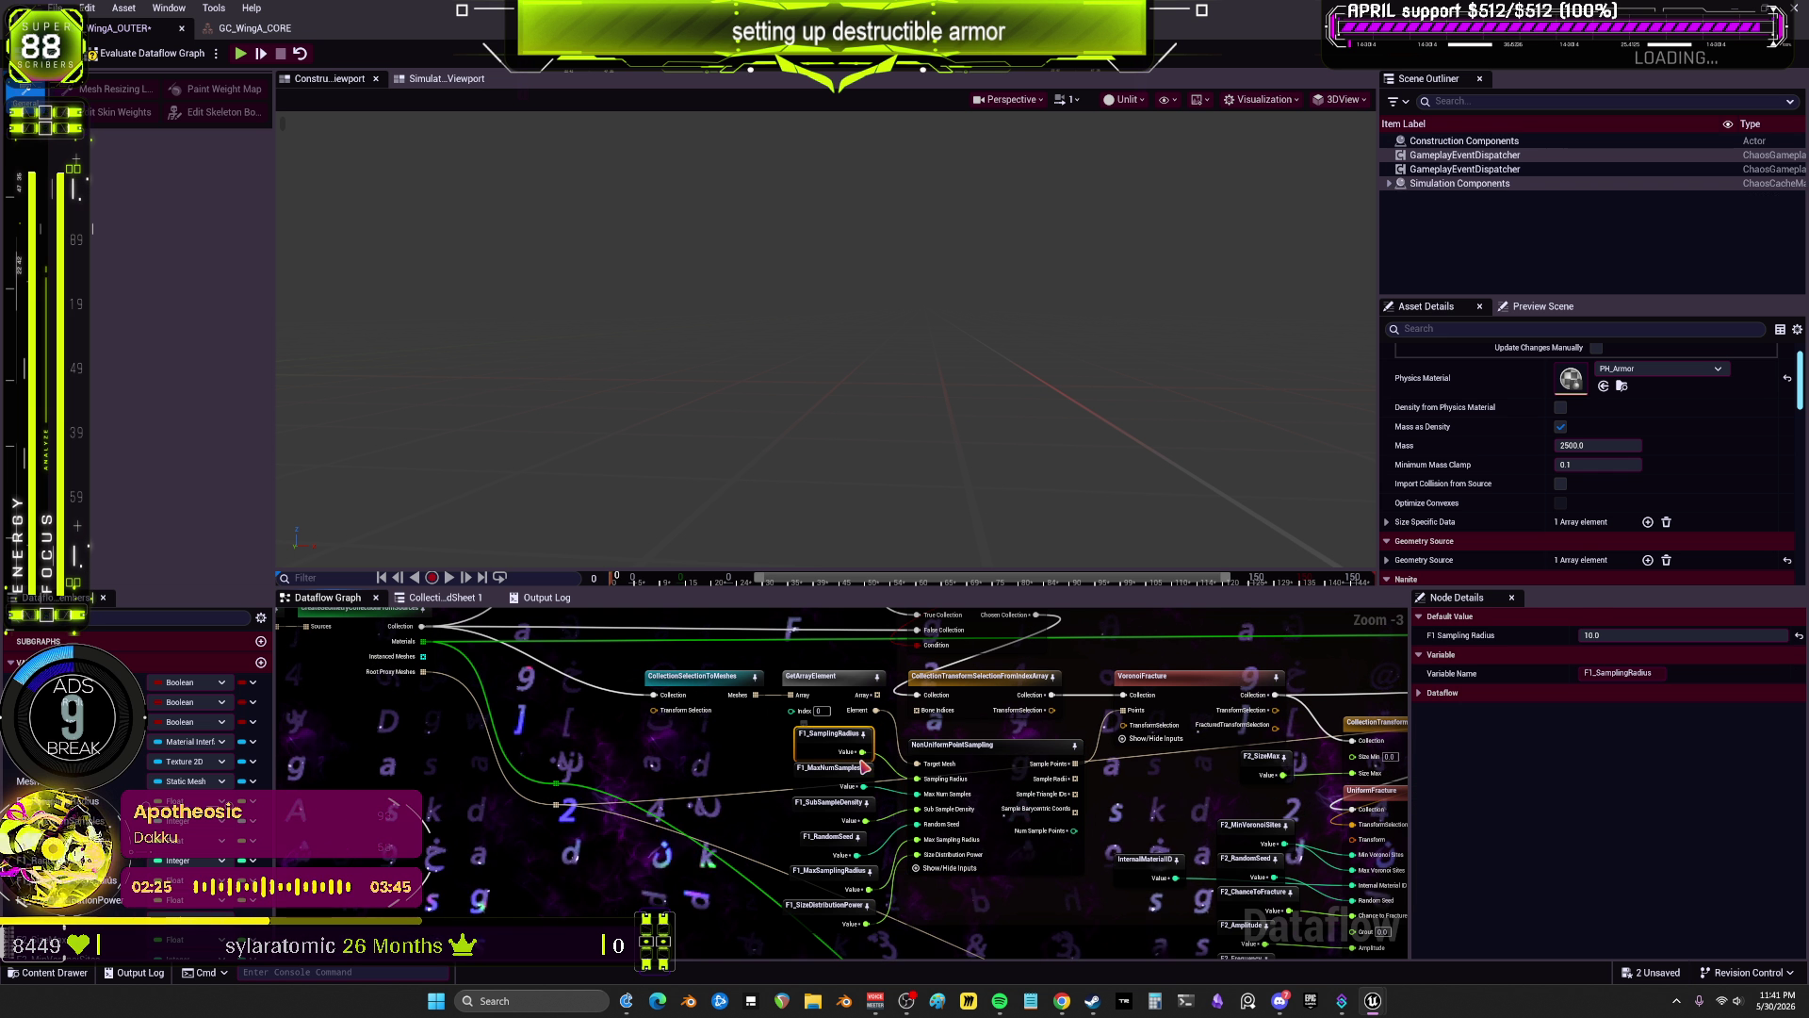
click(161, 58)
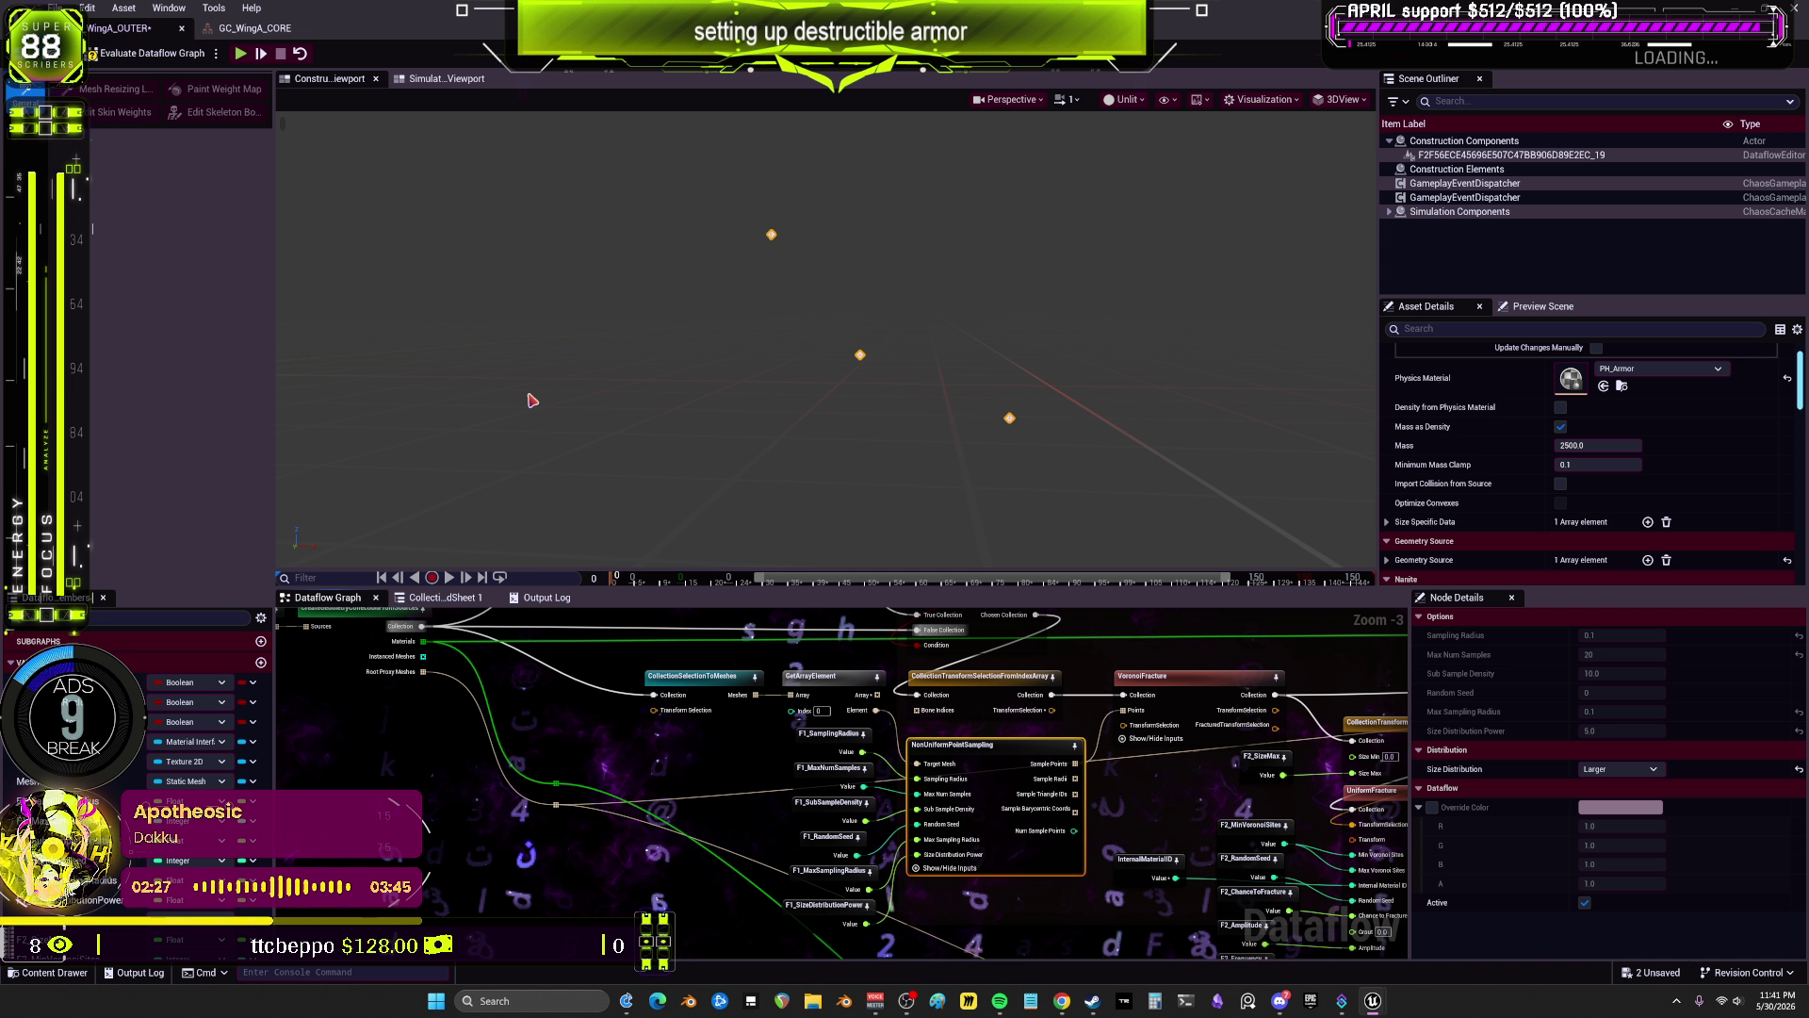
scroll(1173, 730, down, 1)
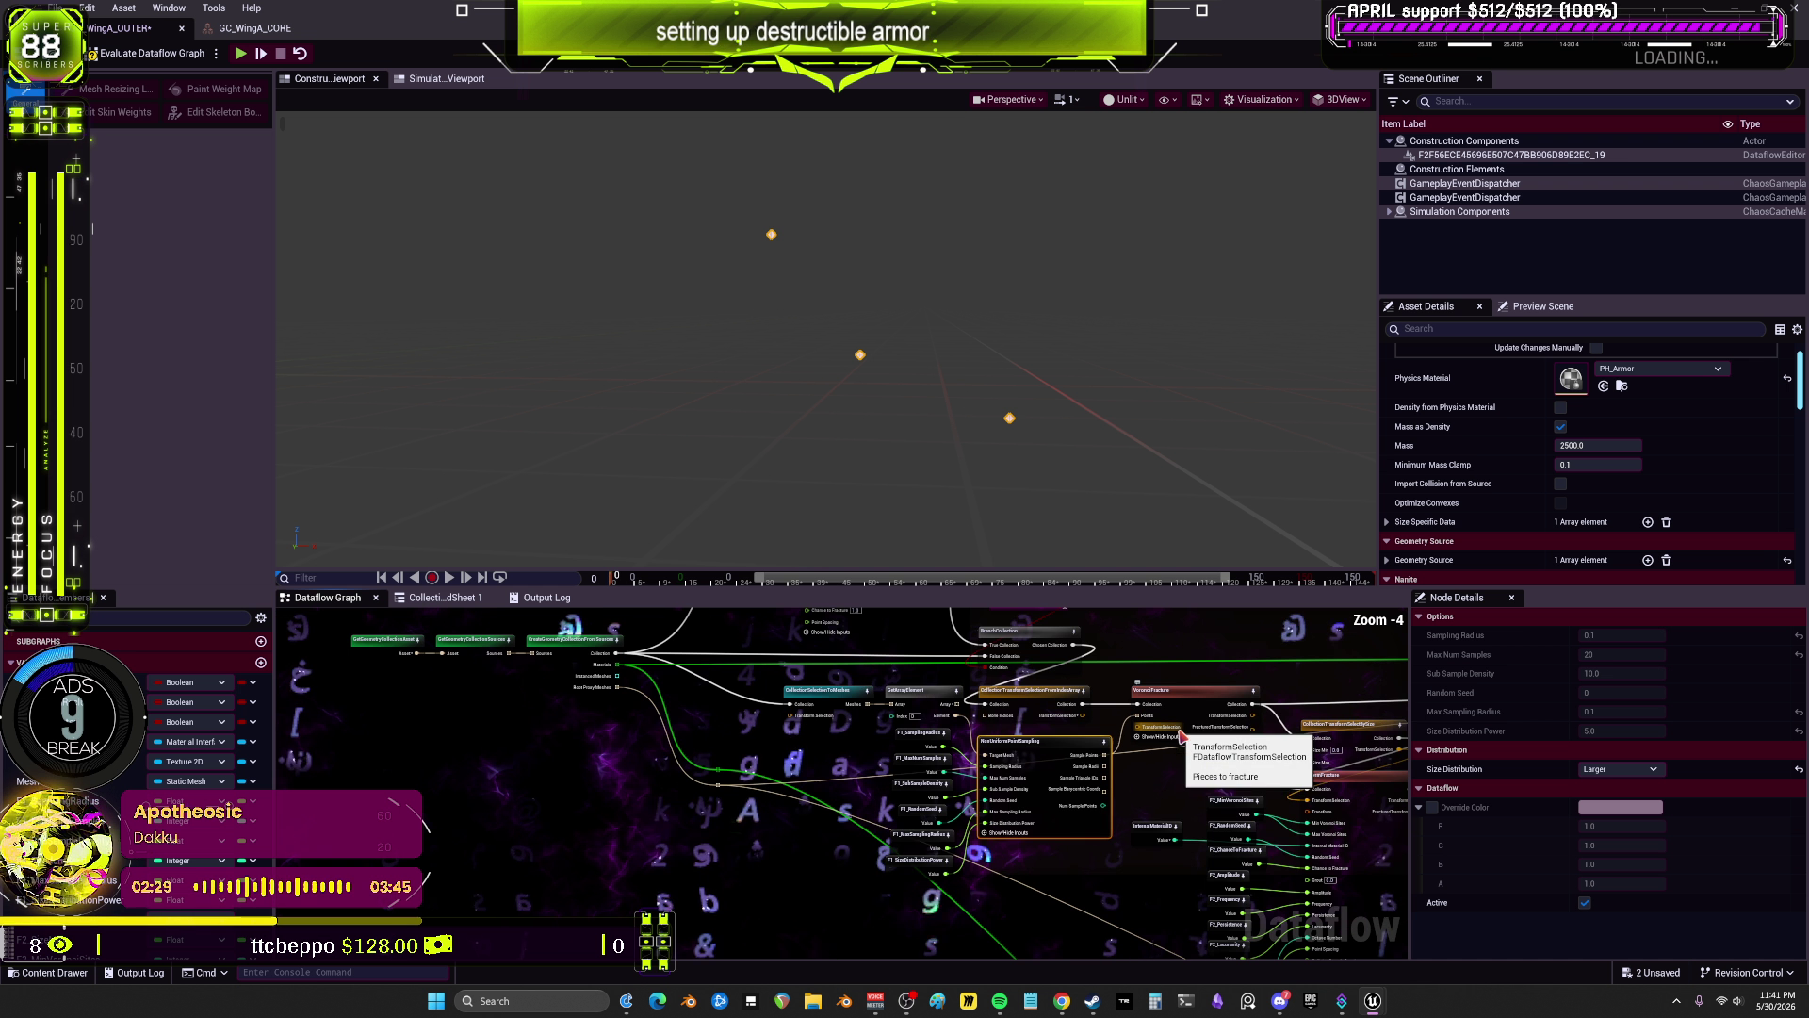
scroll(1184, 666, up, 2)
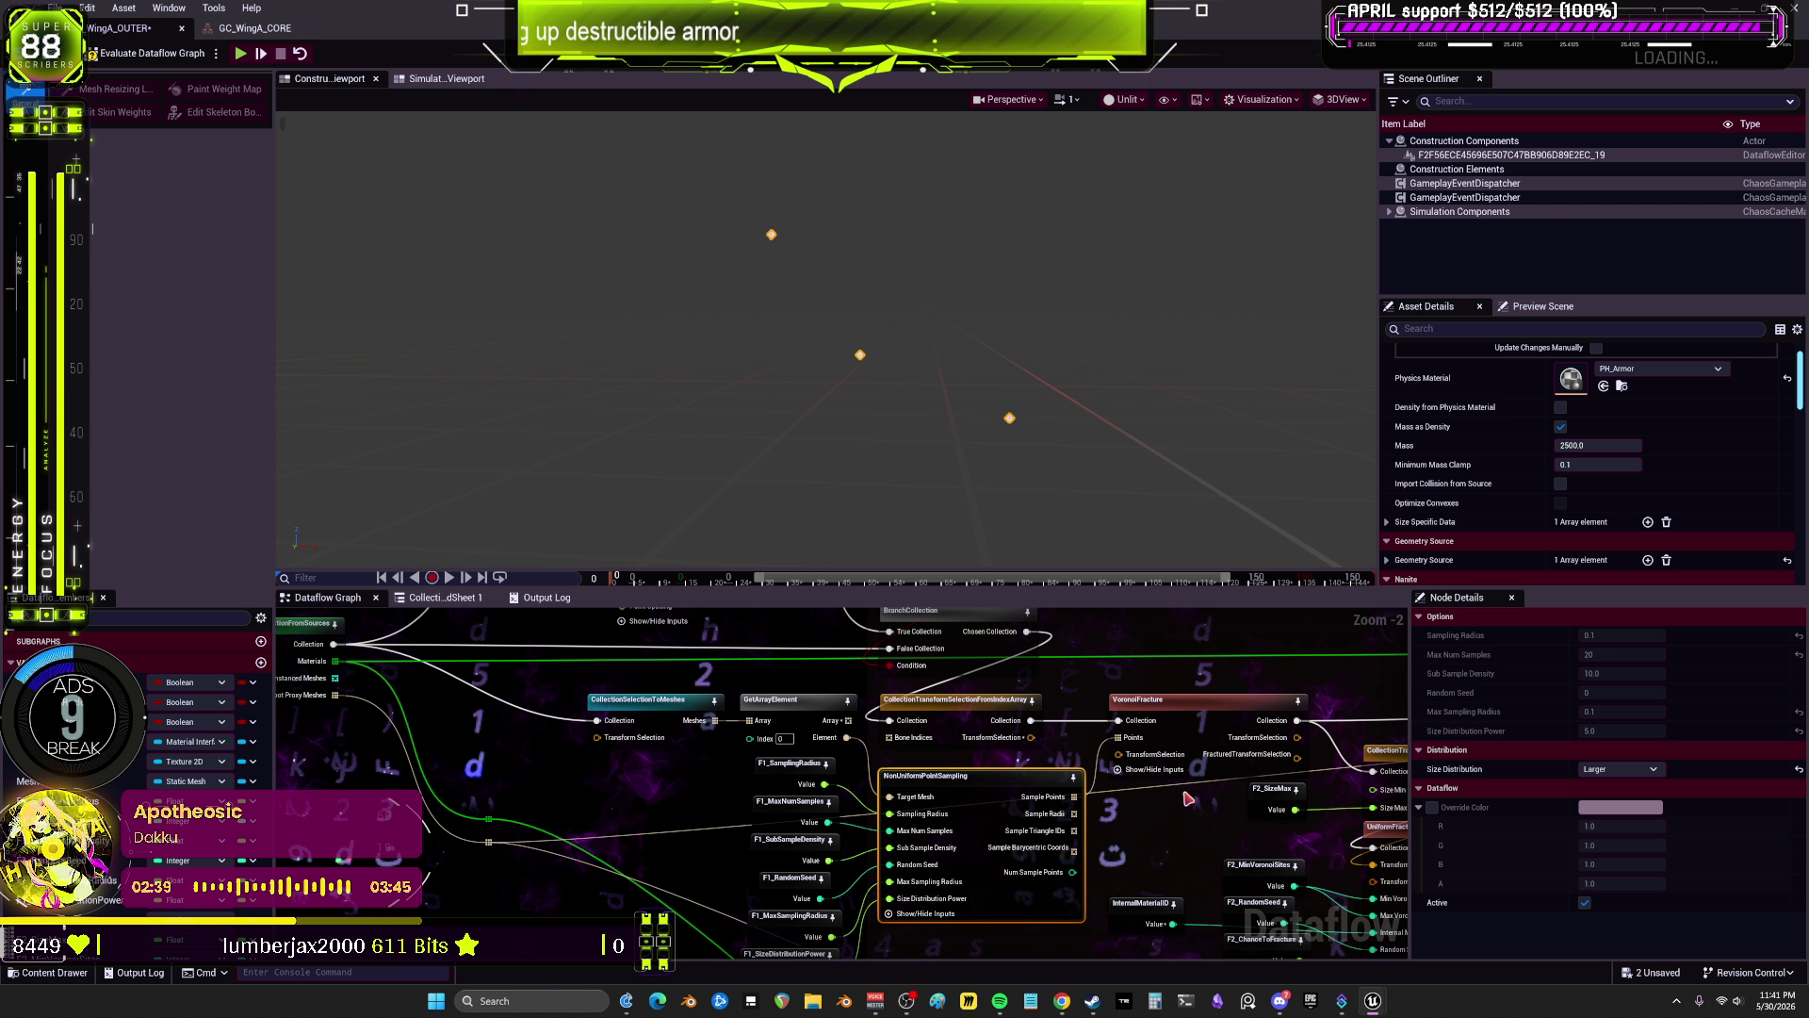
Step: Connect CollectionTransformSelectionFromIndexArray's TransformSelection output to VoronoiFracture's TransformSelection pin, then check the visualization
click(975, 733)
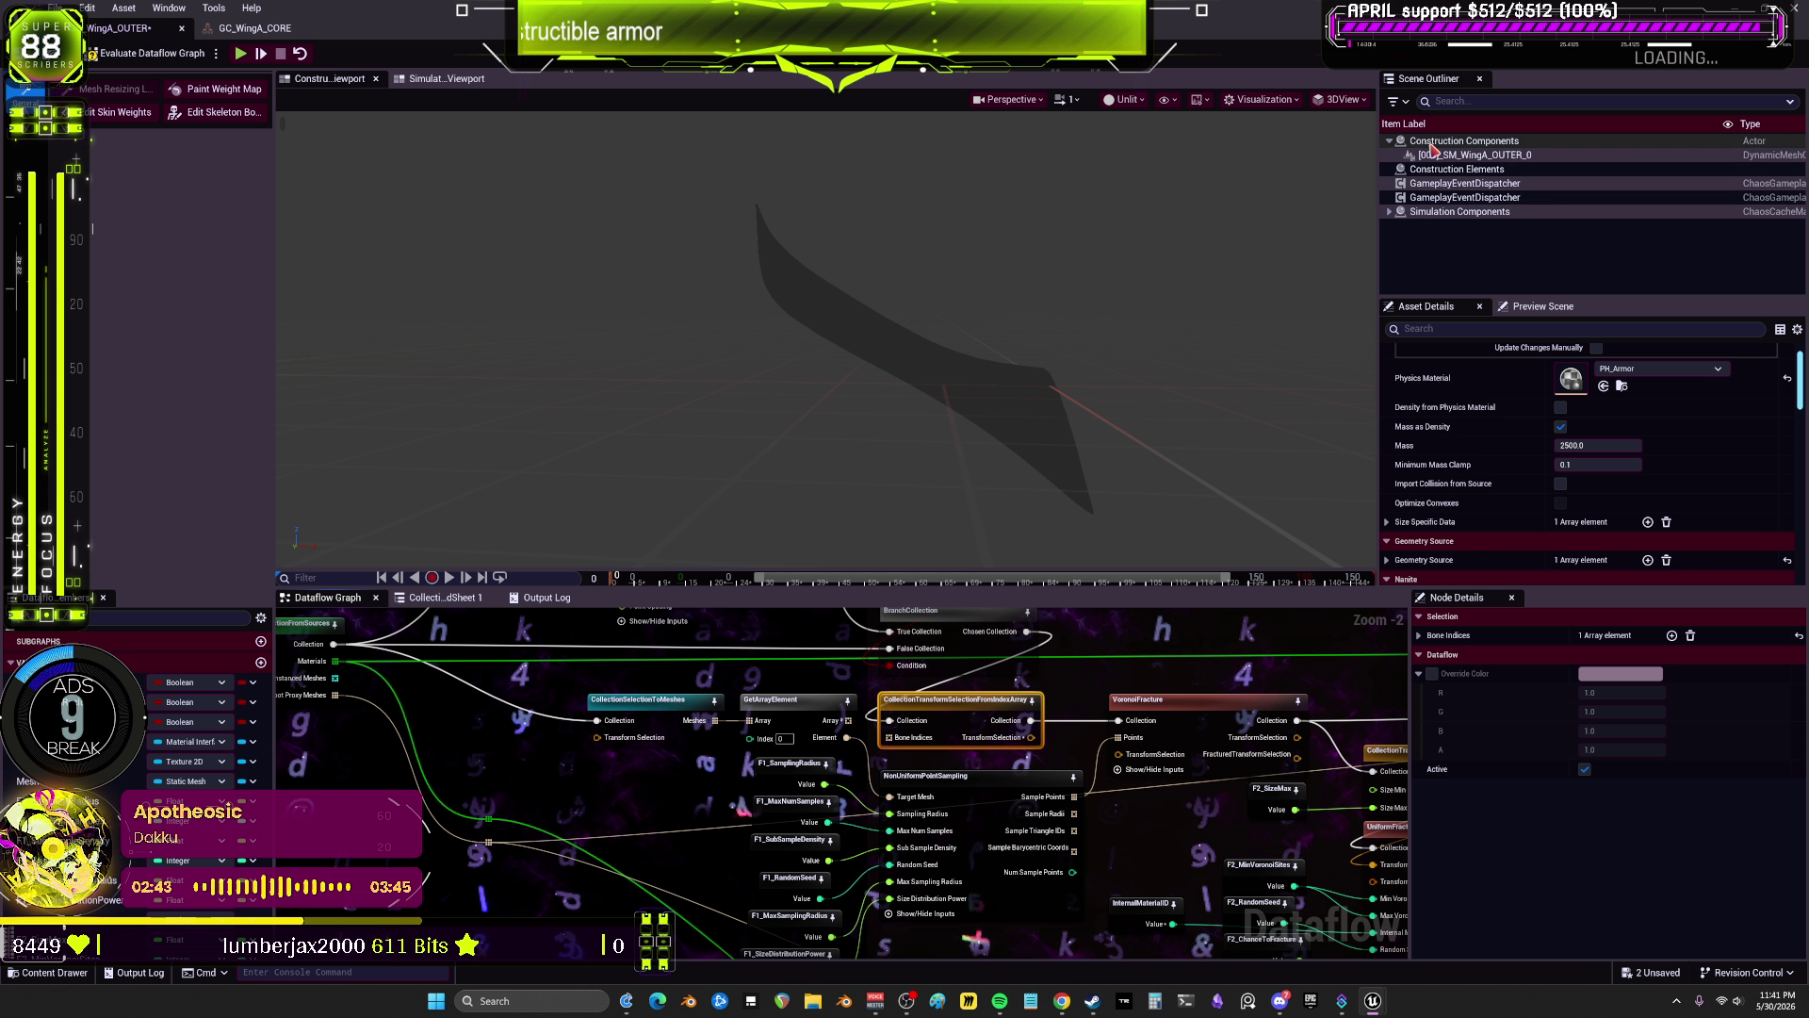
scroll(1508, 528, down, 1)
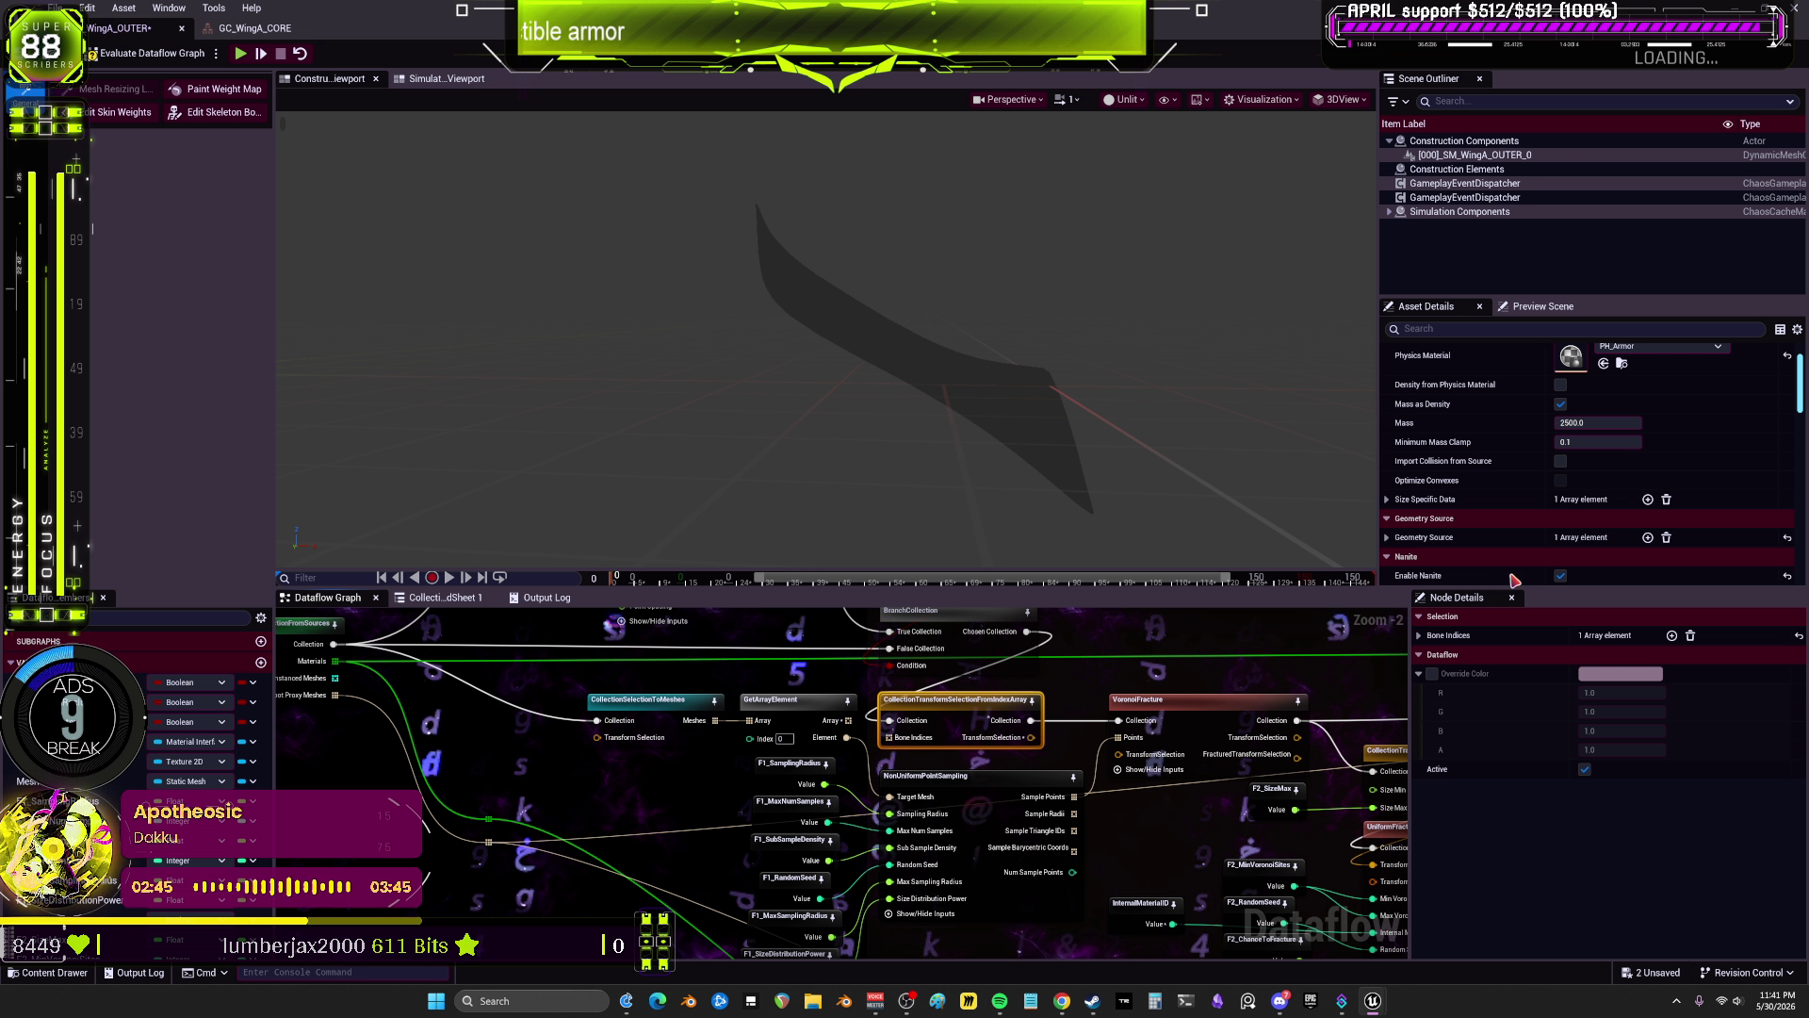
scroll(1503, 519, down, 5)
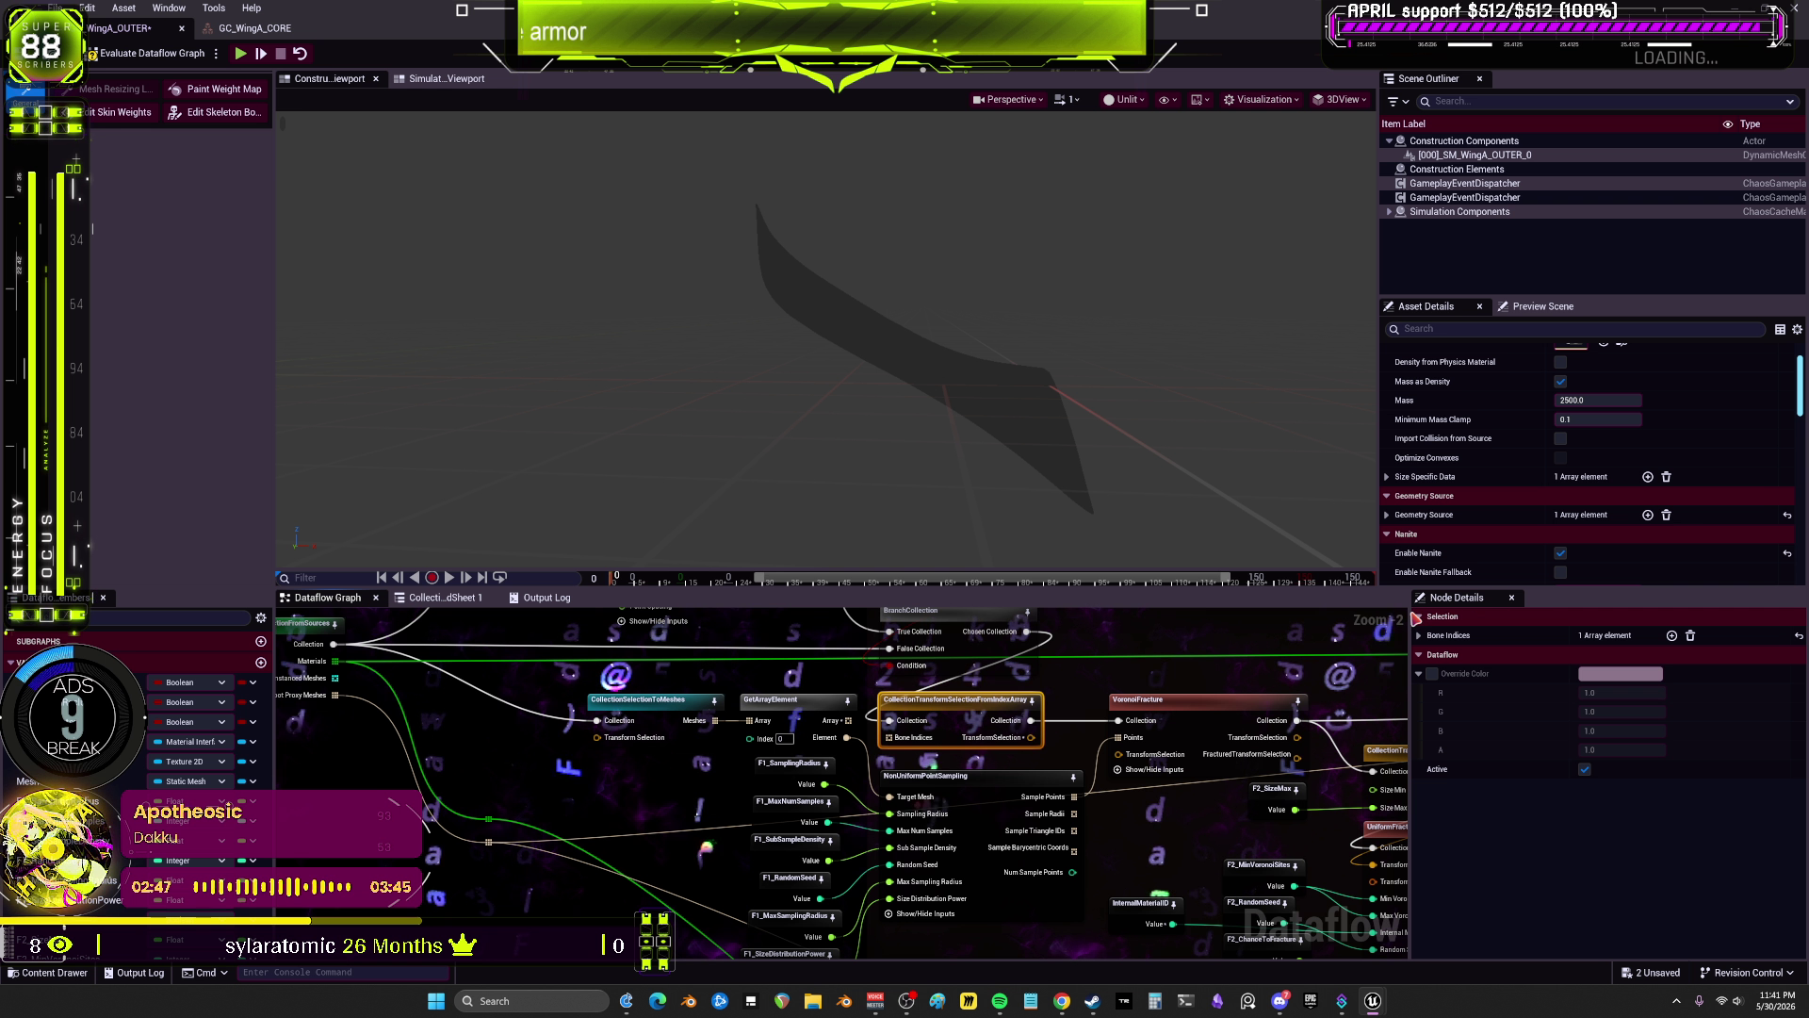
scroll(1476, 504, down, 4)
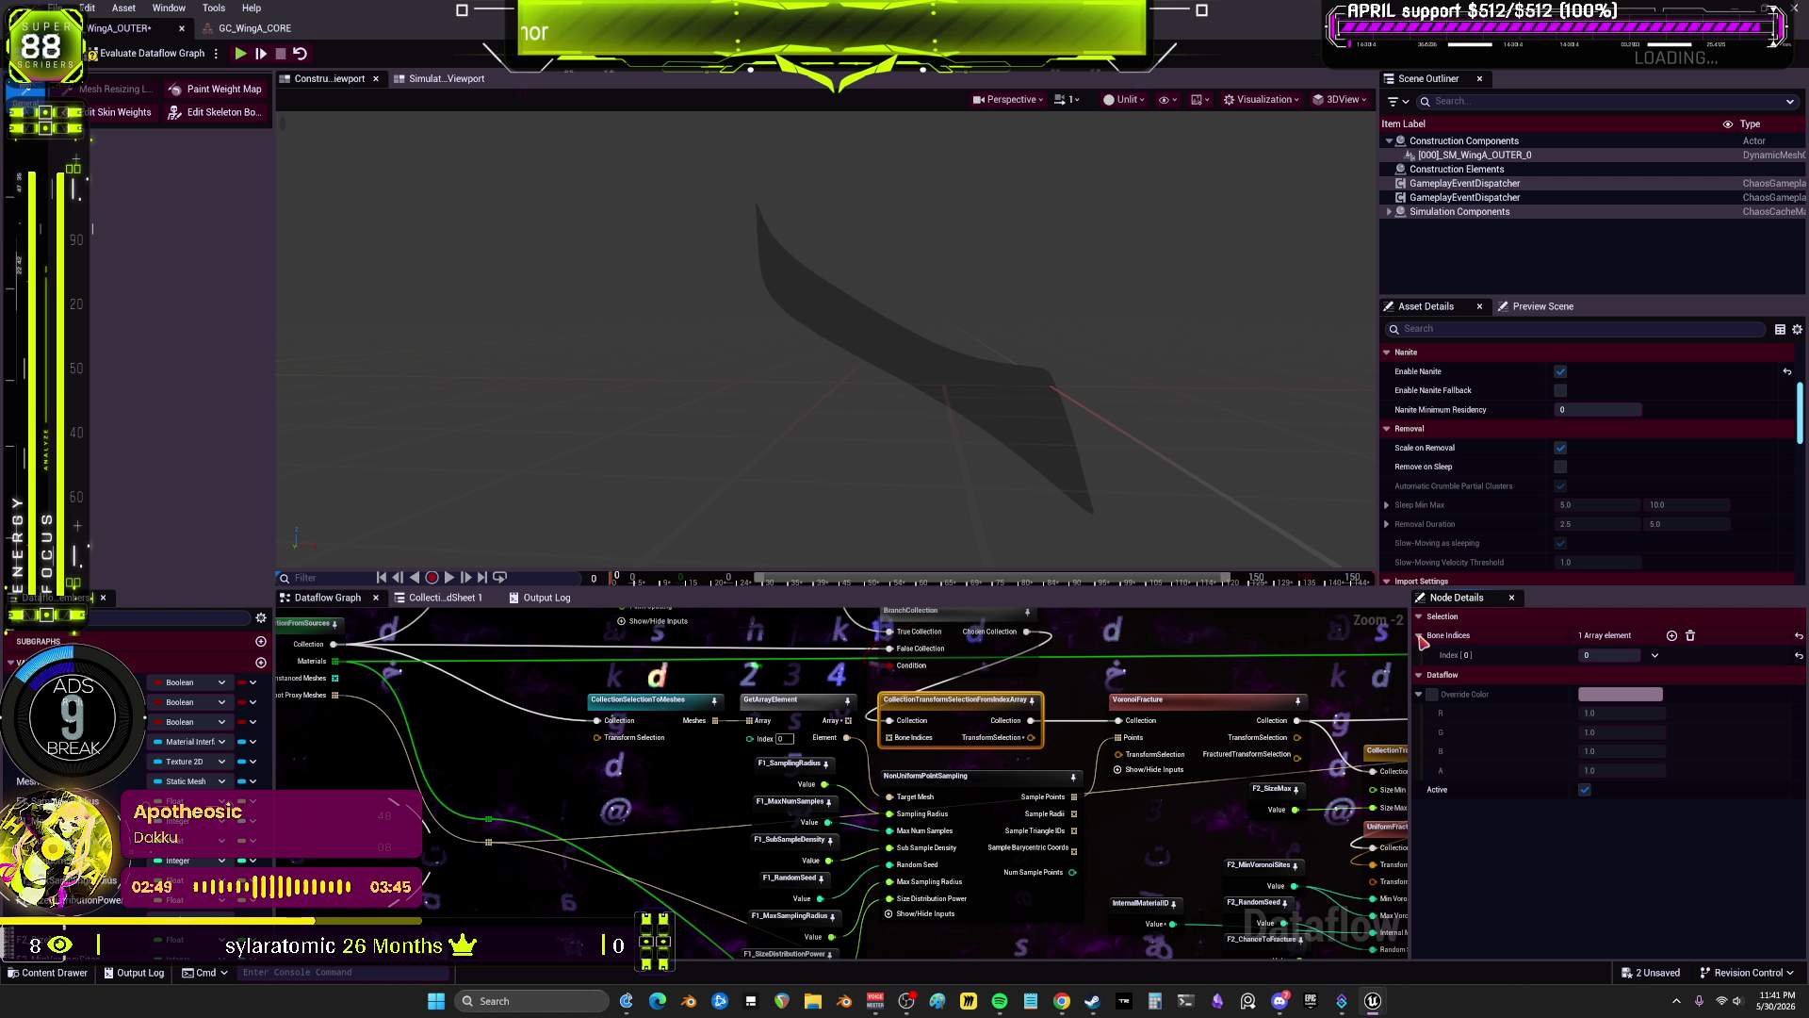
mouse_move(1048, 743)
mouse_down()
mouse_move(1166, 742)
mouse_move(1060, 745)
mouse_move(1117, 753)
mouse_up()
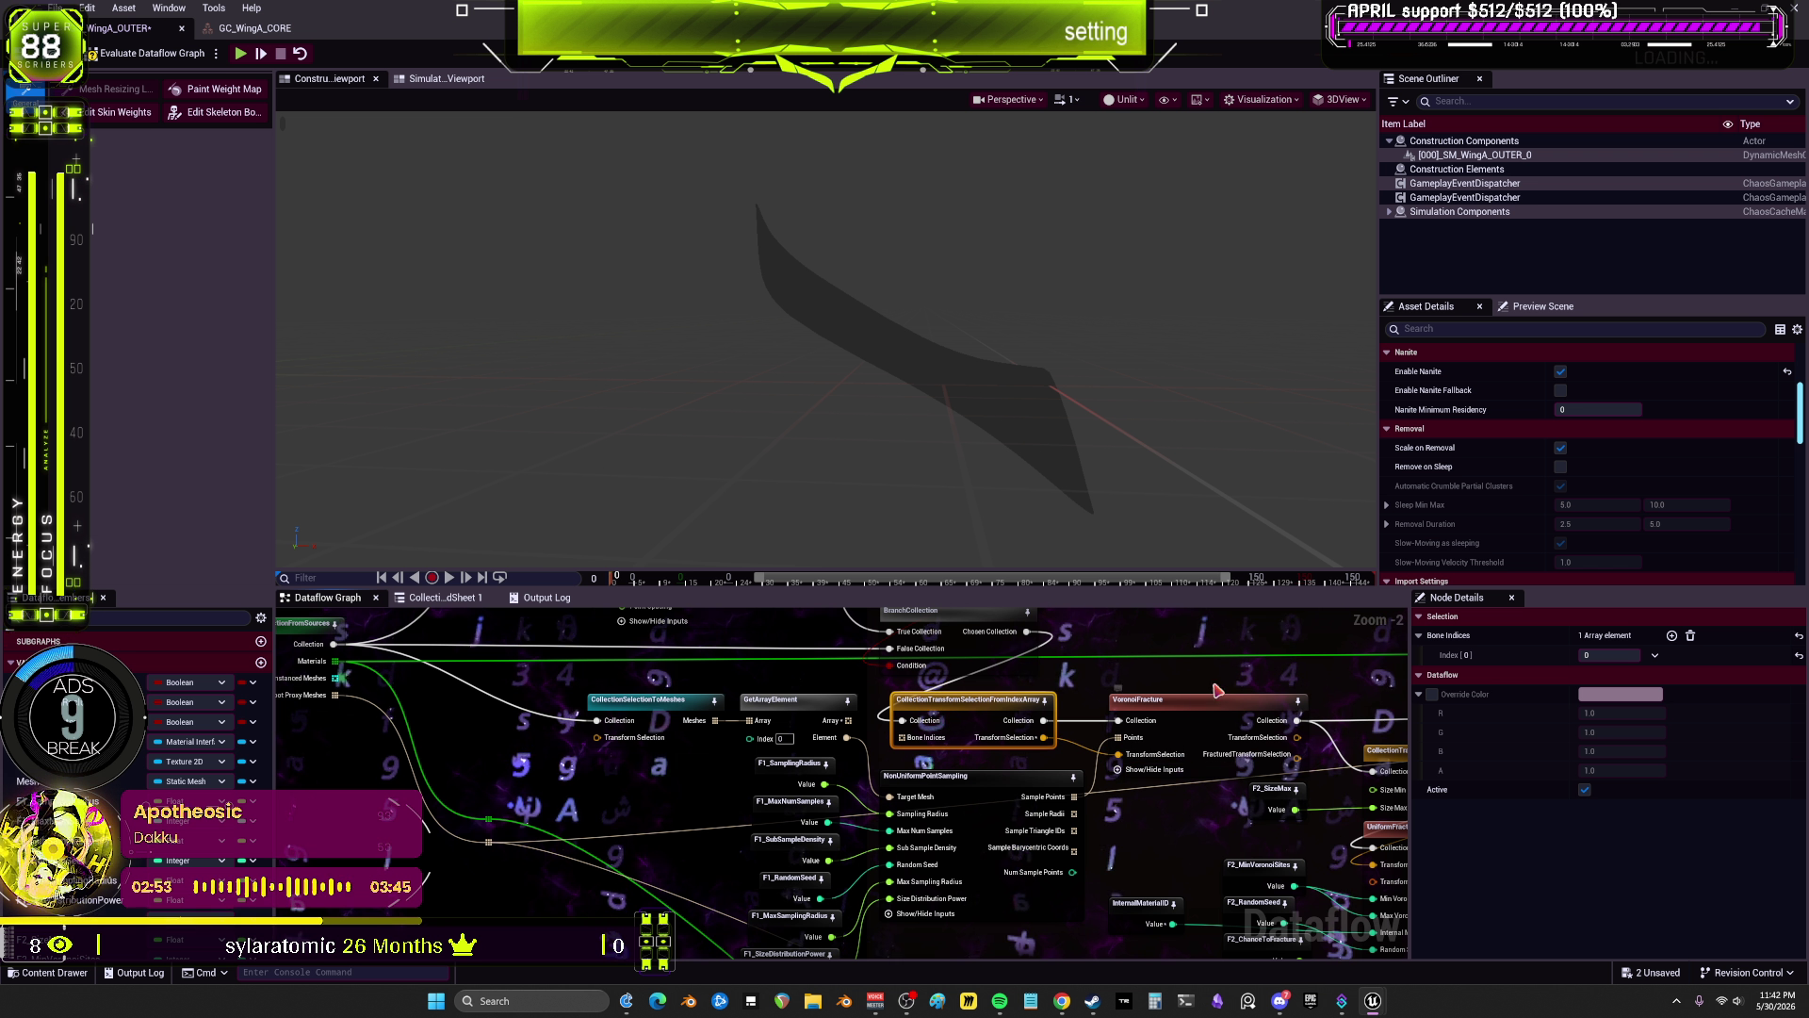
scroll(1138, 756, down, 3)
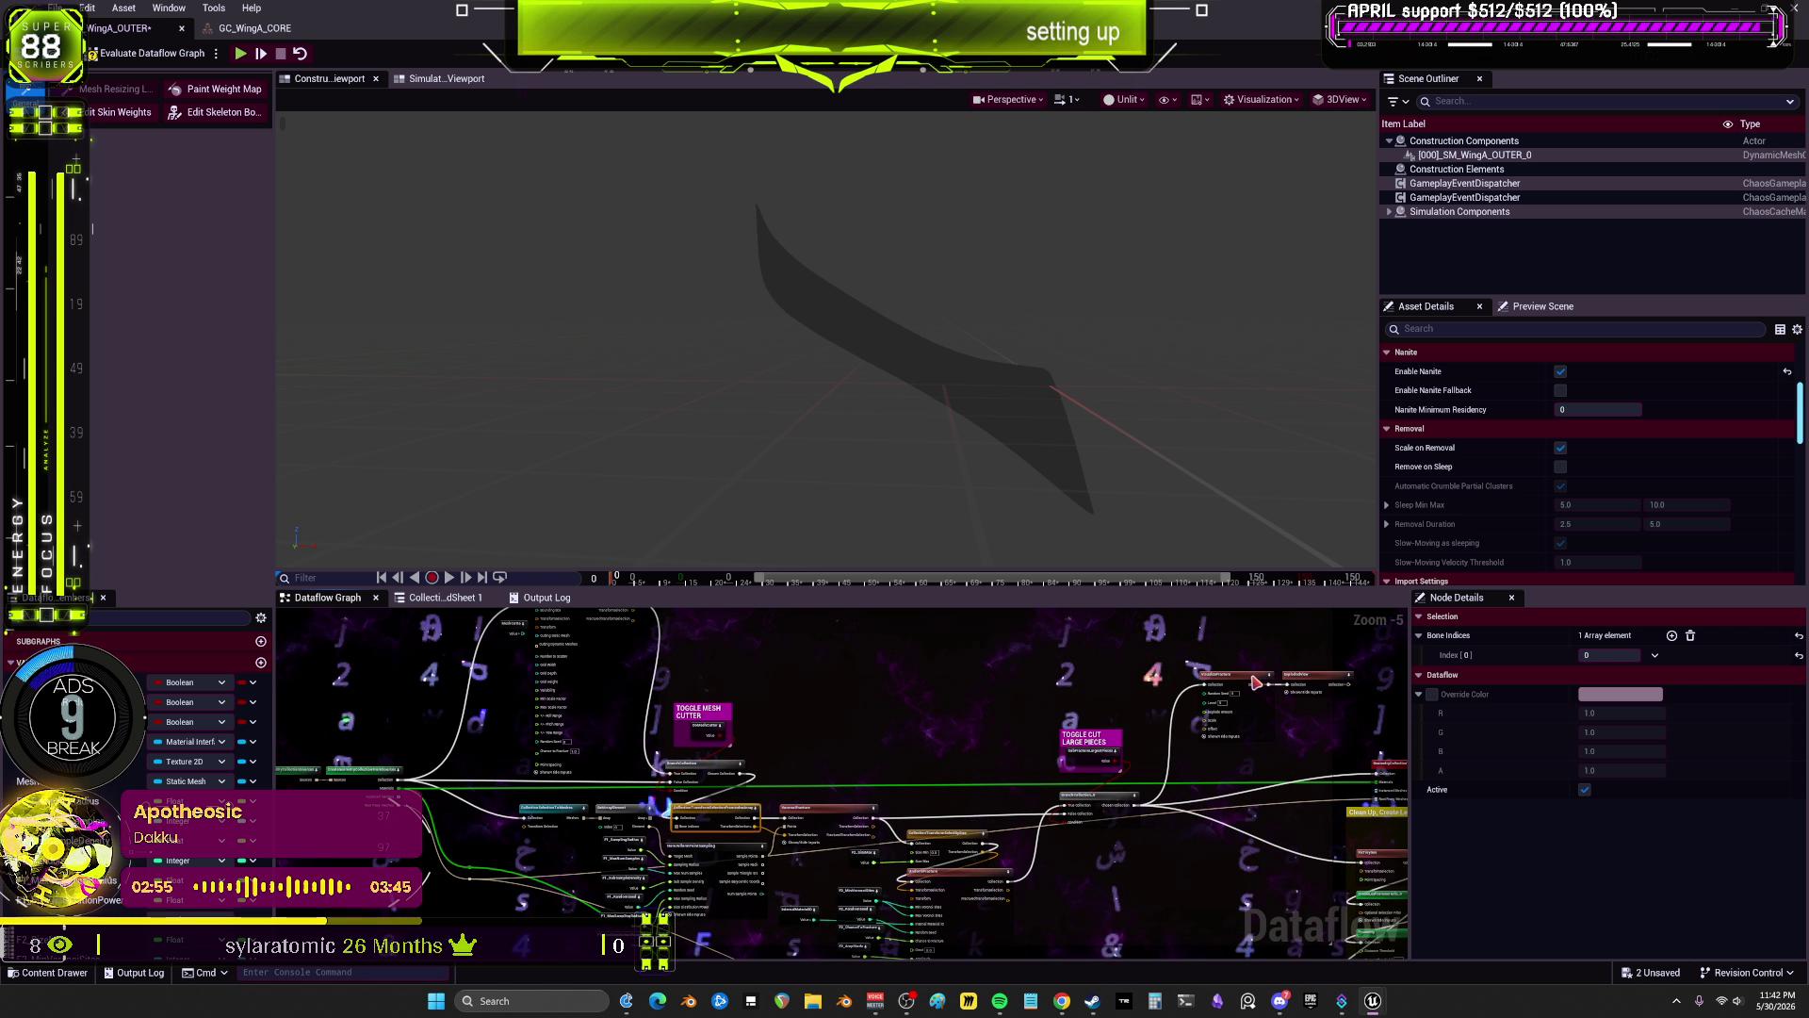
click(1240, 680)
scroll(764, 762, up, 3)
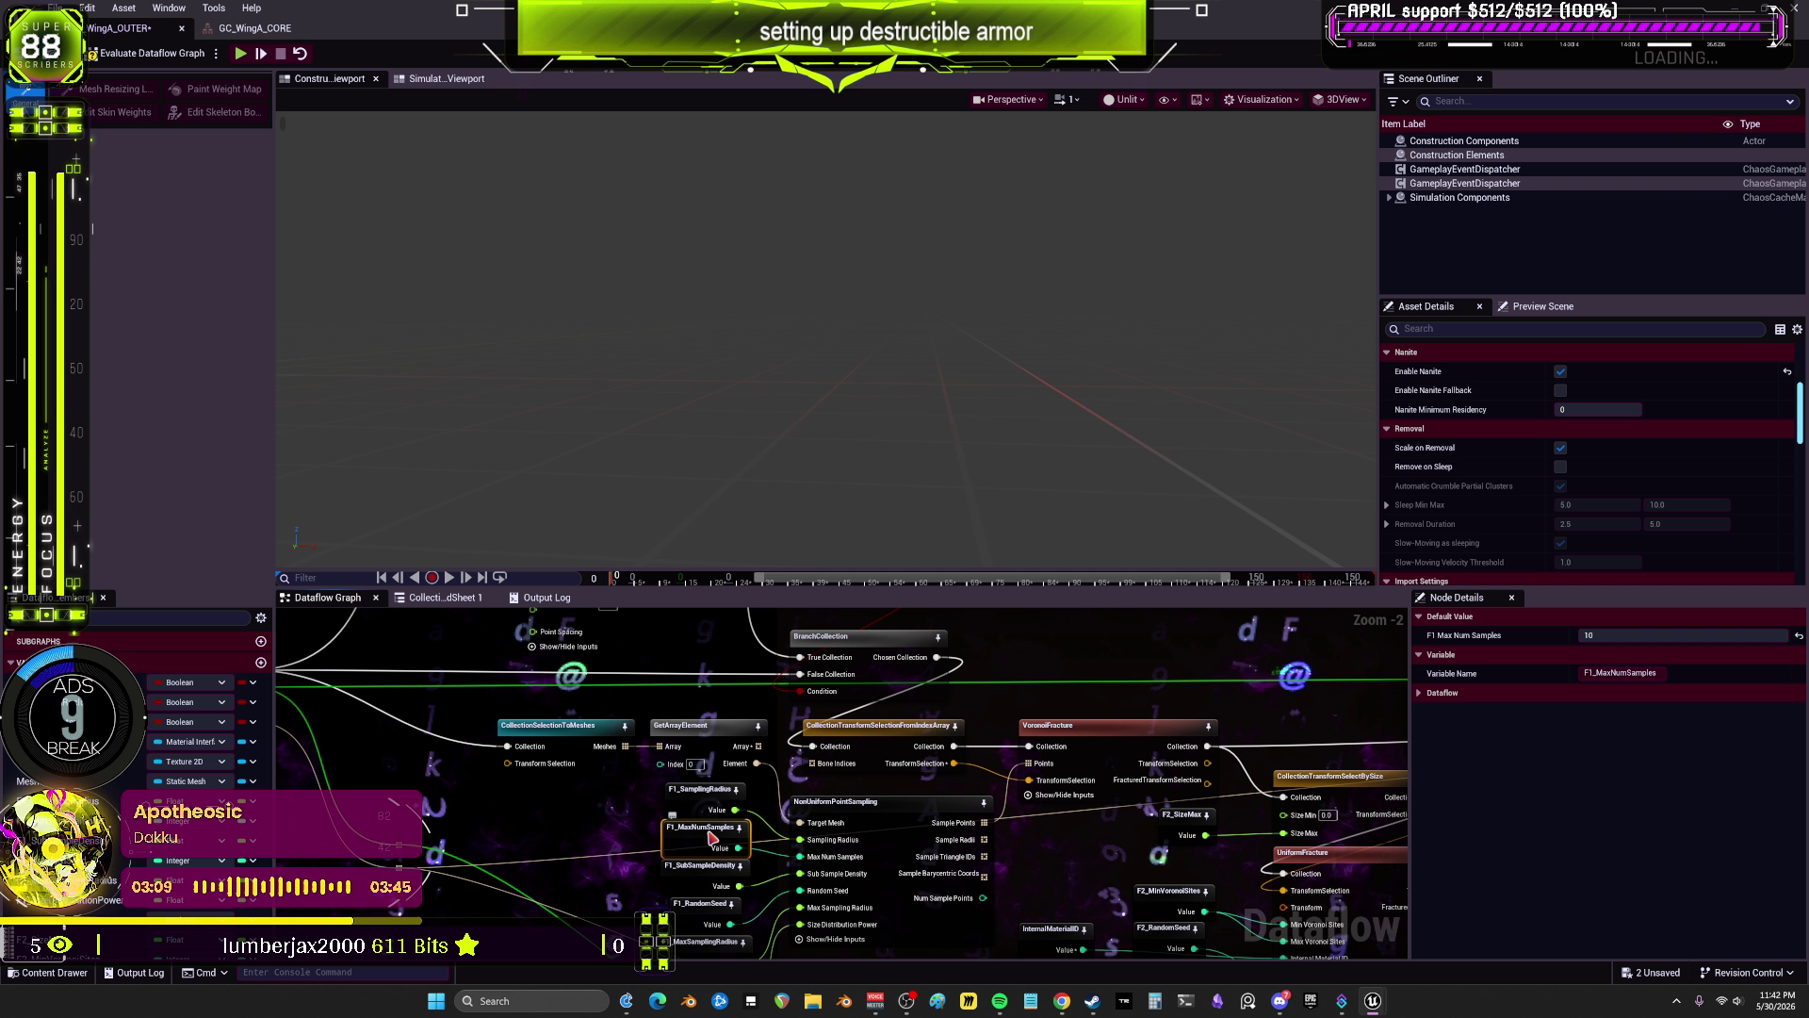
Step: Set F1_SamplingRadius to 1.0 and F1_SubSampleDensity to 0.1, previewing the sample points
click(702, 797)
click(1651, 635)
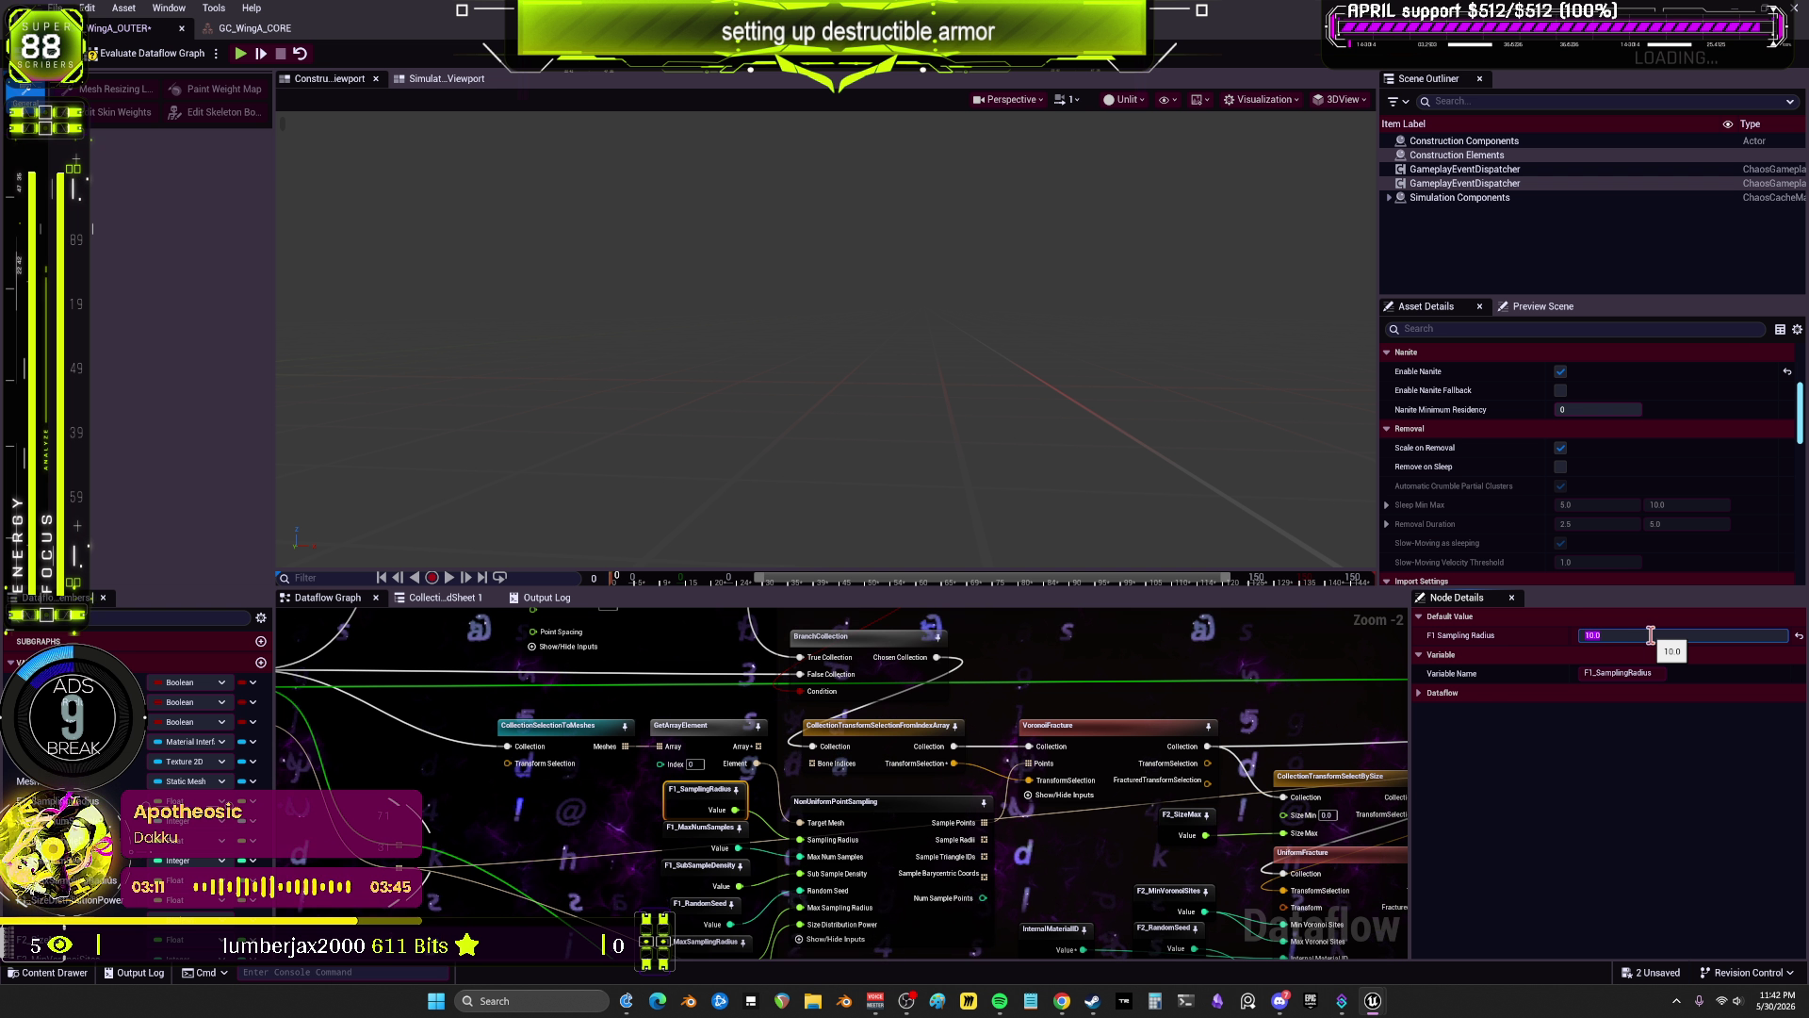
click(818, 846)
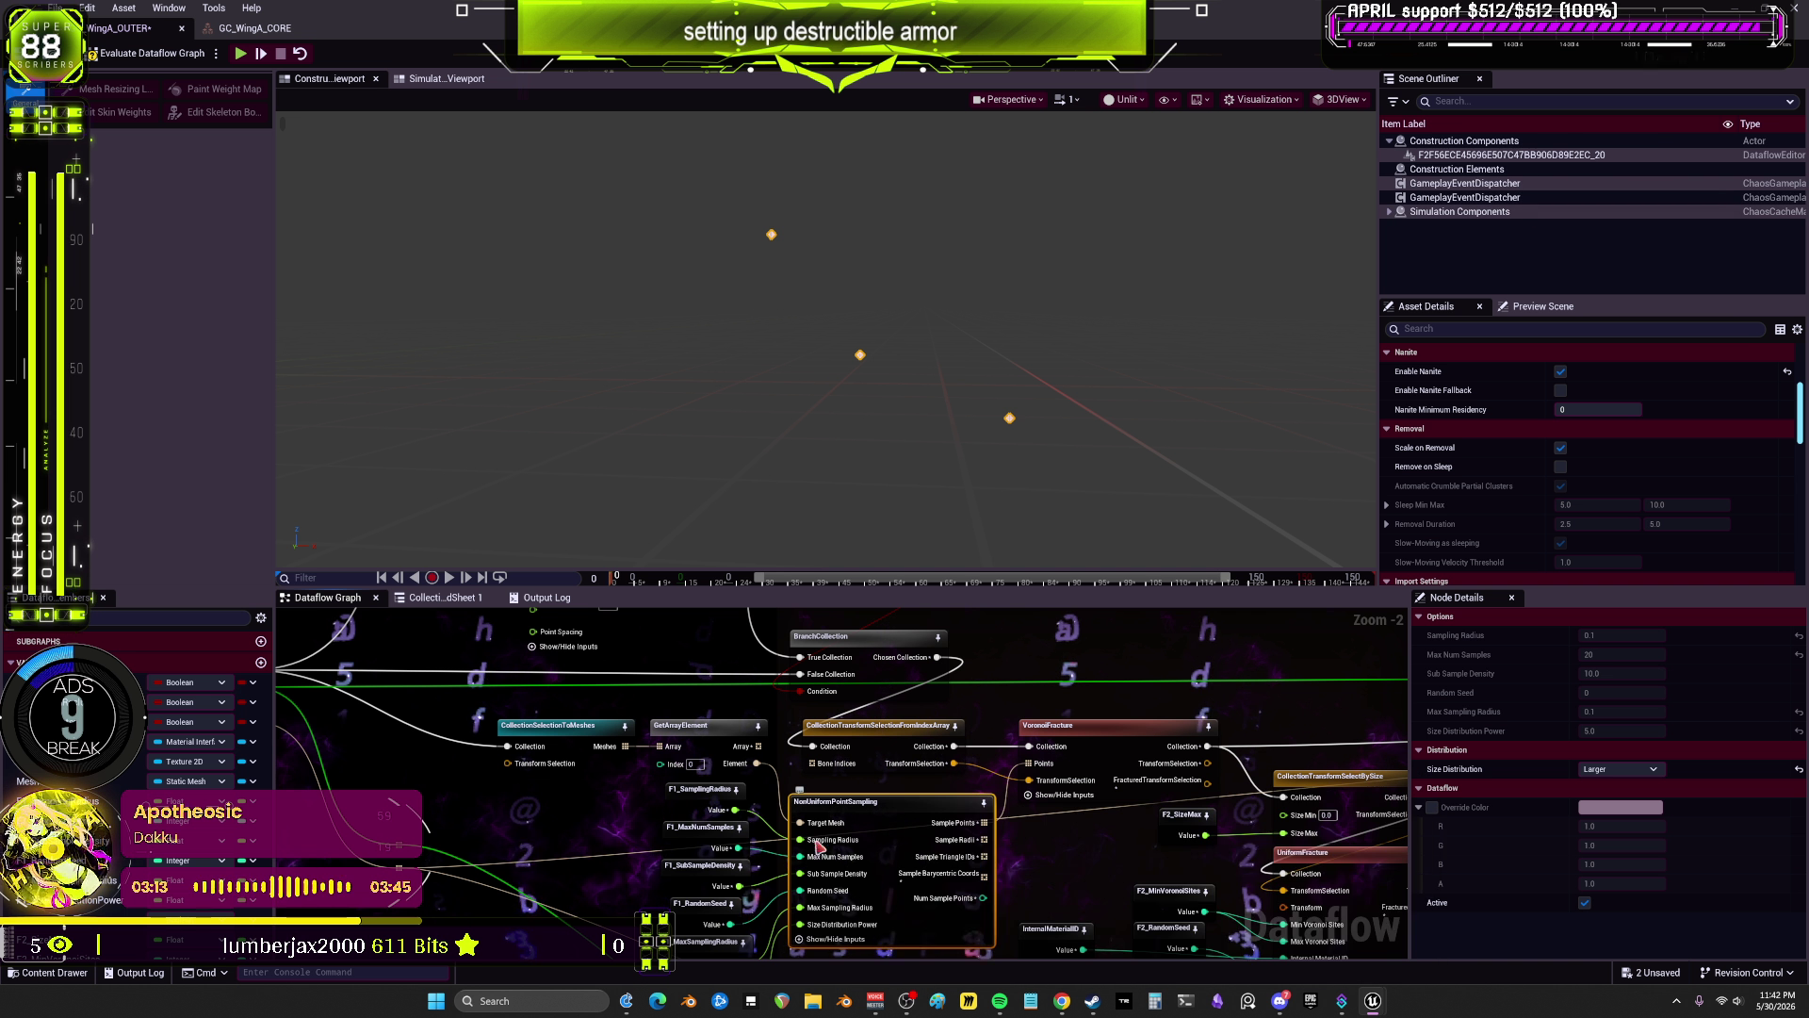
click(684, 807)
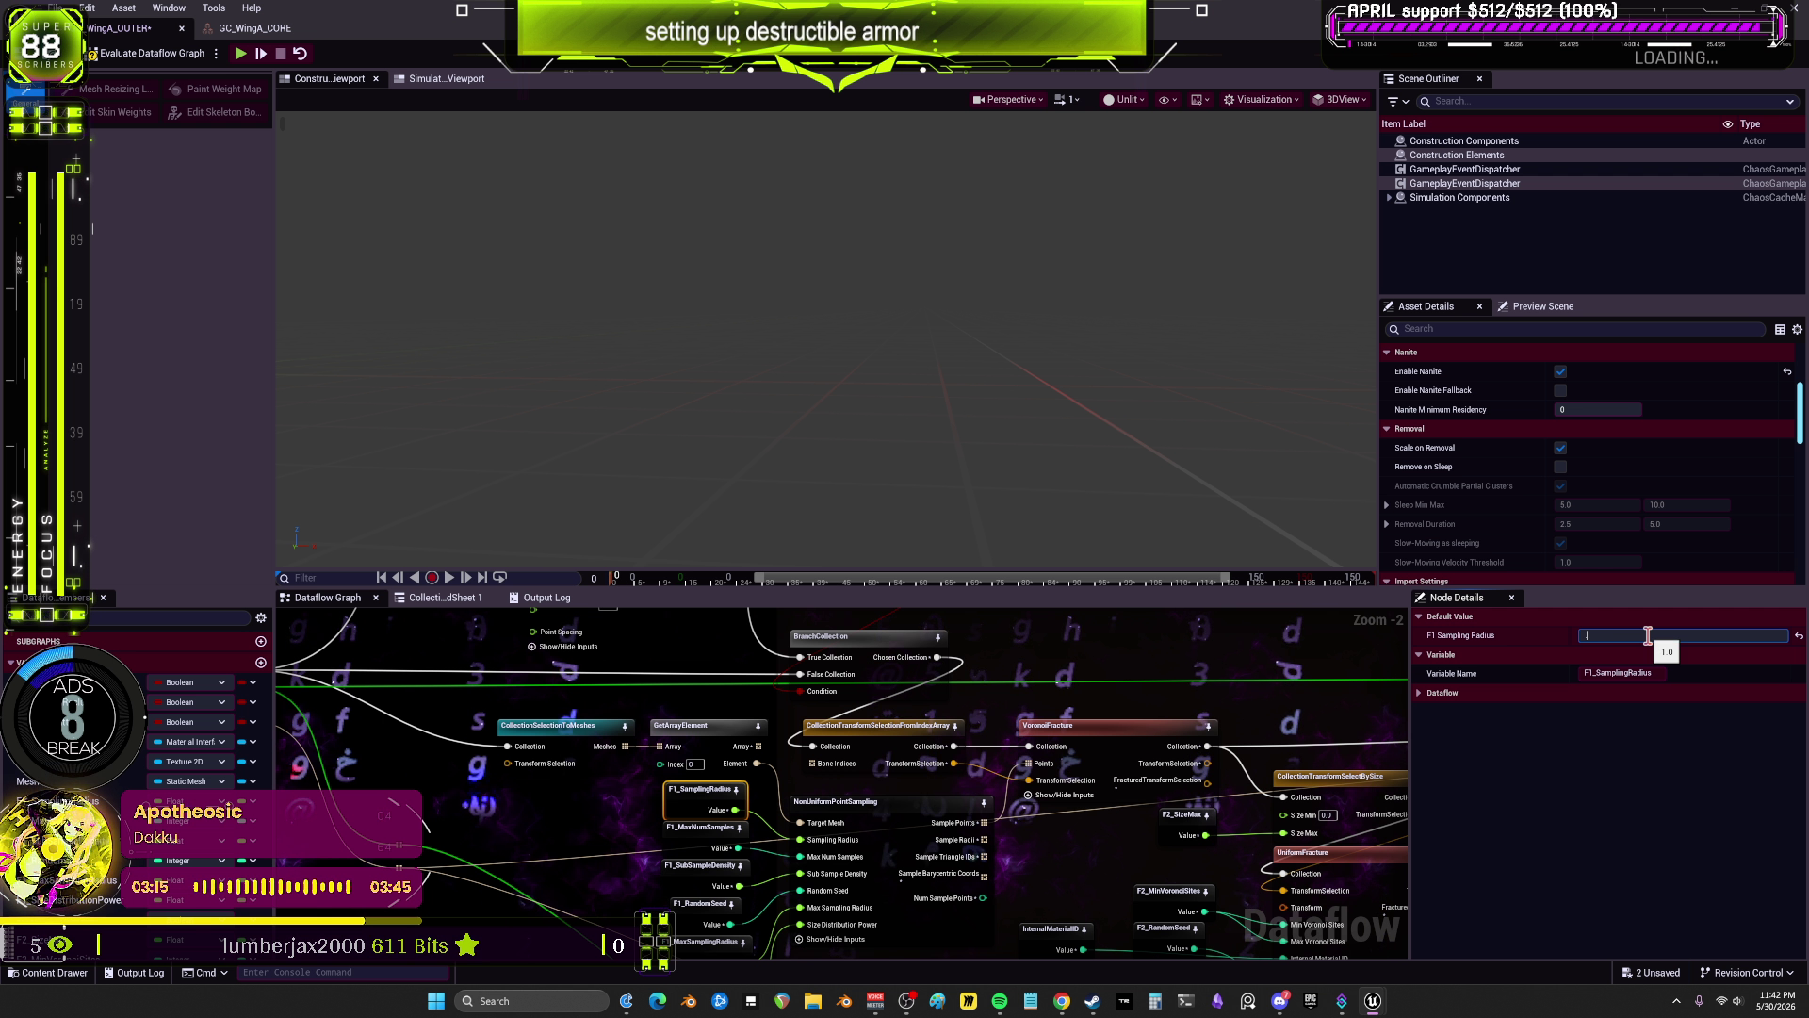
click(878, 825)
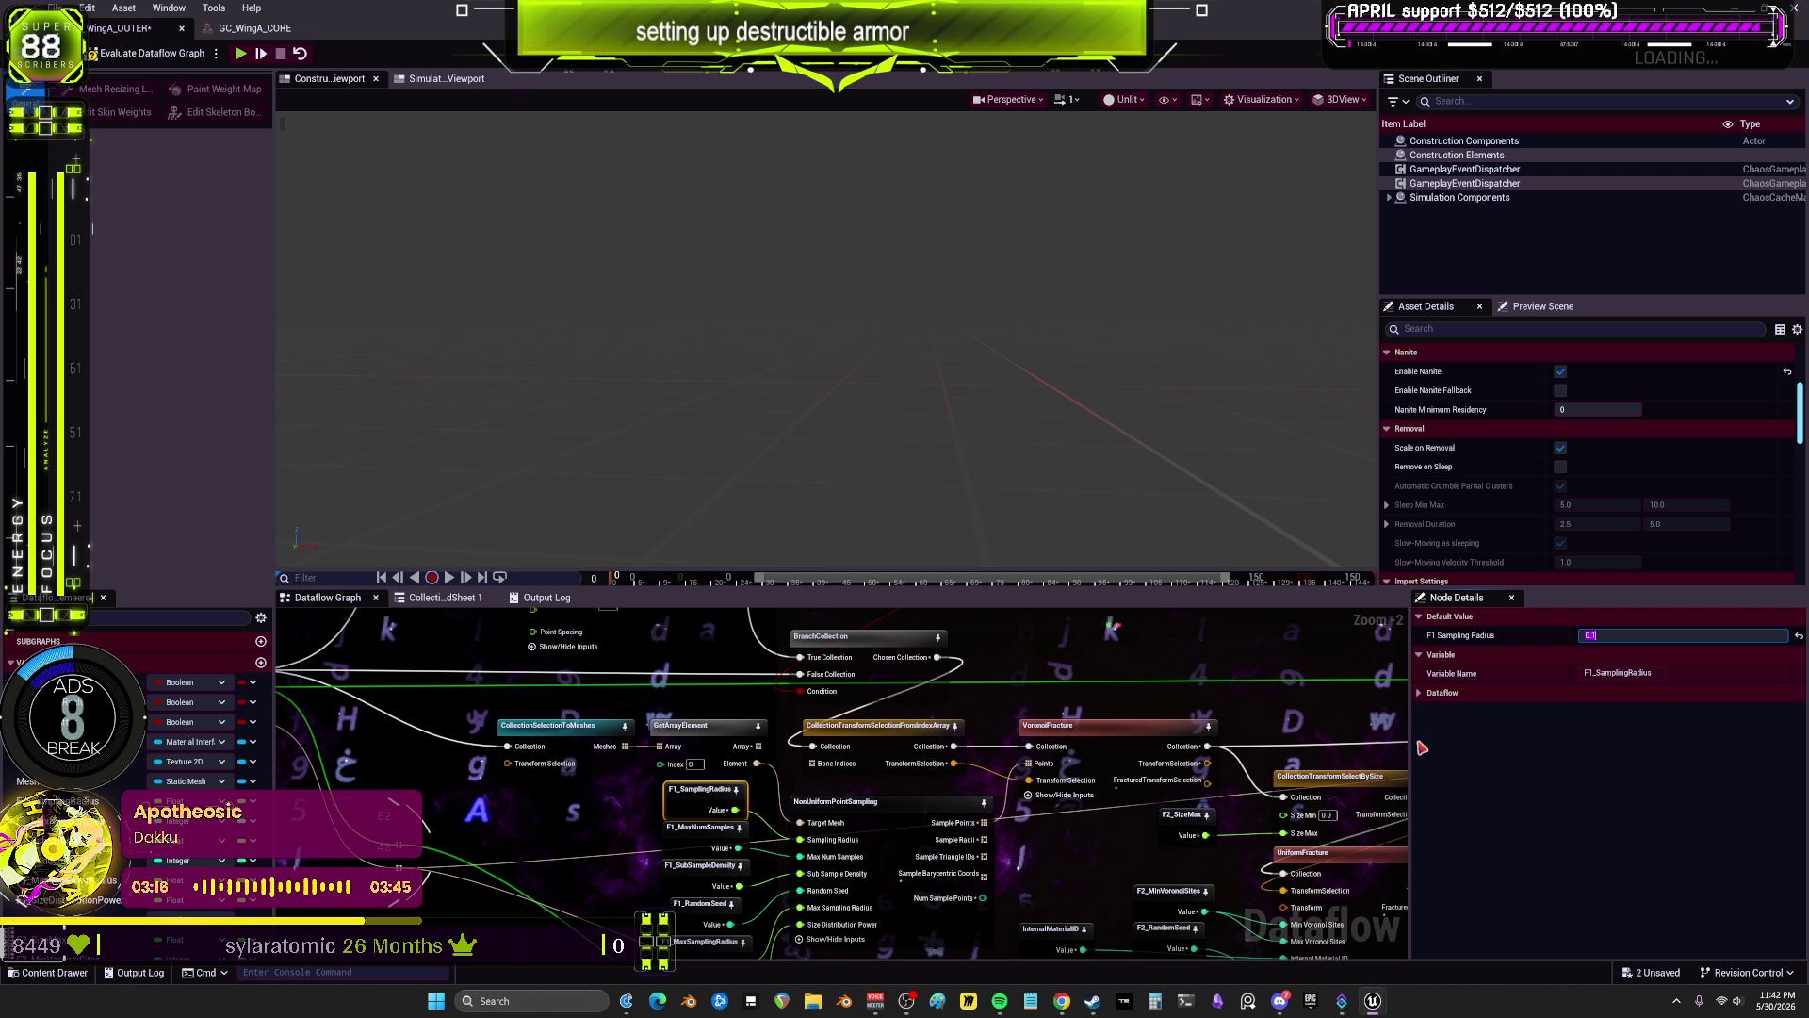
click(702, 865)
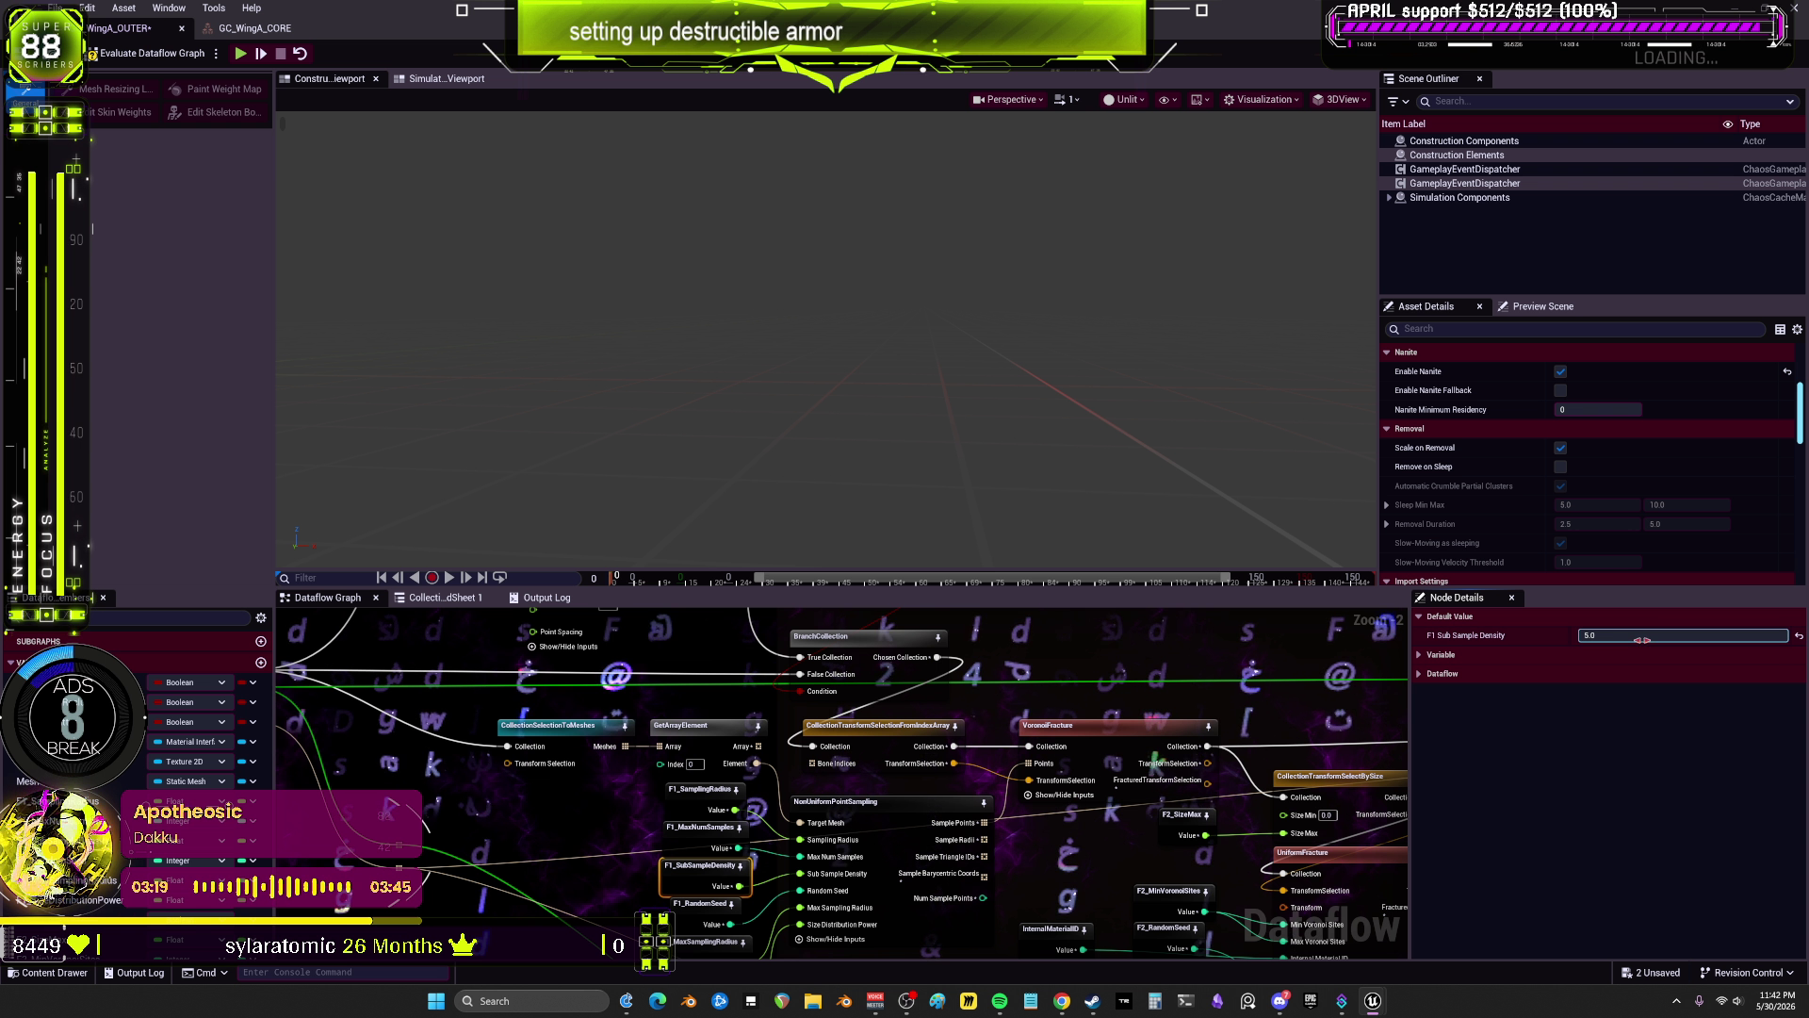
click(859, 833)
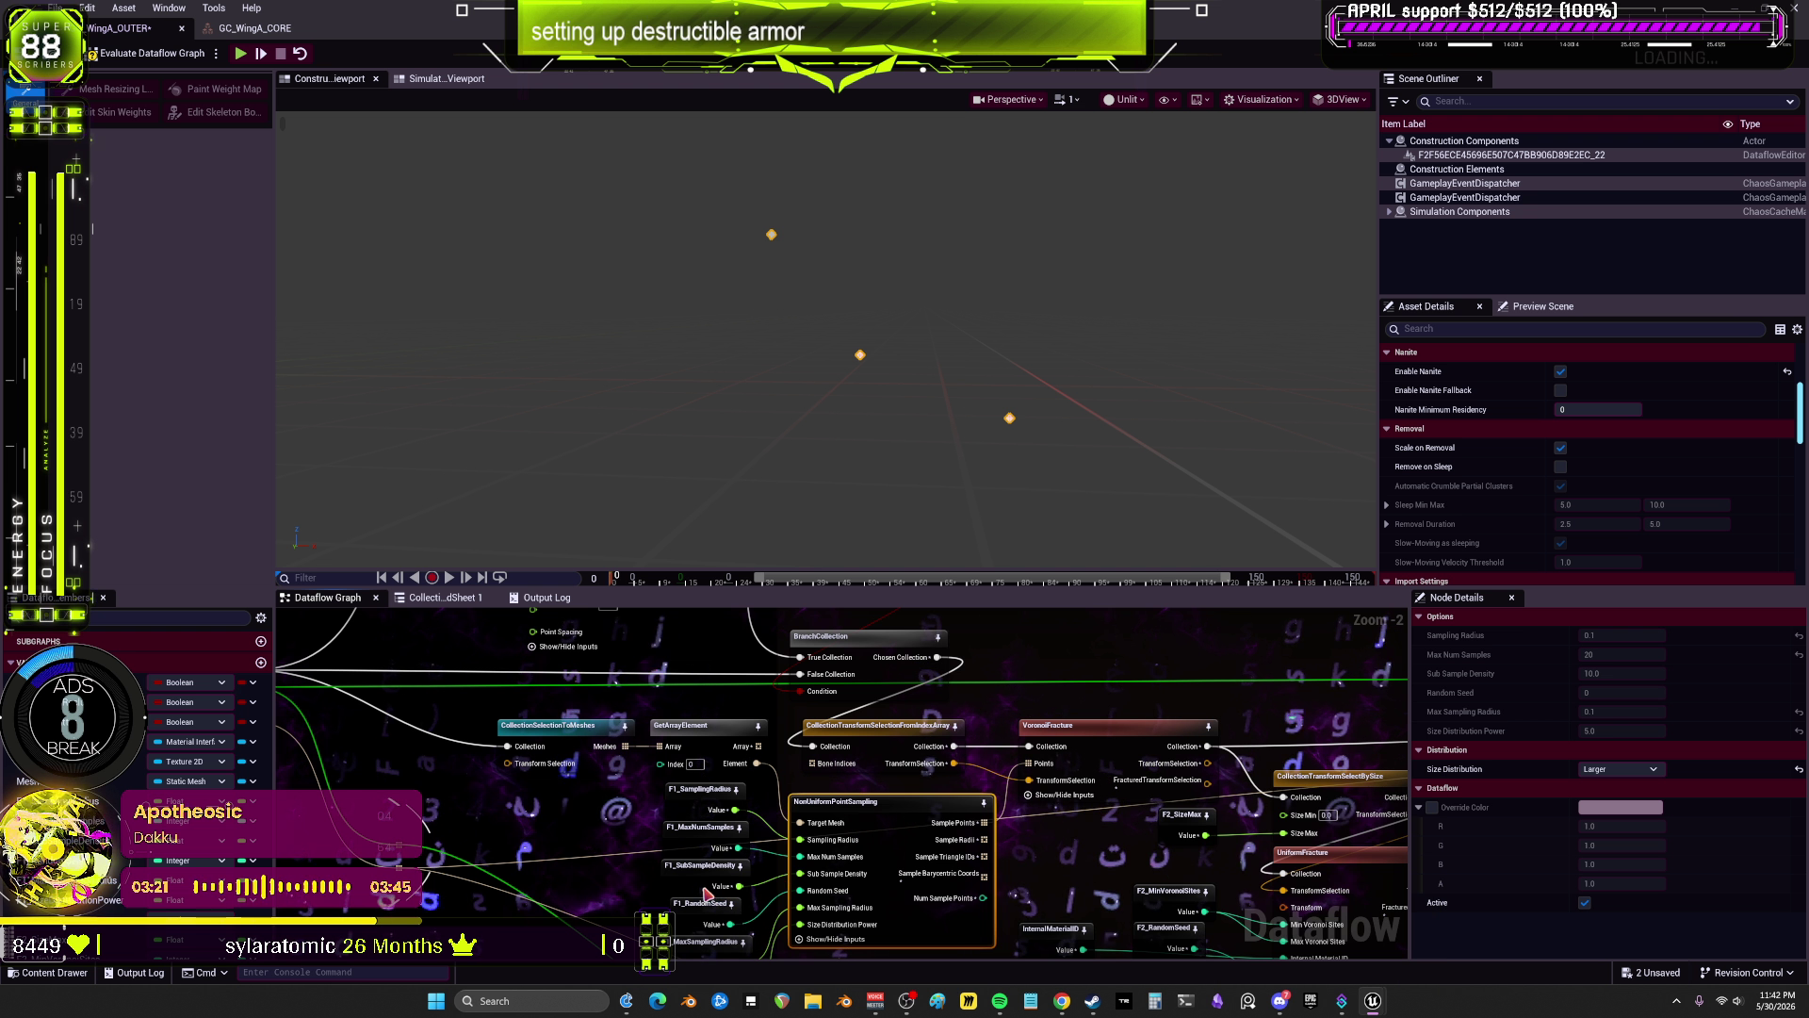
click(702, 865)
Step: Set F1_MaxSamplingRadius and F1_SizeDistributionPower to 1.0, then preview the point sampling
drag(681, 923, 694, 826)
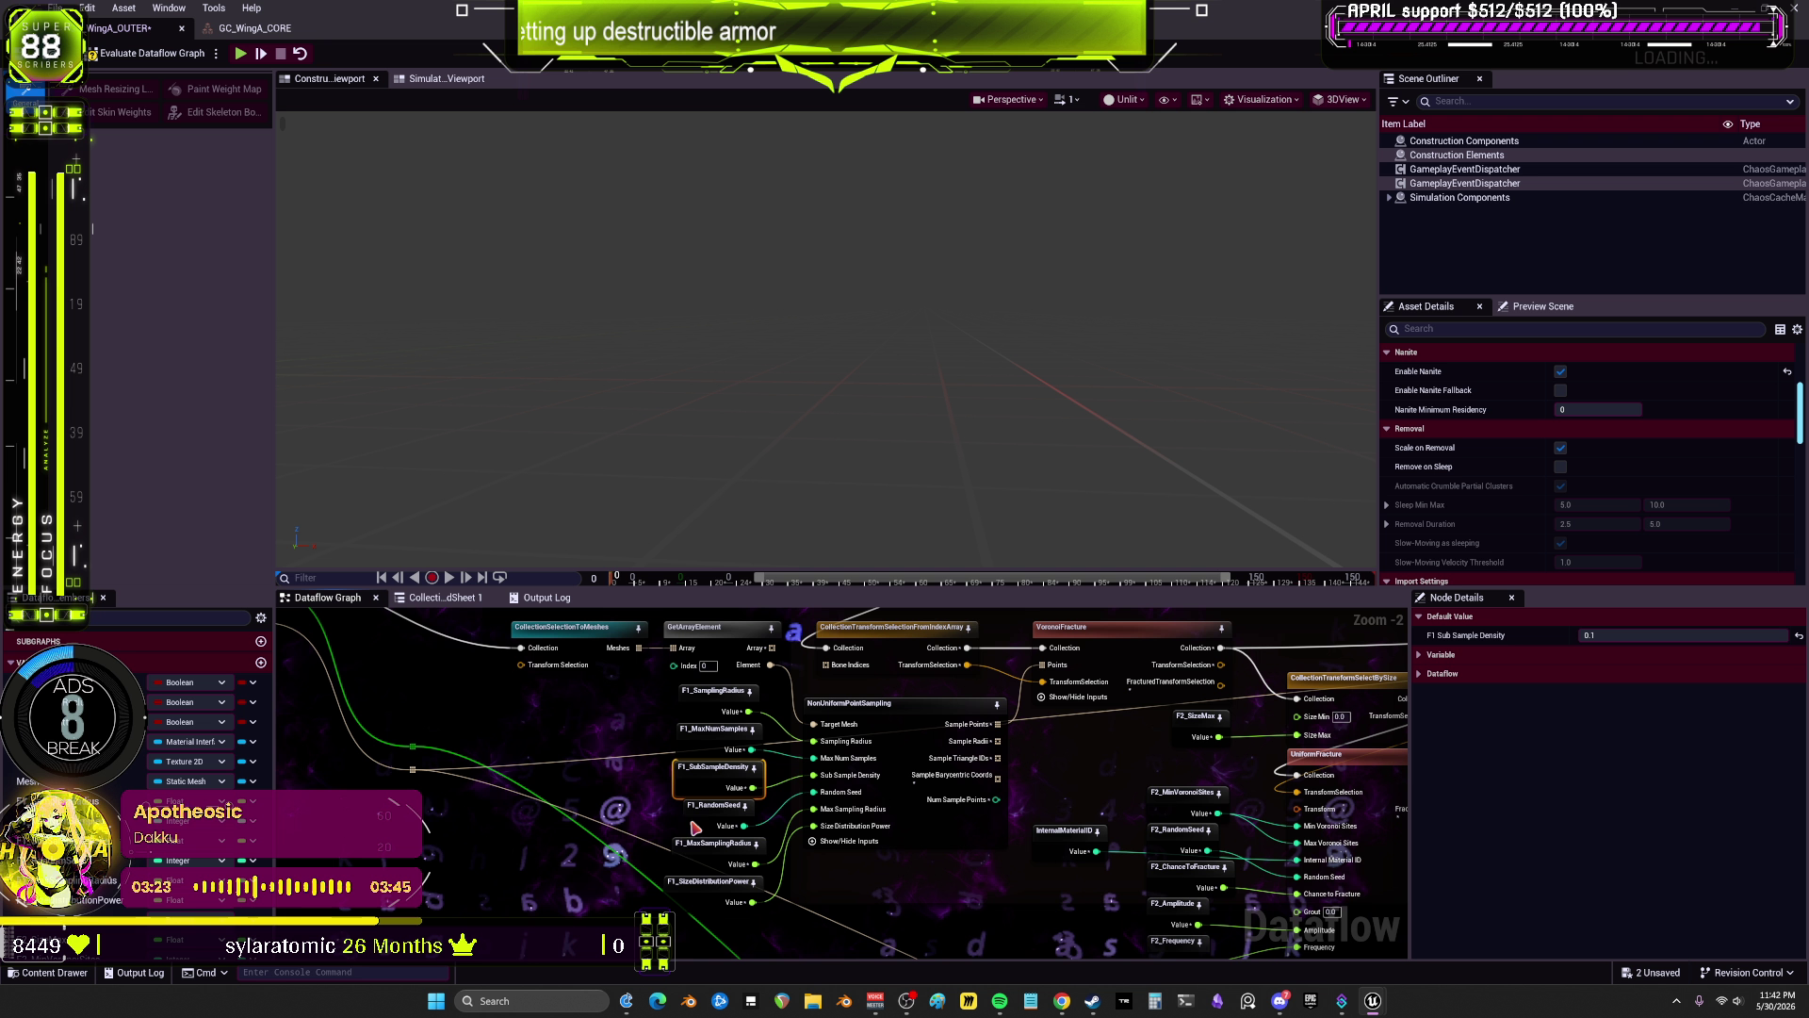
click(685, 861)
click(1660, 636)
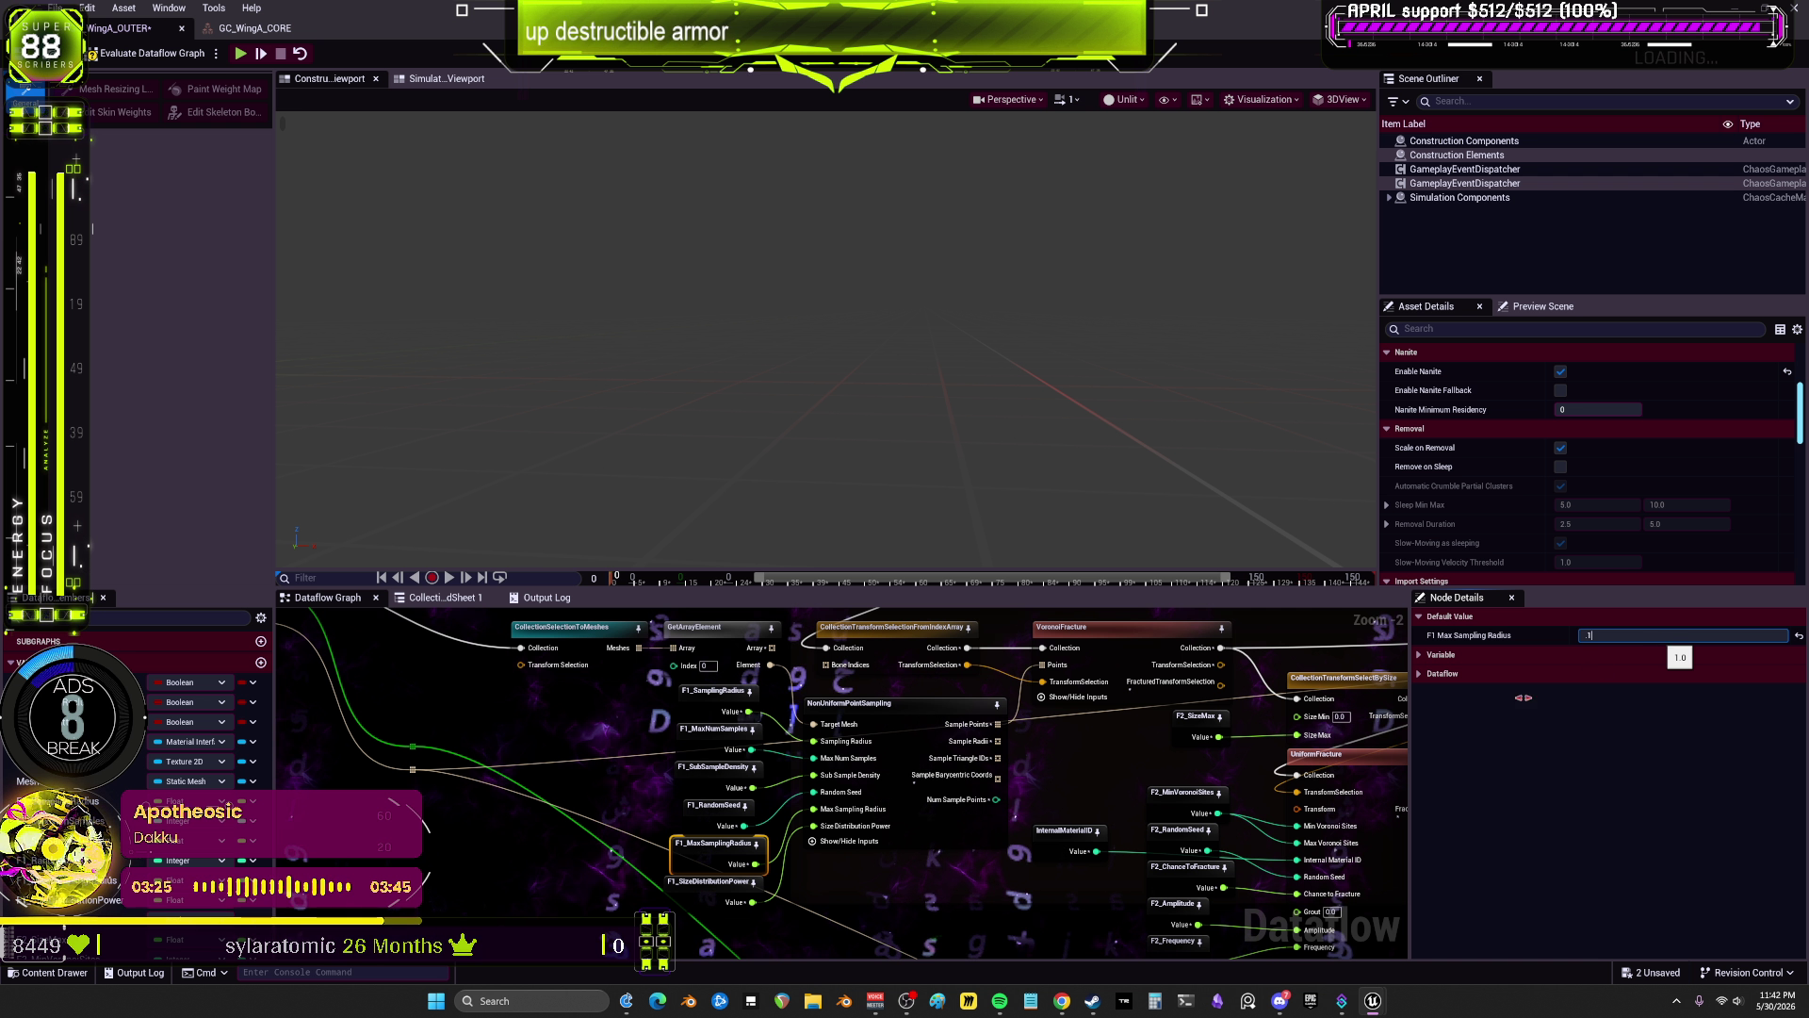
click(711, 881)
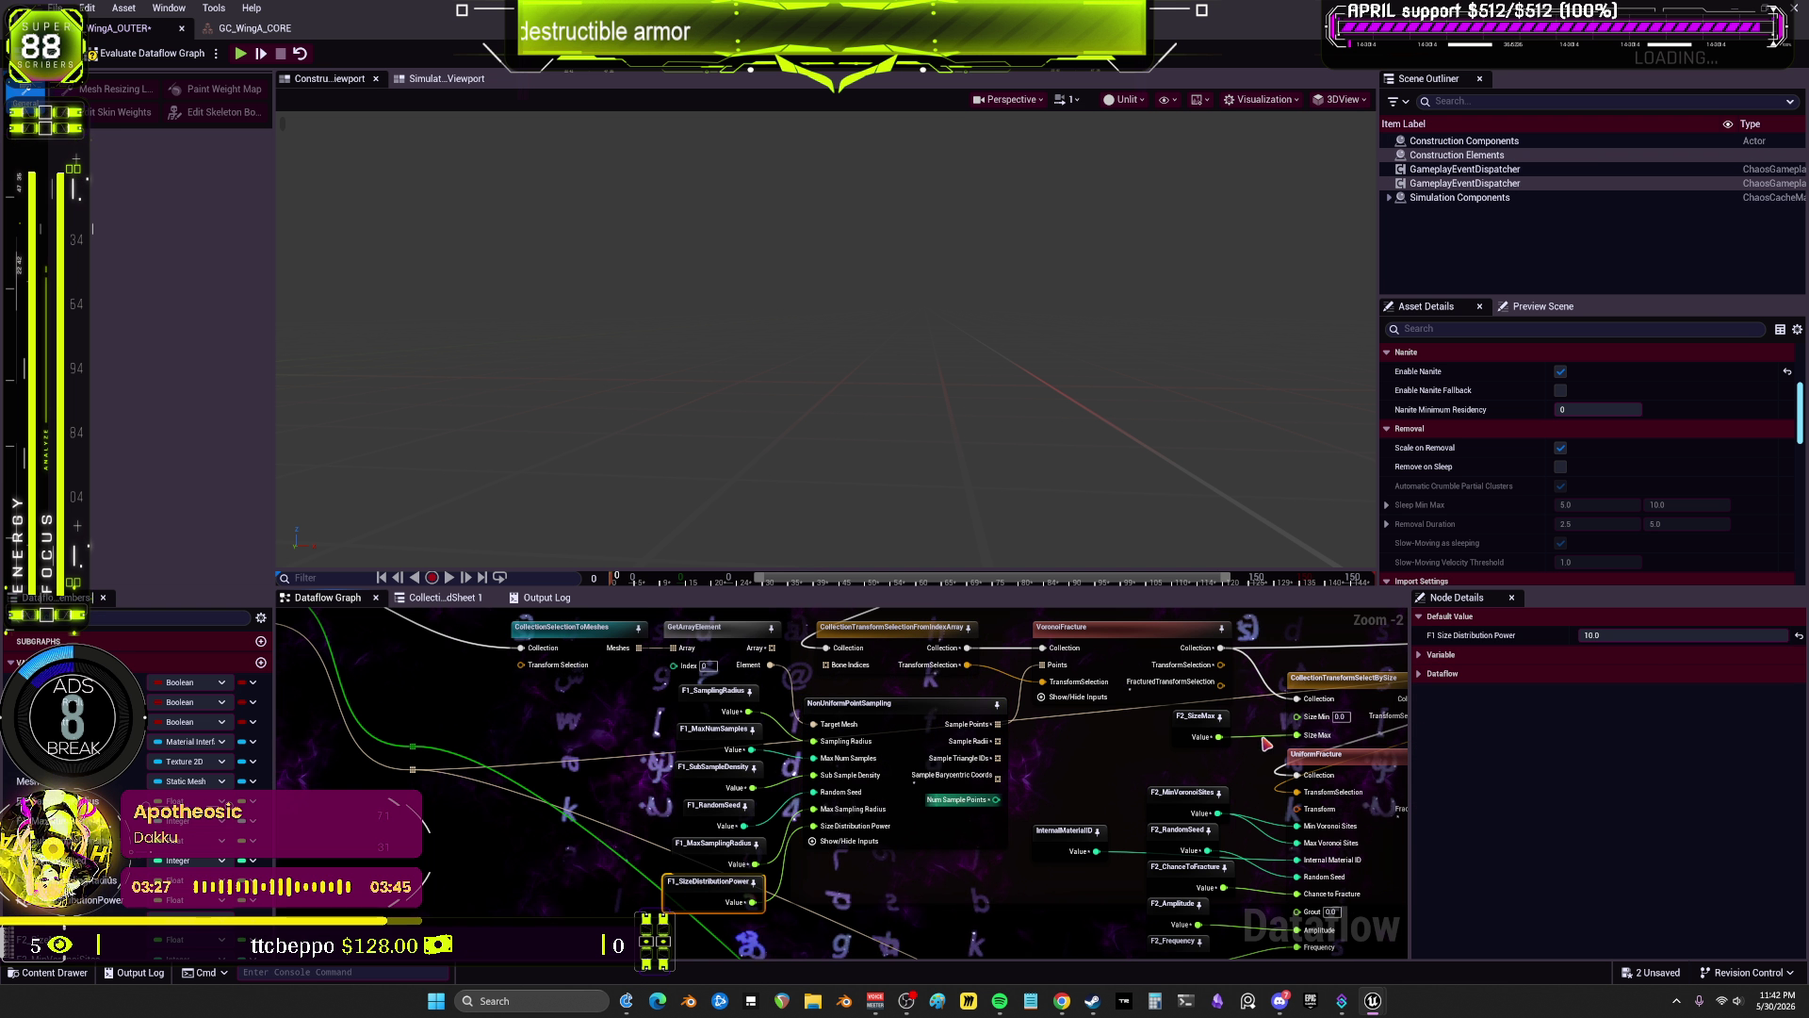
click(1659, 635)
text(1.0)
key(Return)
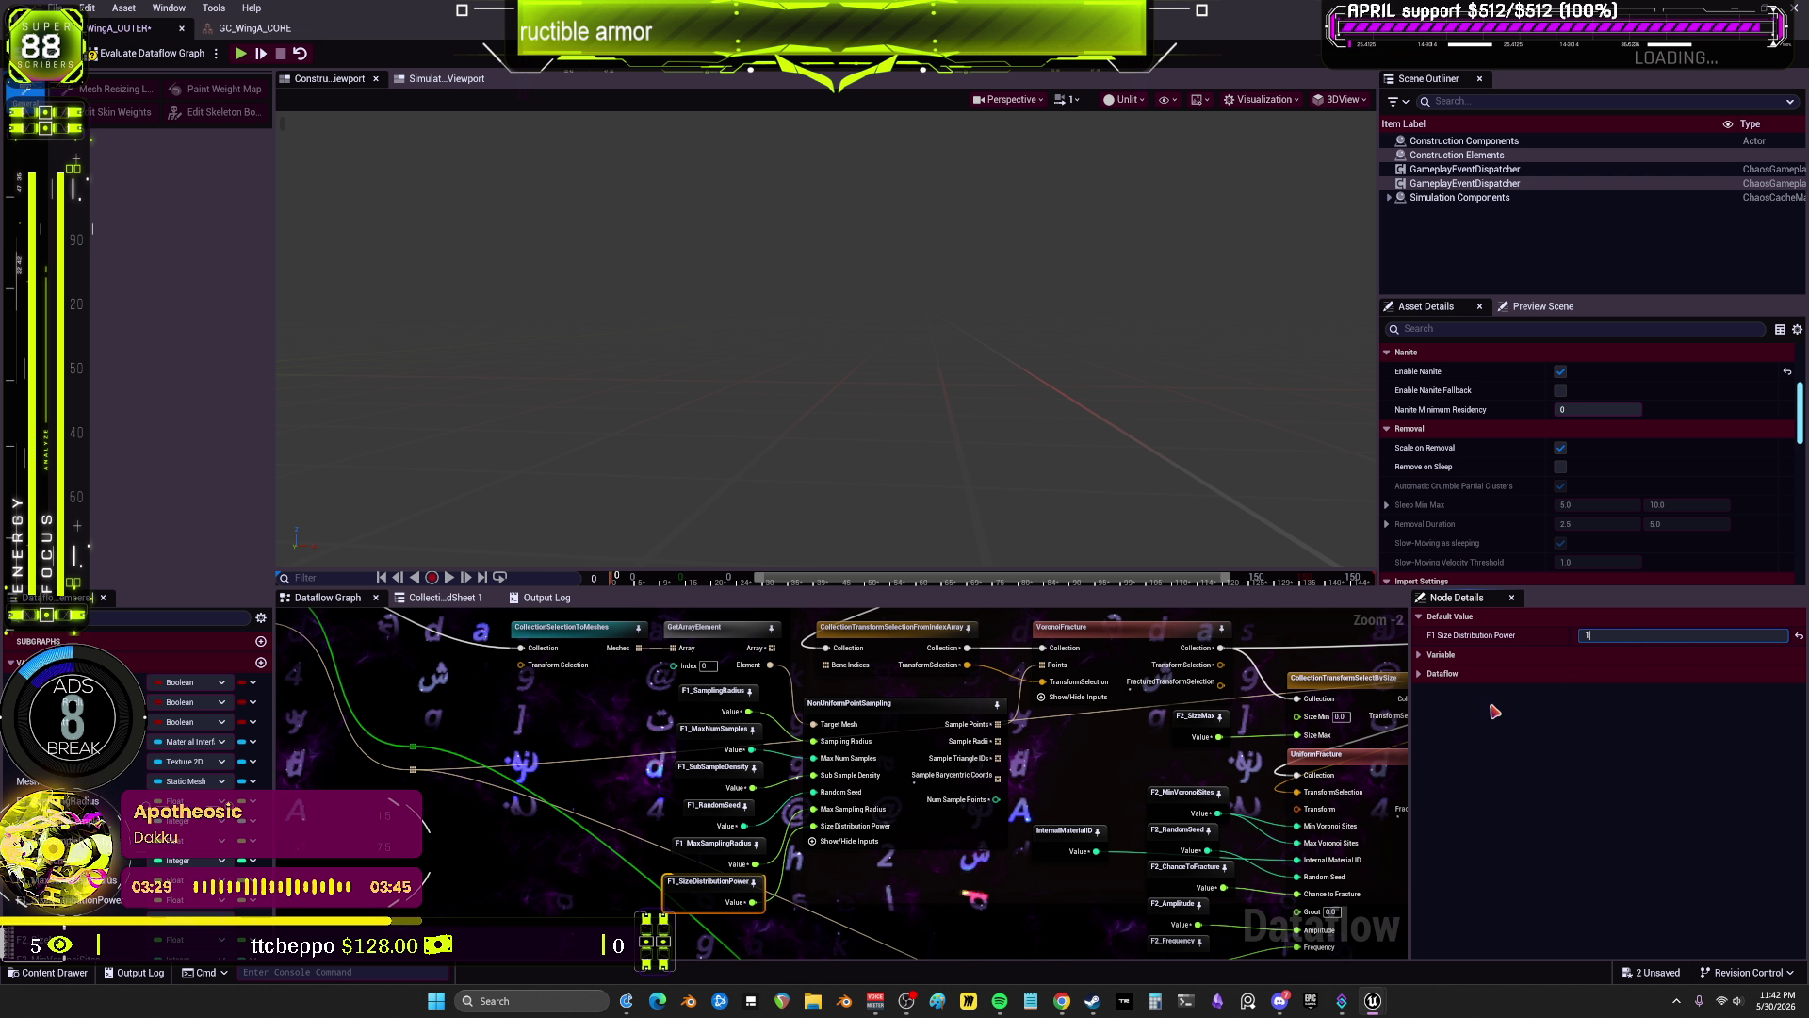
click(920, 728)
click(713, 878)
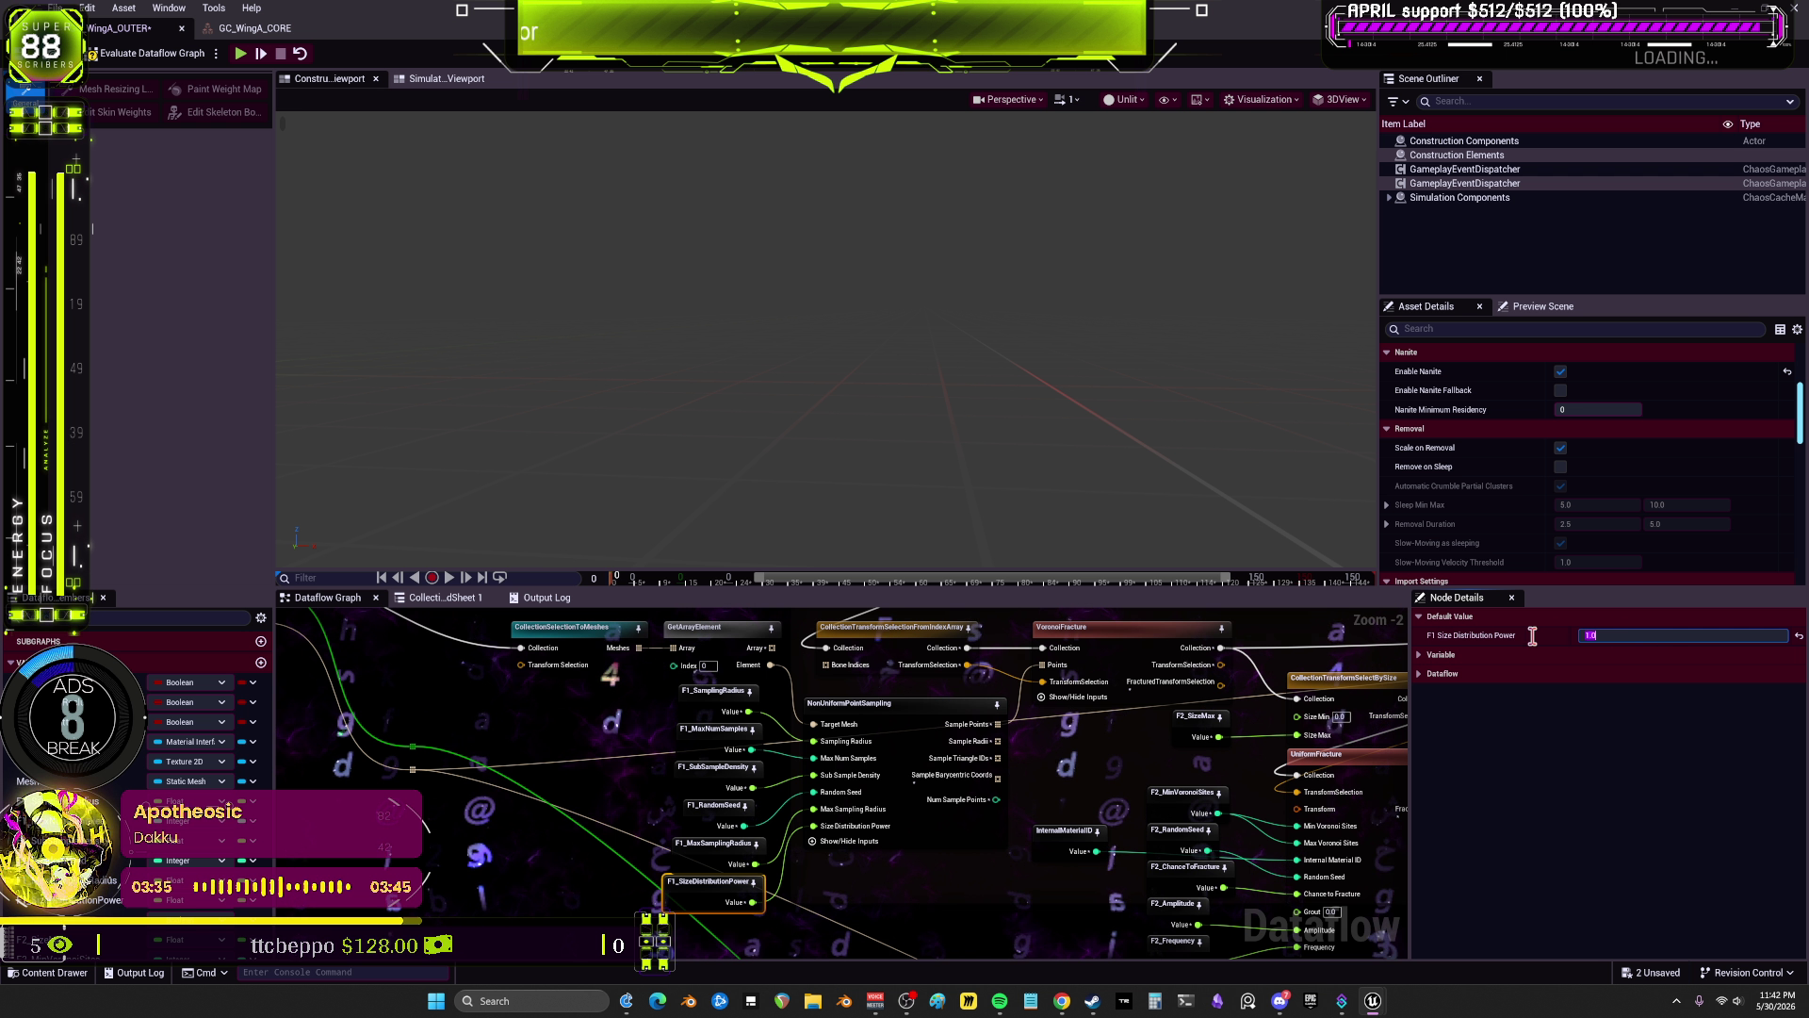
click(980, 740)
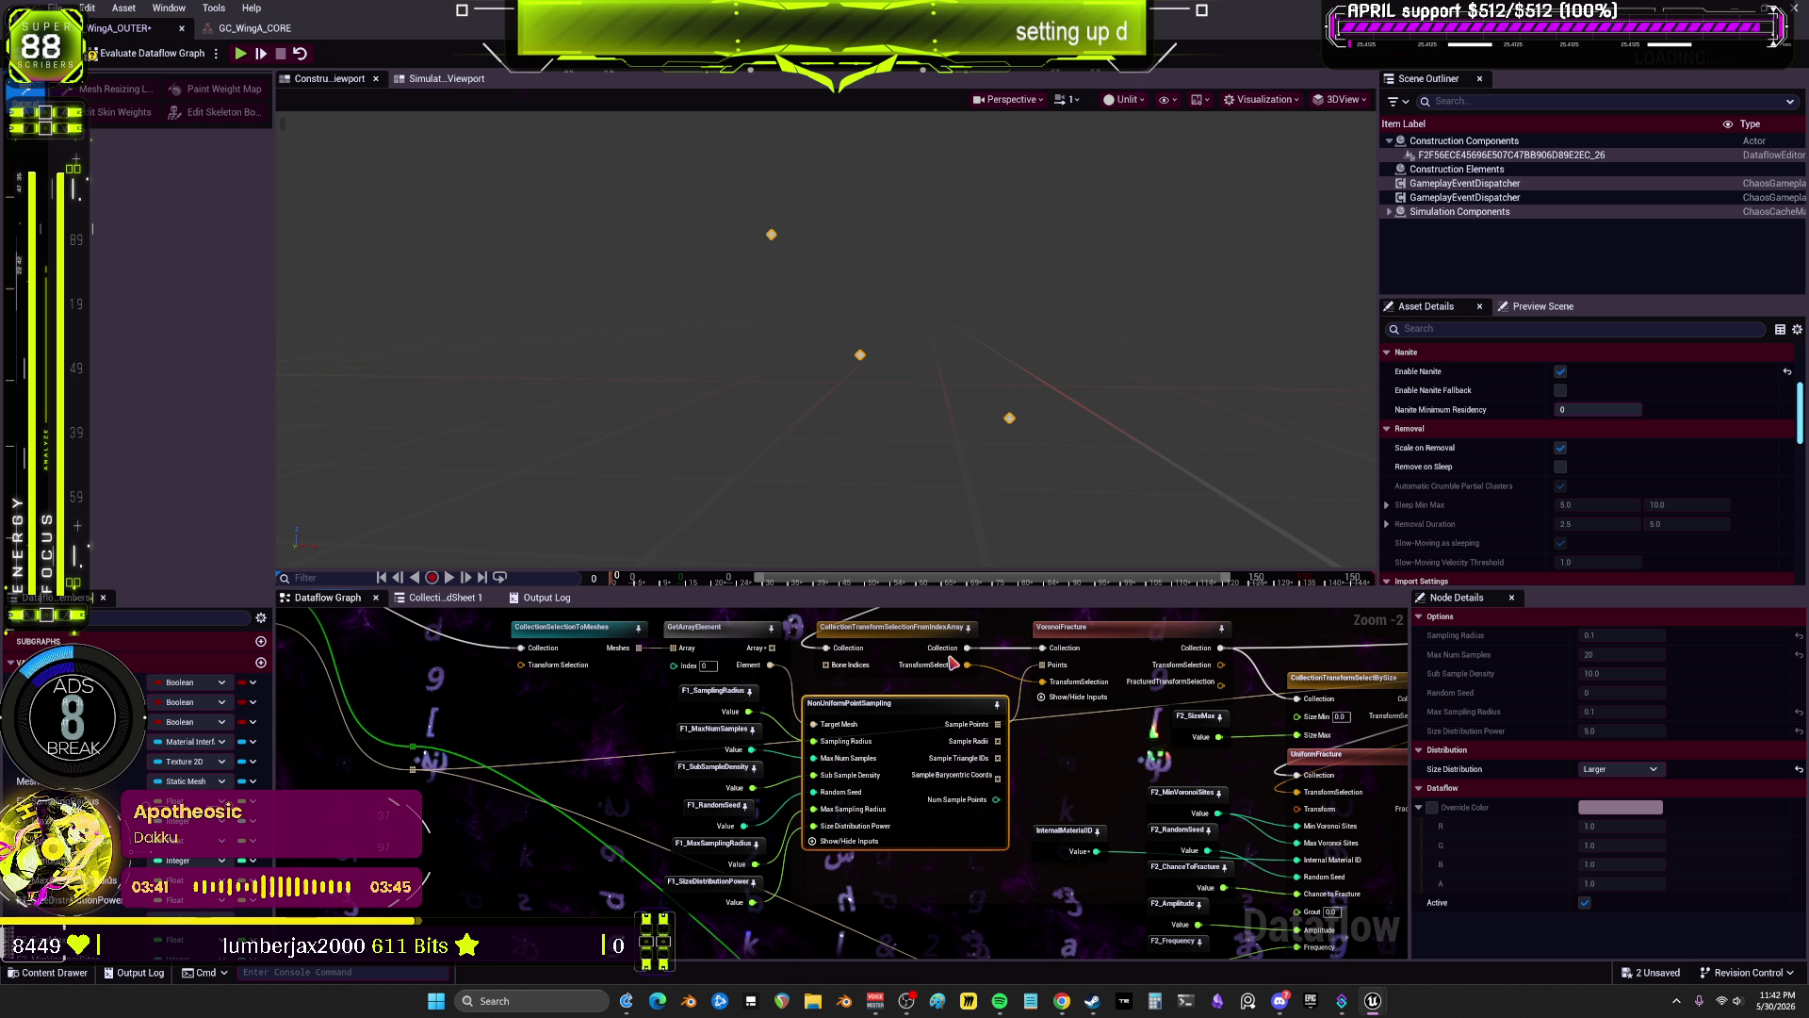
scroll(954, 664, down, 4)
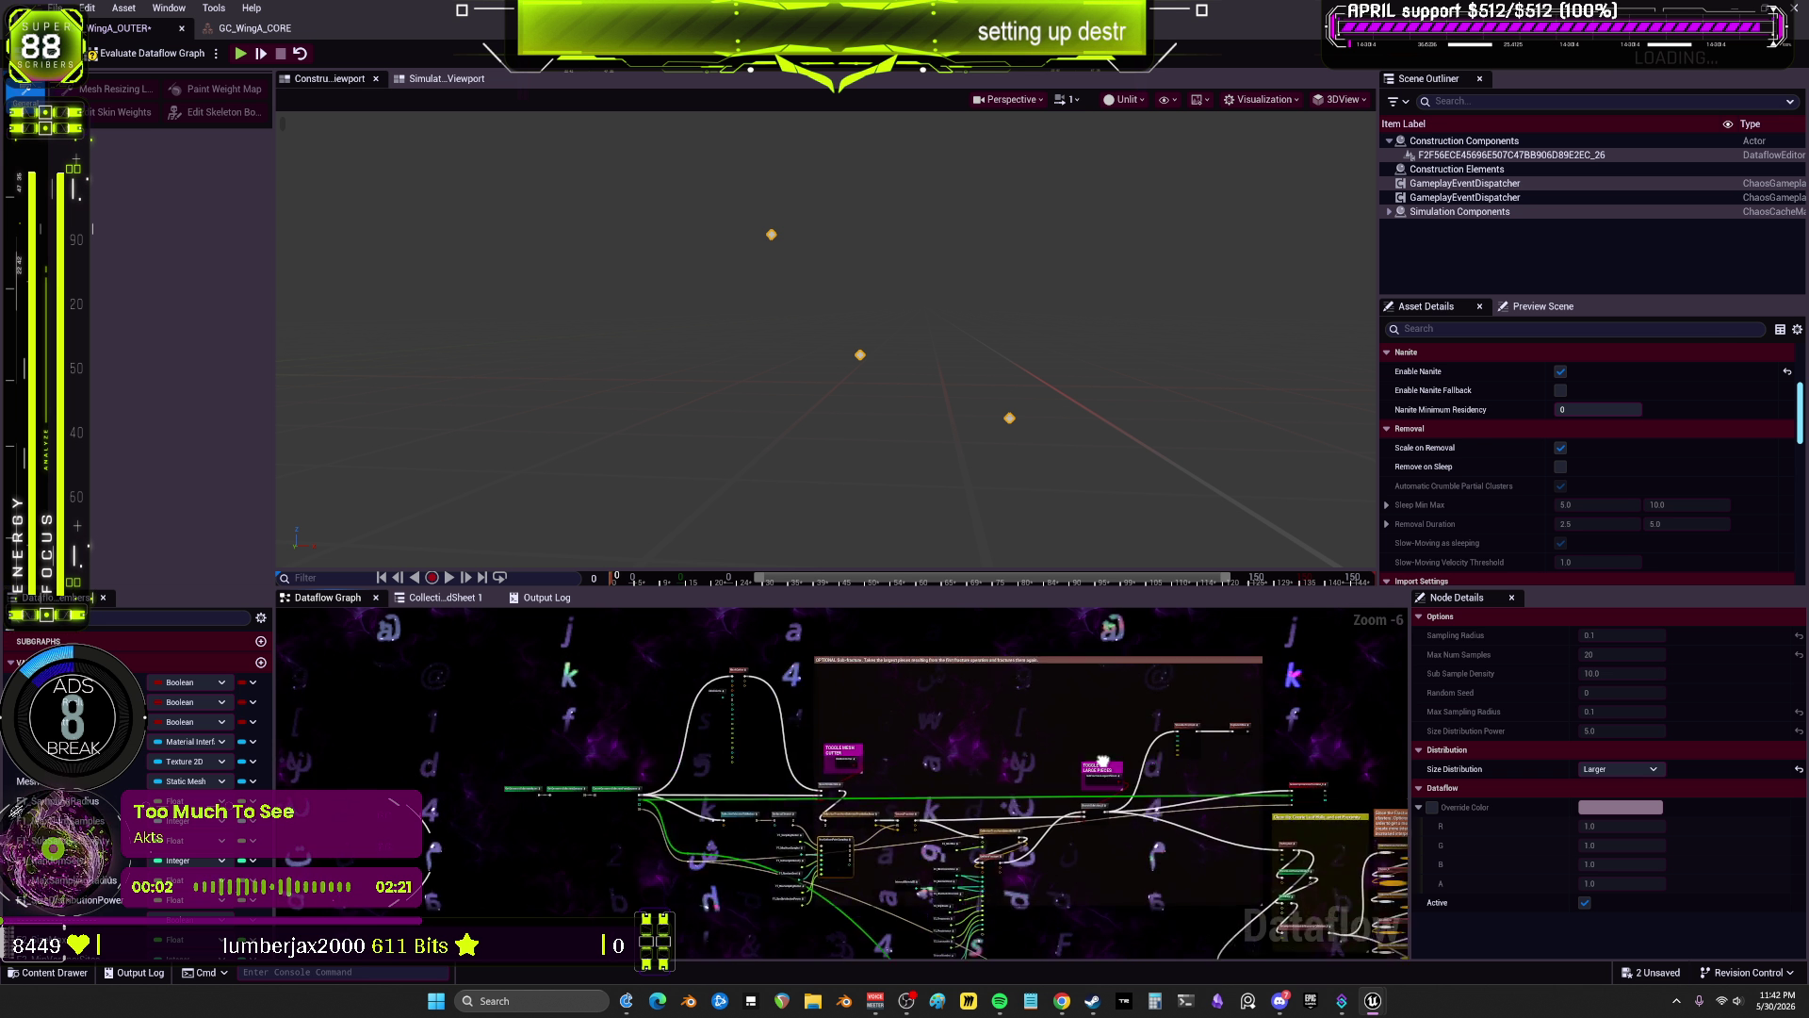
drag(1102, 761, 1034, 768)
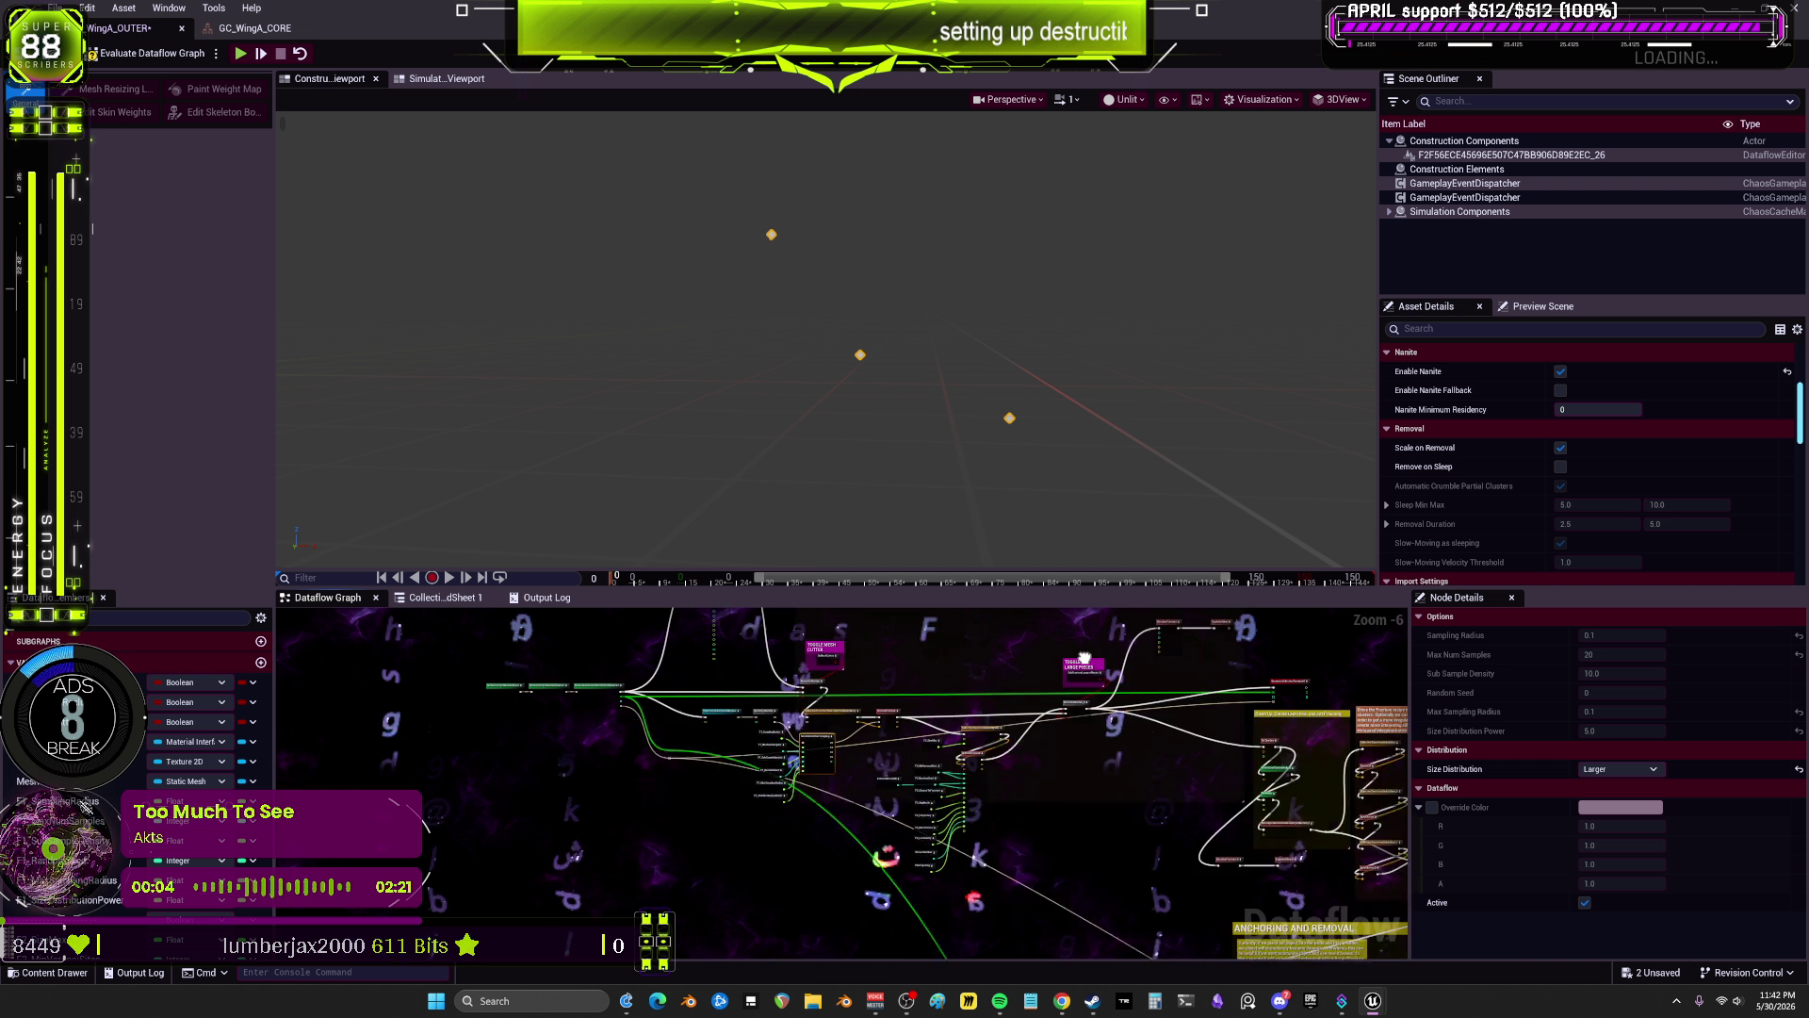
scroll(716, 853, up, 5)
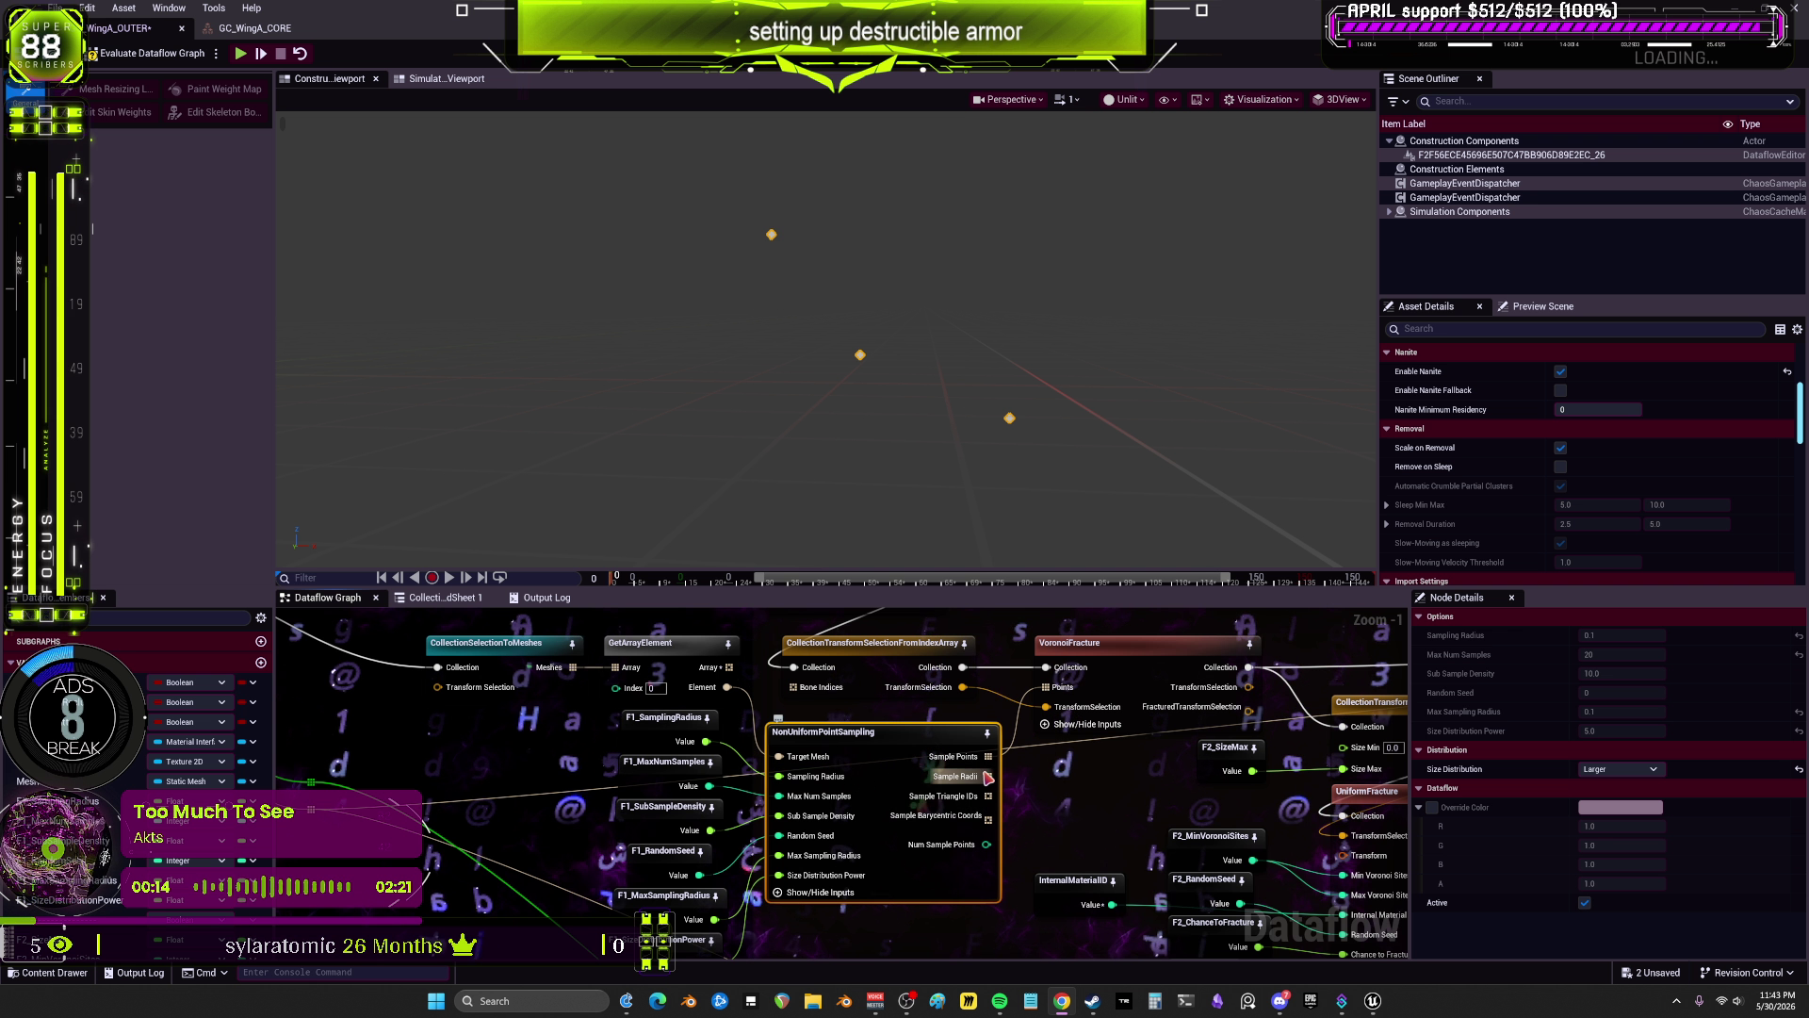
click(952, 652)
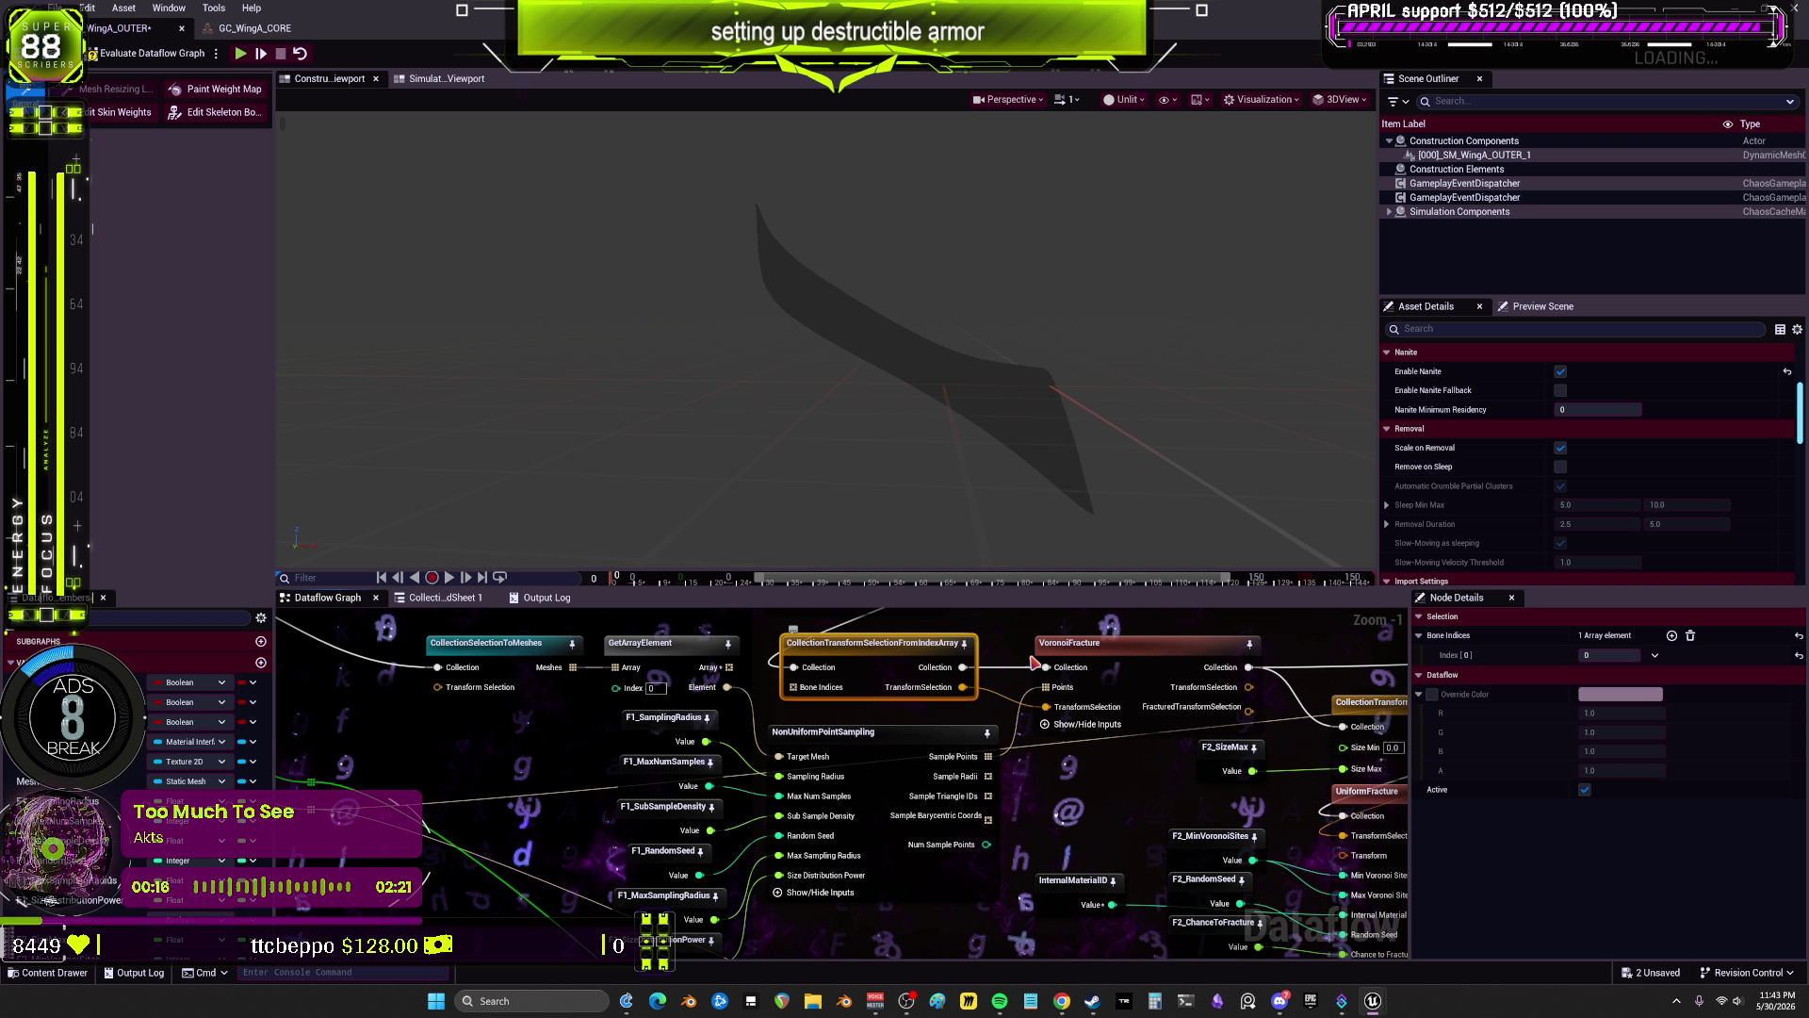
click(1116, 671)
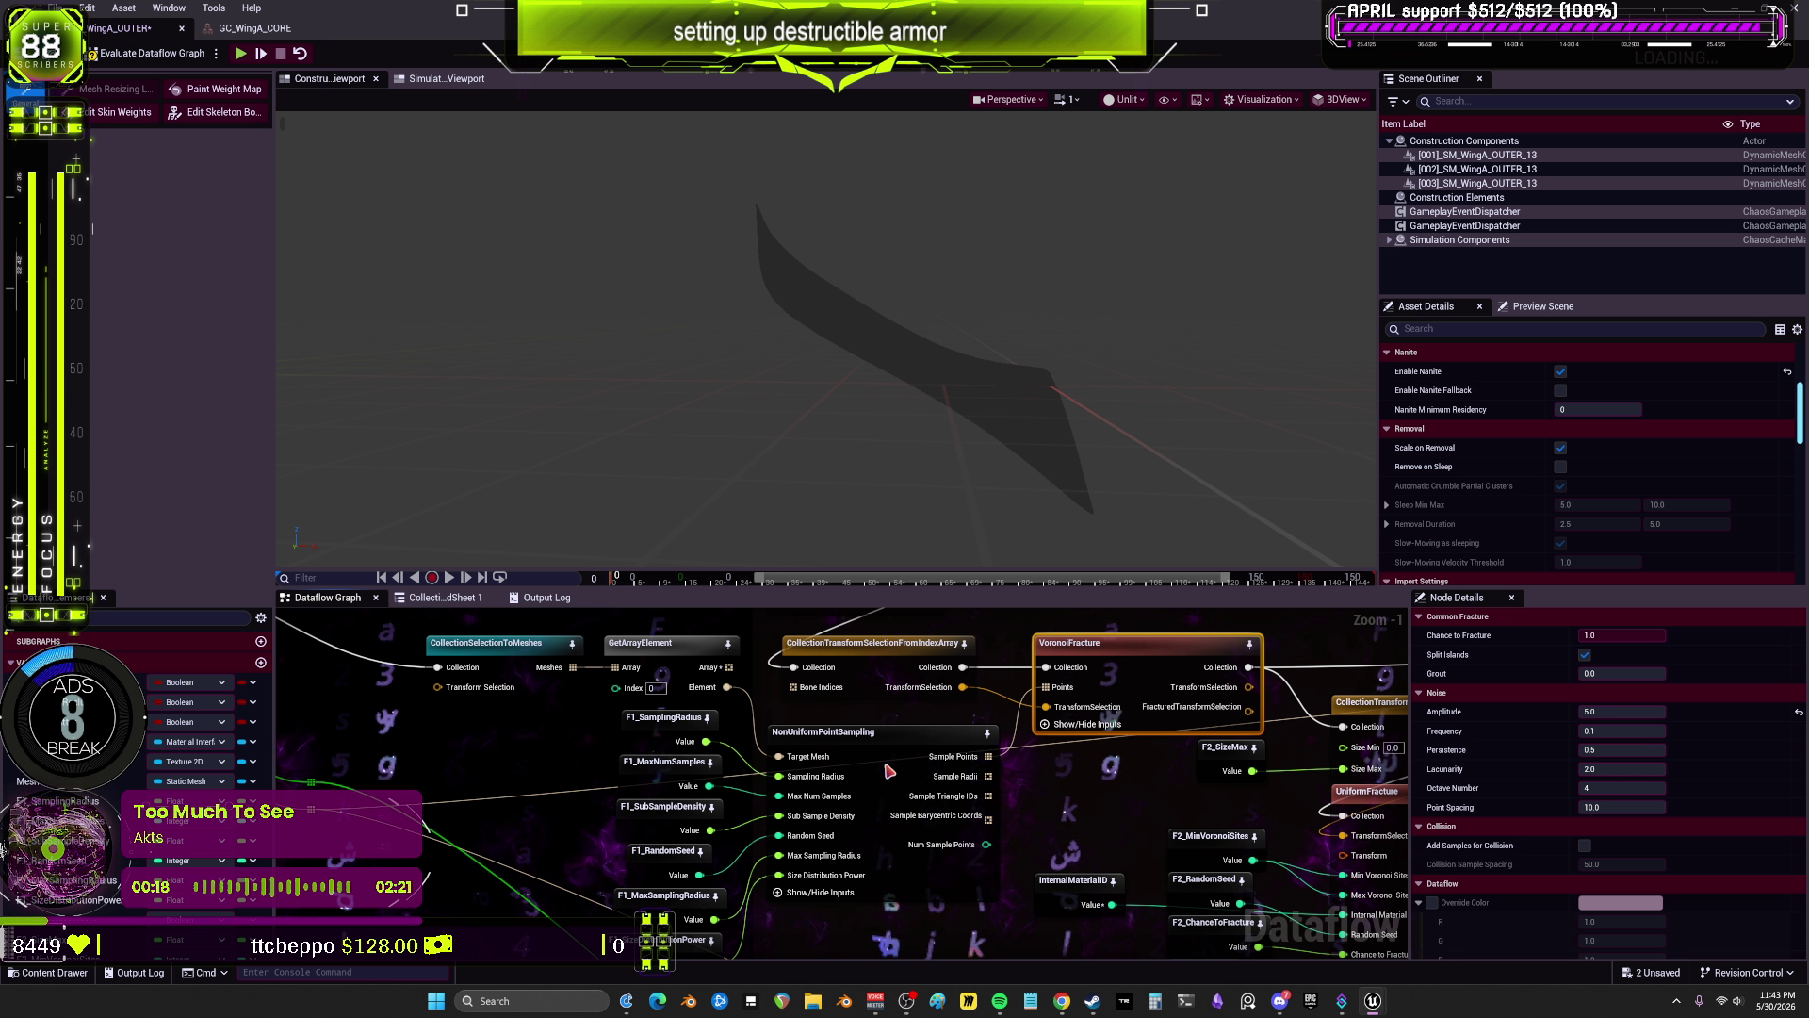
click(888, 771)
scroll(889, 770, down, 1)
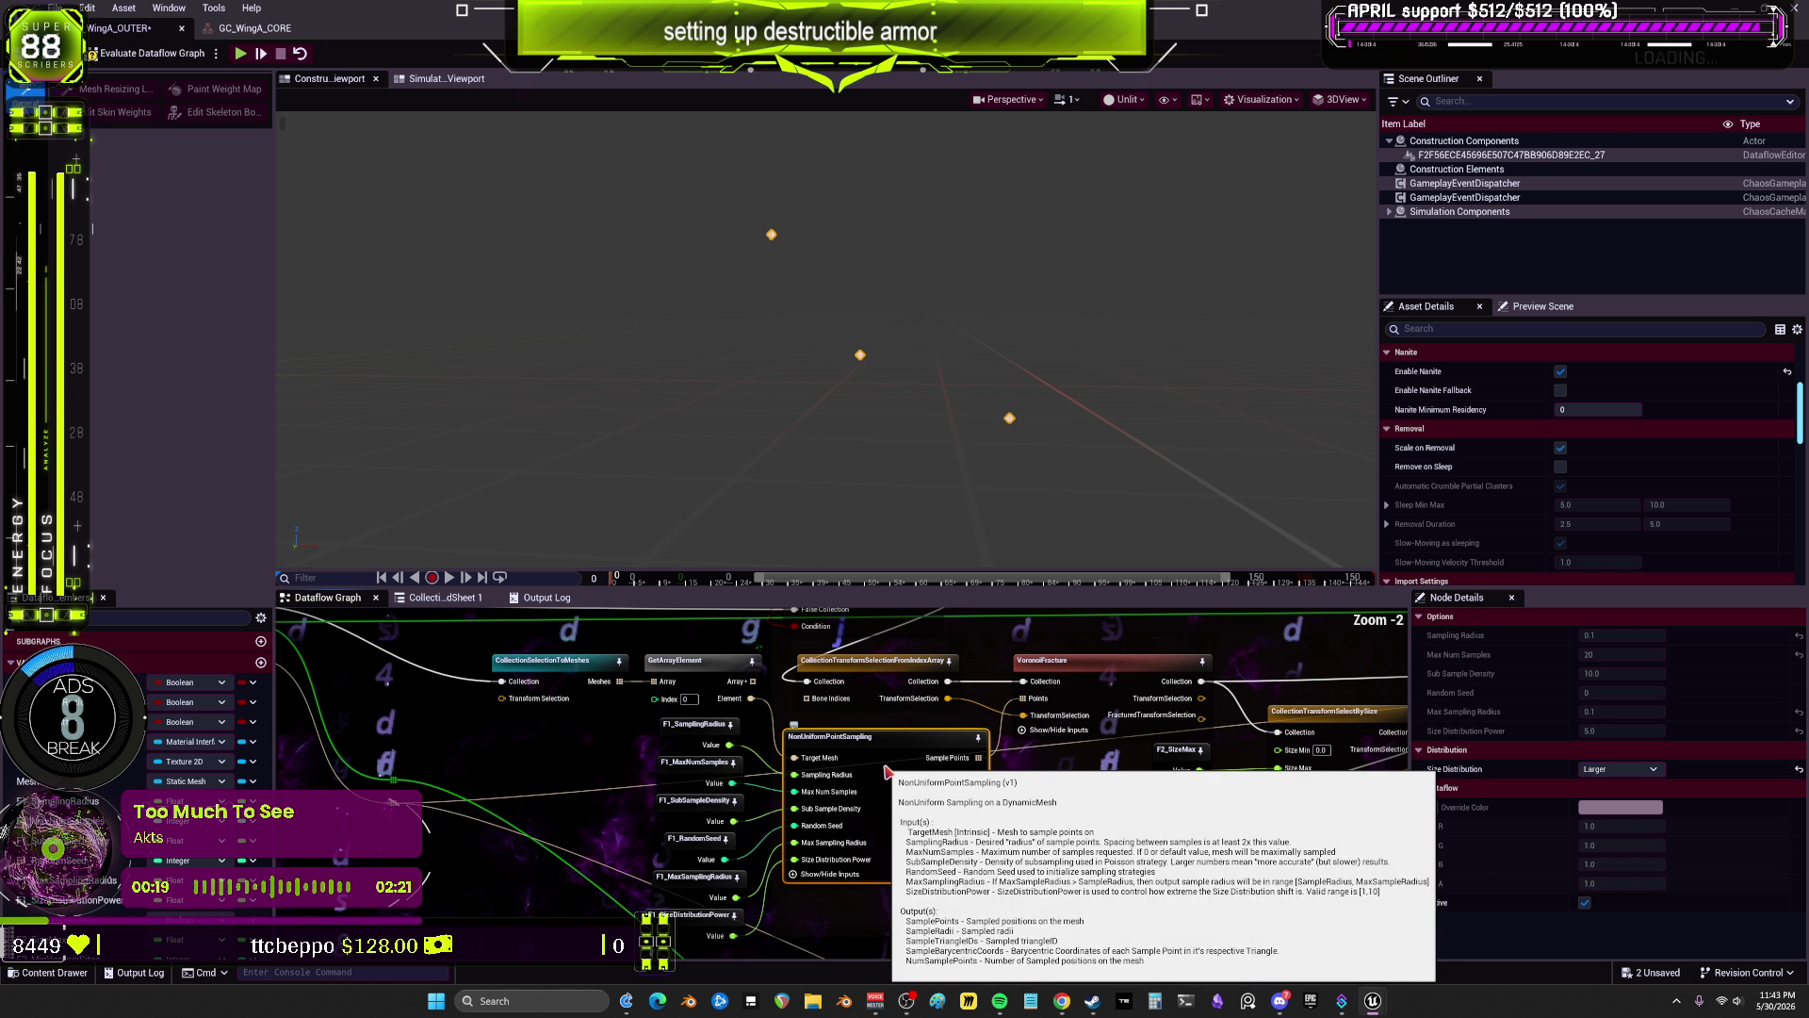
Step: Change the F1_SubSampleDensity value and preview the point sampling
click(691, 747)
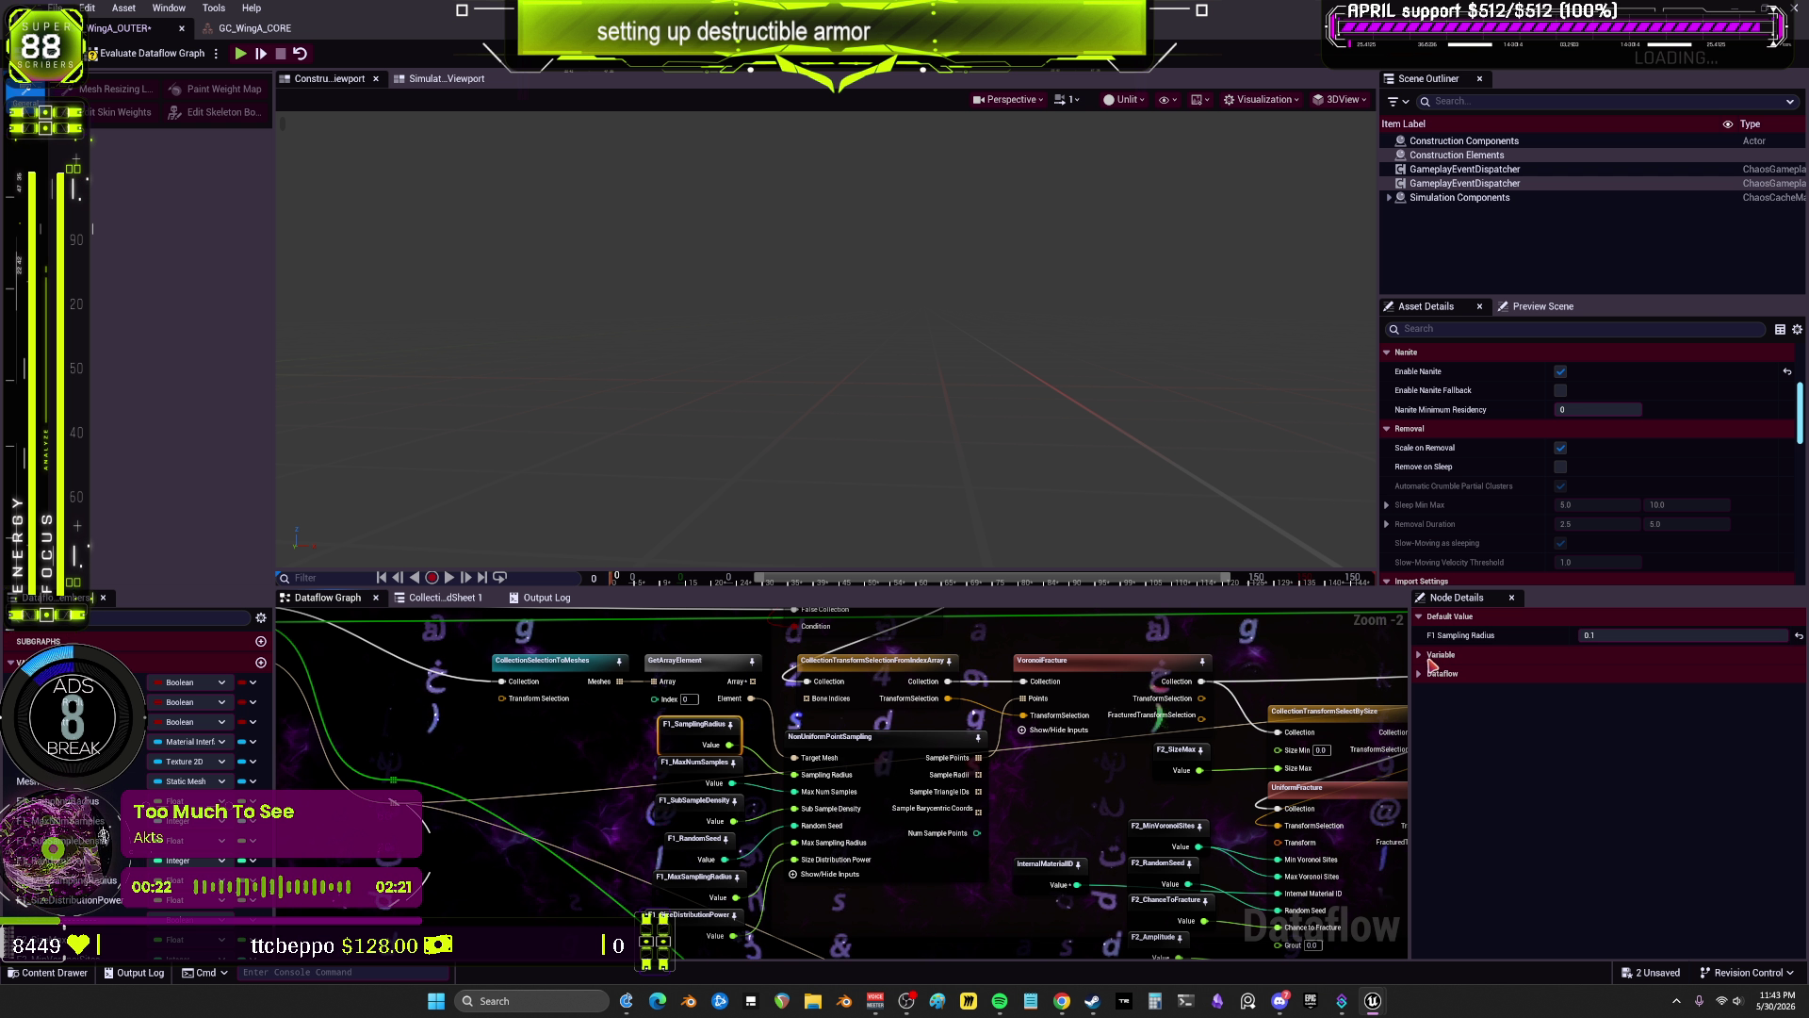
mouse_move(886, 773)
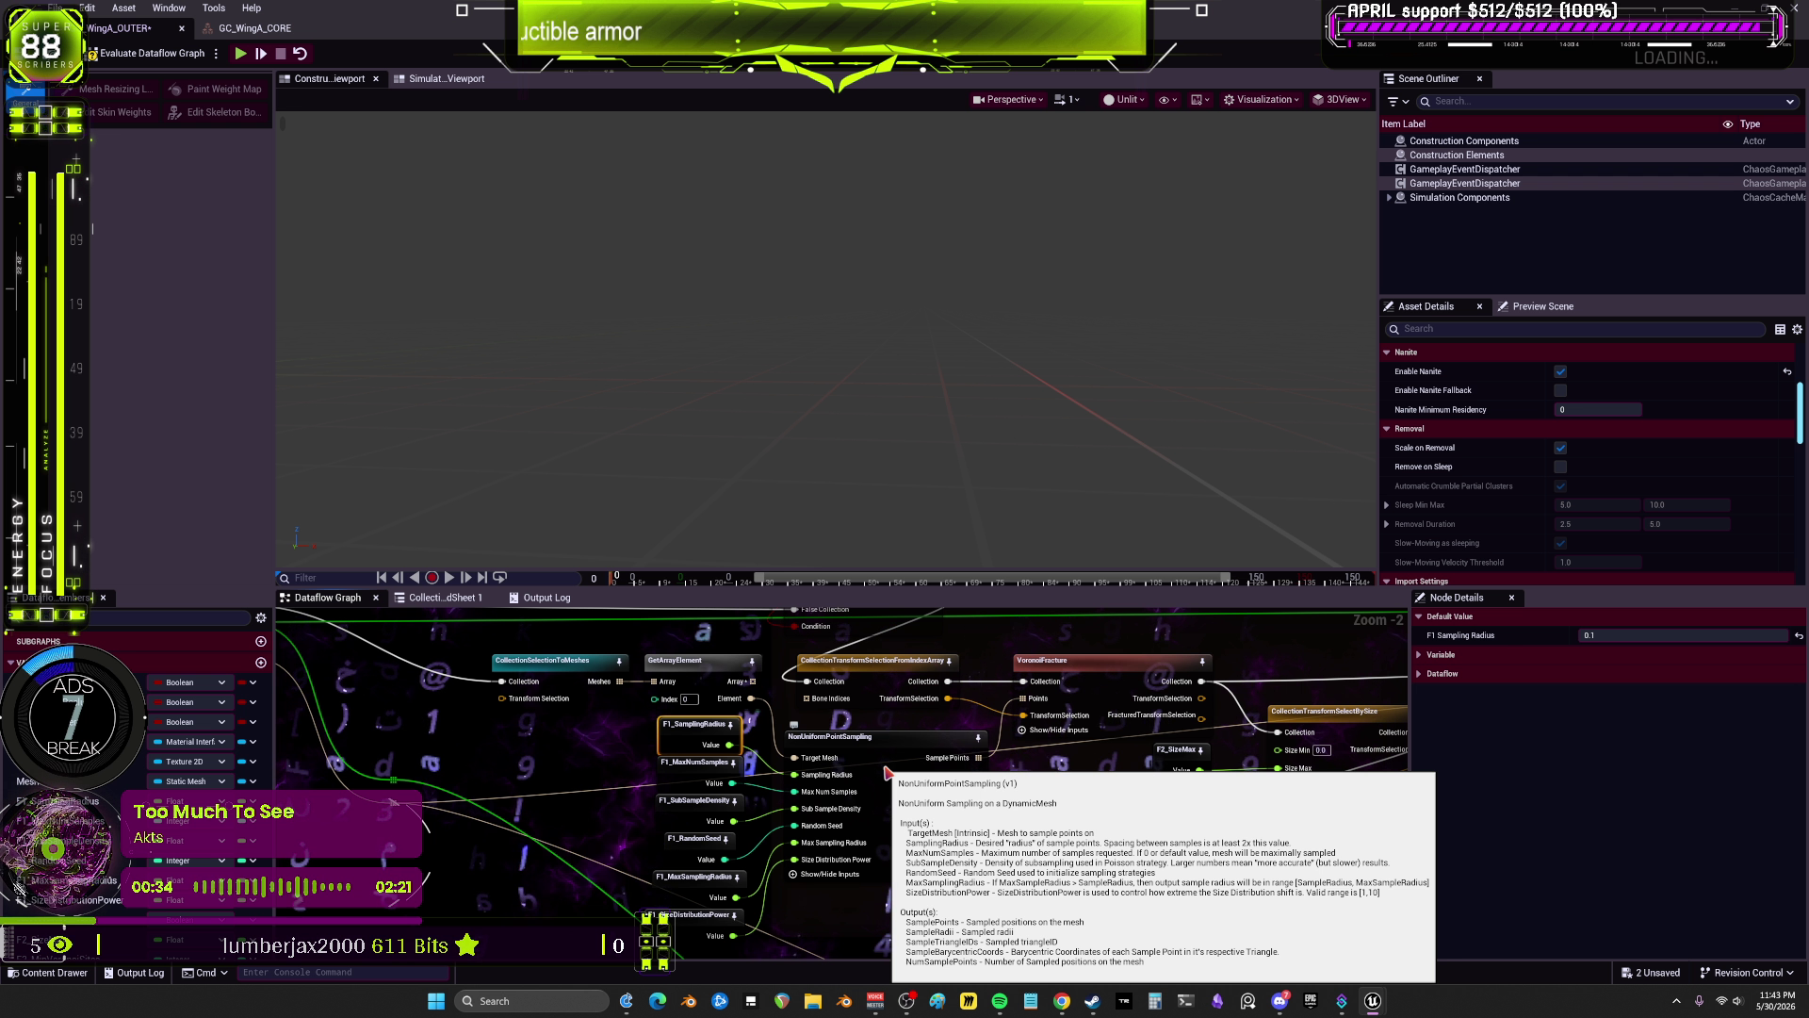
click(697, 800)
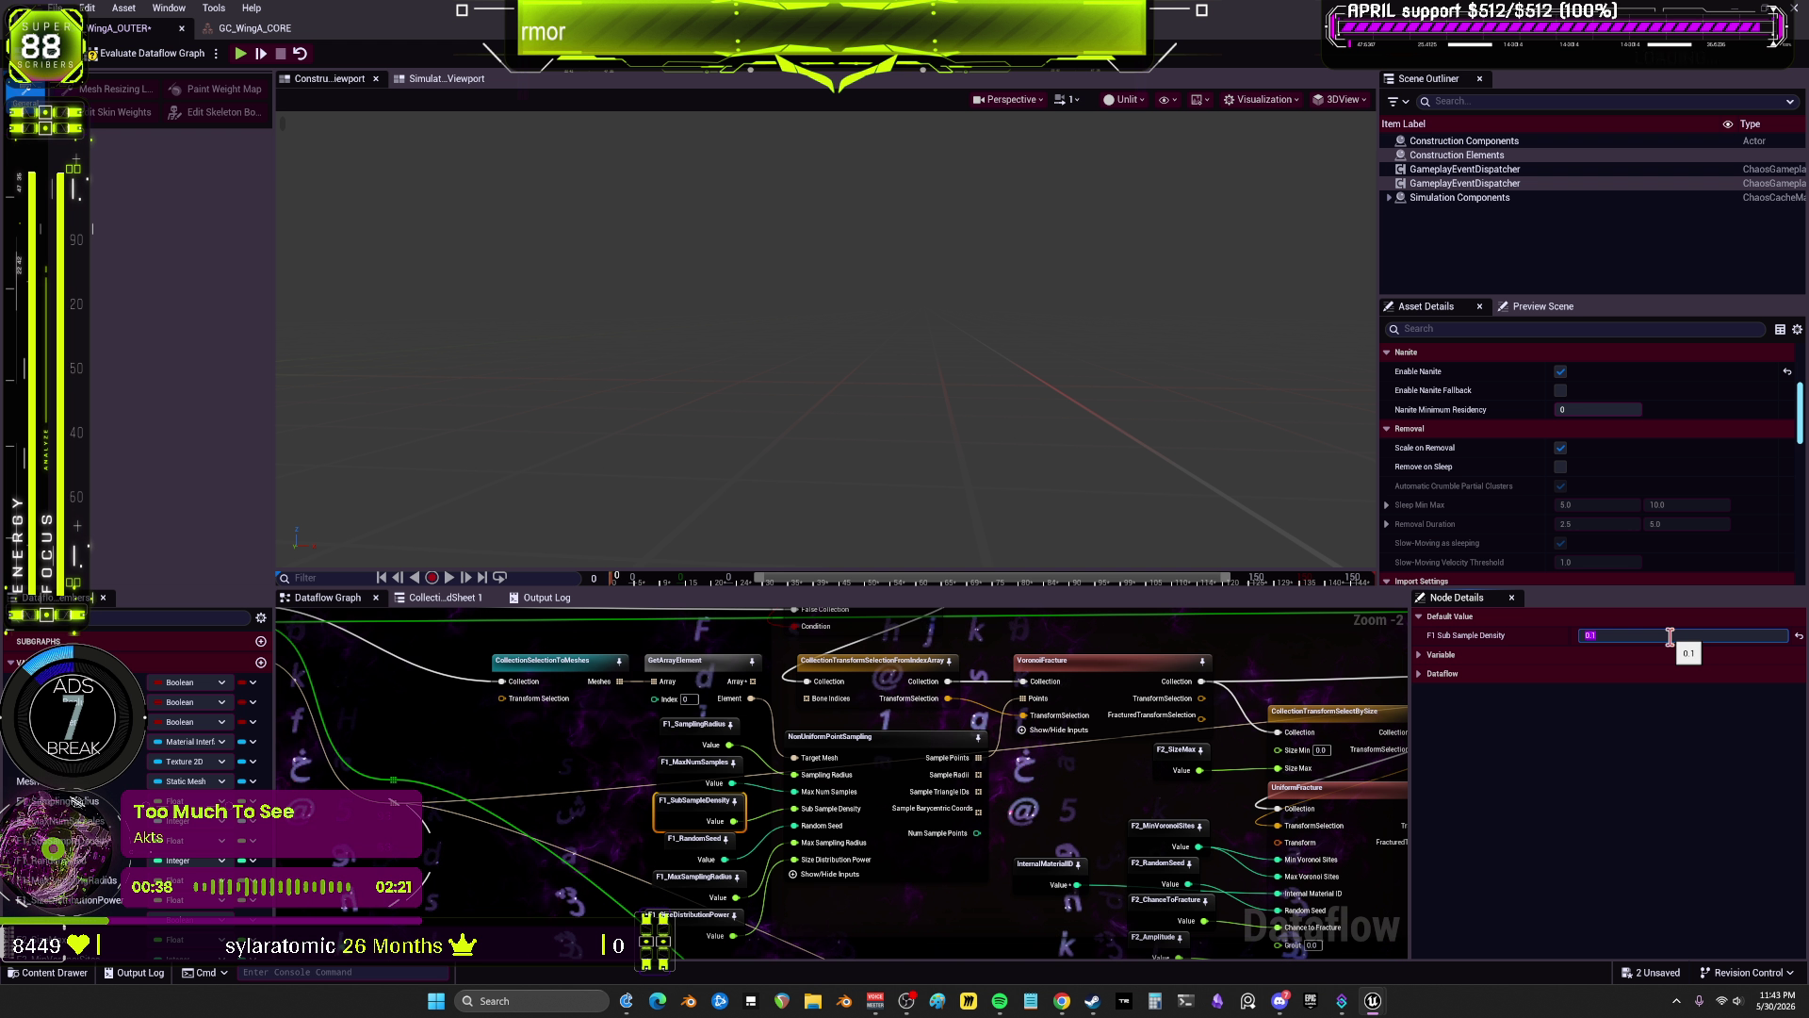
text(10)
key(Return)
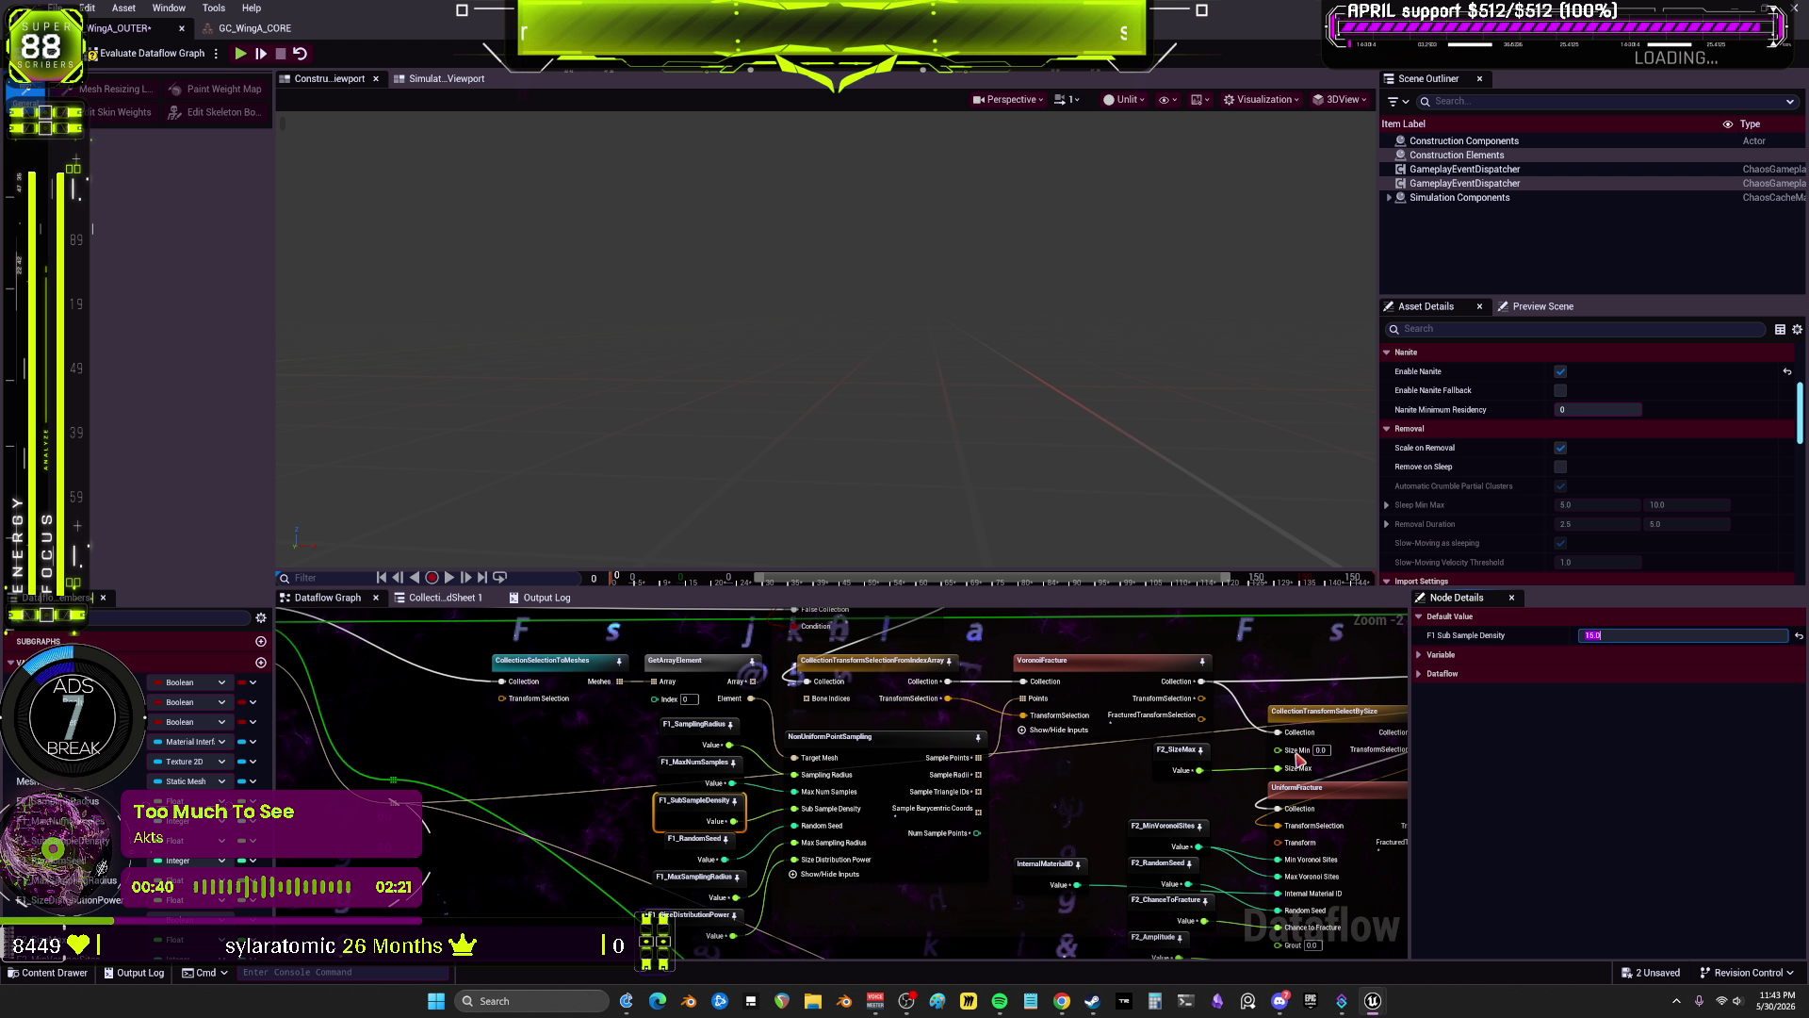
click(881, 753)
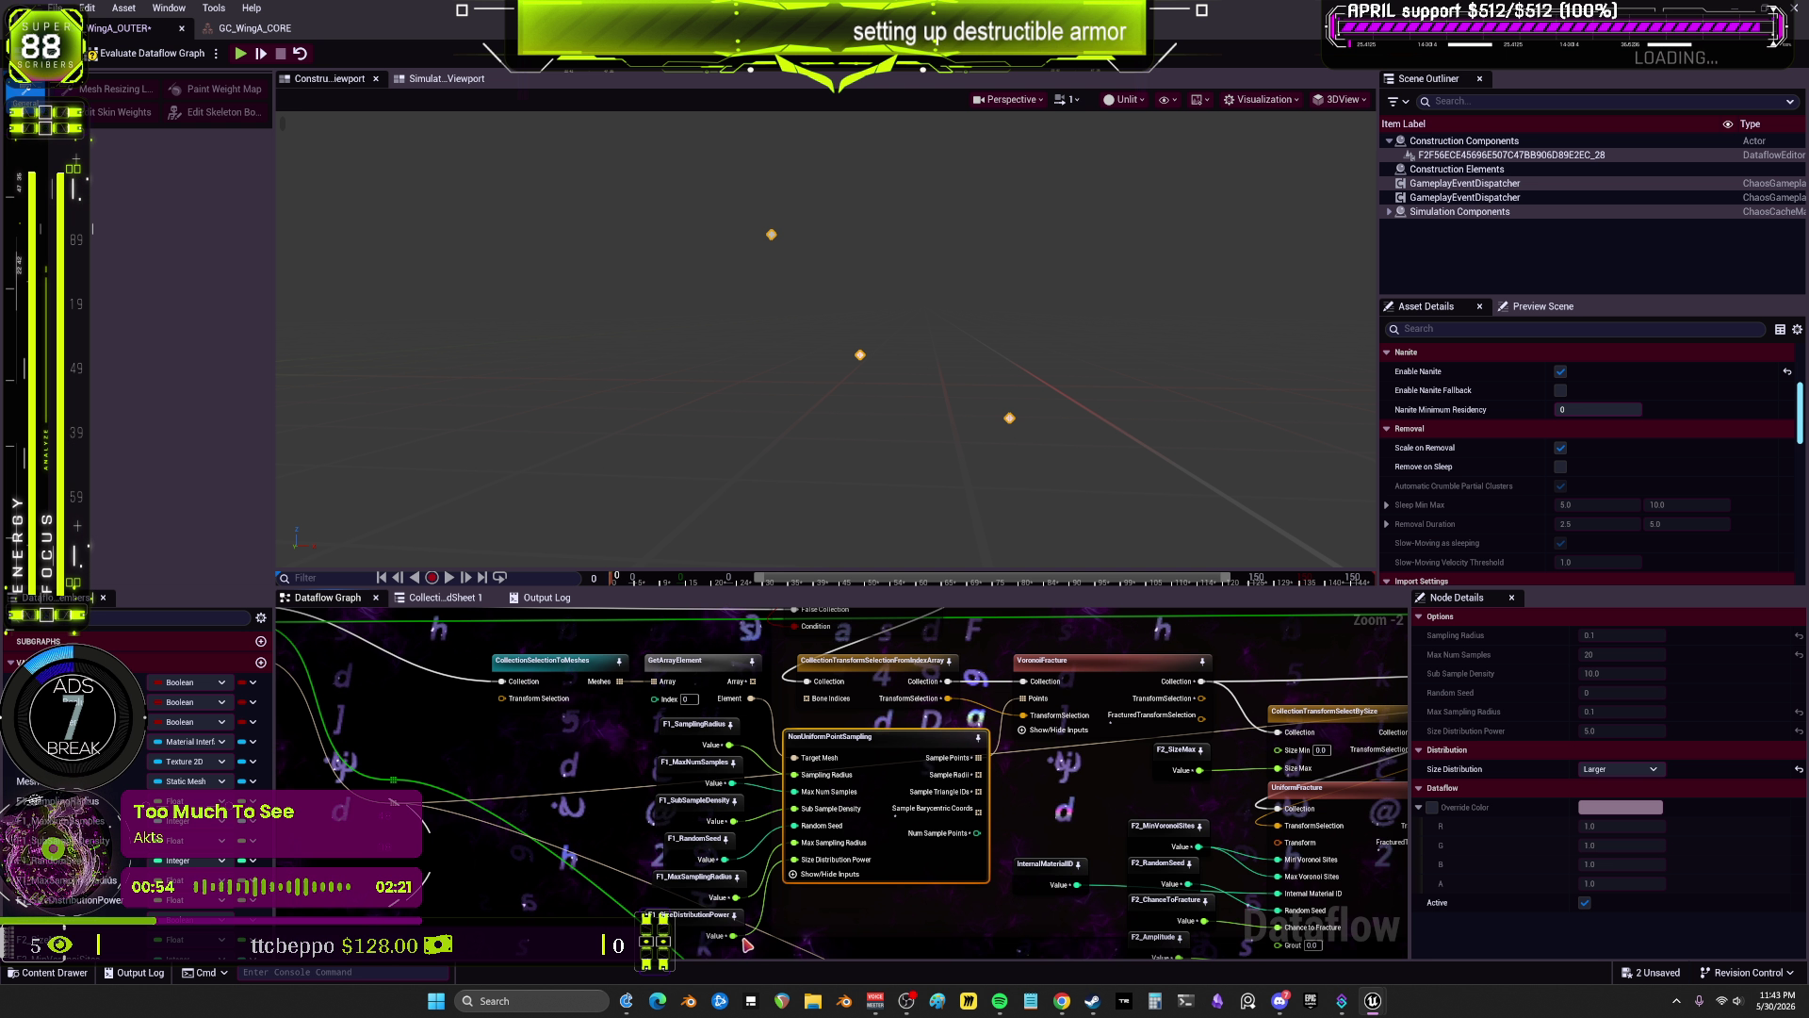
Step: Set F1_SizeDistributionPower to 7.0 and preview the sample points
click(697, 914)
key(BackSpace)
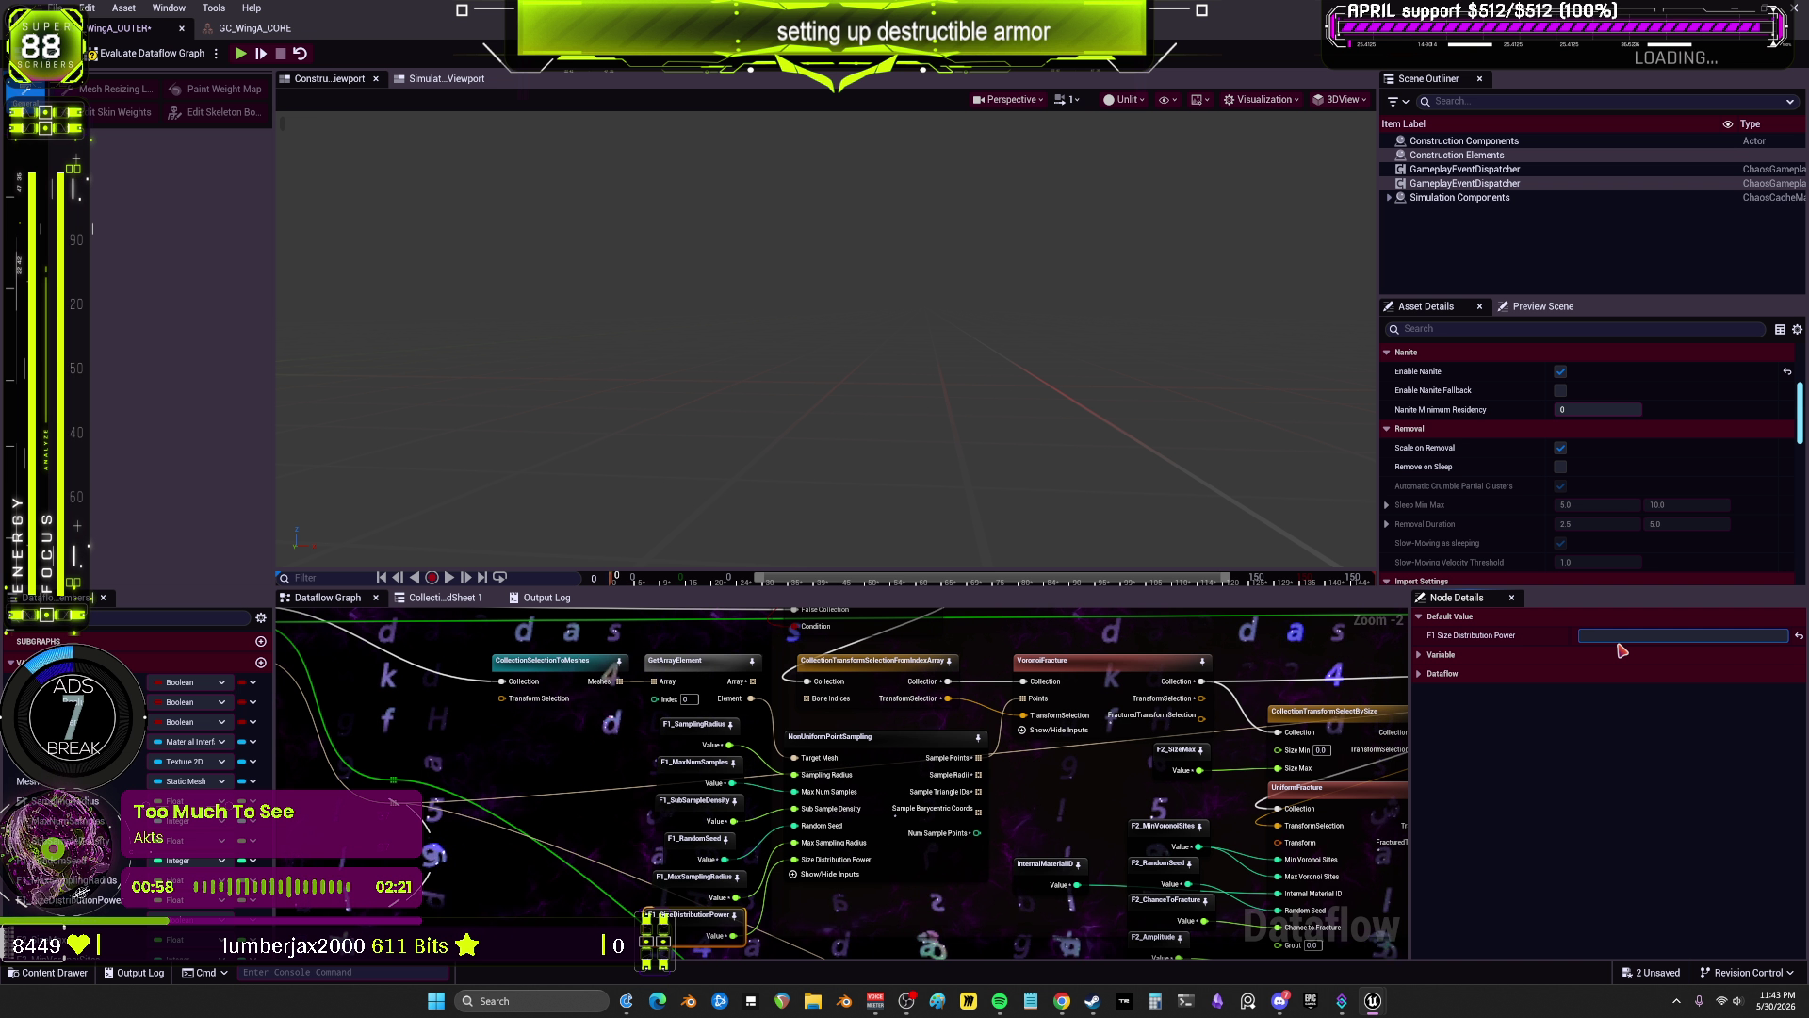
text(7)
key(Return)
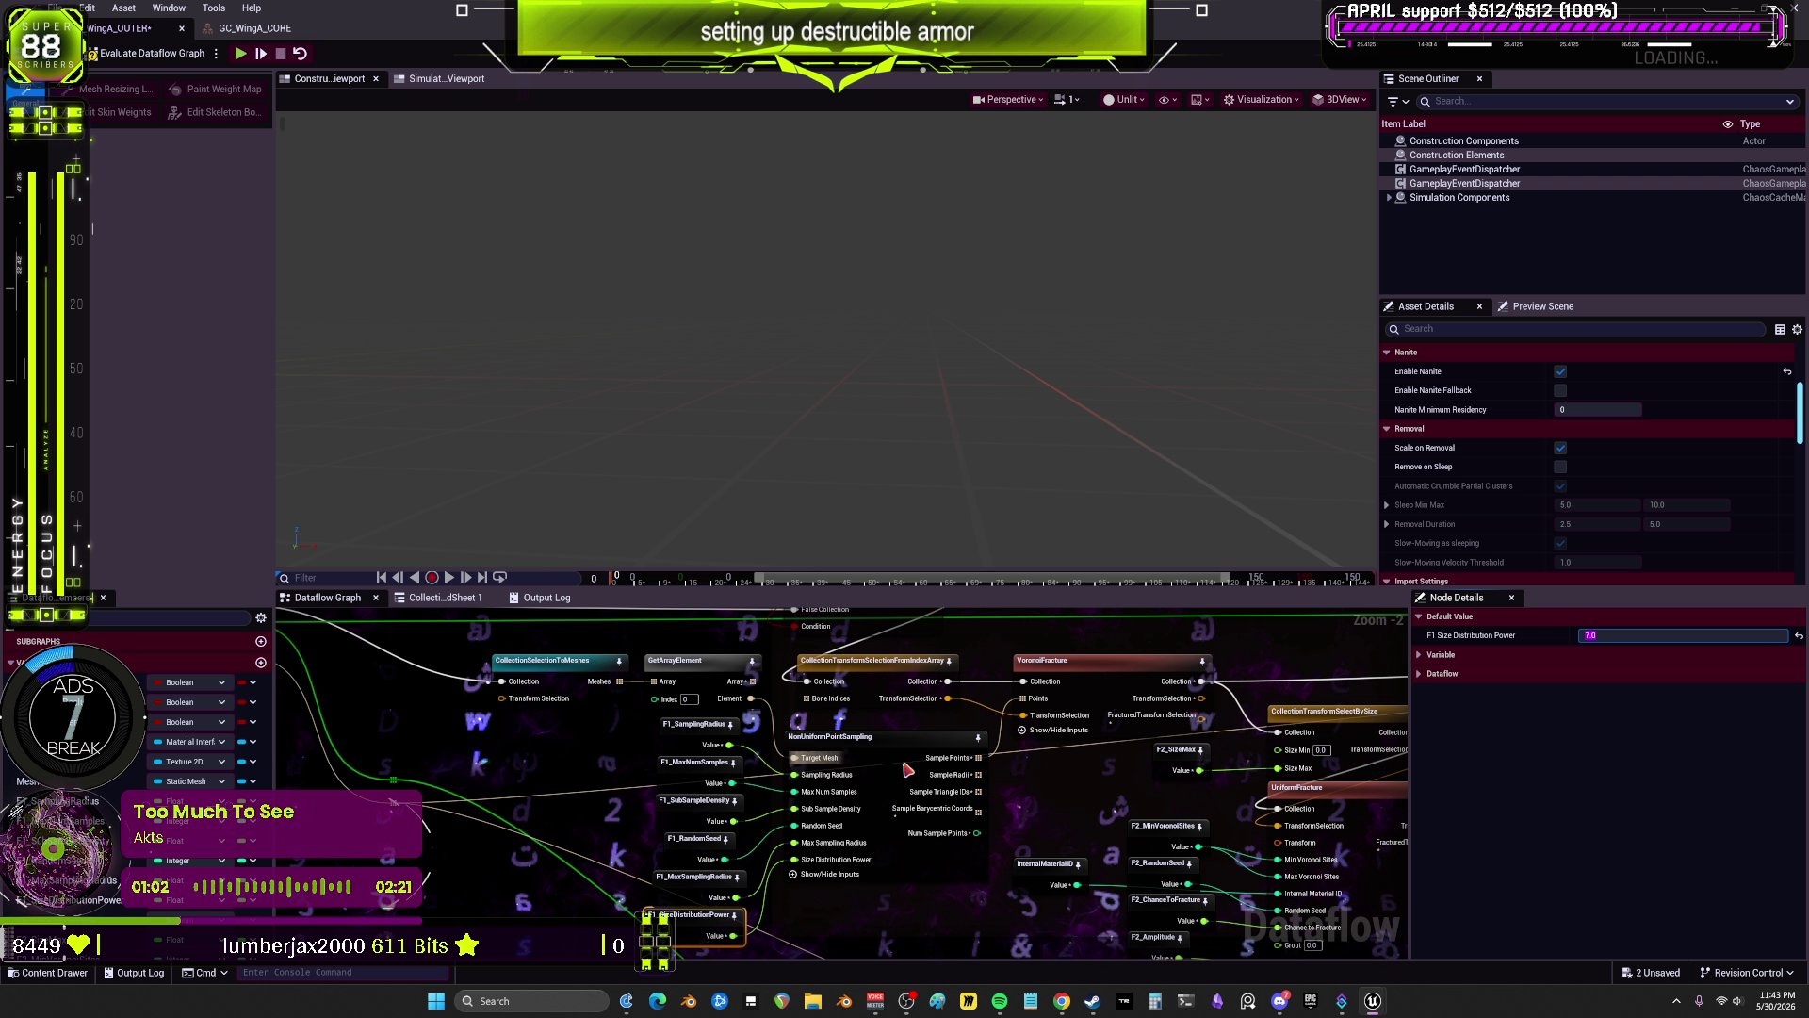
click(1084, 711)
click(885, 745)
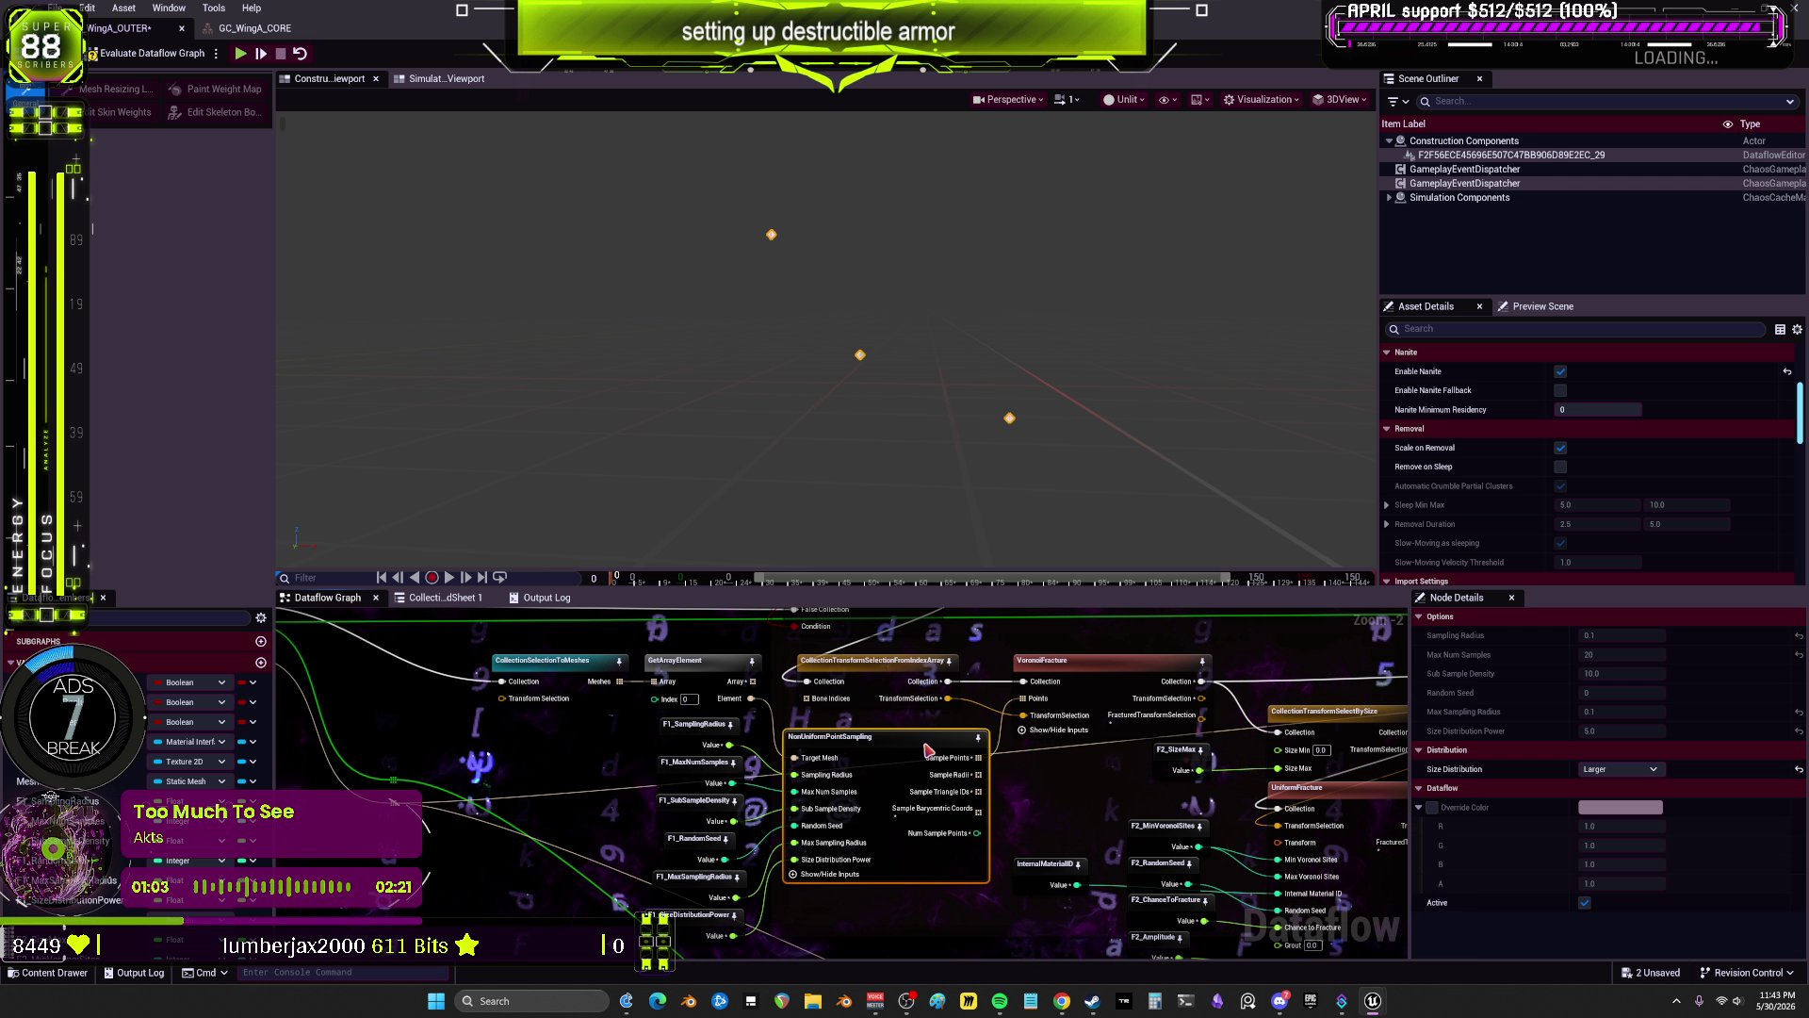
Step: Raise F1_MaxNumSamples to 30 and check the sample points
click(697, 761)
click(1599, 620)
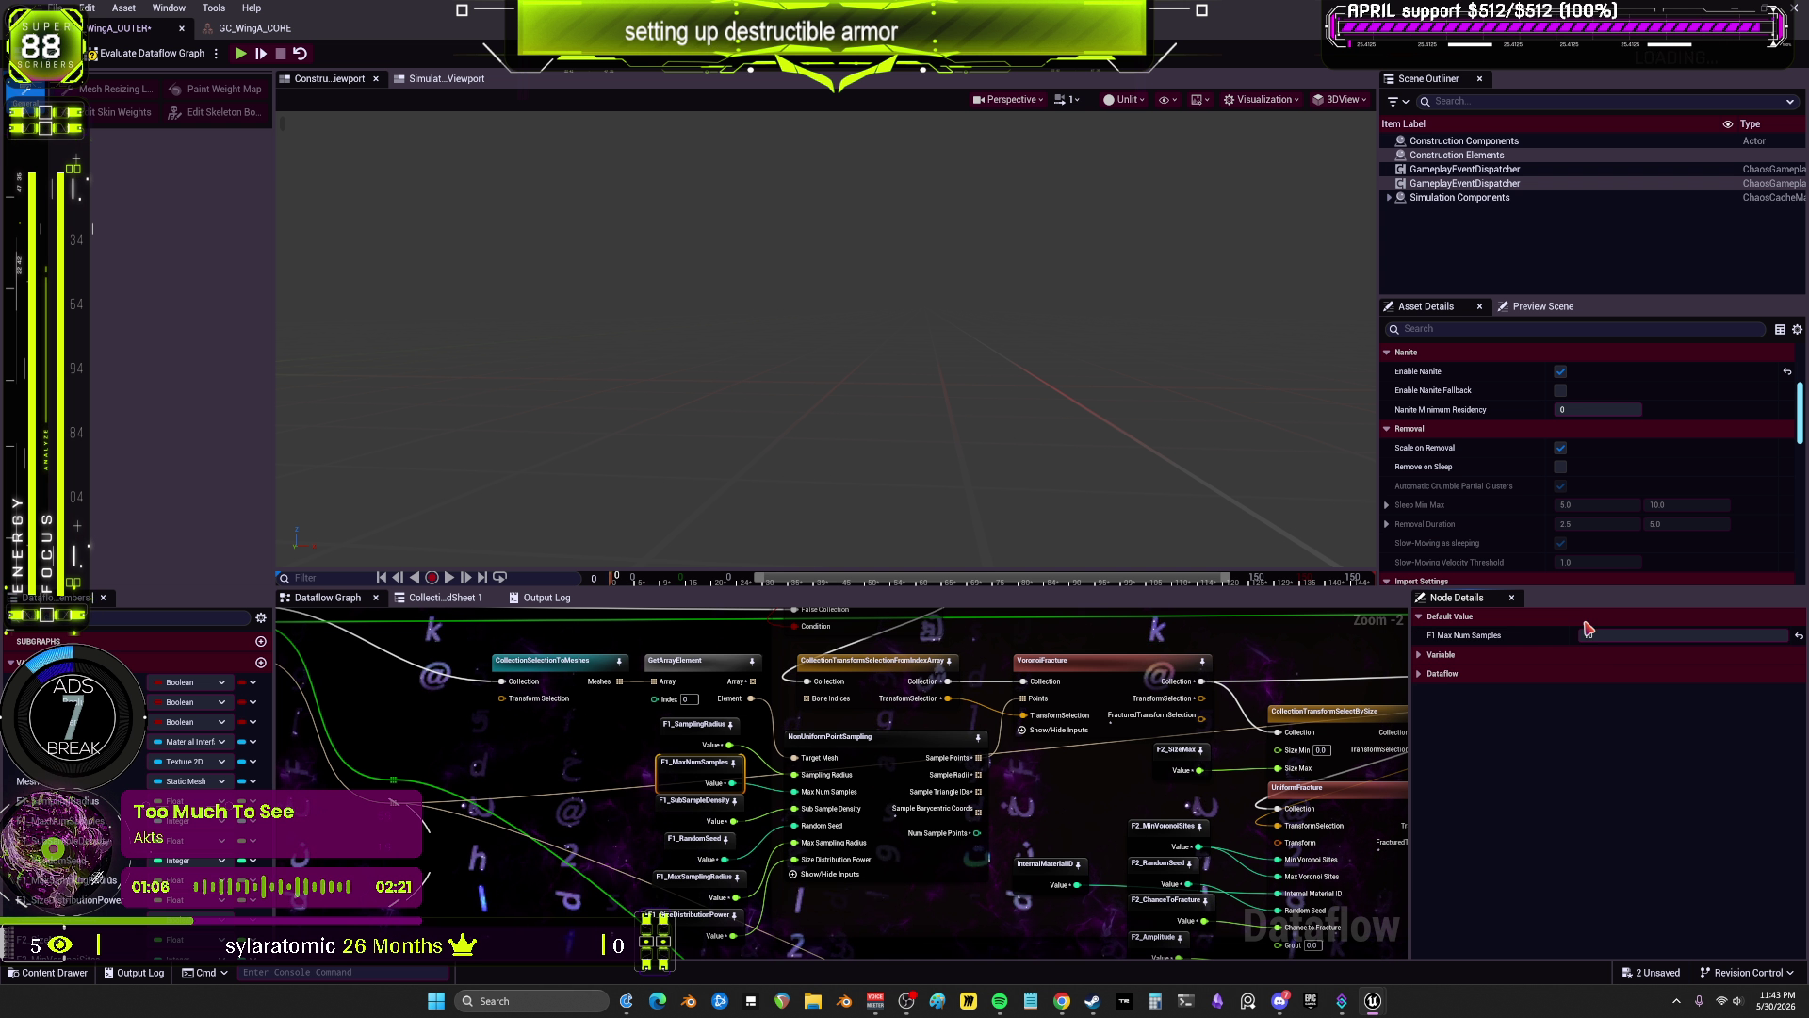
click(1617, 635)
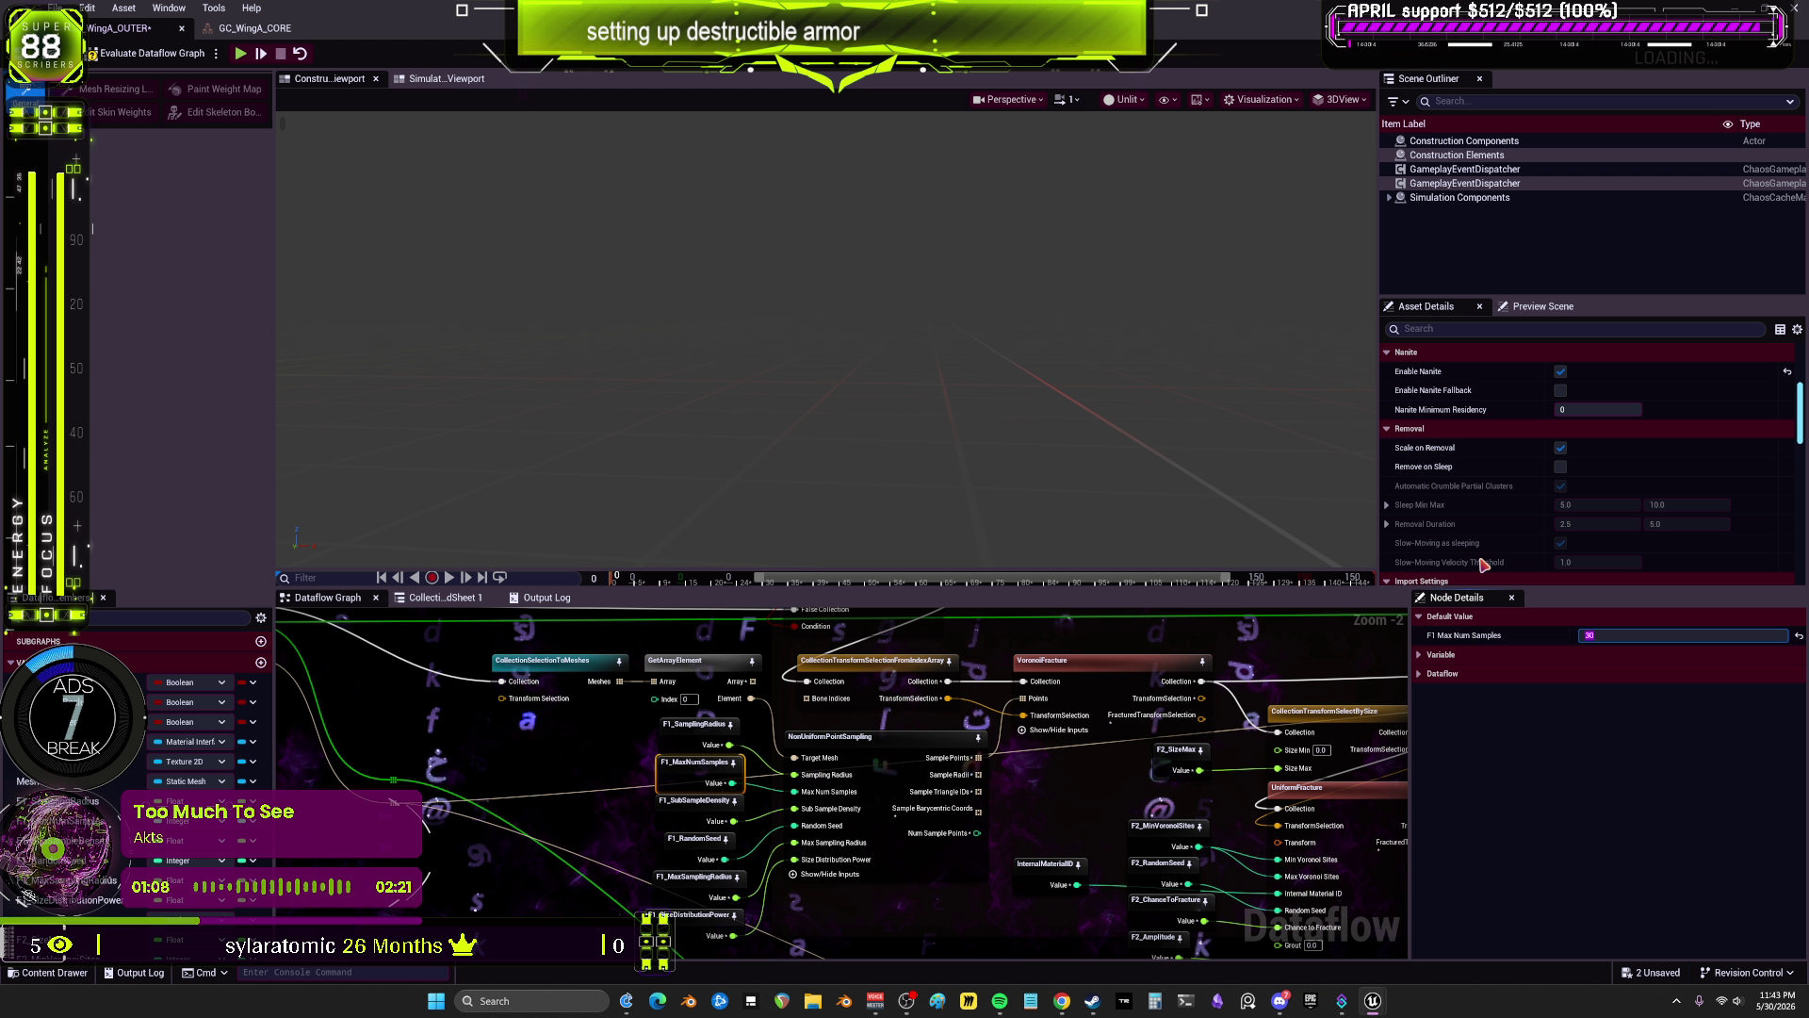
click(881, 744)
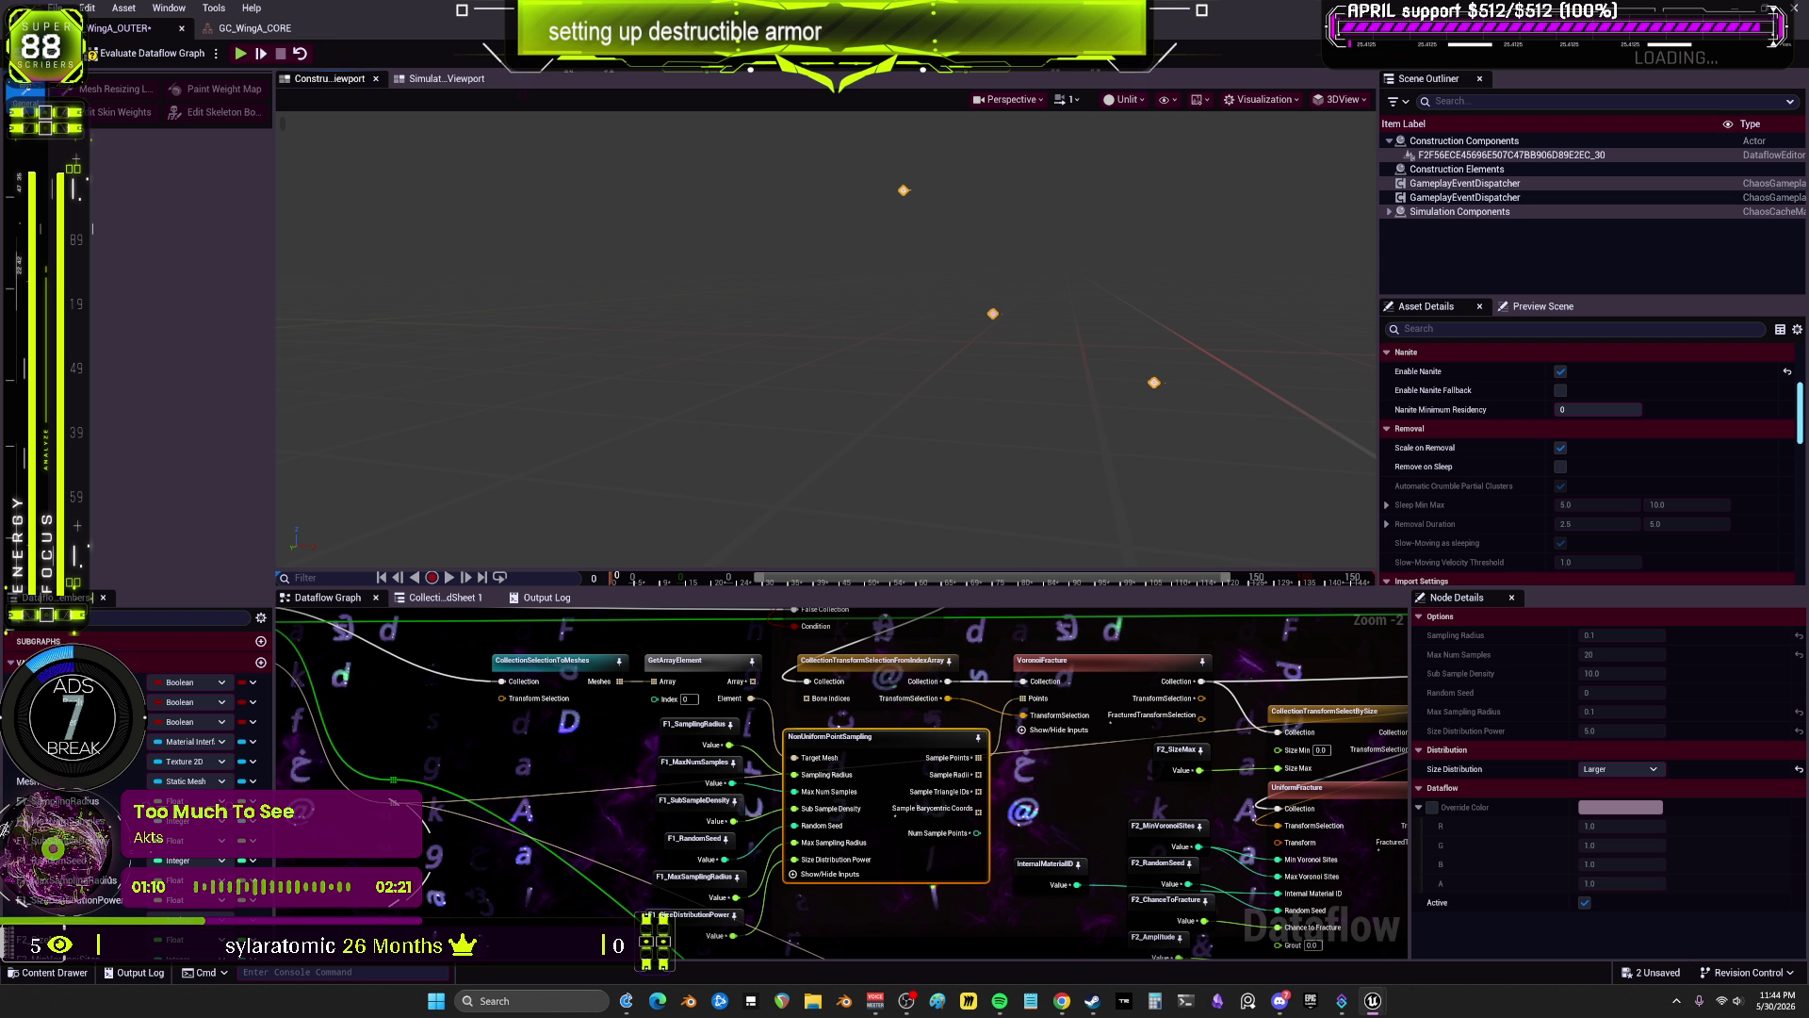
Step: Set F1_SamplingRadius to 100.0 and preview the updated sample points
click(699, 813)
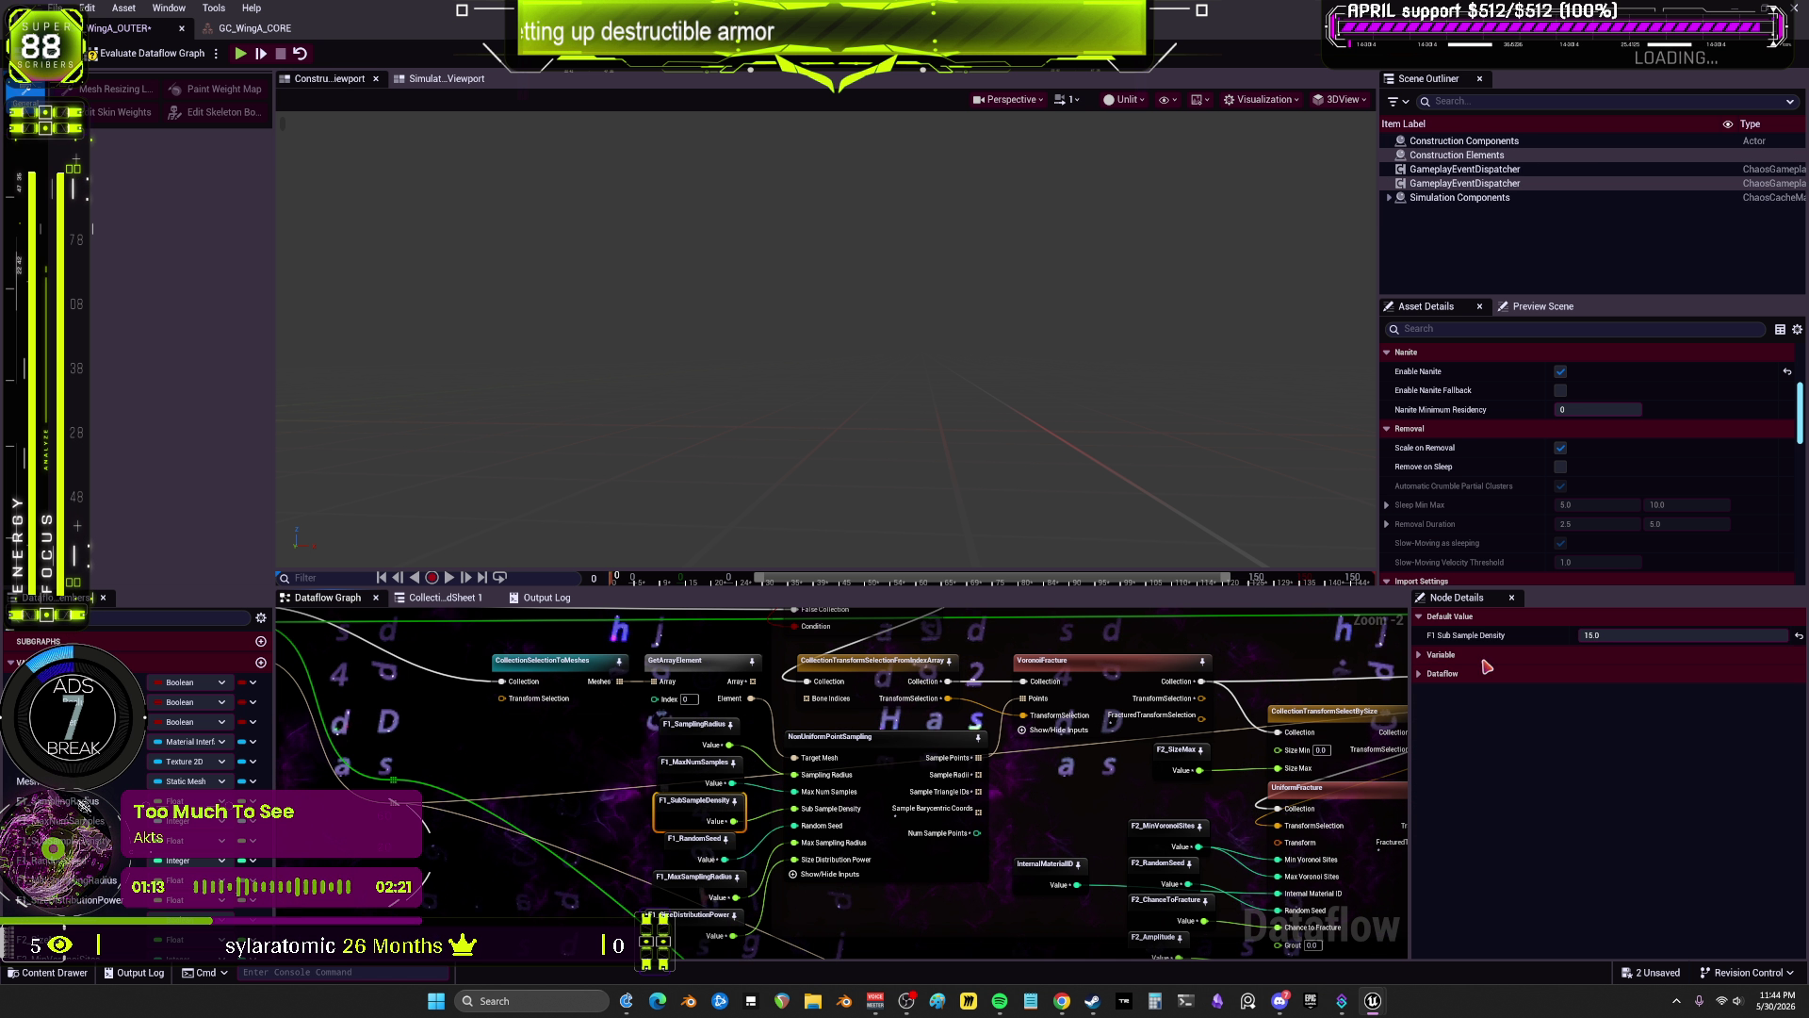
click(695, 724)
click(1626, 635)
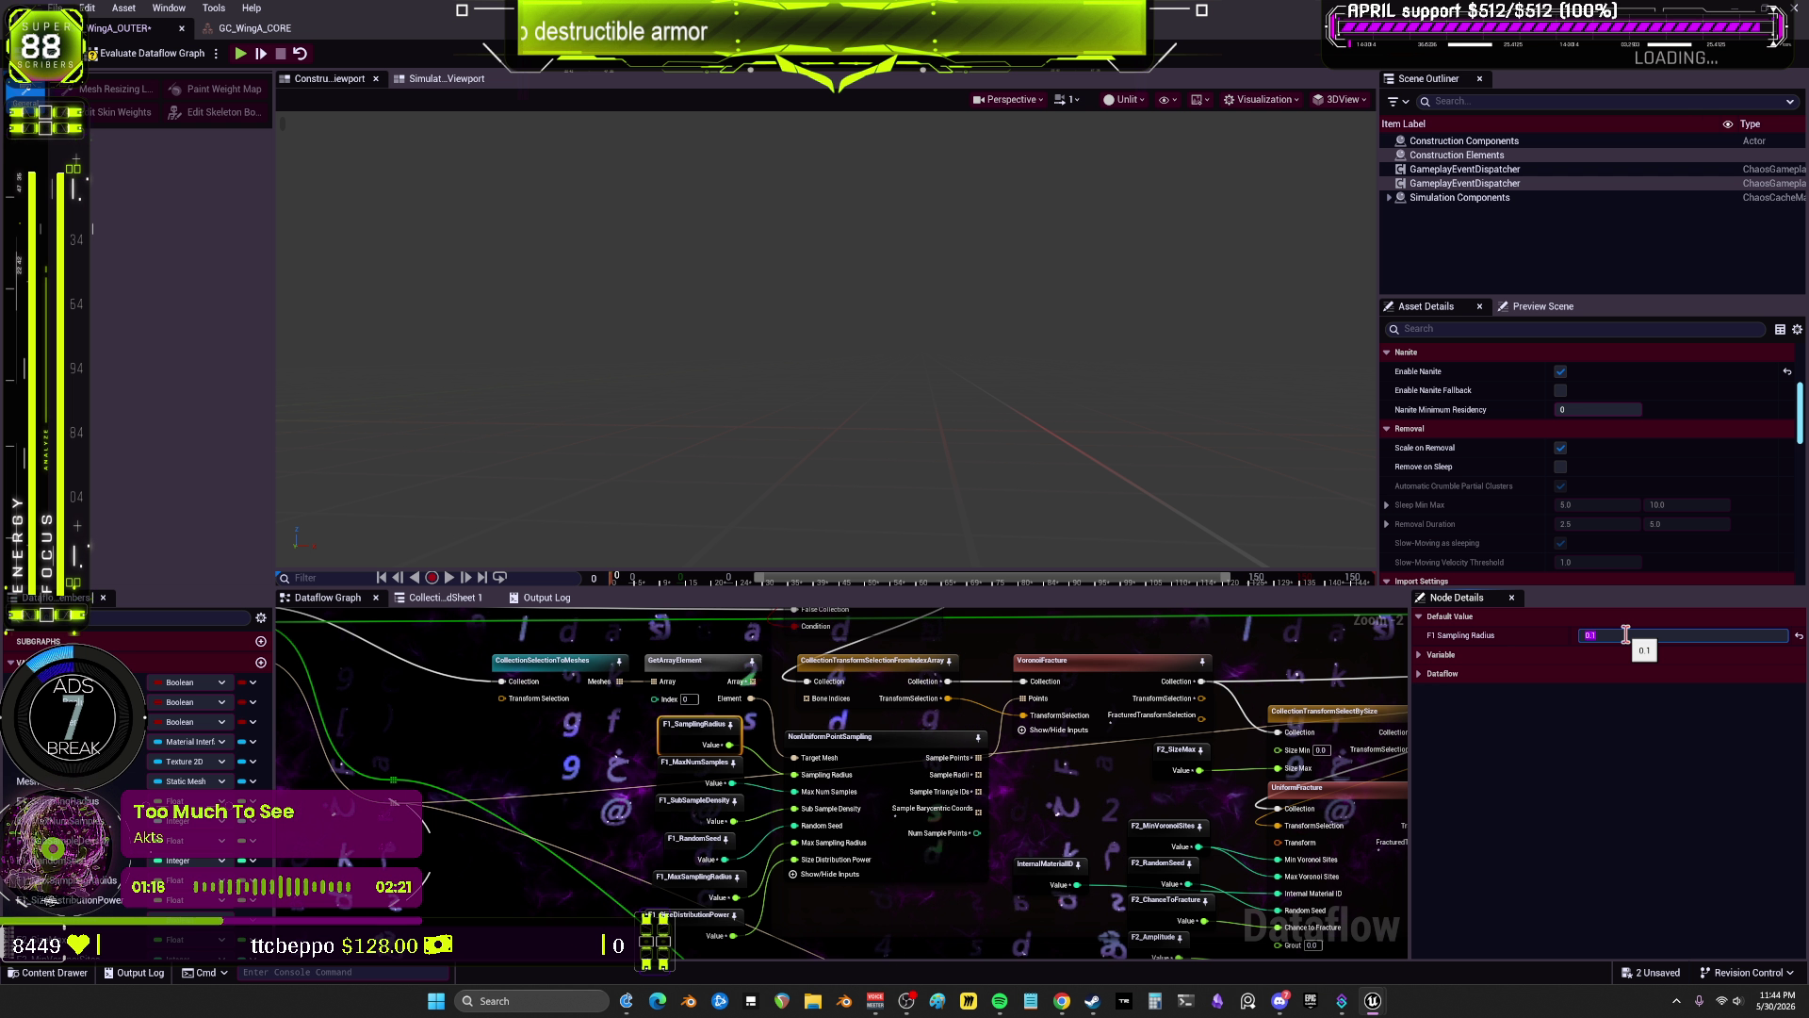
click(918, 759)
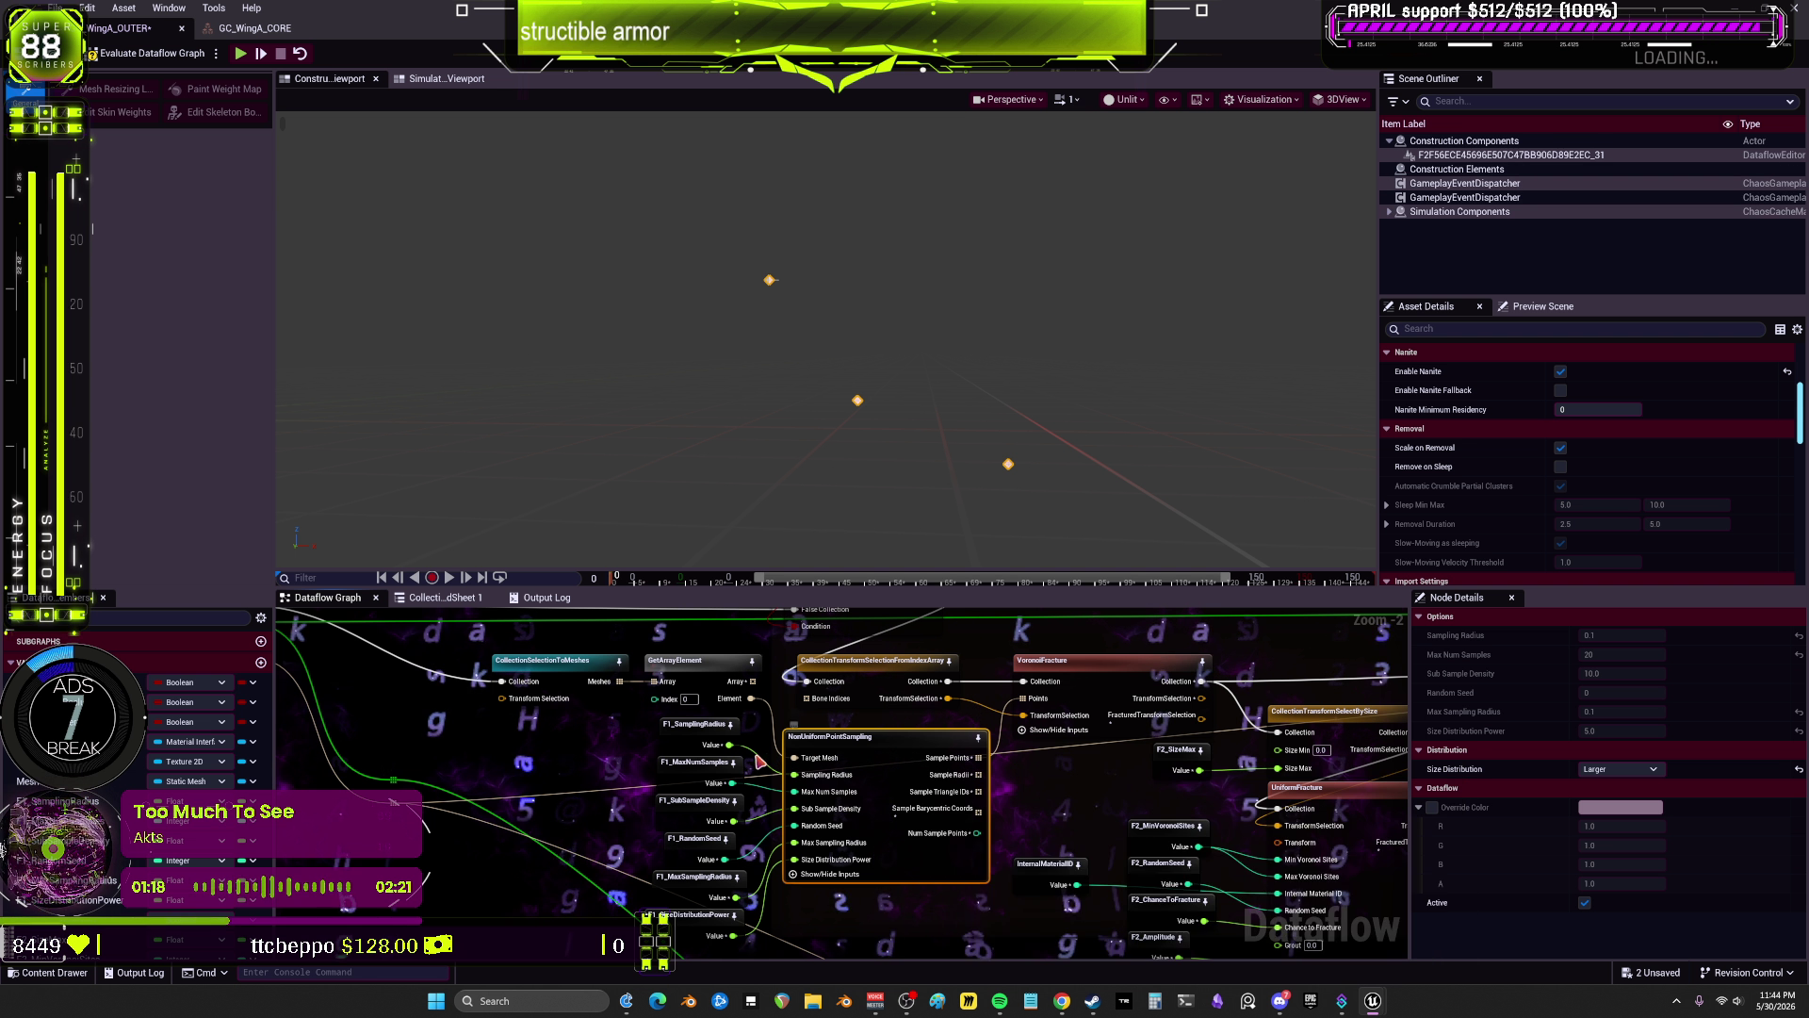
click(697, 723)
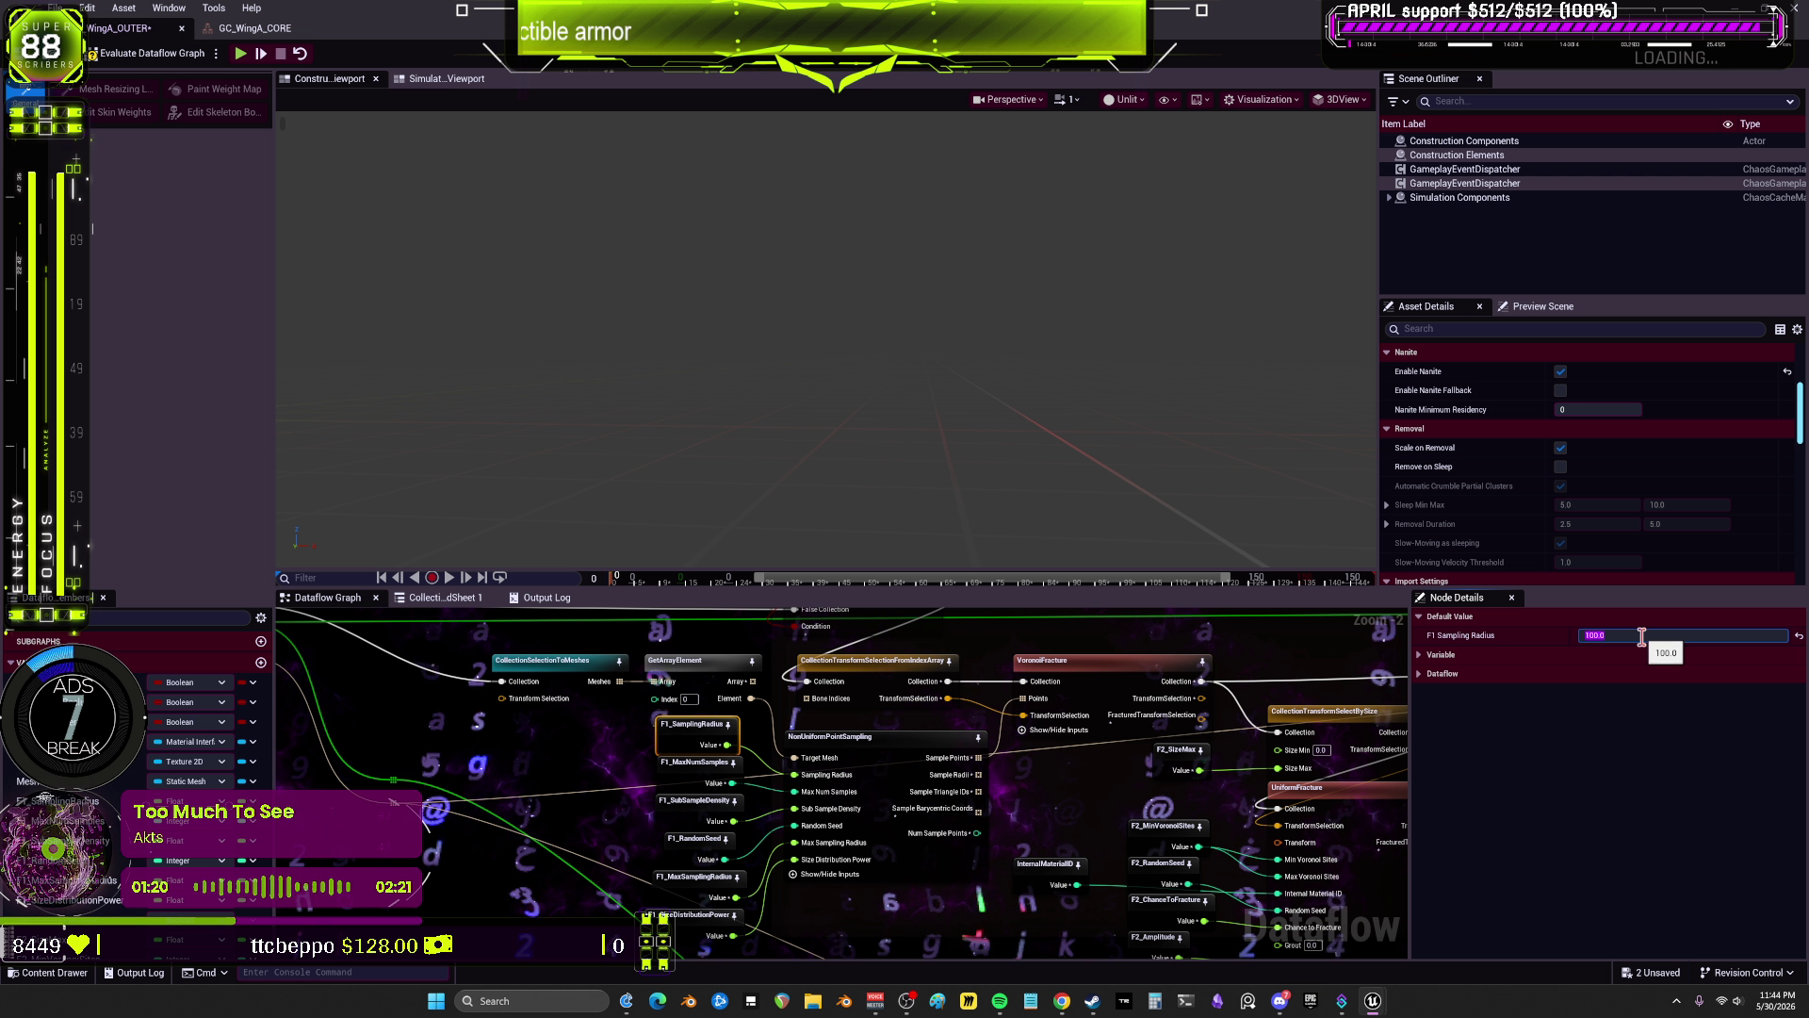
click(1439, 654)
click(1455, 696)
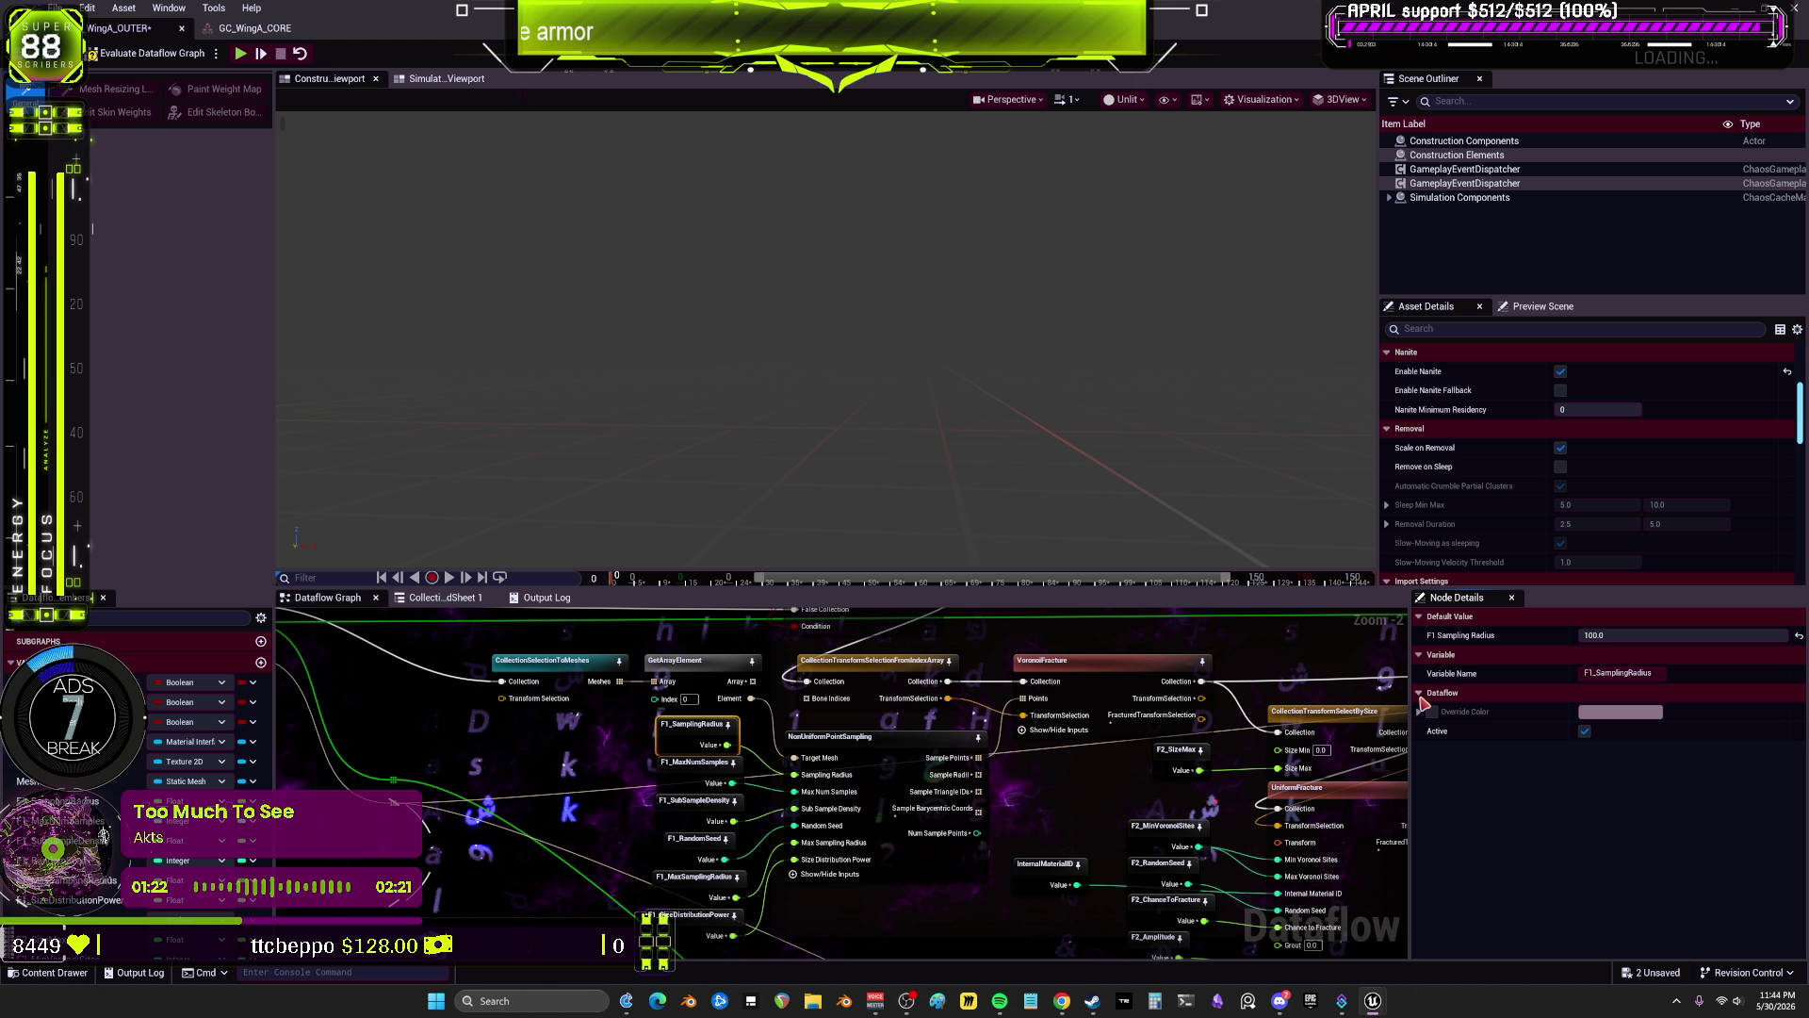
click(919, 761)
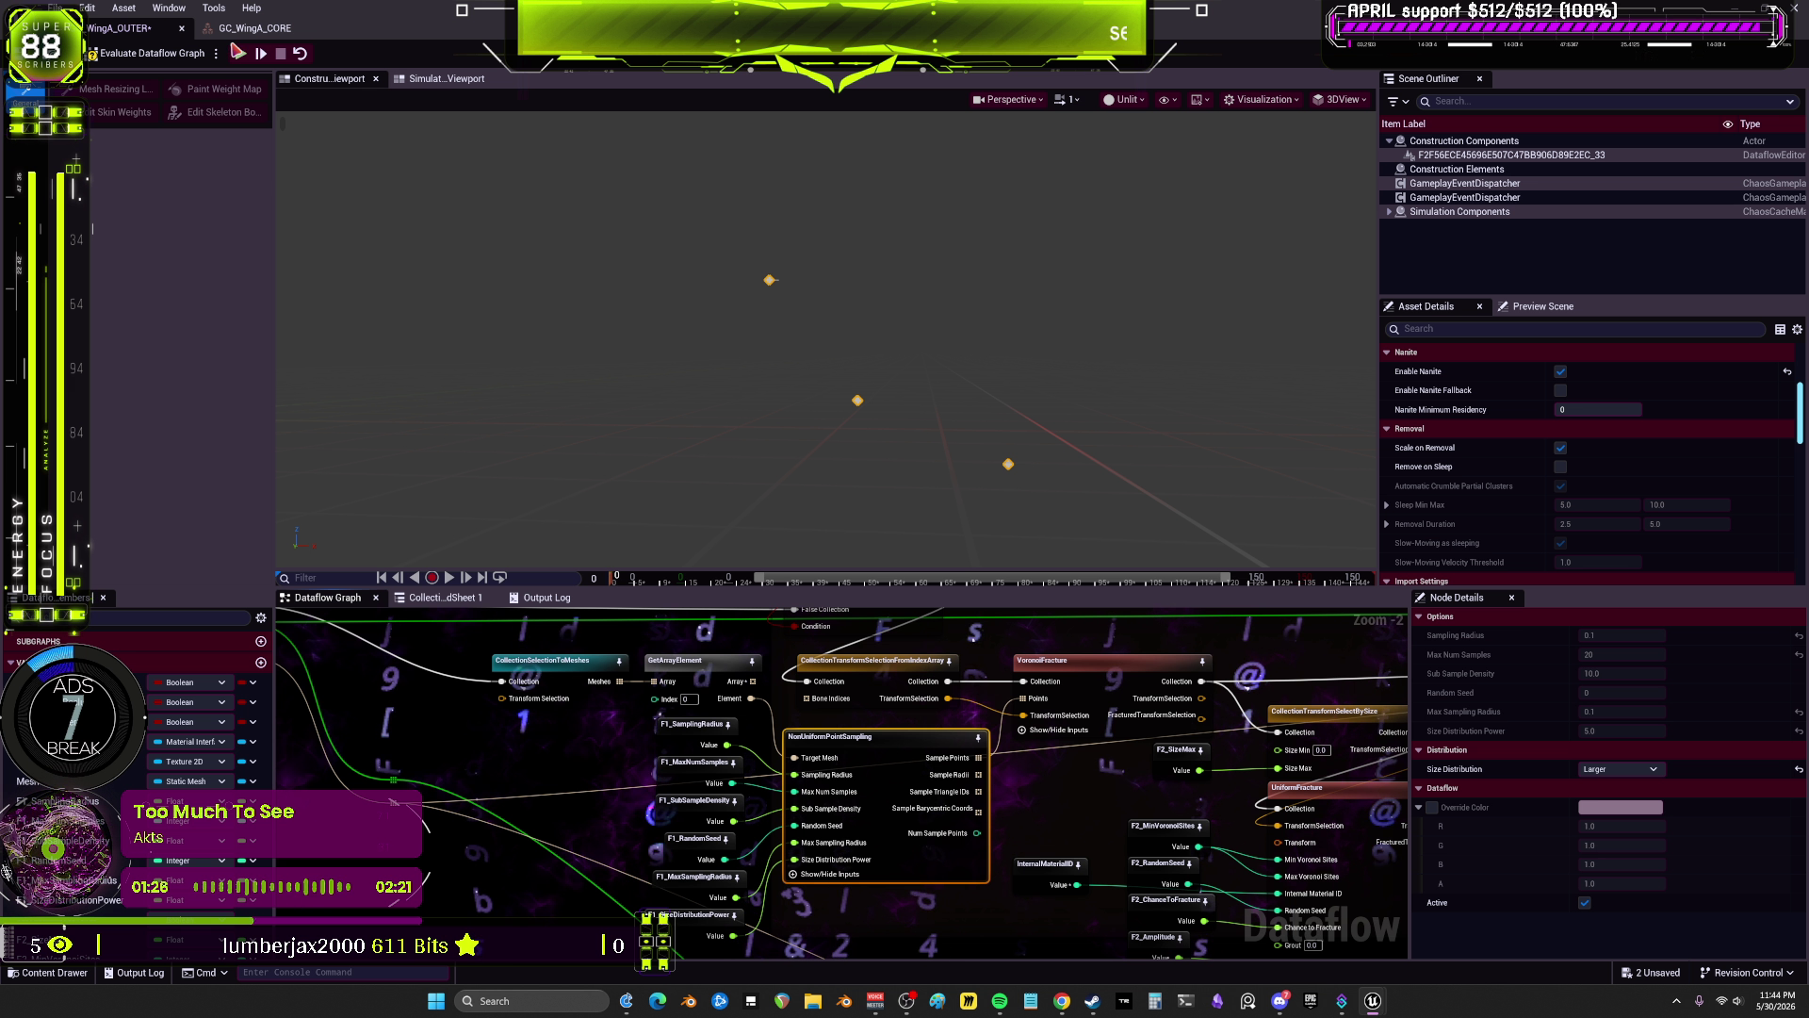
Step: Stop, replay and restart the simulation to watch the wing fracture, then view the collection spreadsheet
click(279, 55)
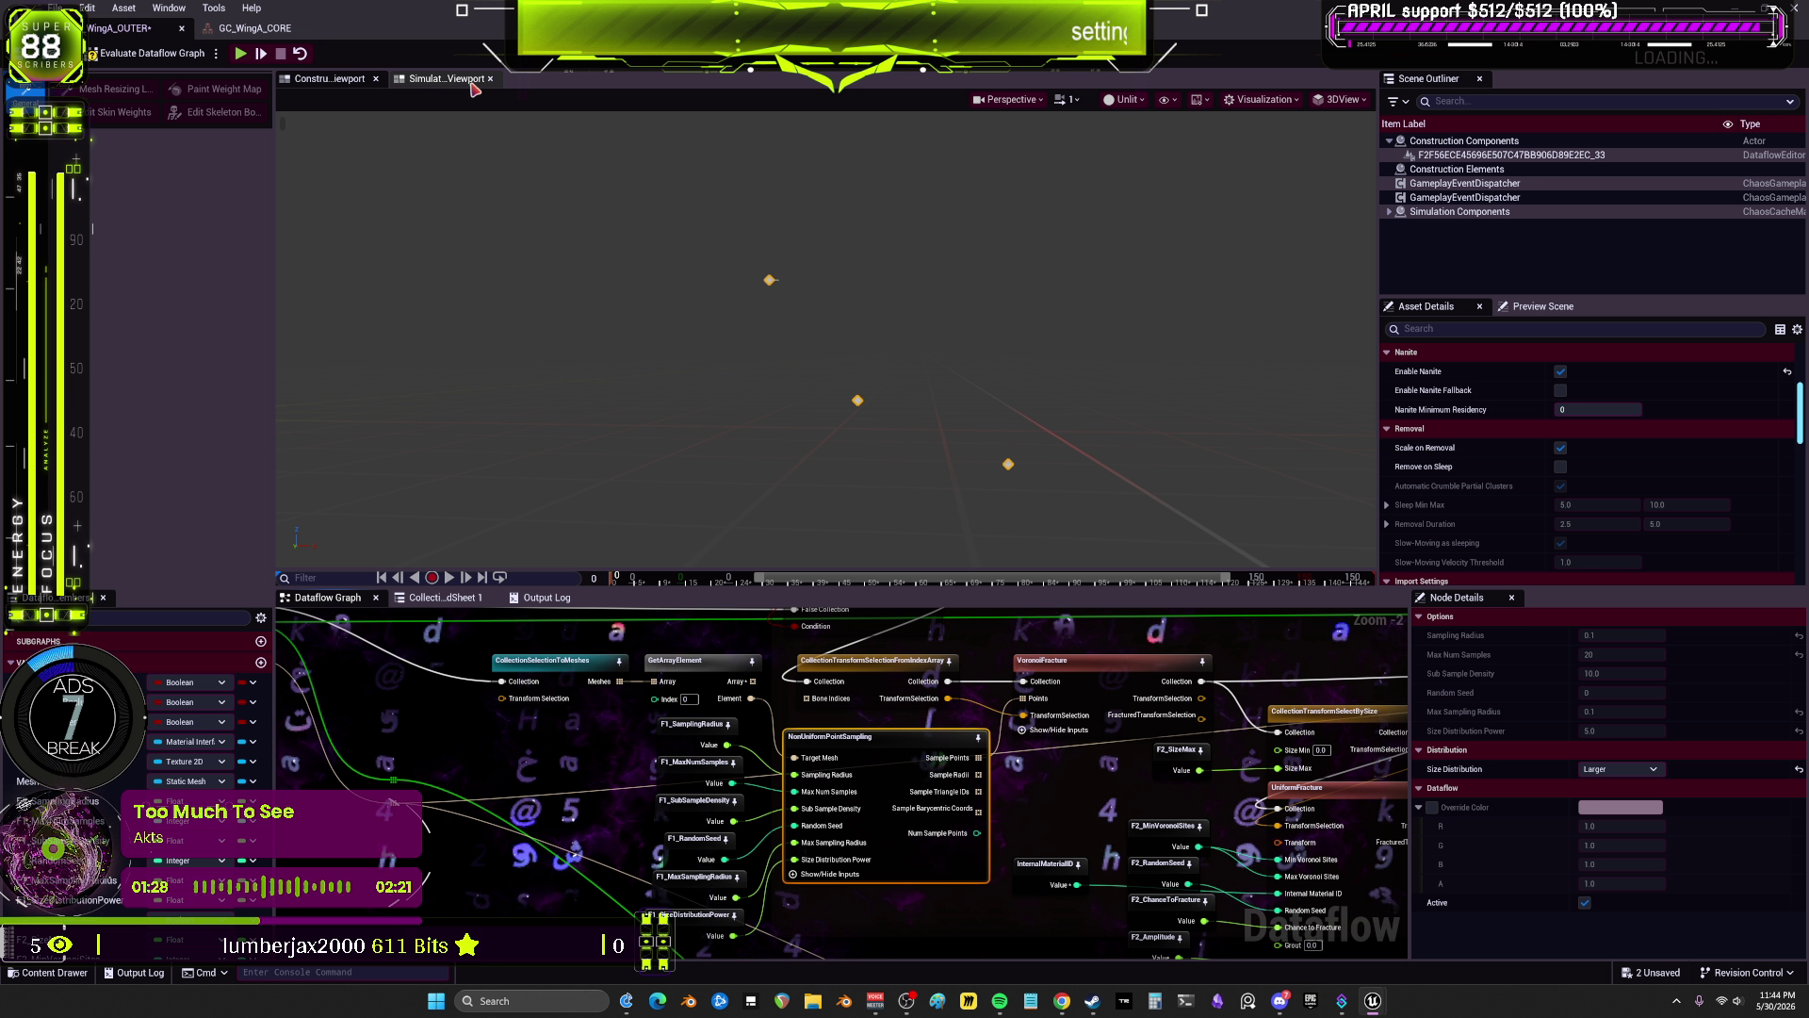
click(242, 55)
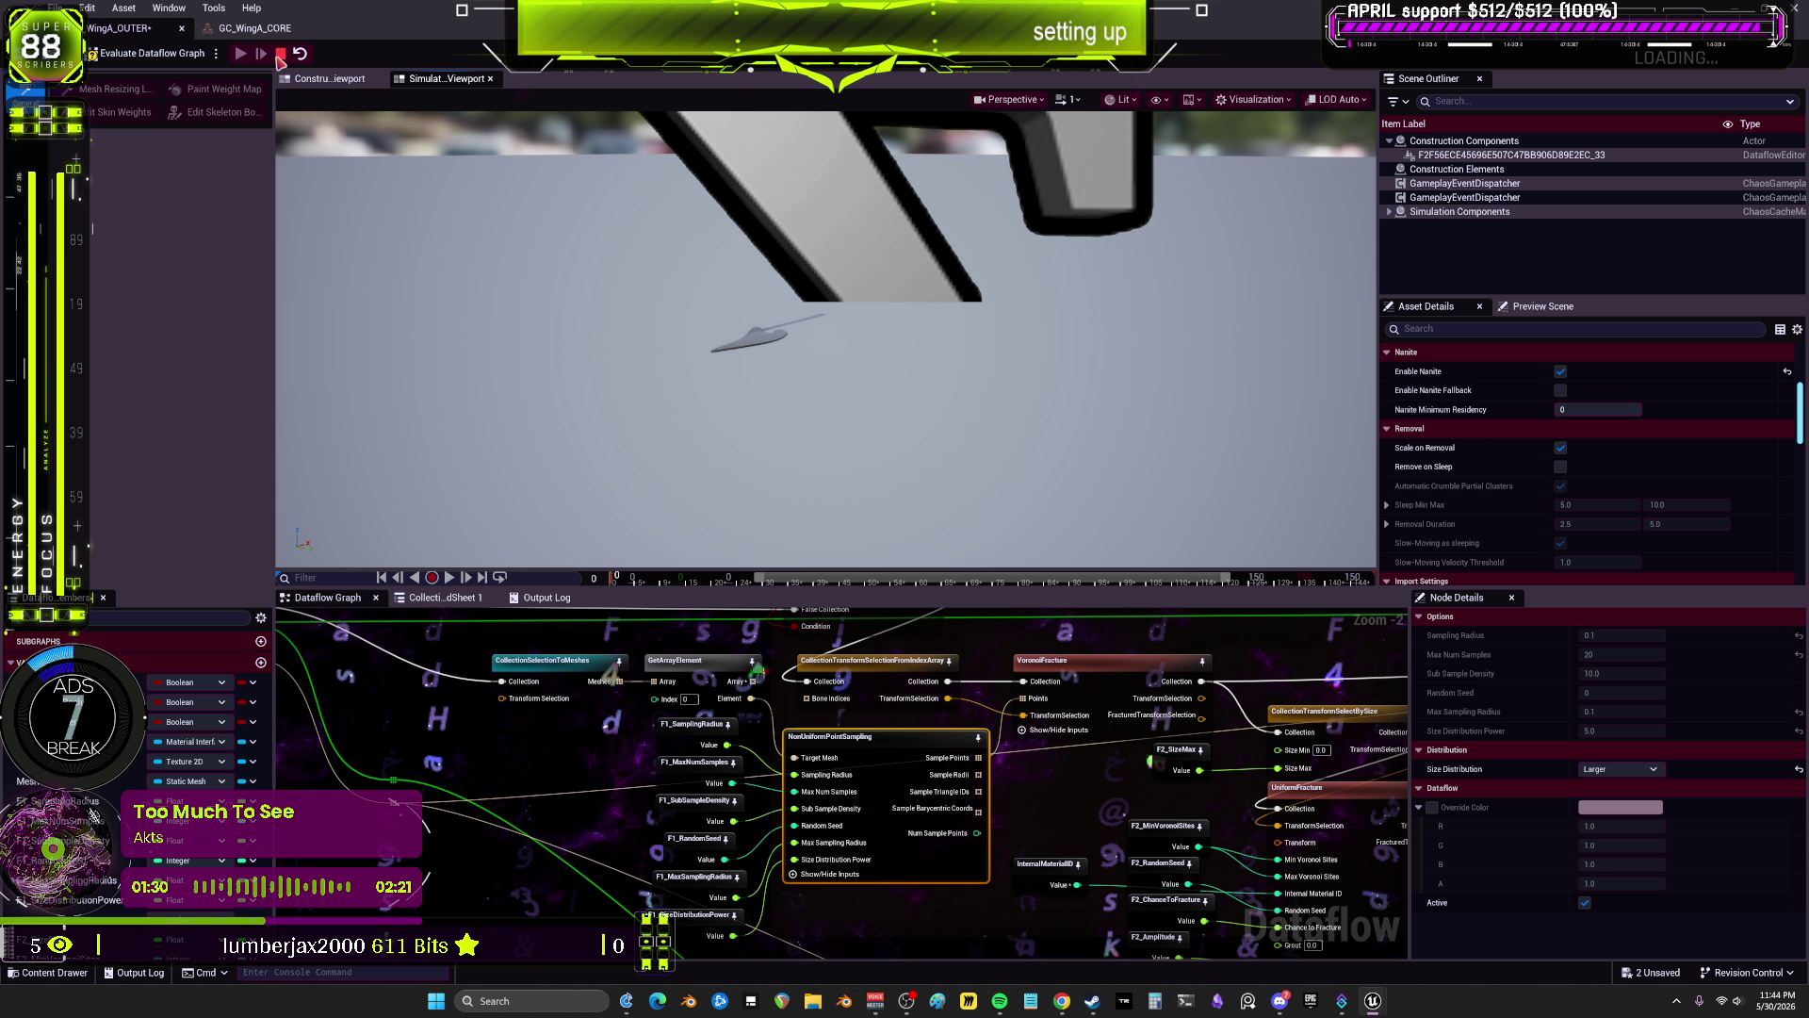
click(241, 58)
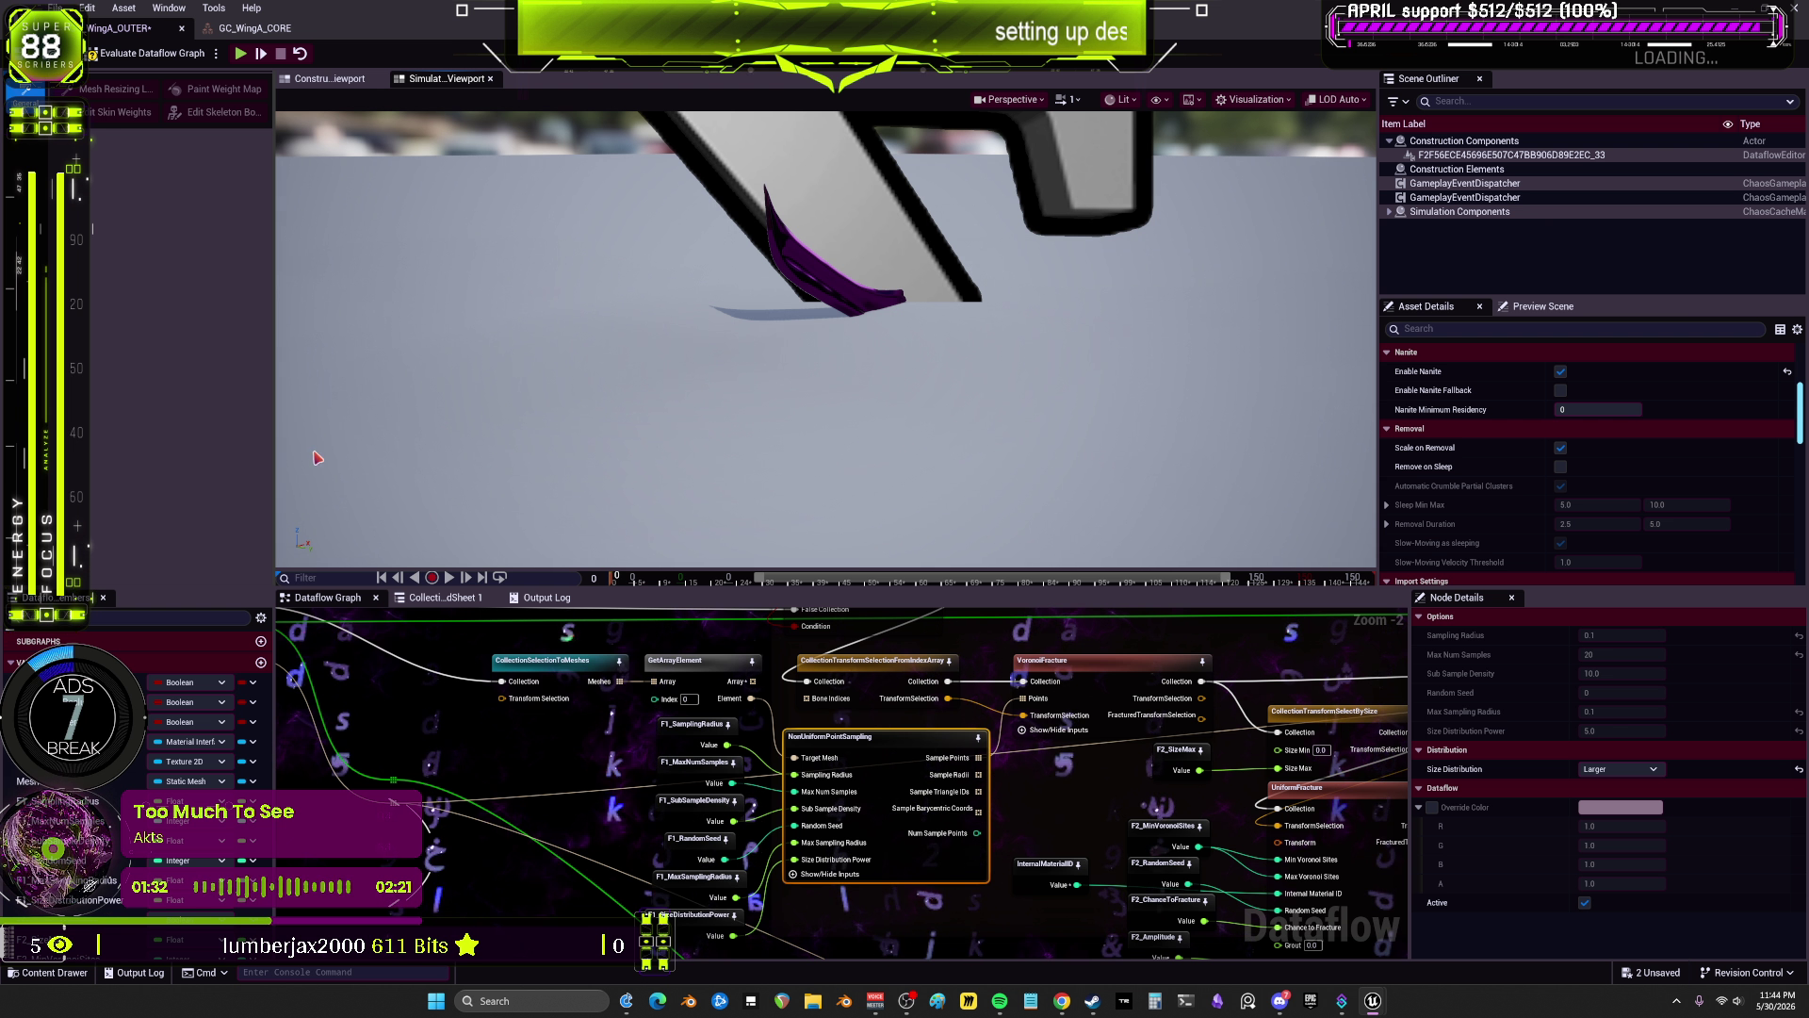
click(555, 599)
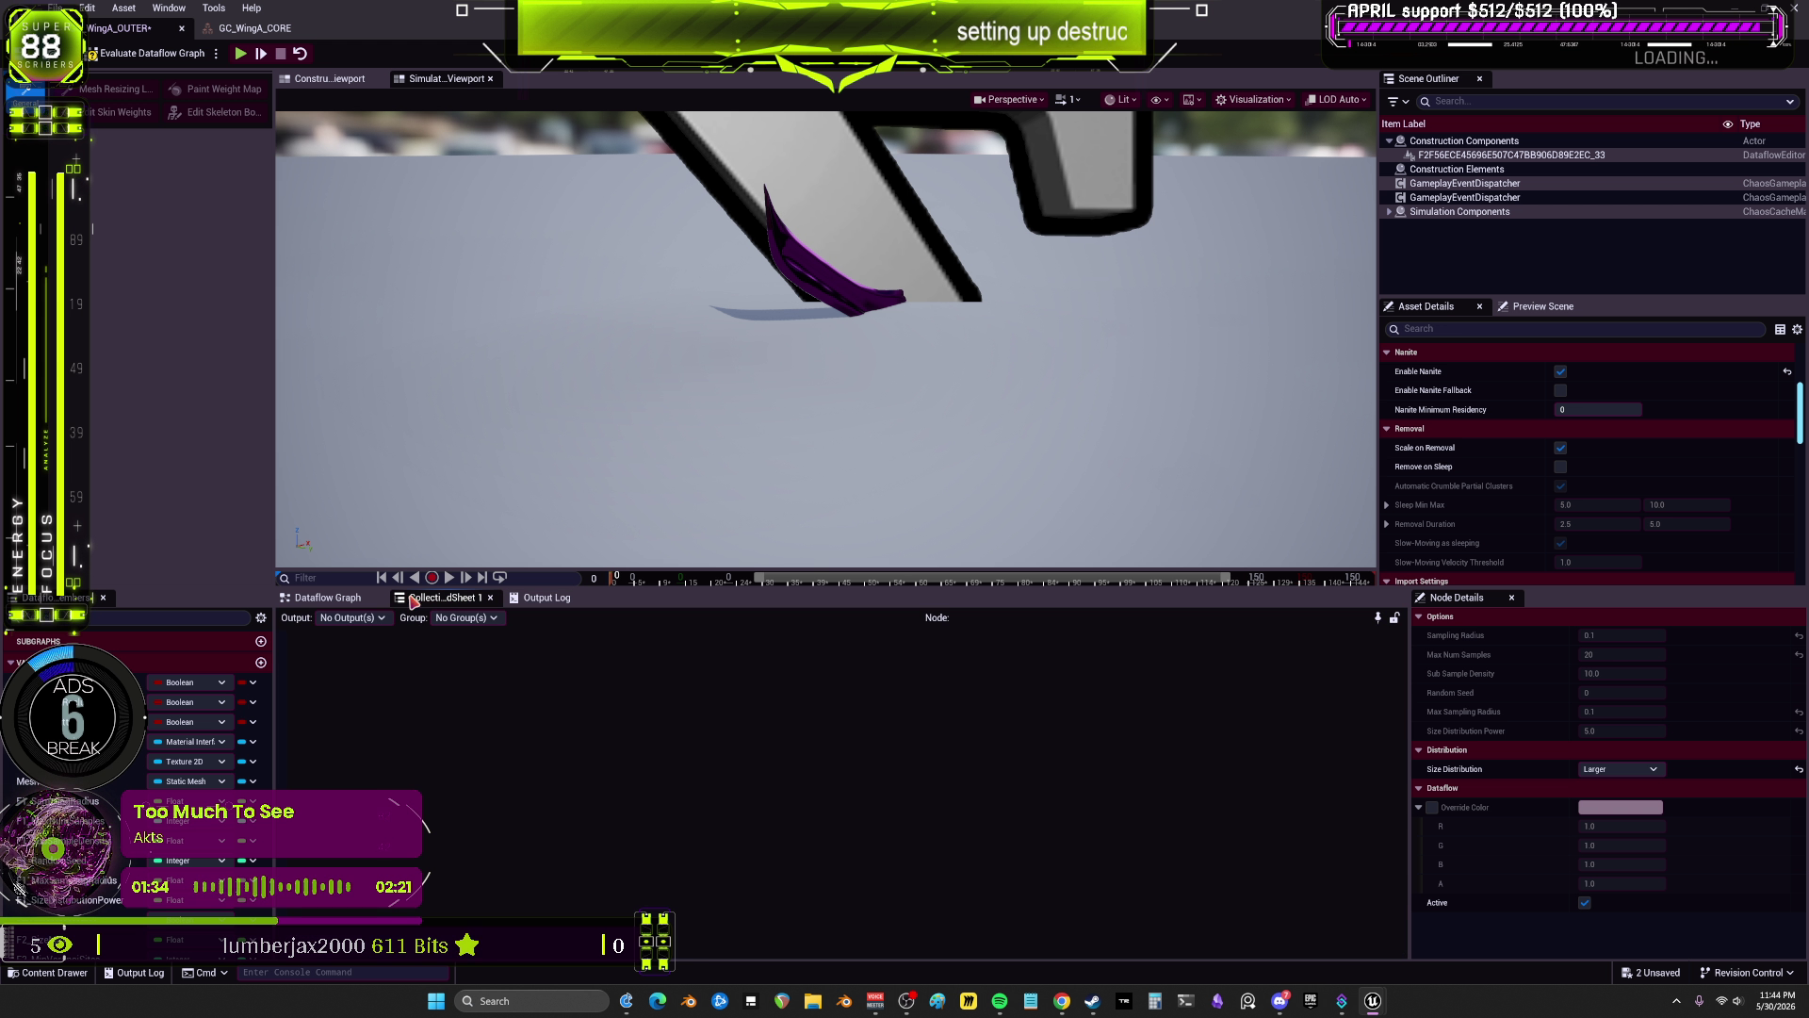
scroll(731, 745, up, 3)
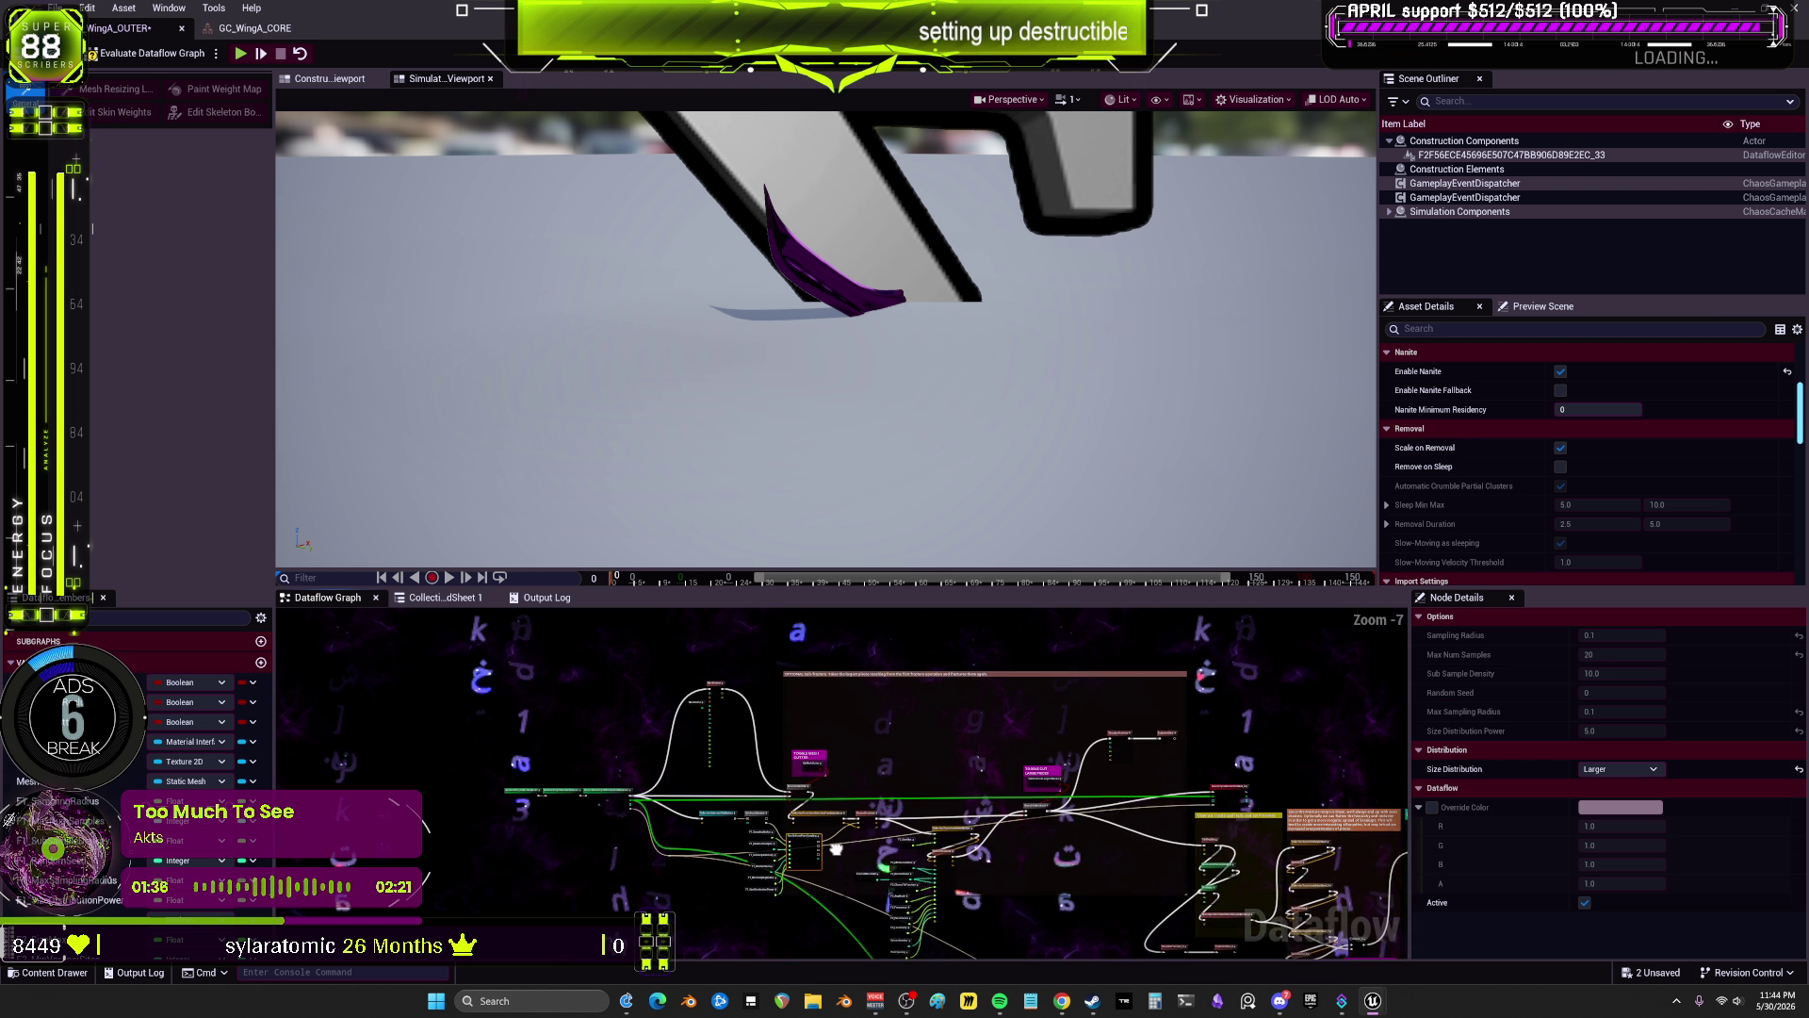
scroll(731, 745, up, 4)
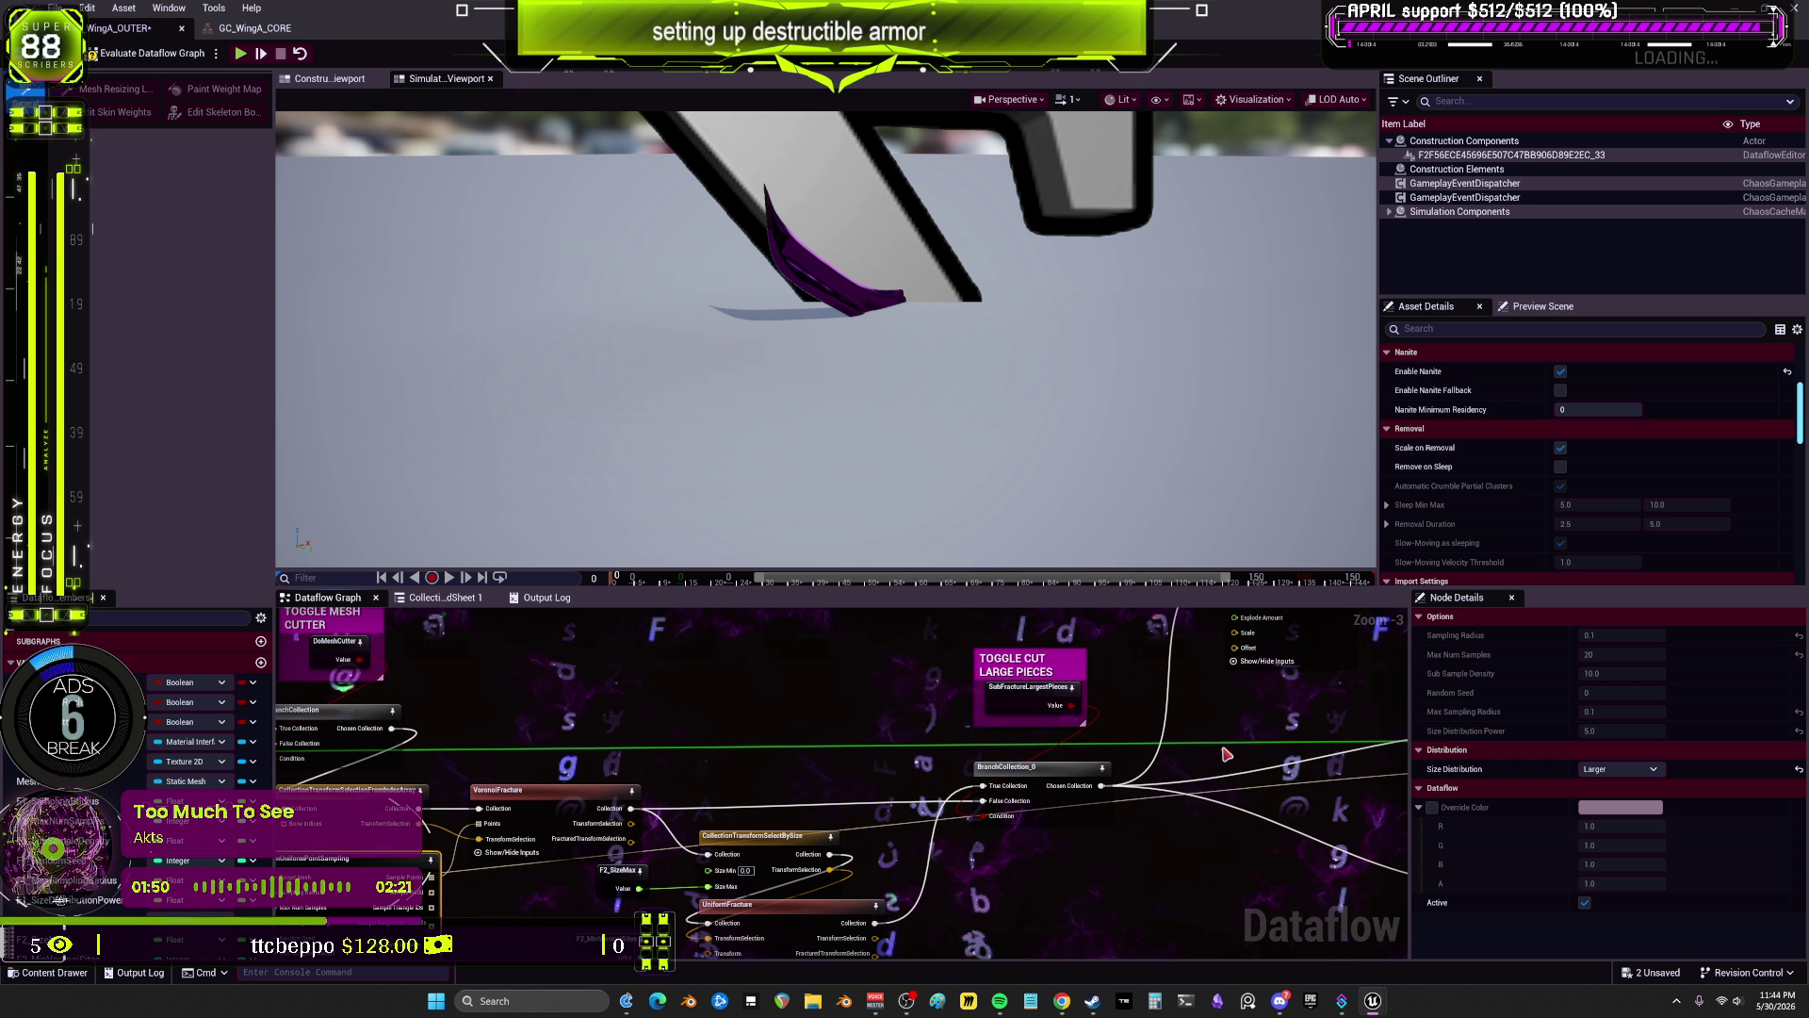
Step: Preview the GeometryCollectionTerminal output of the wing in the Construction Viewport
click(1168, 690)
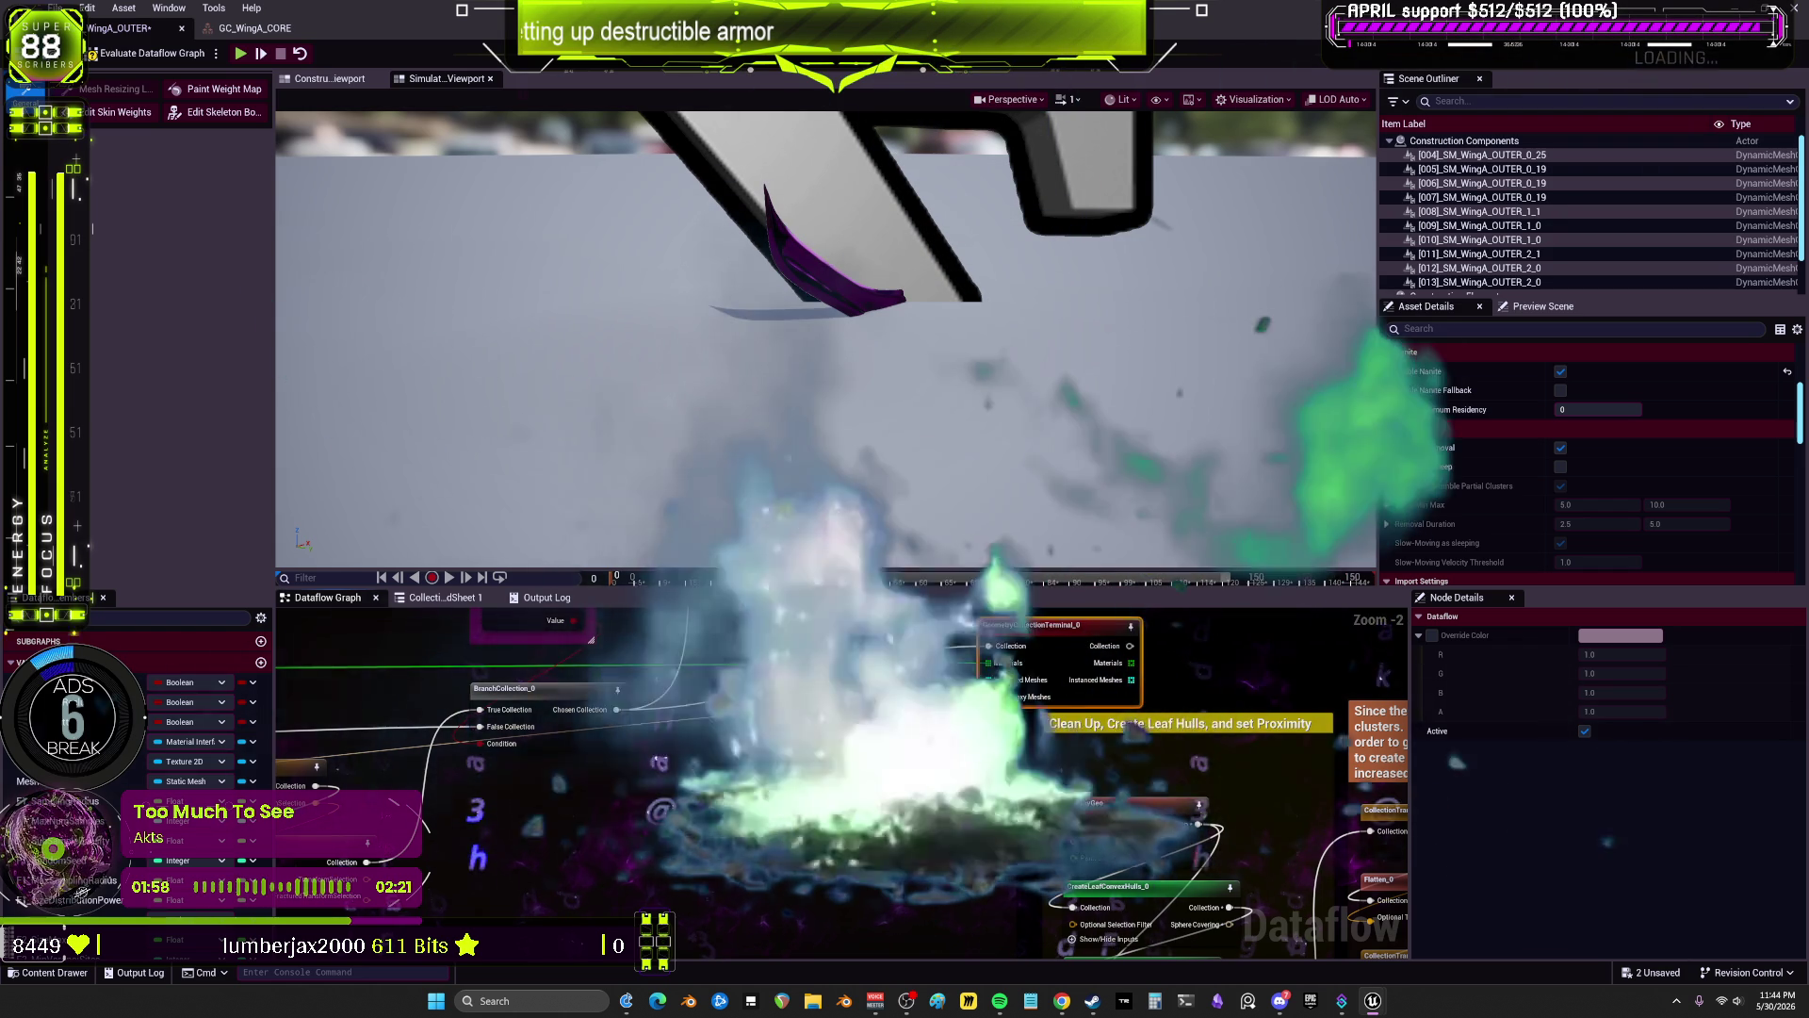
scroll(387, 622, up, 1)
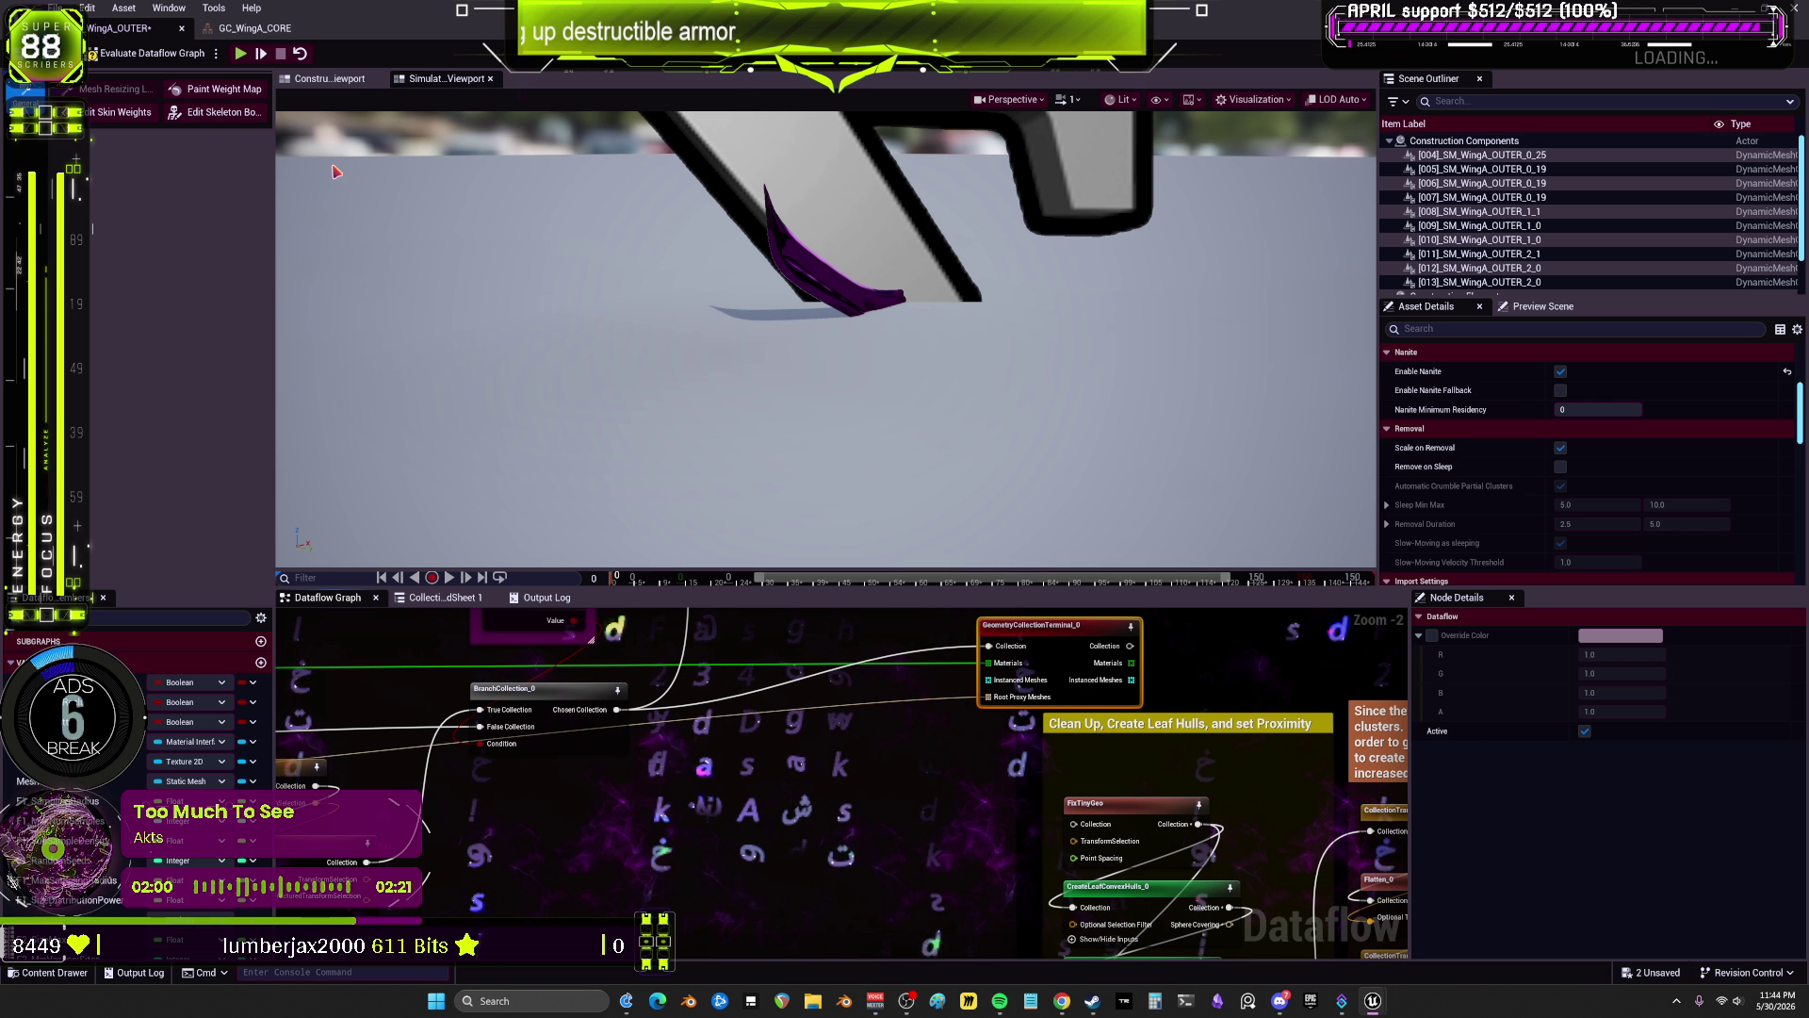
click(349, 76)
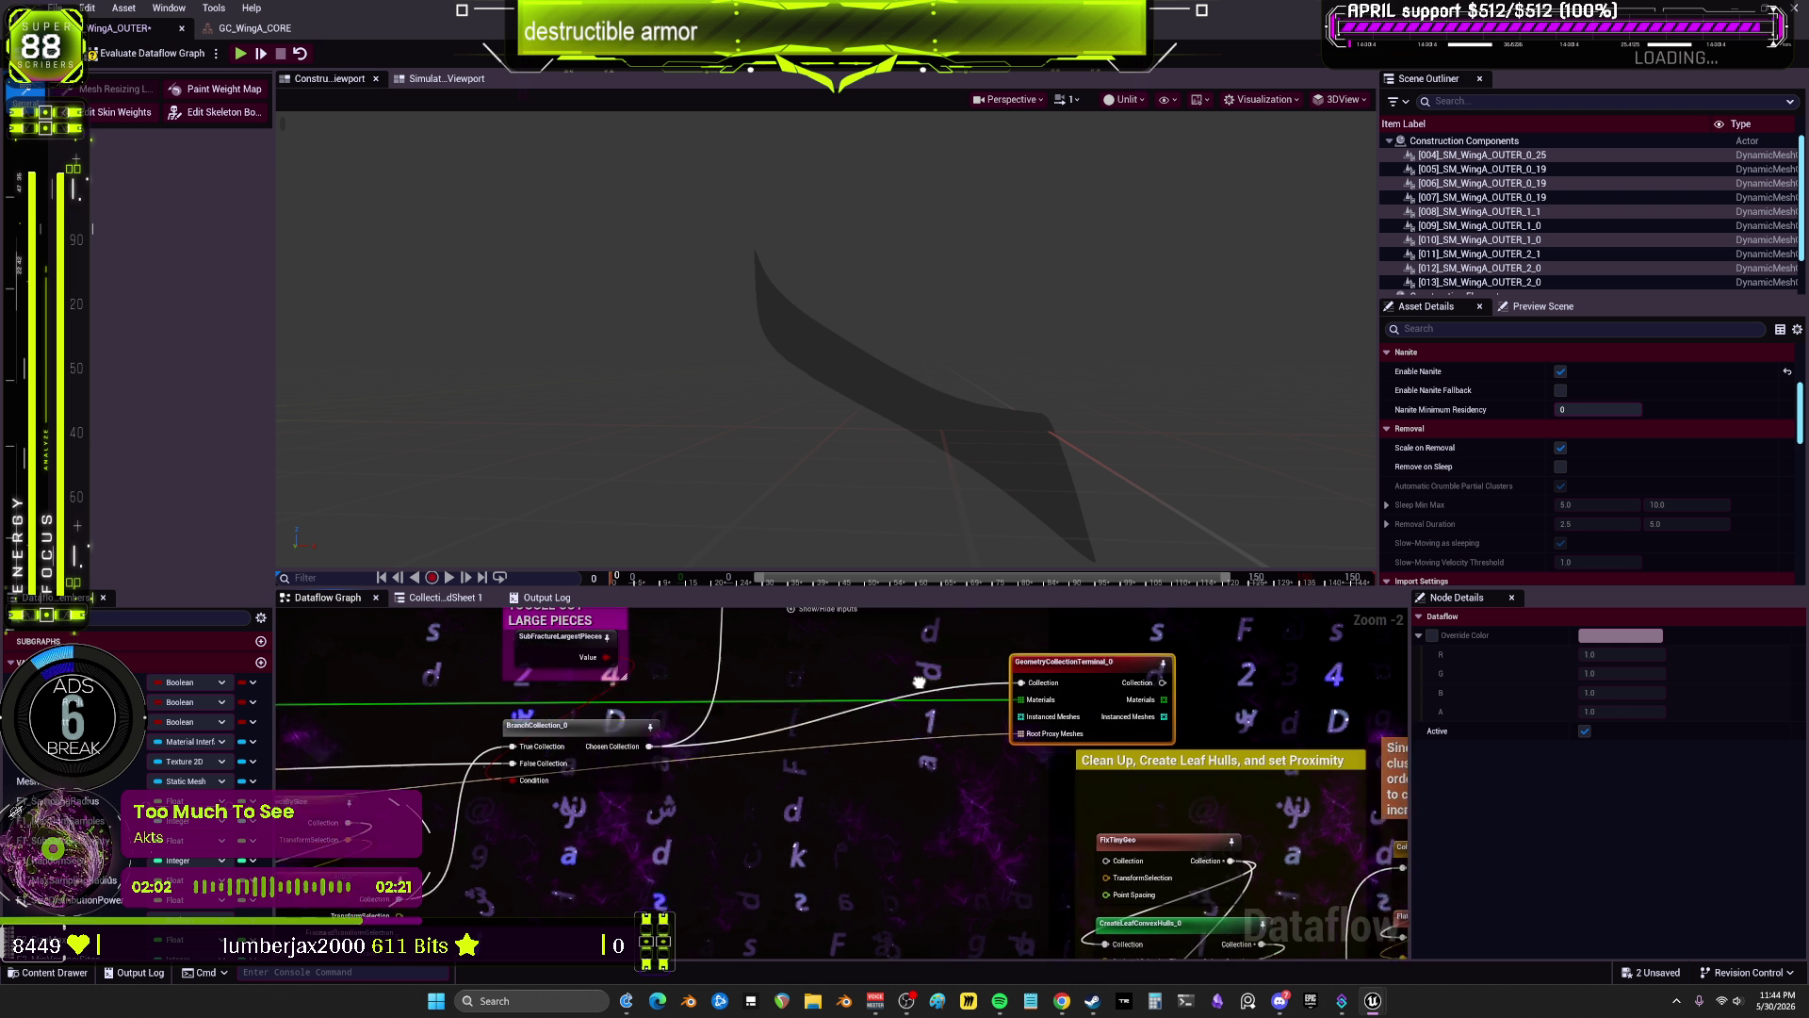
Step: Inspect the VisualizeFracture, ExplodedView and UniformFracture nodes, then preview NonUniformPointSampling's three sample points
click(978, 705)
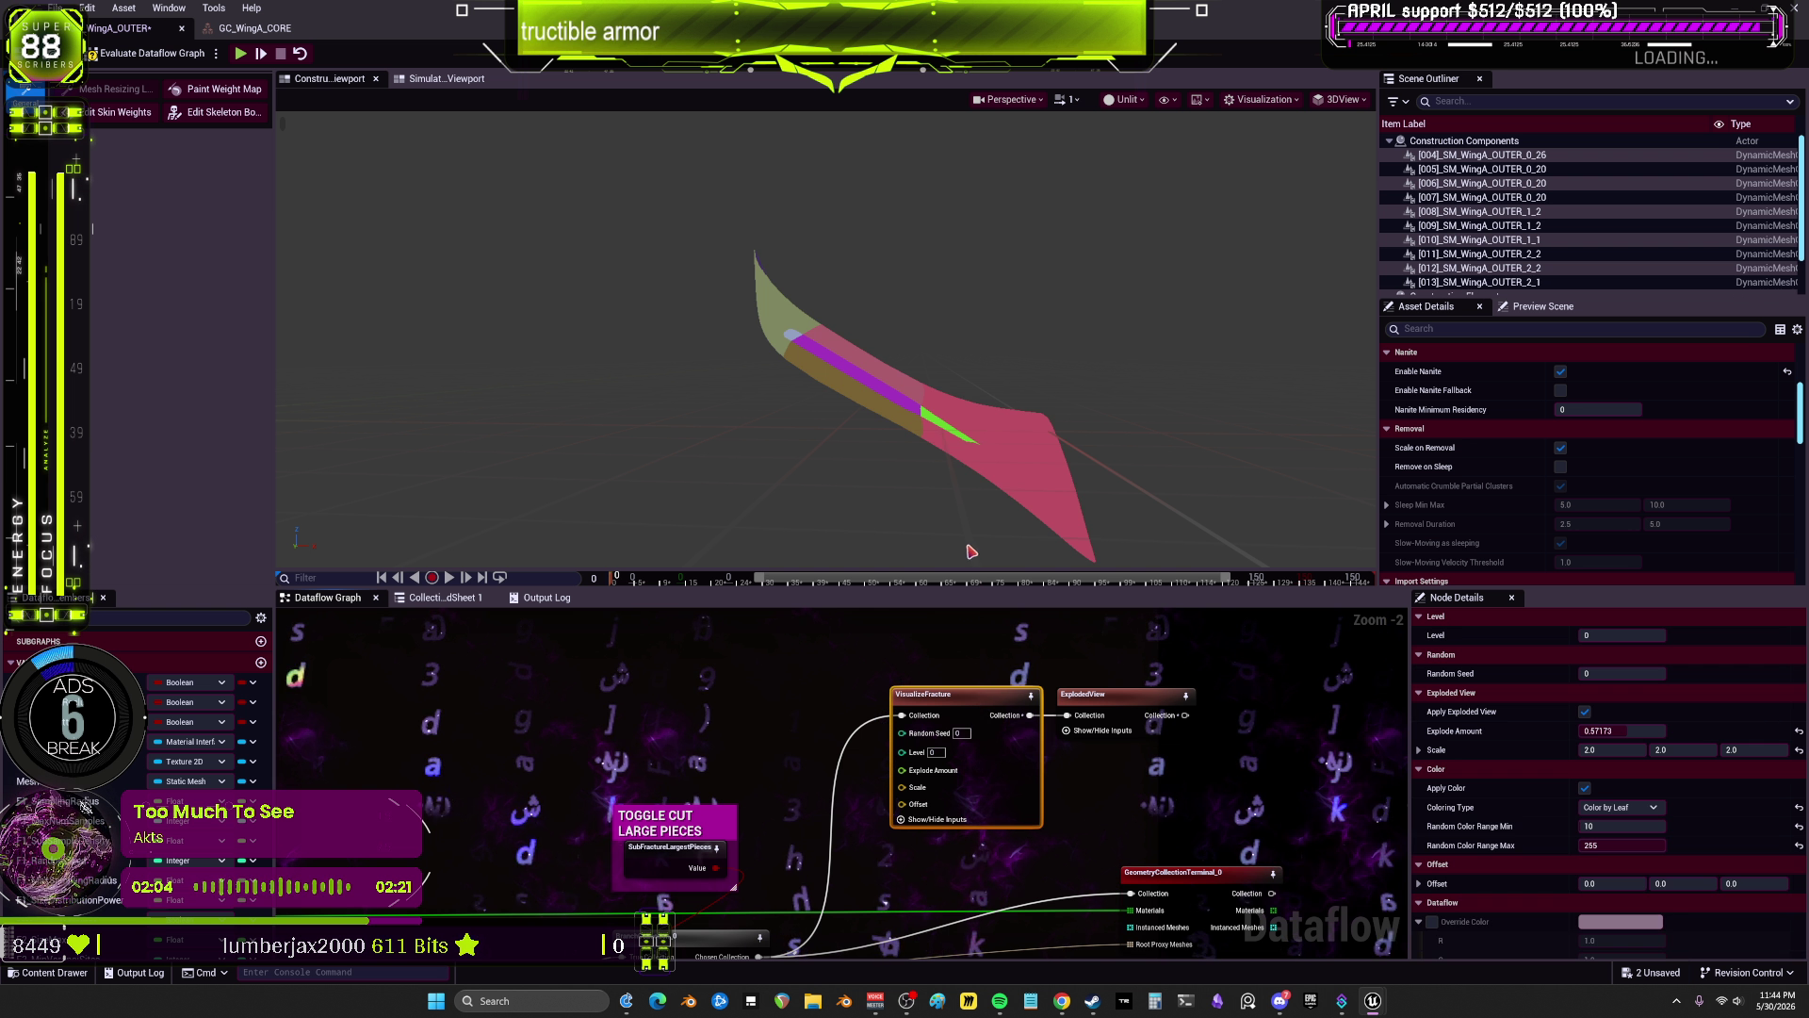
click(1093, 698)
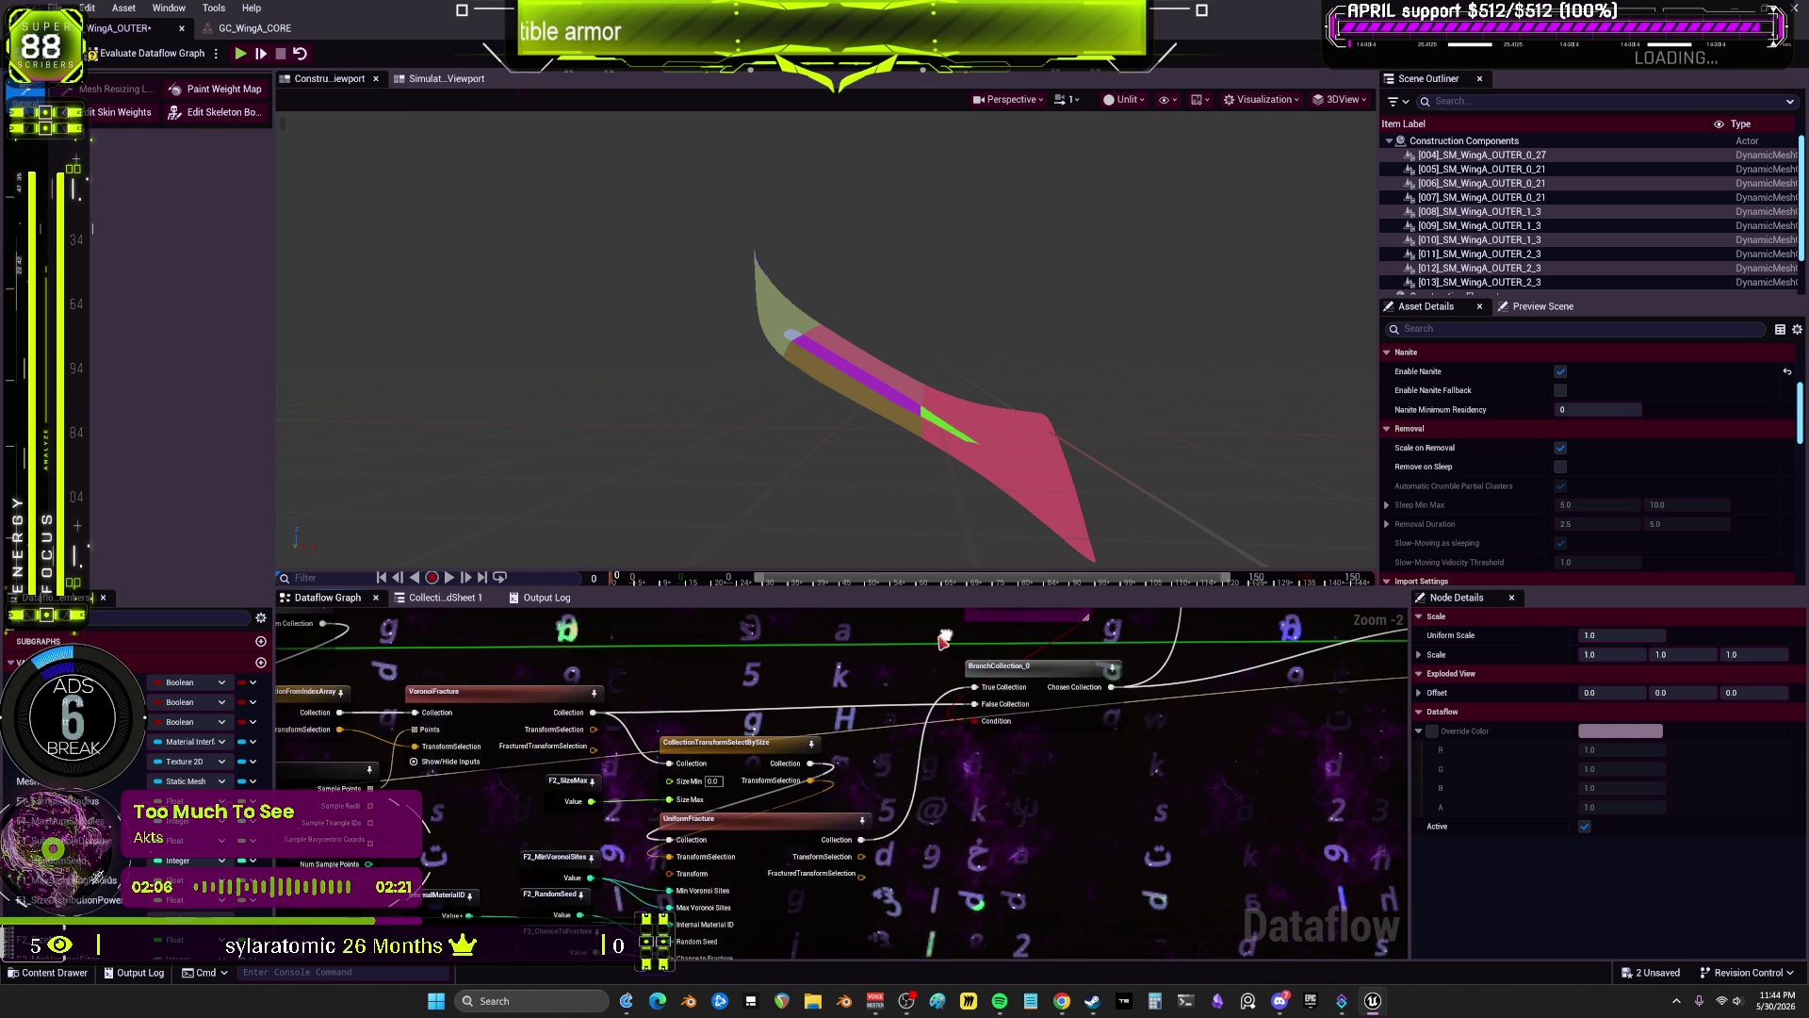
drag(740, 824, 895, 747)
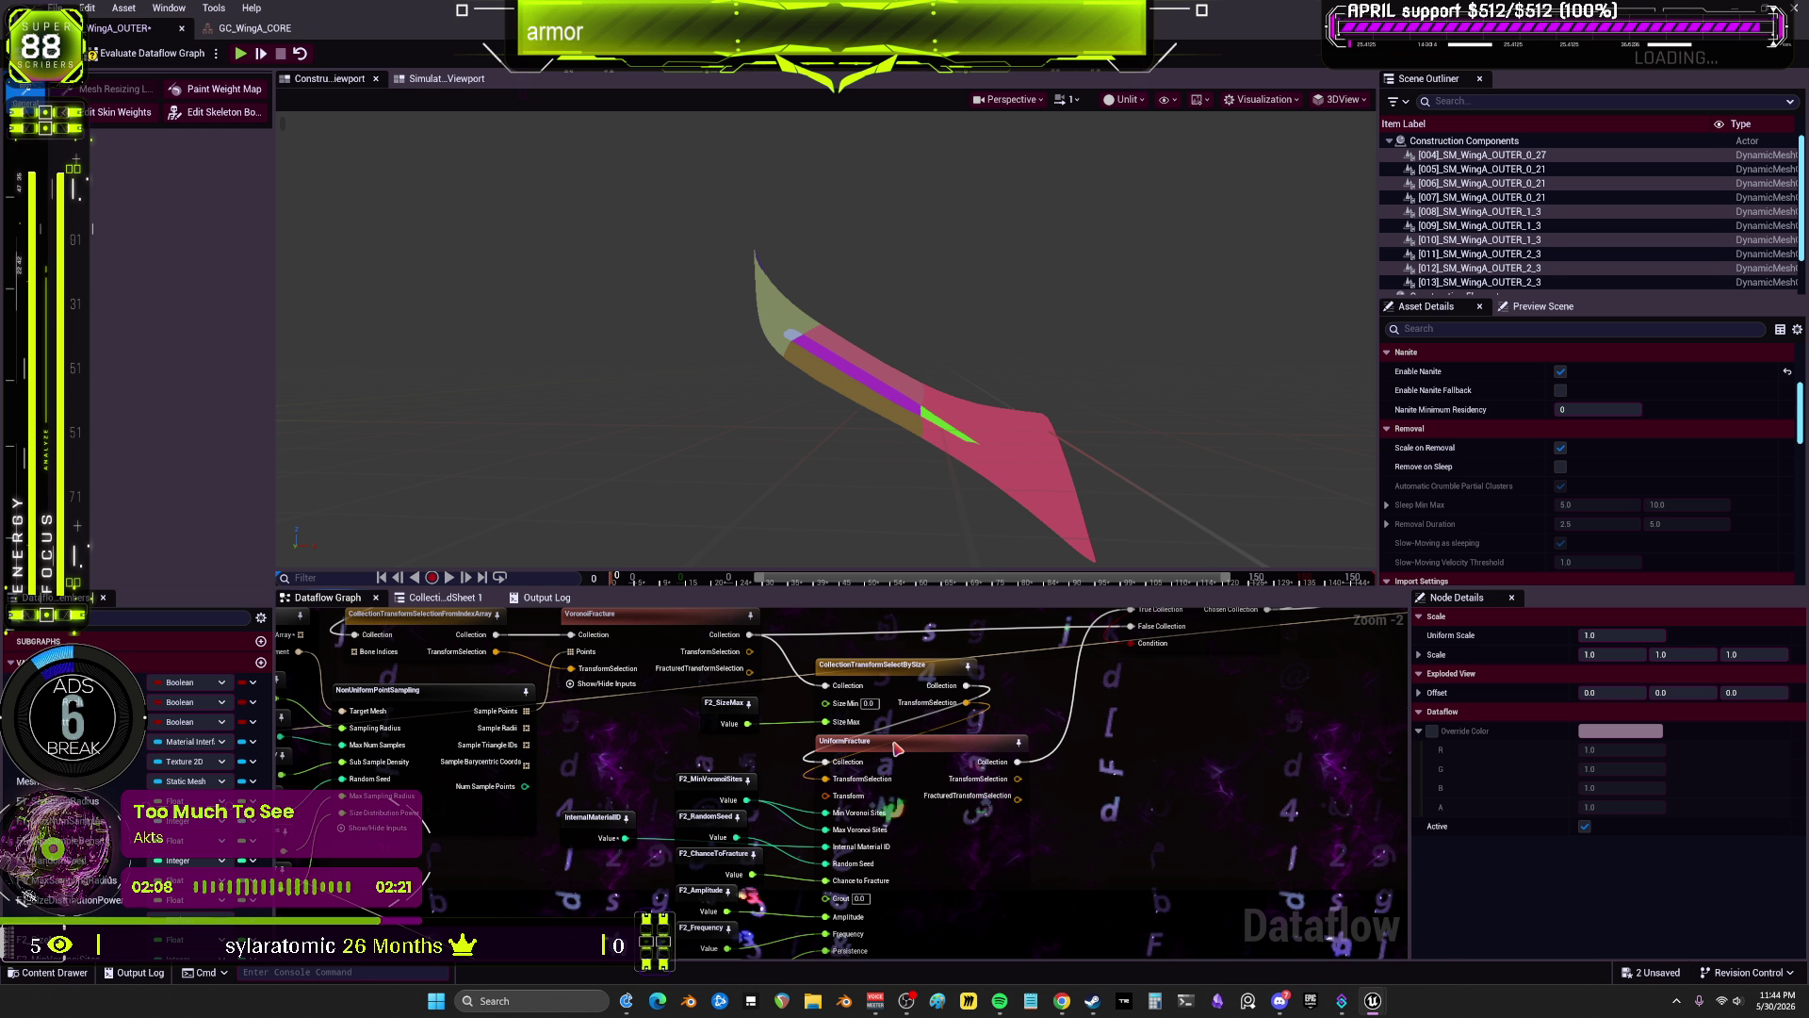
click(895, 747)
click(649, 724)
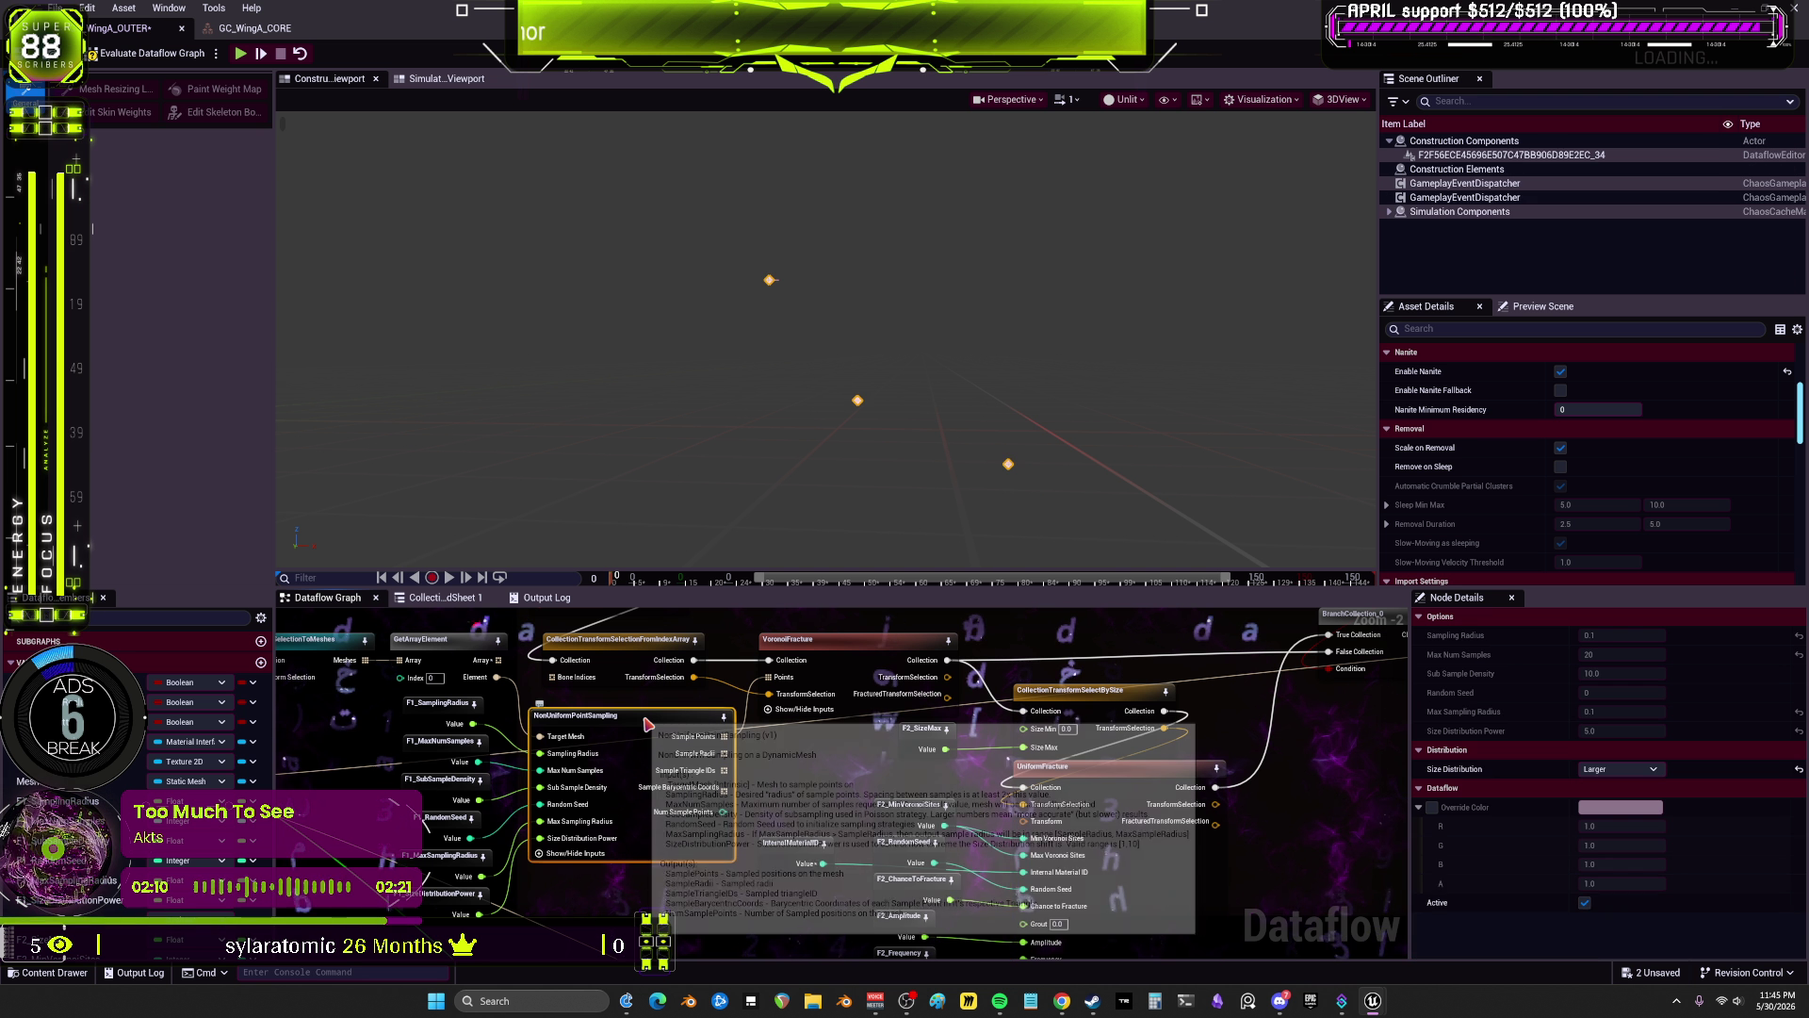
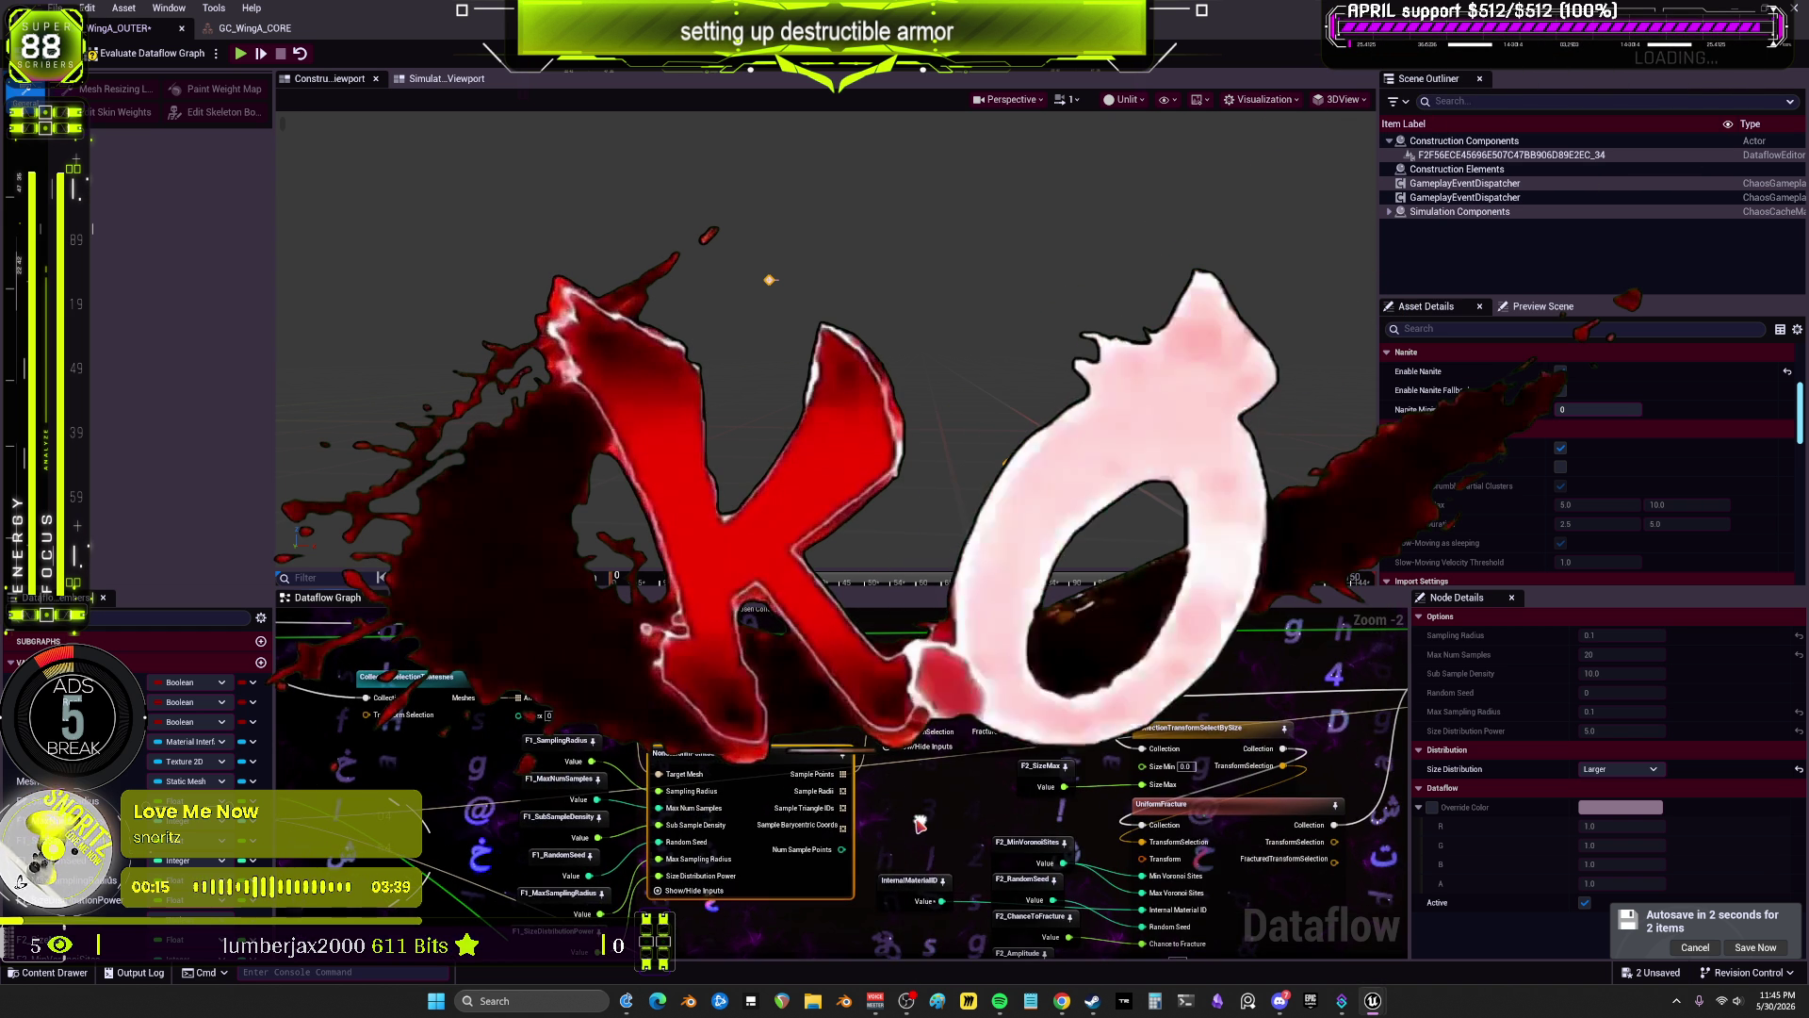
Step: Preview the CollectionTransformSelectionFromIndexArray output, then look over the nearby Toggle Mesh Cutter nodes
drag(647, 745, 765, 784)
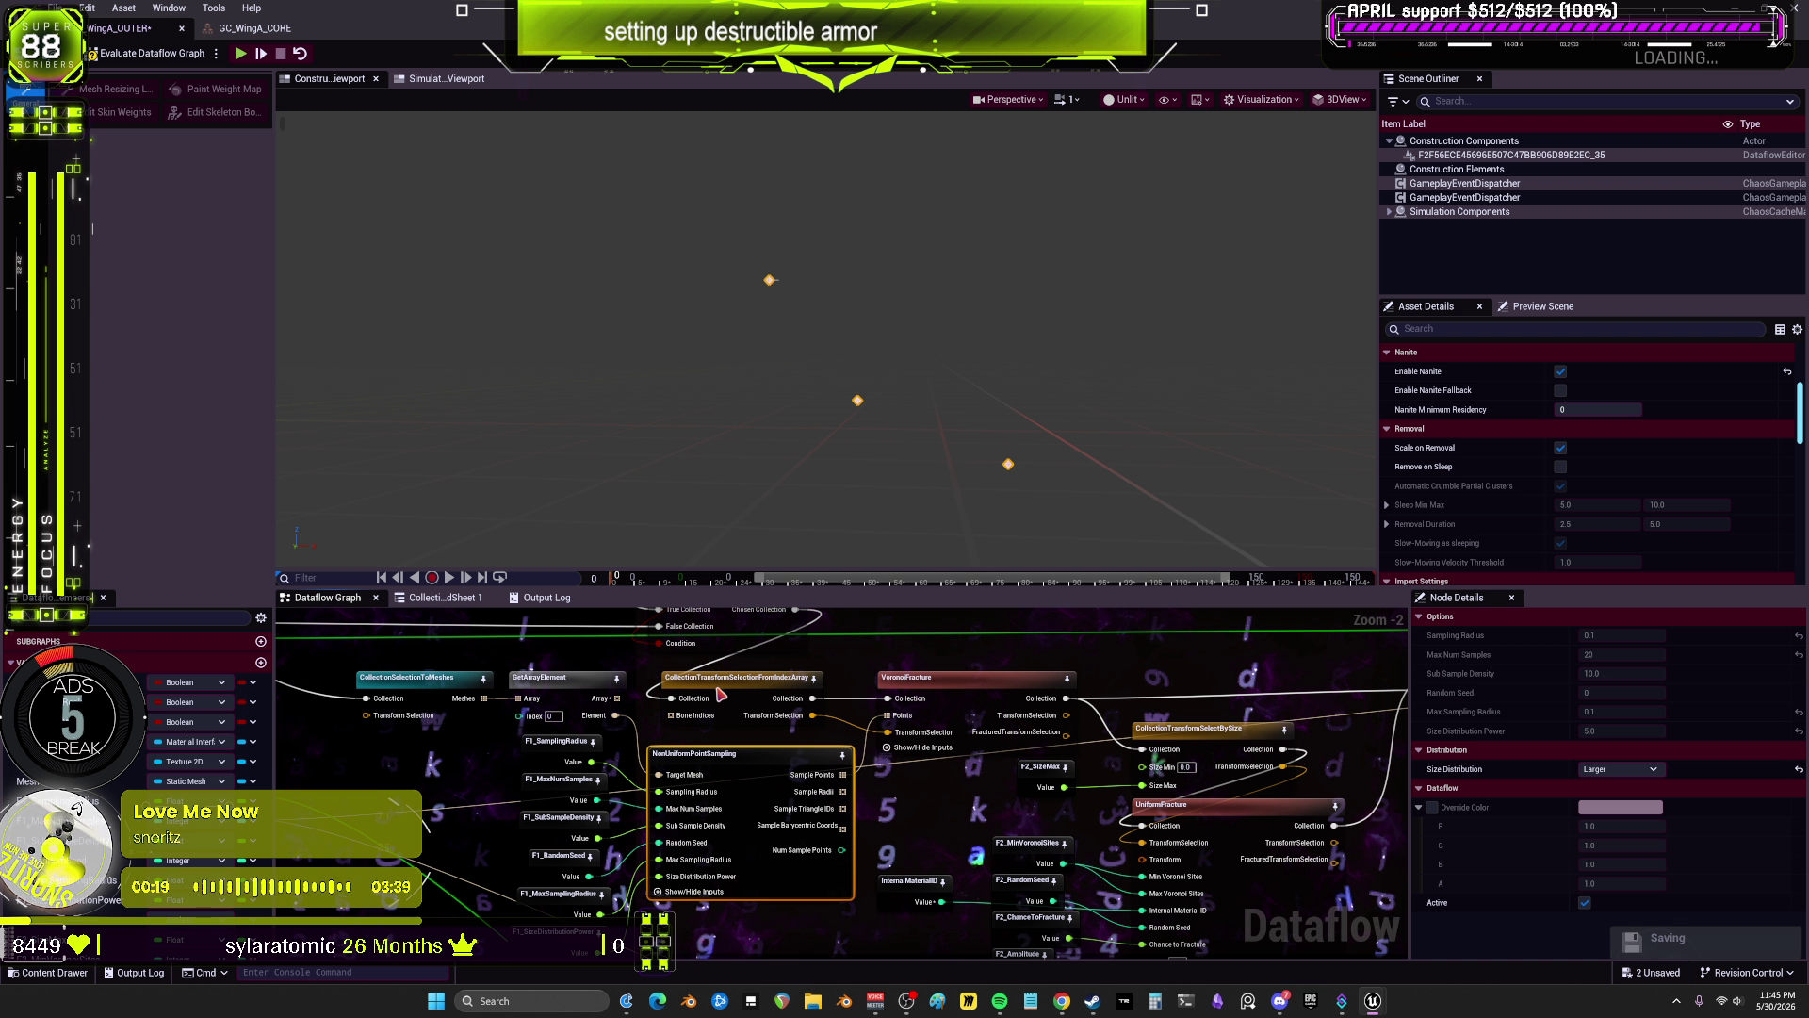
click(744, 677)
drag(867, 683, 879, 813)
scroll(879, 812, down, 1)
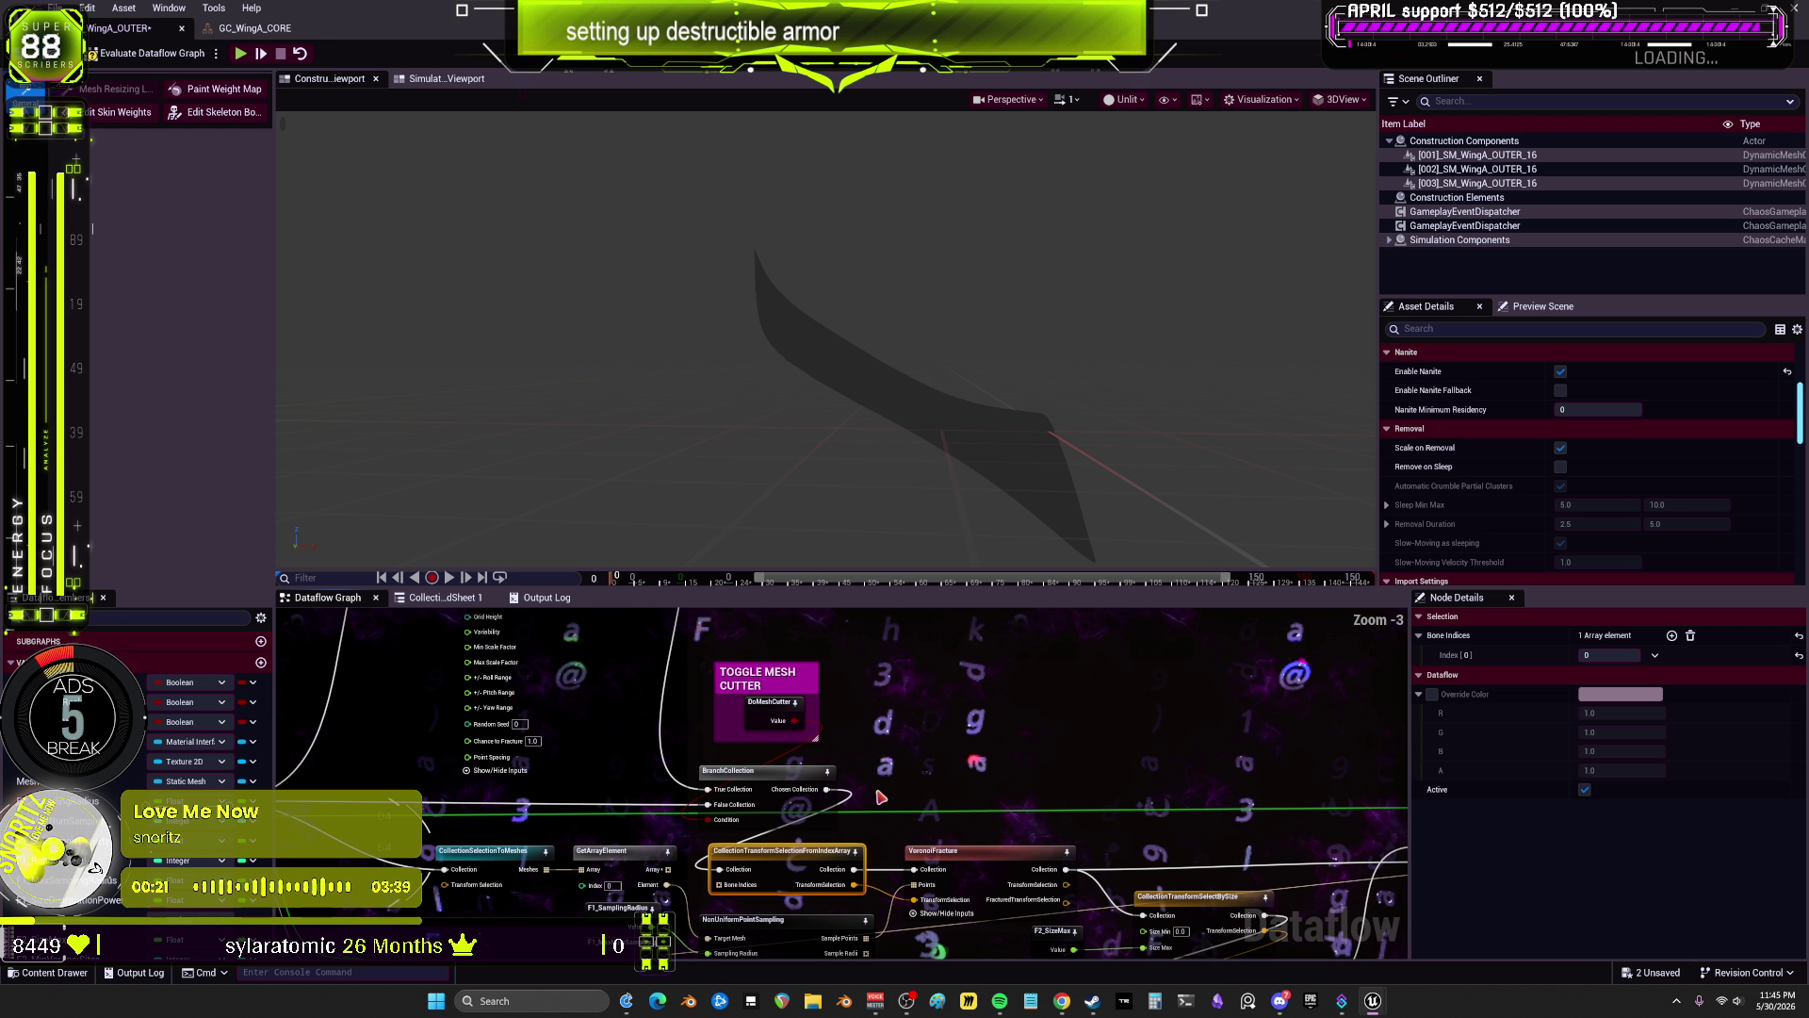
drag(910, 619, 960, 754)
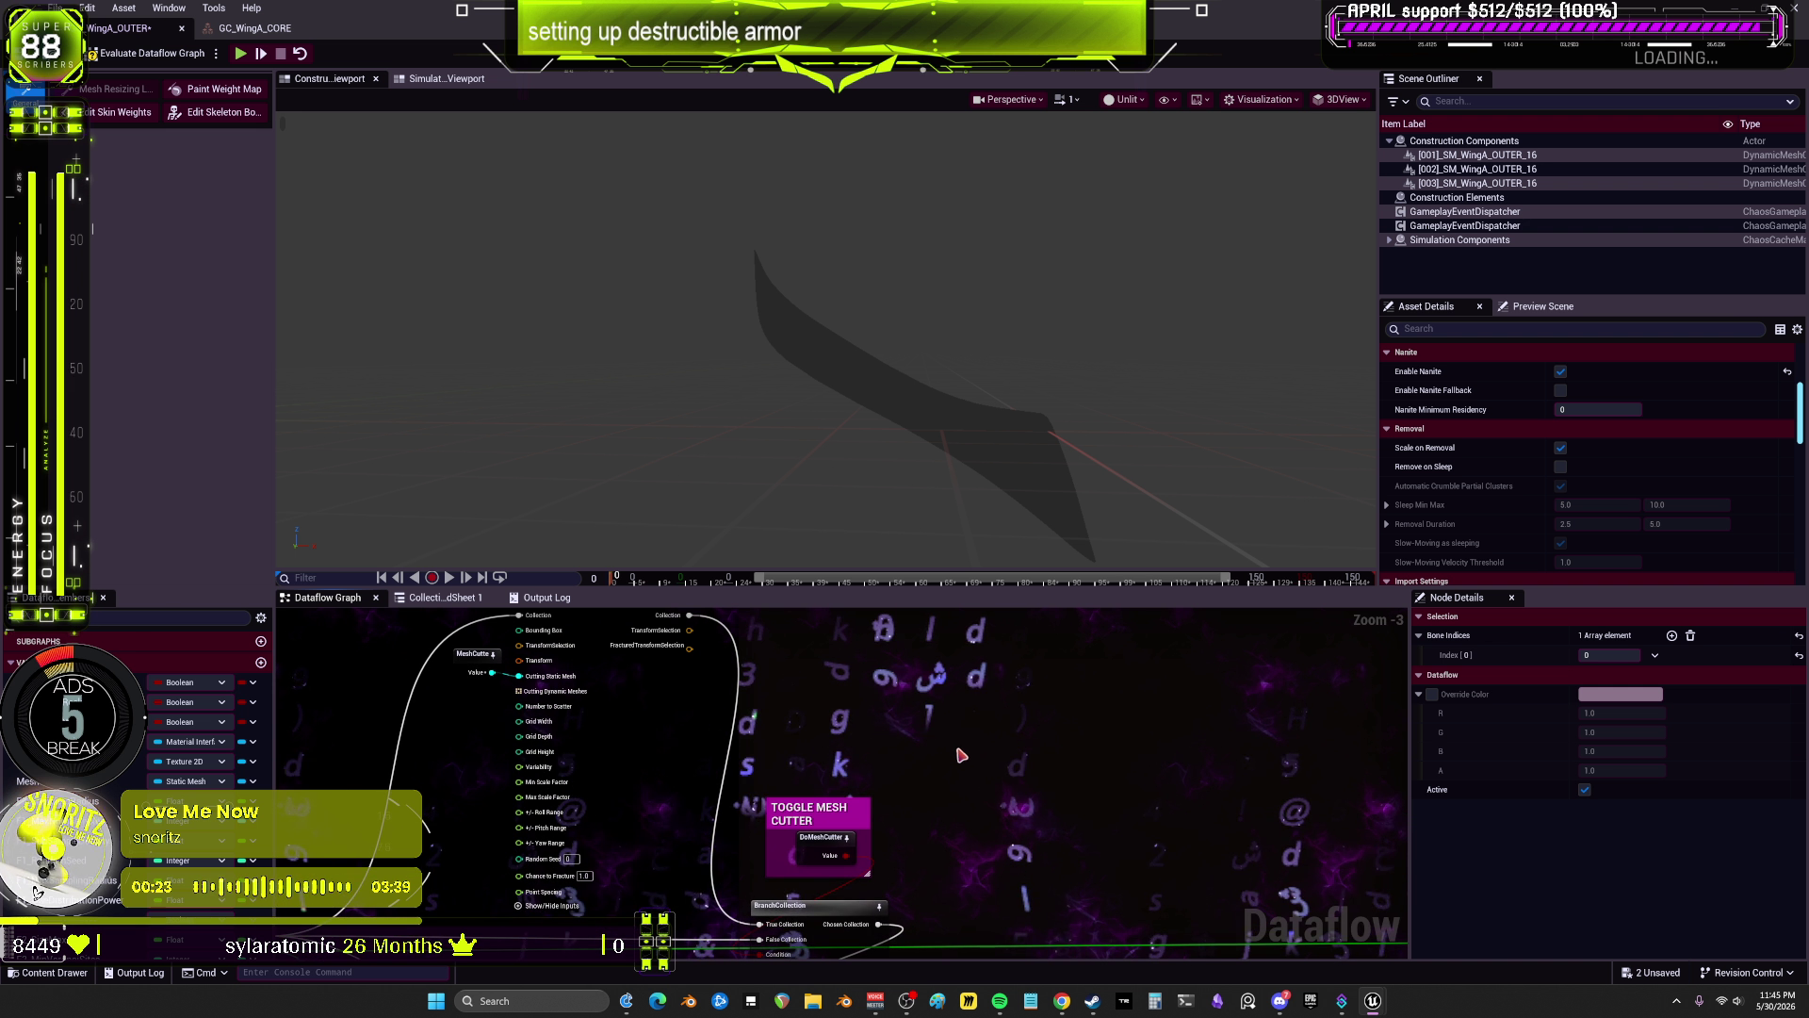
mouse_move(801, 746)
mouse_down()
mouse_move(814, 770)
mouse_move(873, 673)
mouse_up()
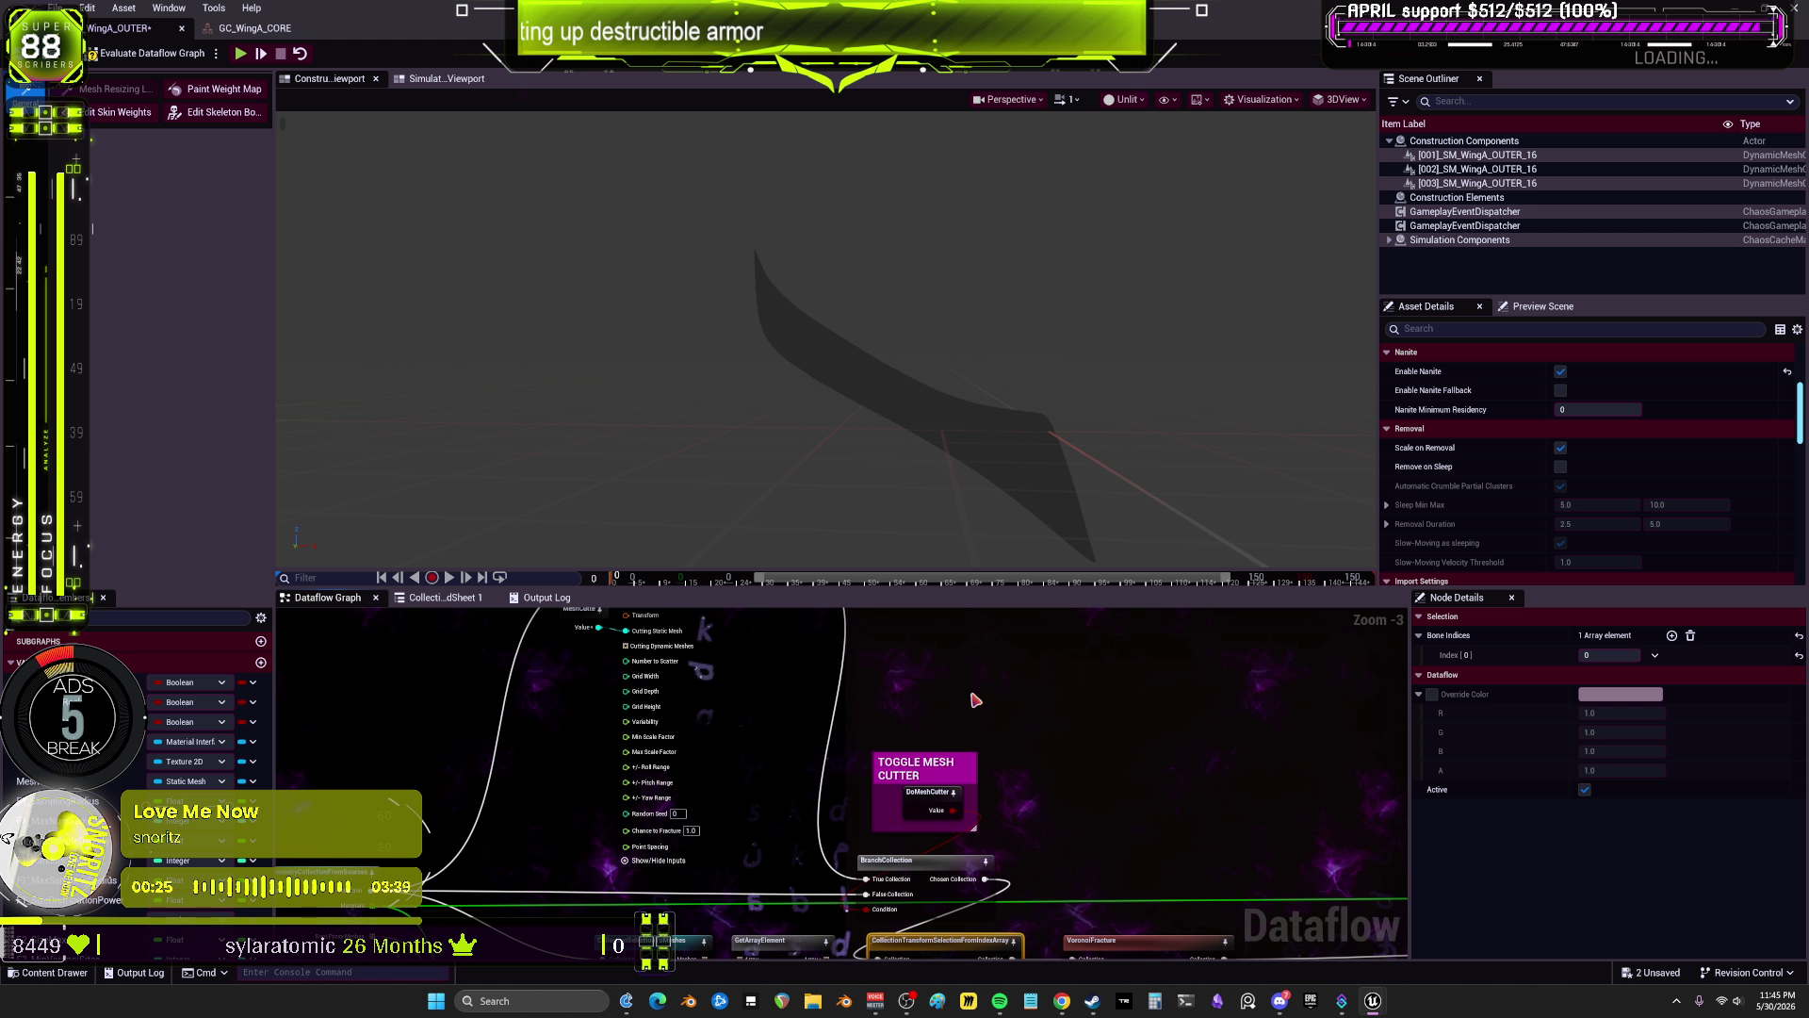
scroll(1098, 768, down, 1)
drag(1093, 771, 1063, 736)
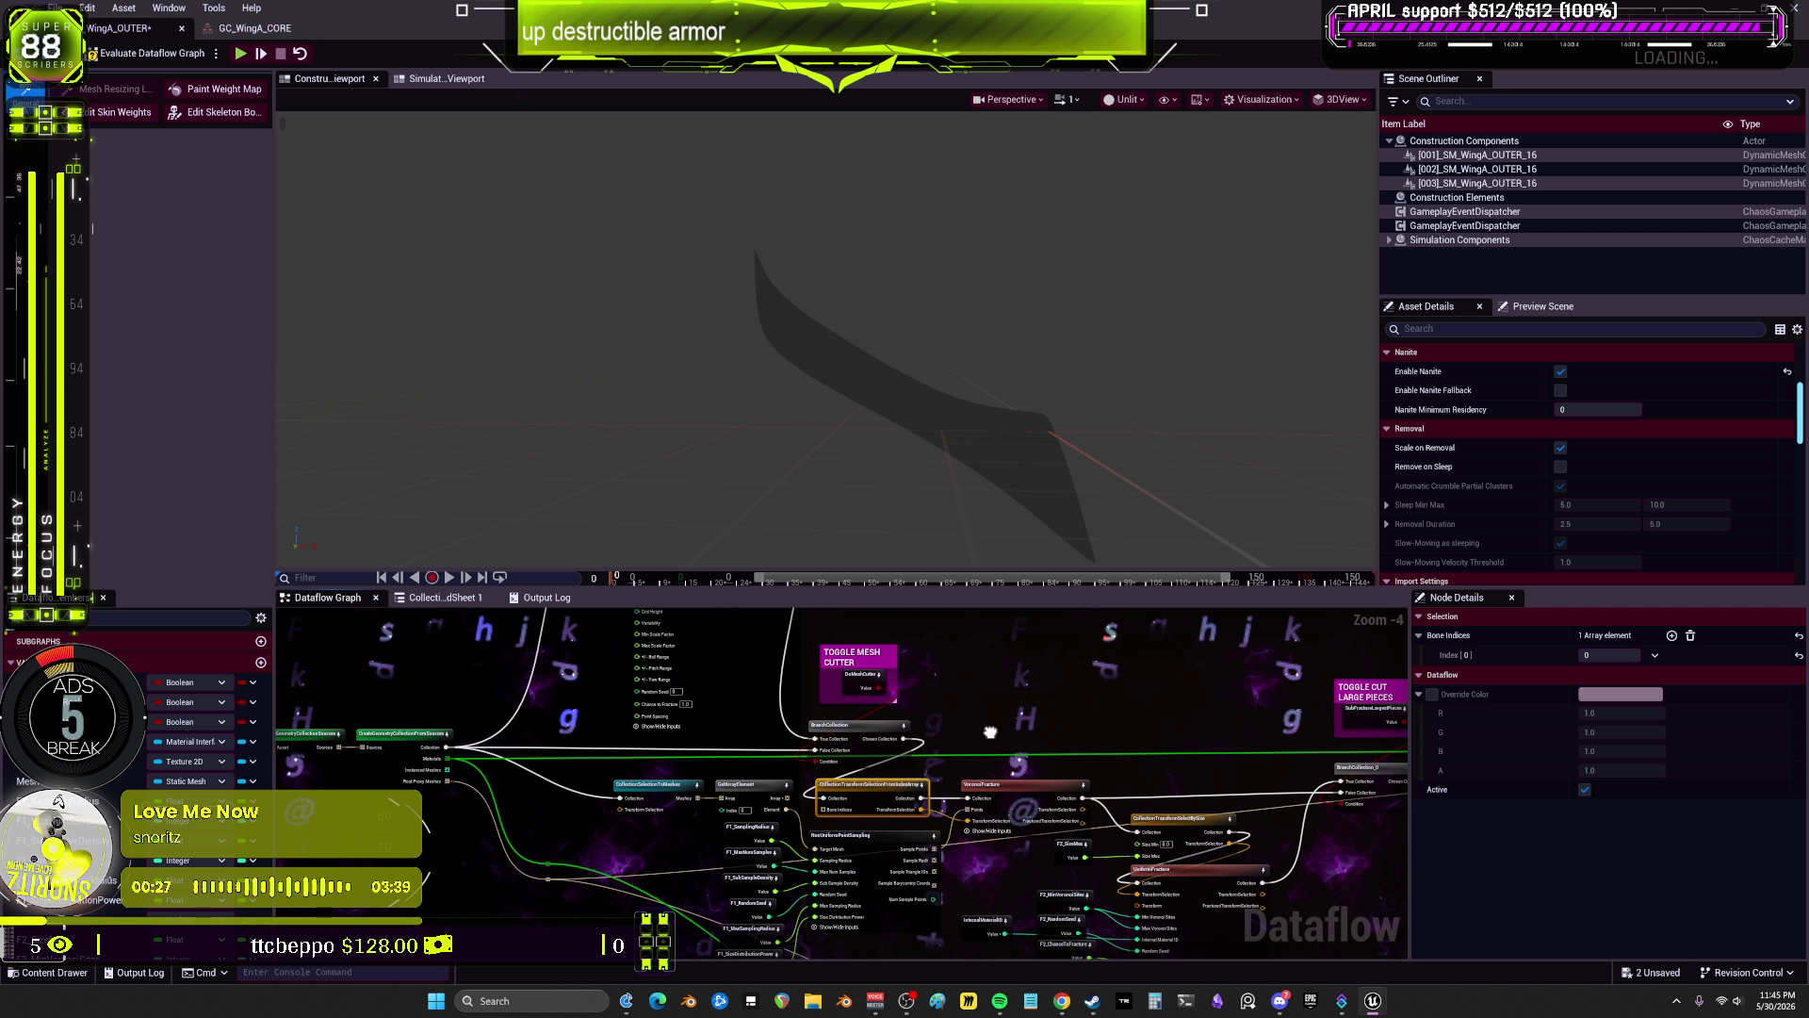
scroll(915, 768, up, 2)
scroll(916, 768, up, 1)
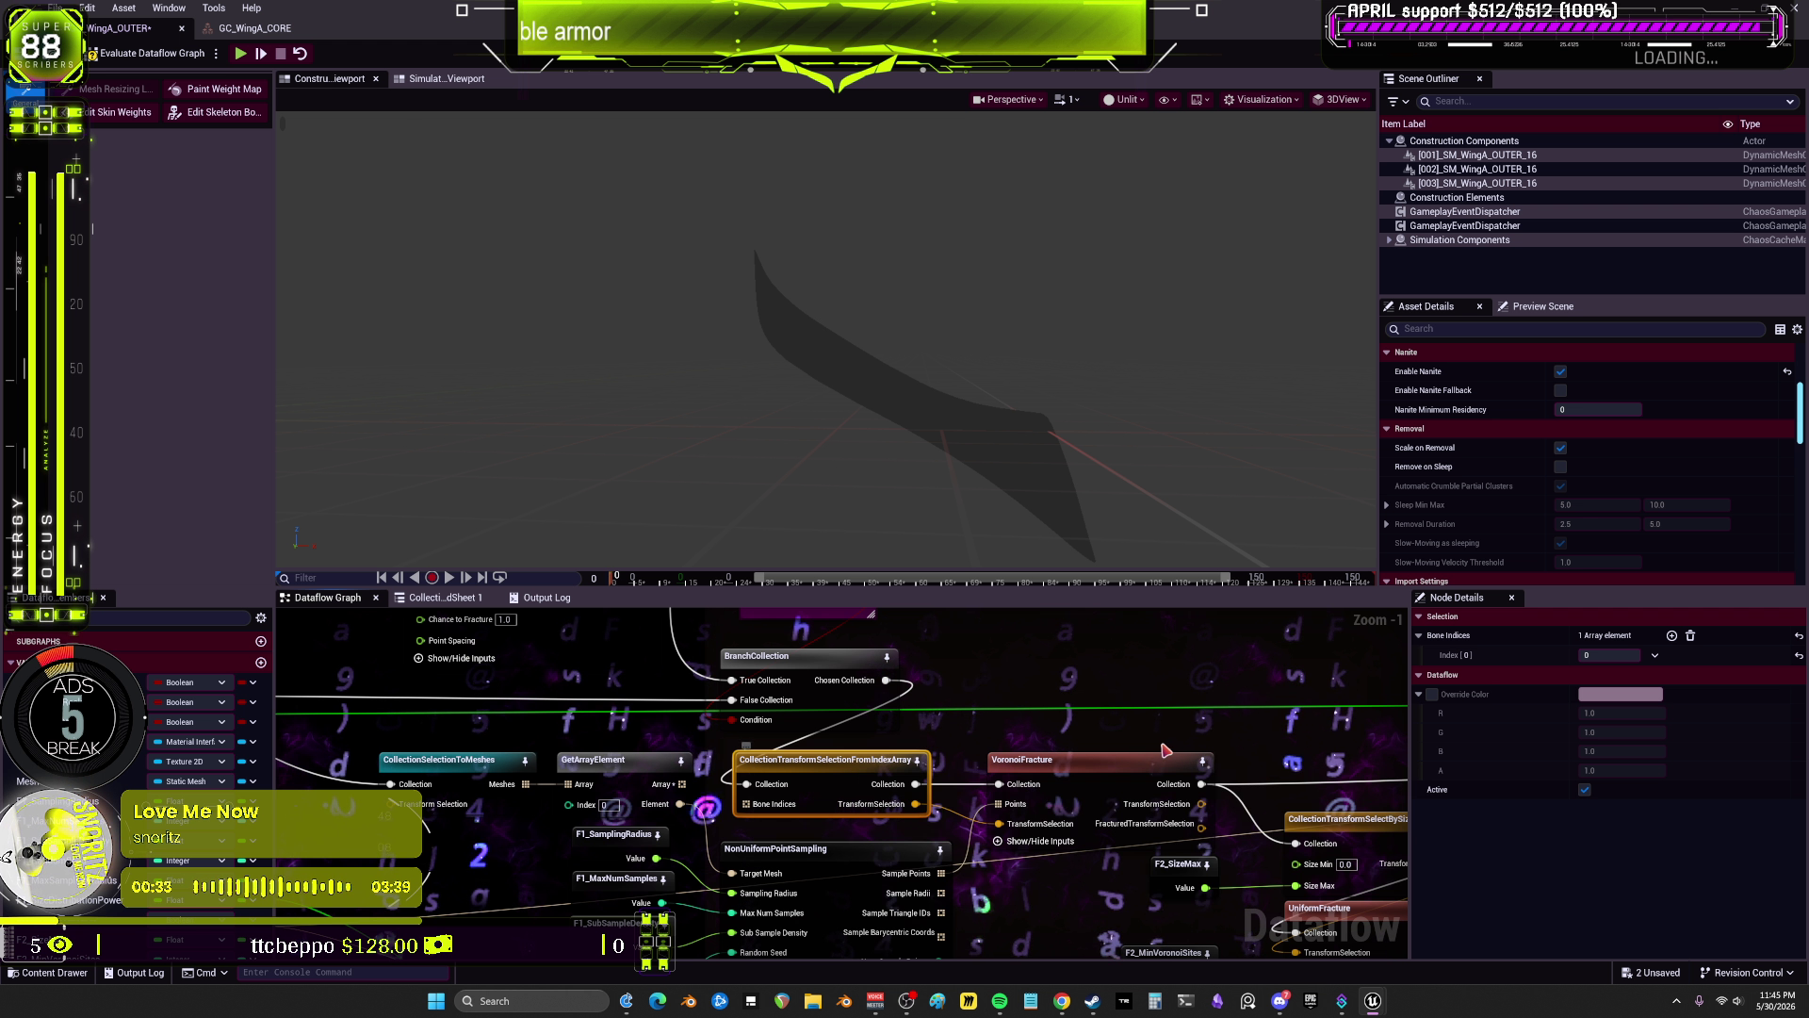
drag(1094, 922, 1088, 874)
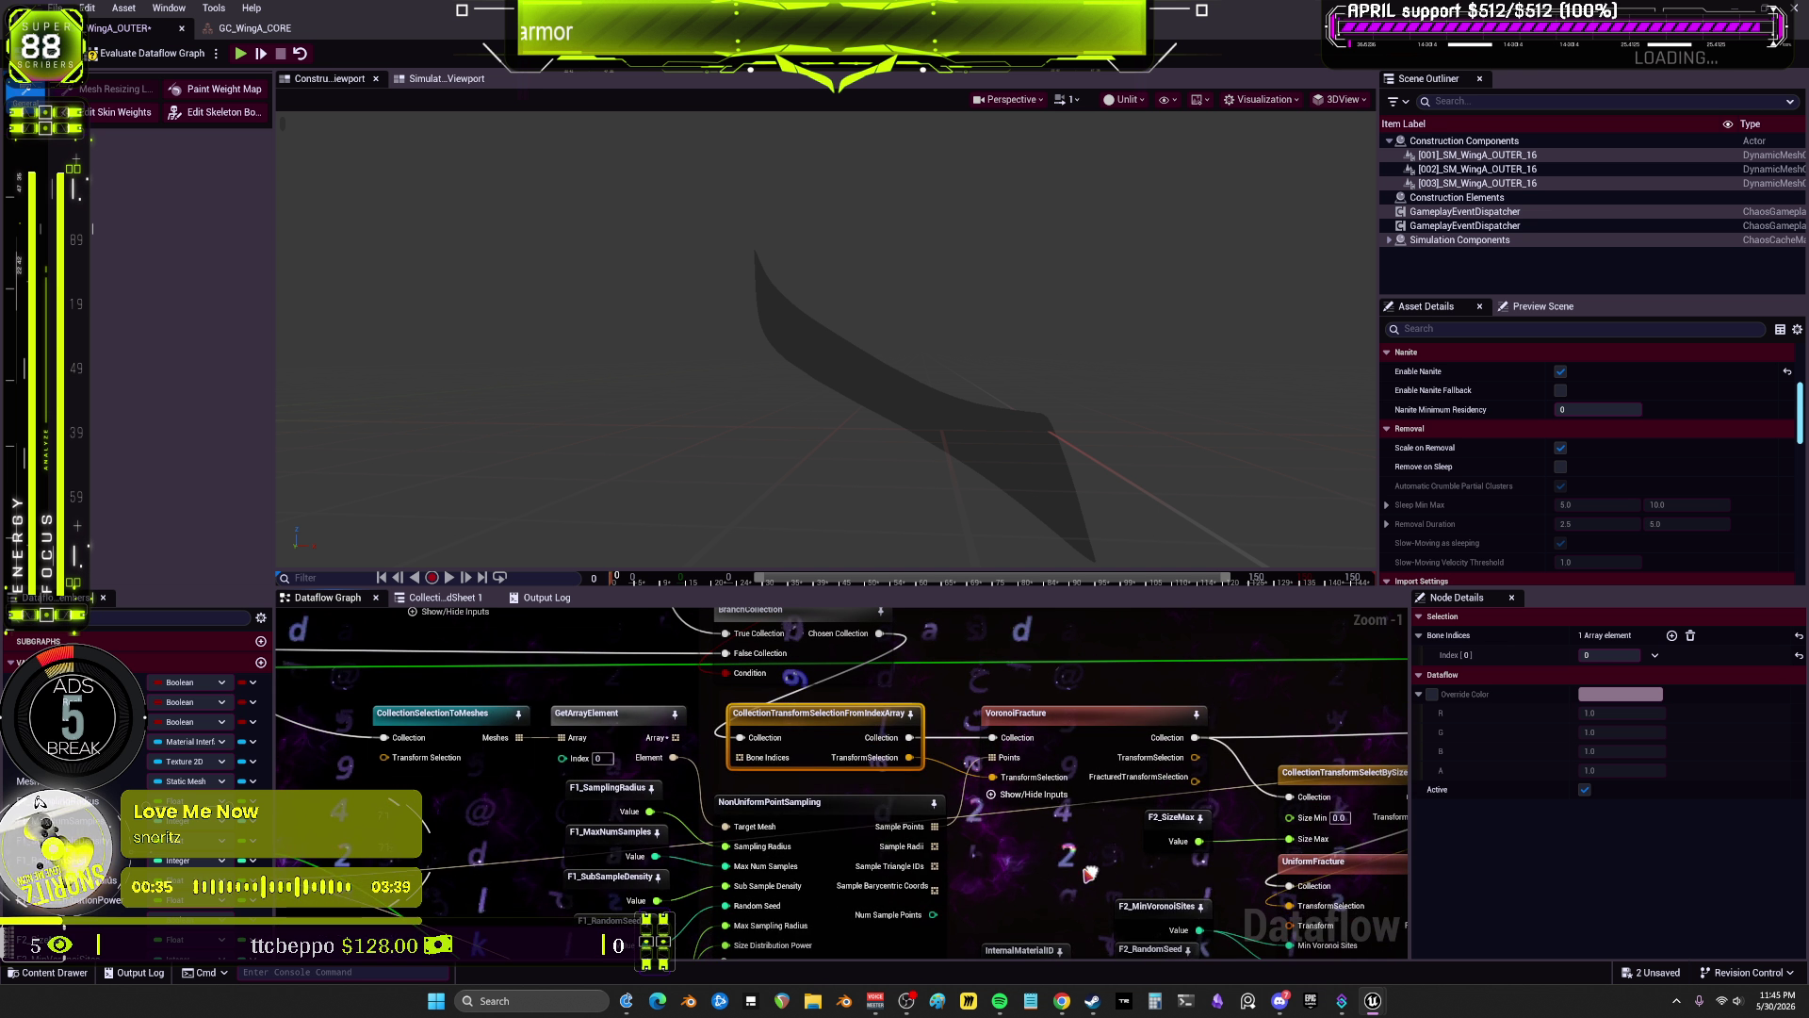
drag(816, 736, 802, 781)
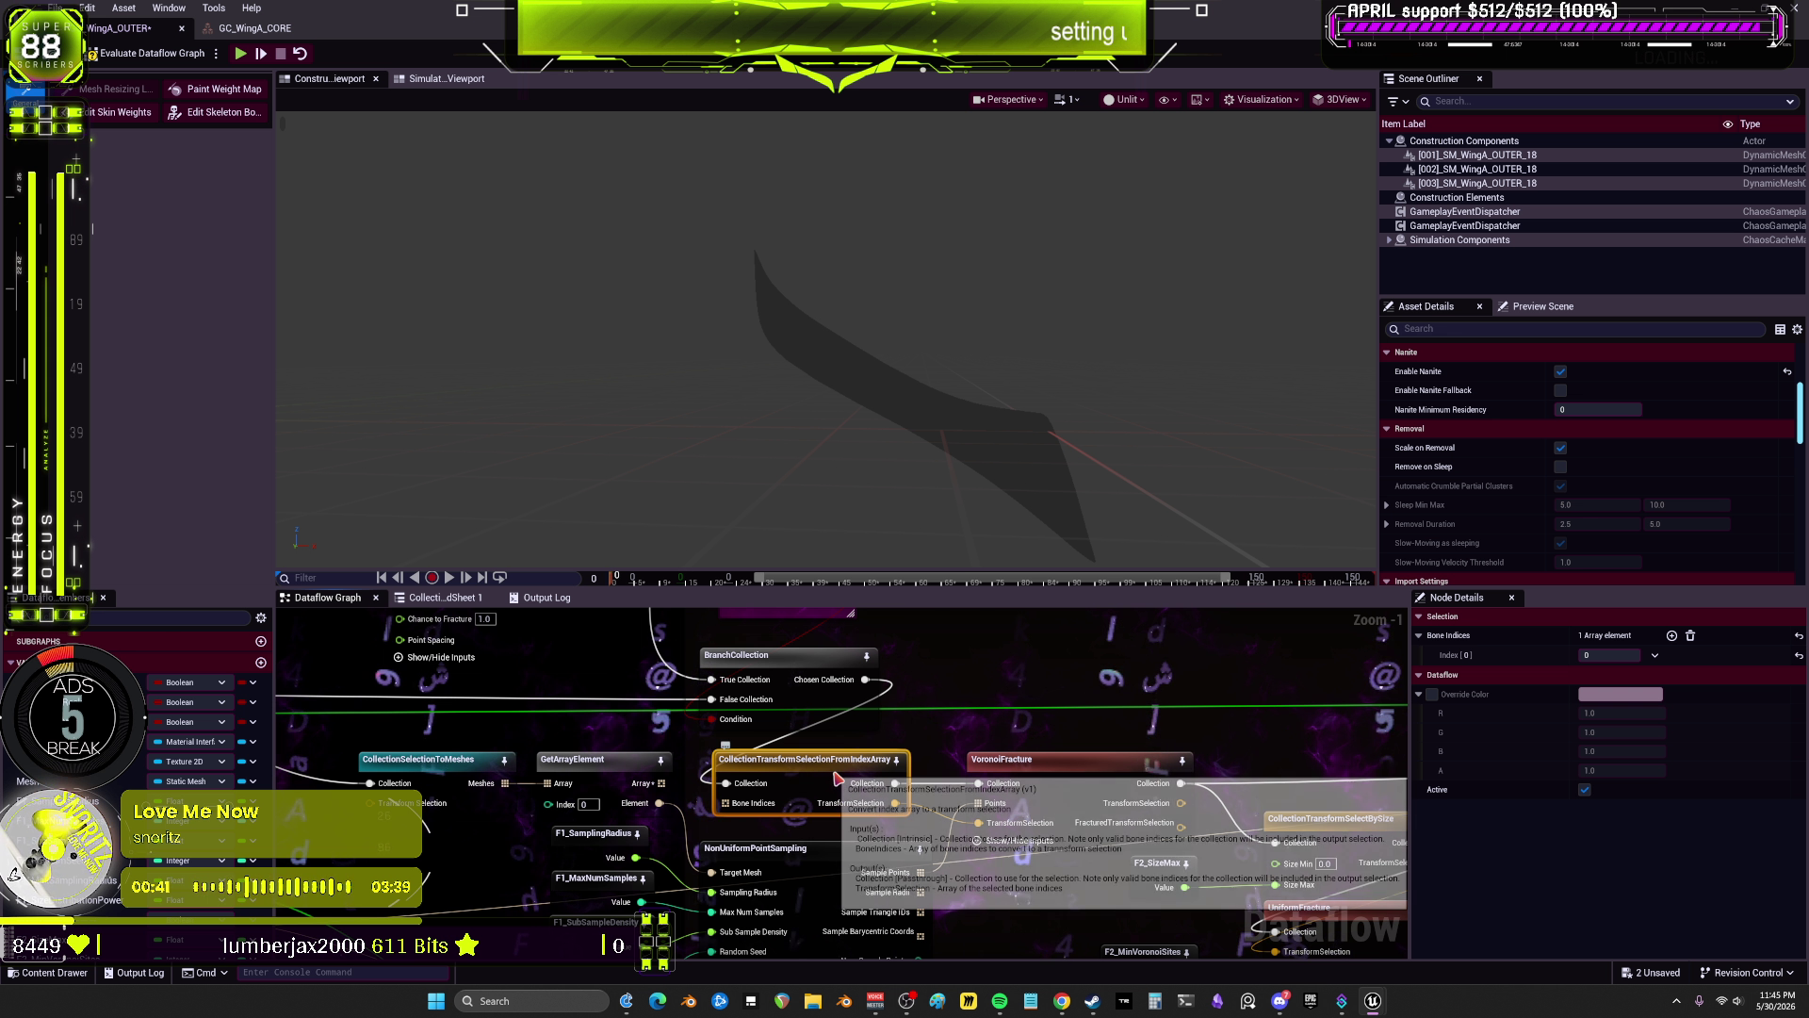
Step: Inspect VoronoiFracture, then preview VisualizeFracture's coloured fracture pieces
click(1036, 781)
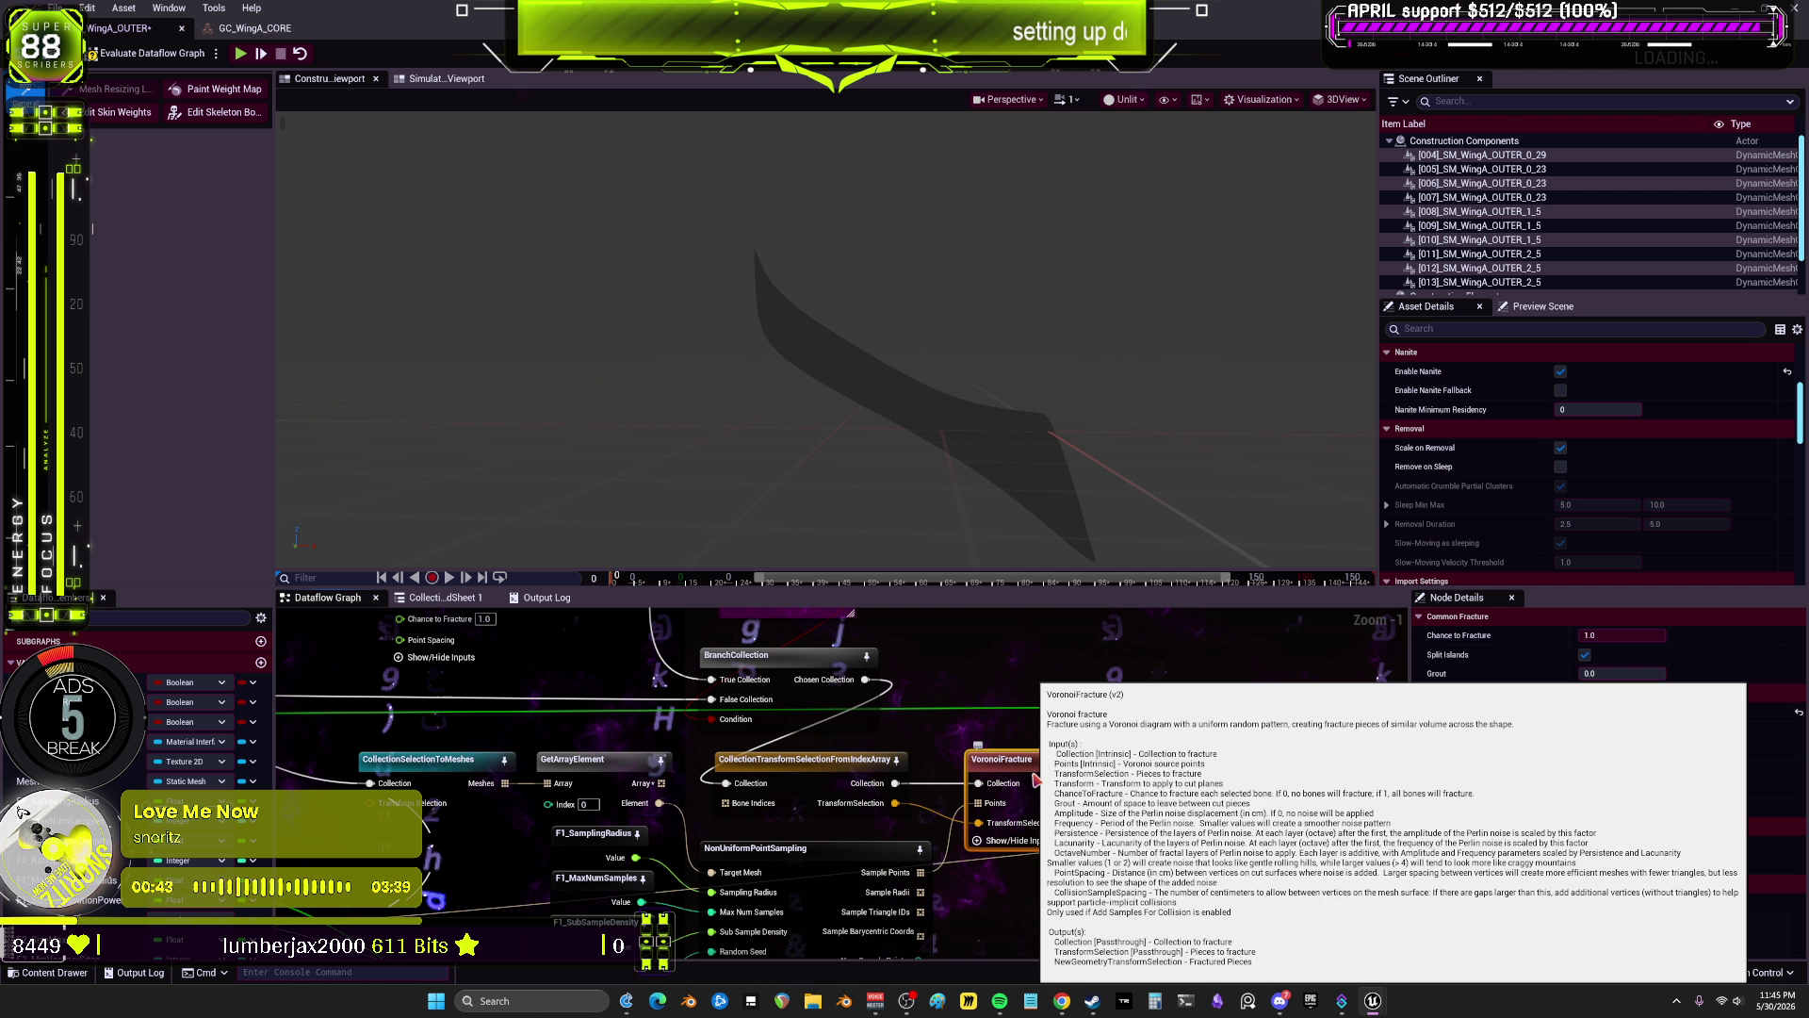
scroll(994, 667, down, 3)
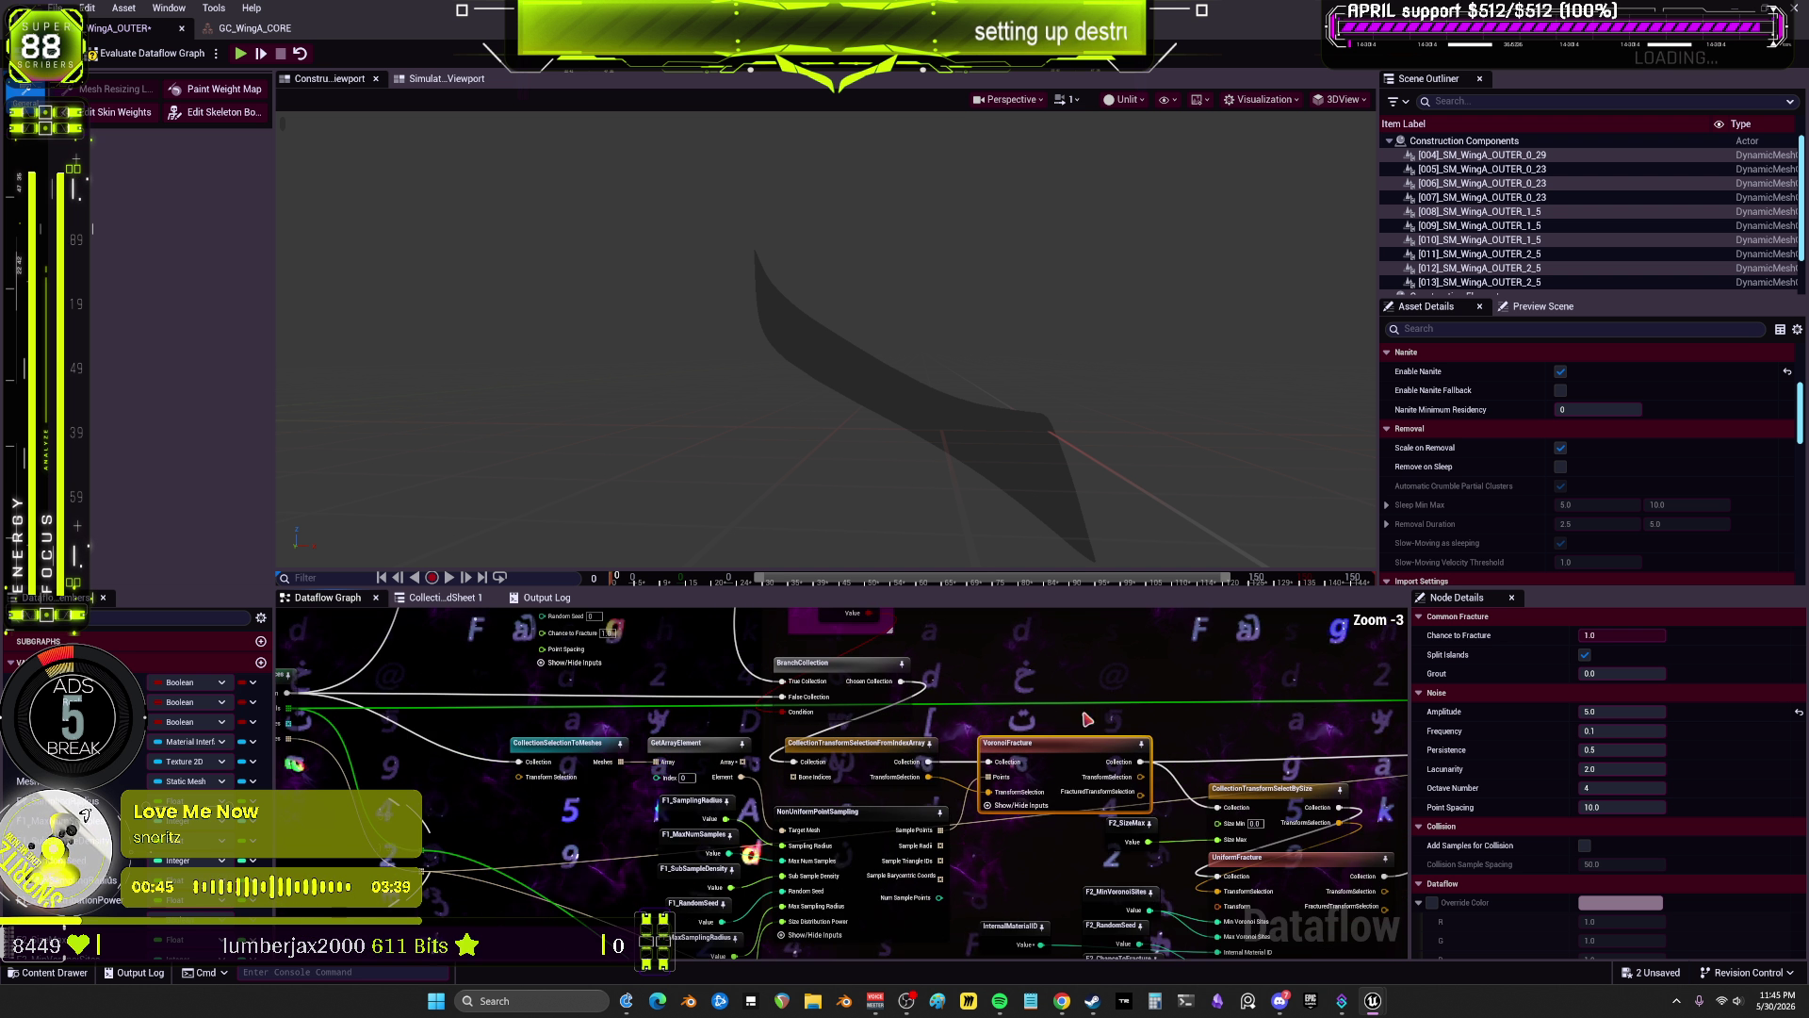
mouse_move(1170, 747)
mouse_down()
mouse_move(896, 799)
mouse_move(872, 838)
mouse_up()
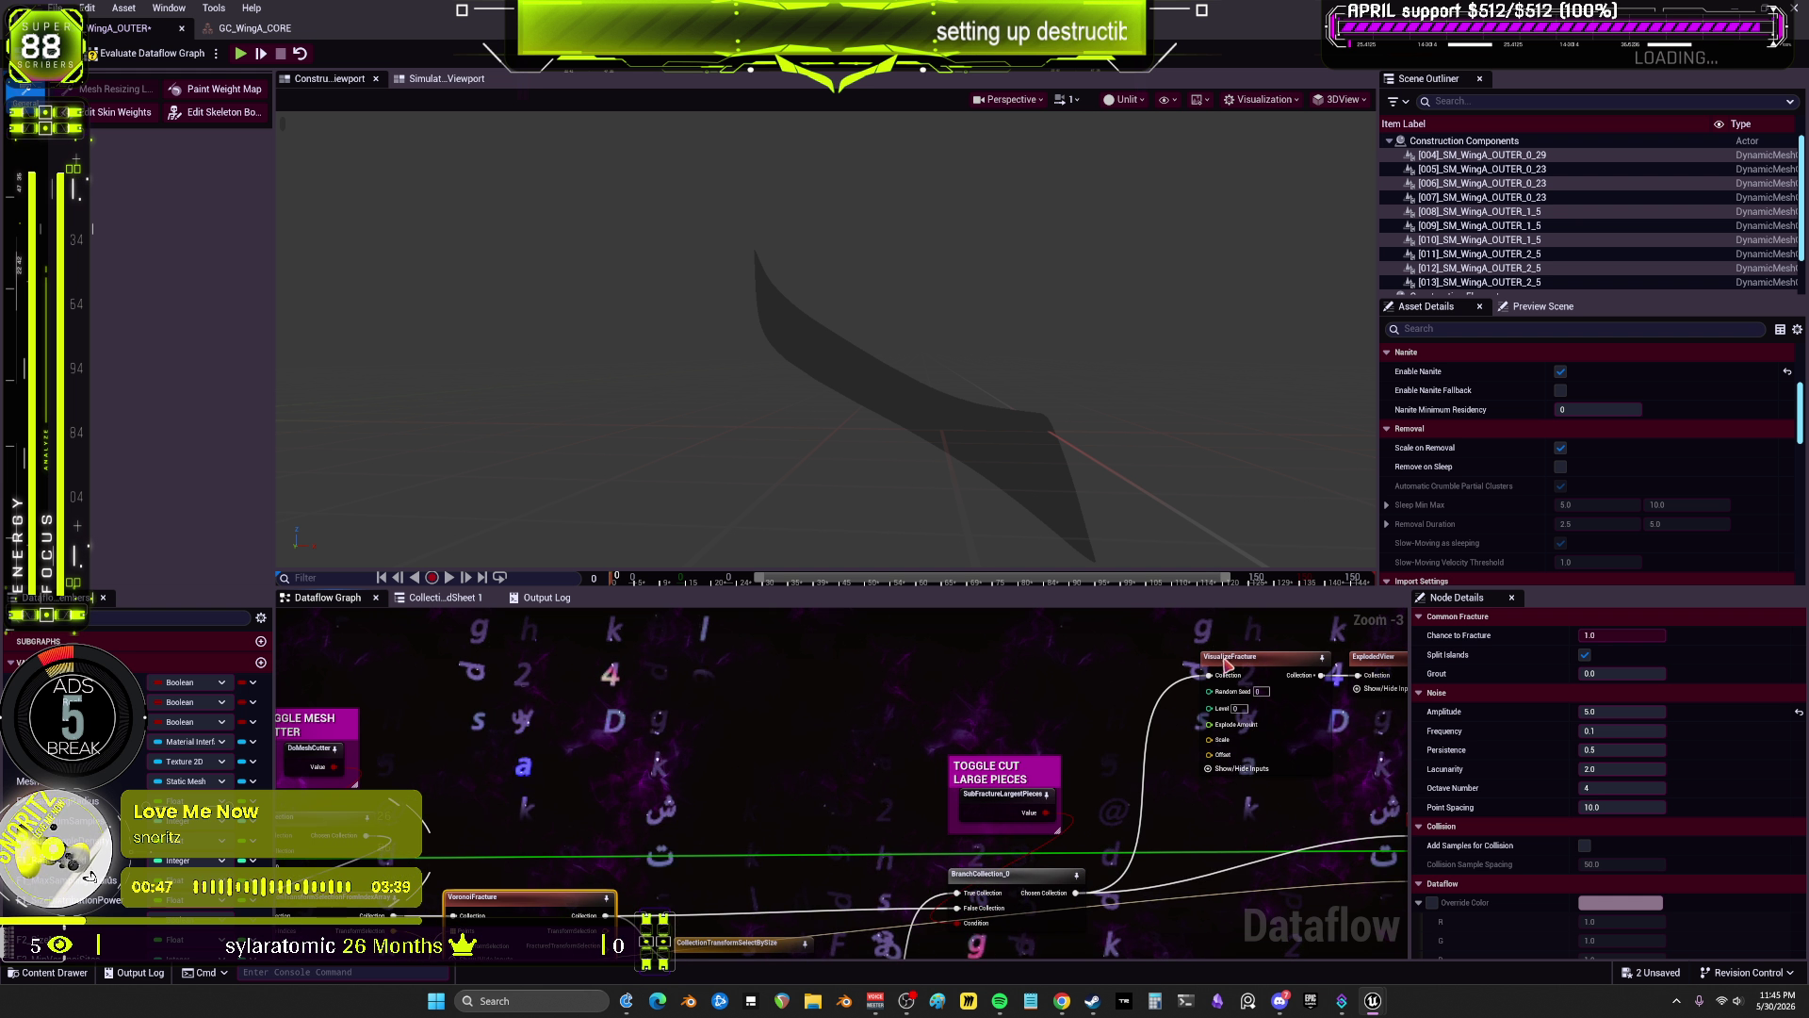
click(1262, 656)
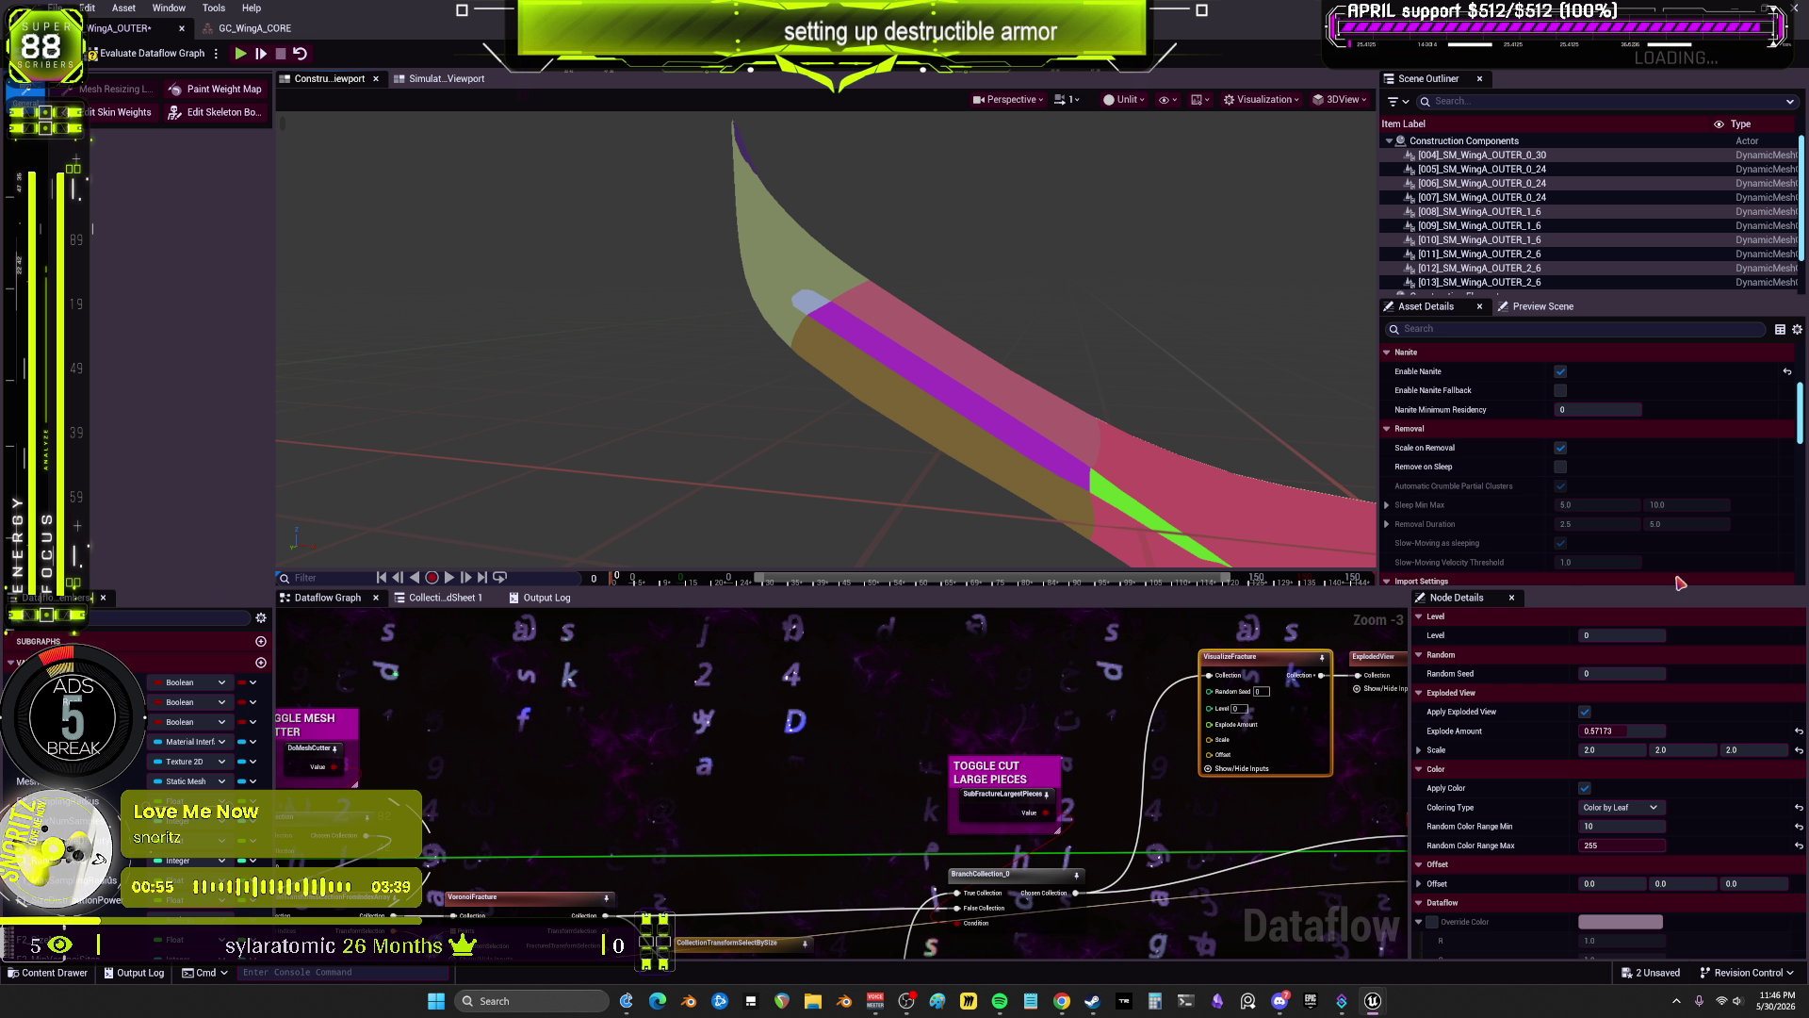
Step: Preview the MeshCutter variable's splitter mesh in the viewport
scroll(637, 766, up, 3)
drag(637, 765, 697, 702)
scroll(702, 708, down, 3)
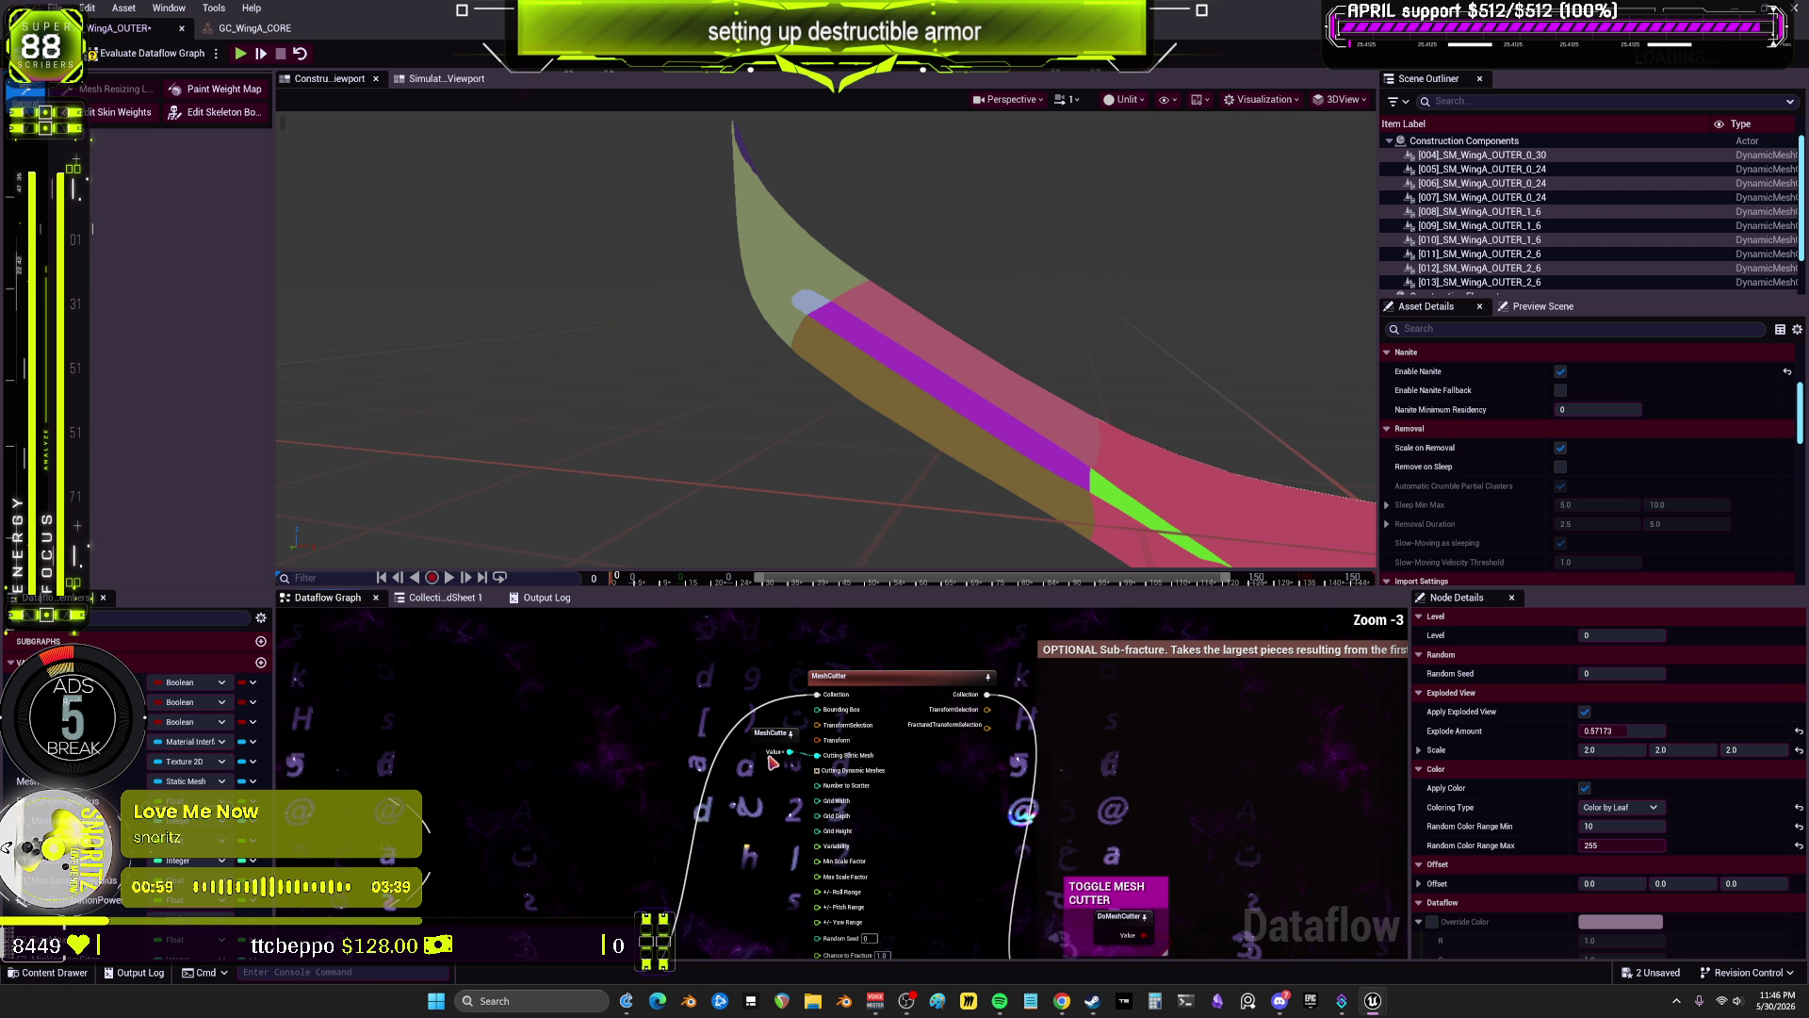
click(771, 735)
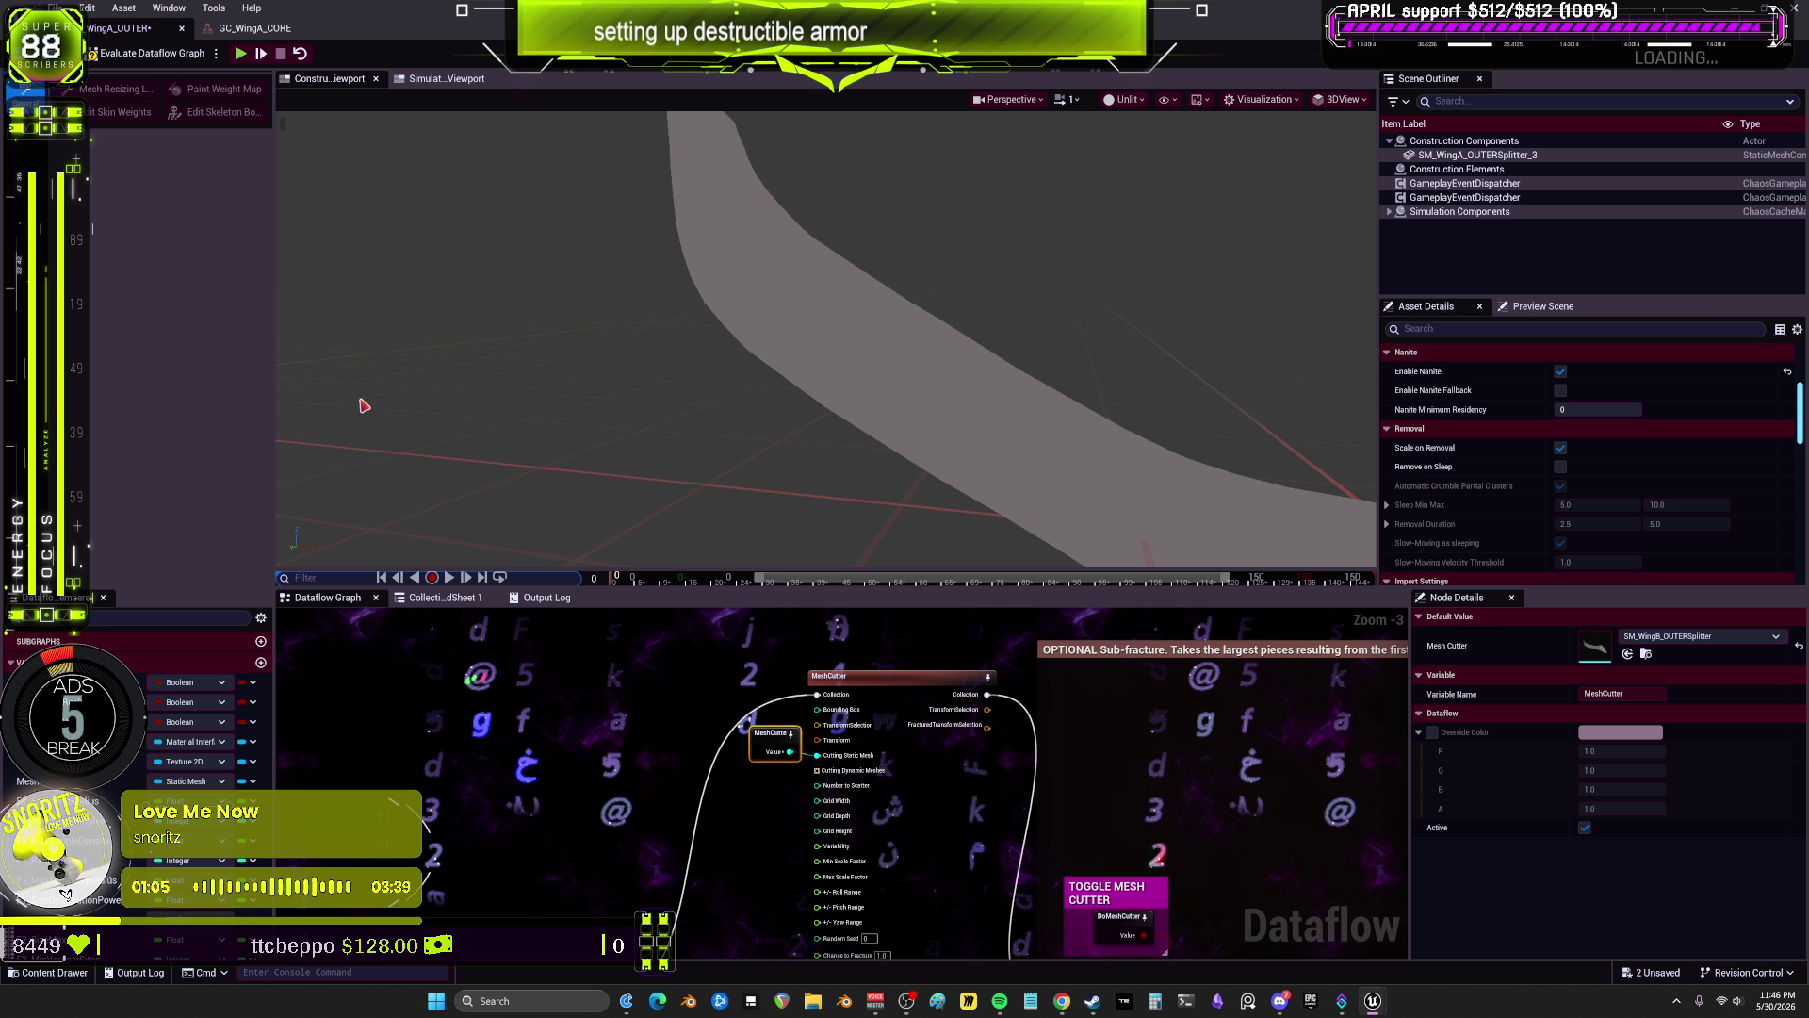
Step: Enlarge the graph area and set the source Static Mesh variable to SM_WingA_OUTER
drag(347, 588, 347, 341)
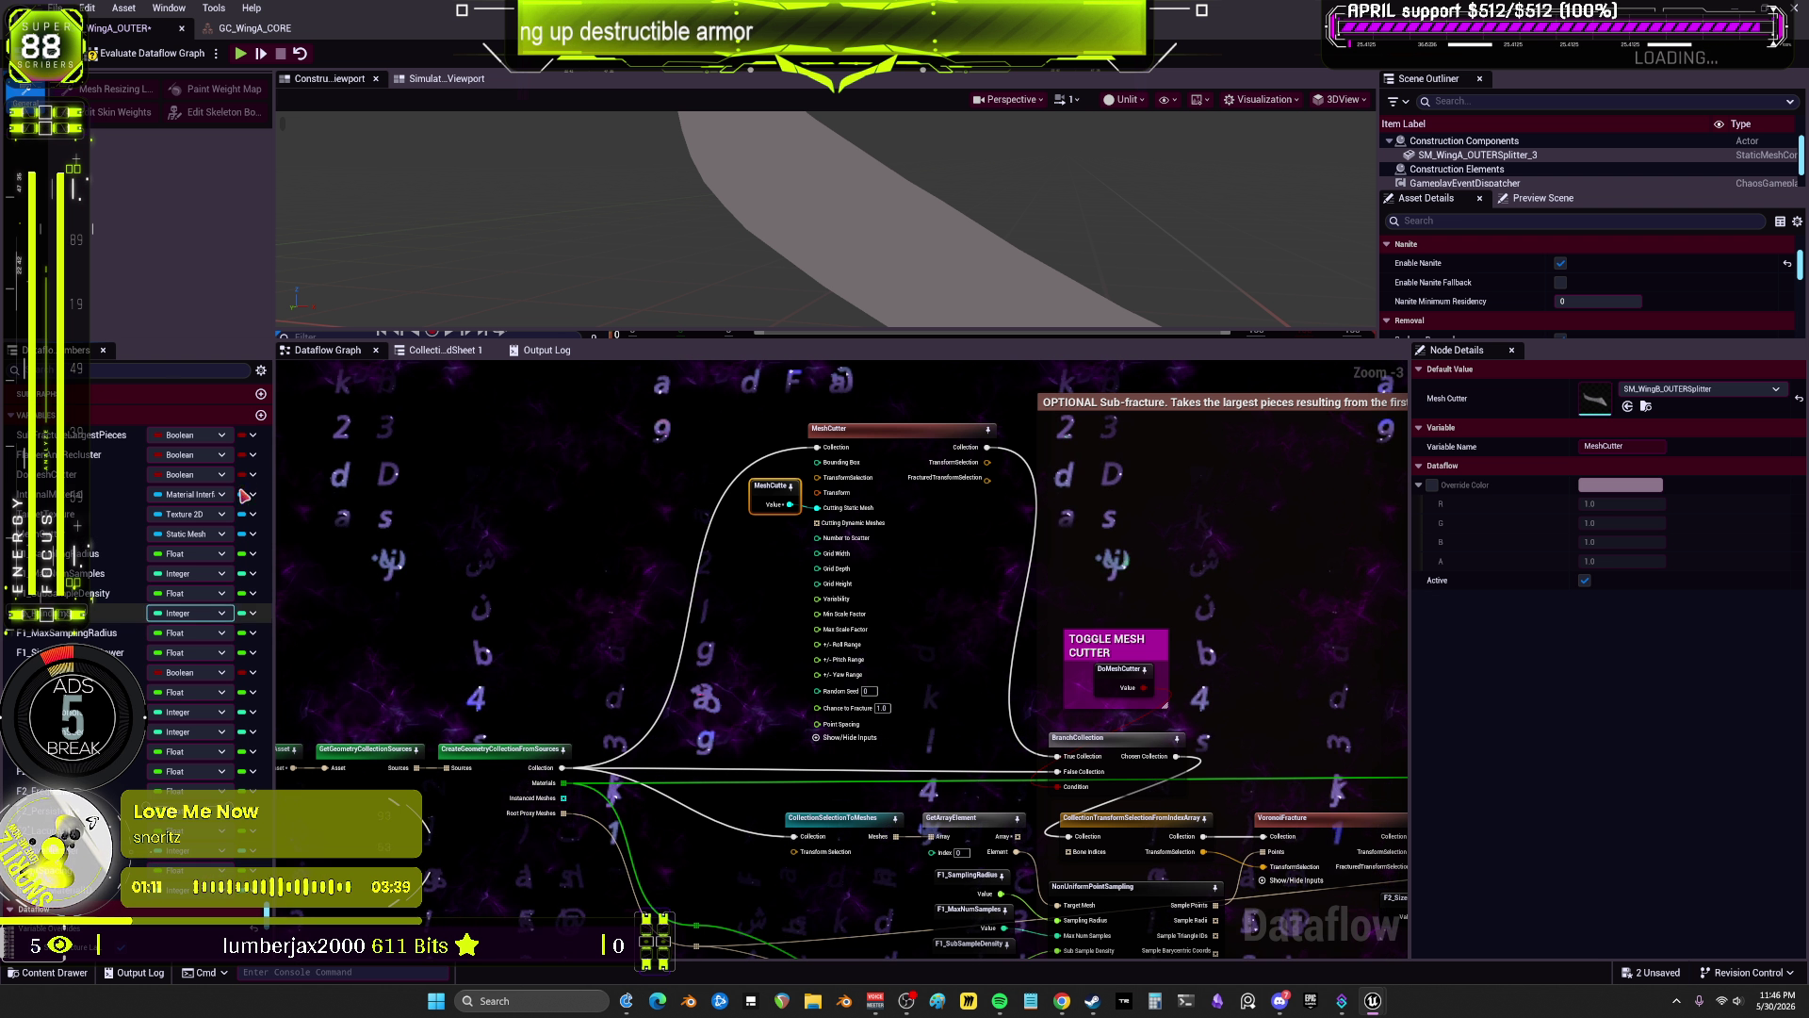
drag(495, 341, 494, 107)
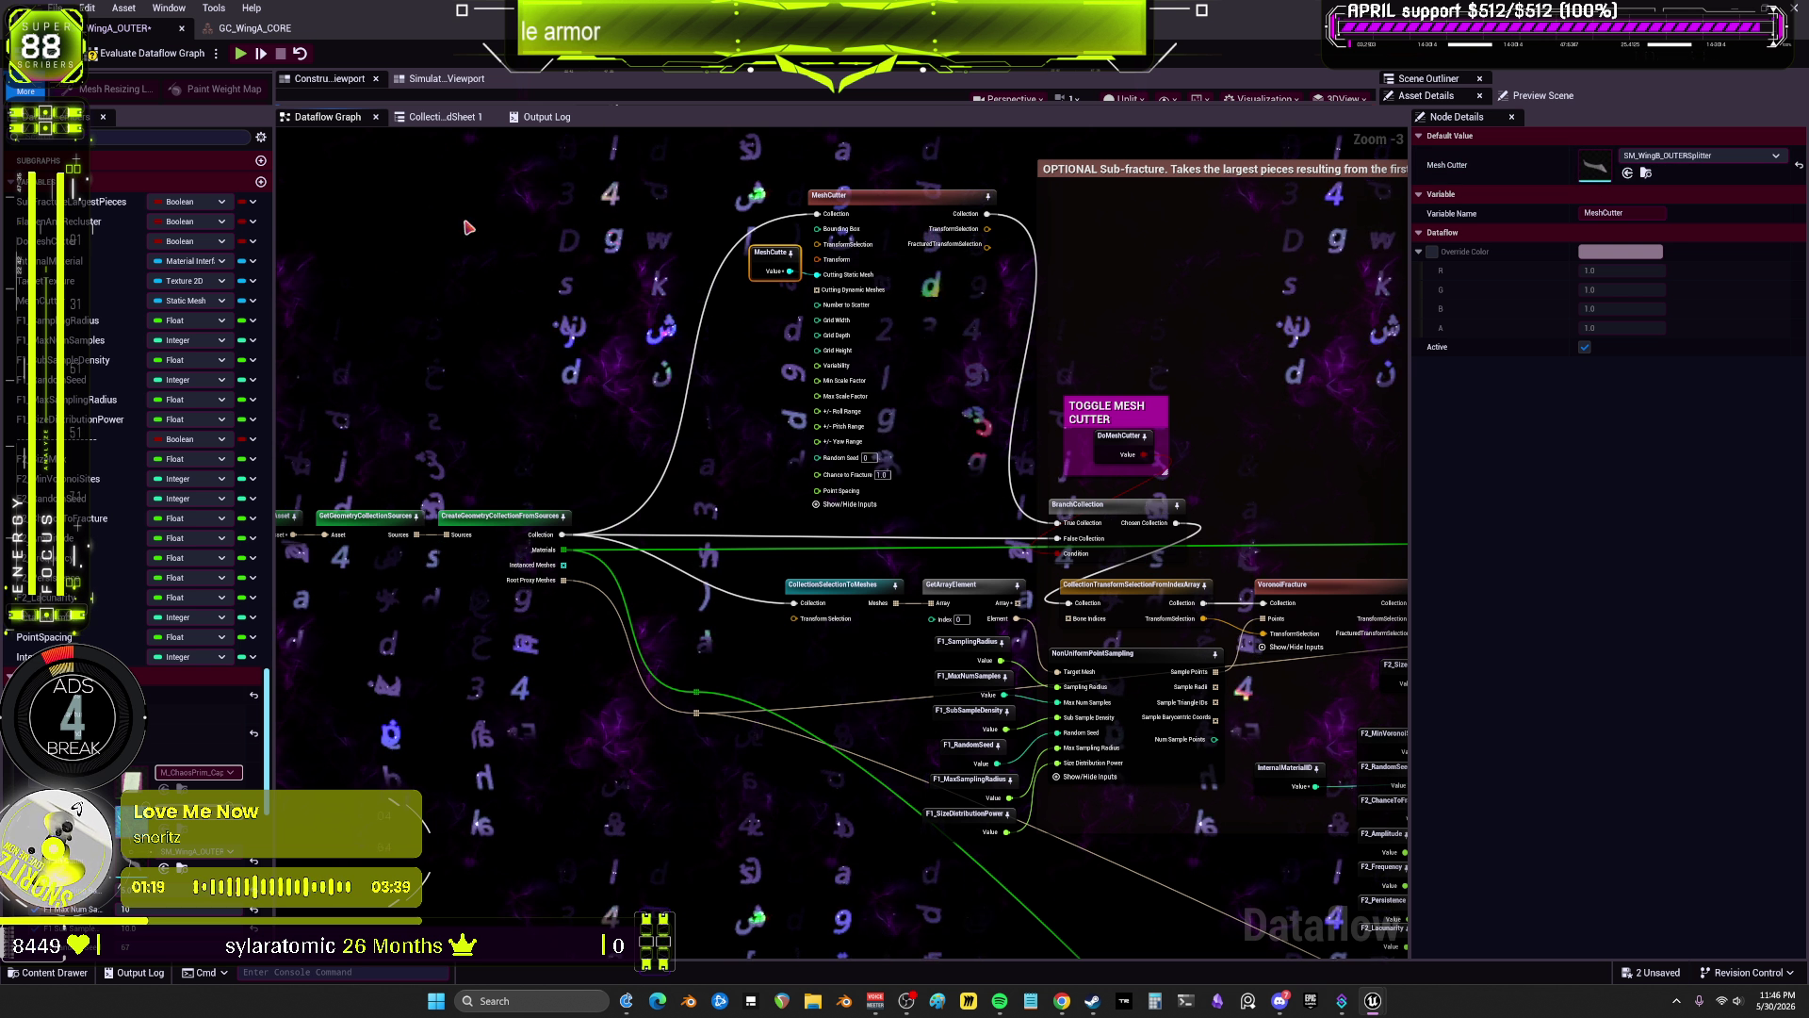
click(226, 860)
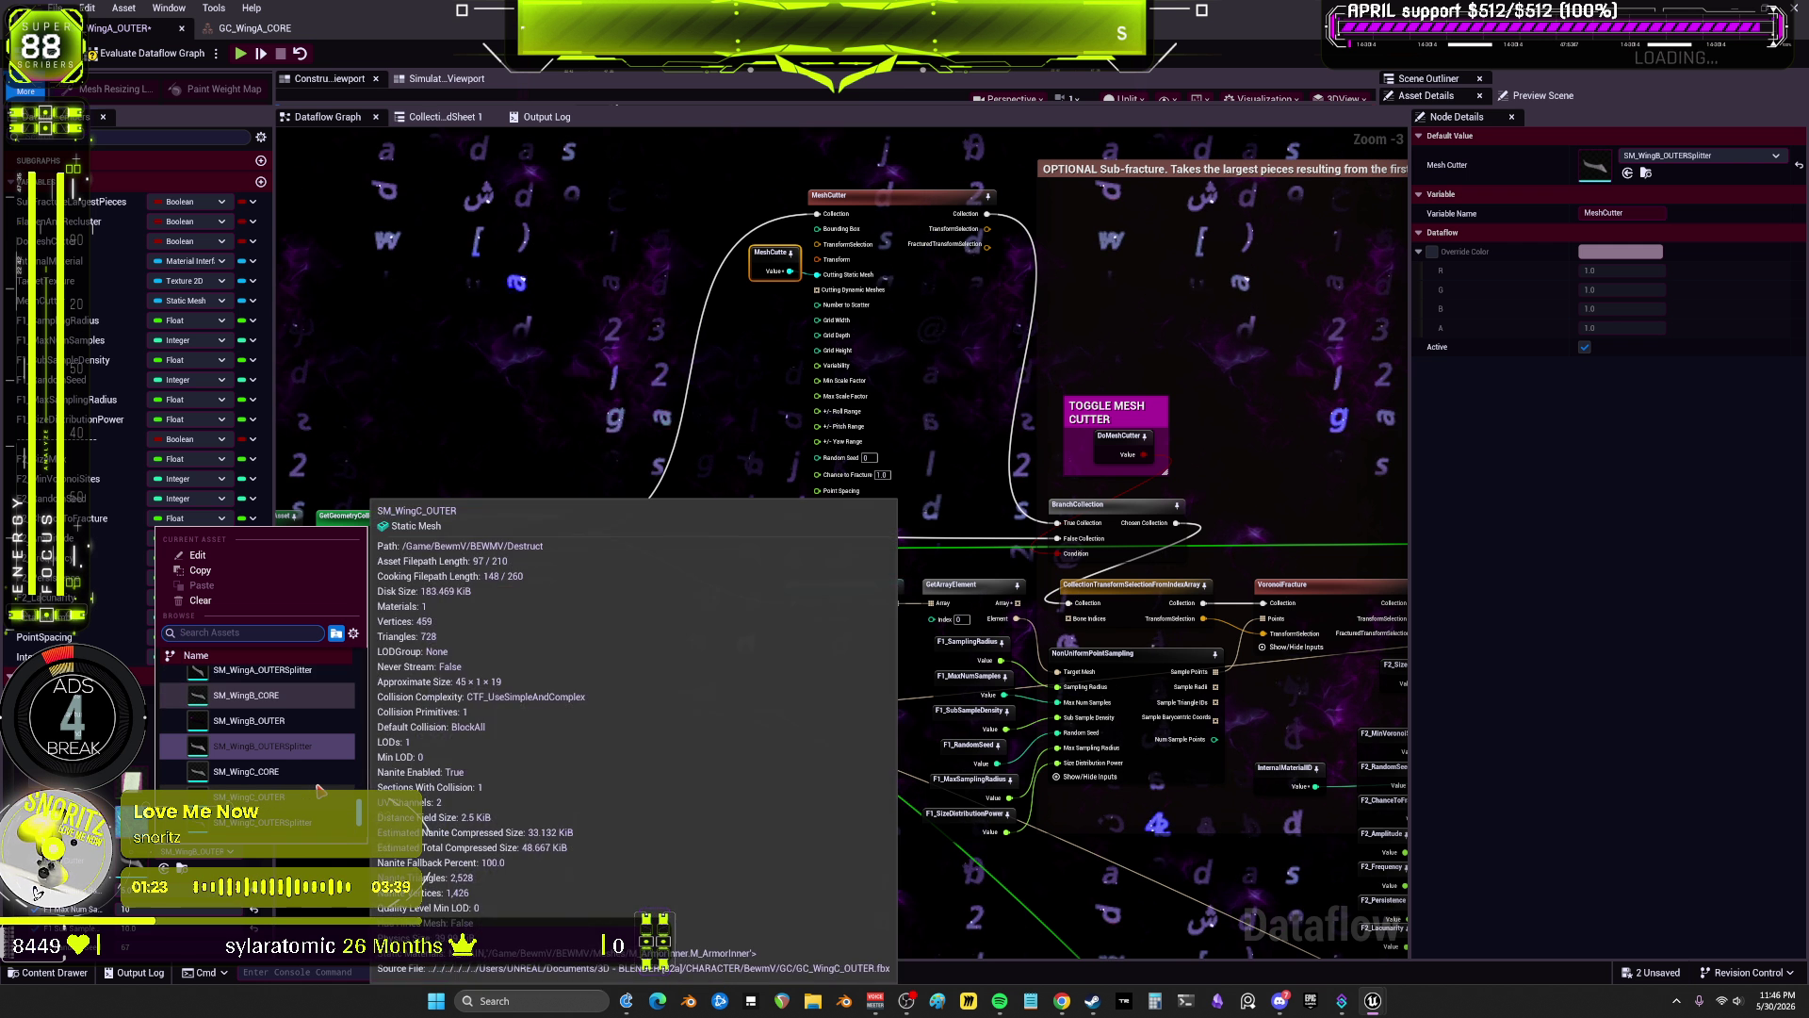
click(249, 689)
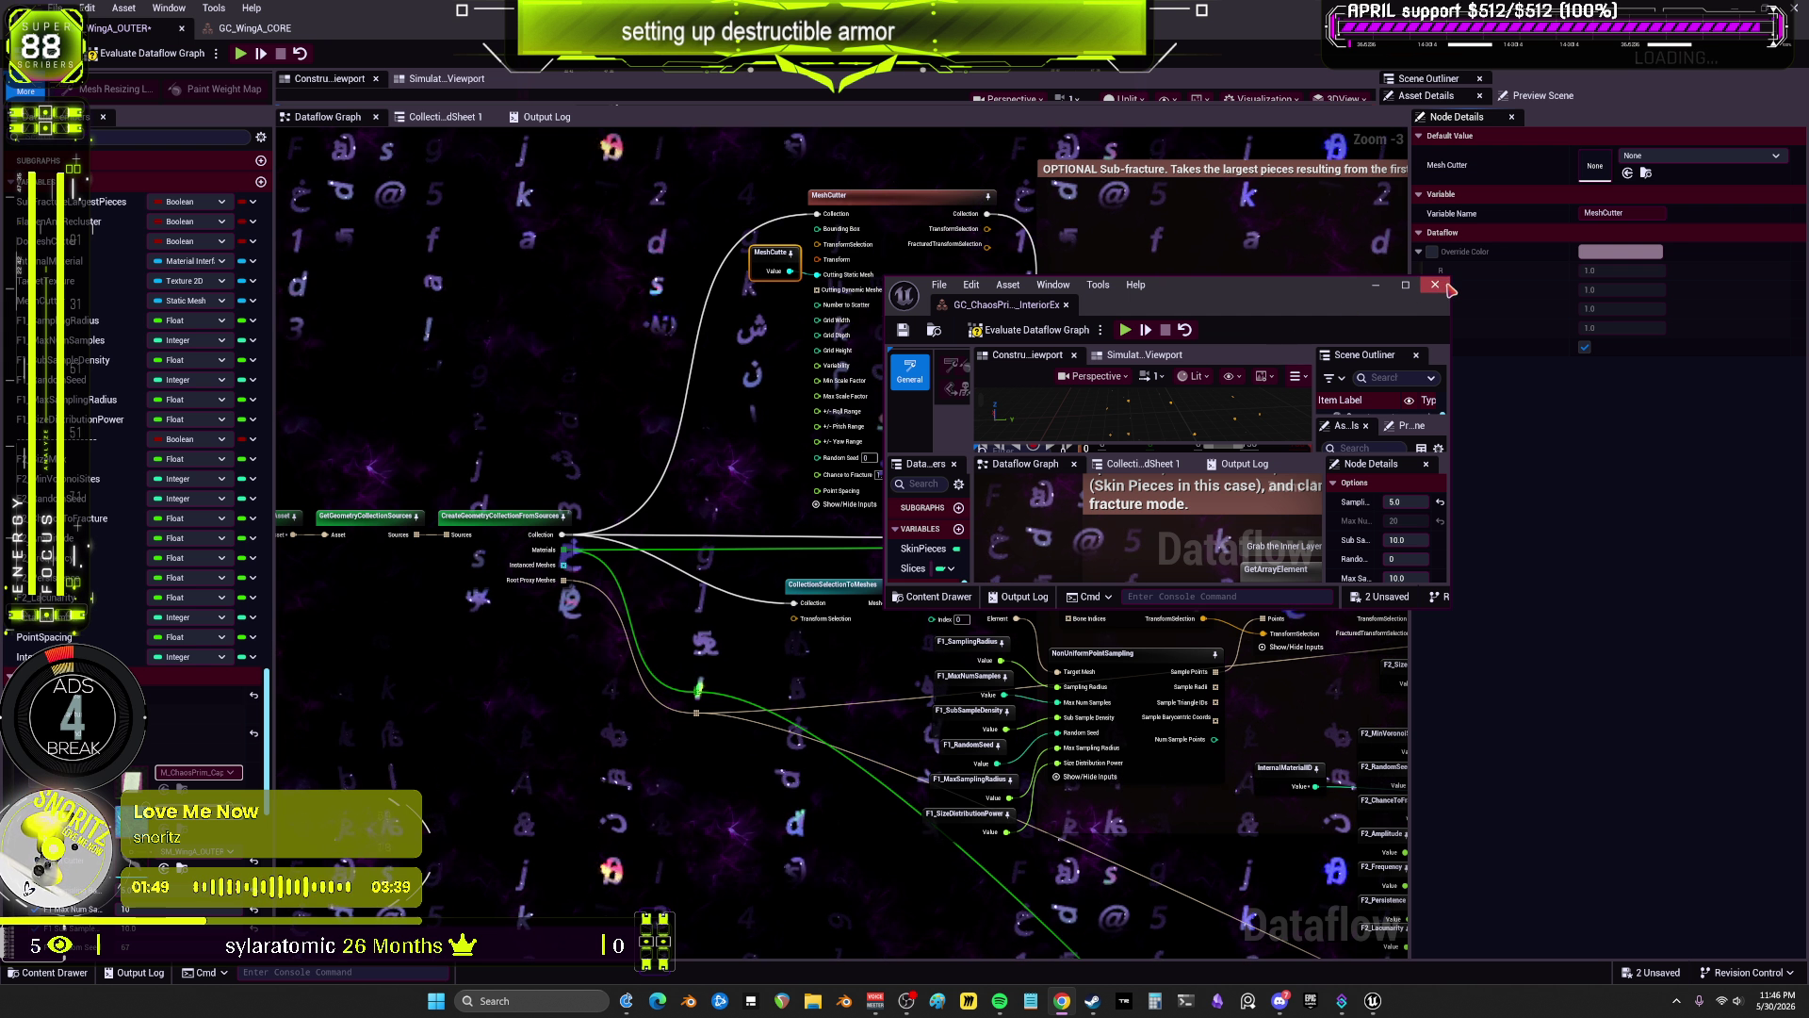
Step: Bring the main editor forward and switch to the GC_WingA_CORE asset's Dataflow graph
click(1022, 695)
scroll(1022, 695, up, 3)
scroll(1022, 694, down, 2)
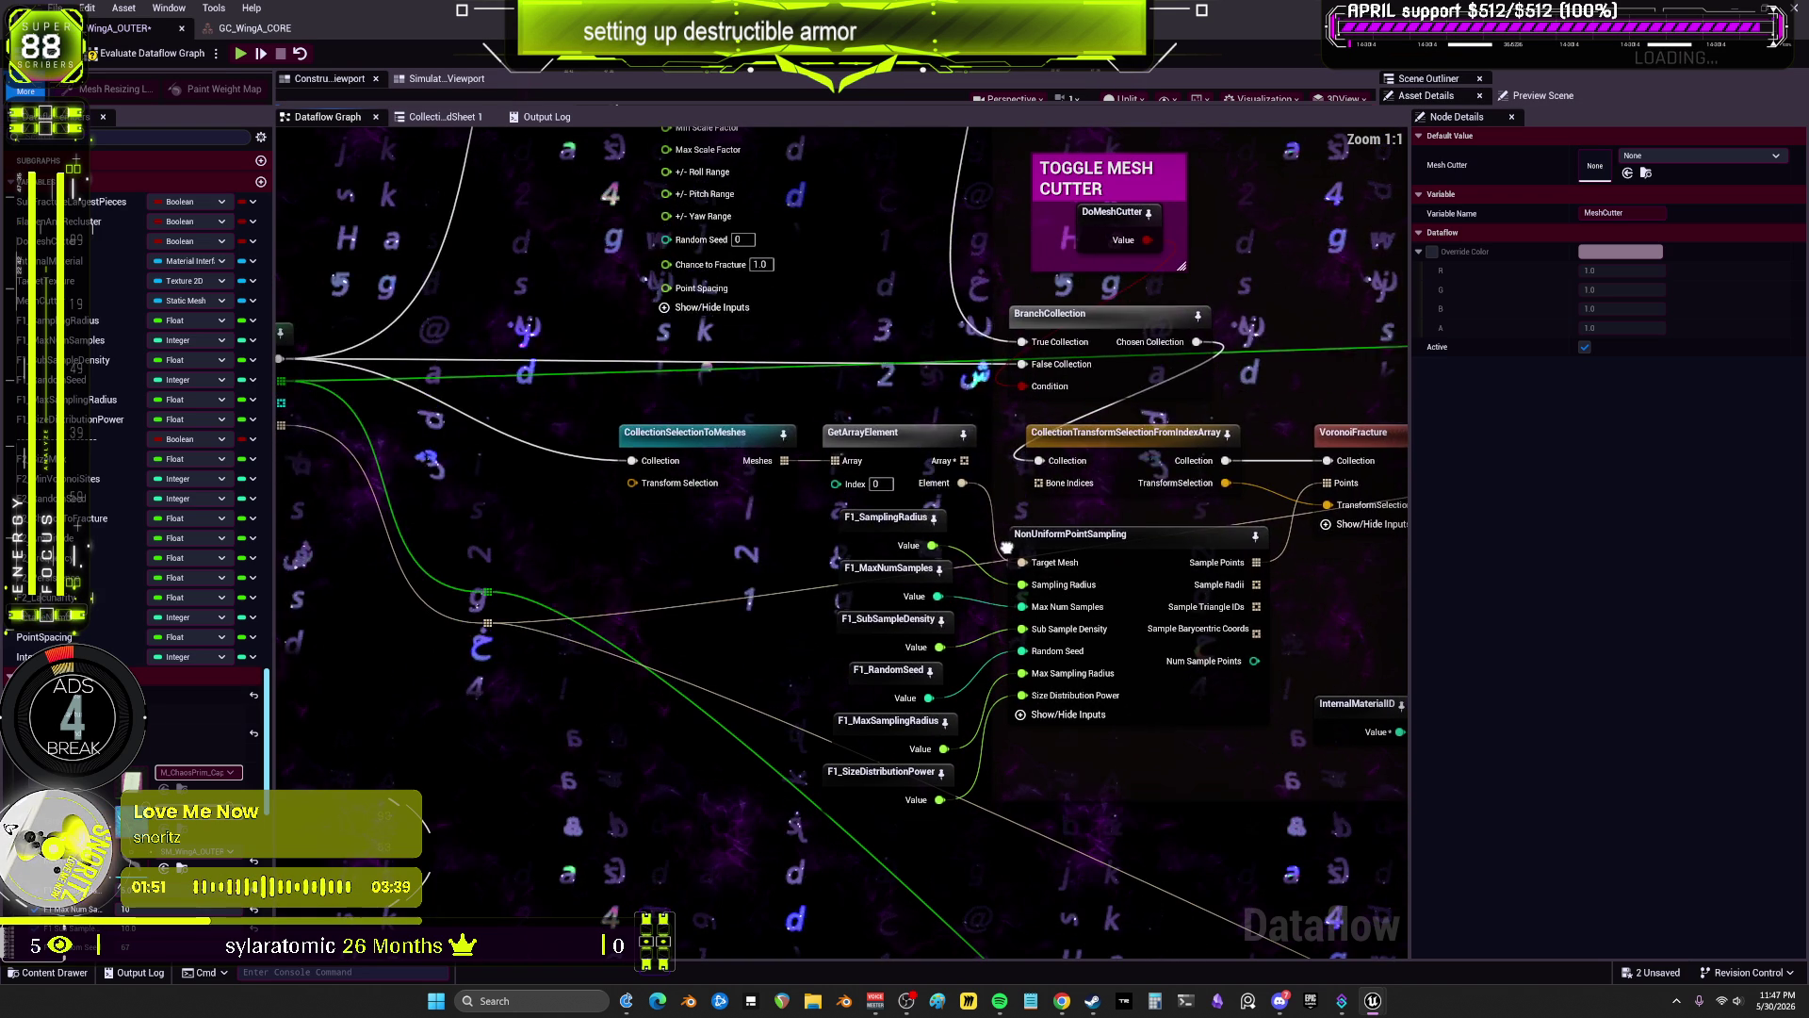
click(289, 35)
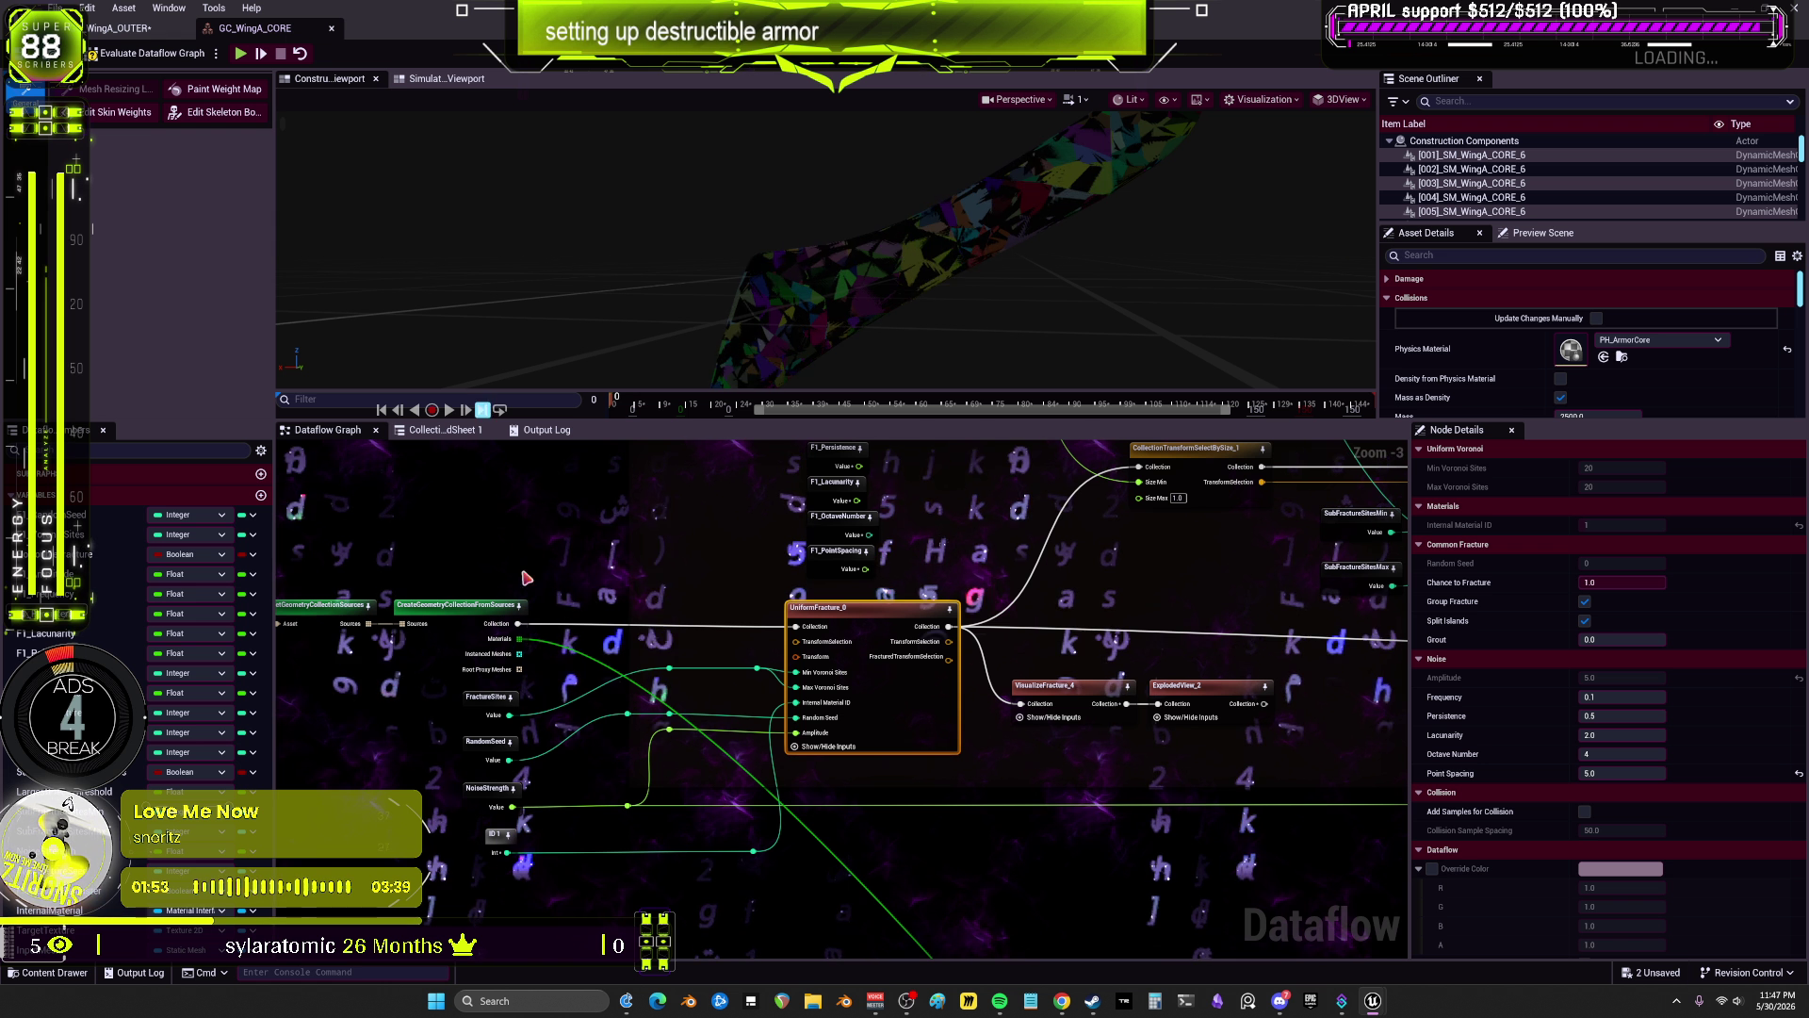
scroll(936, 680, down, 1)
scroll(936, 681, up, 2)
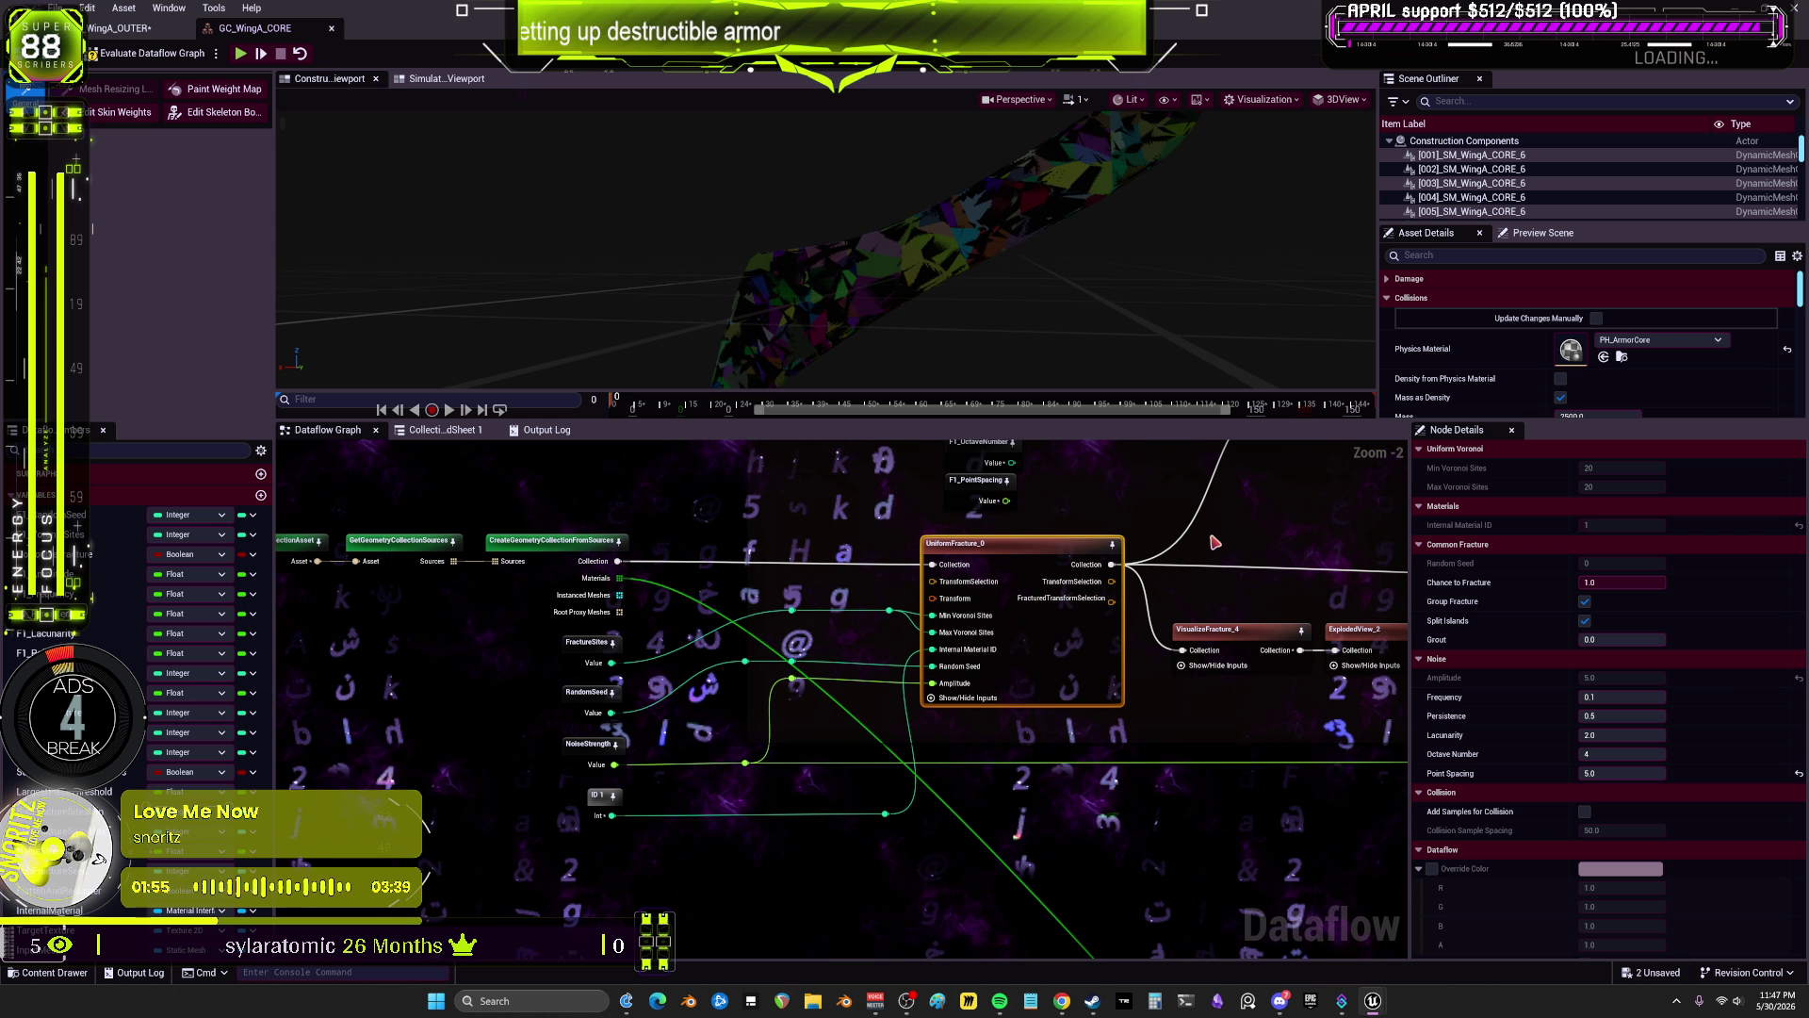
Step: Survey the core fracture graph down to ANCHORING AND REMOVAL, then return to GC_WingA_OUTER
drag(1257, 531, 927, 743)
scroll(927, 743, down, 2)
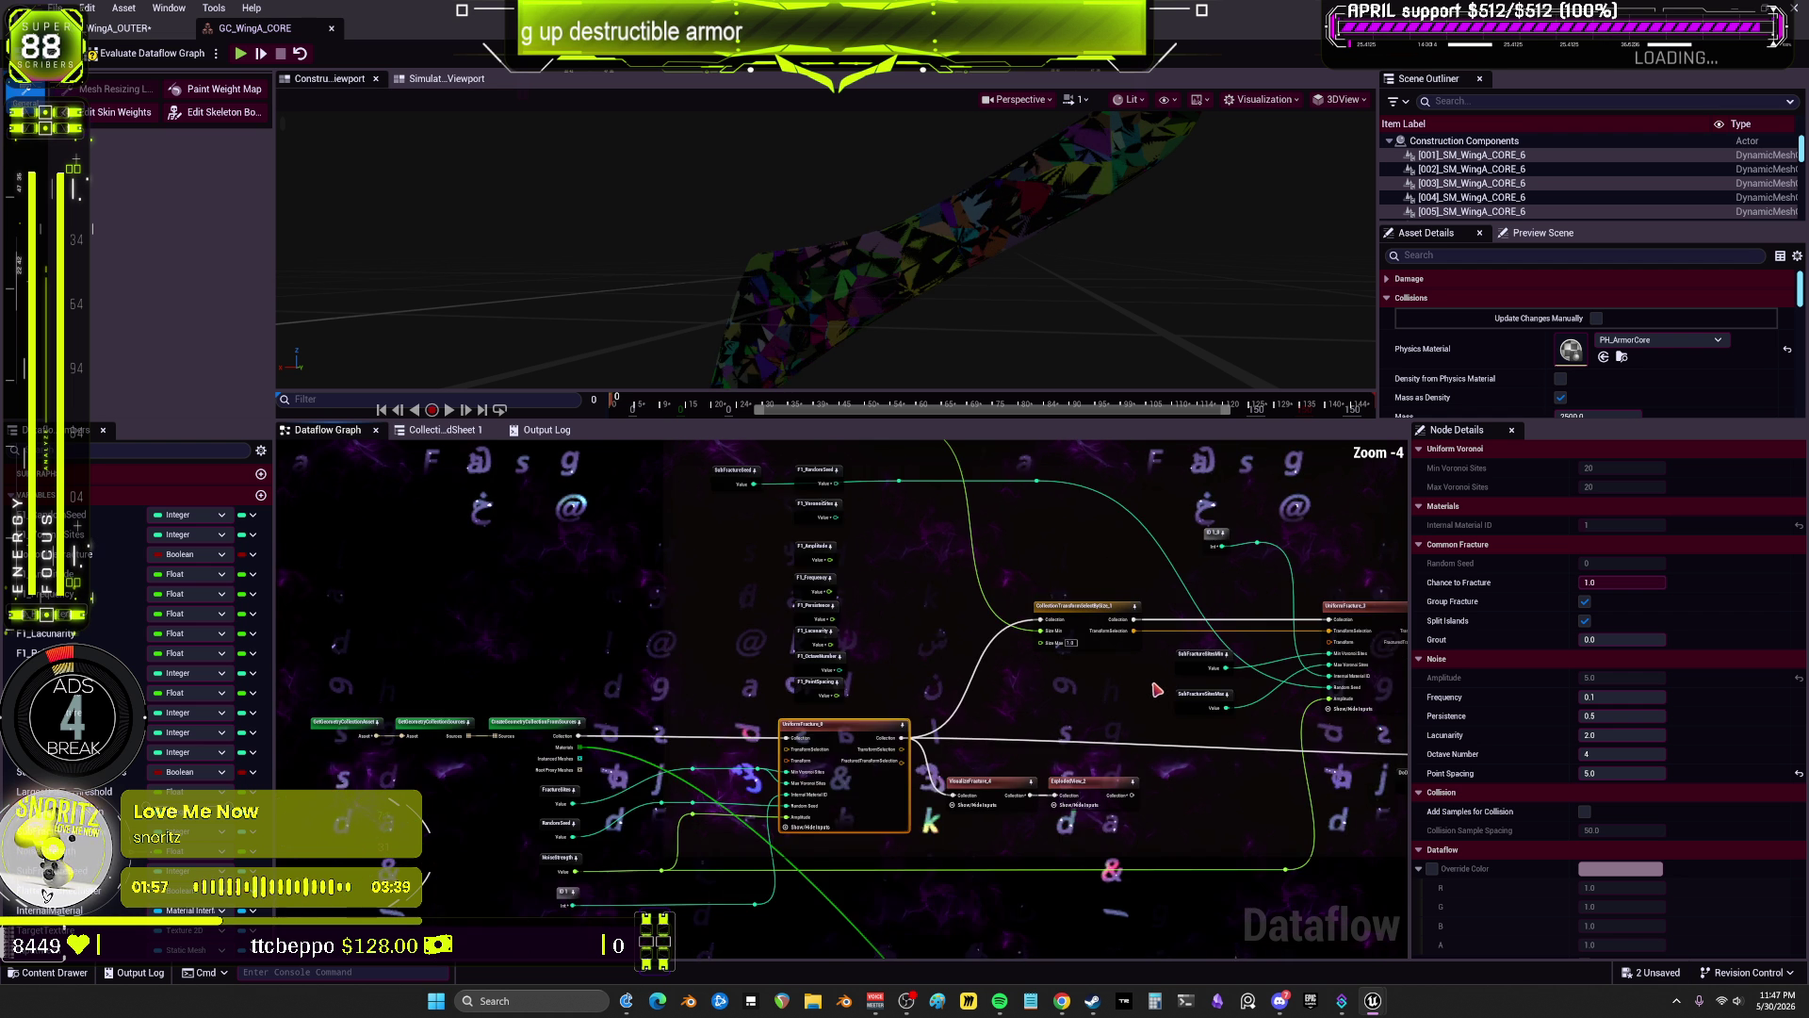
mouse_move(1160, 686)
mouse_down()
mouse_move(1018, 826)
mouse_move(978, 578)
mouse_up()
scroll(977, 578, down, 2)
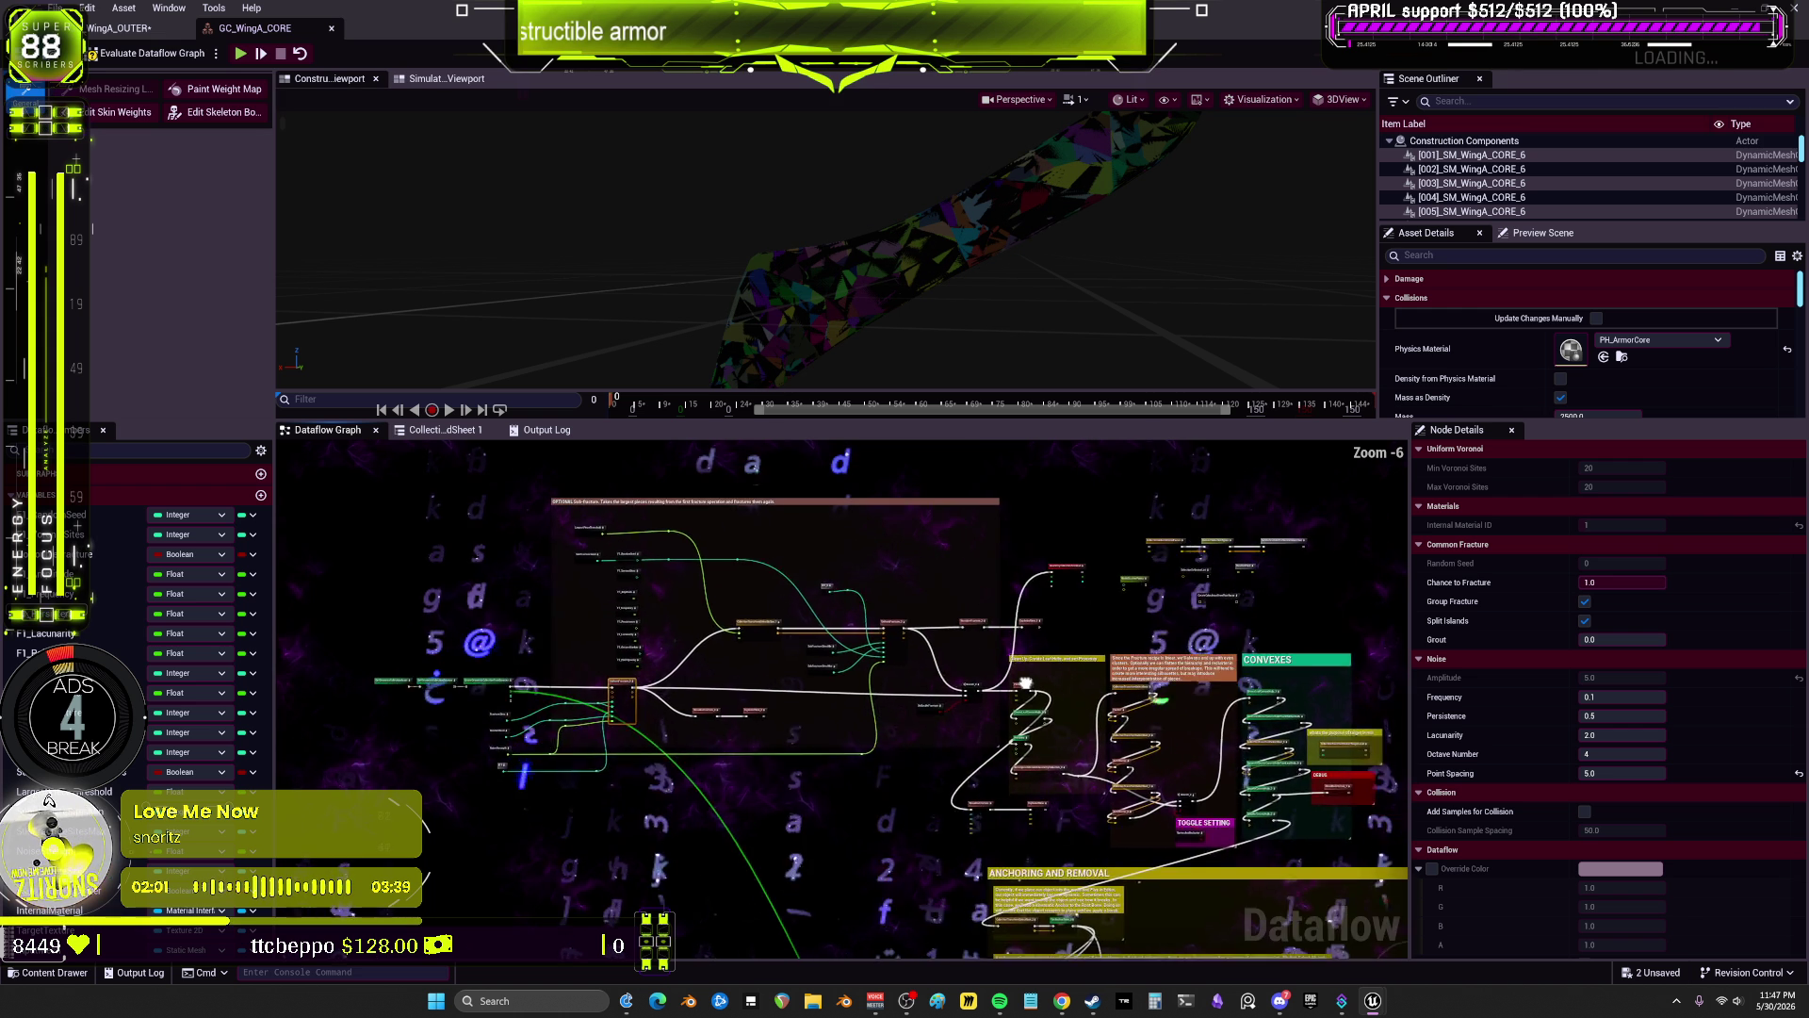
drag(1026, 683, 1006, 648)
scroll(1007, 690, down, 1)
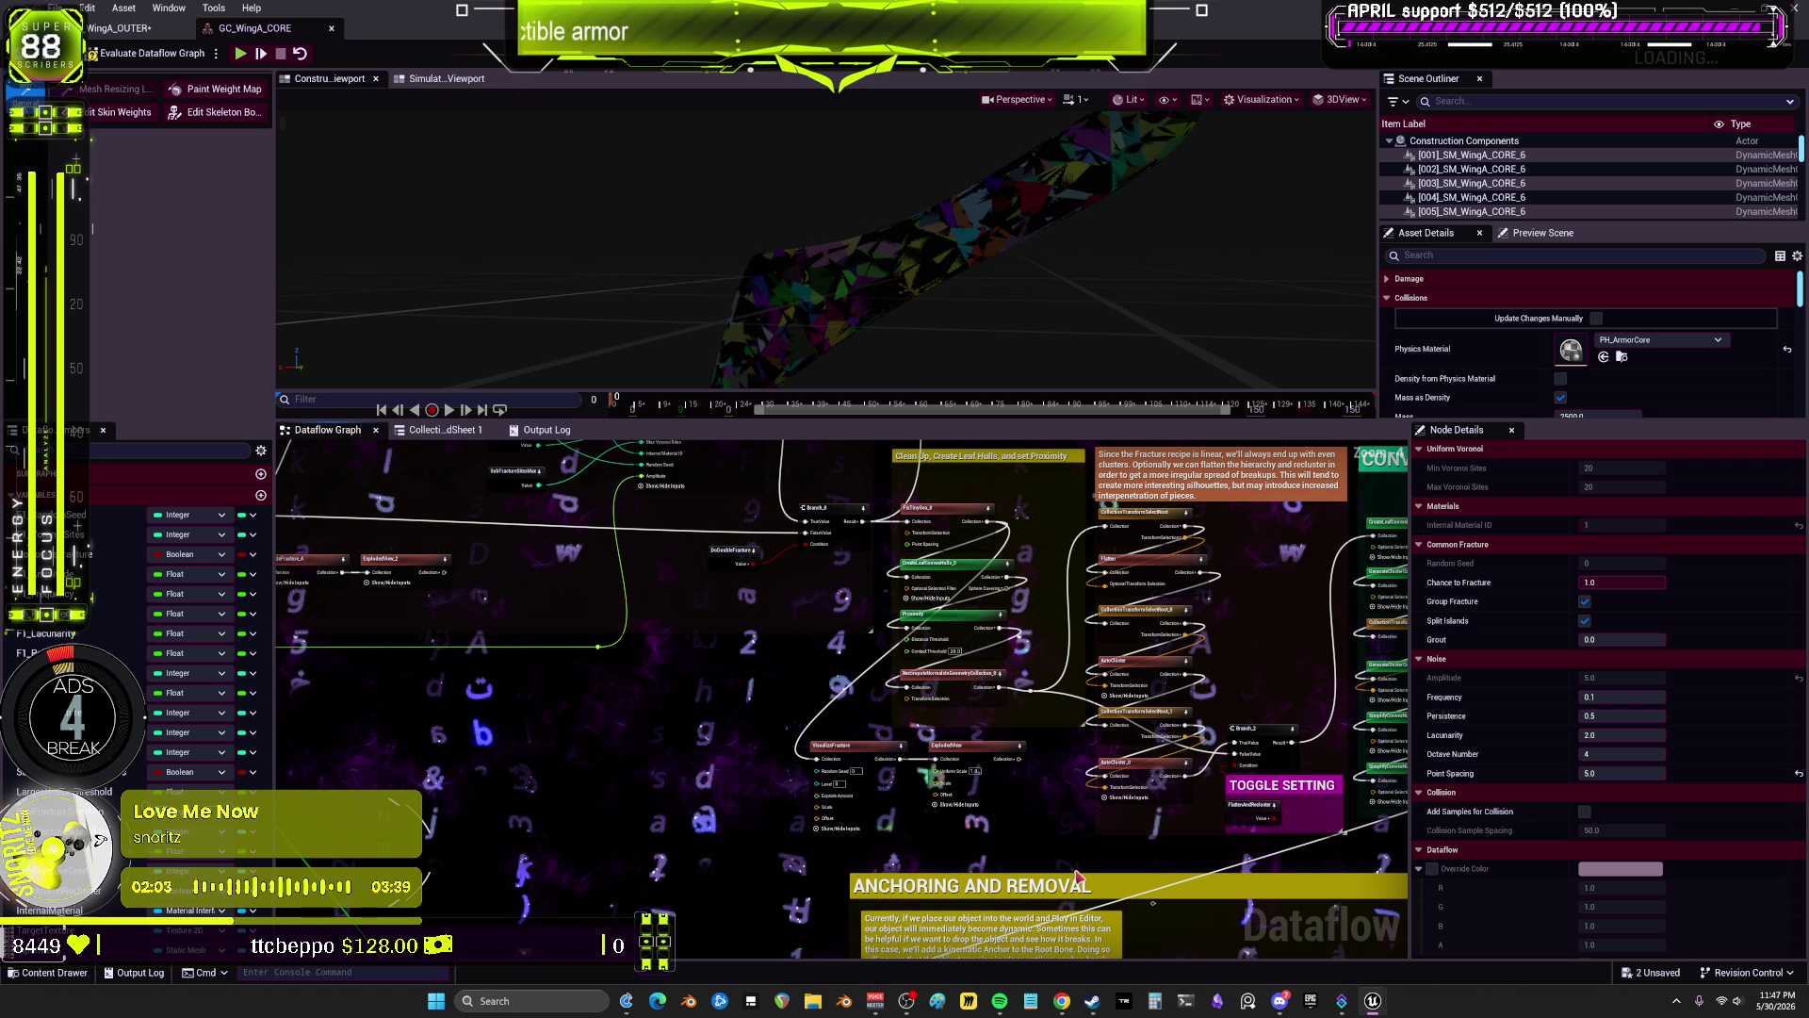
drag(1077, 876, 1090, 678)
drag(1109, 754, 1129, 831)
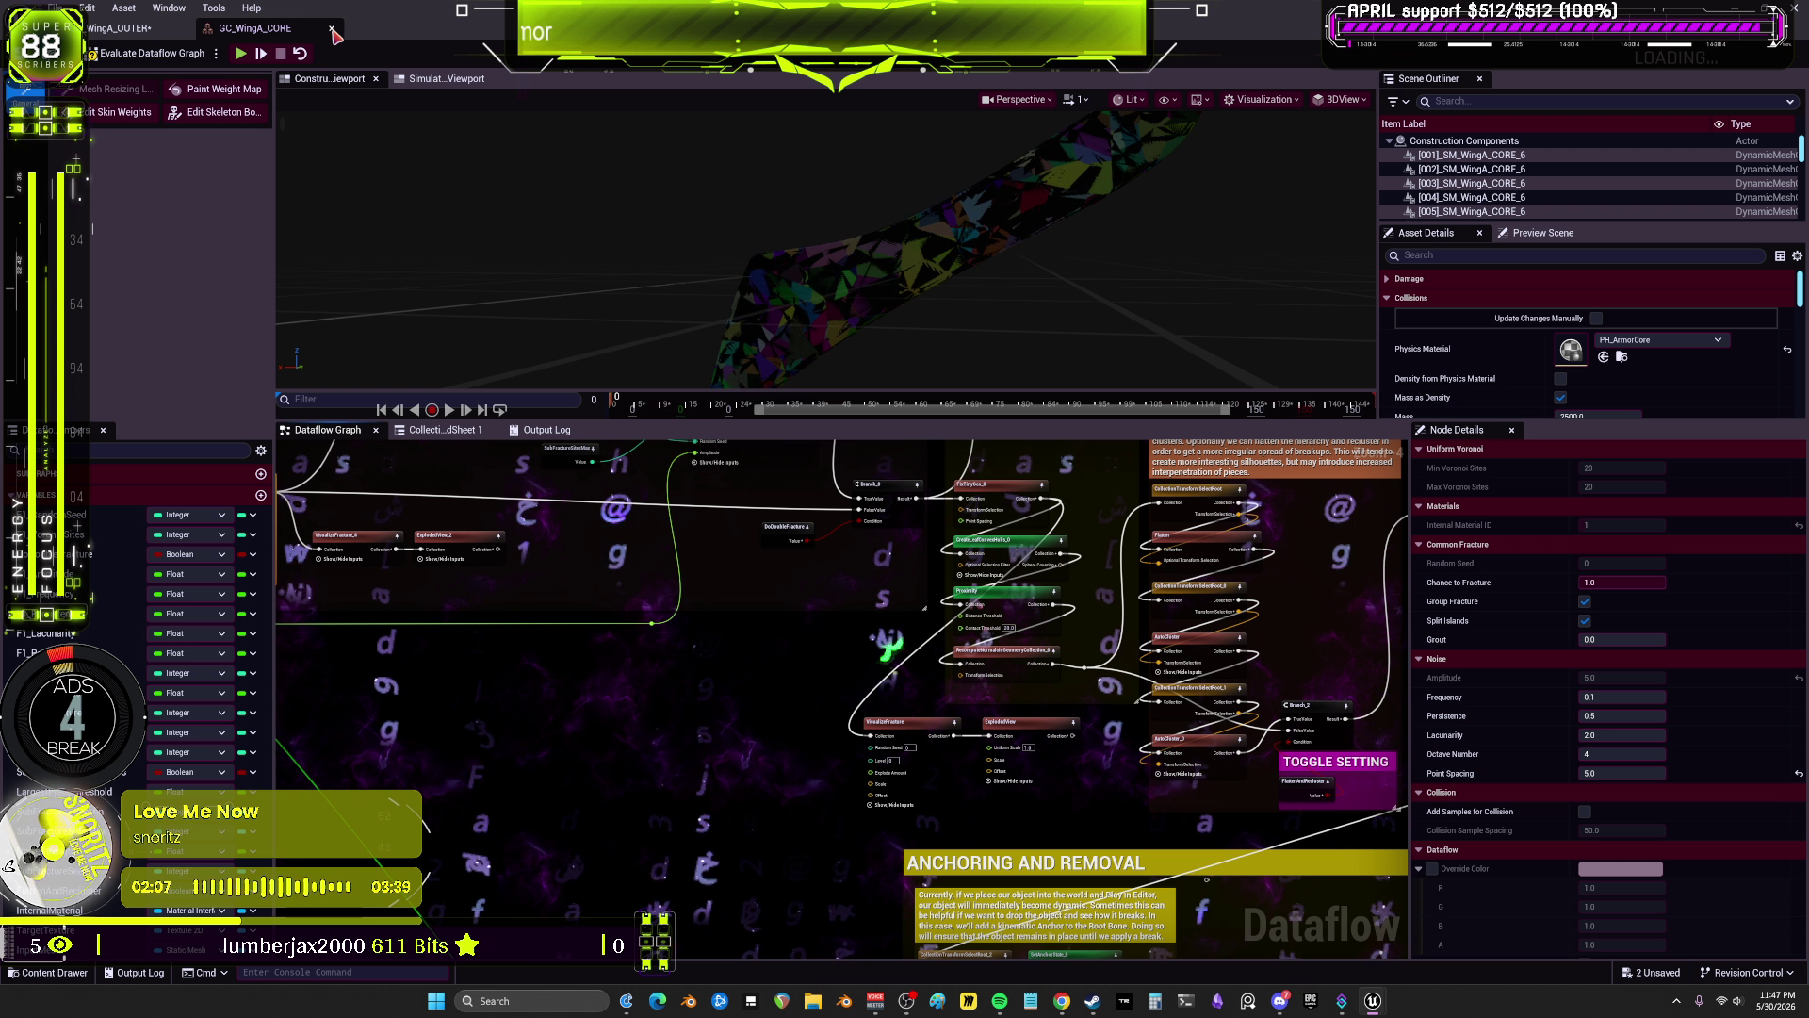
drag(431, 417, 431, 106)
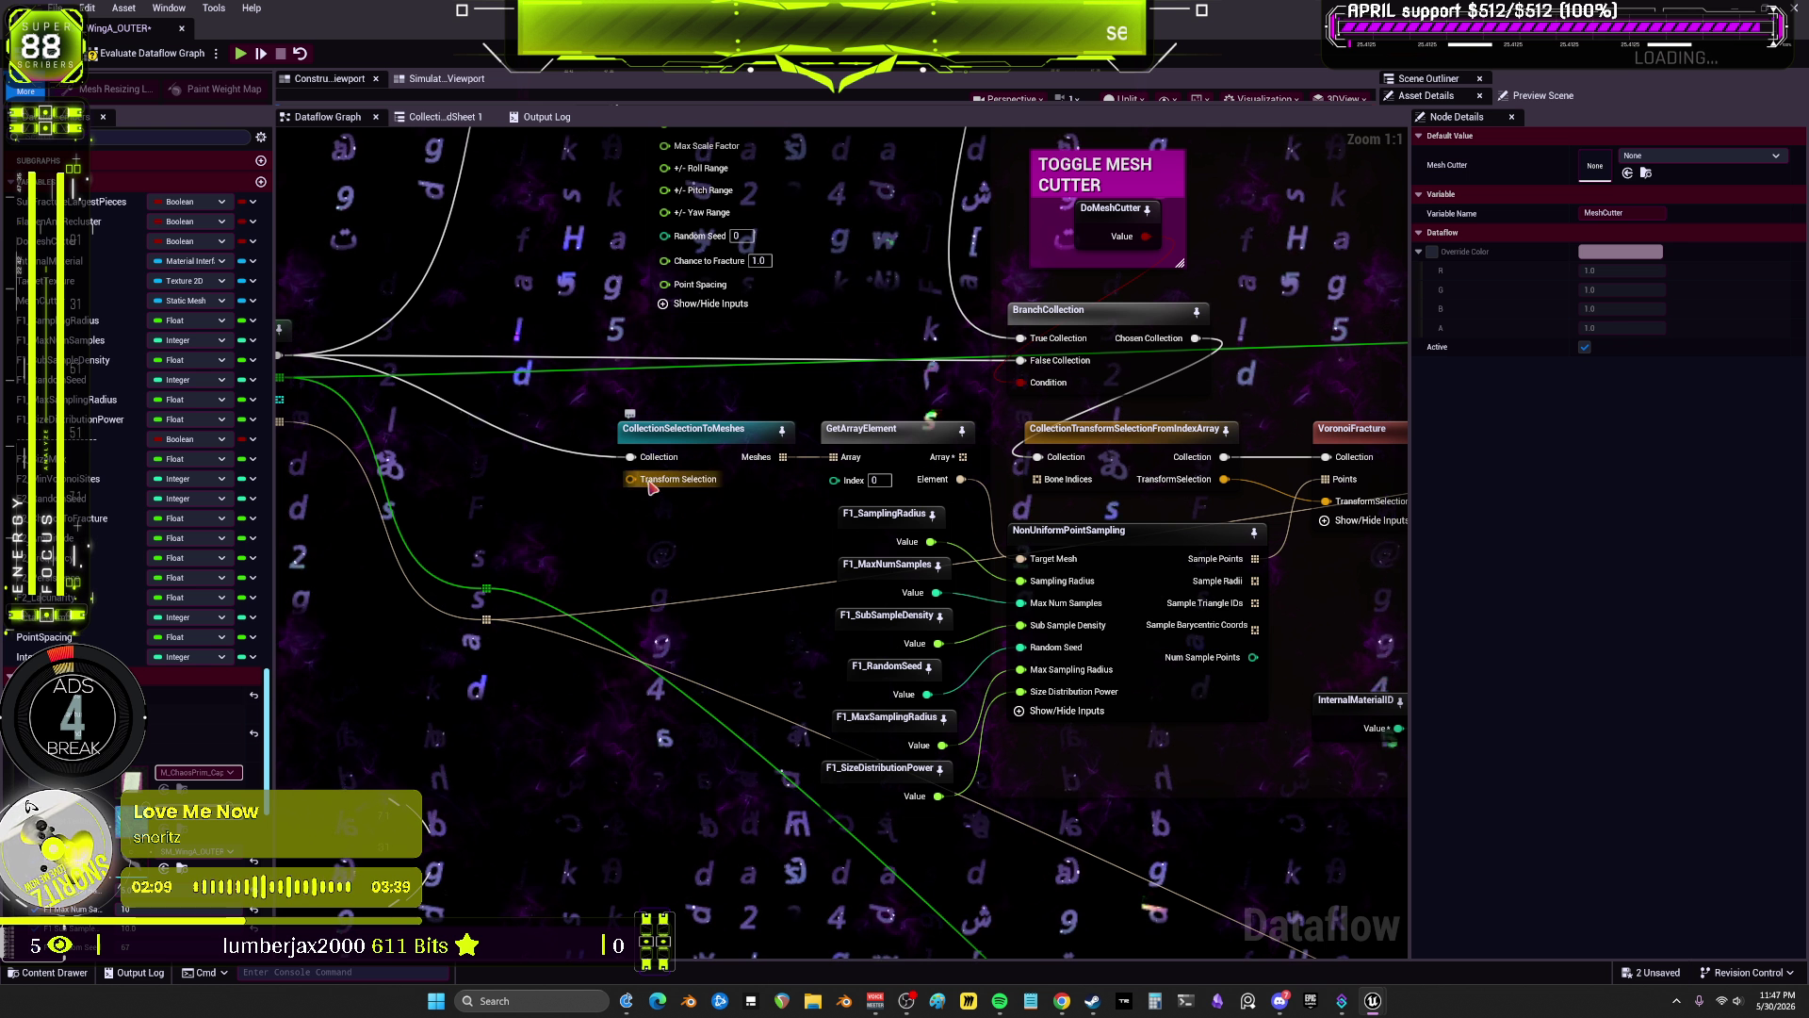
Step: Break MeshCutter's True Collection, looping Chosen Collection and source collection links
drag(603, 490, 833, 491)
mouse_move(740, 239)
mouse_down()
mouse_move(678, 500)
mouse_move(620, 599)
mouse_up()
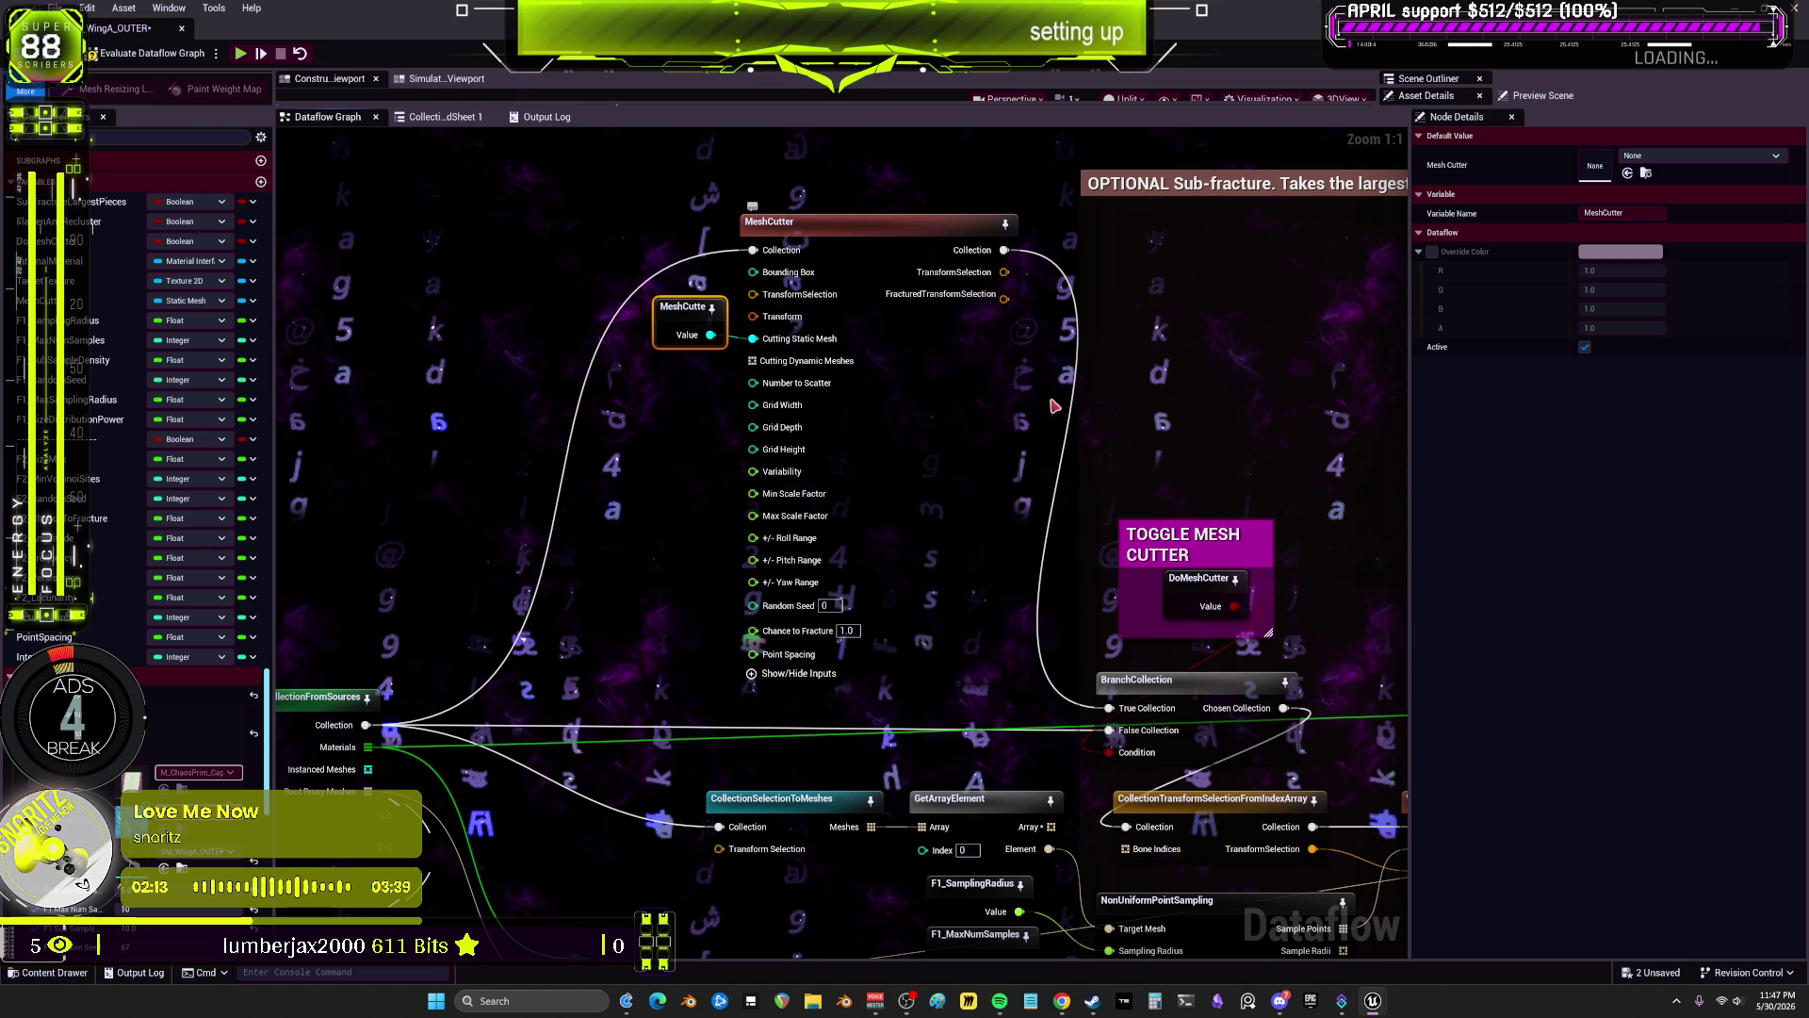
drag(1091, 370, 957, 360)
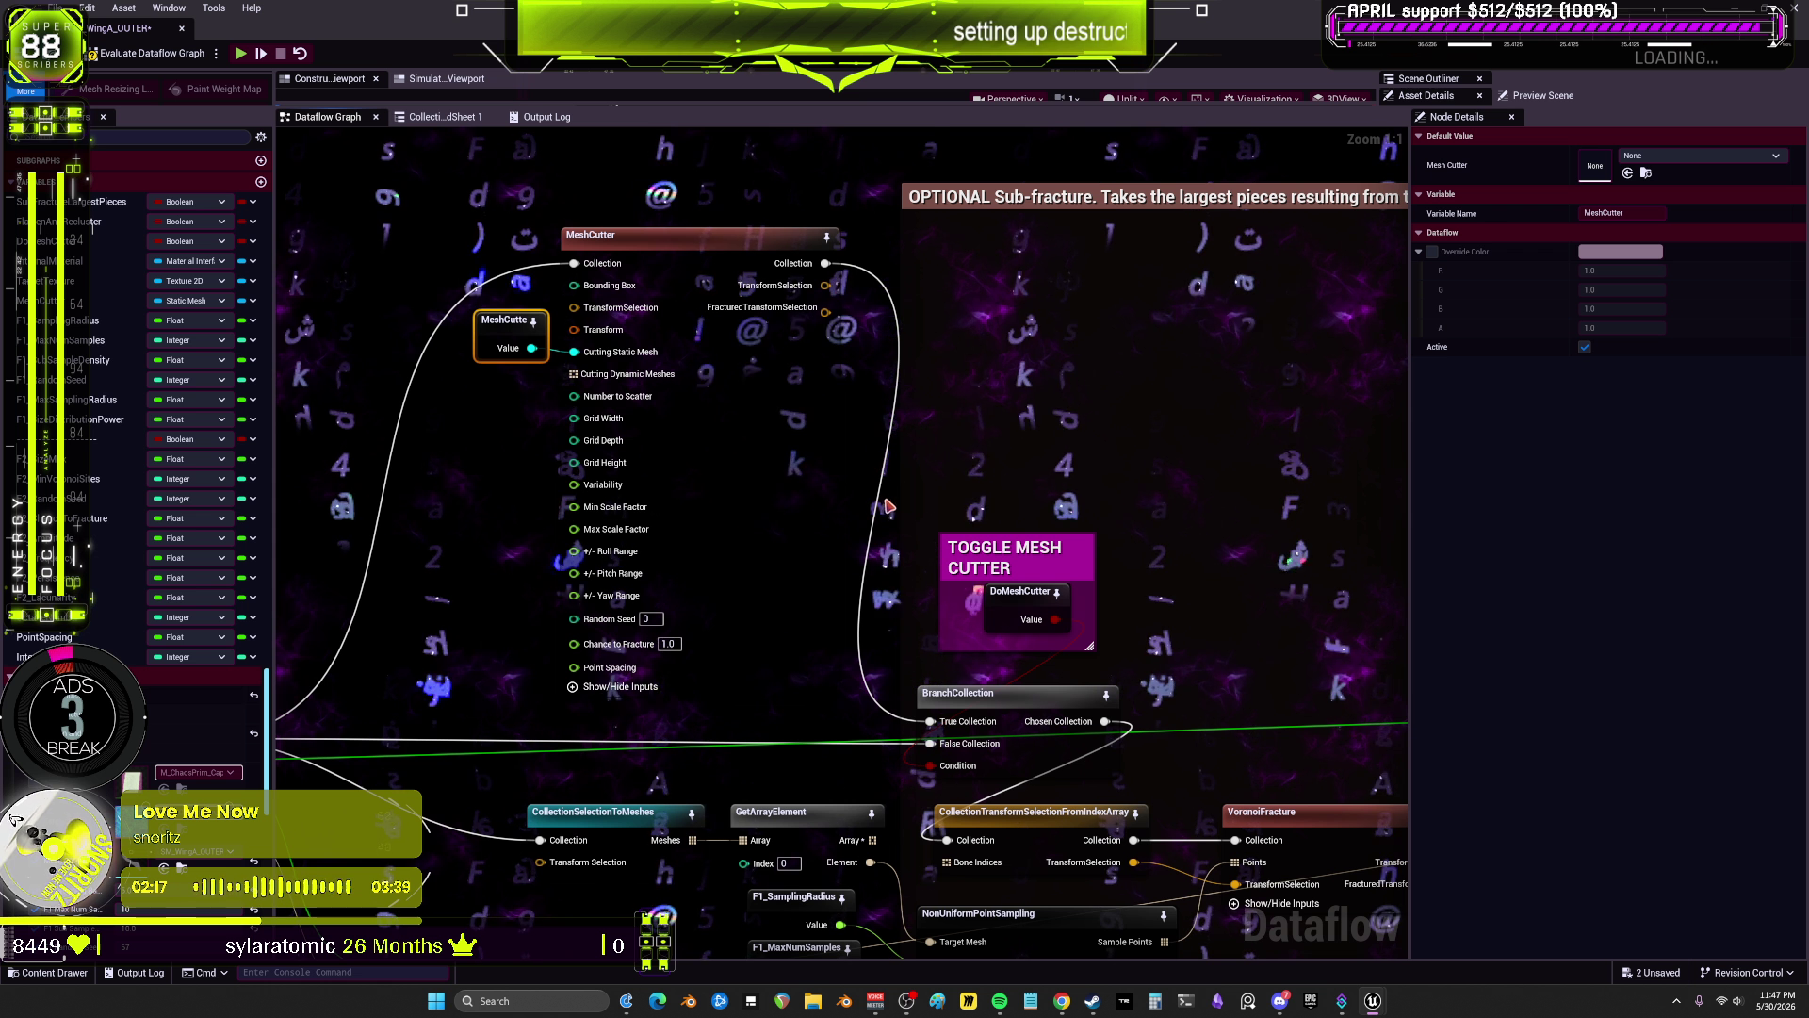
drag(827, 556, 891, 497)
scroll(843, 622, down, 2)
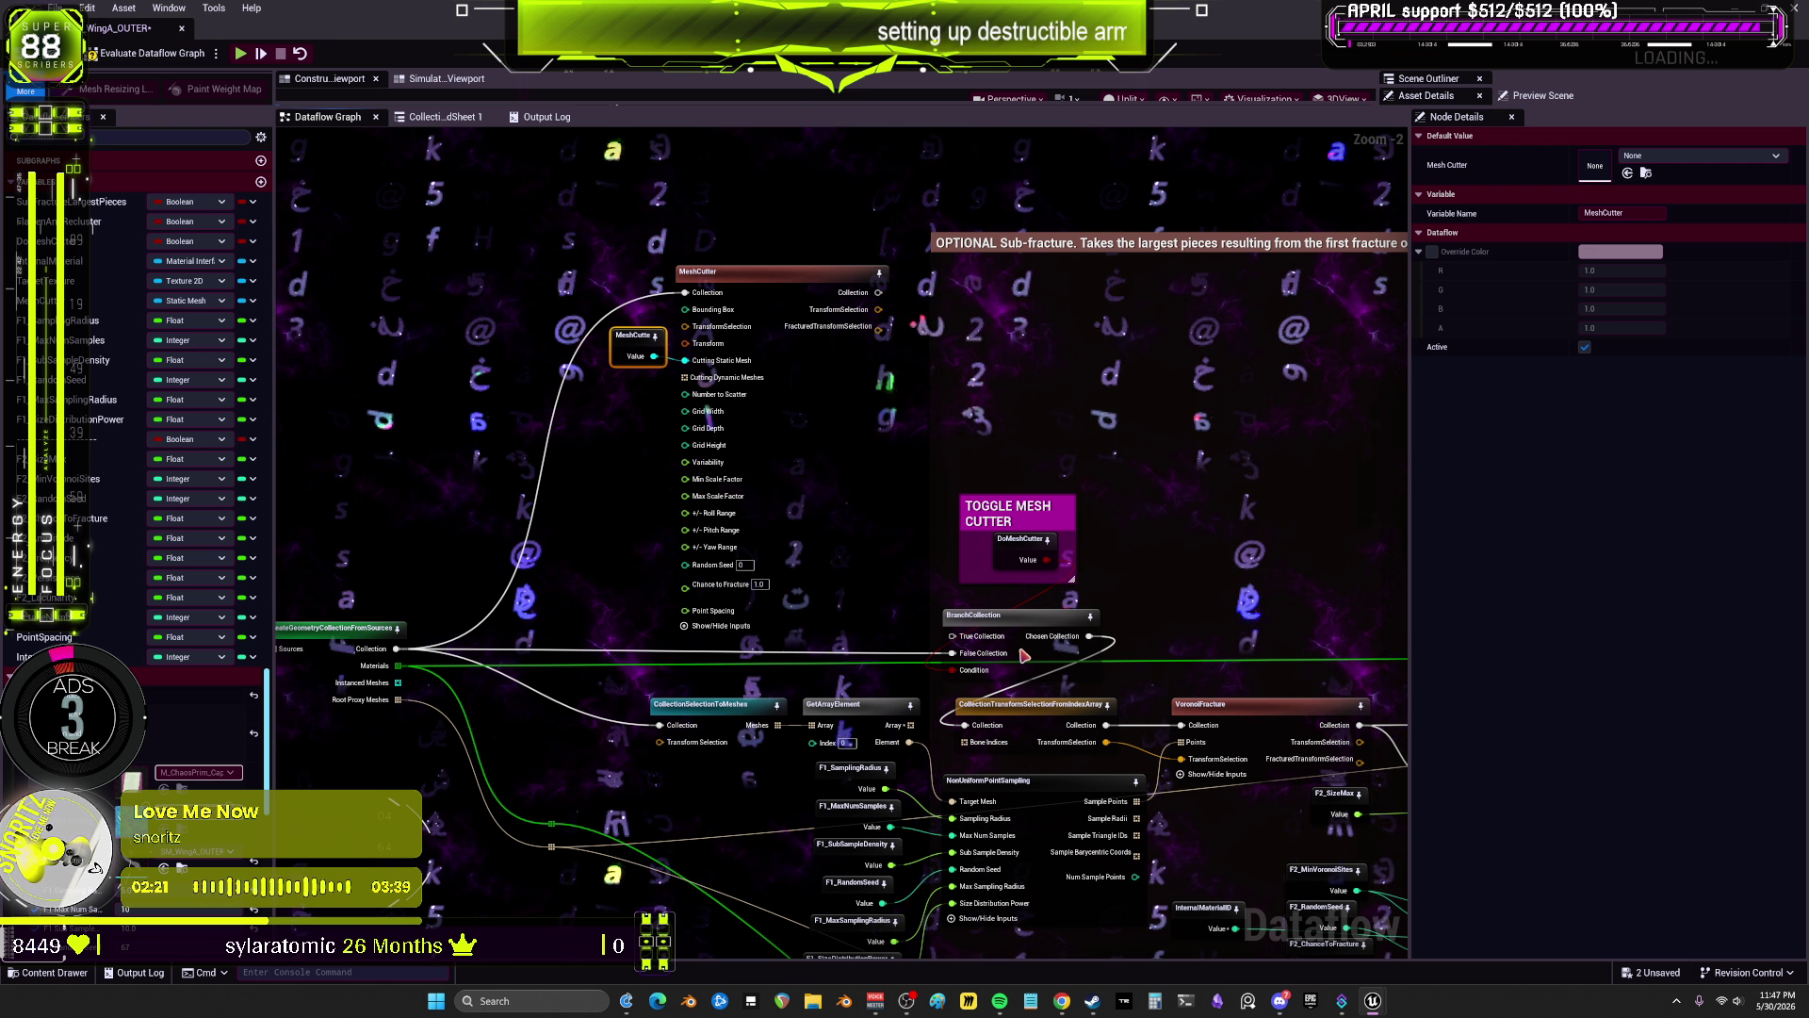
alt+click(951, 636)
alt+click(1090, 636)
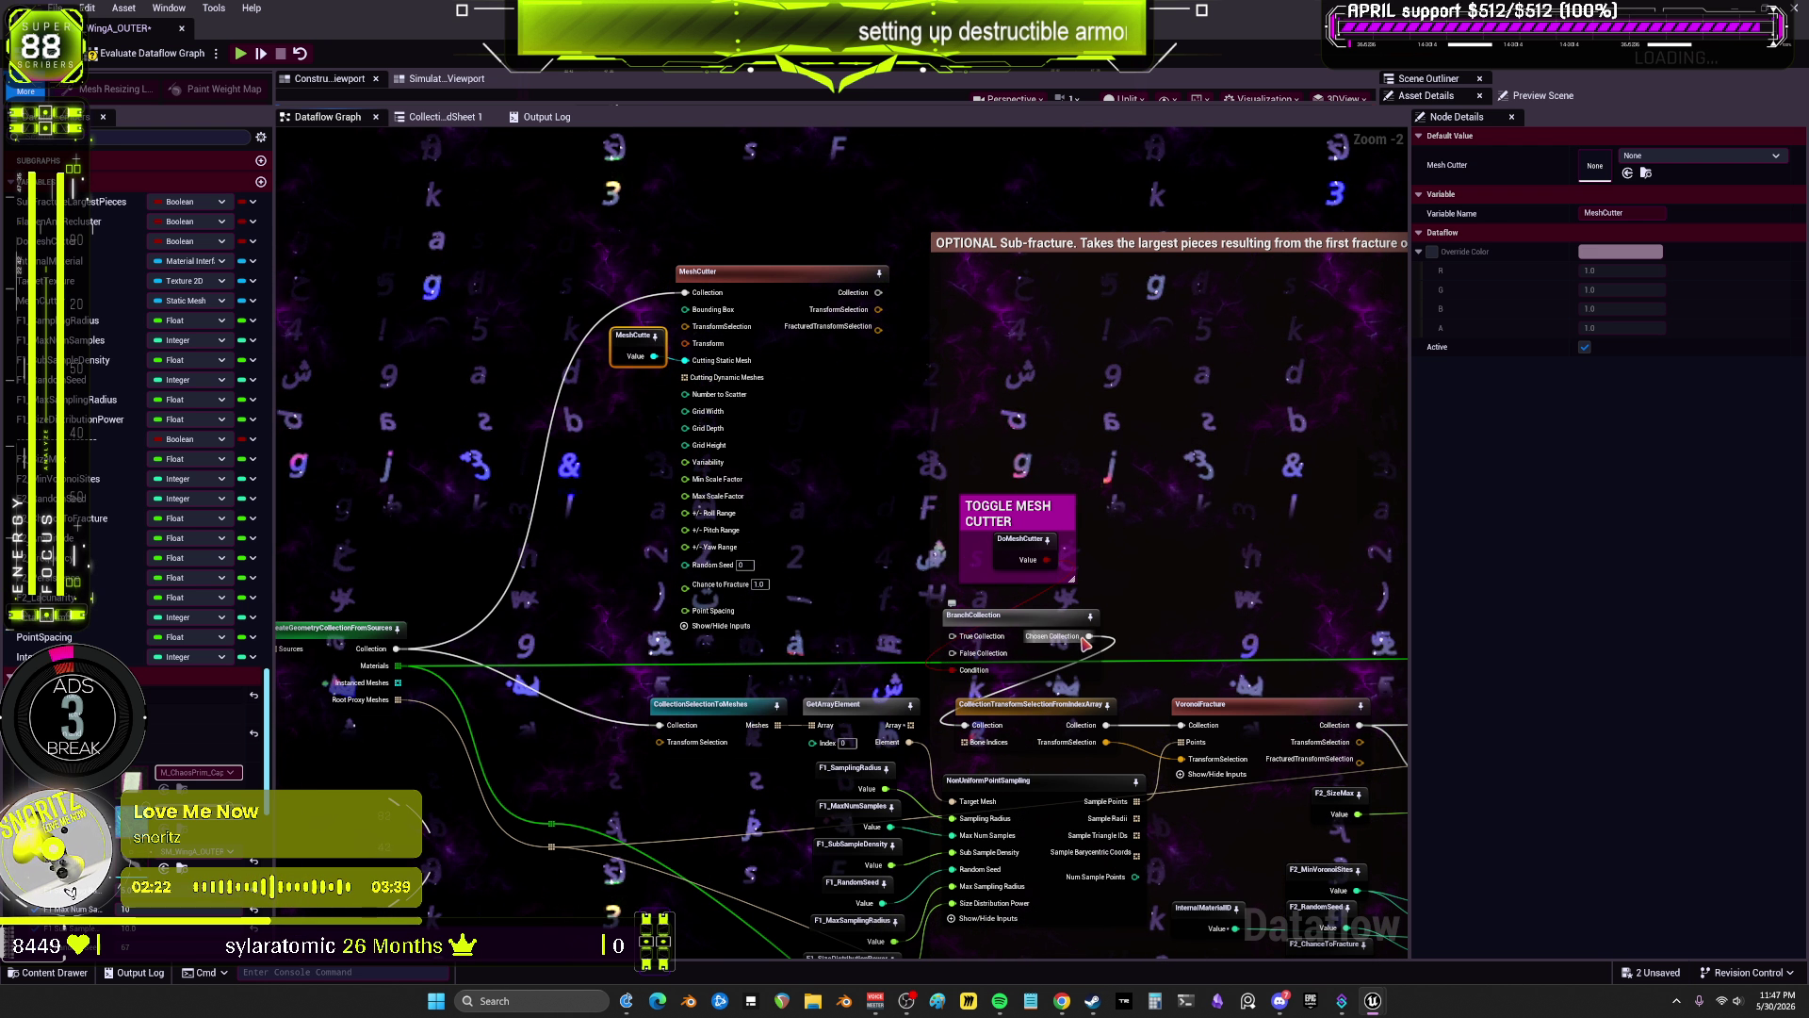
alt+click(686, 293)
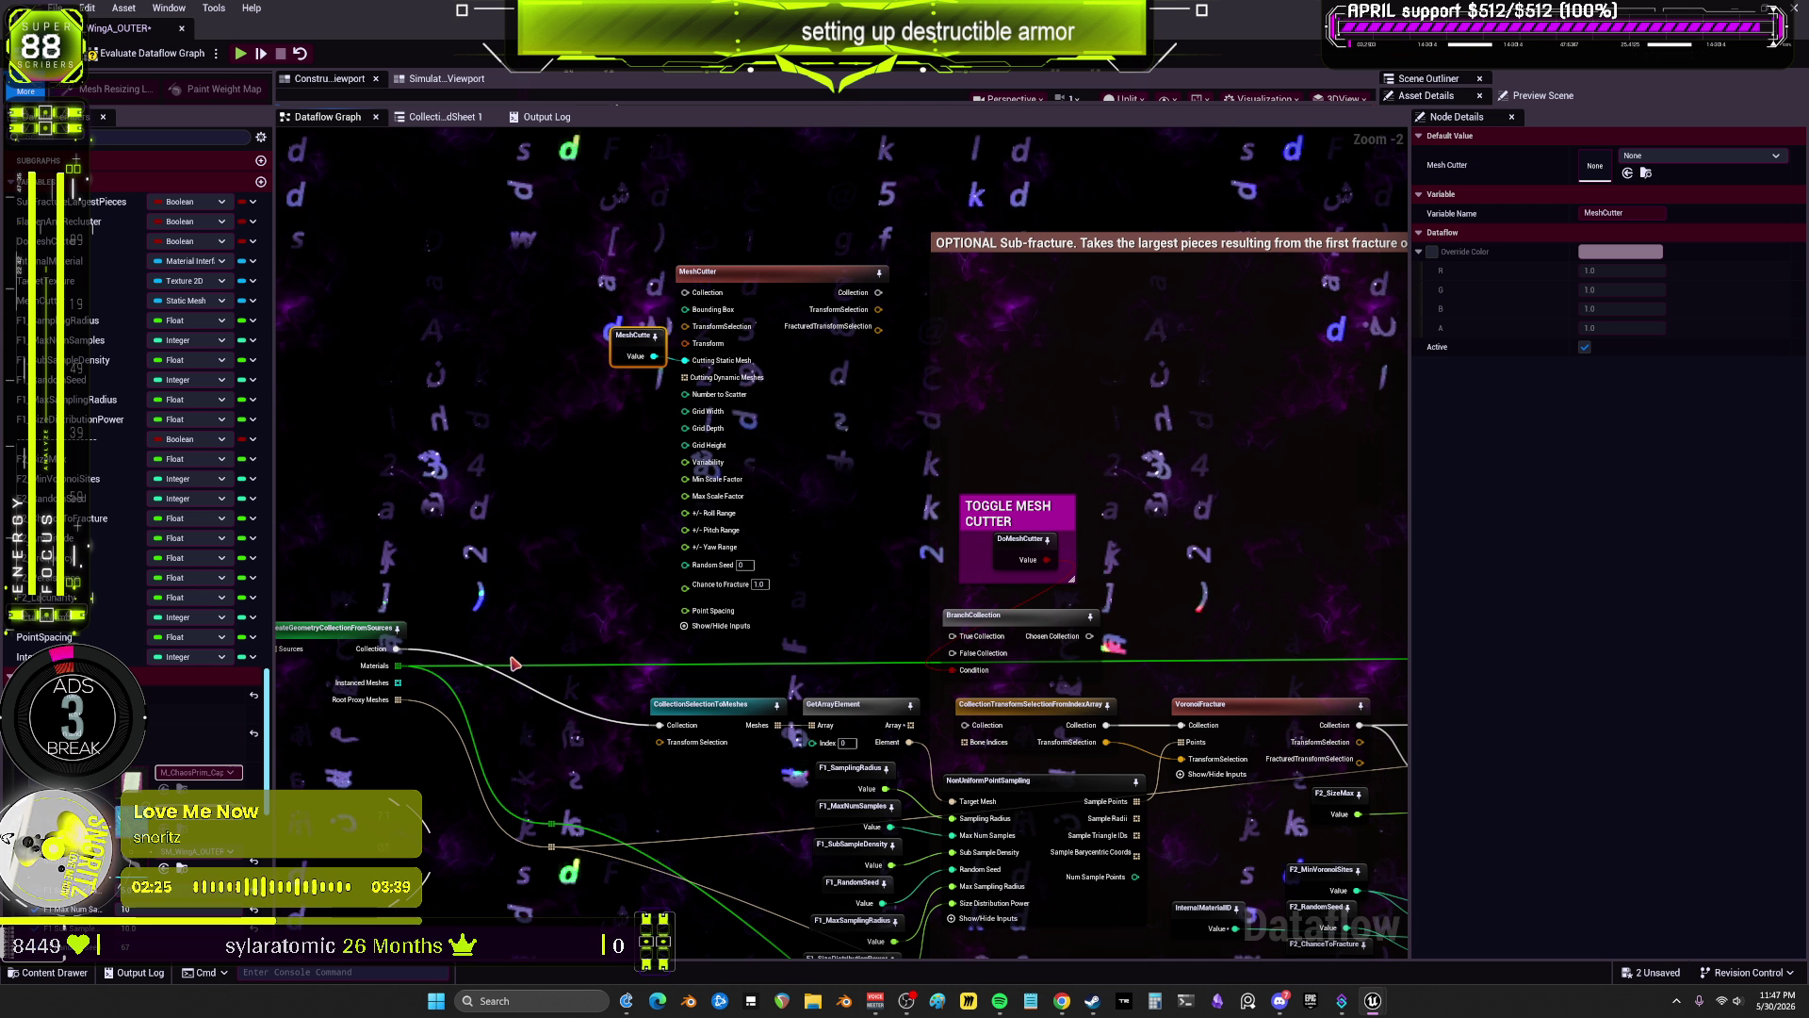
Step: Drag a new link from the source collection and move the Toggle Mesh Cutter group aside
drag(395, 648, 953, 725)
scroll(772, 638, down, 1)
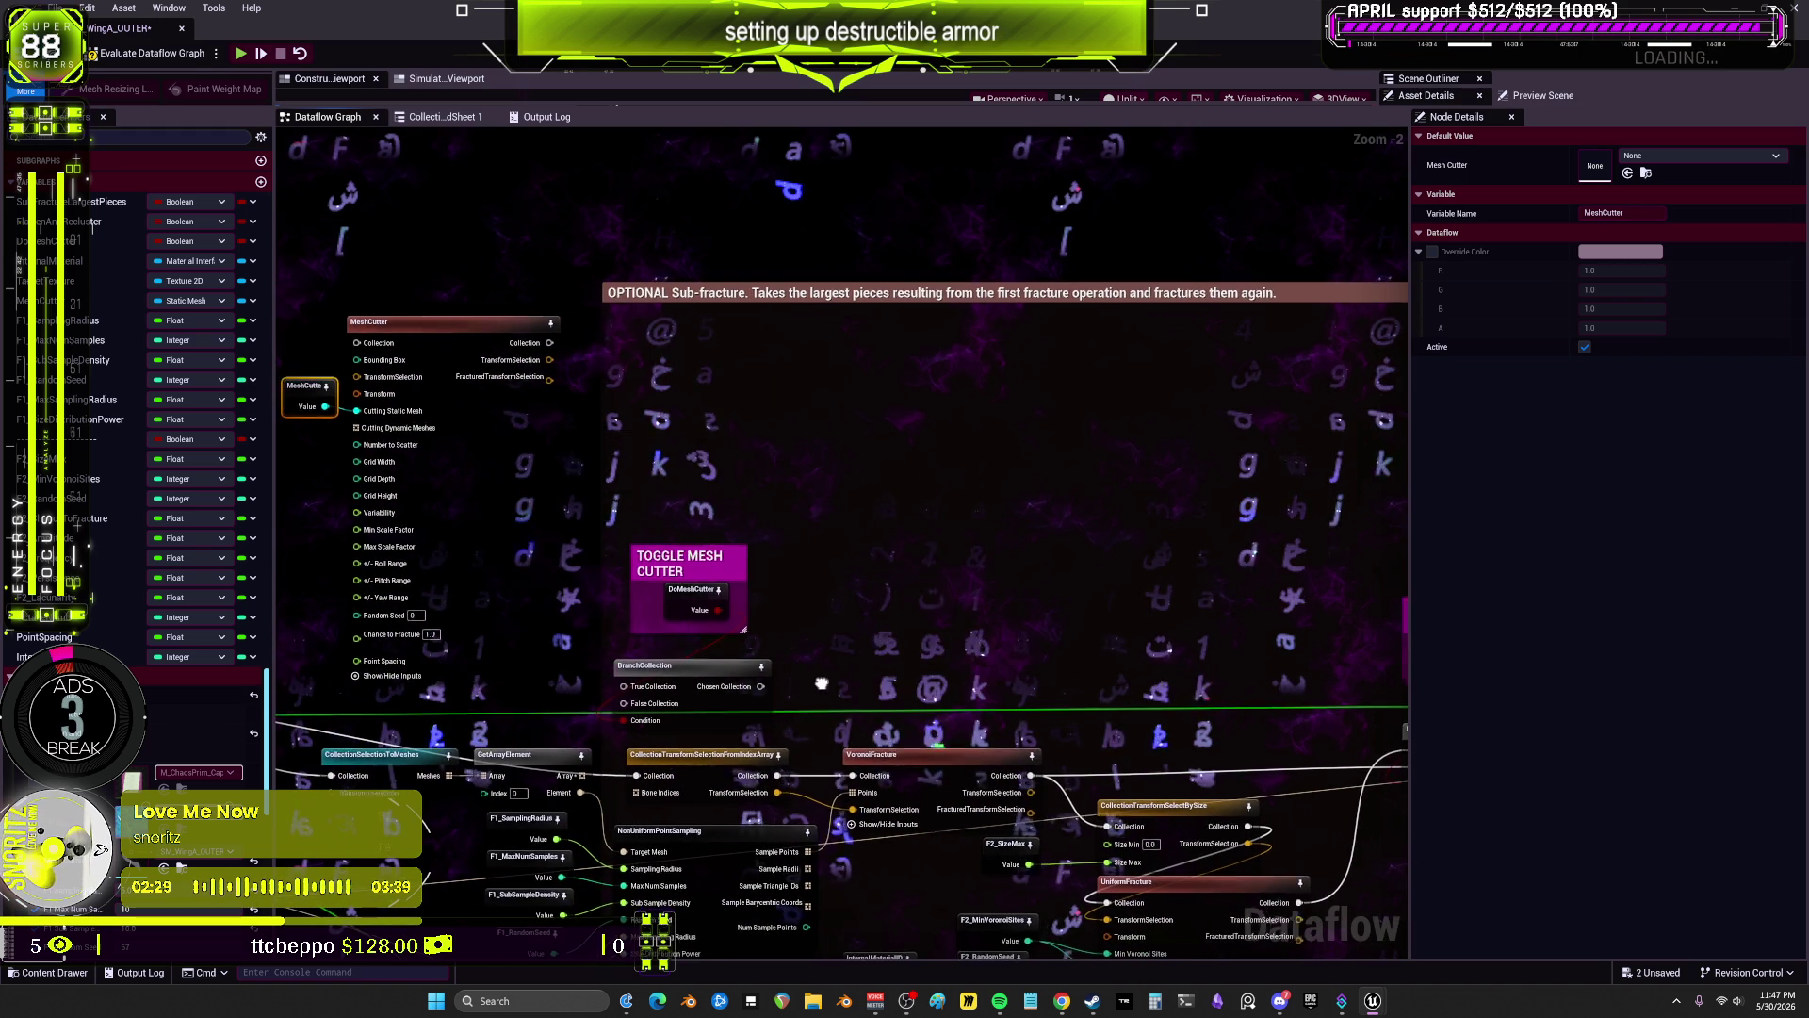
drag(723, 661, 944, 648)
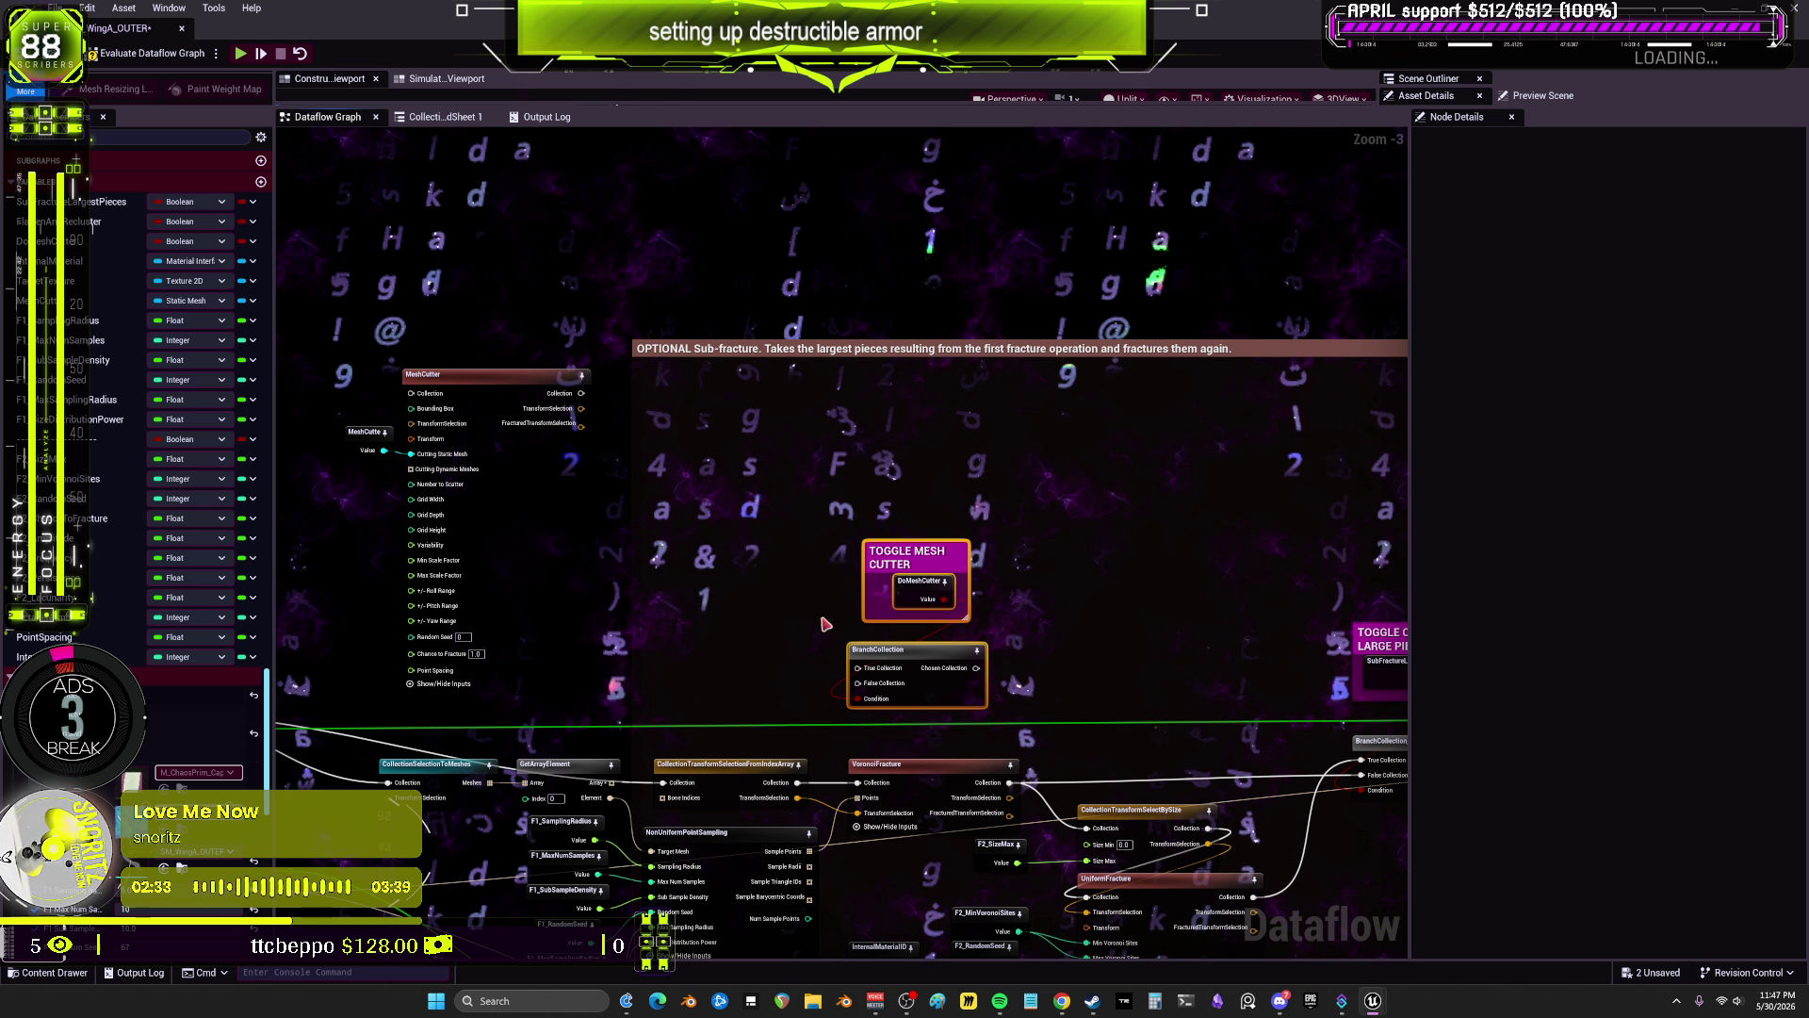
mouse_move(936, 372)
mouse_down()
mouse_move(936, 468)
mouse_move(1094, 493)
mouse_move(976, 459)
mouse_move(832, 557)
mouse_move(770, 567)
mouse_up()
Step: Show VisualizeFracture's three colour-by-leaf pieces in an enlarged 3D preview
click(1169, 439)
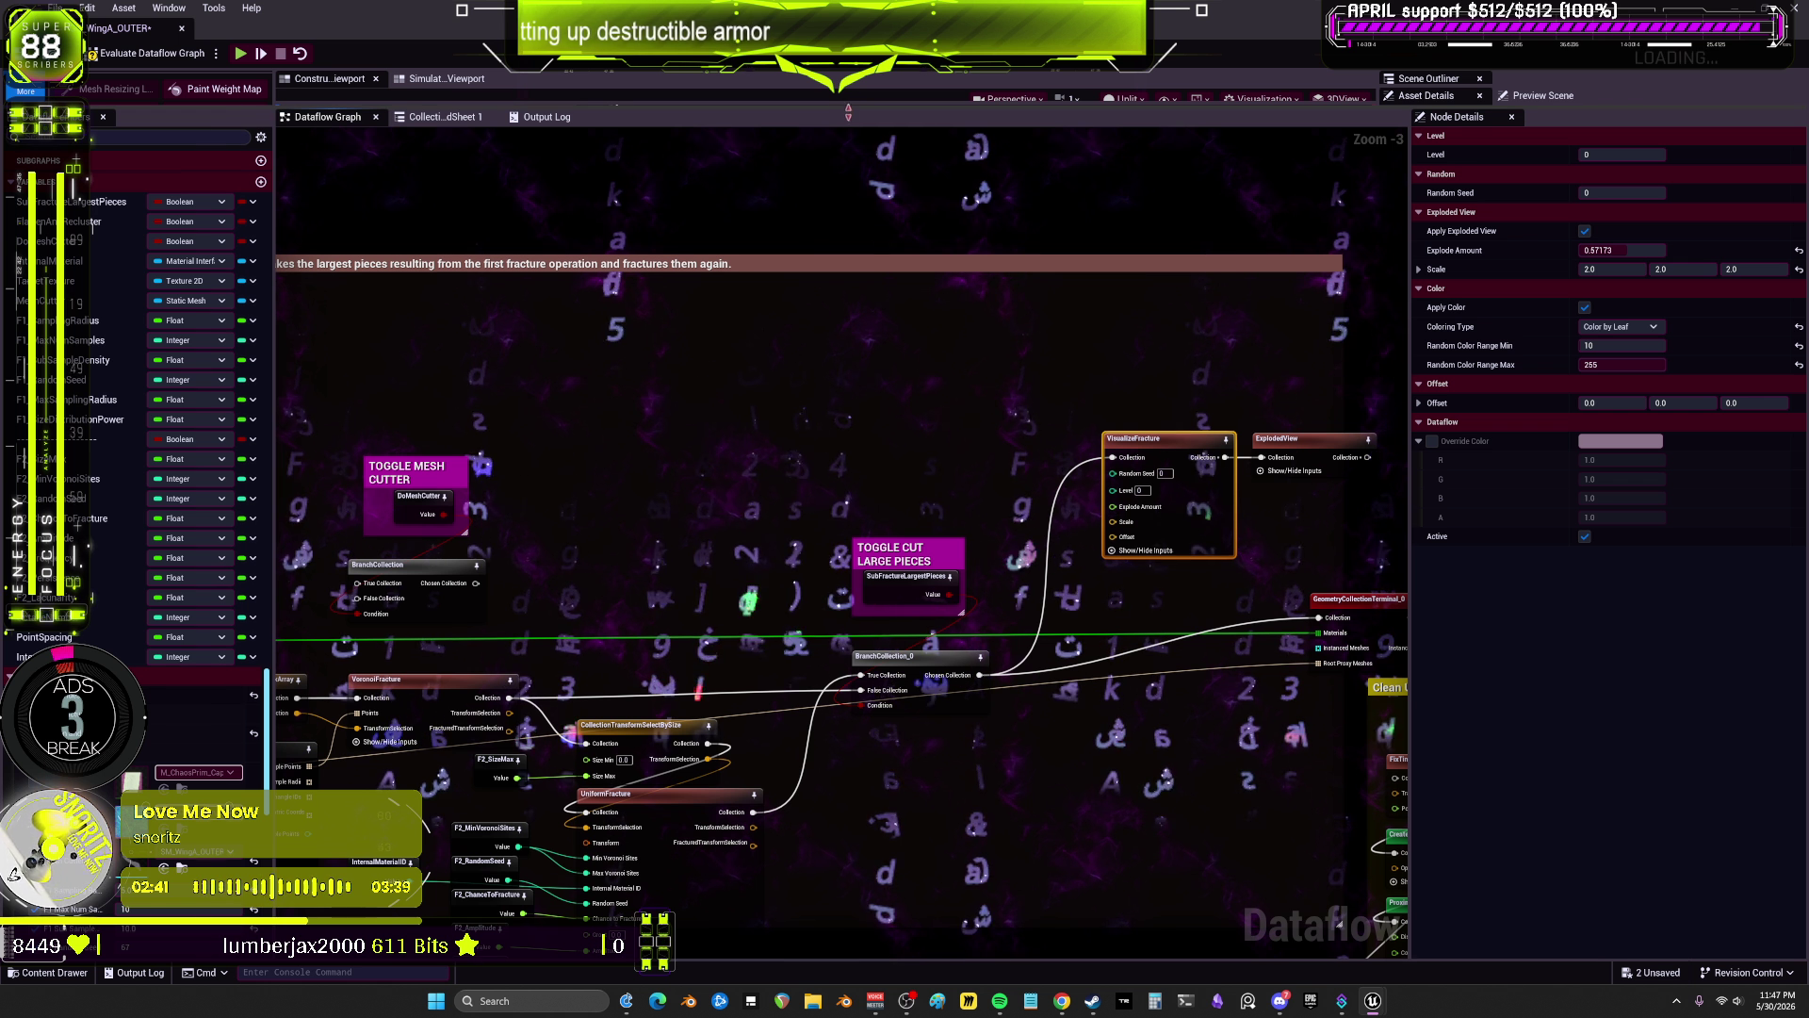
drag(873, 107, 873, 592)
drag(964, 477, 956, 523)
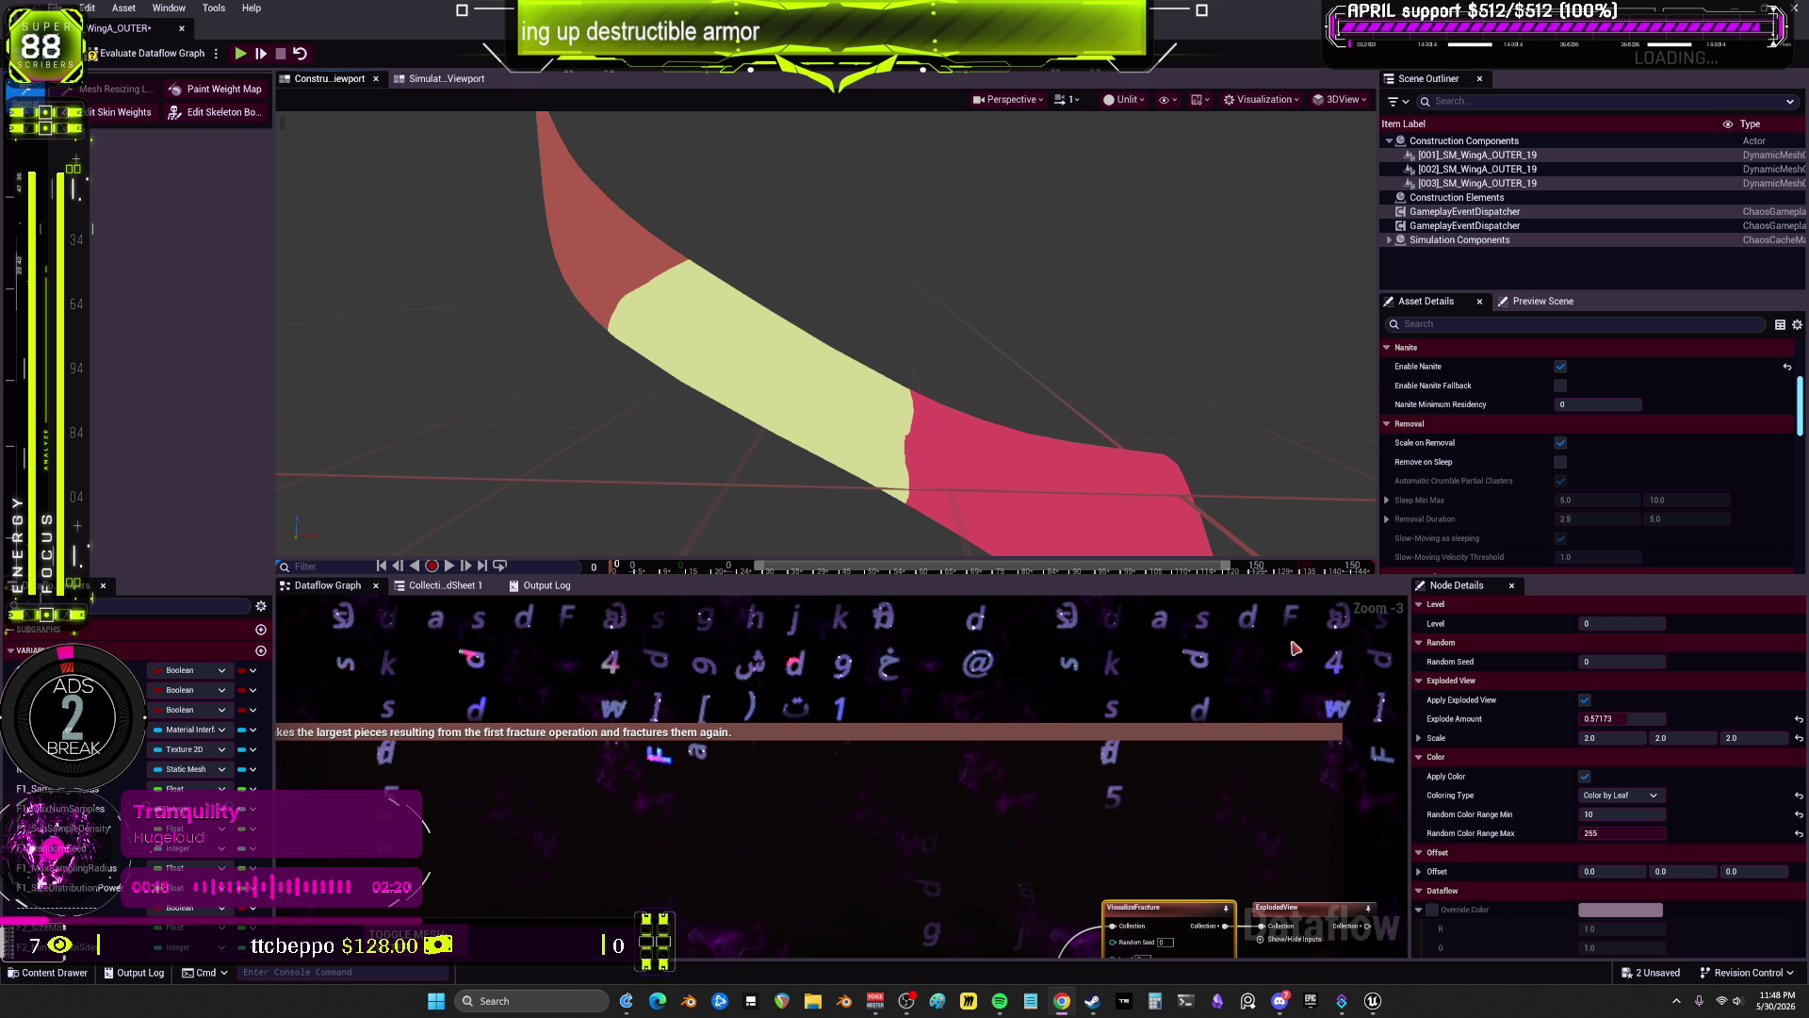
Step: Preview NonUniformPointSampling's scattered sample points and orbit the camera toward them
scroll(895, 770, down, 2)
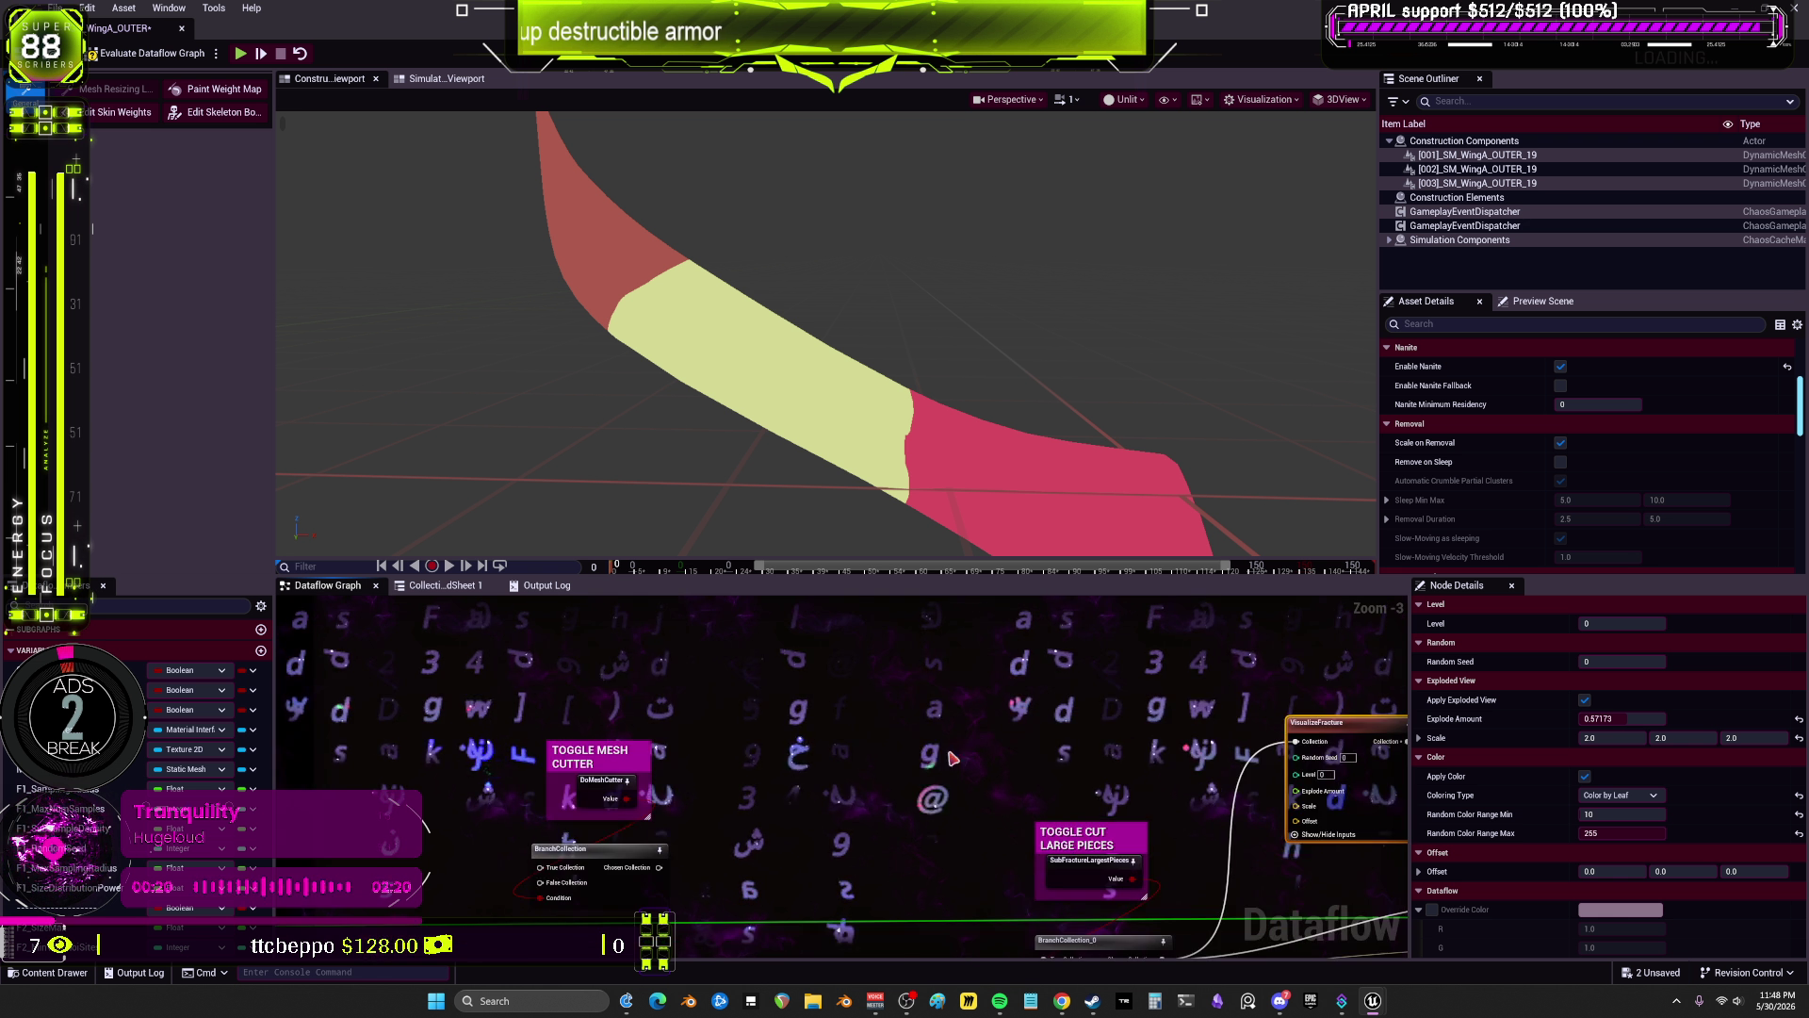
scroll(895, 770, up, 3)
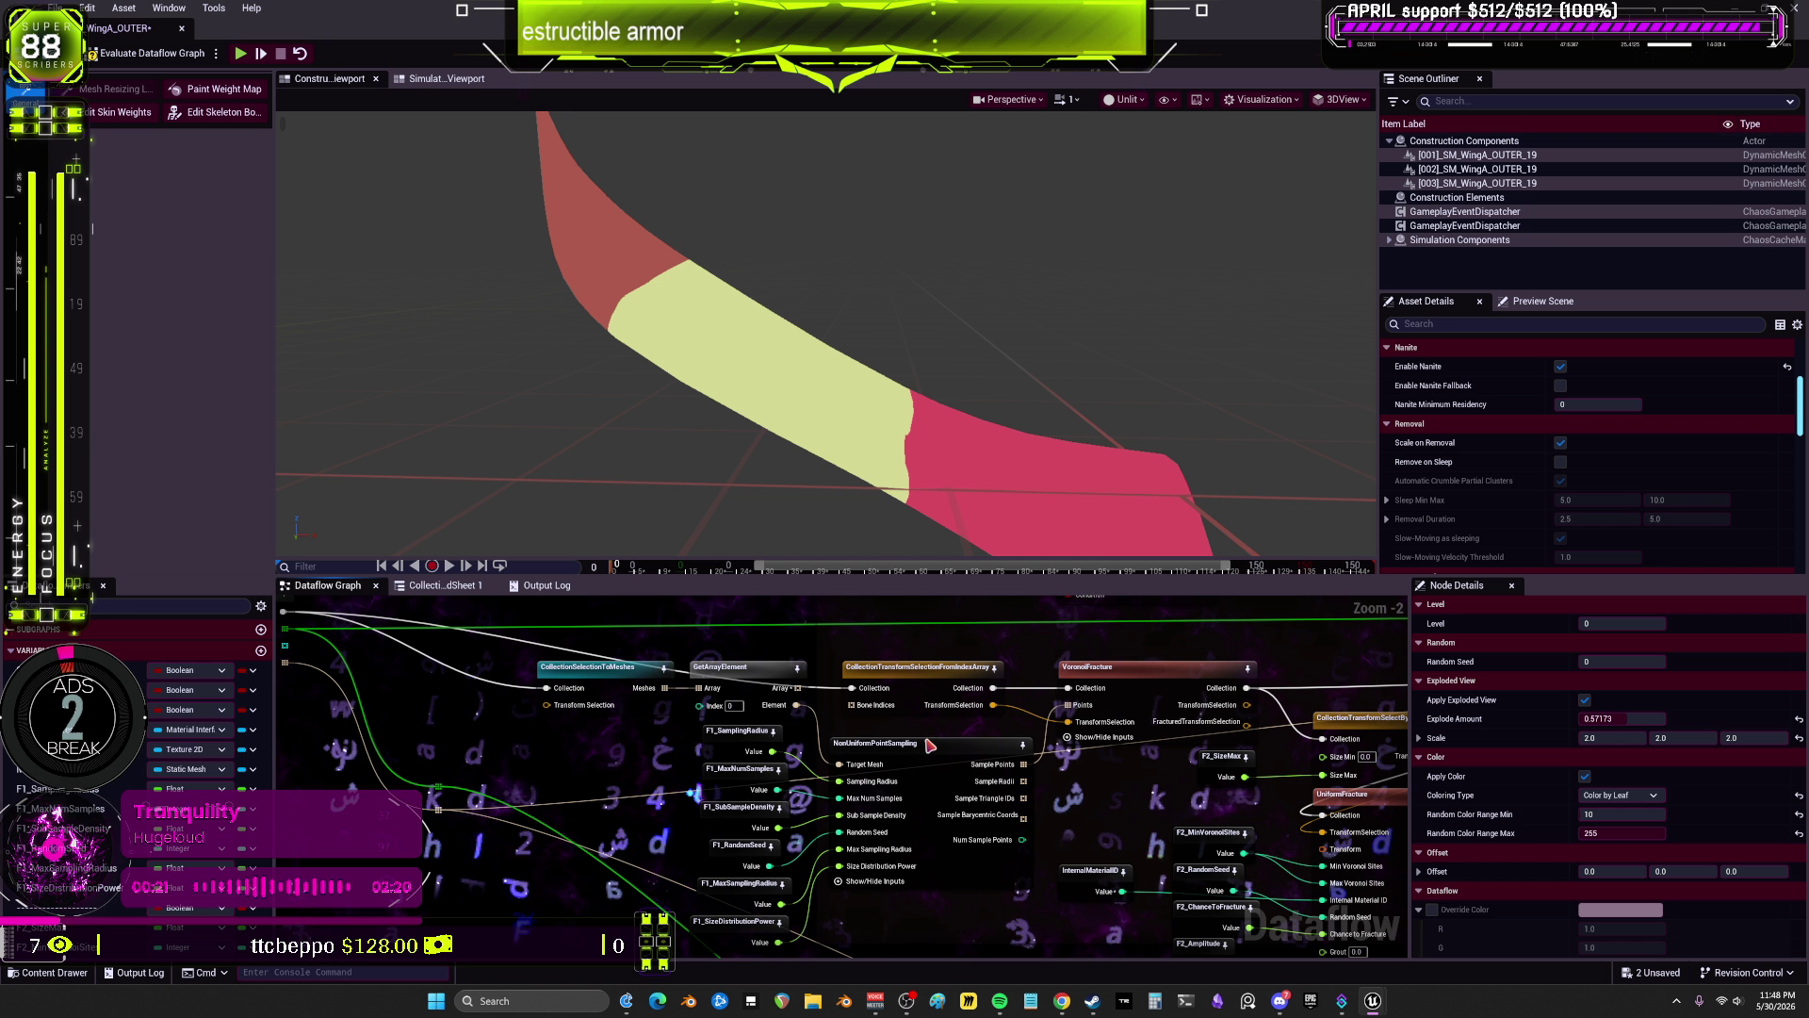
click(895, 770)
mouse_move(852, 471)
mouse_down()
mouse_move(835, 468)
mouse_move(853, 471)
mouse_up()
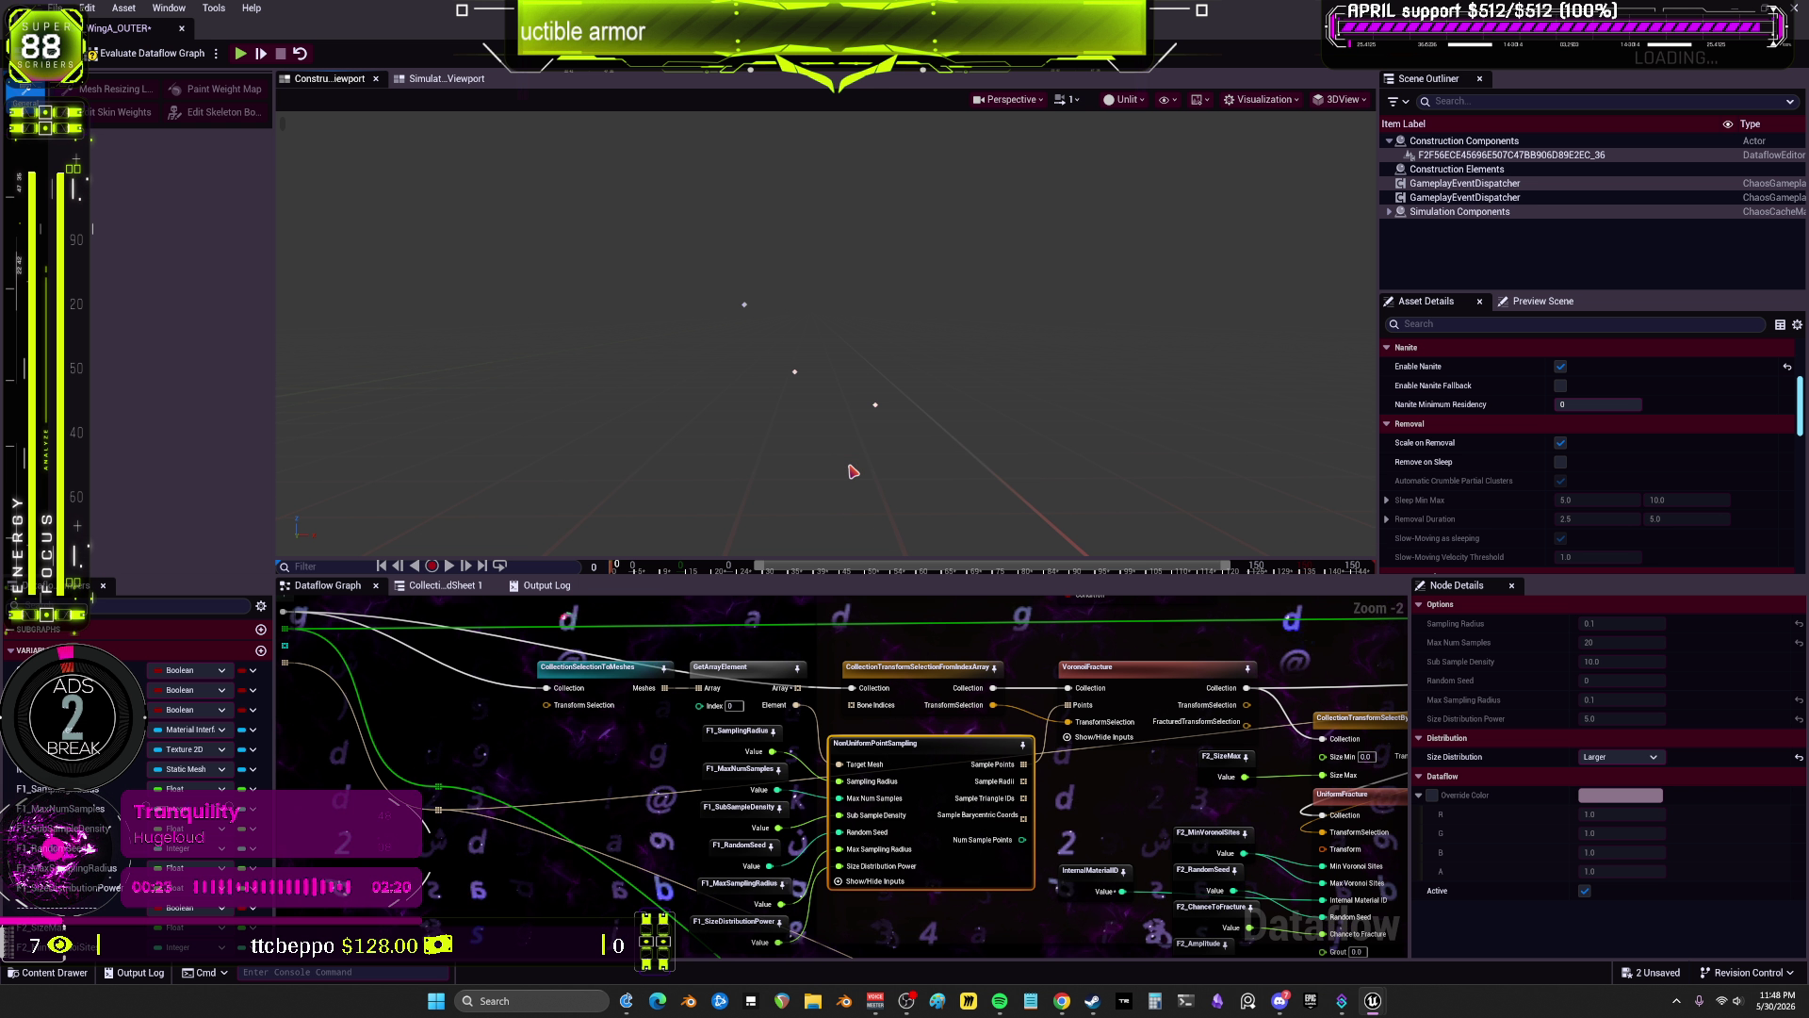
scroll(852, 471, up, 3)
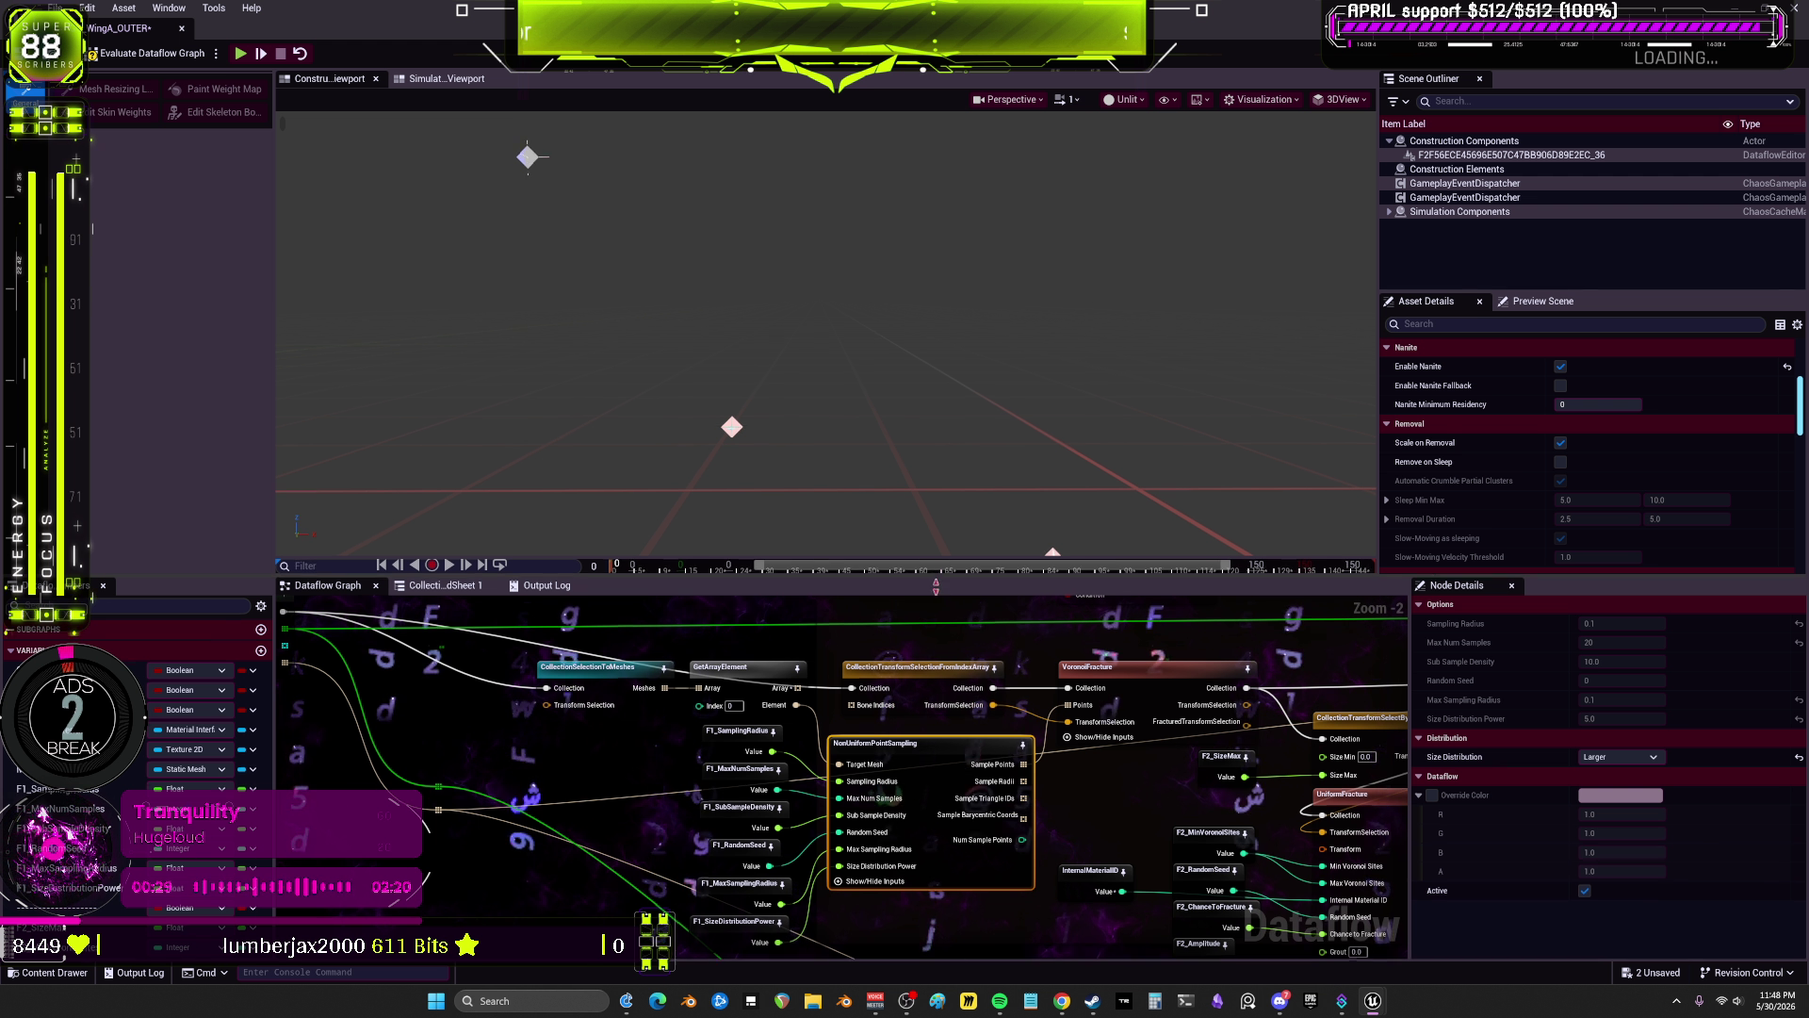
drag(604, 577, 603, 821)
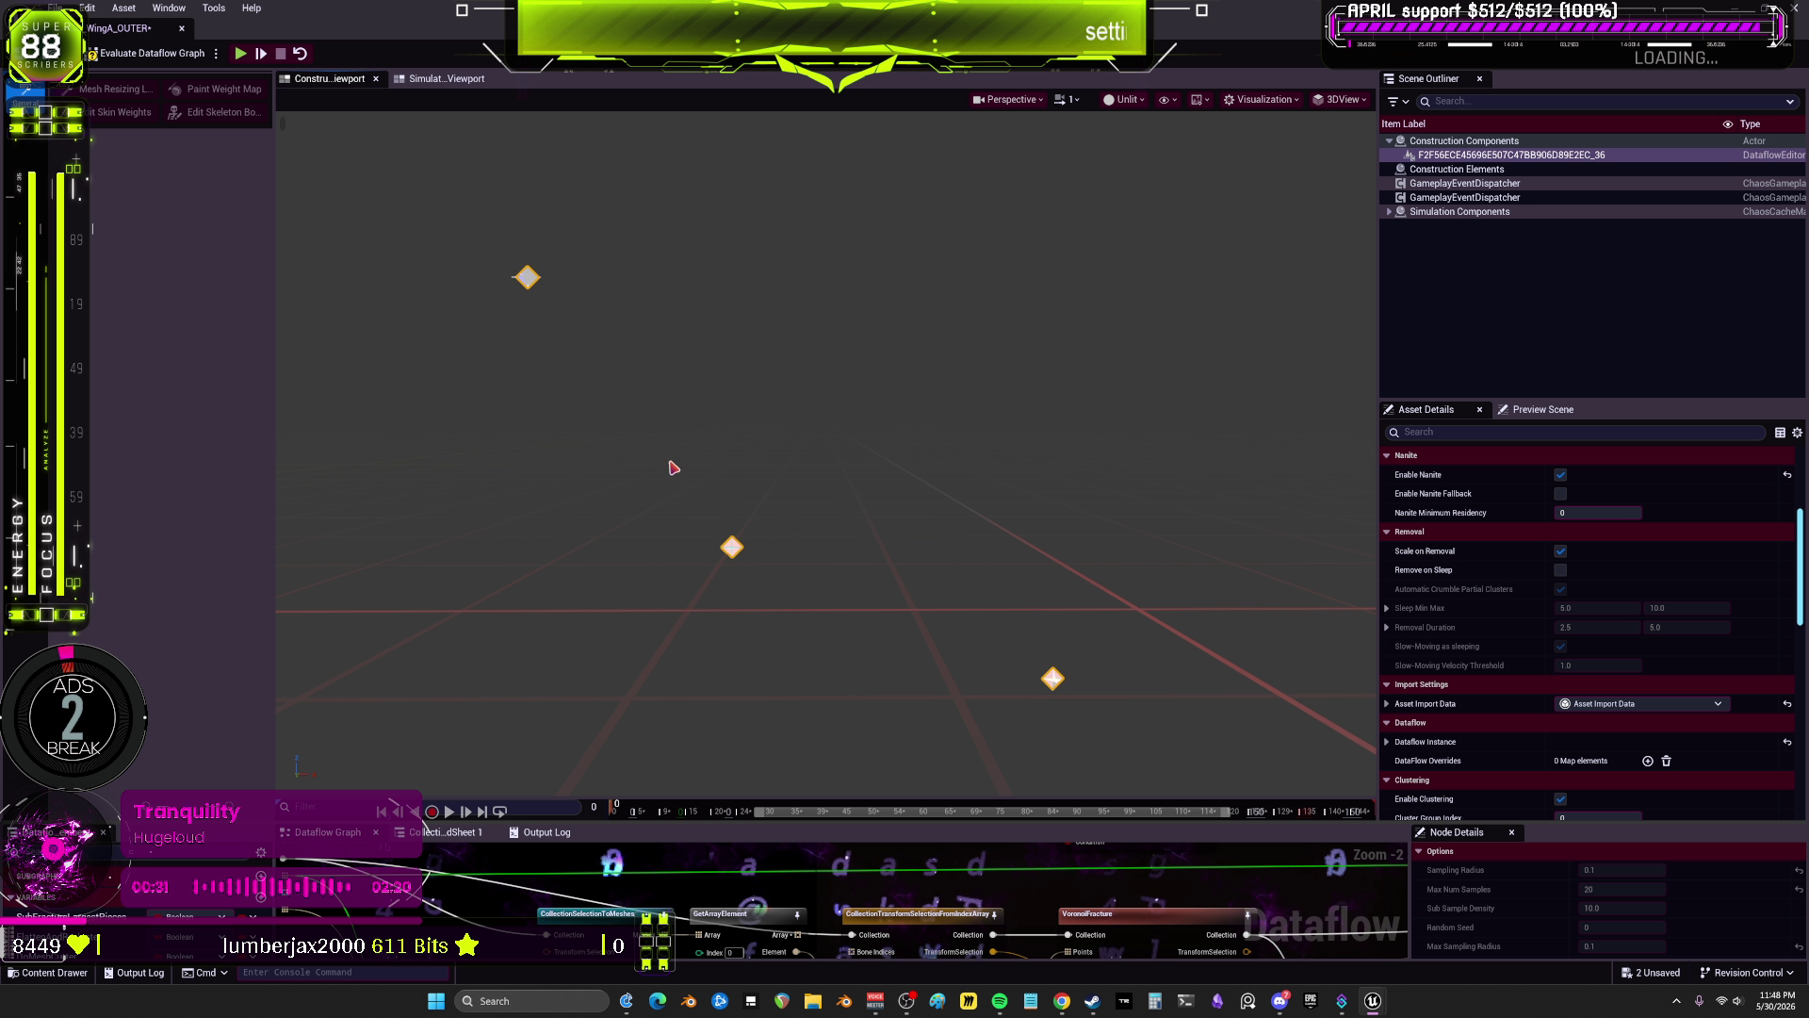
click(1057, 681)
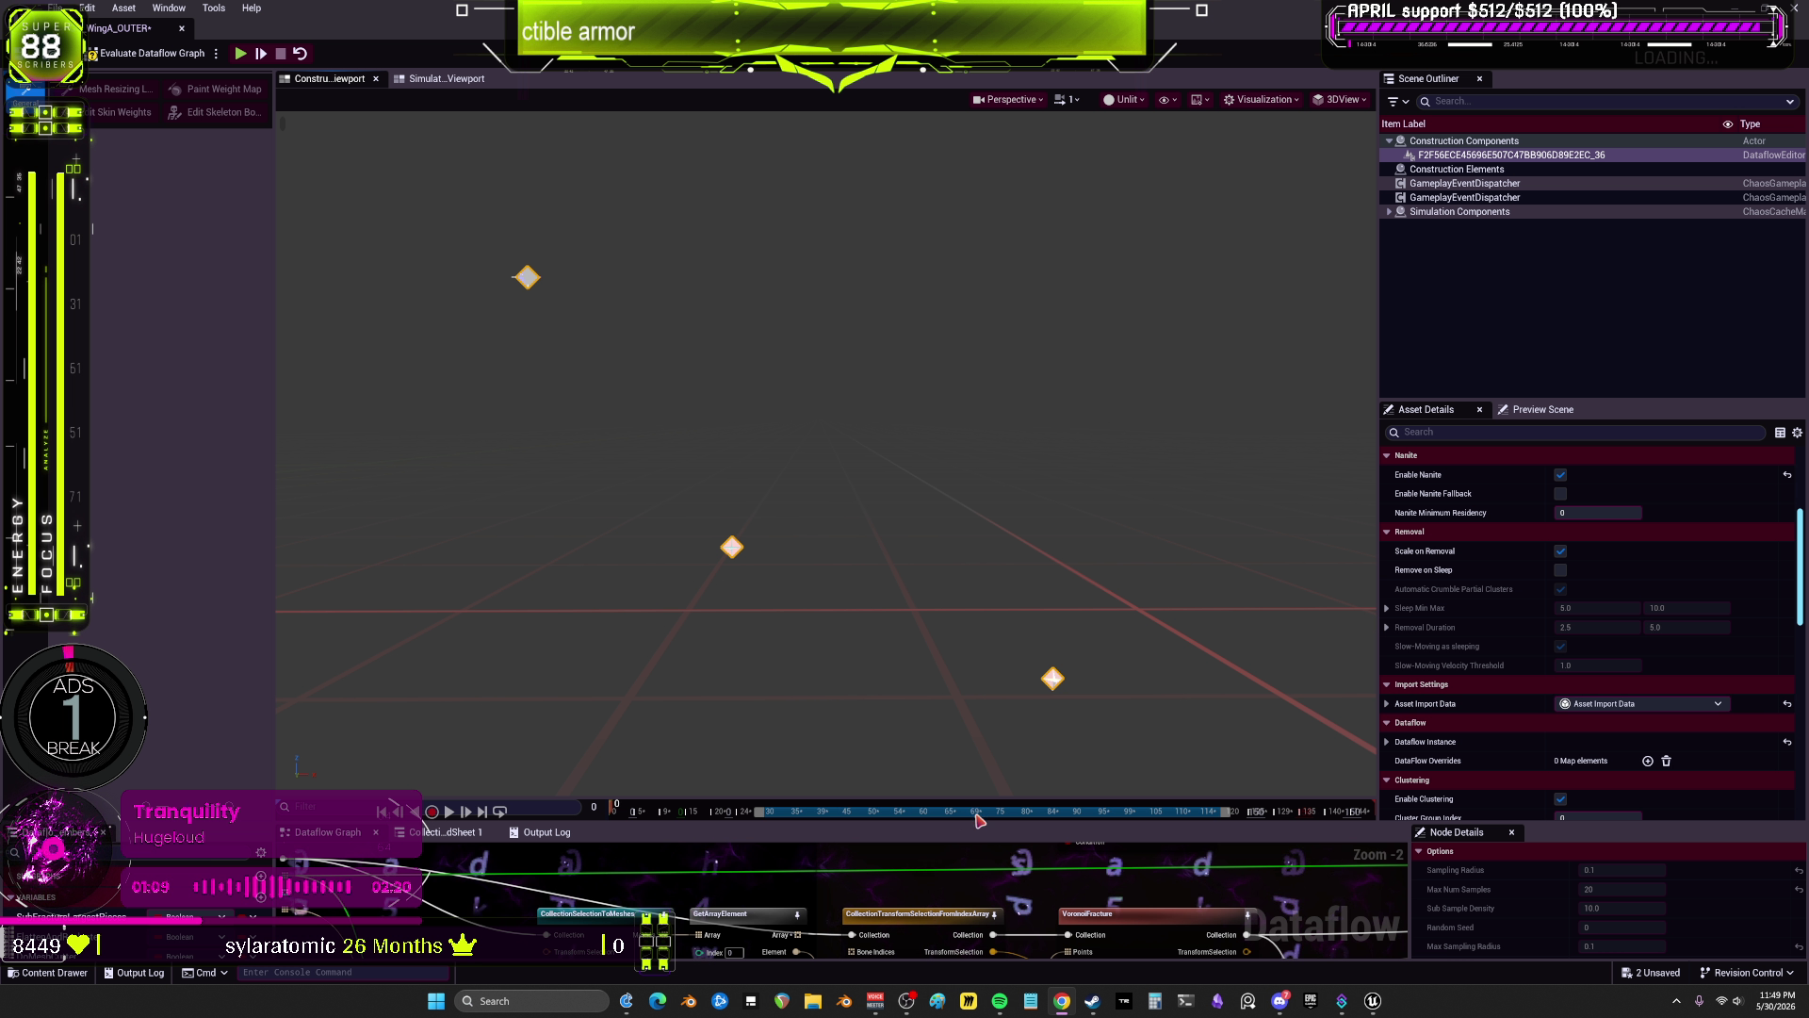
drag(984, 823, 984, 572)
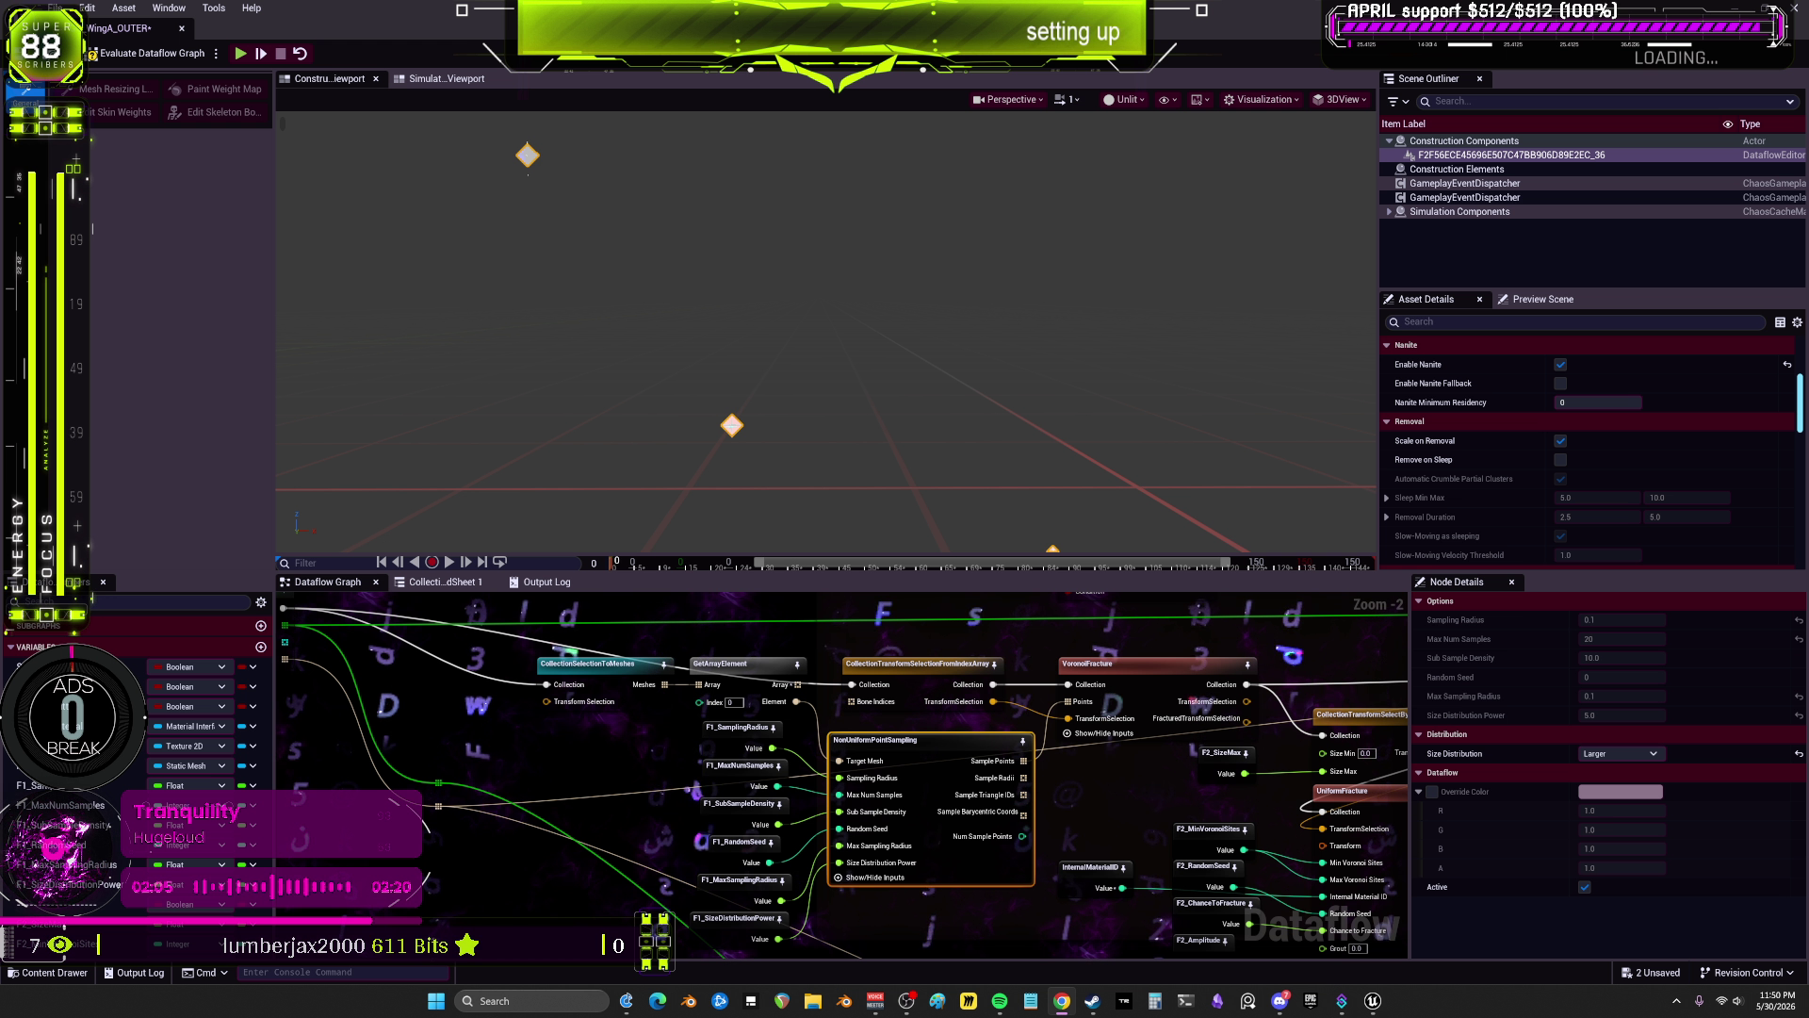
Step: Set F1 Sampling Radius to 0.001, then preview the VoronoiFracture result and sample points
click(759, 749)
click(1613, 620)
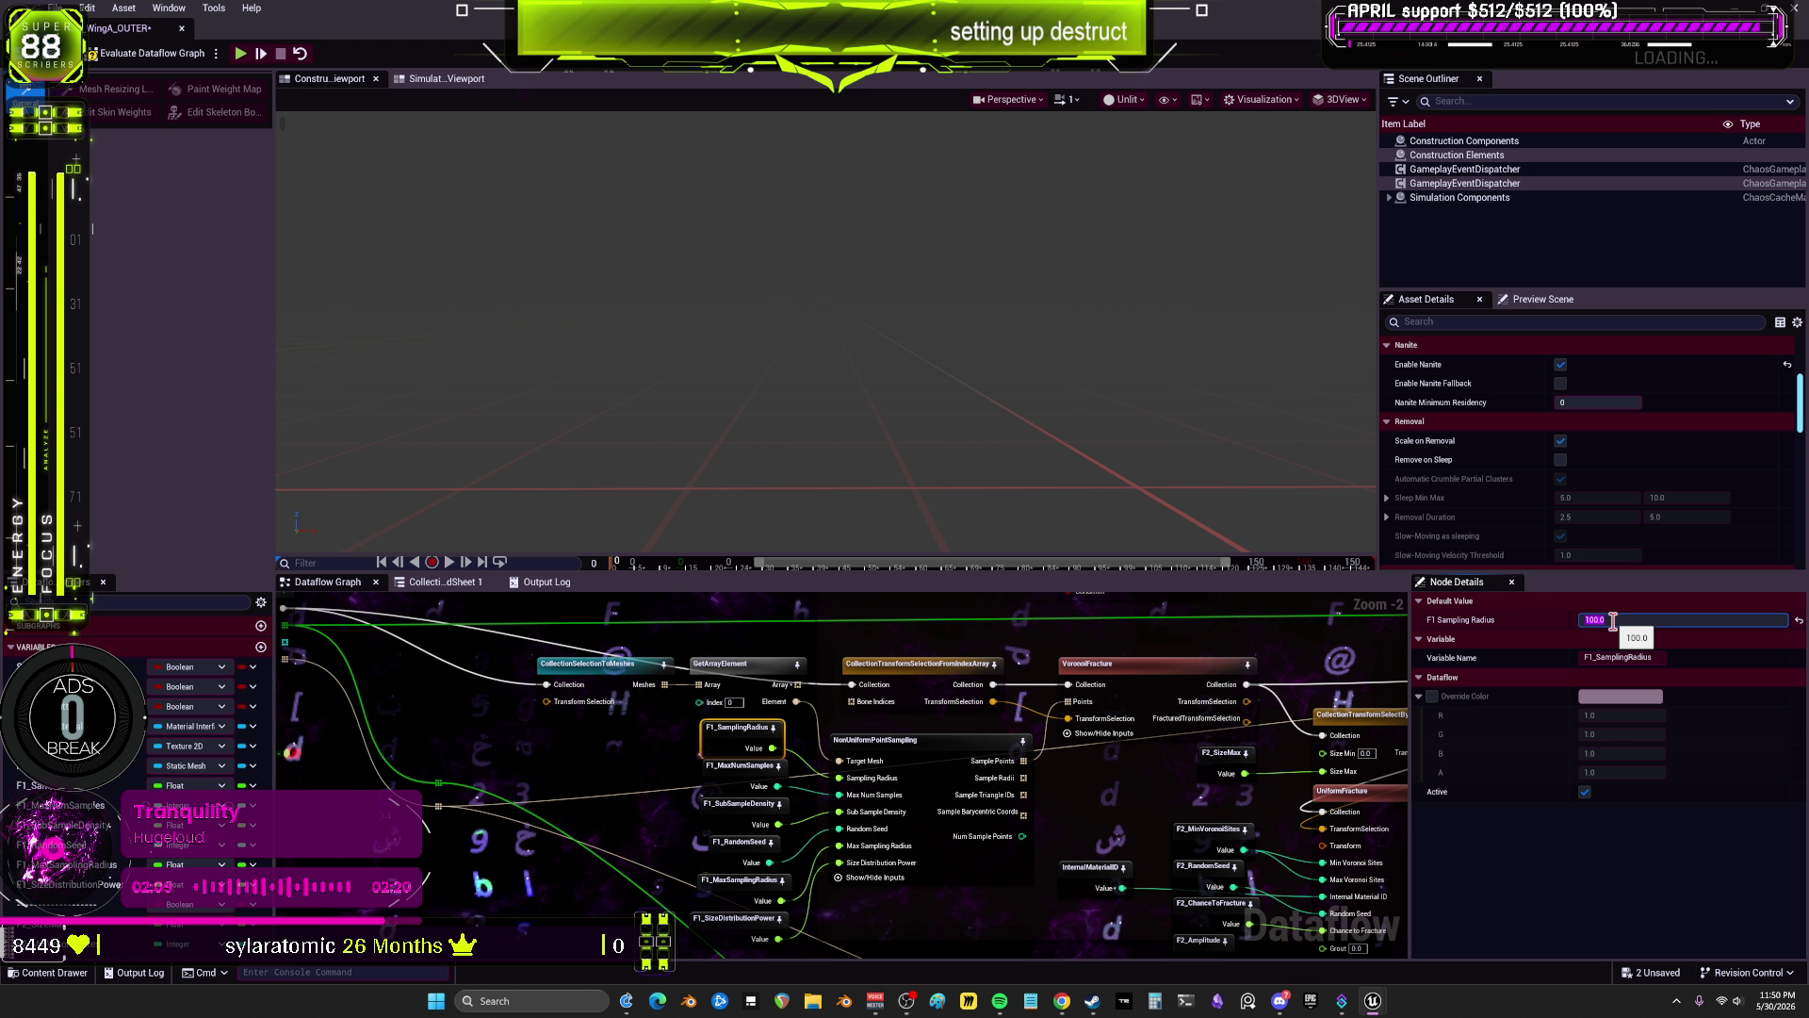
text(01)
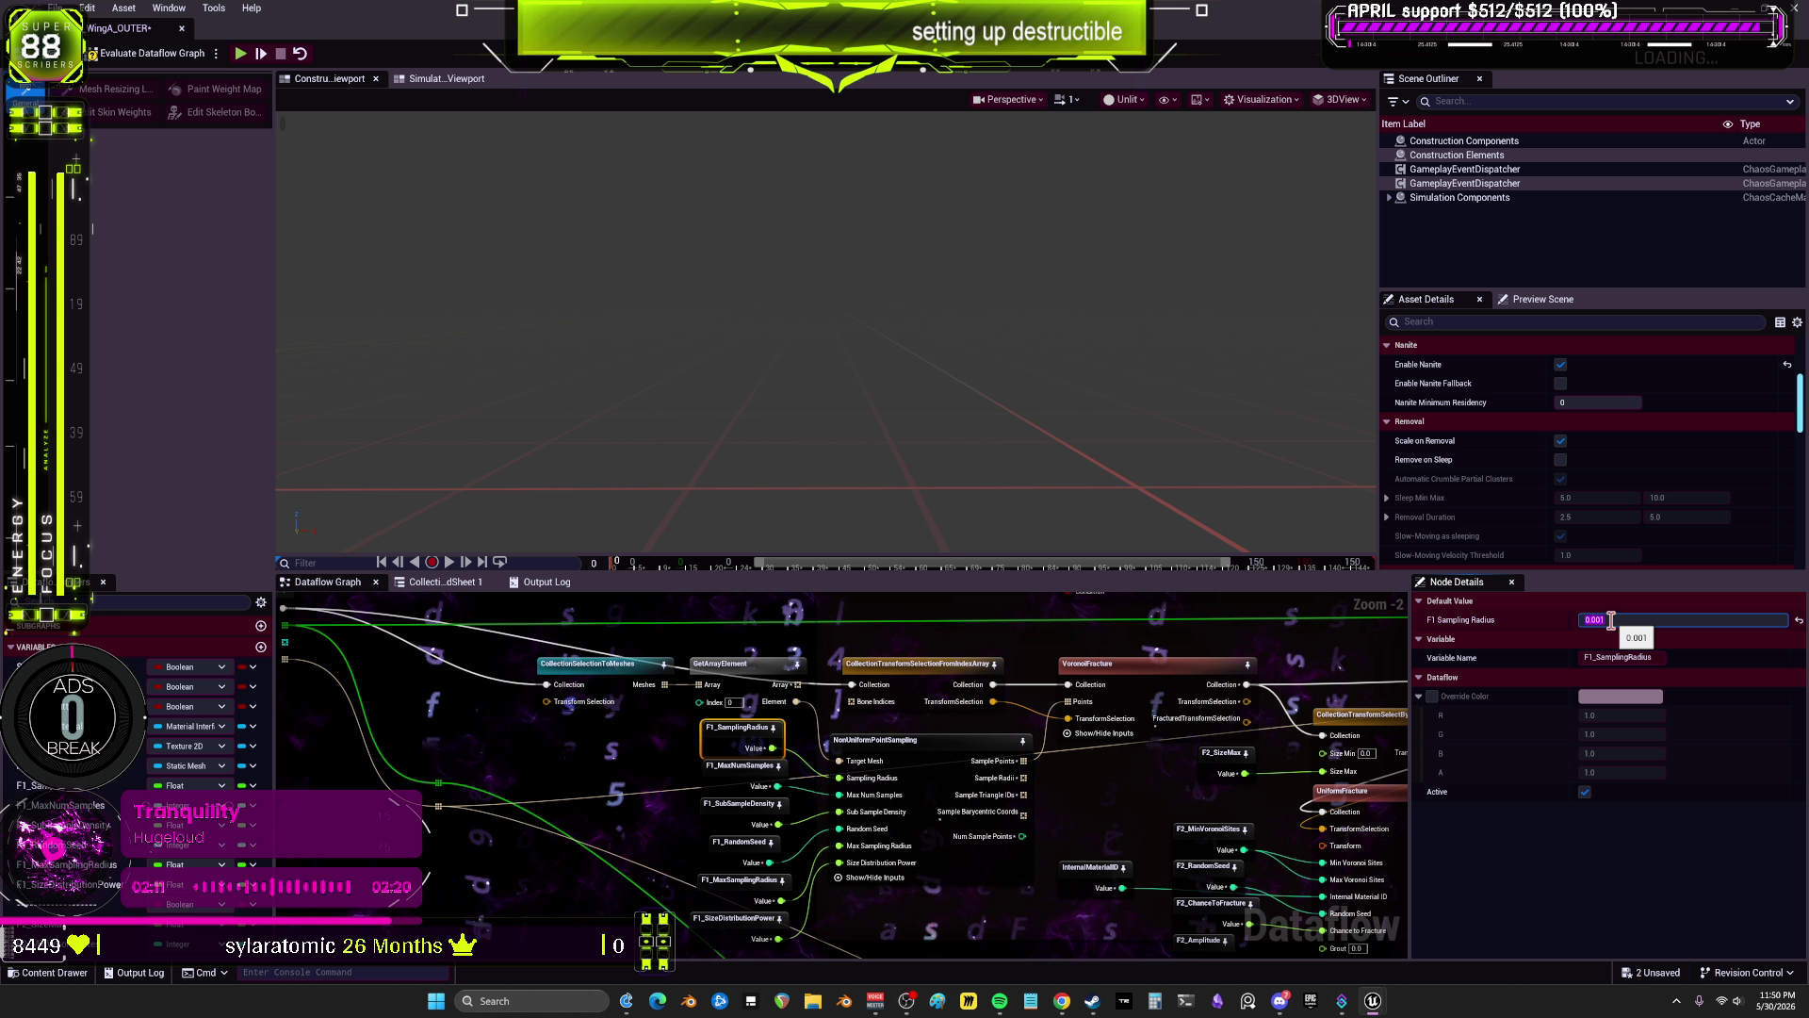
click(933, 741)
click(1134, 688)
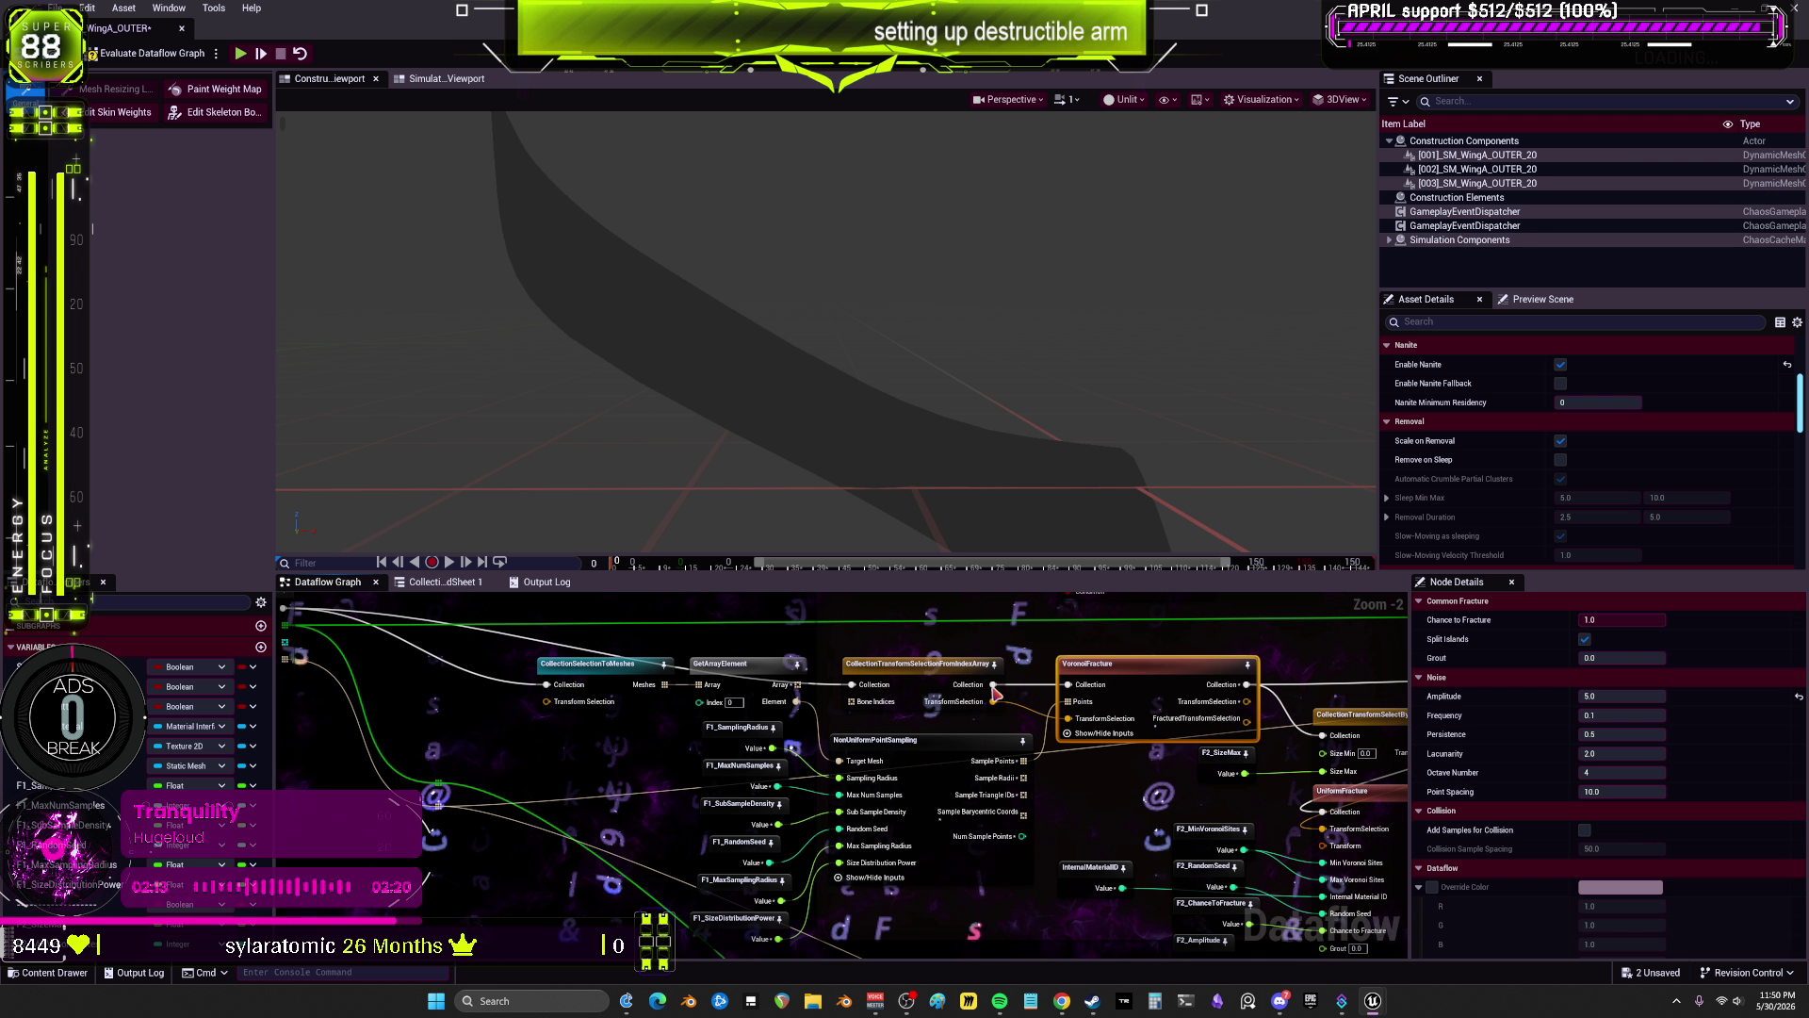
click(945, 742)
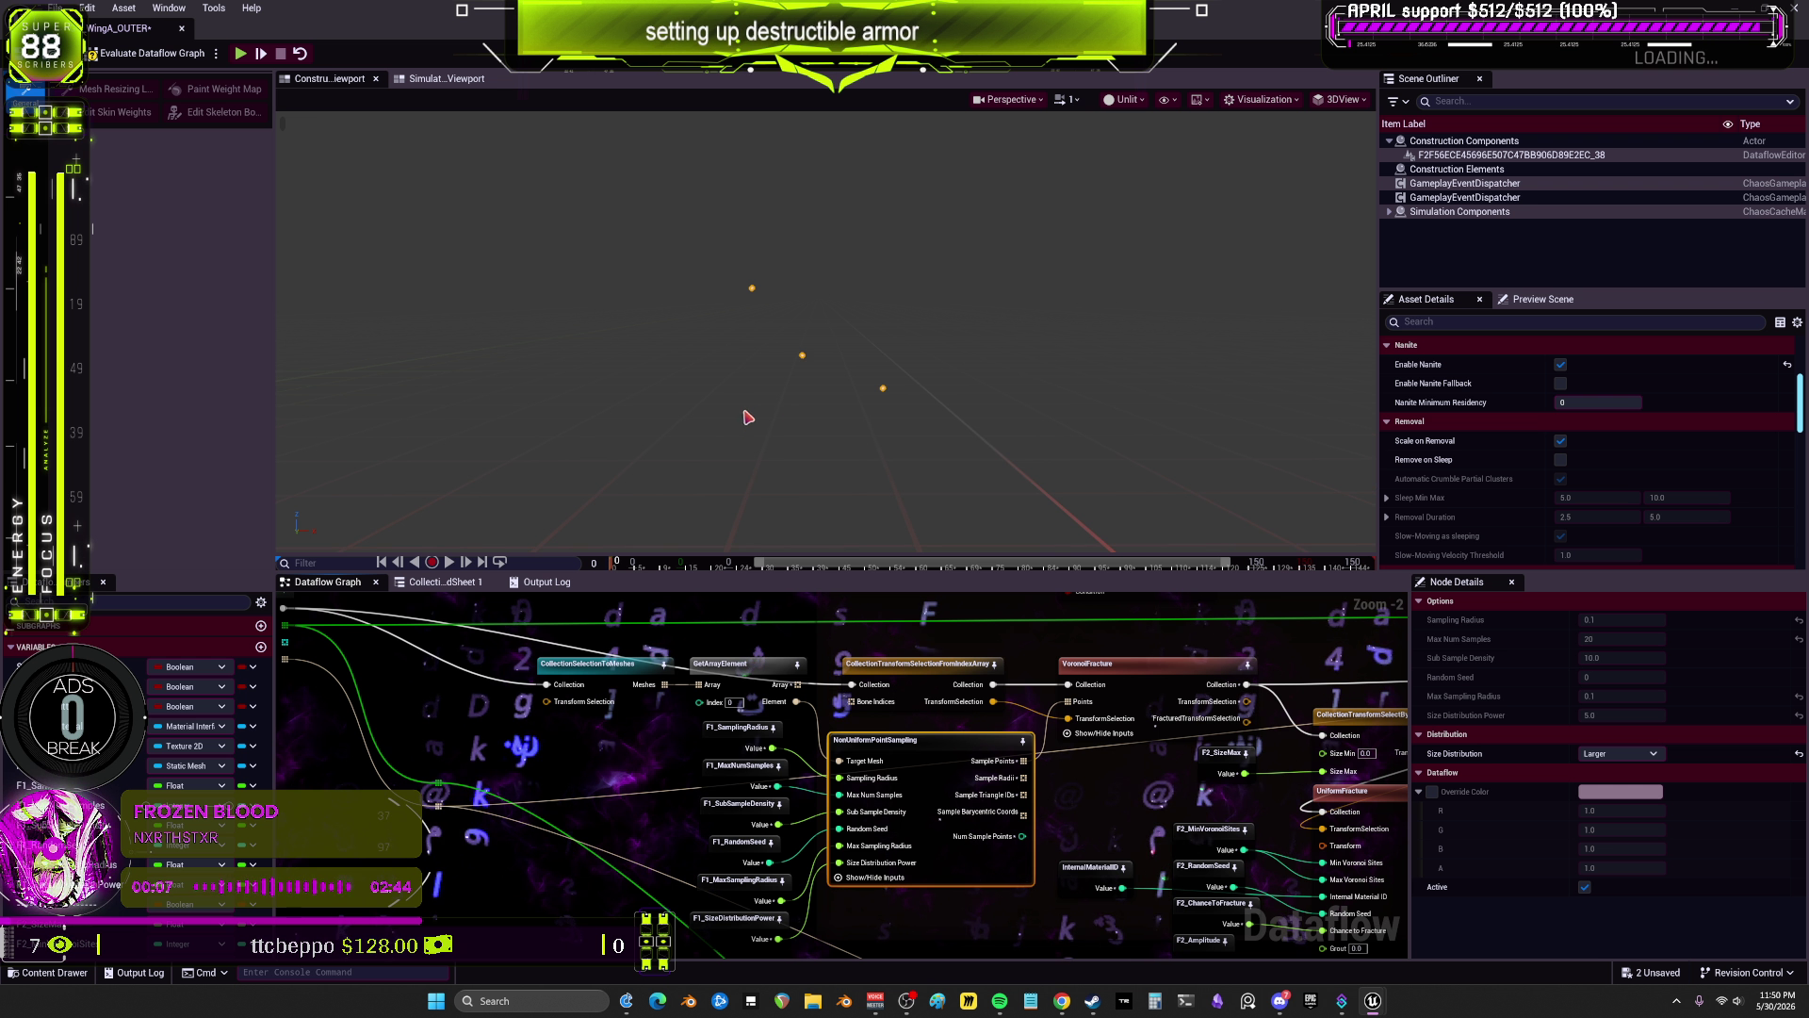
Step: Check F1_MaxSamplingRadius (10.0), SizeDistributionPower, RandomSeed and SubSampleDensity, re-previewing the points
scroll(855, 412, up, 3)
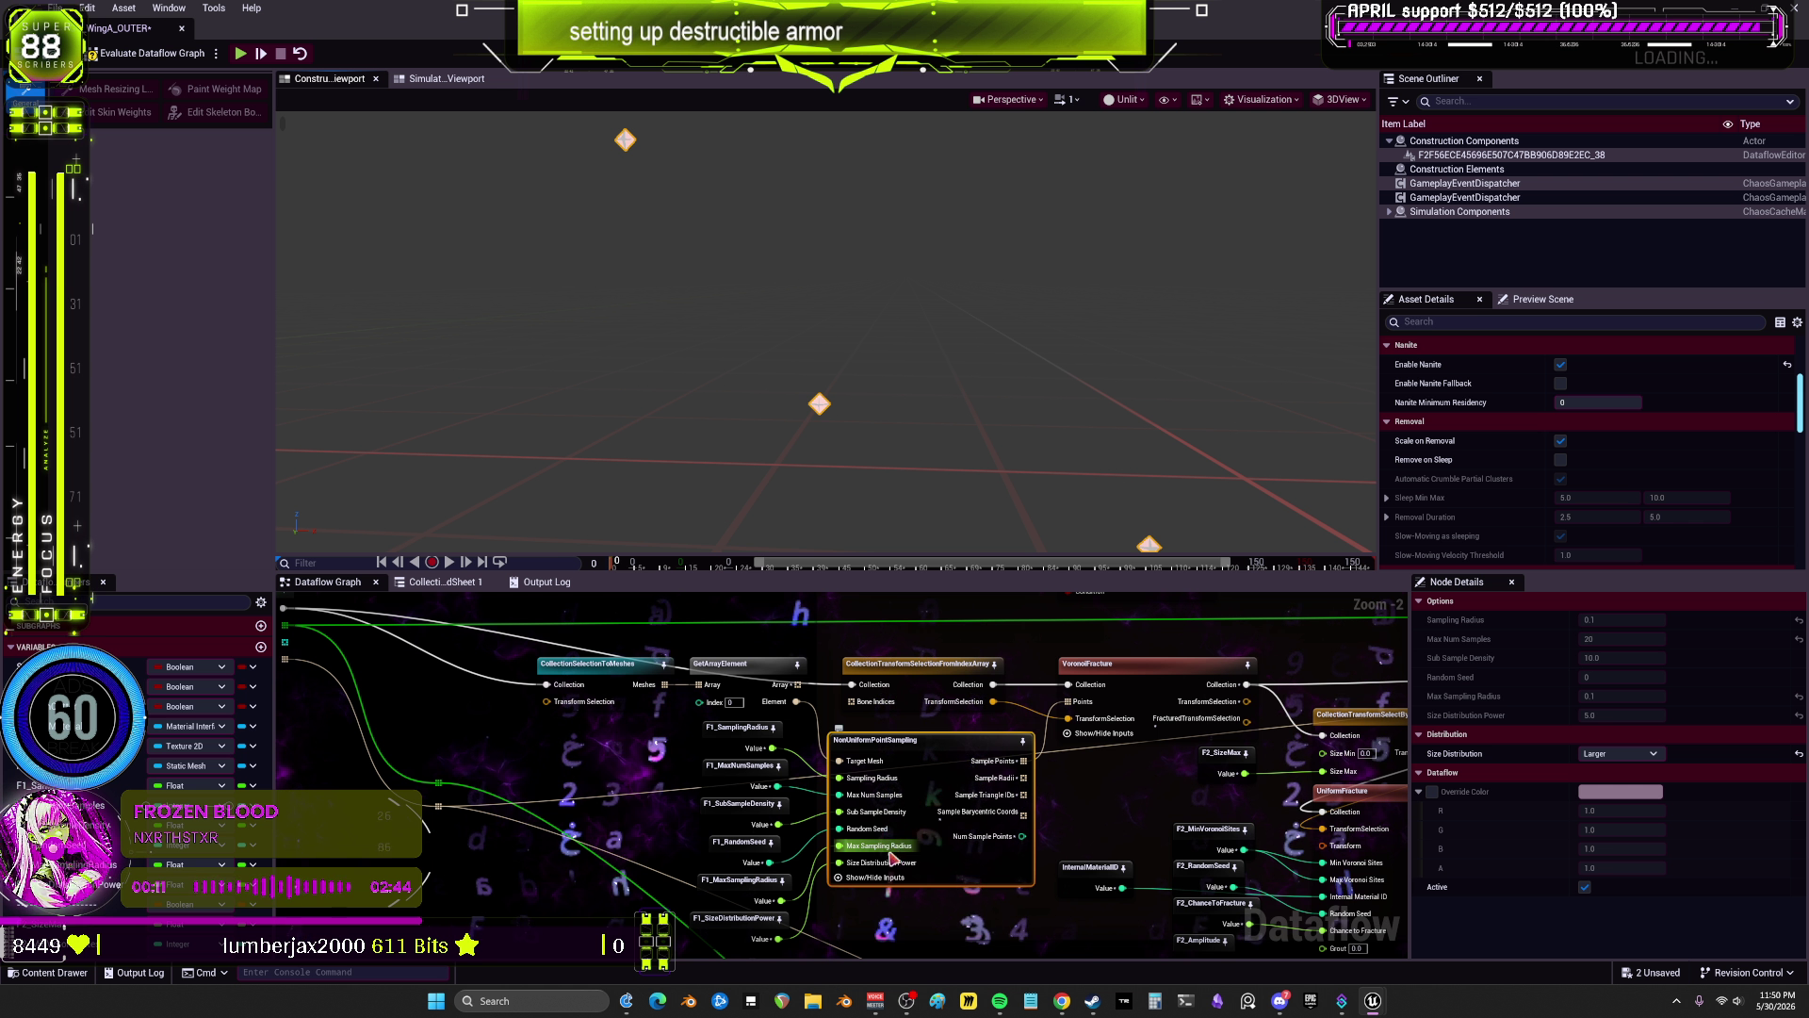
click(744, 880)
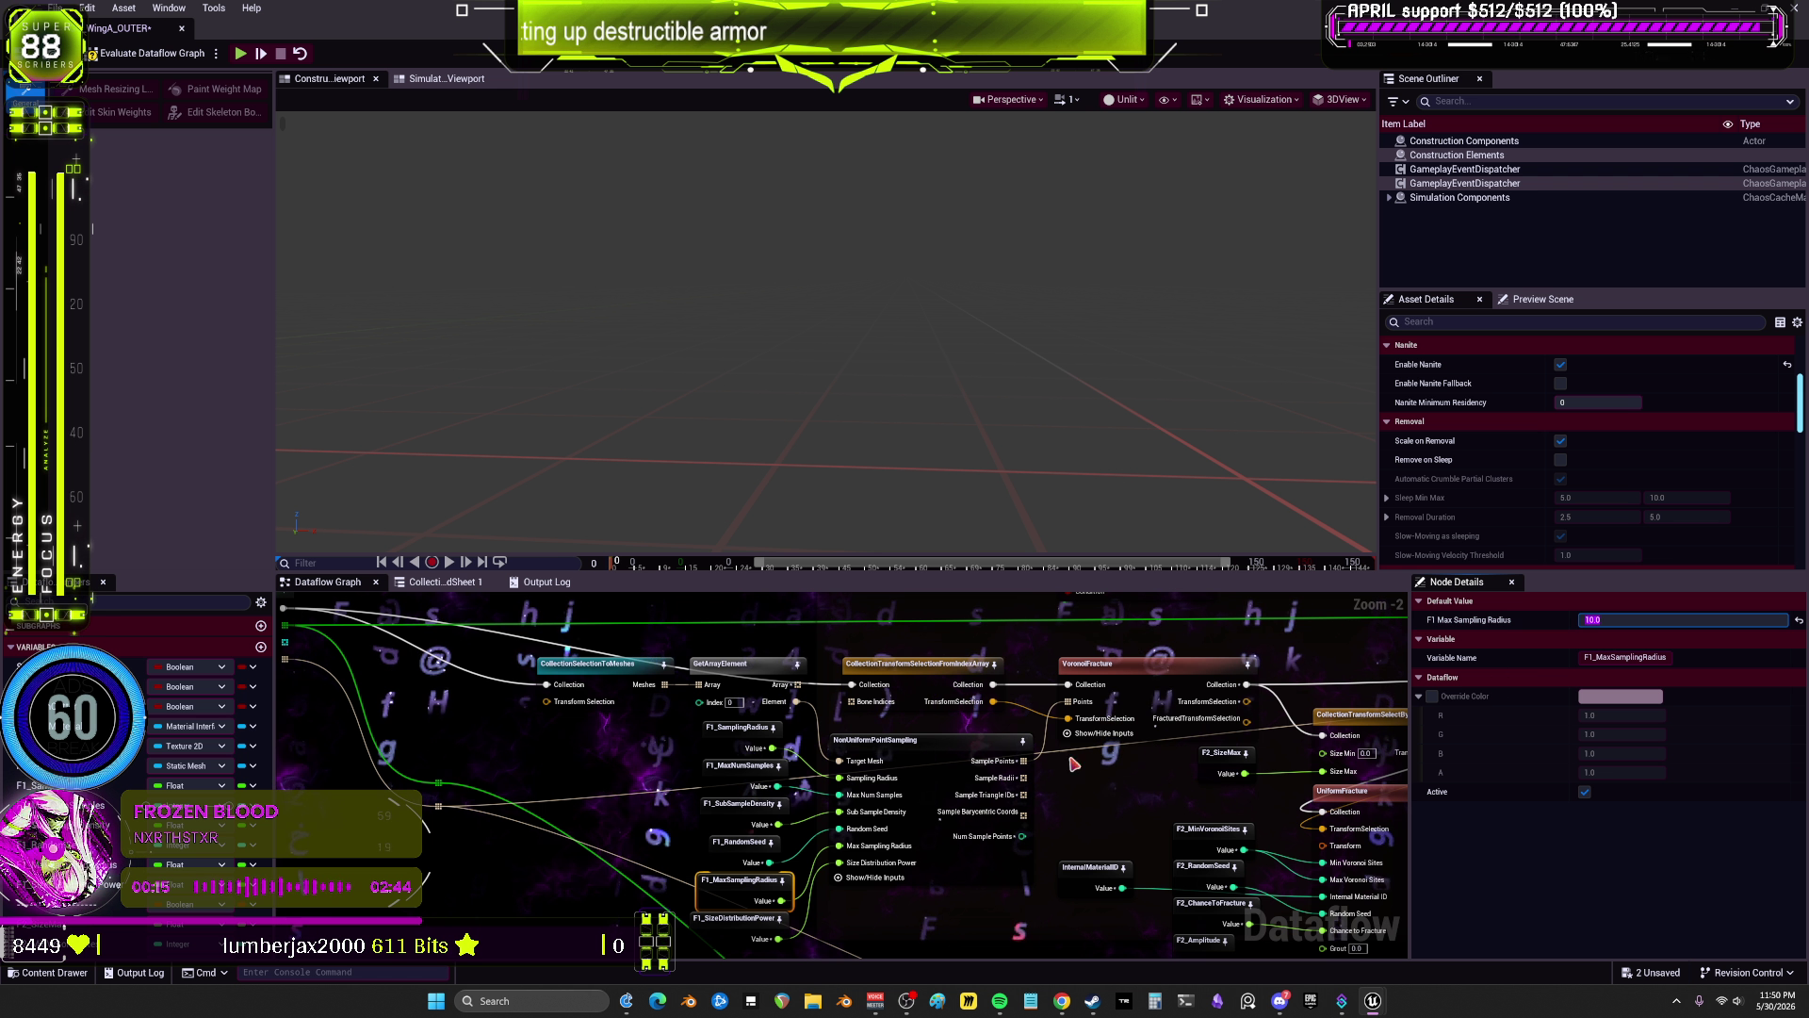
key(Return)
click(942, 848)
click(698, 933)
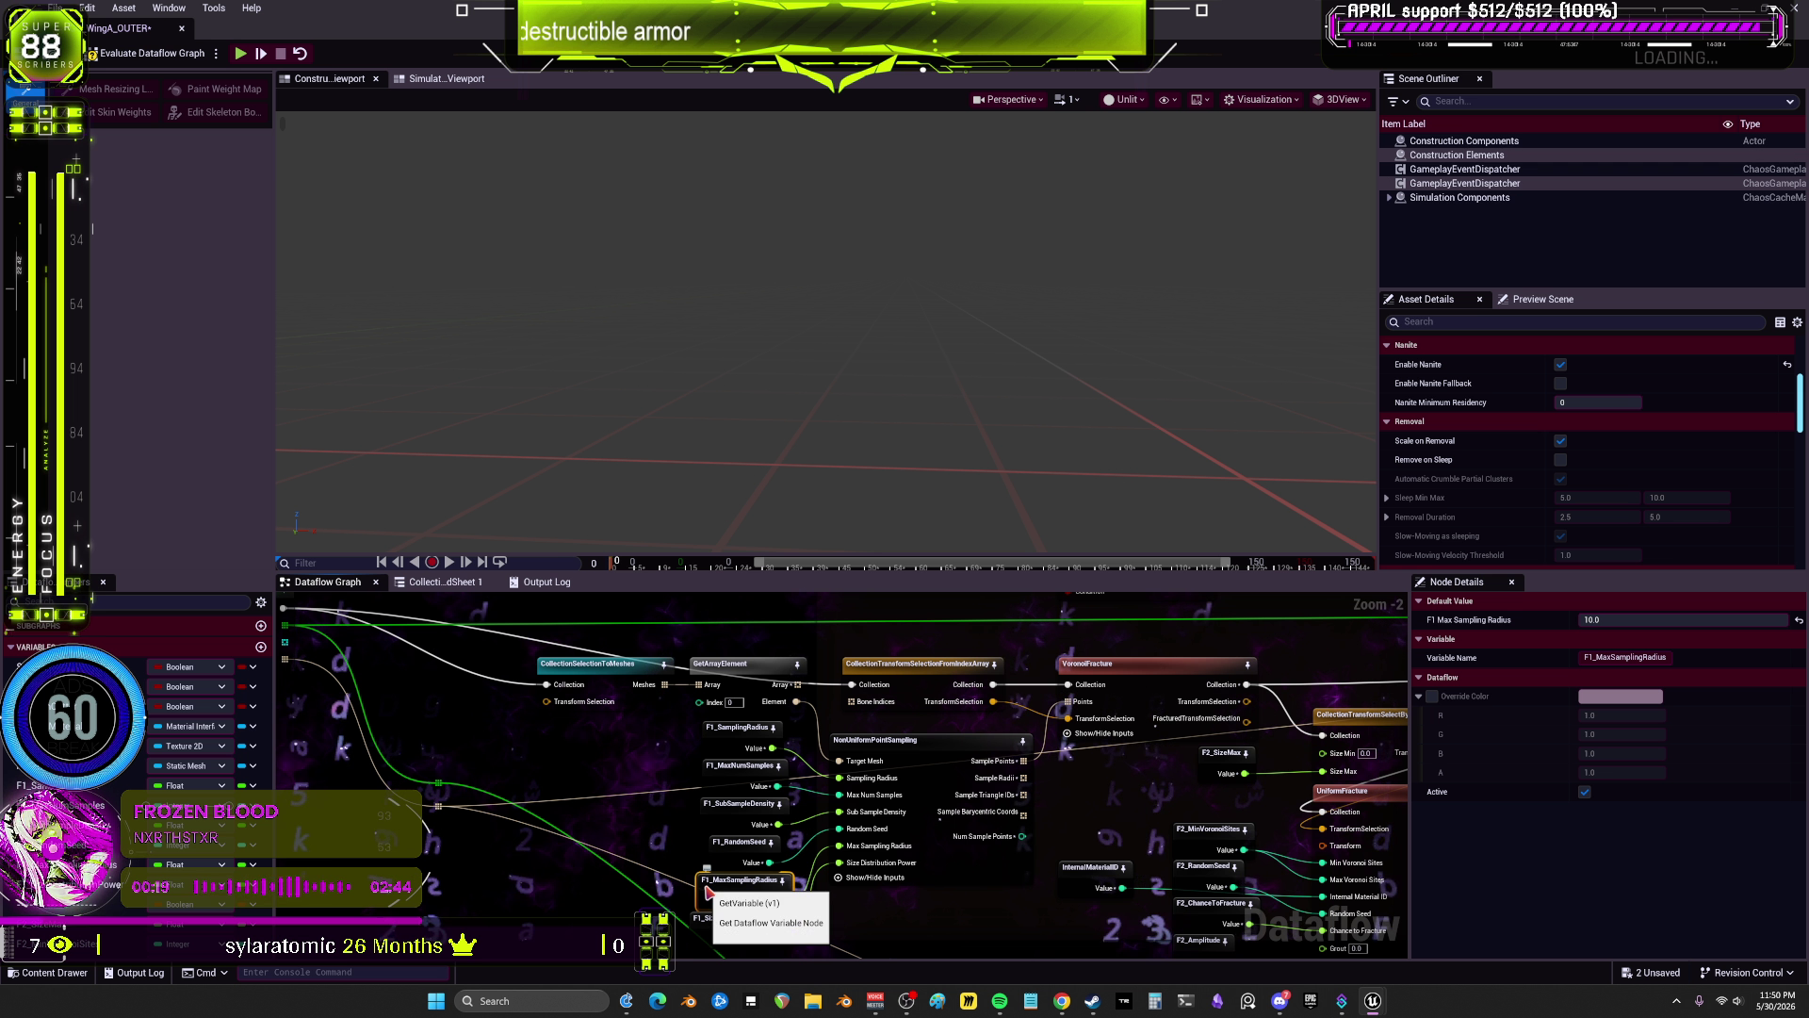
click(722, 834)
click(745, 803)
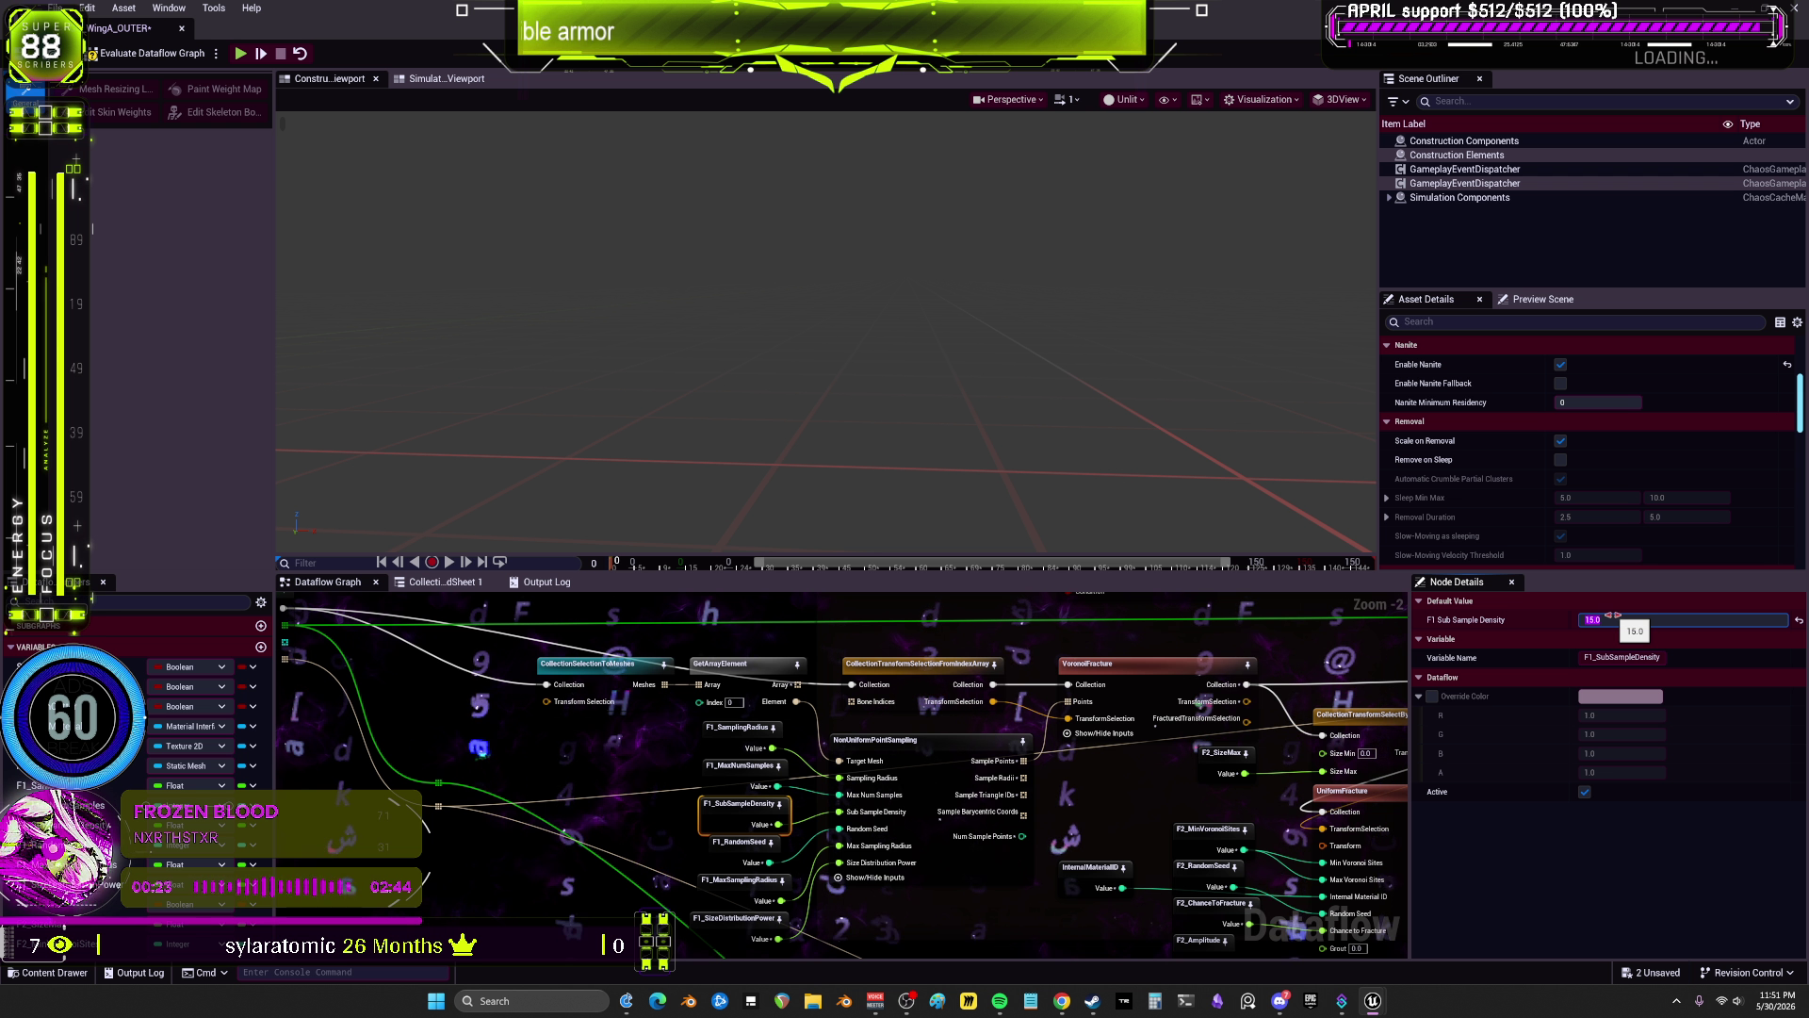
click(911, 775)
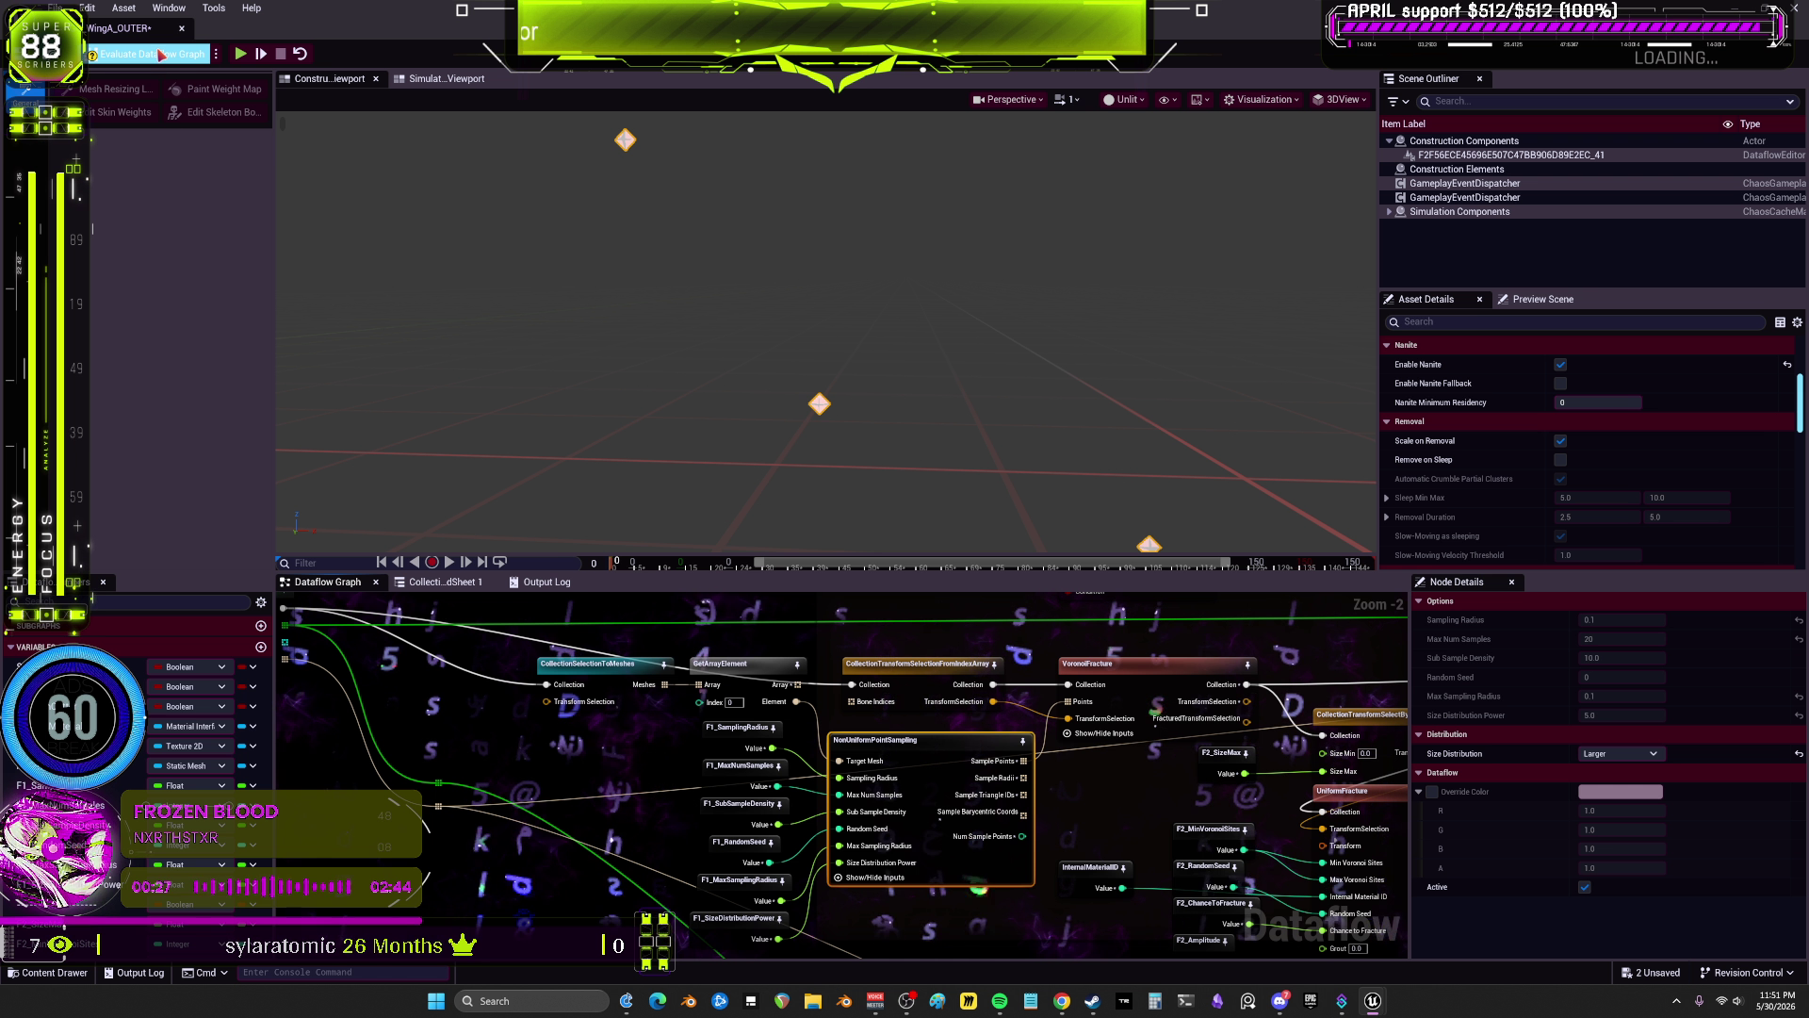
Step: Preview the final geometry collection output and look over the Bake Texture Mask section
scroll(1251, 810, down, 3)
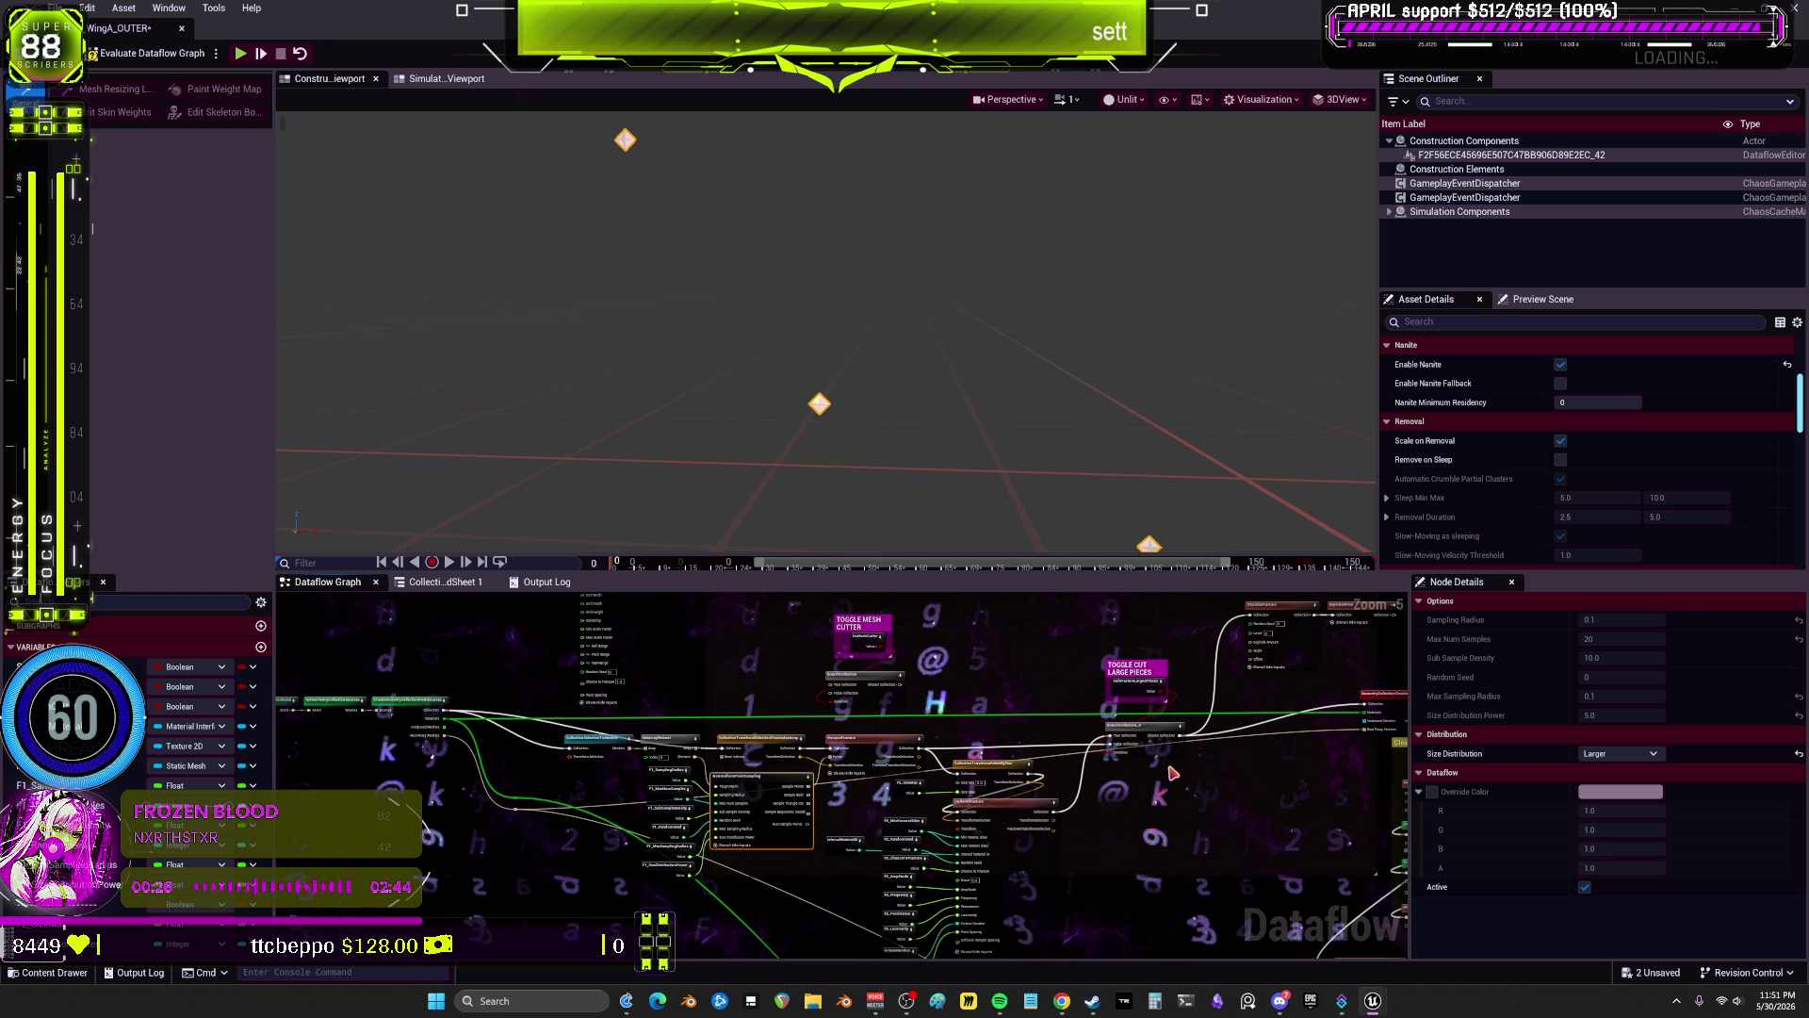
scroll(1252, 810, up, 2)
click(1014, 703)
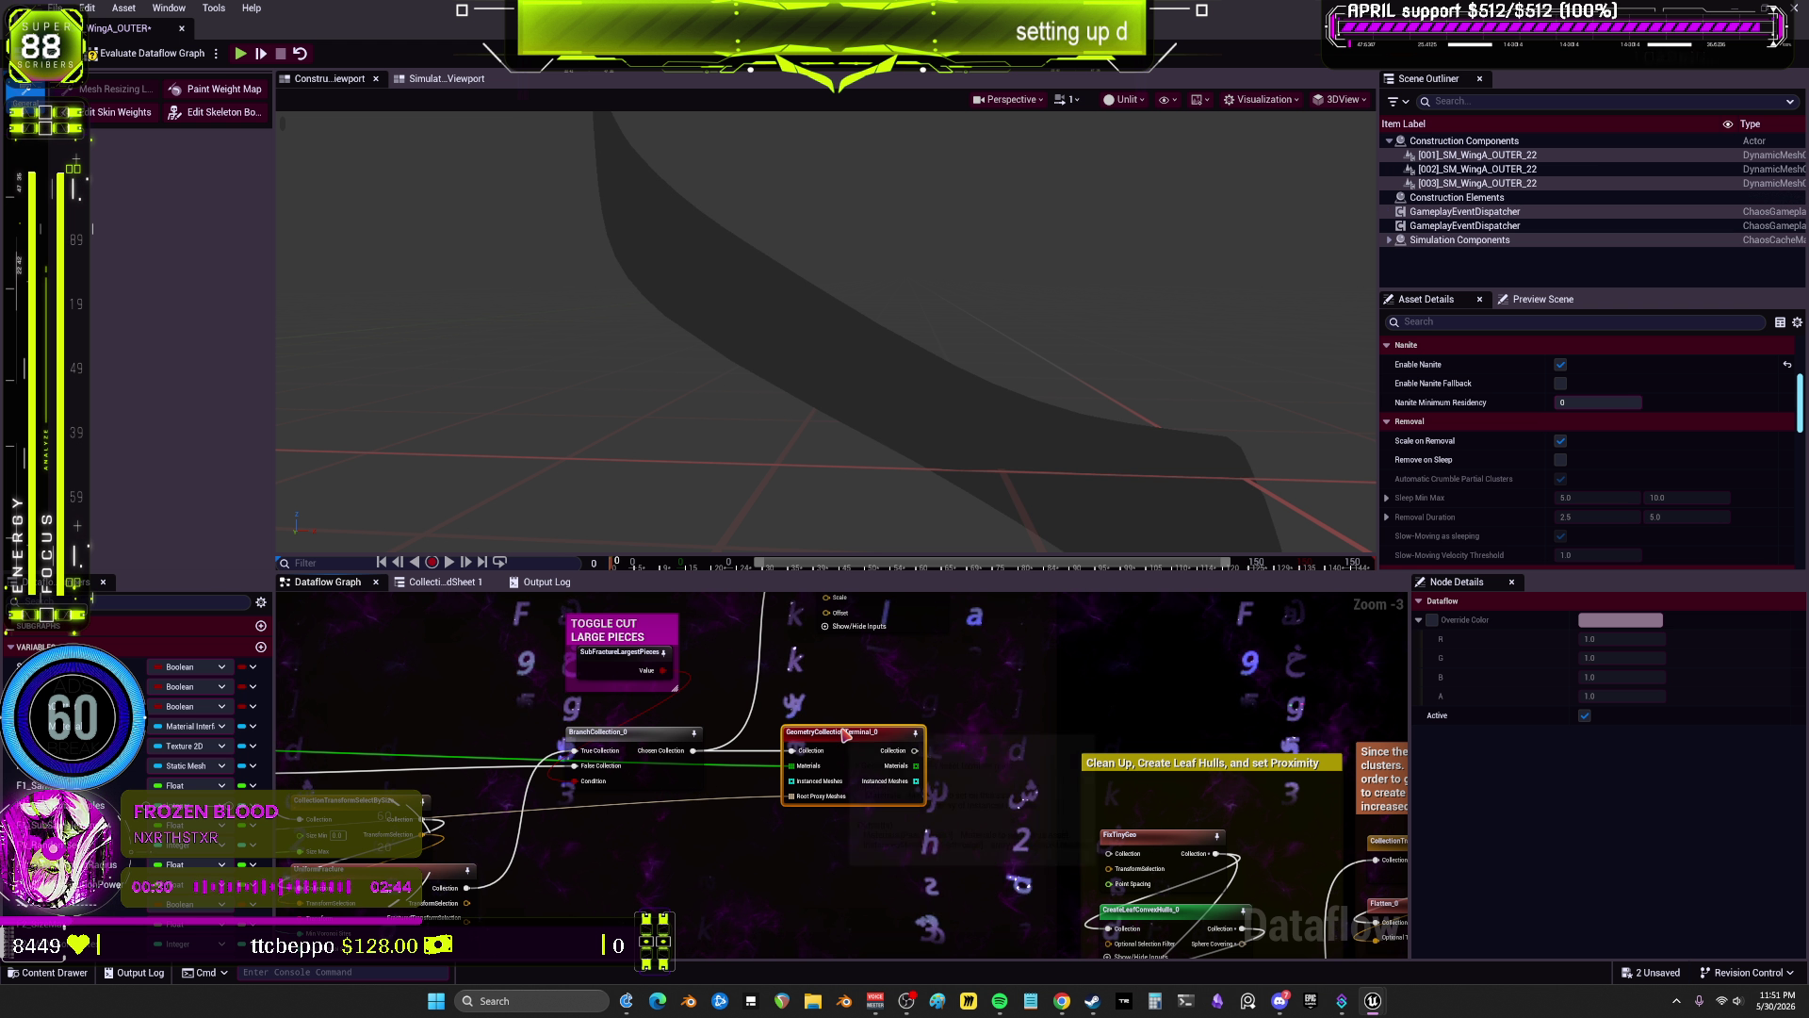
scroll(1025, 716, down, 5)
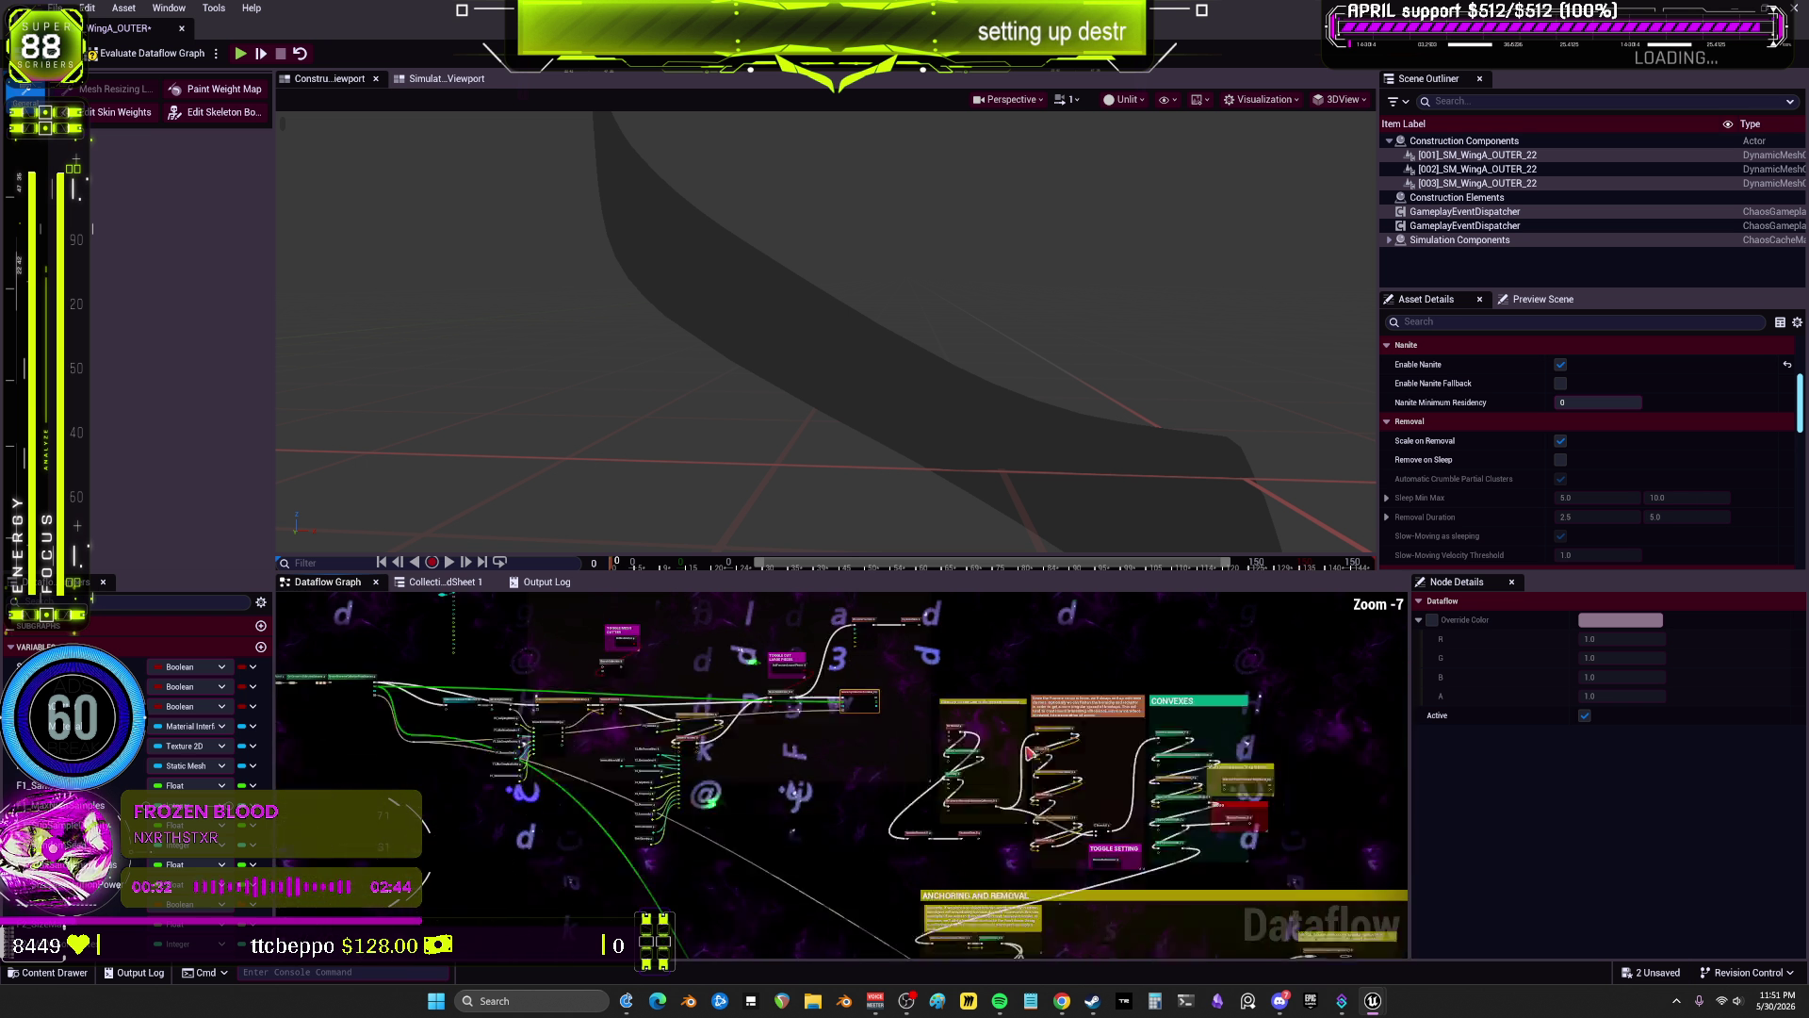
drag(1067, 848, 1068, 864)
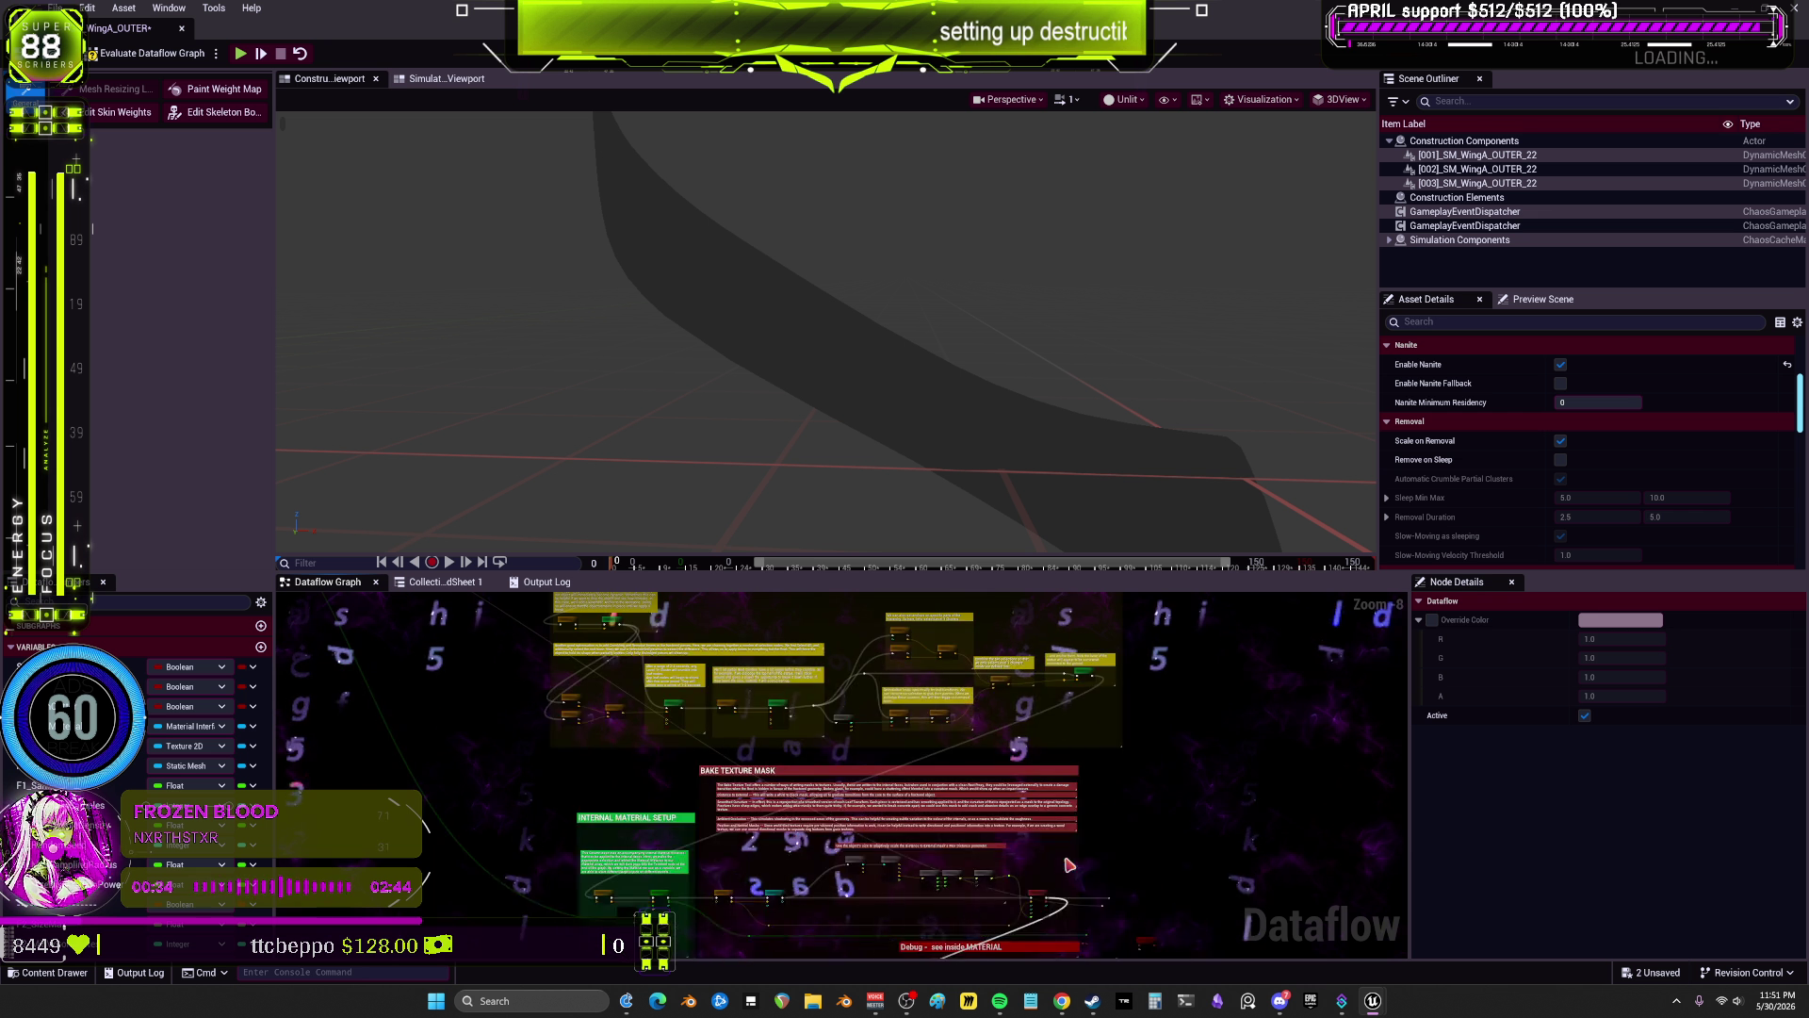
scroll(1082, 830, up, 3)
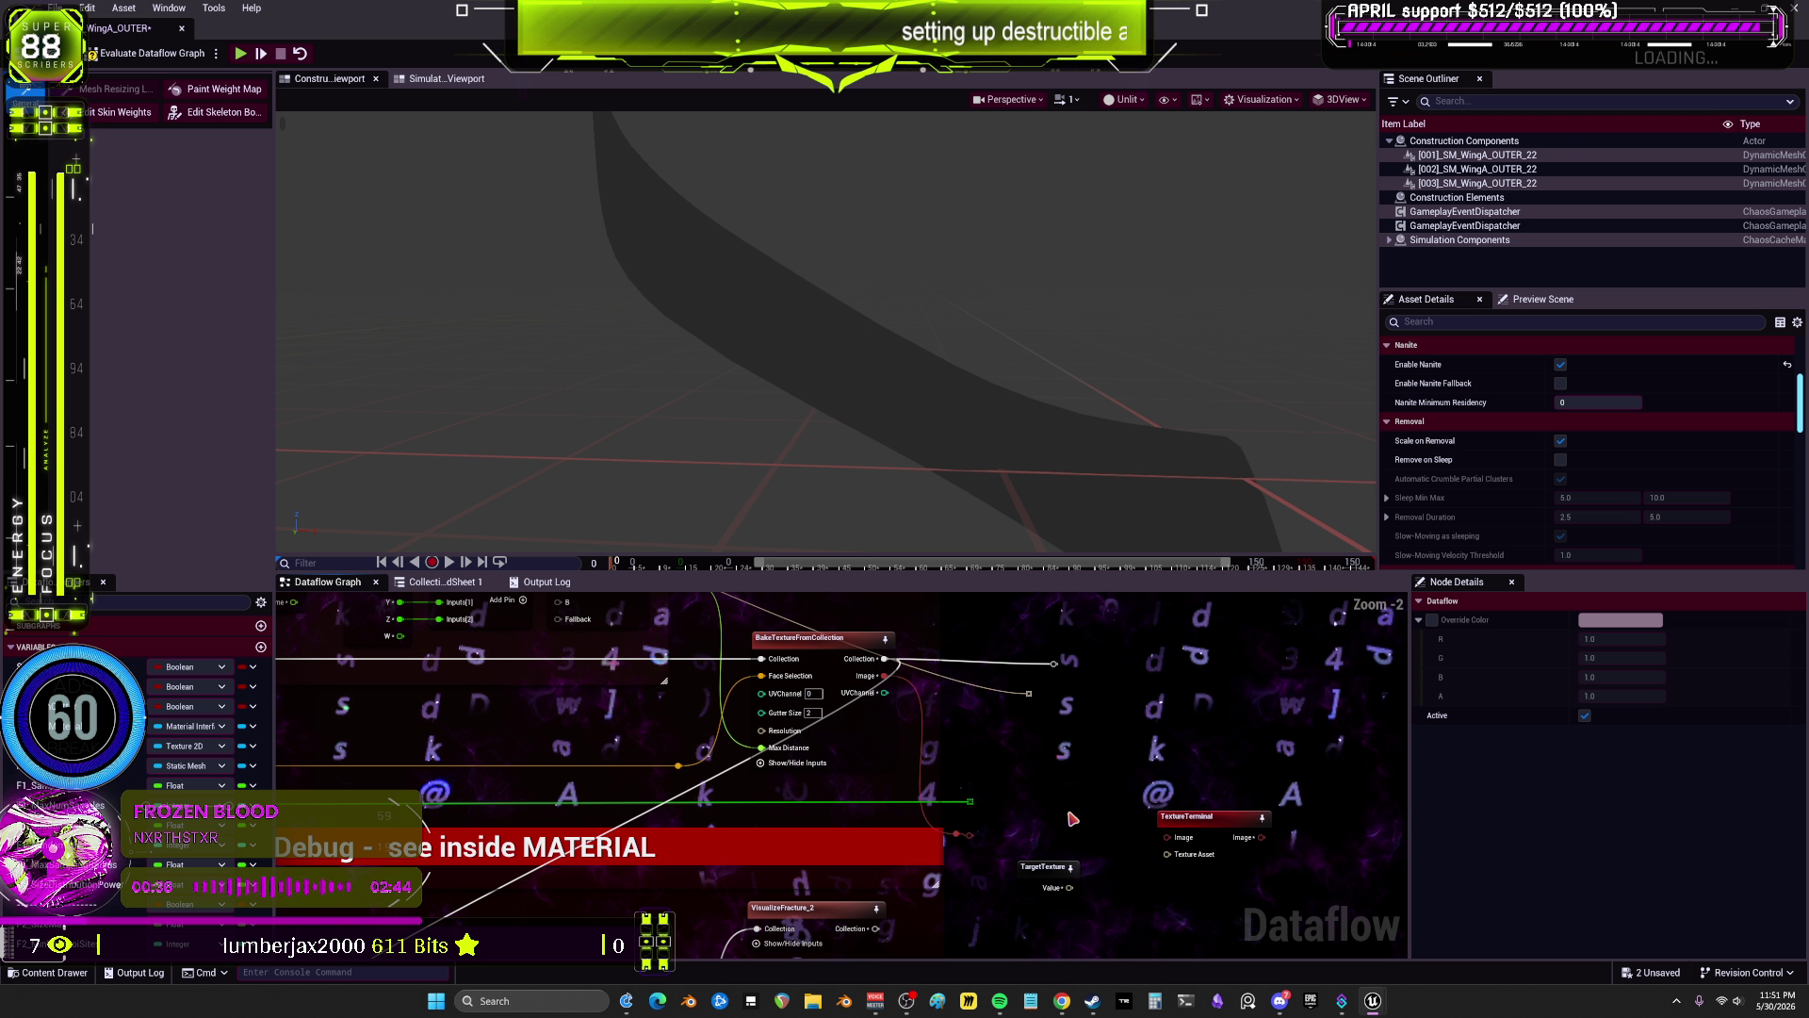
scroll(1072, 819, down, 3)
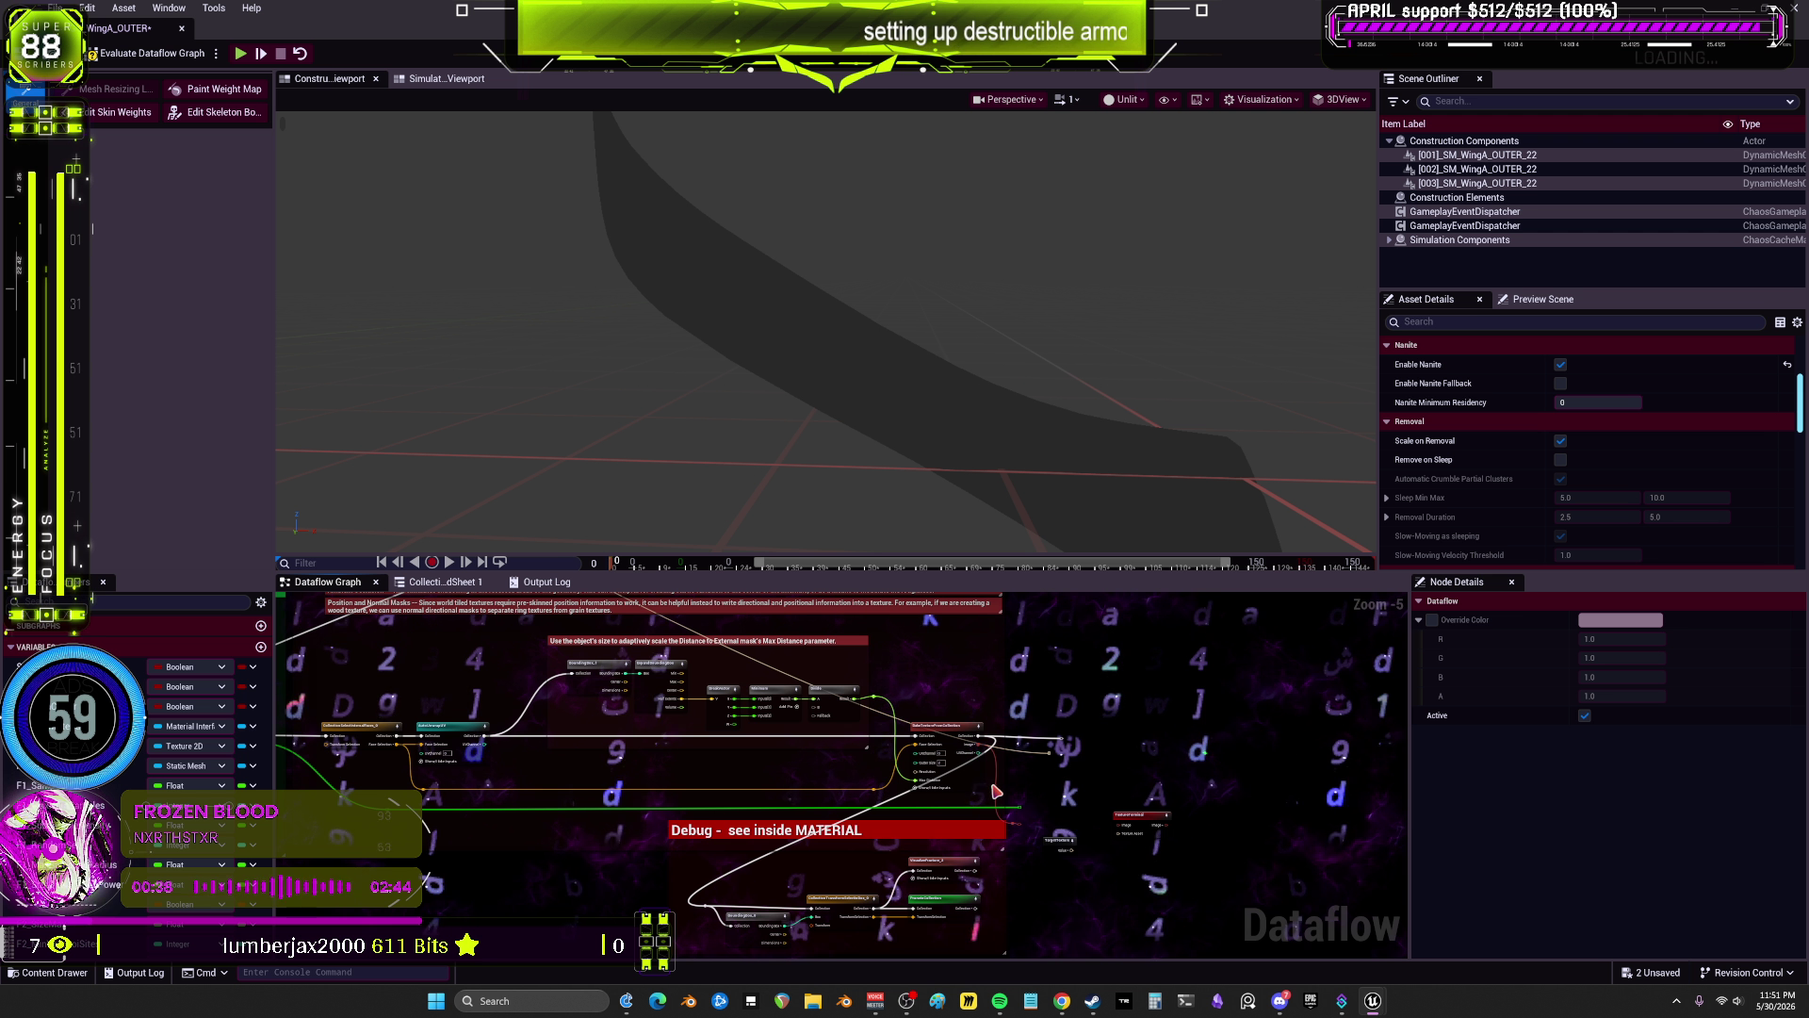
scroll(996, 792, down, 3)
Step: Pan past Internal Material Setup and show SubFractureLargestPieces' settings (default true)
drag(547, 636, 848, 722)
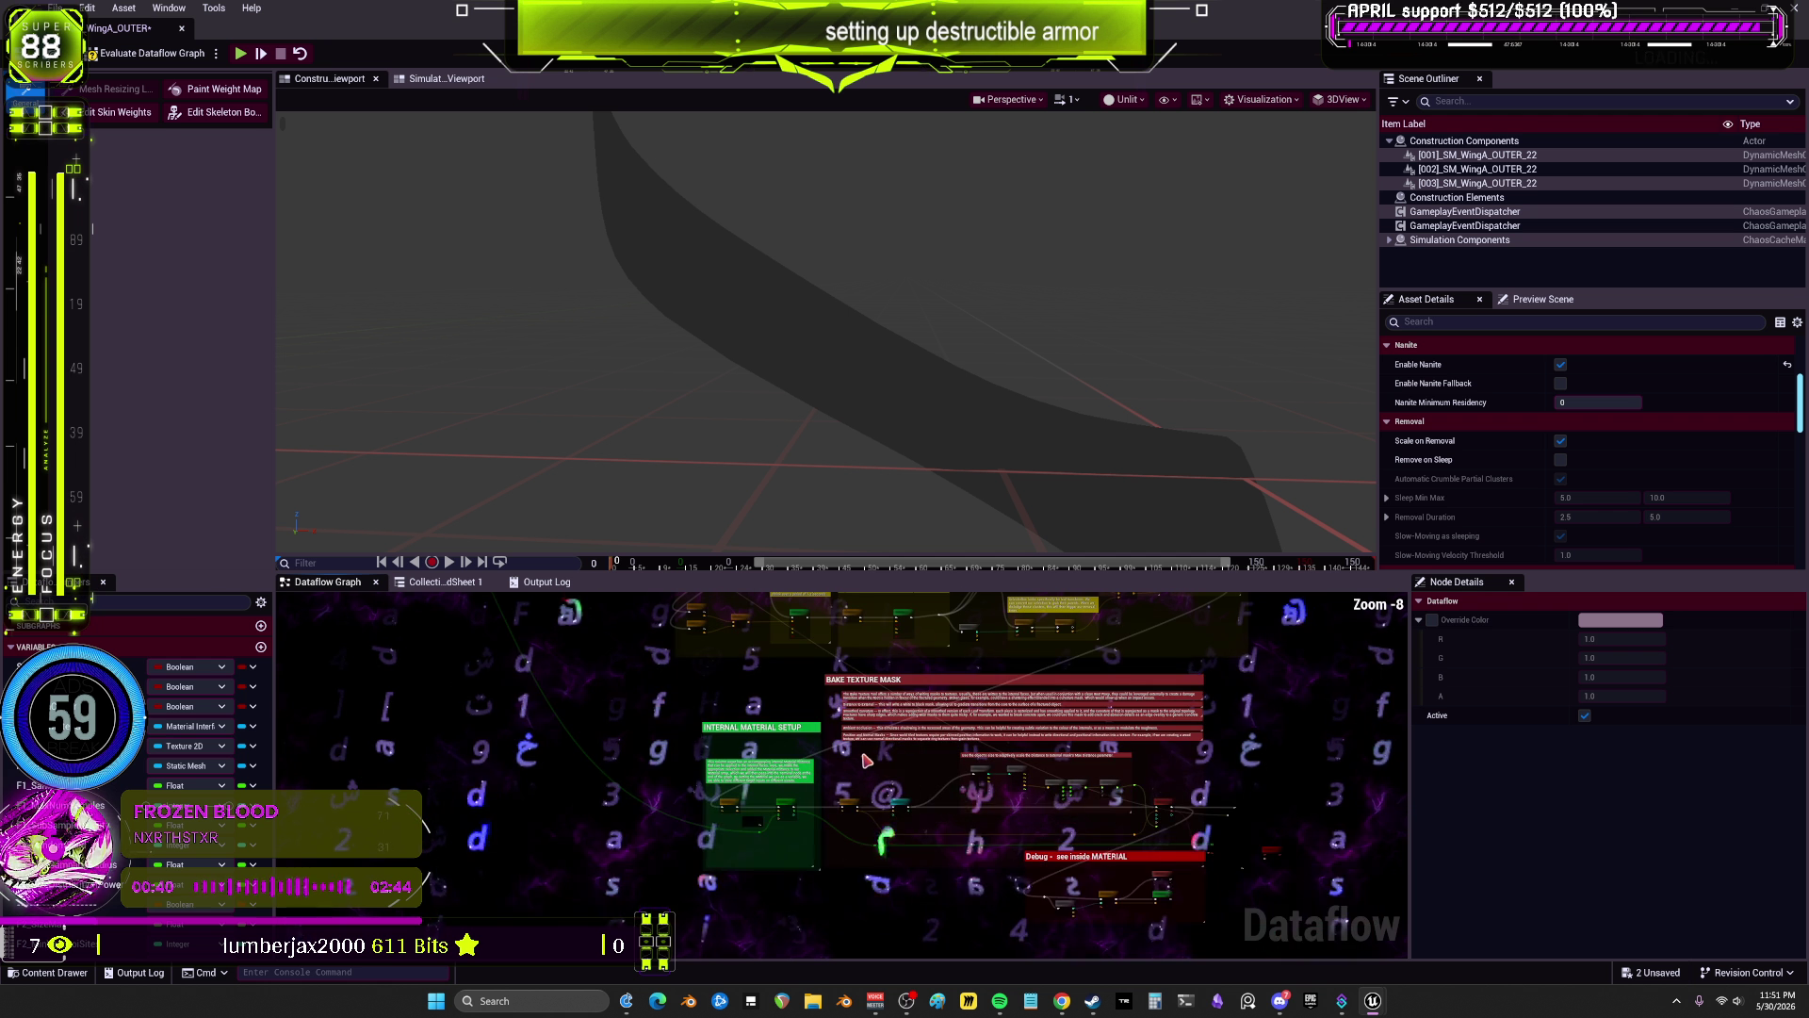
scroll(848, 722, up, 4)
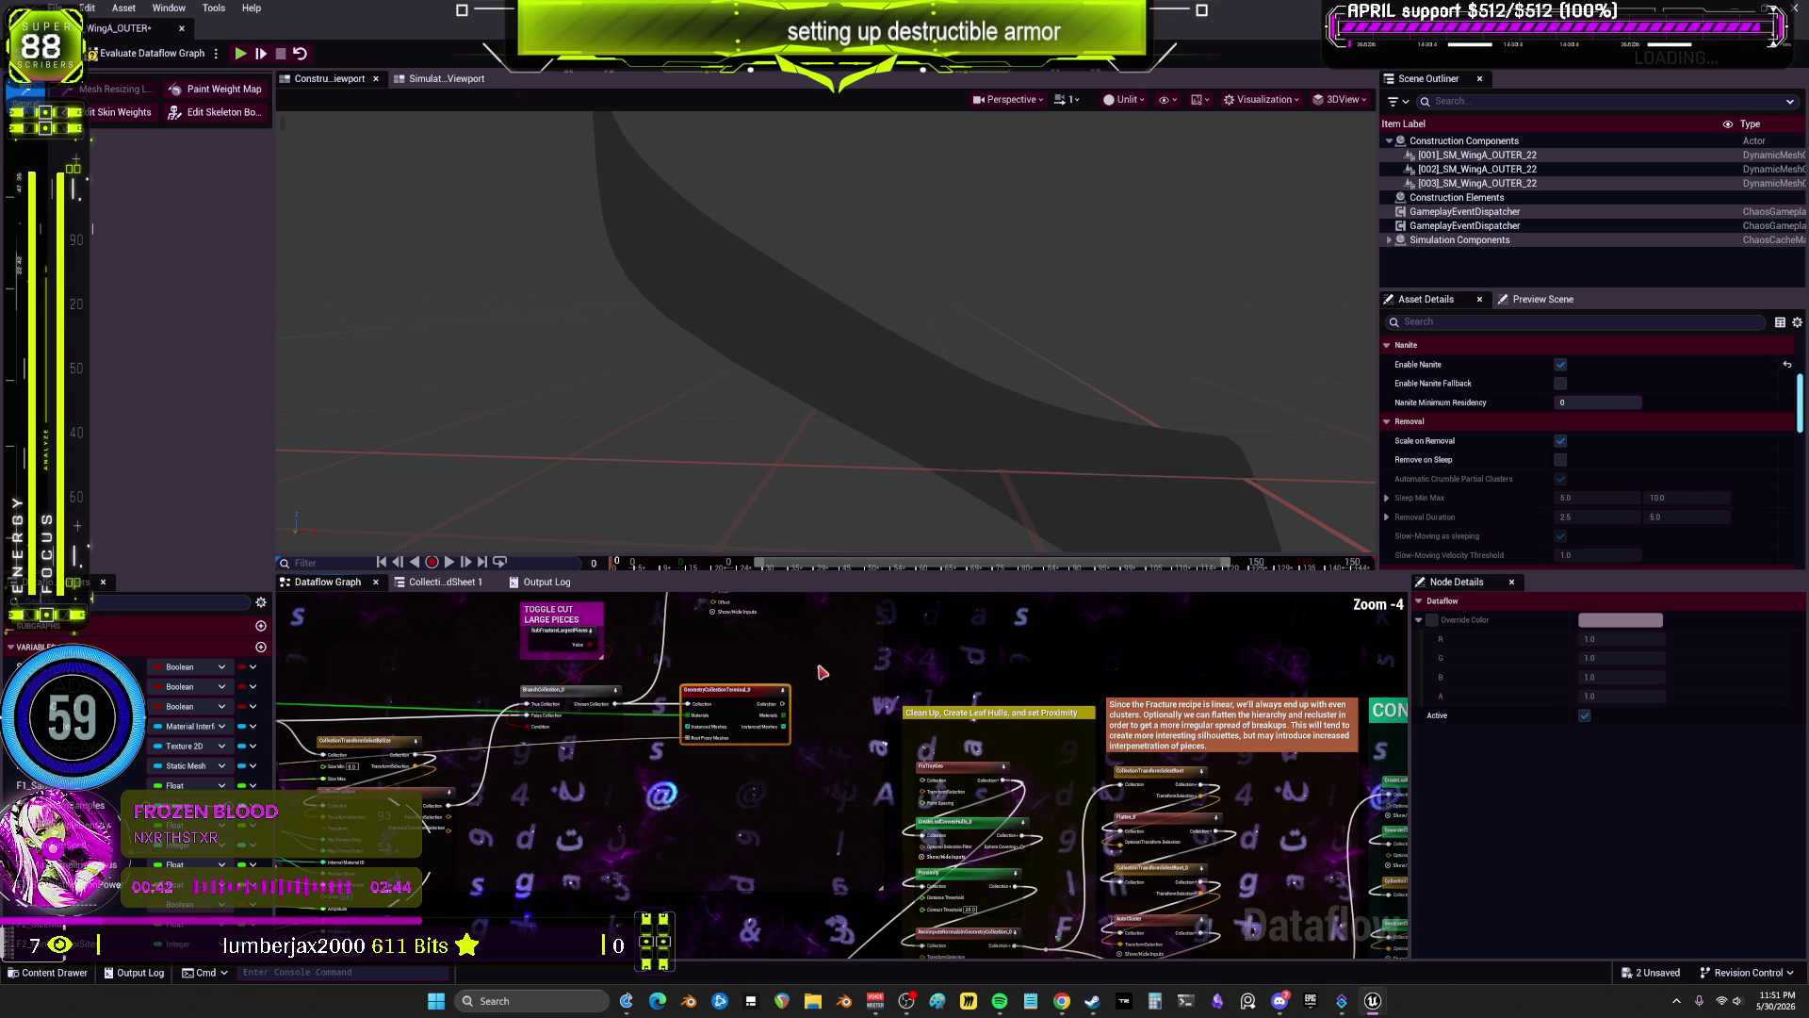
drag(912, 711, 1093, 762)
click(822, 734)
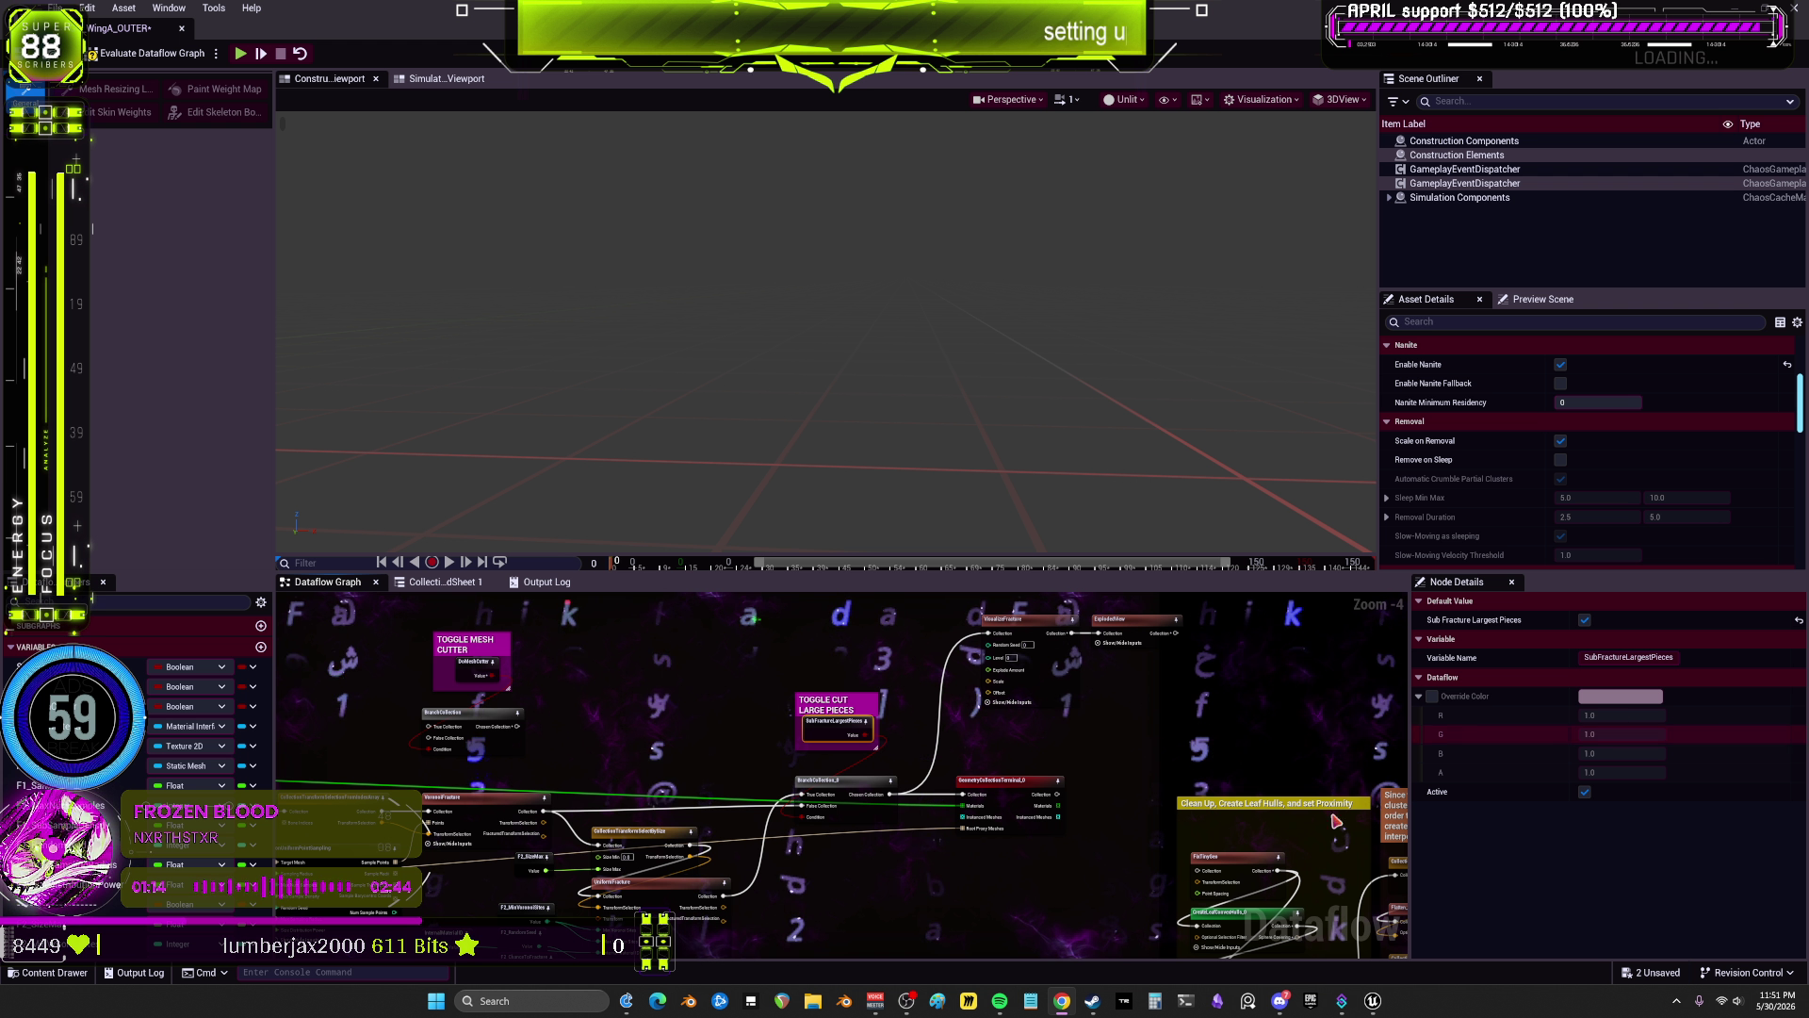
Step: Inspect the exploded view, fracture colouring, large-piece toggle, size selection and uniform fracture noise nodes
click(1148, 622)
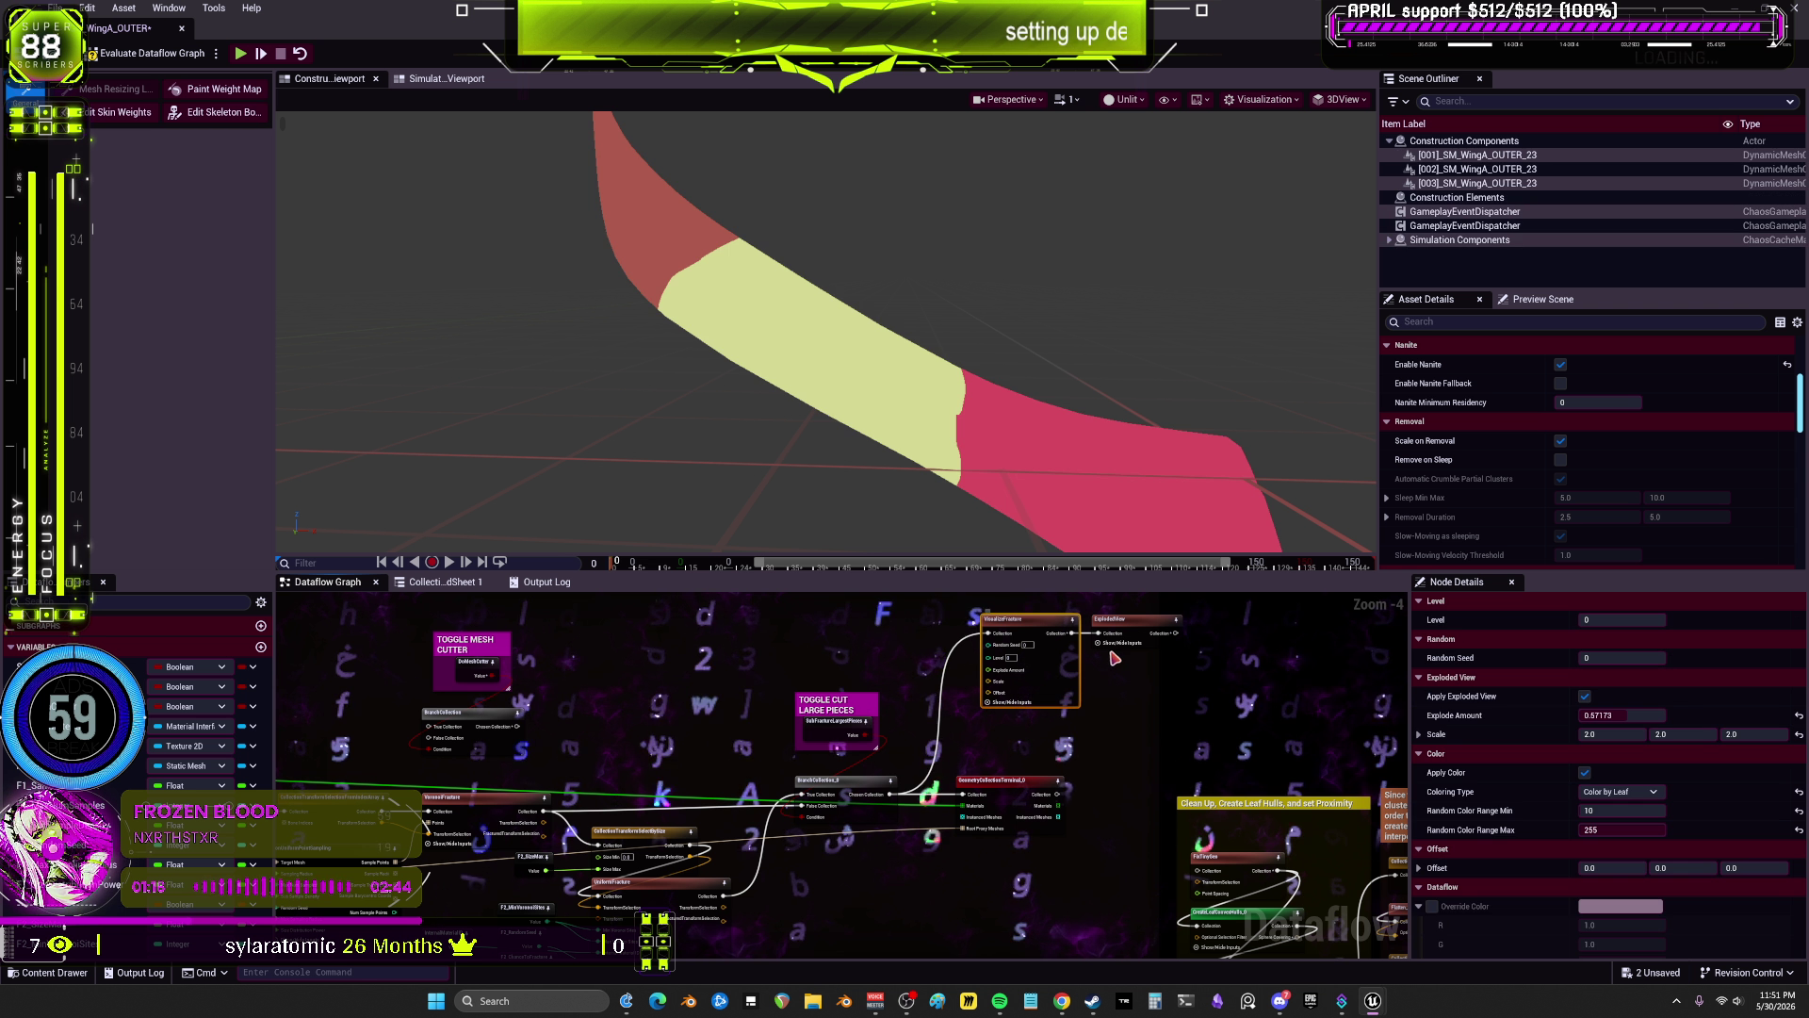
click(1022, 660)
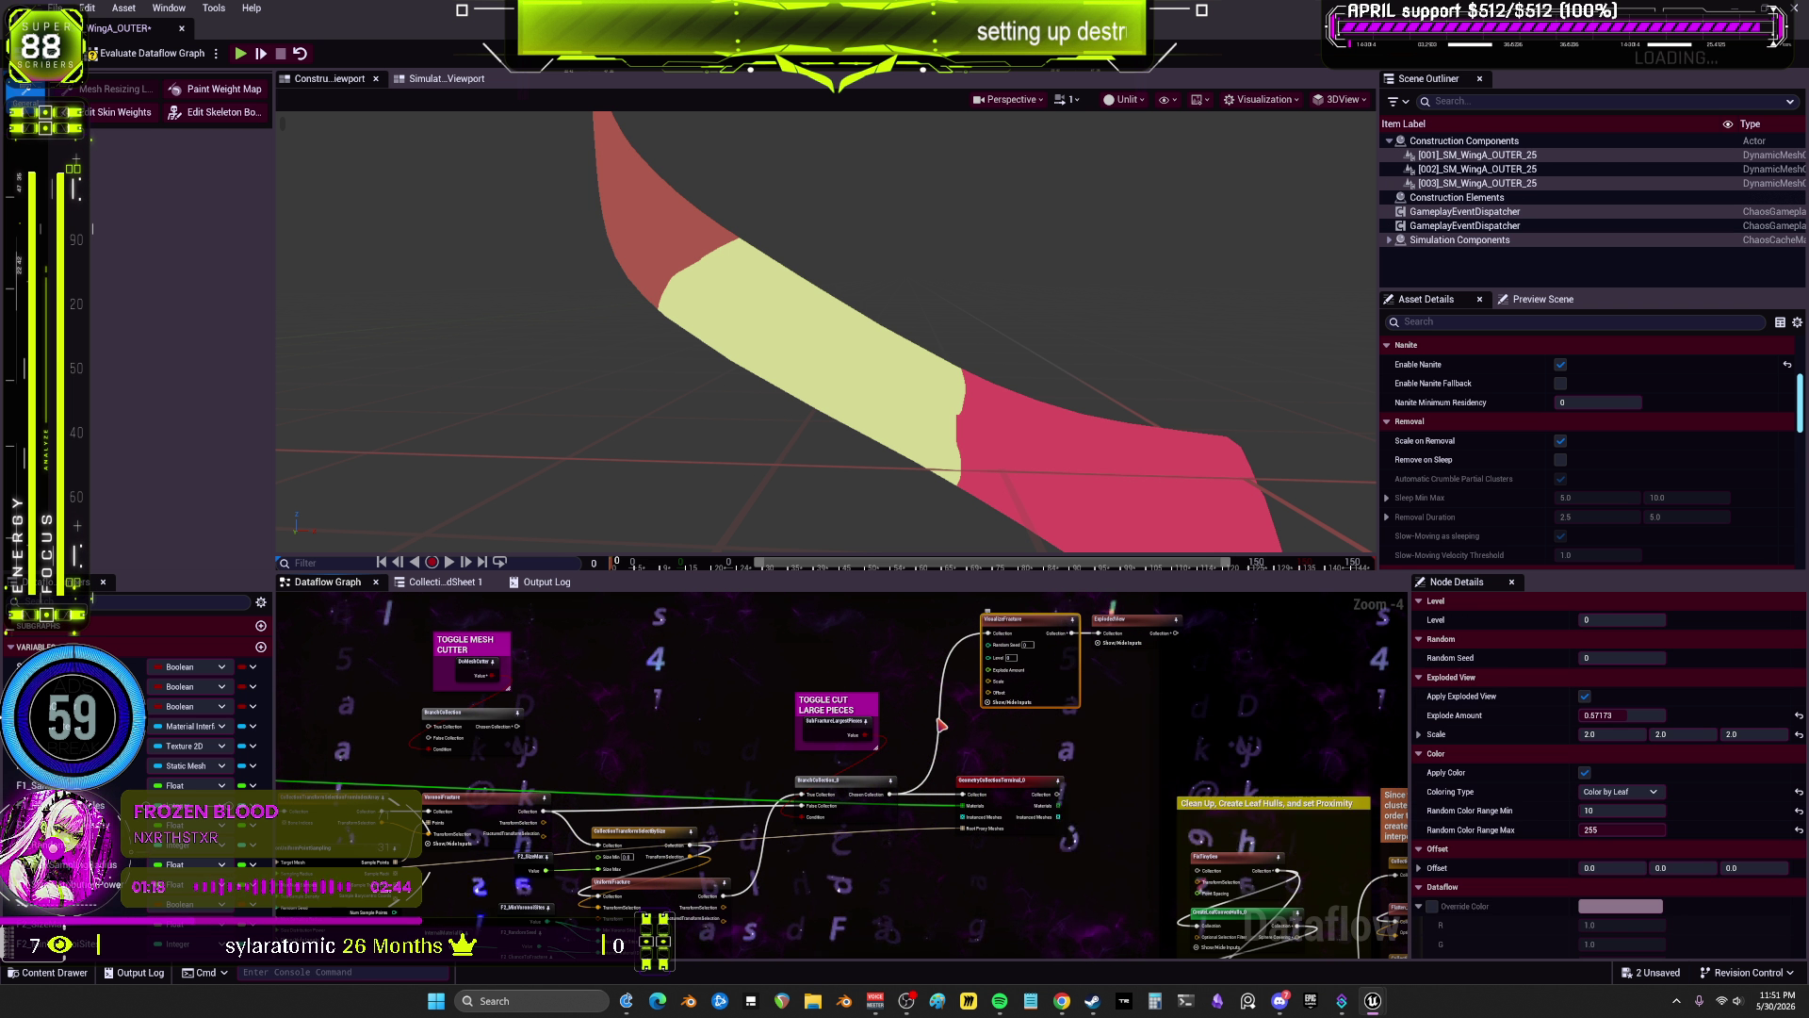
click(841, 738)
scroll(841, 852, up, 2)
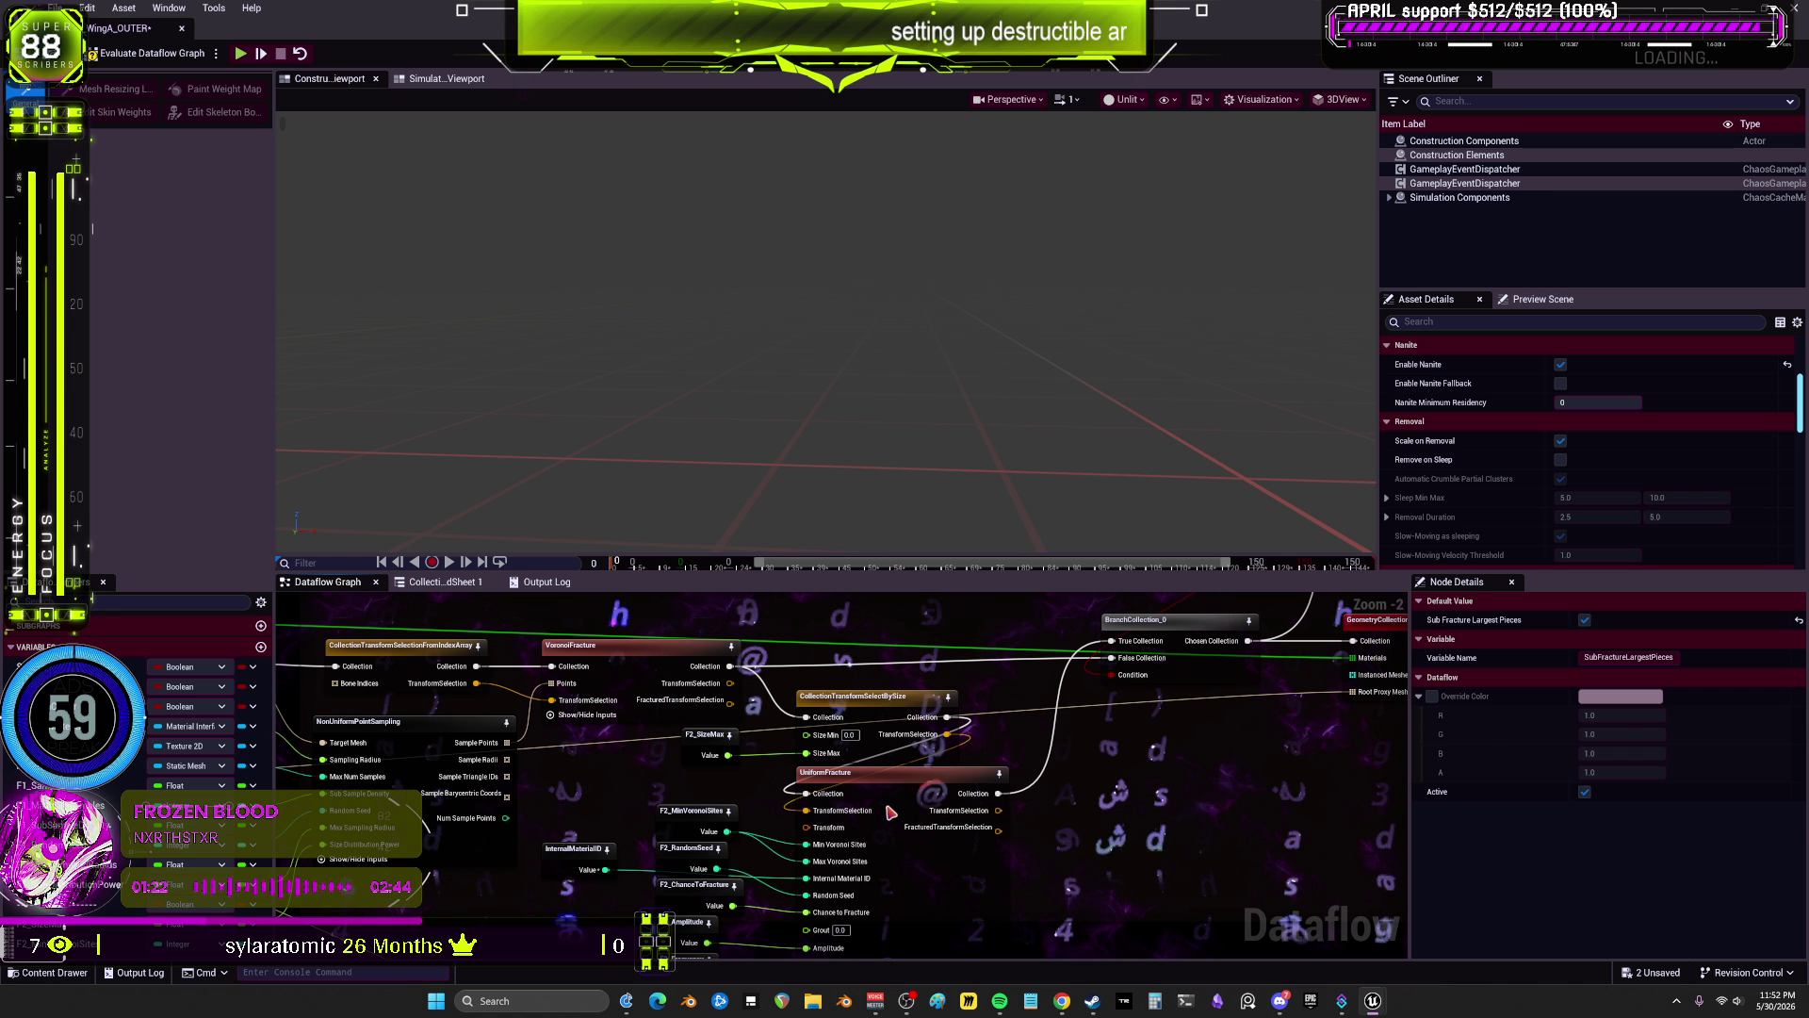
scroll(886, 800, down, 1)
click(851, 713)
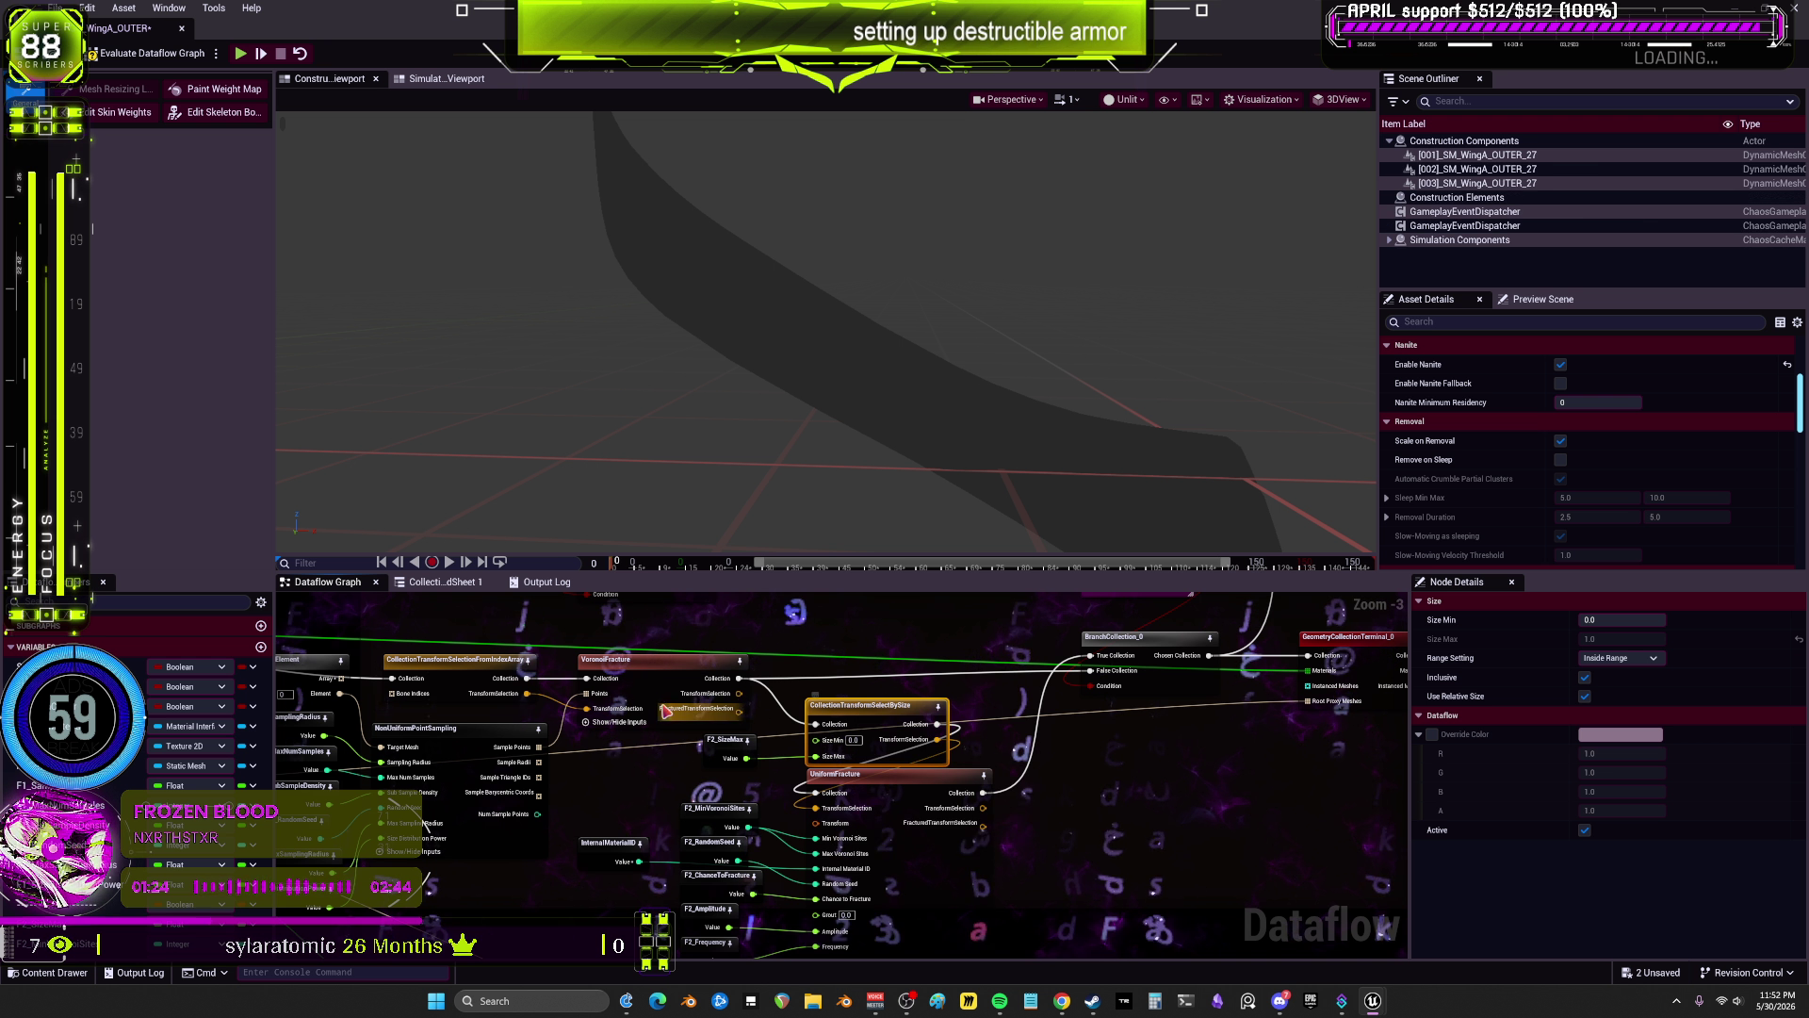
click(895, 774)
scroll(1106, 716, down, 1)
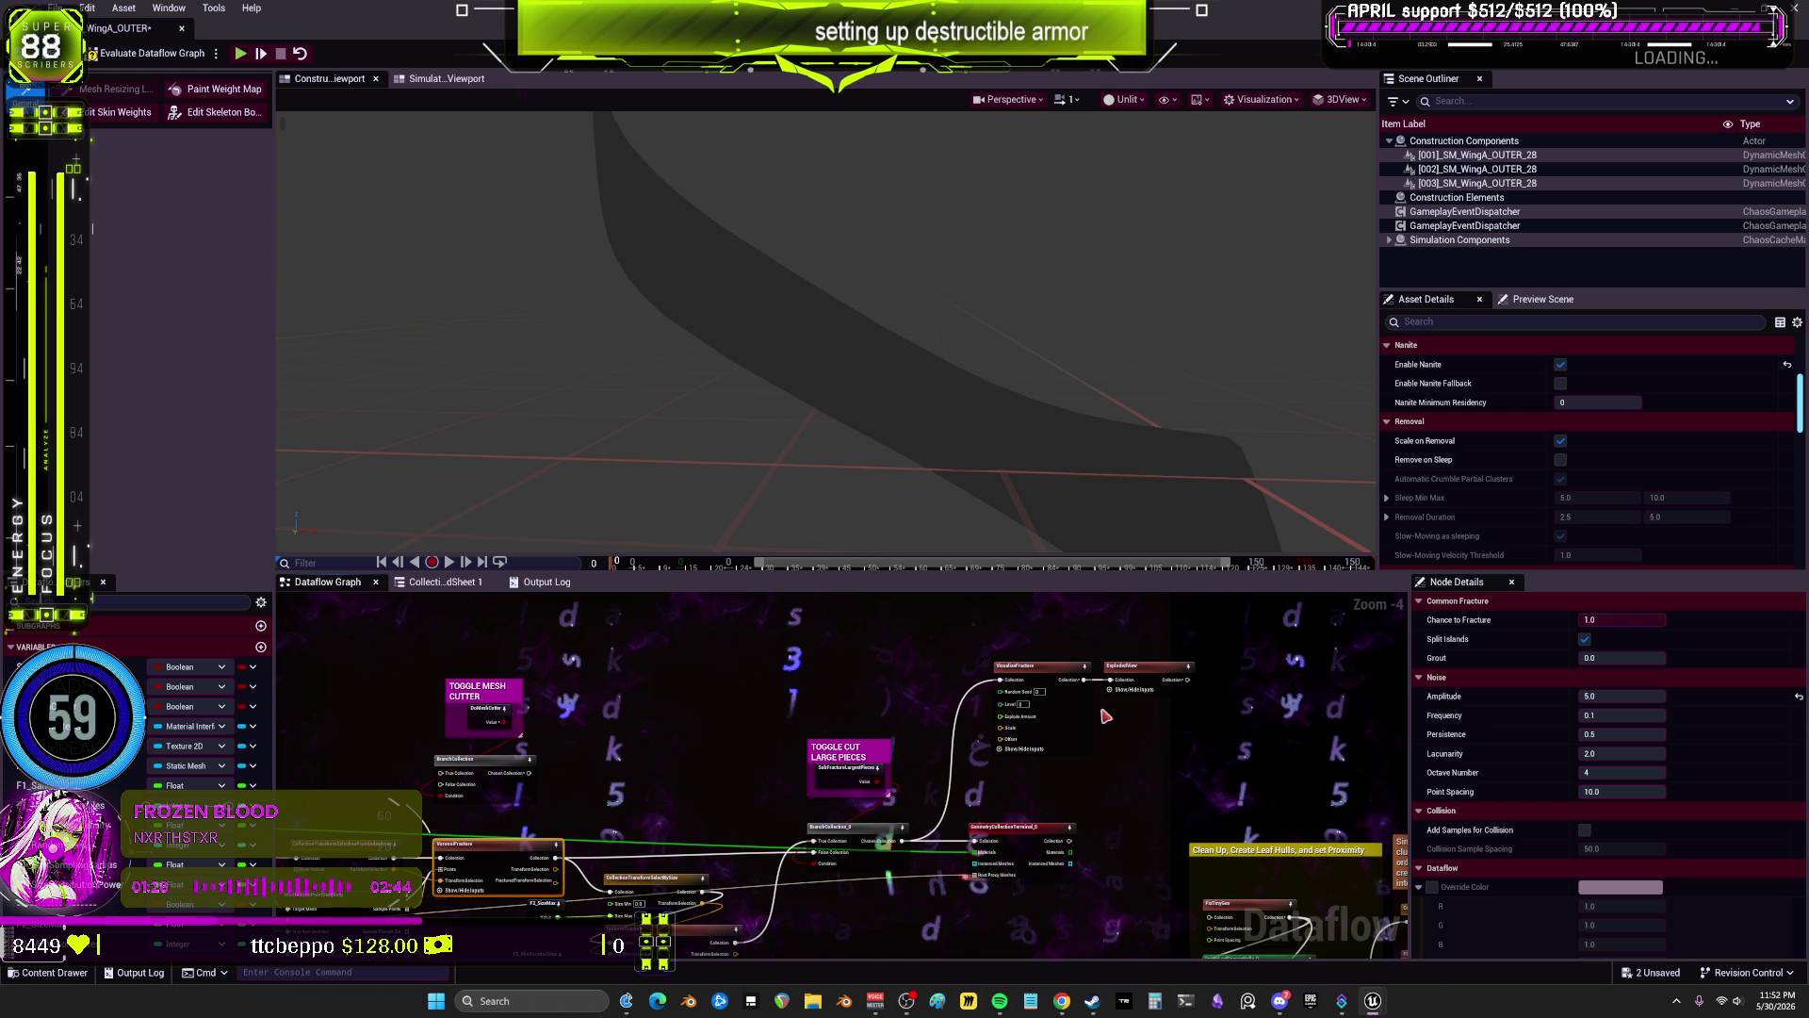
Step: Copy VisualizeFracture and ExplodedView and paste them beside VoronoiFracture as VisualizeFracture_3 and ExplodedView_1
drag(1041, 702, 1035, 714)
key(ctrl+c)
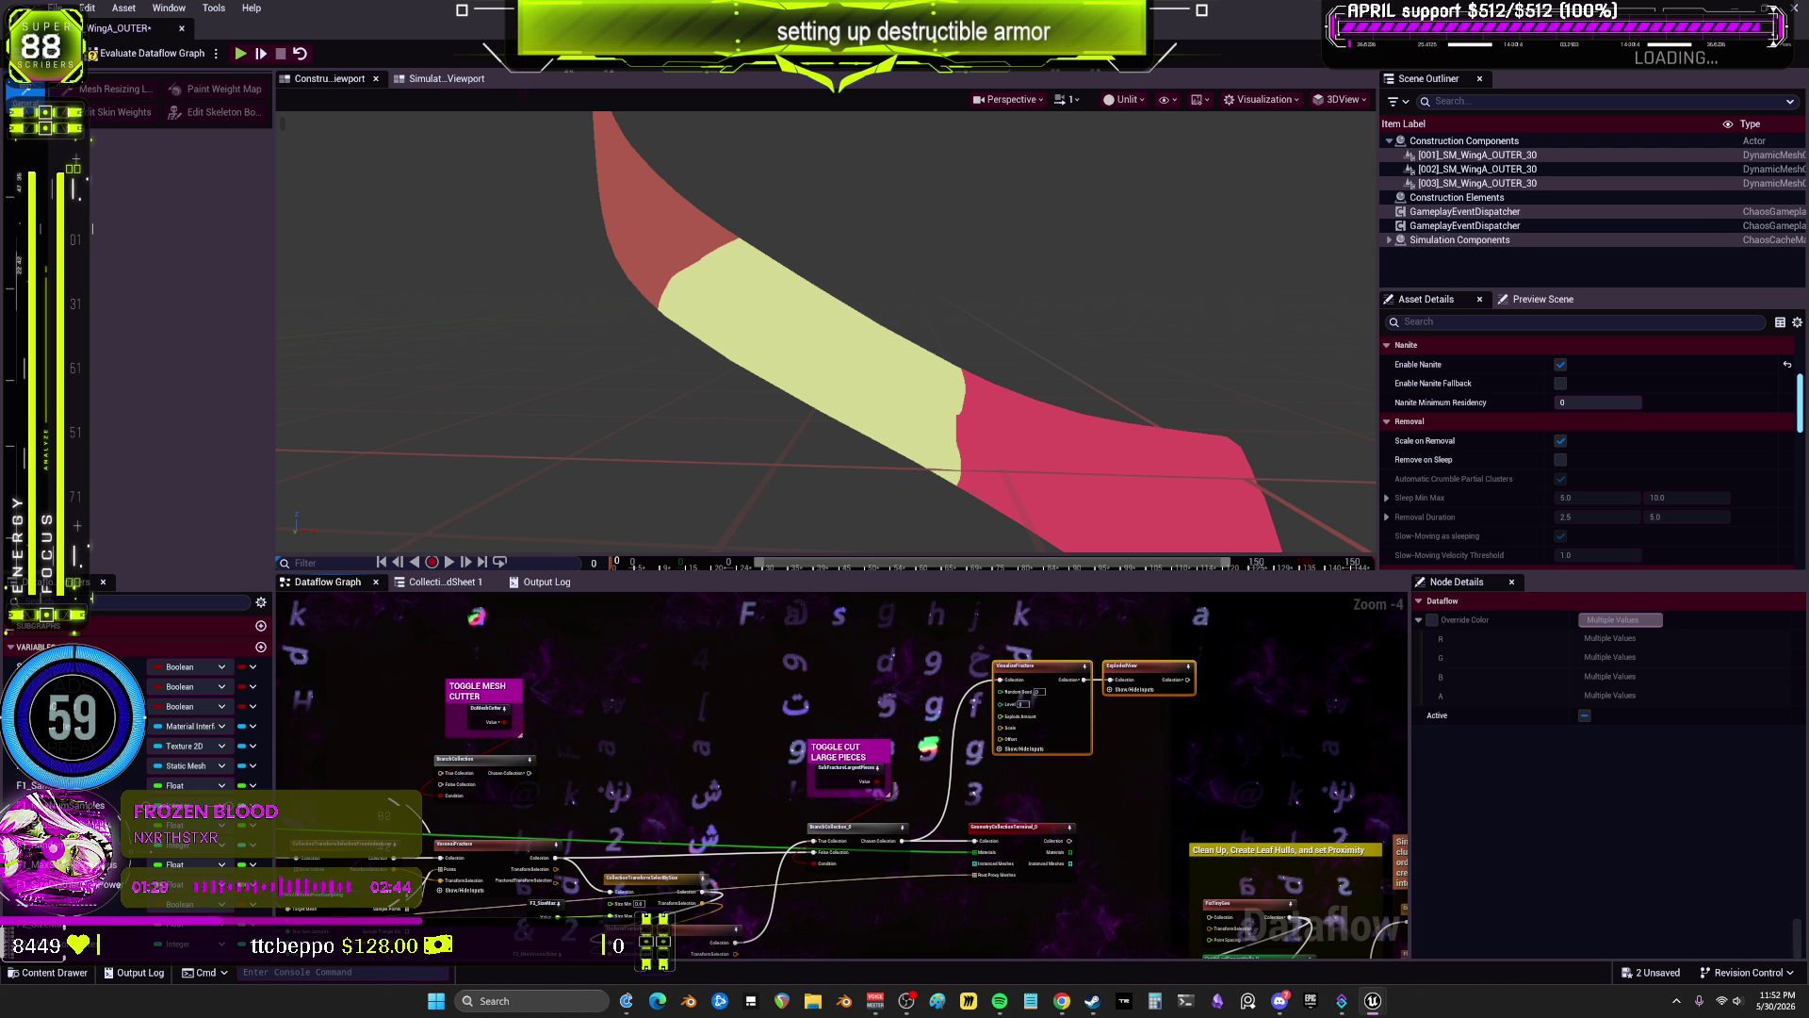
mouse_move(565, 786)
mouse_down()
mouse_move(854, 746)
mouse_move(850, 864)
mouse_up()
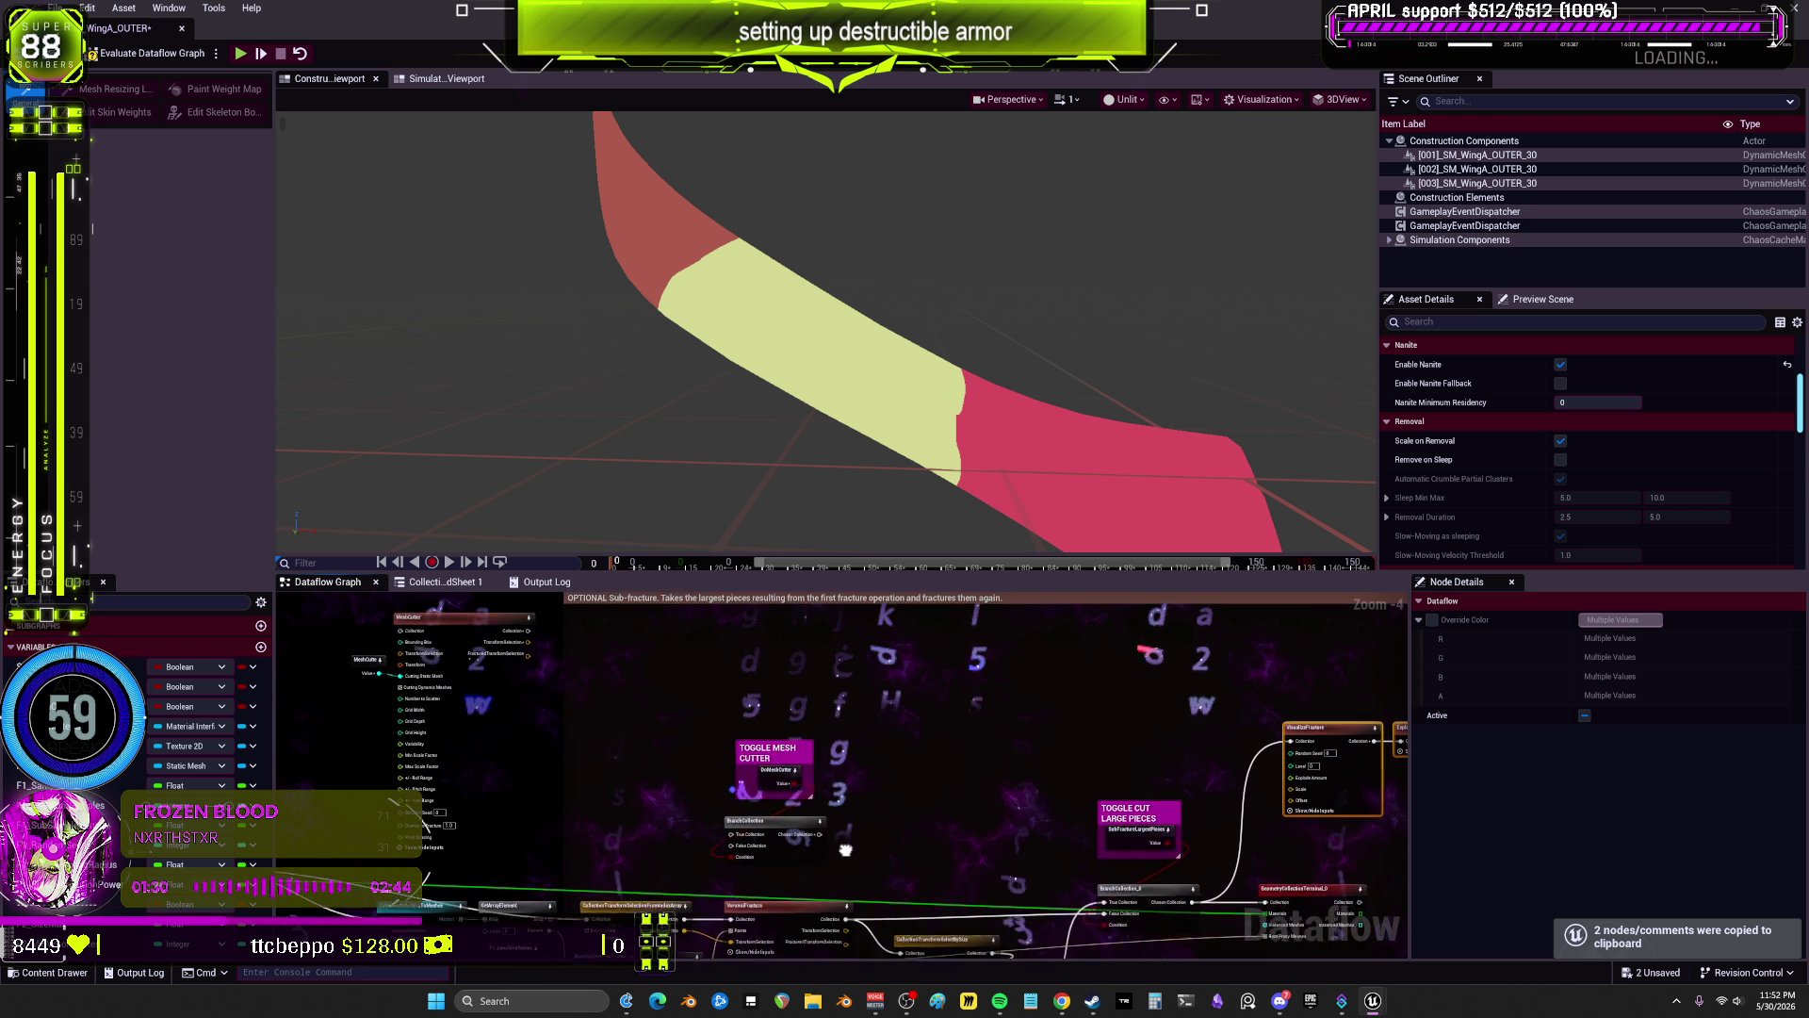
click(791, 816)
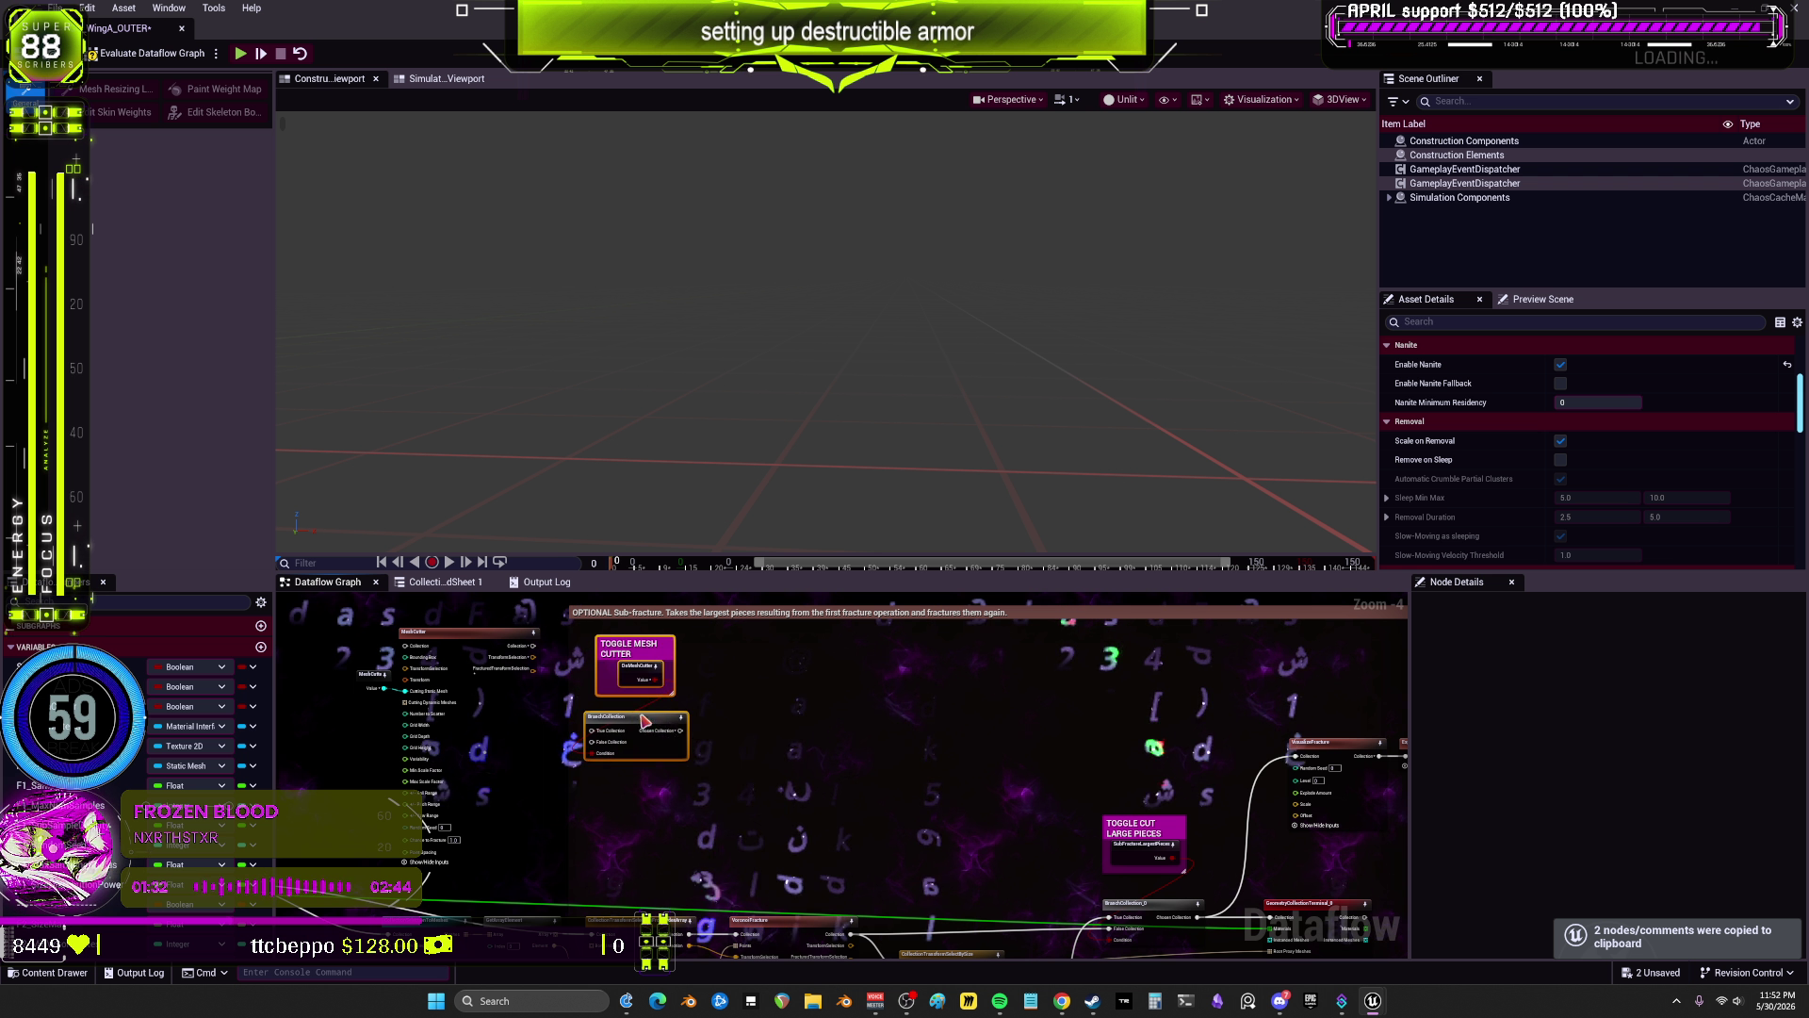
scroll(892, 749, up, 1)
key(ctrl+v)
scroll(893, 749, up, 1)
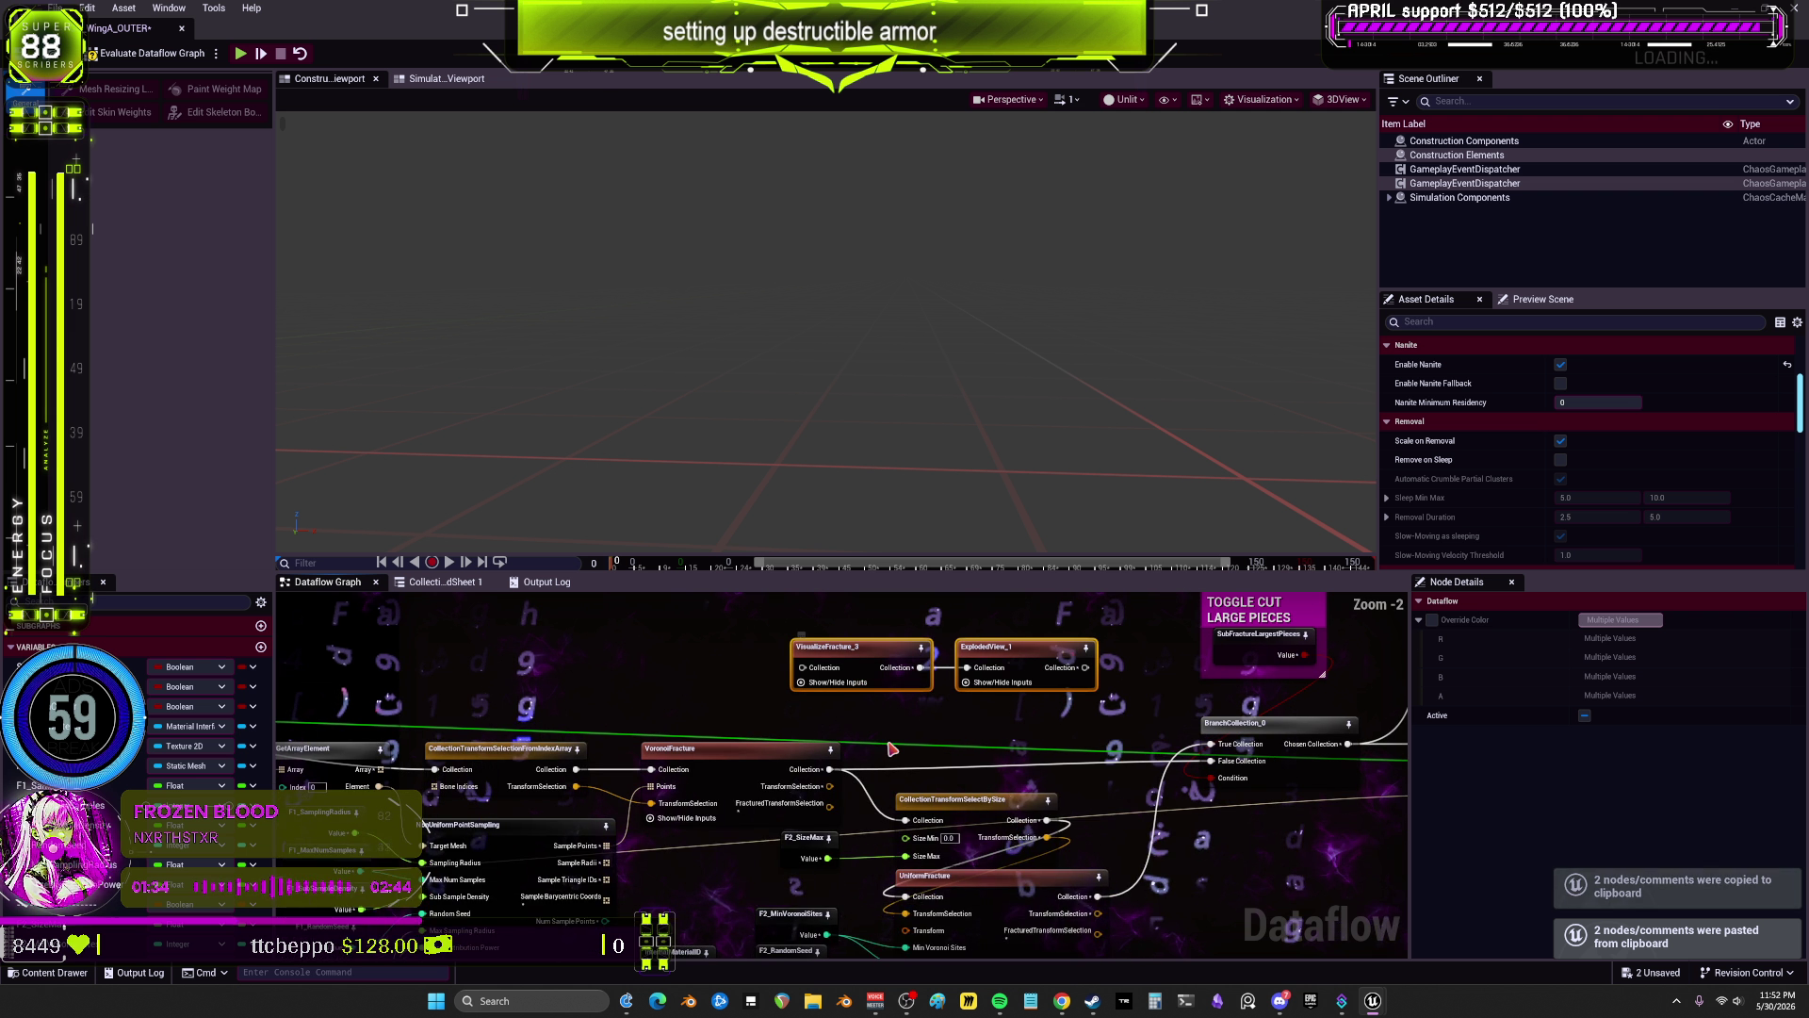
right_click(877, 755)
scroll(877, 754, up, 1)
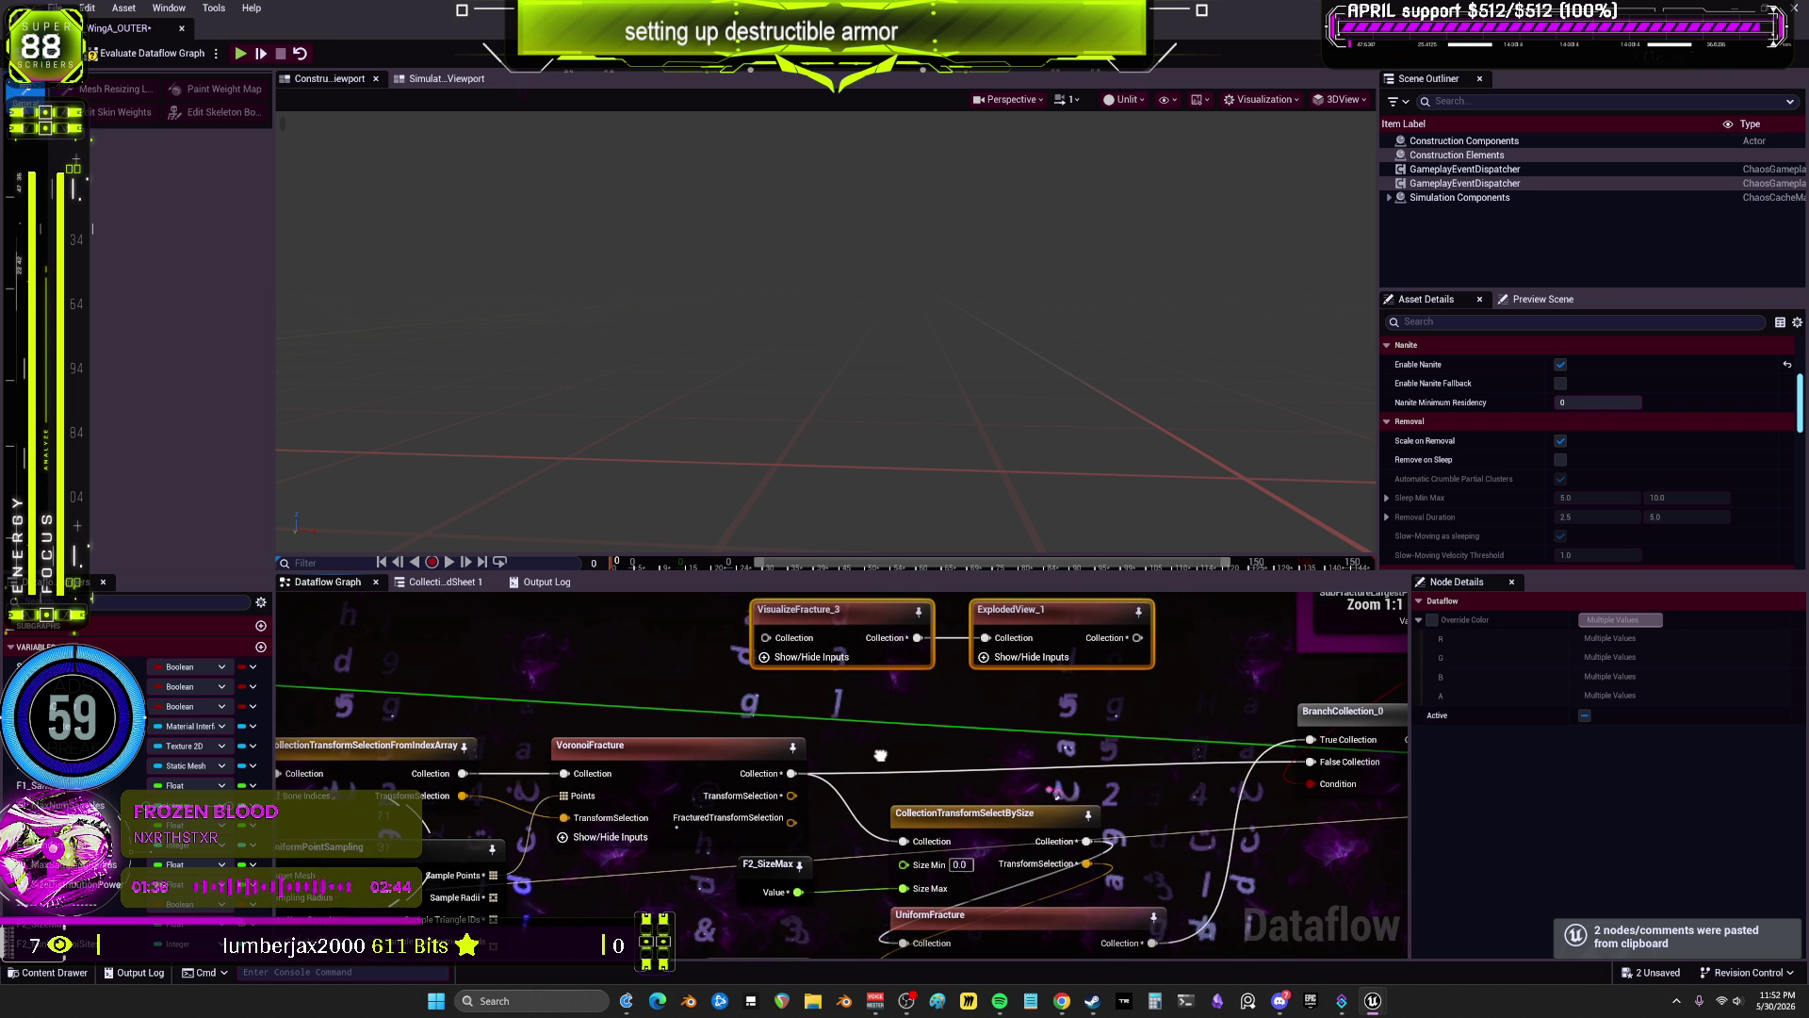
mouse_move(877, 754)
mouse_down()
mouse_move(839, 763)
mouse_move(875, 734)
mouse_move(869, 759)
mouse_up()
scroll(875, 734, down, 1)
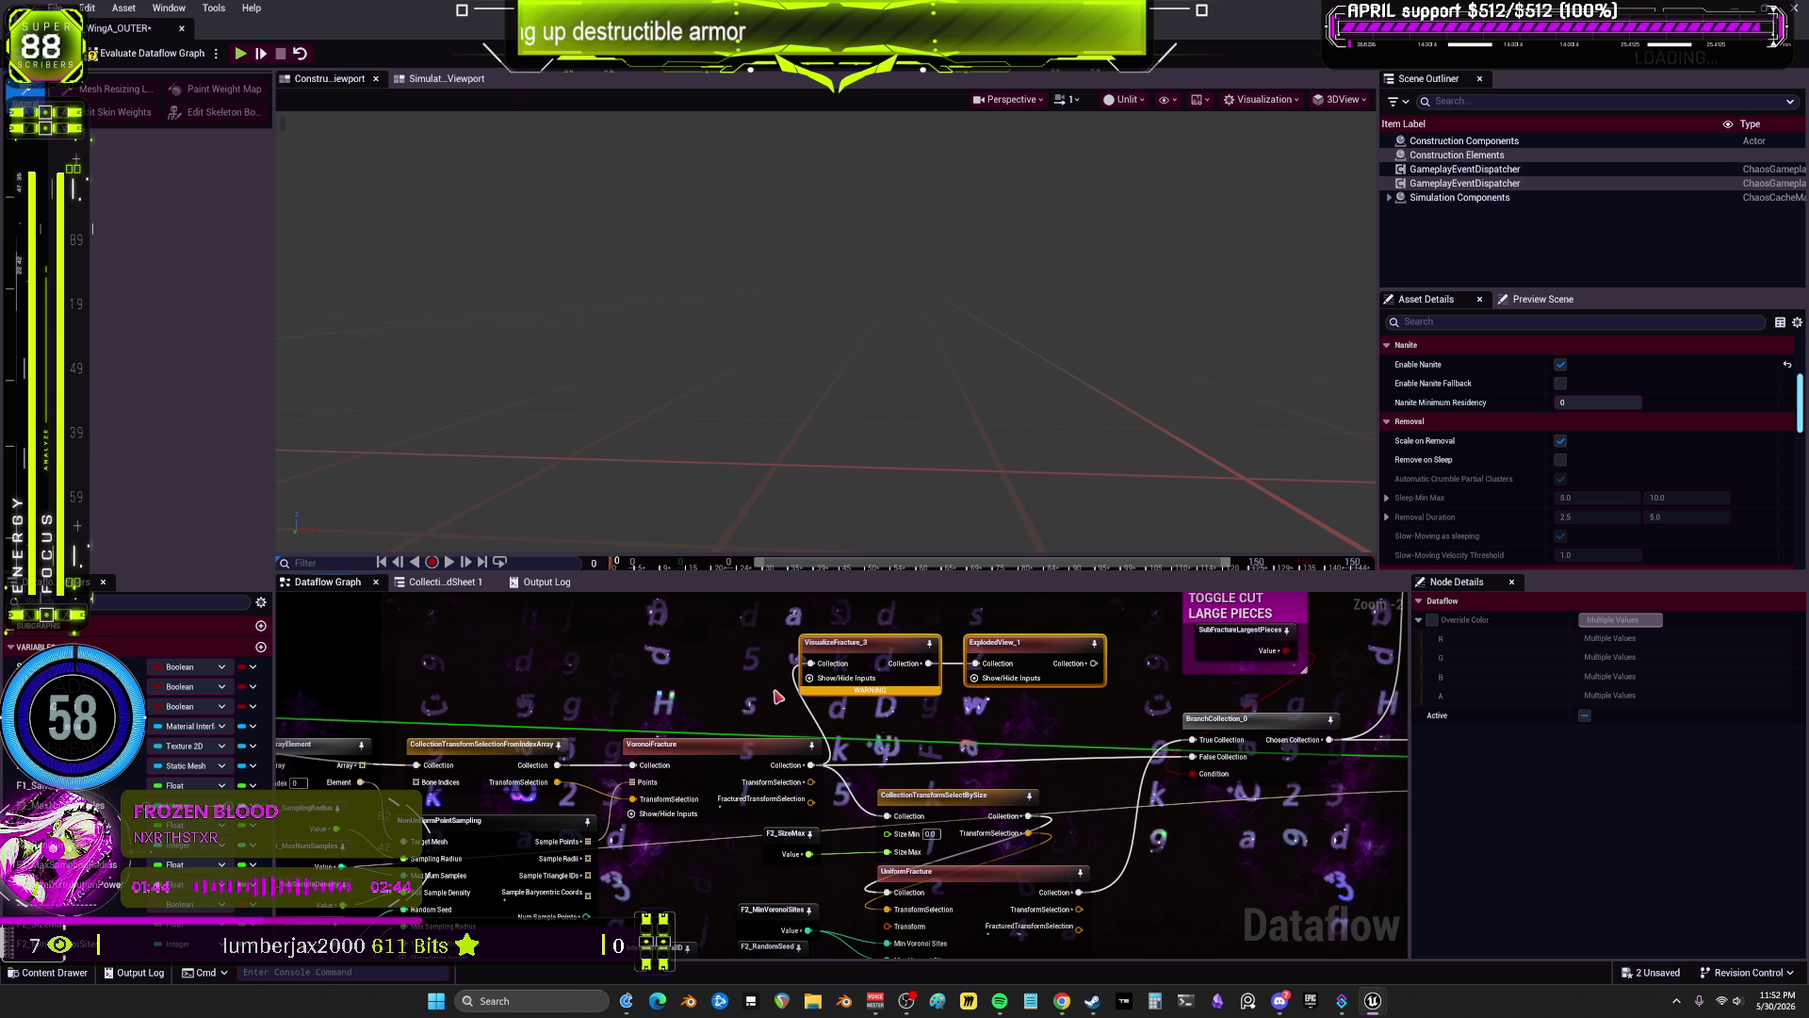
Step: Preview the exploded first-stage fracture and the sample points on the wing
click(980, 665)
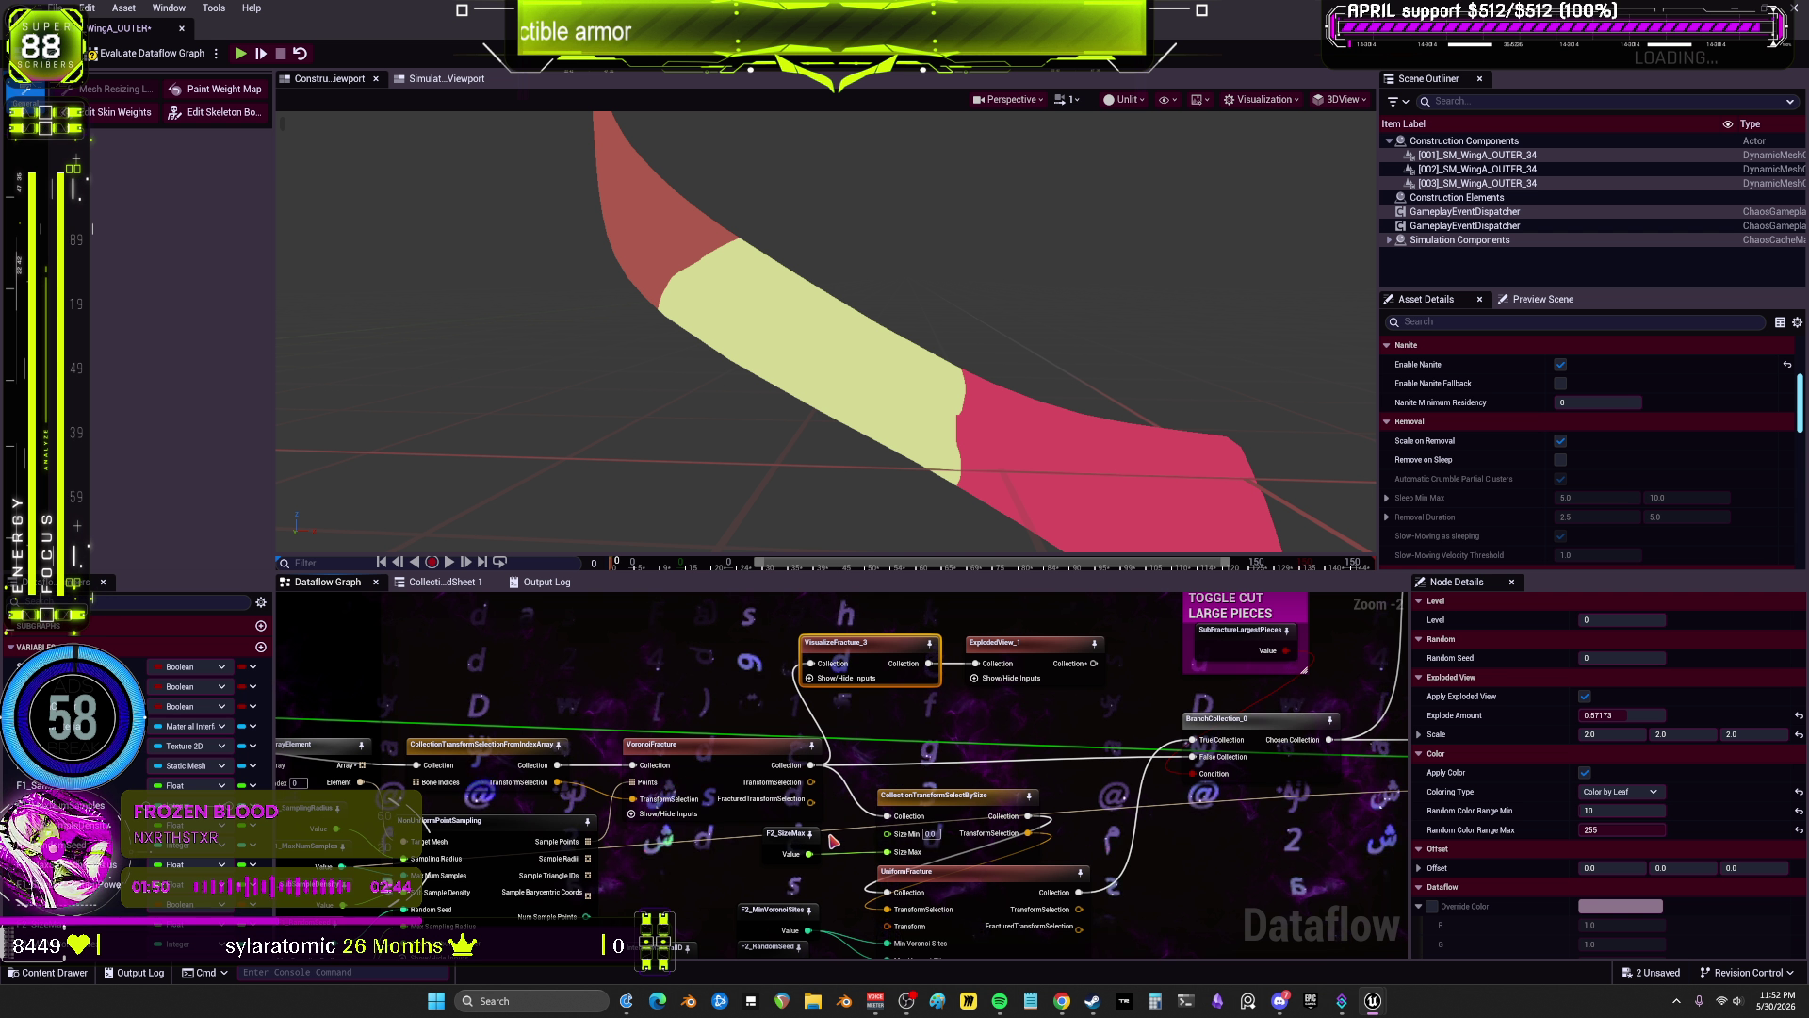
scroll(833, 841, down, 1)
click(749, 825)
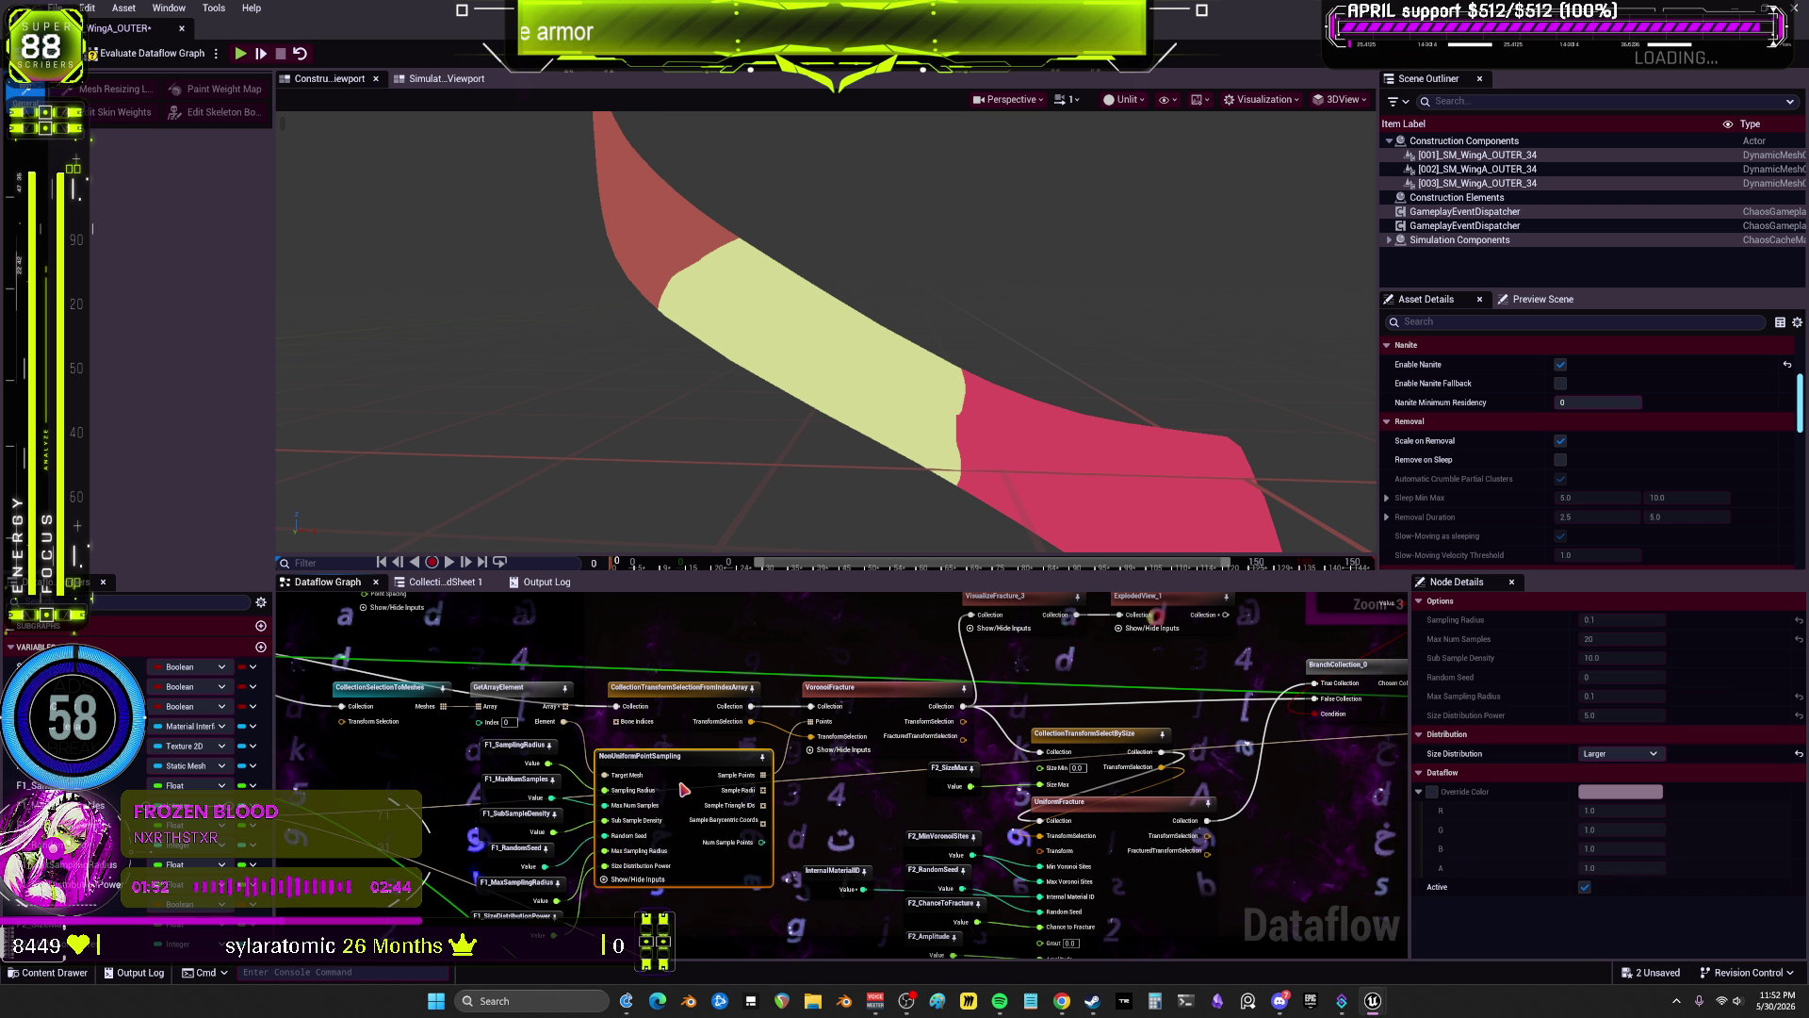
Step: Set F1_SamplingRadius's default value to 50.0 and enlarge the Dataflow graph area
click(521, 744)
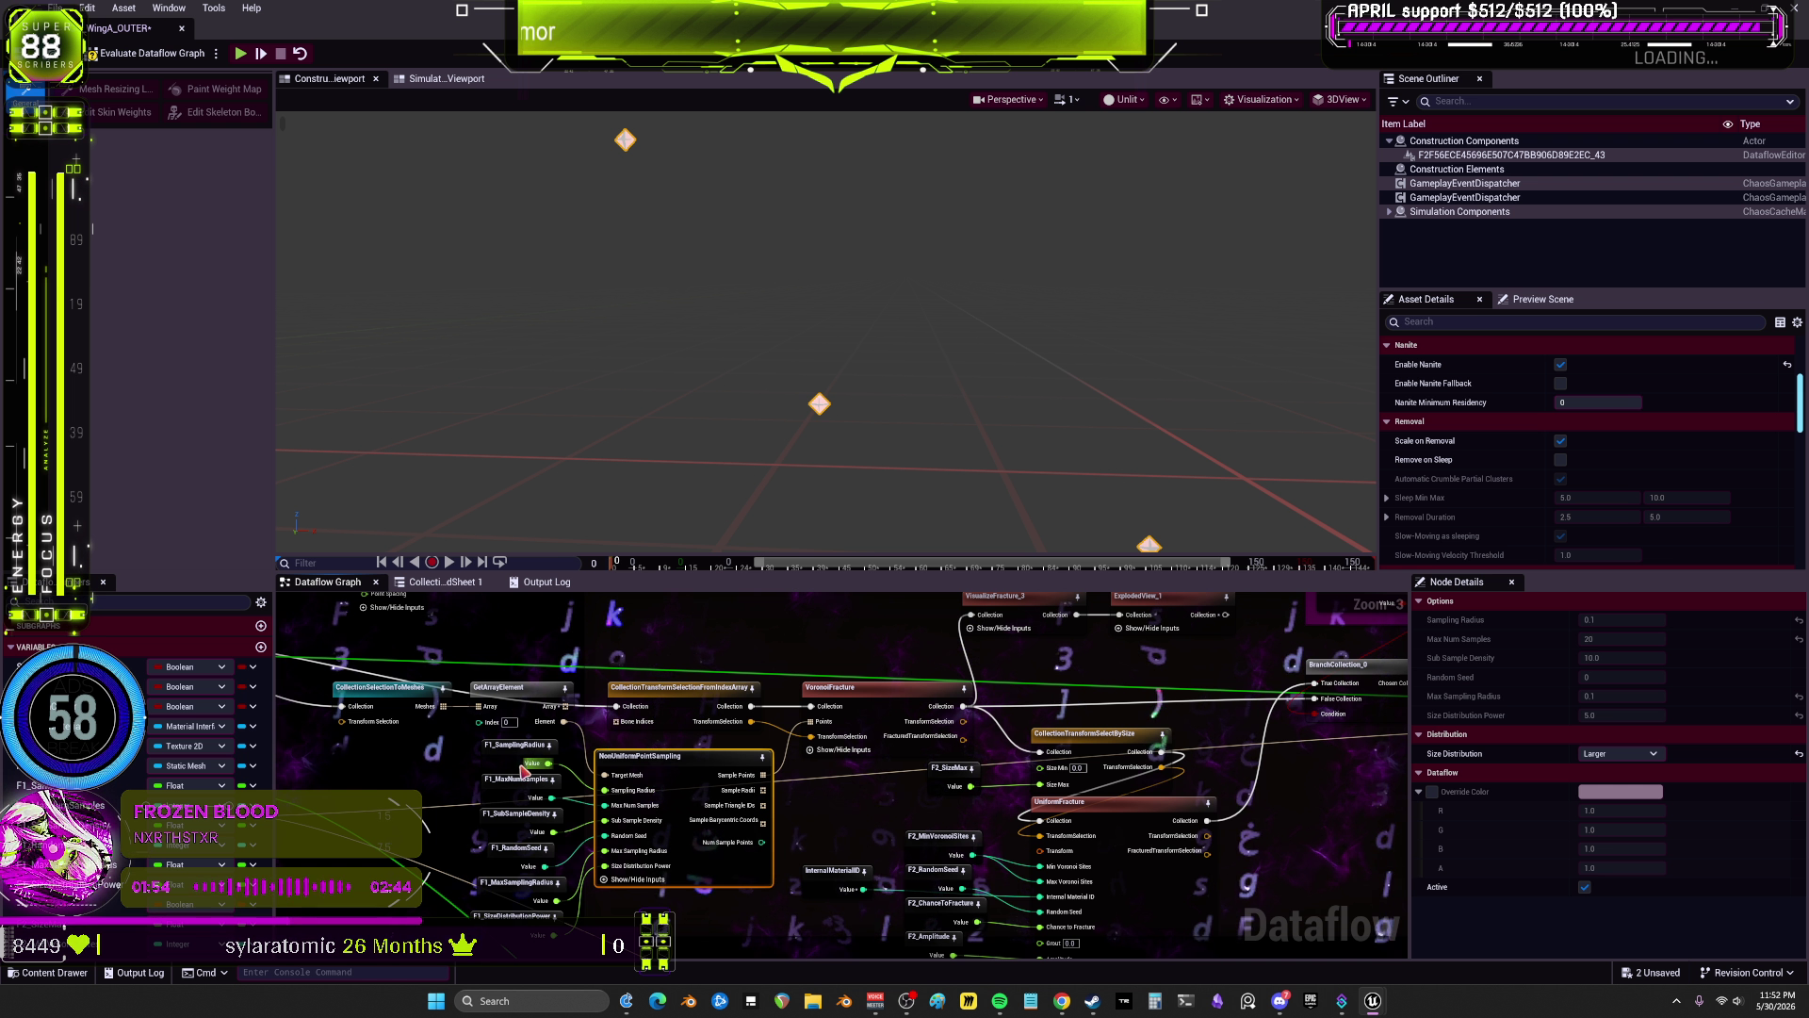
click(1613, 620)
text(50)
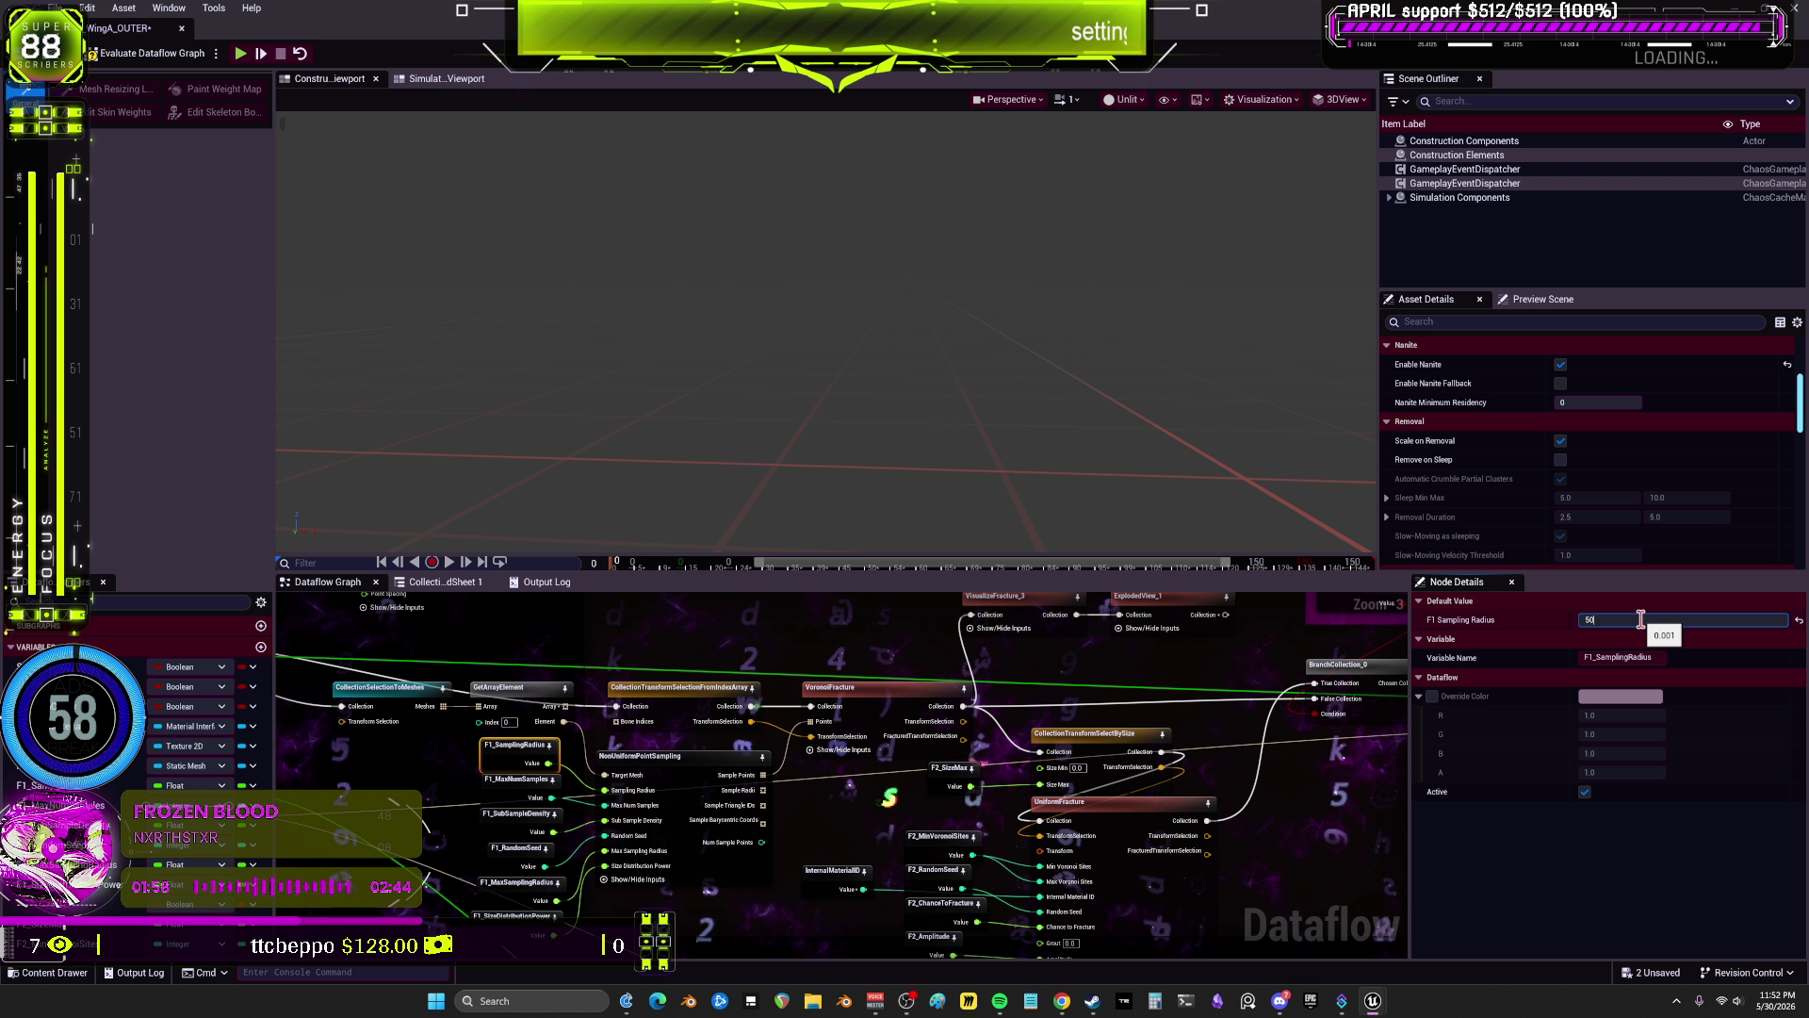
text(.0)
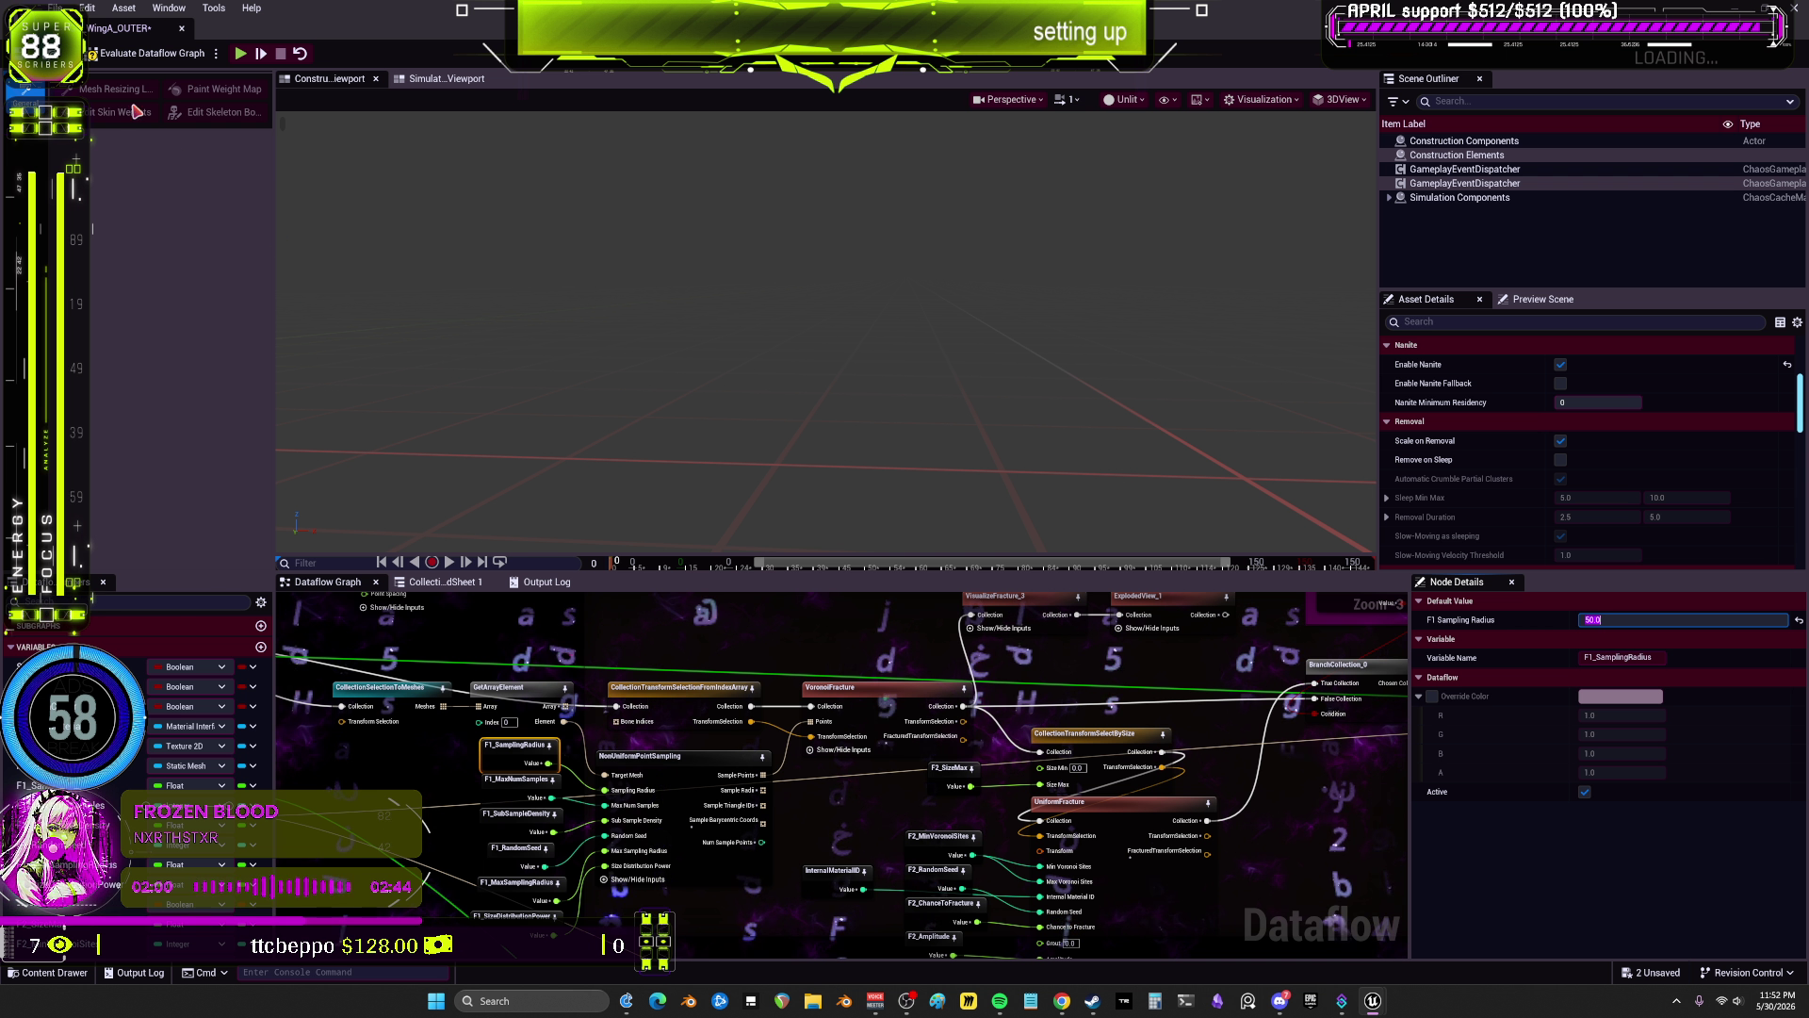
key(Return)
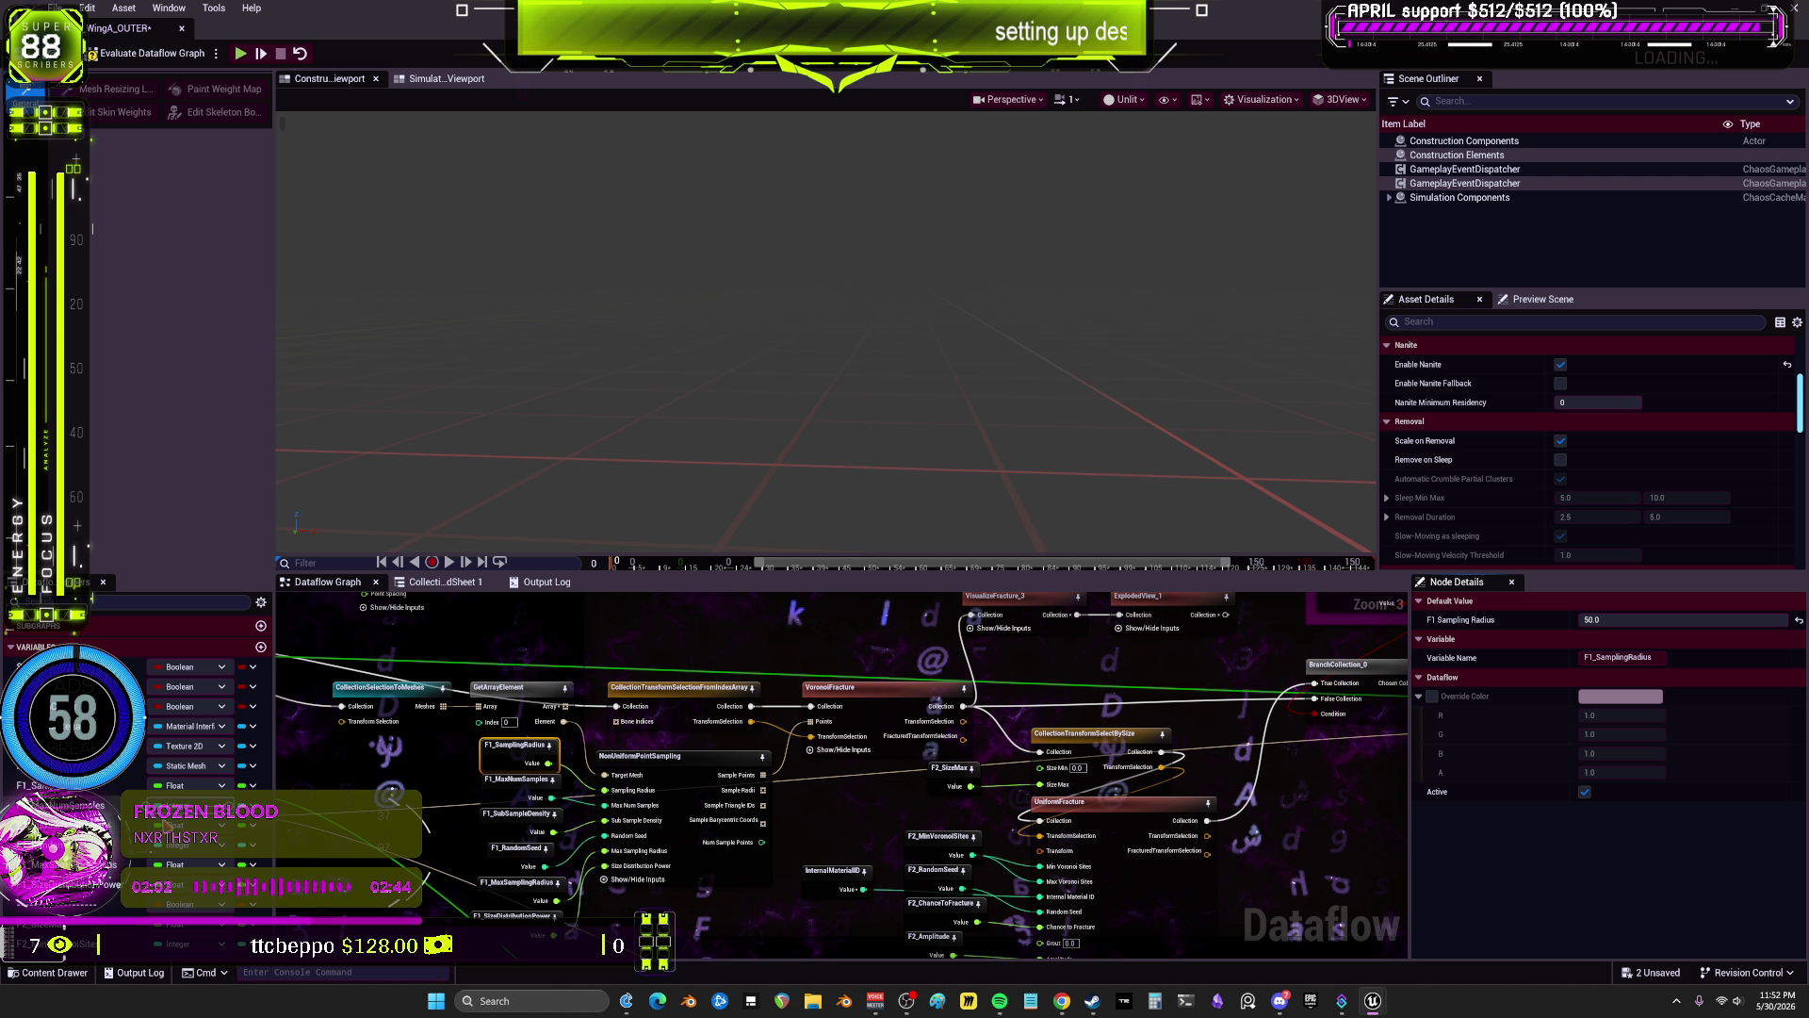
scroll(738, 682, up, 1)
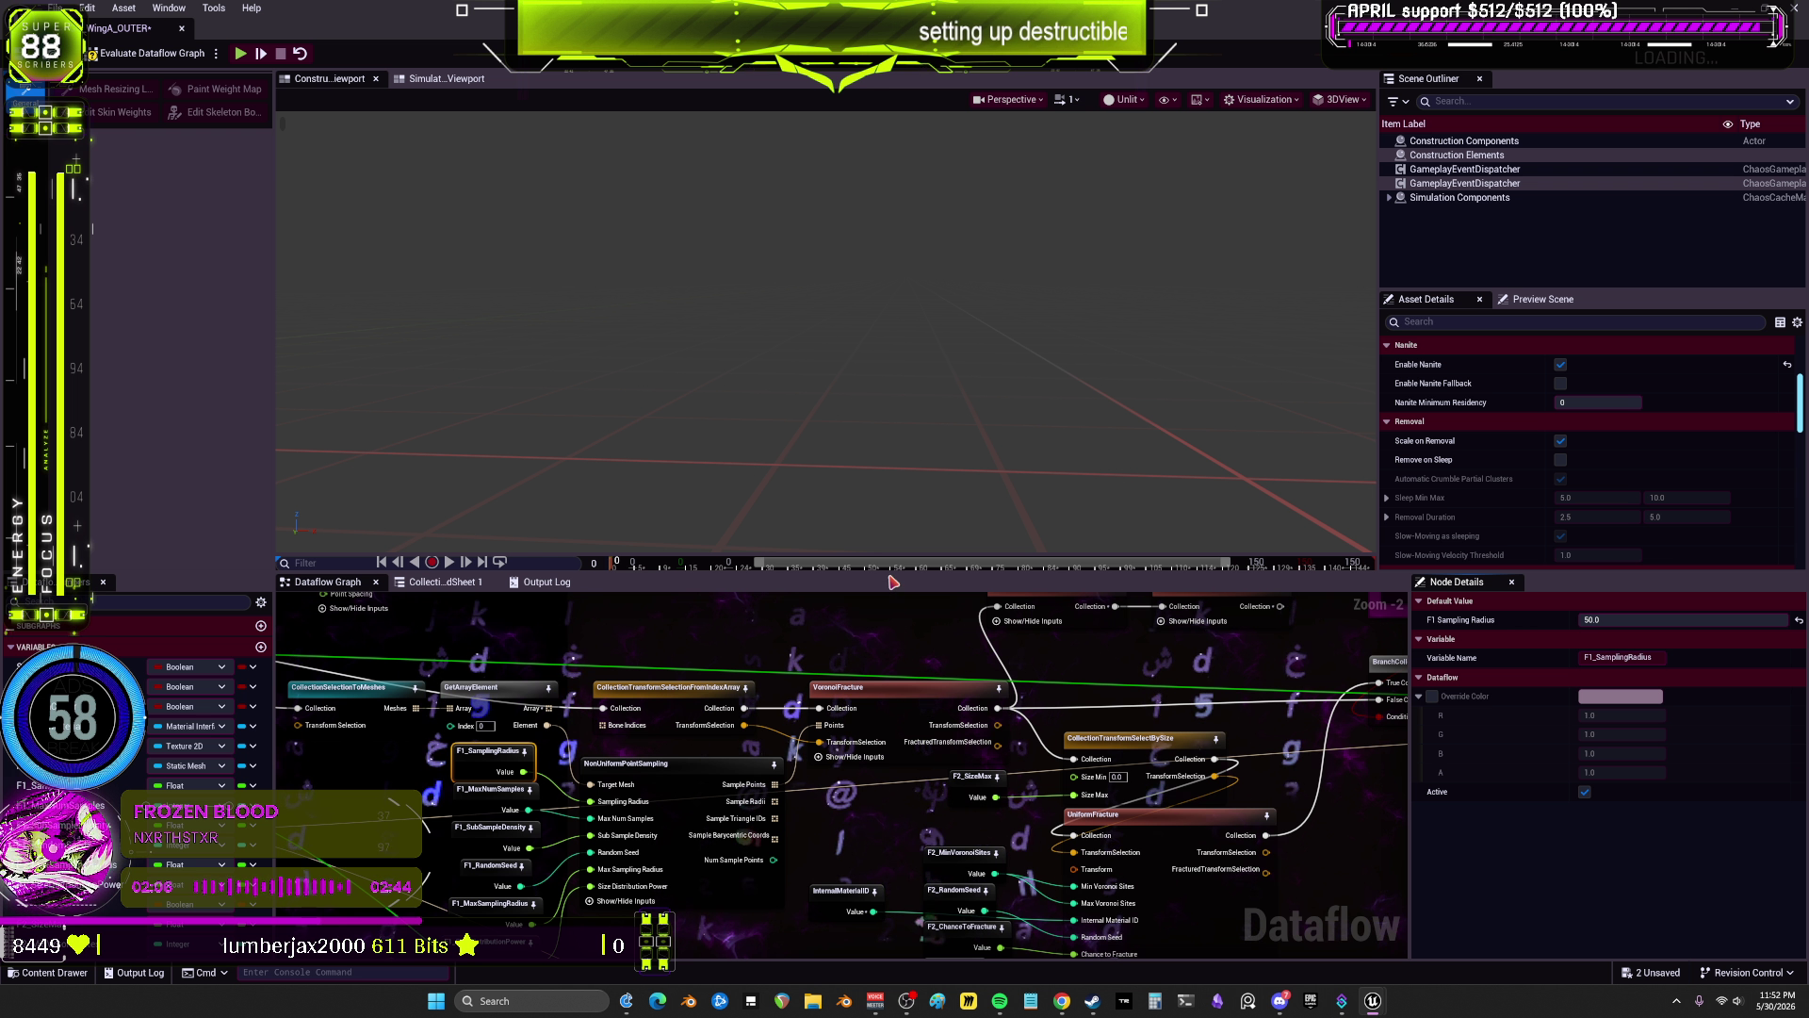
drag(827, 573, 828, 158)
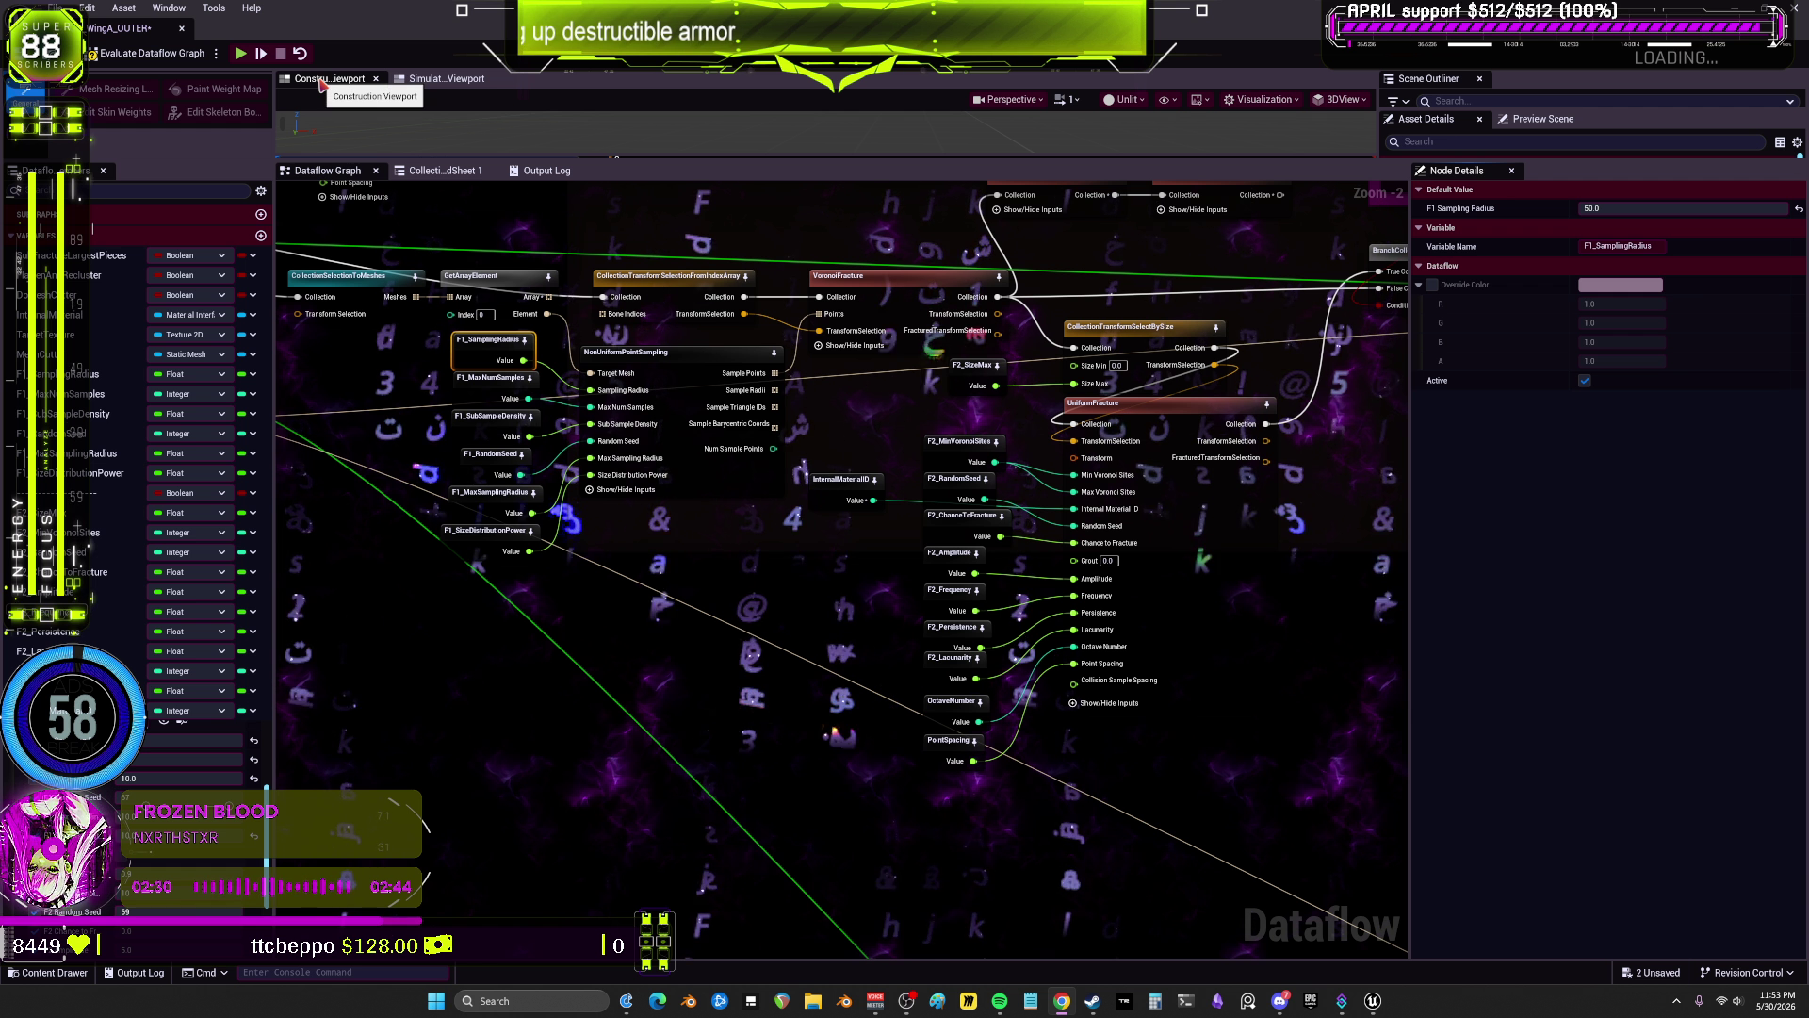
Step: Dock the construction and simulation viewports in the right panel and widen the Variables list
mouse_move(330, 78)
mouse_down()
mouse_move(416, 231)
mouse_move(1244, 307)
mouse_move(1366, 339)
mouse_up()
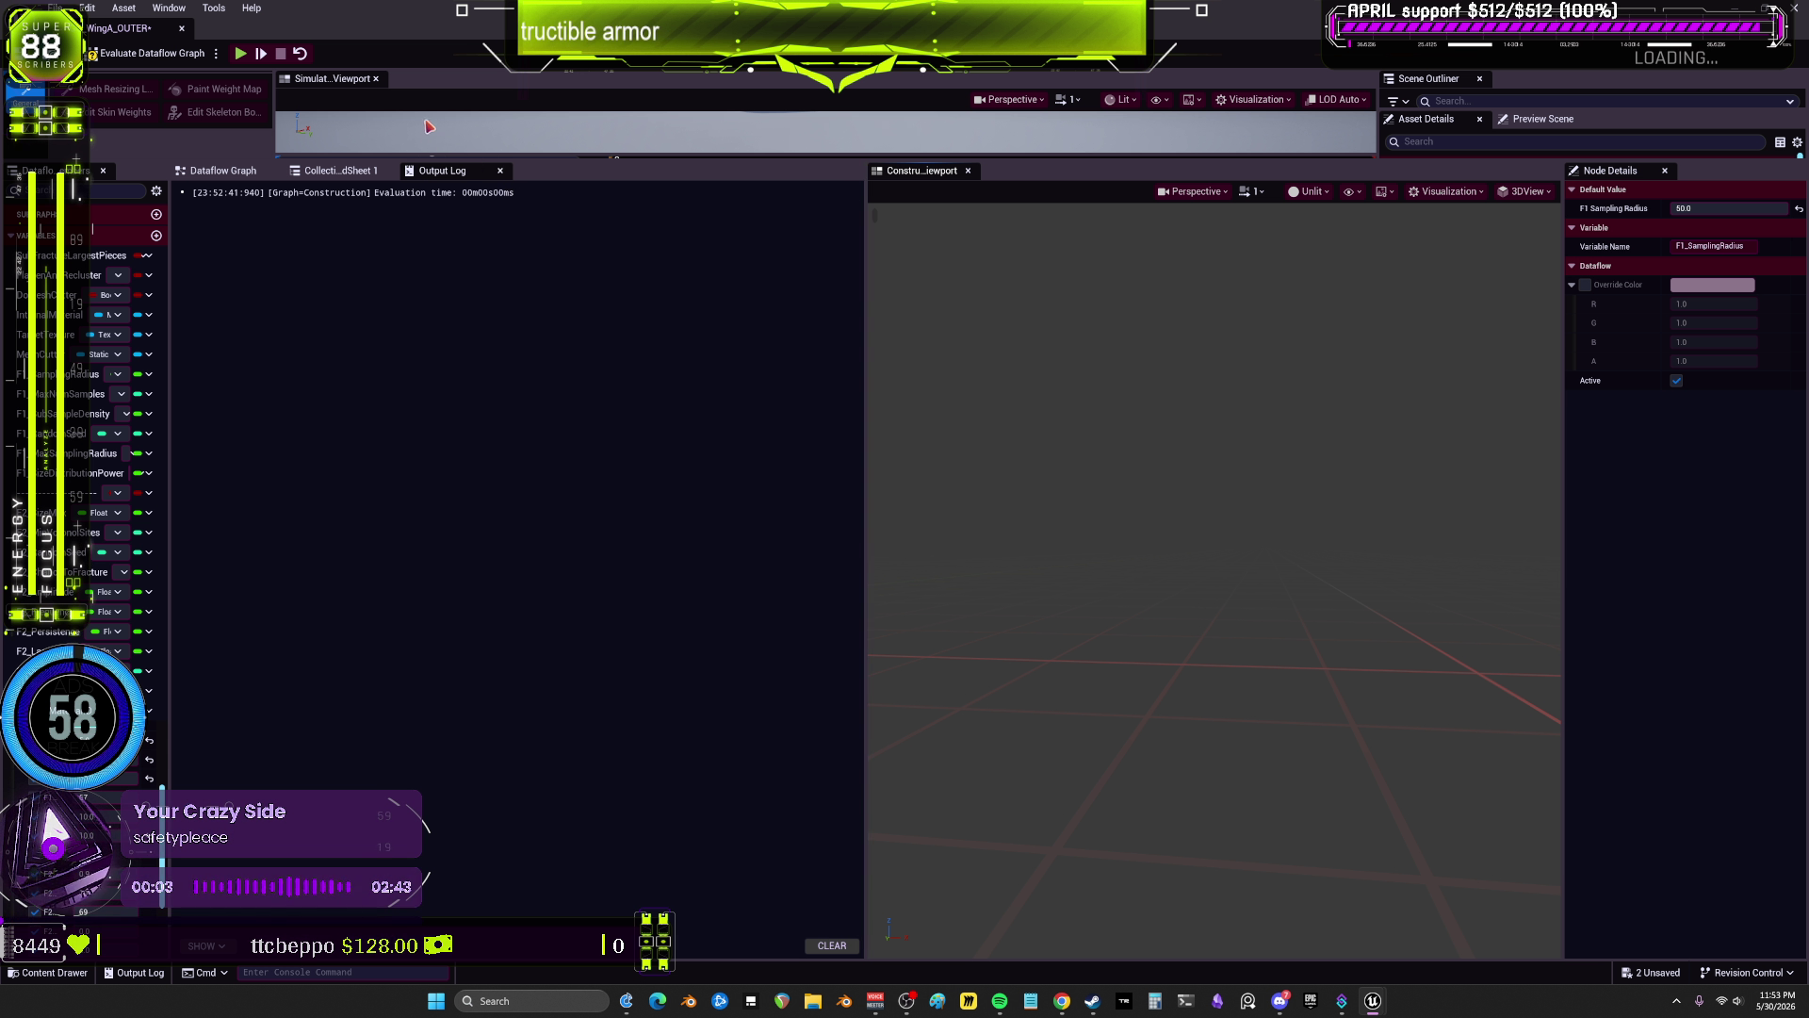
drag(330, 78, 1036, 170)
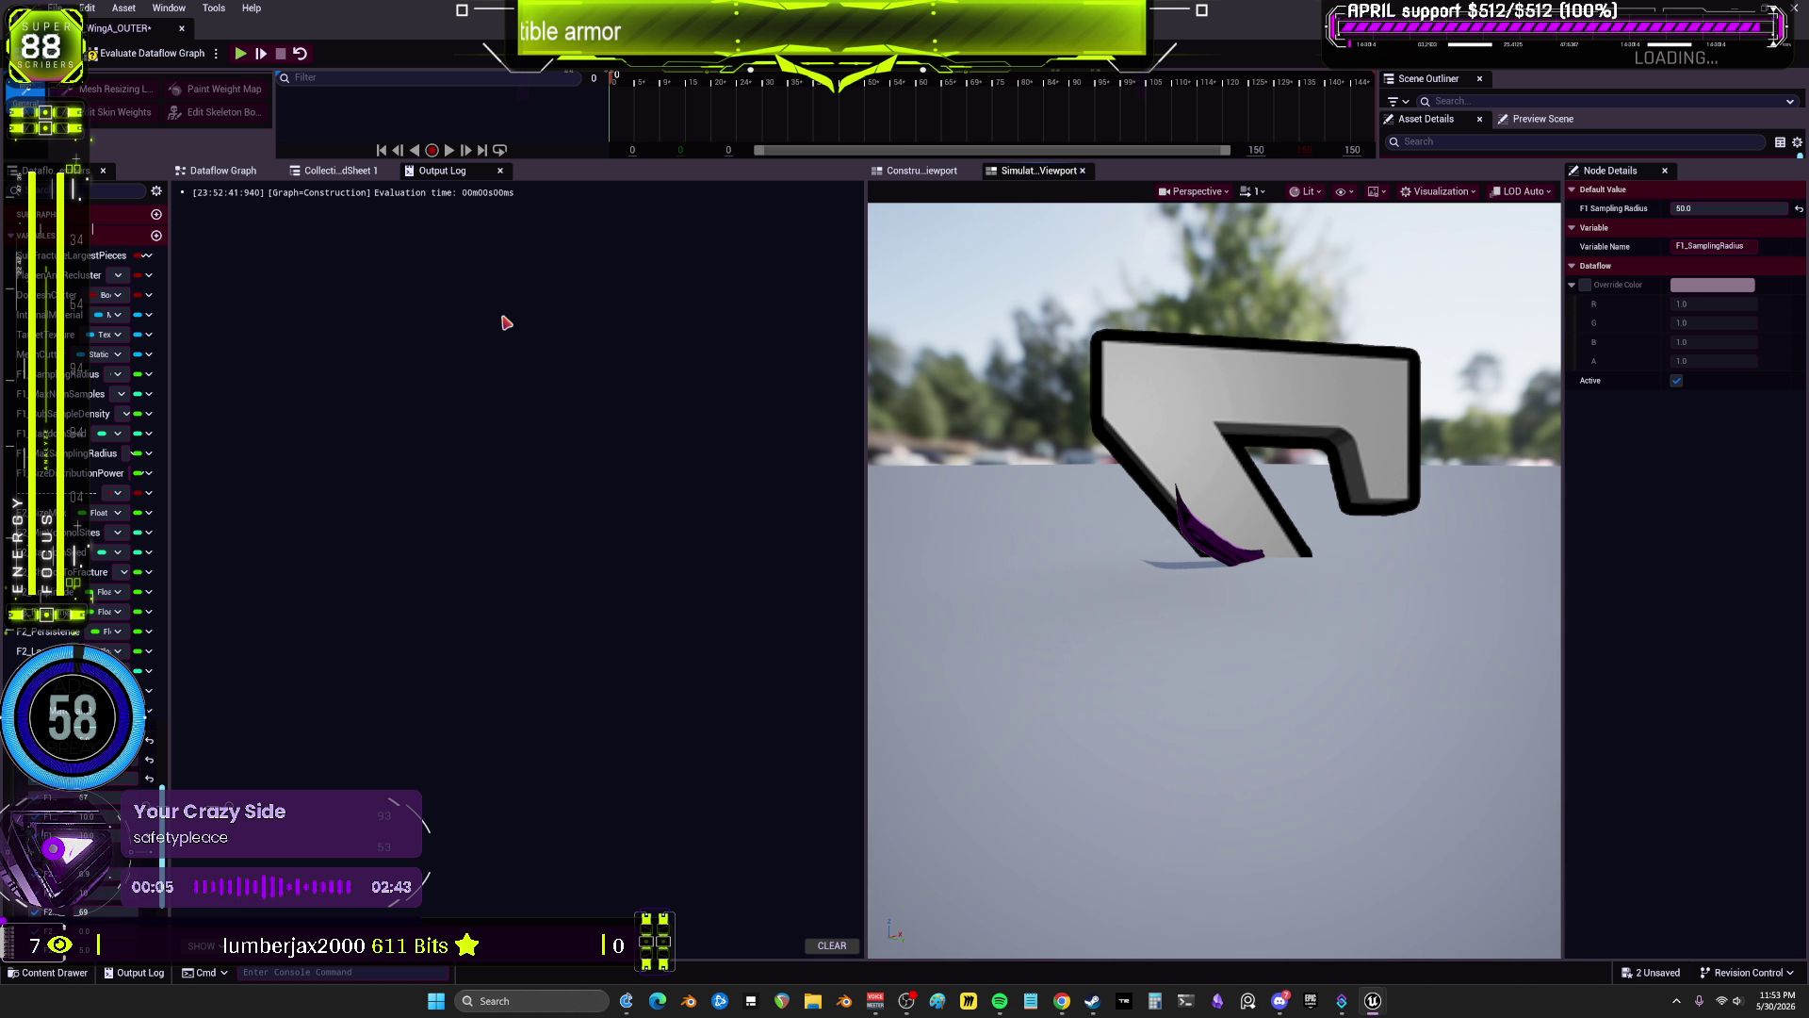
click(218, 170)
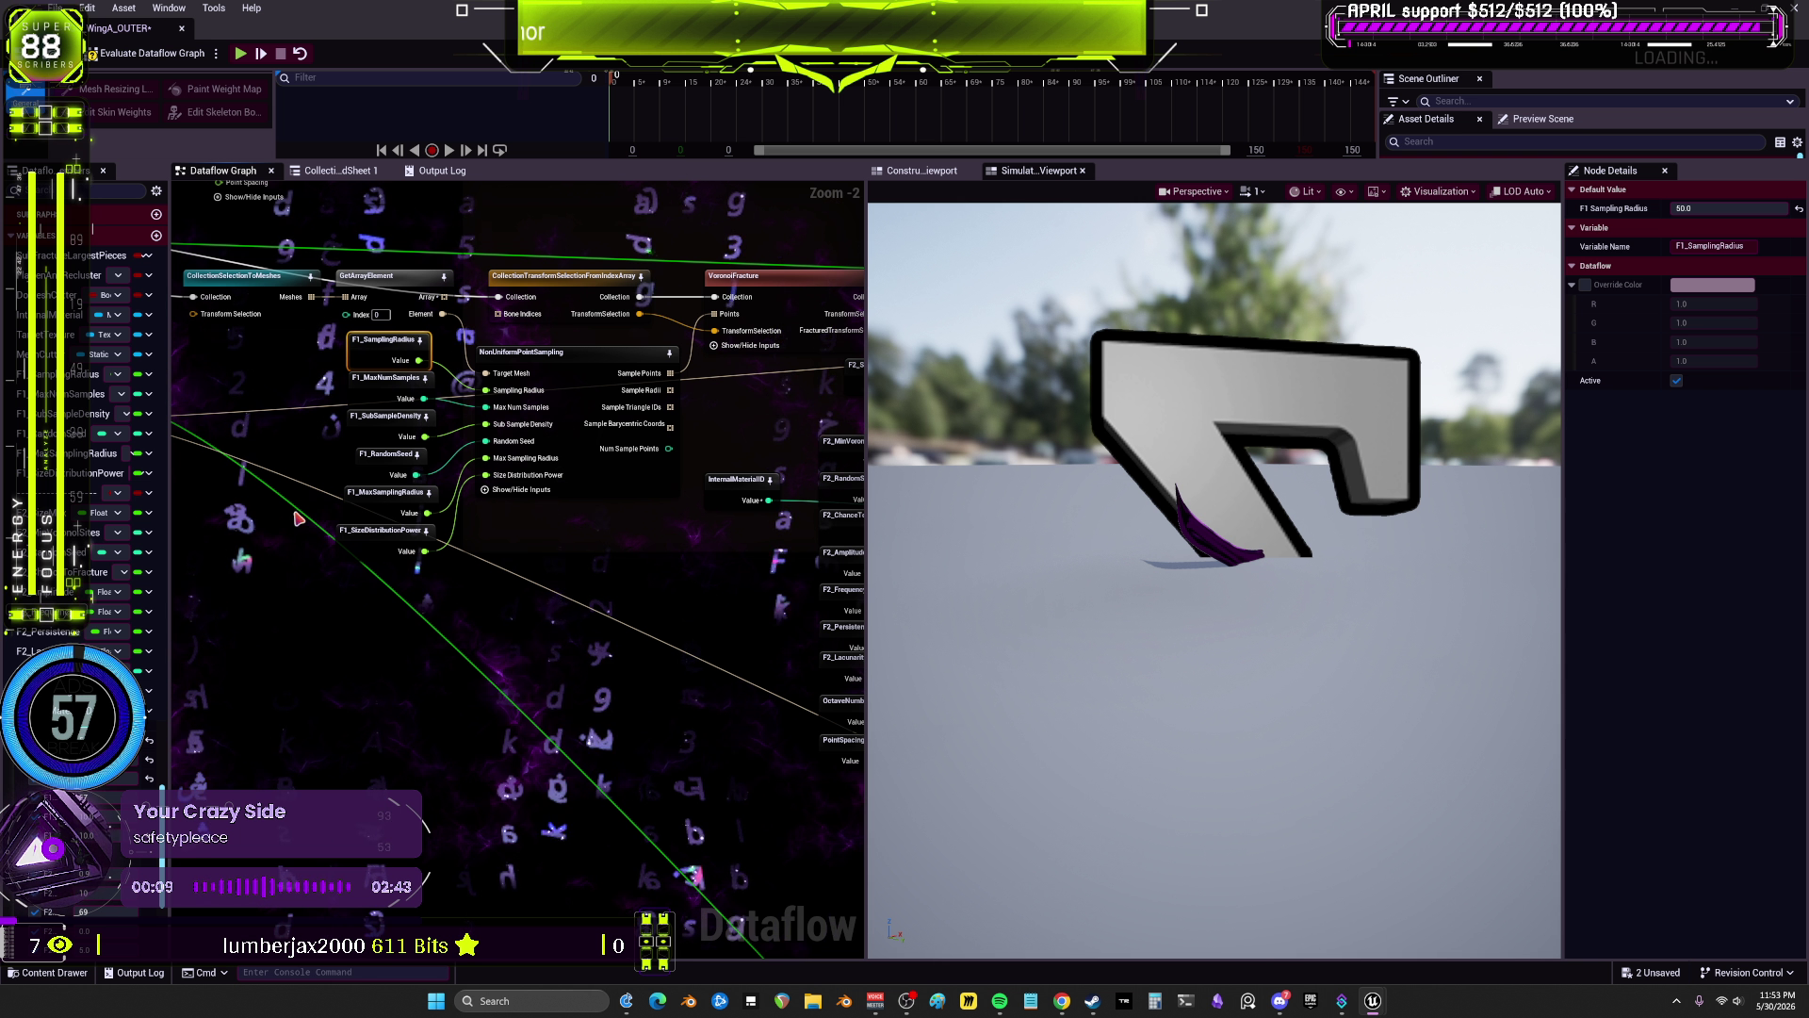
drag(171, 658, 283, 659)
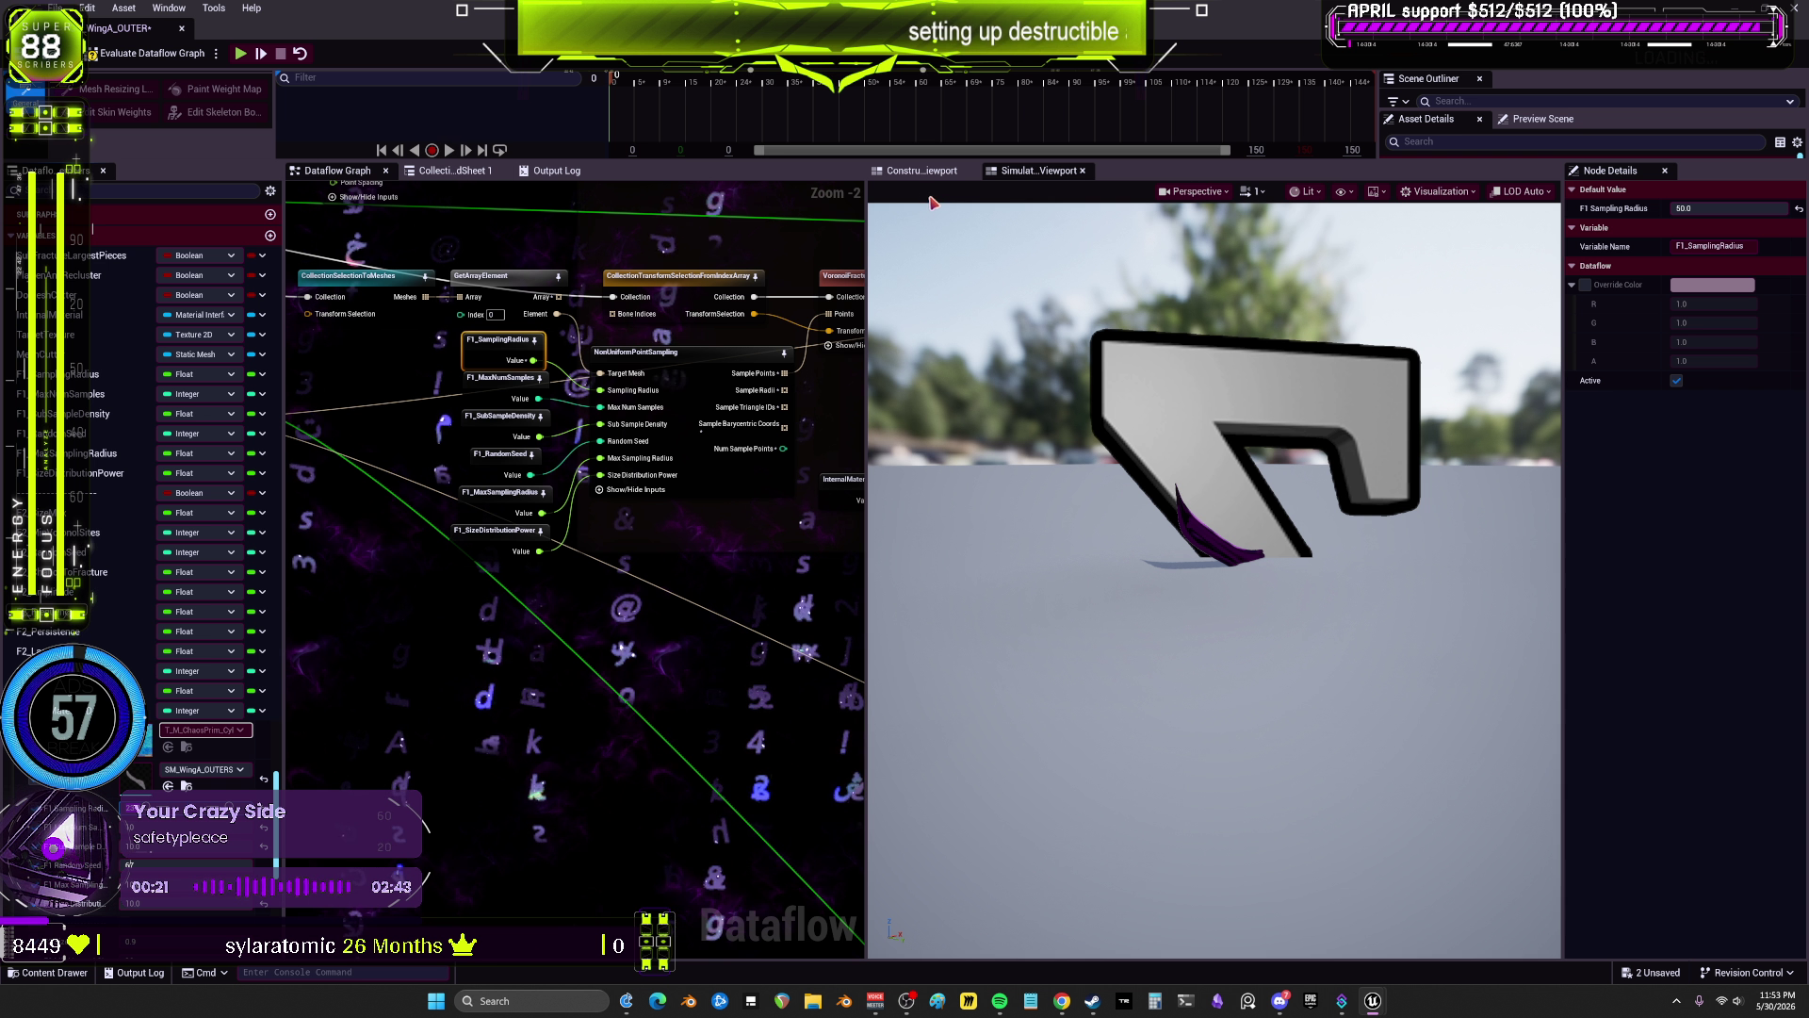
Step: Preview NonUniformPointSampling in the Construction Viewport by evaluating the Dataflow graph
click(918, 170)
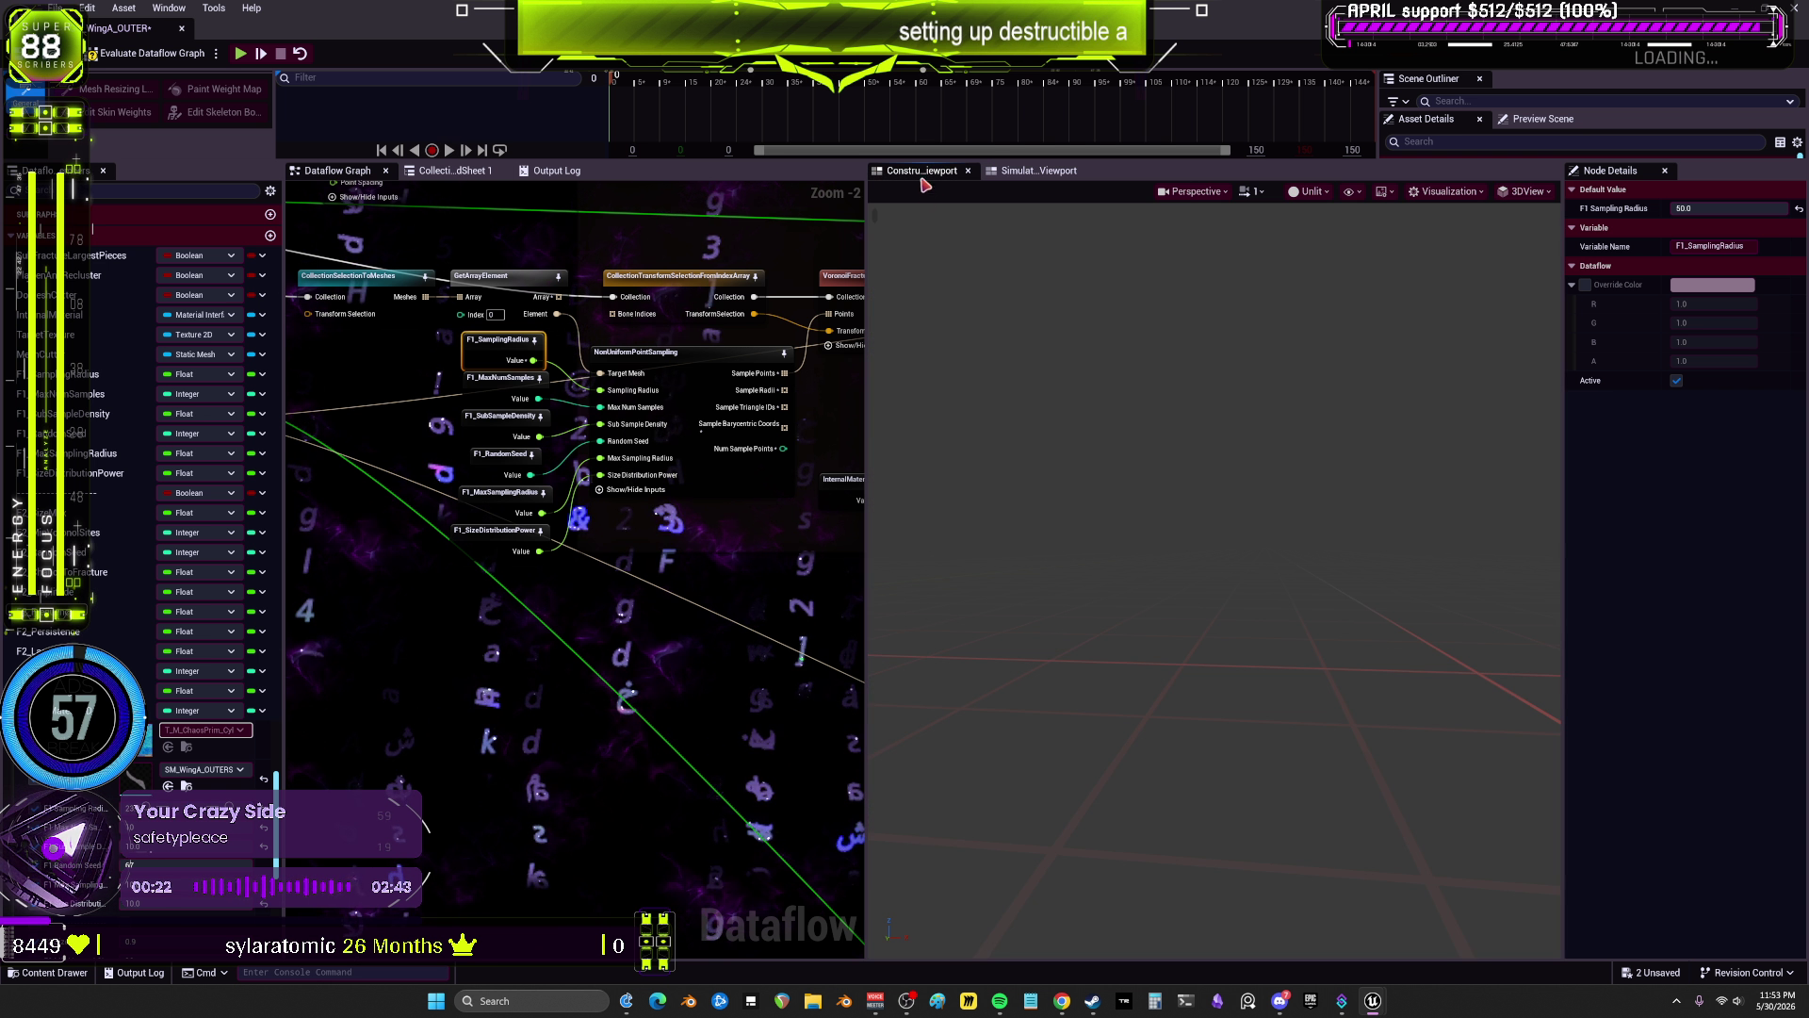
click(751, 387)
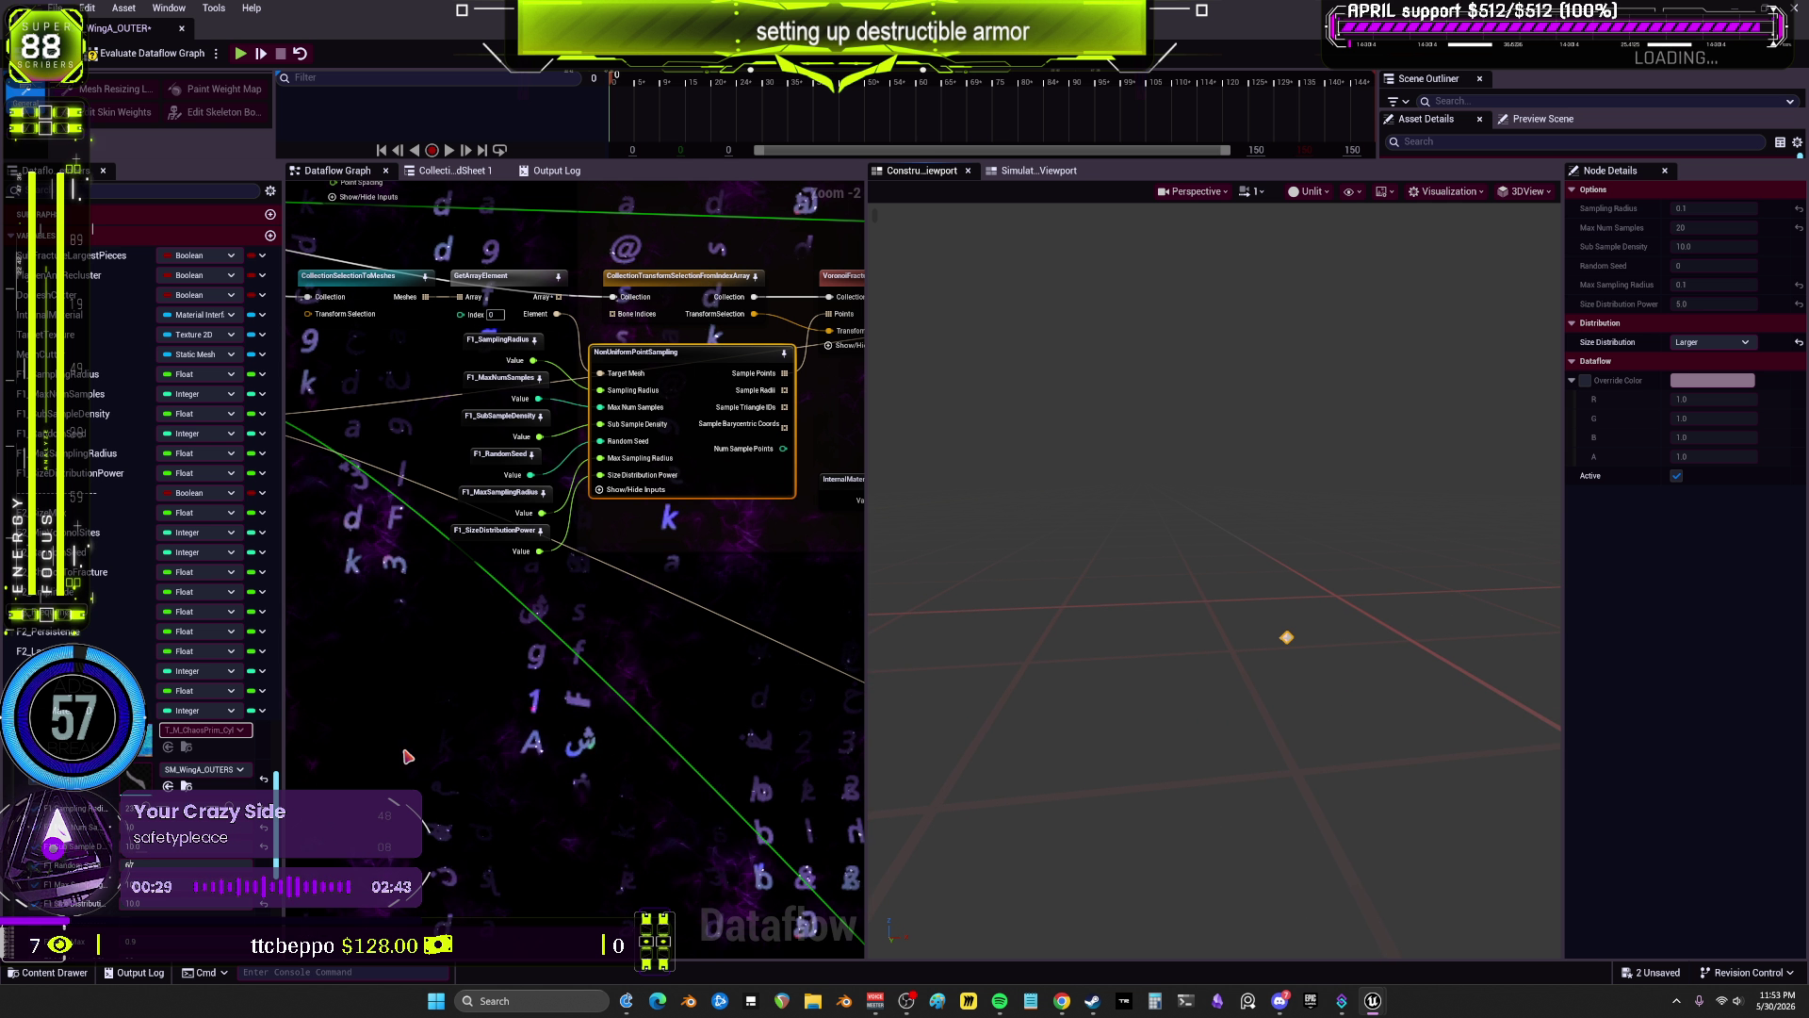
click(127, 59)
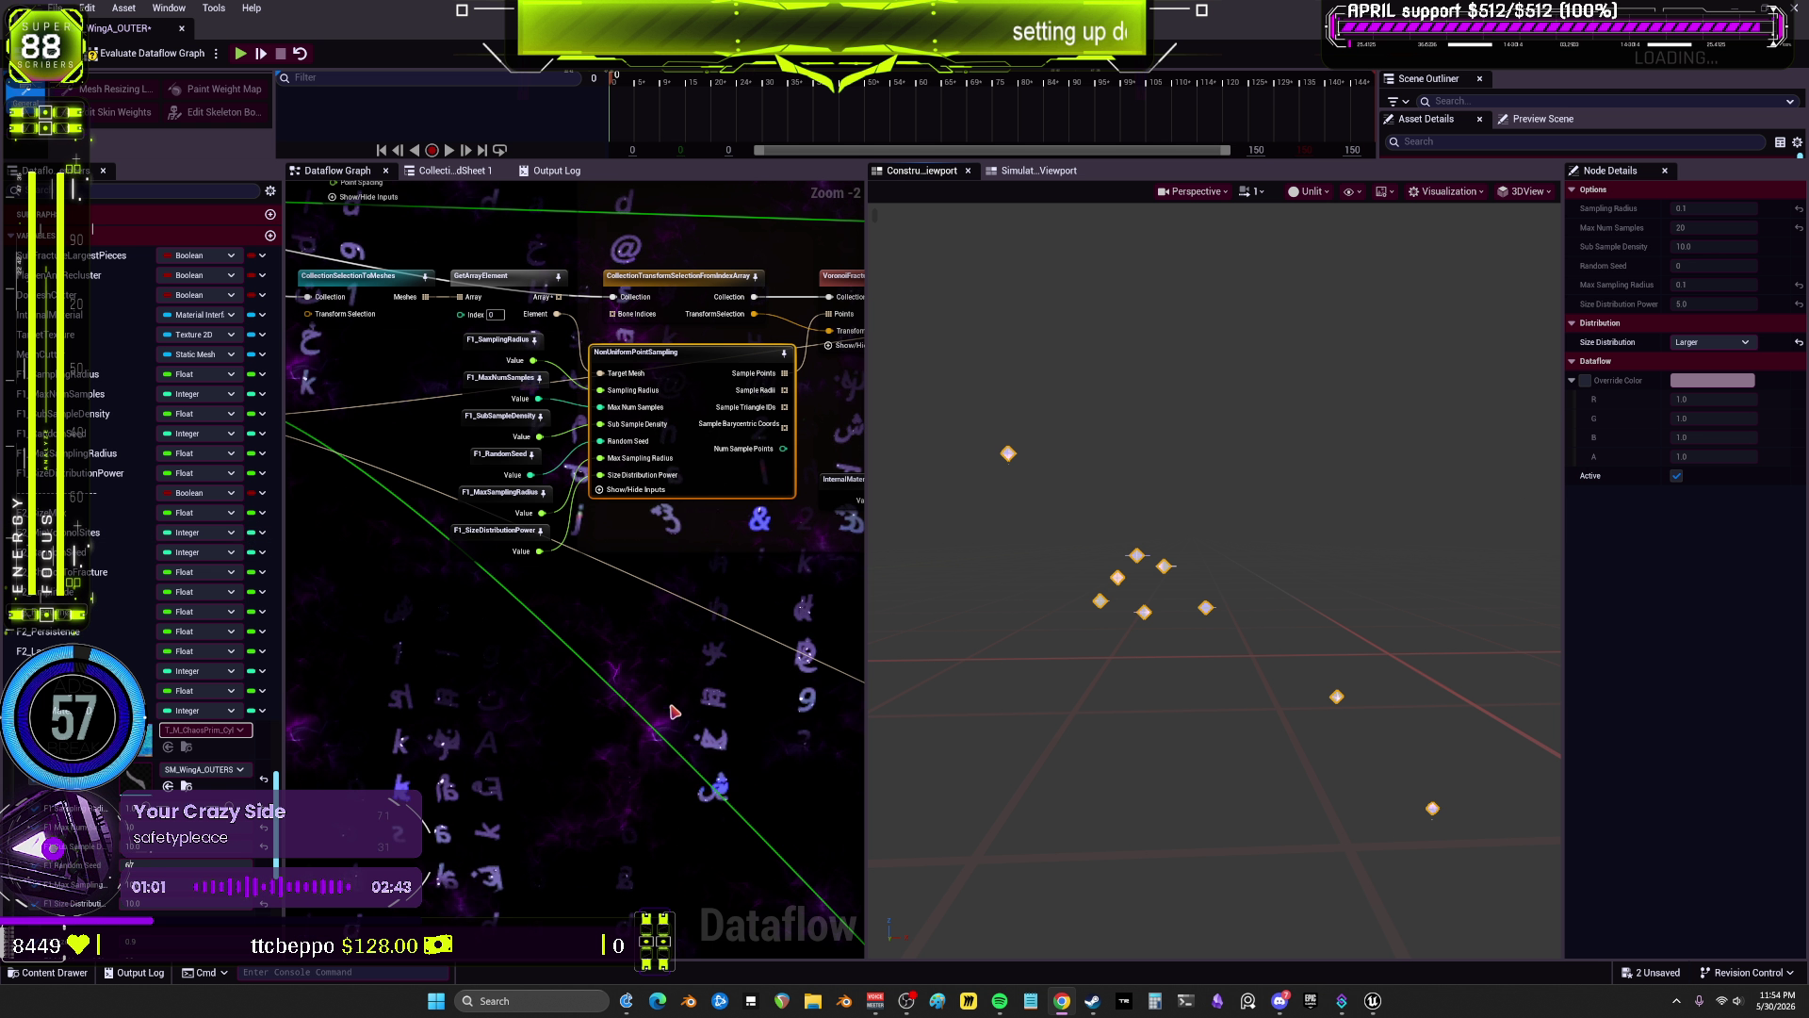
scroll(730, 565, down, 2)
Step: Select VoronoiFracture, then VisualizeFracture to show coloured leaf pieces, and widen the graph panel
click(660, 459)
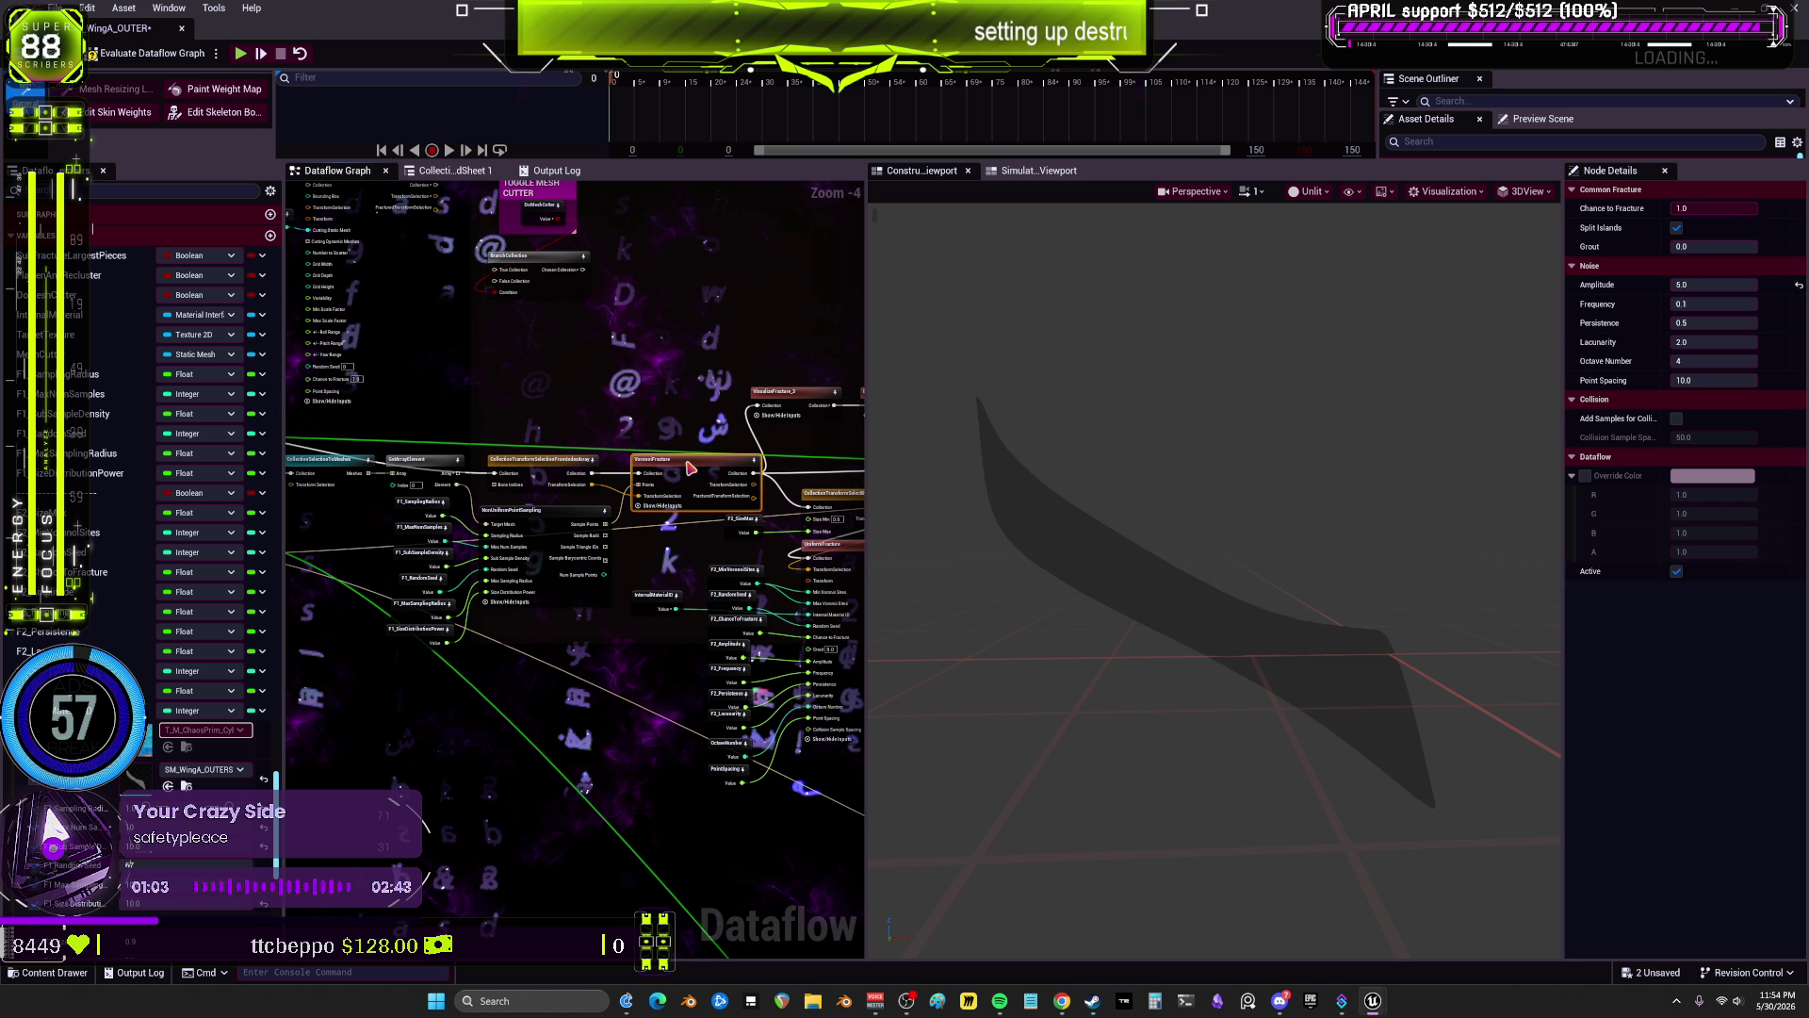
click(794, 393)
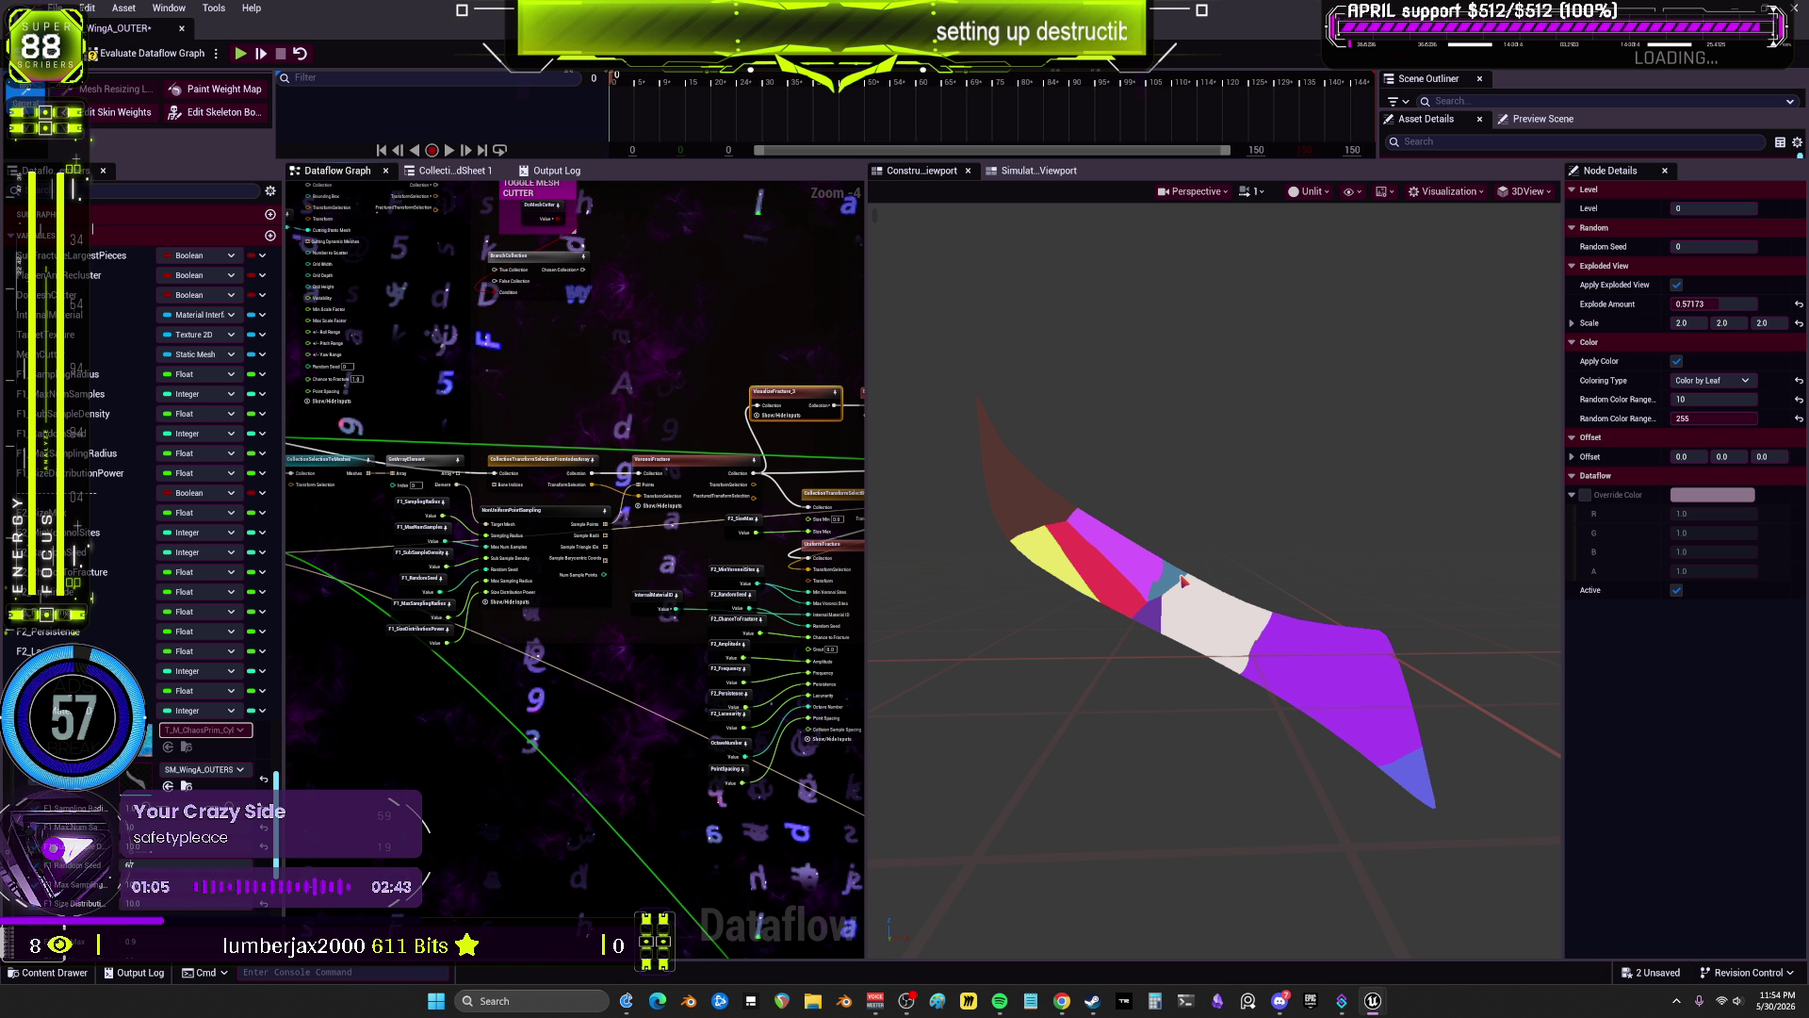
drag(733, 603, 469, 610)
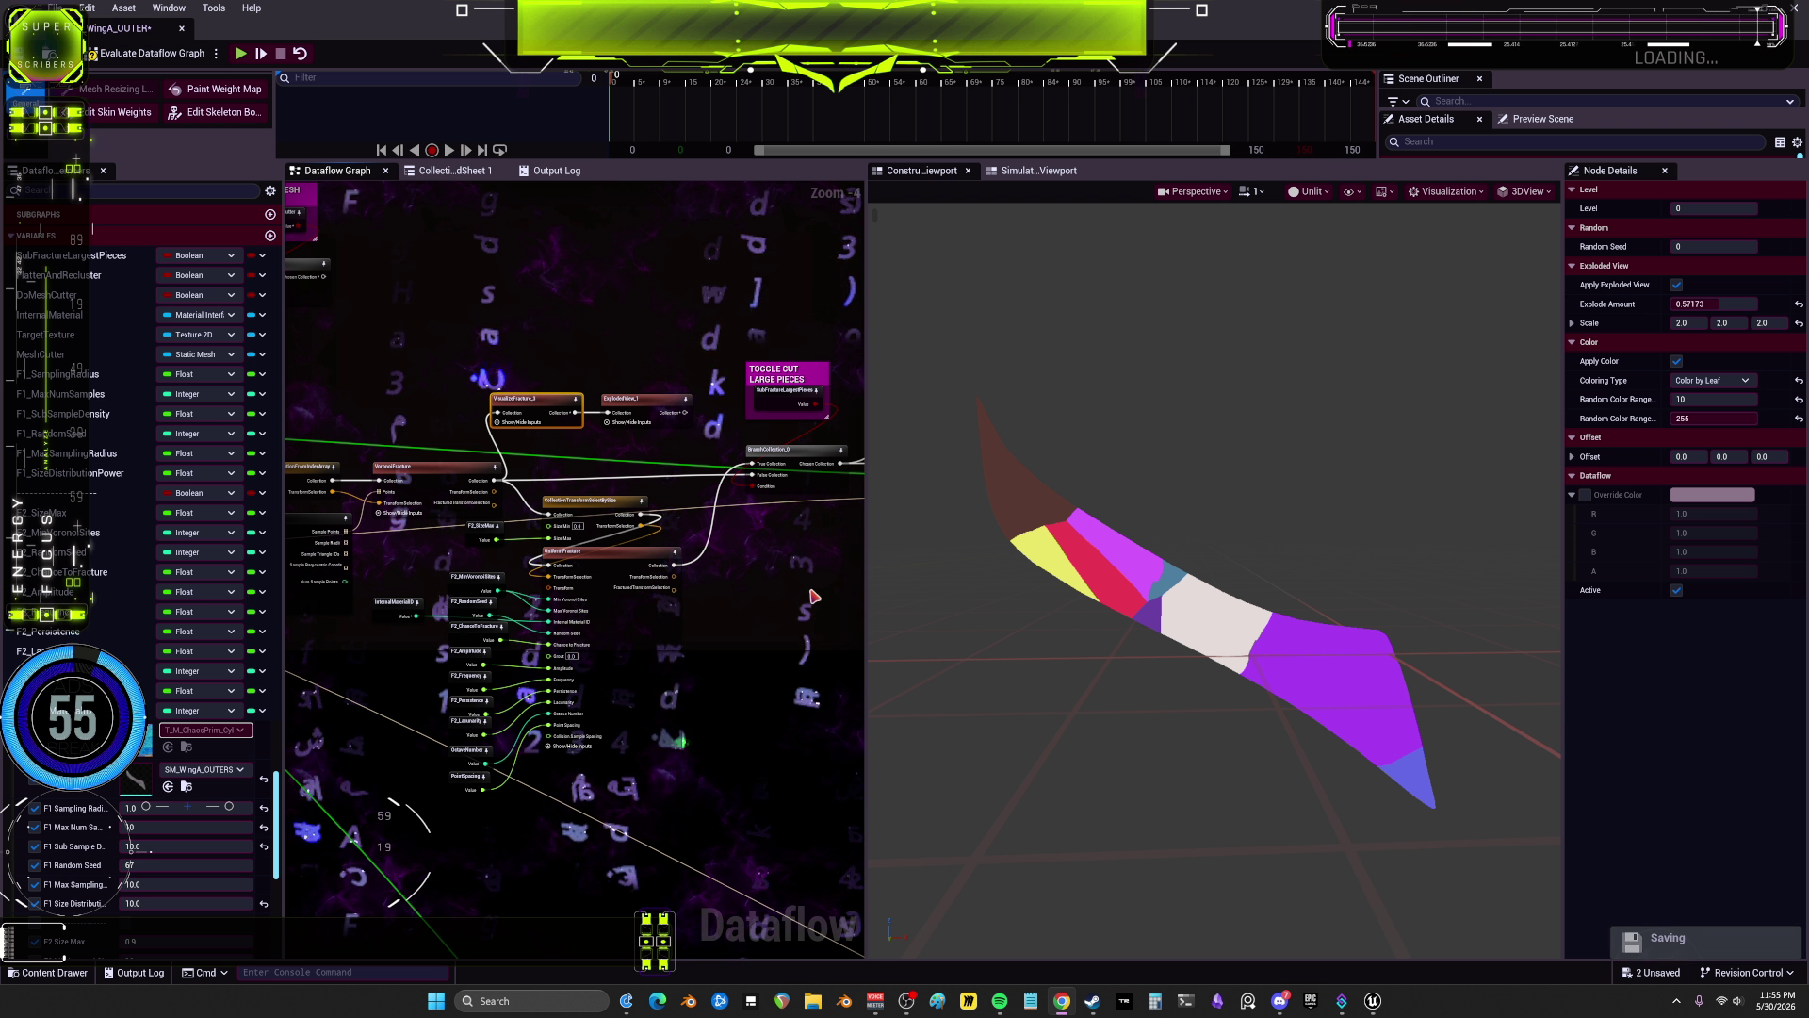
drag(865, 597, 1009, 598)
Step: Connect BranchCollection's Chosen Collection output to the fracture selection node's Collection input
scroll(871, 563, down, 3)
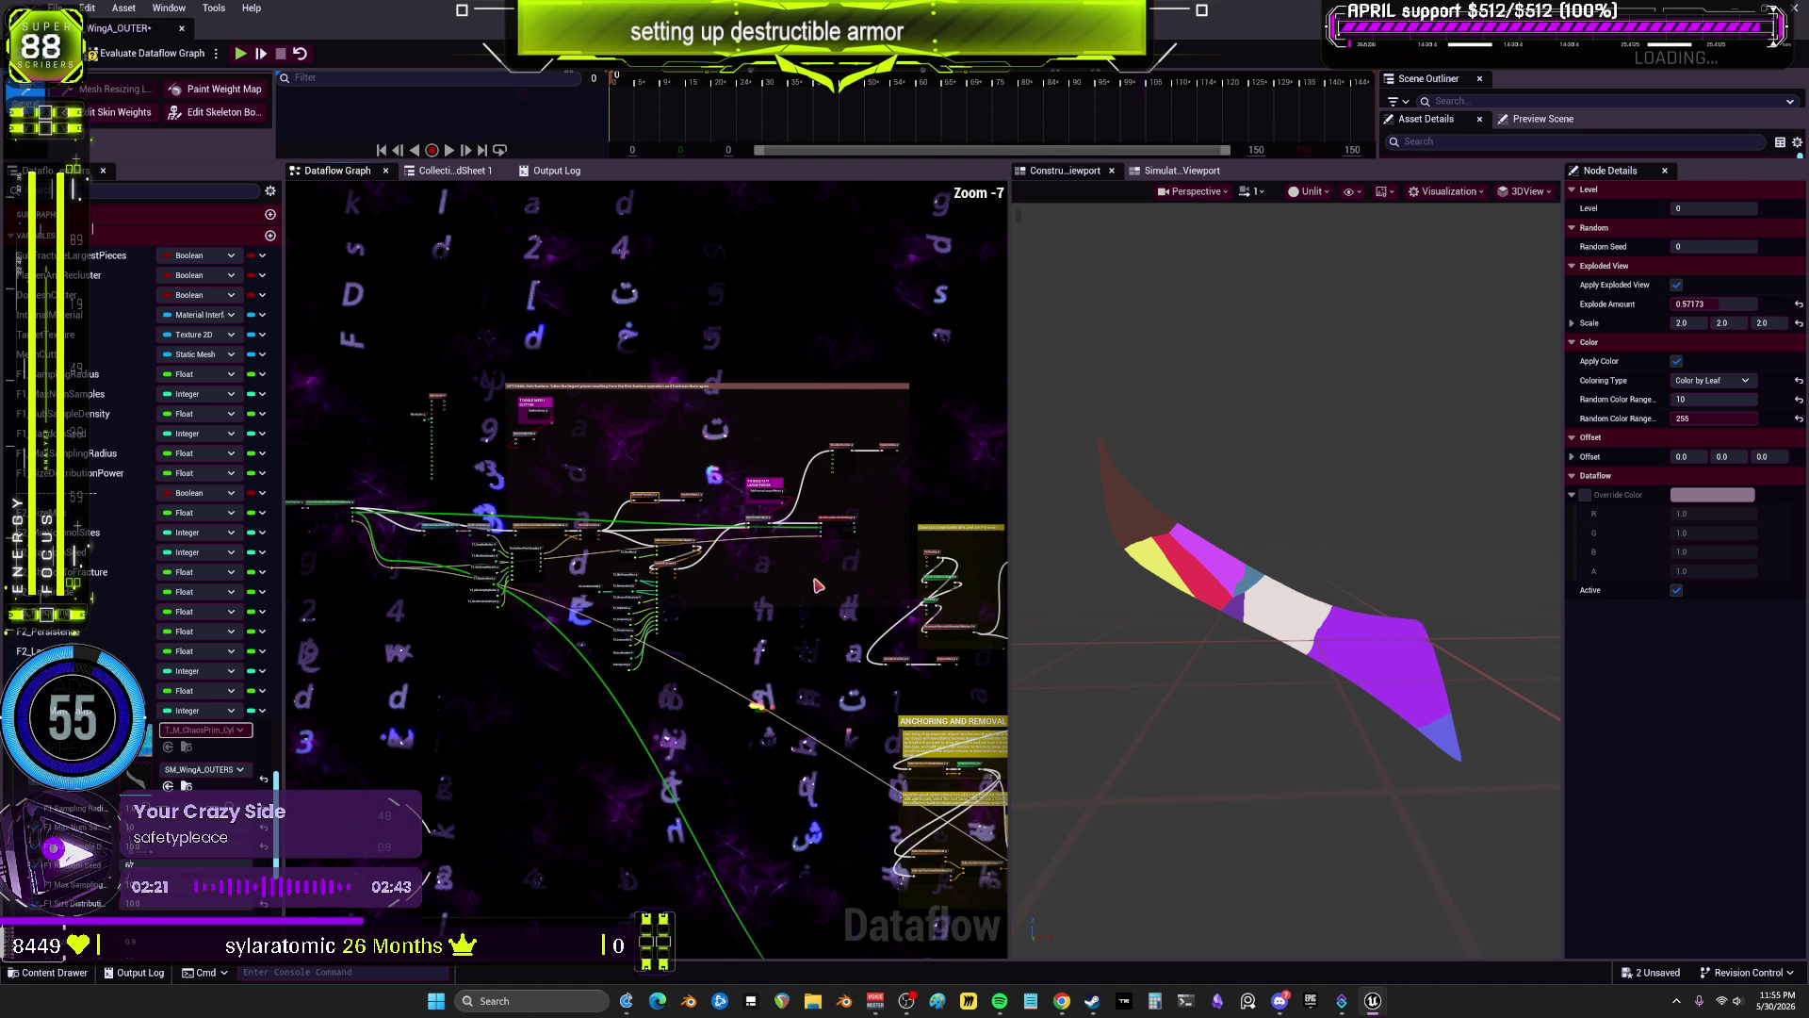
scroll(646, 440, up, 3)
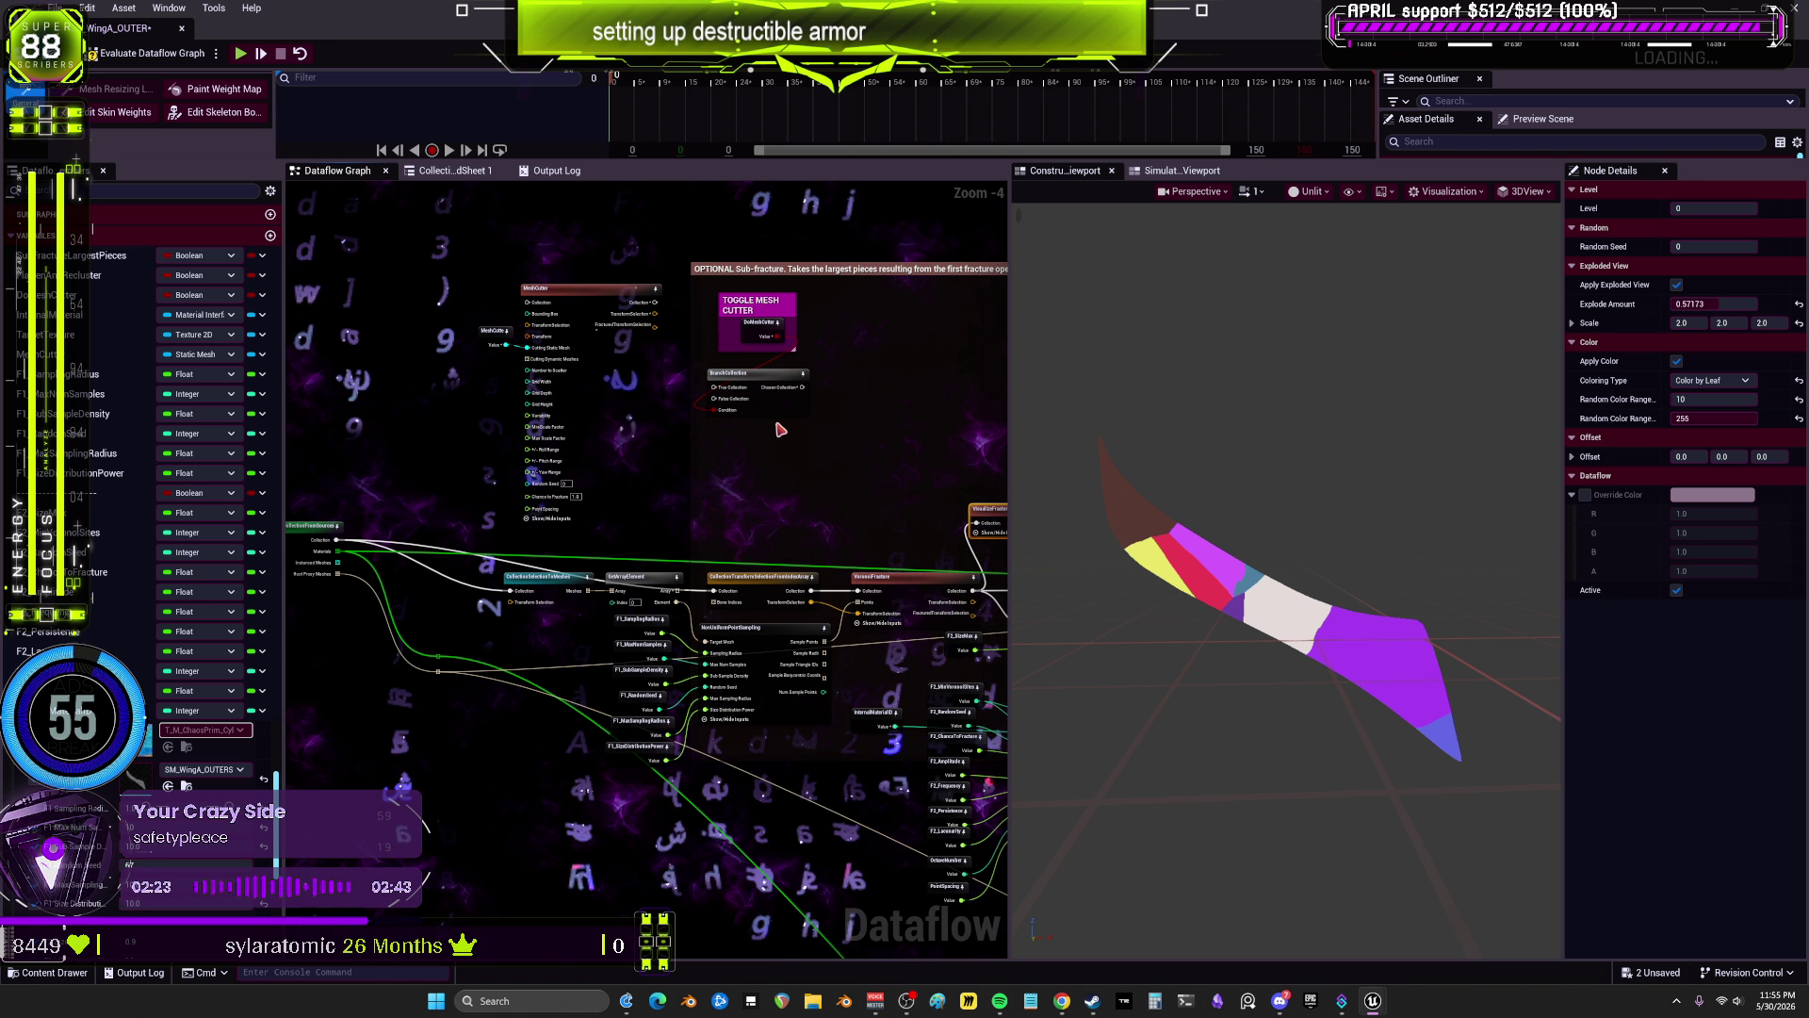
scroll(810, 438, up, 1)
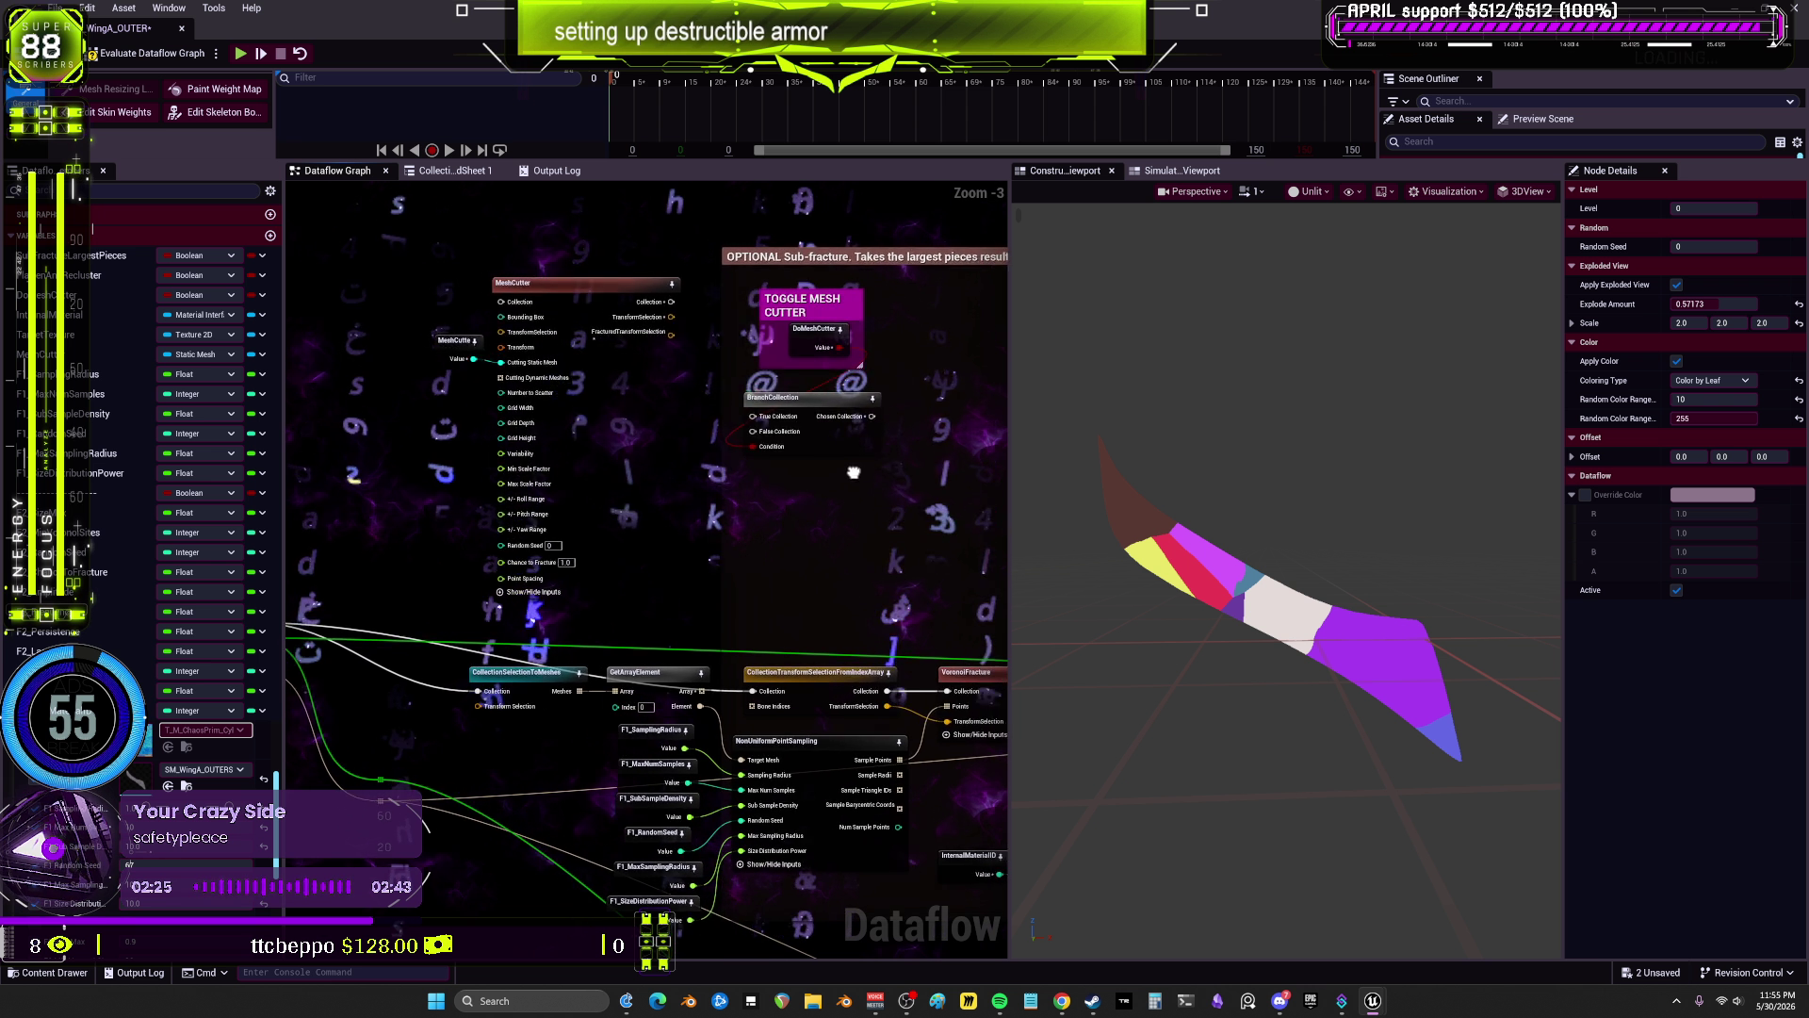
scroll(876, 516, down, 1)
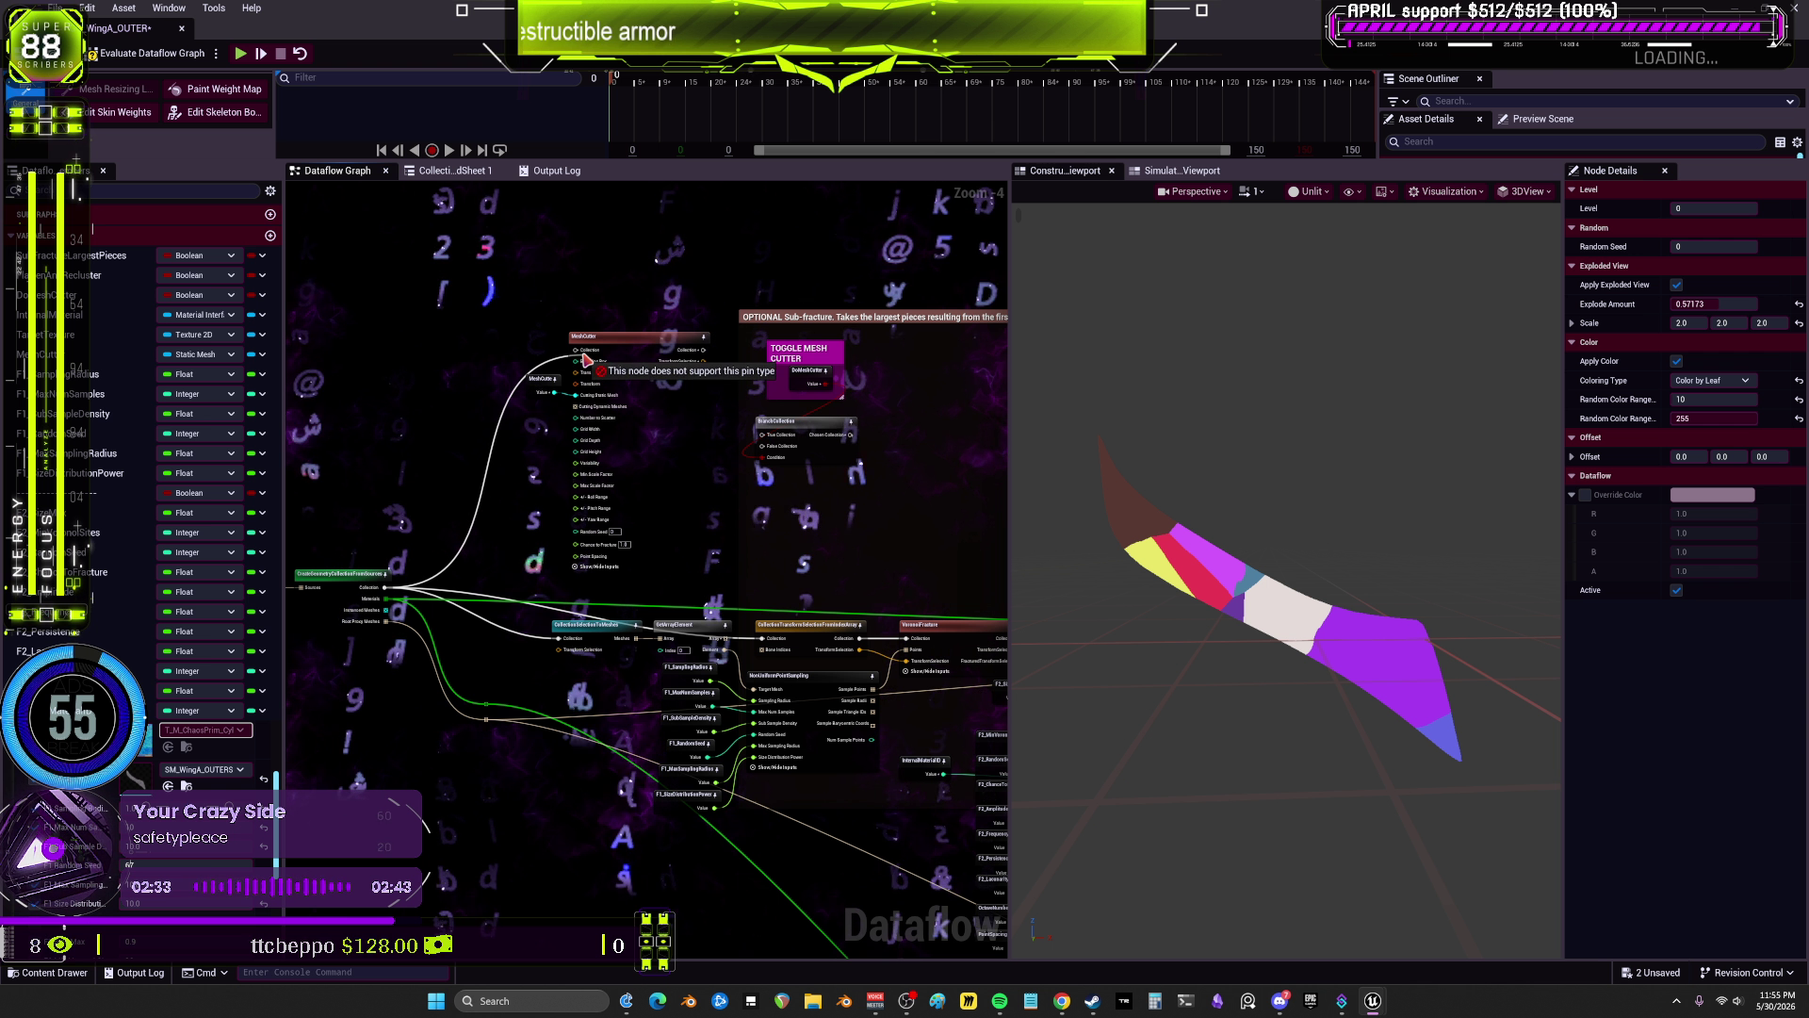
drag(888, 402, 868, 398)
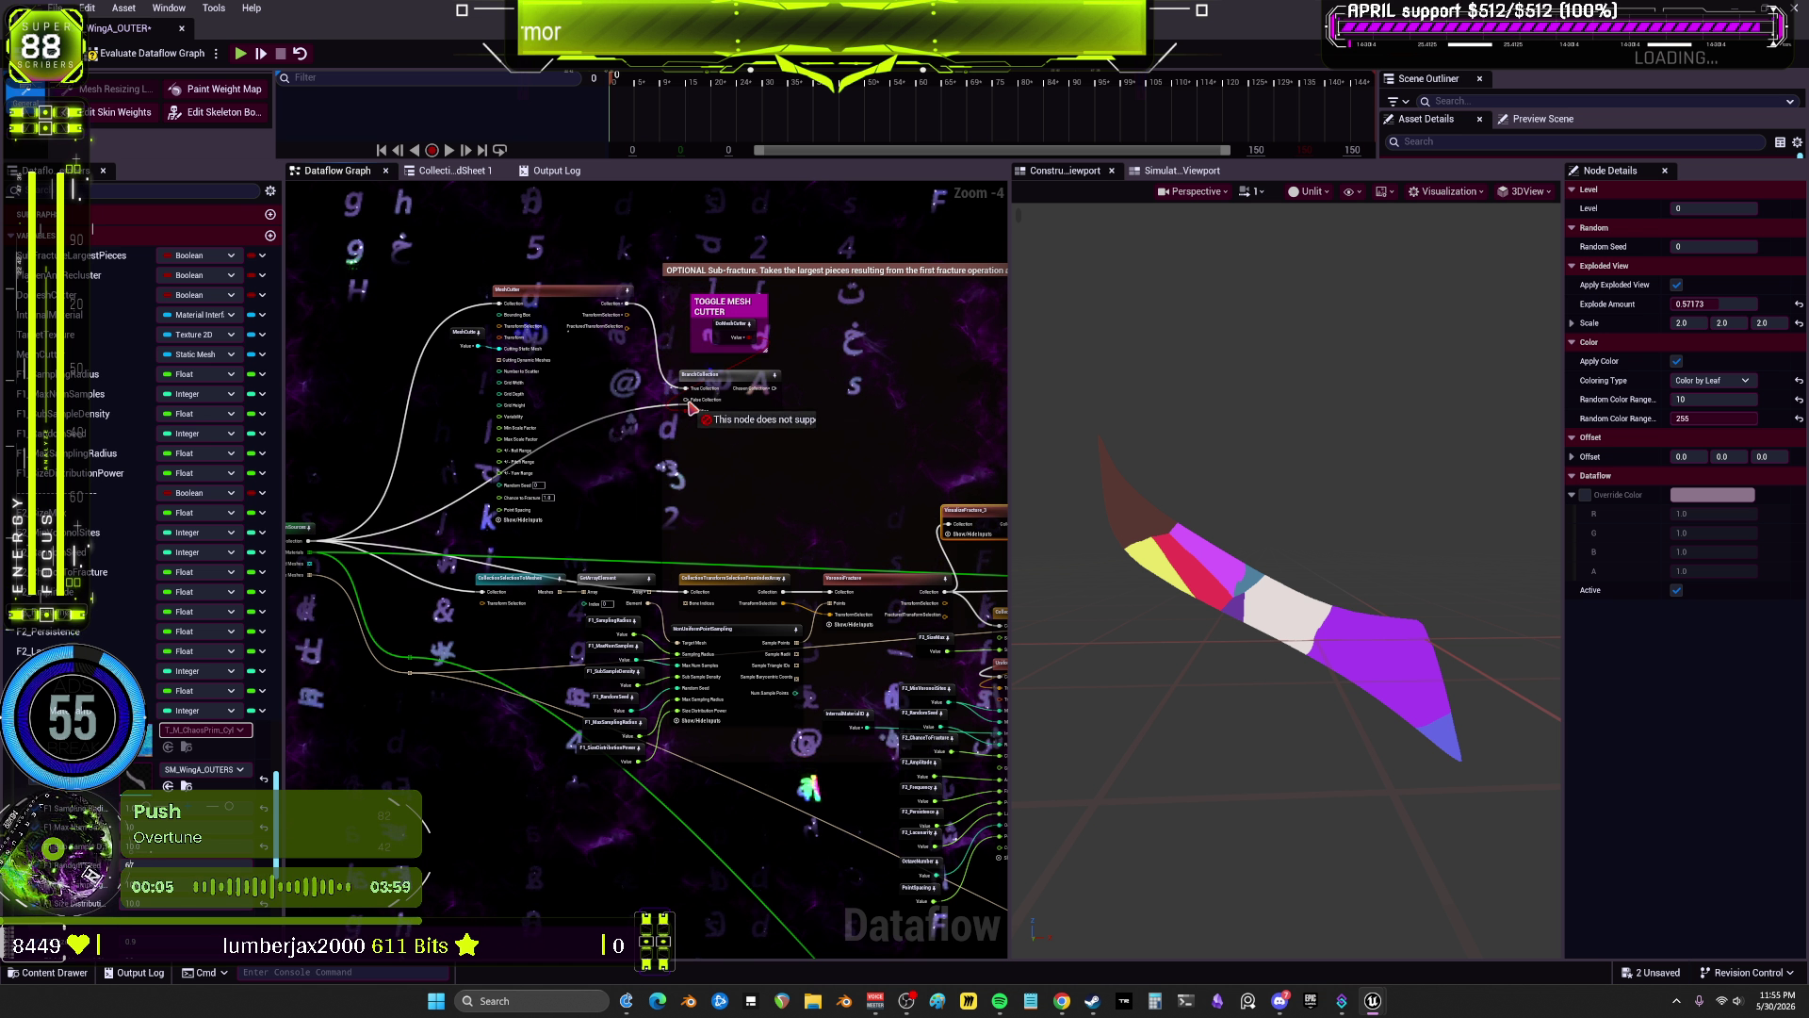
scroll(757, 402, up, 2)
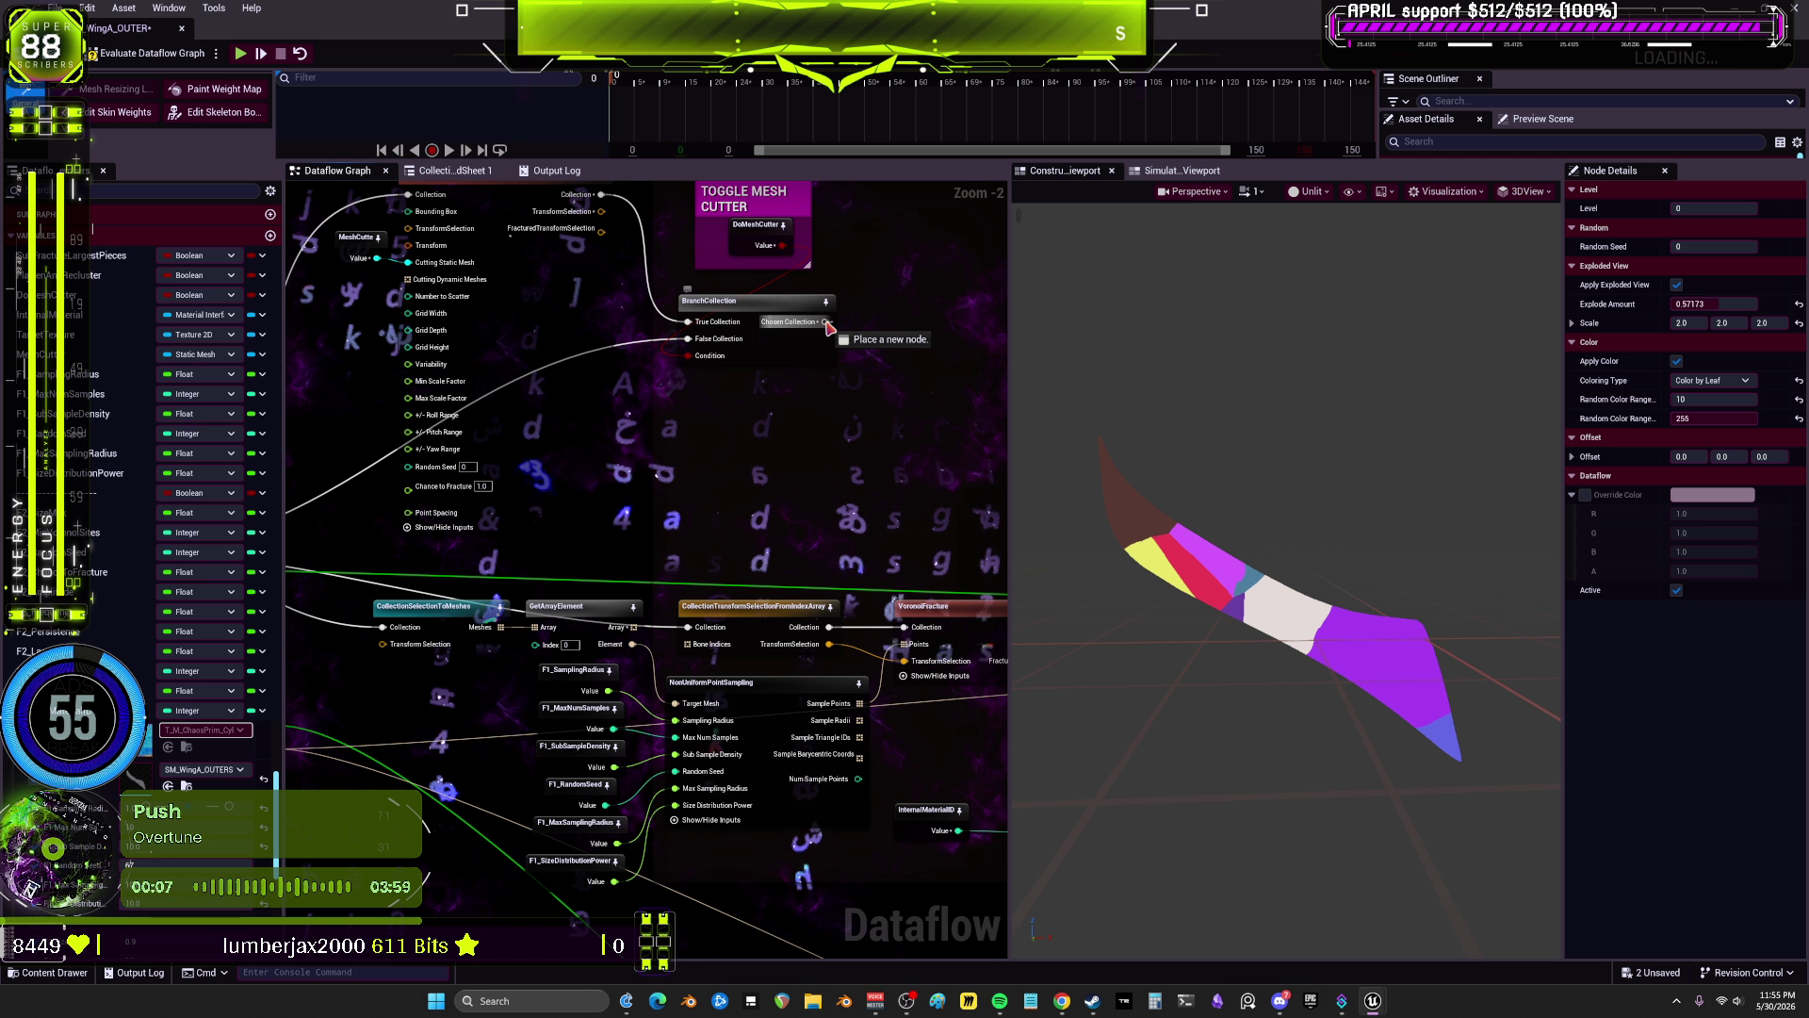
drag(693, 637, 688, 628)
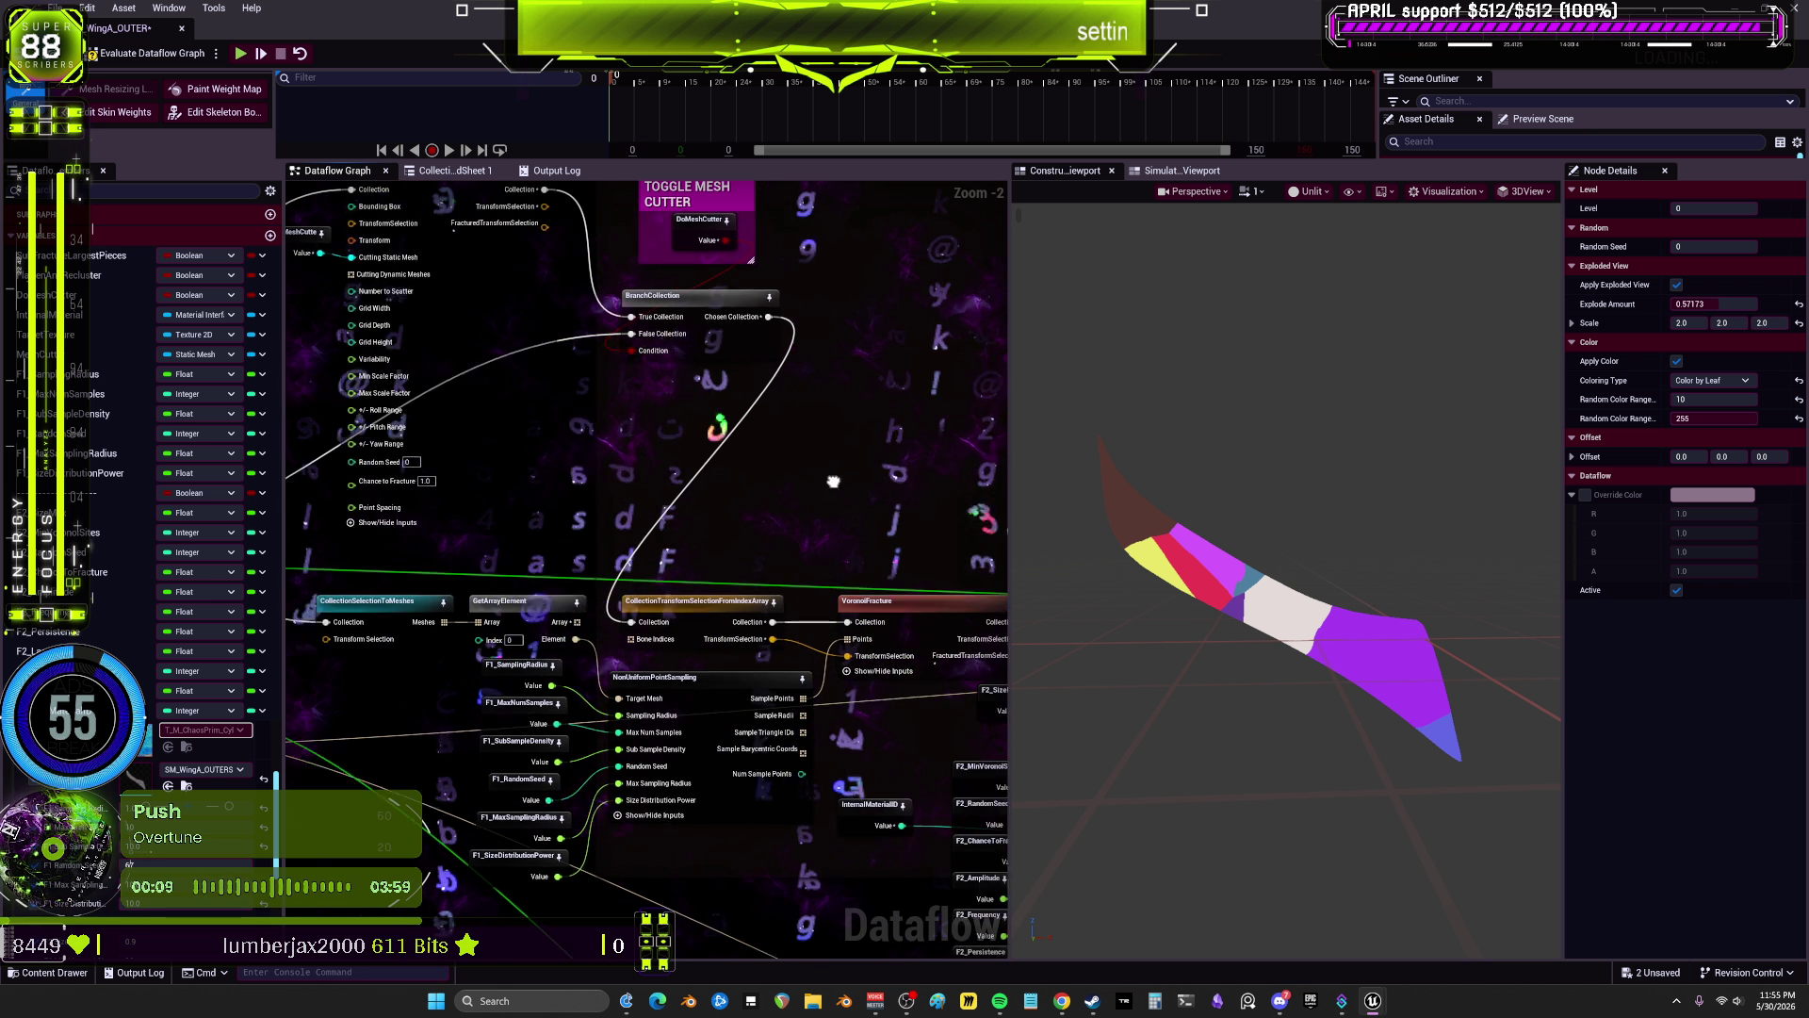
Step: Preview VisualizeFracture_3's coloured fractured wing and reframe the 3D view
click(848, 604)
drag(889, 524, 793, 521)
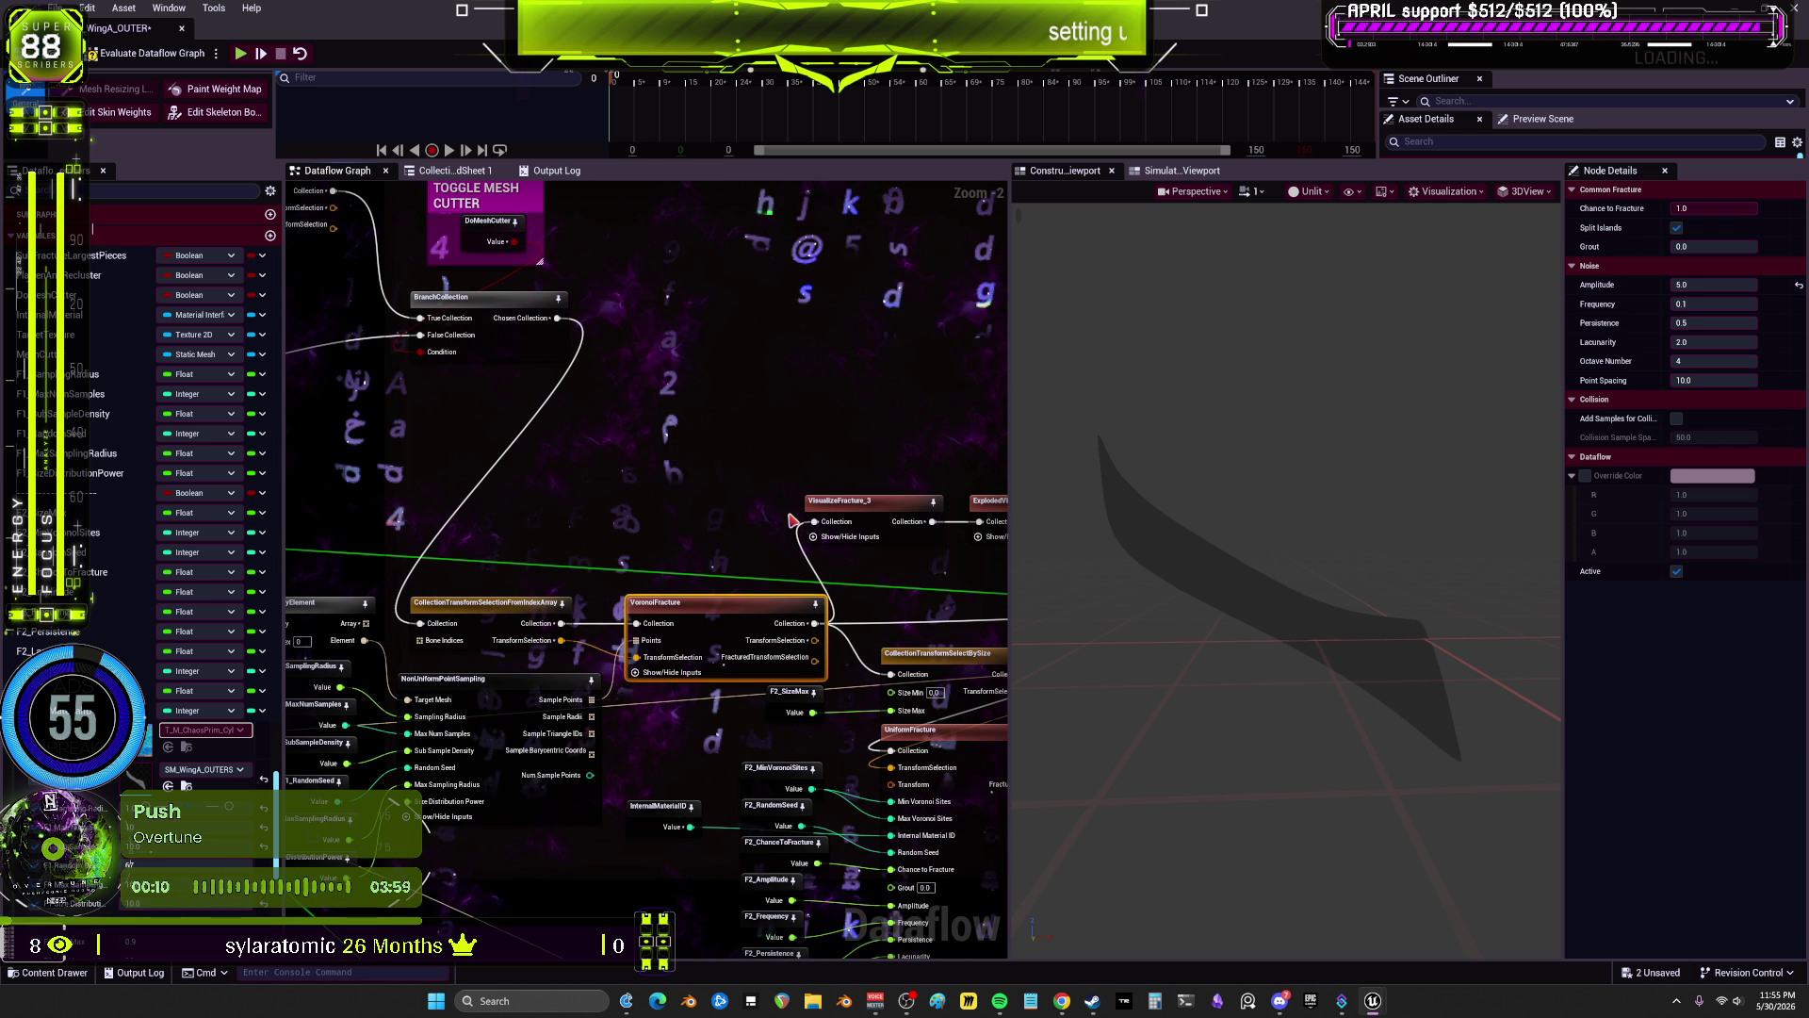
click(852, 515)
mouse_move(1247, 570)
mouse_down()
mouse_move(1055, 566)
mouse_move(1338, 566)
mouse_up()
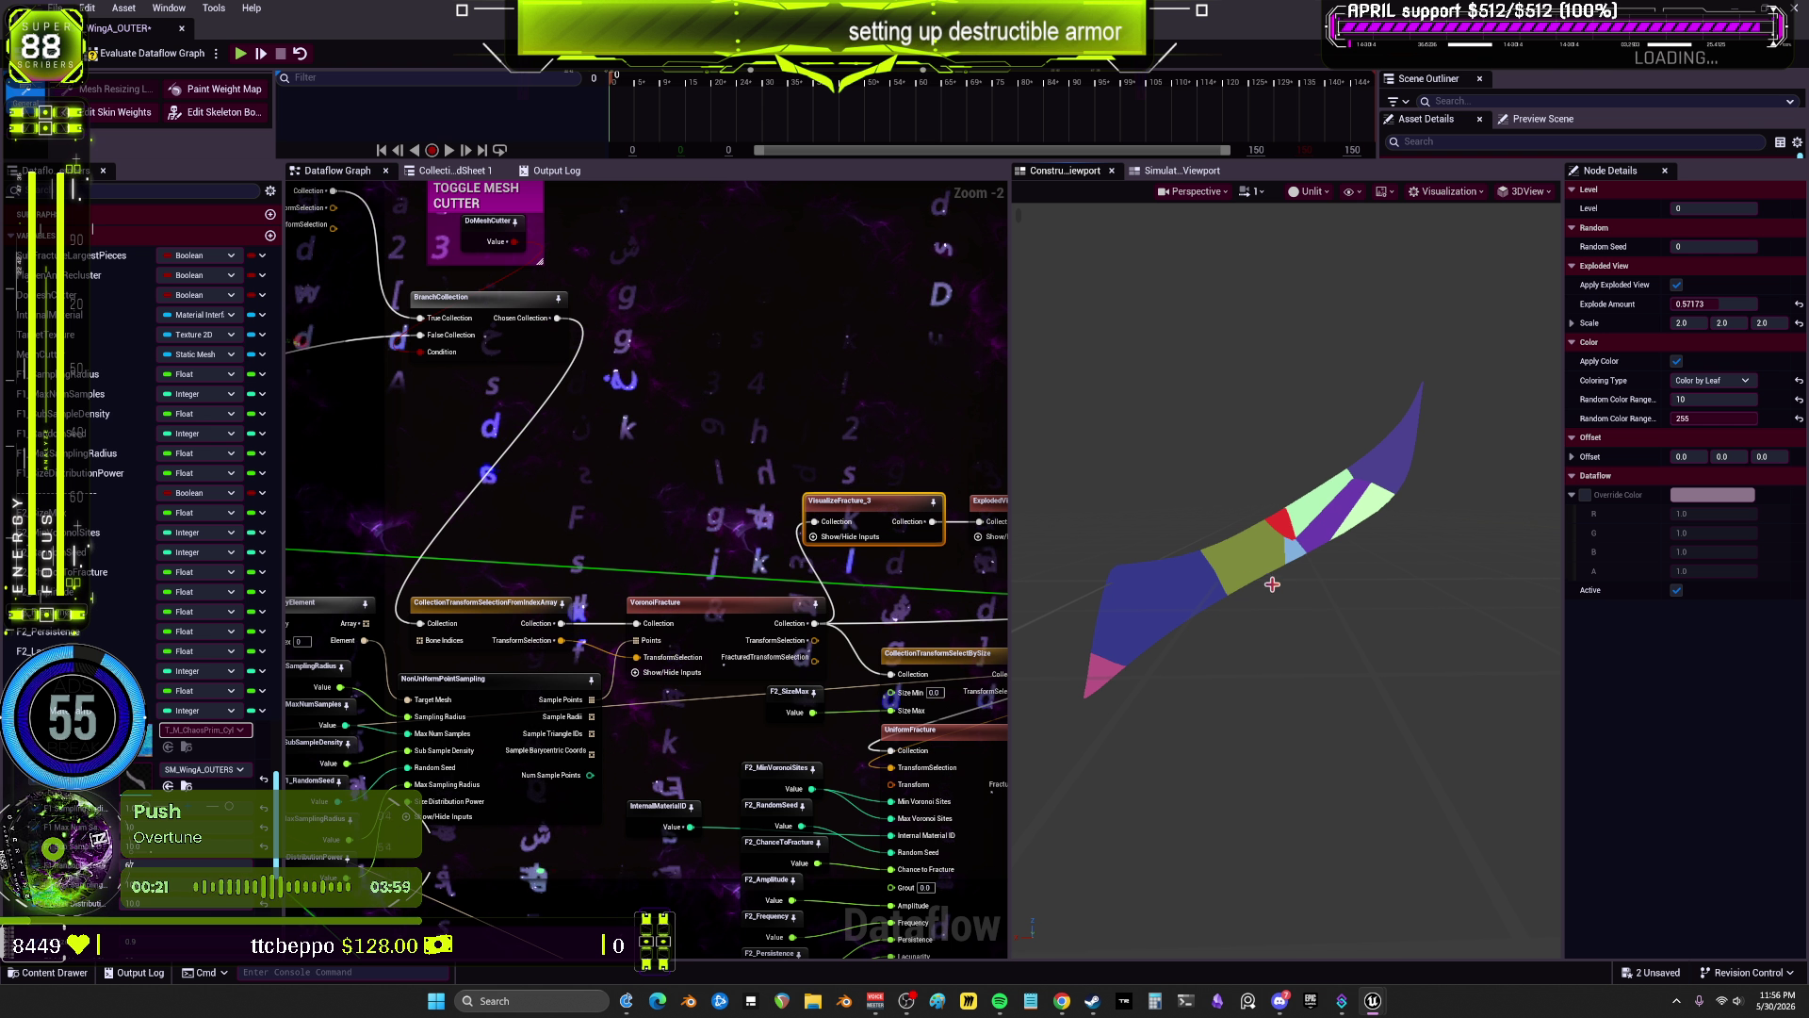
mouse_move(904, 596)
mouse_down()
mouse_move(792, 609)
mouse_move(752, 531)
mouse_up()
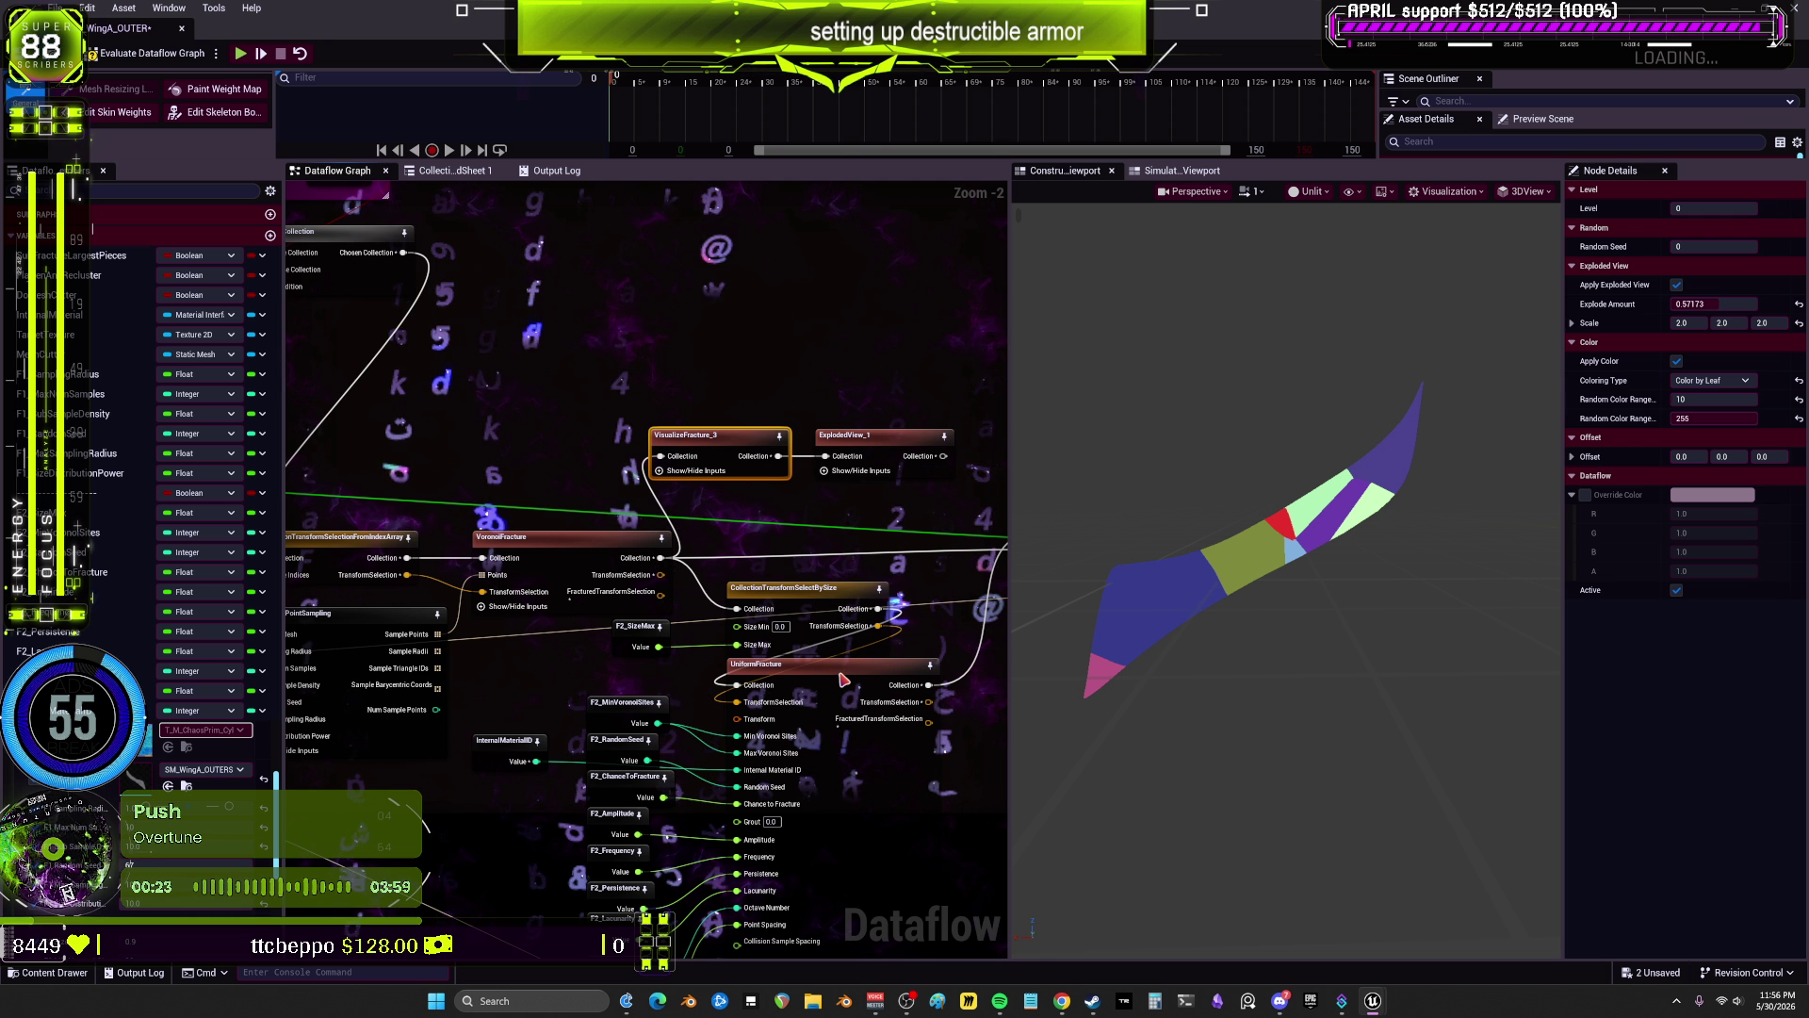
Step: Inspect the uniform Voronoi fracture settings and preview the coloured fracture pieces
click(829, 663)
mouse_move(891, 562)
mouse_down()
mouse_move(551, 539)
mouse_move(620, 554)
mouse_move(571, 577)
mouse_move(749, 432)
mouse_up()
scroll(749, 432, down, 1)
click(900, 325)
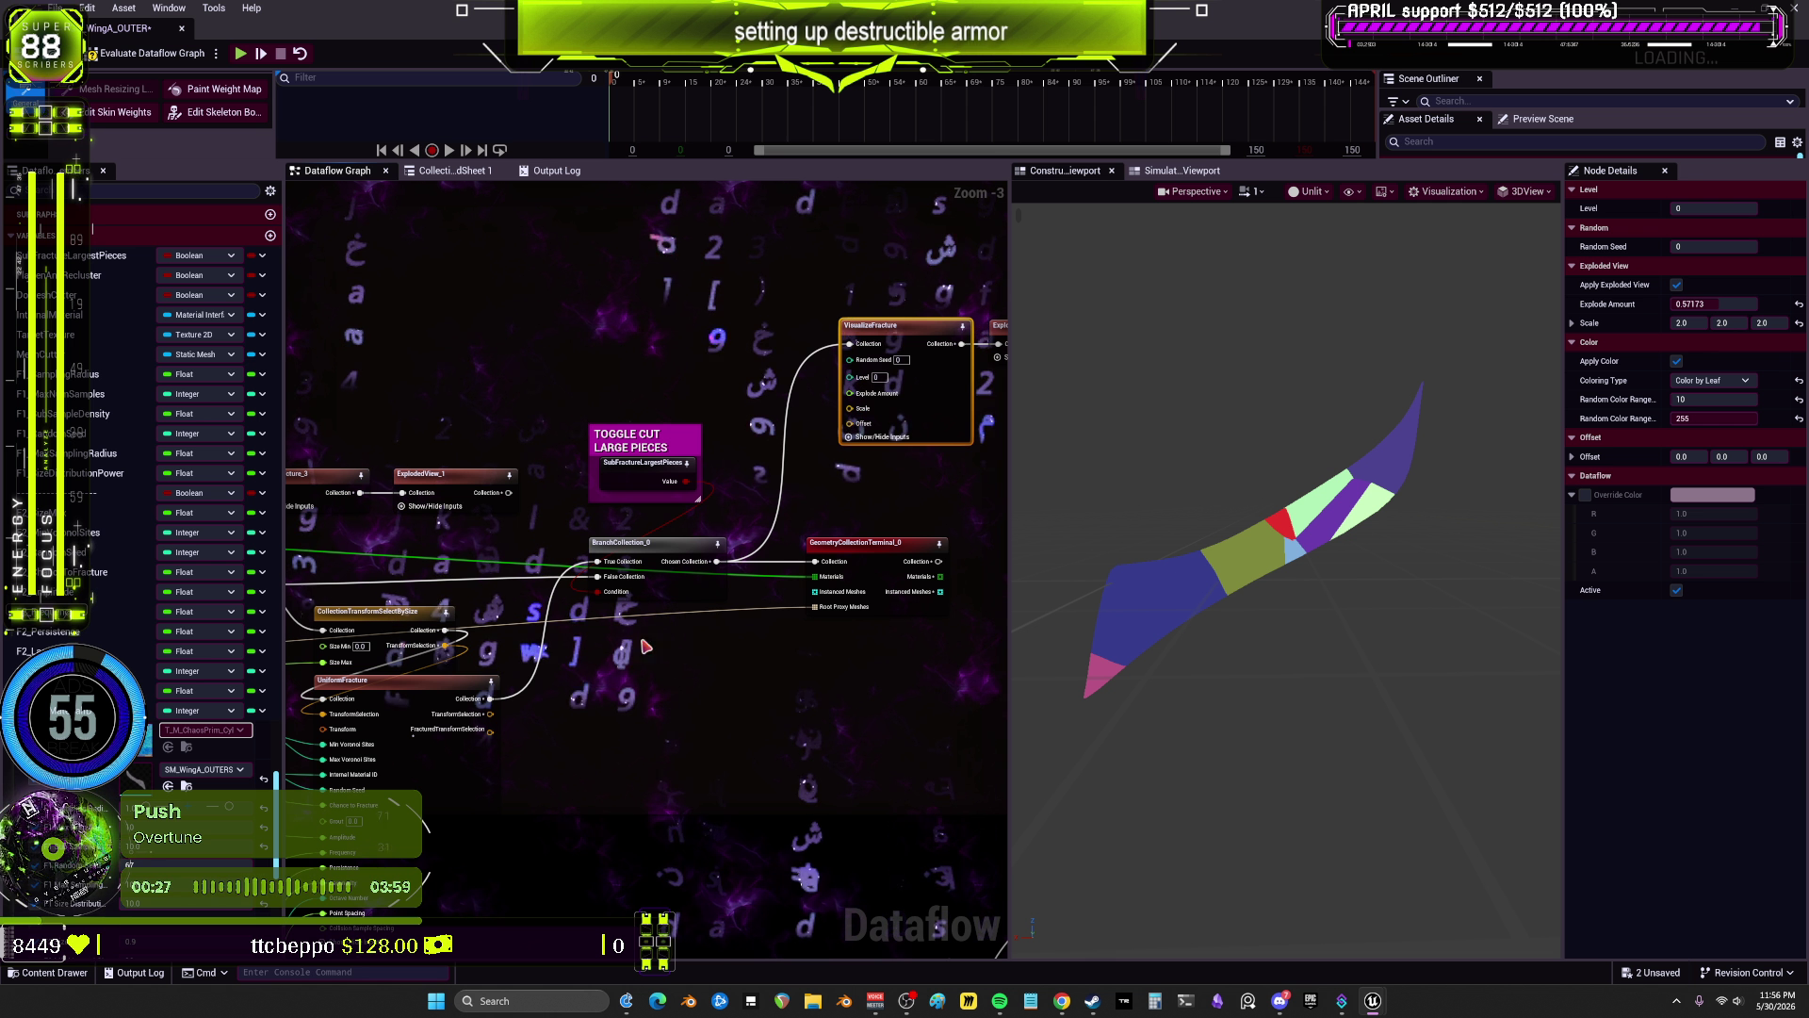
Step: Select the SubFractureLargestPieces variable and reveal Variable Overrides, including F2 Size Max
click(642, 482)
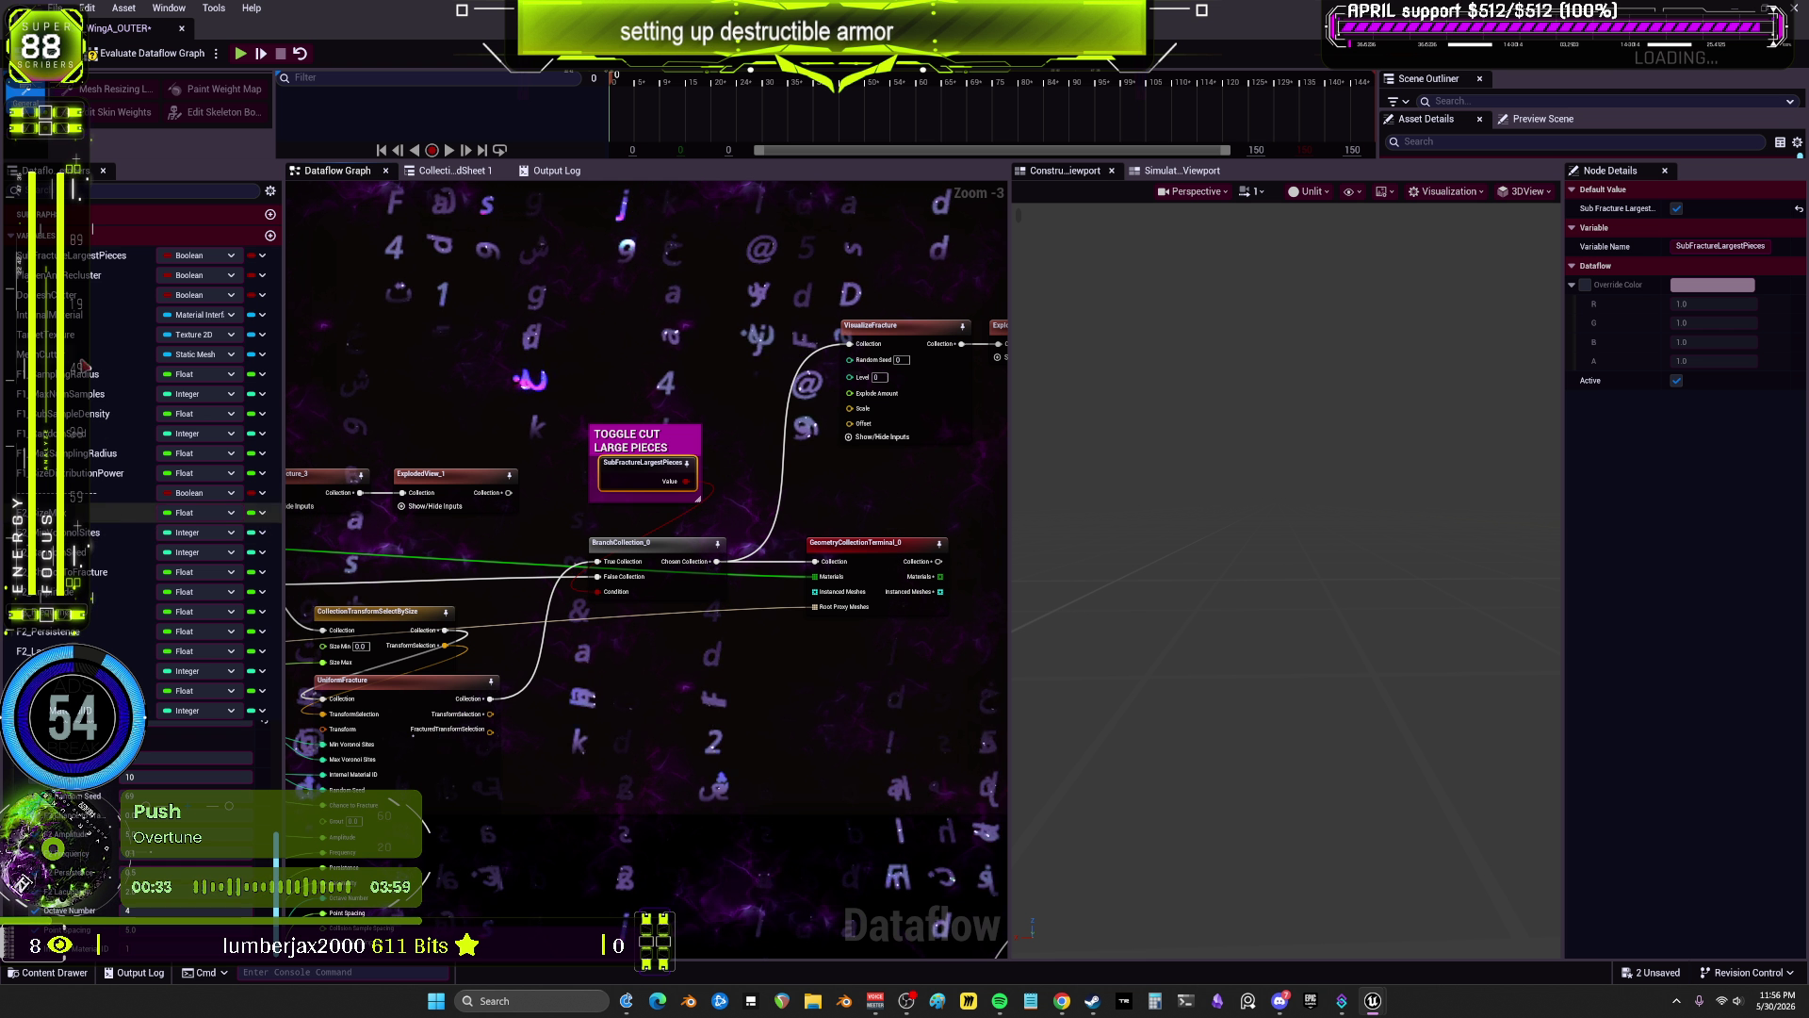
click(13, 238)
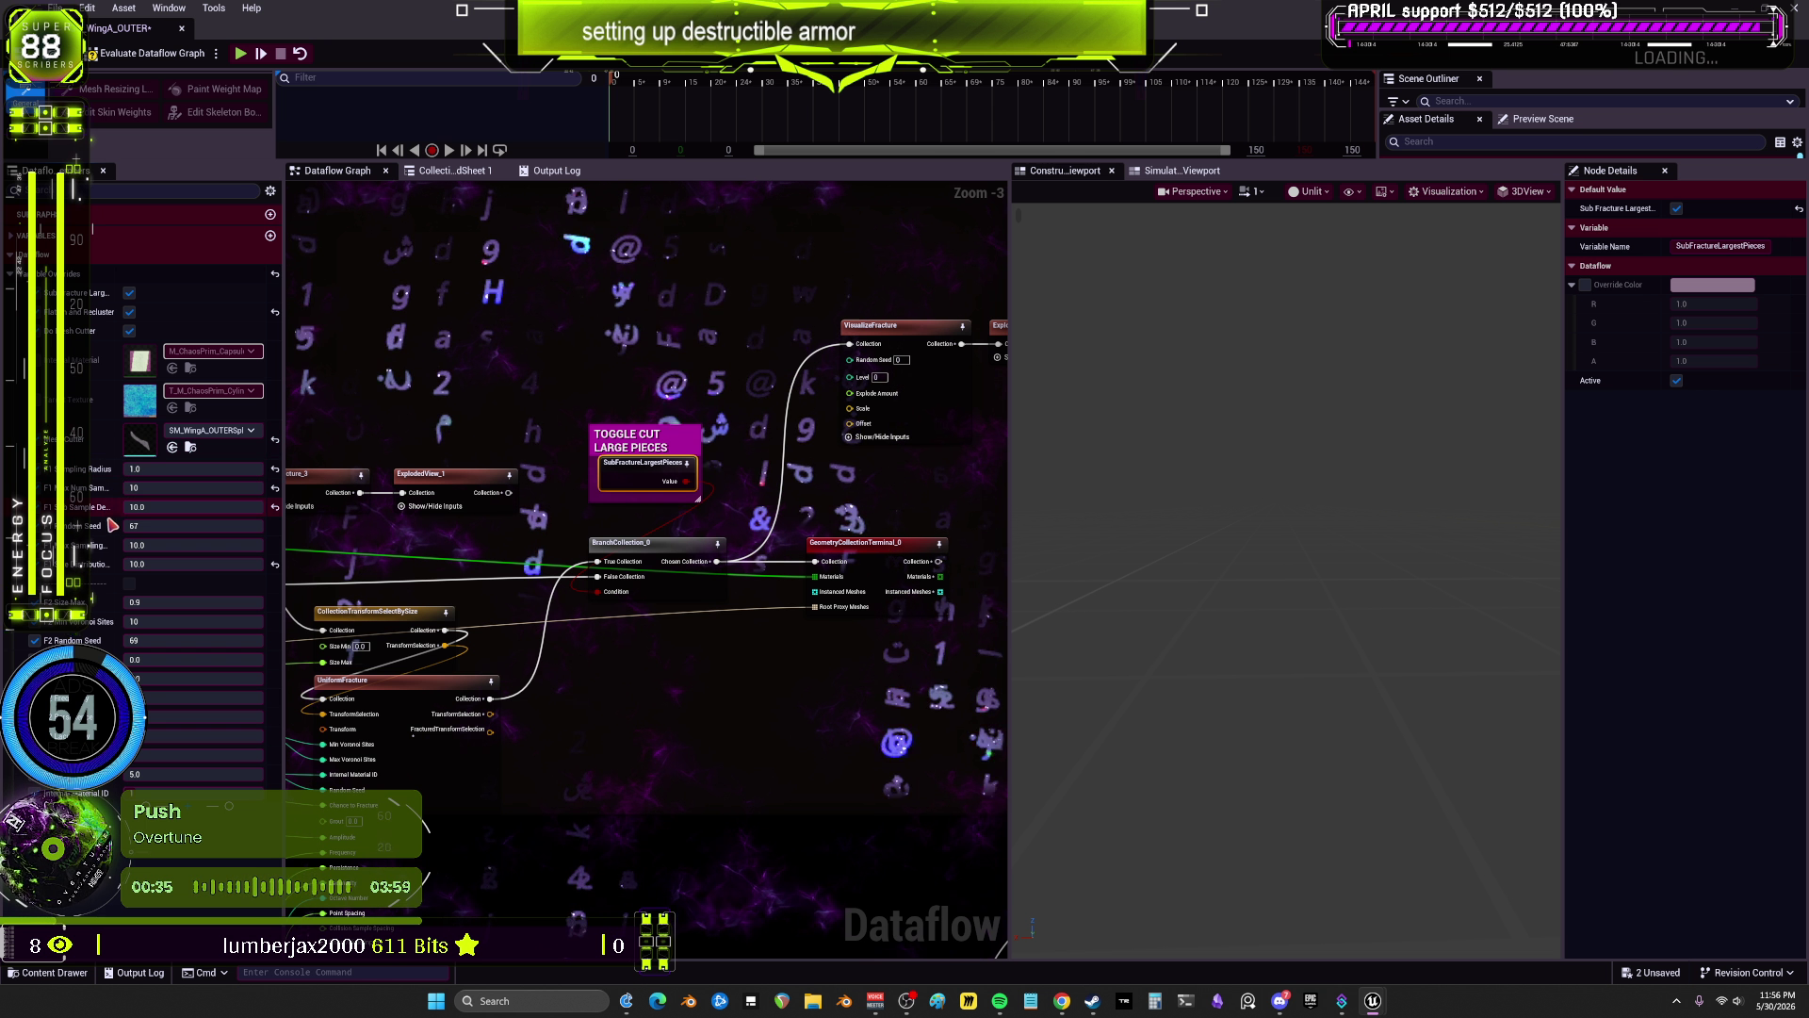
key(Tab)
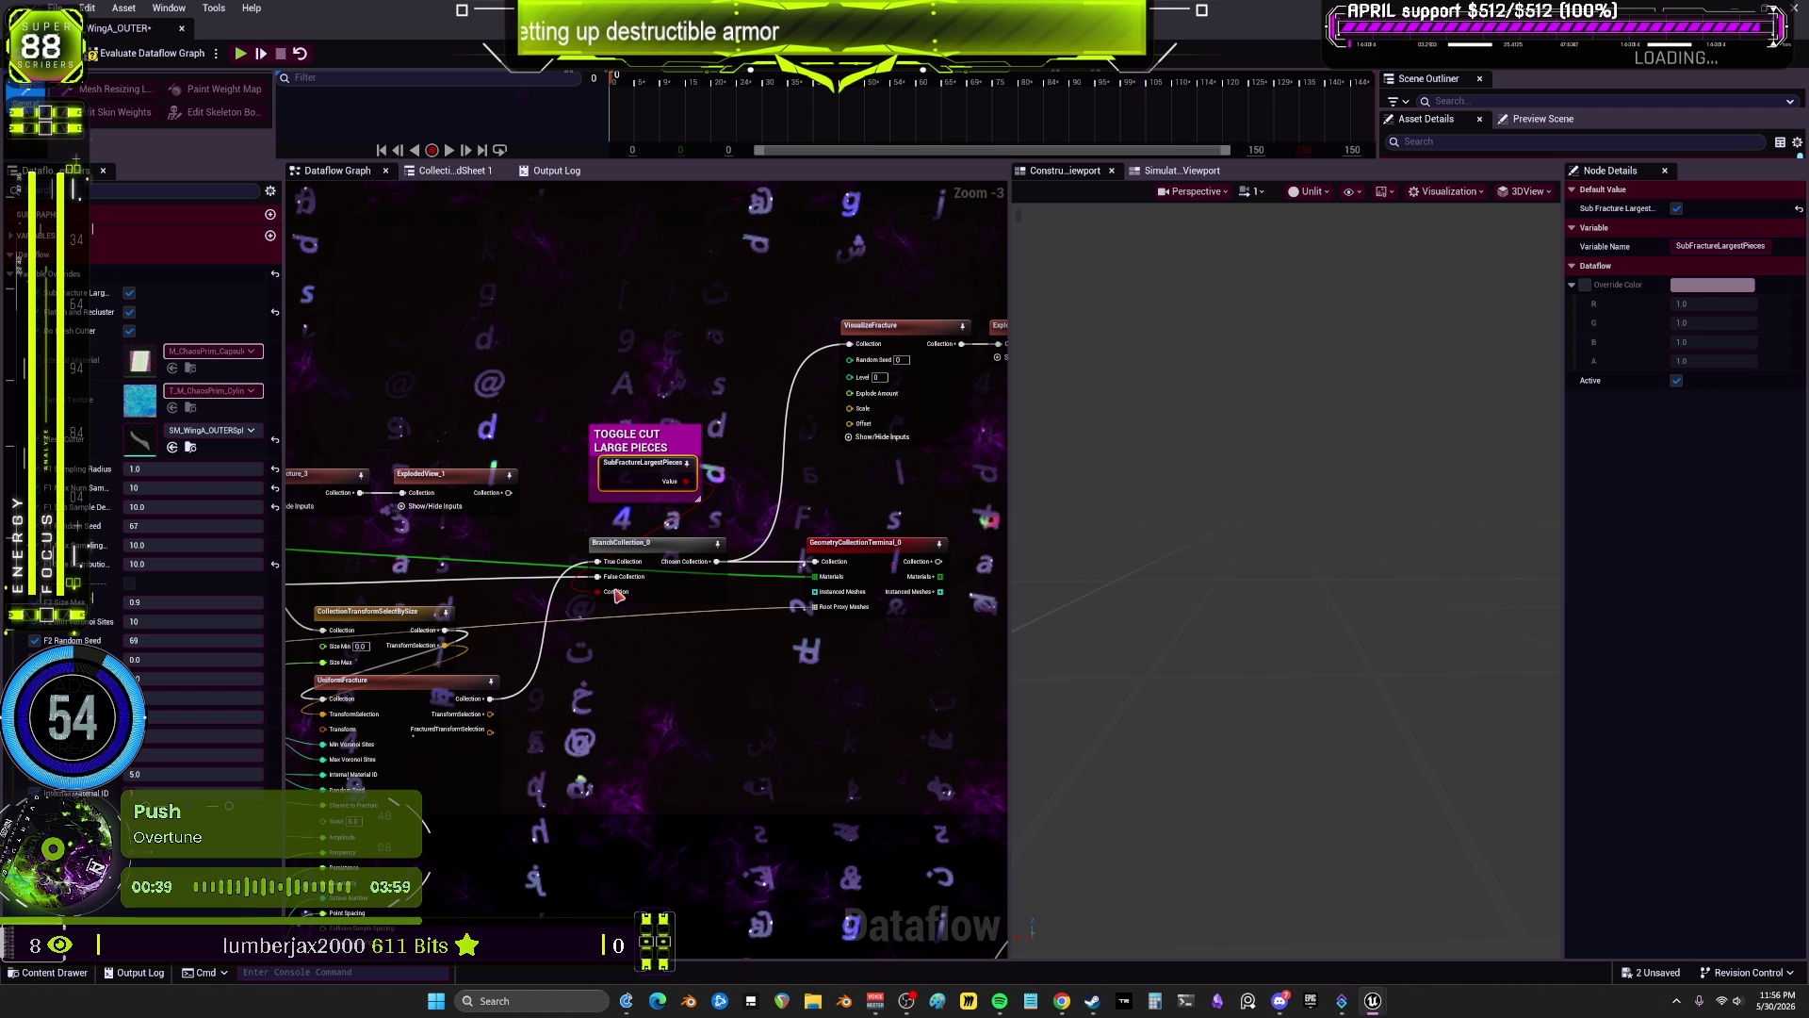
drag(624, 639, 886, 582)
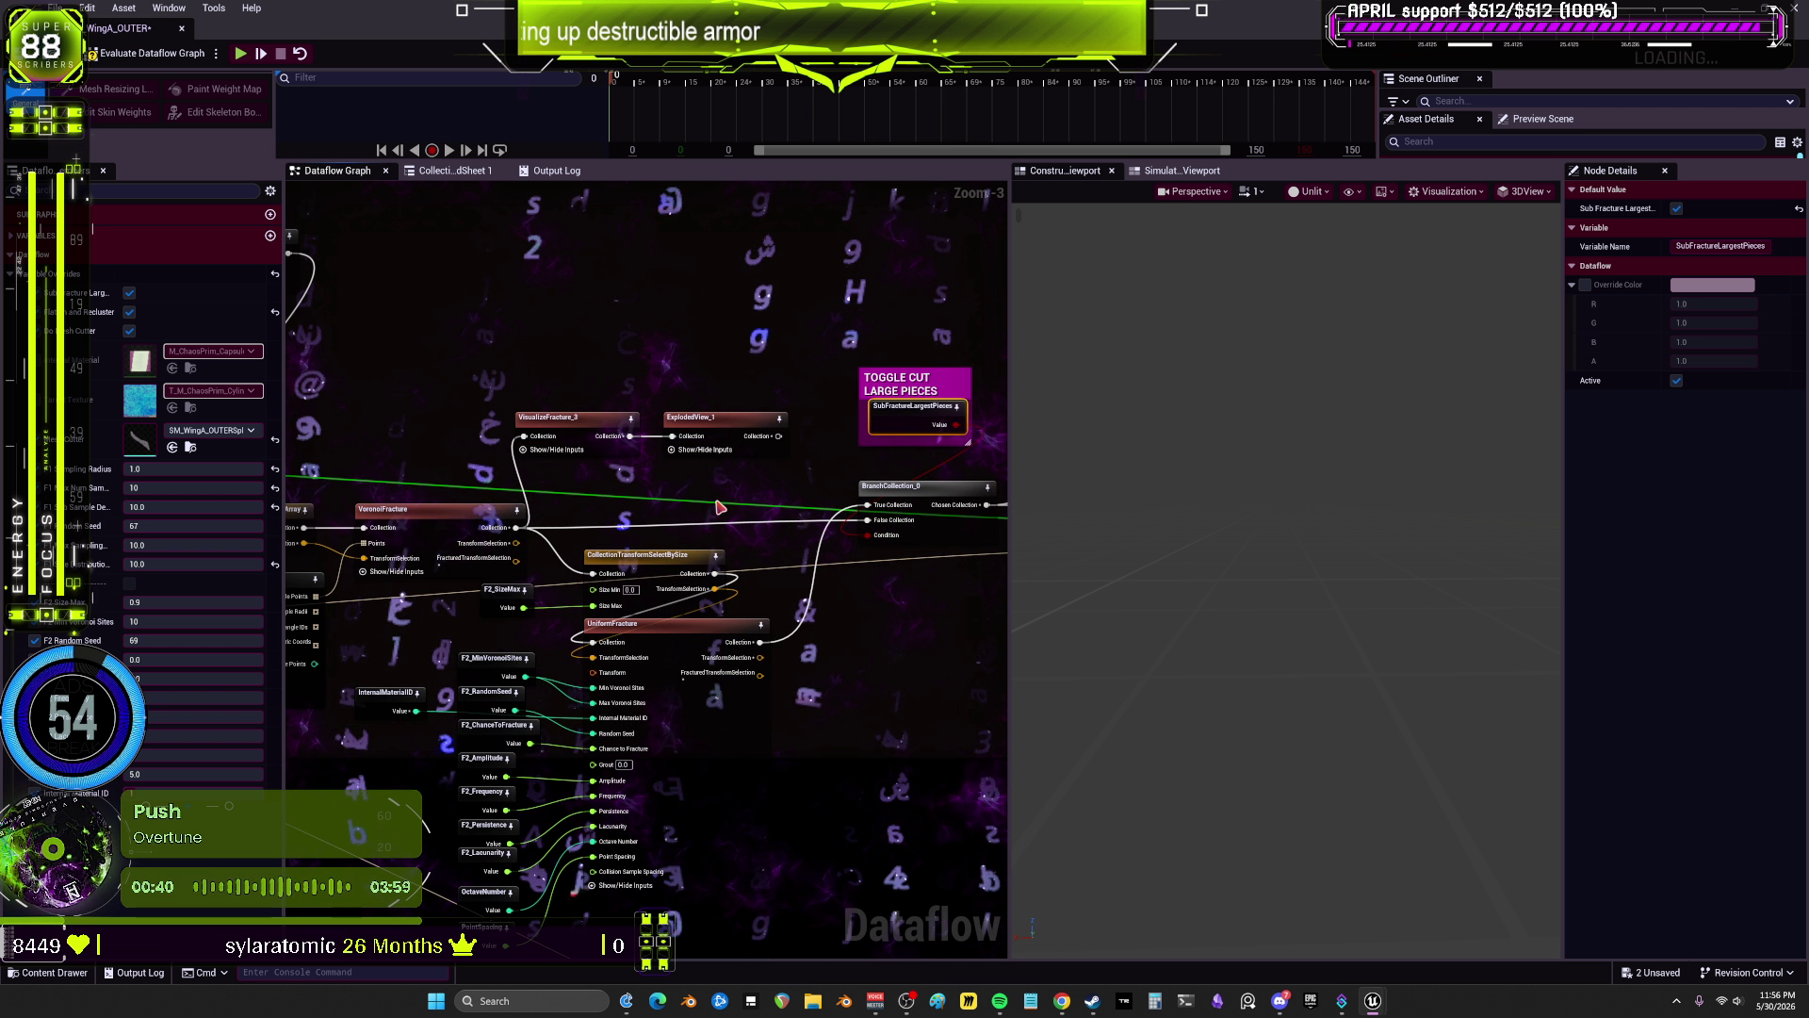
click(174, 604)
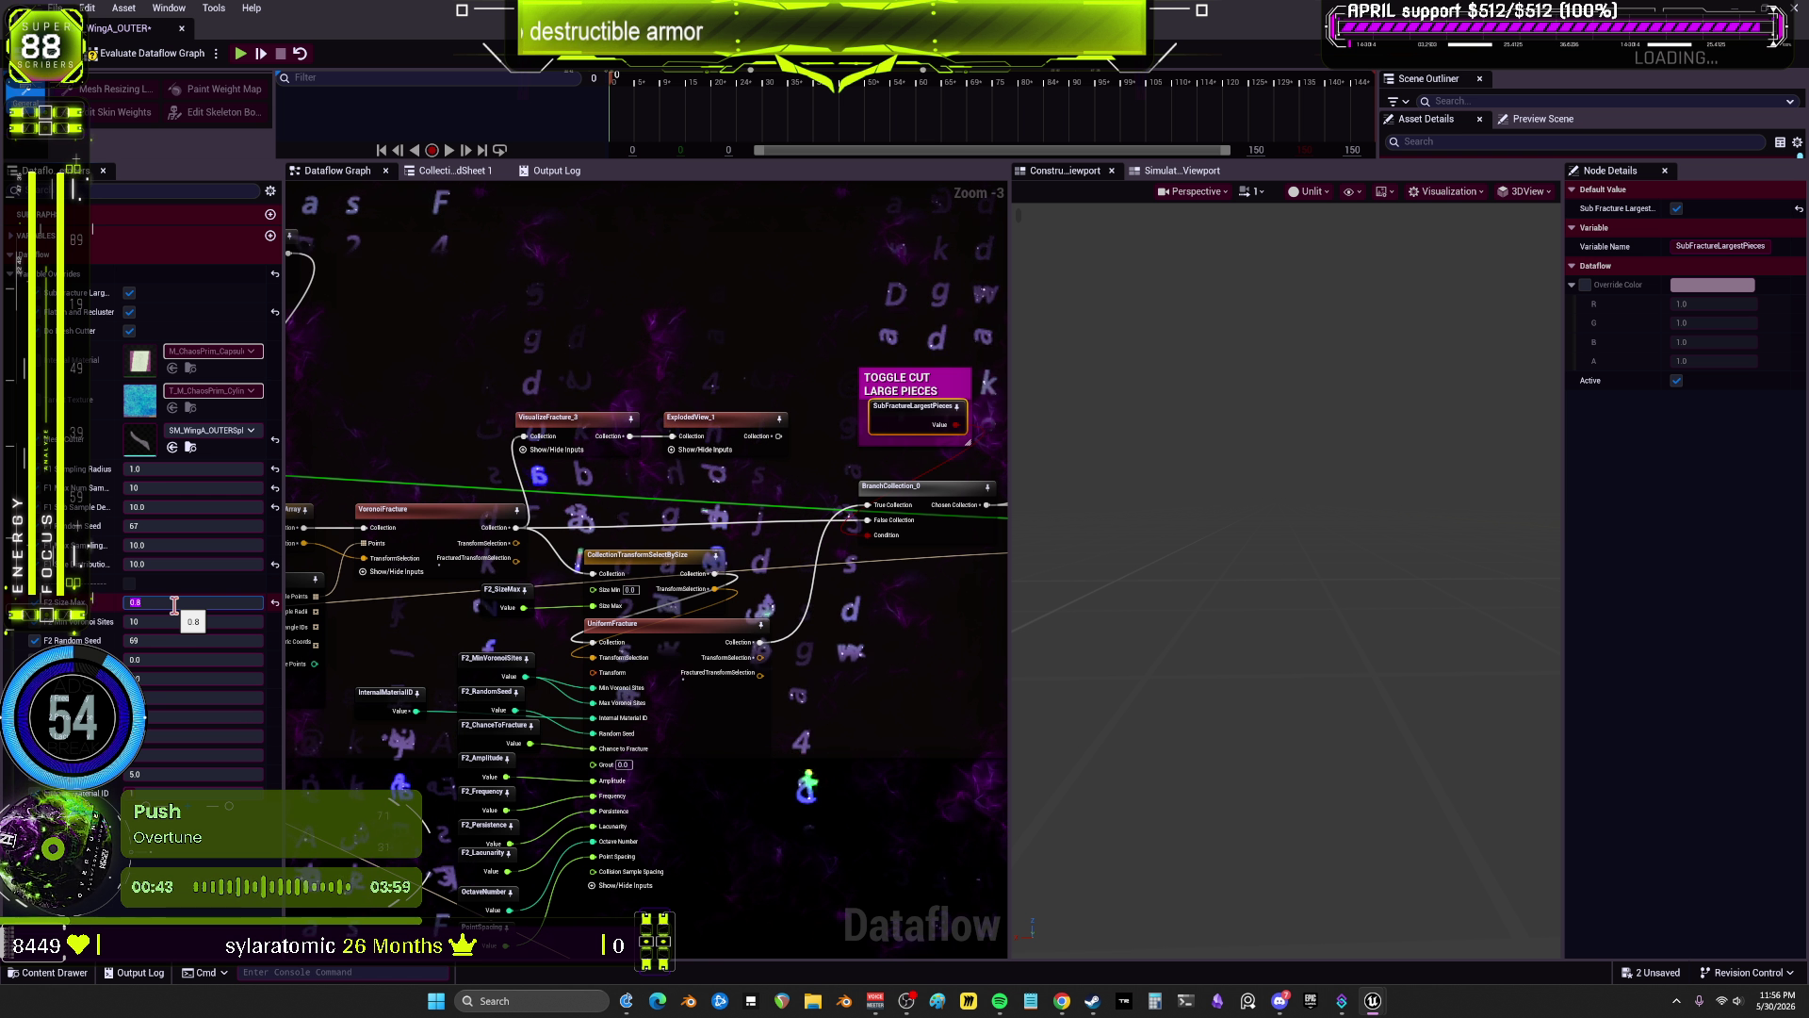
drag(764, 494, 699, 443)
click(952, 337)
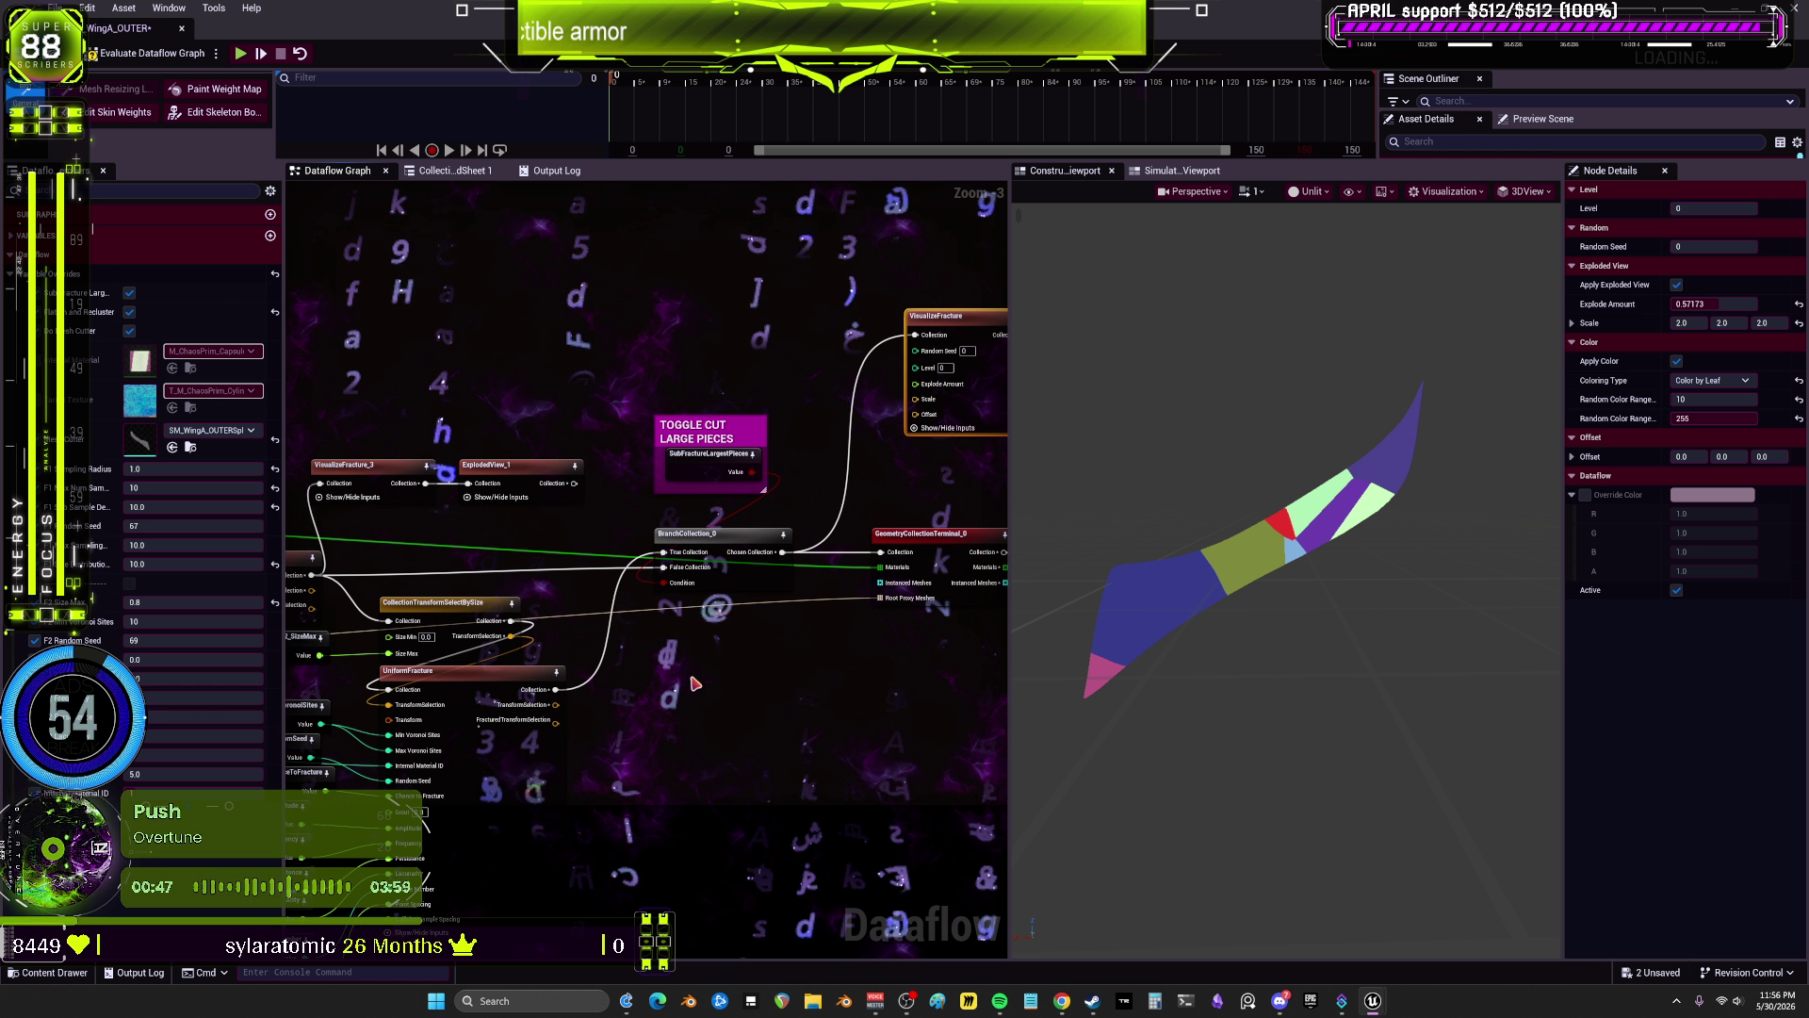
Step: Lower the 5.0 variable override to 2.0
drag(634, 746, 755, 653)
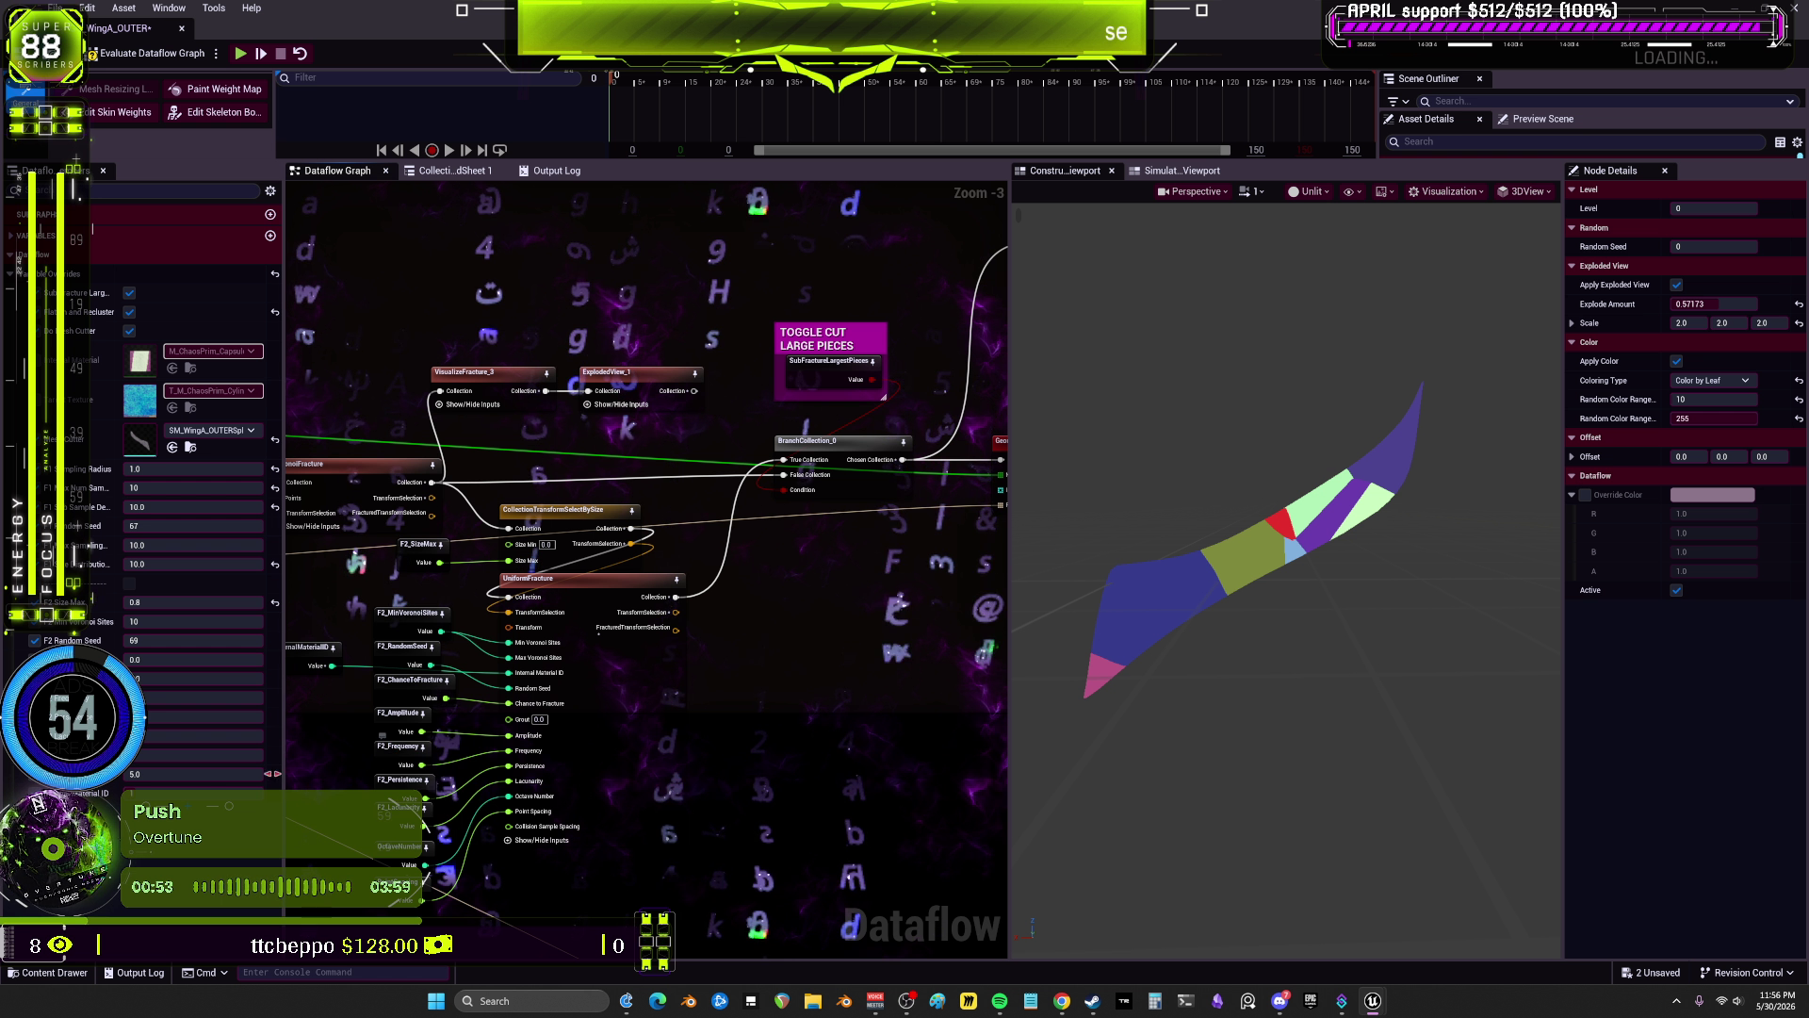
click(208, 770)
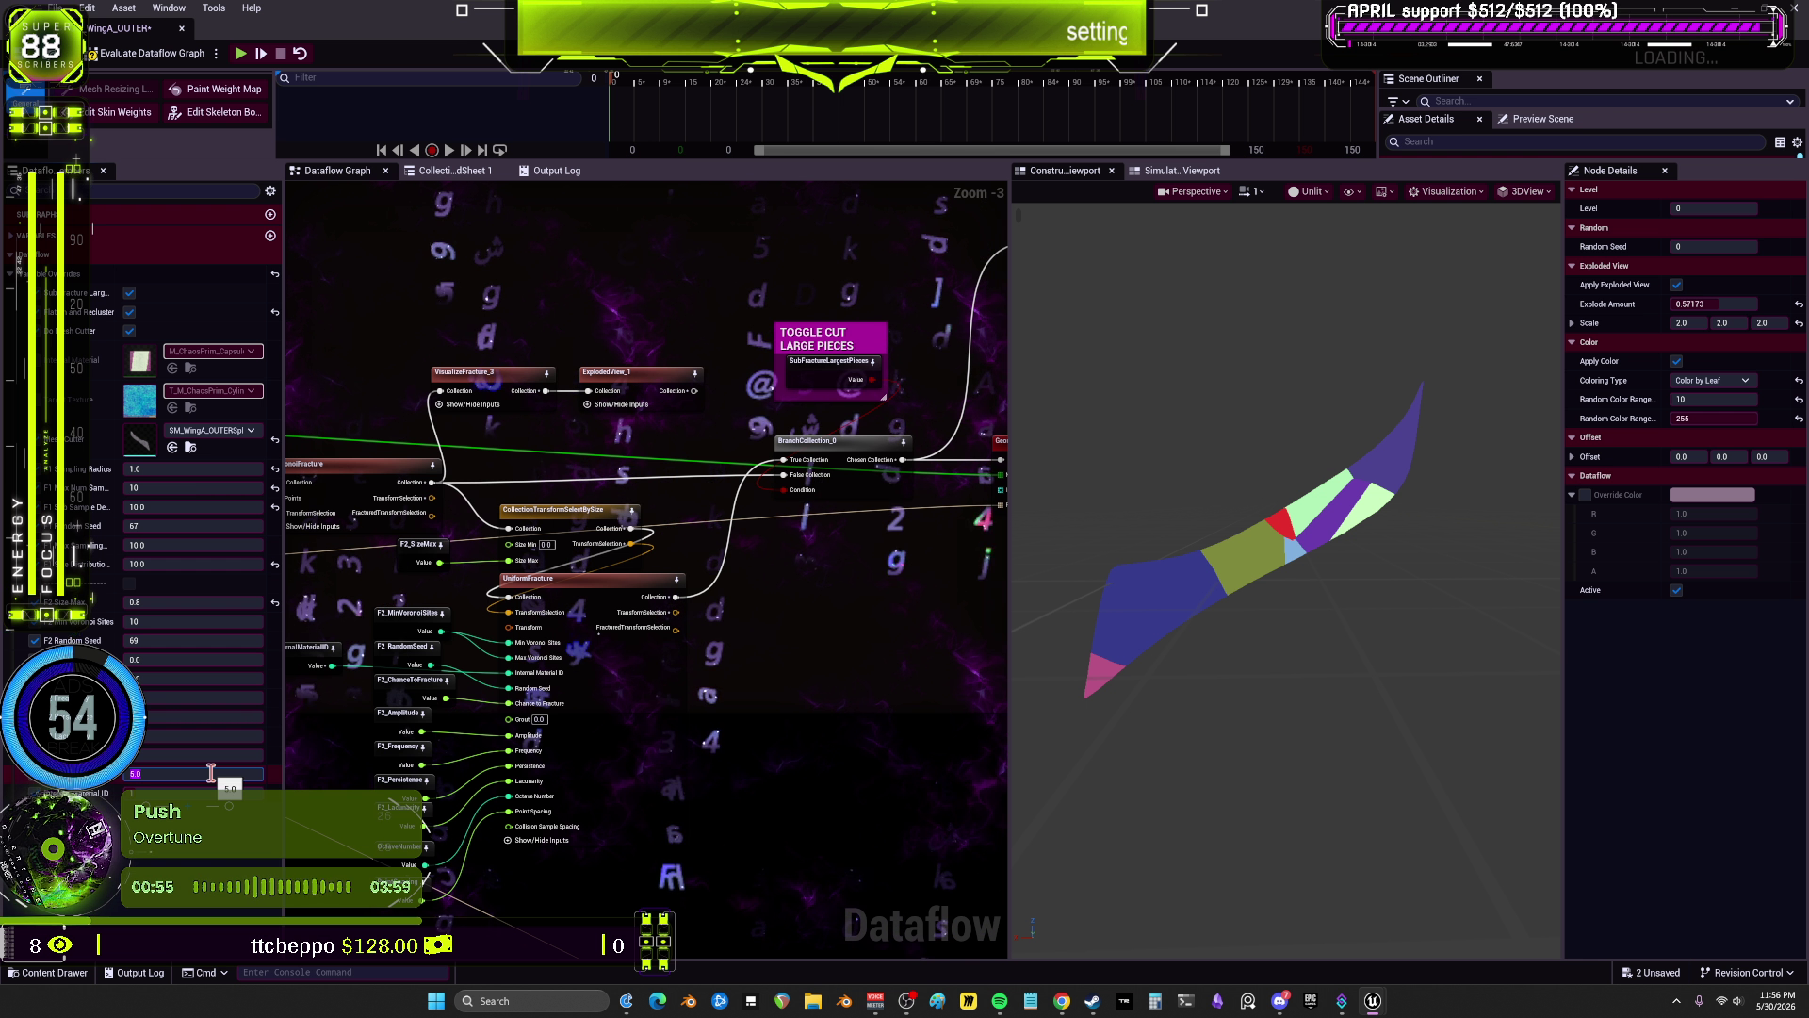
text(2)
key(Return)
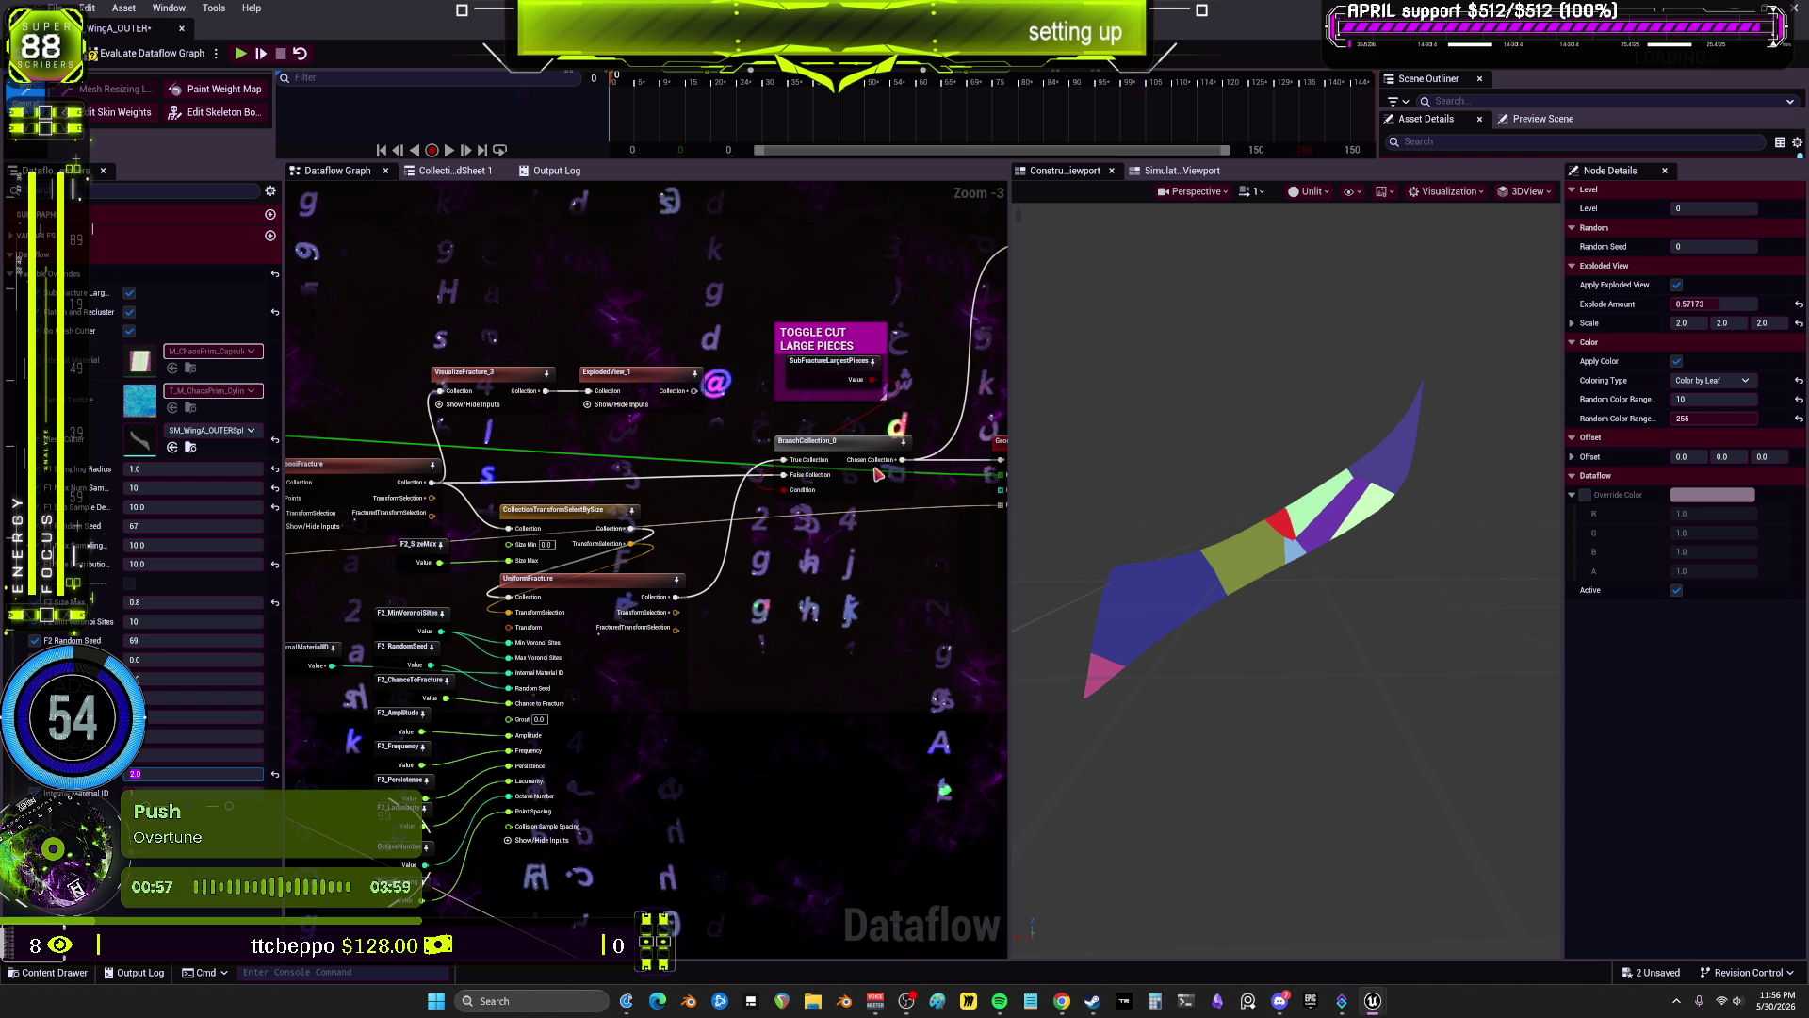
Step: Select the uniform fracture node and bring up the add-node list in the graph
drag(878, 474, 628, 574)
drag(341, 699, 658, 549)
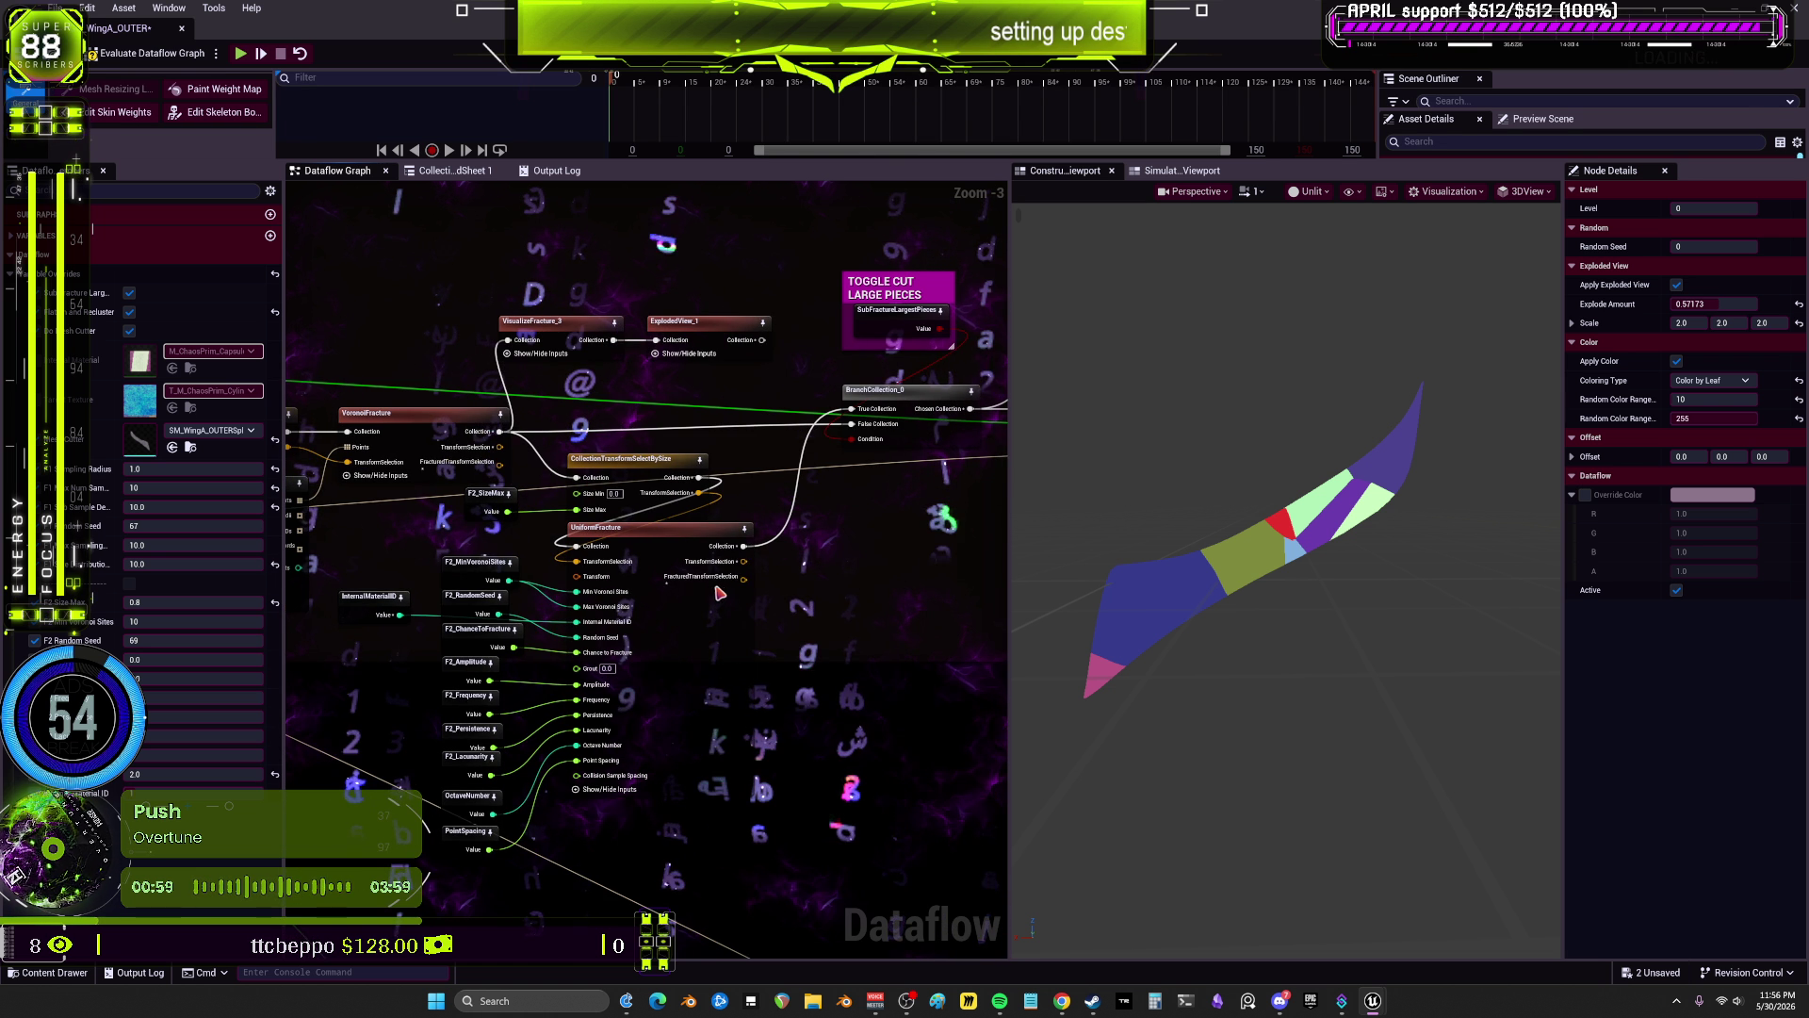
click(657, 548)
drag(730, 457, 538, 583)
right_click(928, 303)
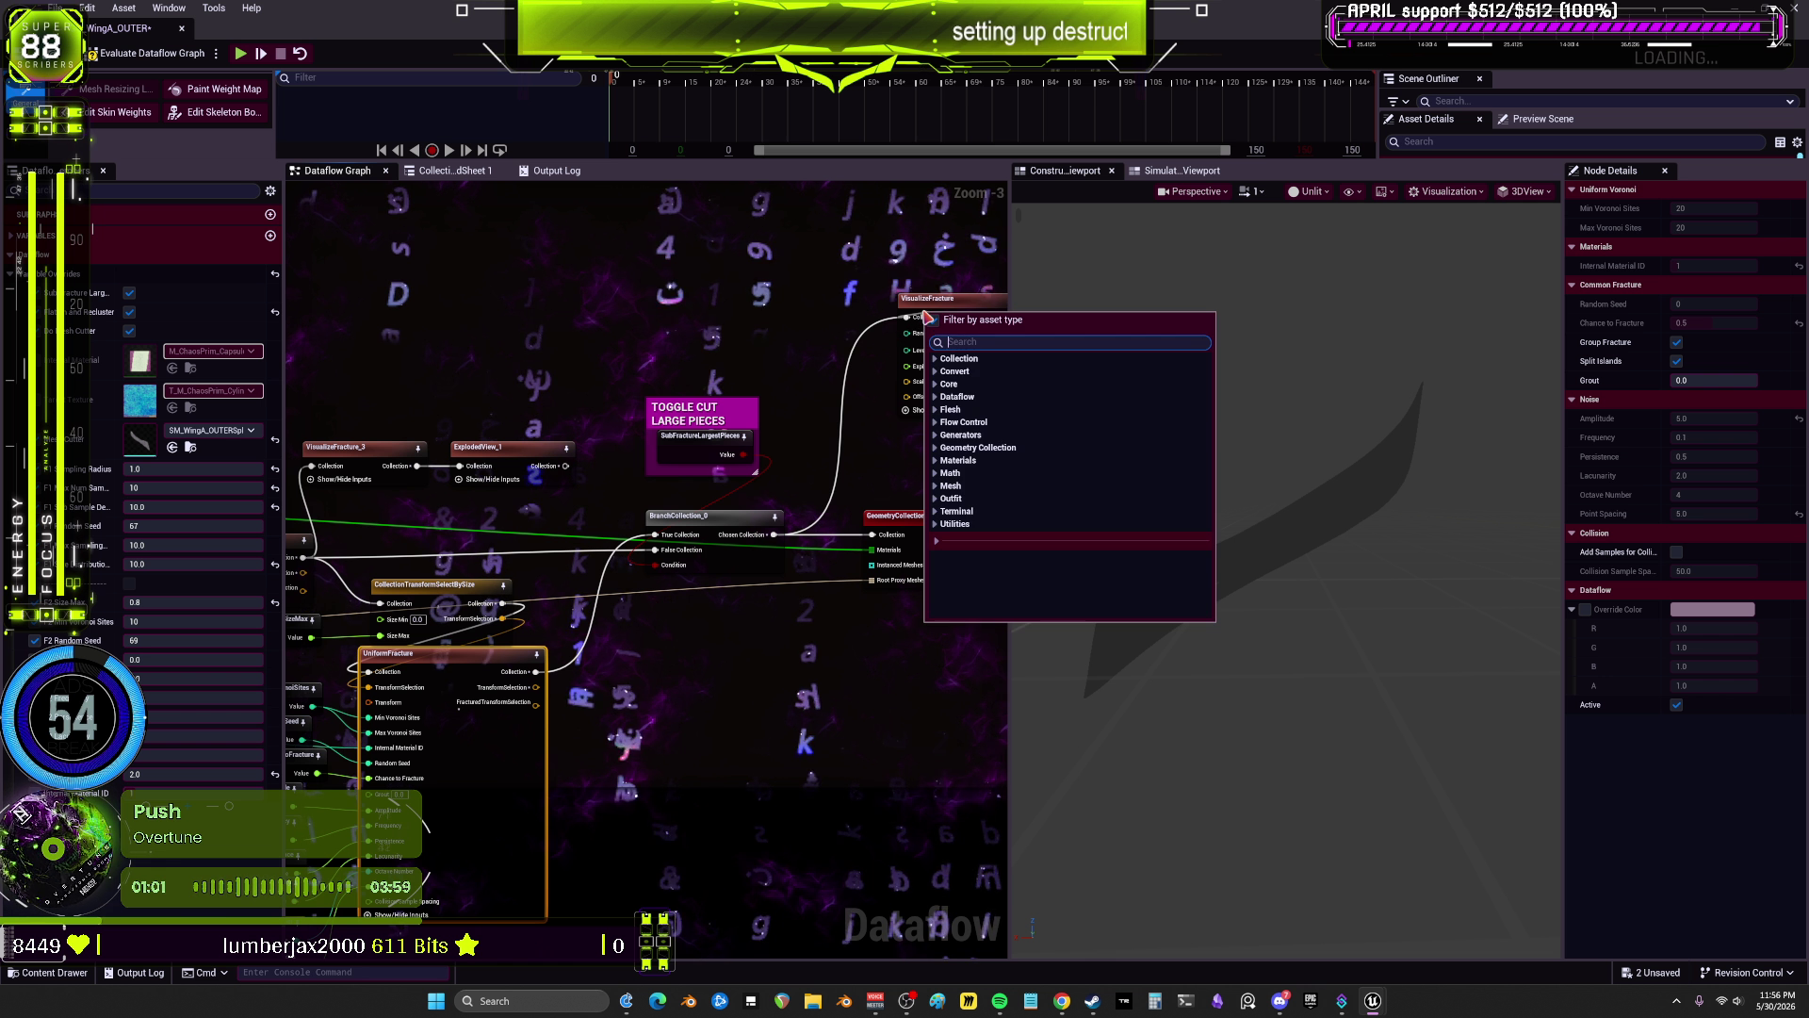
Step: Inspect the F2_MinVoronoiSites variable and orbit the coloured fractured wing preview
click(928, 300)
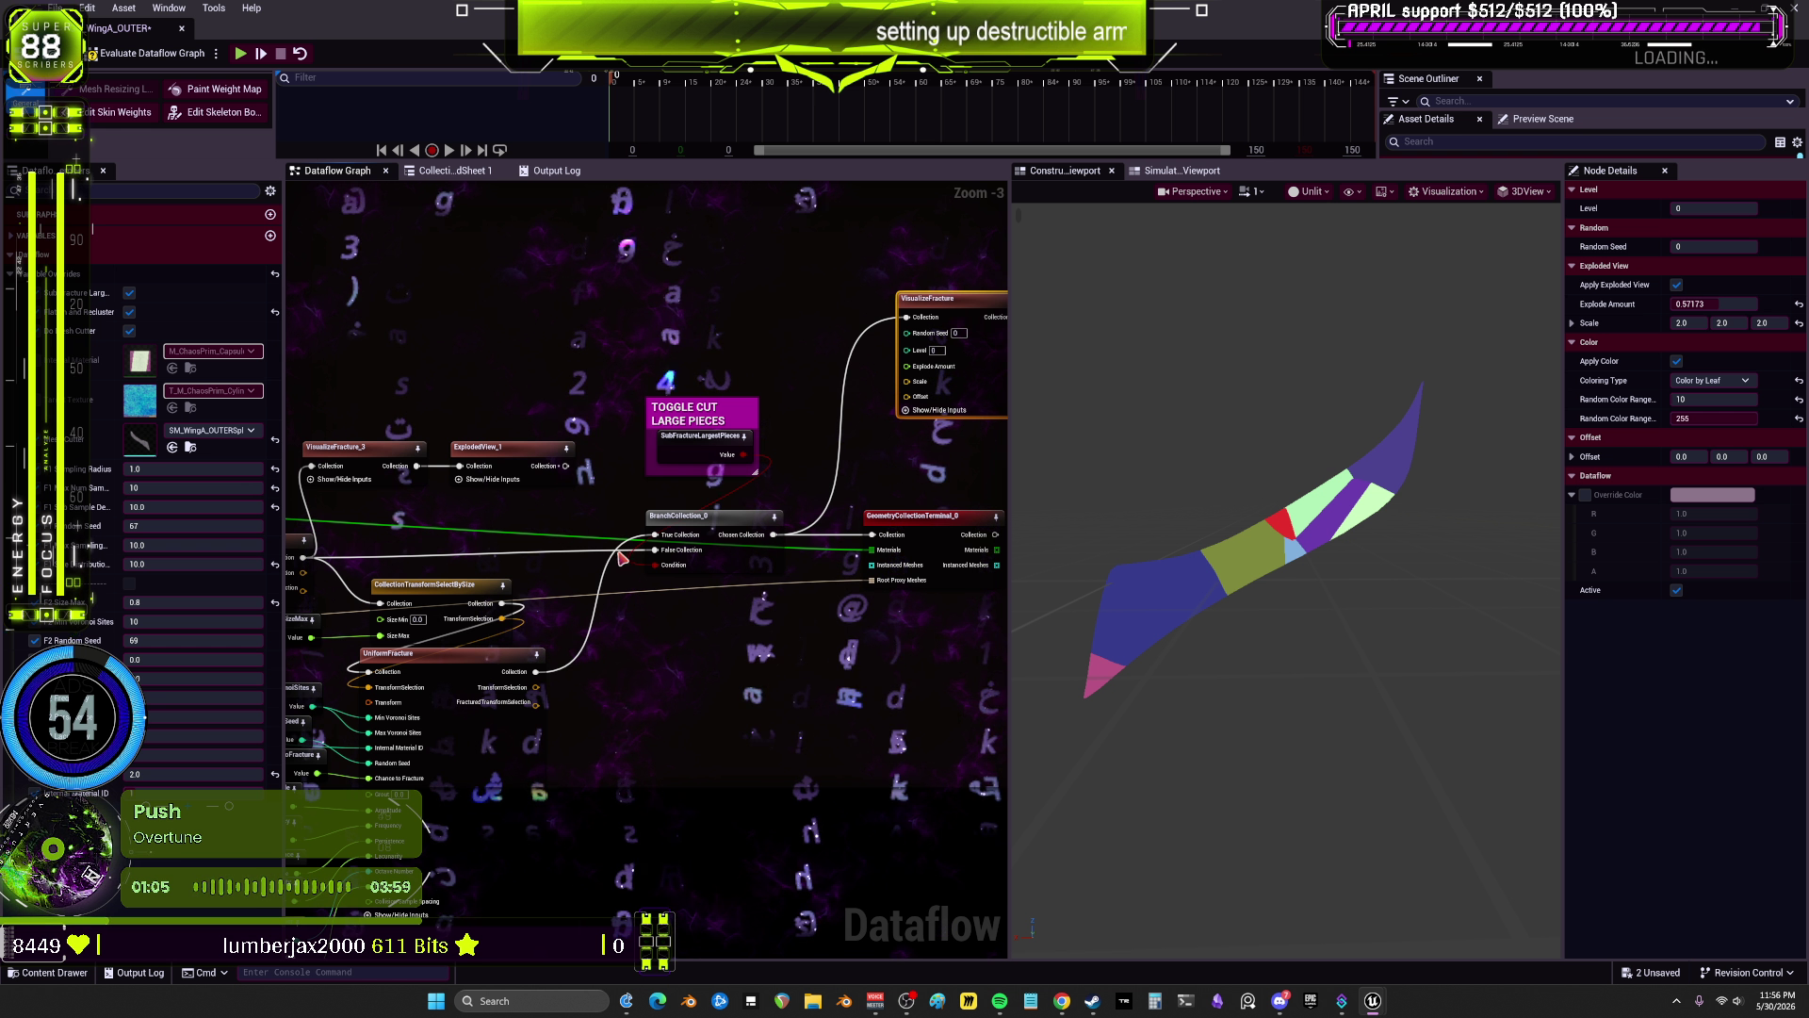
drag(564, 663, 754, 592)
drag(568, 599, 650, 492)
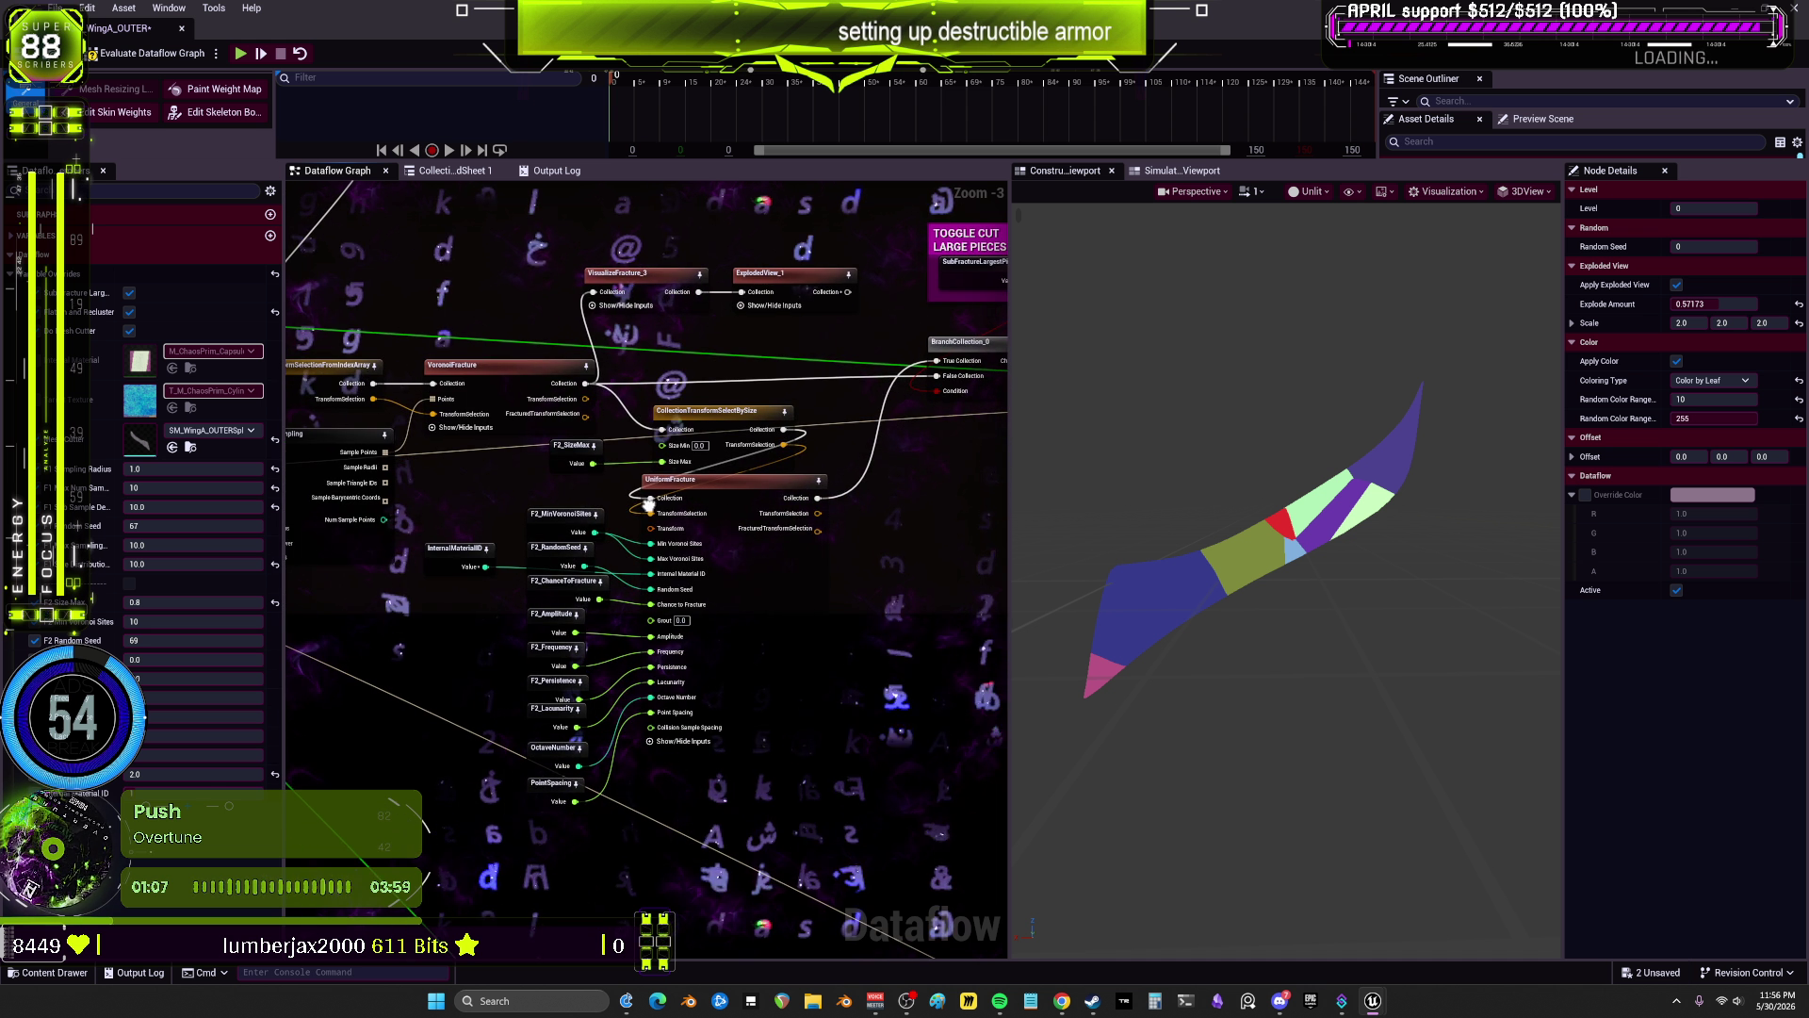
click(563, 529)
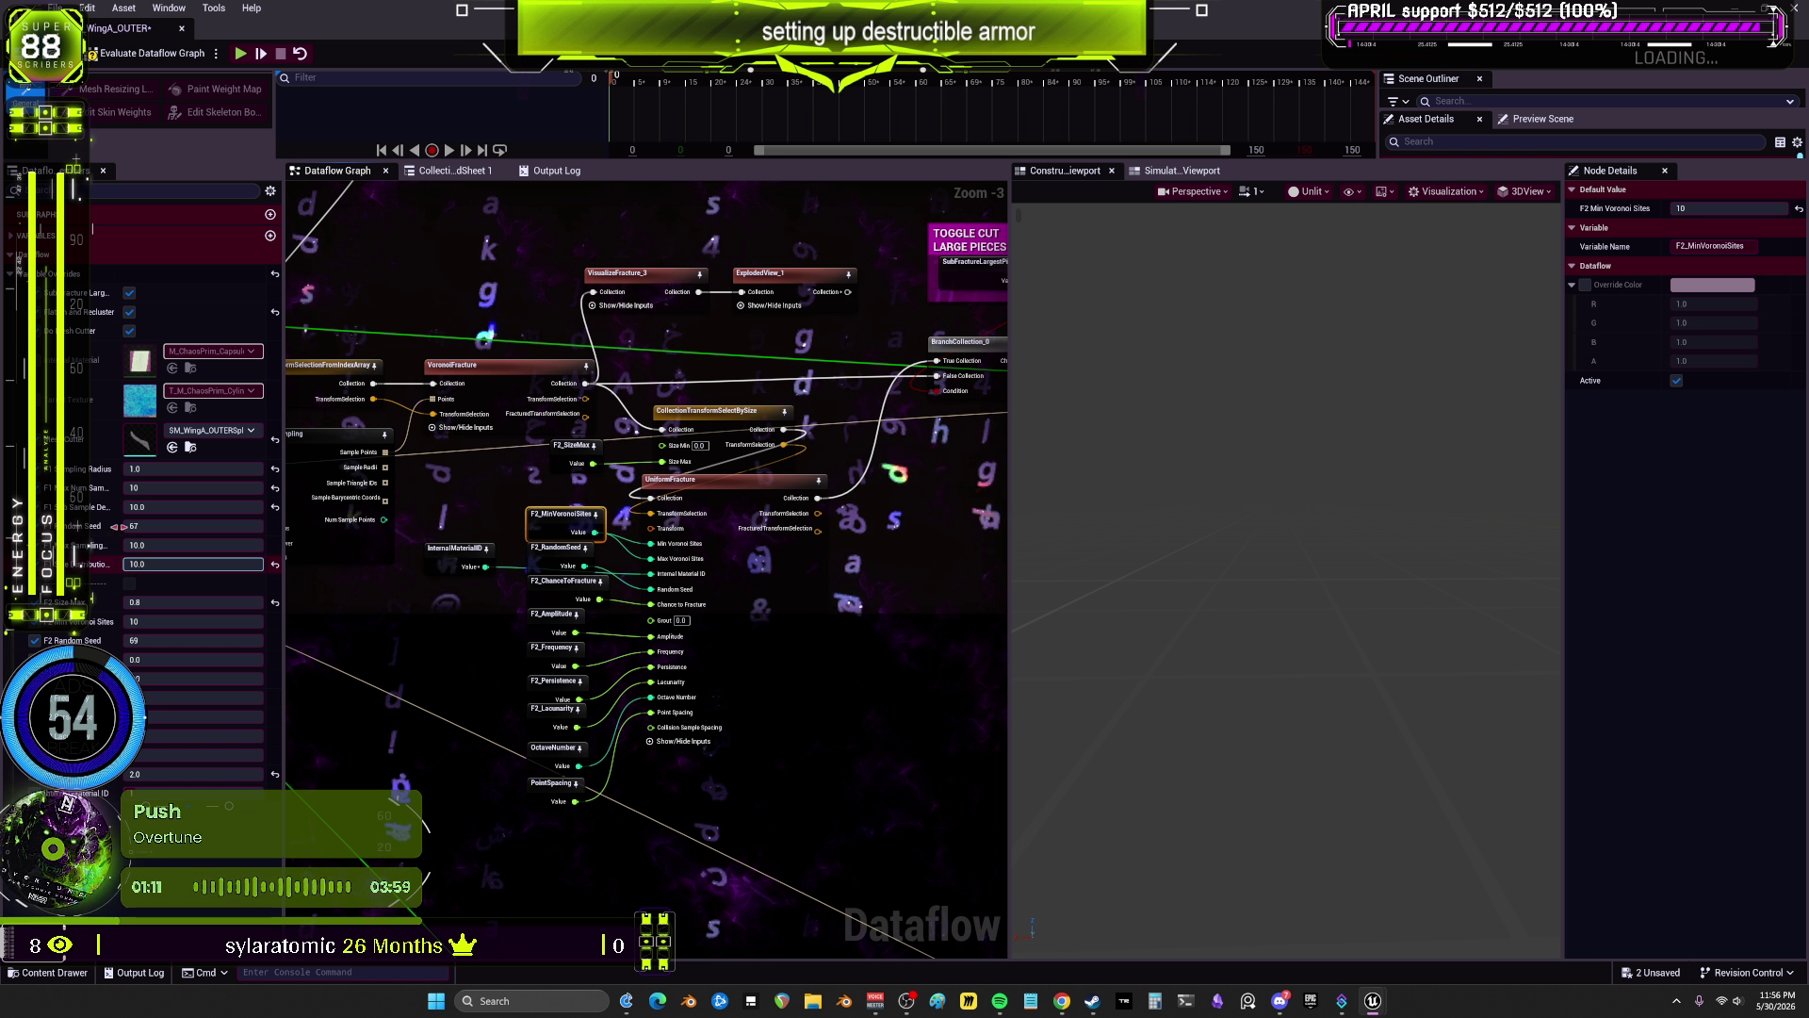
drag(546, 570, 290, 694)
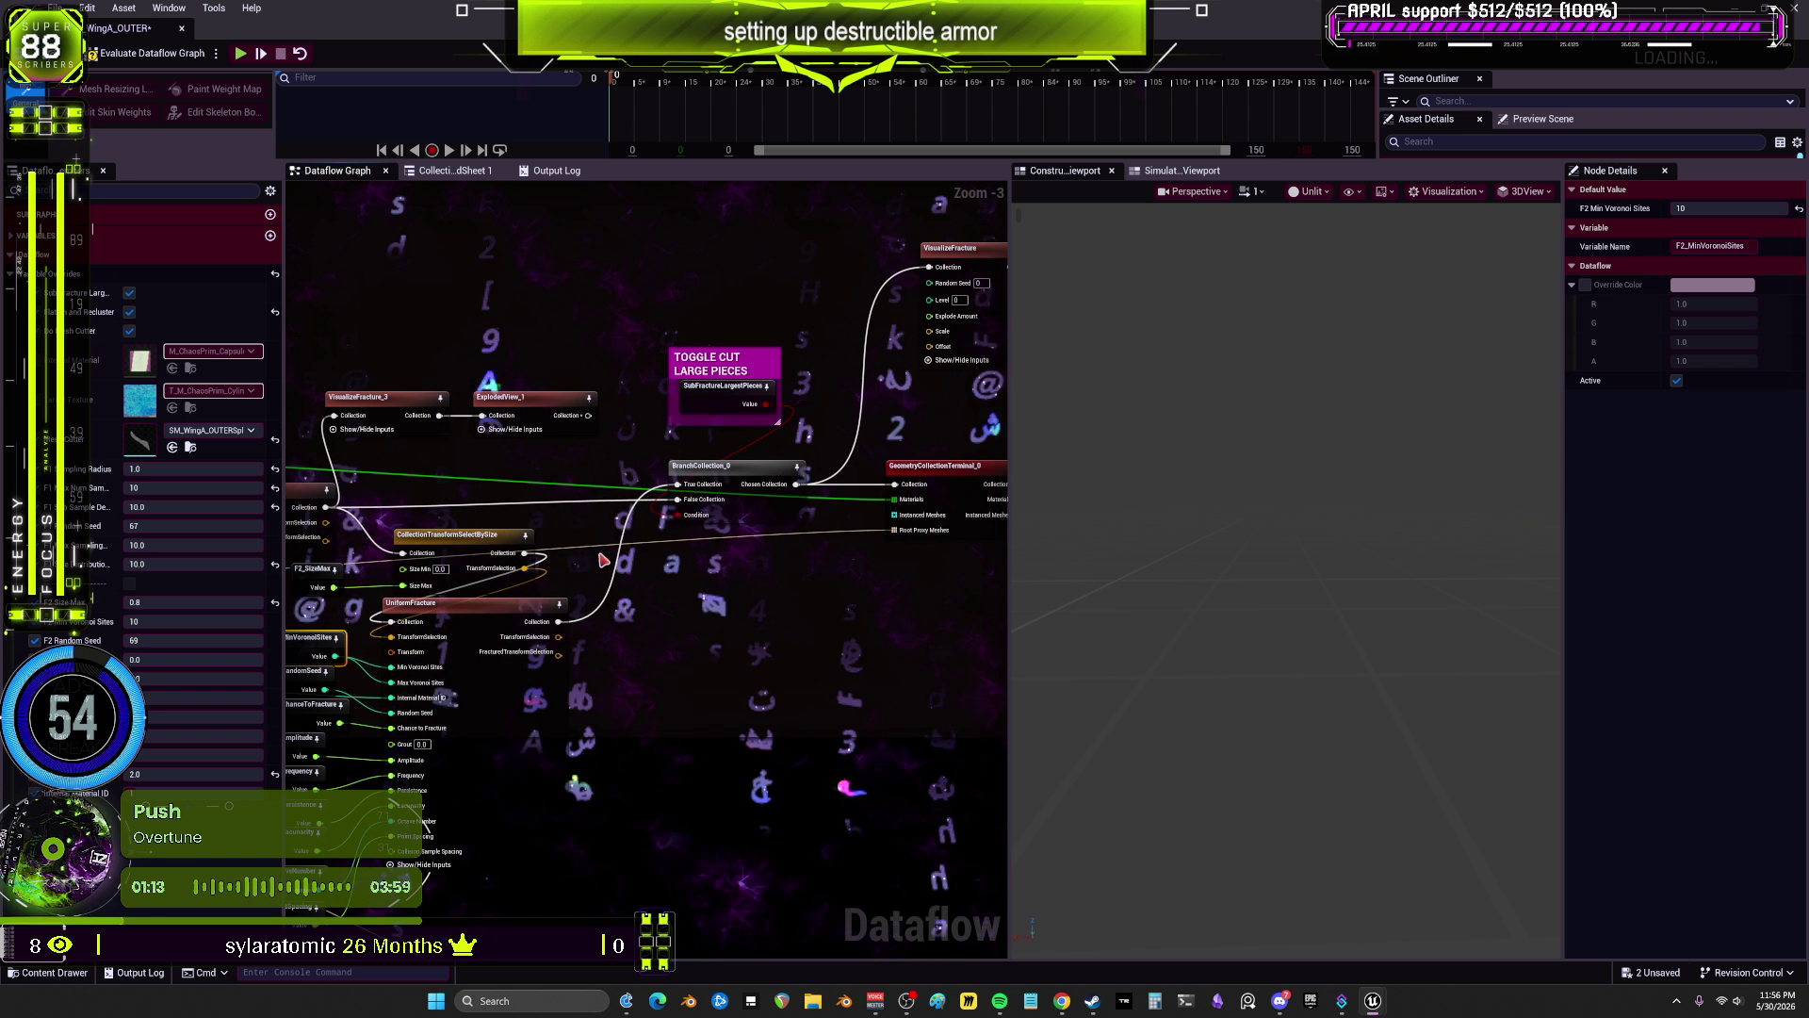
click(973, 275)
mouse_move(1149, 523)
mouse_down()
mouse_move(1215, 537)
mouse_move(1168, 500)
mouse_move(1206, 523)
mouse_move(1197, 537)
mouse_move(1143, 530)
mouse_up()
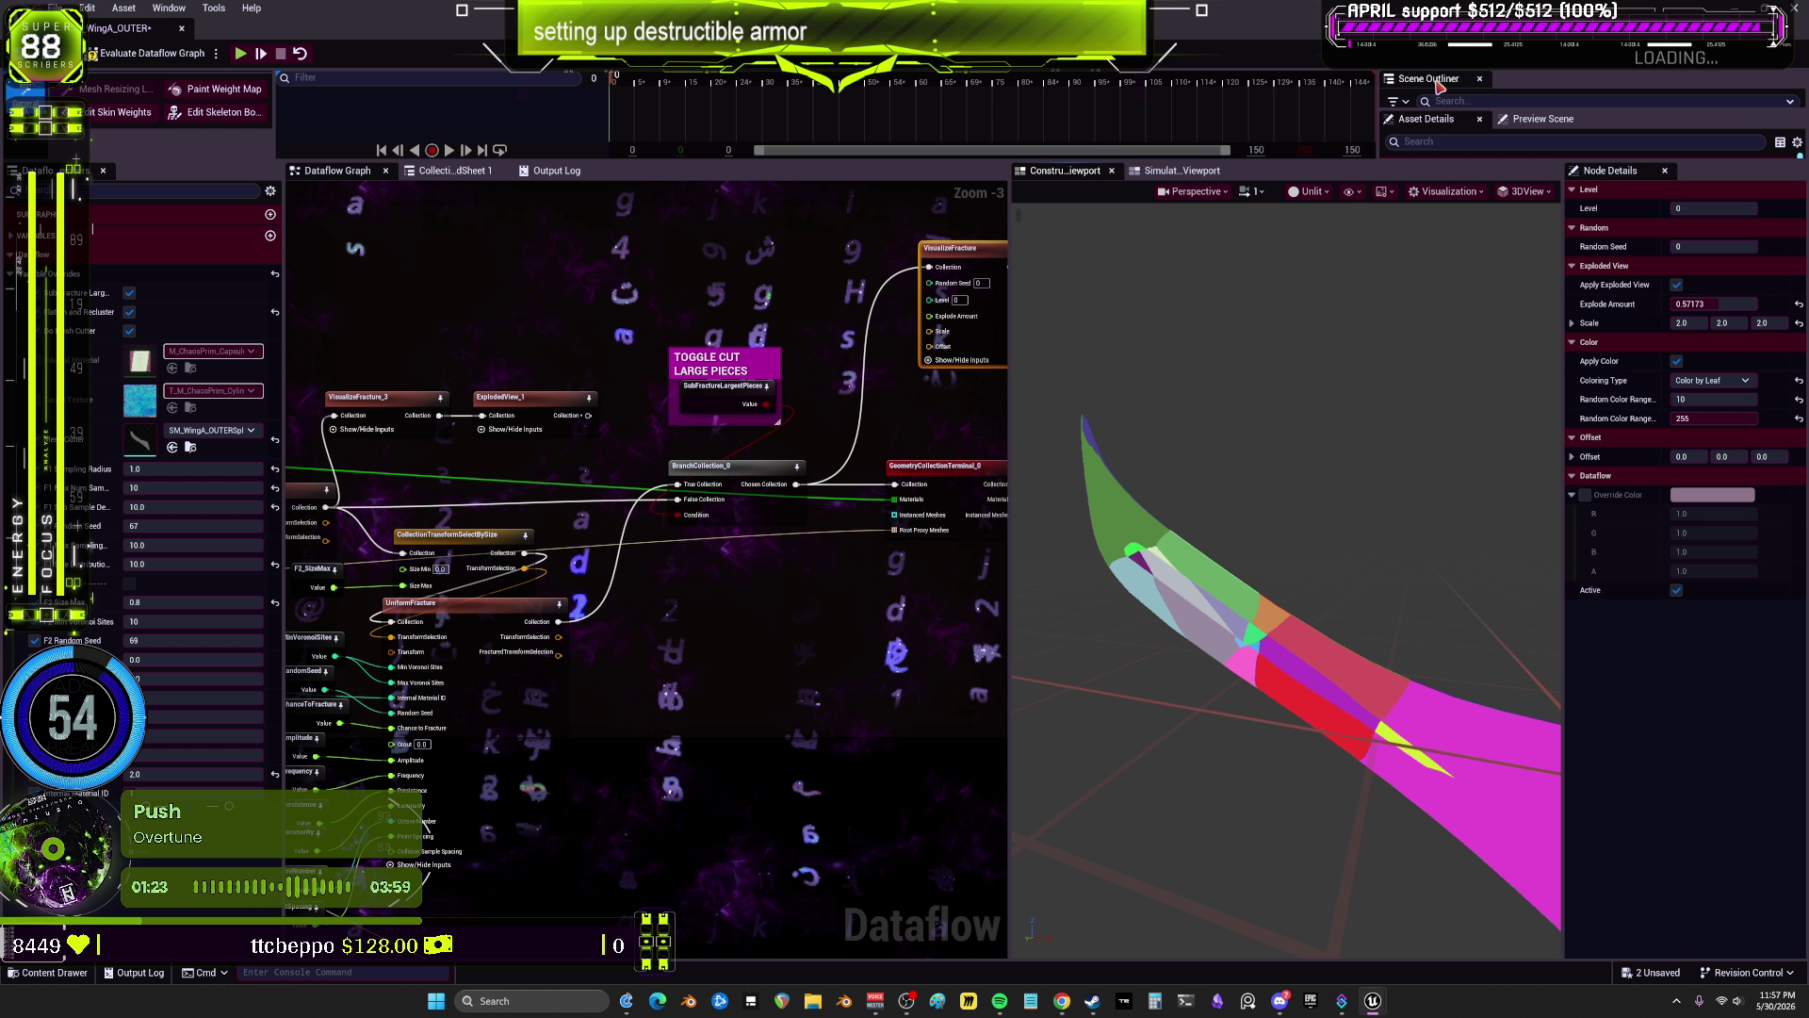
Step: Put the scene component list beside a wider viewport, save the asset, and show Construction Viewport
mouse_move(1428, 78)
mouse_down()
mouse_move(1424, 101)
mouse_move(1317, 183)
mouse_move(1559, 188)
mouse_move(1460, 395)
mouse_move(1395, 415)
mouse_up()
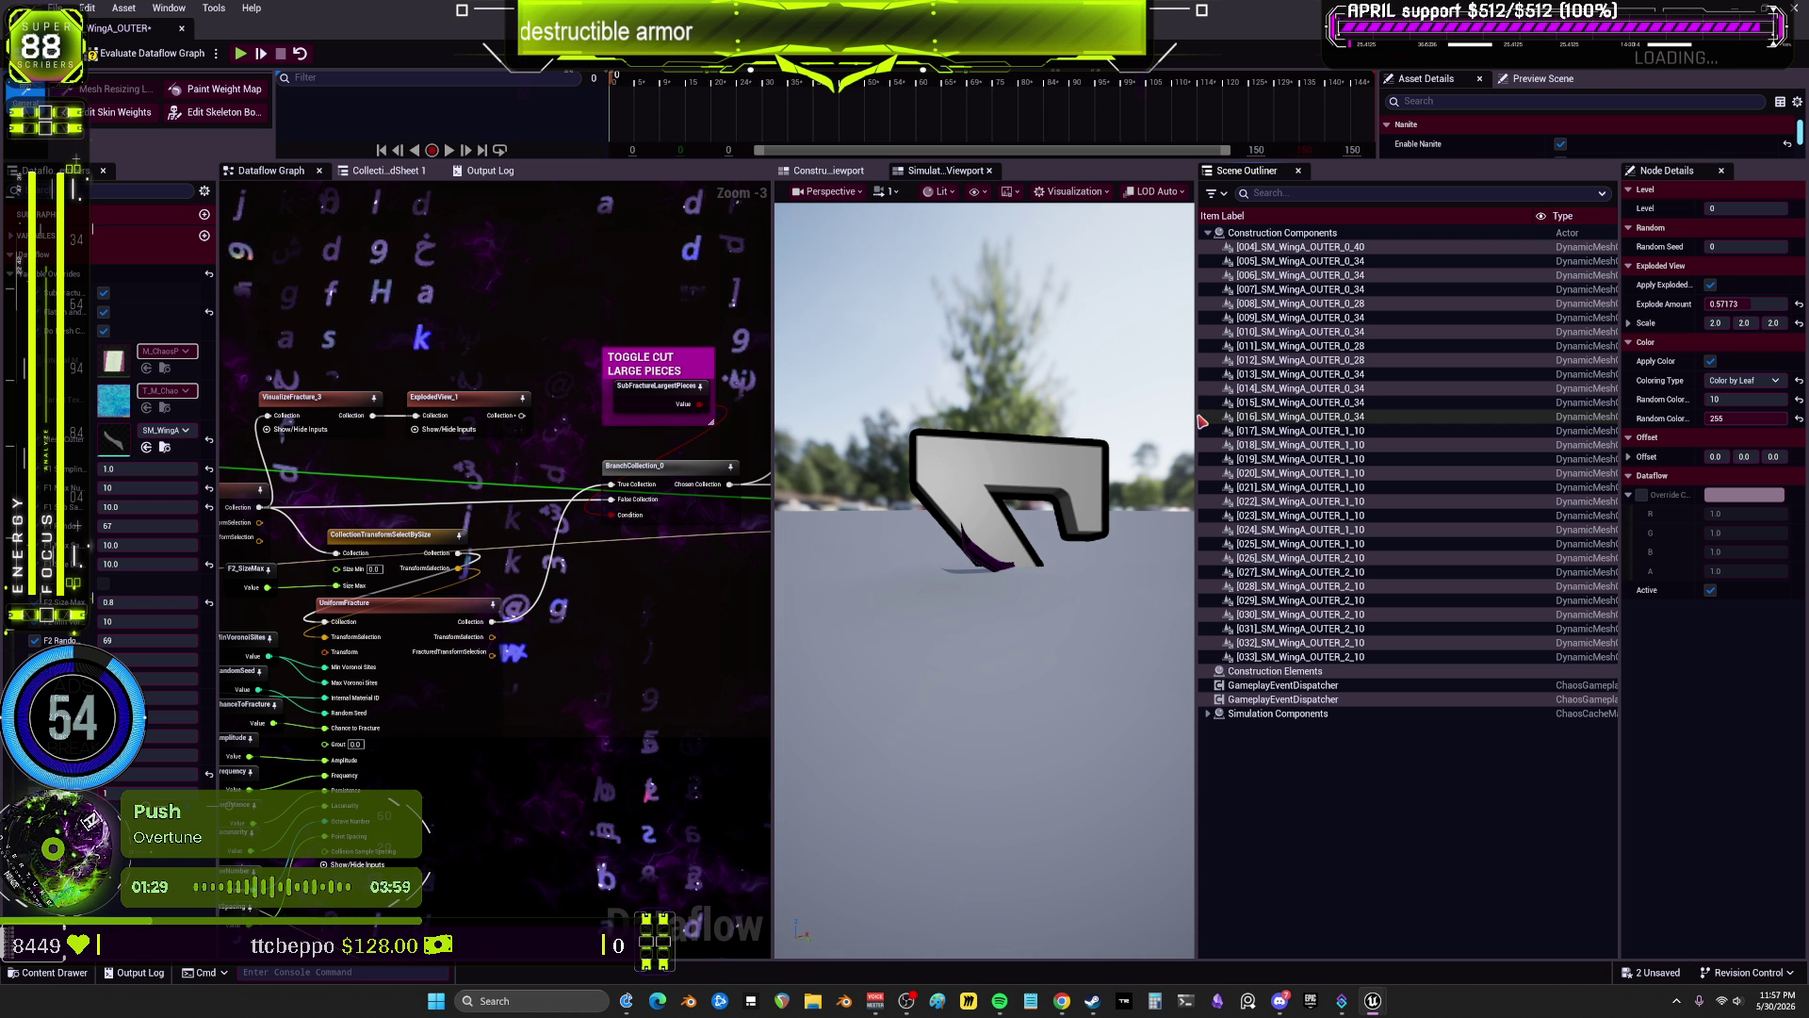
drag(1202, 421, 1419, 400)
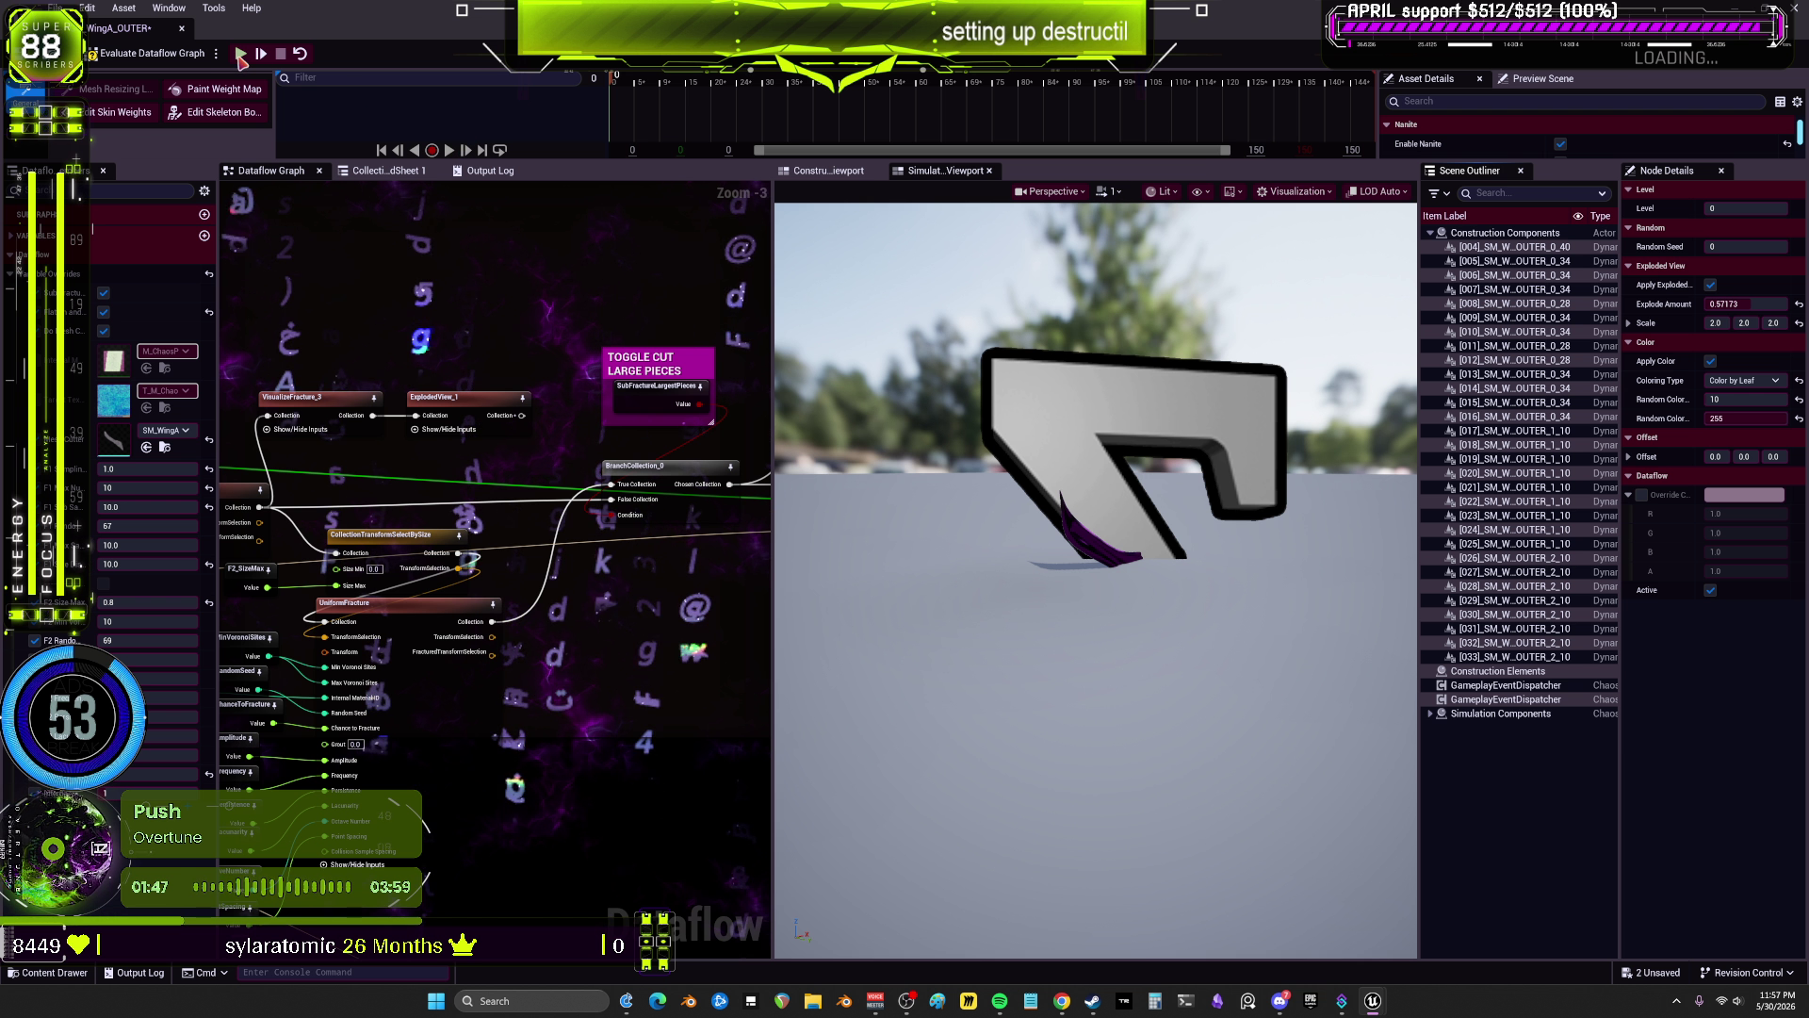
click(241, 56)
key(ctrl+s)
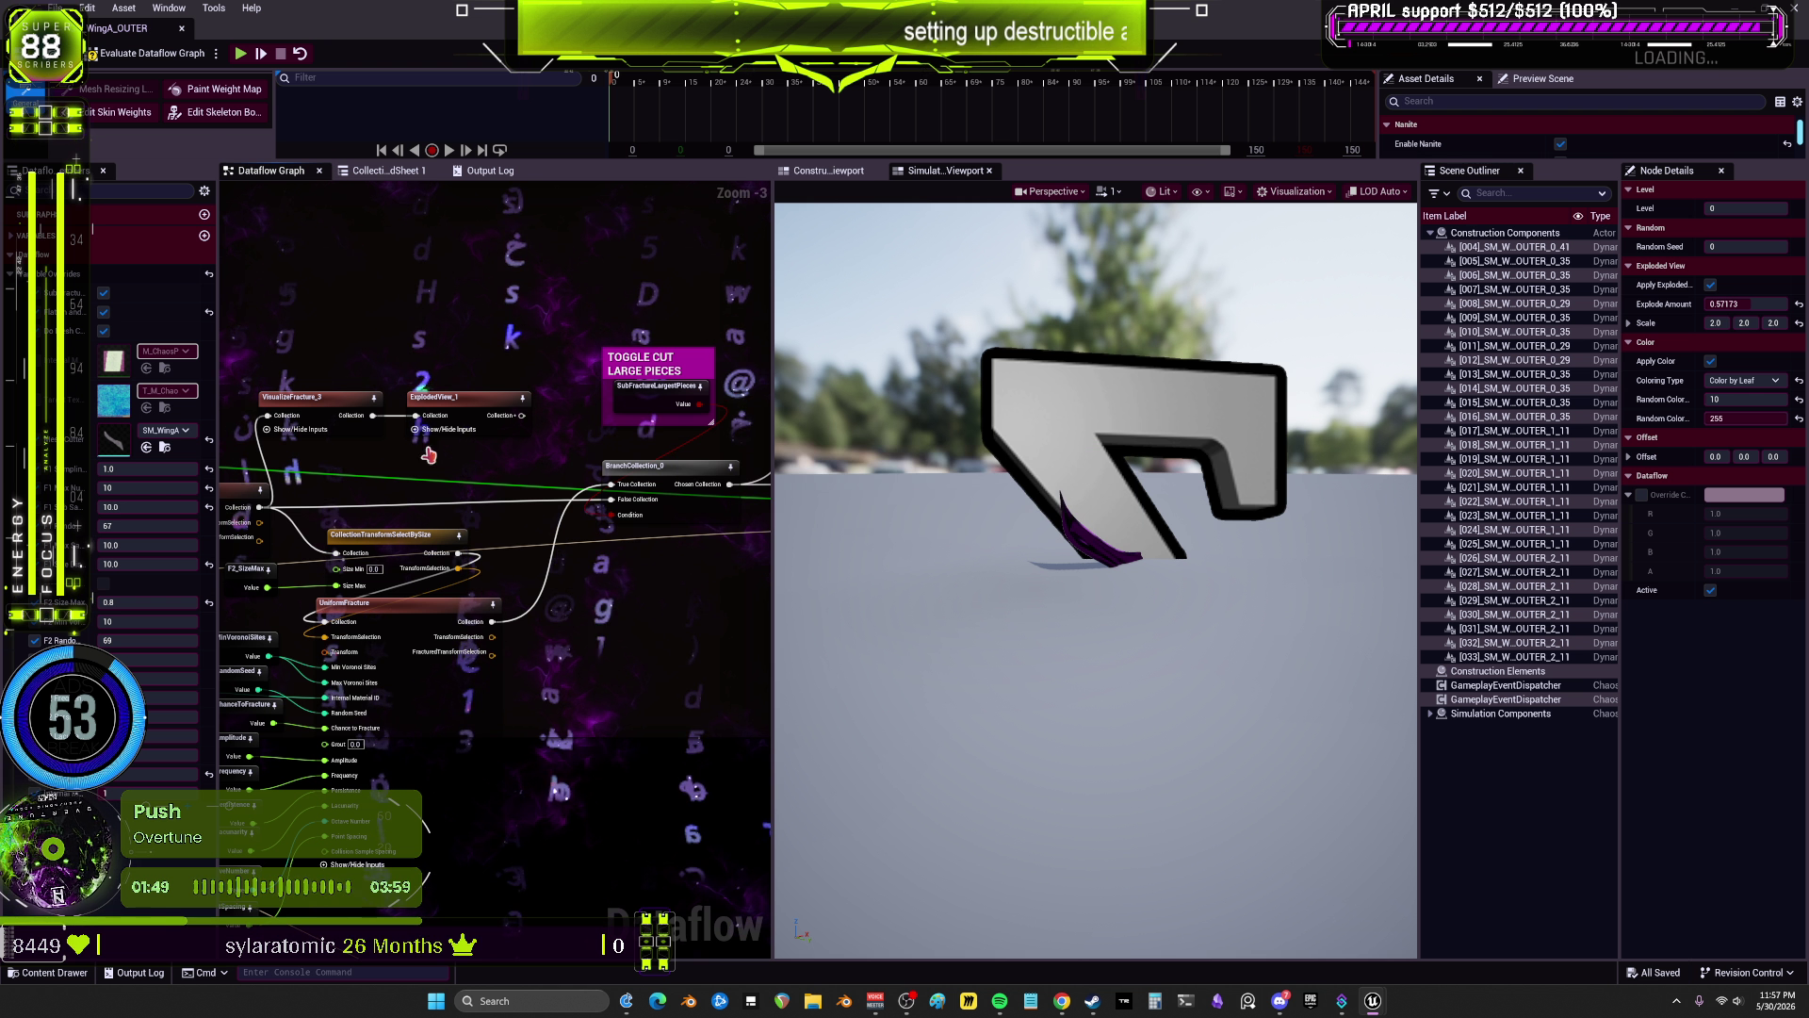
scroll(332, 567, down, 2)
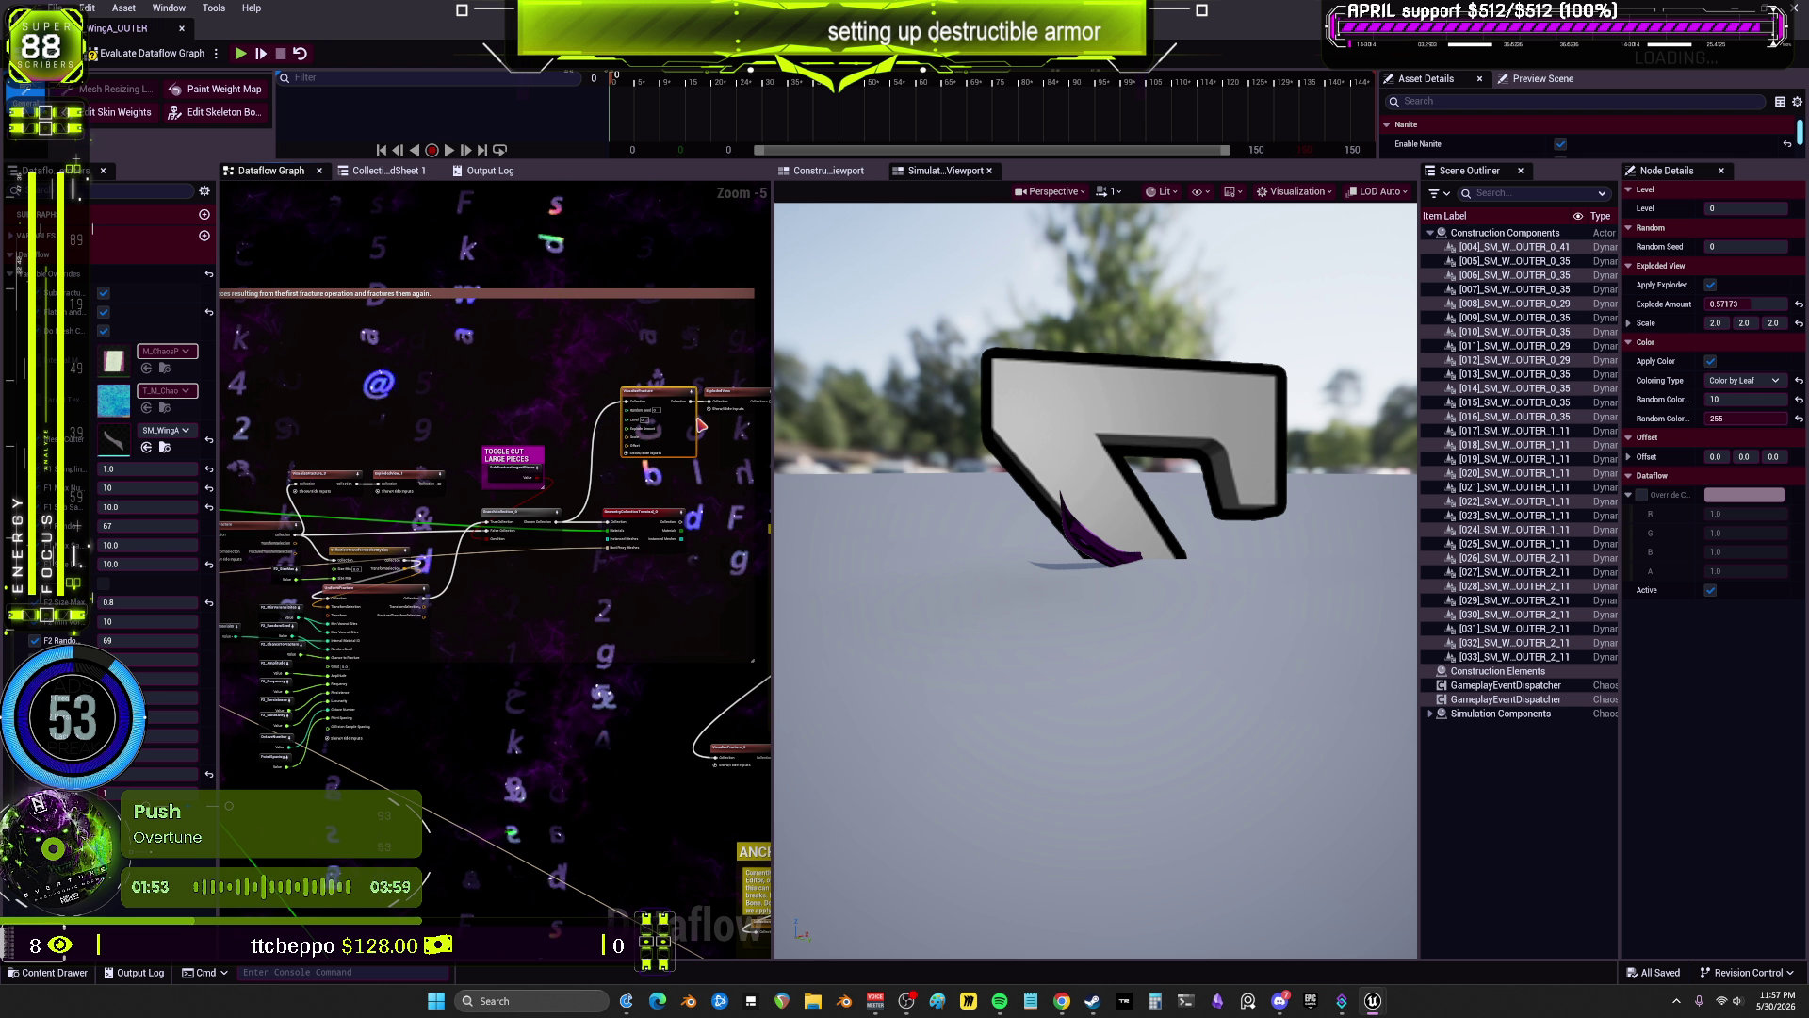
click(828, 171)
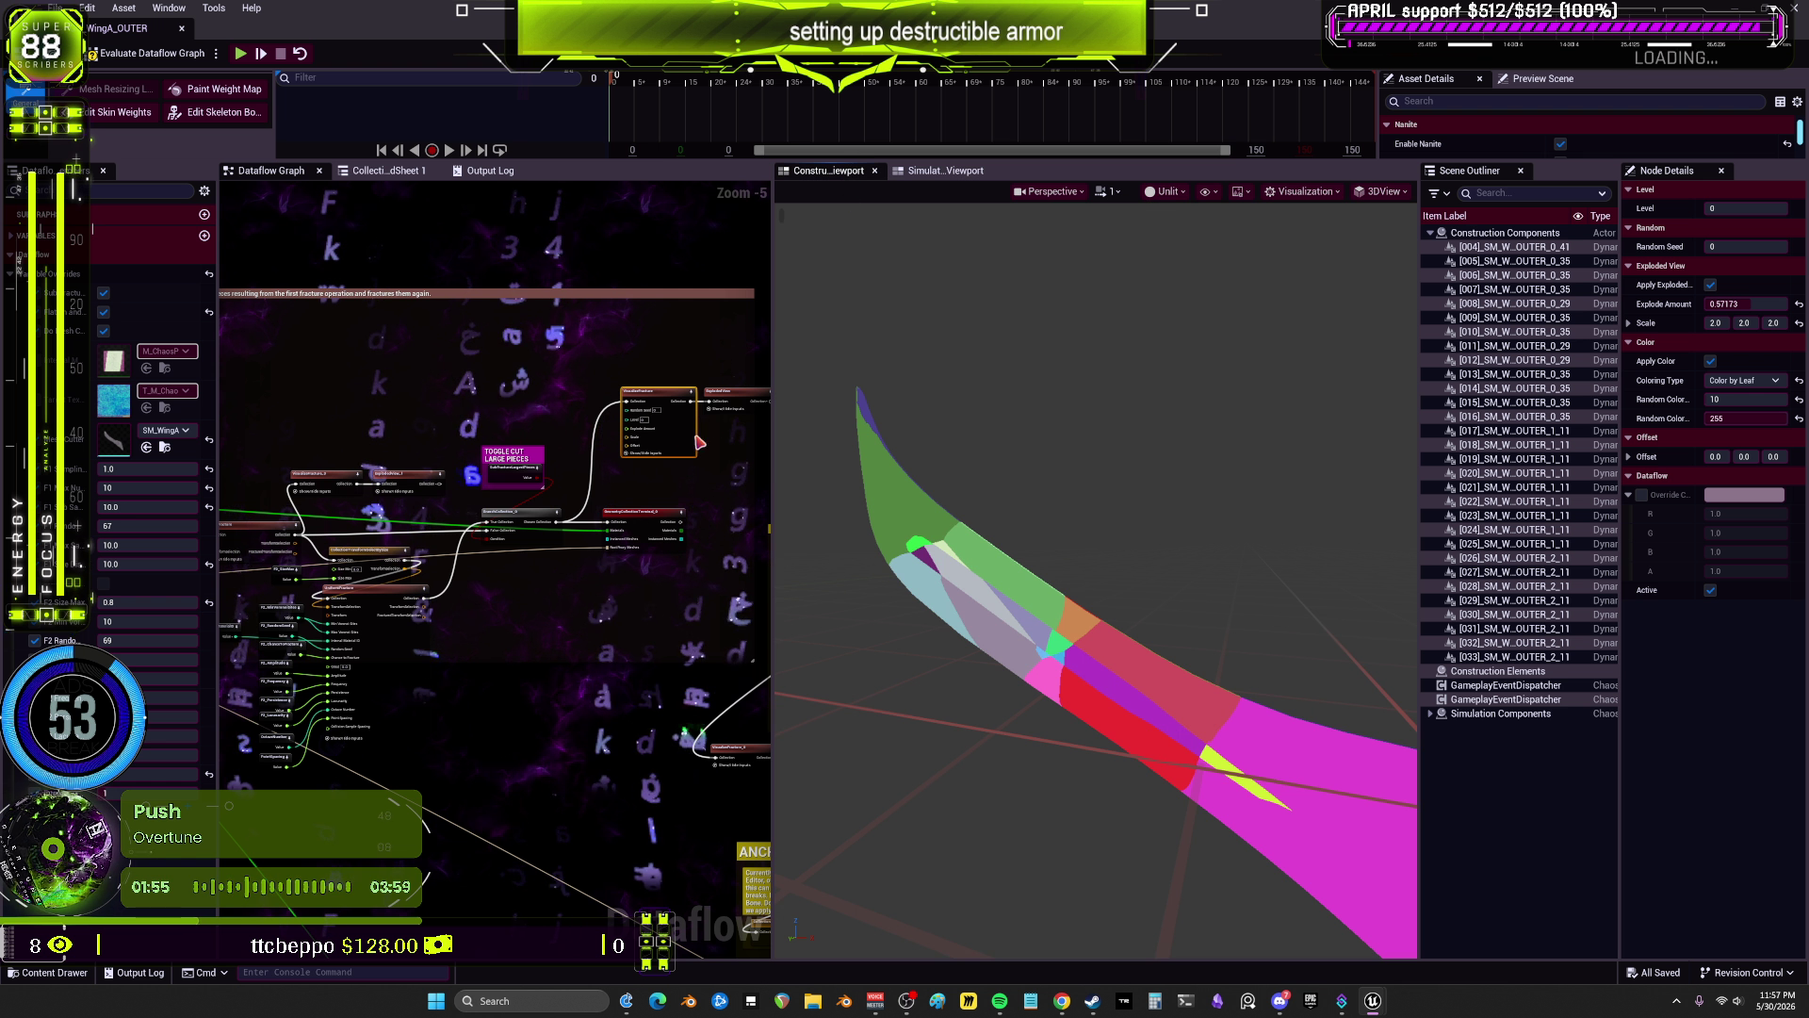
Step: Orbit around the colour-coded fractured wing, then widen and zoom the graph onto the fracture nodes
drag(1093, 565, 848, 589)
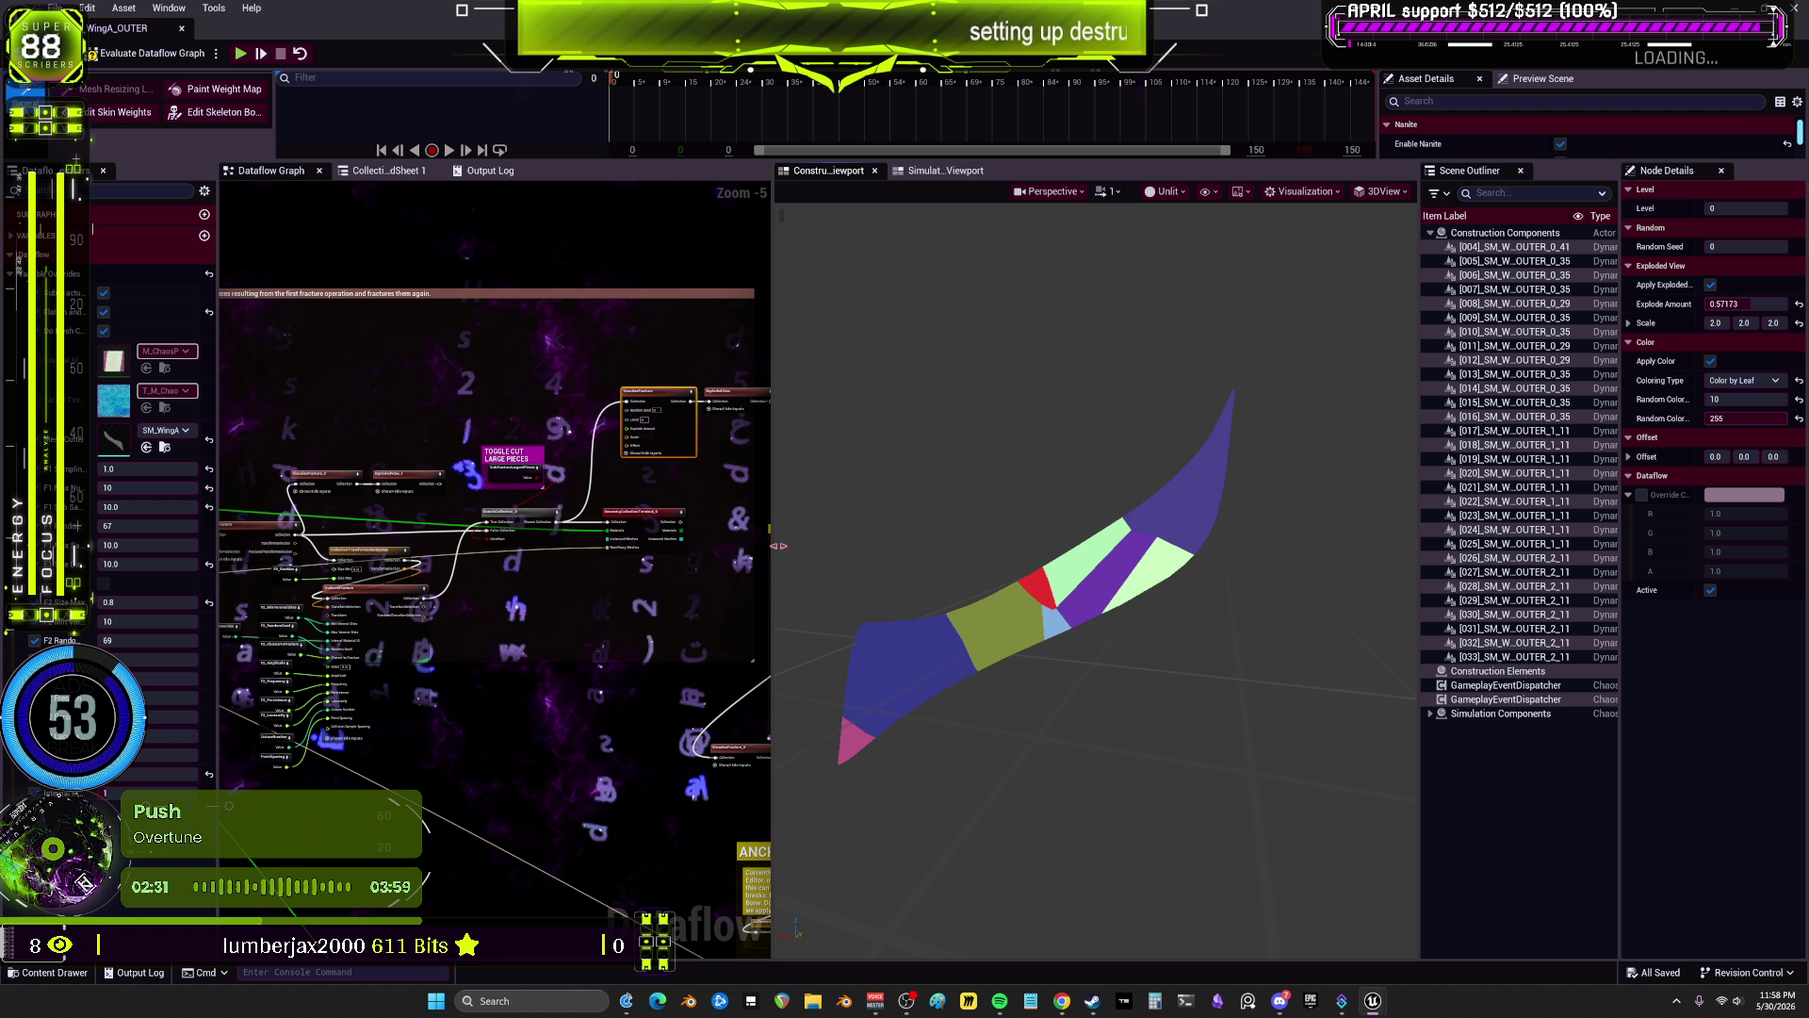
drag(778, 546, 862, 545)
scroll(519, 611, up, 2)
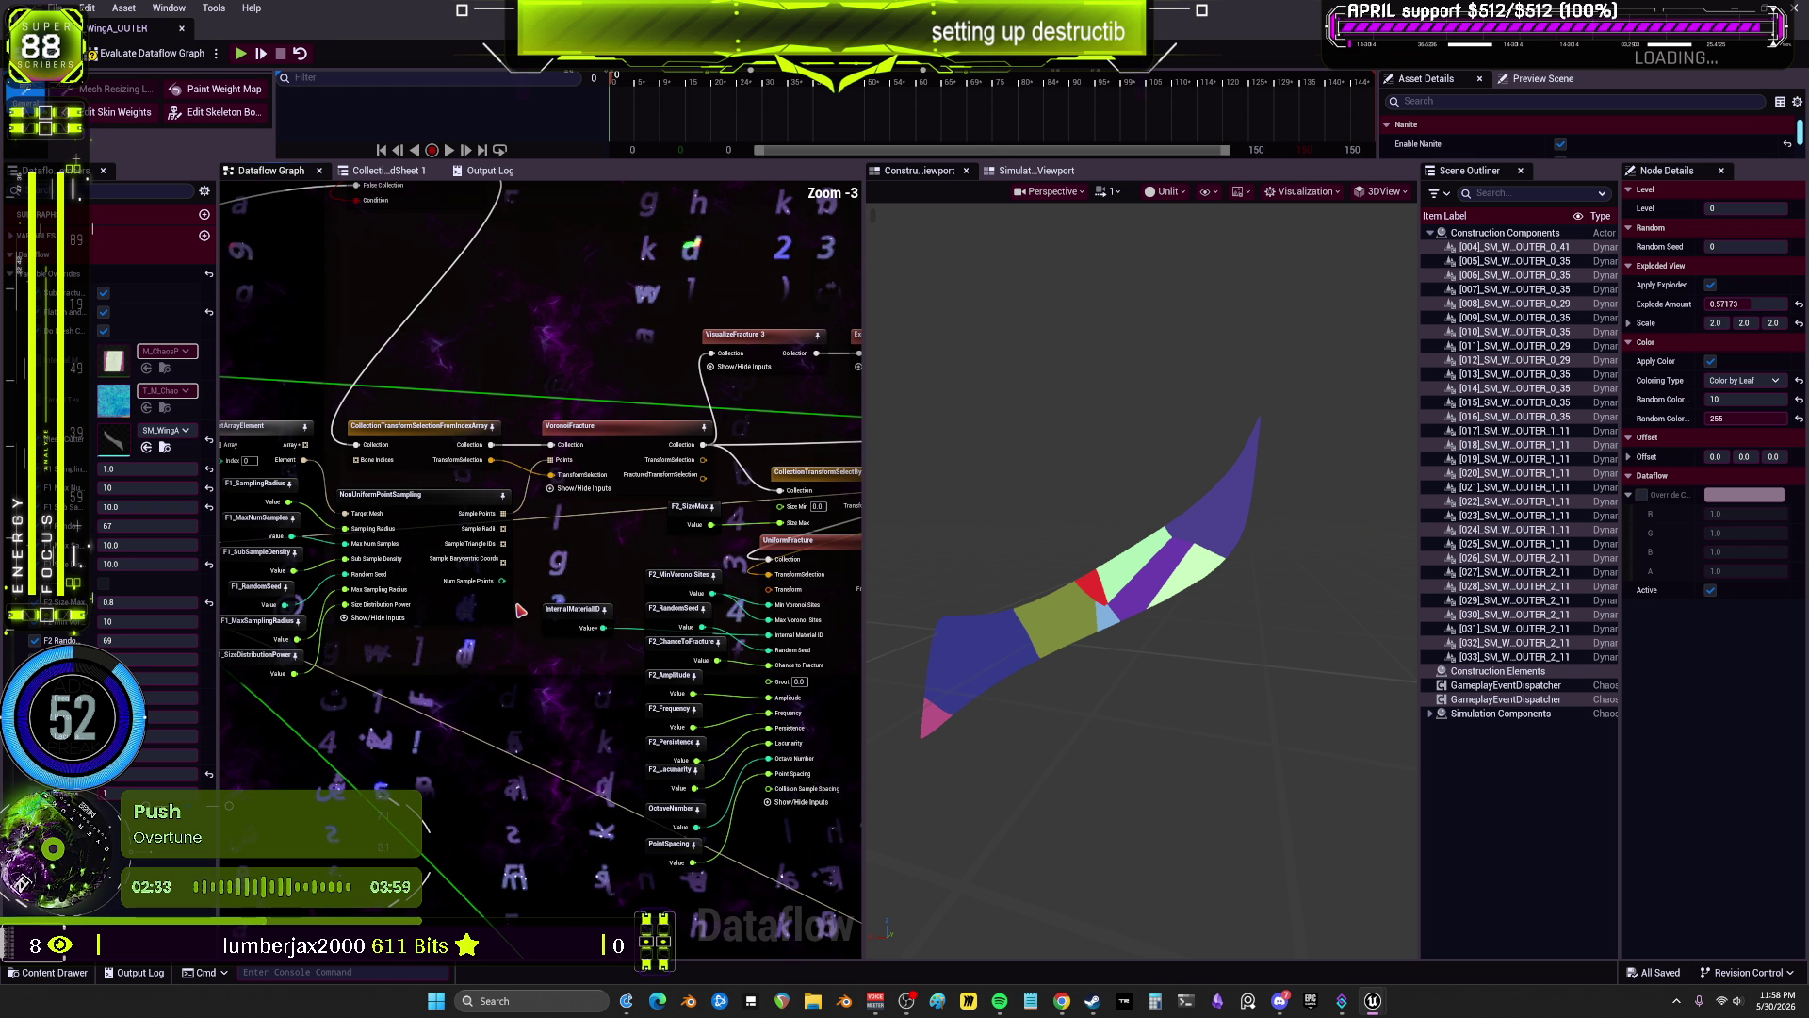
Step: Inspect VoronoiFracture and its bone selection, then preview VisualizeFracture_3's first-stage coloured pieces
drag(519, 610, 805, 579)
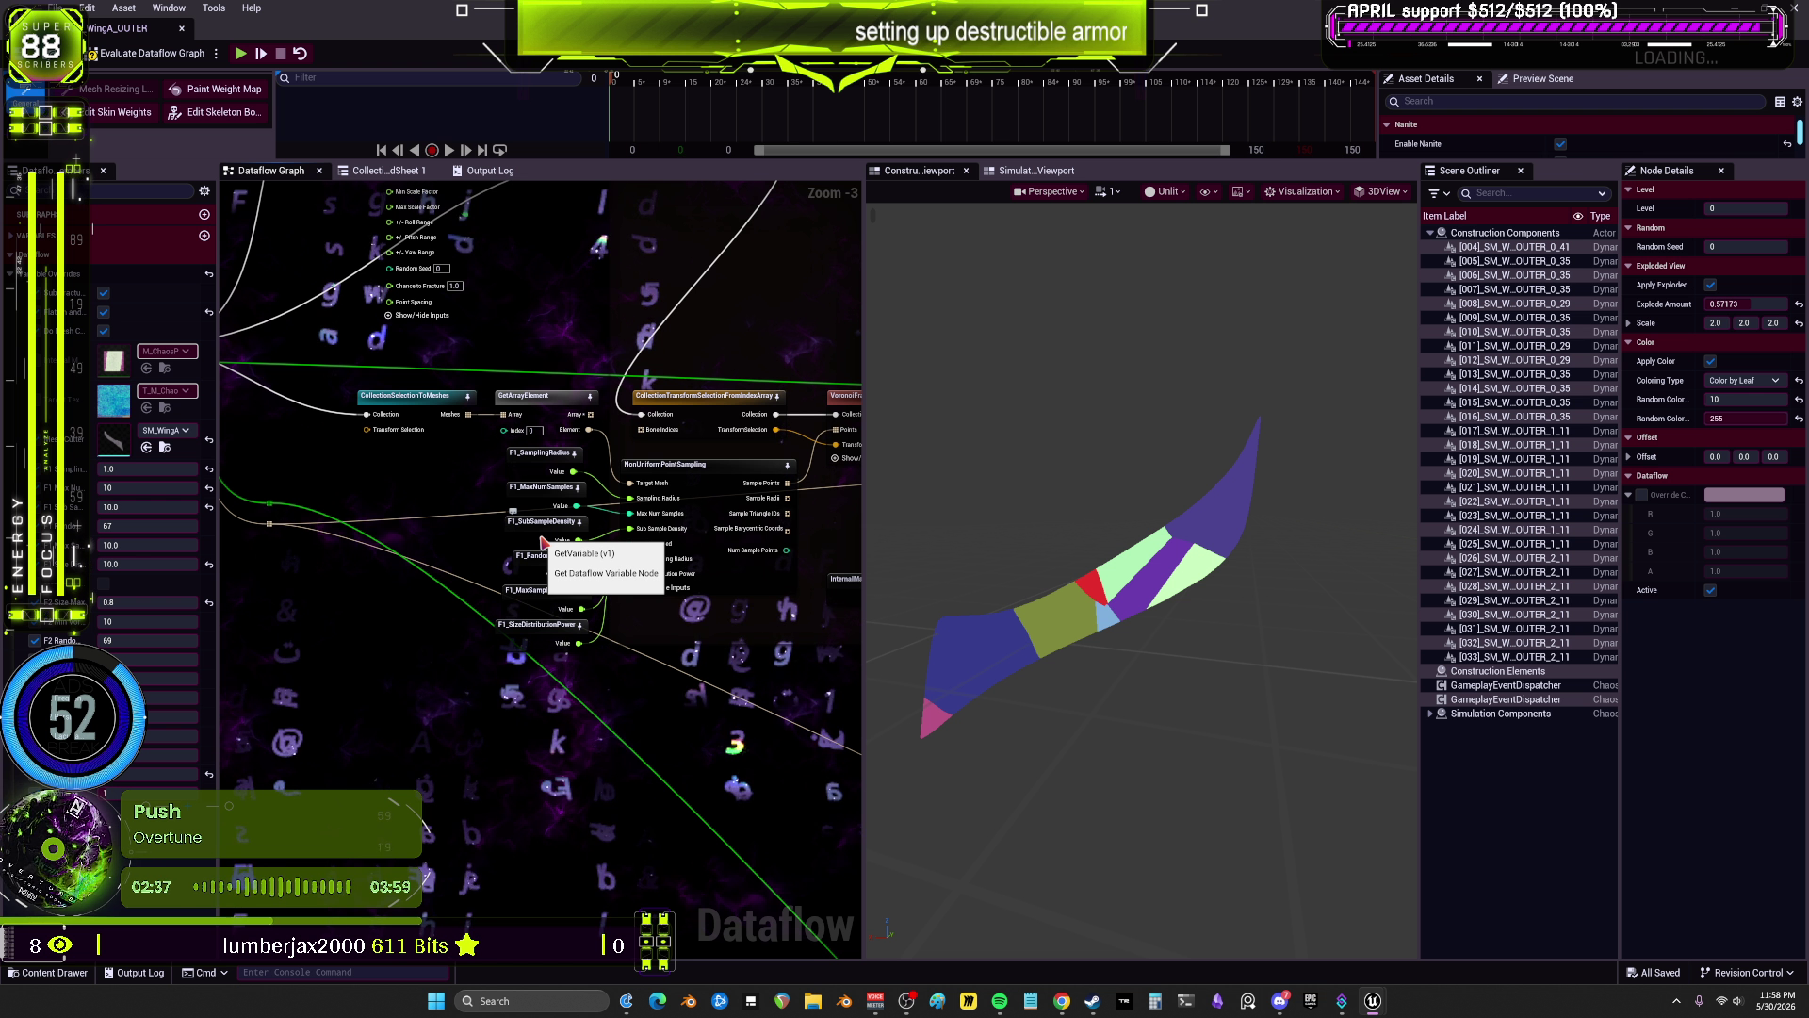
drag(796, 528, 544, 541)
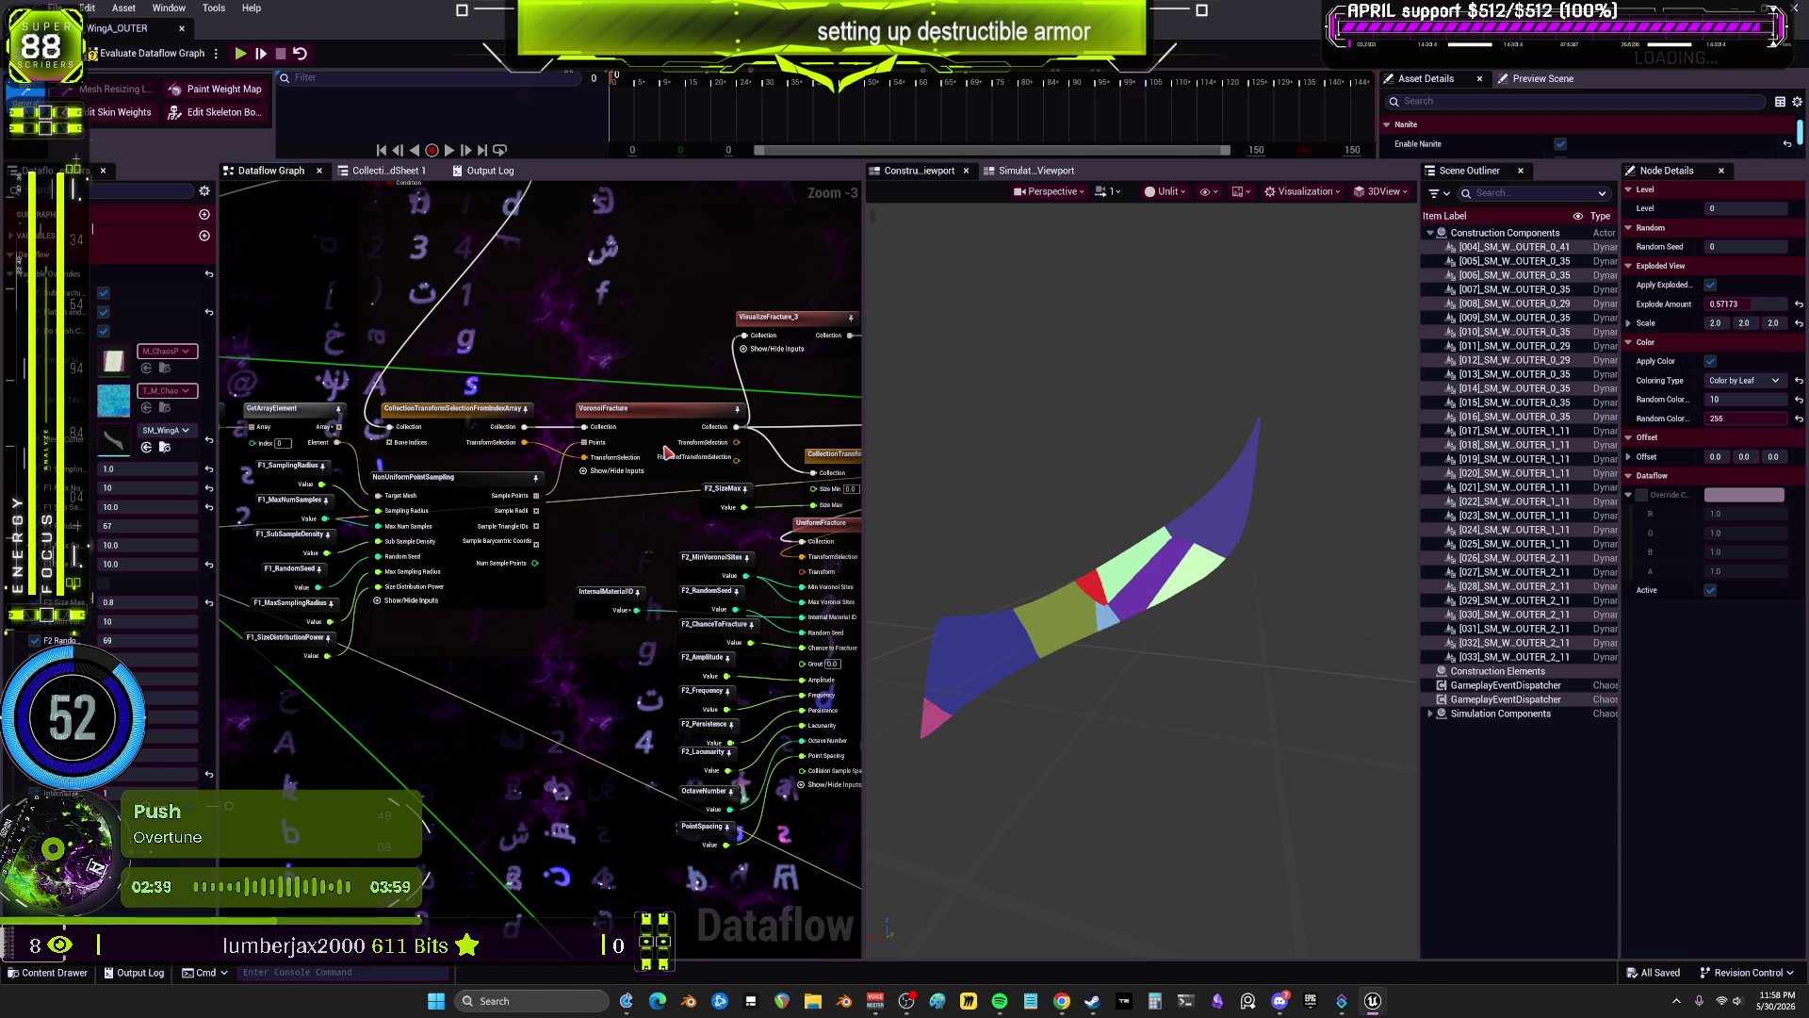
click(646, 433)
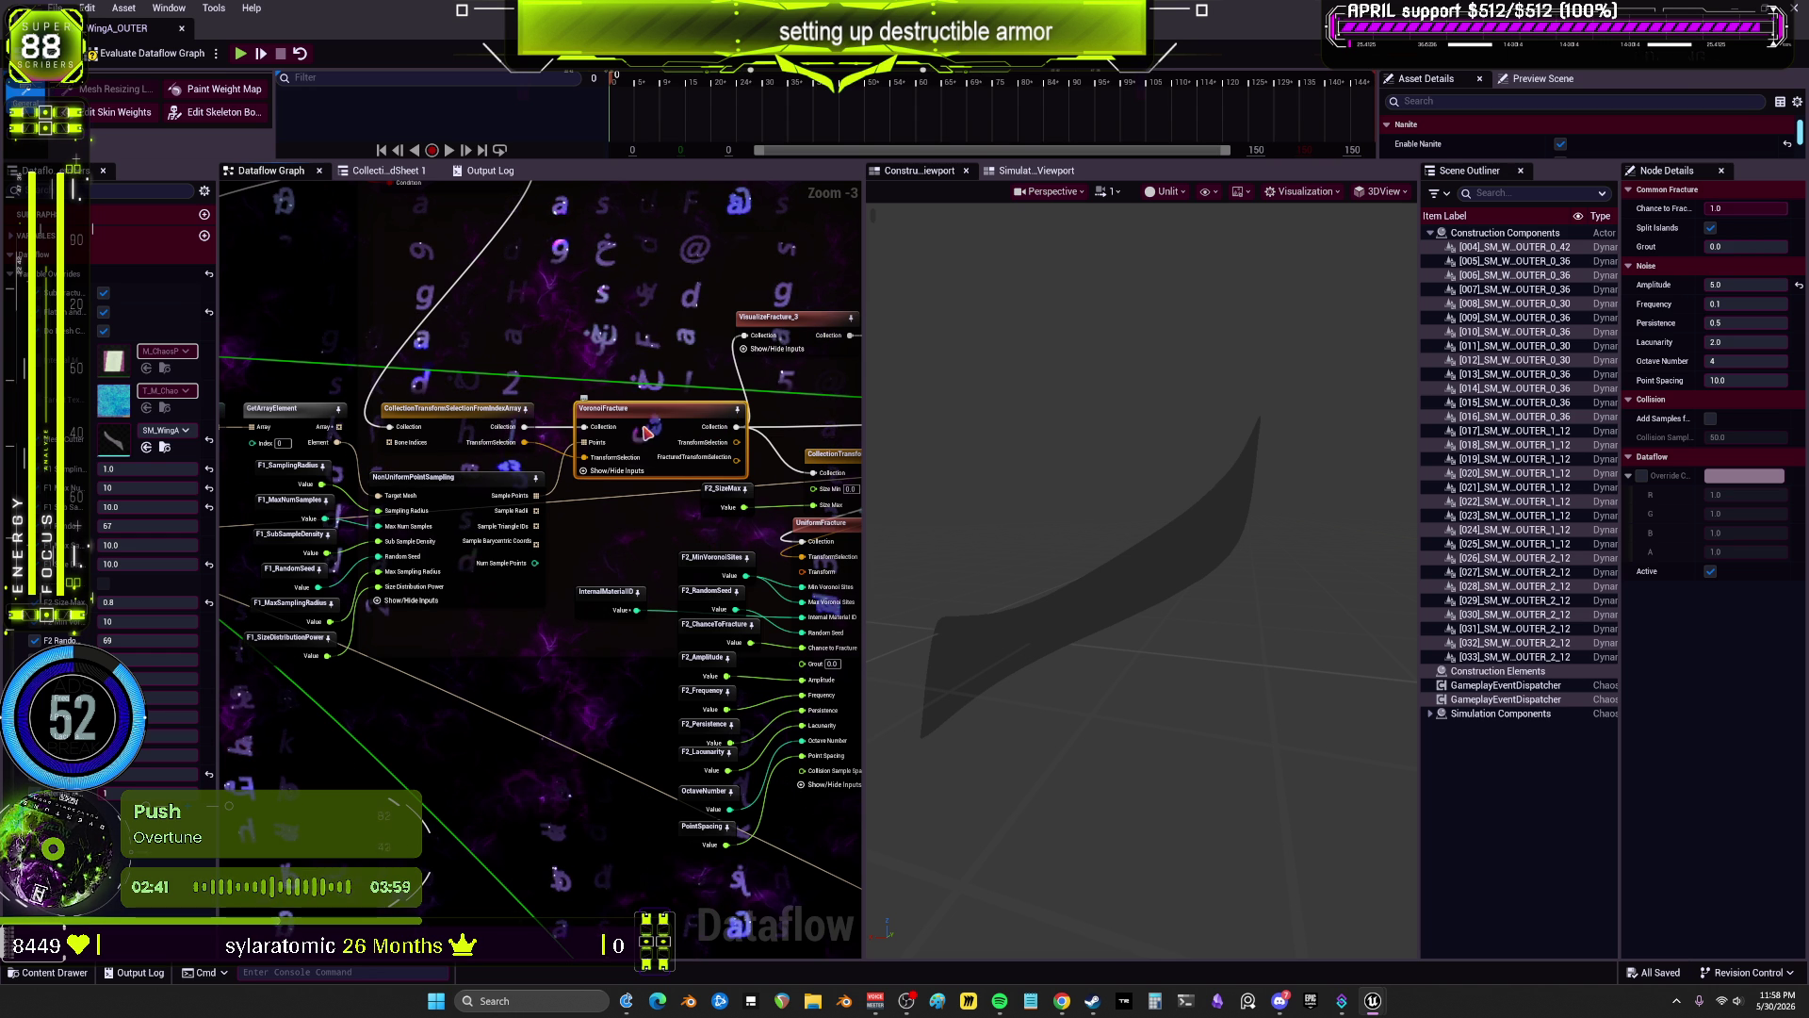
click(482, 429)
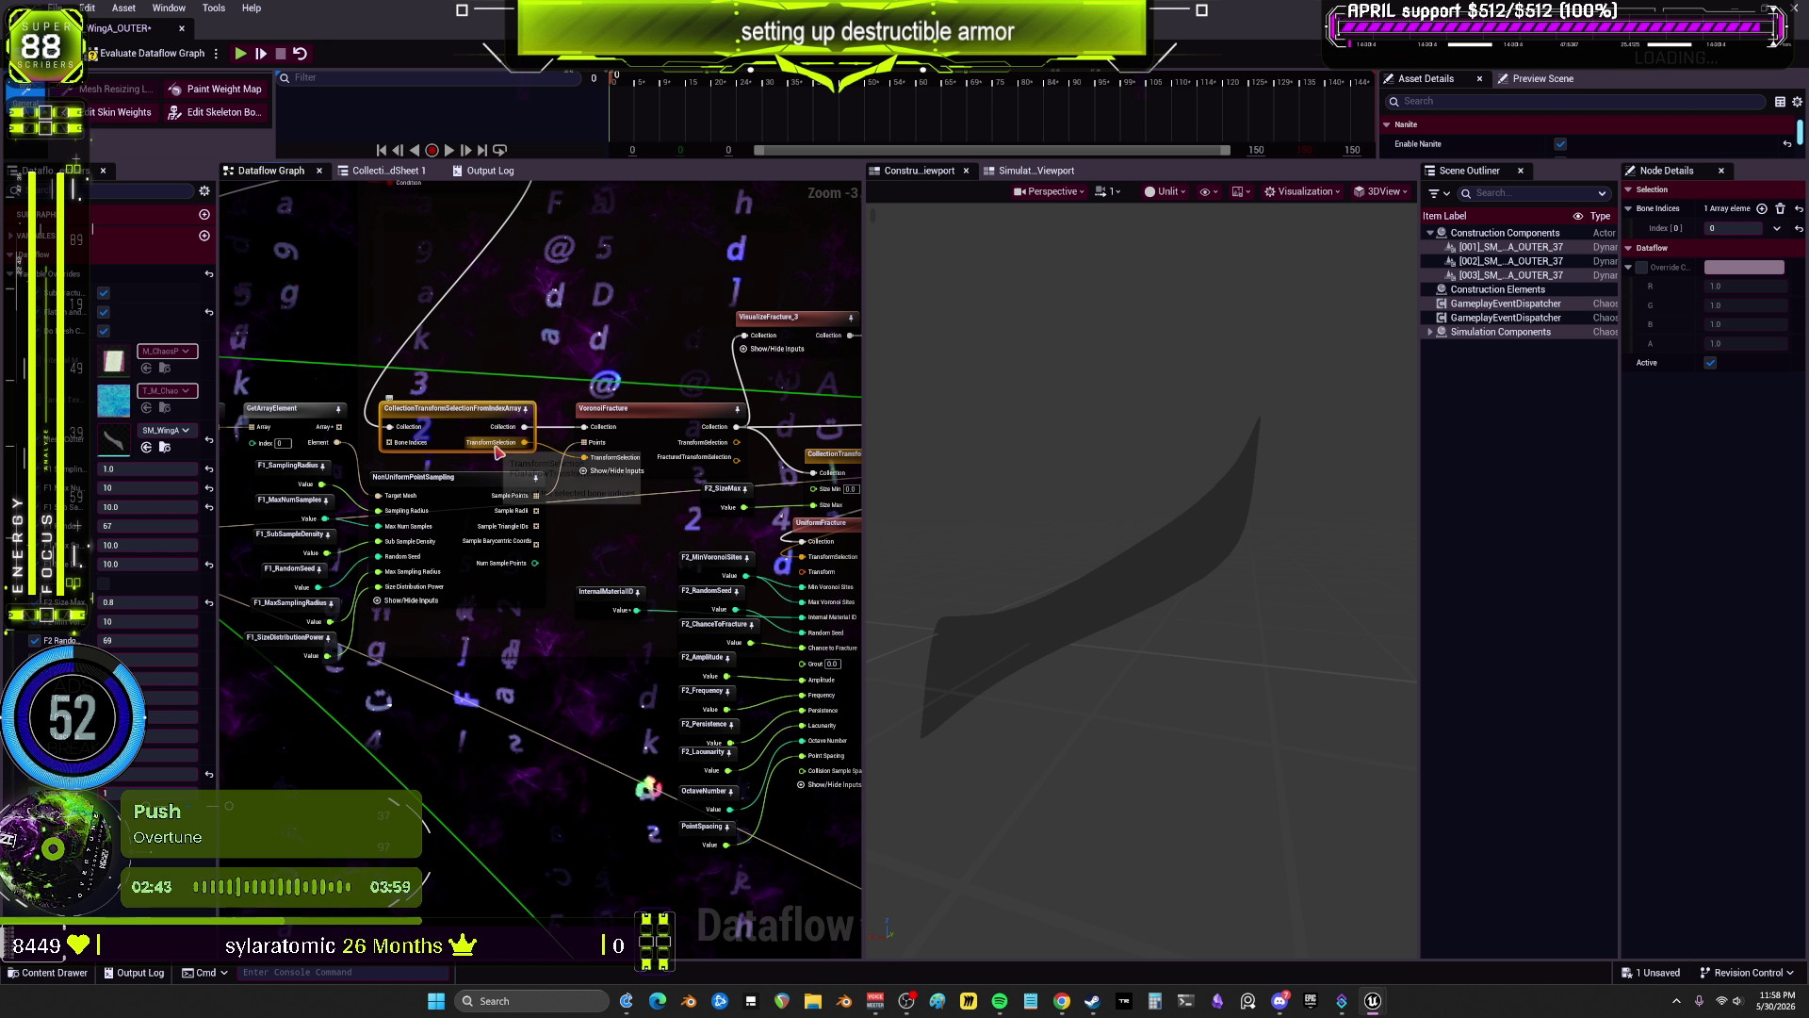
mouse_move(639, 422)
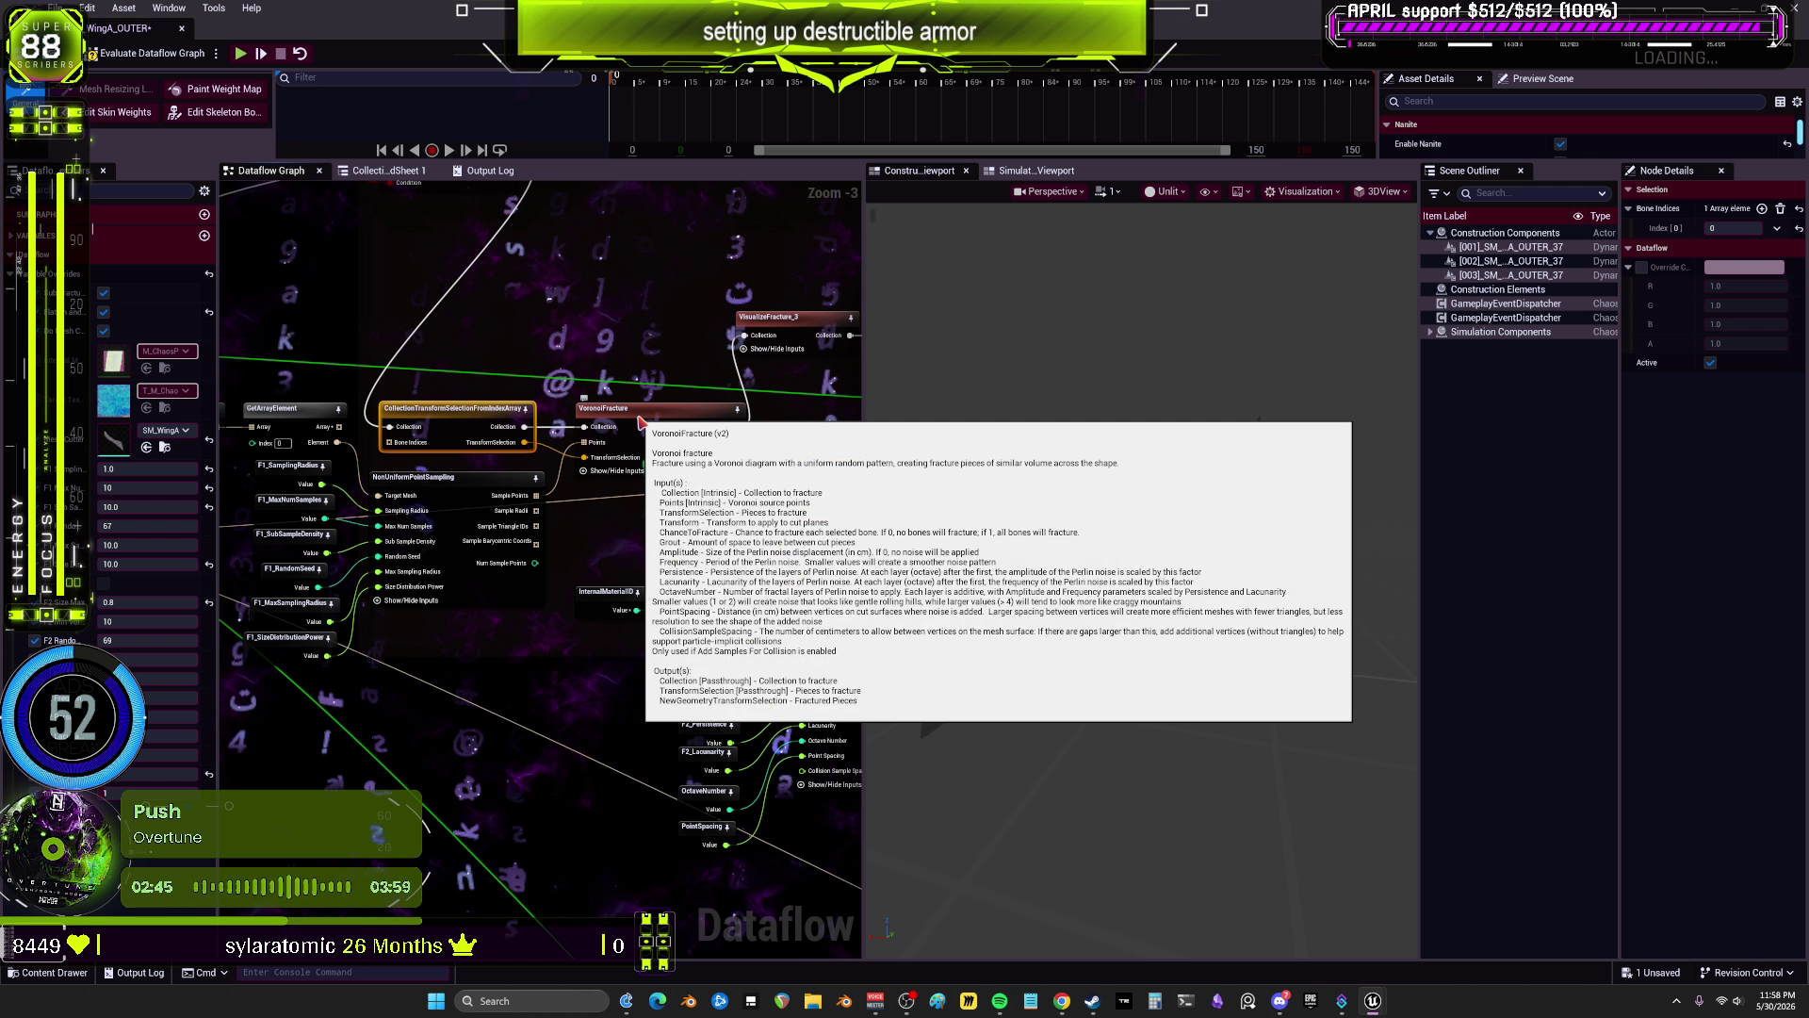
click(791, 318)
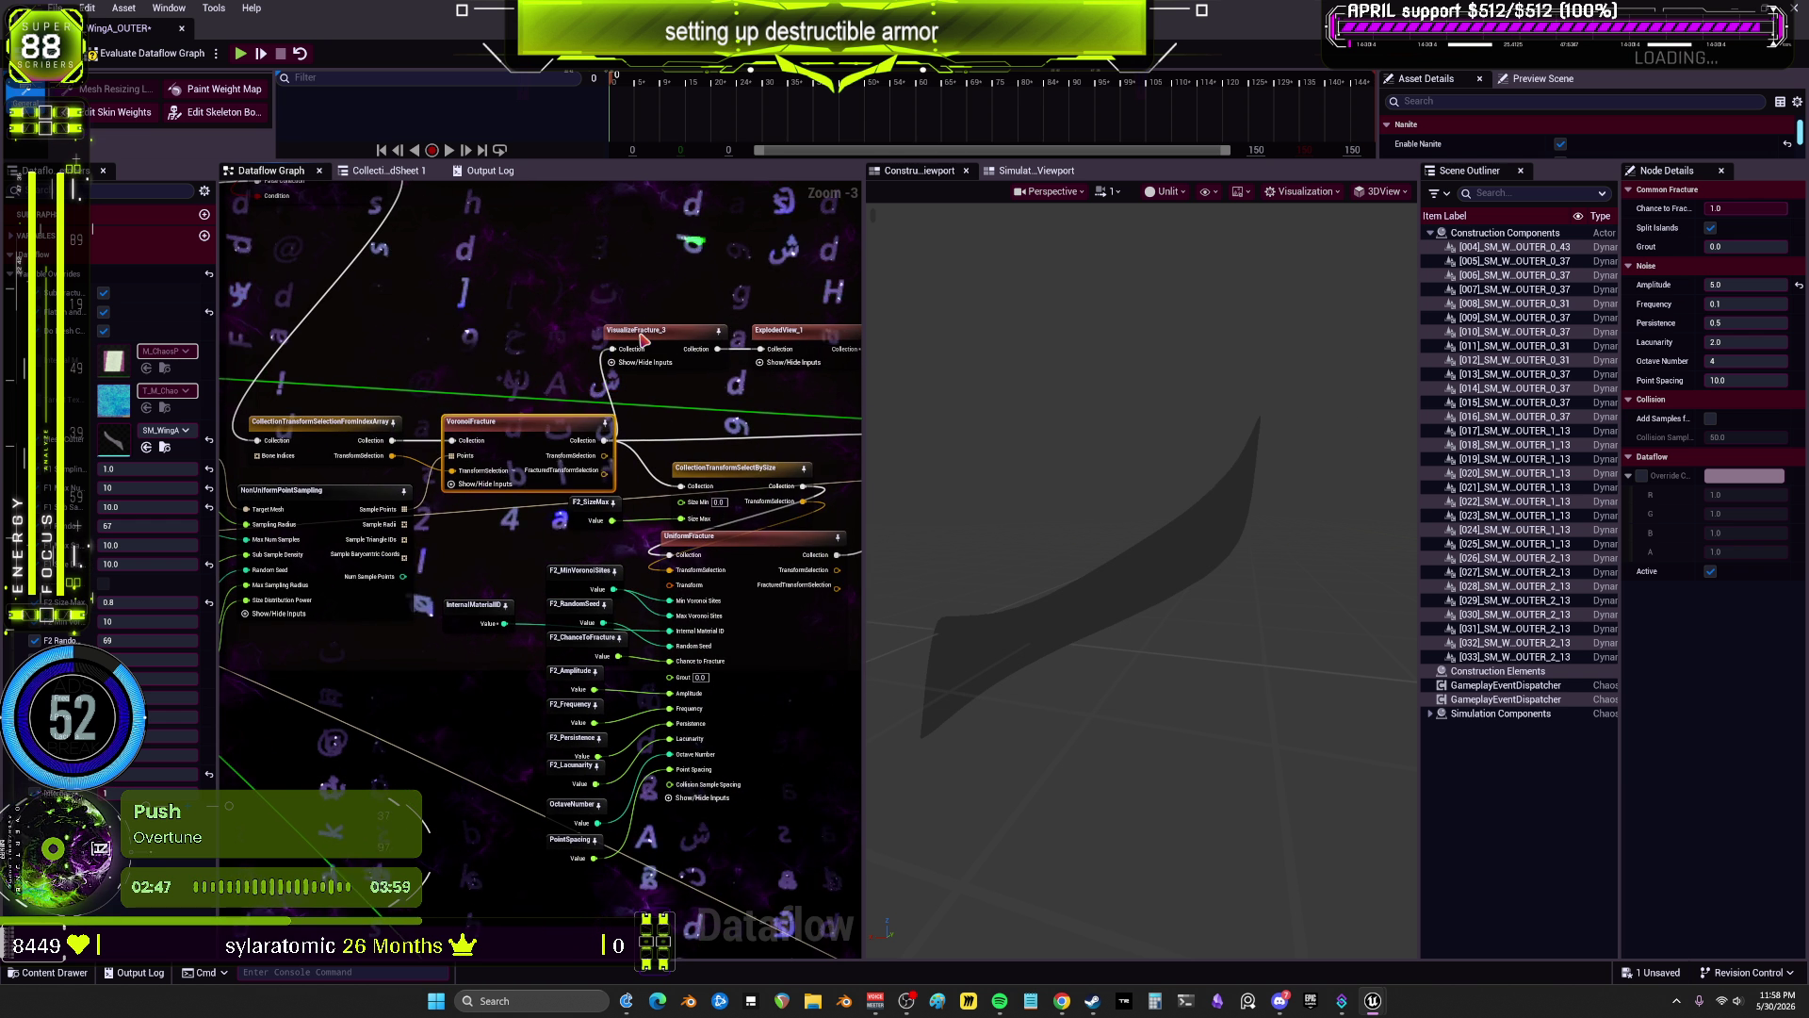
drag(558, 562, 697, 552)
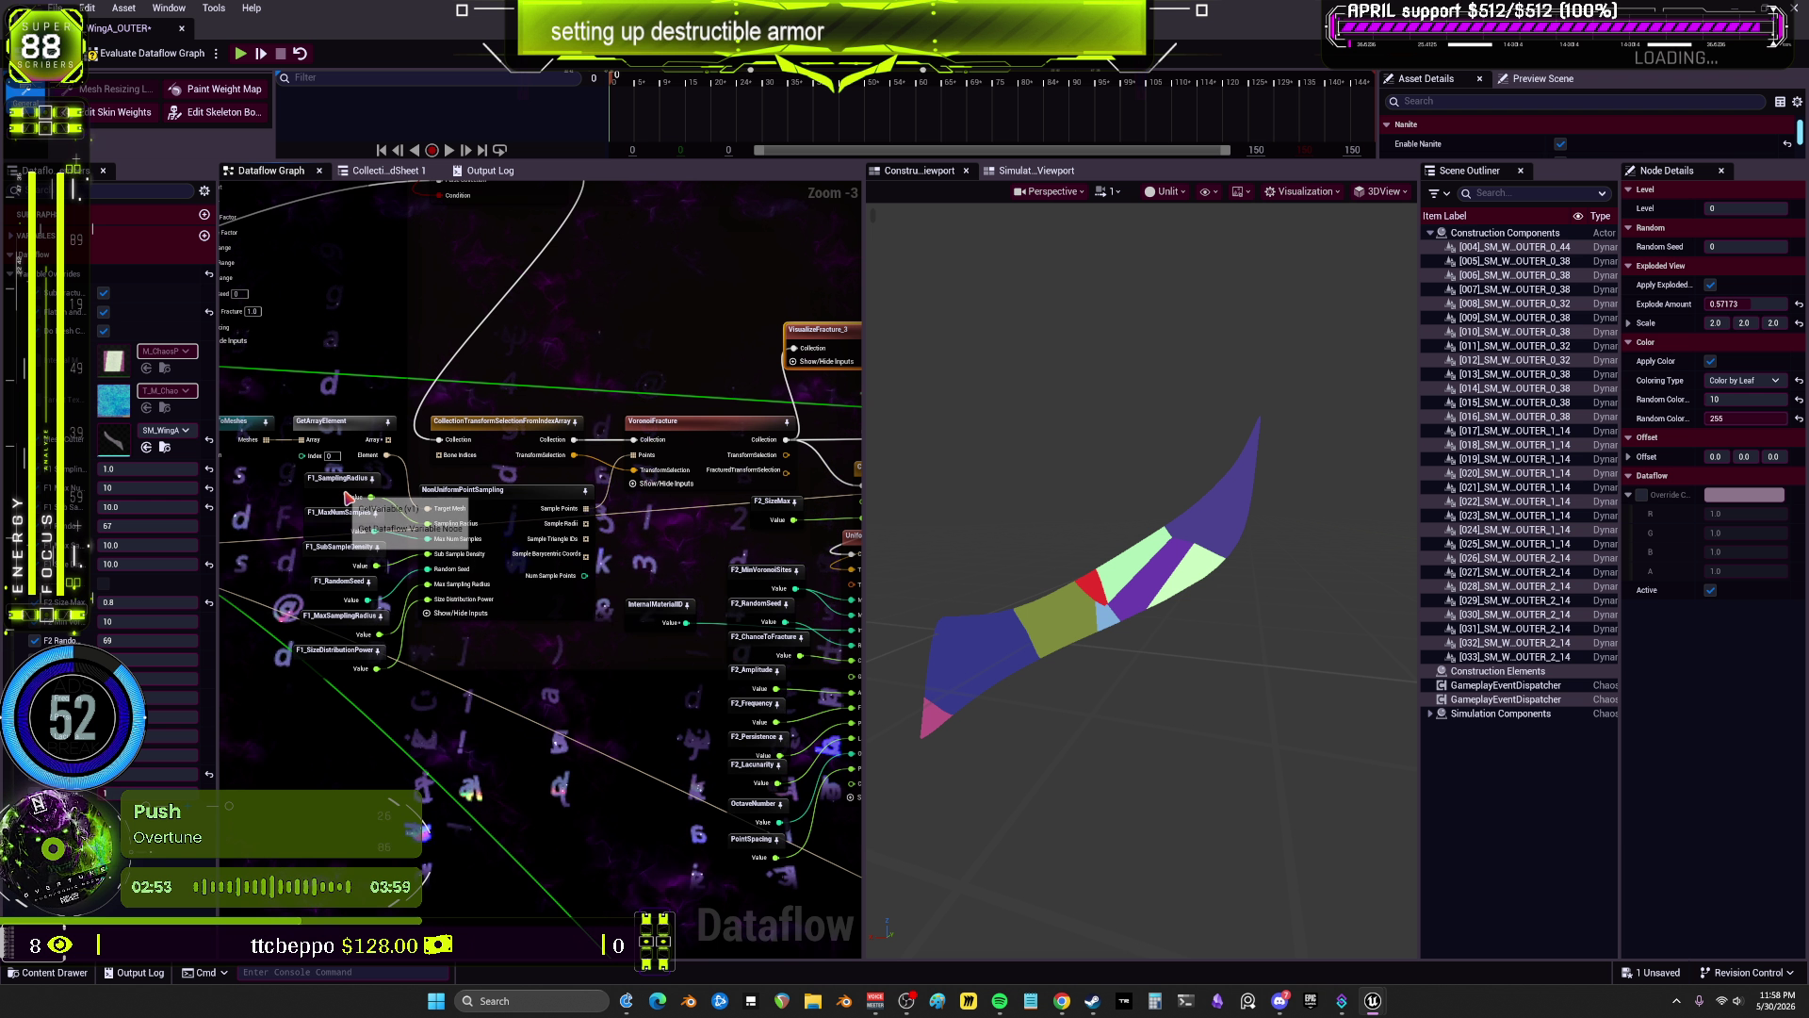
drag(721, 548, 271, 565)
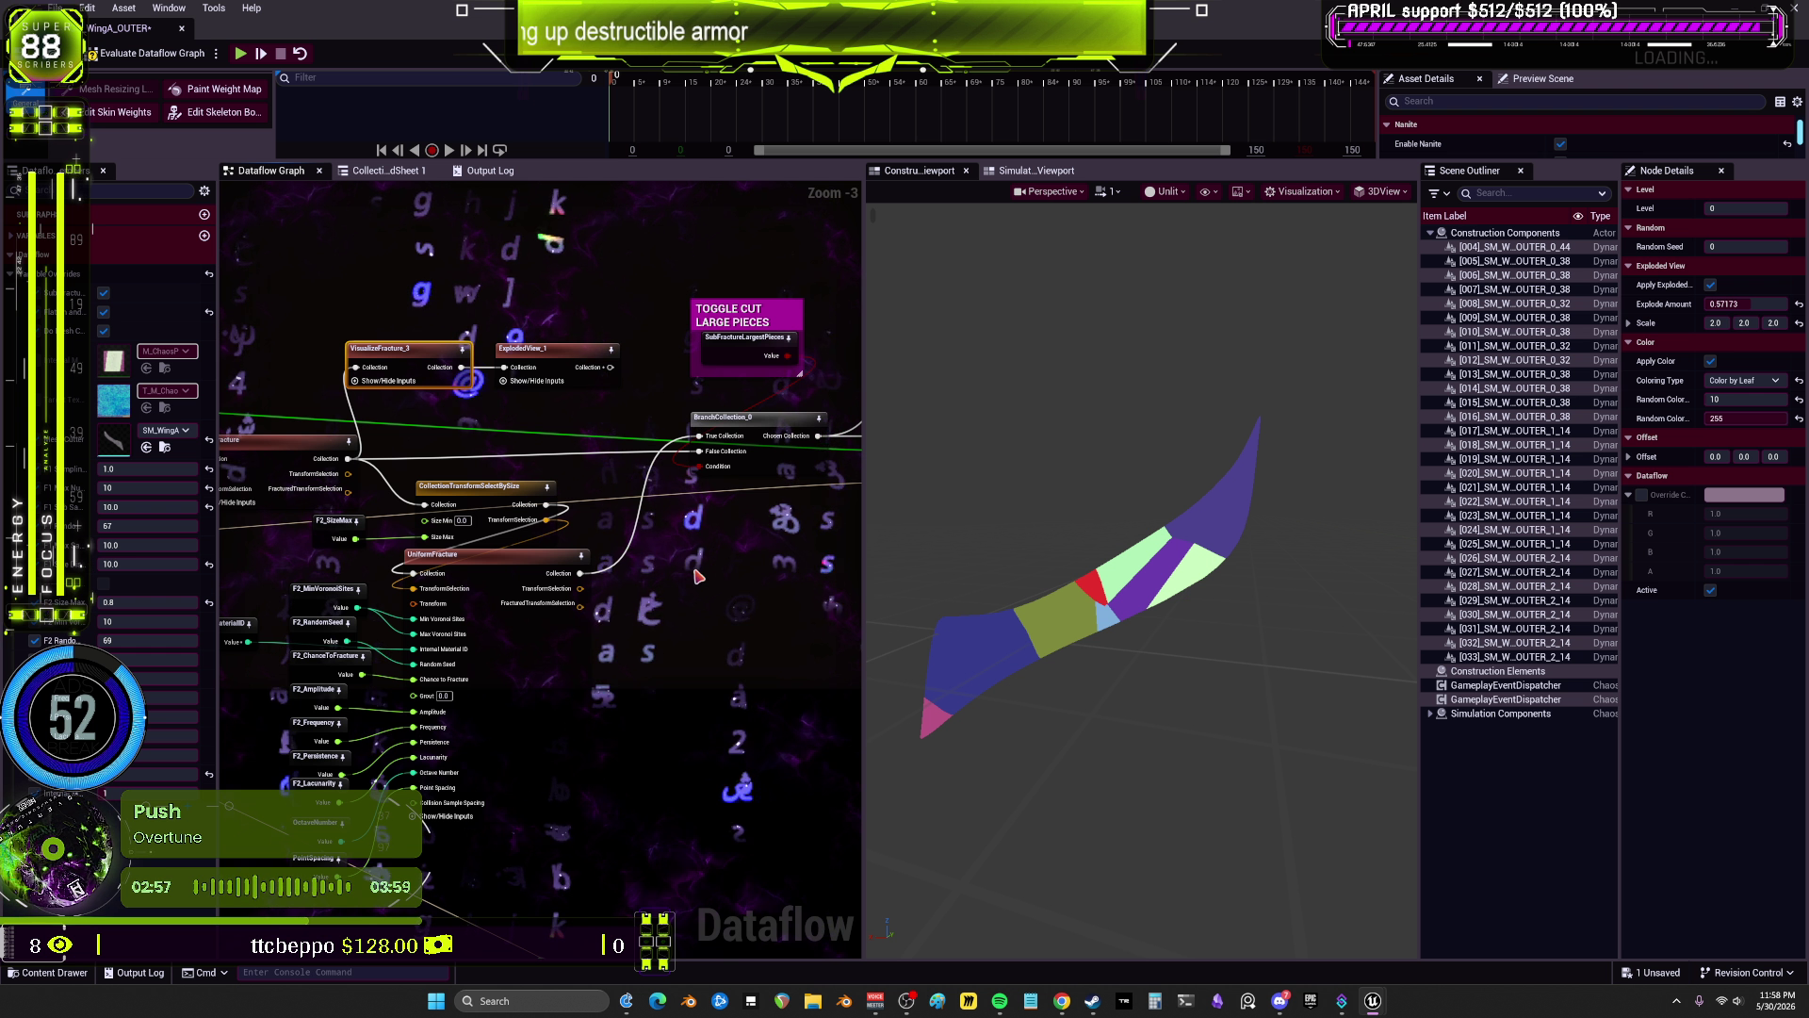
Step: Duplicate the VisualizeFracture_3/ExplodedView_1 pair, feed UniformFracture into VisualizeFracture_4, and re-evaluate
drag(697, 575, 635, 575)
drag(331, 370, 331, 372)
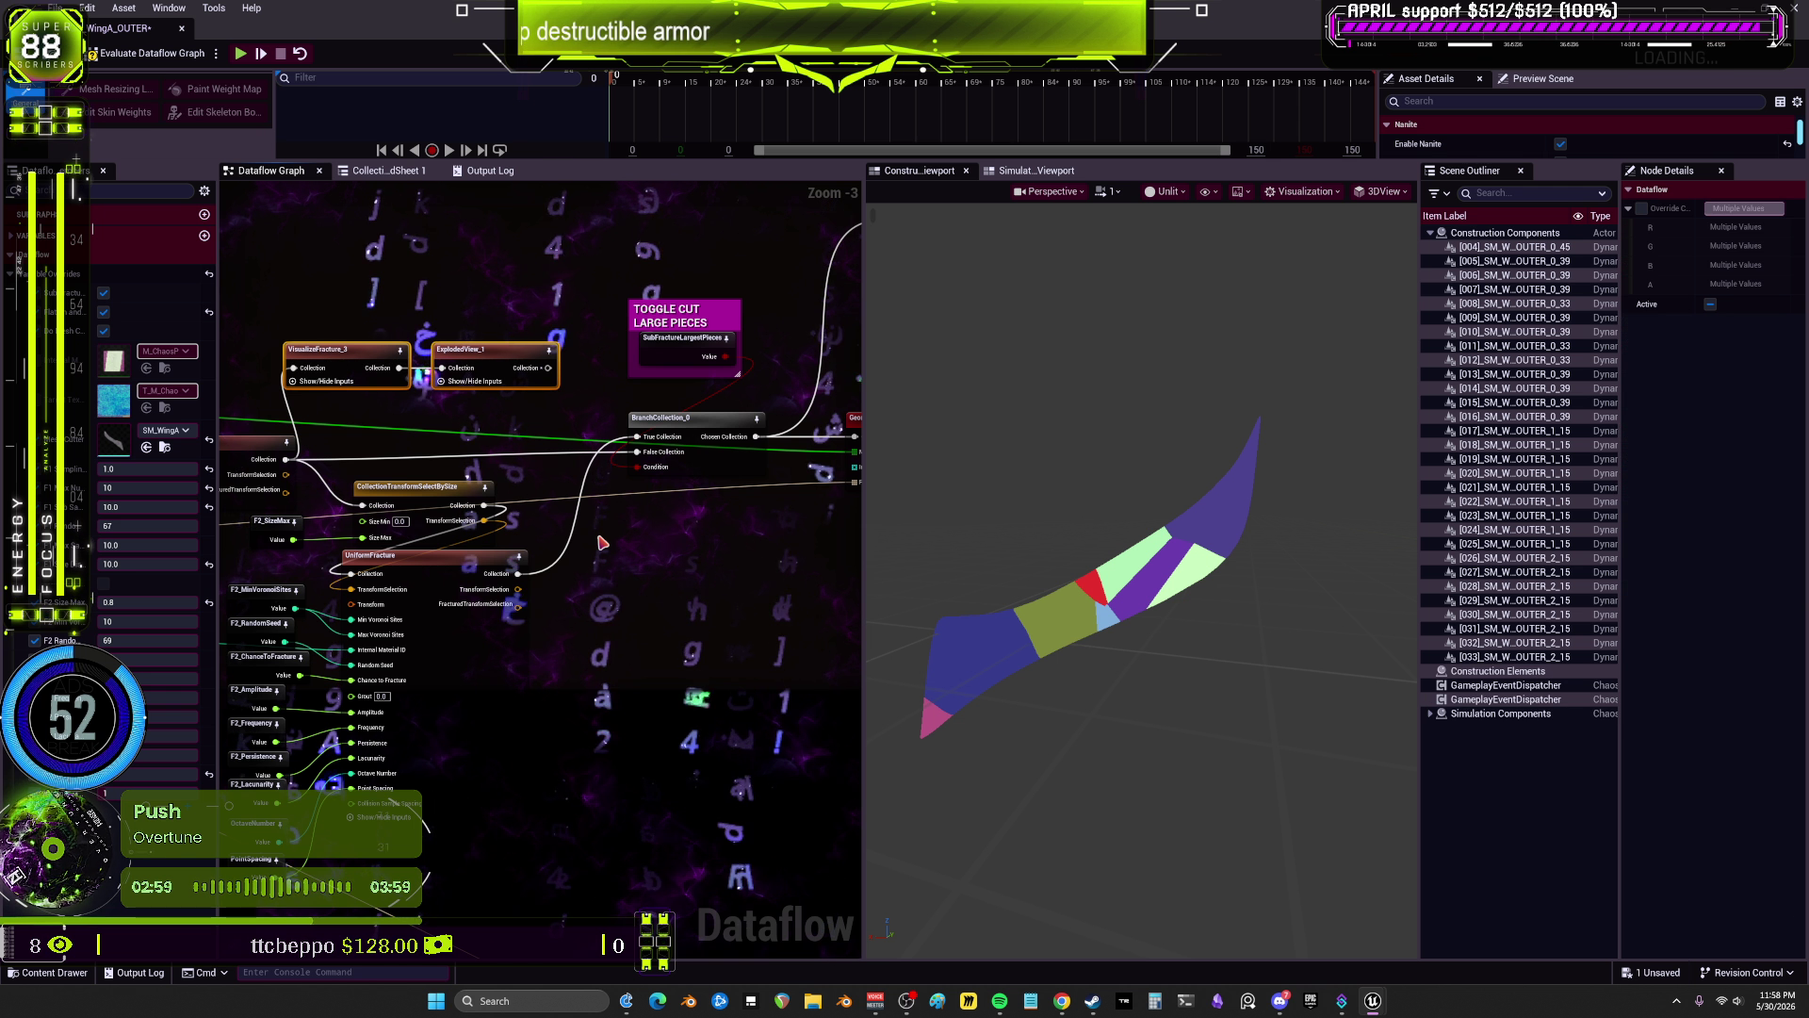
key(ctrl+c)
key(ctrl+v)
drag(603, 581, 580, 586)
click(622, 567)
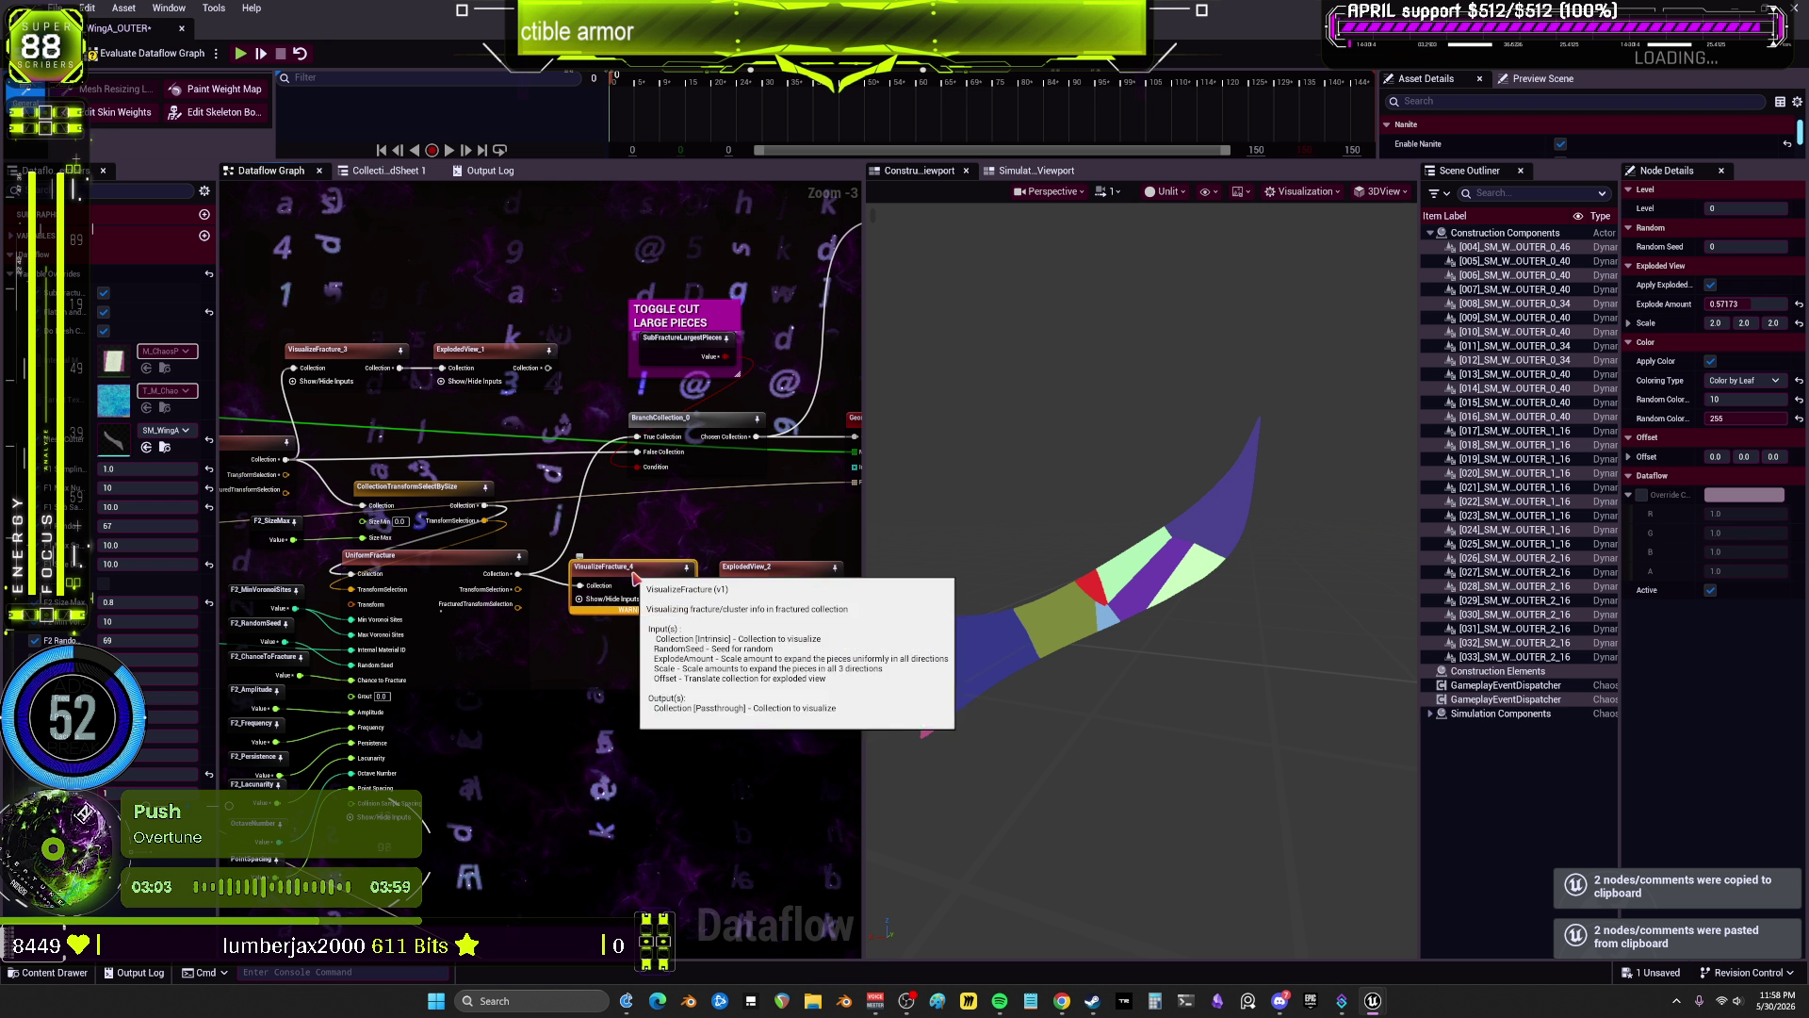
click(177, 57)
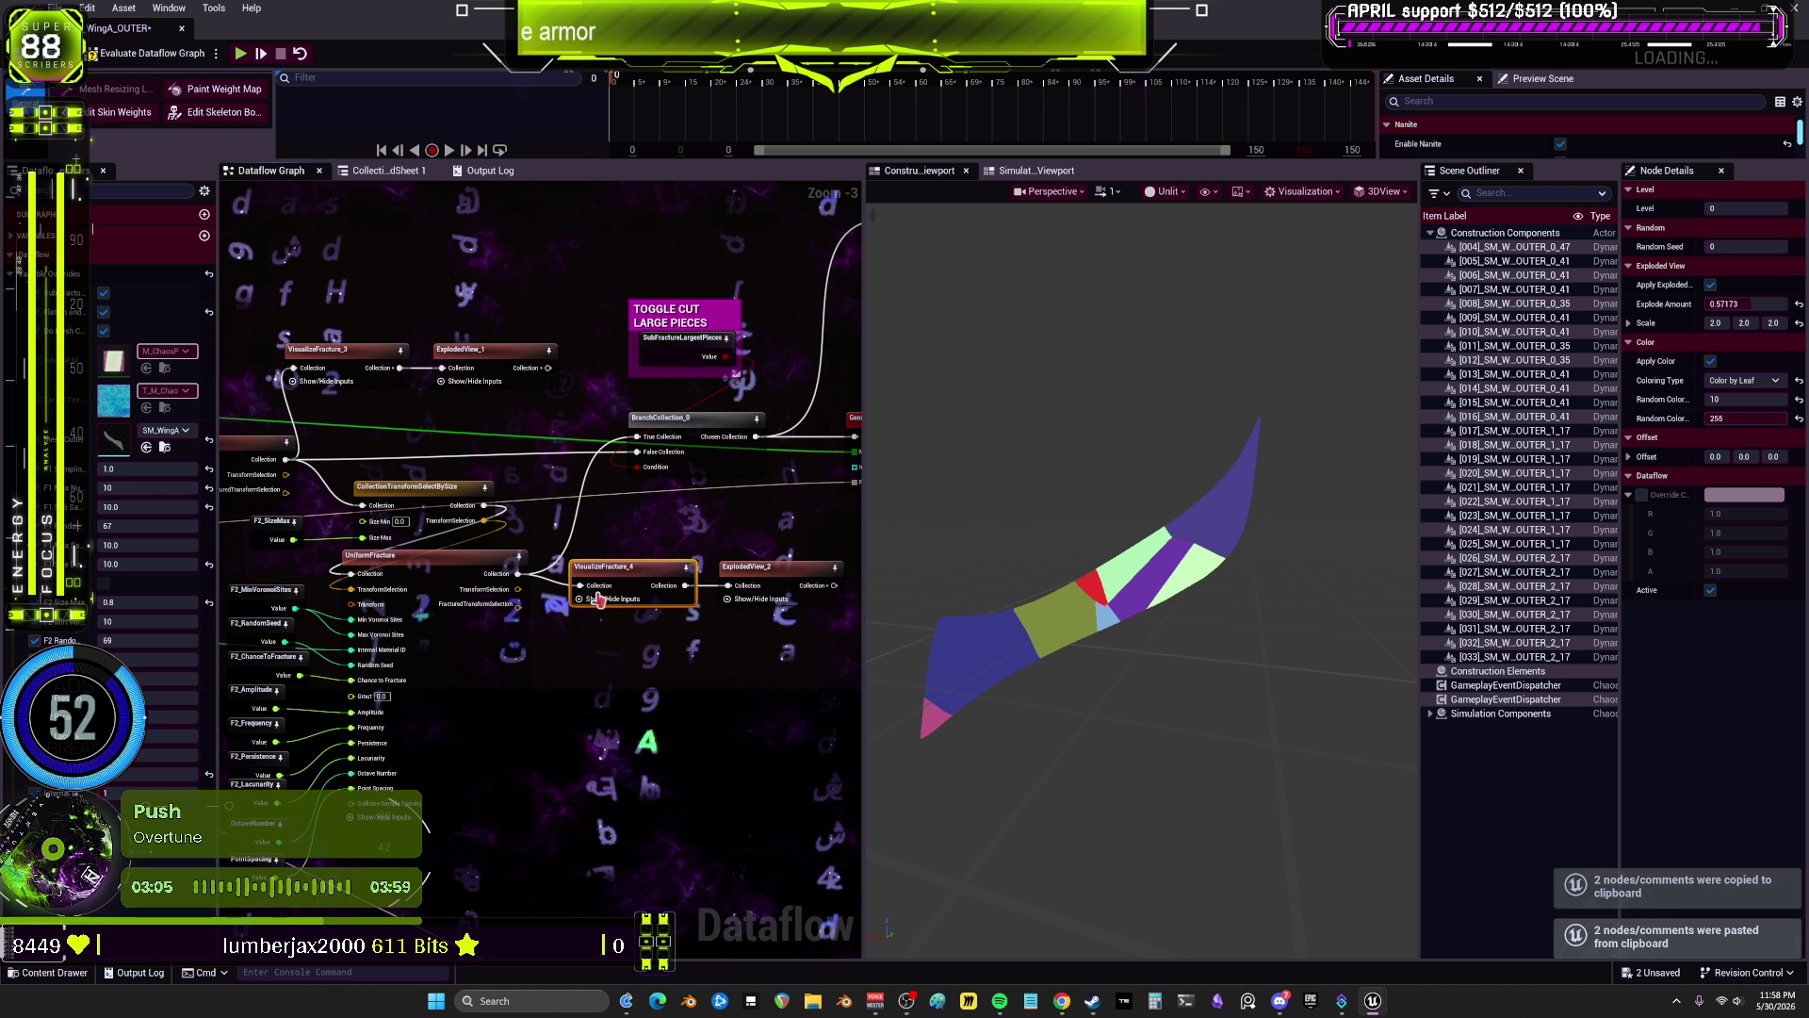
Step: Pan to the TOGGLE CUT area and inspect the SubFractureLargestPieces variable
drag(588, 667, 626, 652)
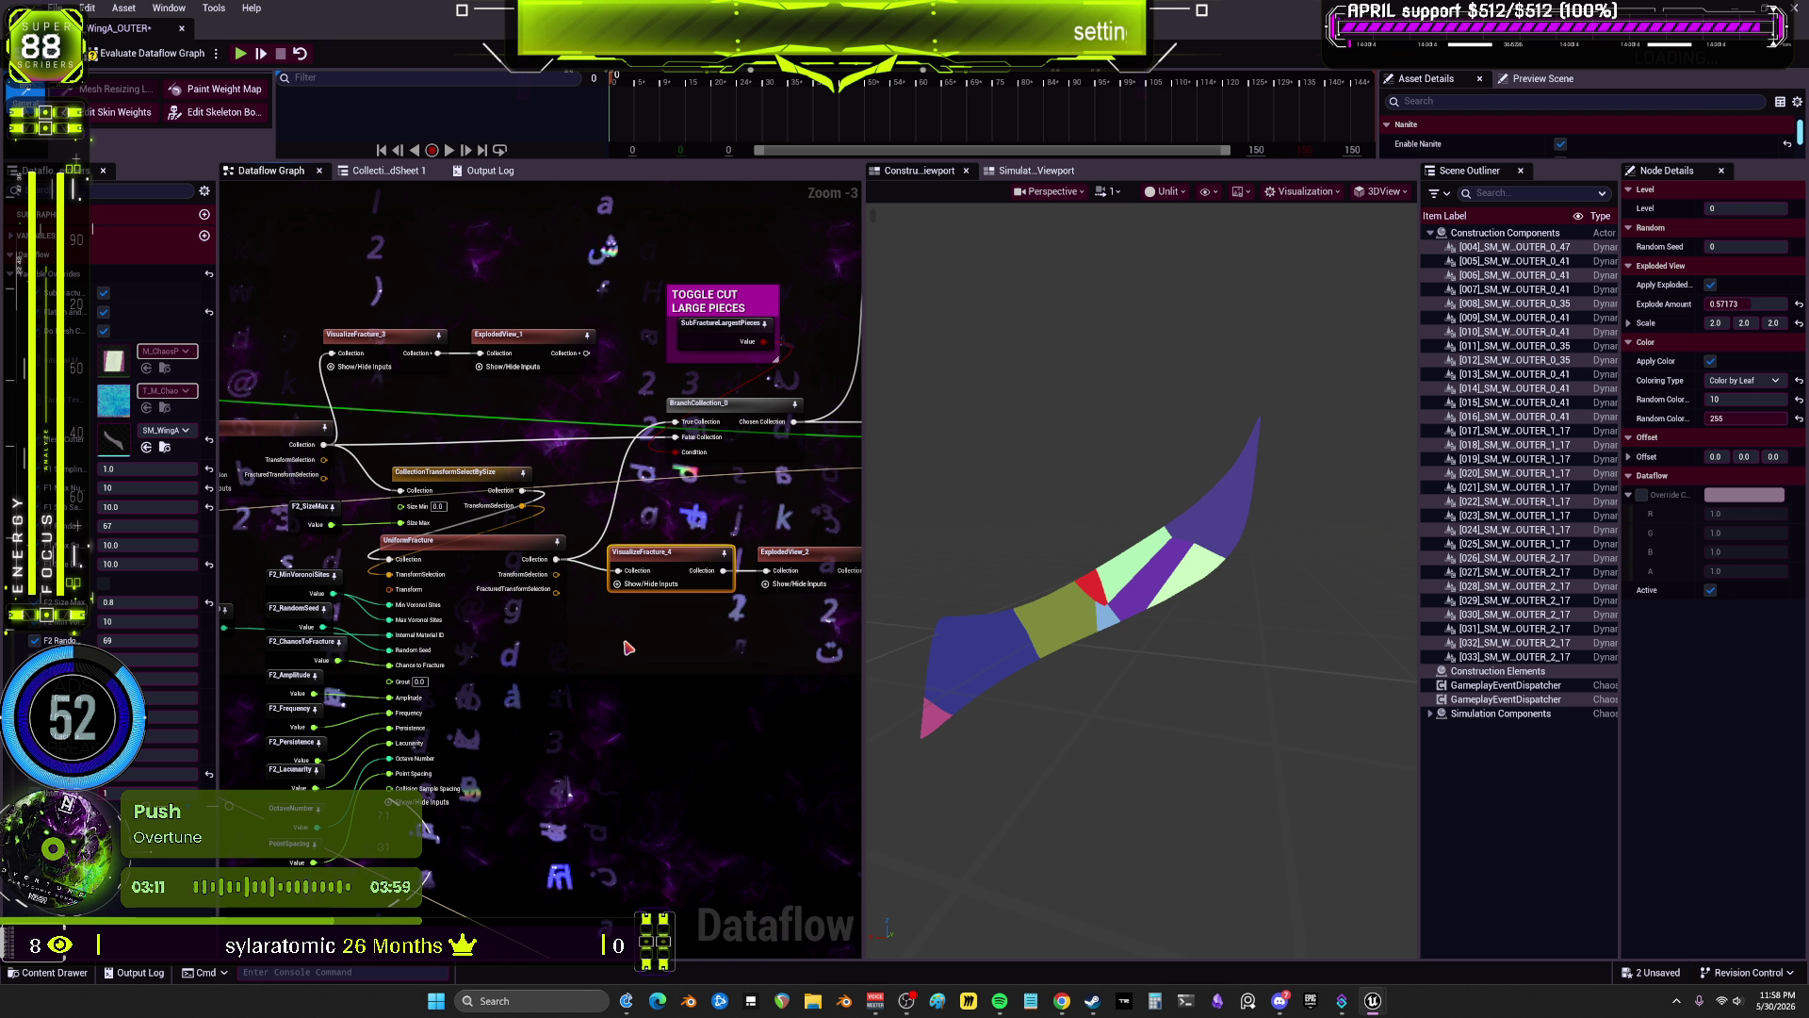
drag(738, 581, 675, 609)
click(655, 361)
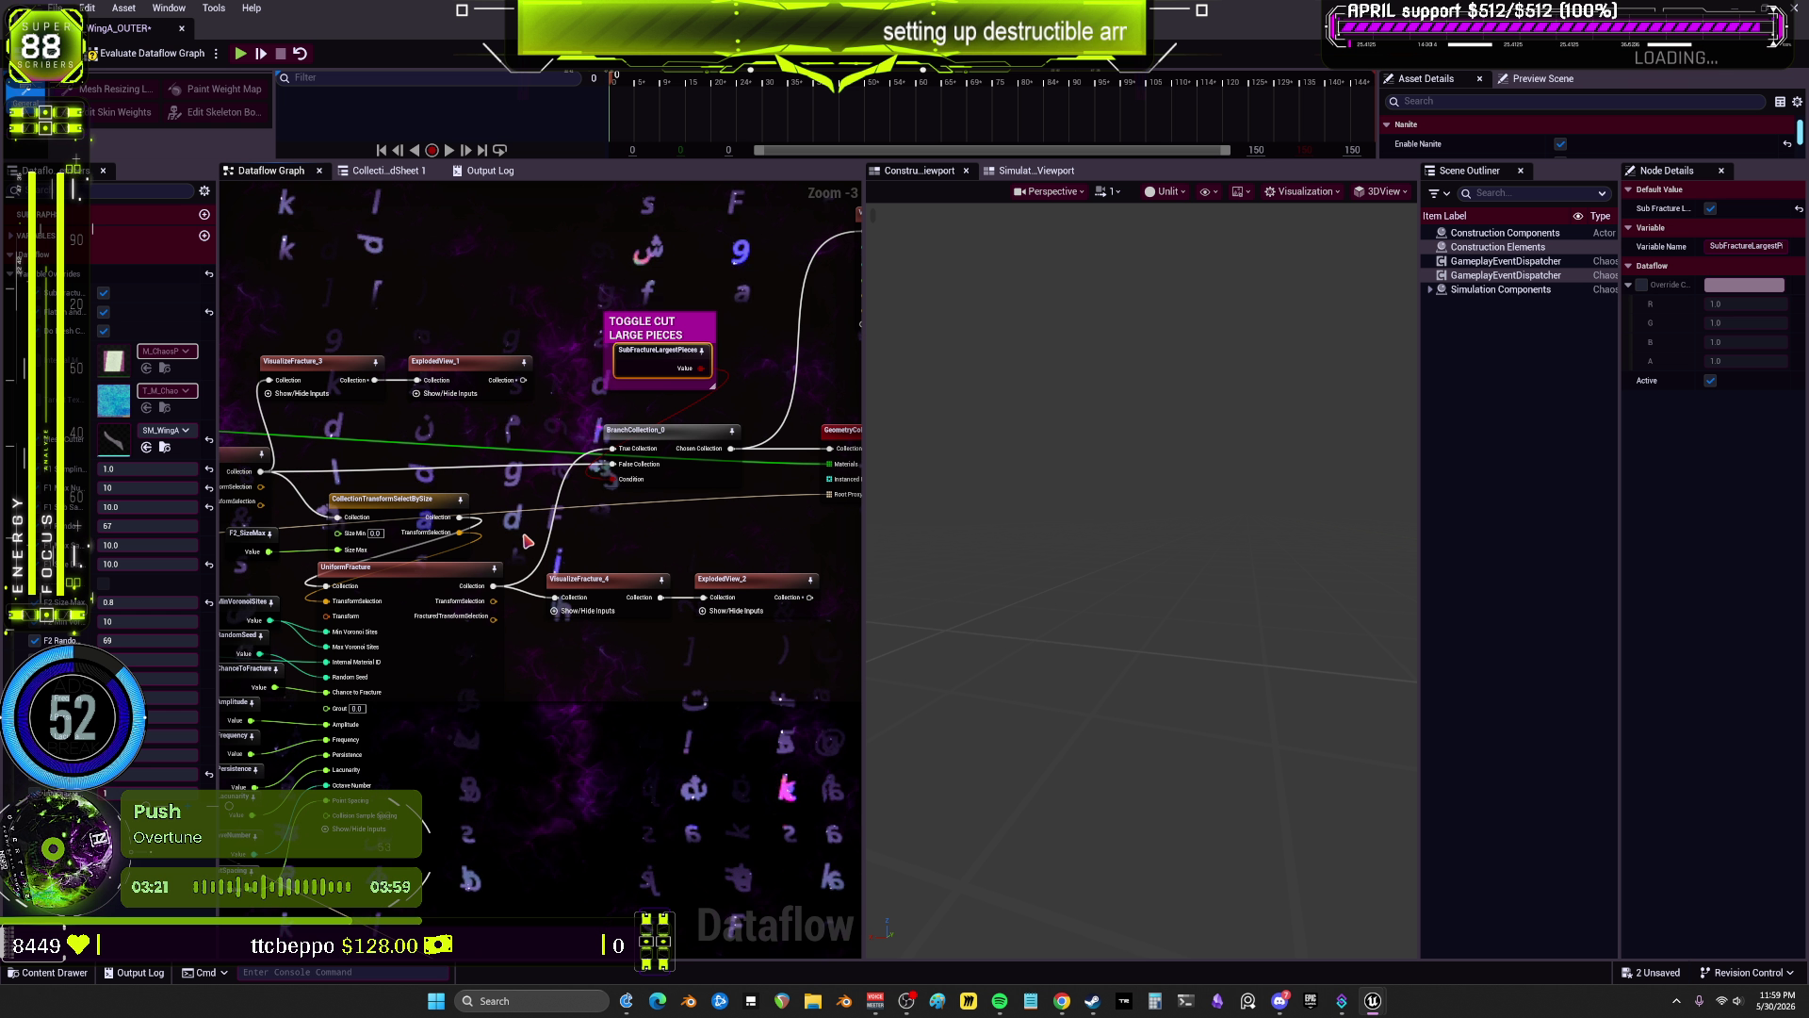
Step: Change the fracture variable's value from 10 to 20
drag(249, 652, 391, 617)
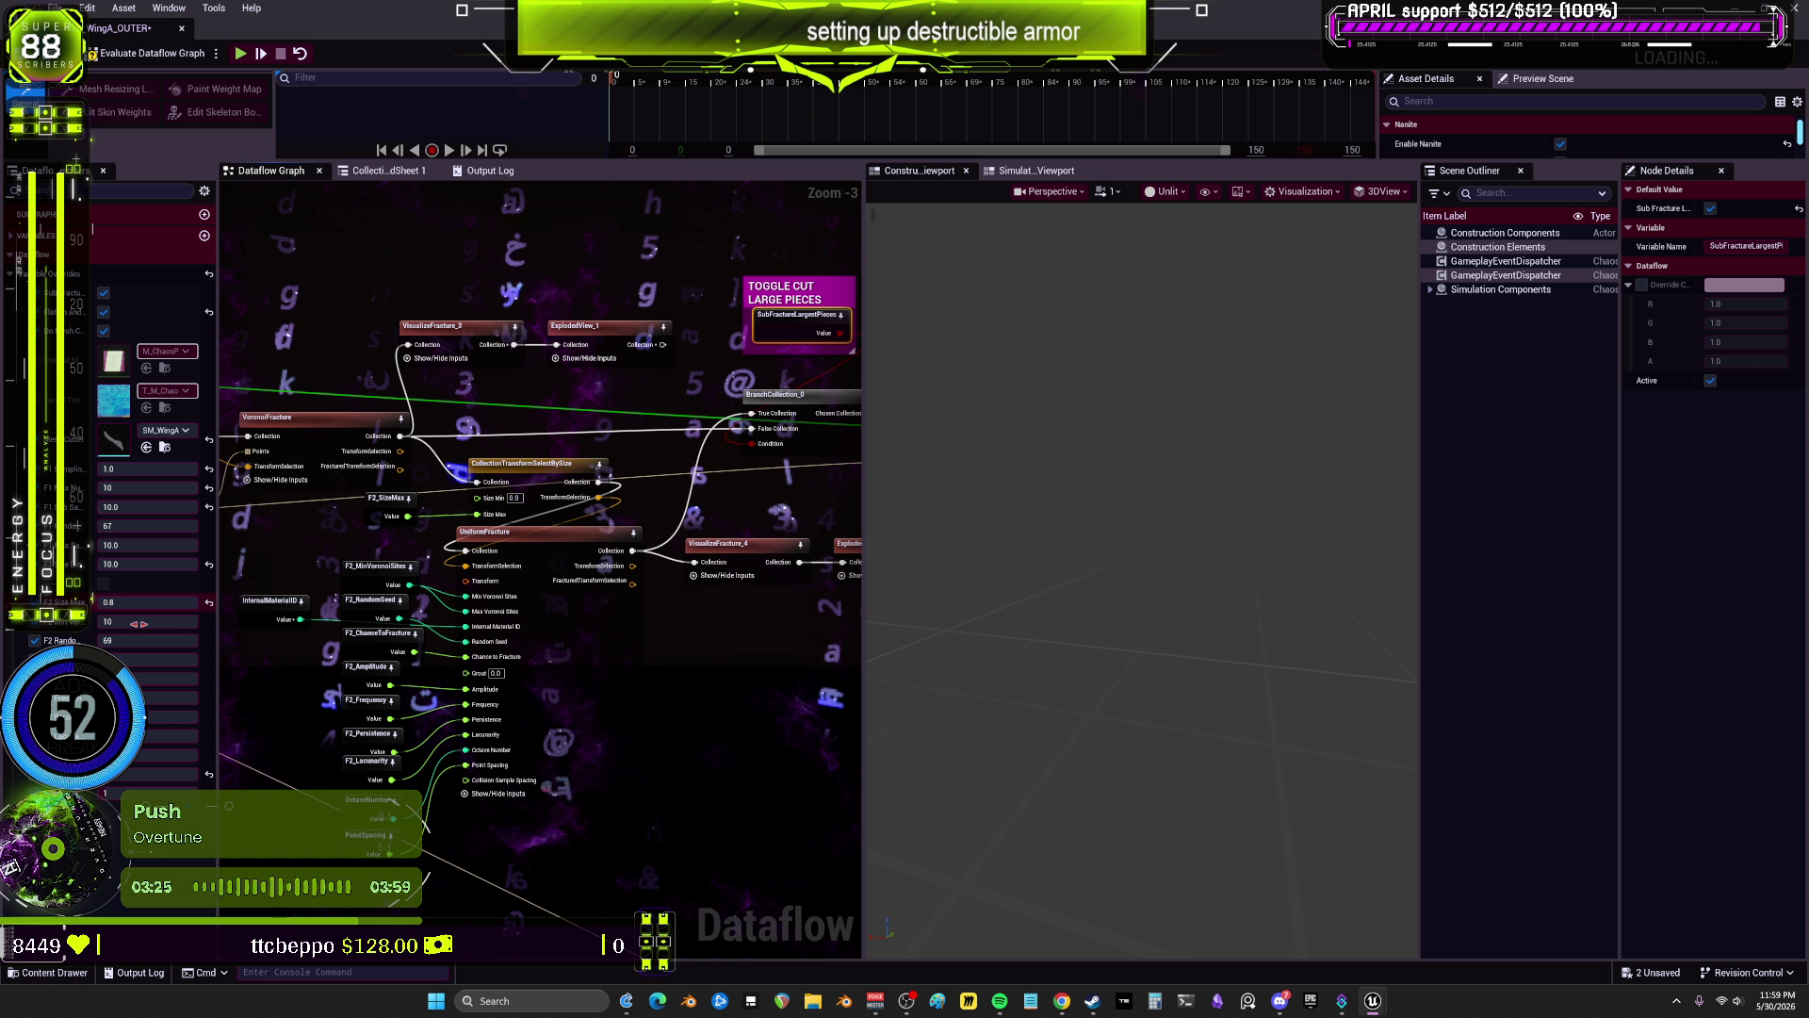
click(139, 624)
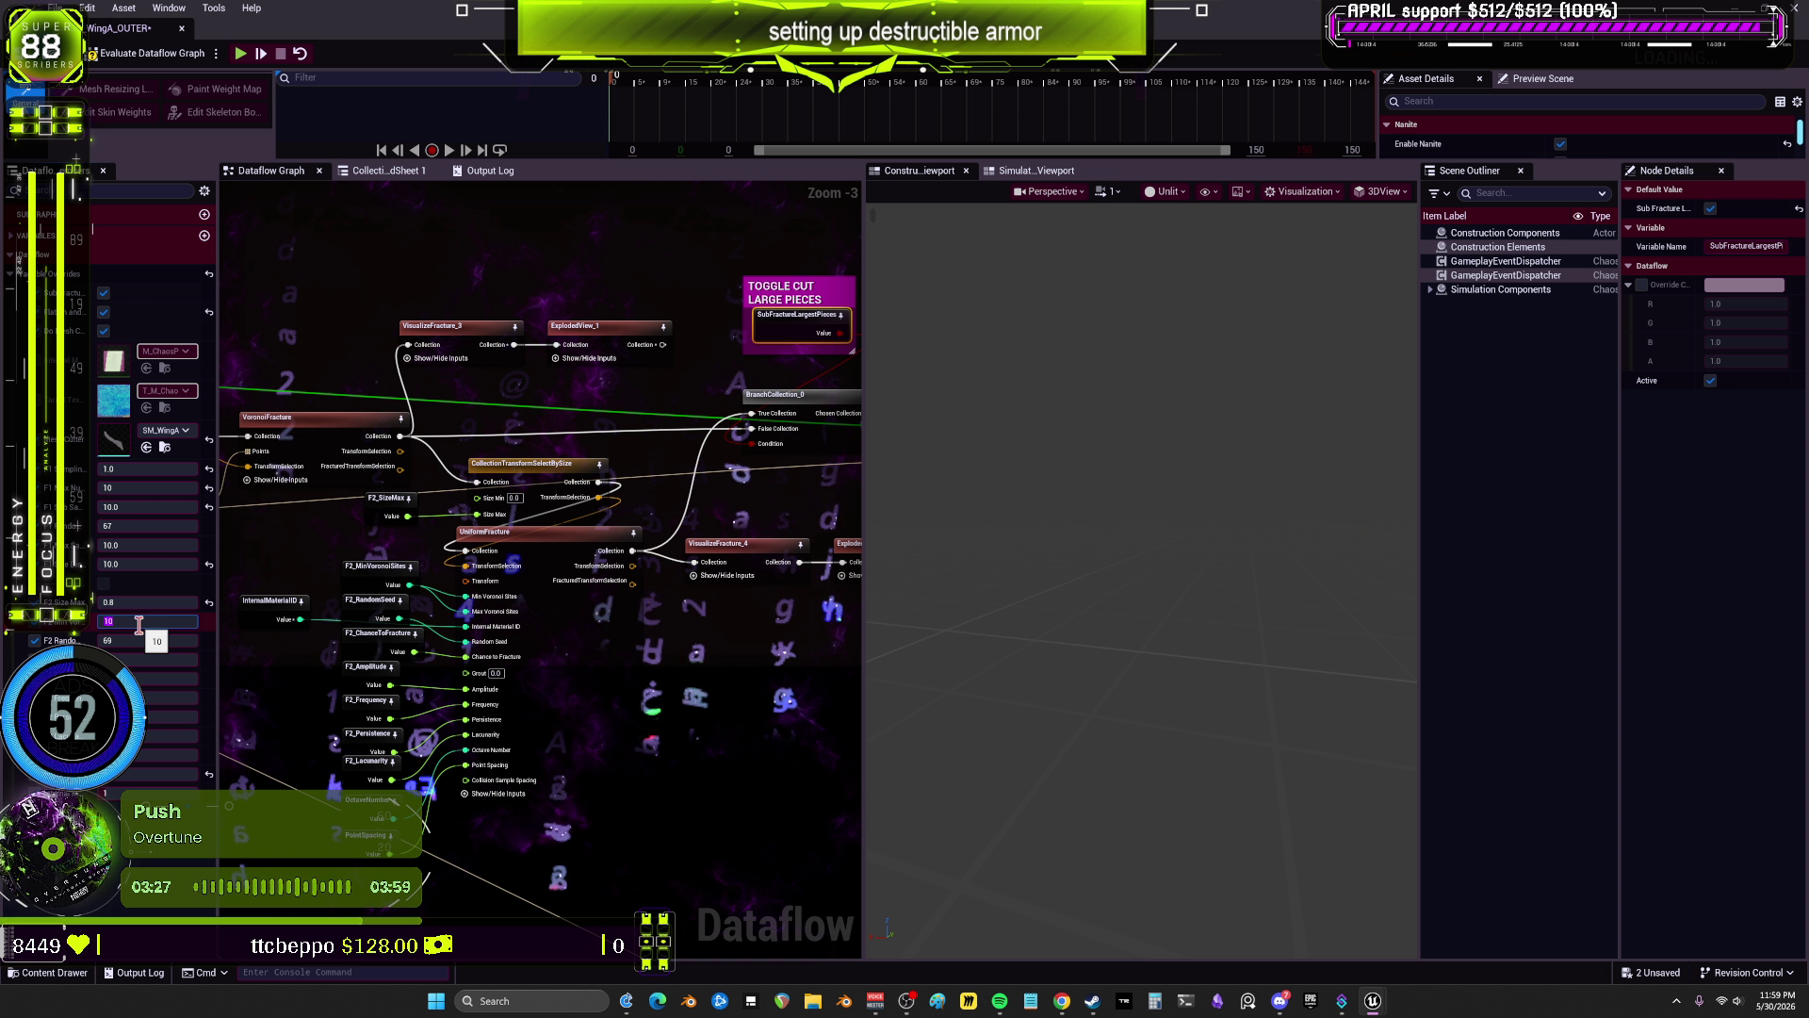
text(20)
key(Return)
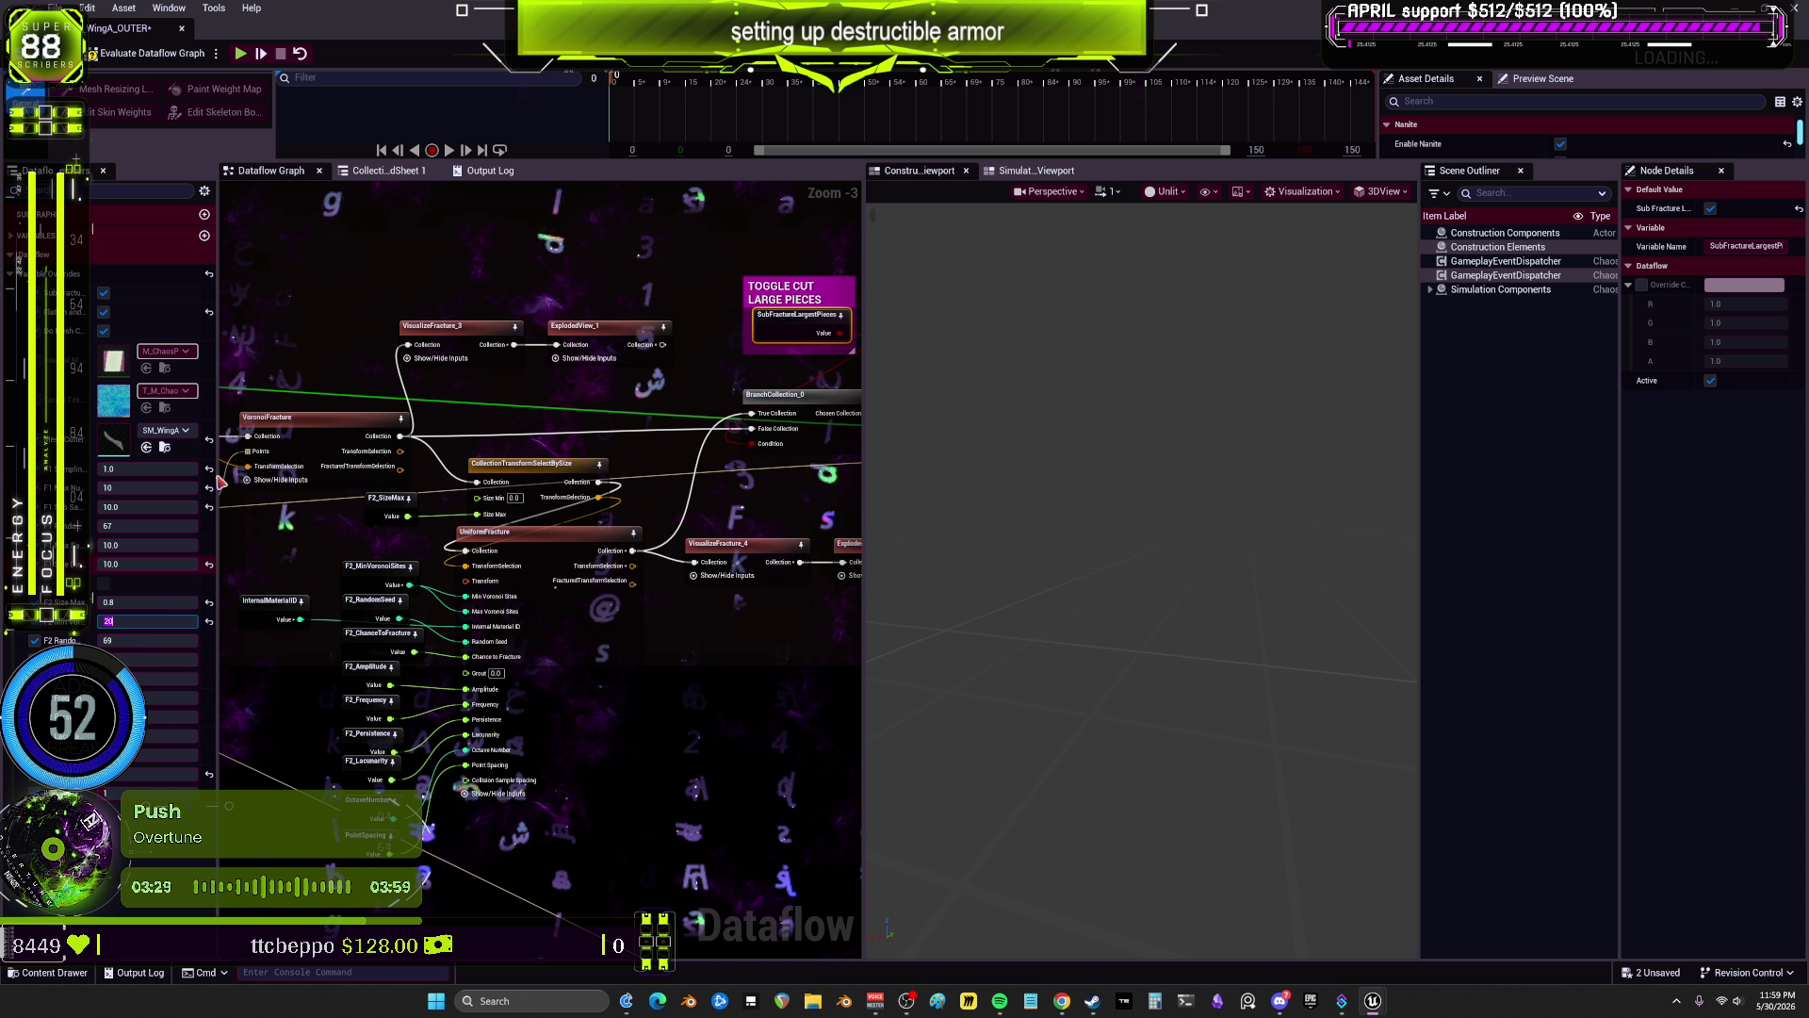
Step: Preview VisualizeFracture_4, re-evaluate the graph, and orbit around the fractured wing
drag(719, 700, 499, 728)
click(523, 572)
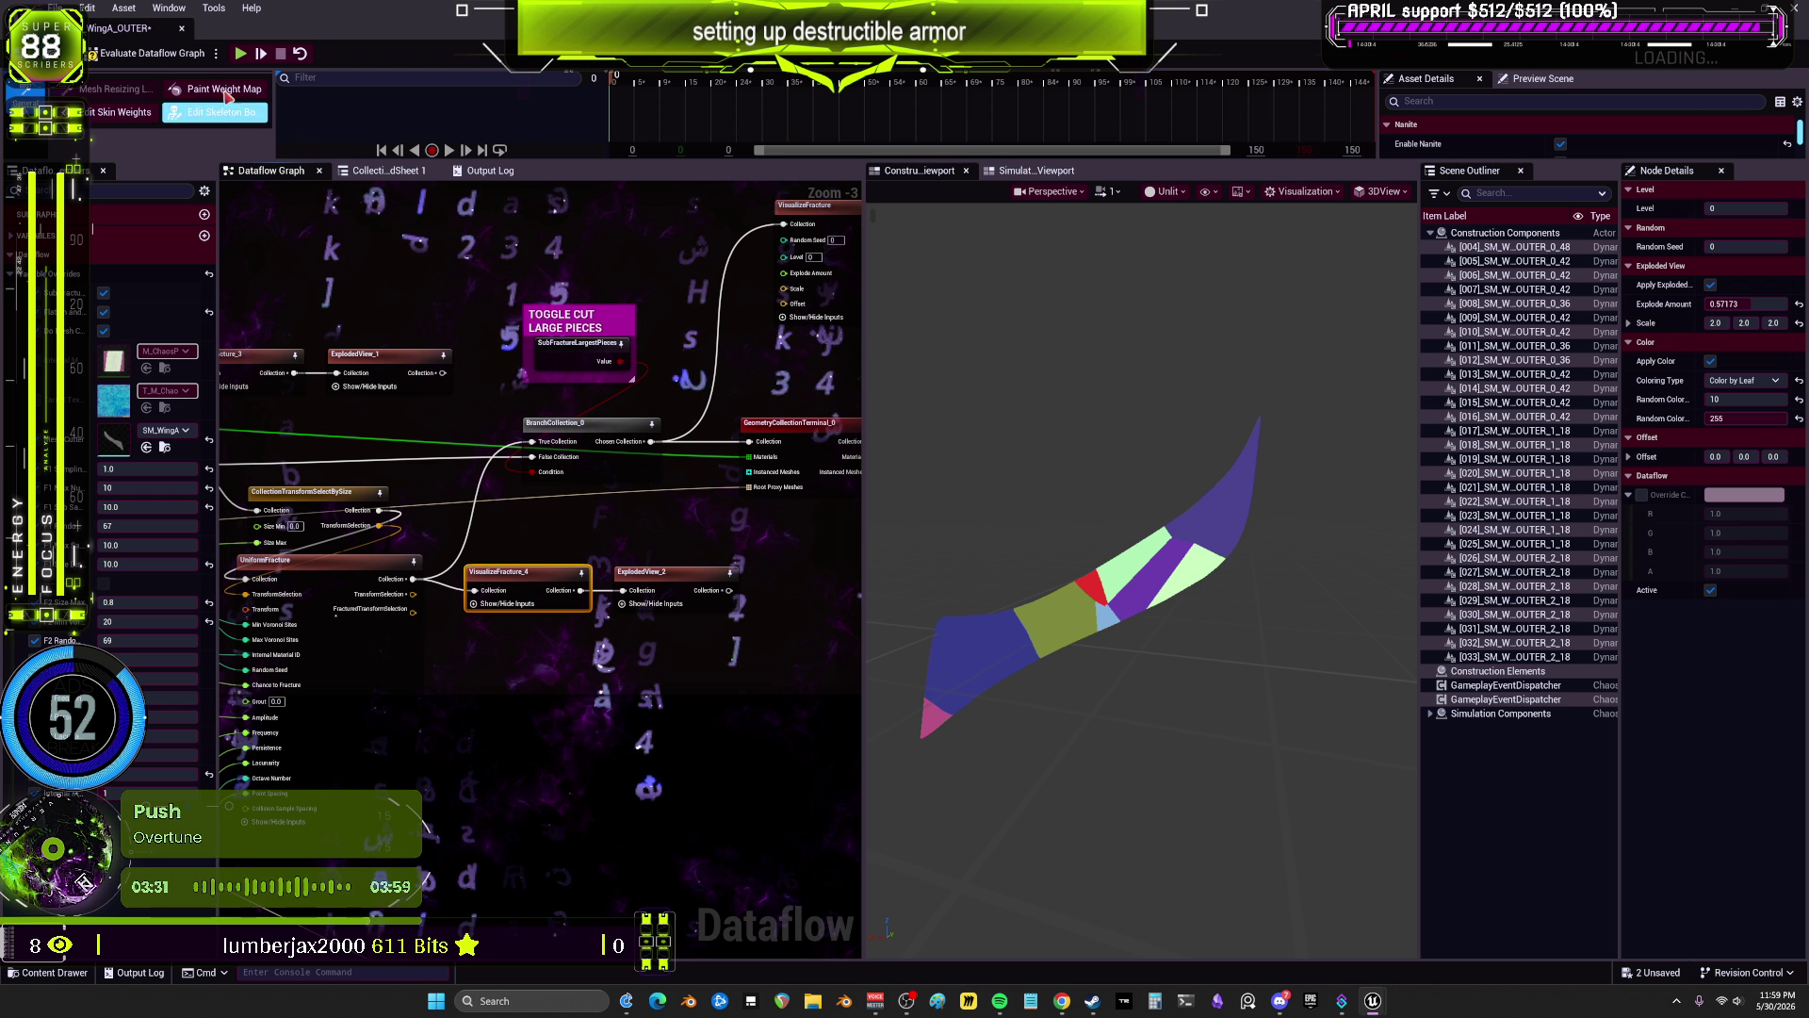
click(123, 54)
drag(440, 669, 657, 621)
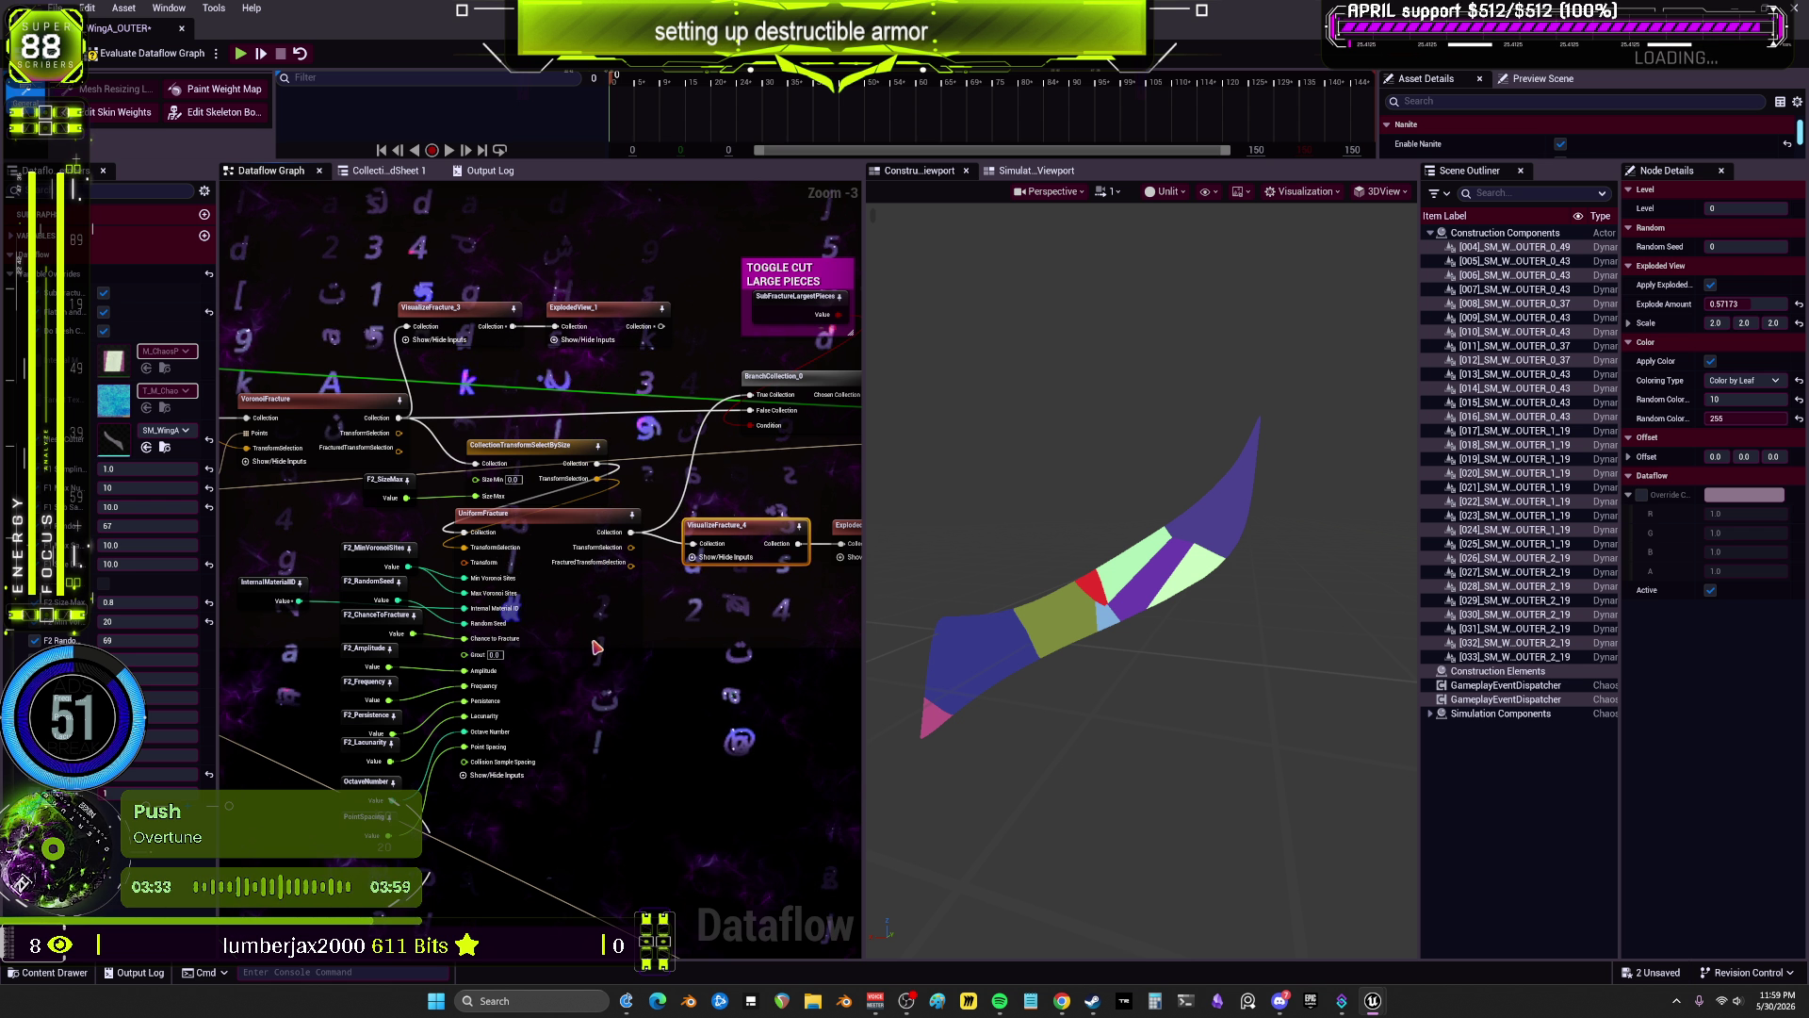
mouse_move(1131, 565)
mouse_down()
mouse_move(1036, 575)
mouse_move(1150, 566)
mouse_up()
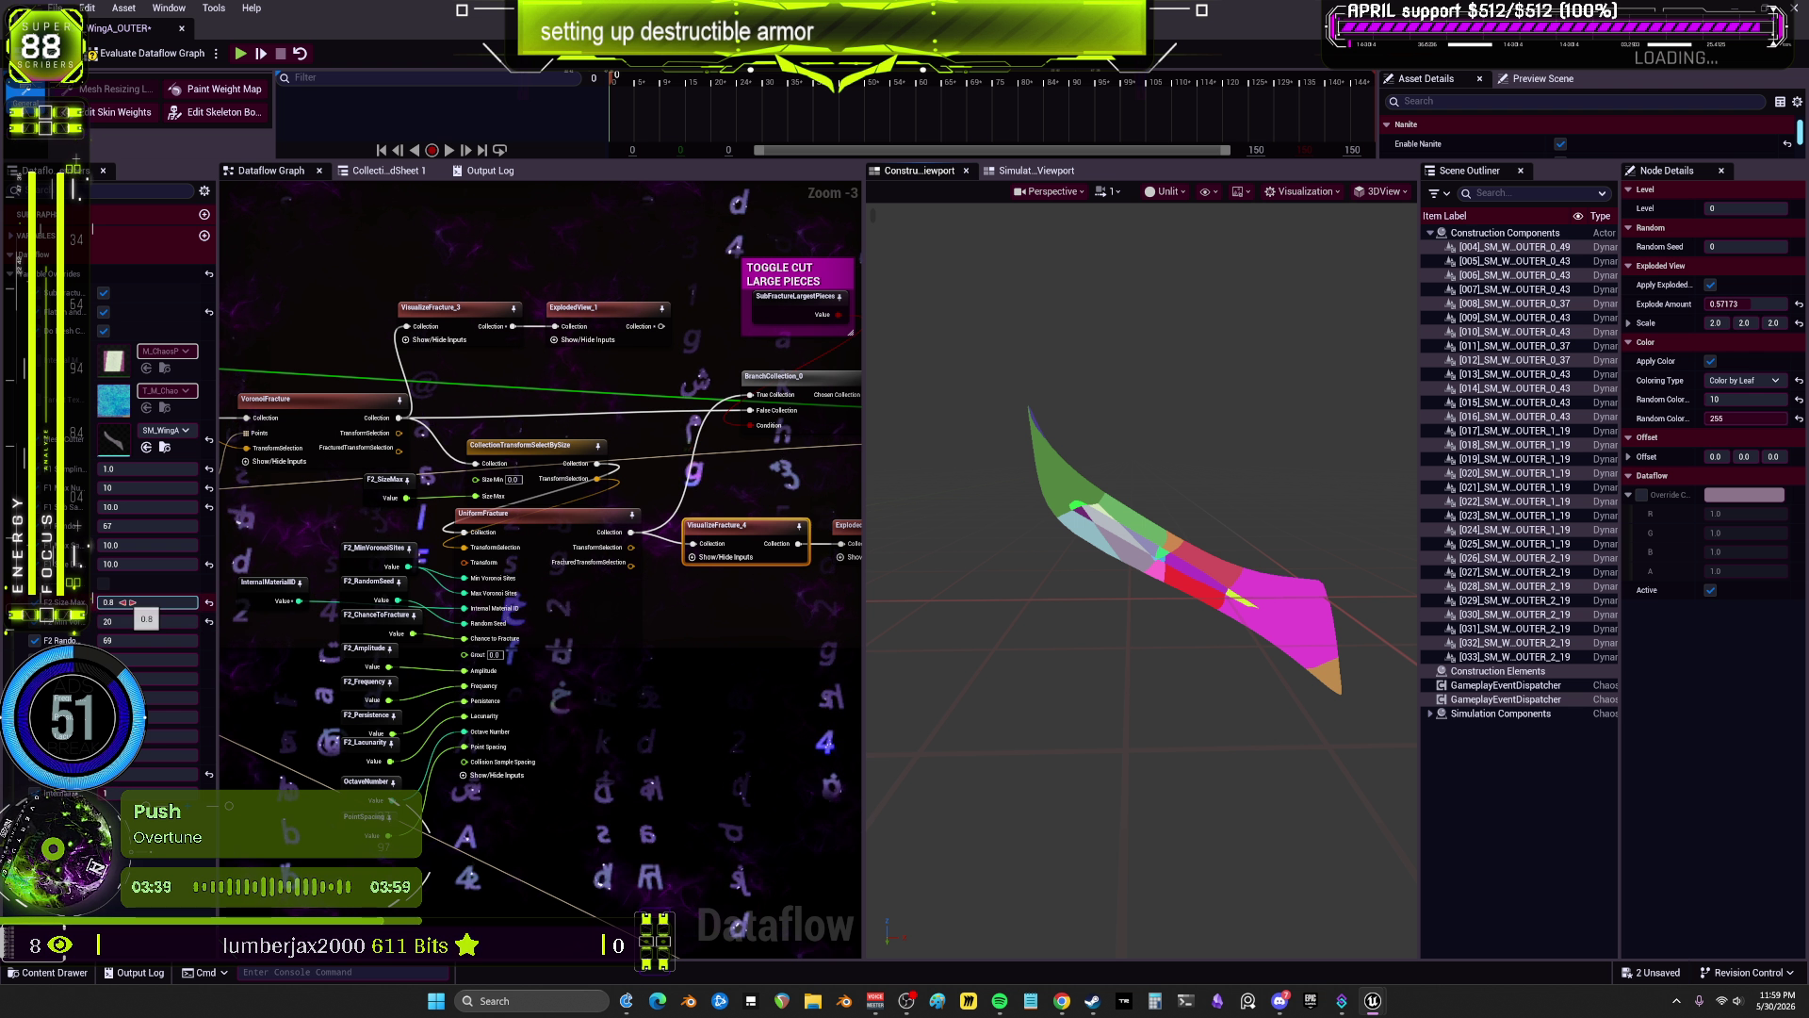
Step: Edit another second-stage fracture variable, orbit the finely fractured wing, and inspect F2_ChanceToFracture
click(161, 657)
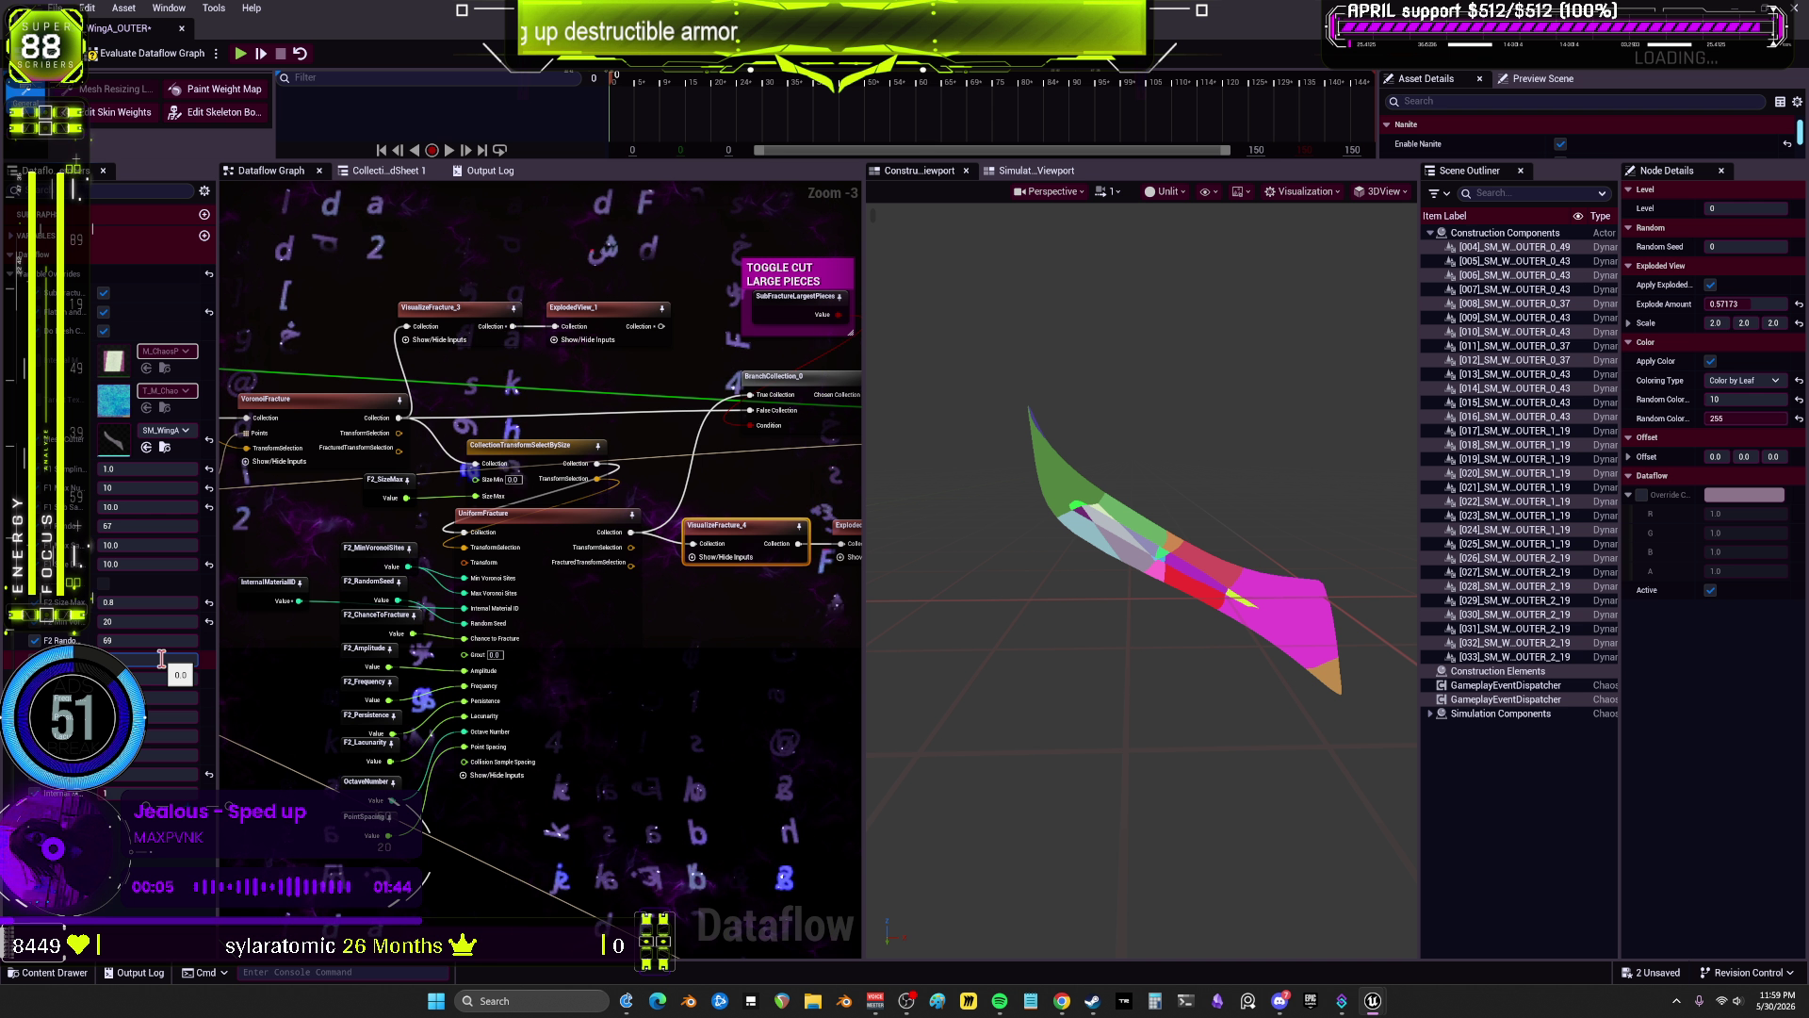
drag(690, 573, 596, 561)
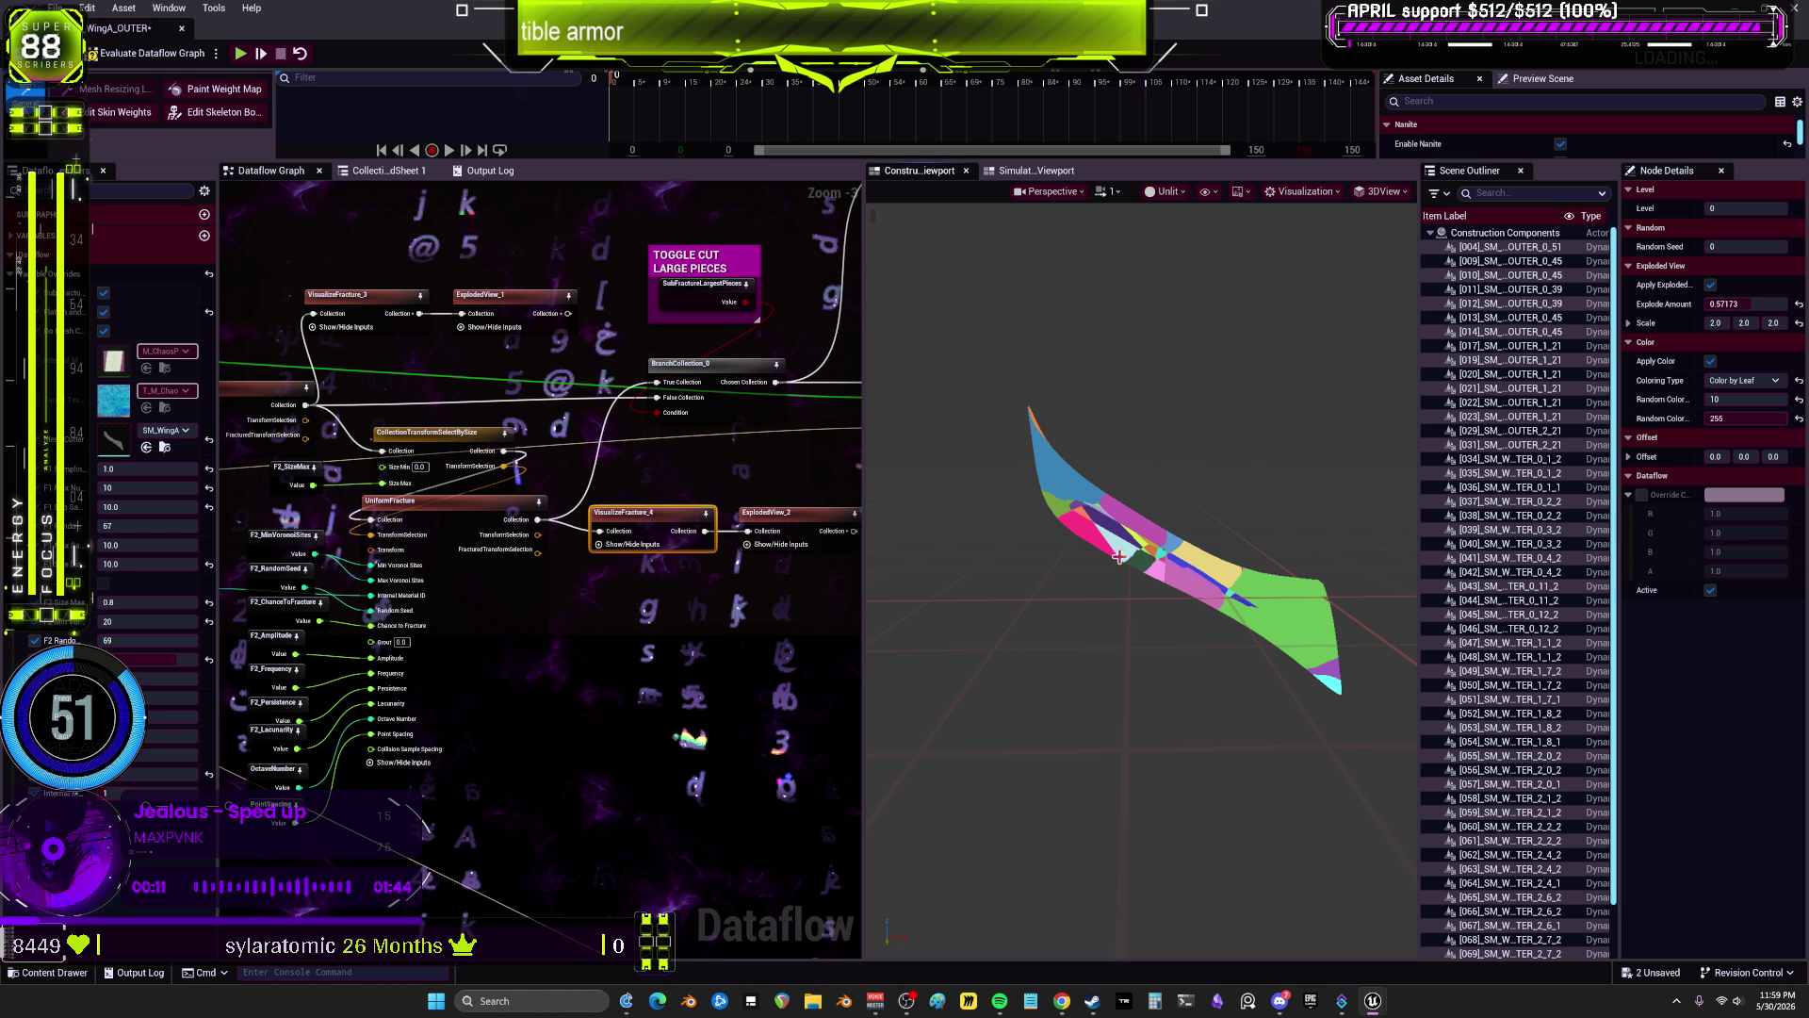
mouse_move(1151, 605)
mouse_down()
mouse_move(1046, 593)
mouse_move(1027, 570)
mouse_move(1150, 613)
mouse_move(1234, 595)
mouse_move(1230, 509)
mouse_move(1082, 626)
mouse_up()
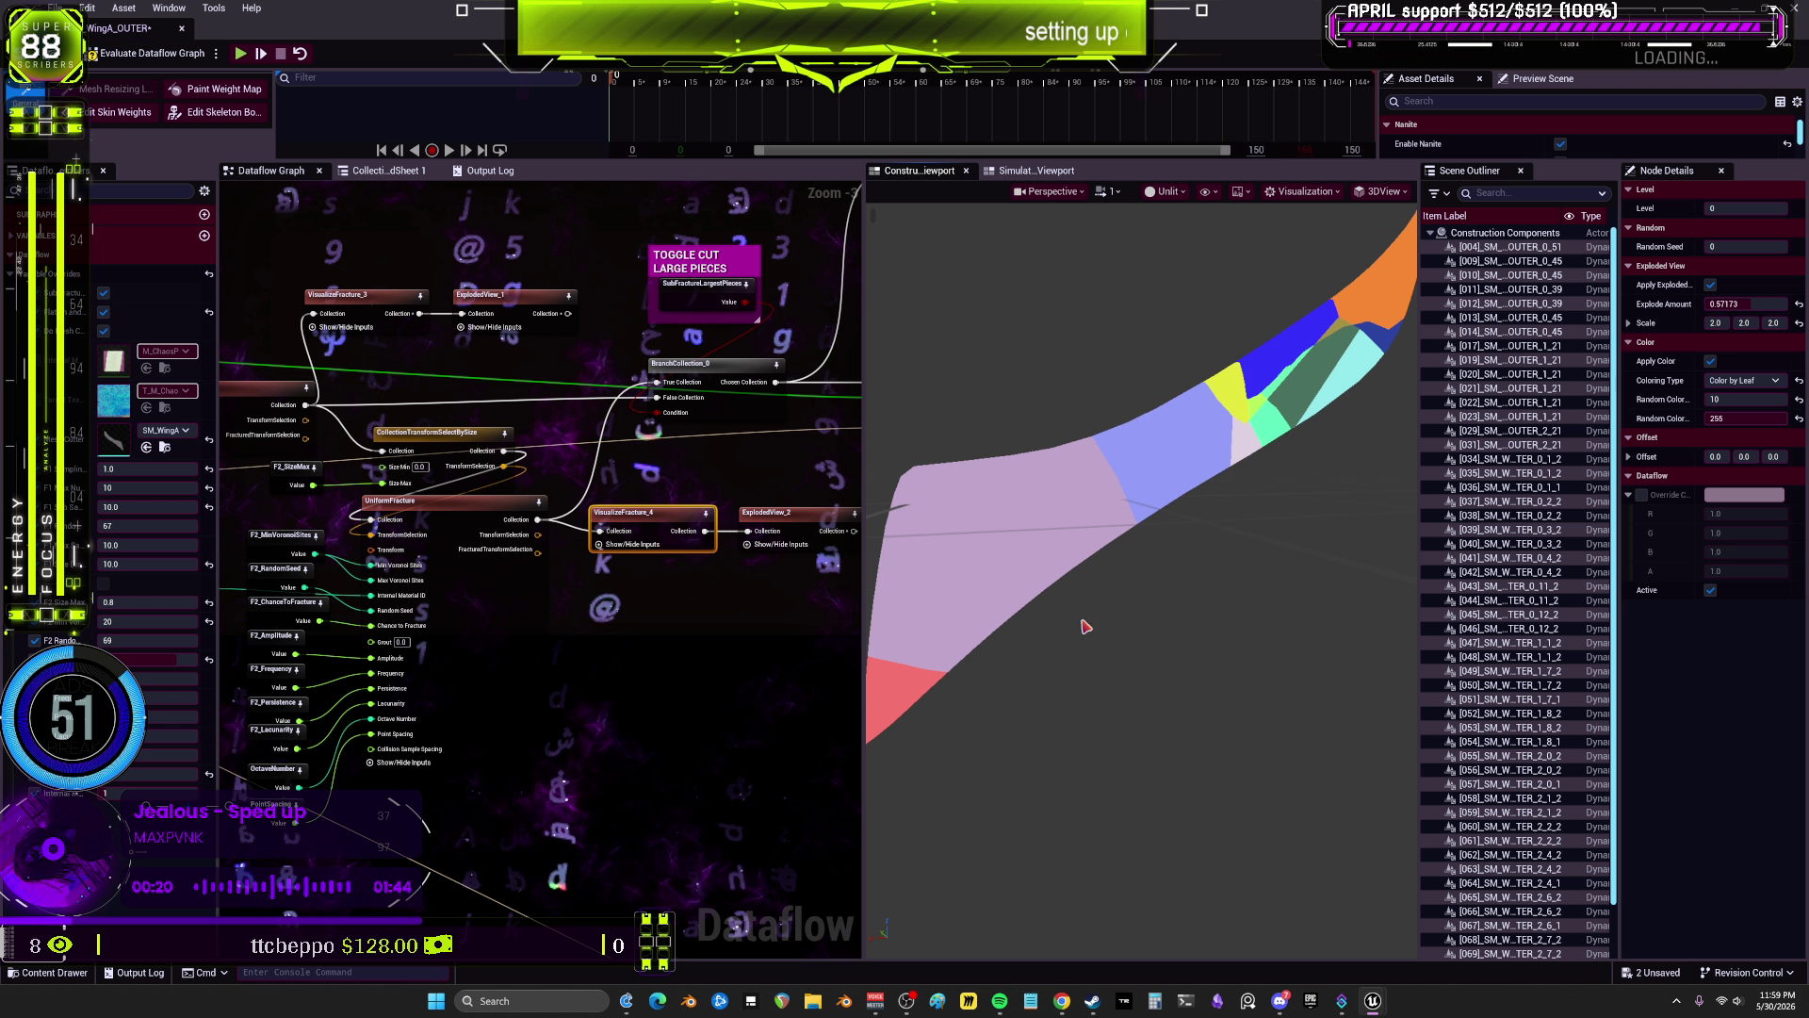
click(279, 612)
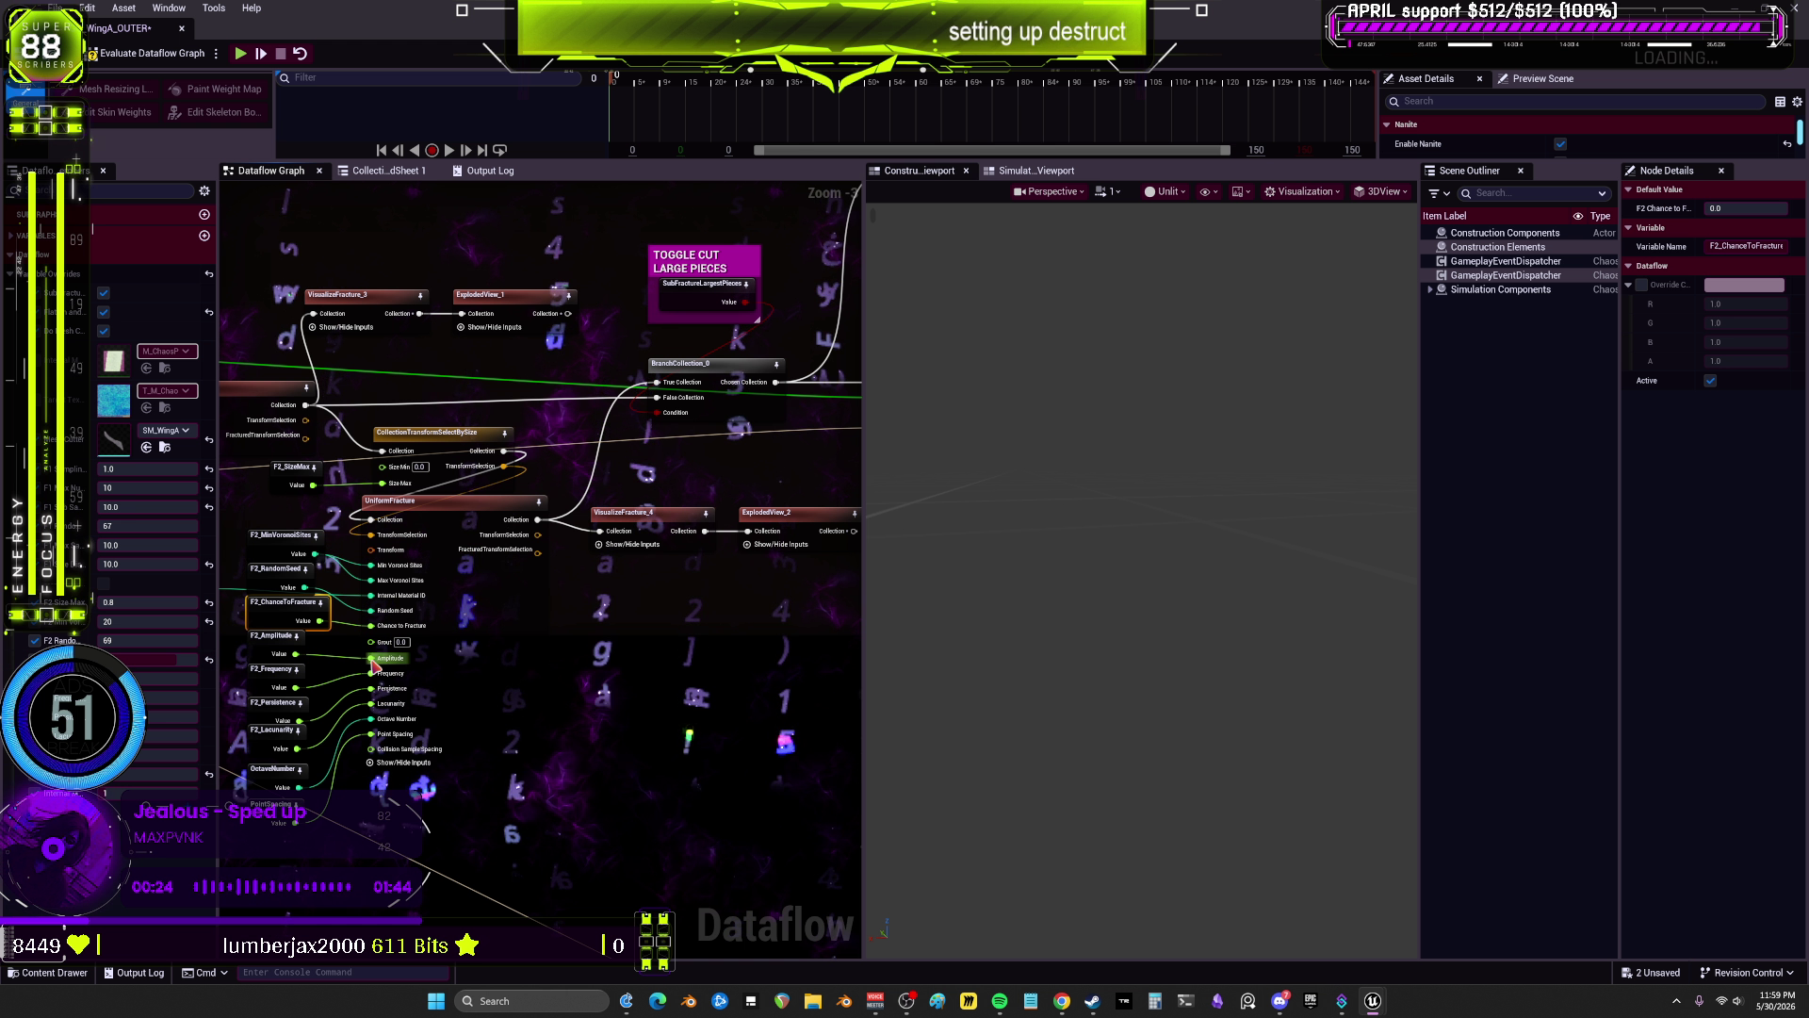
Step: Inspect the F2_Amplitude variable, then return to VisualizeFracture_4's colour-by-leaf preview of the wing
drag(144, 617, 260, 652)
click(257, 656)
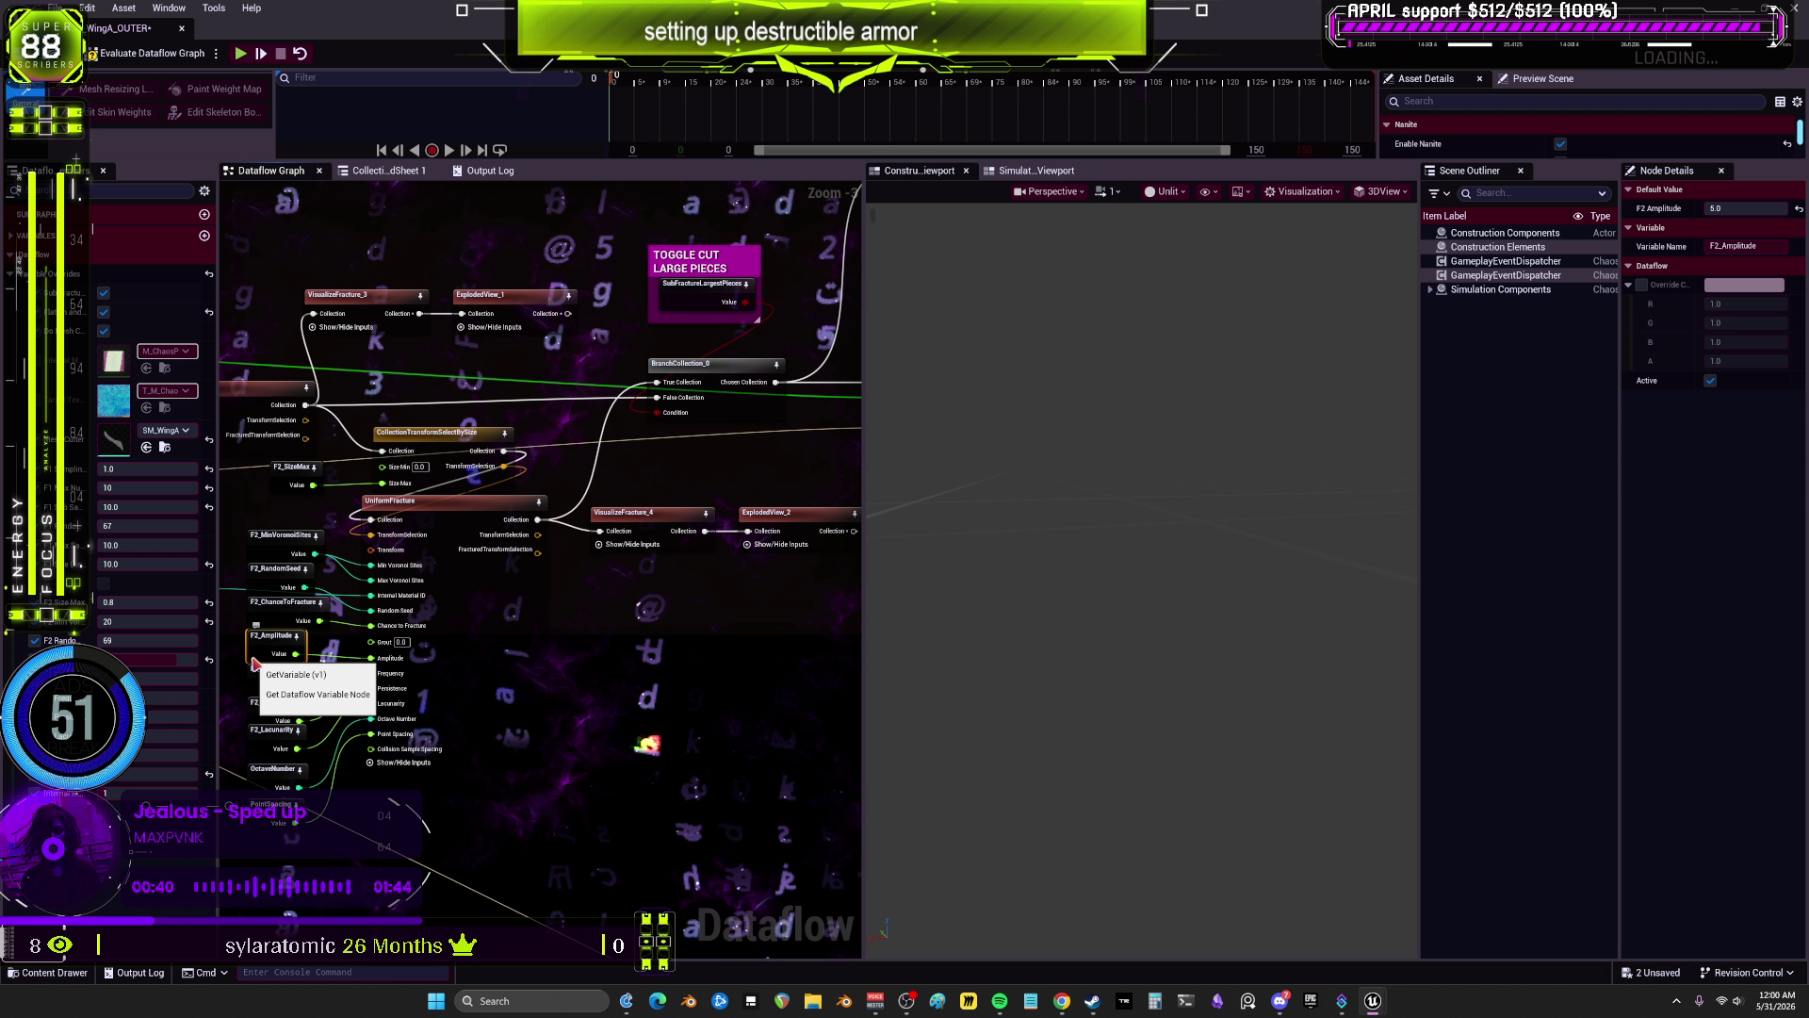
click(644, 740)
click(644, 739)
click(629, 518)
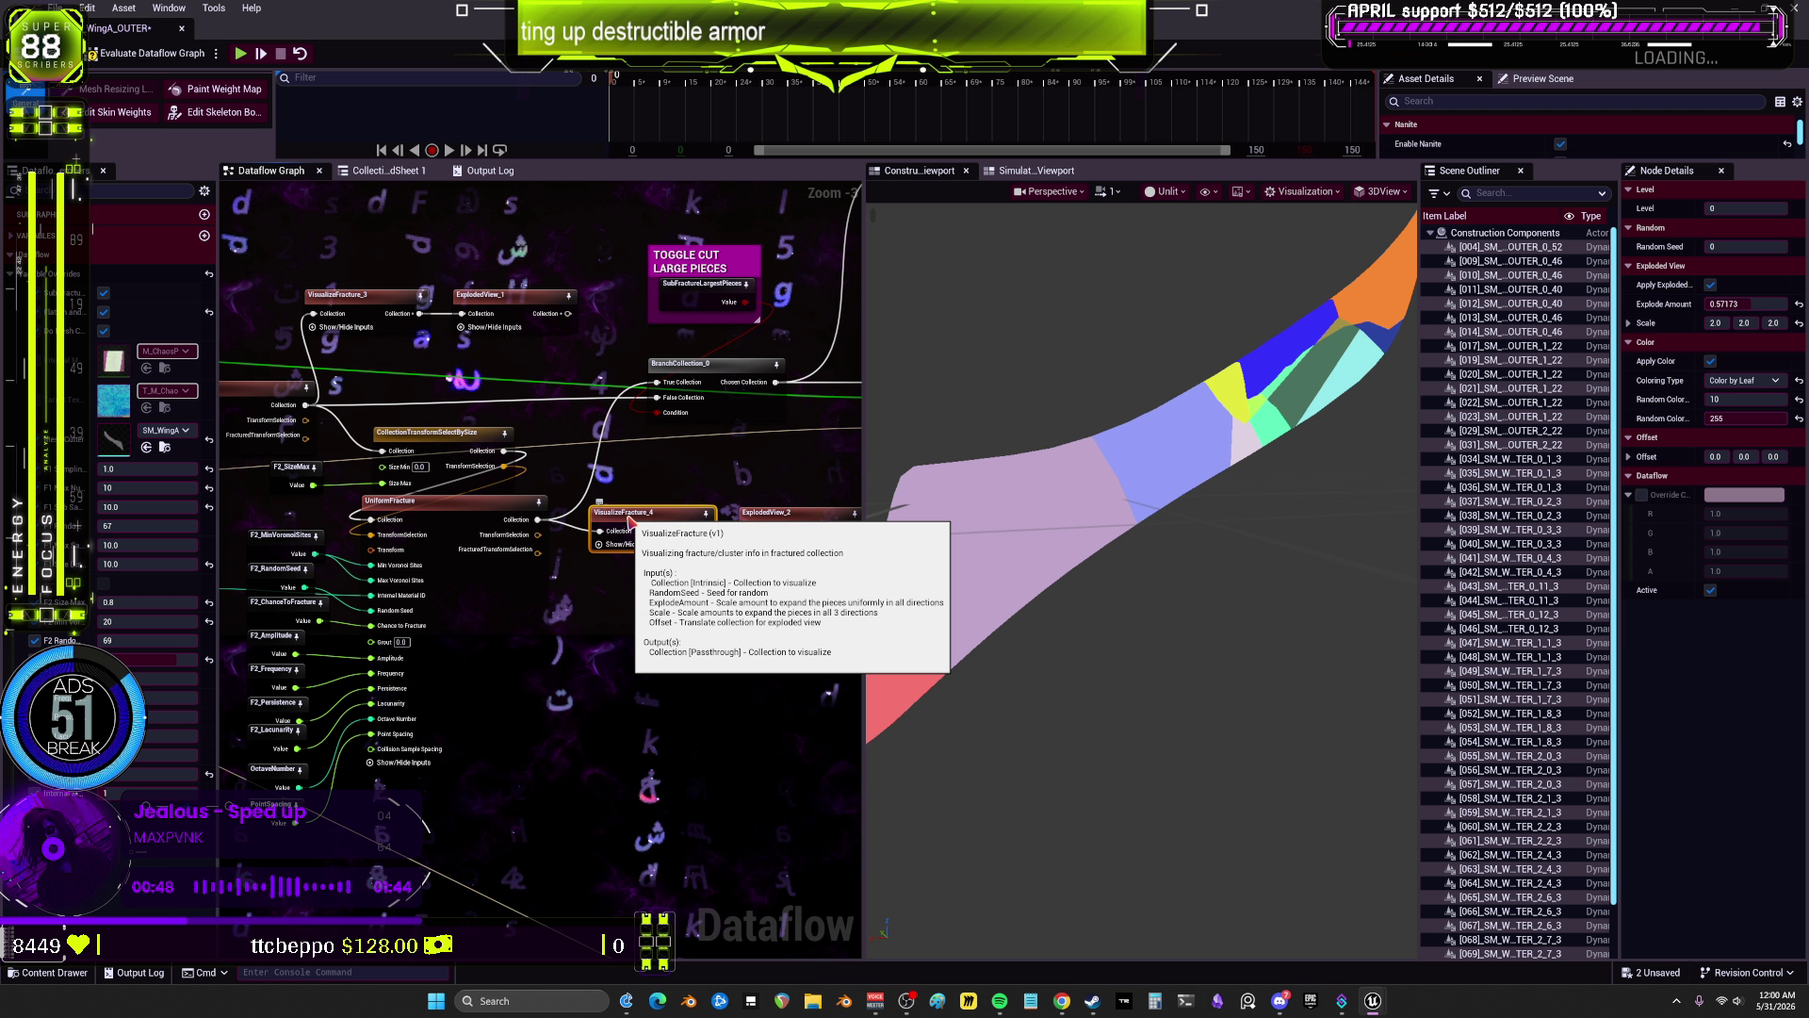
mouse_move(458, 515)
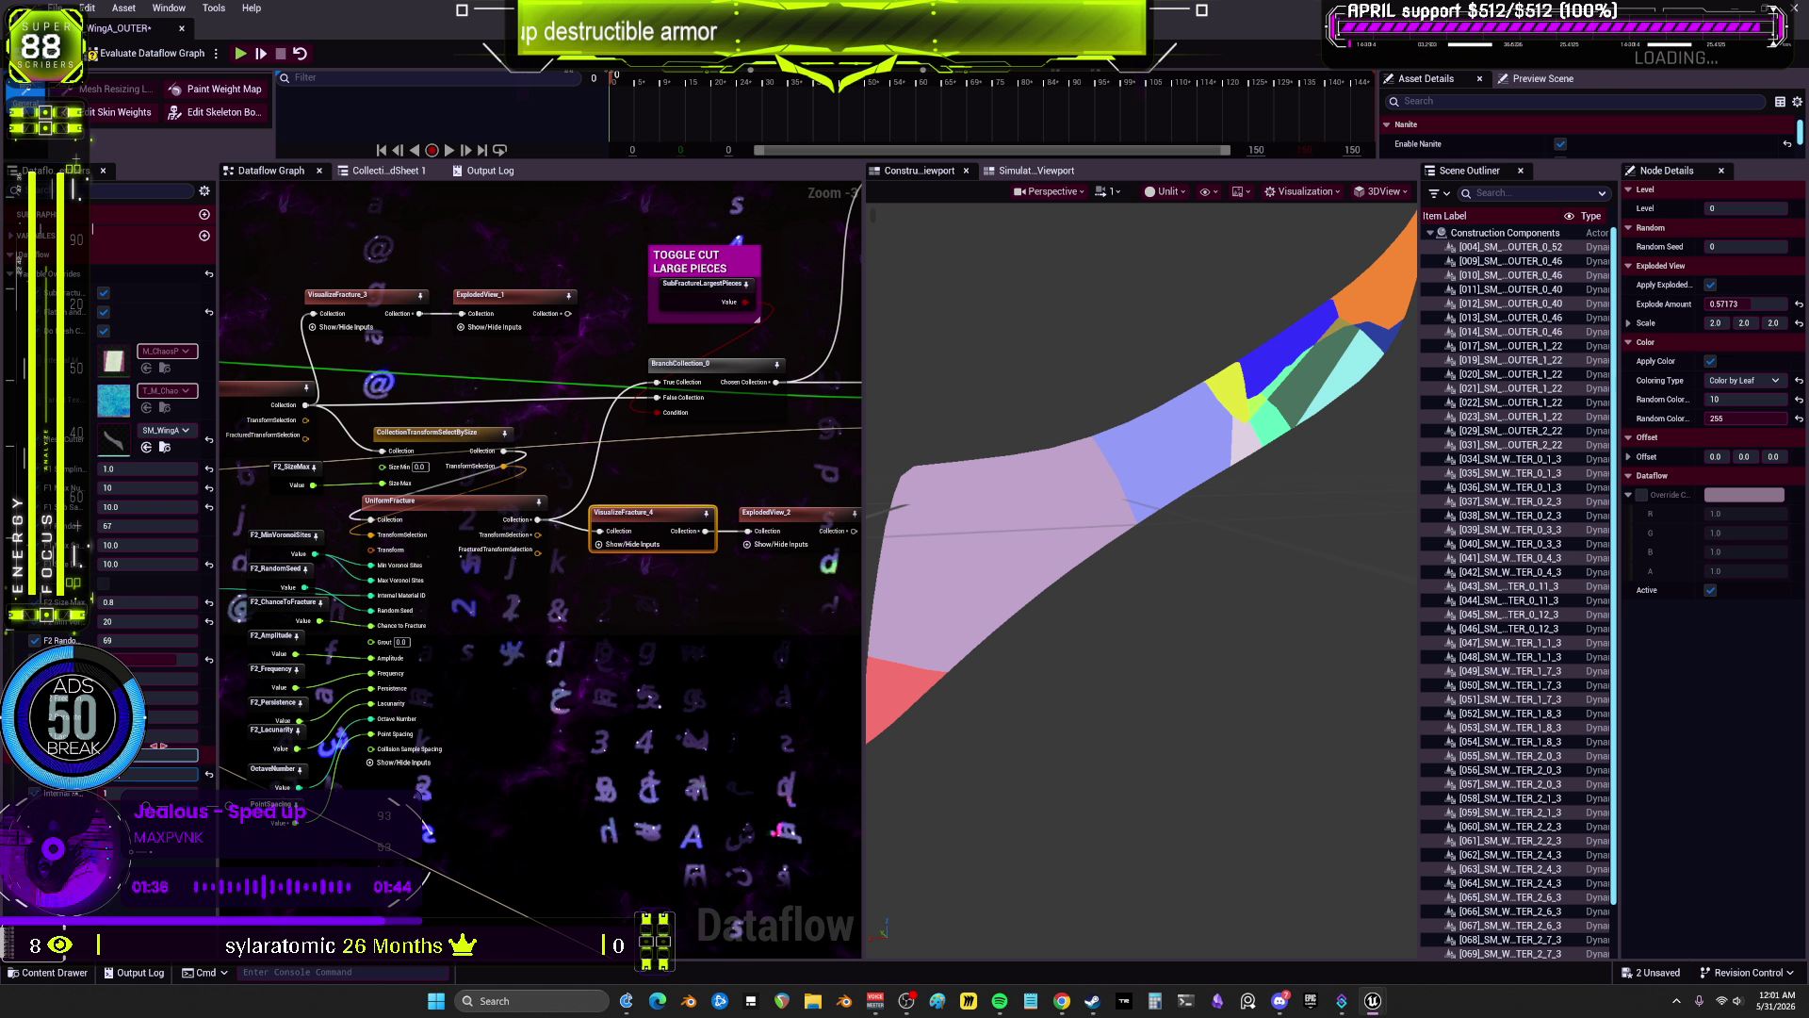
click(784, 516)
Step: Re-evaluate the Dataflow graph from VisualizeFracture_4, then preview ExplodedView_2's few large coloured pieces
click(651, 514)
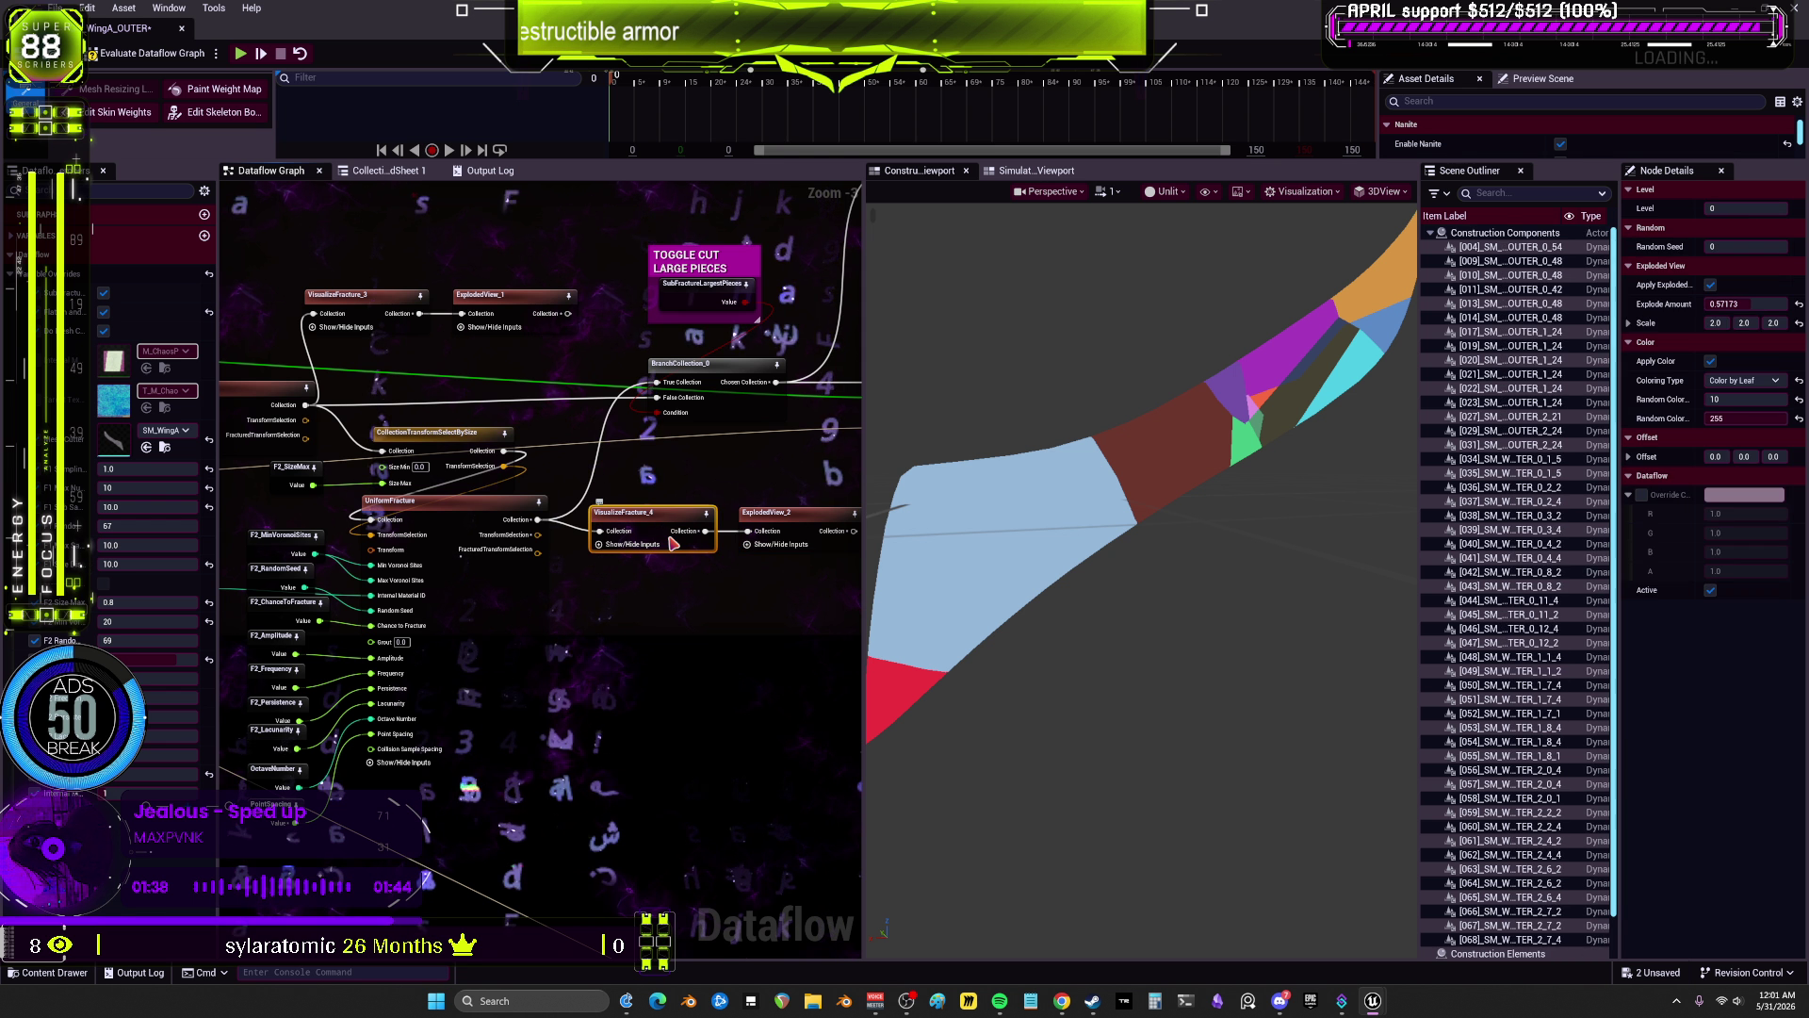
click(119, 56)
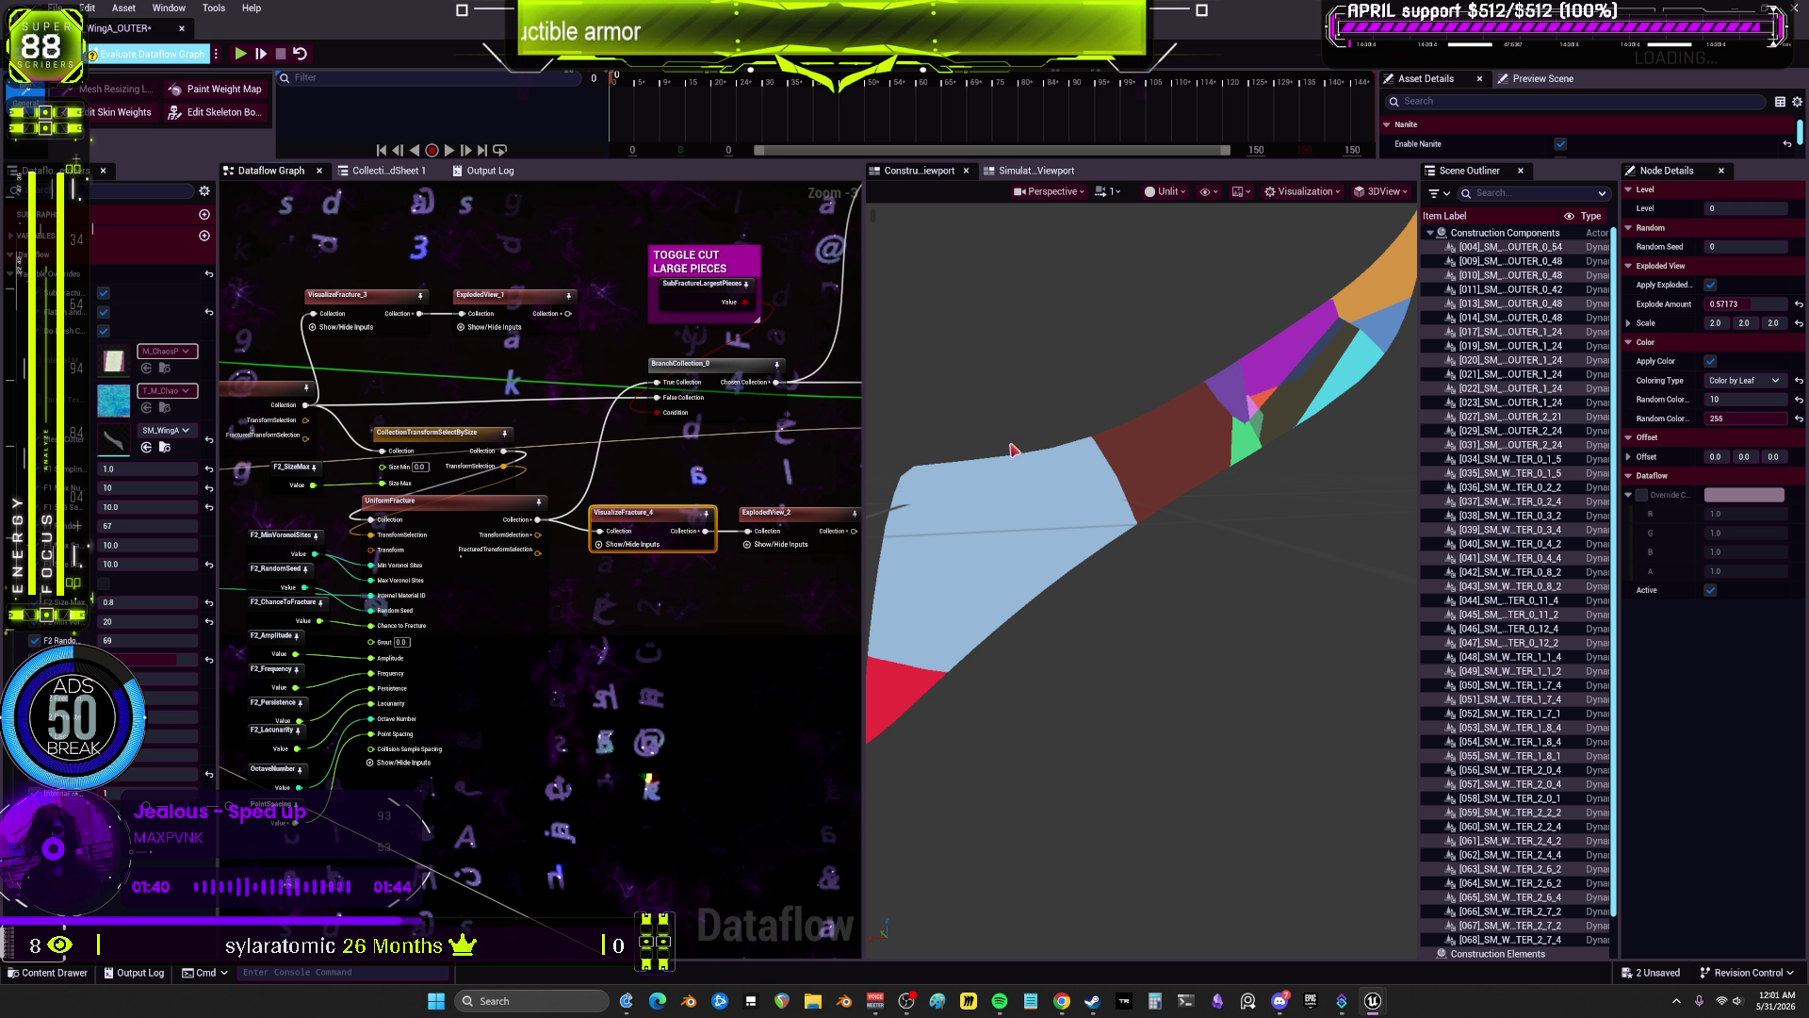
mouse_move(1013, 451)
mouse_down()
mouse_move(970, 396)
mouse_move(928, 429)
mouse_up()
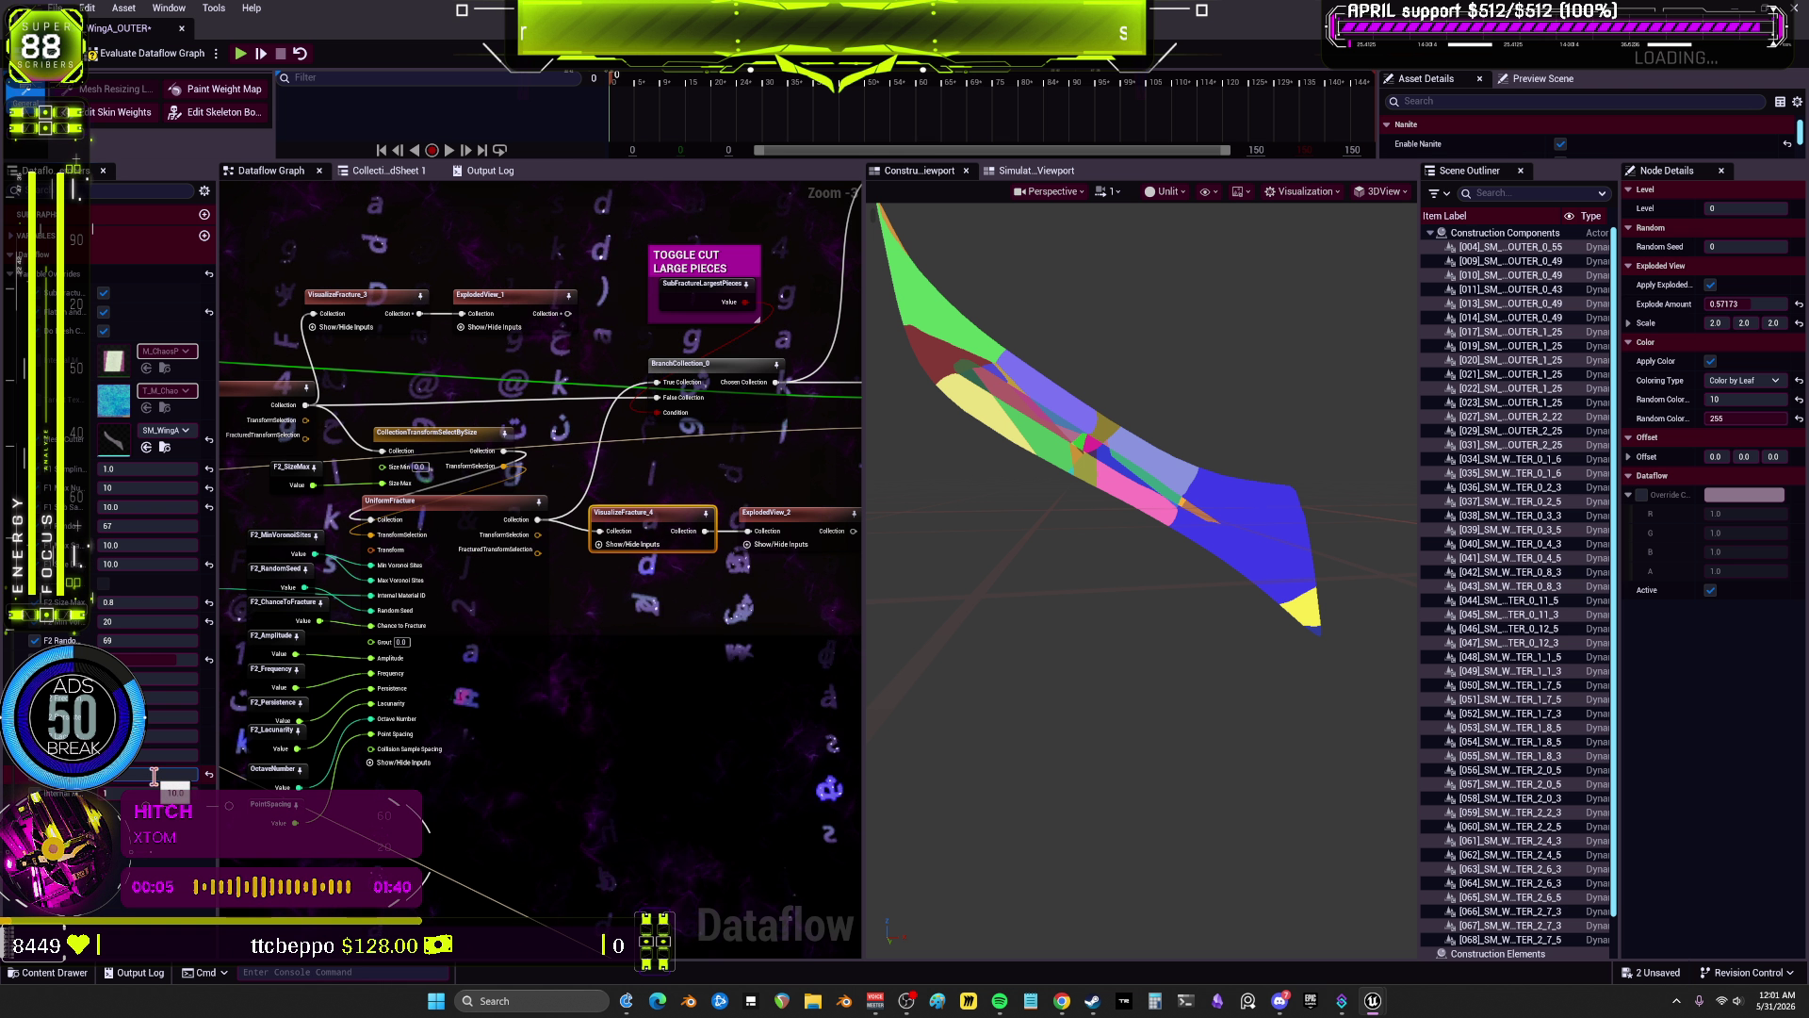
mouse_move(454, 599)
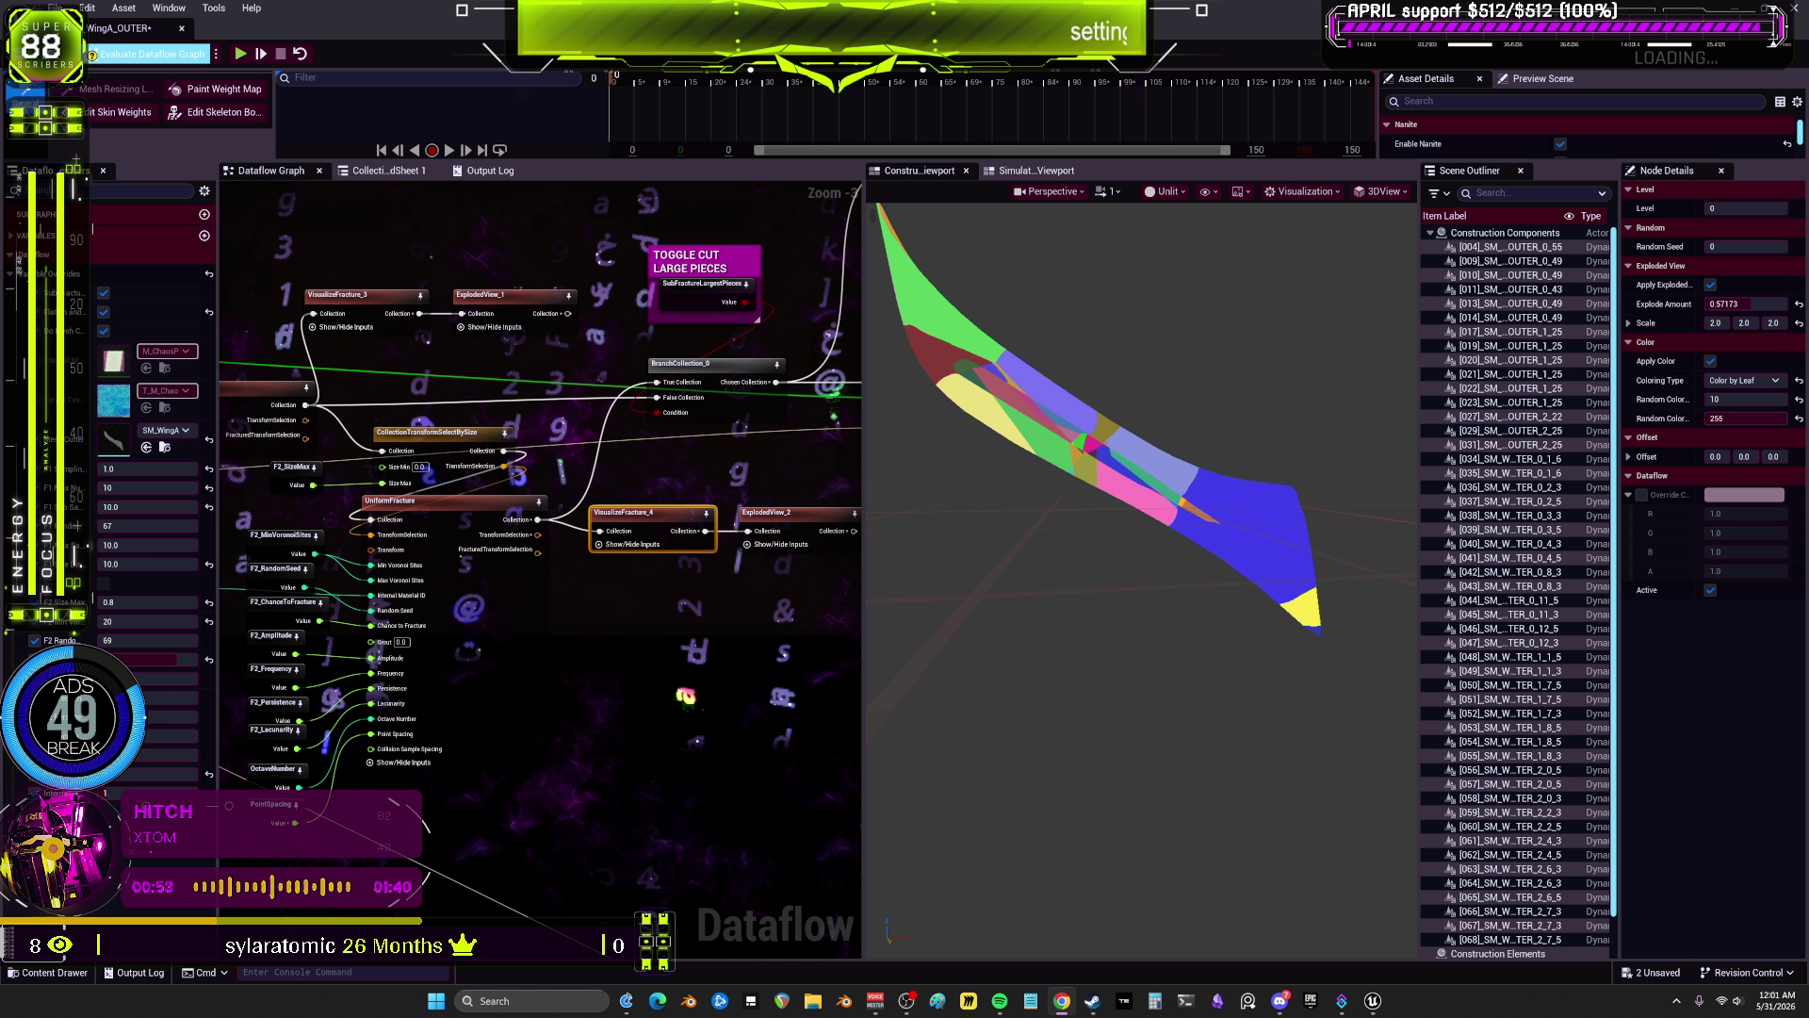
click(774, 517)
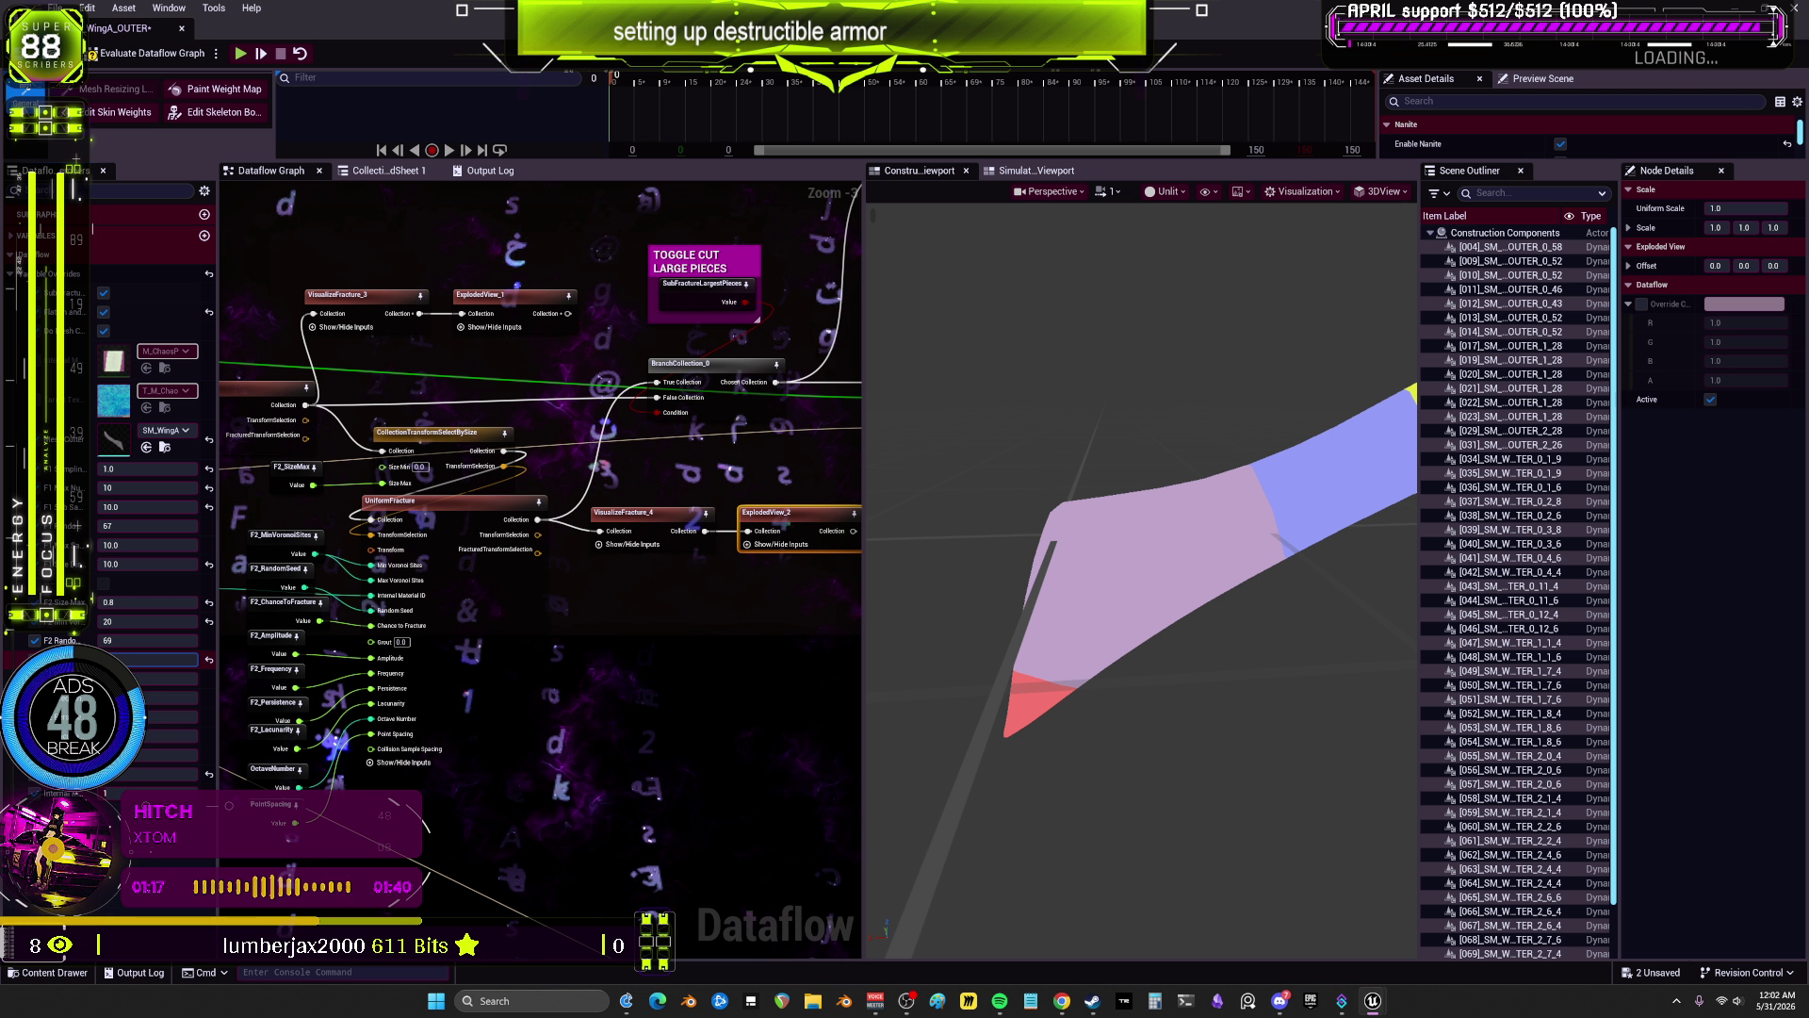
Step: Preview VisualizeFracture_4 and drag the F2 Random Seed from 69 down to 67
click(650, 527)
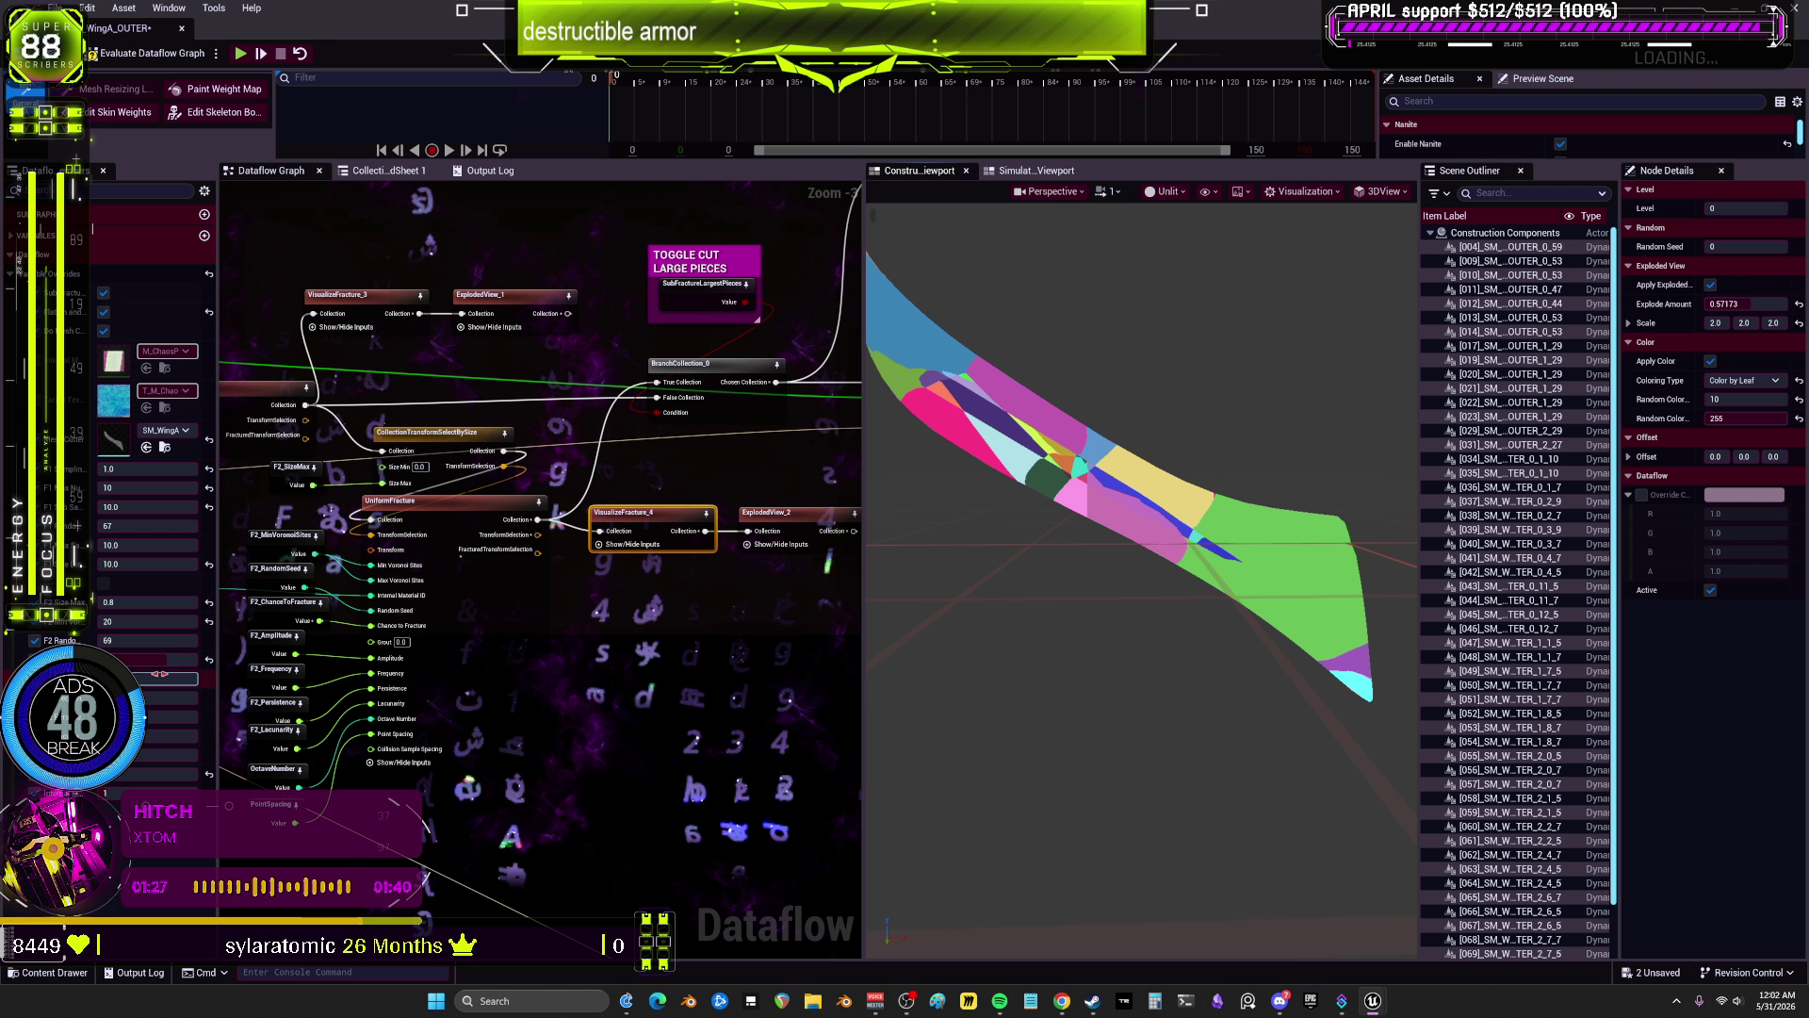
drag(141, 634, 138, 634)
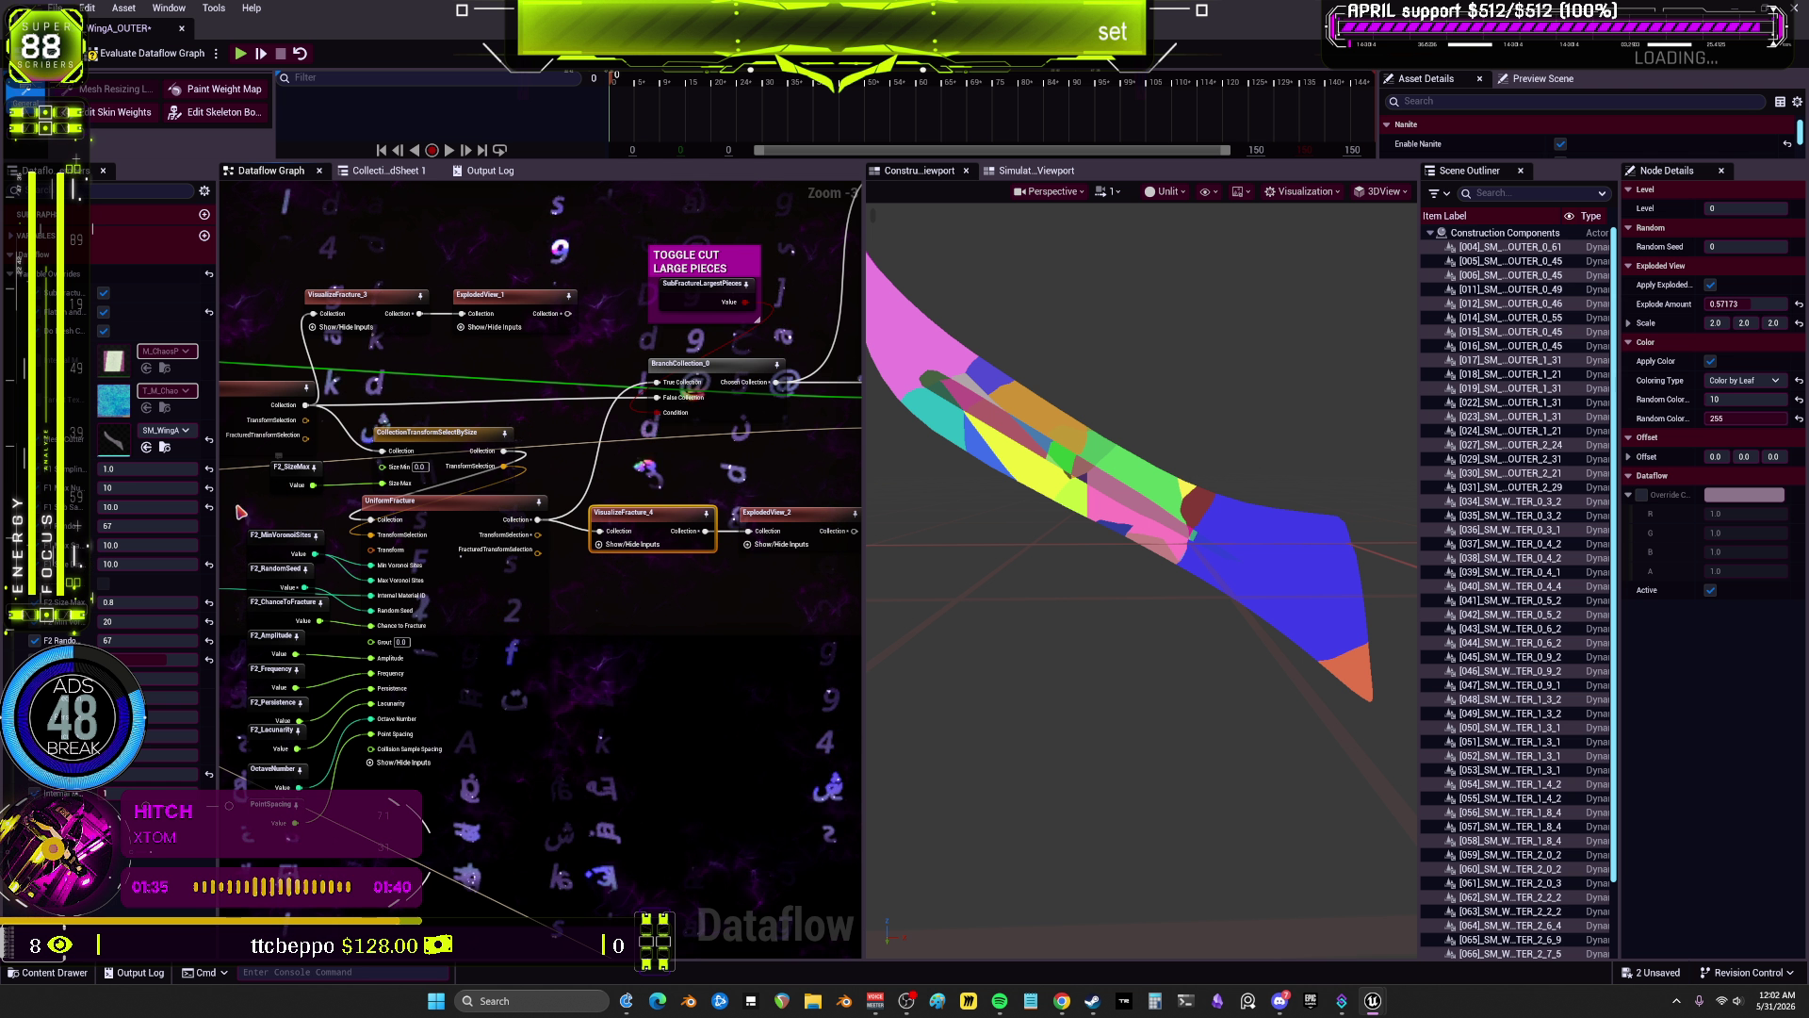
Step: Set F2 Size Max to 0.7, wire F2_SizeMax into Size Min at 0.5, and re-evaluate
click(171, 604)
text(0.7)
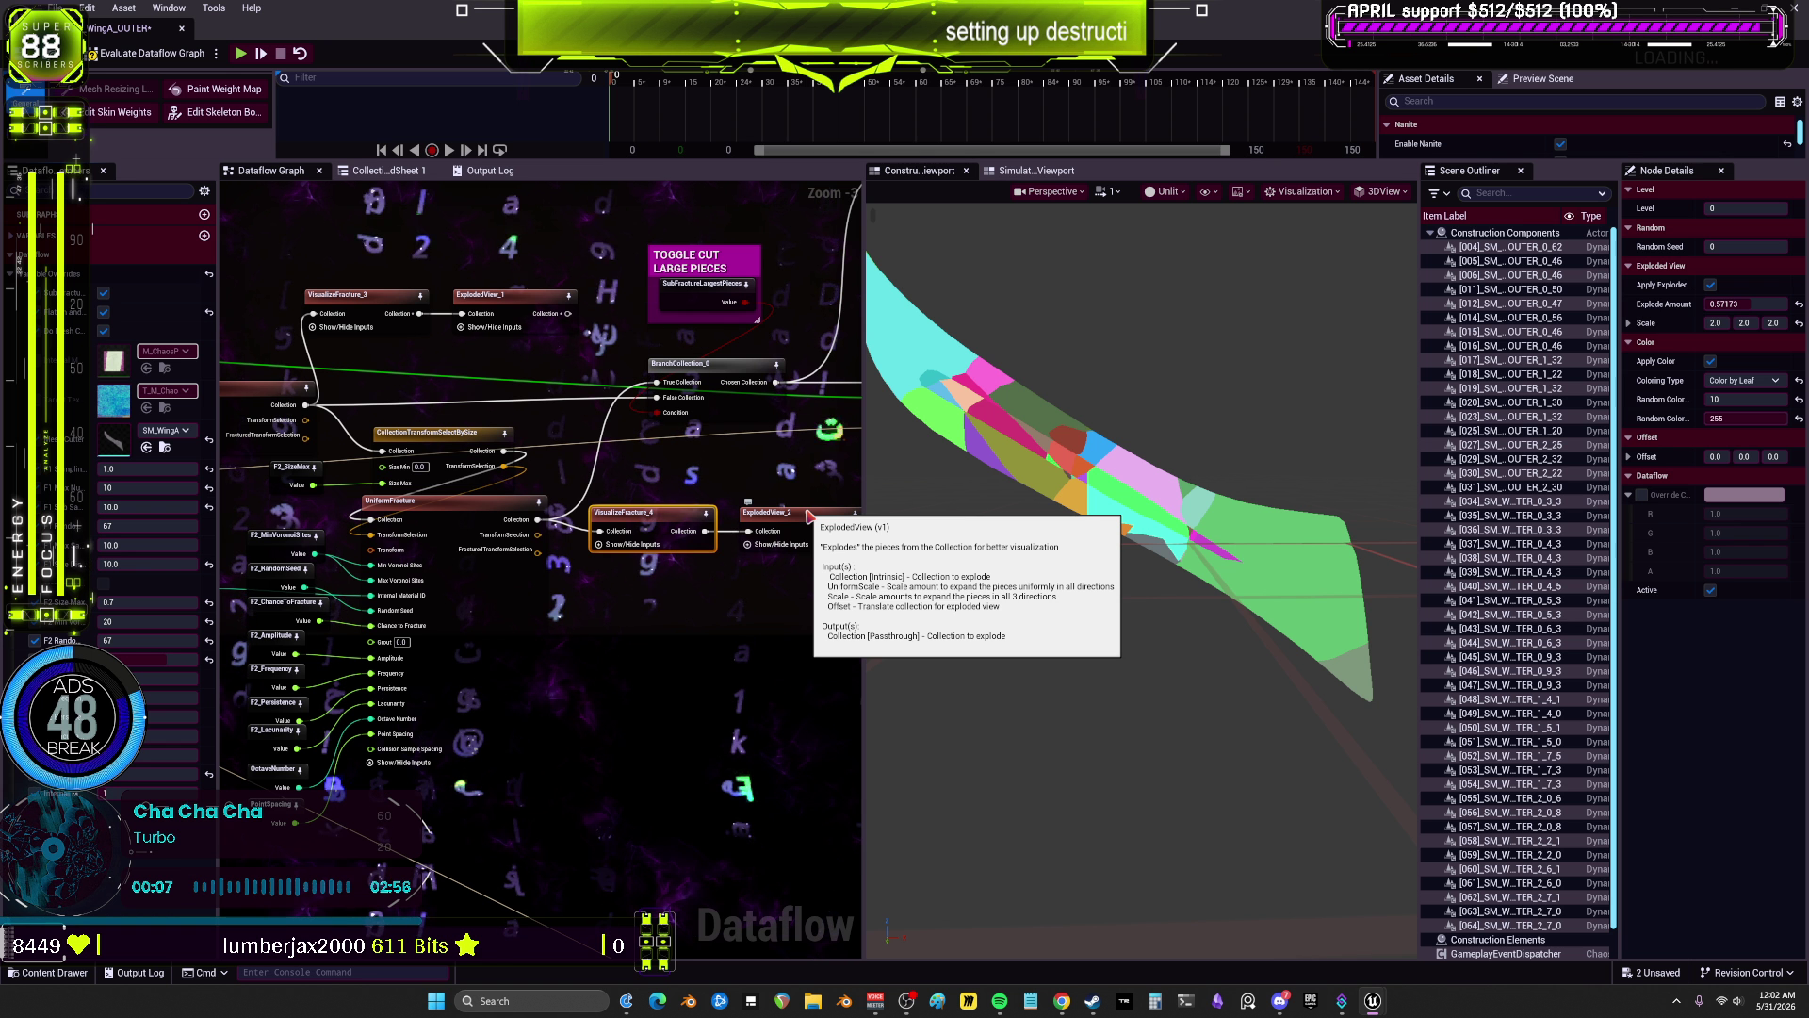
click(294, 469)
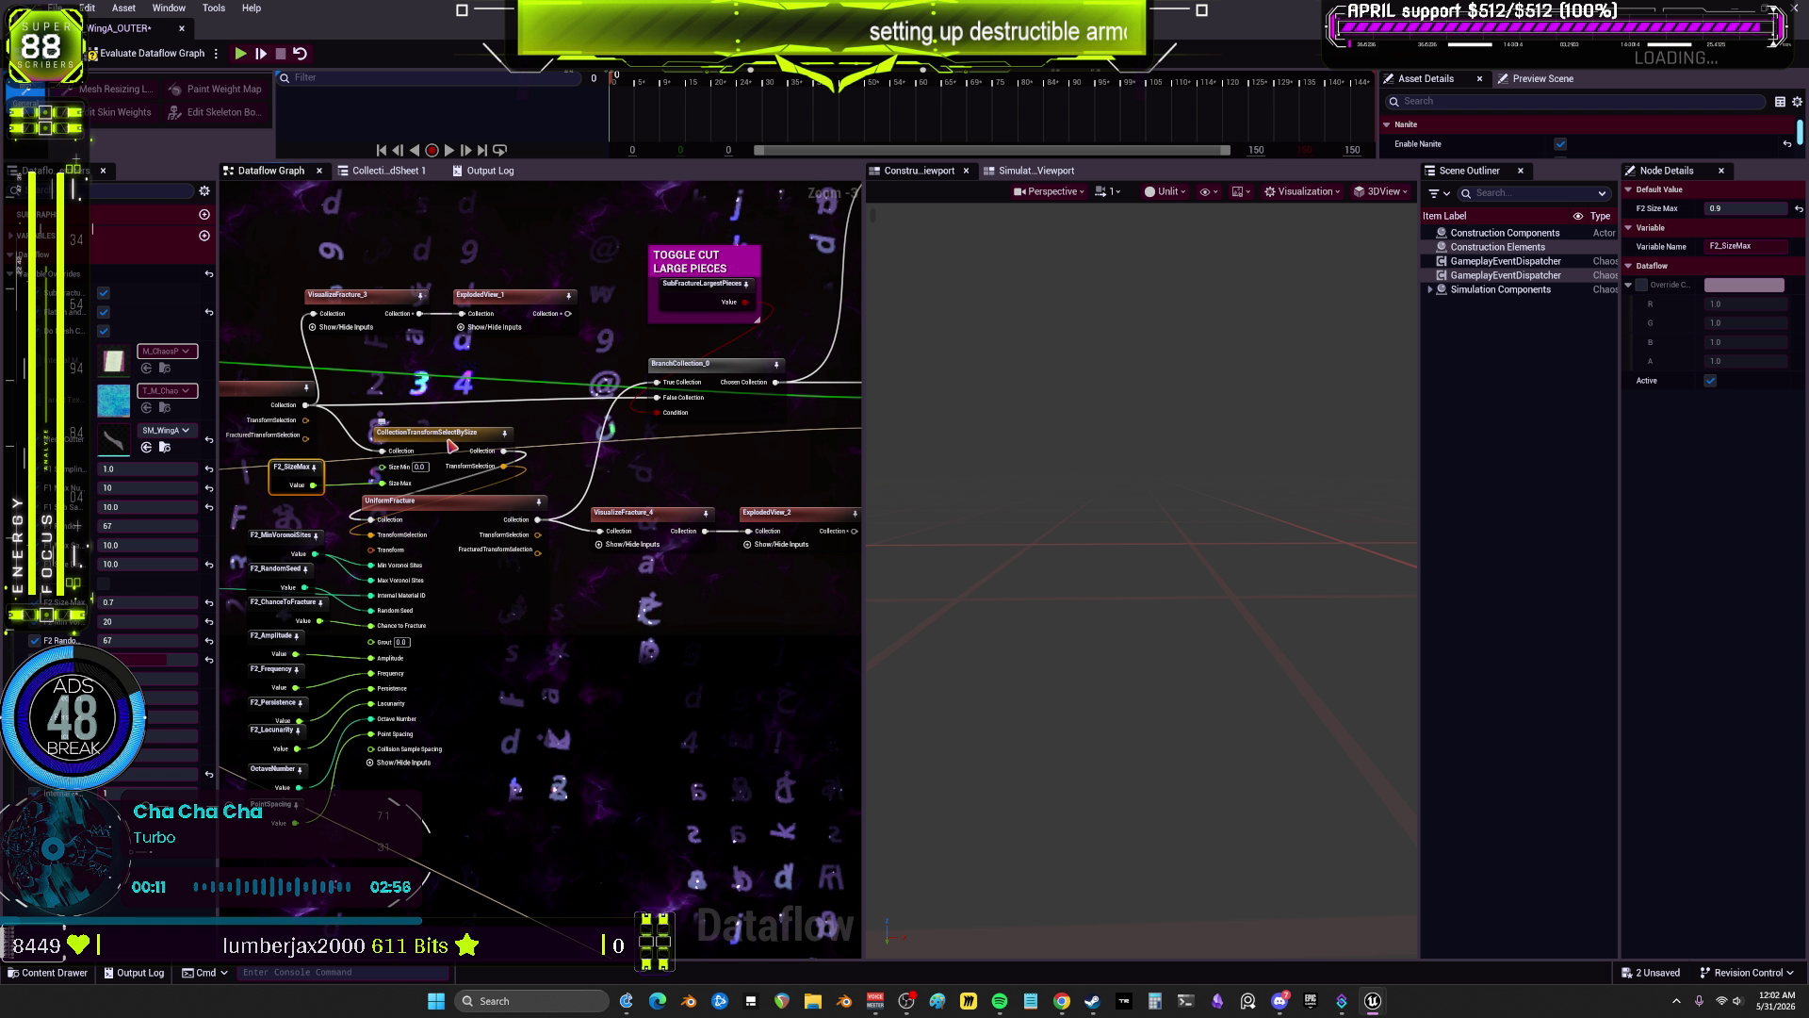
mouse_move(450, 443)
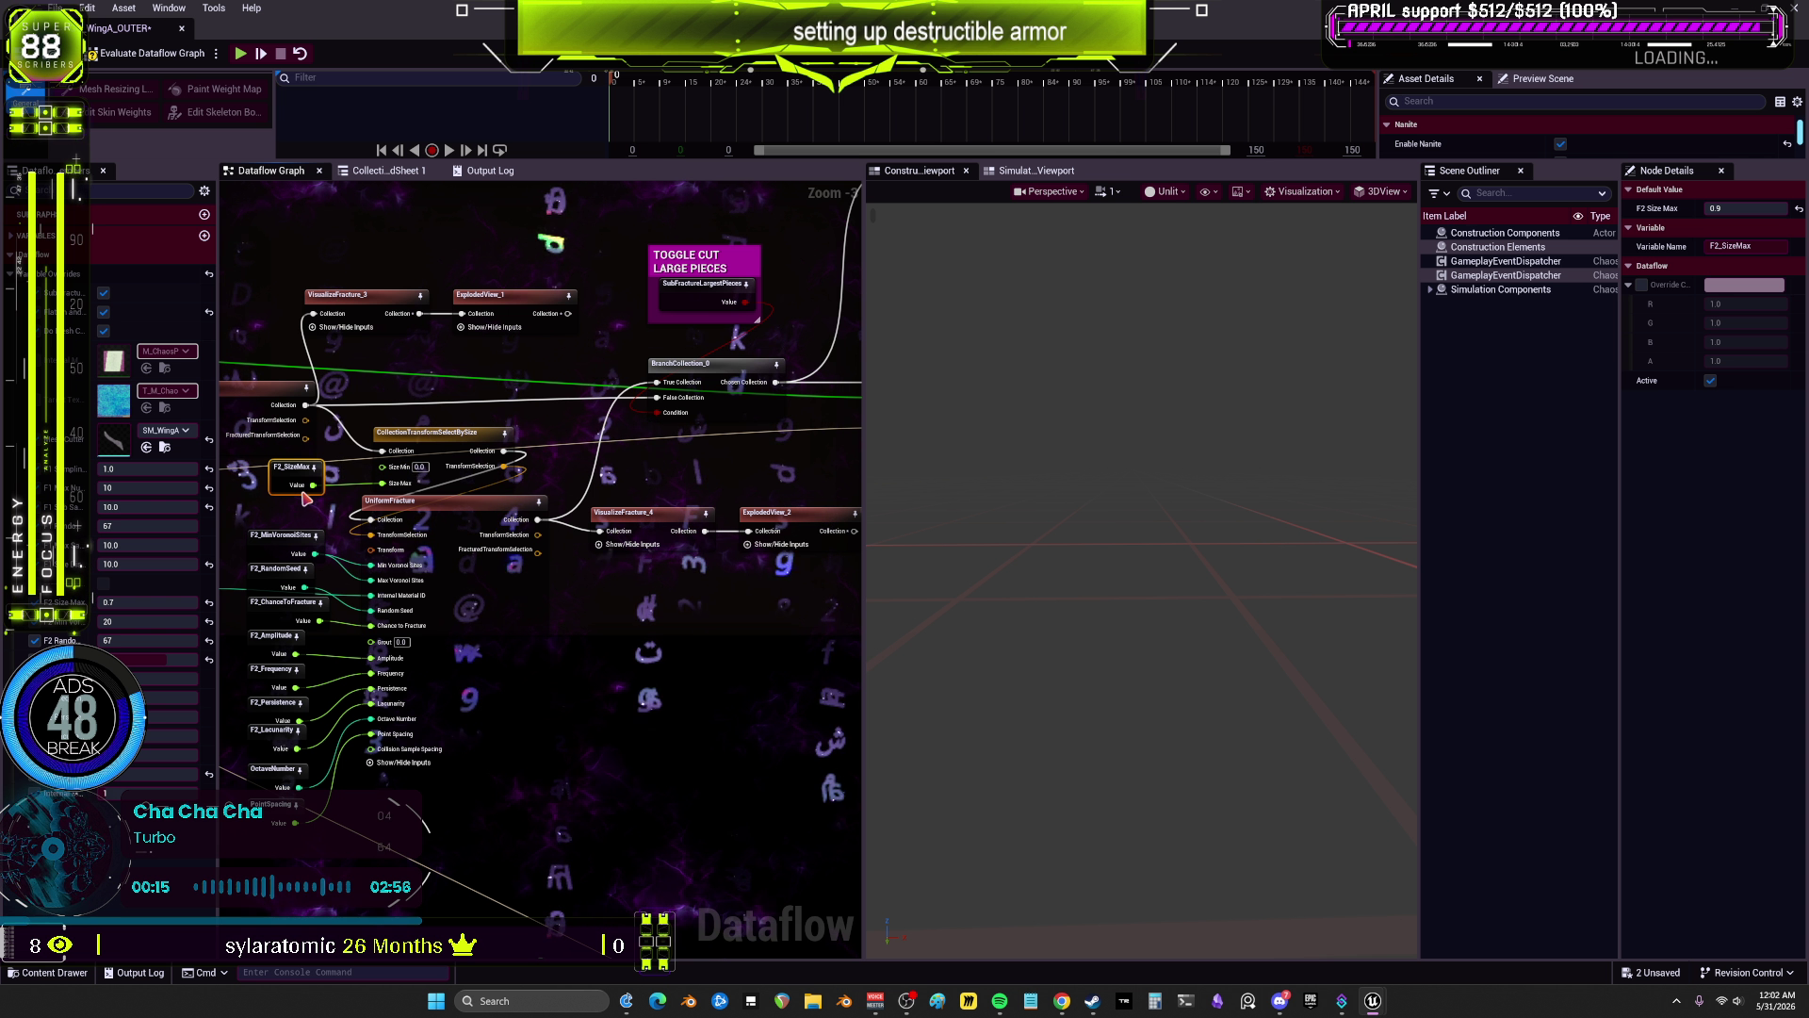
drag(313, 485, 382, 467)
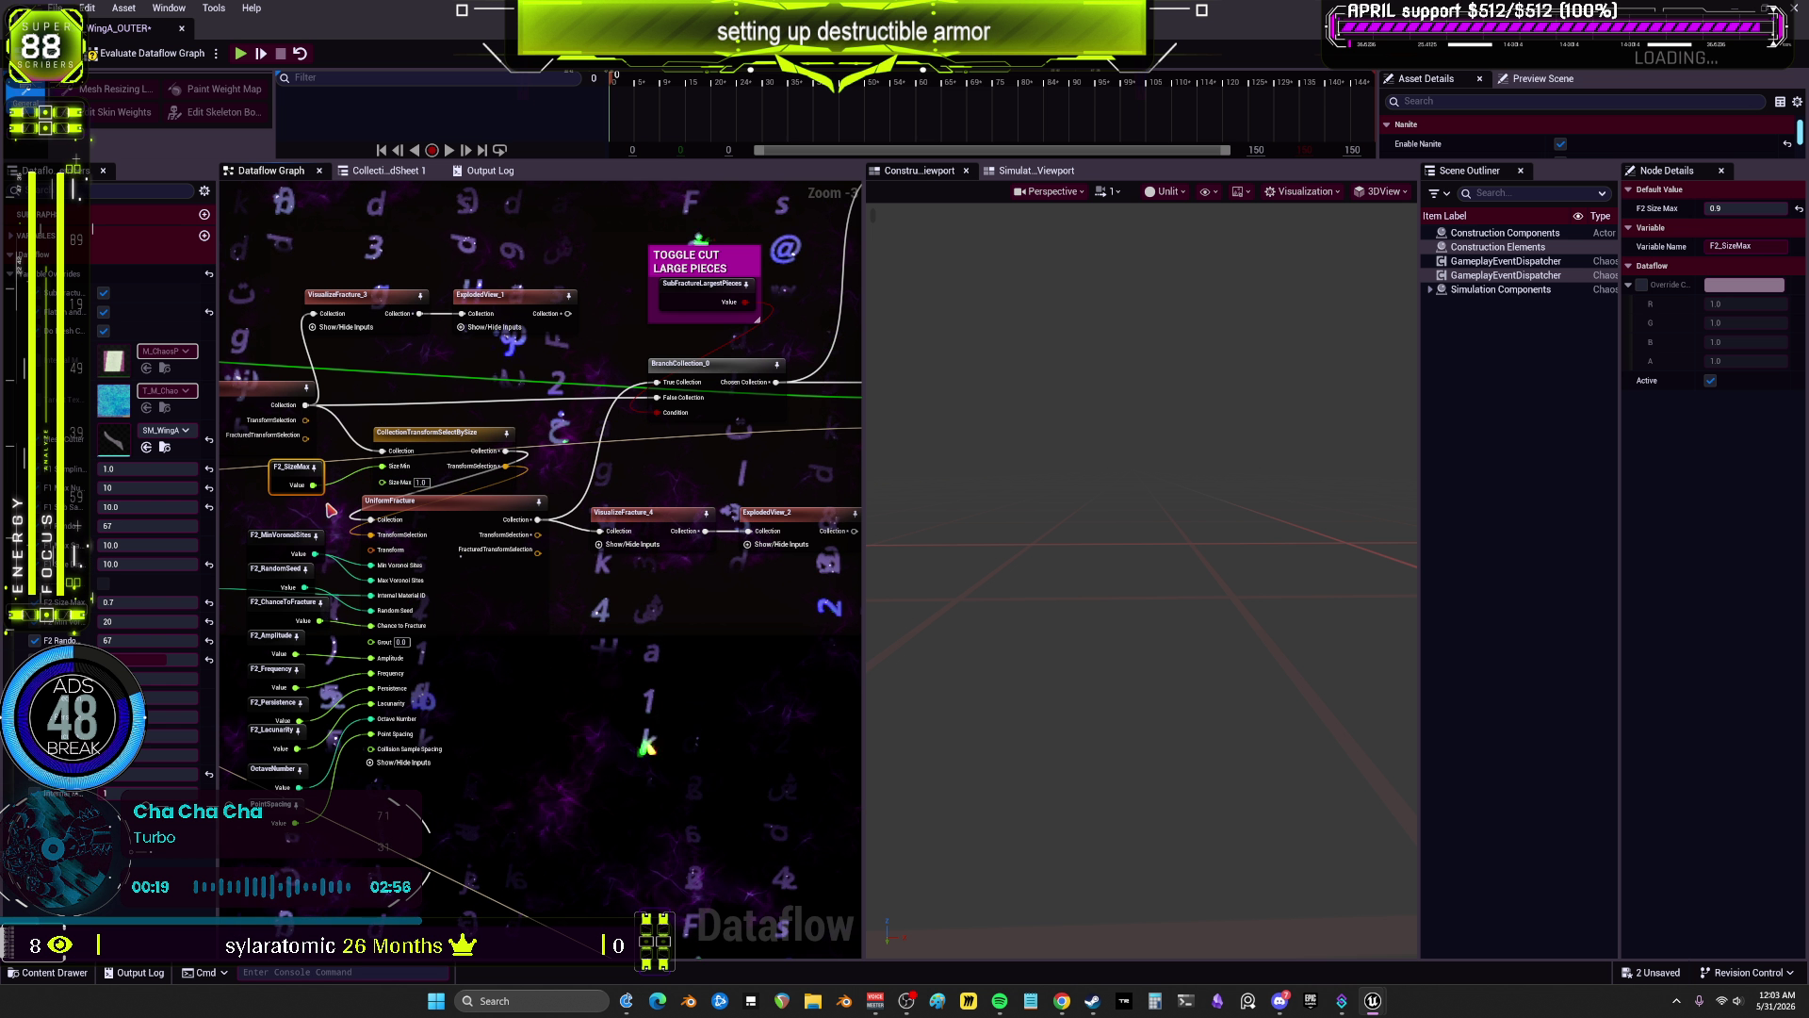
click(110, 603)
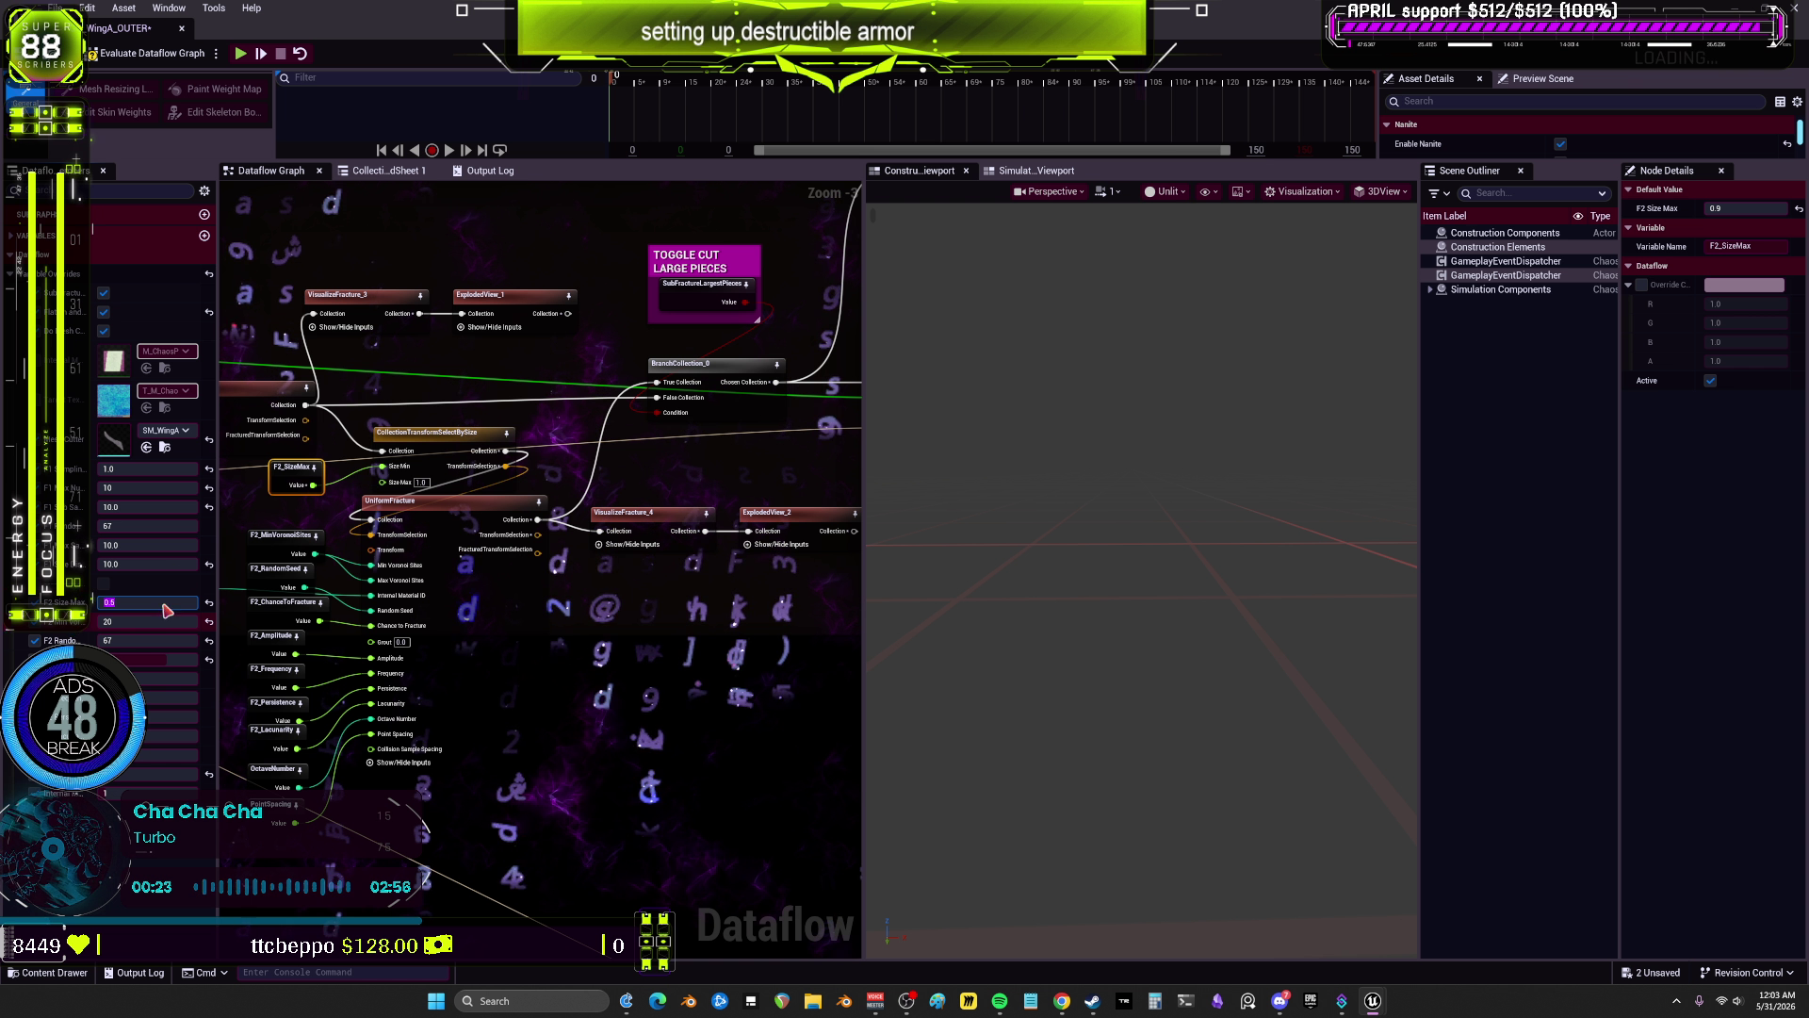
click(180, 54)
click(662, 527)
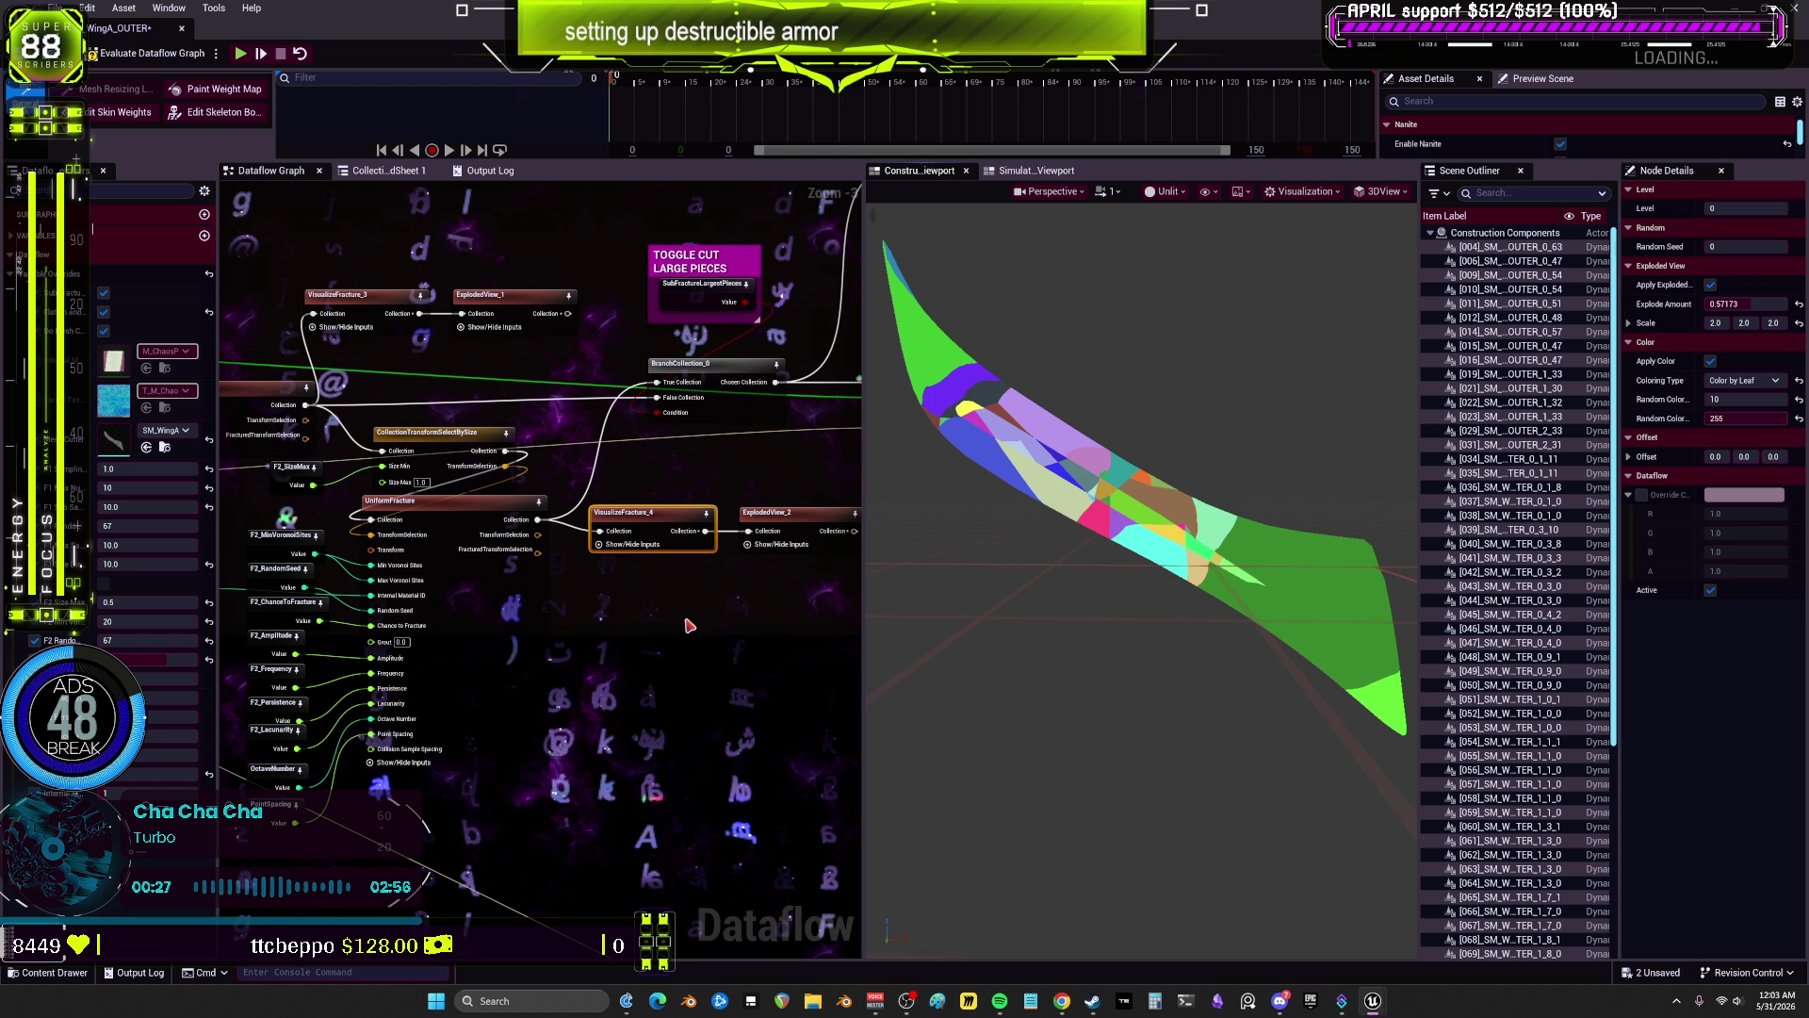
Step: Set F2_SizeMax to 0.9 and preview the fewer, larger coloured pieces in VisualizeFracture_4
click(293, 483)
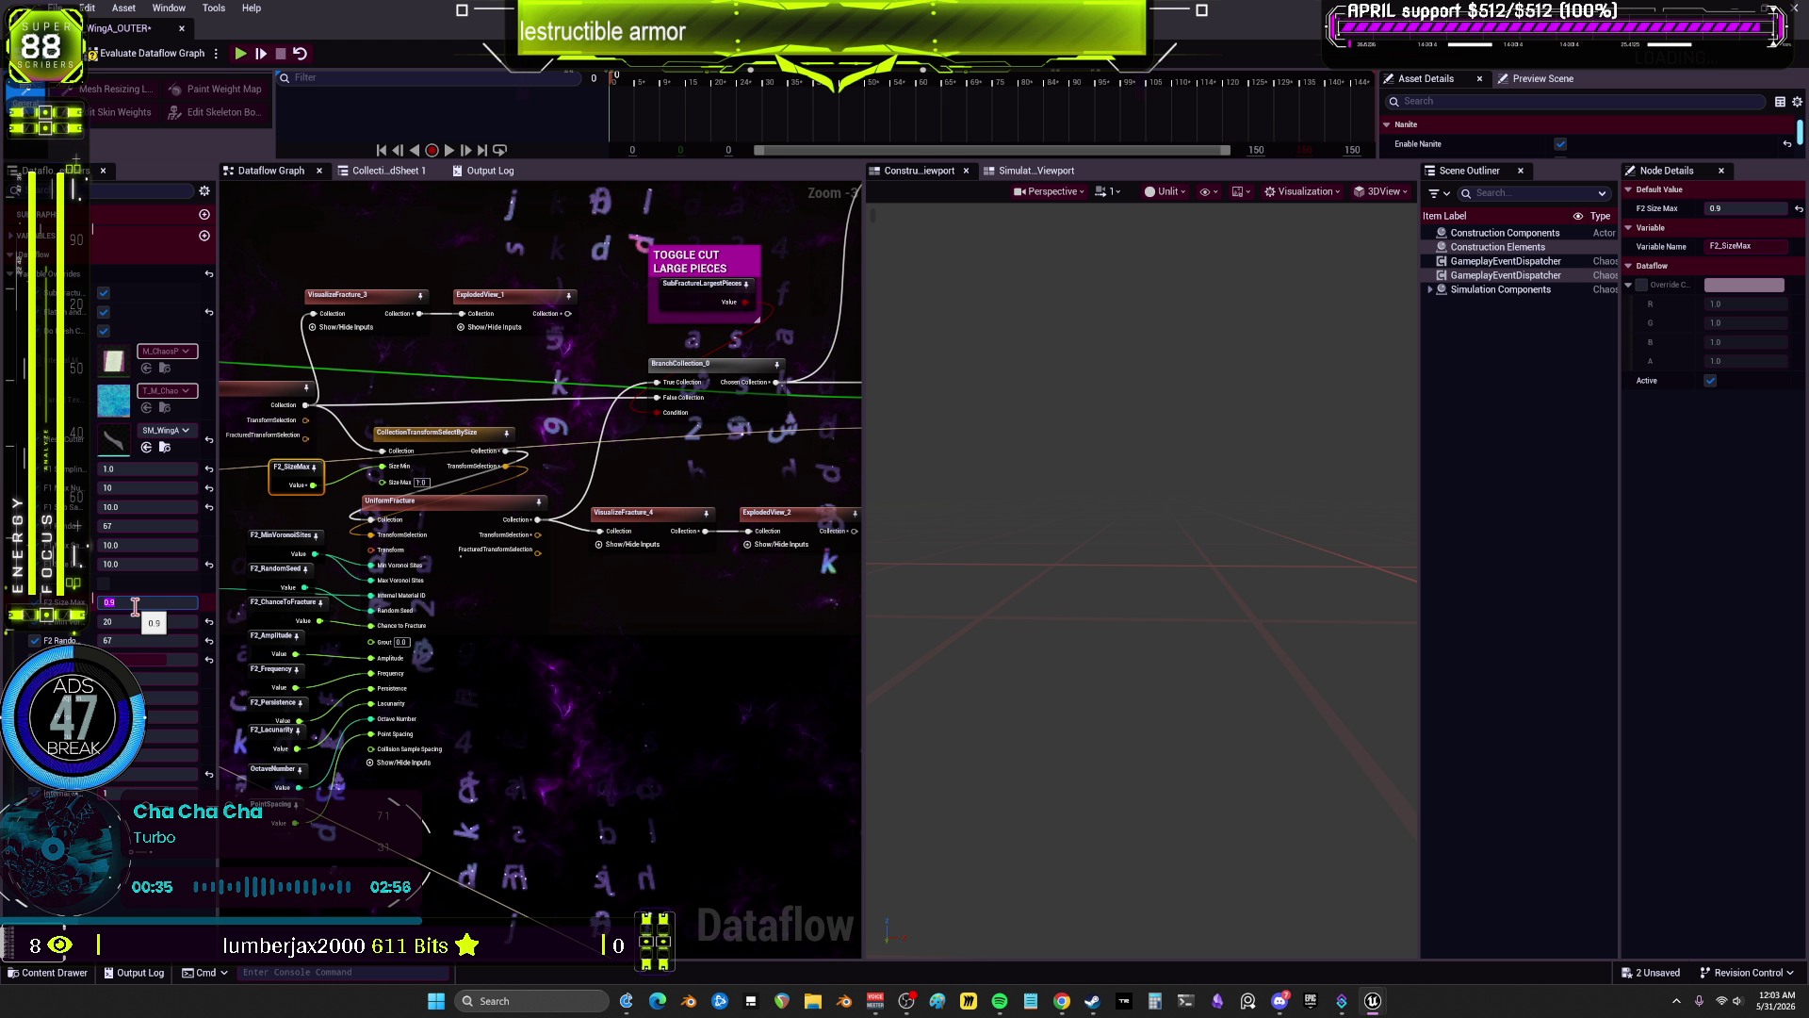
click(490, 584)
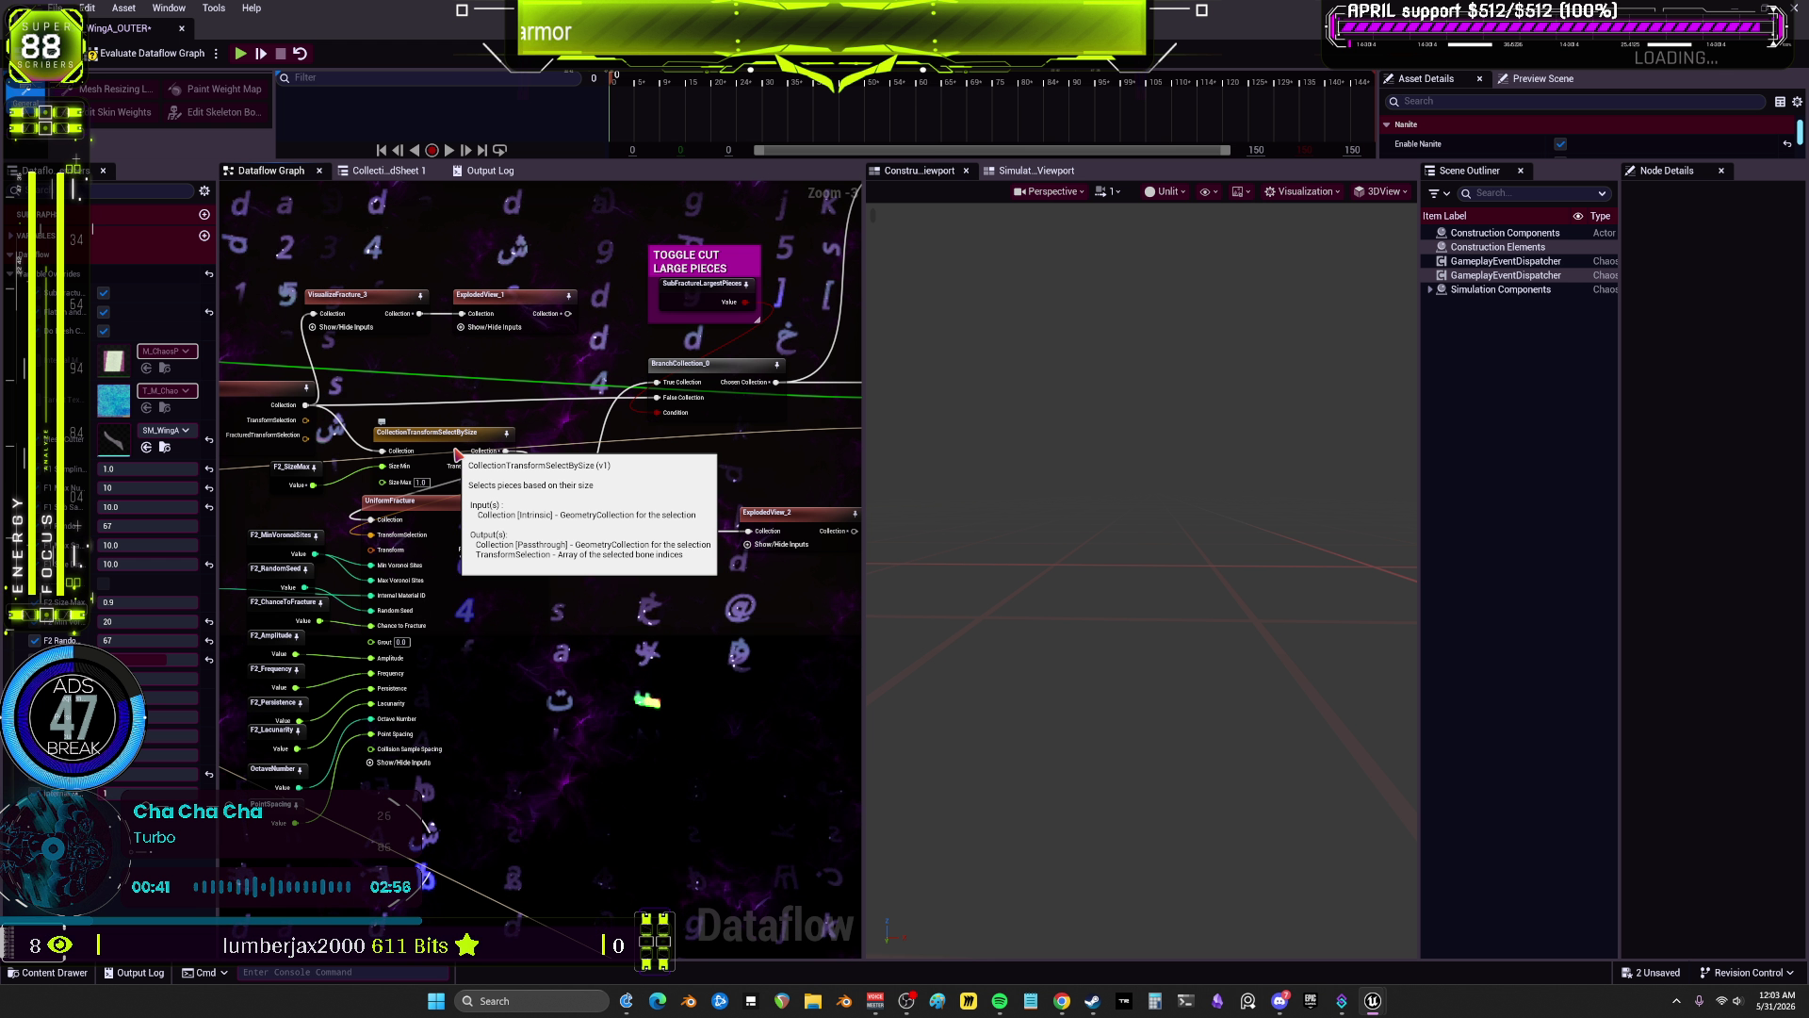
click(651, 513)
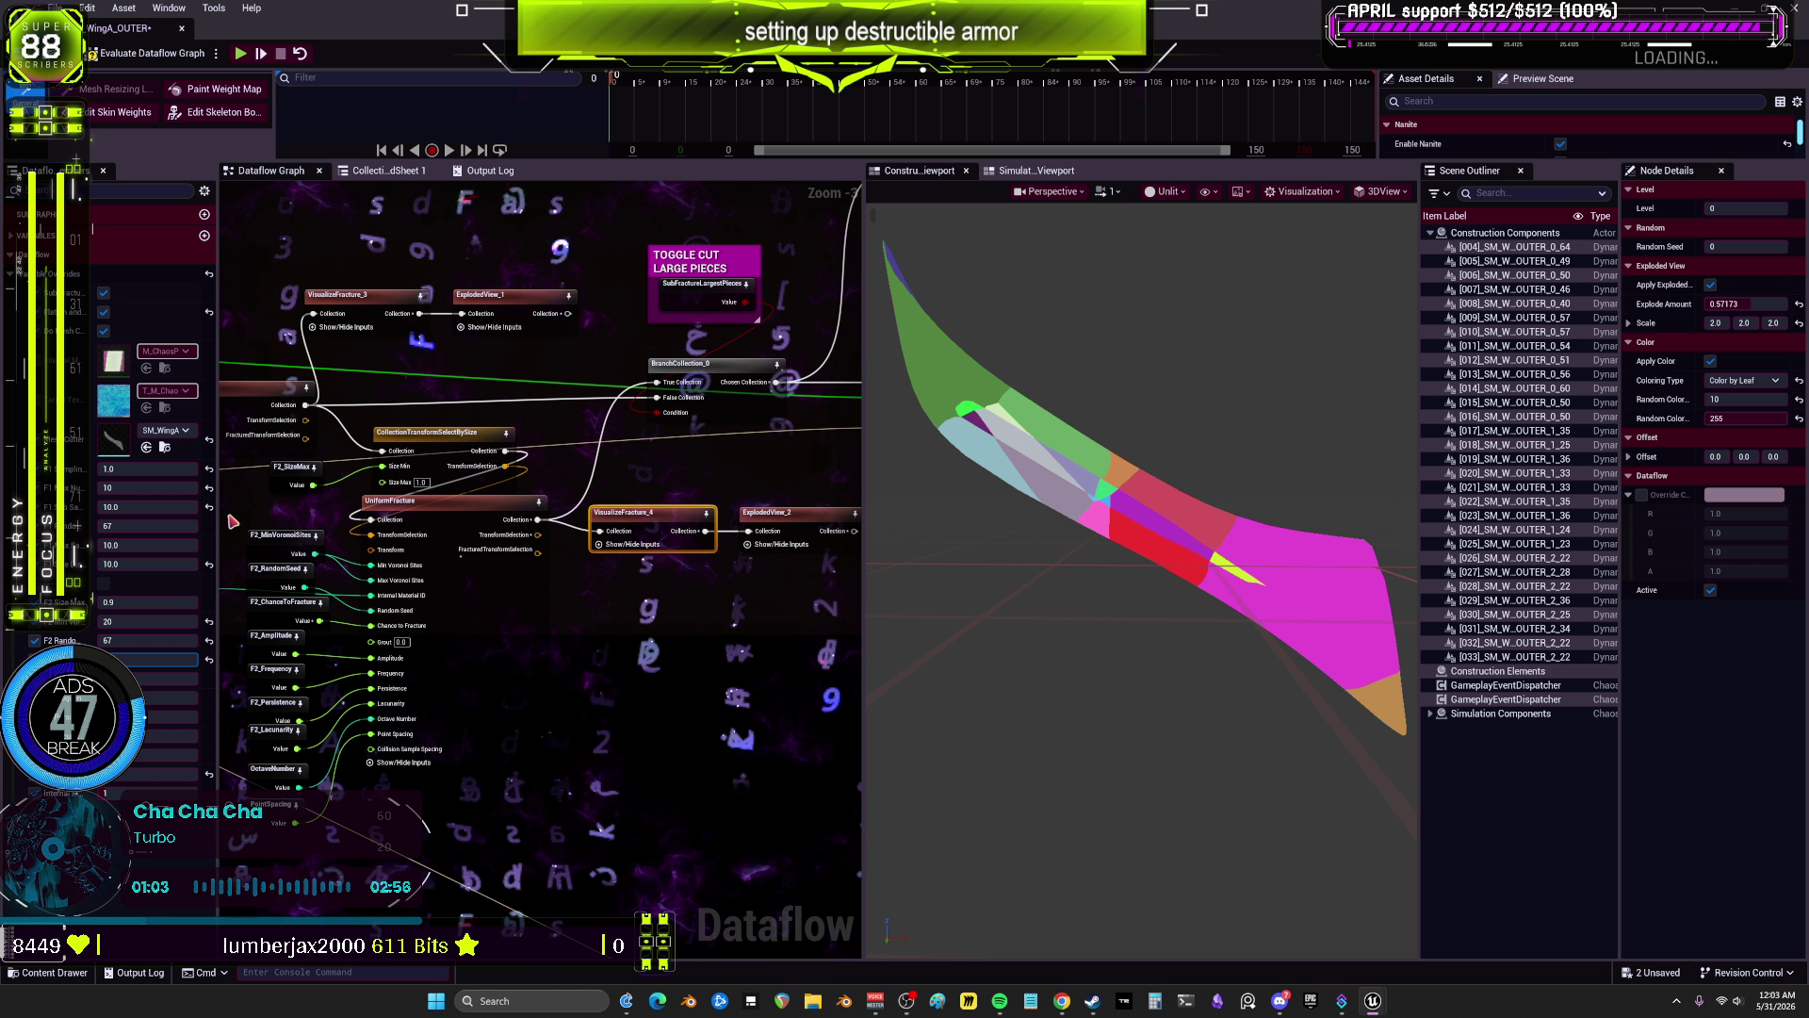
Step: Enter 0.1 for F2 Size Max and refresh the VisualizeFracture_4 preview of the finer fracture
click(133, 603)
text(0.1)
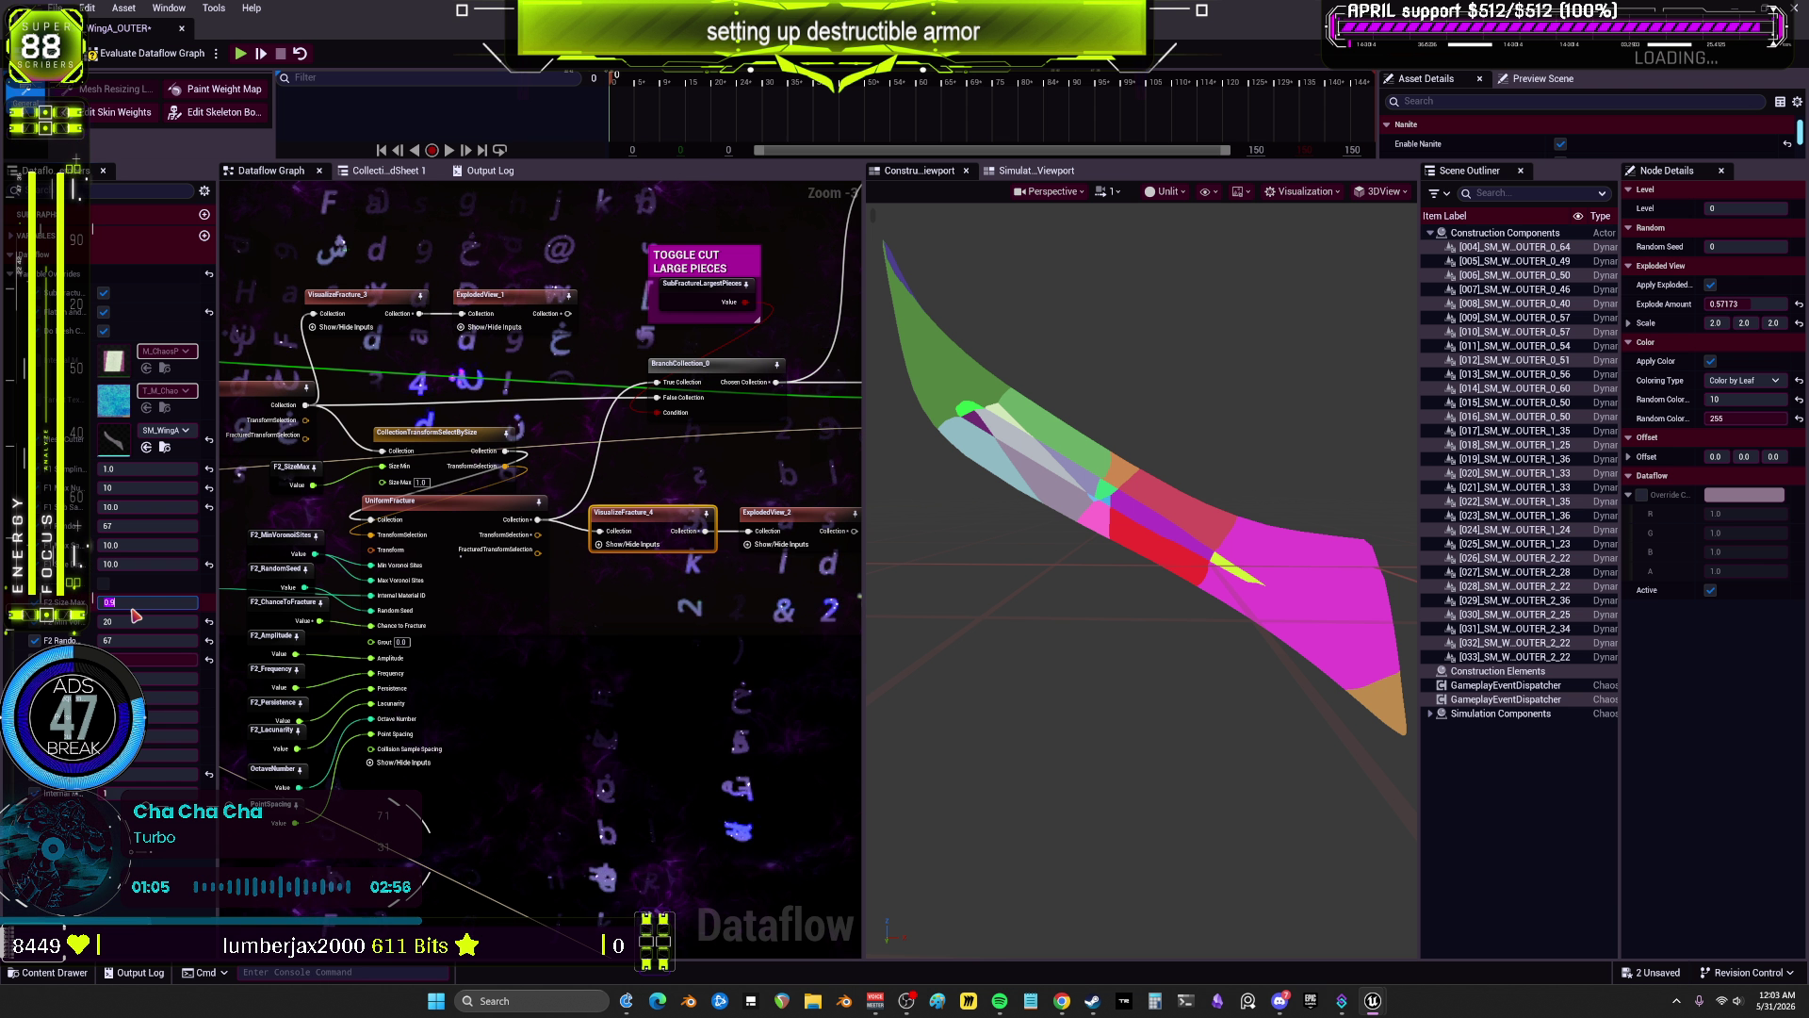
click(321, 577)
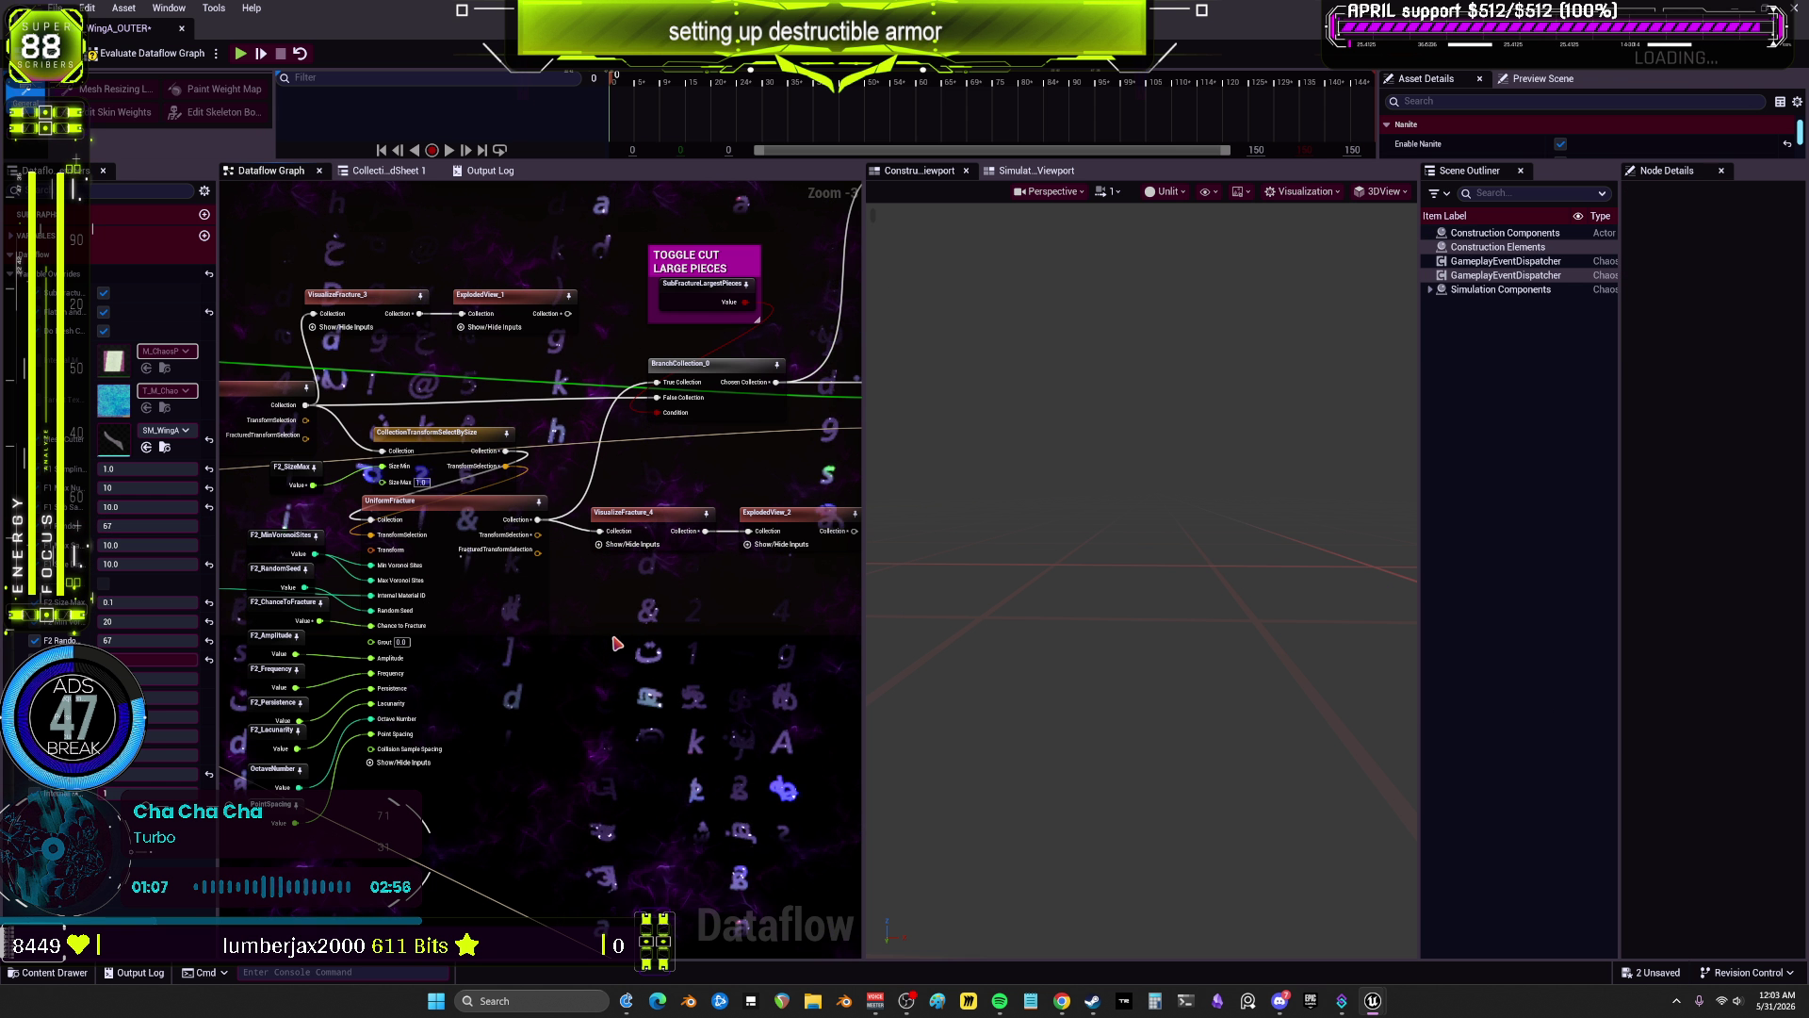
click(651, 517)
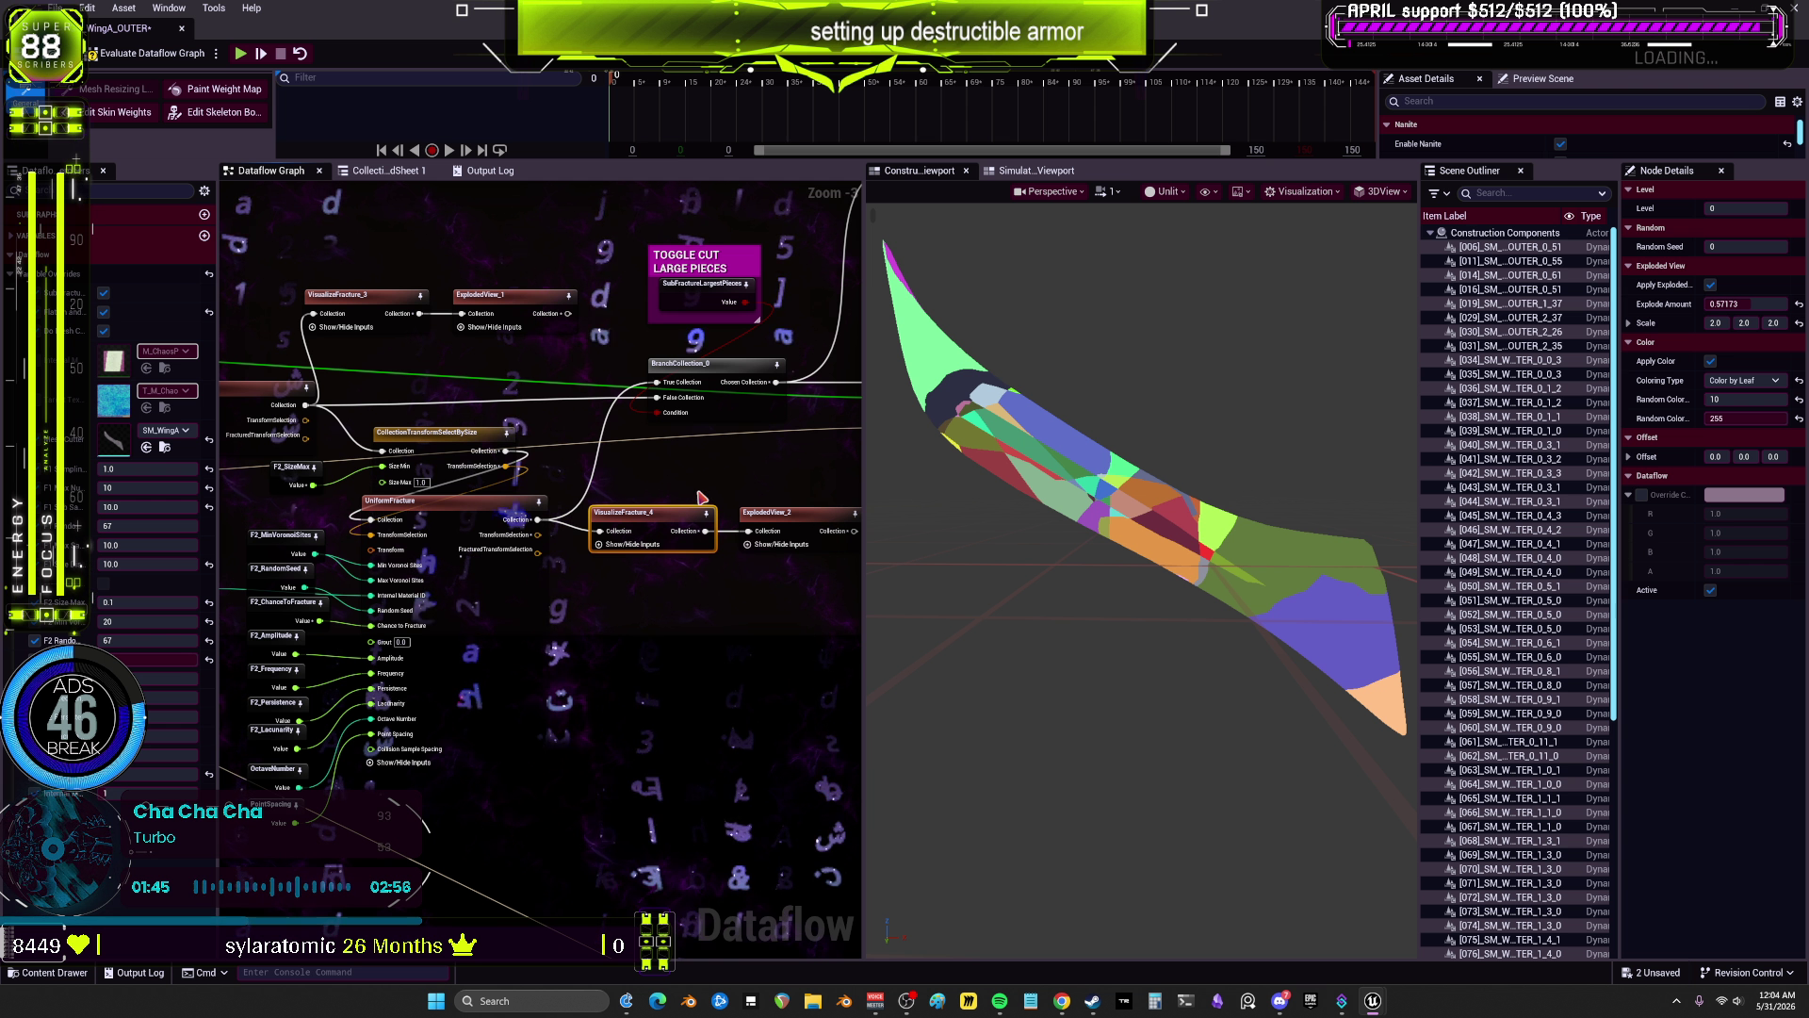
drag(728, 508, 782, 510)
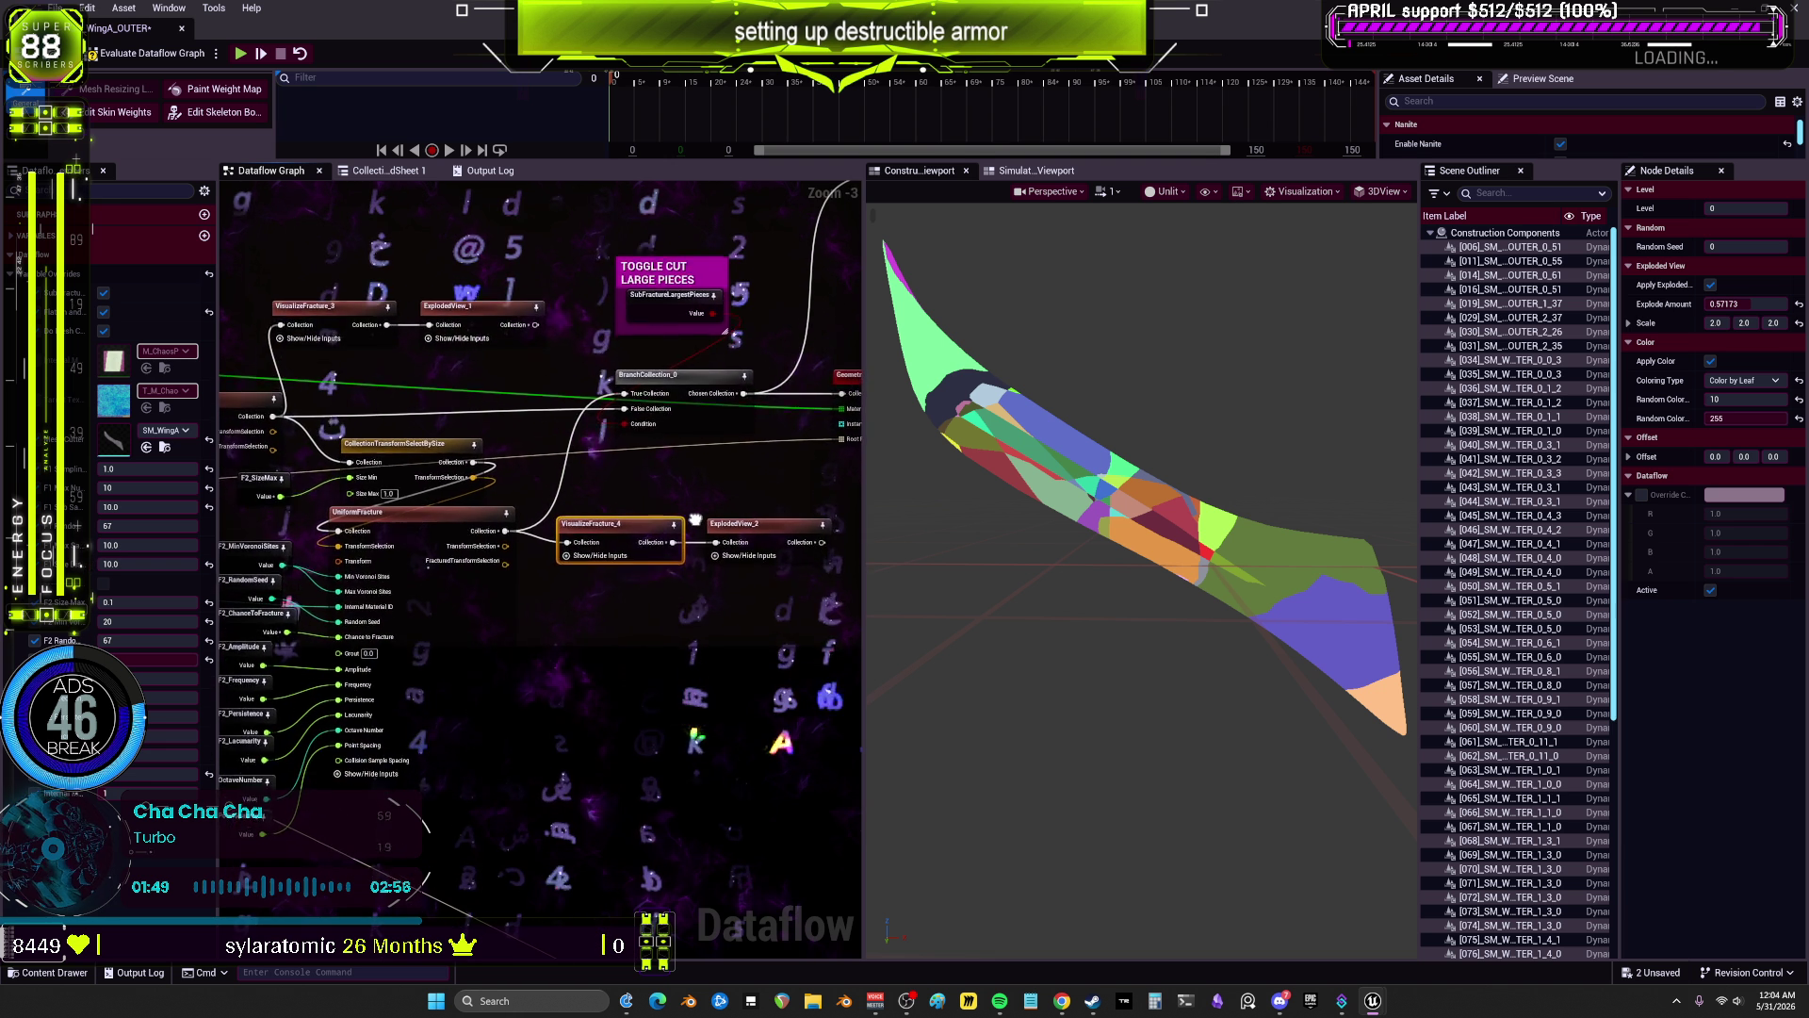
drag(695, 519, 808, 528)
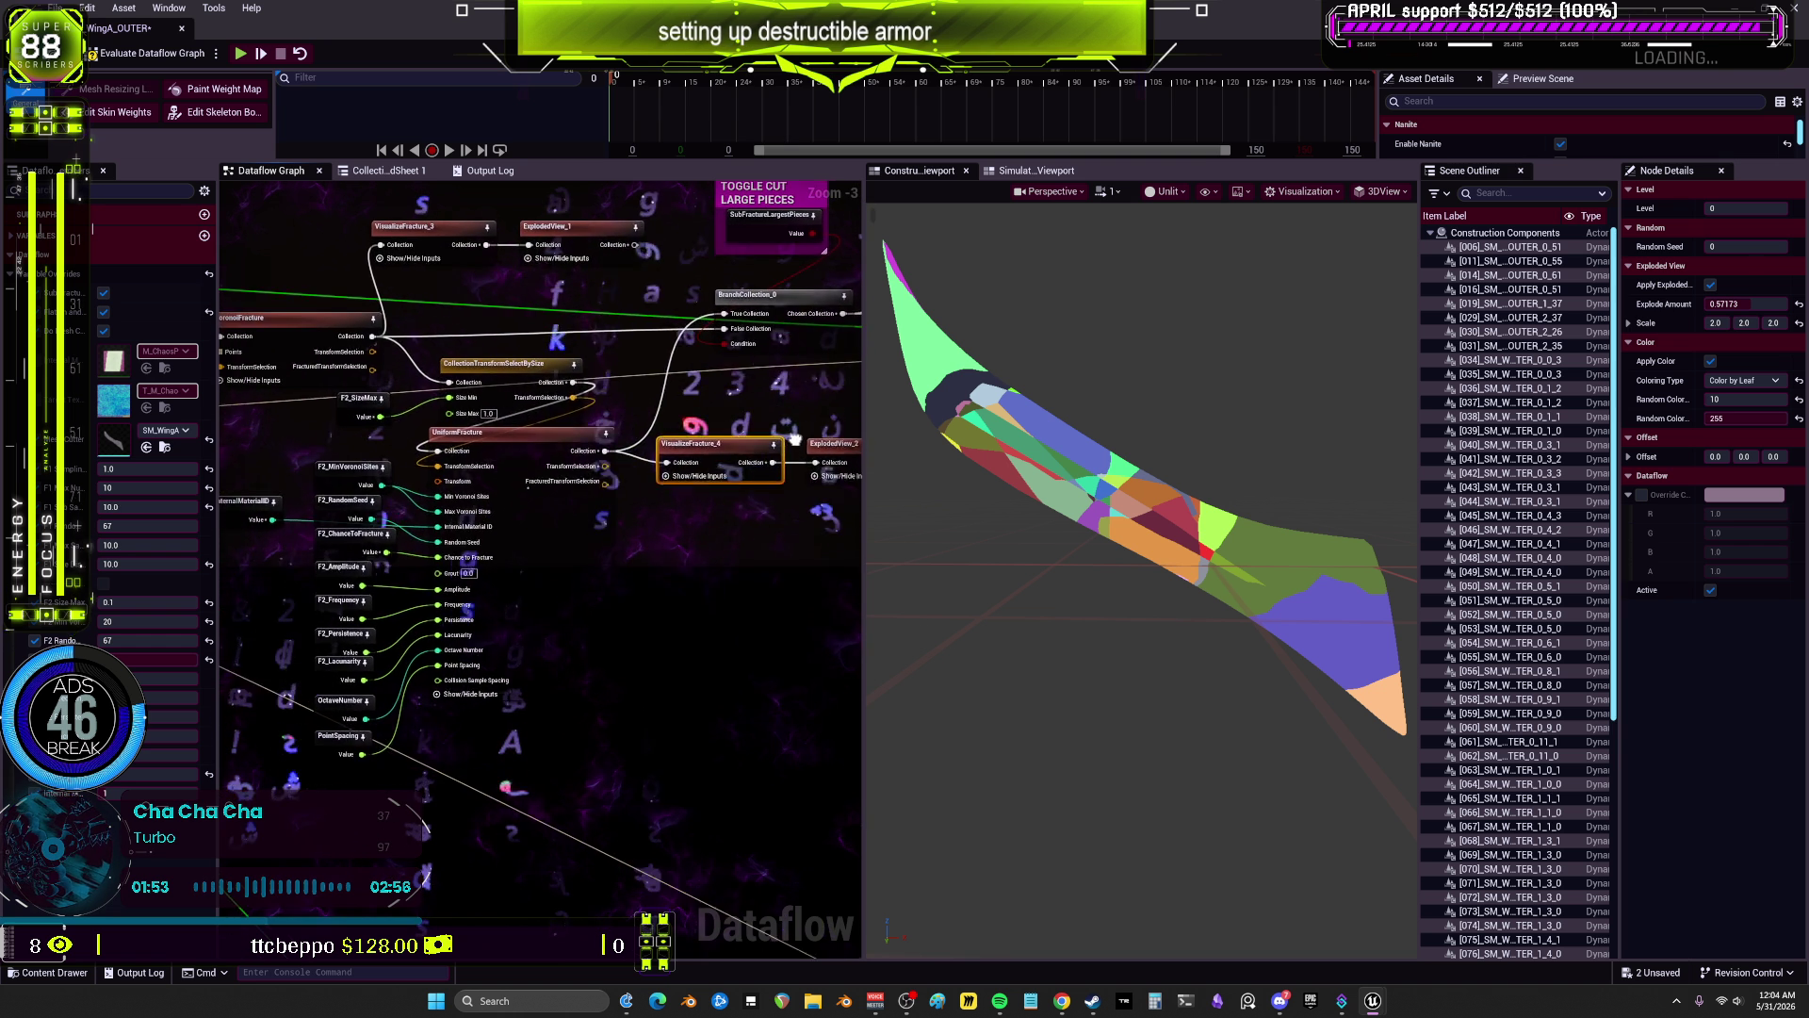
mouse_move(795, 439)
mouse_down()
mouse_move(884, 478)
mouse_move(753, 521)
mouse_move(857, 490)
mouse_move(782, 501)
mouse_move(828, 541)
mouse_up()
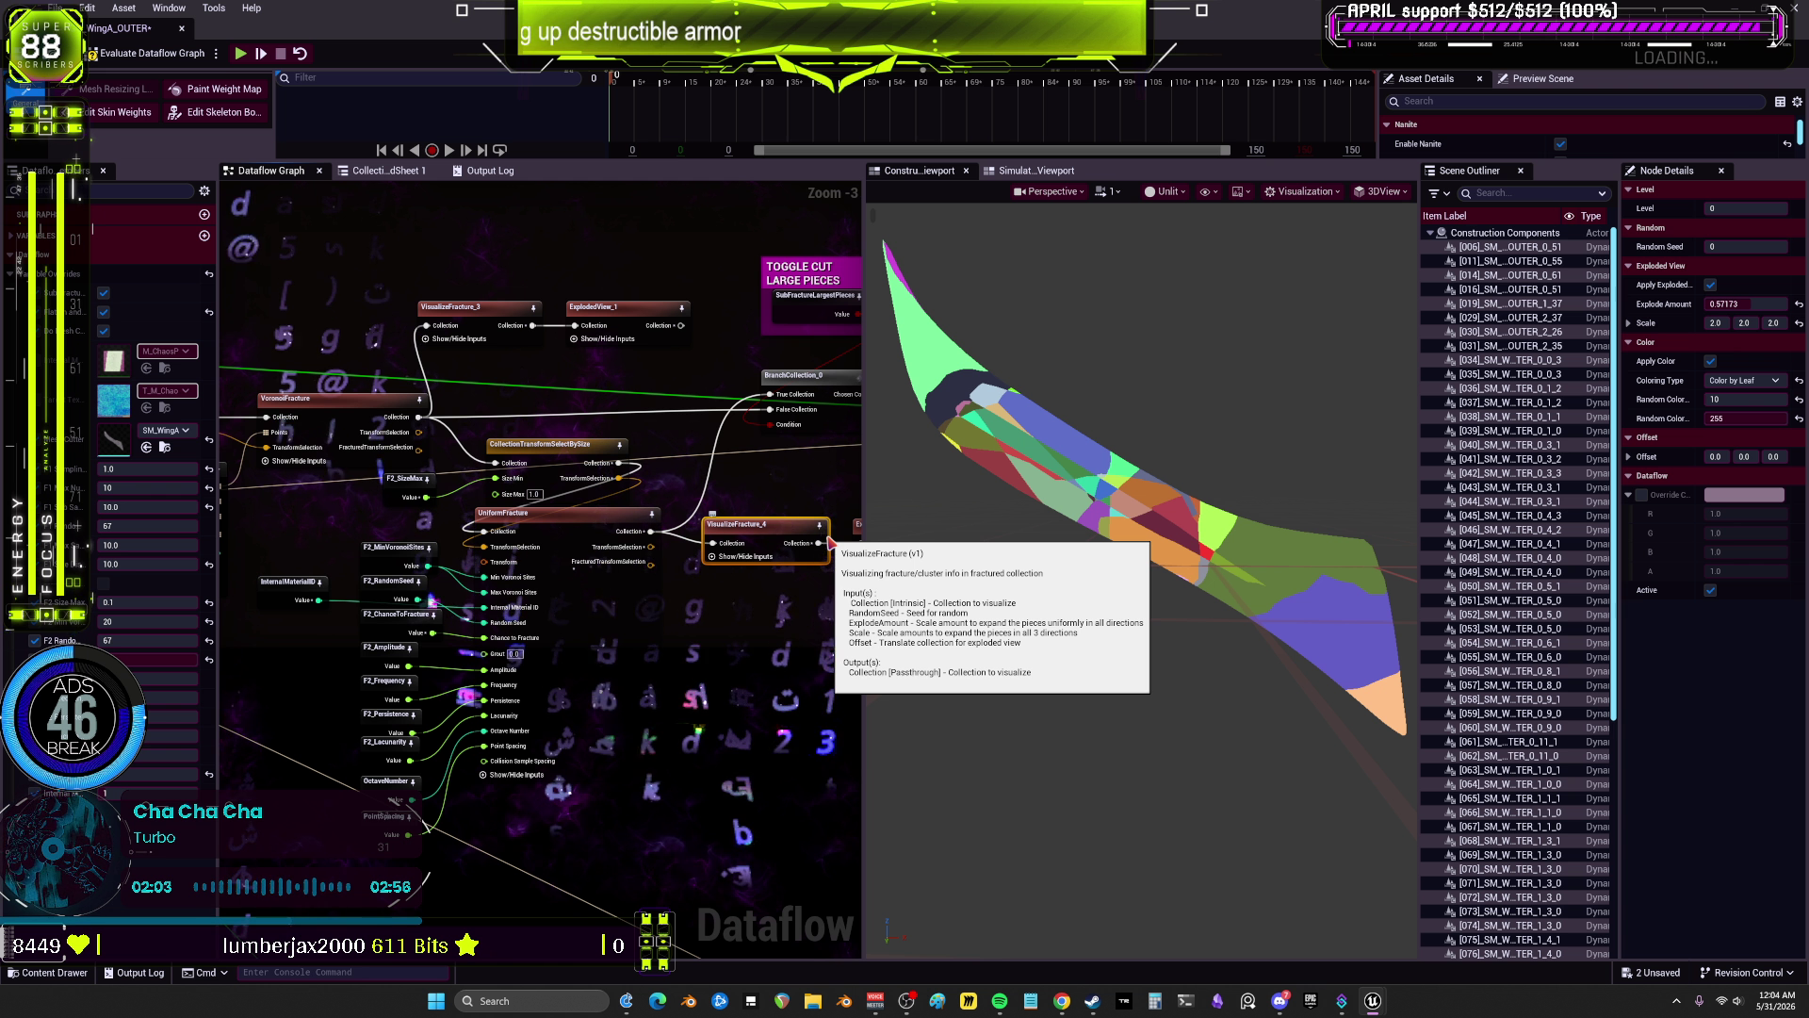
drag(828, 540, 763, 563)
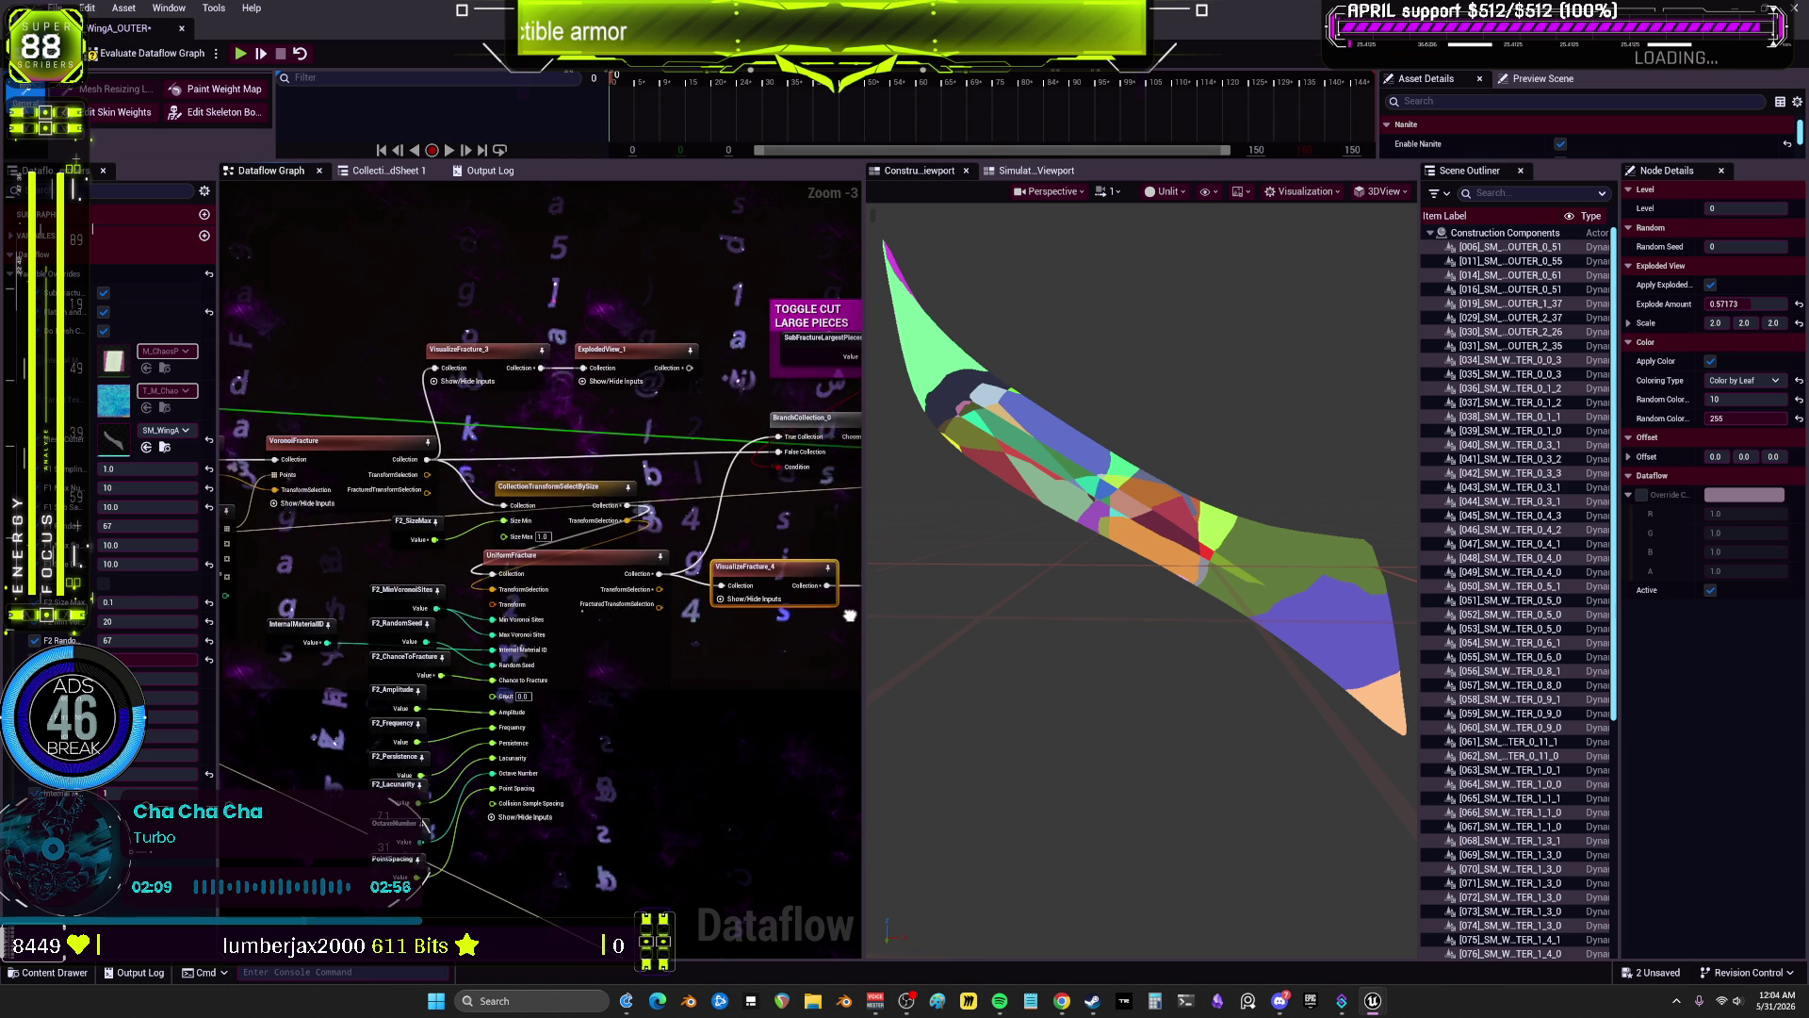
mouse_move(852, 581)
mouse_down()
mouse_move(890, 559)
mouse_move(869, 552)
mouse_up()
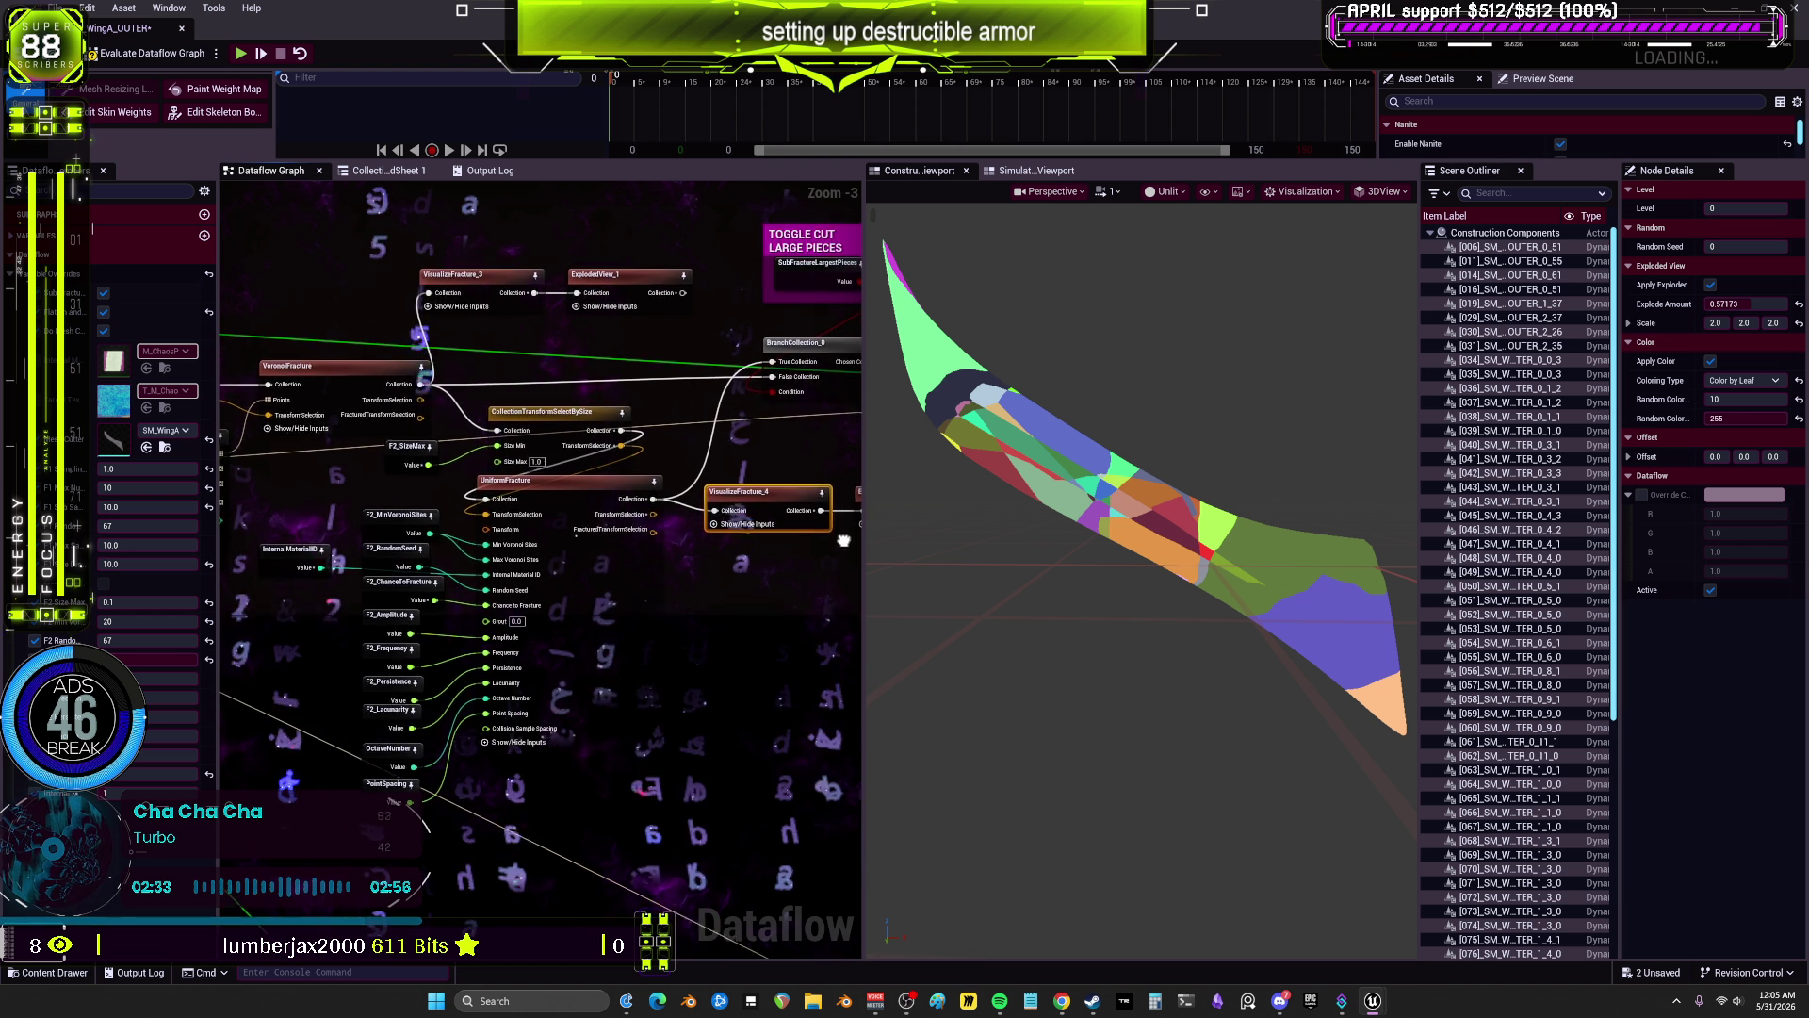
drag(843, 540, 866, 516)
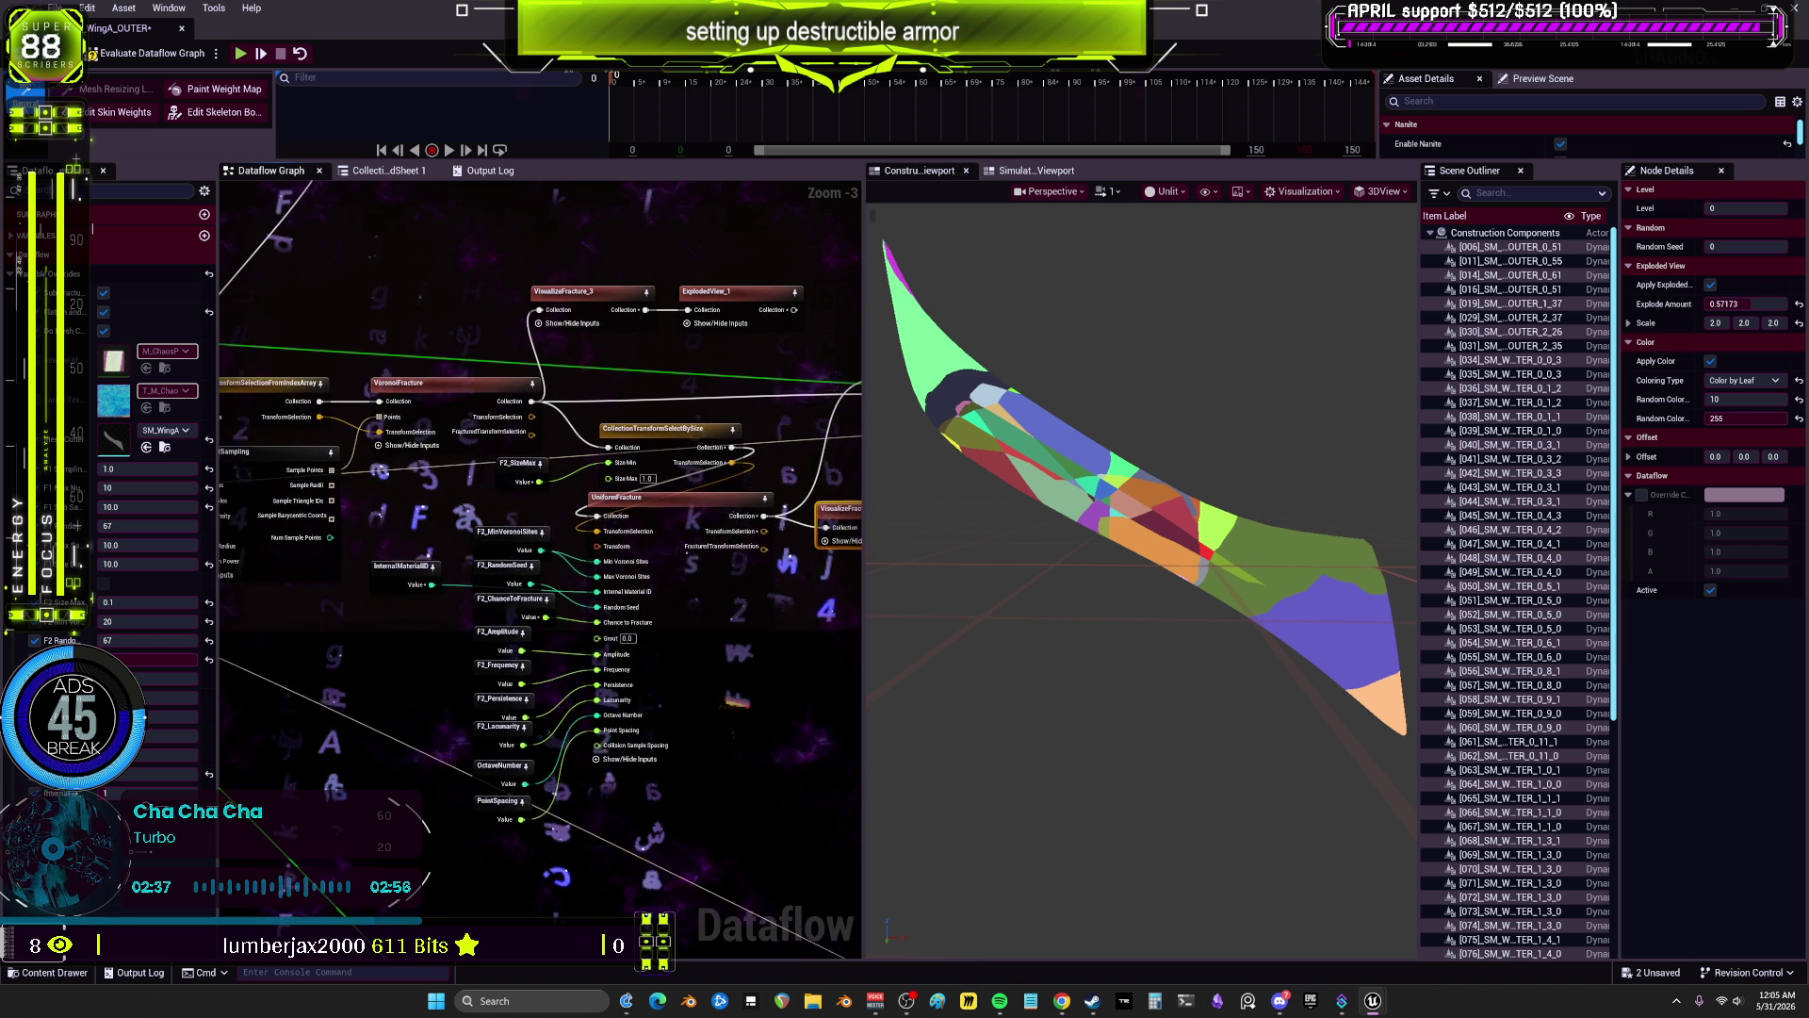
drag(866, 516, 829, 443)
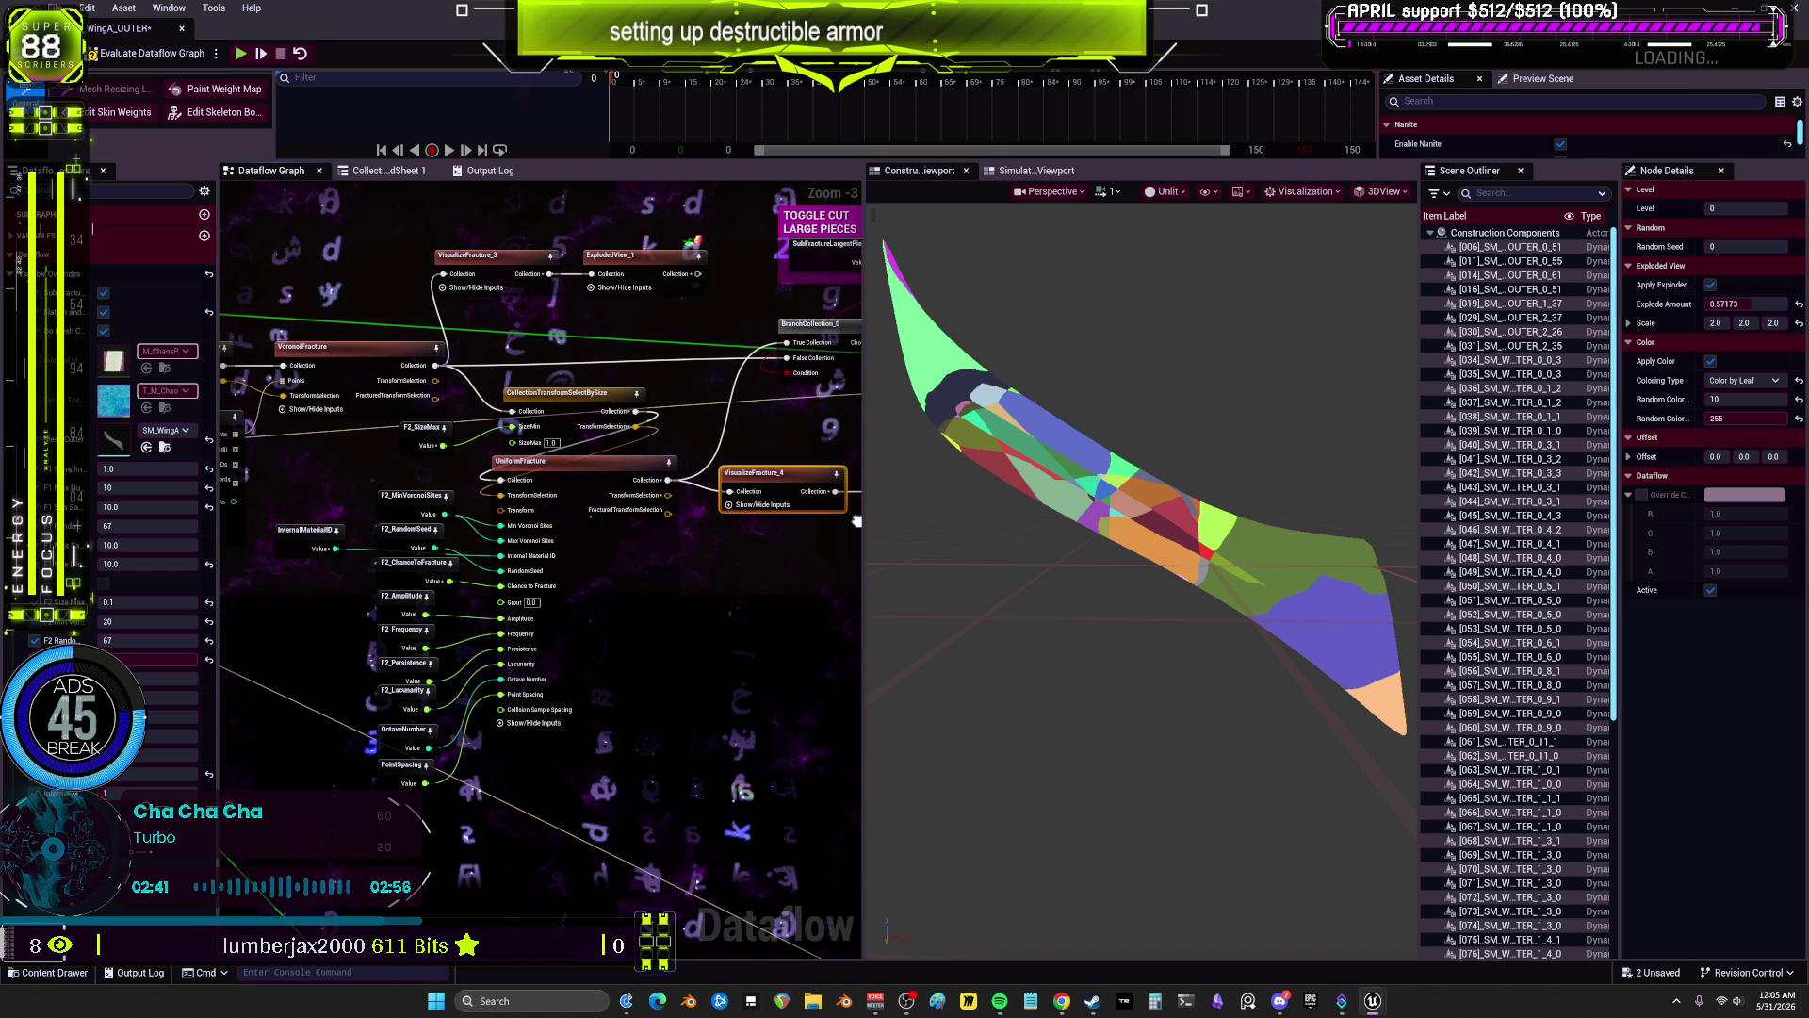
drag(857, 521, 949, 541)
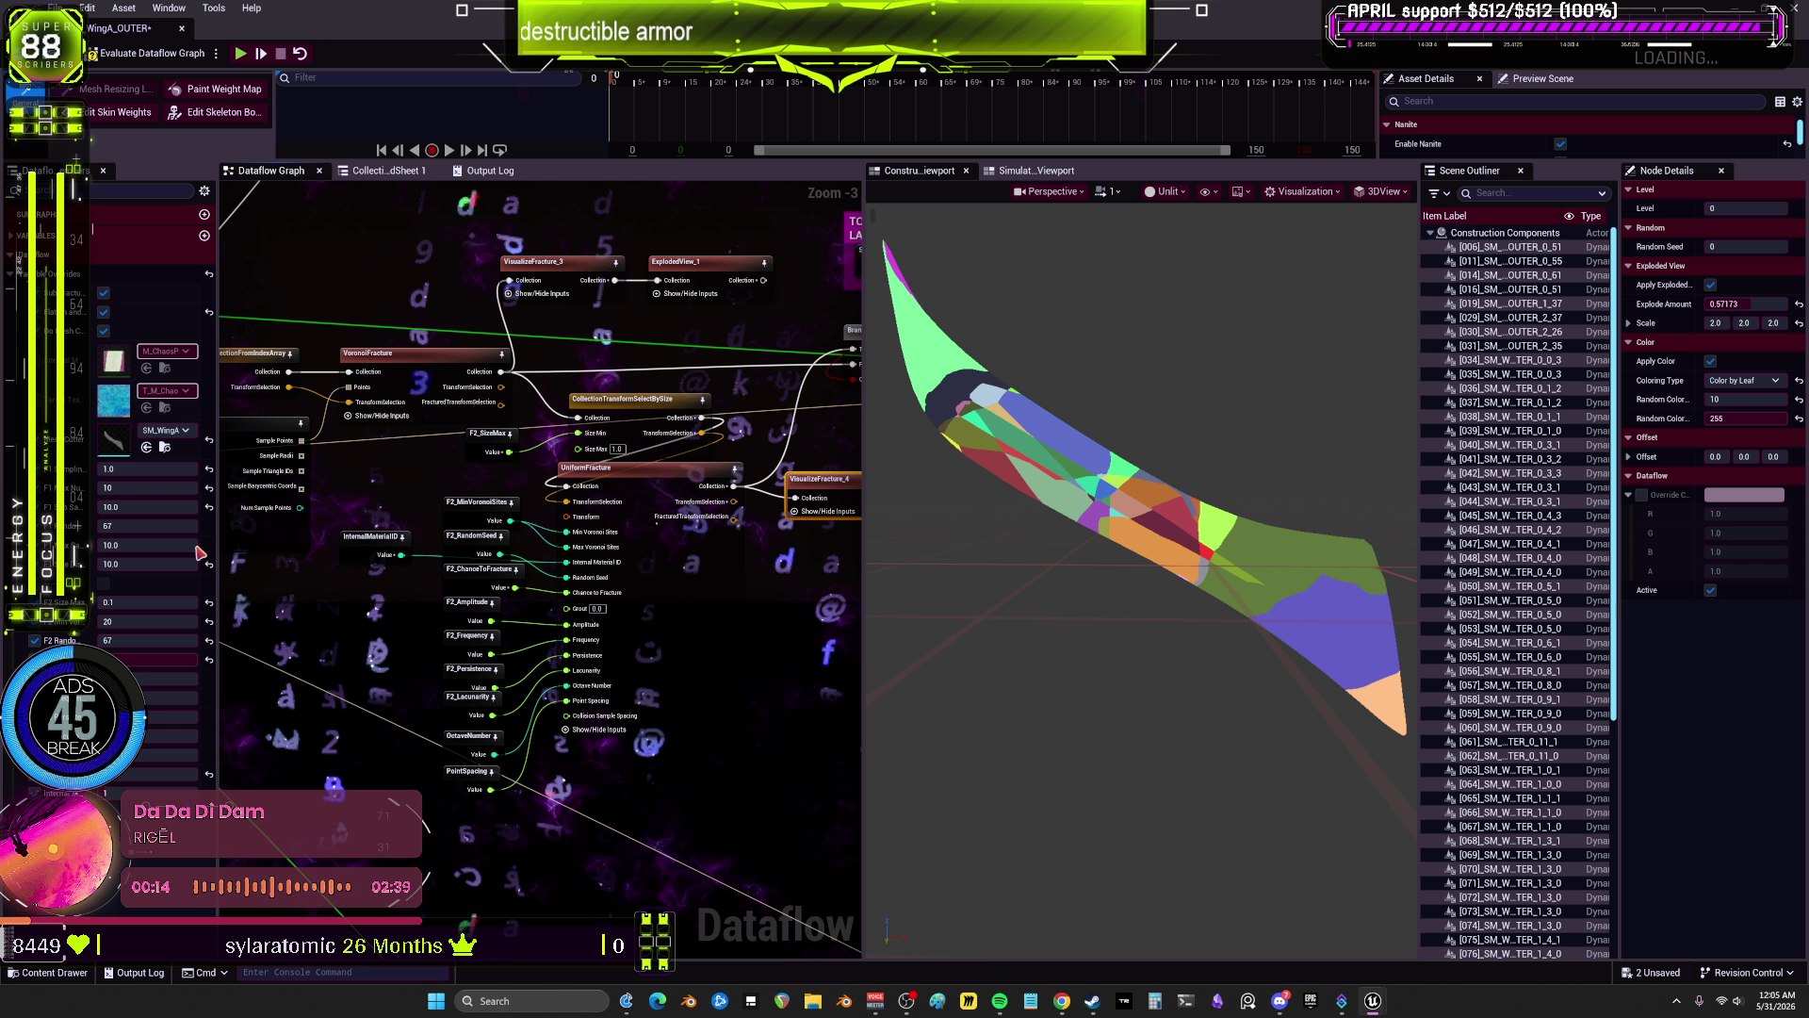
click(152, 601)
Step: Enter .75 as the size-max value and preview the fracture with it
text(.75)
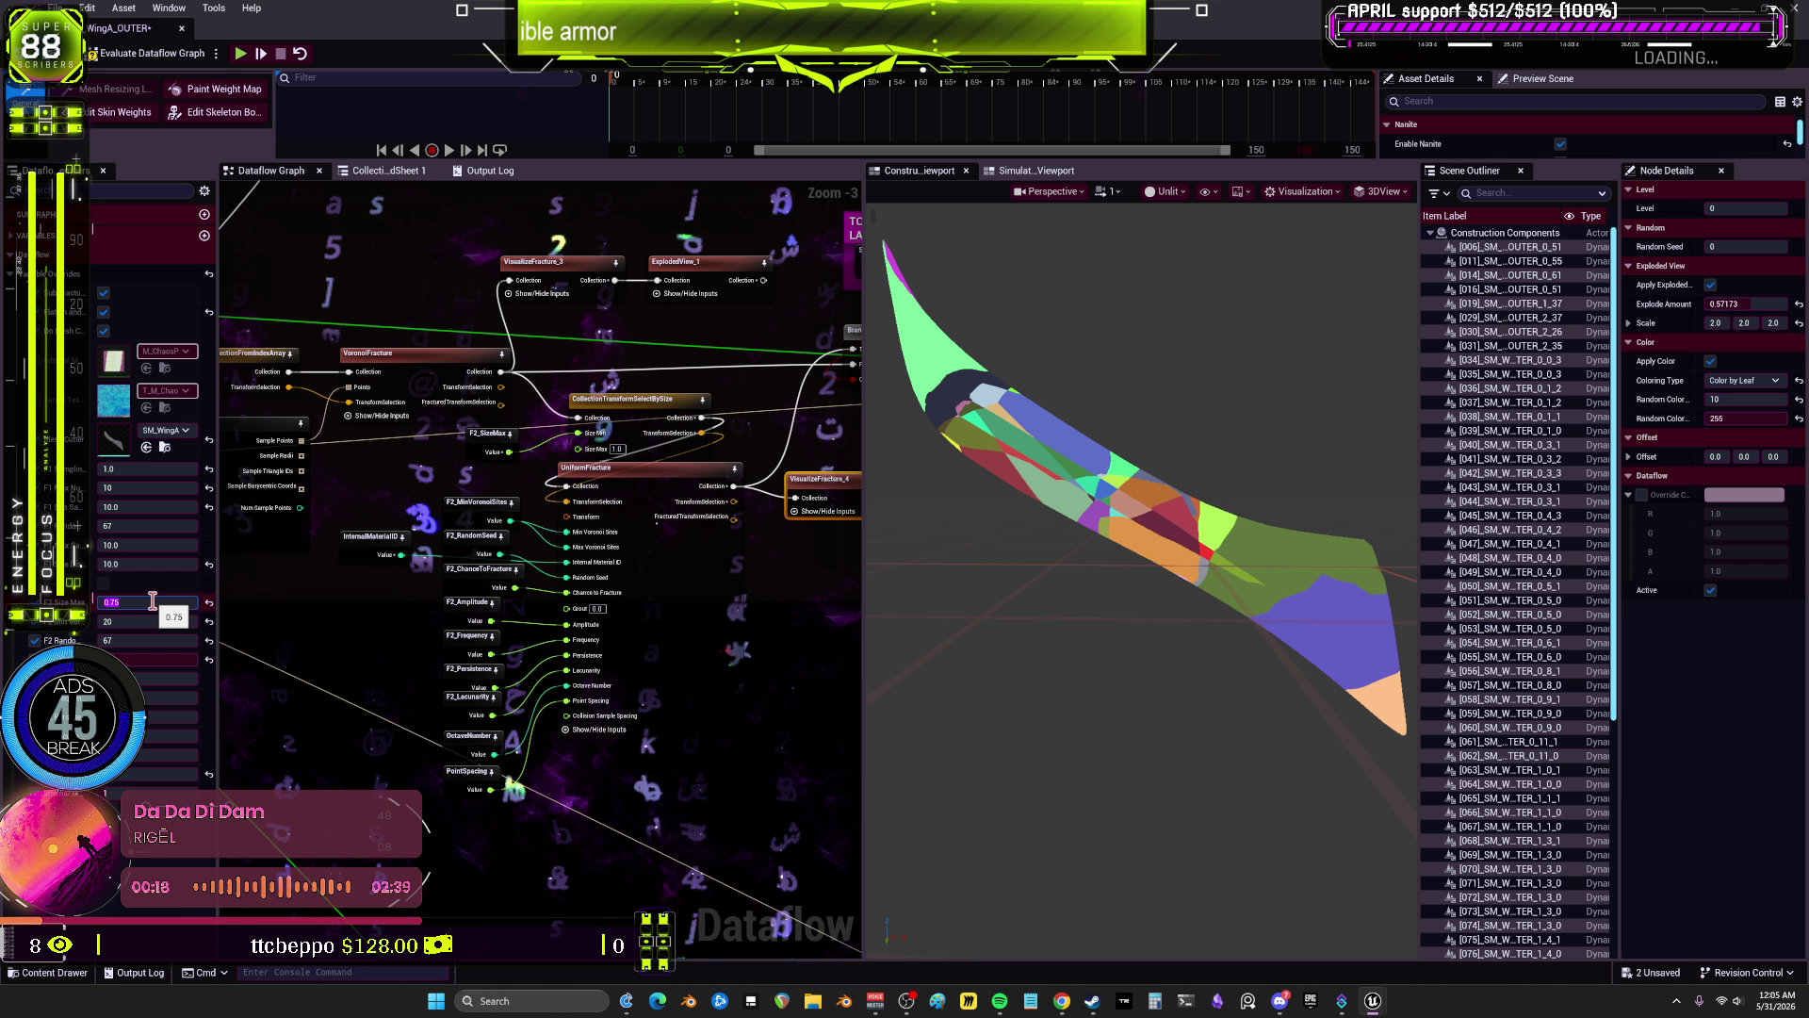
click(824, 530)
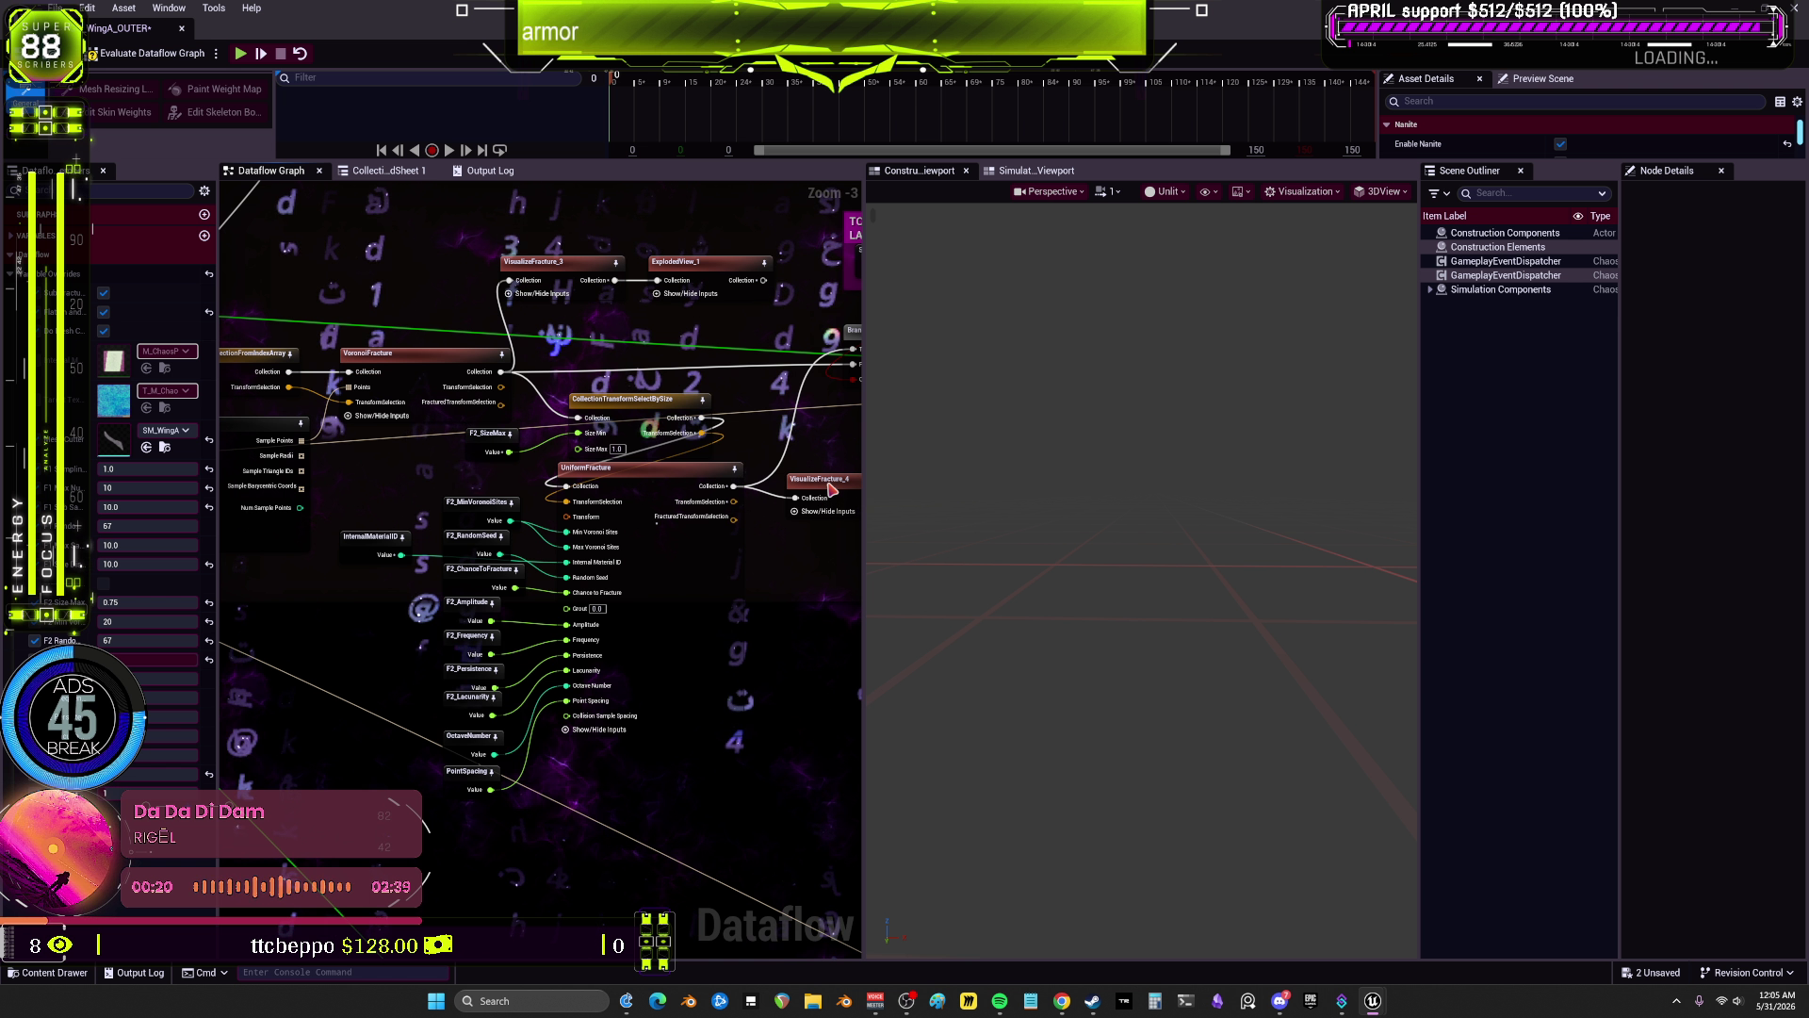
click(820, 499)
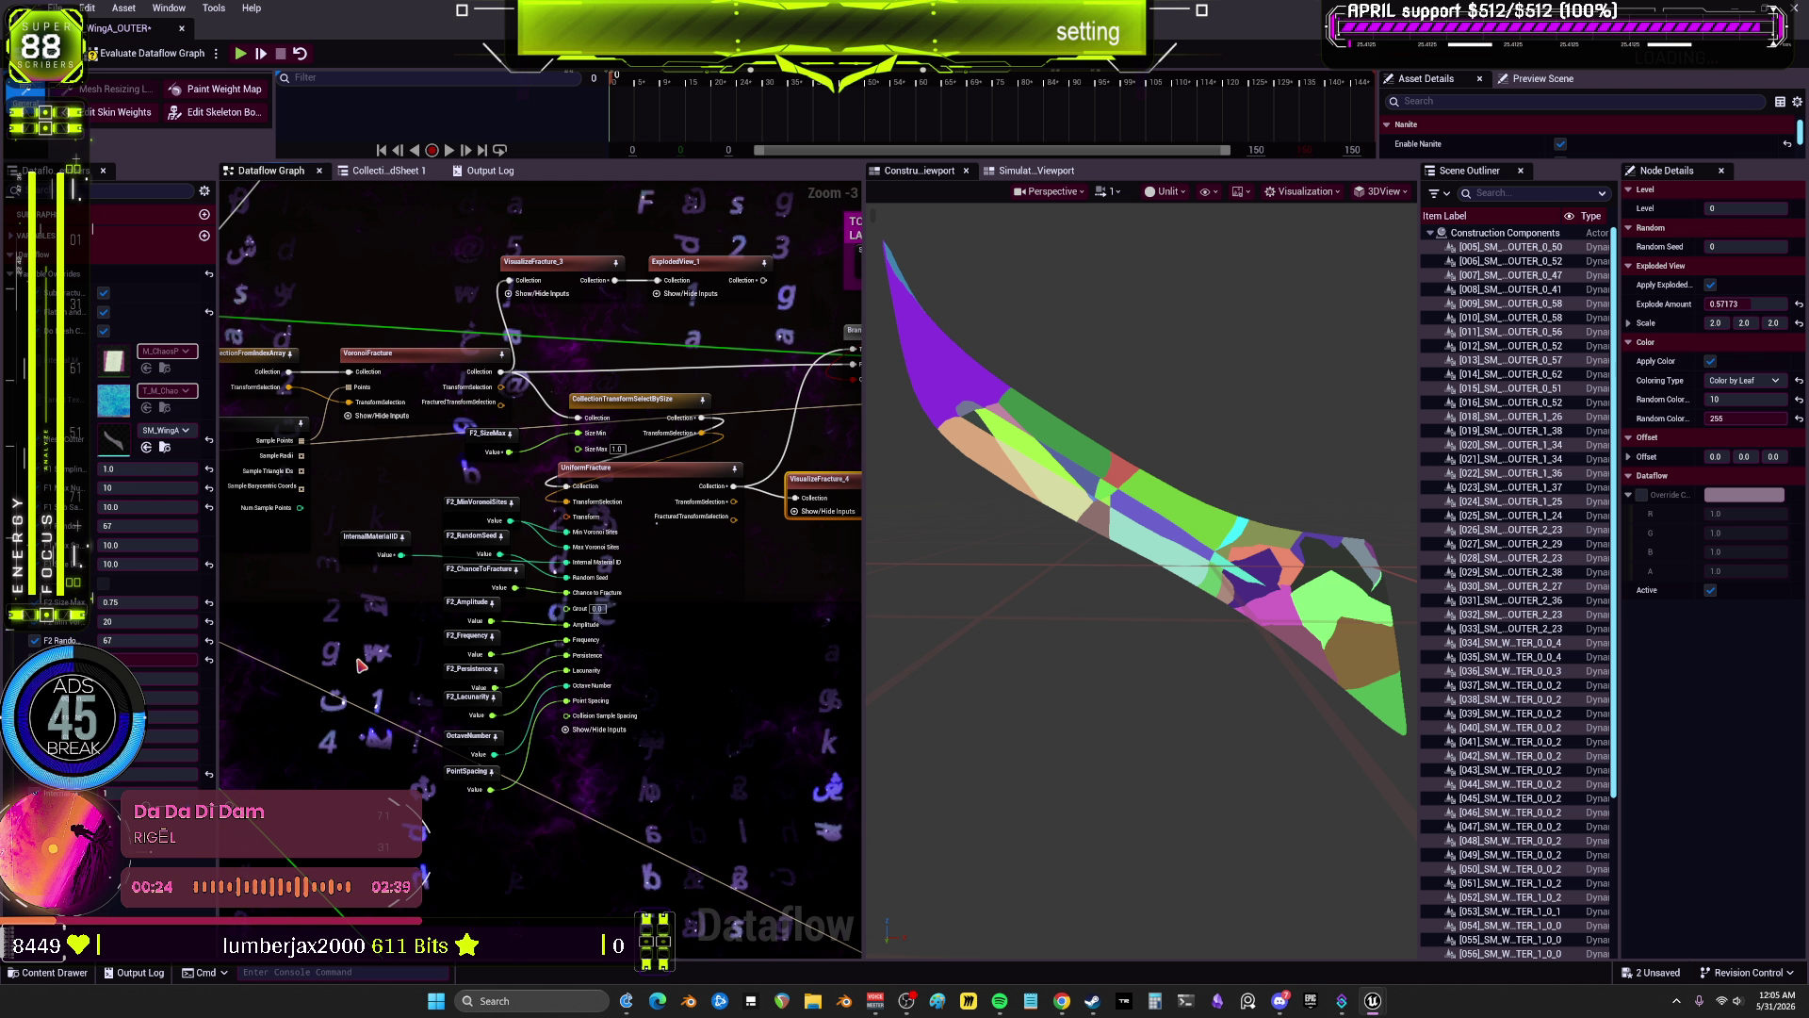
Step: Set the F2_SizeMax node's Default Value to 0.75 in Node Details
click(490, 435)
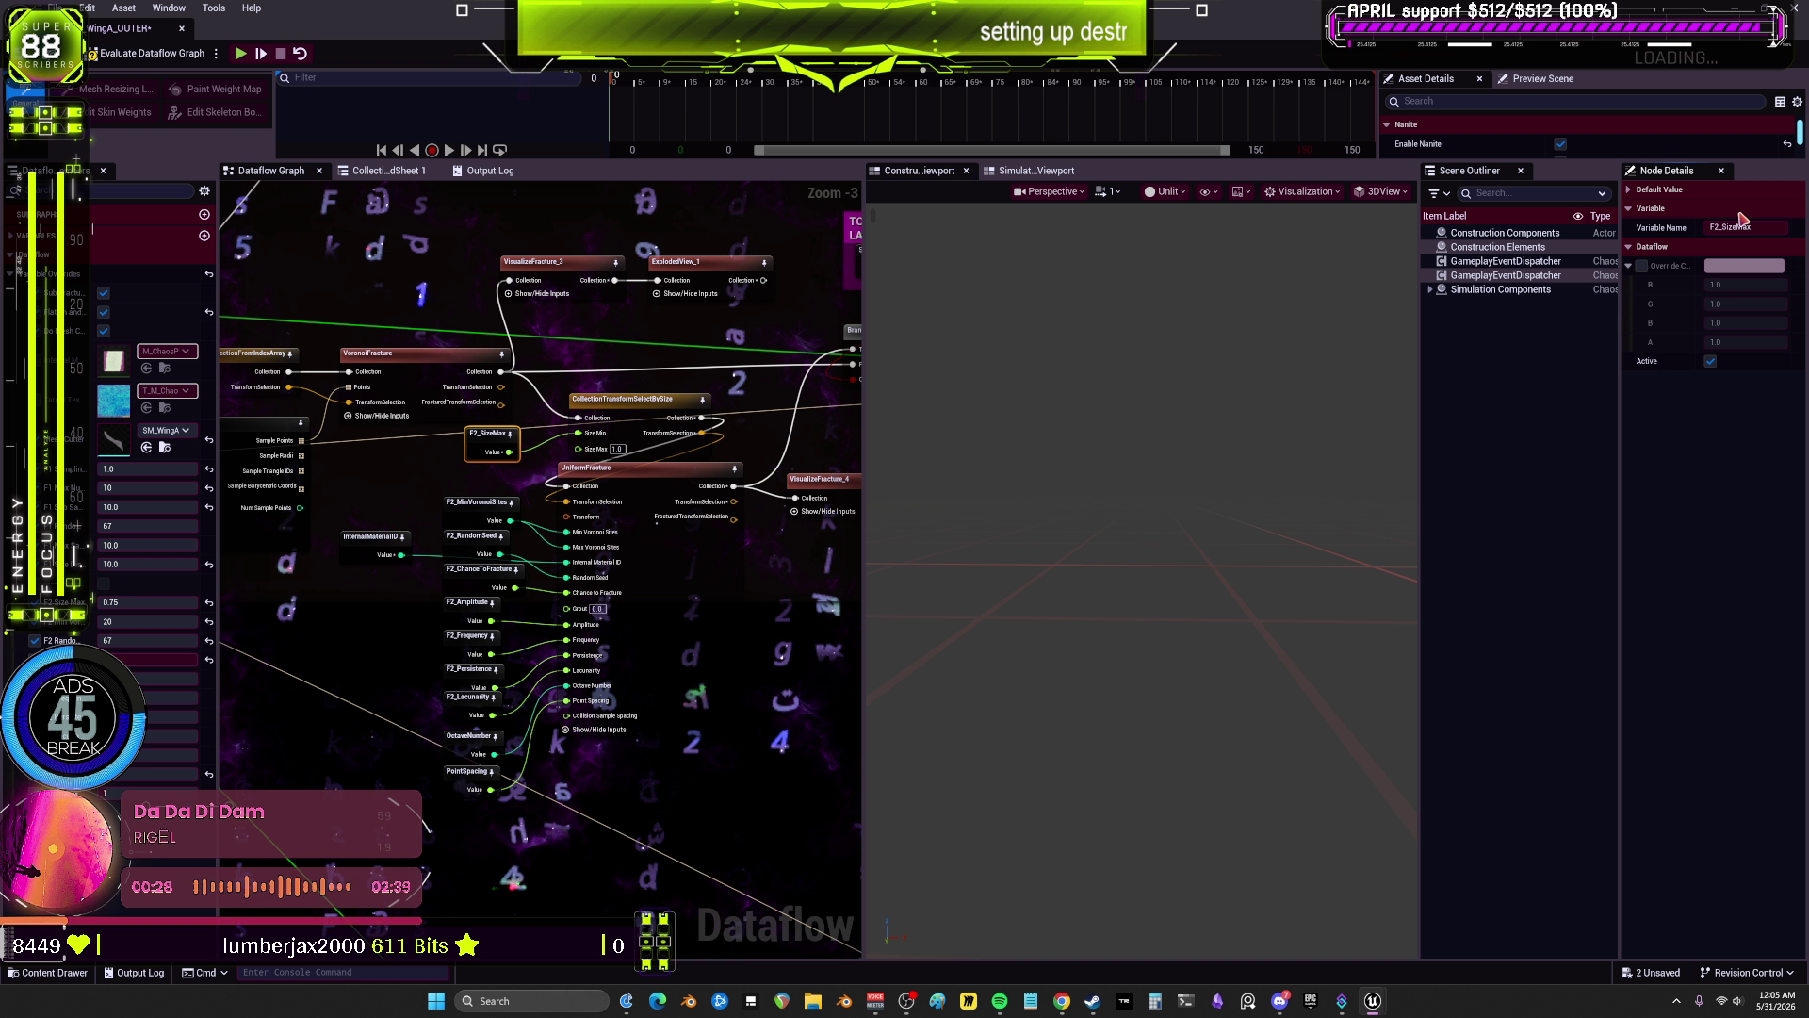
click(1760, 194)
click(1745, 209)
text(0.75)
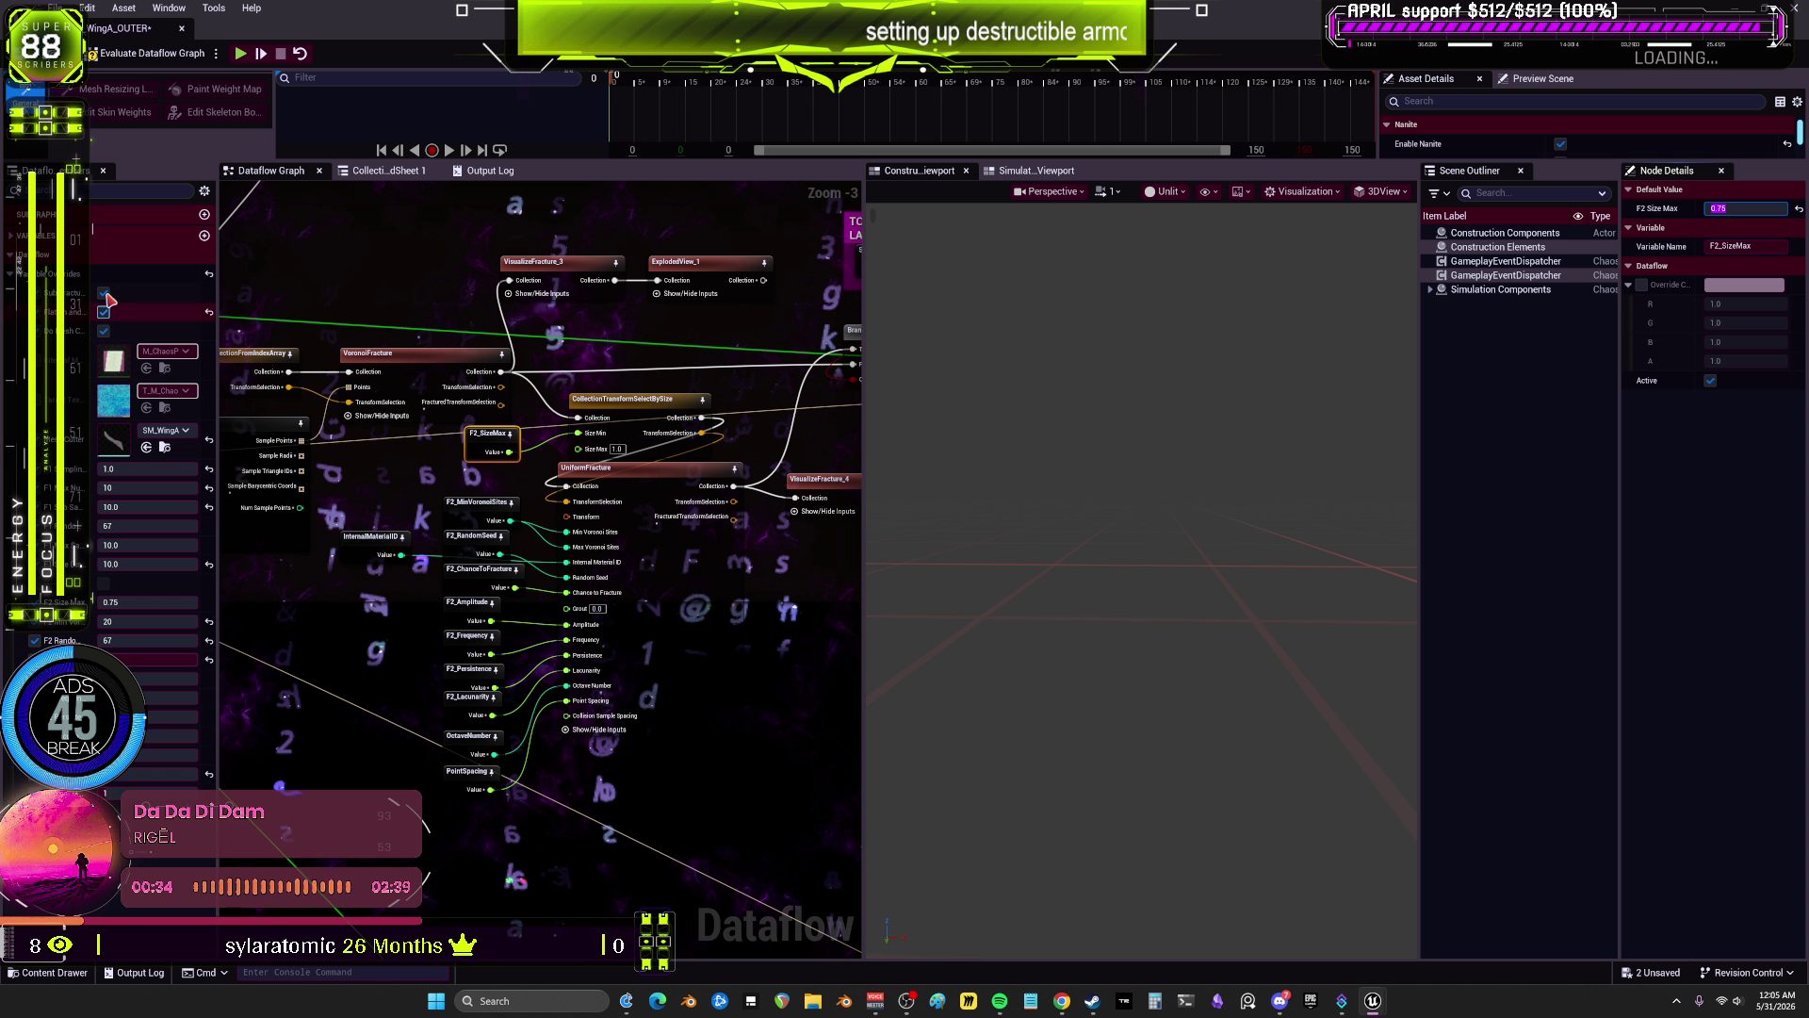
key(Return)
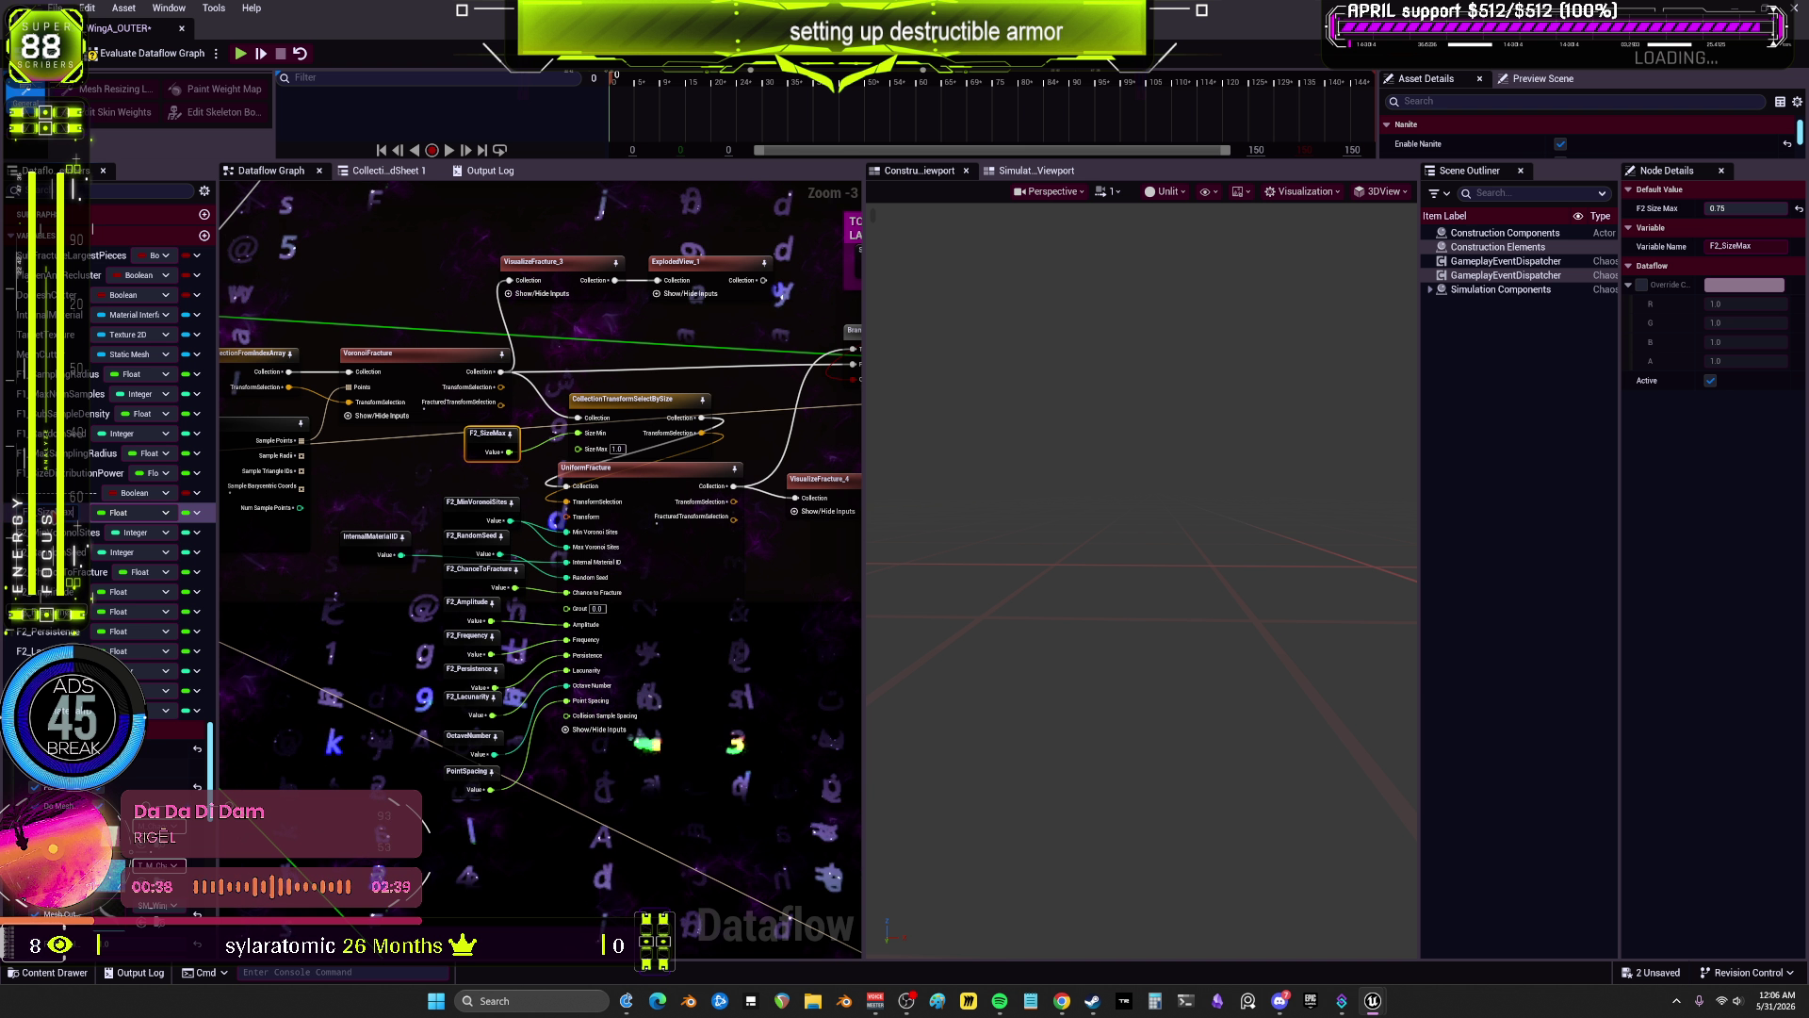
Step: Undo the last edit, then check the InternalMaterialID variable and UniformFracture node settings
key(ctrl+z)
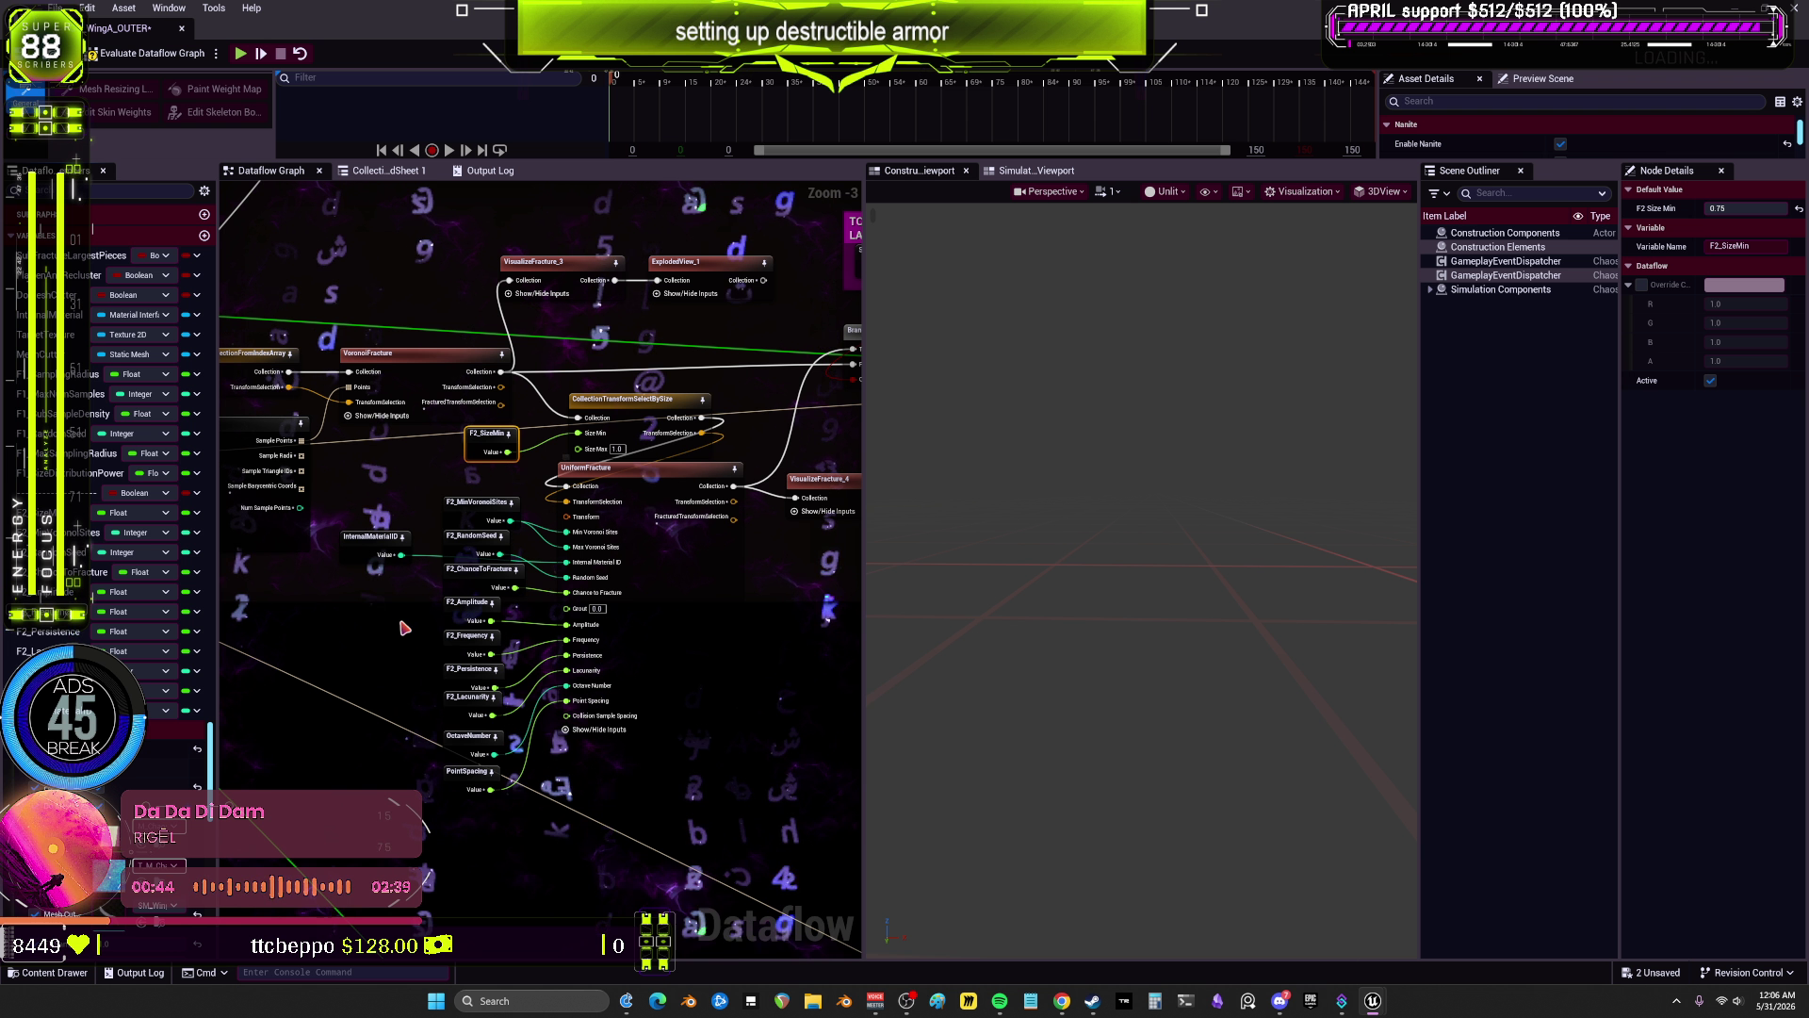
click(375, 544)
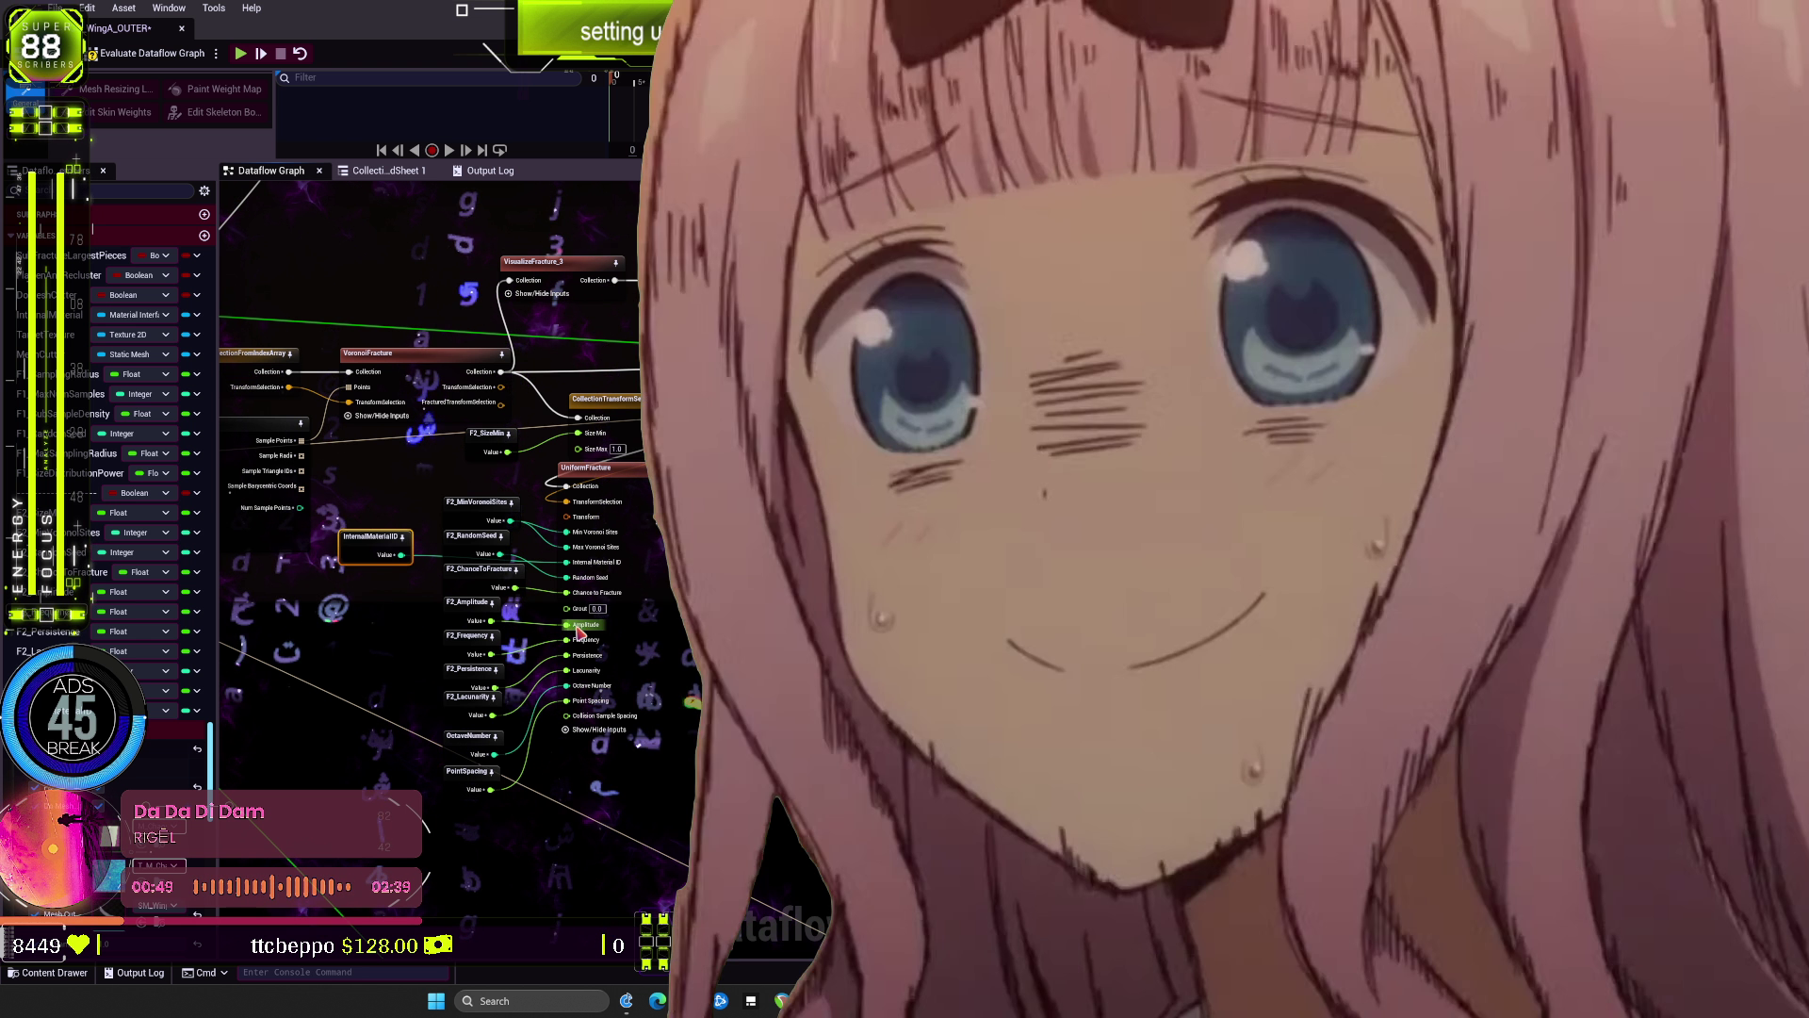
drag(612, 627, 603, 627)
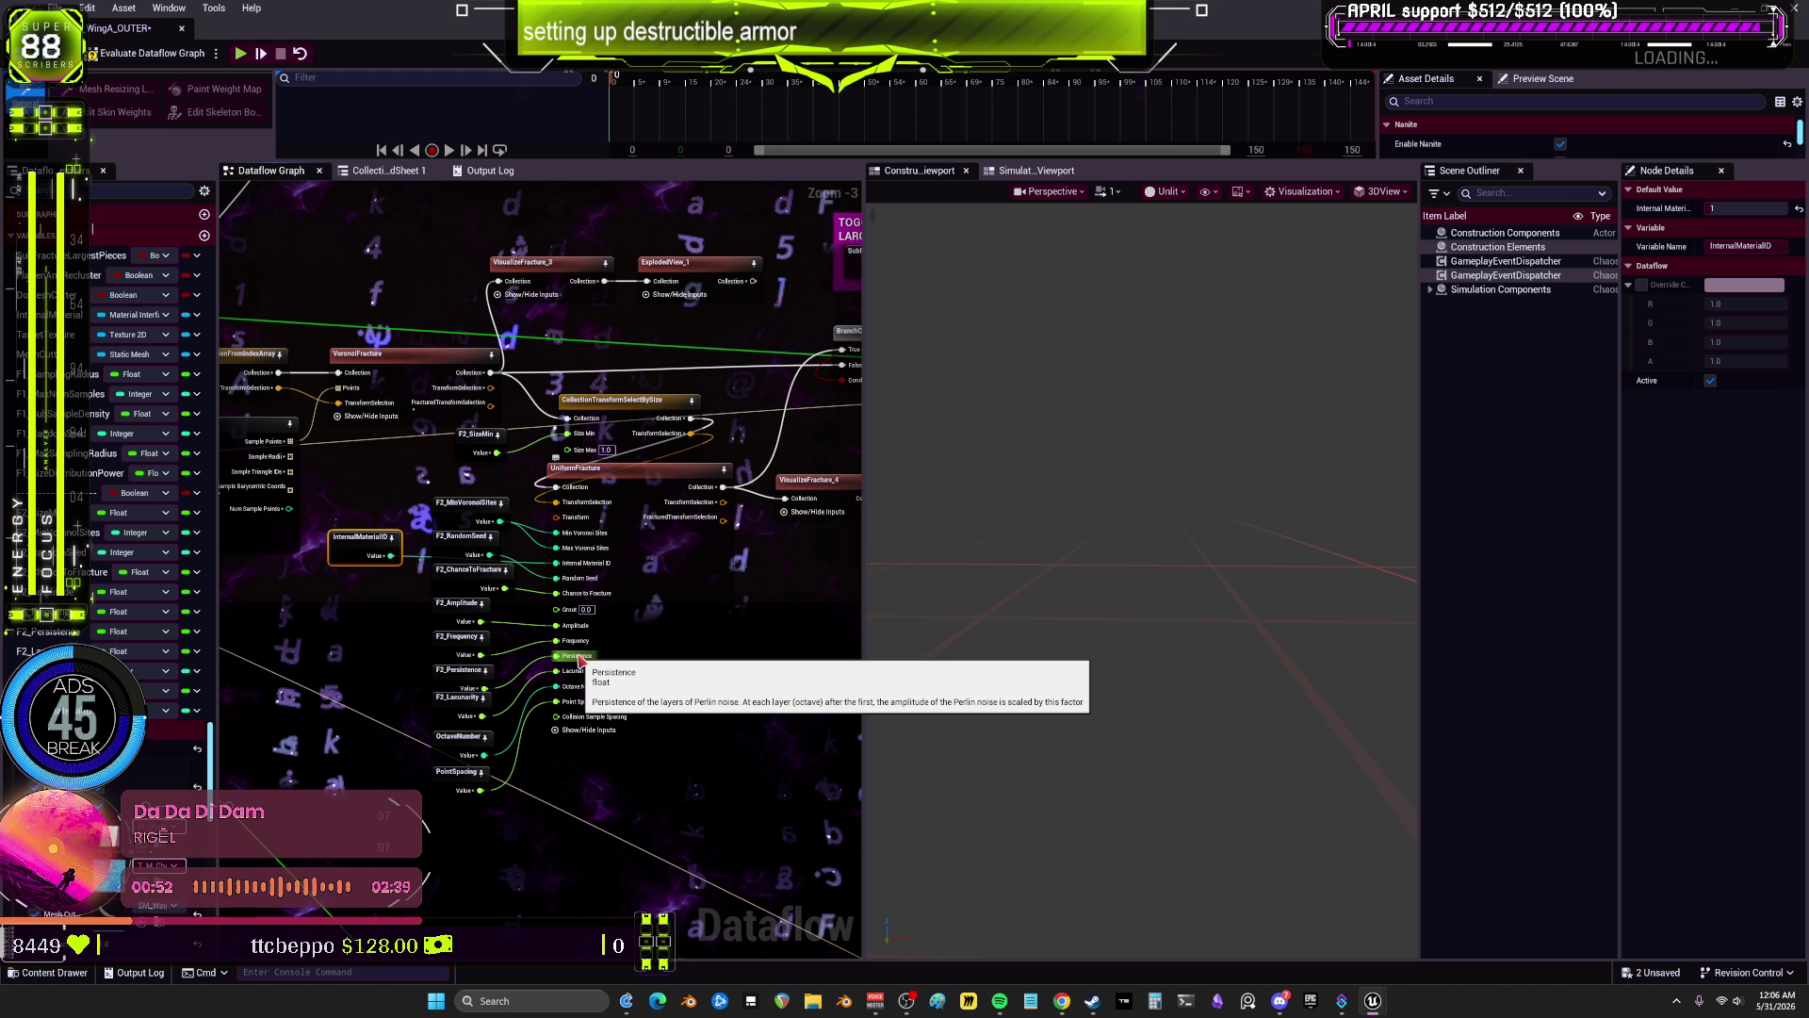
click(672, 640)
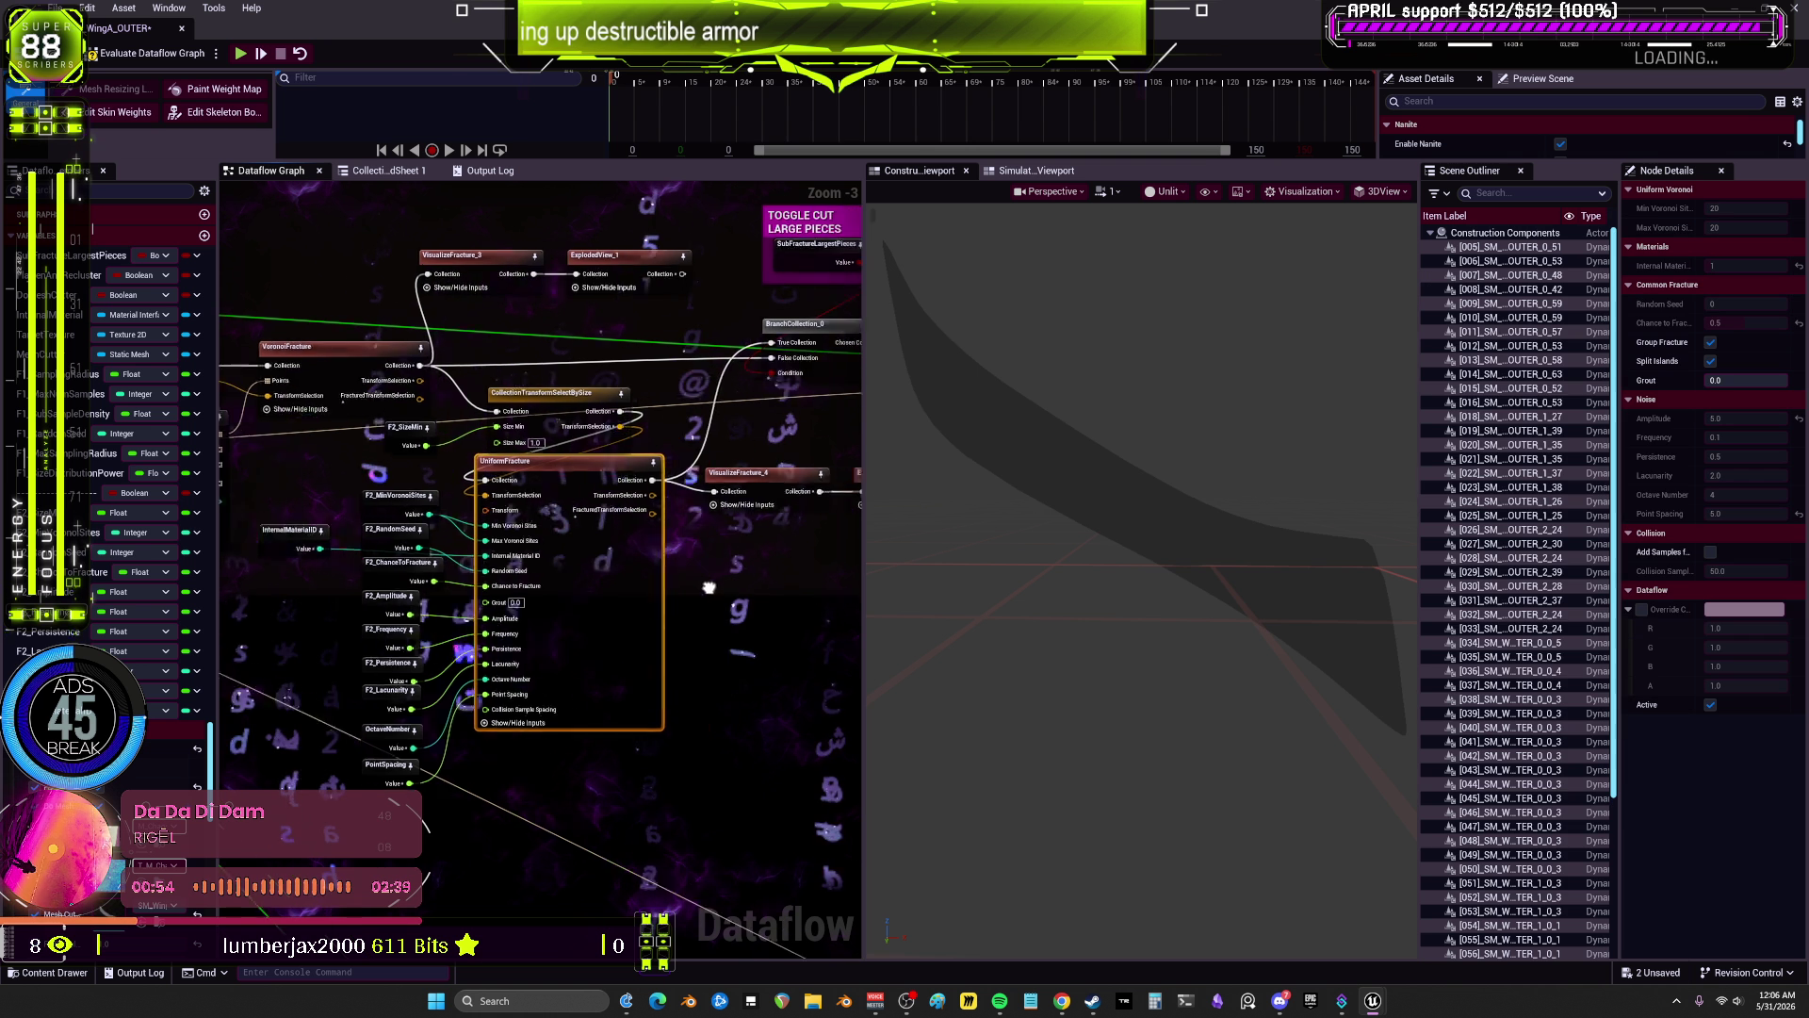
Step: Preview VisualizeFracture_4's coloured leaf pieces, then pan to the AutoCluster / Branch_0 toggle area
drag(753, 660, 447, 744)
click(527, 566)
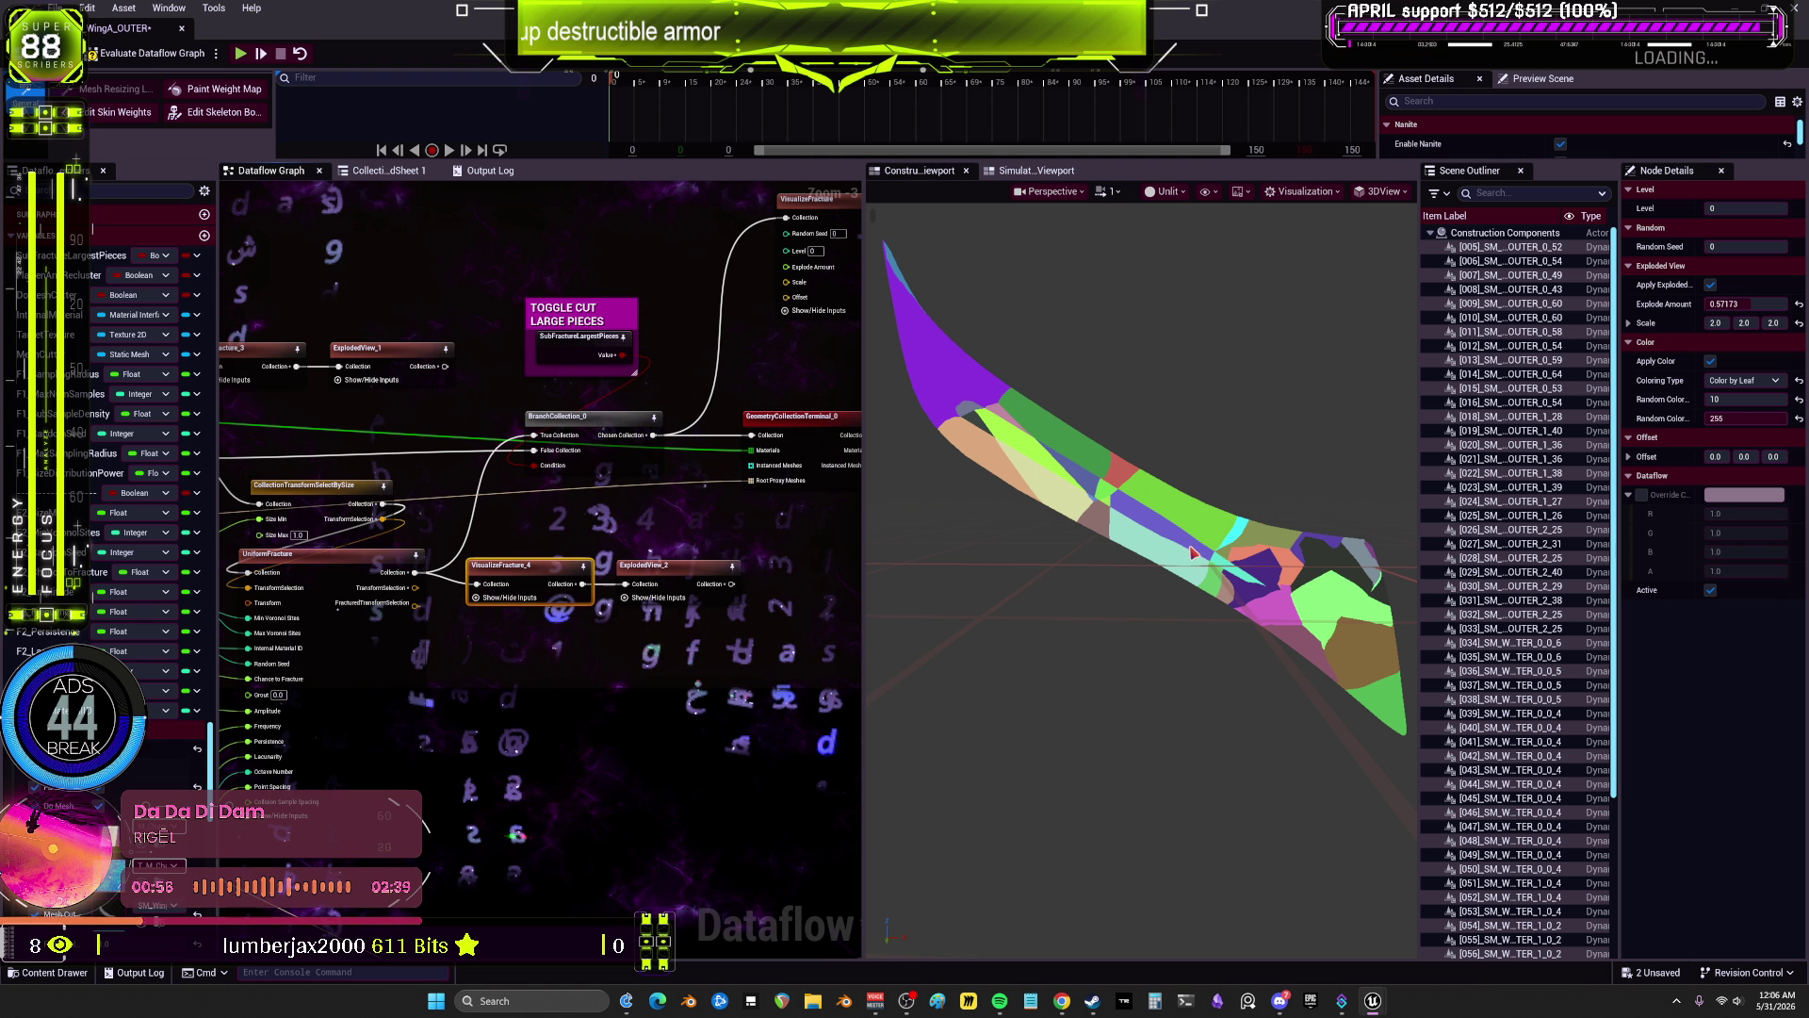
scroll(590, 604, down, 1)
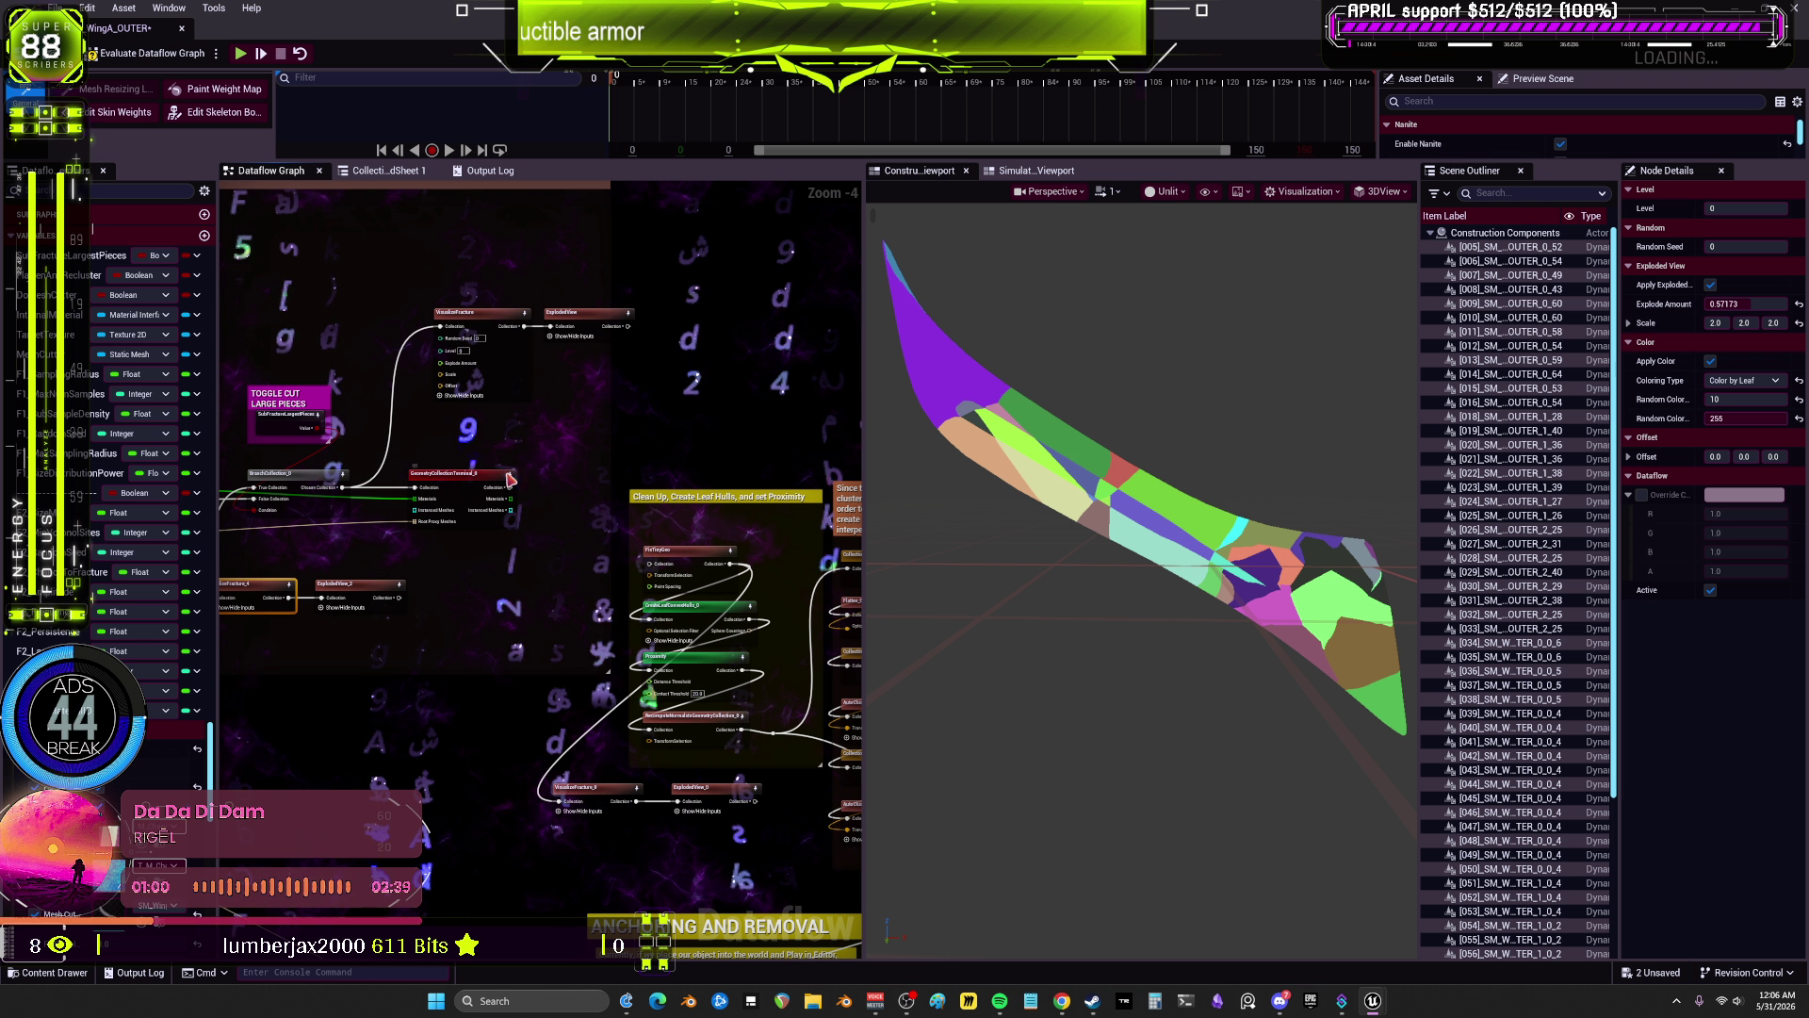
drag(509, 479, 784, 476)
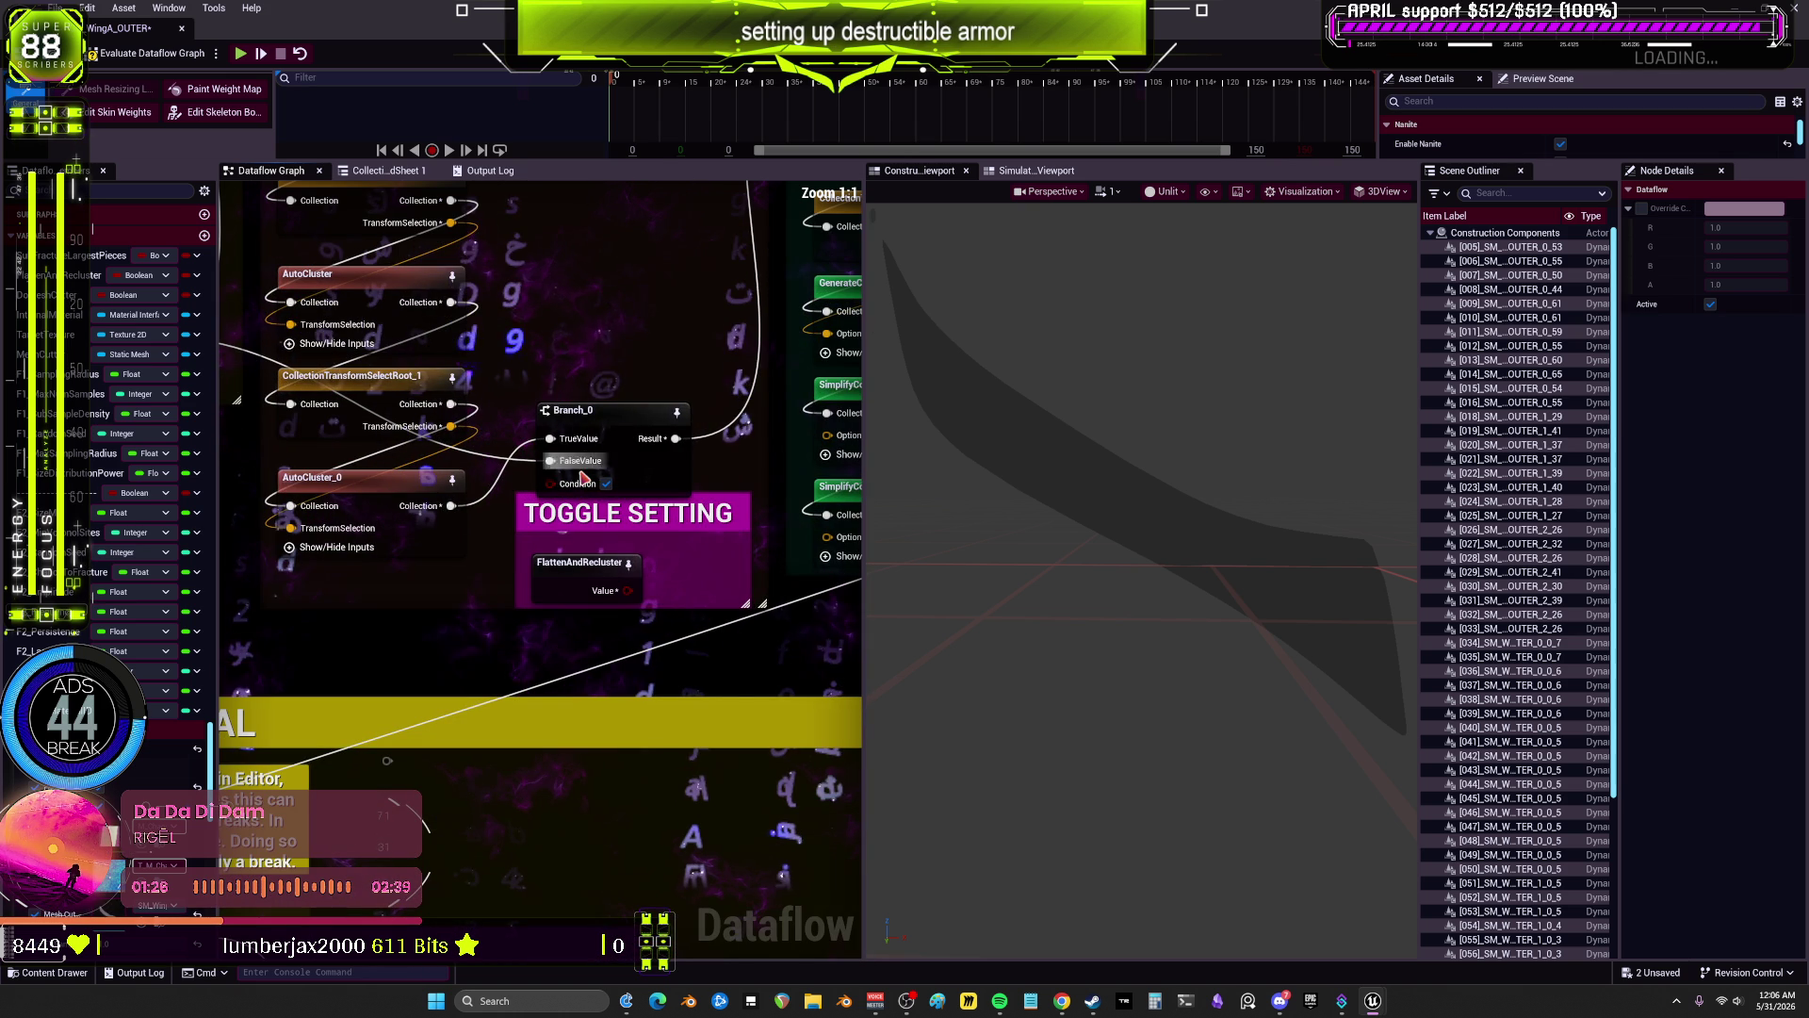
Step: Zoom and pan to centre BakeTextureFromCollection, GeometryCollectionTerminal_0 and TextureTerminal at 1:1 zoom
scroll(650, 556, down, 2)
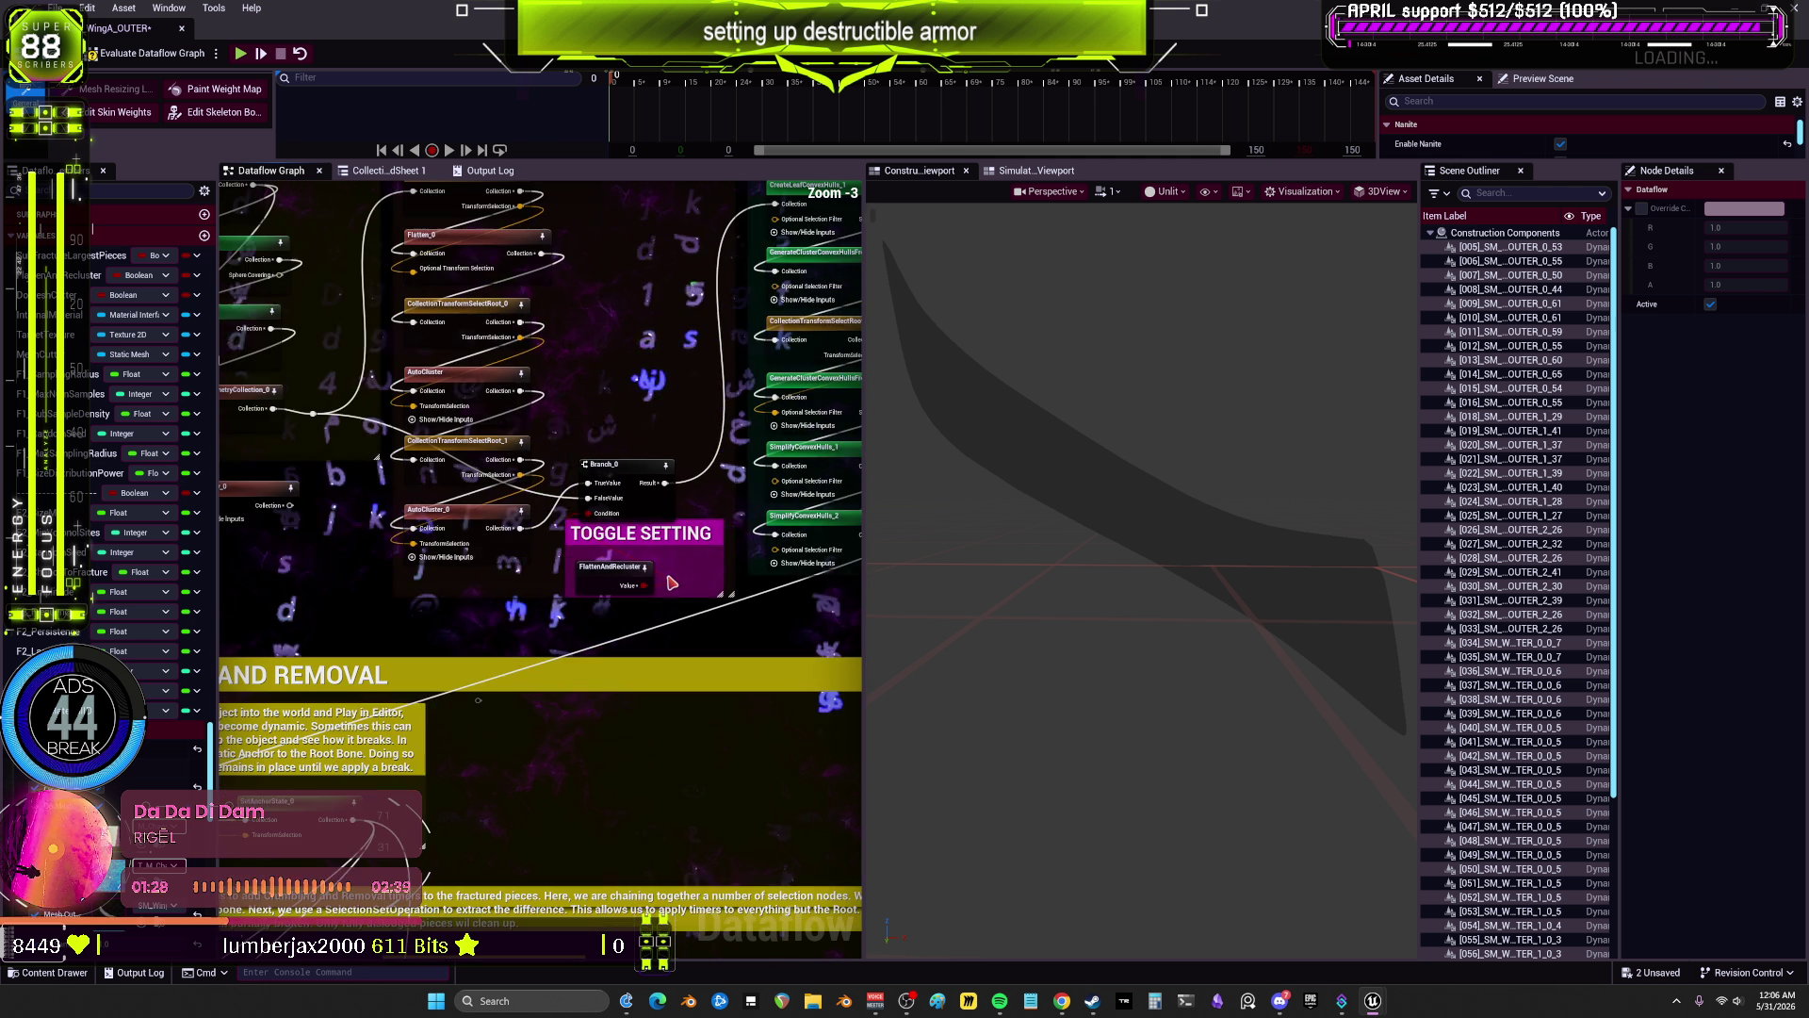
drag(479, 700, 677, 610)
scroll(677, 610, up, 2)
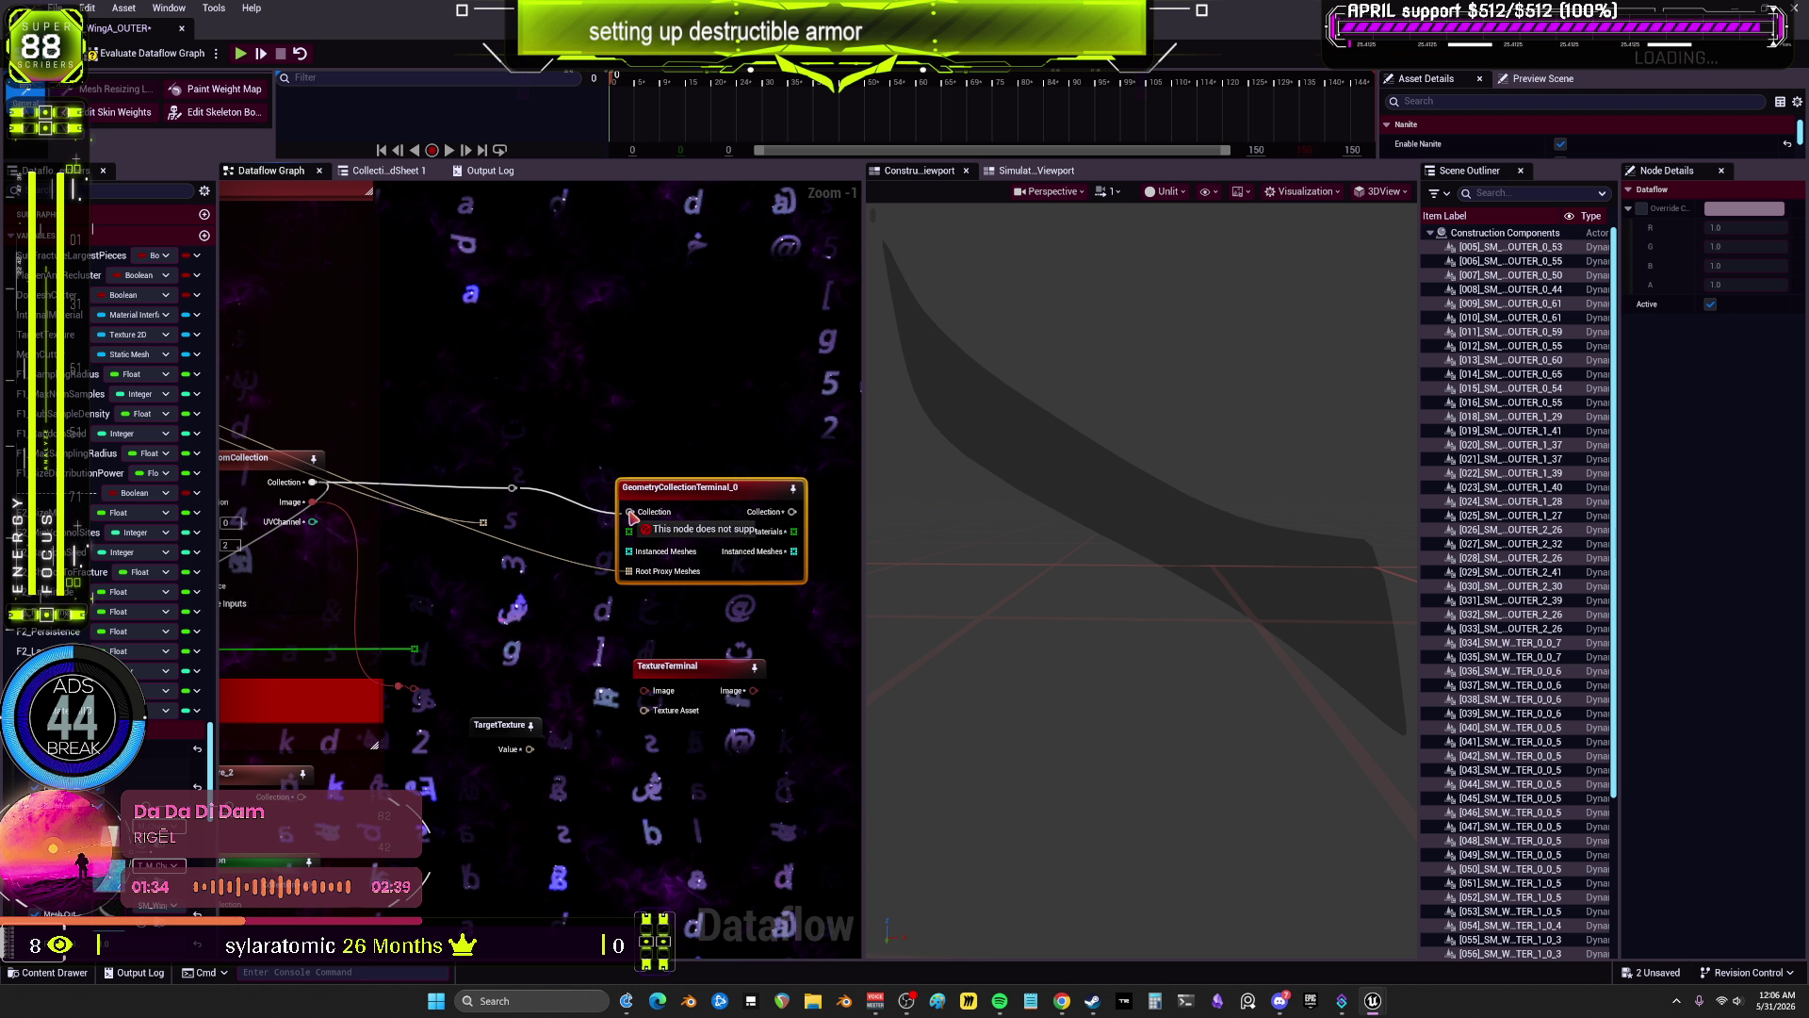
scroll(598, 542, down, 1)
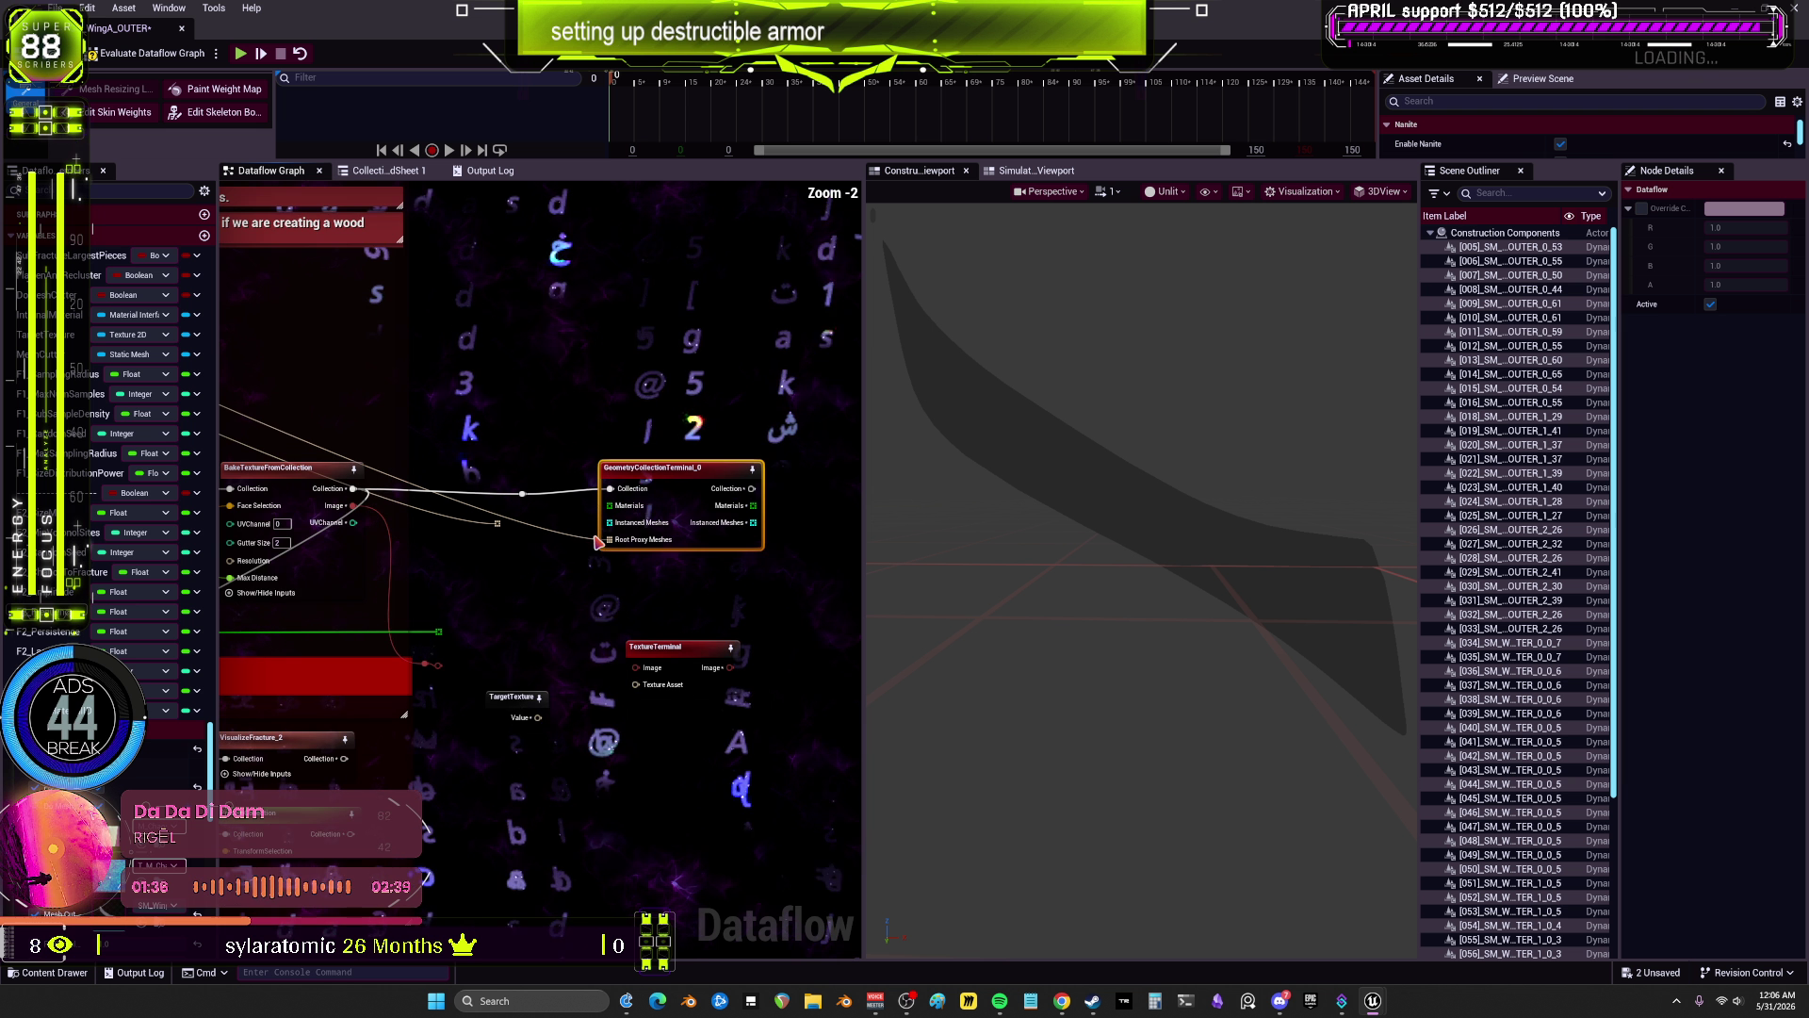
scroll(614, 547, down, 4)
drag(613, 547, 556, 491)
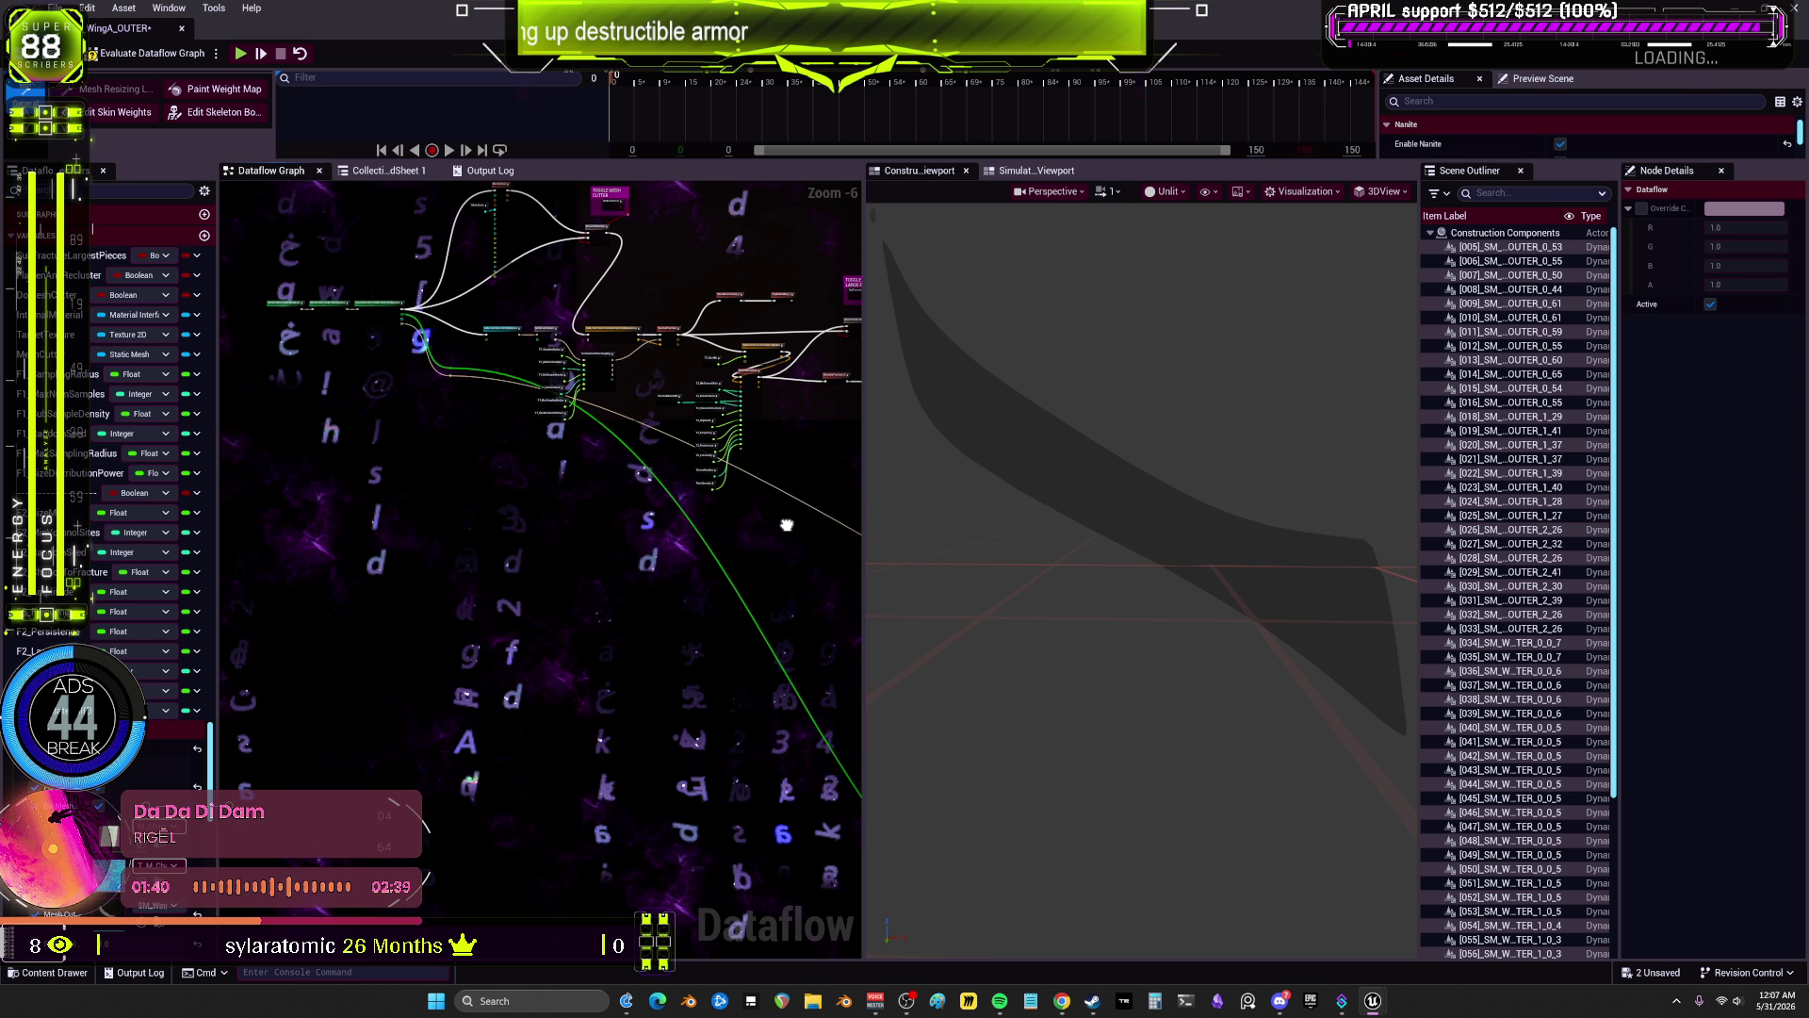
scroll(787, 525, up, 7)
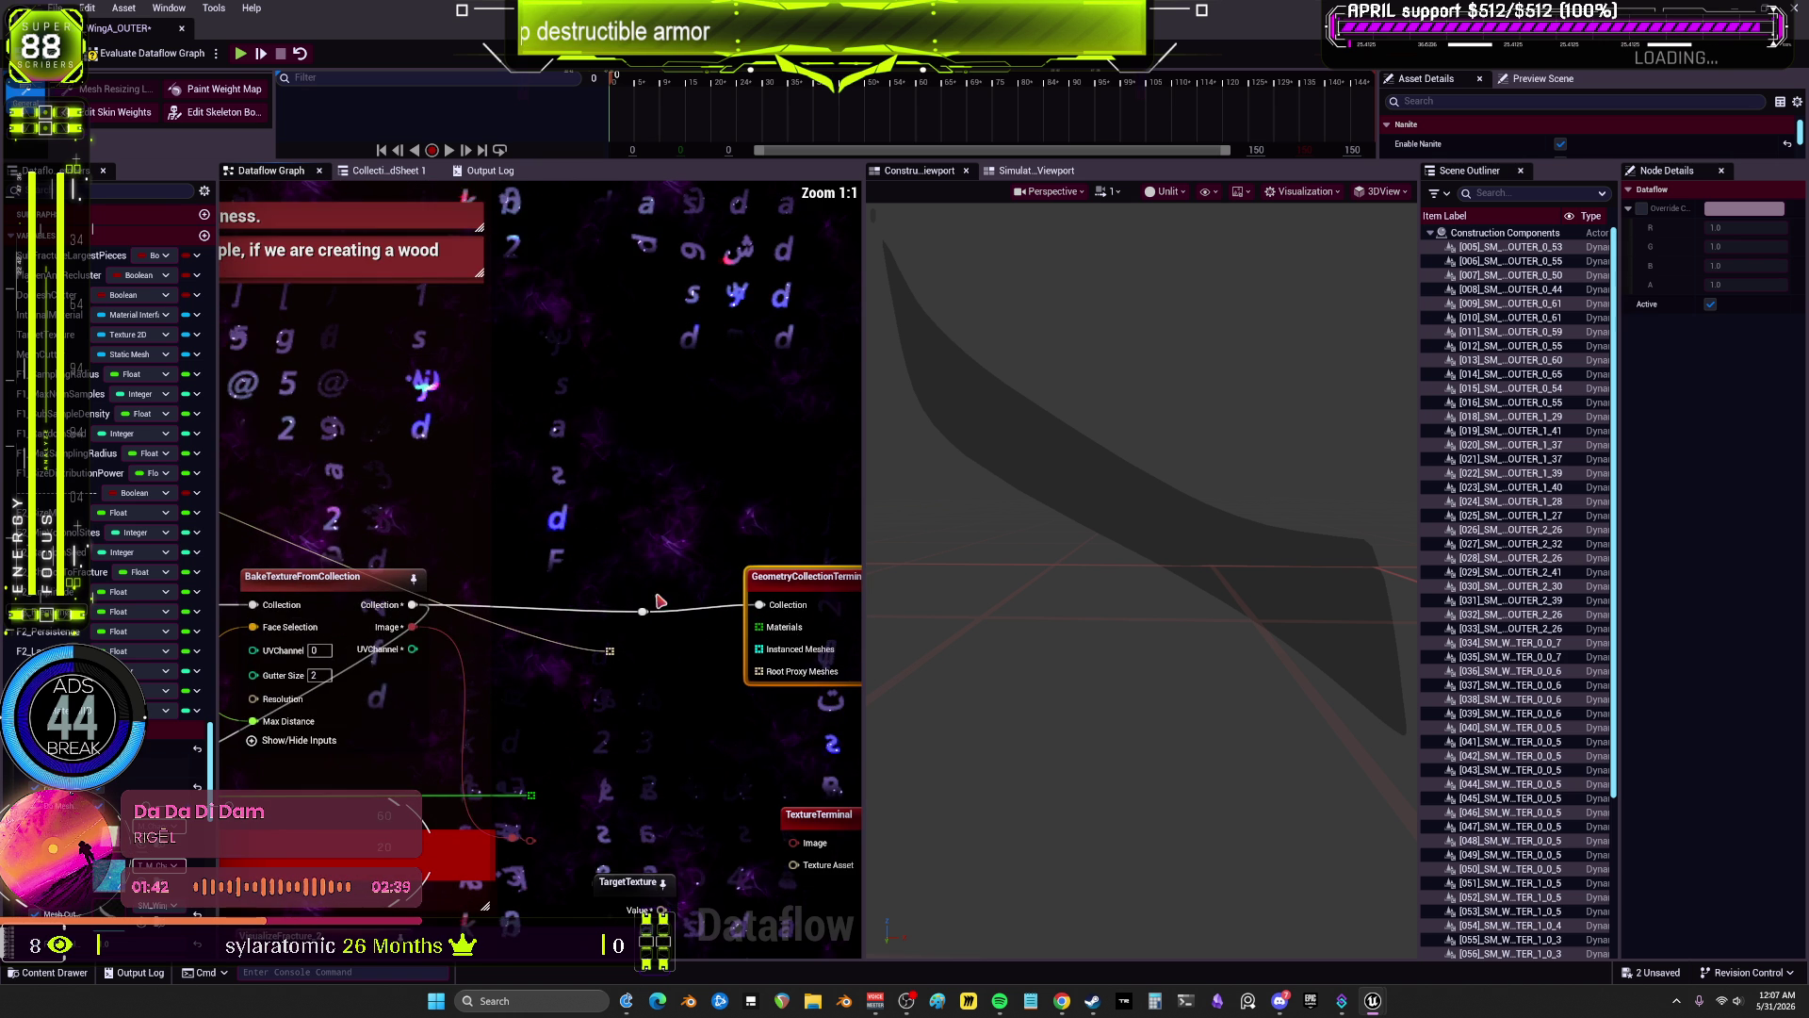
drag(659, 601, 533, 507)
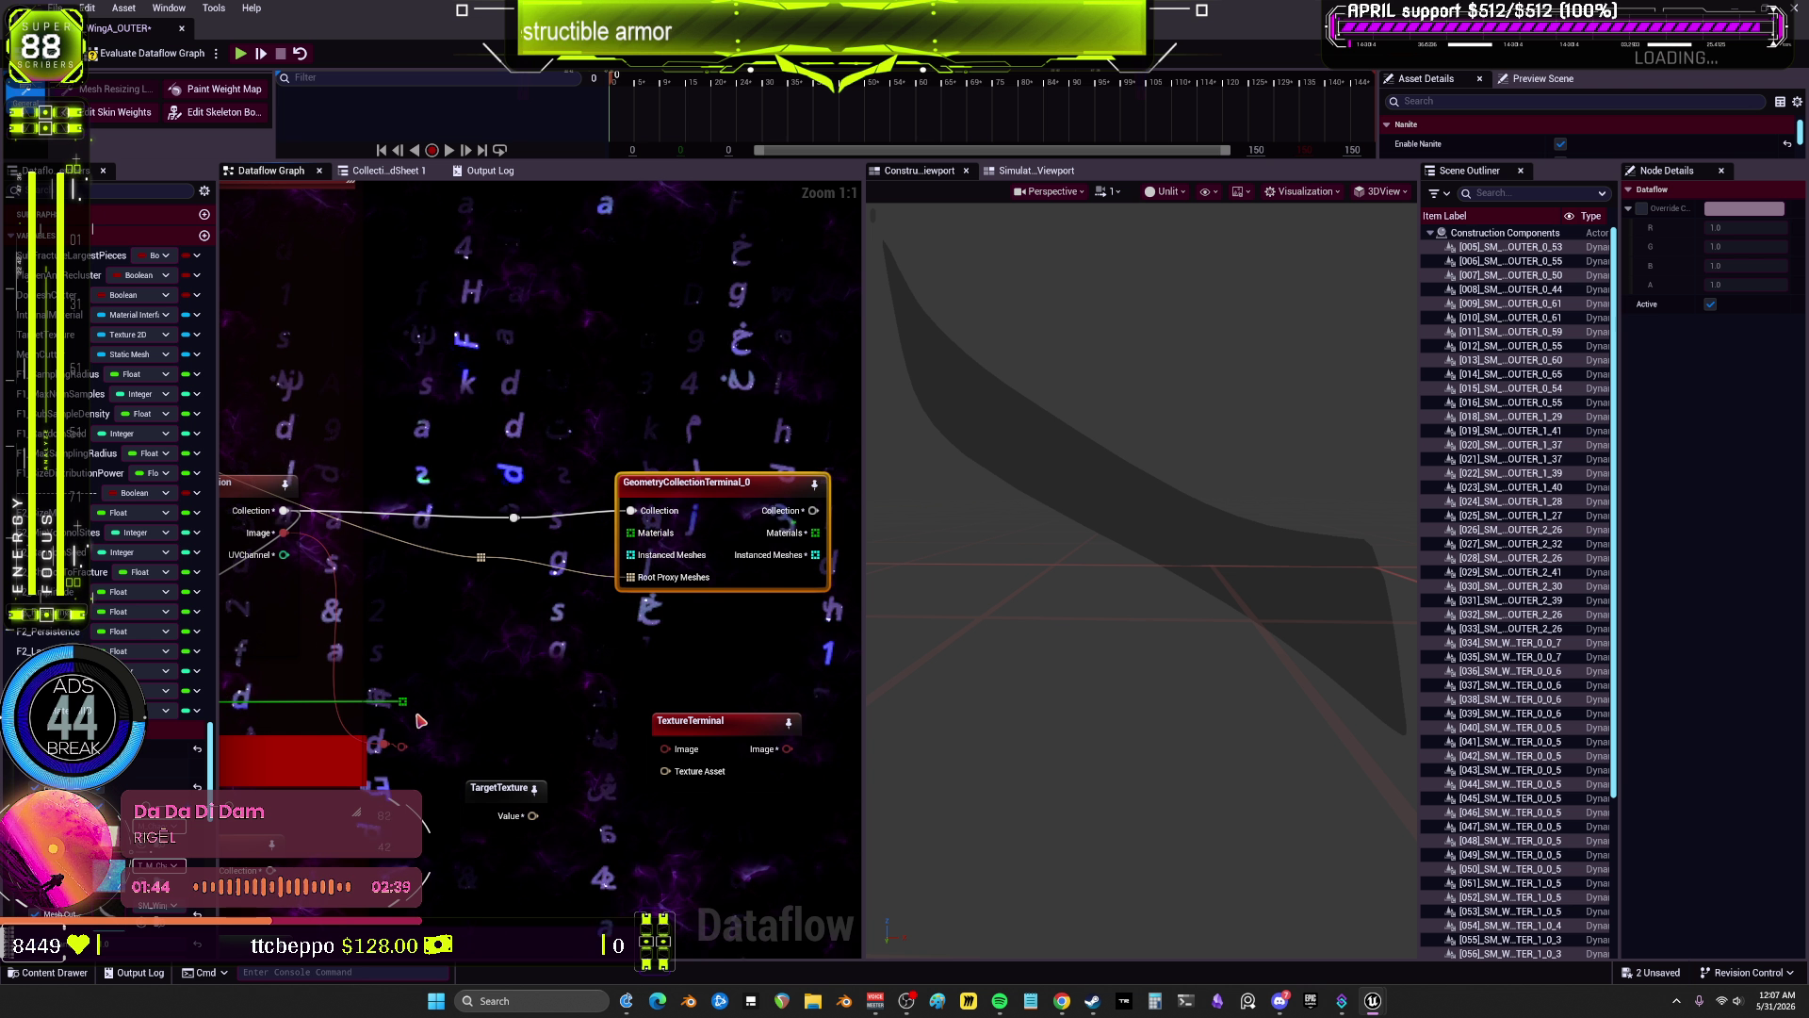
Step: Wire the terminal's Materials, TargetTexture to Texture Asset, and the reroute to Image, then evaluate
drag(452, 679, 630, 532)
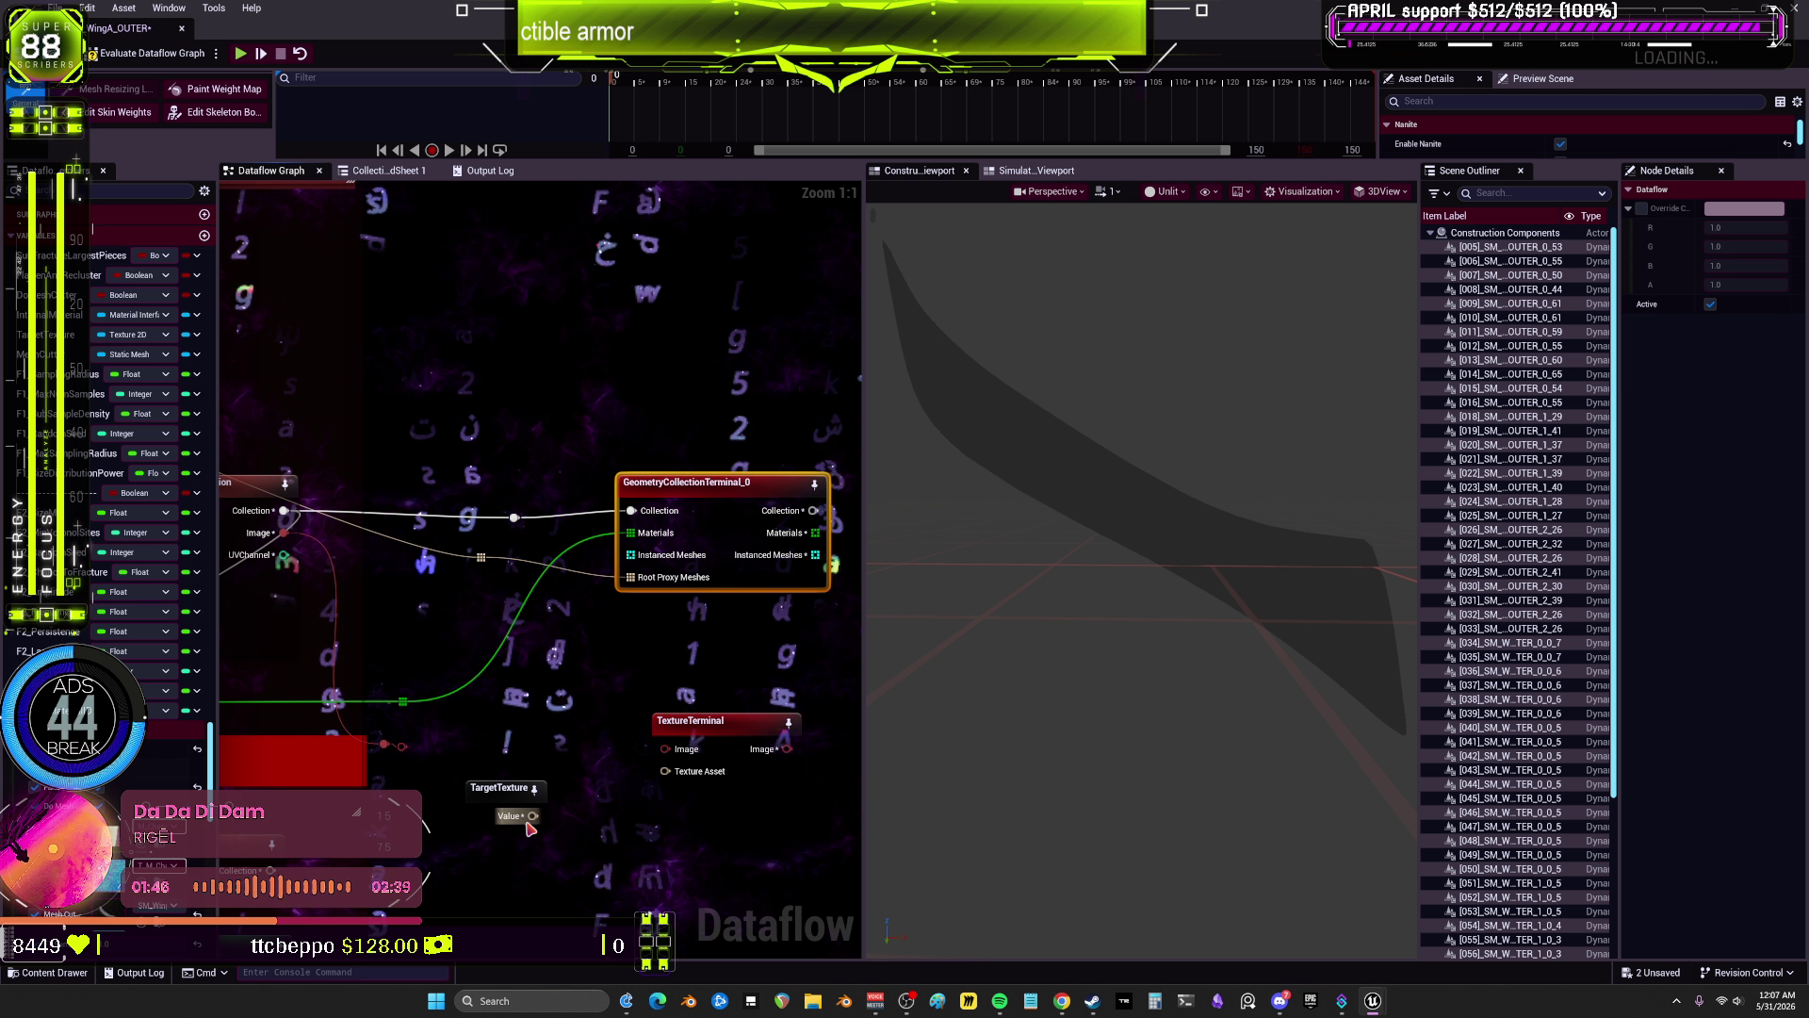
drag(533, 815, 666, 773)
click(406, 746)
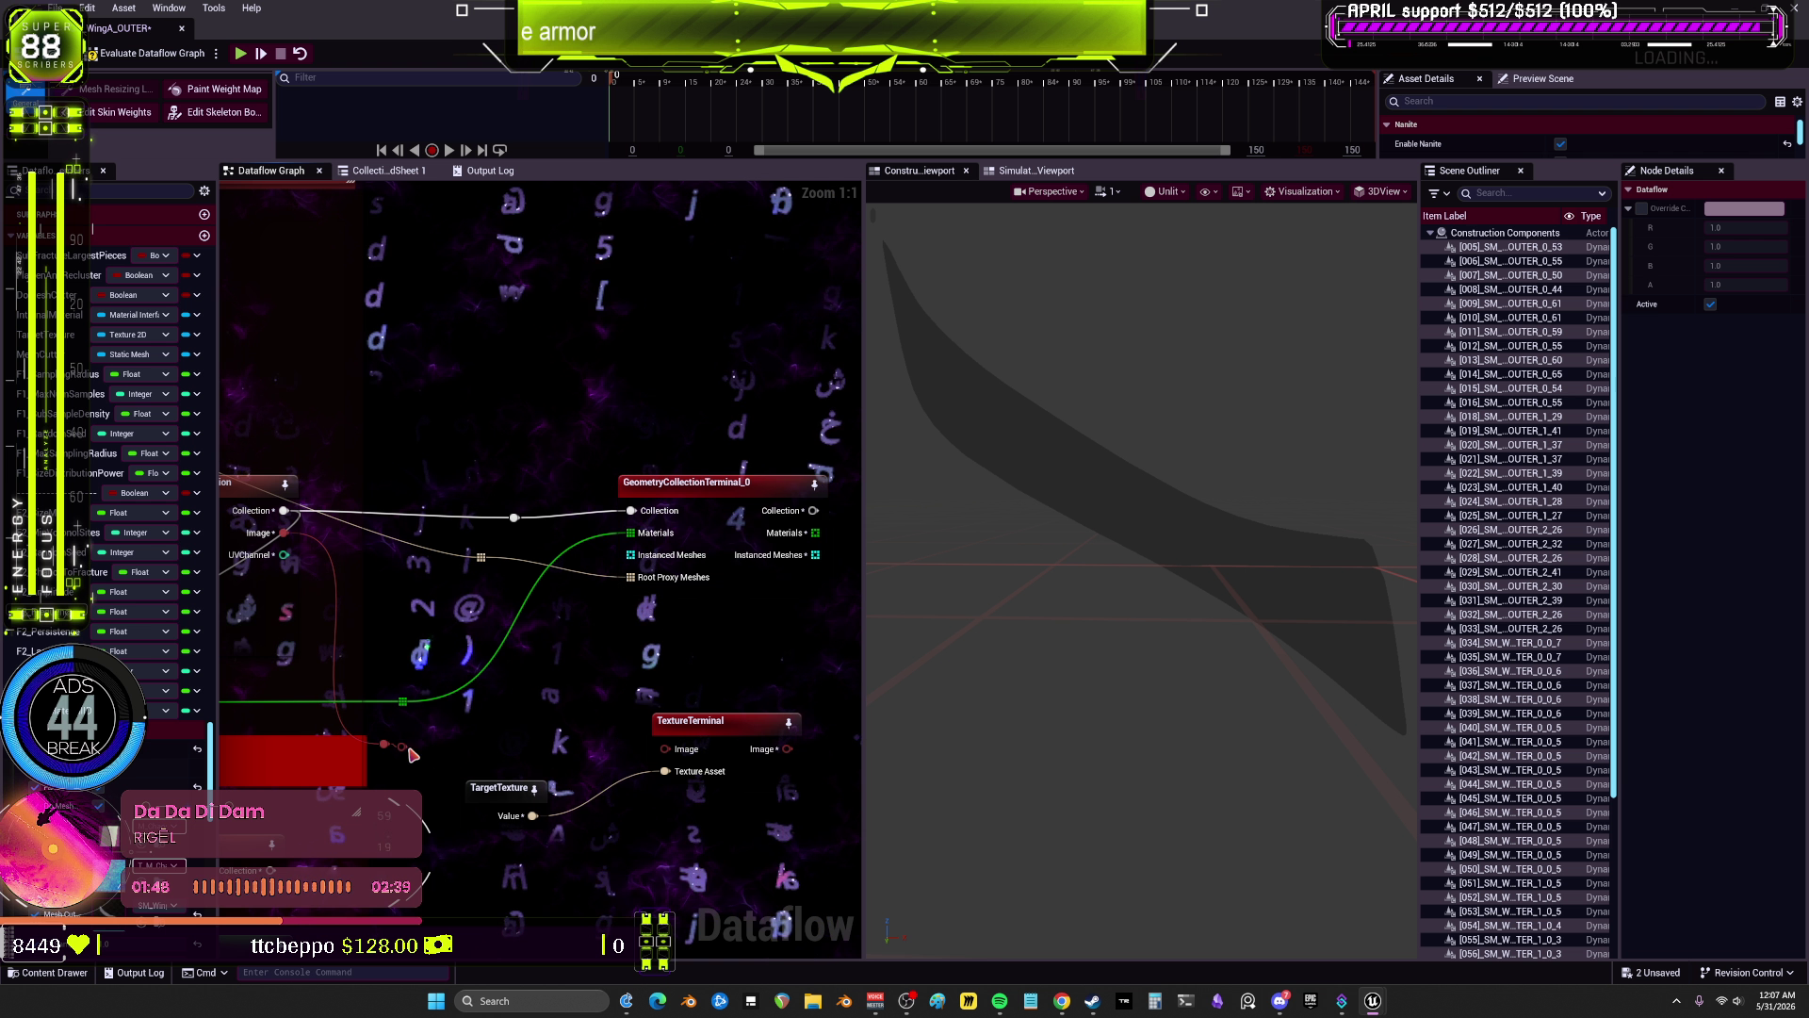
drag(409, 747, 667, 750)
click(686, 726)
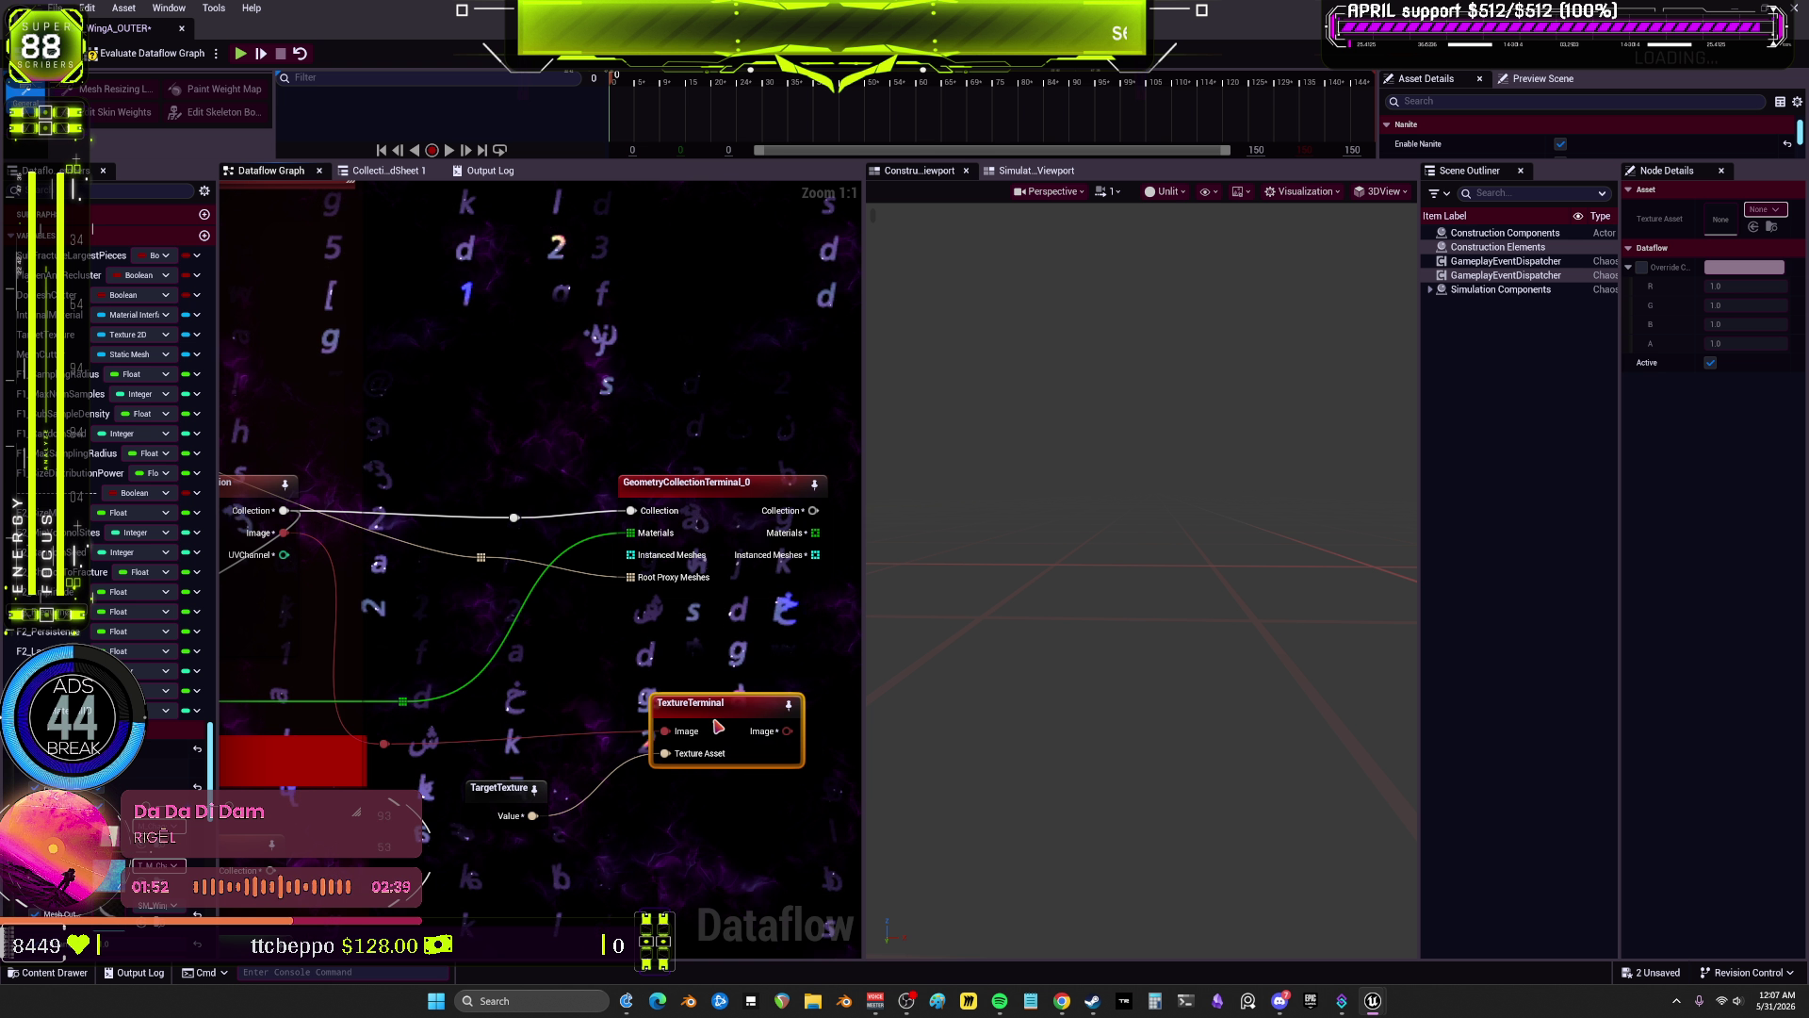
scroll(688, 728, down, 3)
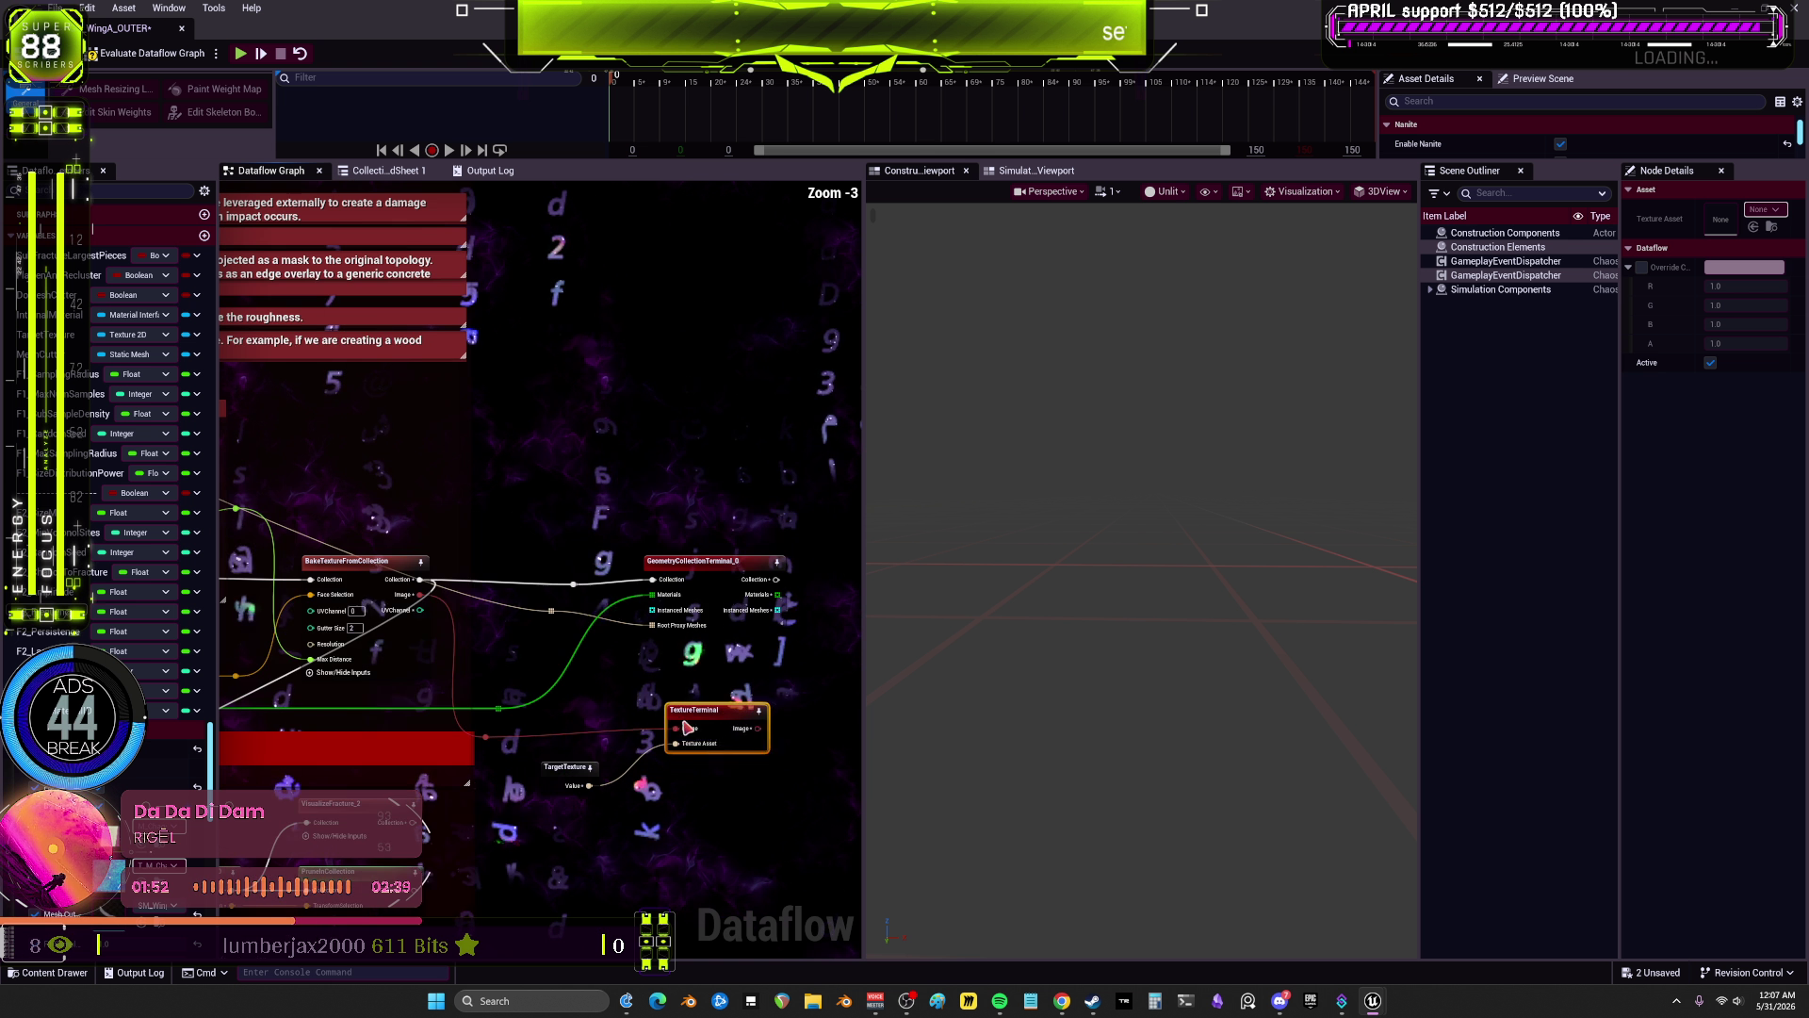
click(159, 59)
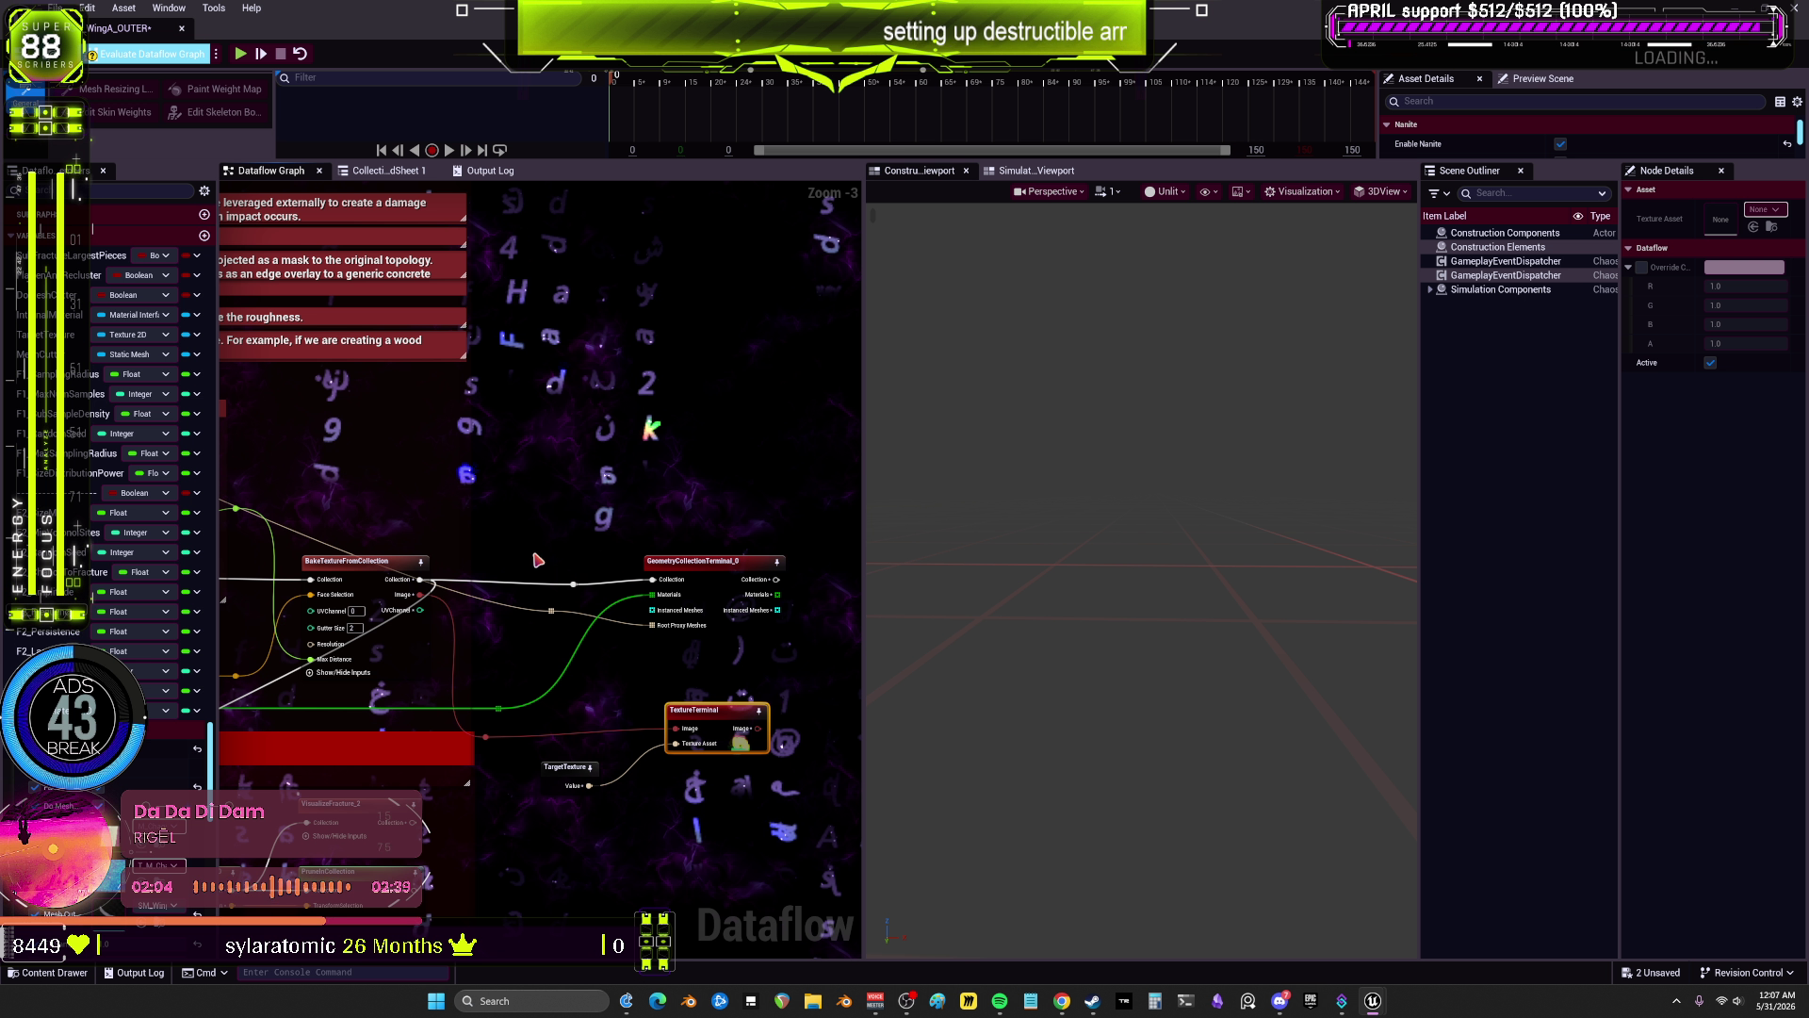
Step: Copy the VisualizeFracture and ExplodedView nodes to the clipboard
scroll(565, 558, down, 1)
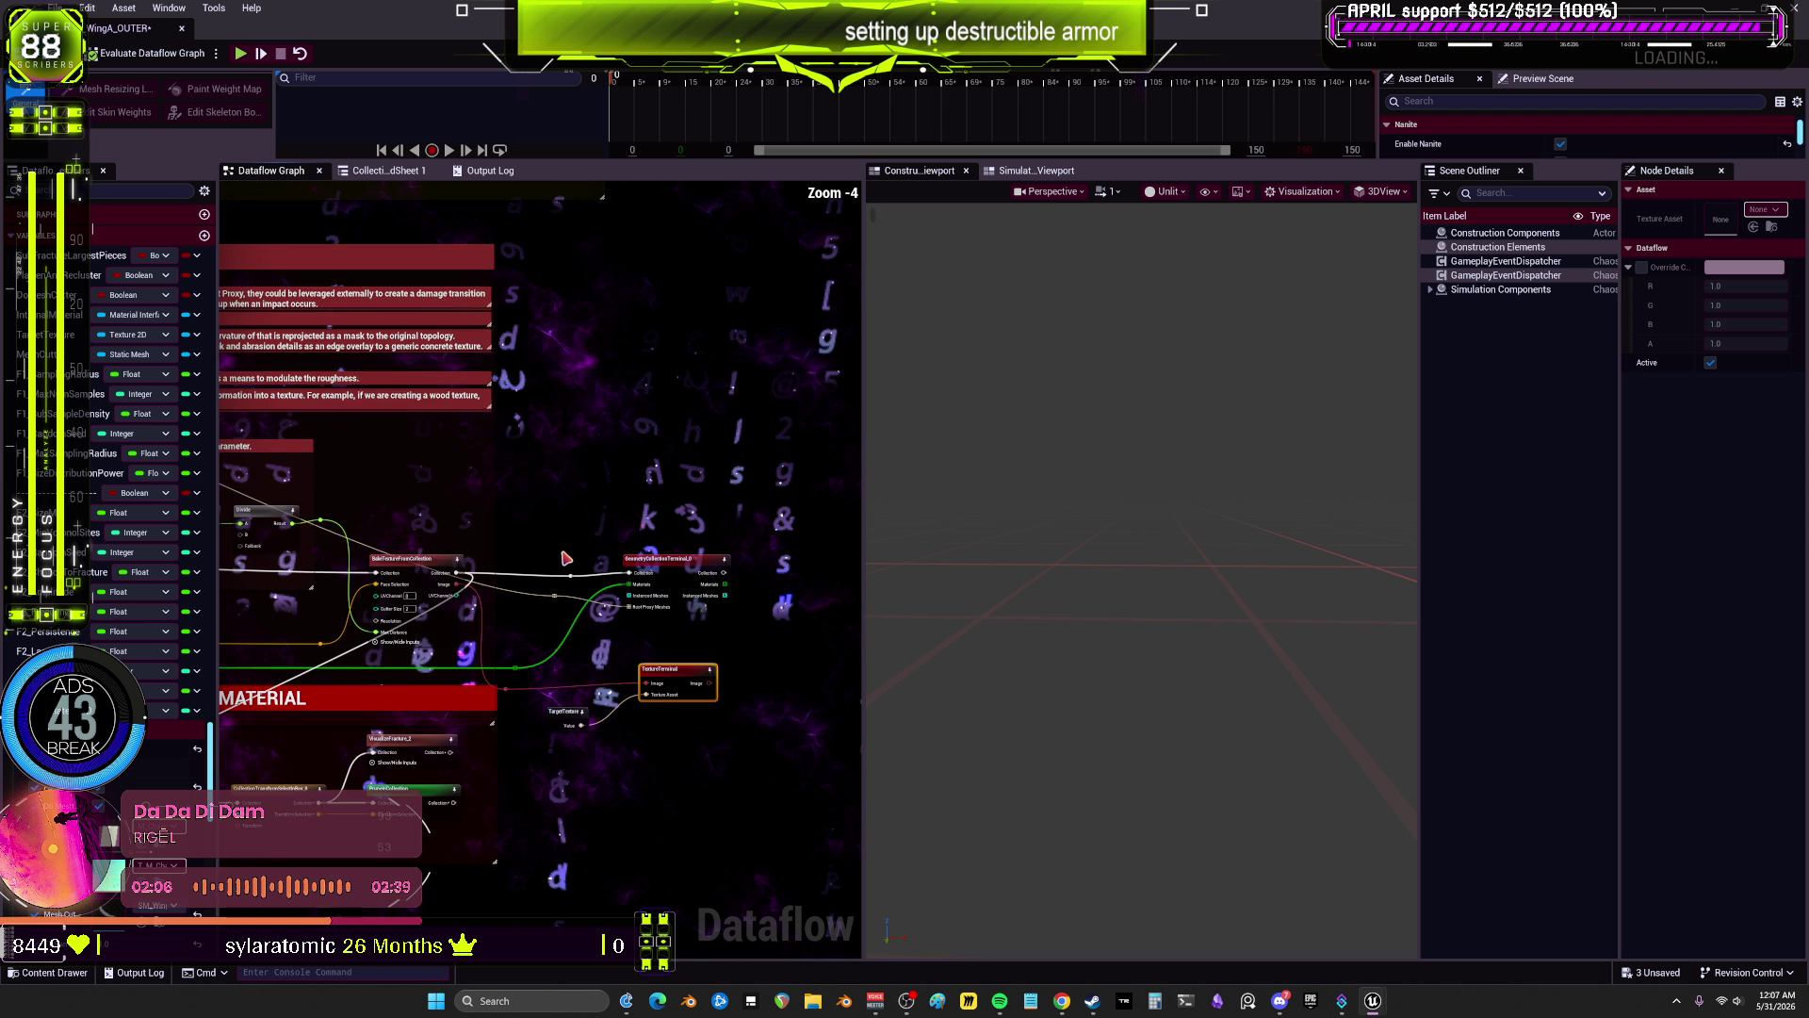
scroll(566, 559, down, 2)
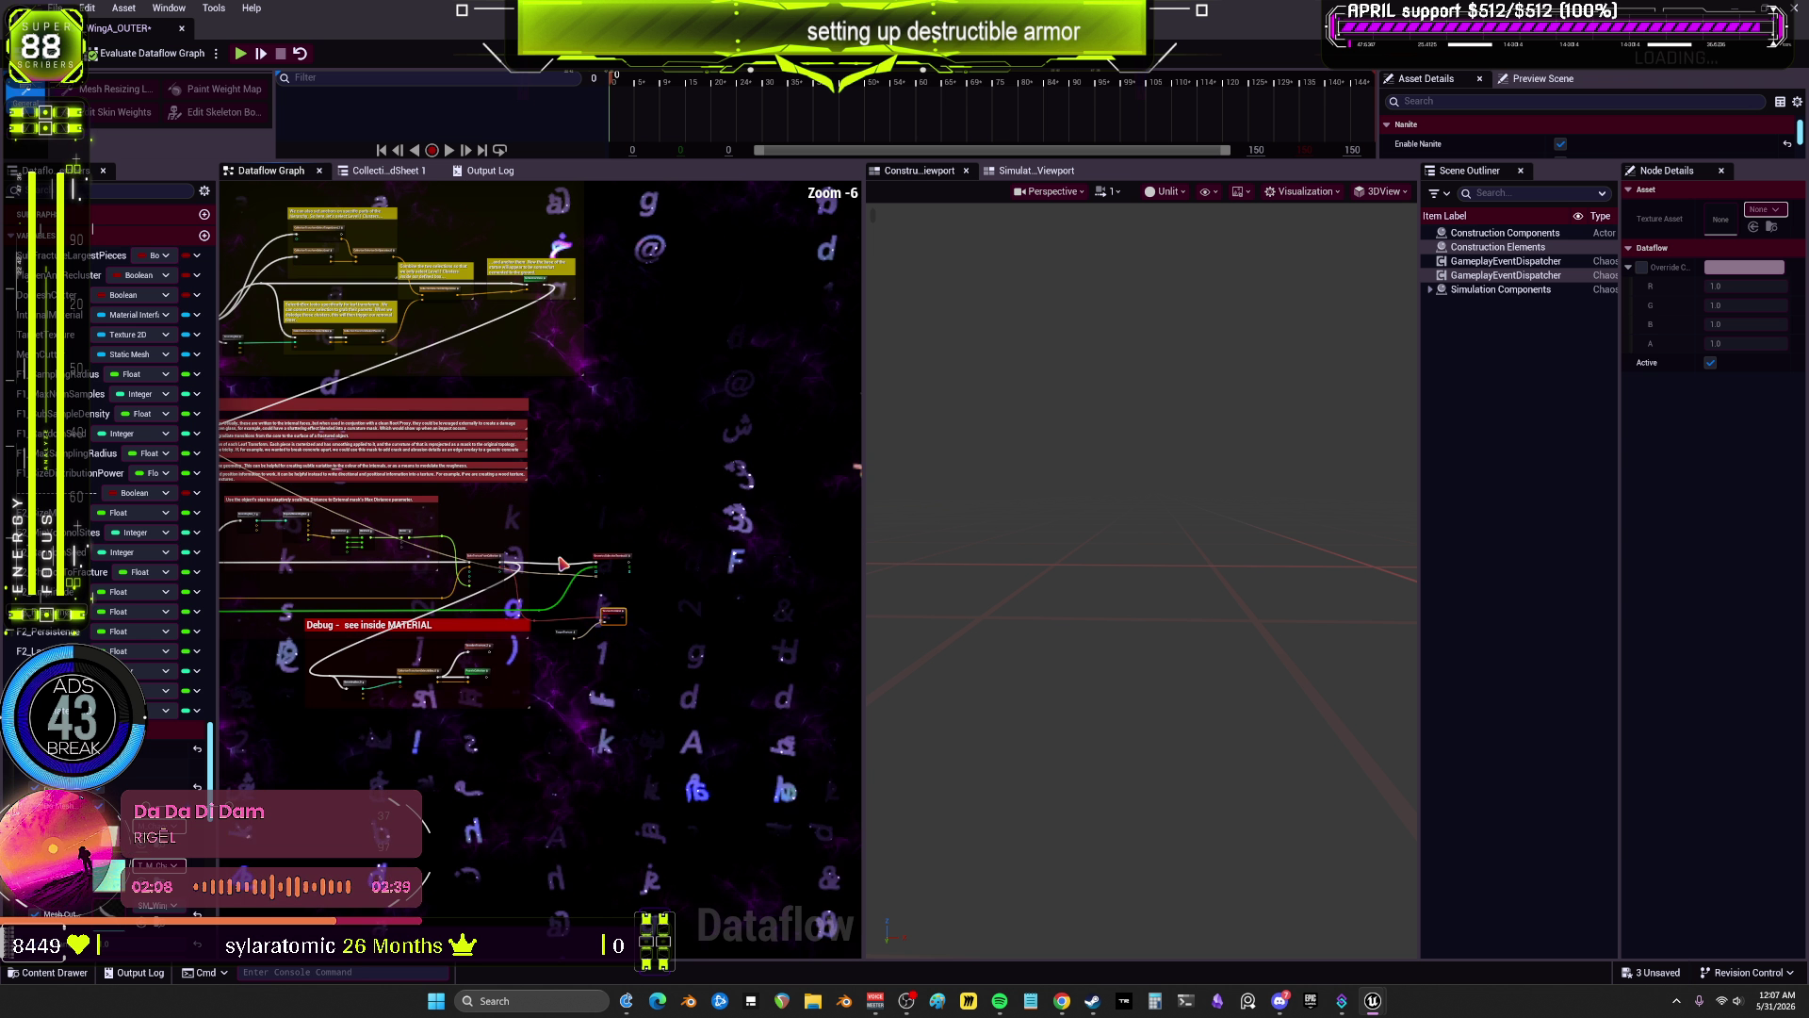
mouse_move(562, 564)
mouse_down()
mouse_move(666, 598)
mouse_move(605, 263)
mouse_move(418, 416)
mouse_up()
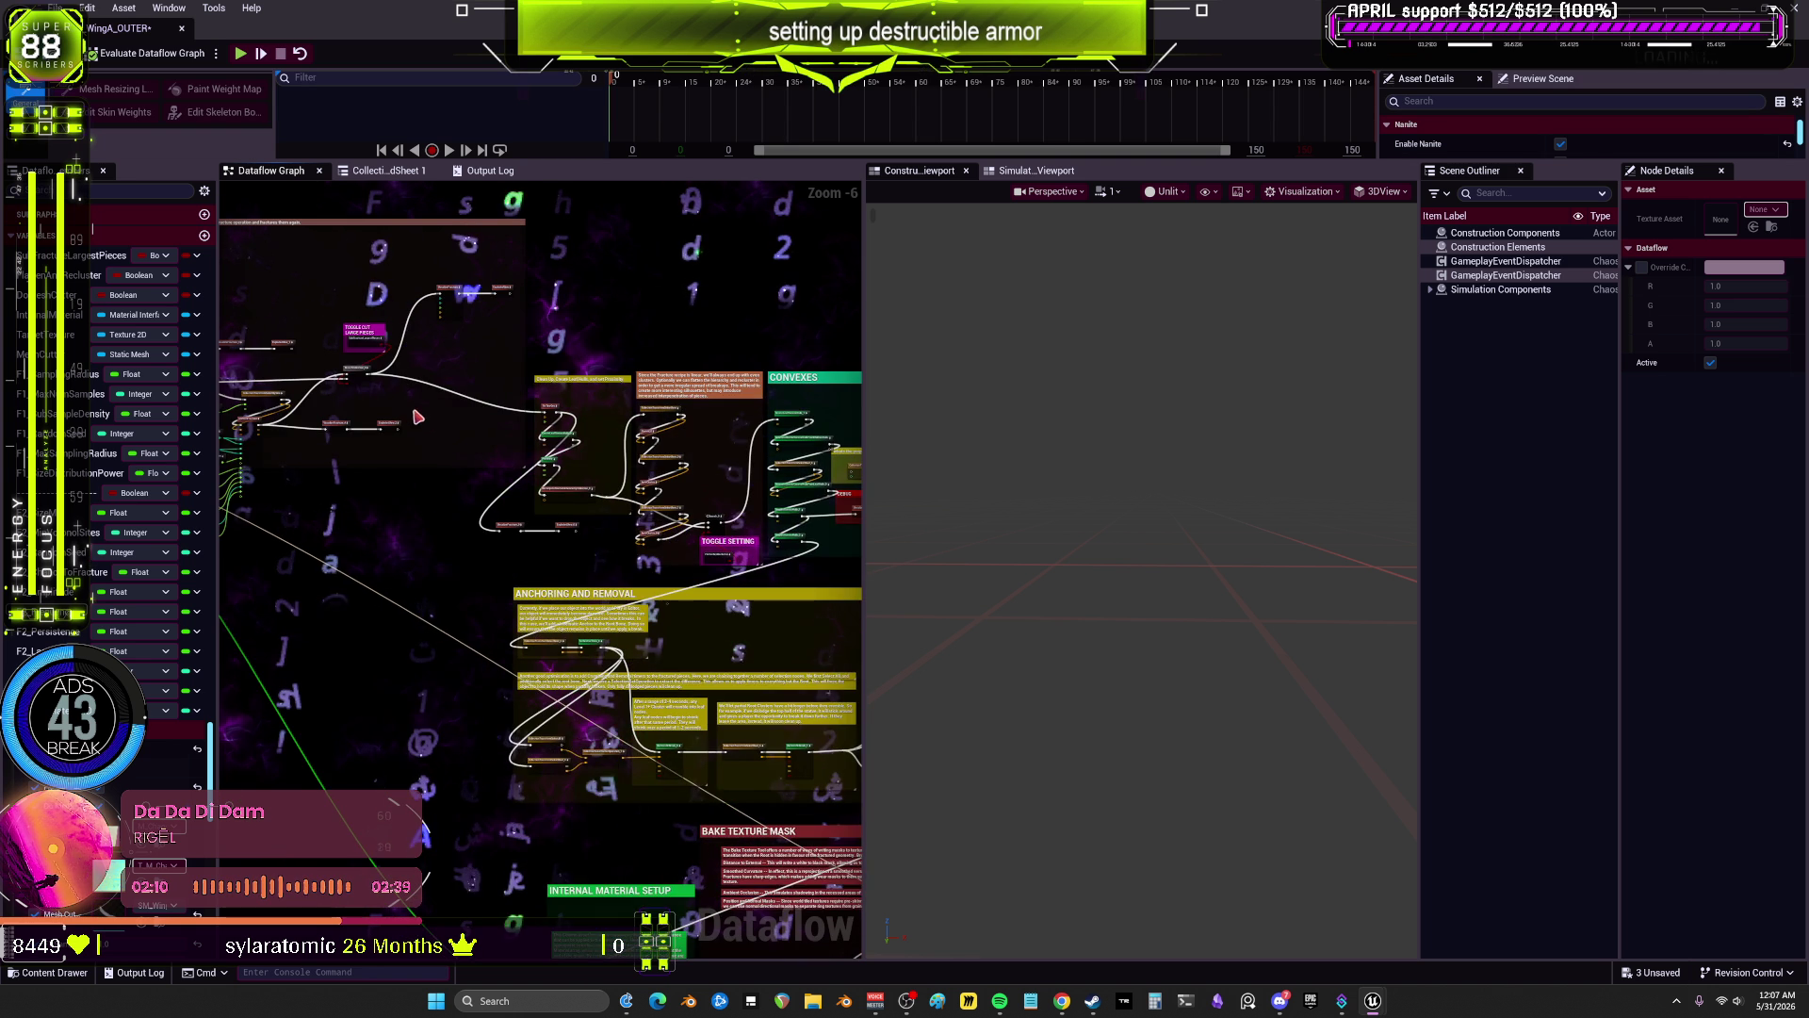
scroll(417, 417, down, 1)
ctrl+click(546, 505)
key(ctrl+c)
drag(610, 608, 744, 735)
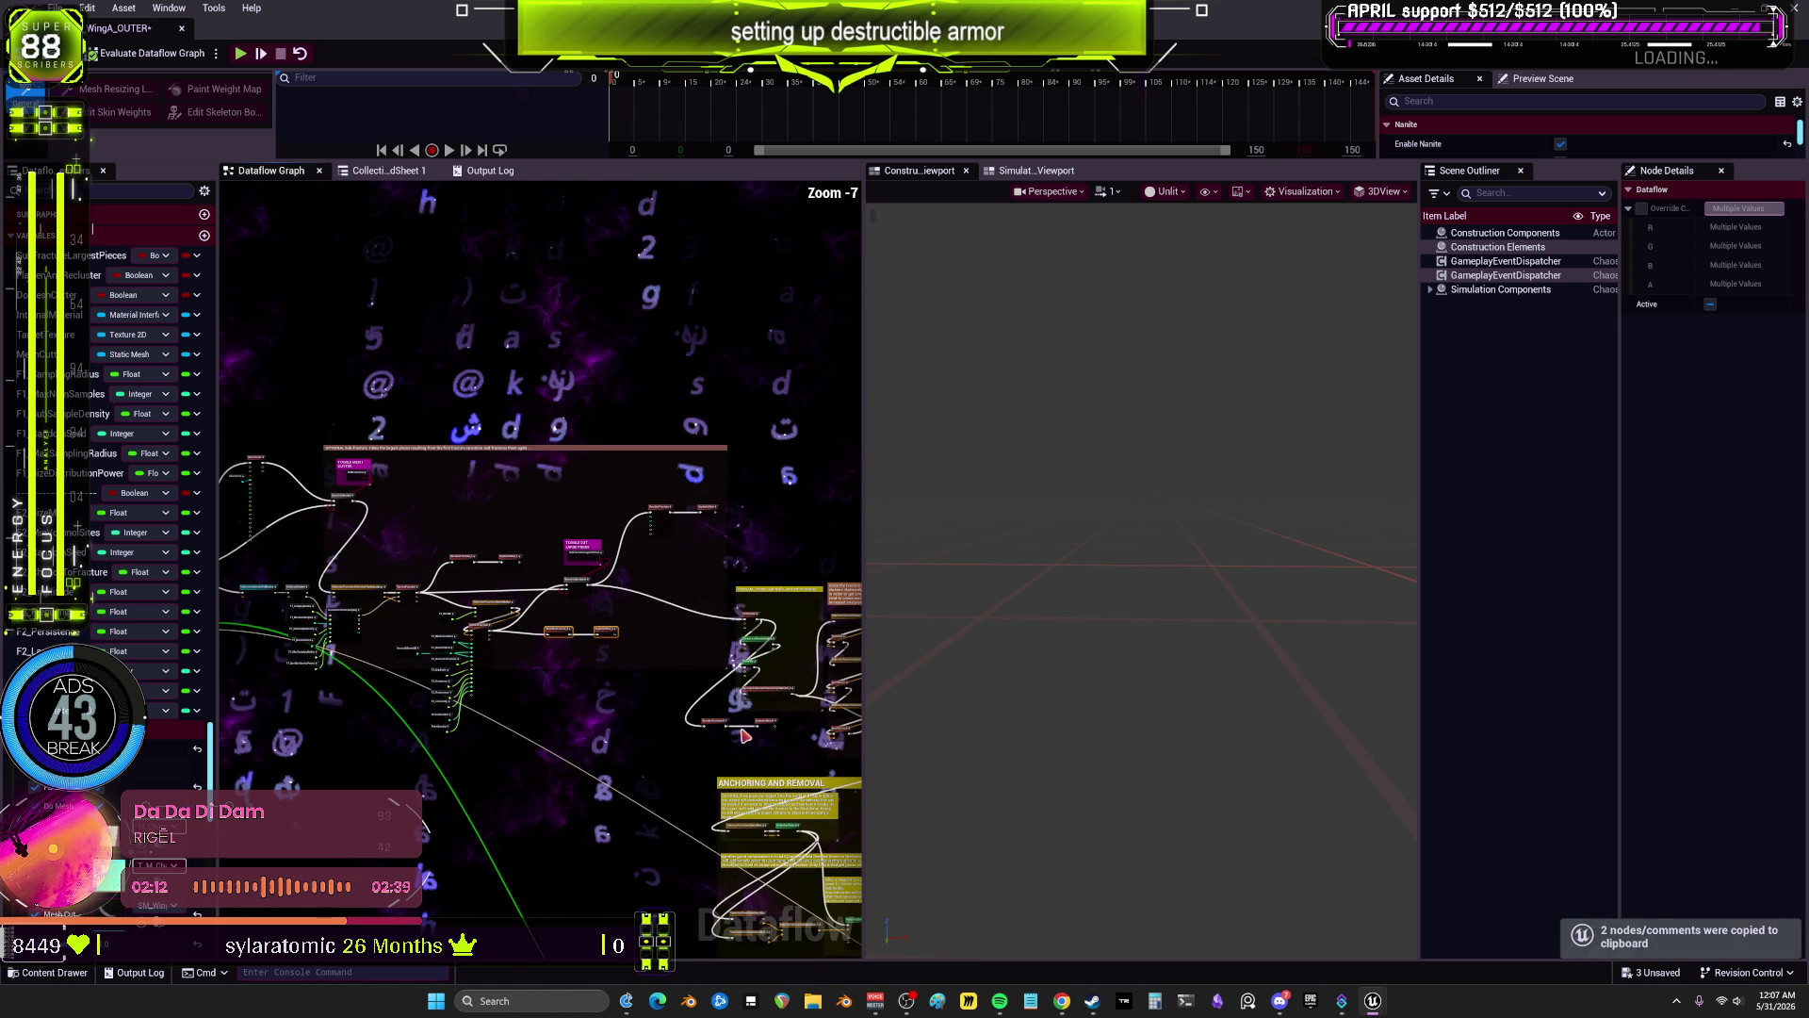
Step: Paste the VisualizeFracture_5 and ExplodedView_3 nodes and feed them BakeTextureFromCollection's Collection output
scroll(744, 735, up, 5)
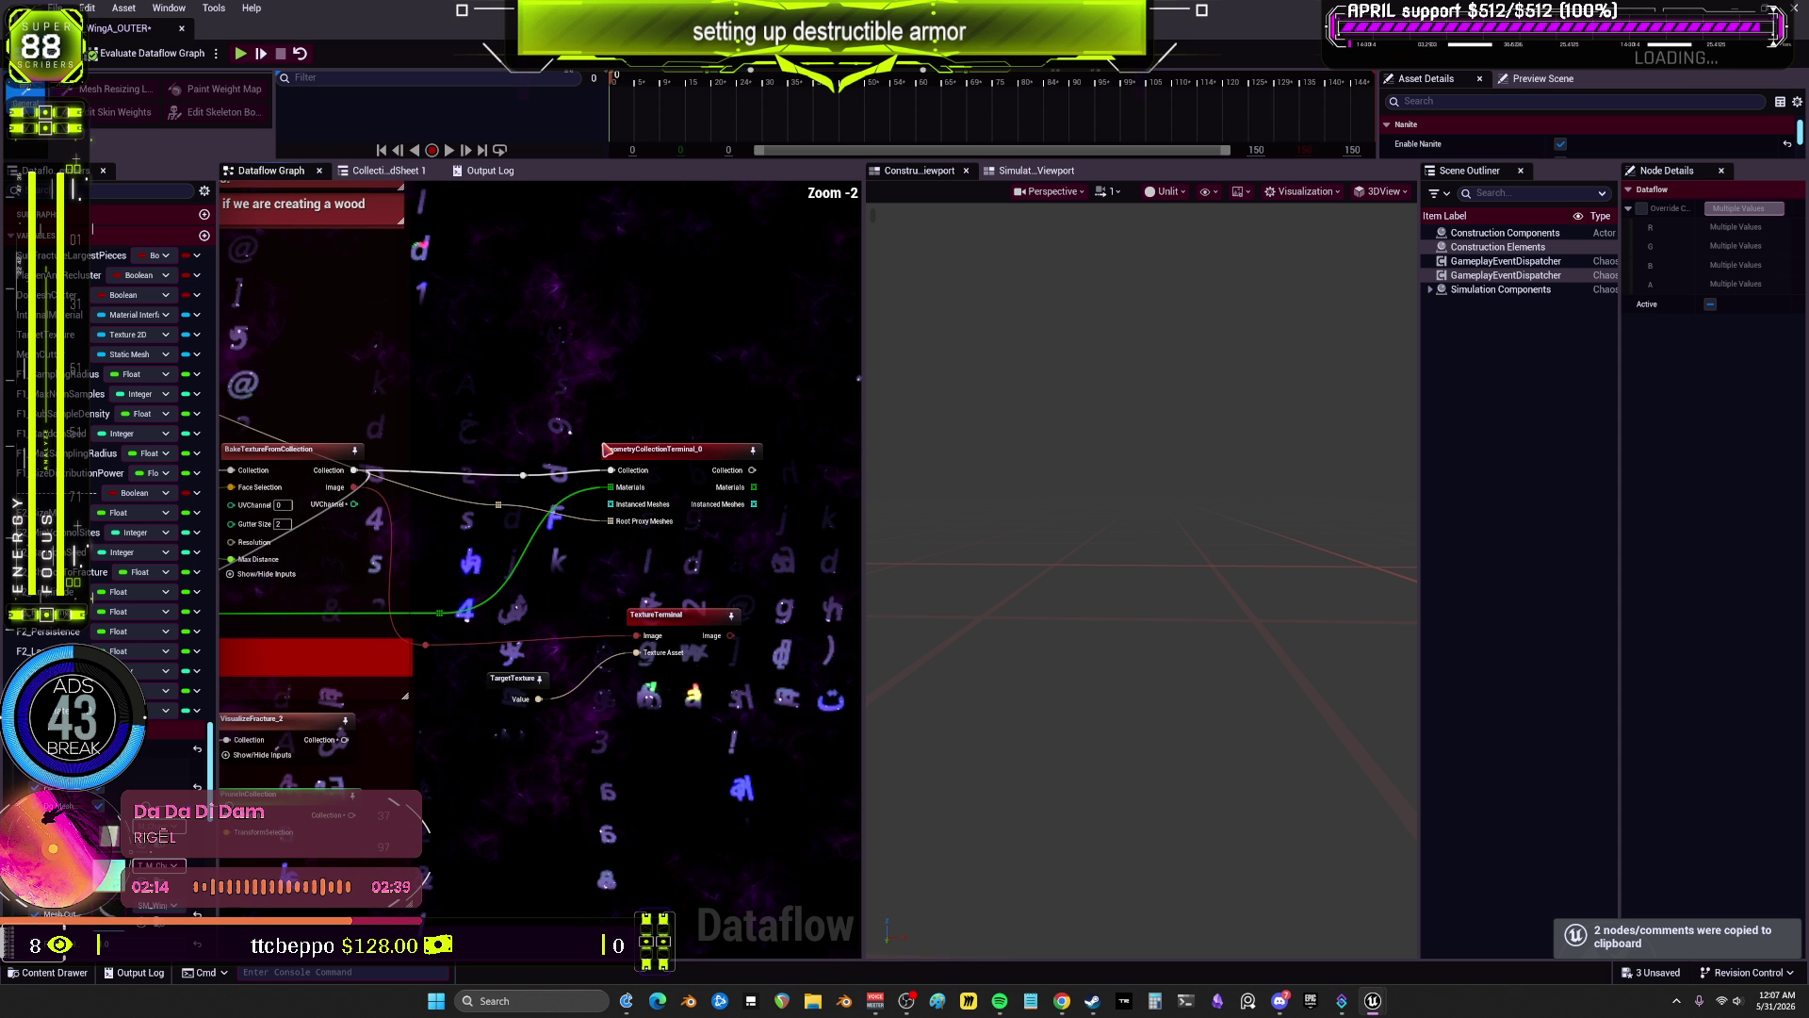
key(ctrl+v)
drag(584, 370, 468, 347)
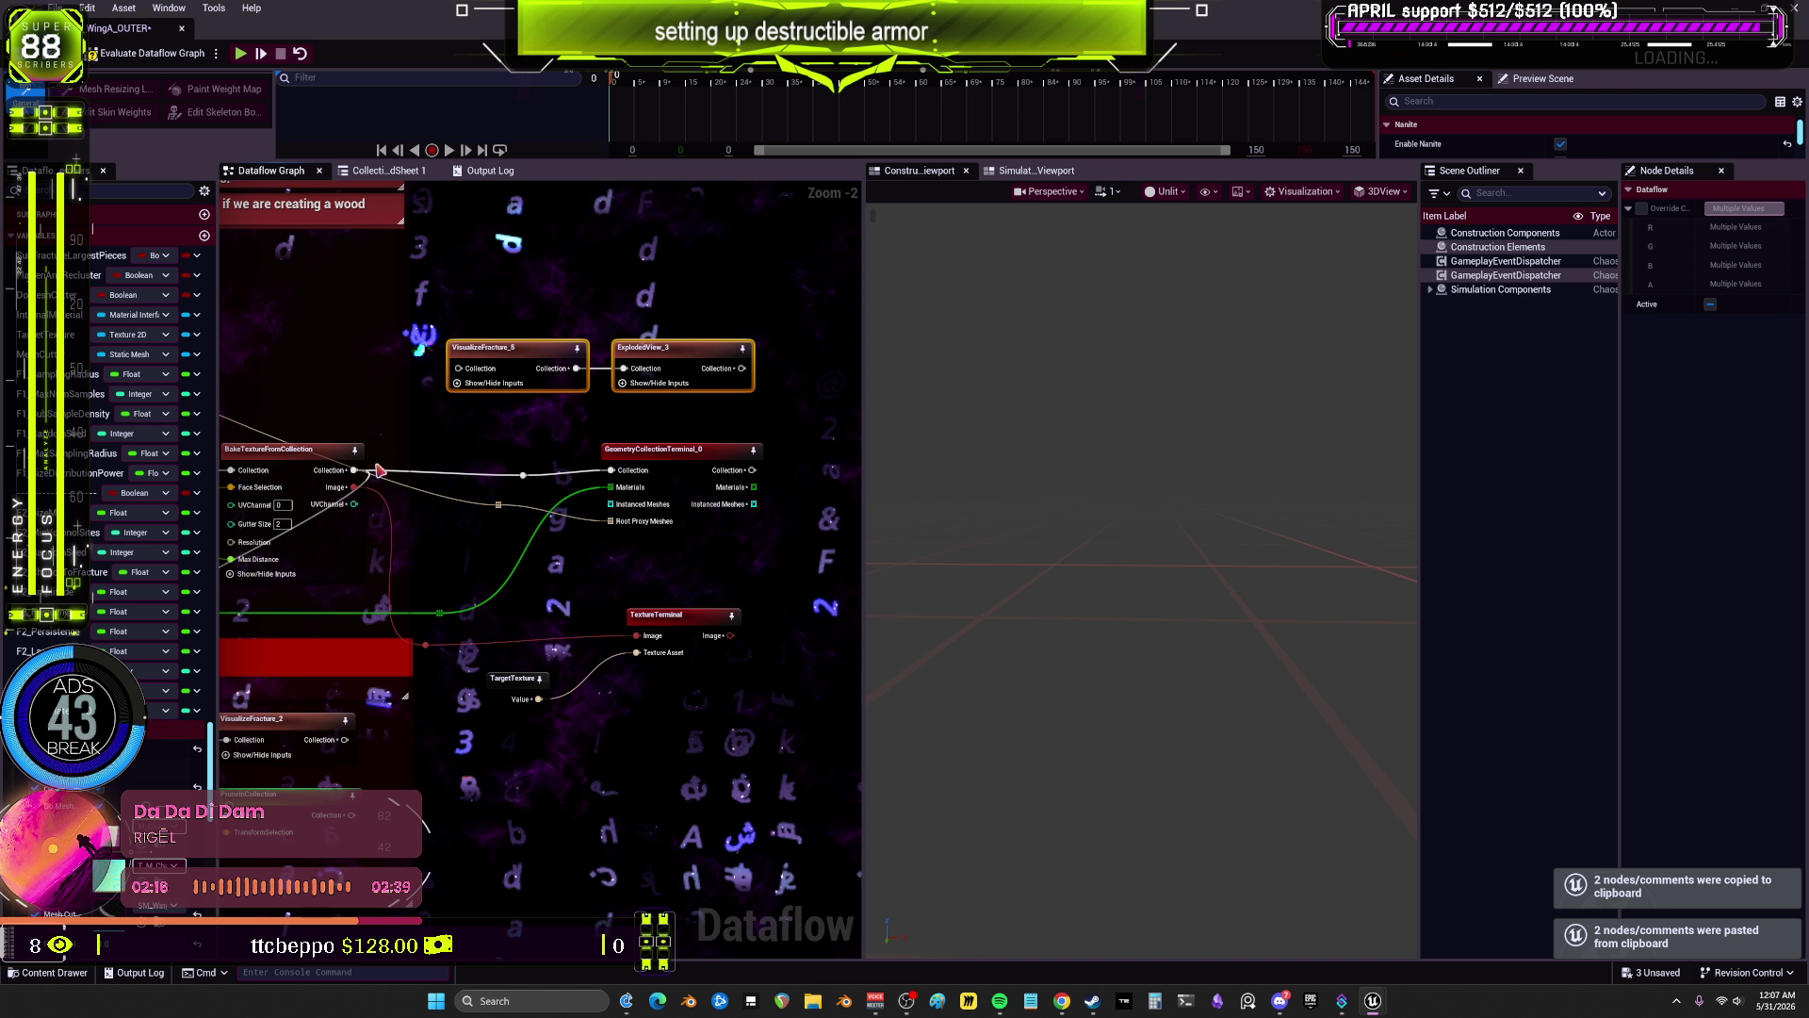
mouse_move(356, 470)
mouse_down()
mouse_move(420, 371)
mouse_move(458, 368)
mouse_up()
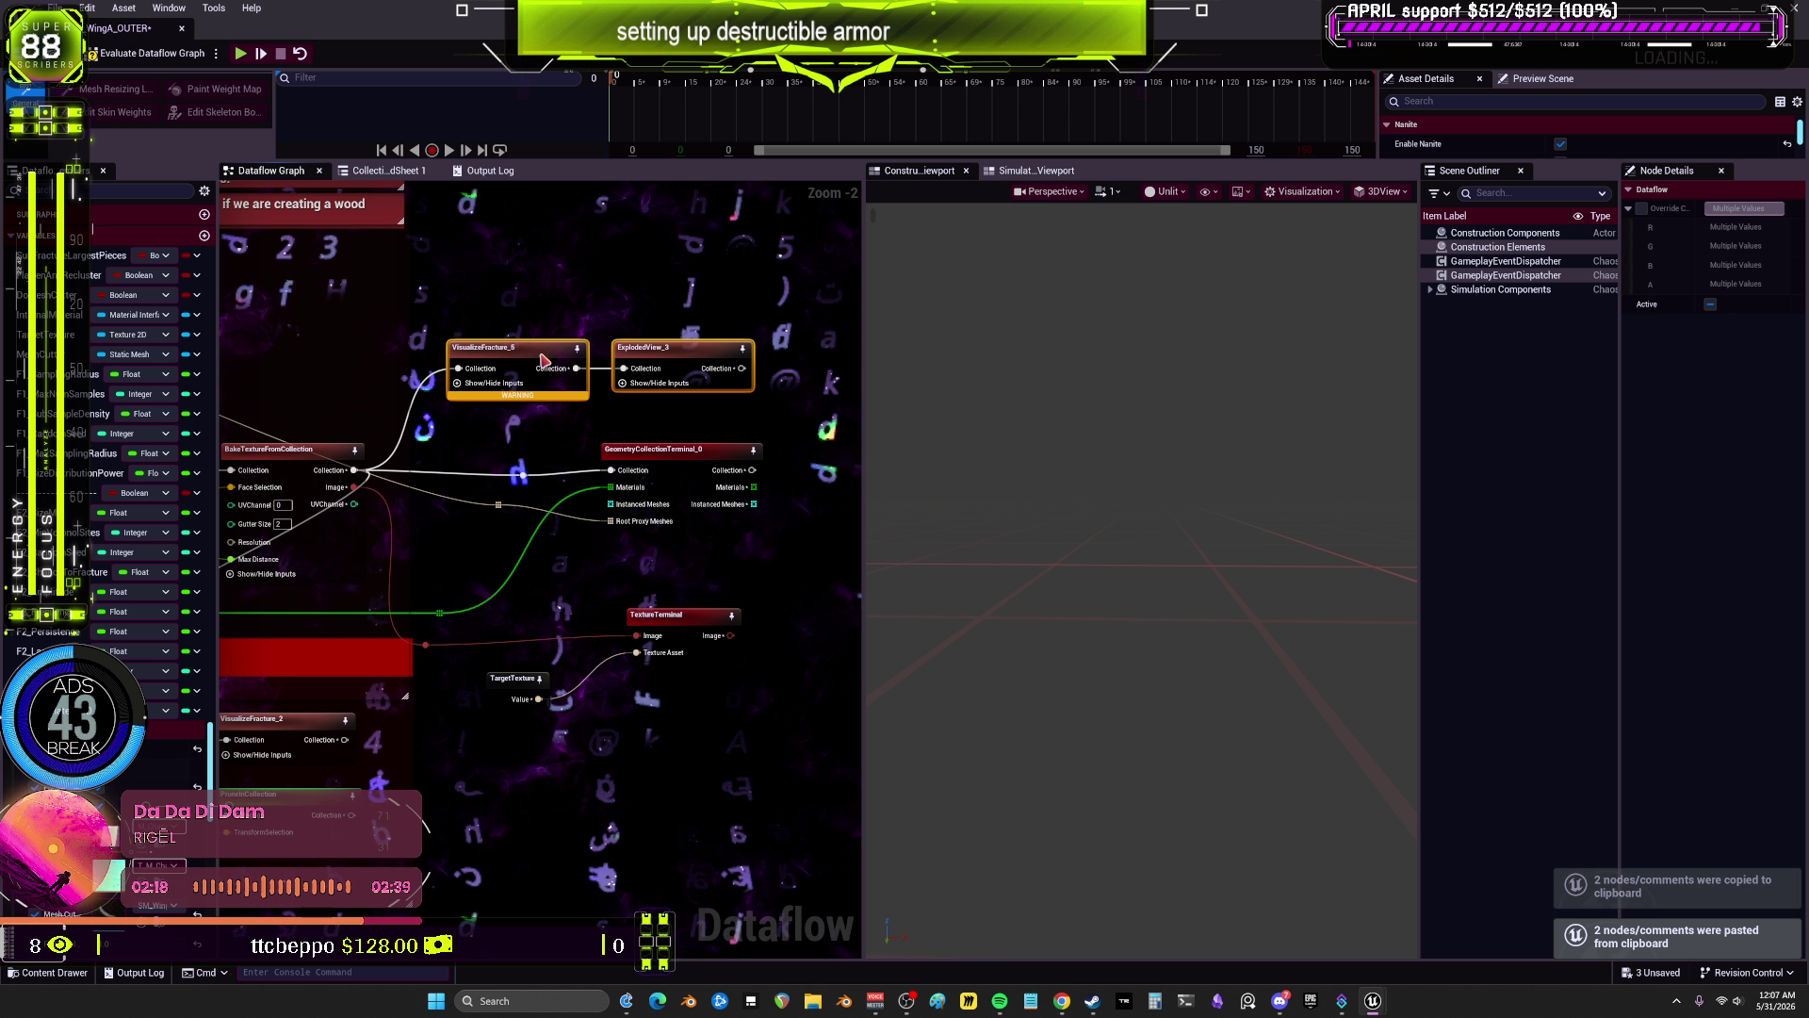
Step: Preview the wing as coloured fractured pieces, checking ExplodedView_3 and orbiting the viewport
click(541, 362)
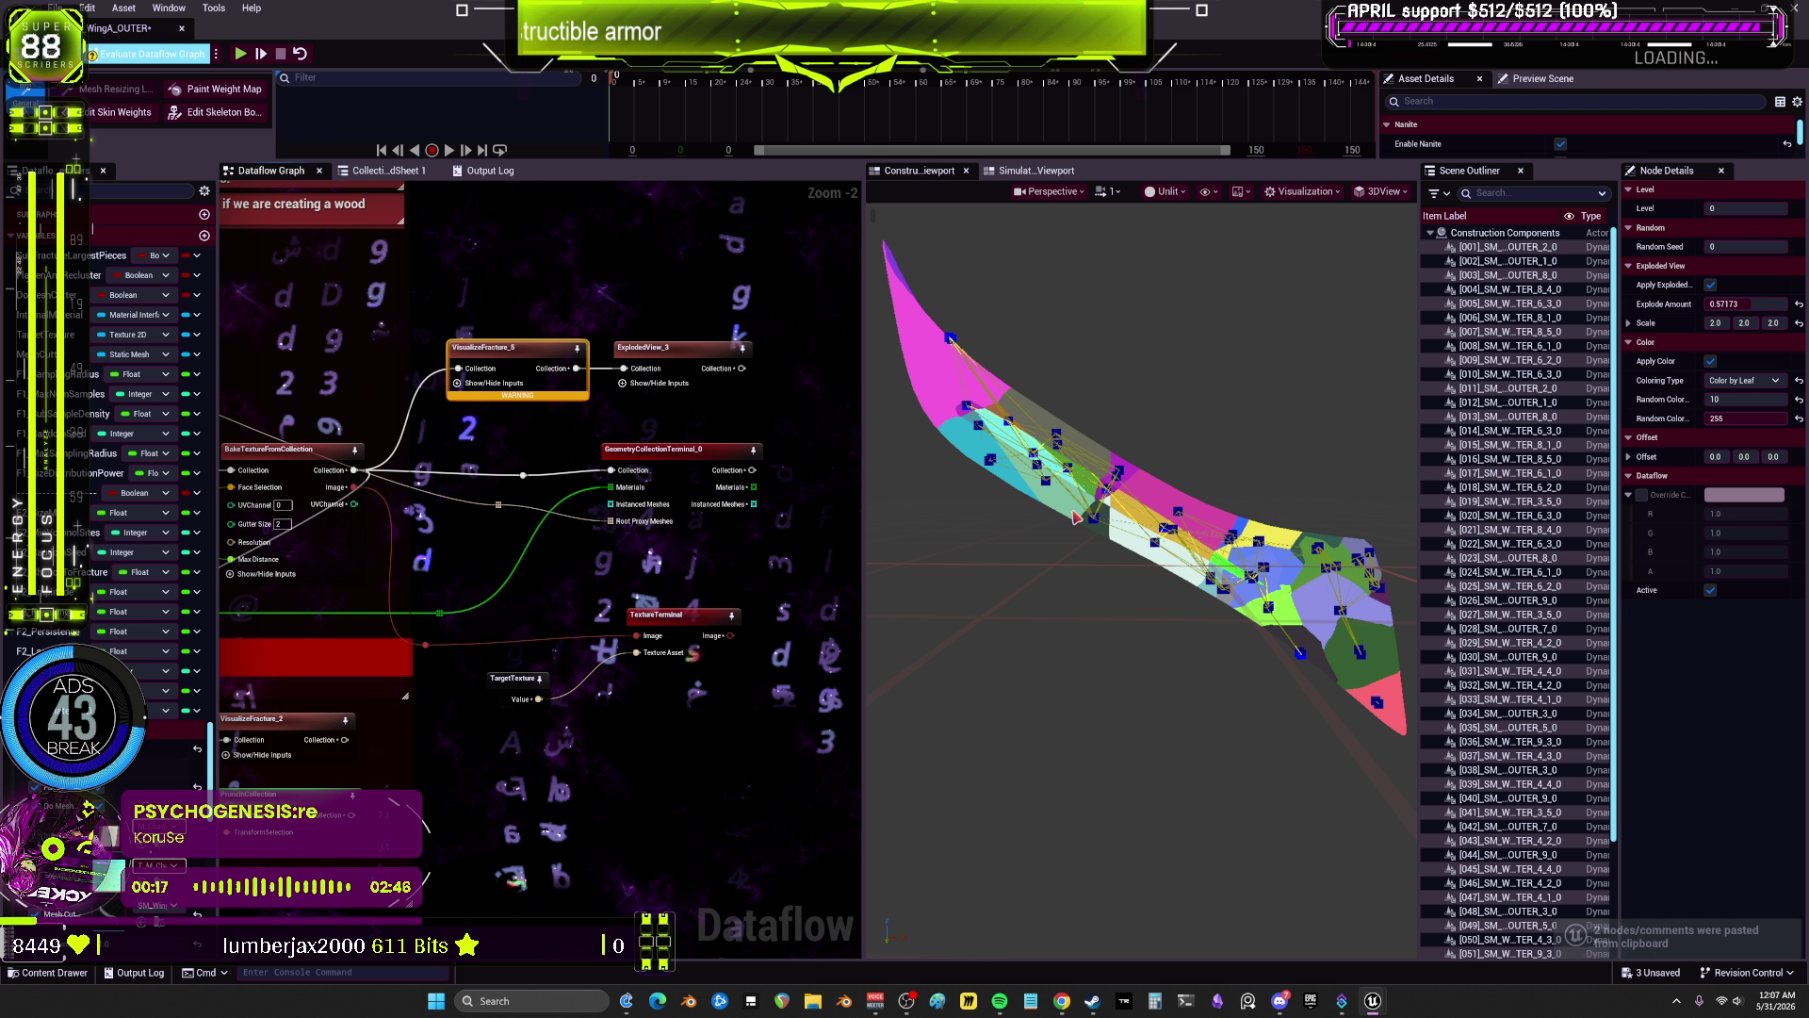
click(666, 348)
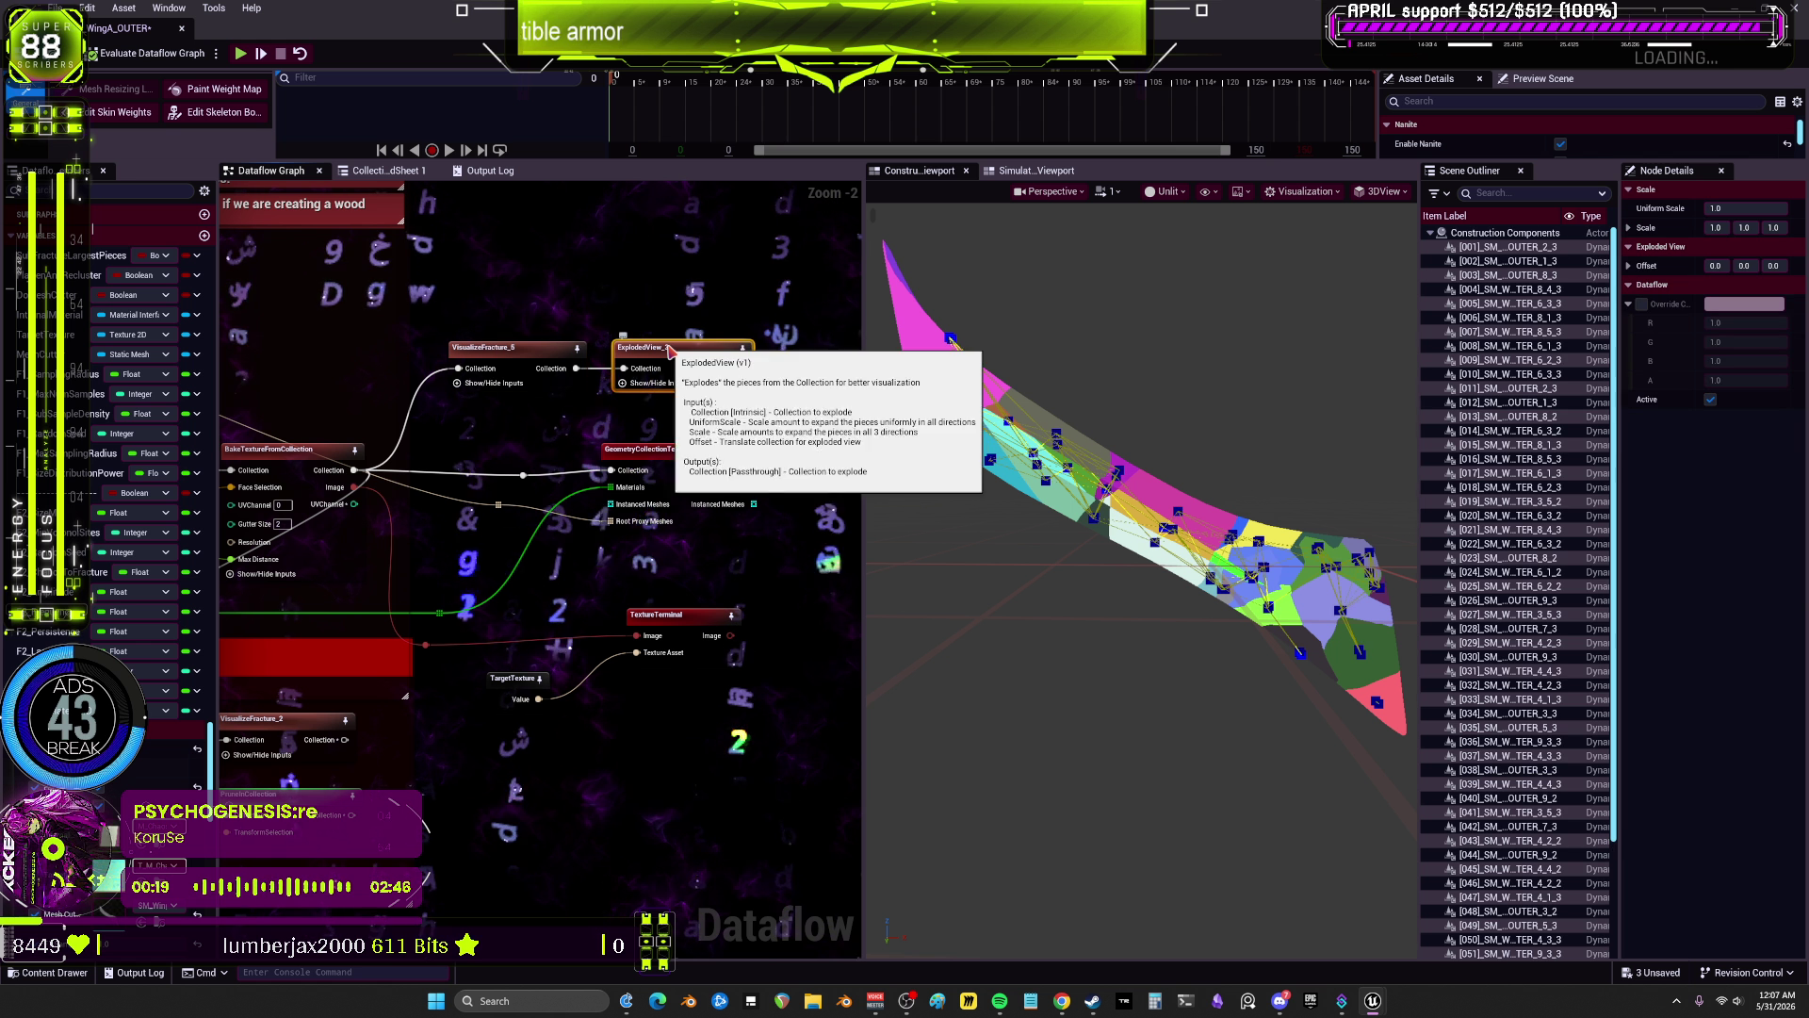
mouse_move(1131, 471)
mouse_down()
mouse_move(990, 471)
mouse_move(858, 508)
mouse_move(1112, 476)
mouse_move(876, 532)
mouse_move(1196, 578)
mouse_up()
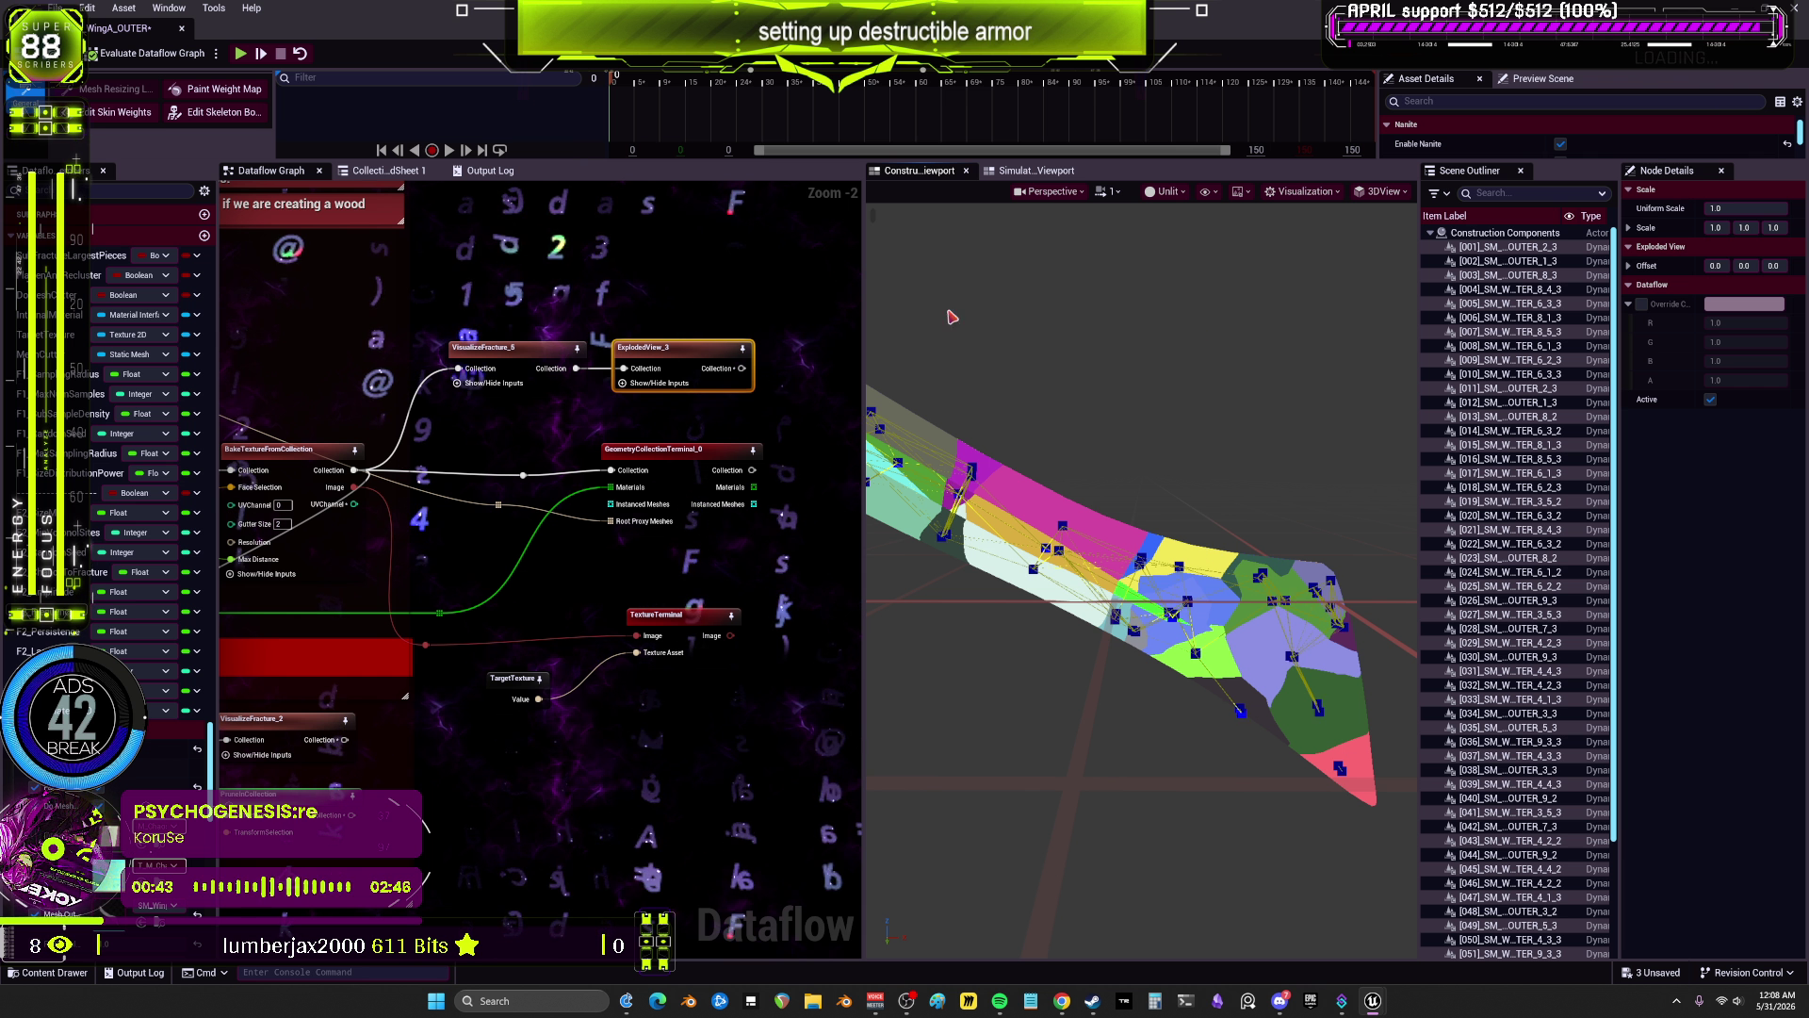
Step: Navigate the graph to the leaf hulls and proximity section and preview the FixTinyGeo node
scroll(647, 471, down, 3)
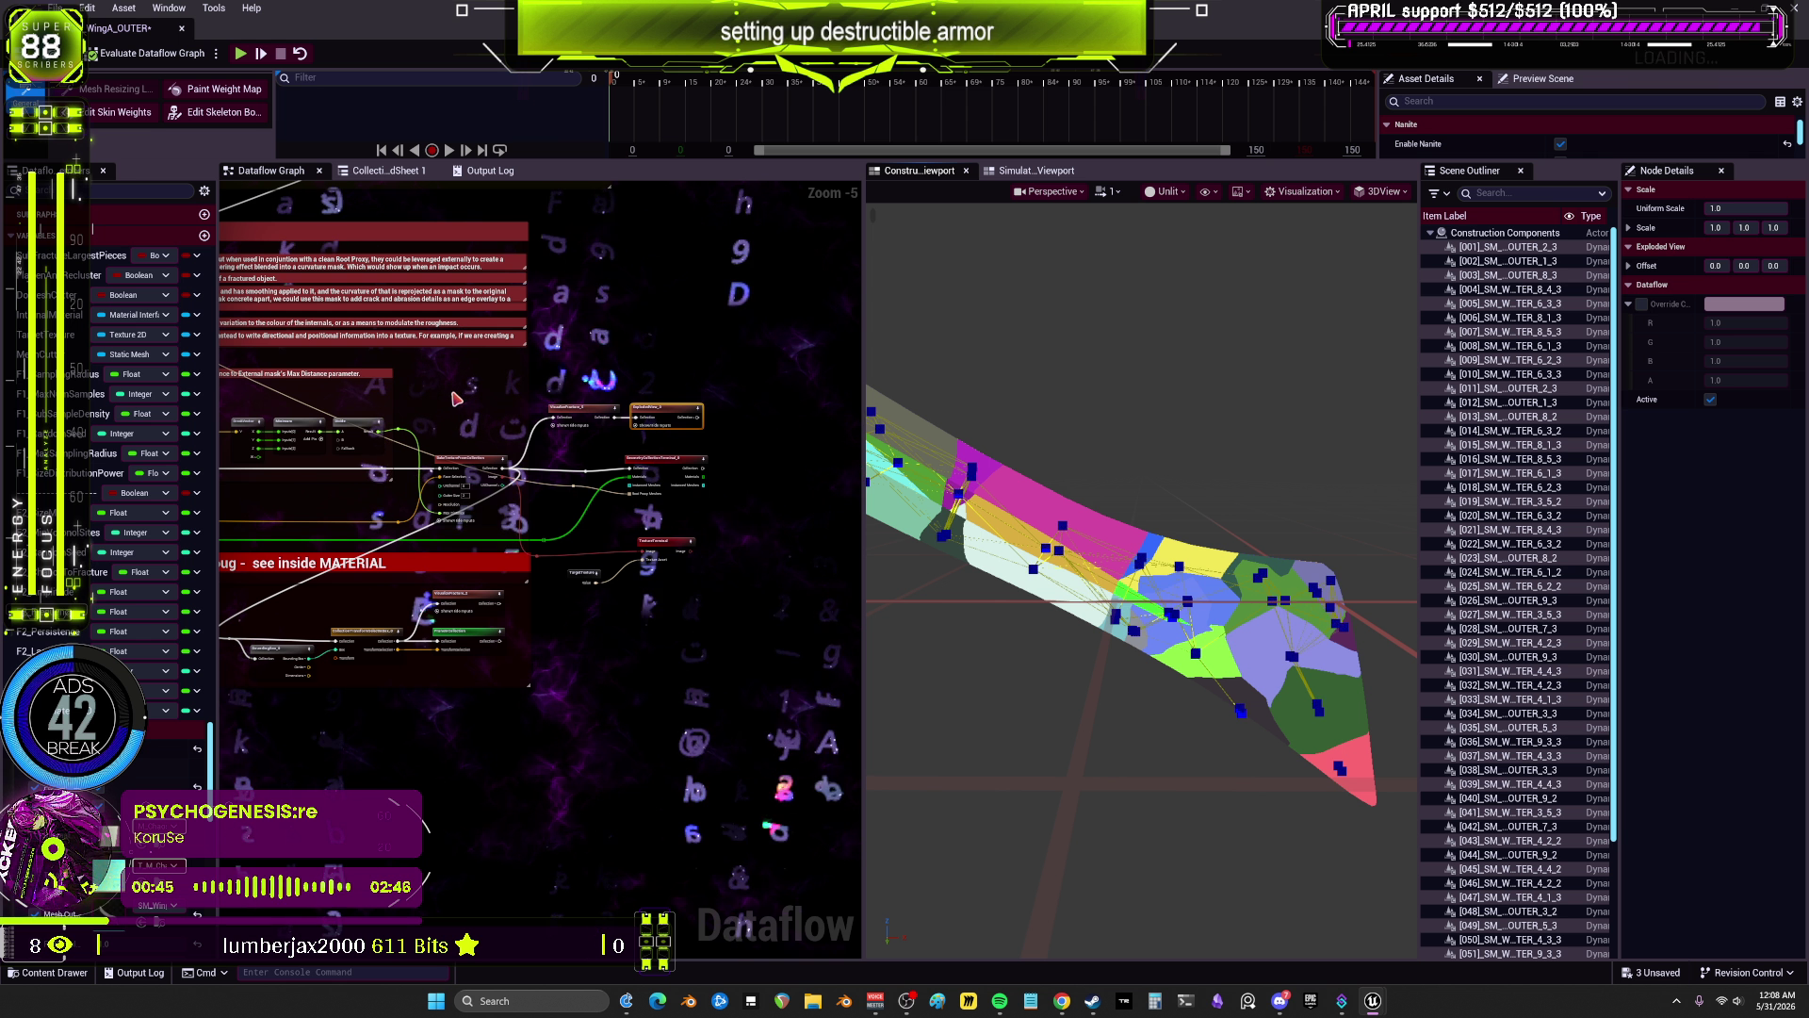
mouse_move(456, 399)
mouse_down()
mouse_move(477, 416)
mouse_move(637, 406)
mouse_move(565, 427)
mouse_up()
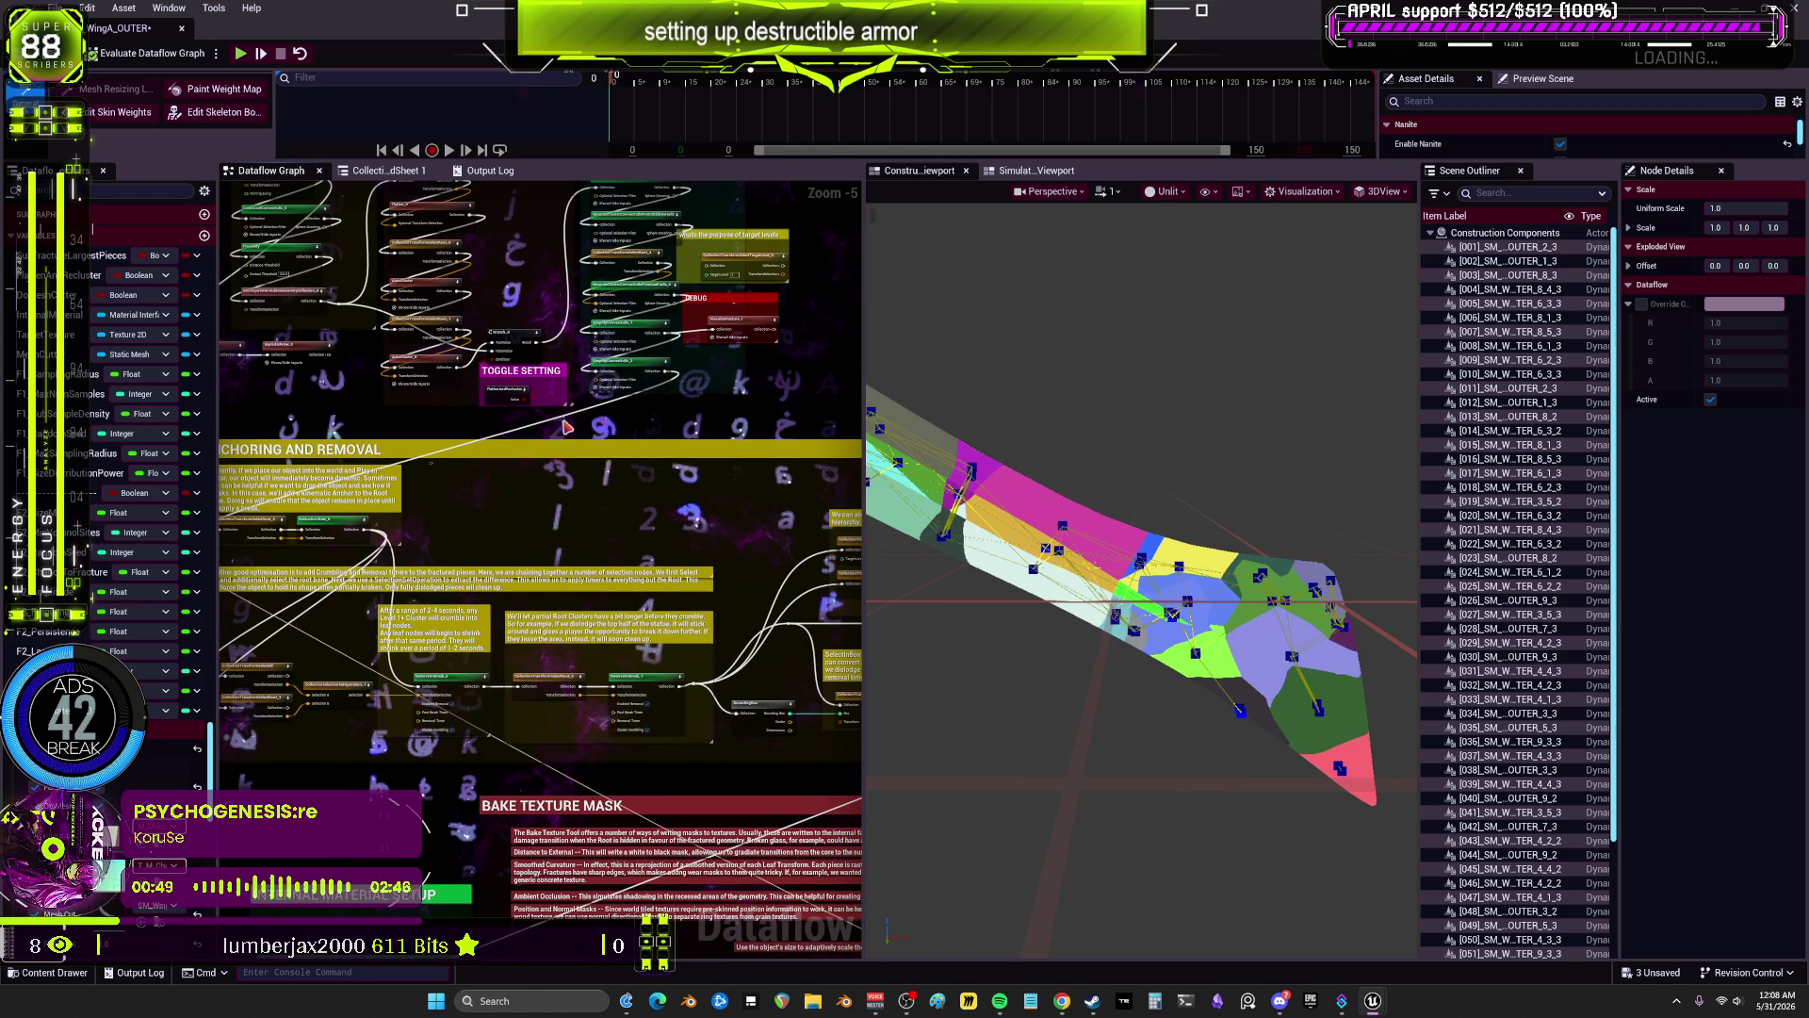
scroll(1558, 414, down, 5)
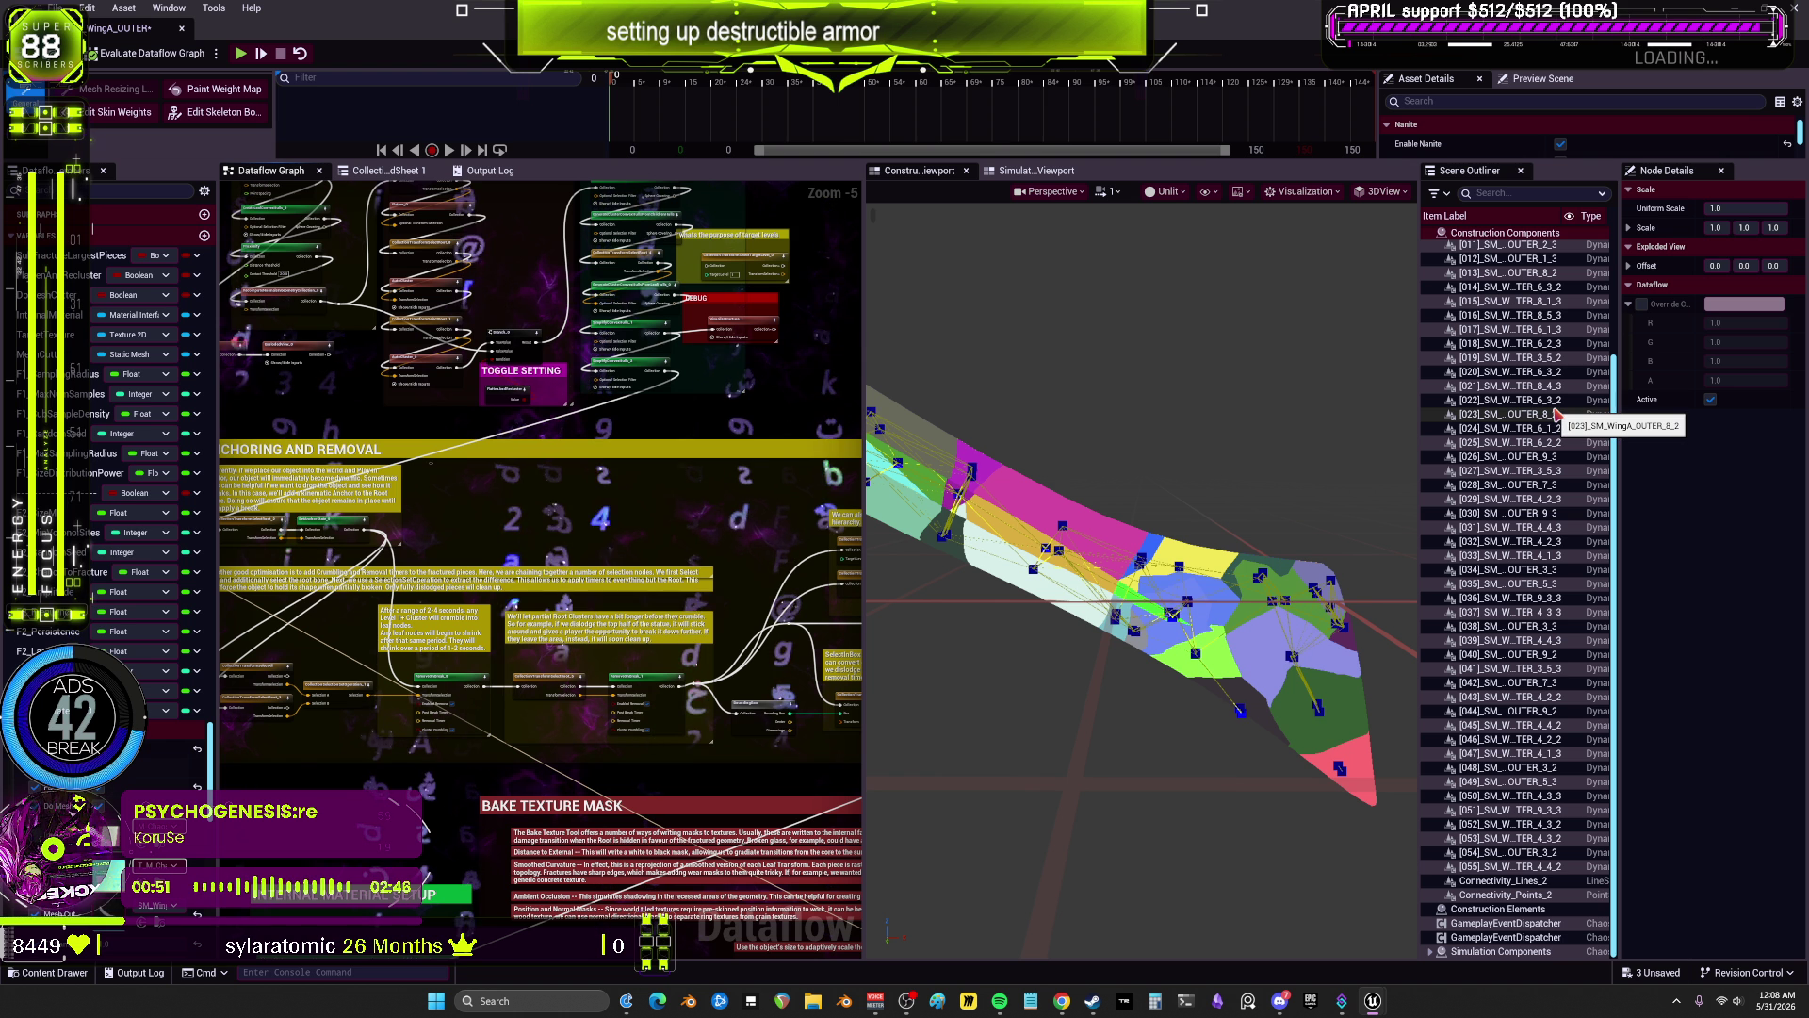
scroll(1558, 414, up, 5)
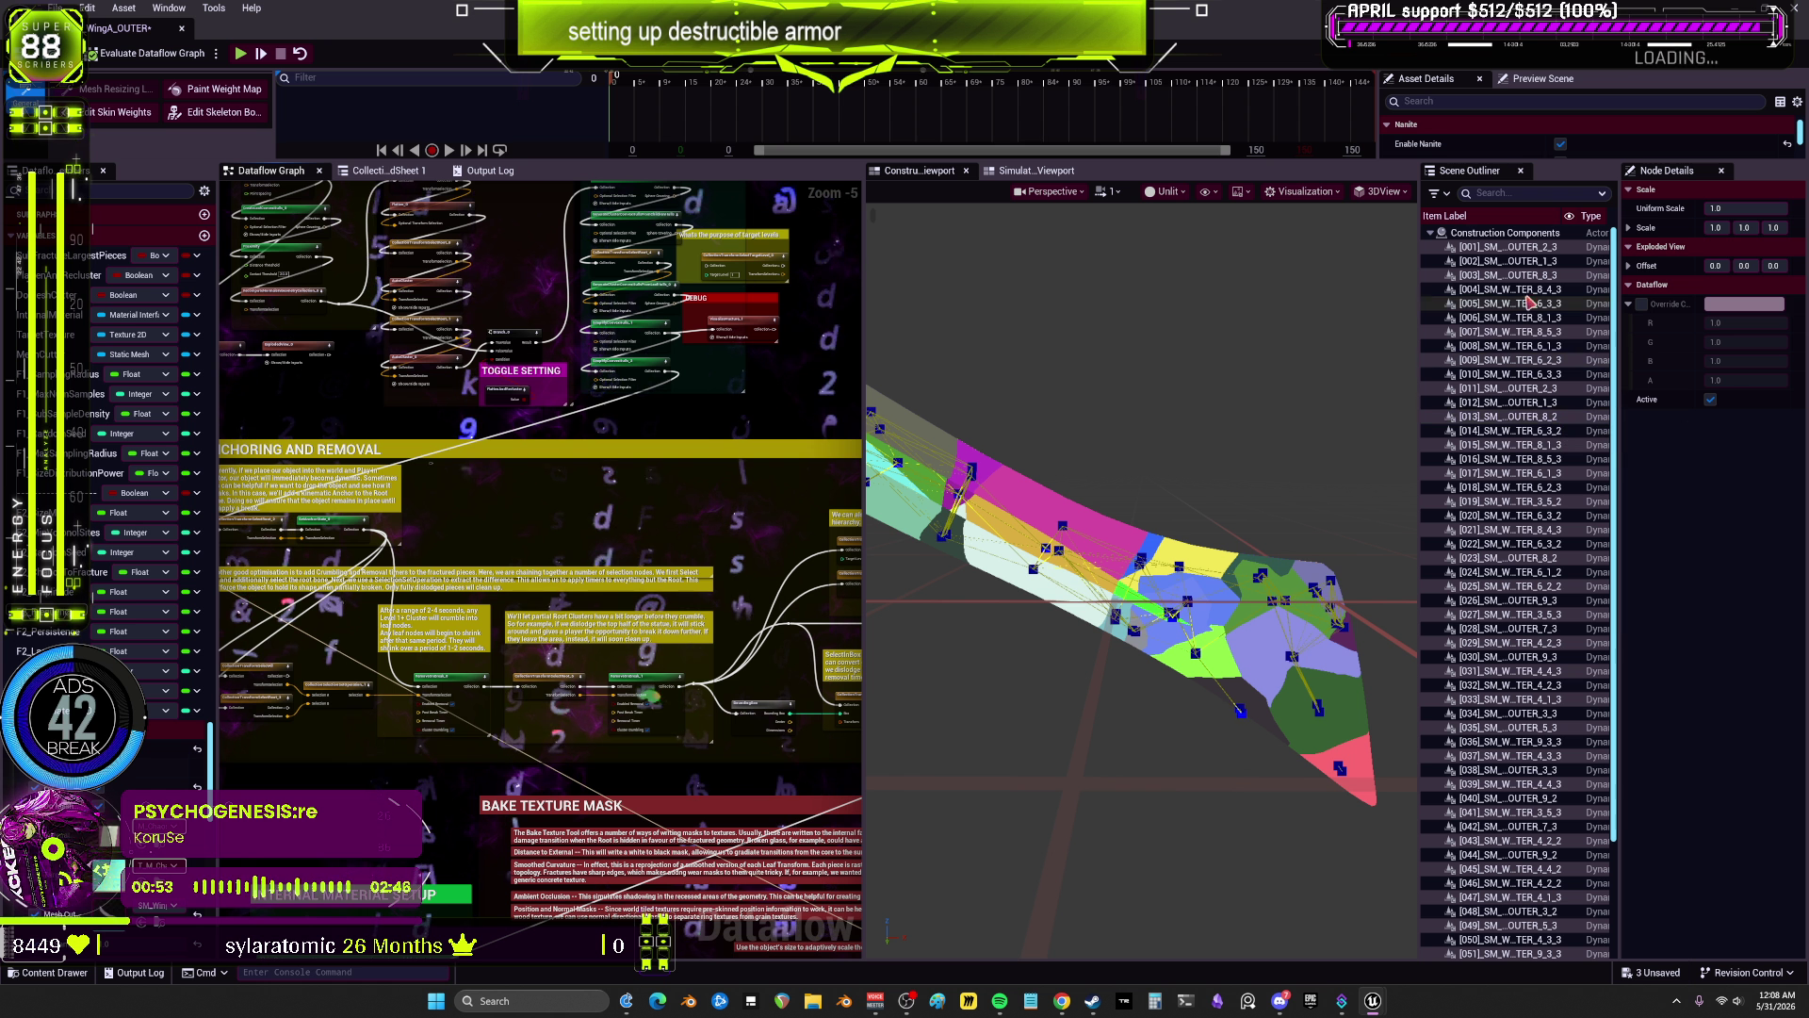
scroll(1533, 471, down, 5)
scroll(796, 427, up, 5)
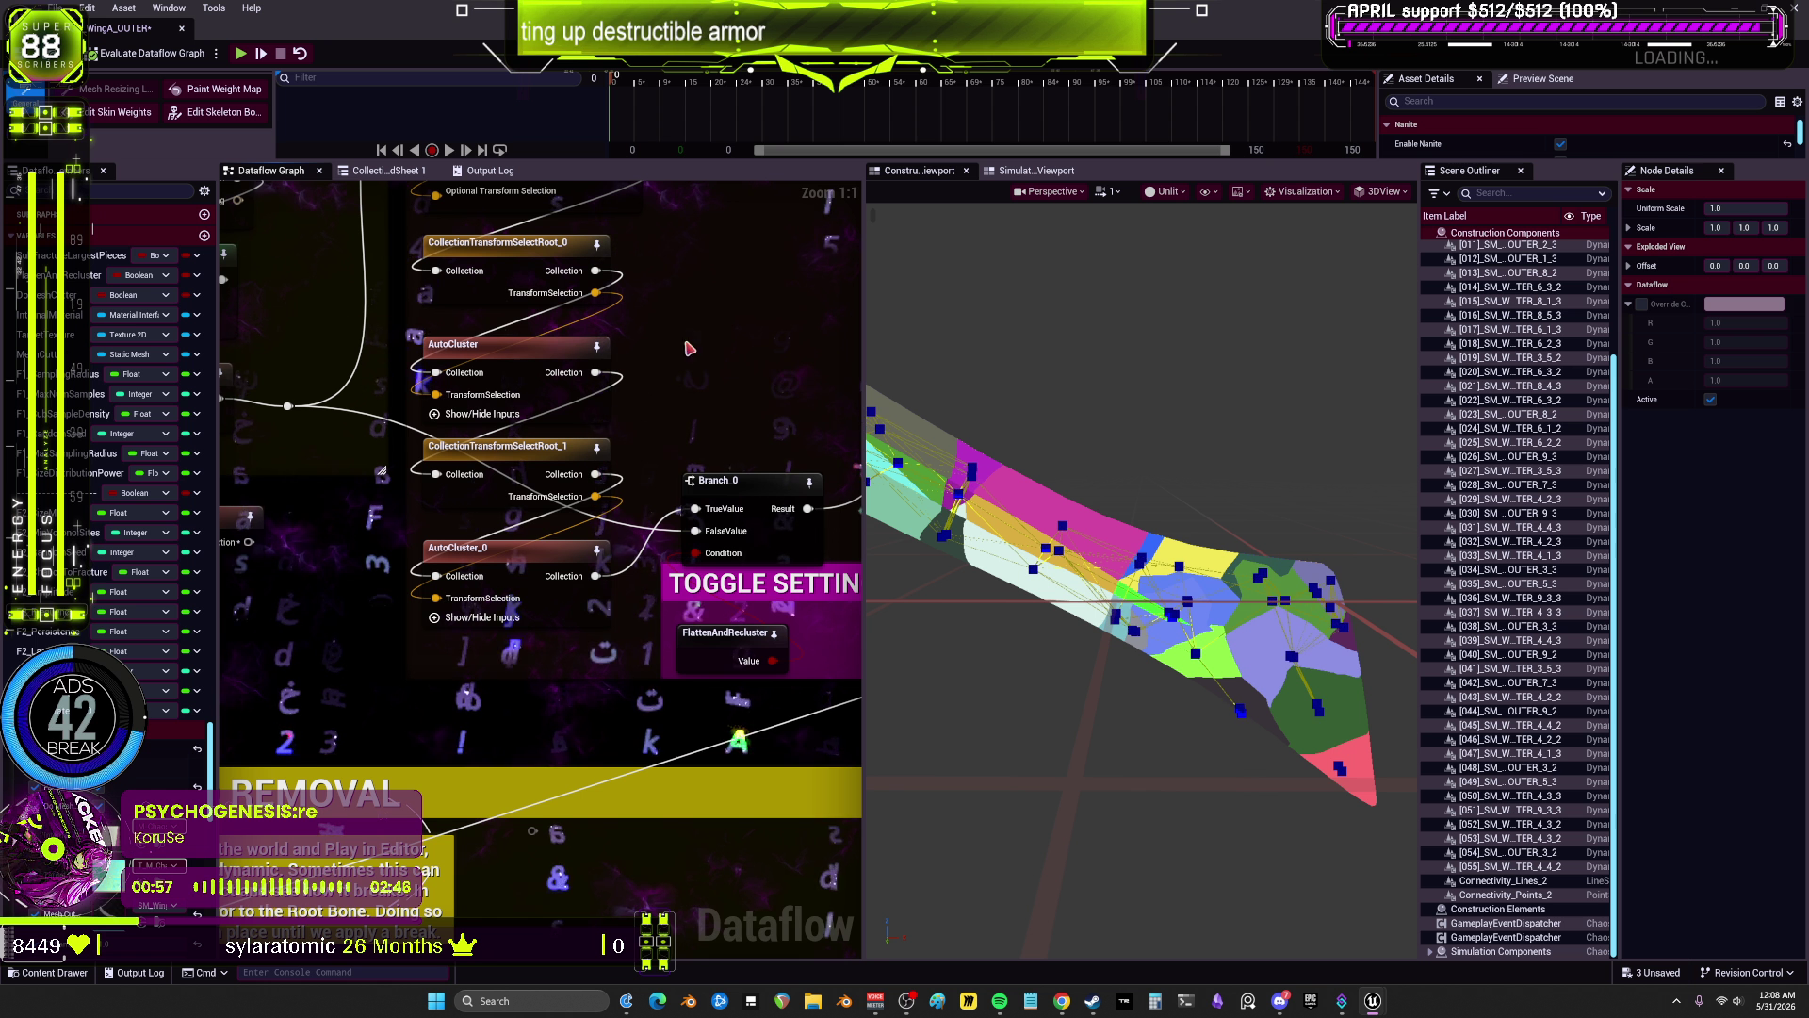
scroll(689, 349, down, 3)
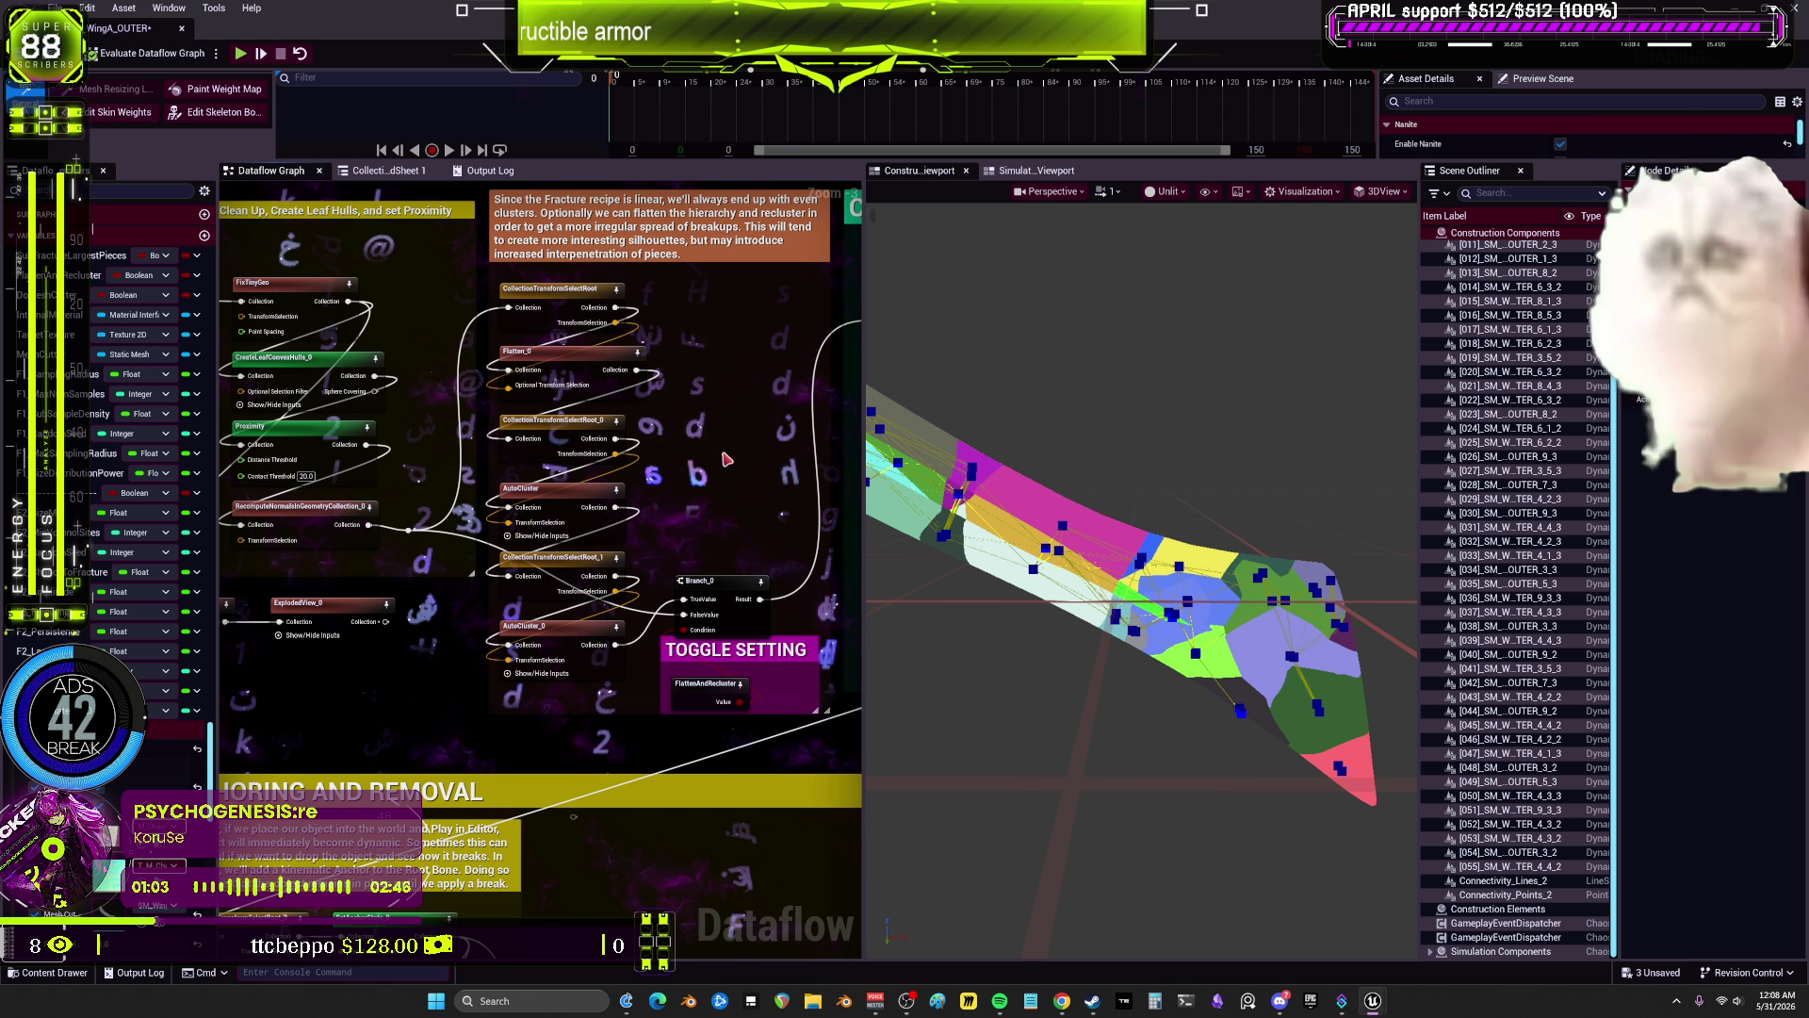
drag(456, 411, 574, 447)
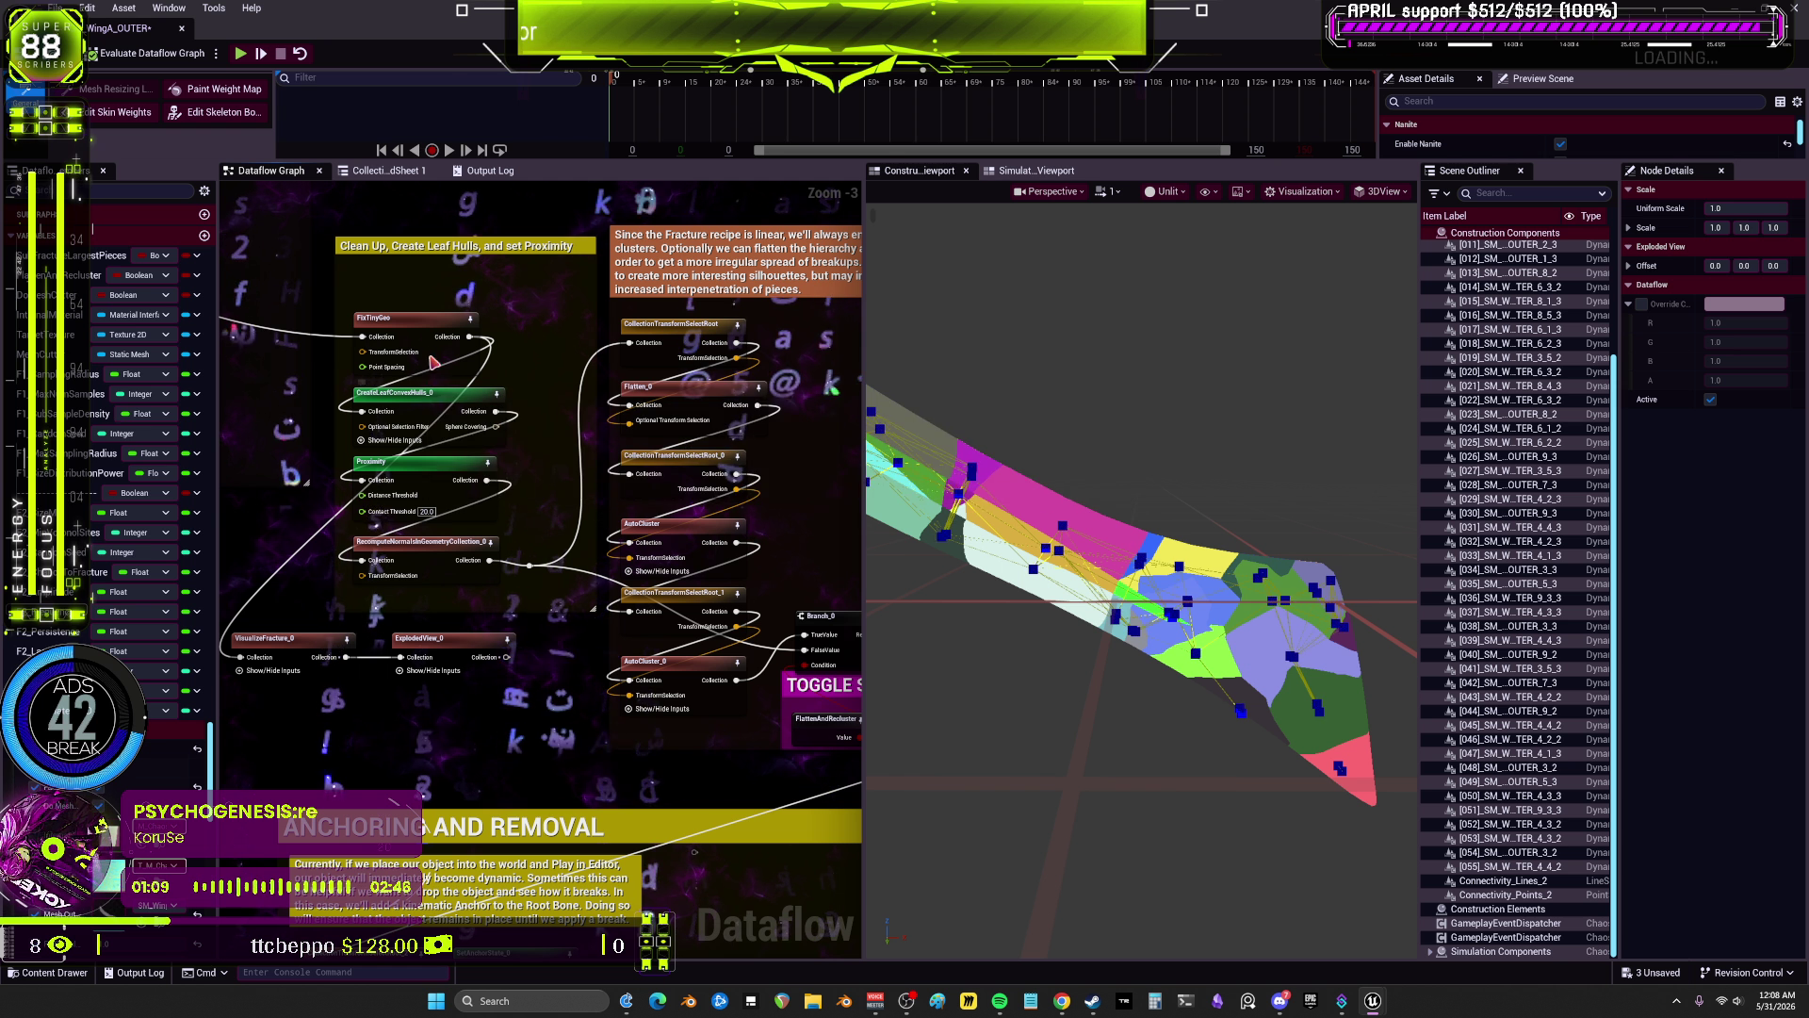
click(414, 321)
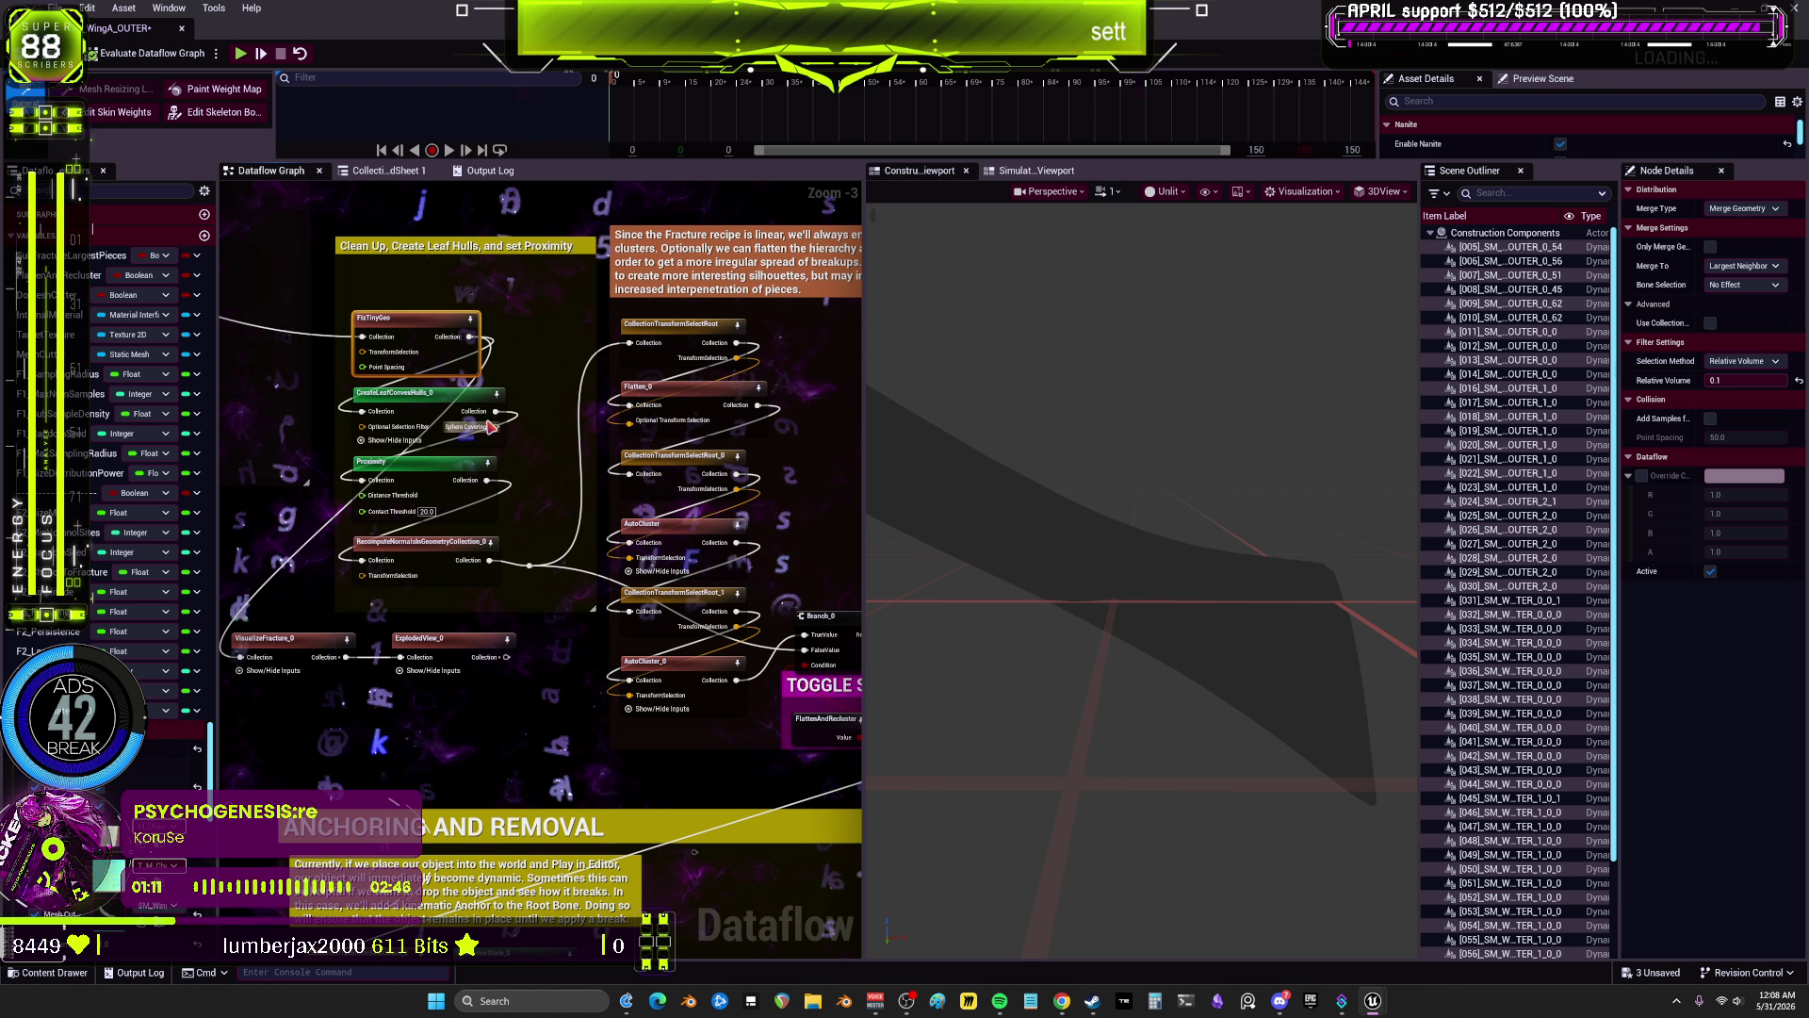
Step: Inspect Branch_0 and its FlattenAndRecluster toggle, left switched on, then deselect all nodes
drag(490, 426, 600, 450)
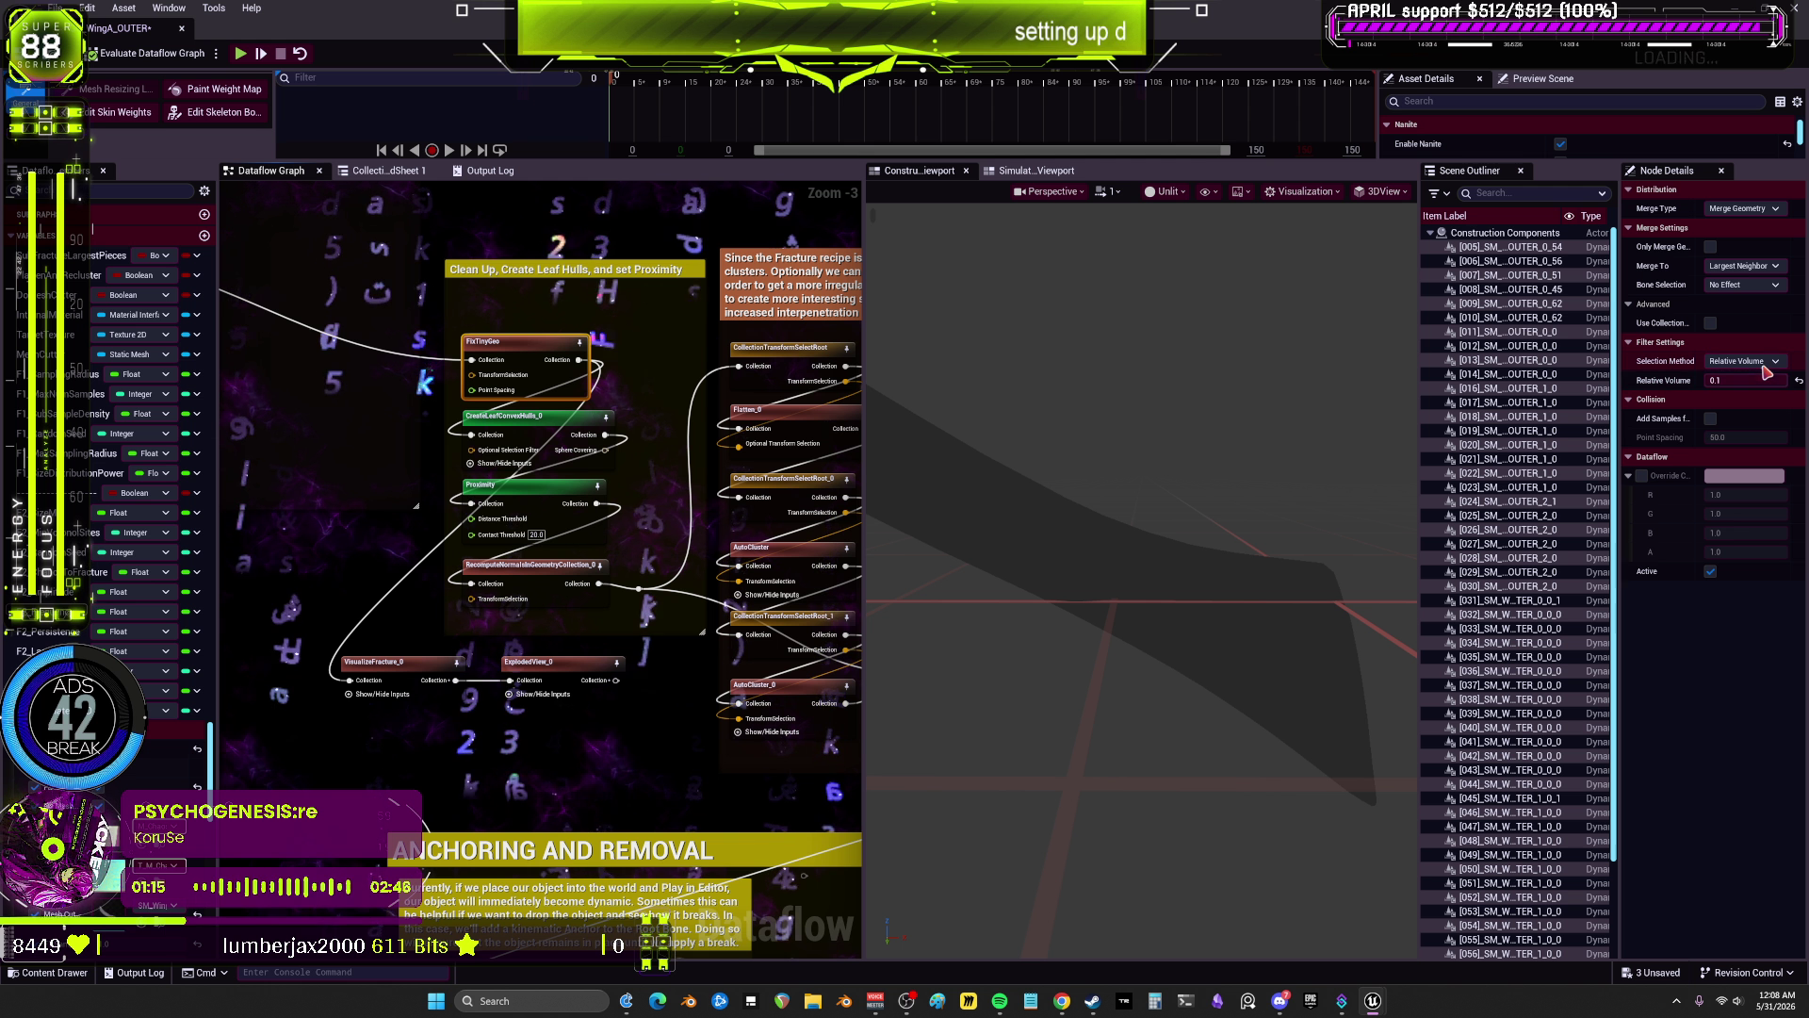
drag(812, 500, 514, 447)
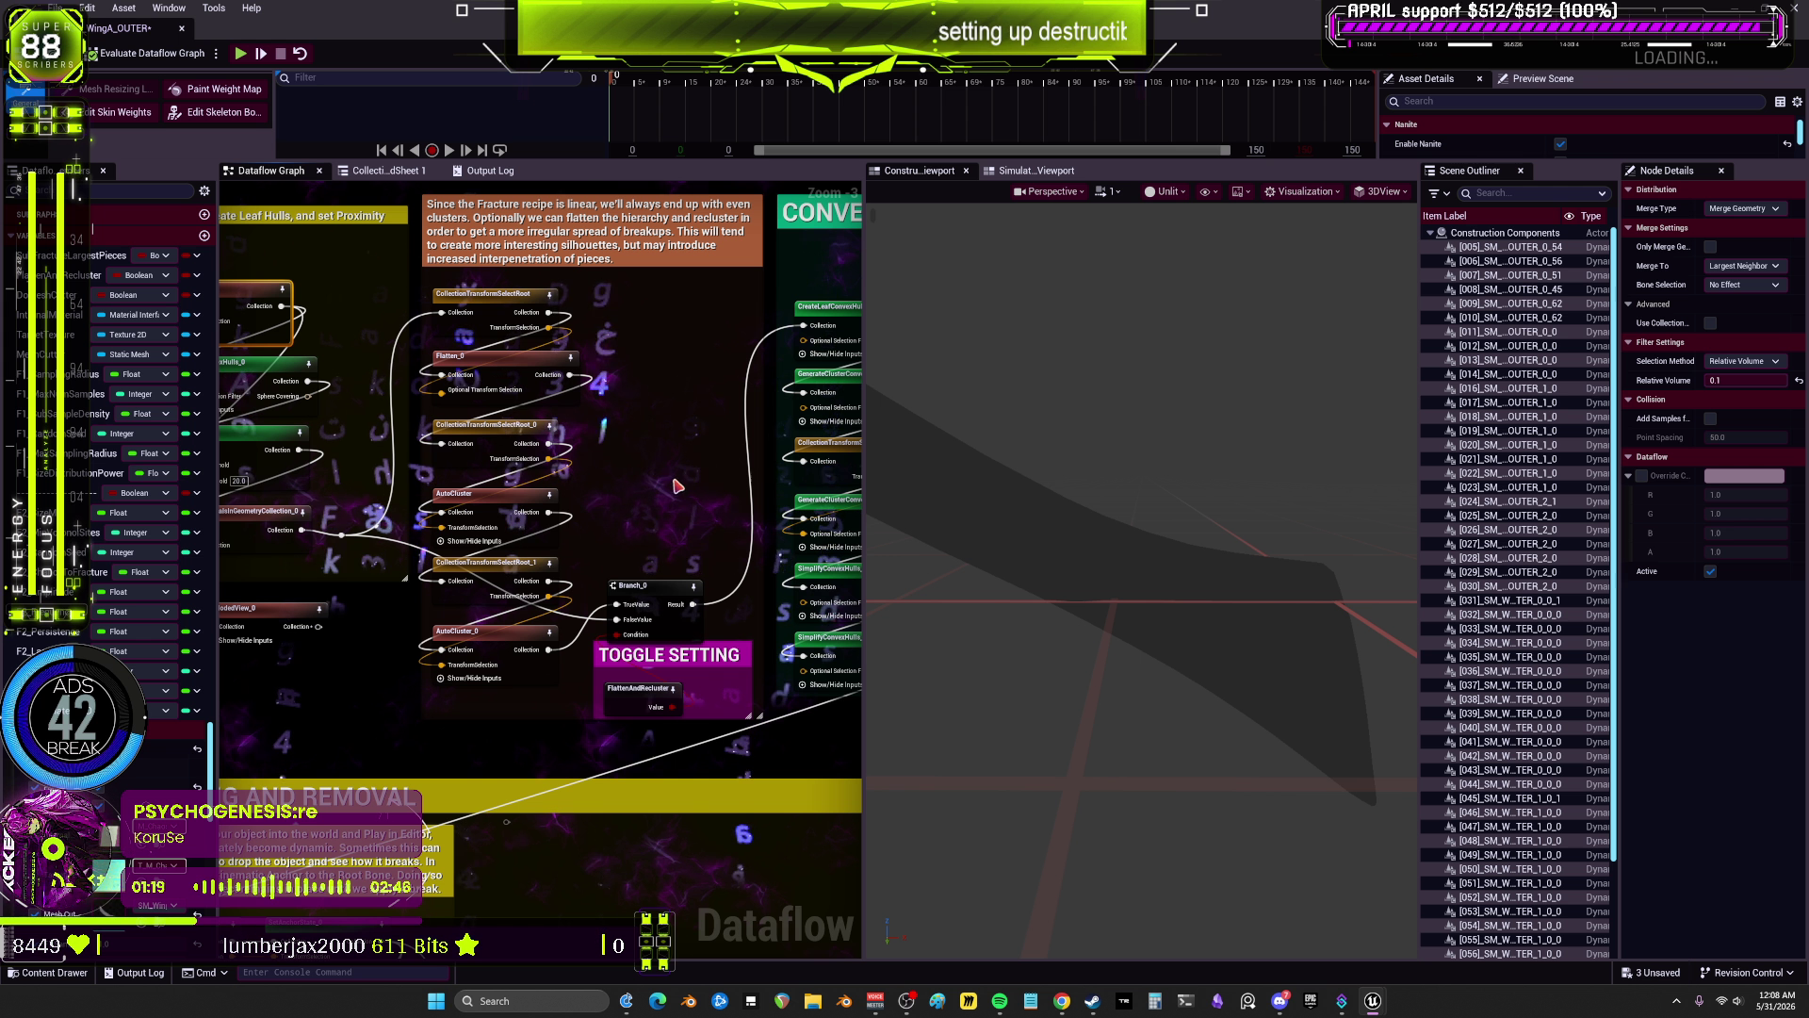
scroll(677, 485, down, 3)
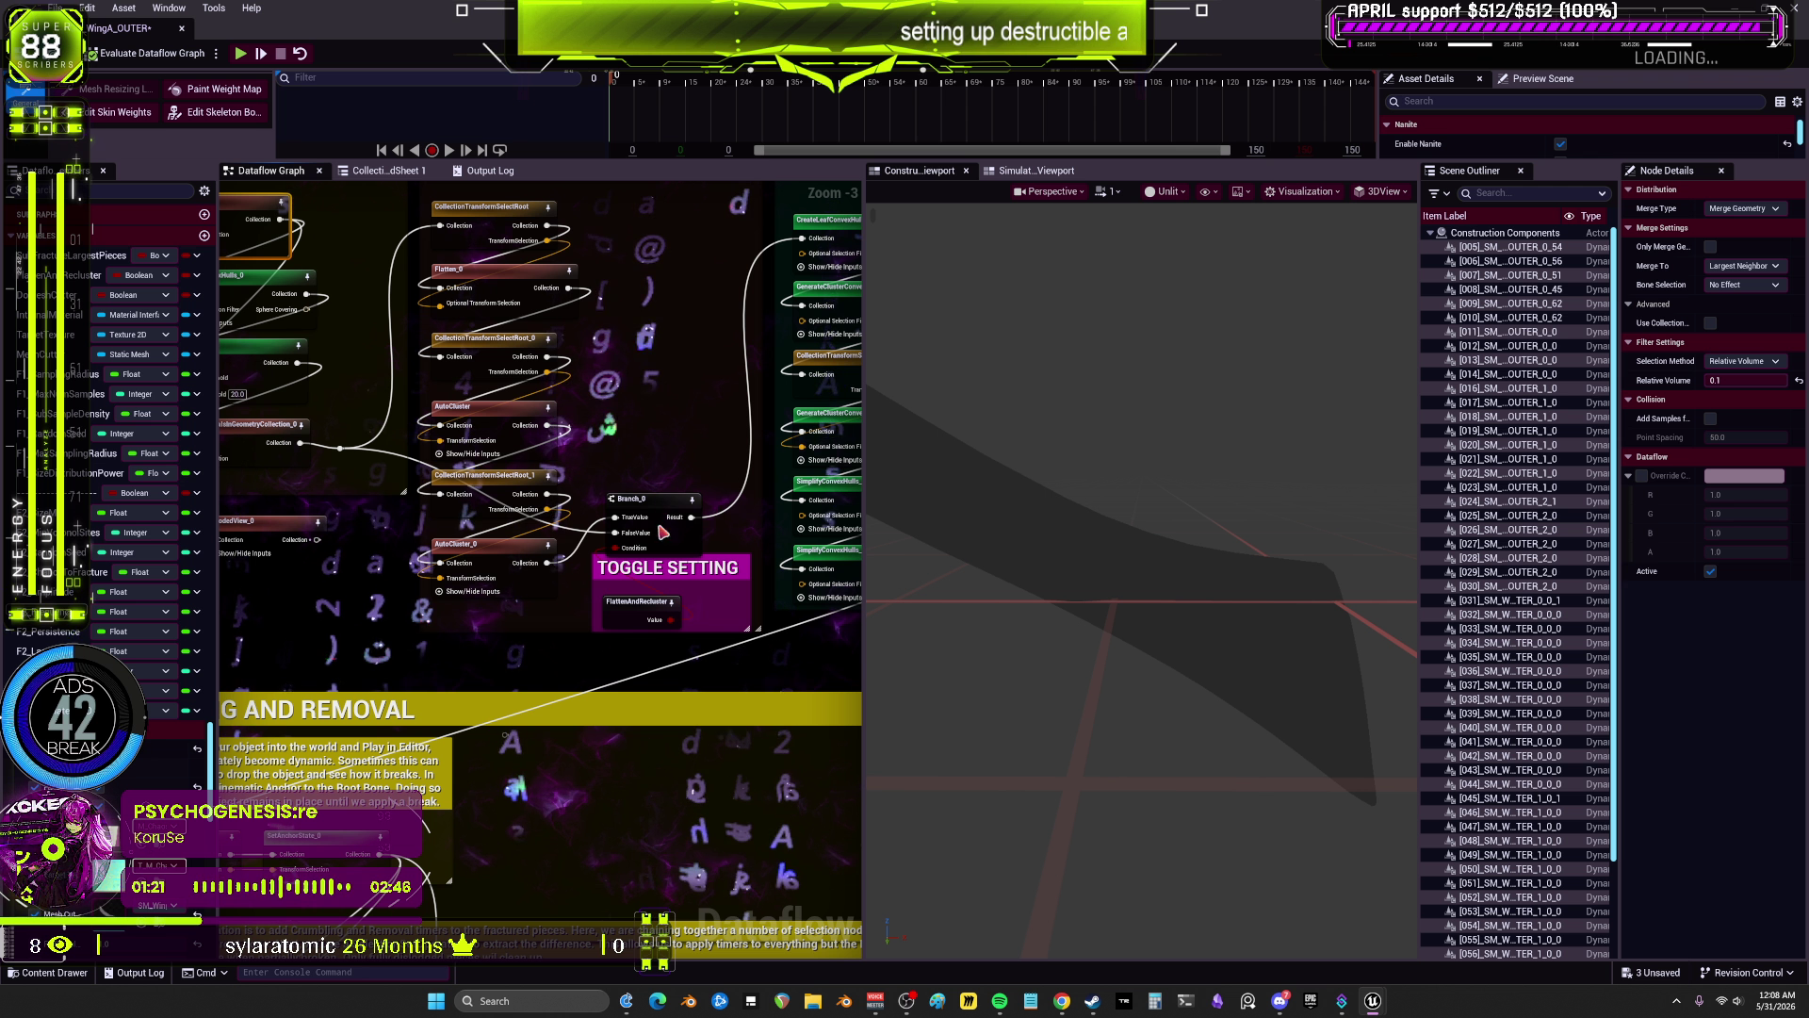
click(663, 533)
click(630, 624)
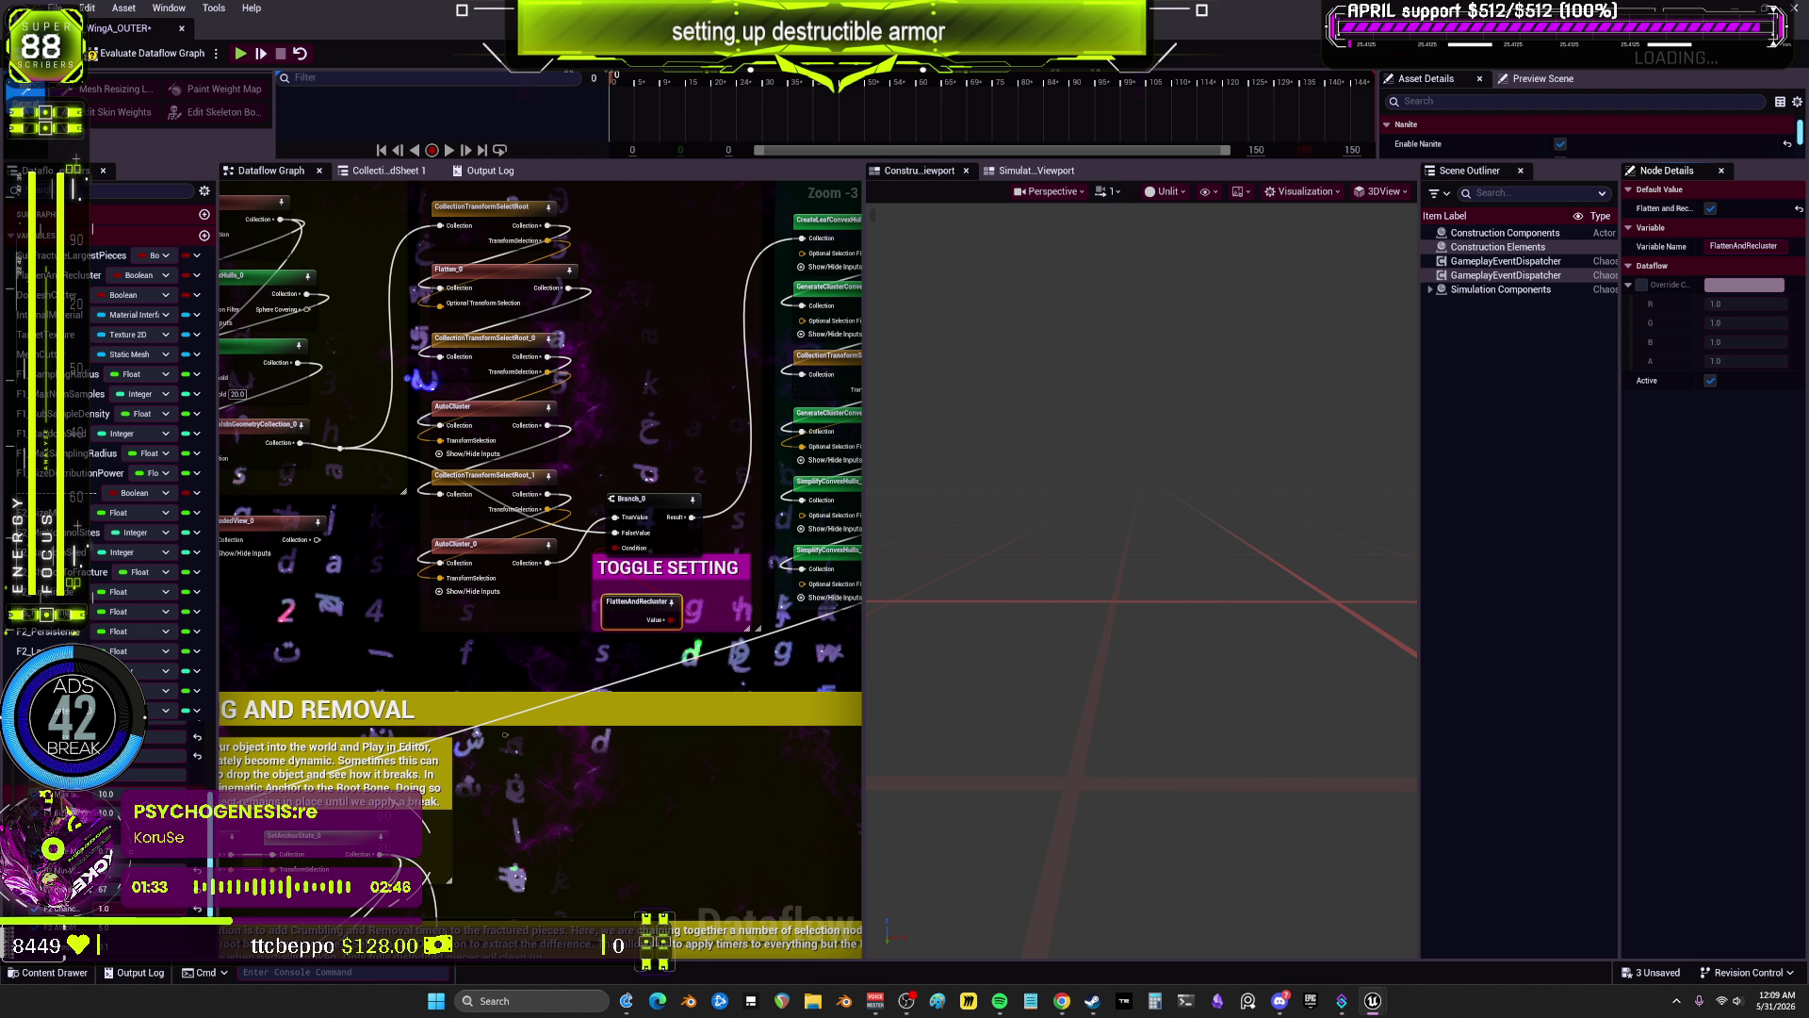
click(682, 506)
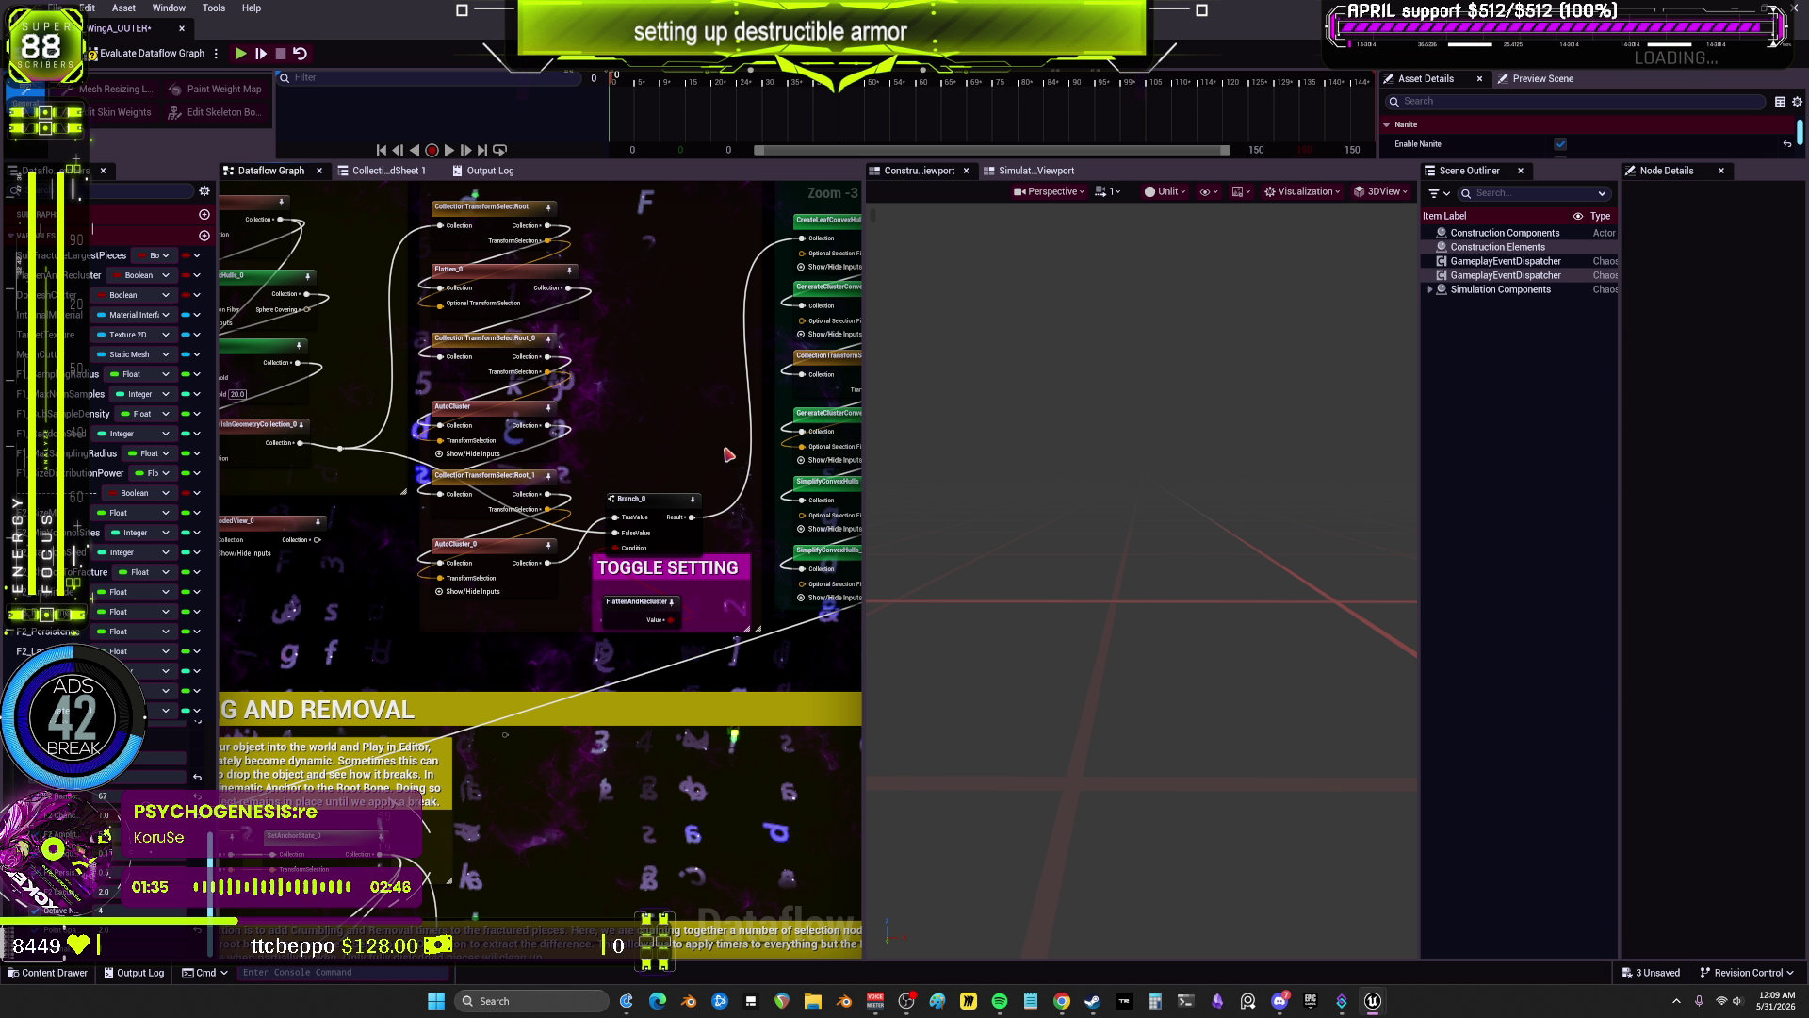
Step: Set VisualizeFracture_1's Coloring Type to Color by Leaf
scroll(735, 528, down, 1)
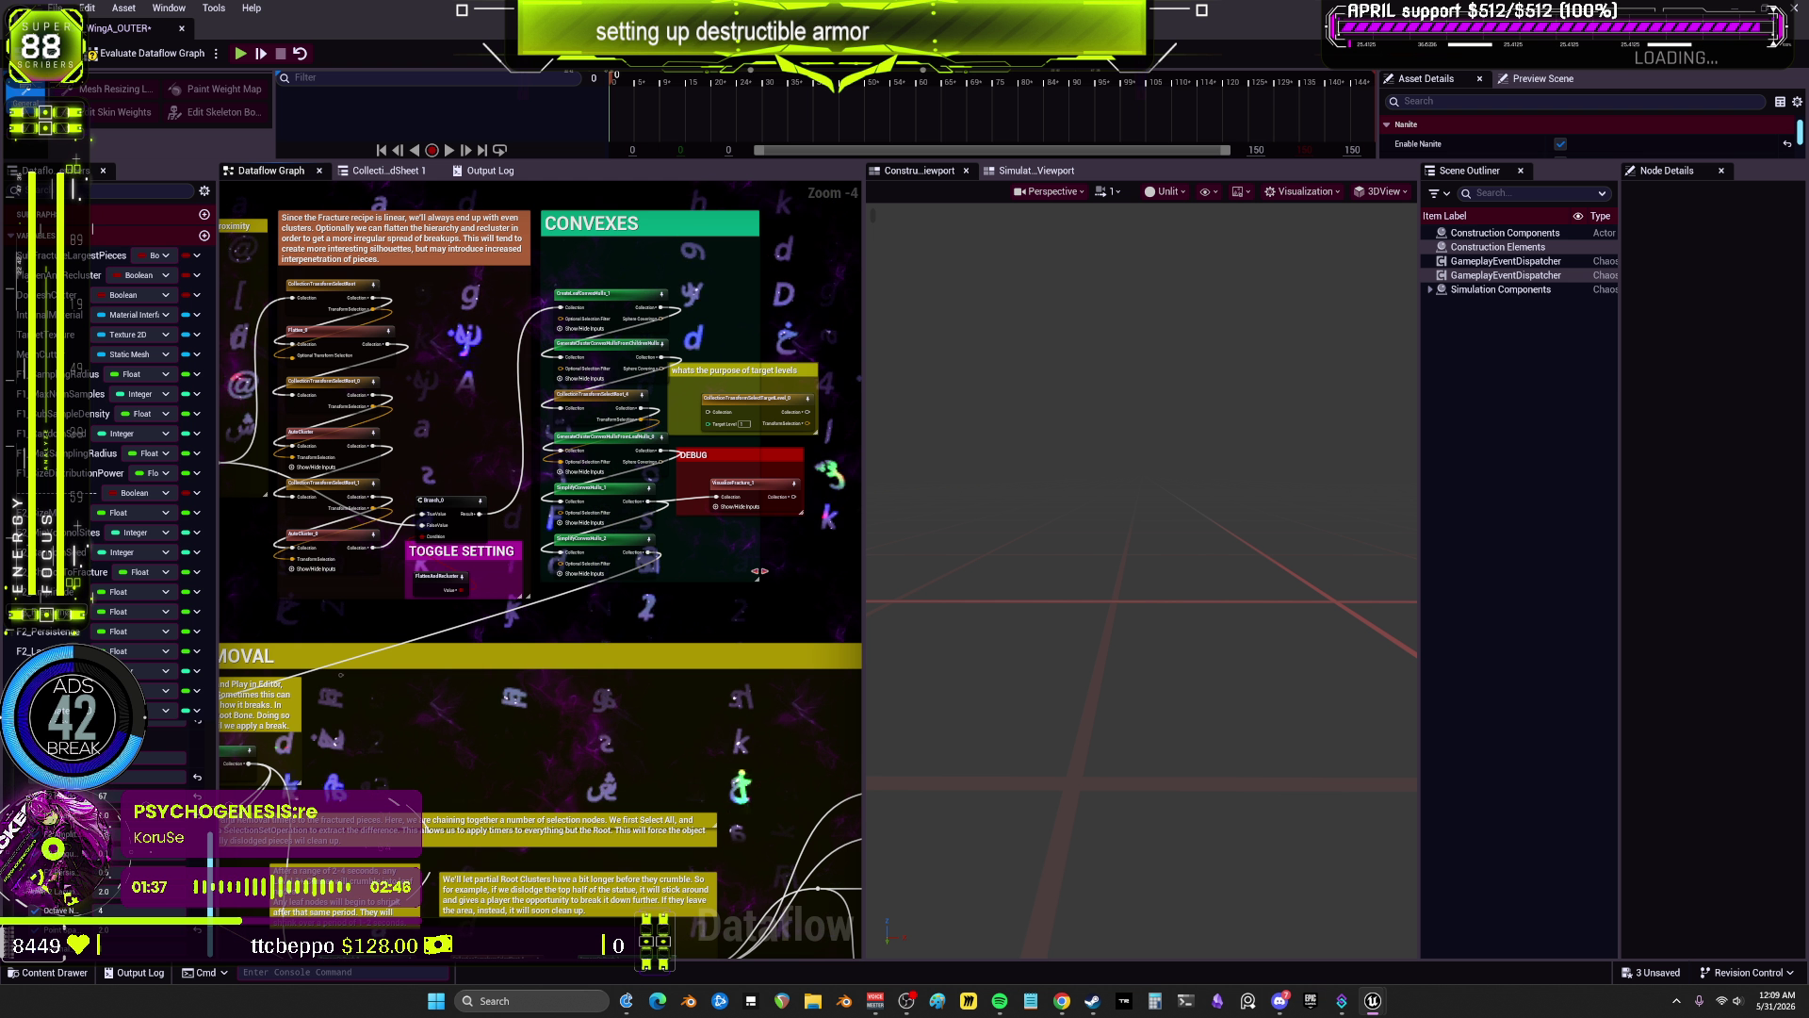
click(752, 483)
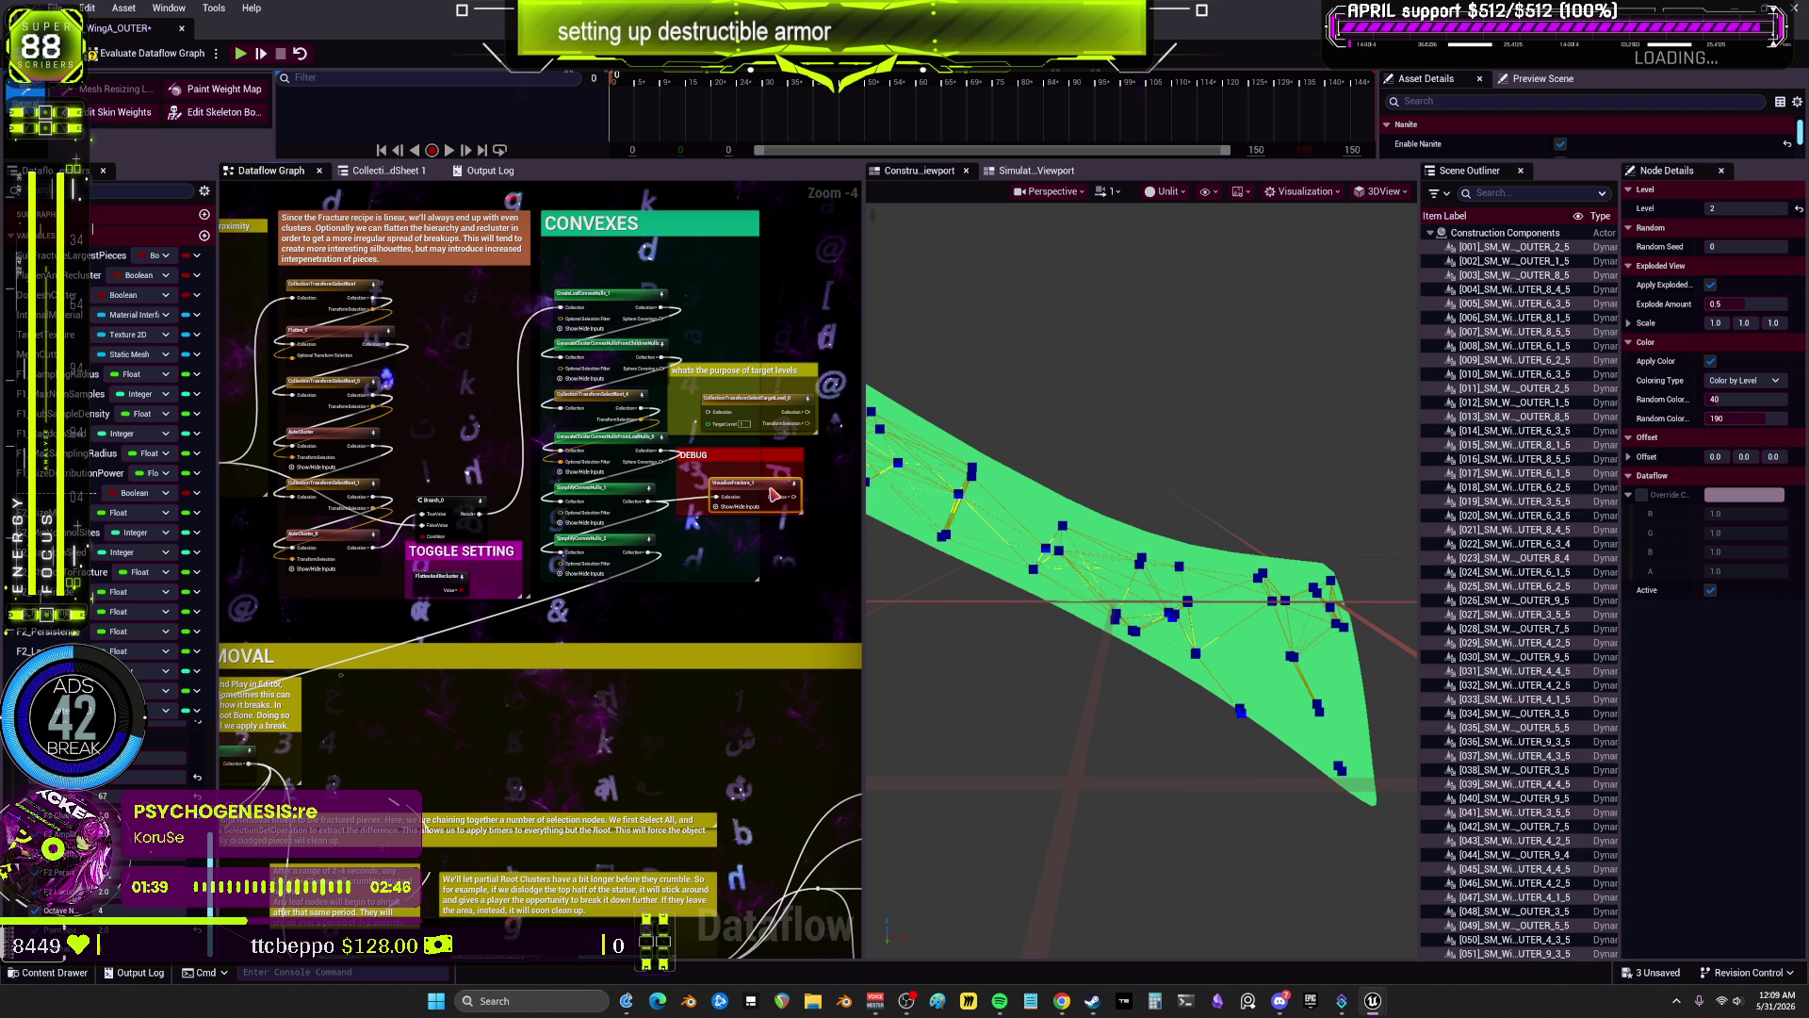
scroll(1141, 599, up, 6)
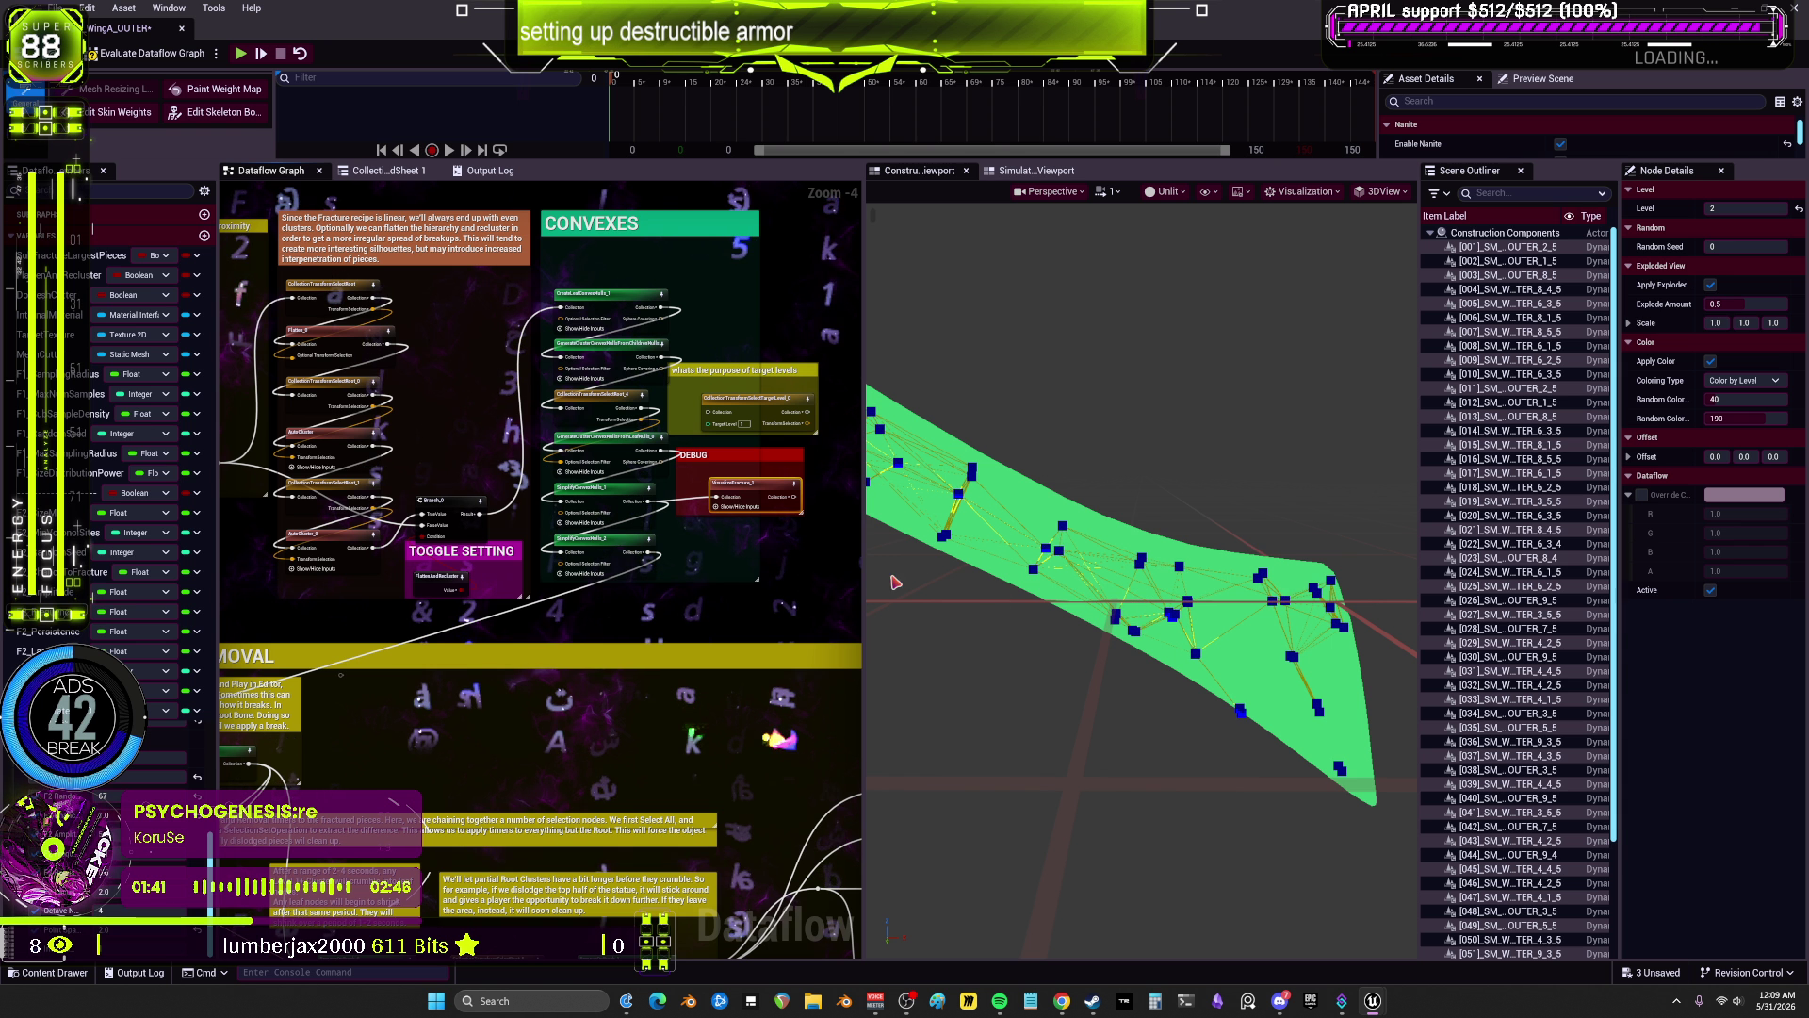
click(1745, 380)
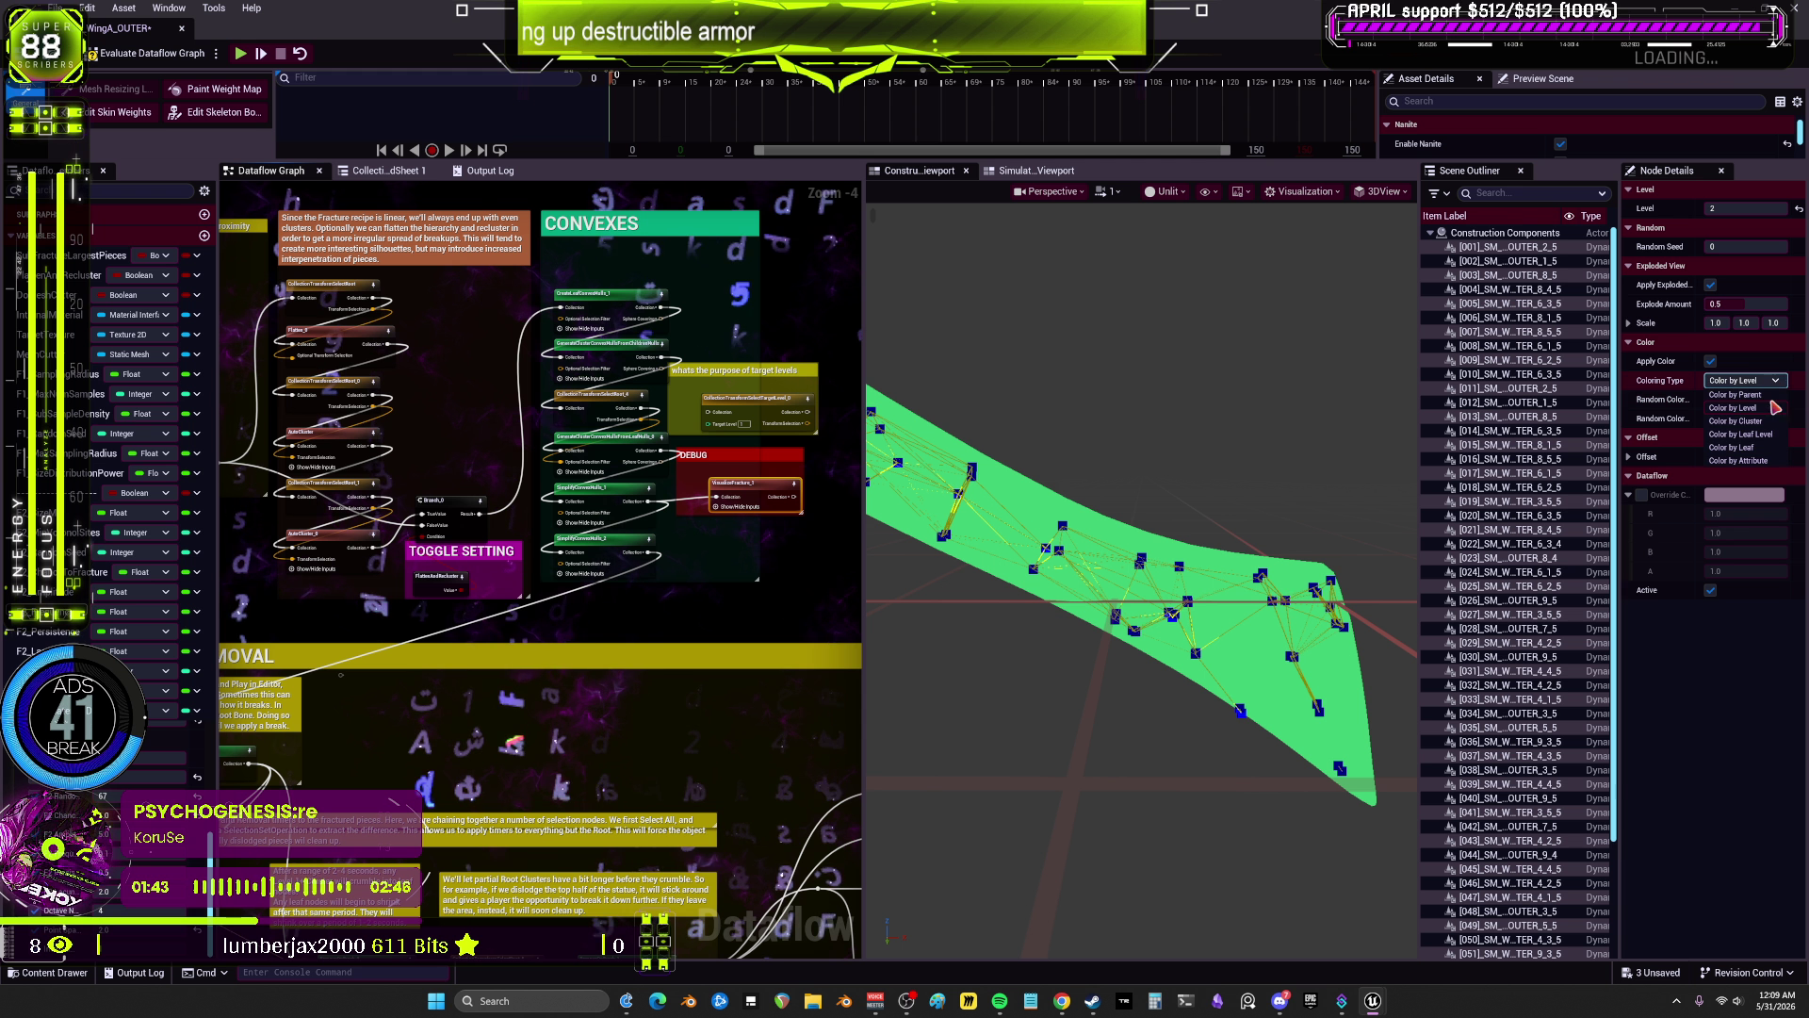
click(1745, 448)
Step: Refresh the preview and evaluate the Dataflow graph to show per-leaf coloured pieces
scroll(1260, 496, up, 2)
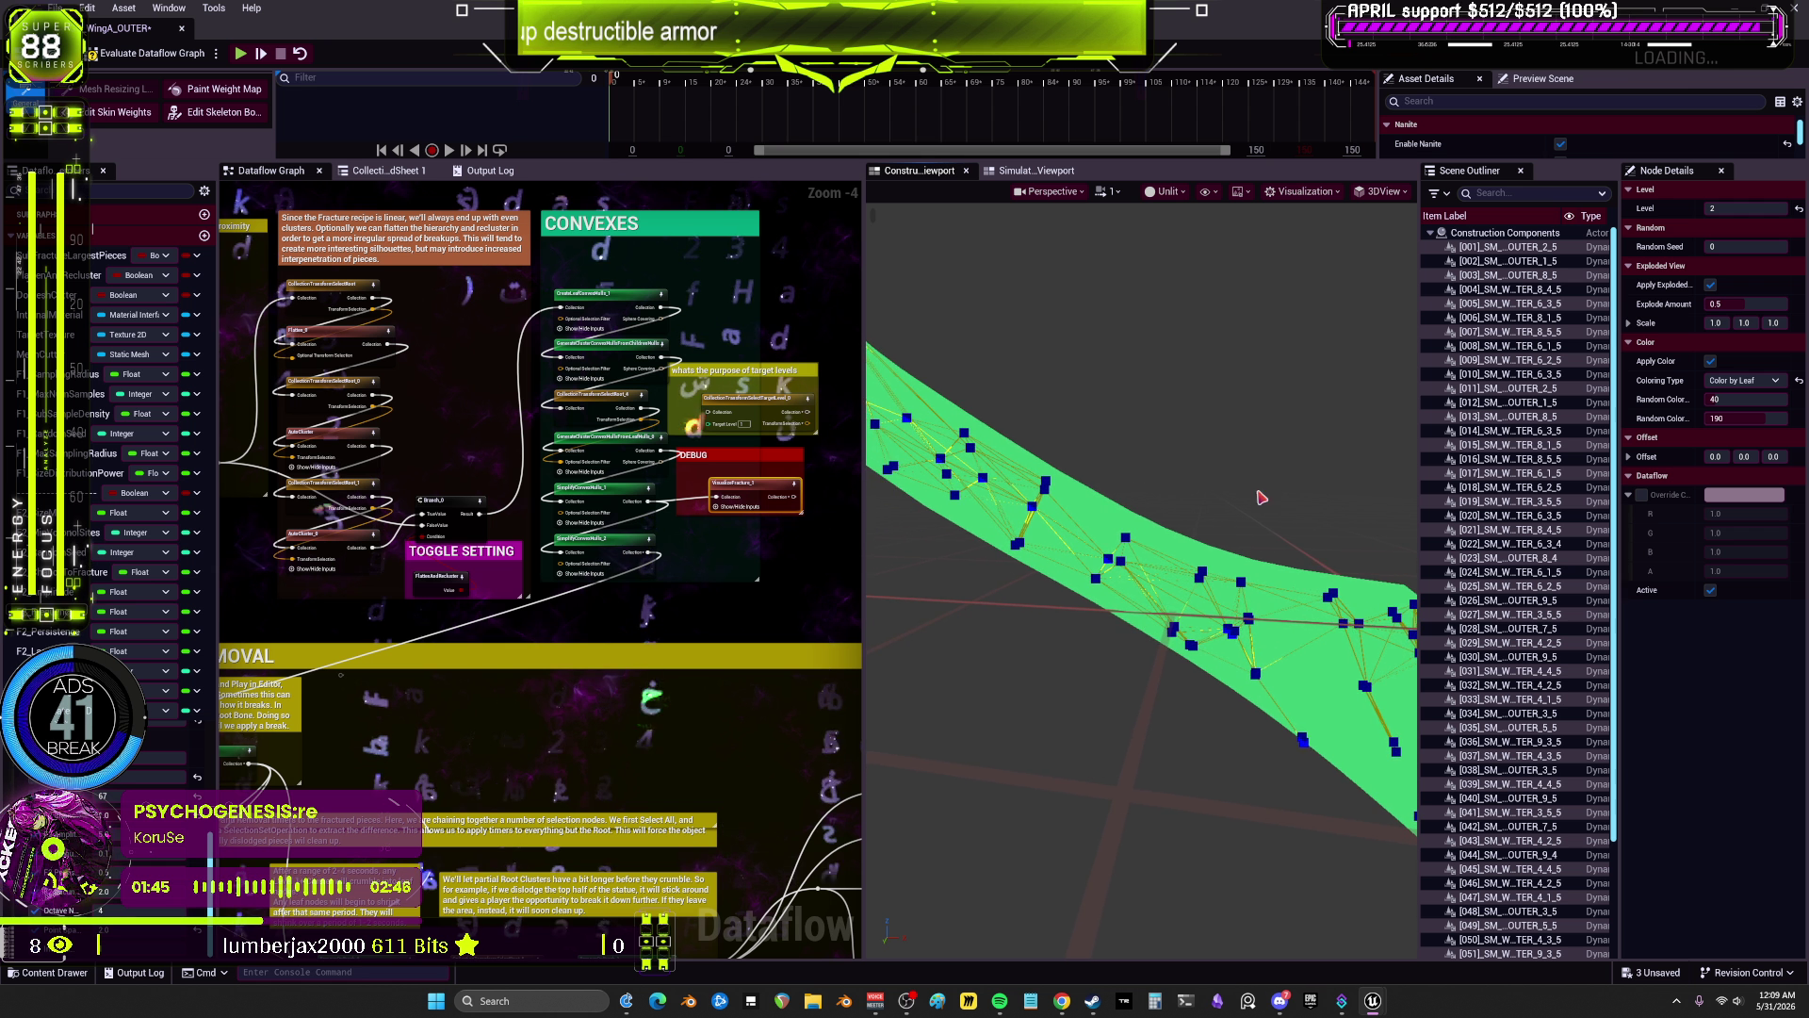
click(709, 499)
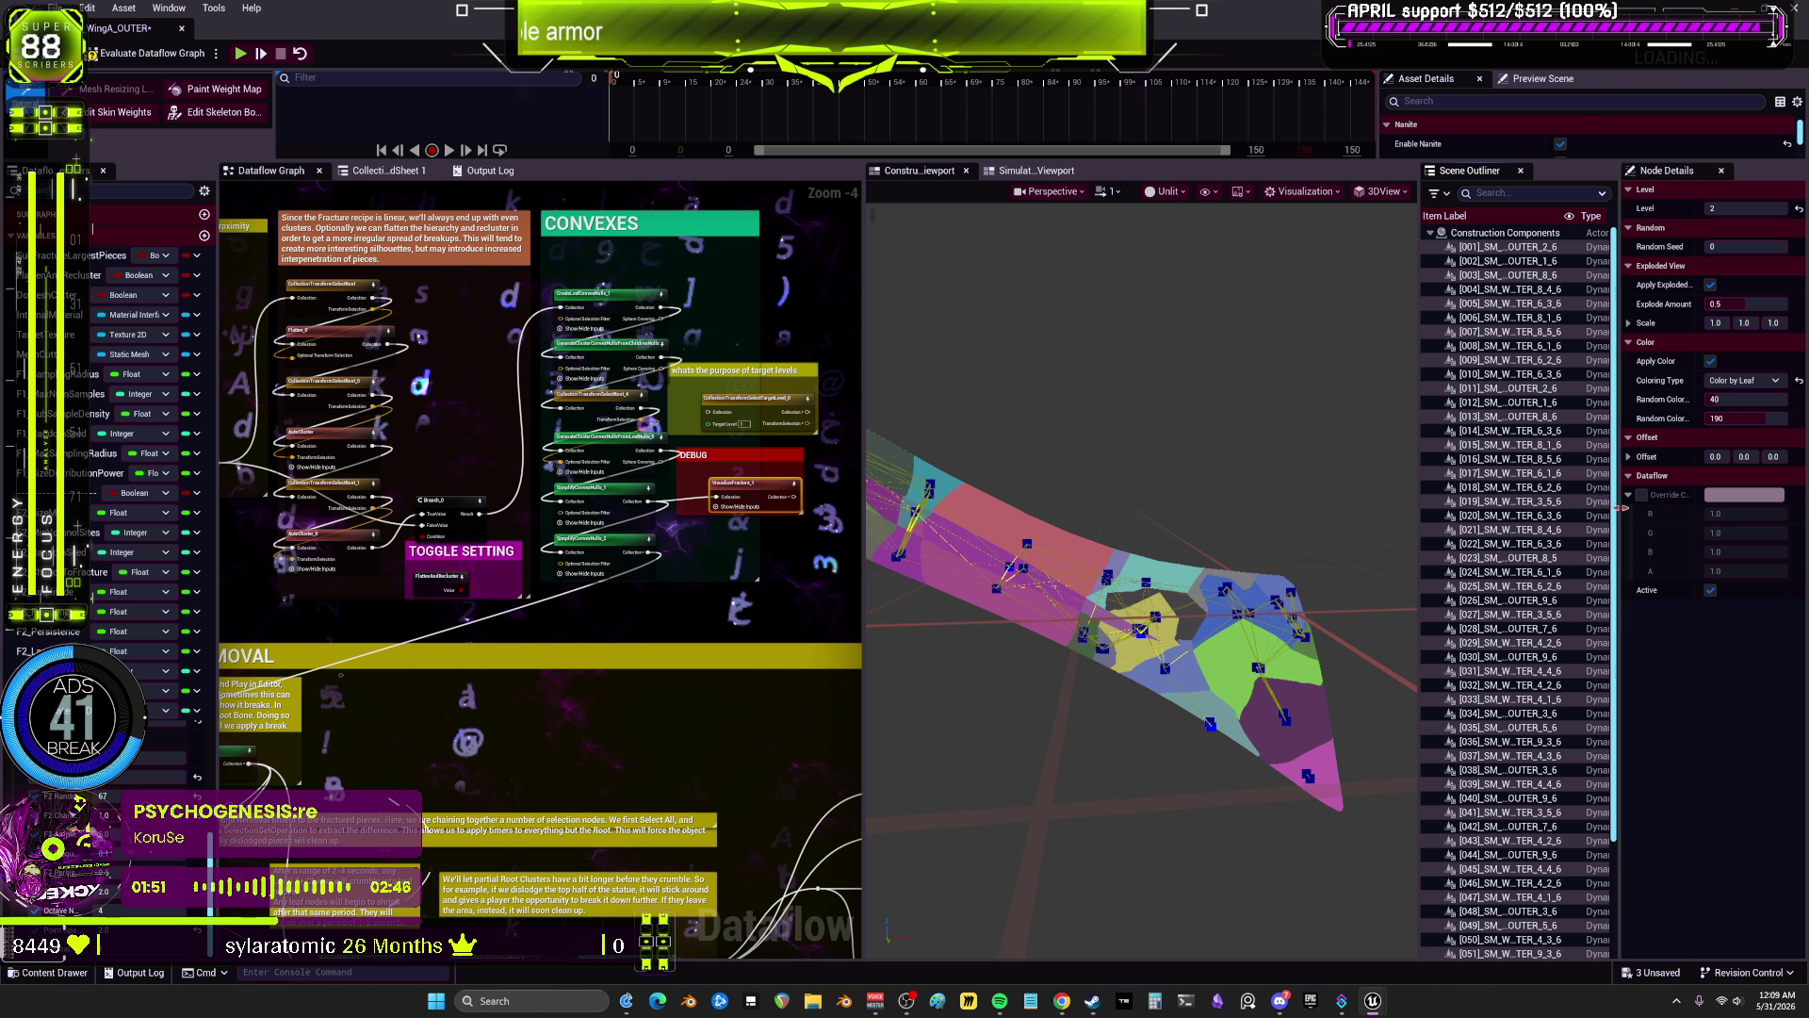
scroll(1611, 651, down, 3)
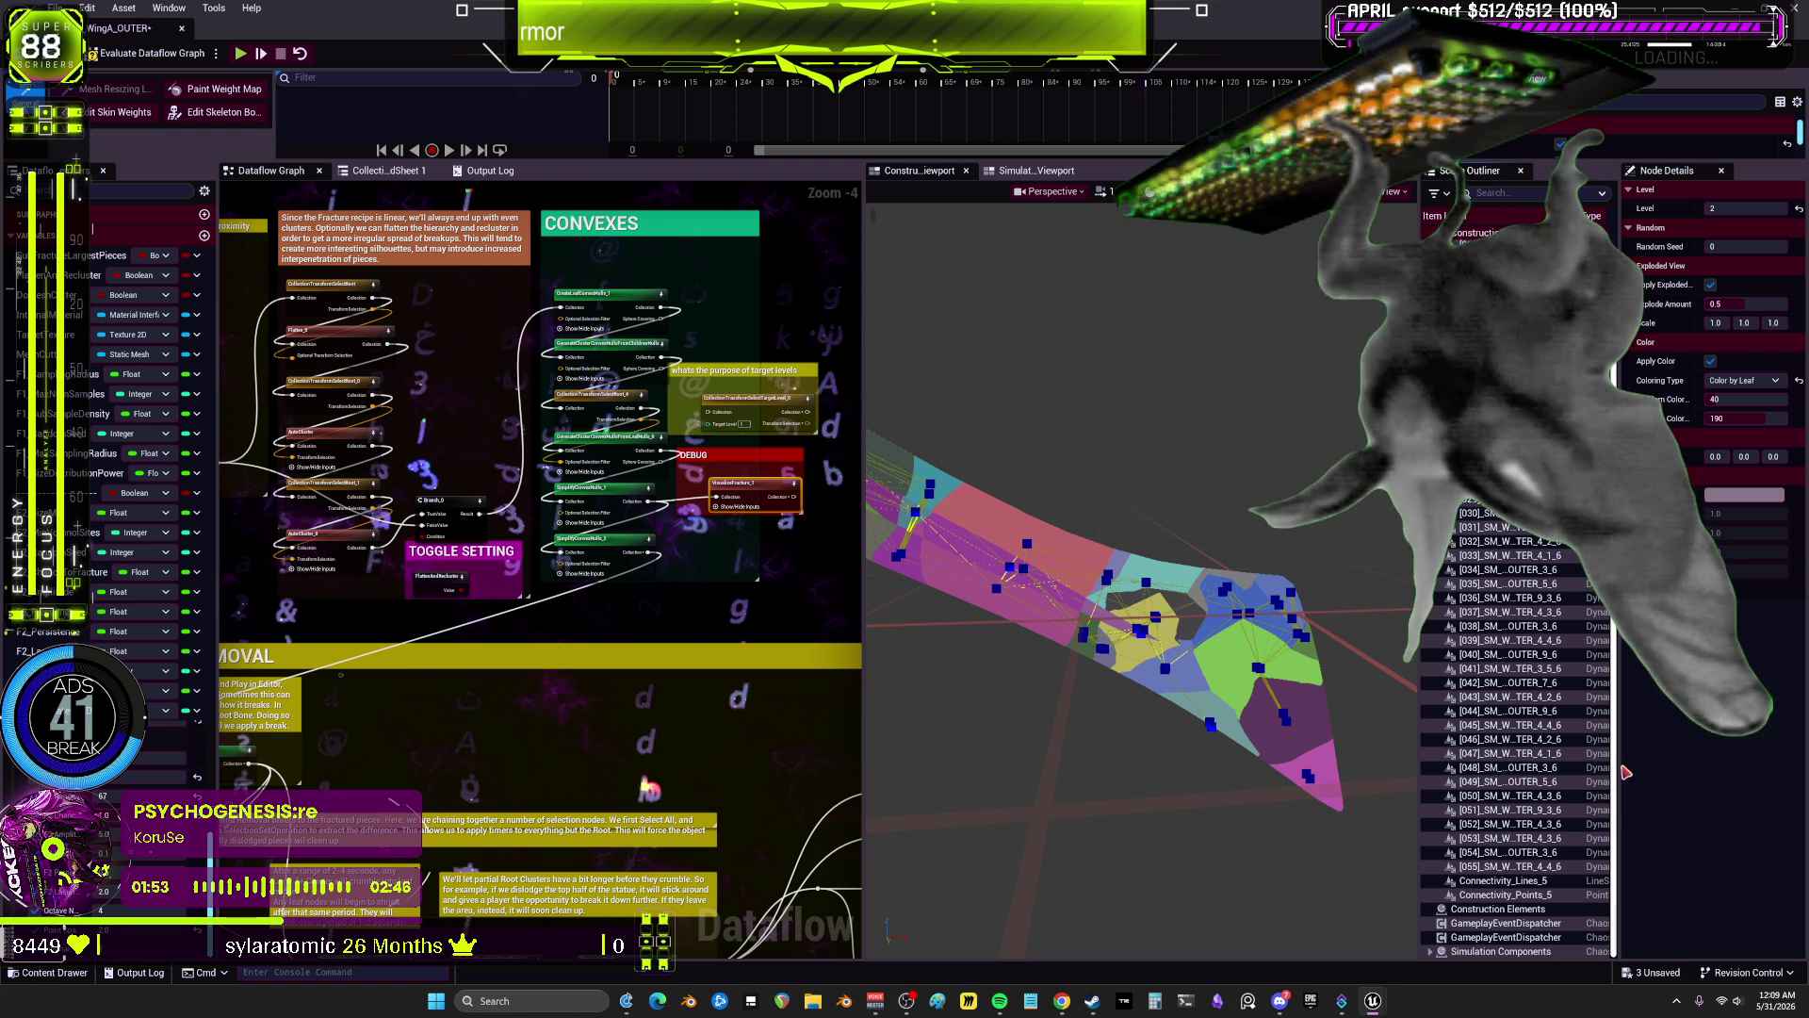
scroll(1555, 650, up, 3)
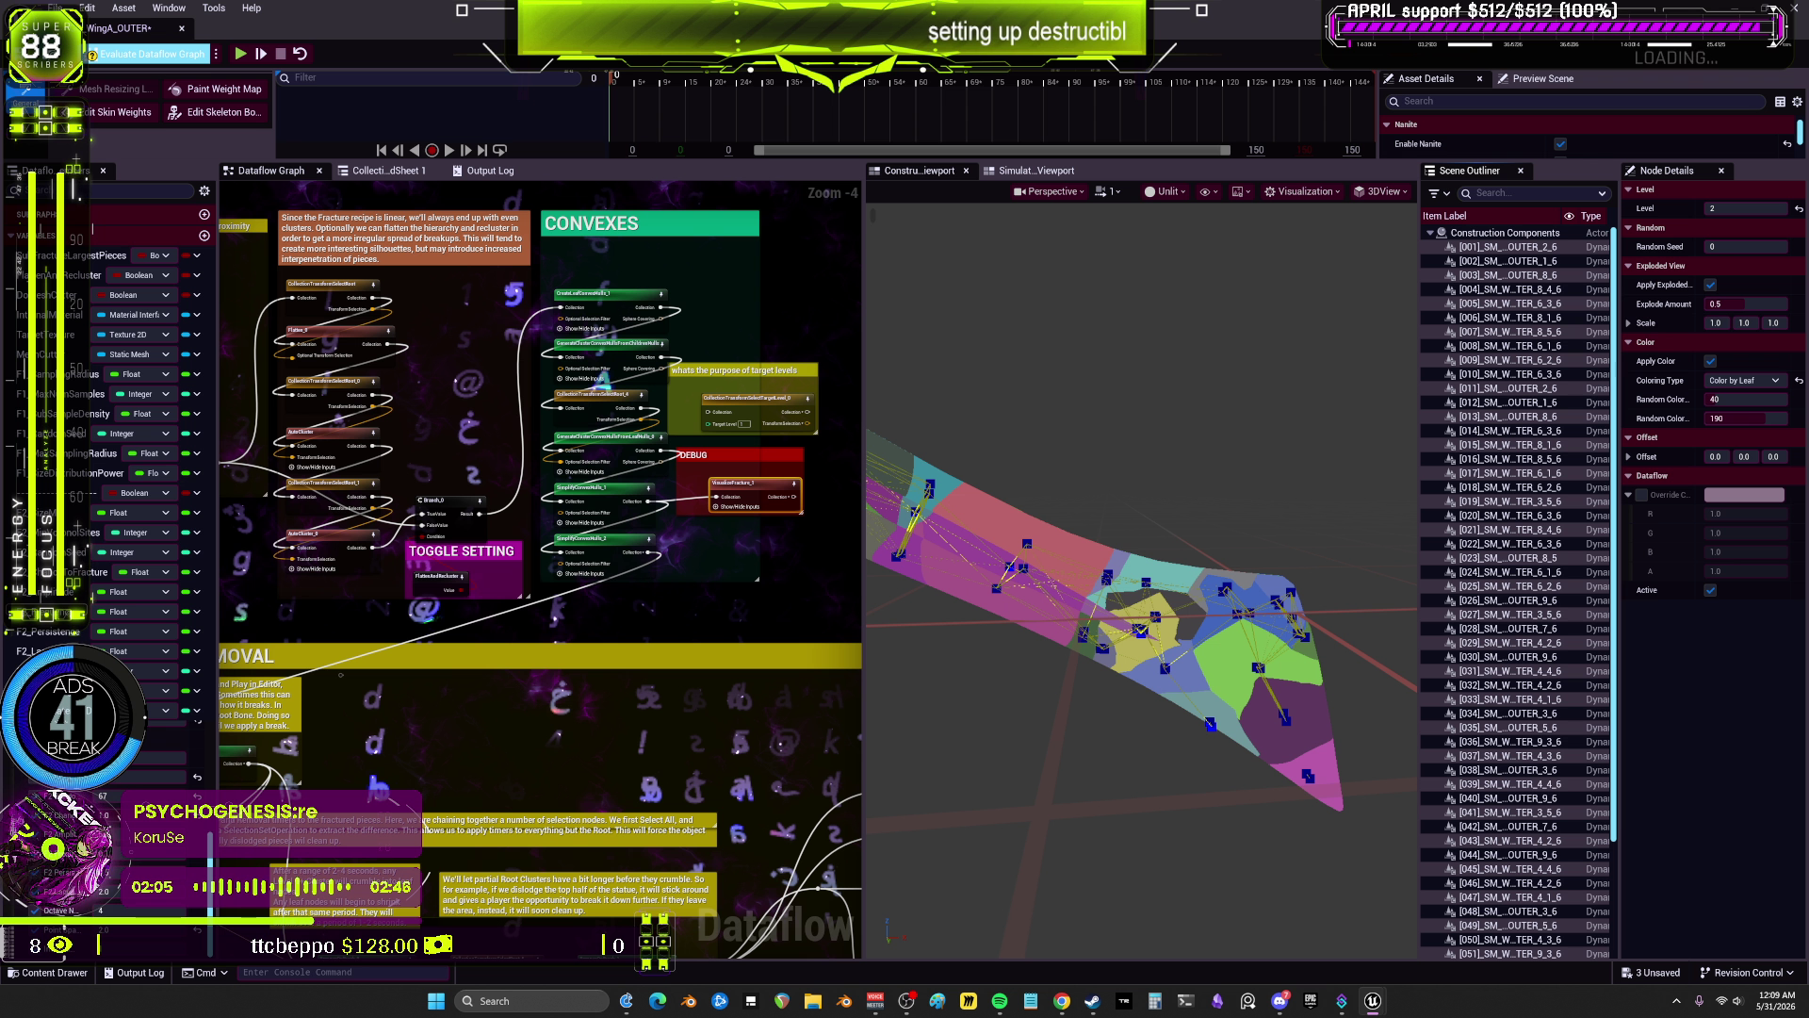
click(151, 54)
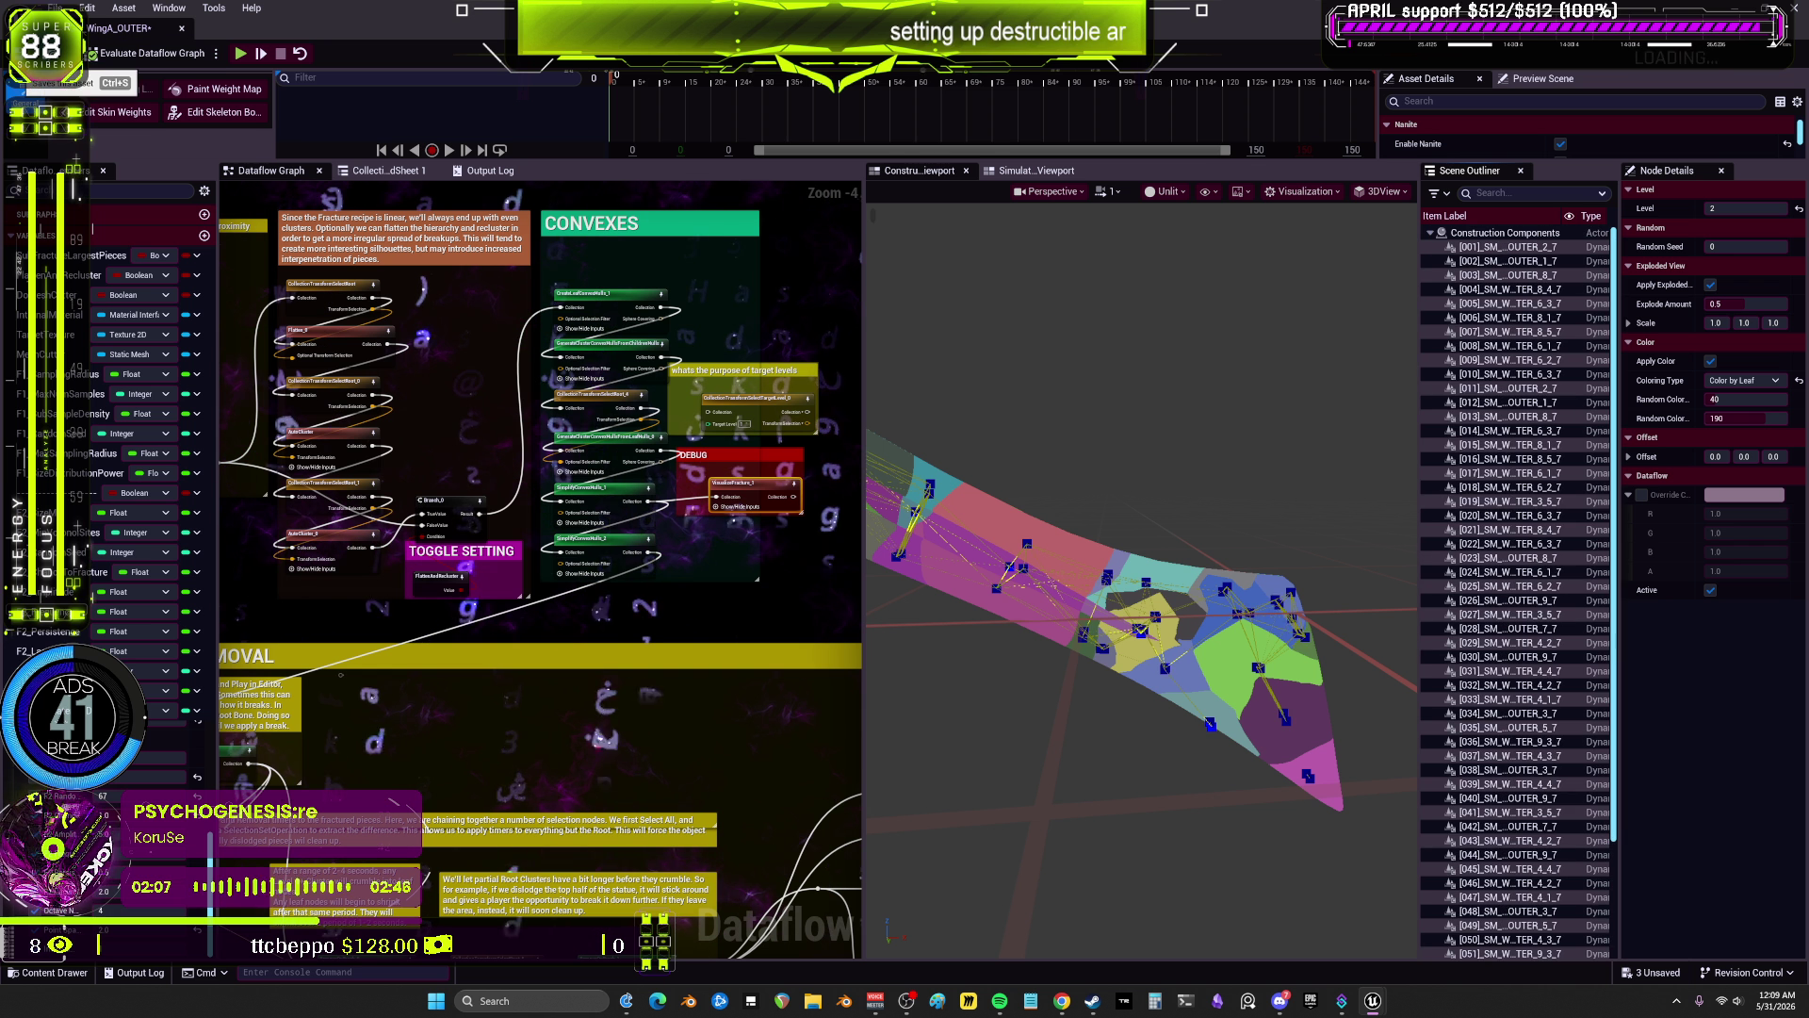
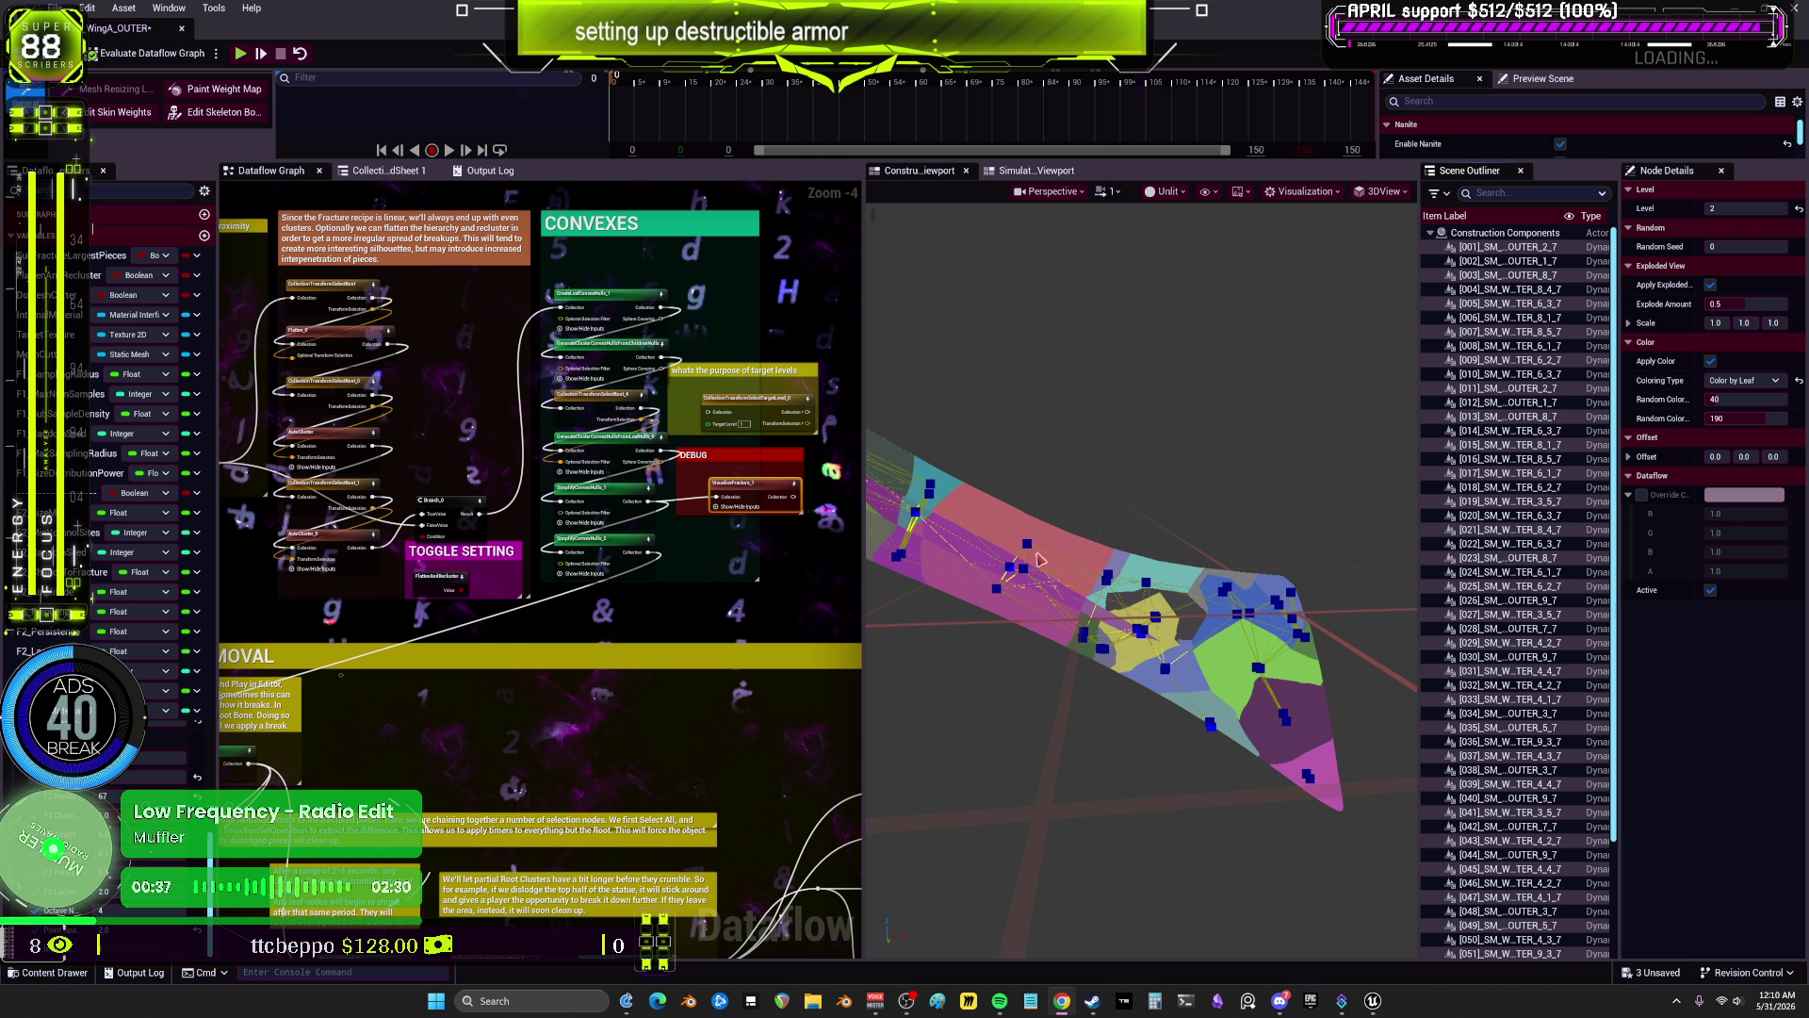
Step: Orbit the fractured wing and pan the WingA_OUTER graph across its removal and clean-up nodes
drag(1140, 565, 1102, 593)
mouse_move(648, 654)
mouse_down()
mouse_move(700, 732)
mouse_move(707, 704)
mouse_up()
scroll(716, 772, up, 5)
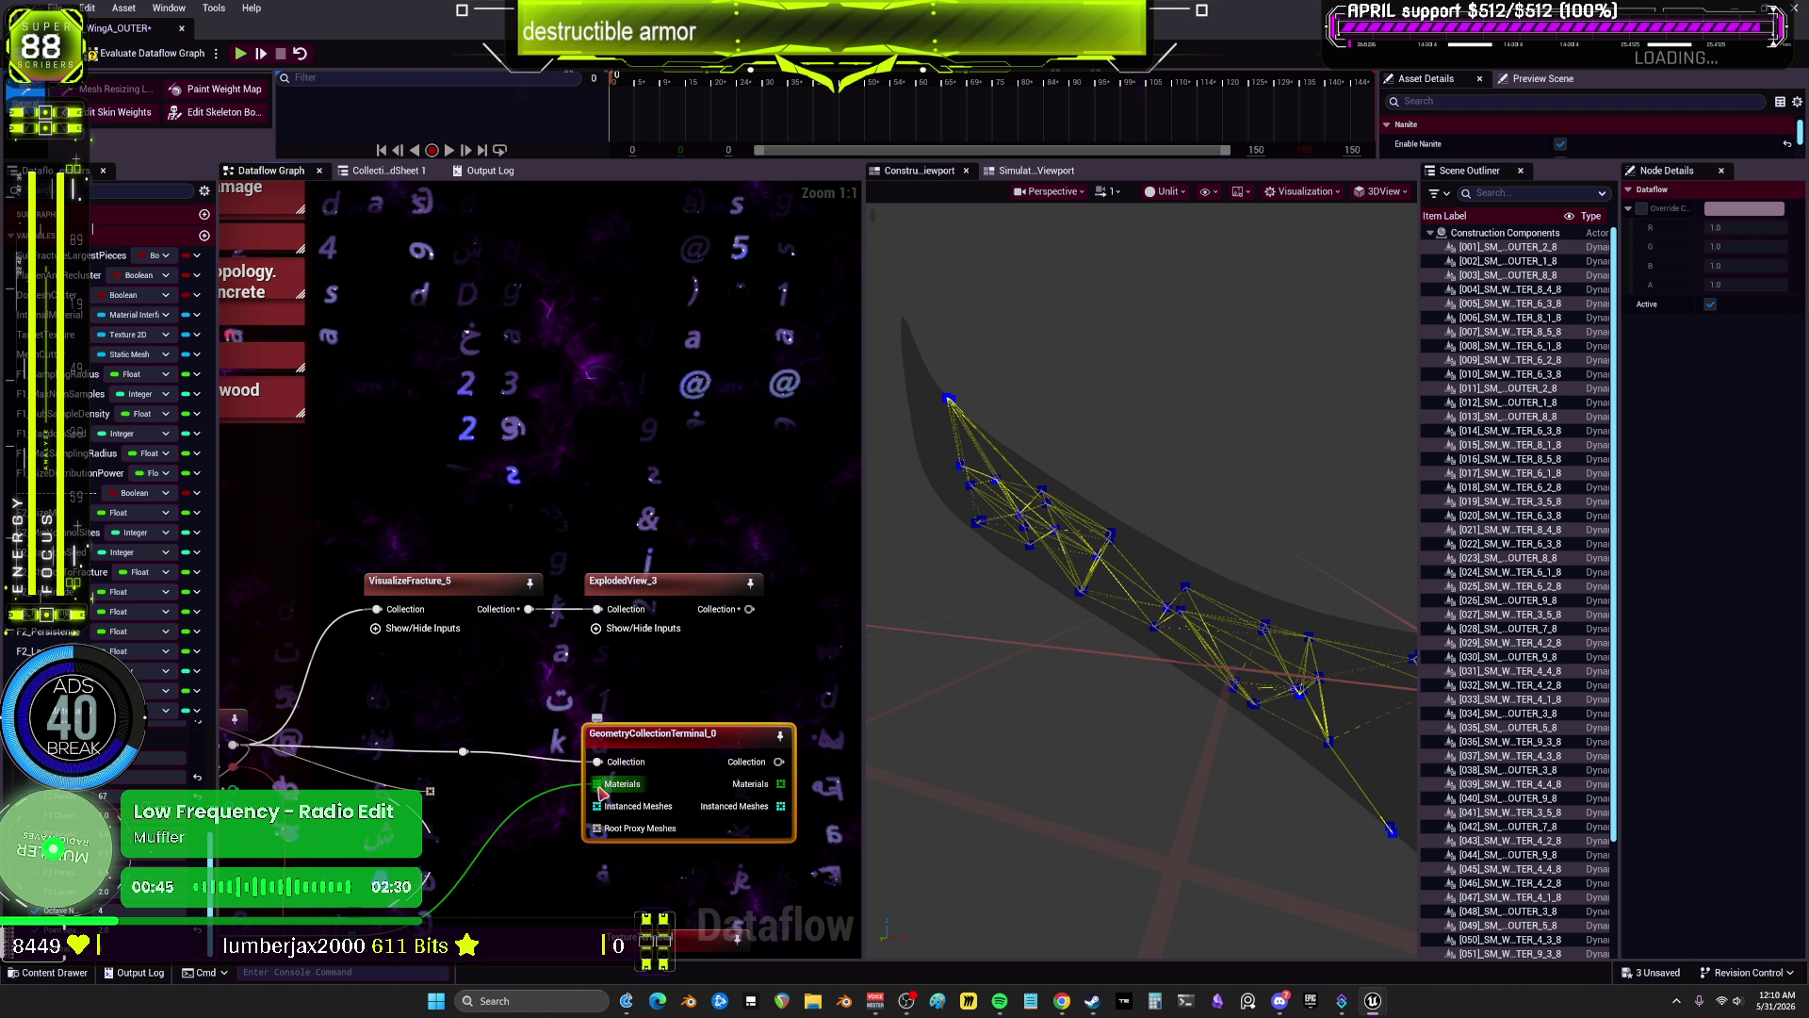
scroll(600, 768, down, 5)
scroll(519, 197, up, 3)
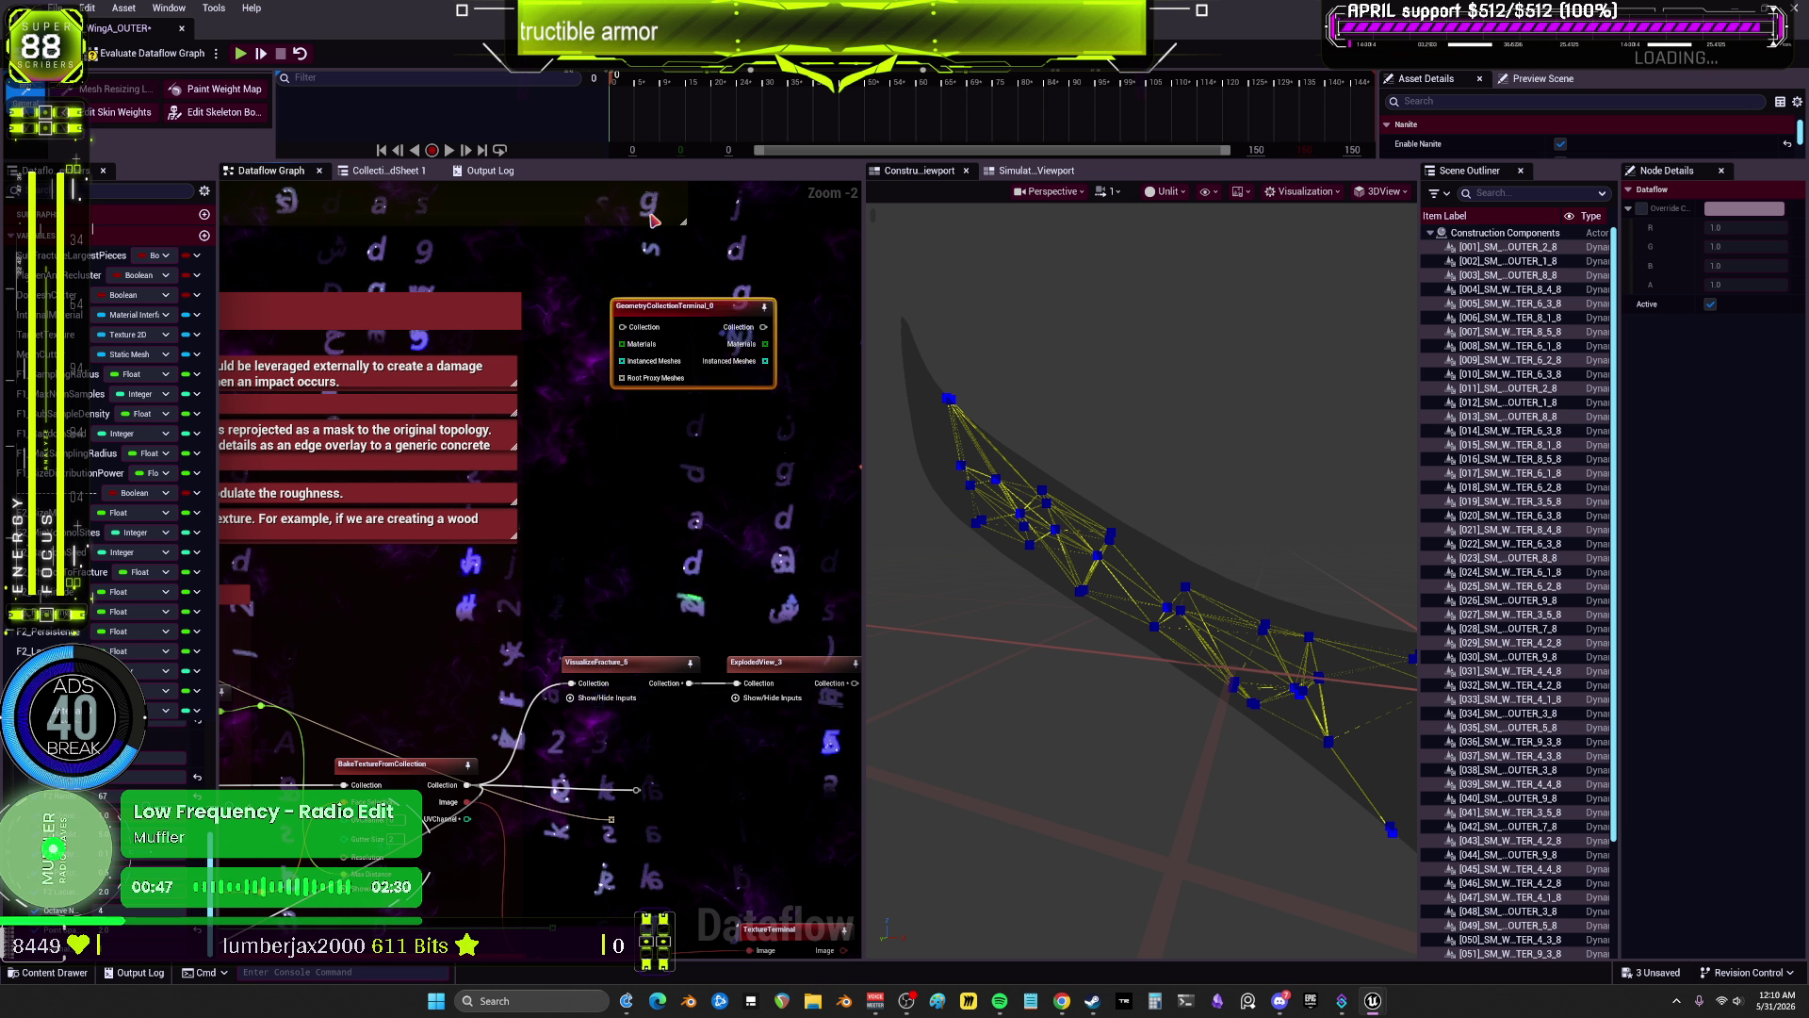
drag(490, 565, 452, 235)
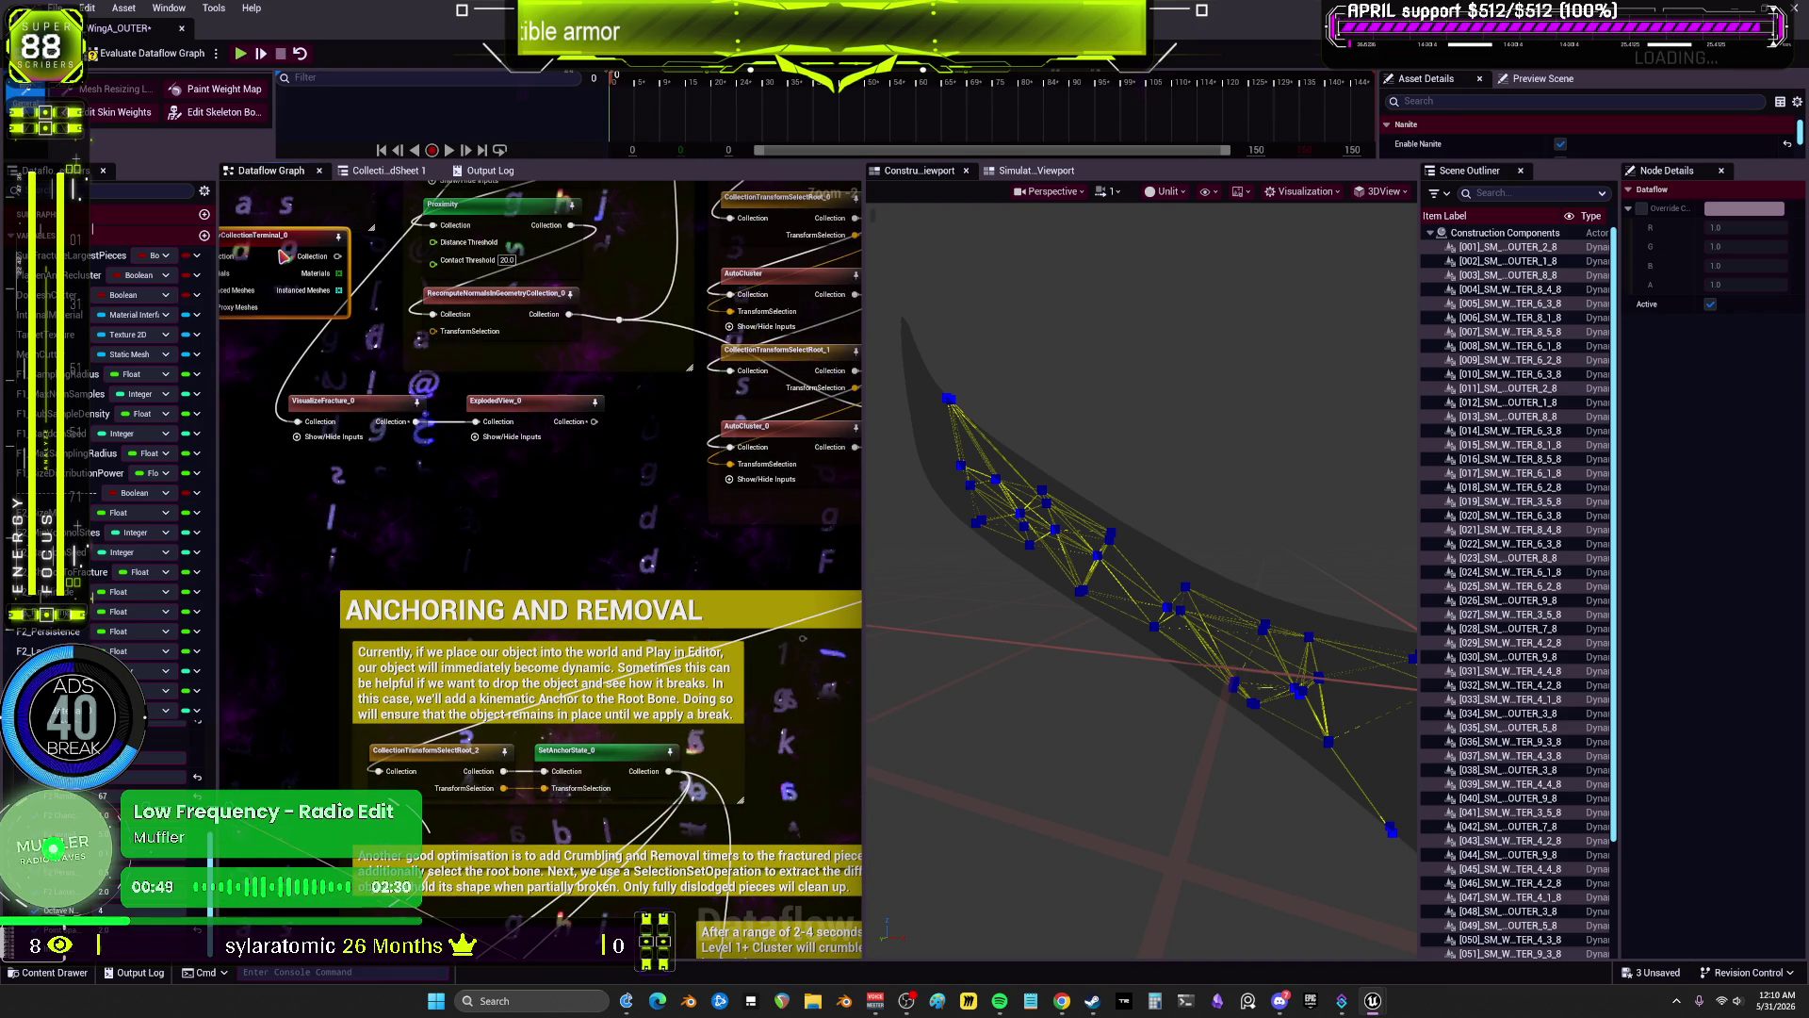
drag(439, 161, 476, 236)
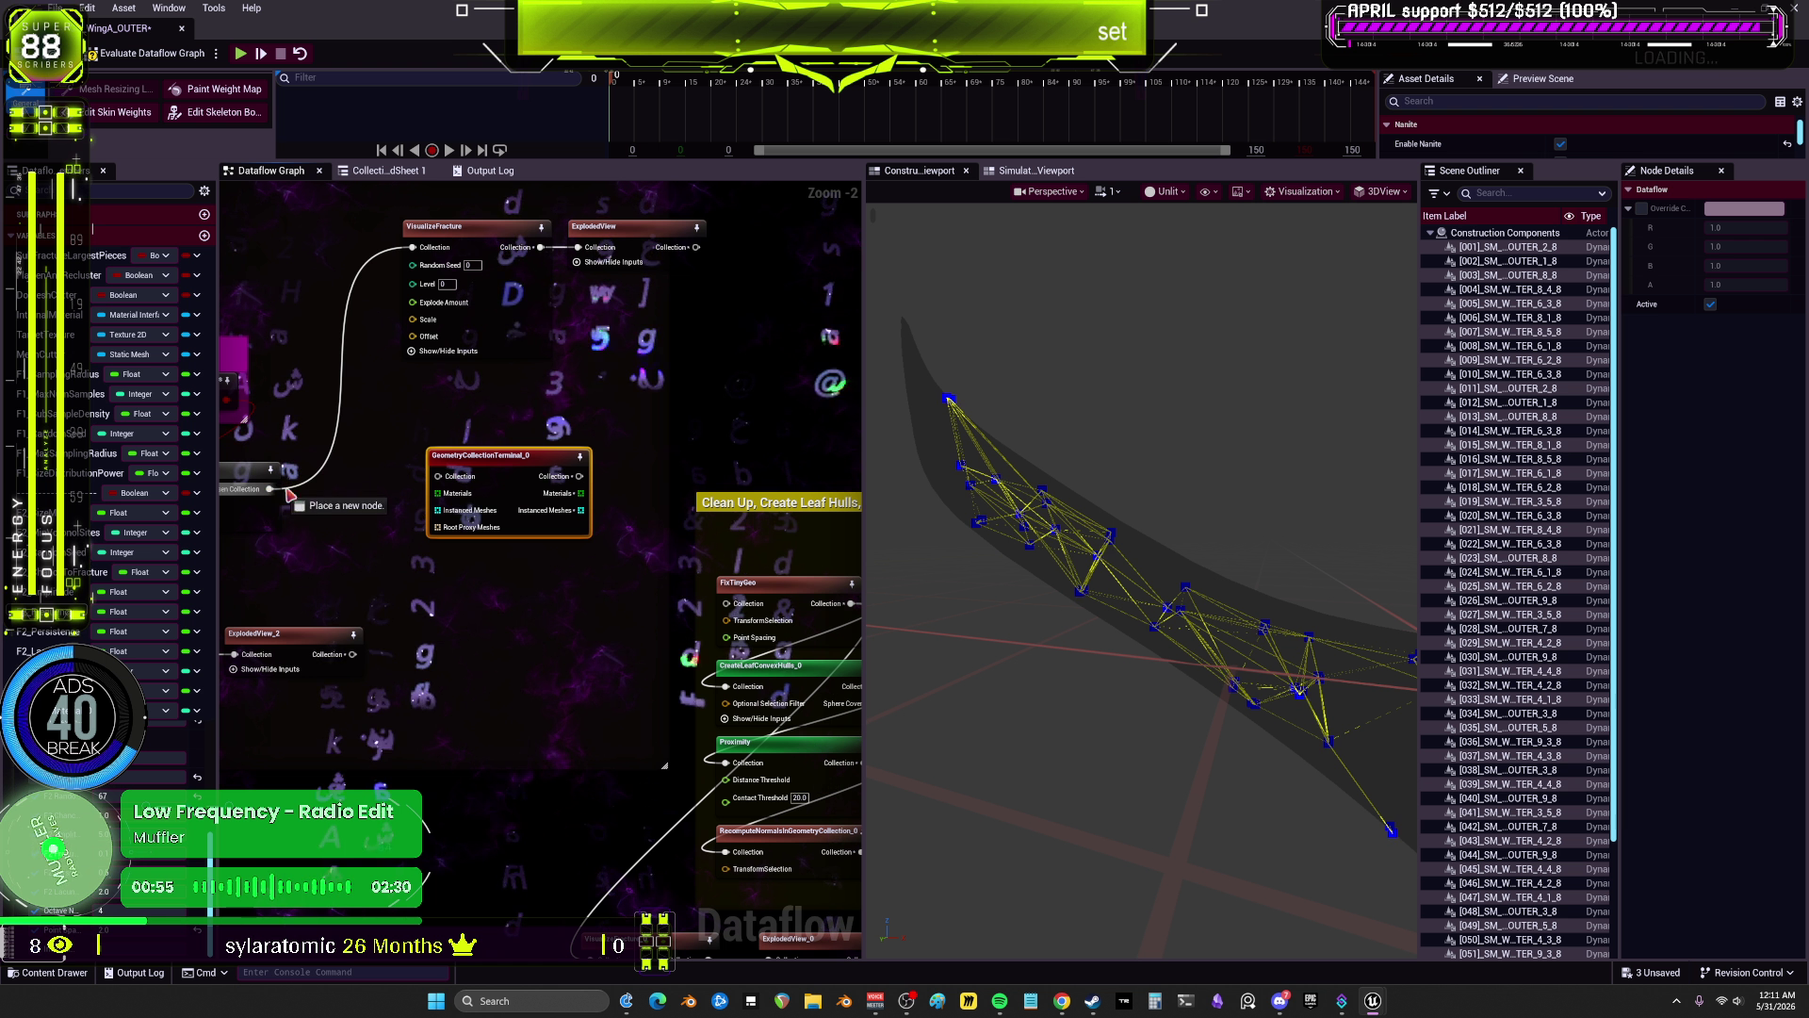
scroll(451, 484, down, 2)
mouse_move(450, 483)
mouse_down()
mouse_move(666, 629)
mouse_move(471, 489)
mouse_move(551, 660)
mouse_up()
scroll(565, 490, up, 3)
Step: Select GeometryCollectionTerminal_0 and preview the fracture pieces in colour via VisualizeFracture
click(609, 452)
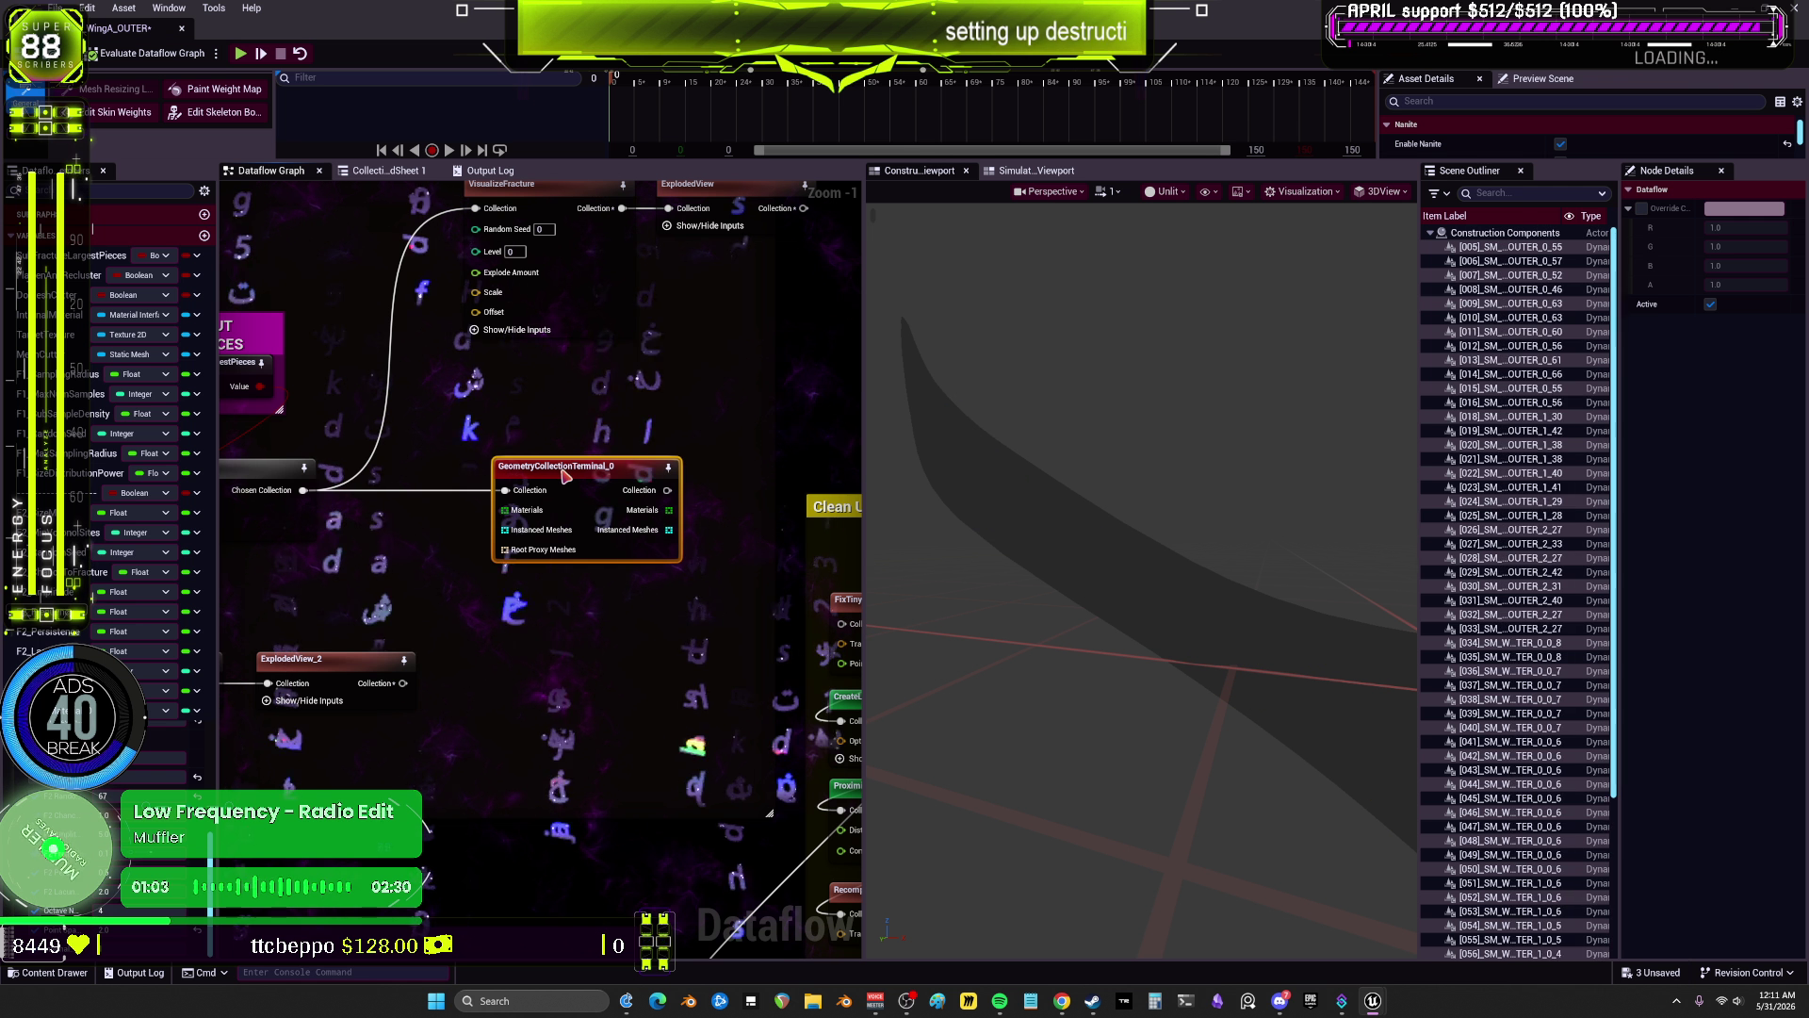
scroll(648, 323, down, 2)
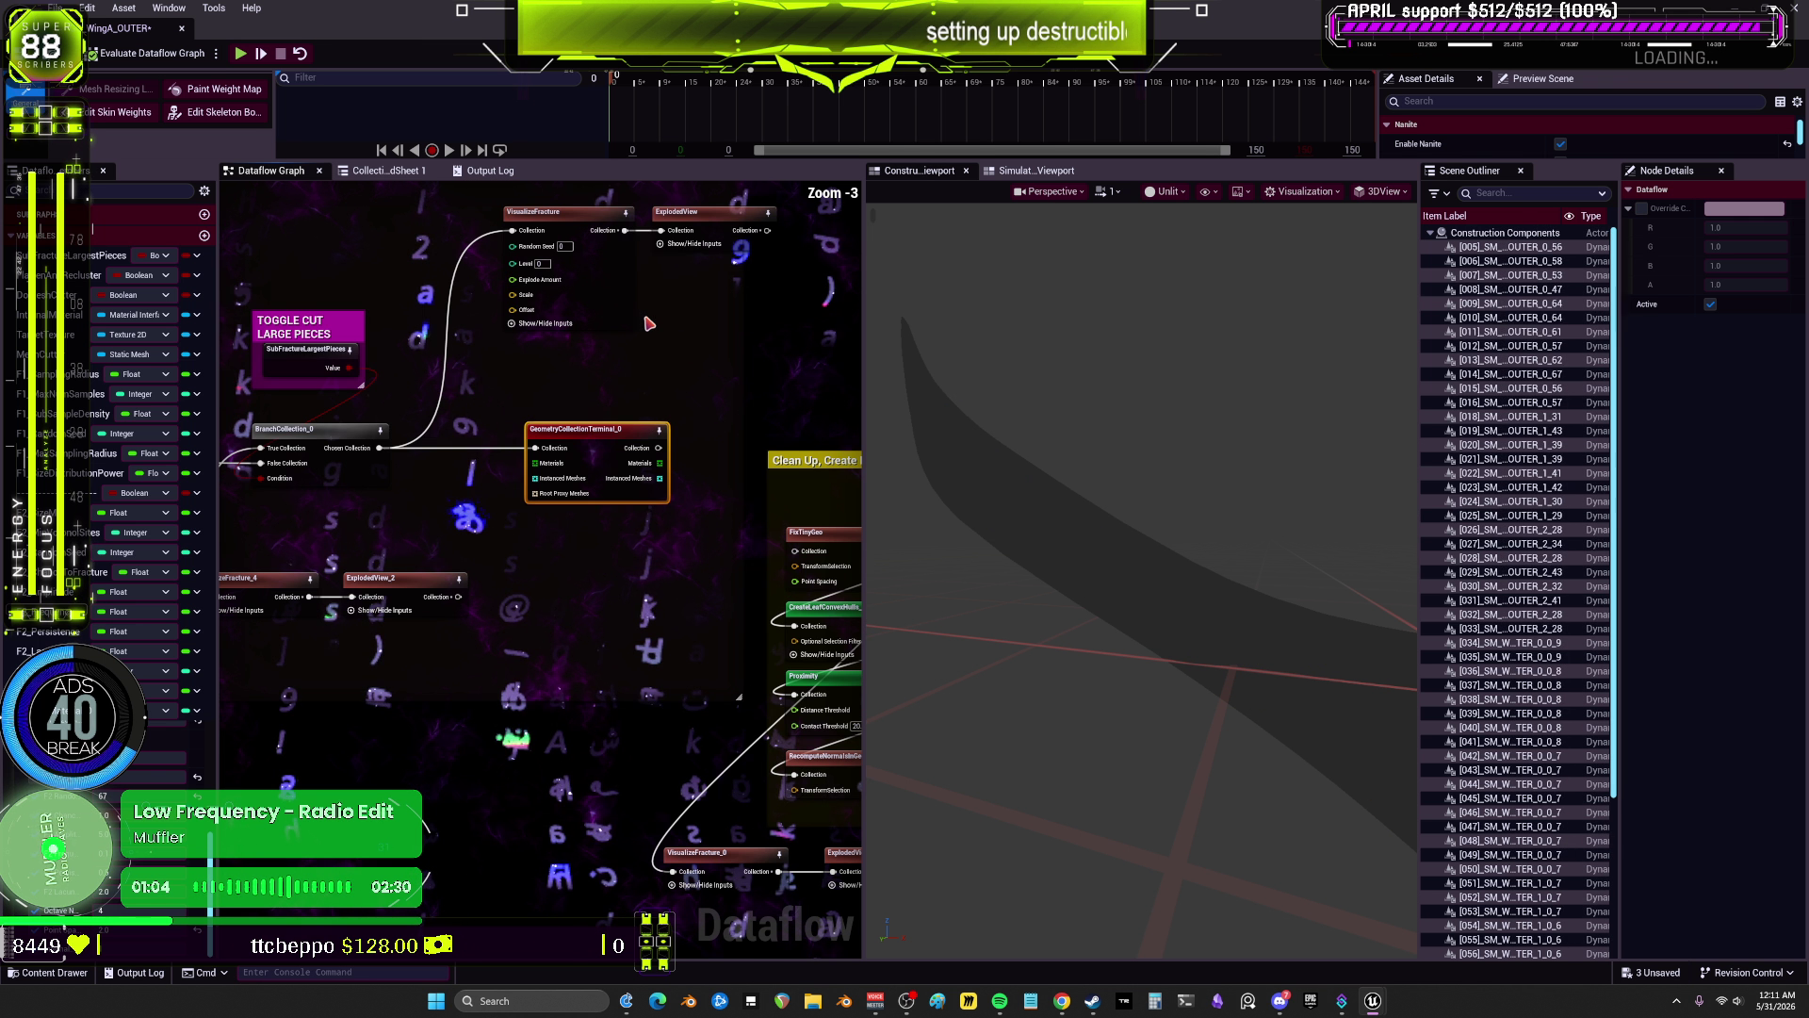
click(565, 211)
scroll(914, 433, up, 3)
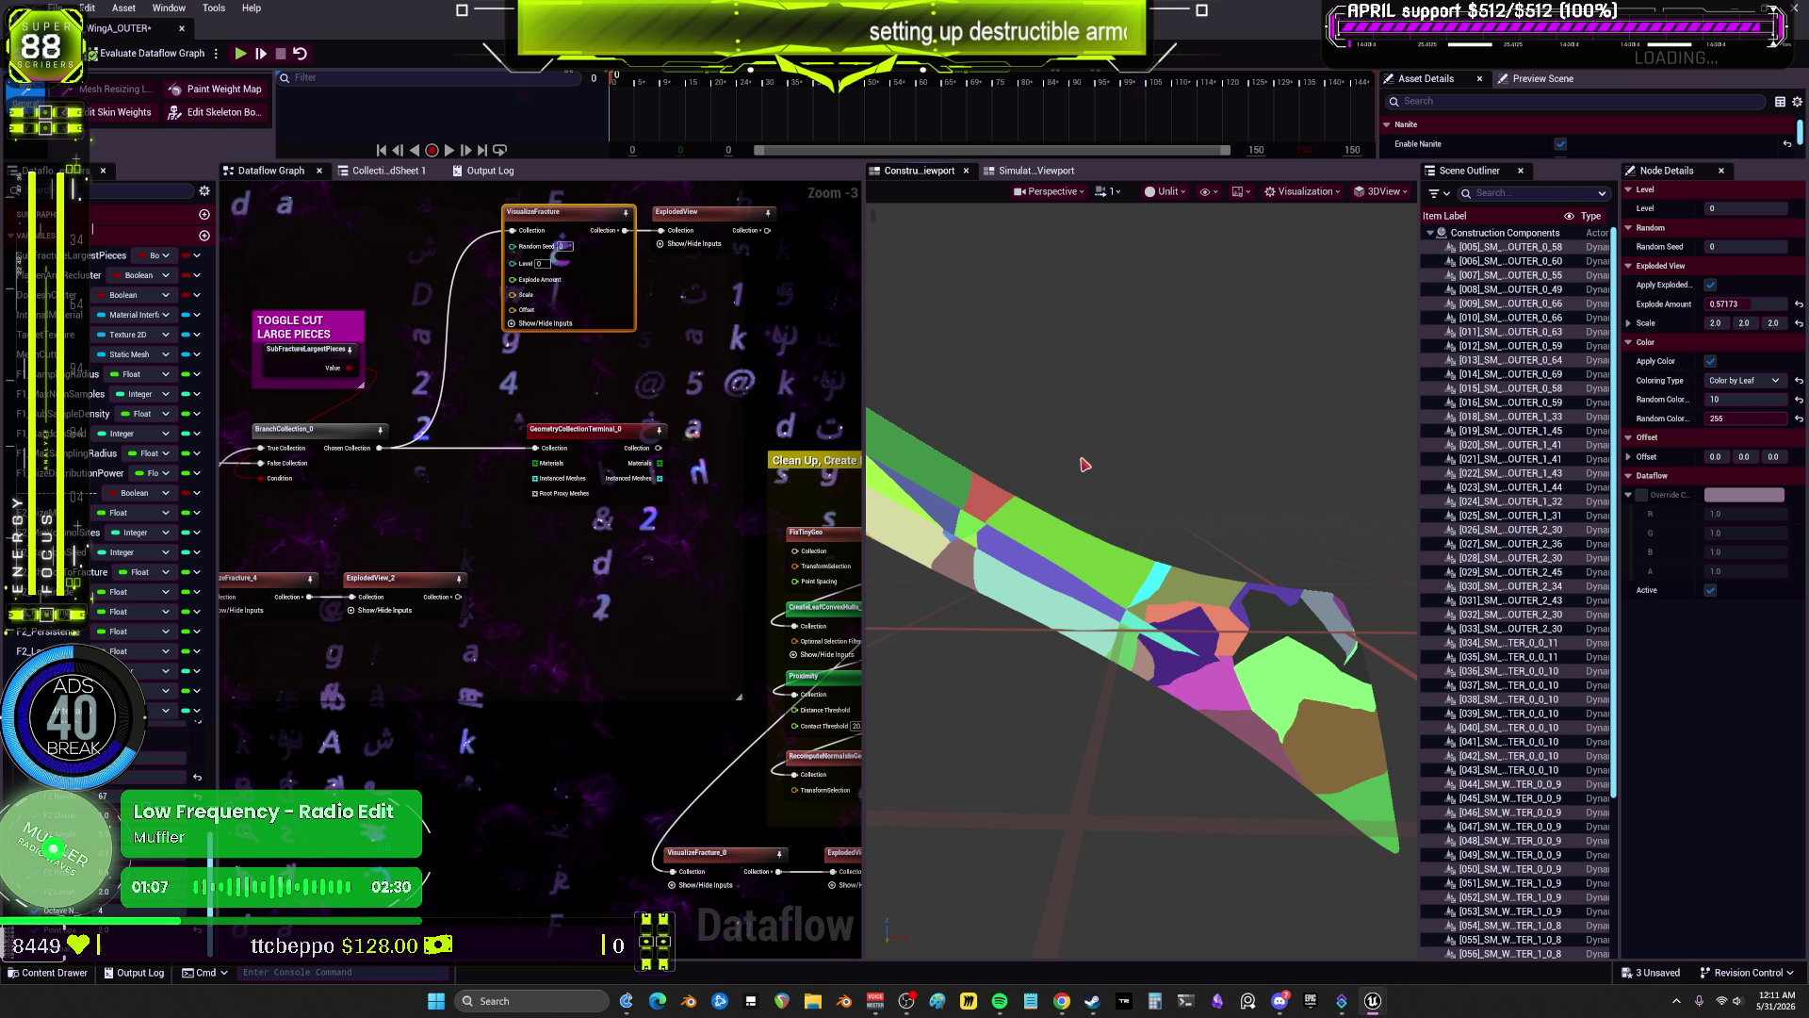
Step: Save the WingA_OUTER asset, return to the level editor and close the floating viewport
key(ctrl+s)
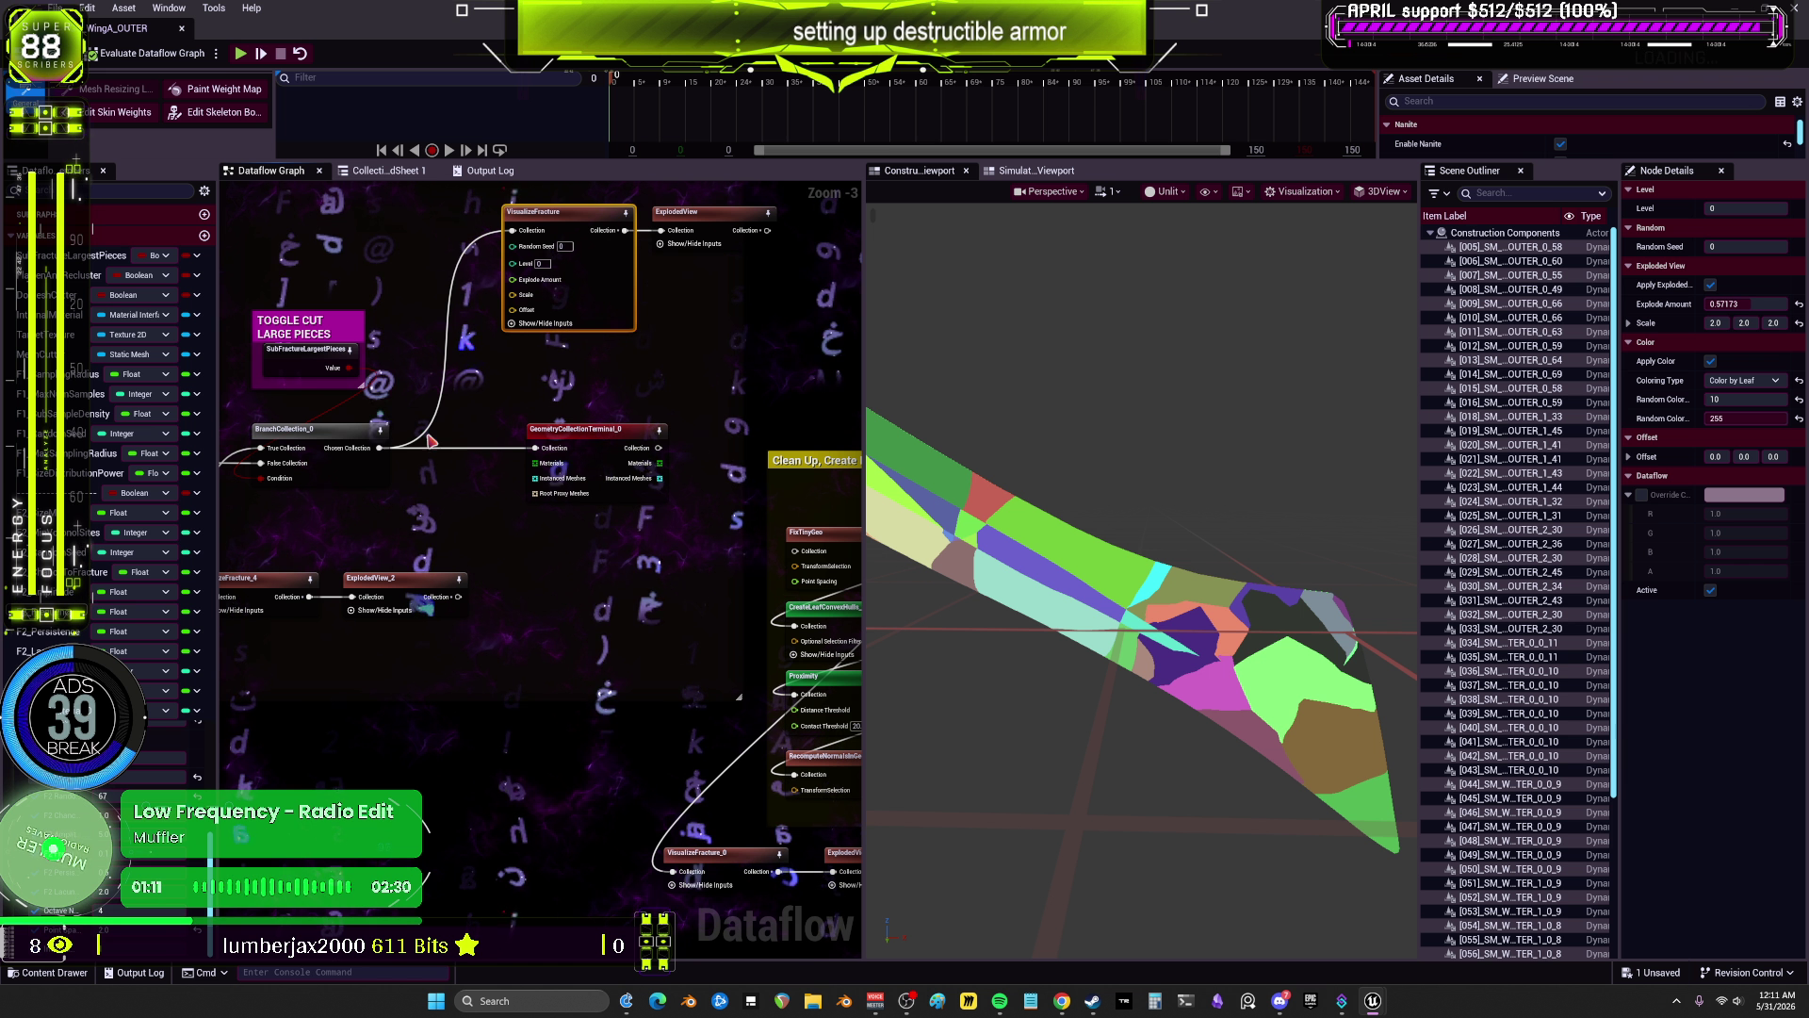
scroll(430, 441, down, 2)
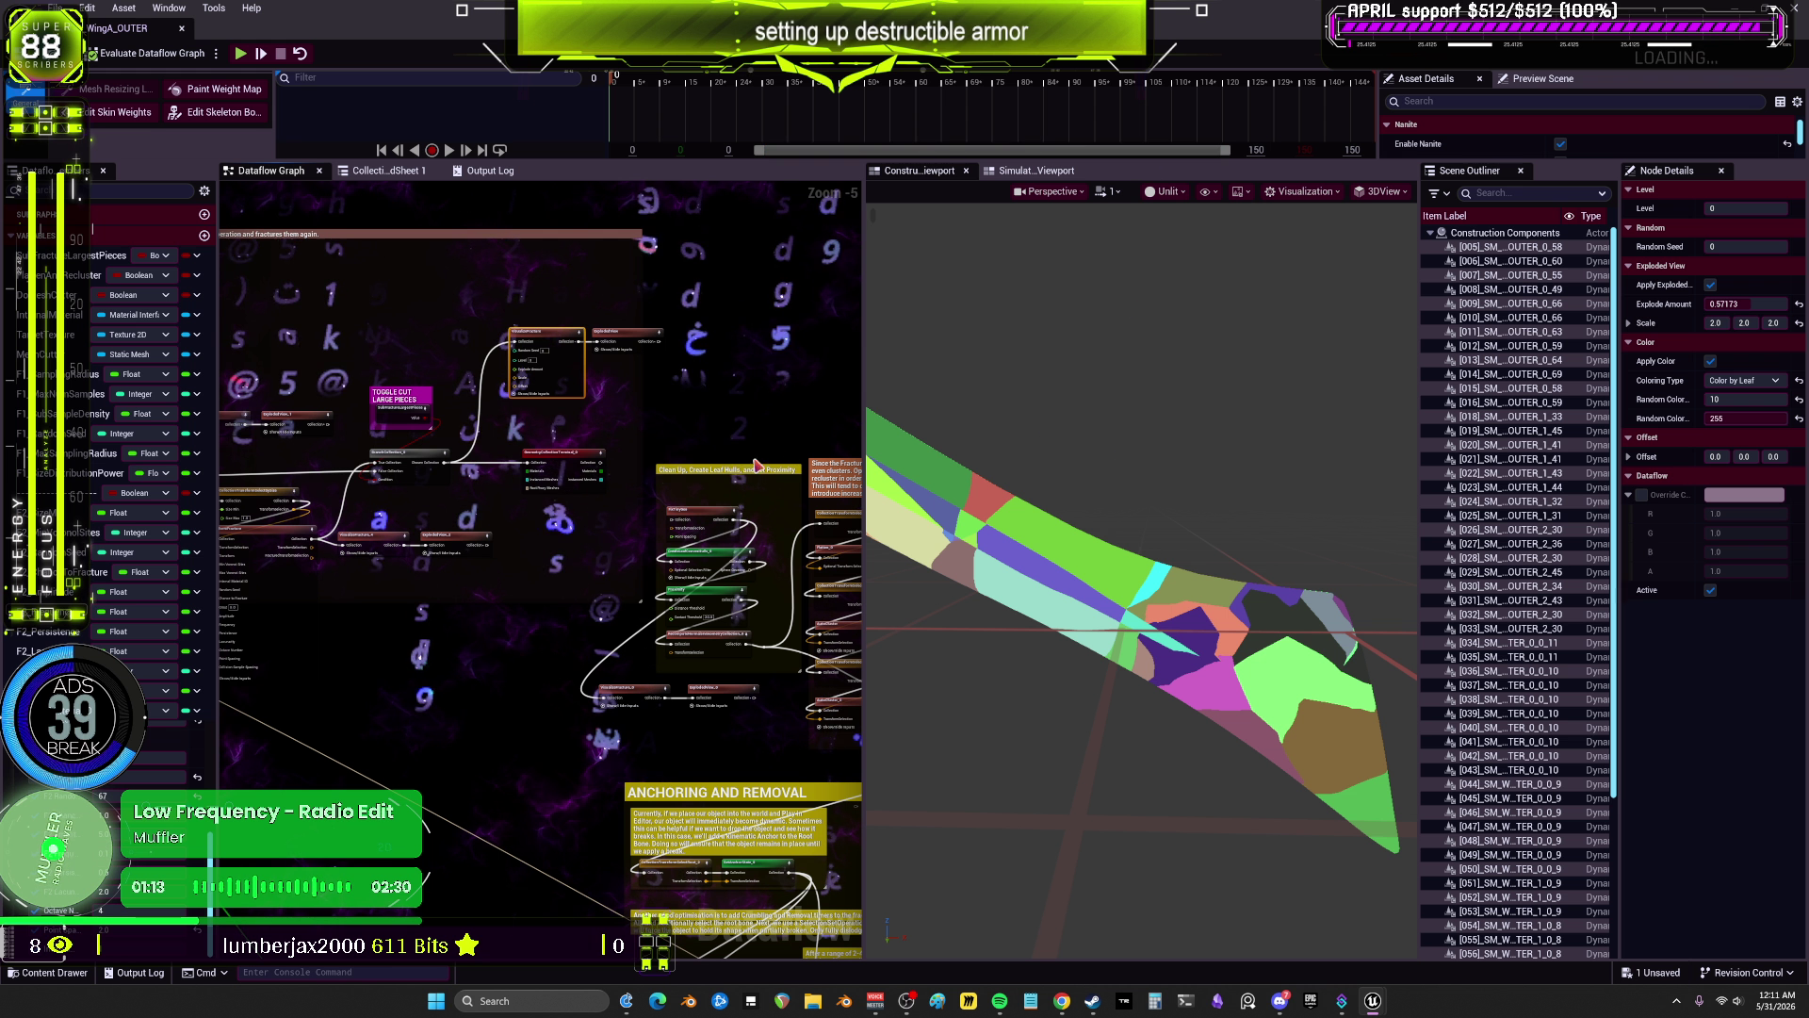
drag(758, 466, 872, 400)
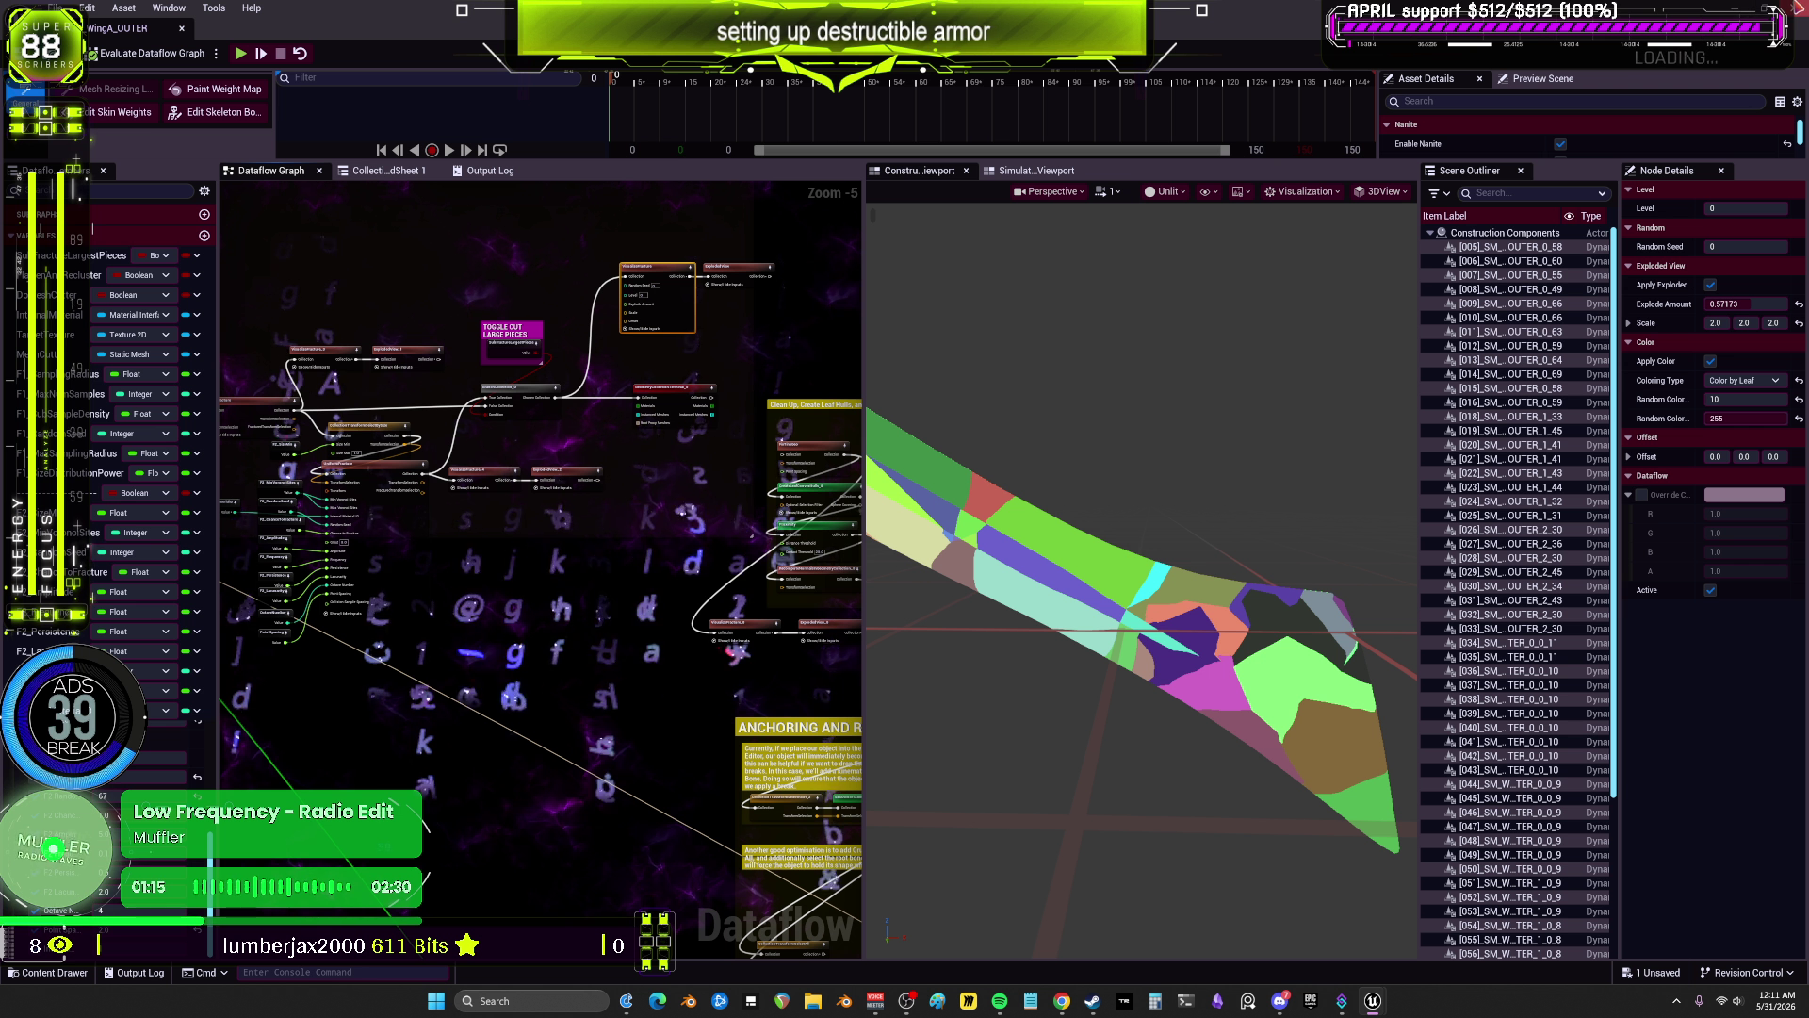
key(alt+Tab)
click(862, 158)
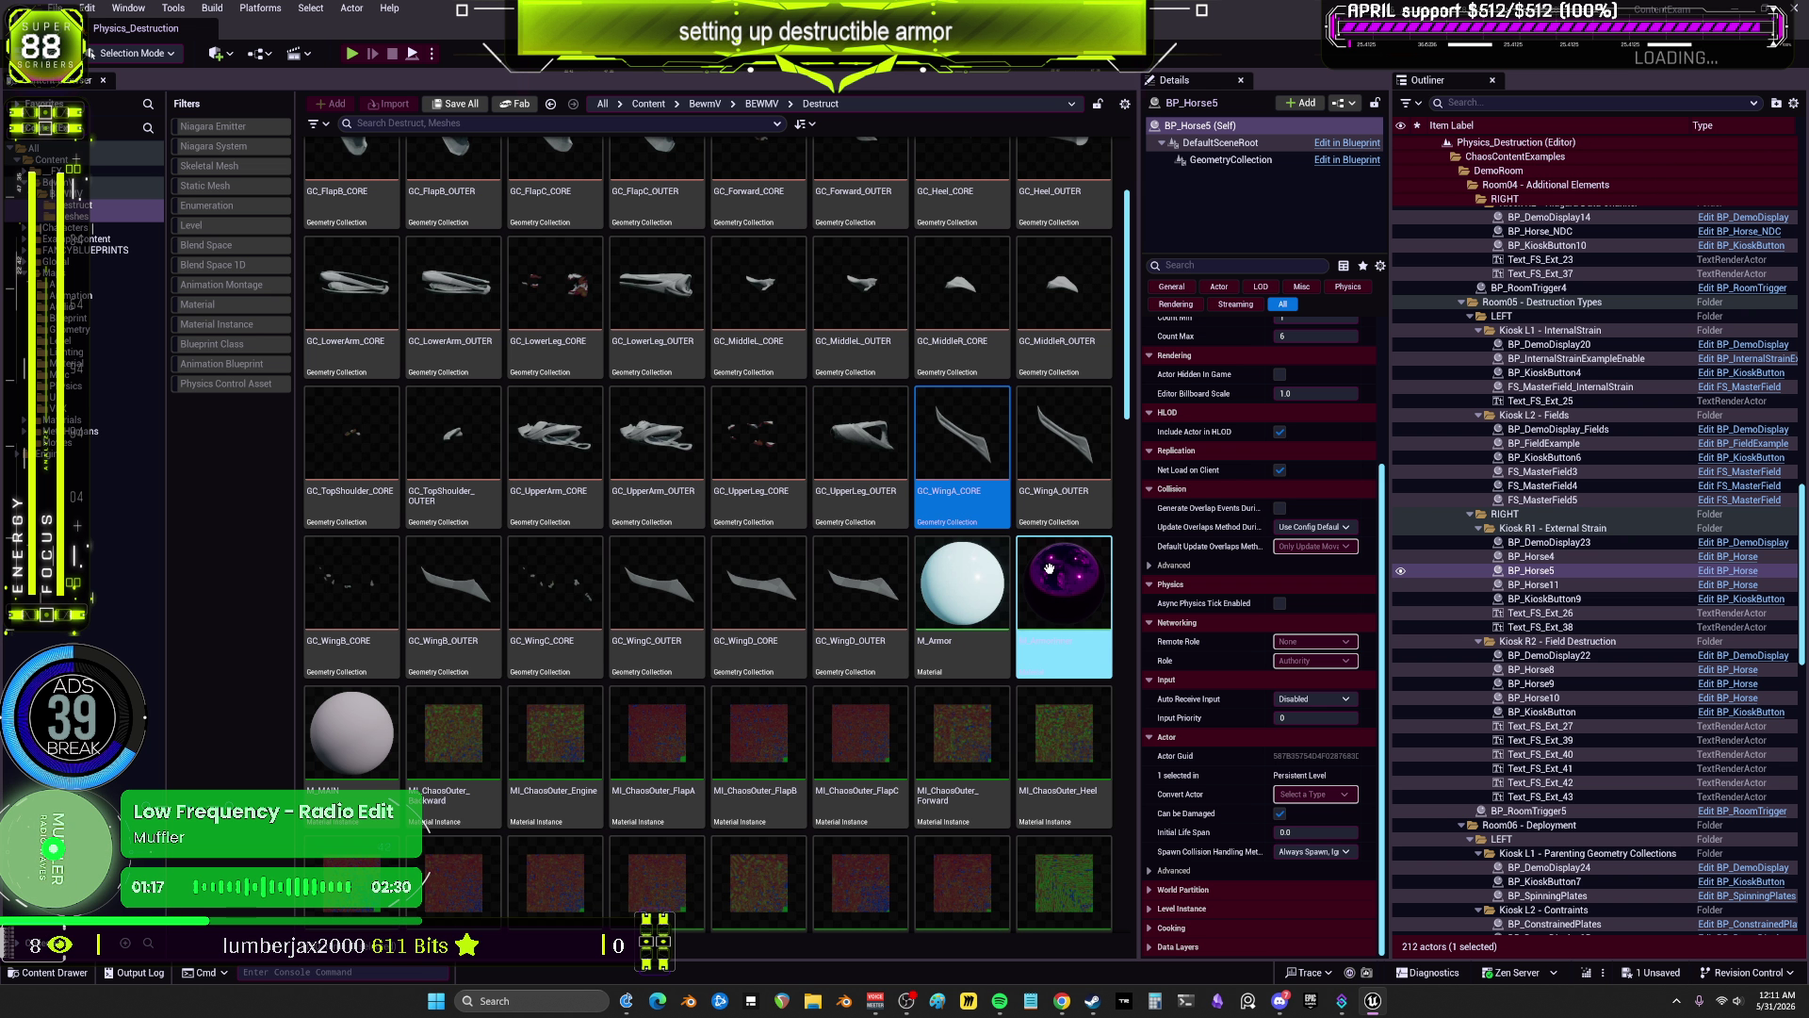
Step: Open GC_WingD_OUTER, GC_WingA_OUTER and GC_WingC_OUTER from the Destruct folder in the Dataflow editor
scroll(1049, 566, up, 2)
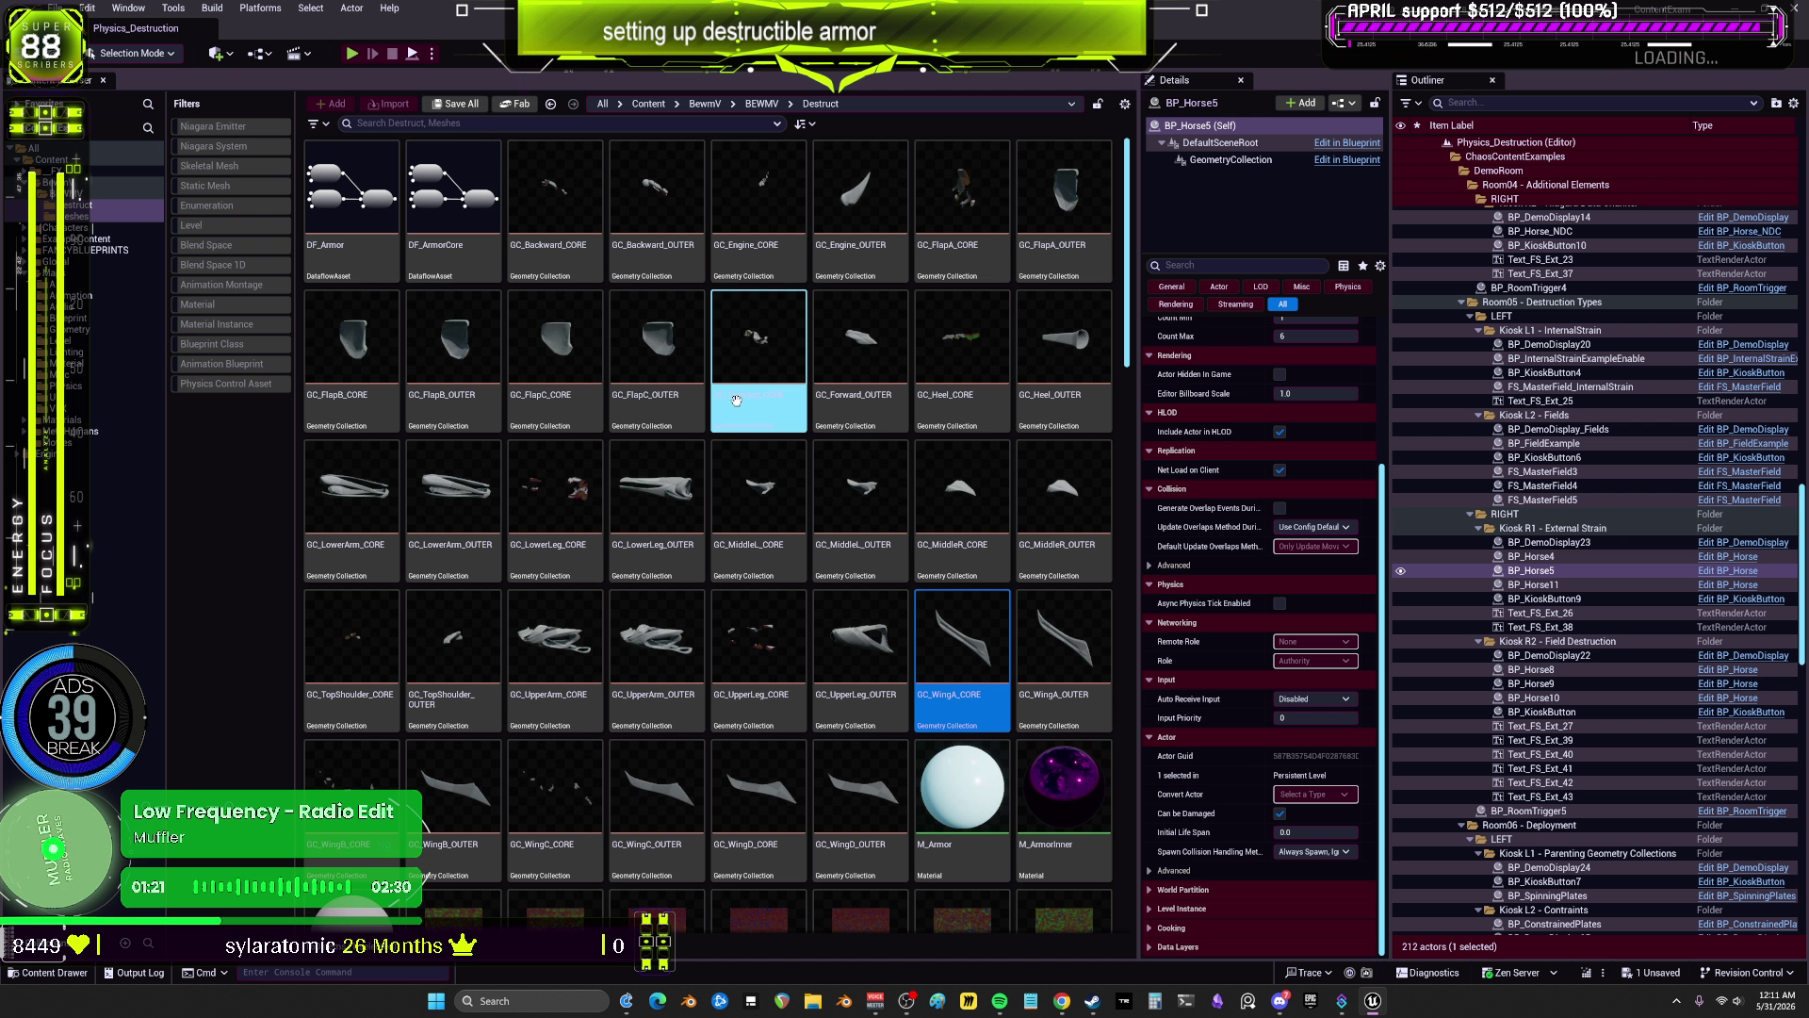
scroll(820, 617, down, 1)
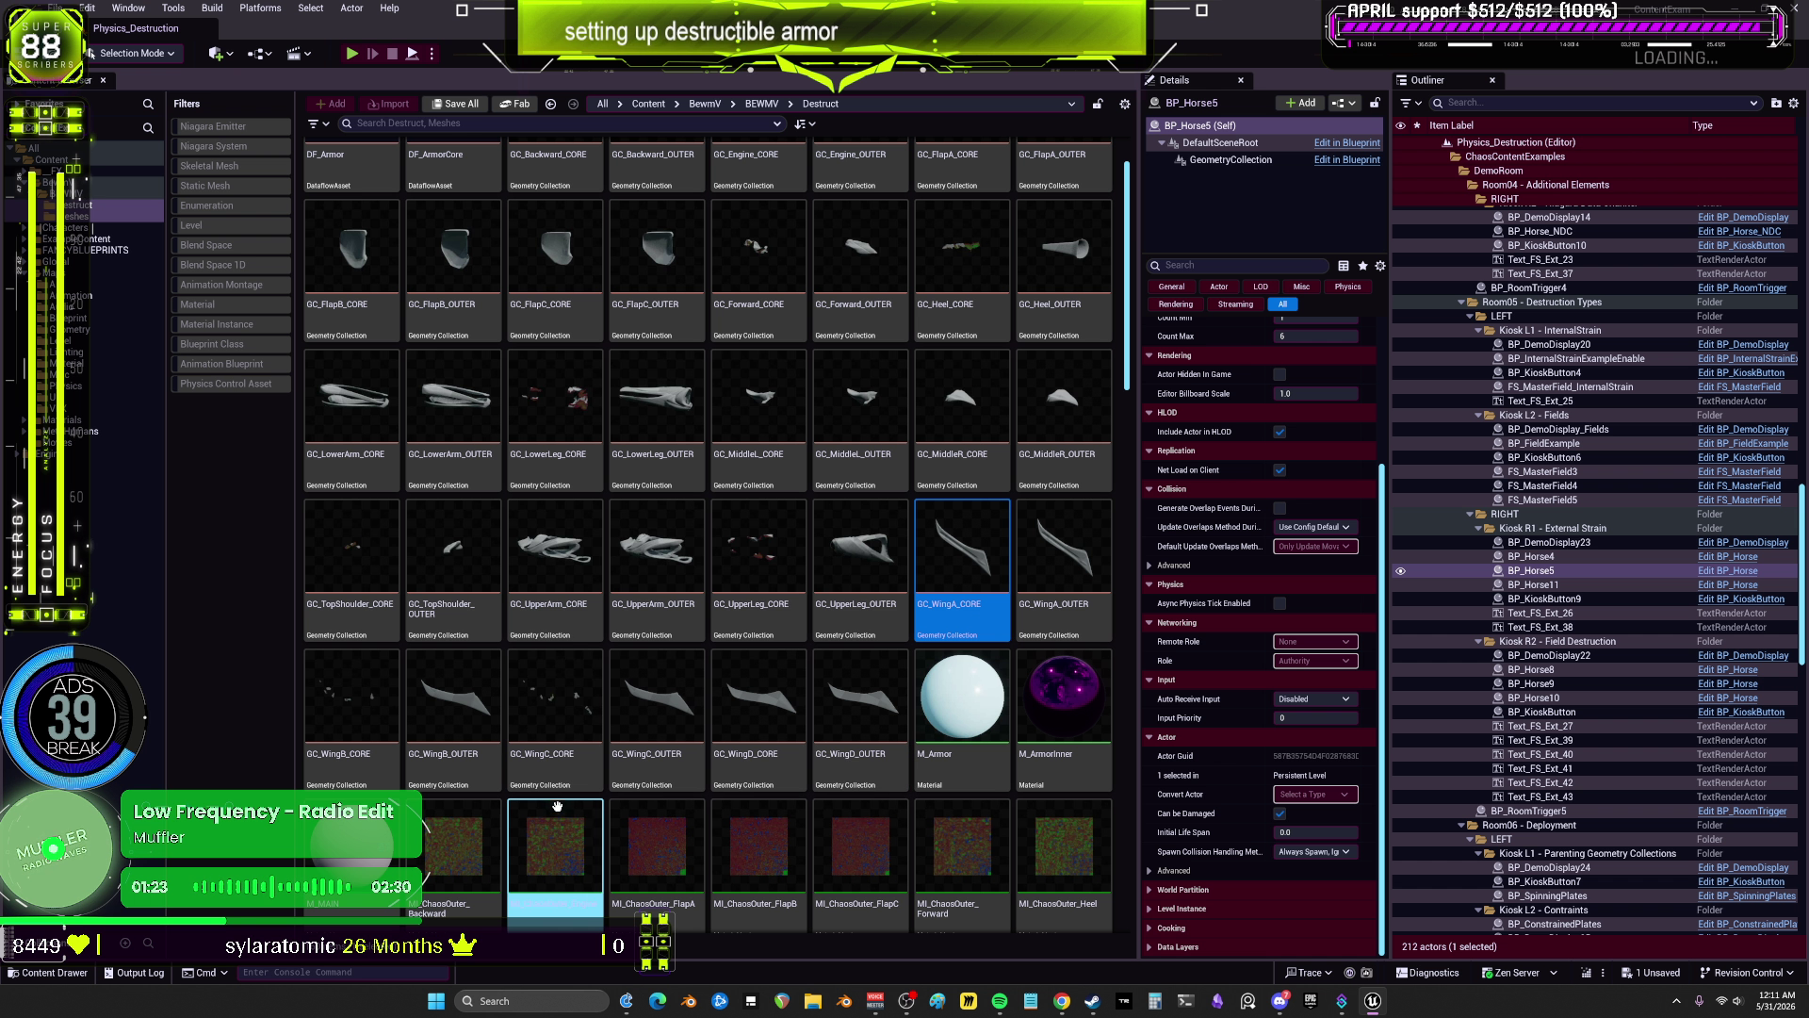
double_click(852, 724)
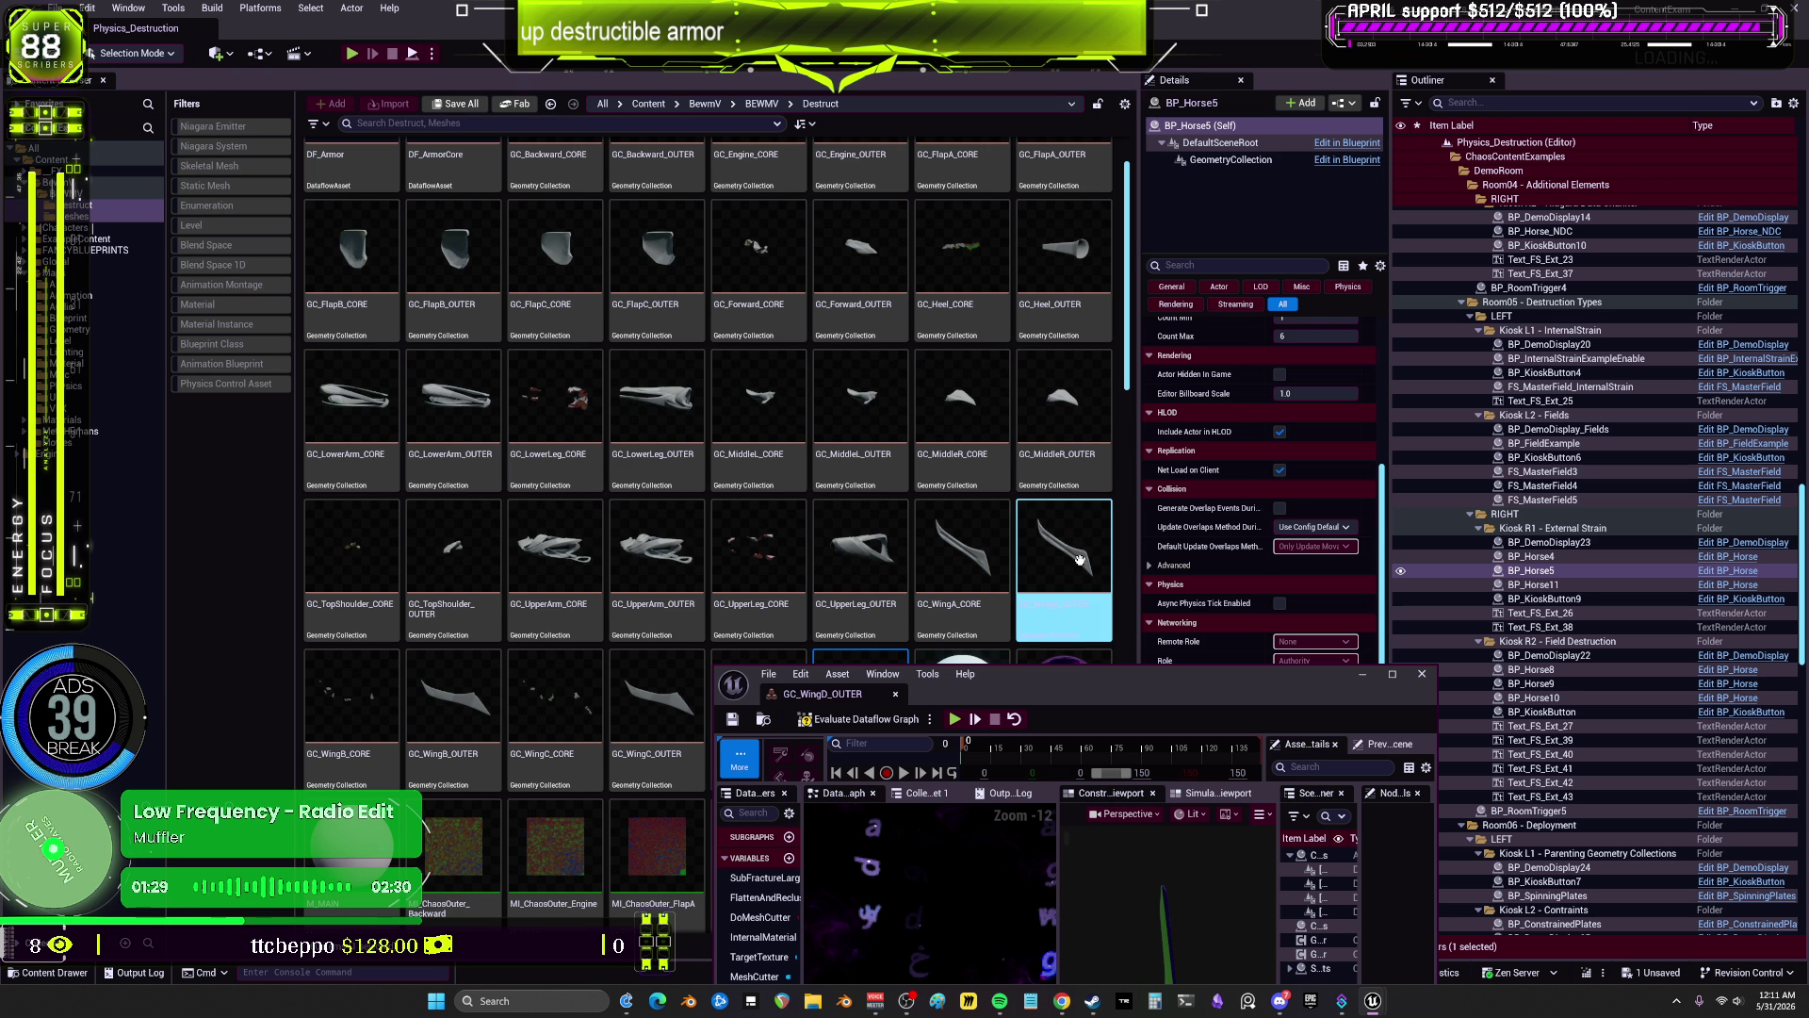
double_click(1083, 567)
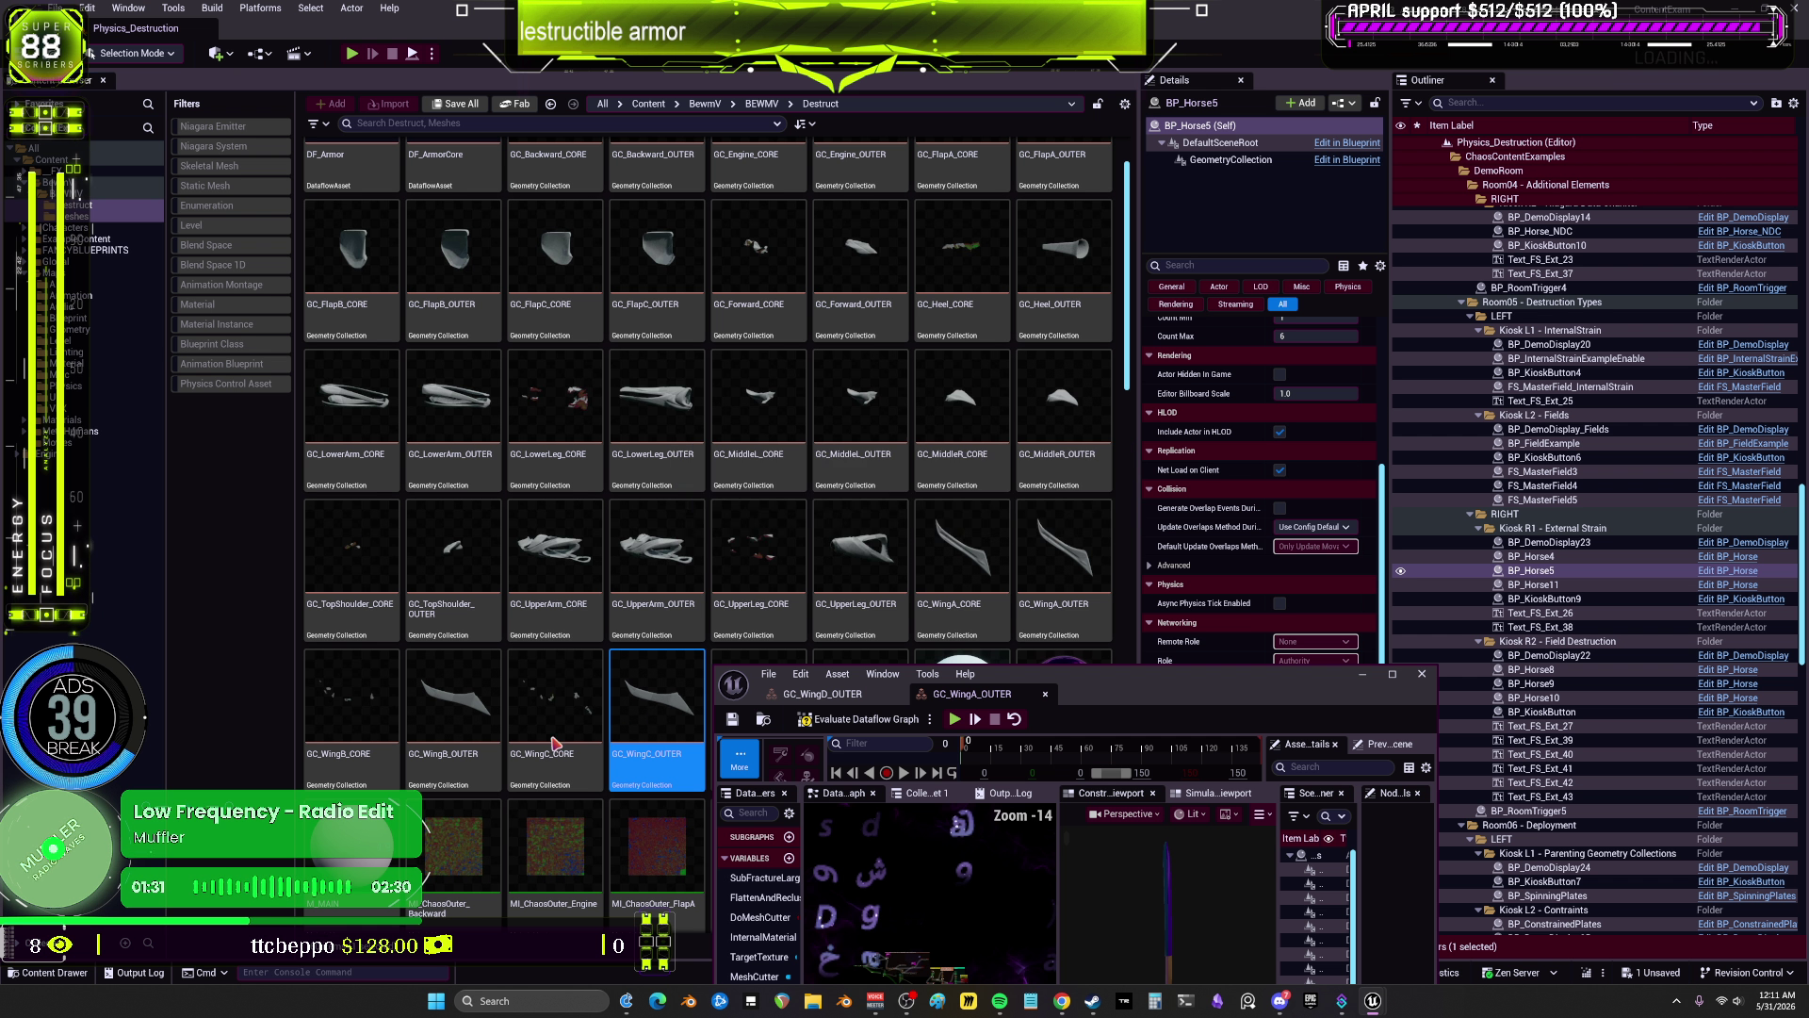
double_click(462, 714)
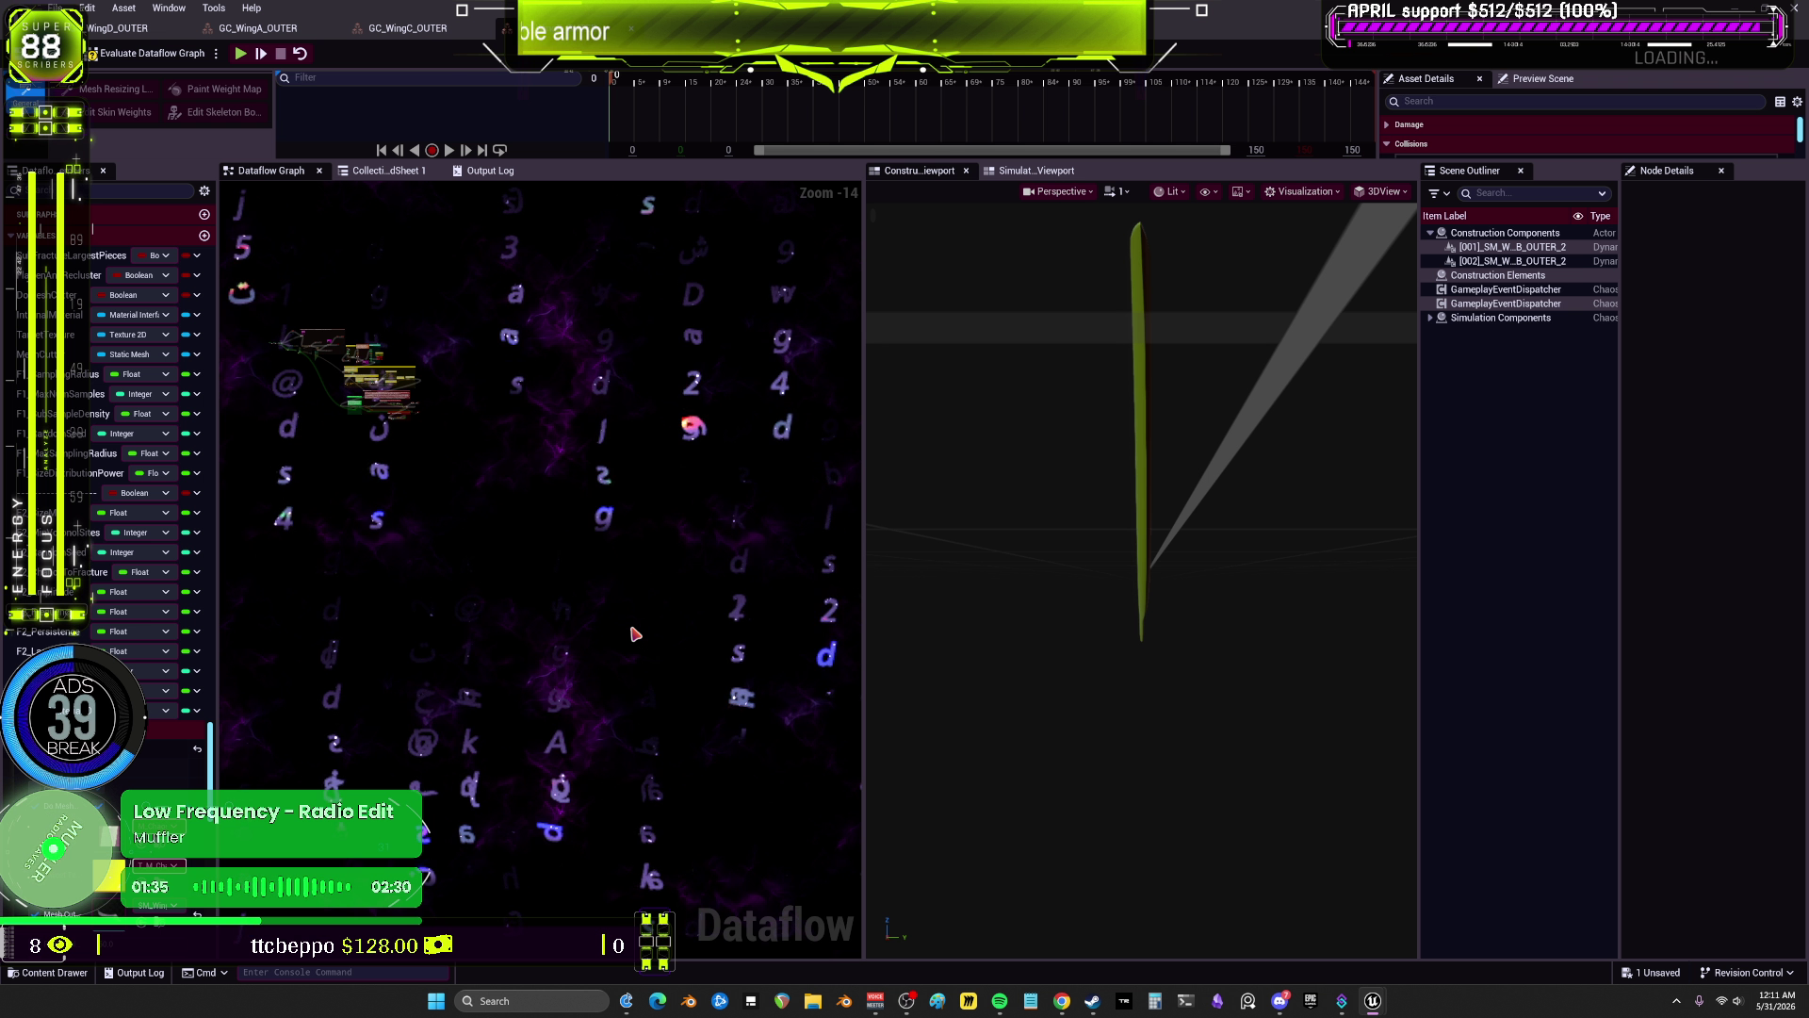
Step: Show VisualizeFracture's settings (explode 0.57173, colour by leaf) and orbit around the wing piece
scroll(535, 449, up, 6)
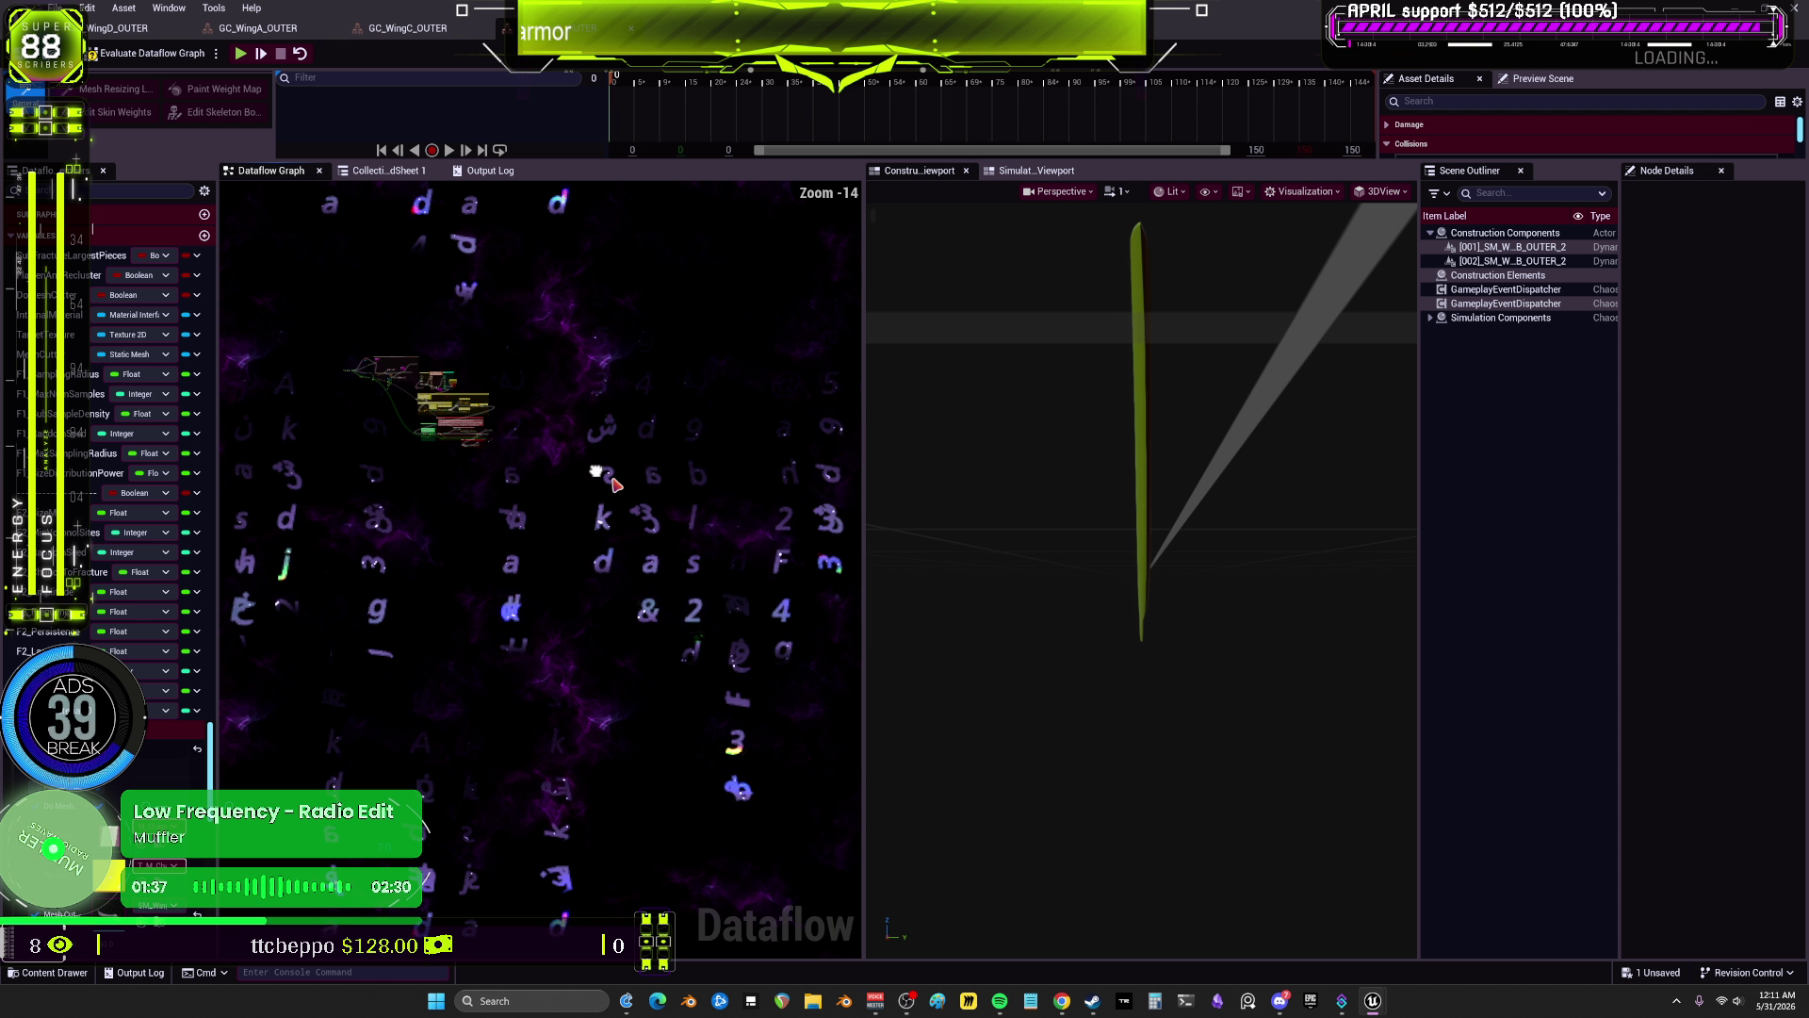
scroll(703, 357, up, 6)
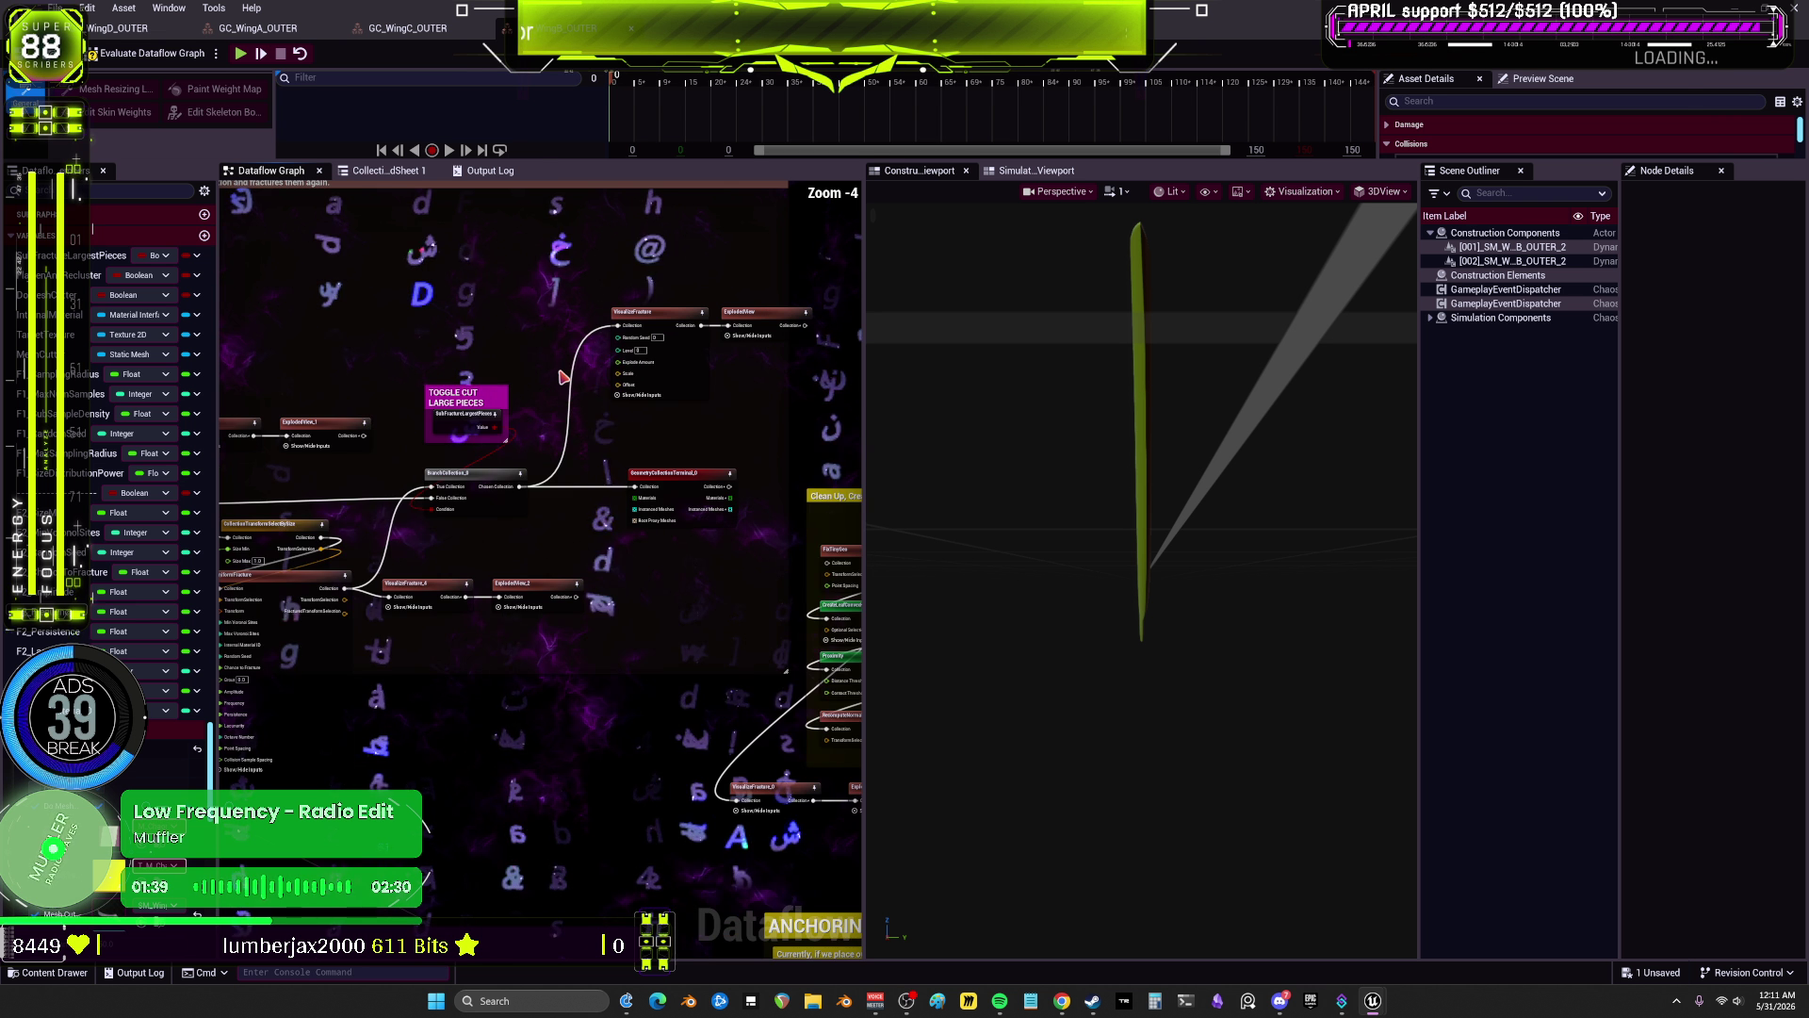
click(703, 357)
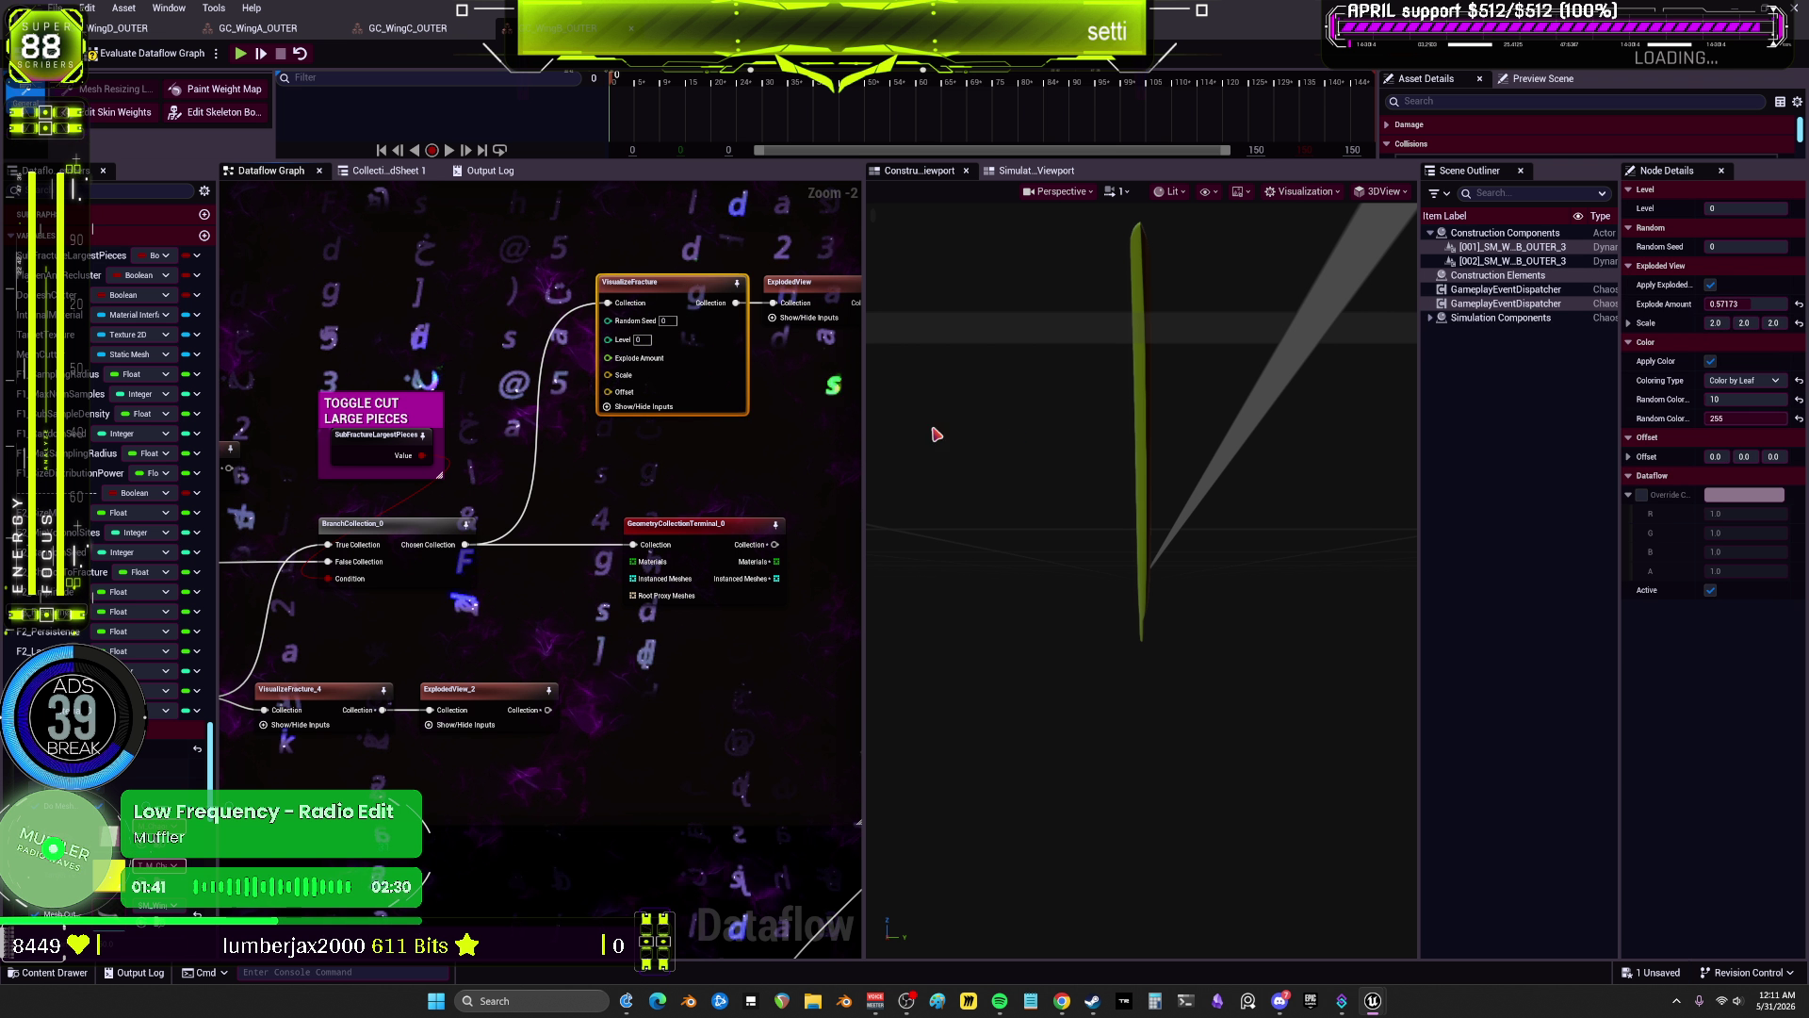
mouse_move(1069, 324)
mouse_down()
mouse_move(1159, 306)
mouse_move(1058, 314)
mouse_up()
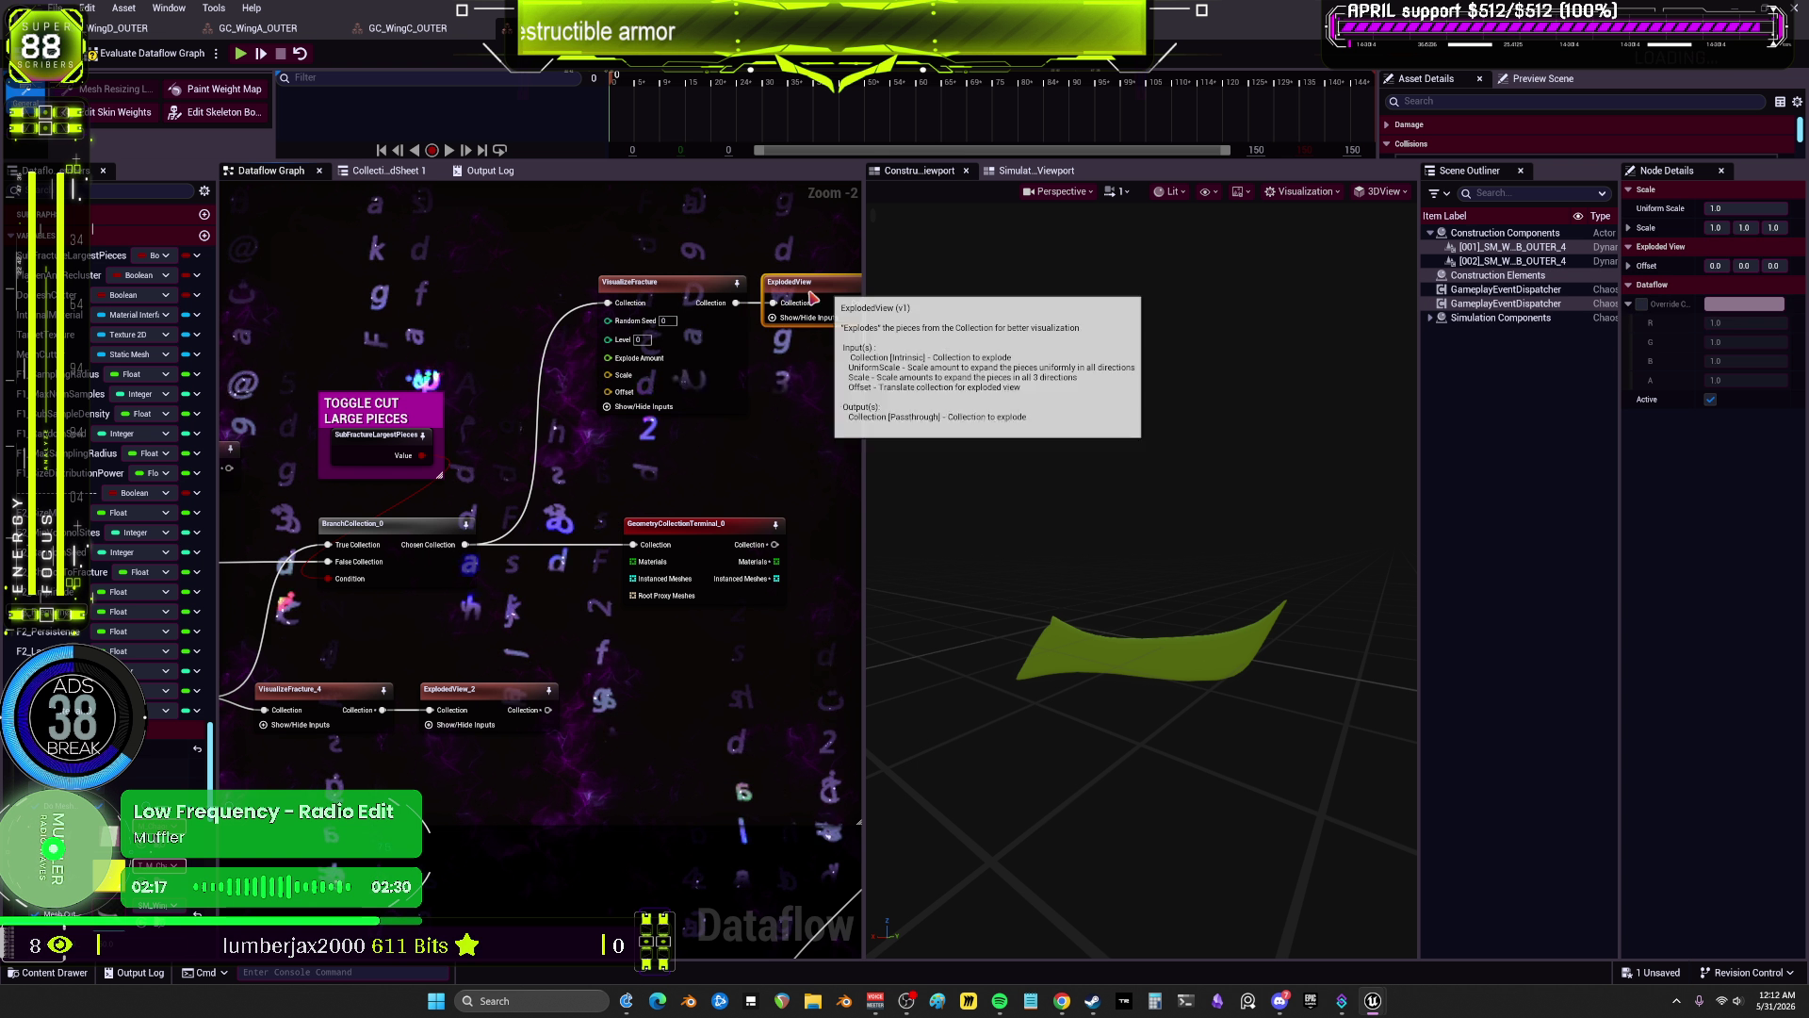
mouse_move(1065, 540)
mouse_down()
mouse_move(871, 554)
mouse_move(1110, 585)
mouse_up()
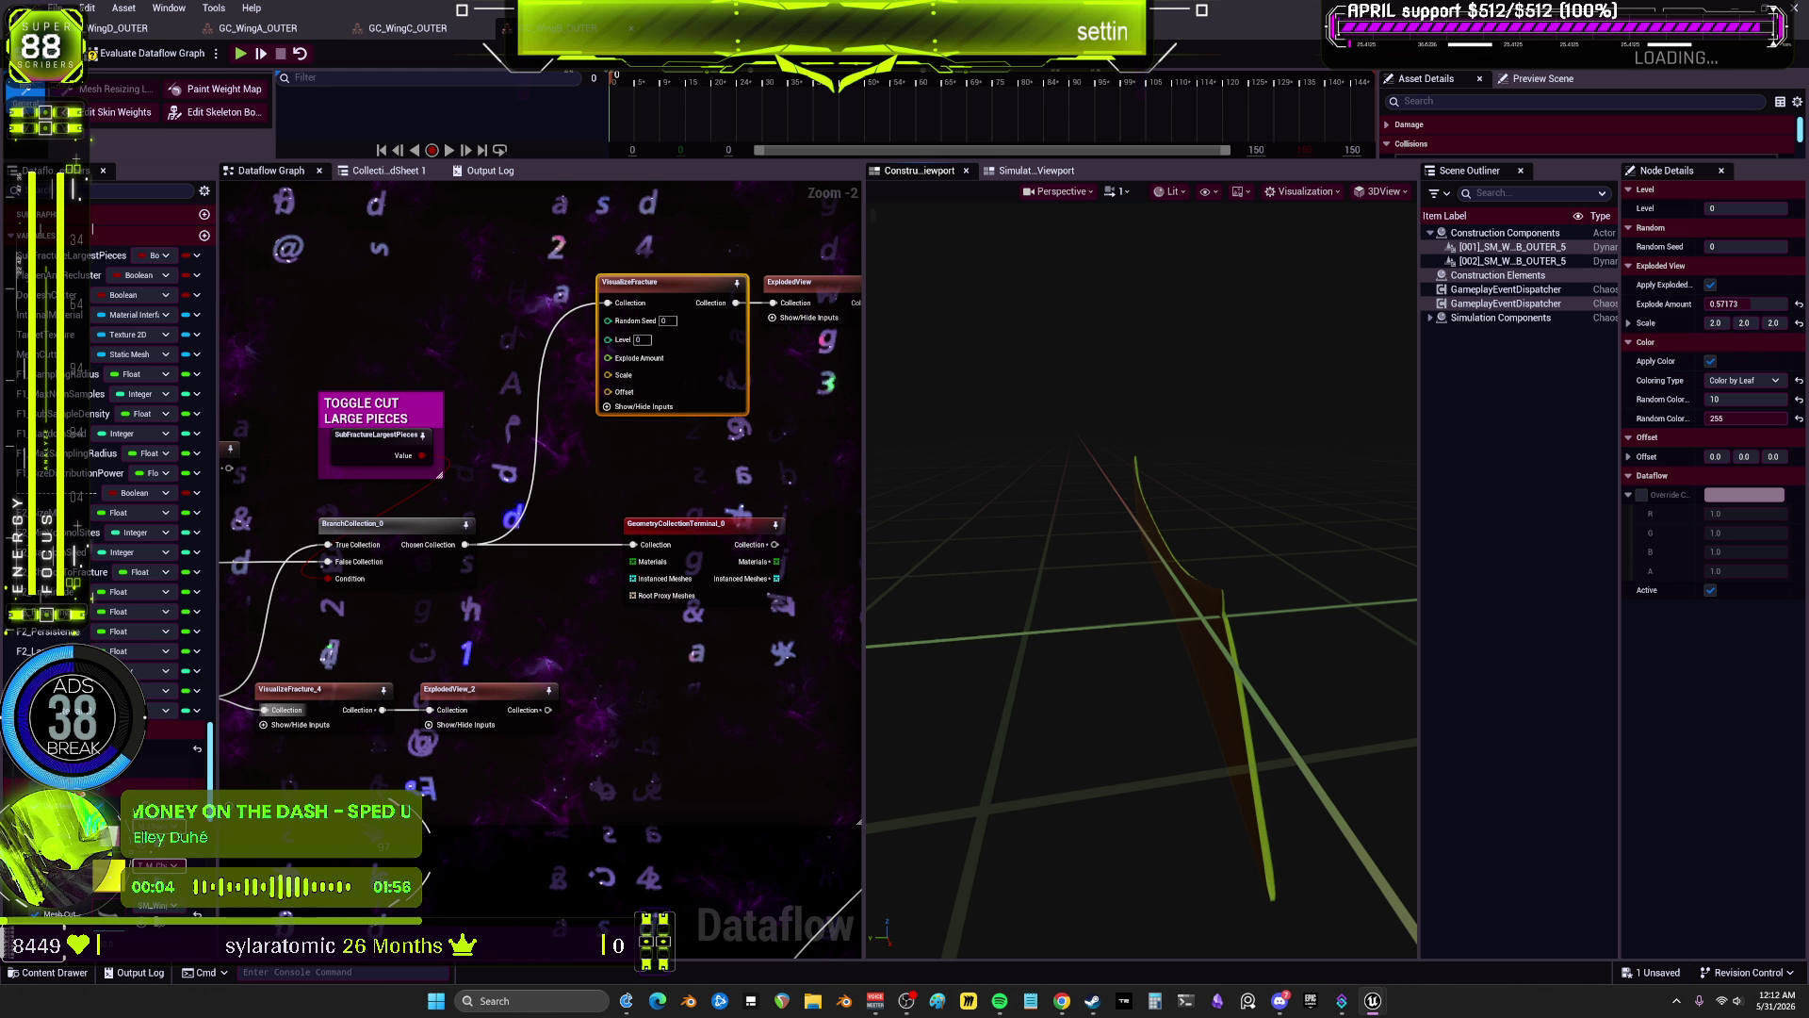
Step: Flip between the WingD_OUTER and GC_WingA_OUTER graphs, framing WingA's full node network
click(148, 31)
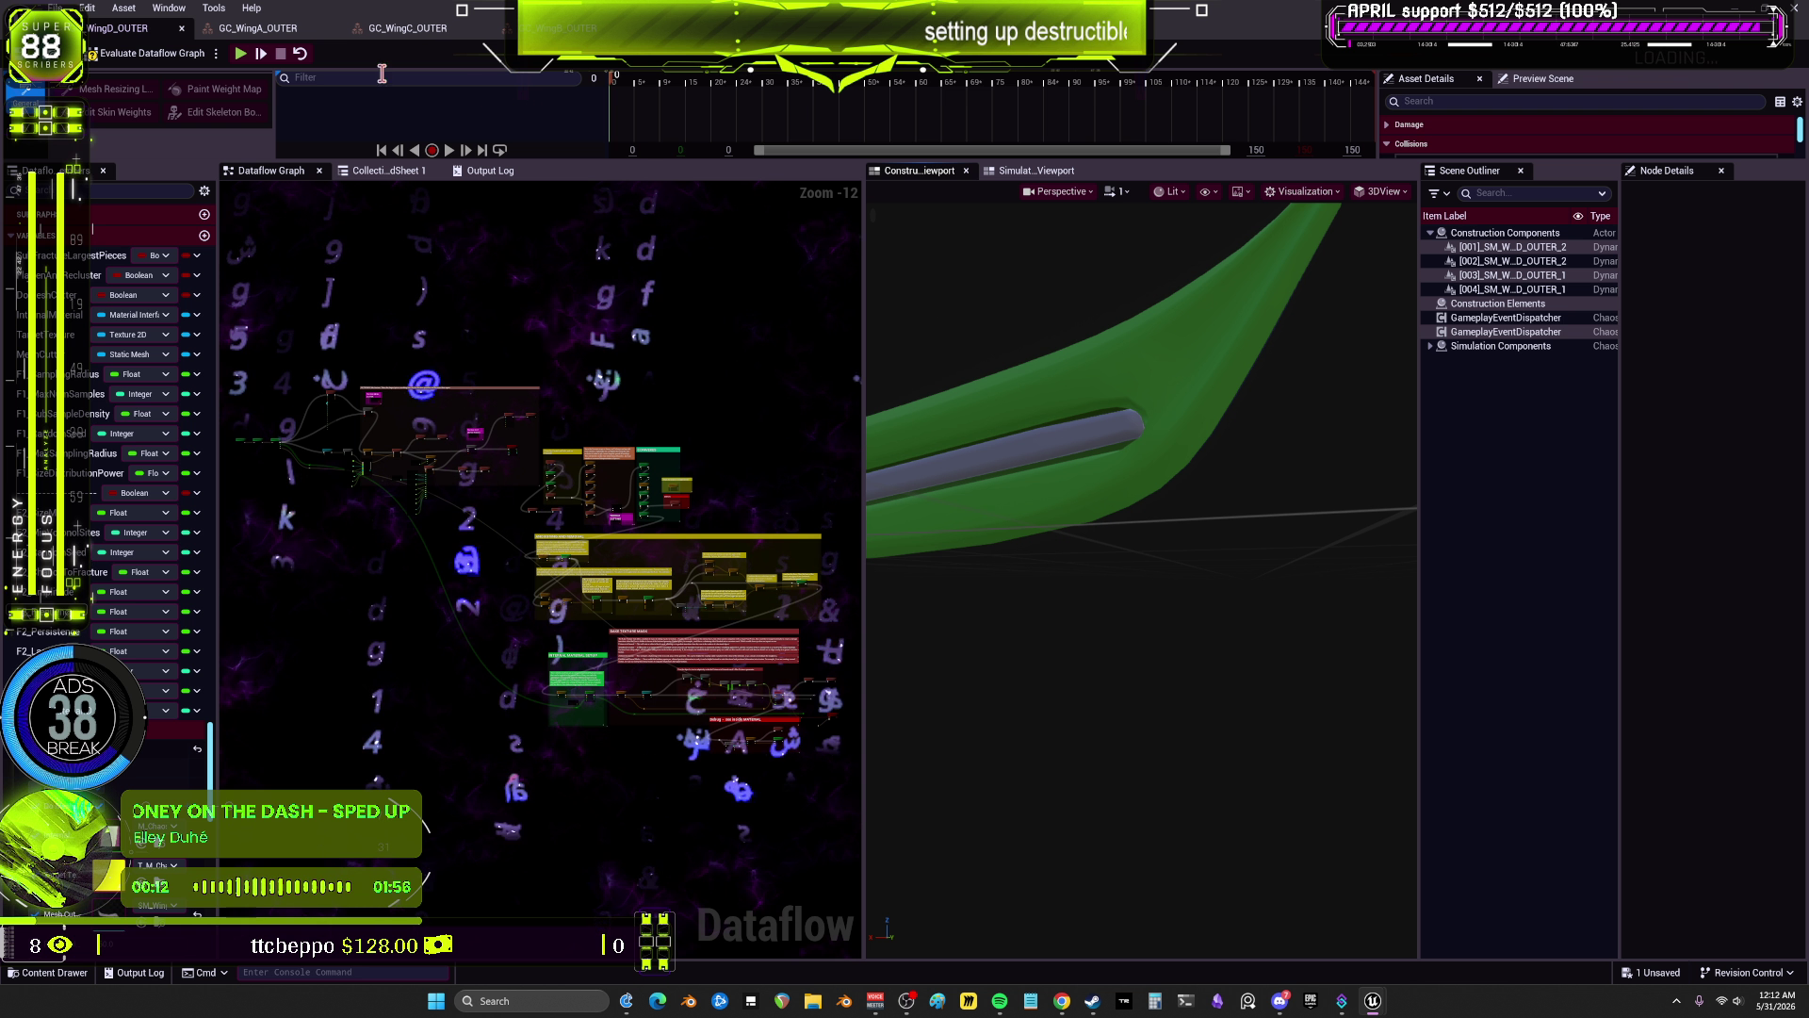
click(258, 29)
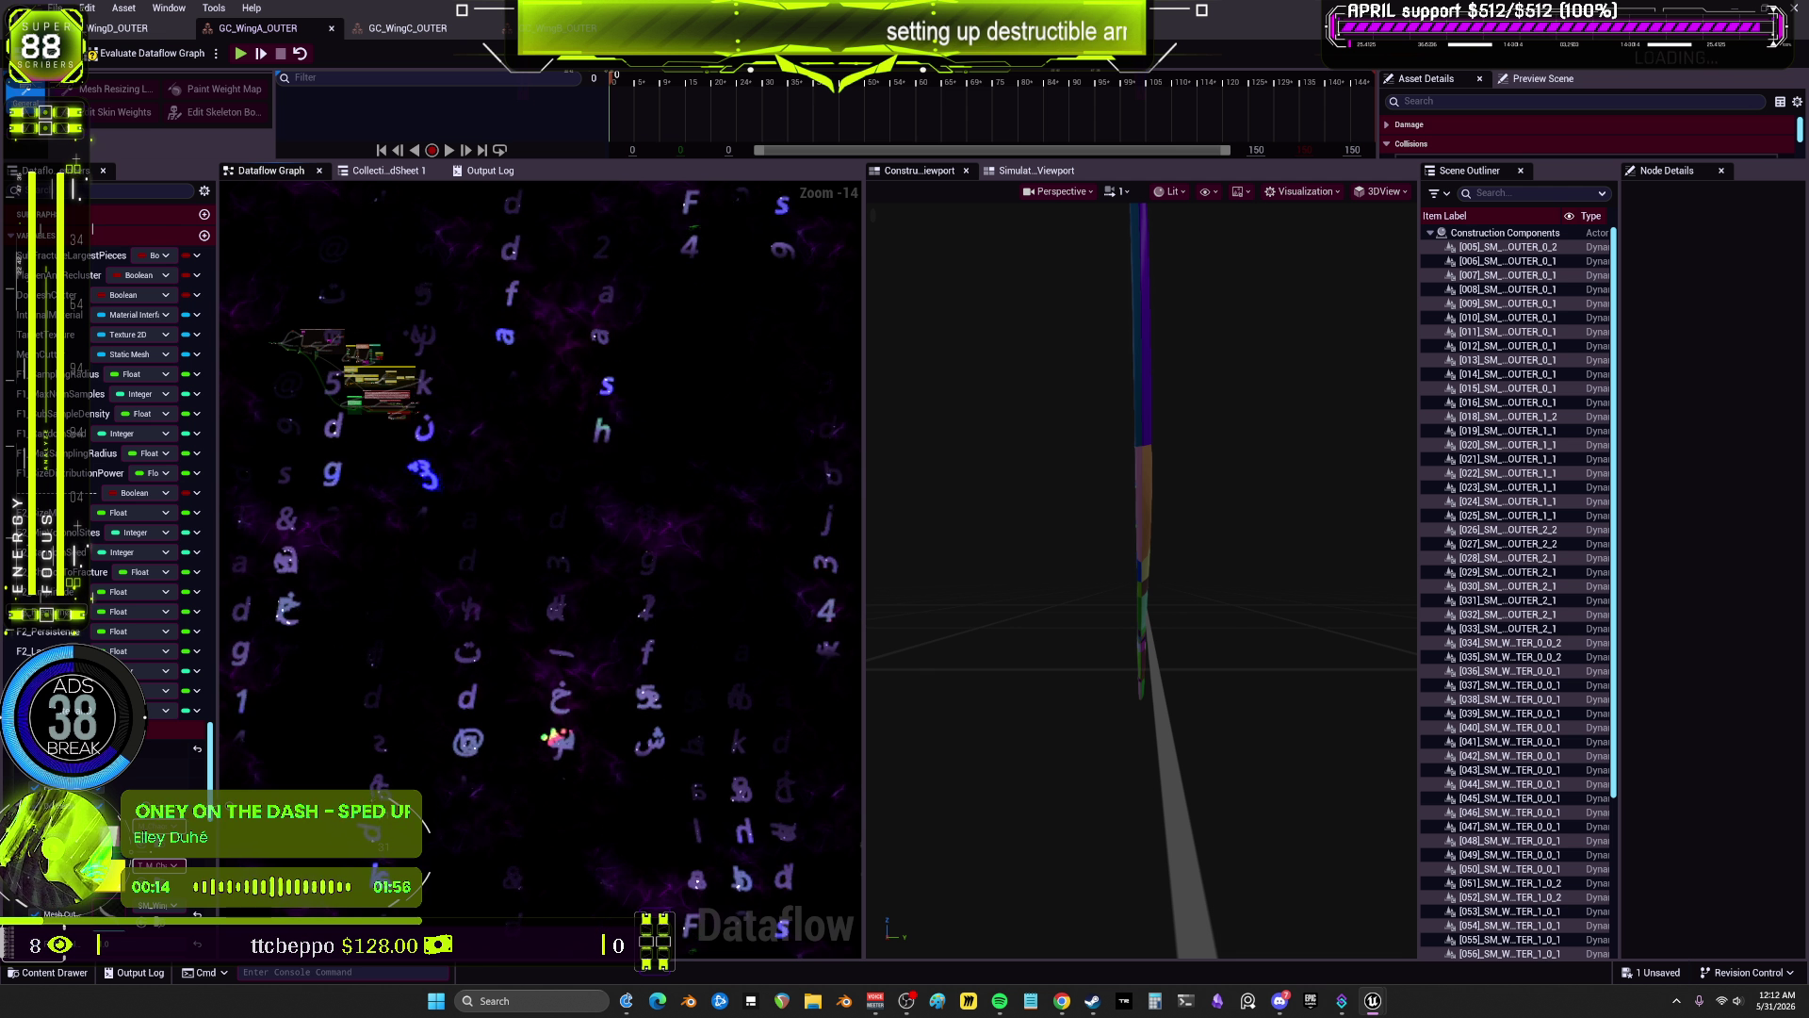
key(Home)
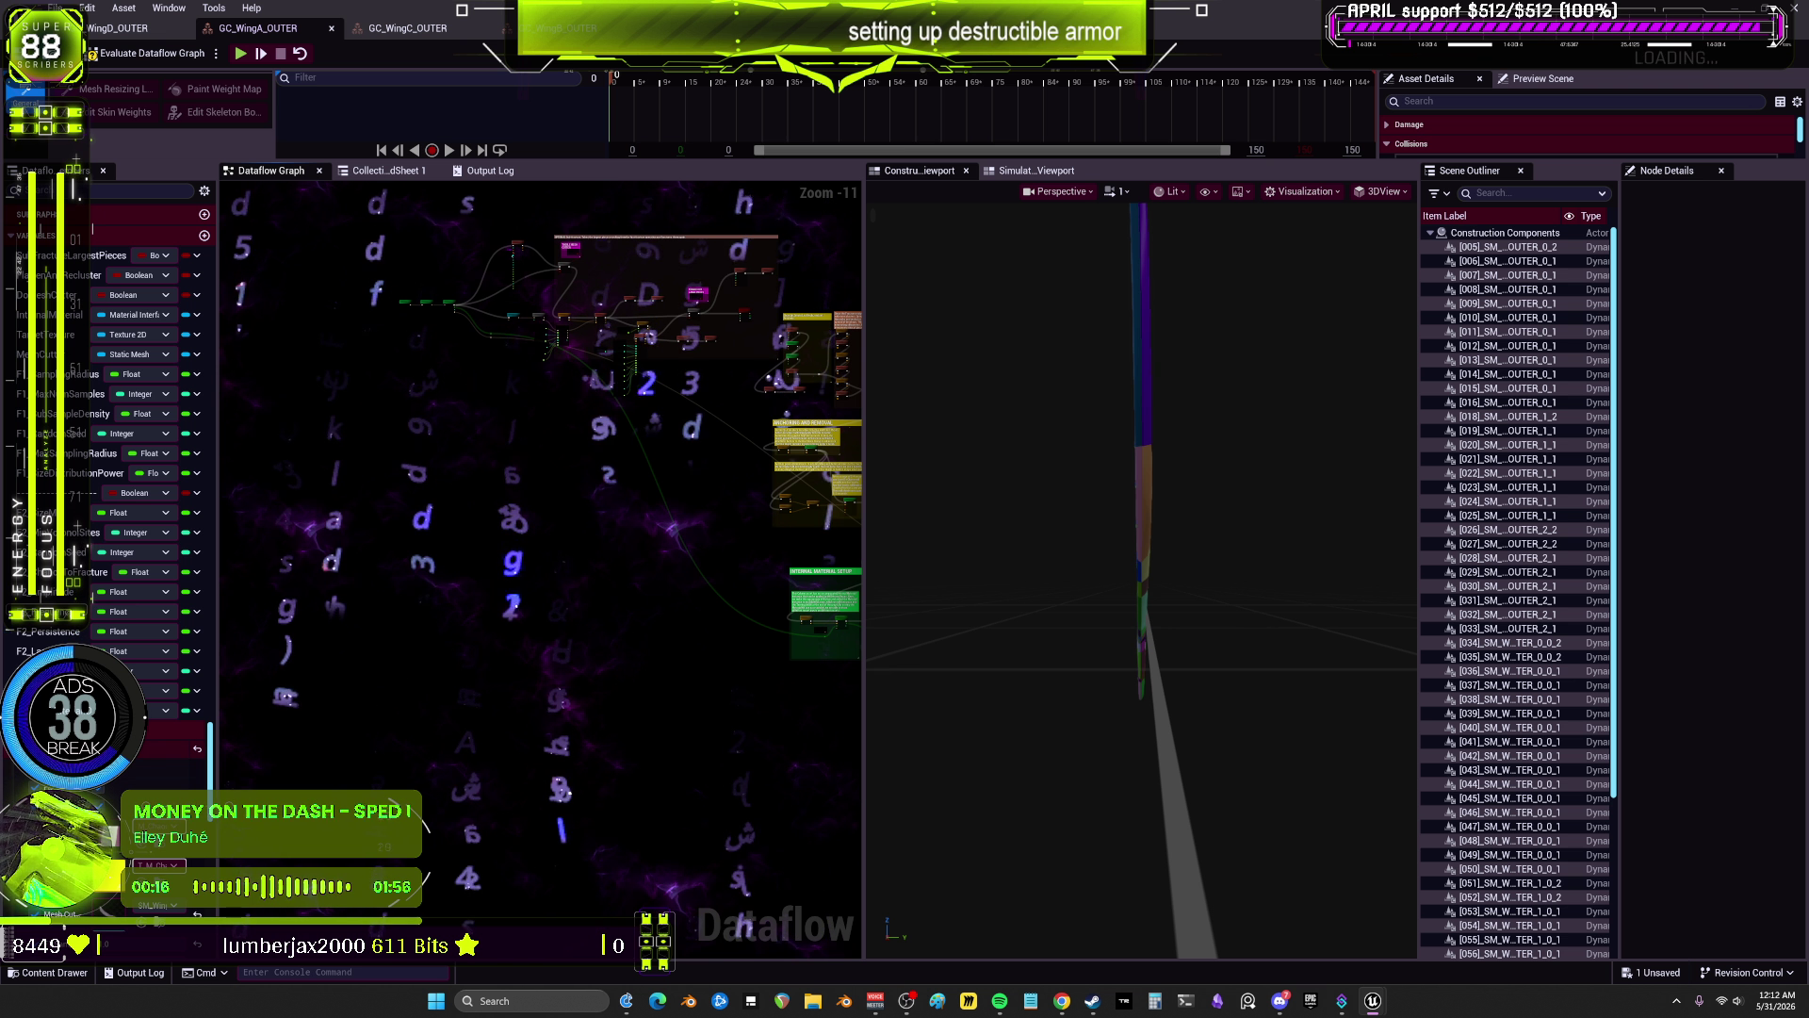
click(141, 28)
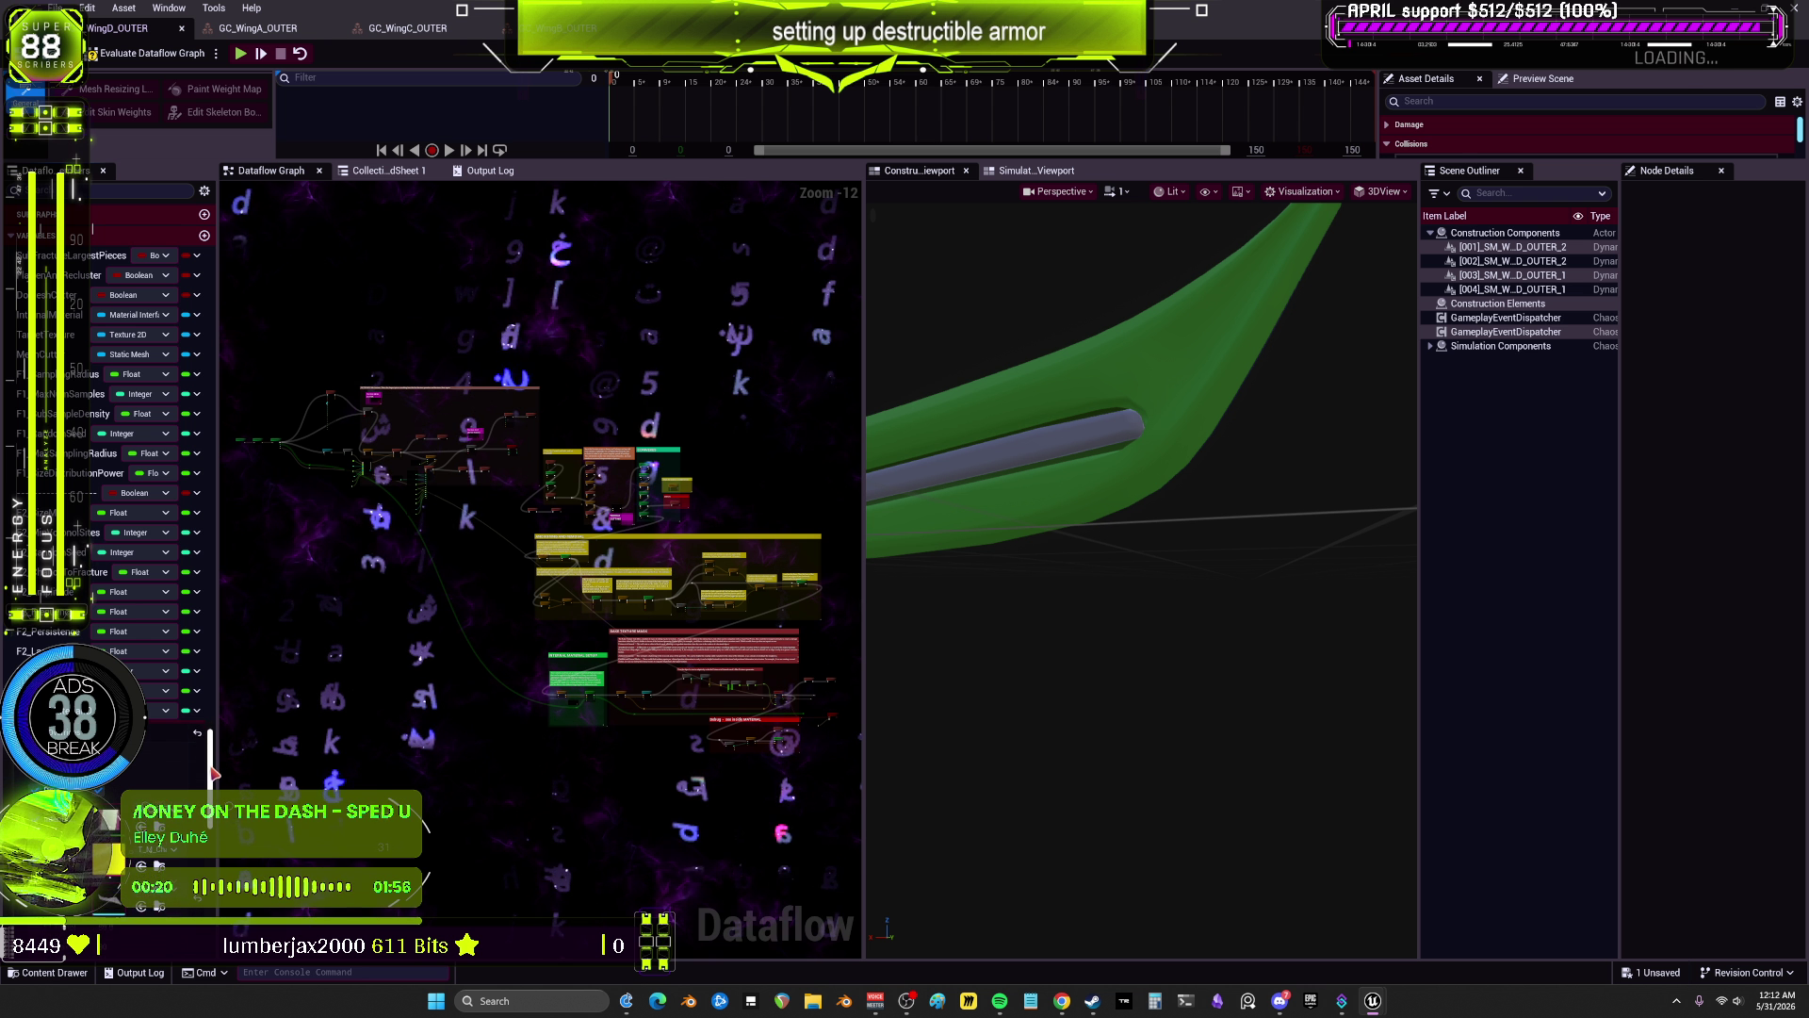
Step: Collapse the Variables sections in WingD and WingC to reveal overrides, and orbit the wing
click(37, 234)
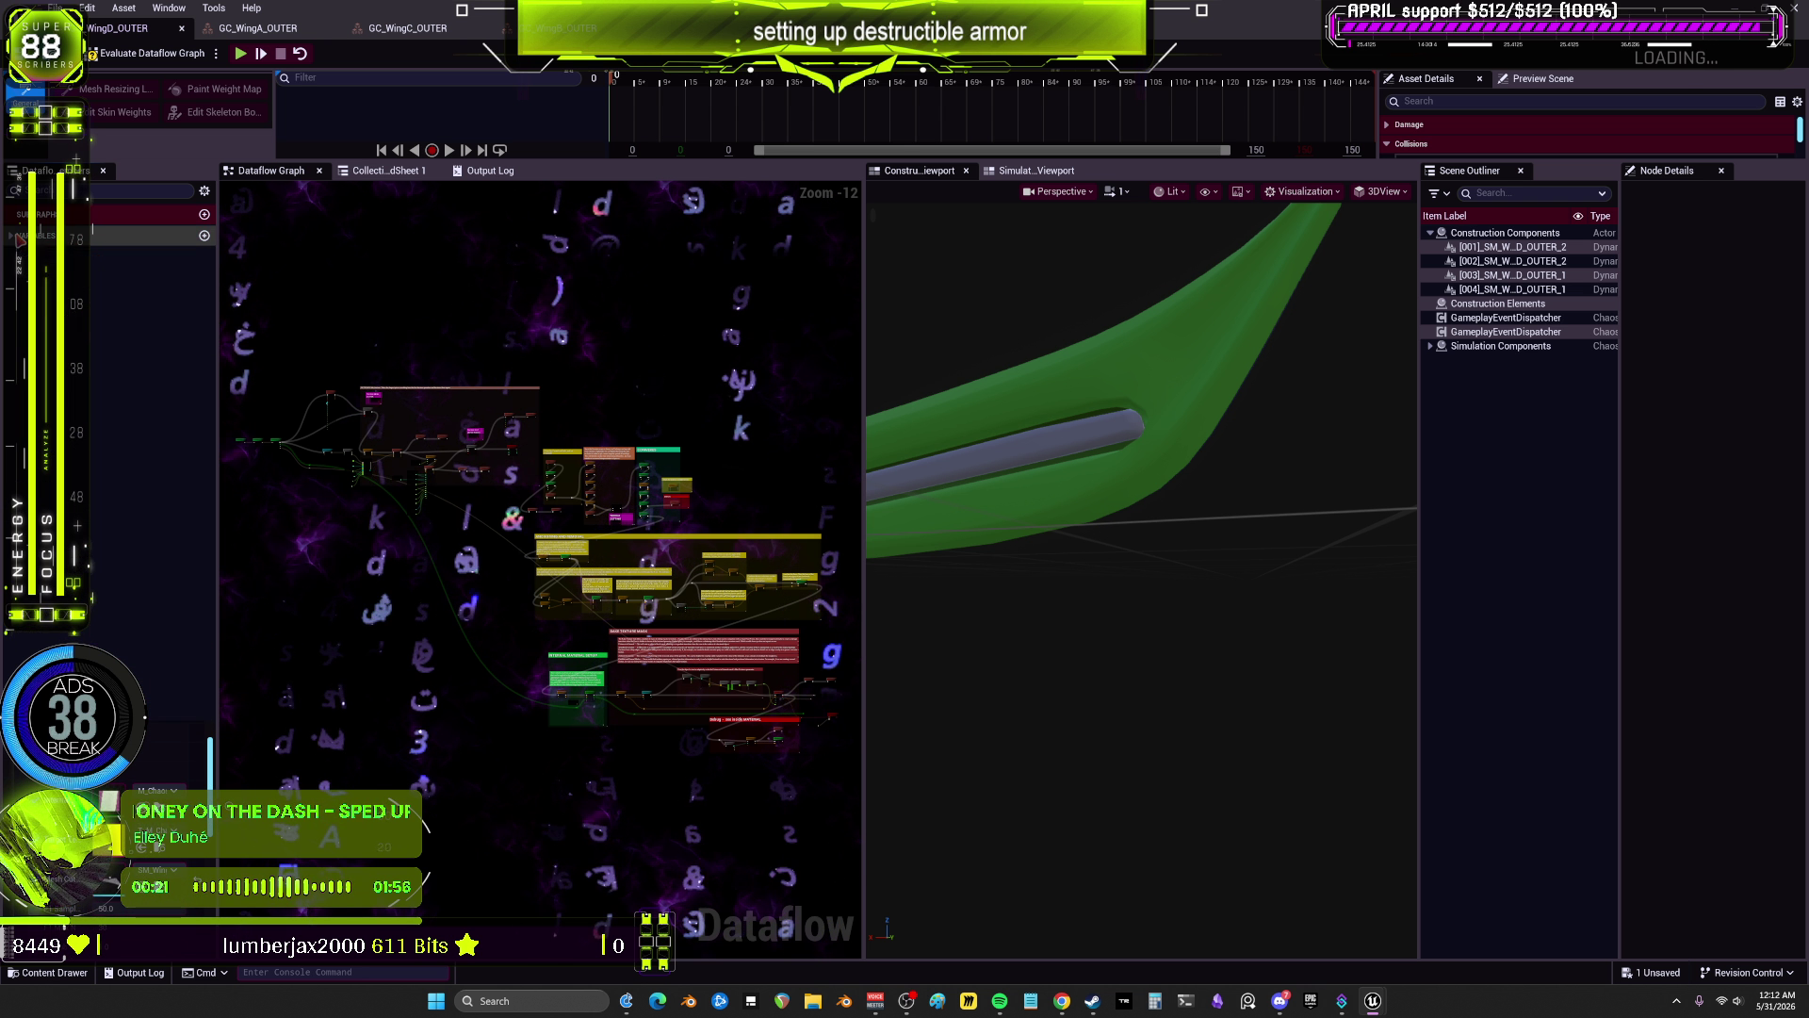
click(374, 31)
click(14, 241)
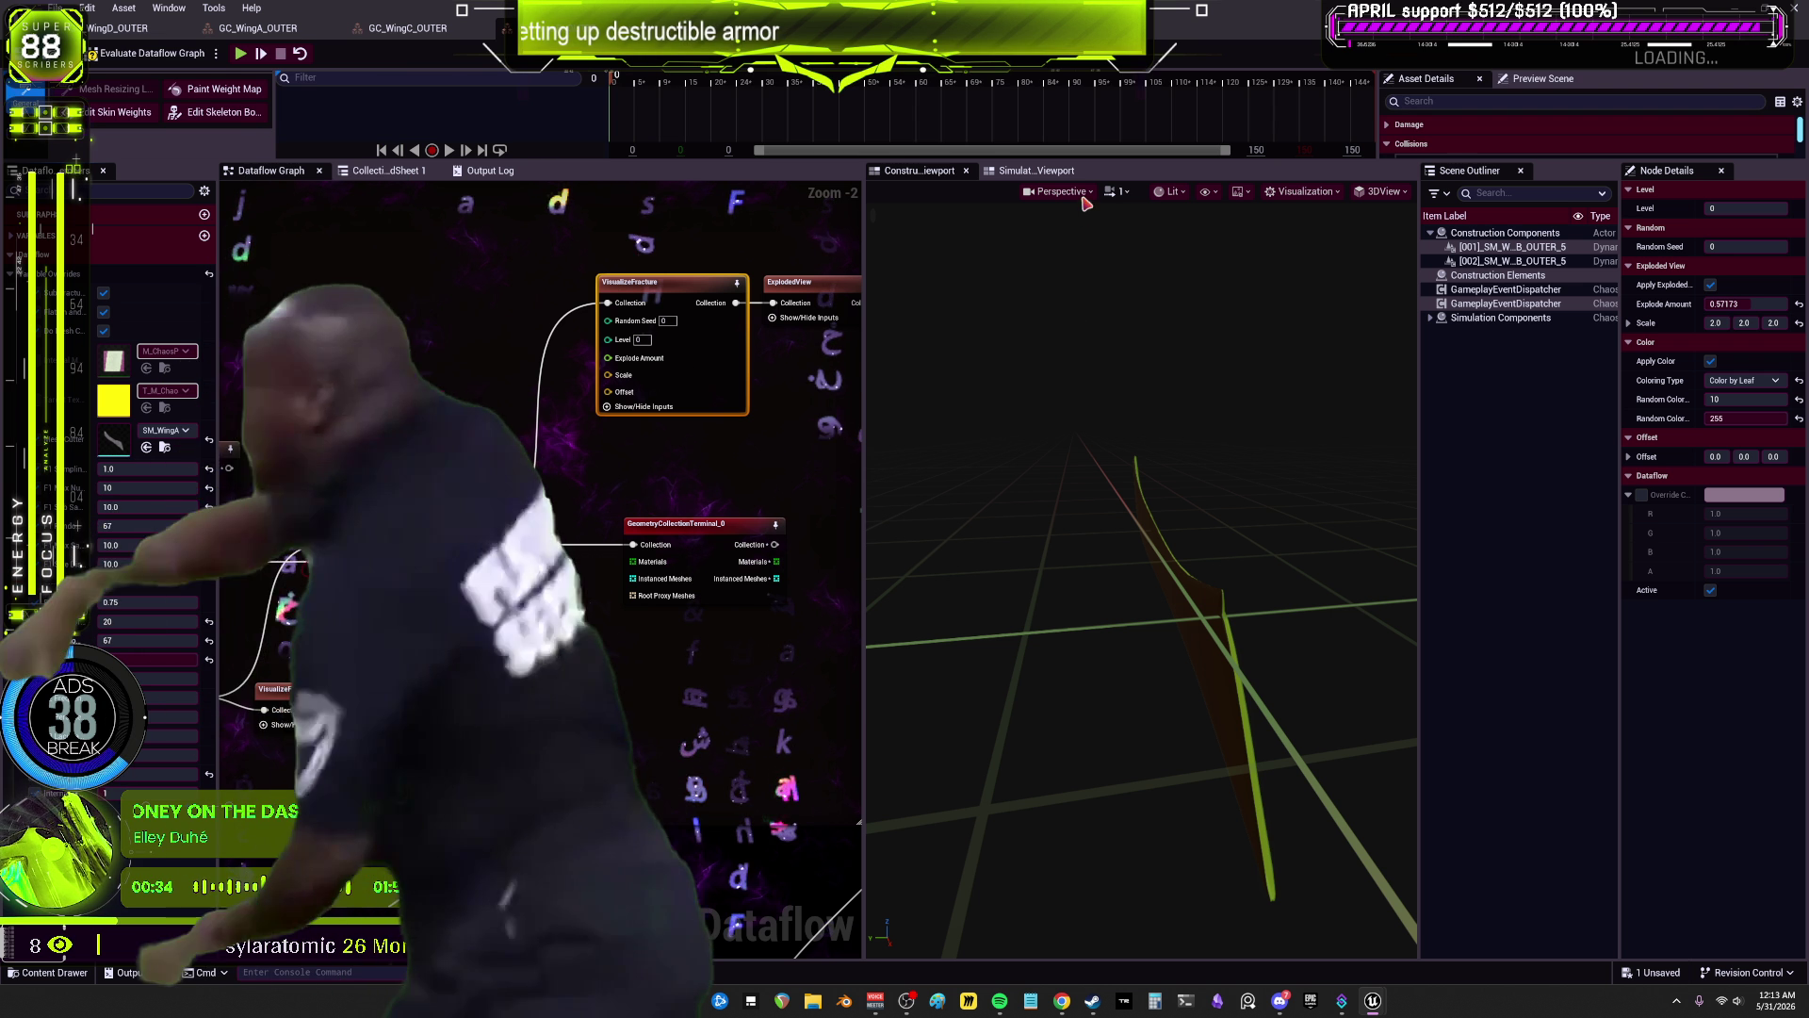
mouse_move(953, 509)
mouse_down()
mouse_move(1418, 543)
mouse_move(1380, 553)
mouse_up()
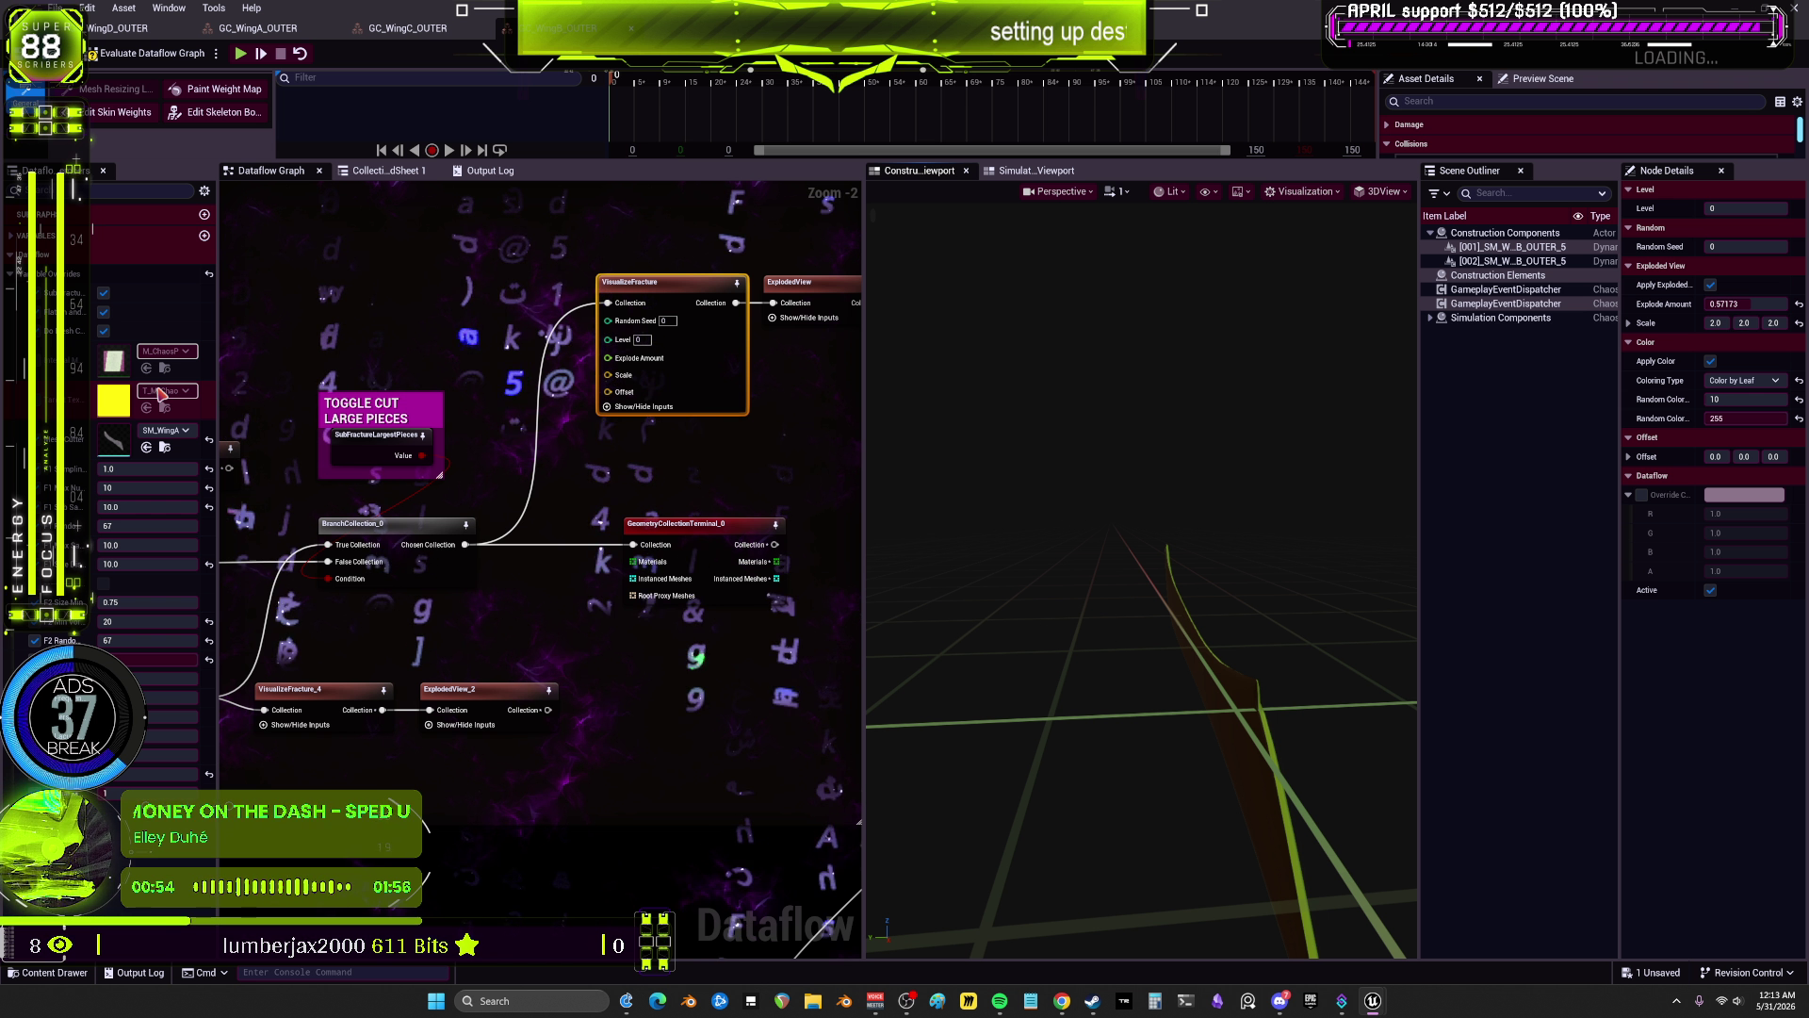
click(166, 430)
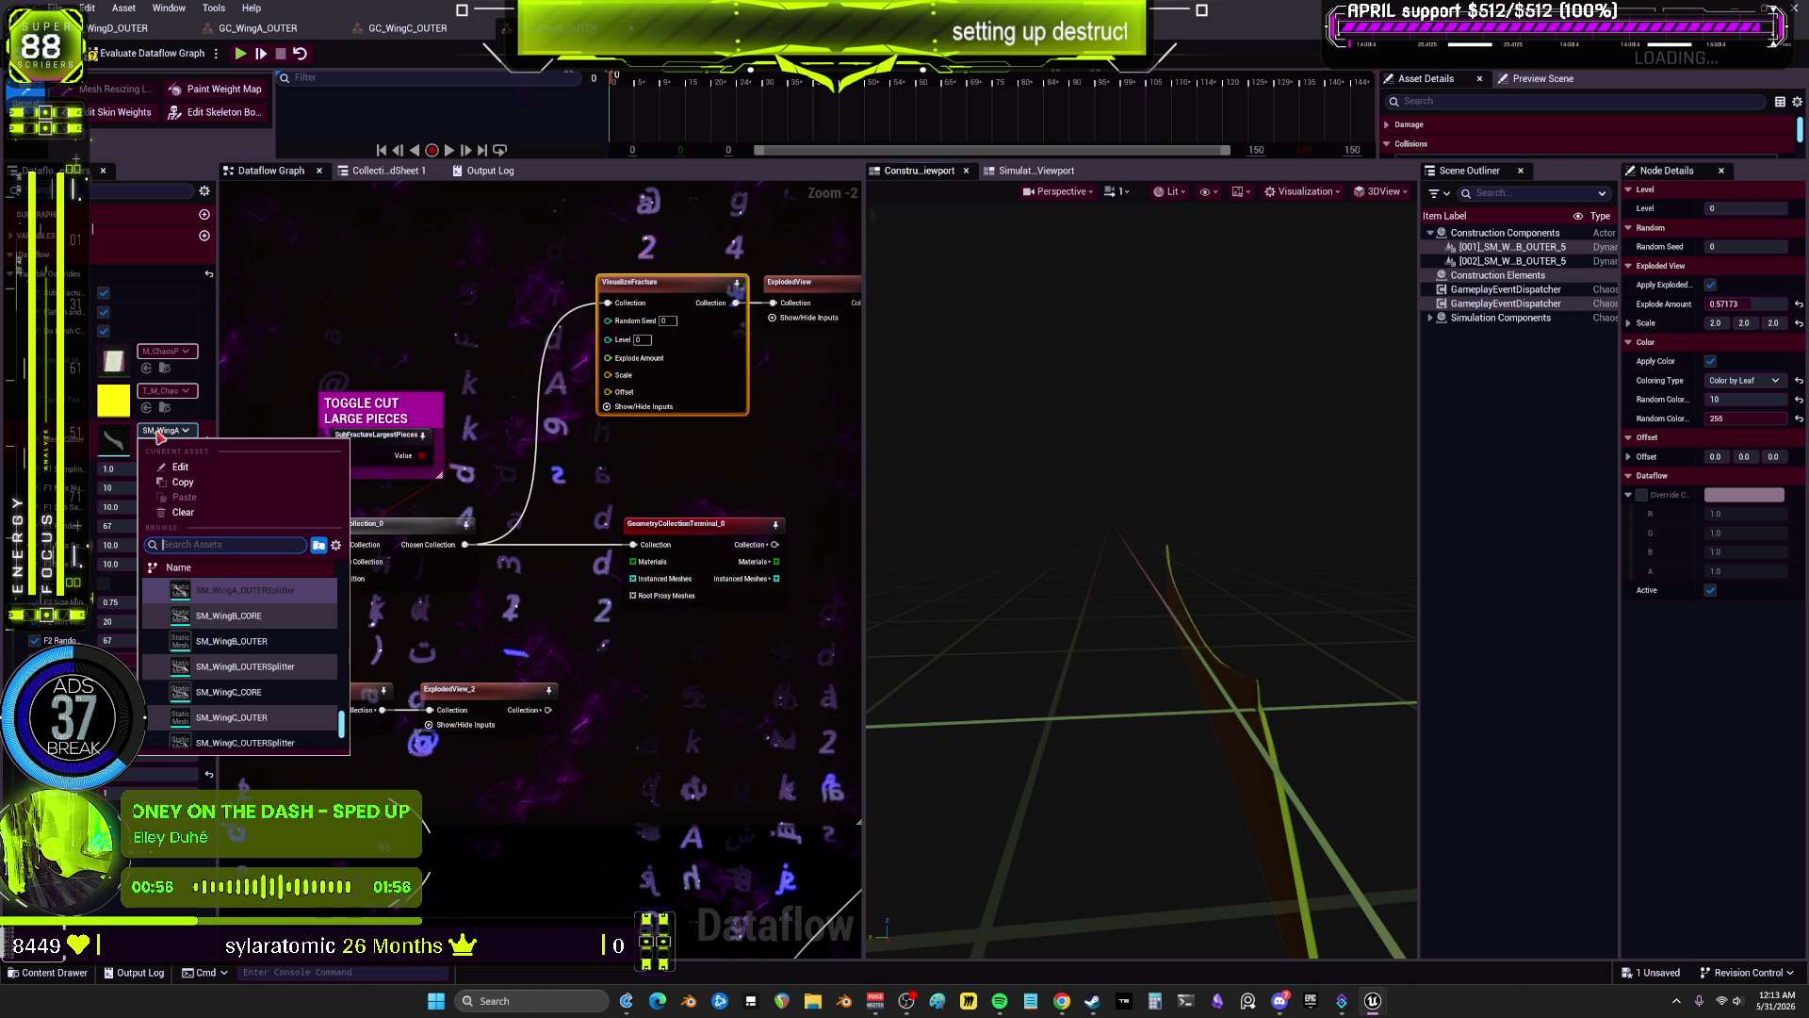
Step: Check the WingD and WingC source mesh lists without changes, and collapse WingA's graph variables
click(289, 678)
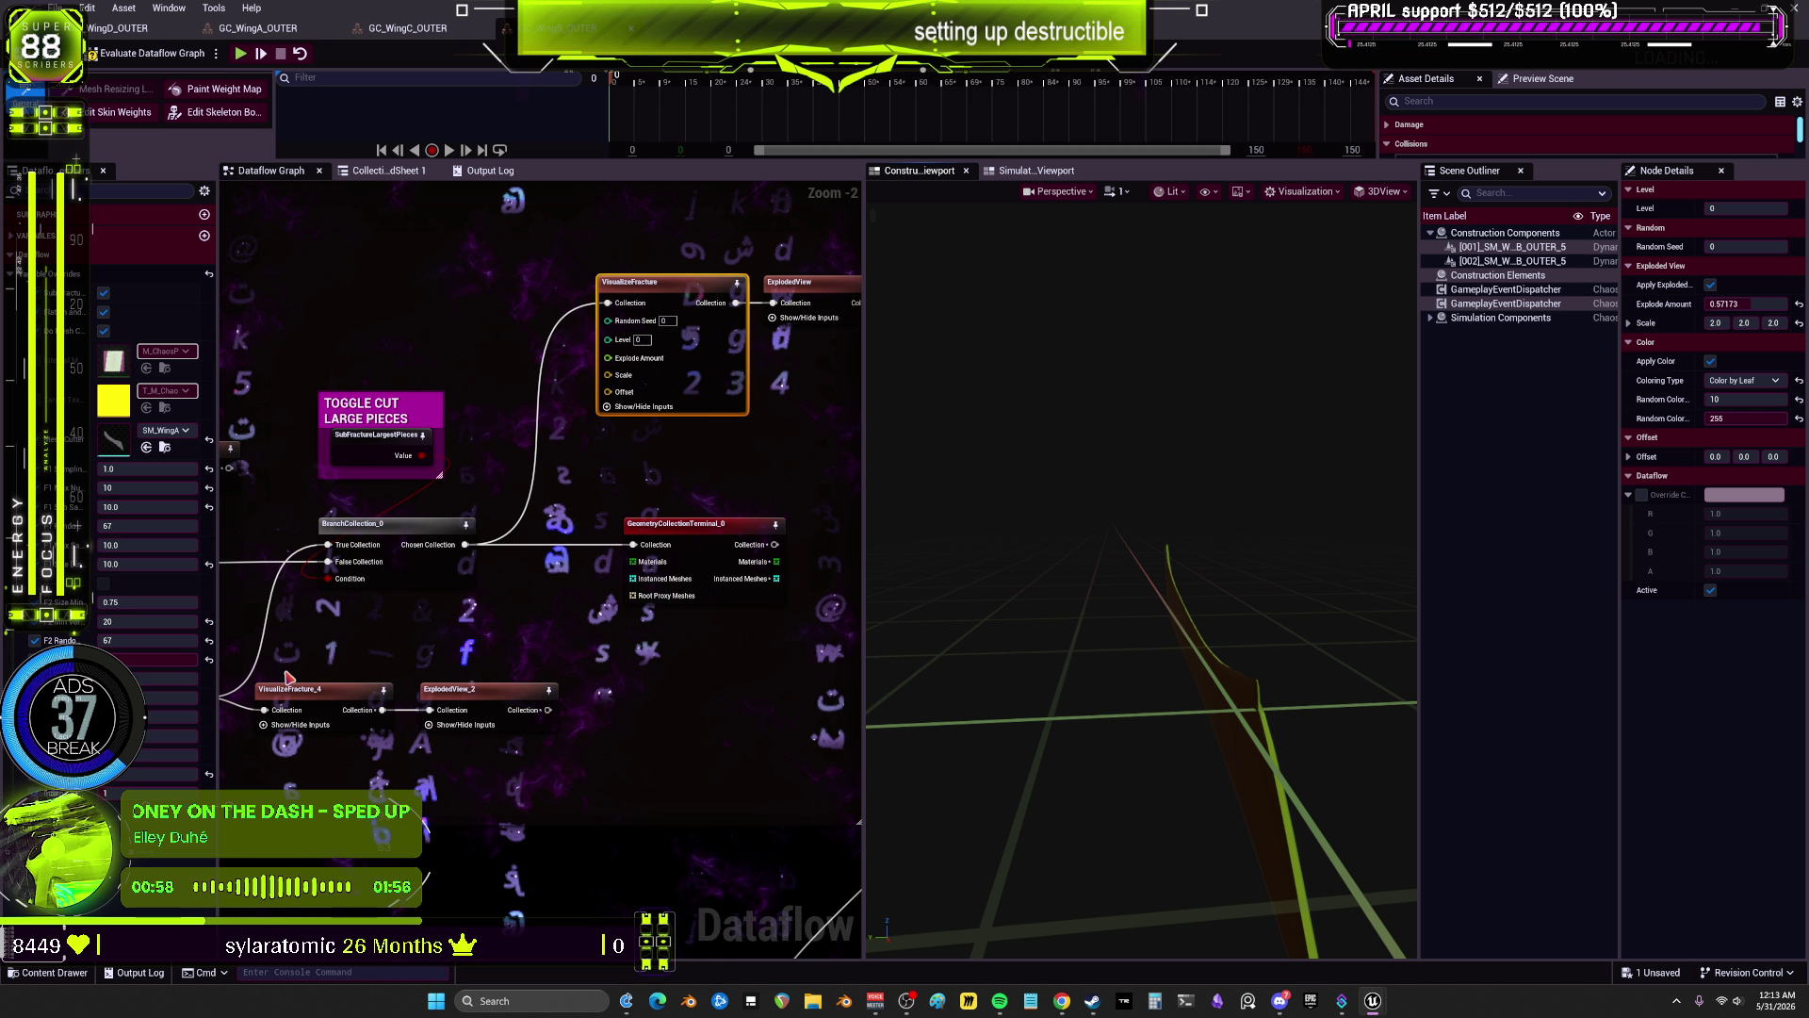
click(424, 35)
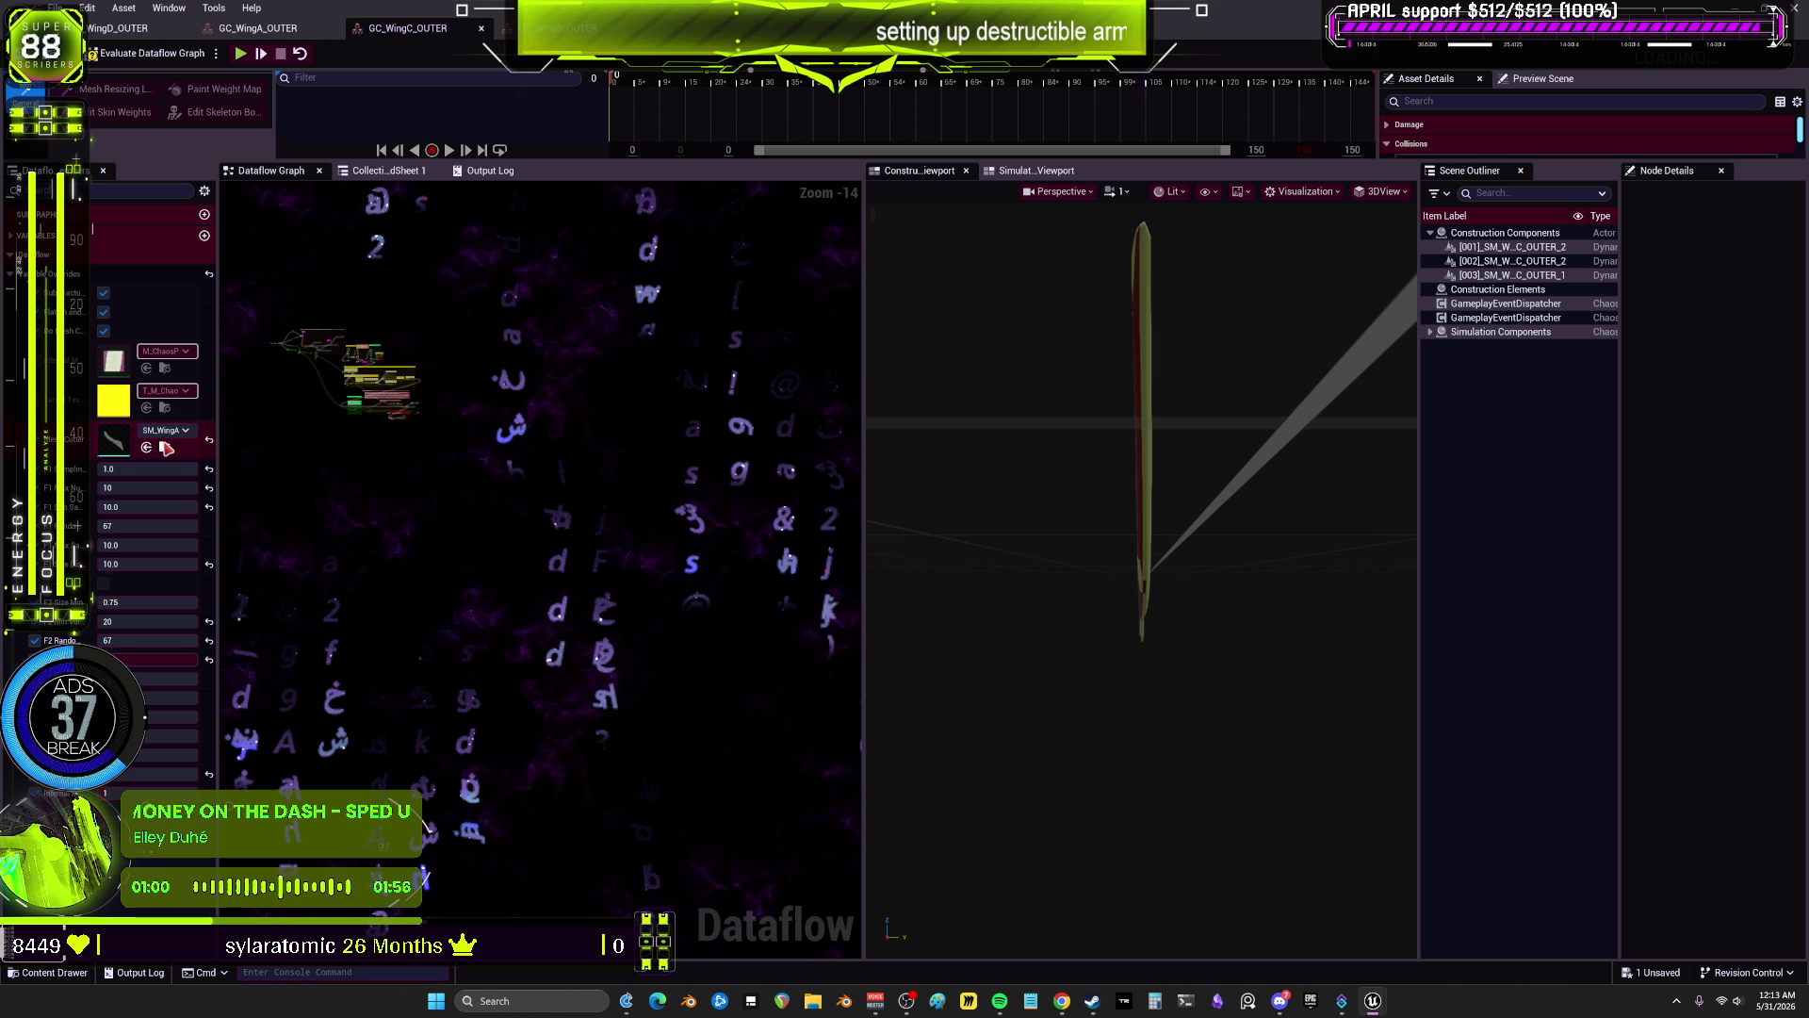
click(174, 430)
click(289, 742)
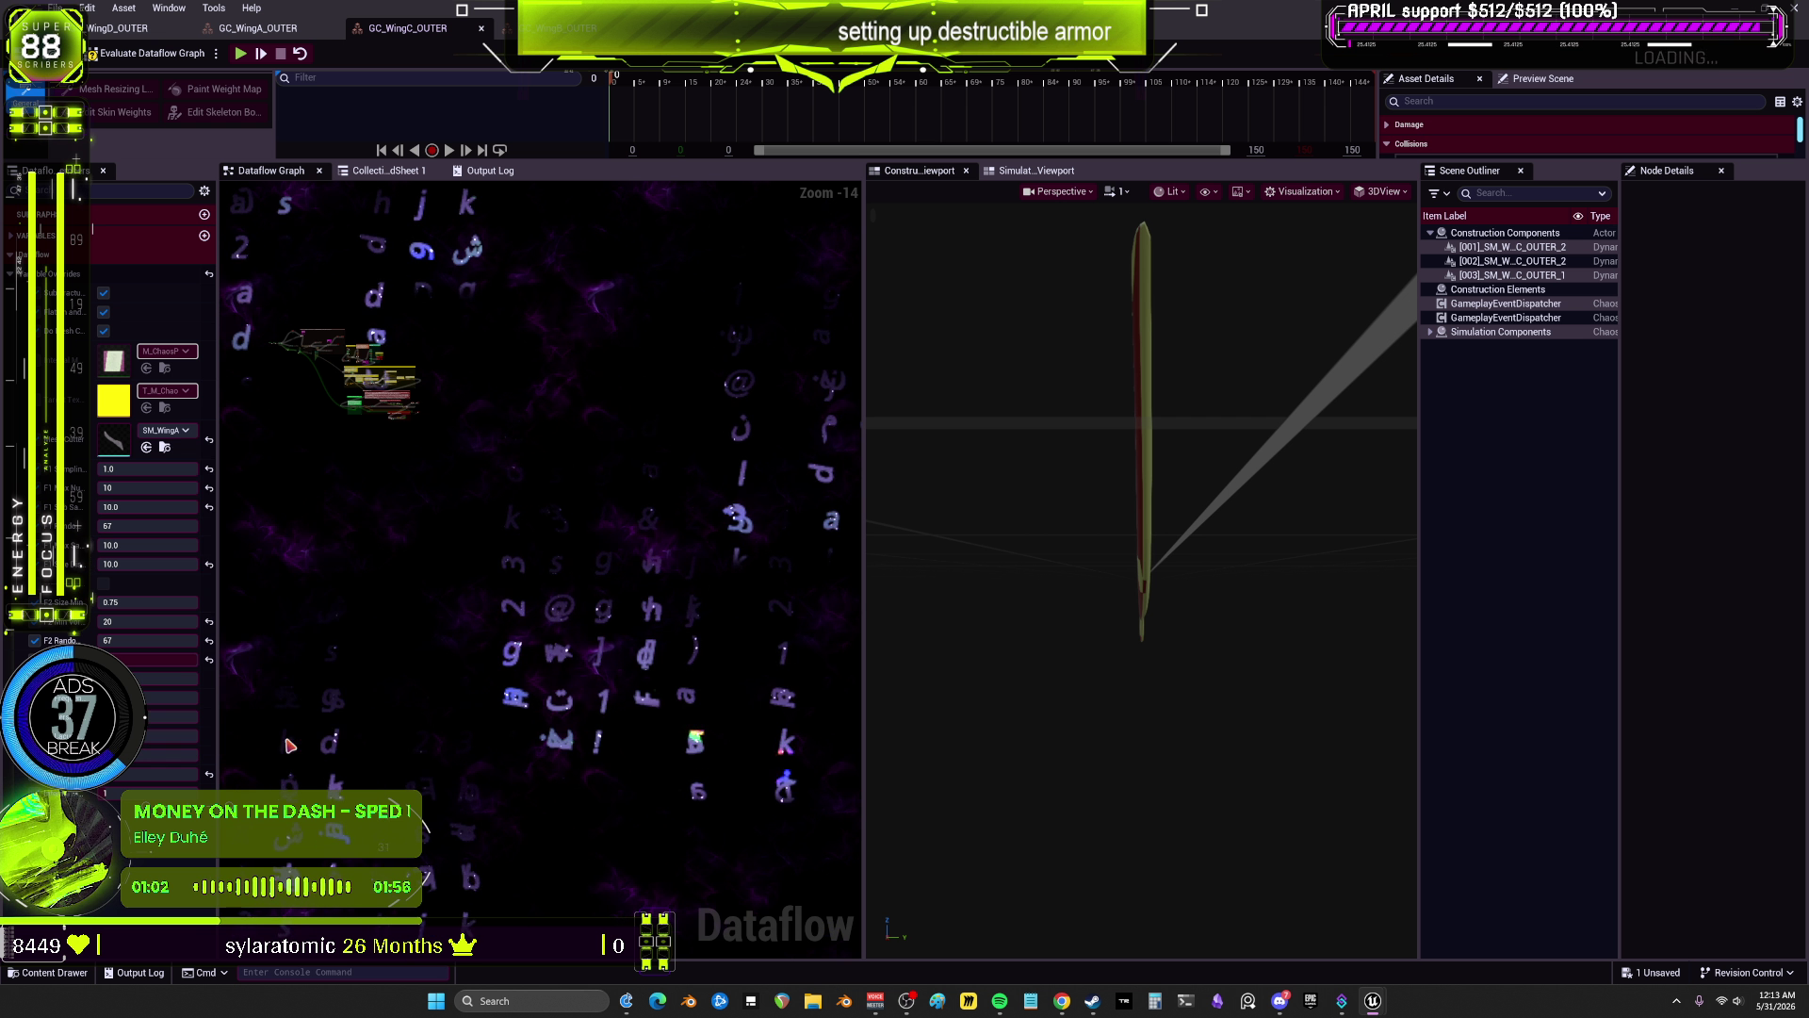
click(247, 28)
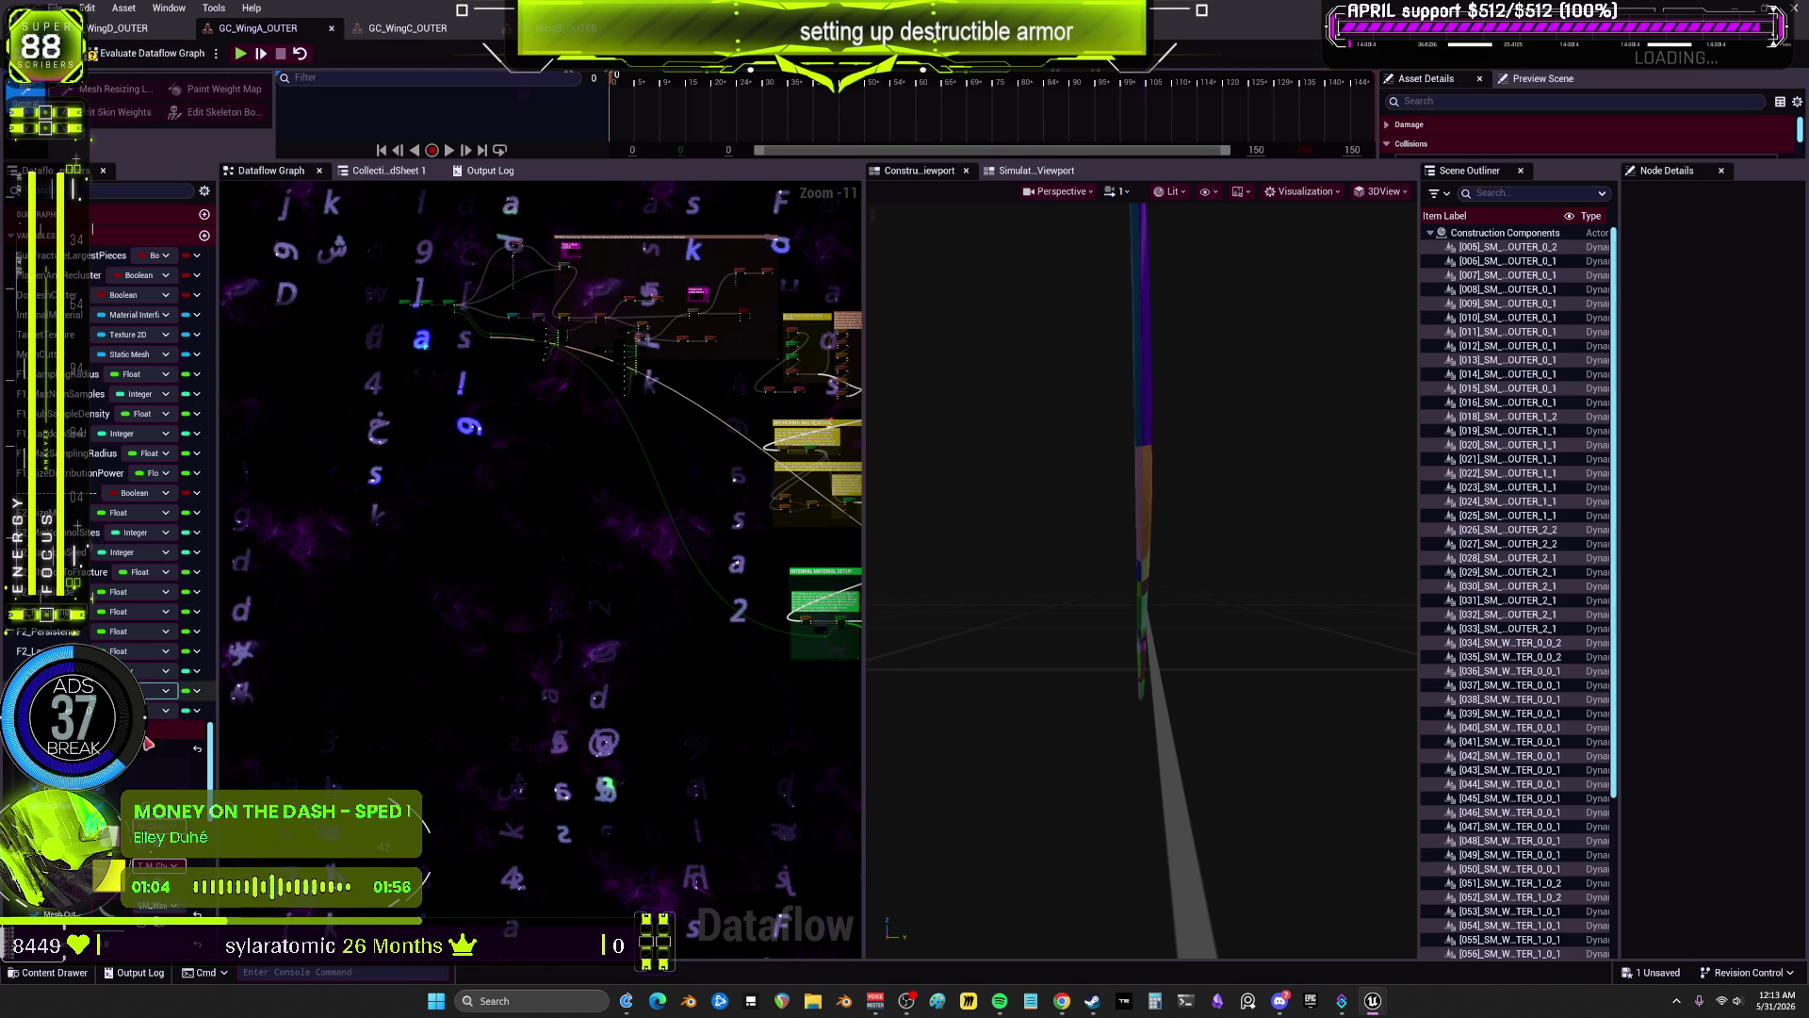
click(38, 235)
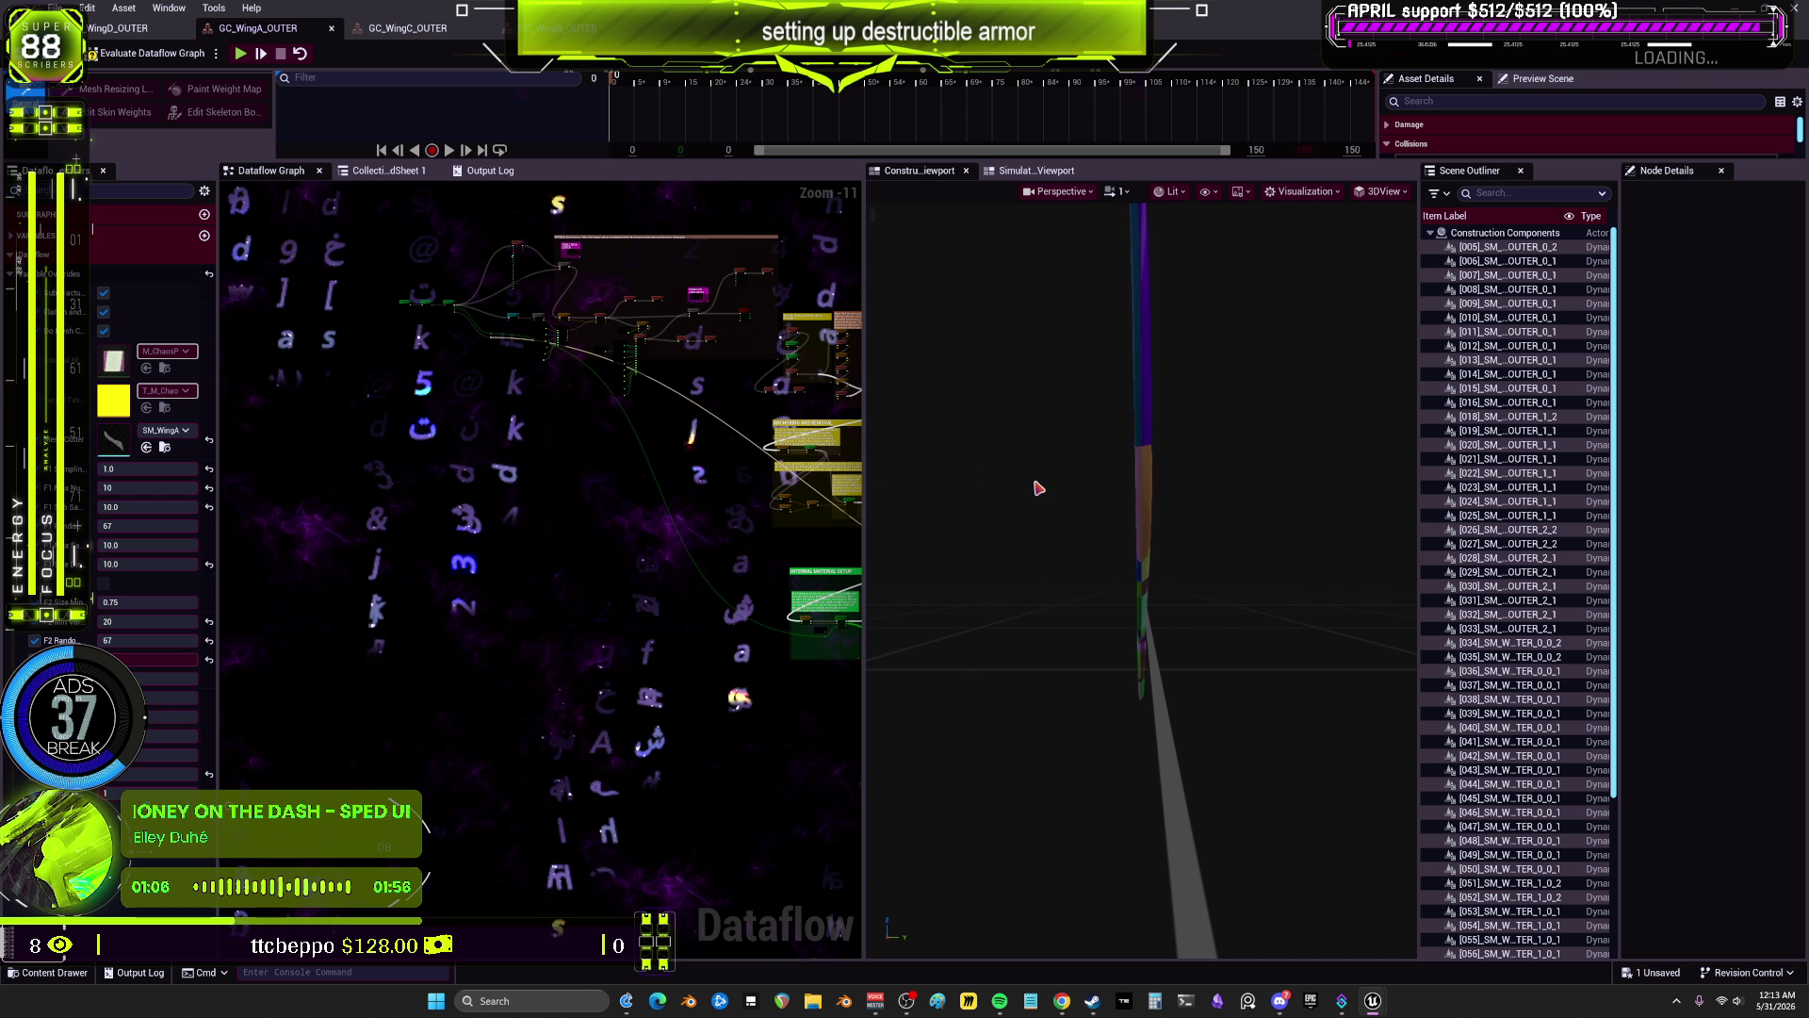
Step: Set the WingD_OUTER fracture source mesh to the SM_WingD mesh
click(121, 31)
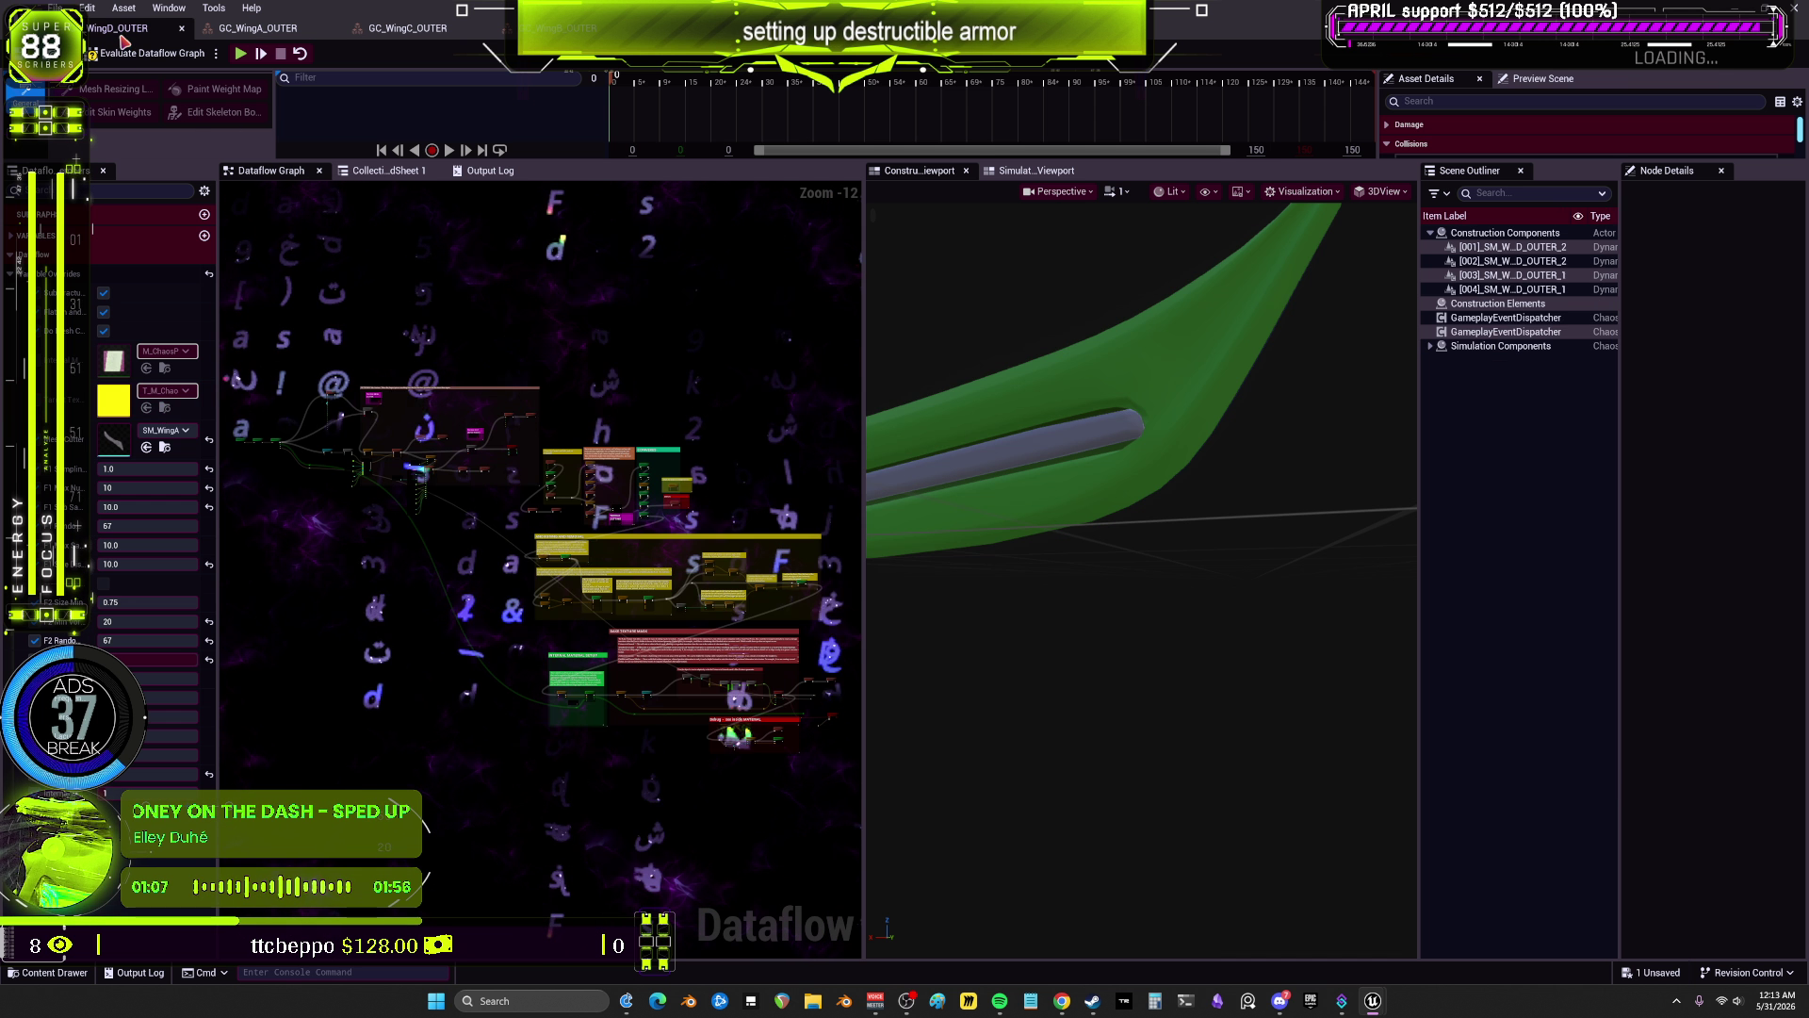
click(186, 431)
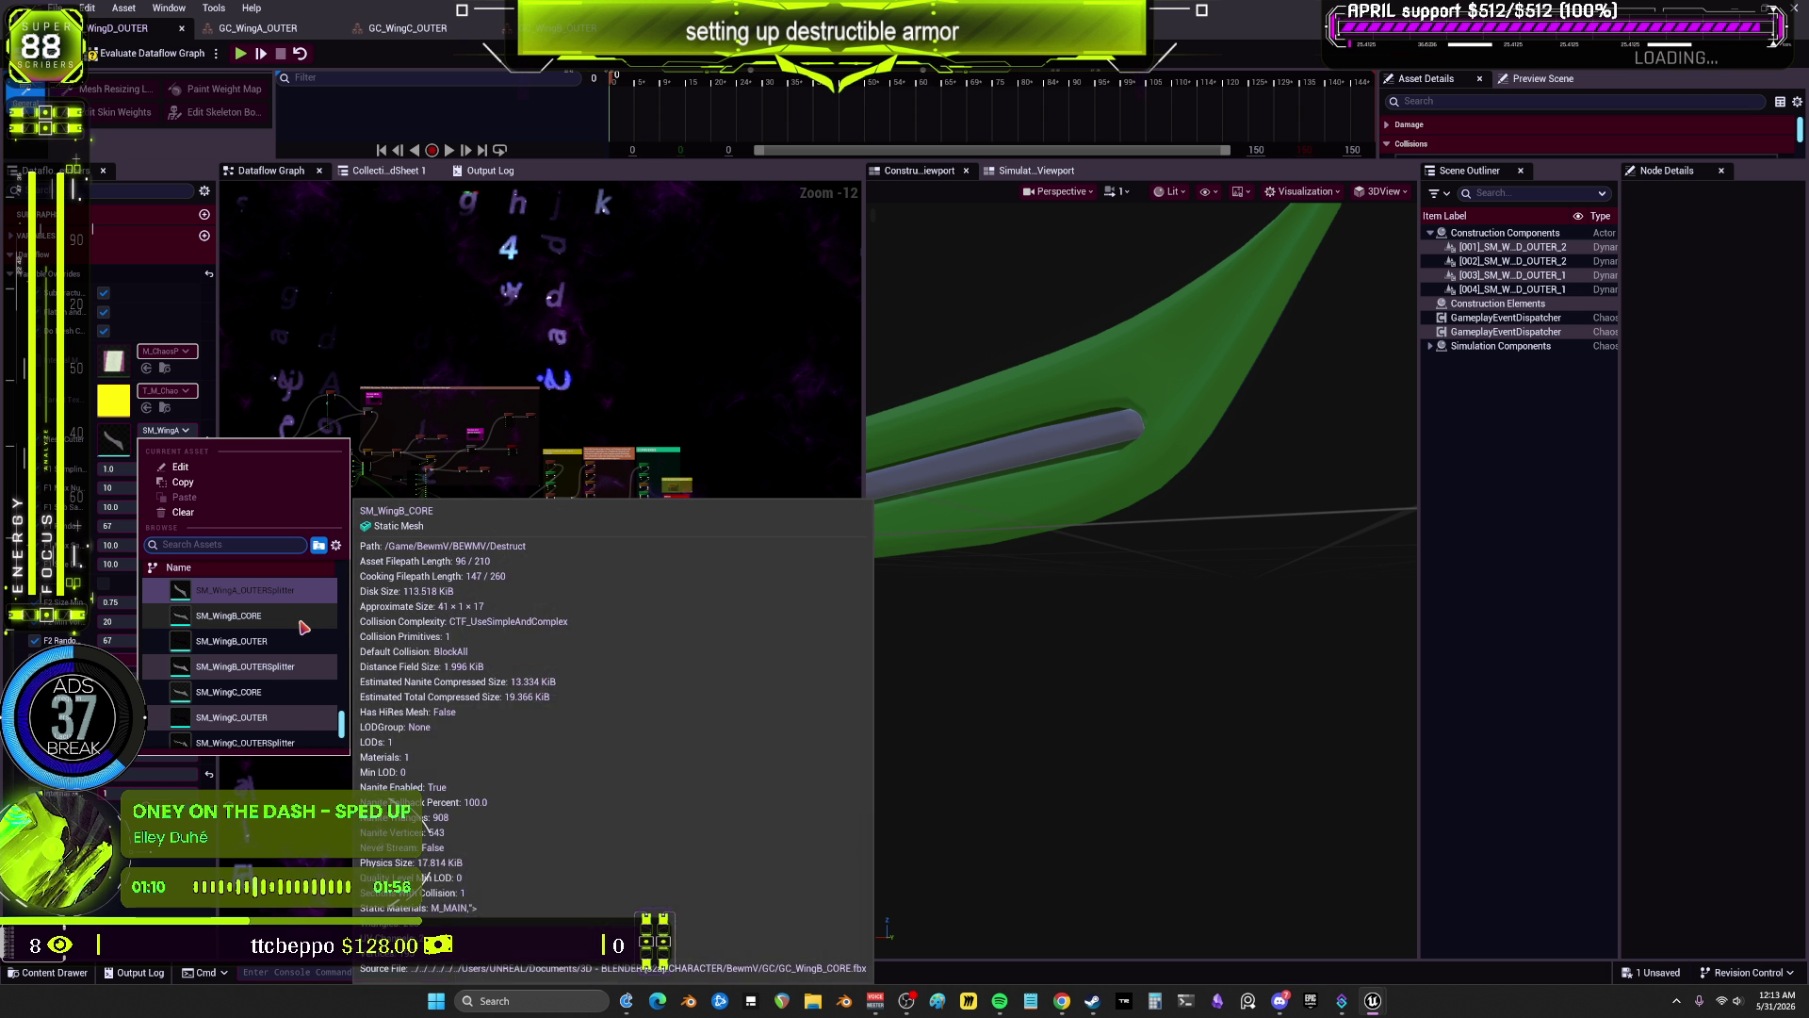
scroll(293, 695, down, 2)
click(294, 683)
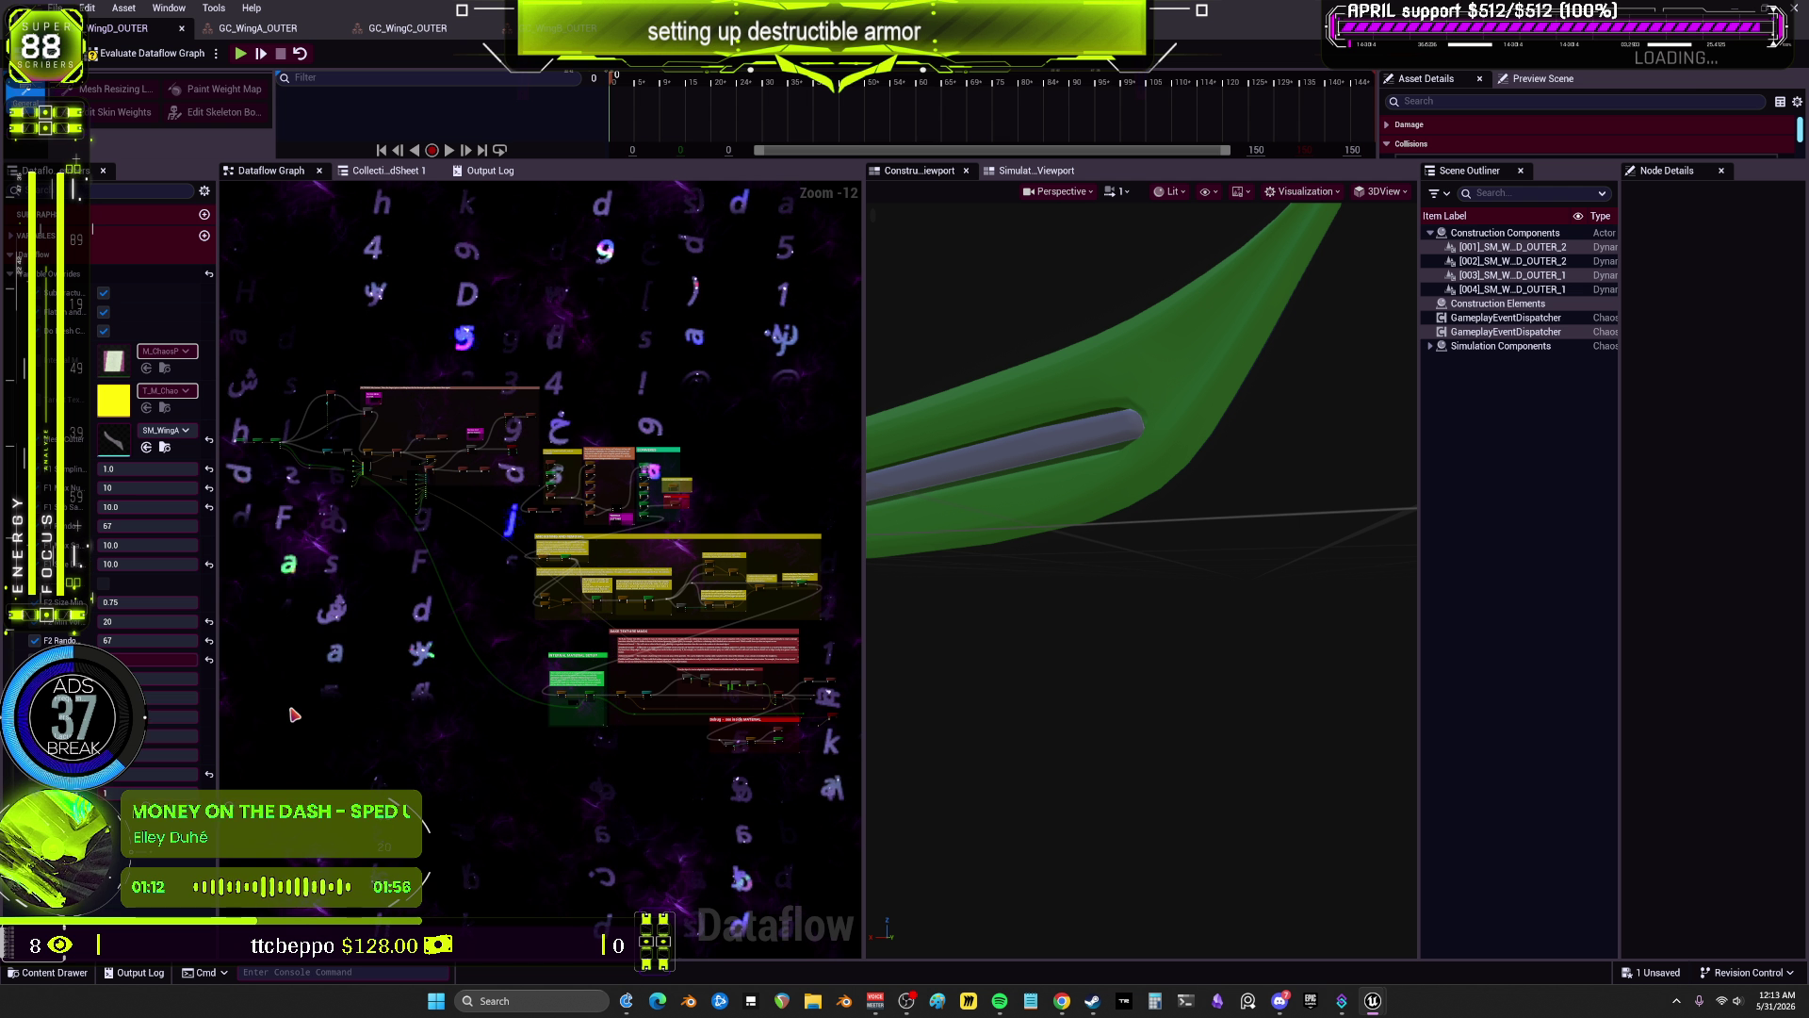
Step: Preview VisualizeFracture and re-evaluate the WingD Dataflow graph to regenerate its fracture
drag(625, 370, 565, 373)
scroll(433, 438, up, 8)
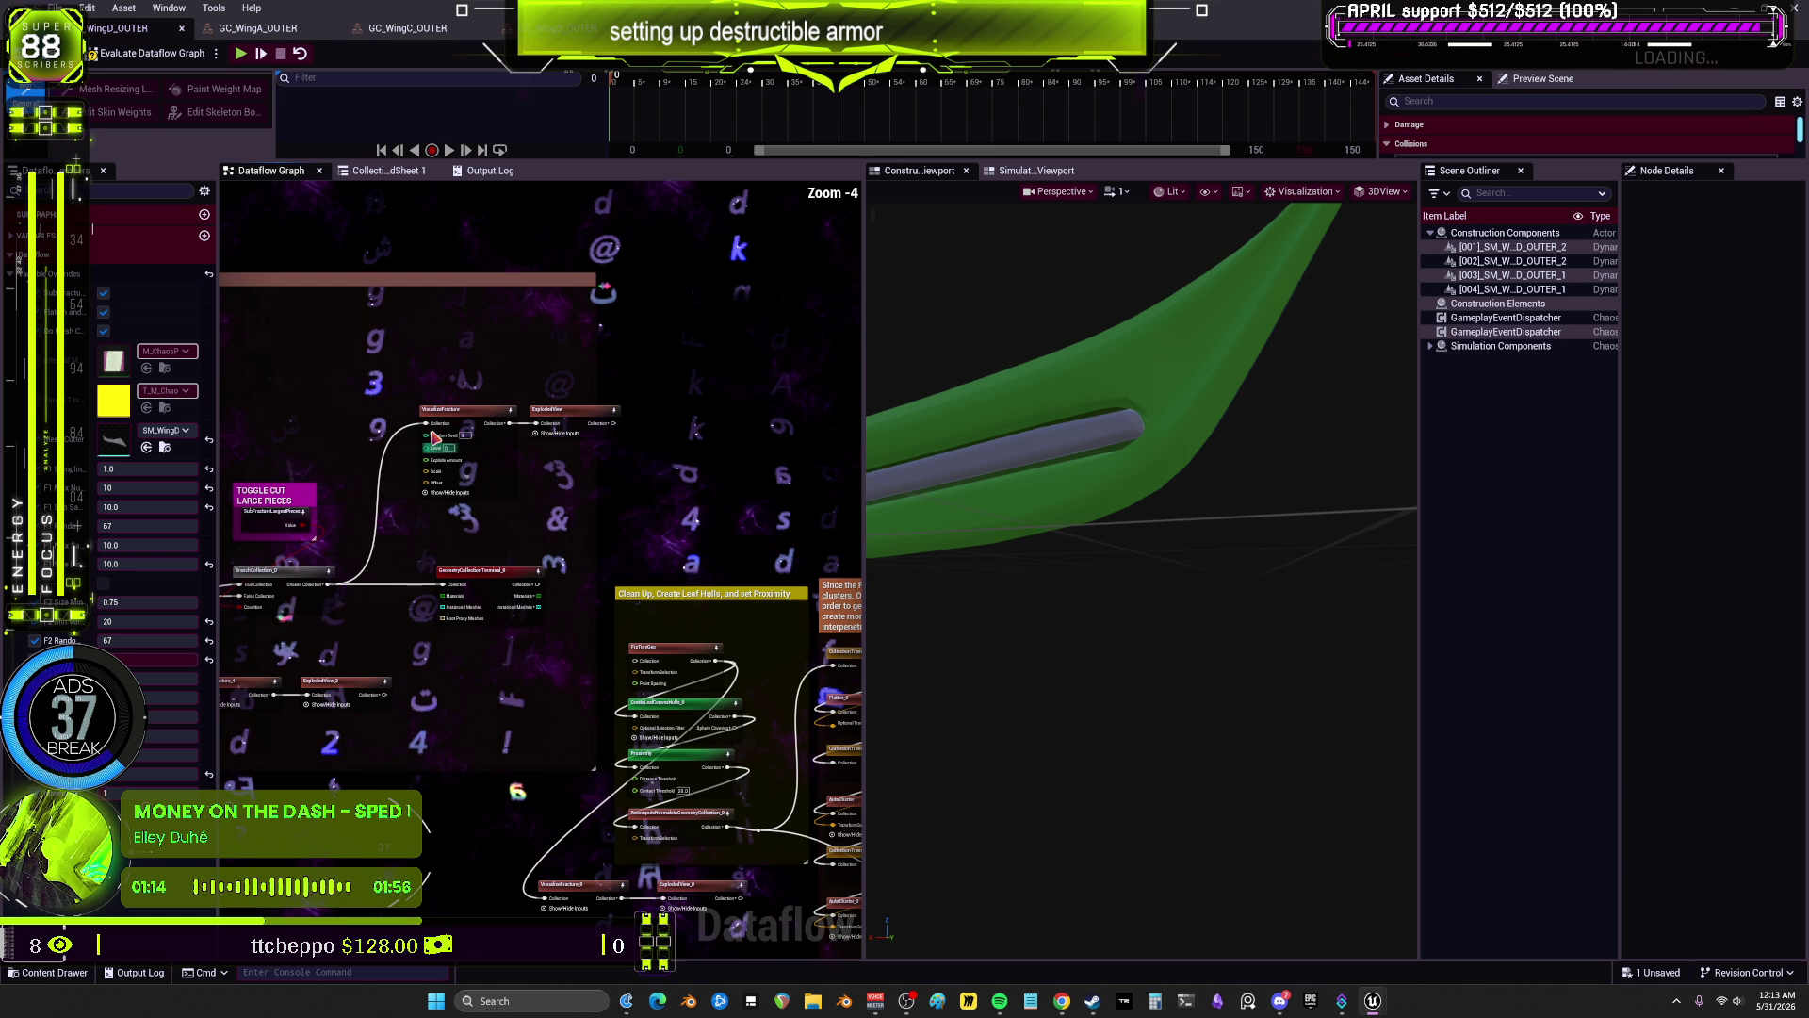
click(450, 415)
drag(512, 556, 711, 528)
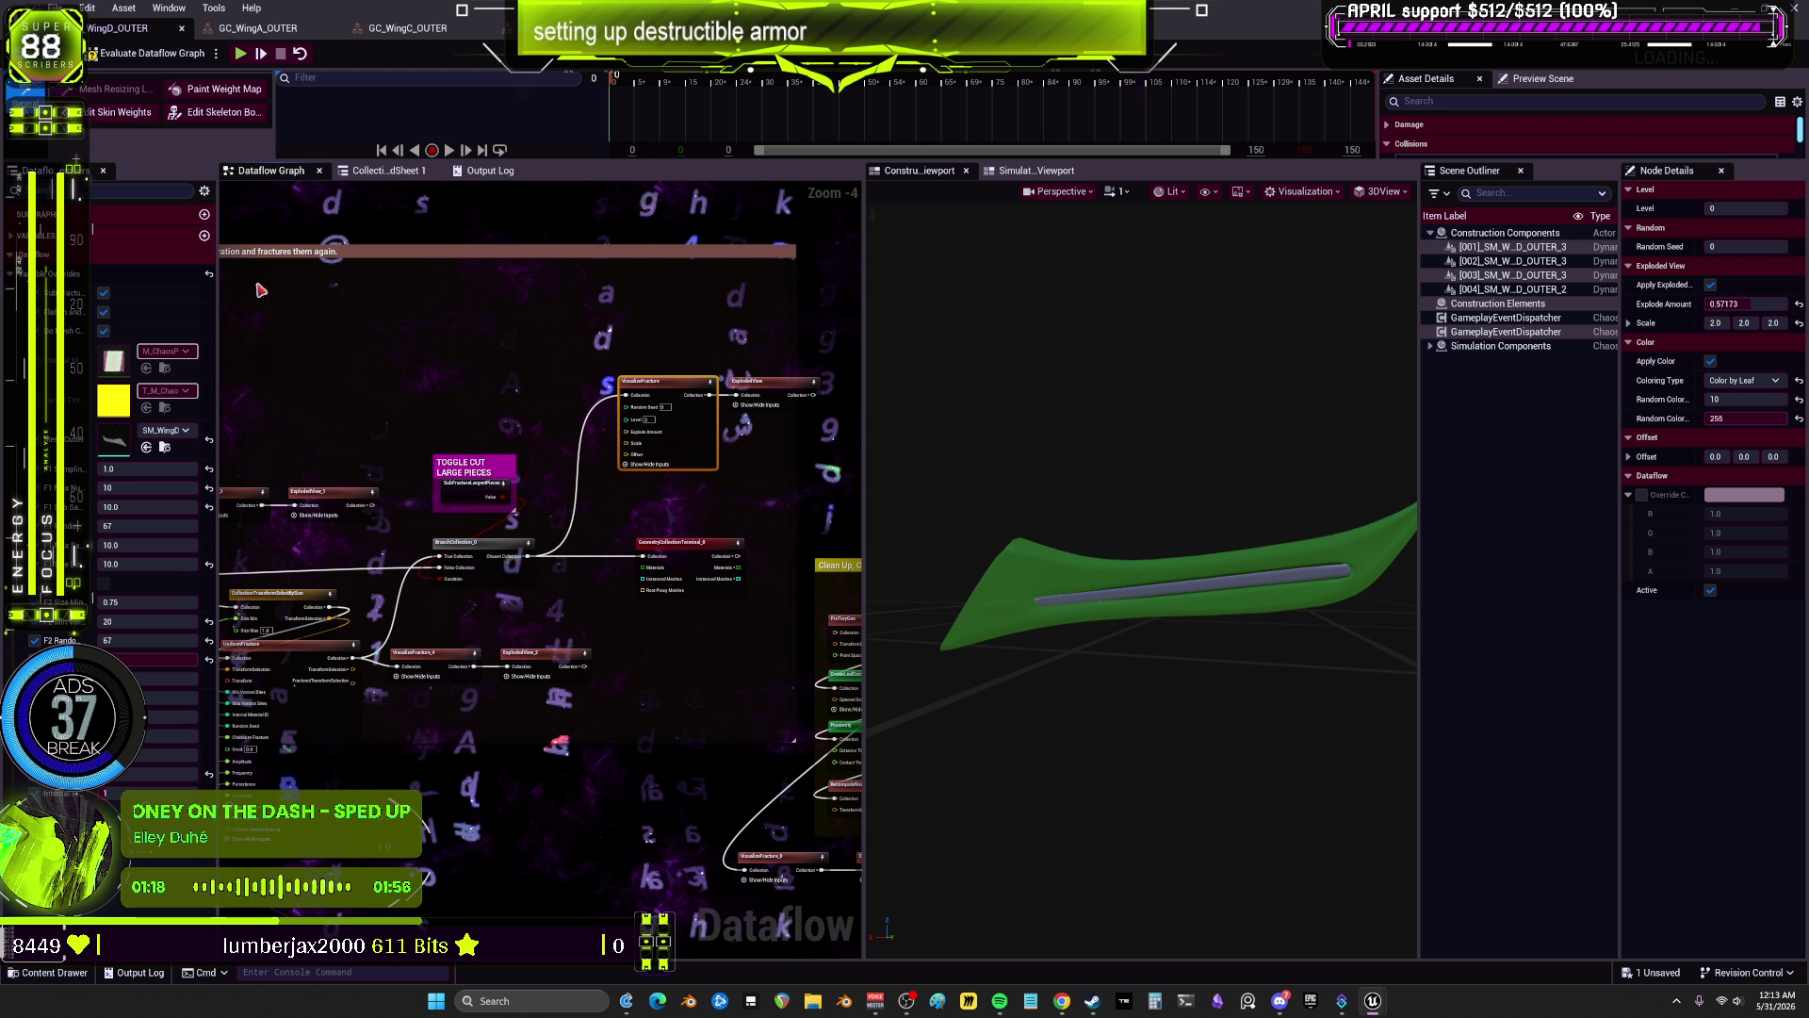
click(156, 58)
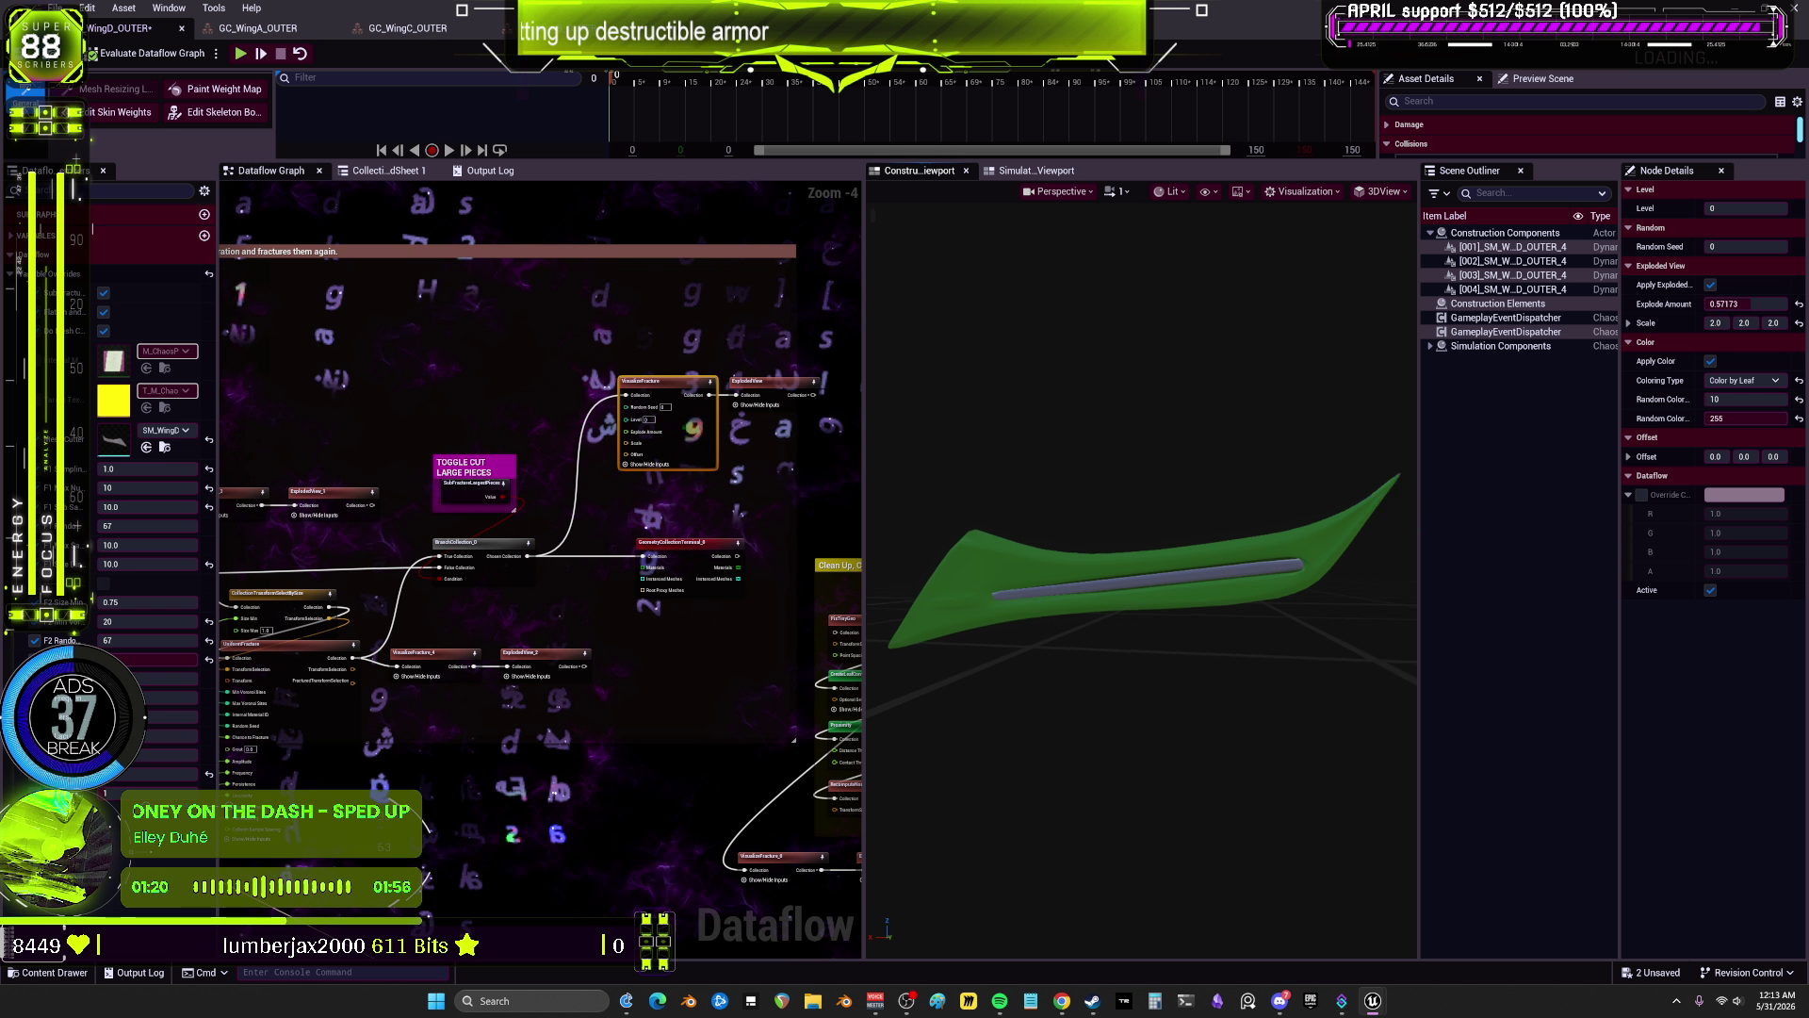
mouse_move(1043, 542)
mouse_down()
mouse_move(970, 565)
mouse_move(1043, 542)
mouse_up()
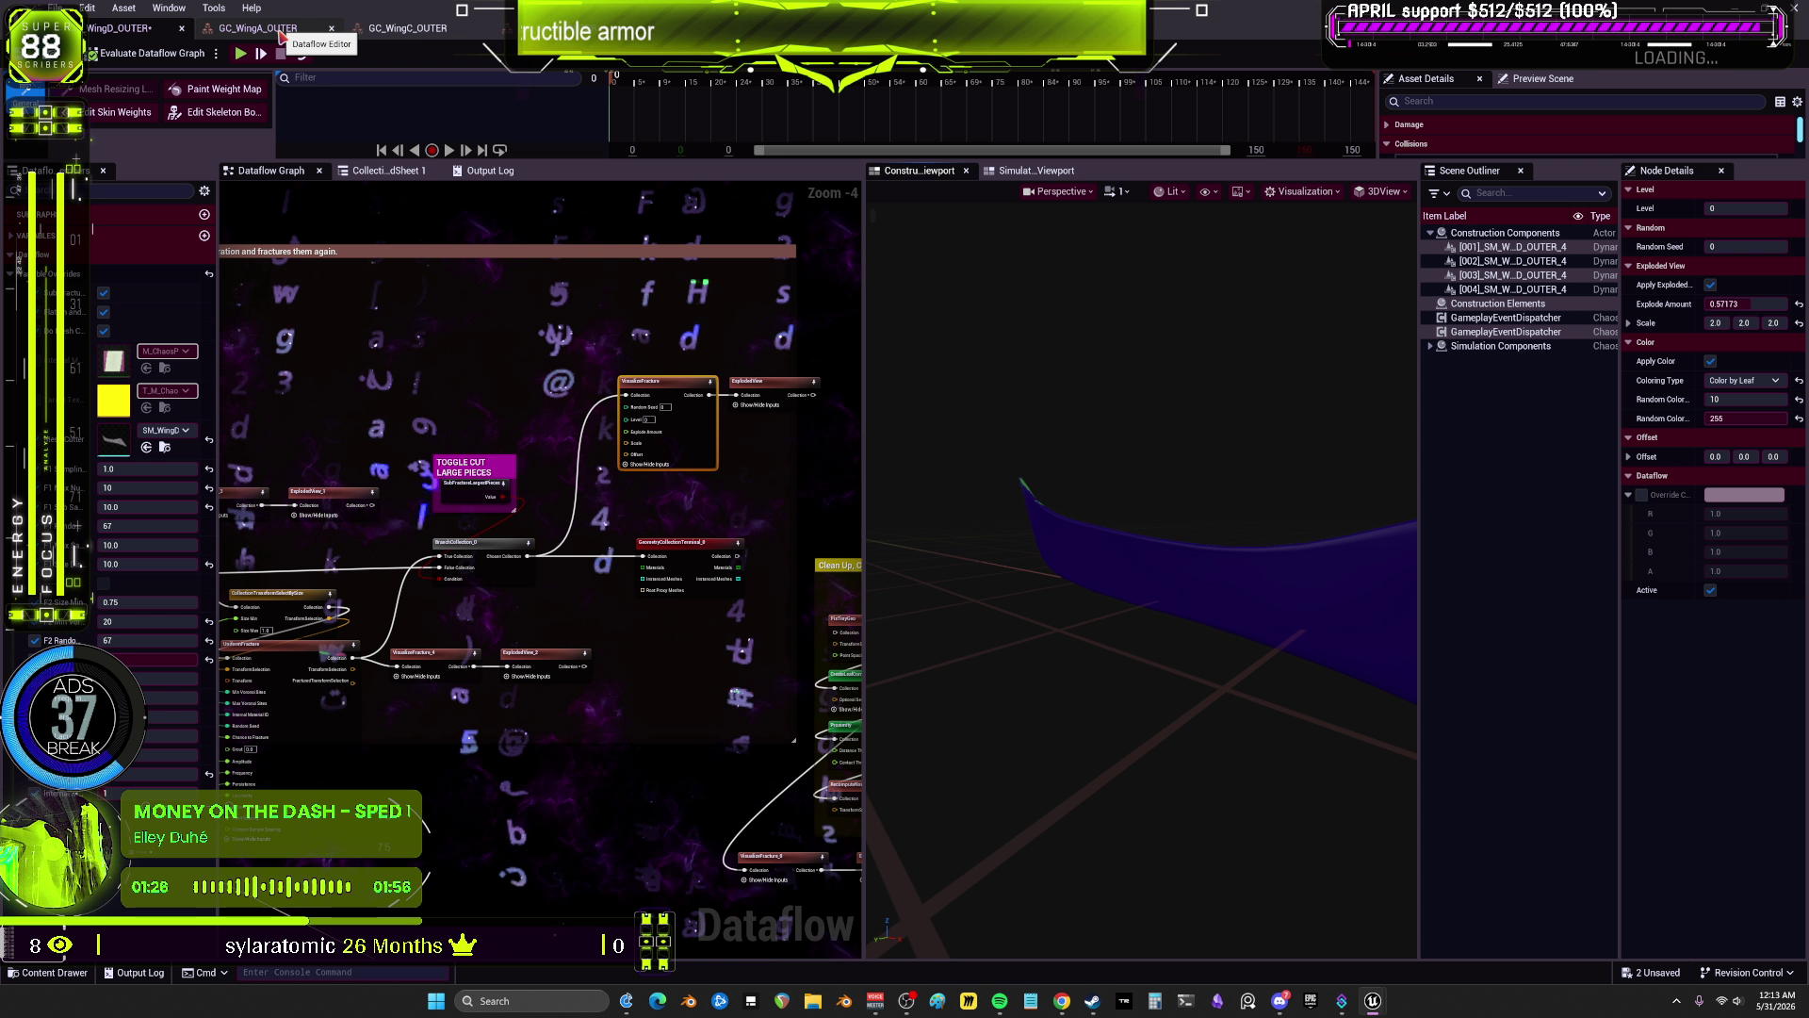
Step: Return to GC_WingA_OUTER, orbit the wing and preview its ExplodedView node
click(281, 36)
drag(1046, 430, 876, 457)
scroll(675, 327, up, 4)
scroll(766, 298, up, 4)
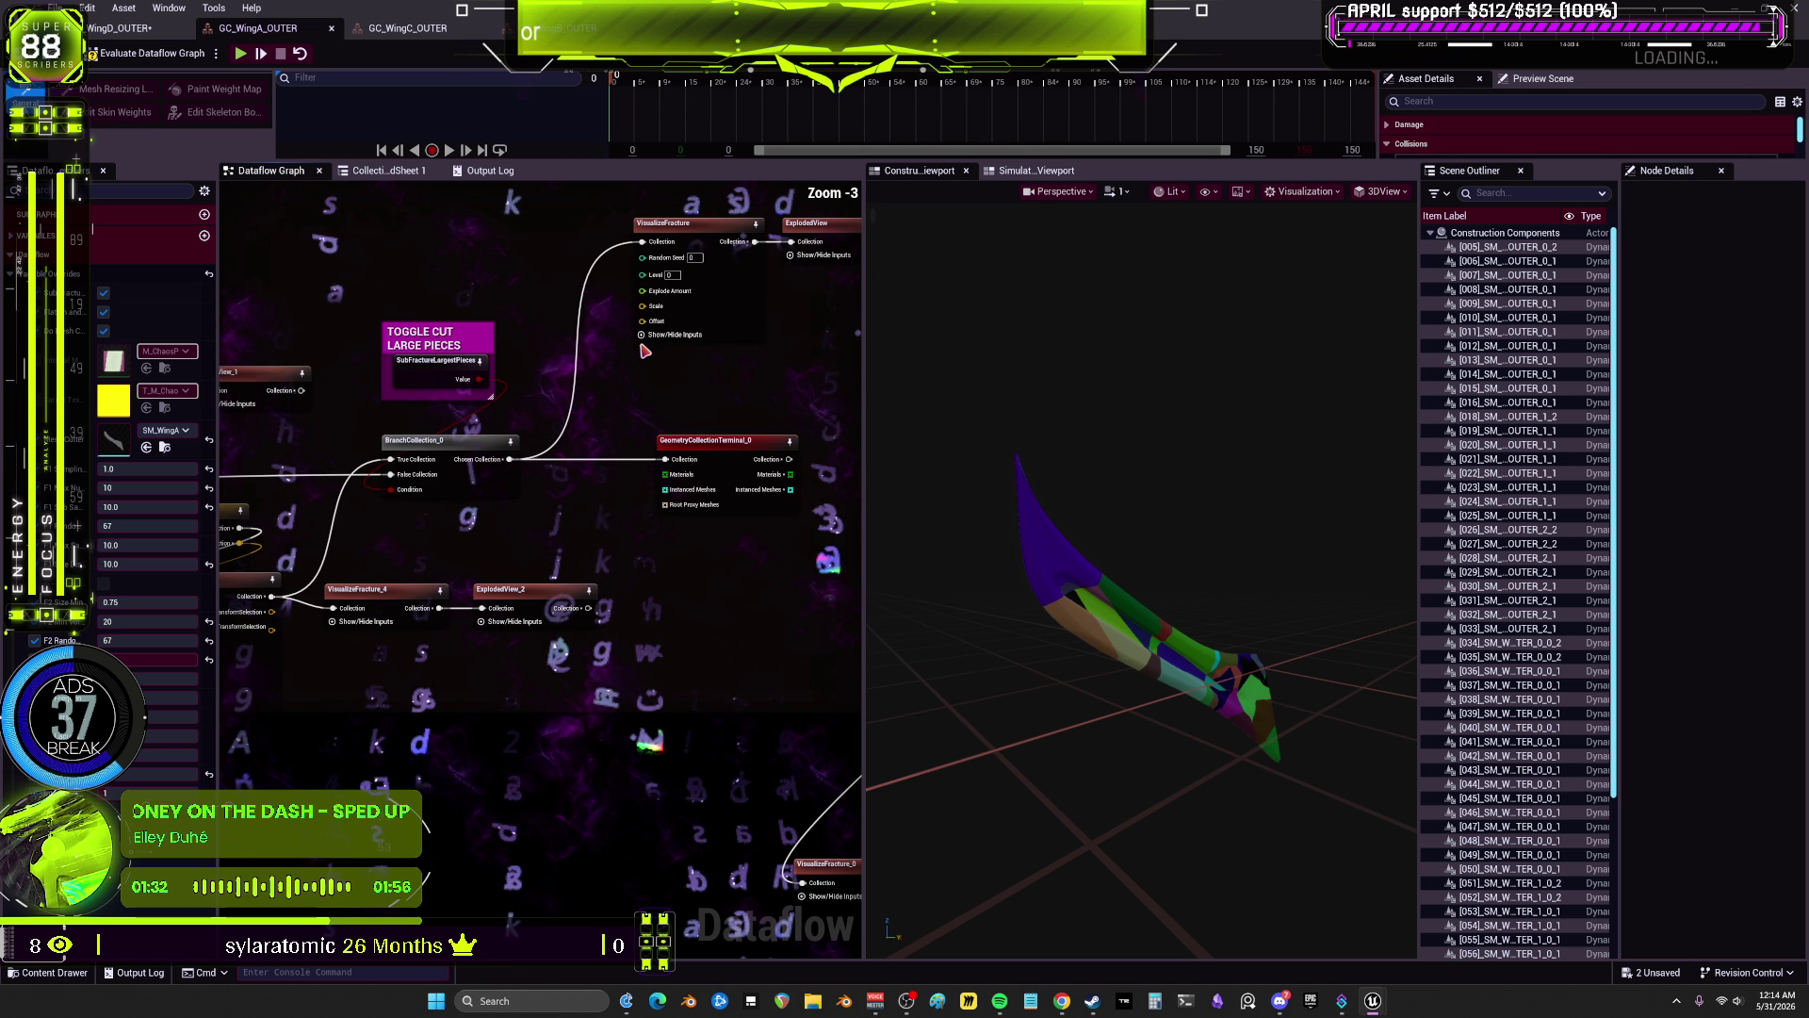
click(766, 298)
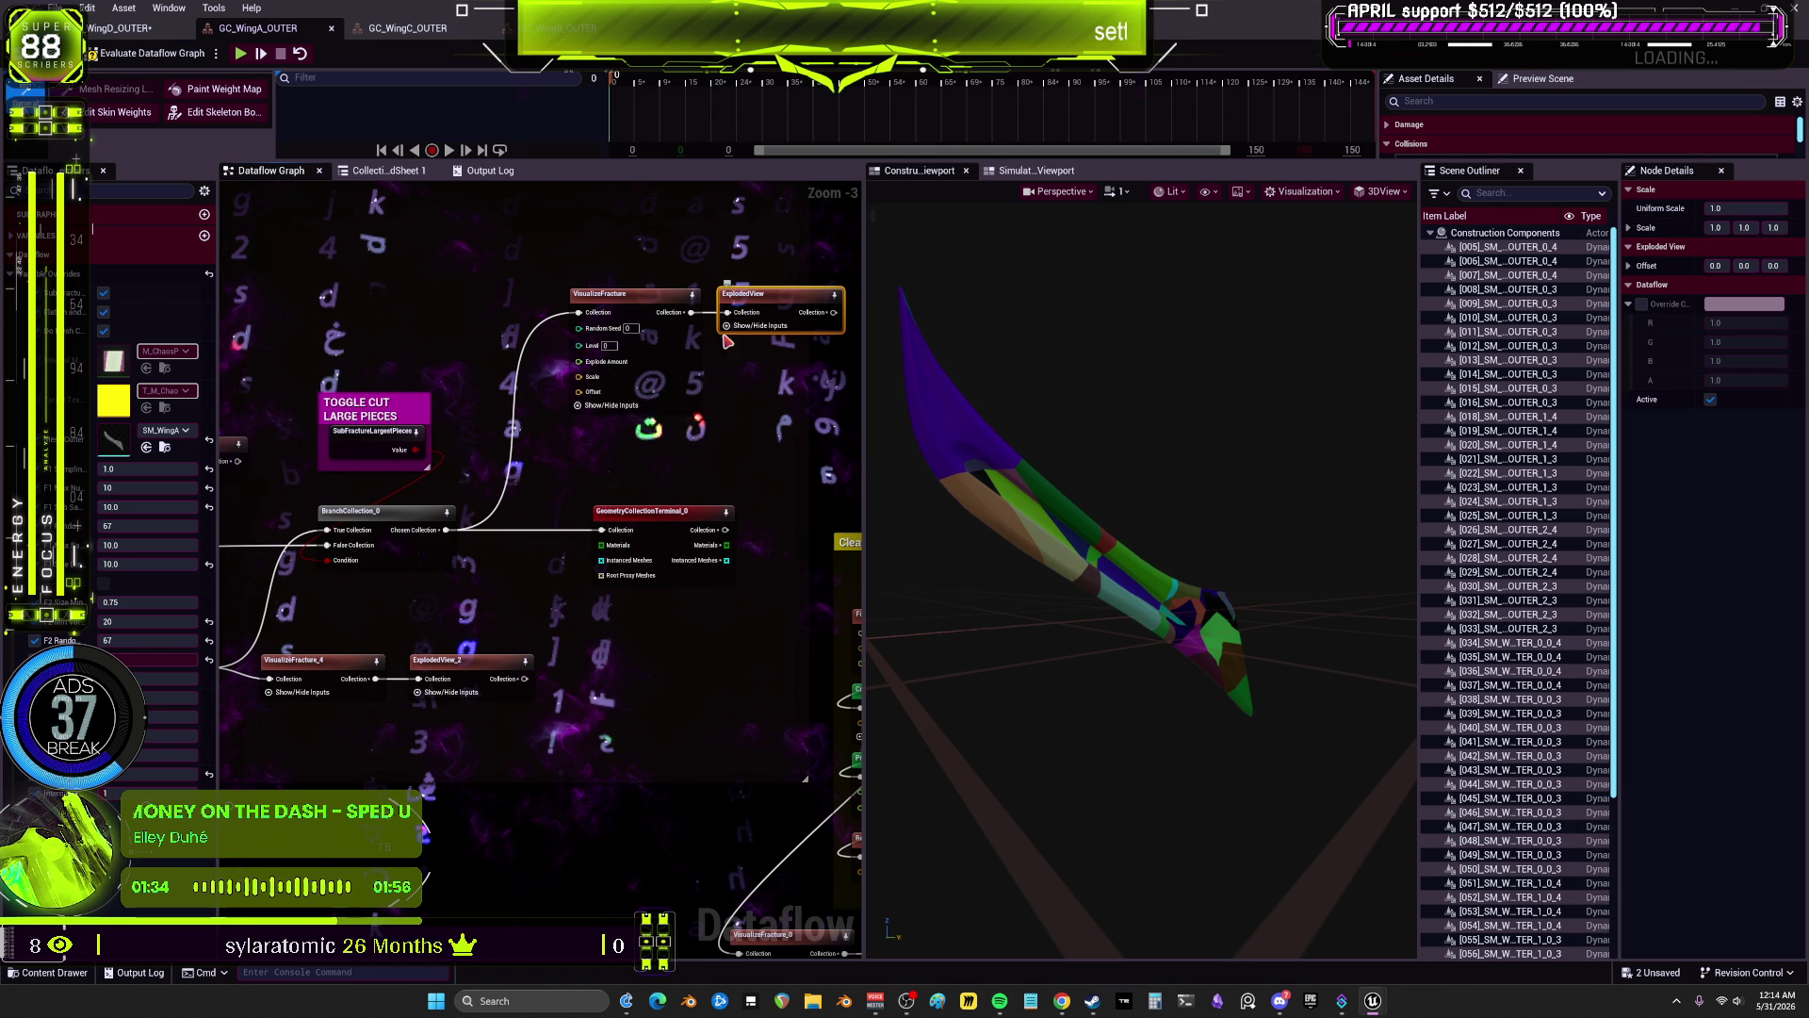
Step: Re-evaluate the WingA fracture graph and move to the WingD_OUTER graph, viewing the mesh from below
click(137, 59)
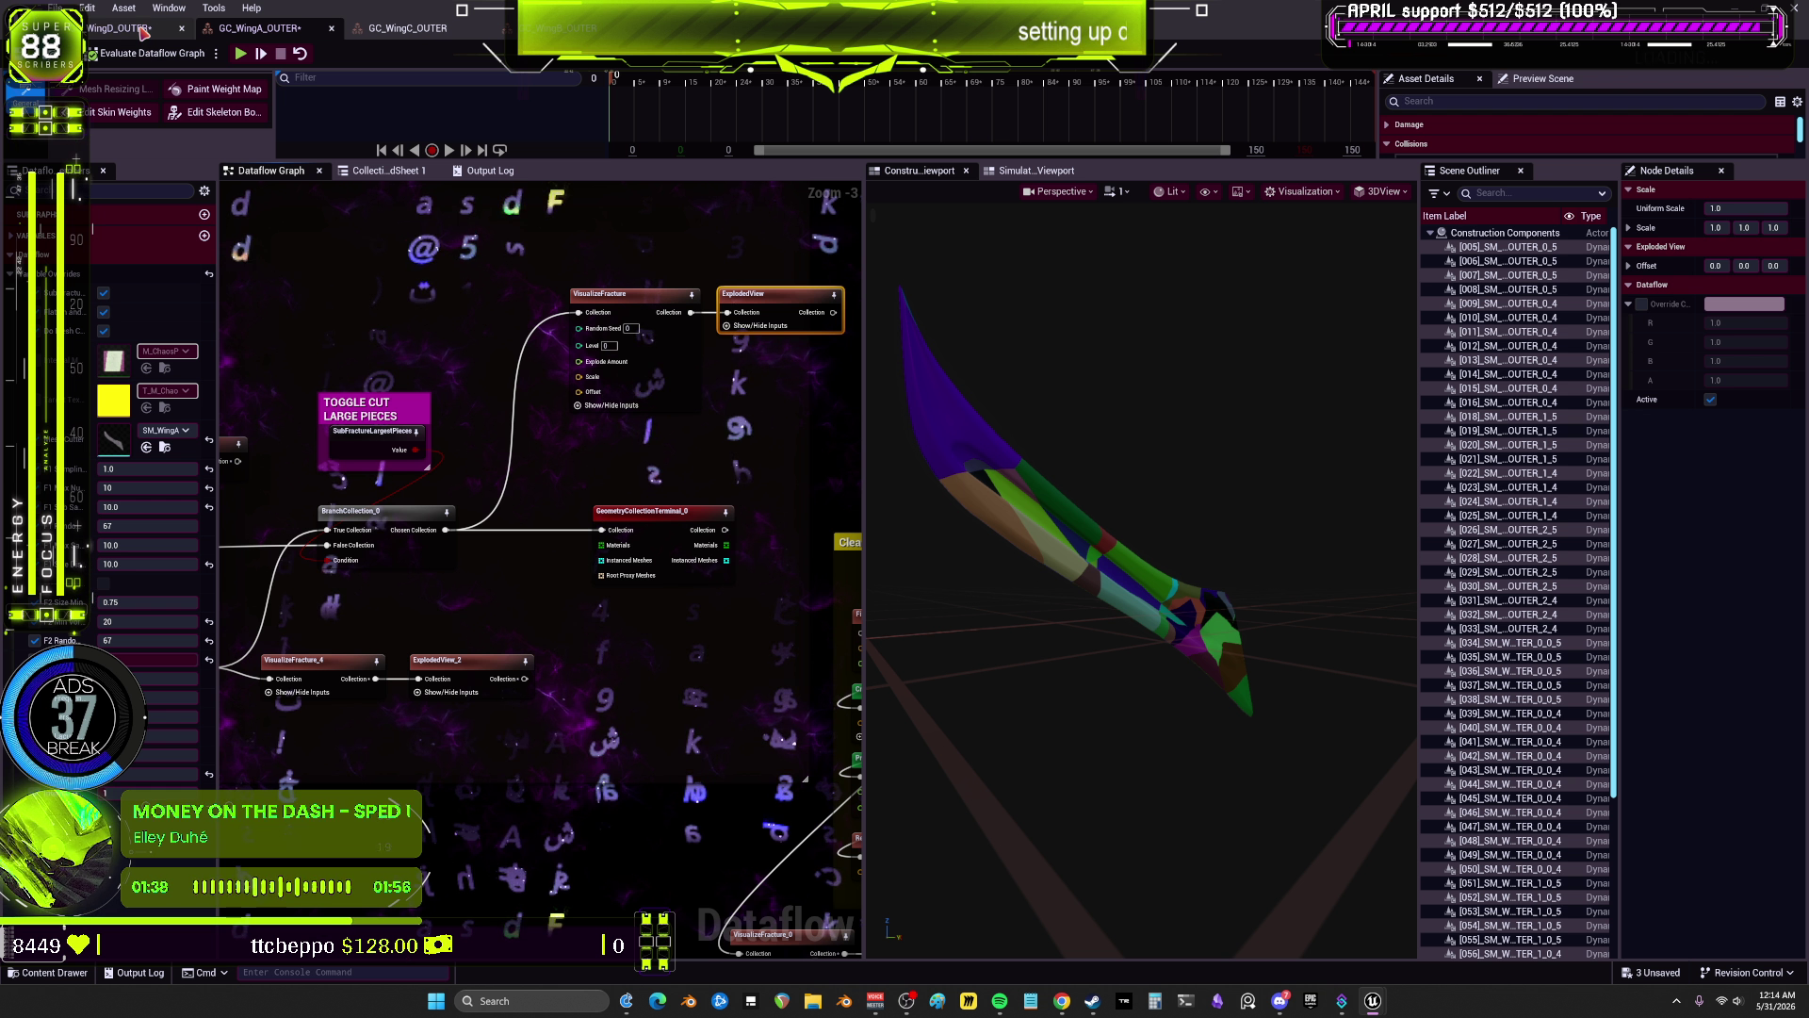
click(599, 294)
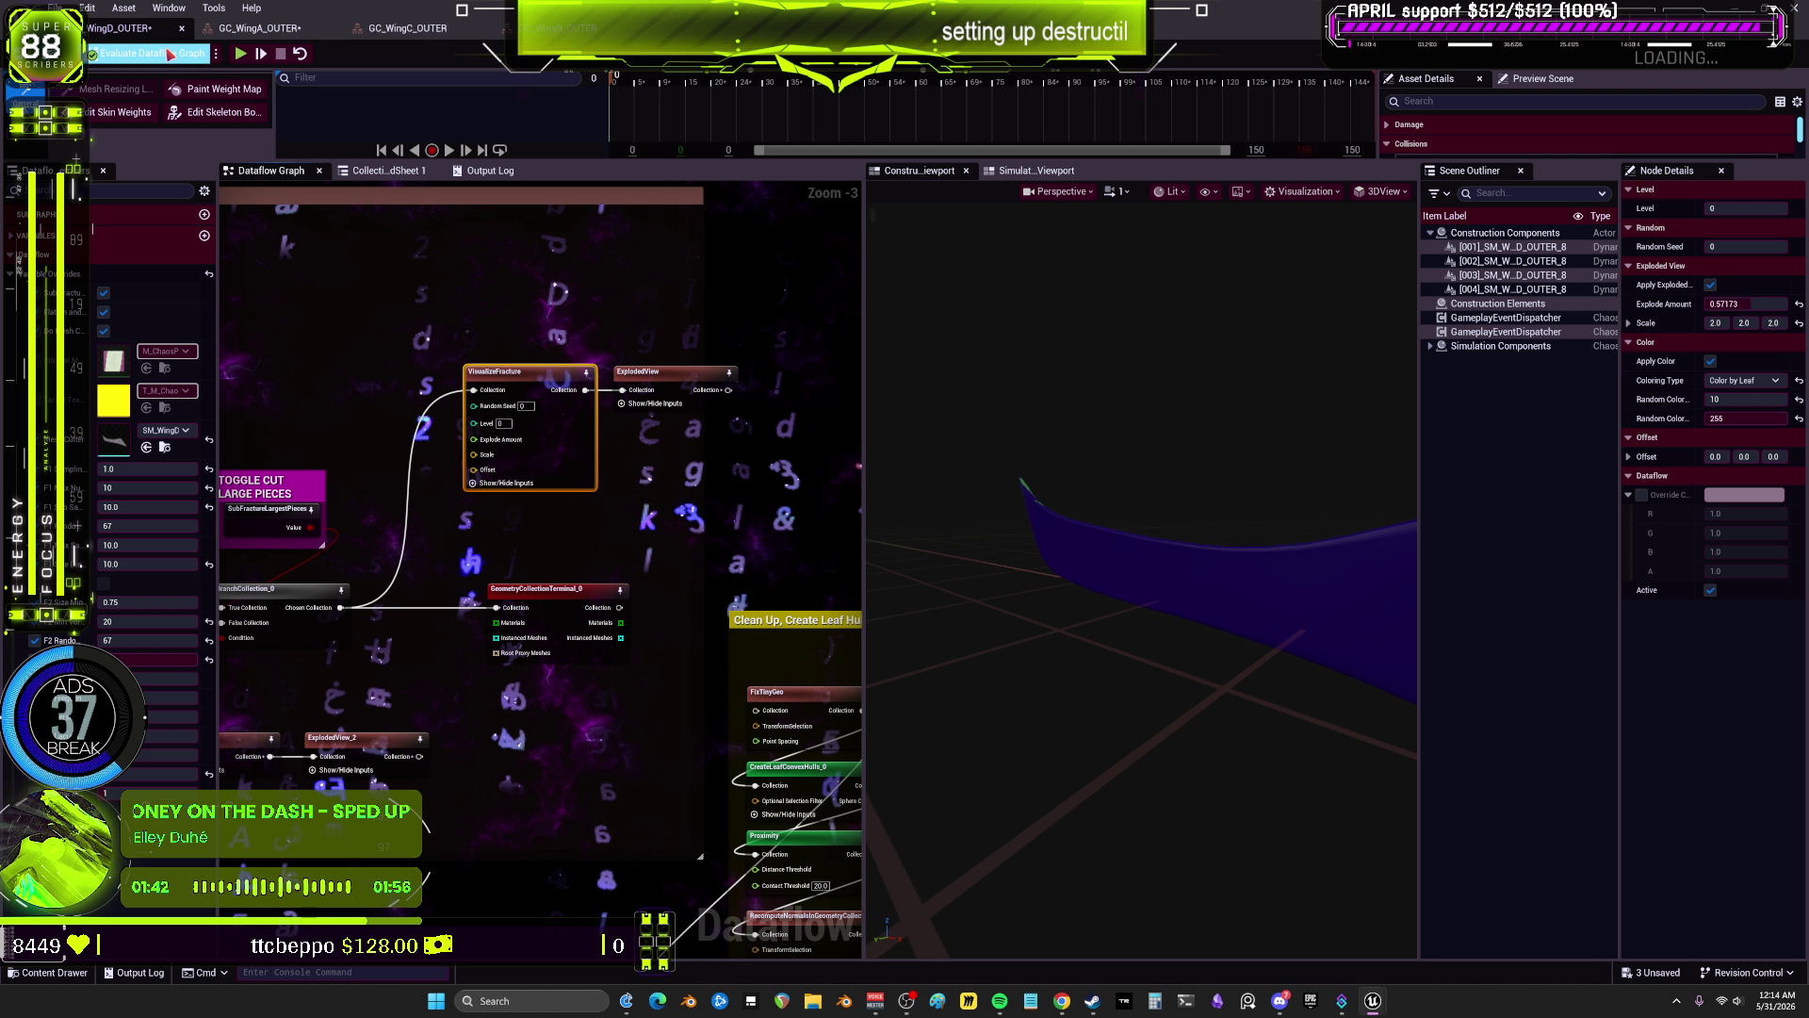
mouse_move(1131, 565)
mouse_down()
mouse_move(1046, 640)
mouse_move(924, 697)
mouse_up()
Step: Inspect WingD's SubFractureLargestPieces and DoMeshCutter toggles and expand the simulation components
drag(363, 646, 622, 582)
click(528, 447)
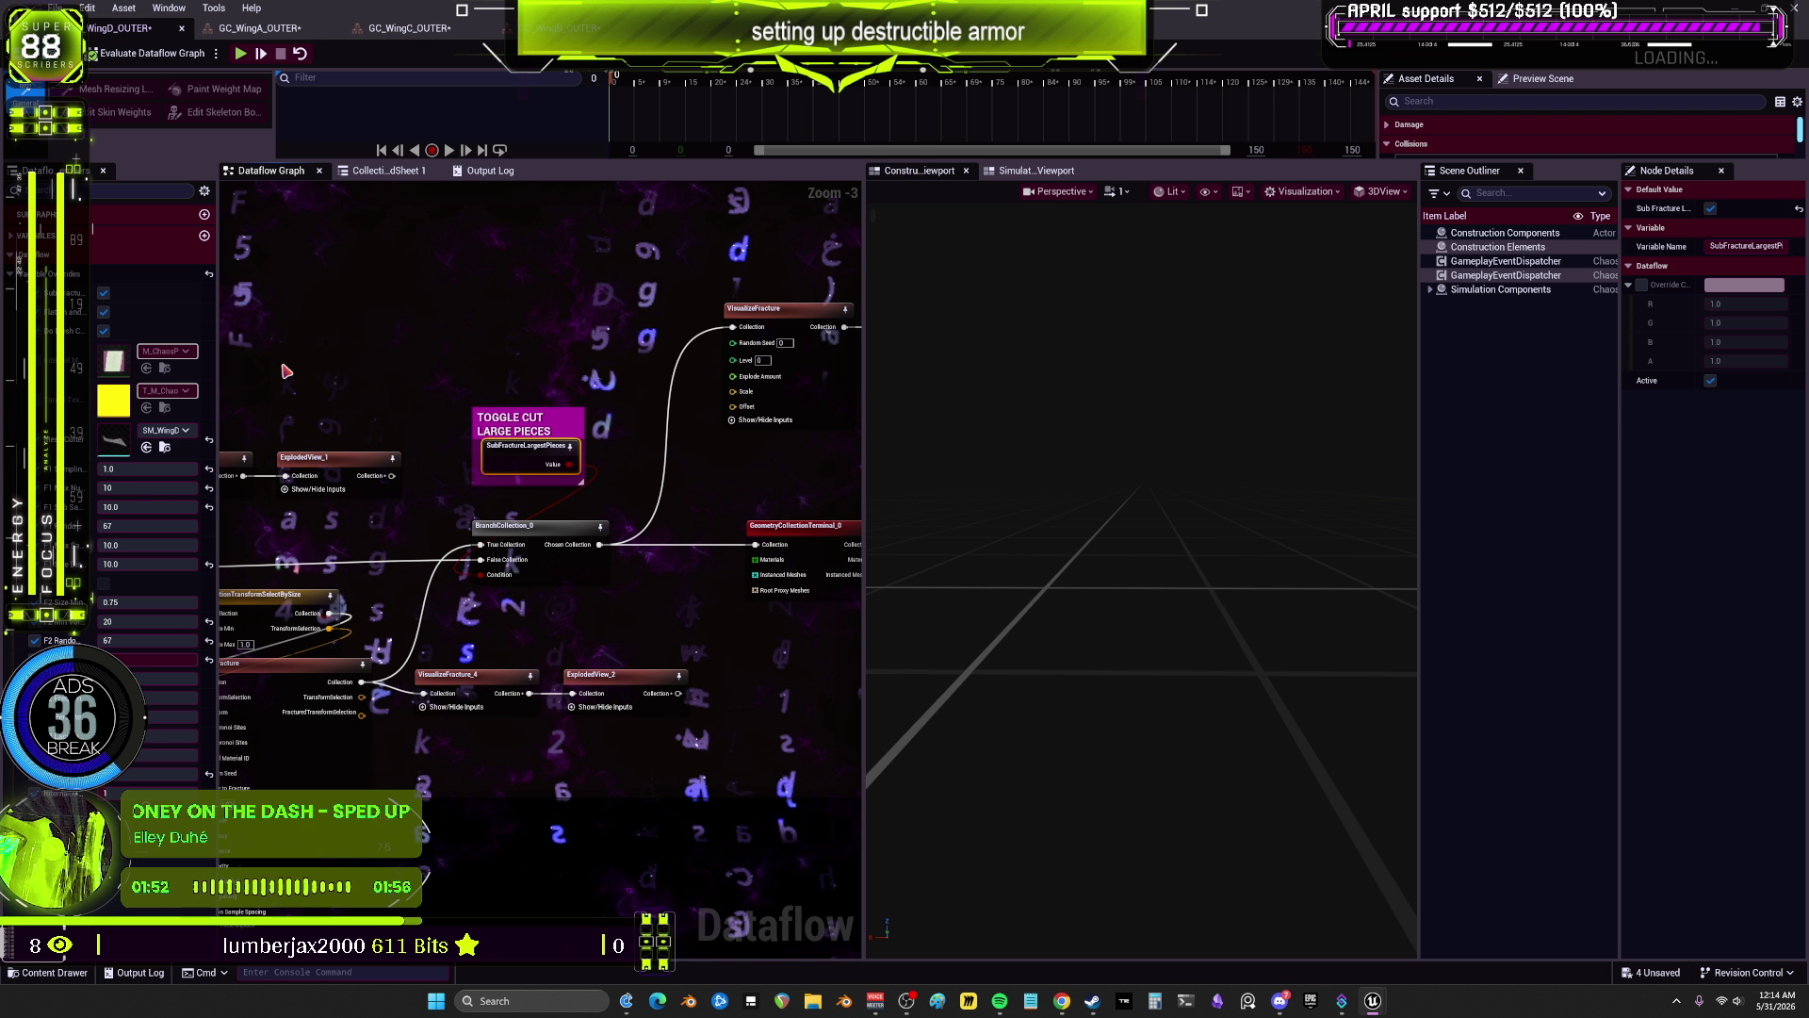
mouse_move(424, 830)
mouse_down()
mouse_move(505, 355)
mouse_move(605, 250)
mouse_move(513, 473)
mouse_move(613, 325)
mouse_up()
click(688, 292)
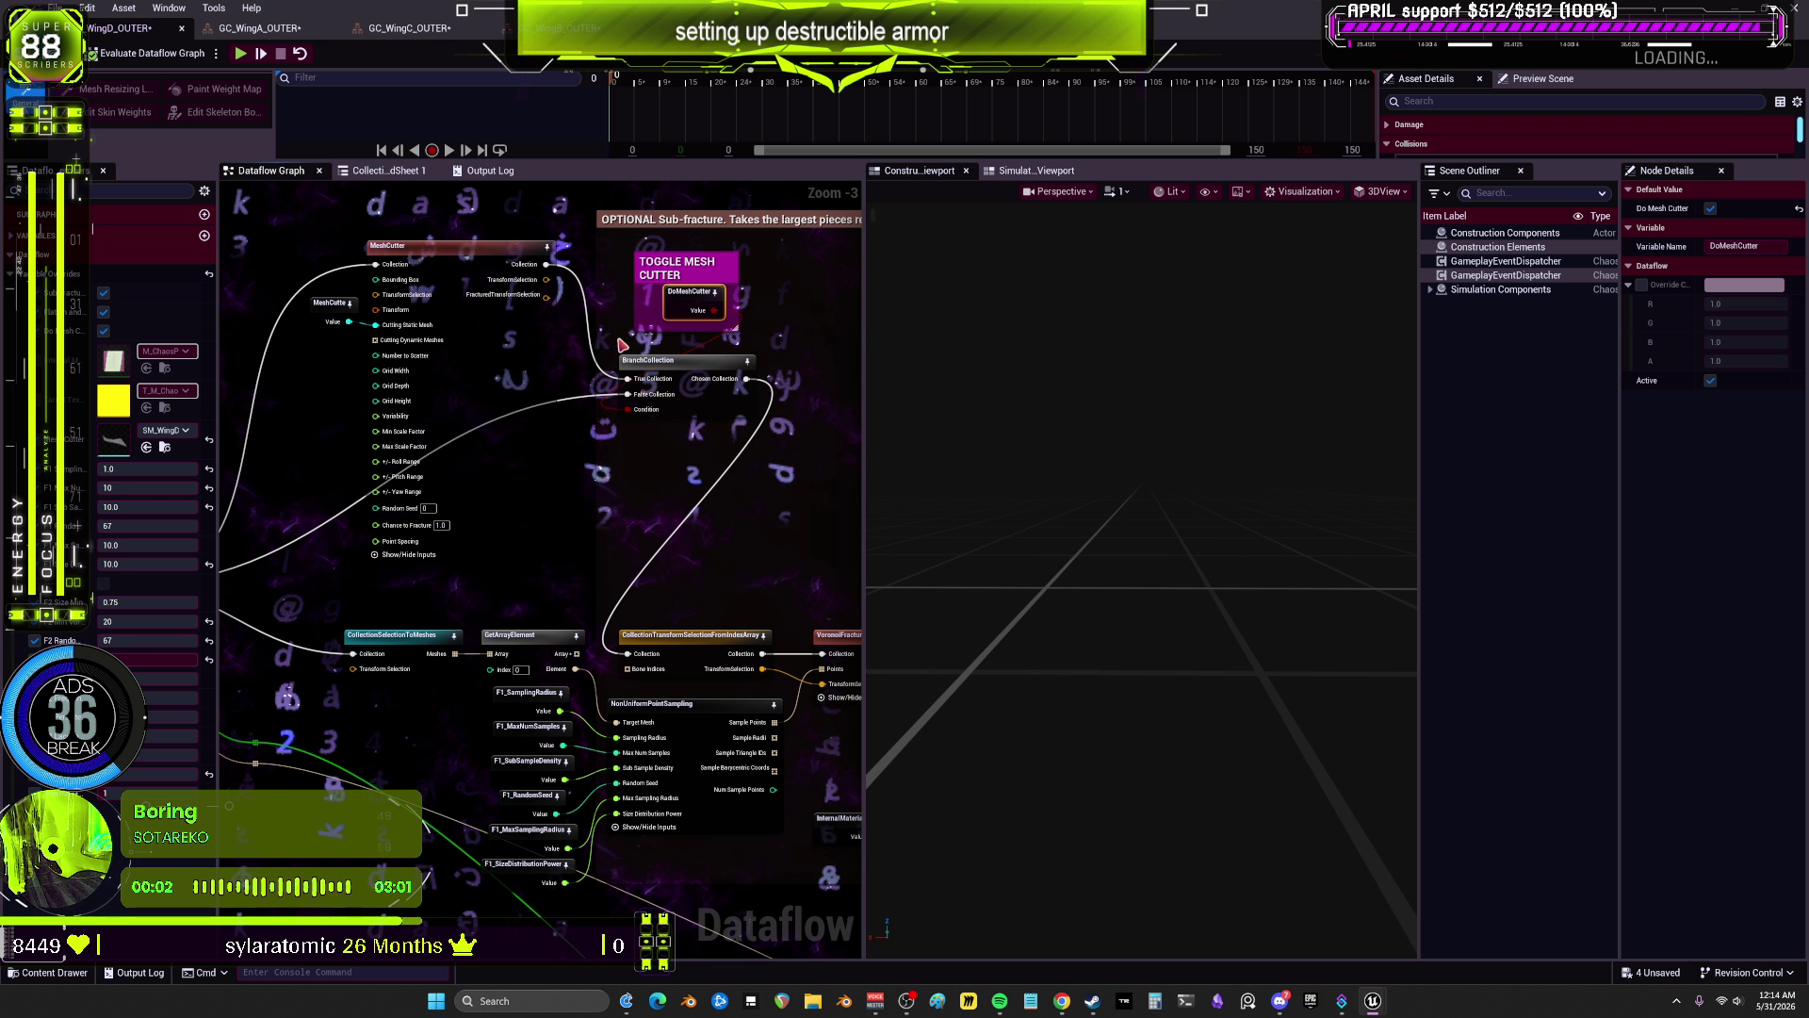
click(1432, 291)
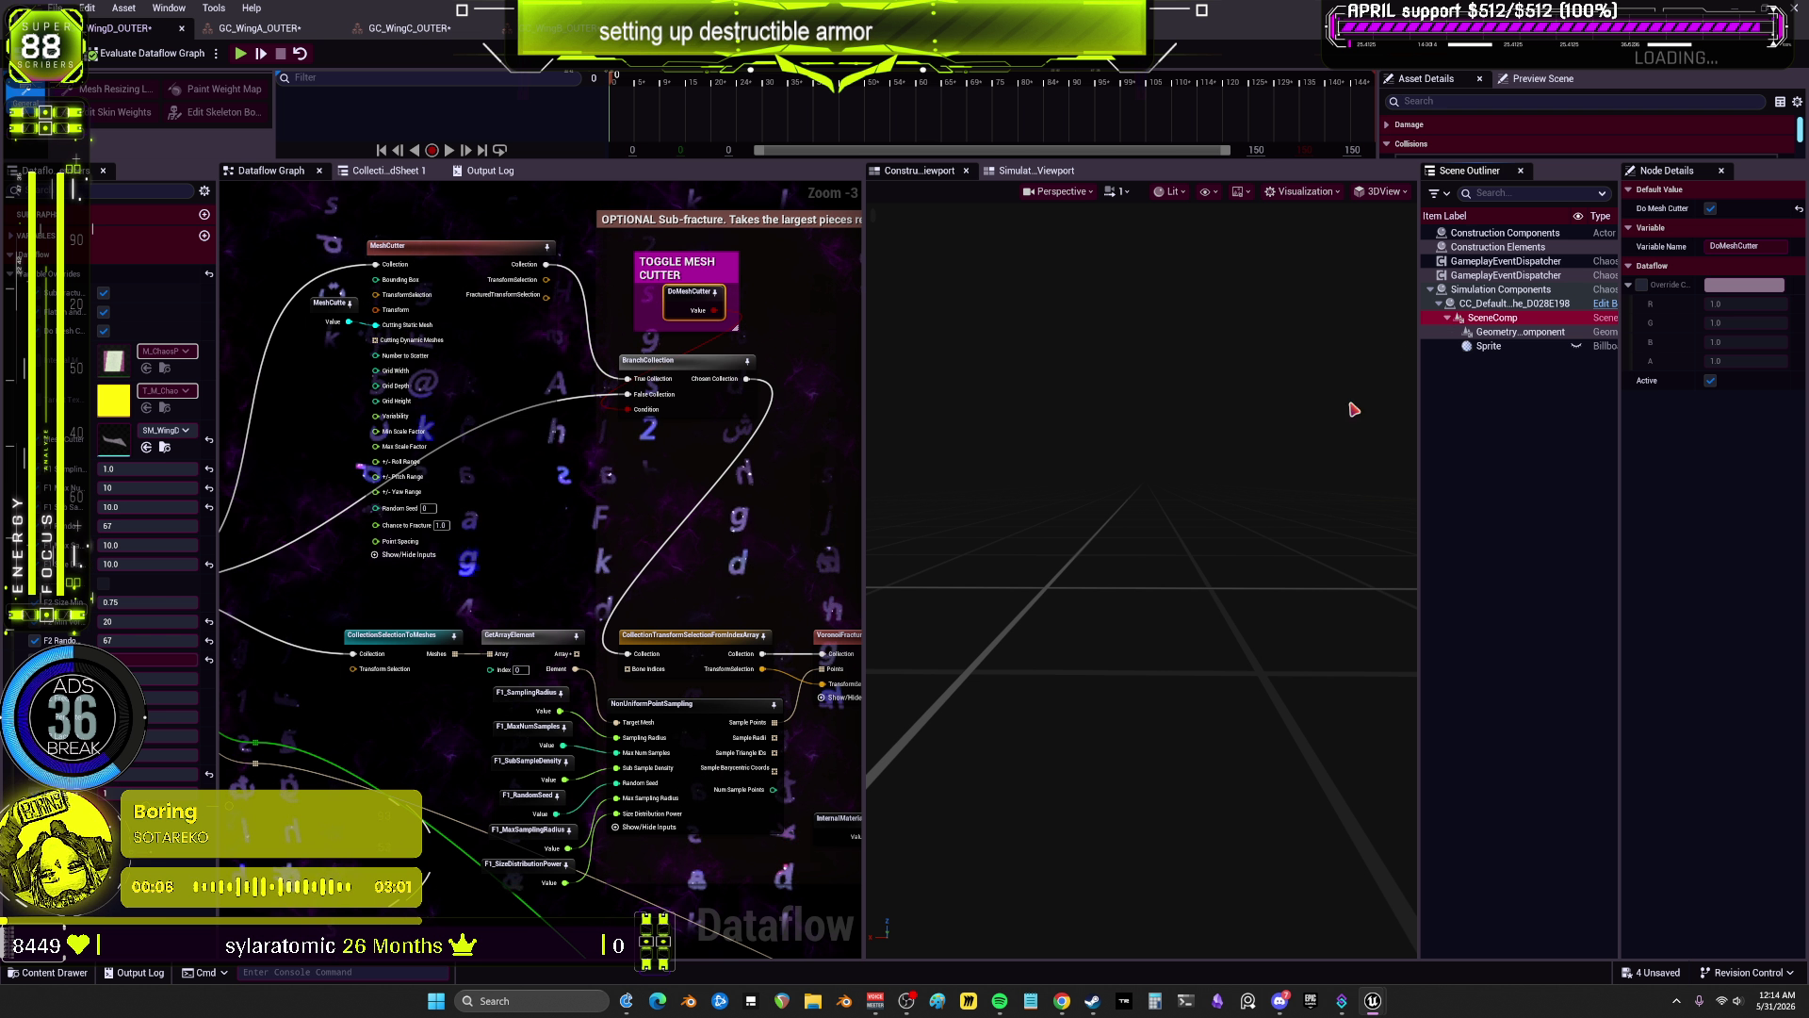
Step: Inspect CreateGeometryCollectionFromSources, preview NonUniformPointSampling points and check F1_SamplingRadius
mouse_move(716, 600)
mouse_down()
mouse_move(432, 488)
mouse_move(322, 468)
mouse_up()
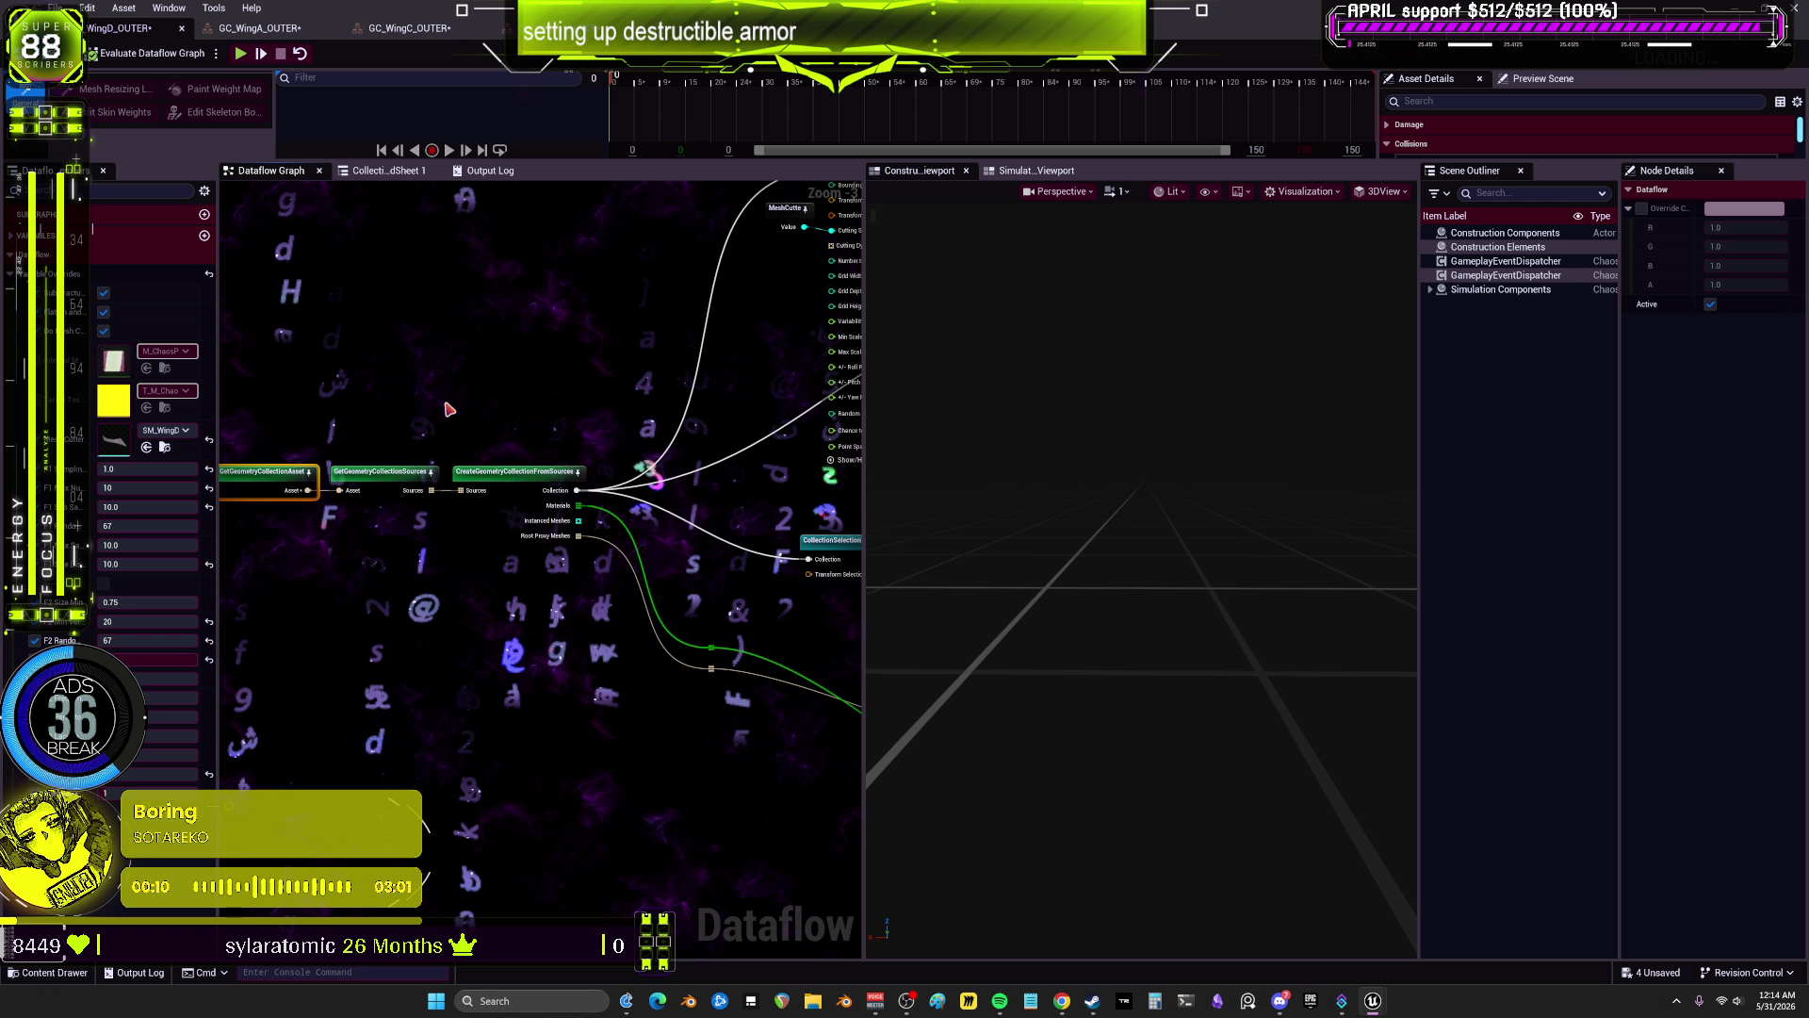
click(513, 471)
drag(857, 513, 478, 474)
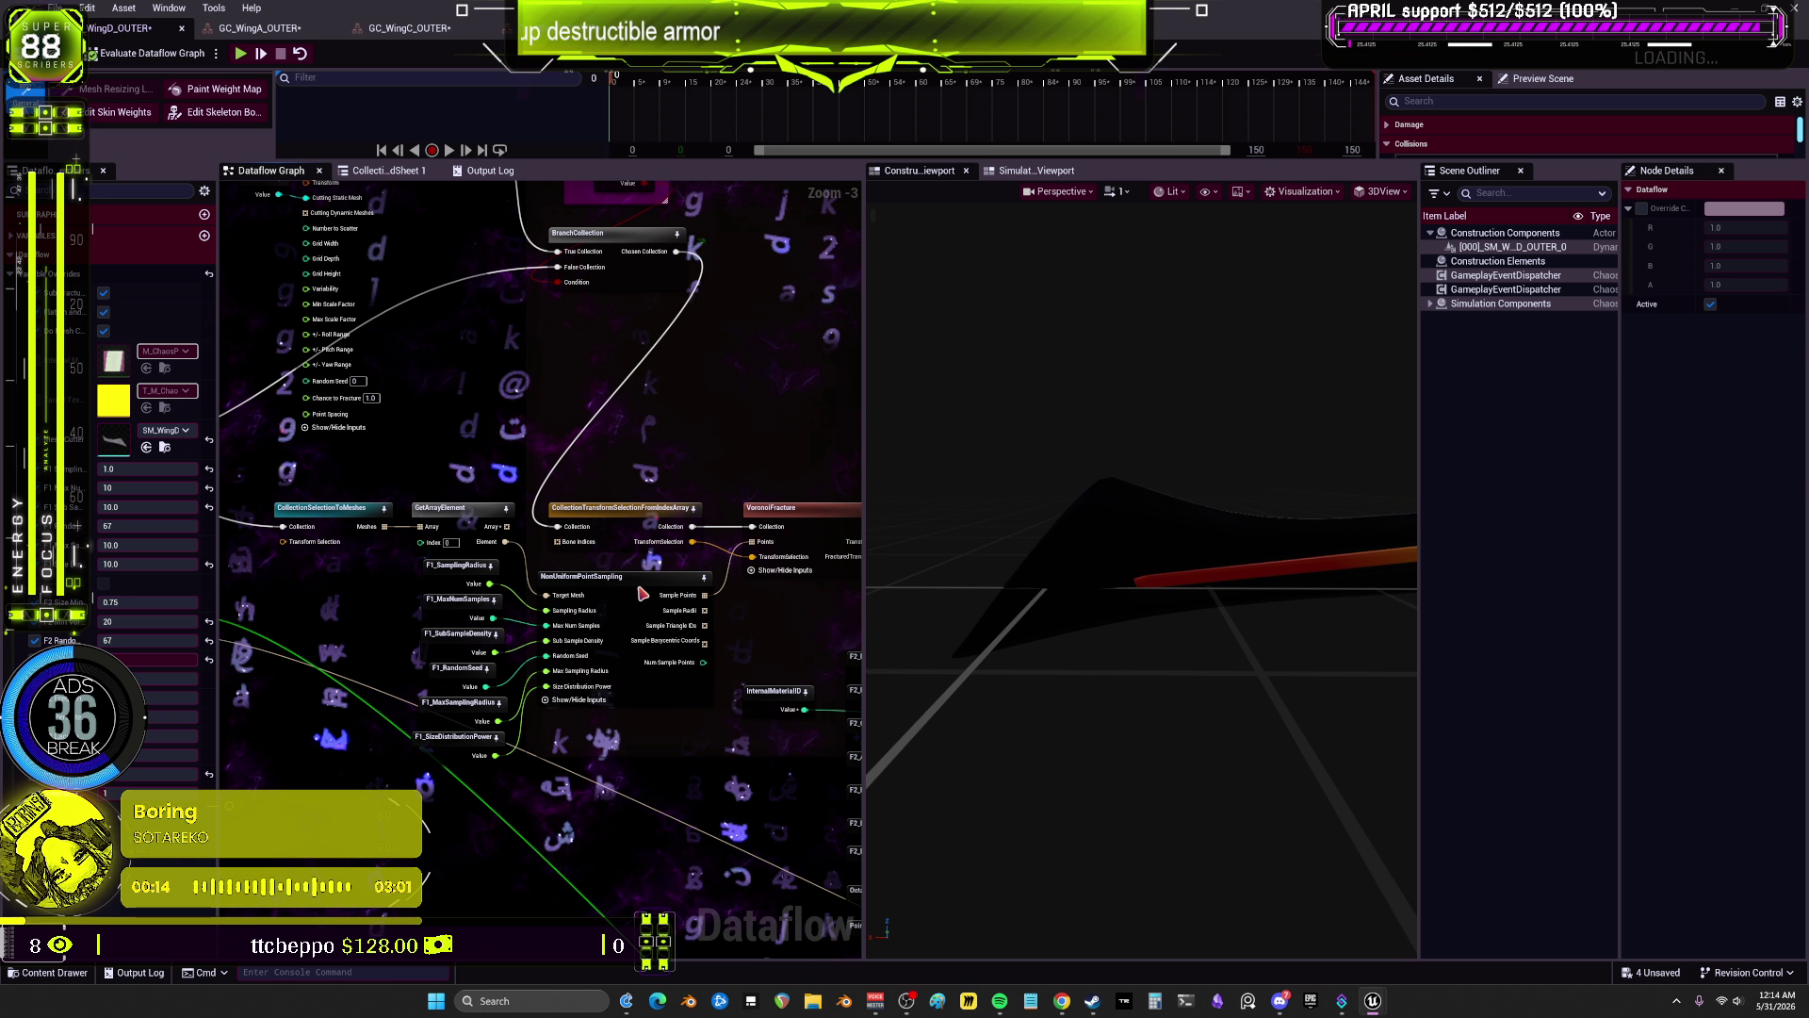
click(626, 577)
drag(1239, 573, 1263, 545)
drag(613, 618, 637, 558)
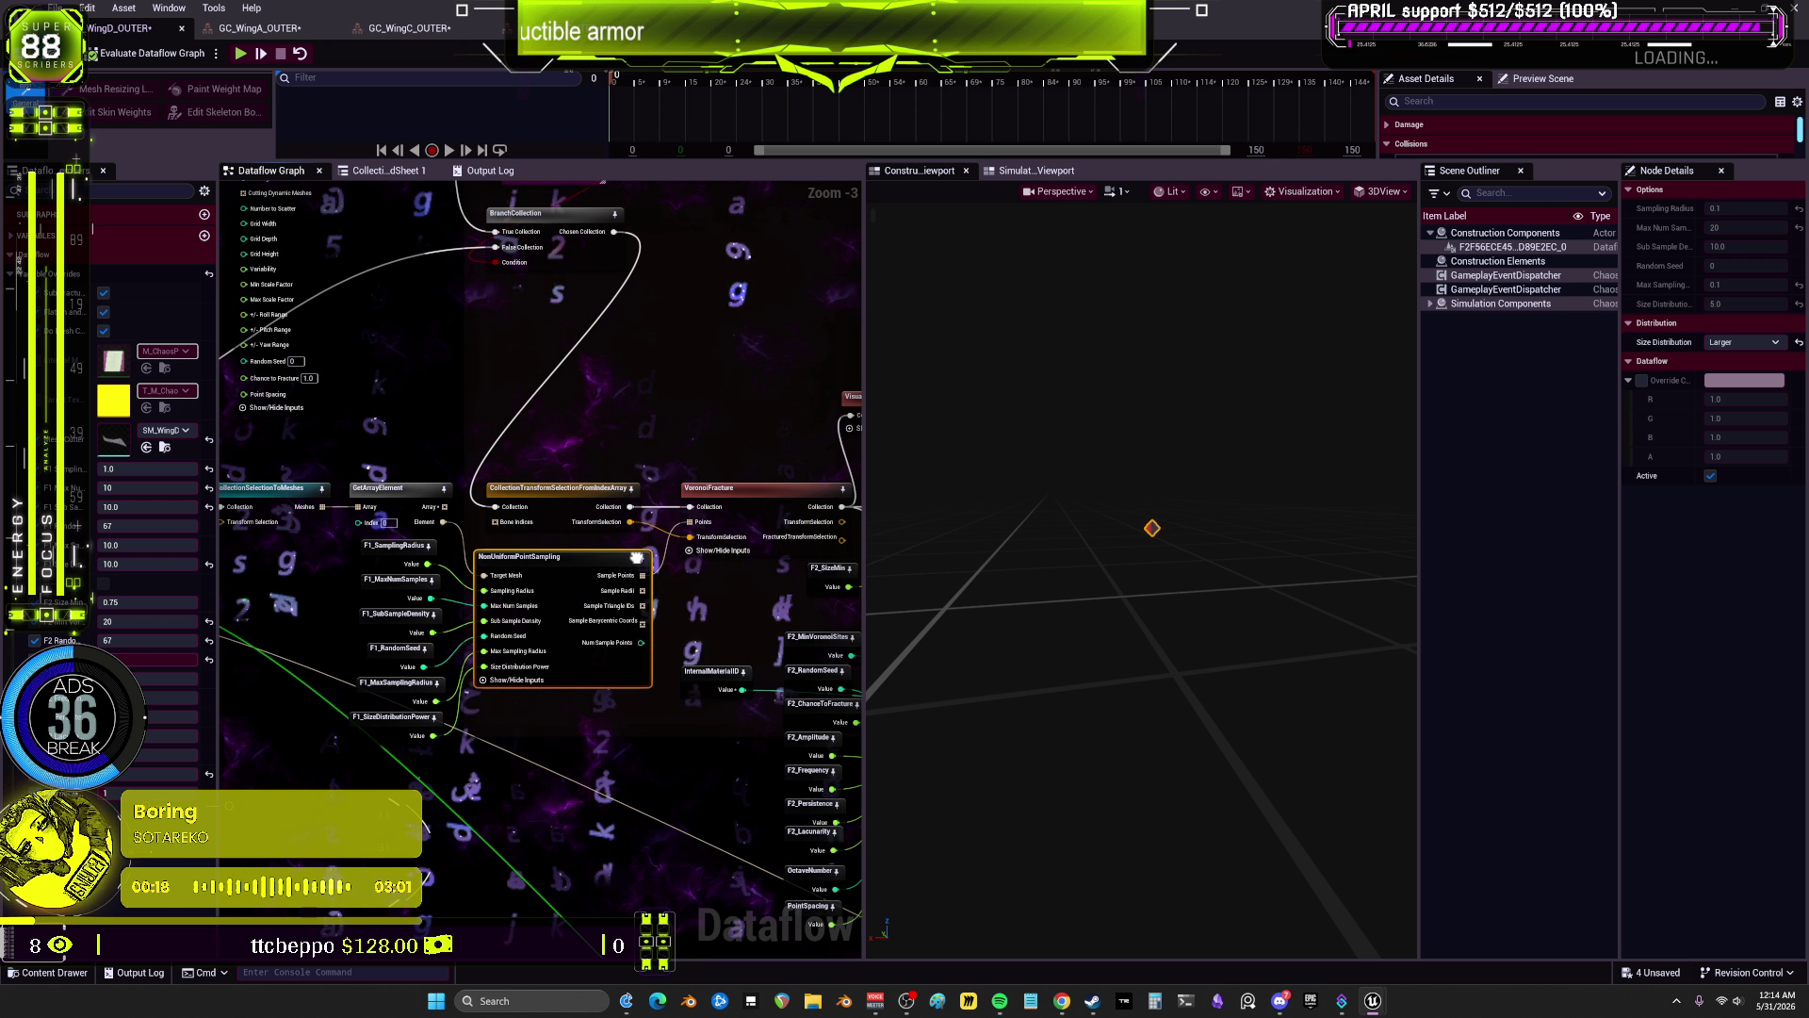
click(394, 569)
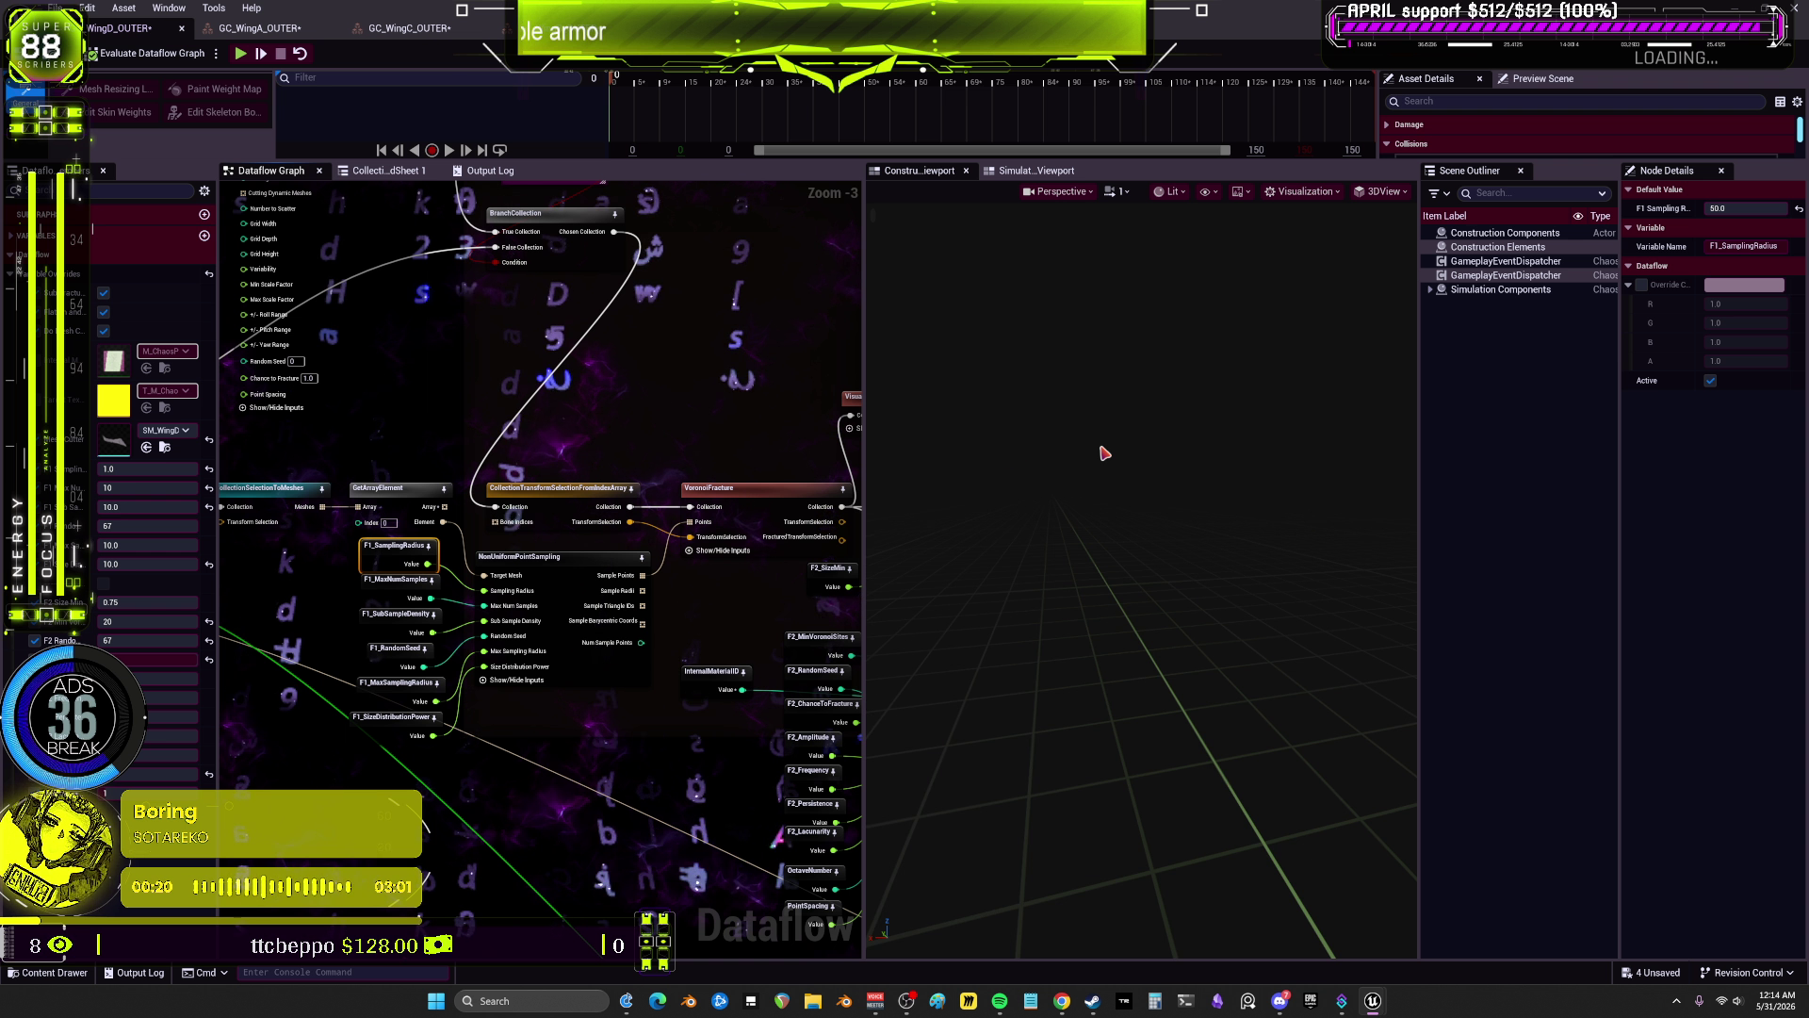
Step: Review VoronoiFracture, CollectionTransformSelectionFromIndexArray and MeshCutter settings, then switch to GC_WingA_OUTER
click(801, 542)
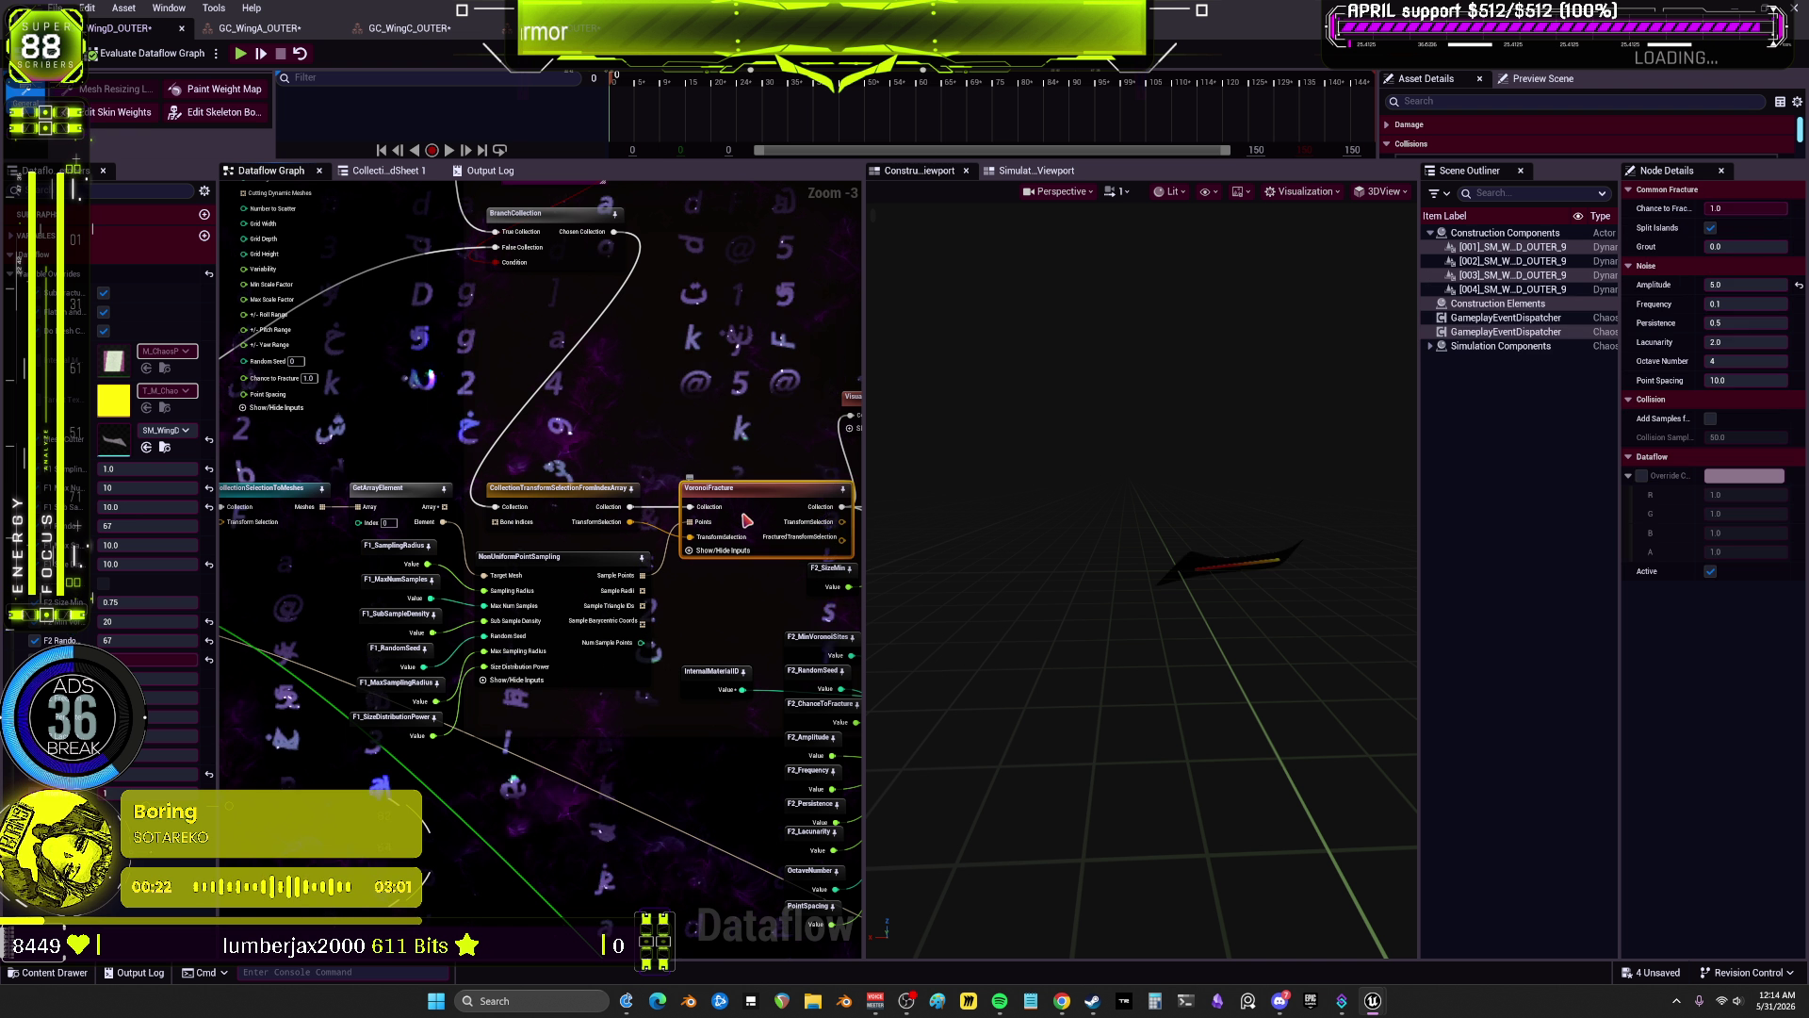
scroll(1254, 558, up, 10)
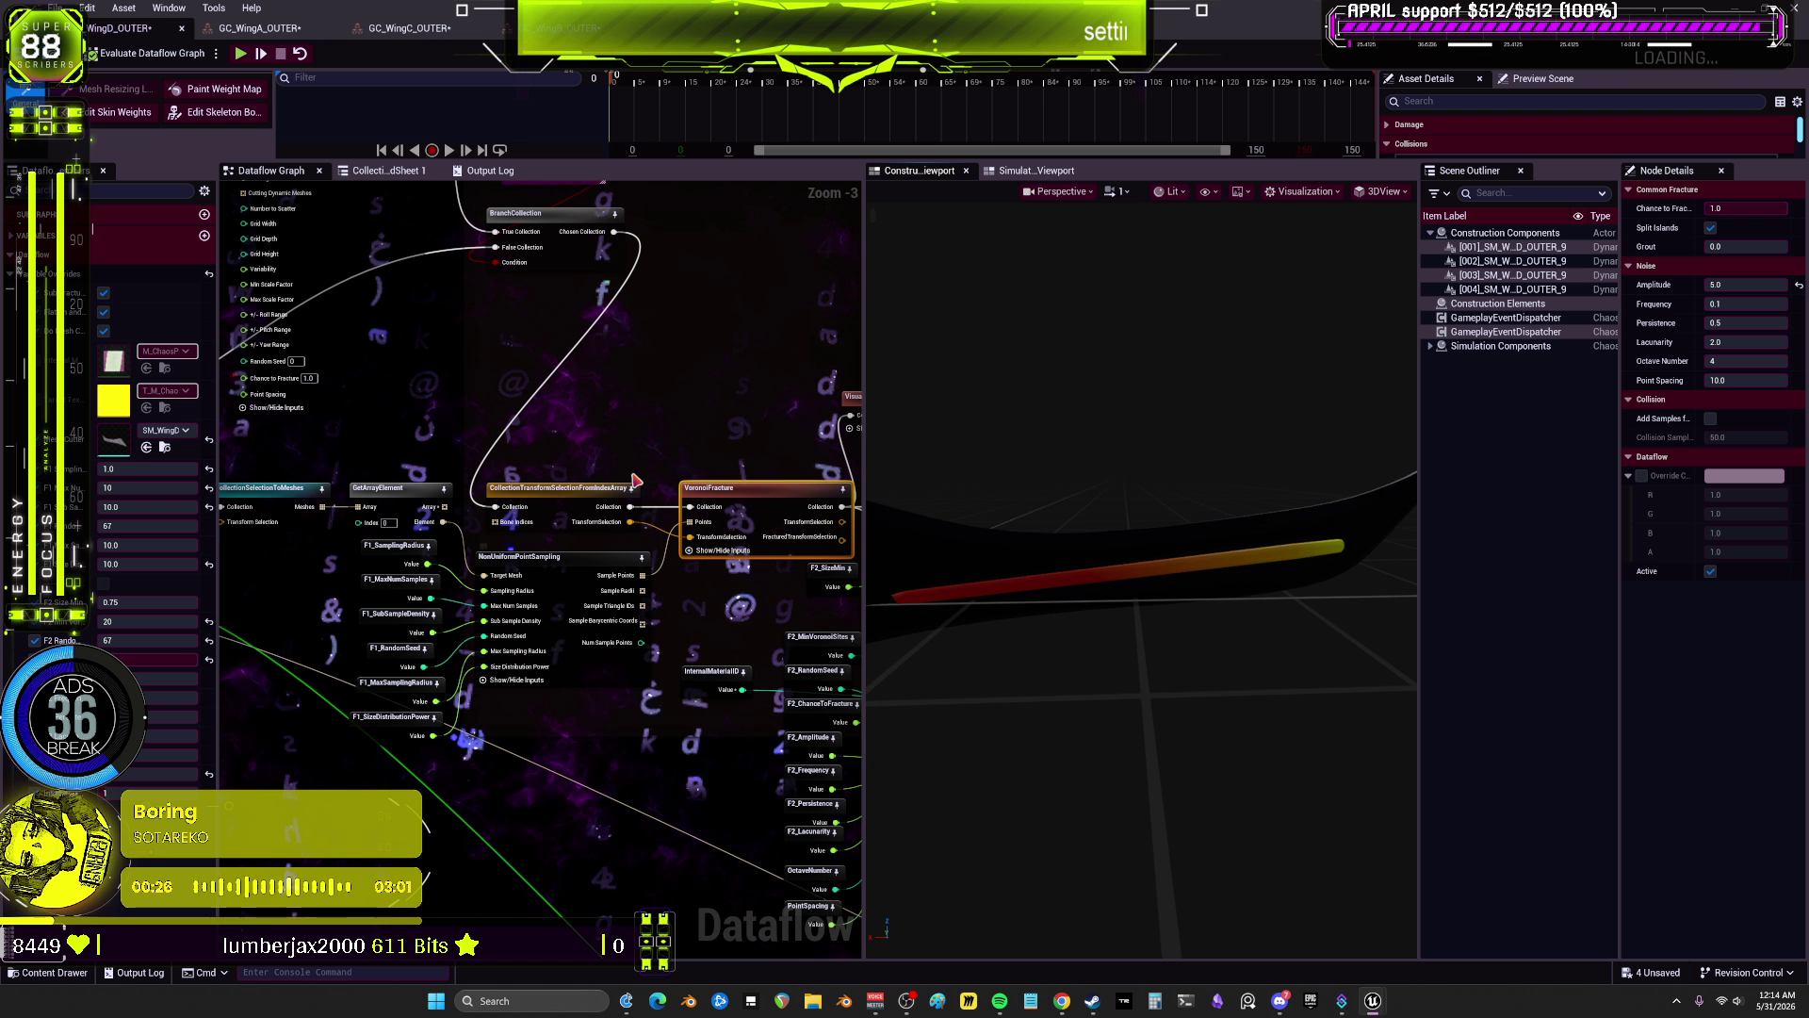
click(574, 514)
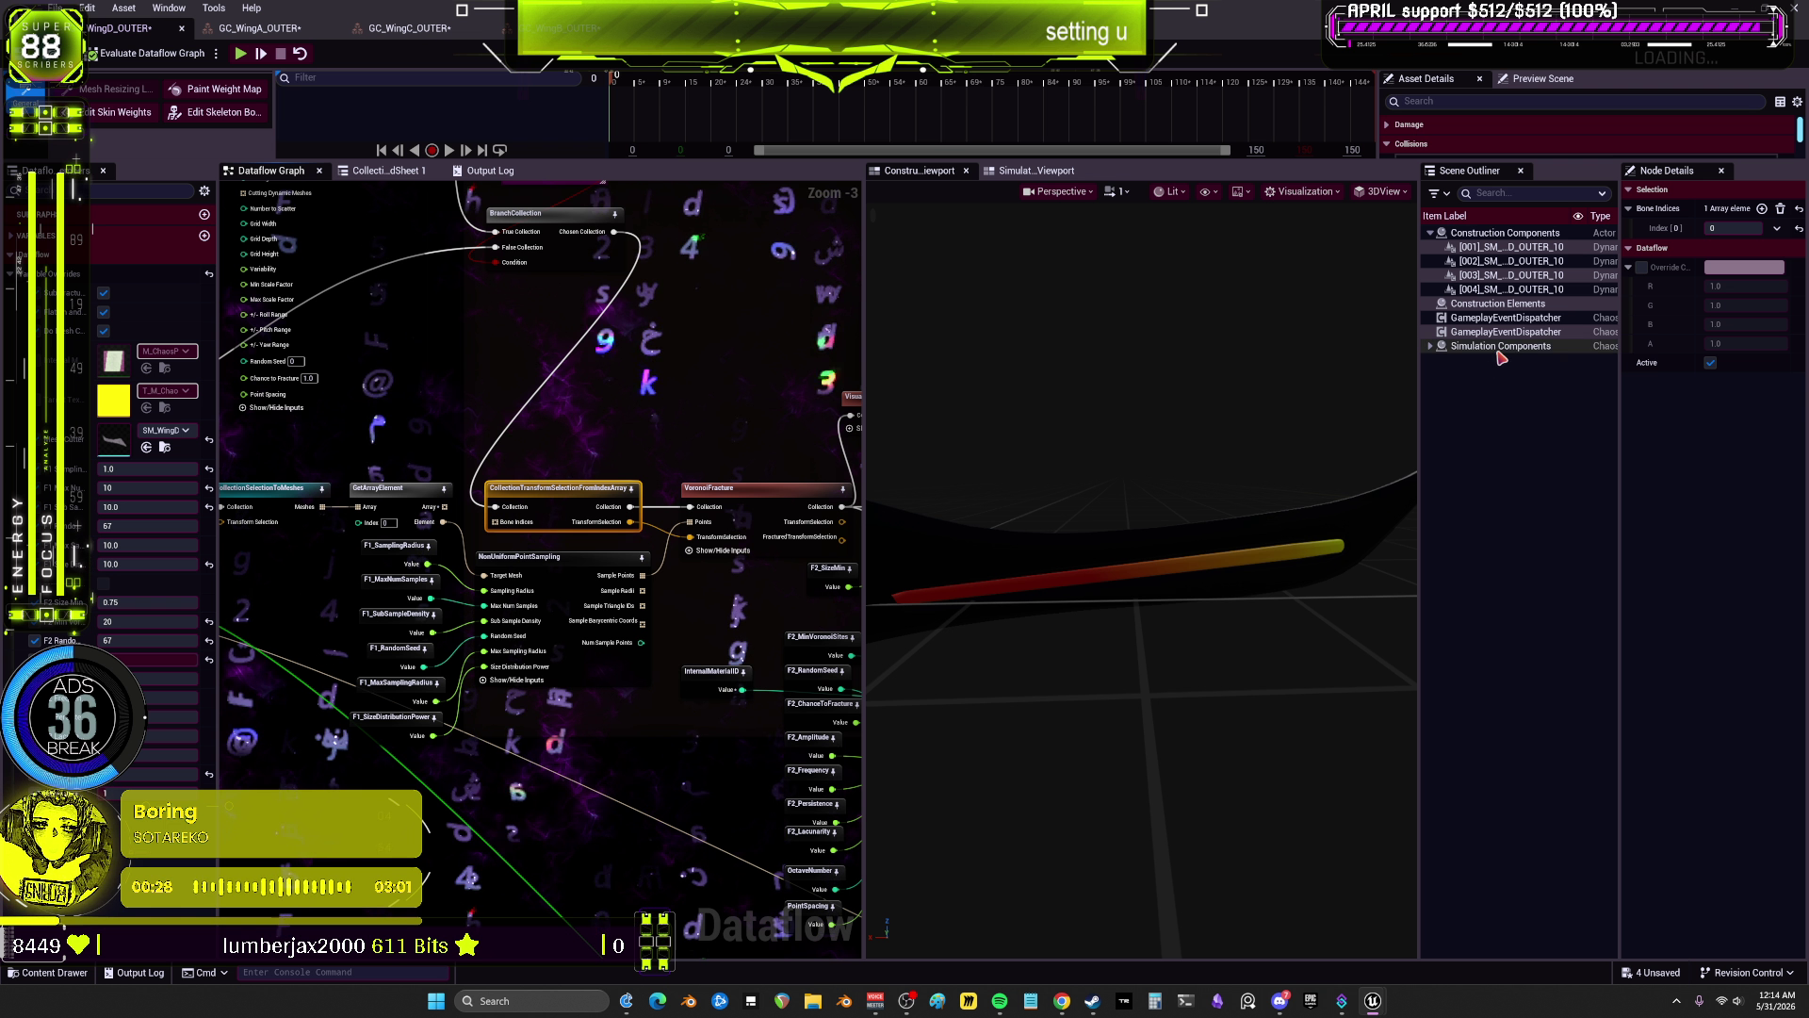
scroll(534, 379, down, 1)
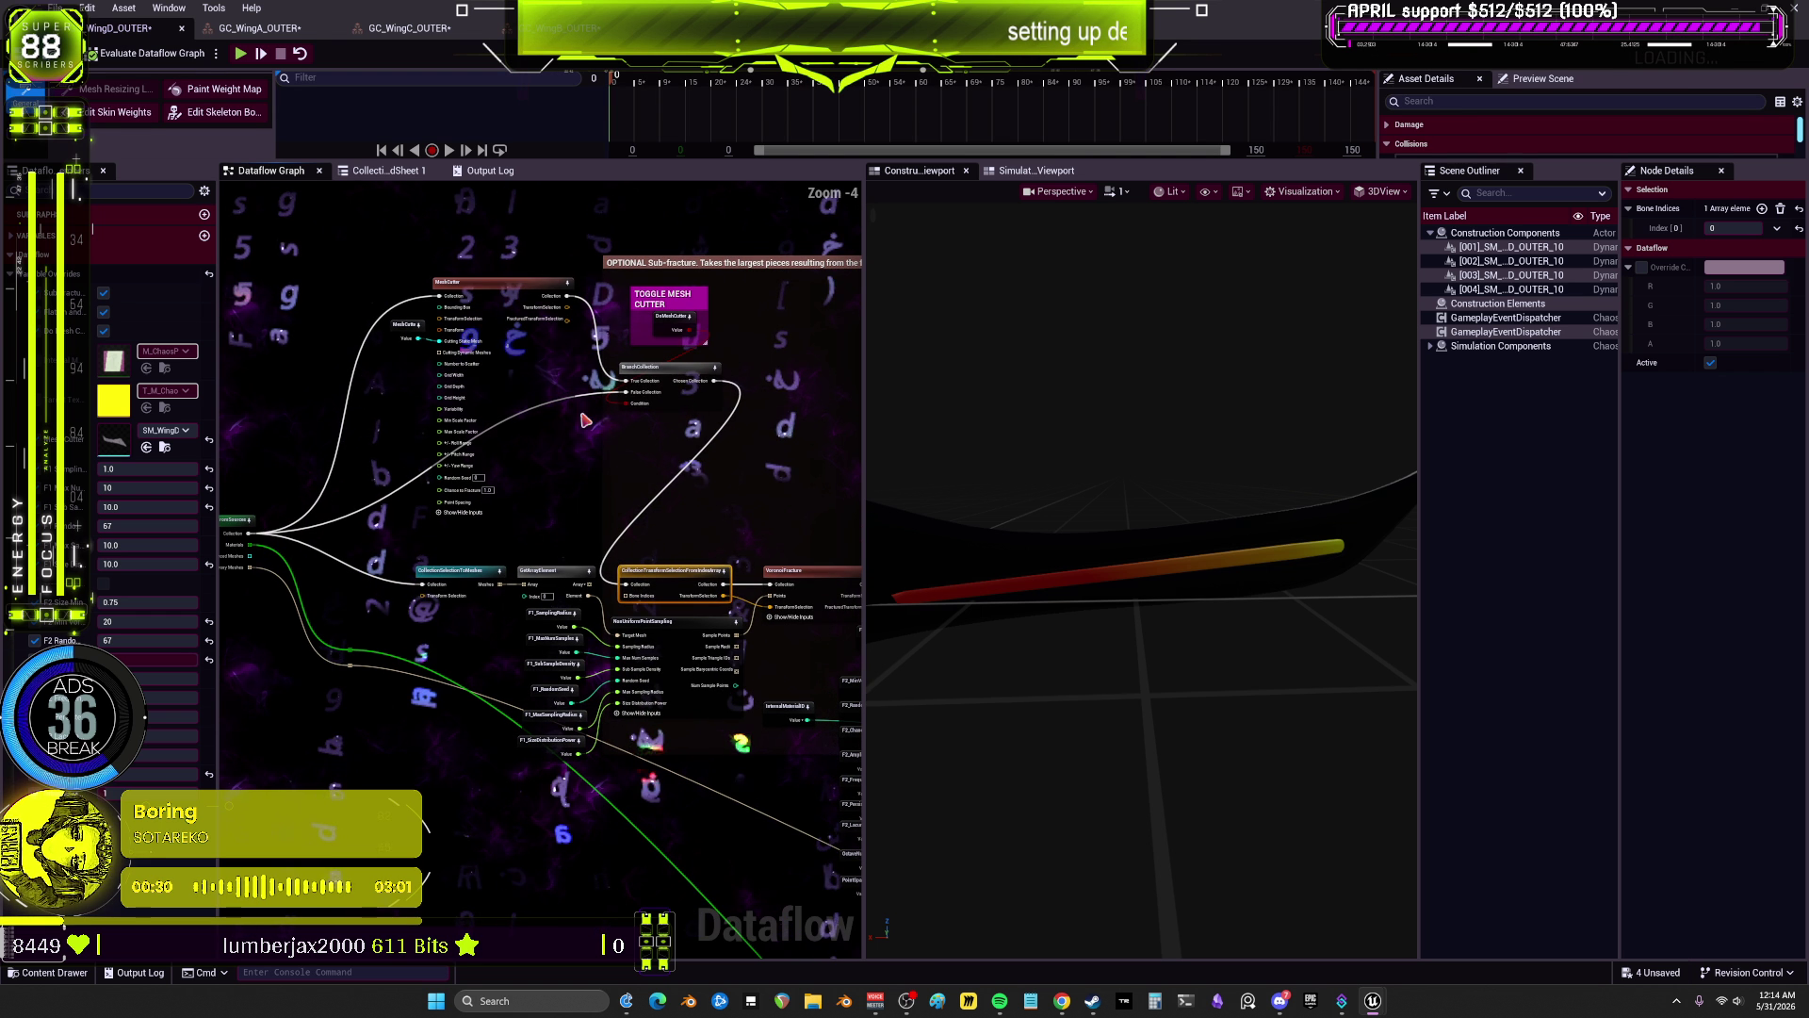
click(534, 380)
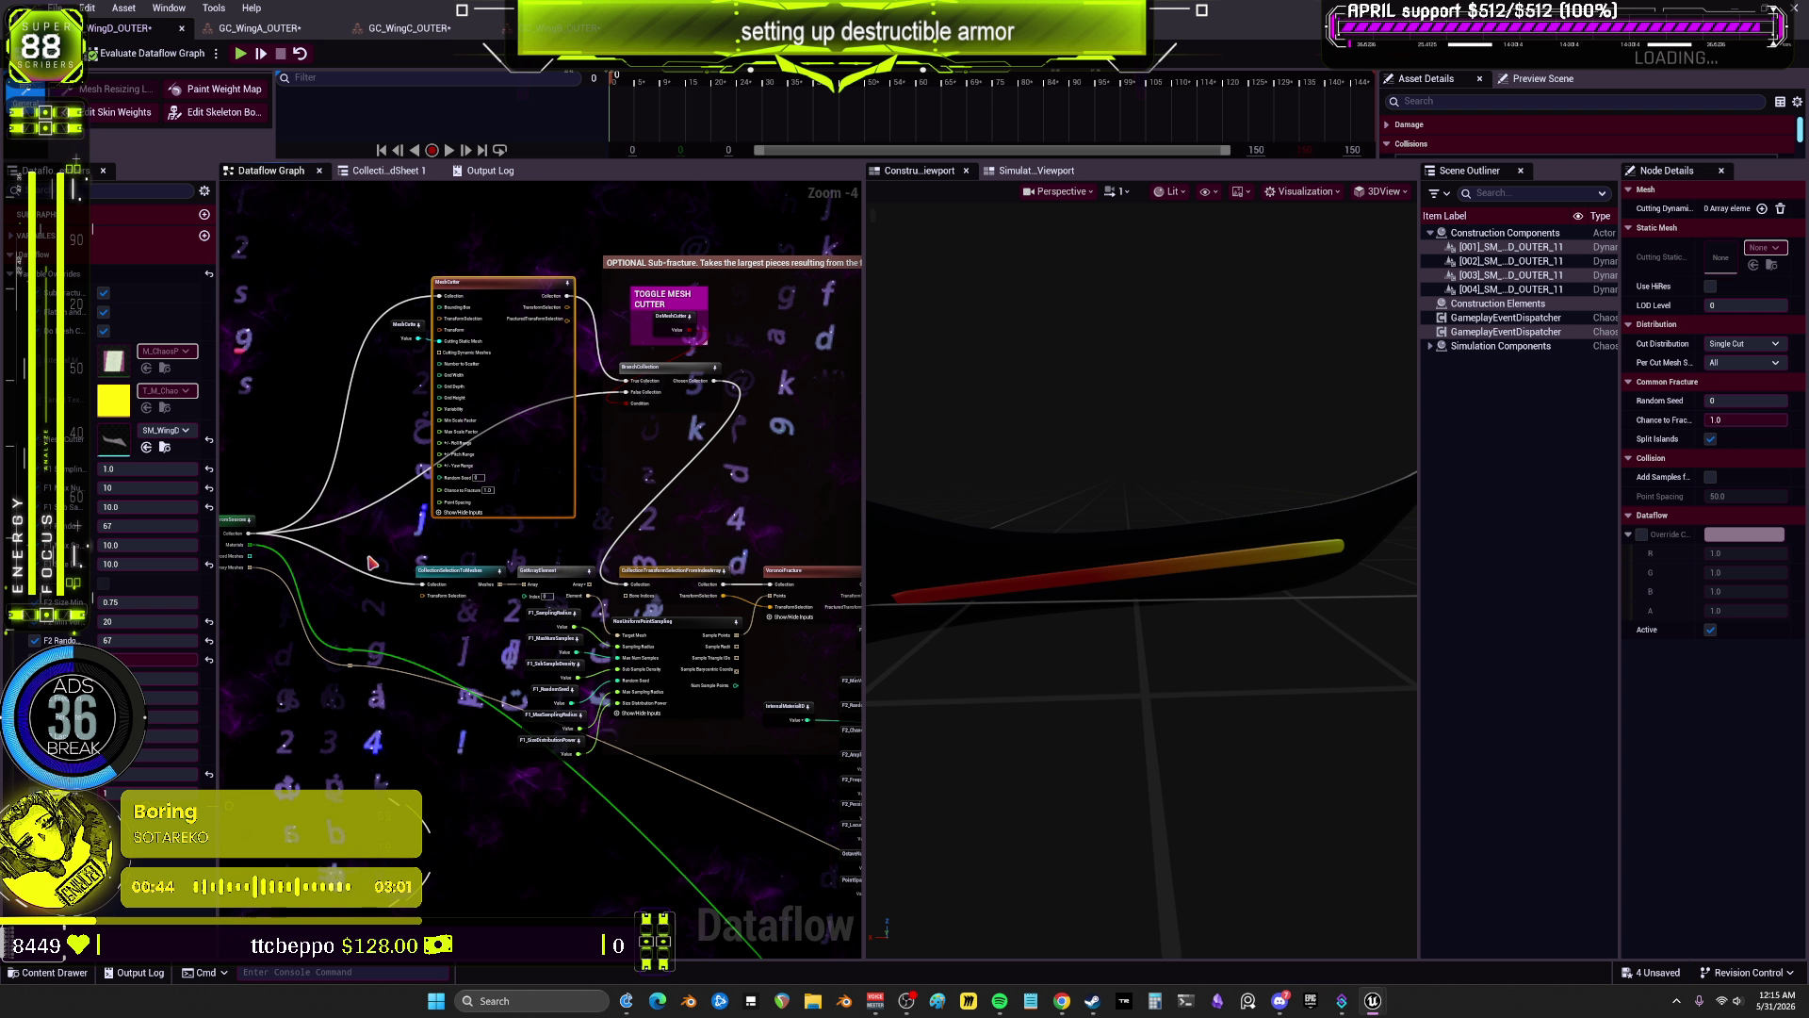
click(258, 30)
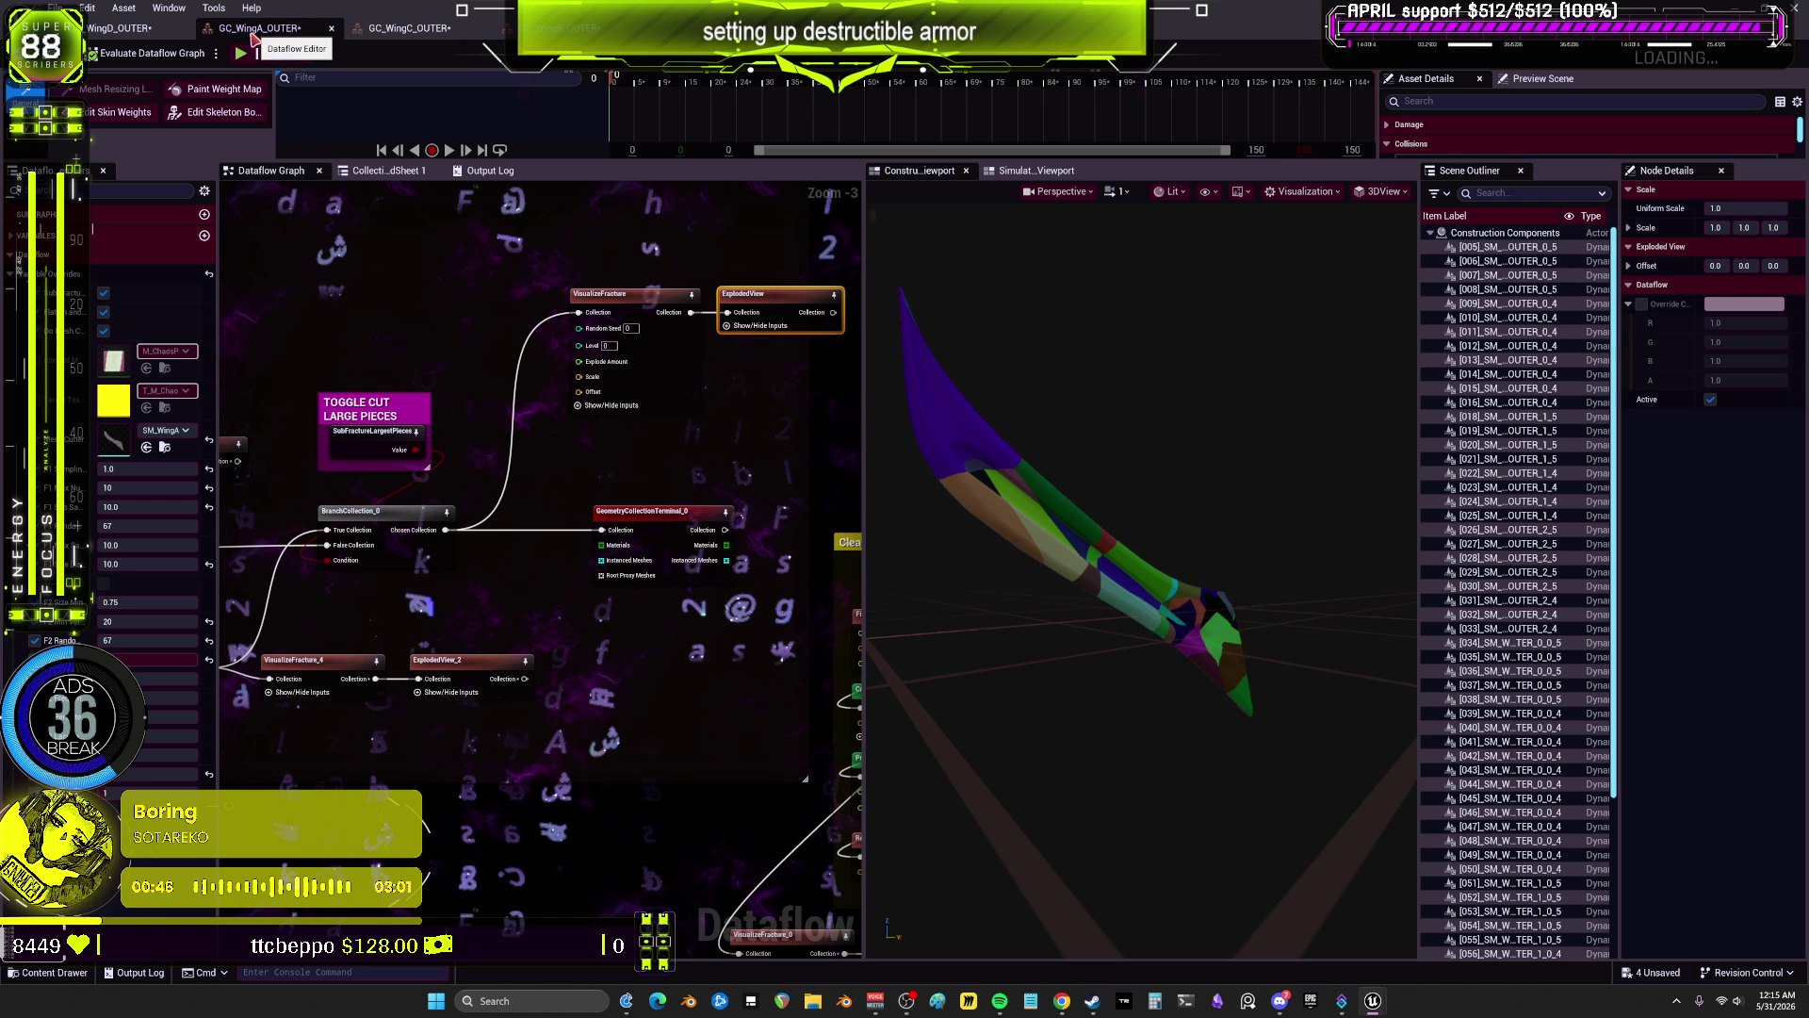
Step: In WingD_OUTER, preview VisualizeFracture's exploded result and inspect the SubFractureLargestPieces variable
click(134, 30)
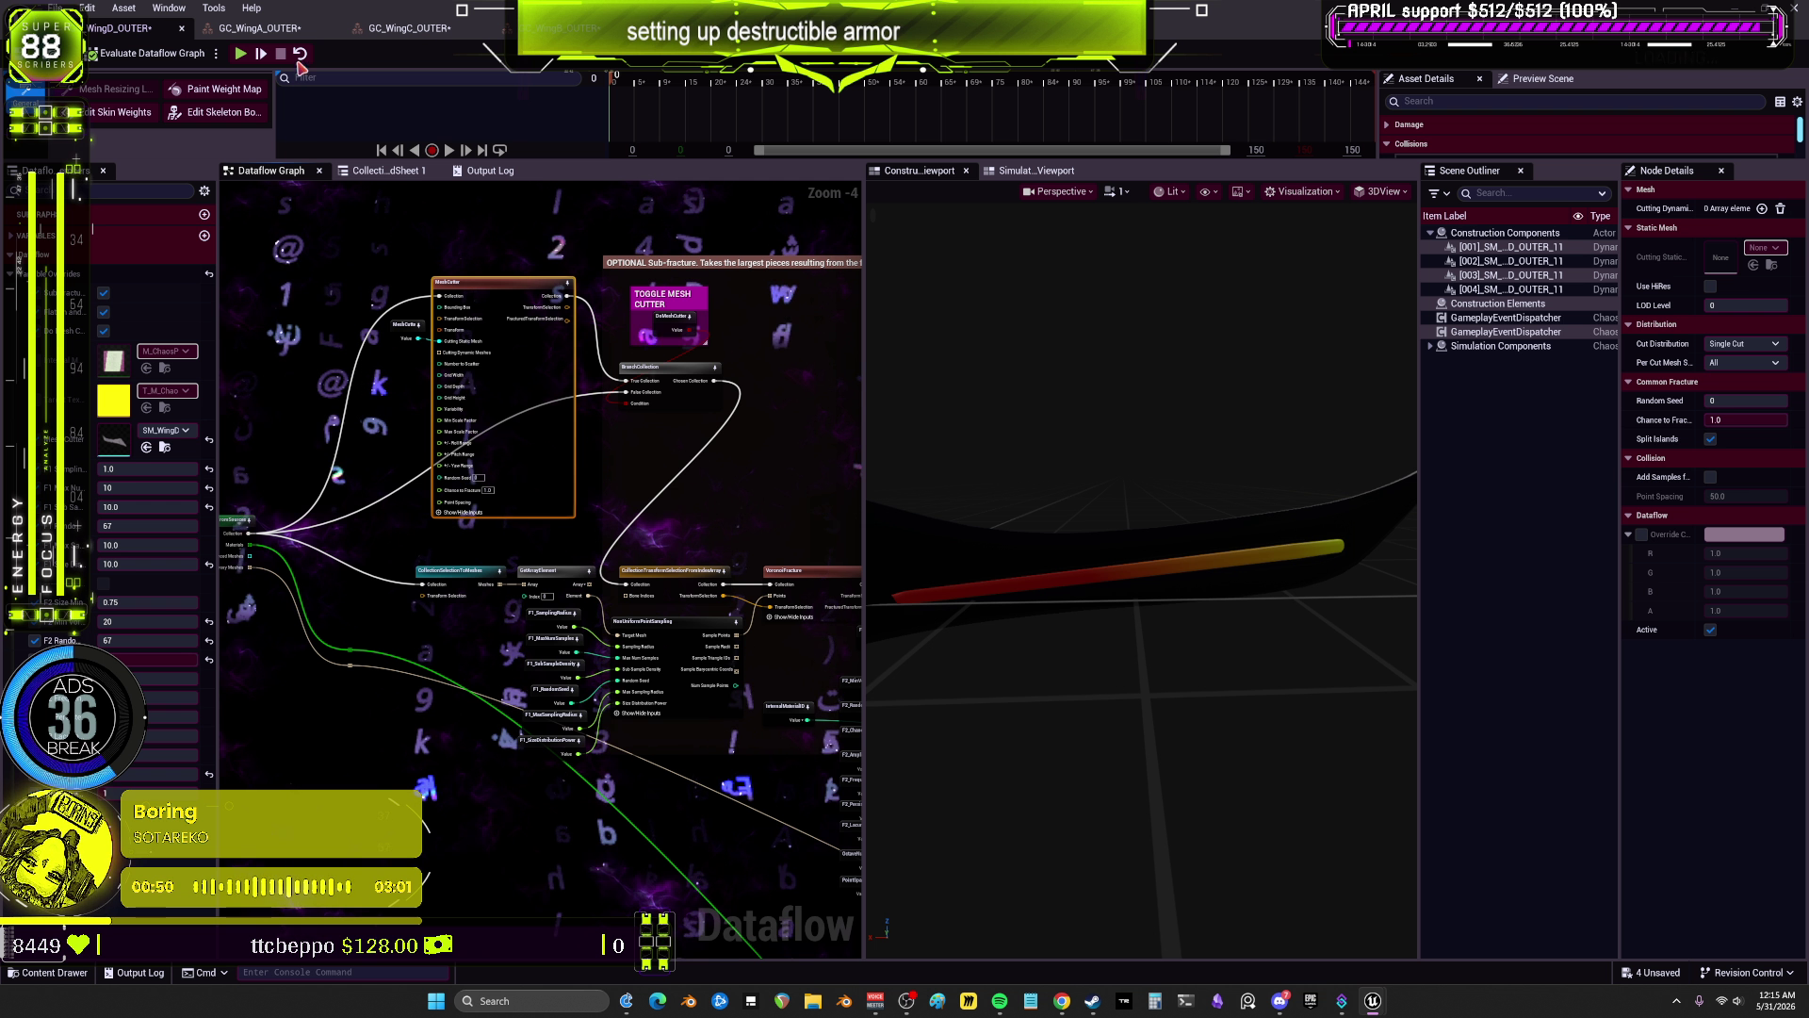
scroll(625, 426, down, 1)
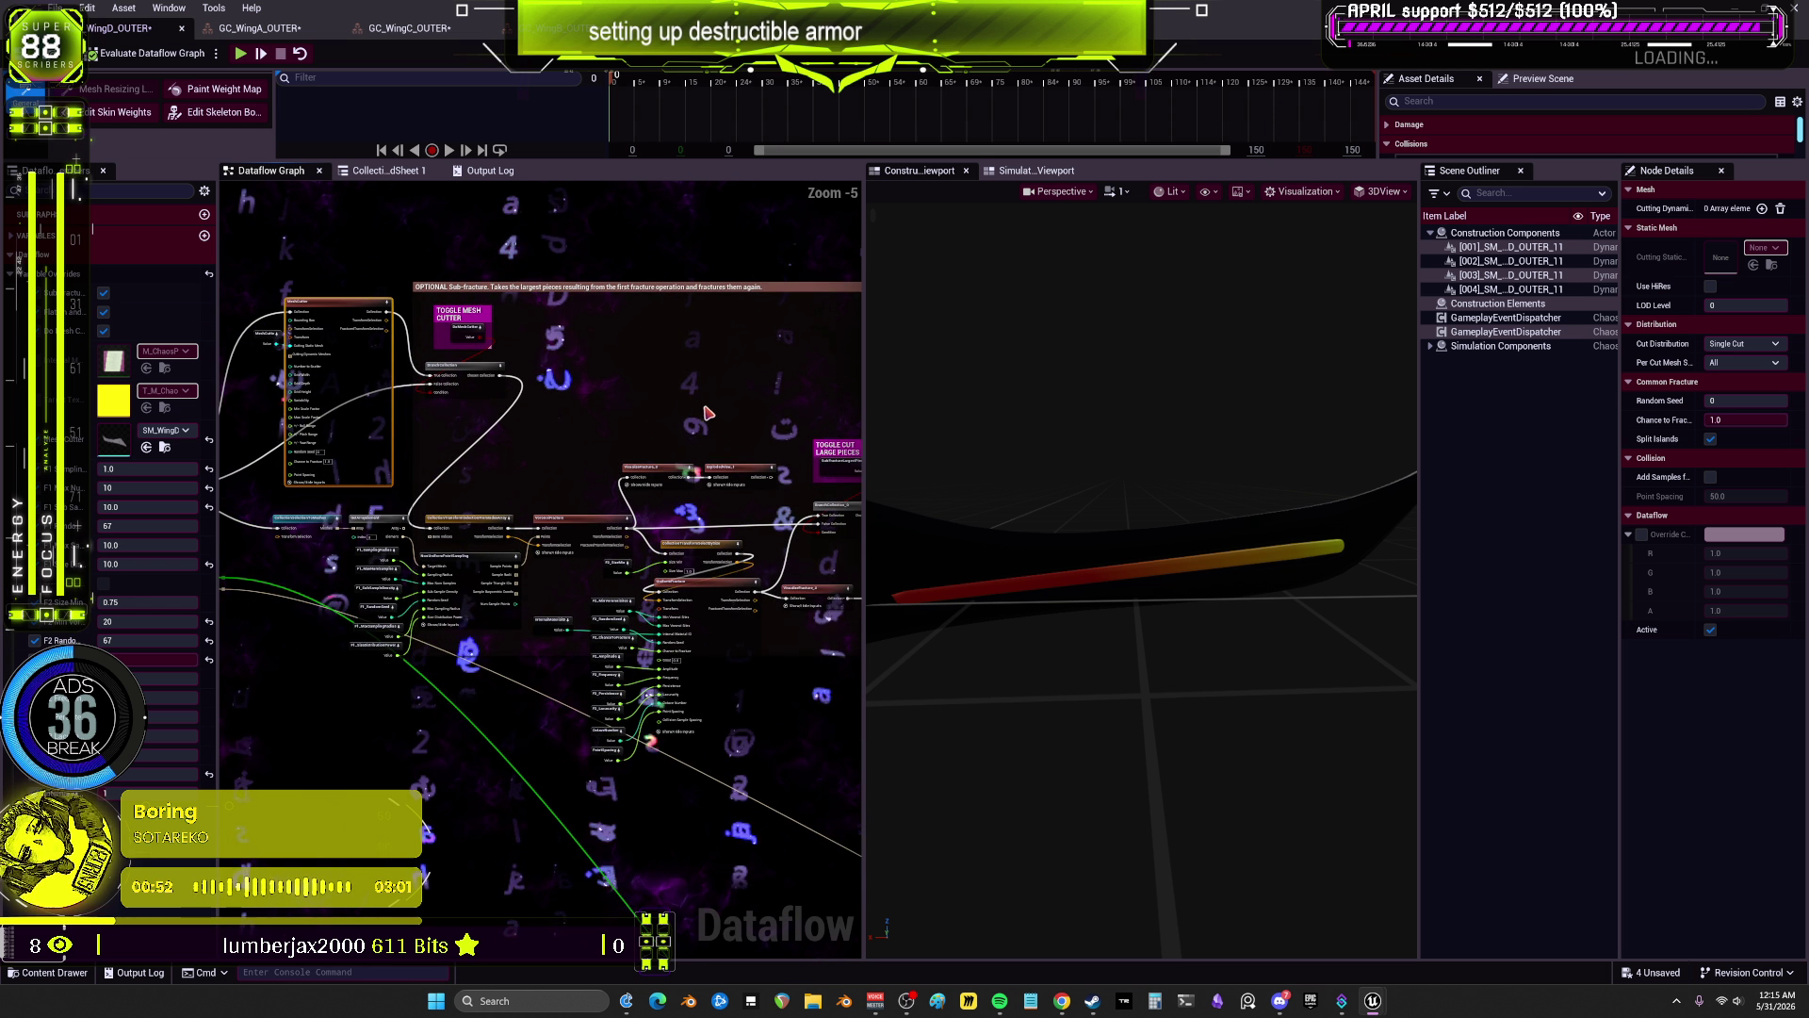
scroll(625, 427, up, 2)
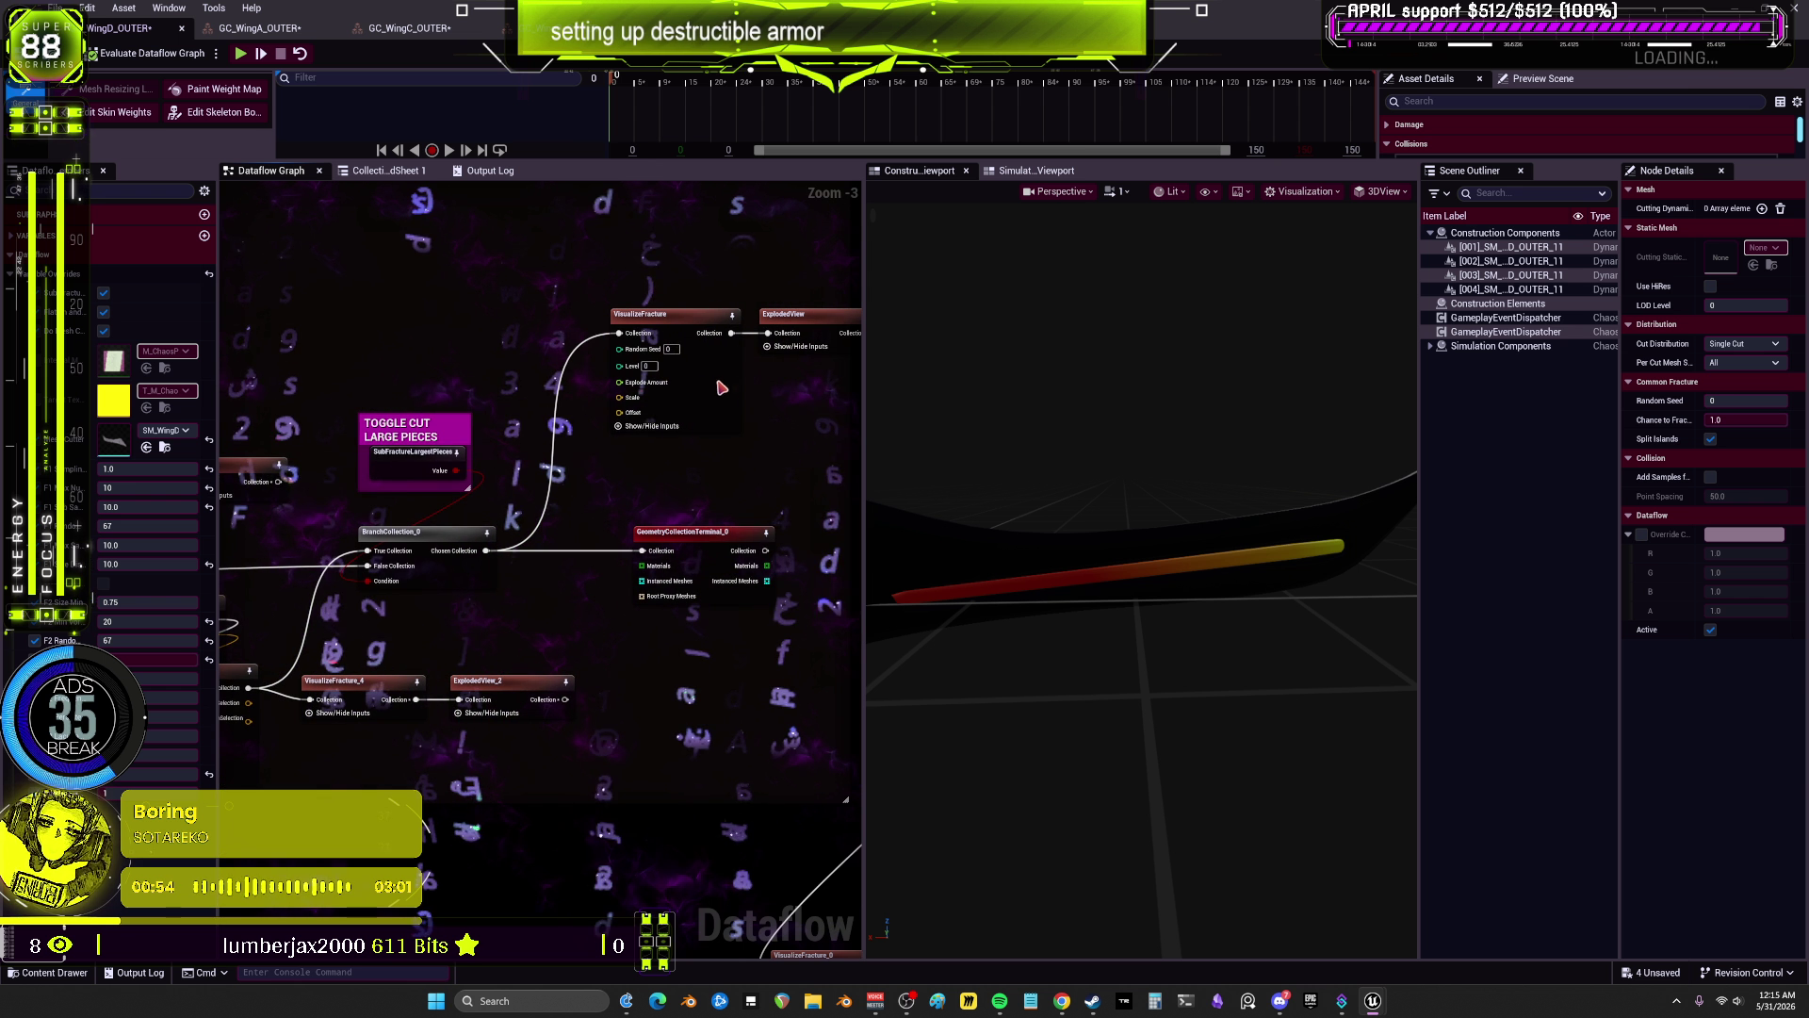
click(730, 391)
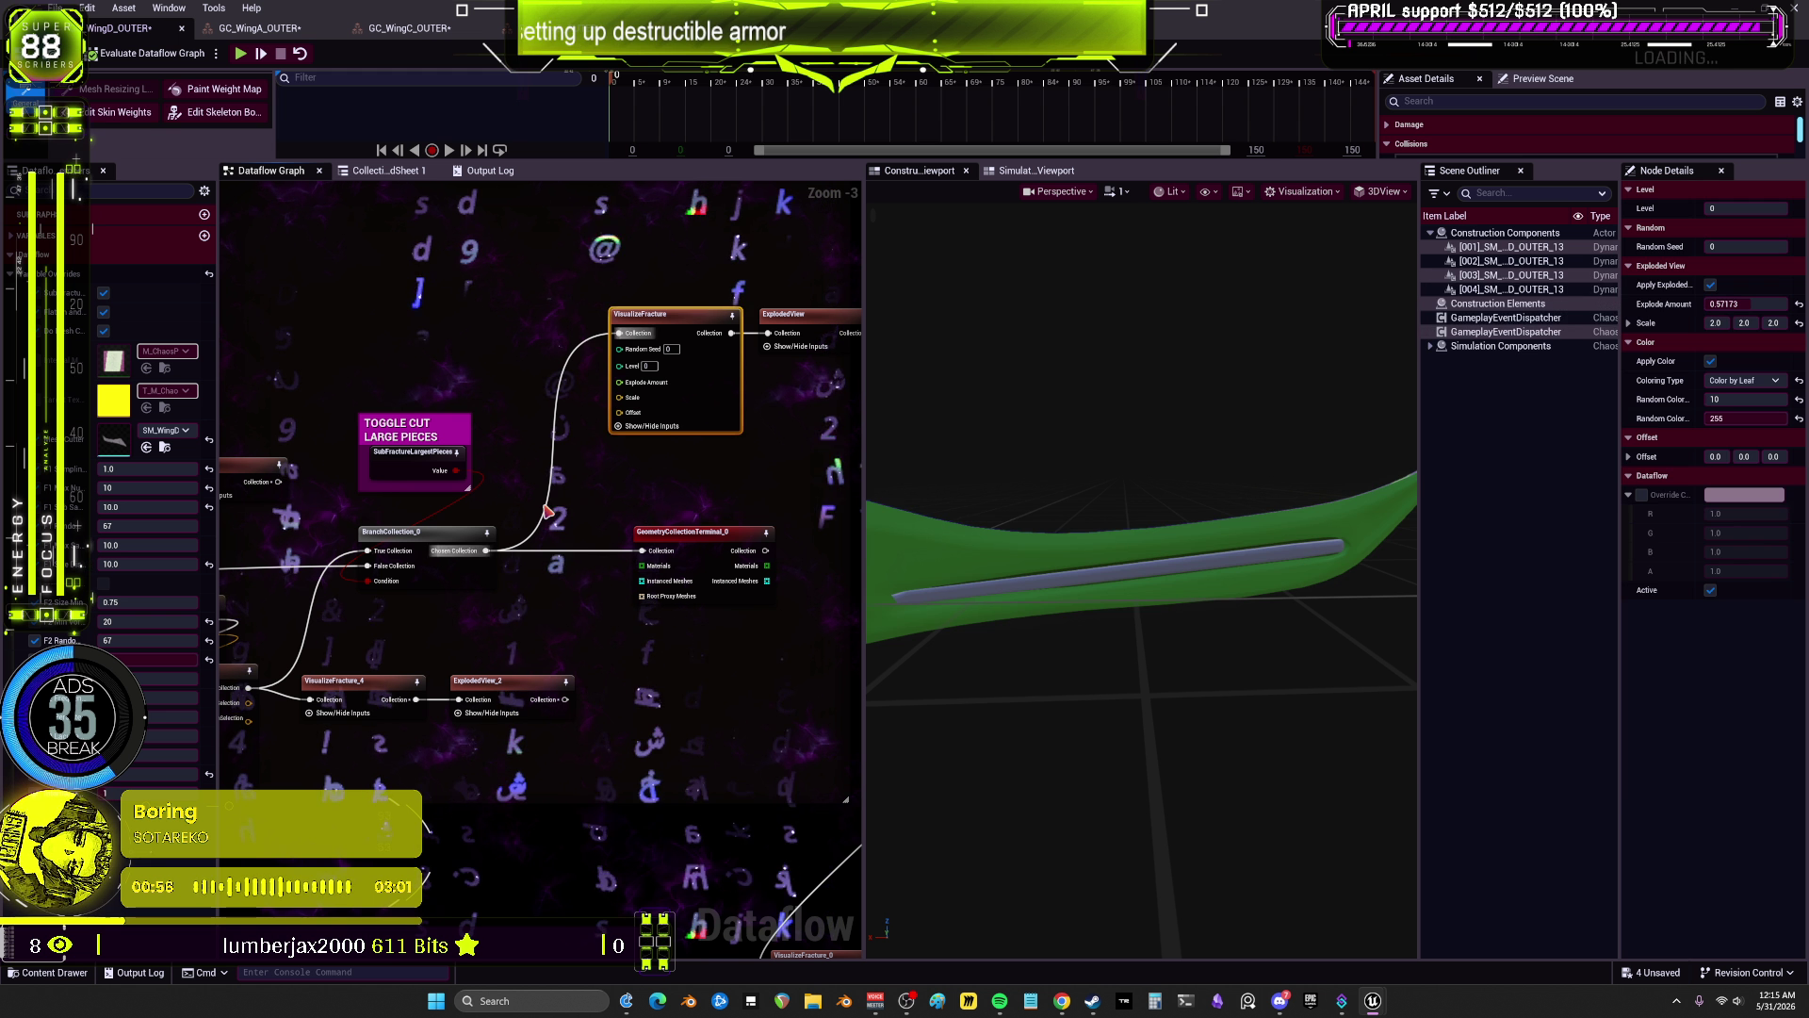
drag(332, 579, 562, 534)
right_click(613, 429)
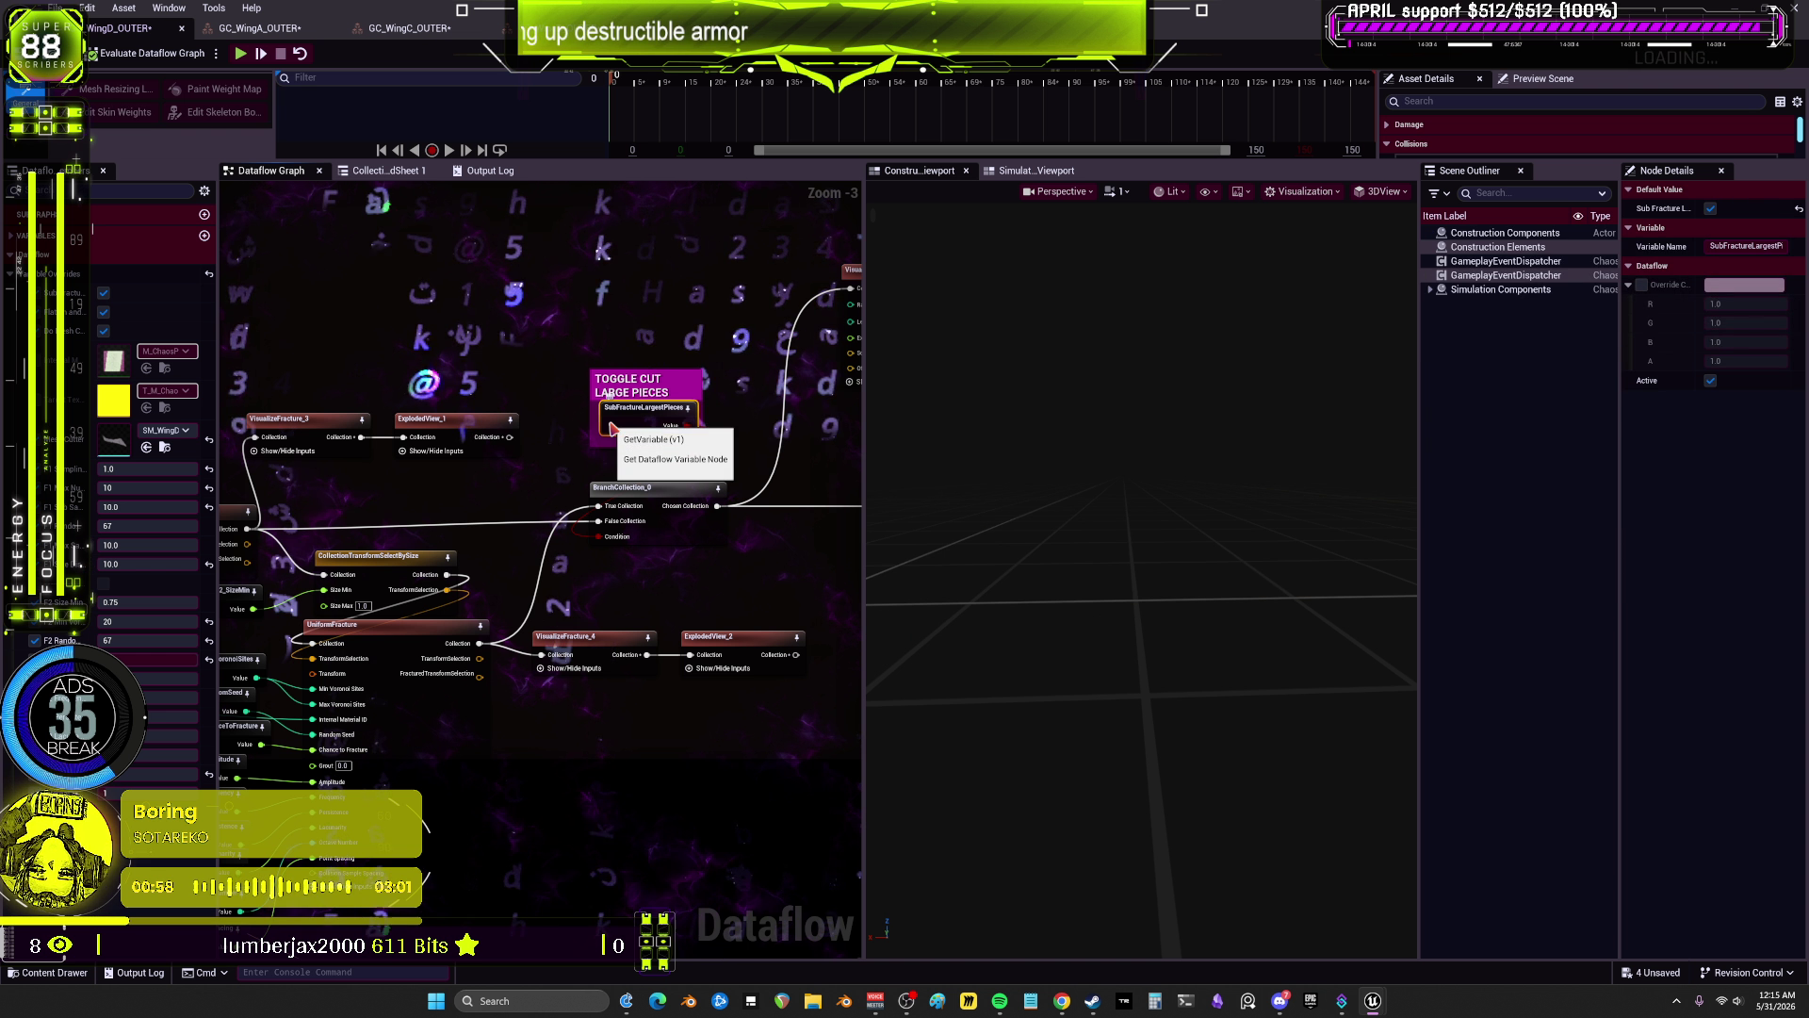
Step: Inspect the CollectionTransformSelectionFromIndexArray, VoronoiFracture, UniformFracture and CollectionTransformSelectBySize nodes
drag(461, 547, 384, 356)
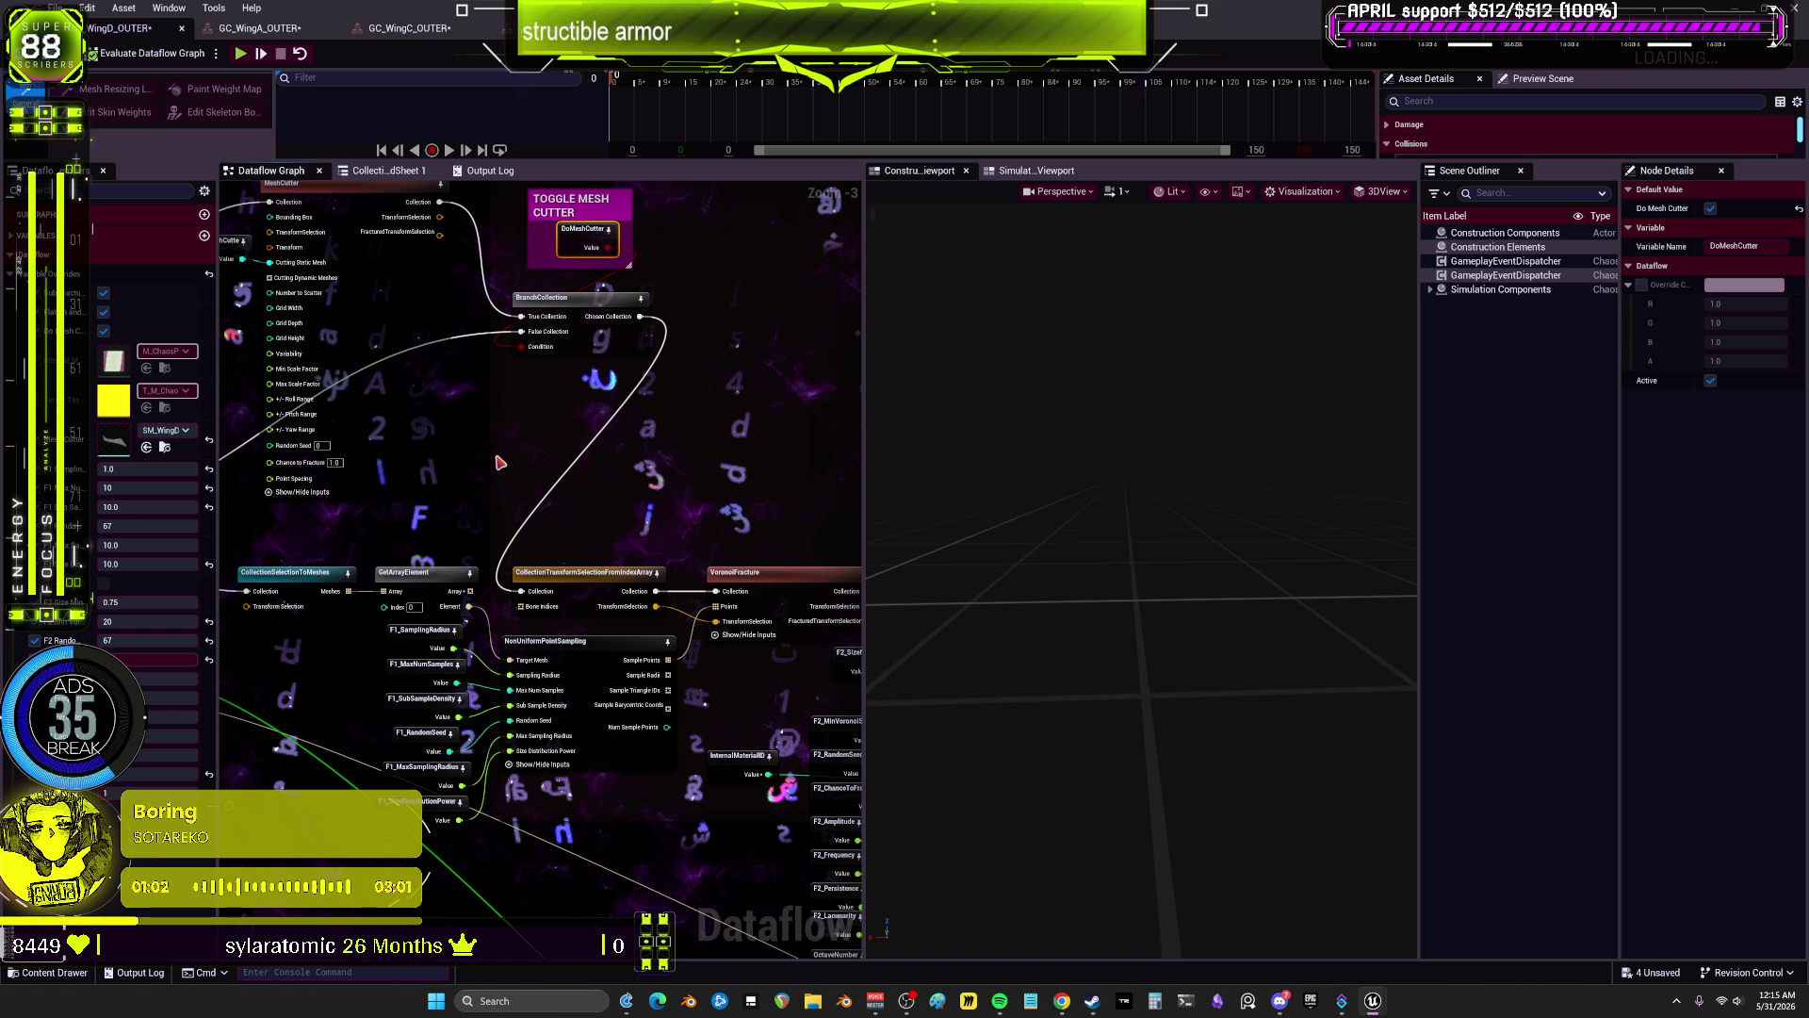
drag(626, 416, 600, 314)
click(566, 470)
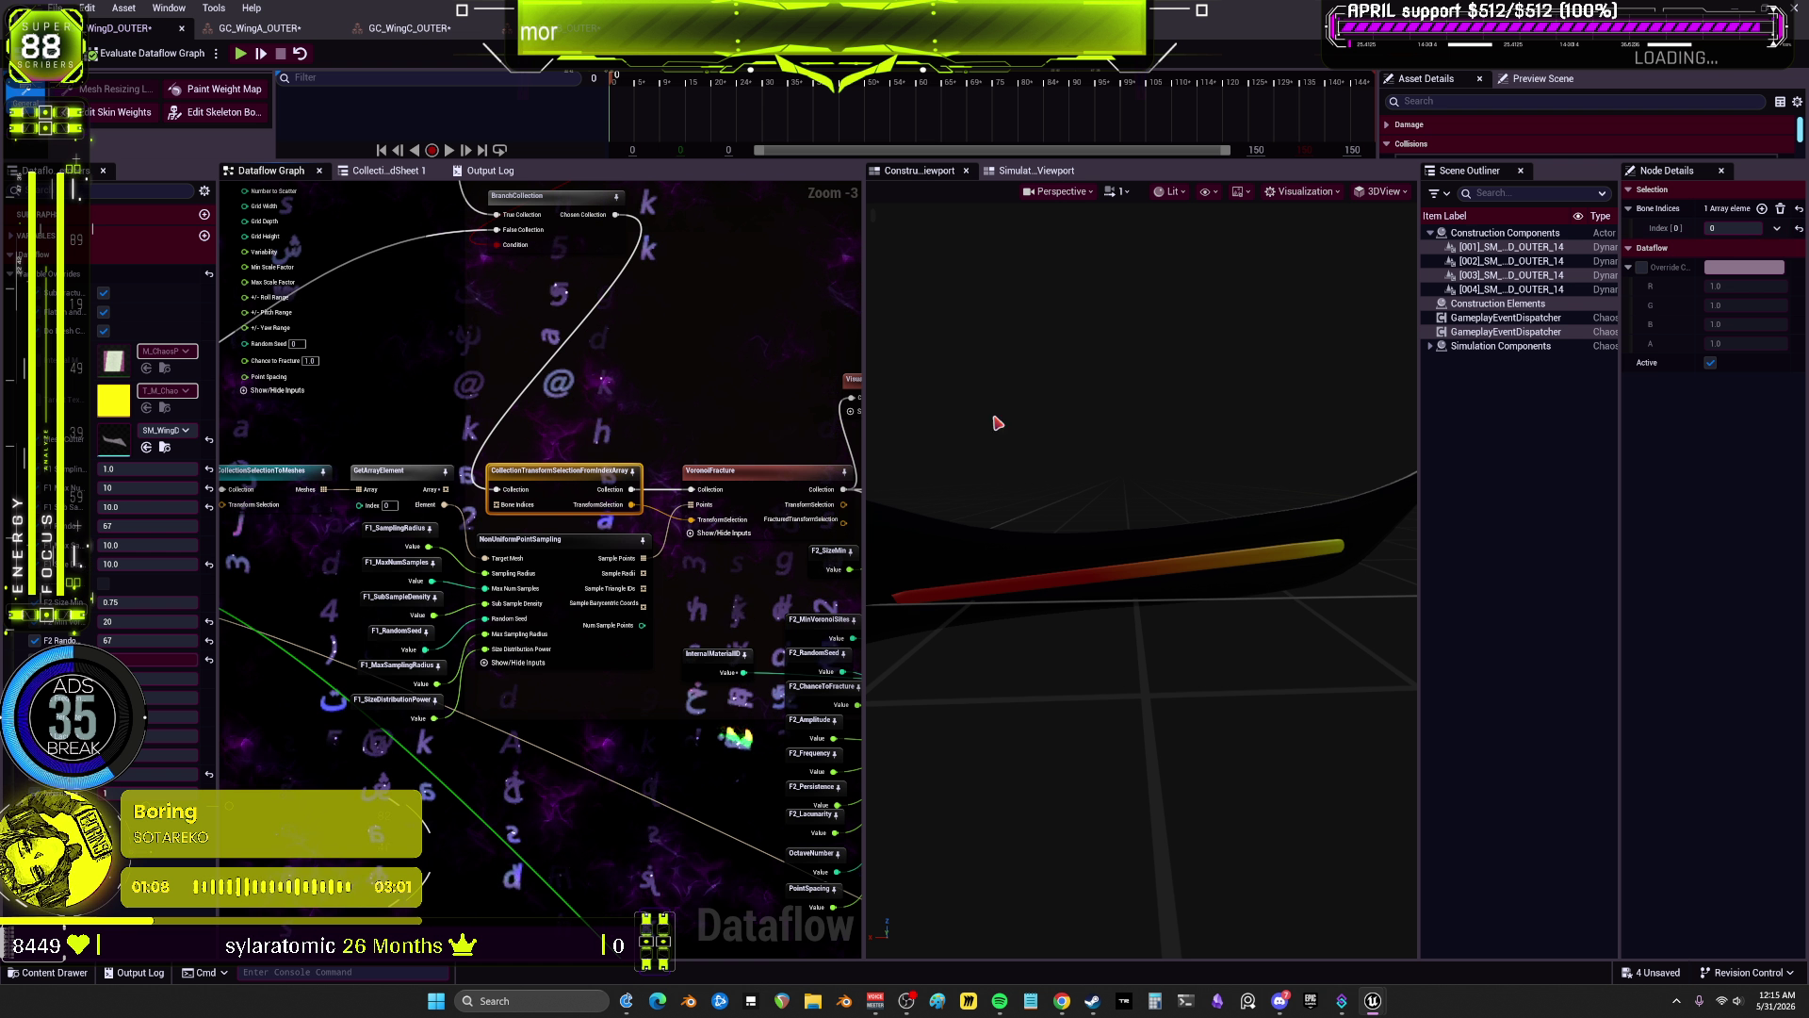
click(747, 474)
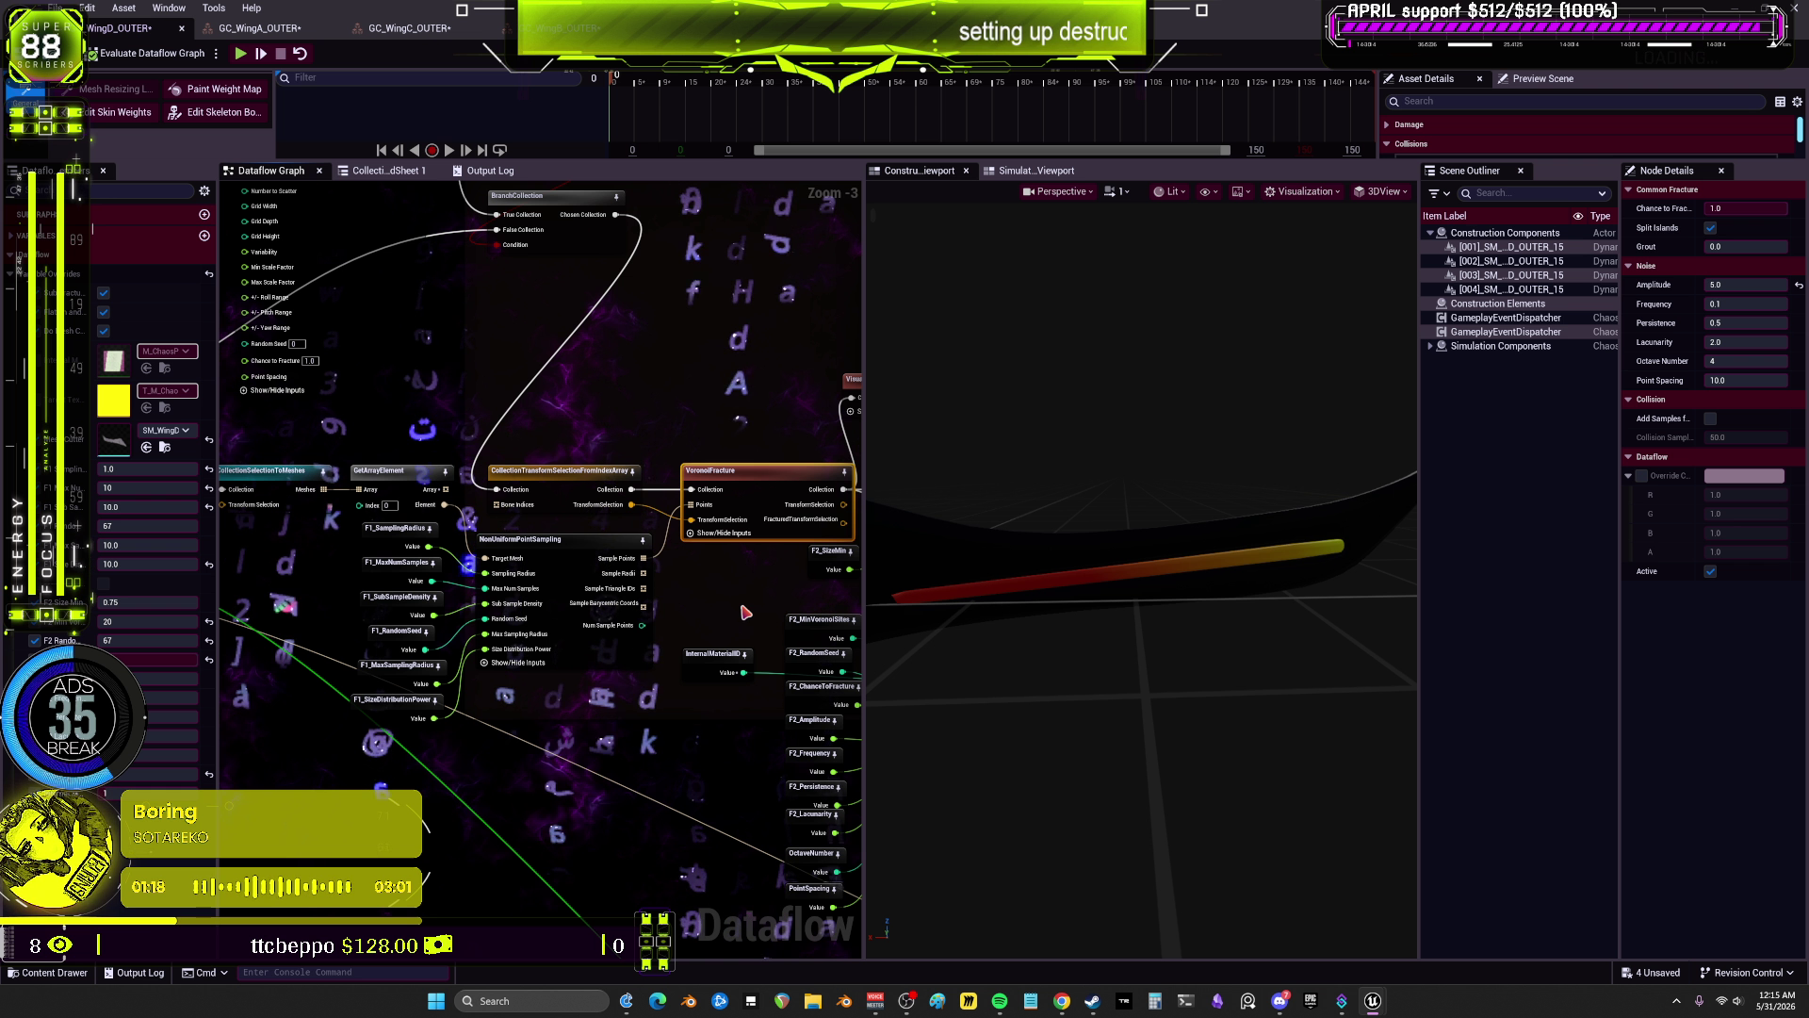
mouse_move(768, 618)
mouse_down()
mouse_move(650, 613)
mouse_move(427, 557)
mouse_up()
click(648, 568)
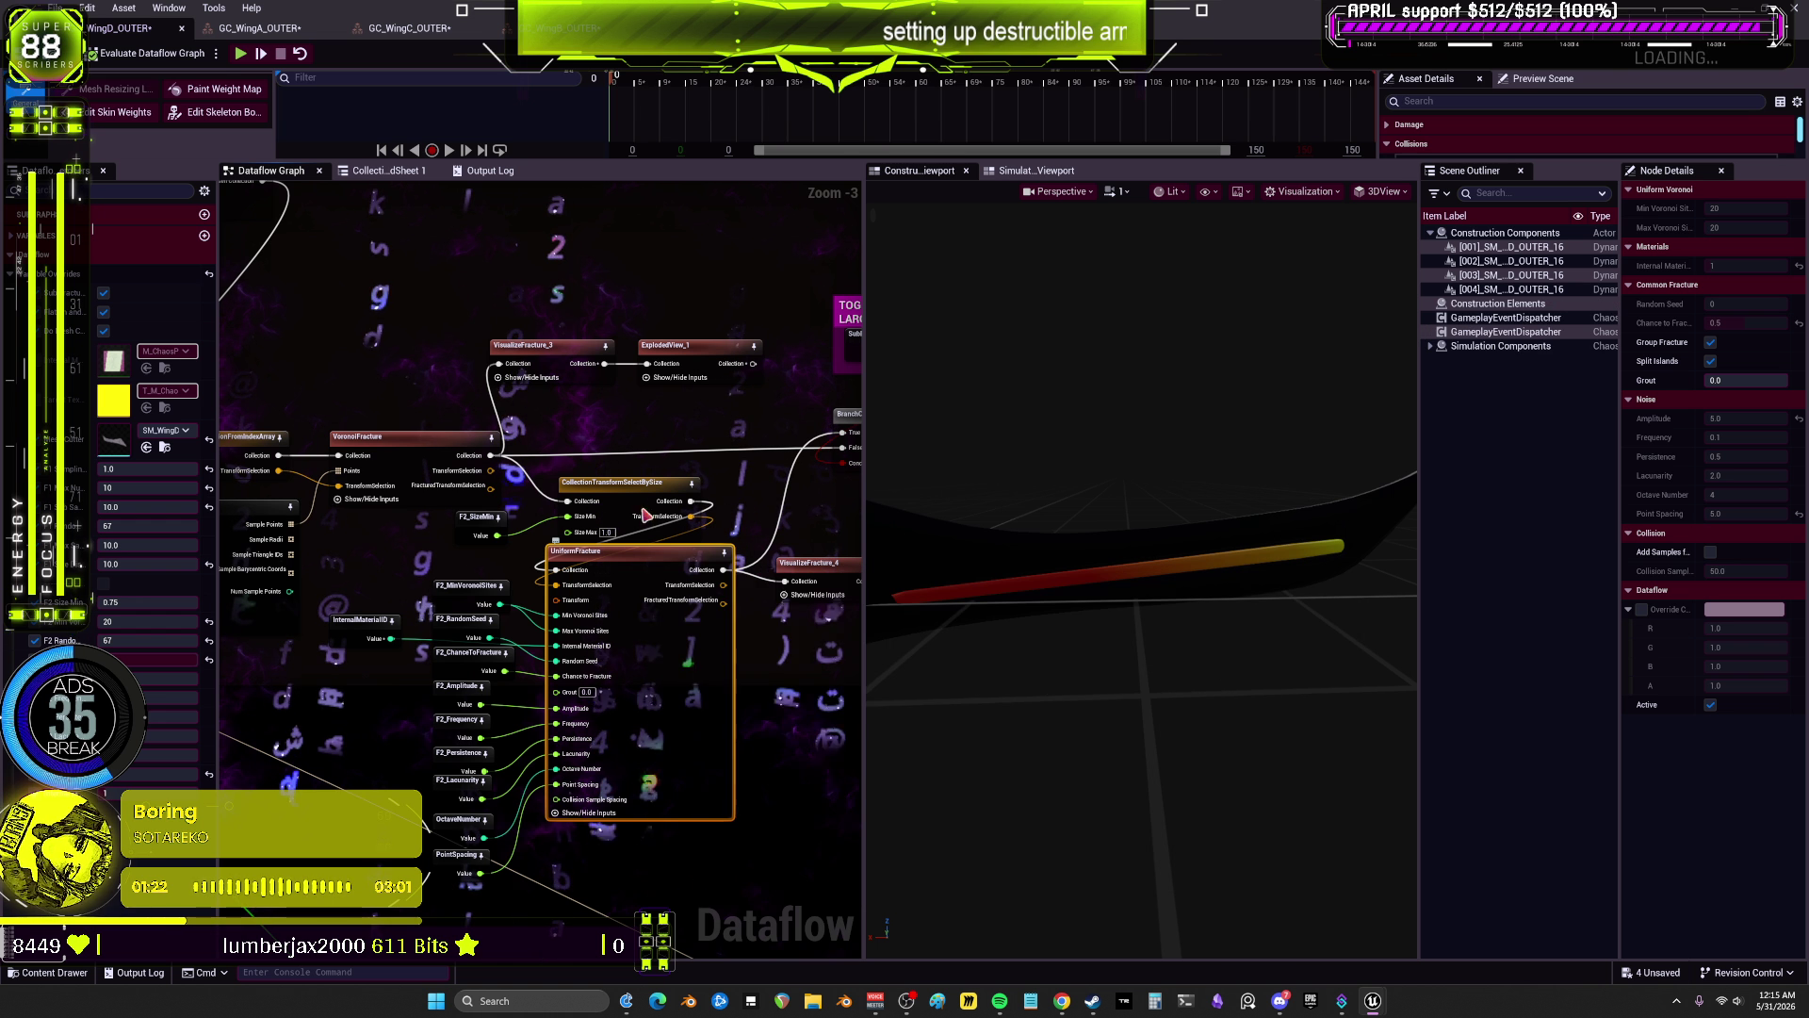
click(613, 483)
click(396, 437)
Step: Check NonUniformPointSampling's F1_SizeDistributionPower and F1_MaxSamplingRadius inputs, then switch to GC_WingA_OUTER
click(283, 518)
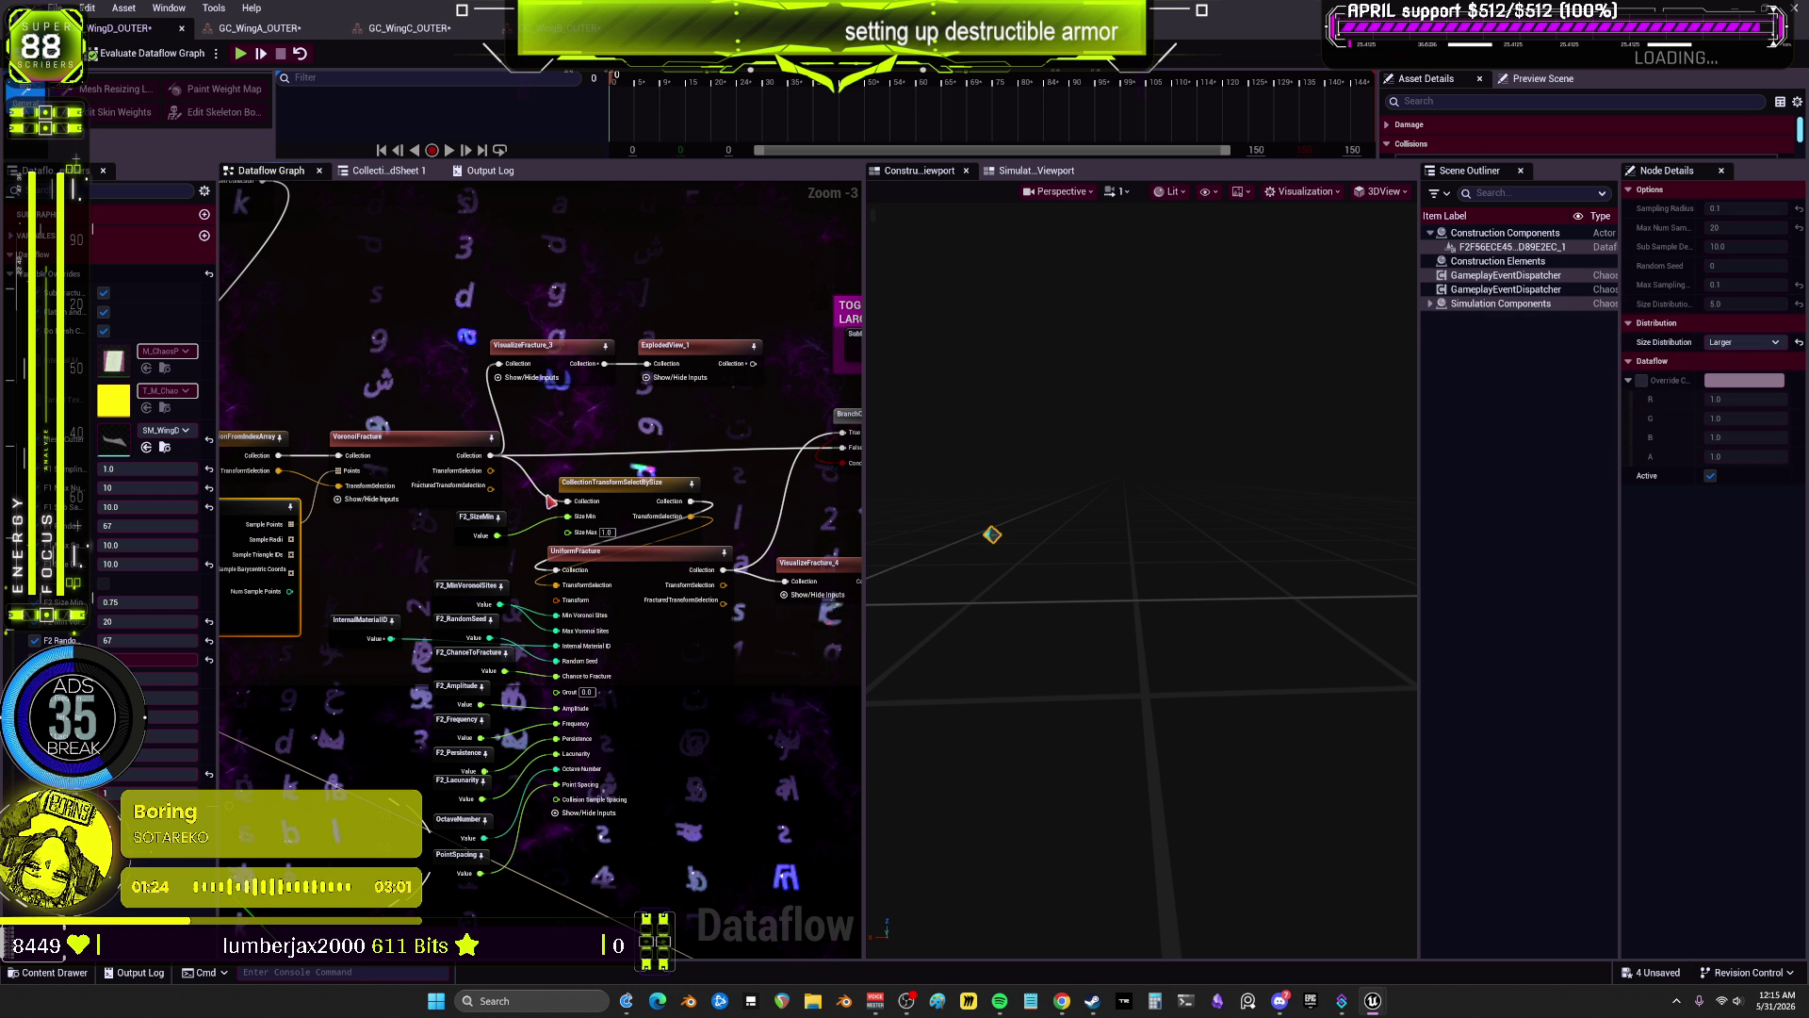
drag(417, 531, 711, 514)
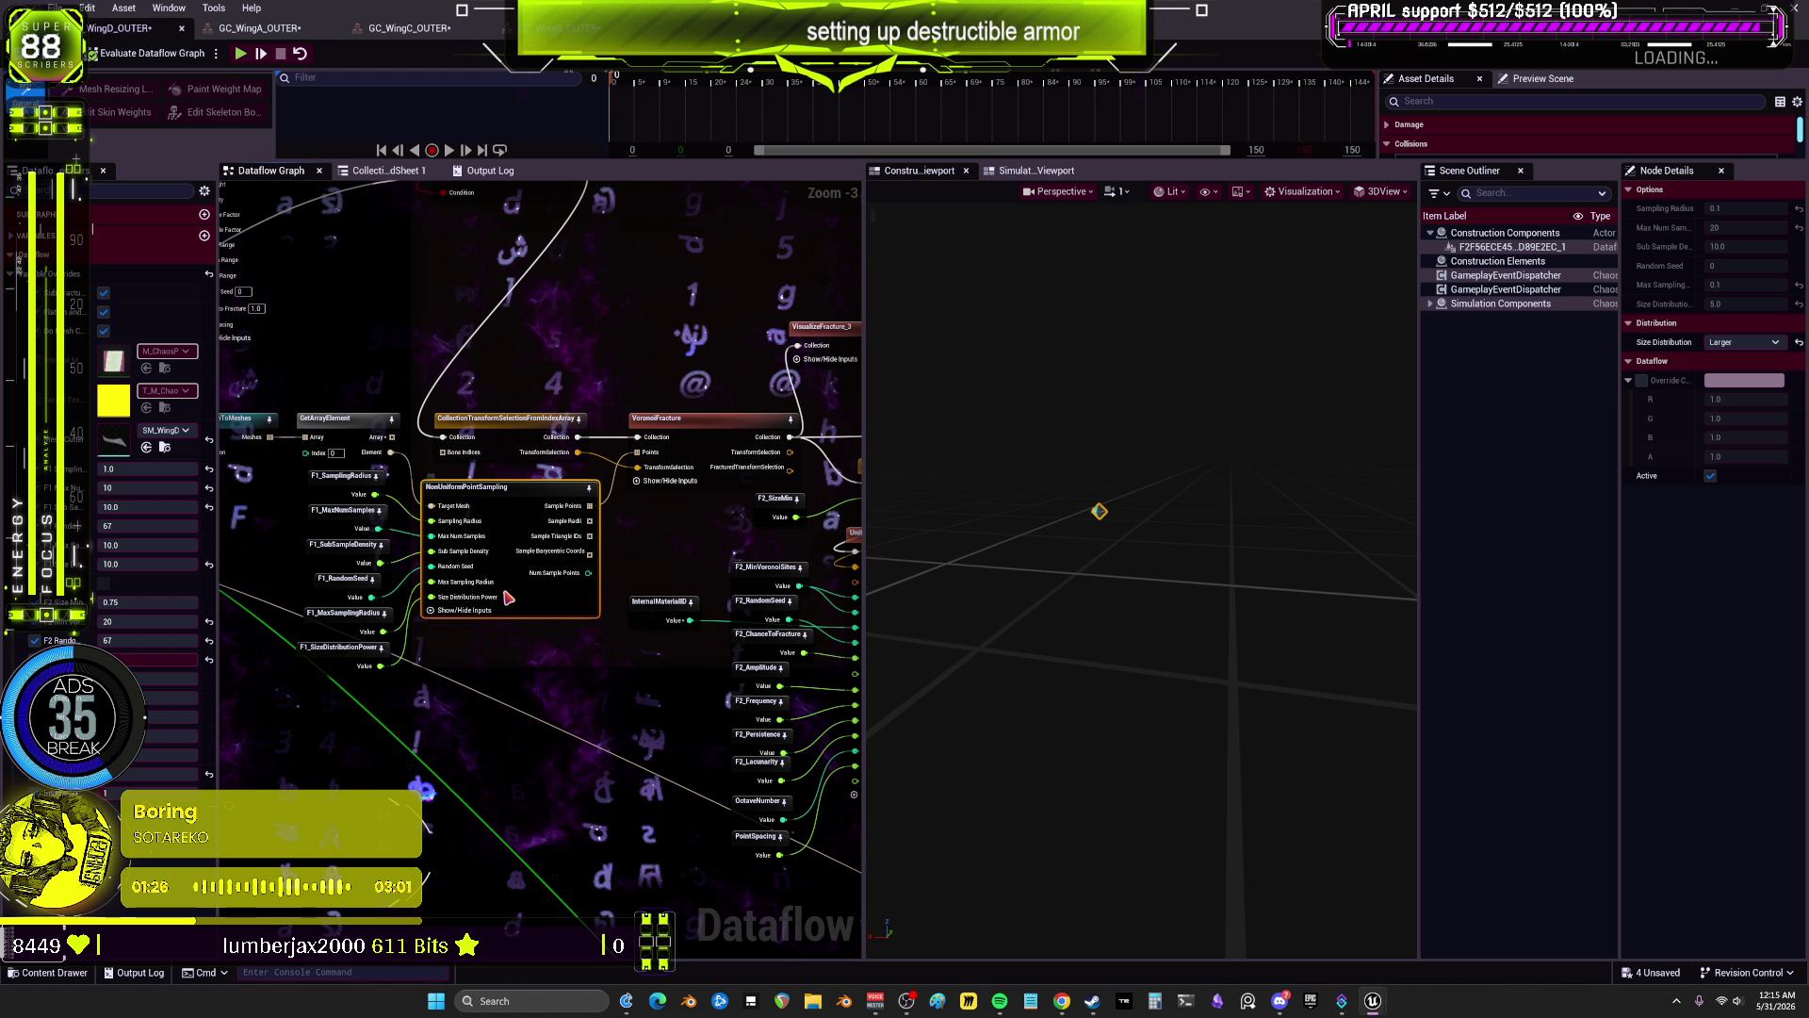
drag(405, 553, 657, 556)
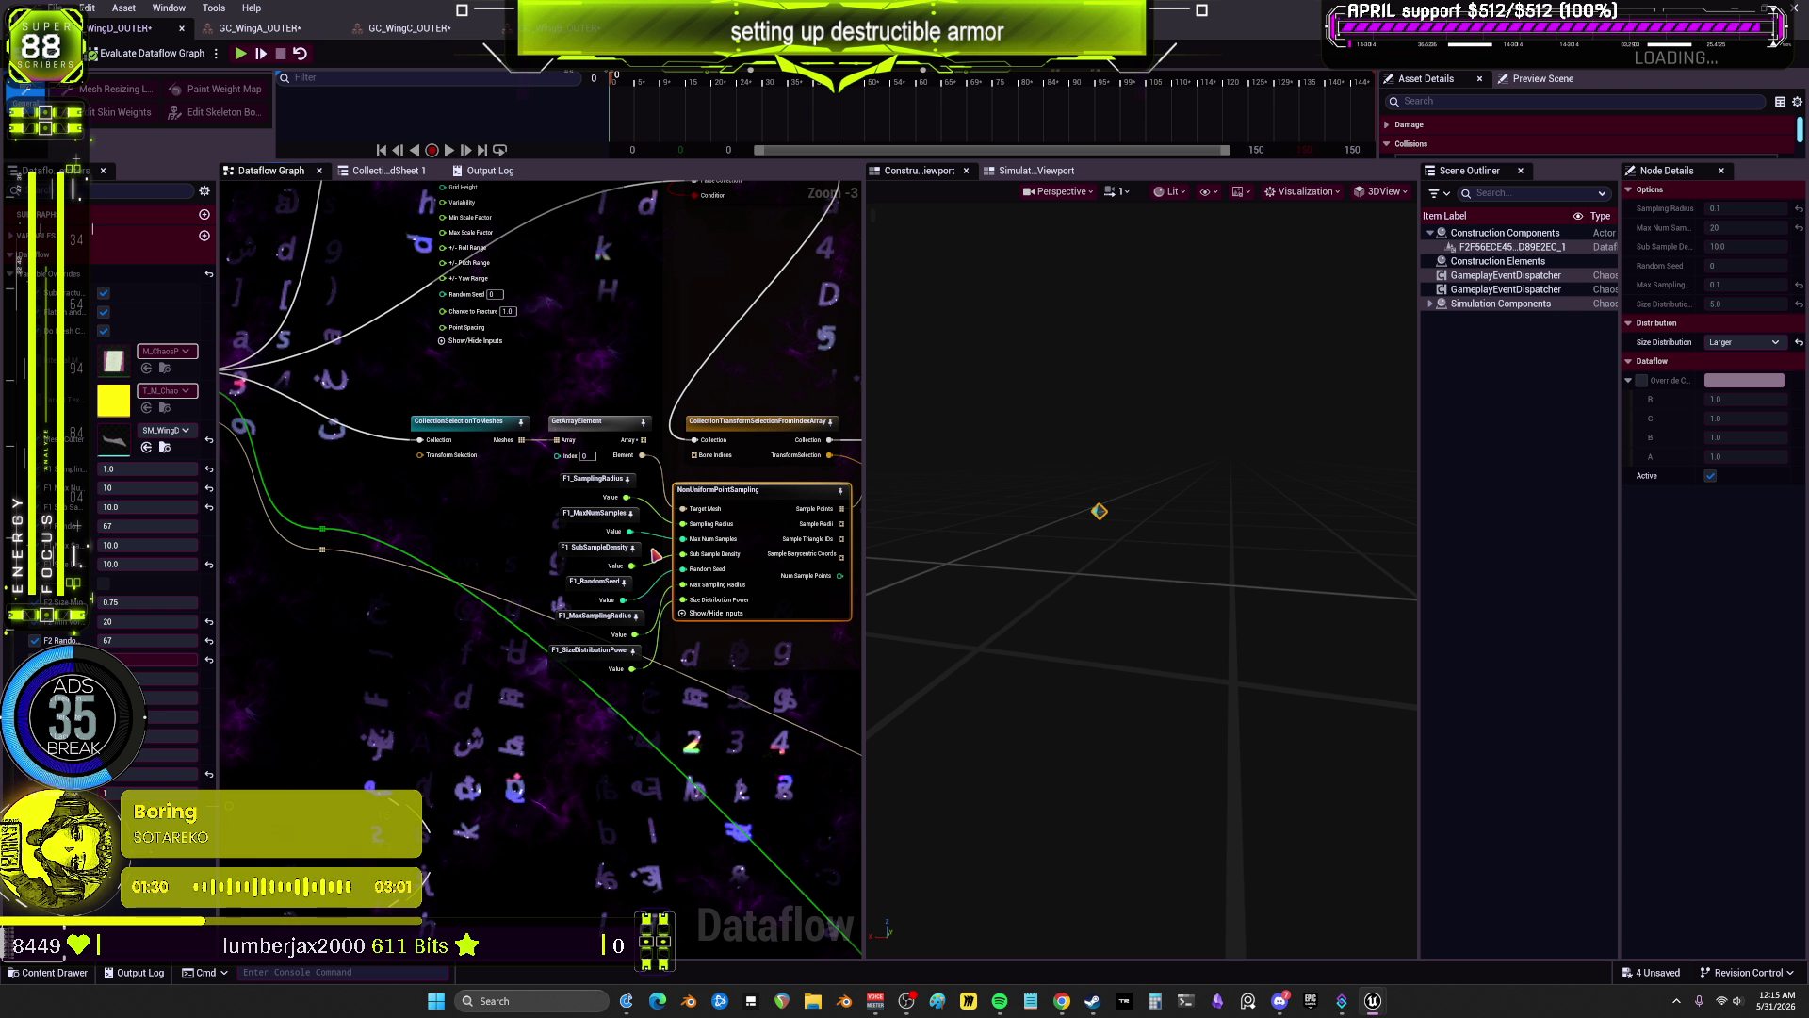
click(582, 652)
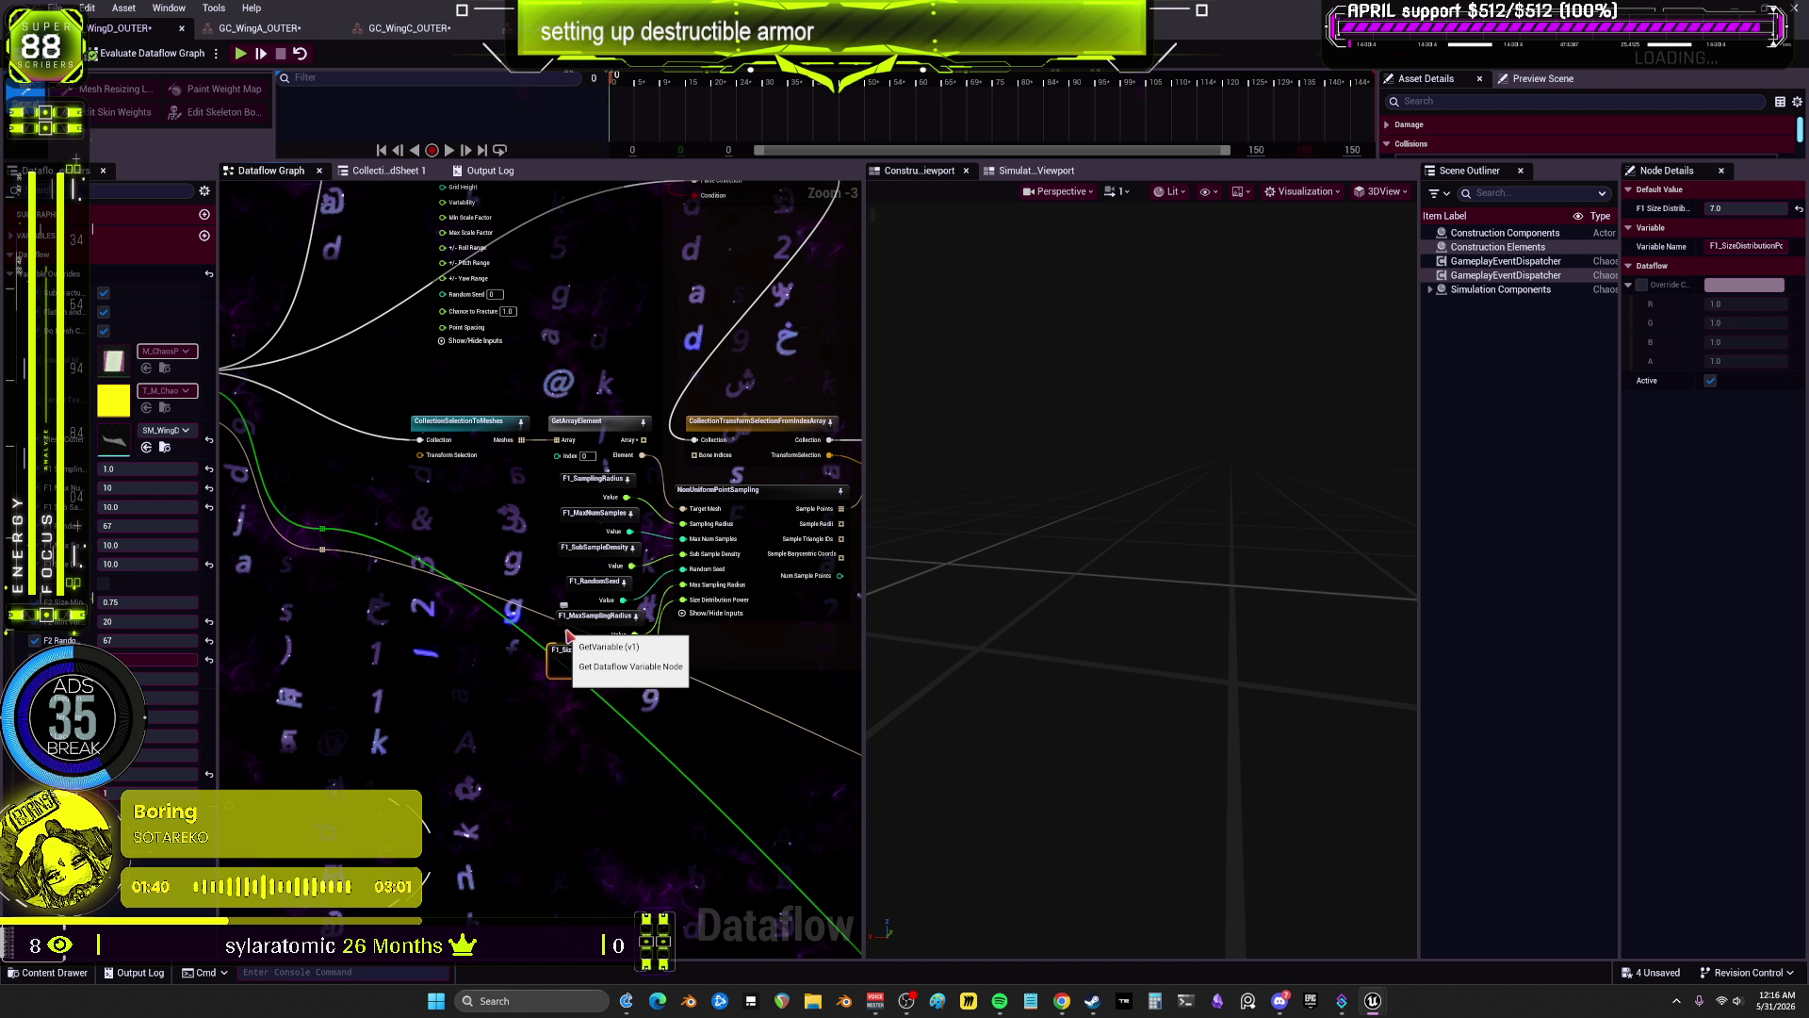
click(575, 622)
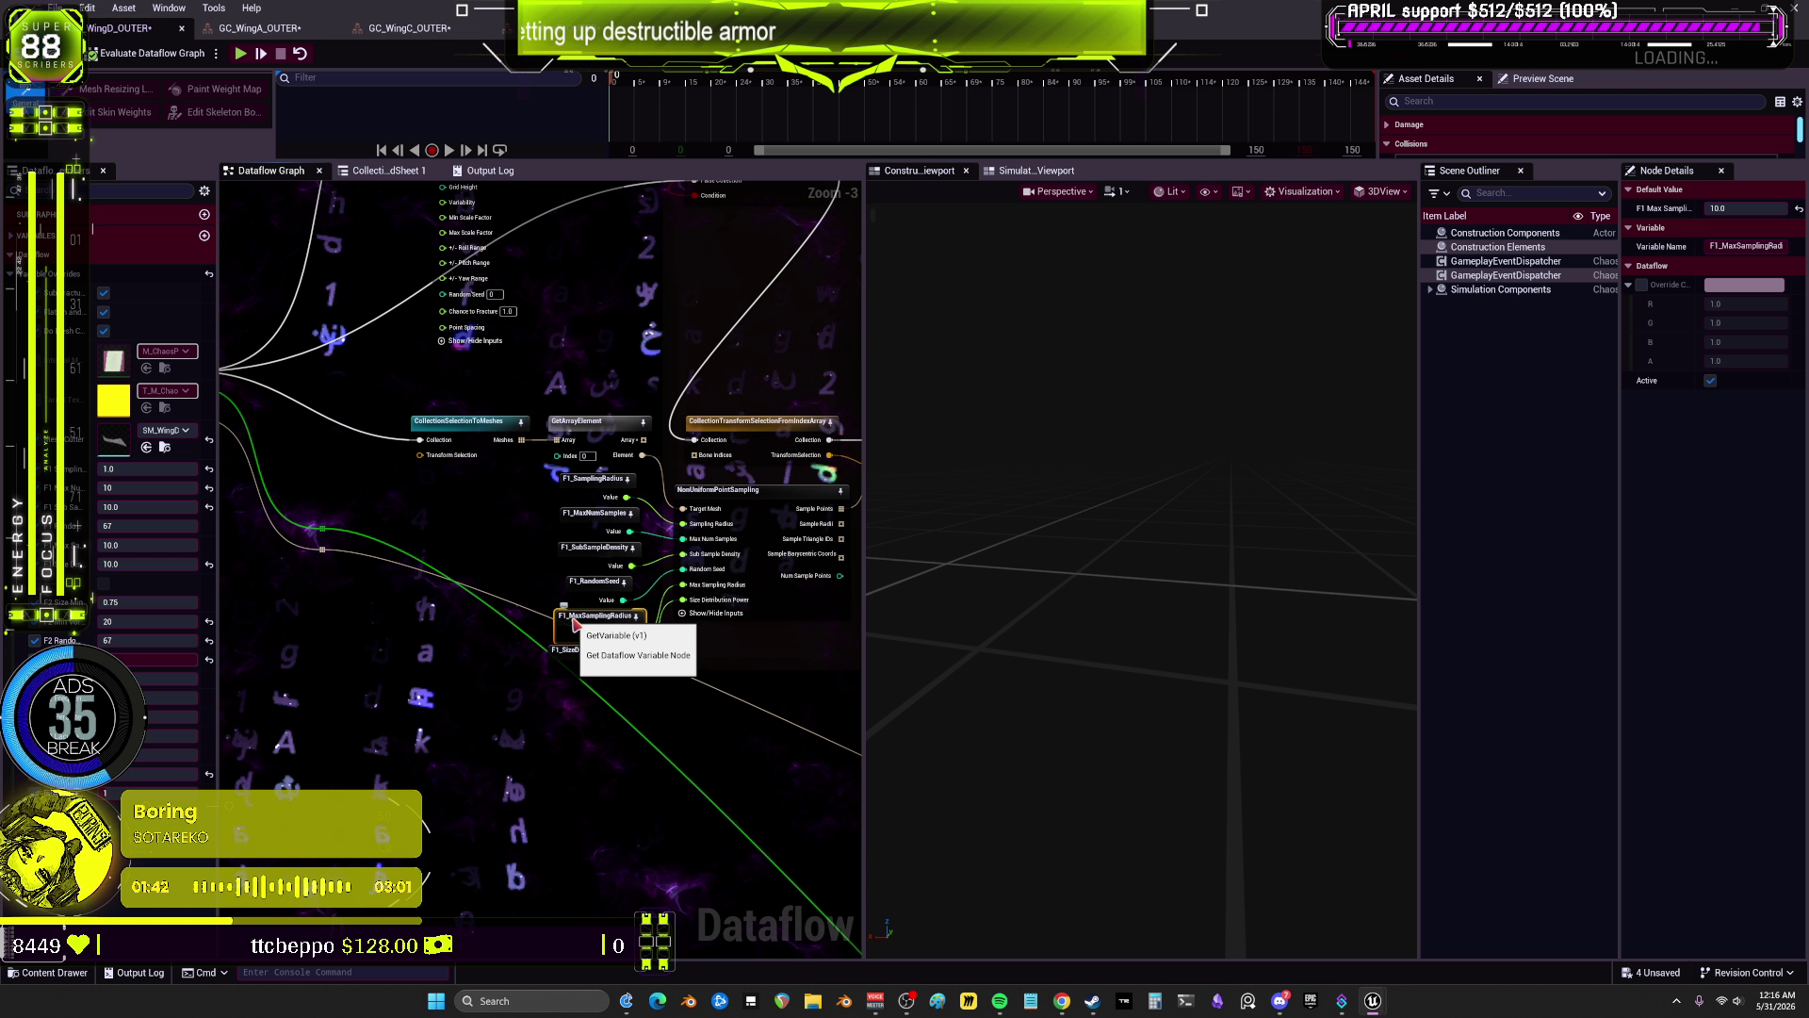
click(264, 29)
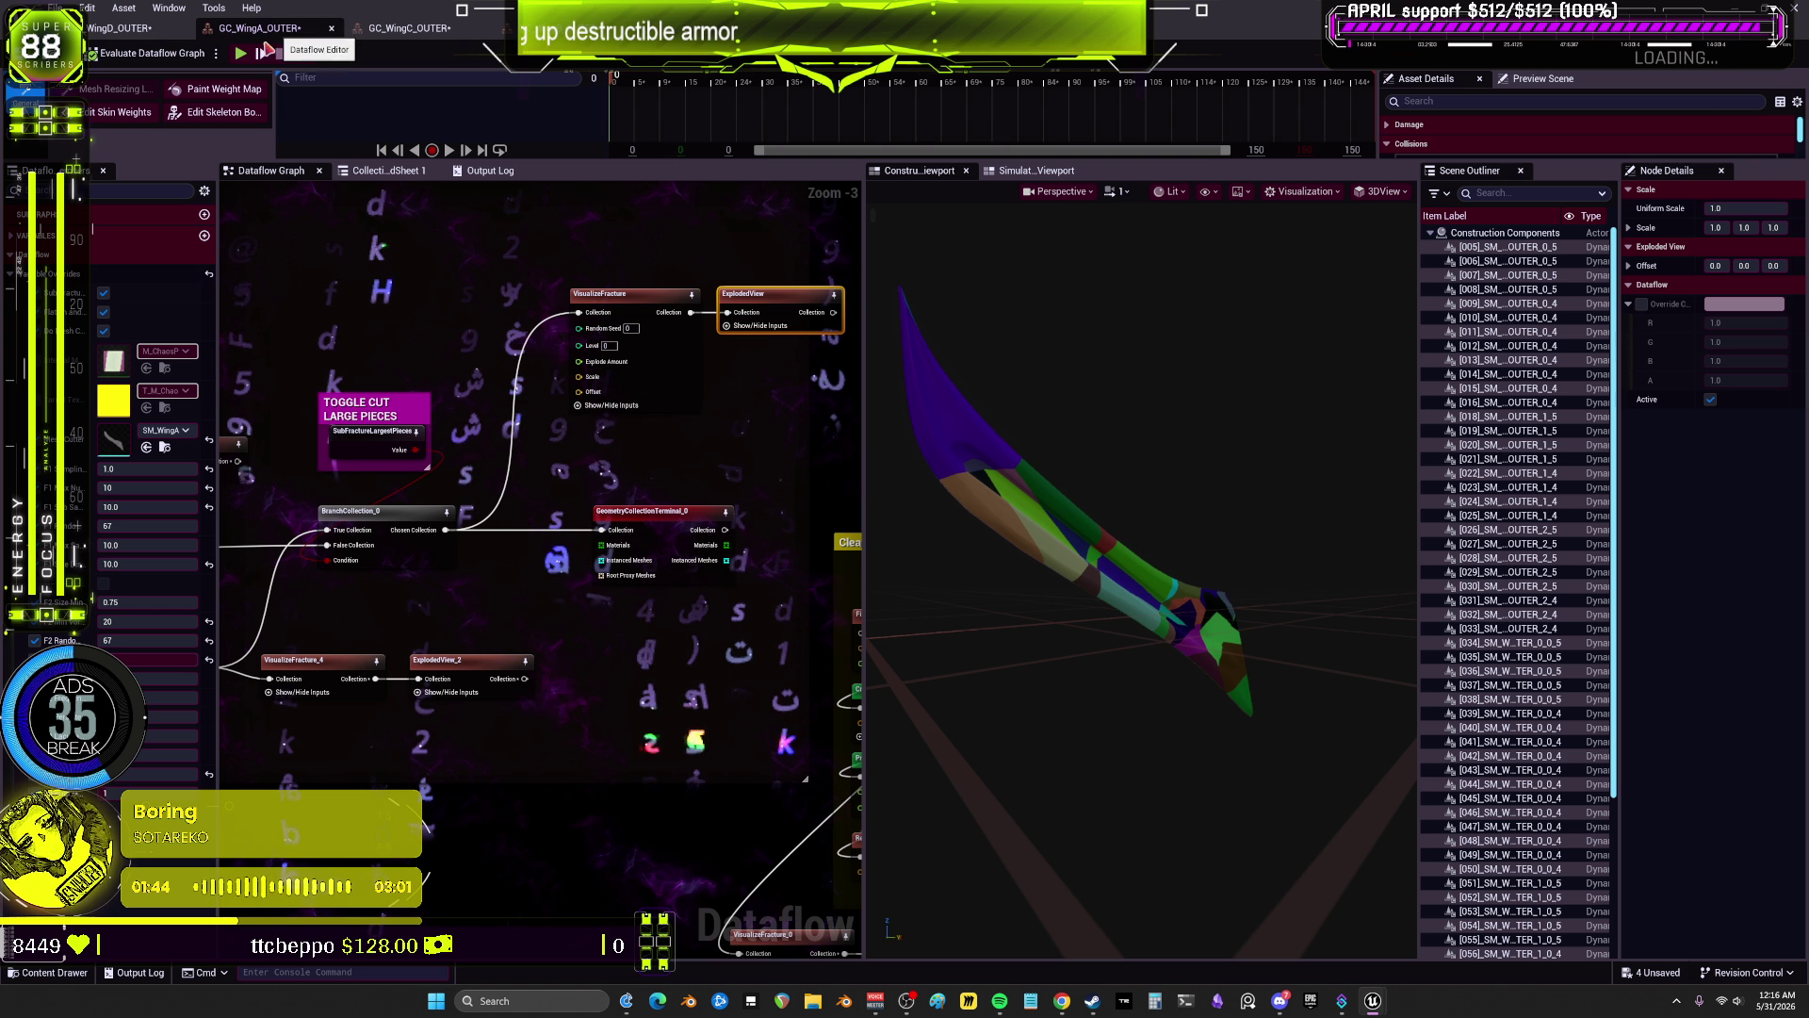
Step: Return to WingD_OUTER and preview the NonUniformPointSampling node's sample points
scroll(368, 325, down, 1)
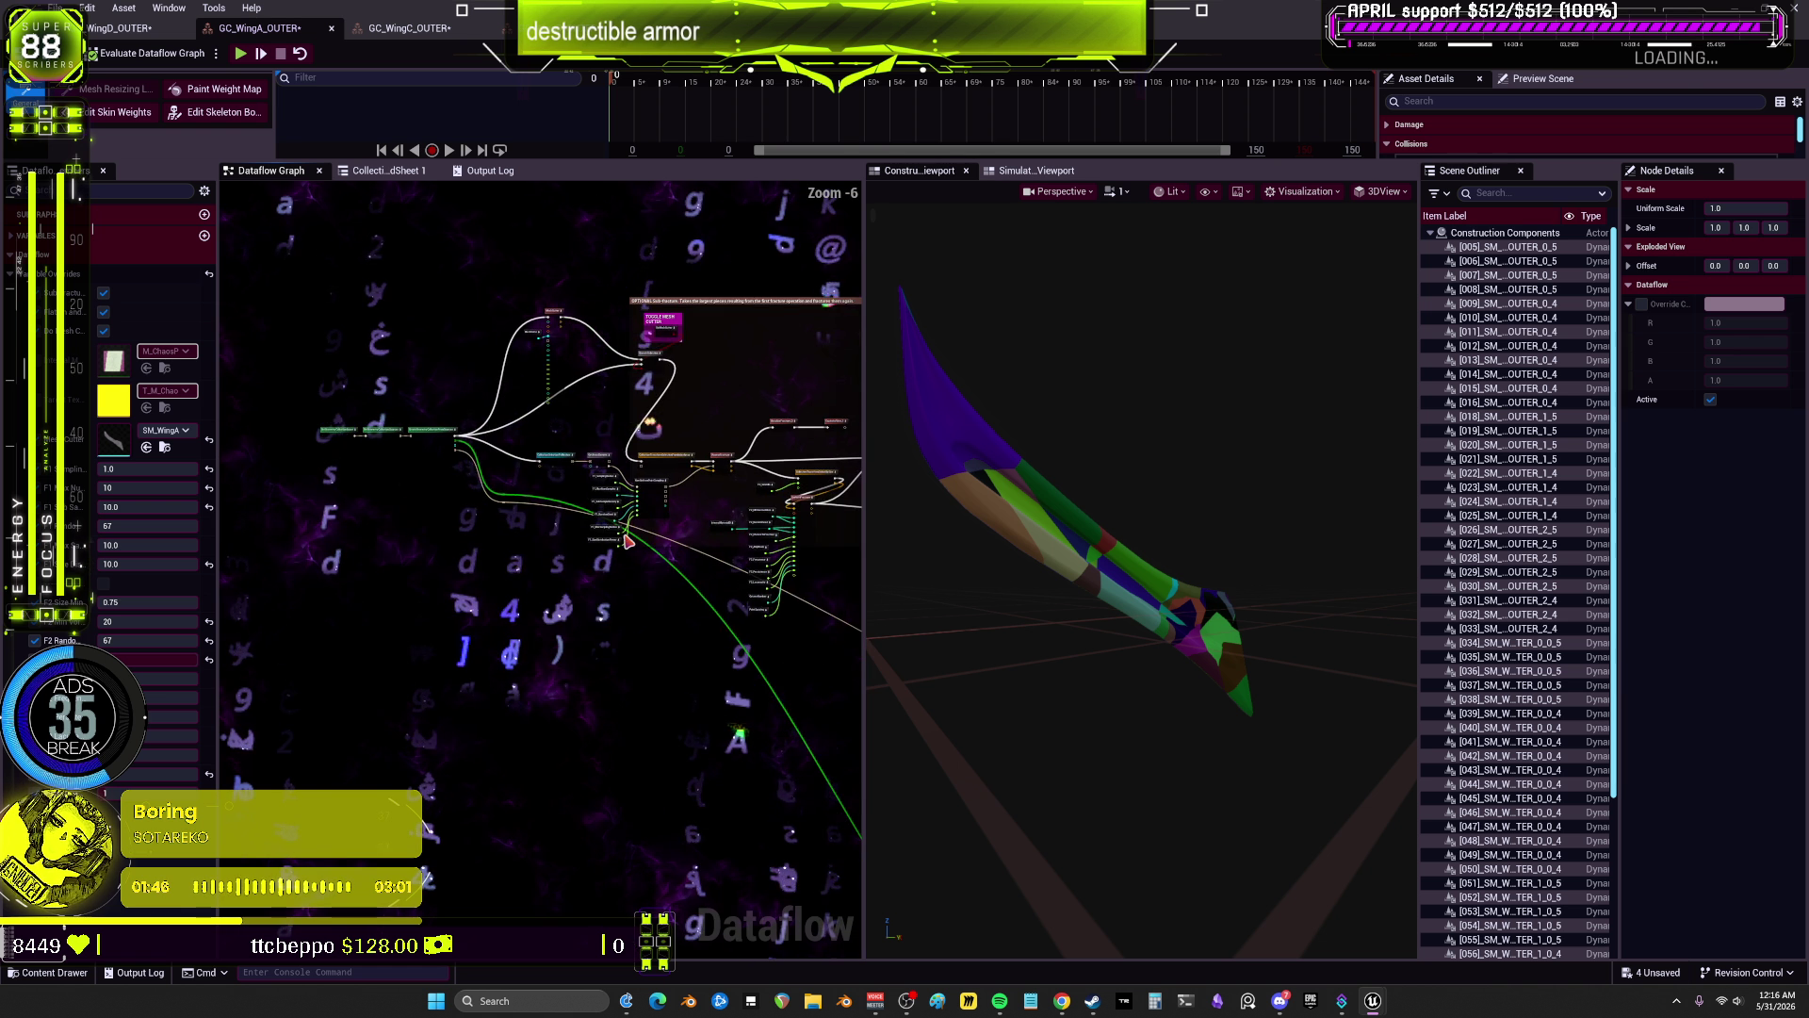
click(118, 28)
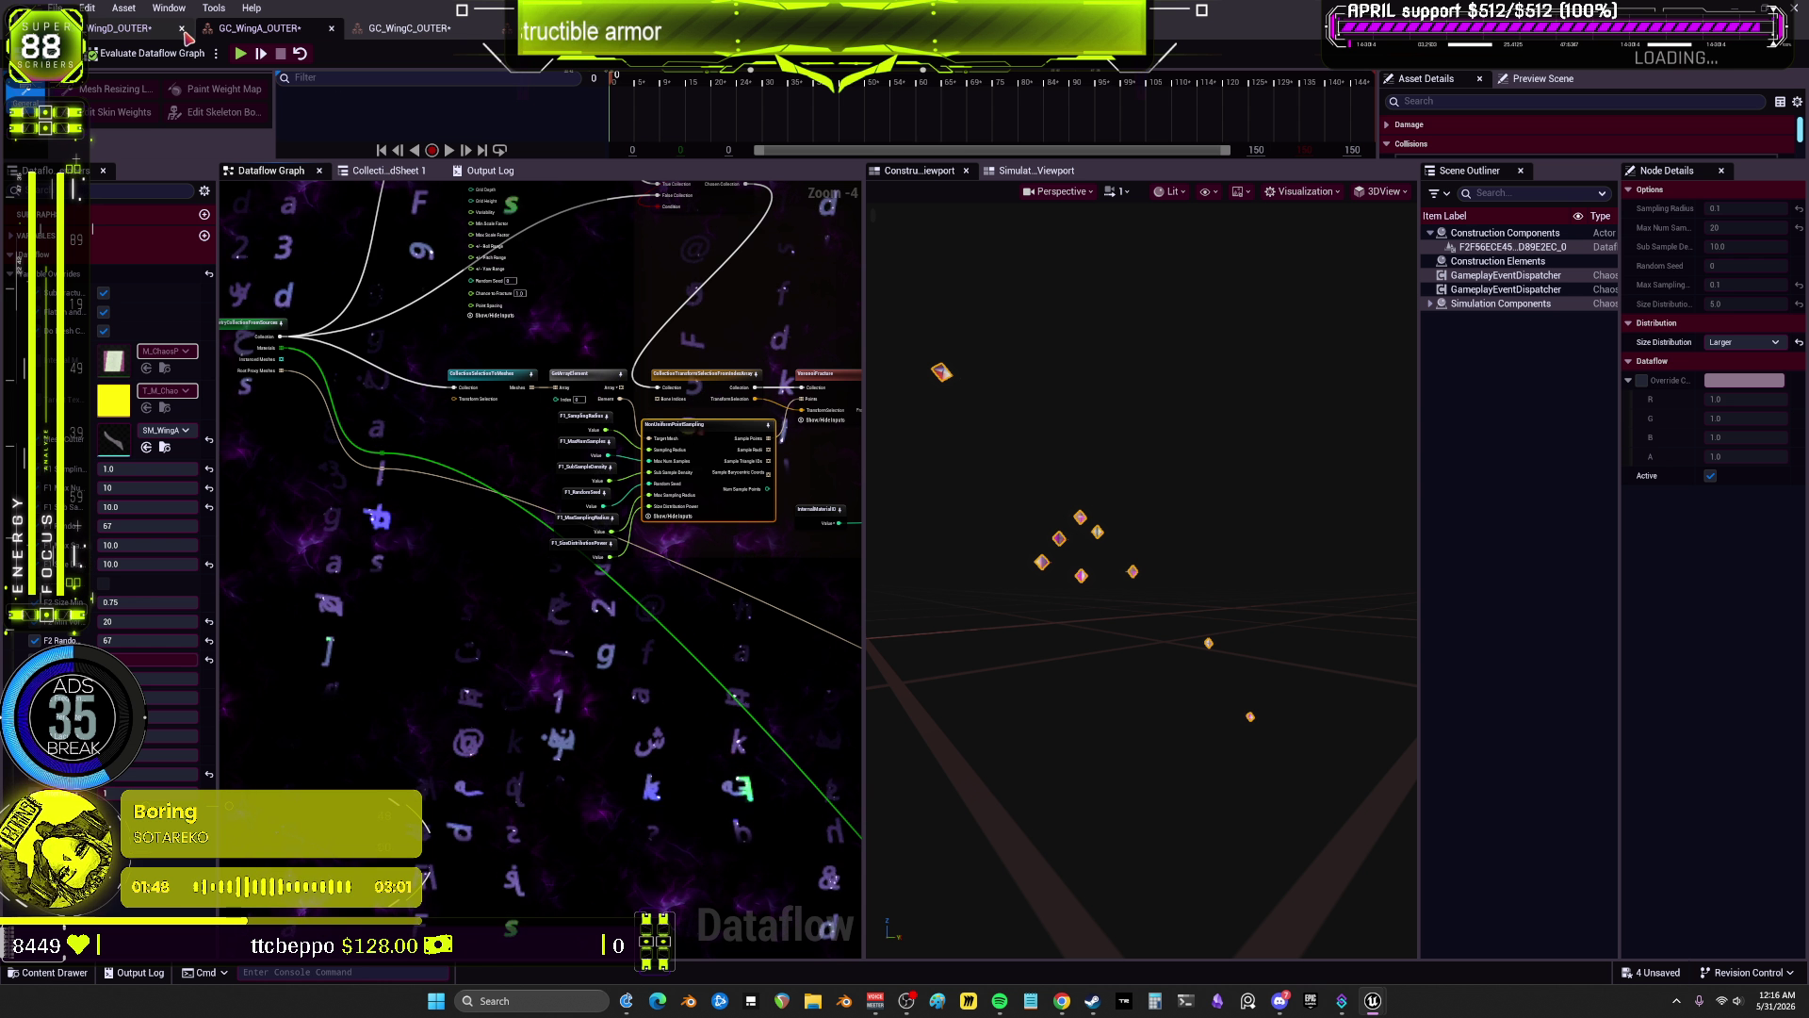
click(718, 489)
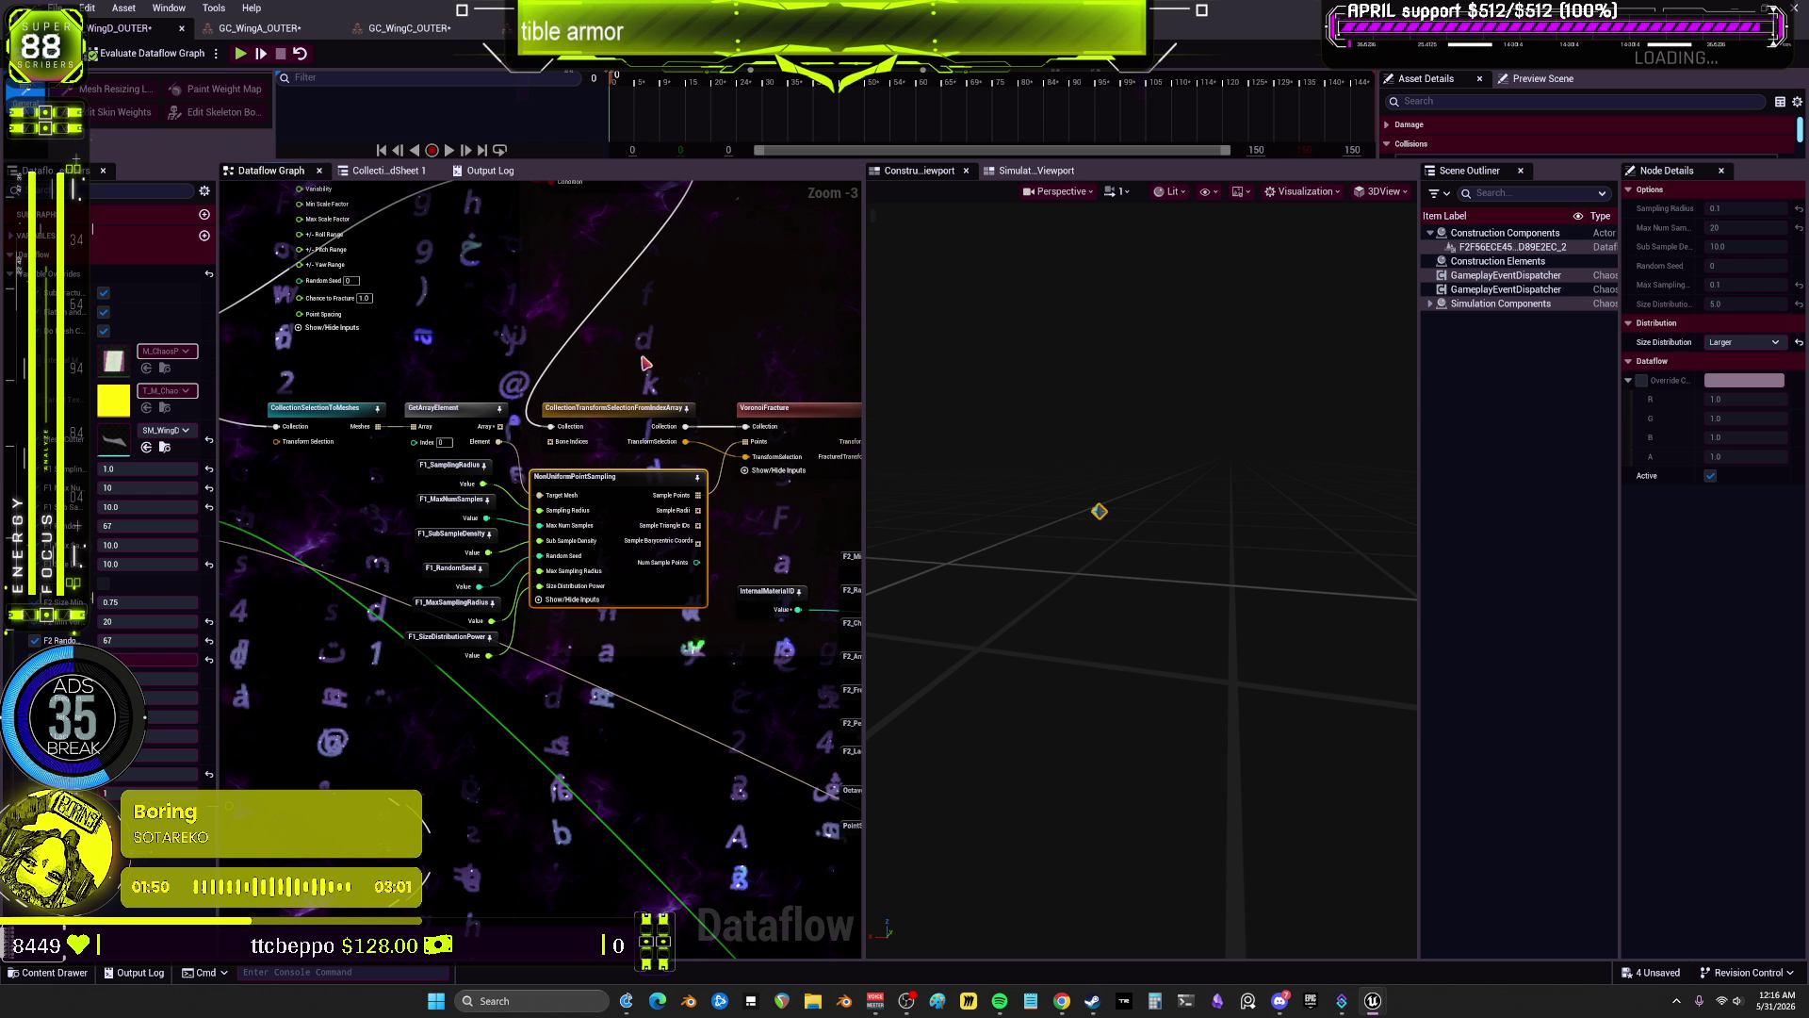
drag(1061, 448, 1131, 448)
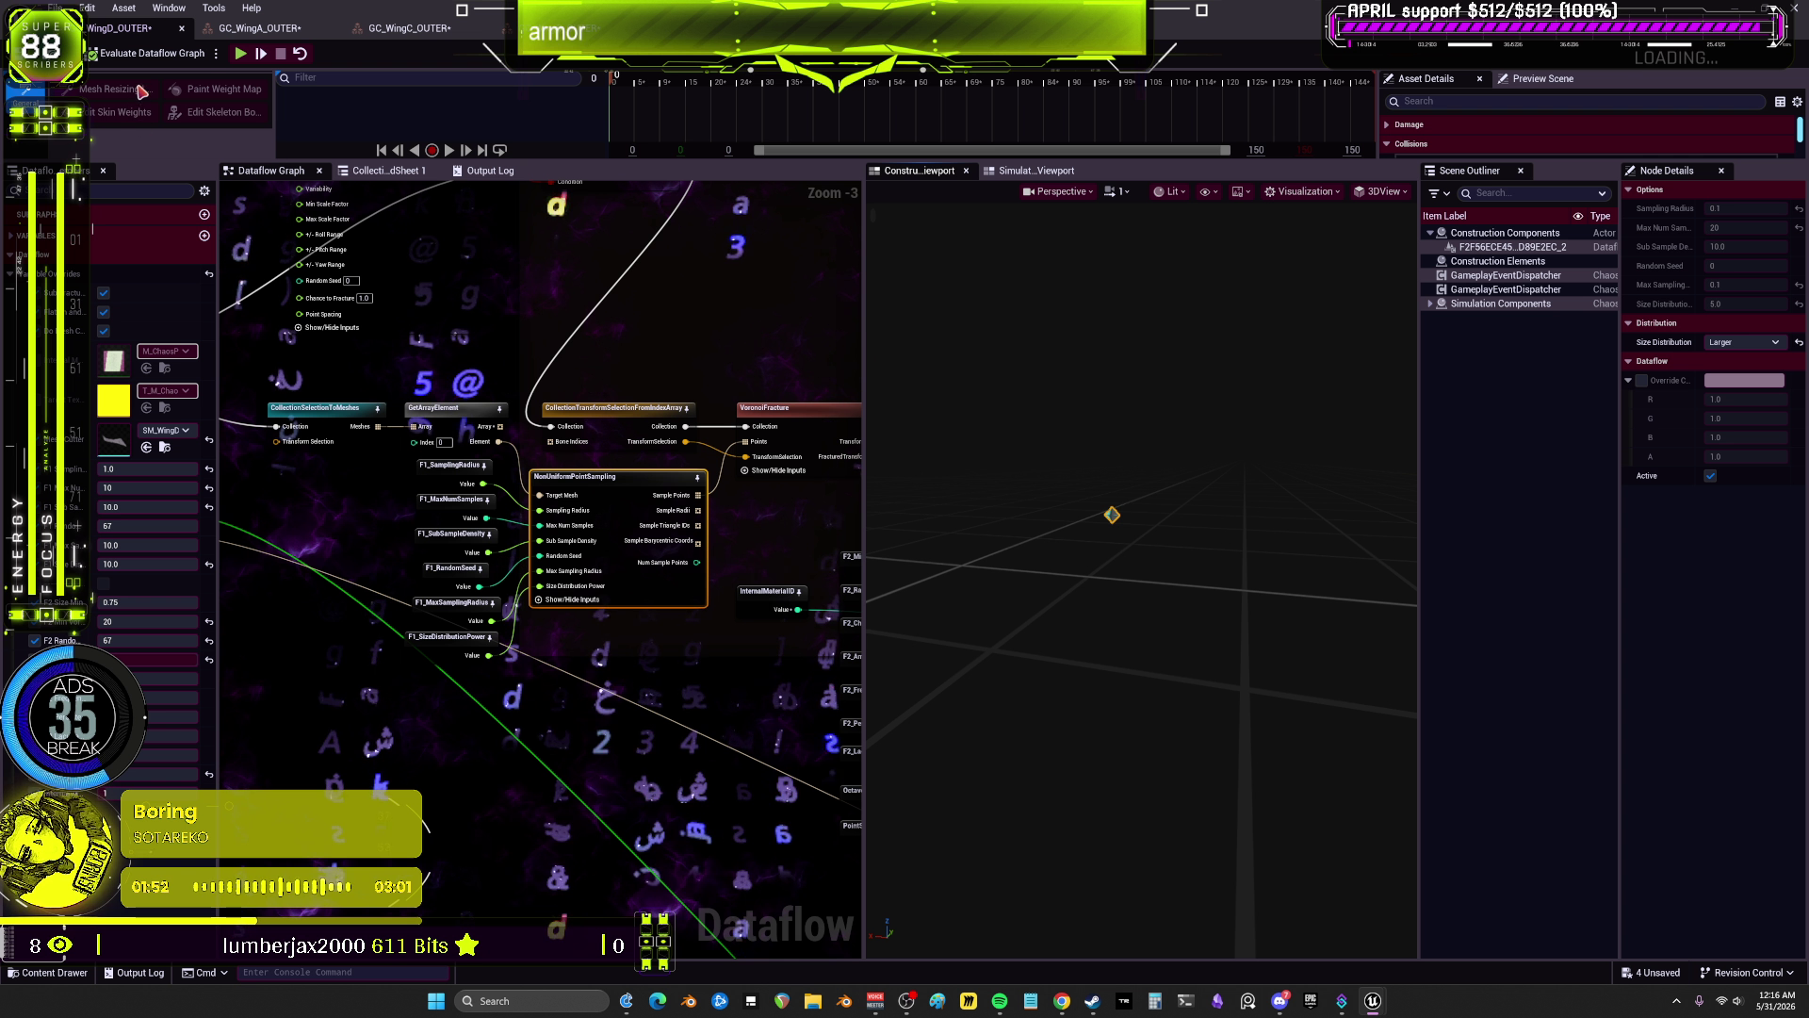
scroll(473, 465, down, 2)
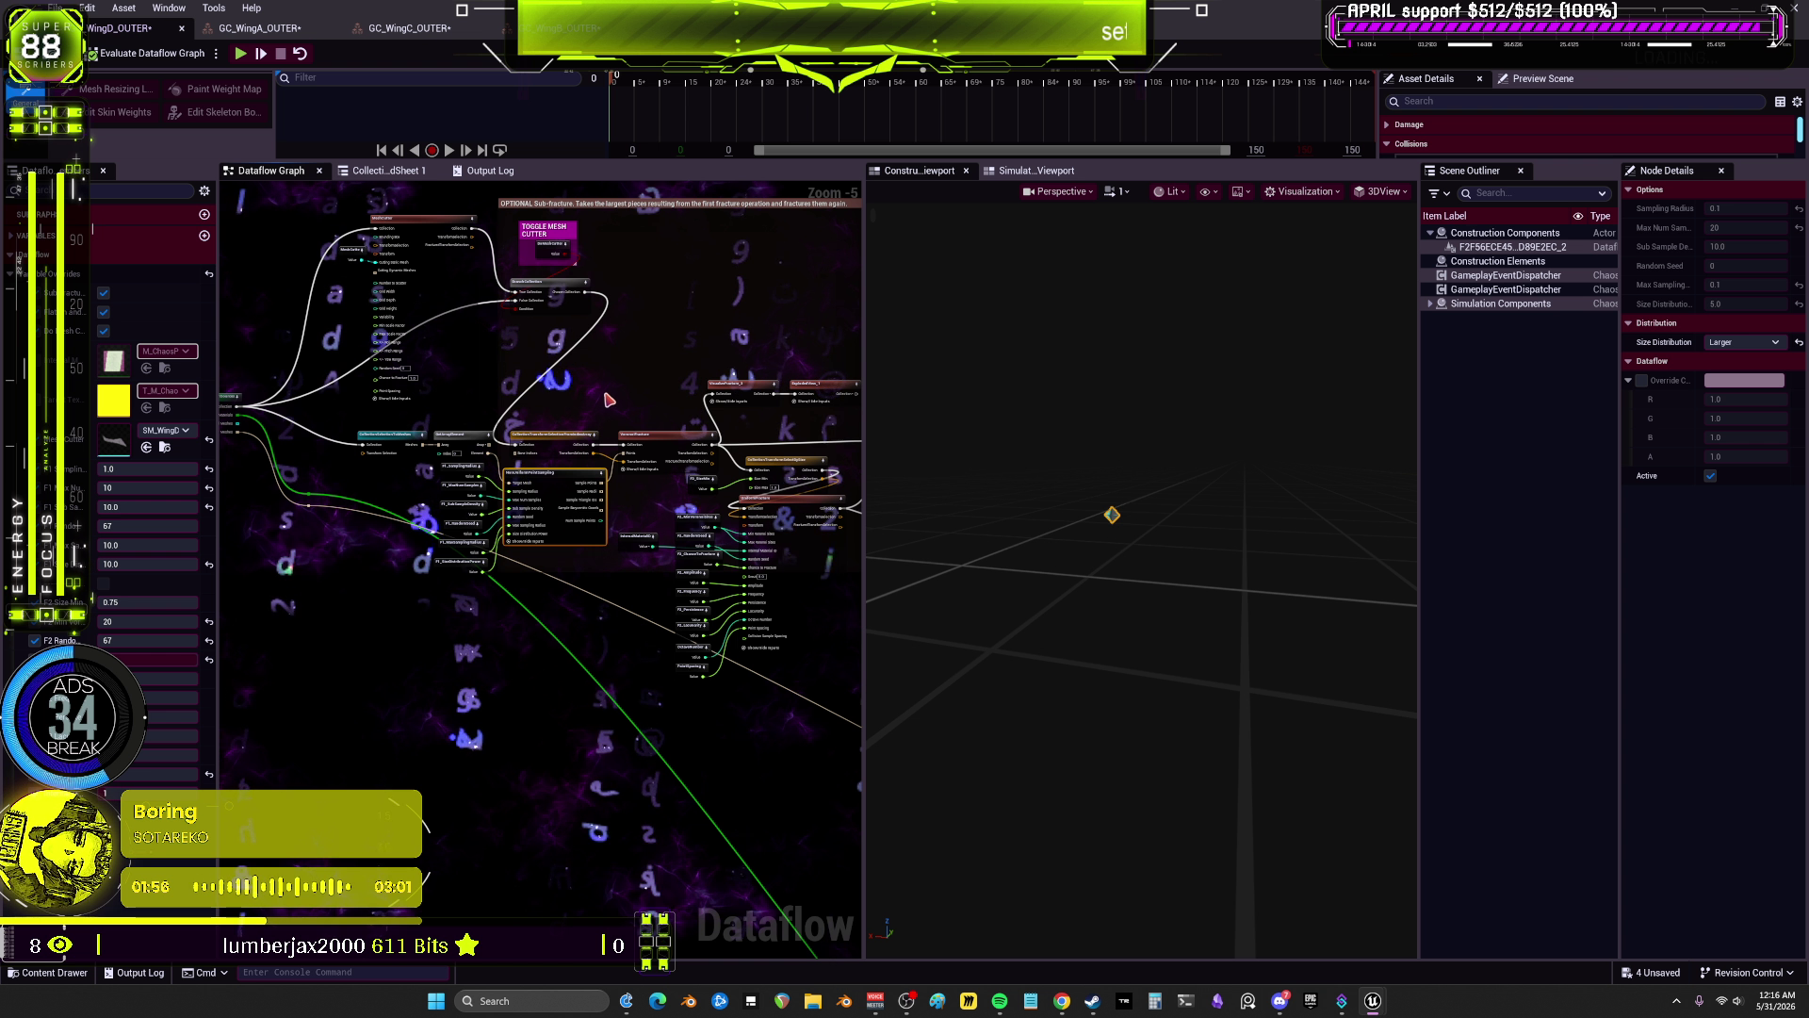
scroll(606, 398, up, 3)
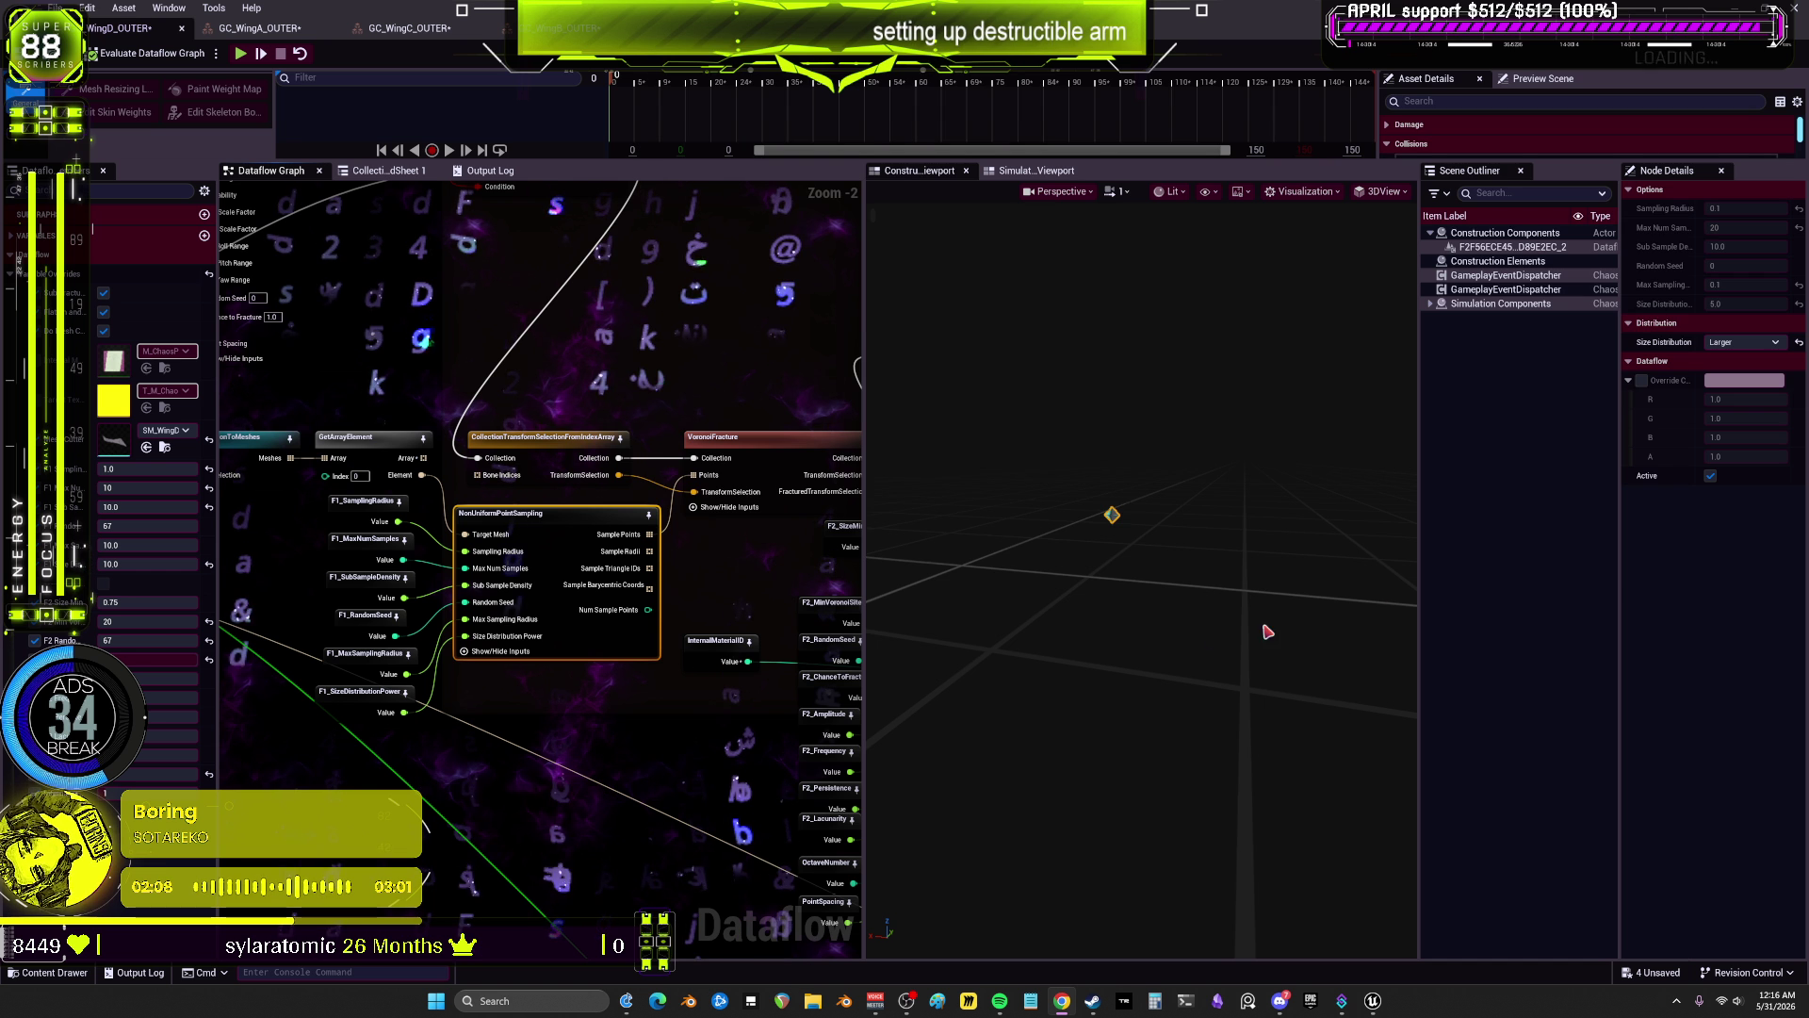
Step: Inspect the GetArrayElement node and the F1_SamplingRadius variable's default value
drag(624, 571, 824, 562)
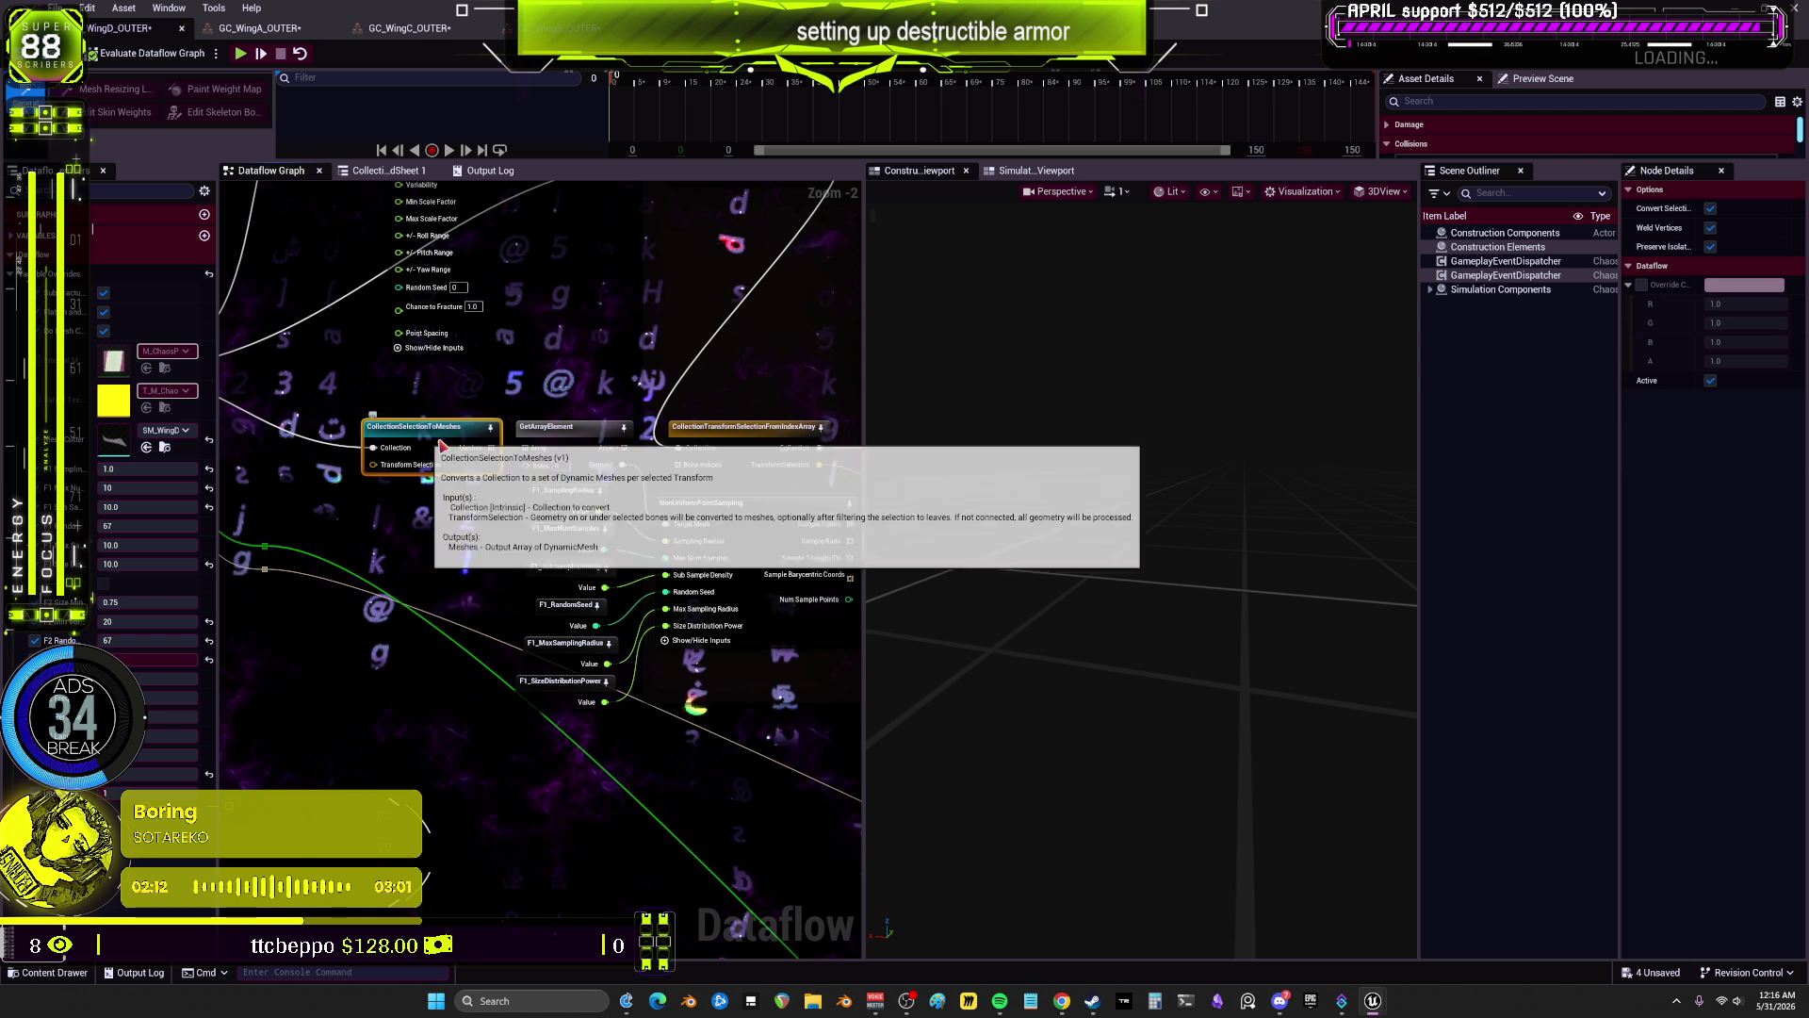
click(568, 439)
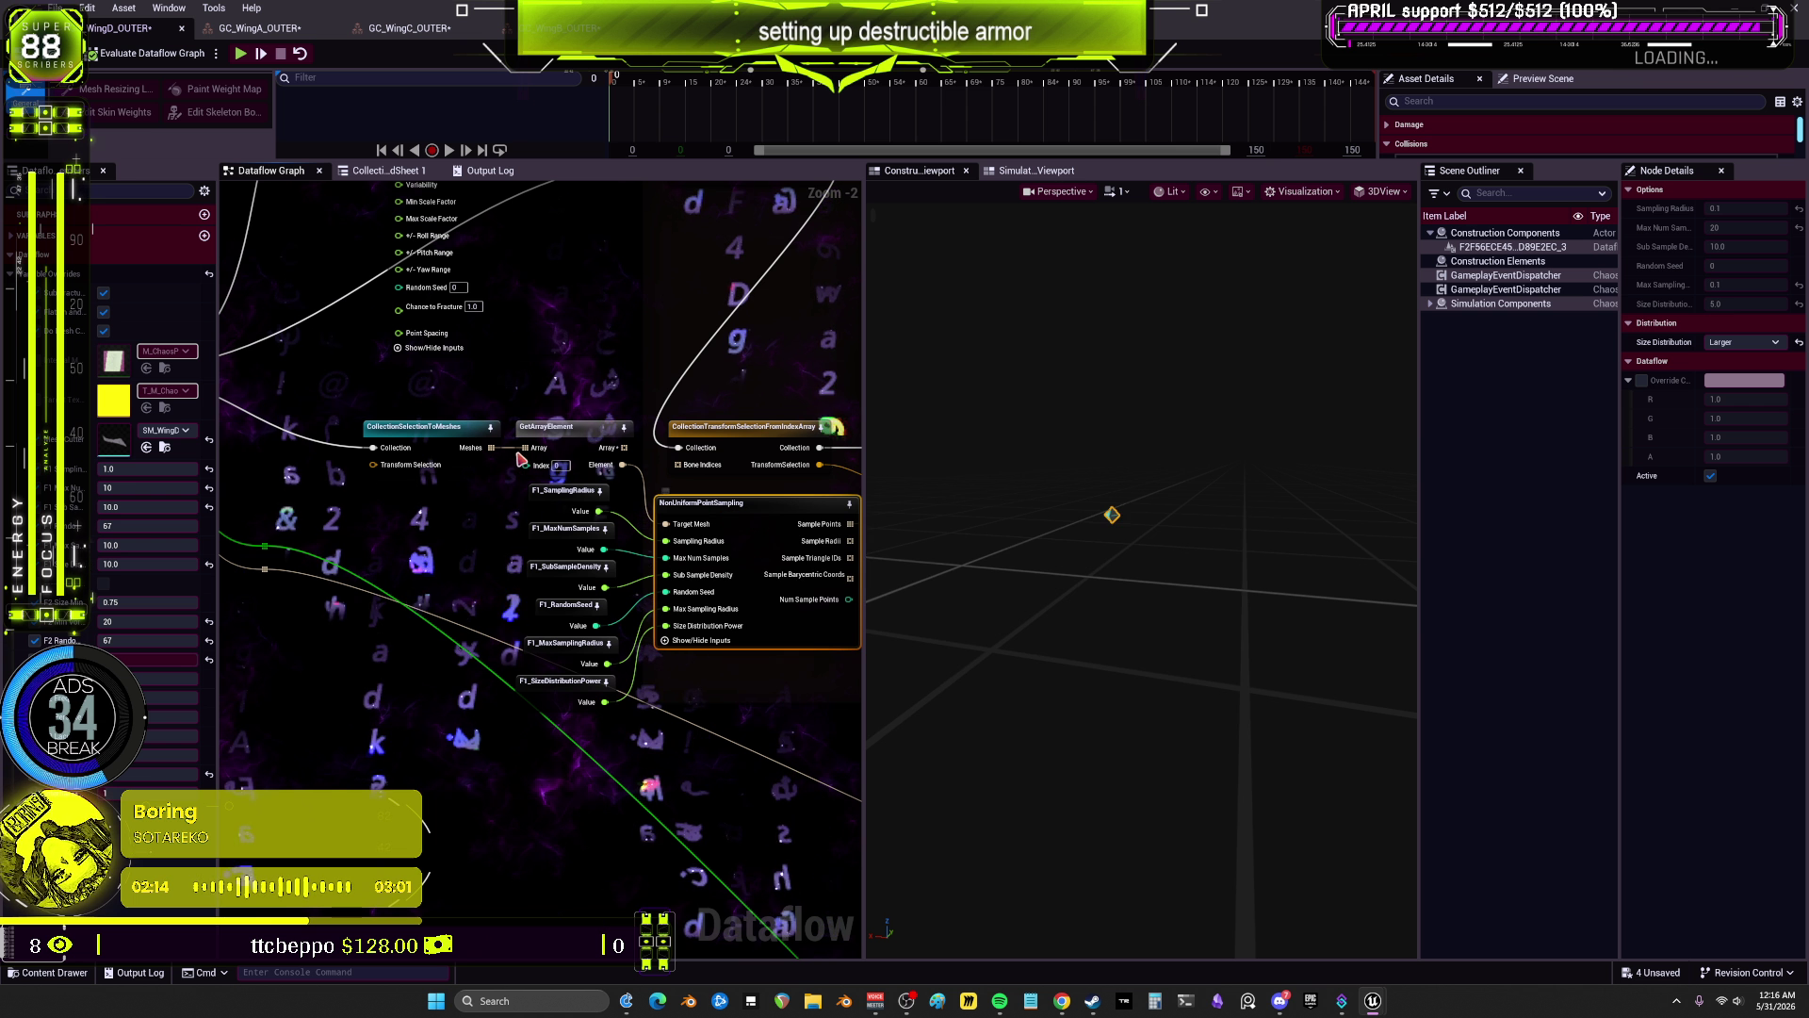
mouse_move(958, 489)
mouse_down()
mouse_move(1037, 509)
mouse_move(942, 512)
mouse_up()
click(811, 584)
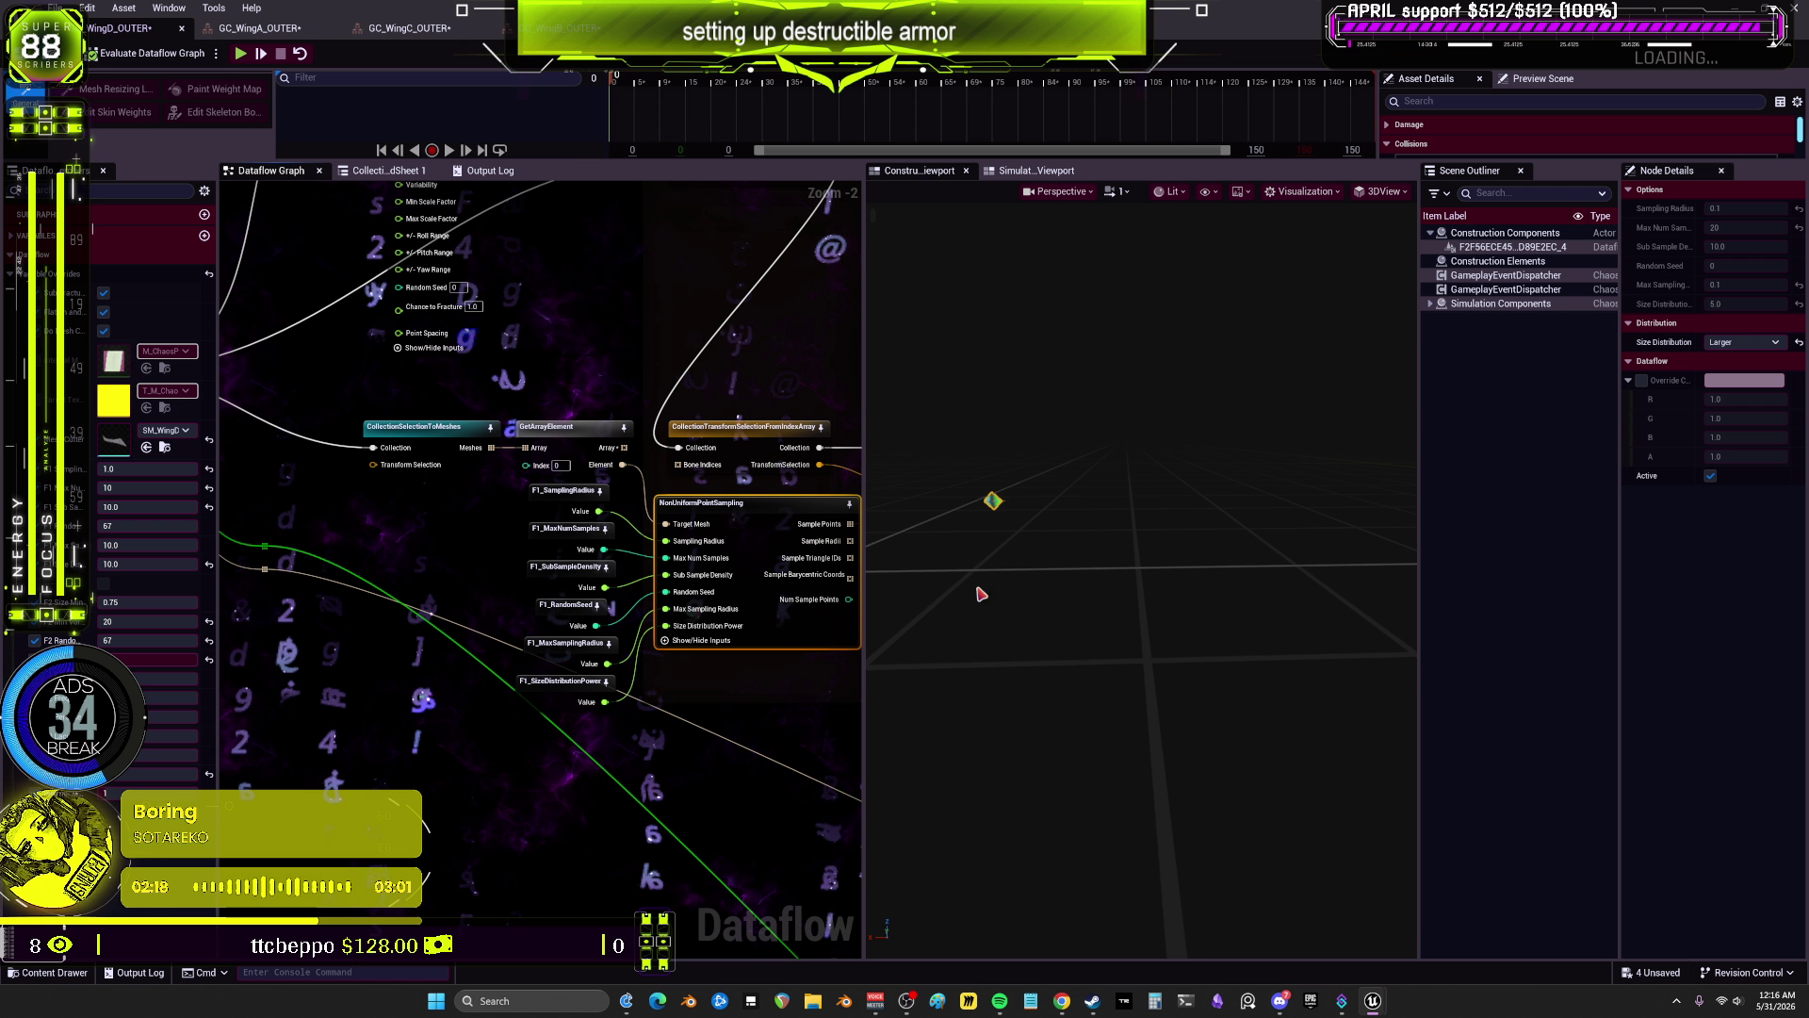
click(565, 500)
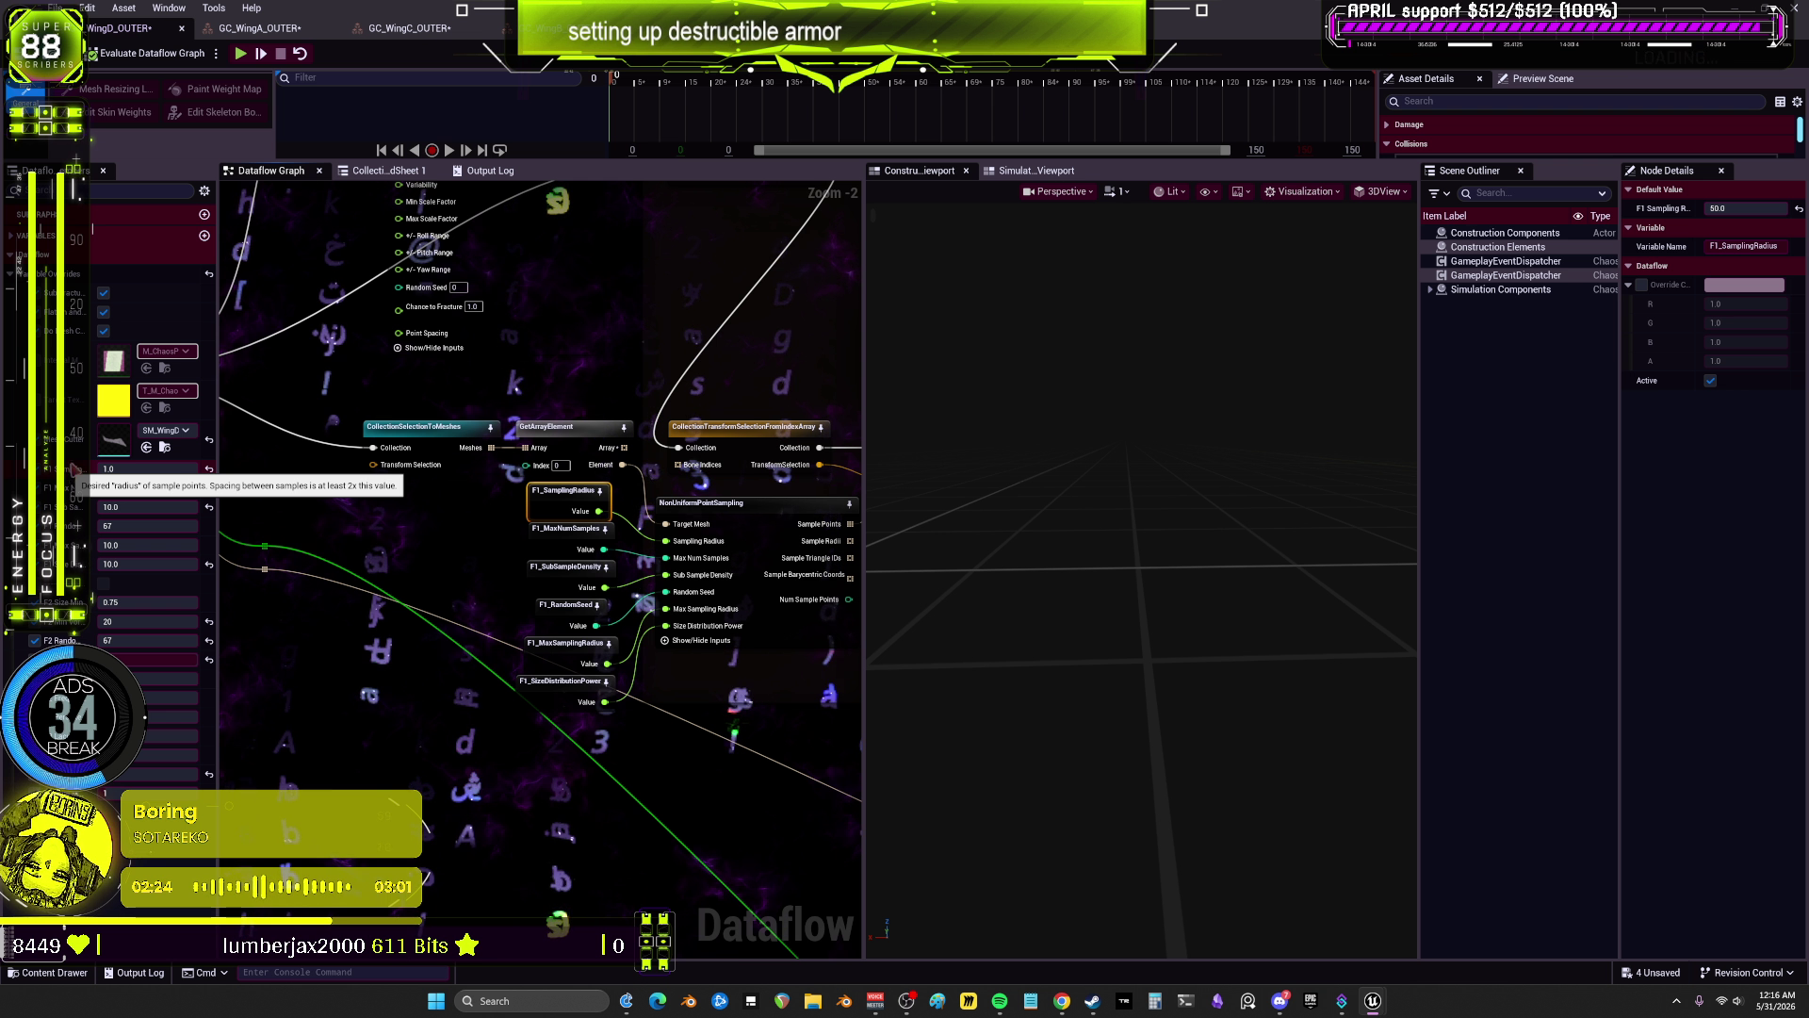
Step: Save all assets, change the sampling radius from 50.0 to 1.0, and check F1_MaxNumSamples
click(57, 8)
click(132, 104)
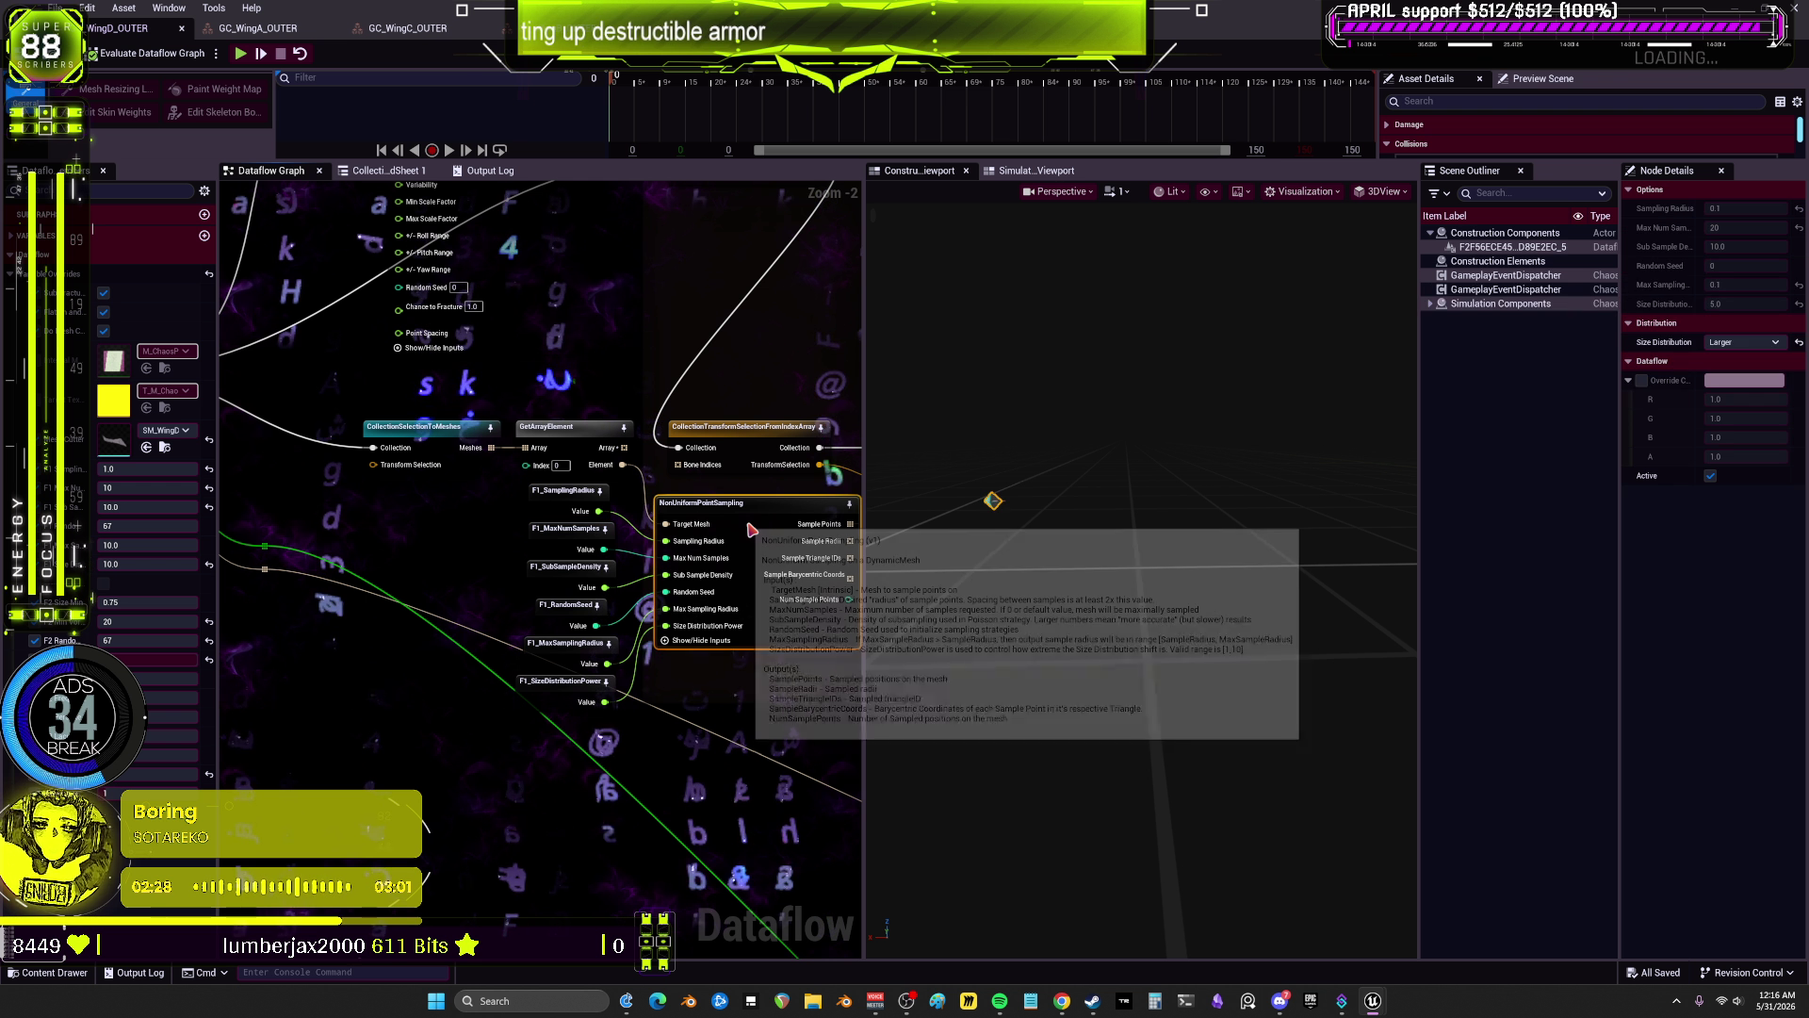
click(141, 468)
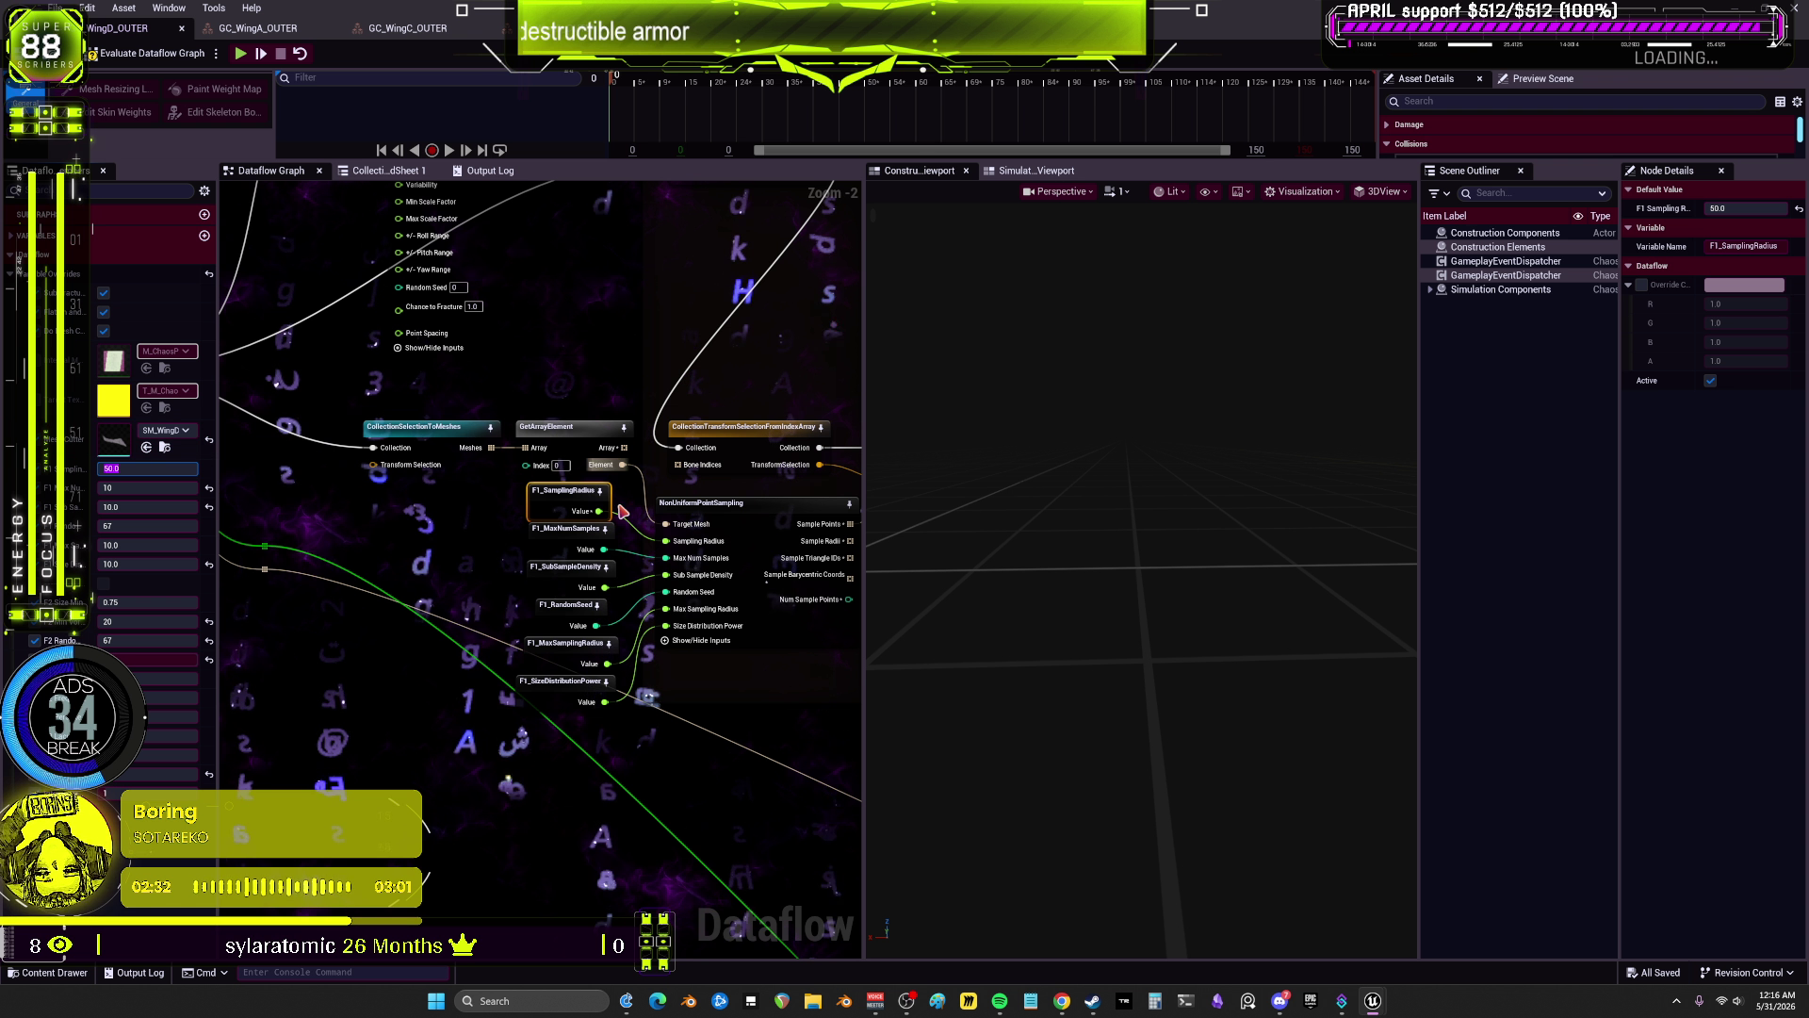
key(Return)
click(151, 468)
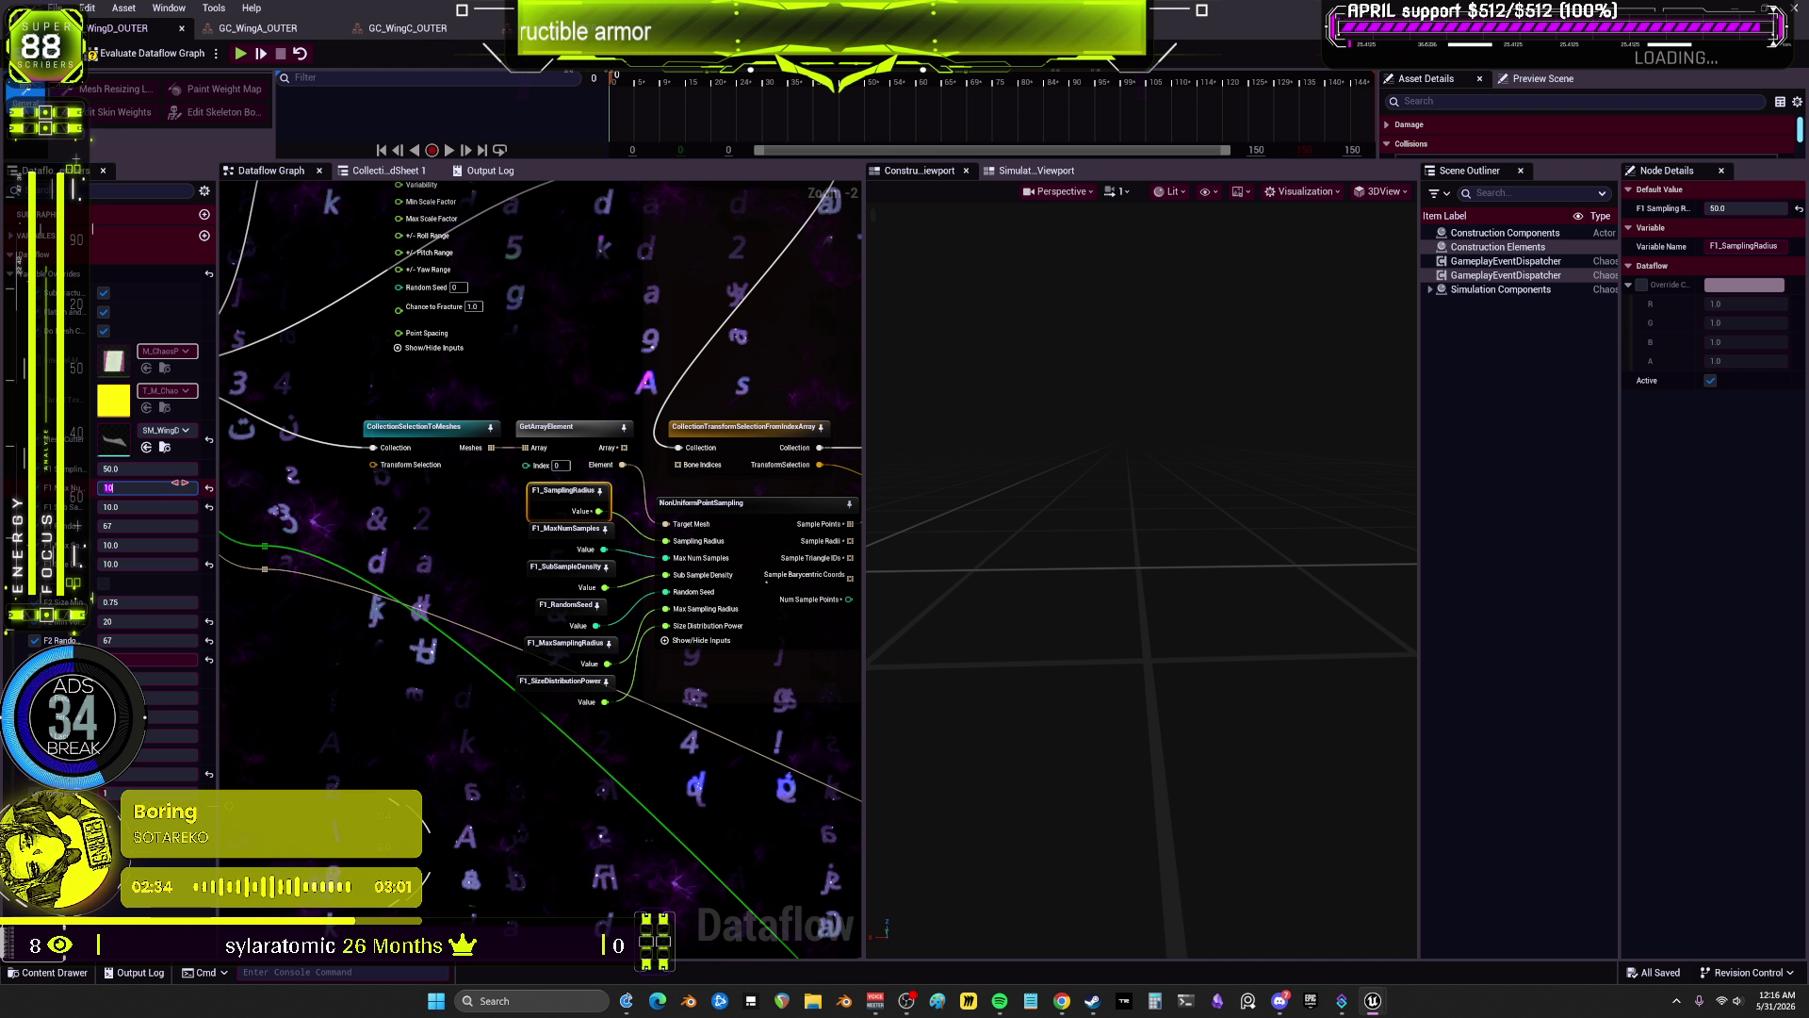
text(1.0)
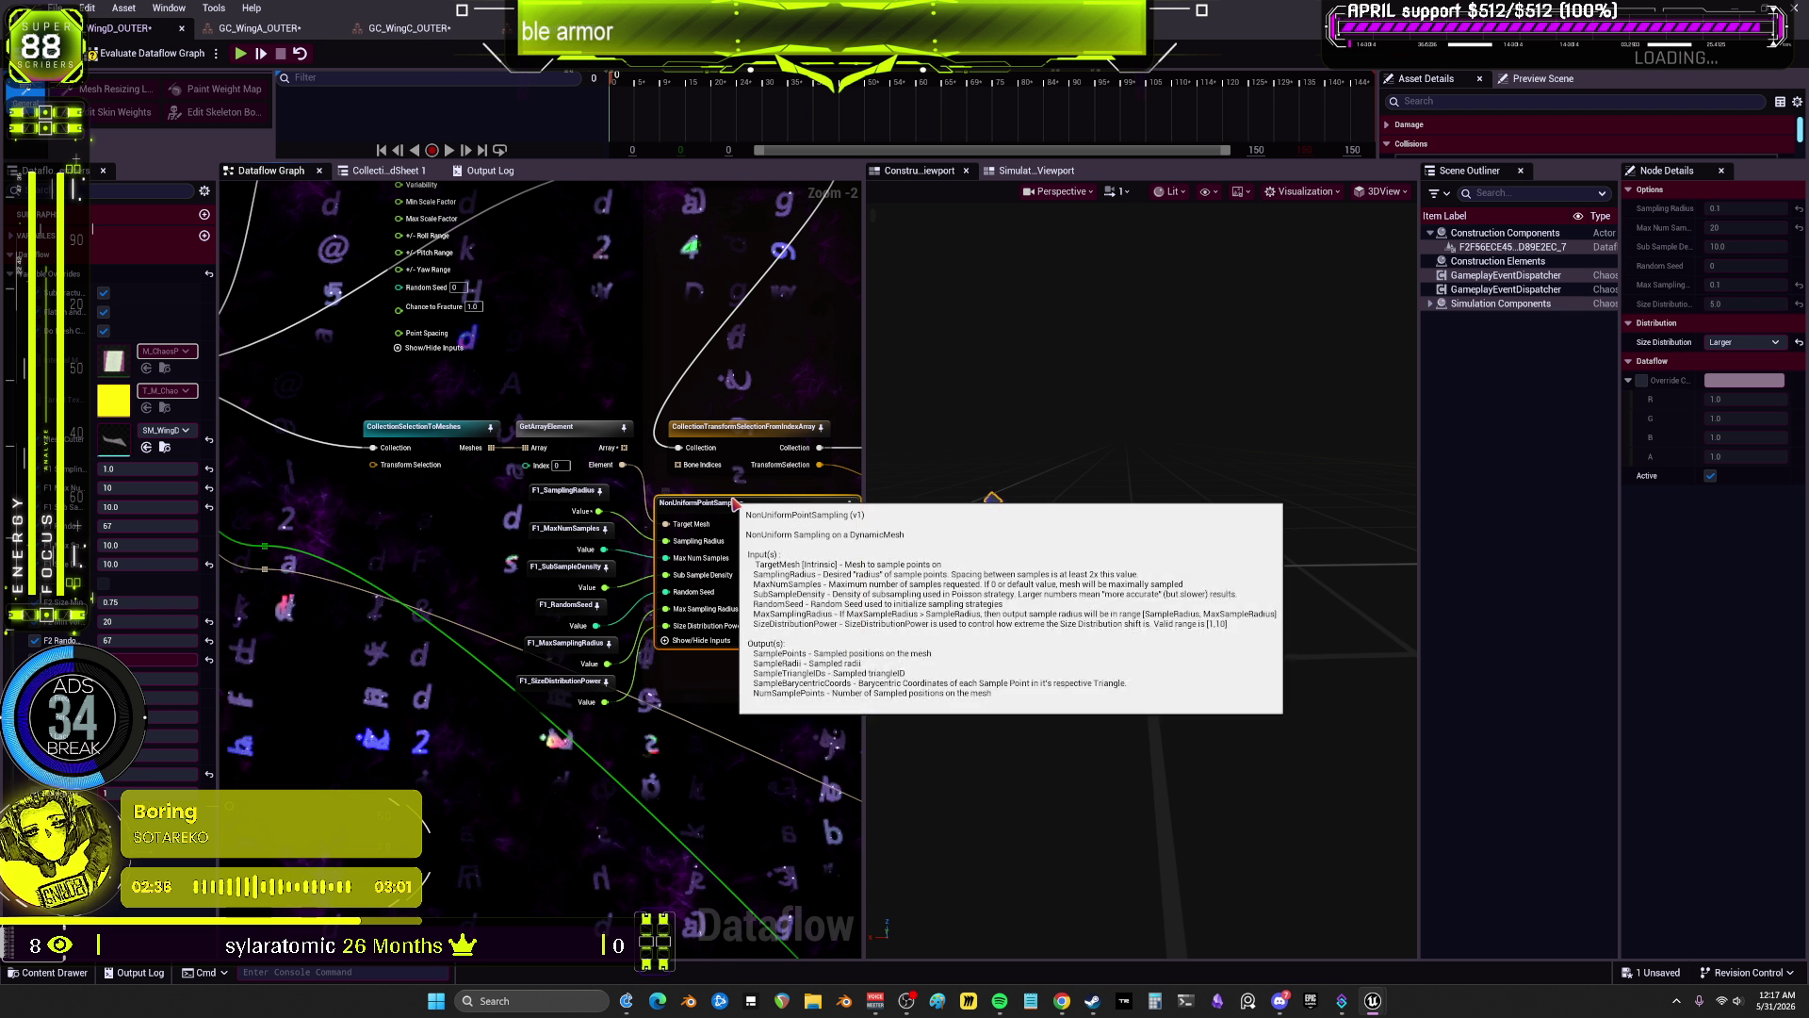
click(543, 509)
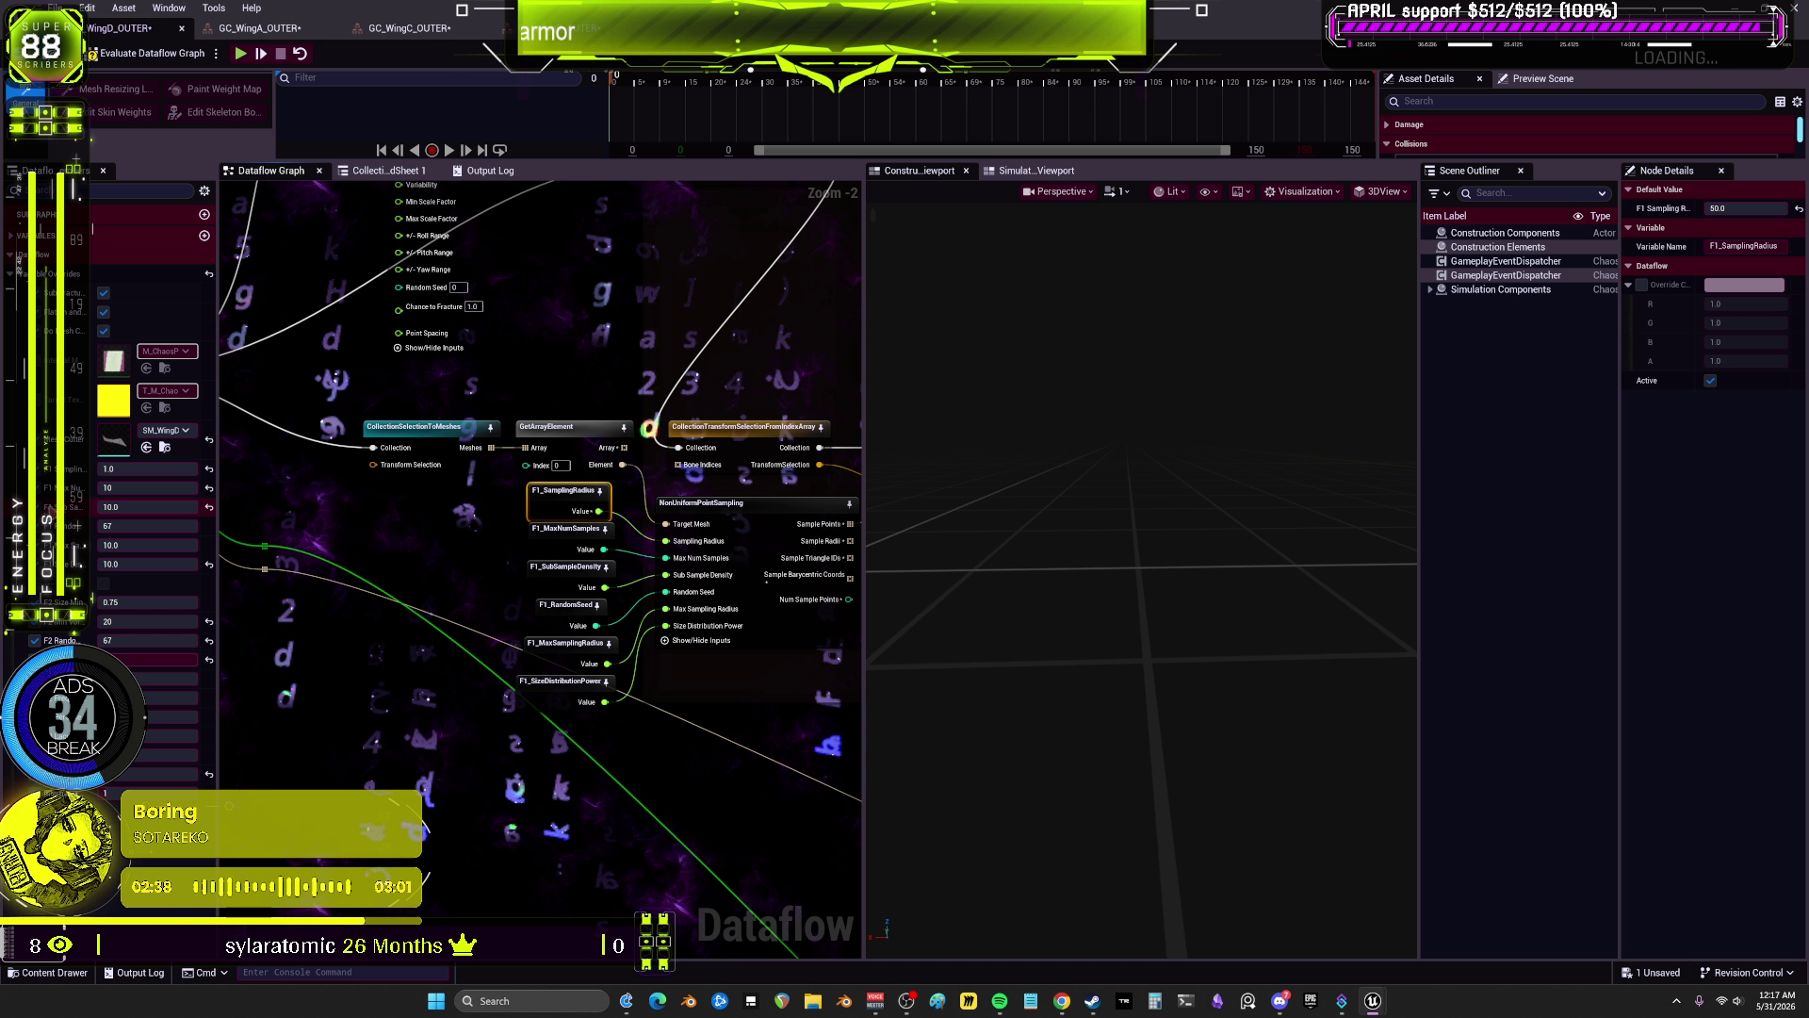
click(558, 538)
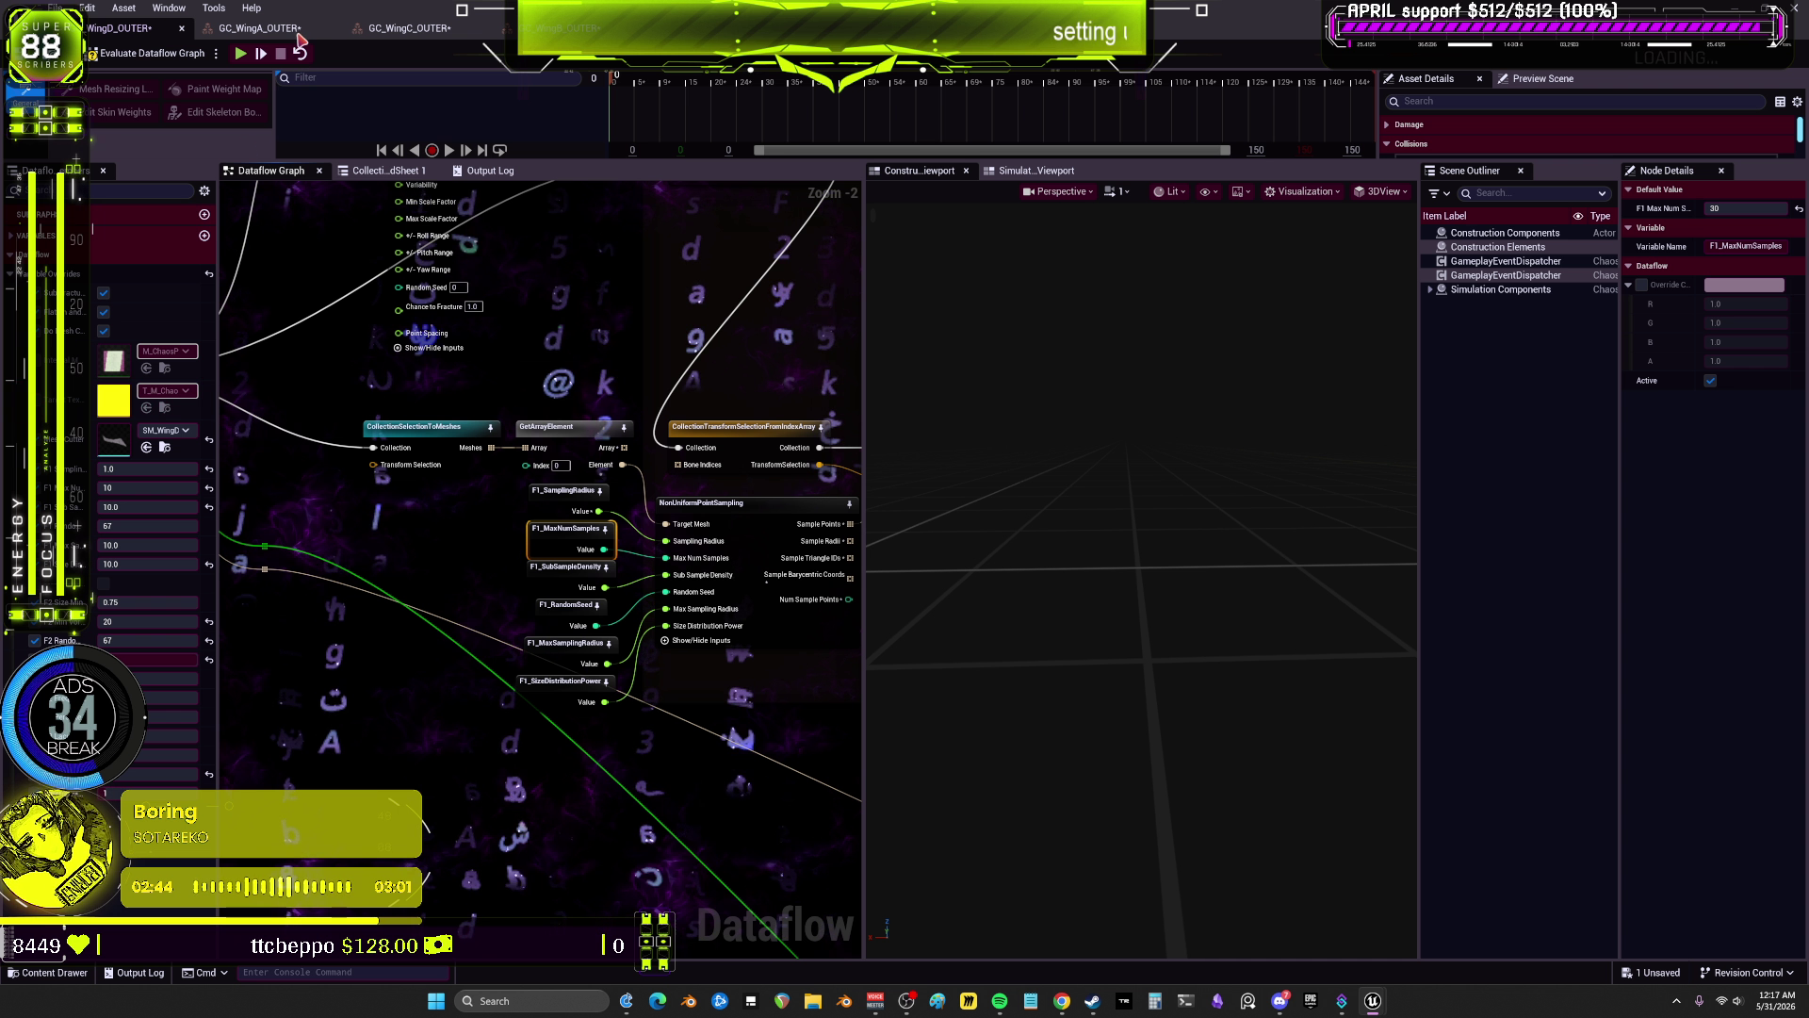
Step: Compare NonUniformPointSampling points by switching between GC_WingD_OUTER and GC_WingA_OUTER
click(253, 28)
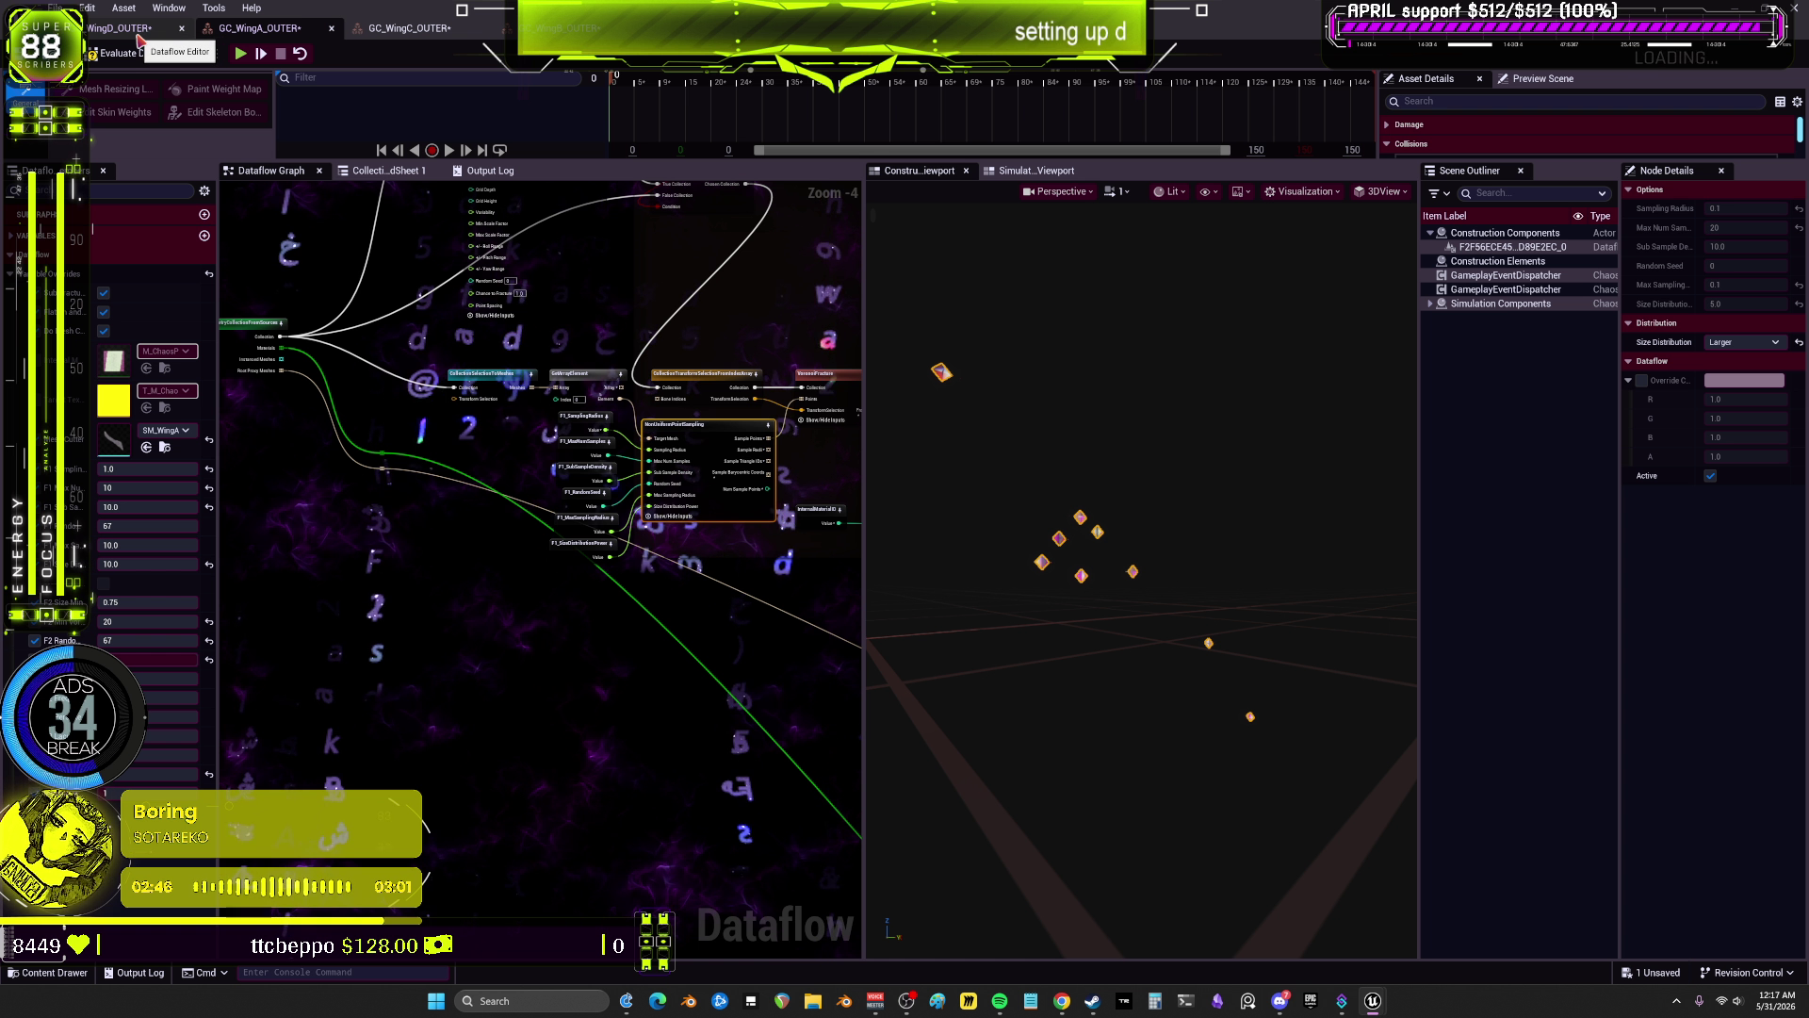
click(138, 36)
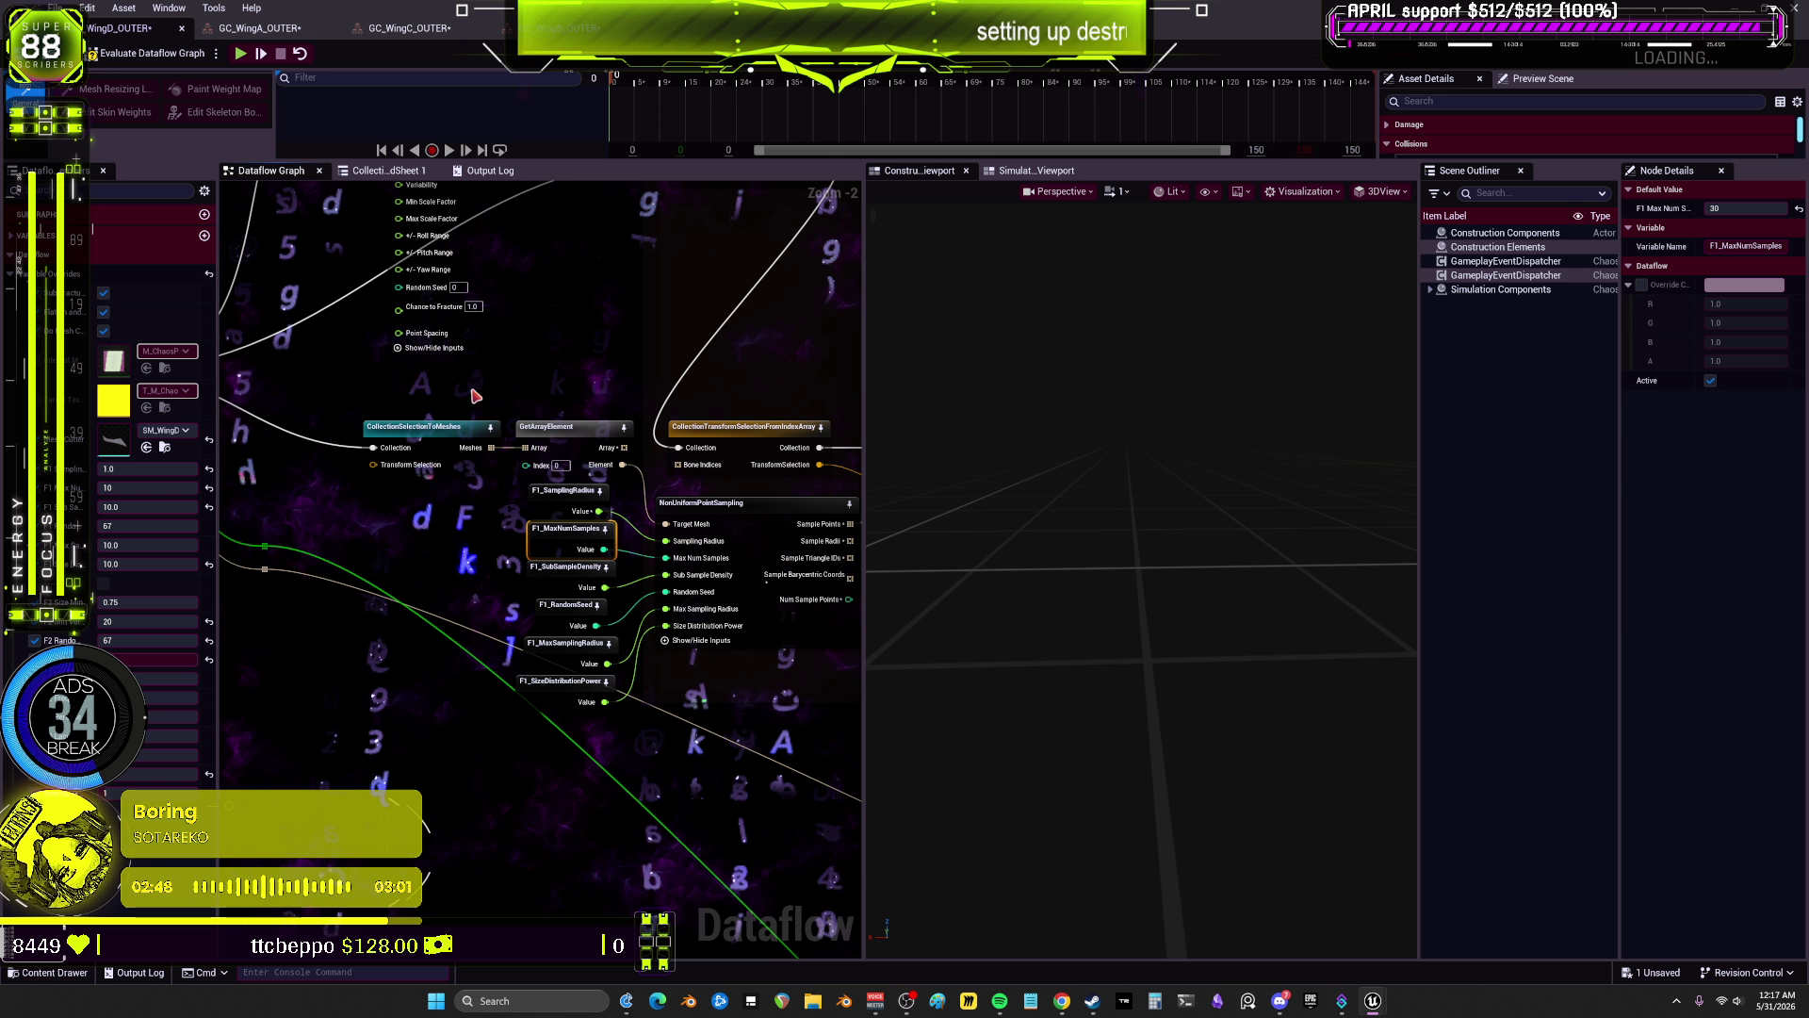
click(737, 519)
mouse_move(792, 615)
mouse_down()
mouse_move(715, 614)
mouse_move(696, 587)
mouse_up()
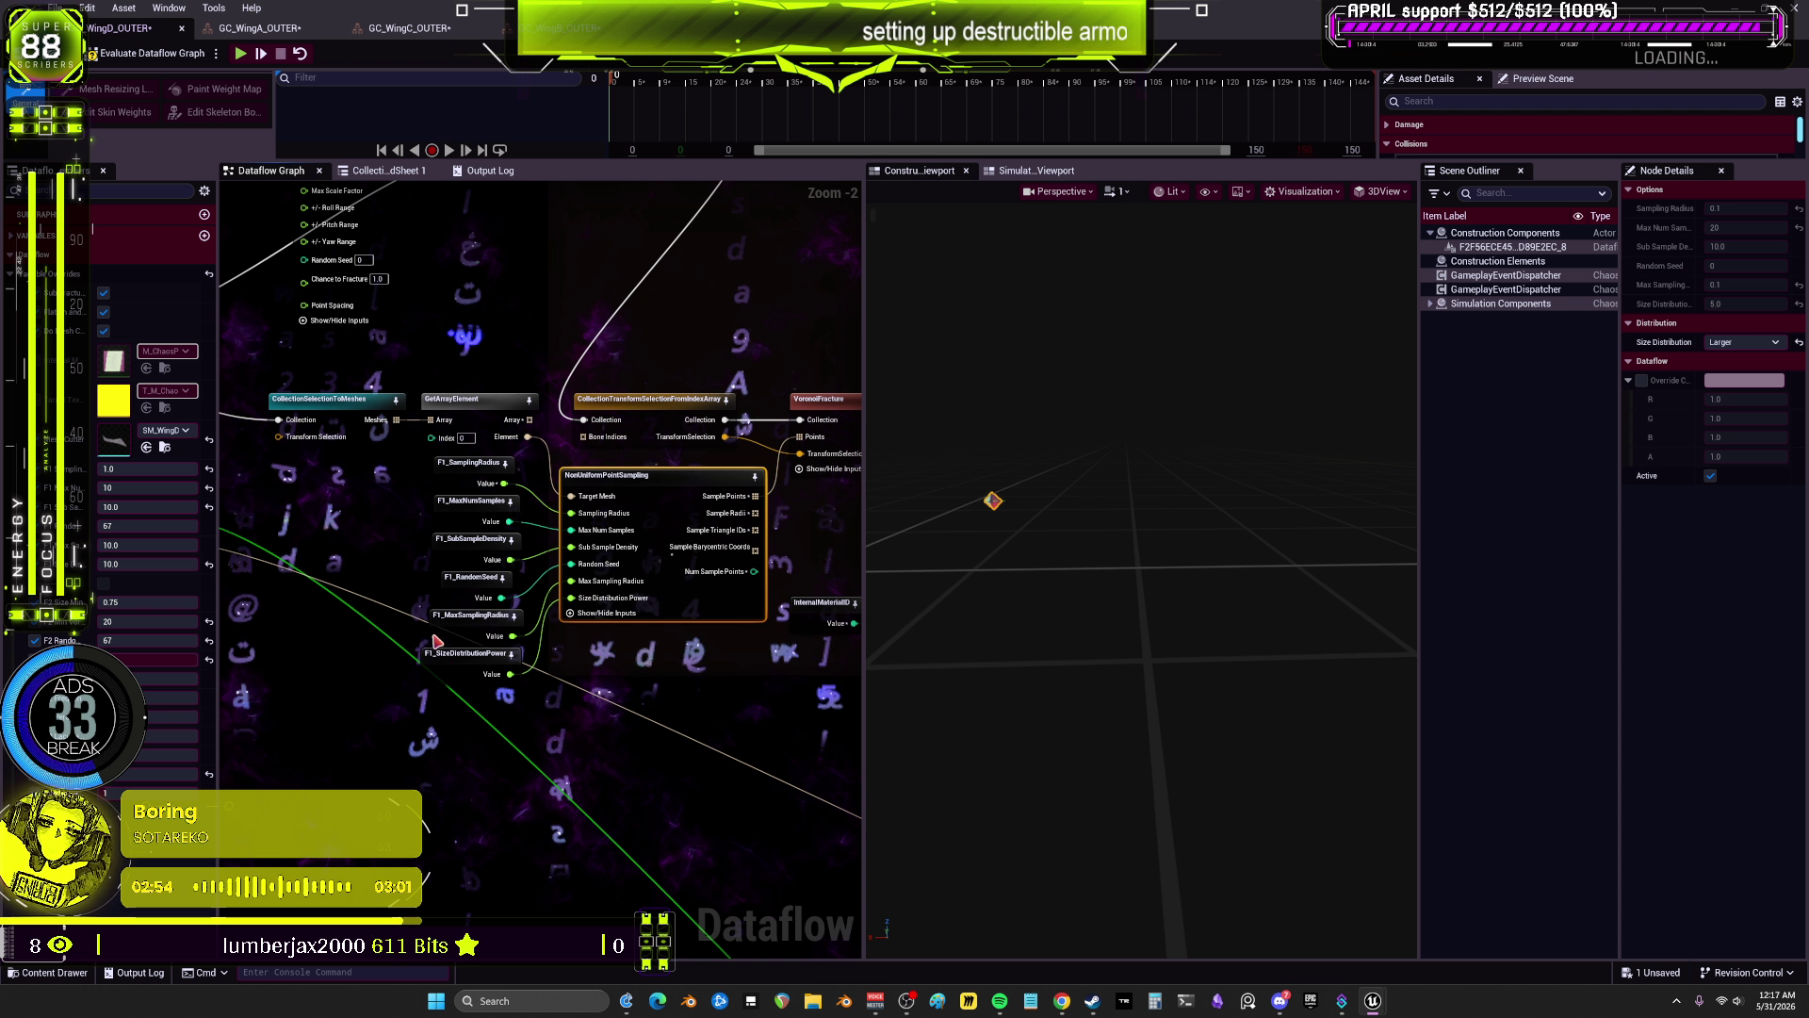
click(277, 31)
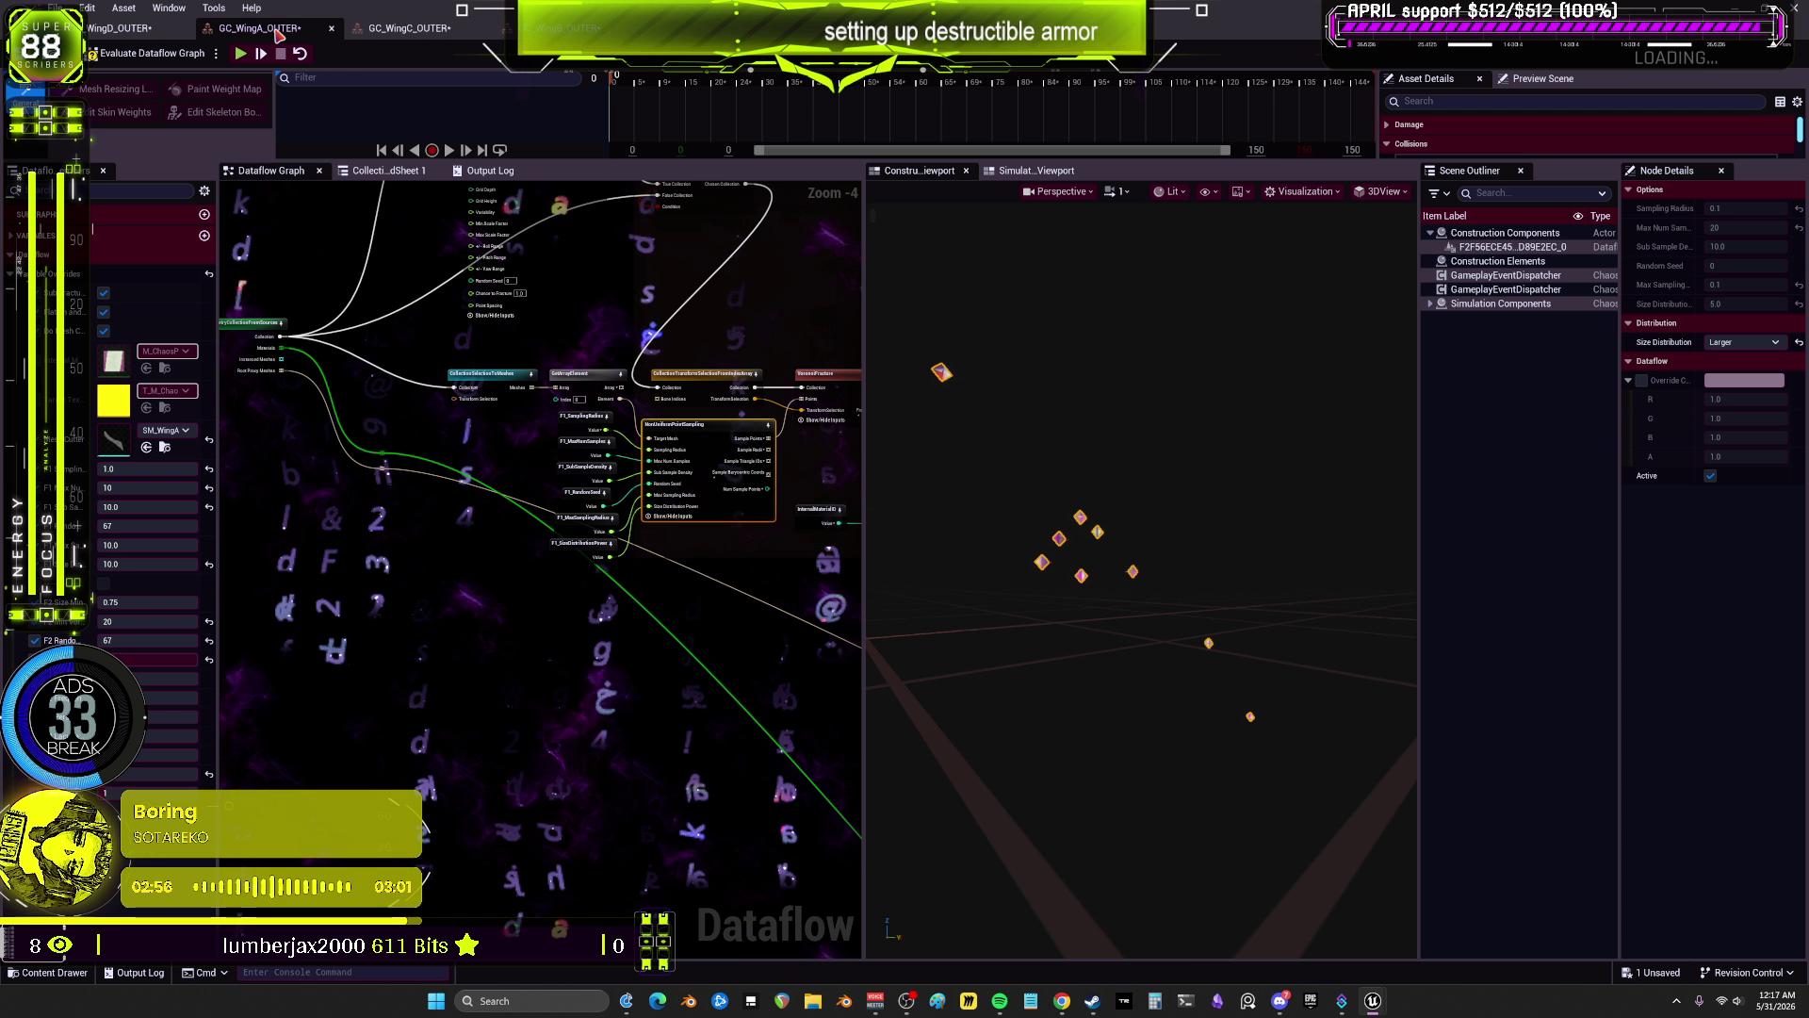
click(117, 29)
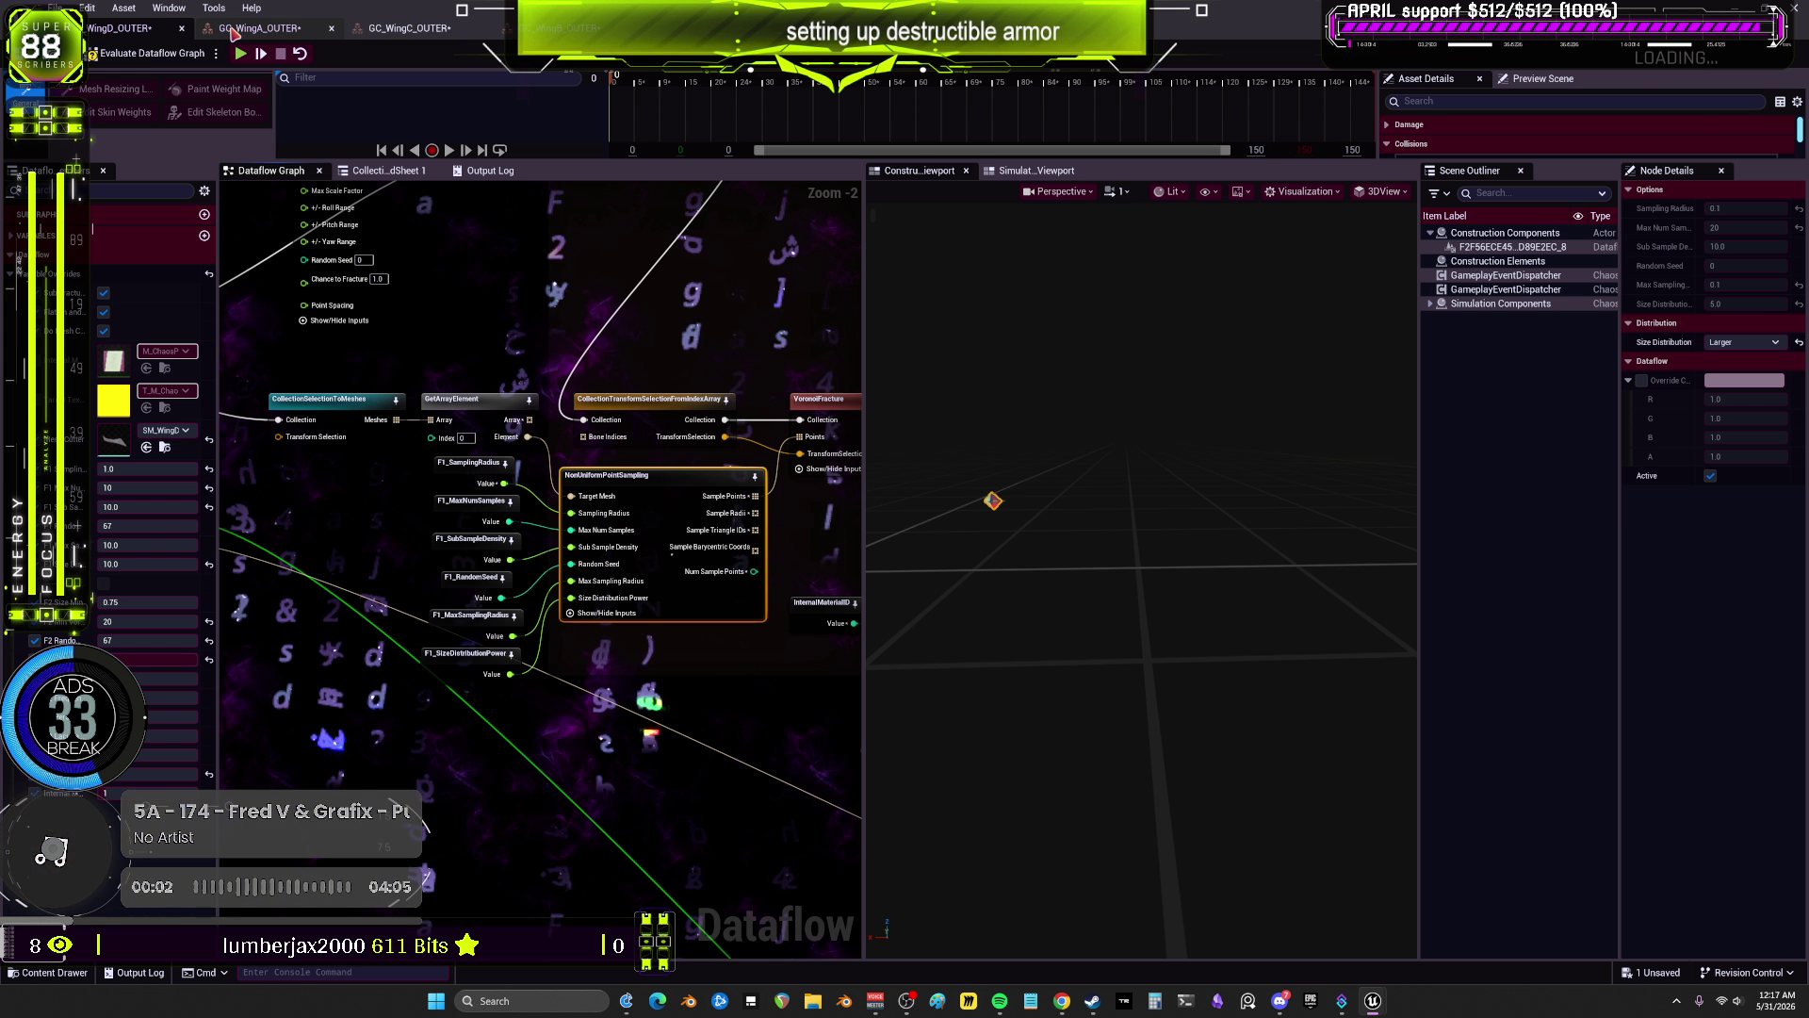
click(236, 32)
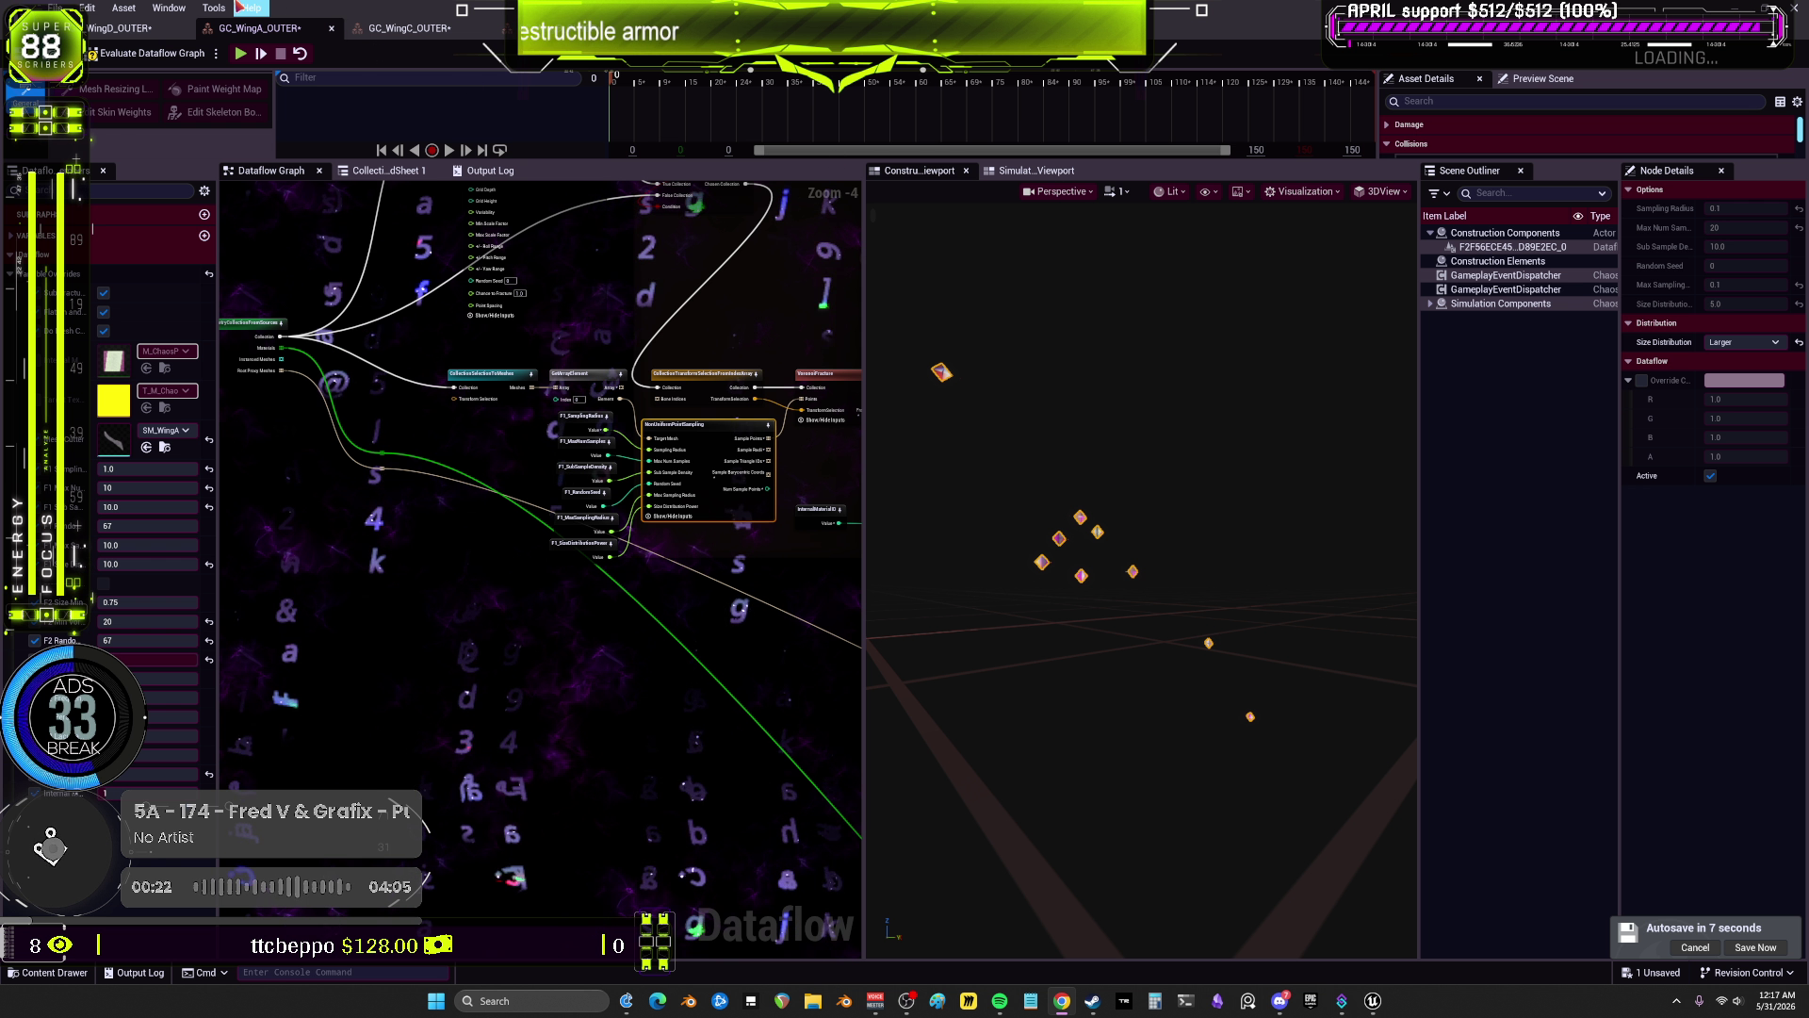
Step: Set WingD's GetArrayElement index to 1 and re-evaluate the Dataflow graph
scroll(796, 322, up, 2)
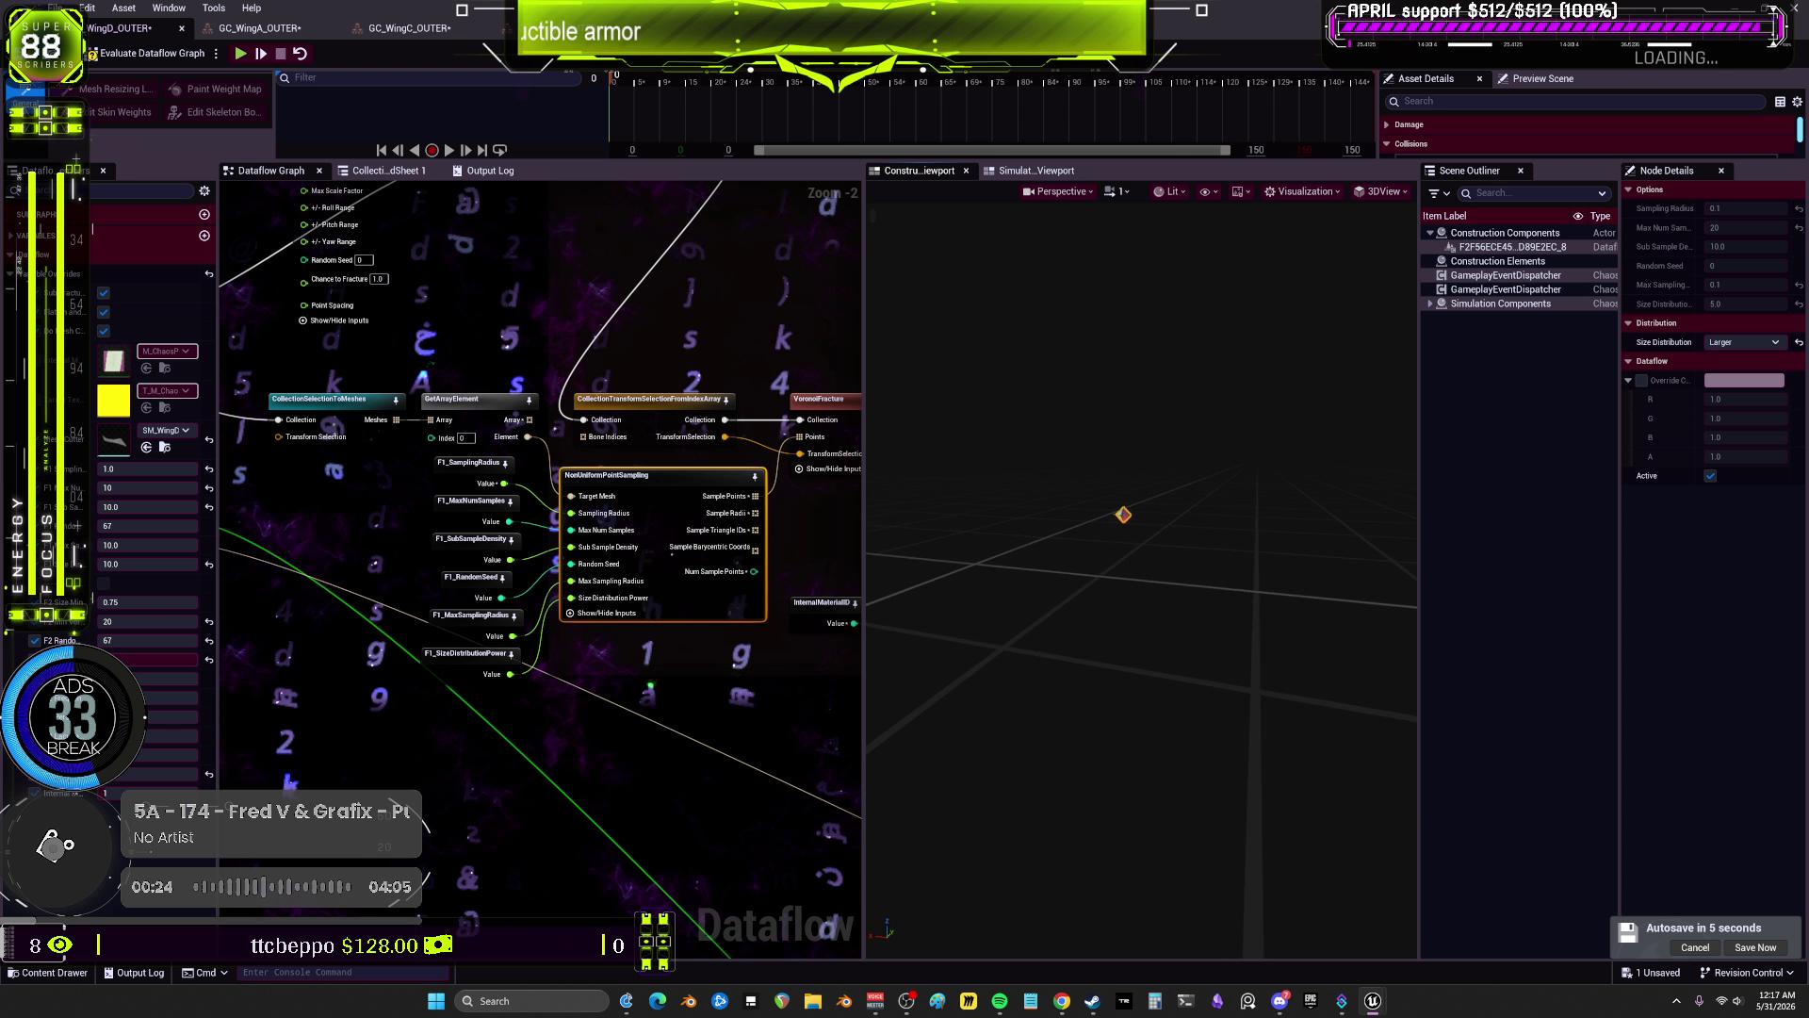
click(463, 439)
text(6)
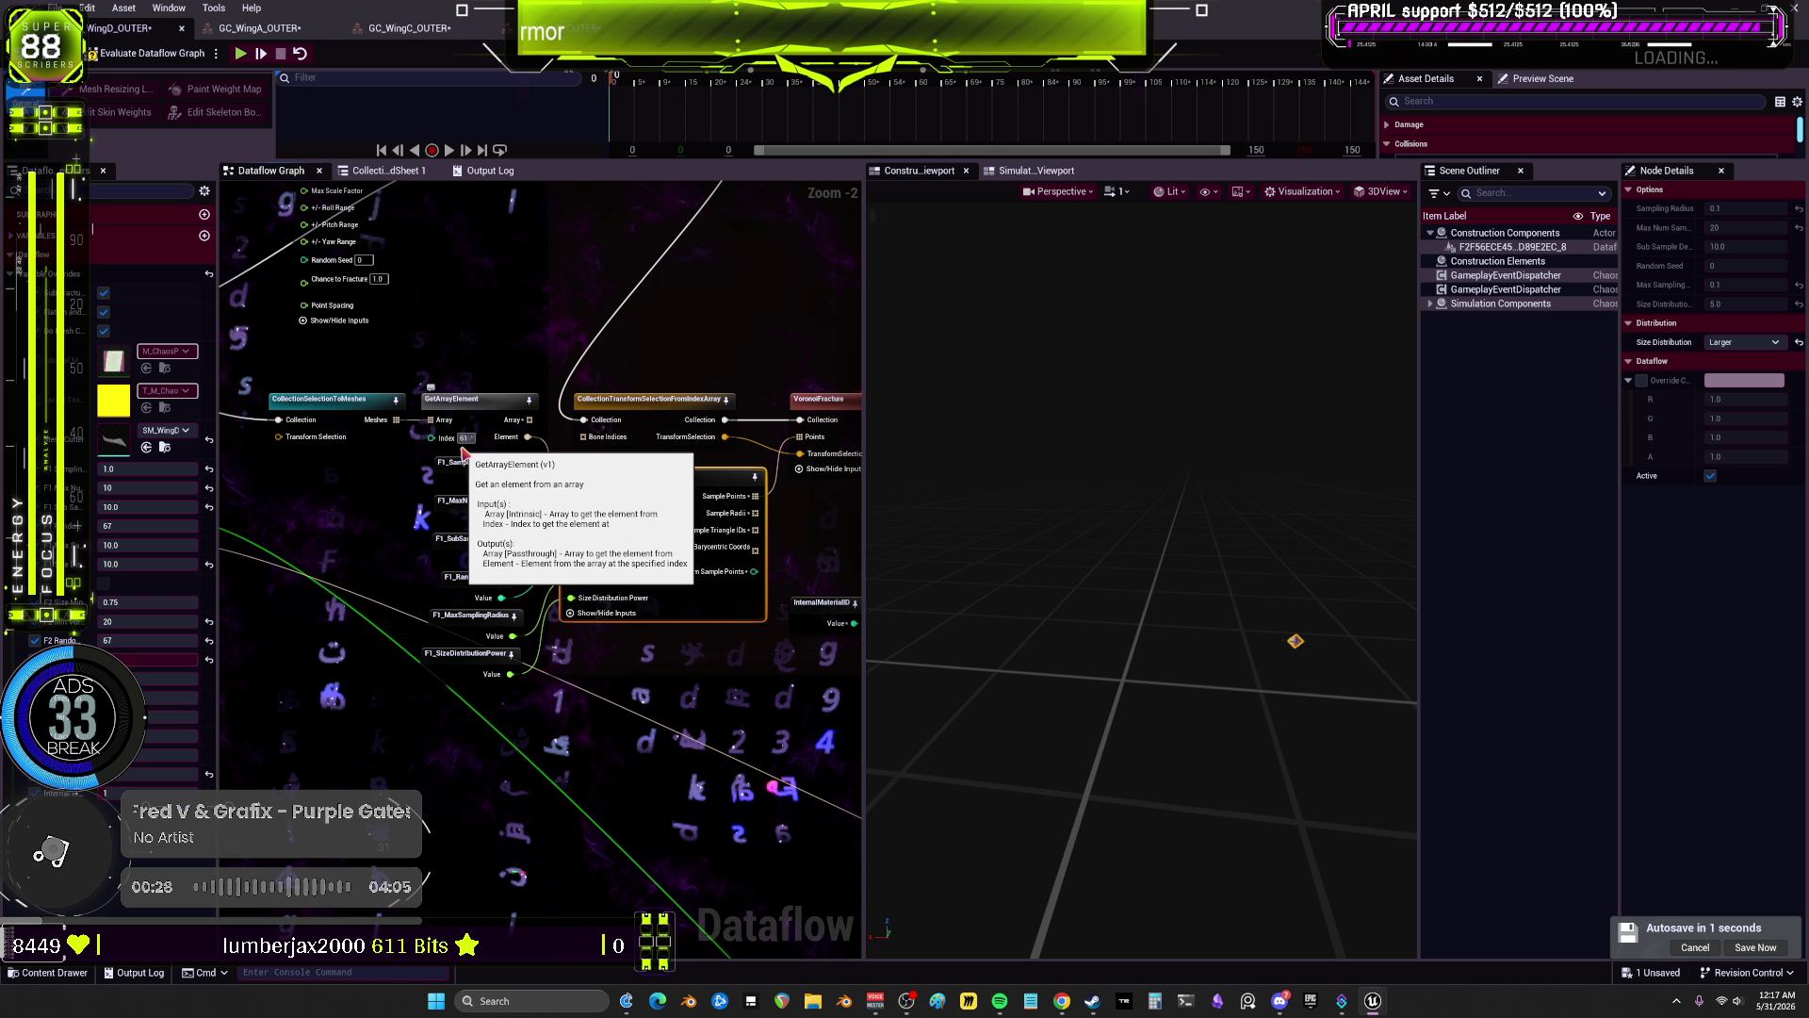
text(1)
key(Return)
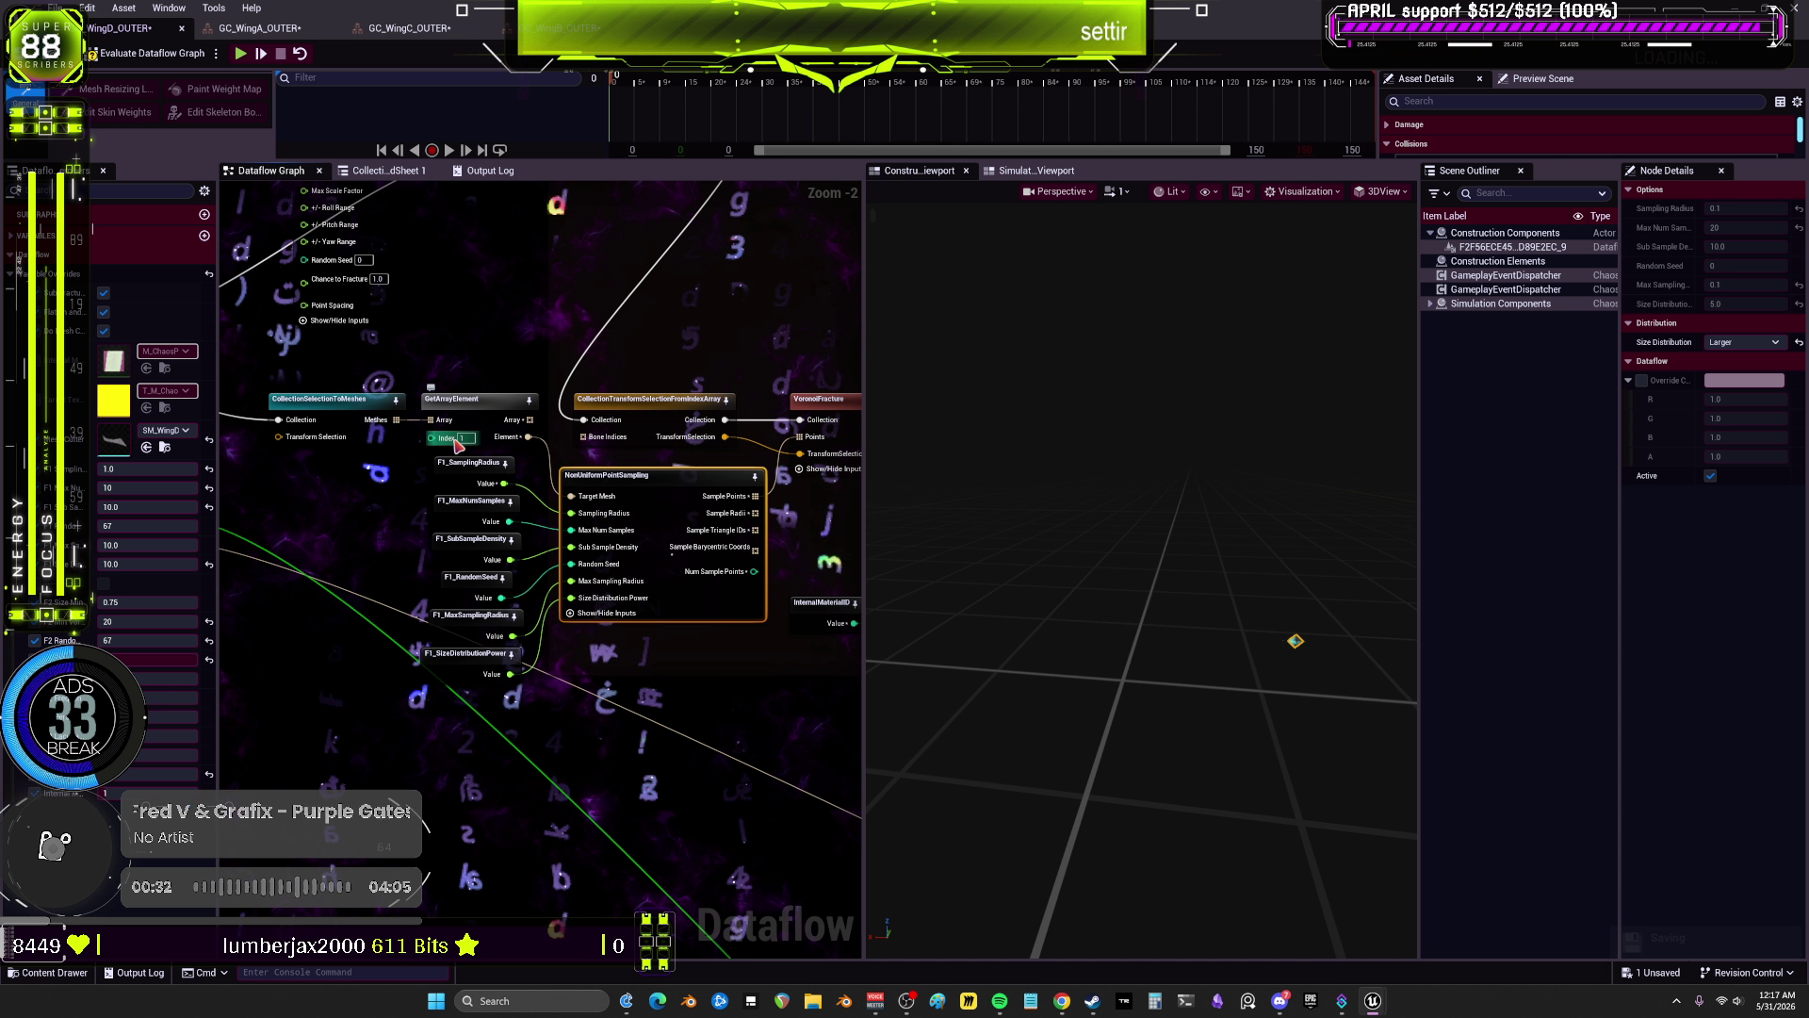
click(147, 57)
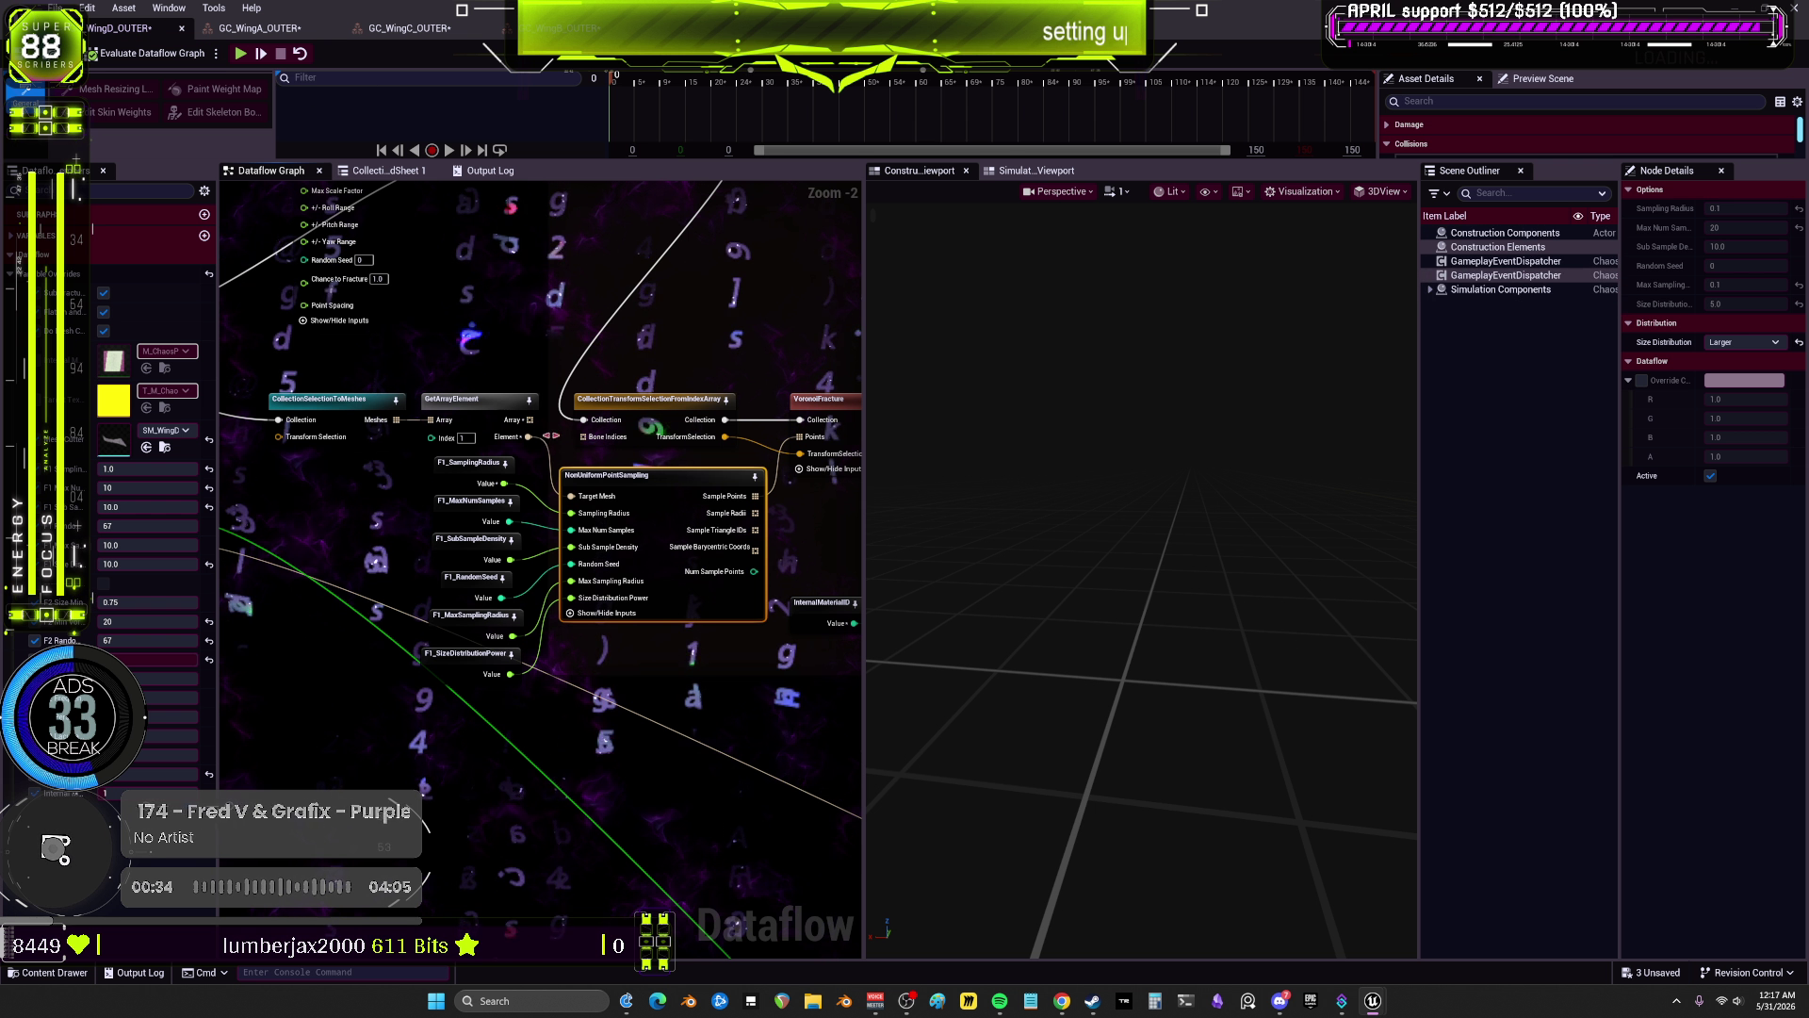
Step: Reset the GetArrayElement index to 0 and preview NonUniformPointSampling's sample points
click(468, 438)
text(0)
key(Return)
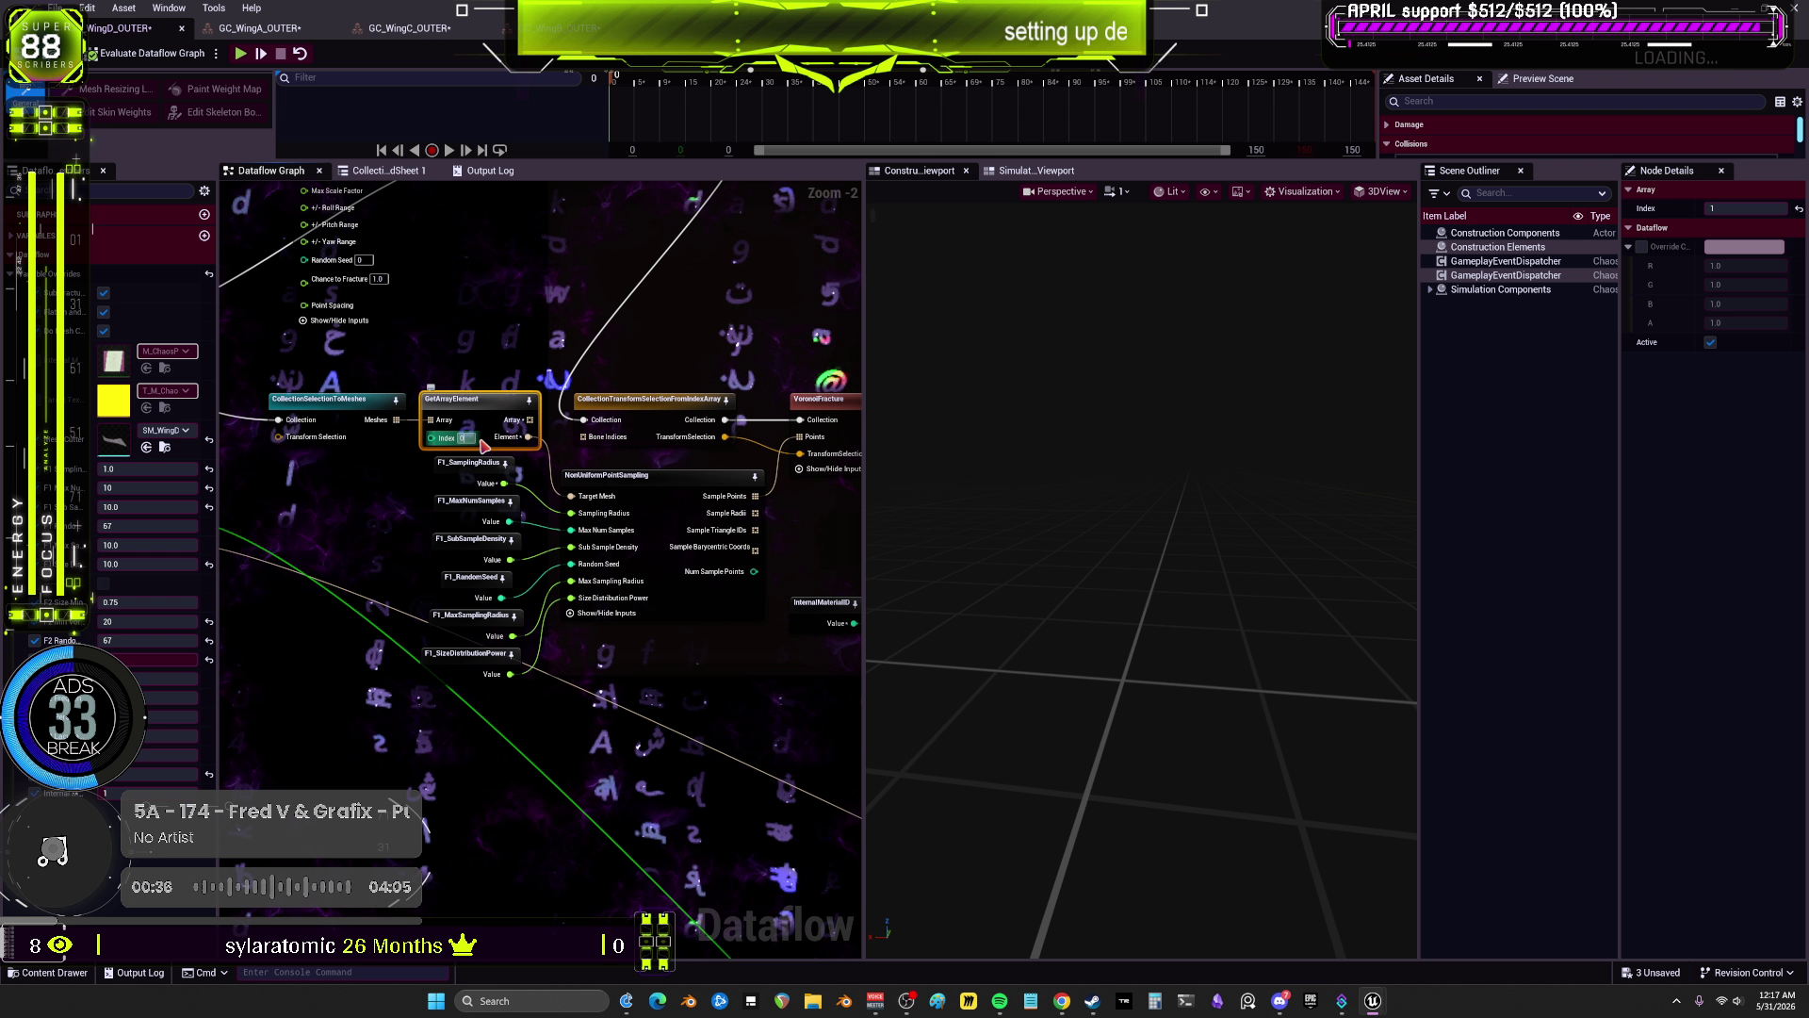
click(680, 489)
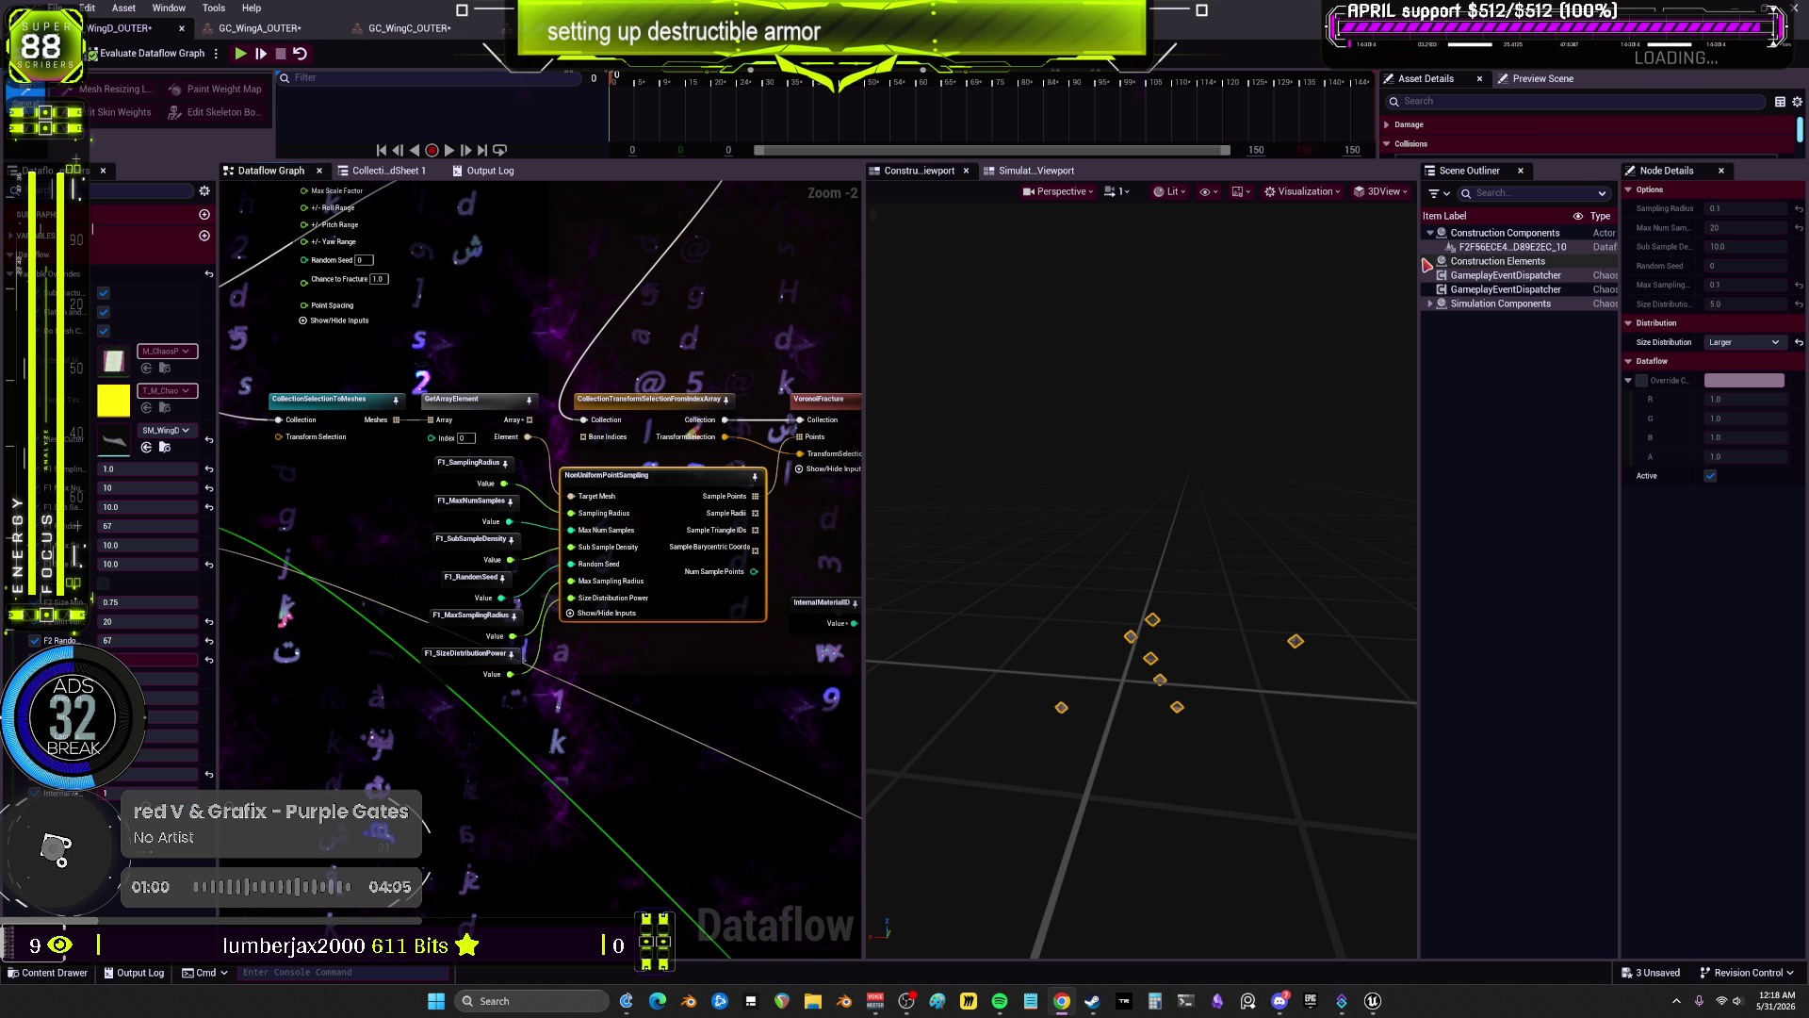
Step: Open GC_WingC_OUTER and preview the NonUniformPointSampling node's sample points around the wing
click(407, 29)
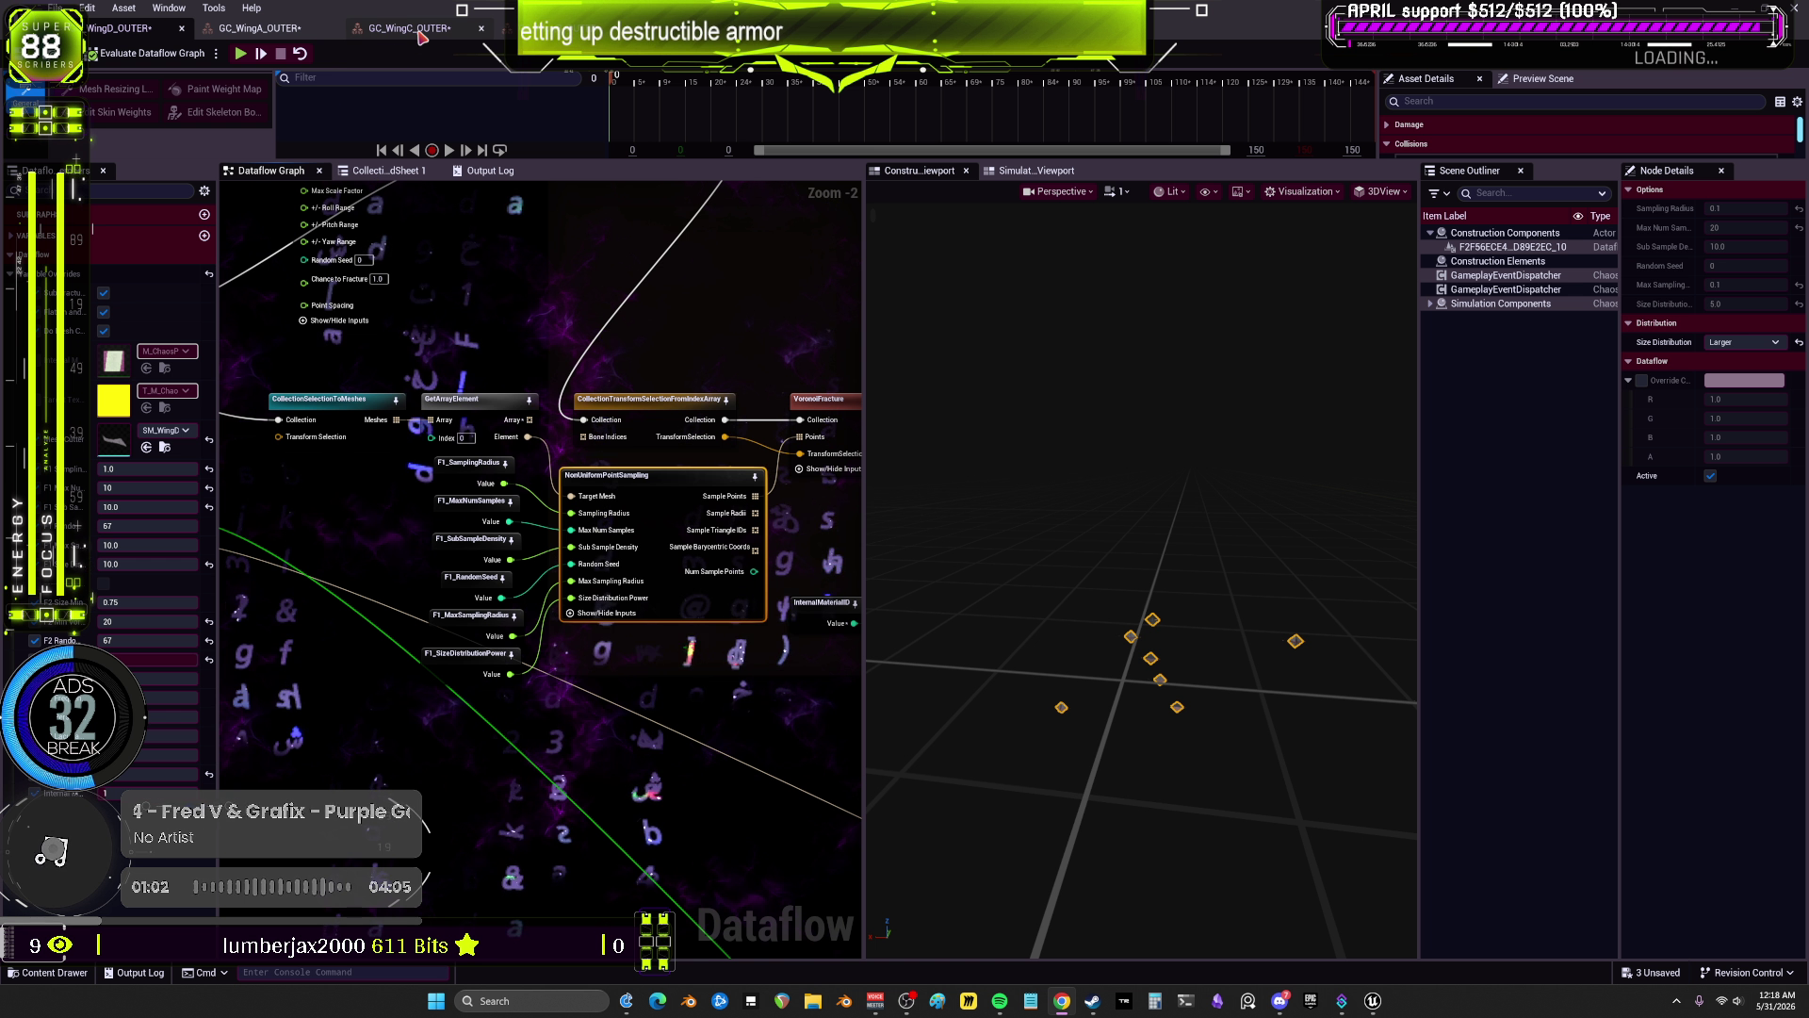
drag(1028, 401, 1029, 401)
scroll(678, 482, up, 7)
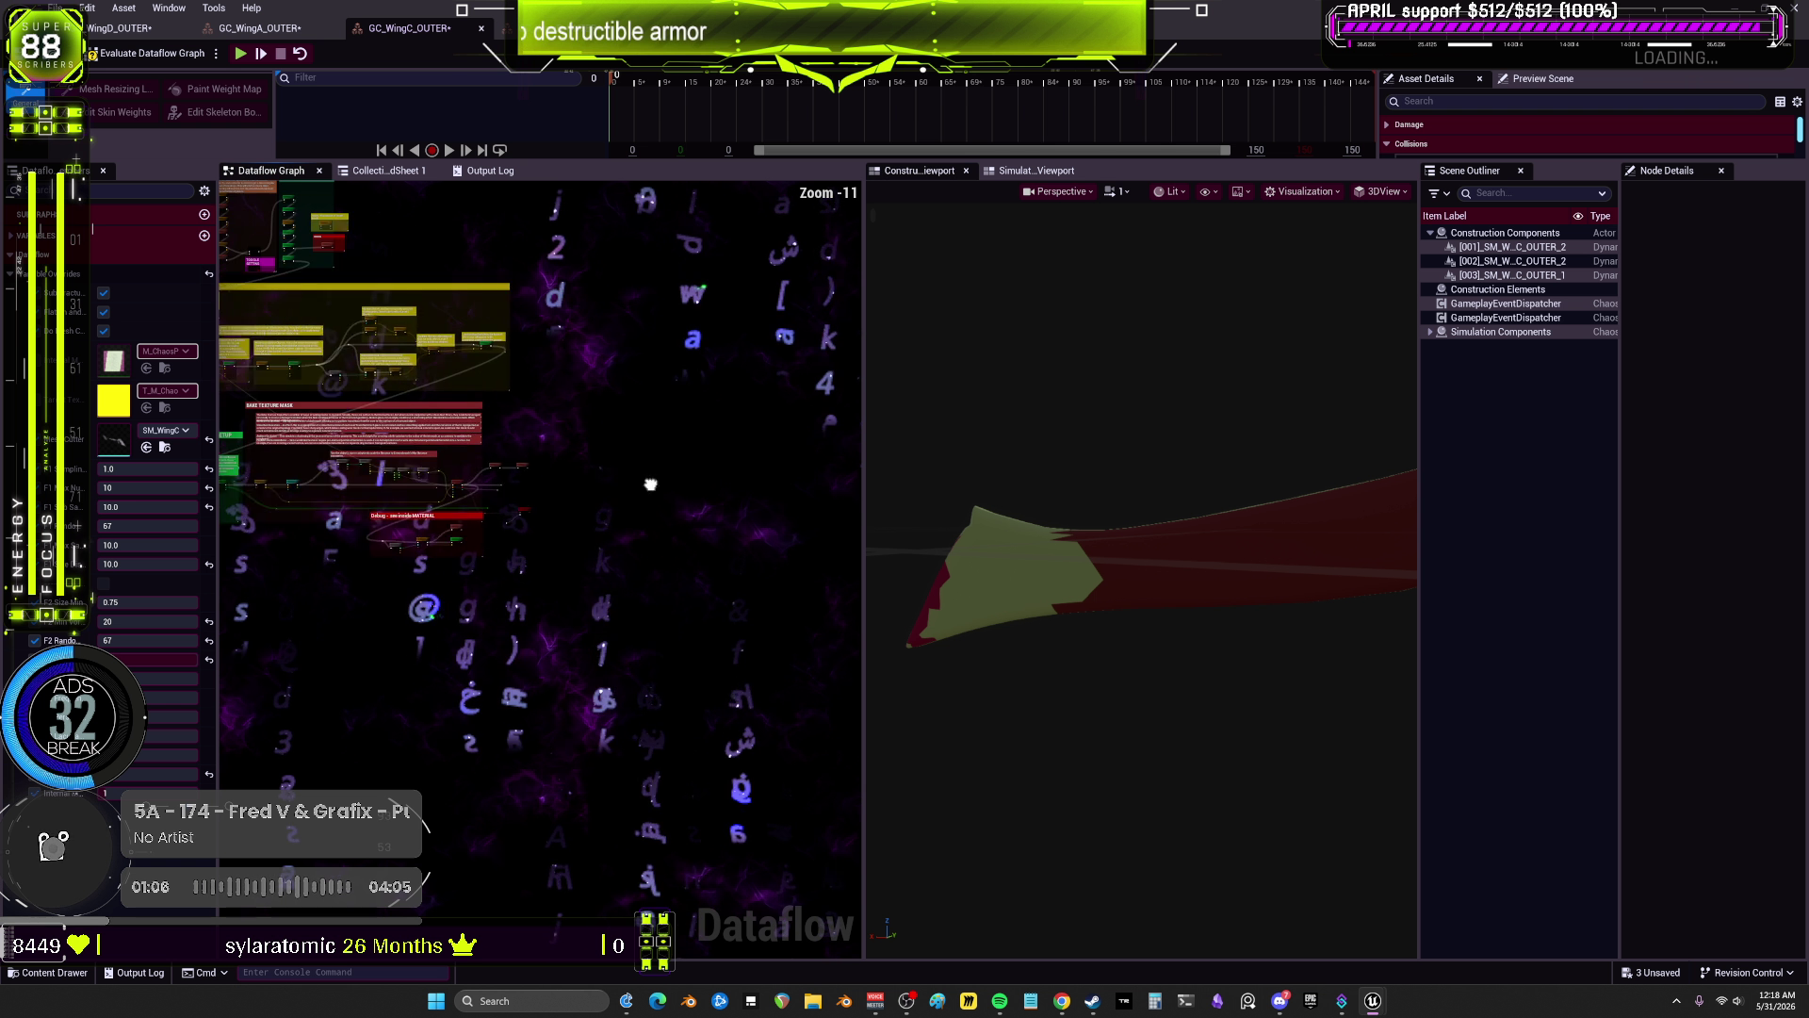
scroll(679, 482, up, 4)
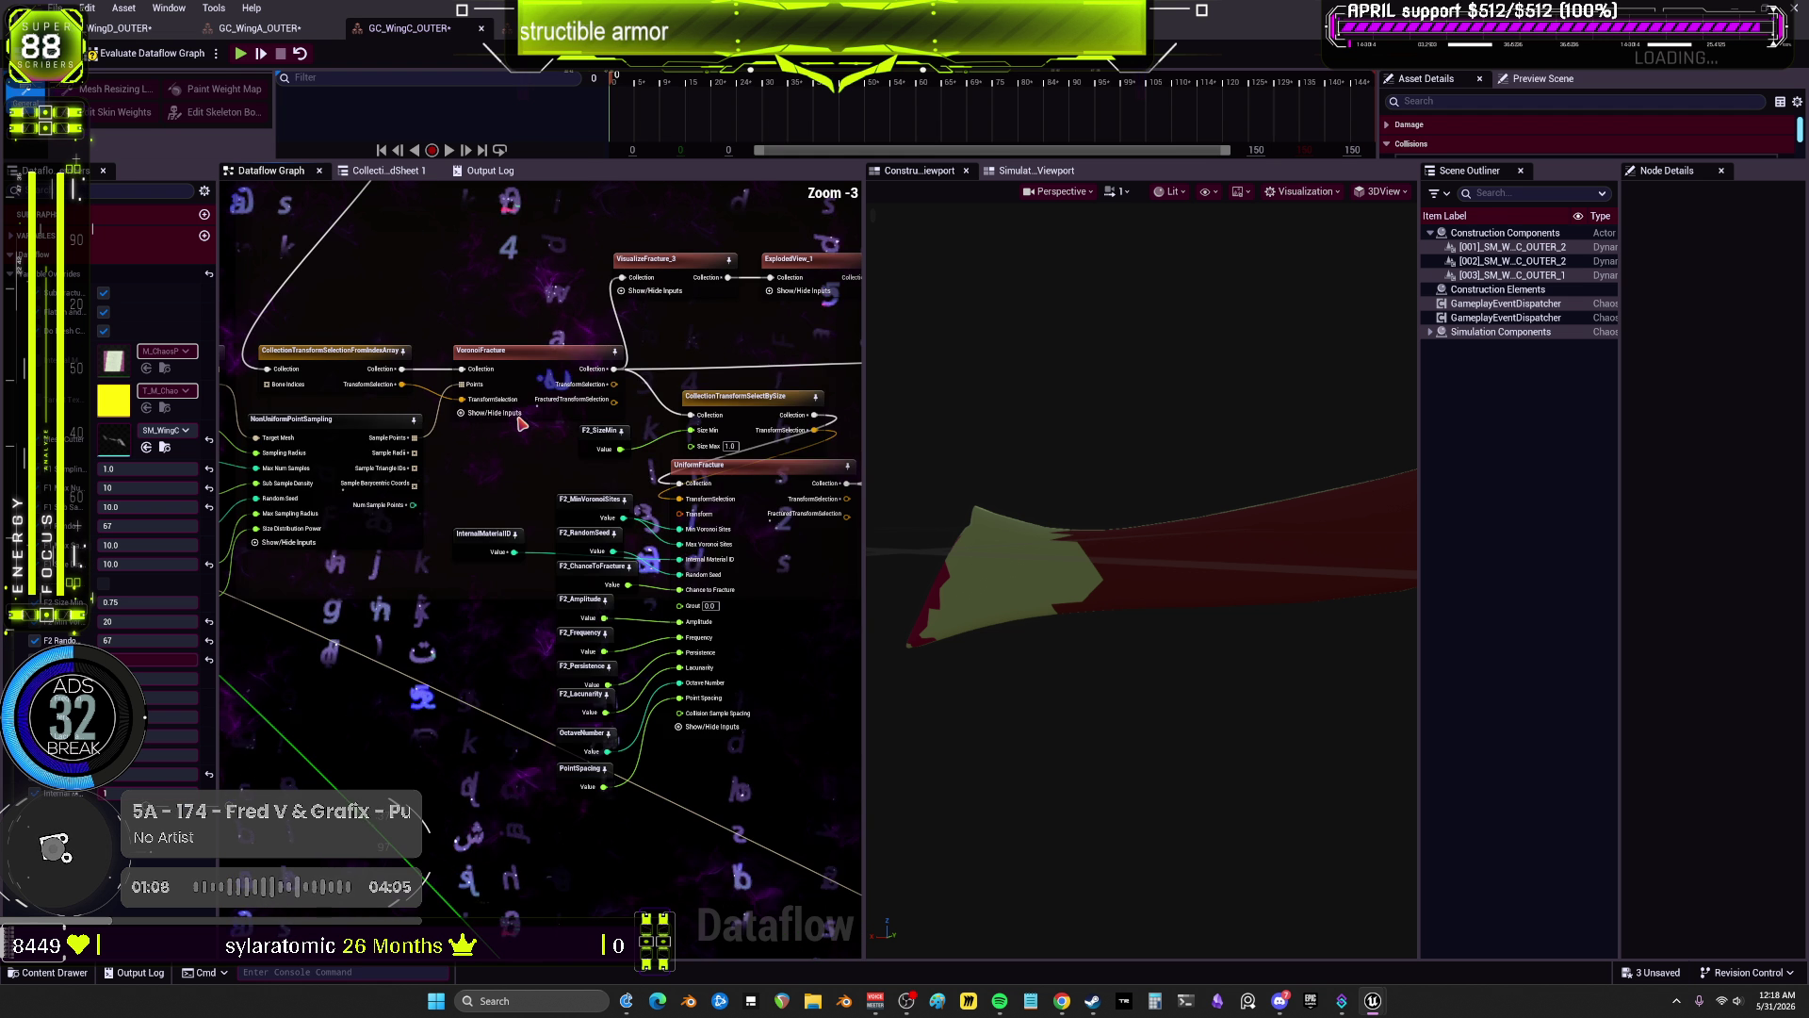
scroll(496, 380, up, 2)
click(660, 434)
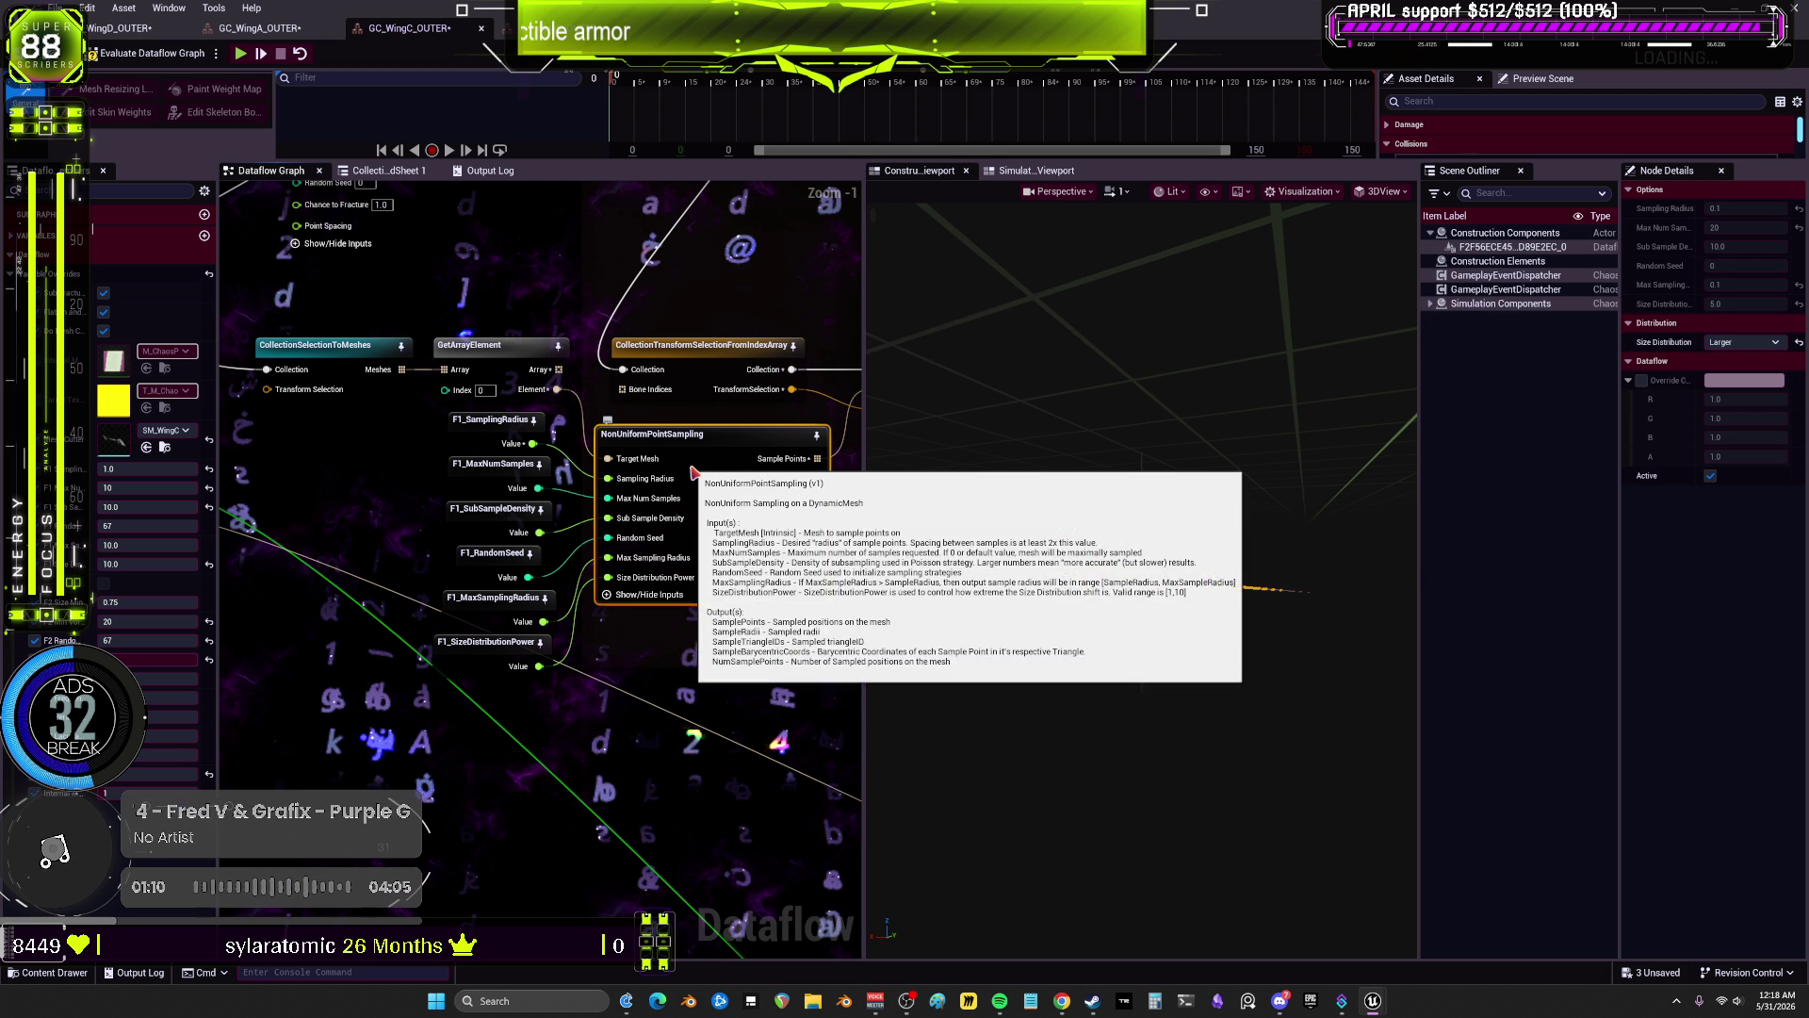
drag(1140, 565, 1328, 565)
drag(1133, 646, 1036, 646)
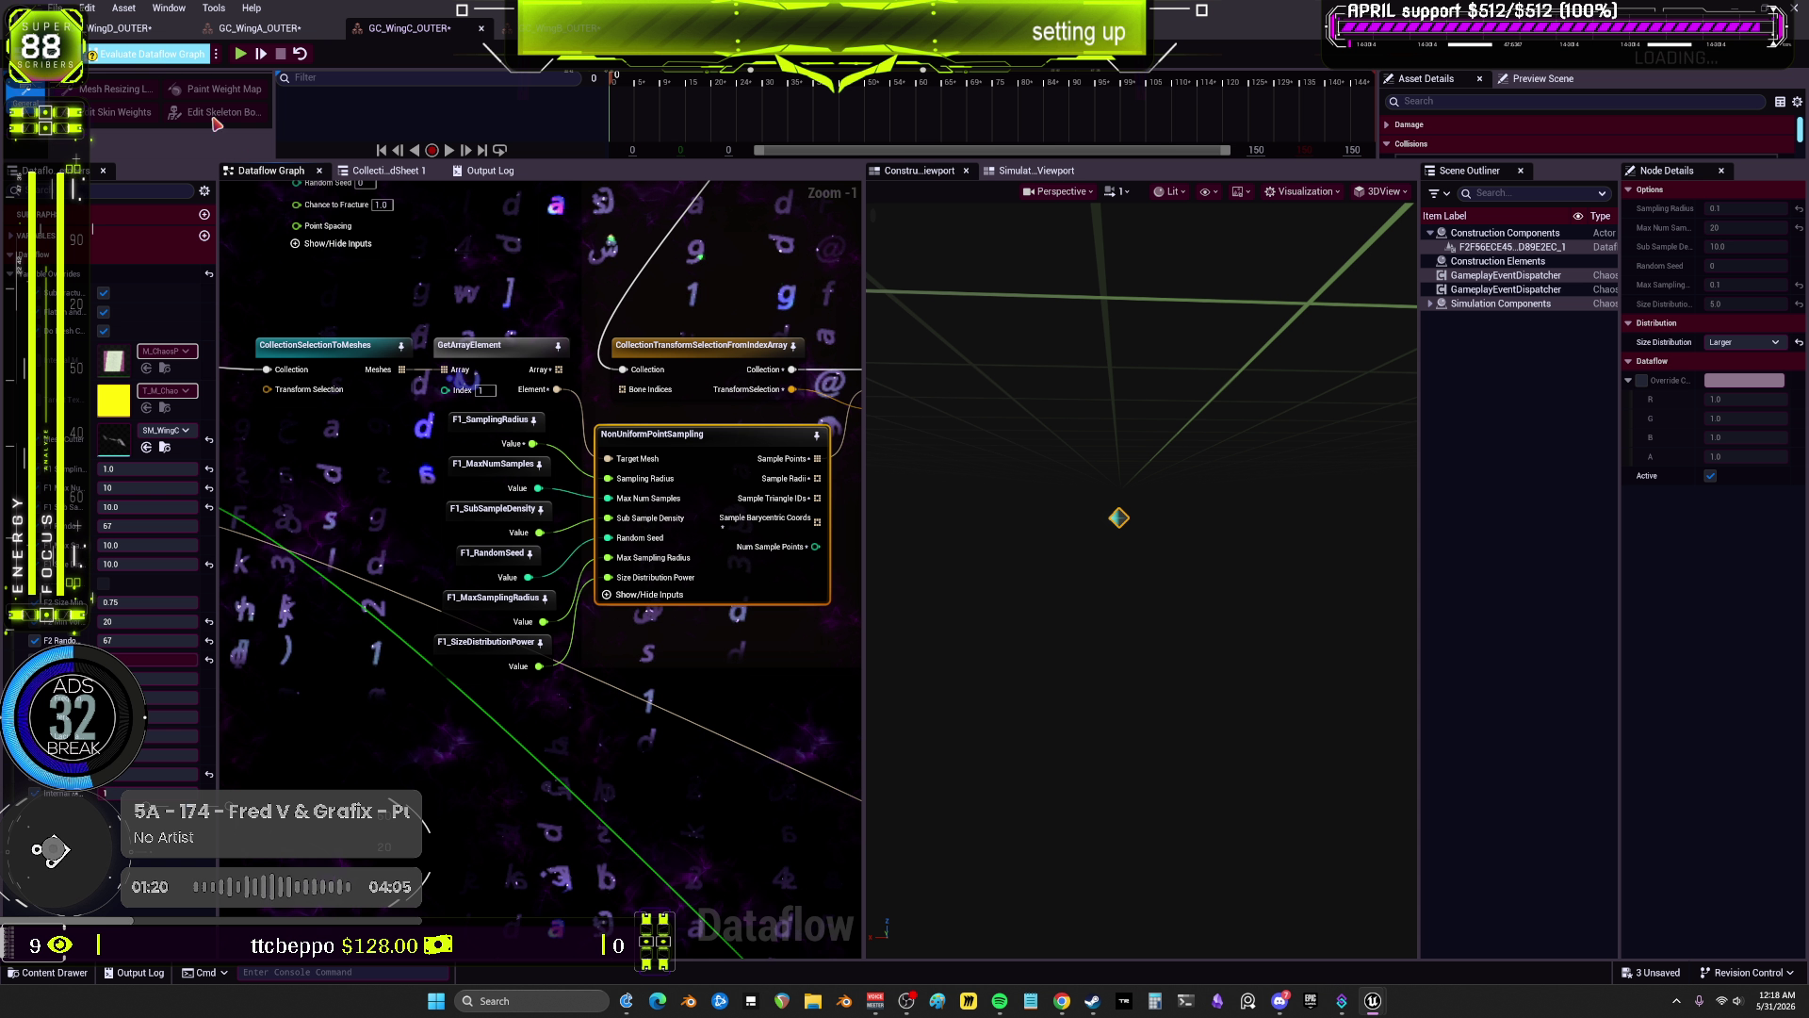
Step: Check the GetArrayElement node's index and the NonUniformPointSampling node's settings
click(484, 390)
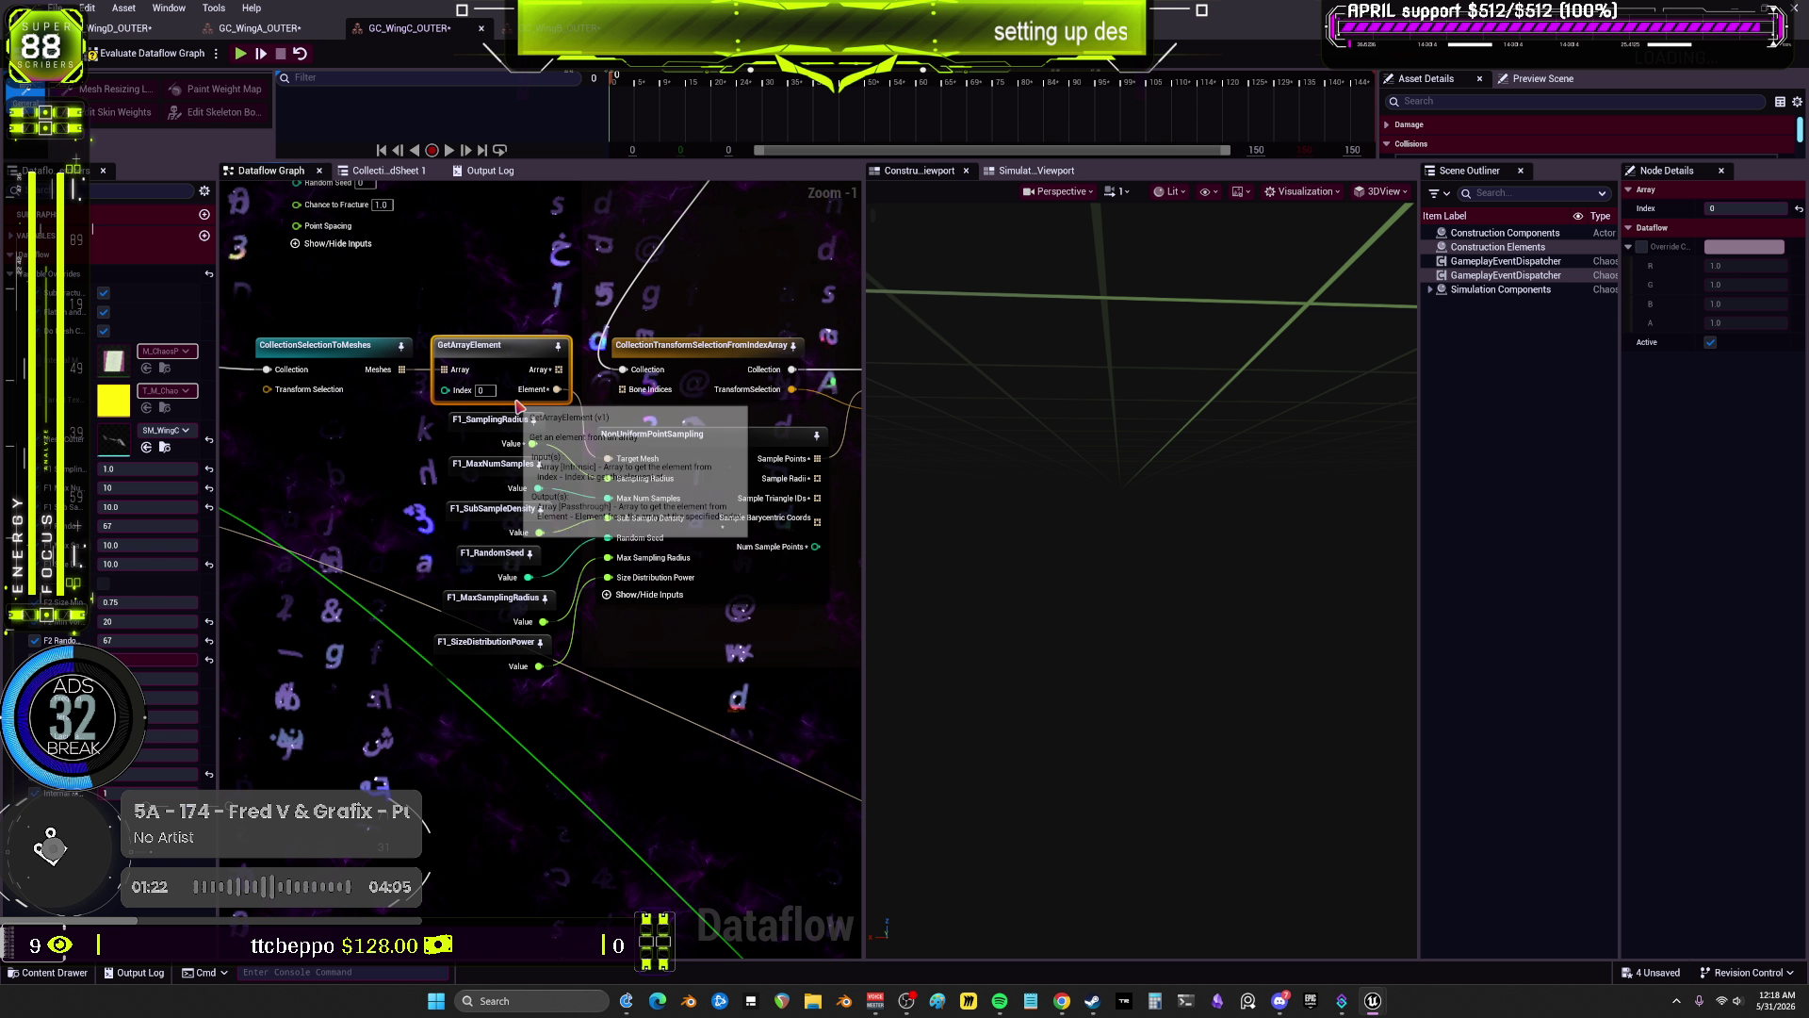
click(736, 460)
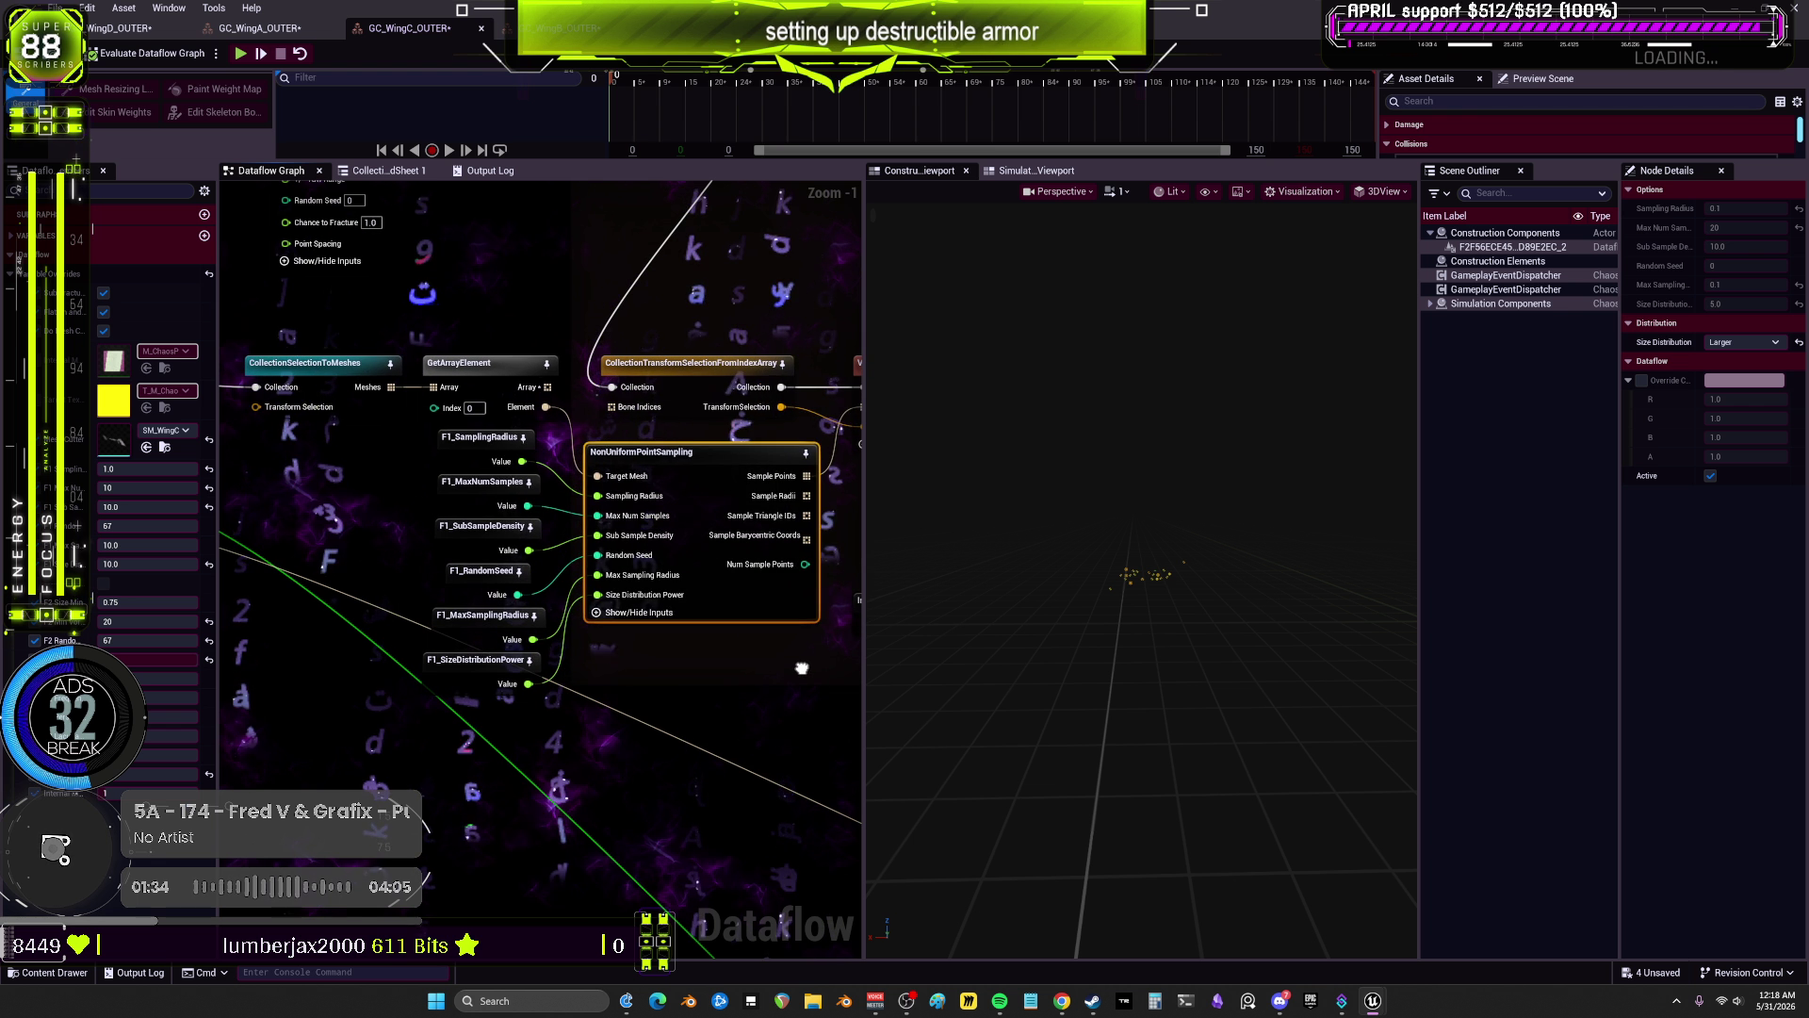
drag(644, 663, 760, 603)
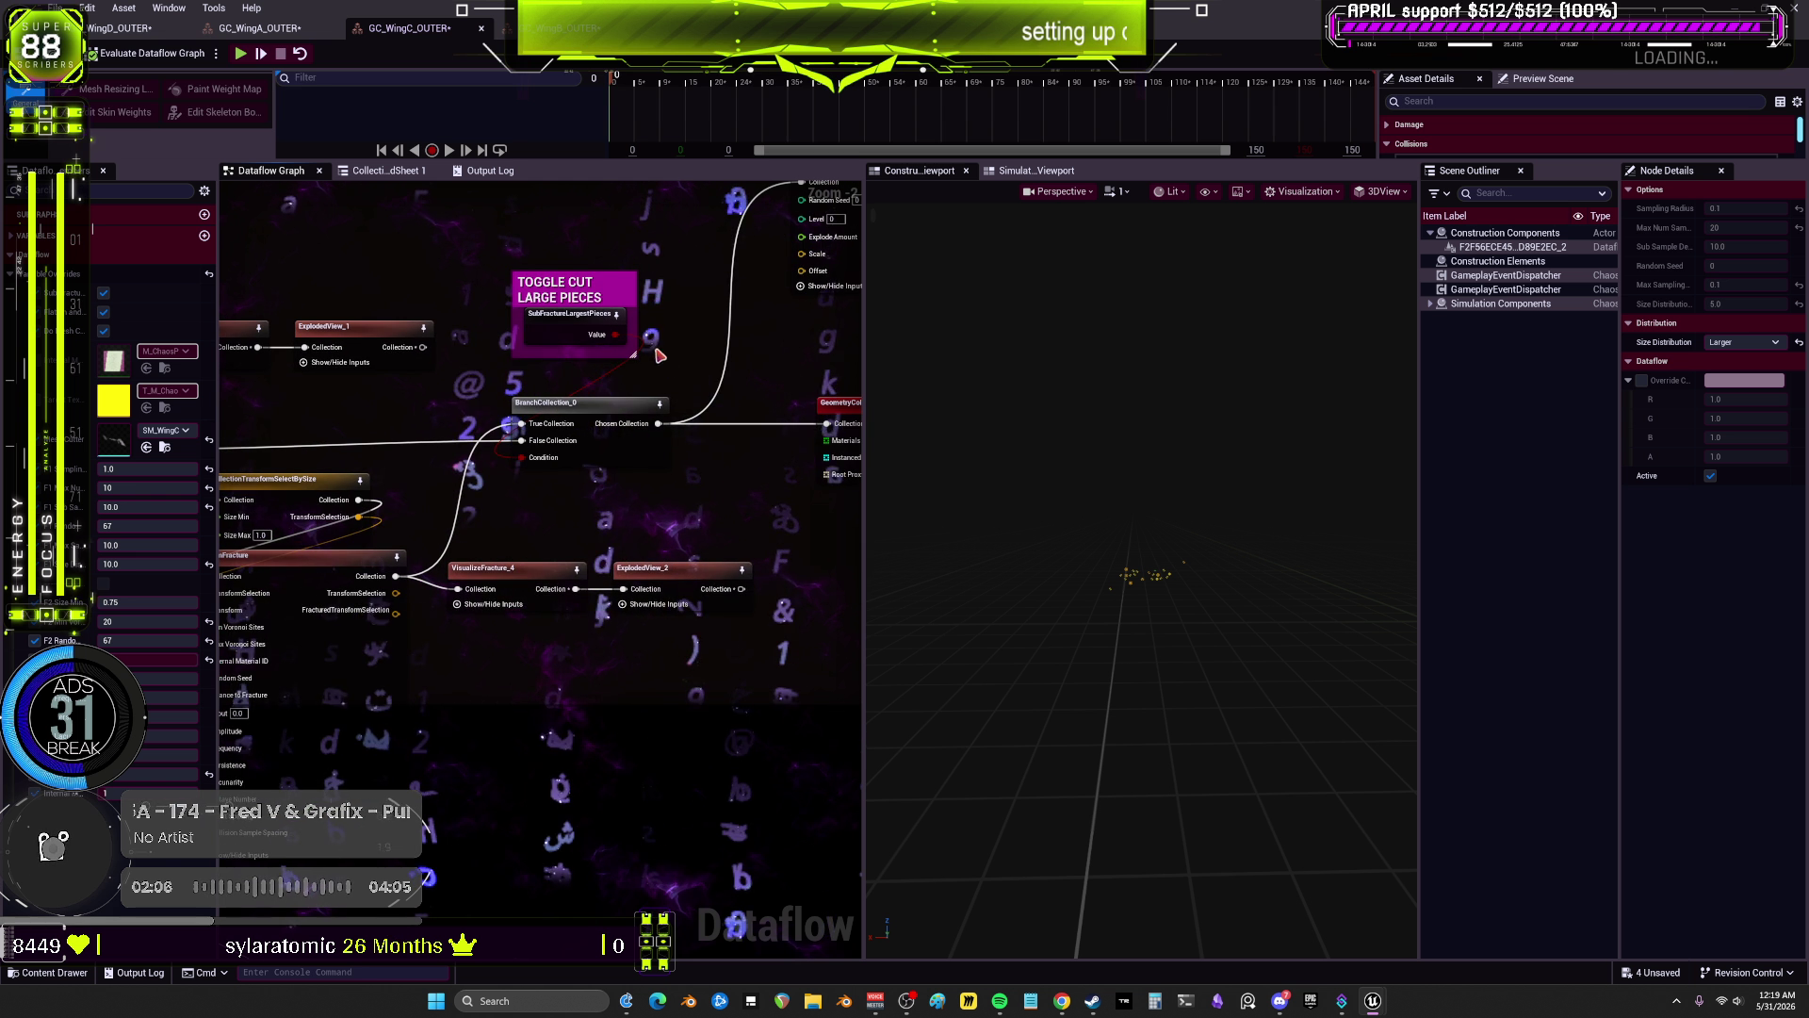
Step: Preview WingC's coloured exploded fracture and ExplodedView settings, then WingA's via ExplodedView_1
click(709, 352)
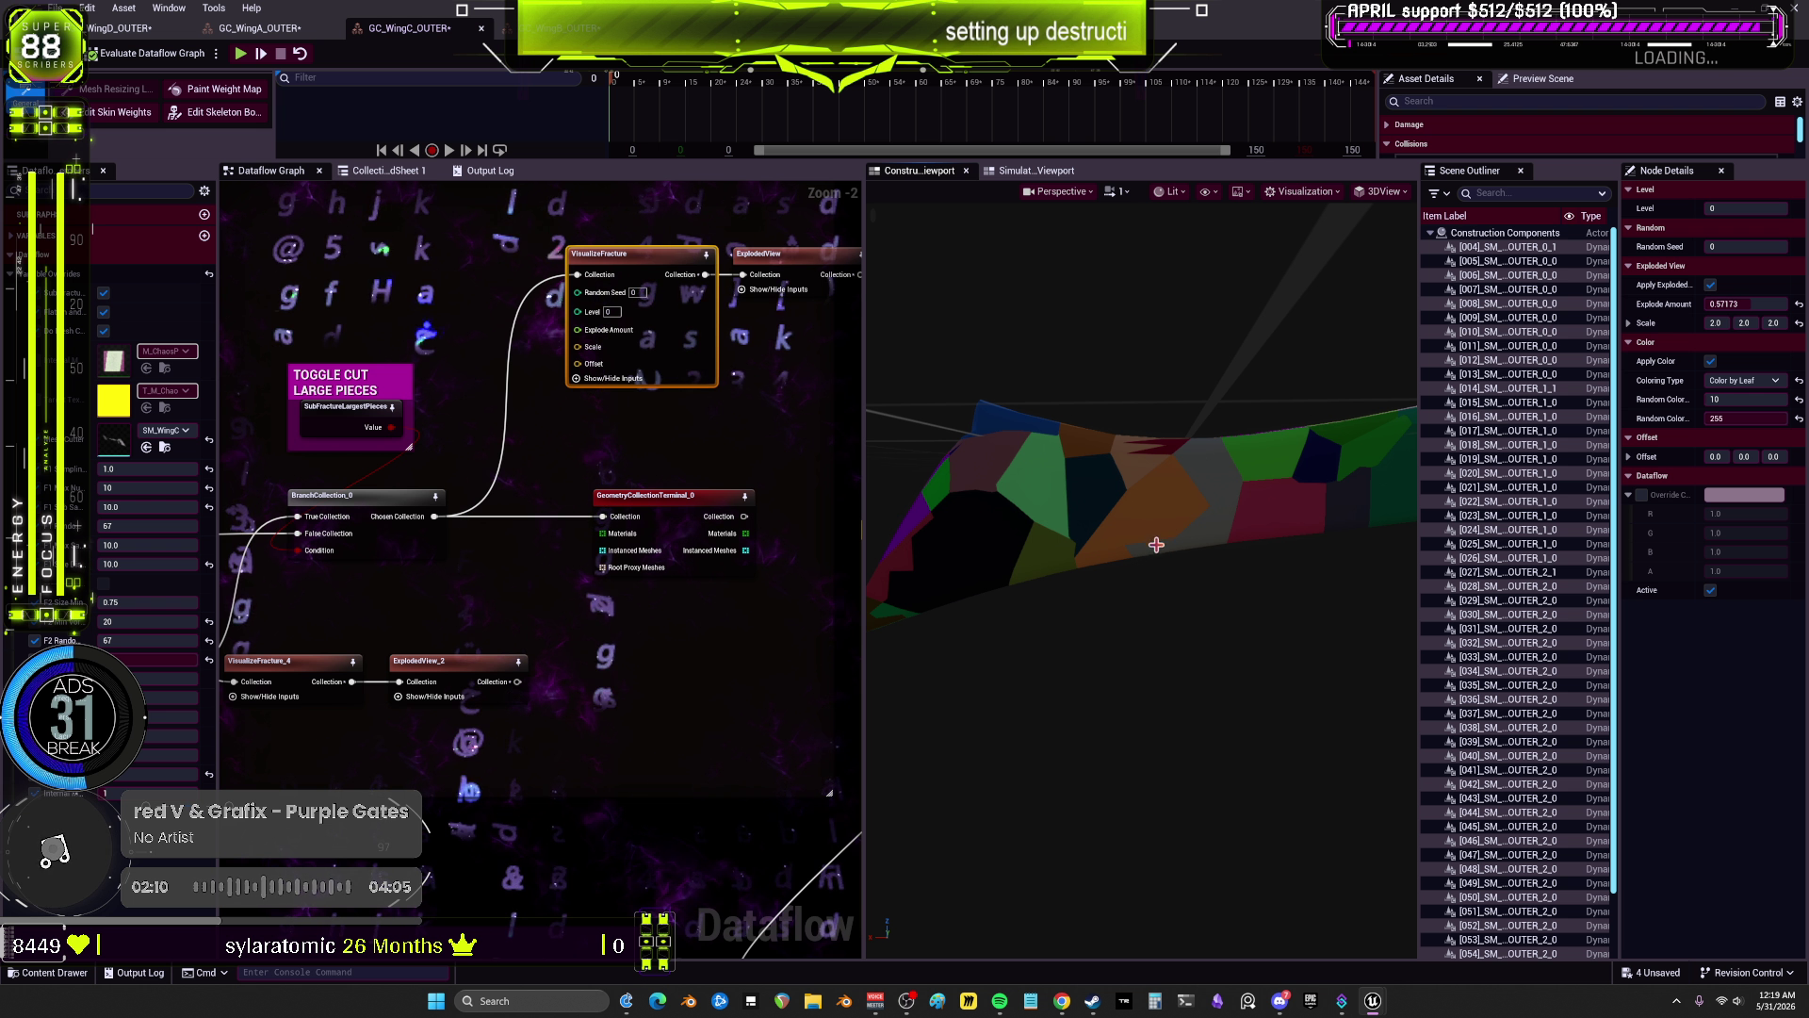
scroll(1482, 534, down, 2)
scroll(1503, 542, up, 2)
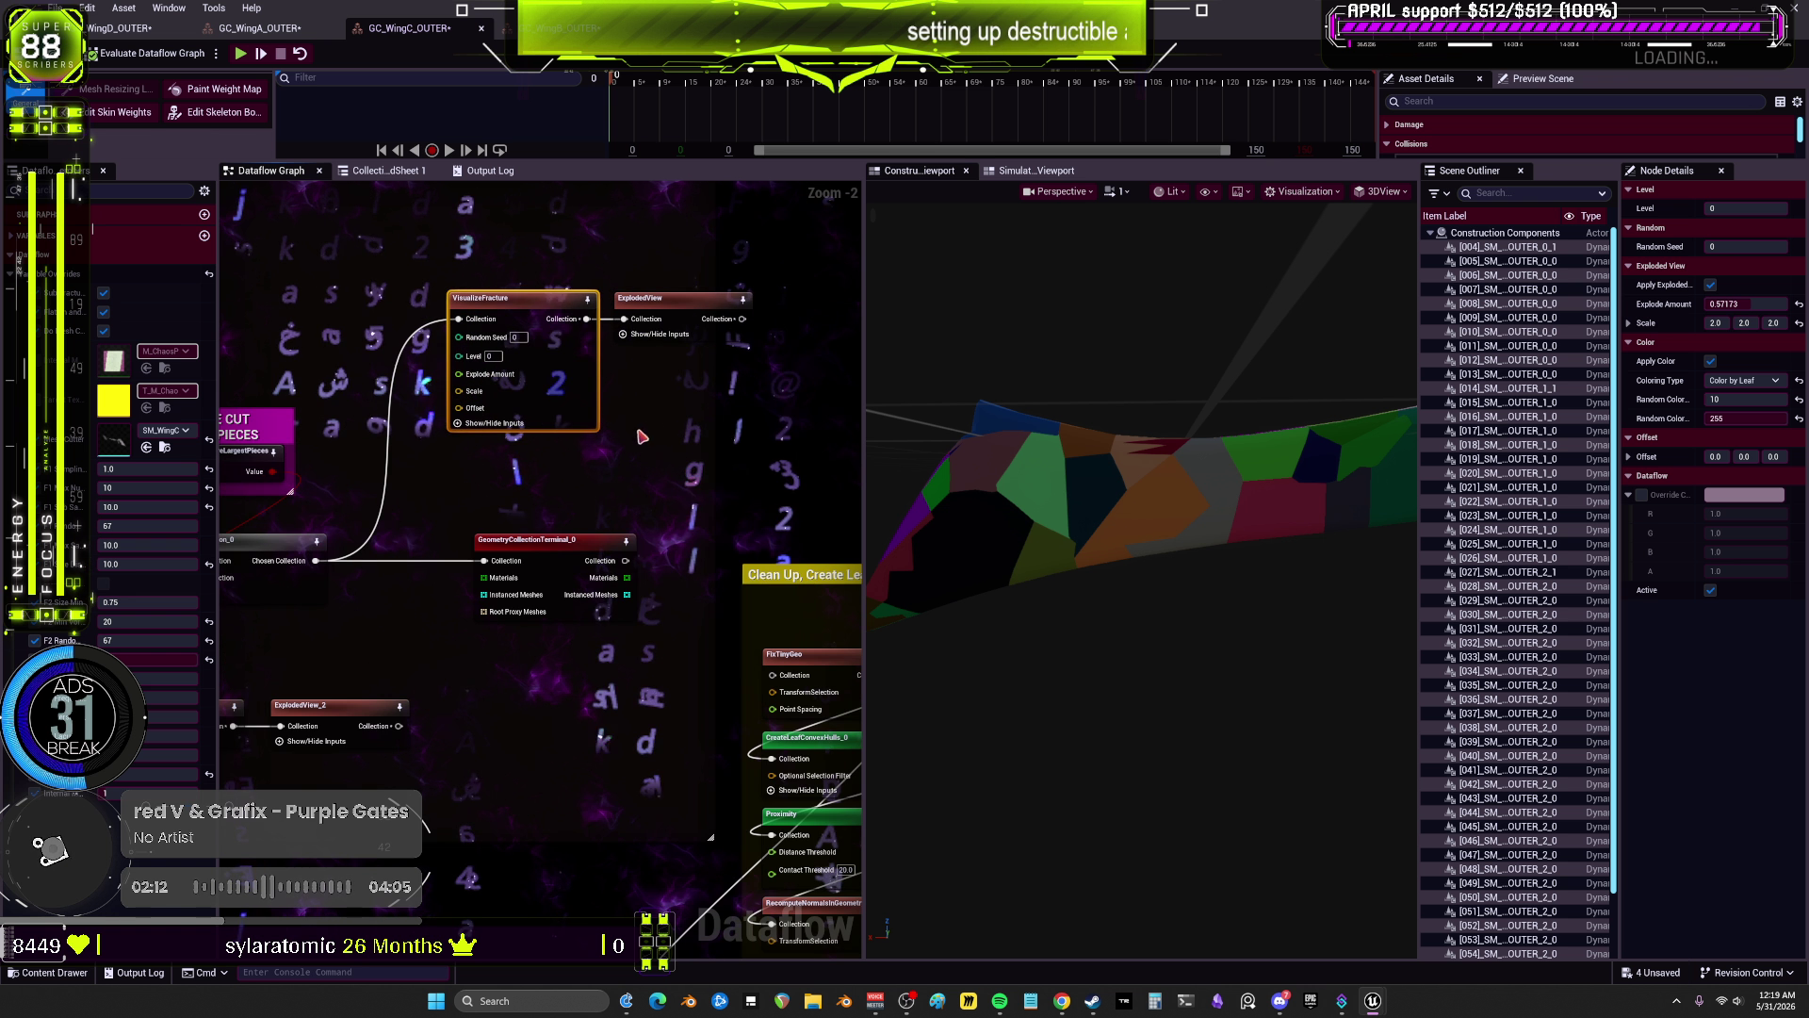
click(702, 335)
scroll(1483, 545, down, 2)
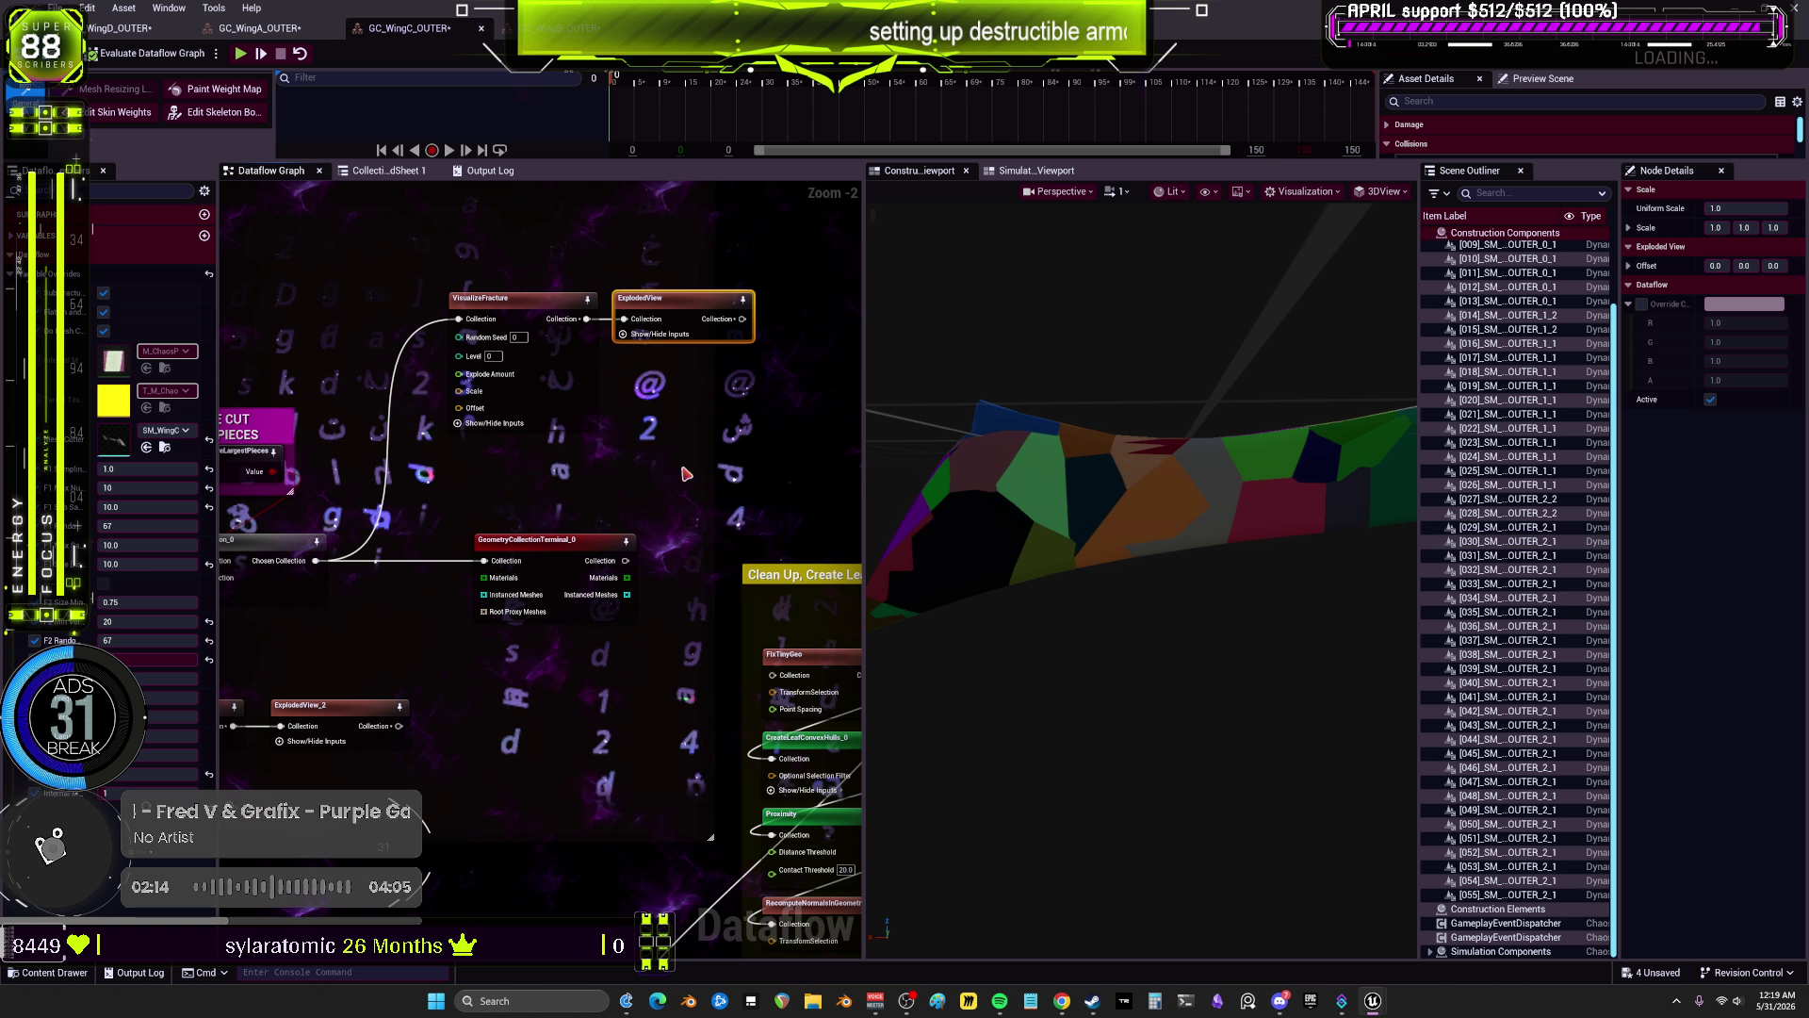
scroll(685, 474, down, 2)
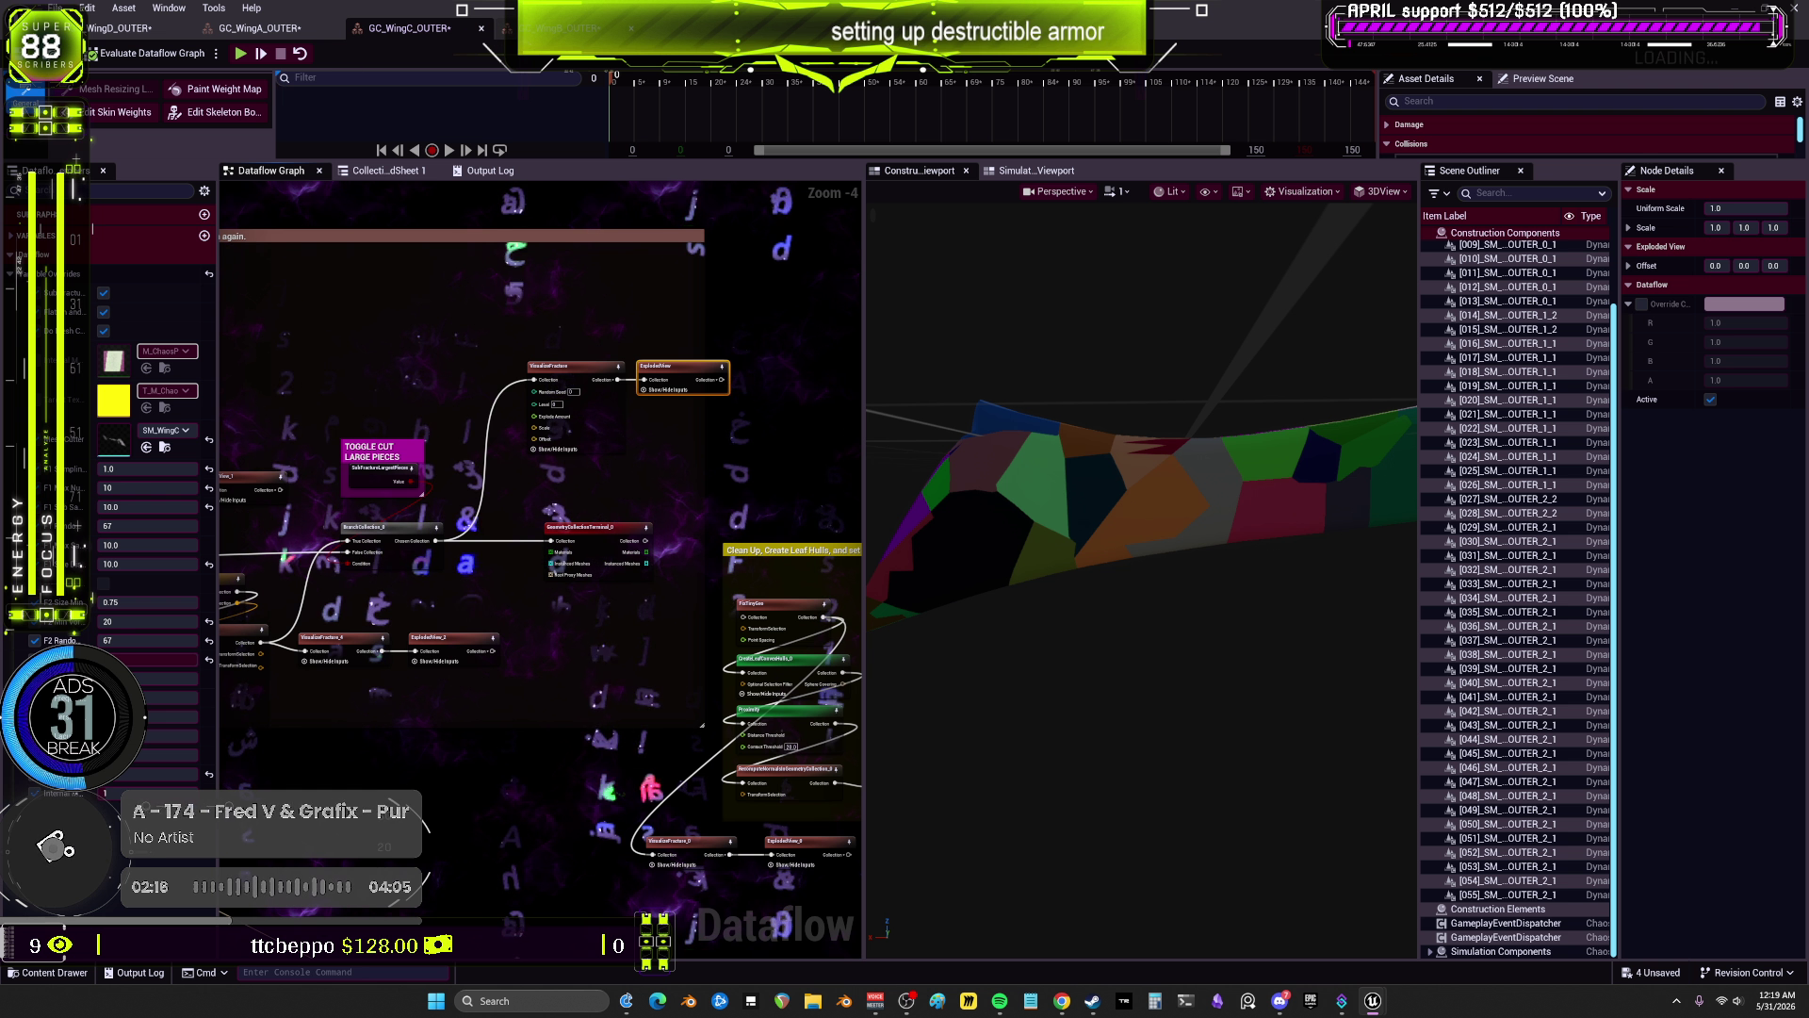
drag(389, 452, 471, 346)
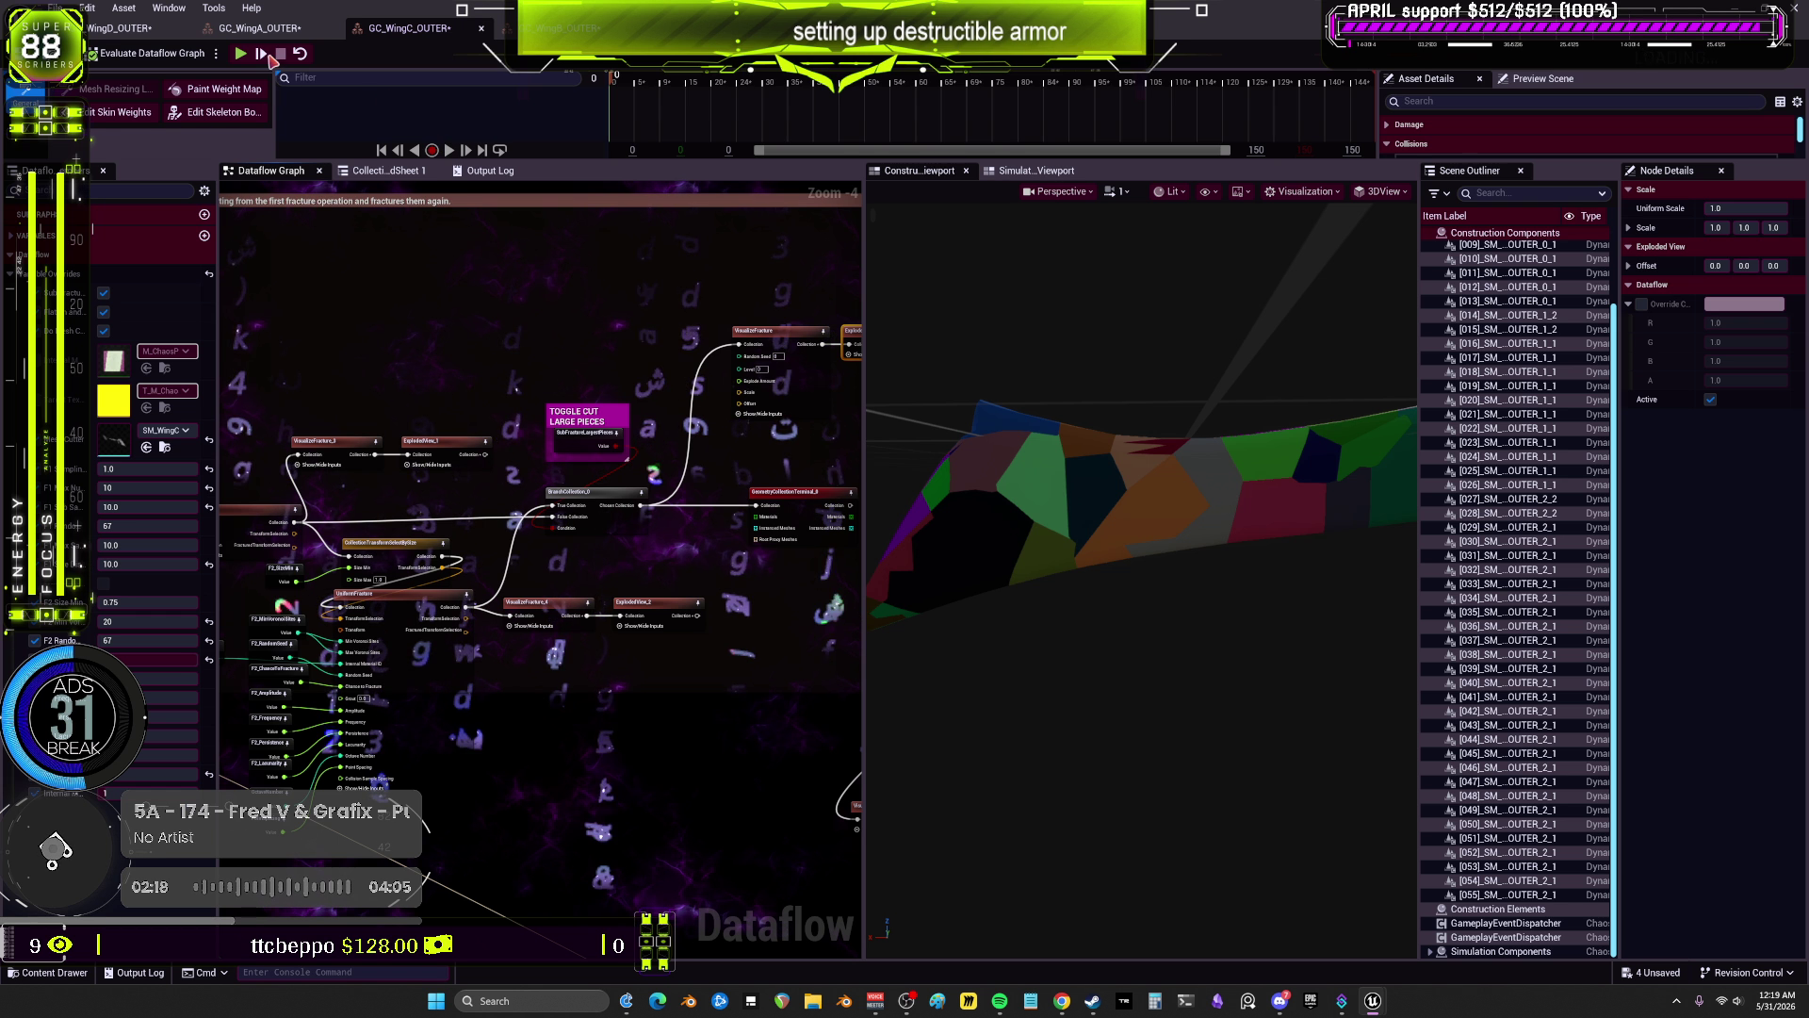
click(256, 28)
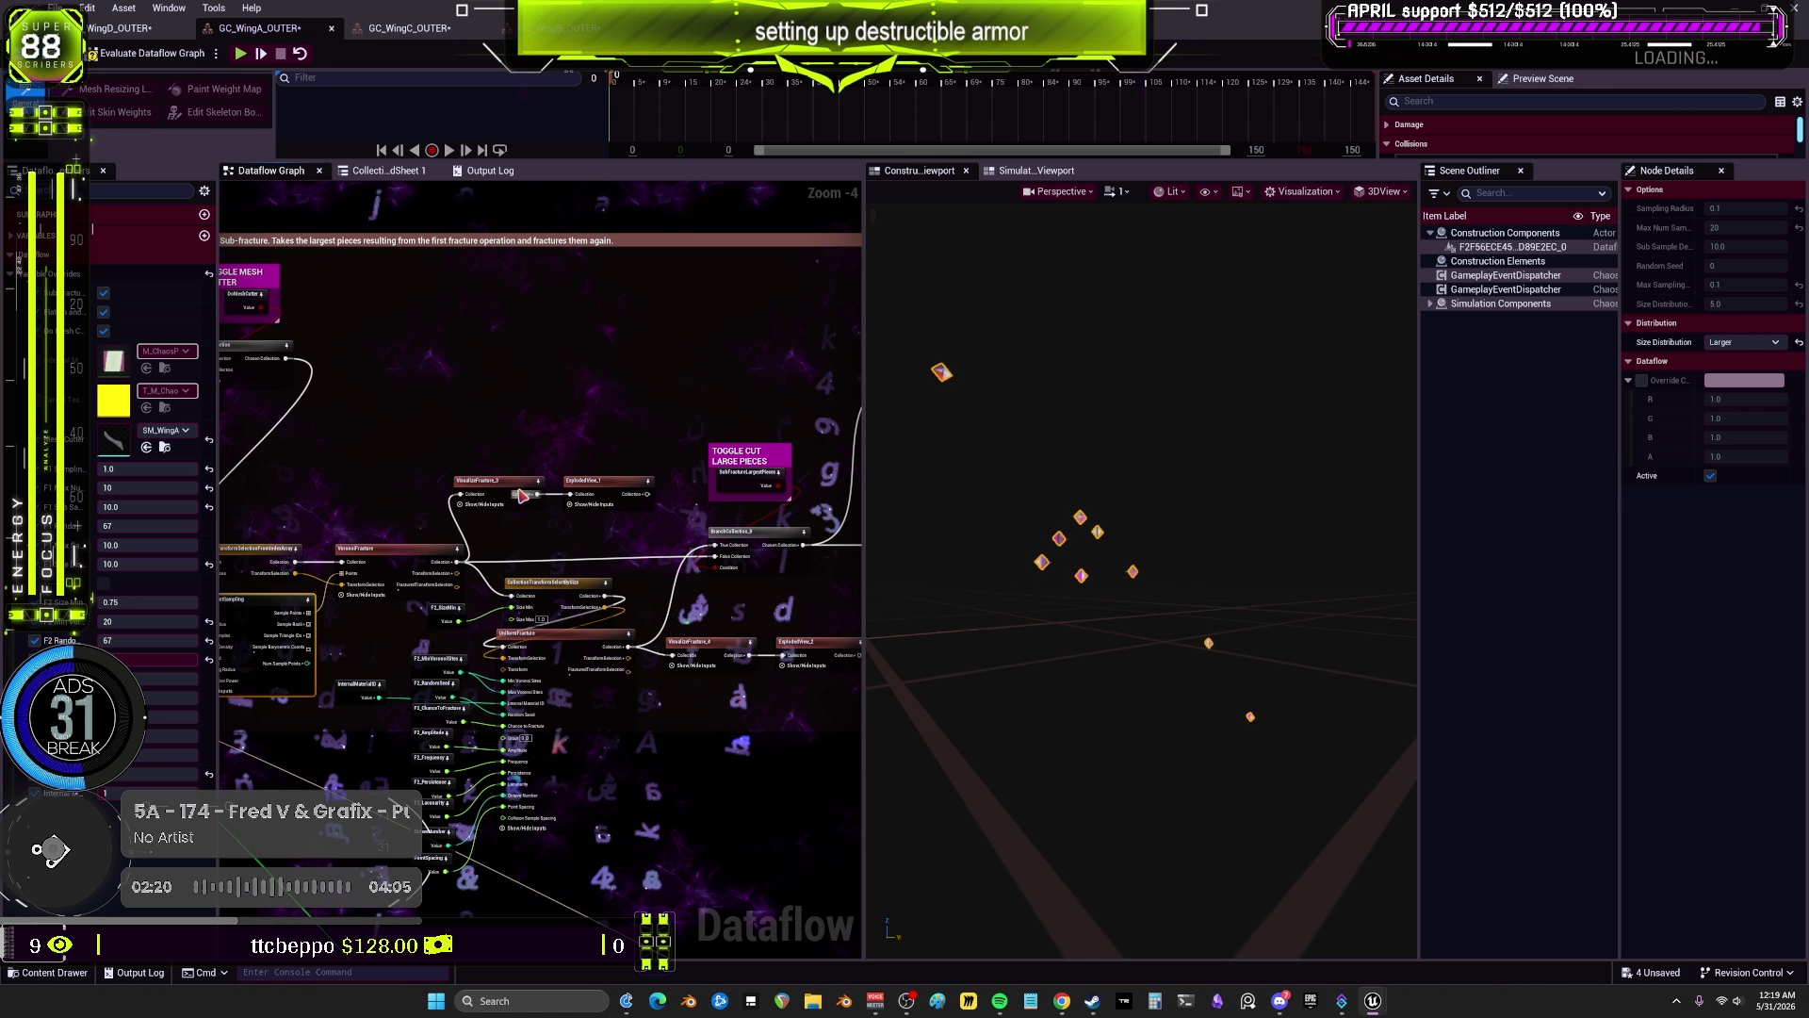
click(620, 490)
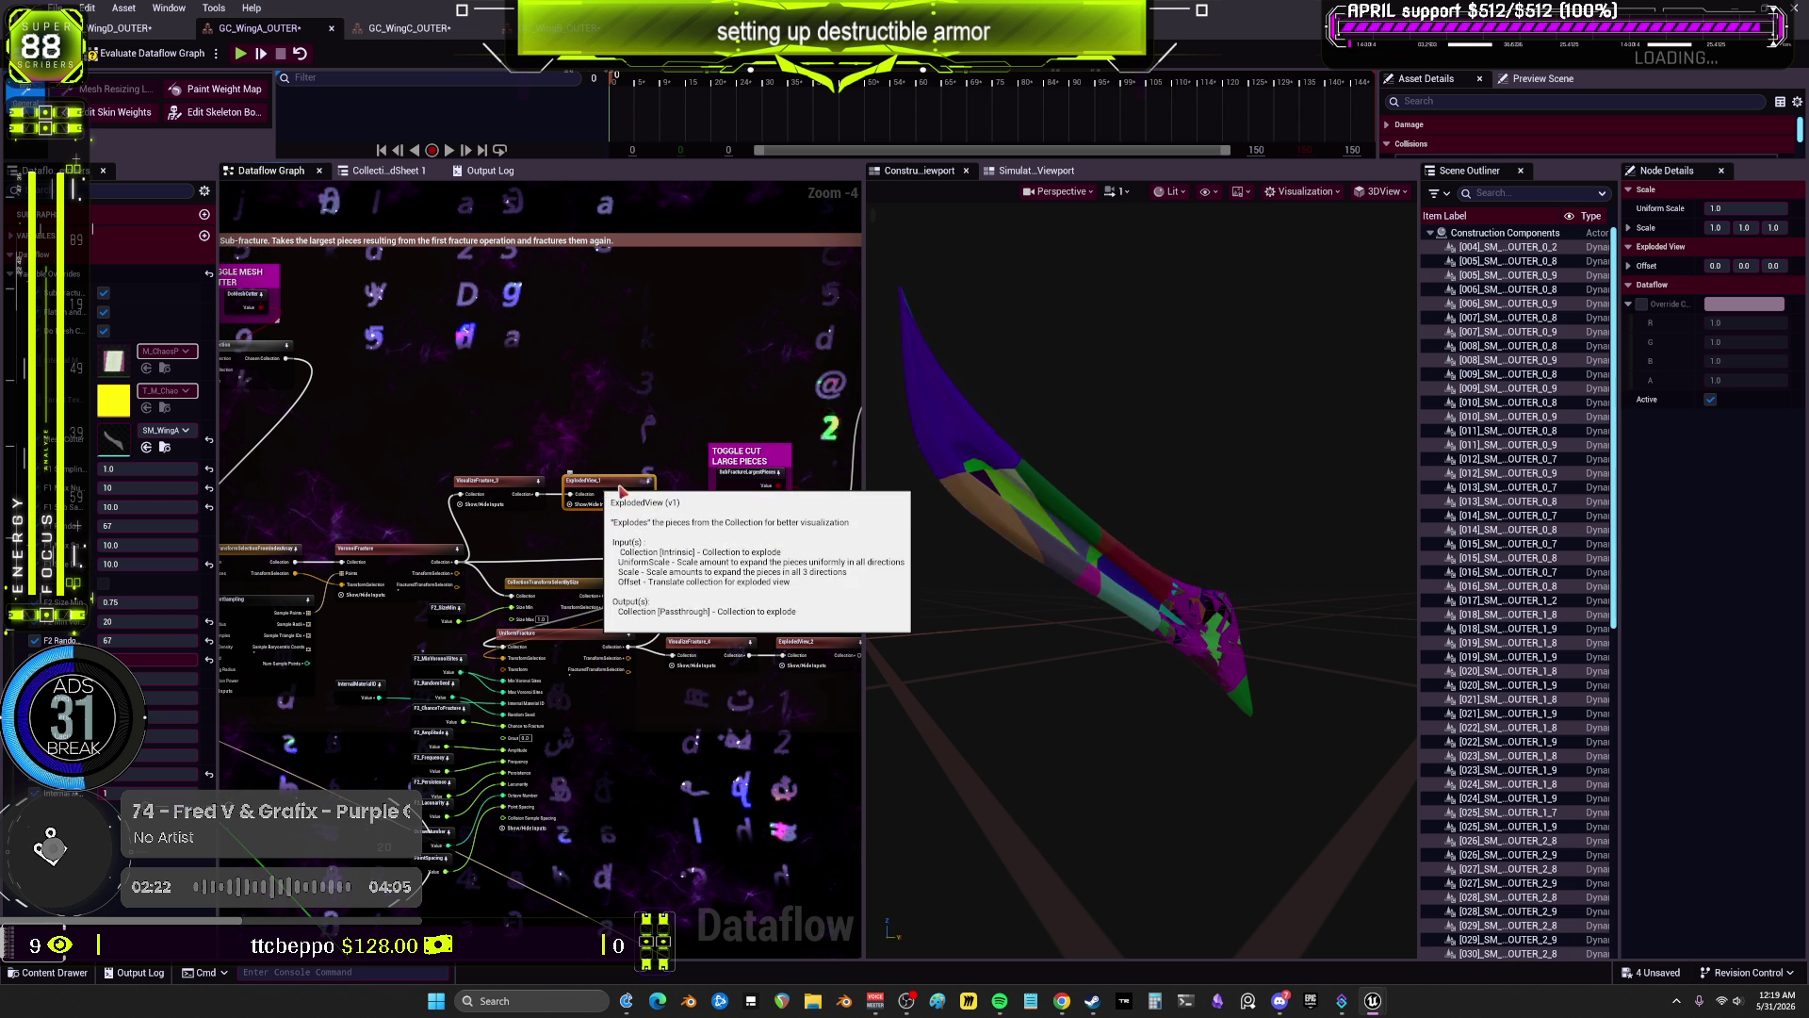
Step: On WingD_OUTER, inspect the exploded view, fracture visualization and non-uniform point sampling settings
click(135, 34)
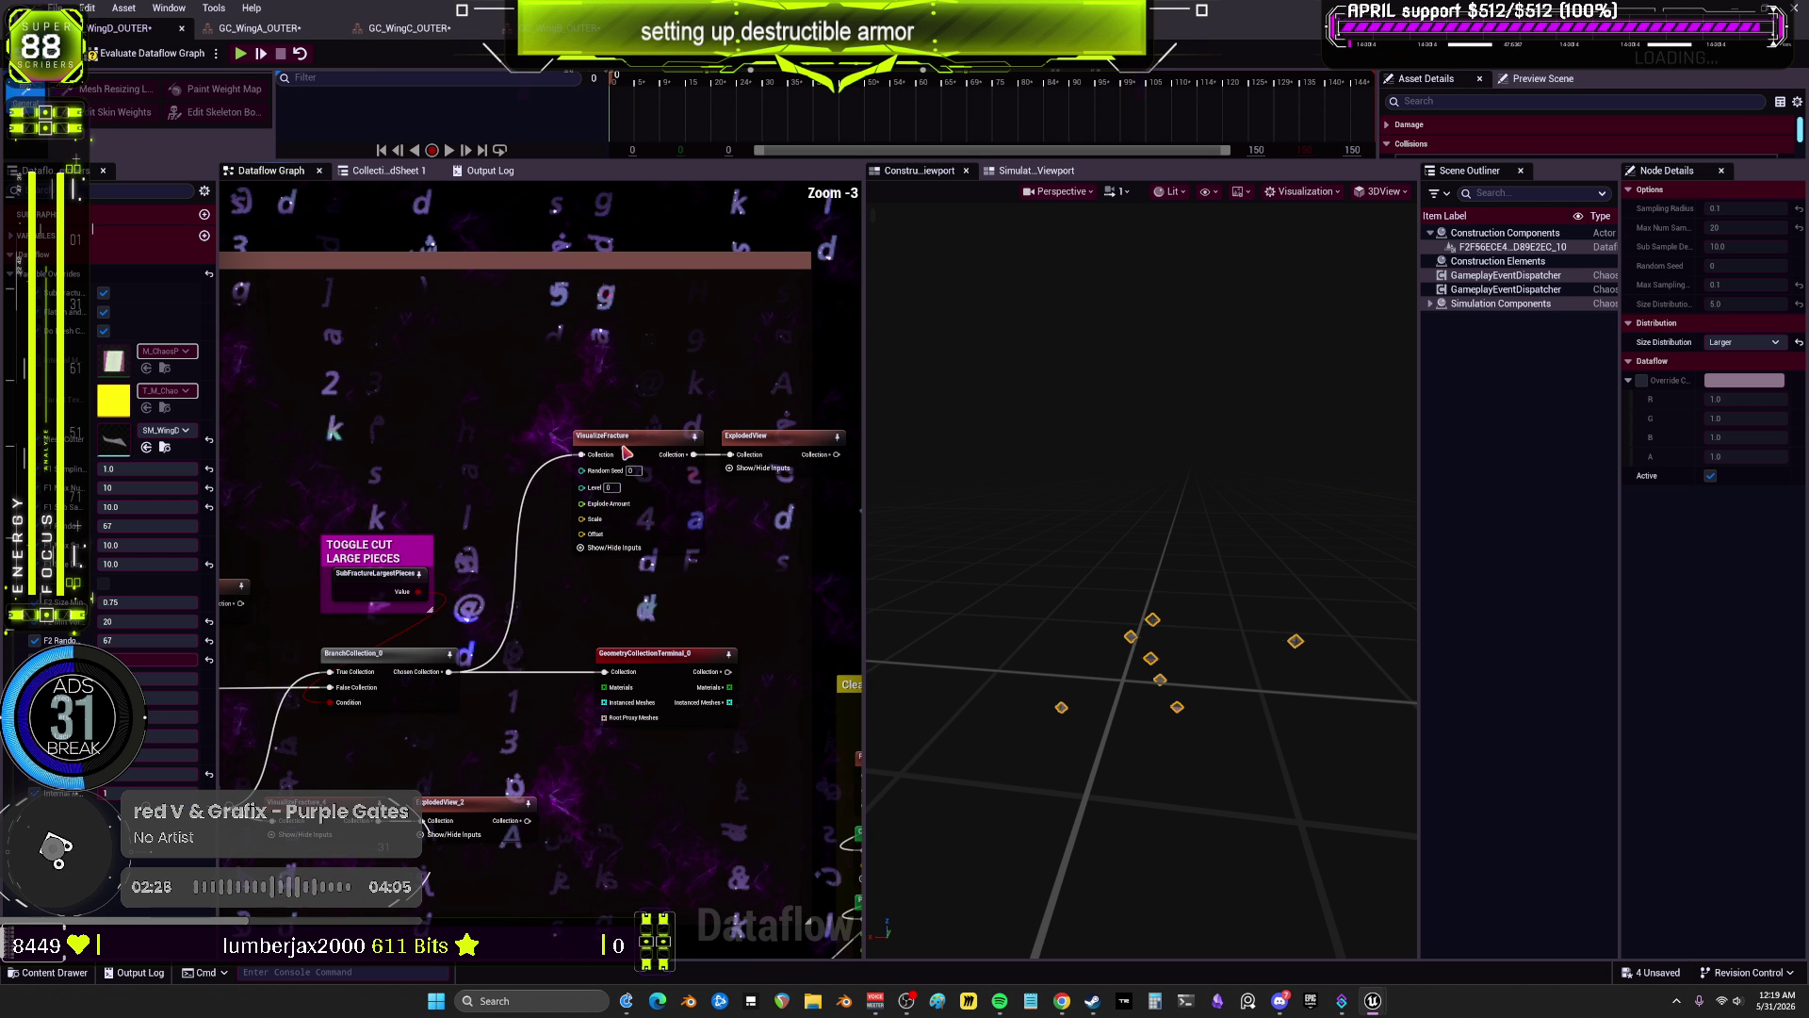
click(782, 438)
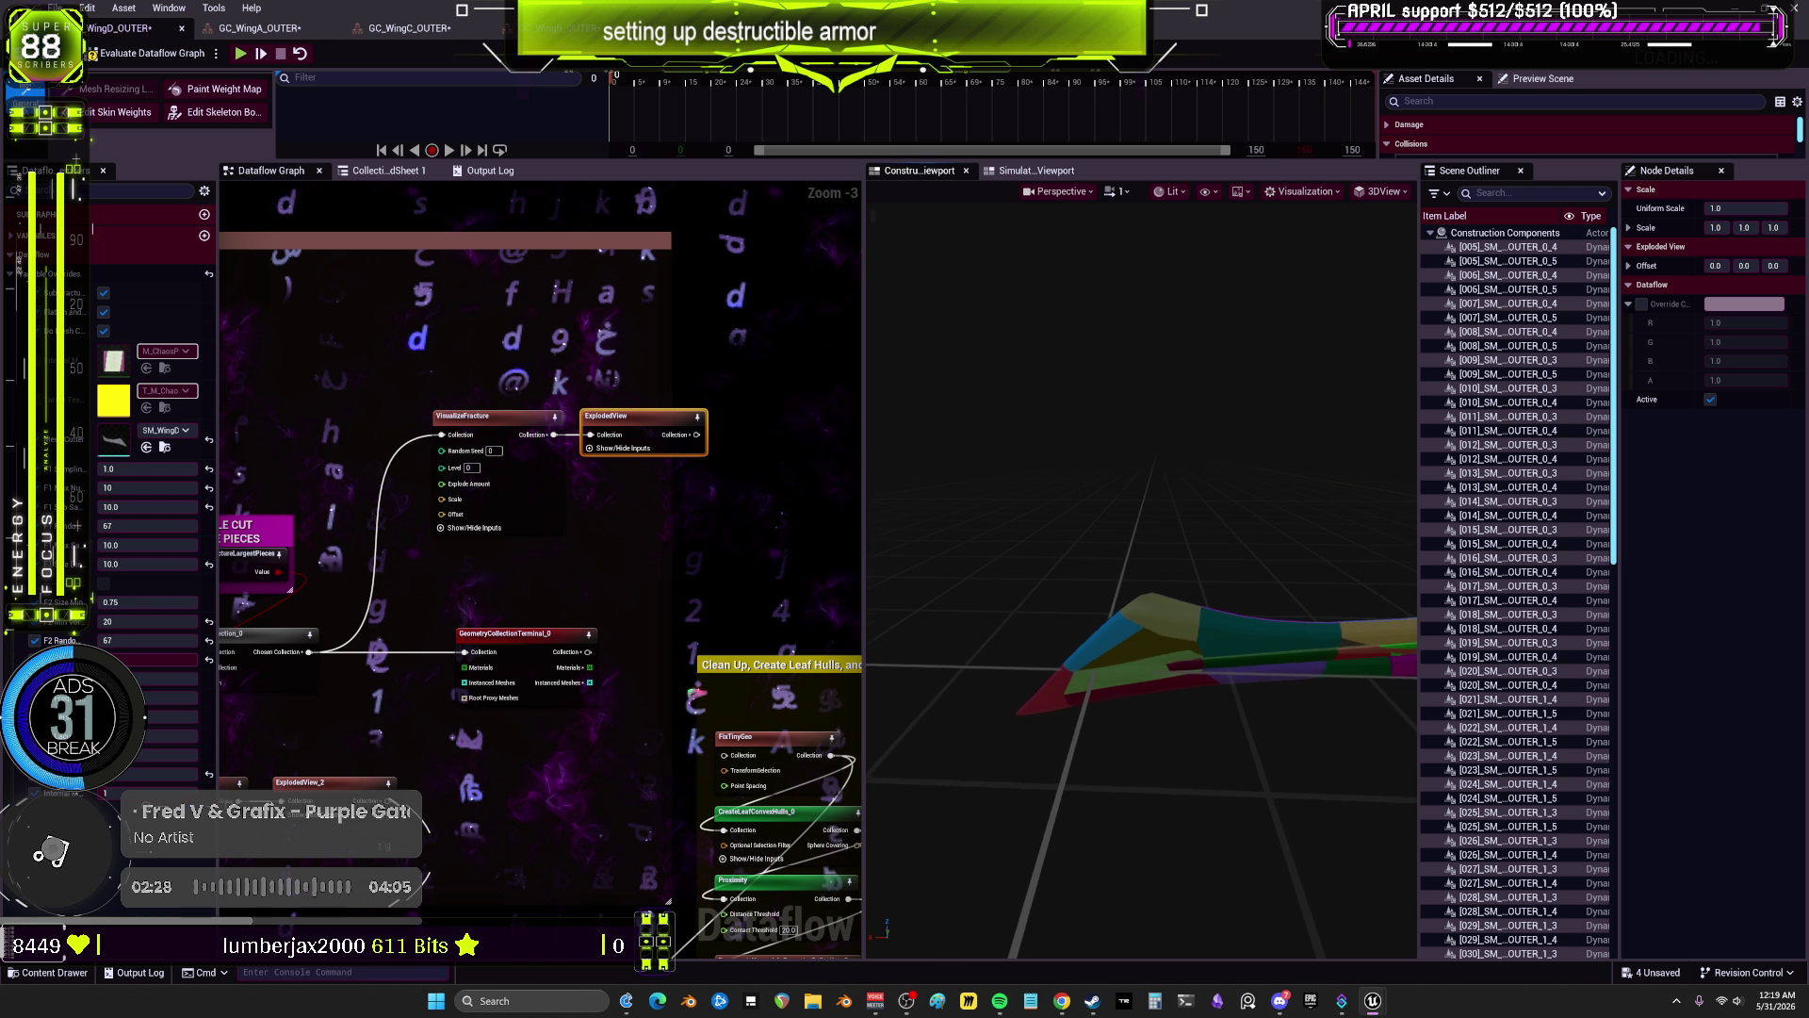
scroll(566, 433, up, 1)
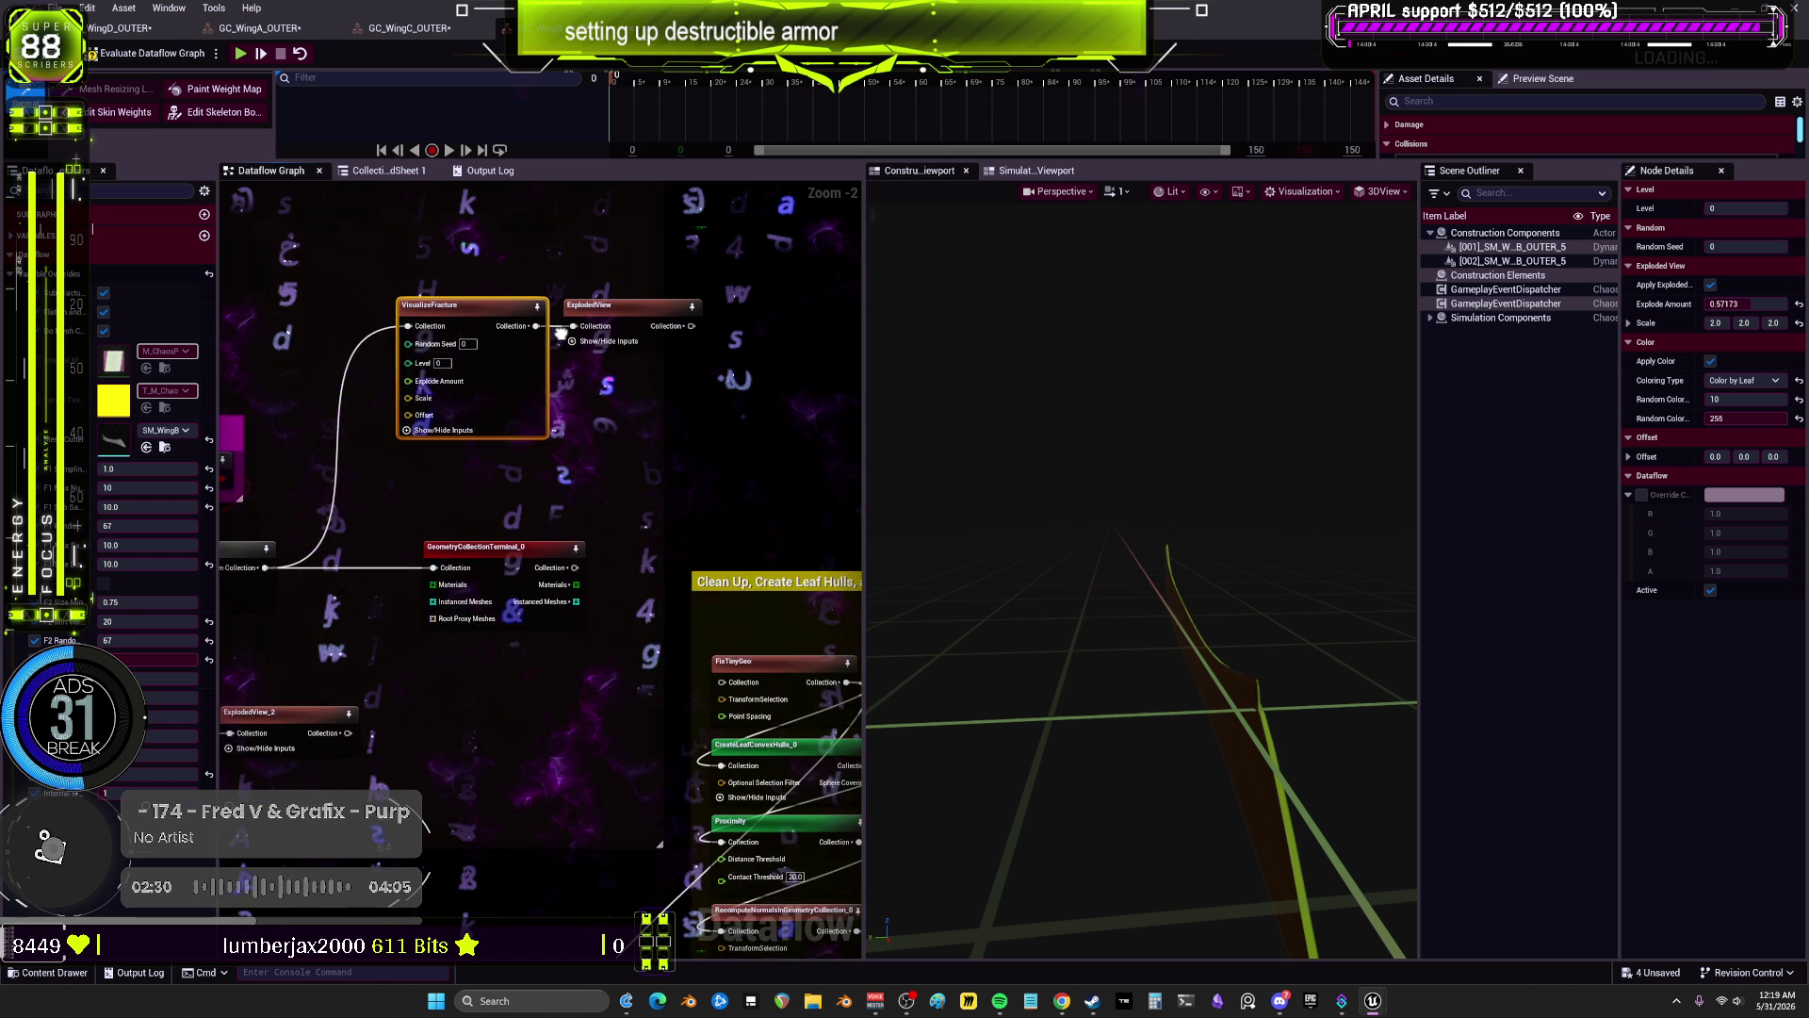
click(377, 307)
click(529, 326)
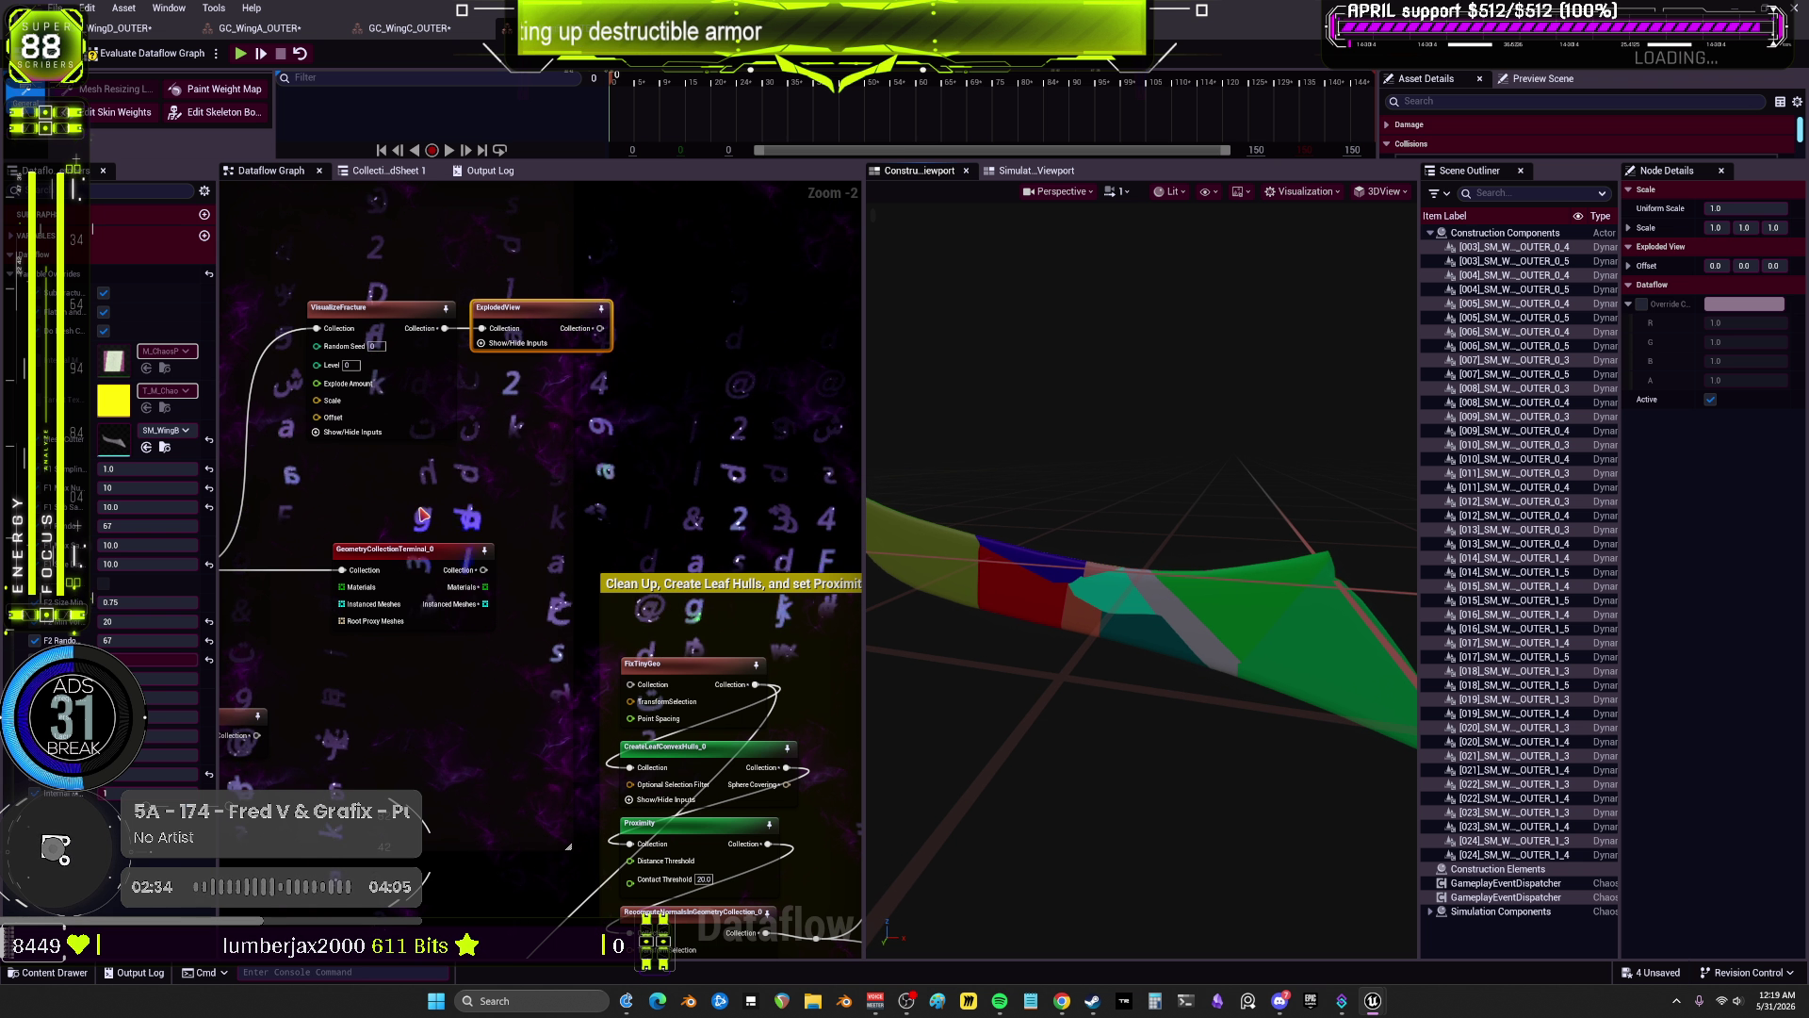
mouse_move(660, 471)
mouse_down()
mouse_move(416, 488)
mouse_move(806, 457)
mouse_up()
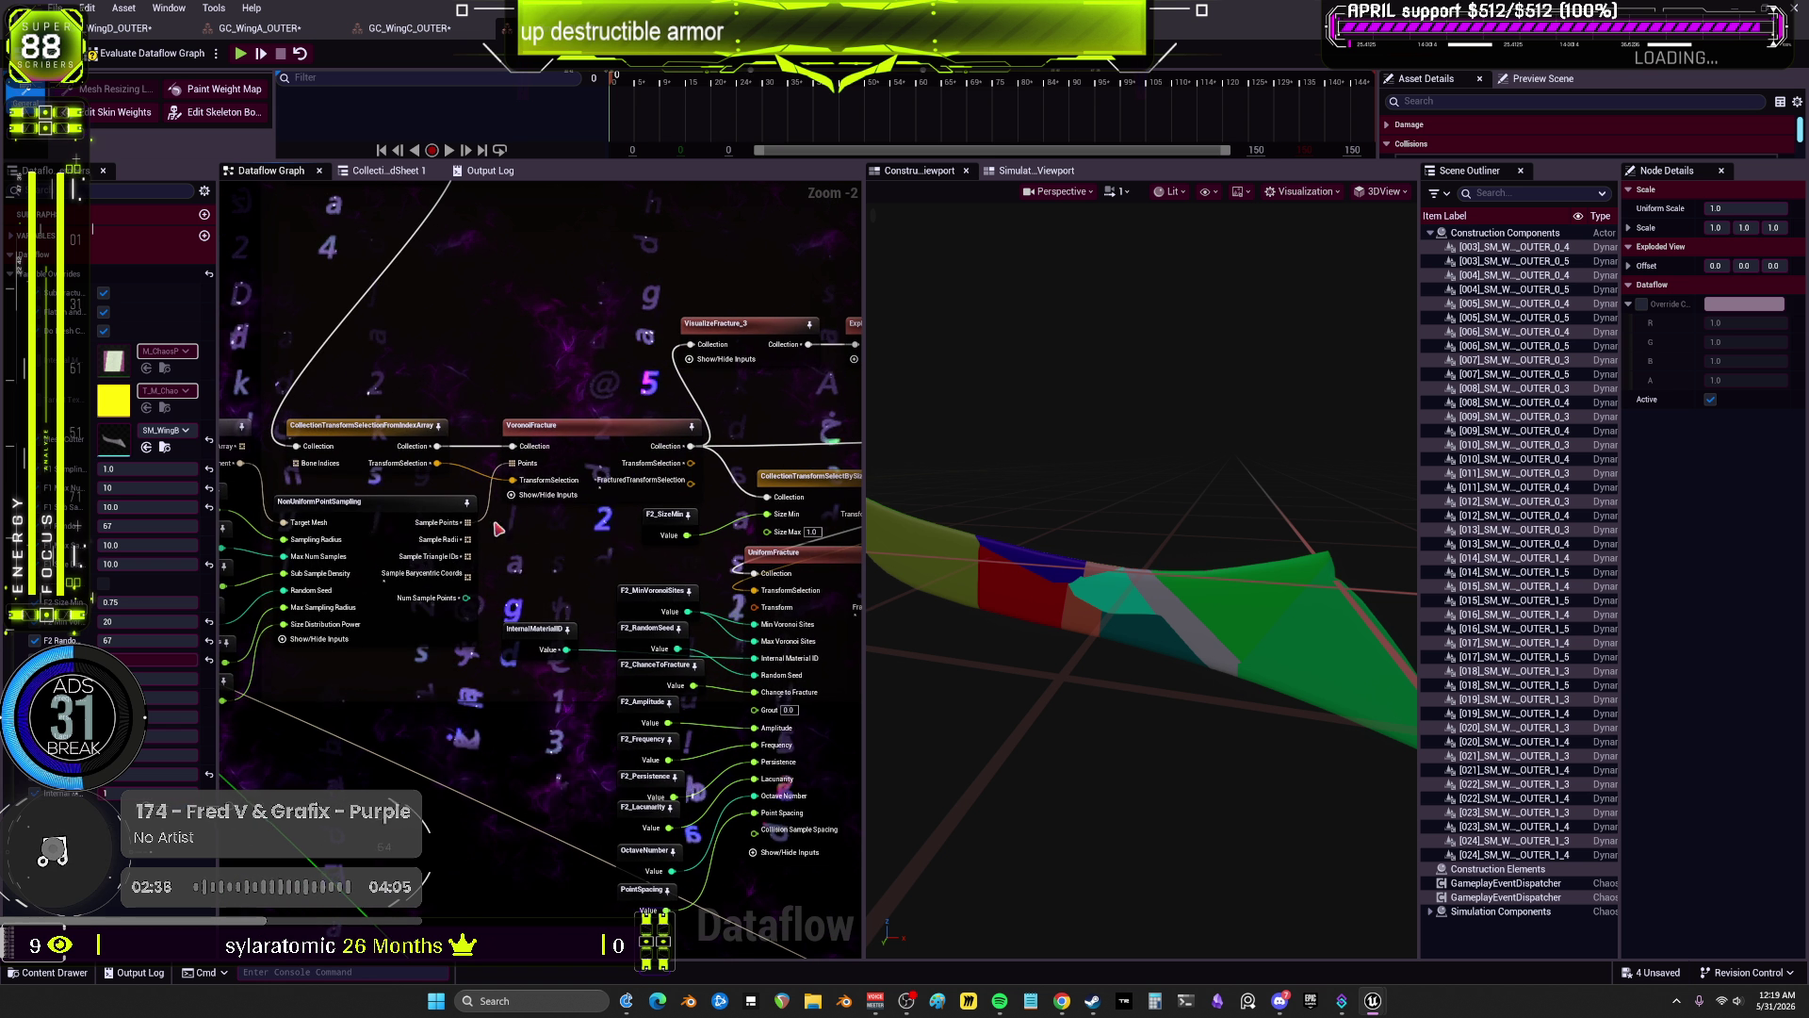
click(372, 501)
Step: Check WingC's point sampling options, then re-evaluate the WingA dataflow graph
click(426, 30)
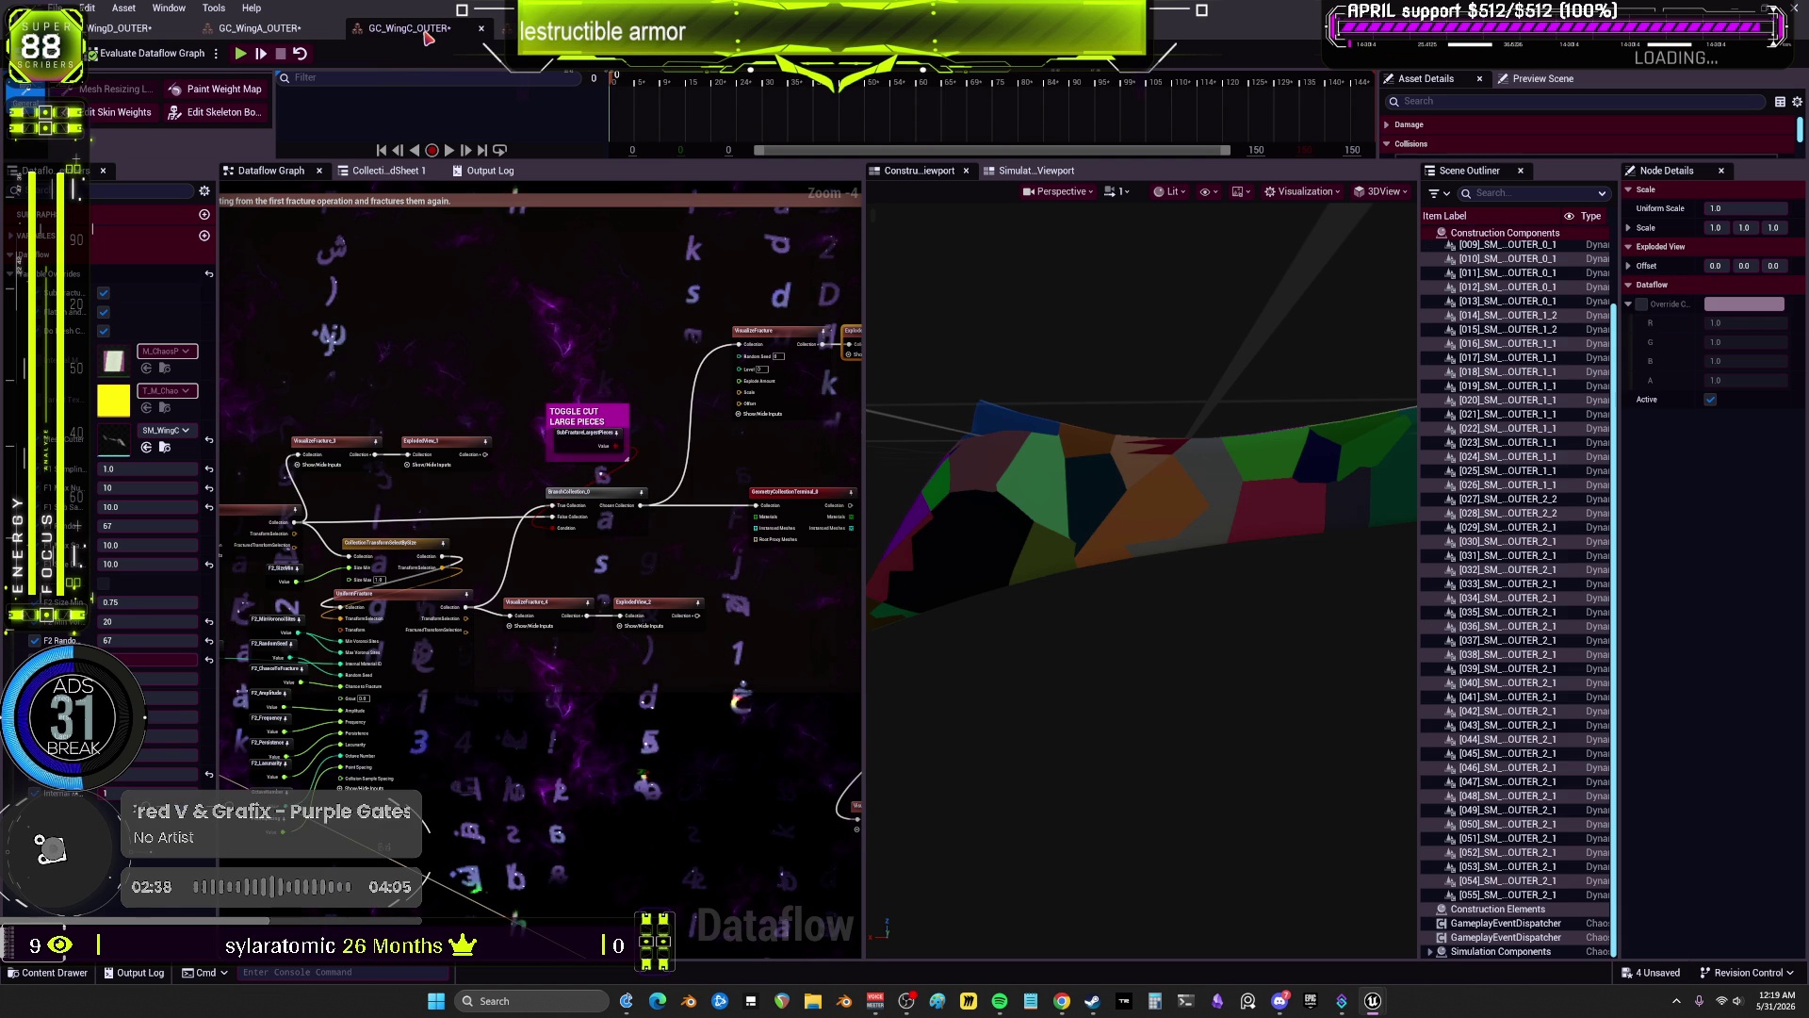
scroll(613, 507, down, 4)
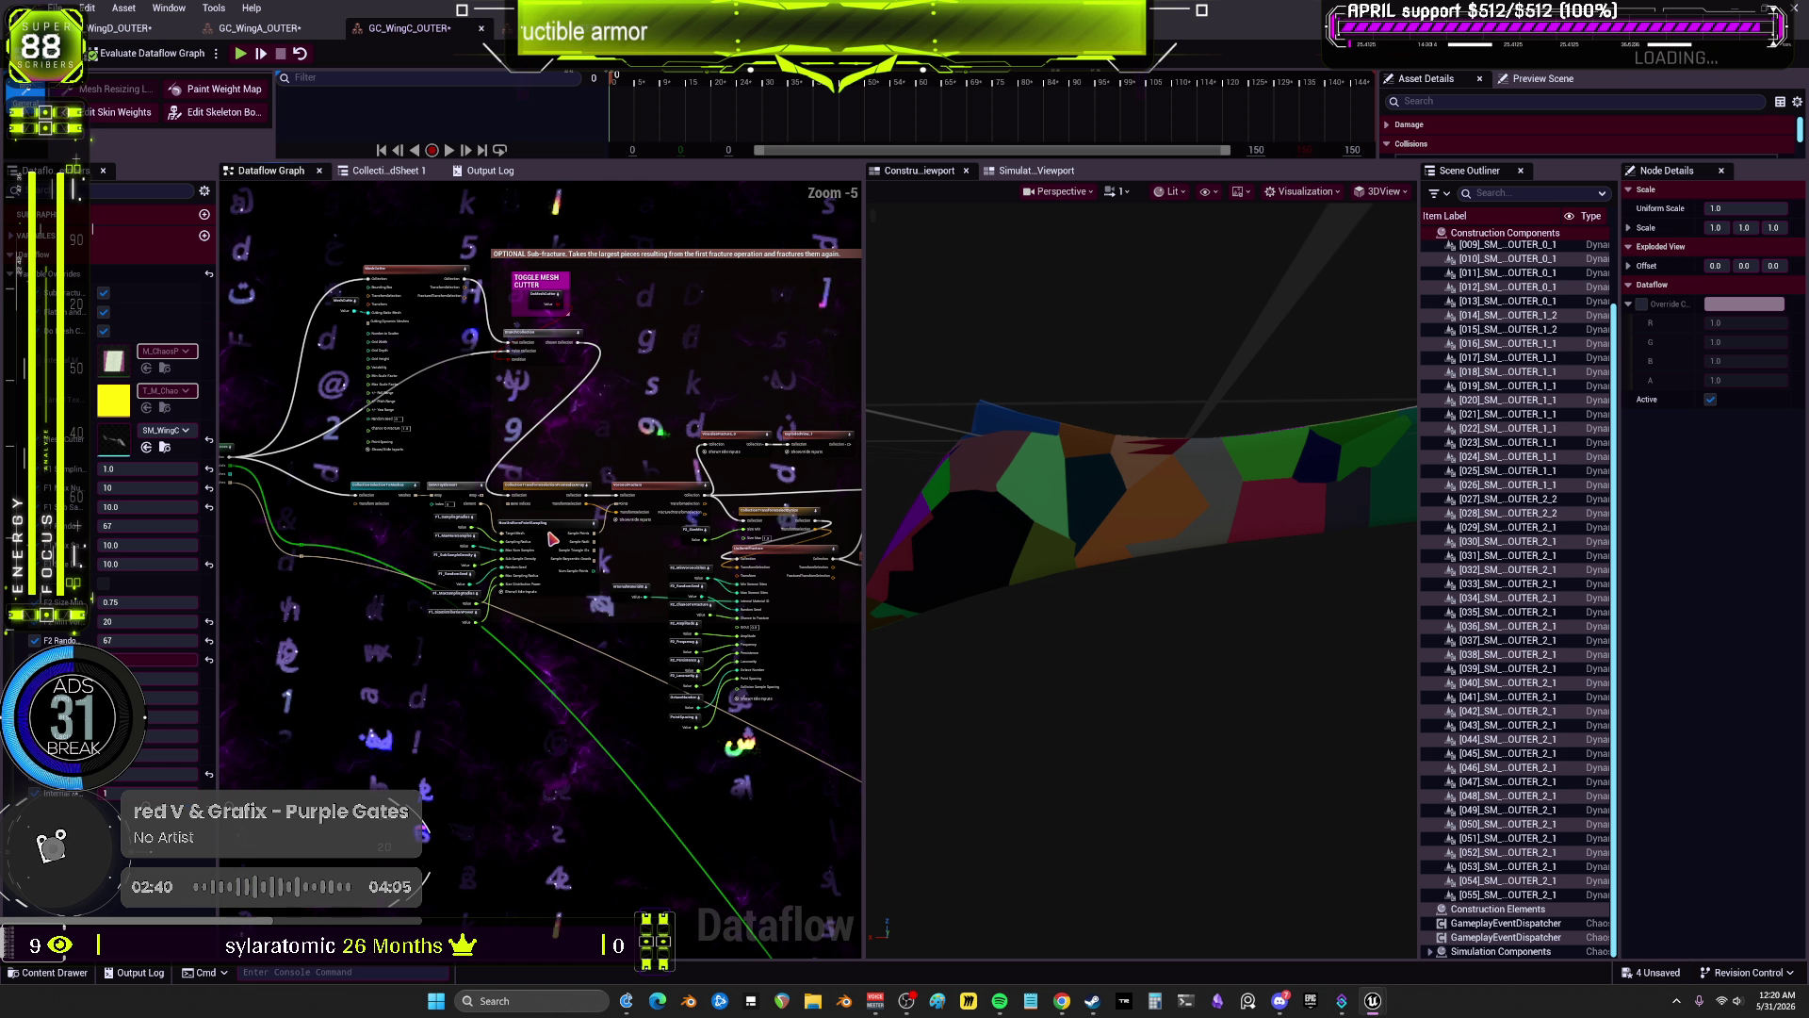
click(553, 539)
click(264, 31)
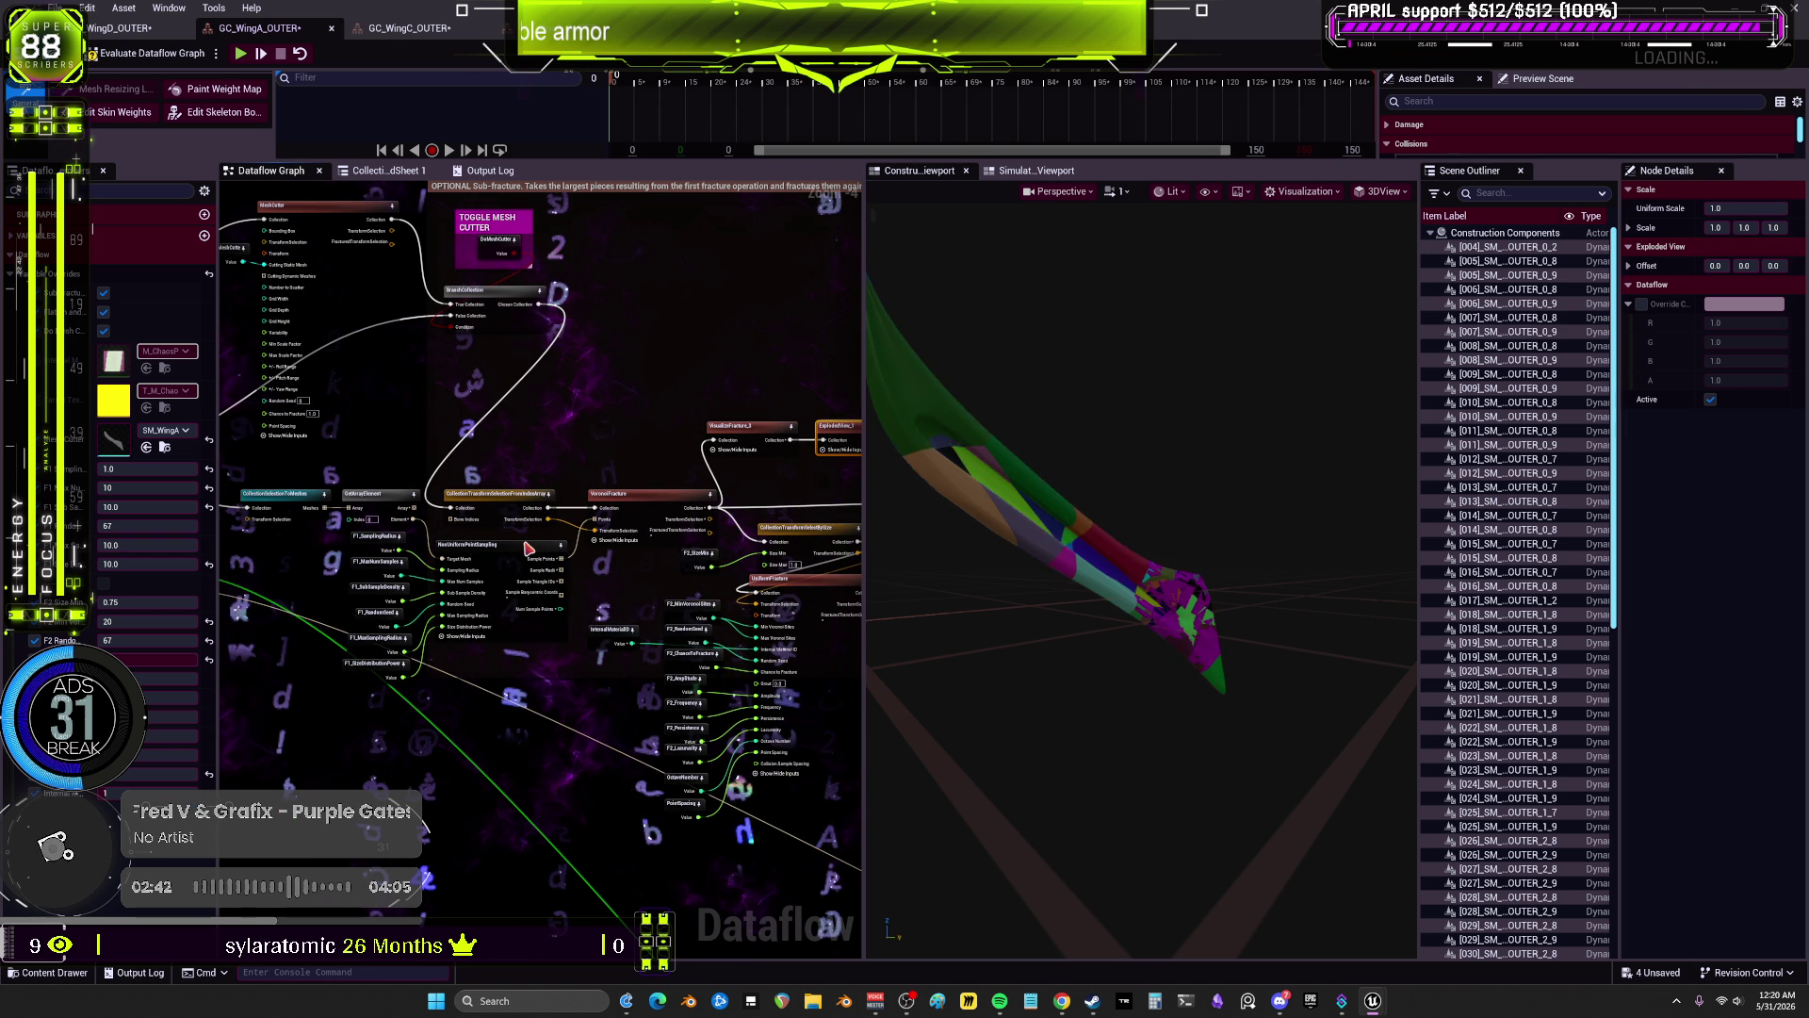
click(120, 47)
Step: Compare WingD's point sampling and coloured fracture pieces with WingA's coloured fracture preview
click(138, 31)
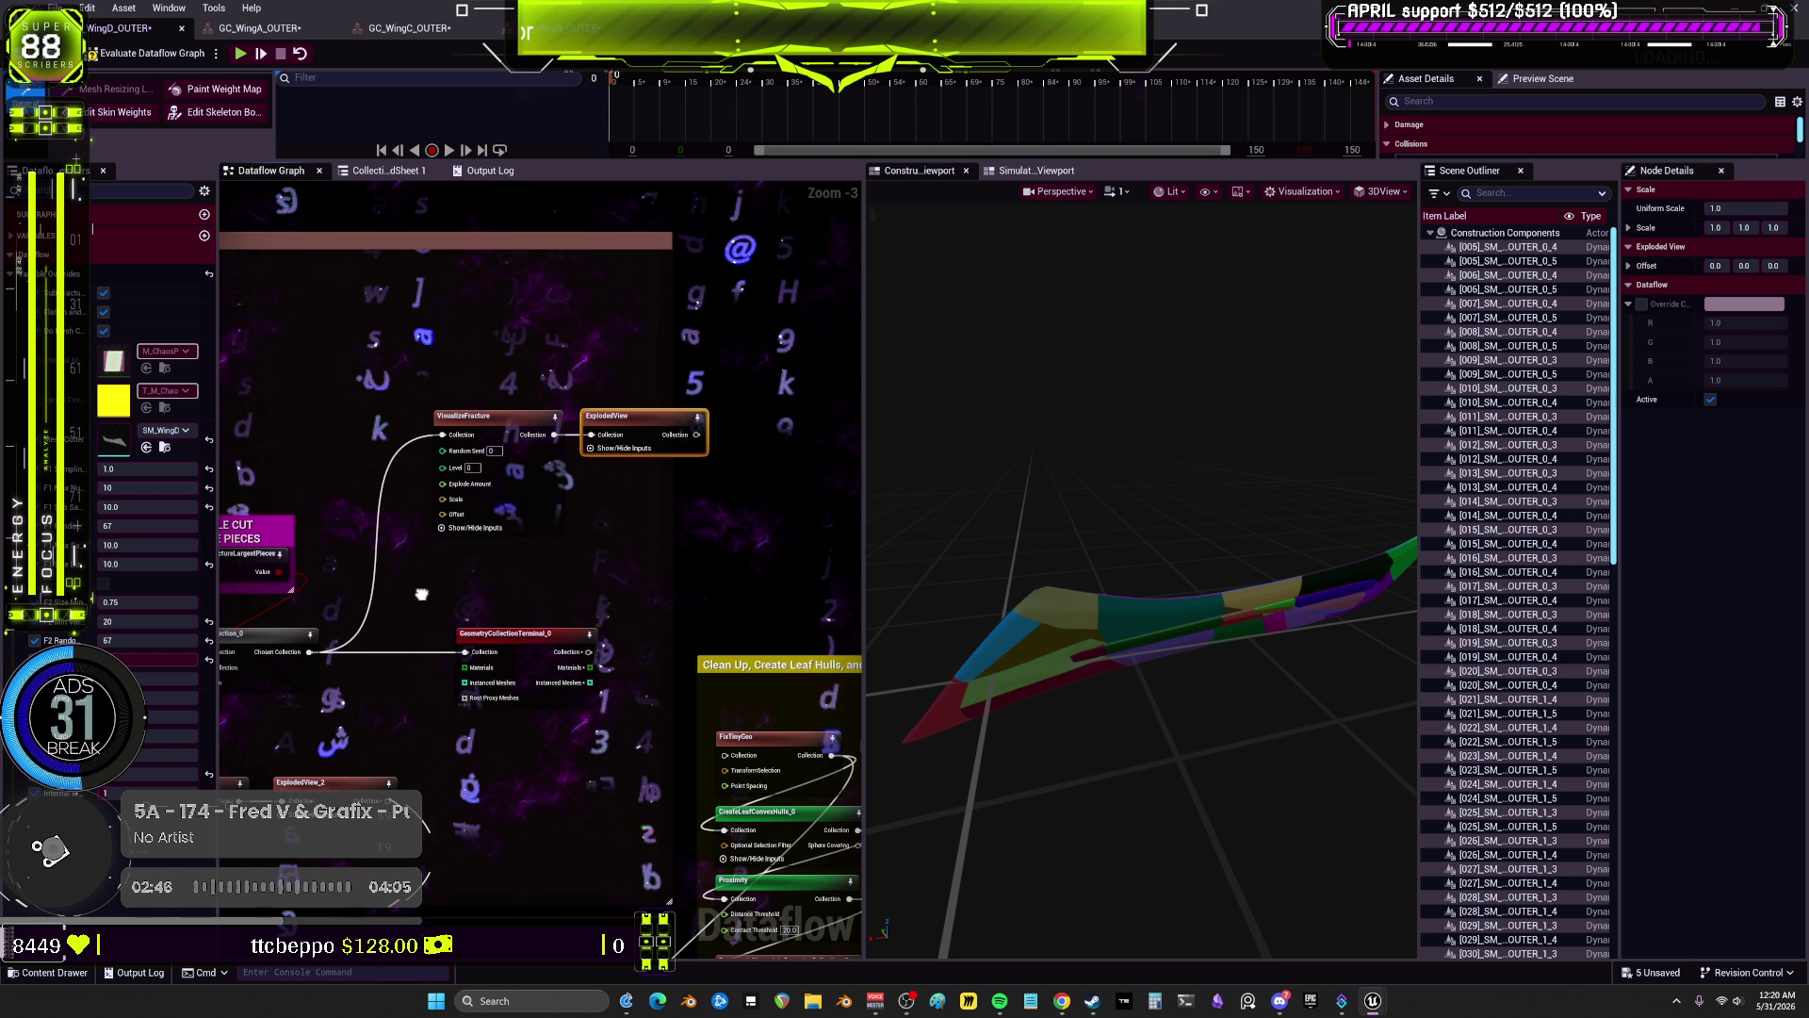
mouse_move(421, 595)
mouse_down()
mouse_move(509, 533)
mouse_move(141, 492)
mouse_up()
scroll(508, 532, down, 1)
click(400, 570)
click(622, 325)
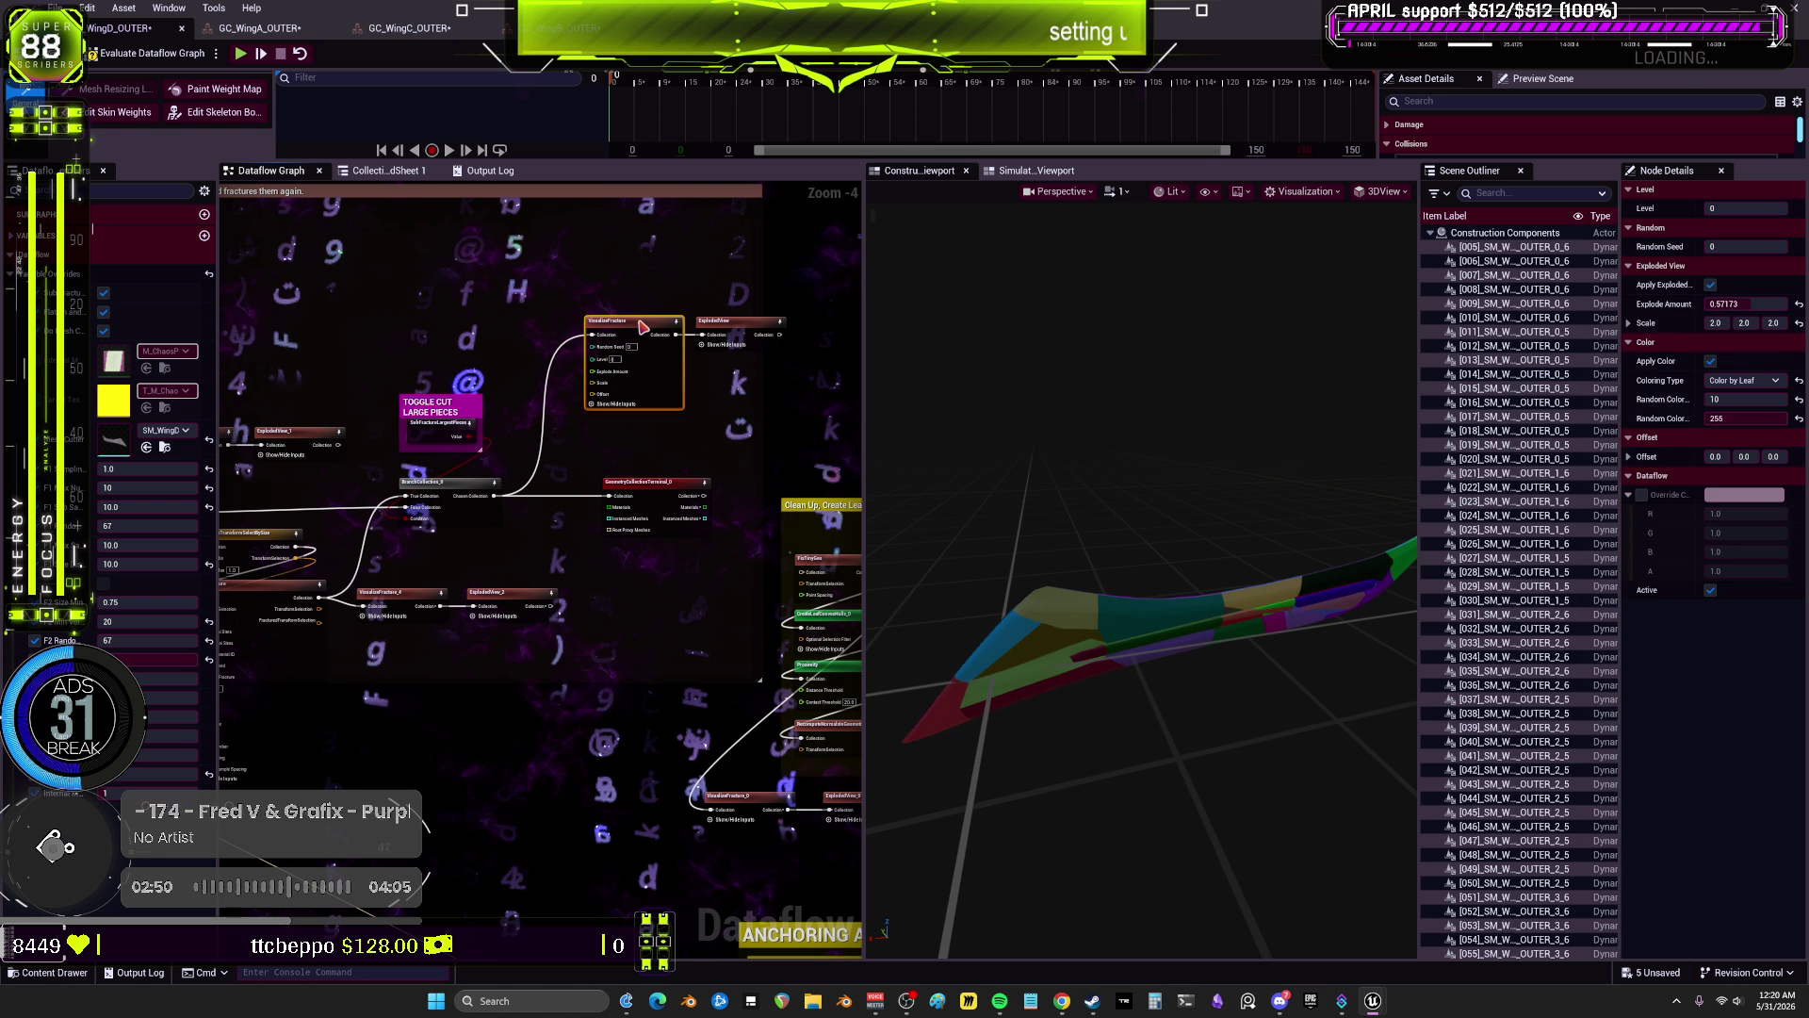
click(260, 28)
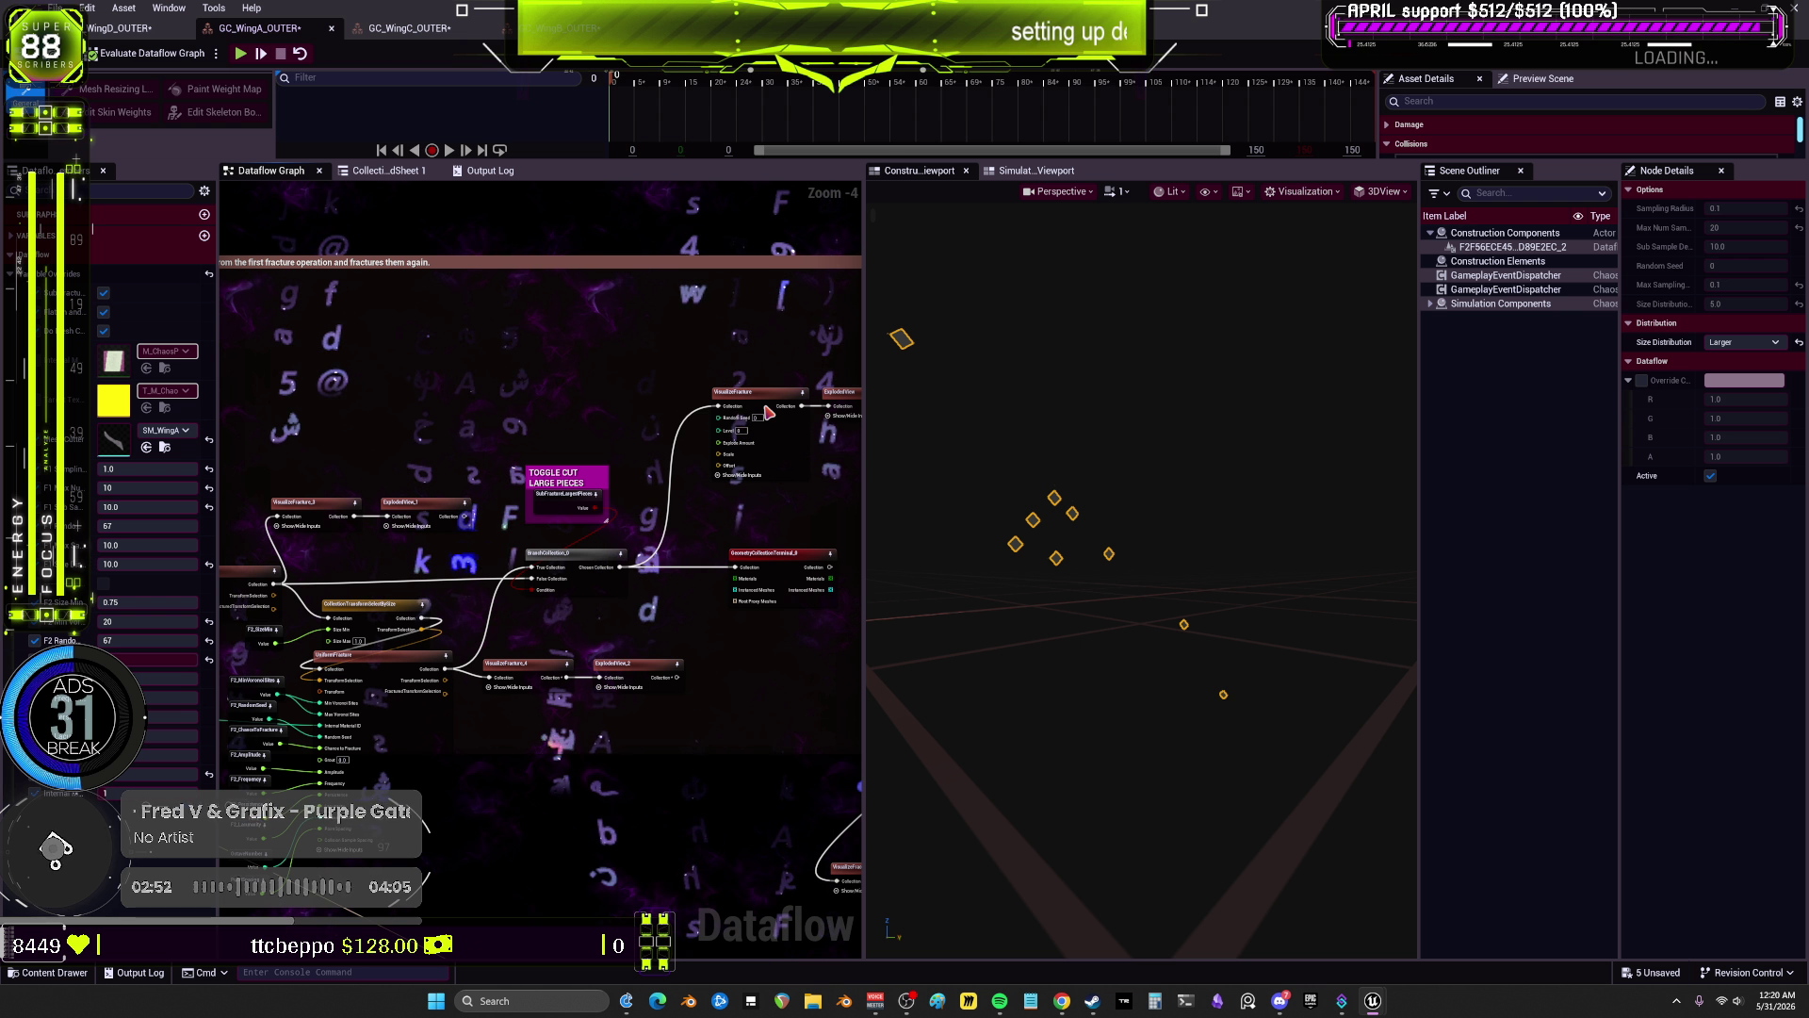
click(745, 392)
Step: Go to the WingB graph and inspect its F2_MinVoronoiSites variable
click(401, 28)
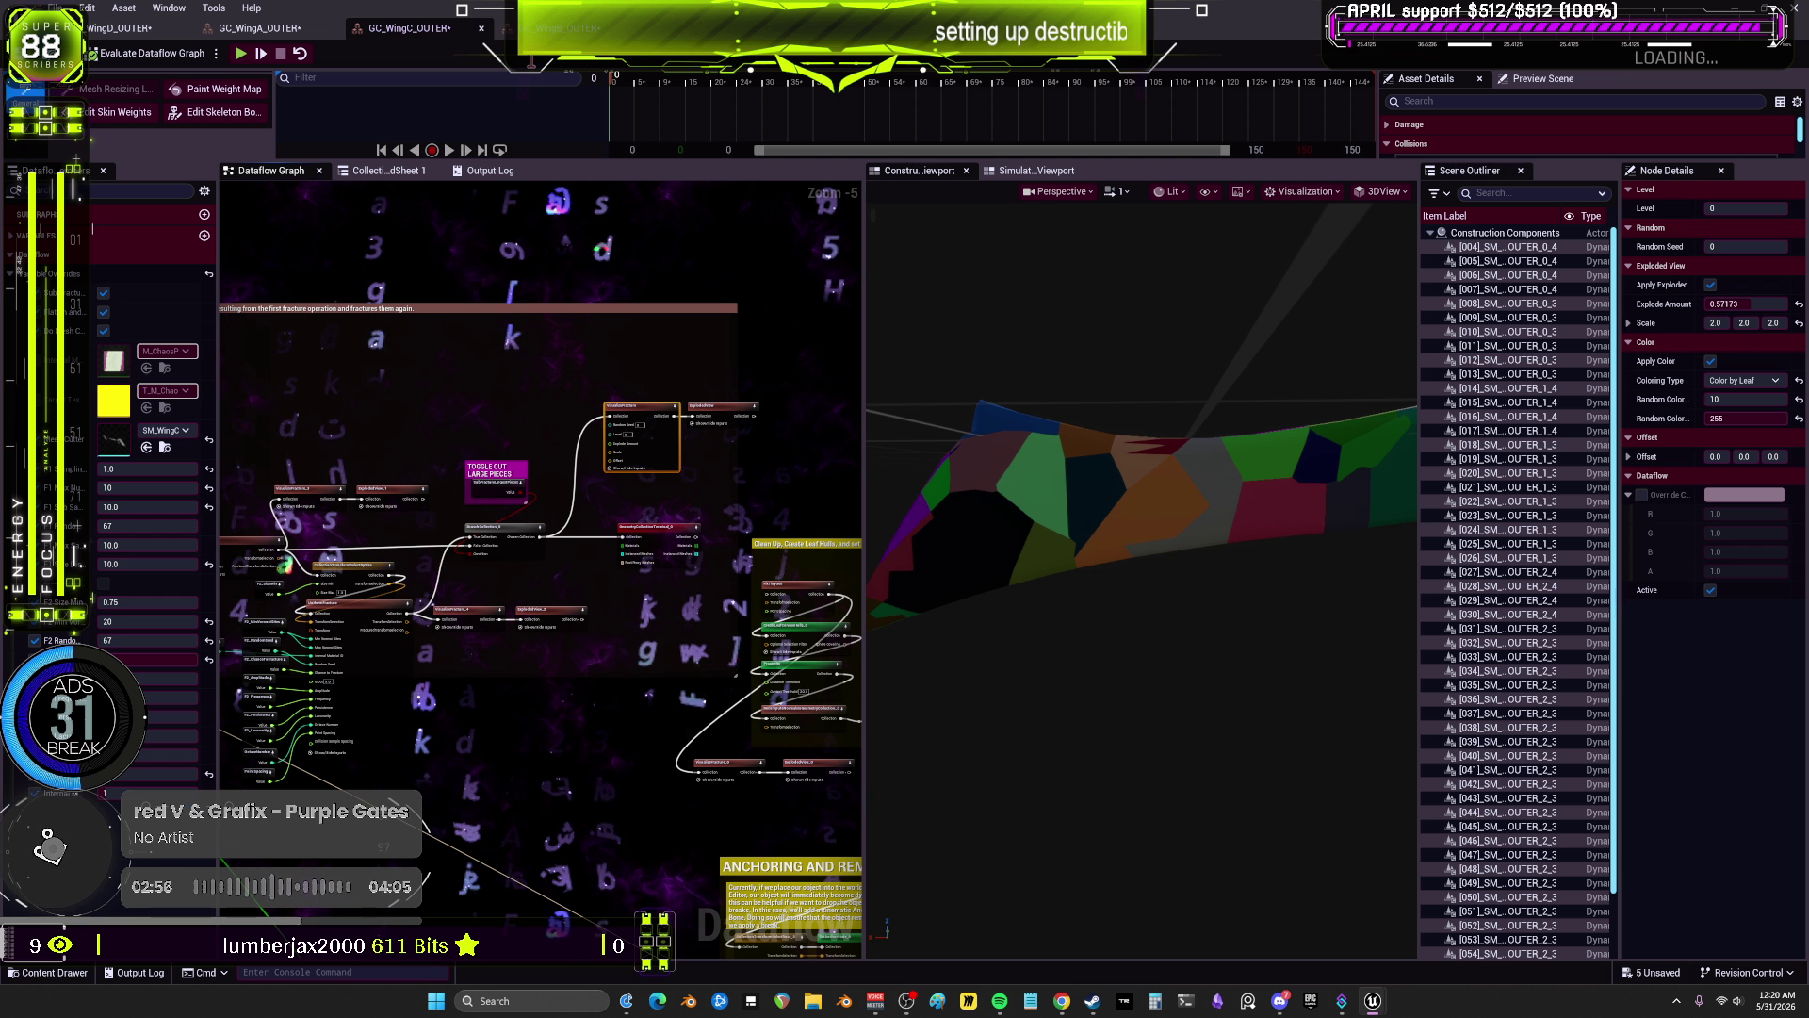
click(565, 28)
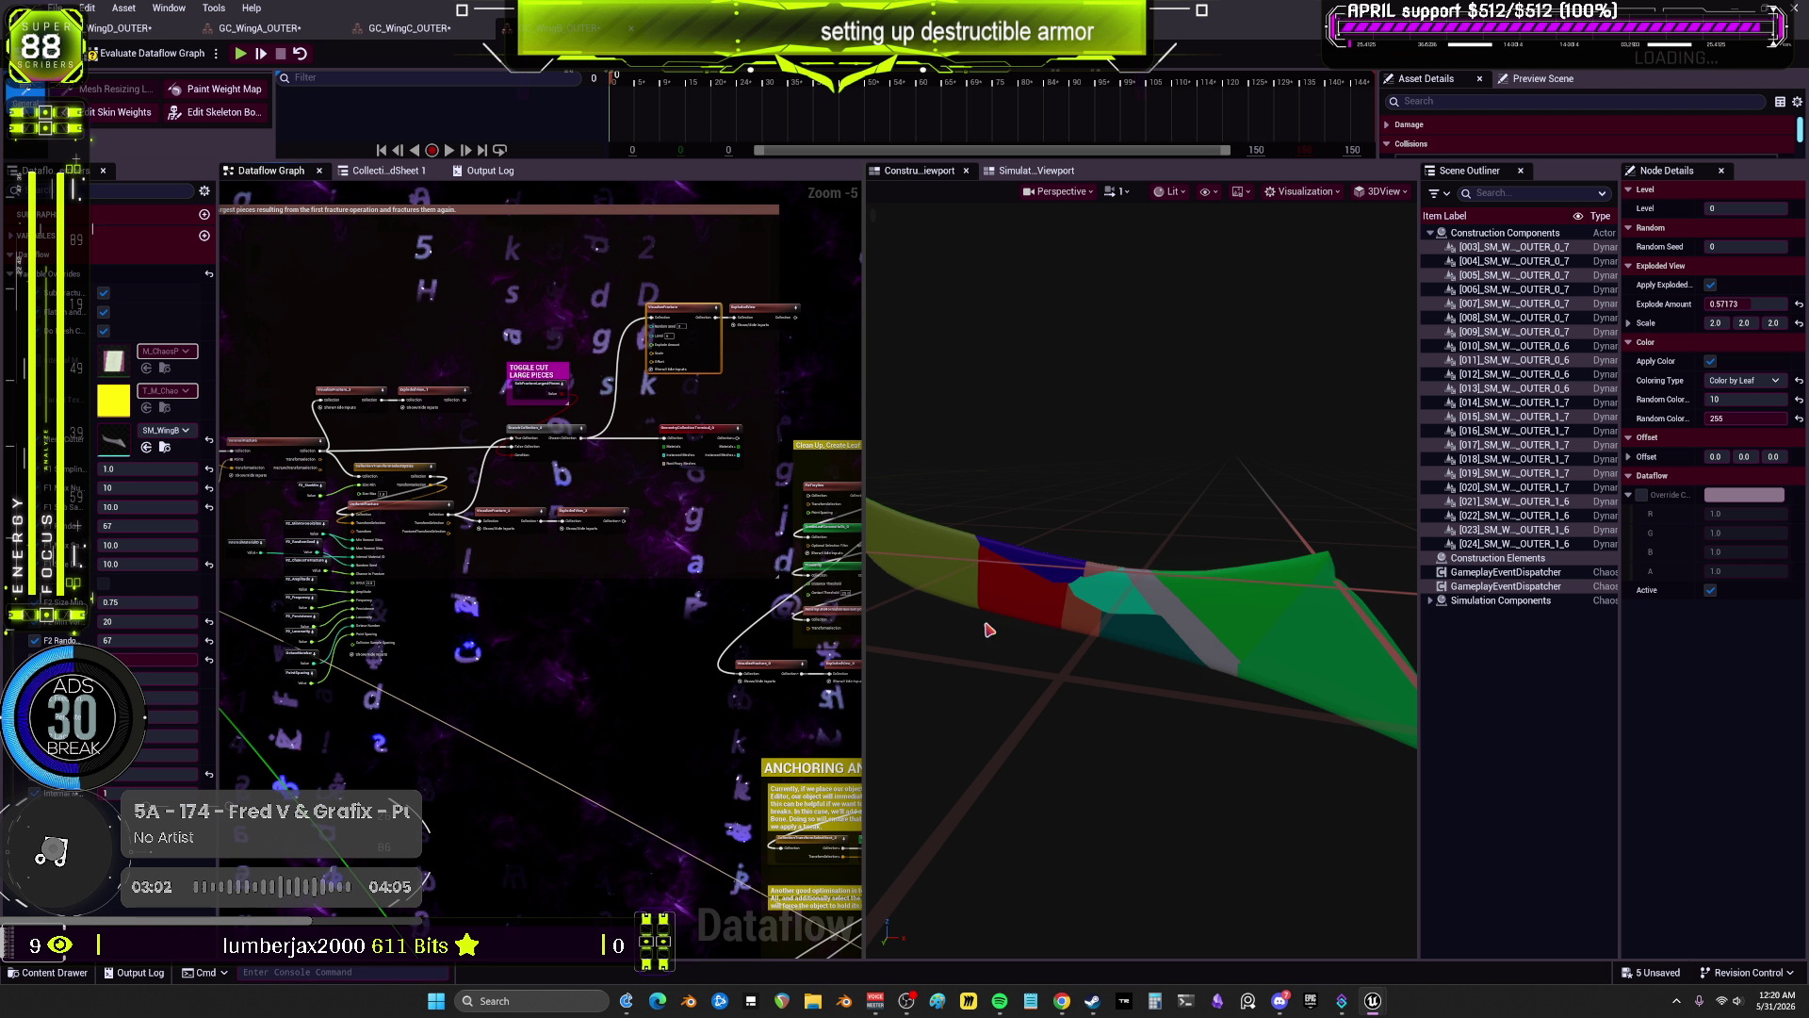
scroll(535, 491, up, 1)
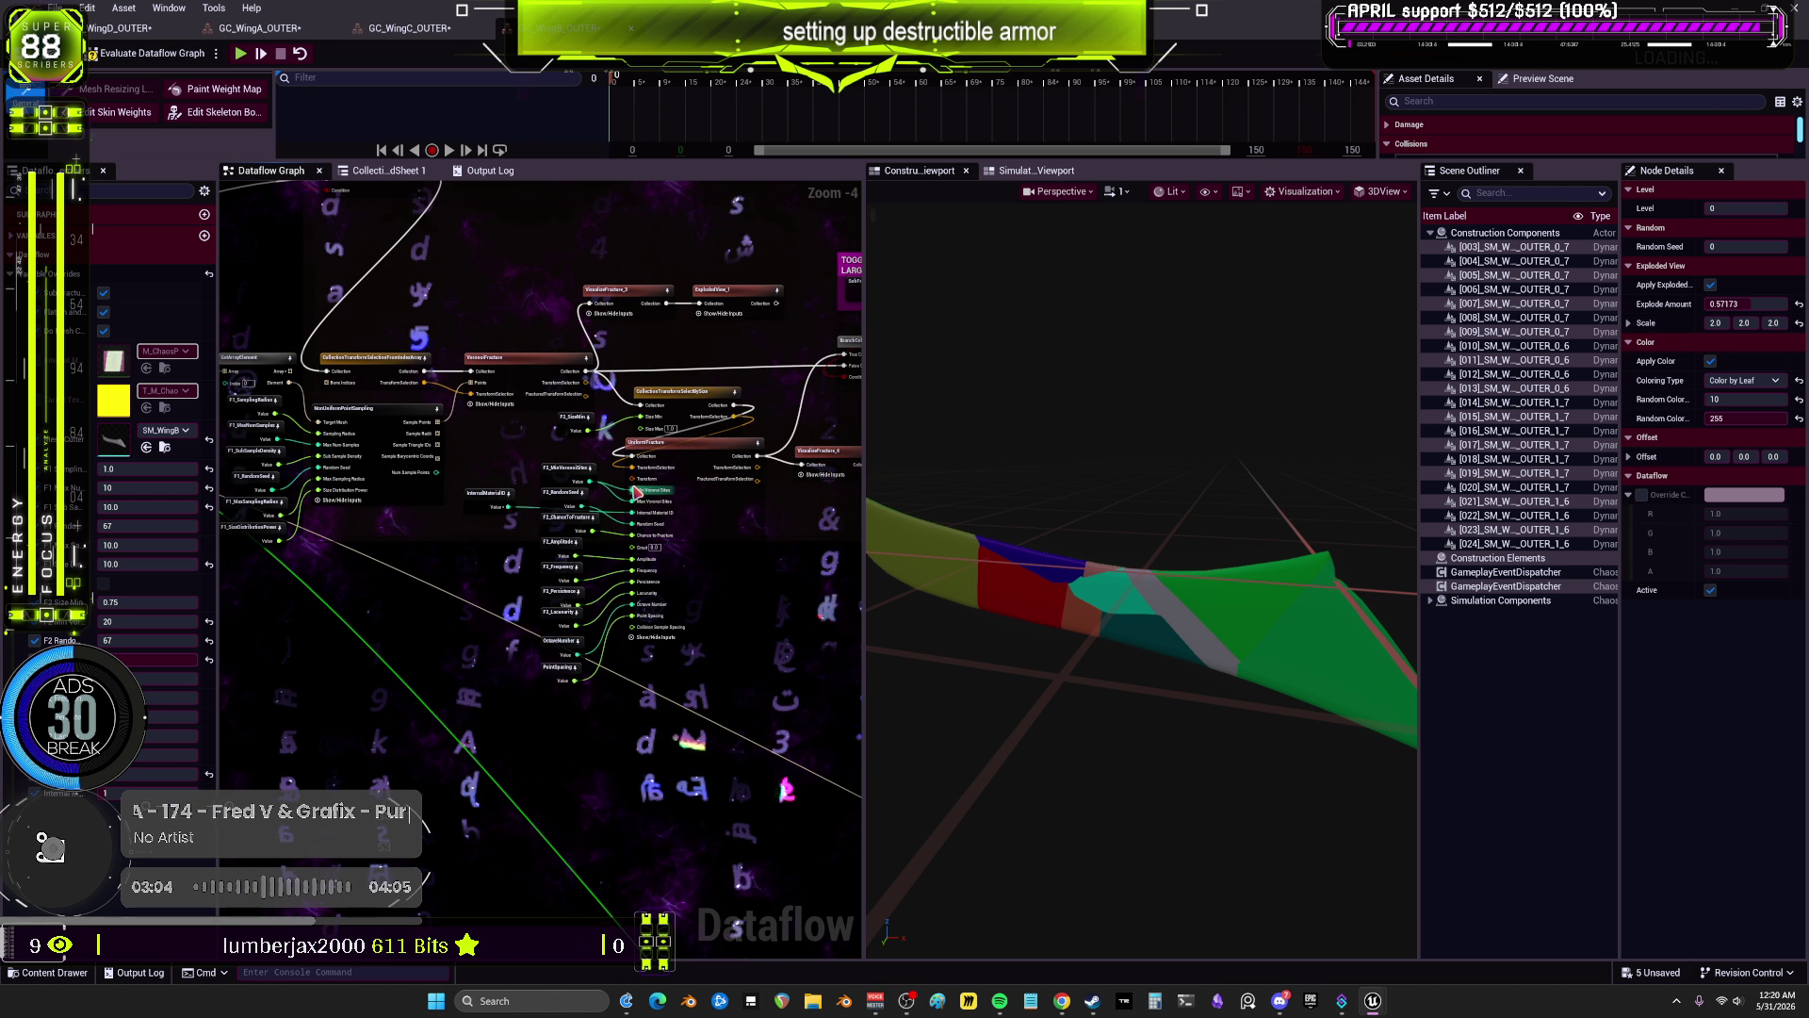
click(556, 472)
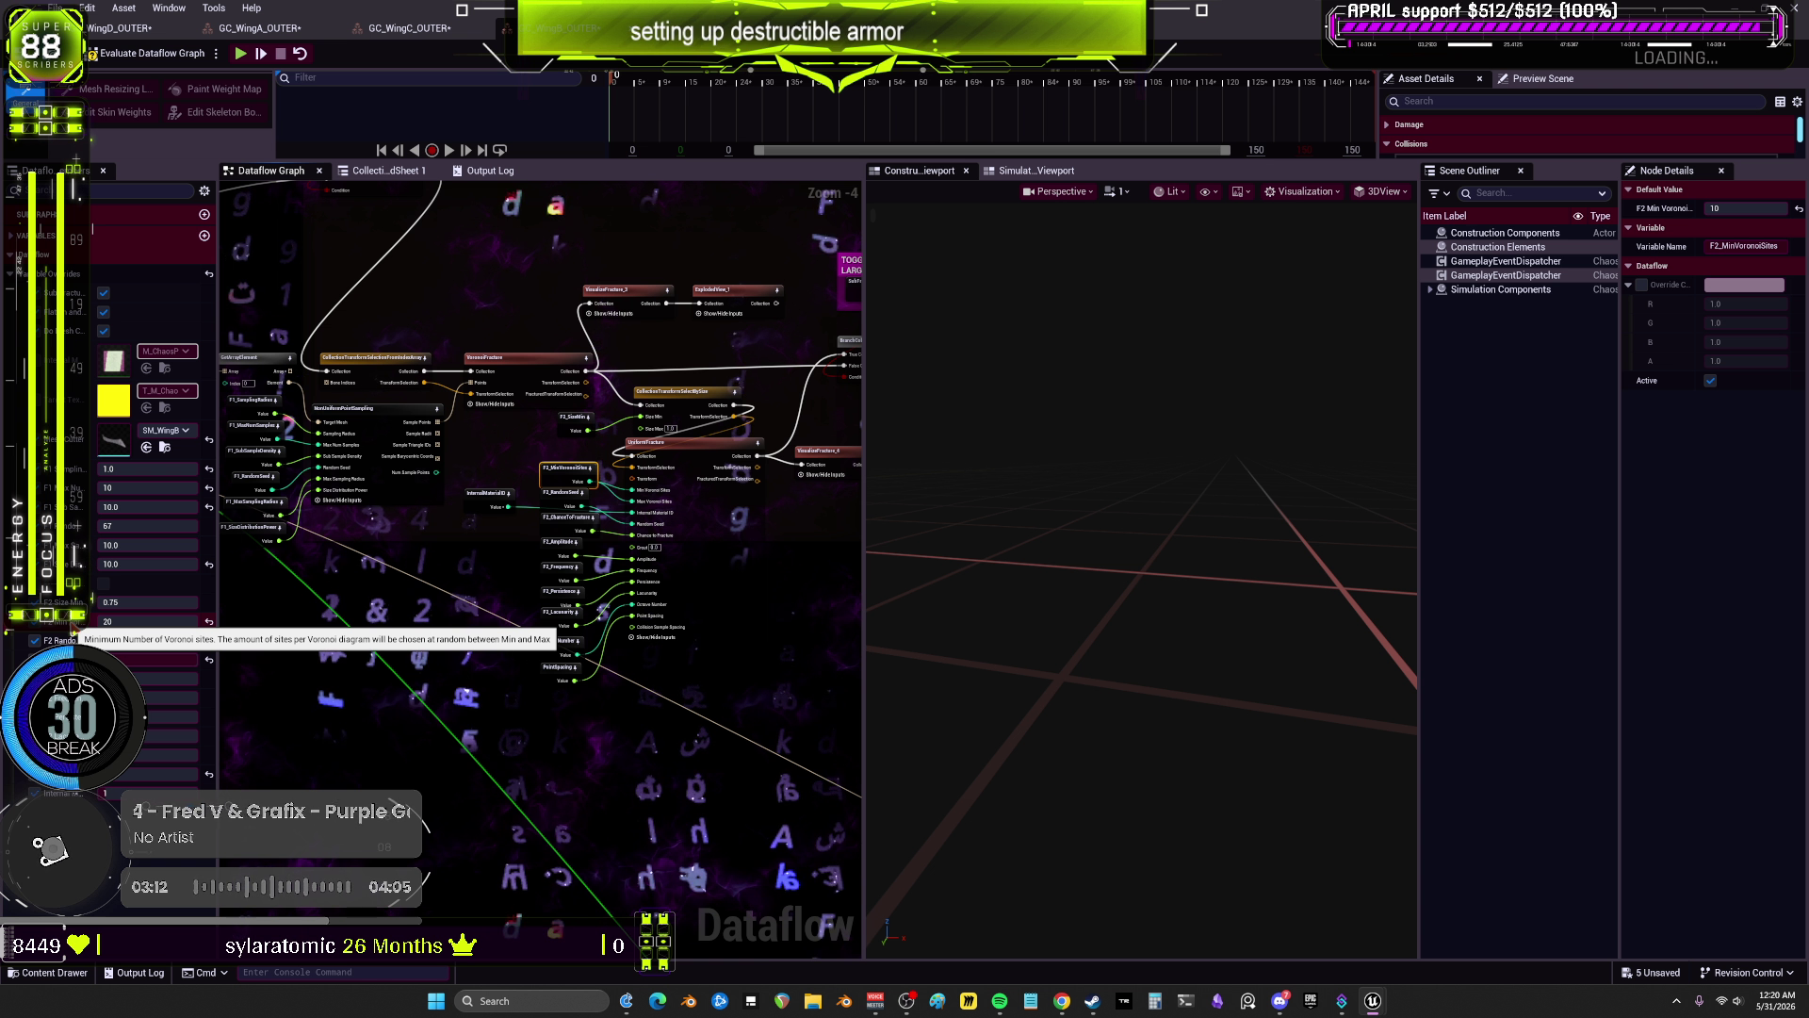
Step: Cycle through the WingC, WingA, WingD and WingB tabs comparing their coloured fractured meshes
click(400, 28)
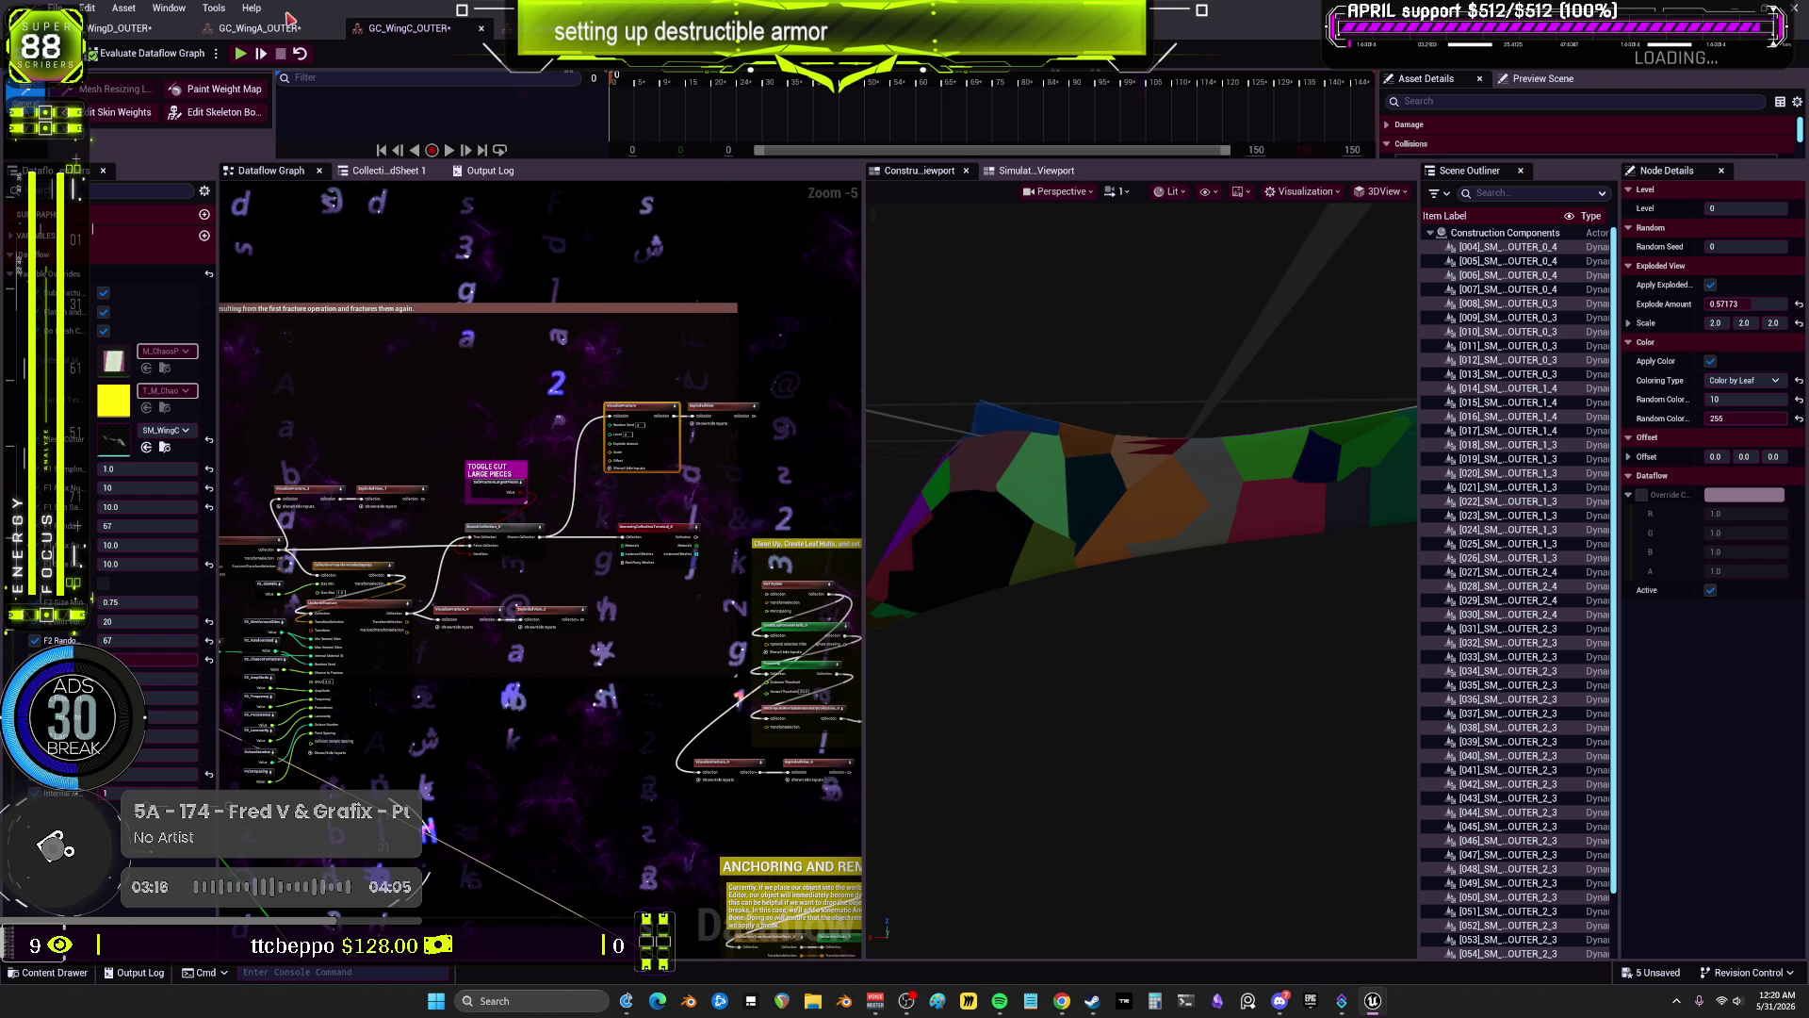
click(283, 28)
click(144, 29)
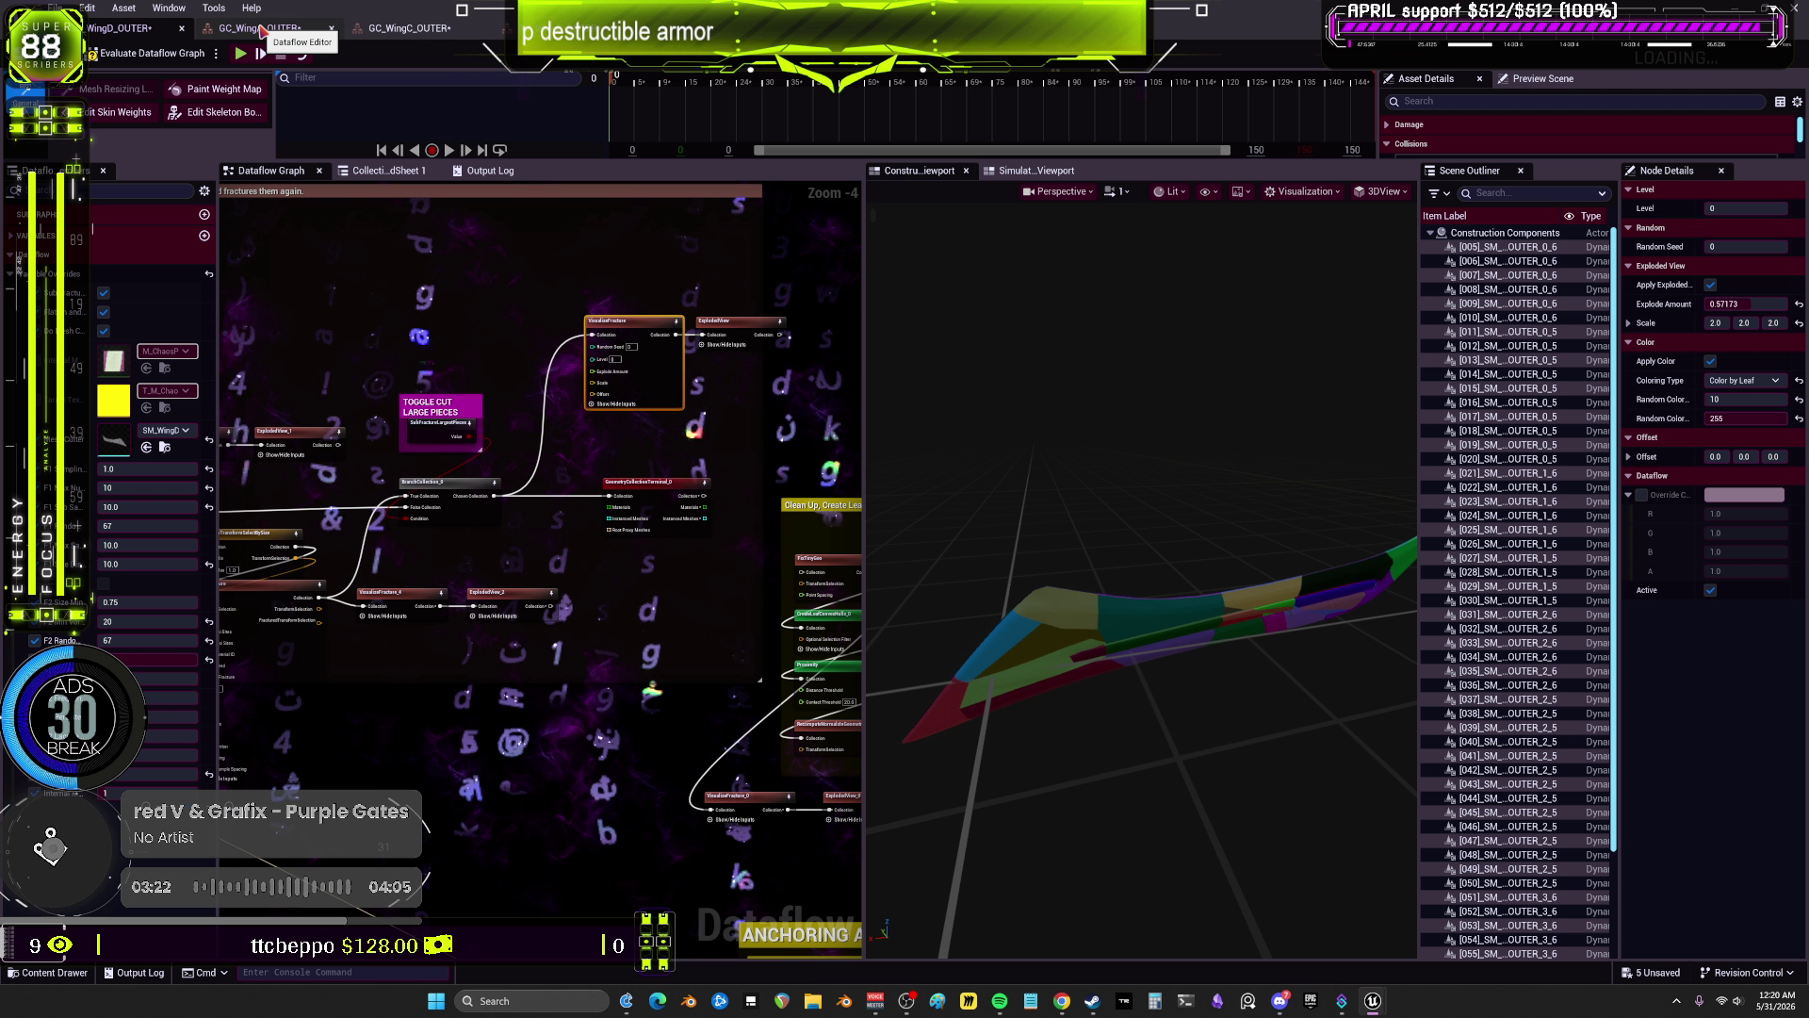
click(262, 29)
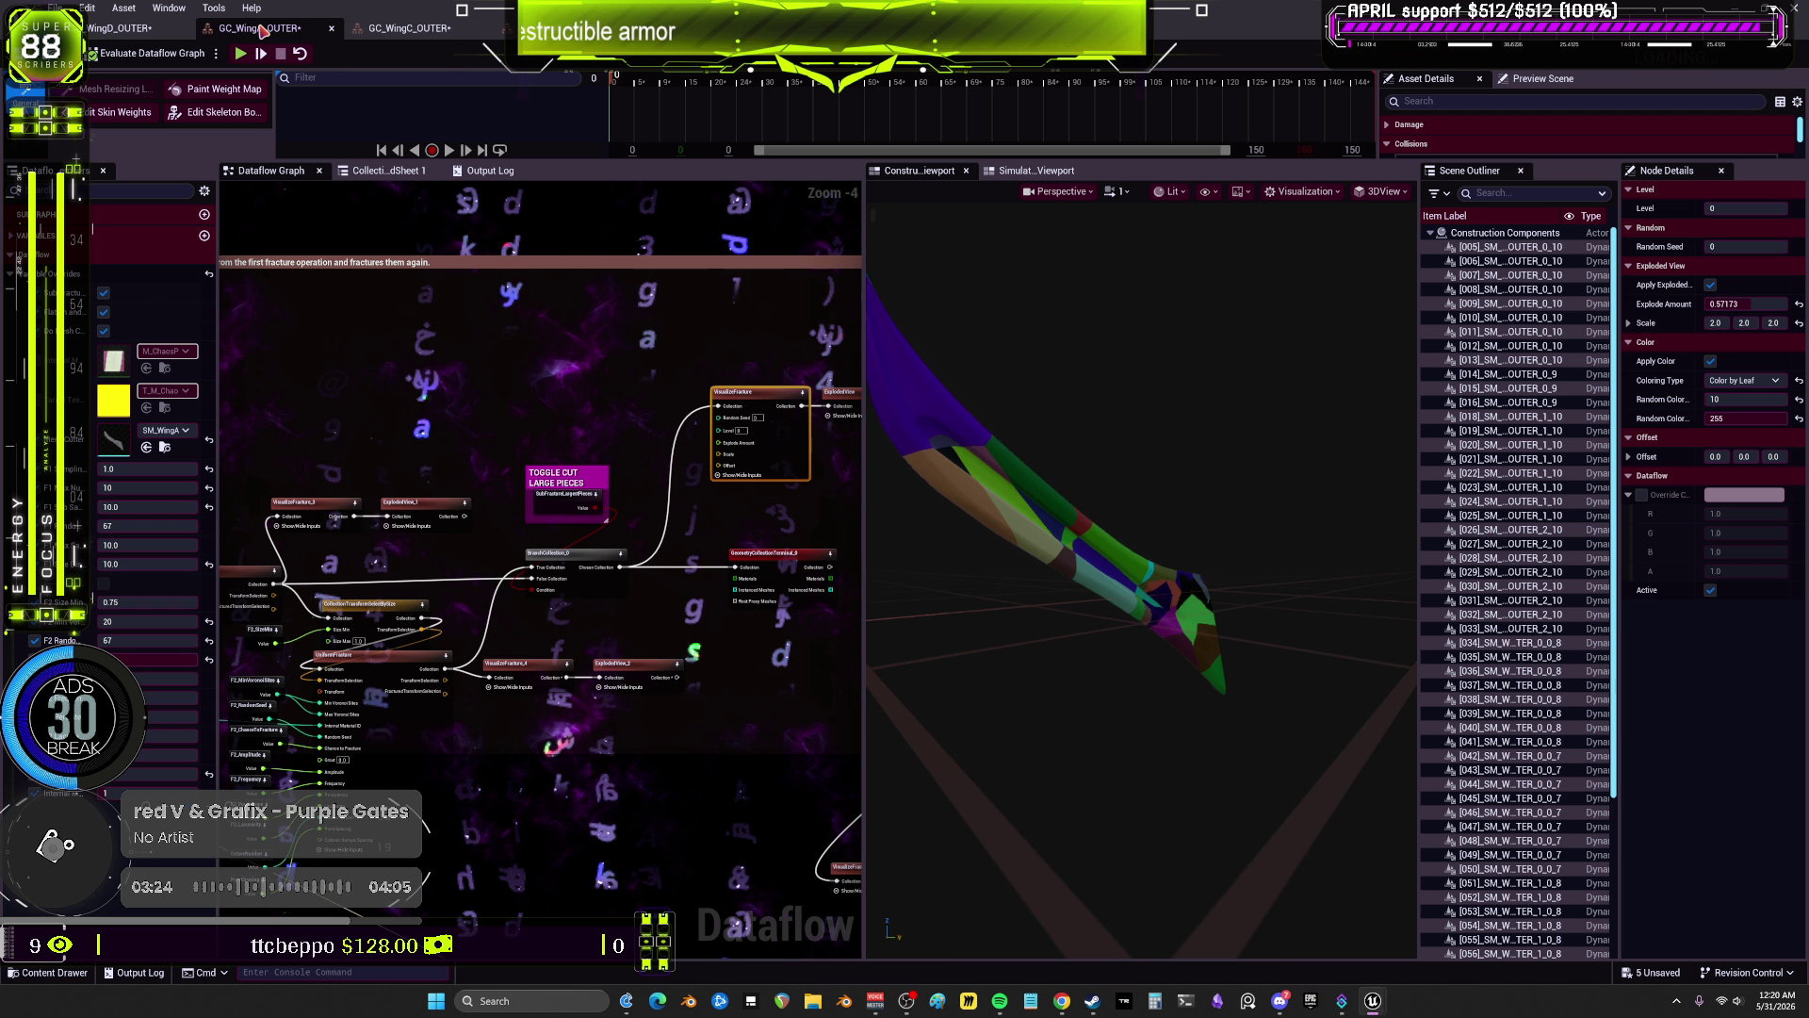
click(400, 29)
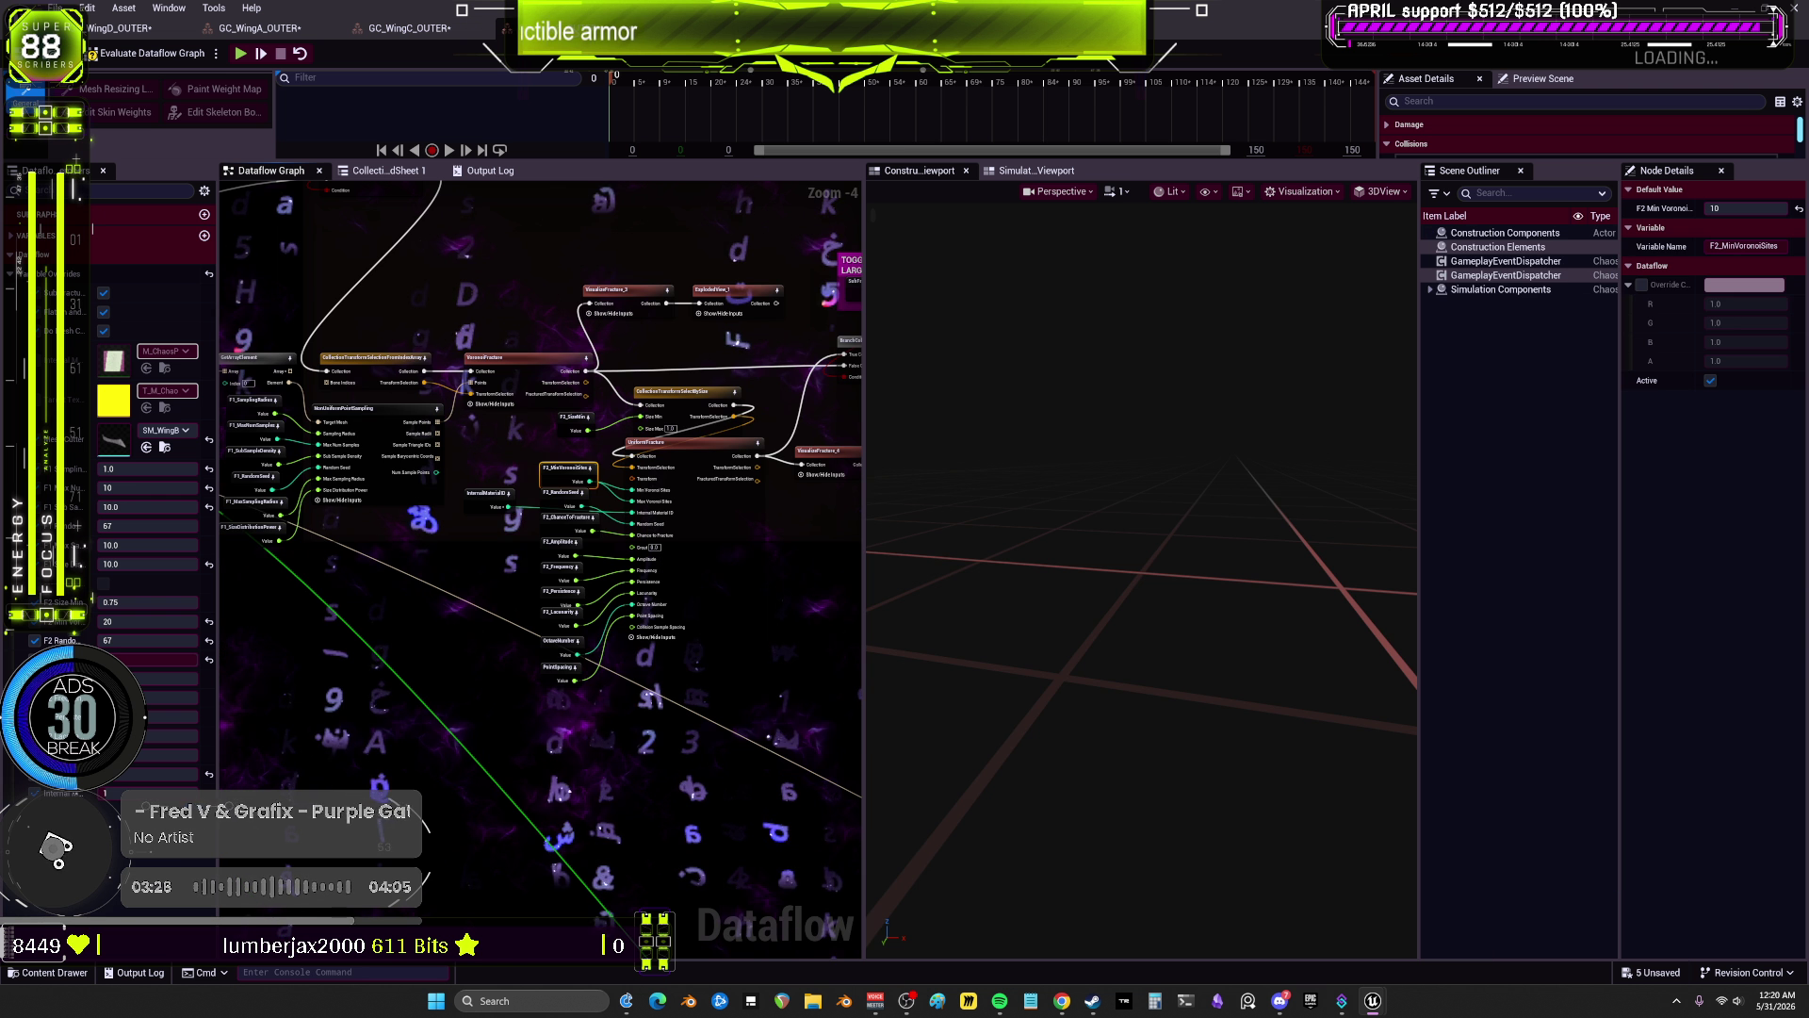
click(396, 29)
click(260, 30)
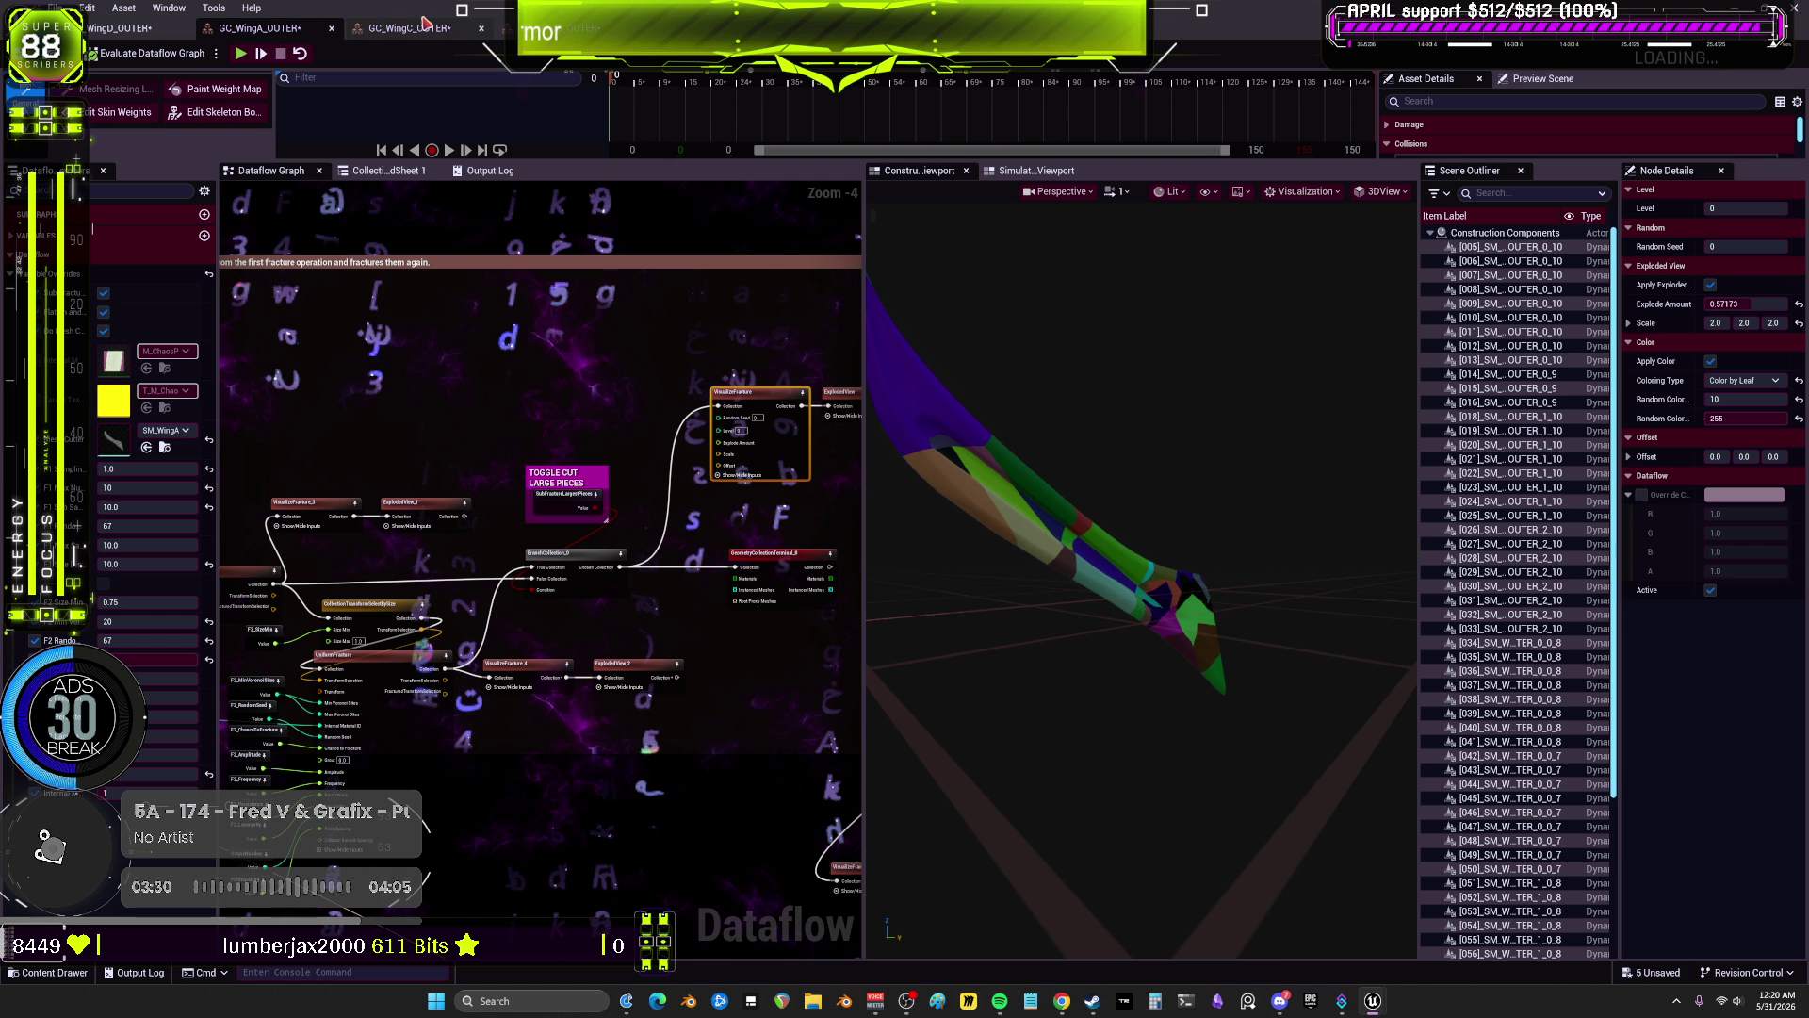
click(556, 28)
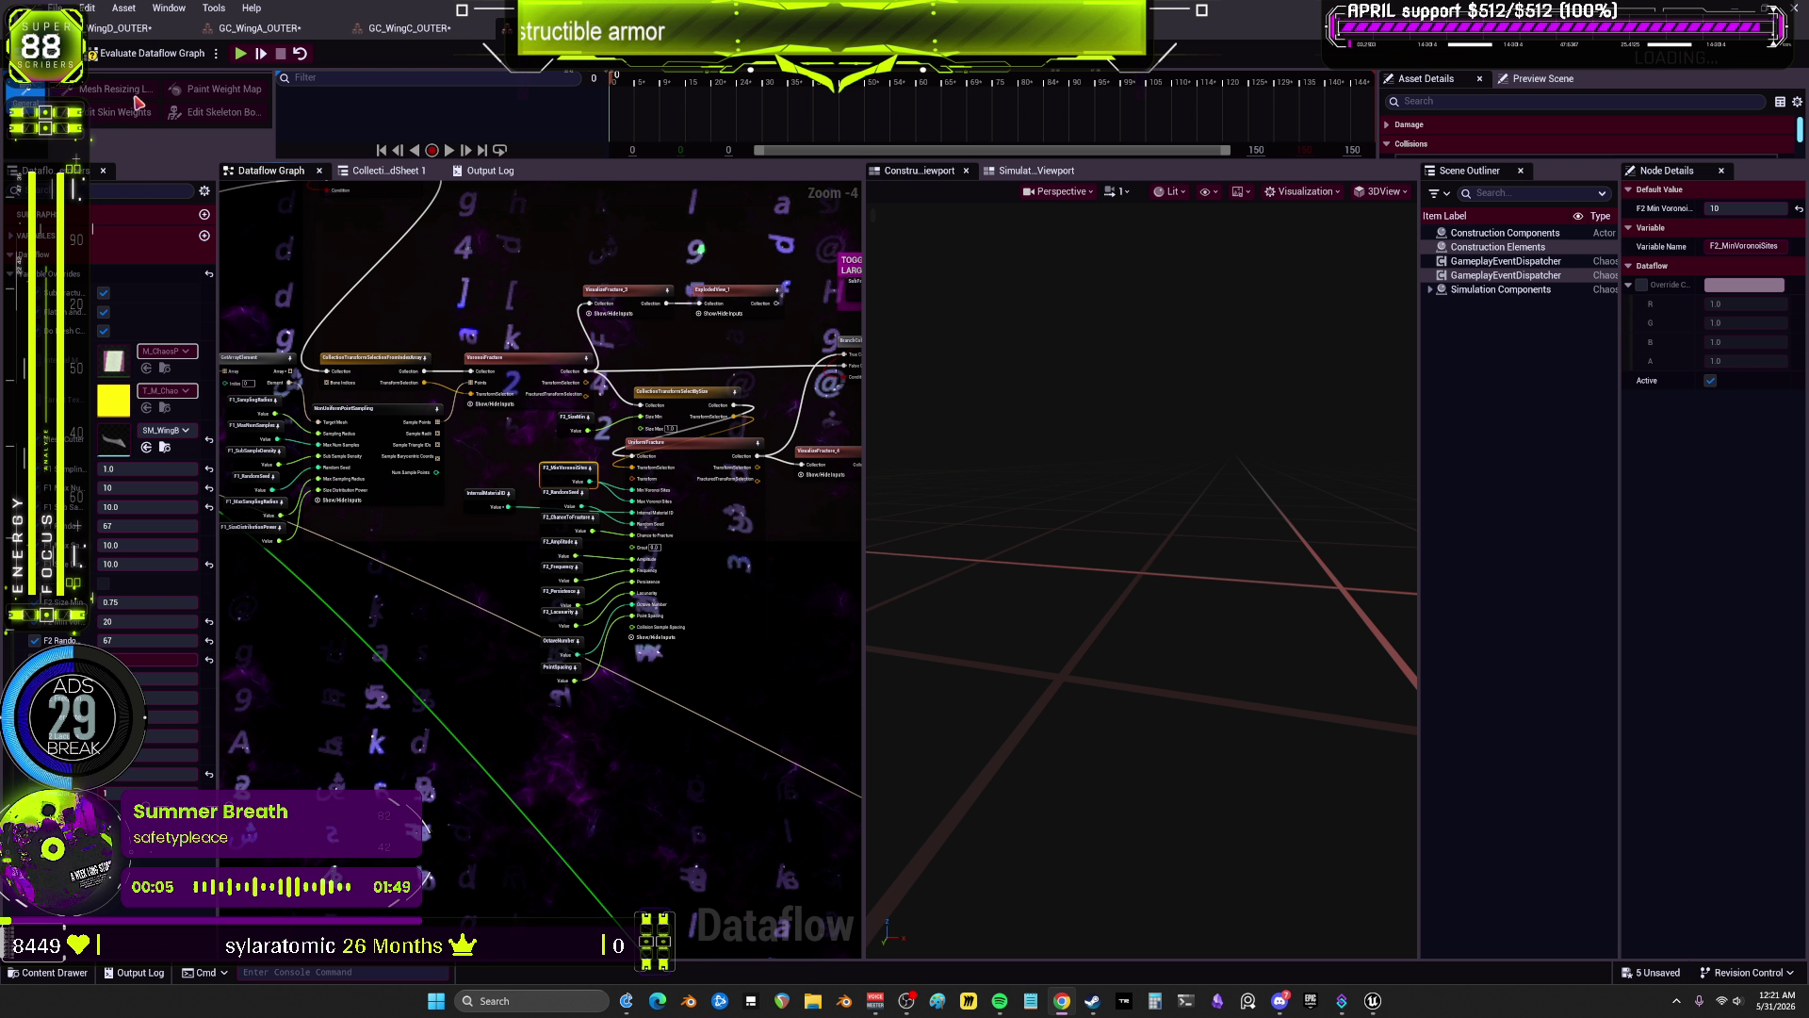
Step: Save all modified wing assets with Ctrl+S and return to the main level editor
key(ctrl+s)
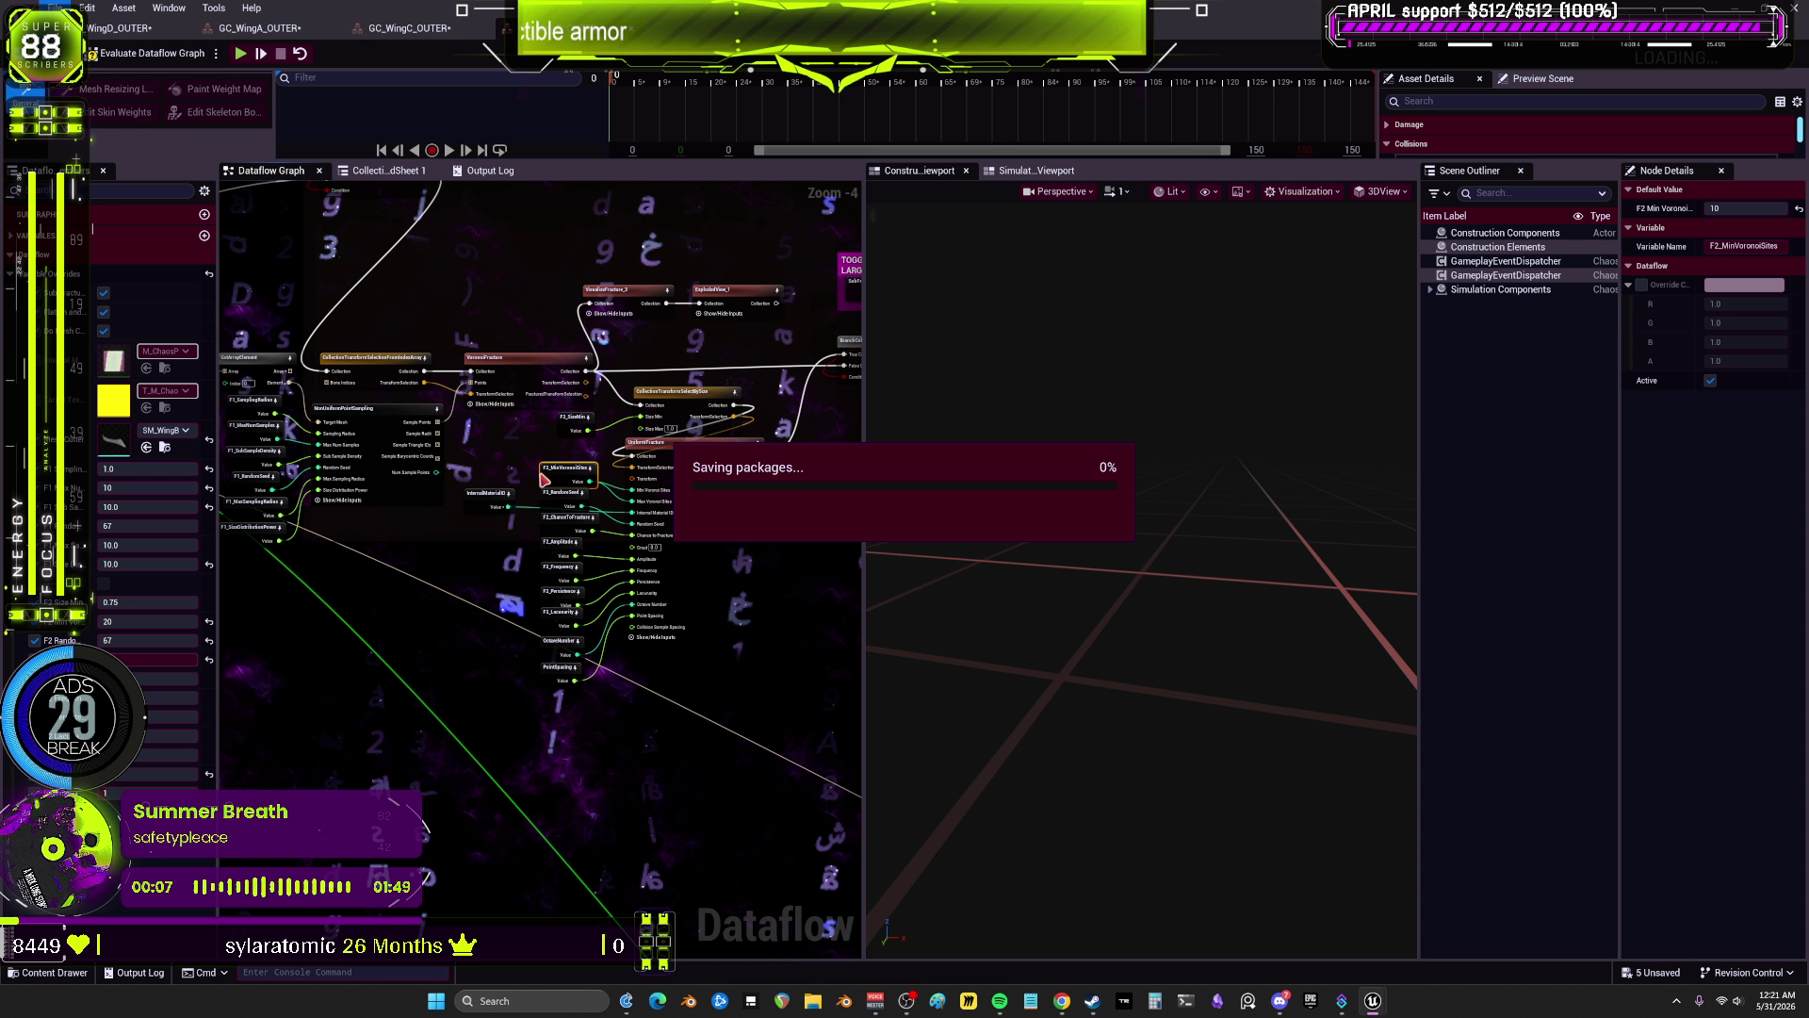
scroll(424, 603, down, 2)
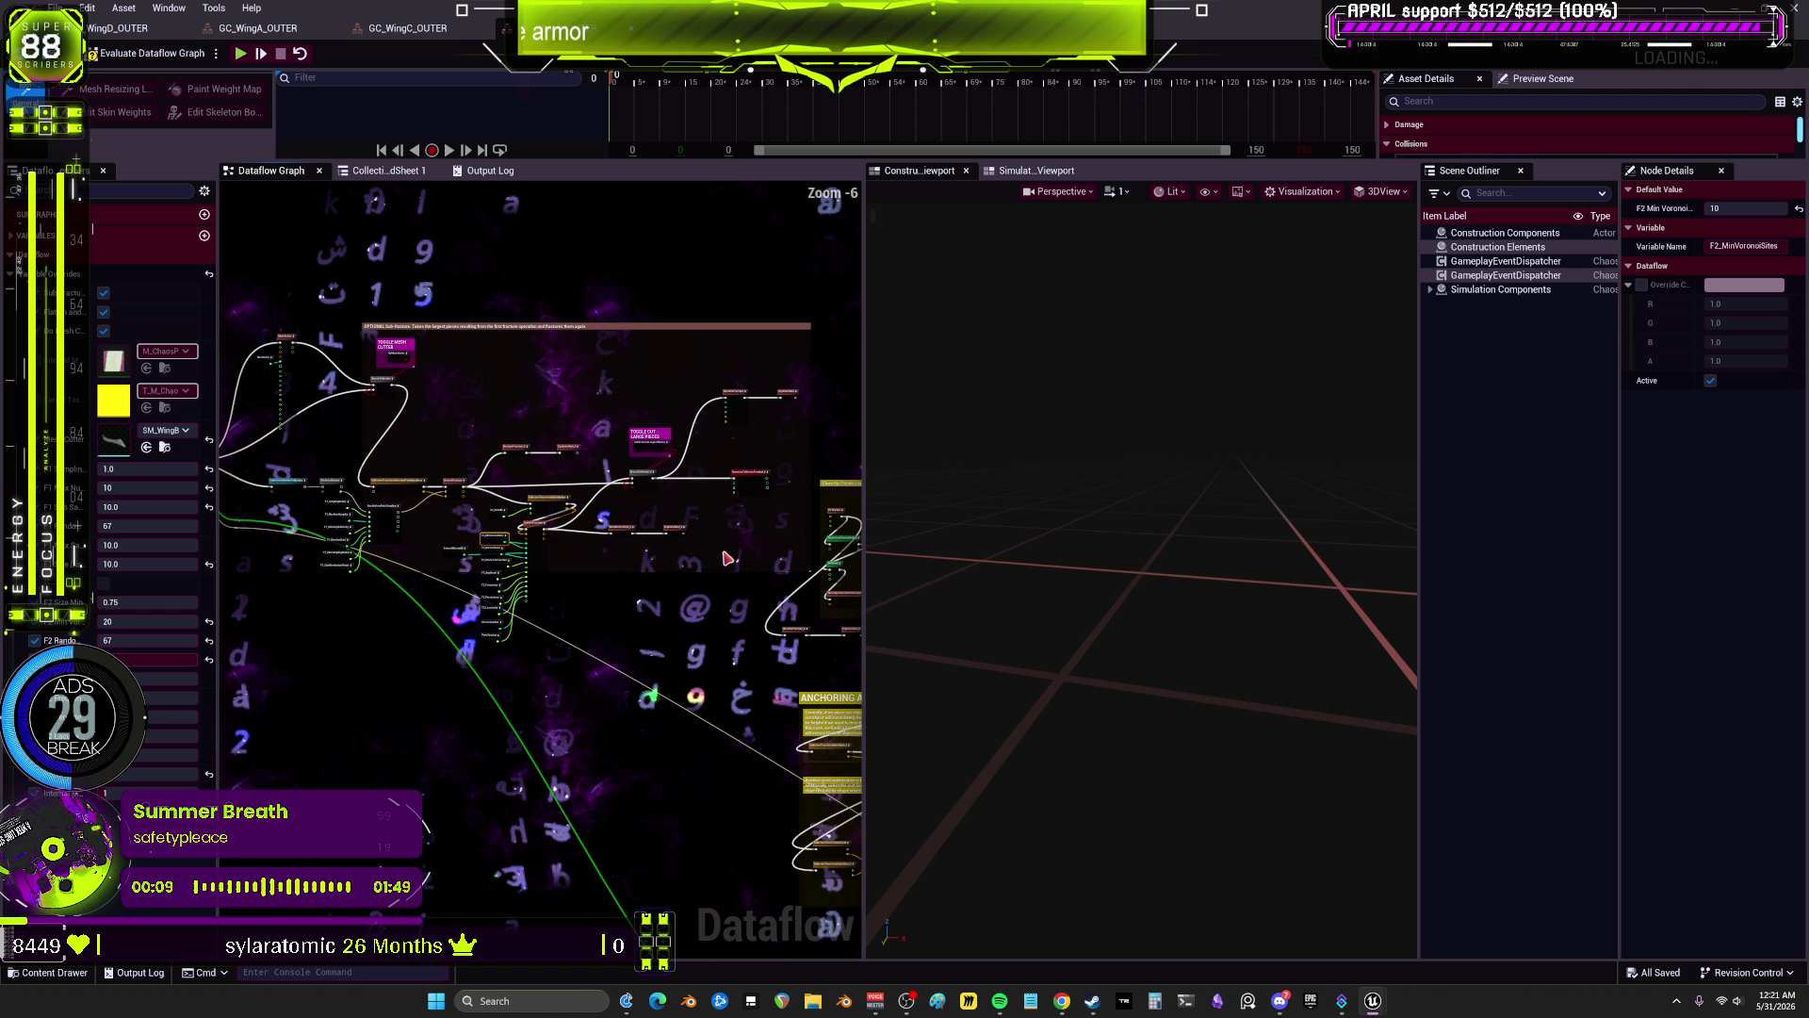
key(alt+Tab)
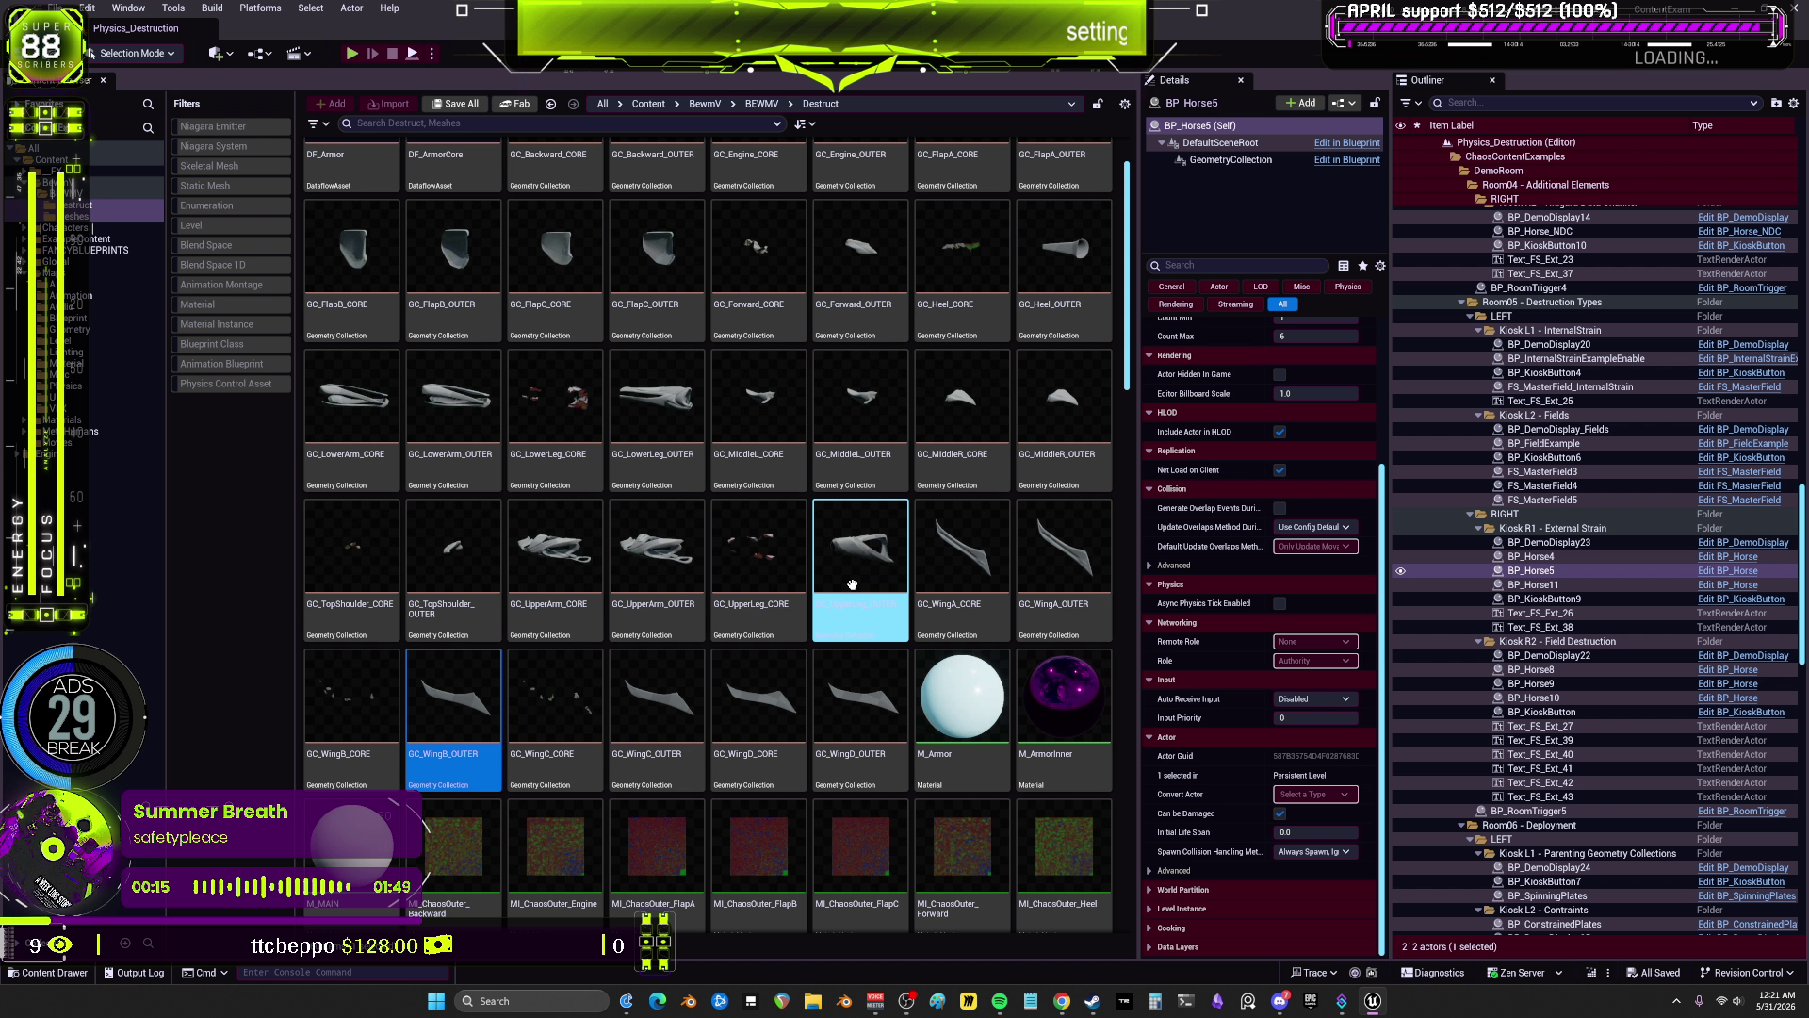
Step: Open GC_UpperLeg, UpperArm, LowerLeg, LowerArm and WingB OUTER collections in the Dataflow editor
double_click(852, 584)
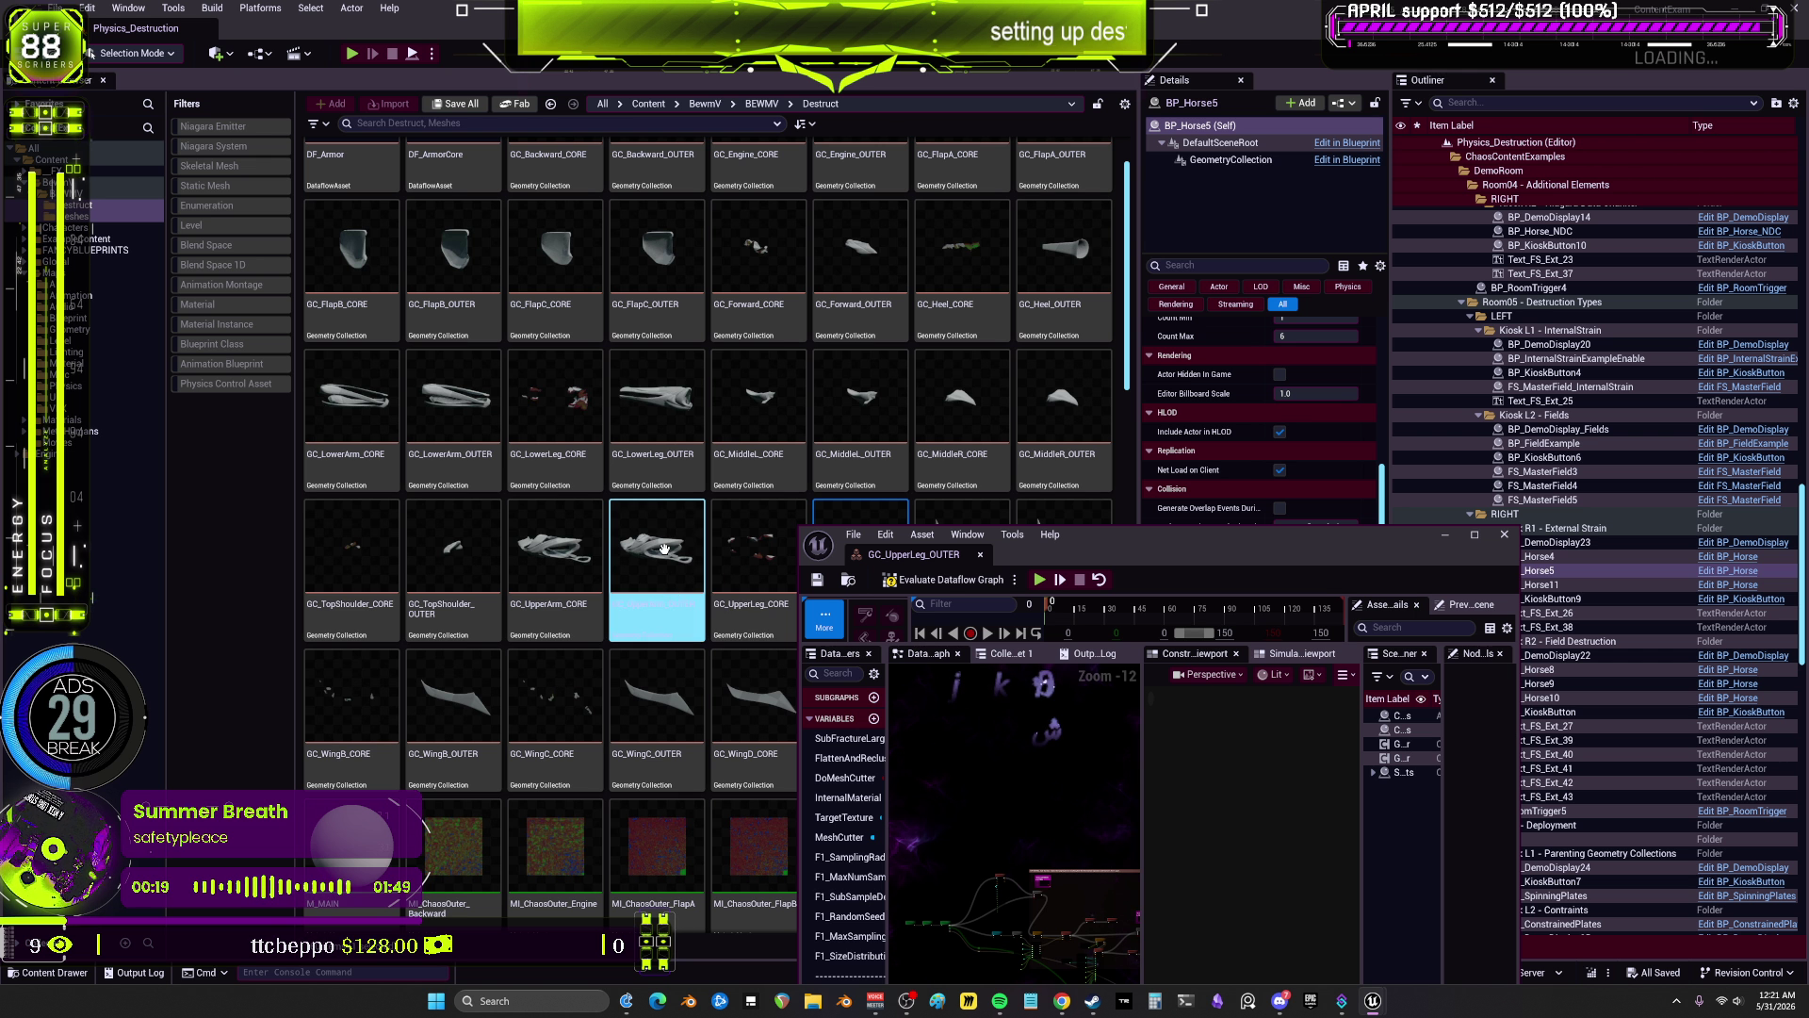
click(664, 549)
double_click(661, 552)
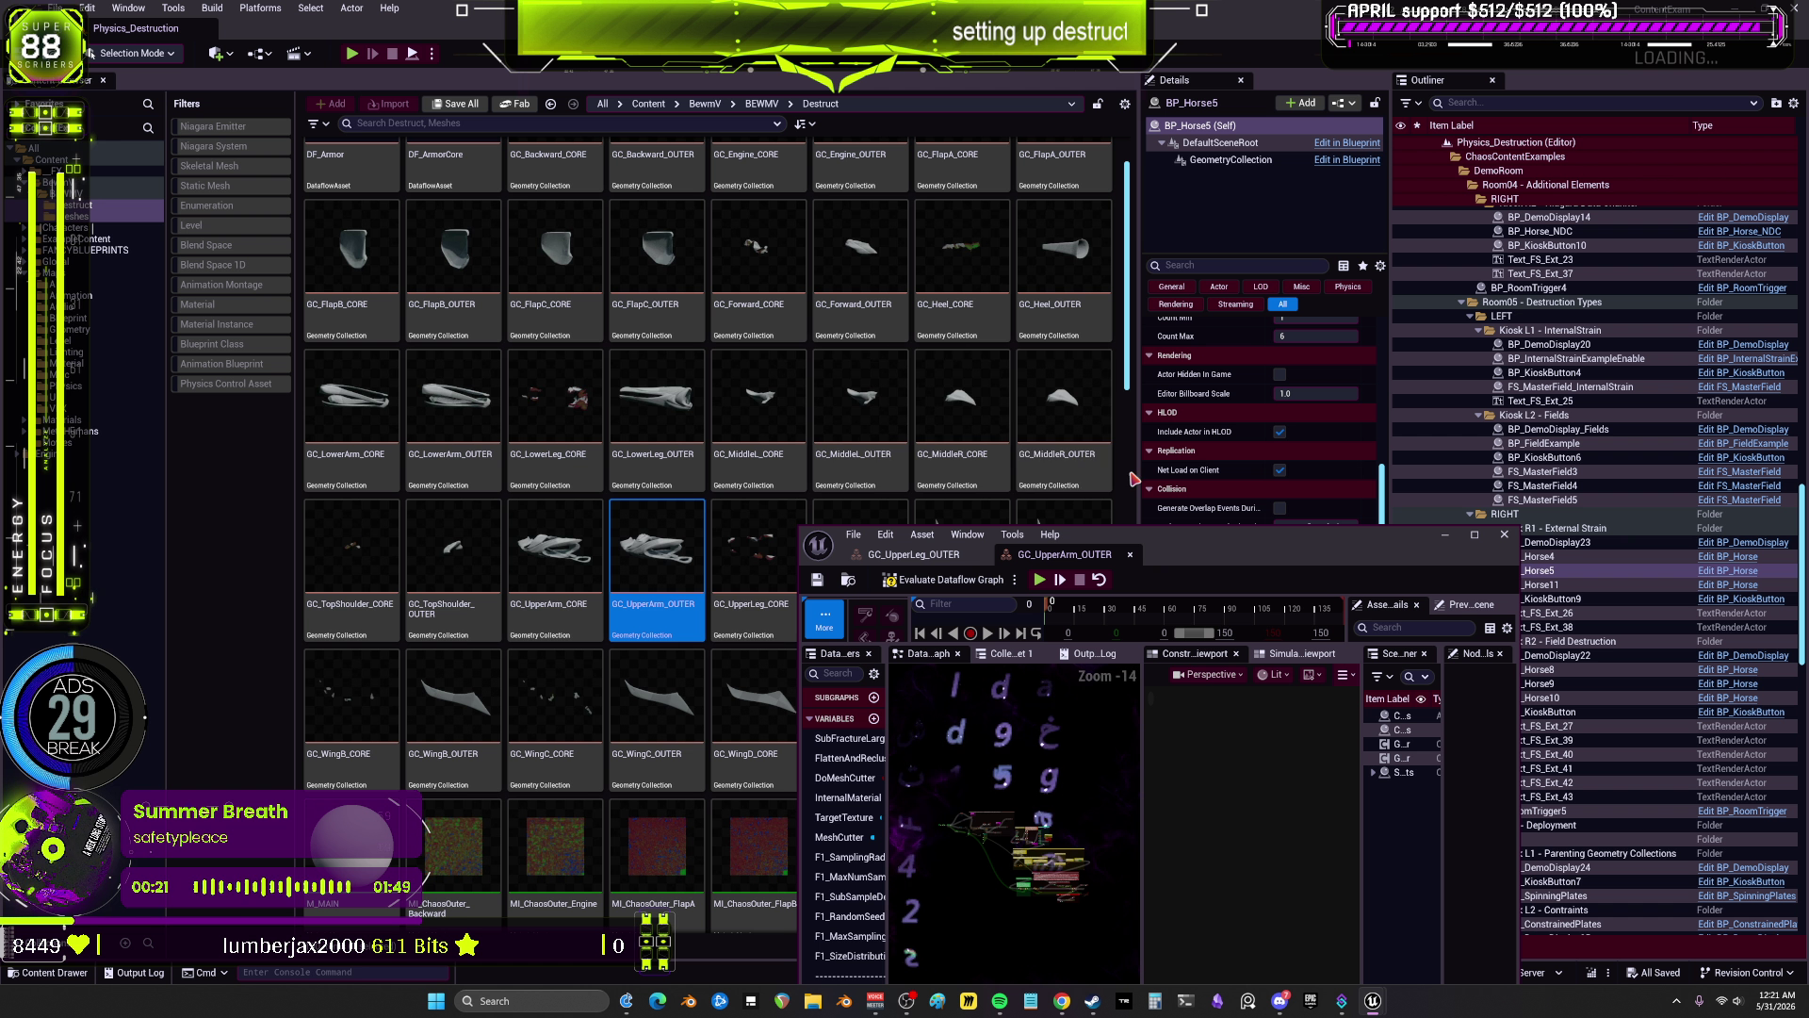
click(440, 401)
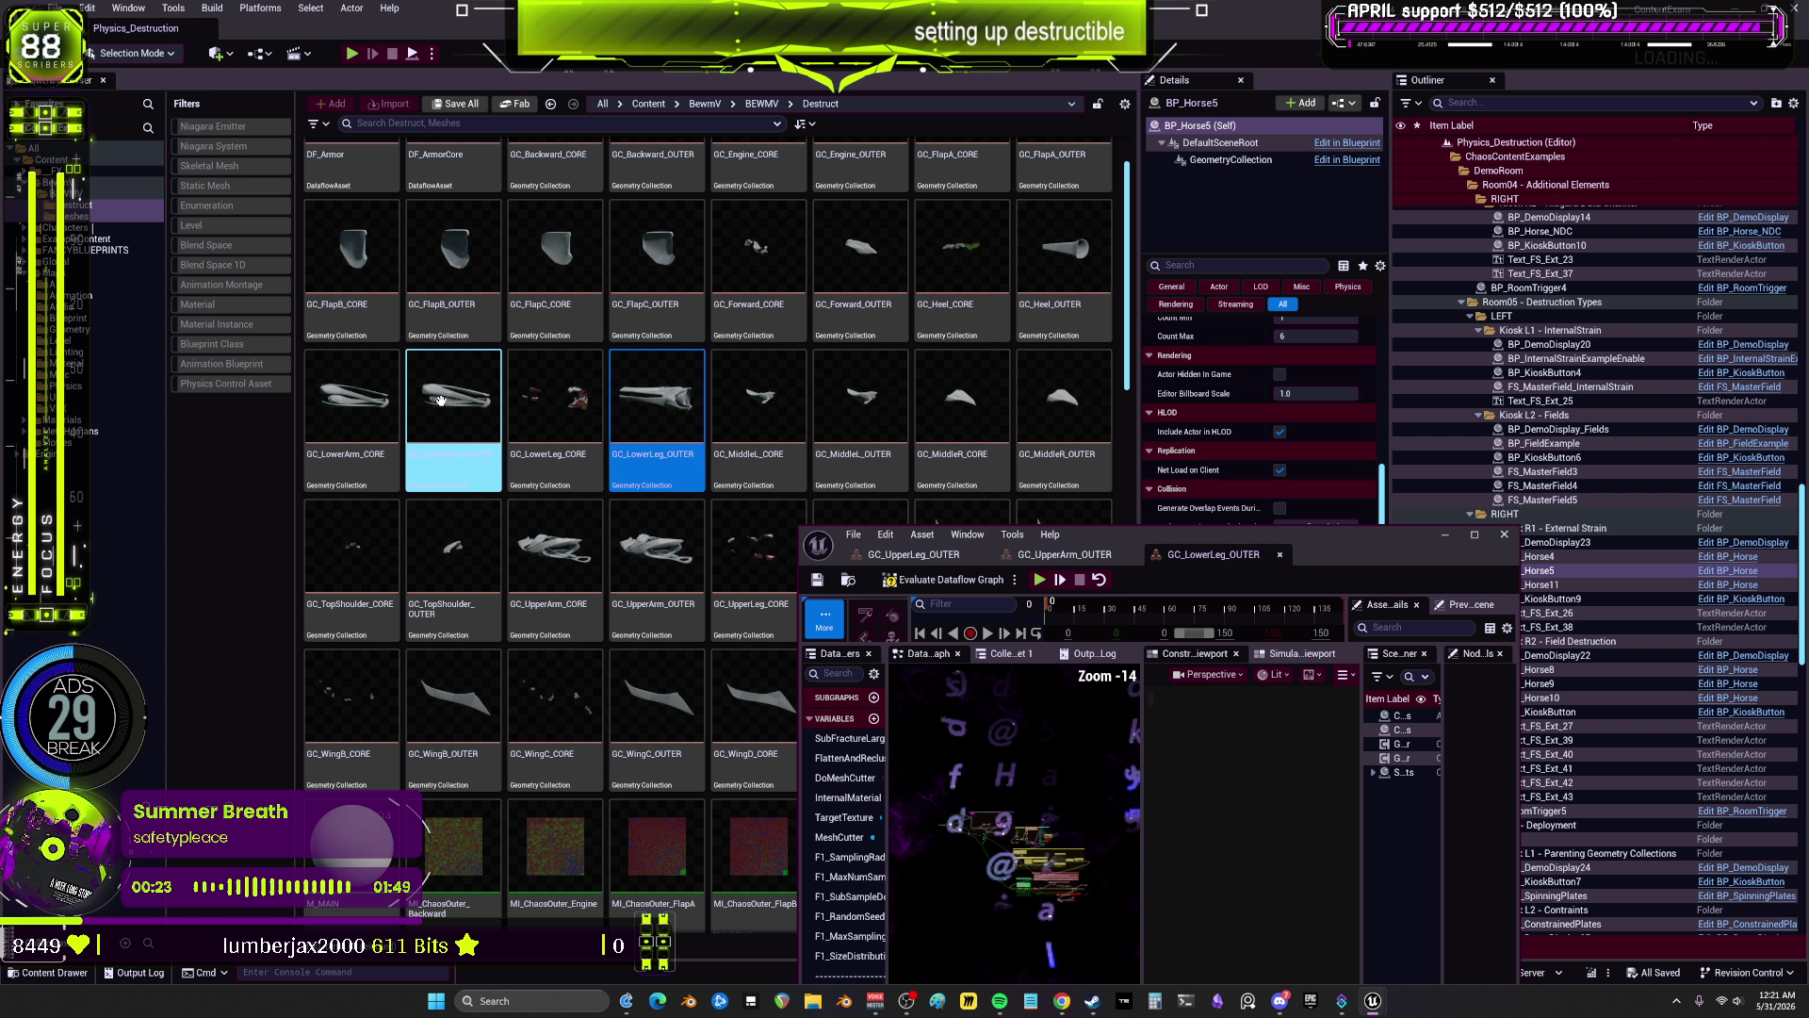
double_click(461, 406)
scroll(963, 443, up, 2)
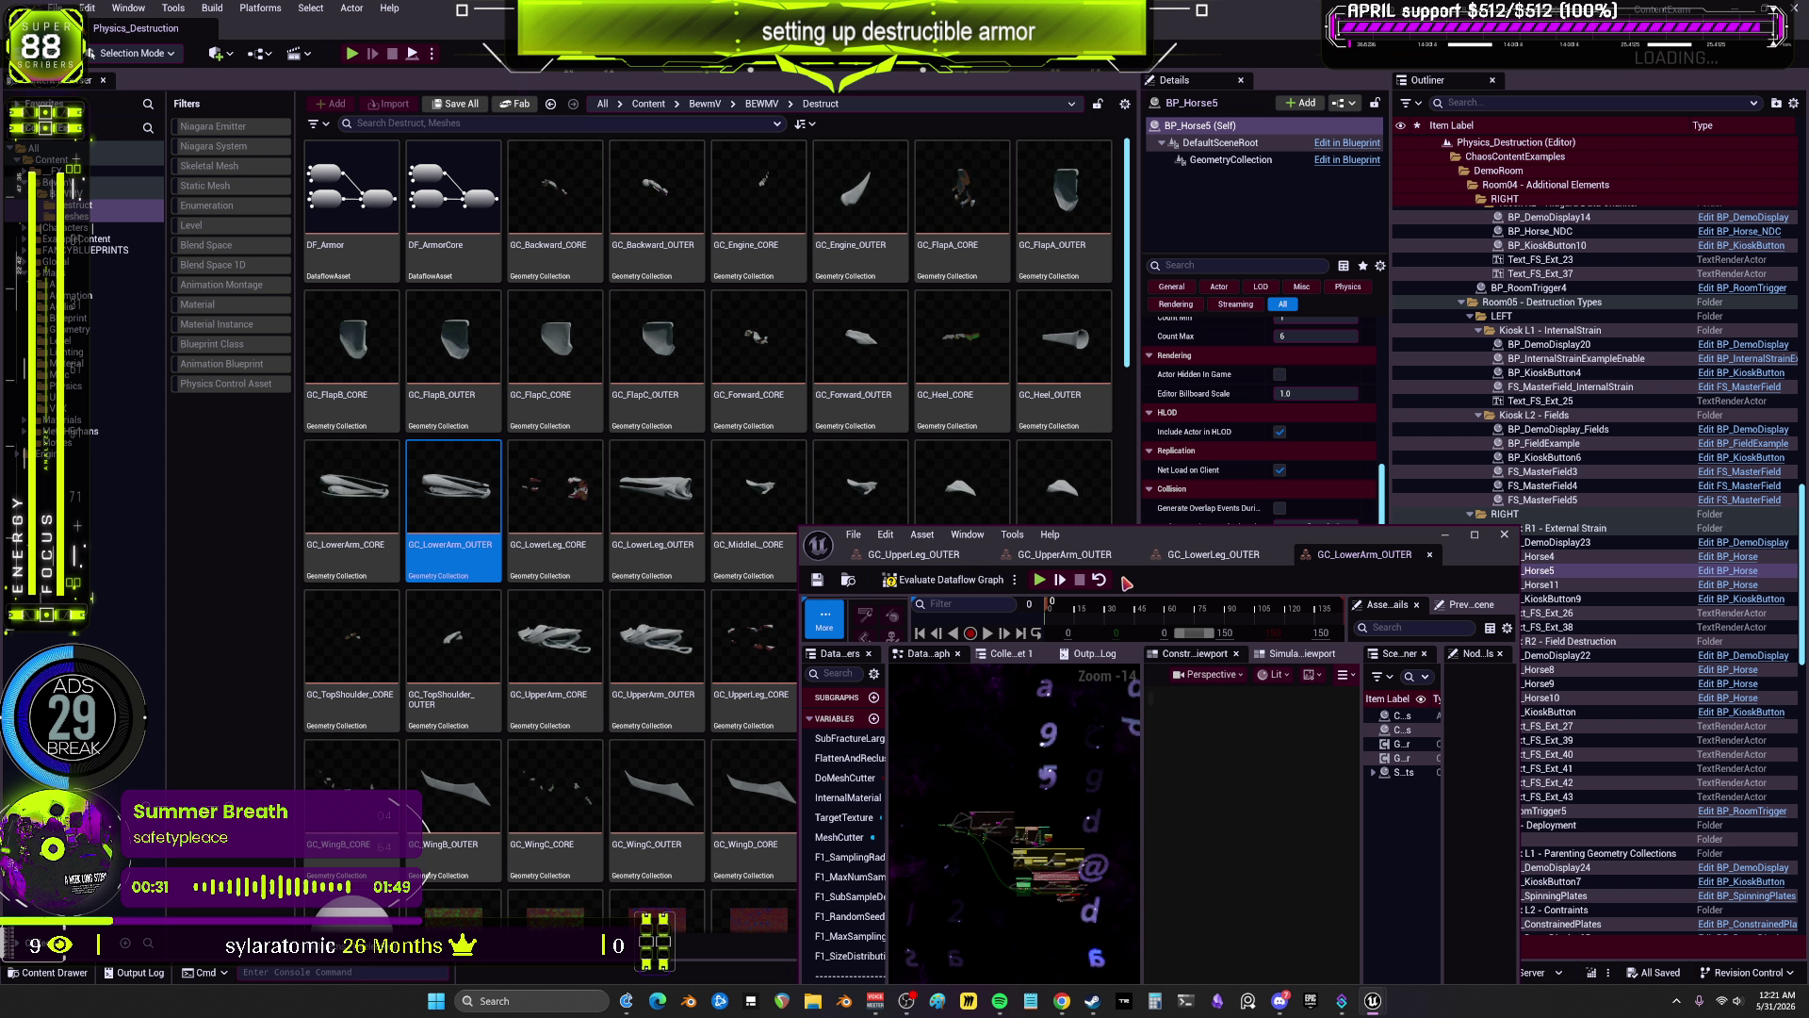
drag(1224, 535, 1296, 259)
scroll(566, 660, down, 1)
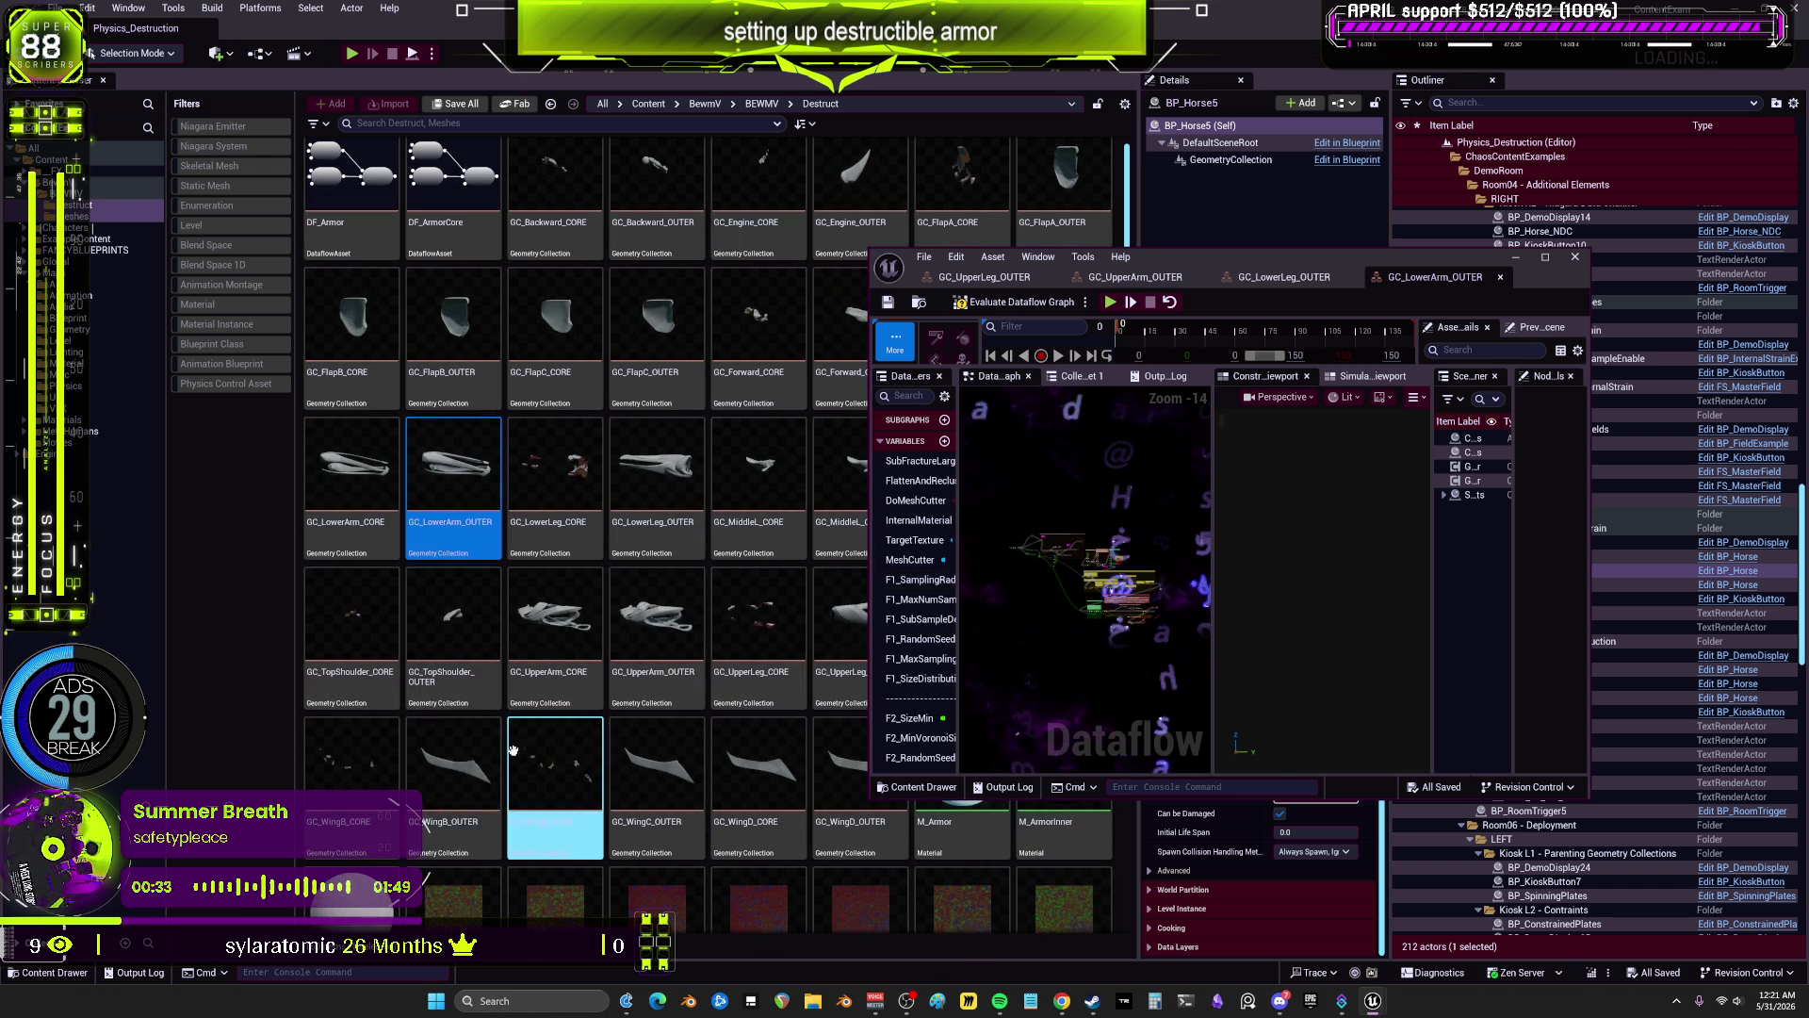
double_click(453, 773)
Step: Maximize the Dataflow editor and frame the whole dataflow graph
click(1545, 256)
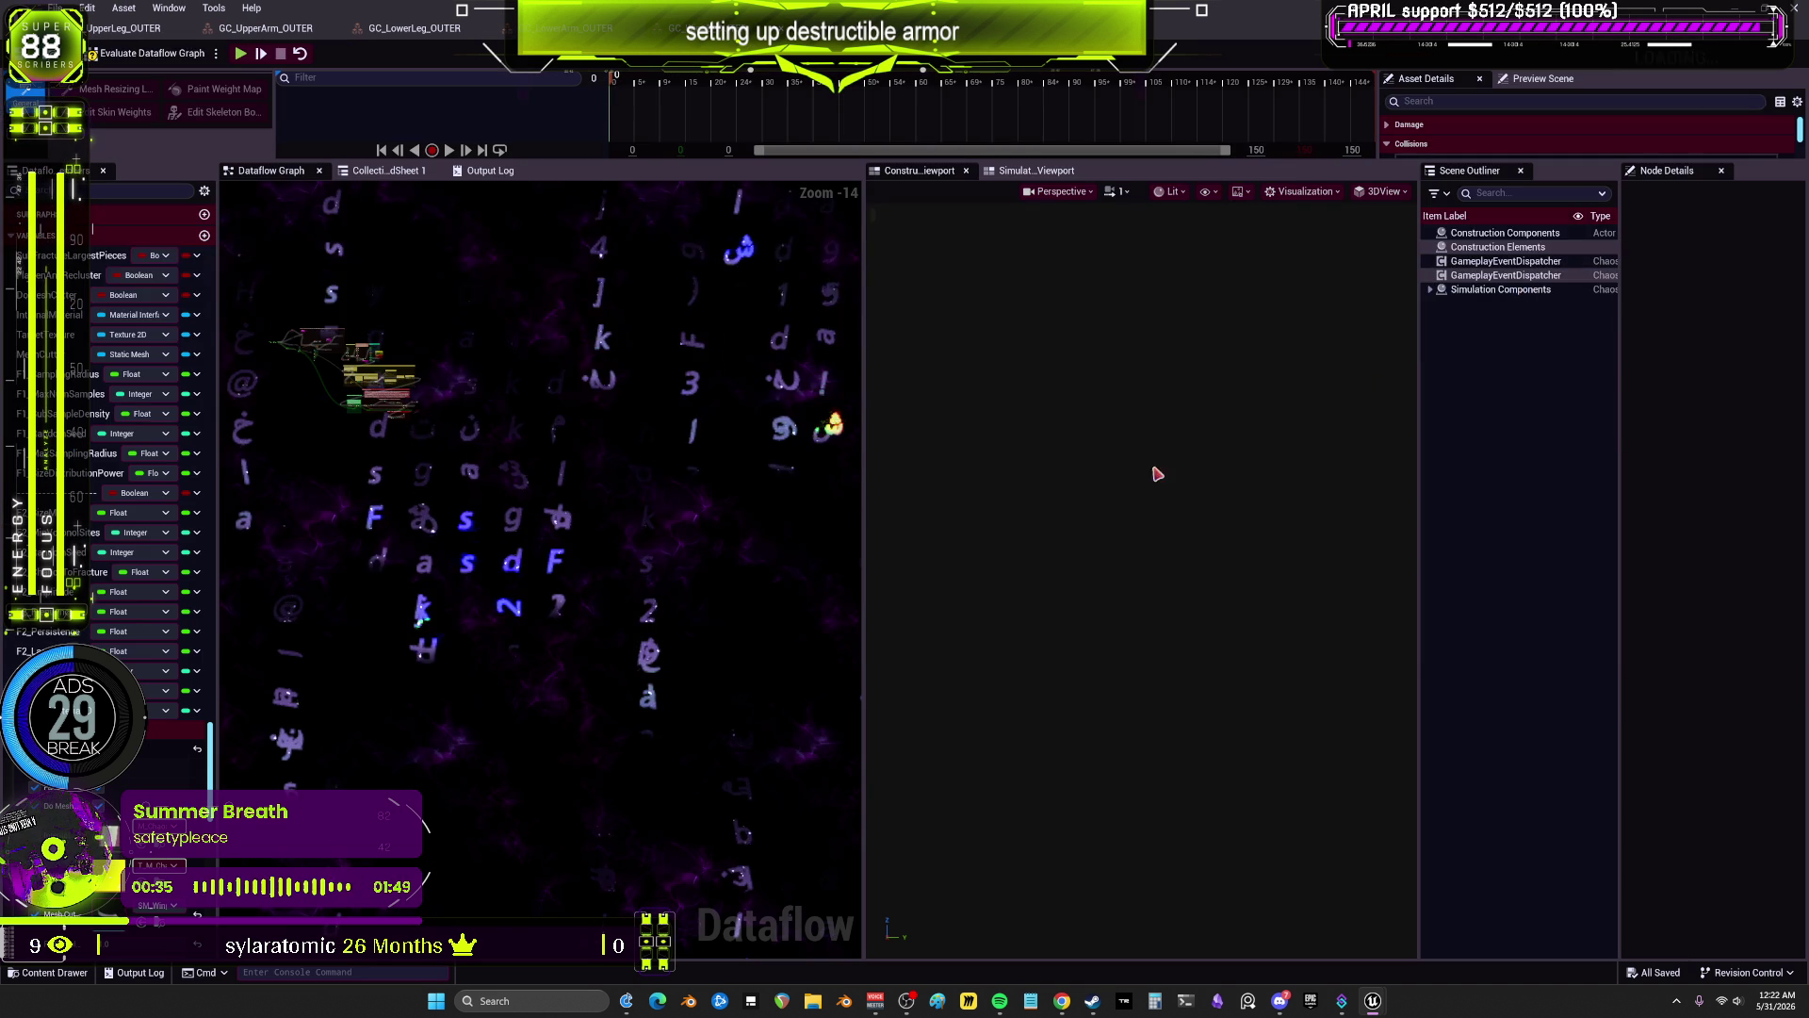
scroll(132, 754, down, 3)
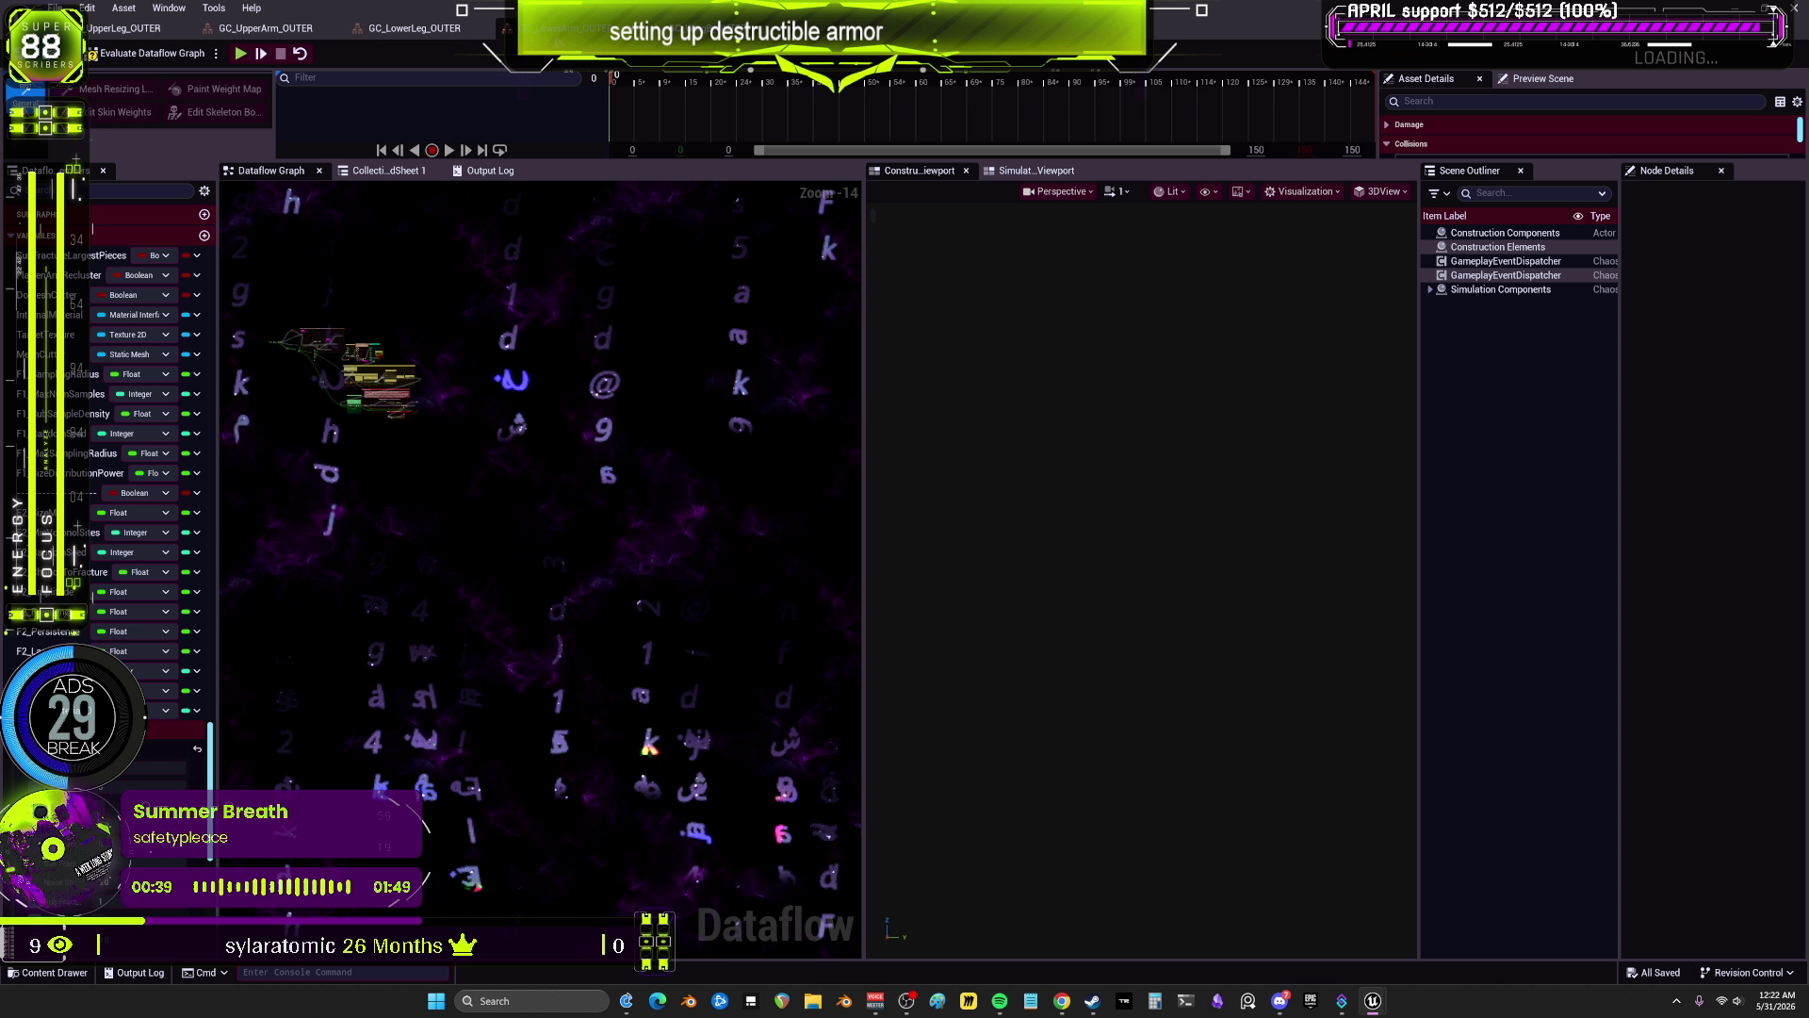
scroll(590, 379, up, 4)
scroll(434, 499, up, 2)
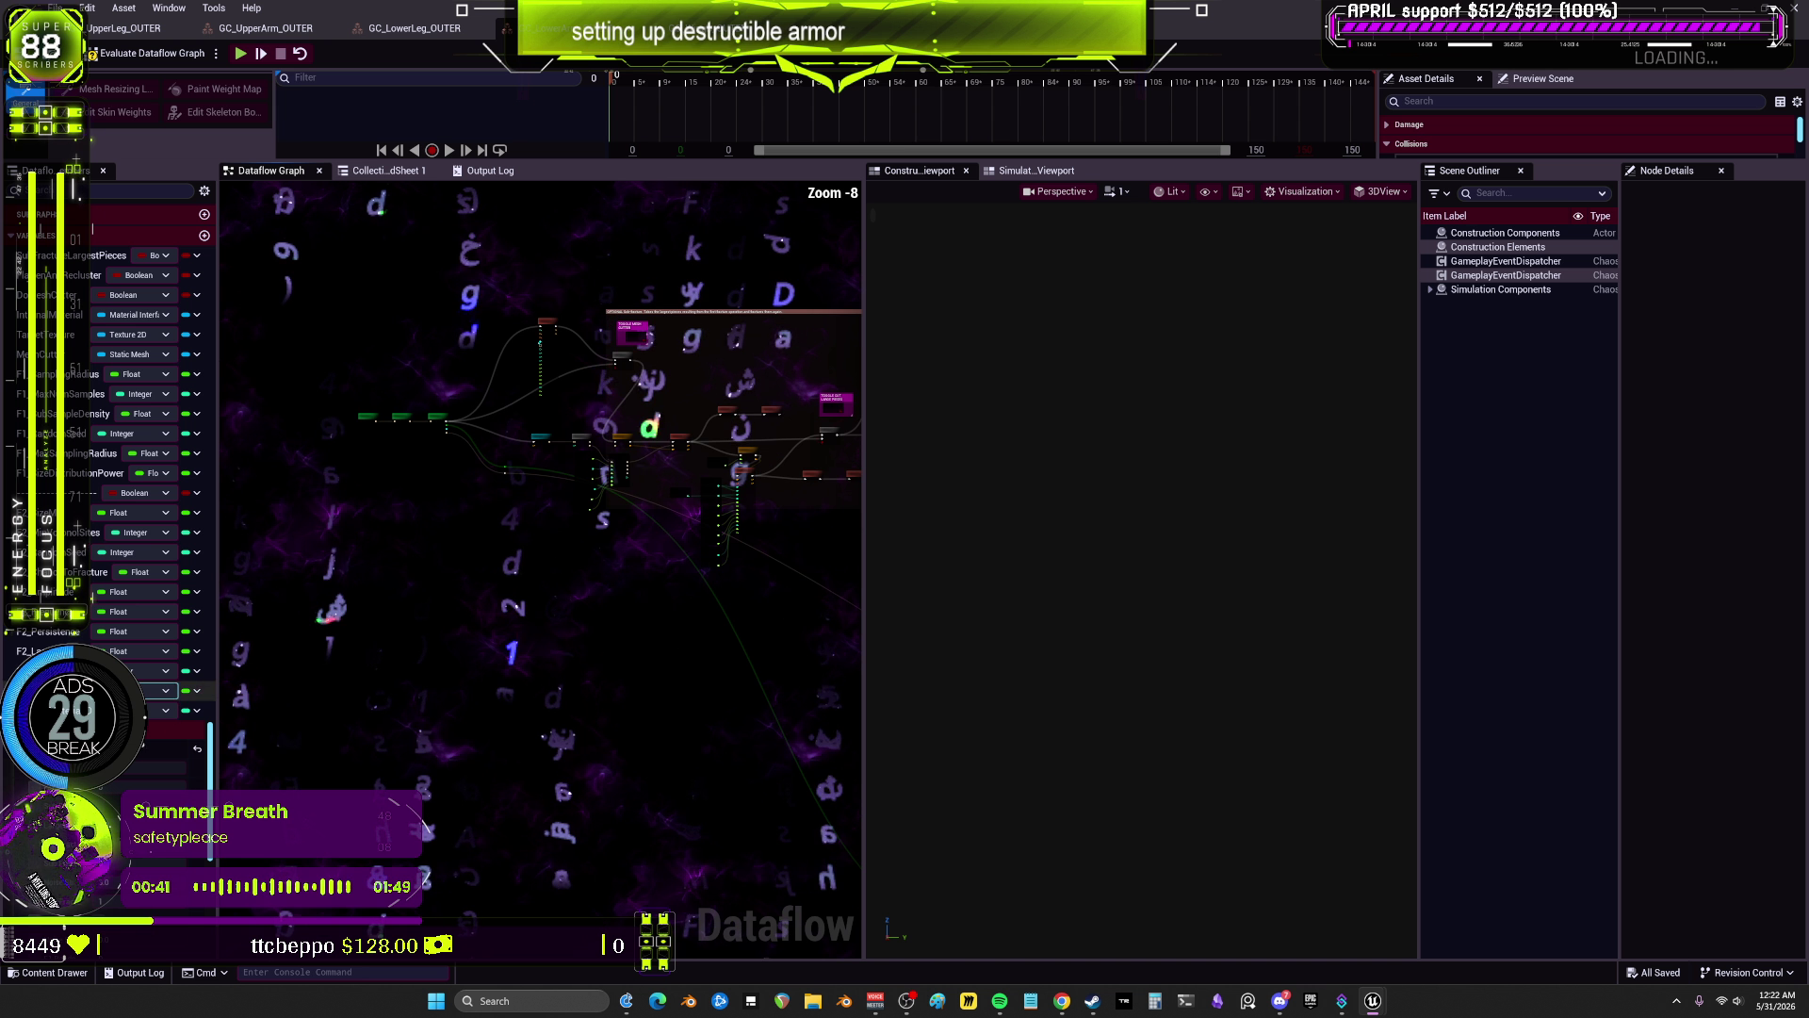
scroll(283, 349, down, 6)
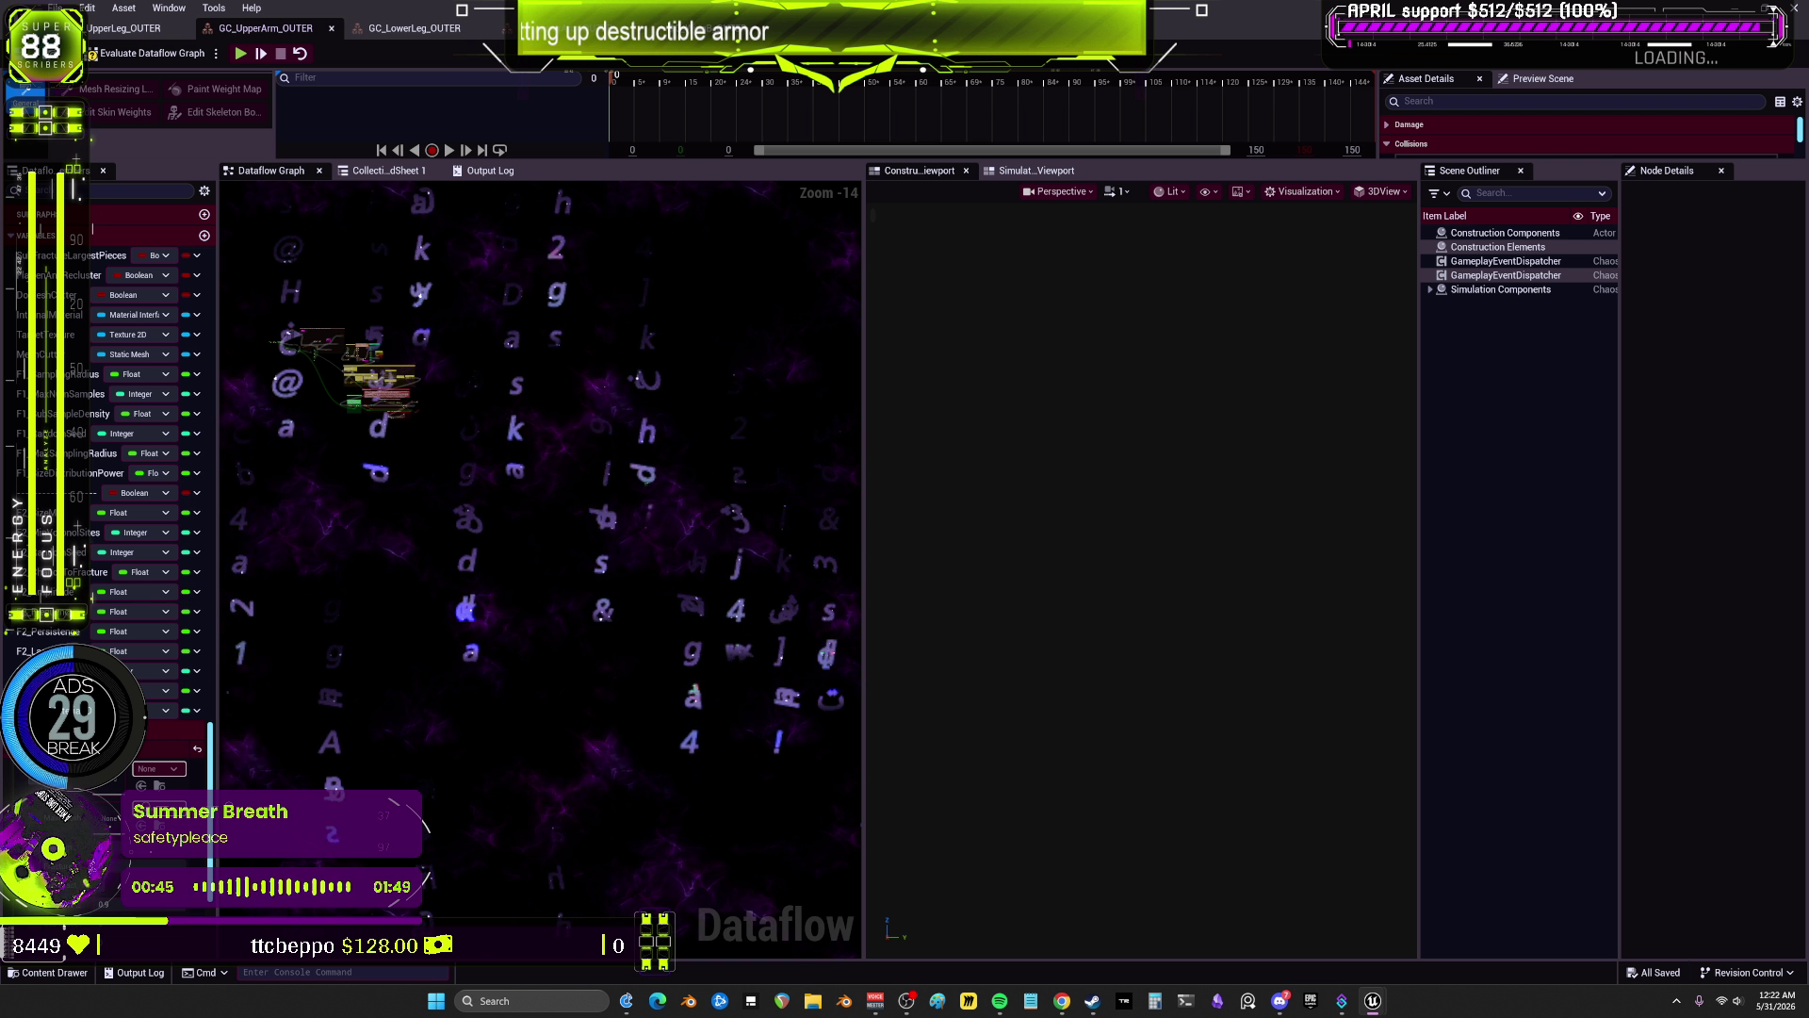
key(Home)
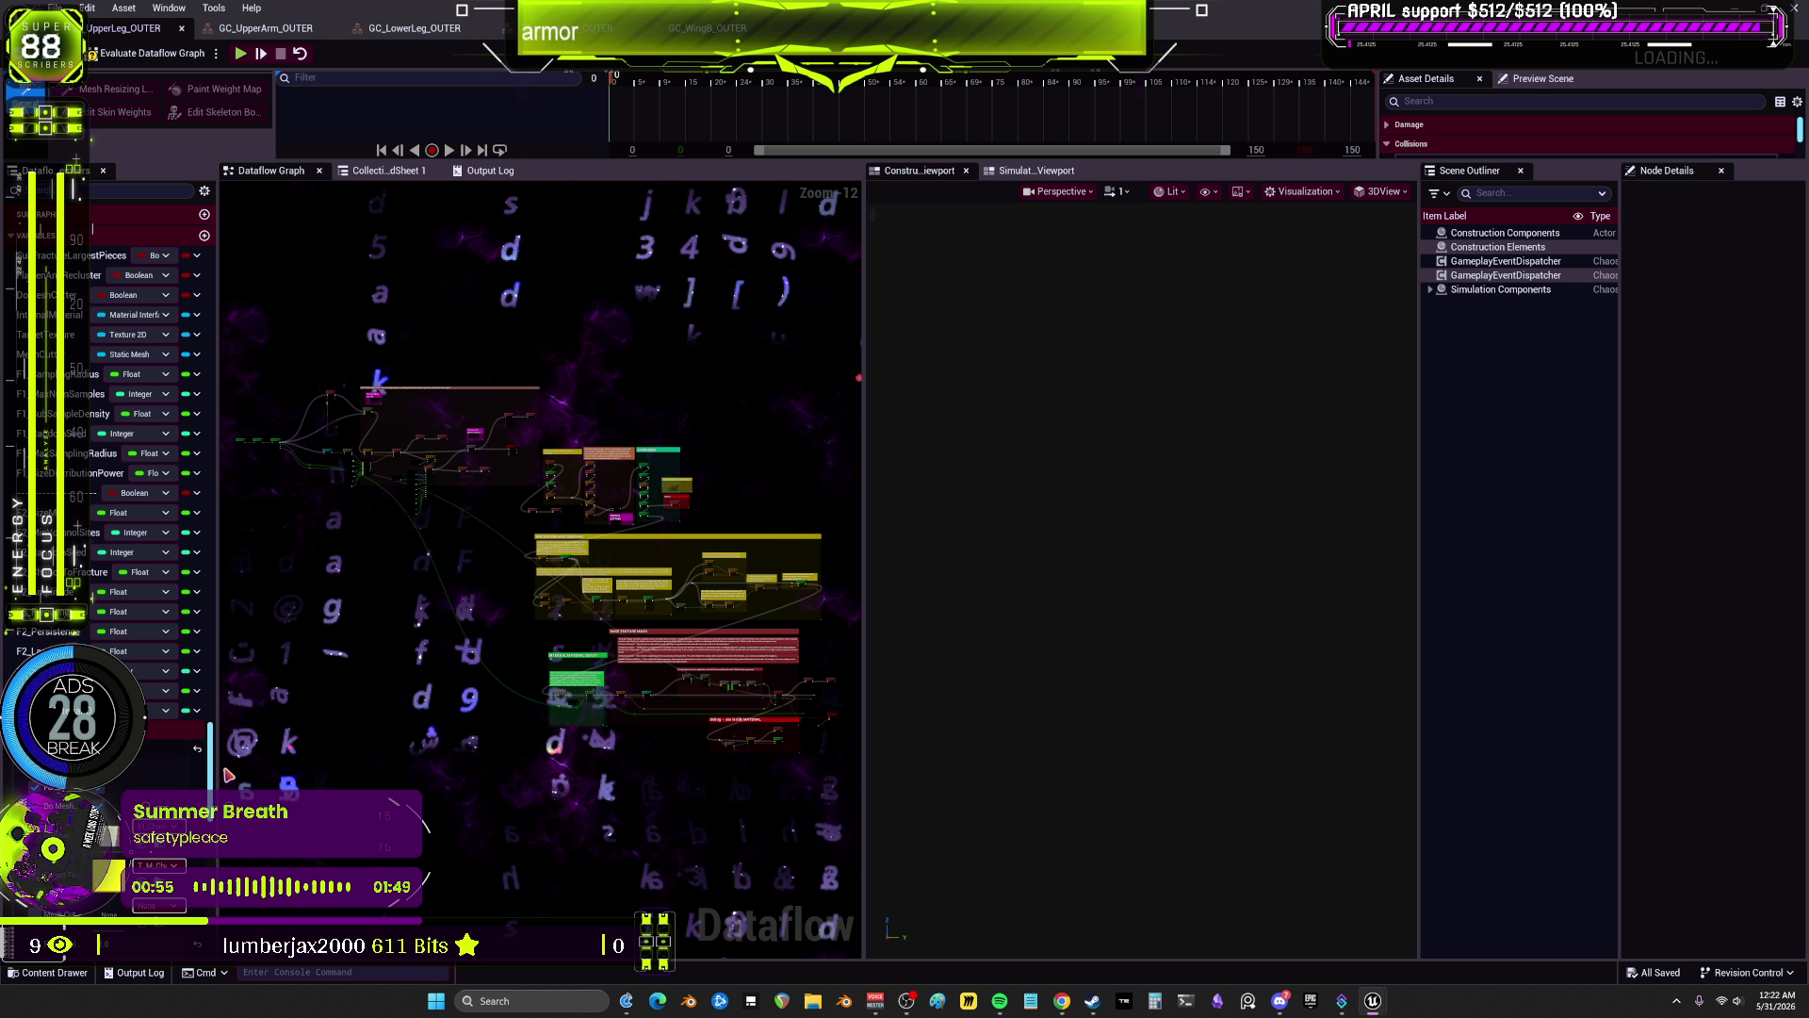
Step: Widen the graph variables panel and inspect the DoMeshCutter node's settings
drag(218, 770, 372, 770)
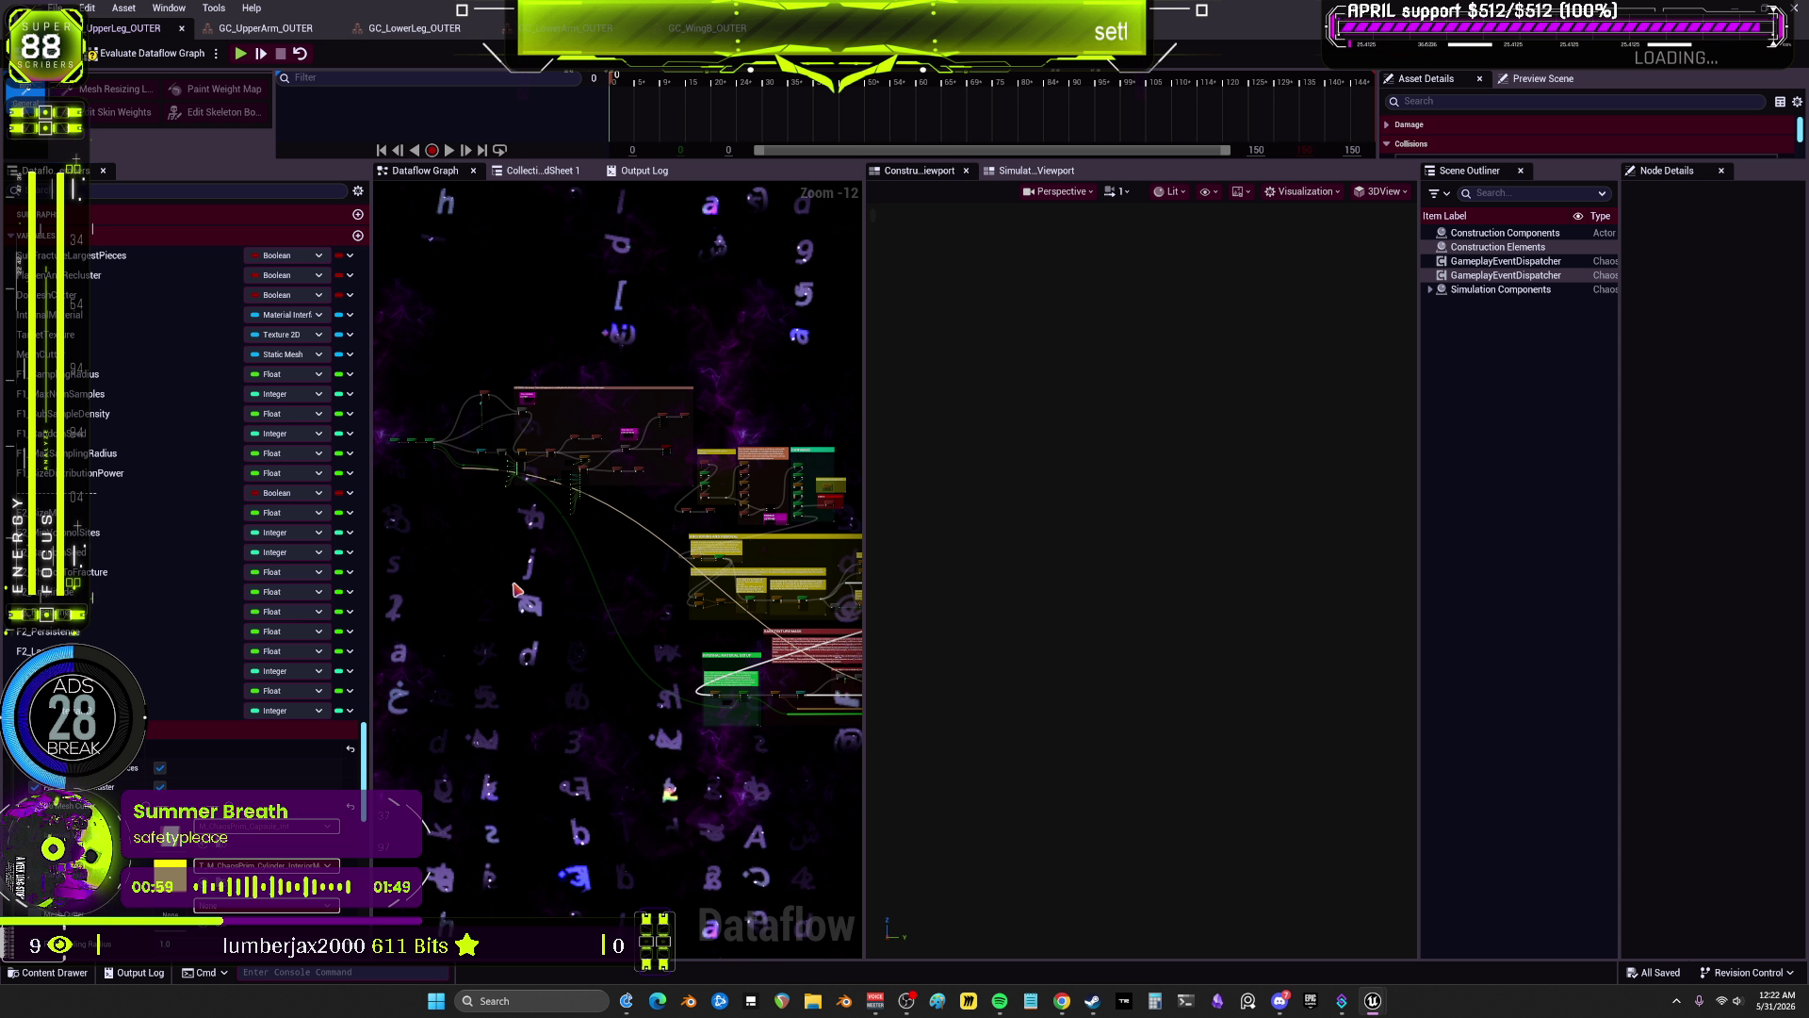
scroll(528, 401, up, 10)
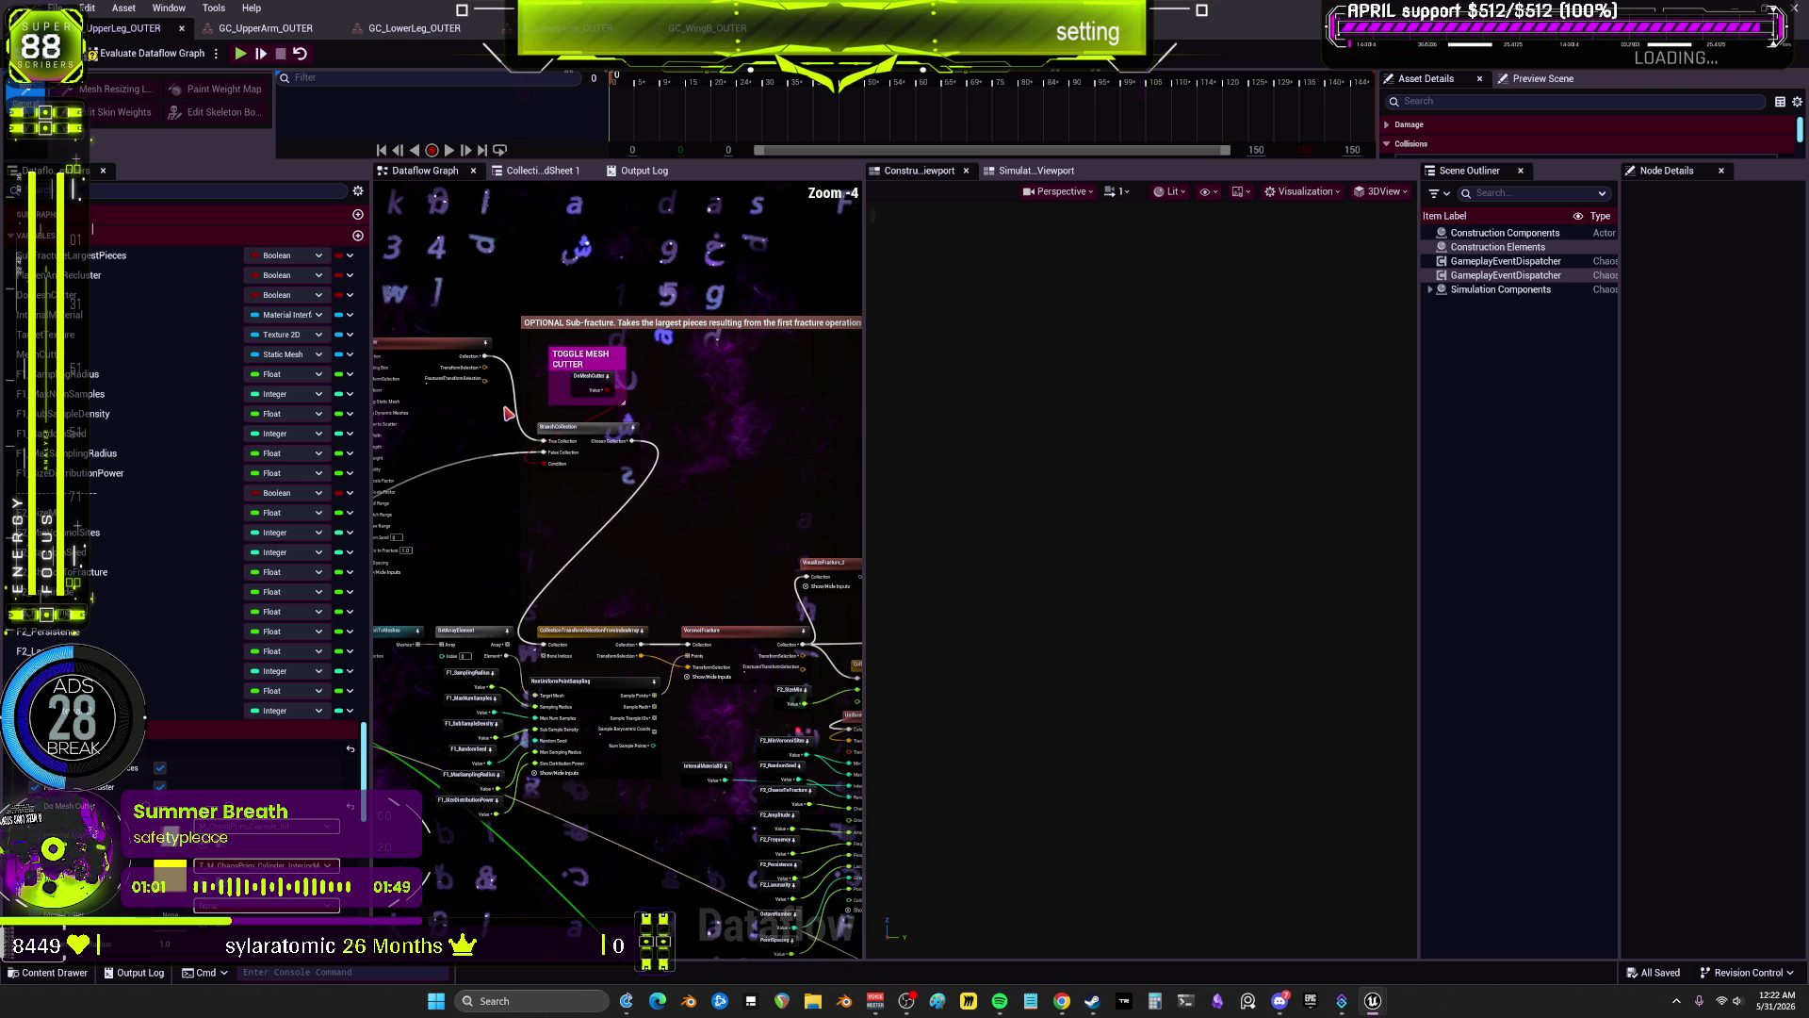
scroll(637, 377, up, 1)
click(639, 373)
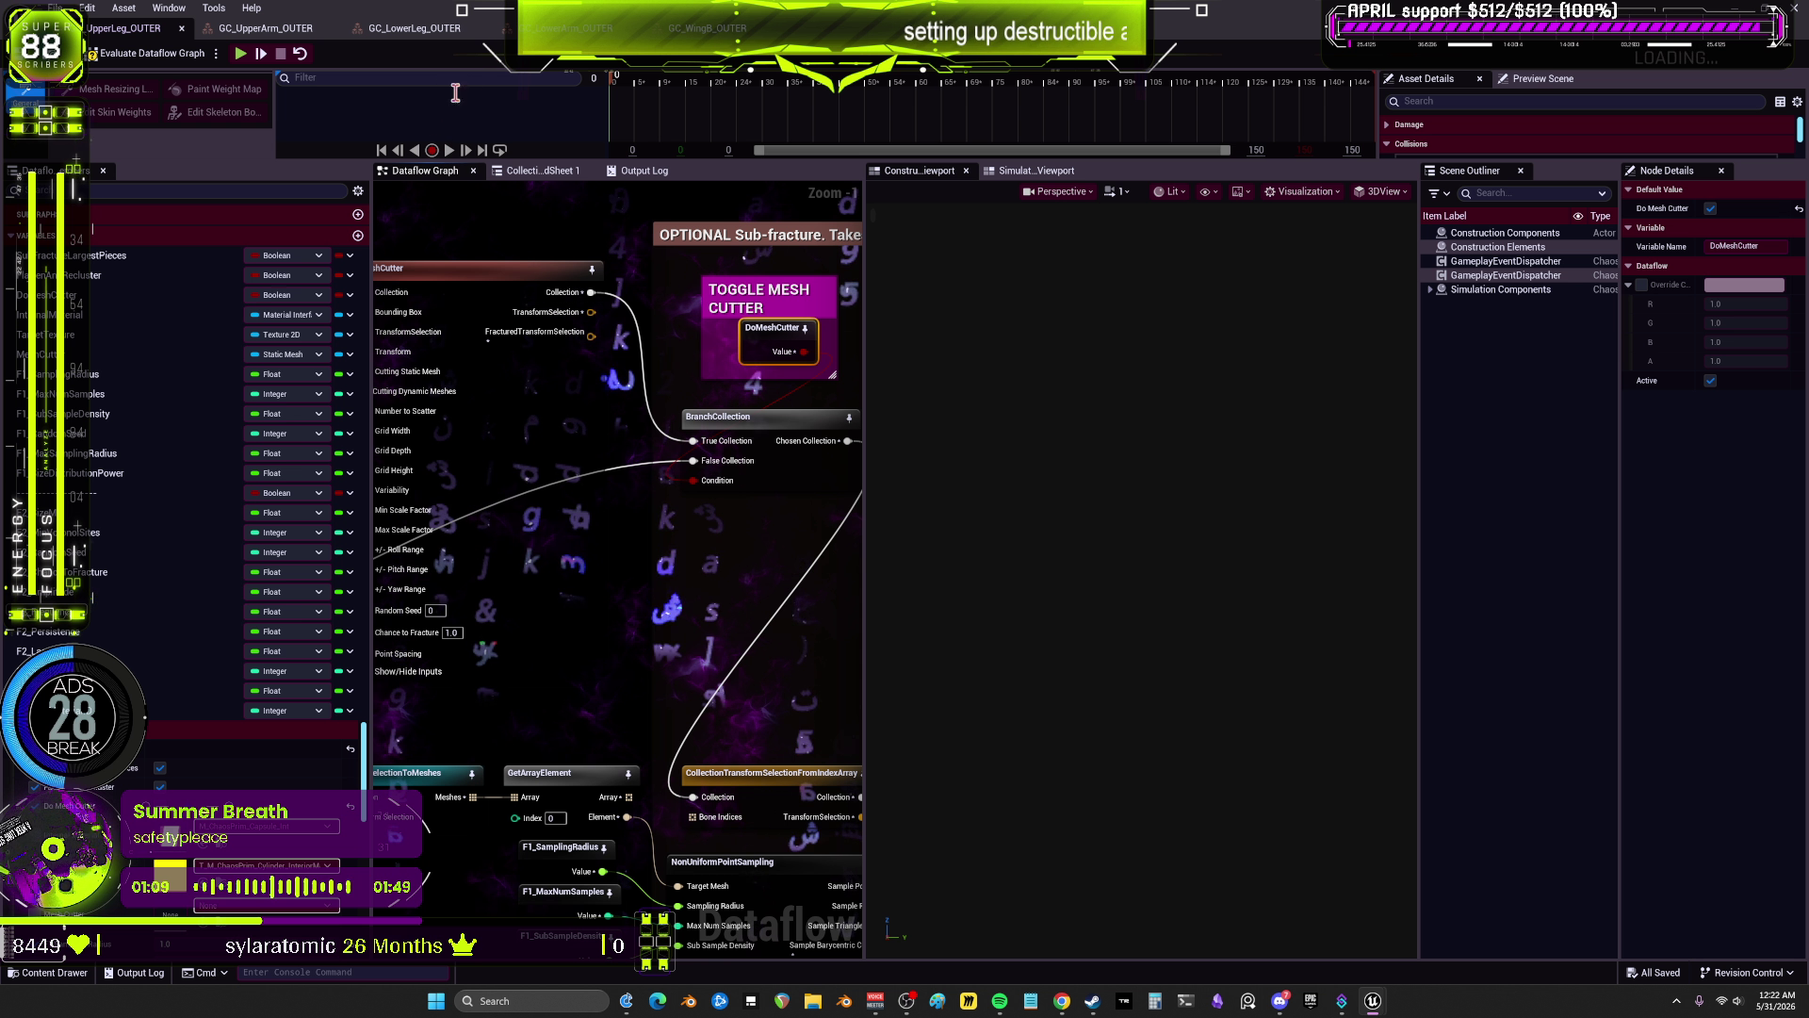
Step: Switch through the armor graphs, ending on GC_LowerLeg_OUTER
click(298, 32)
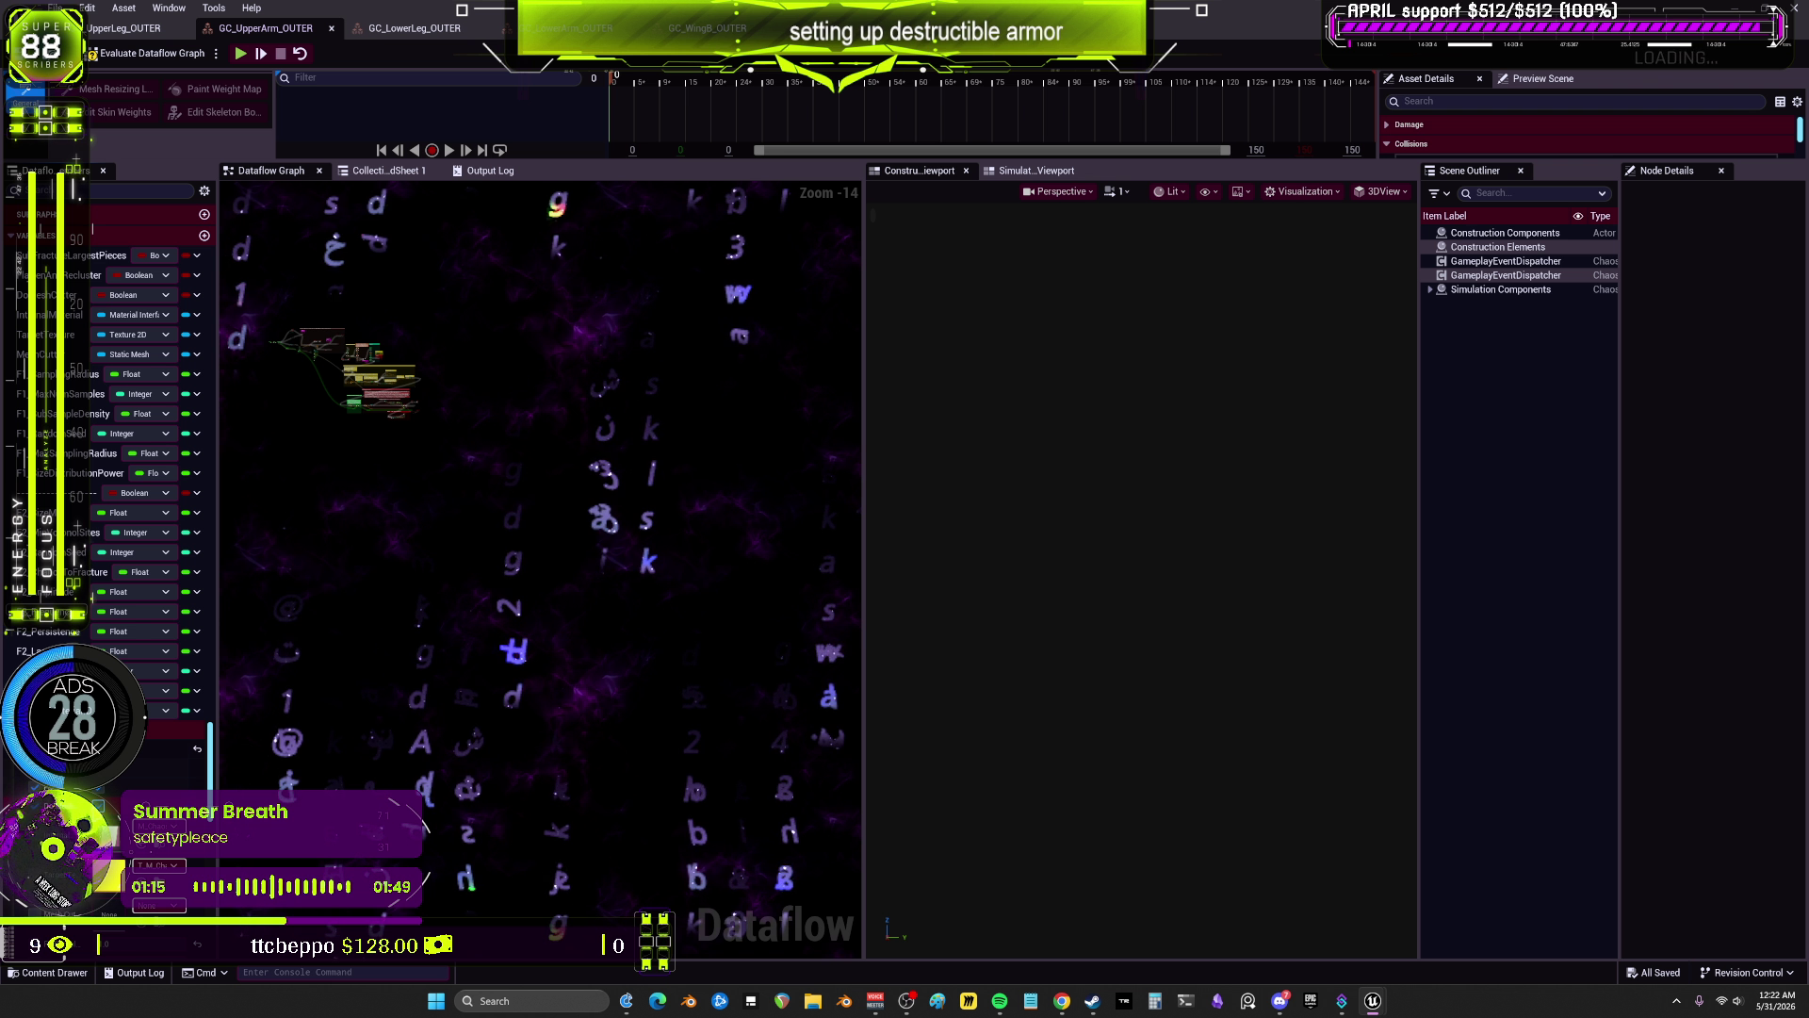
click(123, 28)
click(415, 28)
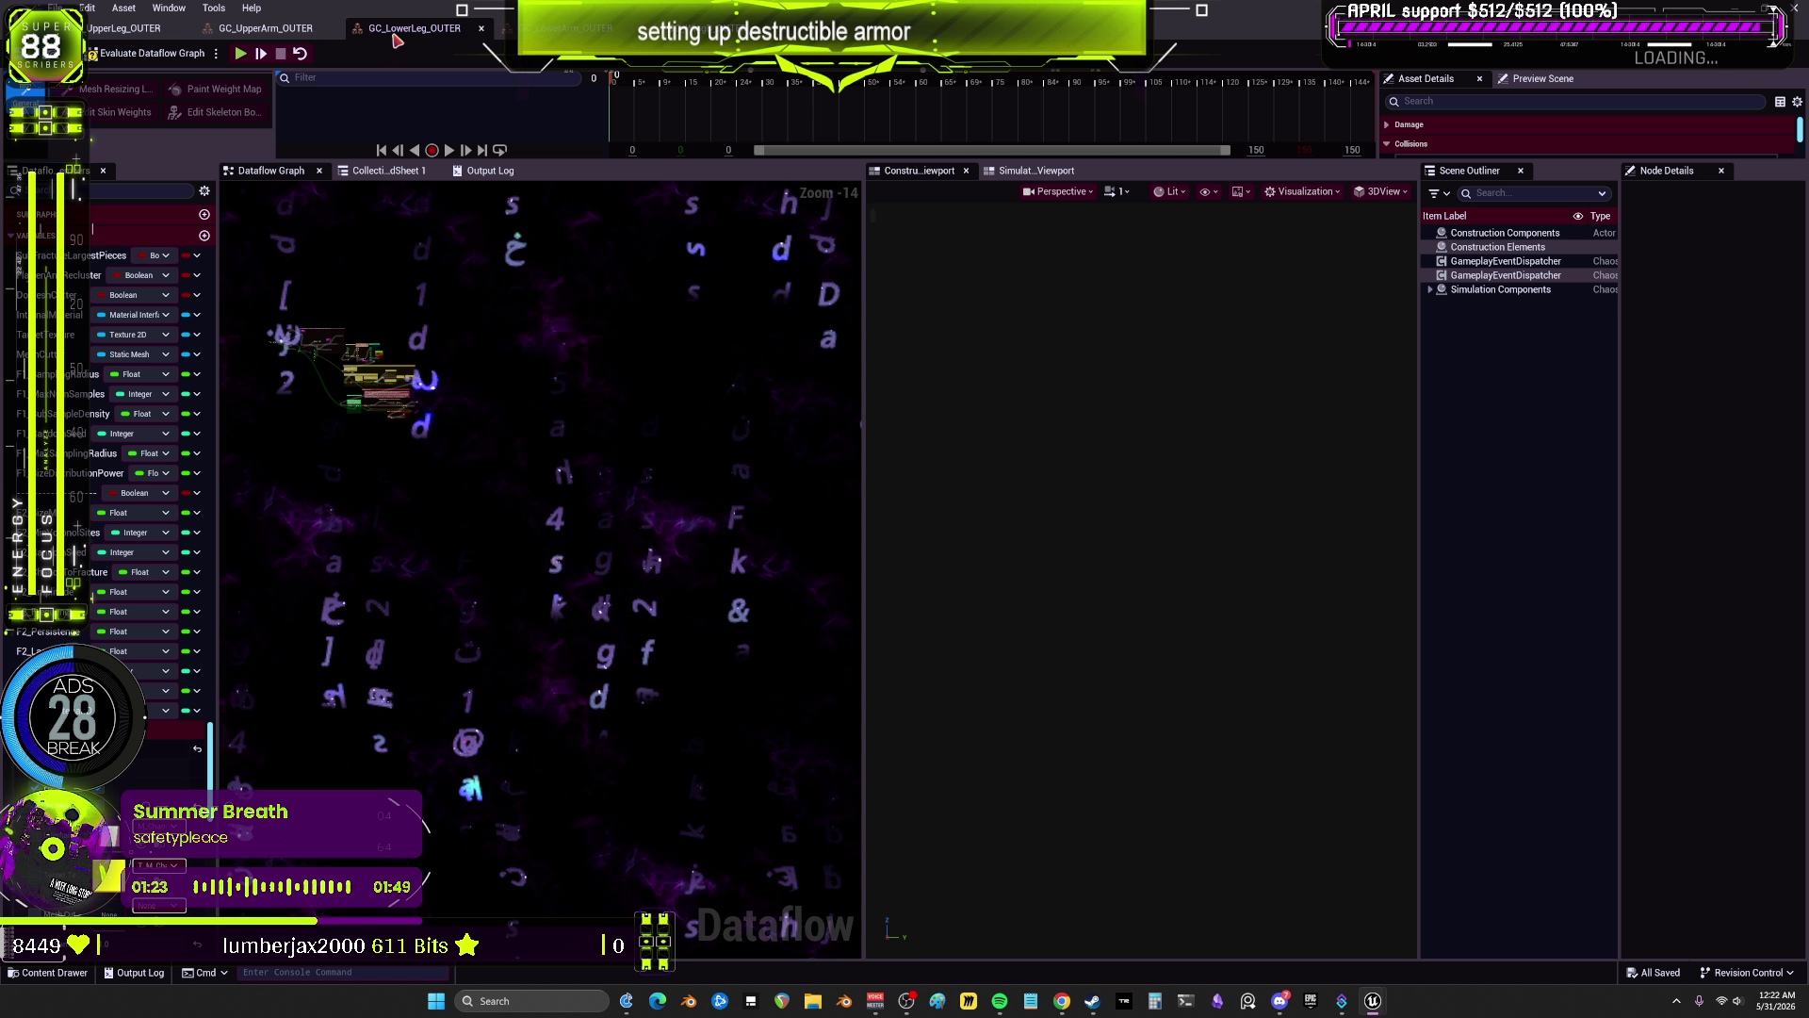
Step: Turn on looping playback and show NonUniformPointSampling: Larger size distribution, 20 max samples
scroll(394, 483, up, 6)
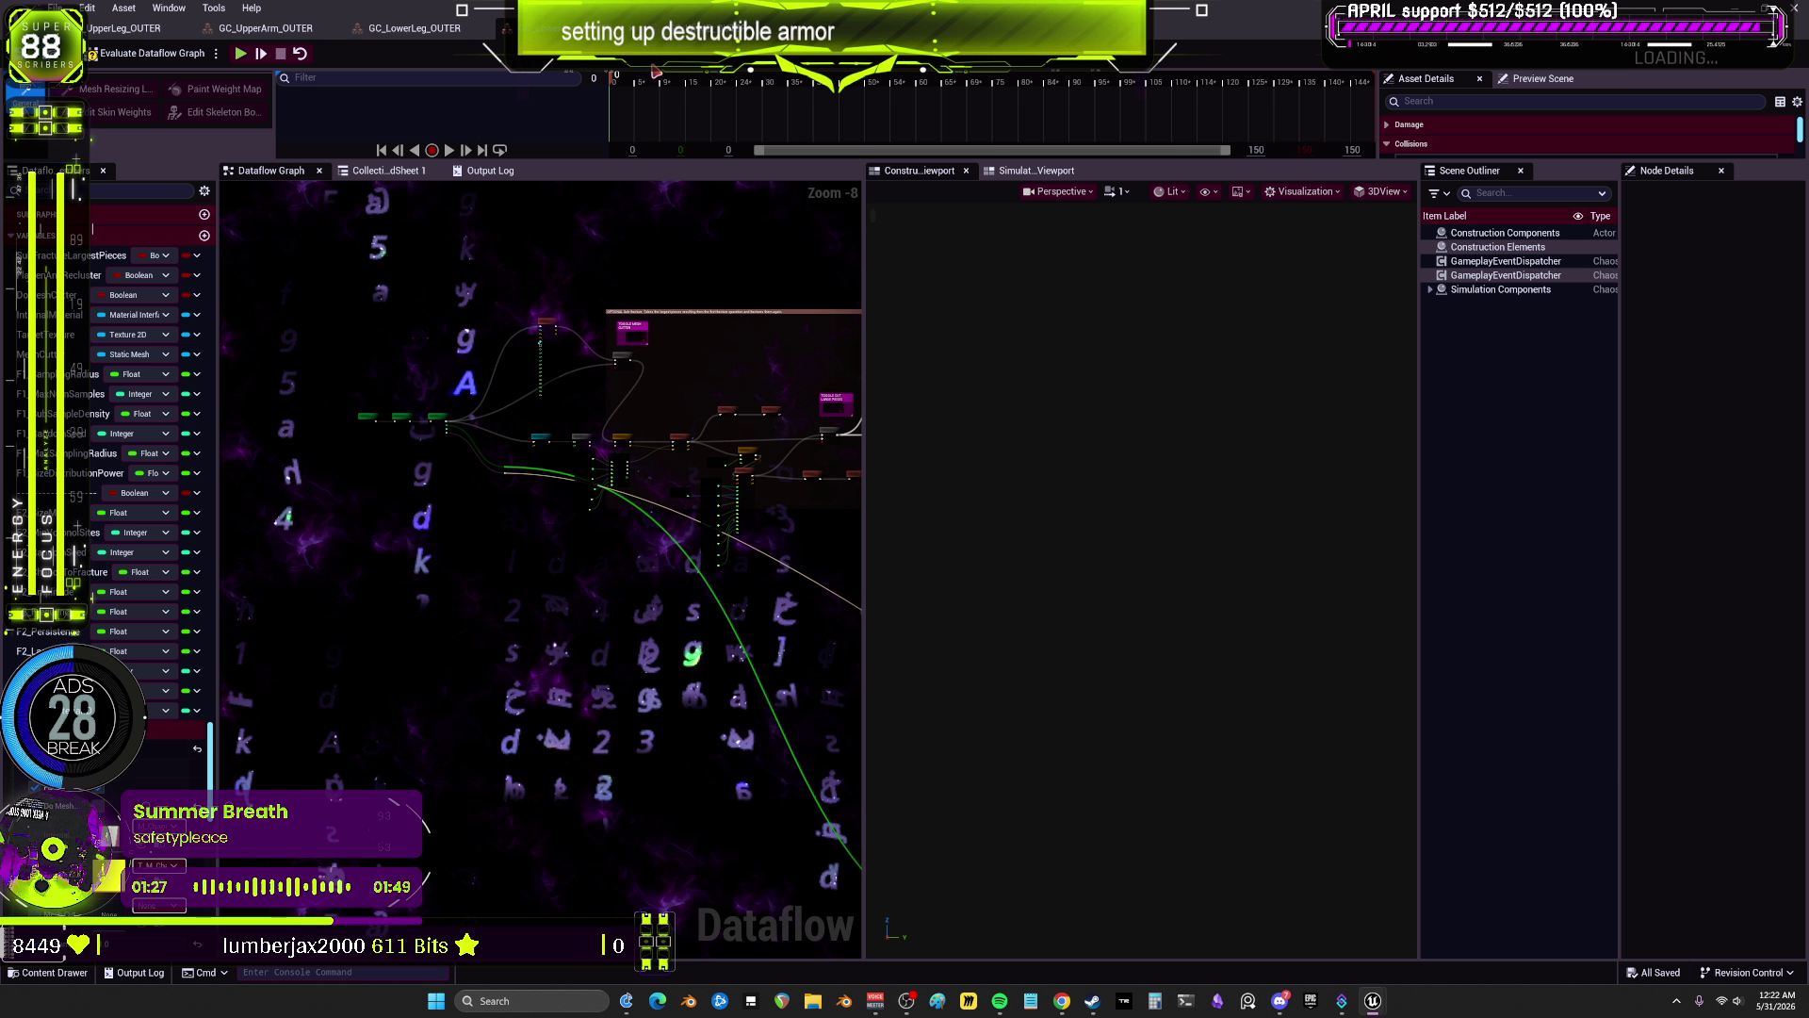
click(499, 150)
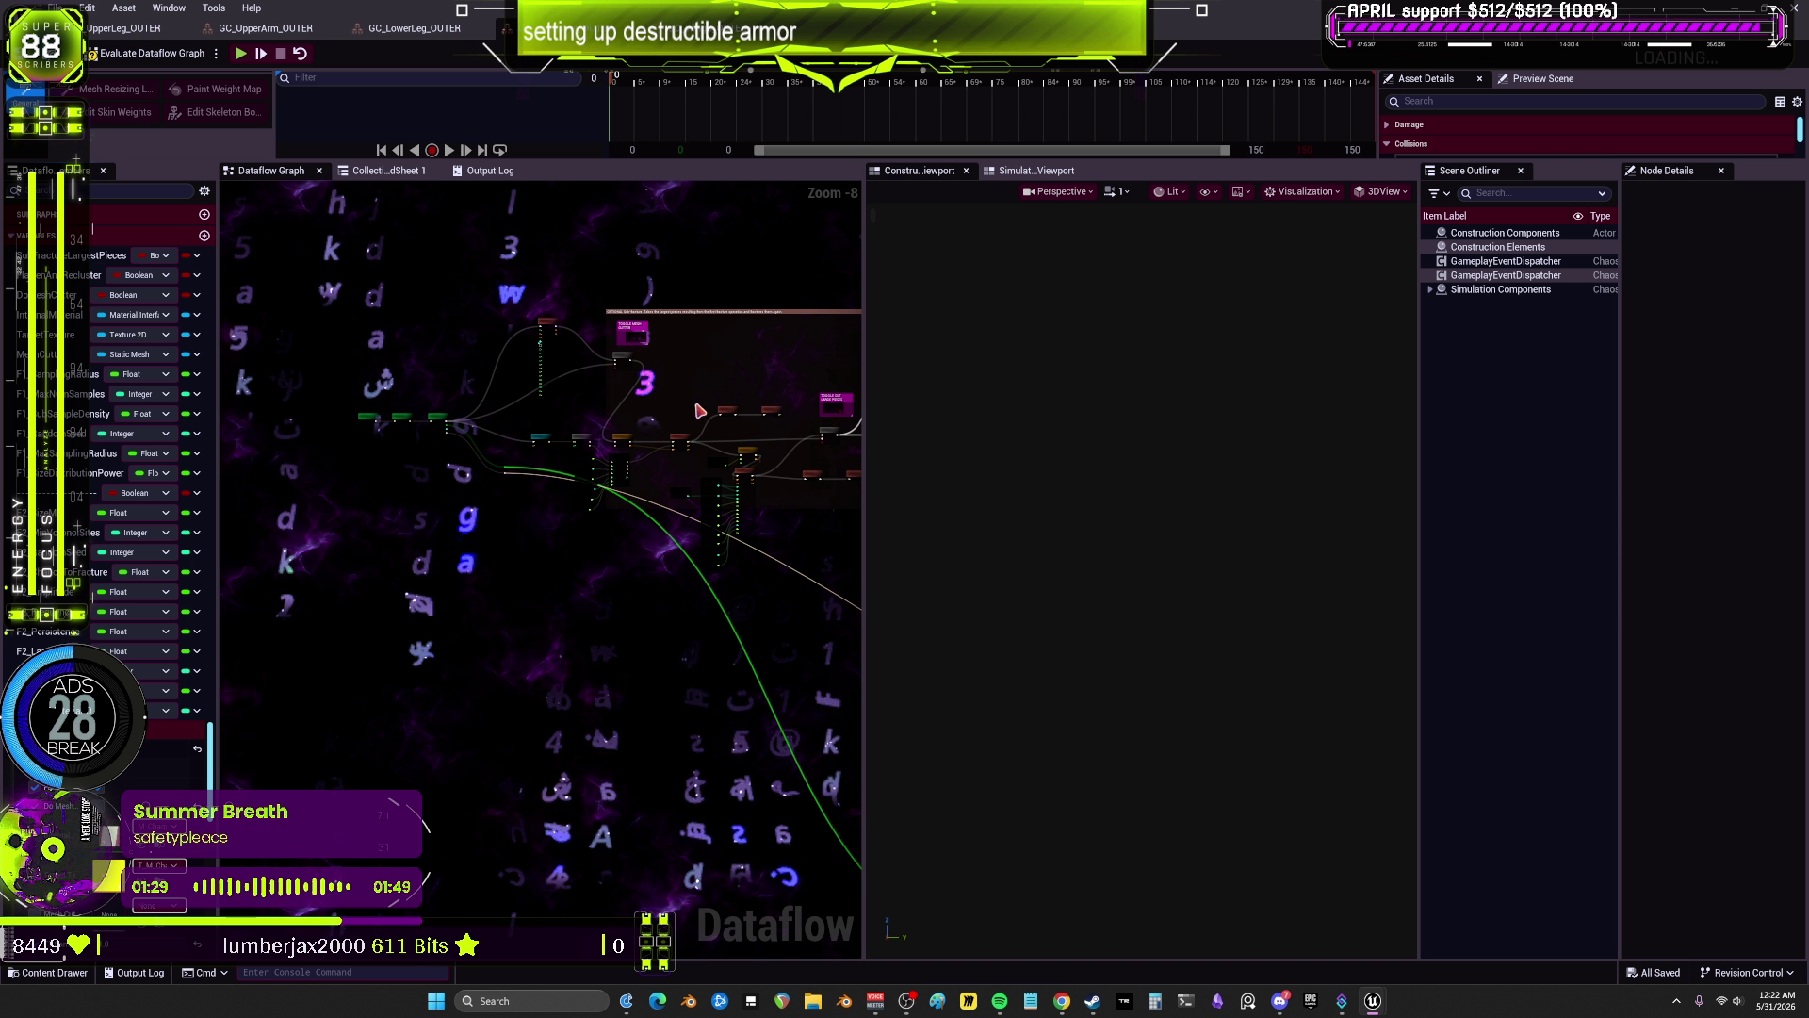
scroll(665, 320, up, 5)
drag(685, 514, 510, 409)
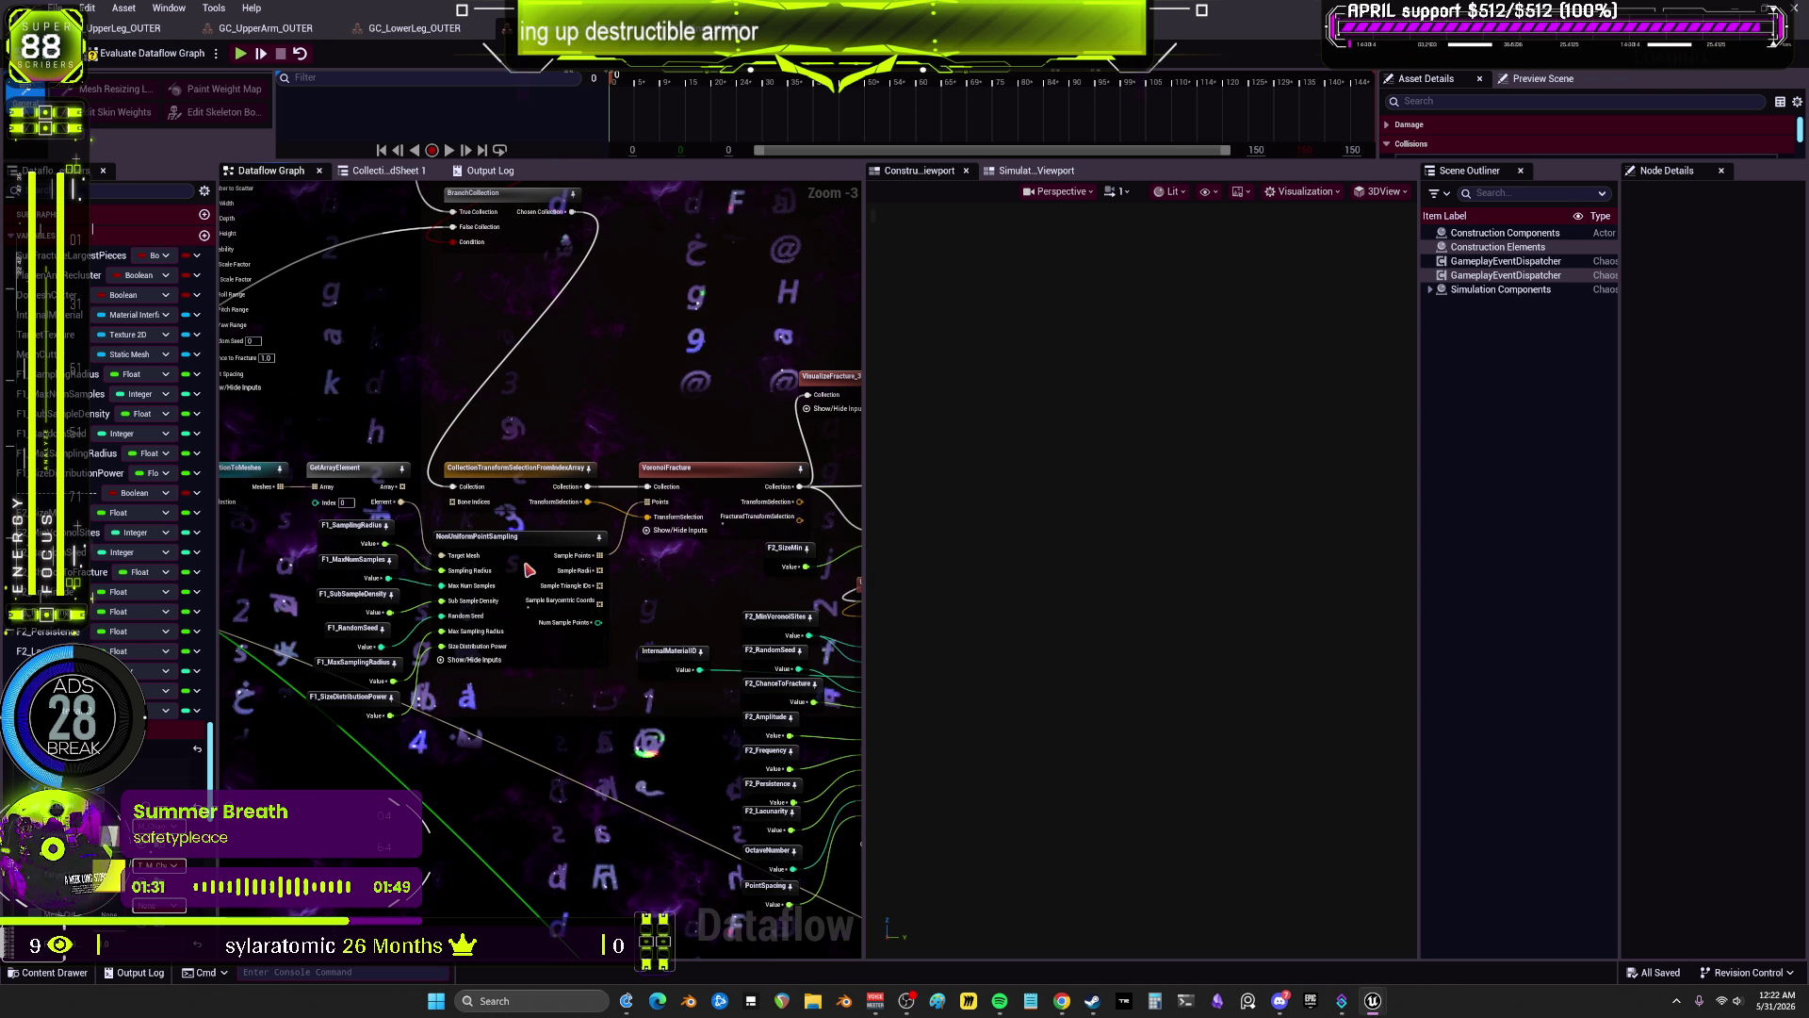
click(509, 536)
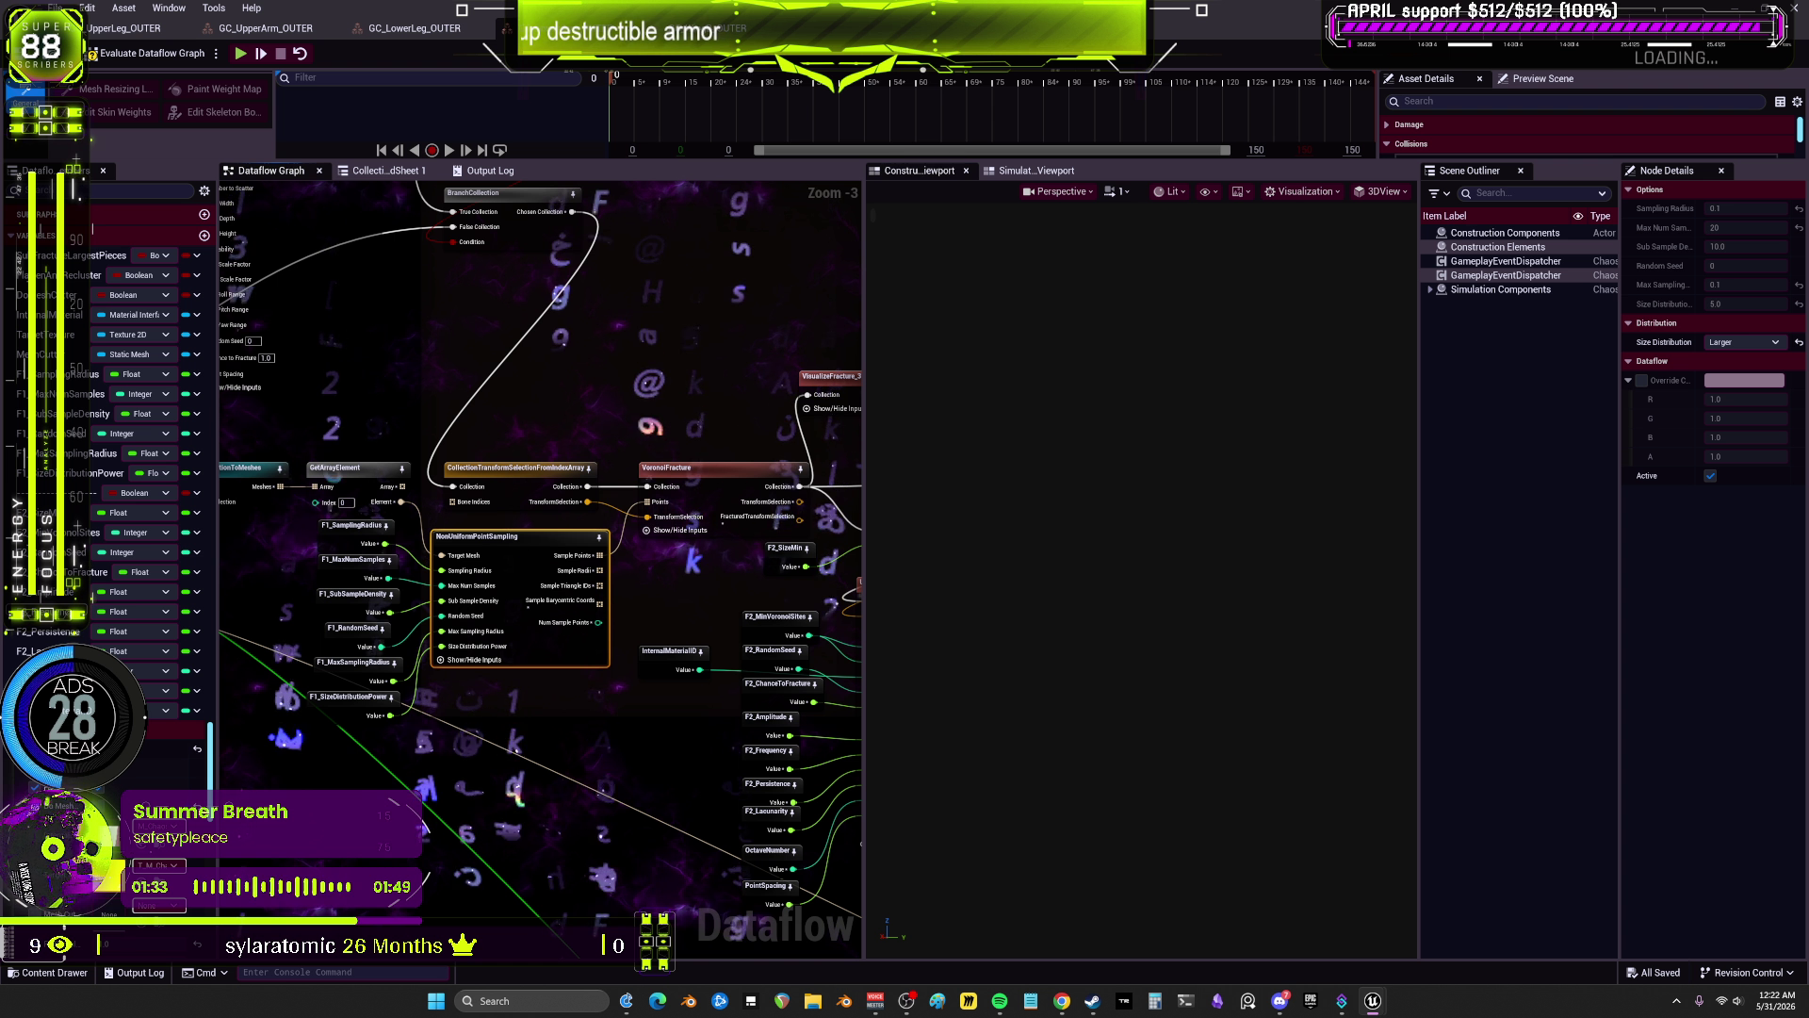
Step: Preview the current armor's fracture through VisualizeFracture_3 and then as exploded coloured pieces
drag(857, 377, 528, 389)
click(528, 388)
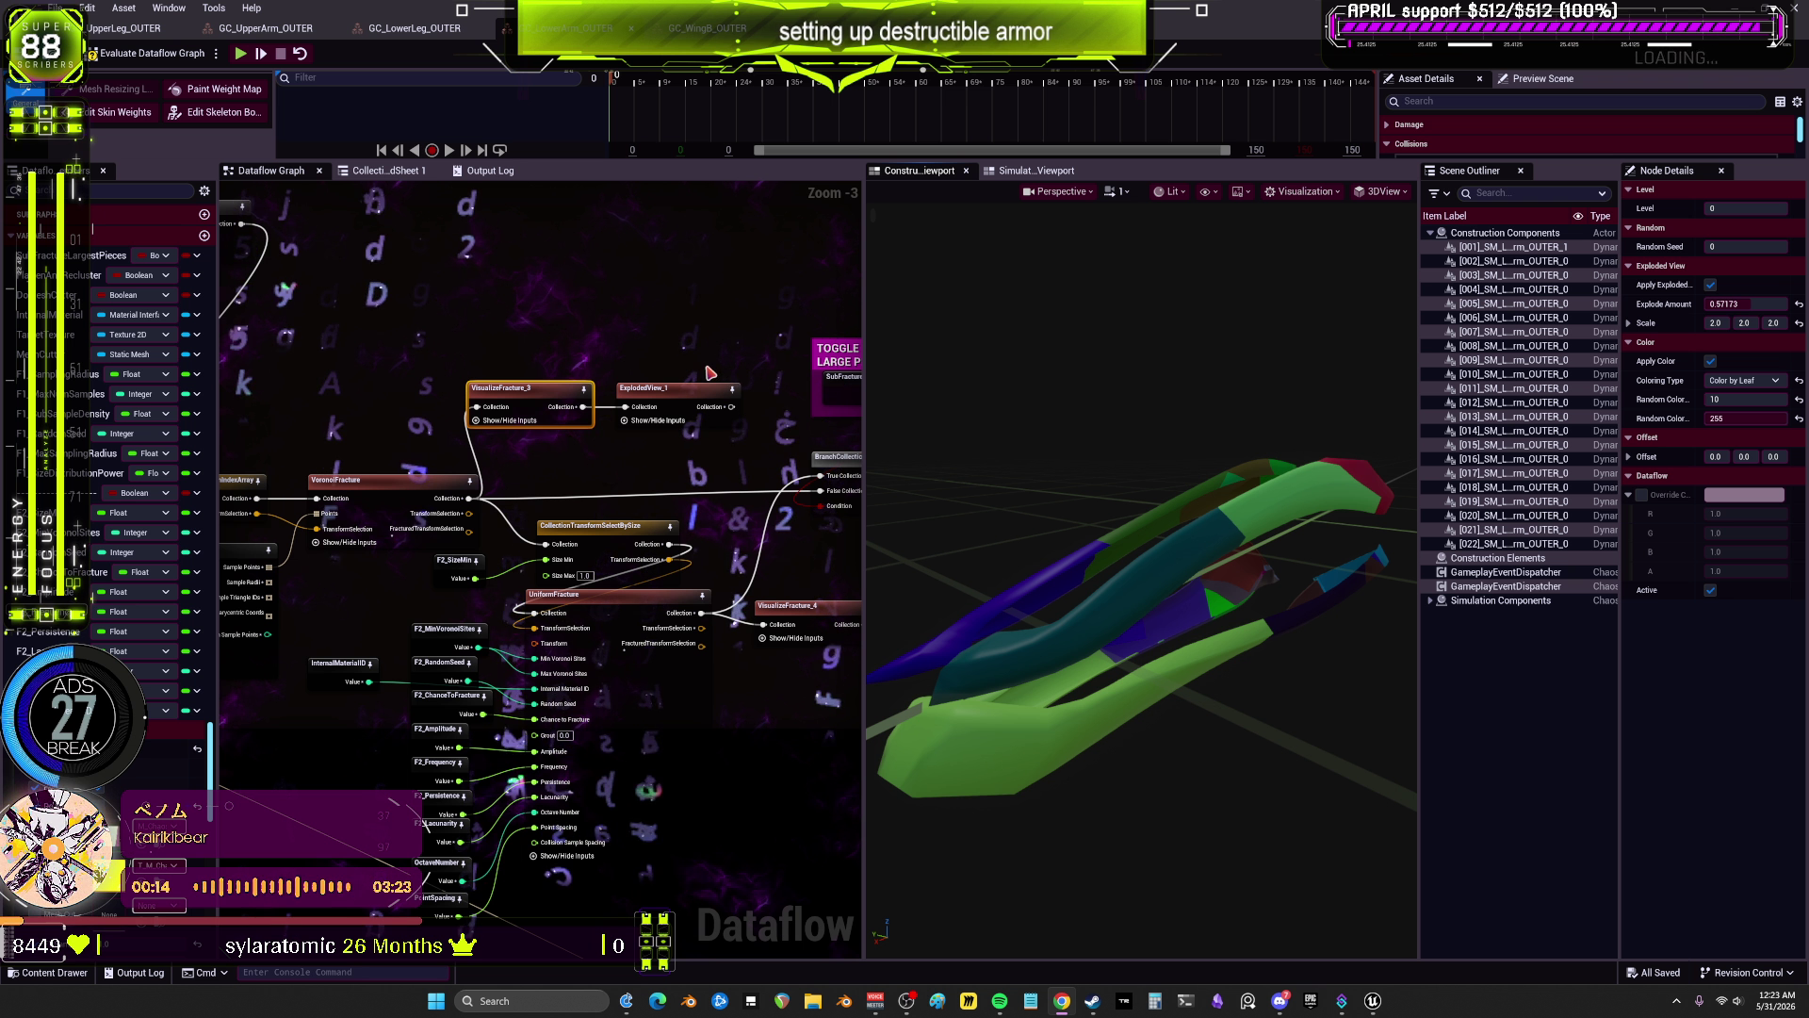
mouse_move(710, 373)
mouse_down()
mouse_move(568, 345)
mouse_move(645, 337)
mouse_move(813, 393)
mouse_move(655, 381)
mouse_up()
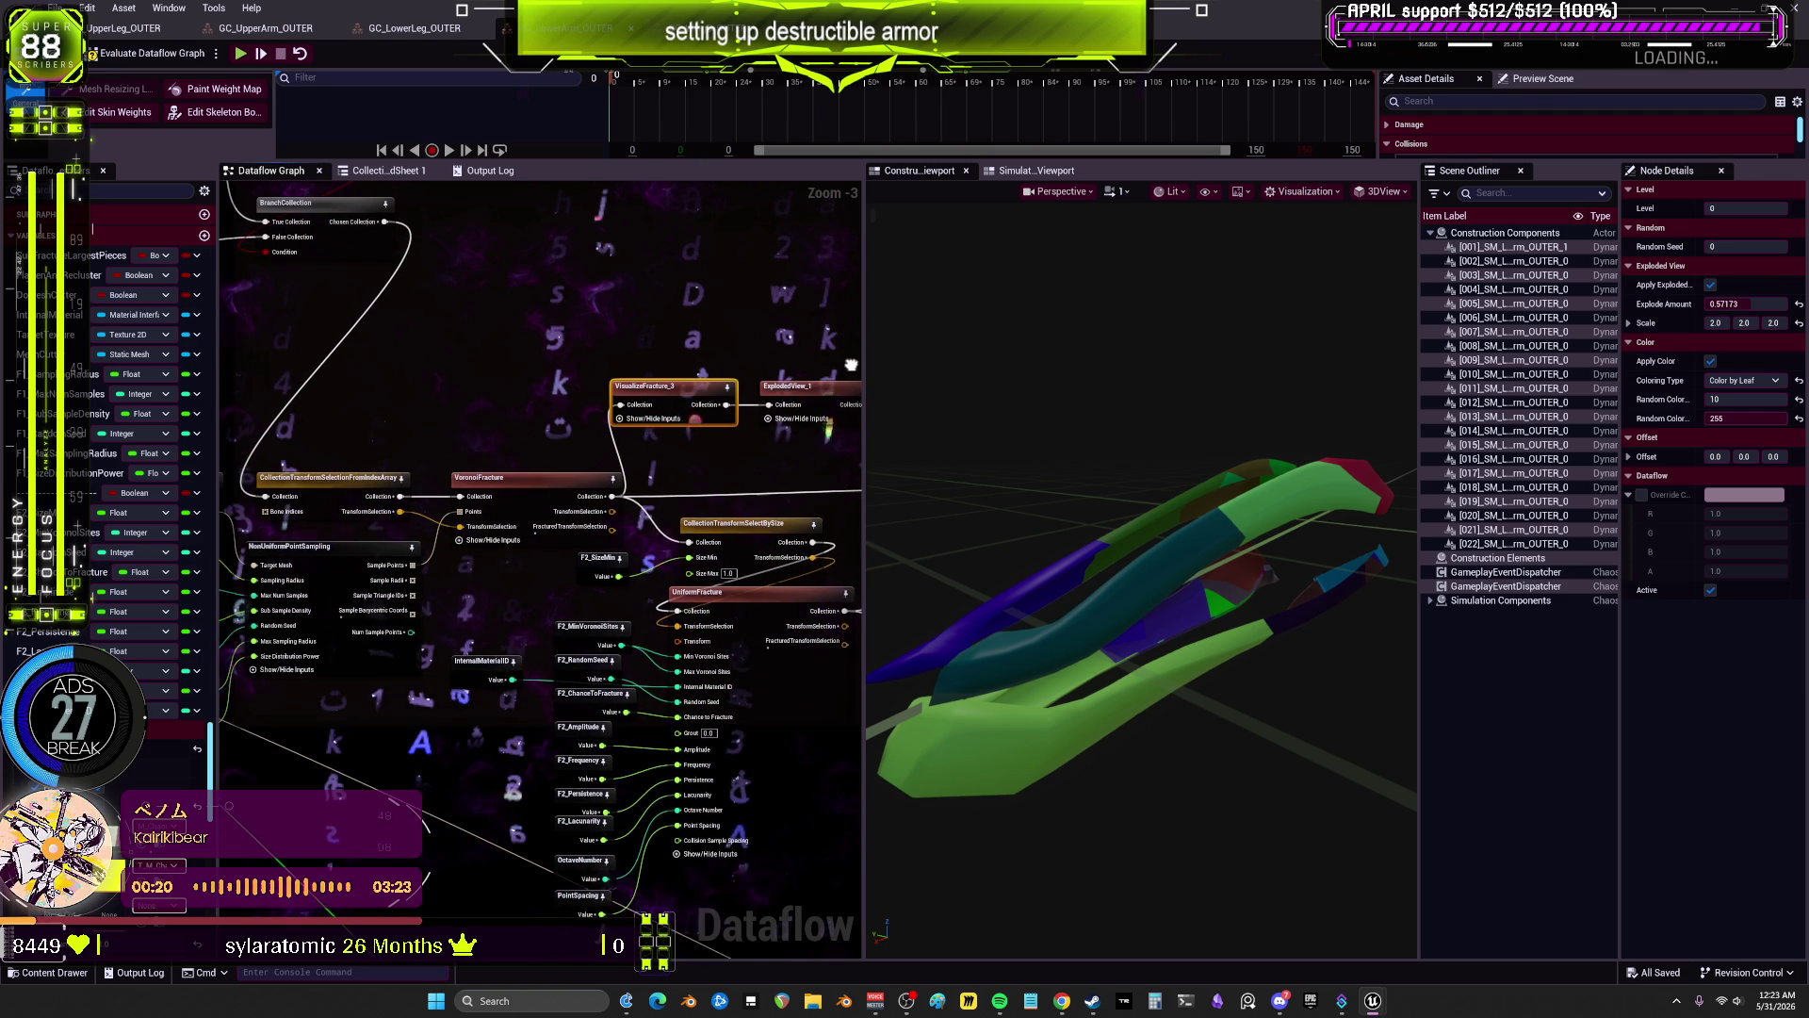
mouse_move(851, 363)
mouse_down()
mouse_move(736, 326)
mouse_move(736, 367)
mouse_move(562, 355)
mouse_move(650, 367)
mouse_move(694, 341)
mouse_move(667, 352)
mouse_move(754, 358)
mouse_up()
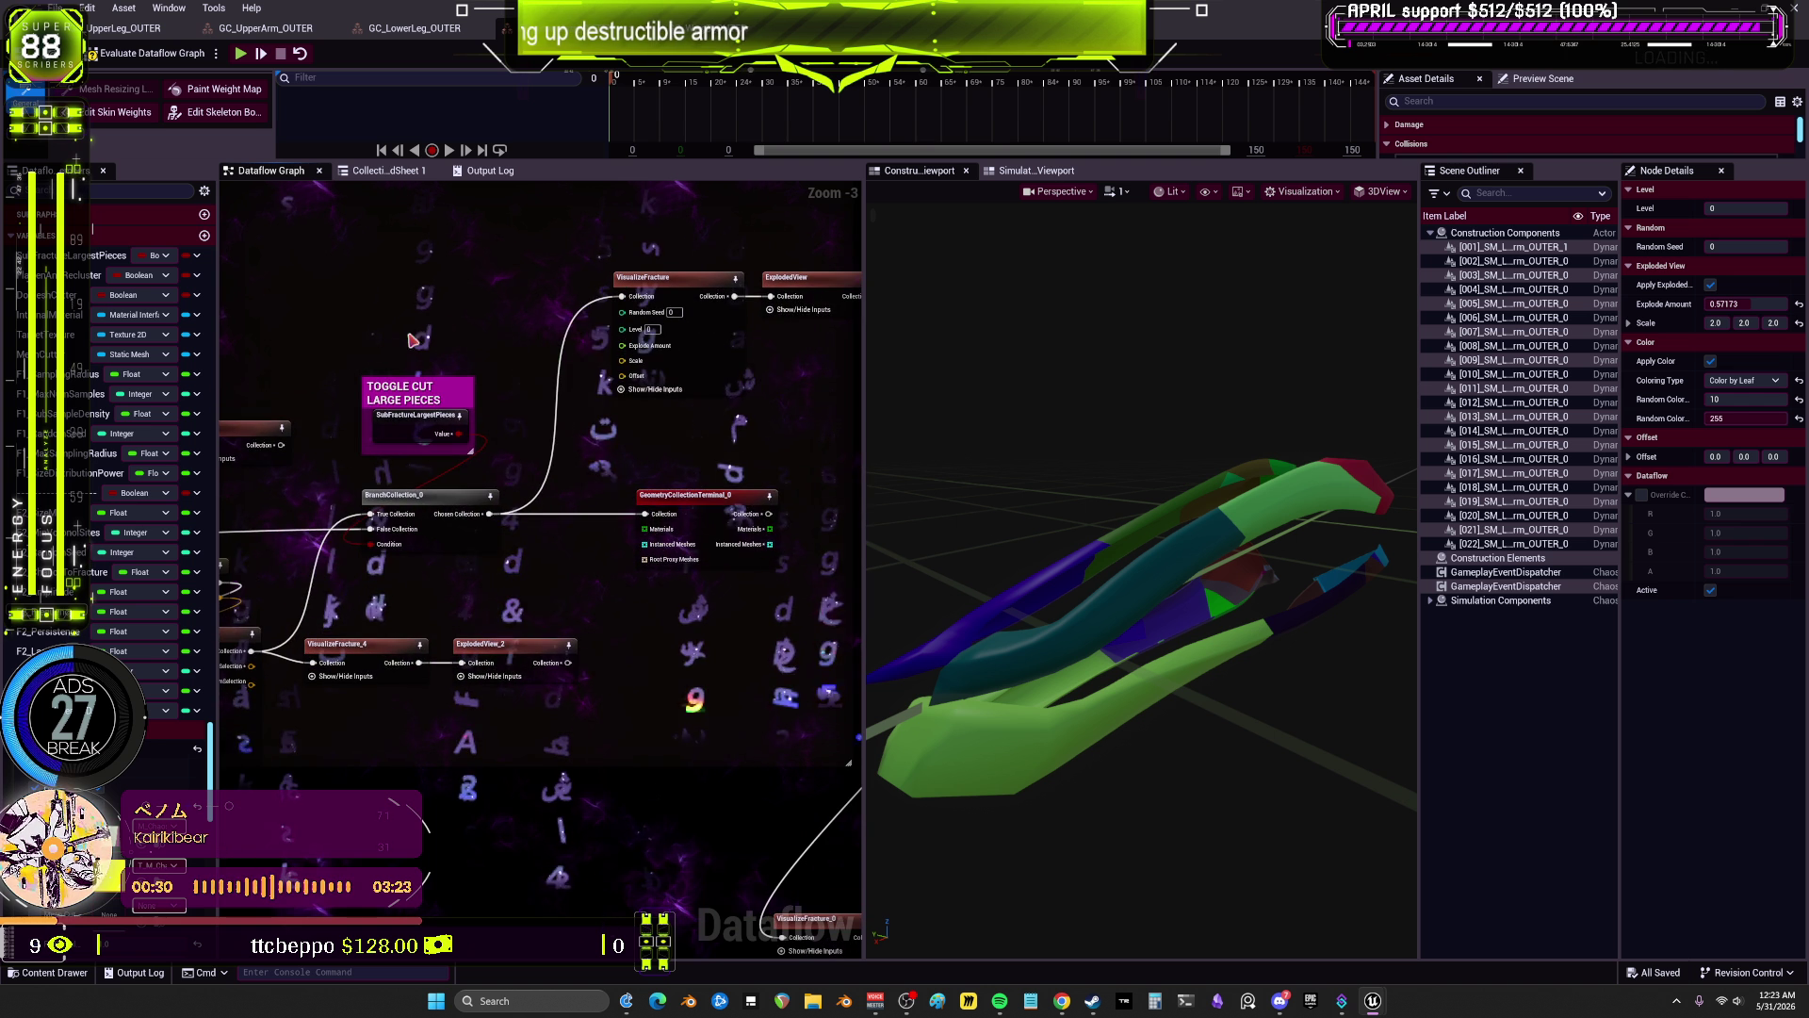
click(666, 293)
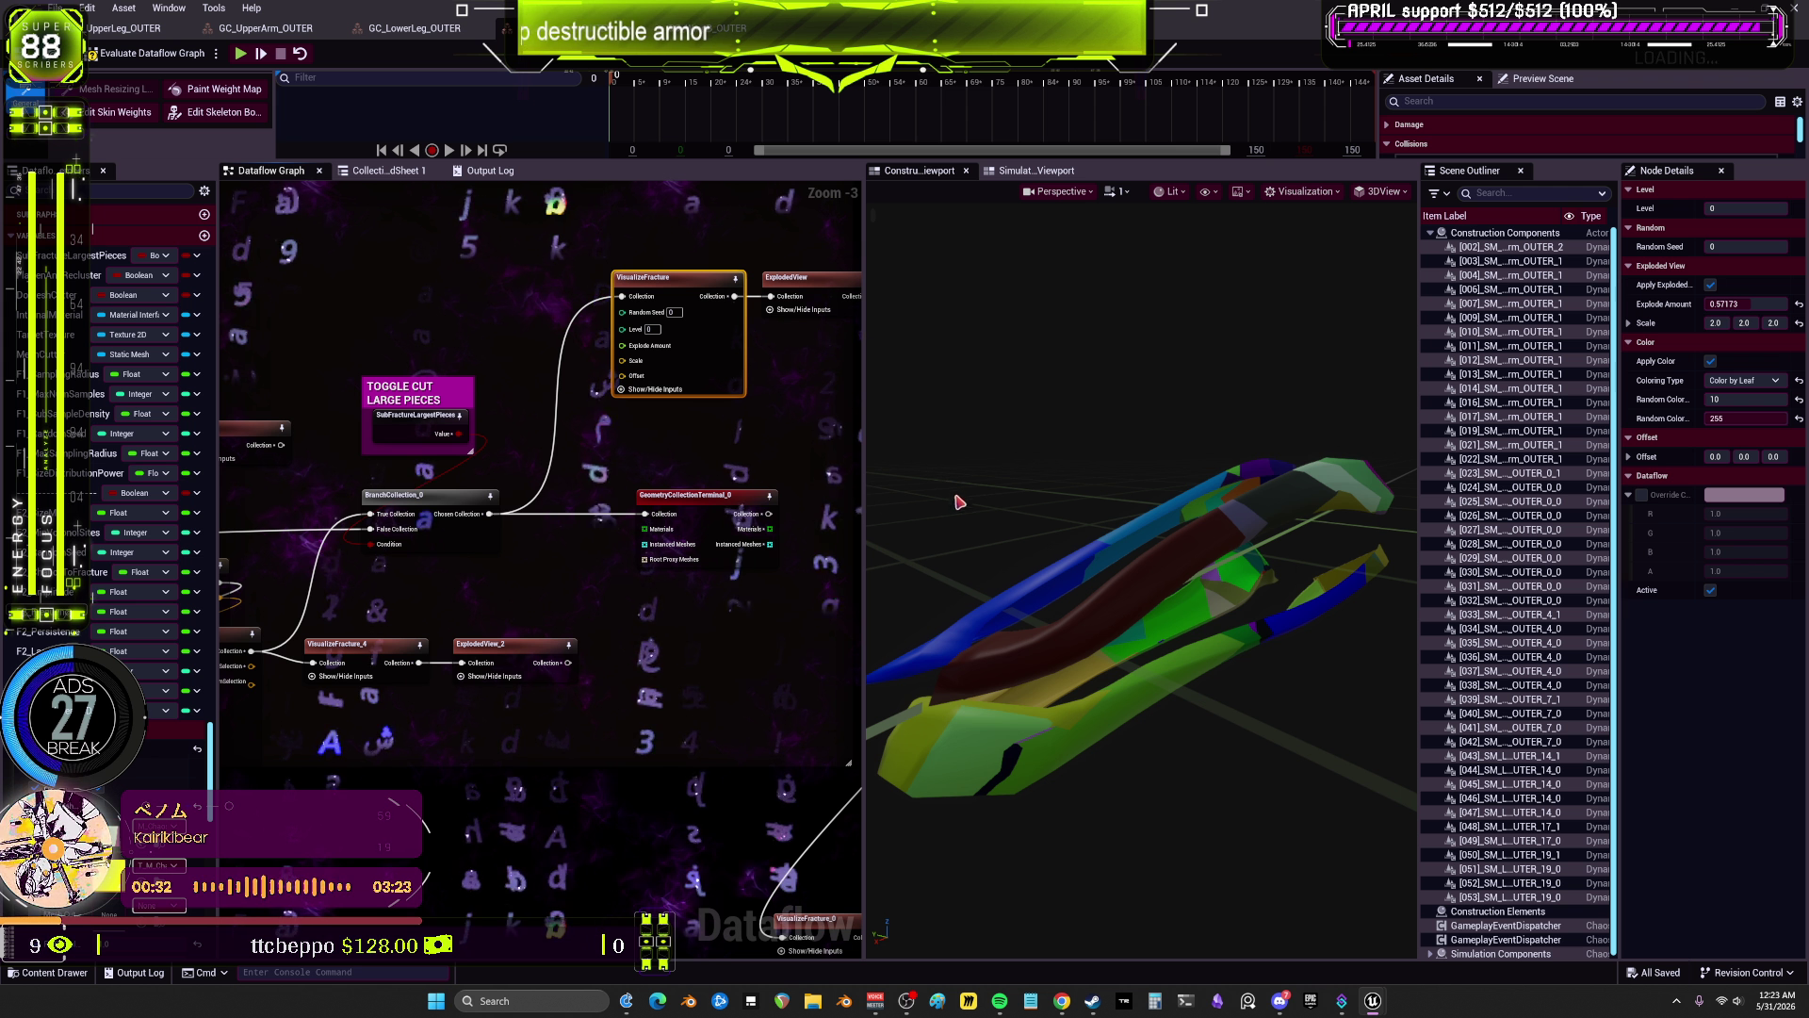
drag(701, 454, 527, 474)
click(622, 298)
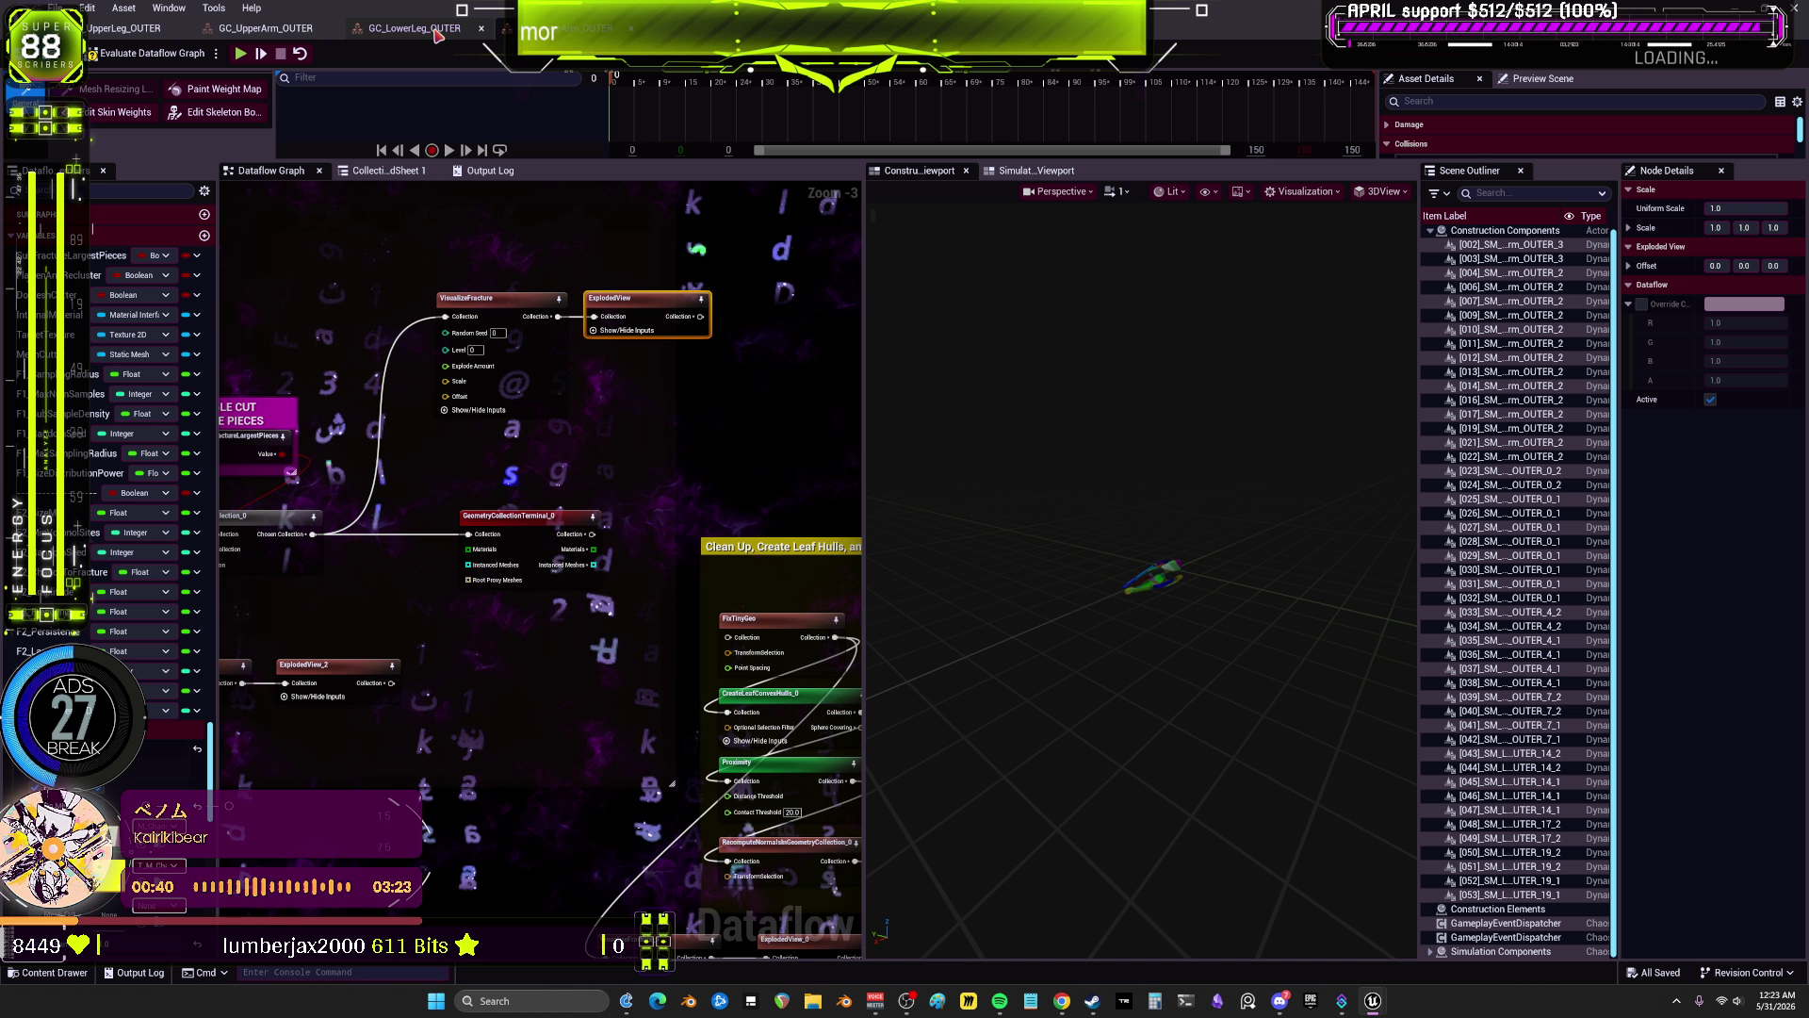
Step: Clear the node preview, re-show the exploded fracture pieces and move the camera closer
click(687, 247)
scroll(687, 247, down, 11)
scroll(432, 371, up, 9)
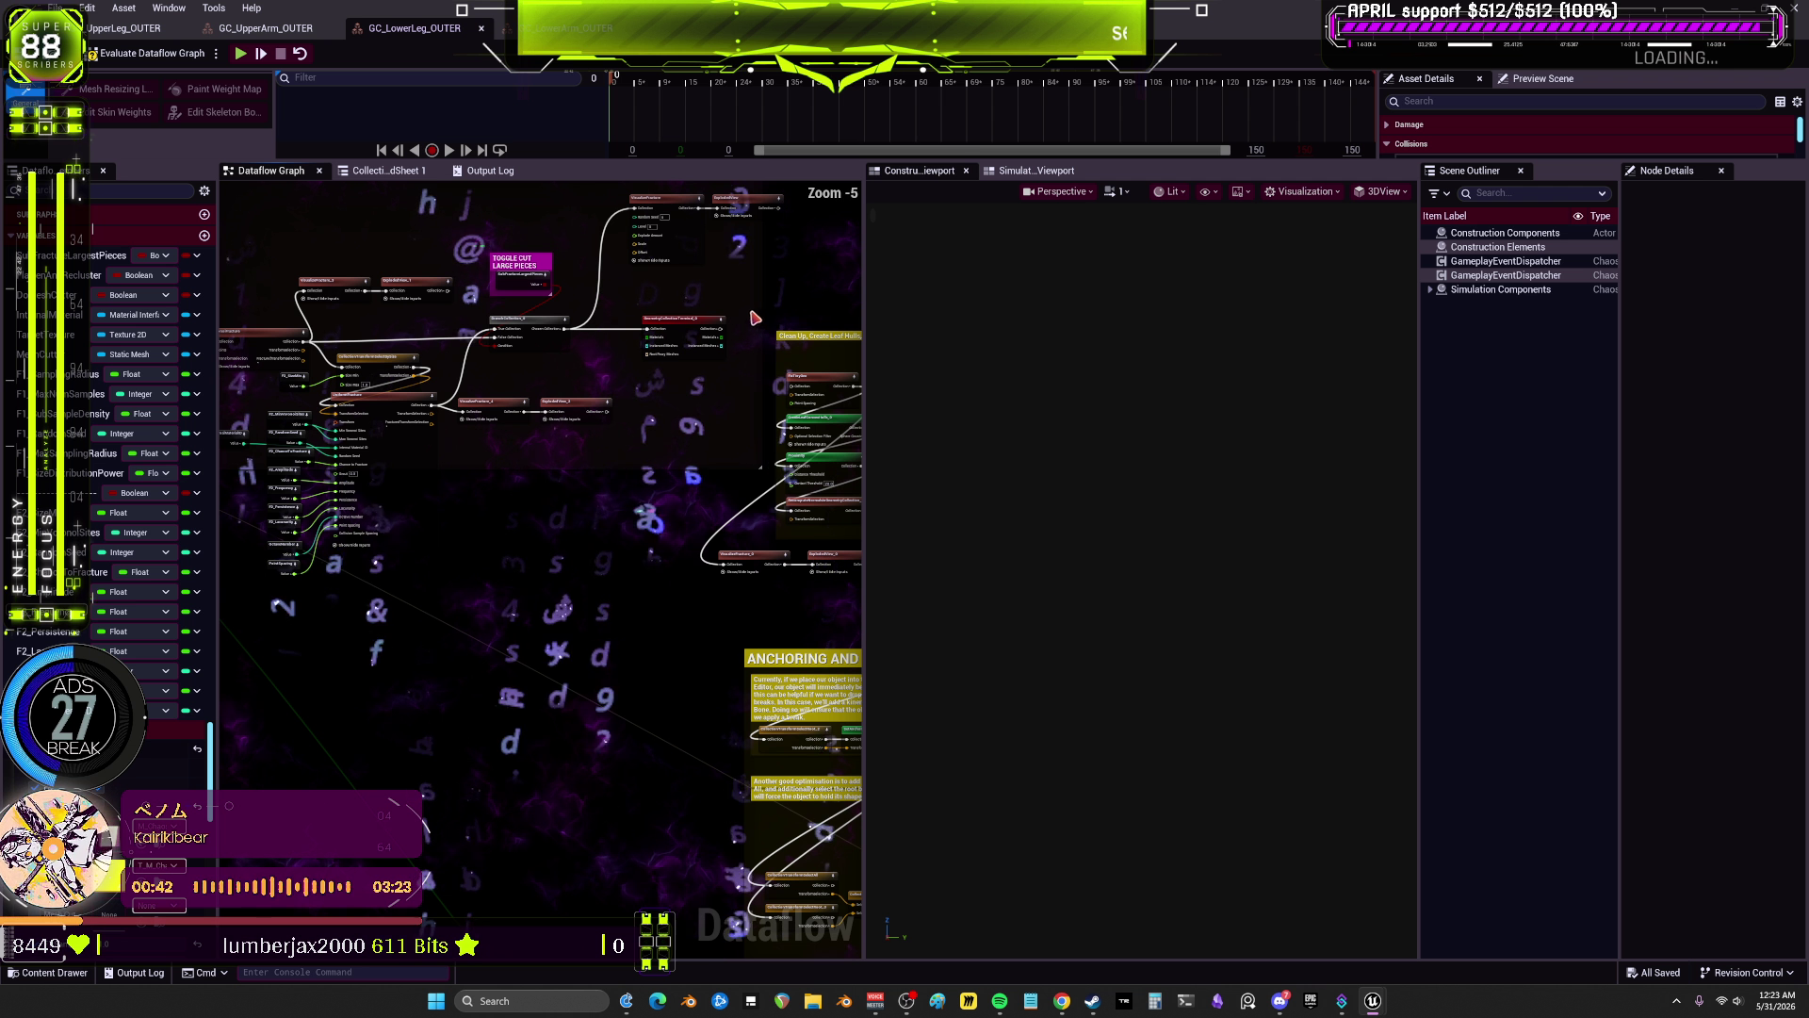
click(695, 343)
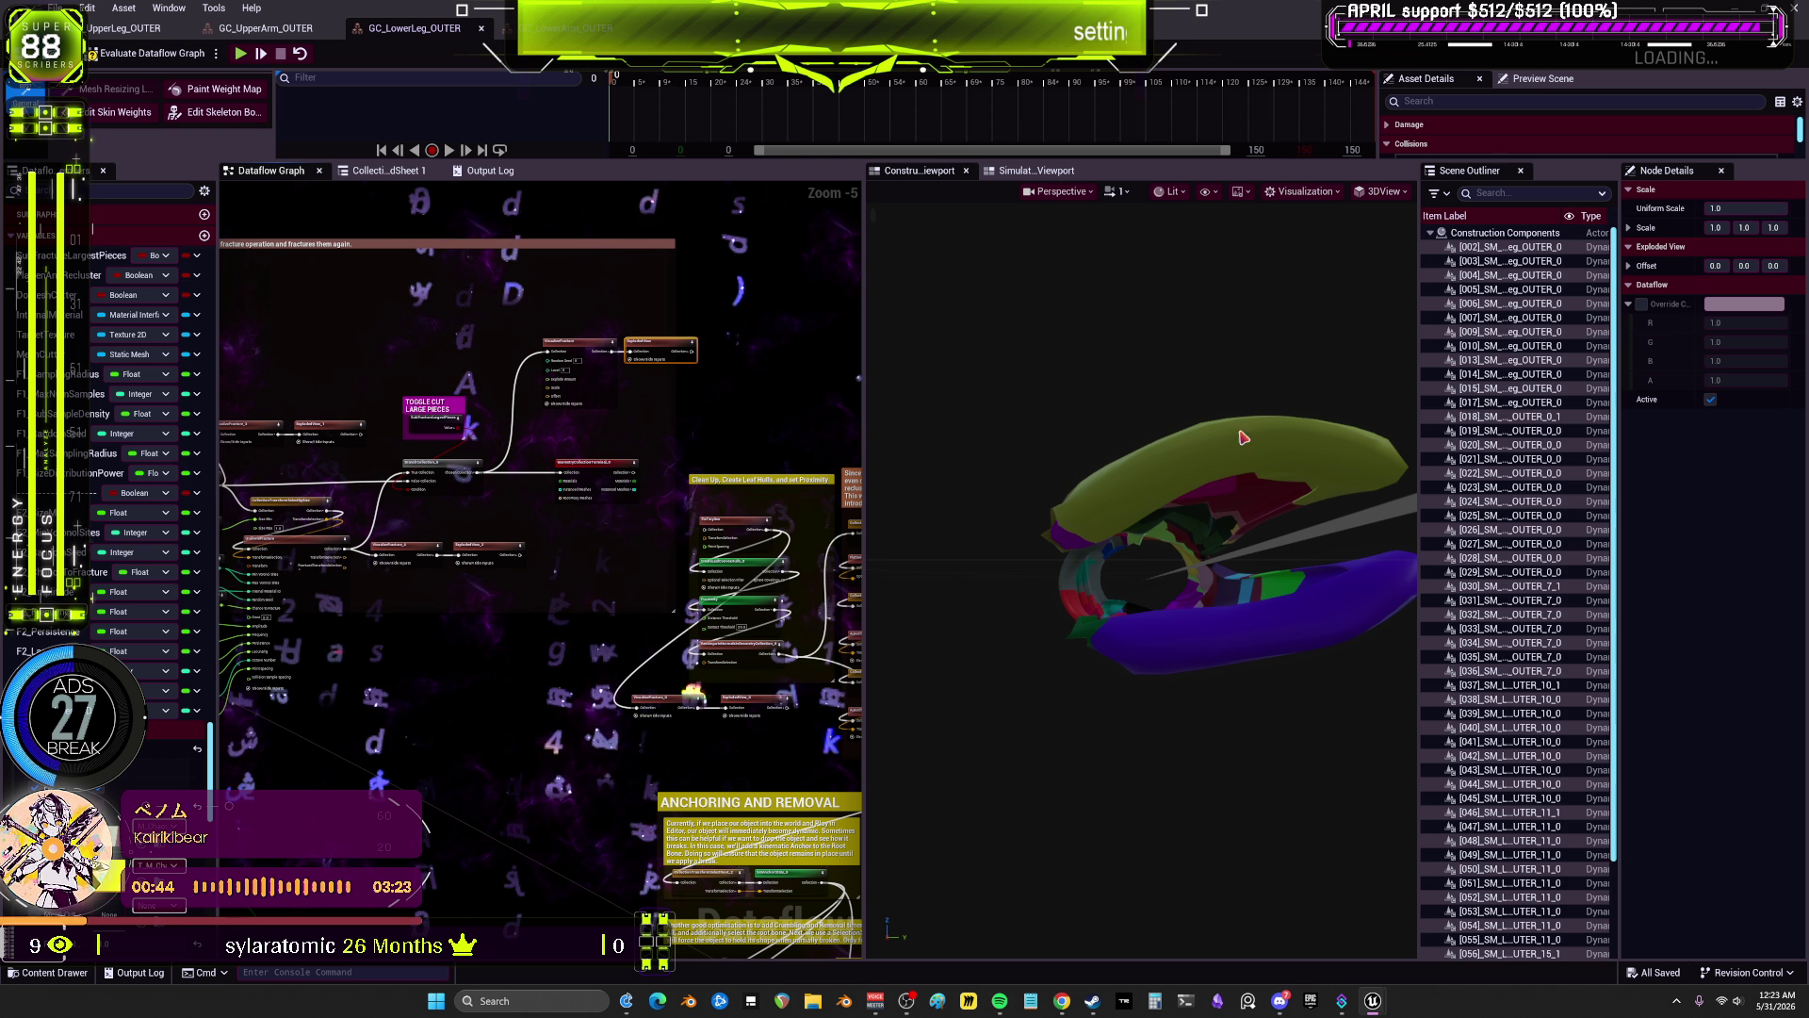
mouse_move(1331, 553)
mouse_down()
mouse_move(1244, 641)
mouse_move(1243, 400)
mouse_up()
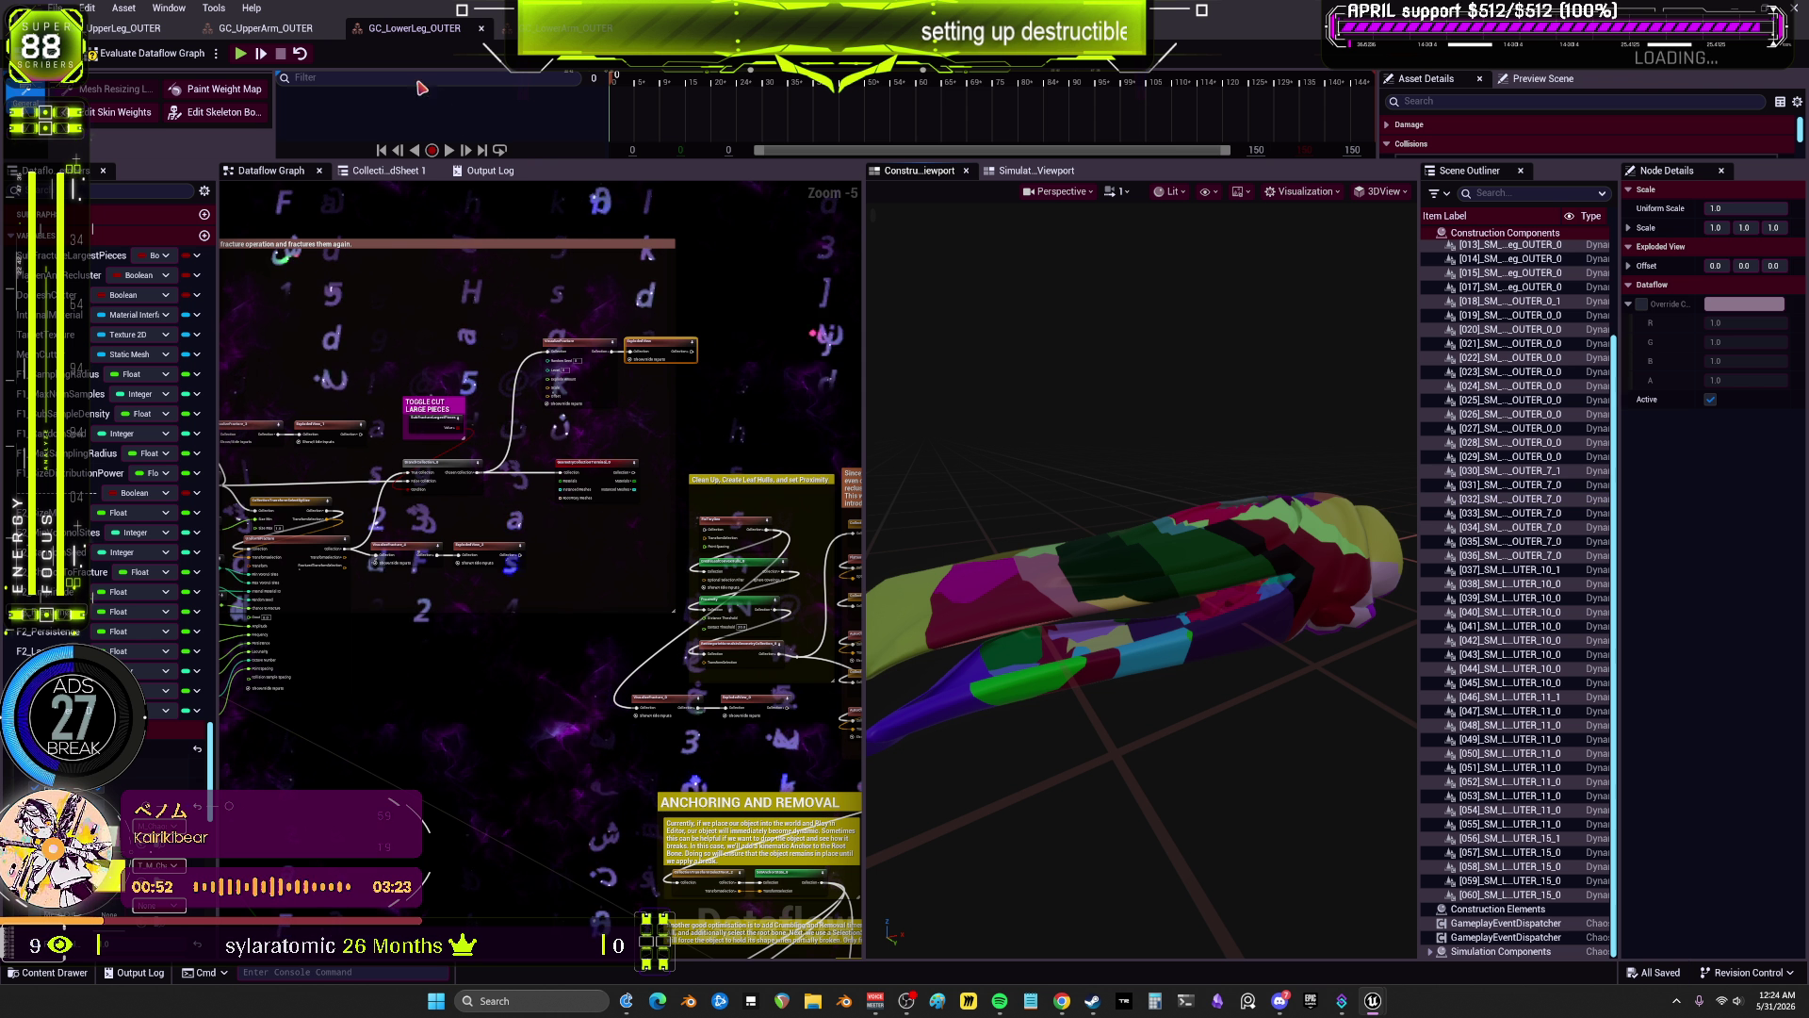
Step: Preview GC_UpperArm_OUTER as exploded pieces, briefly checking the final geometry collection output
click(265, 28)
scroll(461, 389, up, 6)
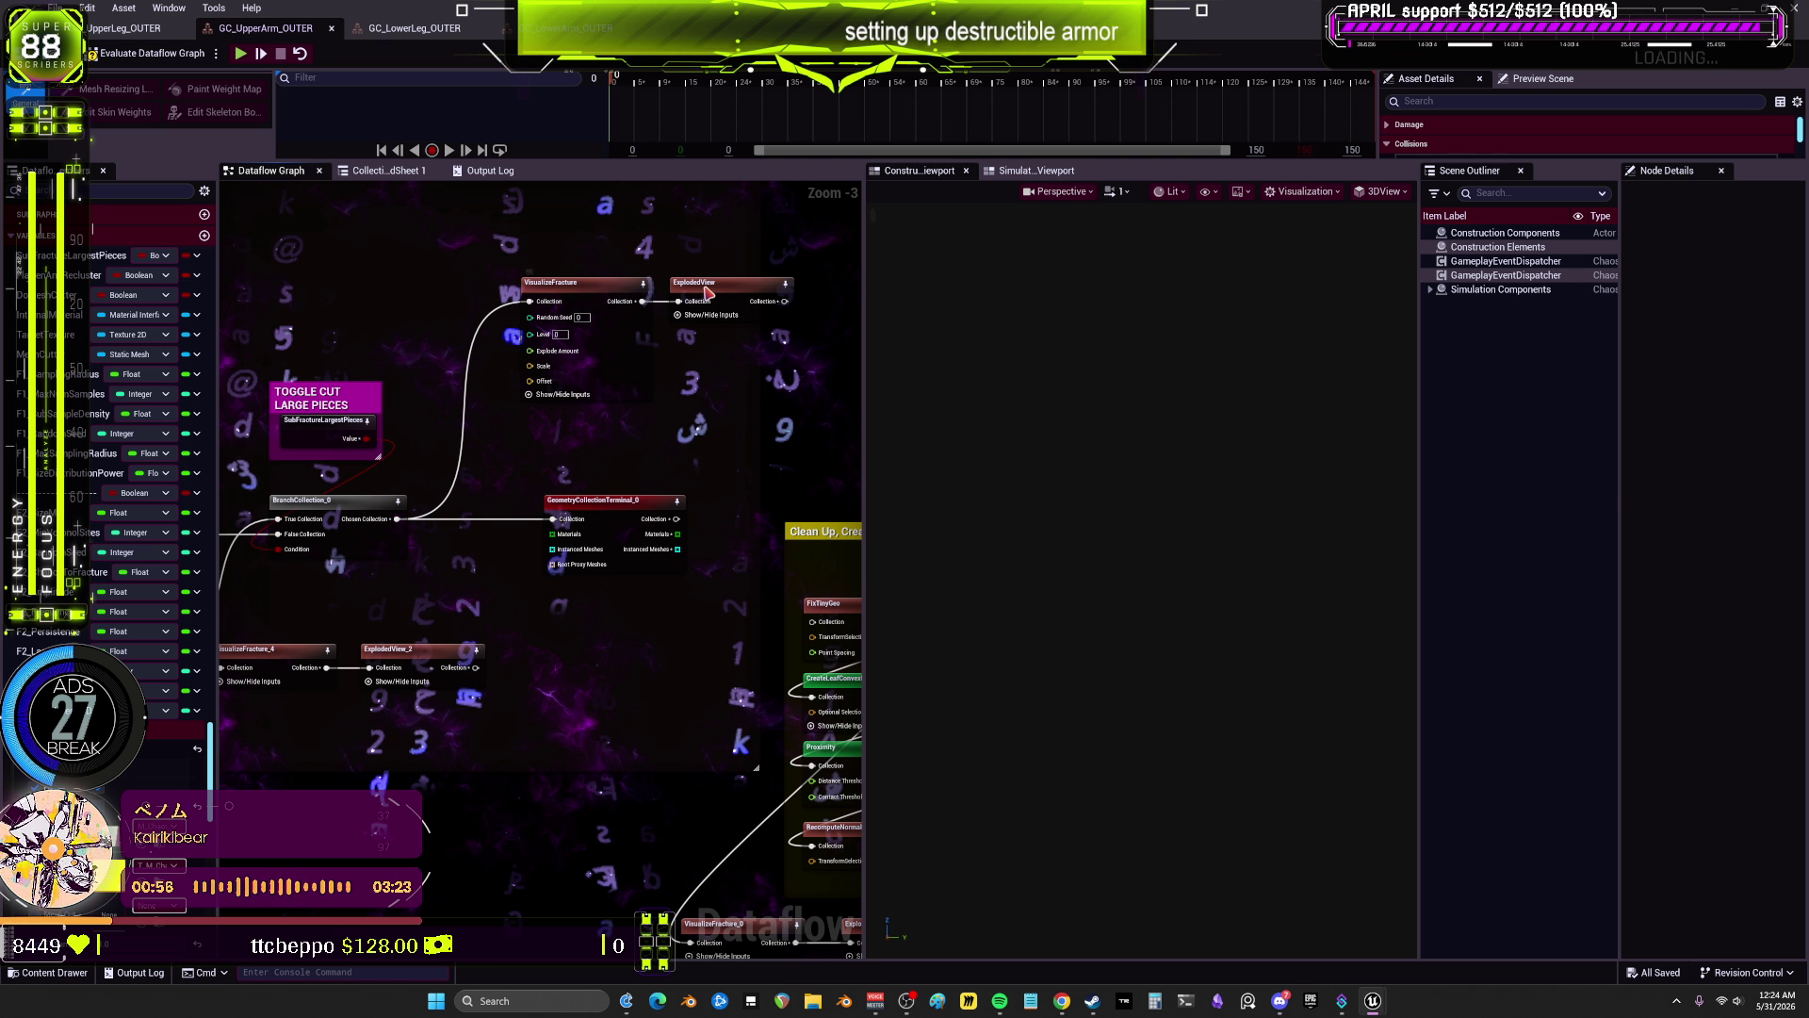
click(709, 292)
key(f)
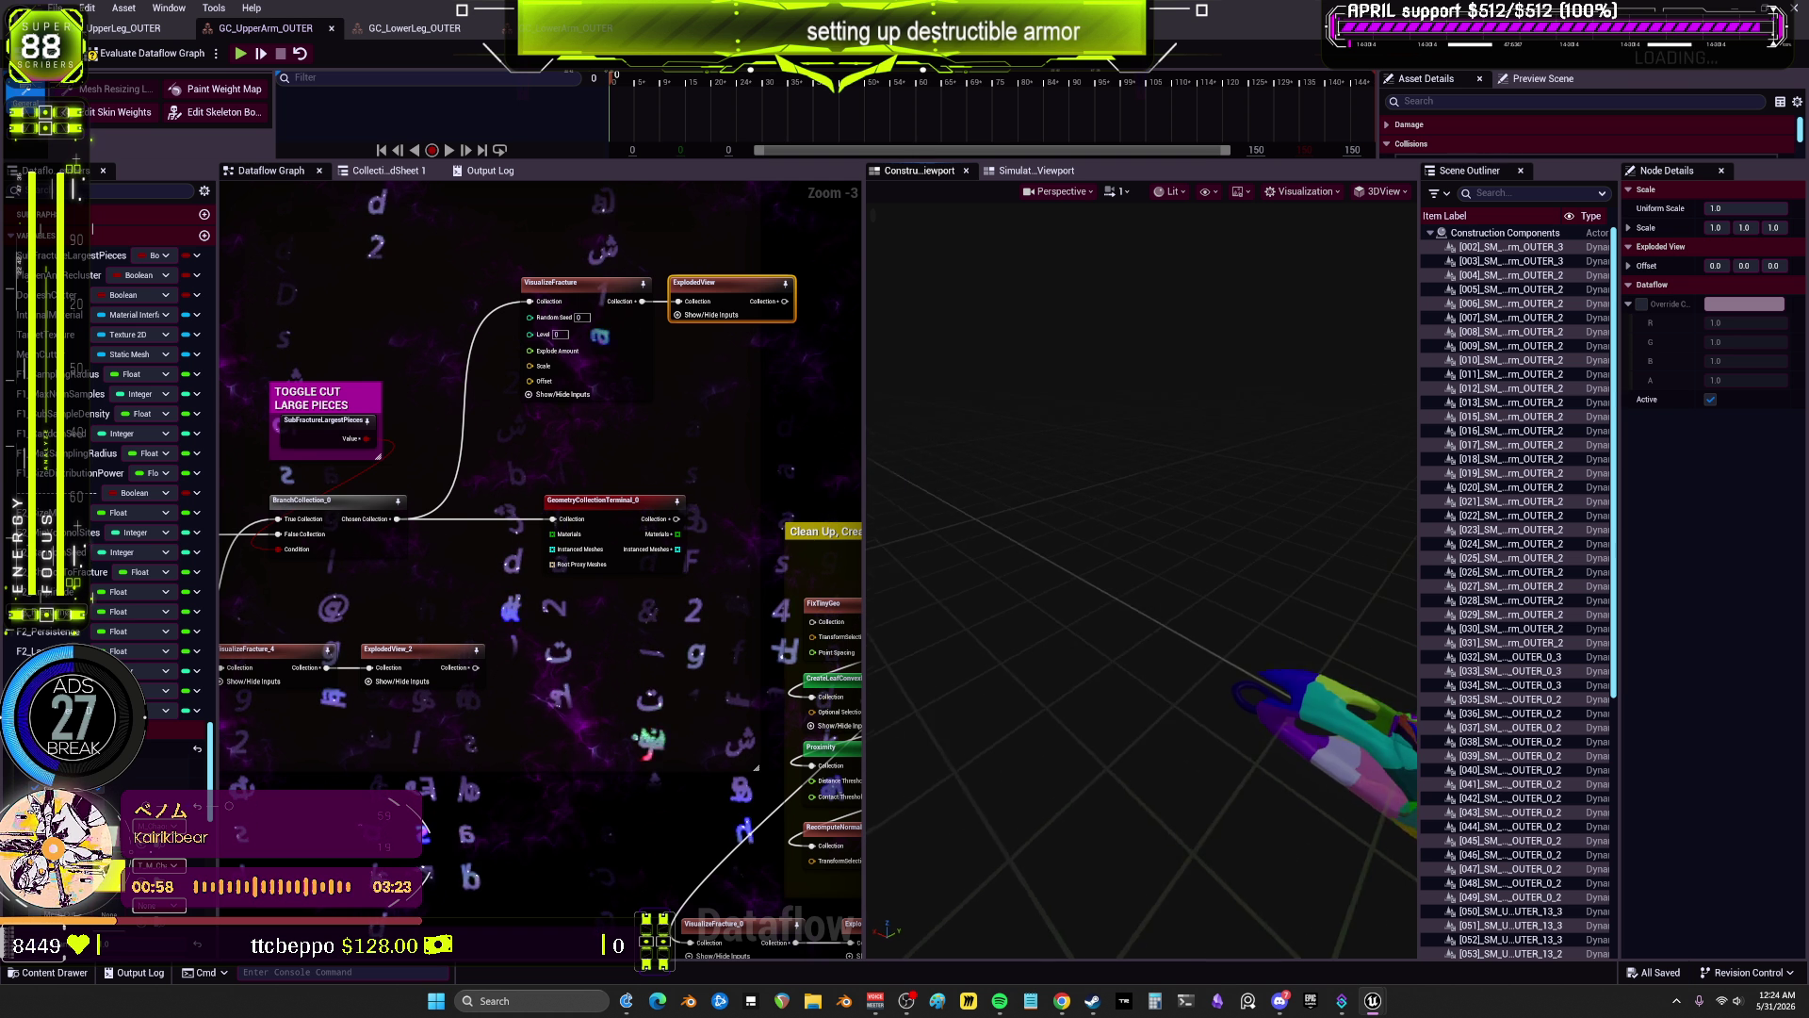
scroll(1159, 493, up, 8)
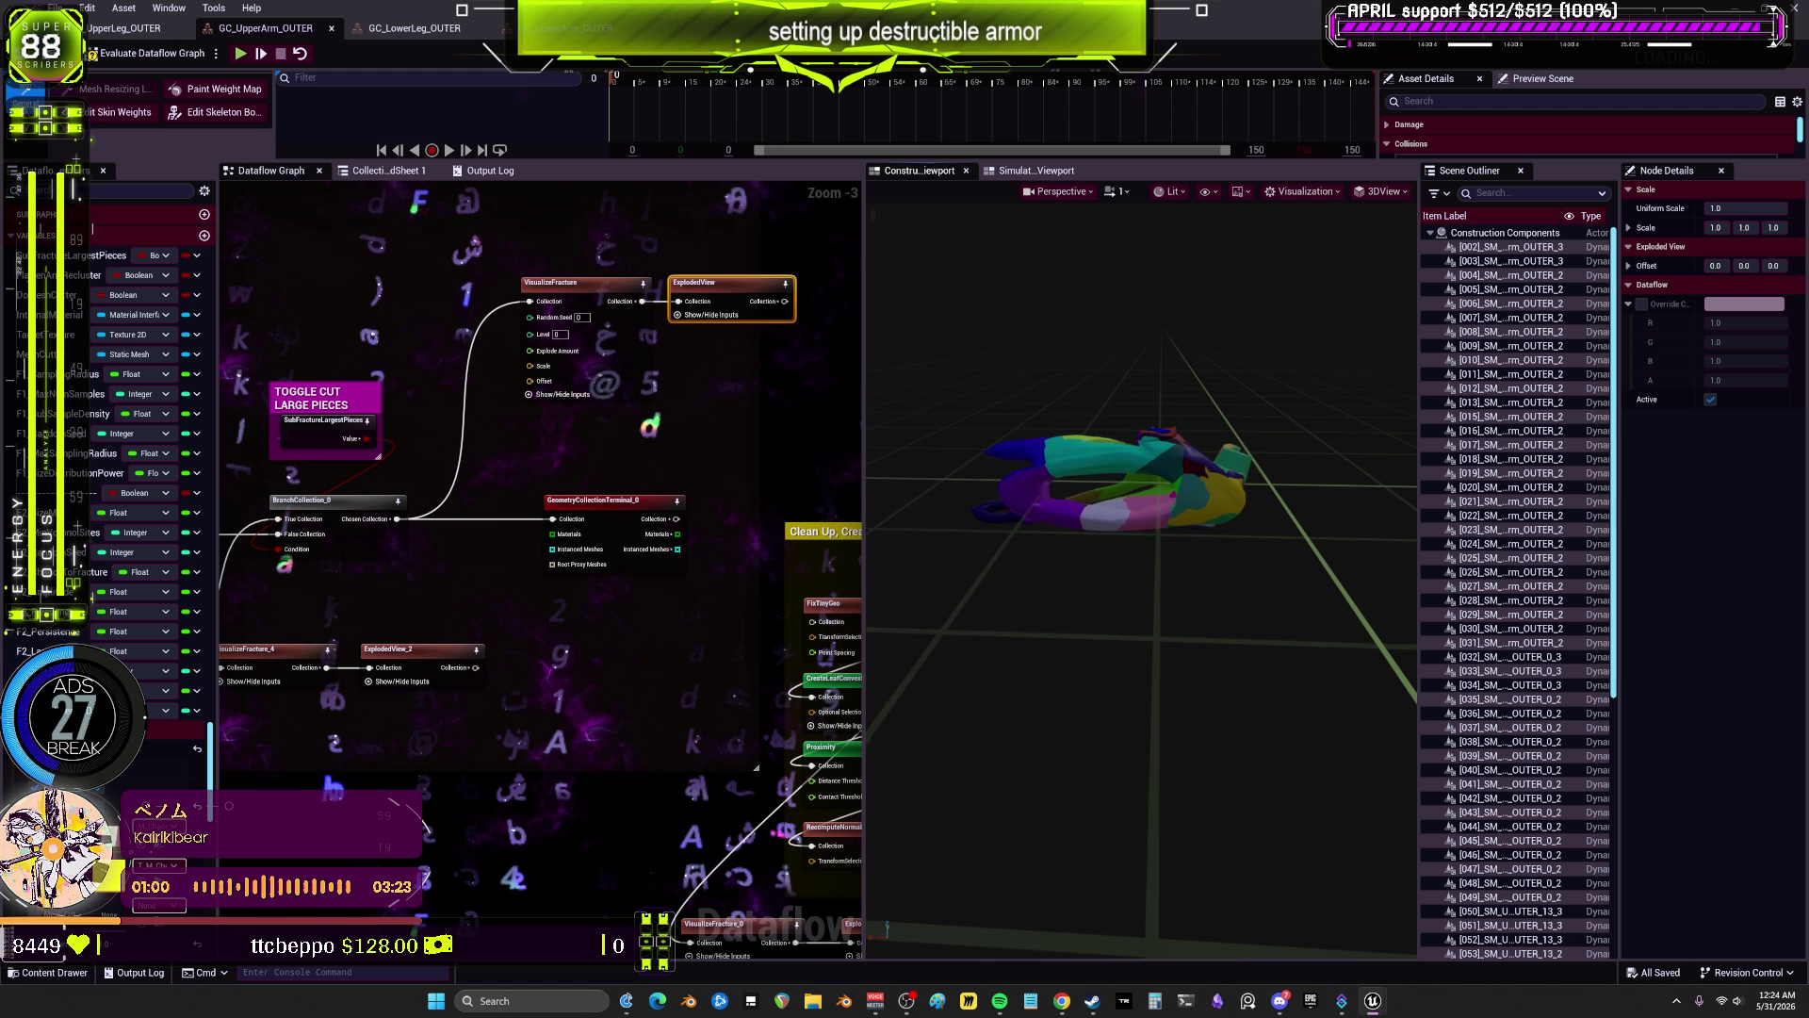
click(666, 542)
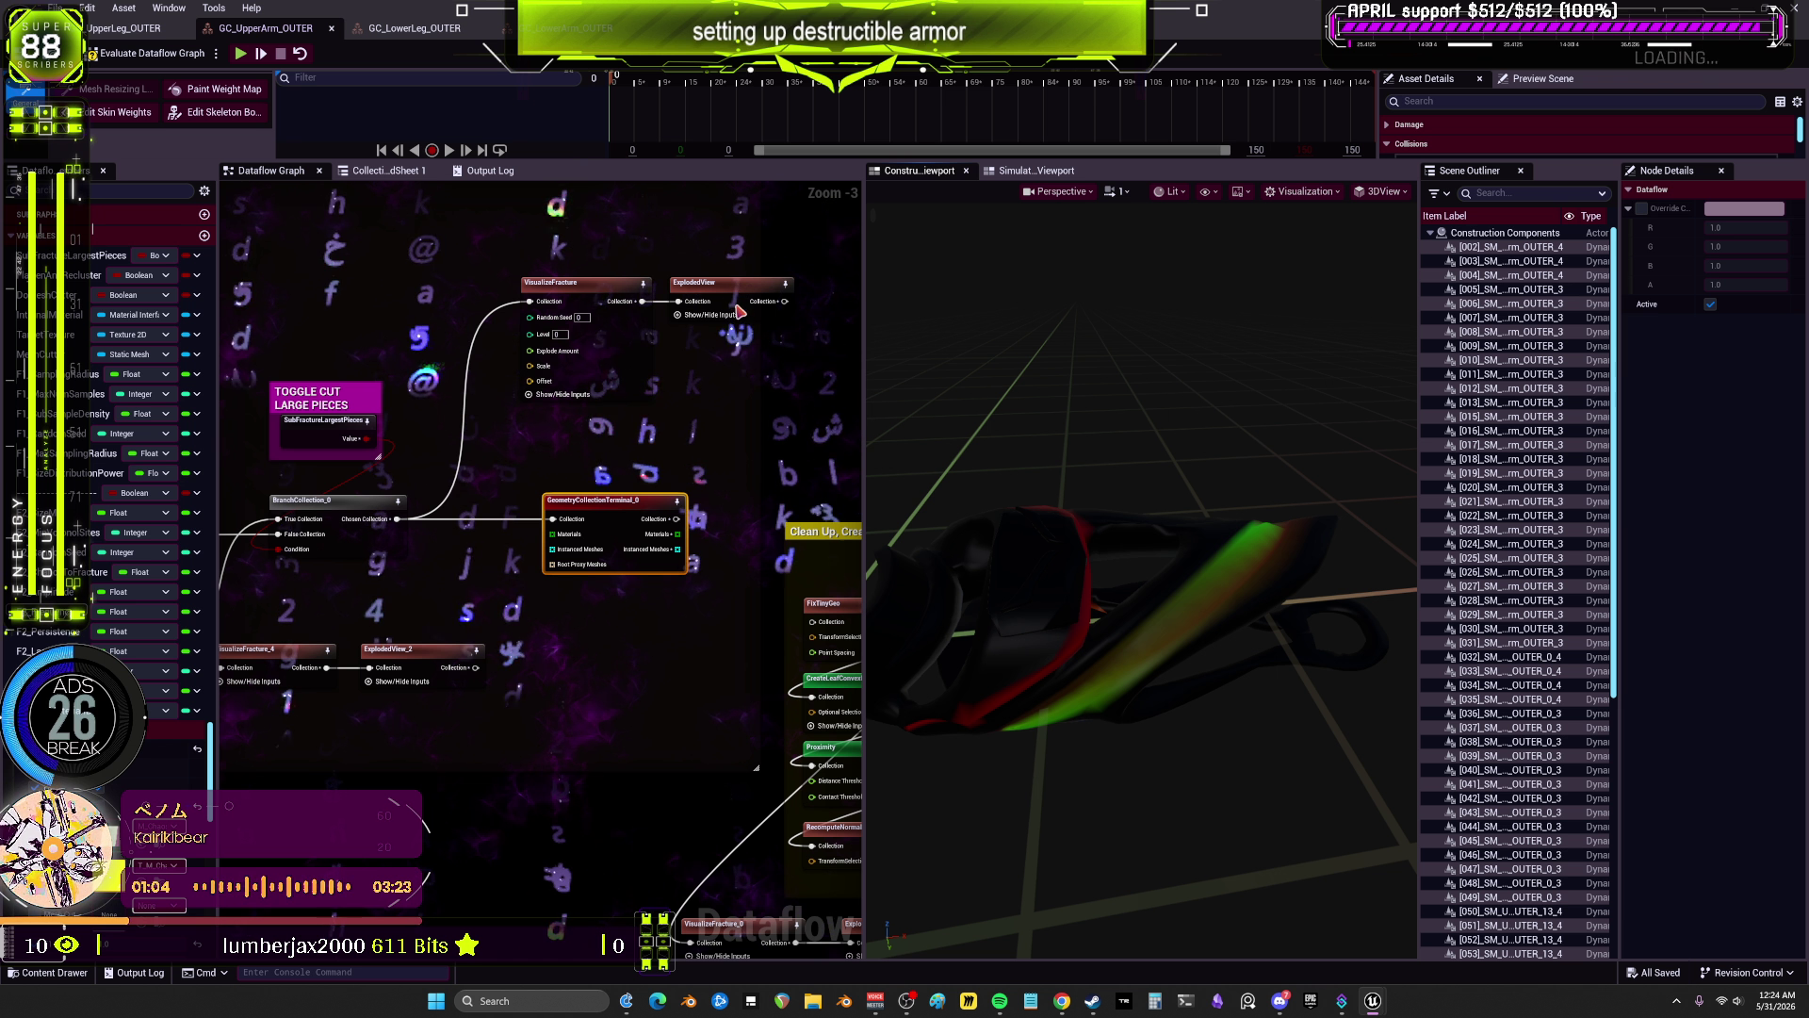
click(725, 283)
Step: Switch to UpperLeg_OUTER and show its fracture through ExplodedView as dozens of coloured chunks
mouse_move(1162, 388)
mouse_down()
mouse_move(1187, 405)
mouse_move(1206, 376)
mouse_move(1162, 387)
mouse_up()
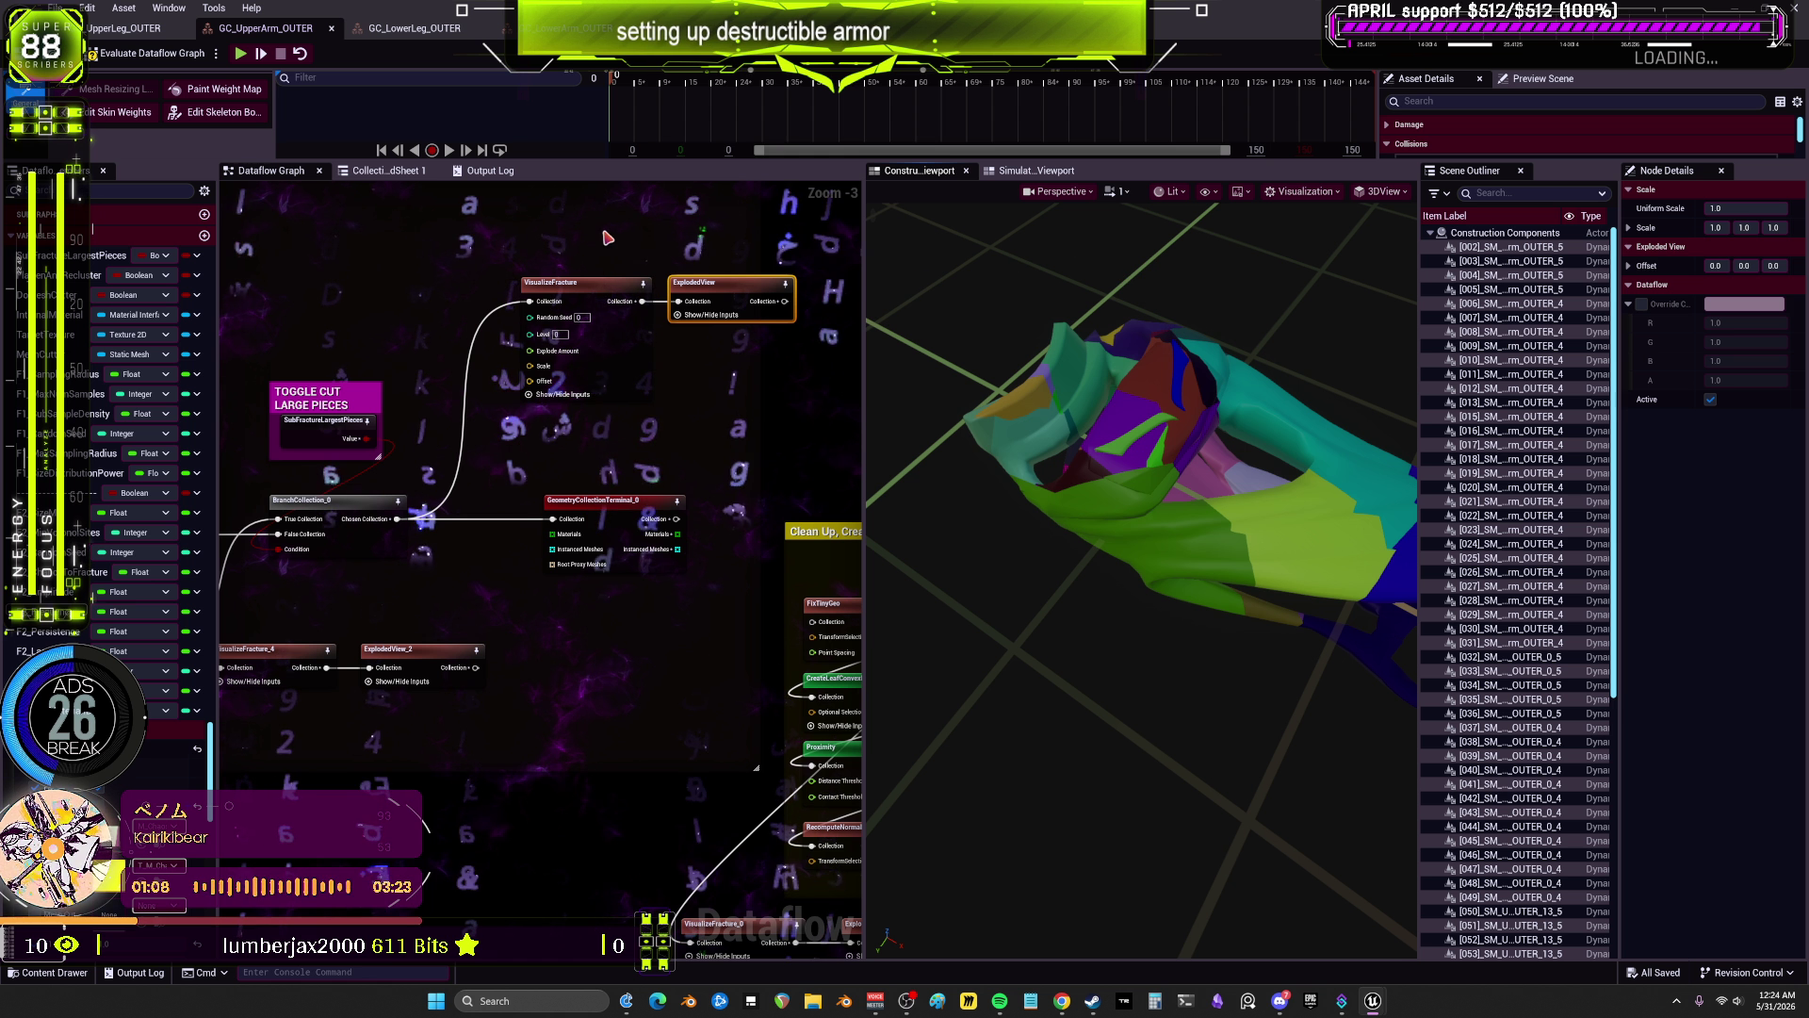
click(123, 28)
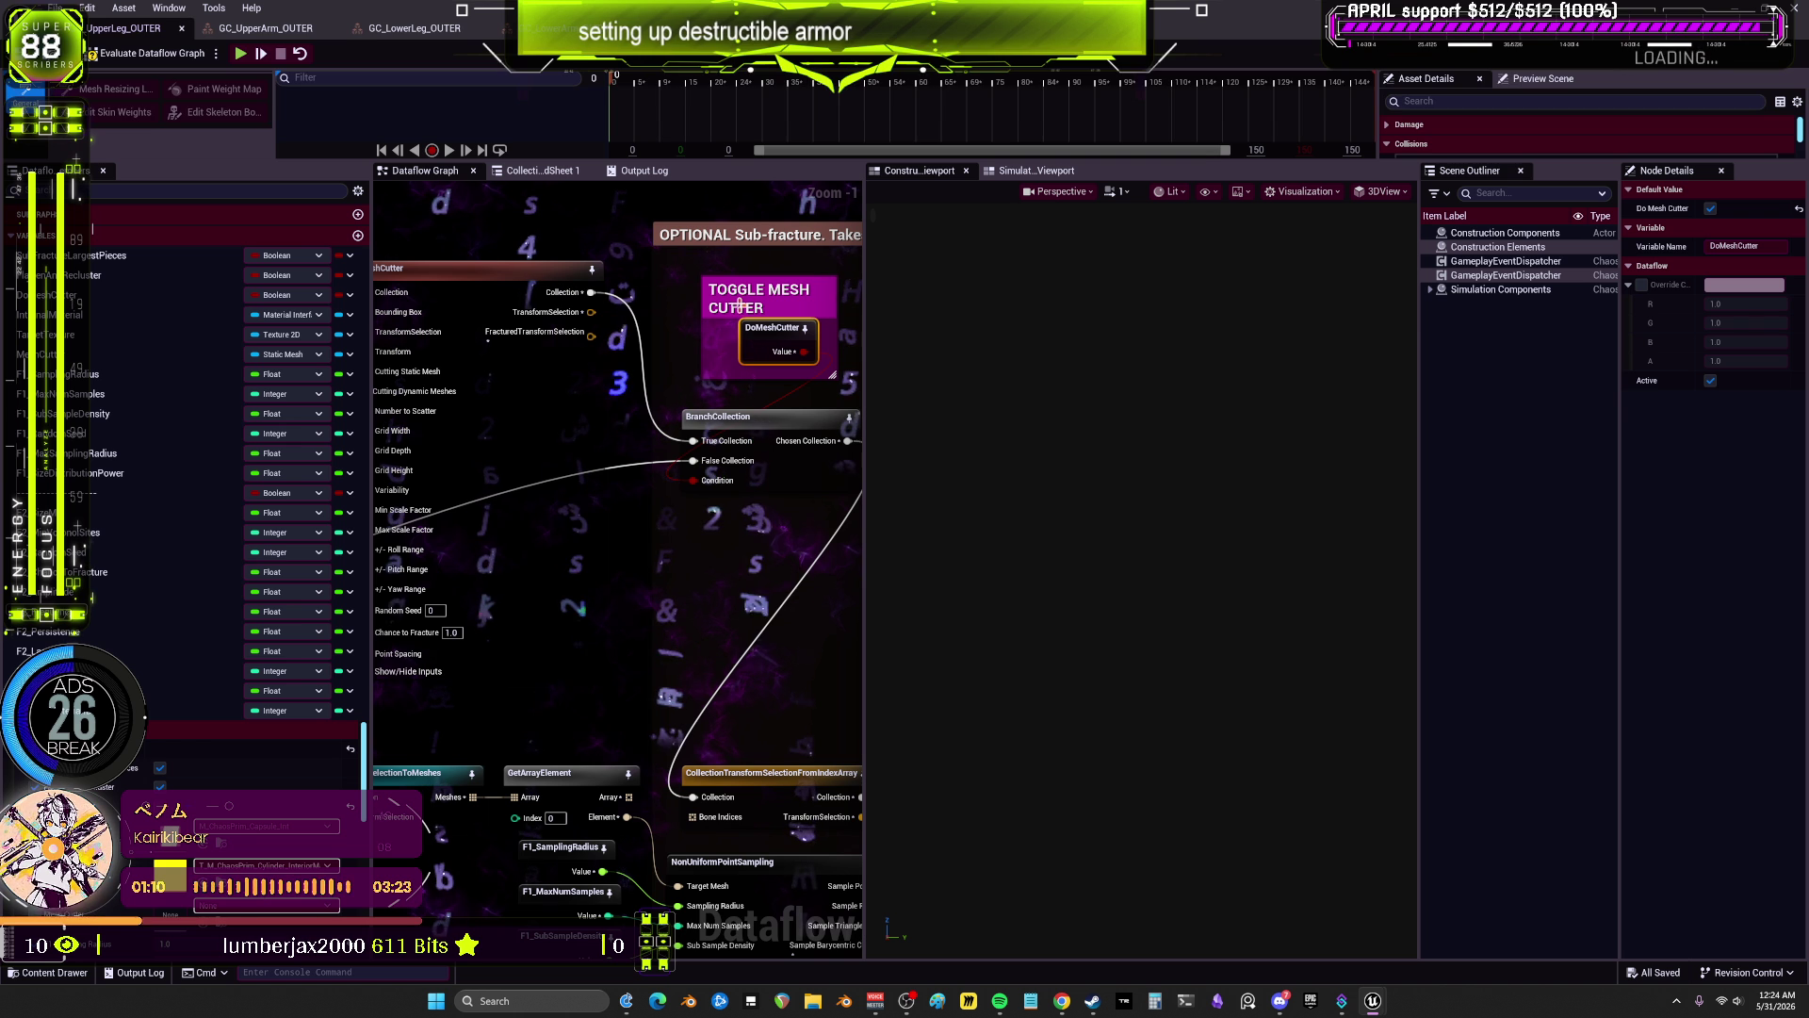
scroll(492, 420, down, 4)
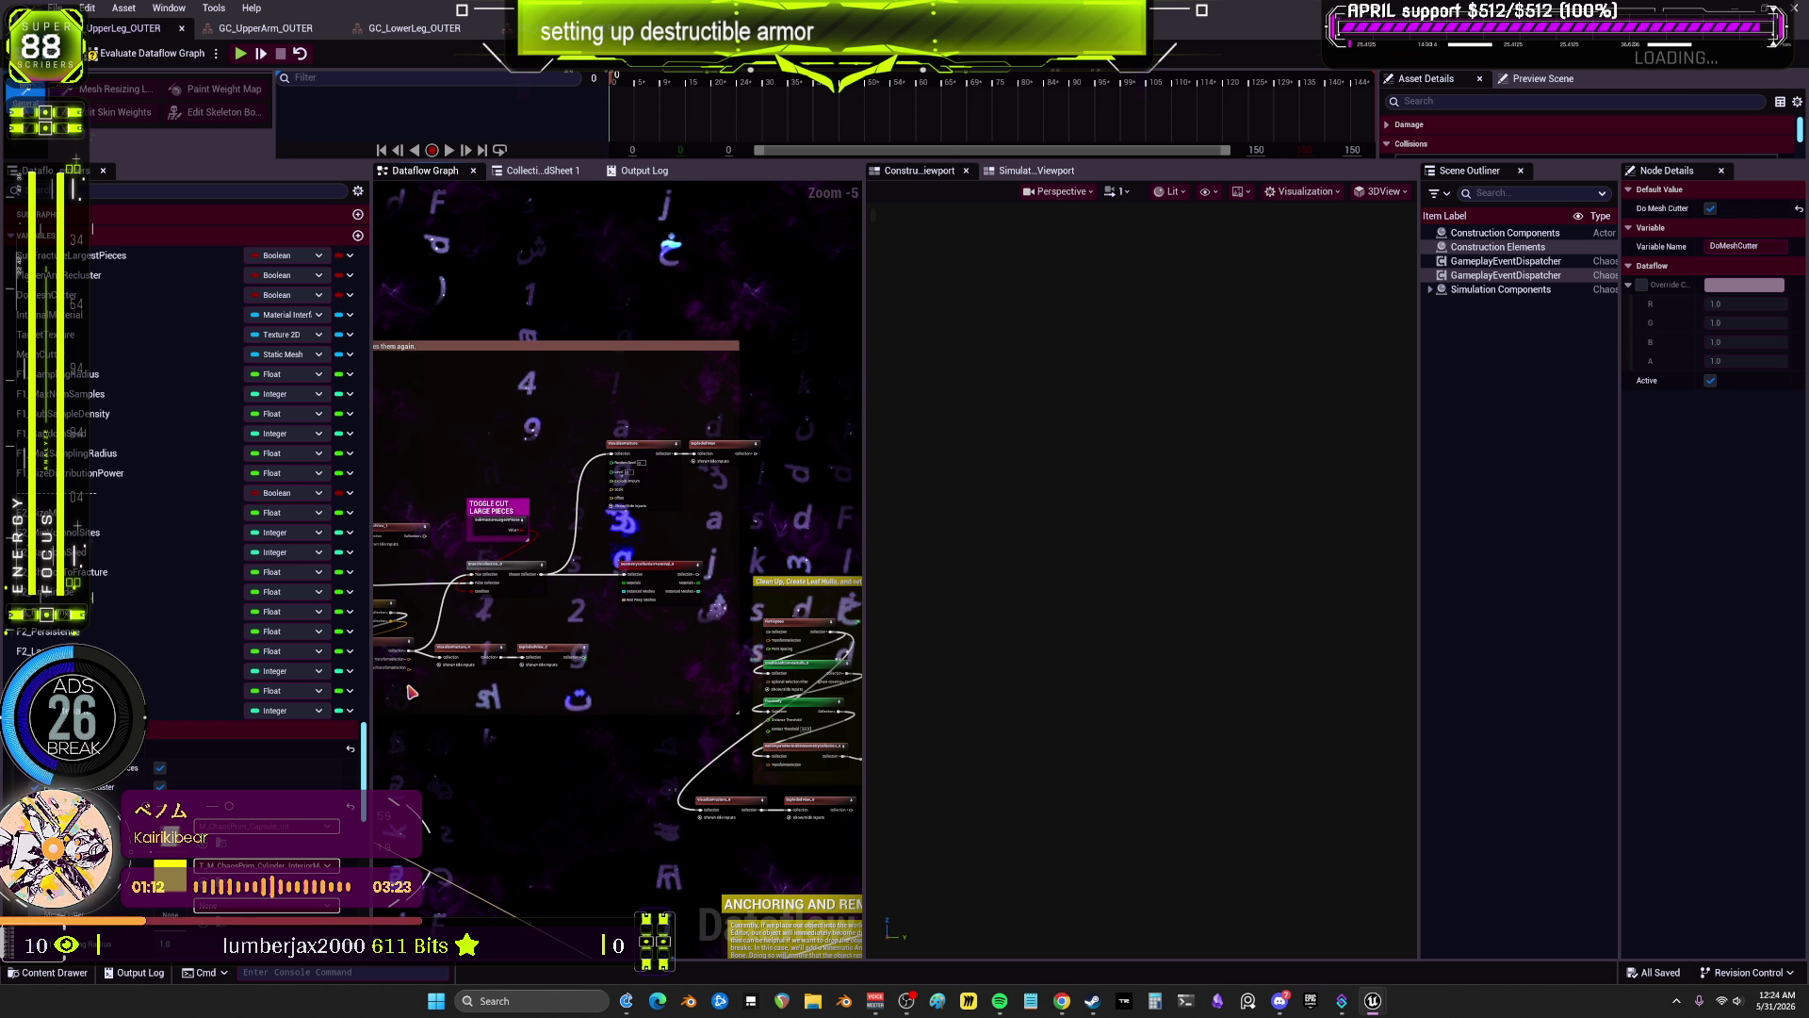
scroll(693, 420, up, 2)
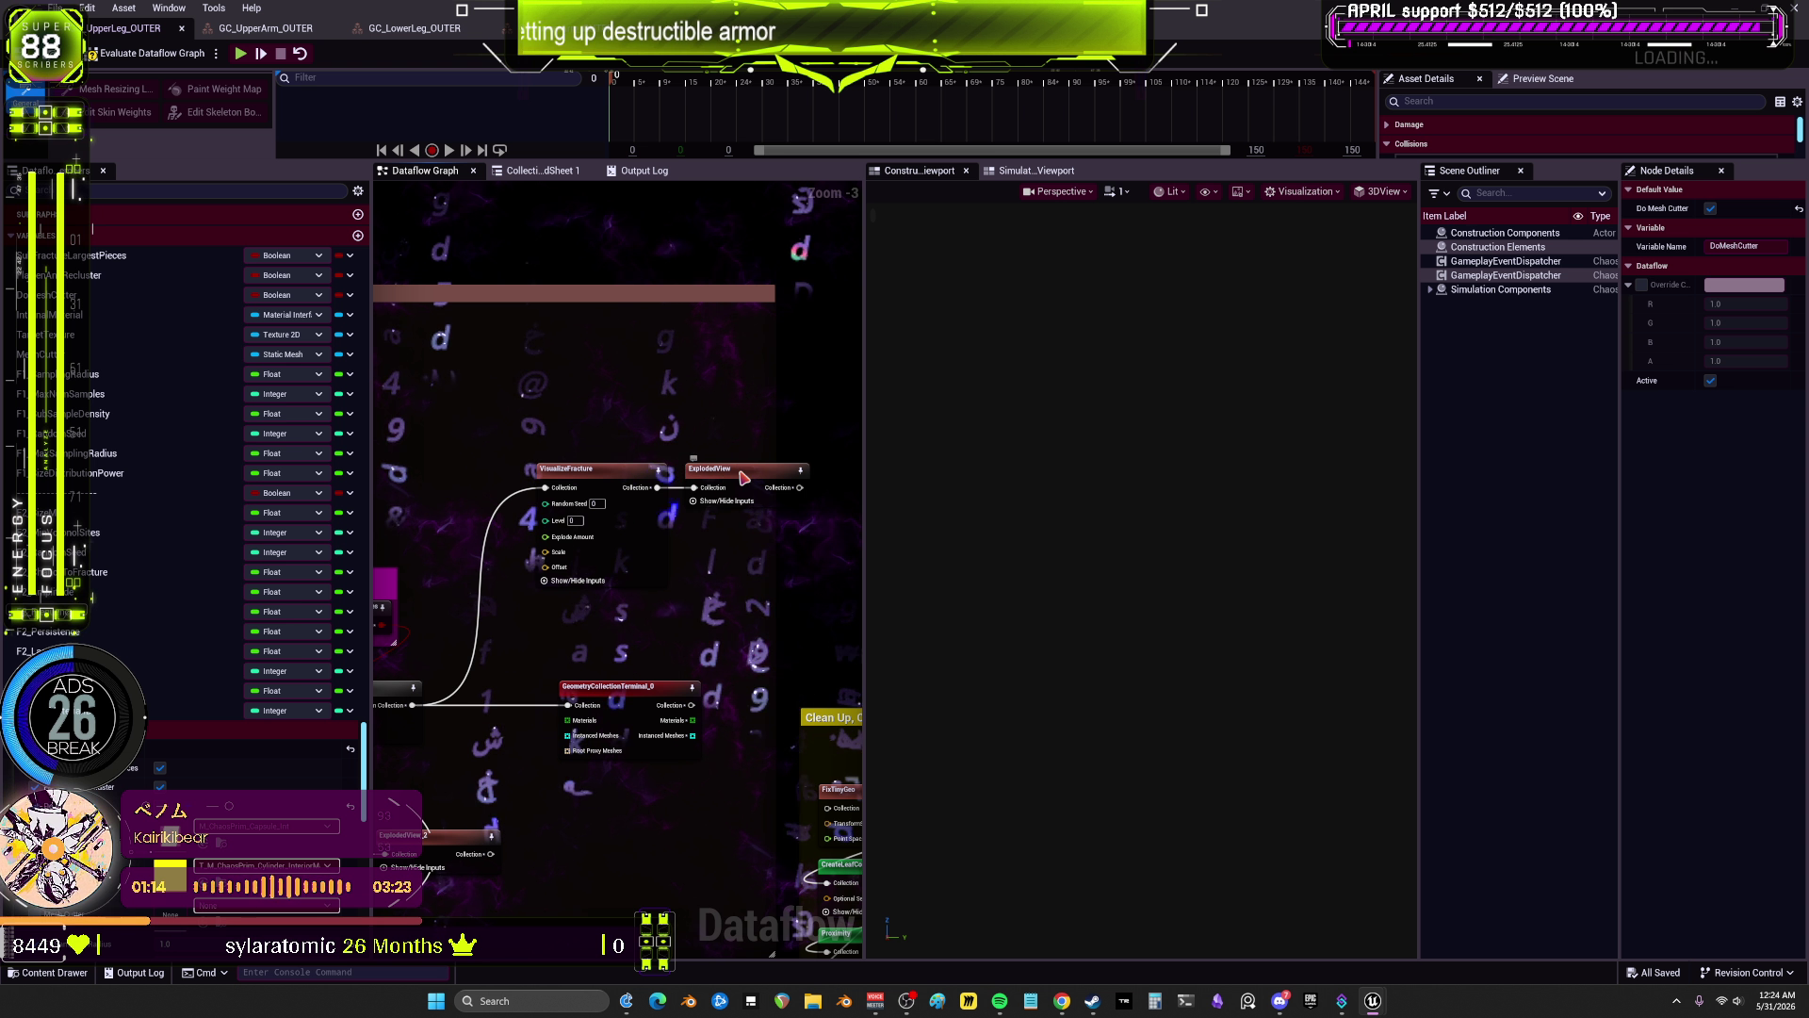
click(702, 468)
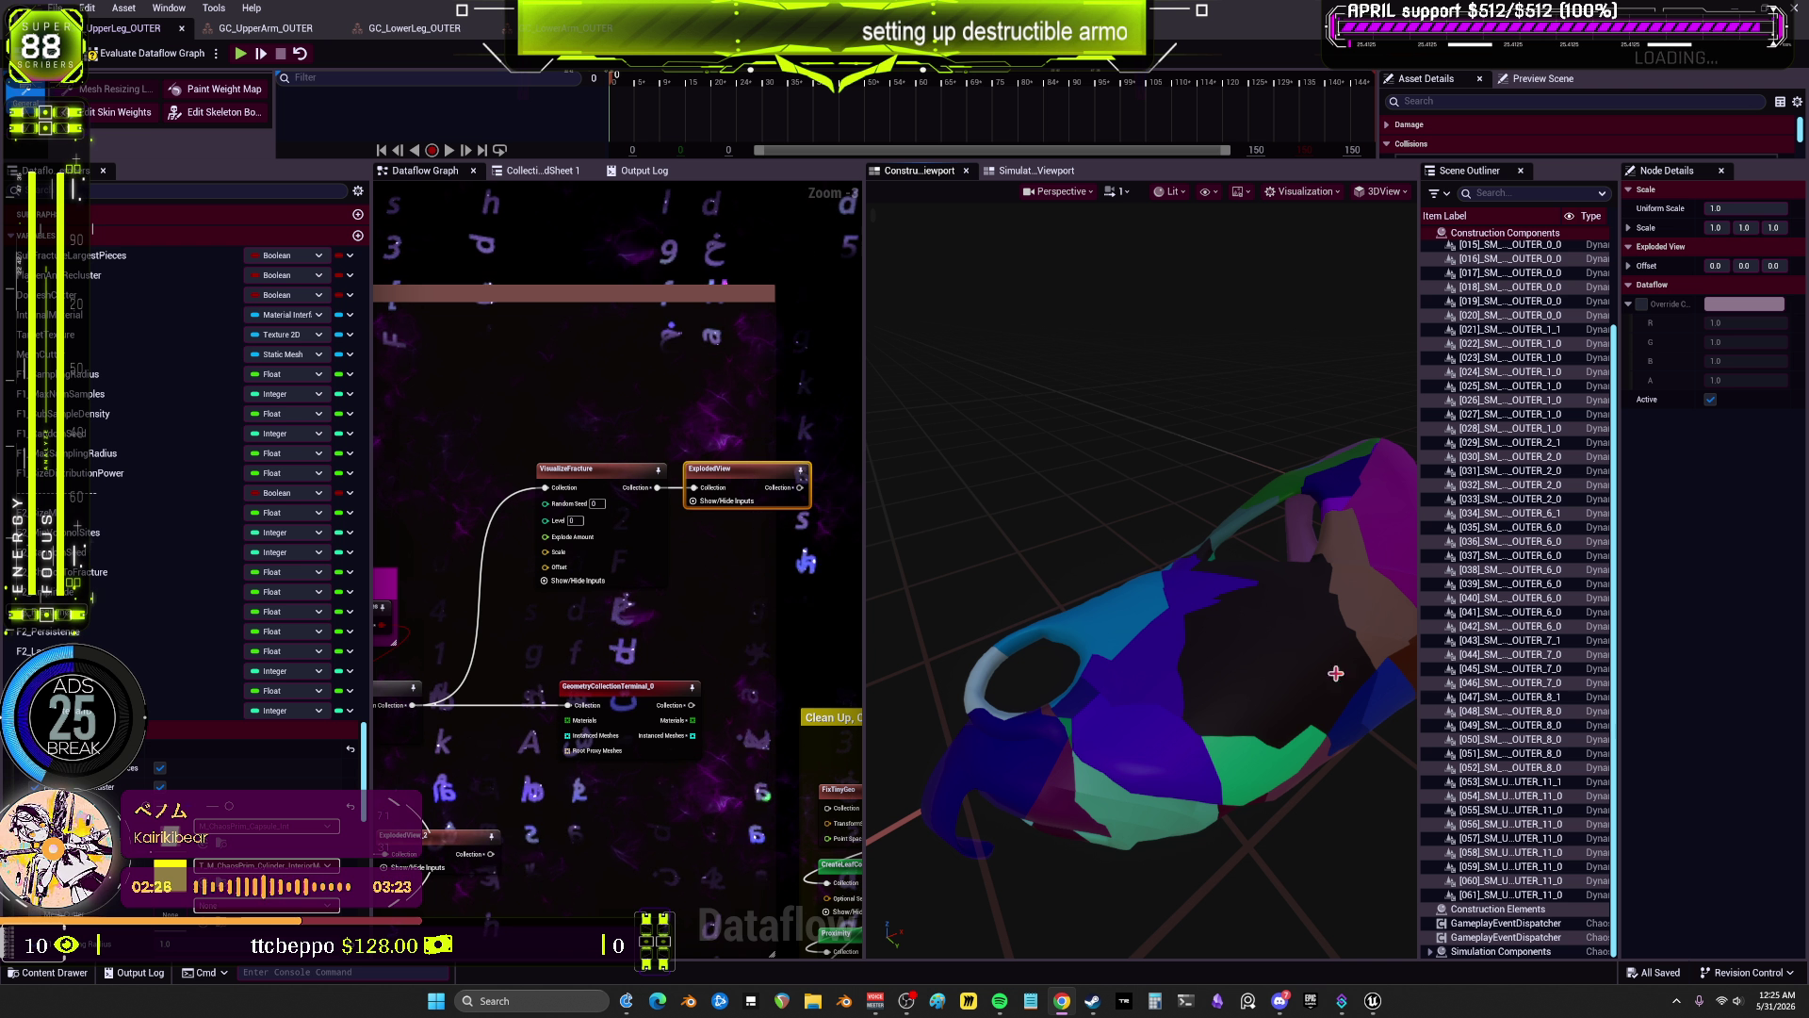
Step: Save all modified fractured armor assets with File > Save All
drag(725, 600, 725, 617)
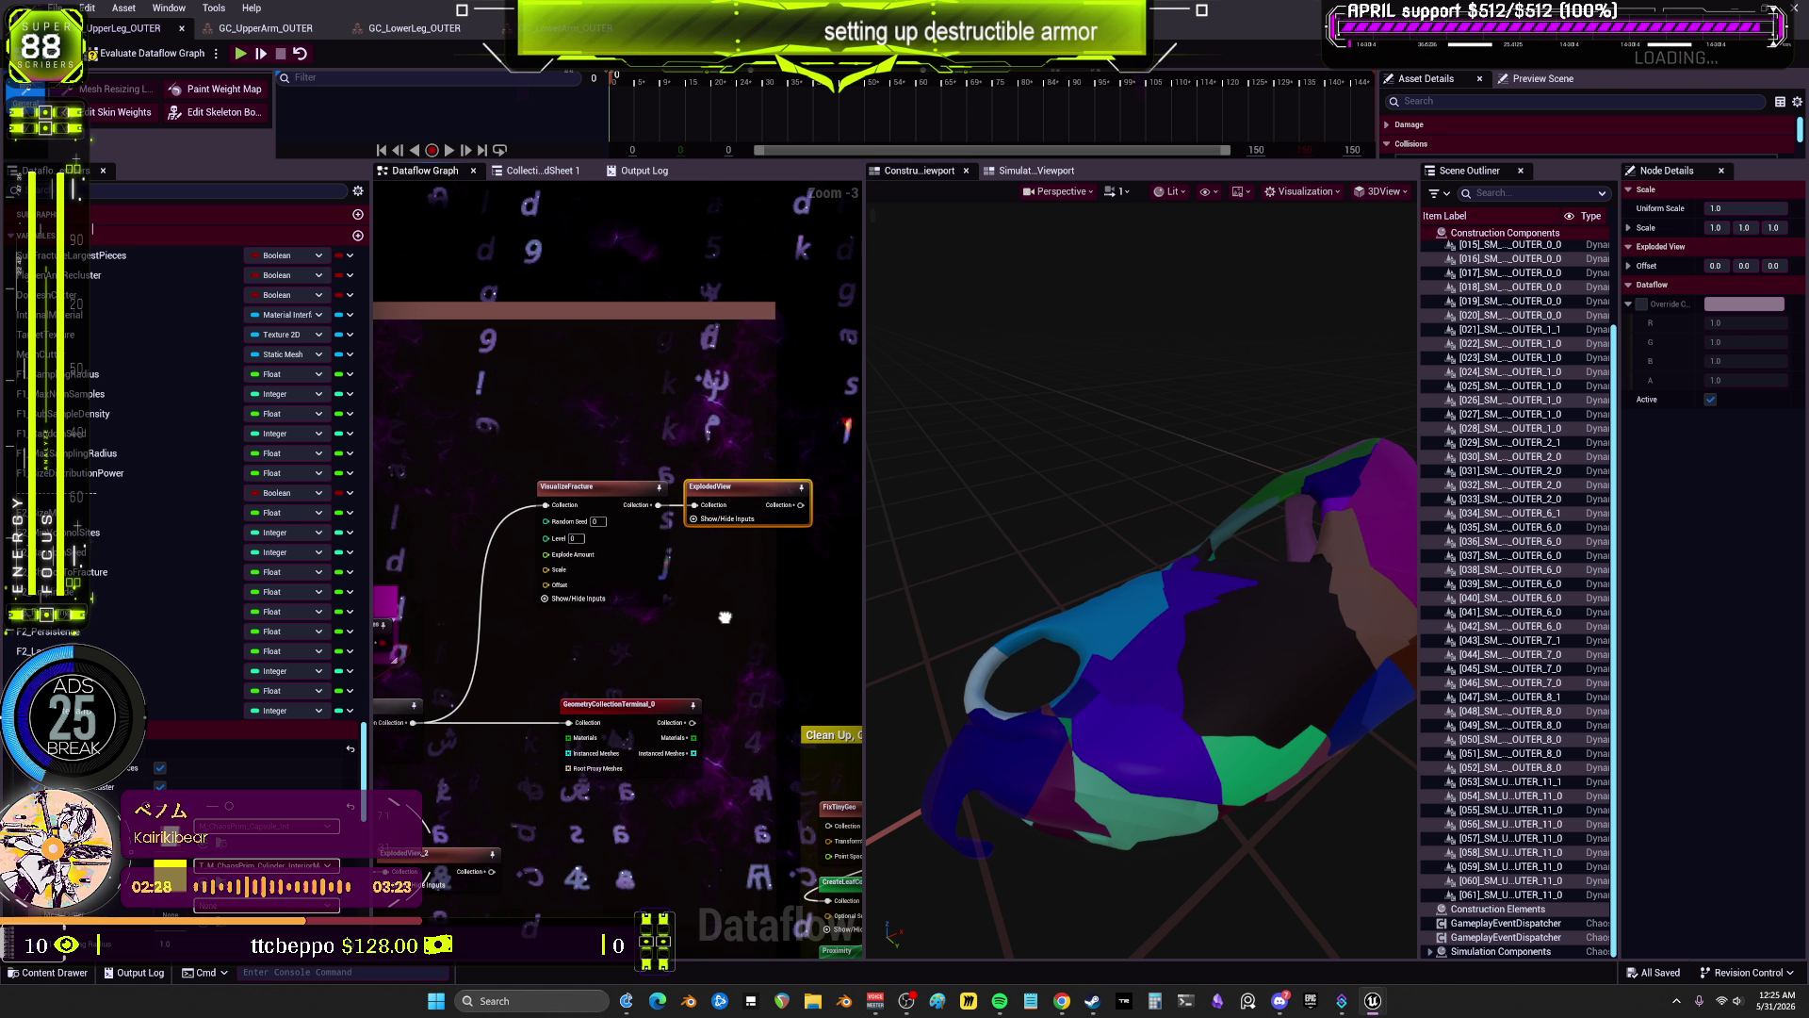
scroll(725, 618, down, 4)
drag(1131, 565, 1004, 476)
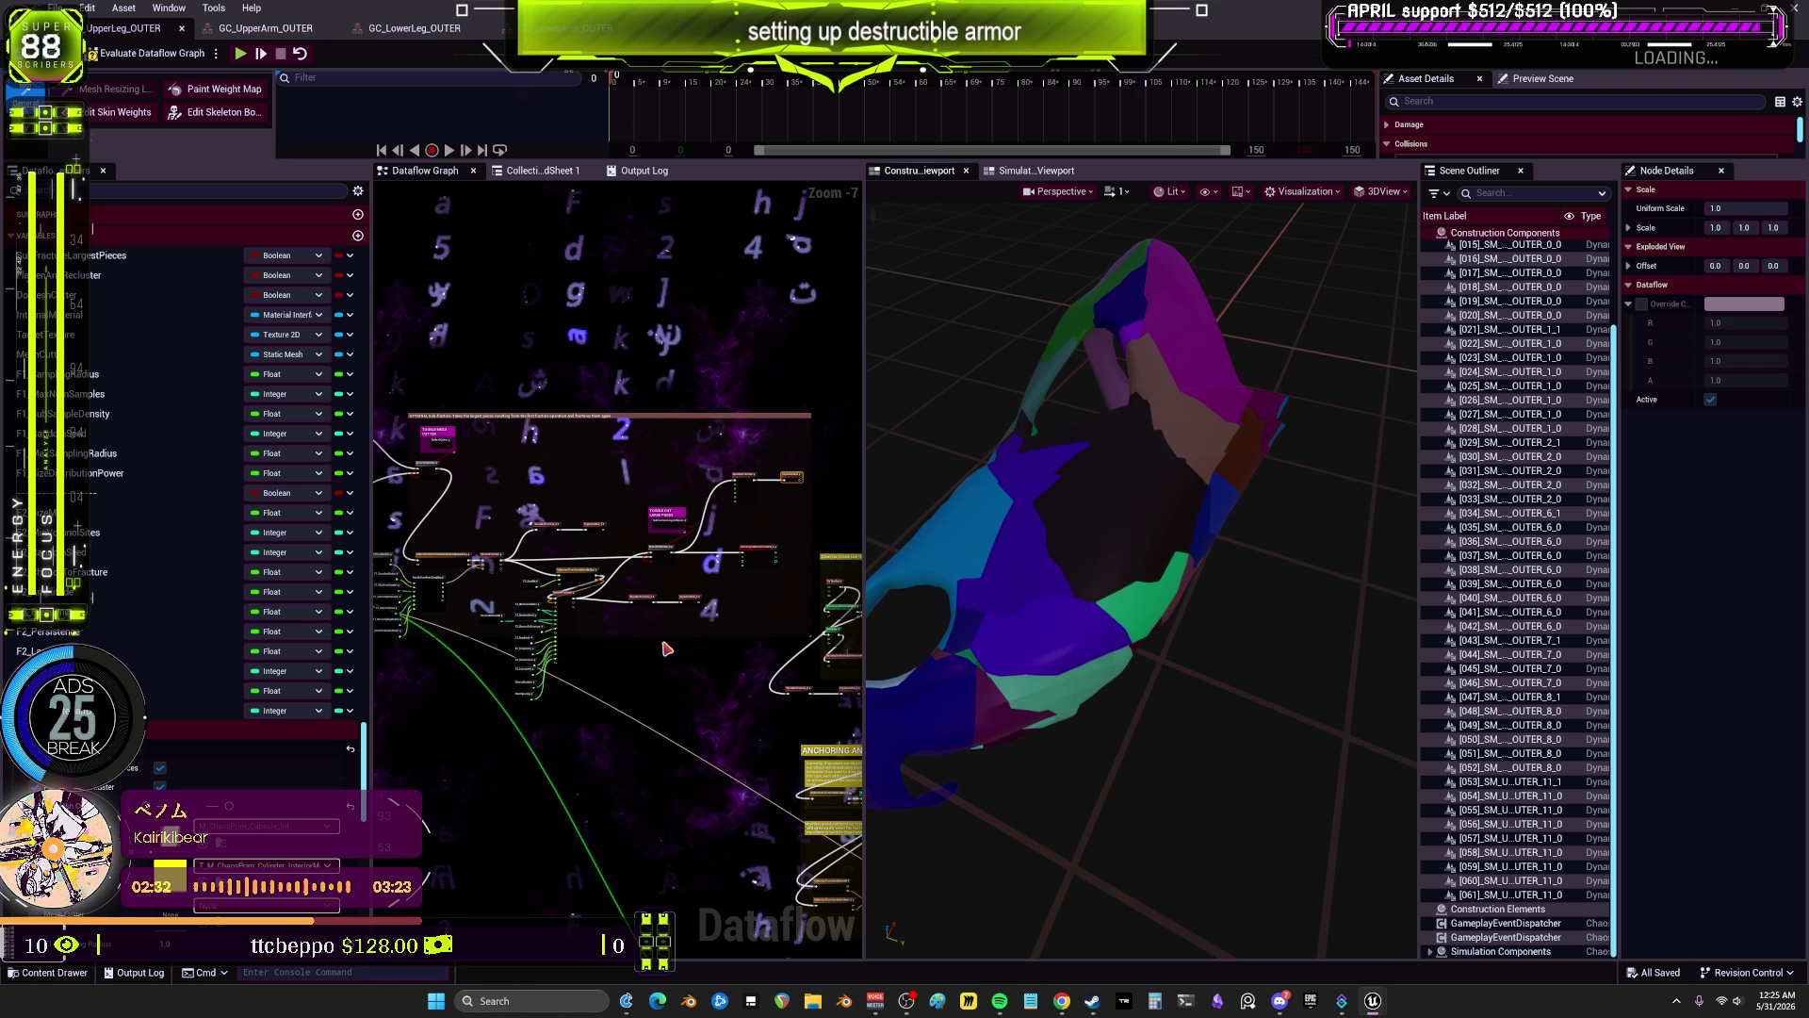
drag(495, 609, 687, 606)
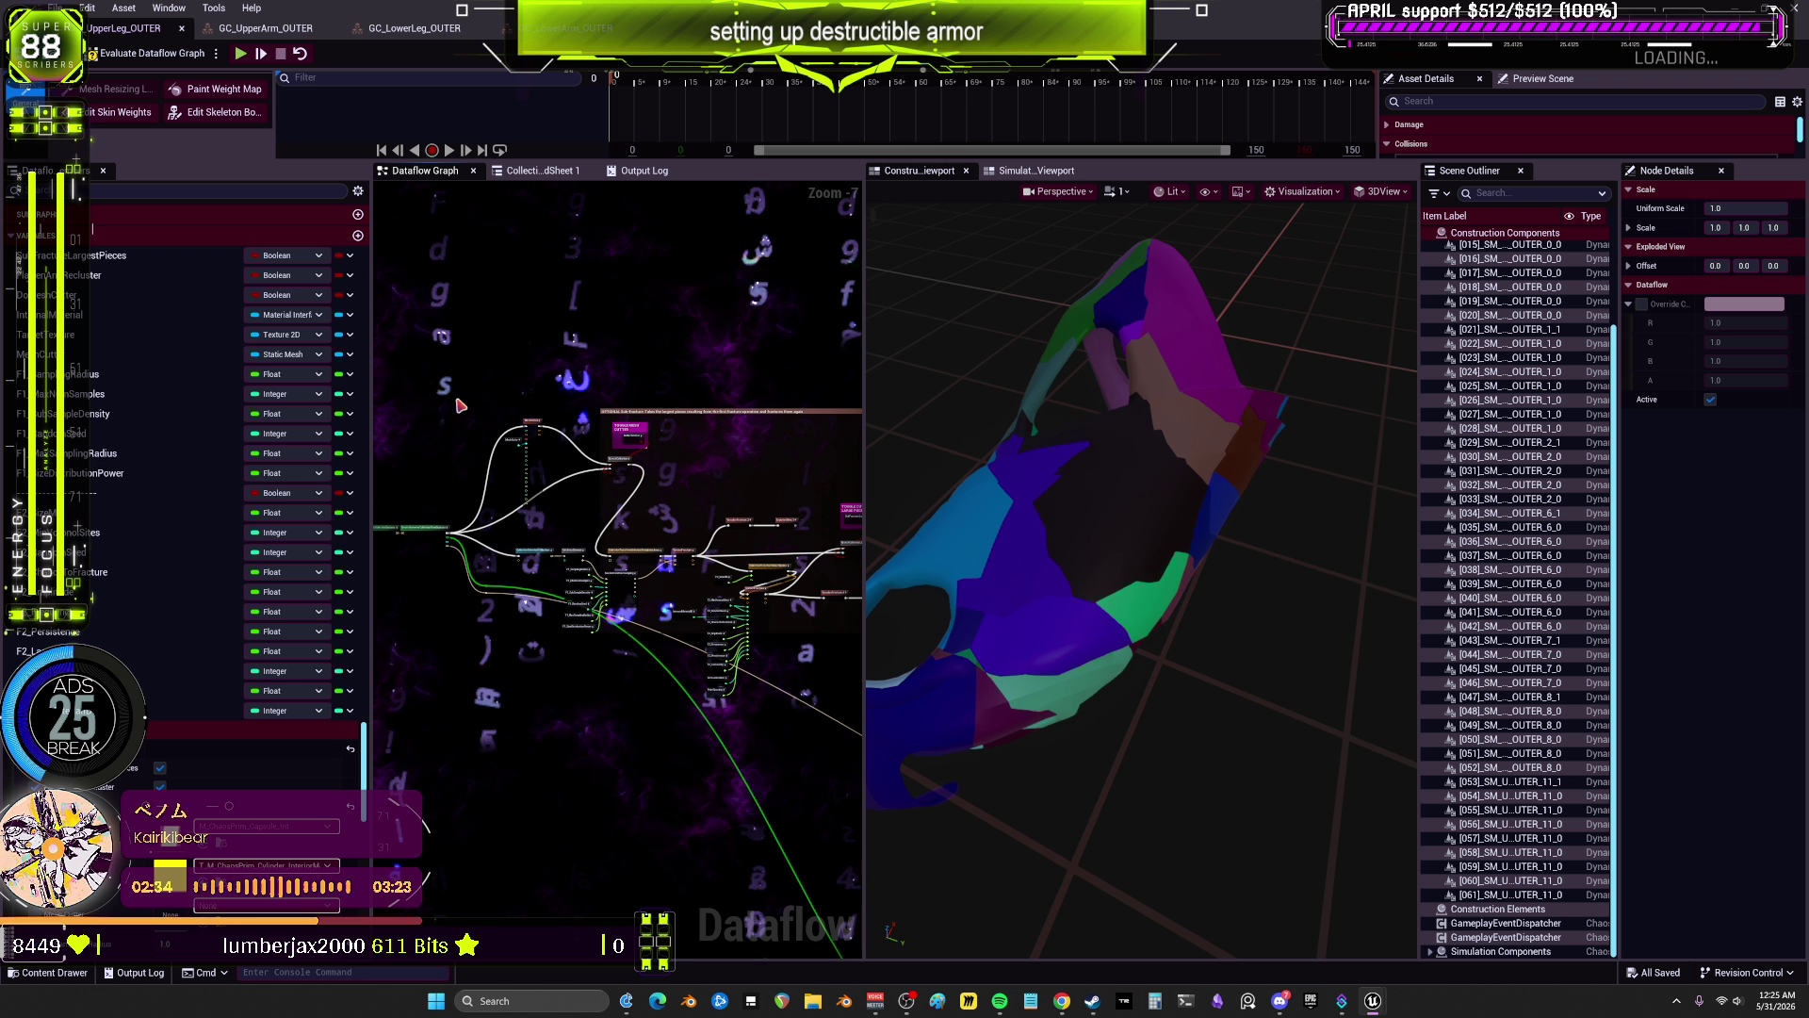
click(56, 8)
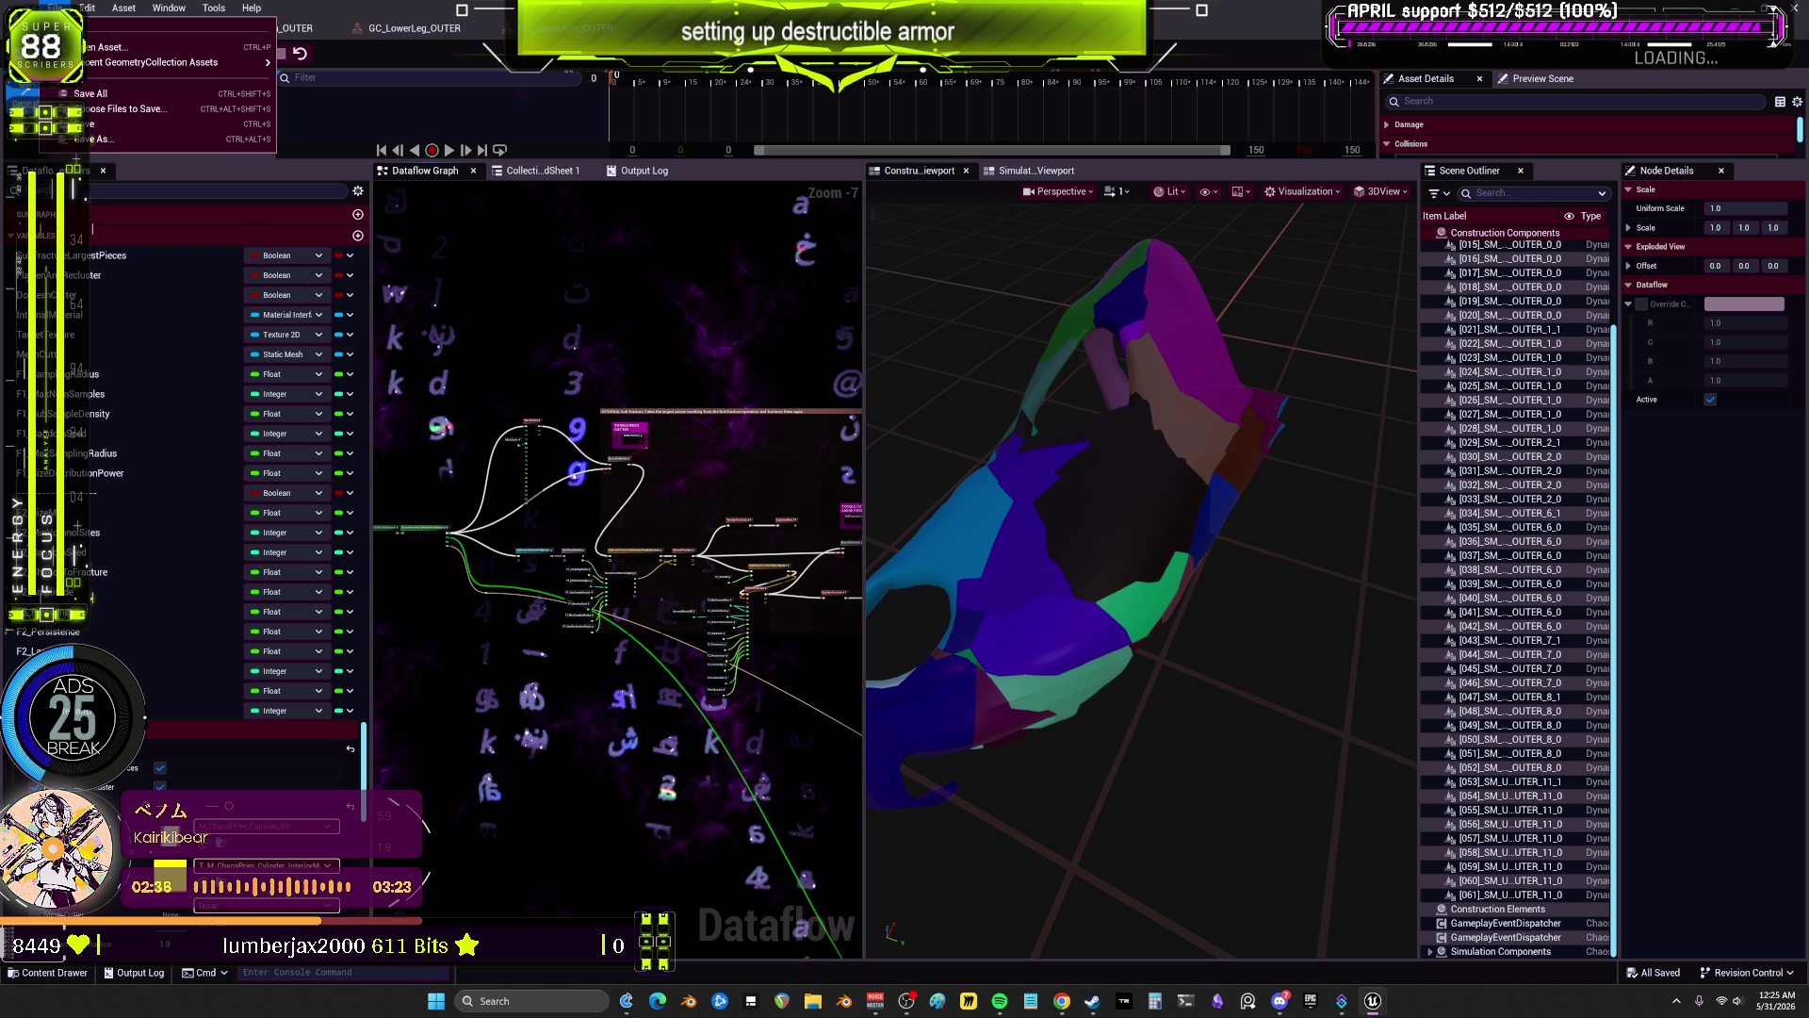
click(130, 94)
Step: Flip between the GC_UpperArm_OUTER and GC_LowerLeg_OUTER graphs, ending on UpperArm
click(262, 28)
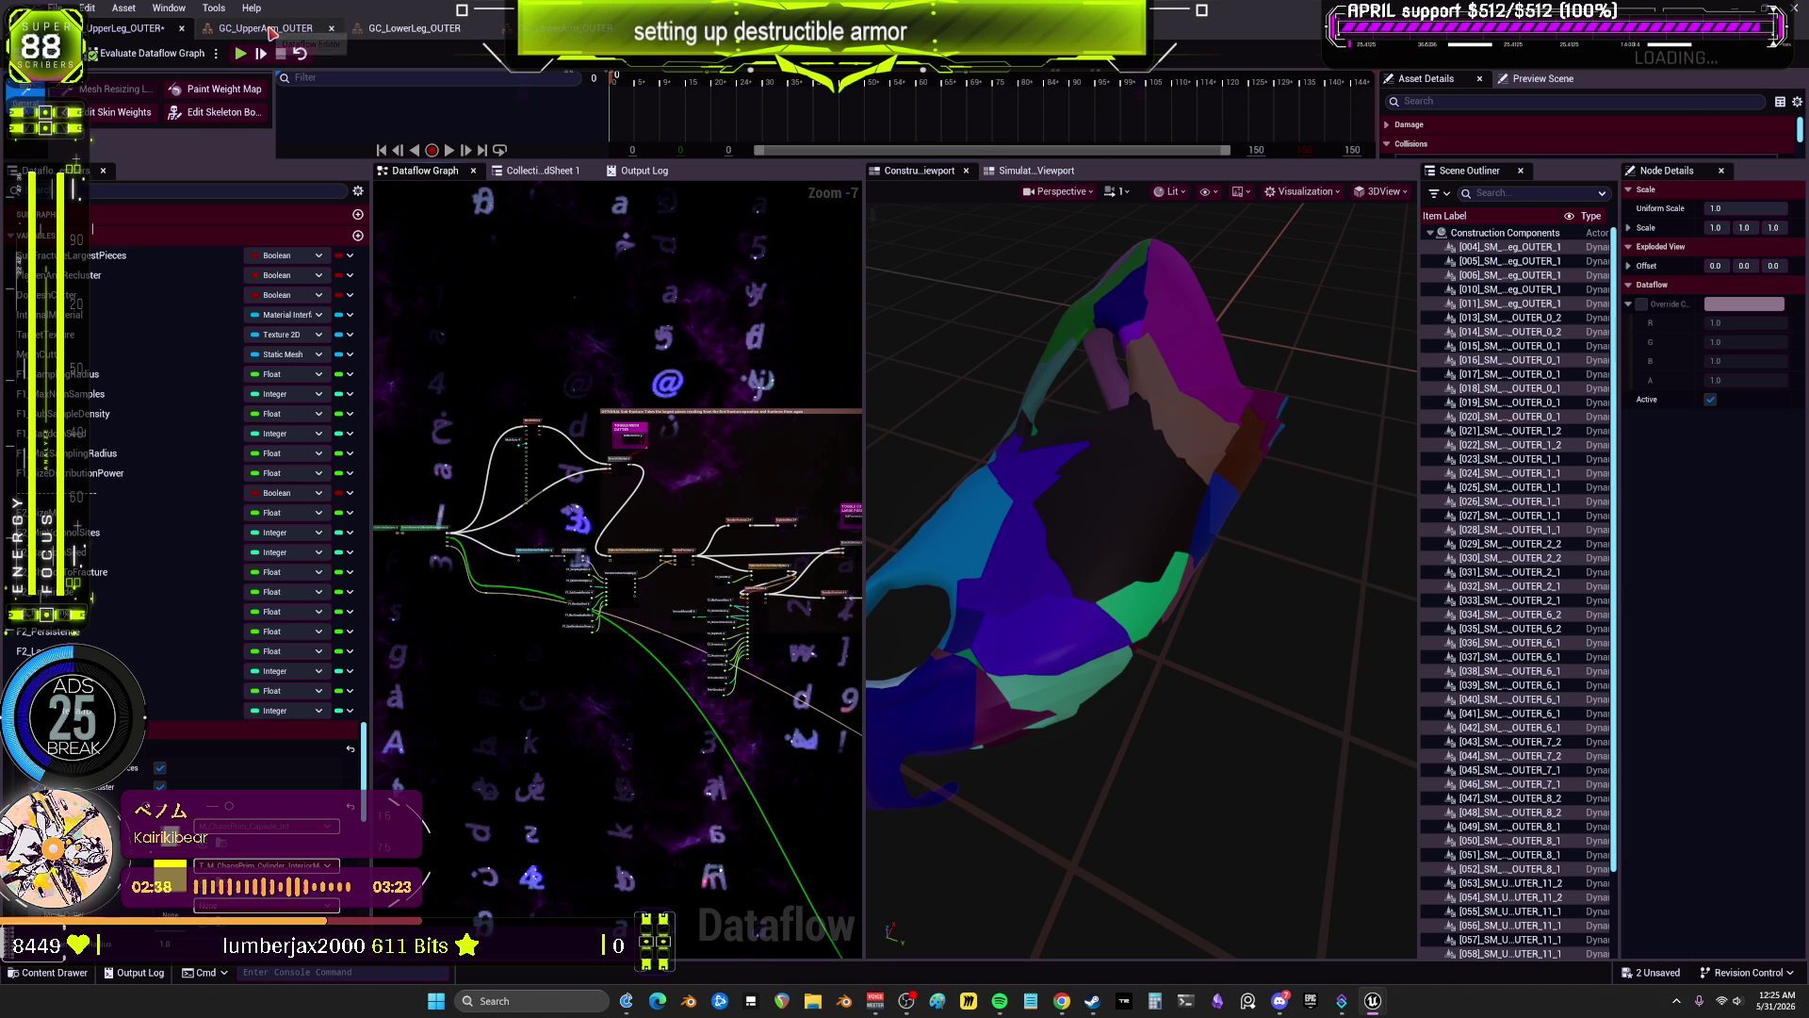
click(415, 28)
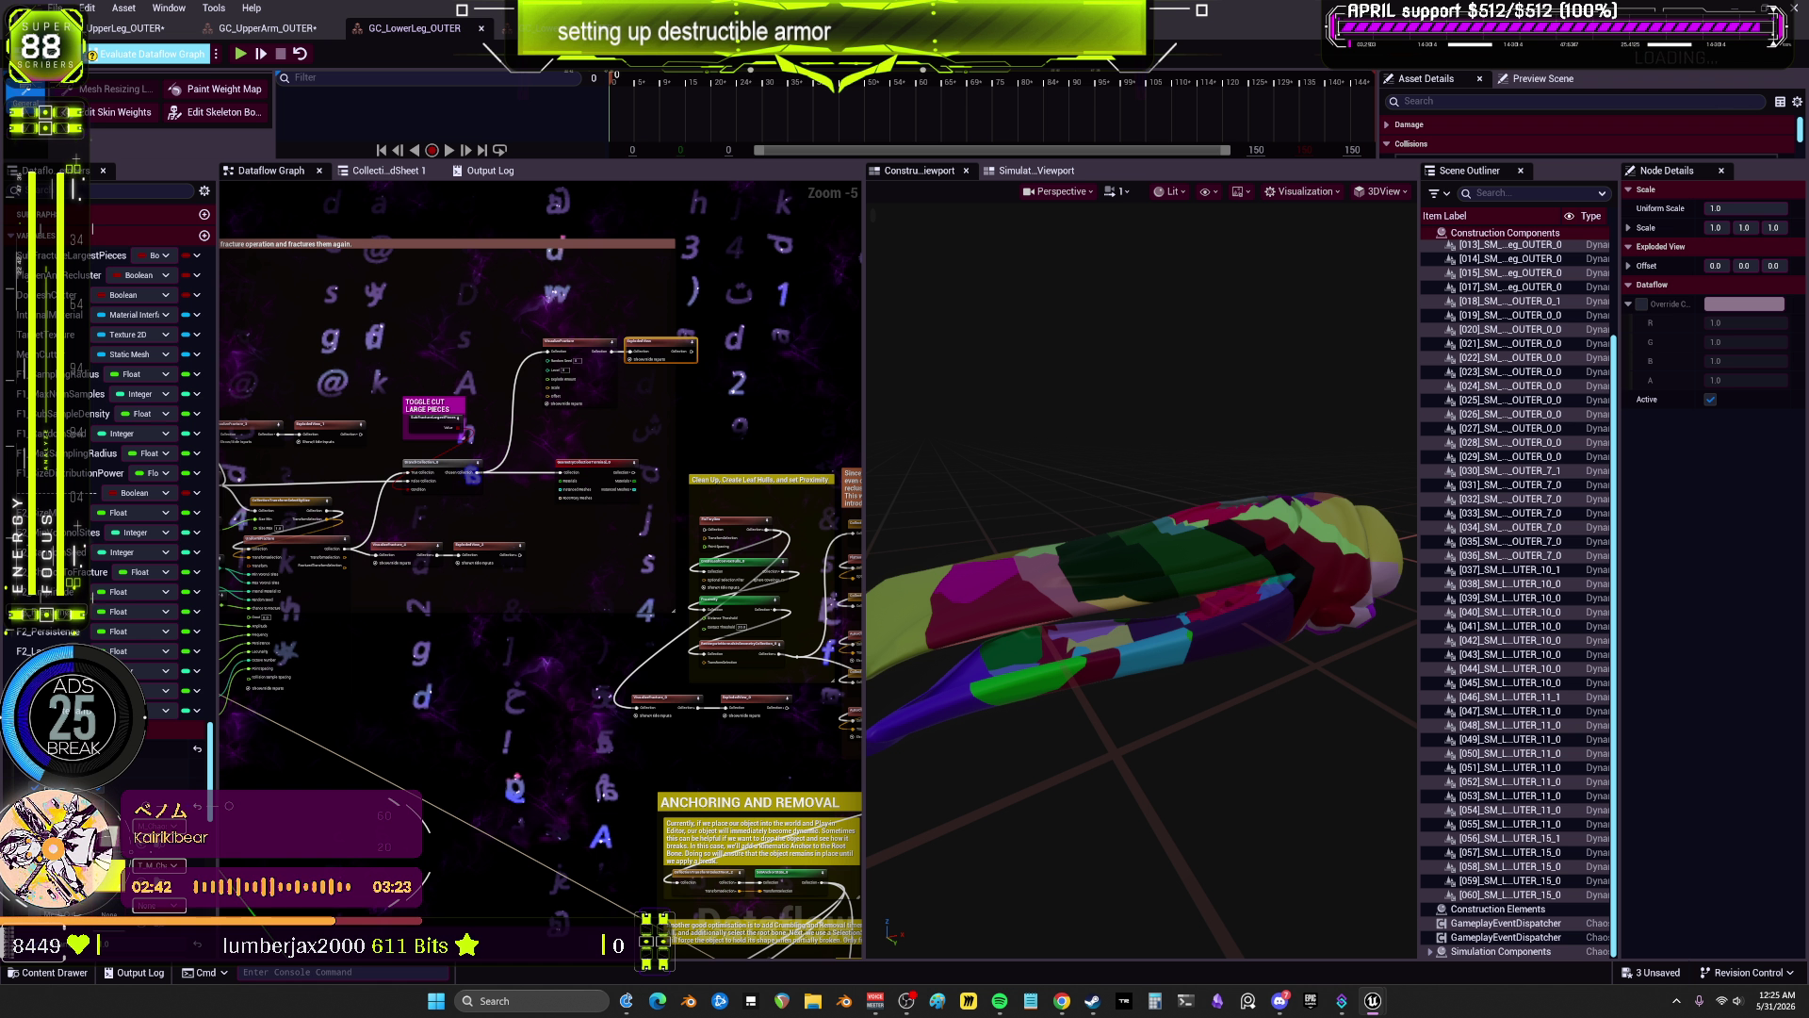
click(261, 29)
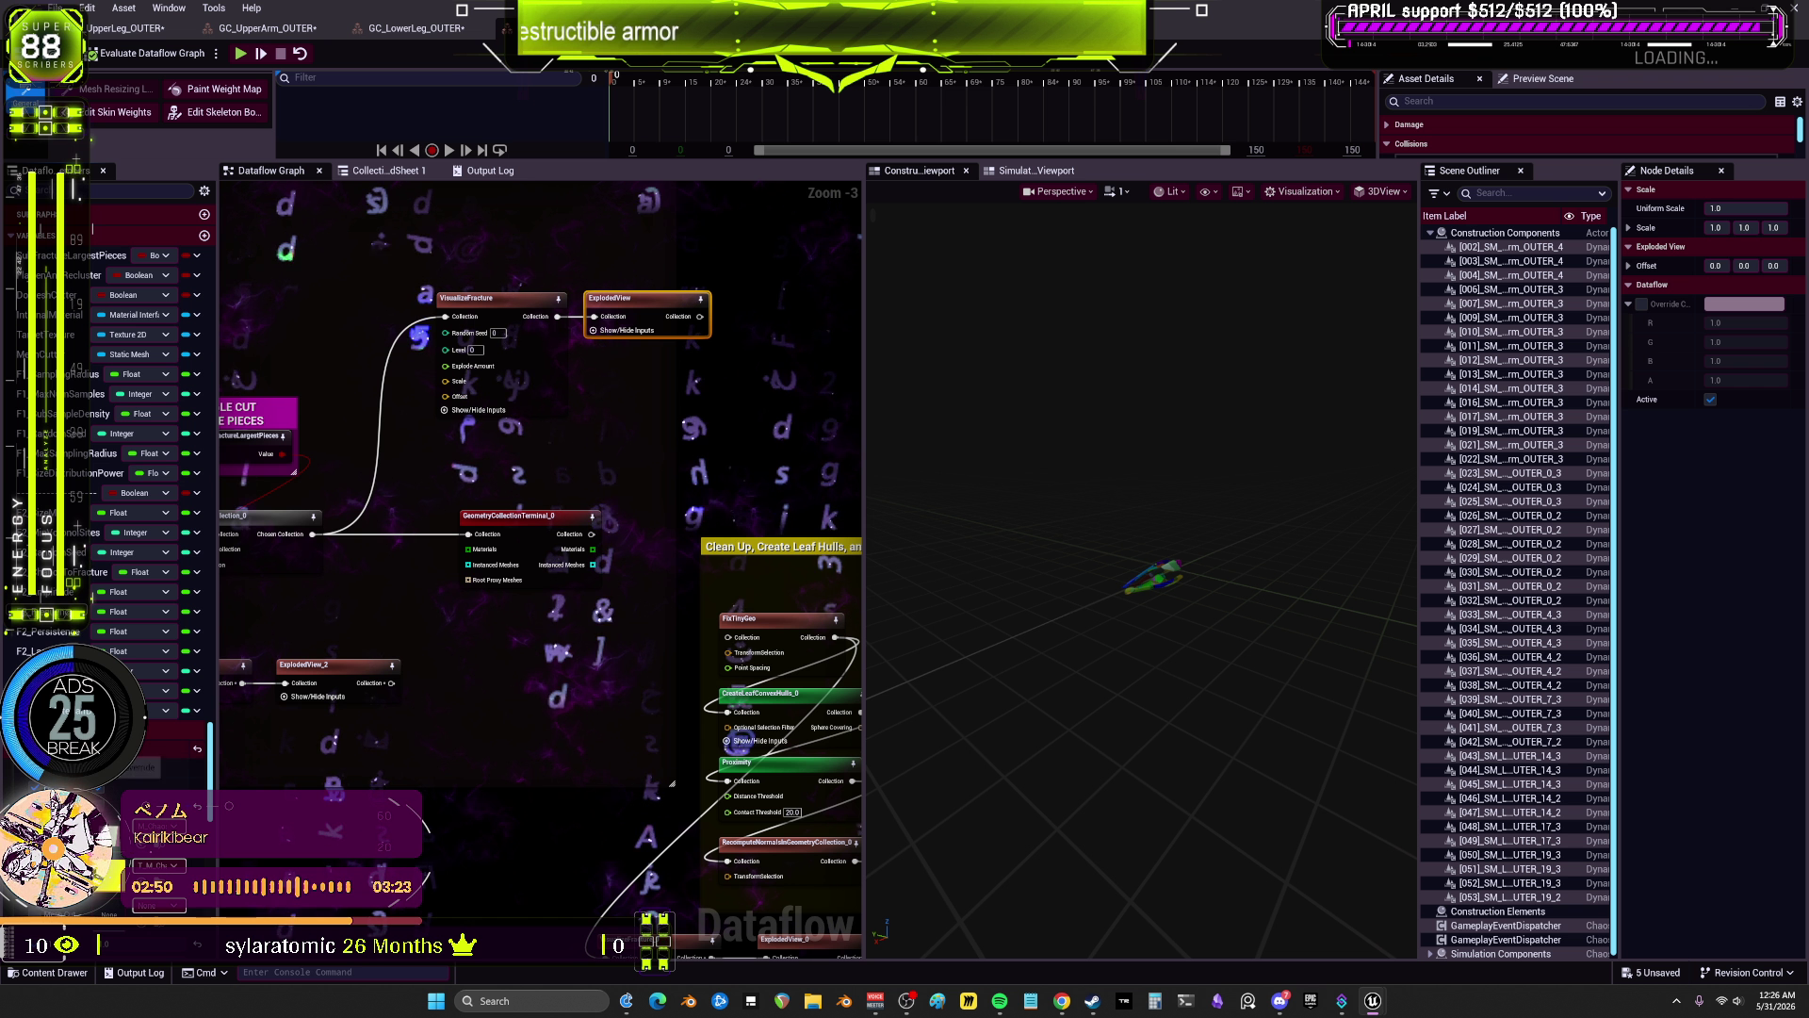
Step: Return to the level editor and filter the Content Browser for the OUTER assets
key(ctrl+b)
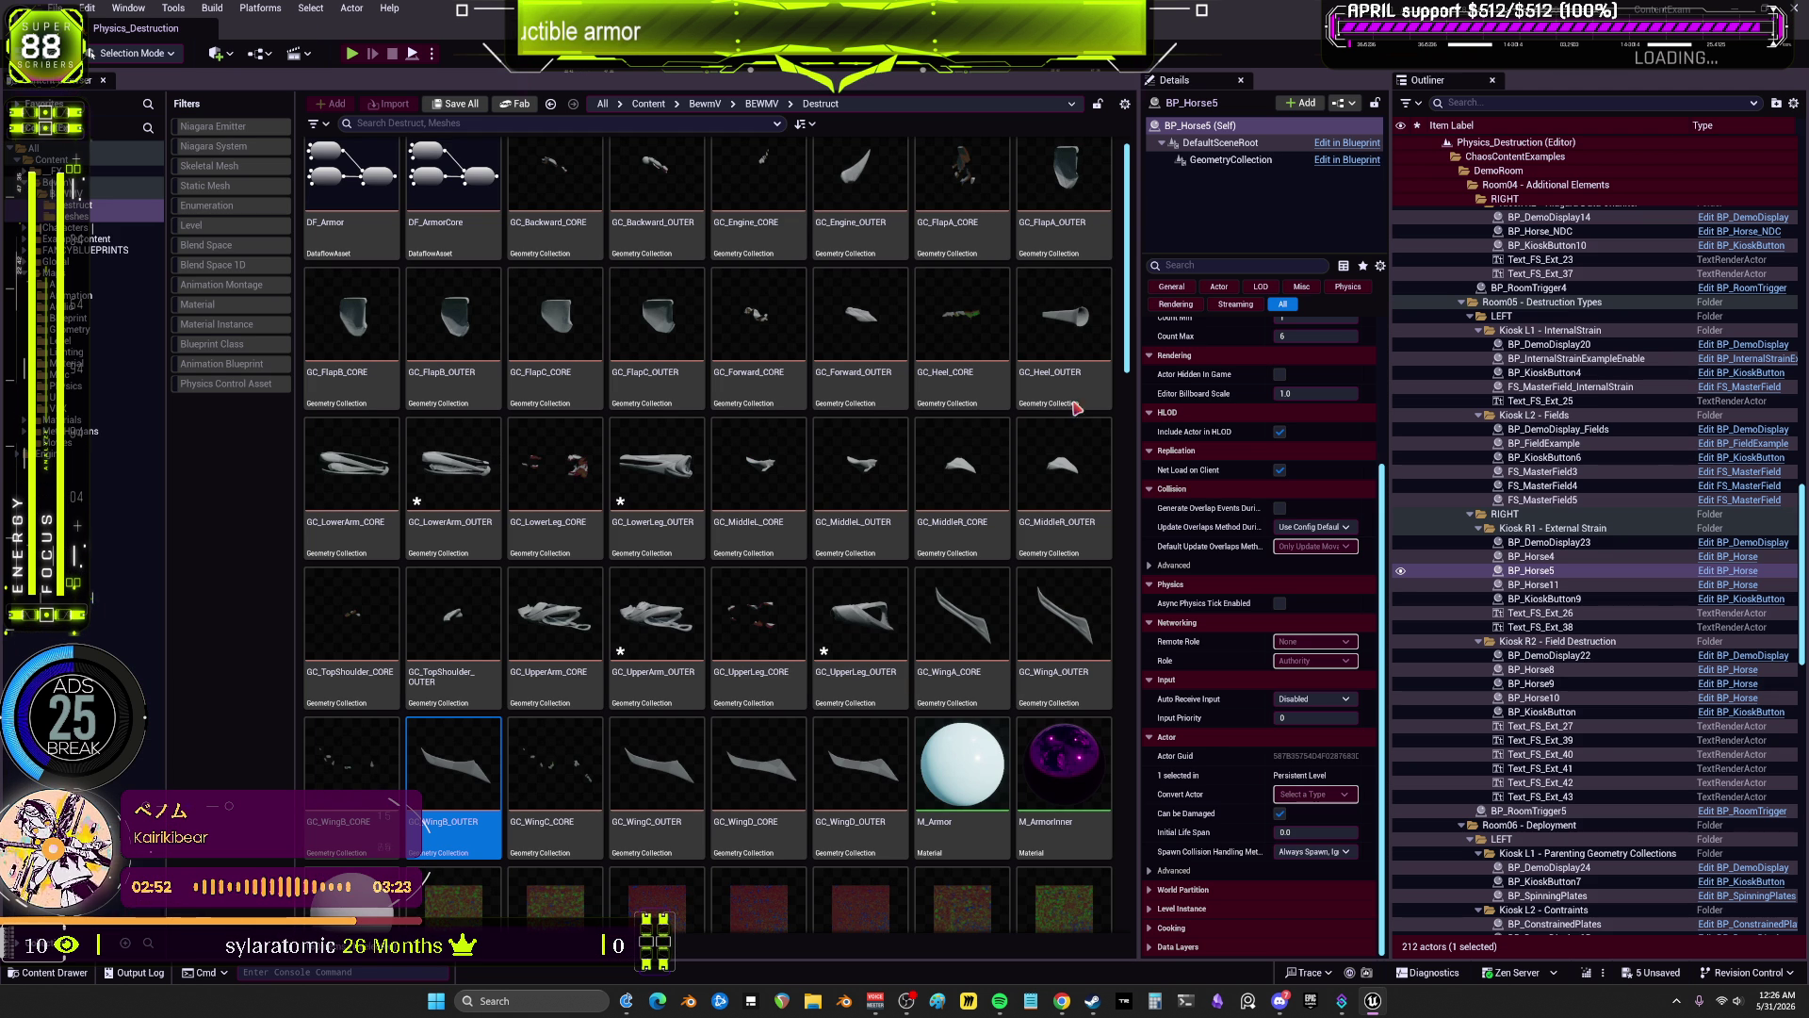
scroll(652, 622, down, 1)
scroll(858, 528, up, 2)
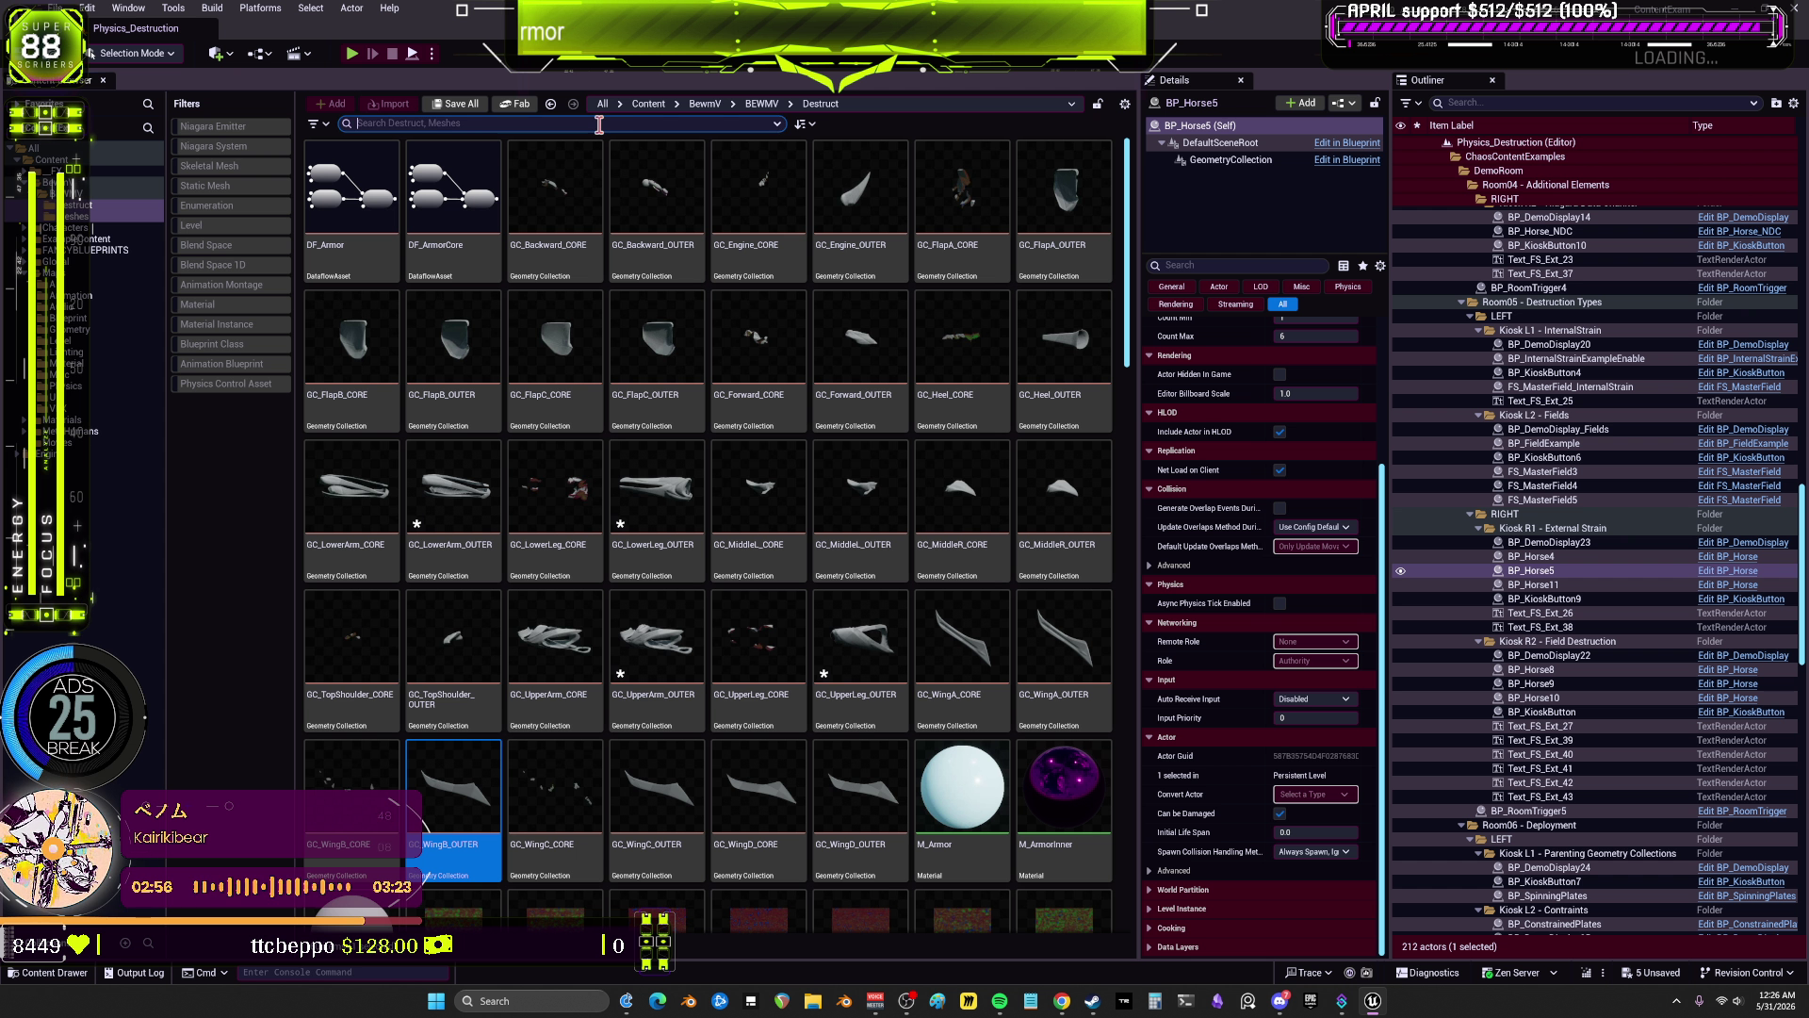
text(outer)
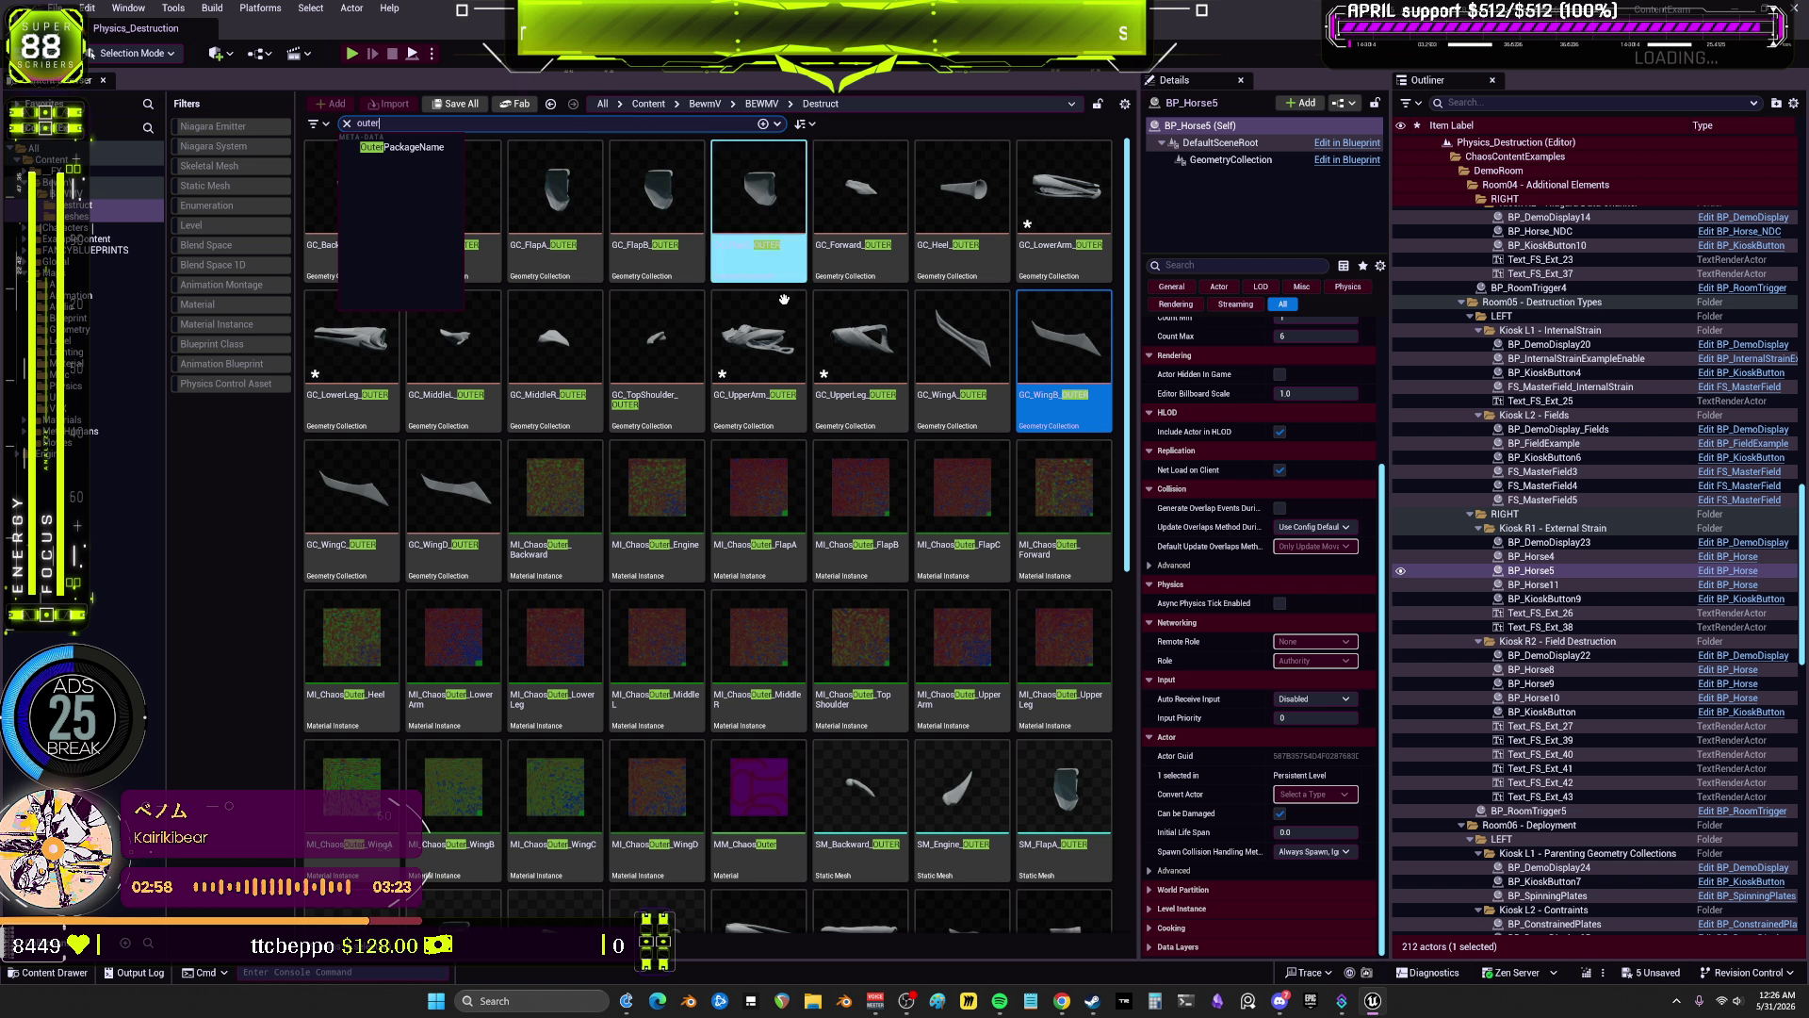
click(956, 372)
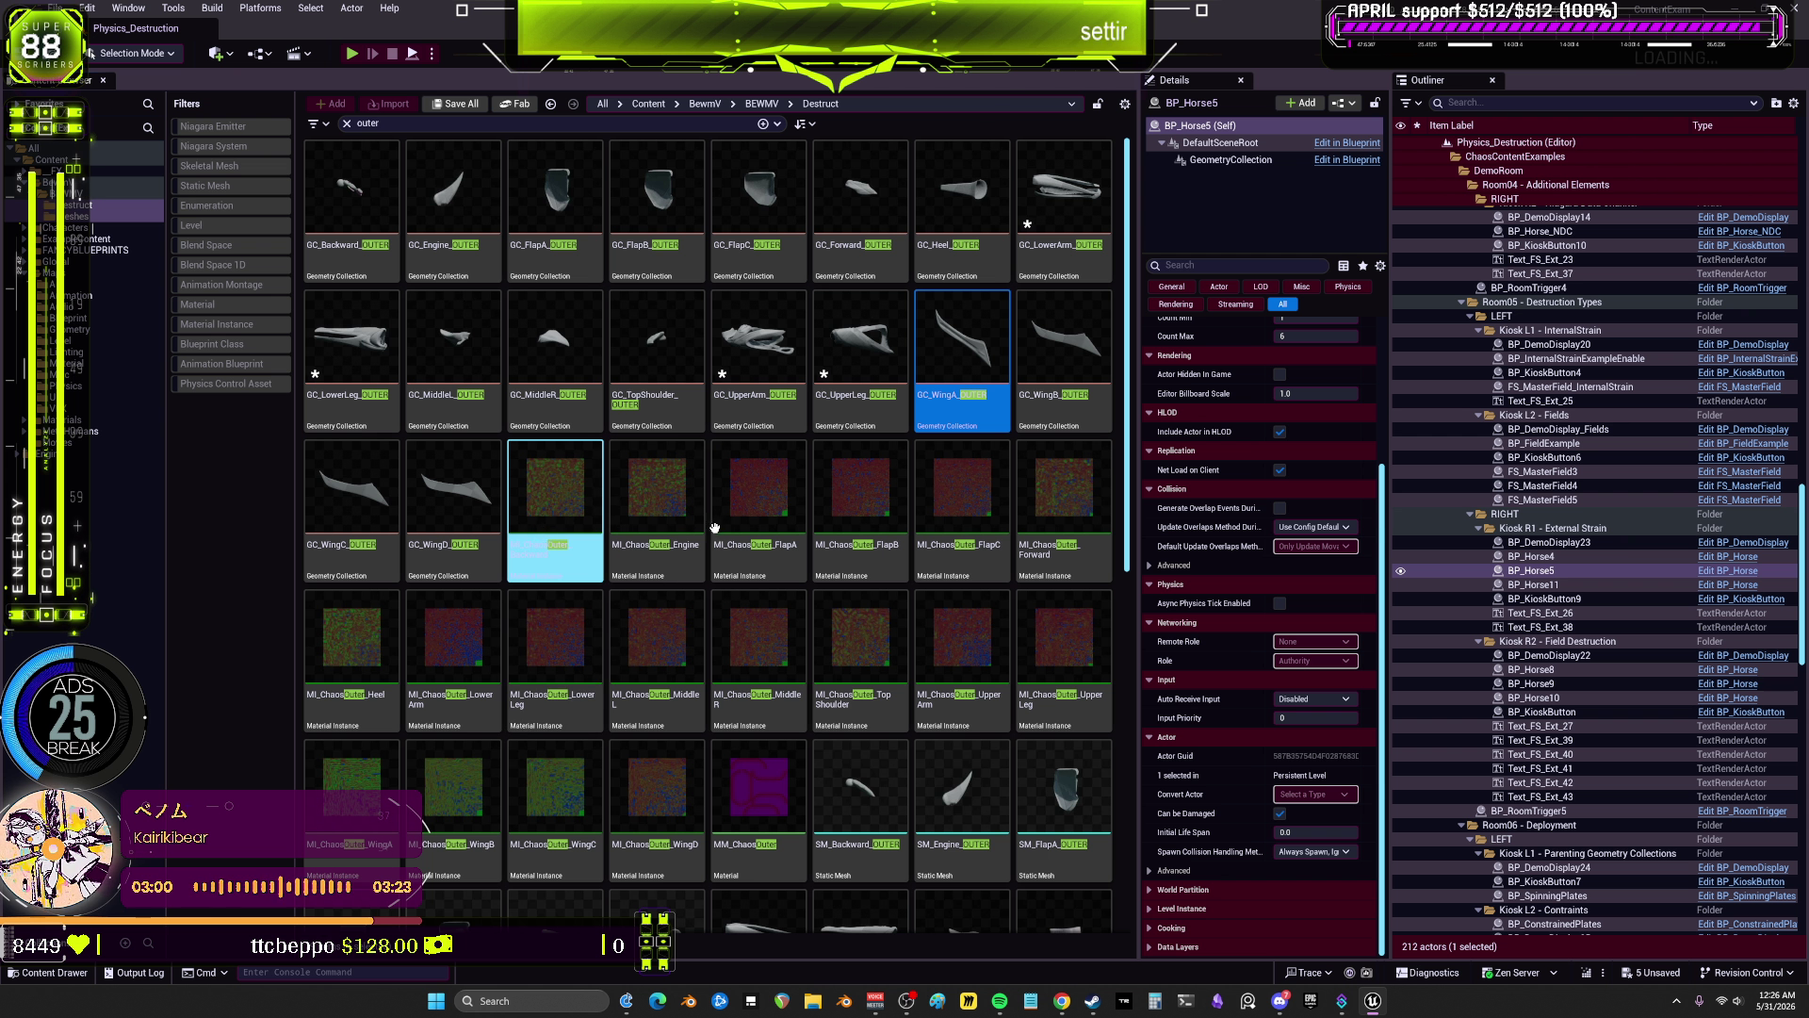
Step: Open GC_Backward, GC_Engine, GC_FlapA, FlapB, FlapC and the next OUTER collection
double_click(375, 255)
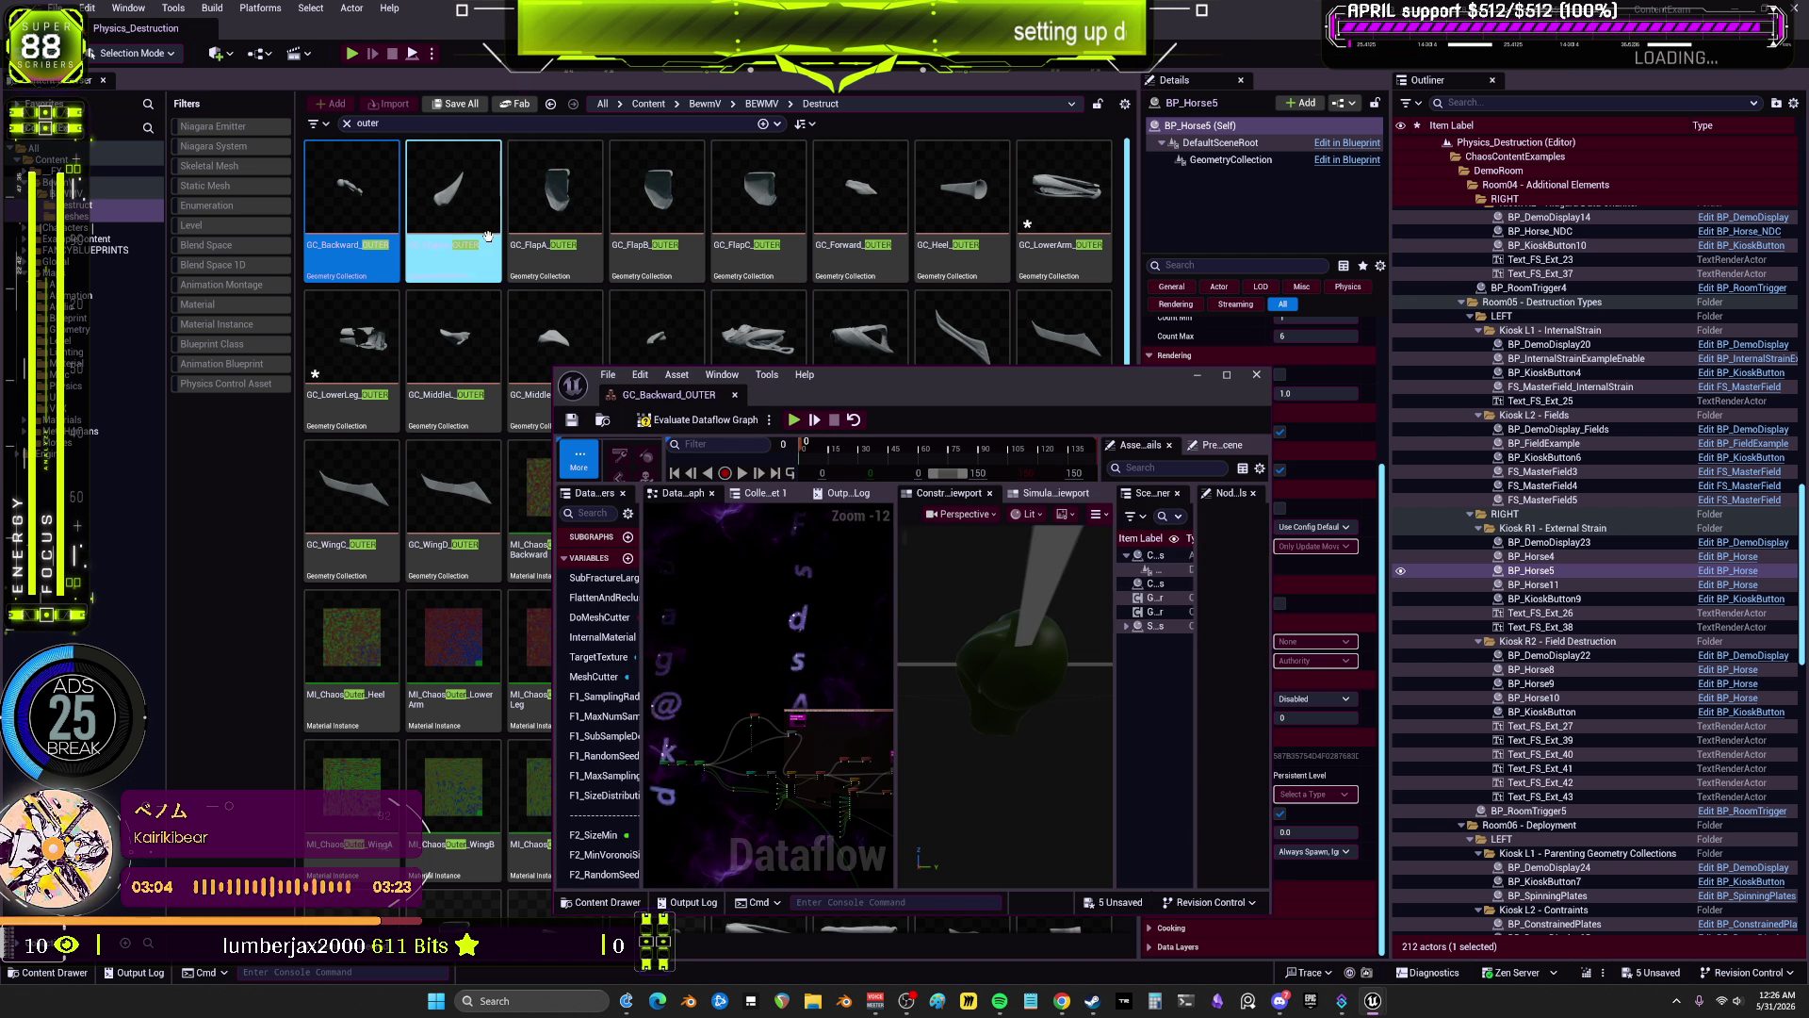
double_click(488, 235)
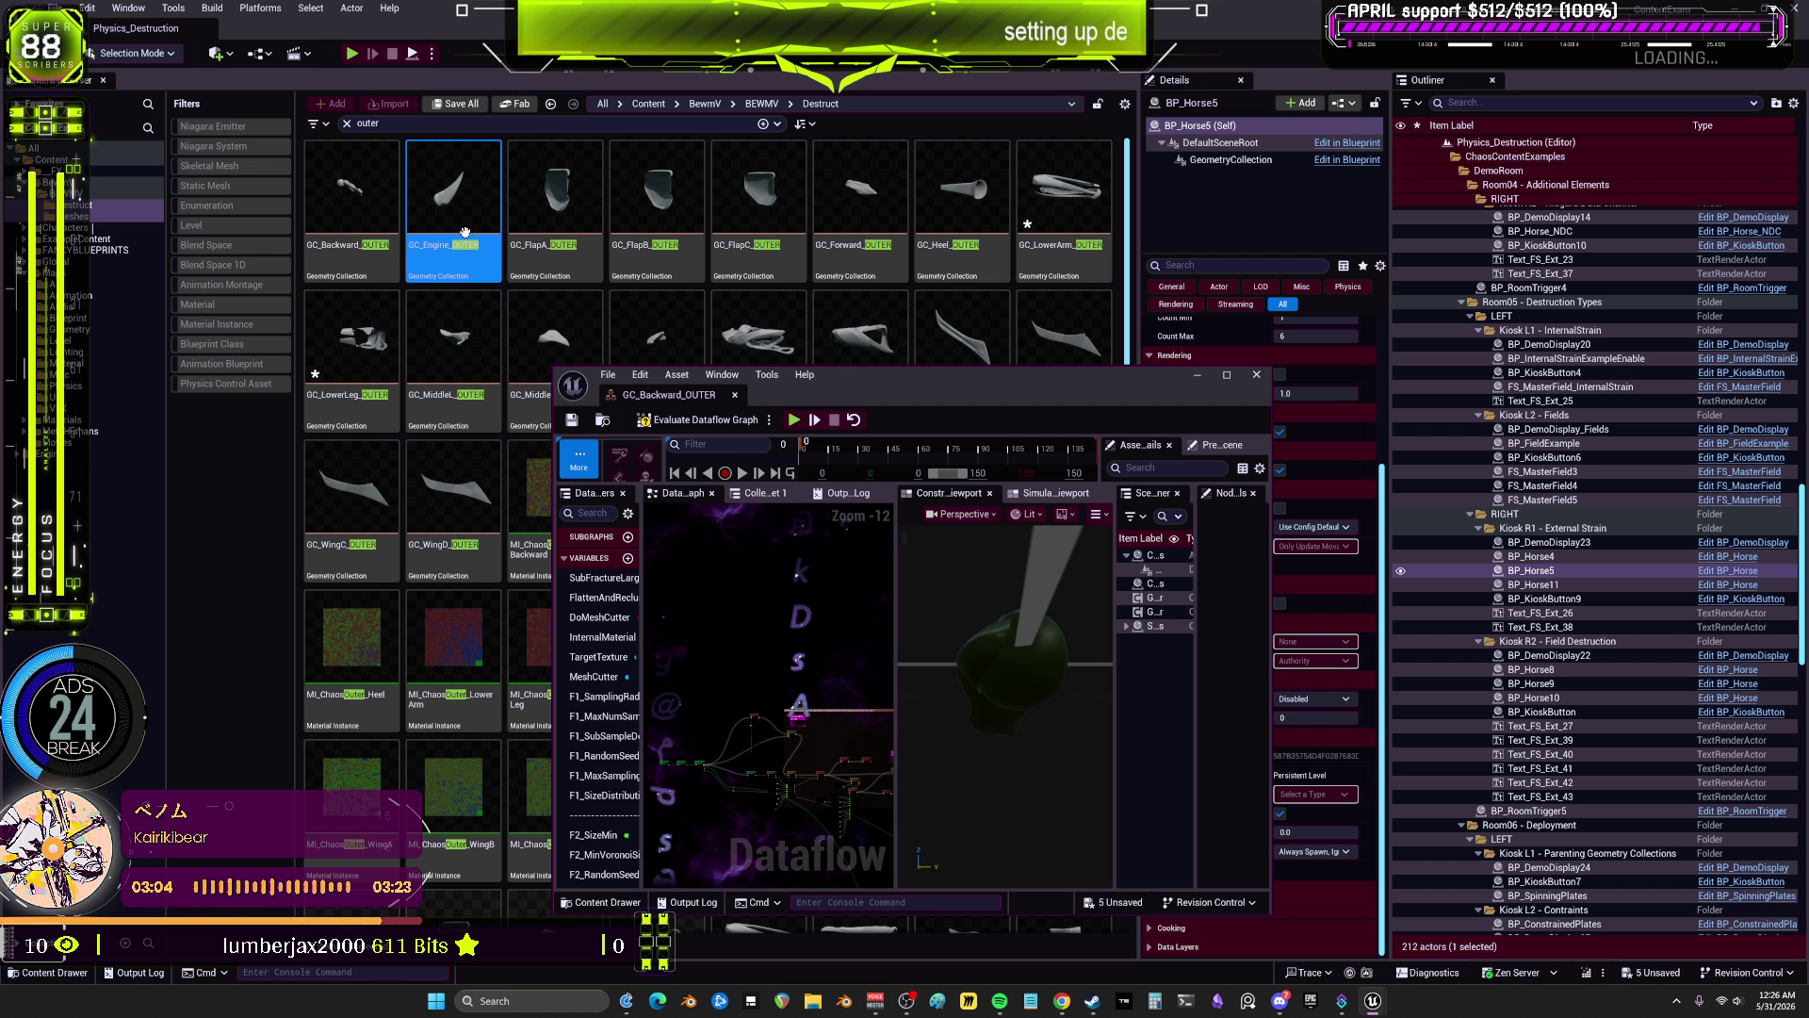
click(542, 219)
double_click(662, 201)
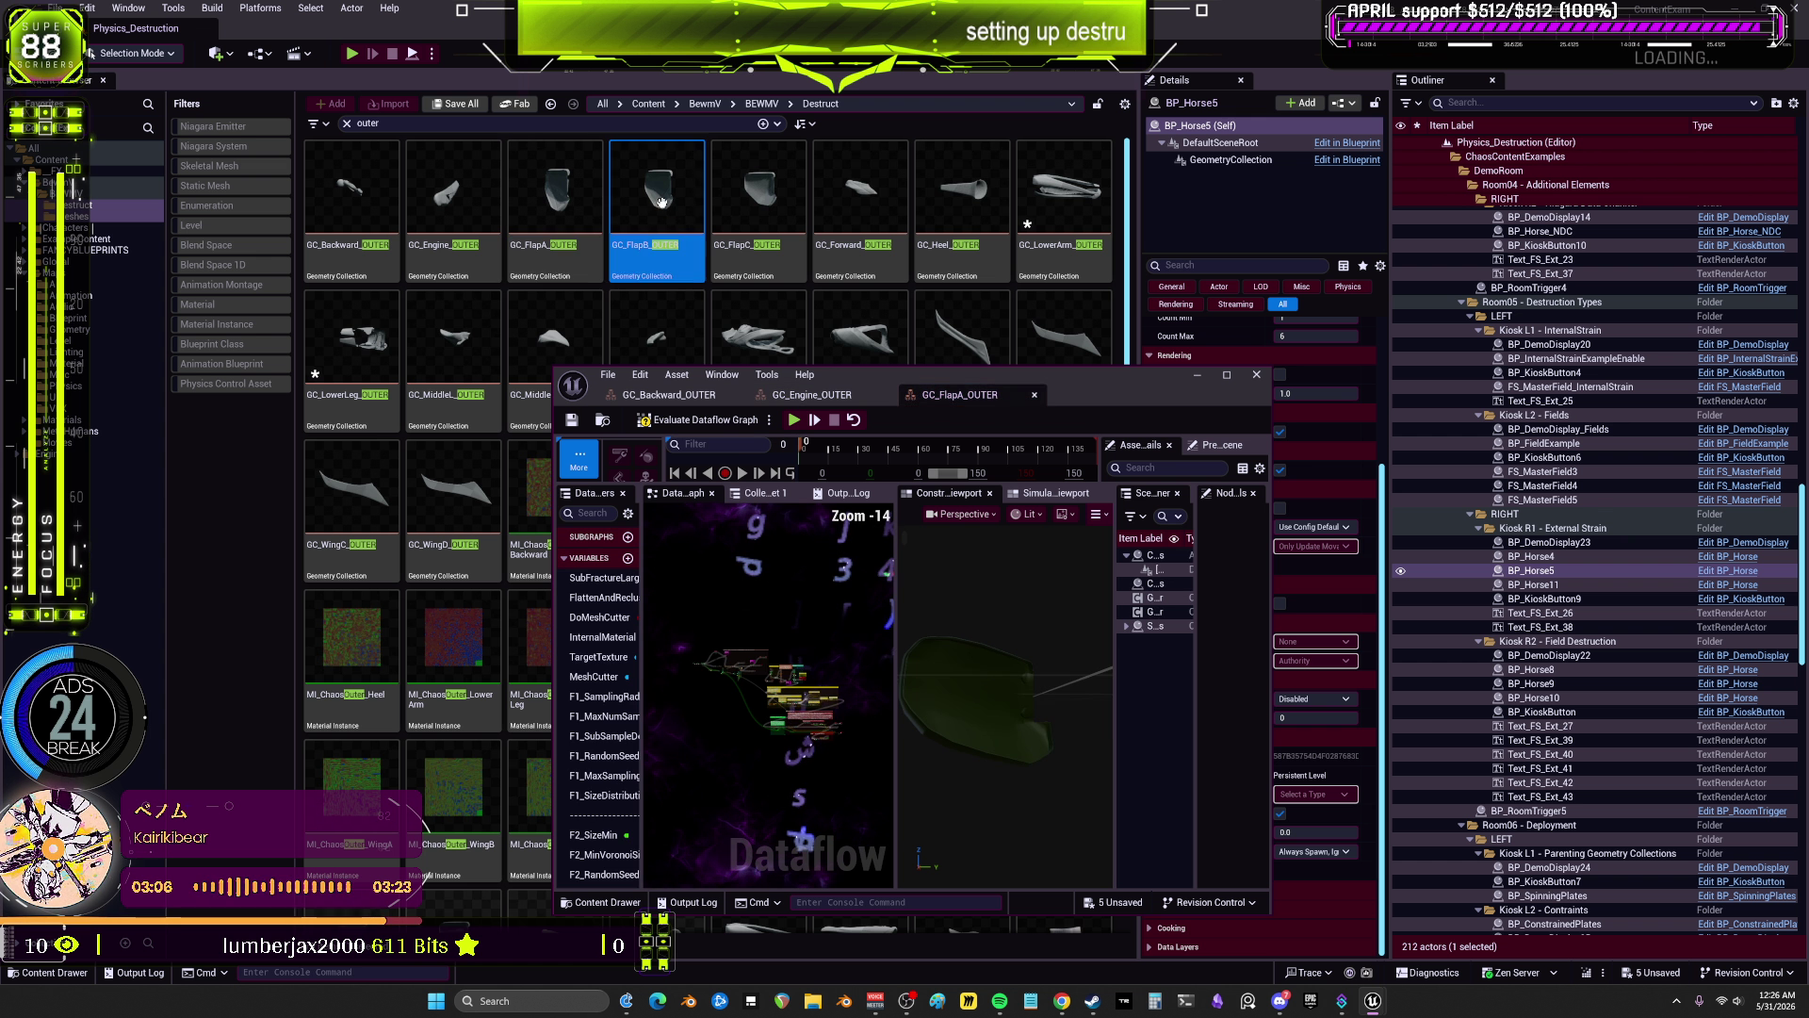
double_click(760, 194)
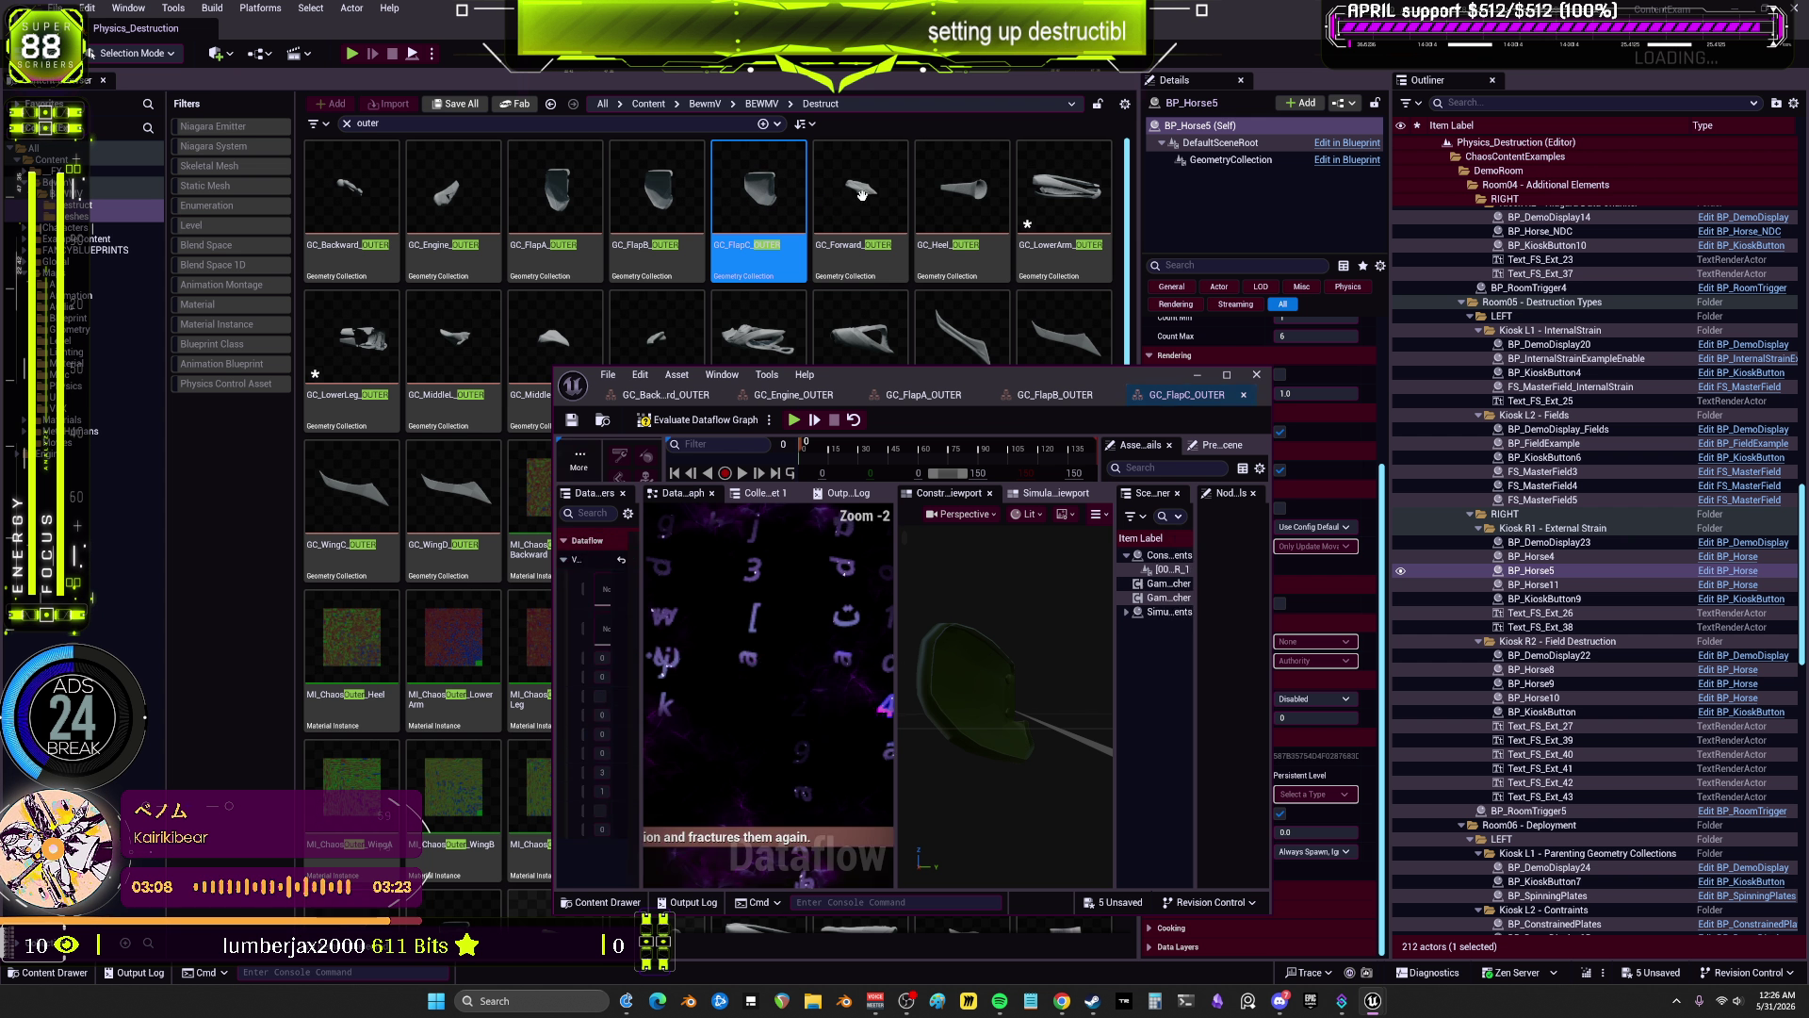
double_click(875, 192)
double_click(961, 193)
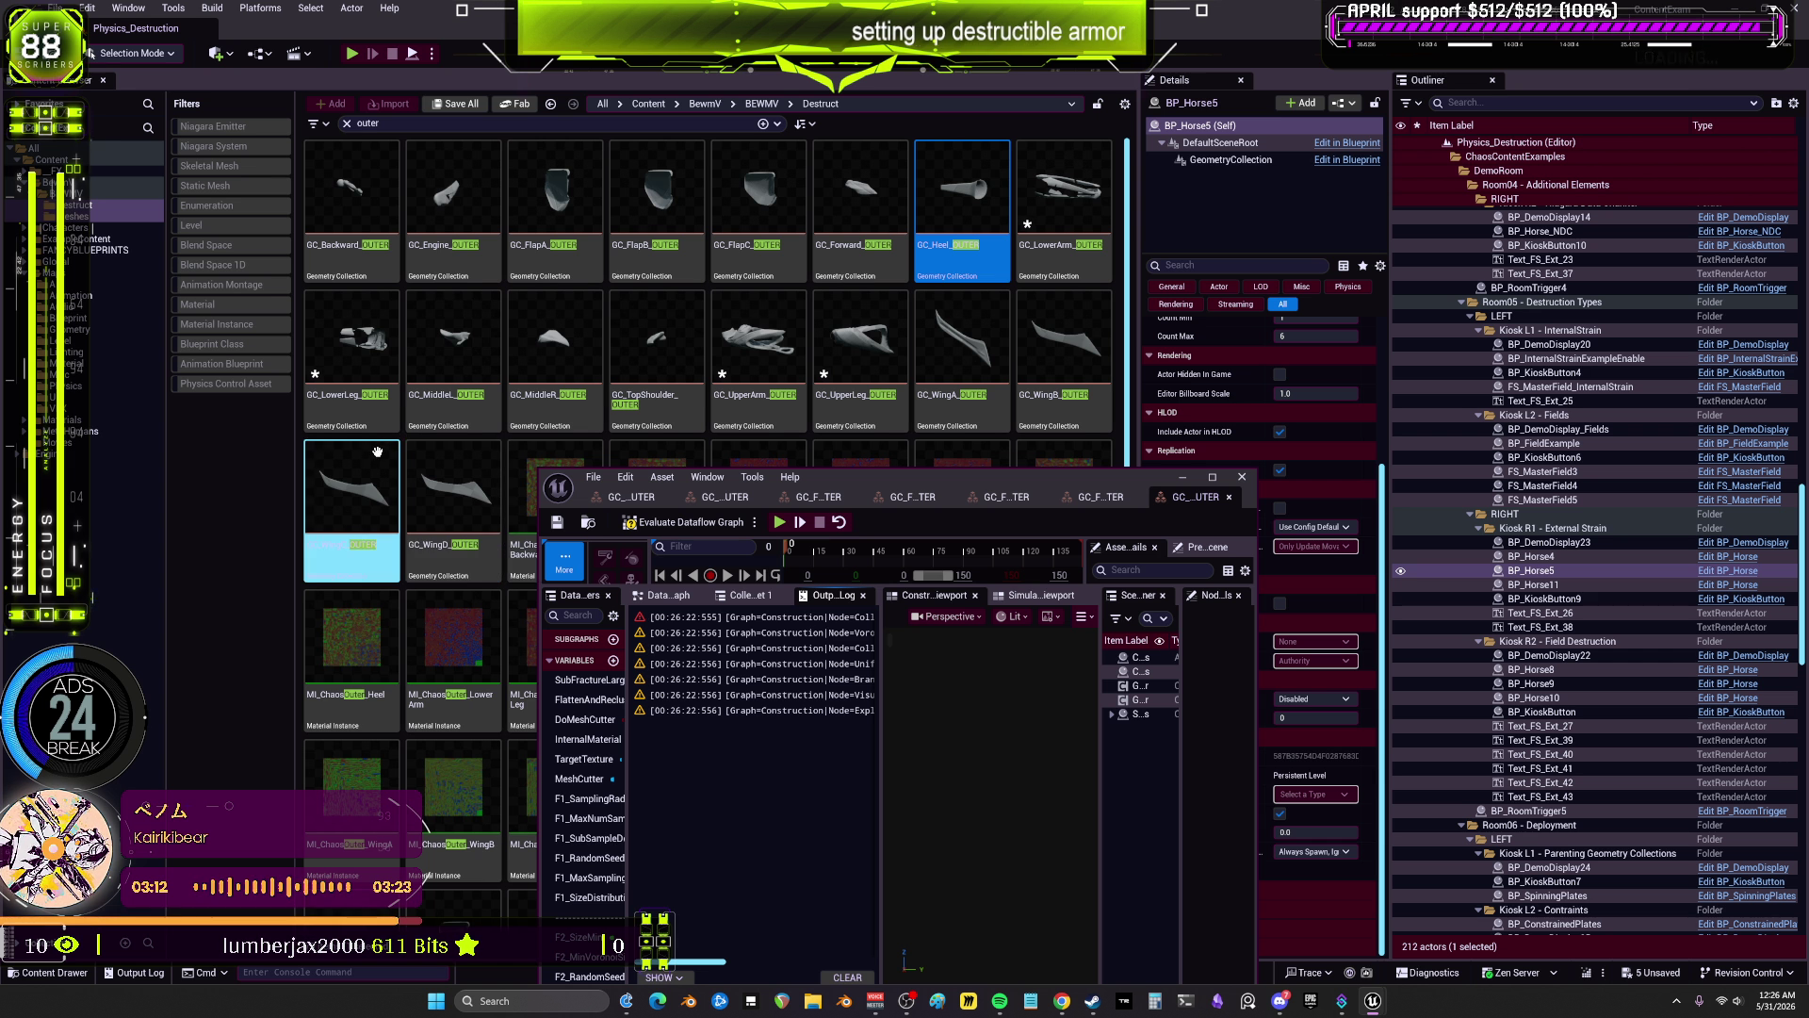
Step: Open GC_MiddleR and GC_TopShoulder, then move and maximize the Dataflow editor
click(438, 412)
double_click(556, 351)
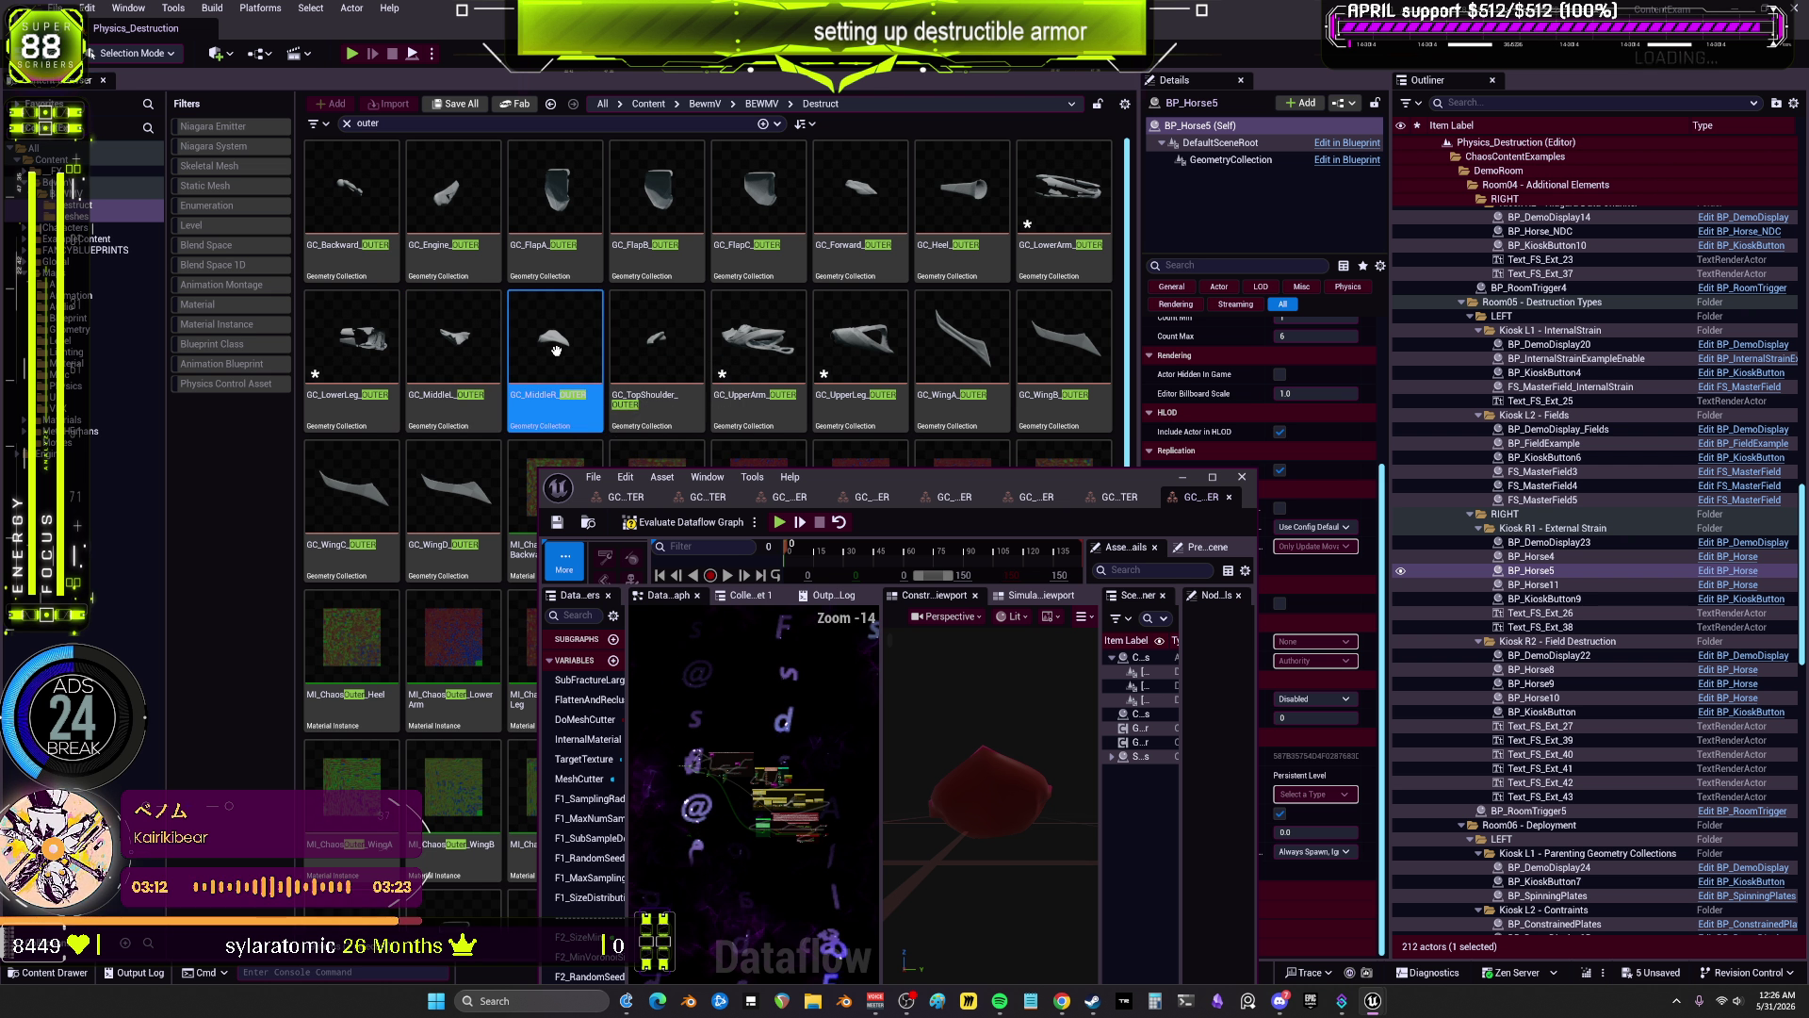
double_click(669, 345)
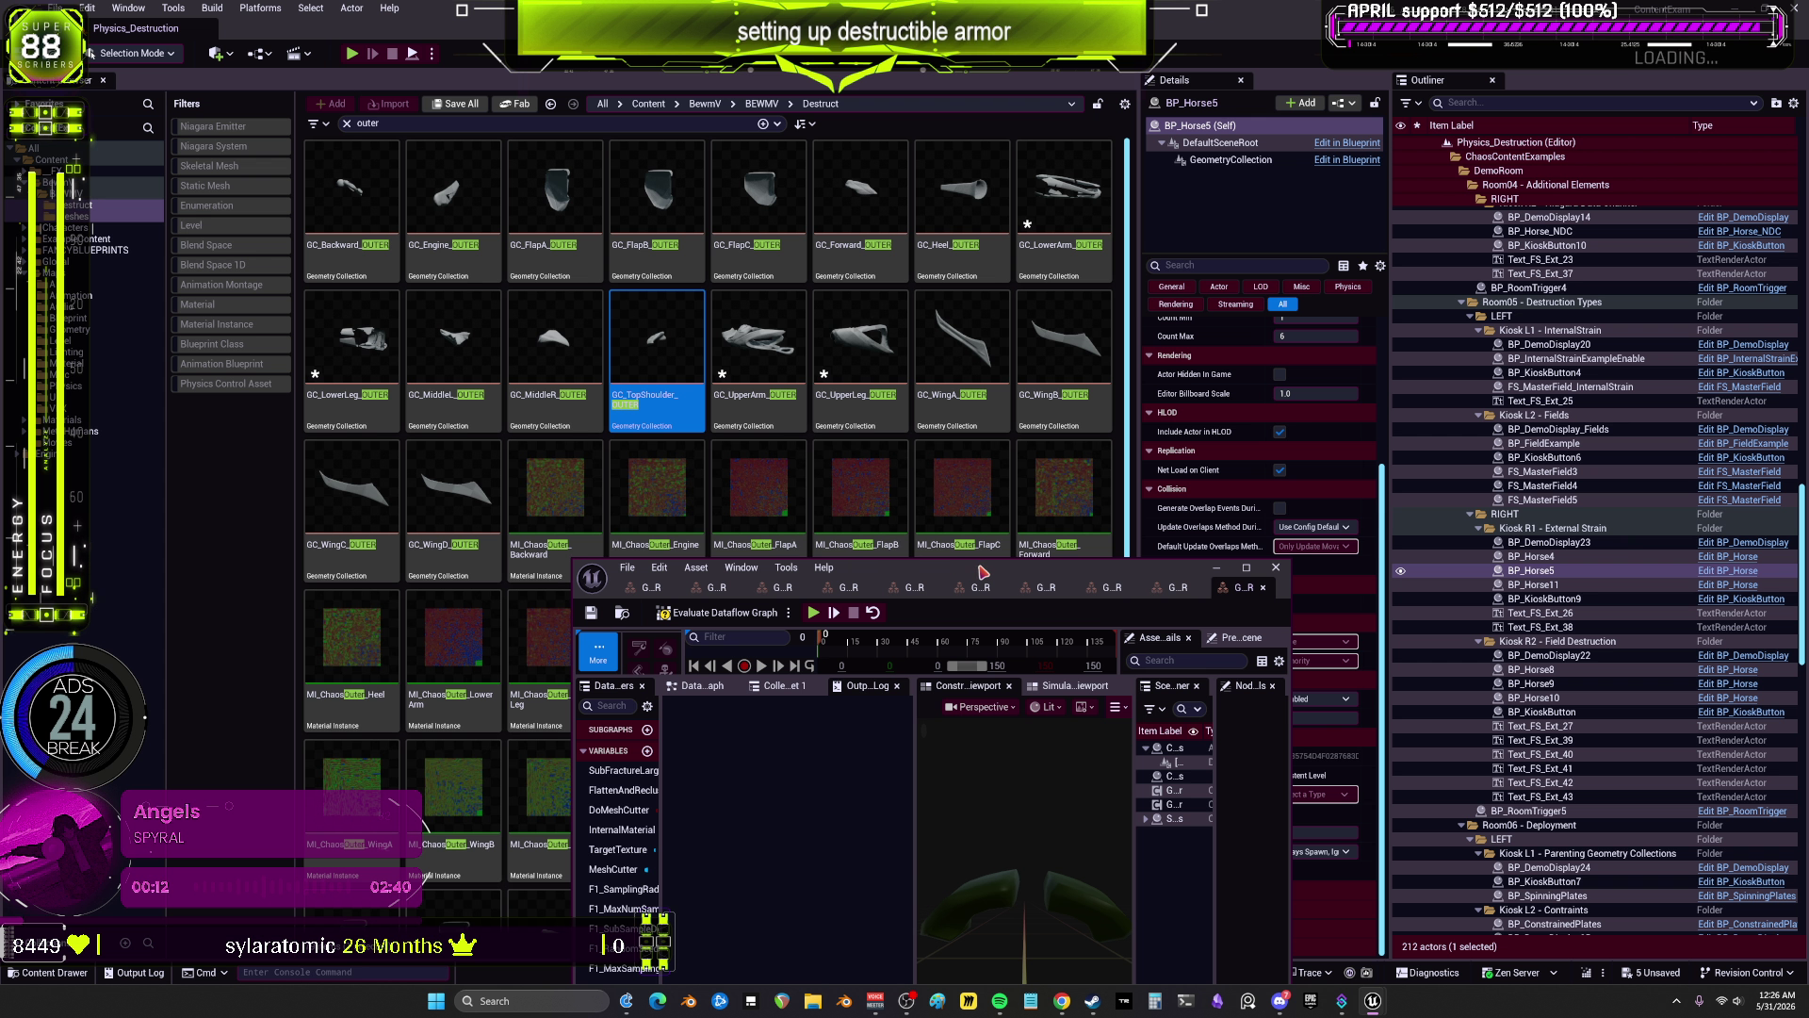
drag(1020, 612, 983, 99)
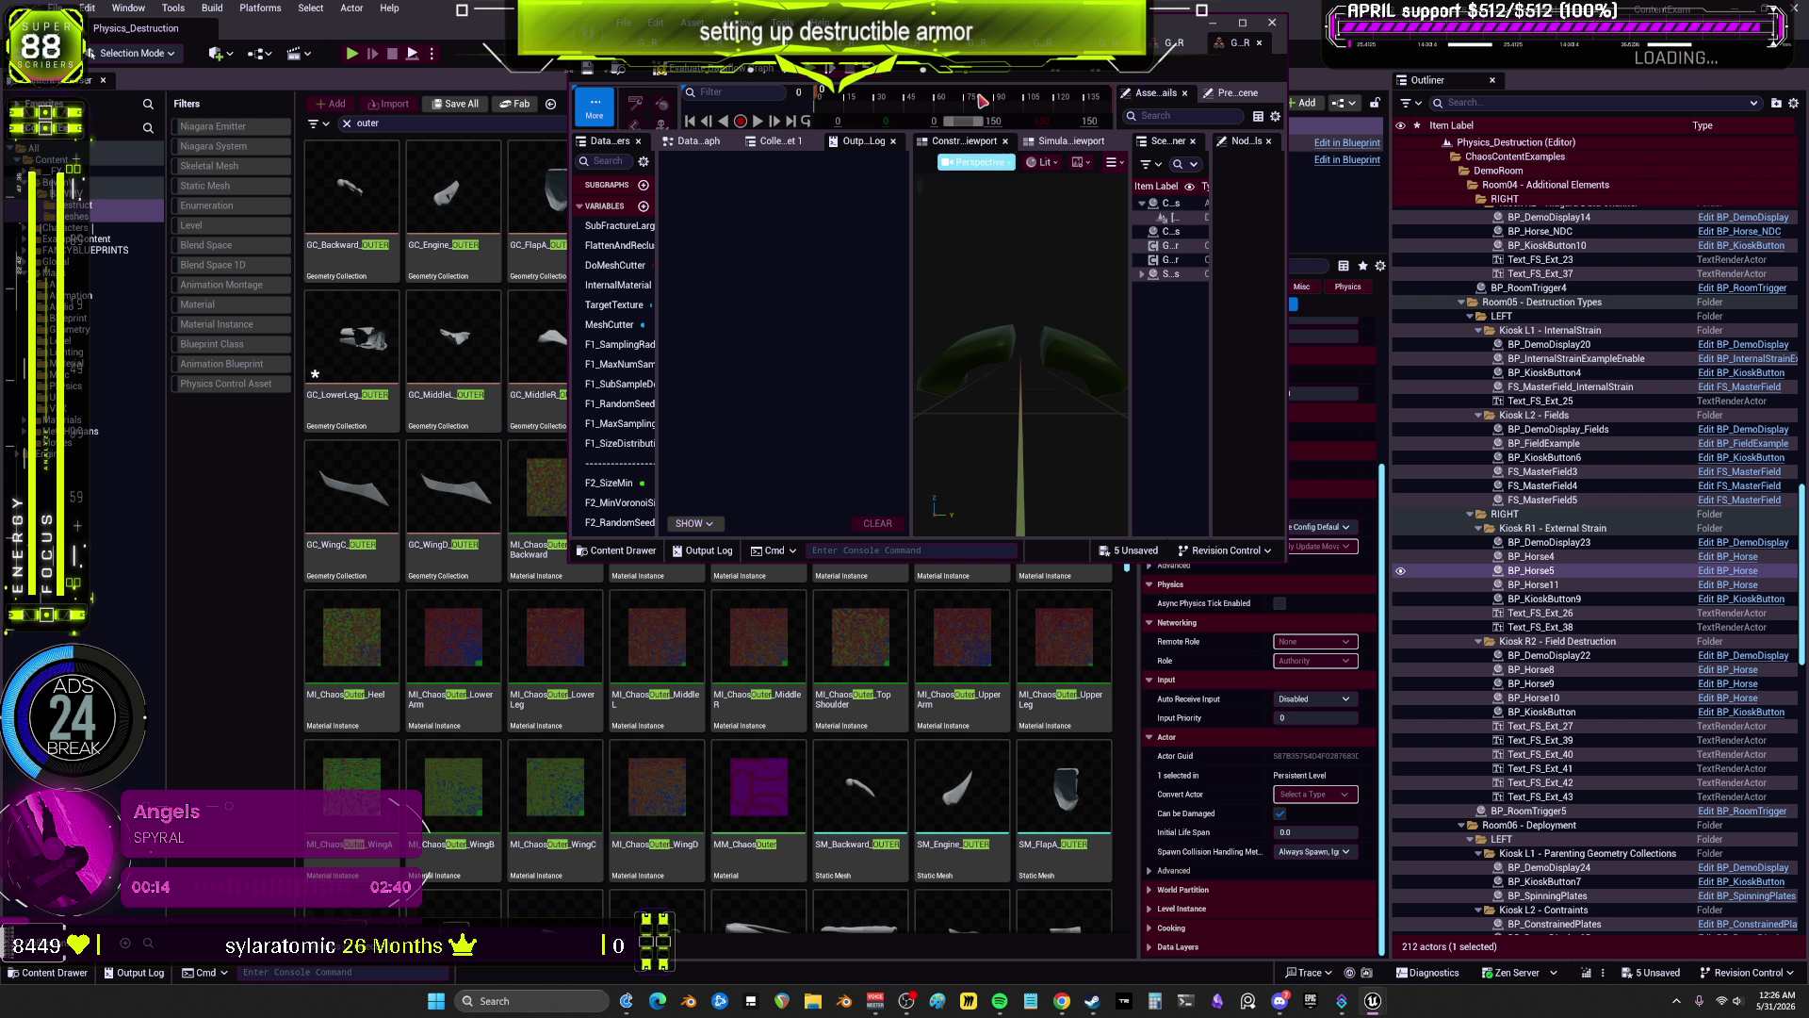
click(1246, 23)
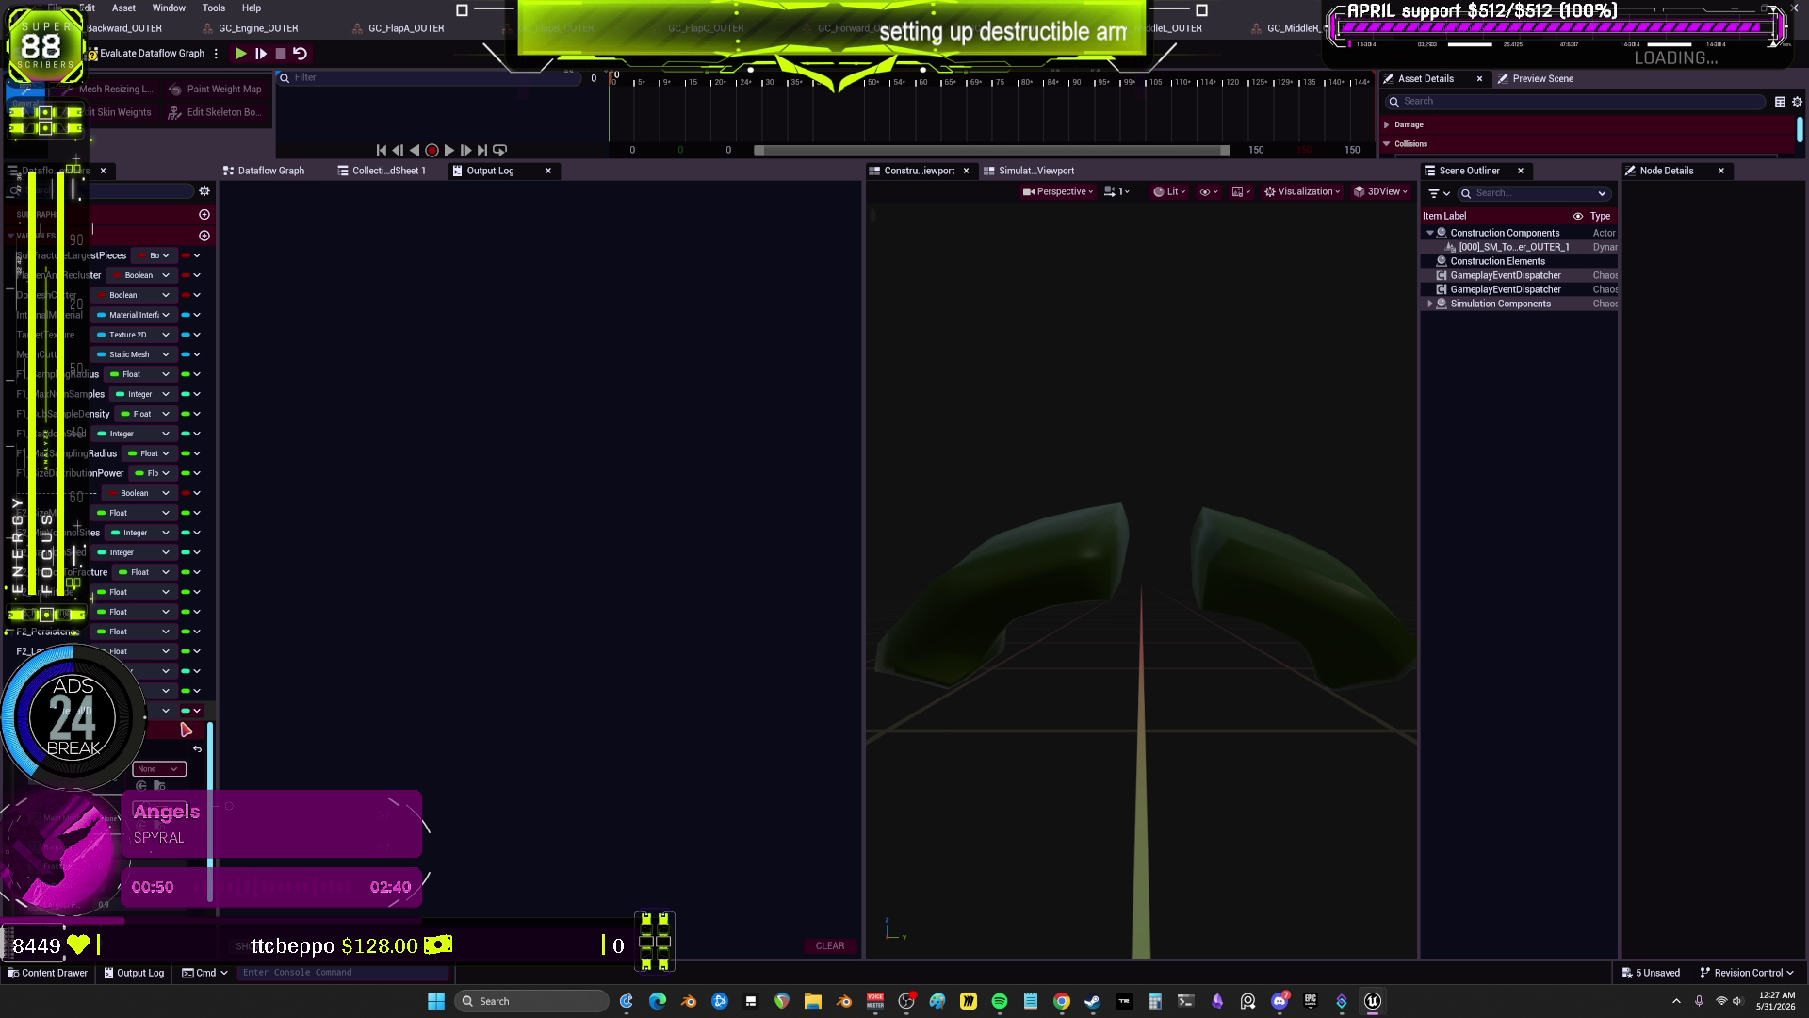
click(13, 236)
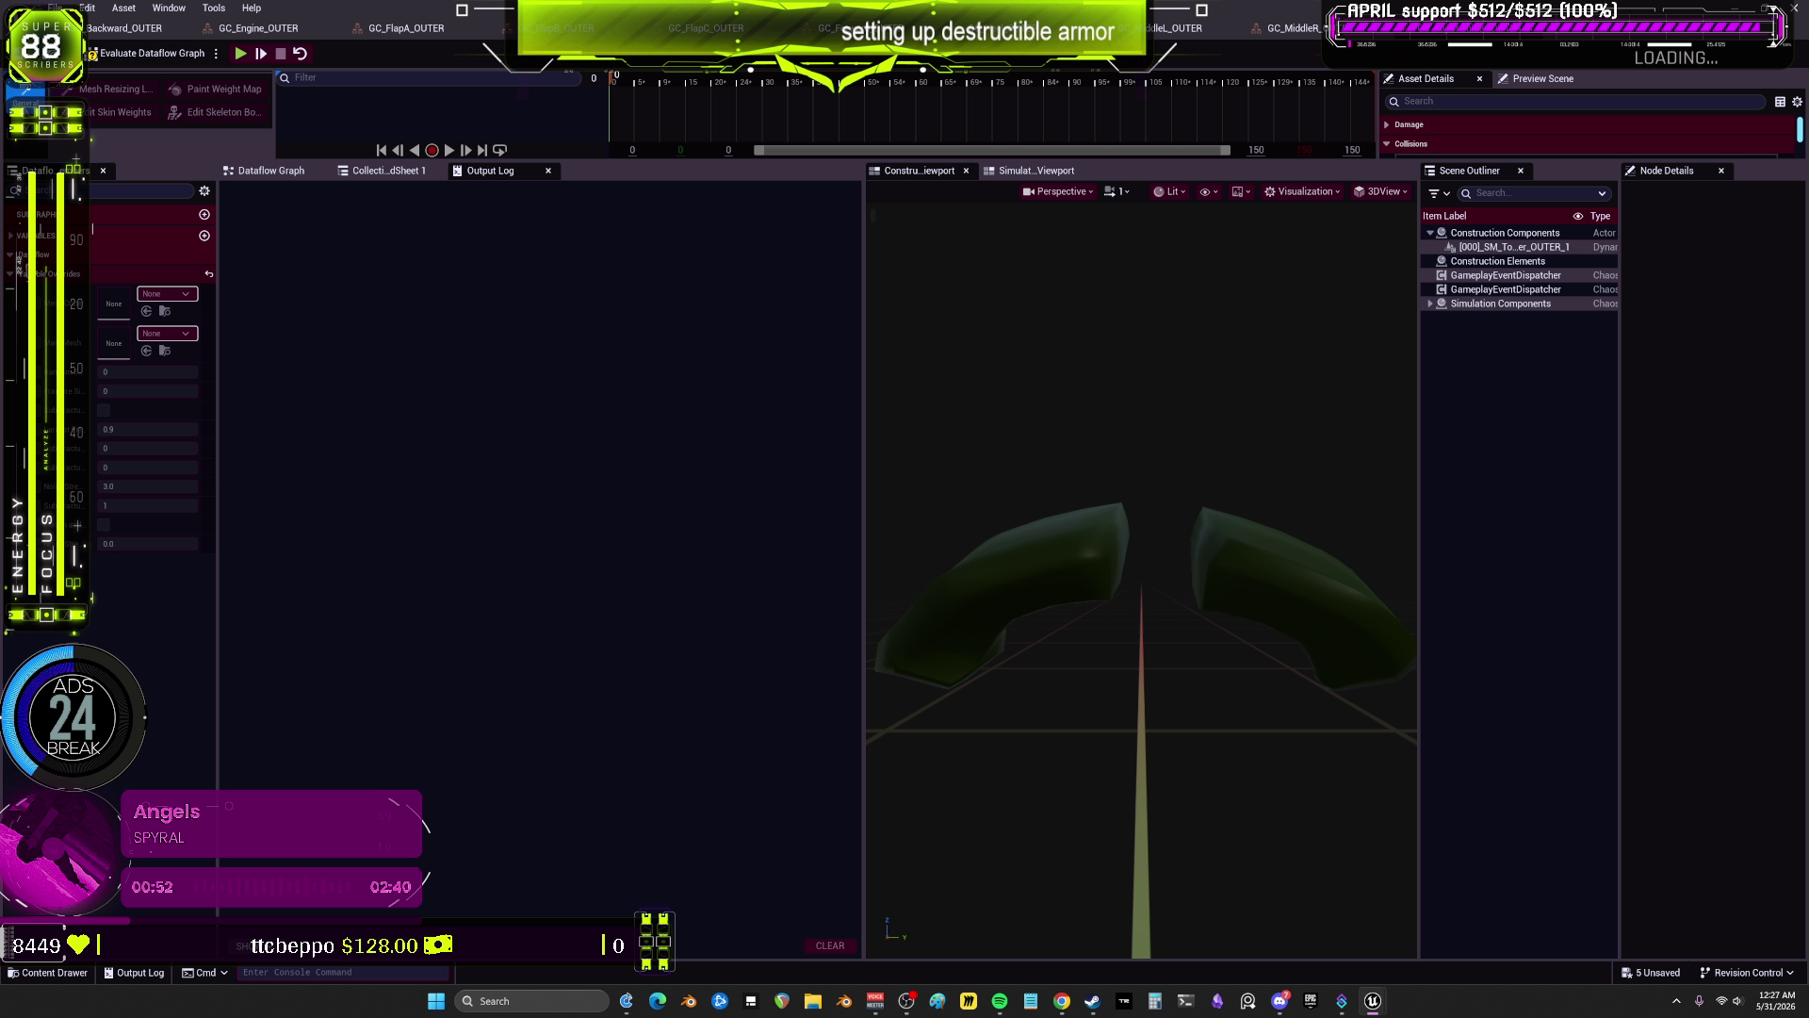
click(235, 28)
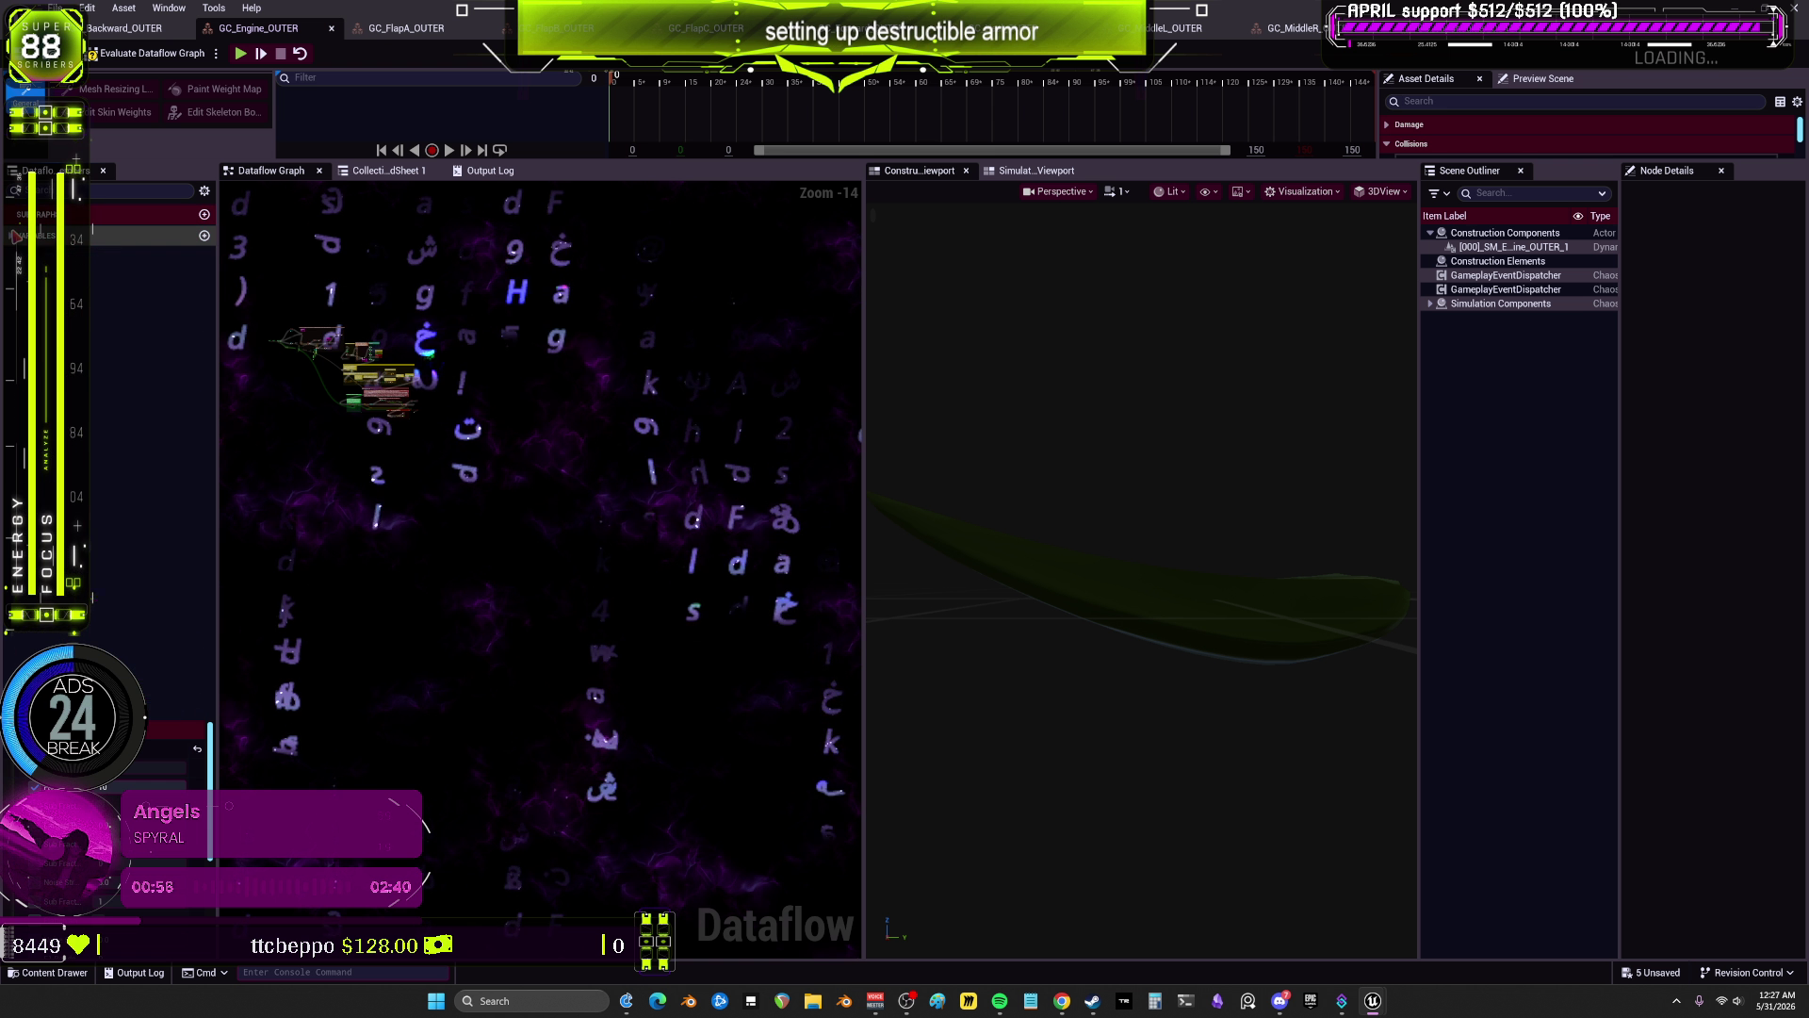
click(405, 29)
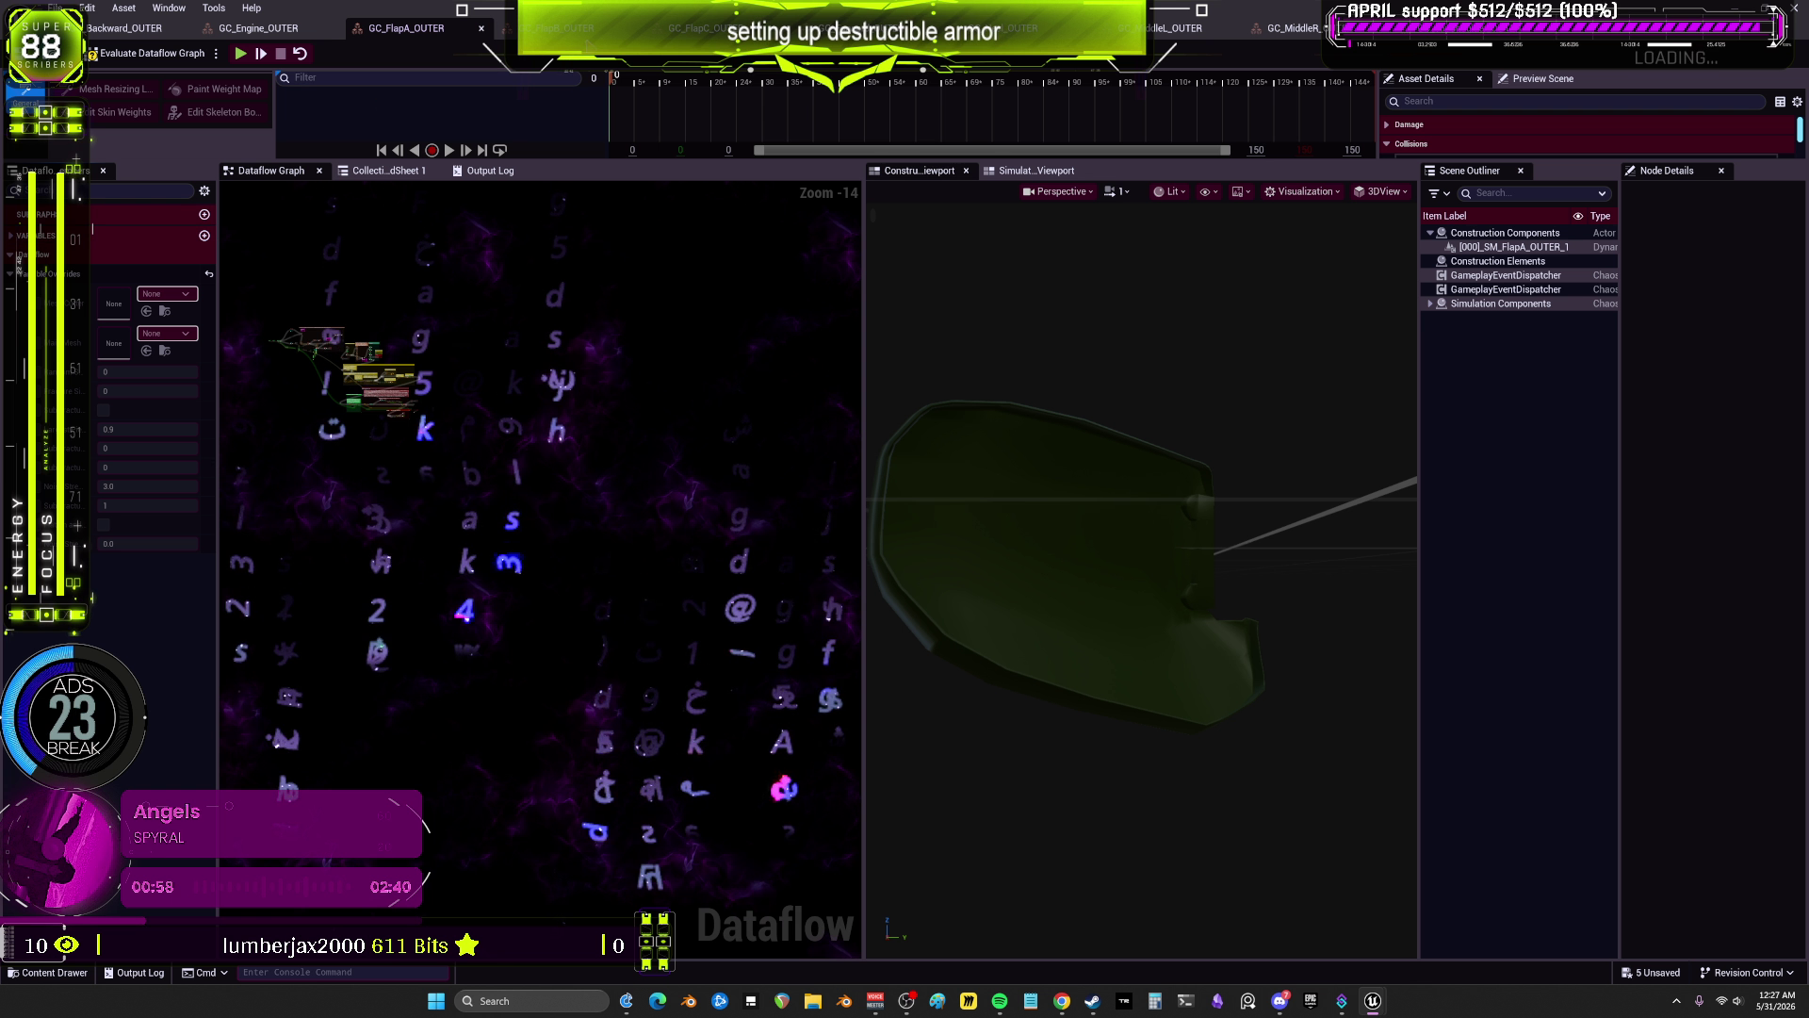
click(565, 29)
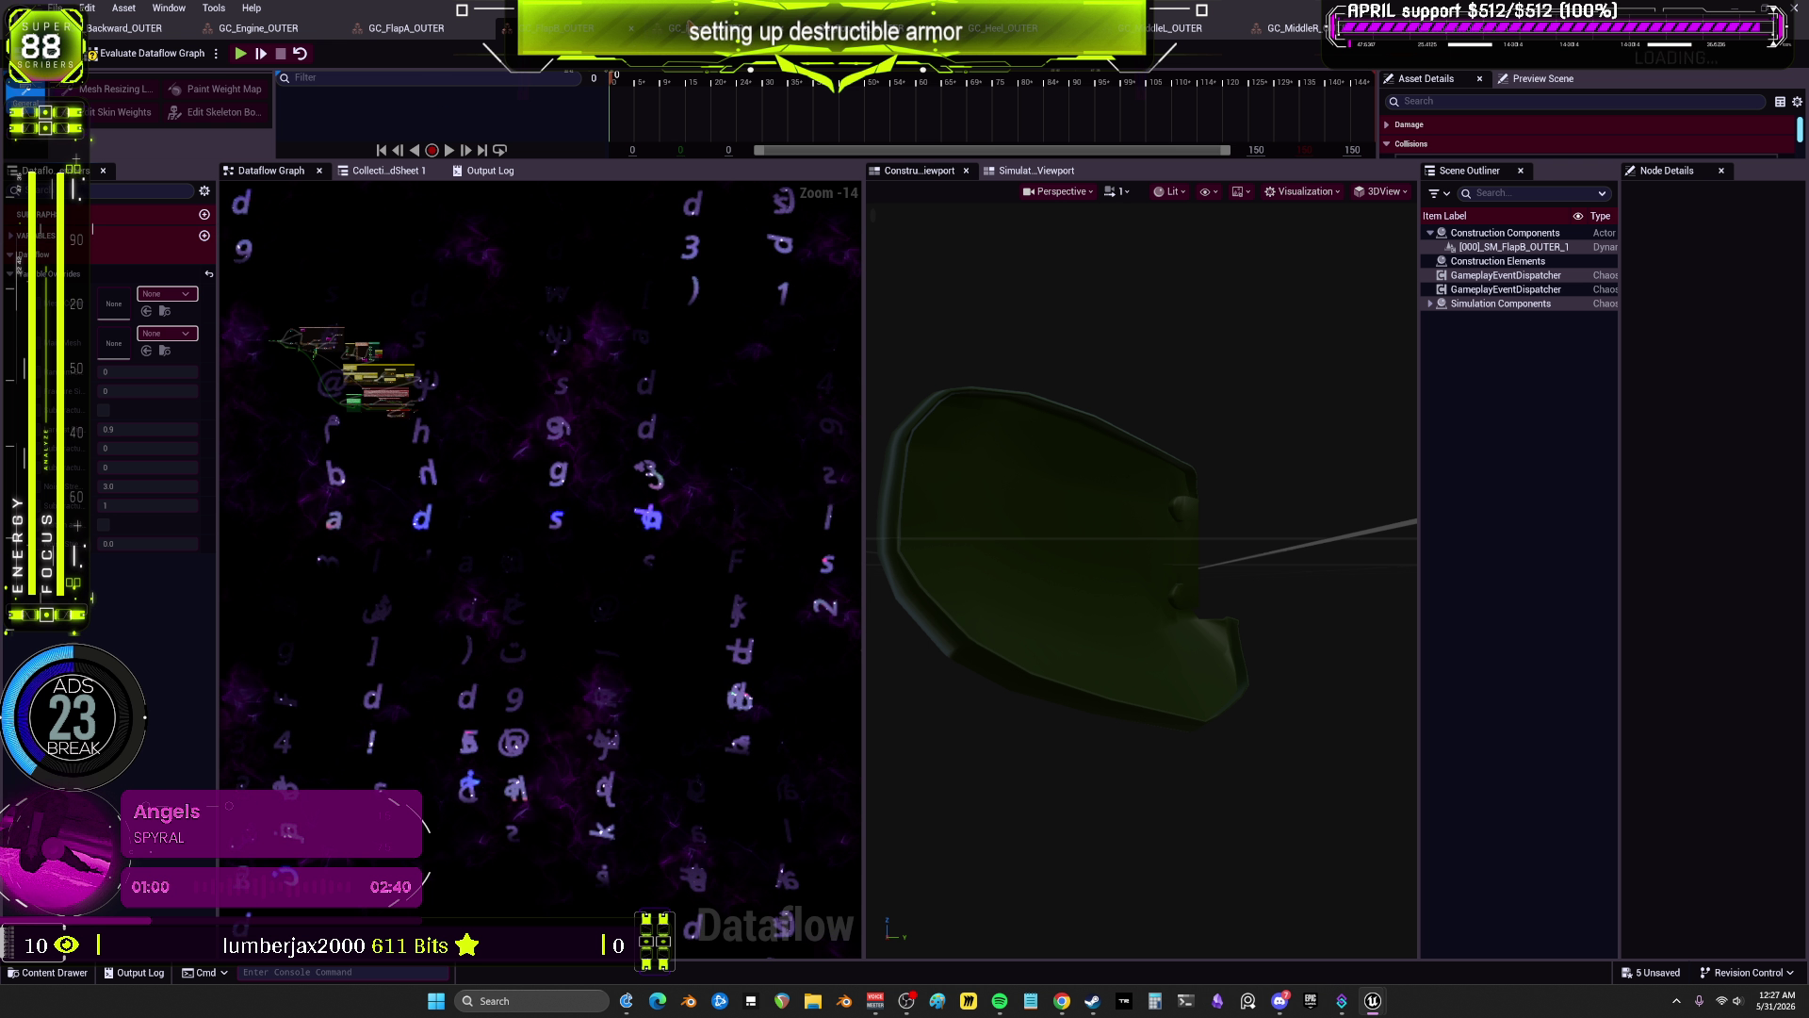
click(725, 28)
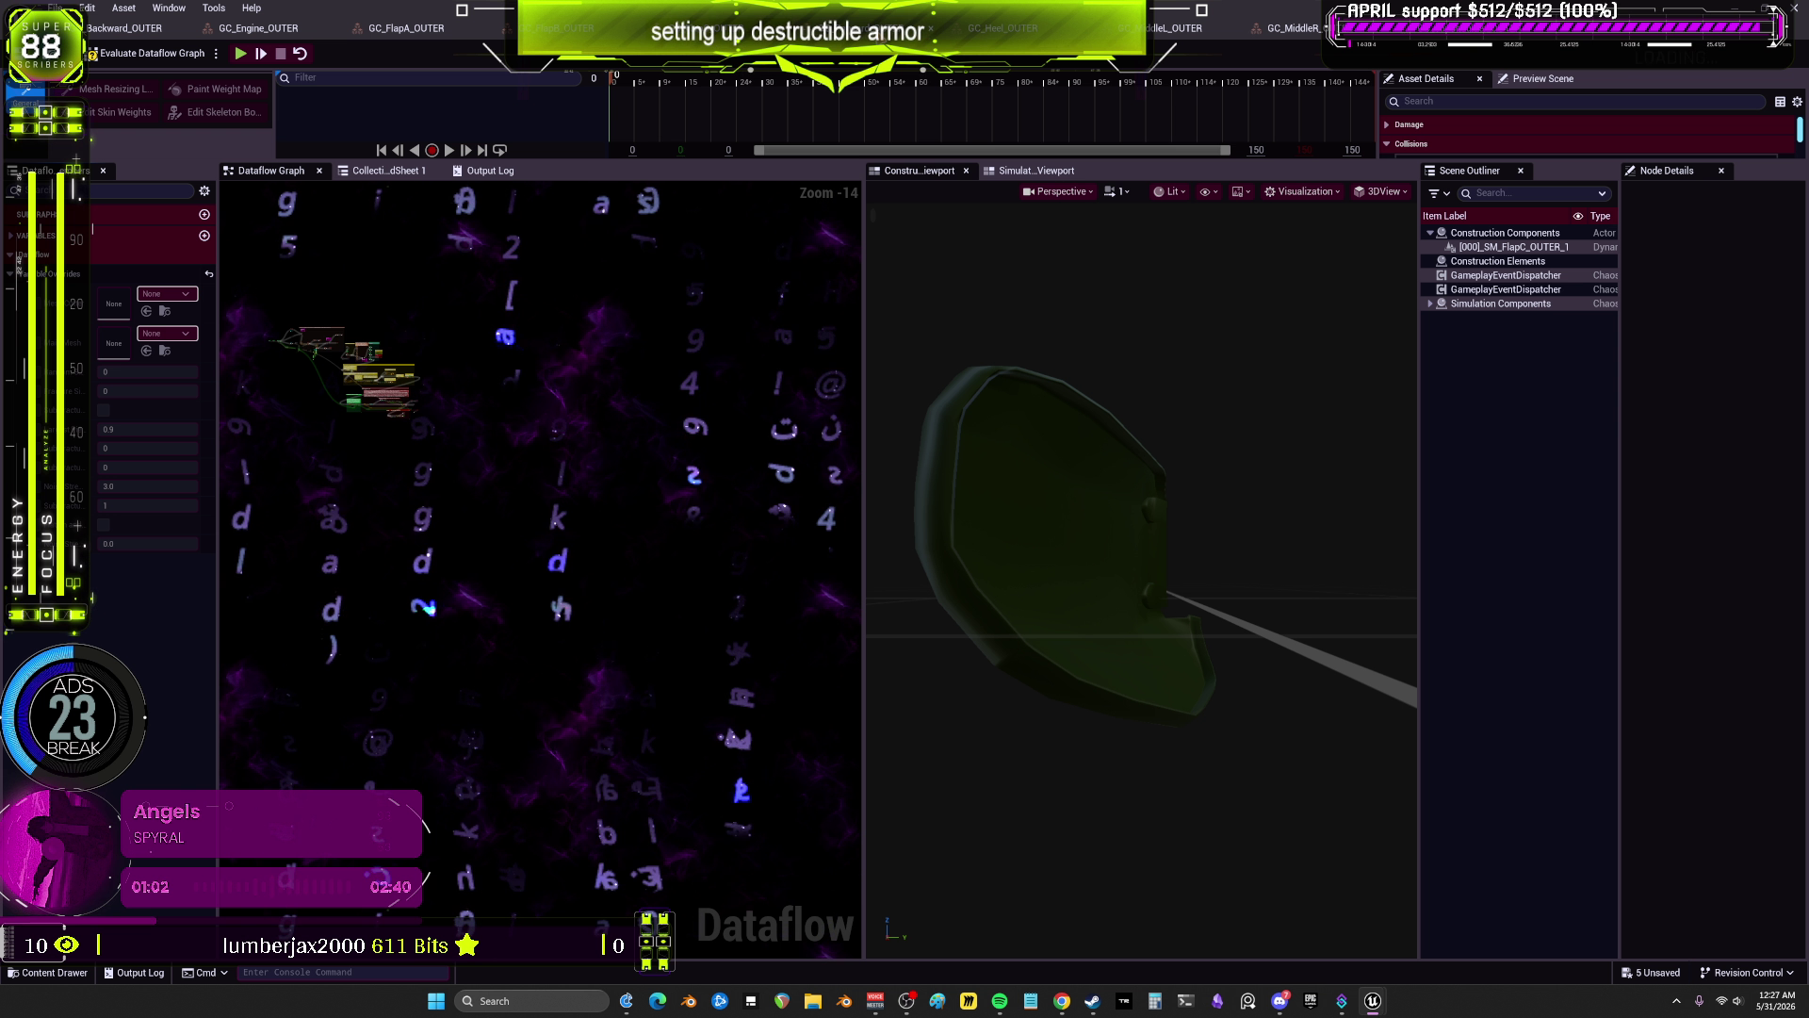
click(706, 28)
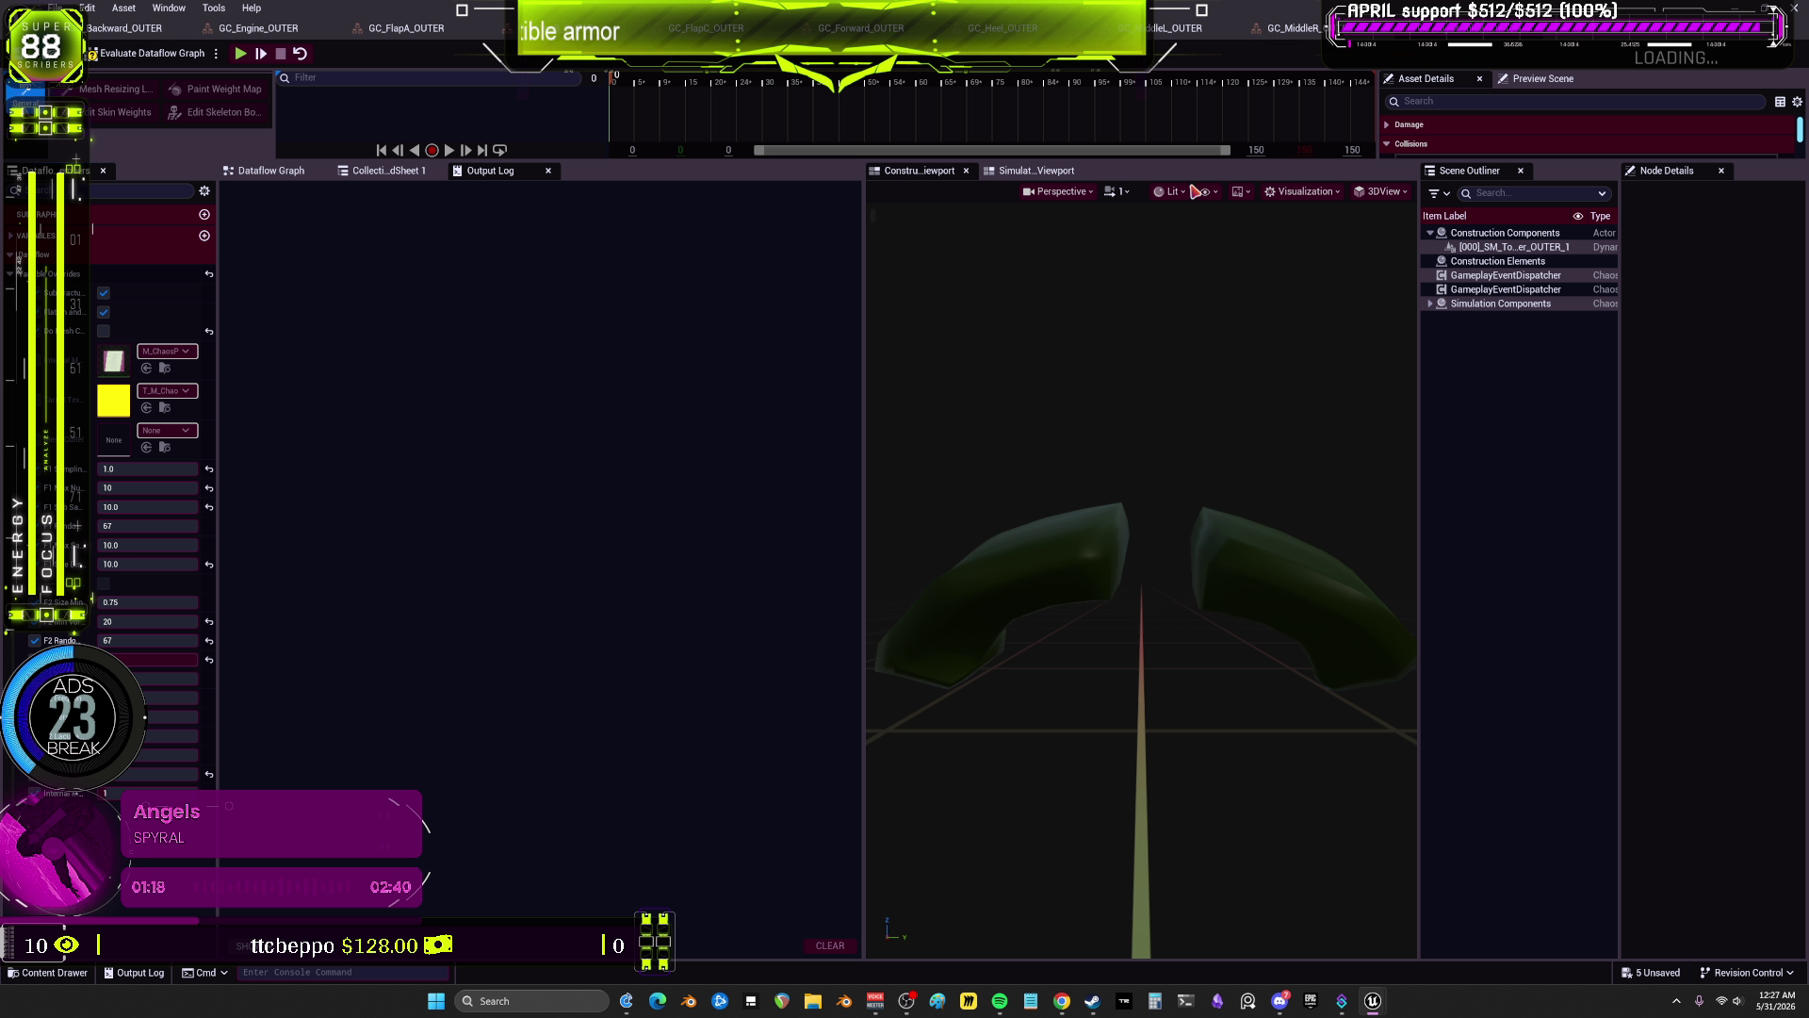
Step: Preview the armor as two dark green halves via ExplodedView and VisualizeFracture, then select them
mouse_move(1117, 446)
mouse_down()
mouse_move(1145, 441)
mouse_move(1121, 448)
mouse_up()
click(278, 170)
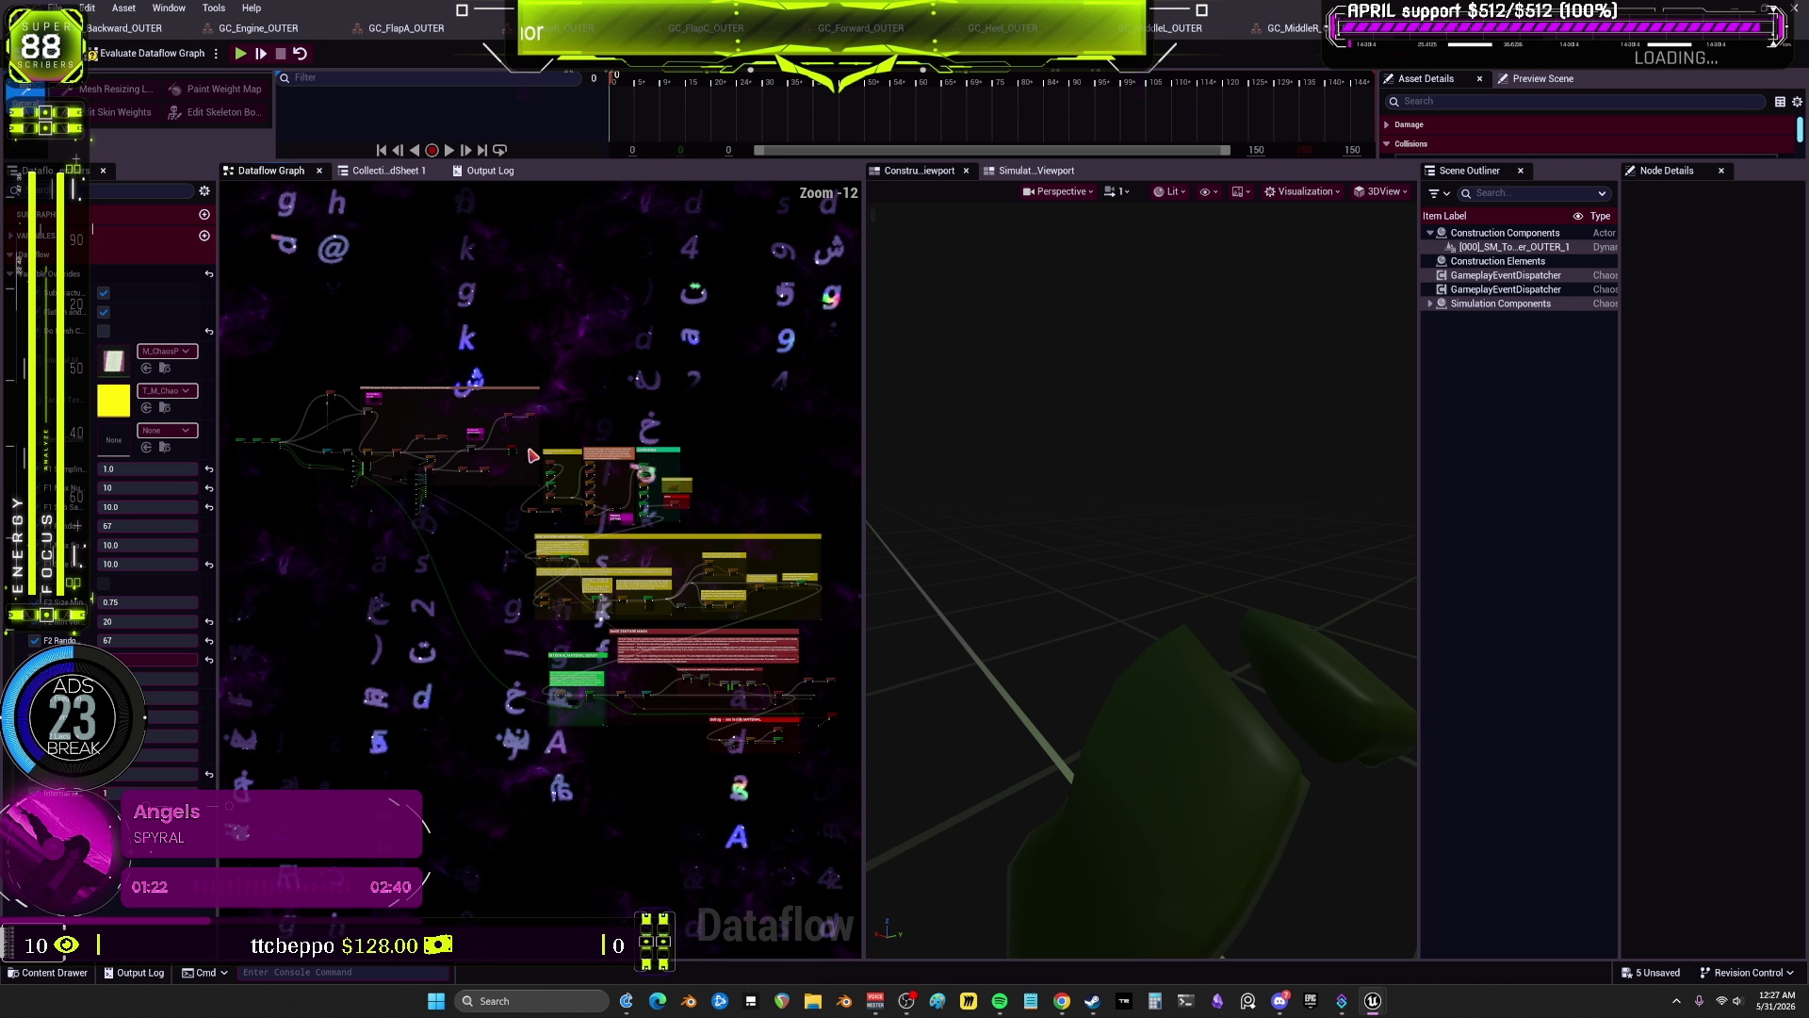
scroll(495, 404, up, 2)
click(592, 376)
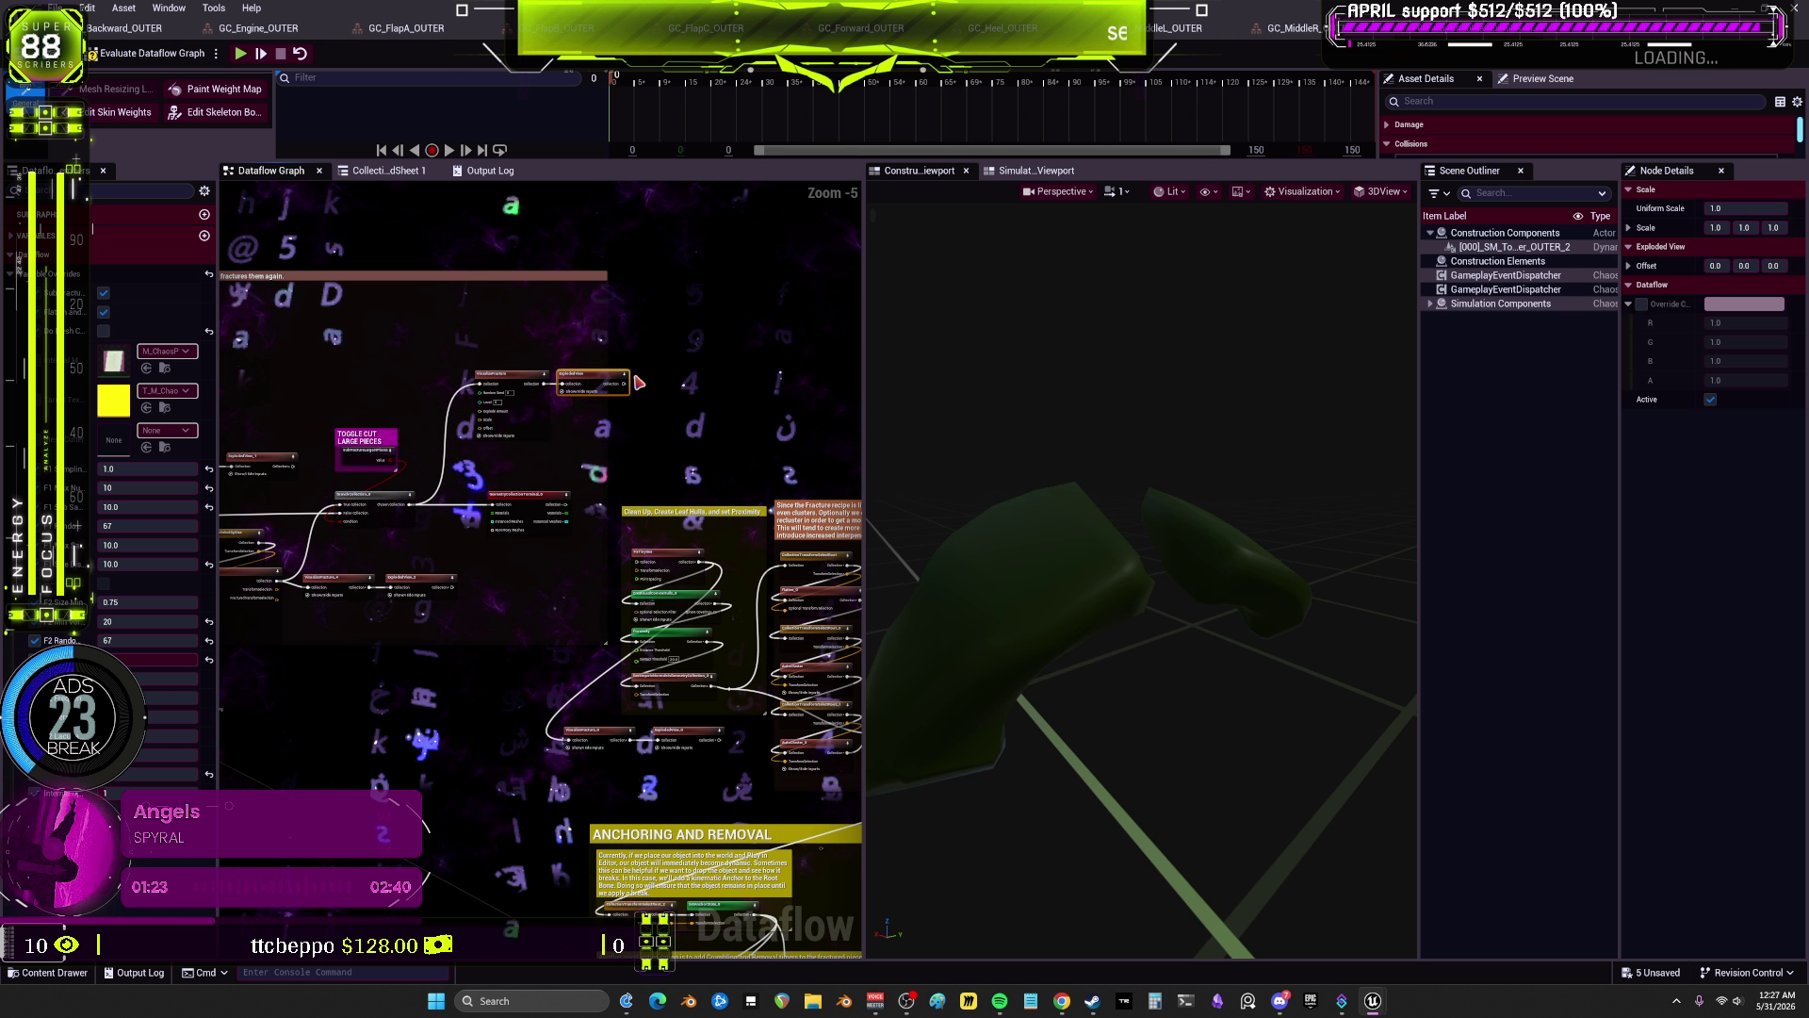
click(526, 387)
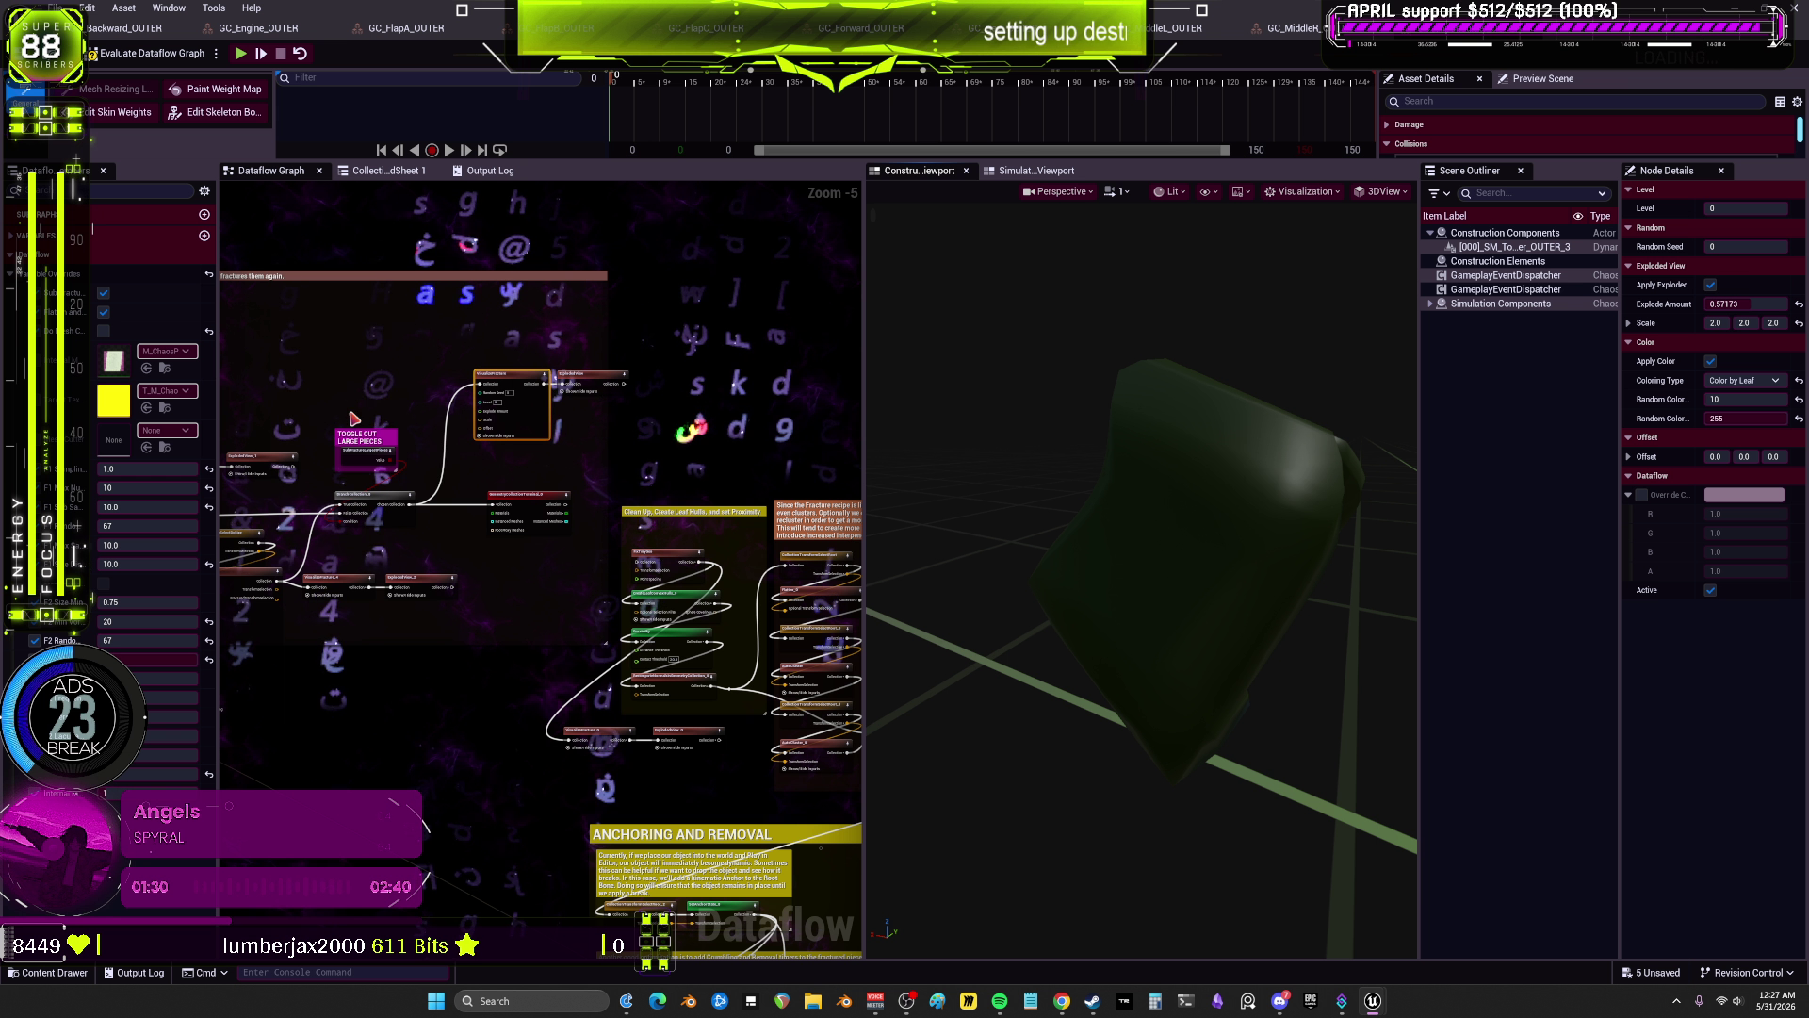
mouse_move(1034, 445)
mouse_down()
mouse_move(1050, 472)
mouse_move(1139, 492)
mouse_move(1107, 460)
mouse_up()
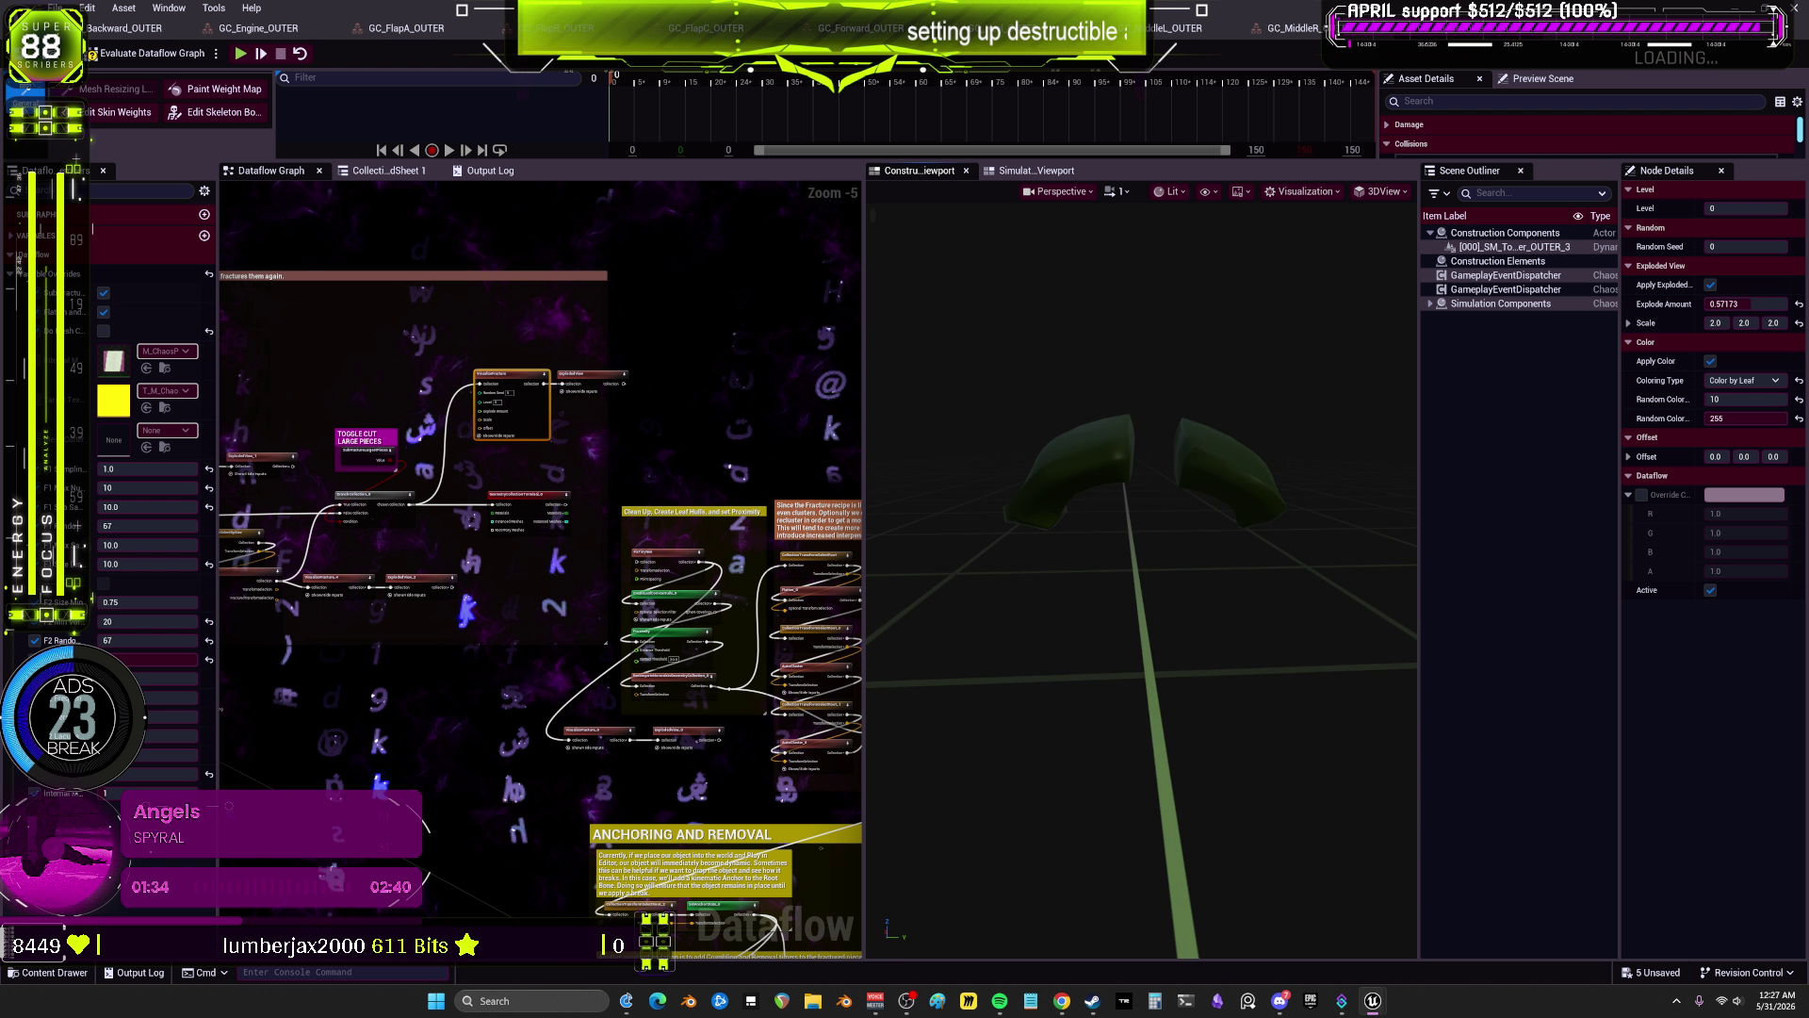
click(1107, 460)
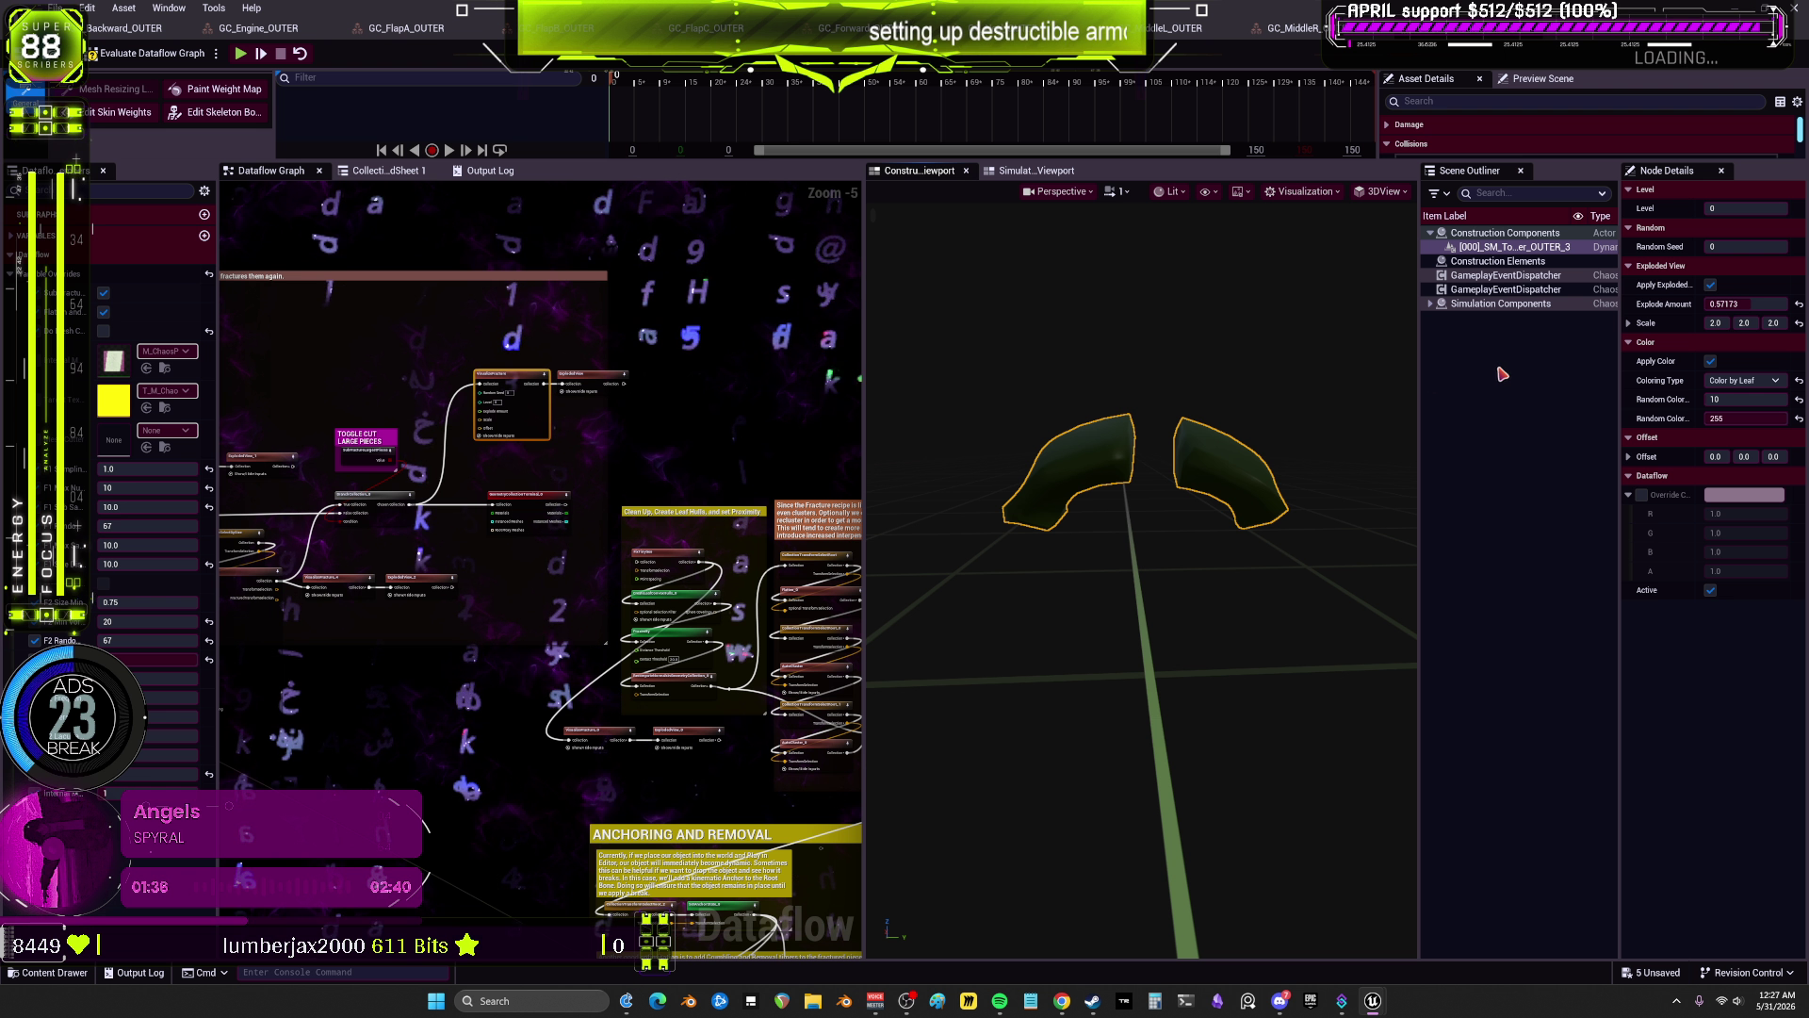
scroll(525, 549, up, 3)
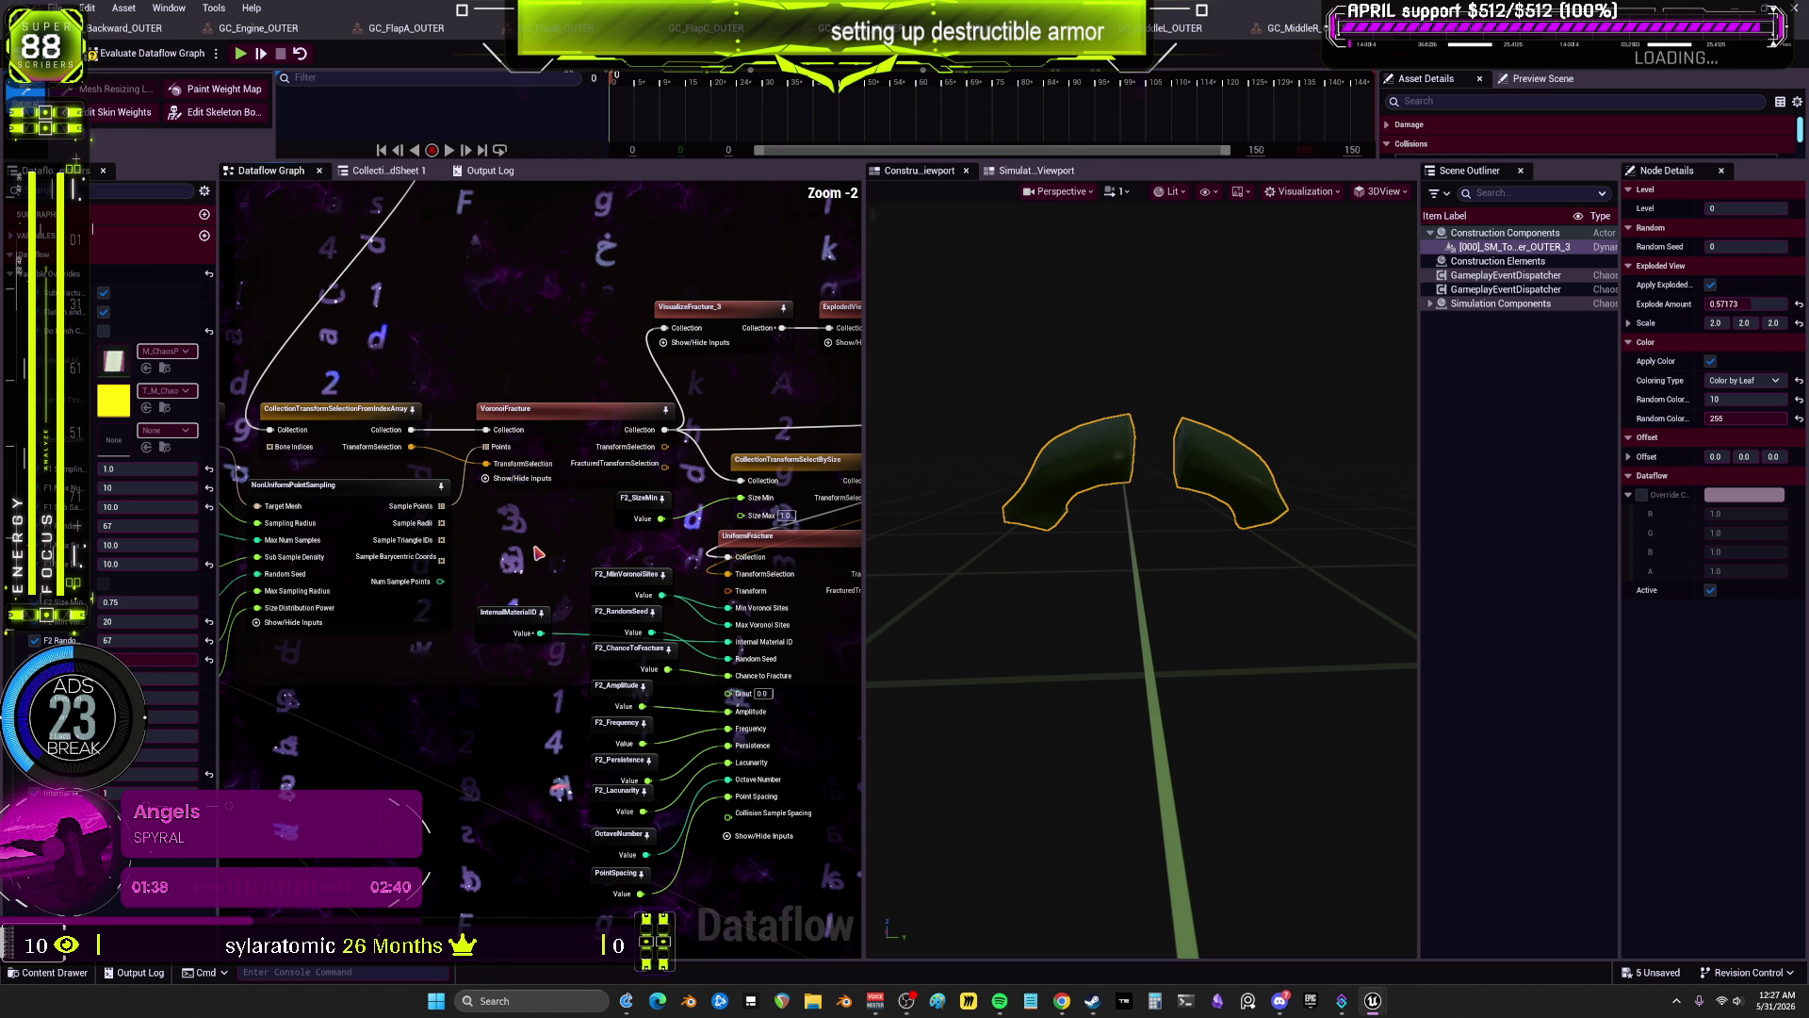
Step: Set the GetArrayElement index to 1 and recheck NonUniformPointSampling (Larger distribution, 20 max samples)
drag(561, 506, 841, 469)
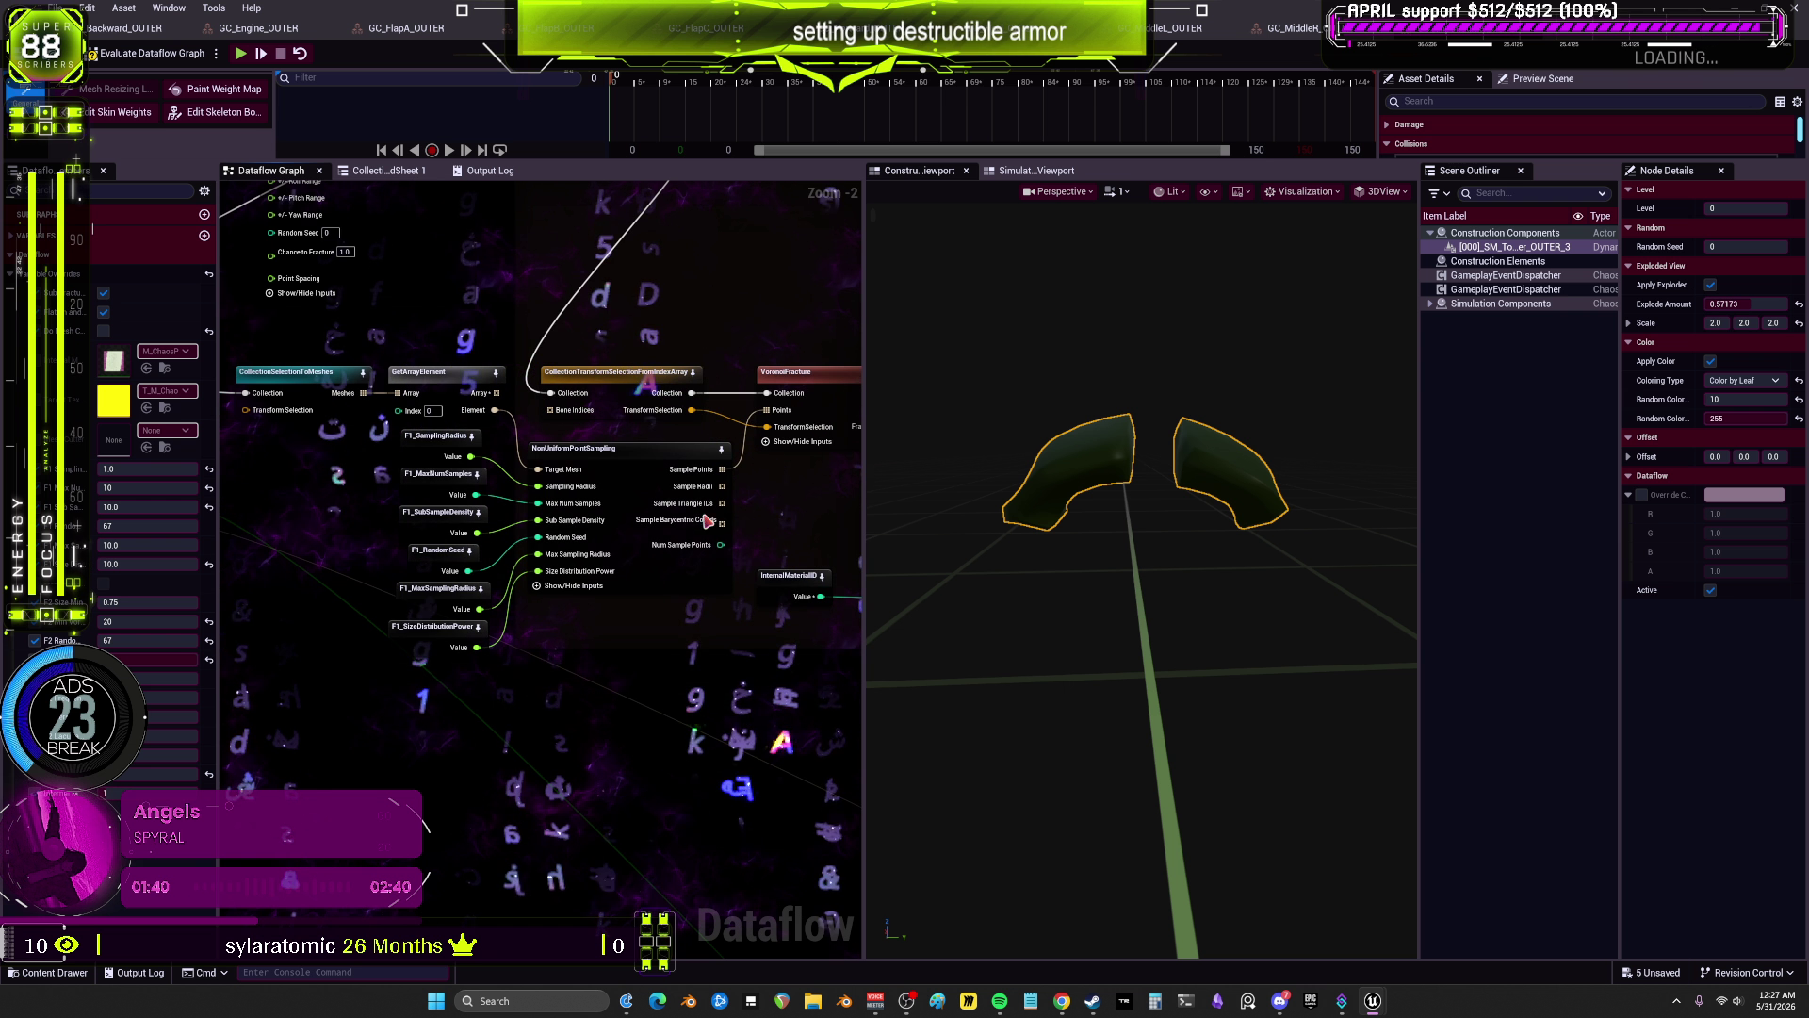
click(638, 462)
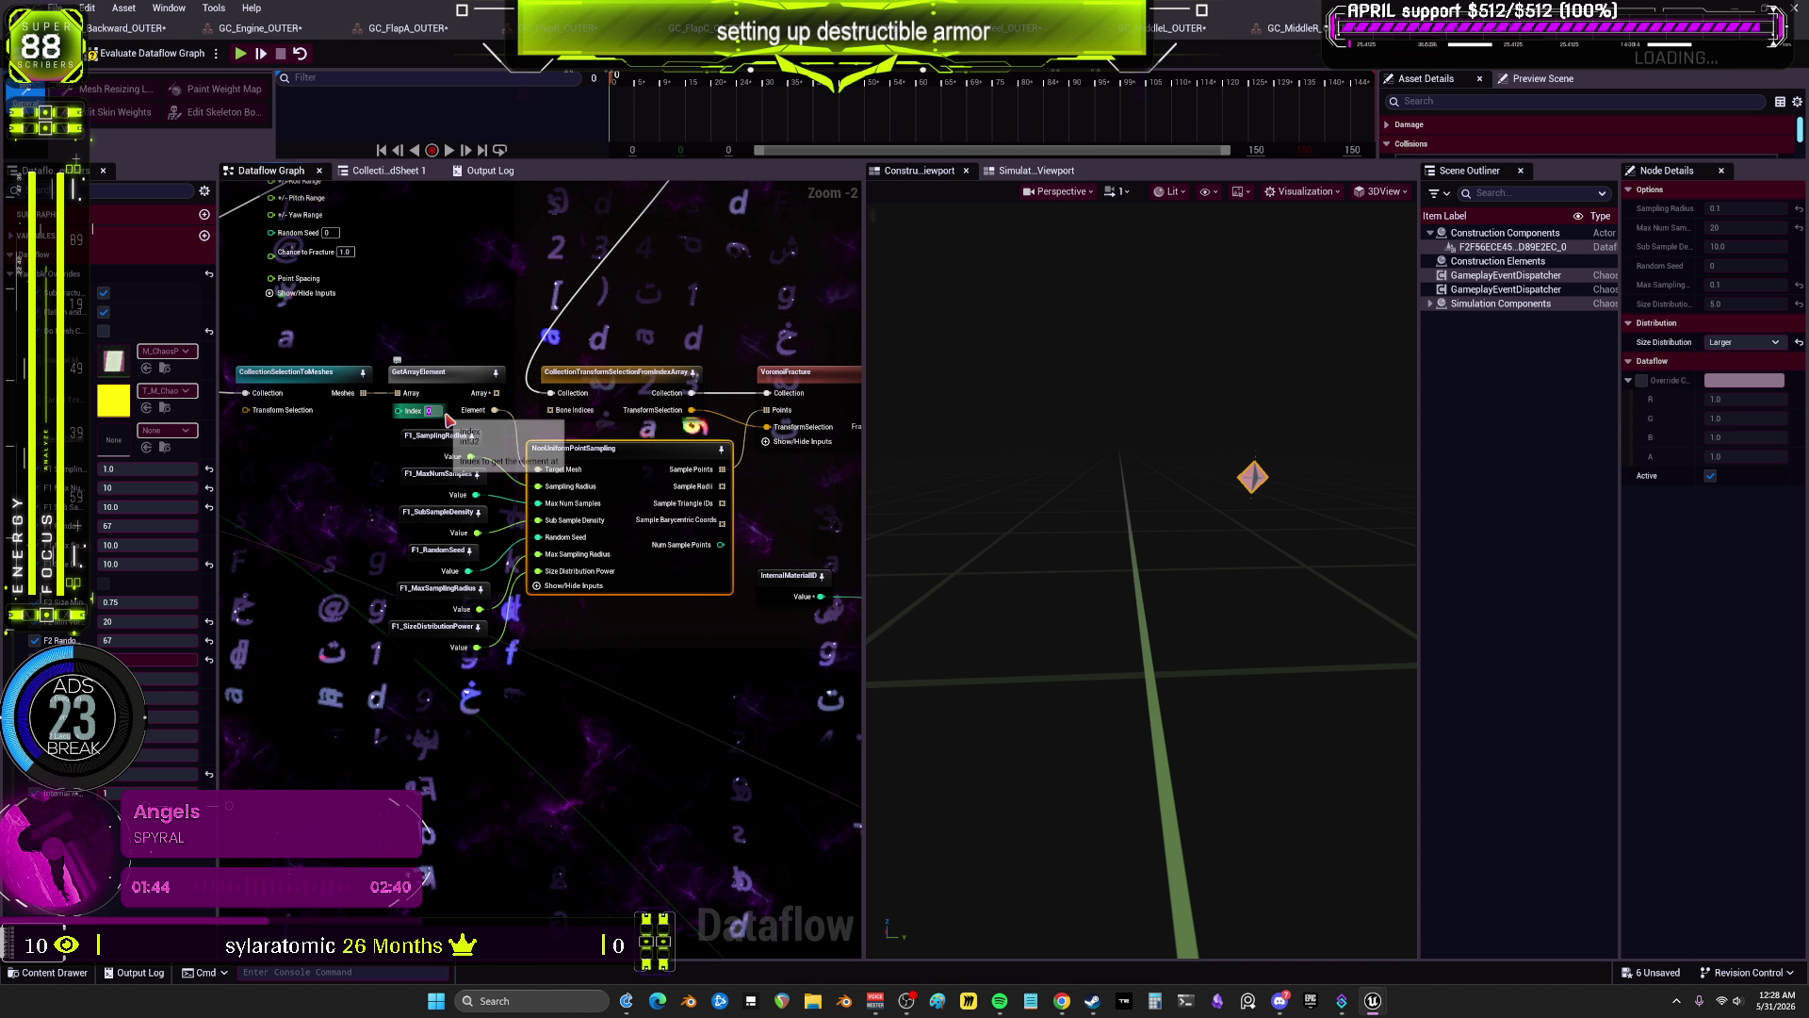
key(Return)
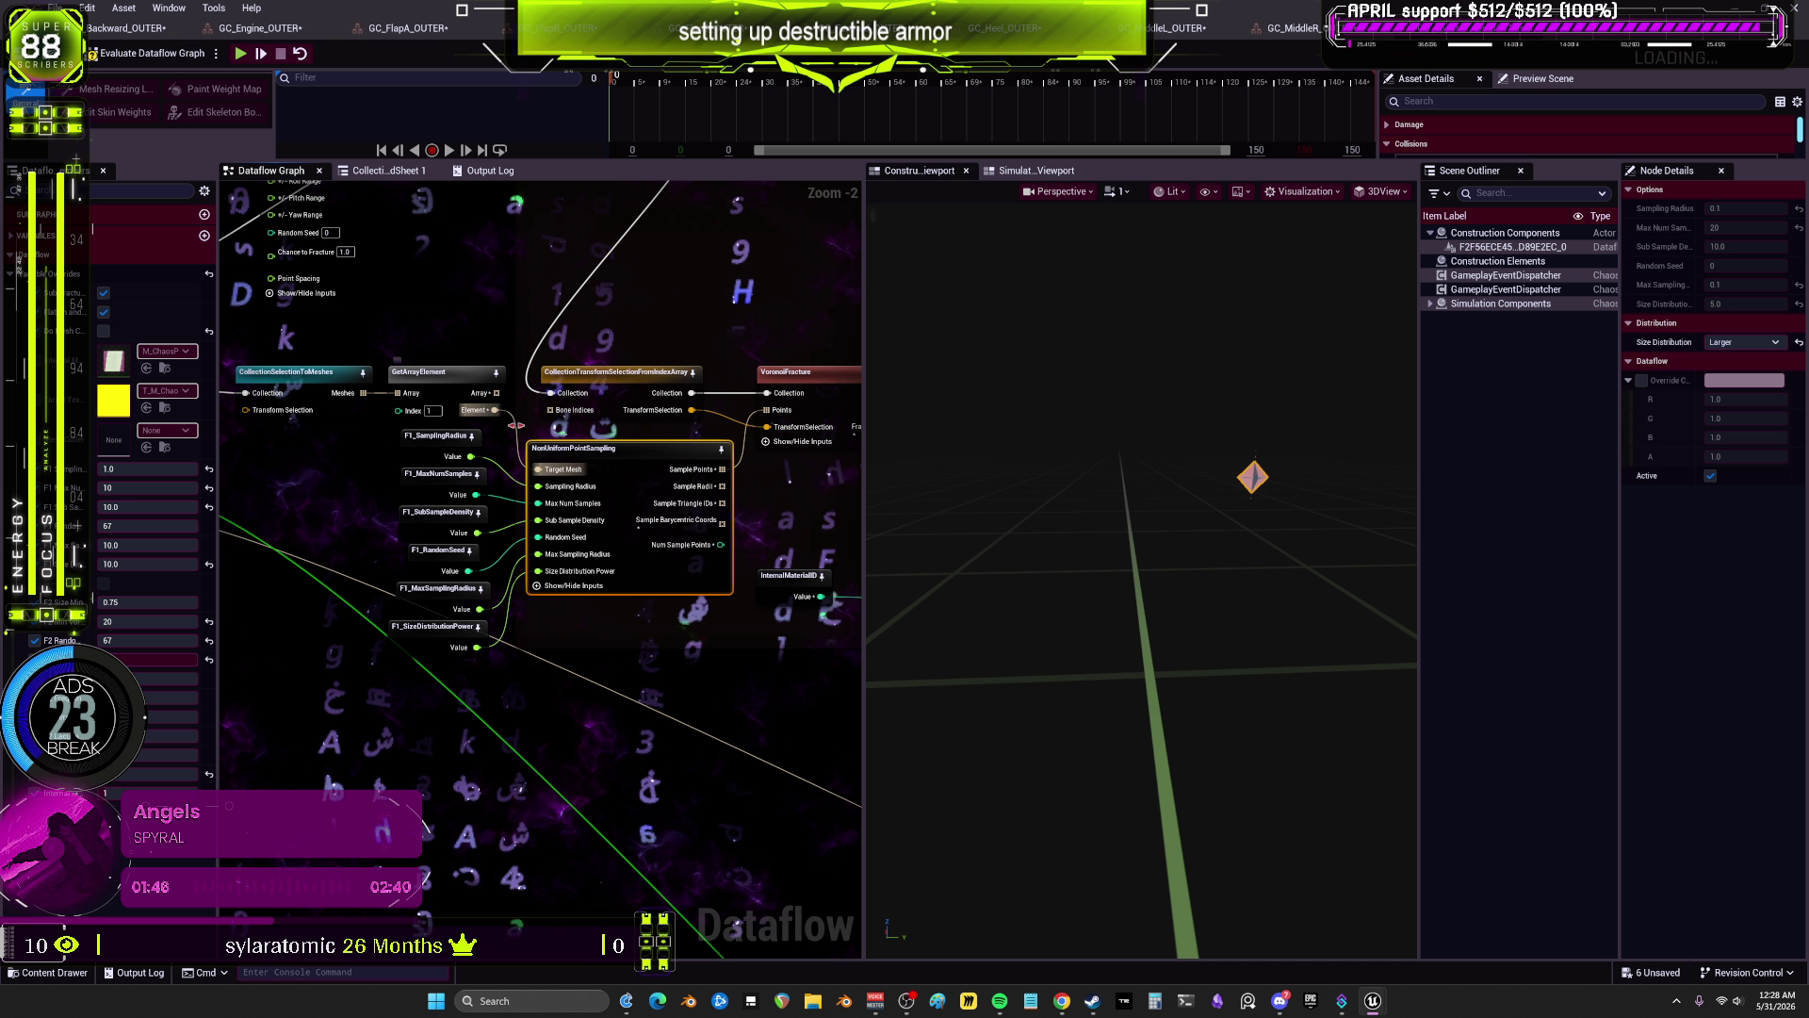
click(434, 407)
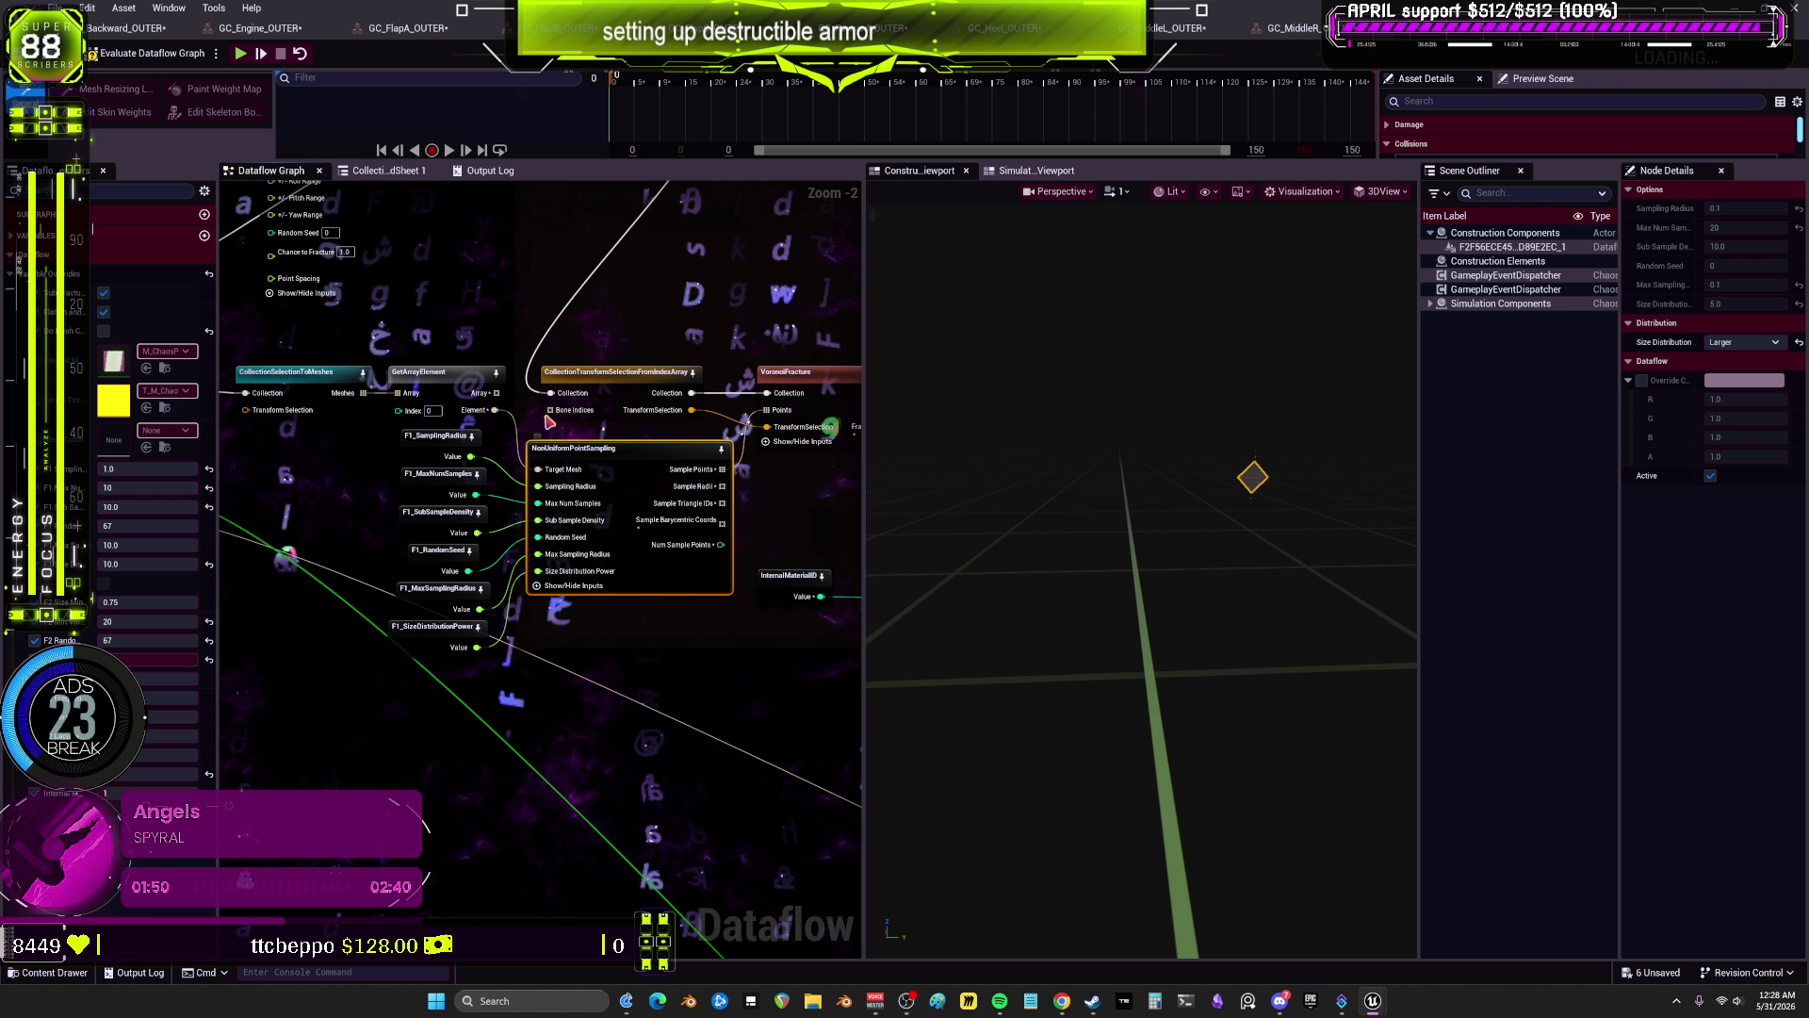
click(565, 449)
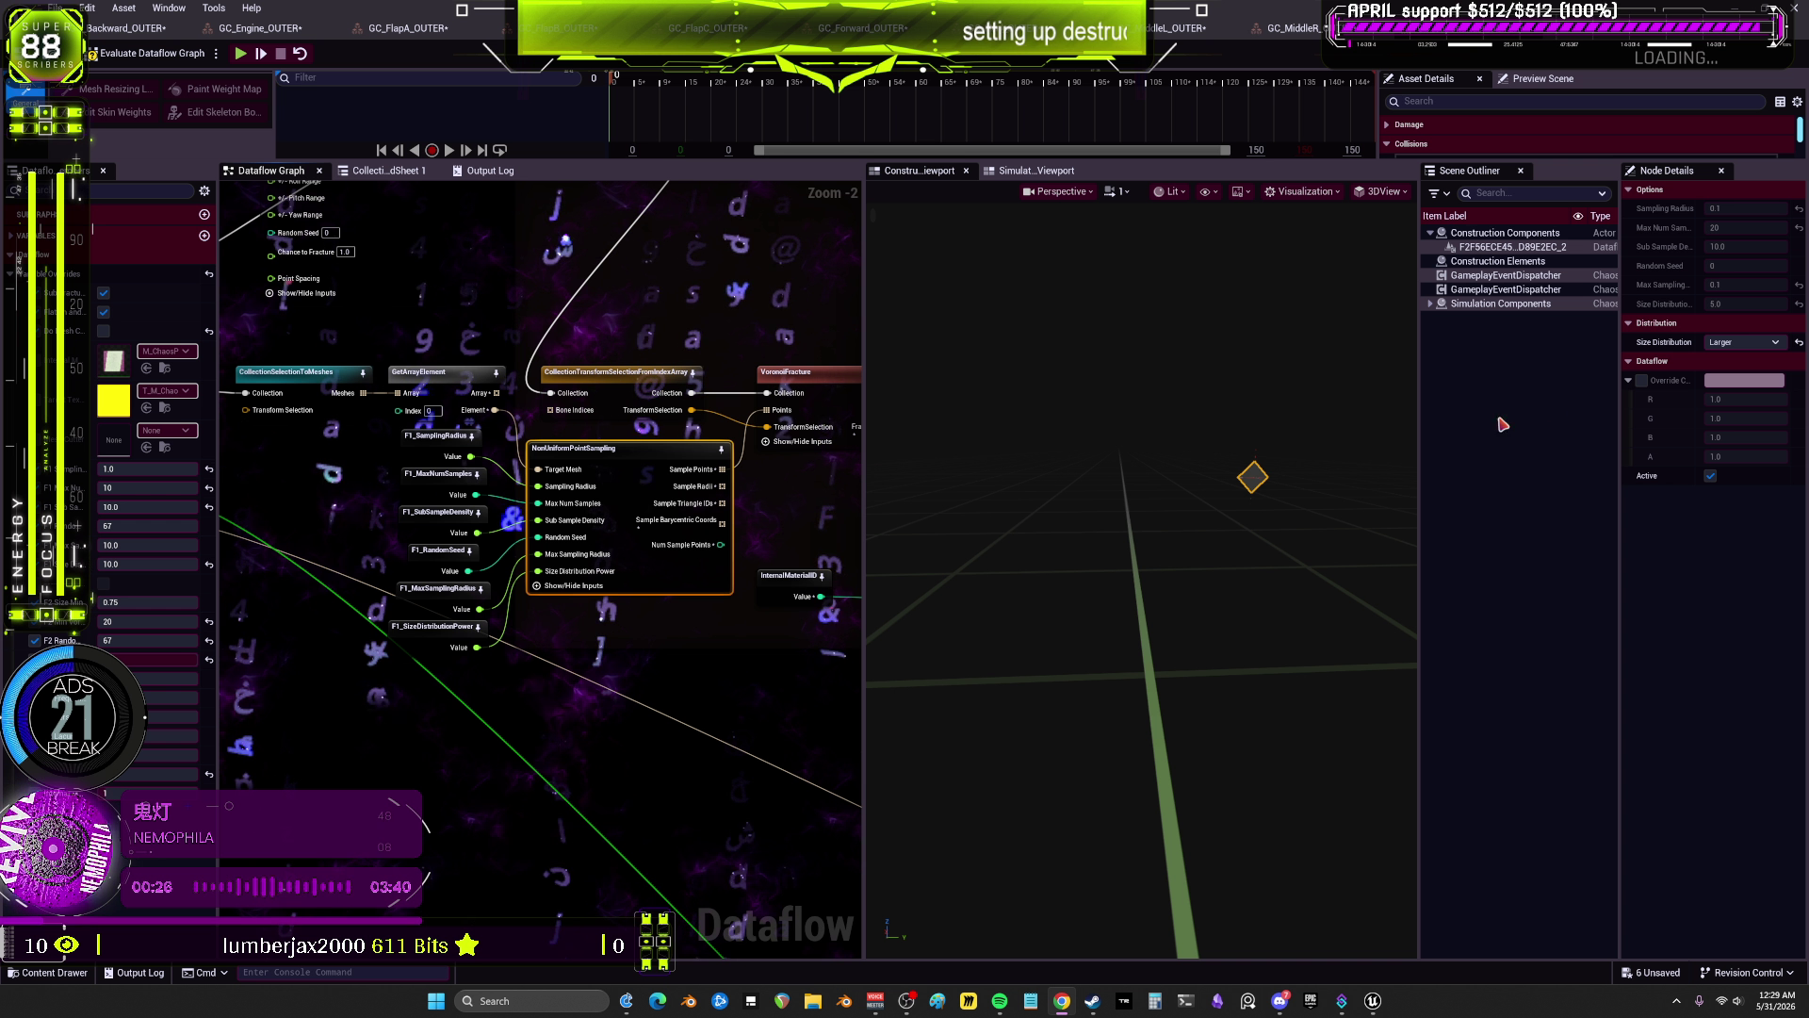
scroll(746, 489, down, 2)
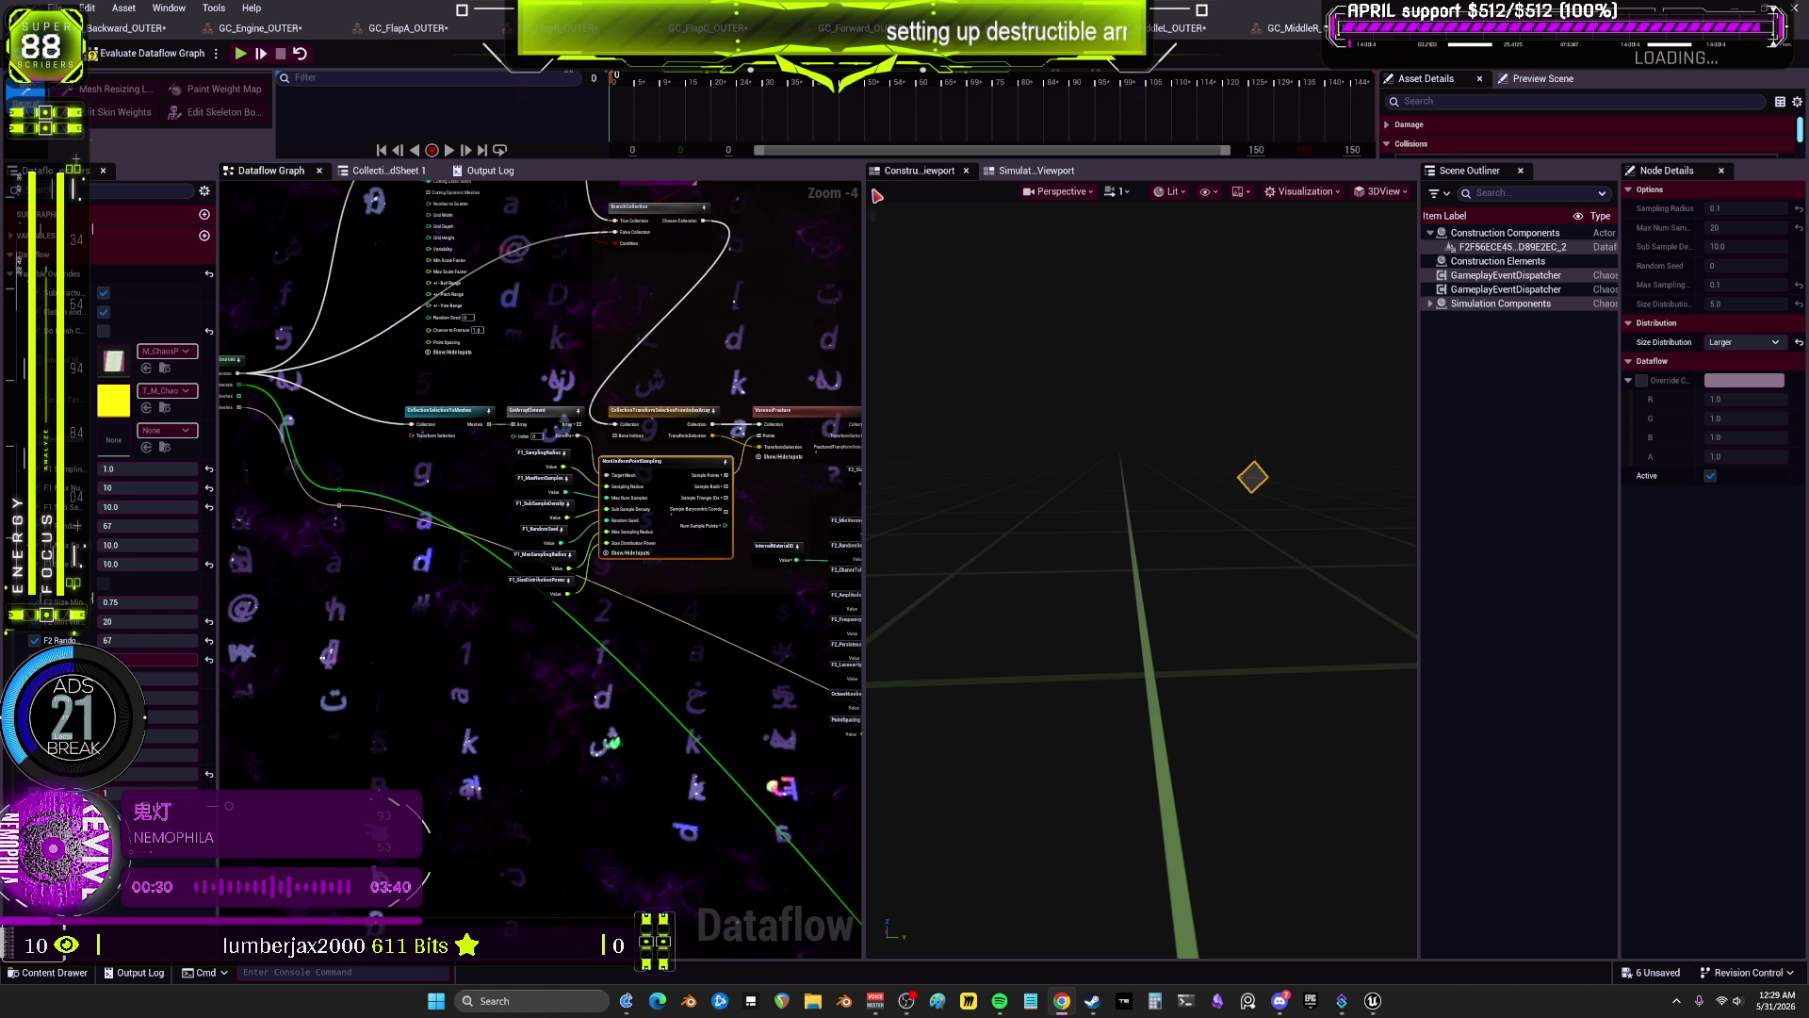
scroll(716, 387, down, 2)
drag(716, 387, 657, 423)
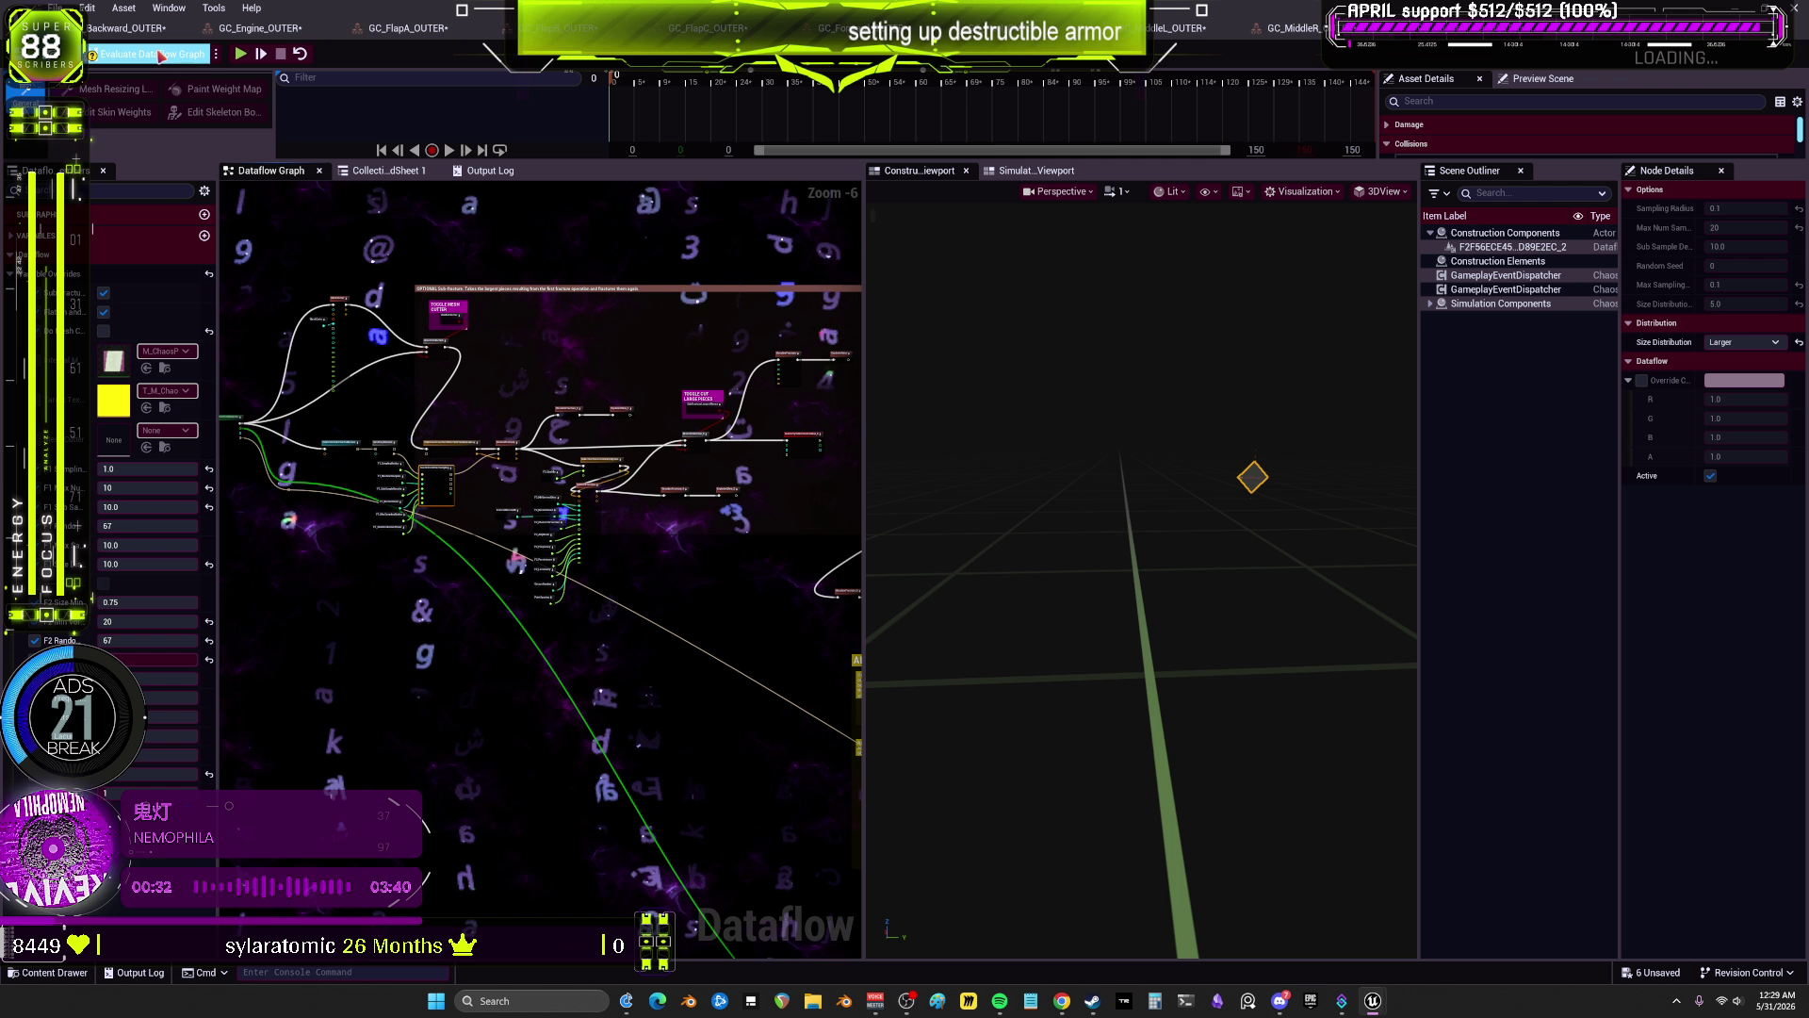
Step: Re-evaluate the current Dataflow graph and the GC_MiddleR graph from their terminal nodes
scroll(599, 415, up, 2)
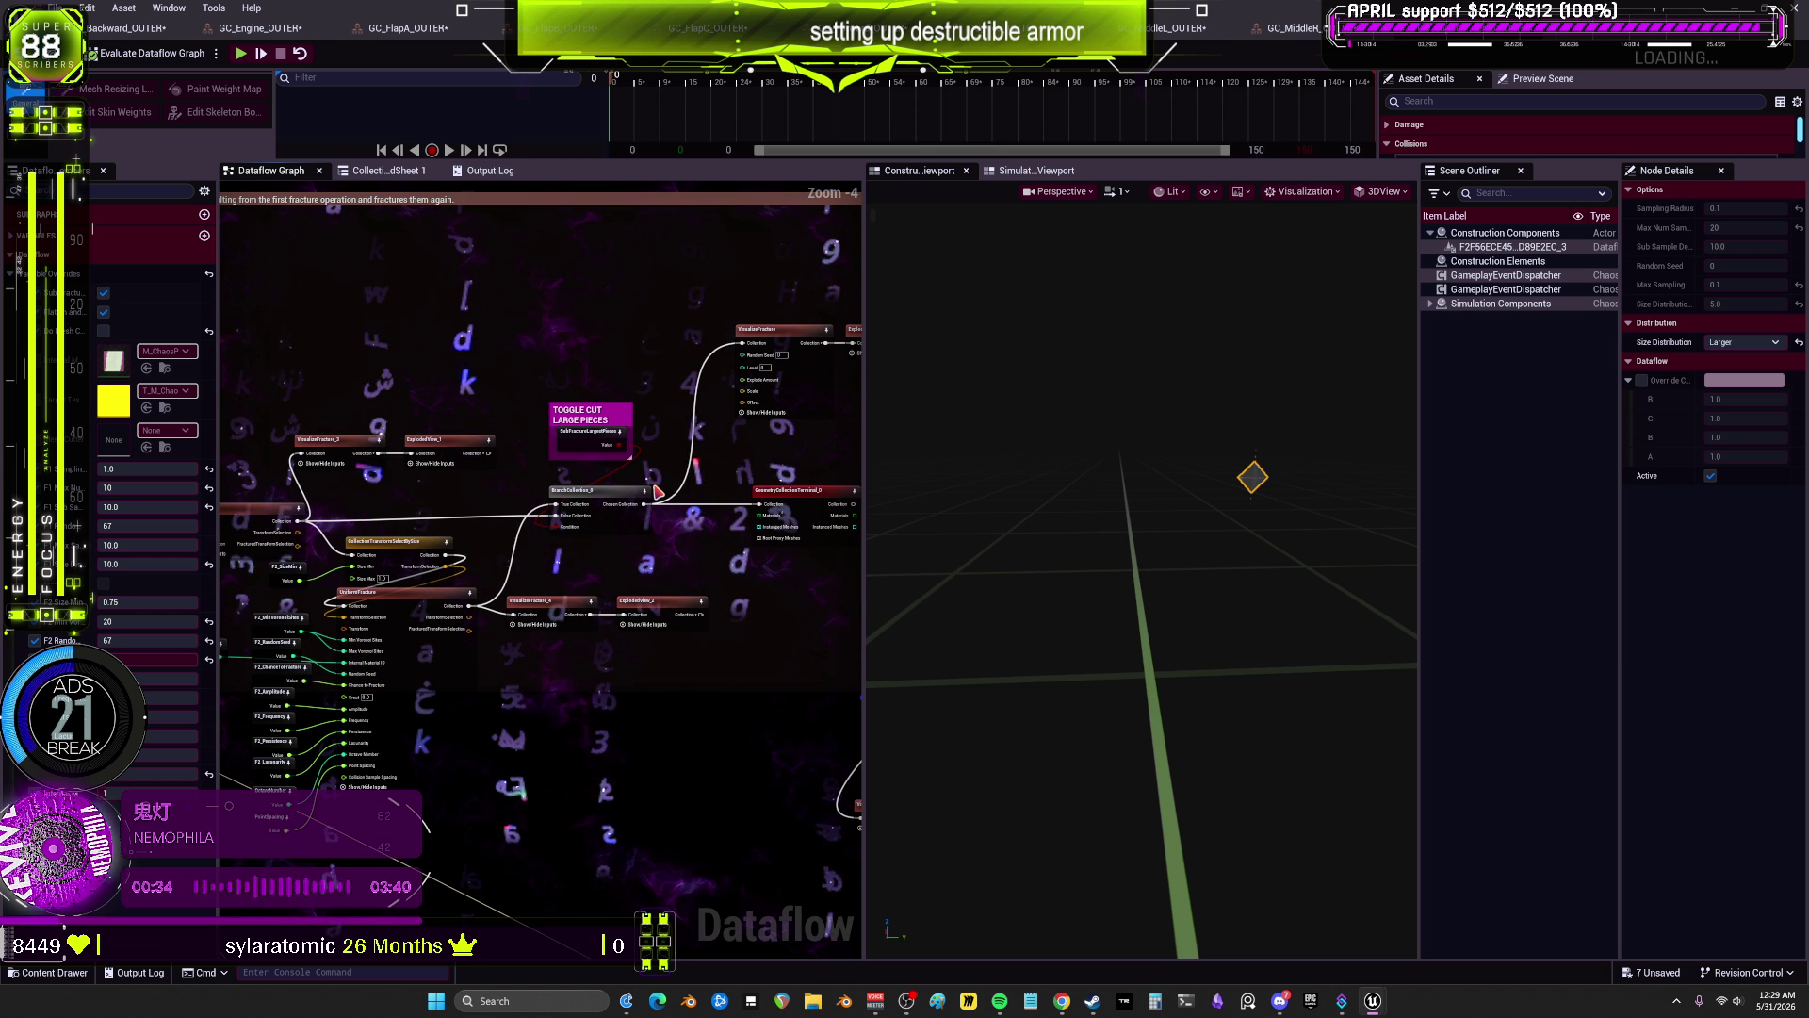
click(592, 499)
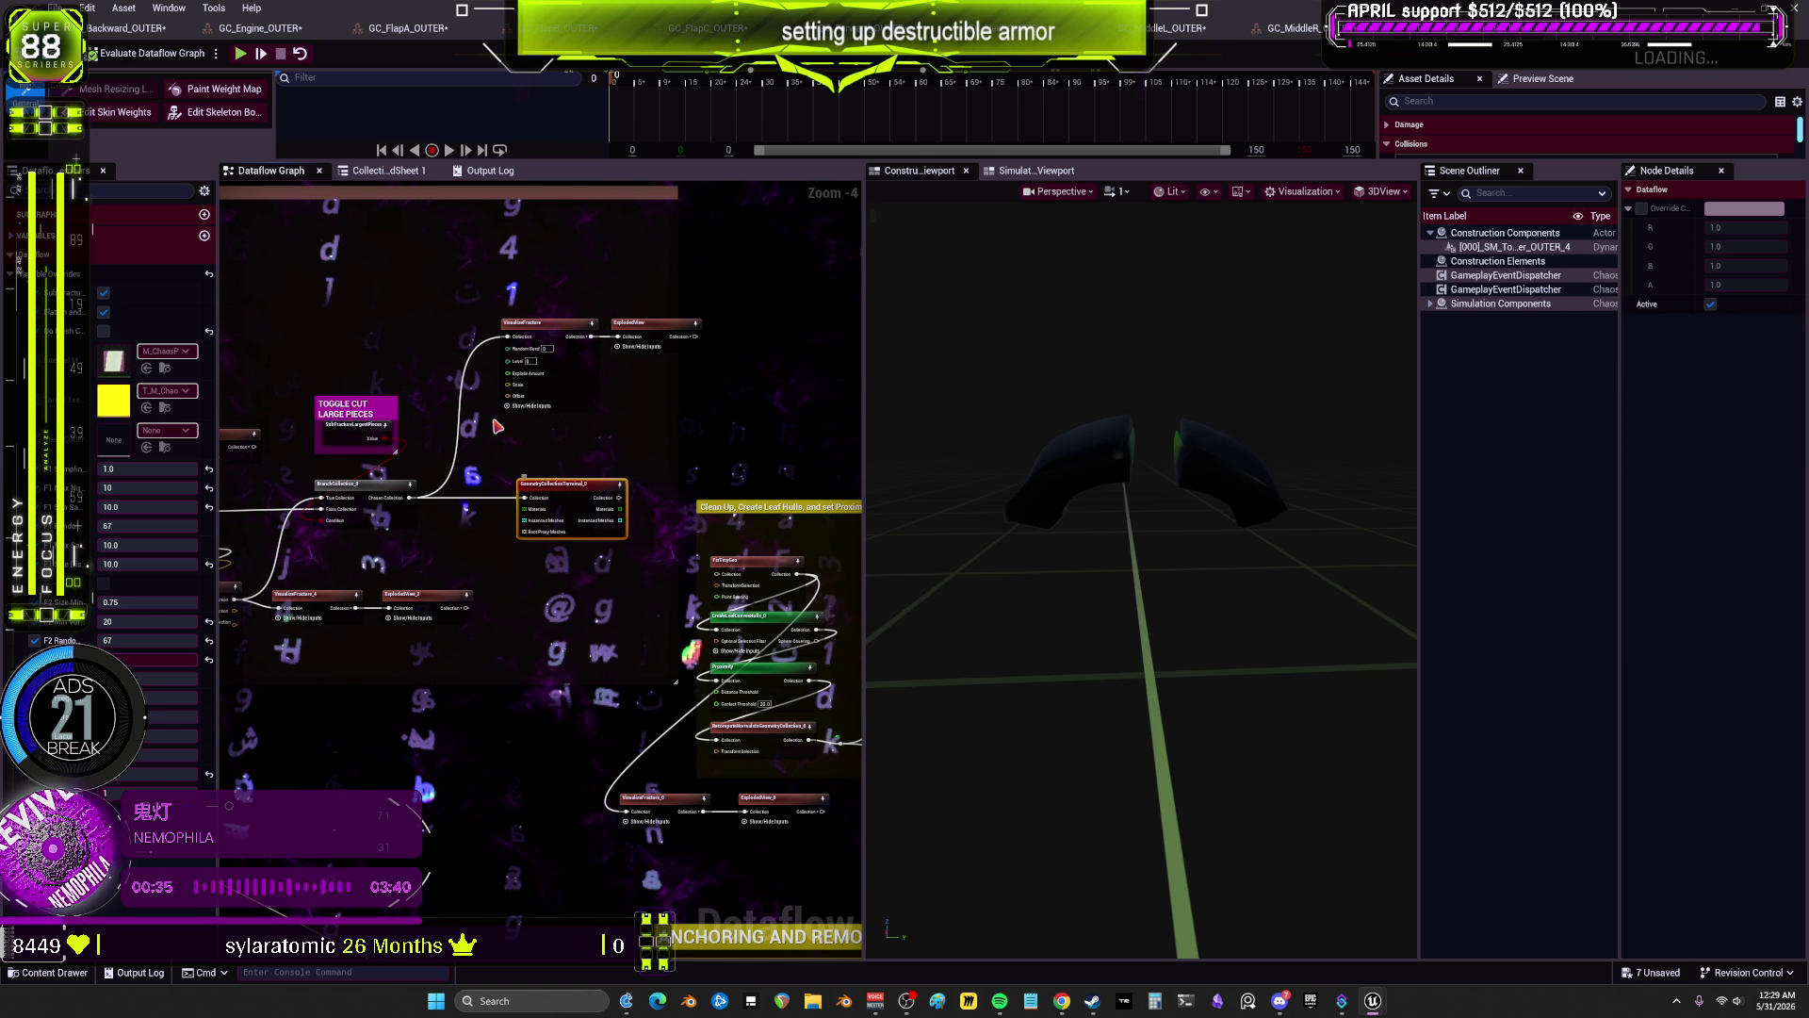
click(129, 56)
click(1279, 27)
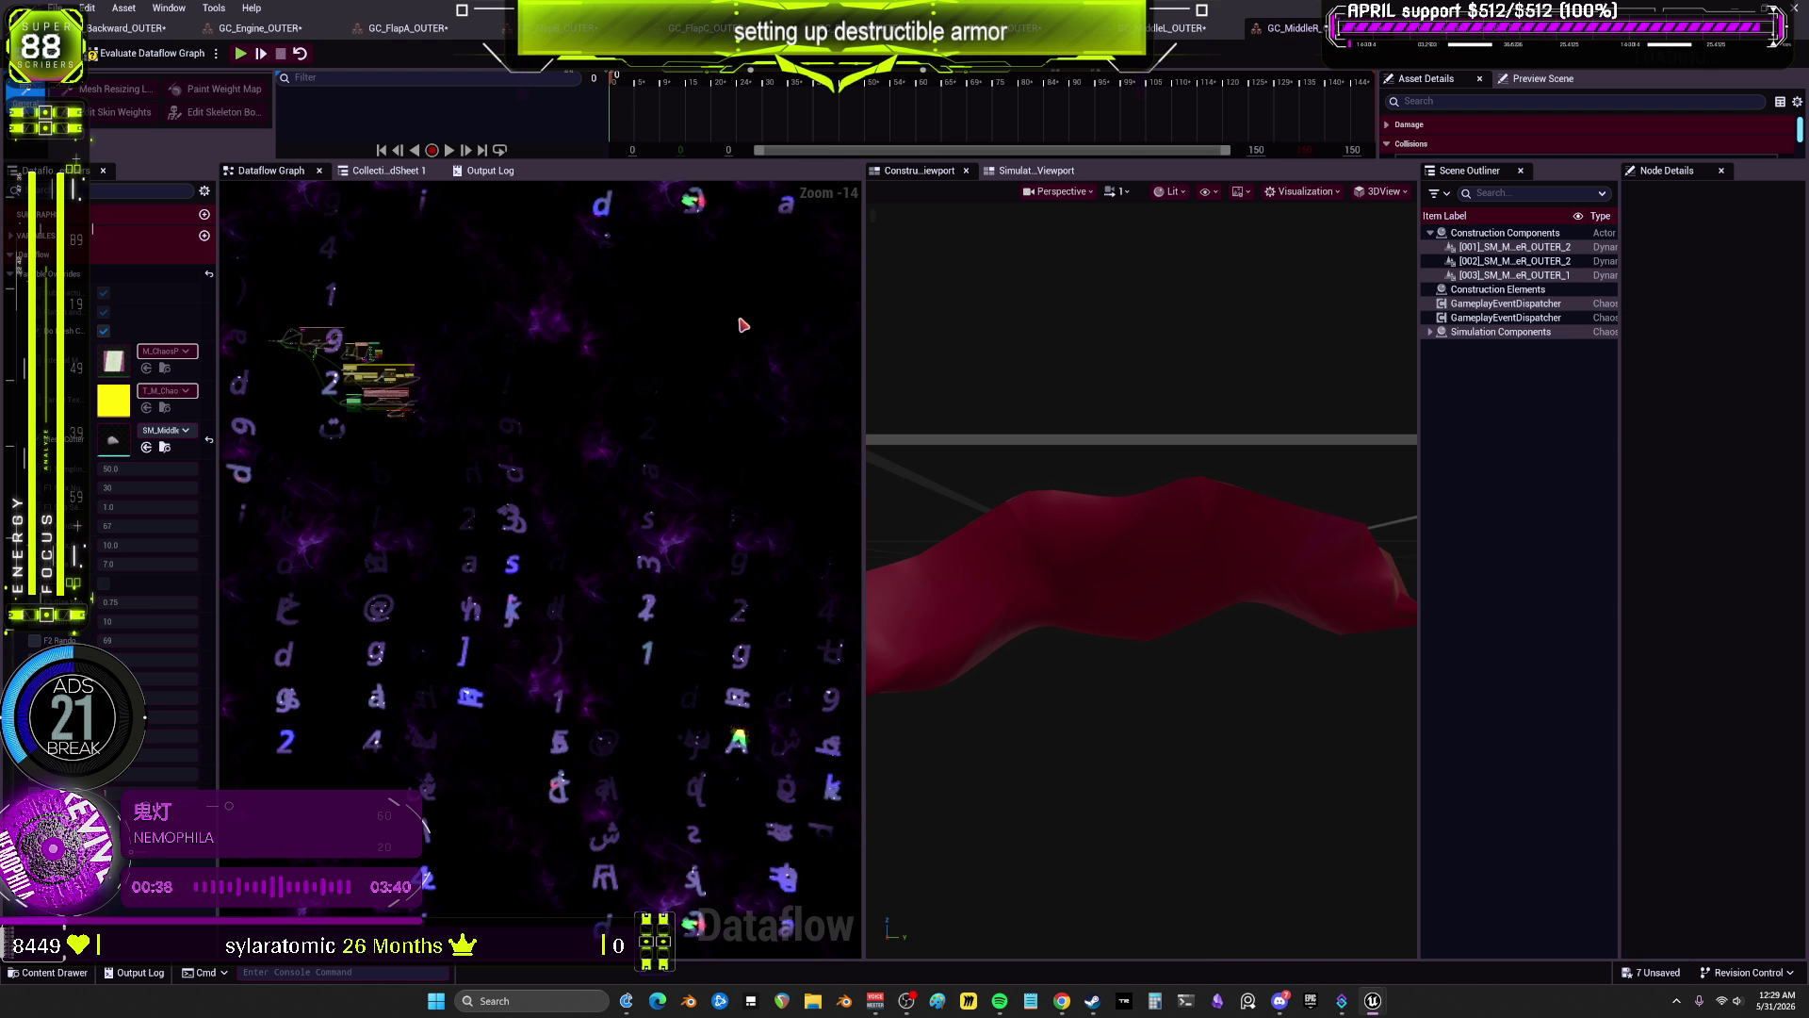
scroll(368, 372, up, 10)
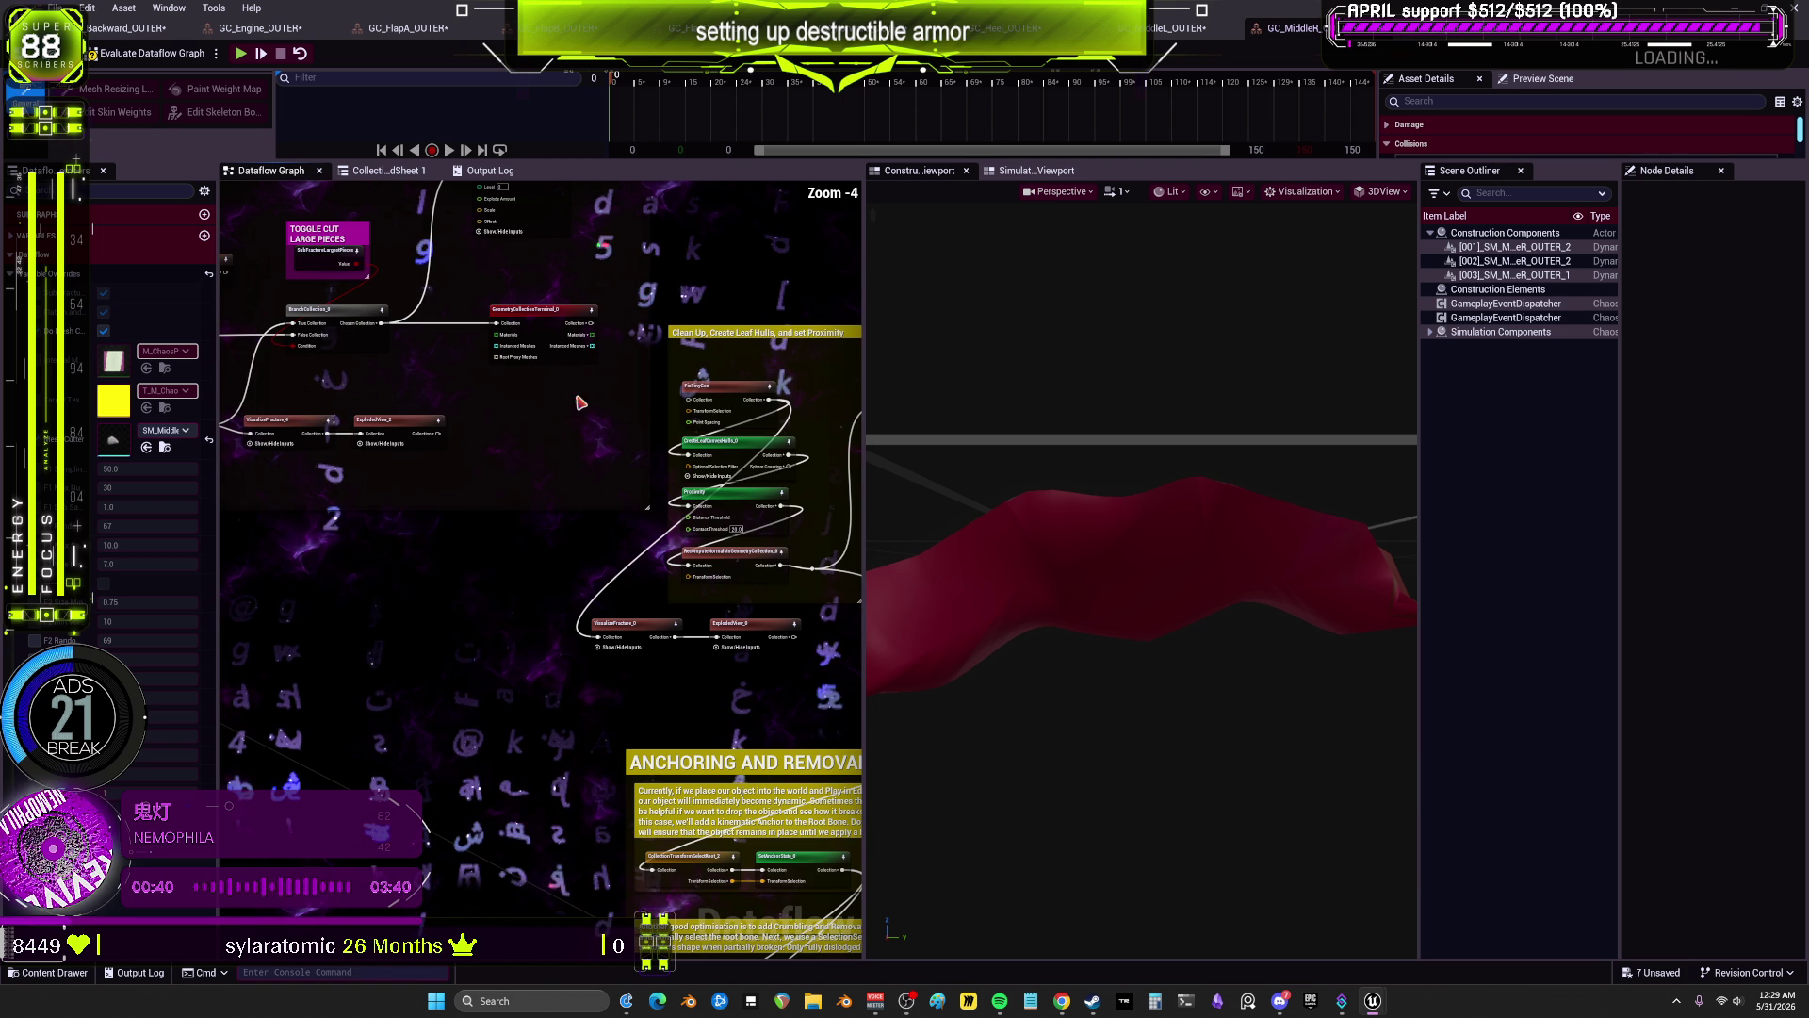
click(538, 312)
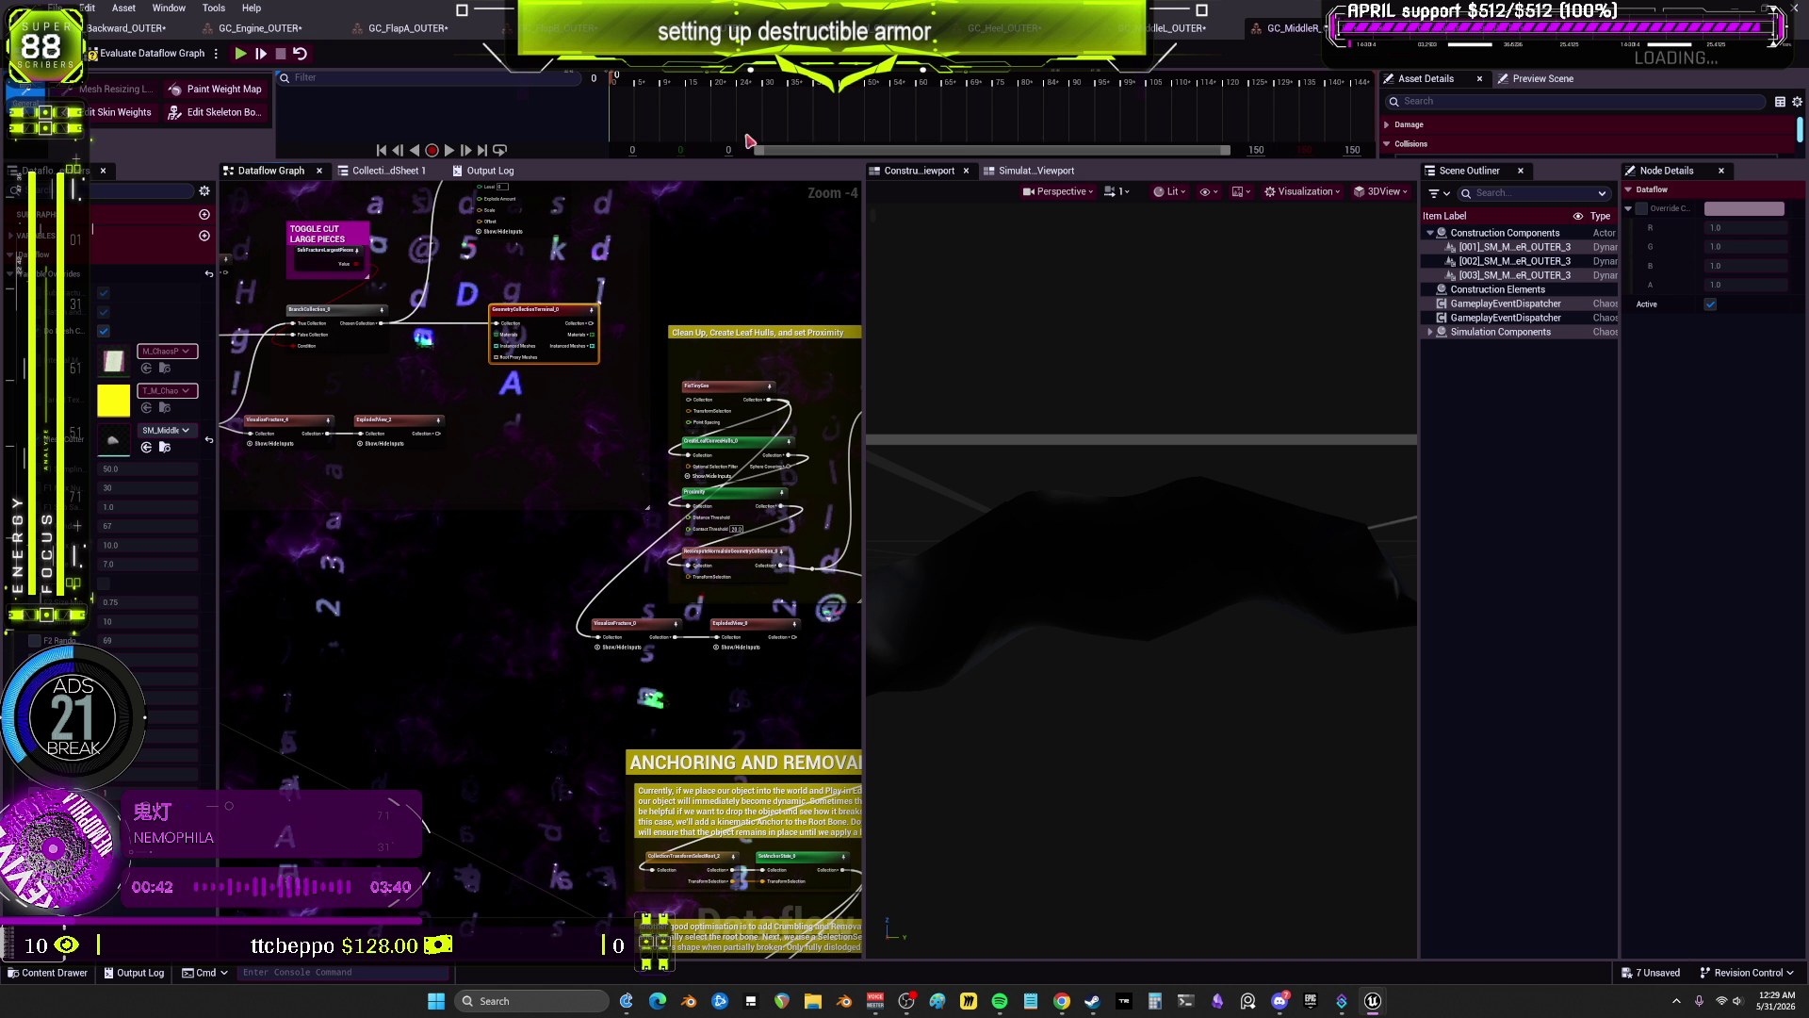
click(142, 62)
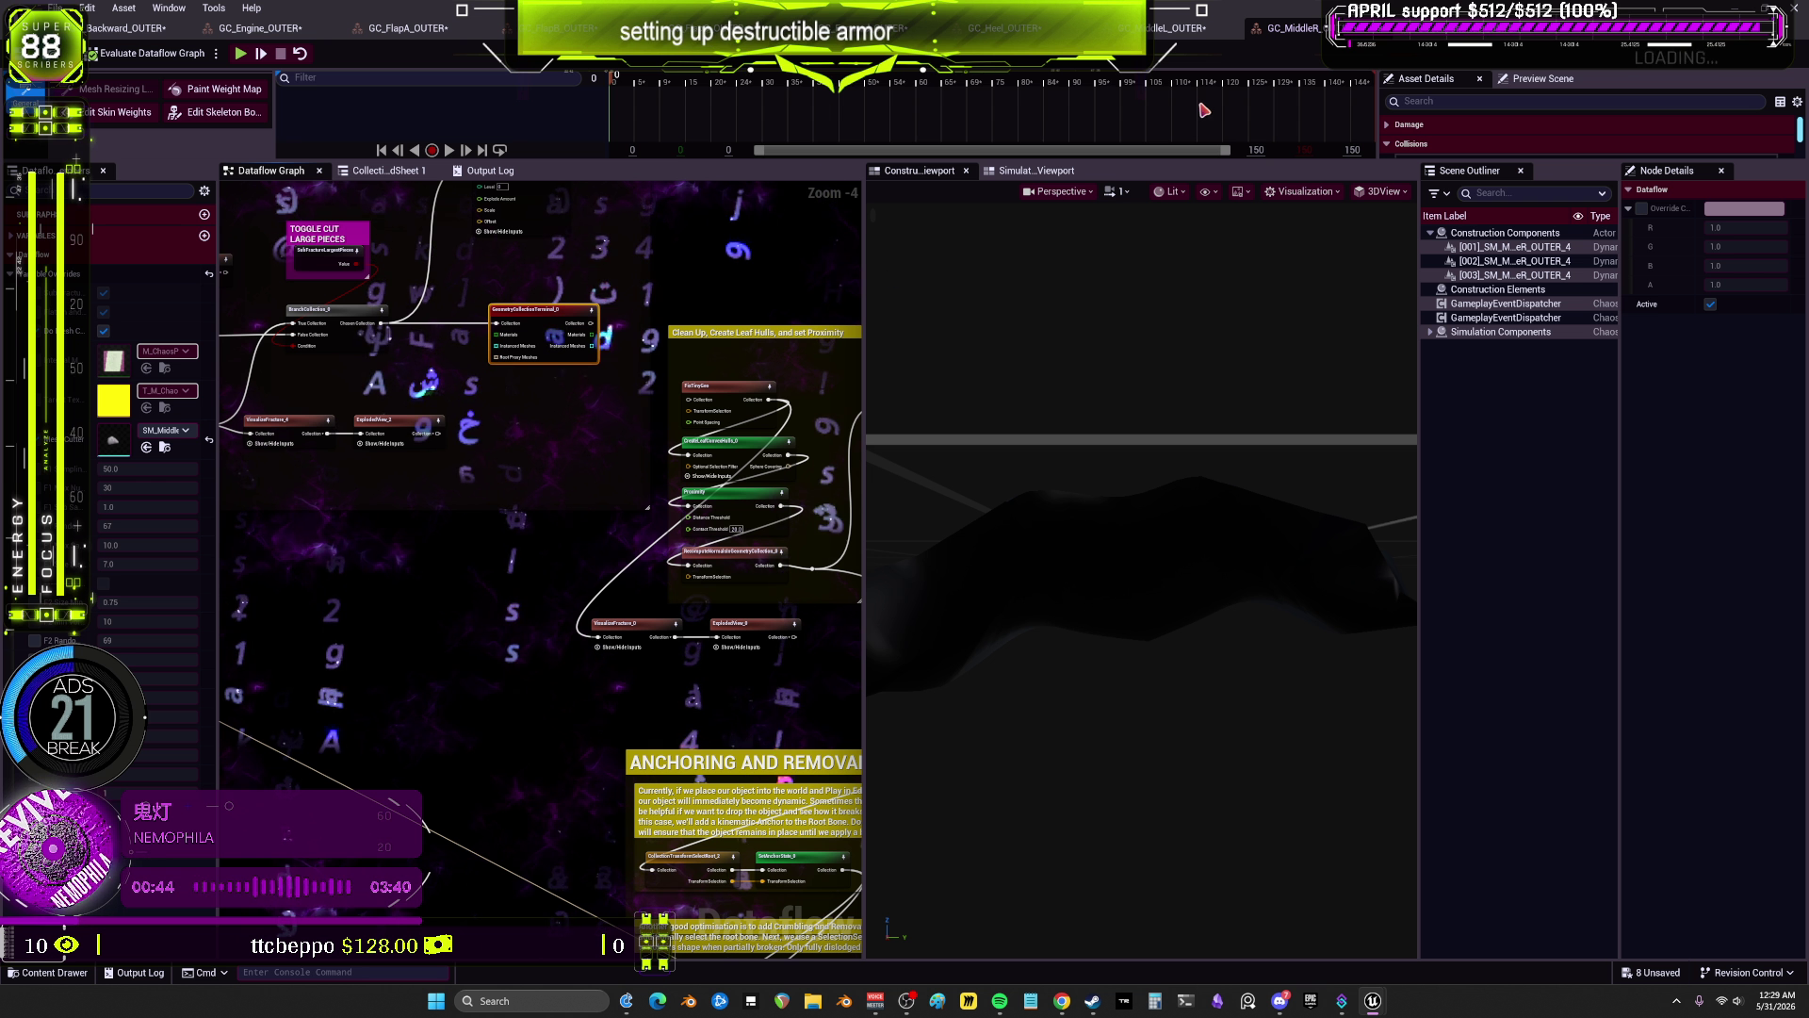
Step: Re-evaluate GC_MiddleL_OUTER's Dataflow graph, exposing the fracture evaluation warnings
click(1185, 30)
scroll(393, 399, up, 9)
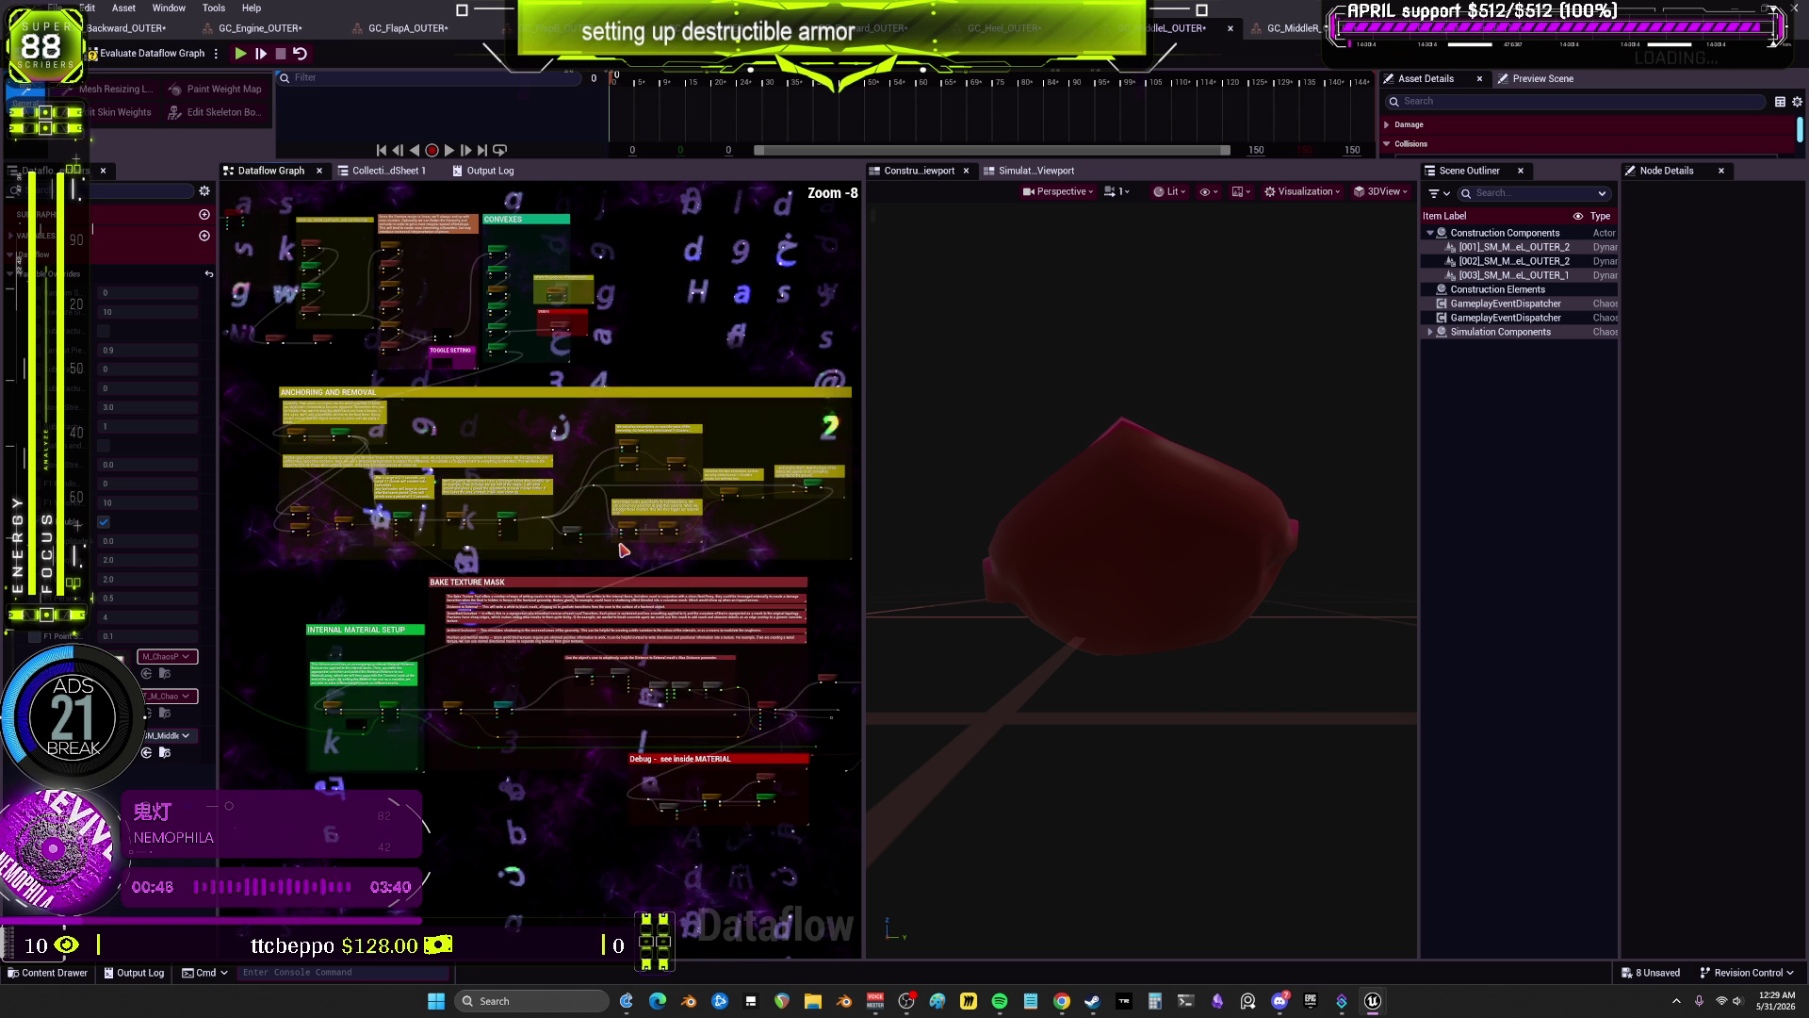
drag(456, 449, 680, 548)
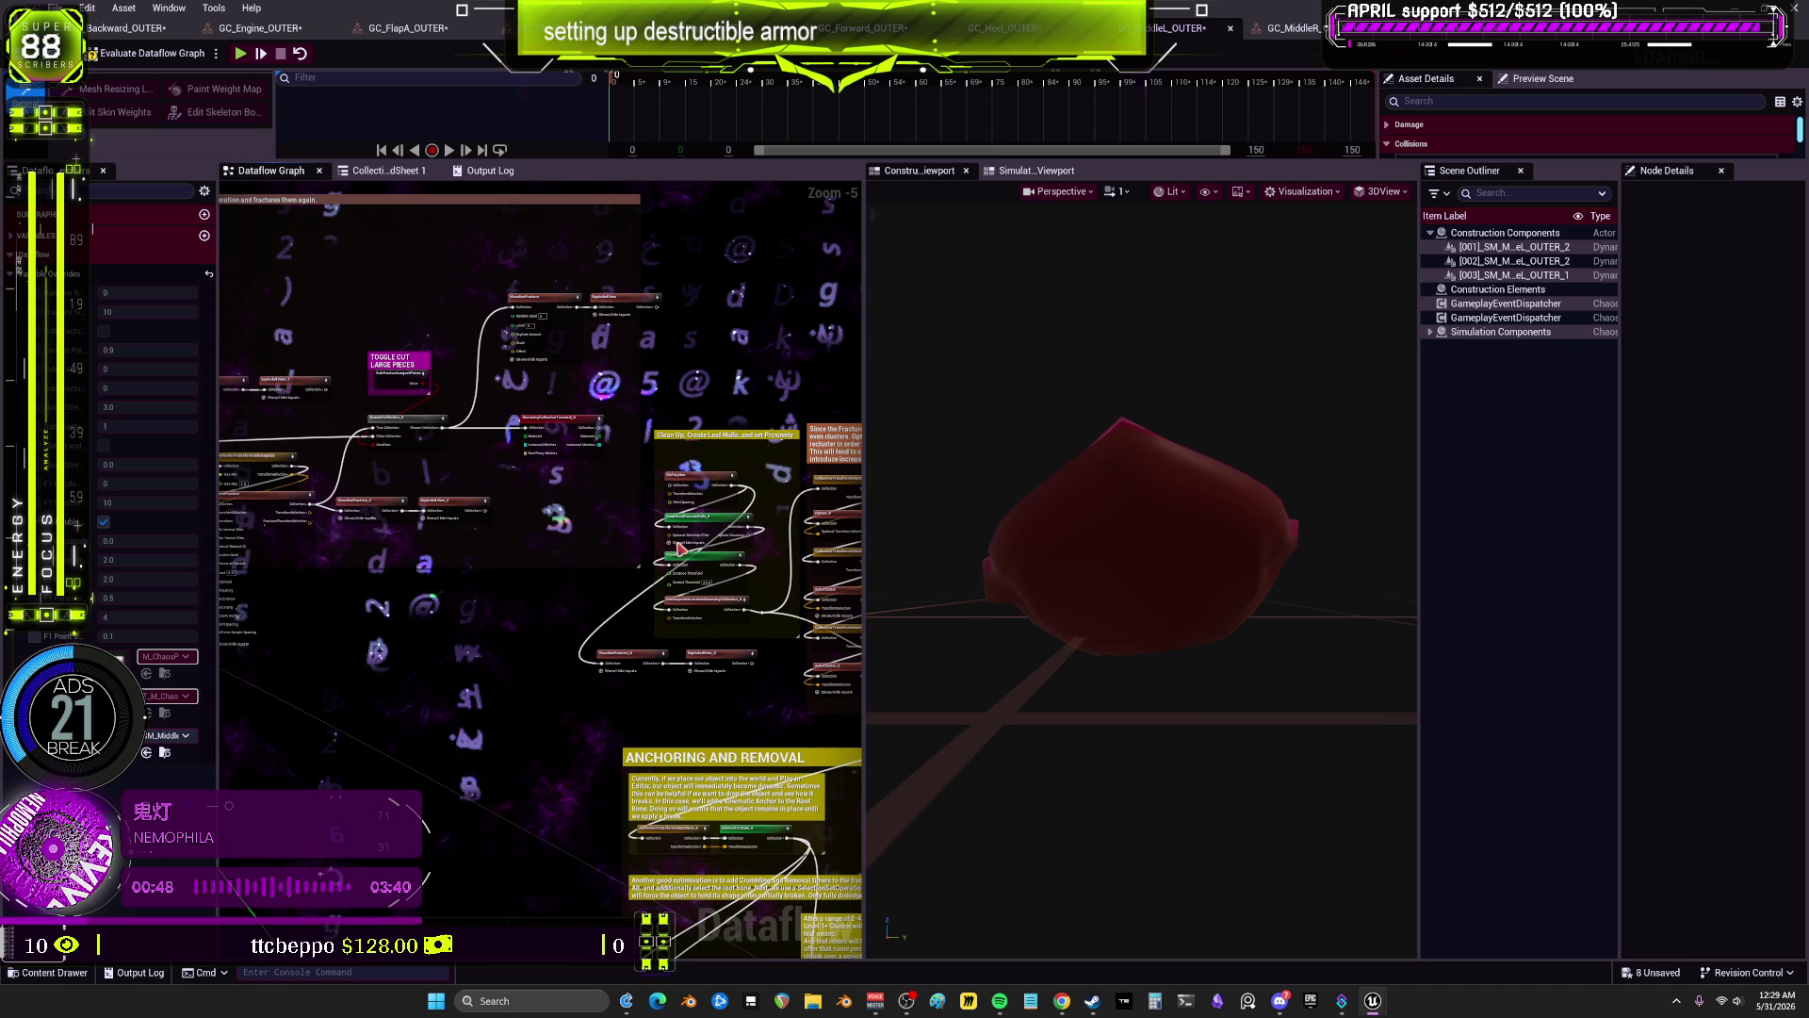
click(545, 430)
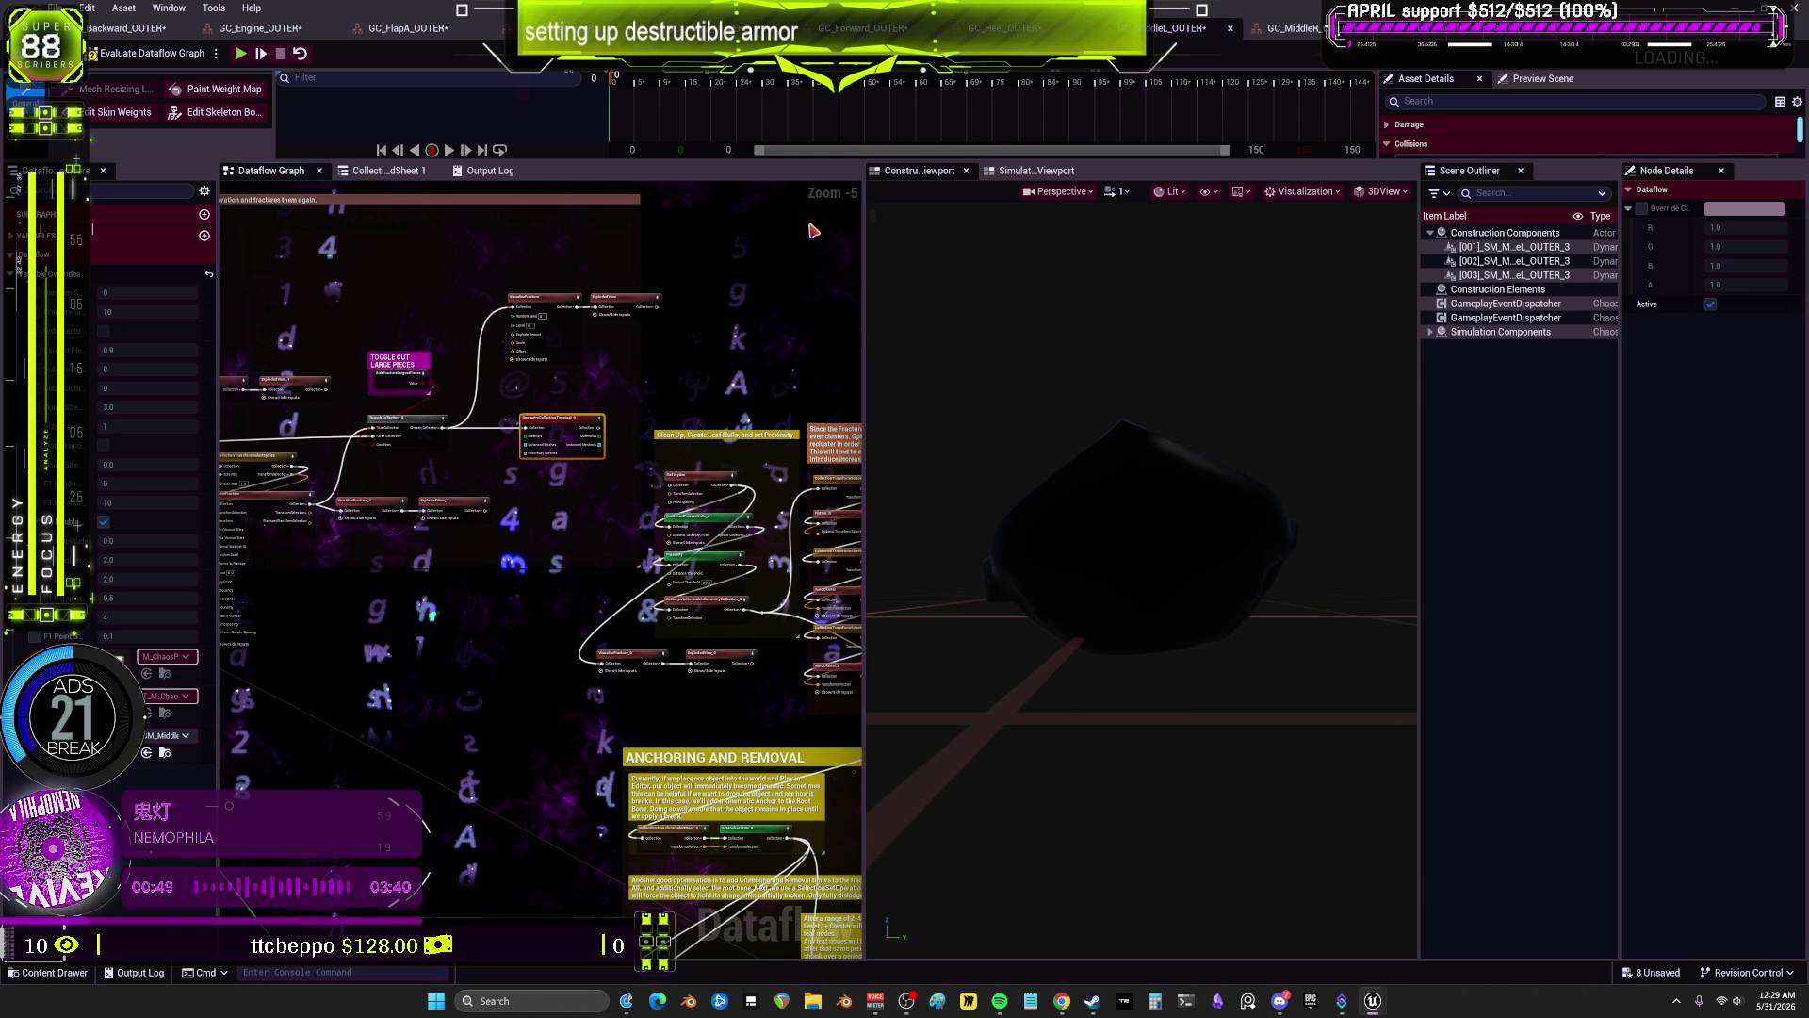
click(151, 54)
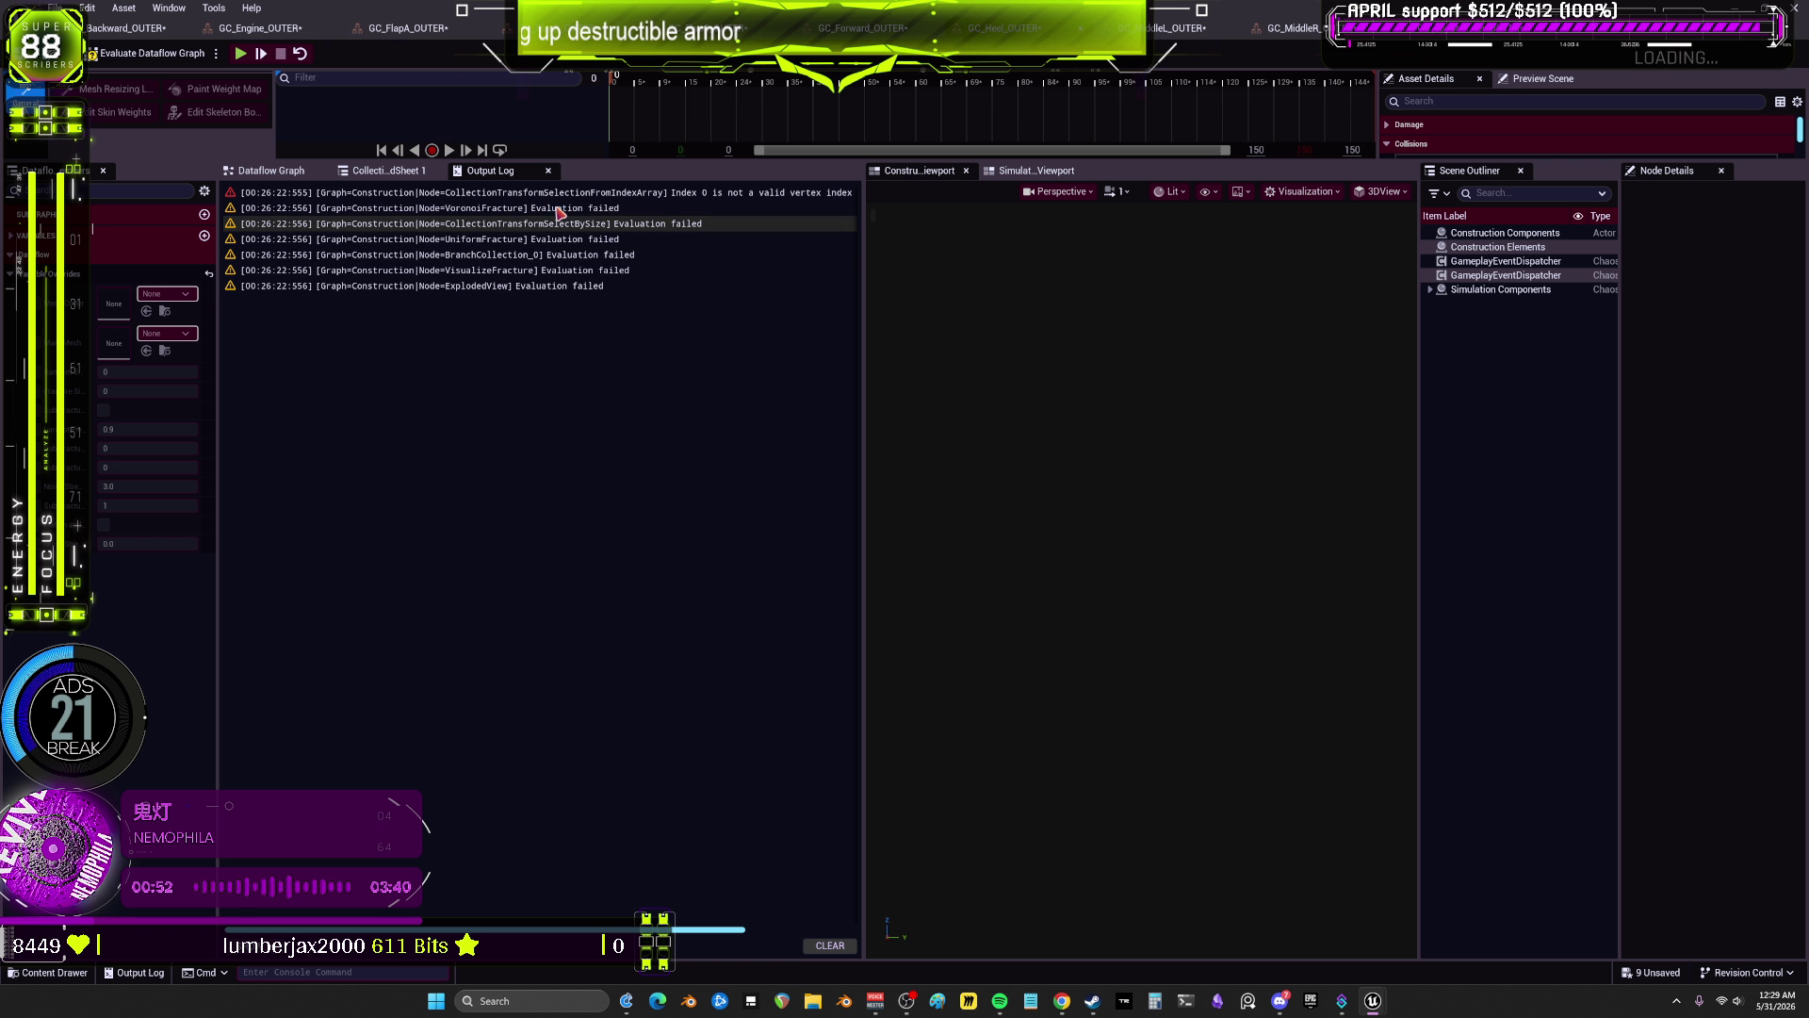
Step: Return from the log to the graph, select GeometryCollectionTerminal_0, and view another armor collection's graph
click(273, 171)
scroll(794, 551, up, 3)
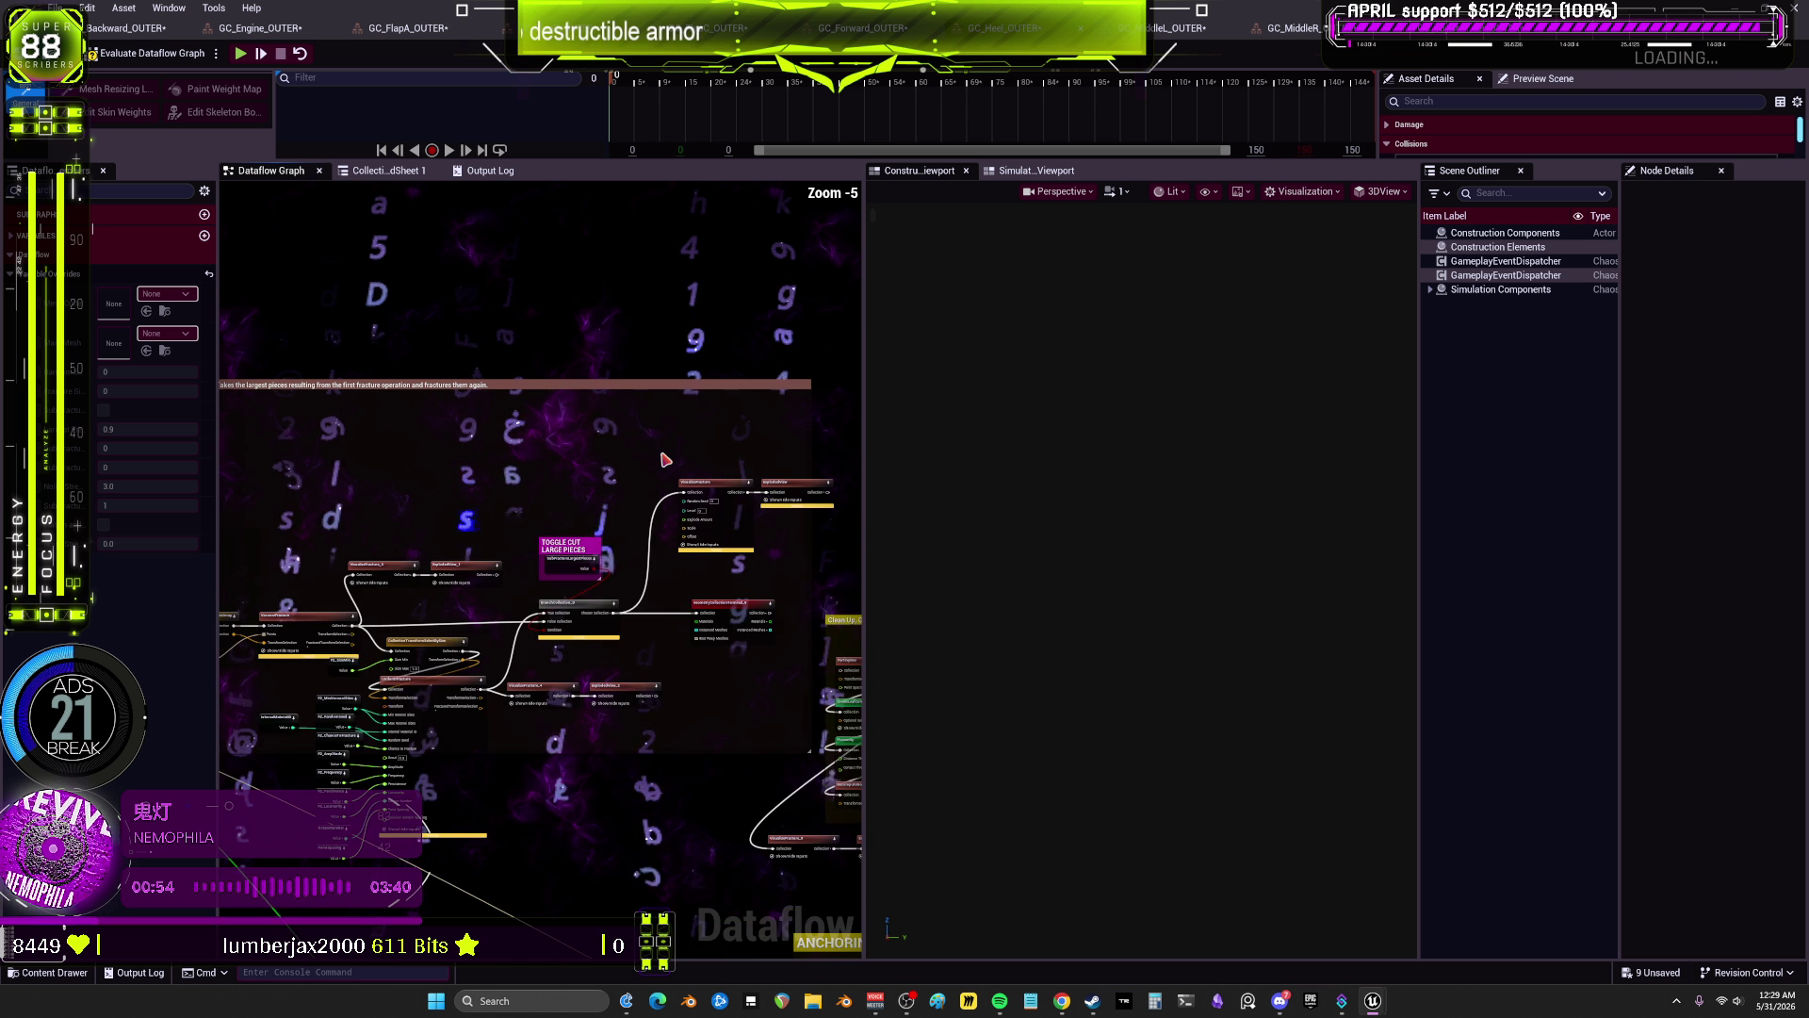
drag(795, 551, 747, 395)
click(754, 603)
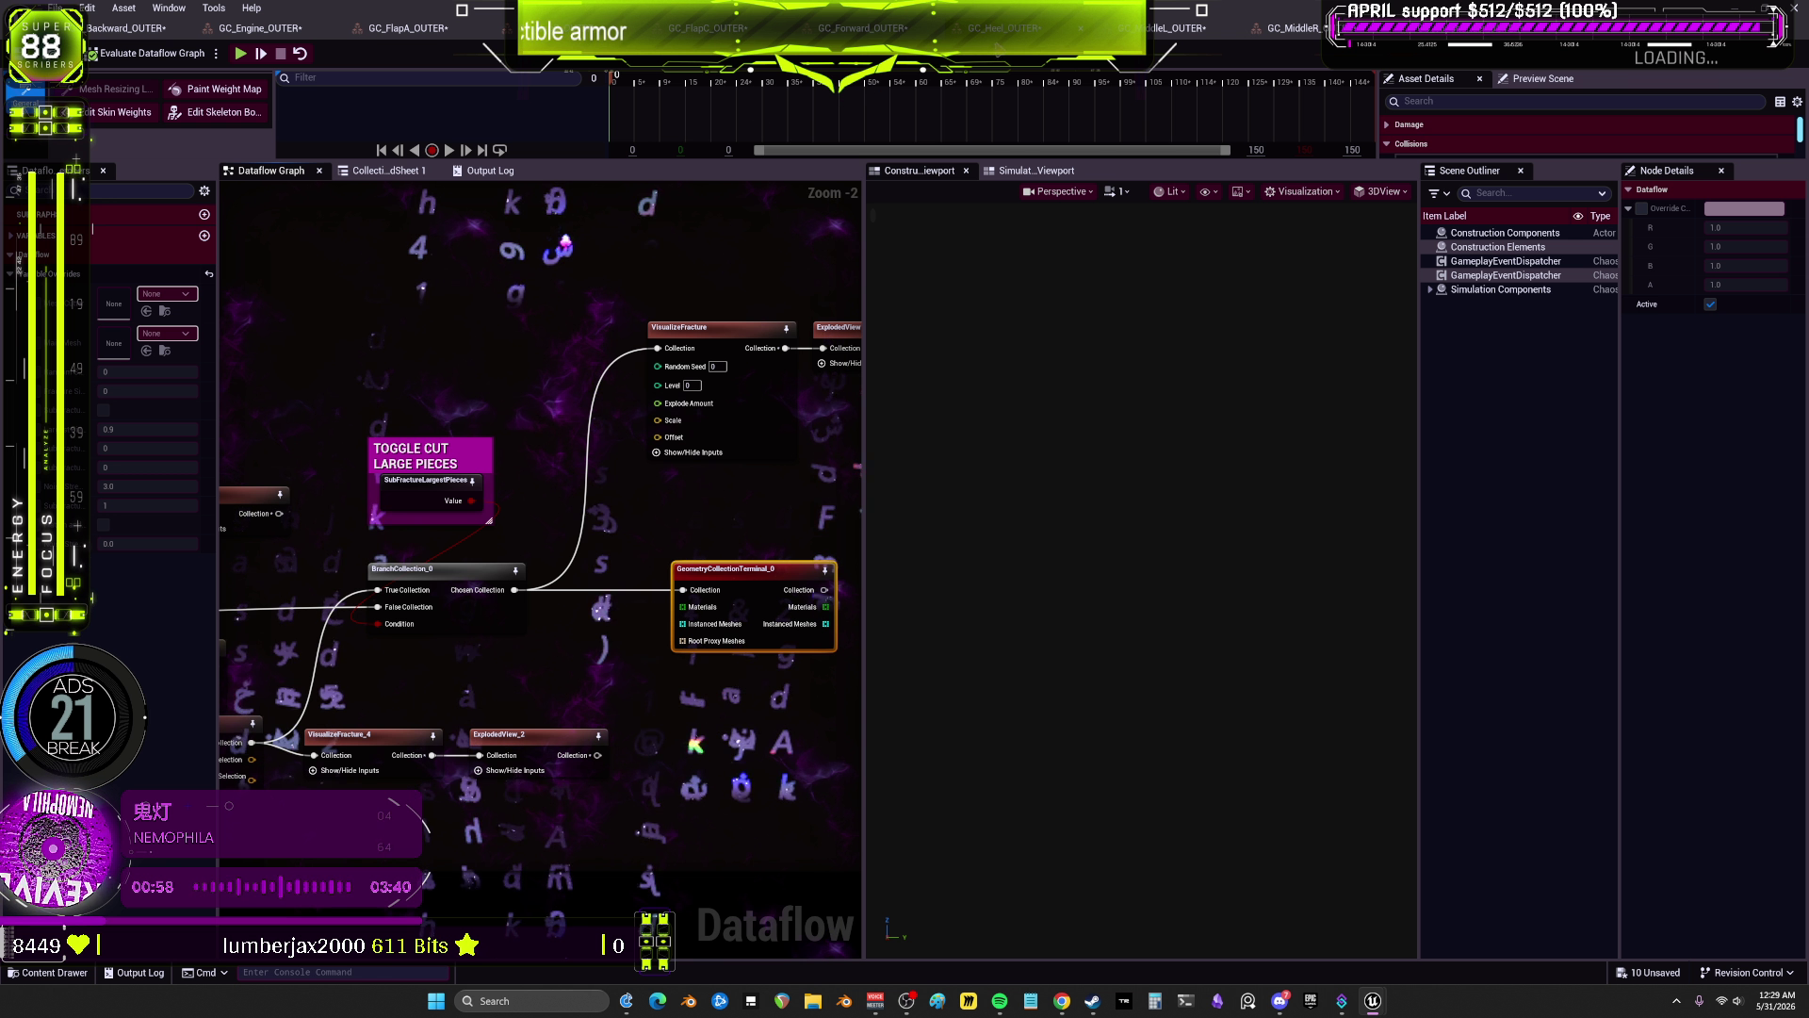
click(1180, 35)
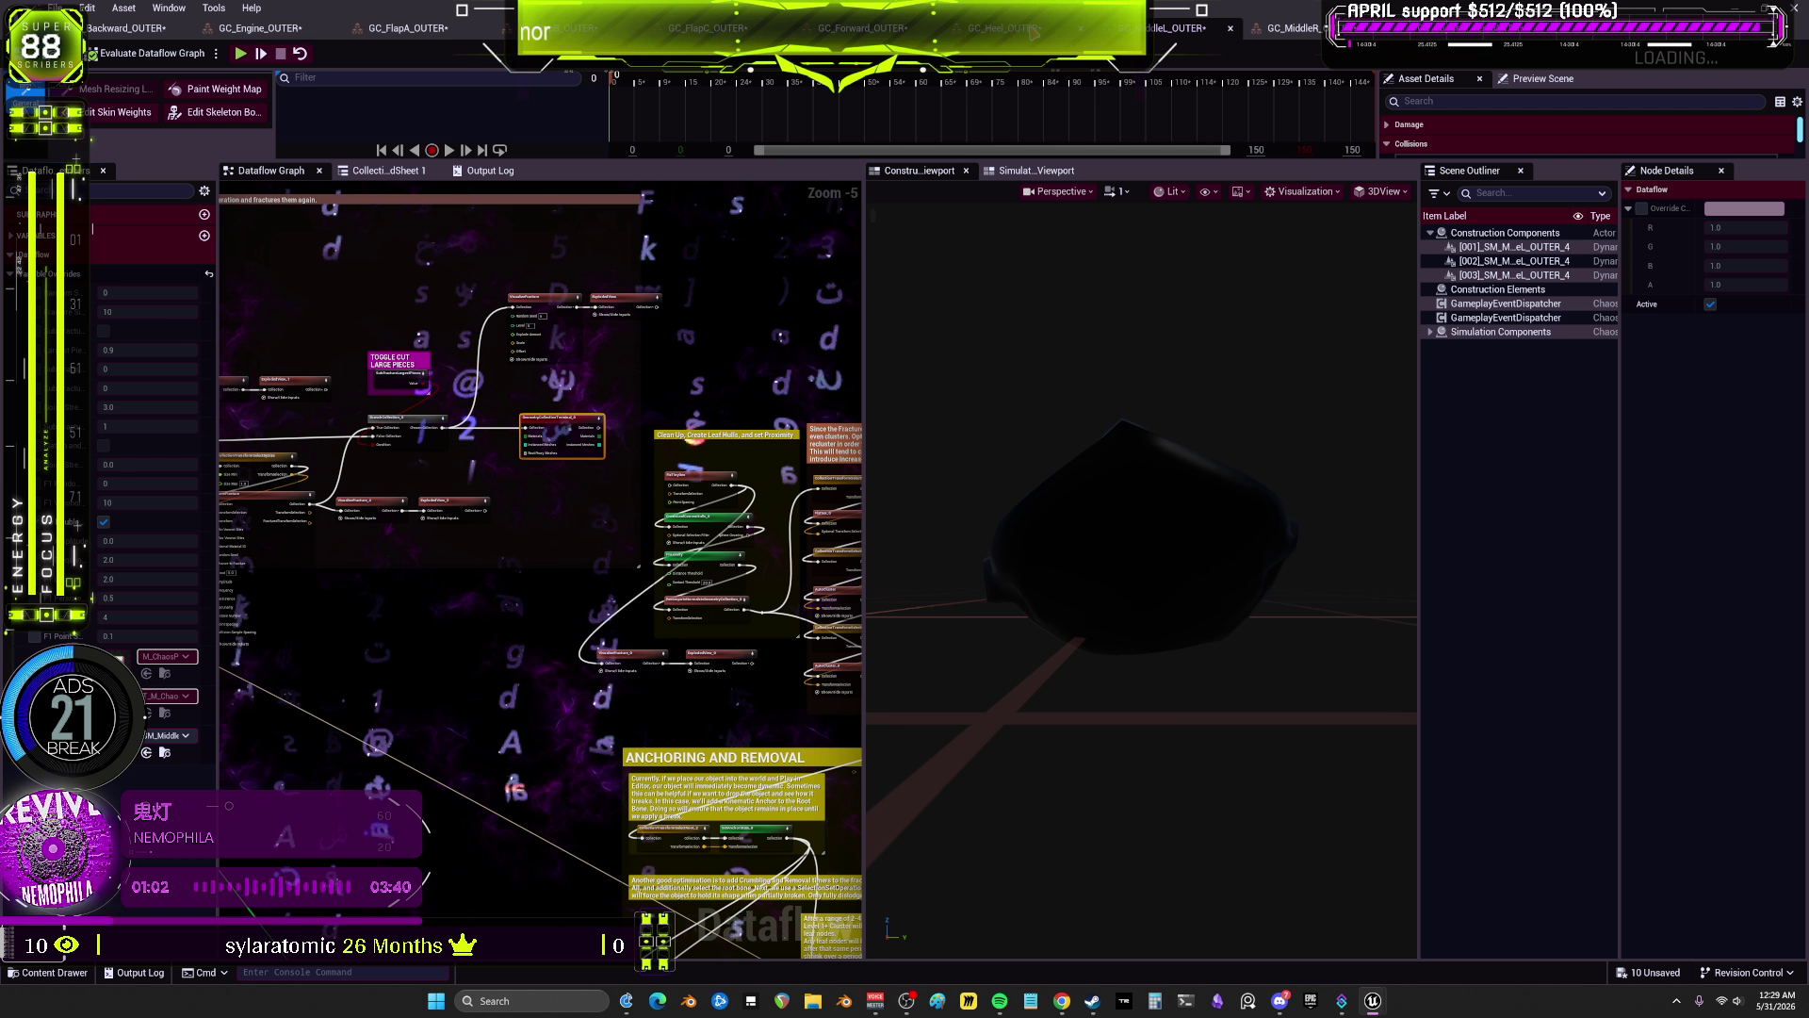
scroll(368, 268, up, 3)
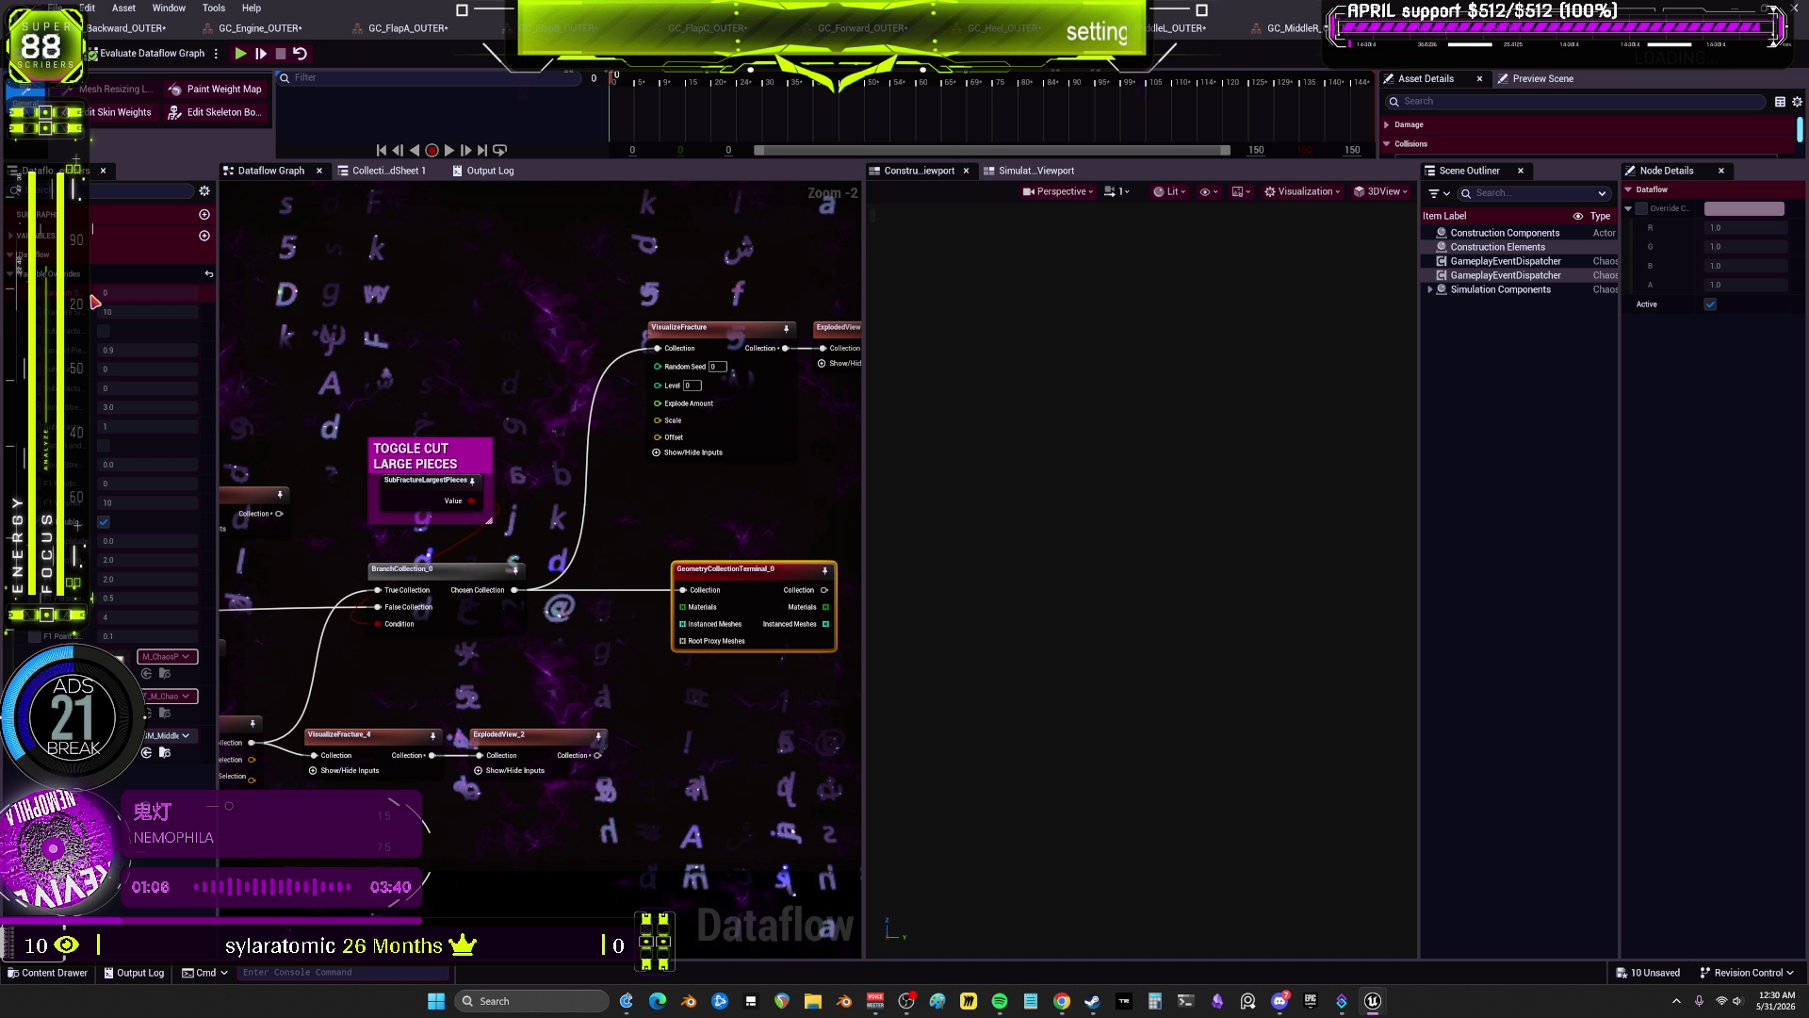
scroll(499, 366, down, 5)
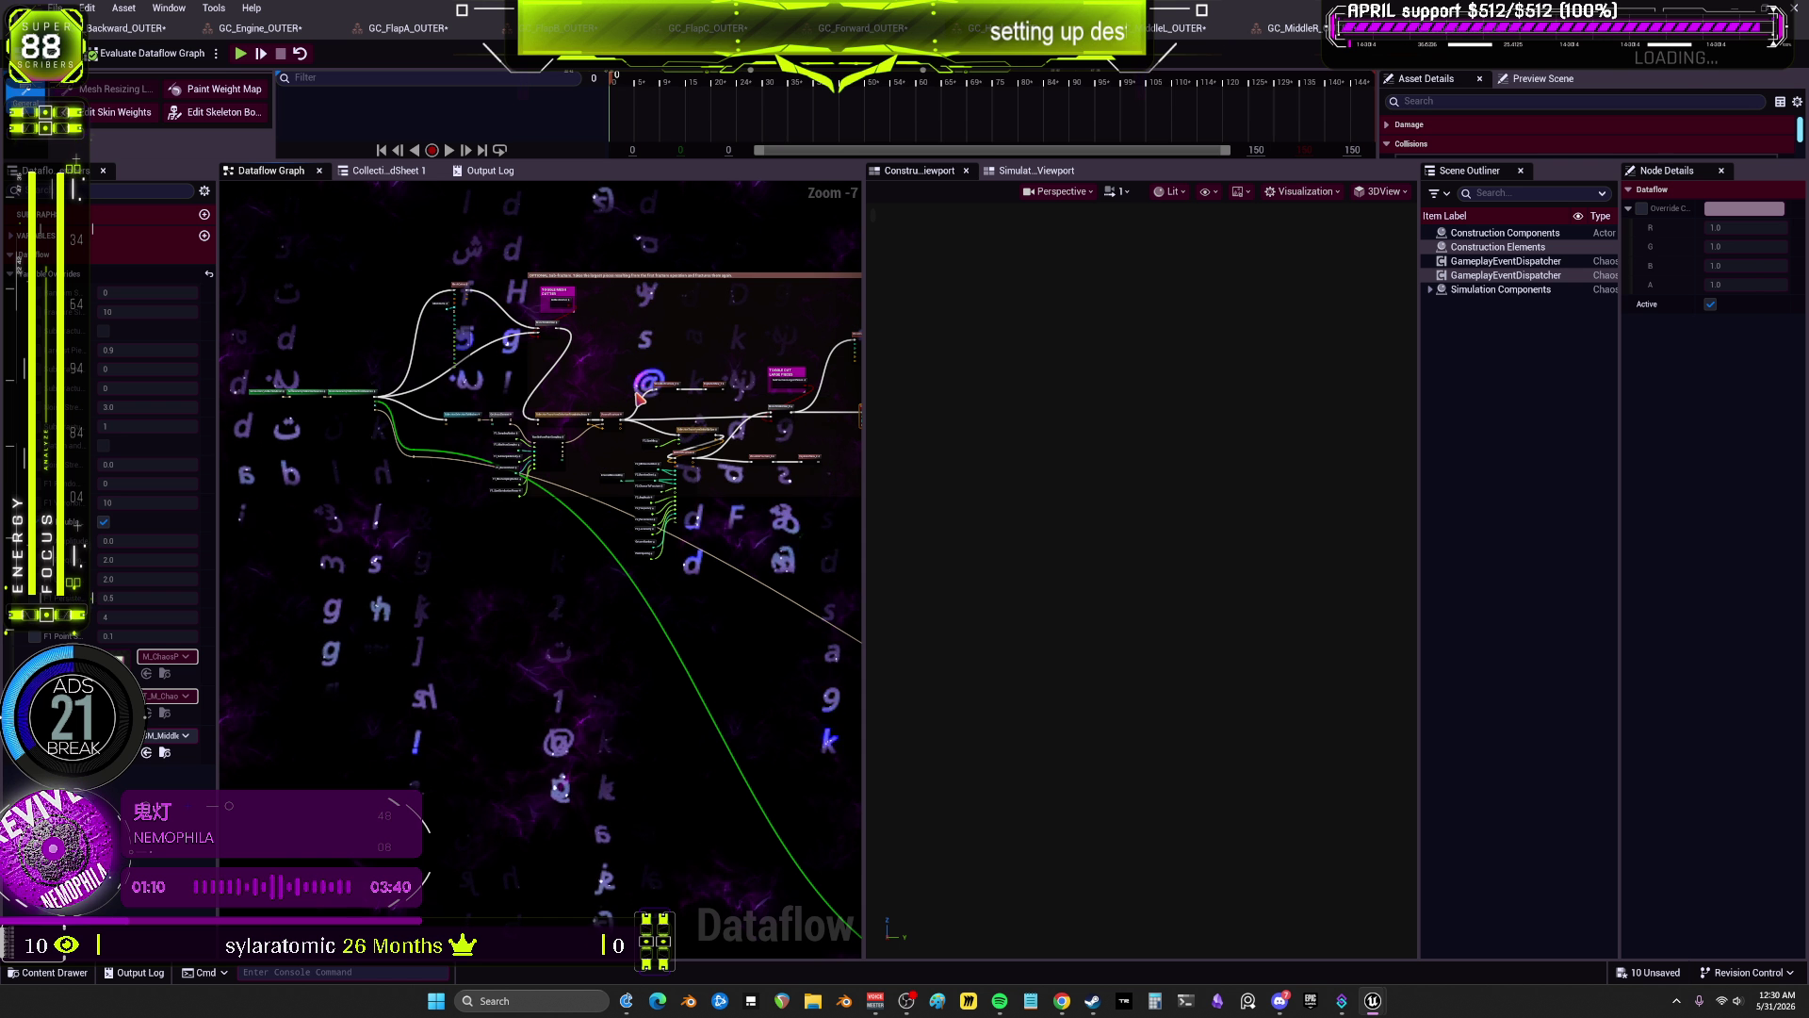
scroll(414, 367, up, 3)
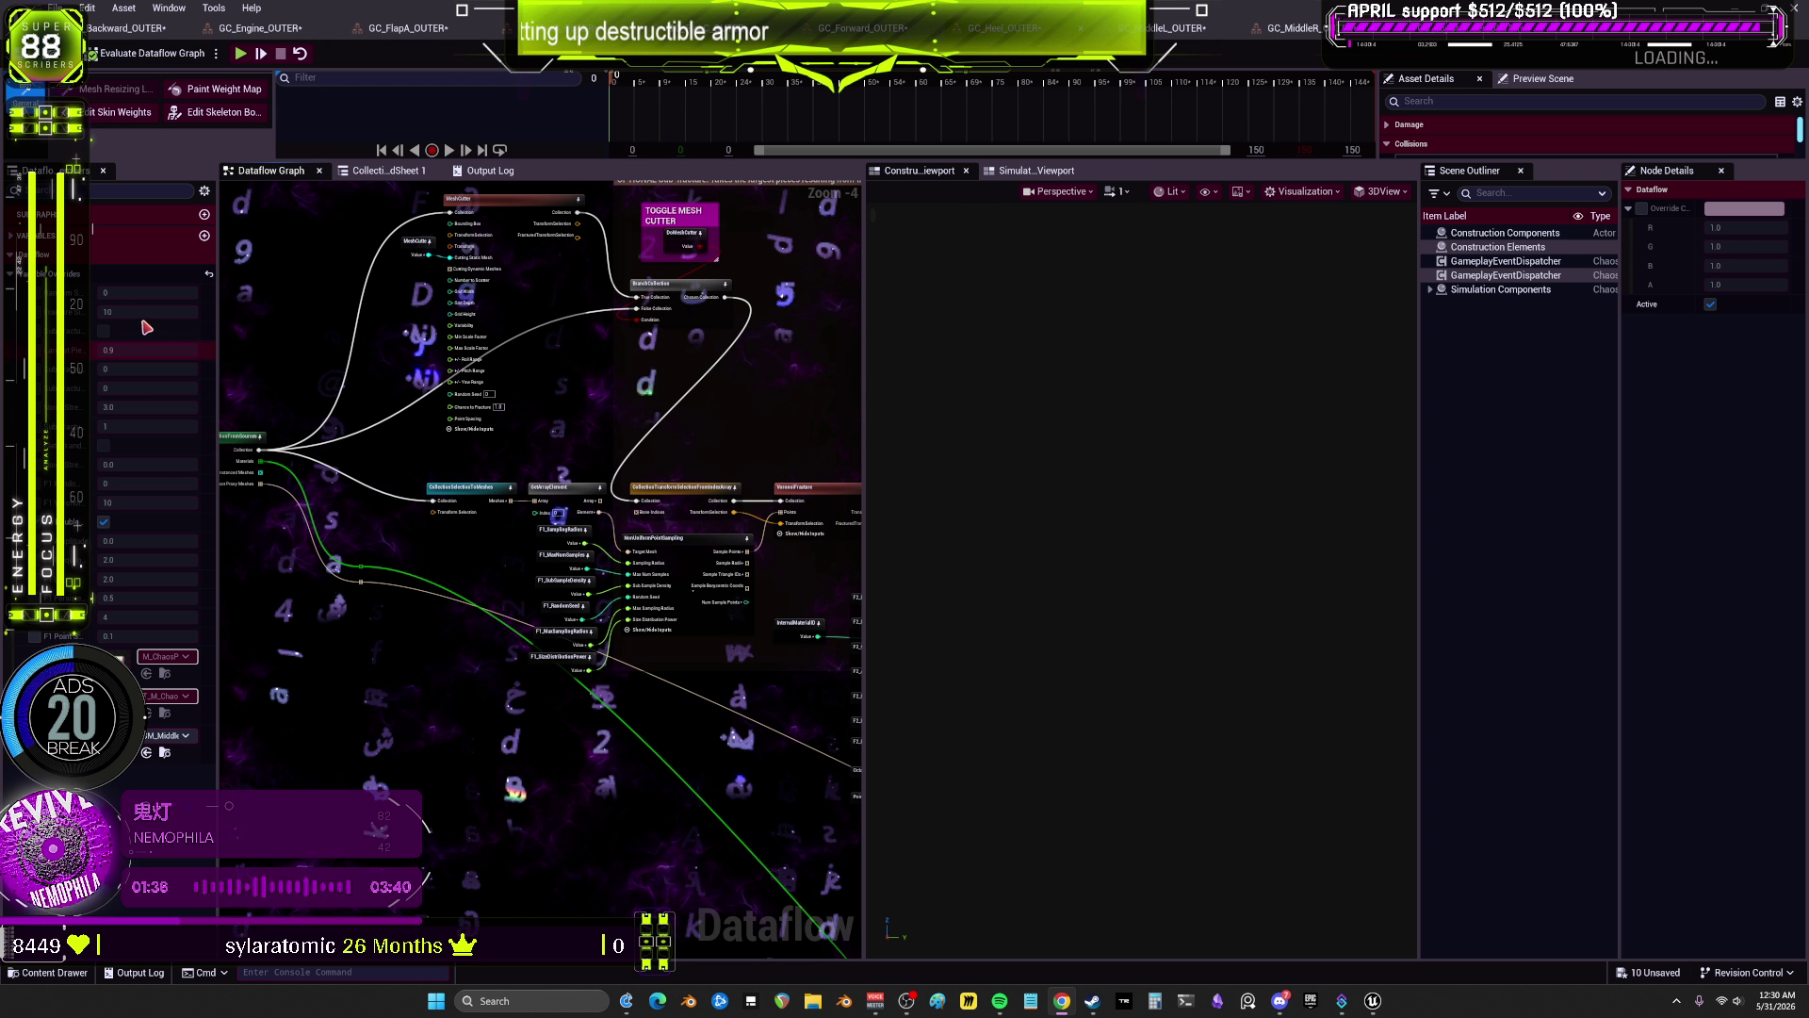
Step: Cycle through the GC_MiddleL, MiddleR, Engine, FlapA, FlapC and Forward OUTER fracture assets, ending on GC_MiddleR_OUTER
click(1178, 33)
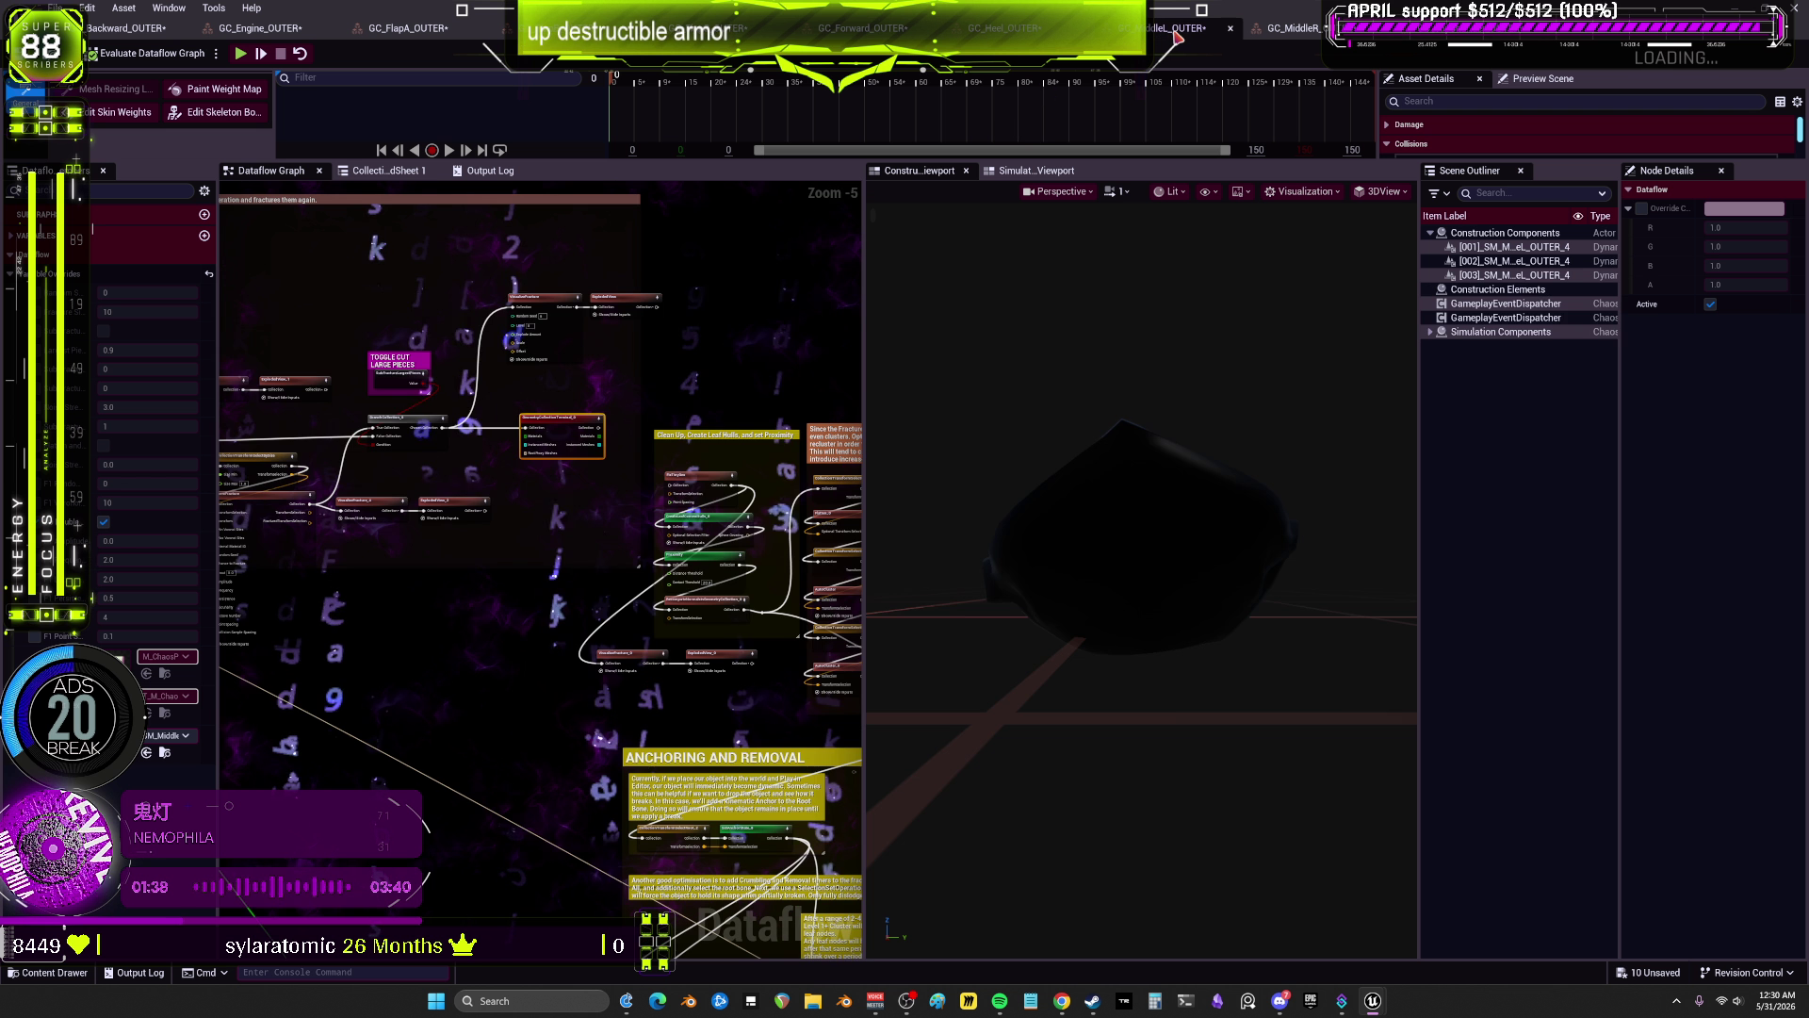
click(1291, 31)
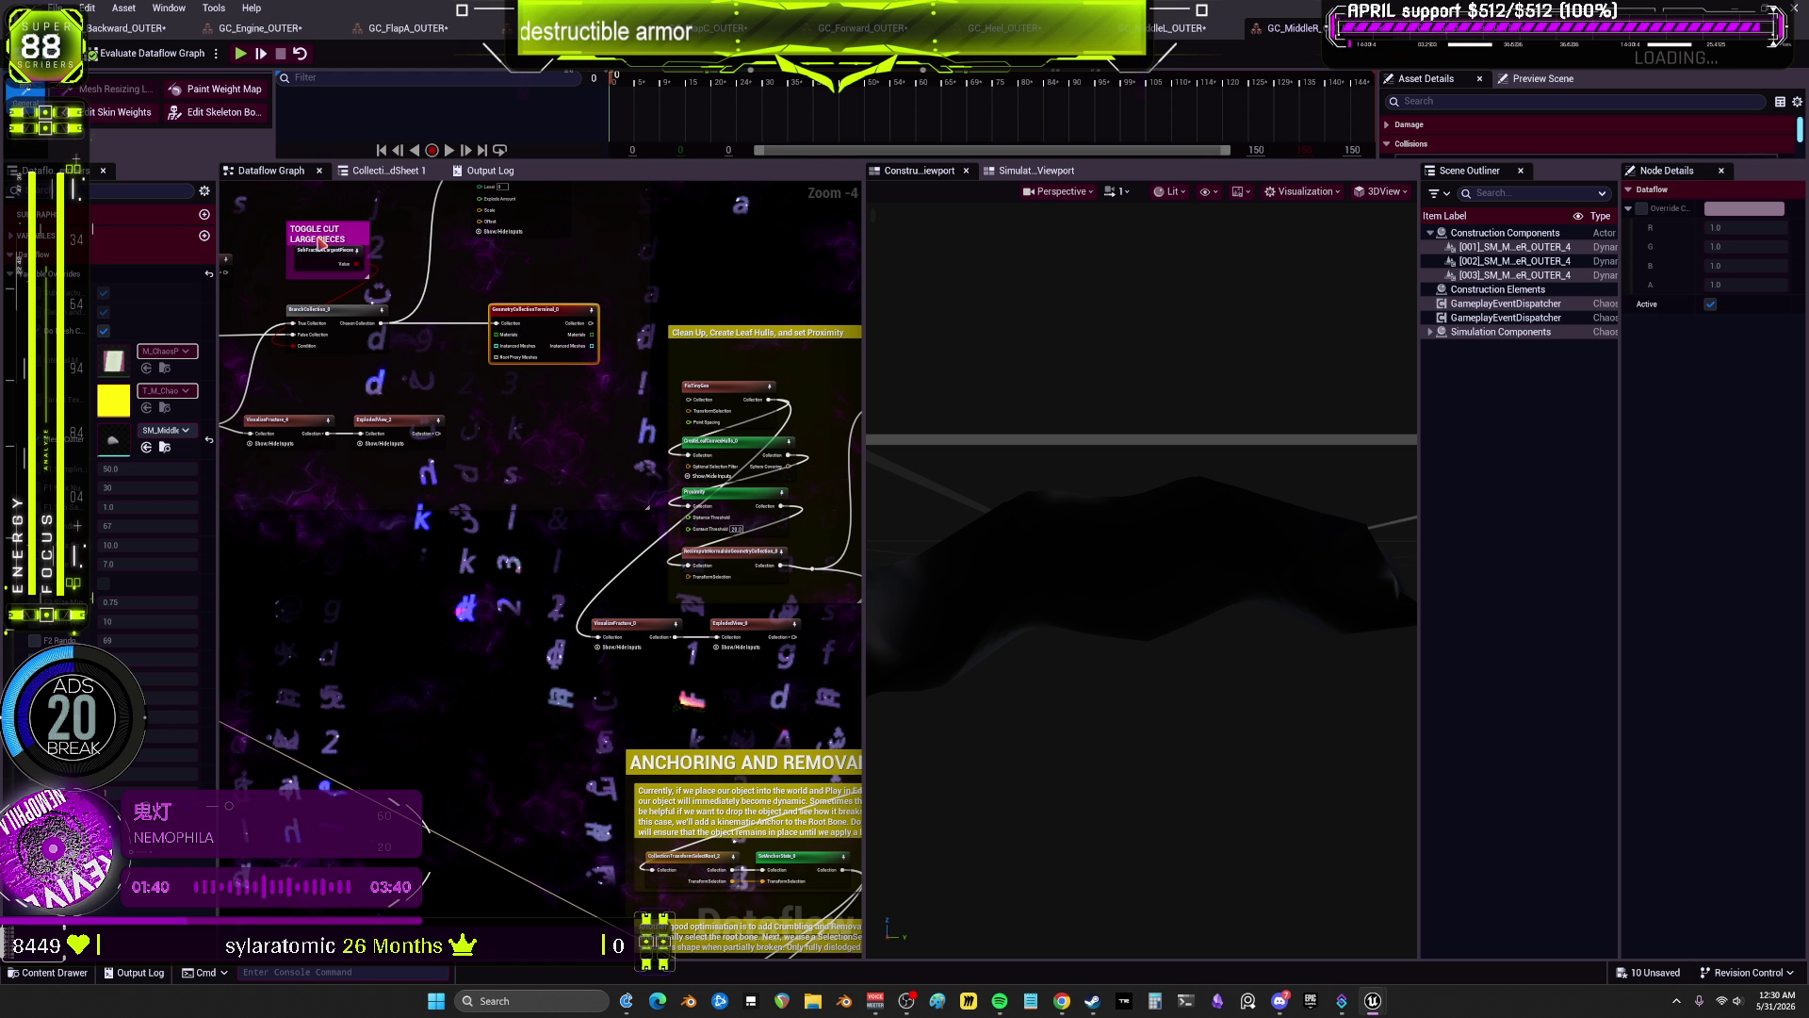
scroll(377, 396, down, 8)
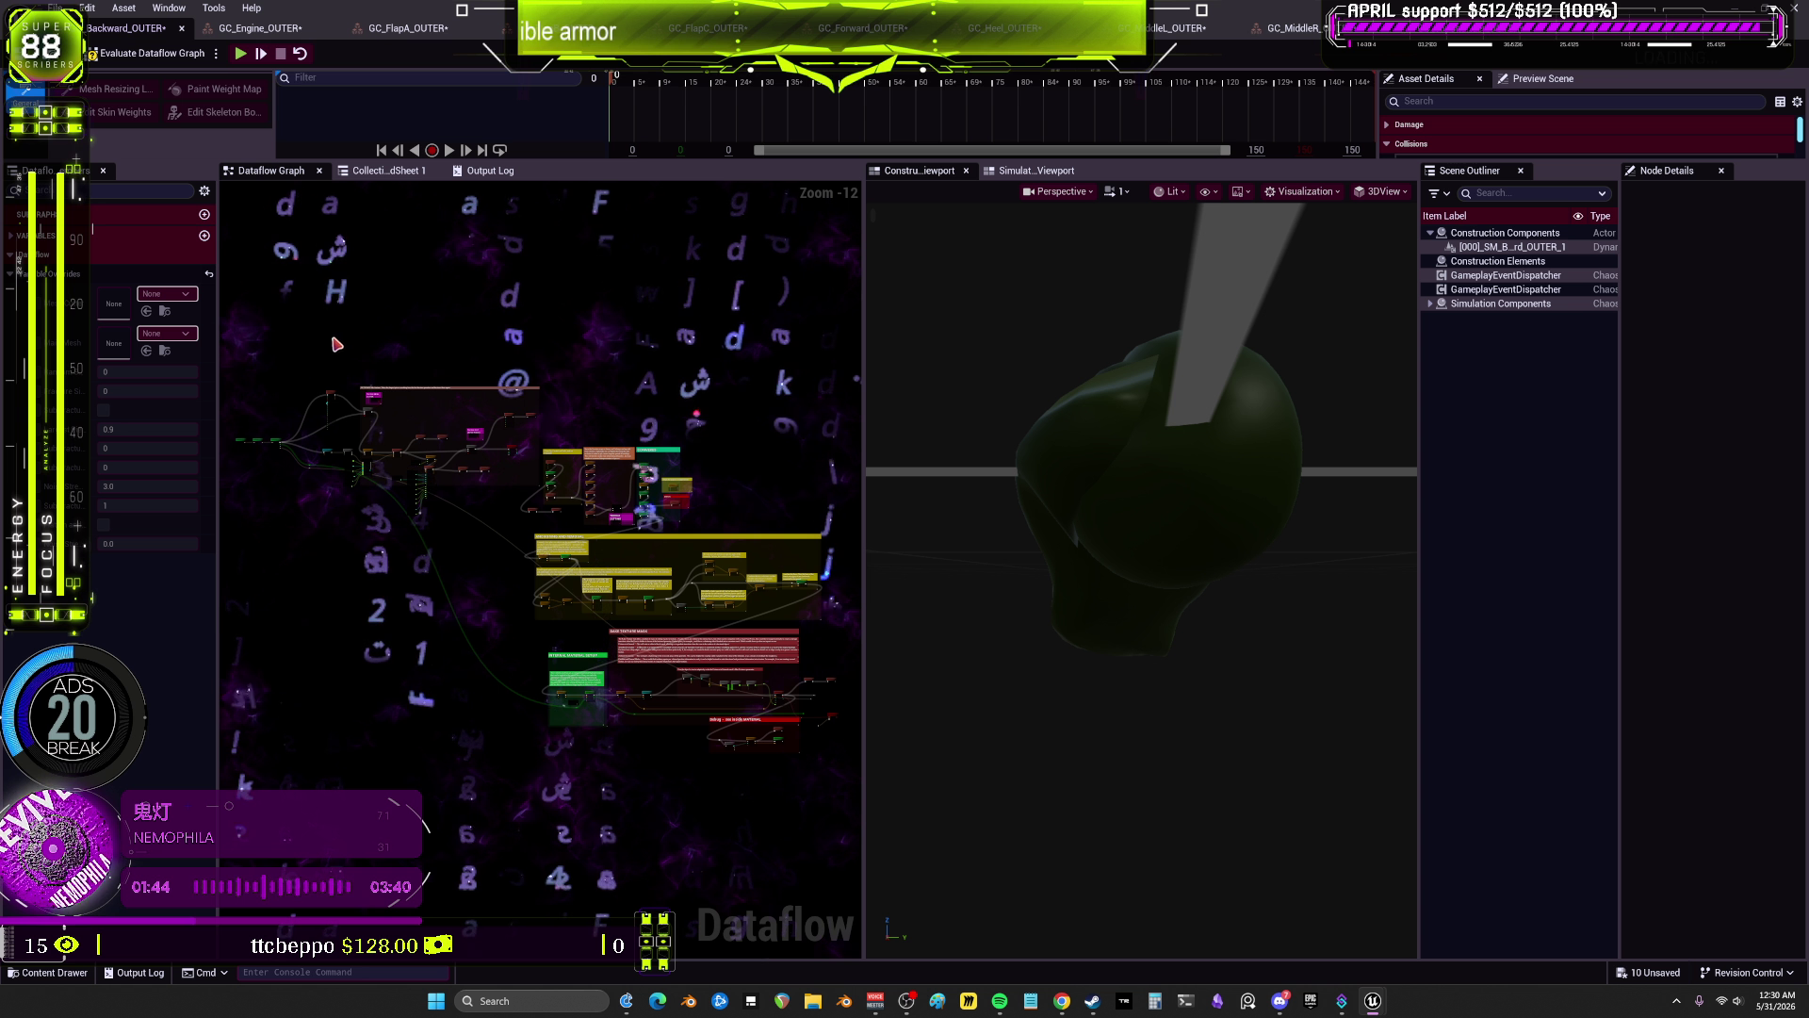
click(254, 28)
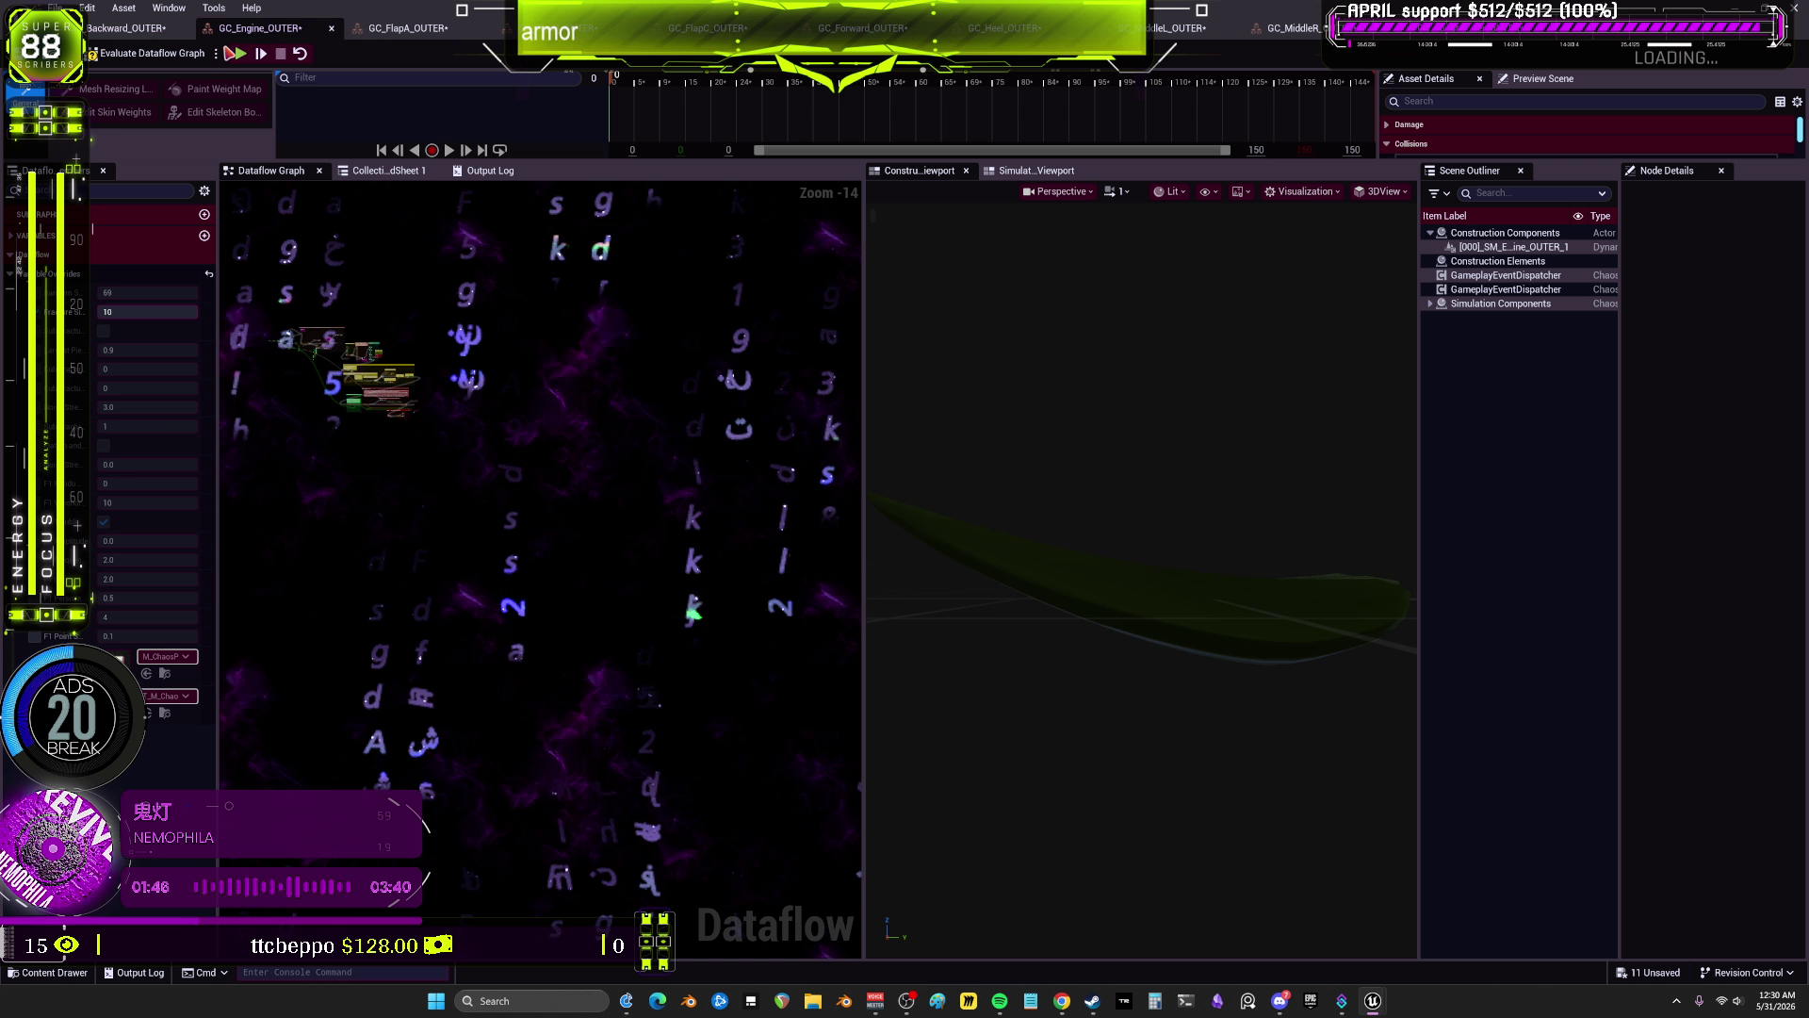
click(353, 29)
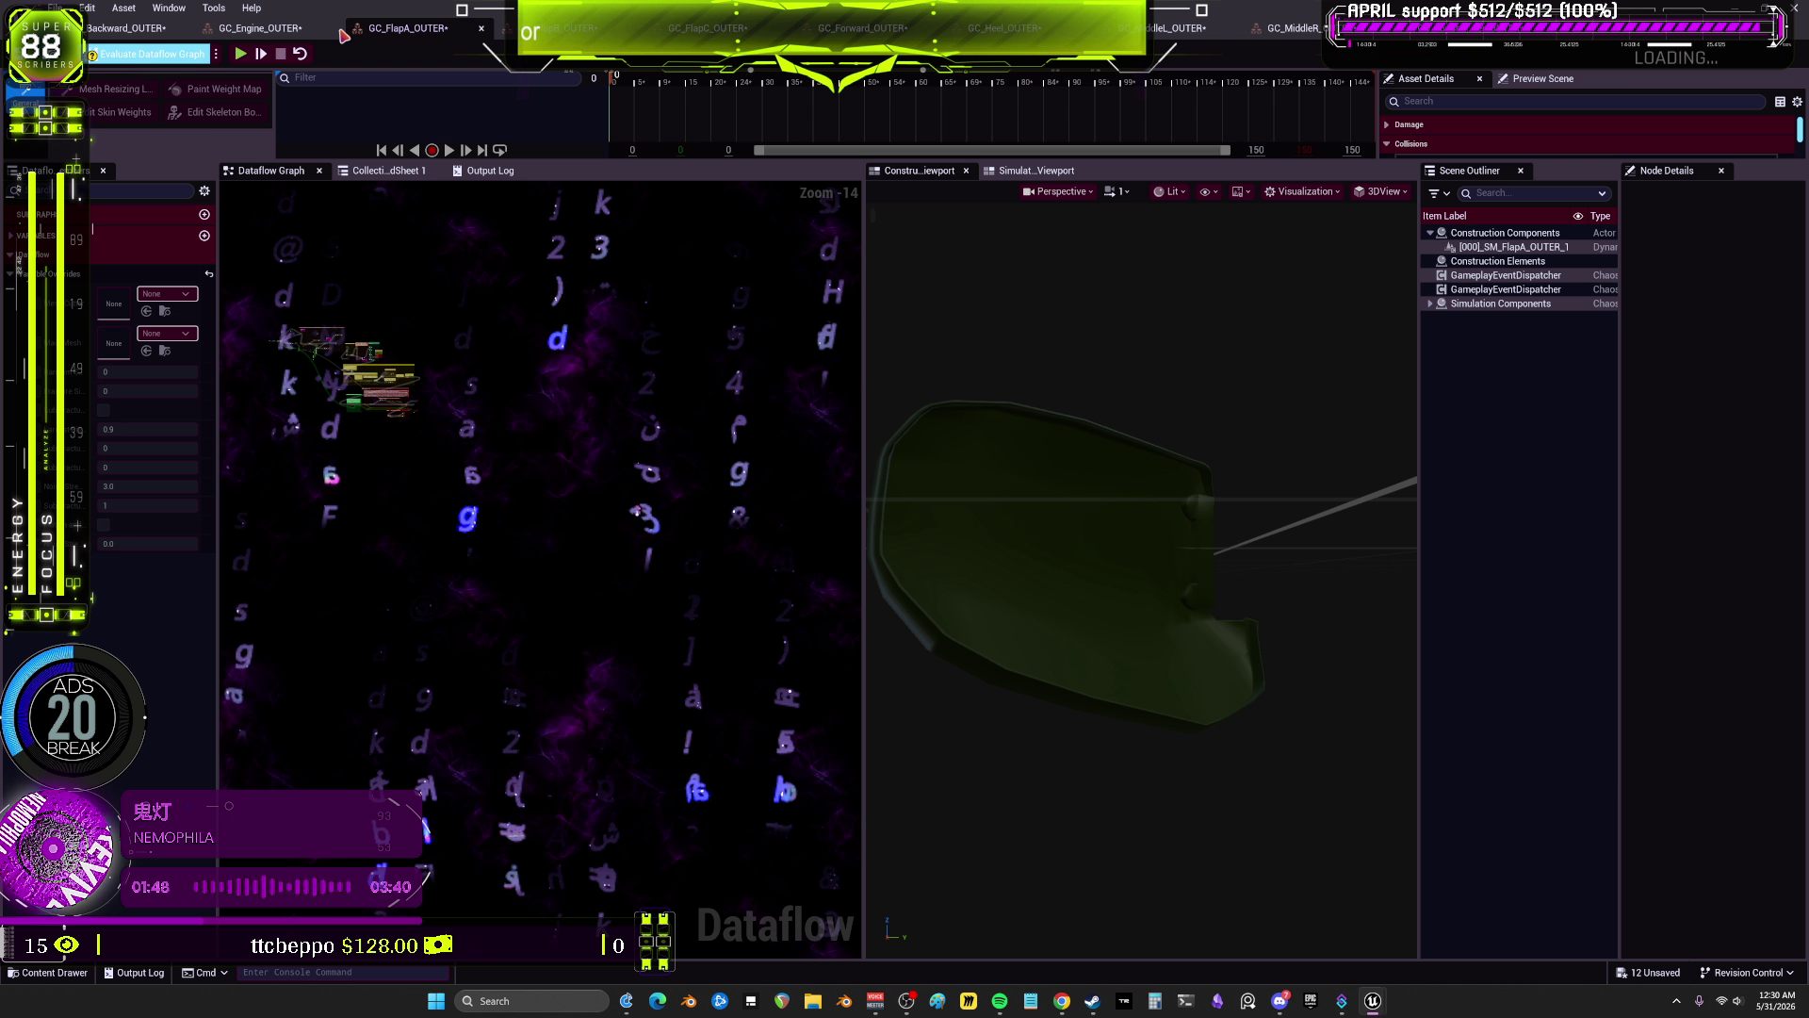
click(716, 27)
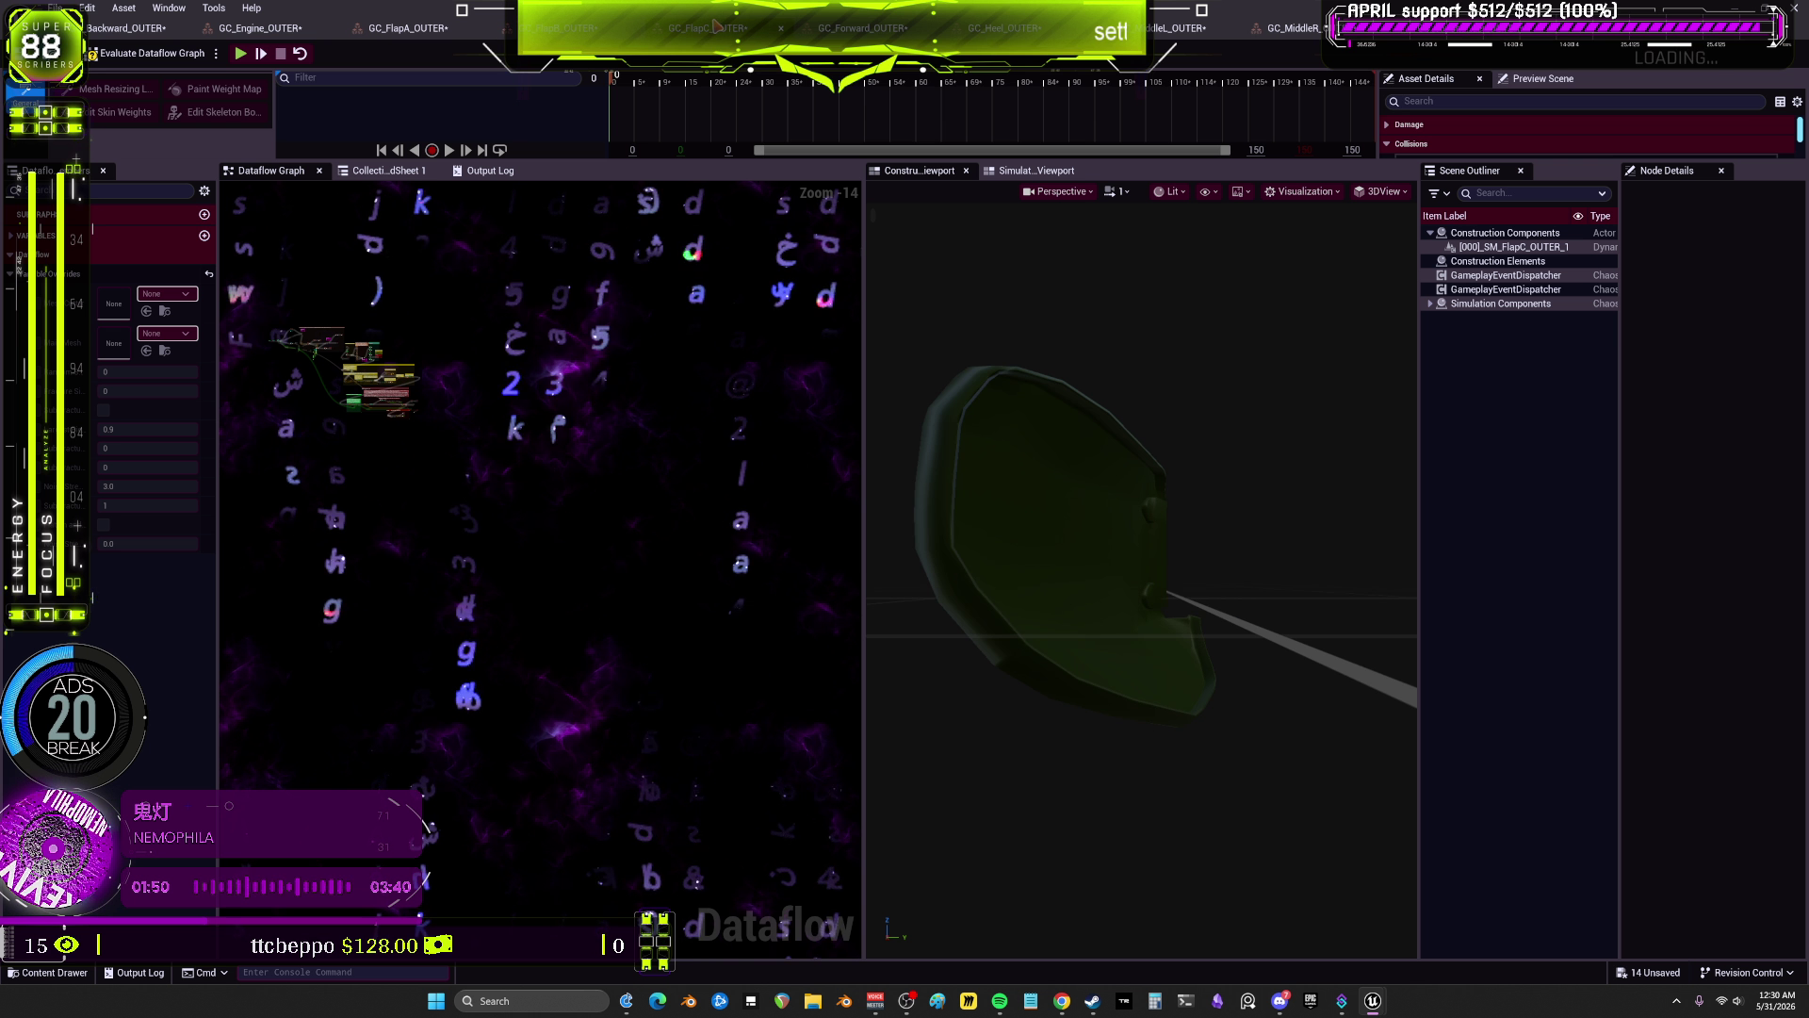
click(862, 28)
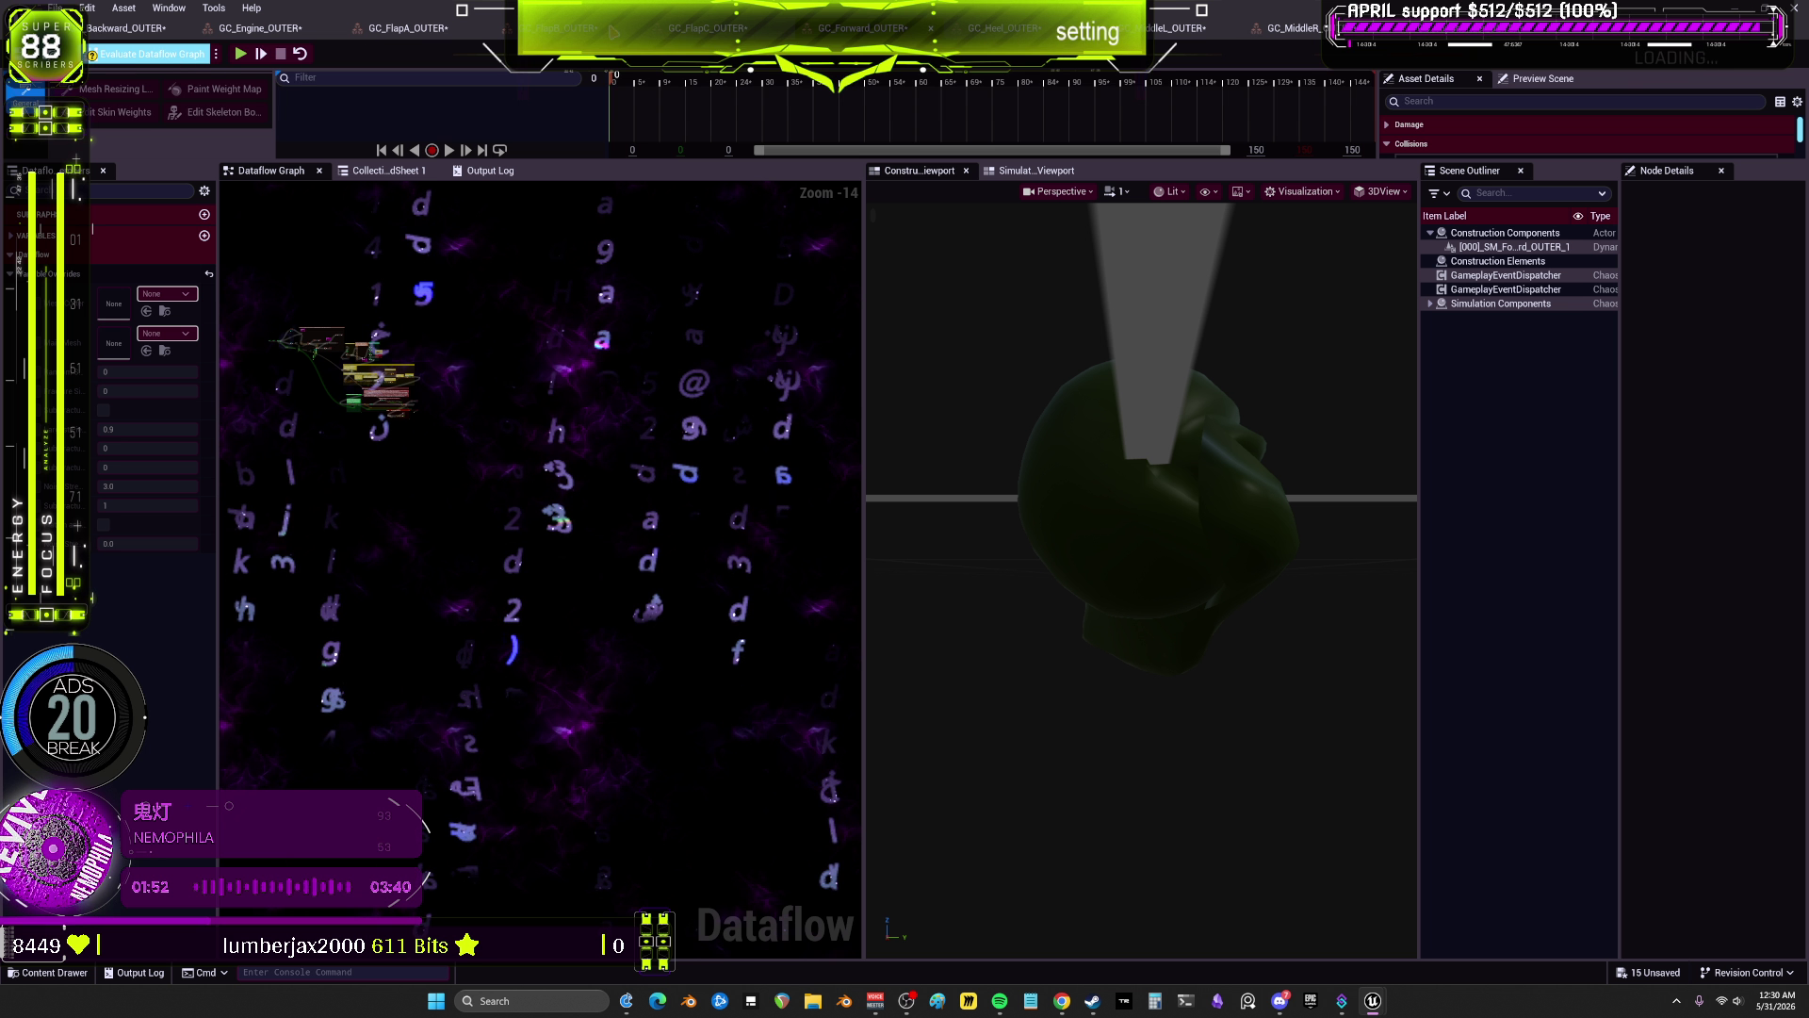
click(1174, 29)
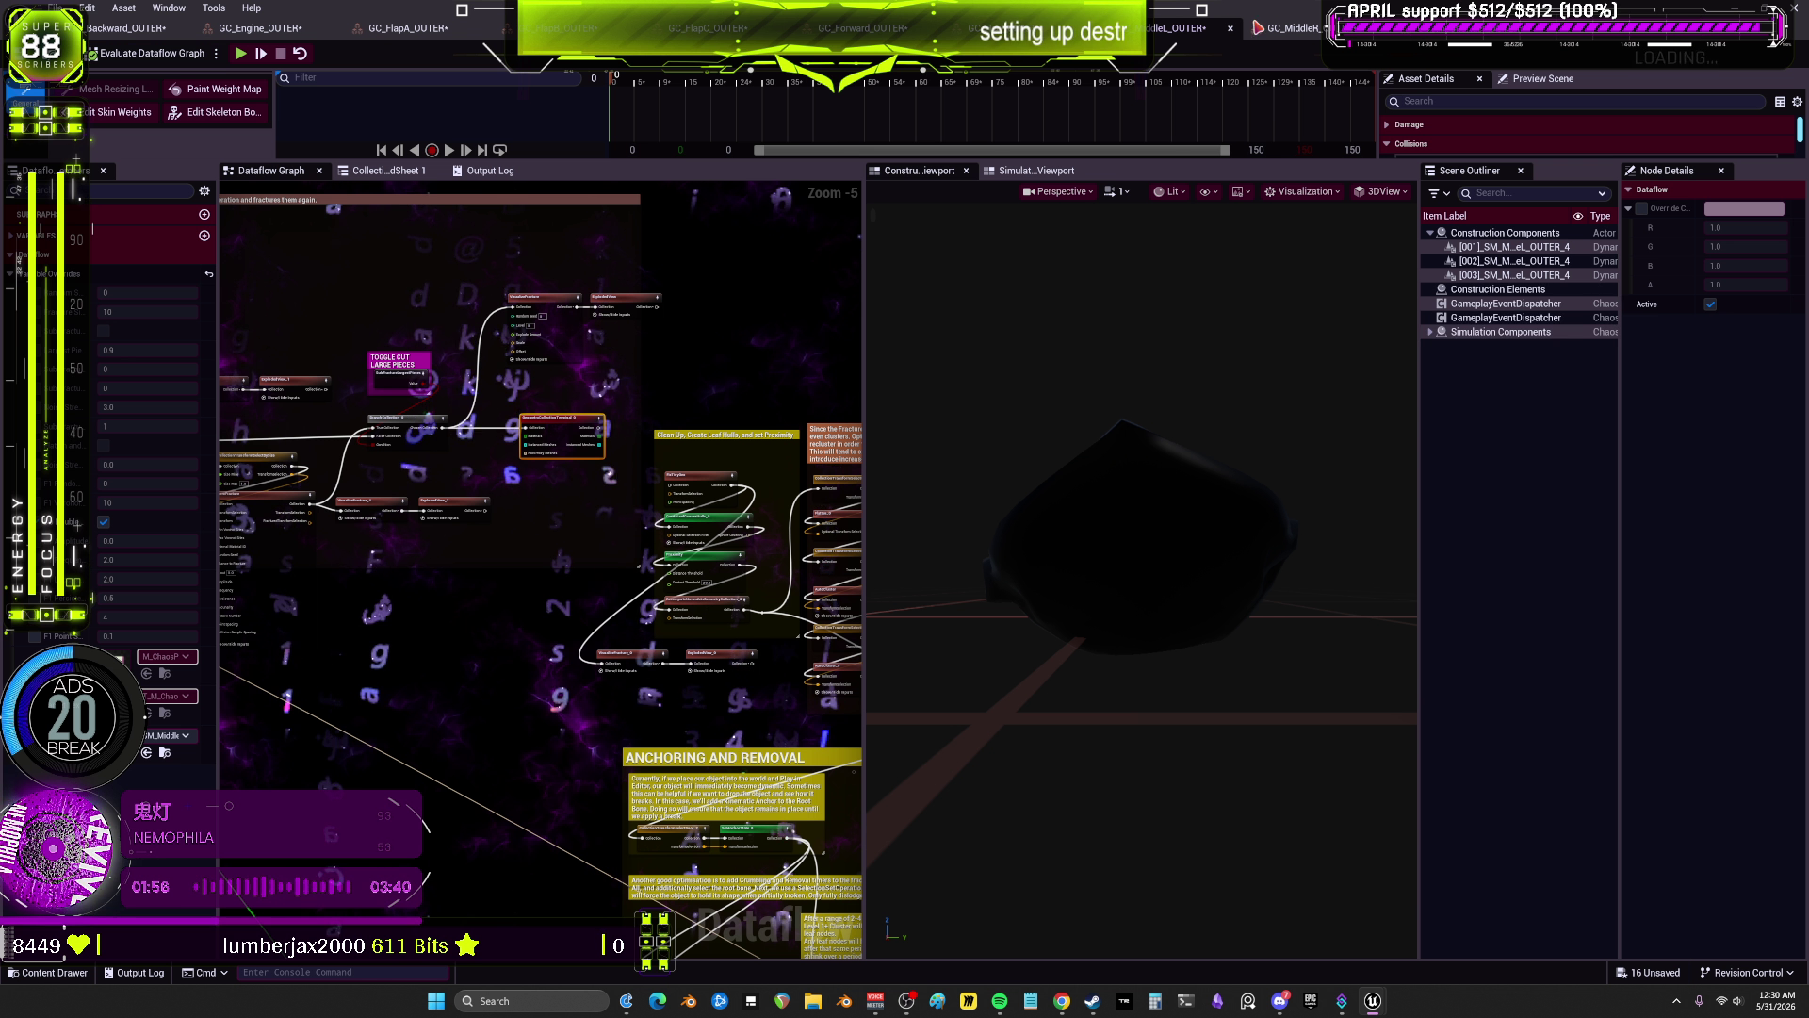
click(1257, 28)
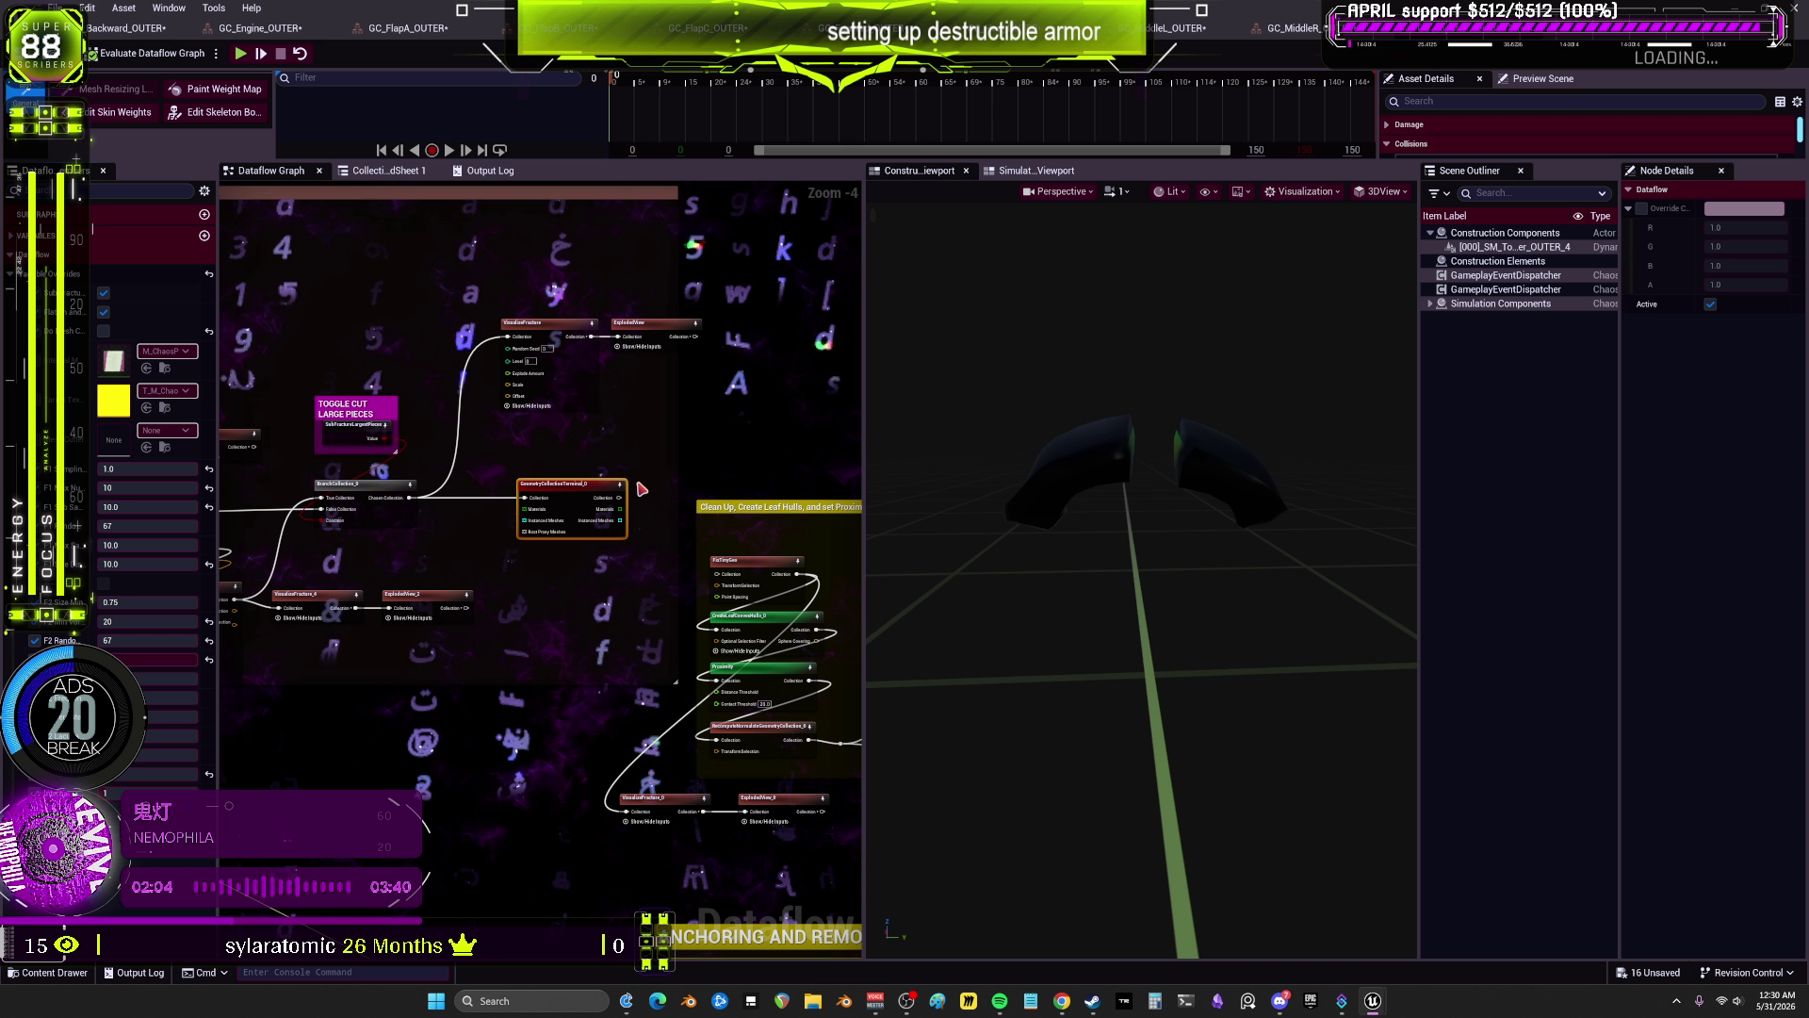
Step: Preview VisualizeFracture and select the SubFractureLargestPieces toggle variable feeding BranchCollection
mouse_move(1036, 566)
mouse_down()
mouse_move(871, 460)
mouse_move(1084, 556)
mouse_move(1093, 527)
mouse_up()
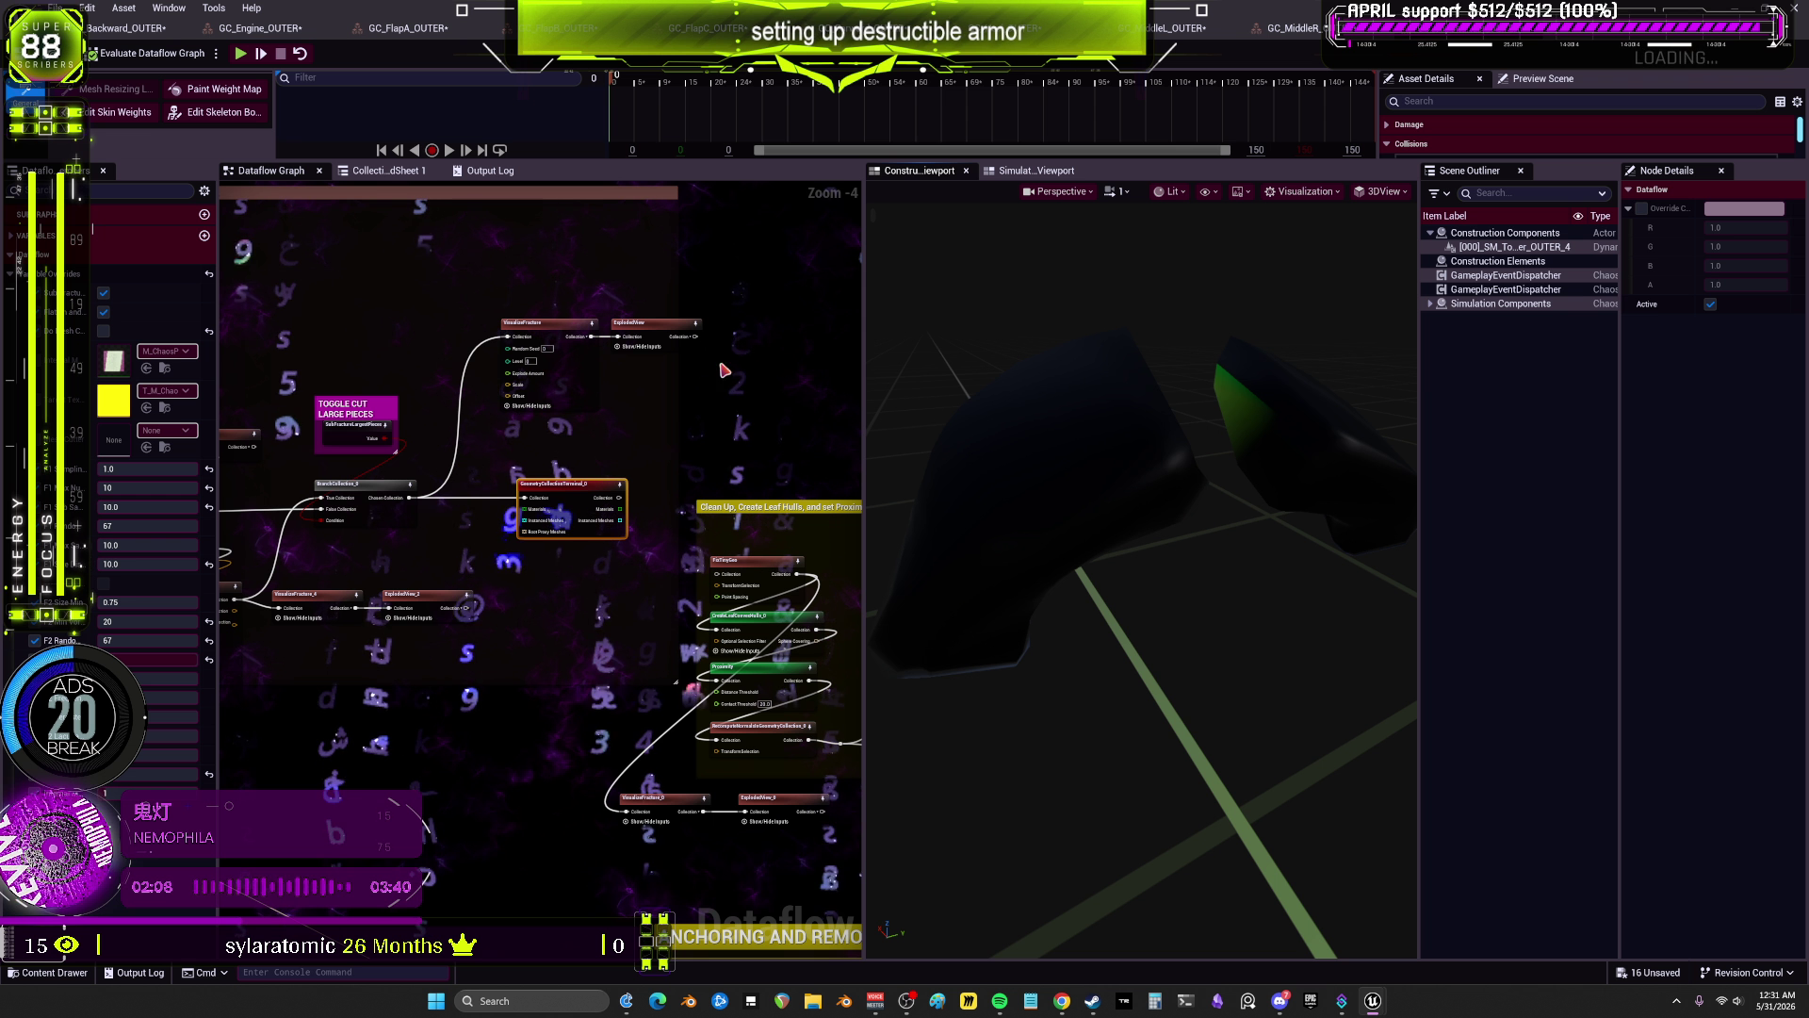
click(551, 367)
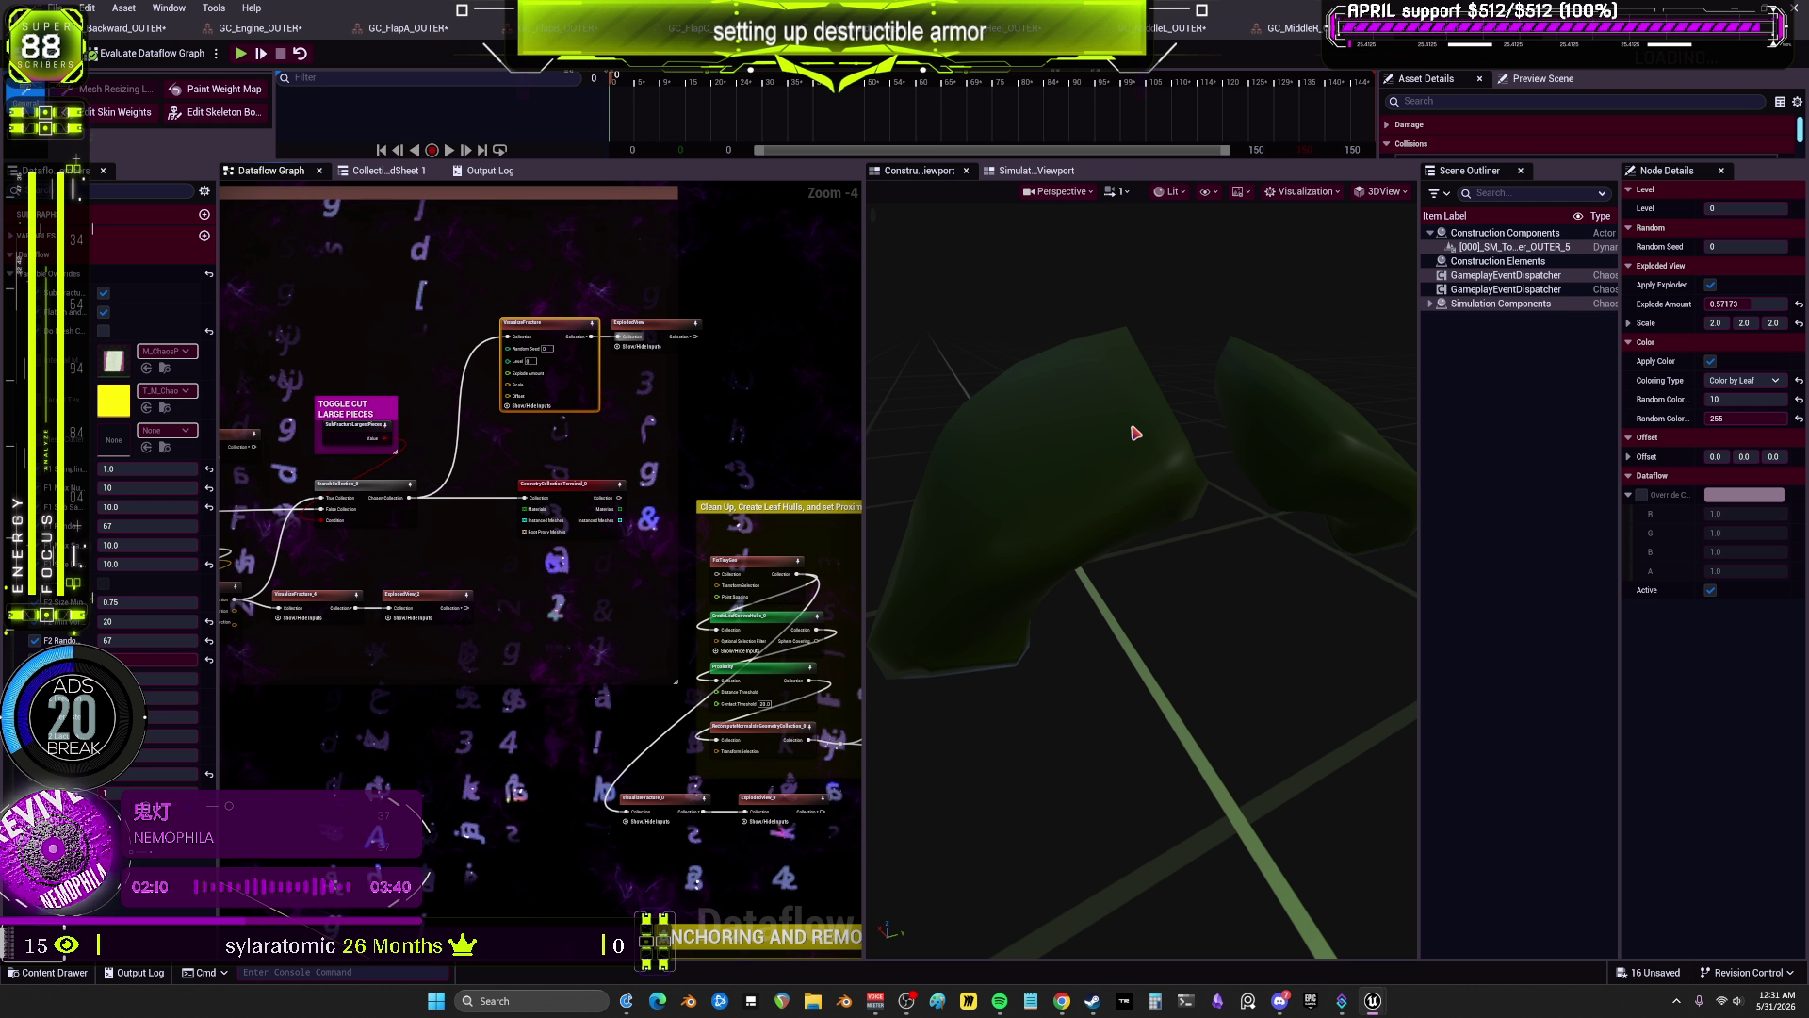
drag(285, 503, 663, 511)
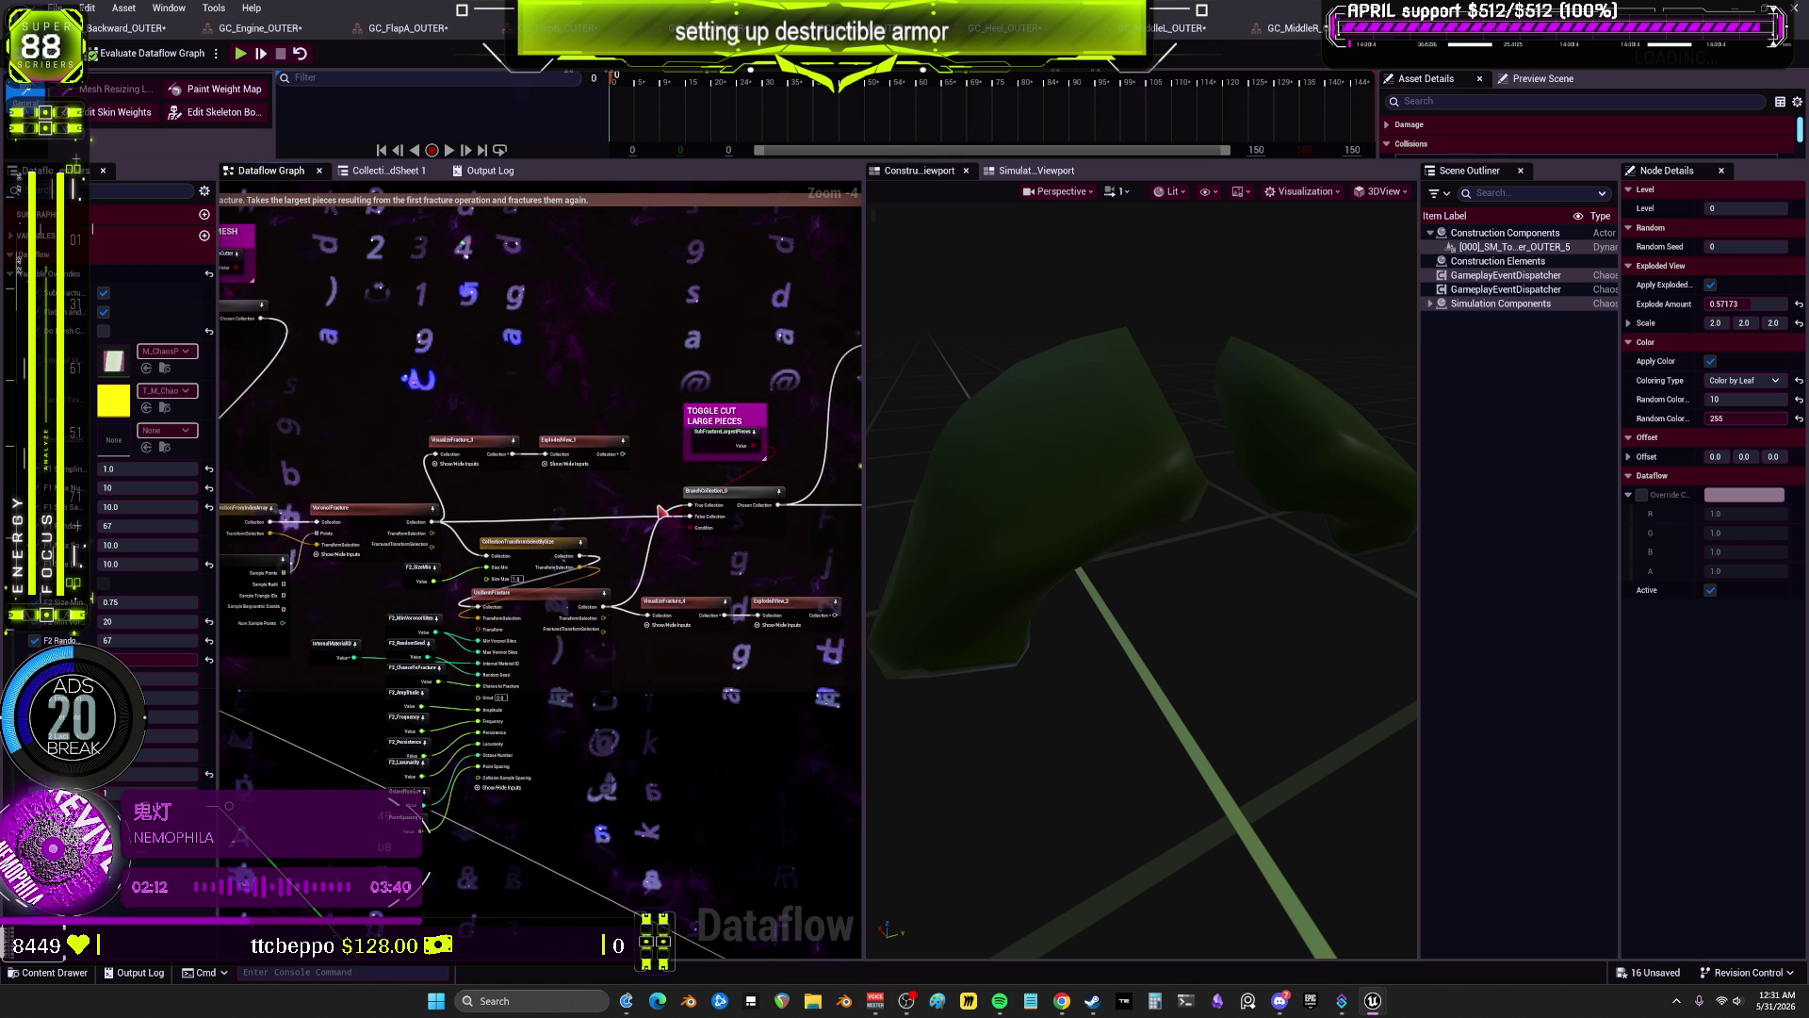
scroll(662, 511, up, 2)
click(741, 416)
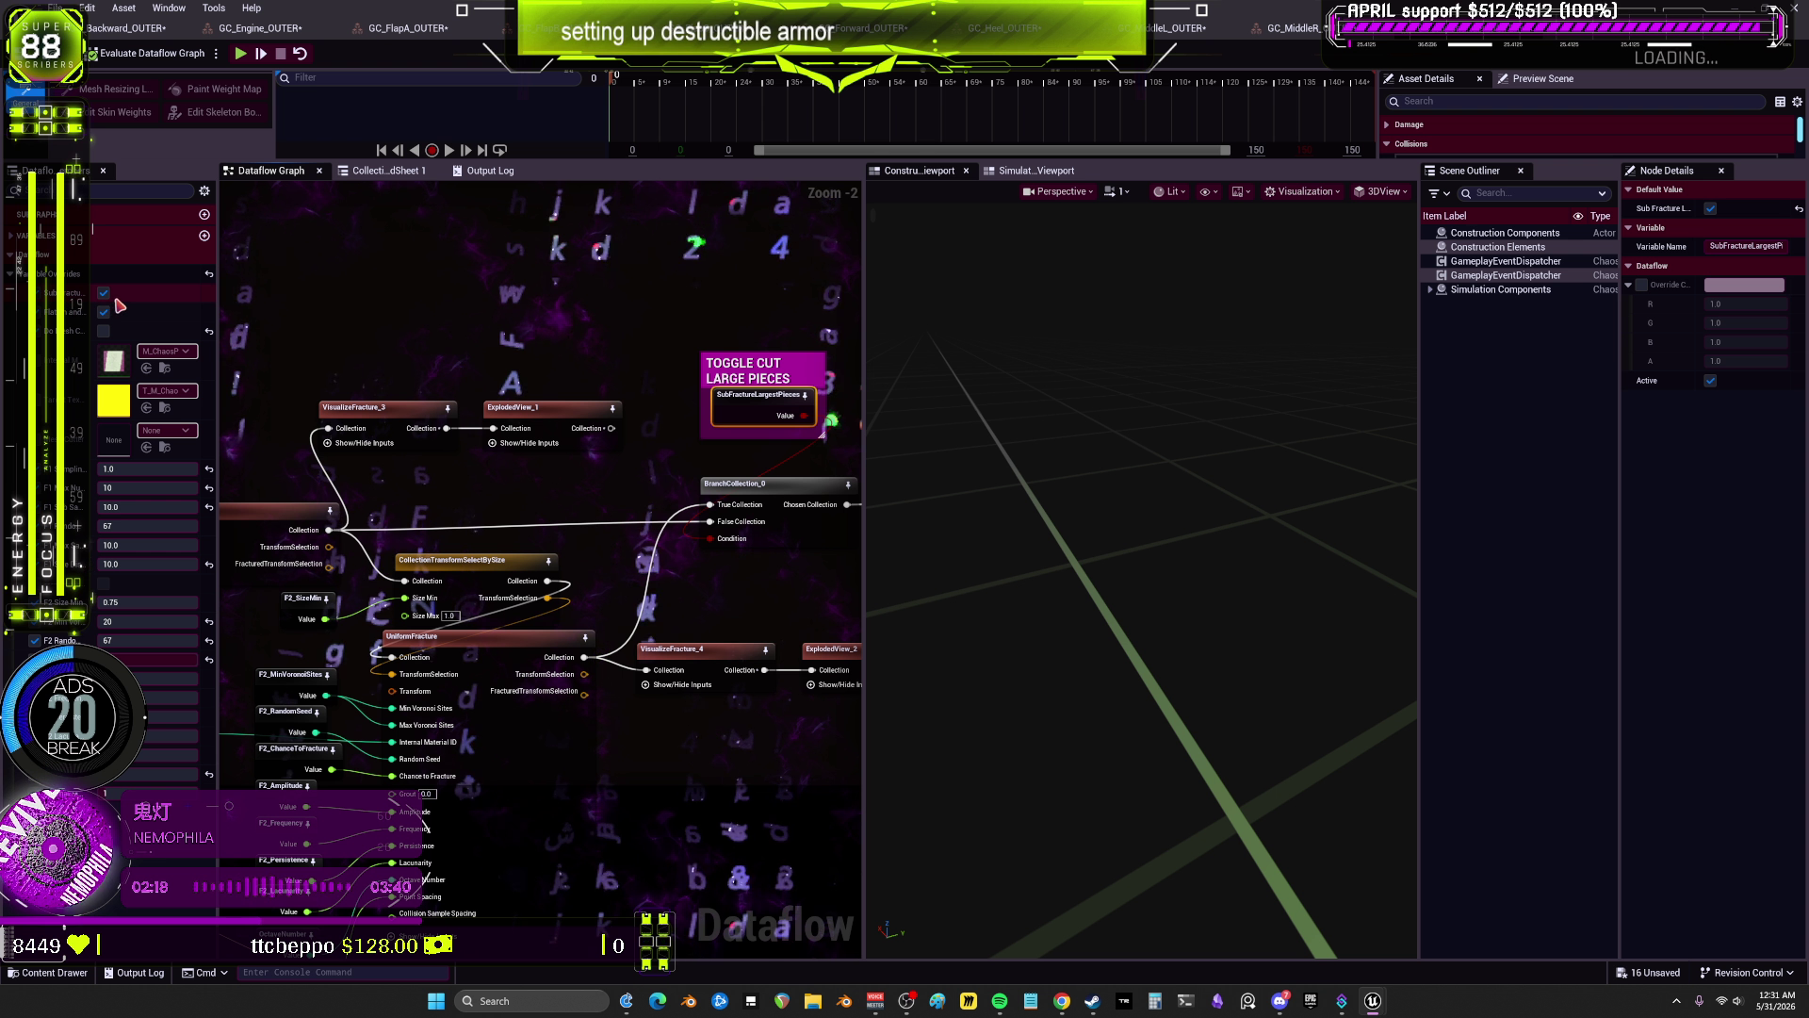
Step: Change the point-sampling values from 10 to 15 and 1.0 to 0.1, and set GetArrayElement index to 1
mouse_move(434, 480)
mouse_down()
mouse_move(375, 458)
mouse_move(731, 439)
mouse_up()
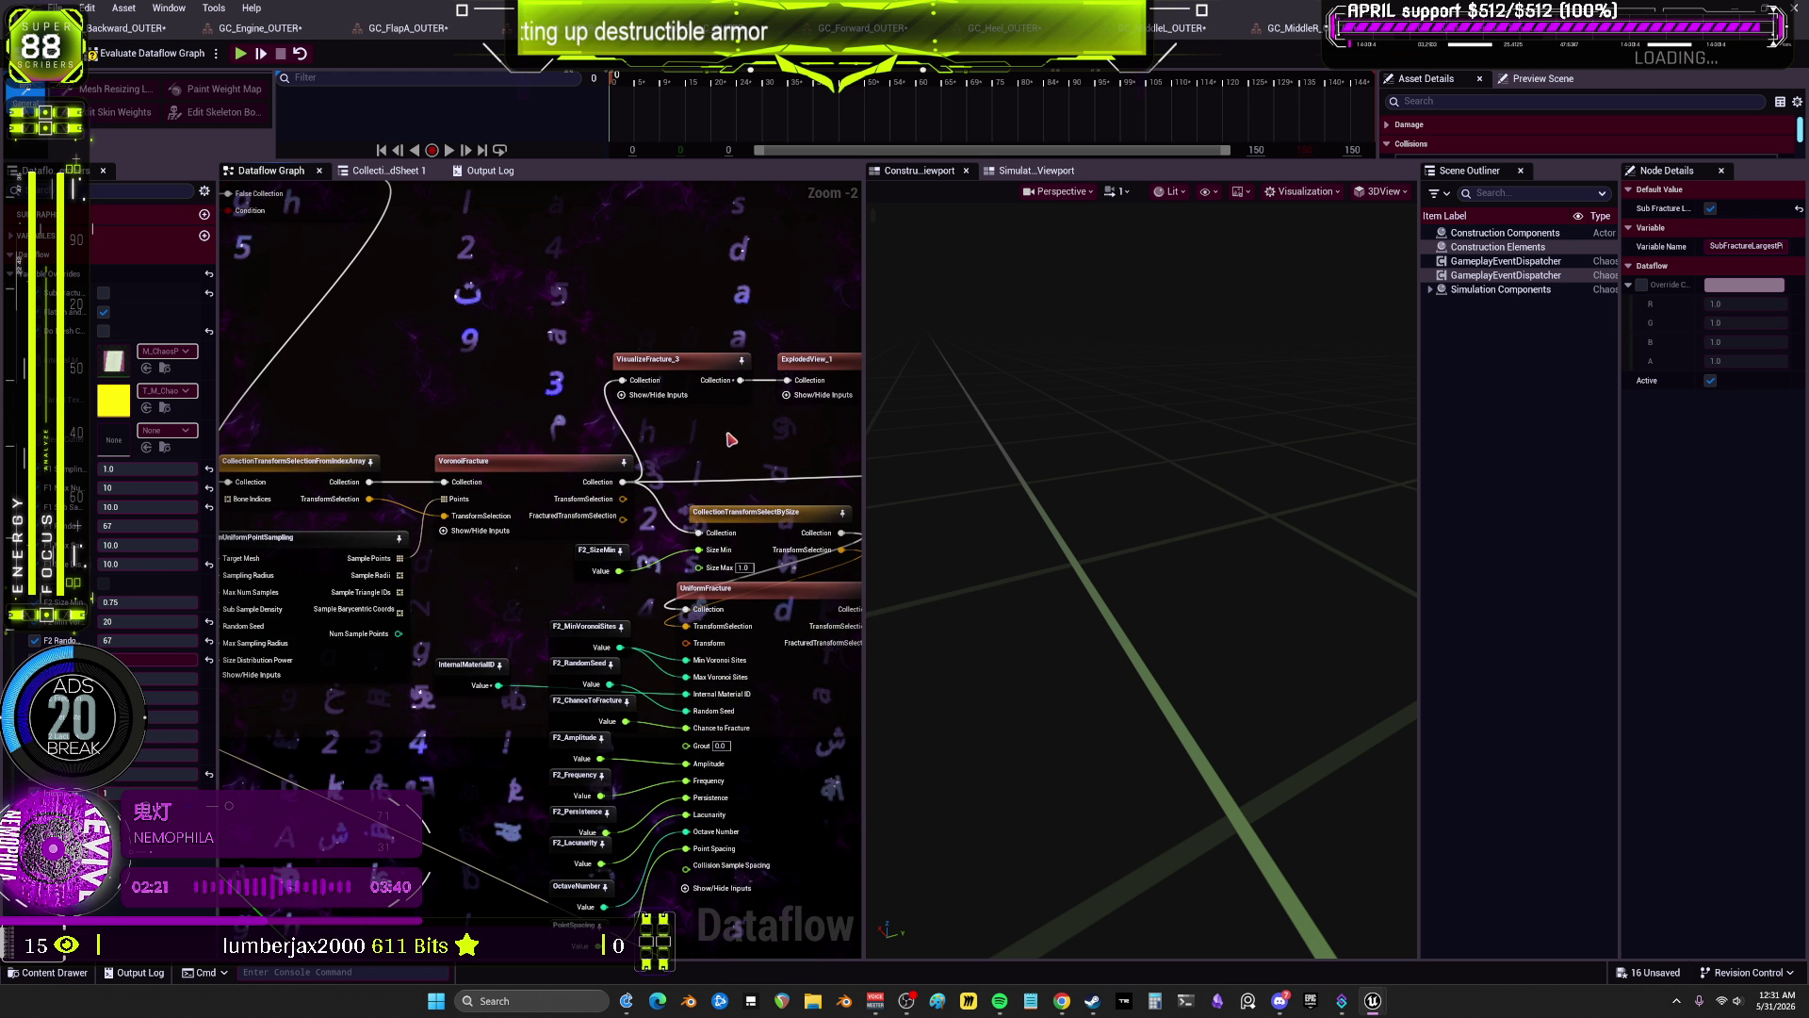
click(494, 496)
click(386, 538)
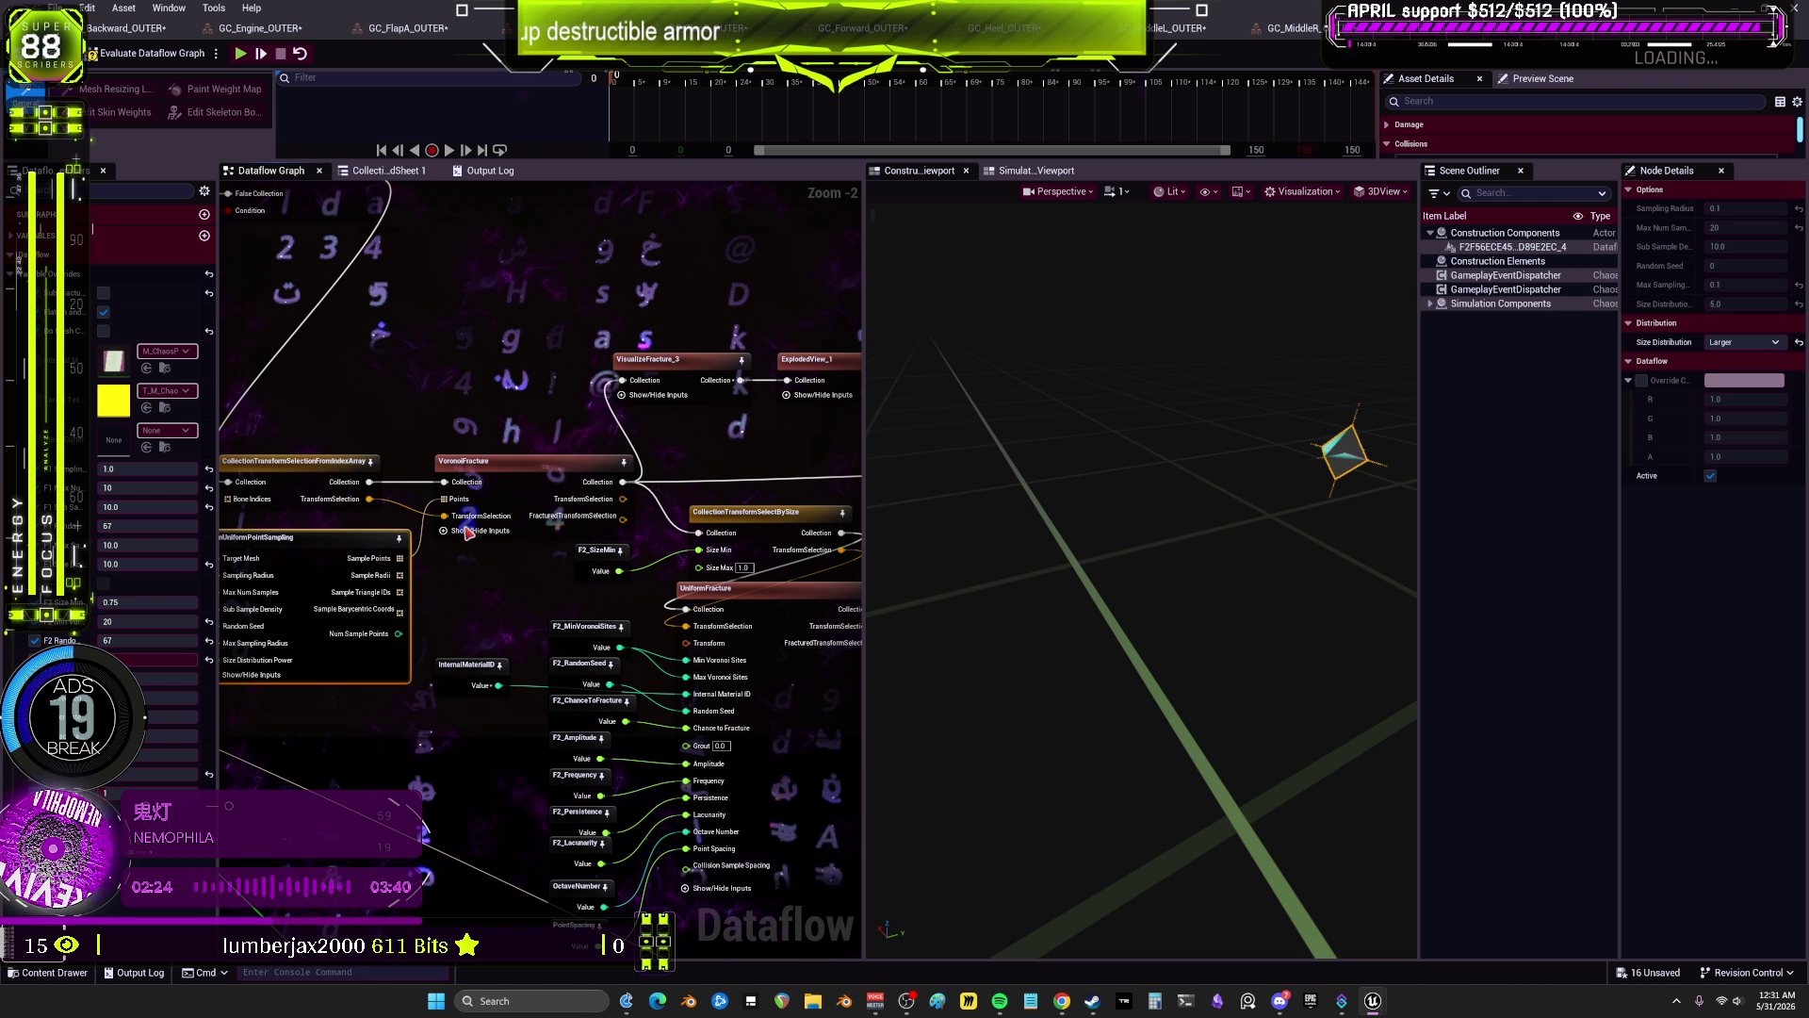
drag(327, 577, 519, 581)
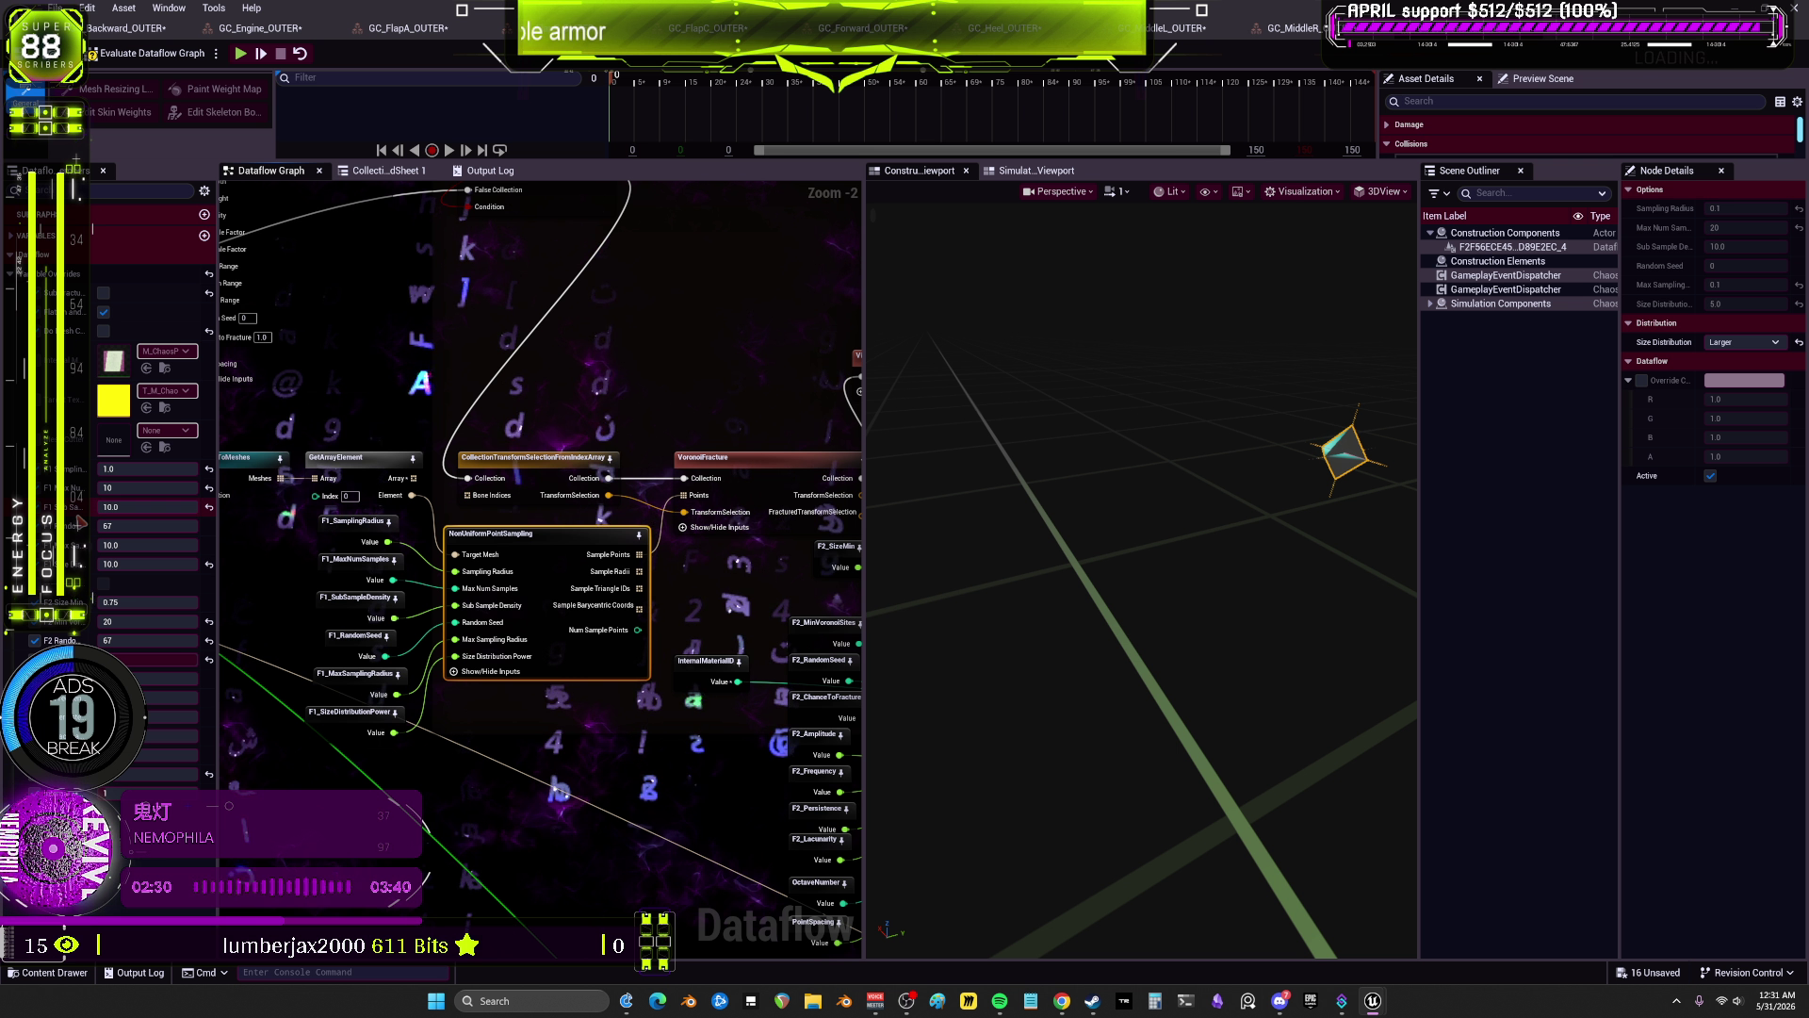
click(146, 488)
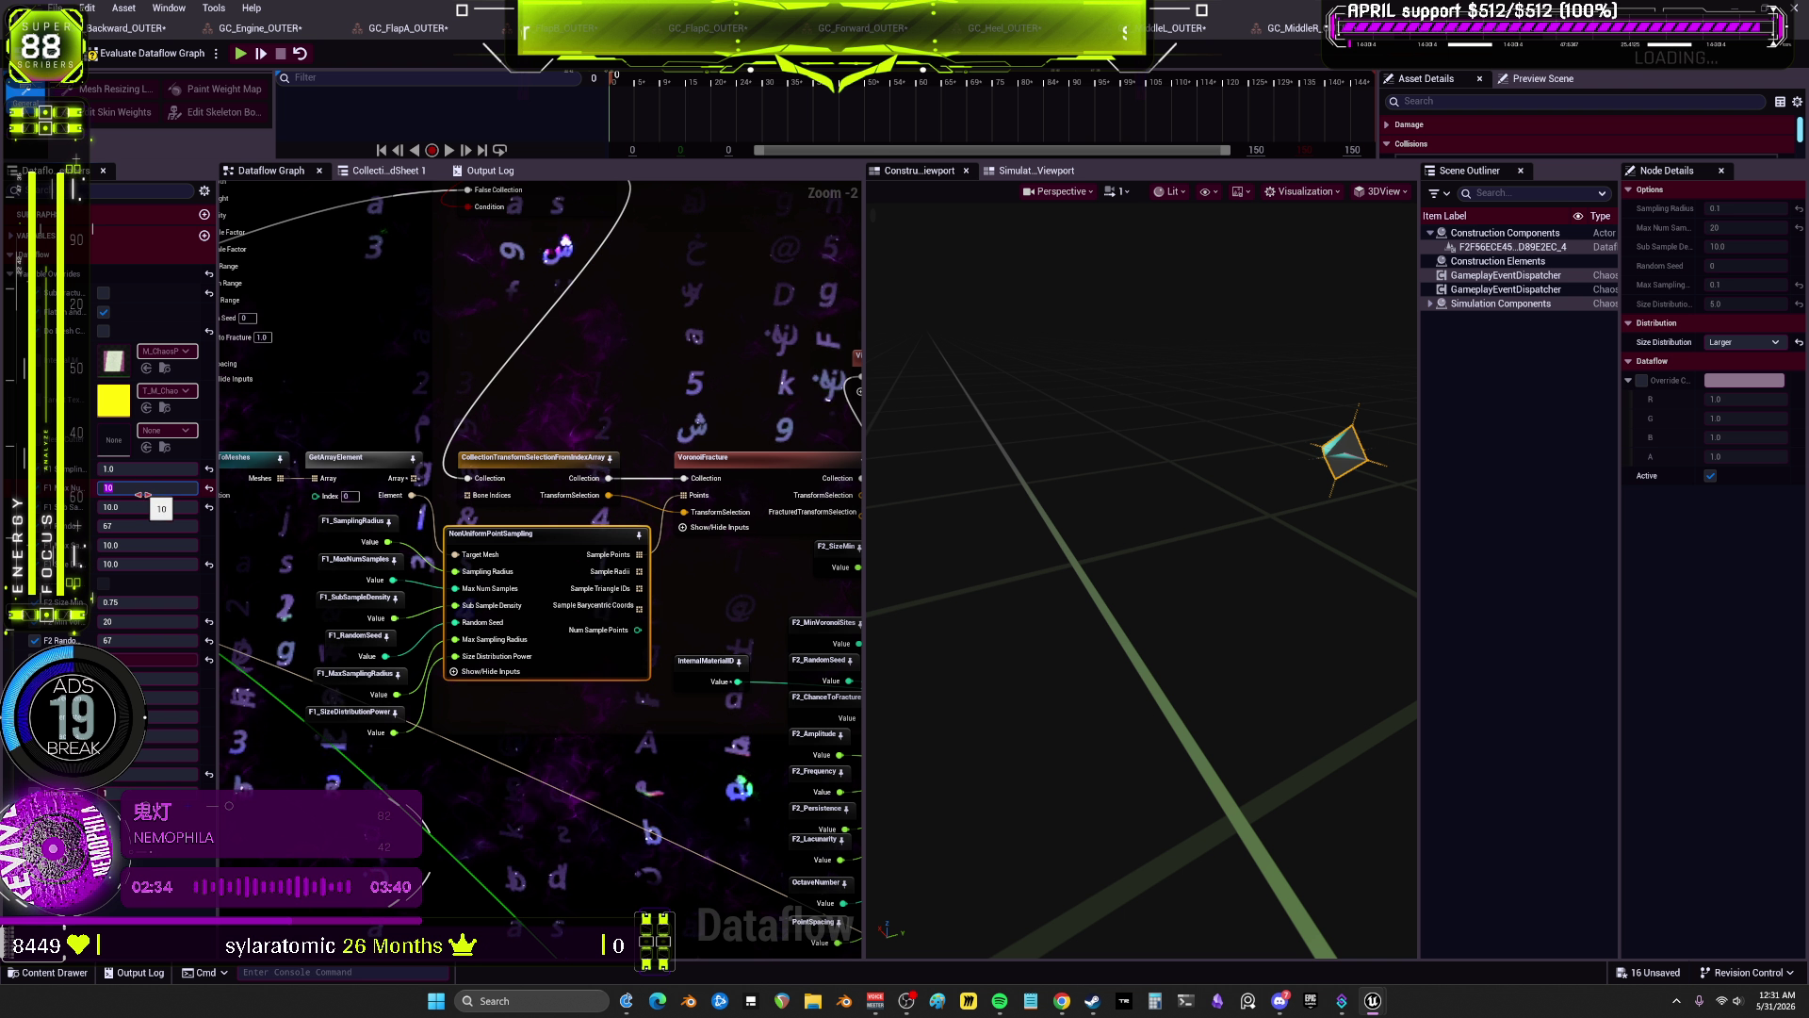
text(15)
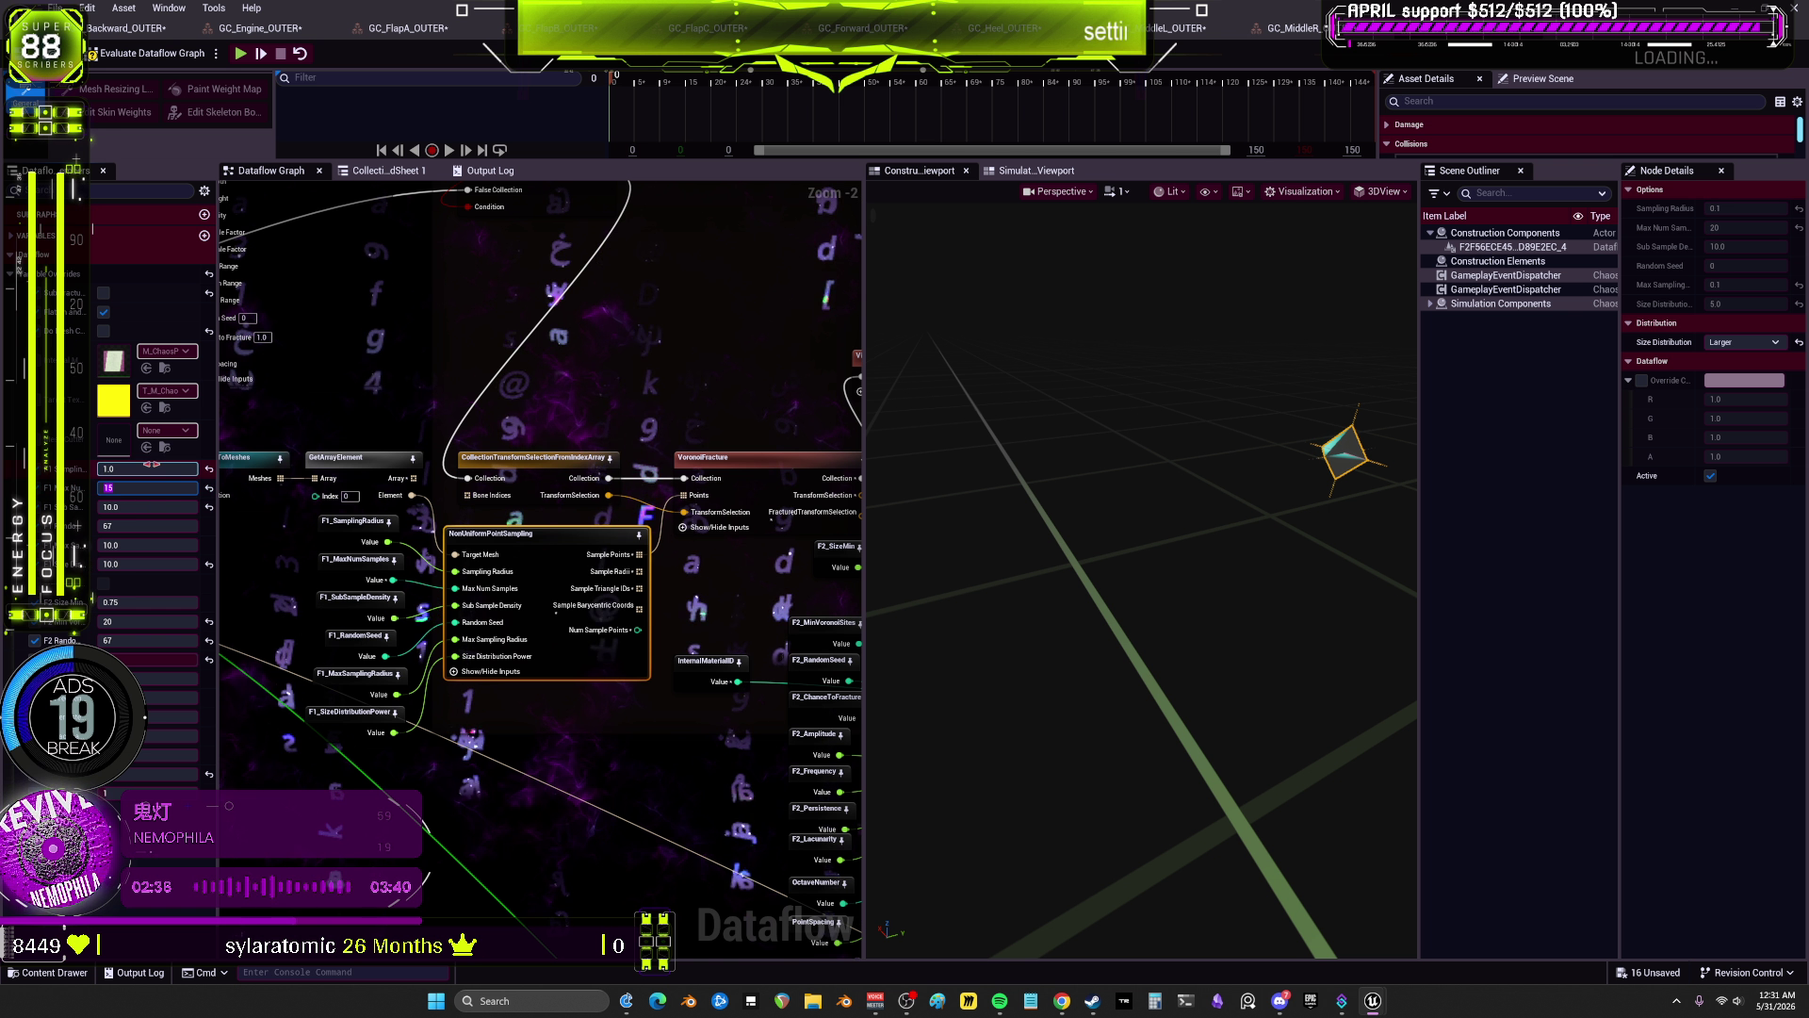
click(149, 469)
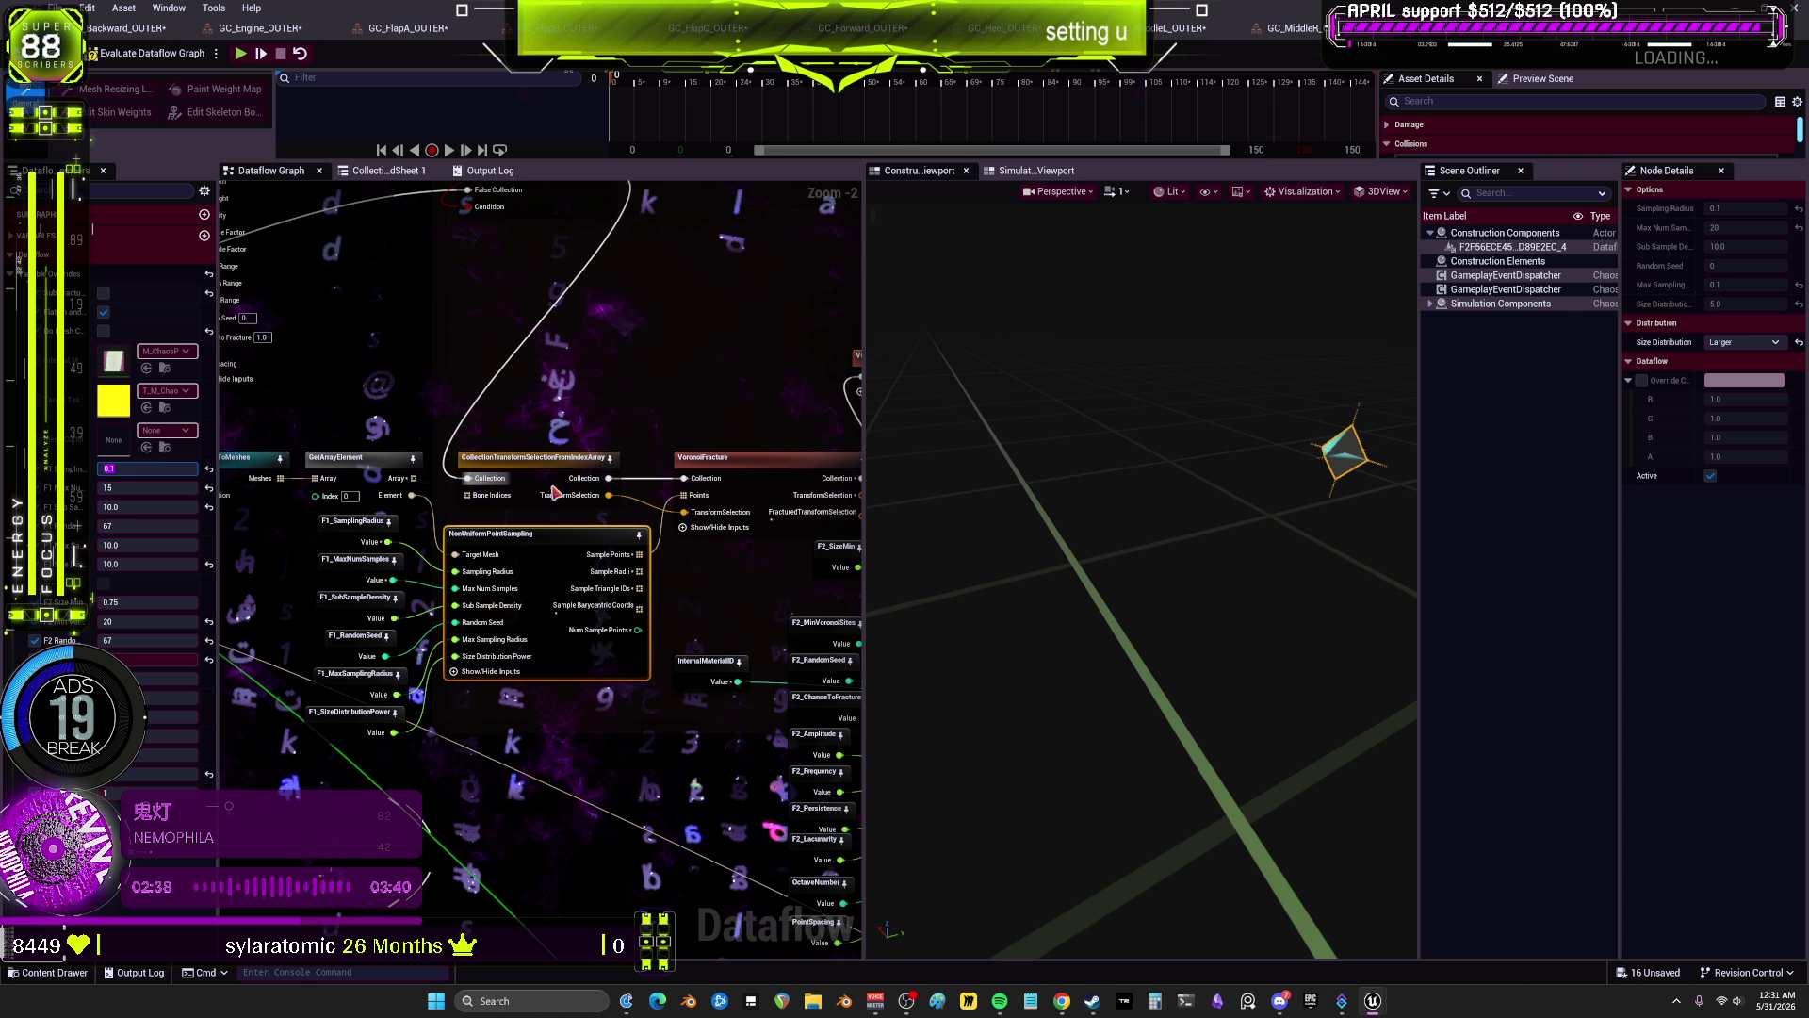
click(359, 500)
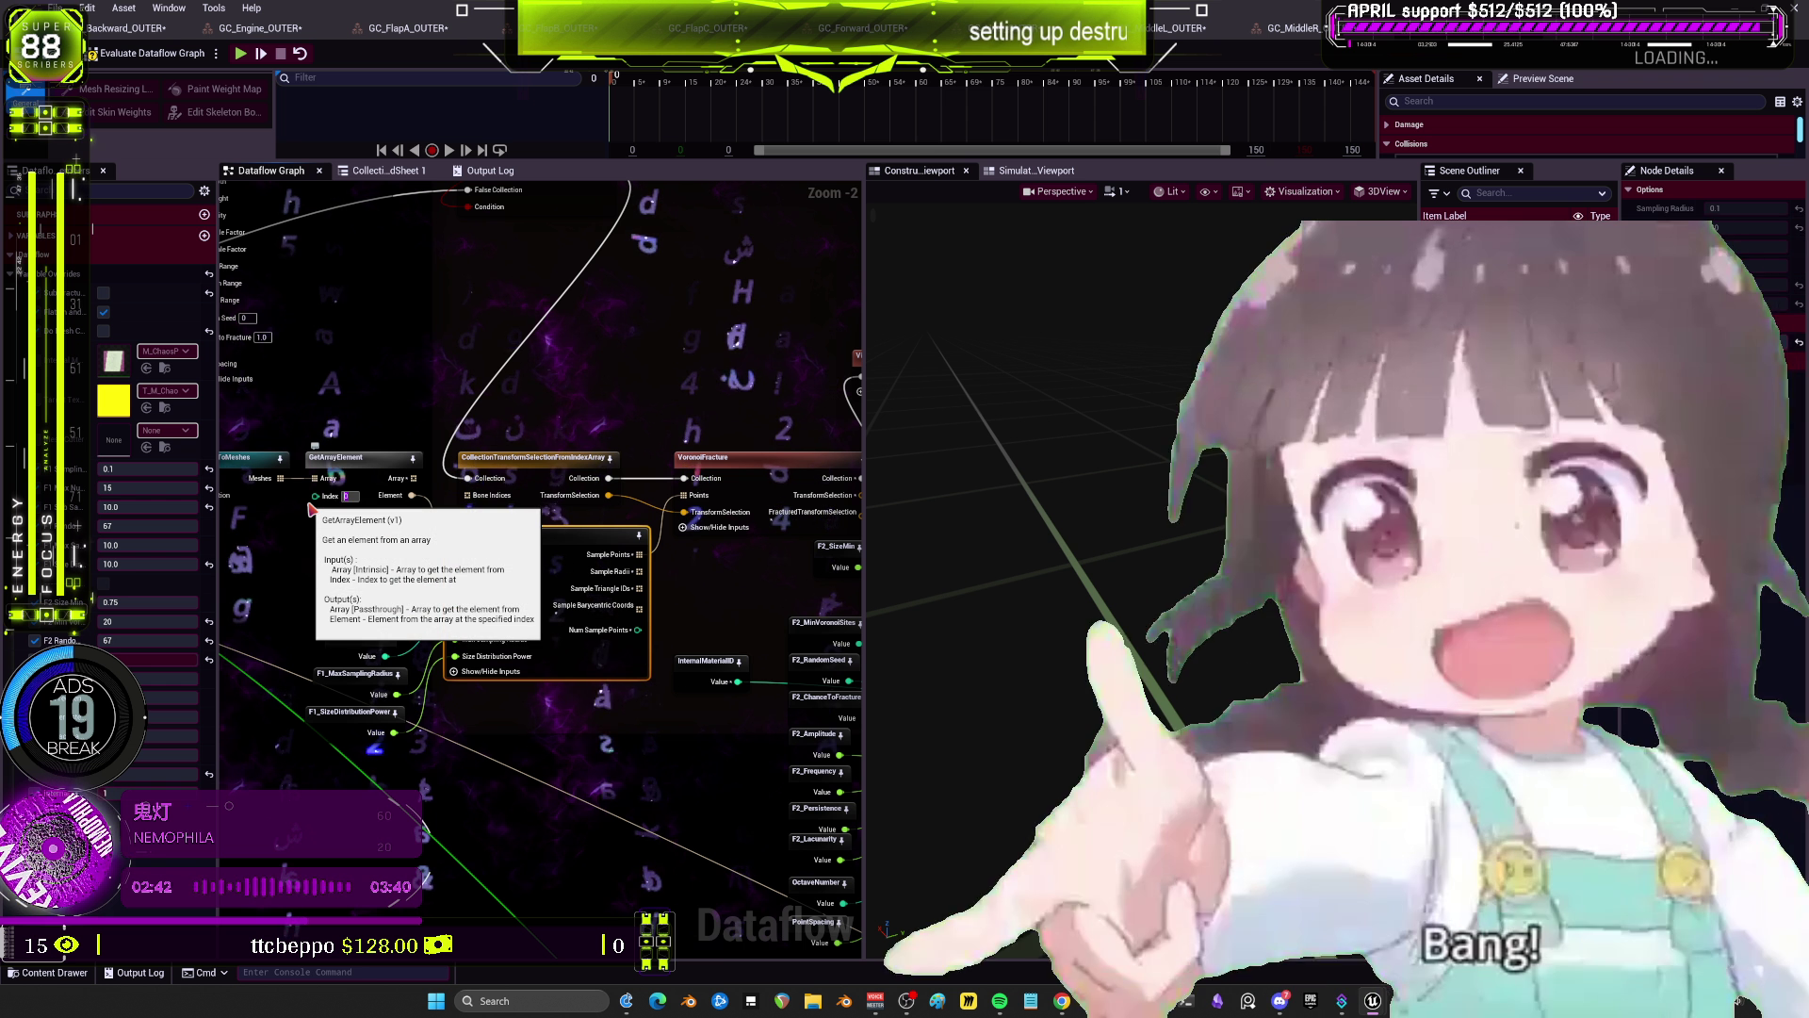
text(1)
key(Return)
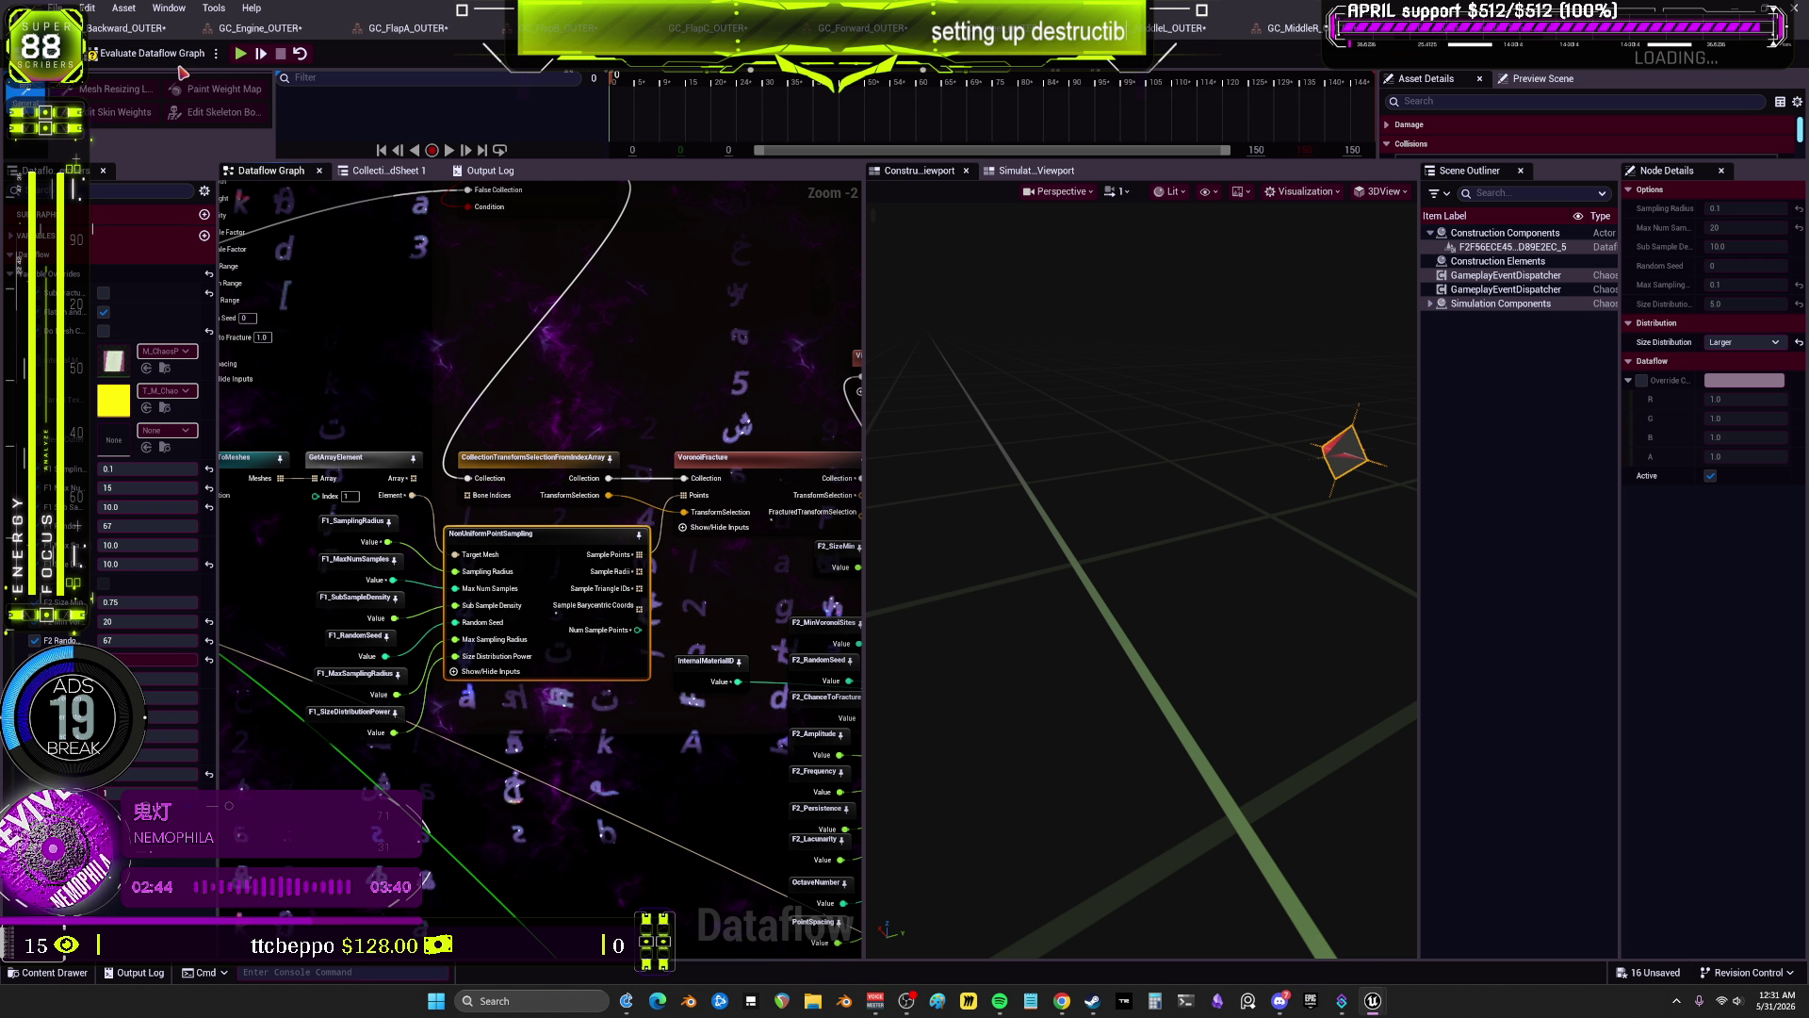
Step: Preview VisualizeFracture_3, showing the armor piece as two separated dark green halves
scroll(1019, 477, down, 5)
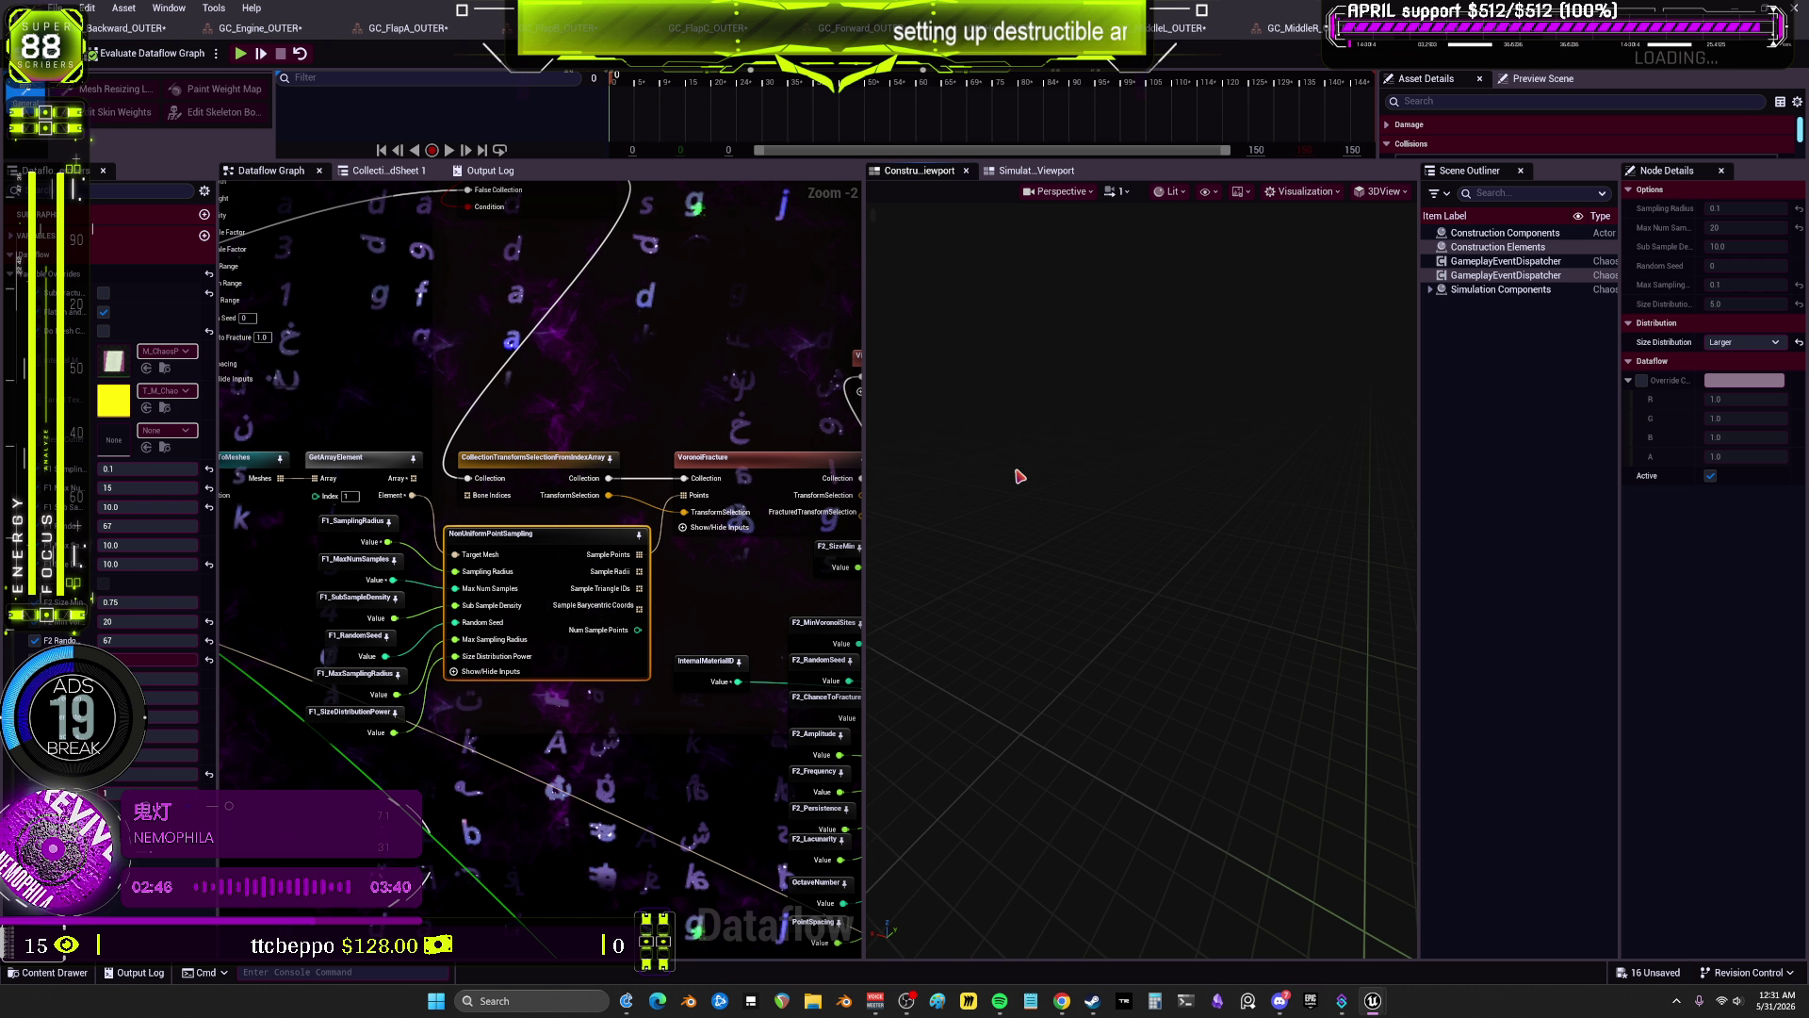
click(856, 361)
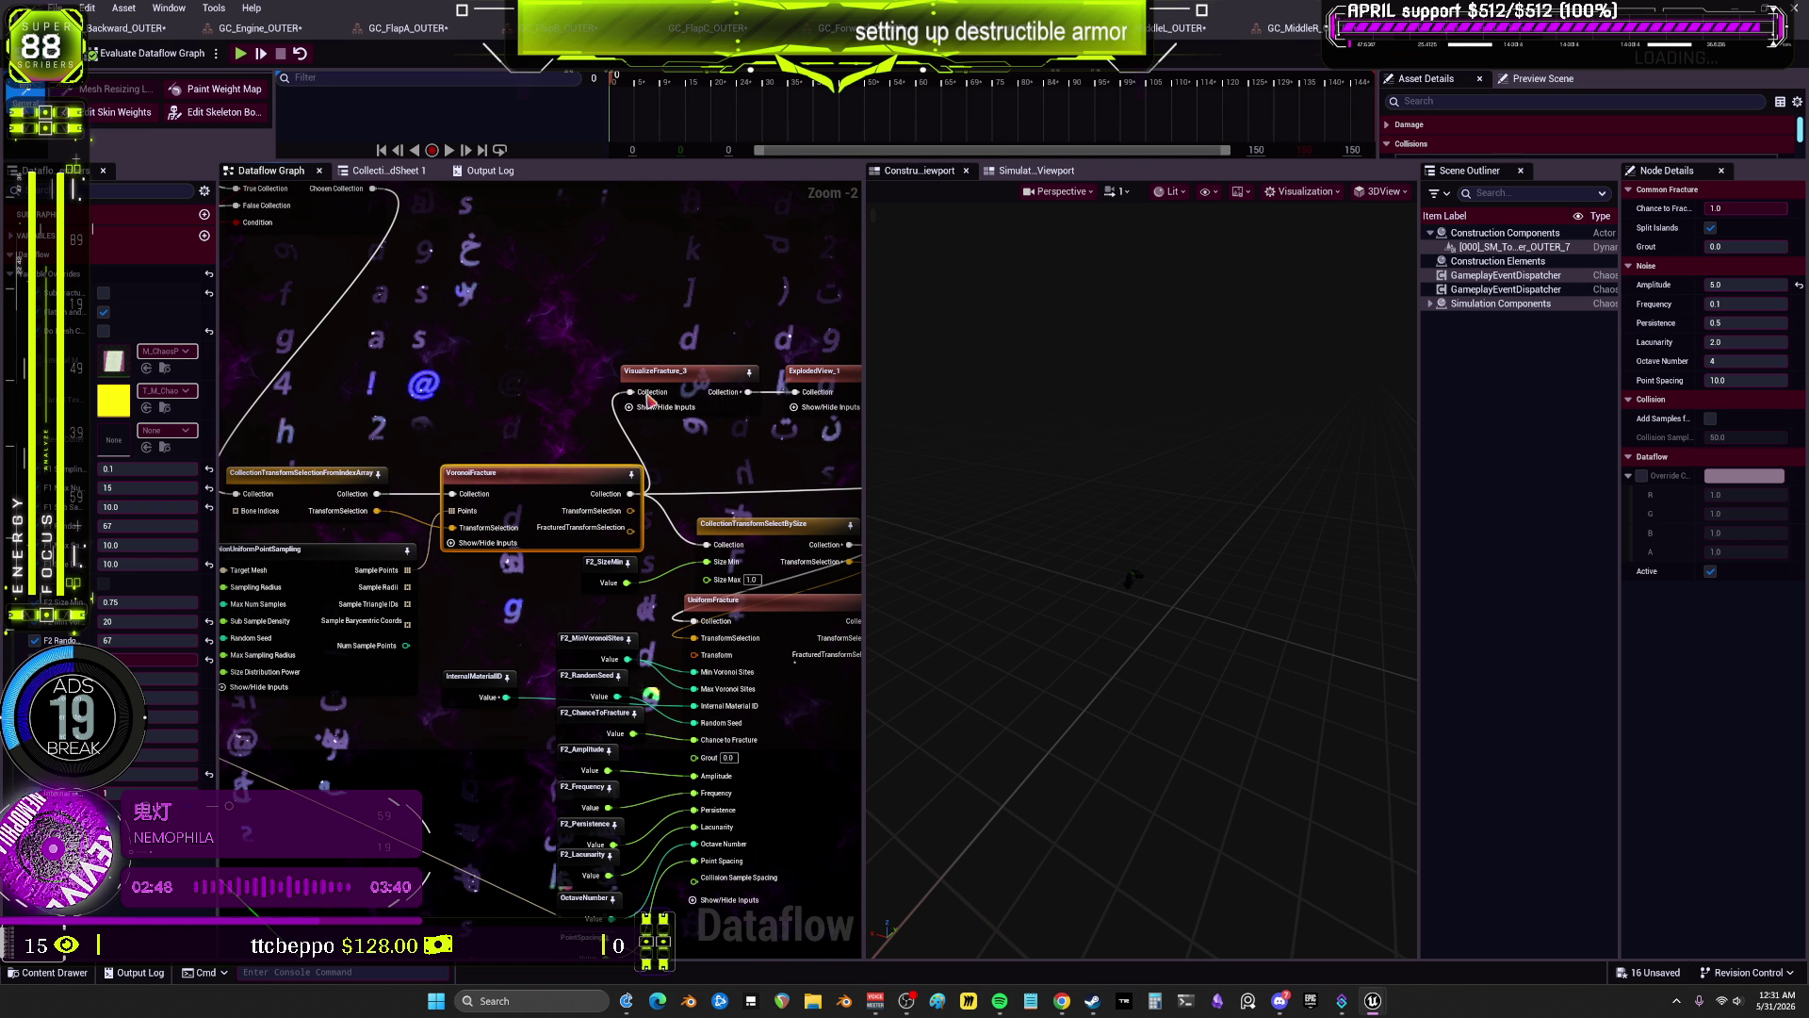
scroll(1071, 566, up, 6)
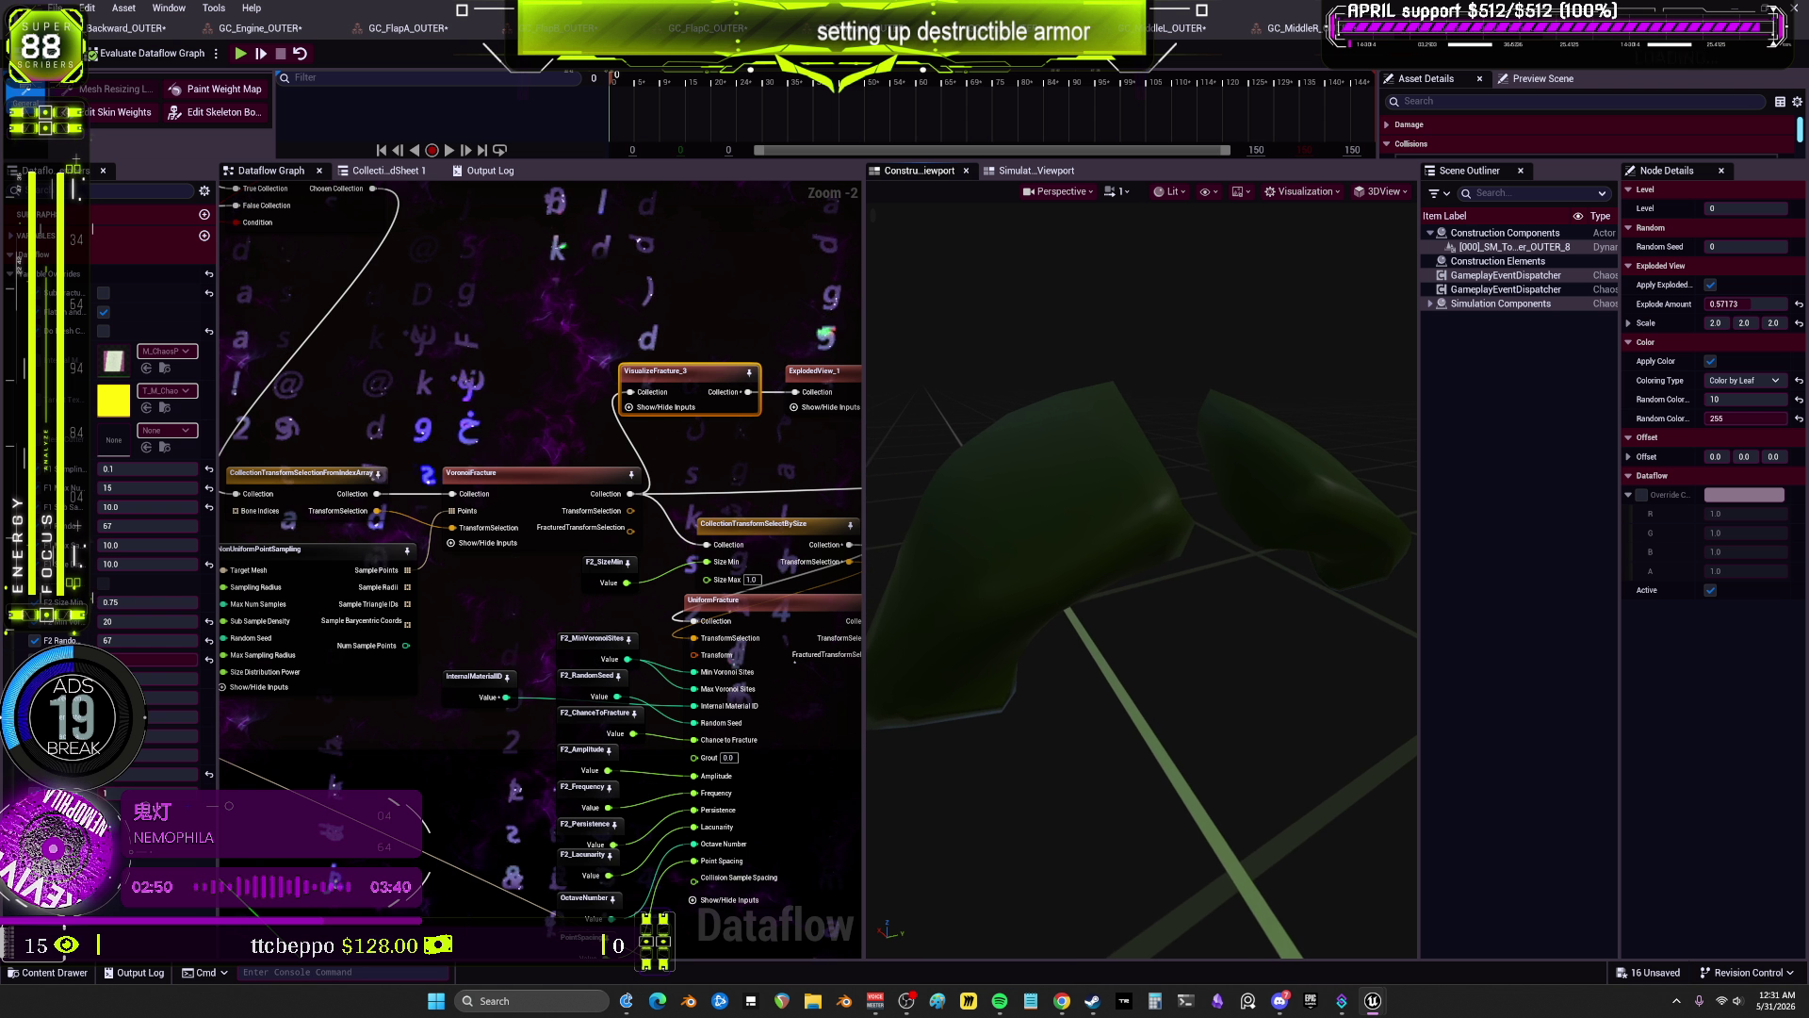
click(1134, 564)
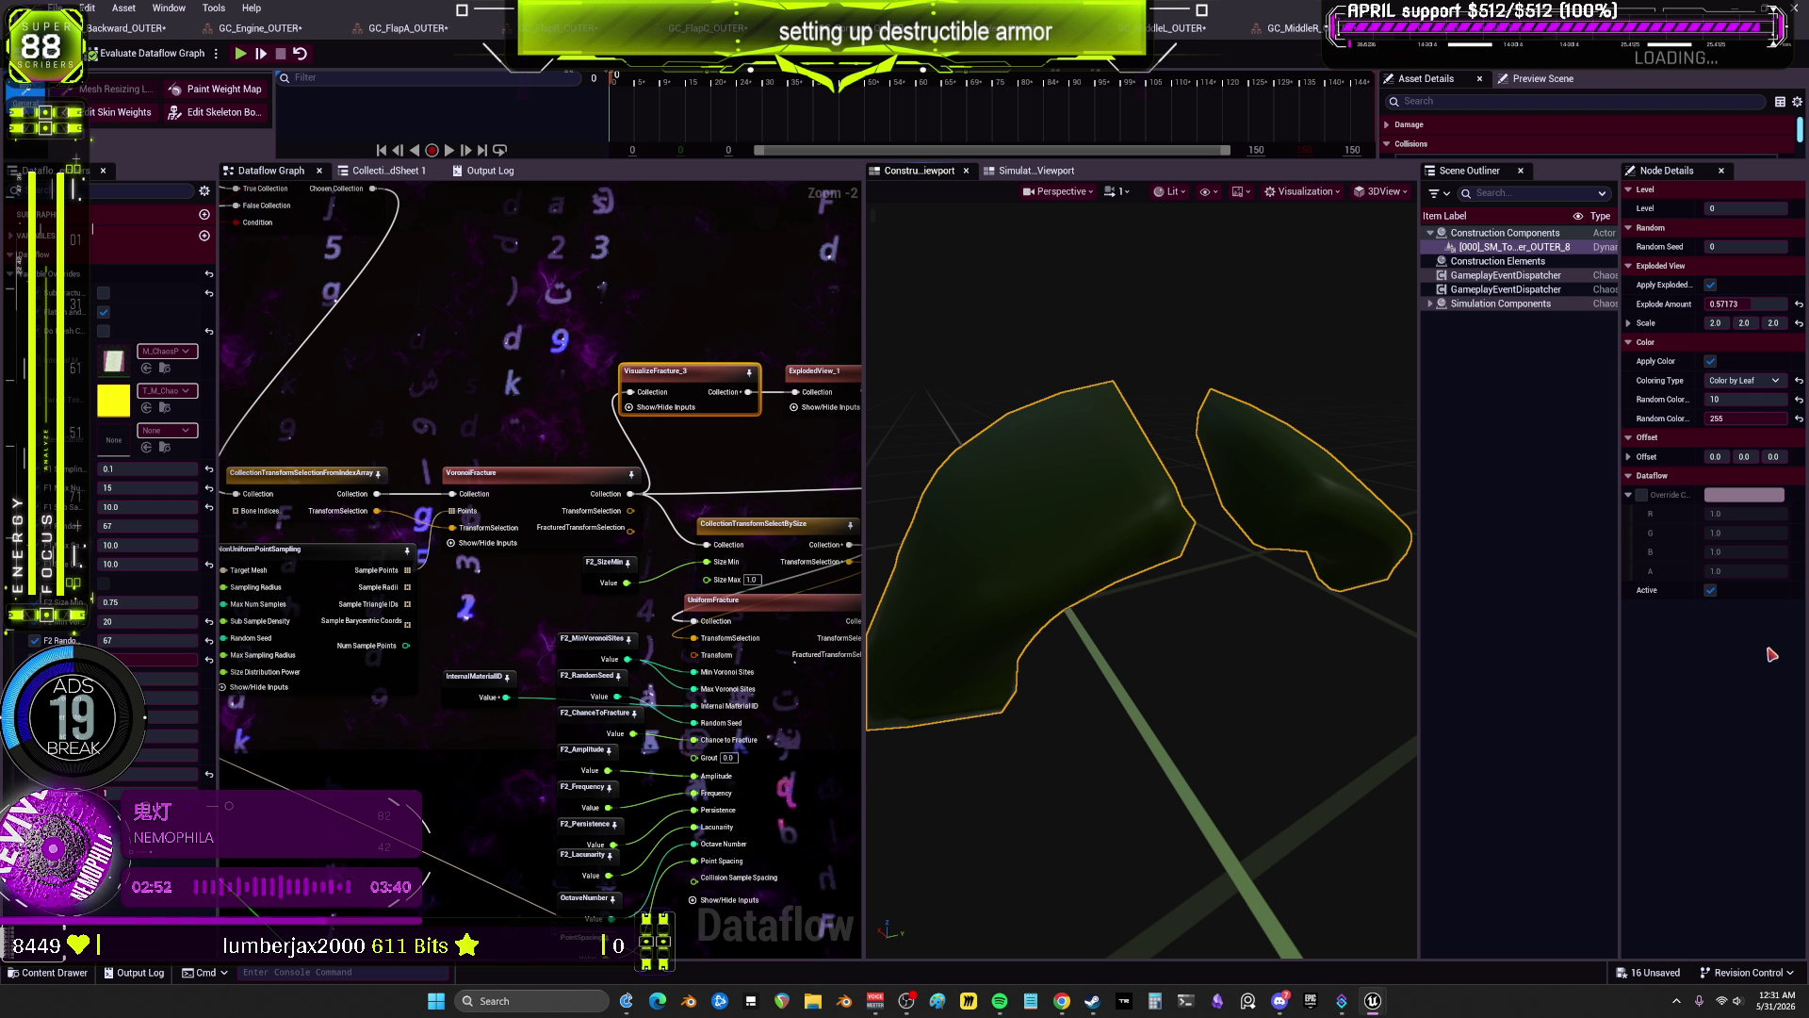